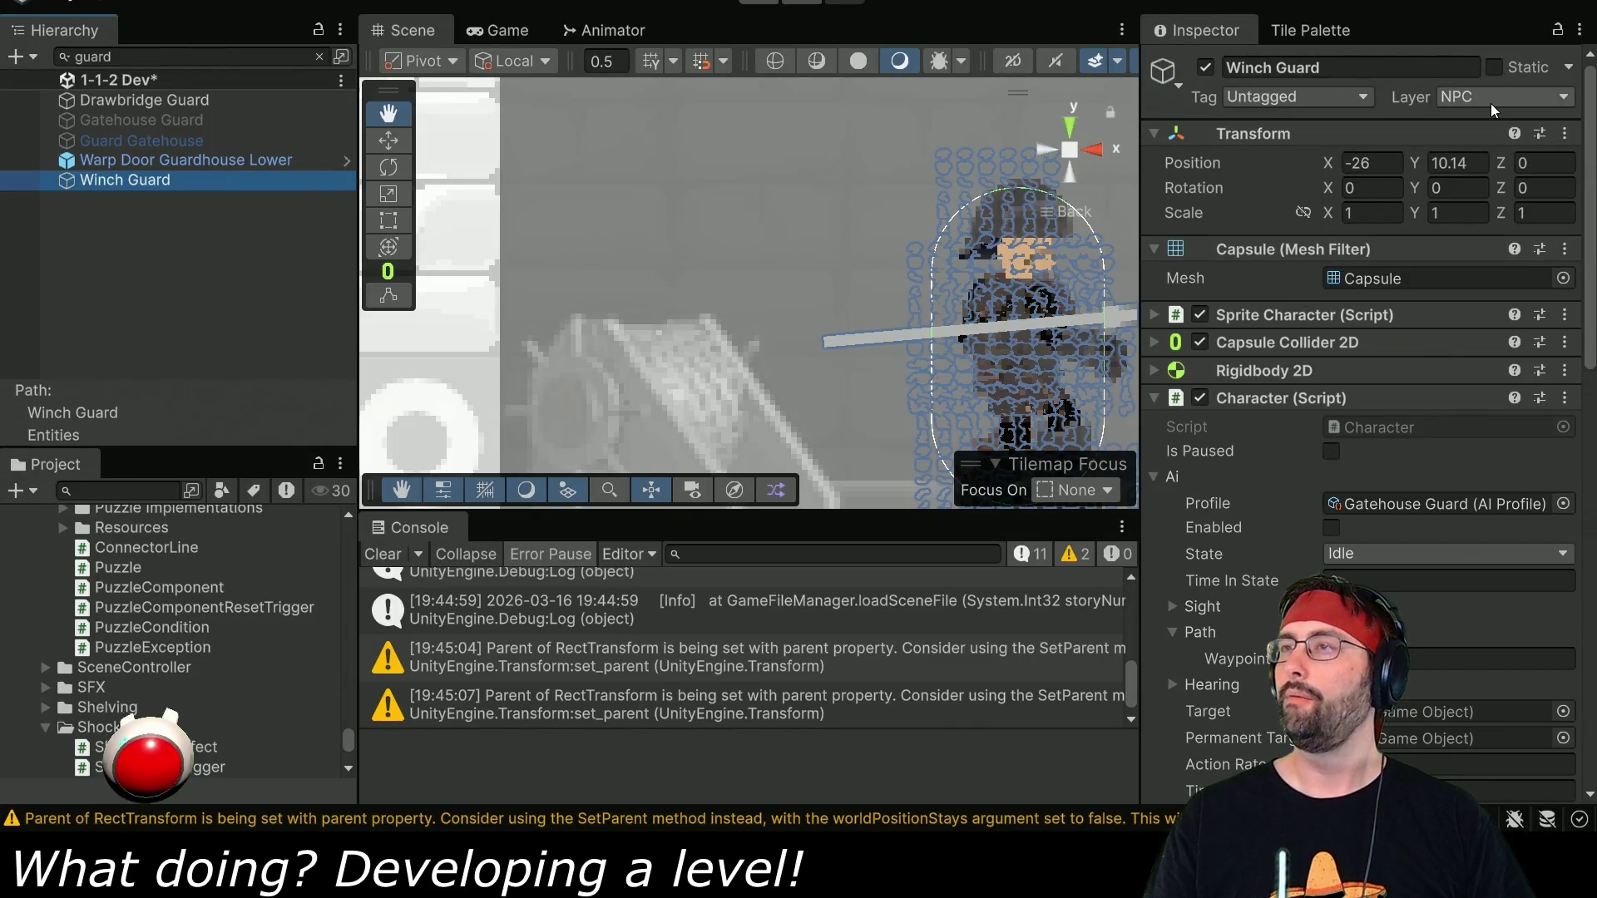
# Start play mode and walk the player left and down the stairs toward the guards.
pyautogui.click(759, 4)
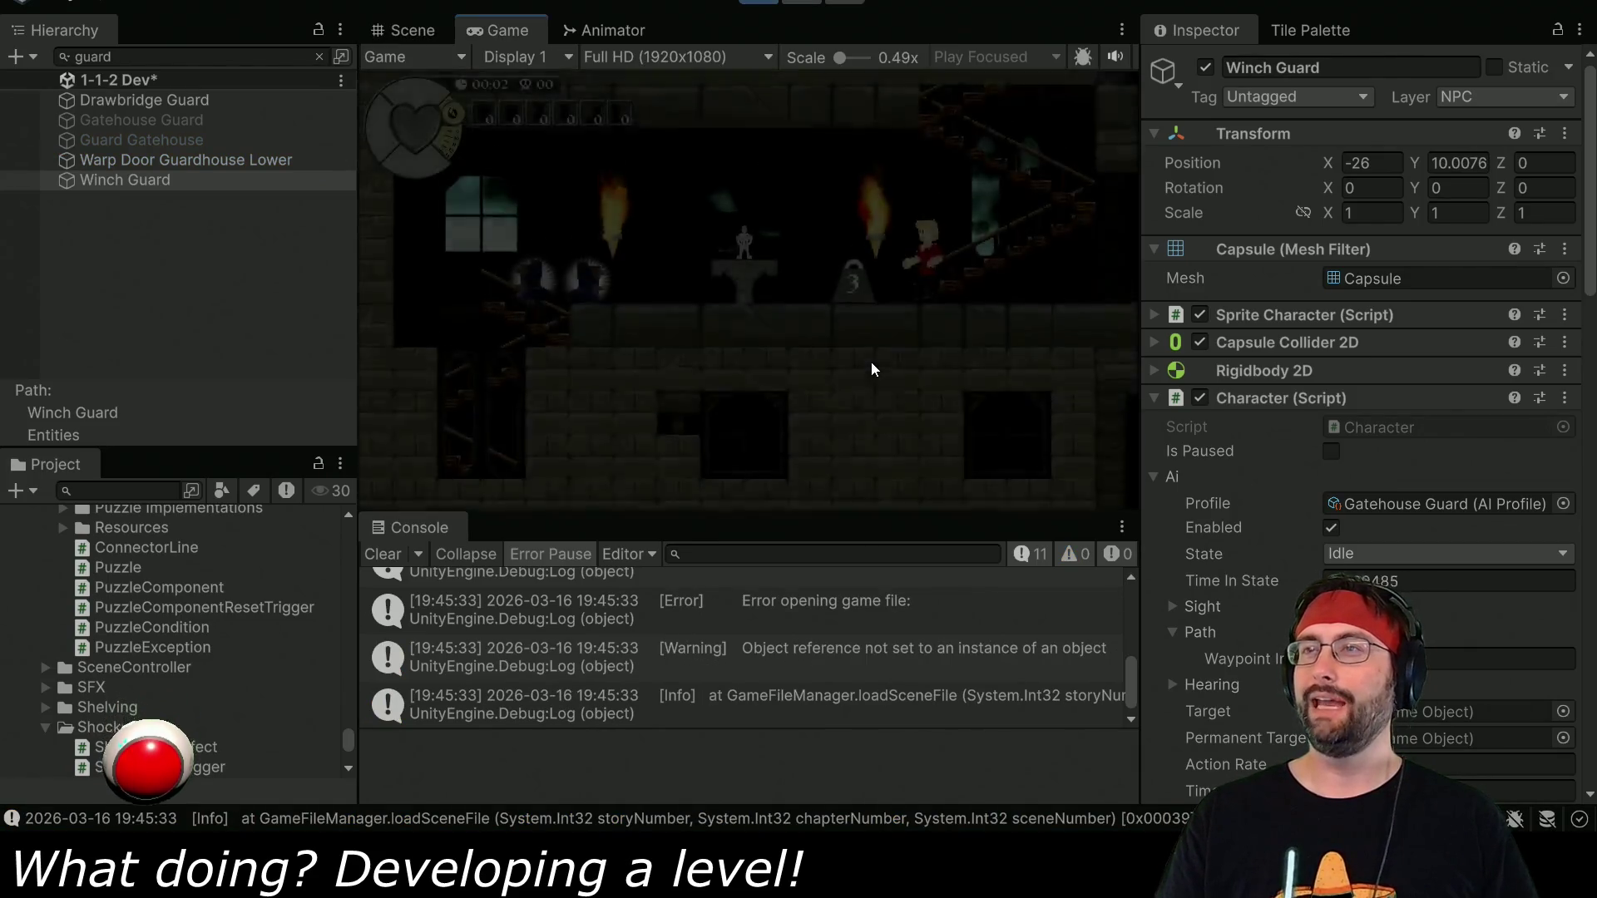
pyautogui.press('Left')
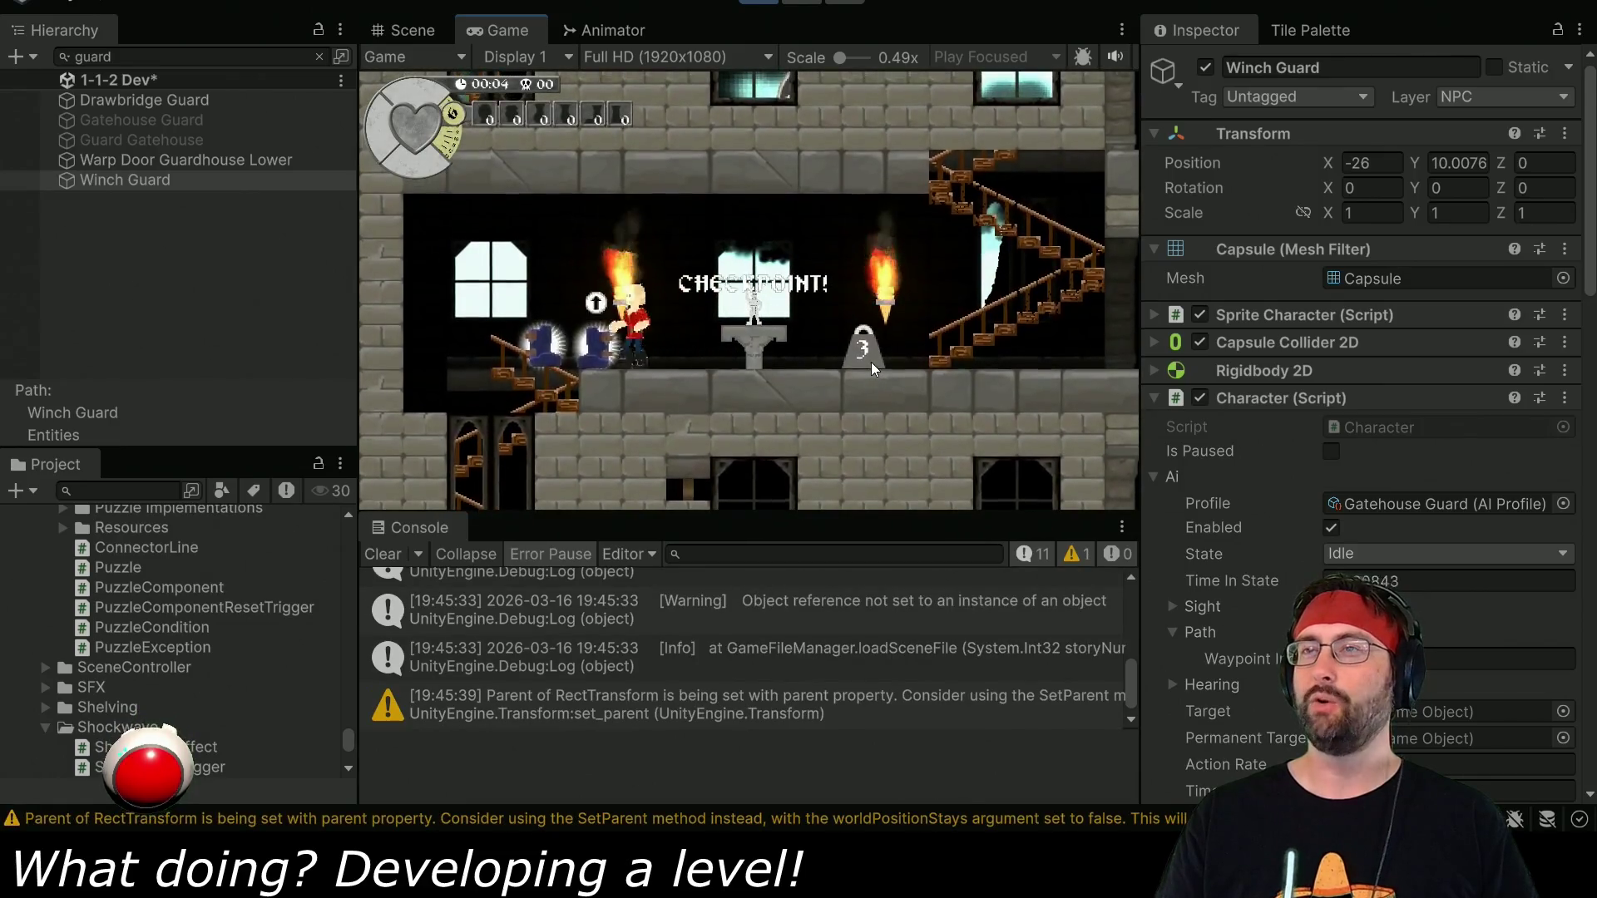
pyautogui.press('Down')
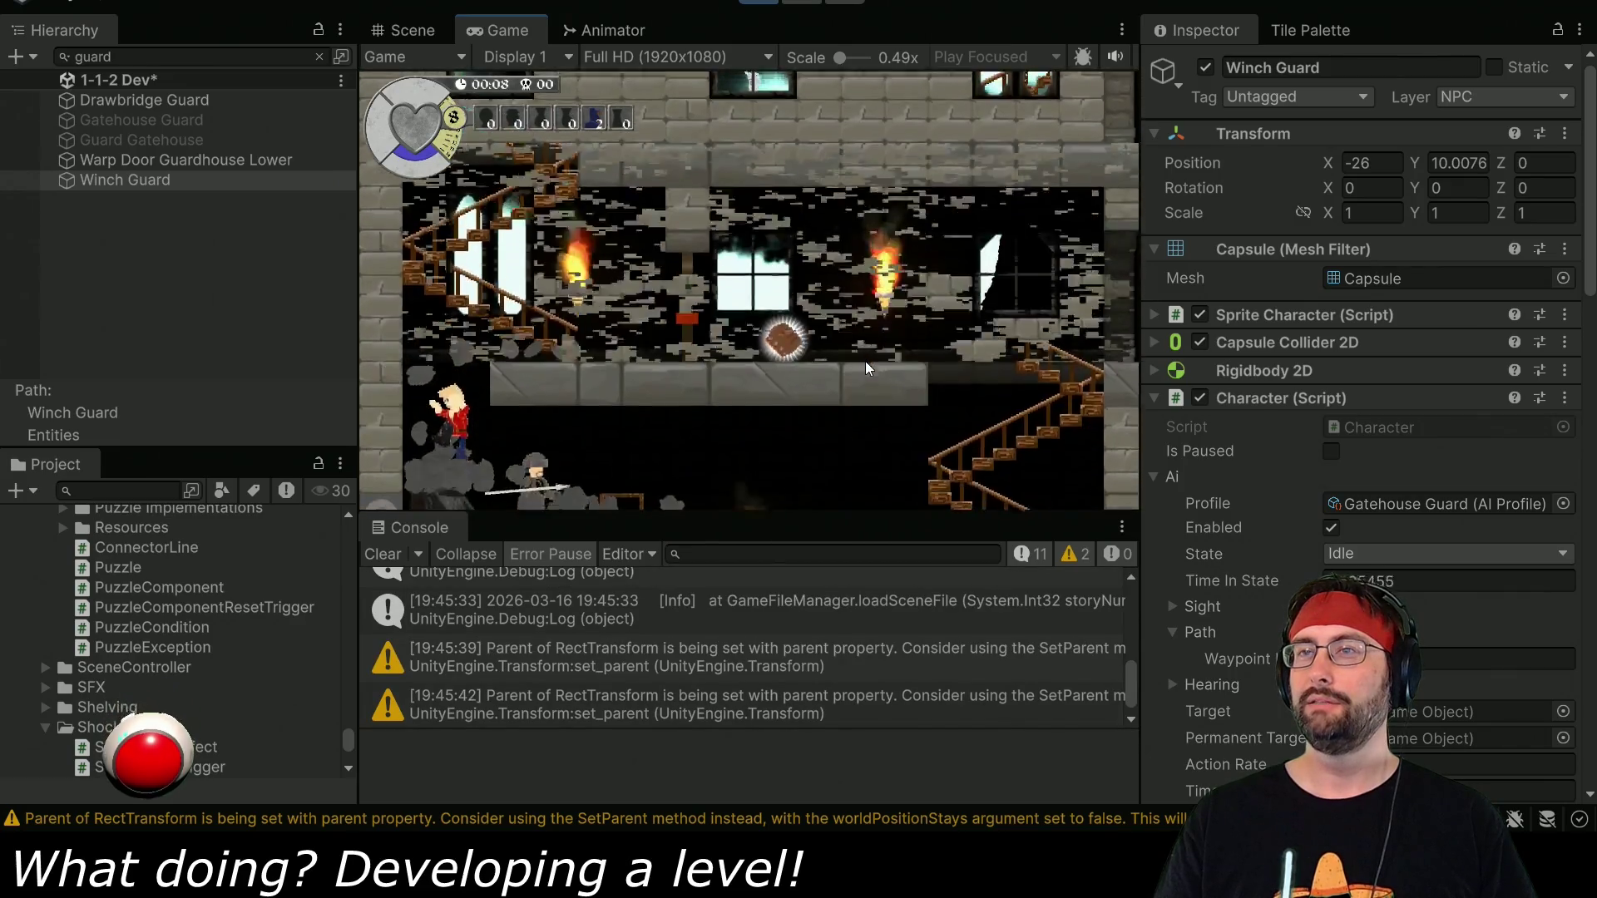
# Pause the game and frame the Winch Guard in the Scene view.
pyautogui.click(806, 13)
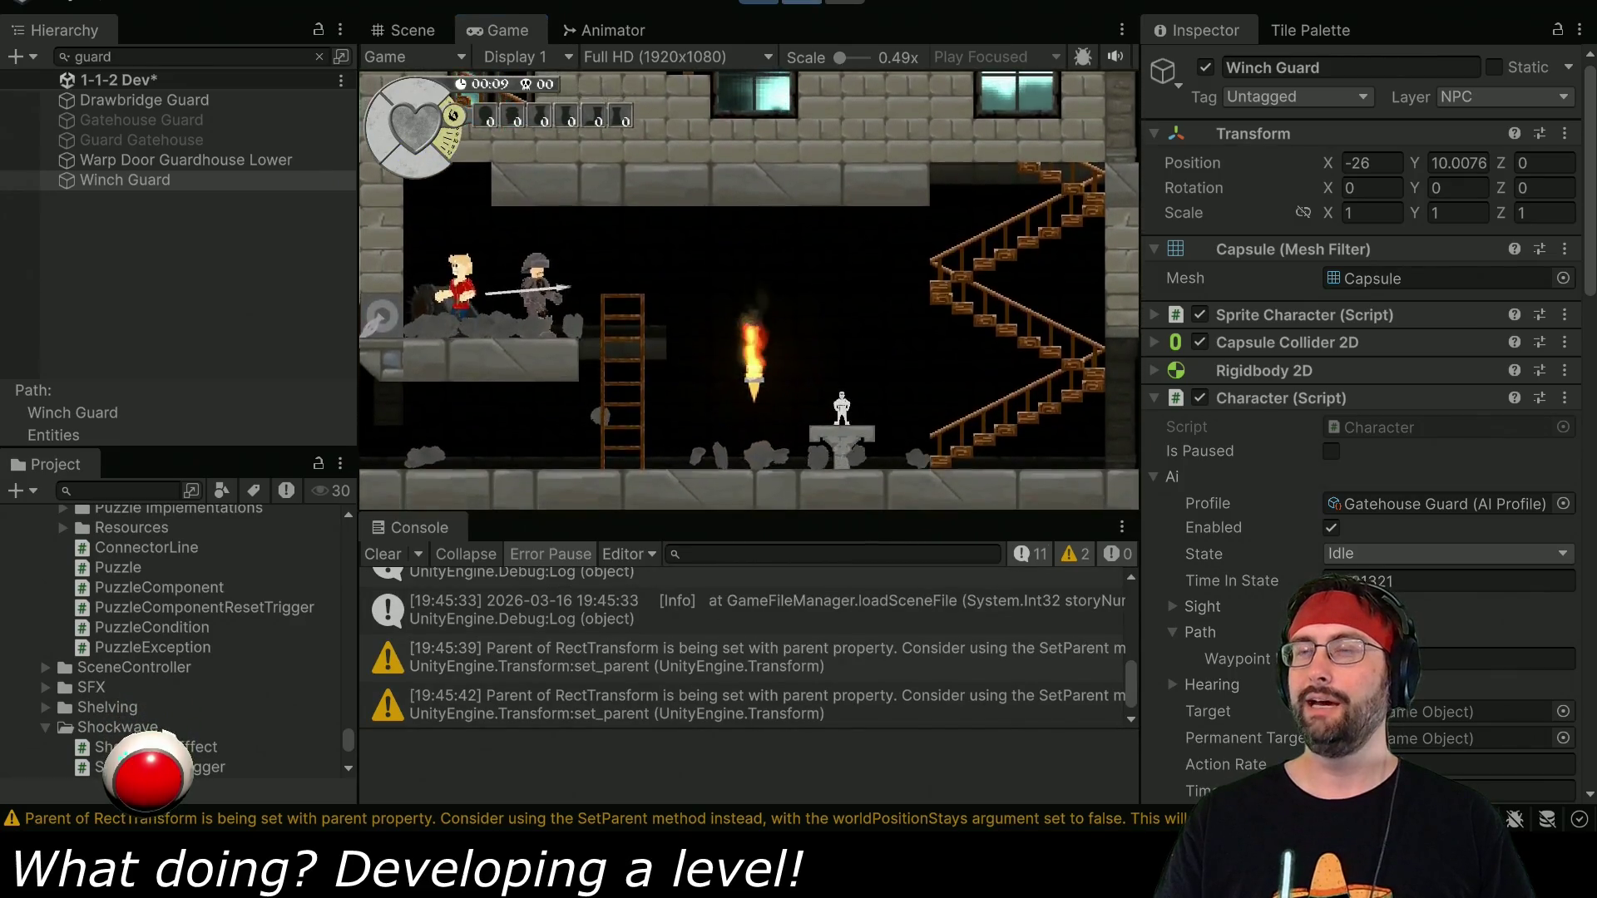
pyautogui.hotkey('ctrl', '1')
pyautogui.press('f')
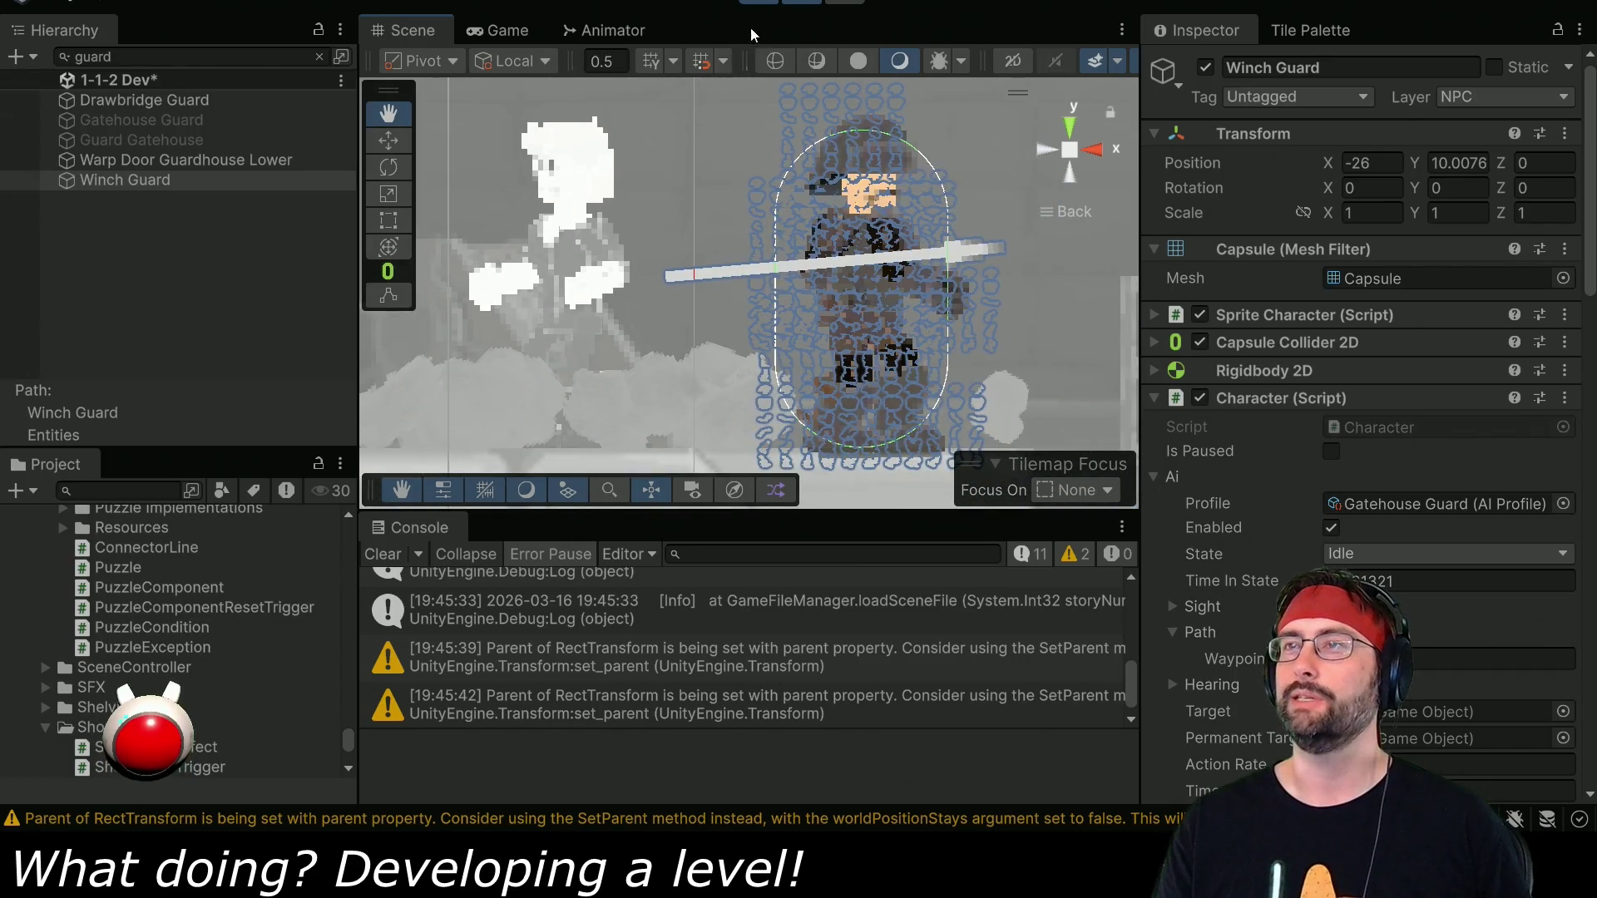
pyautogui.hotkey('alt', 'Tab')
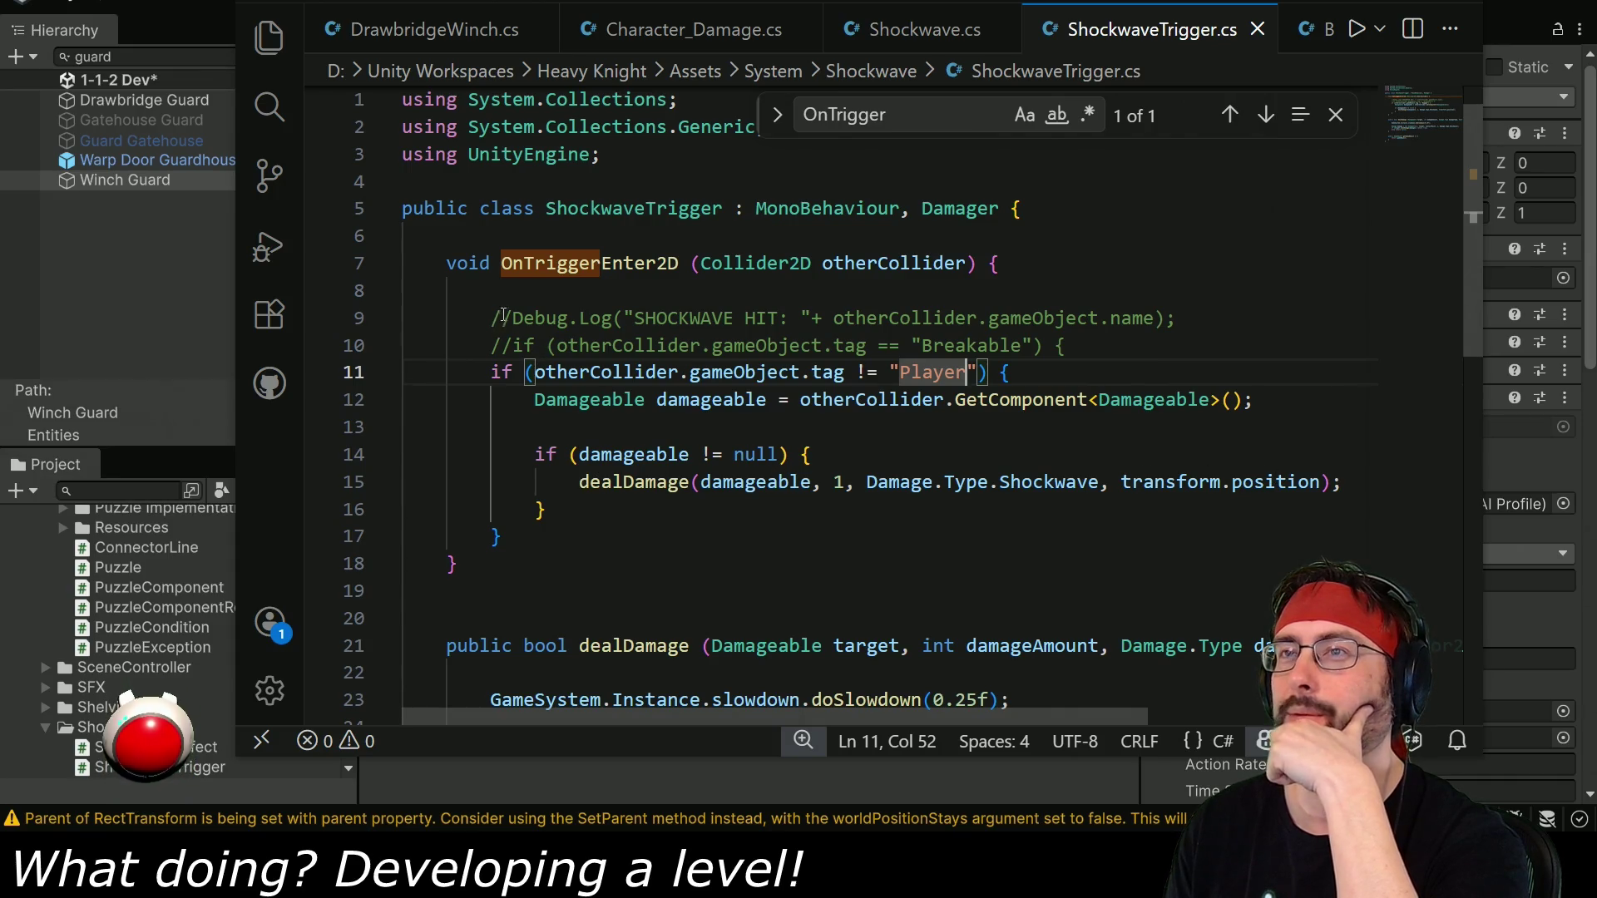
# Uncomment the SHOCKWAVE HIT Debug.Log on line 9 of ShockwaveTrigger.cs, then return to Unity.
pyautogui.click(513, 317)
pyautogui.press('BackSpace')
pyautogui.press('BackSpace')
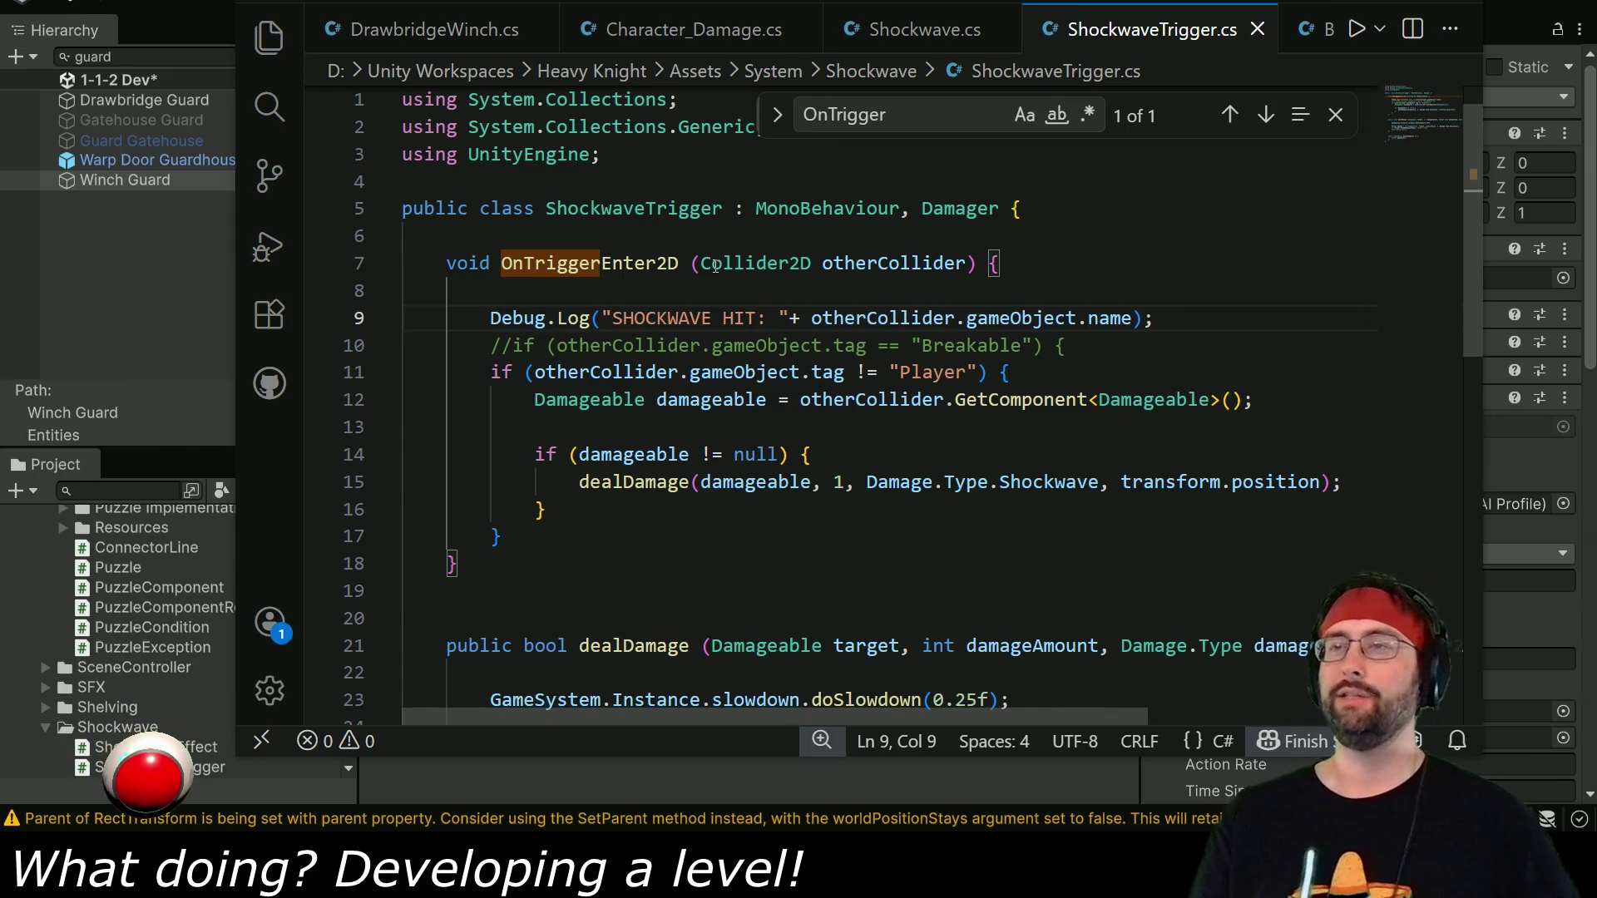
pyautogui.hotkey('alt', 'Tab')
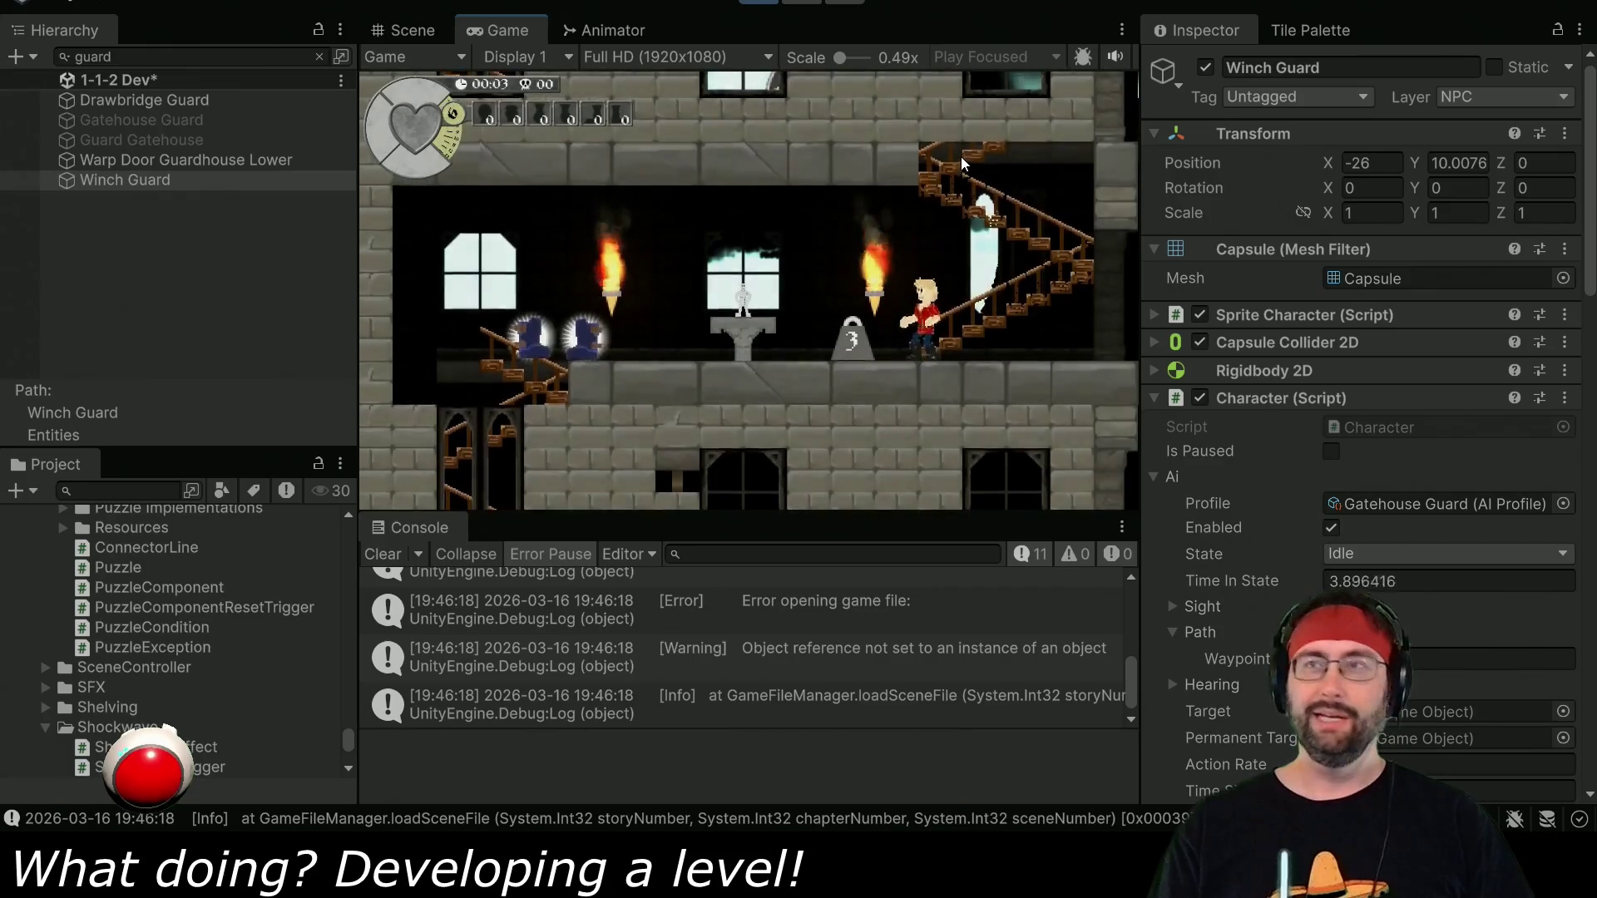
# Walk the player down to set off a shockwave, then check the Winch Guard's Capsule Collider 2D.
pyautogui.press('Left')
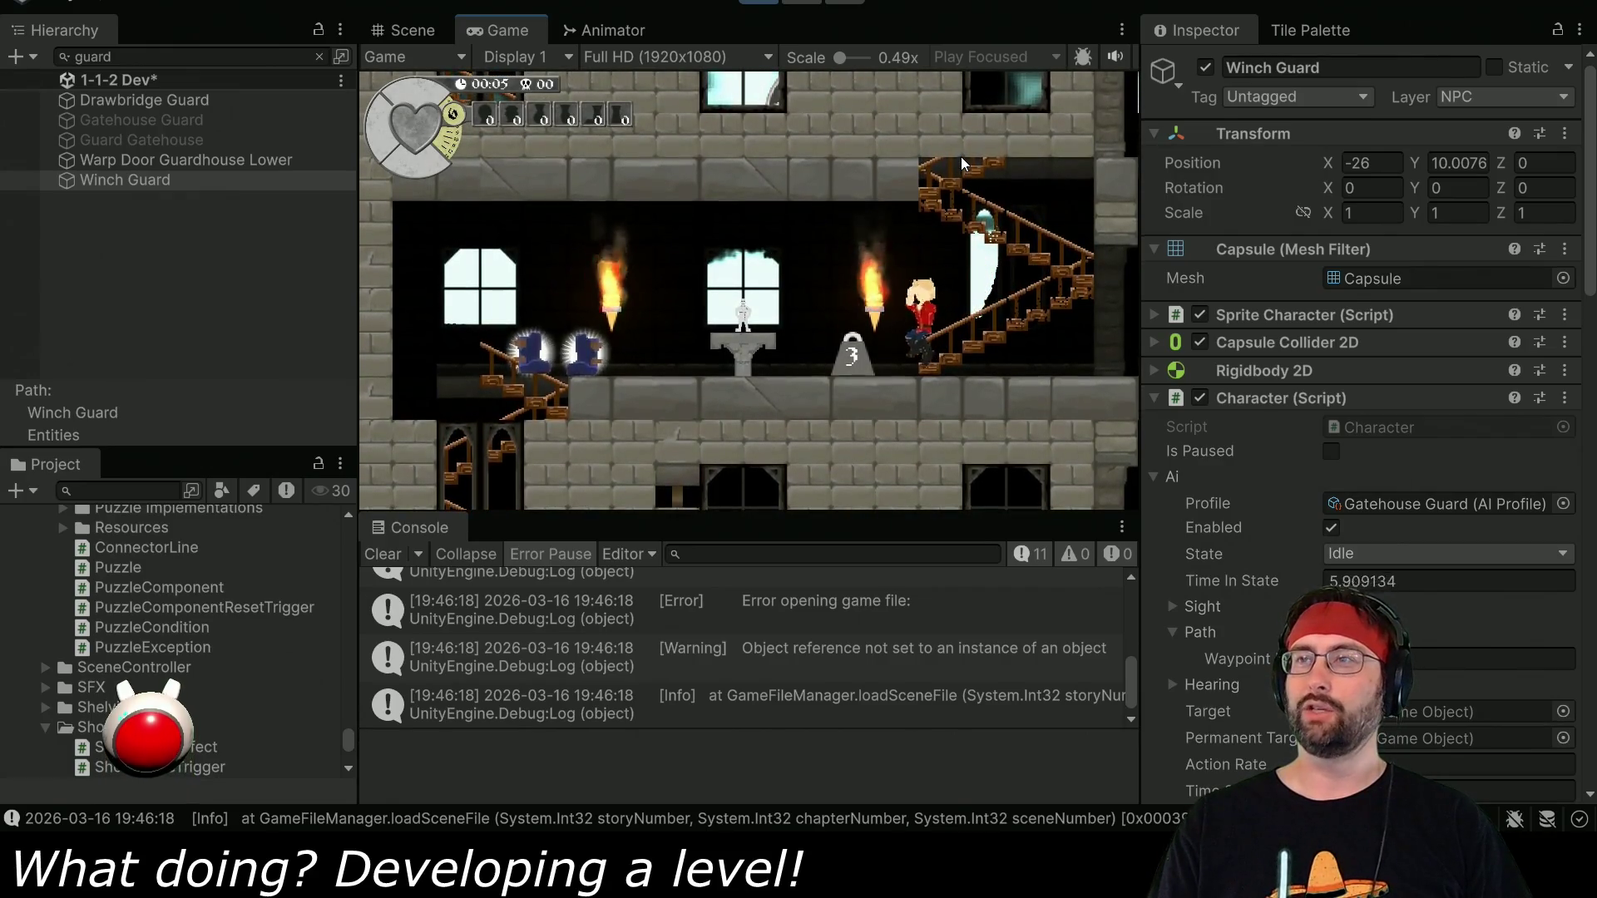
pyautogui.press('Left')
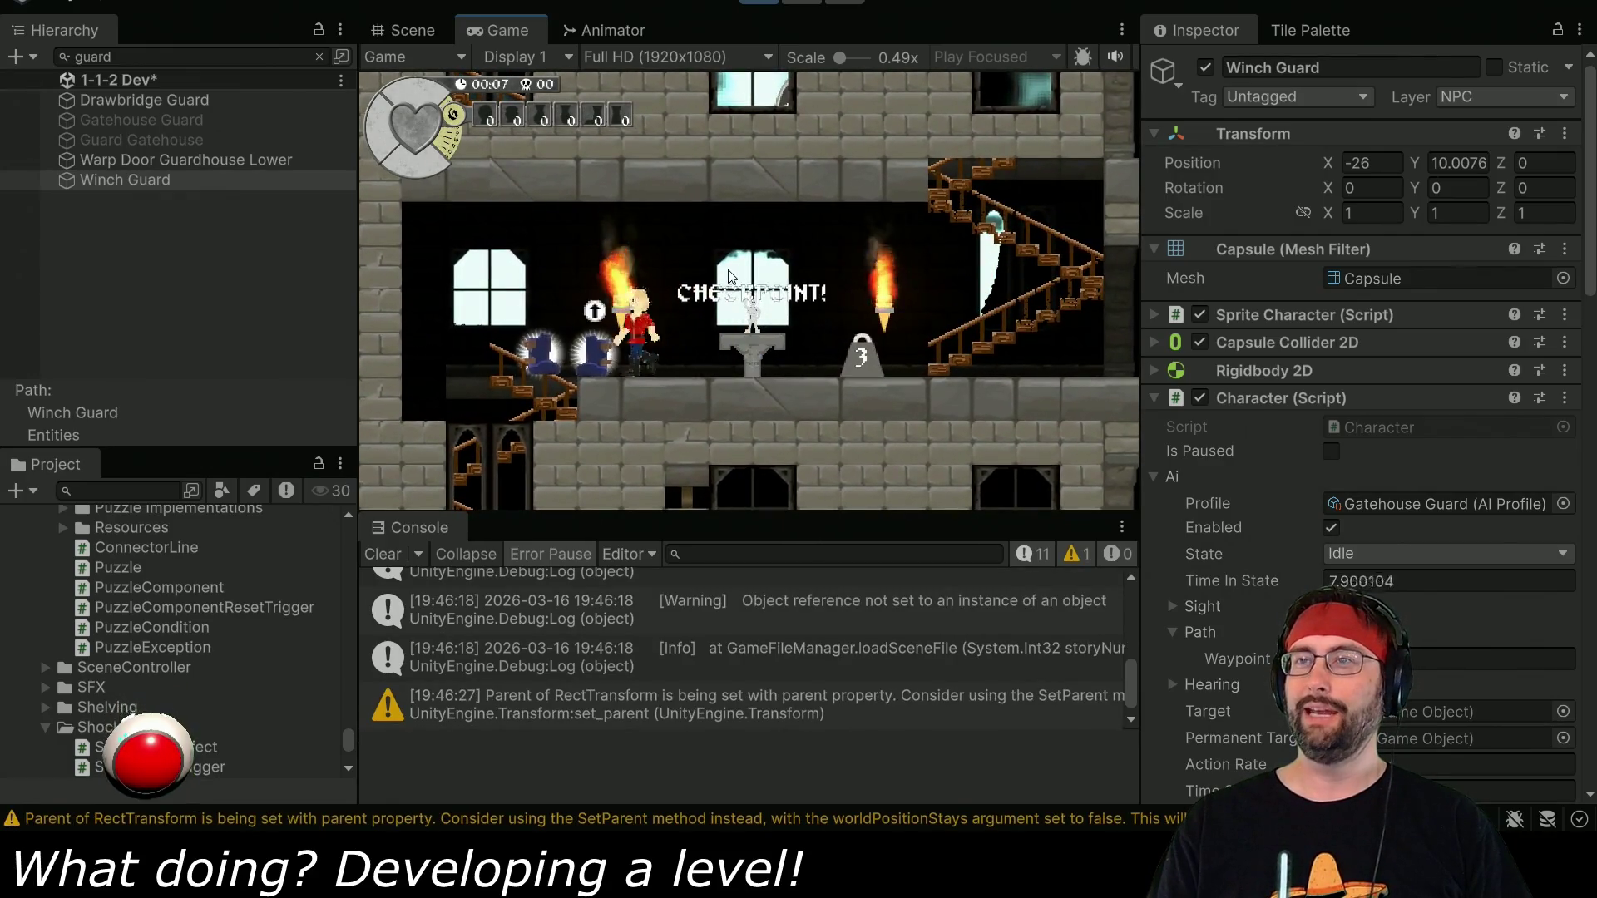
pyautogui.press('Down')
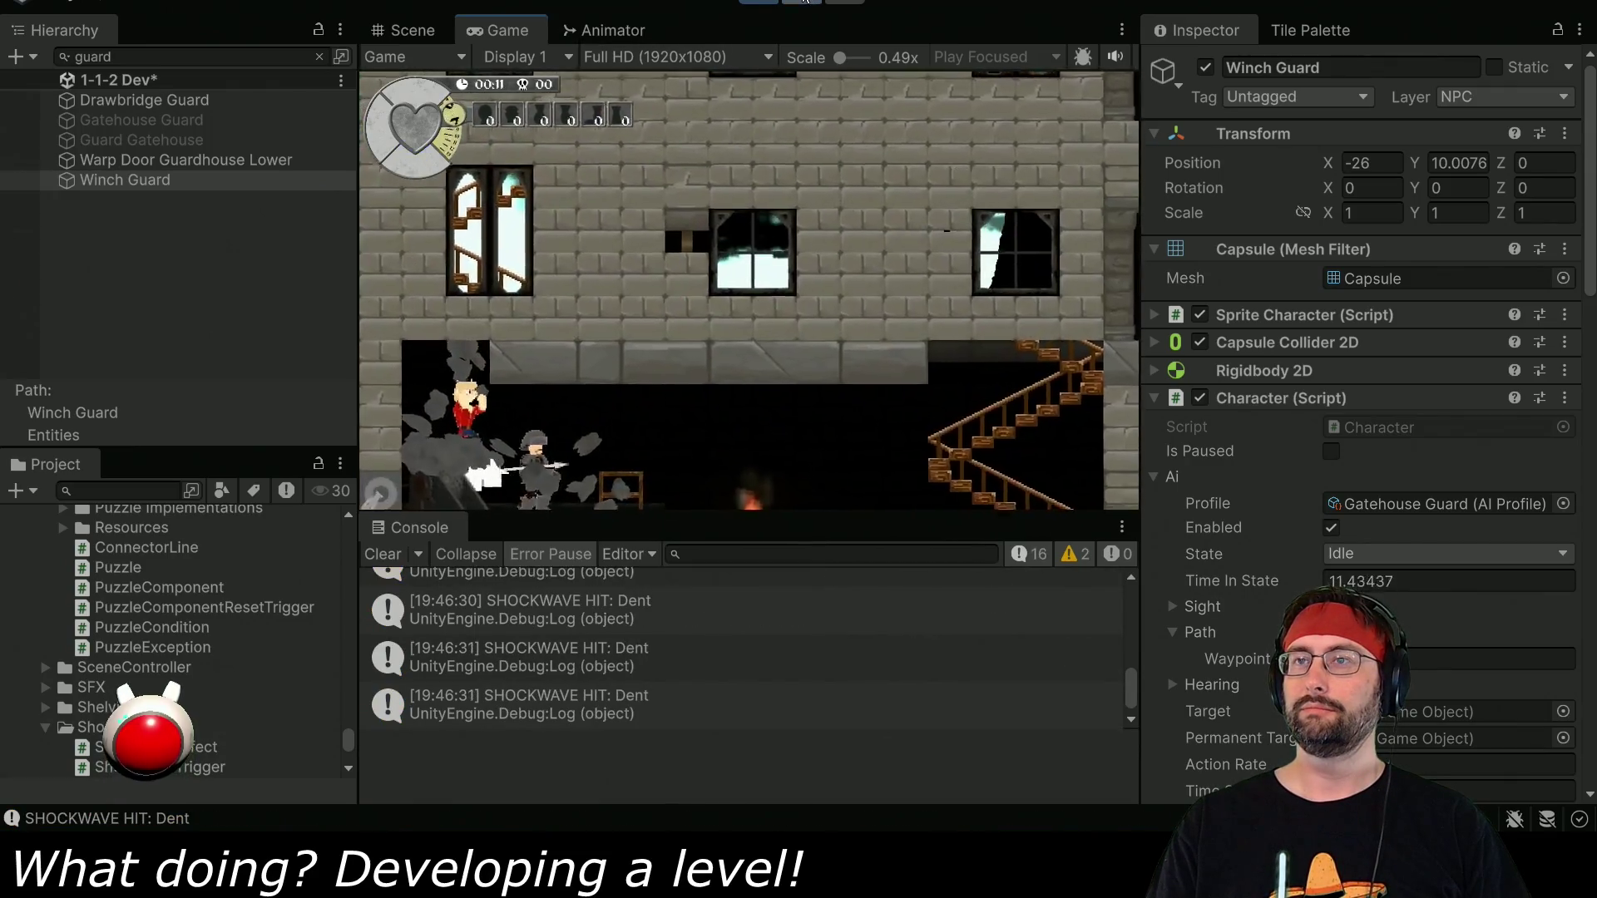
pyautogui.hotkey('ctrl', '1')
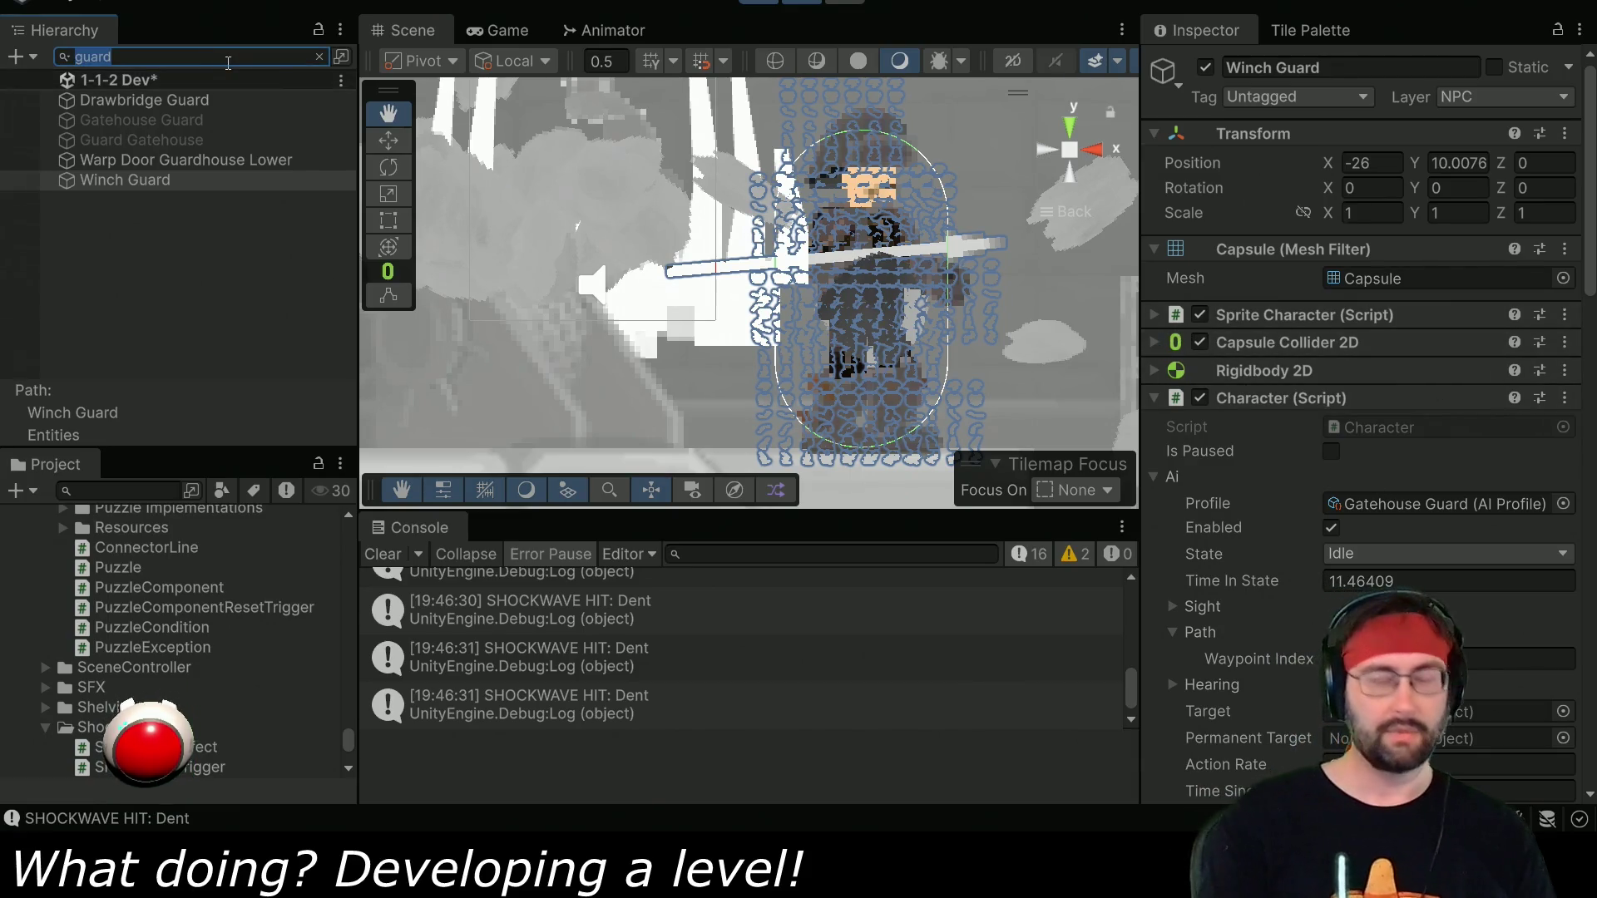
pyautogui.click(1154, 344)
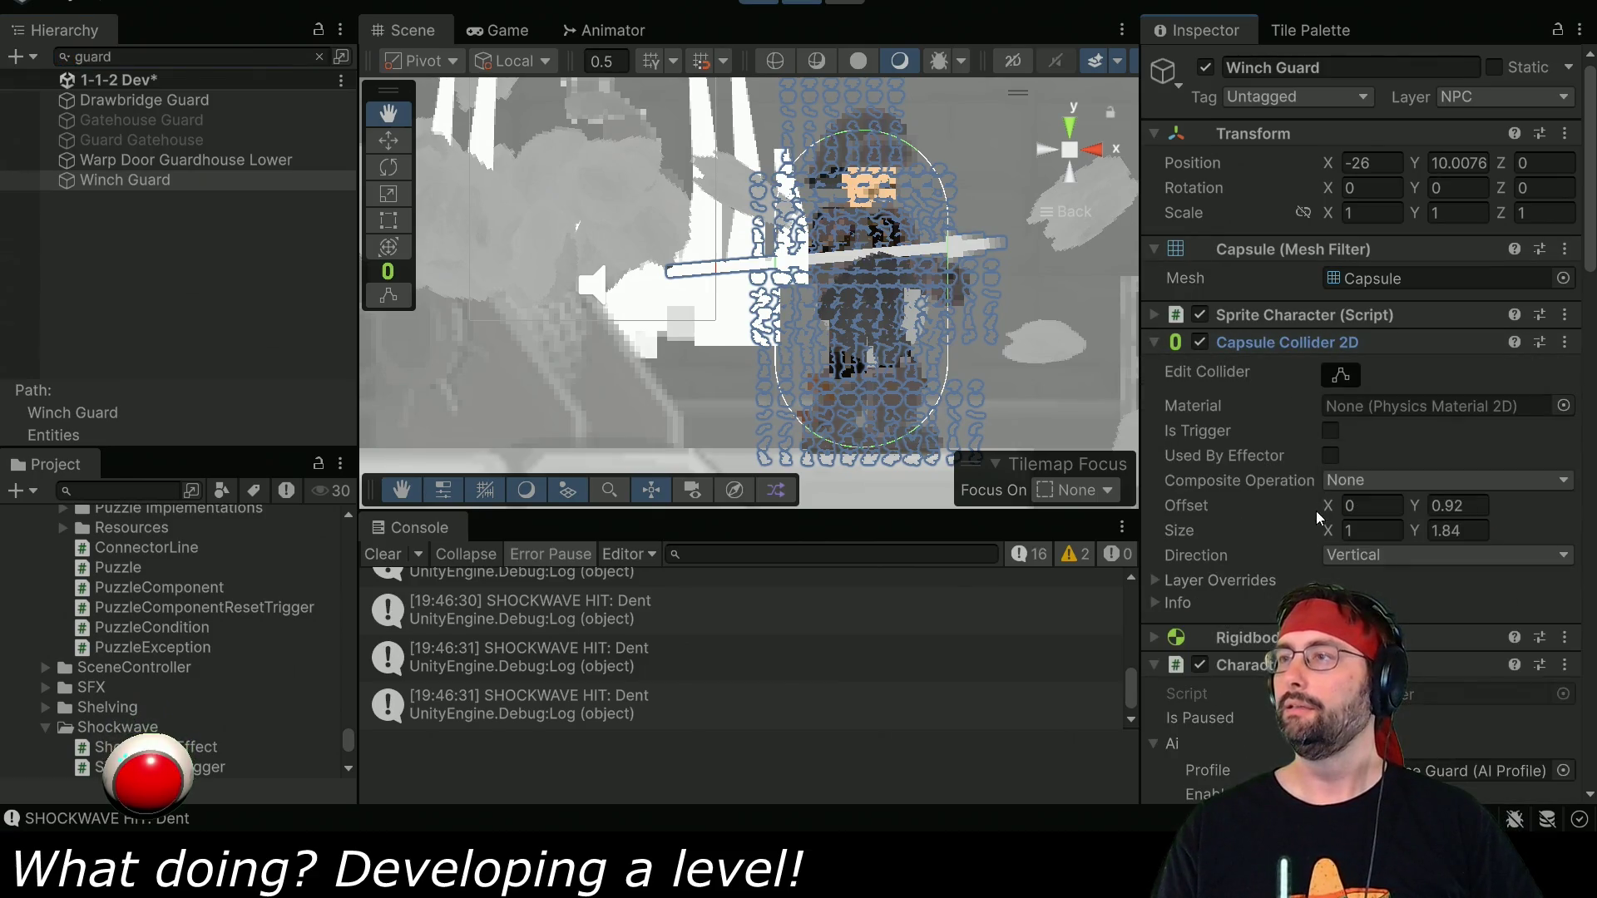
pyautogui.click(1303, 344)
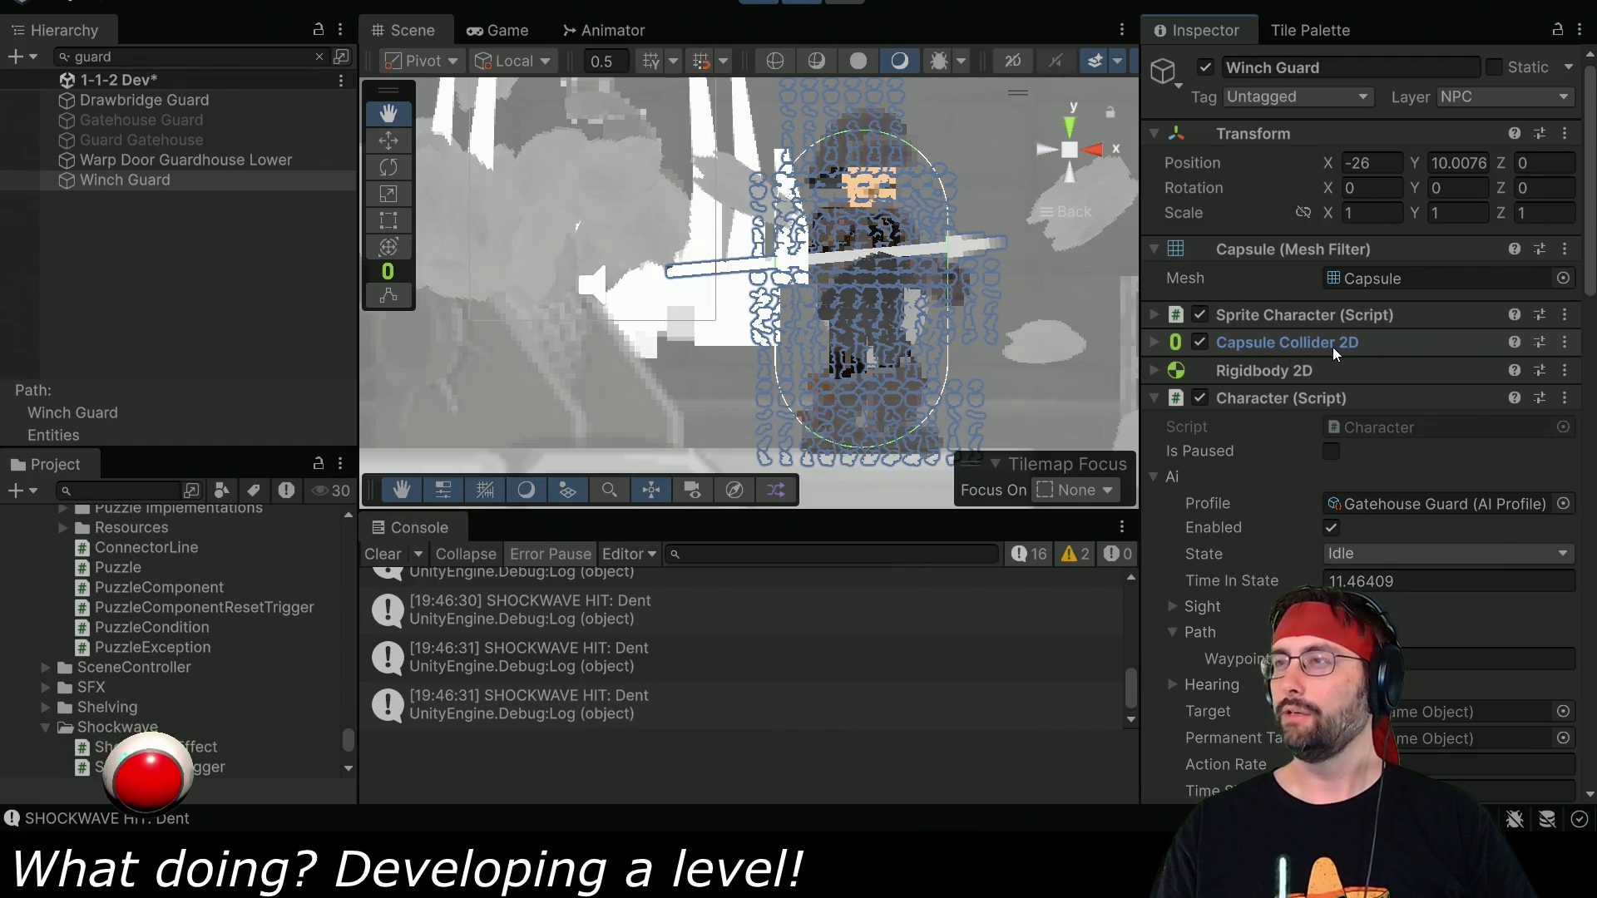
# Select the 'SHOCKWAVE HIT: Winch Guard' log, stop play and open its source line.
pyautogui.scroll(1, 779, 663)
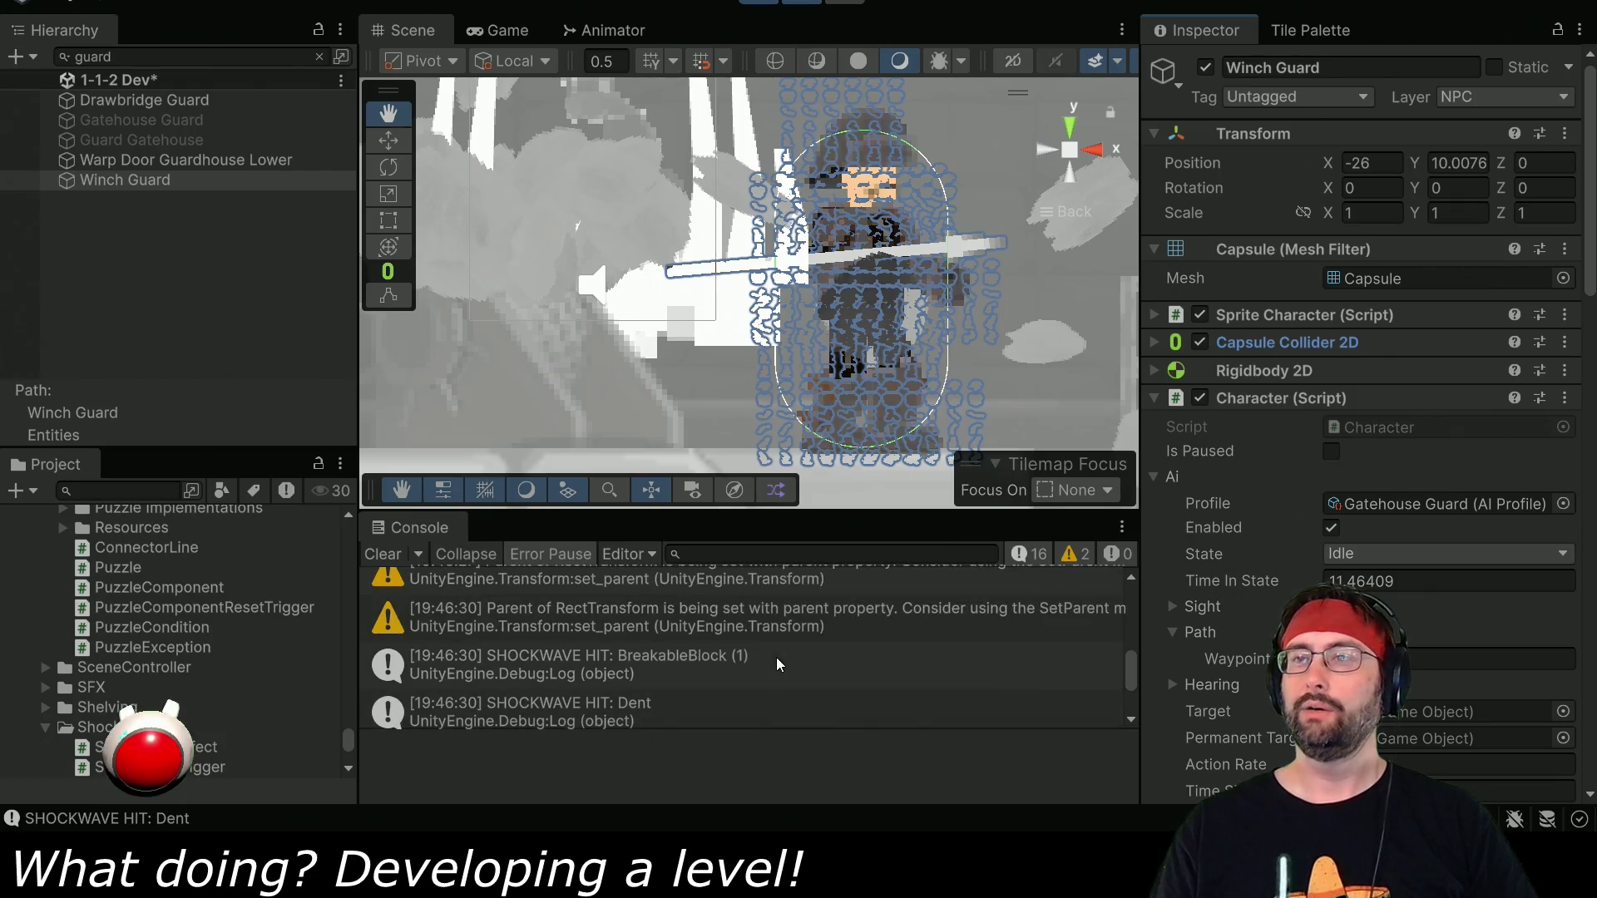
pyautogui.scroll(-1, 648, 632)
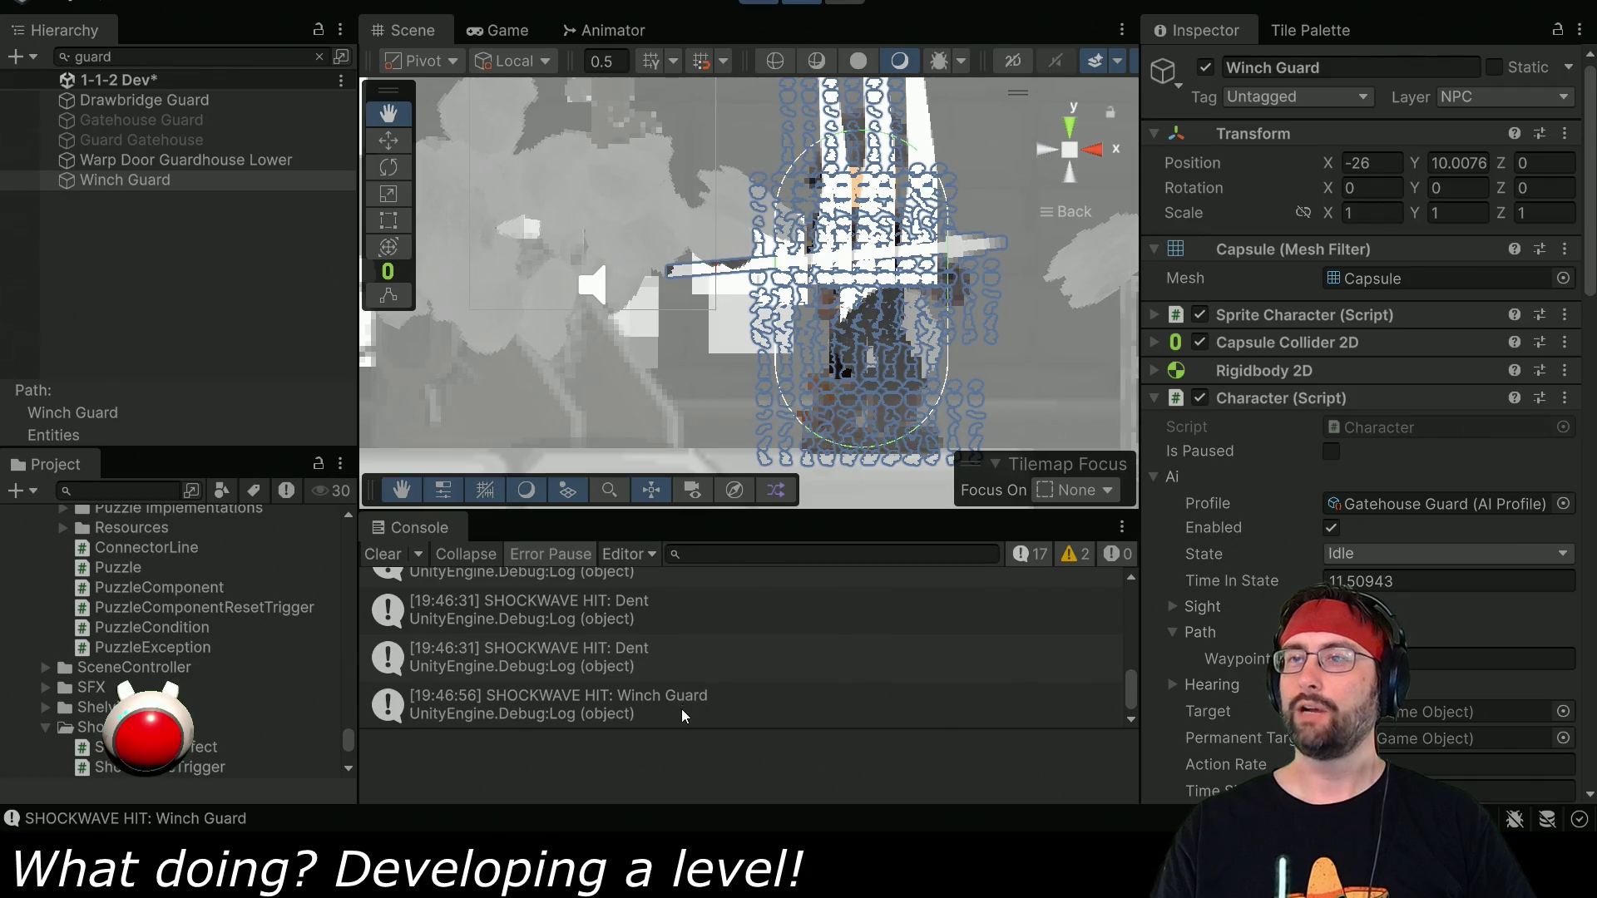
pyautogui.click(684, 715)
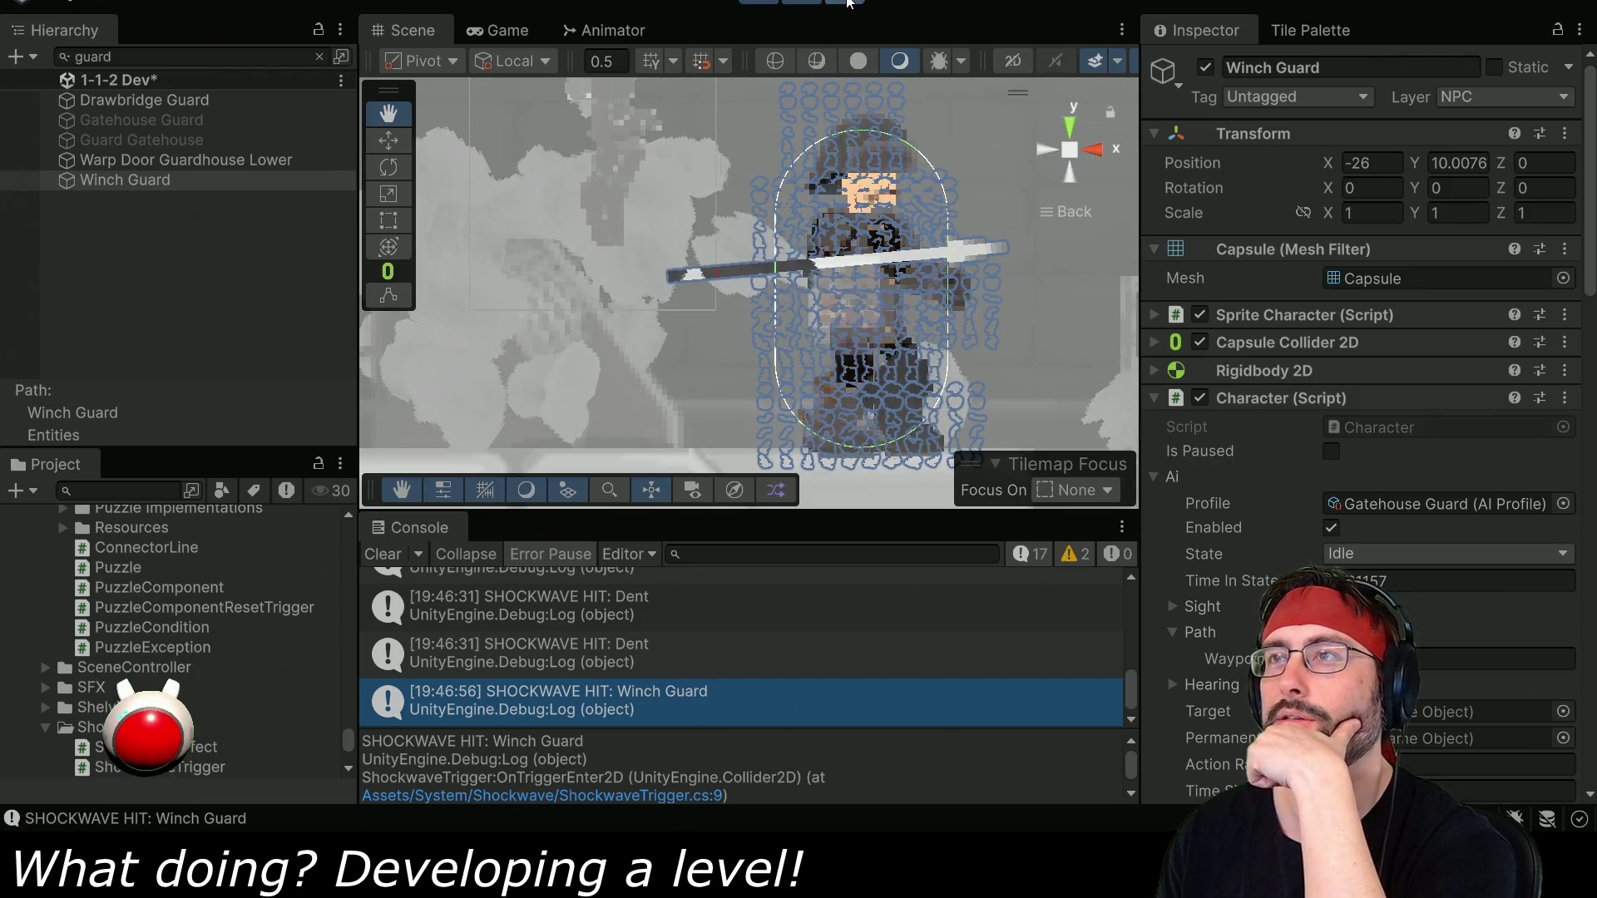
pyautogui.click(767, 6)
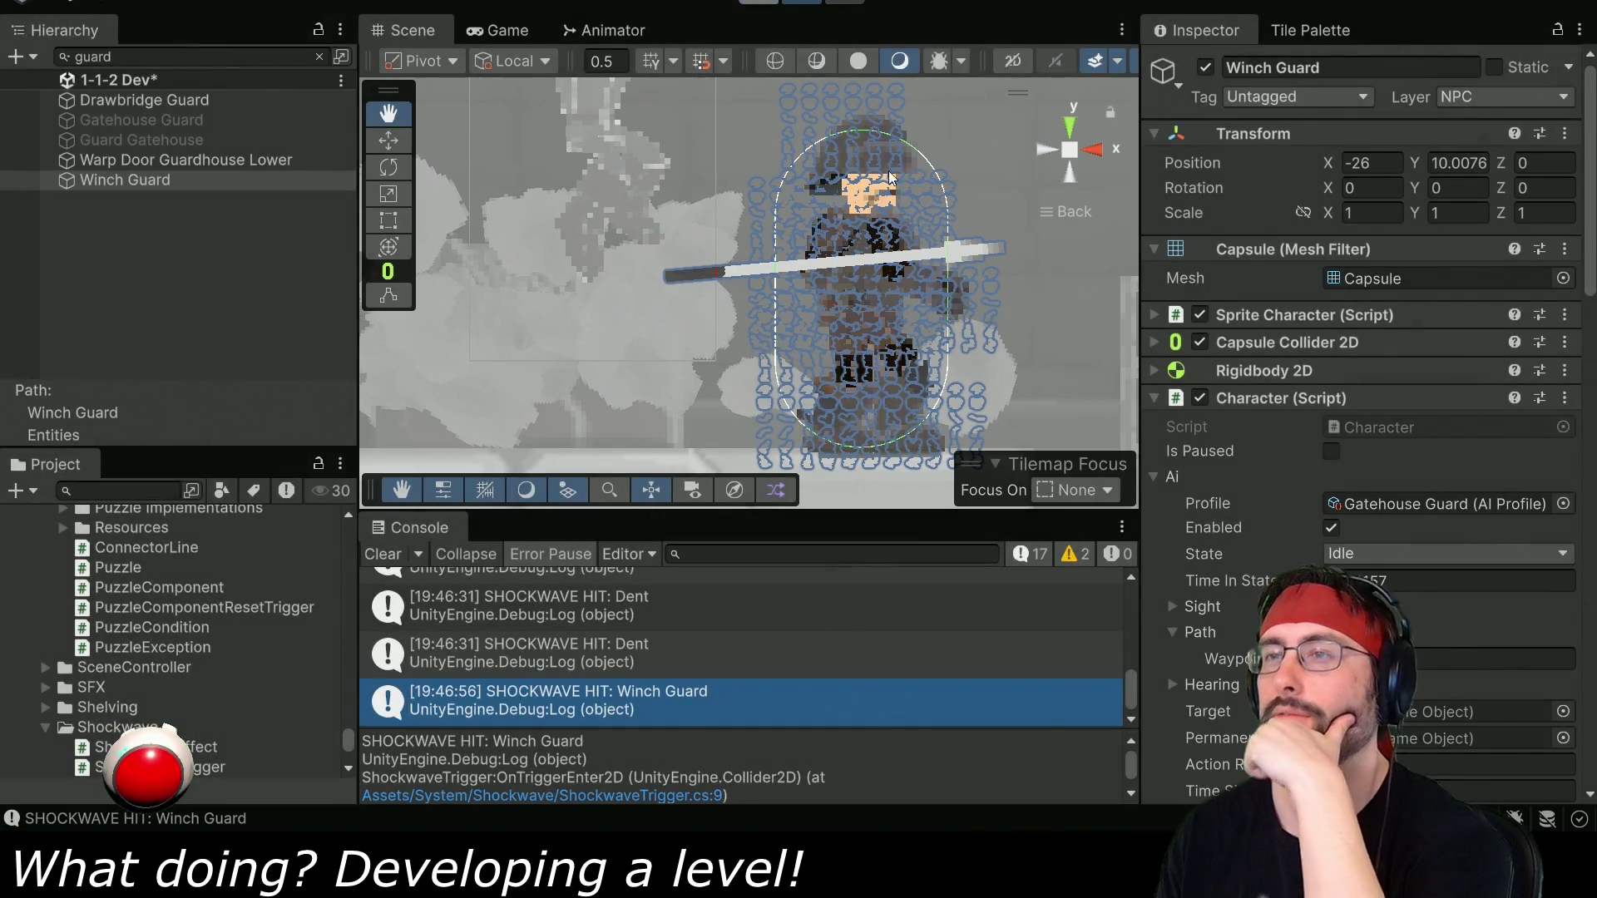
pyautogui.doubleClick(822, 702)
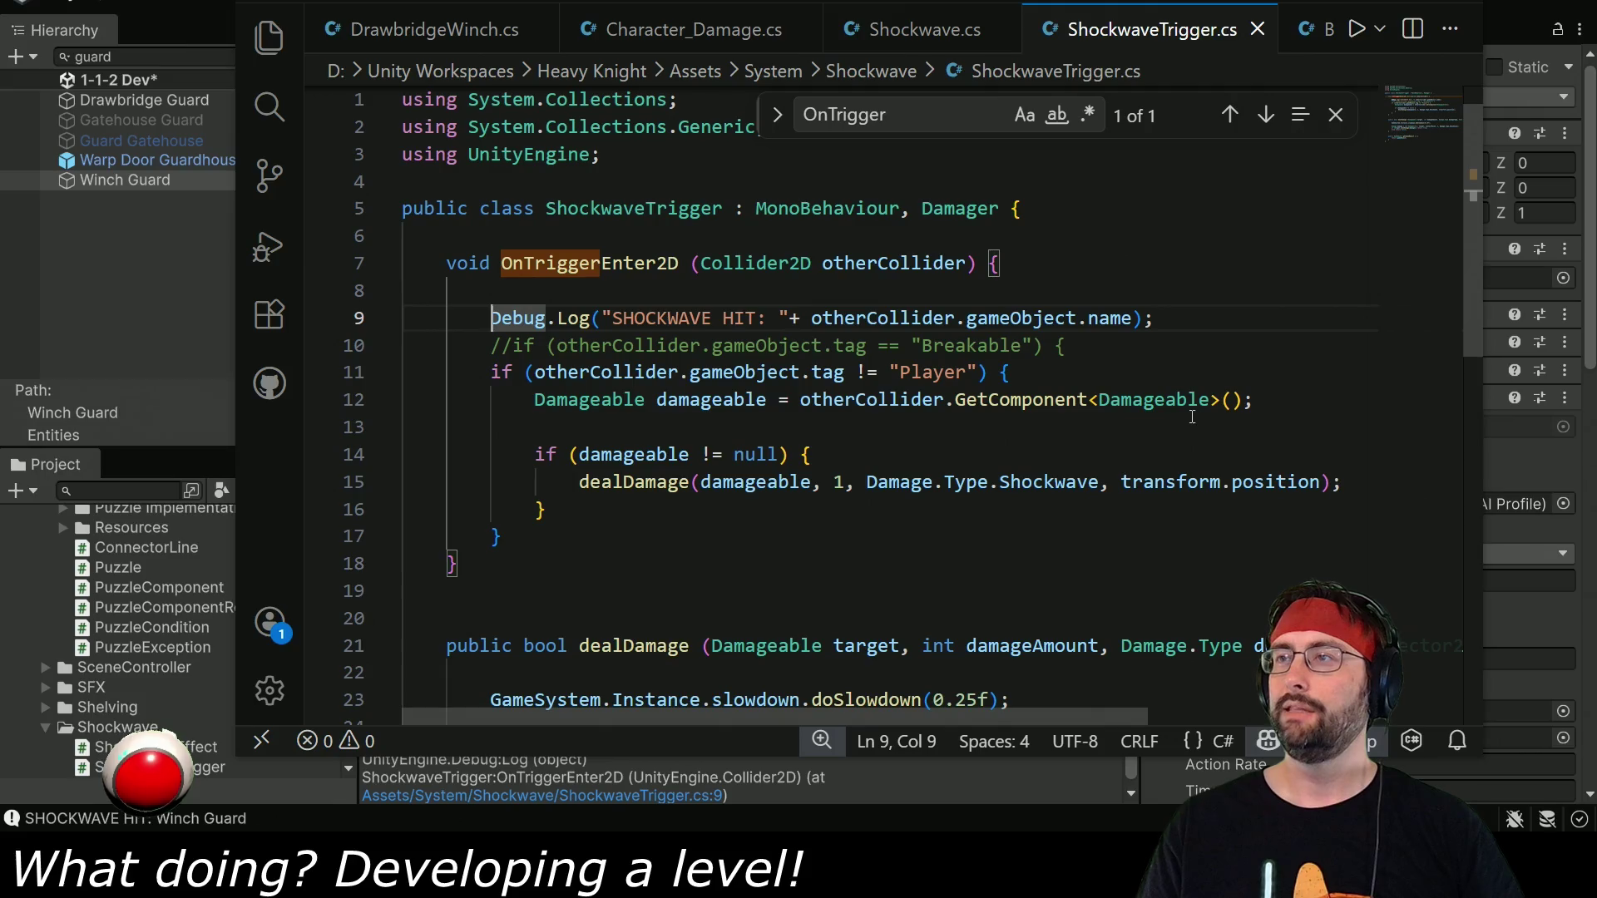
# Select the Winch Guard in Unity, then bring up Character_Damage.cs in the code editor.
pyautogui.hotkey('alt', 'Tab')
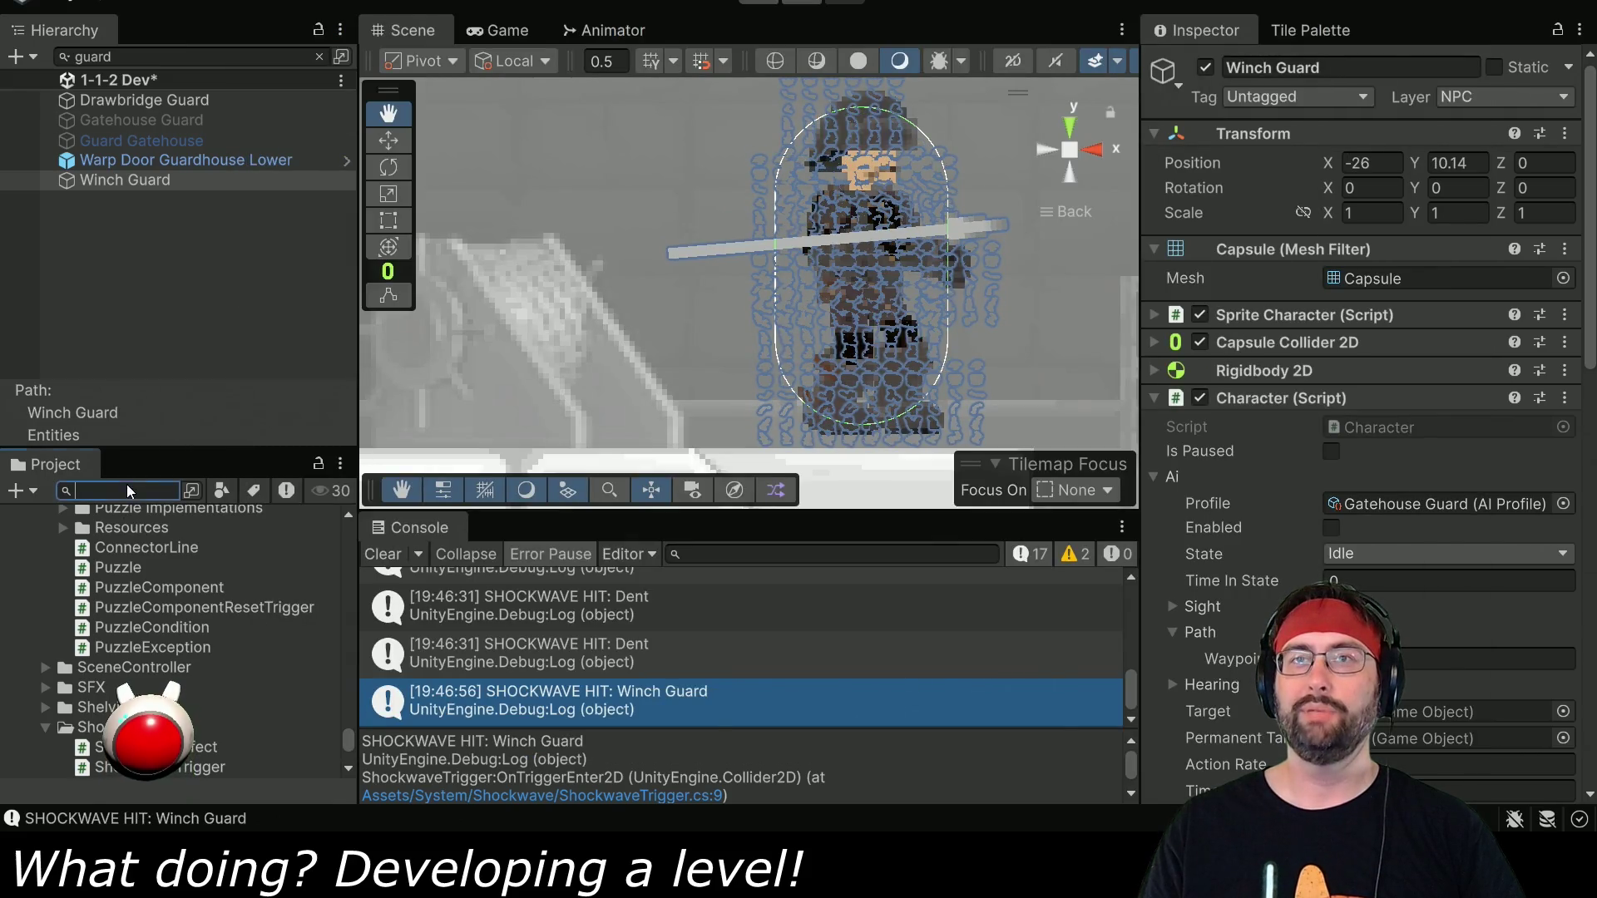
pyautogui.click(183, 186)
pyautogui.click(120, 492)
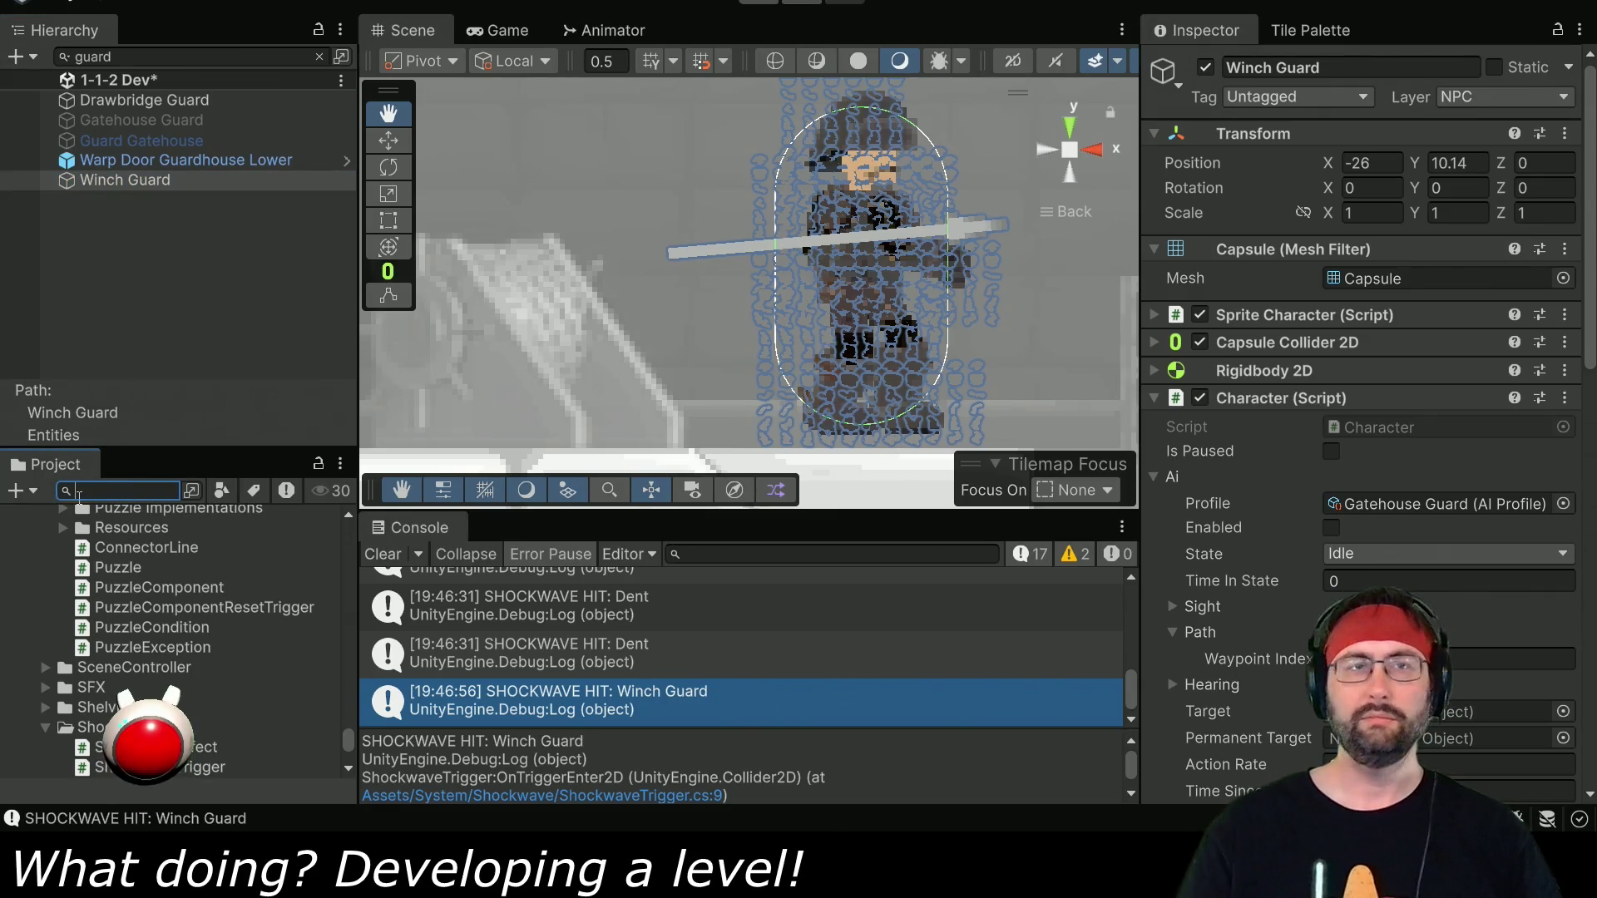
pyautogui.hotkey('alt', 'Tab')
pyautogui.hotkey('ctrl', 'Tab')
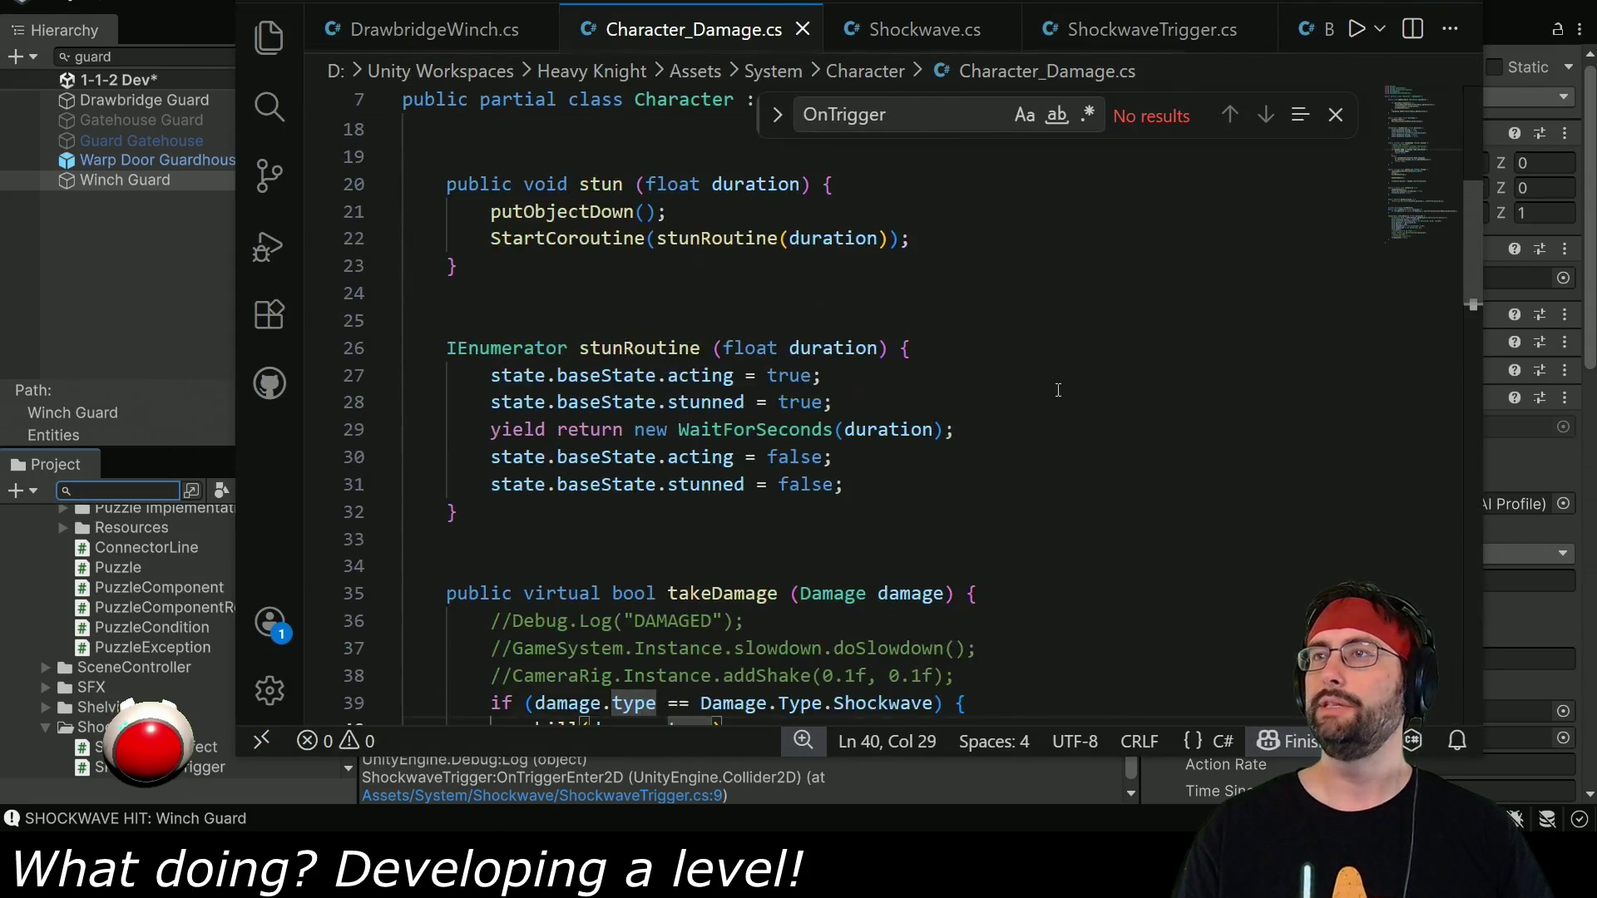
# Delete the stray q so line 40 calls kill(damage.type), save, and return to Unity.
pyautogui.hotkey('ctrl', 'z')
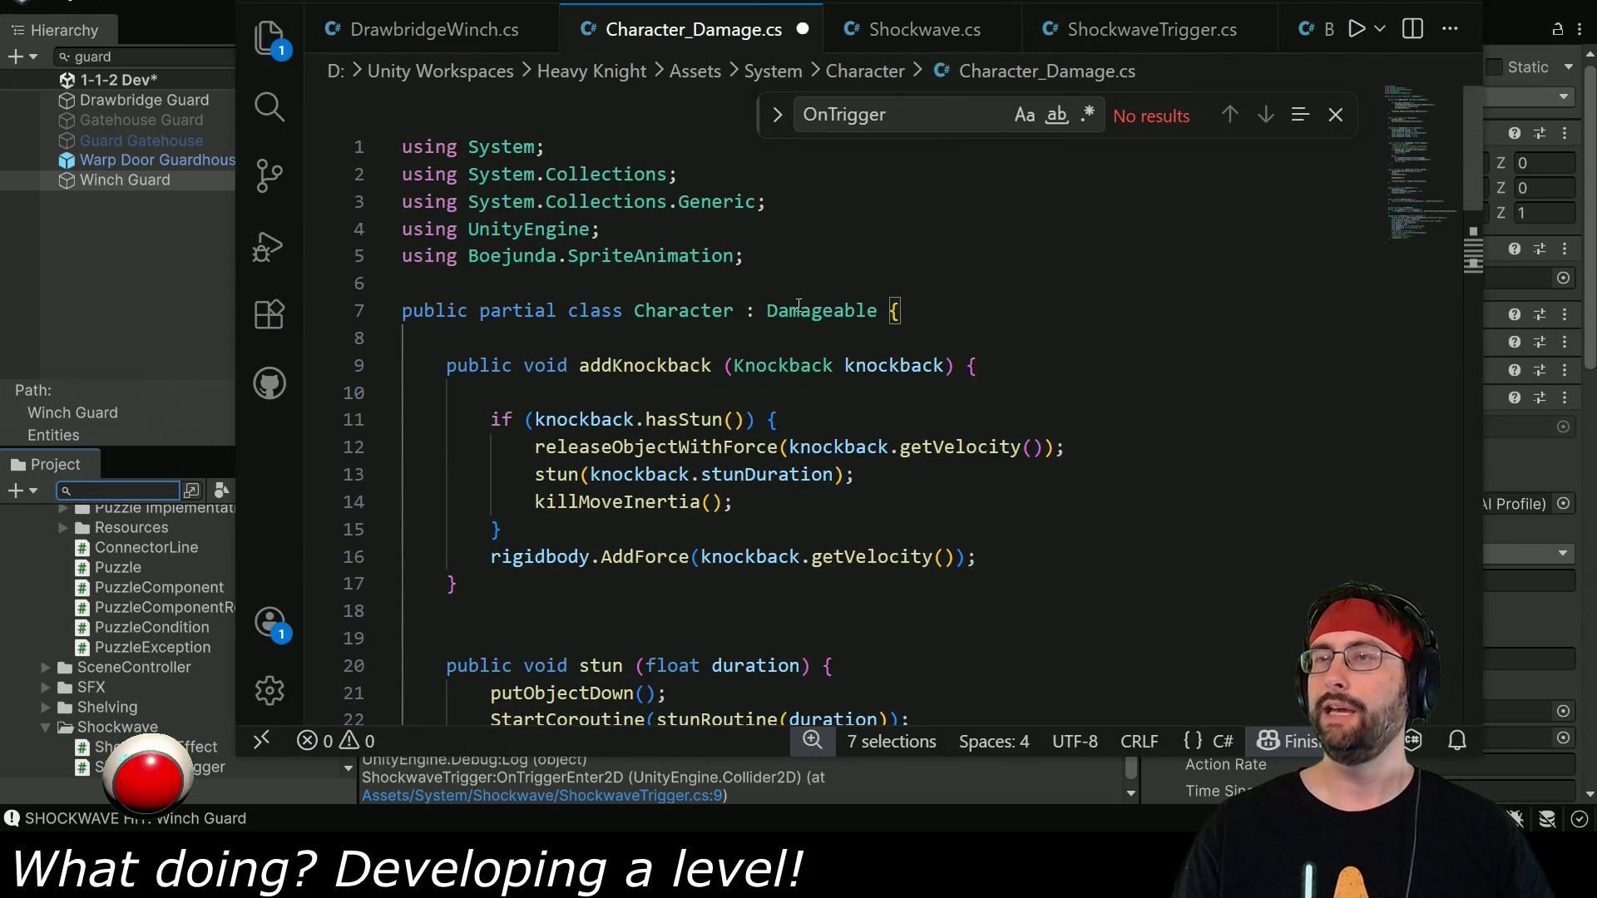
pyautogui.scroll(-10, 798, 306)
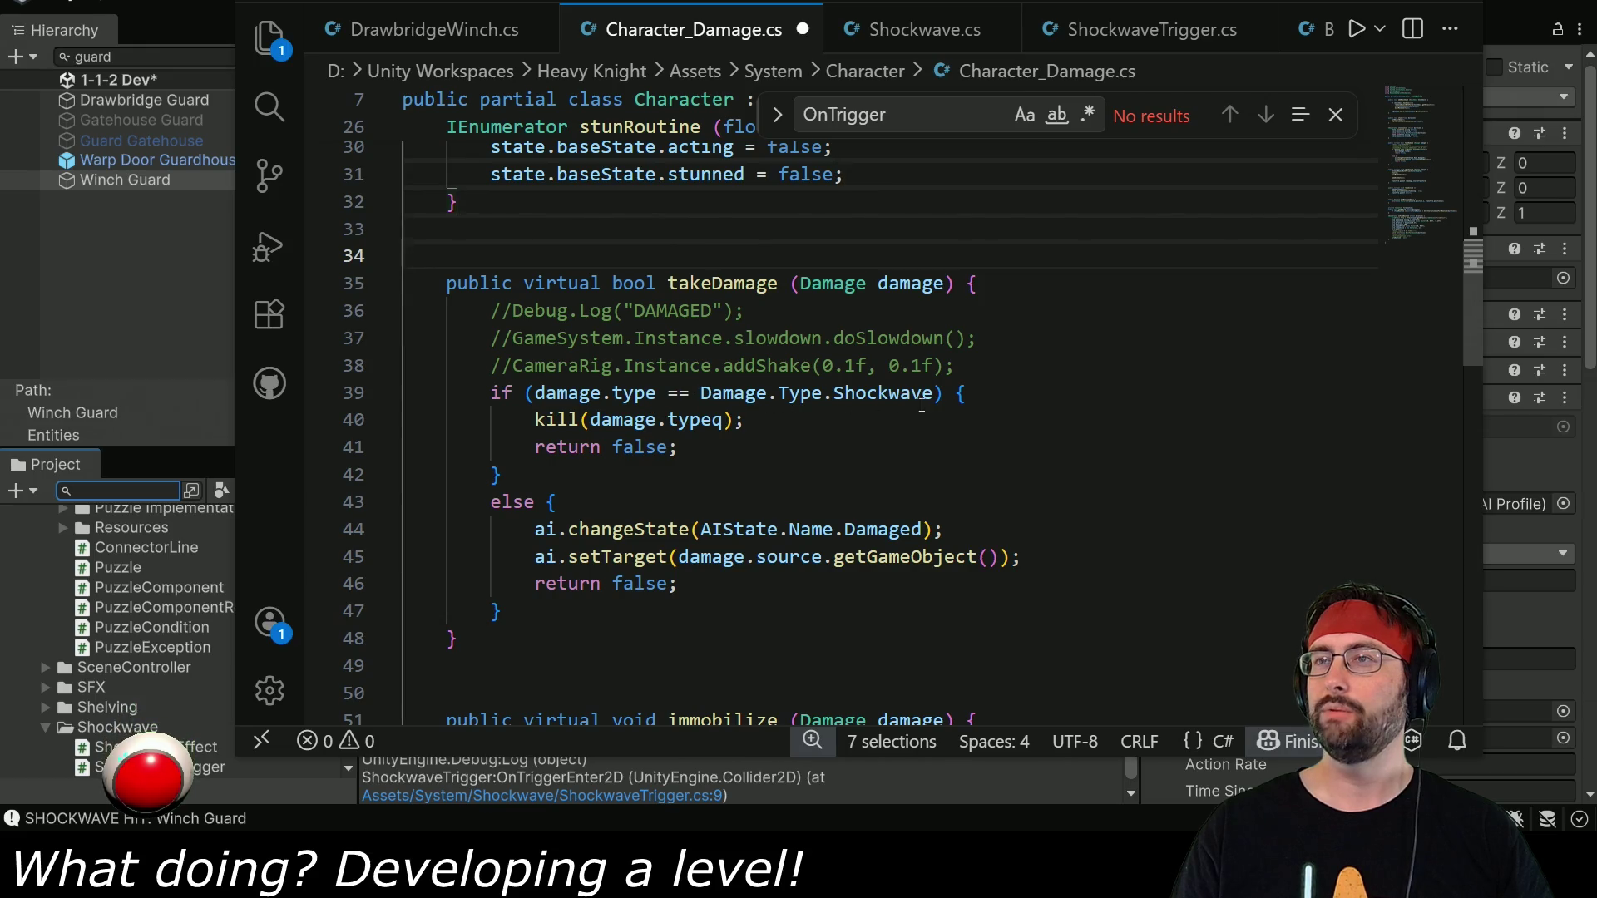
pyautogui.click(726, 420)
pyautogui.press('BackSpace')
pyautogui.hotkey('ctrl', 's')
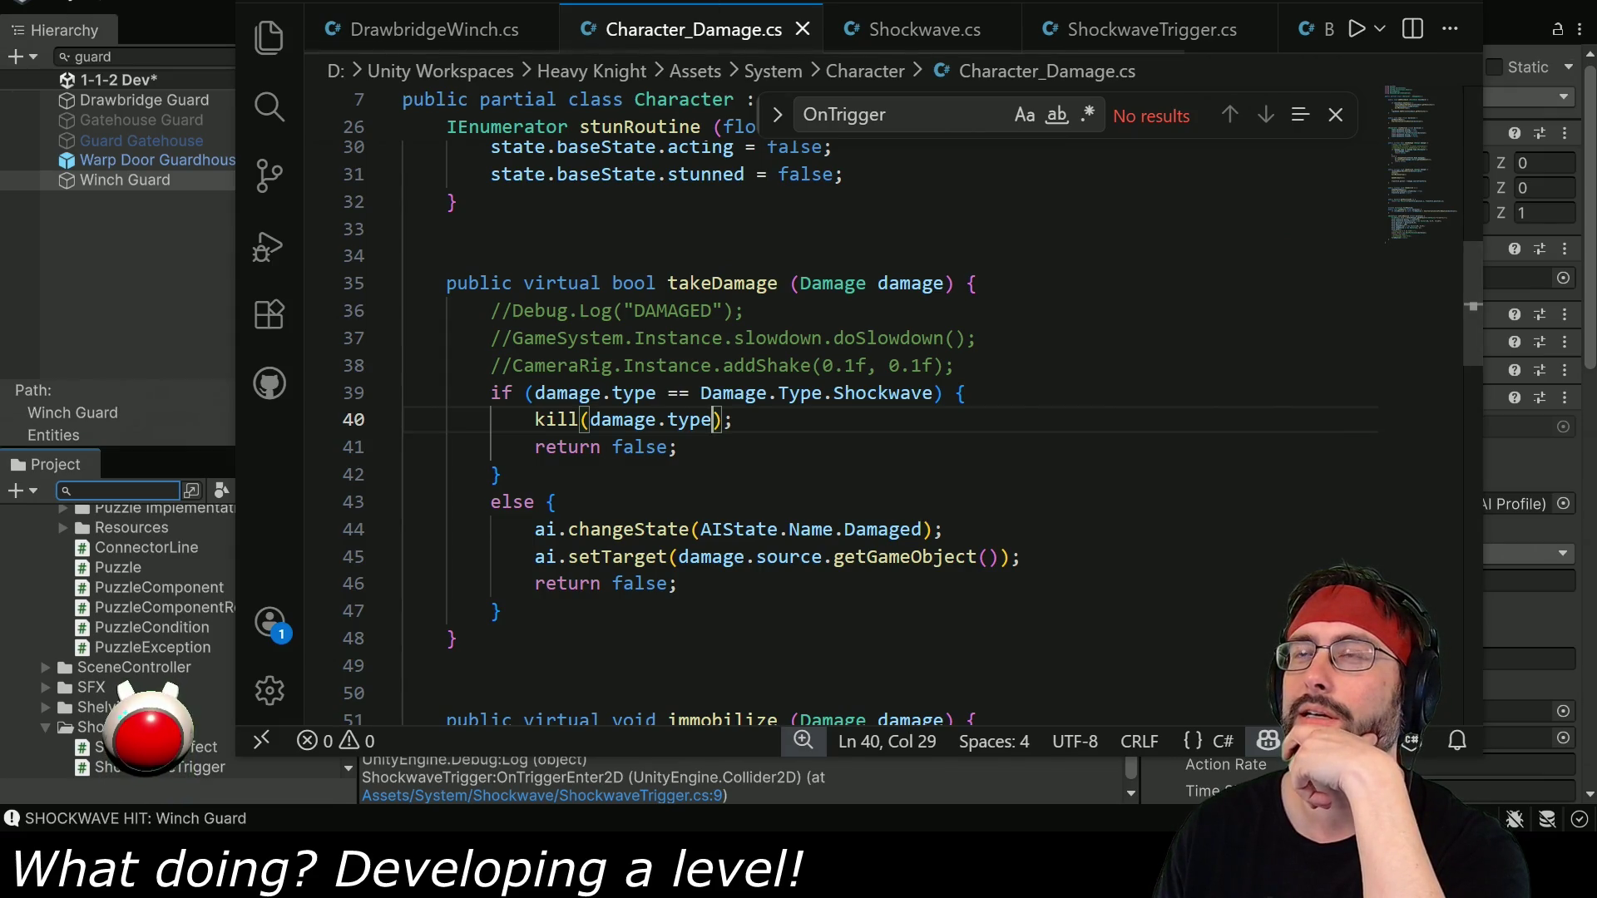
pyautogui.hotkey('alt', 'Tab')
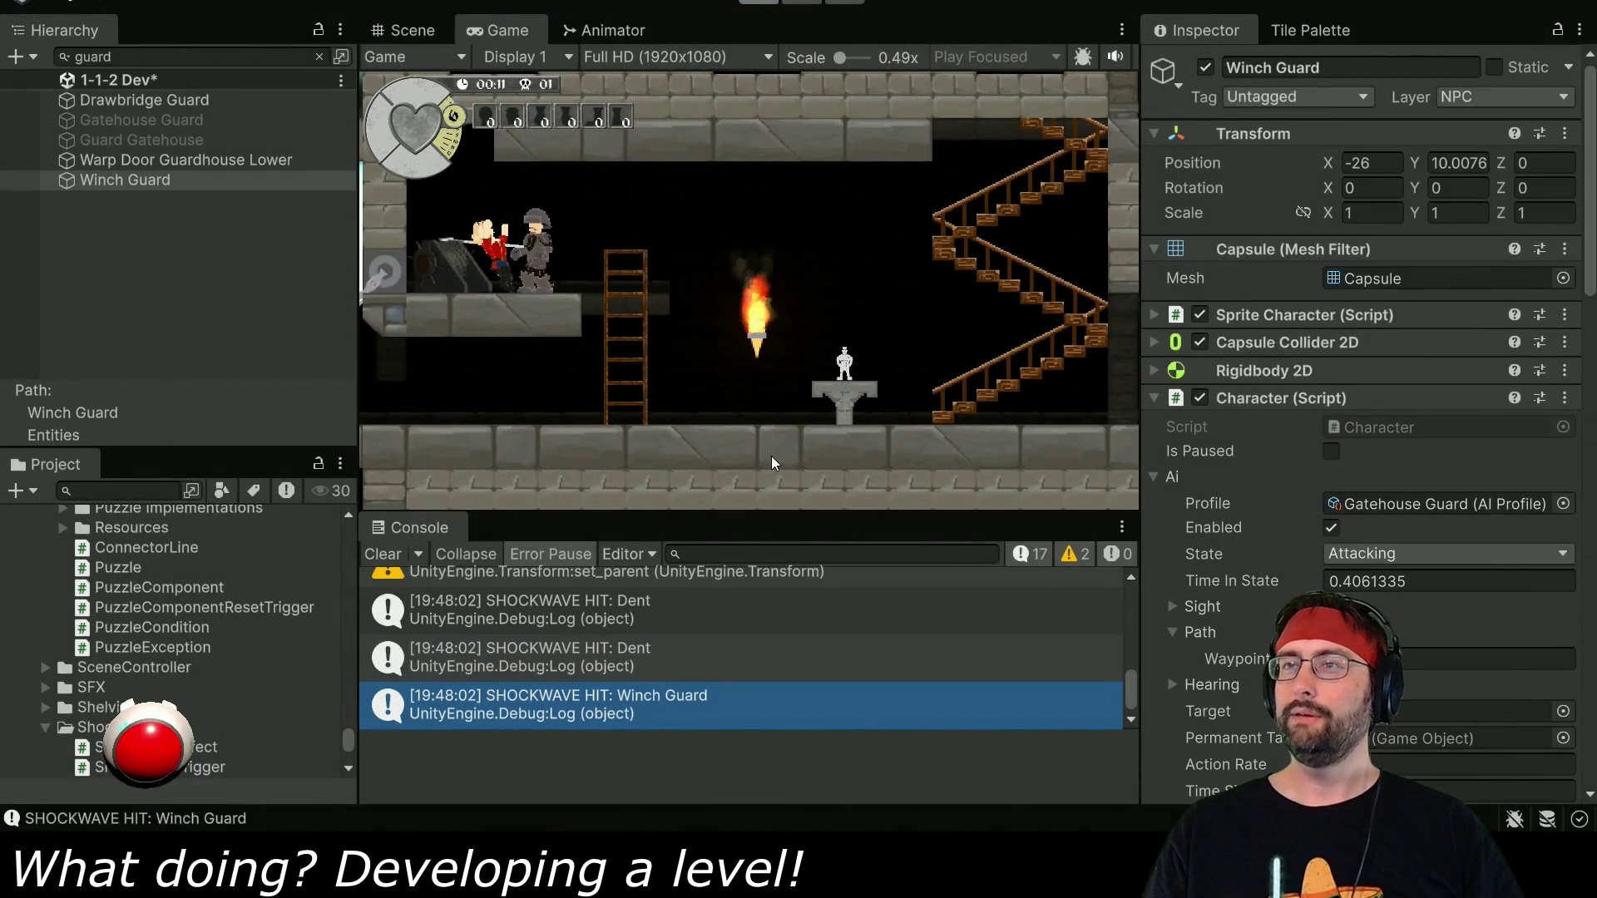
# Stop the play test and look over the else branch on lines 42–46 in the code editor.
pyautogui.hotkey('ctrl', 'p')
pyautogui.hotkey('alt', 'Tab')
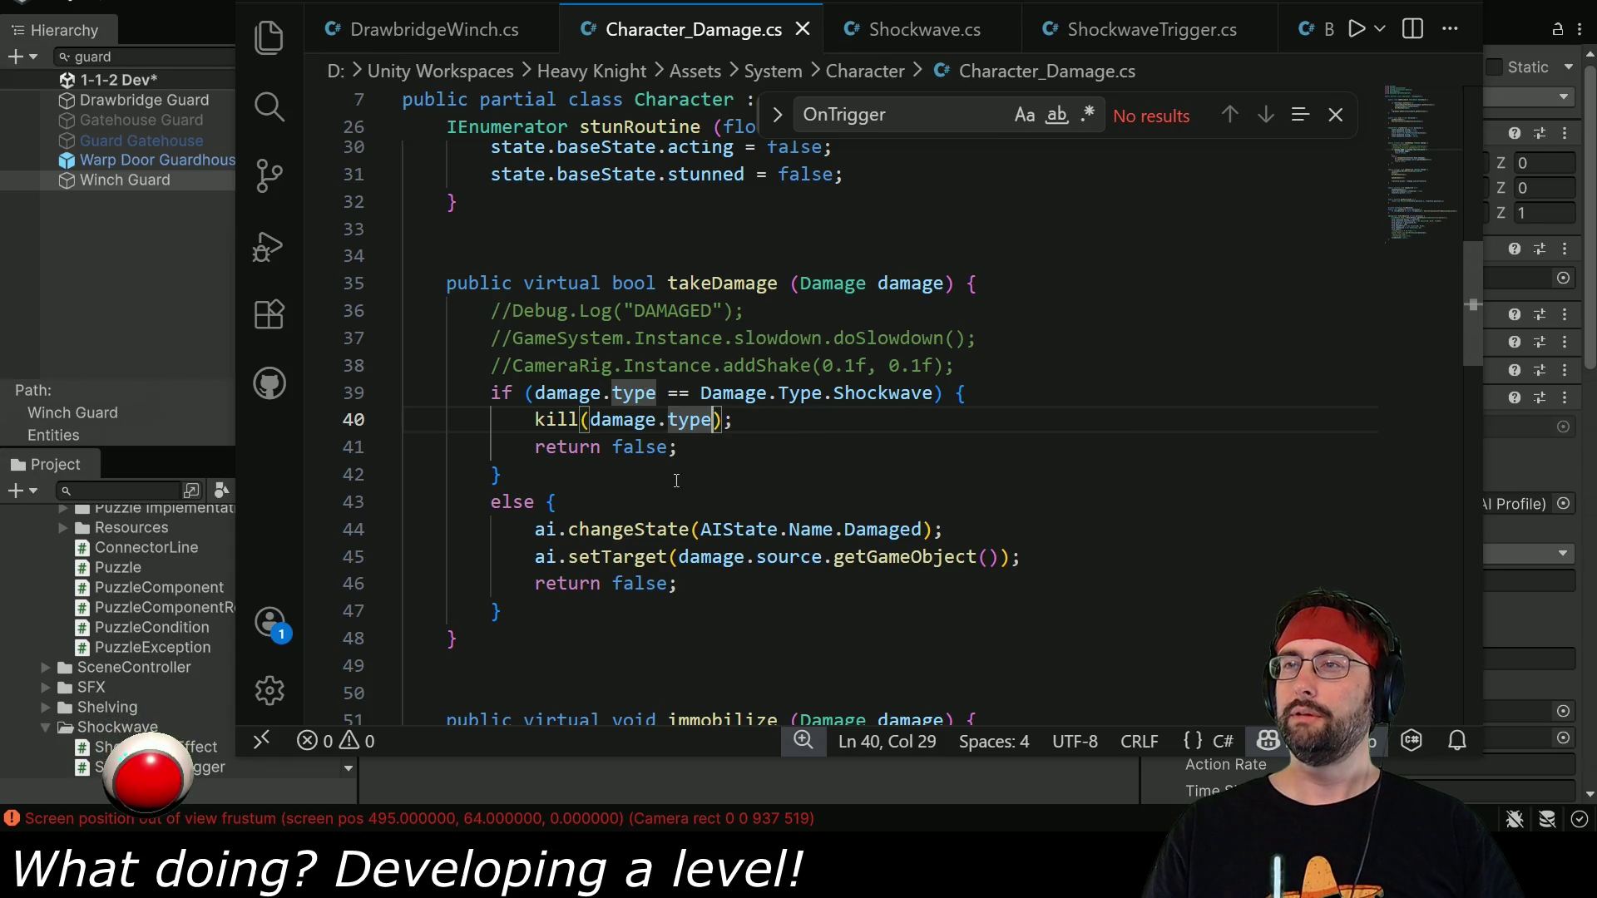
pyautogui.moveTo(535, 529)
pyautogui.mouseDown()
pyautogui.moveTo(624, 556)
pyautogui.moveTo(635, 584)
pyautogui.mouseUp()
pyautogui.click(775, 467)
# Find the ShockwaveTrigger script in the Project panel and open it for editing.
pyautogui.hotkey('alt', 'Tab')
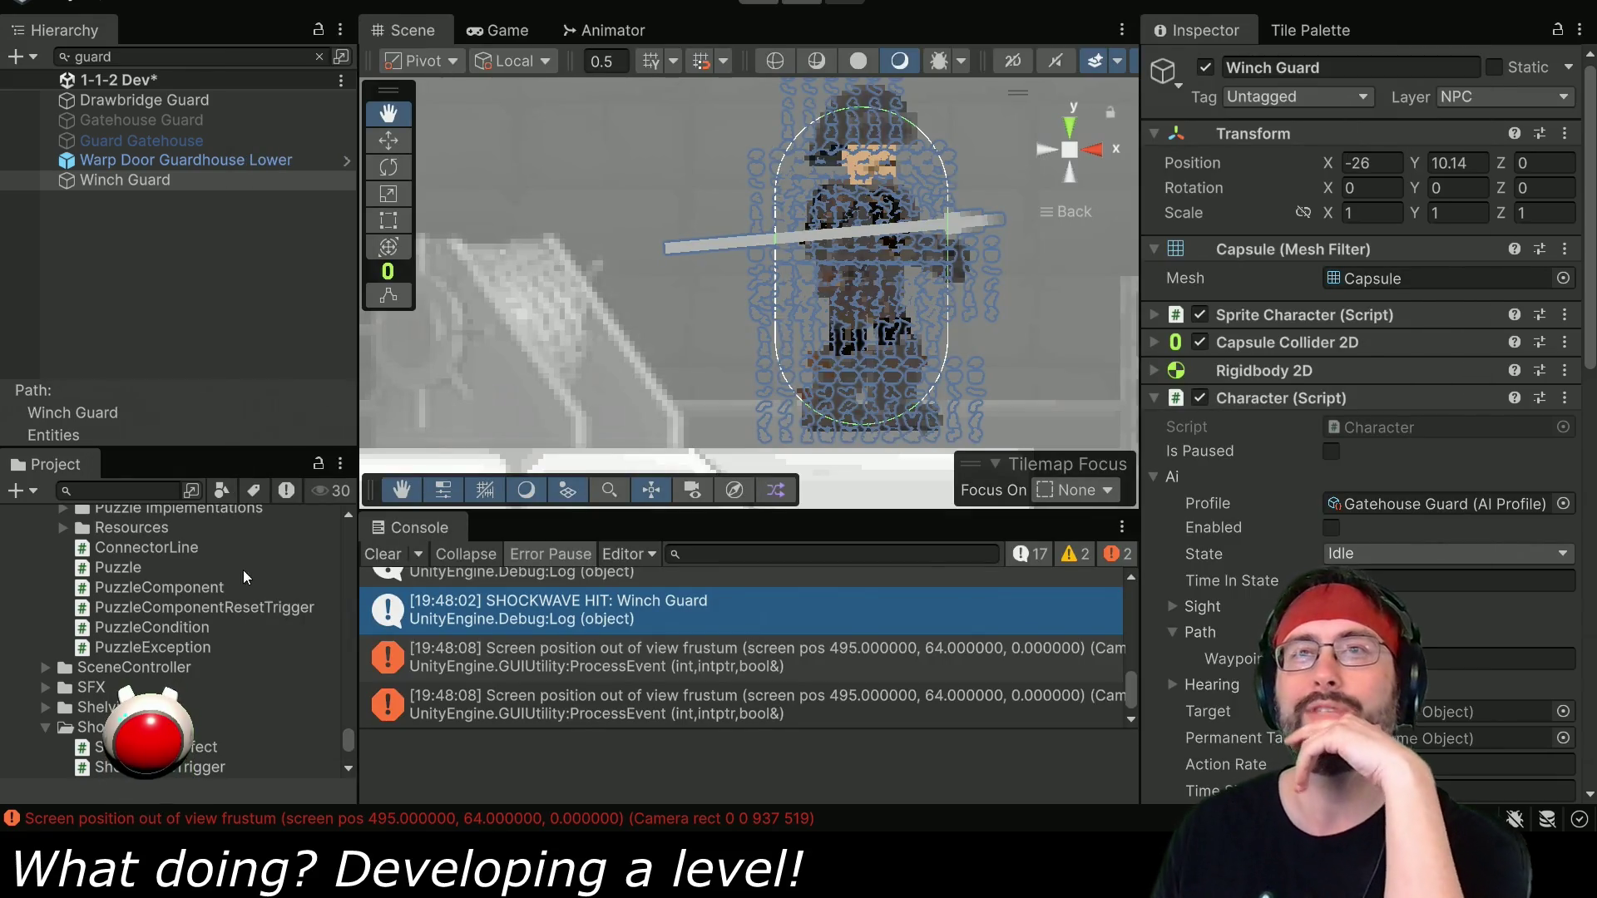
pyautogui.click(120, 491)
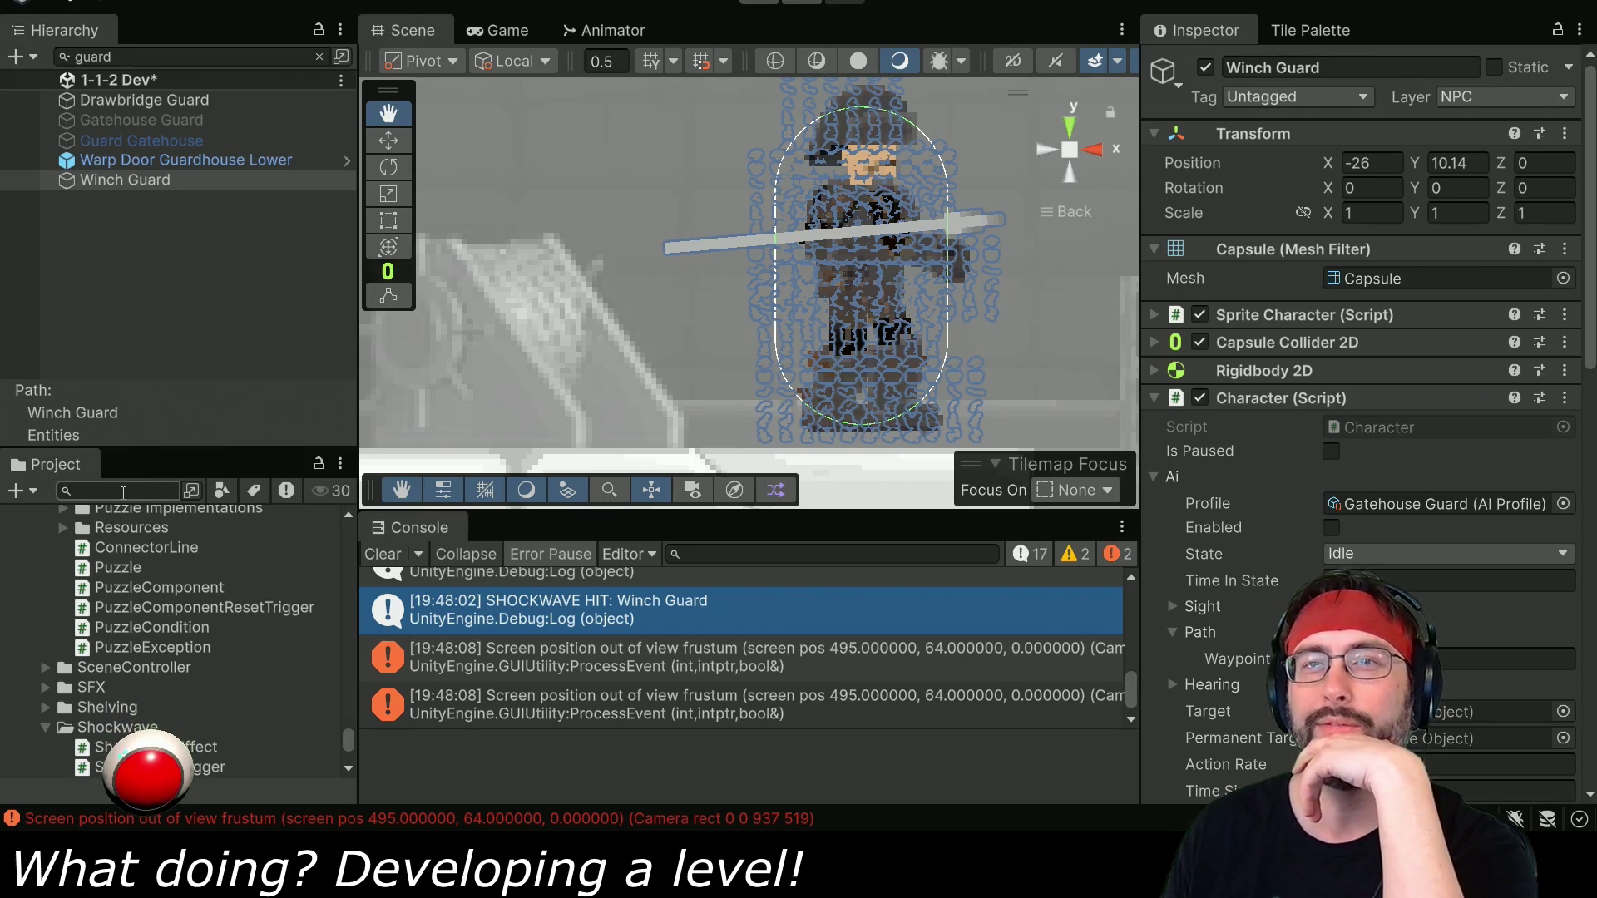
pyautogui.click(197, 766)
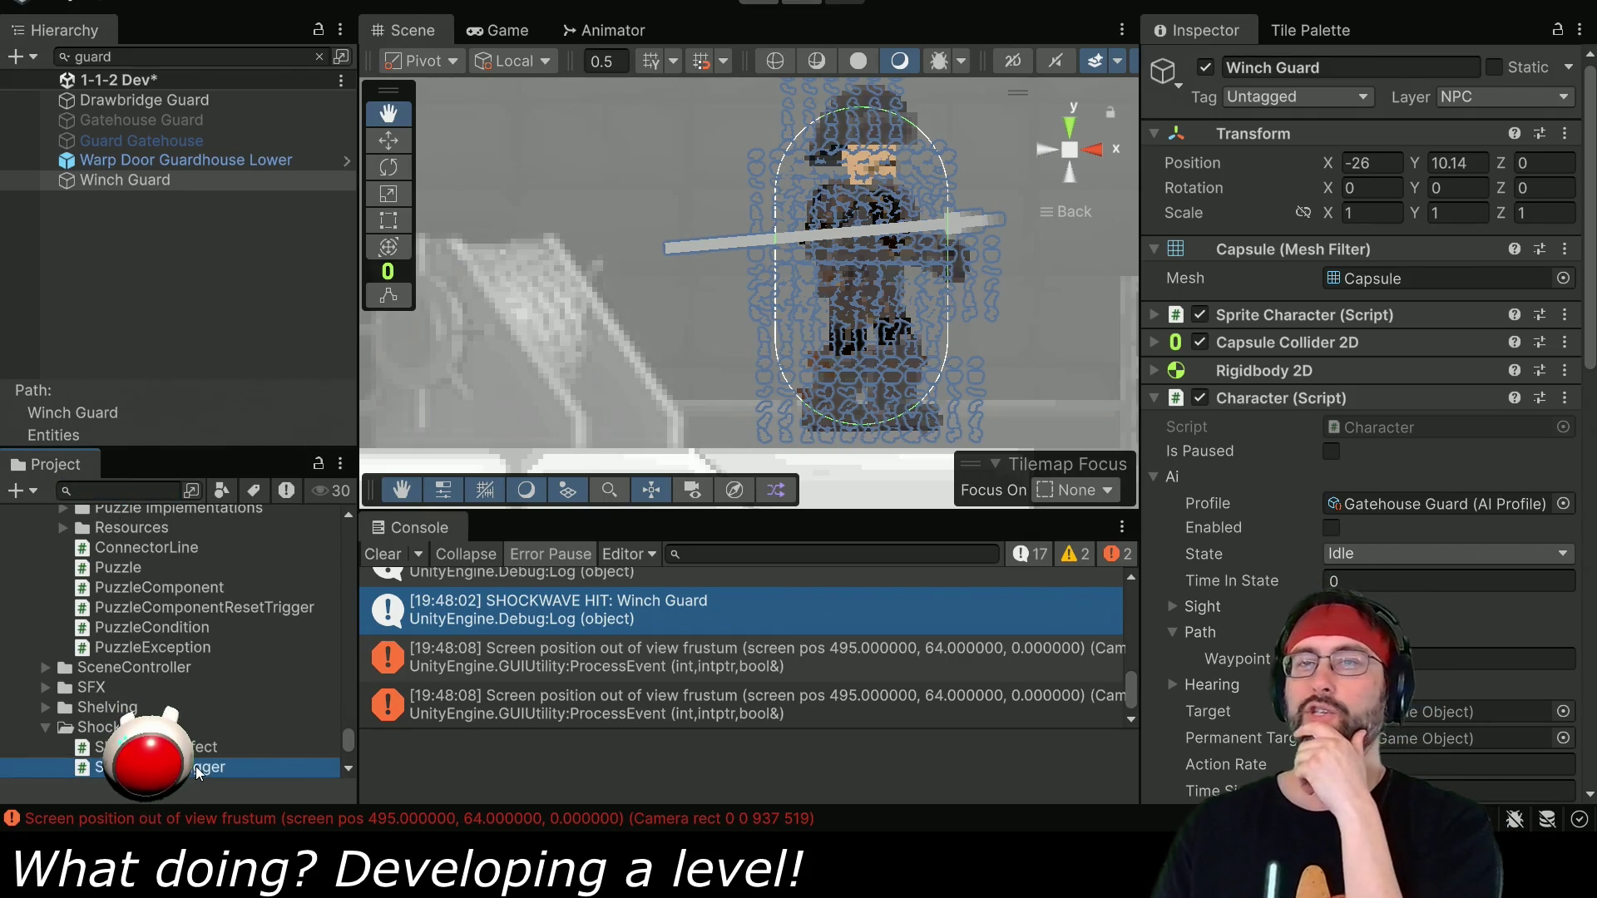
pyautogui.doubleClick(196, 766)
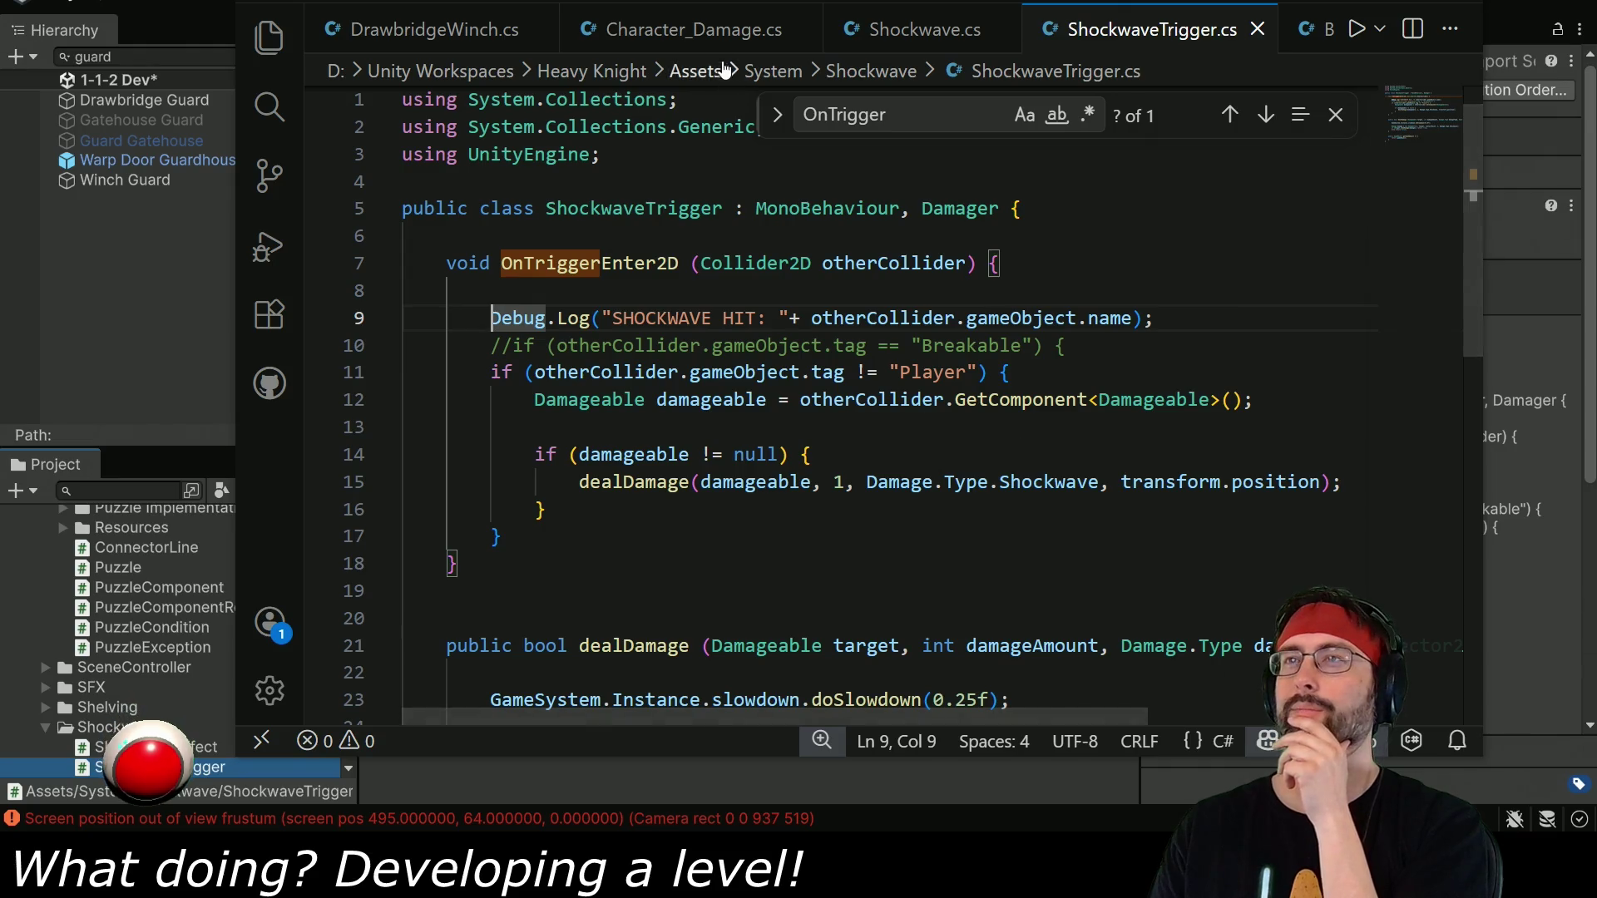
# Add a Debug.Log("SHOCKWAVE DAMAGE") line inside takeDamage's shockwave if block.
pyautogui.hotkey('ctrl', 'Tab')
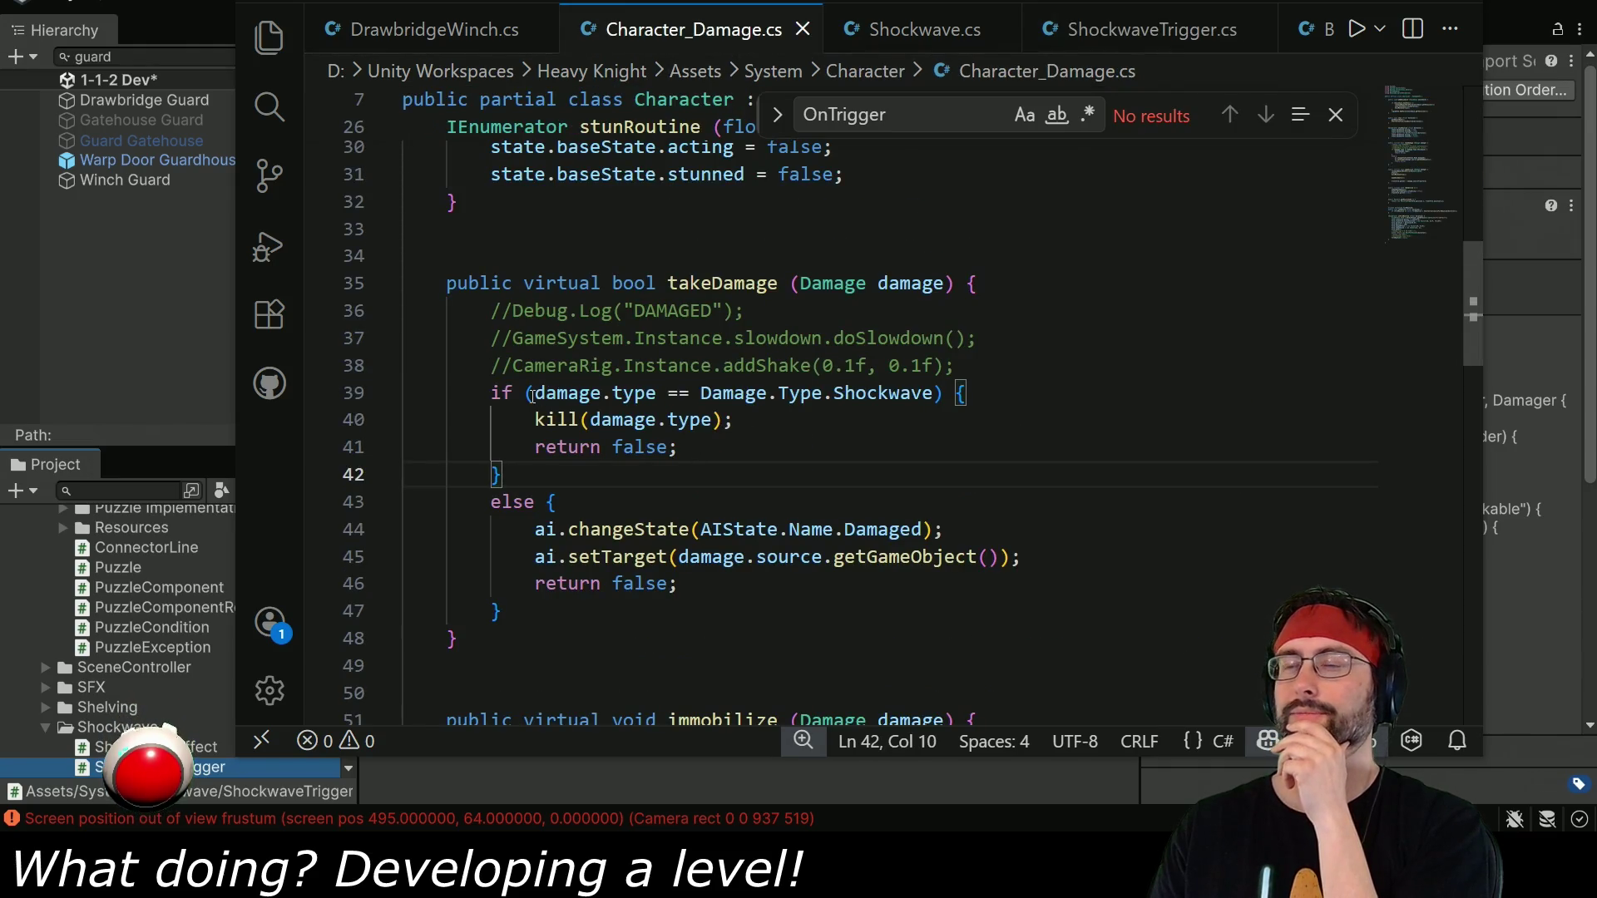
pyautogui.click(1009, 391)
pyautogui.press('Return')
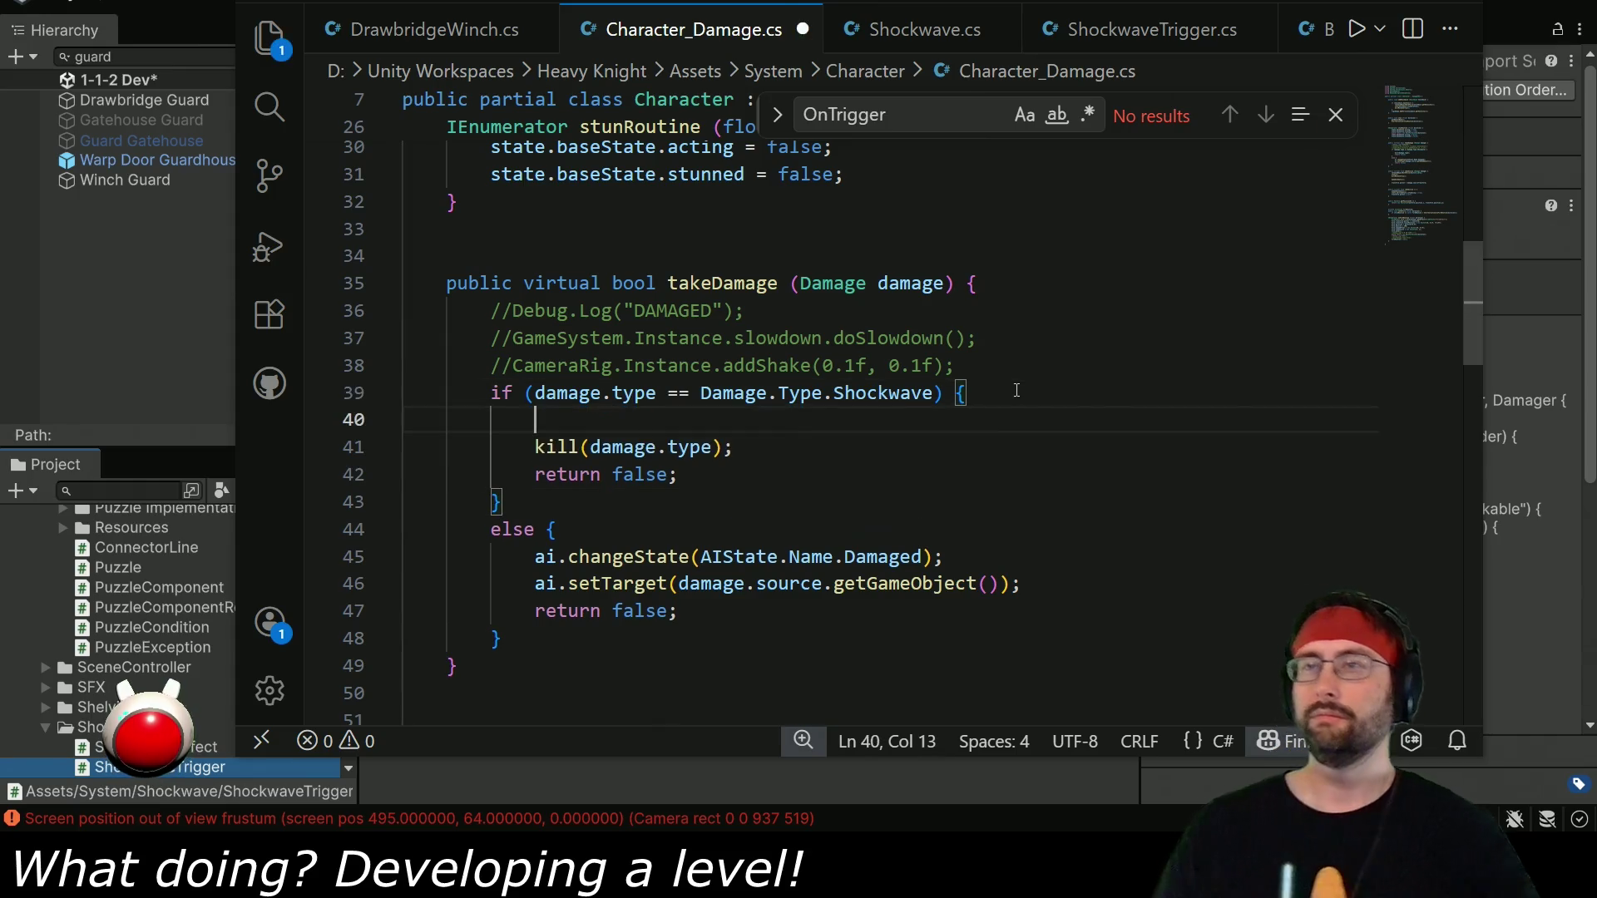
pyautogui.write('Debug.Log()')
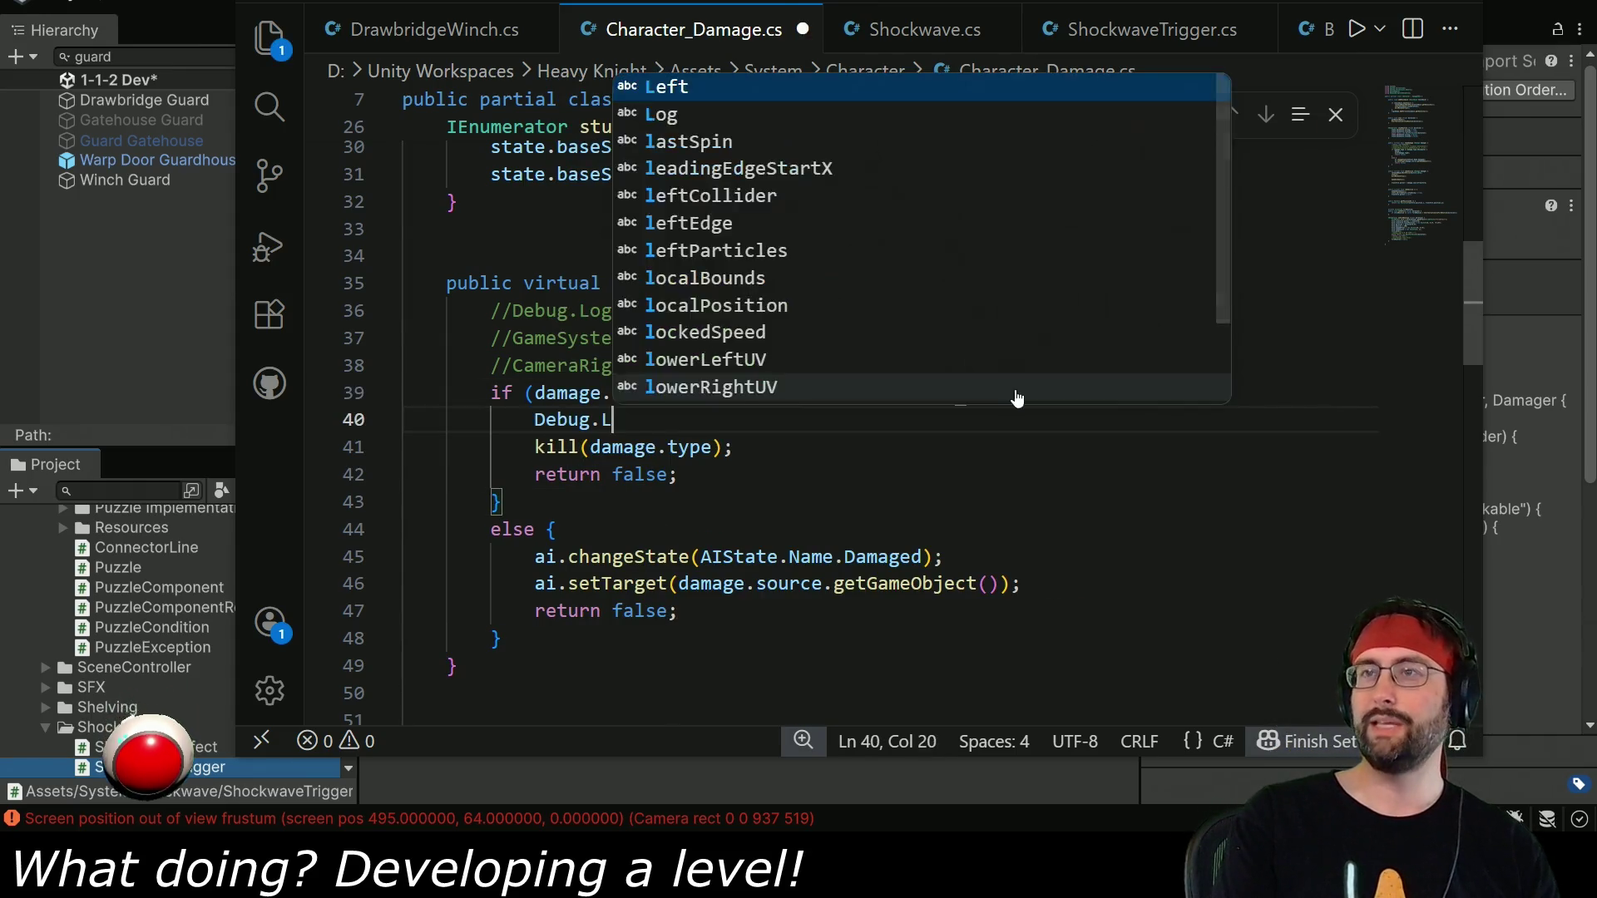
pyautogui.press('Left')
pyautogui.press('Left')
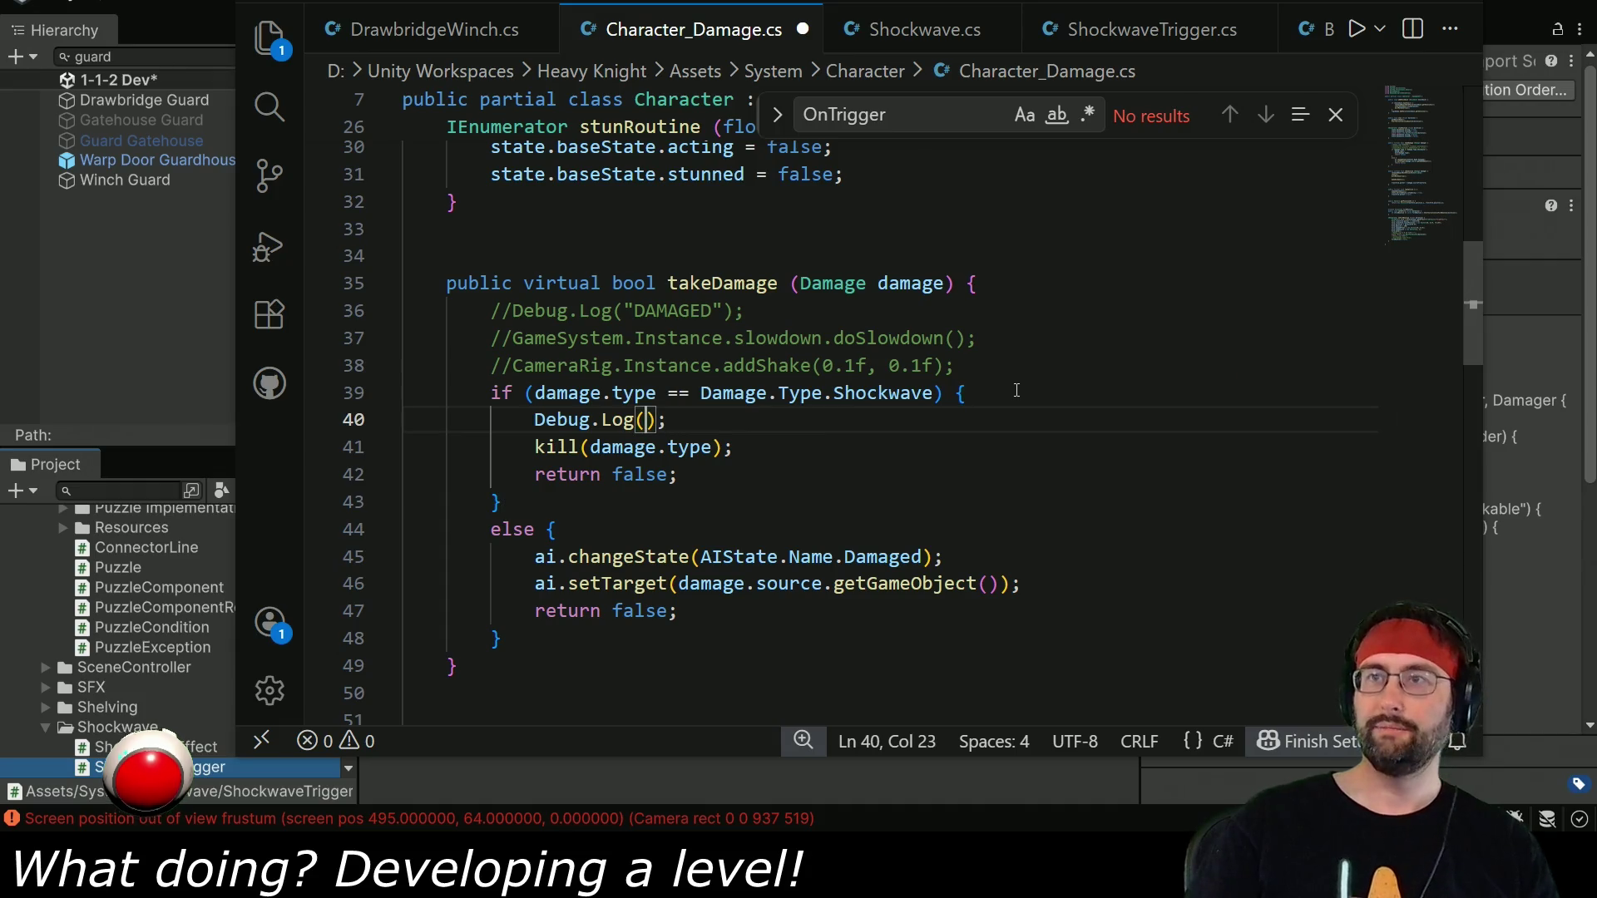
pyautogui.write('"SHOCKWAVE DAMA"')
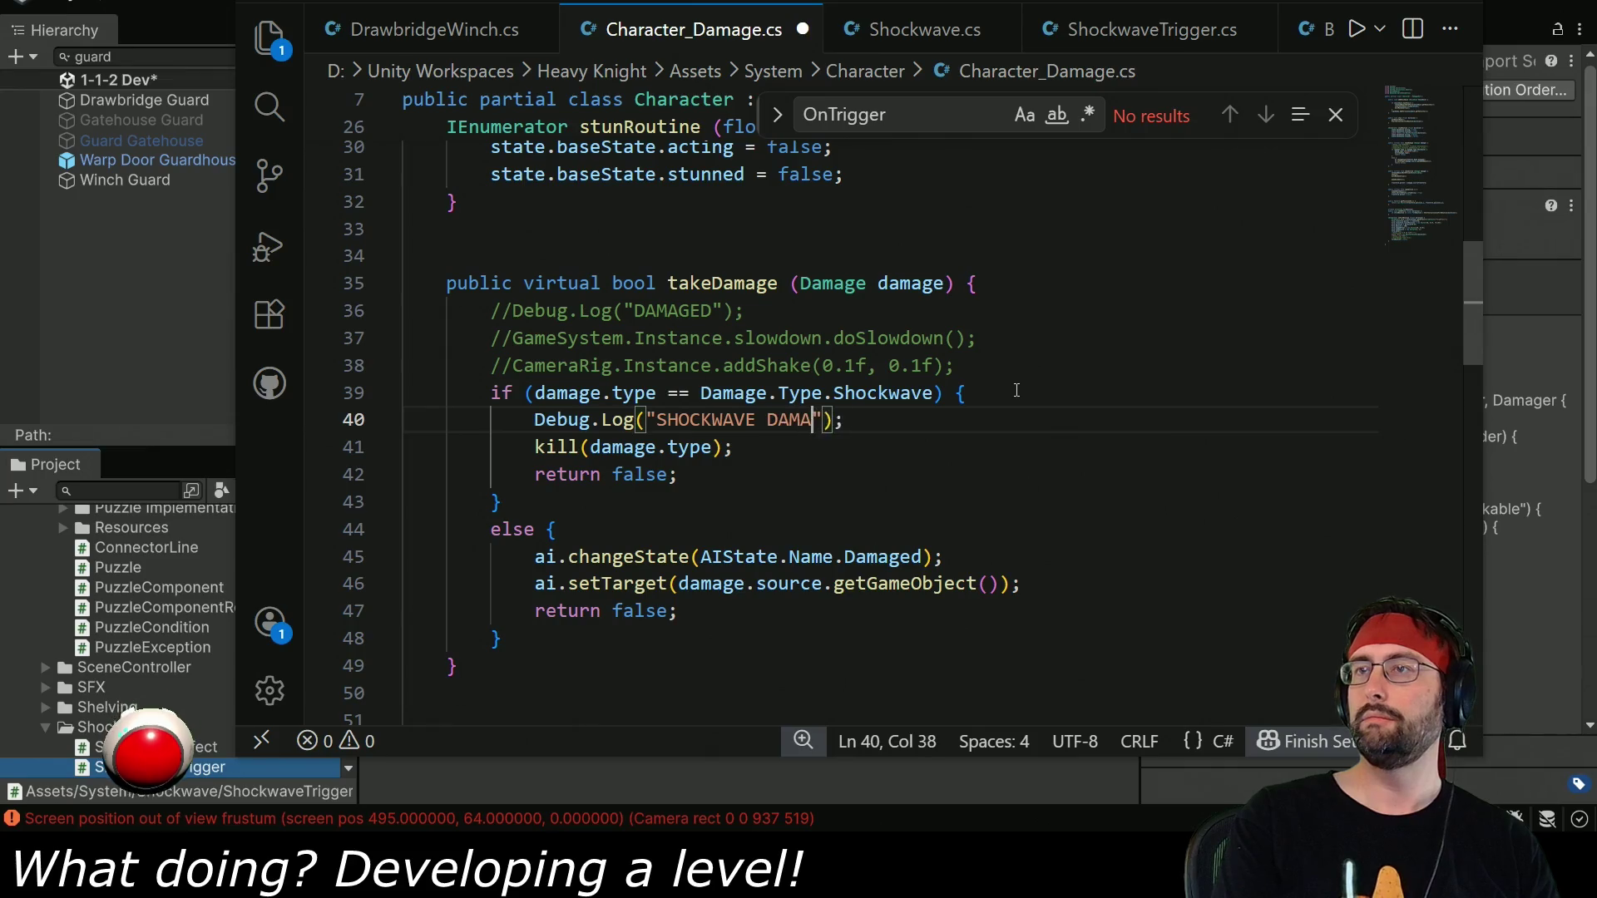
# Uncomment the DAMAGED log and copy the log line into the else branch as "OTHER DAMAGE".
pyautogui.click(511, 311)
pyautogui.press('BackSpace')
pyautogui.press('BackSpace')
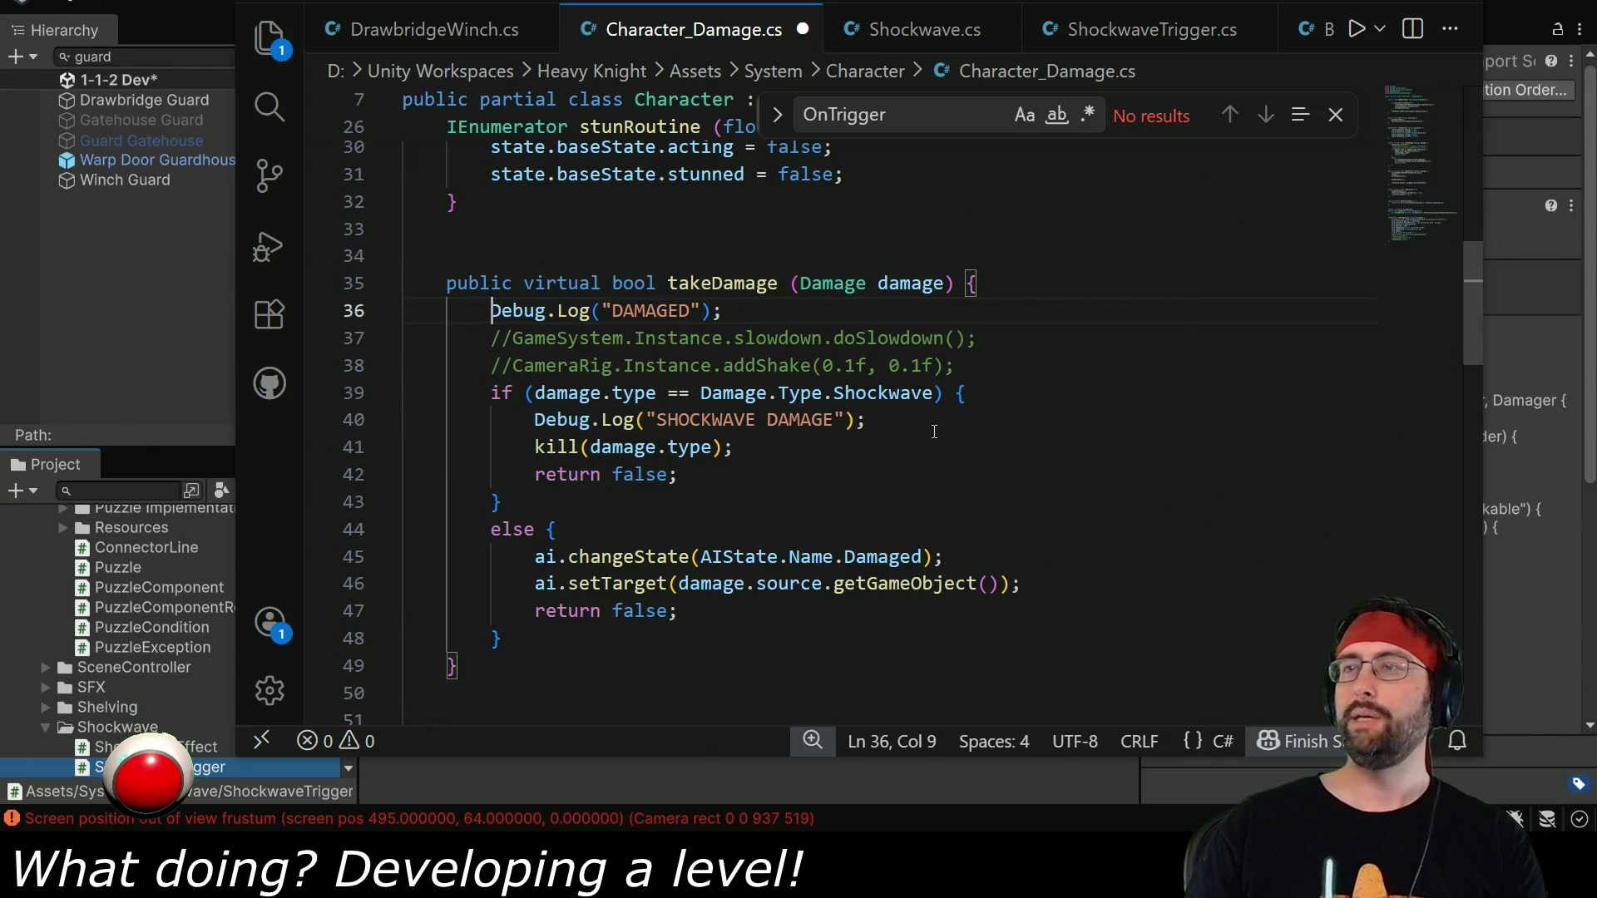
pyautogui.moveTo(873, 420); pyautogui.dragTo(992, 400)
pyautogui.hotkey('ctrl', 'c')
pyautogui.click(672, 535)
pyautogui.hotkey('ctrl', 'v')
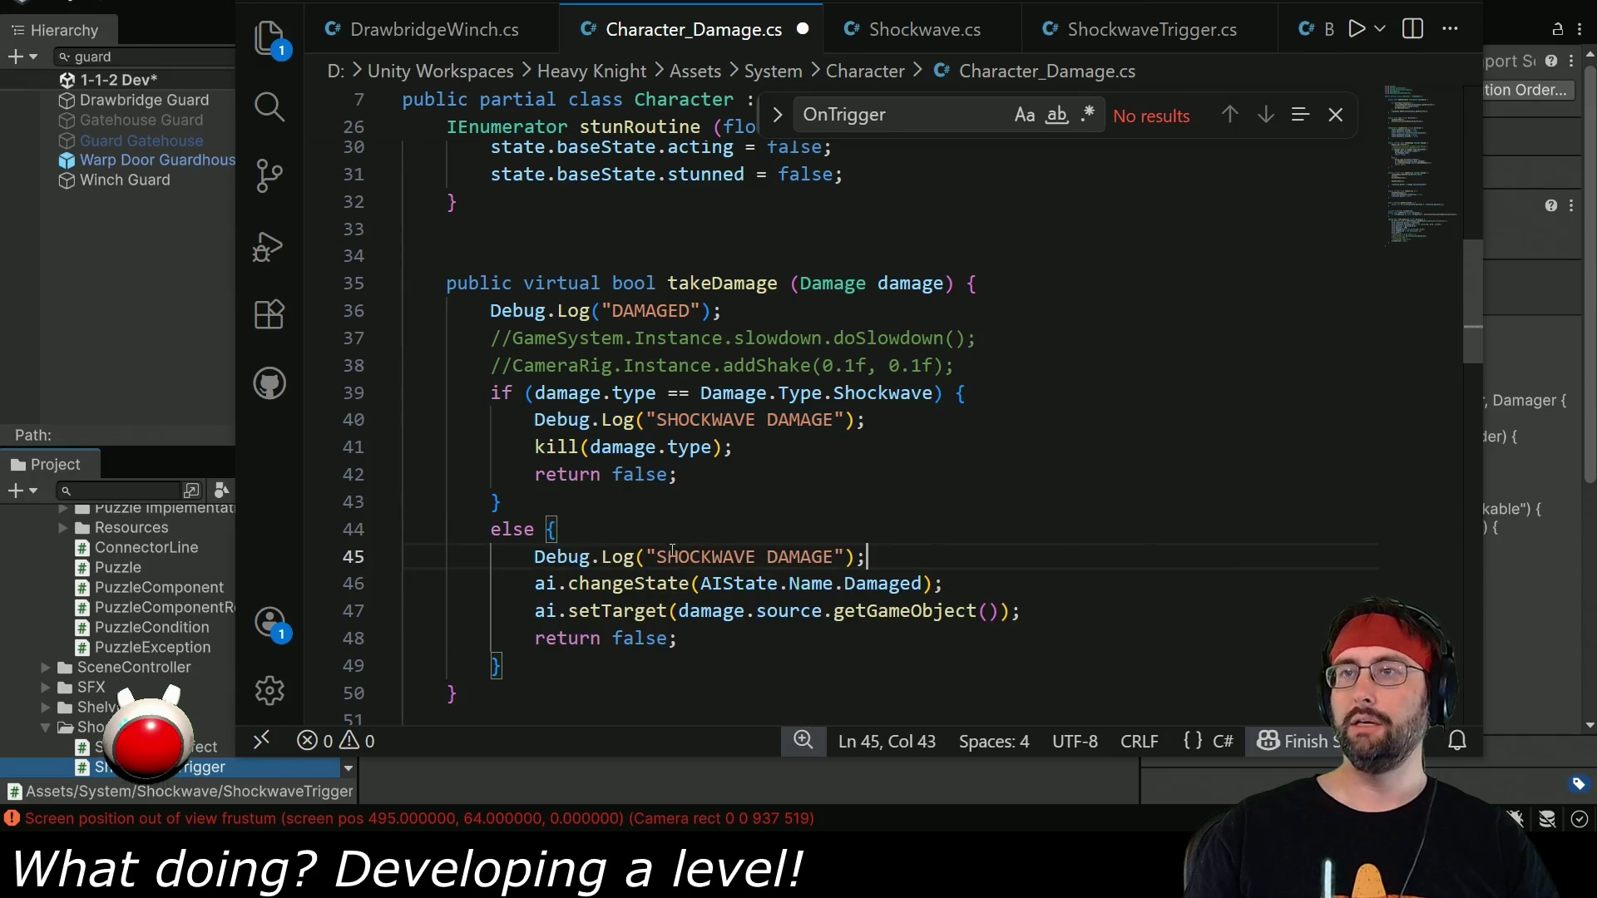
pyautogui.doubleClick(703, 556)
pyautogui.write('OTHER')
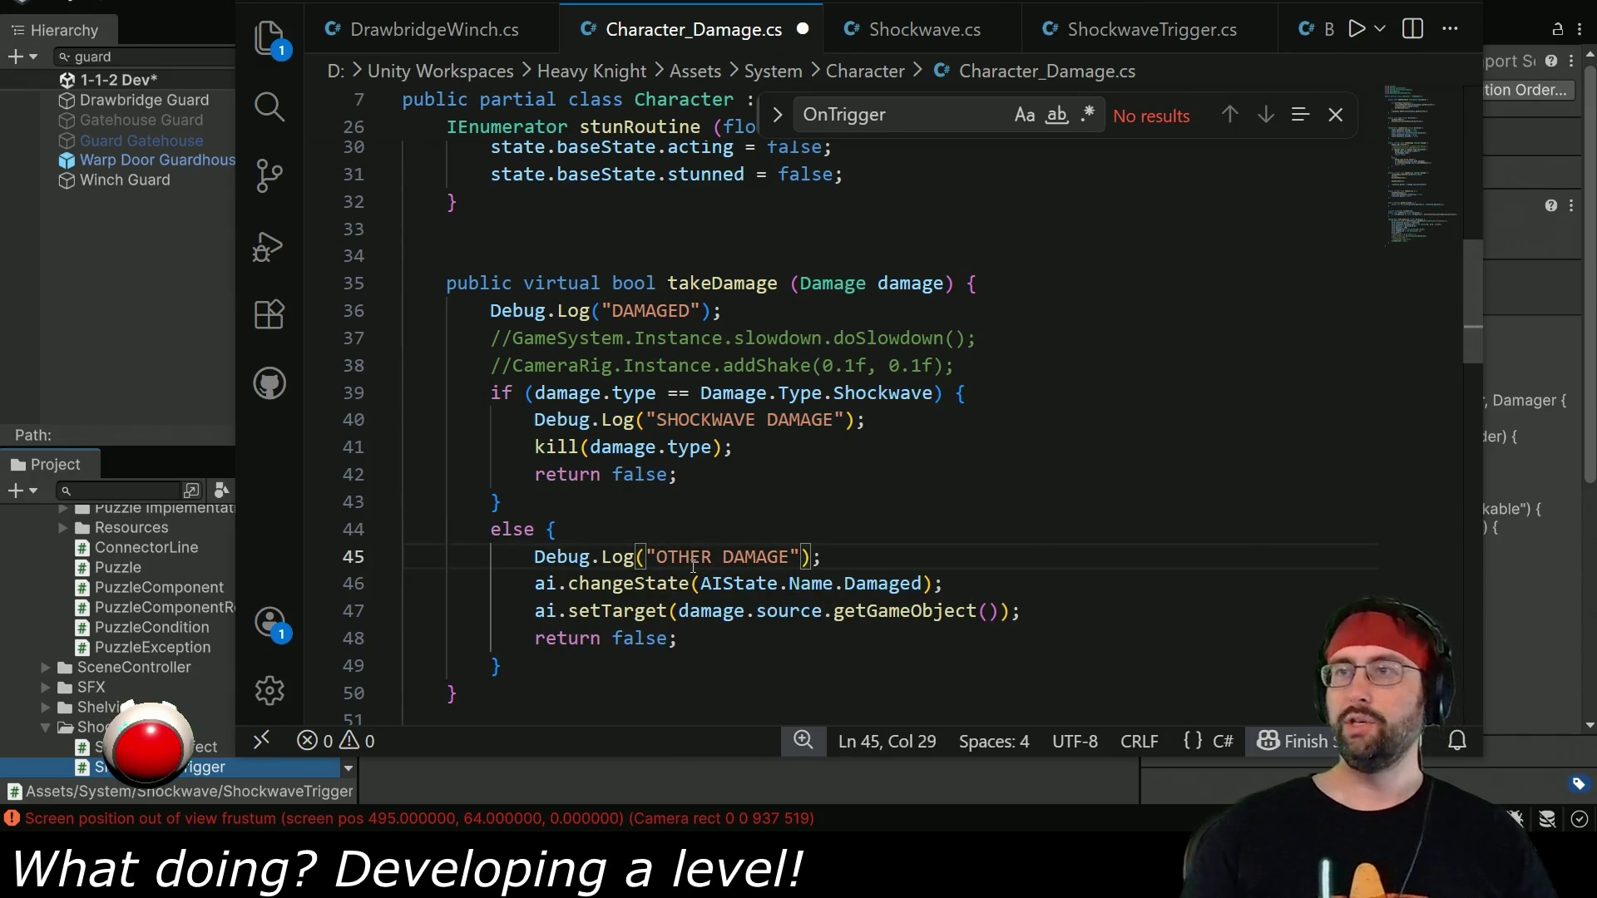
pyautogui.hotkey('alt', 'Tab')
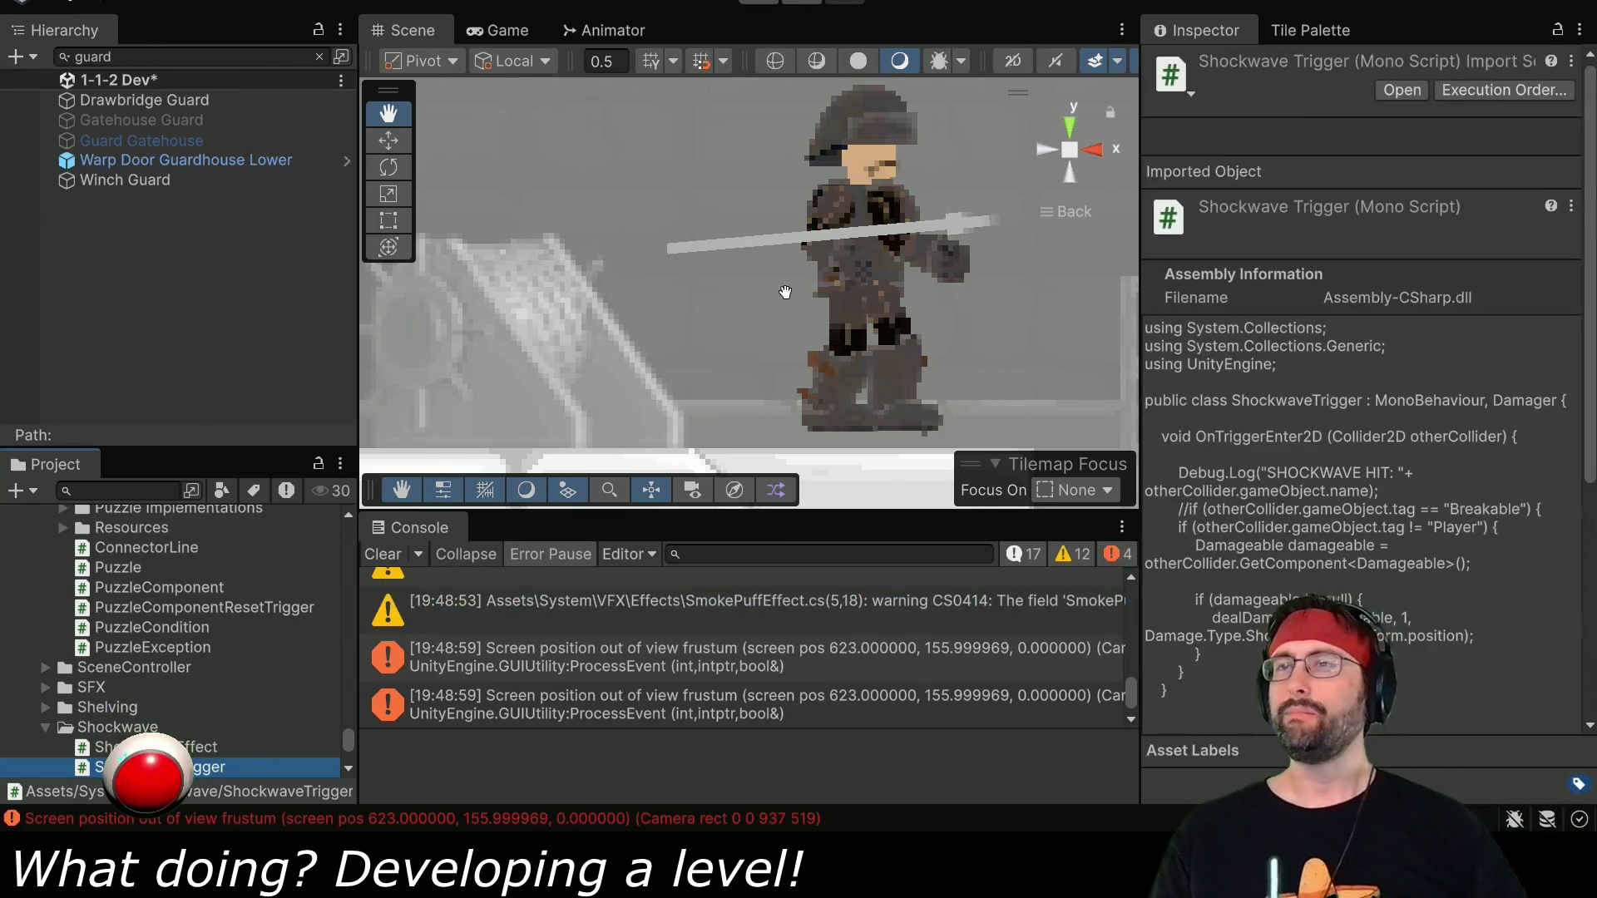
# Play the level and move the character left and down to hit the guard with a shockwave.
pyautogui.click(755, 3)
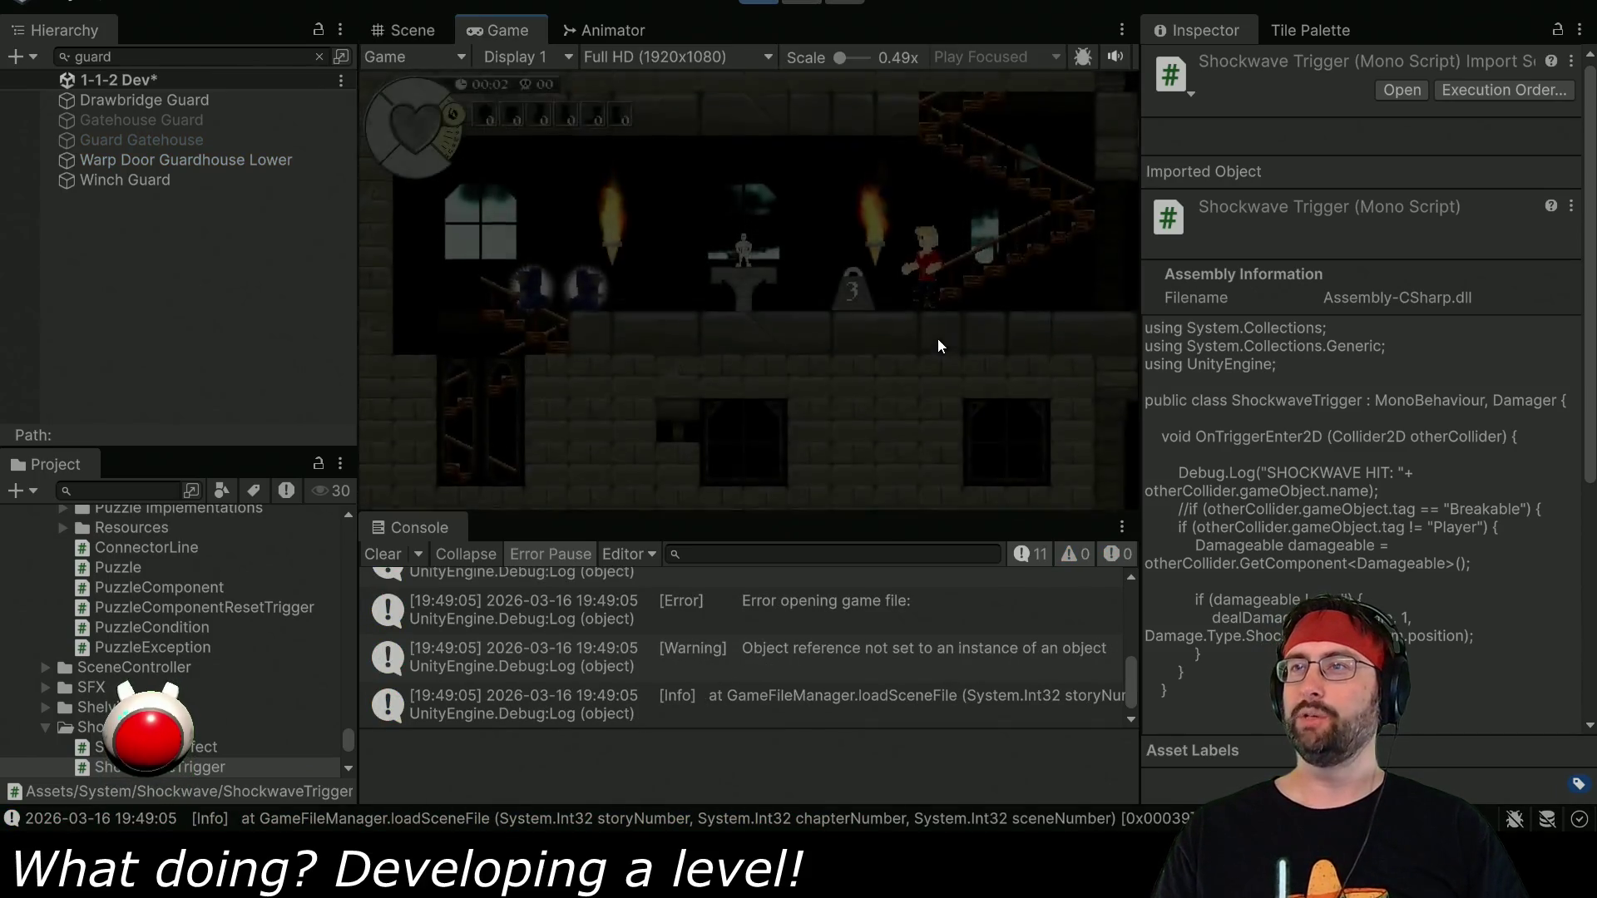
pyautogui.press('Left')
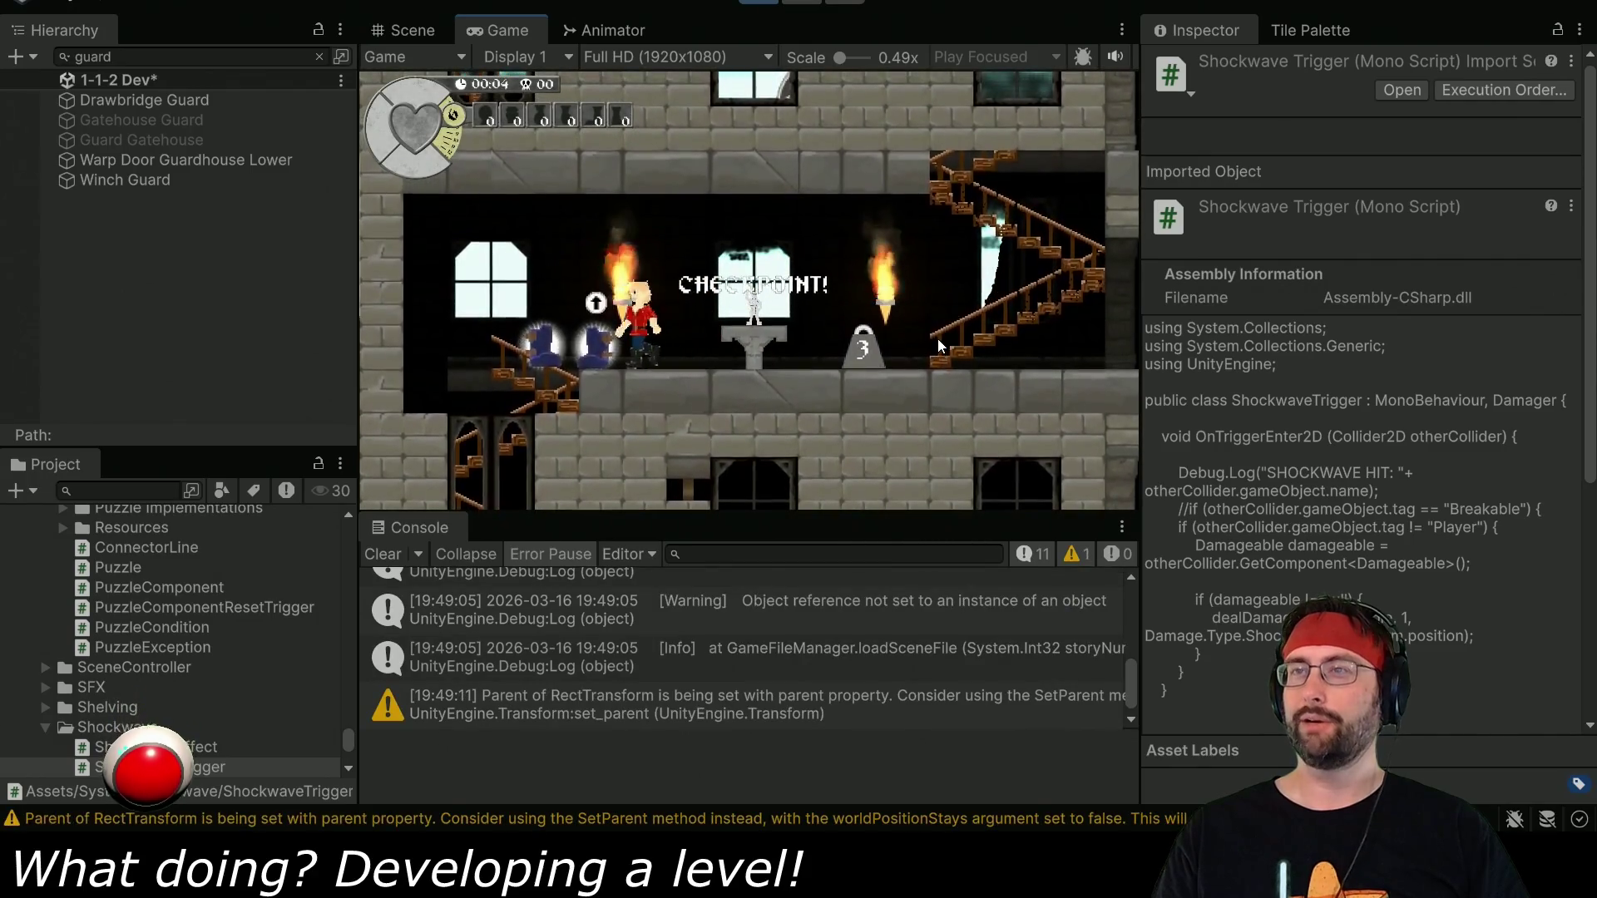
pyautogui.press('Left')
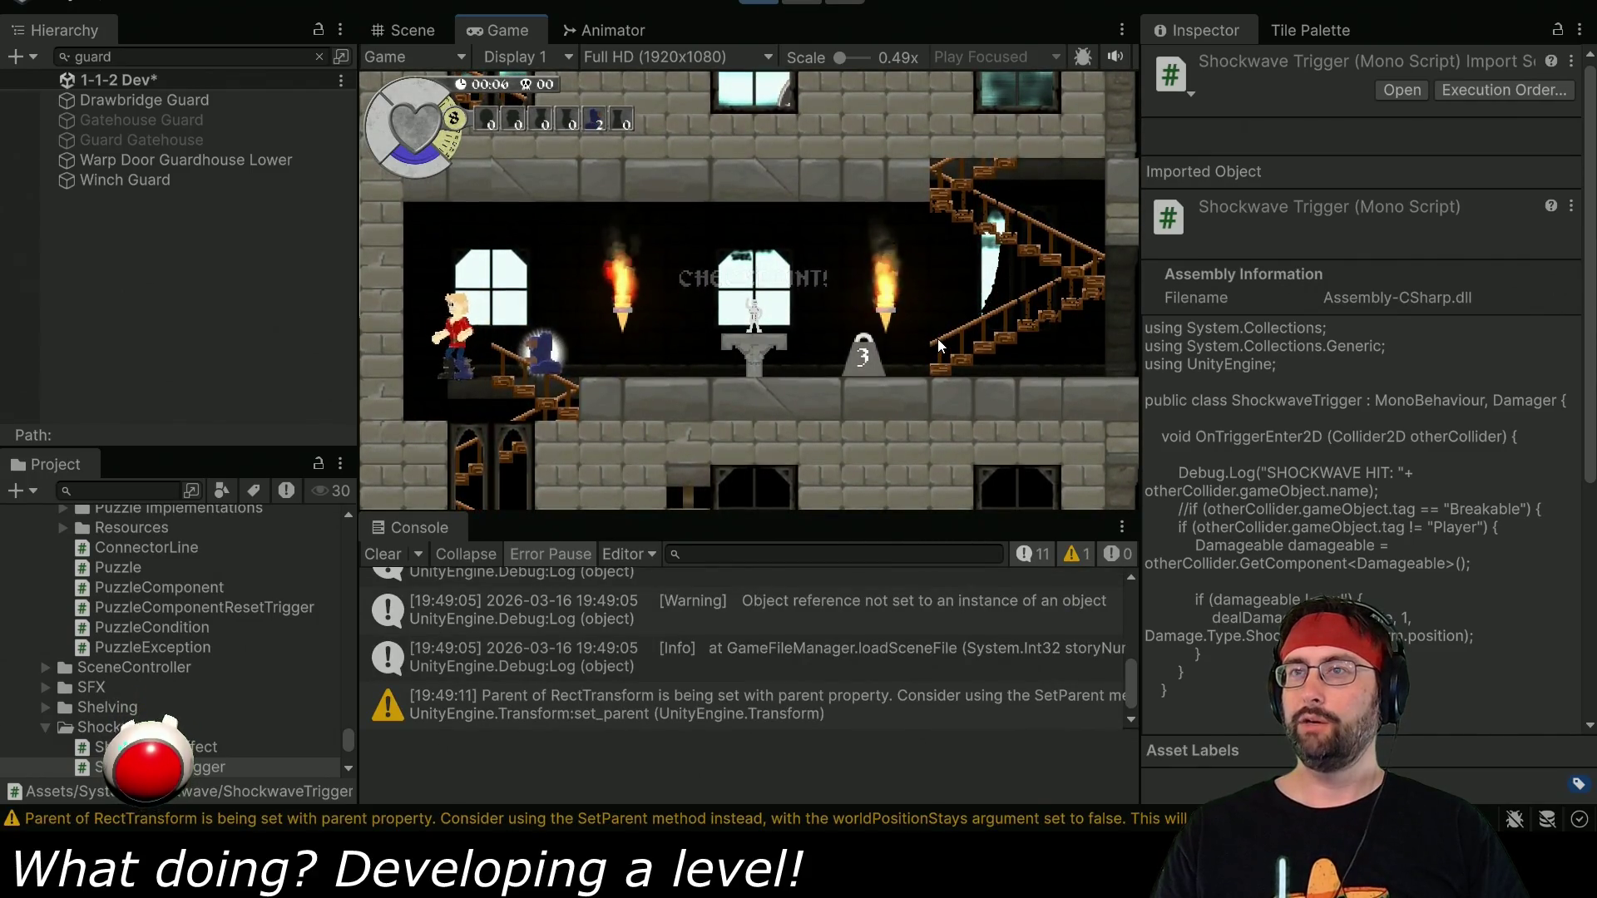
pyautogui.press('Down')
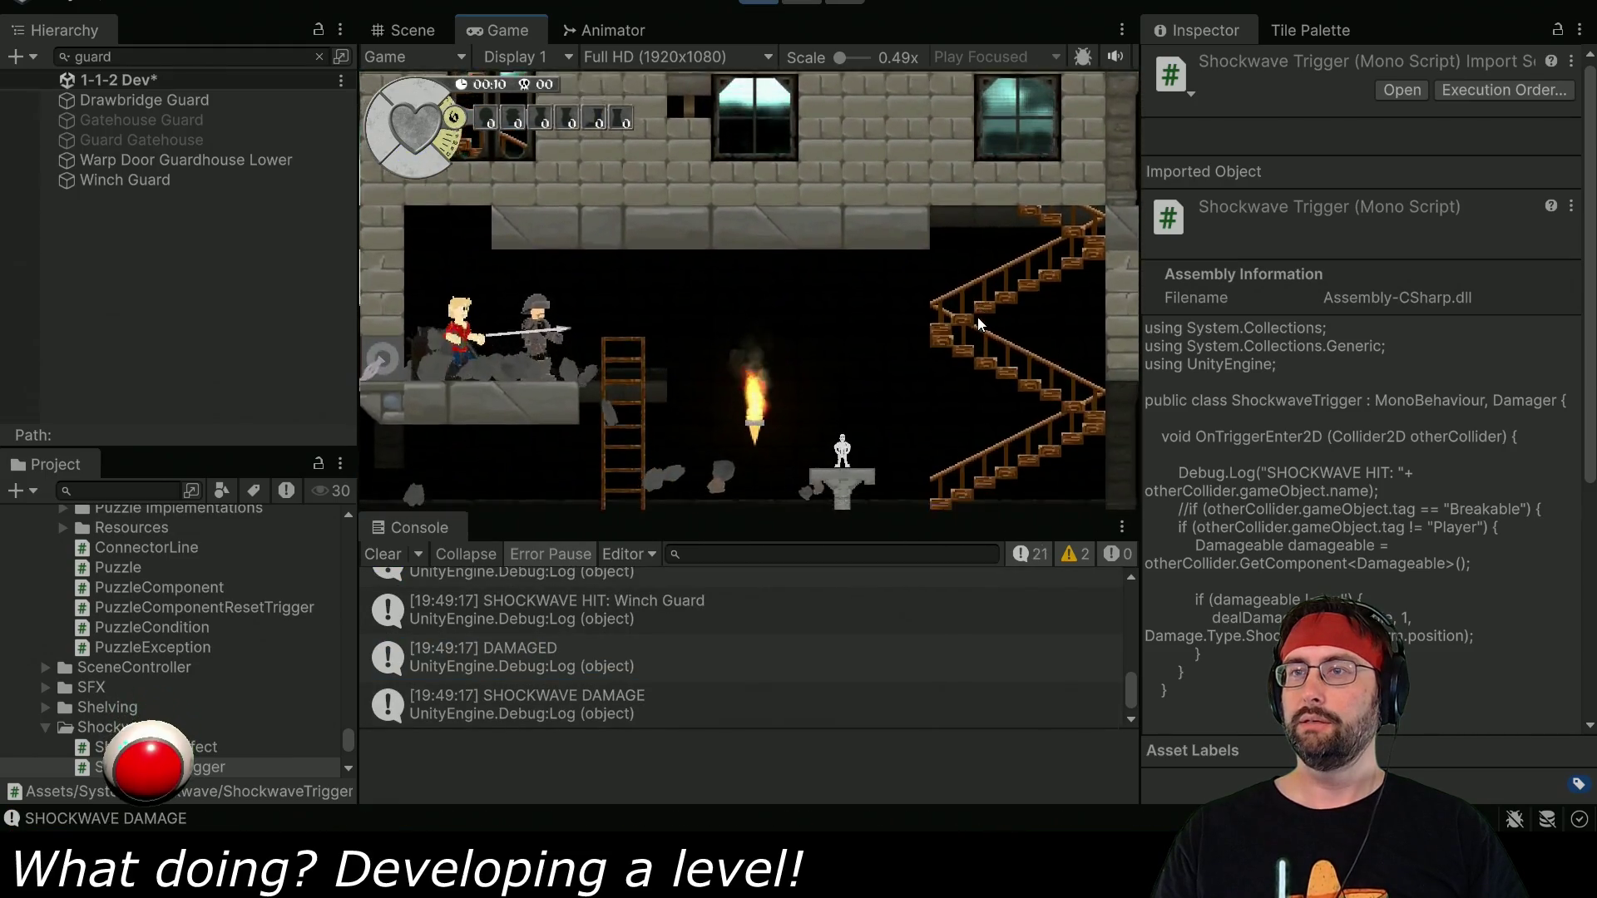
# Select the SHOCKWAVE DAMAGE log, stop play and open the line that wrote it.
pyautogui.click(732, 710)
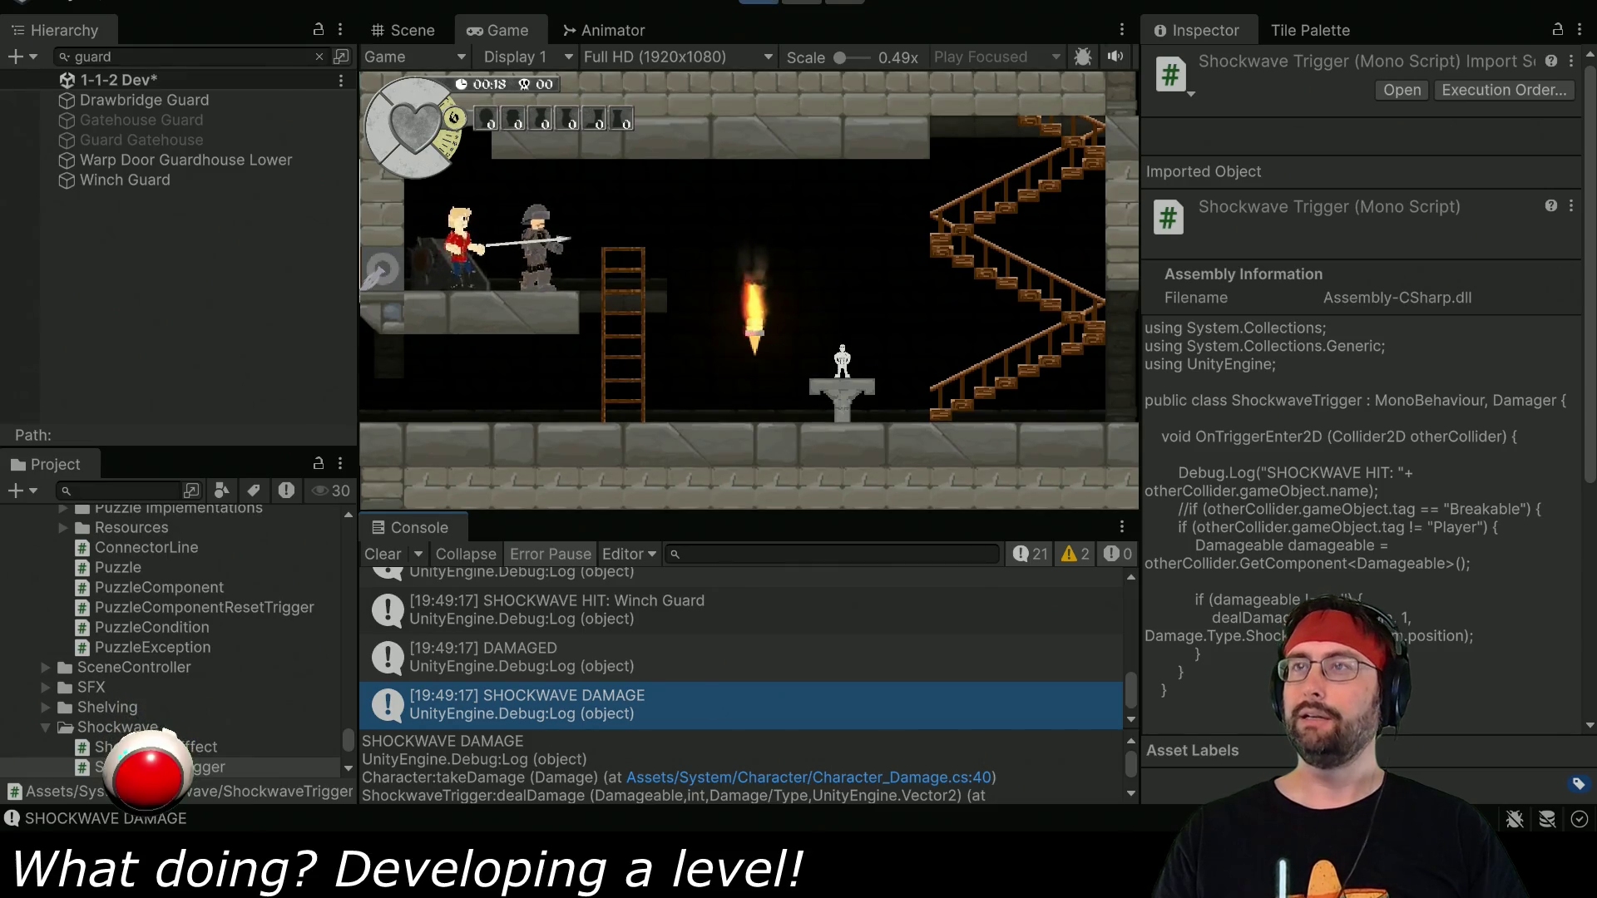
pyautogui.click(761, 5)
pyautogui.doubleClick(858, 596)
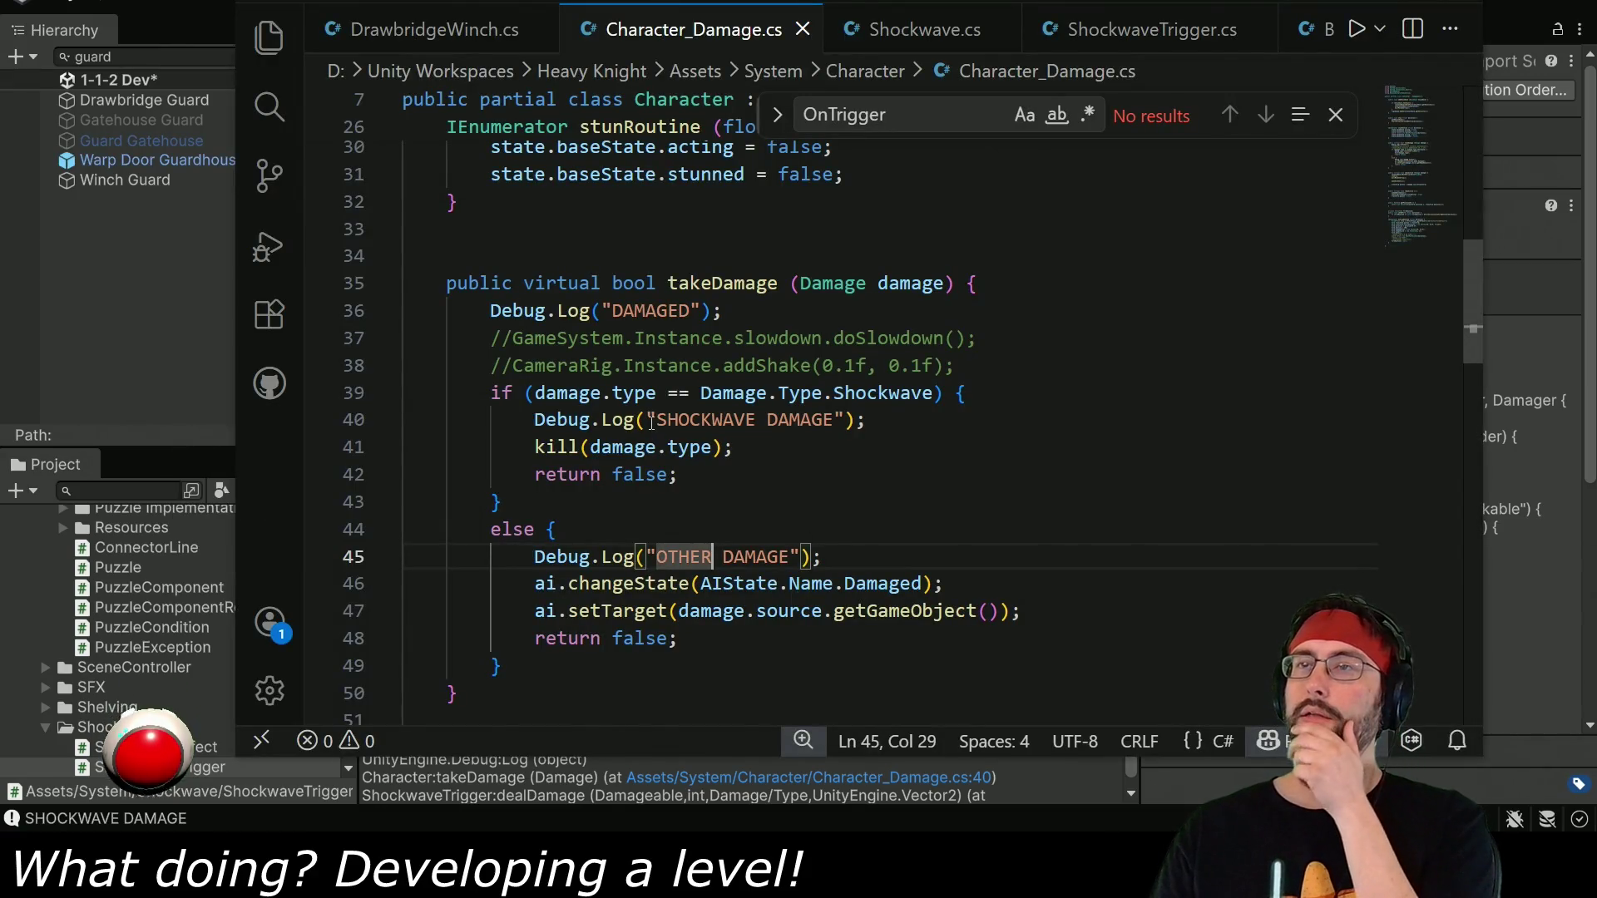
# Step through every 'kill' match in Character_Damage.cs, then search Unity's project assets for 'character'.
pyautogui.doubleClick(560, 449)
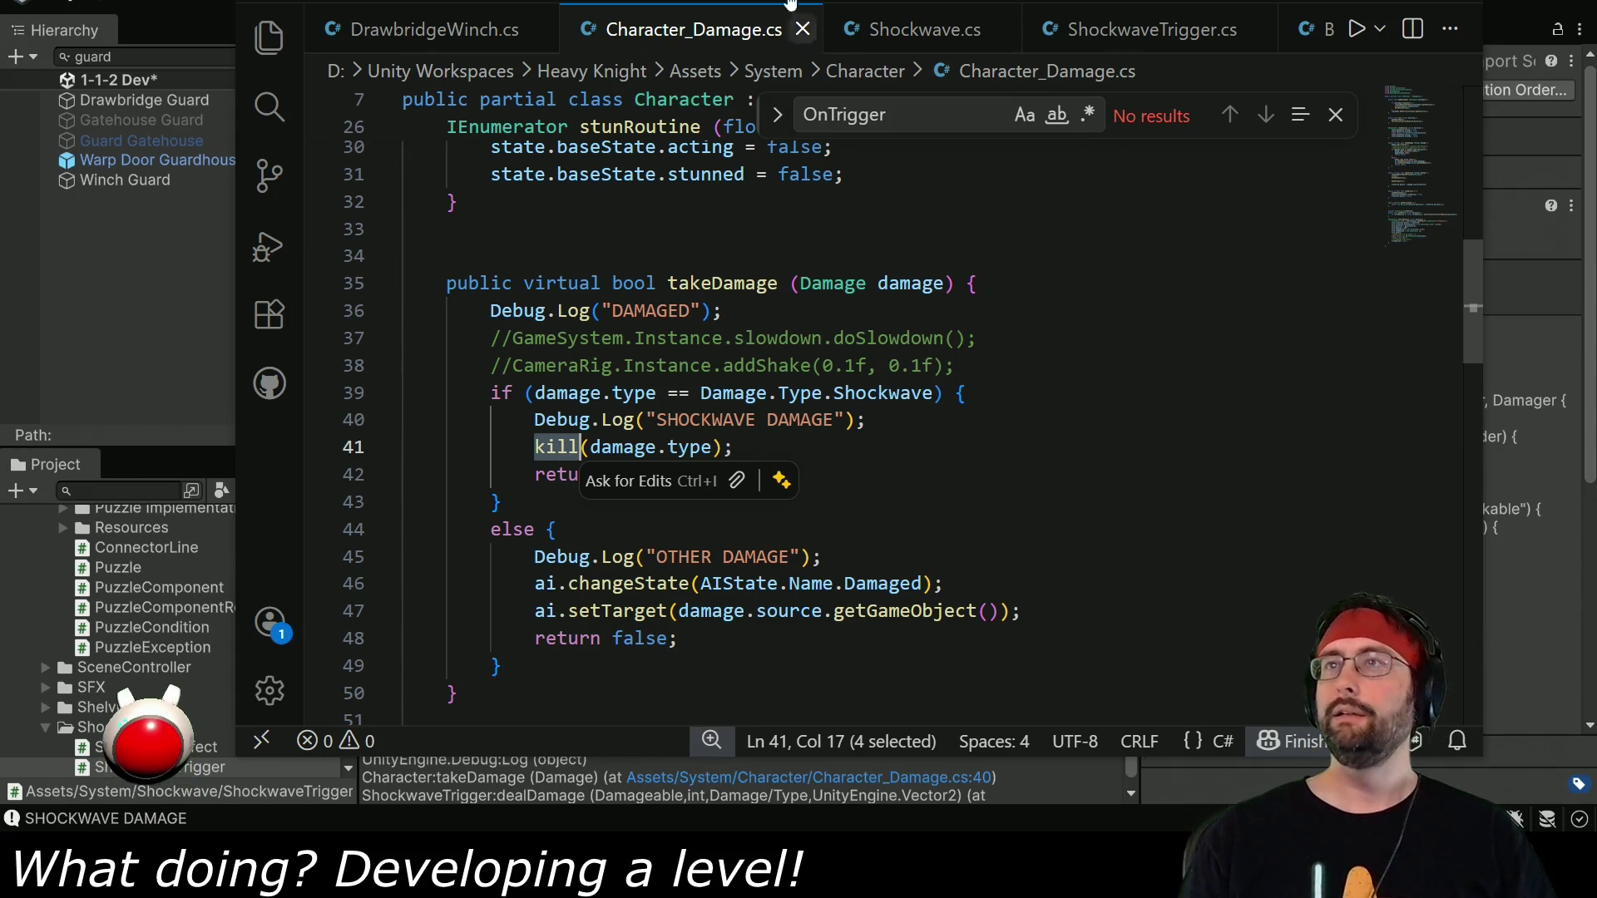
pyautogui.hotkey('ctrl', 'f')
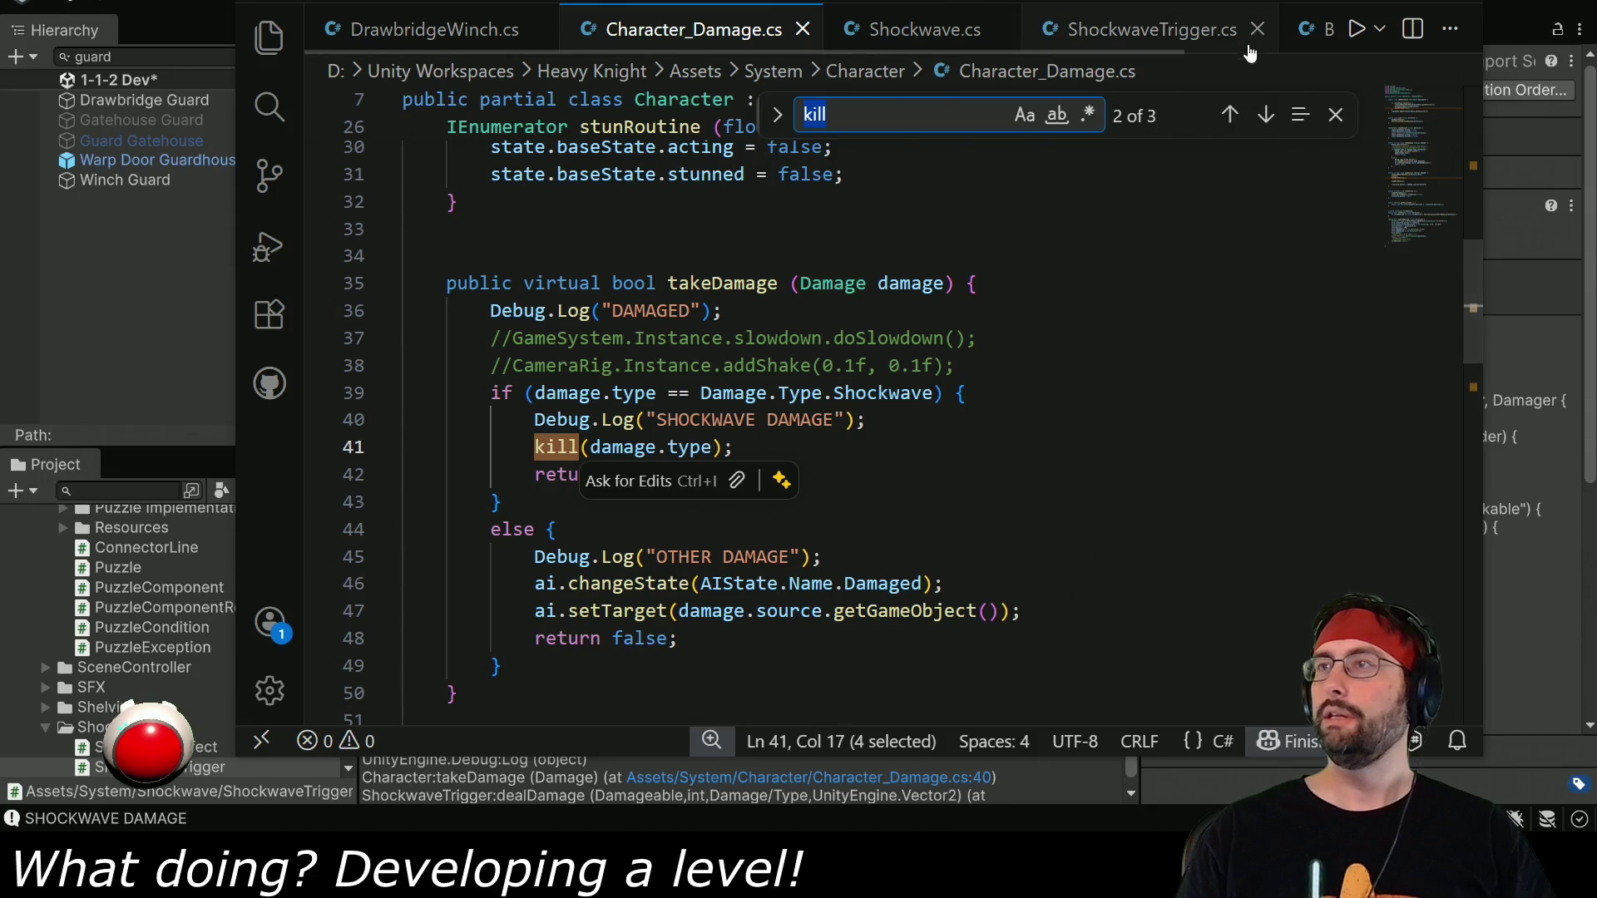
pyautogui.click(1266, 115)
pyautogui.click(1266, 115)
pyautogui.click(1266, 115)
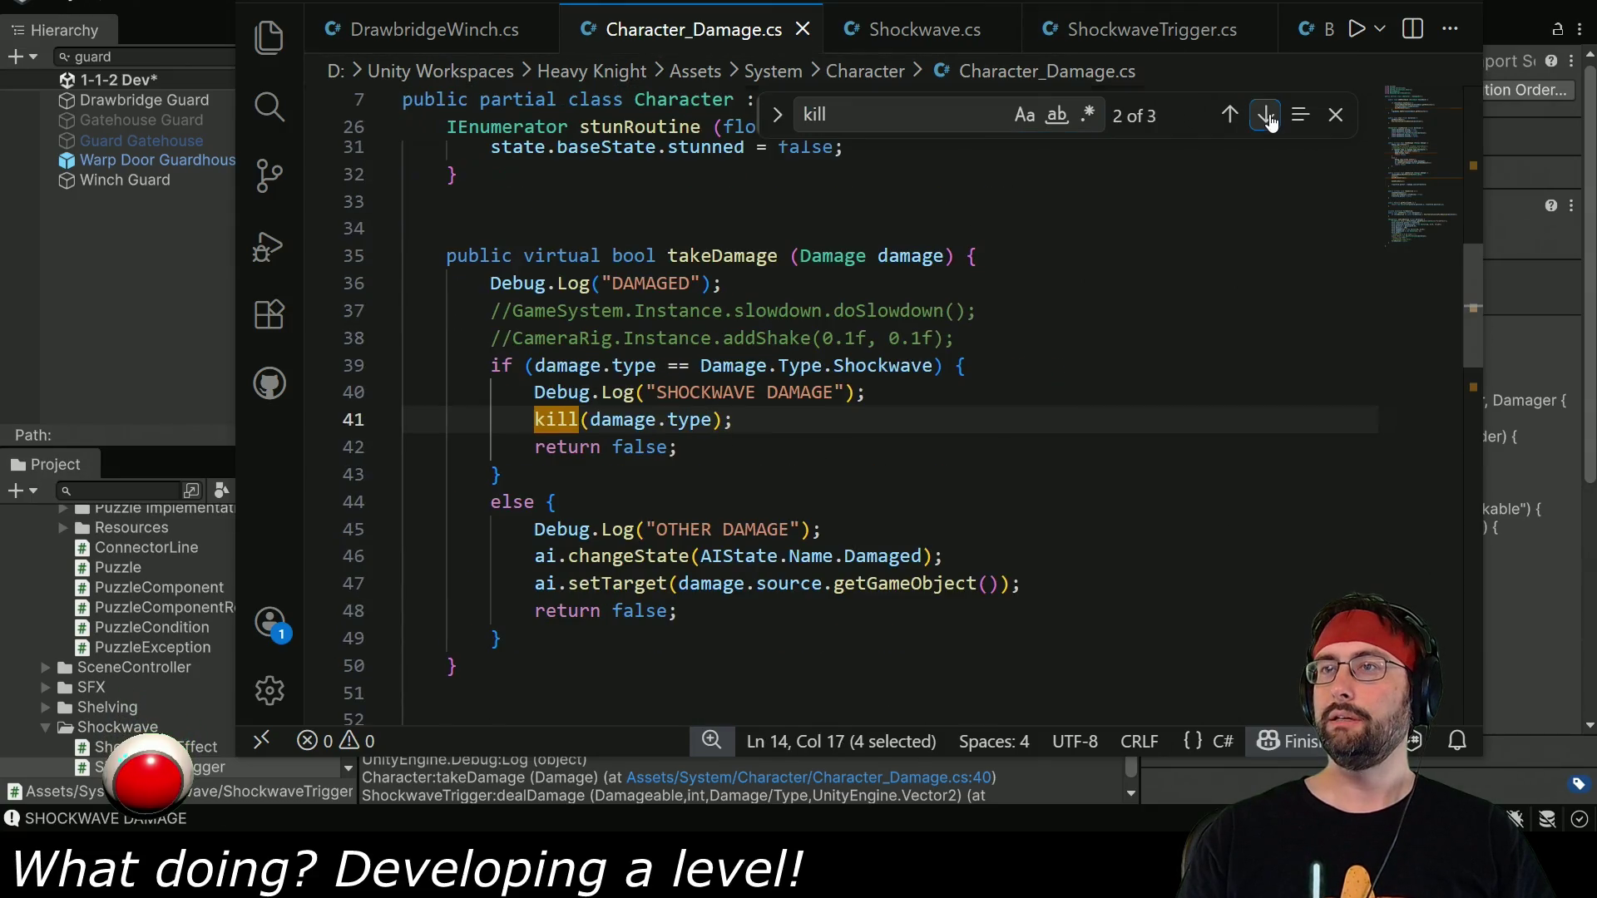
pyautogui.click(116, 490)
pyautogui.write('char')
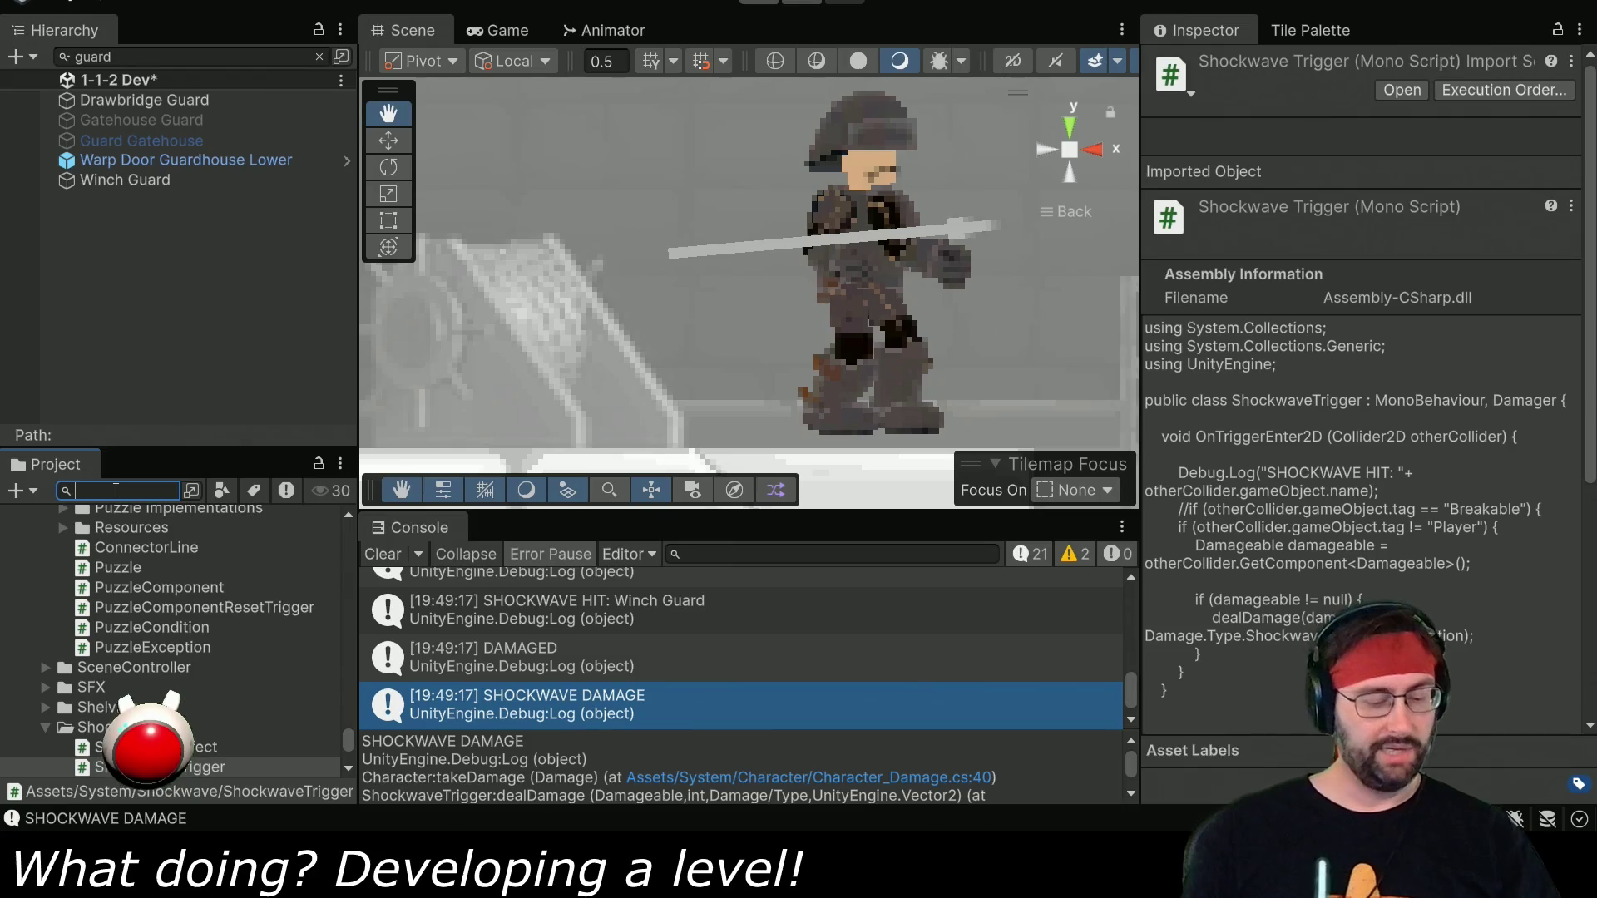
pyautogui.write('acter')
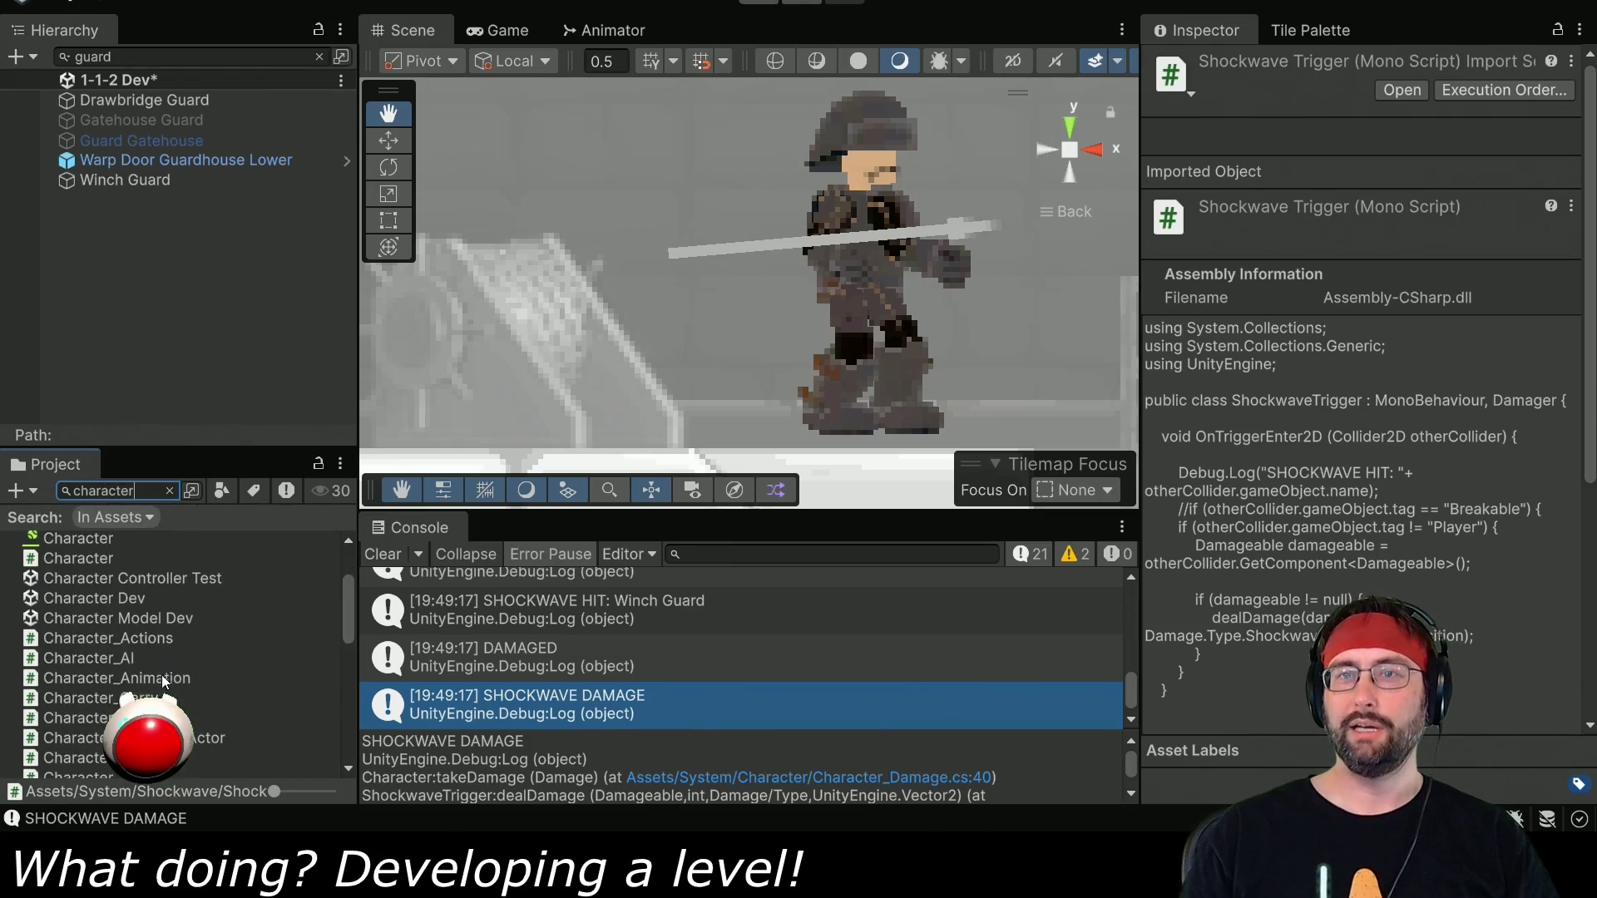
# Open Character_Life.cs and scroll through its kill and die code.
pyautogui.scroll(-3, 155, 701)
pyautogui.doubleClick(133, 649)
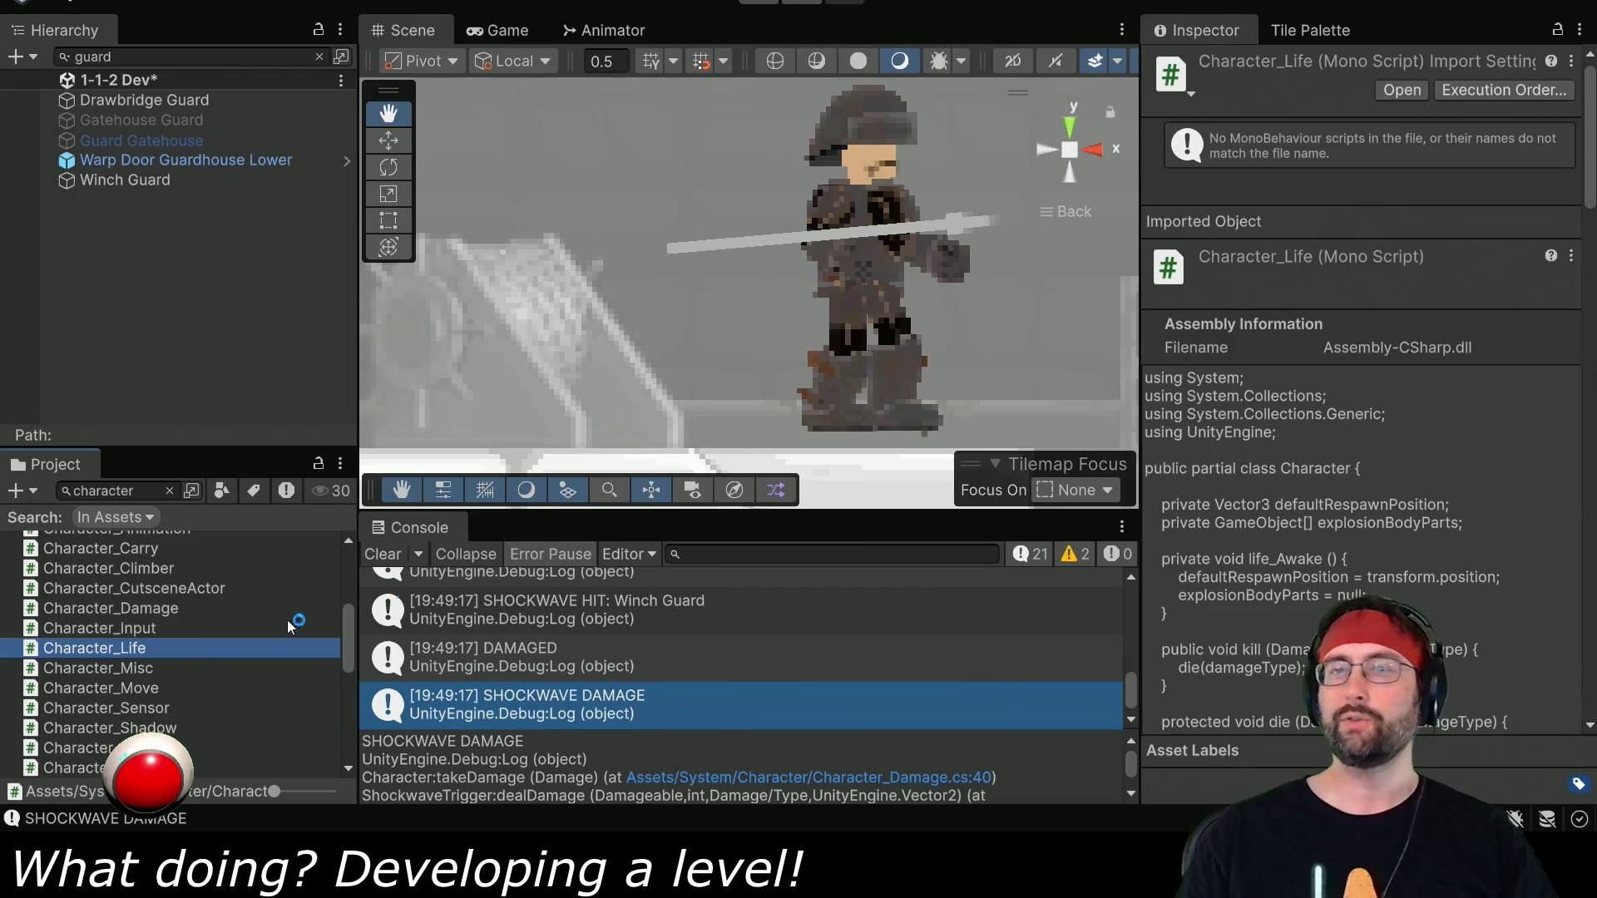
pyautogui.scroll(-2, 805, 470)
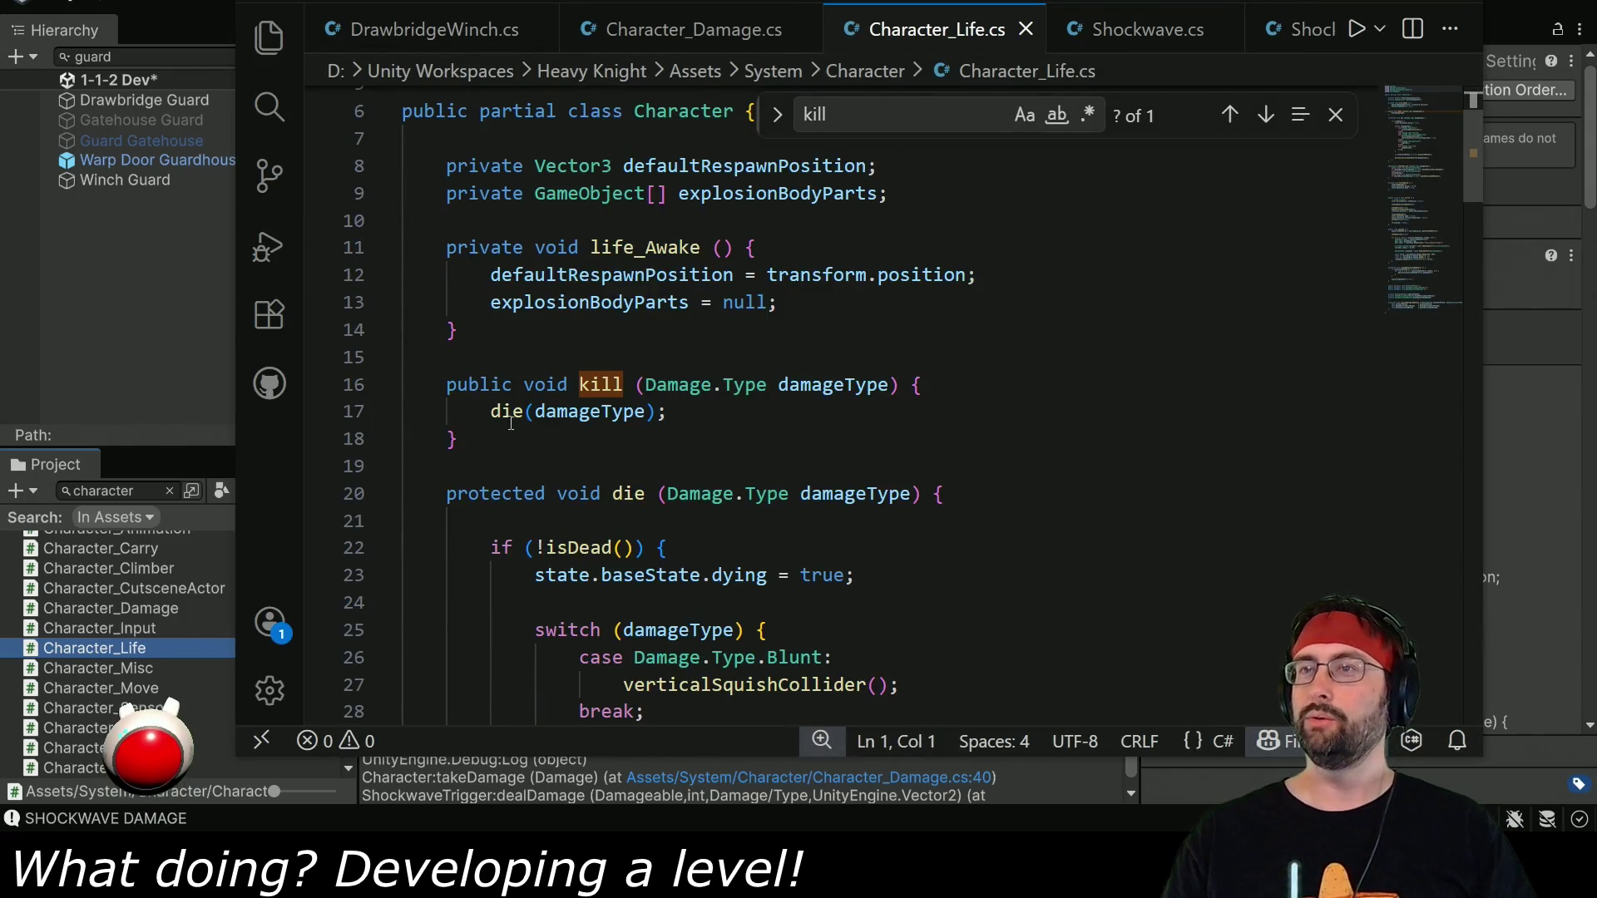
pyautogui.scroll(-2, 679, 435)
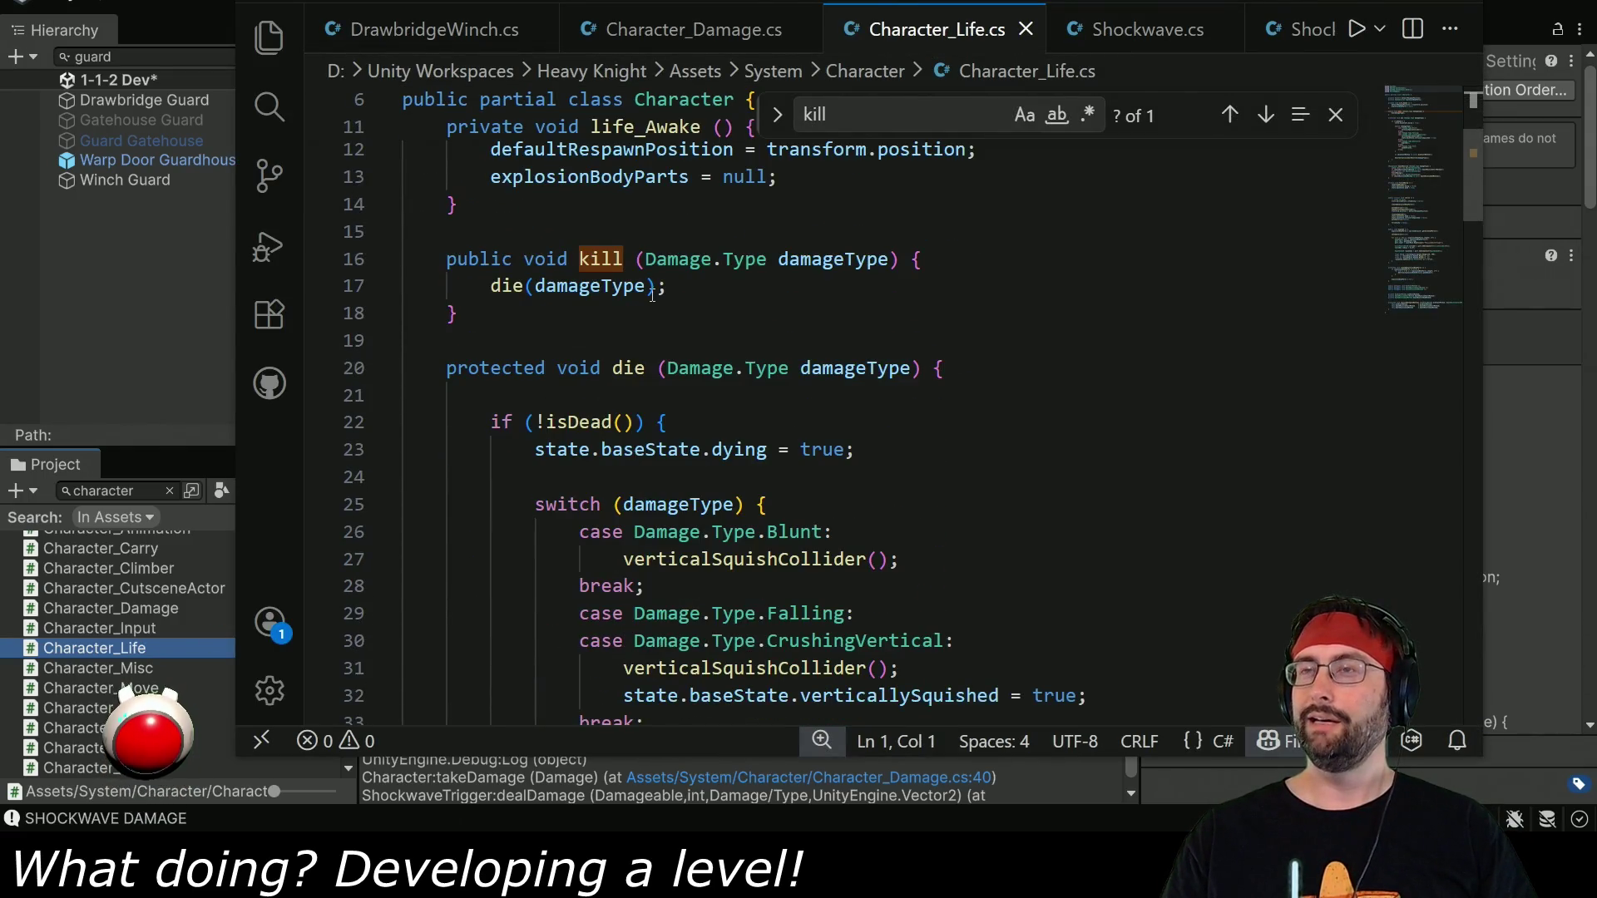
pyautogui.scroll(-2, 924, 499)
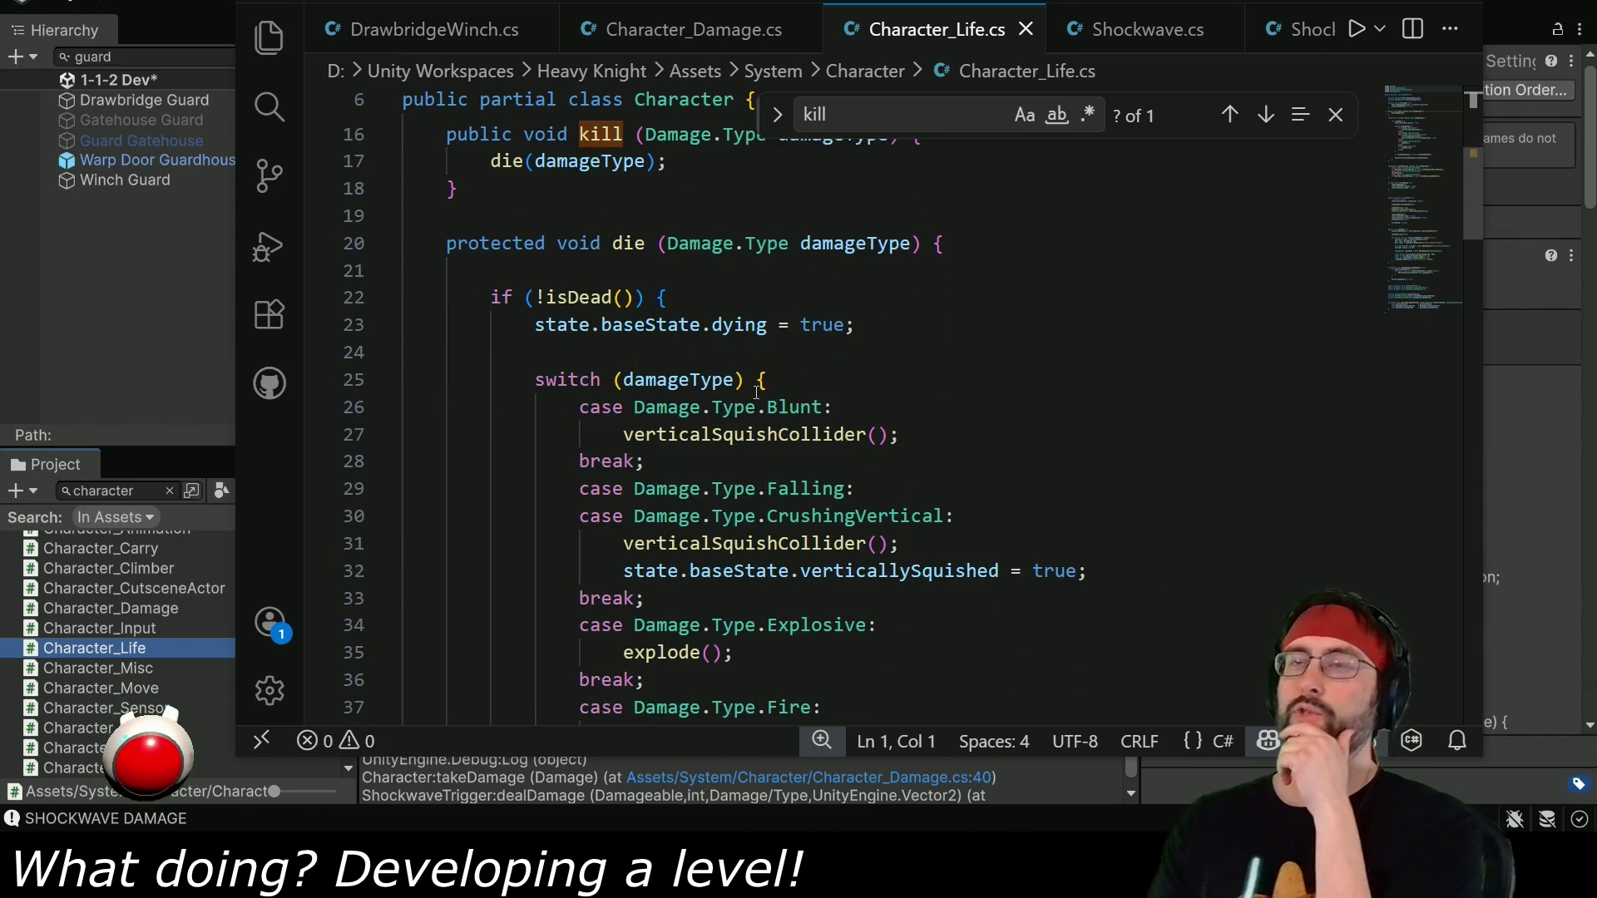
pyautogui.scroll(-2, 828, 361)
pyautogui.scroll(-1, 773, 511)
pyautogui.scroll(2, 761, 532)
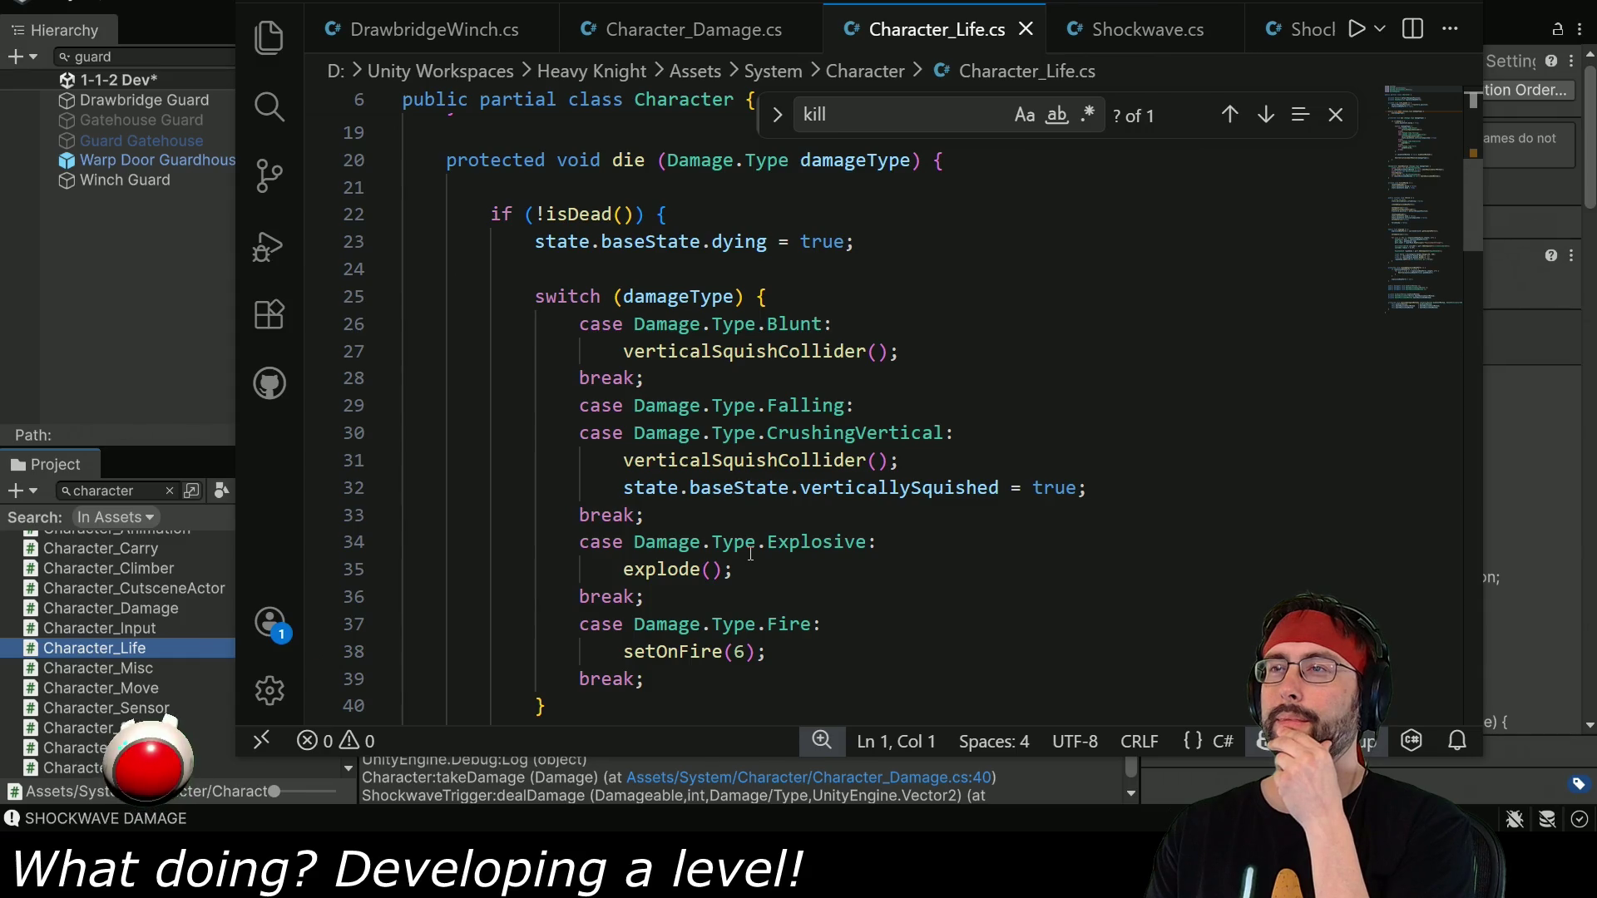
# Try adding a default: case after the Fire case, then undo it.
pyautogui.click(638, 680)
pyautogui.press('Return')
pyautogui.scroll(-2, 665, 680)
pyautogui.write('default:')
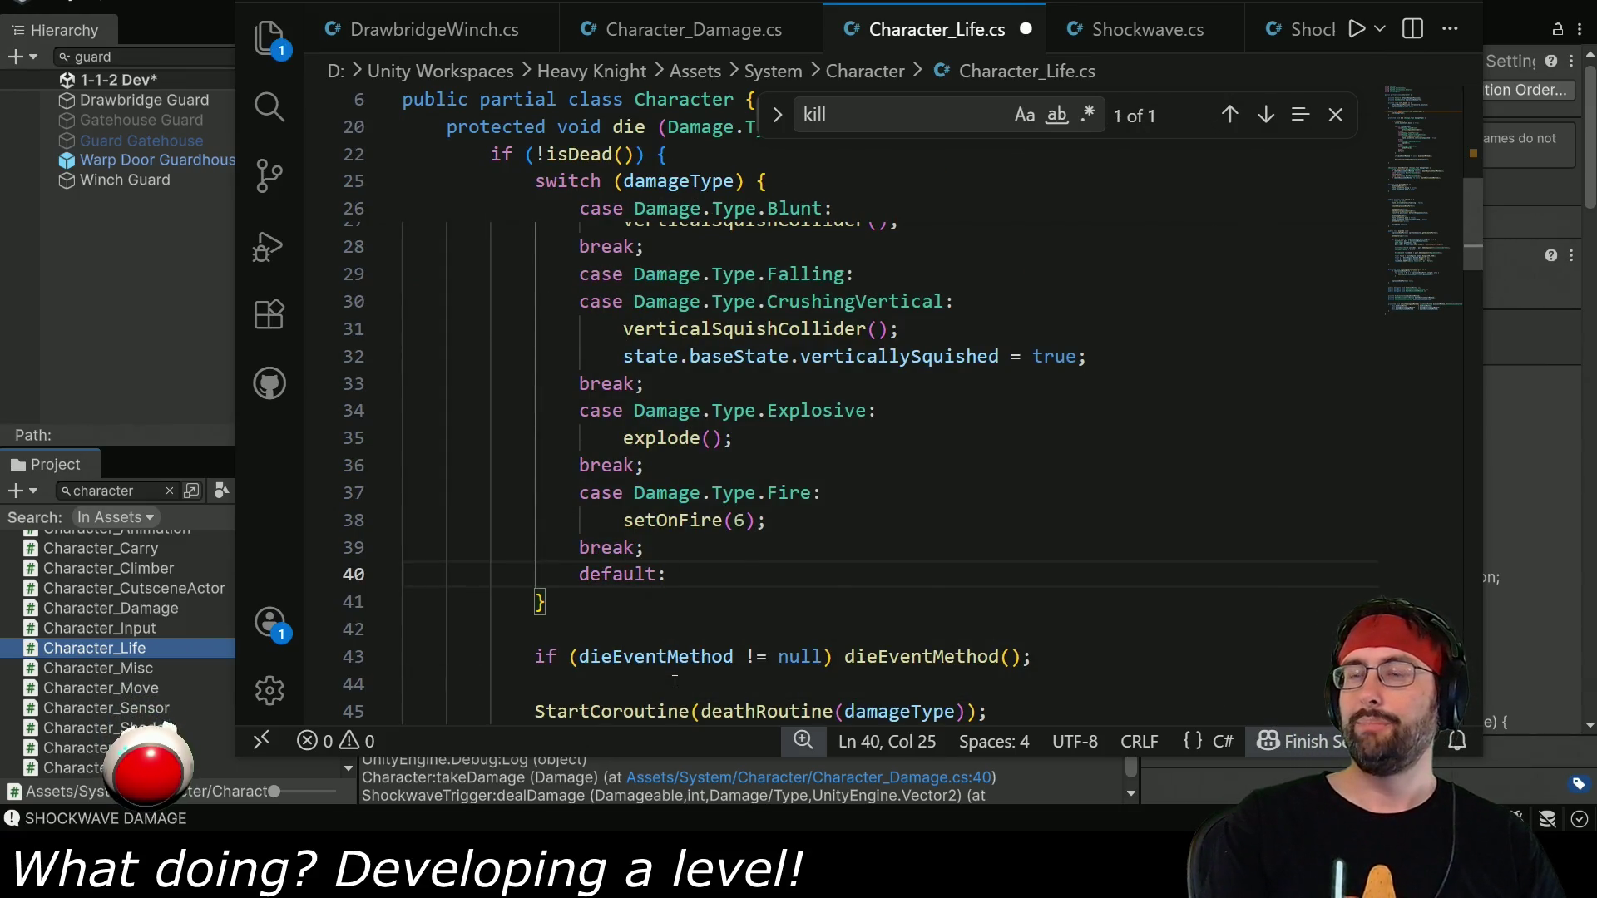
pyautogui.press('Return')
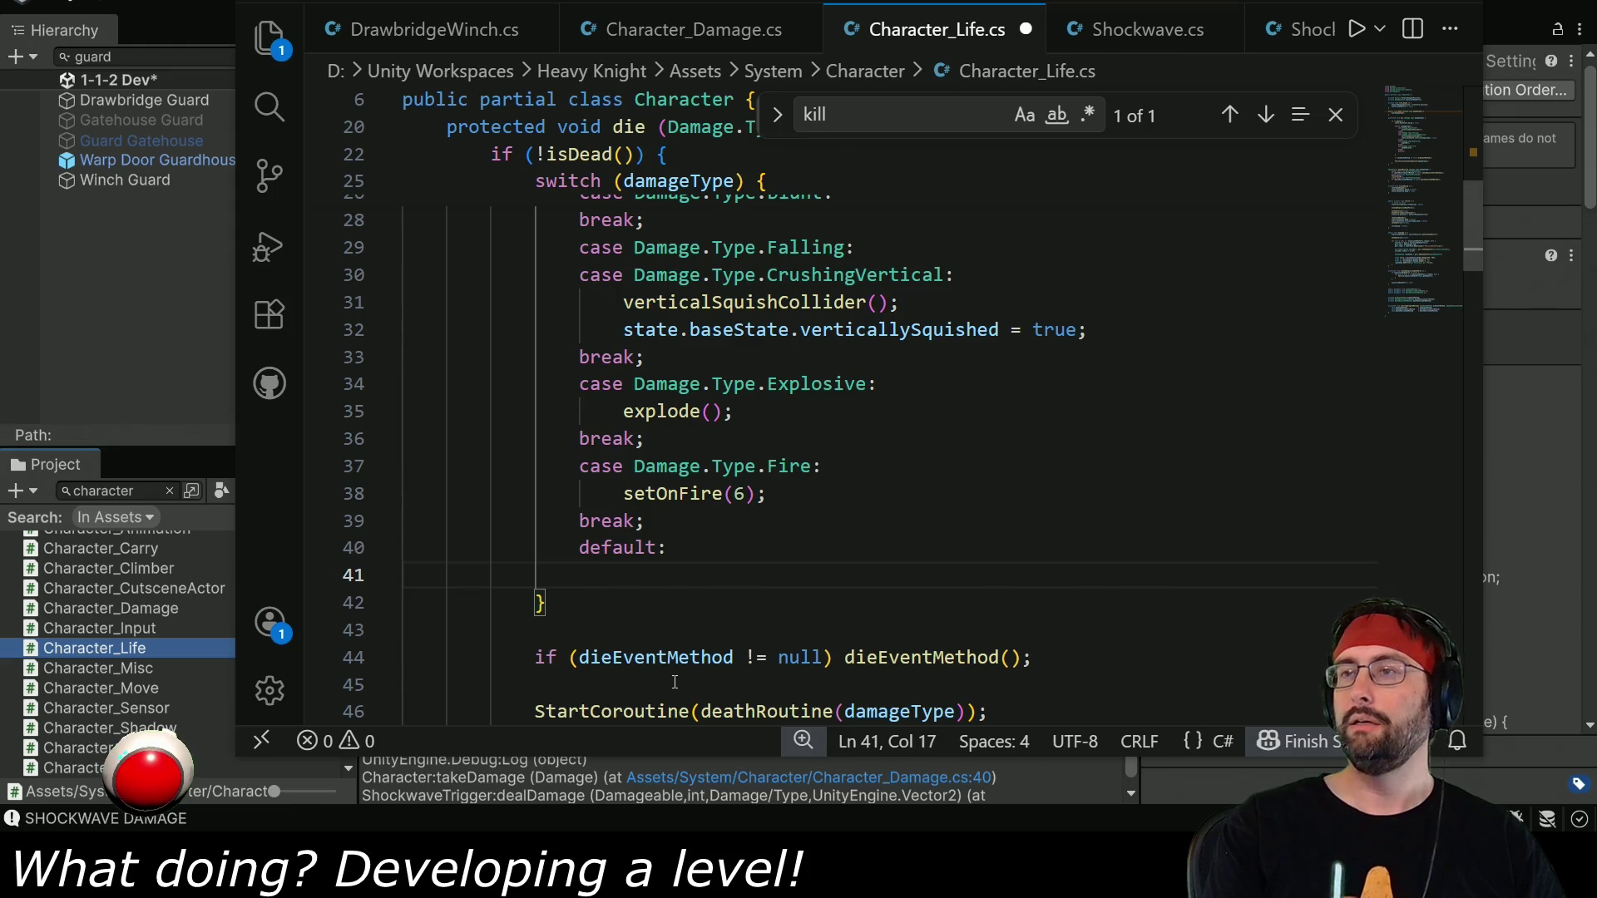
pyautogui.hotkey('ctrl', 'z')
pyautogui.hotkey('ctrl', 'z')
pyautogui.hotkey('ctrl', 'z')
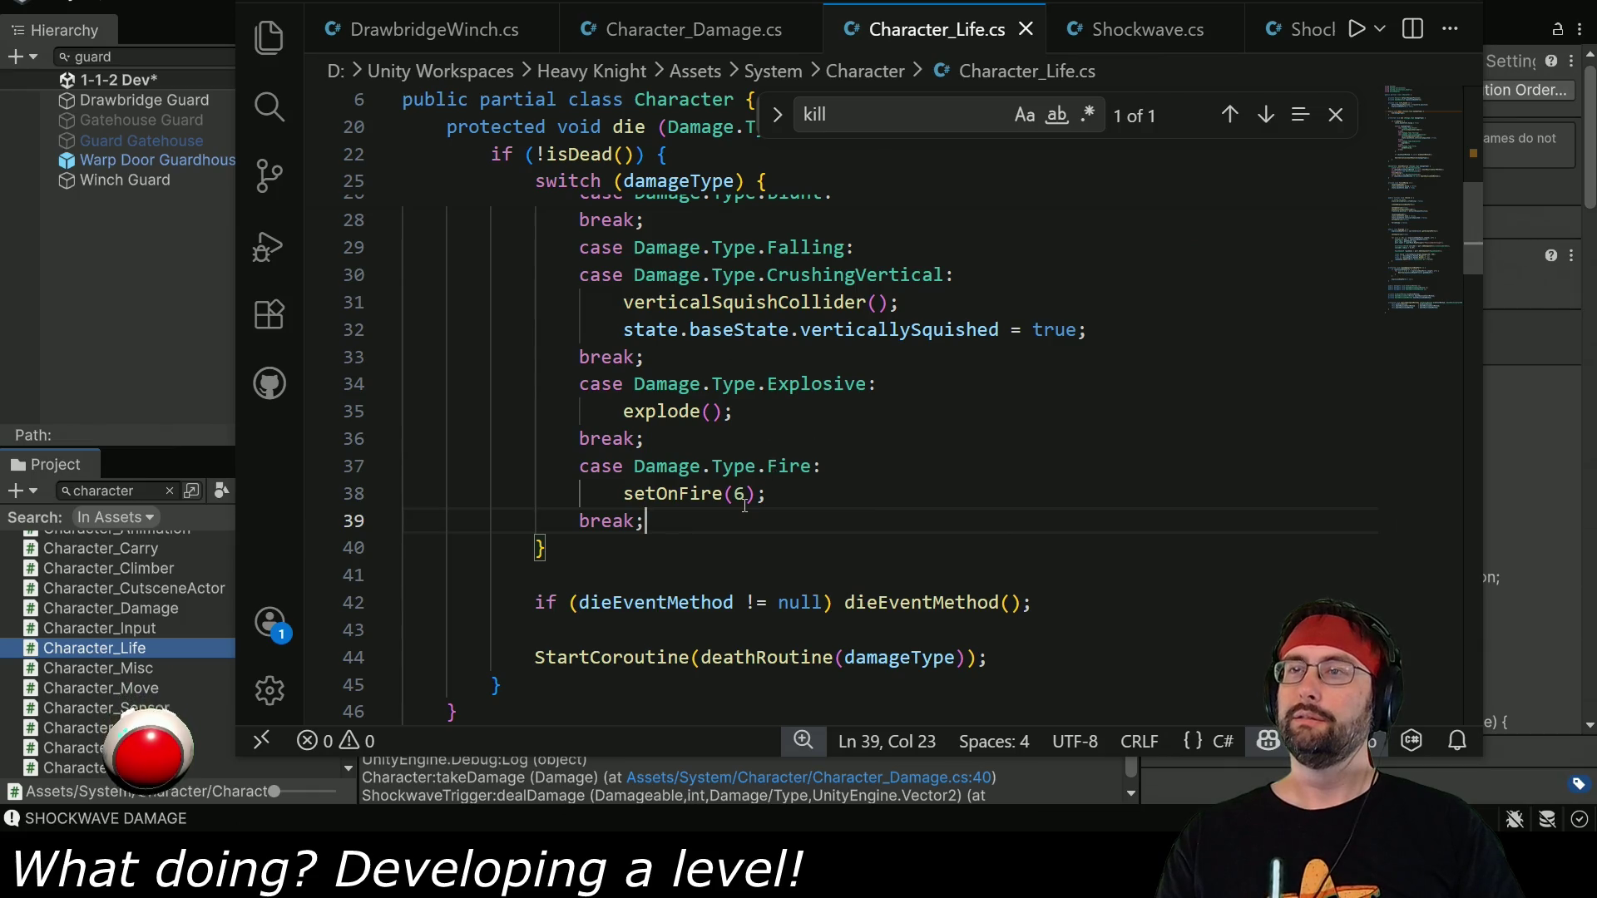
# Scroll through deathRoutine, finishDying and revive, then return to Unity.
pyautogui.scroll(-1, 735, 523)
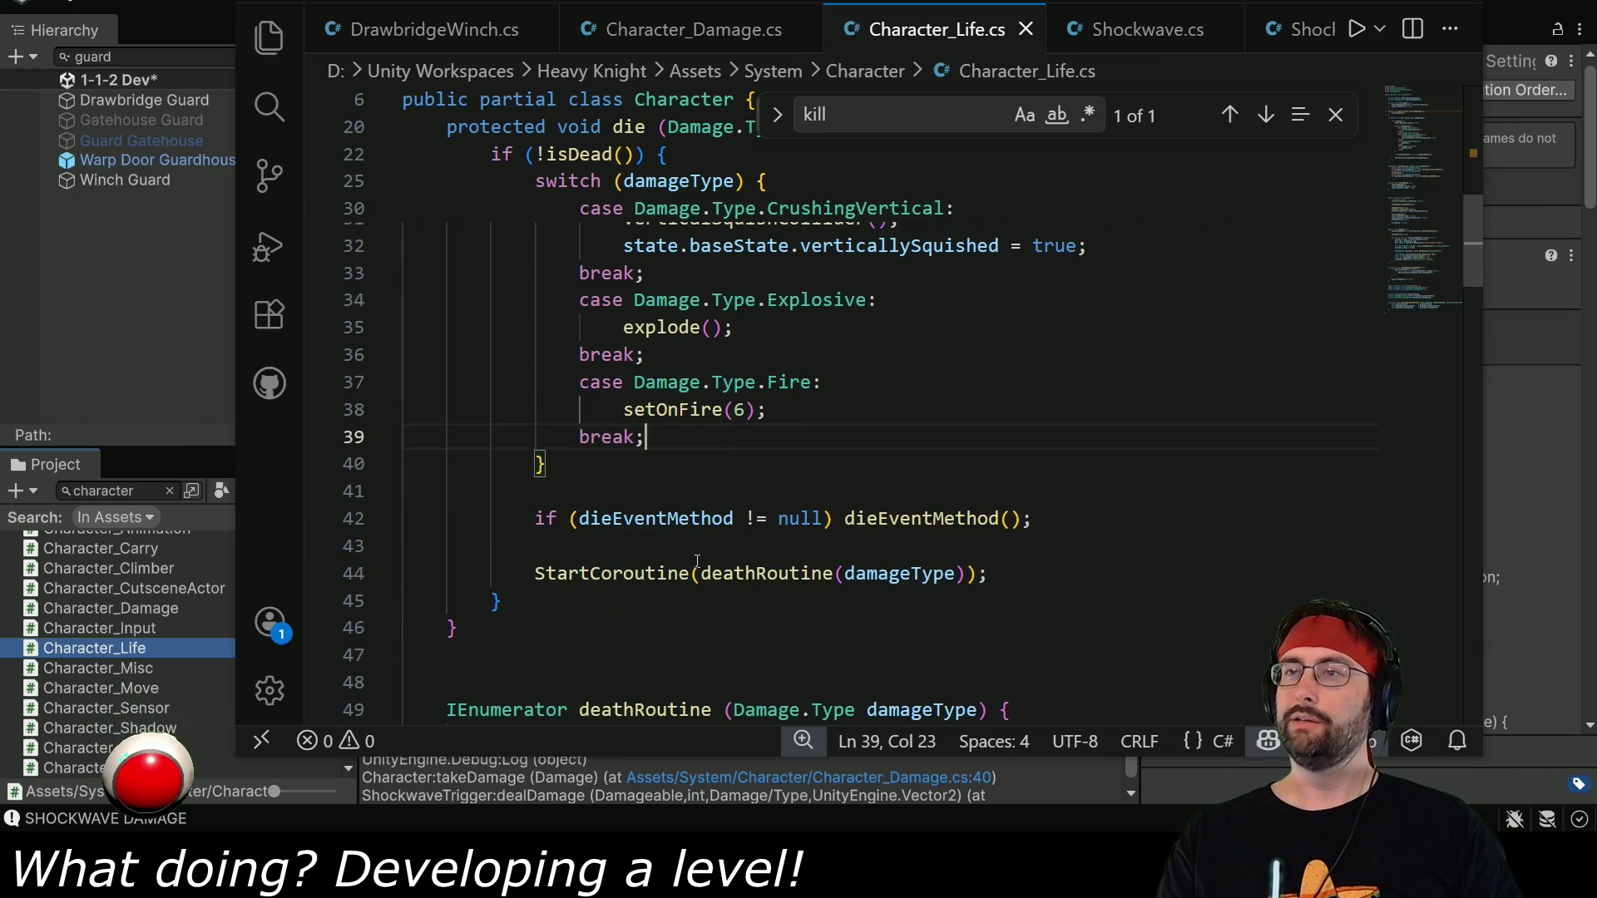
pyautogui.scroll(-4, 785, 573)
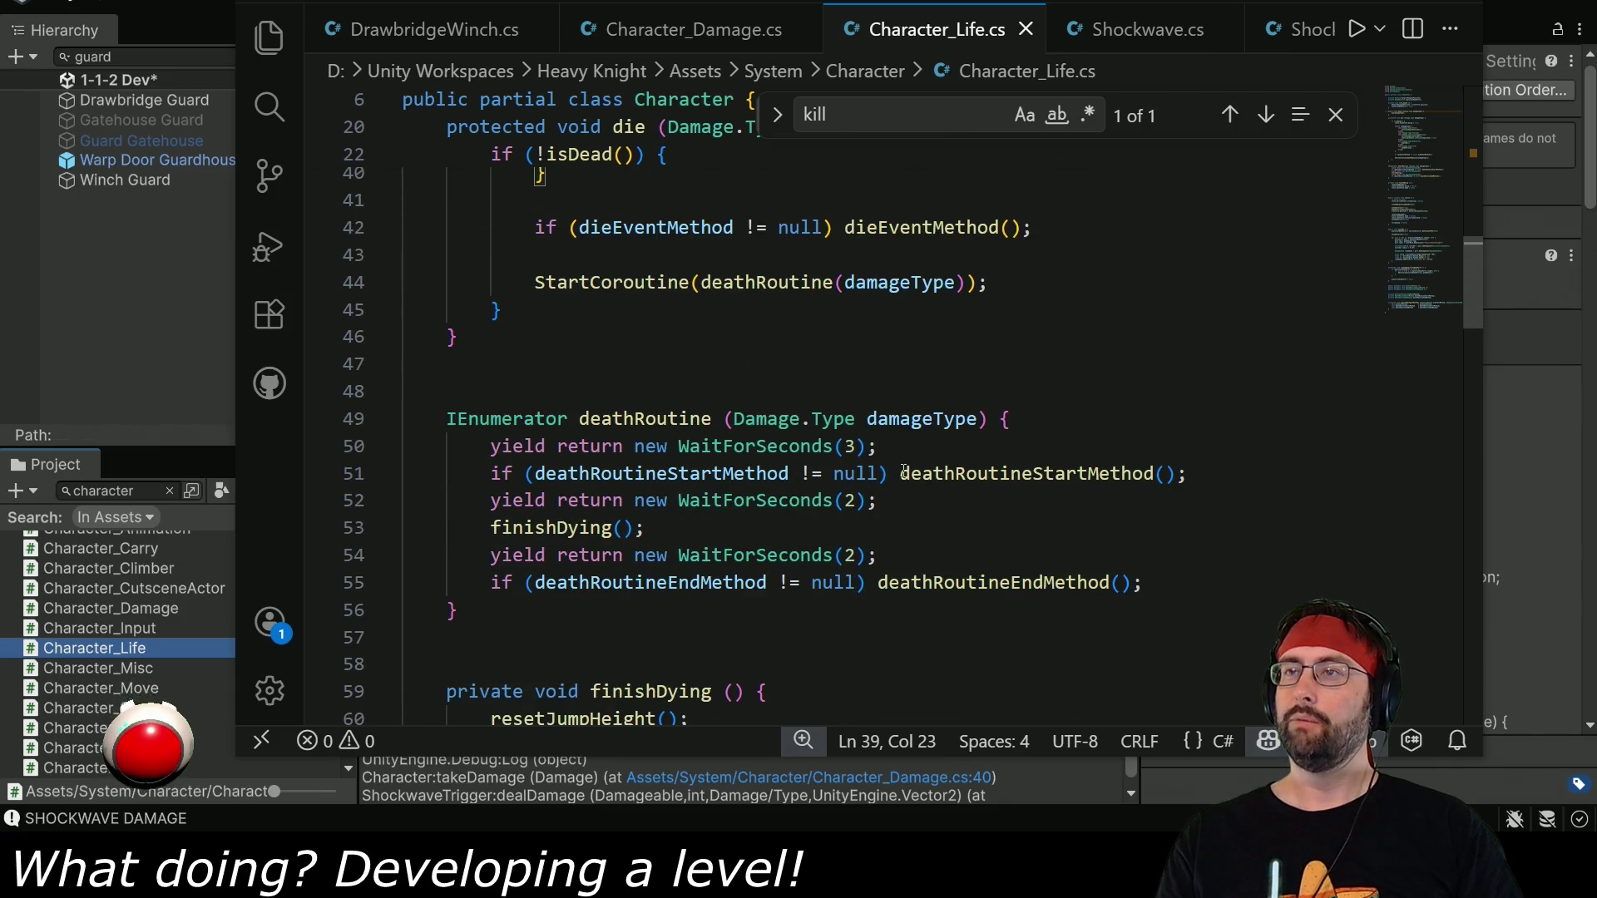
pyautogui.scroll(-3, 568, 527)
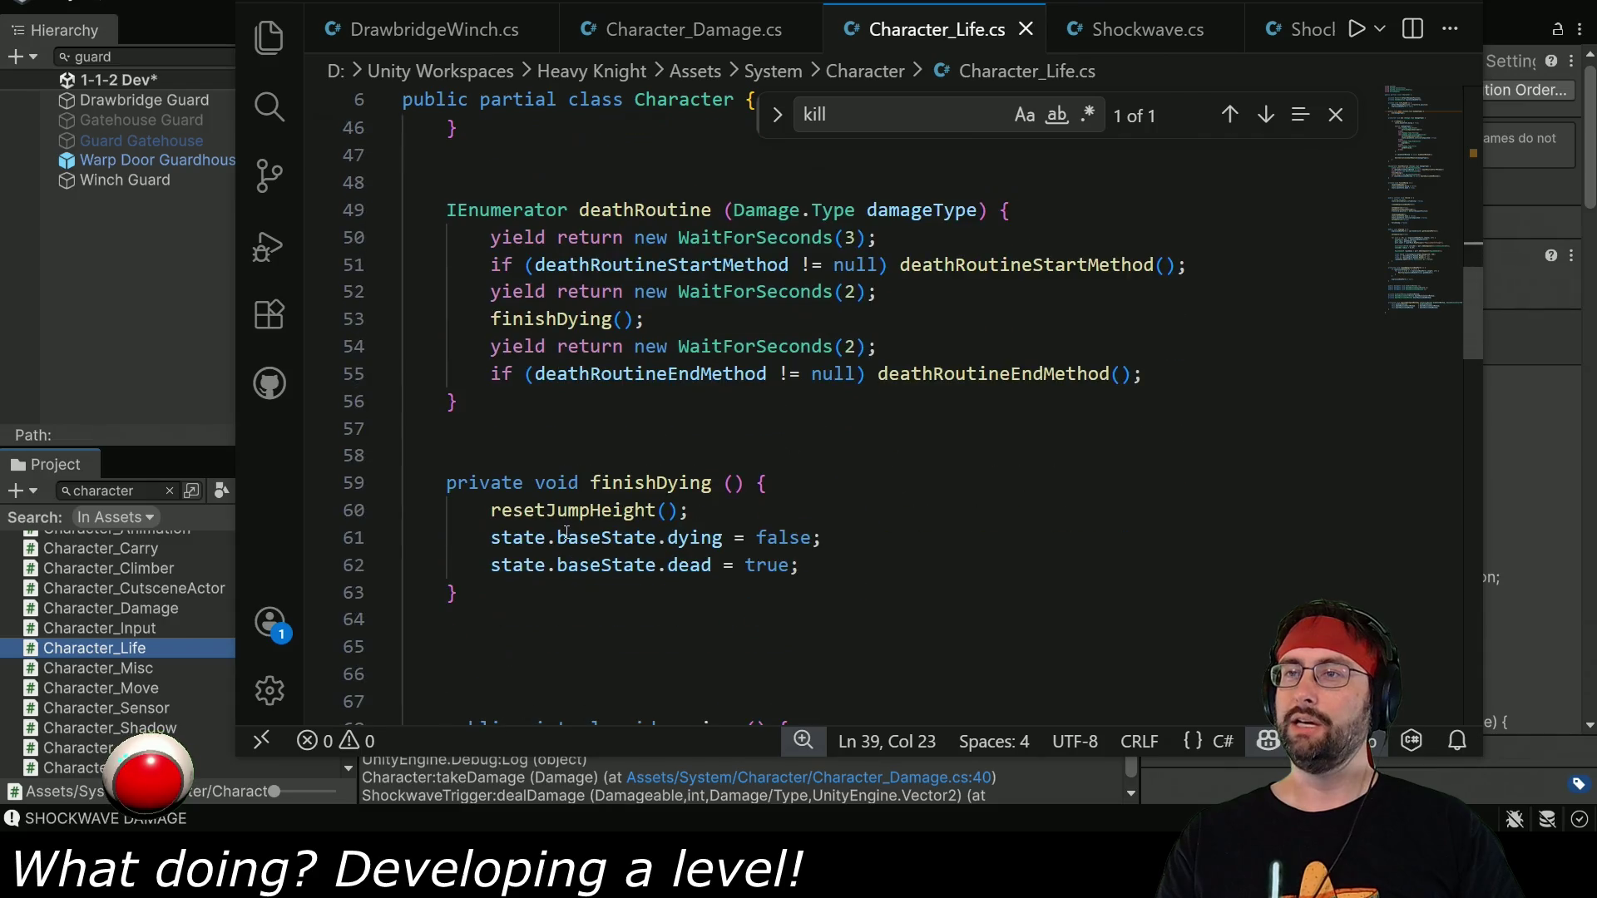
pyautogui.scroll(-2, 736, 567)
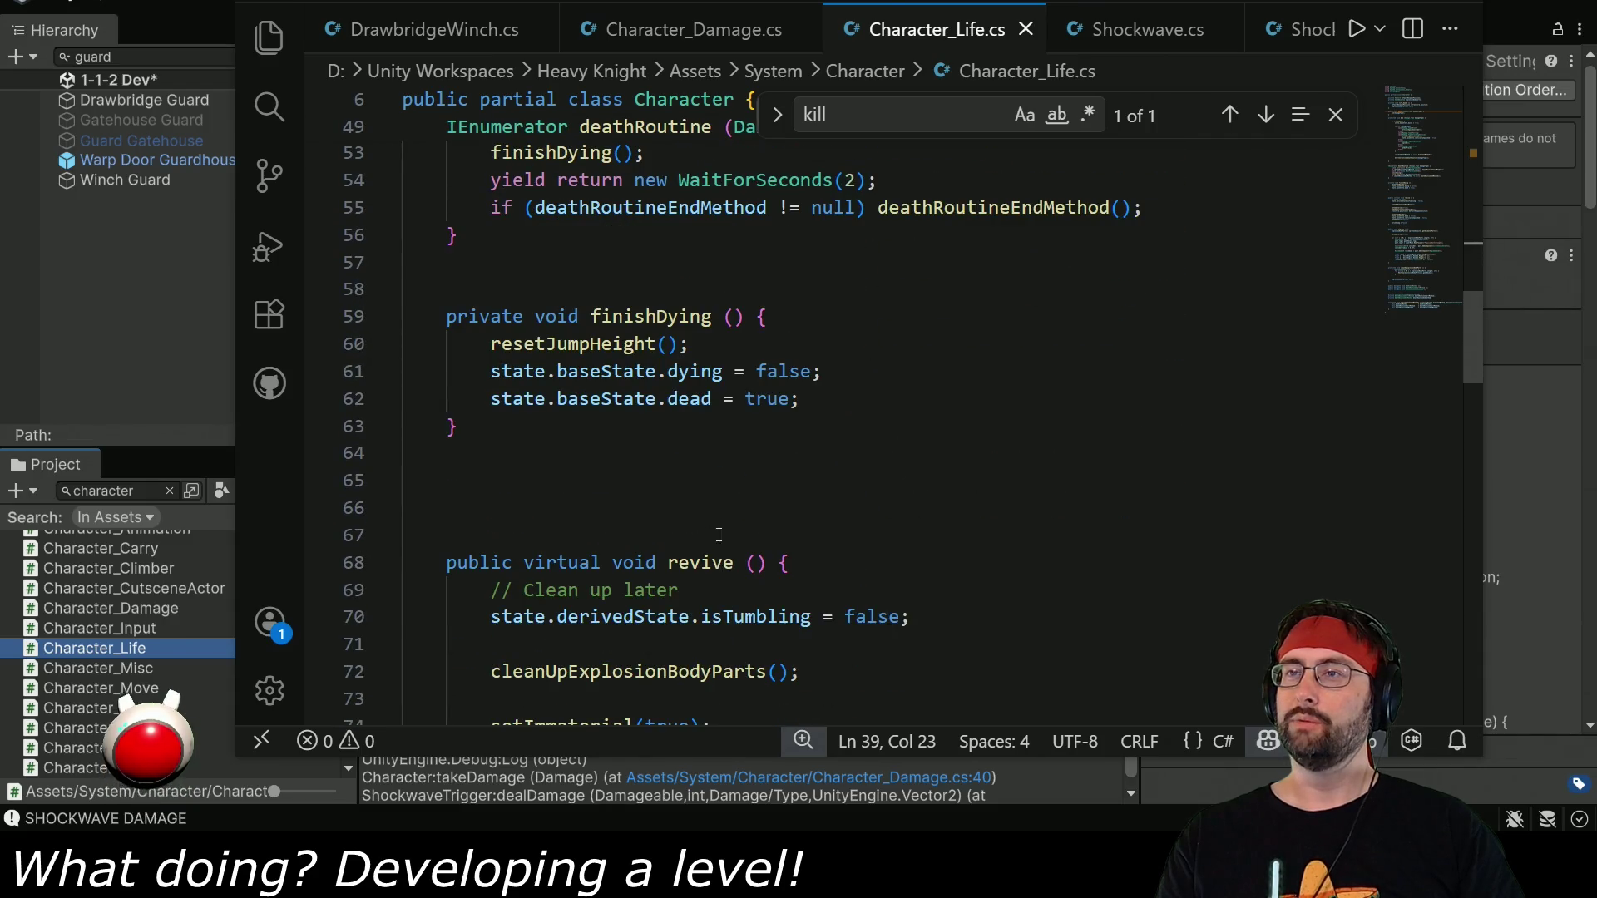
pyautogui.scroll(-4, 719, 534)
pyautogui.scroll(-2, 707, 536)
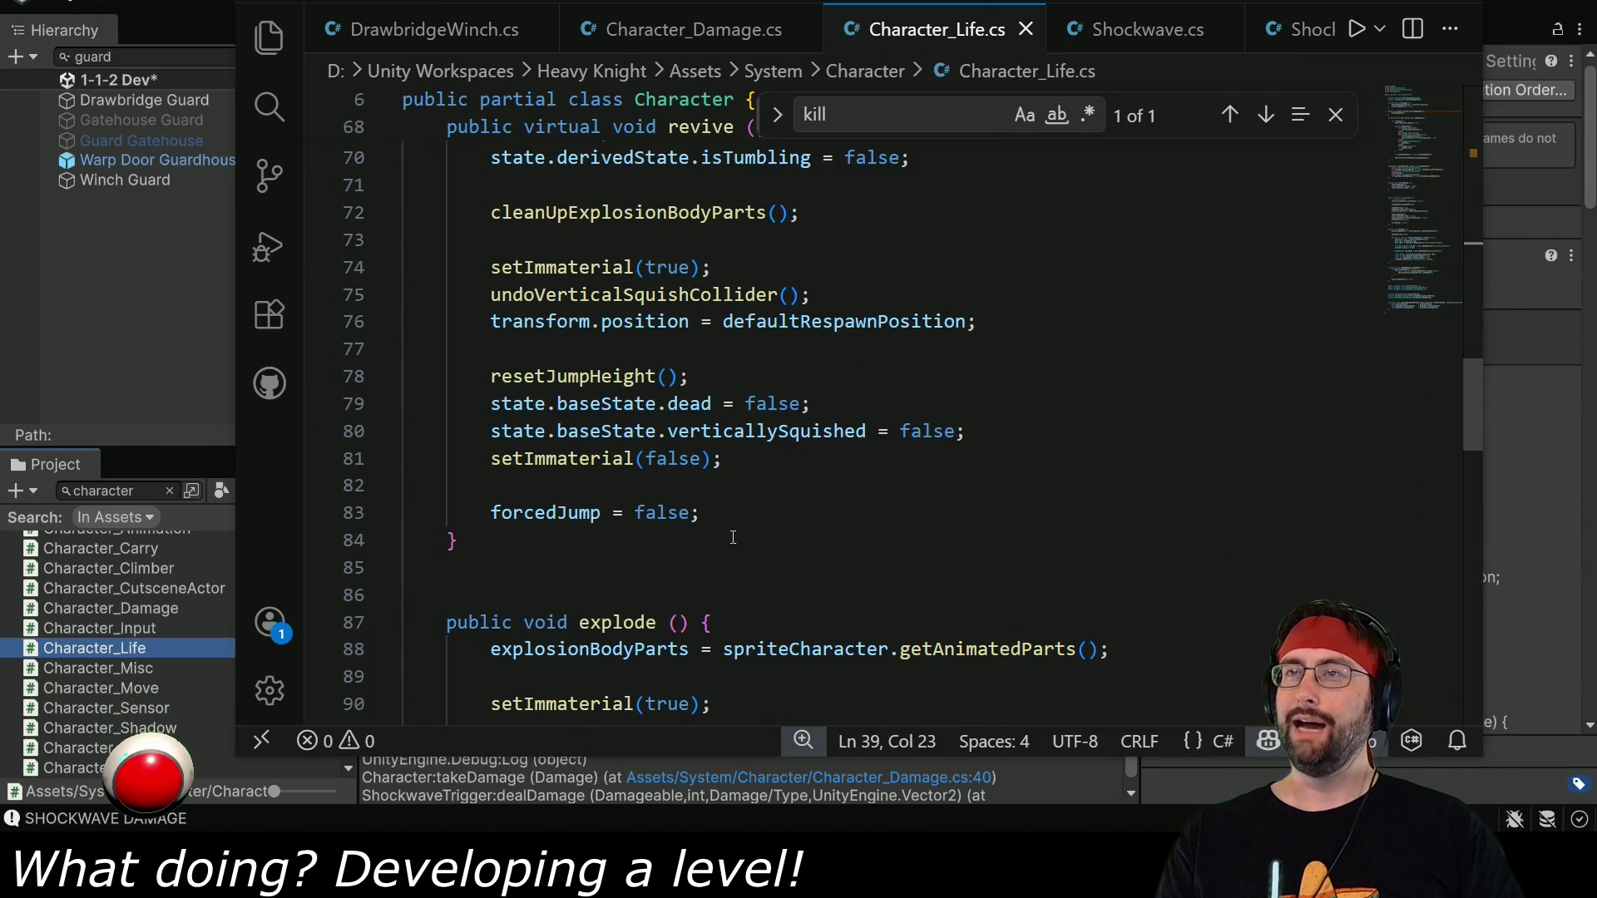
pyautogui.scroll(7, 736, 537)
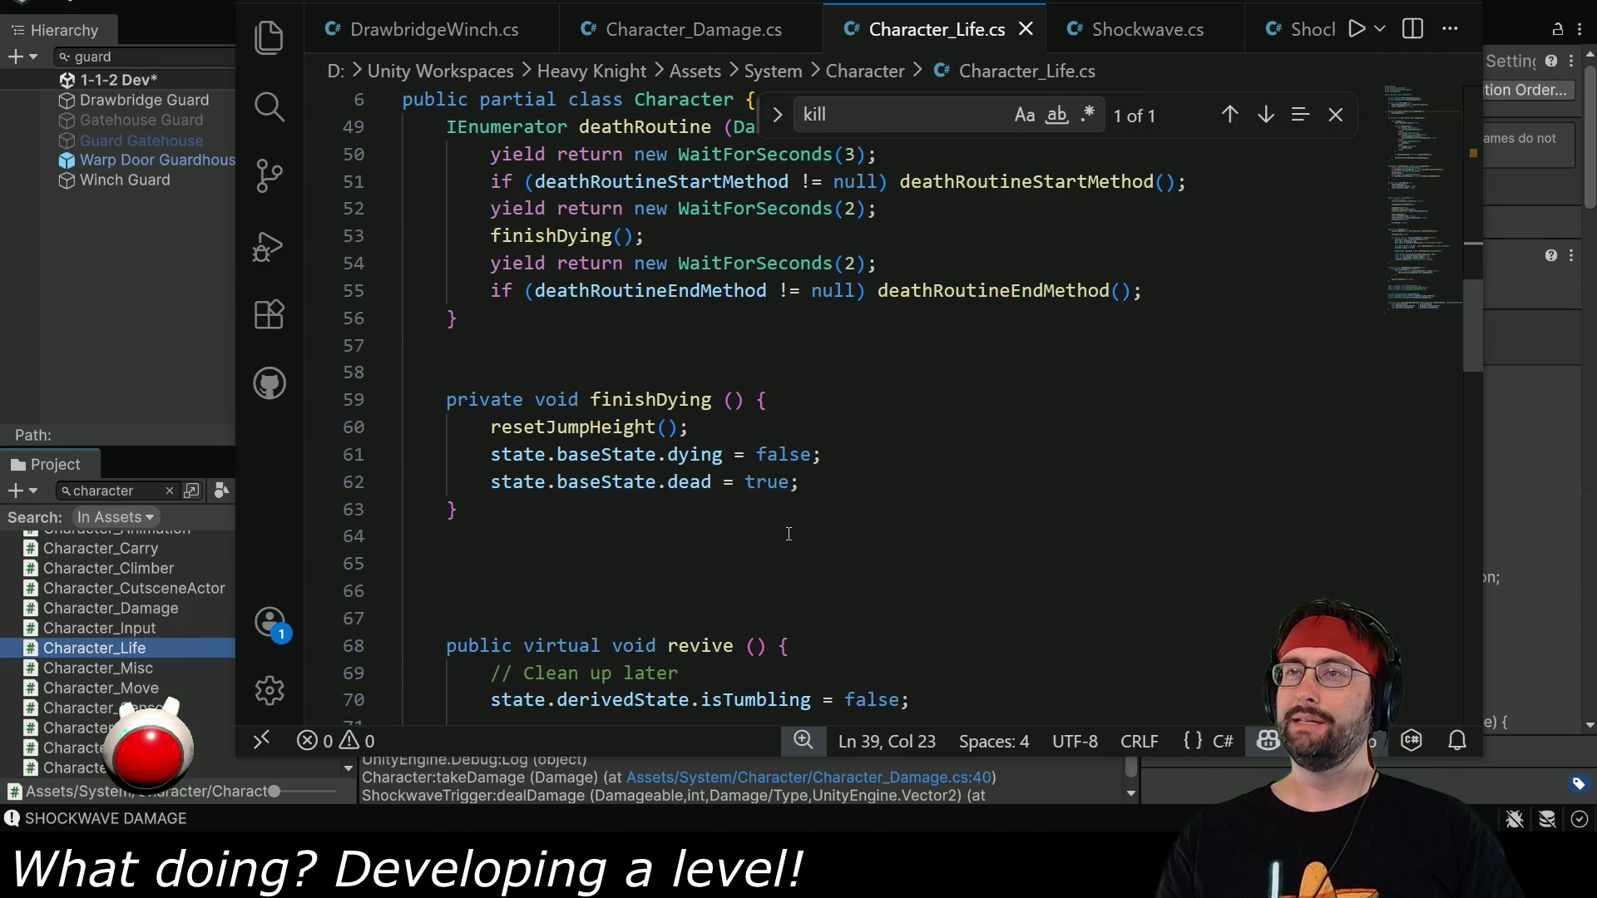
pyautogui.scroll(2, 791, 534)
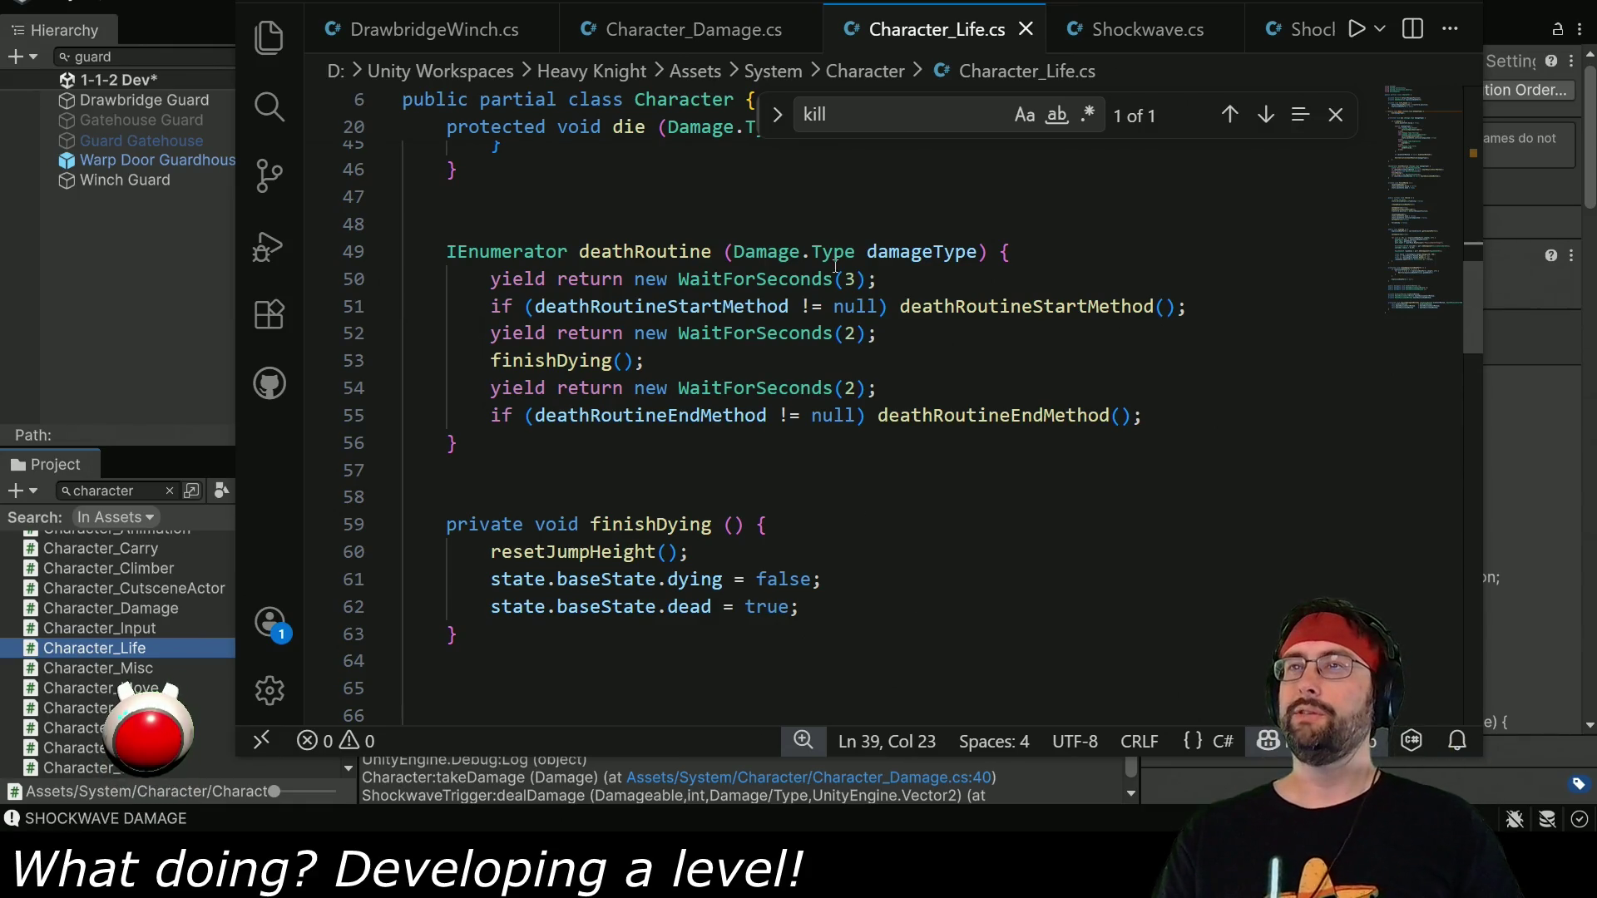
pyautogui.hotkey('alt', 'Tab')
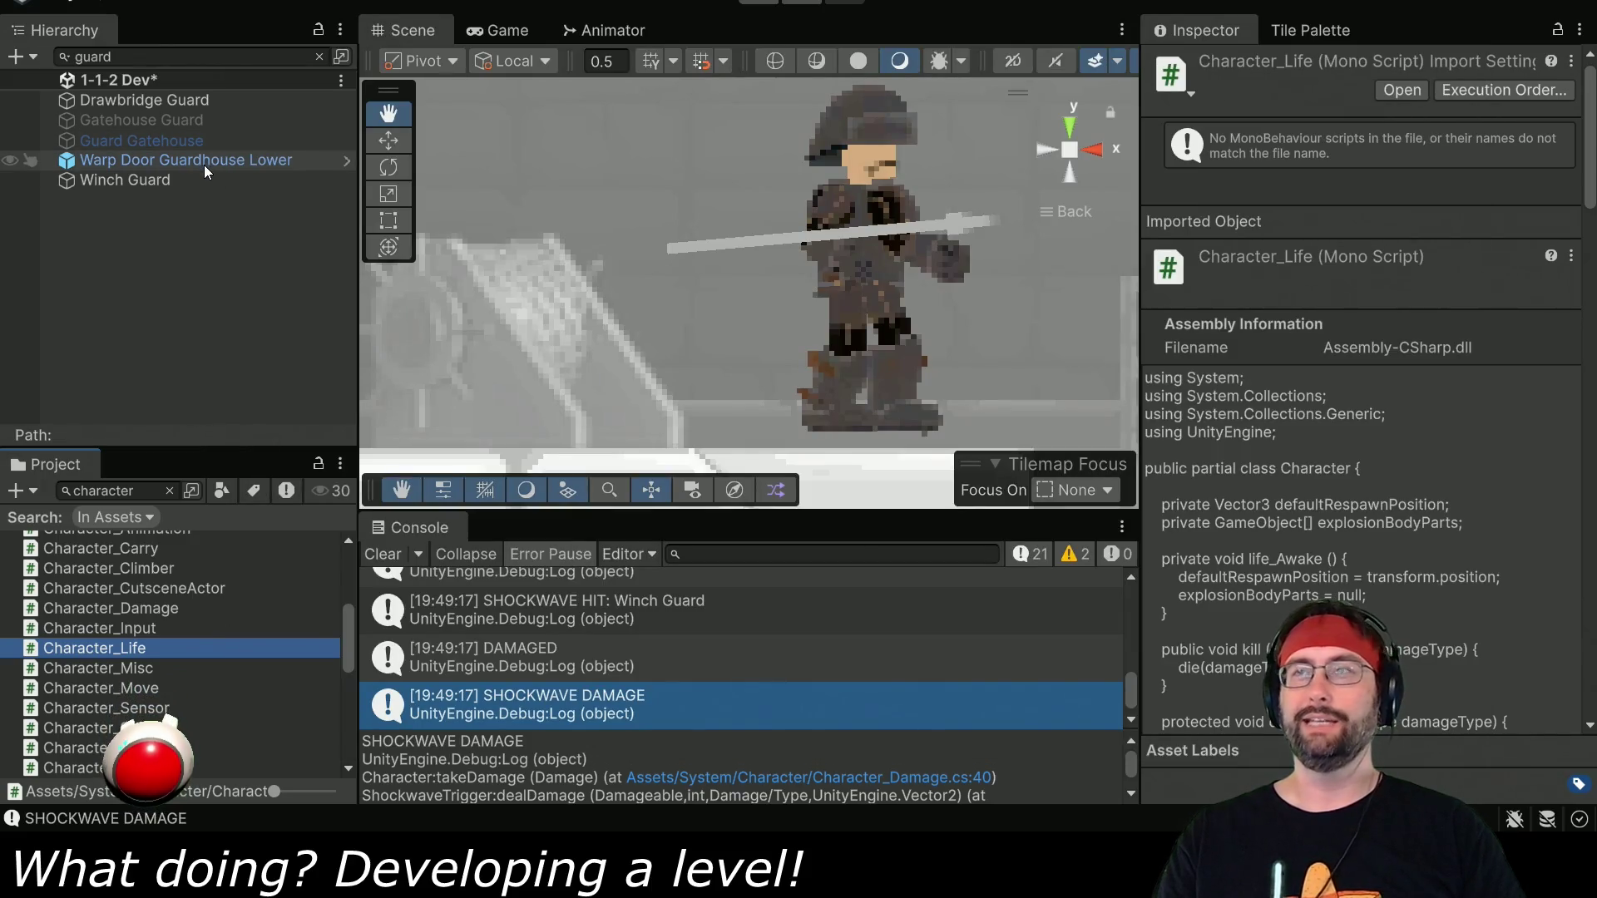
# Select the Winch Guard and check its AI State options, keeping it at Idle.
pyautogui.click(193, 183)
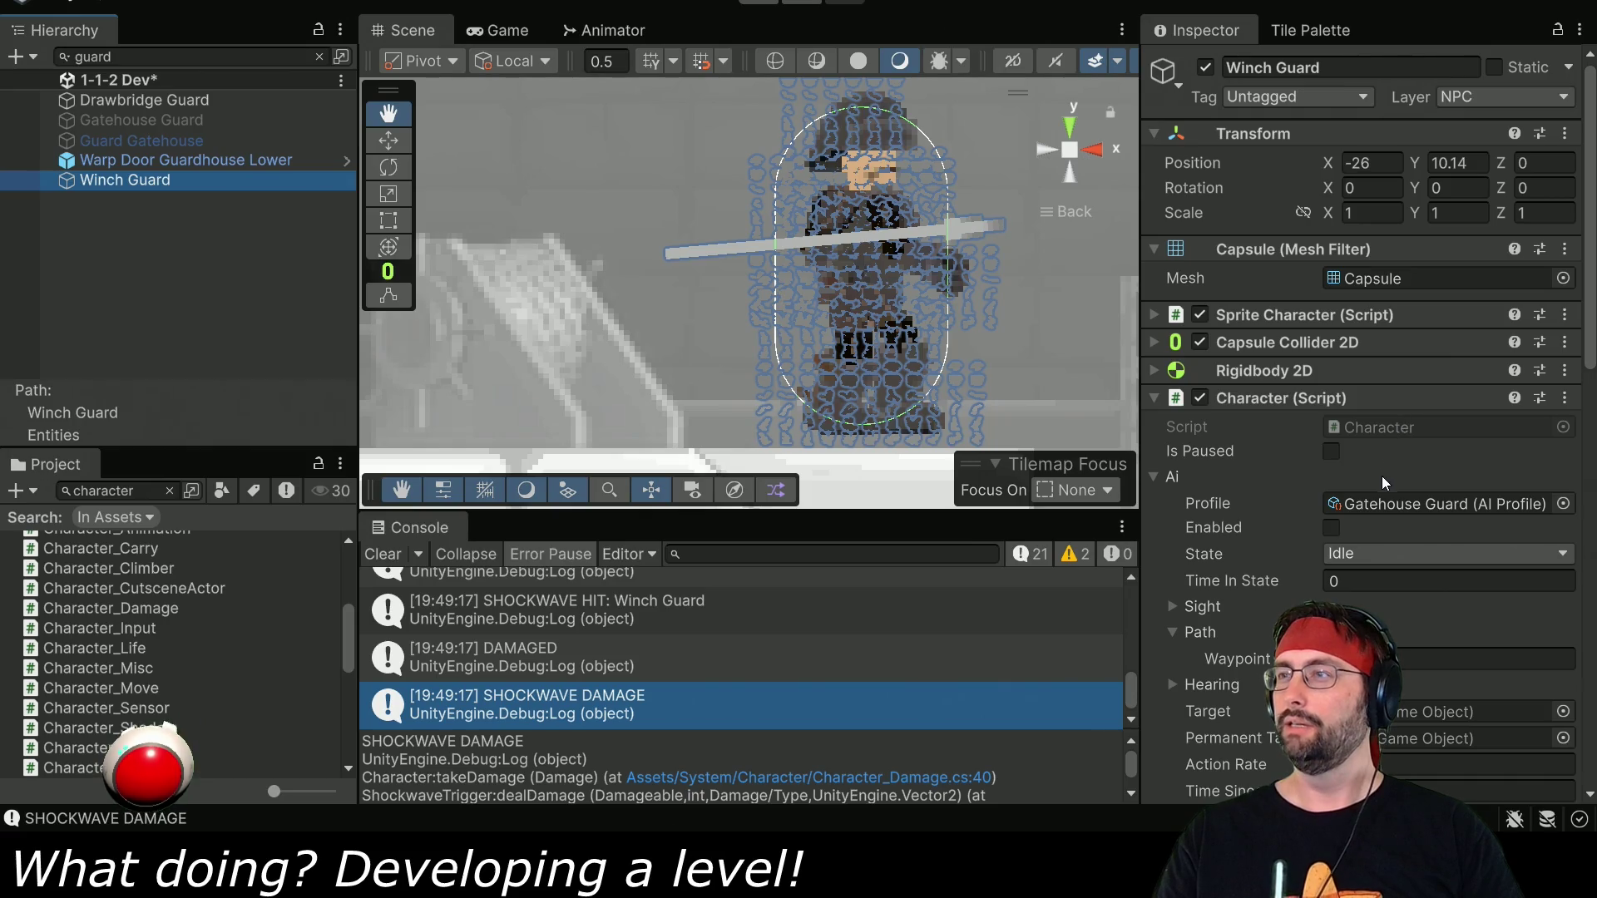
pyautogui.scroll(-3, 1279, 597)
pyautogui.click(1381, 421)
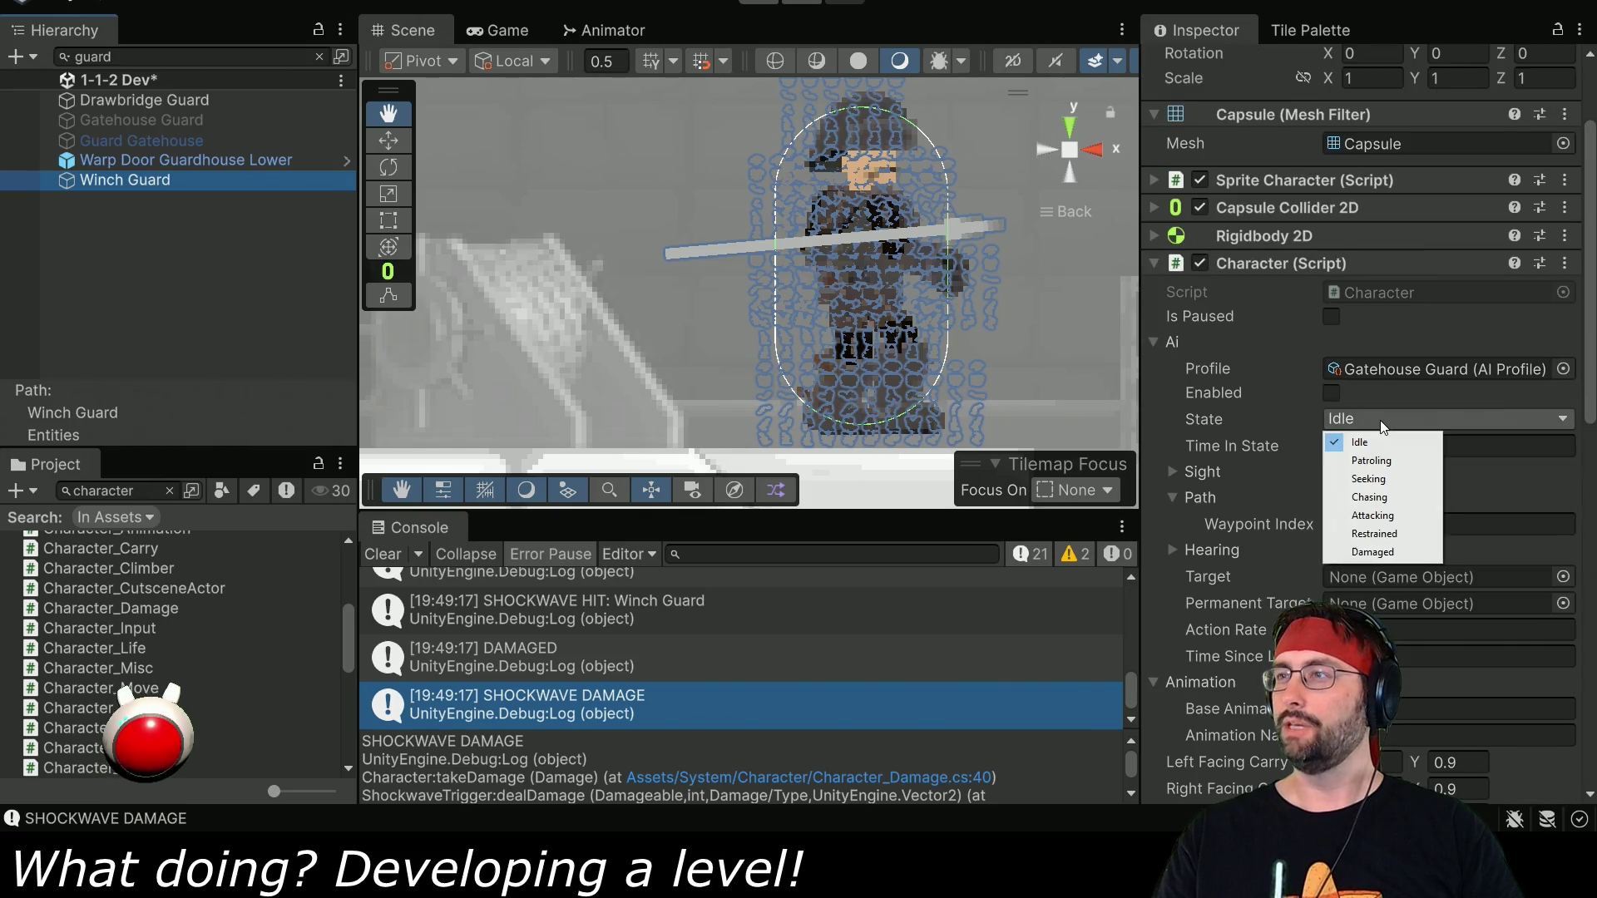
pyautogui.click(1245, 420)
# Expand State > Base State in the Inspector to view the guard's state flags.
pyautogui.scroll(-6, 1256, 463)
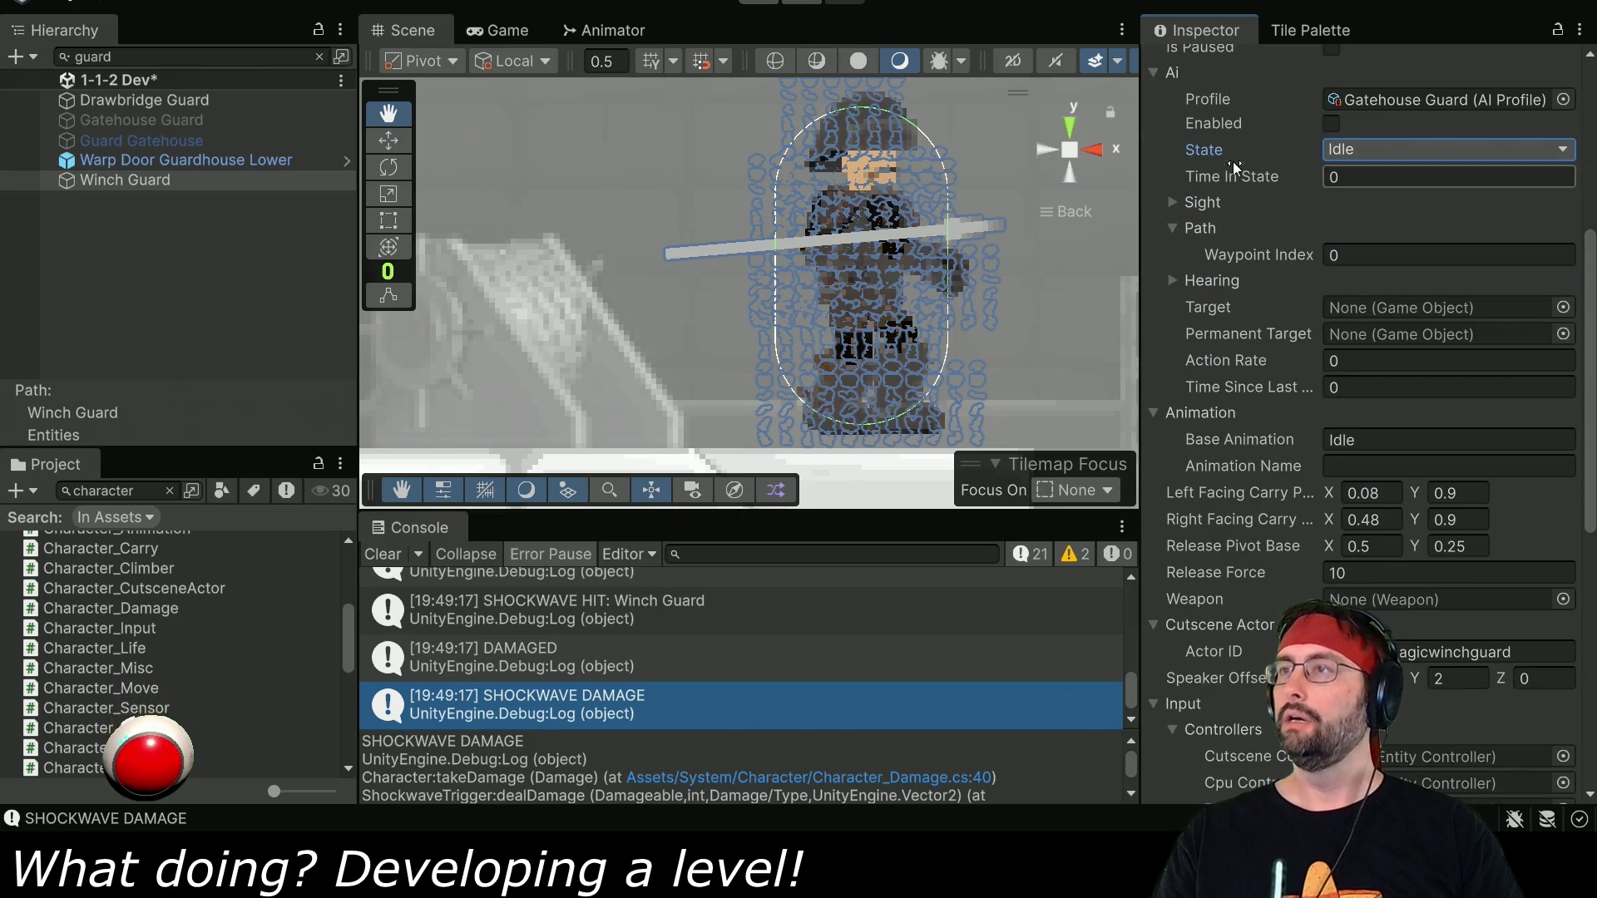
pyautogui.scroll(-13, 1211, 517)
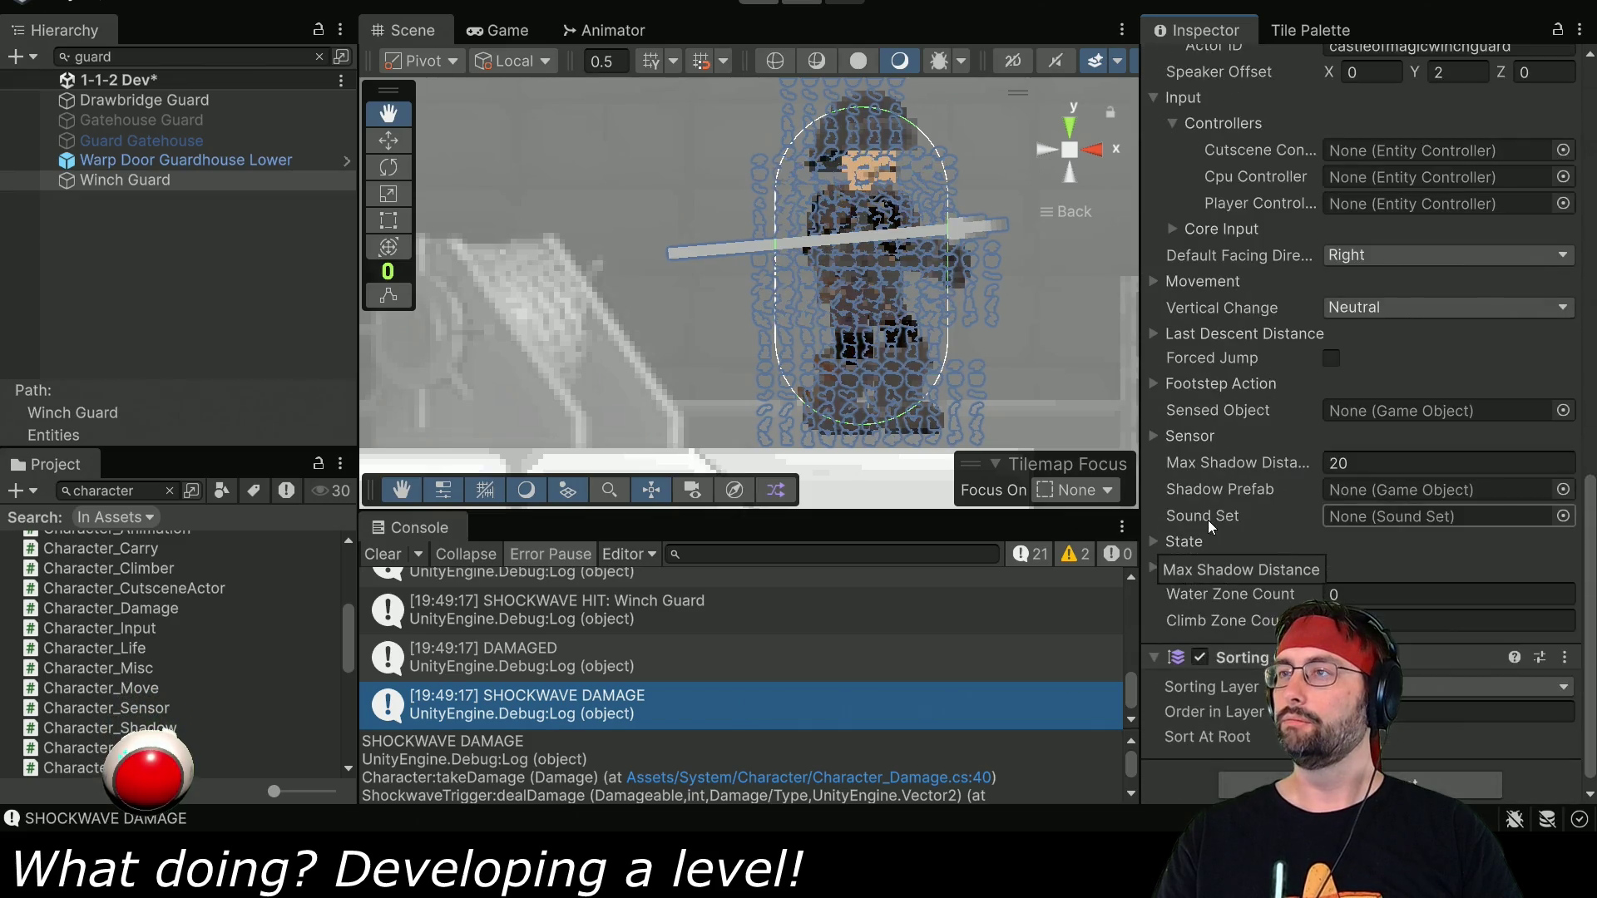
pyautogui.click(1153, 541)
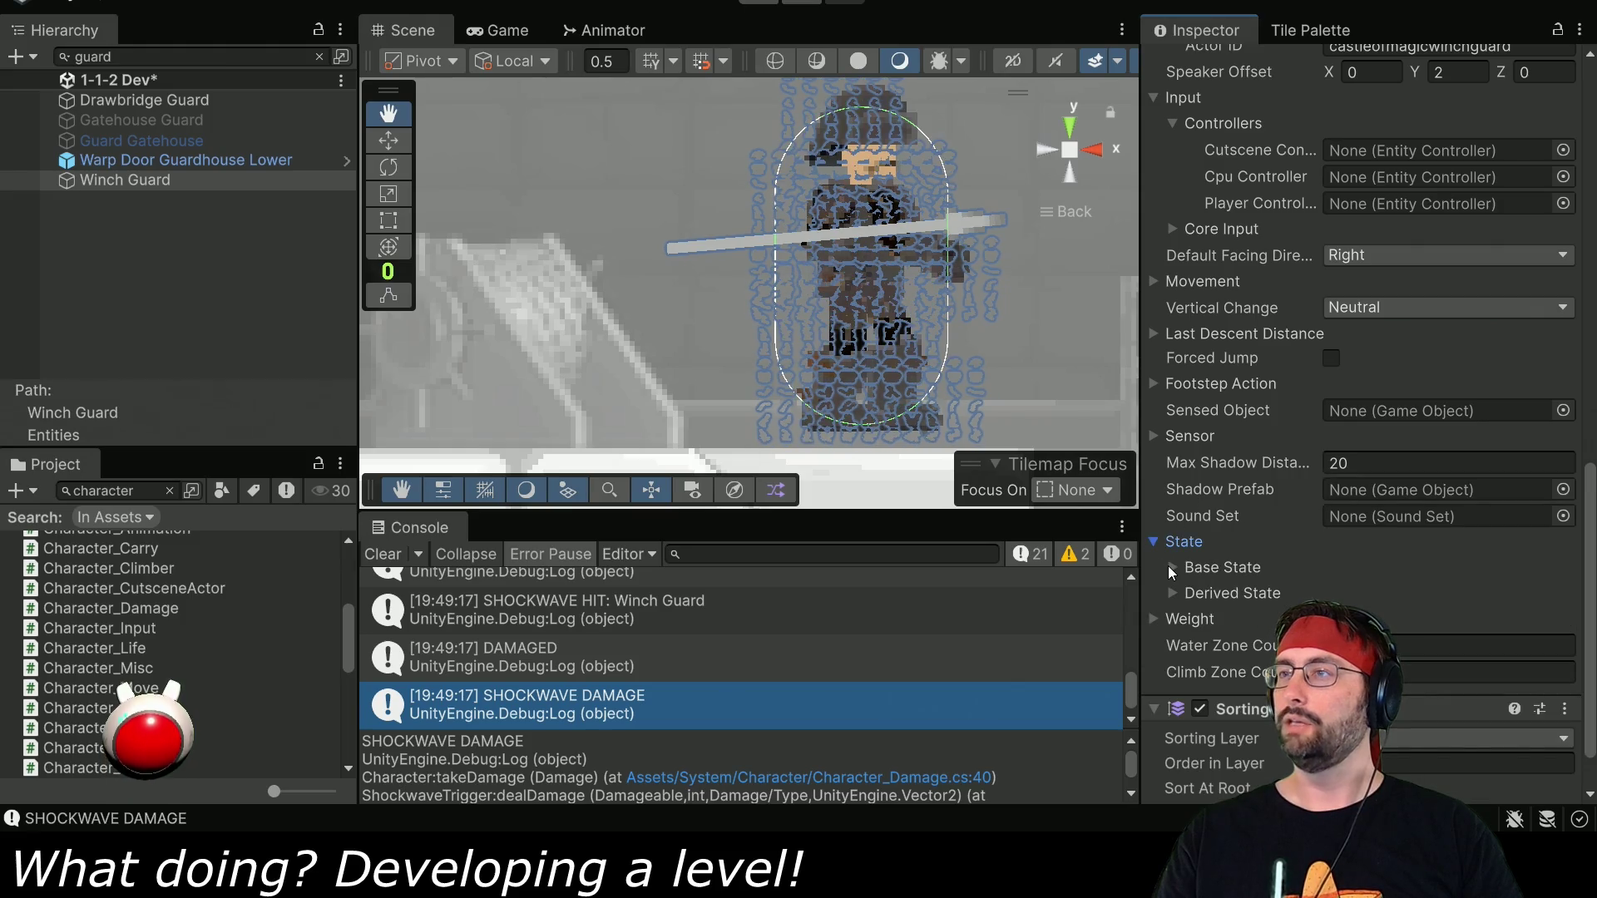
pyautogui.click(1171, 567)
pyautogui.scroll(-4, 1211, 552)
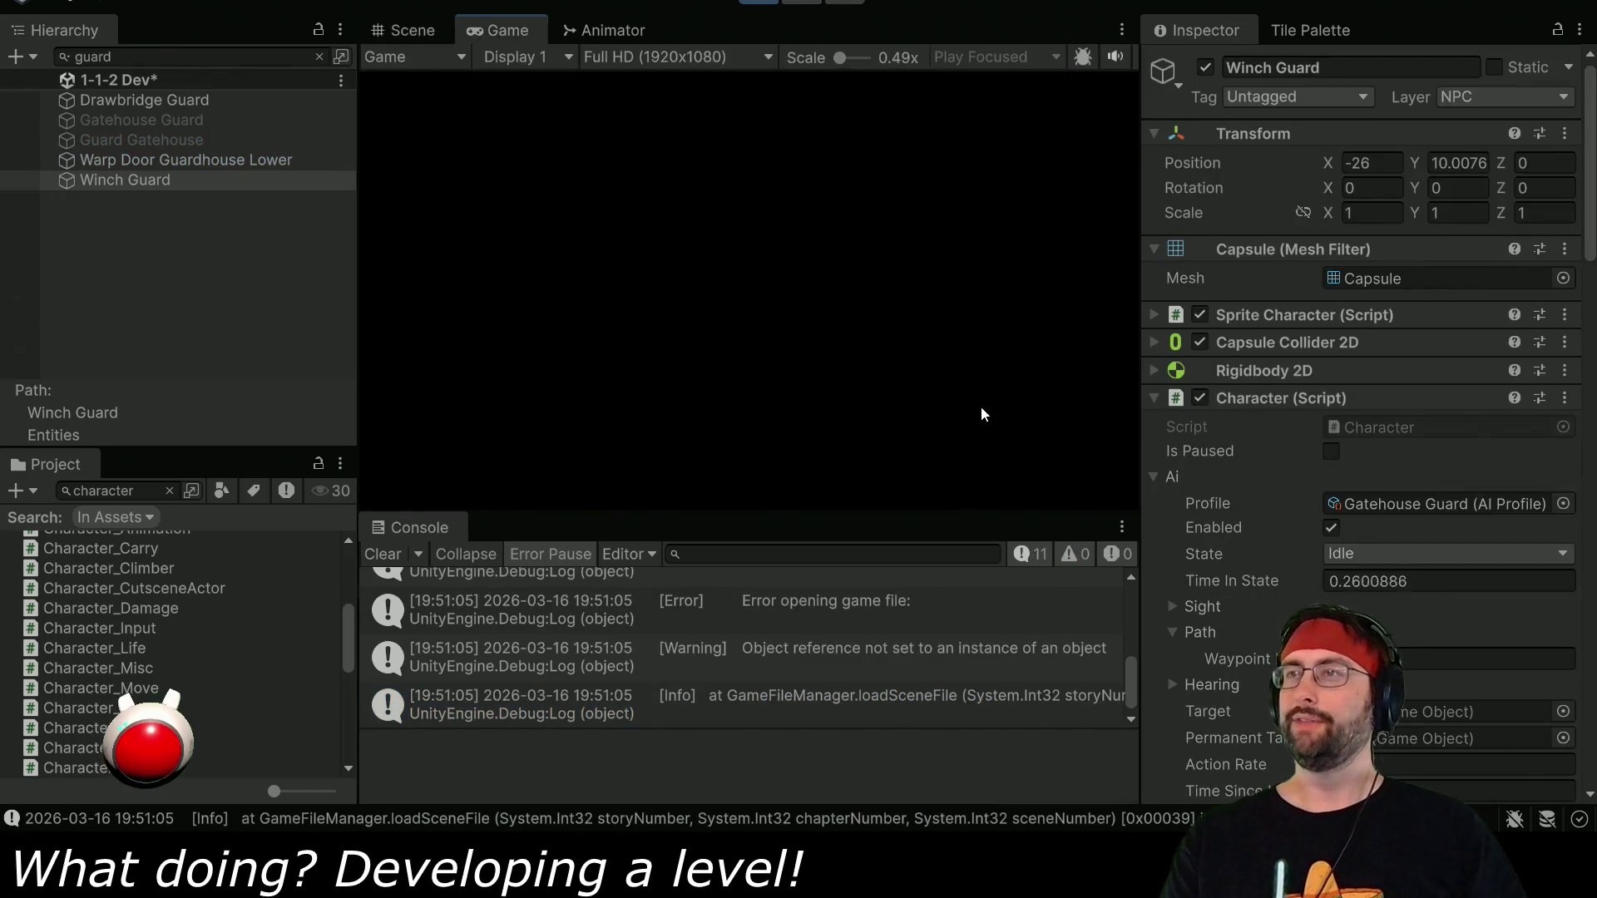
# Walk the player left to the Winch Guard and kill it with a shockwave, then stop Play and switch to VS Code.
pyautogui.scroll(-15, 1228, 463)
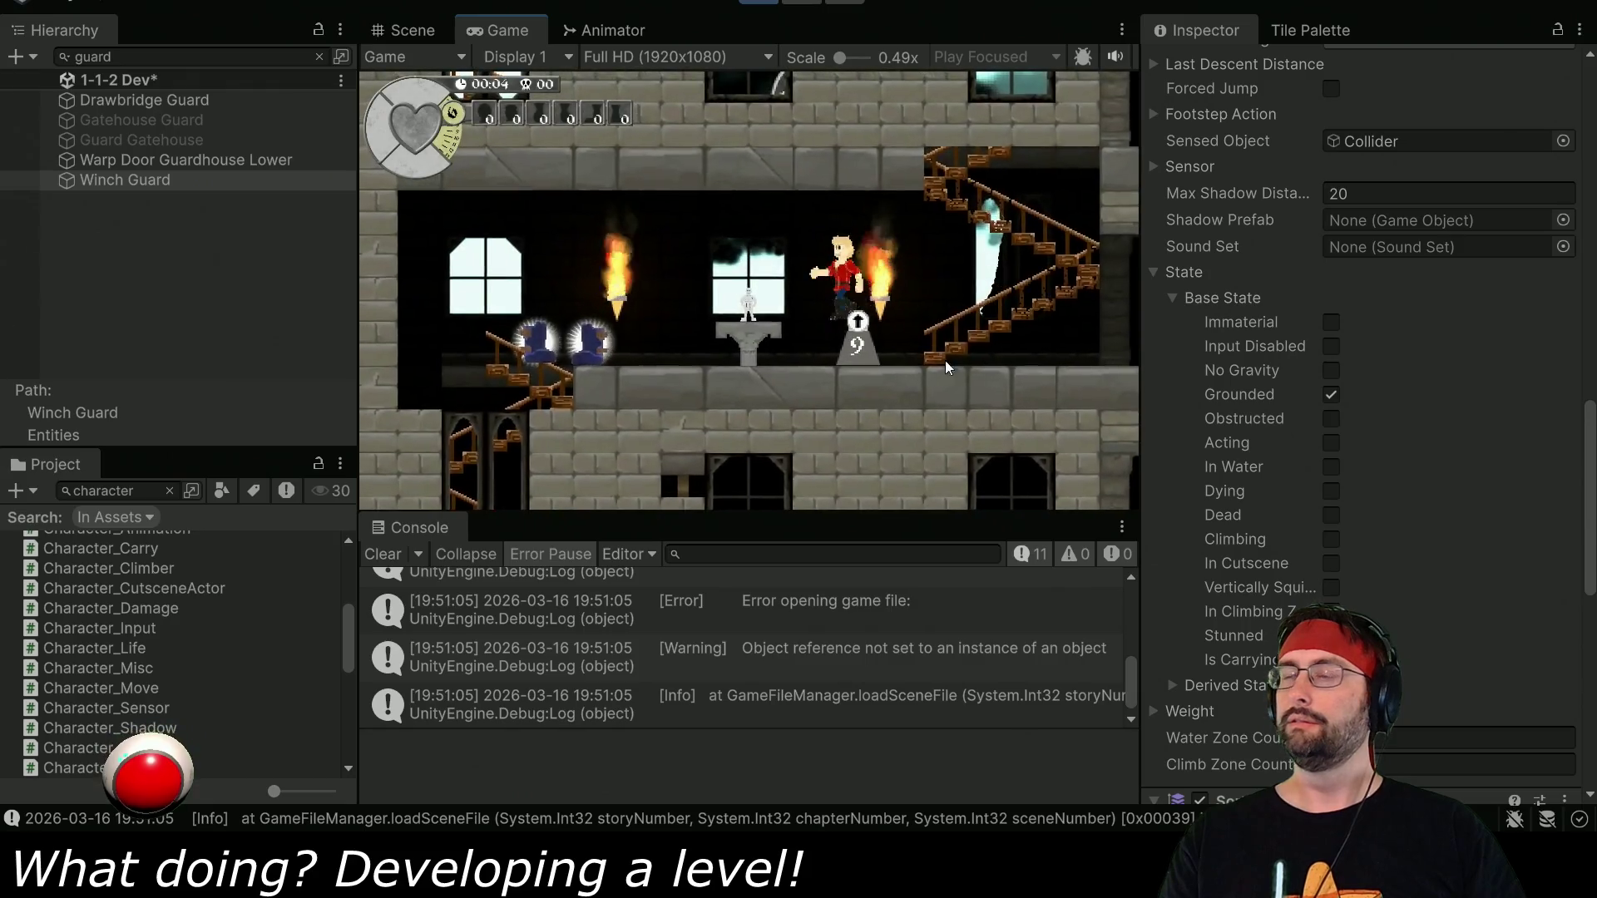
pyautogui.press('Left')
pyautogui.press('Left')
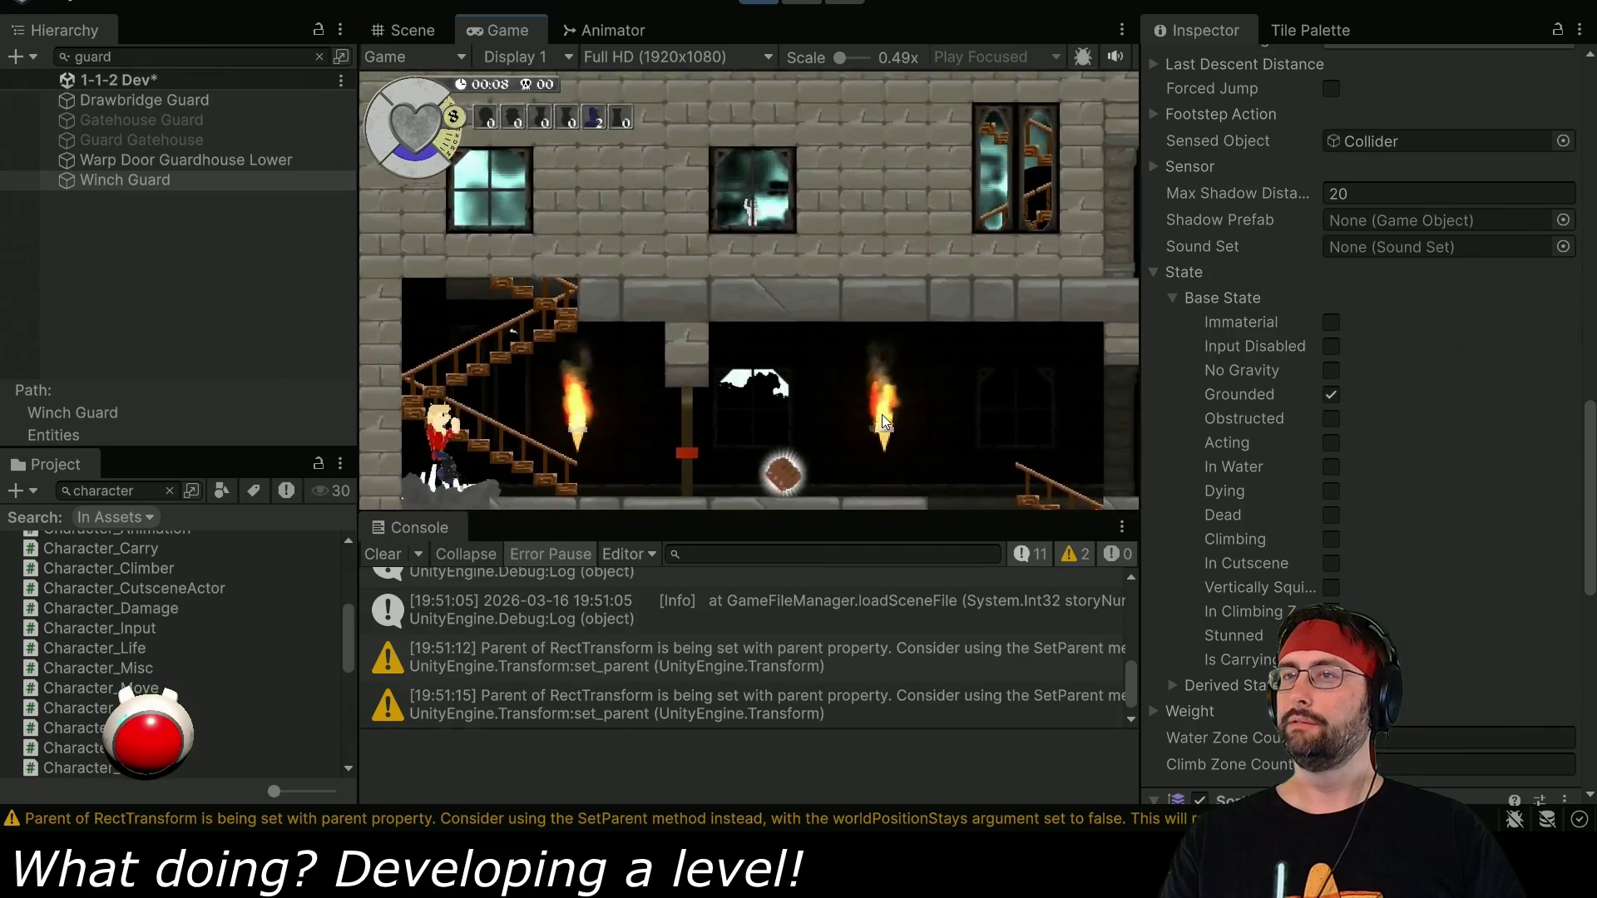
pyautogui.press('space')
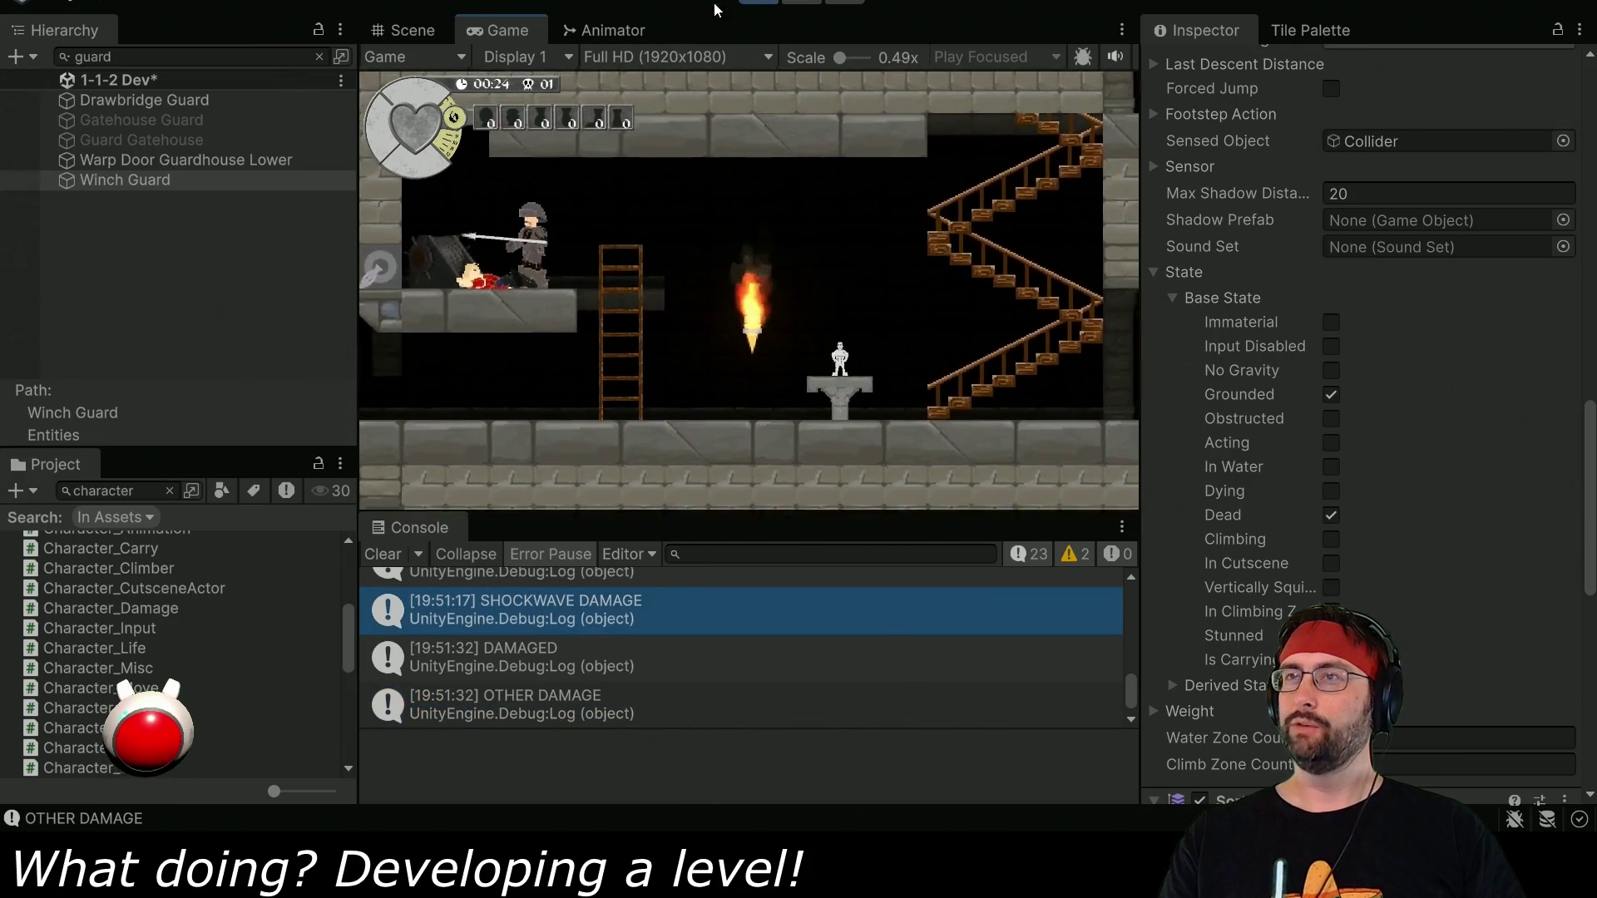
pyautogui.hotkey('ctrl', 'p')
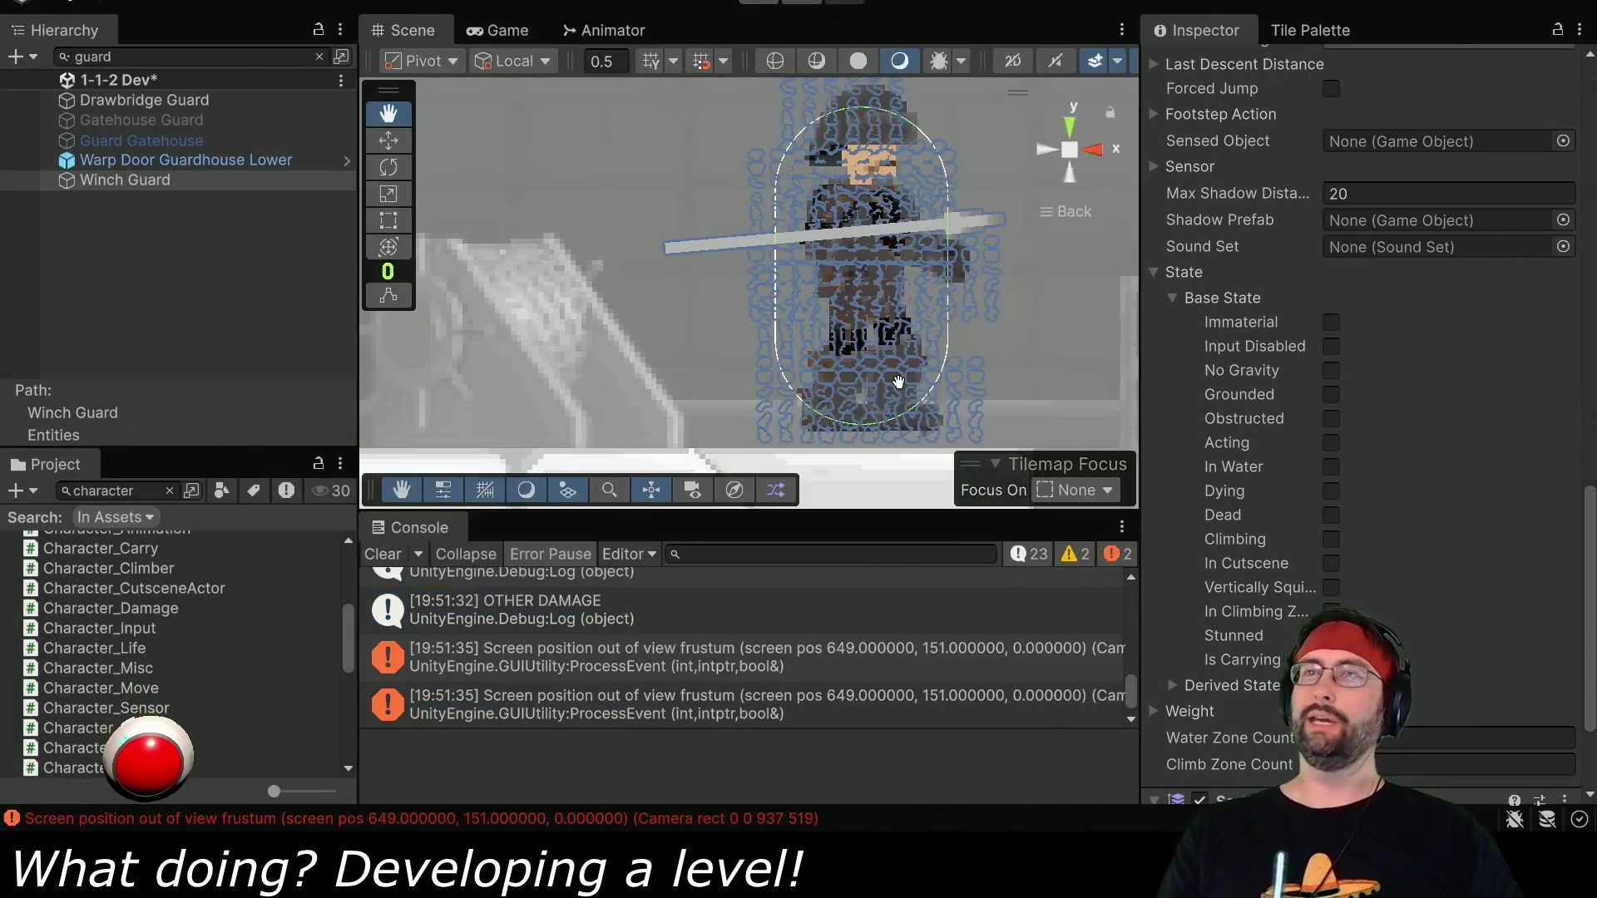
pyautogui.hotkey('alt', 'Tab')
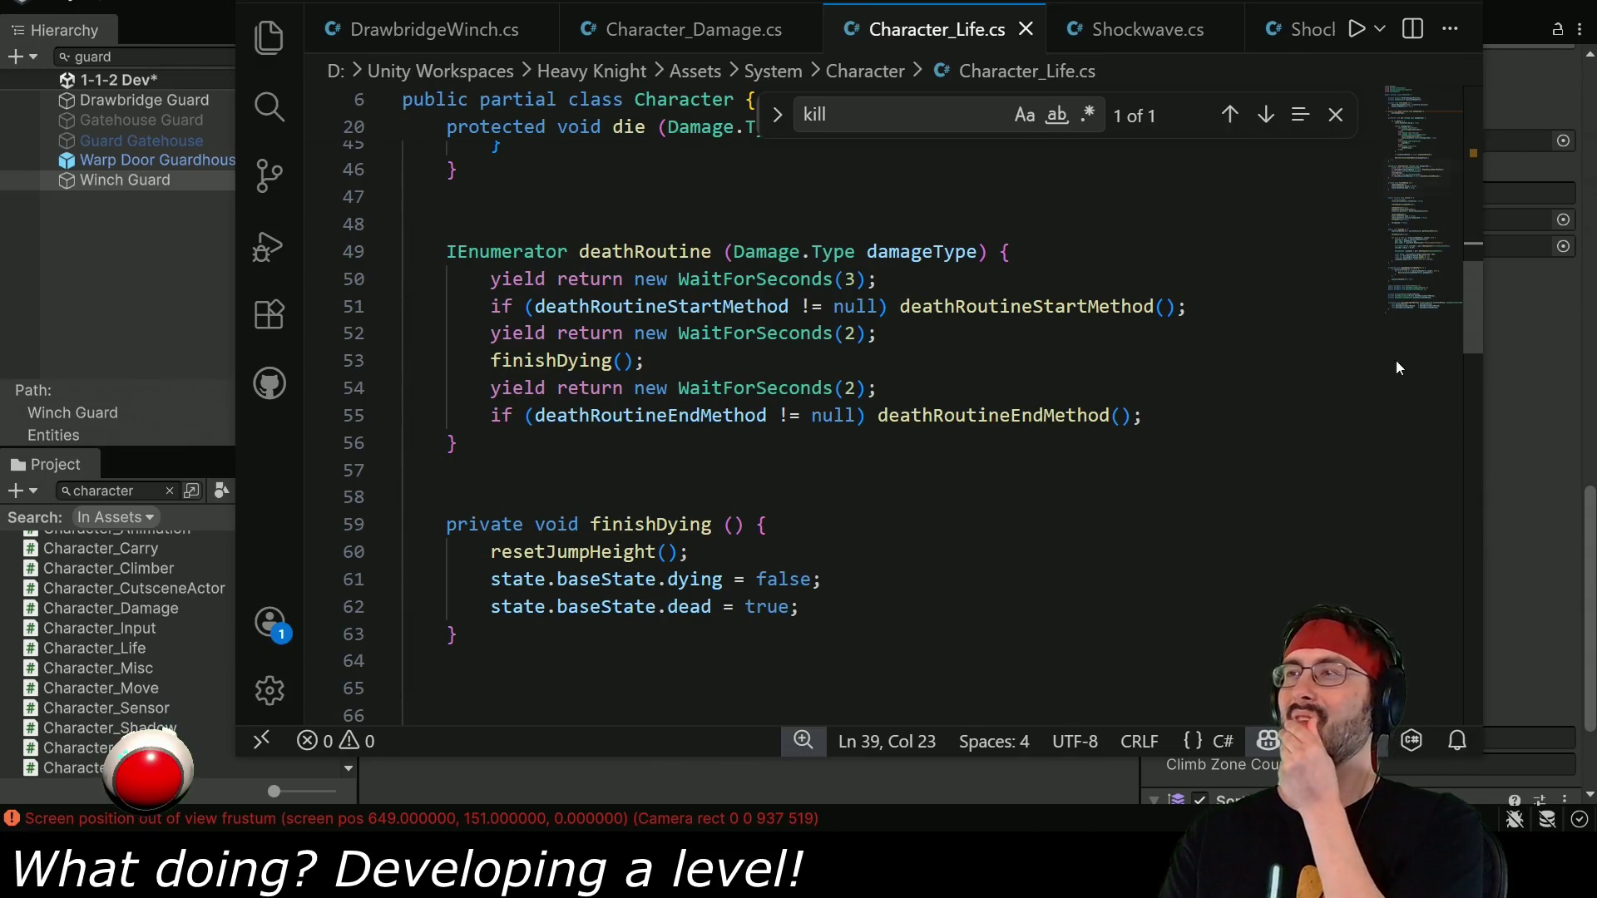
# In Character_Damage.cs, delete the SHOCKWAVE DAMAGE Debug.Log line from takeDamage.
pyautogui.moveTo(1472, 329)
pyautogui.mouseDown()
pyautogui.moveTo(1464, 193)
pyautogui.moveTo(1489, 326)
pyautogui.mouseUp()
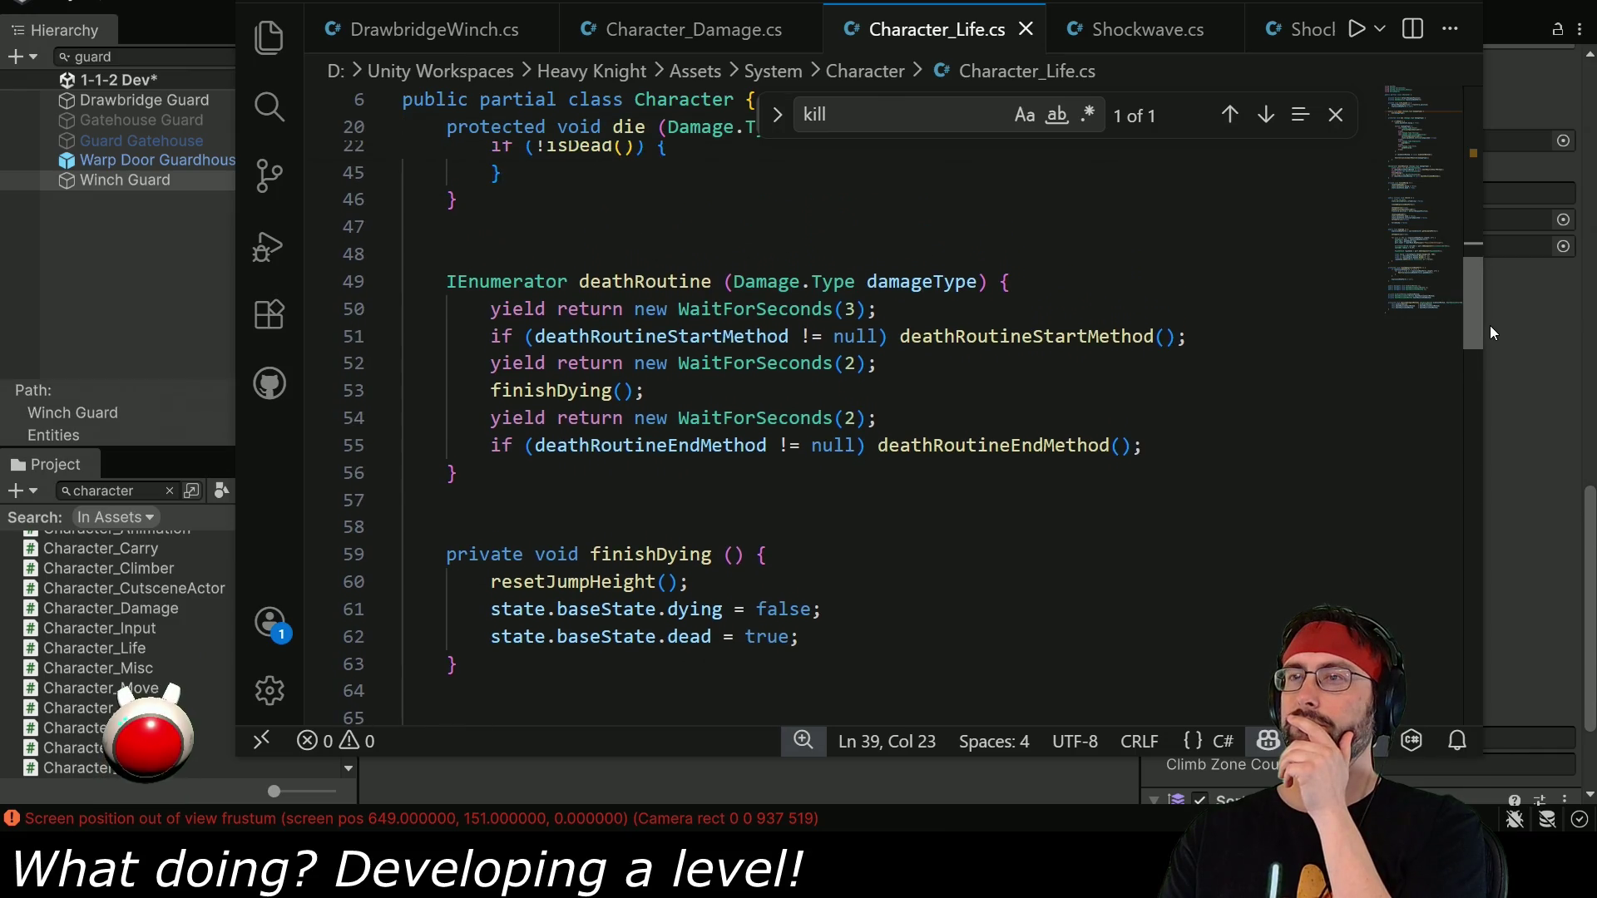
pyautogui.hotkey('alt', 'Tab')
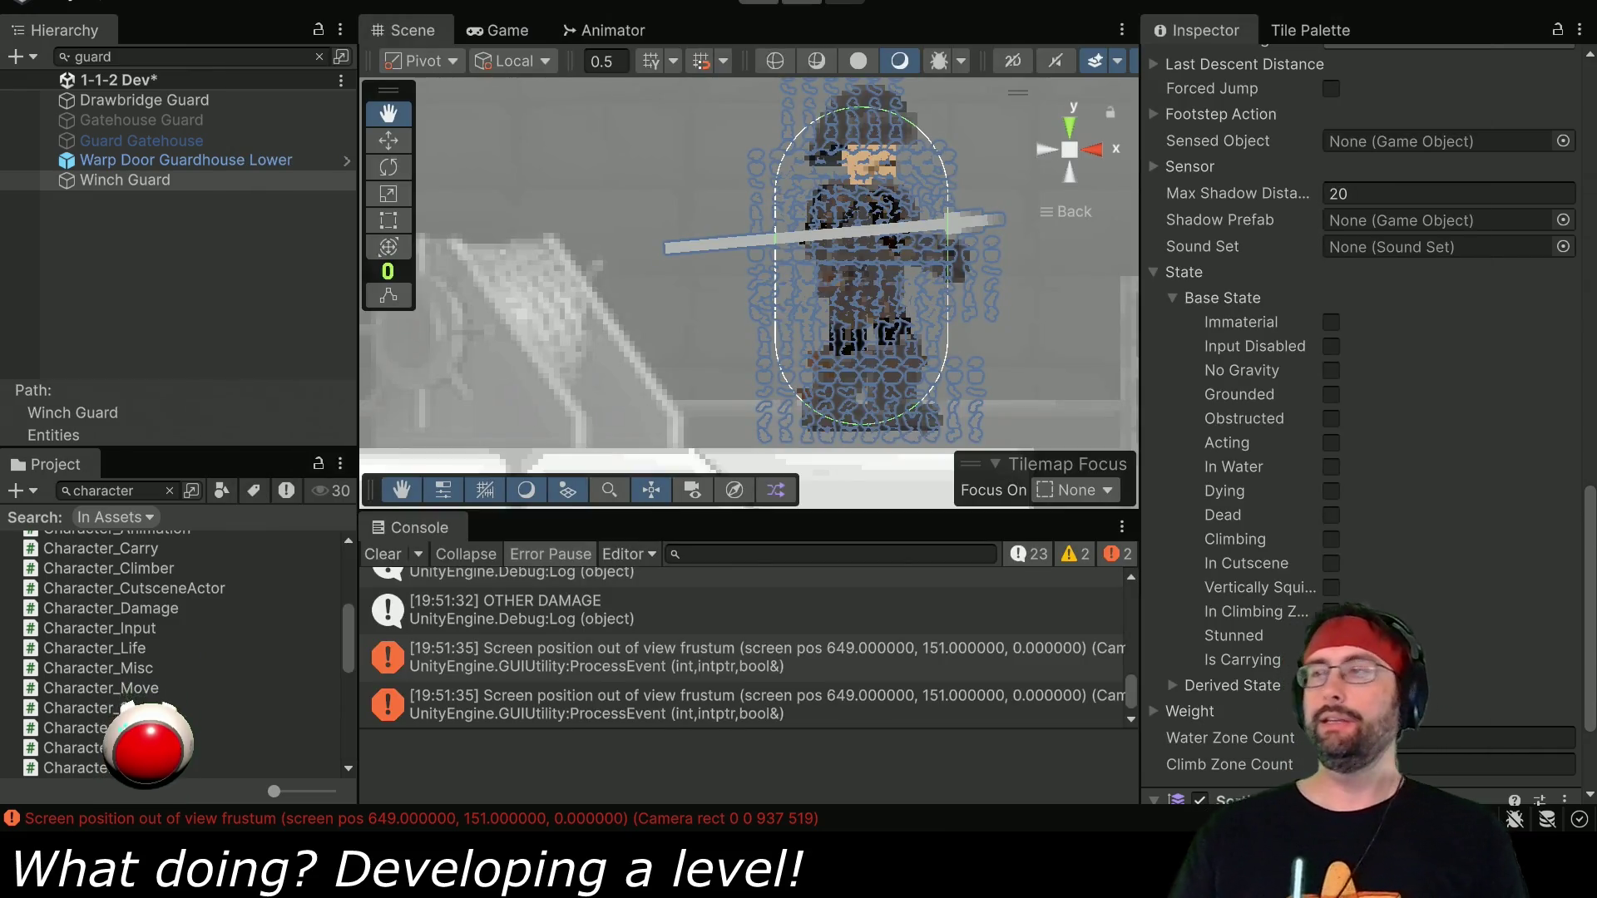
pyautogui.hotkey('alt', 'Tab')
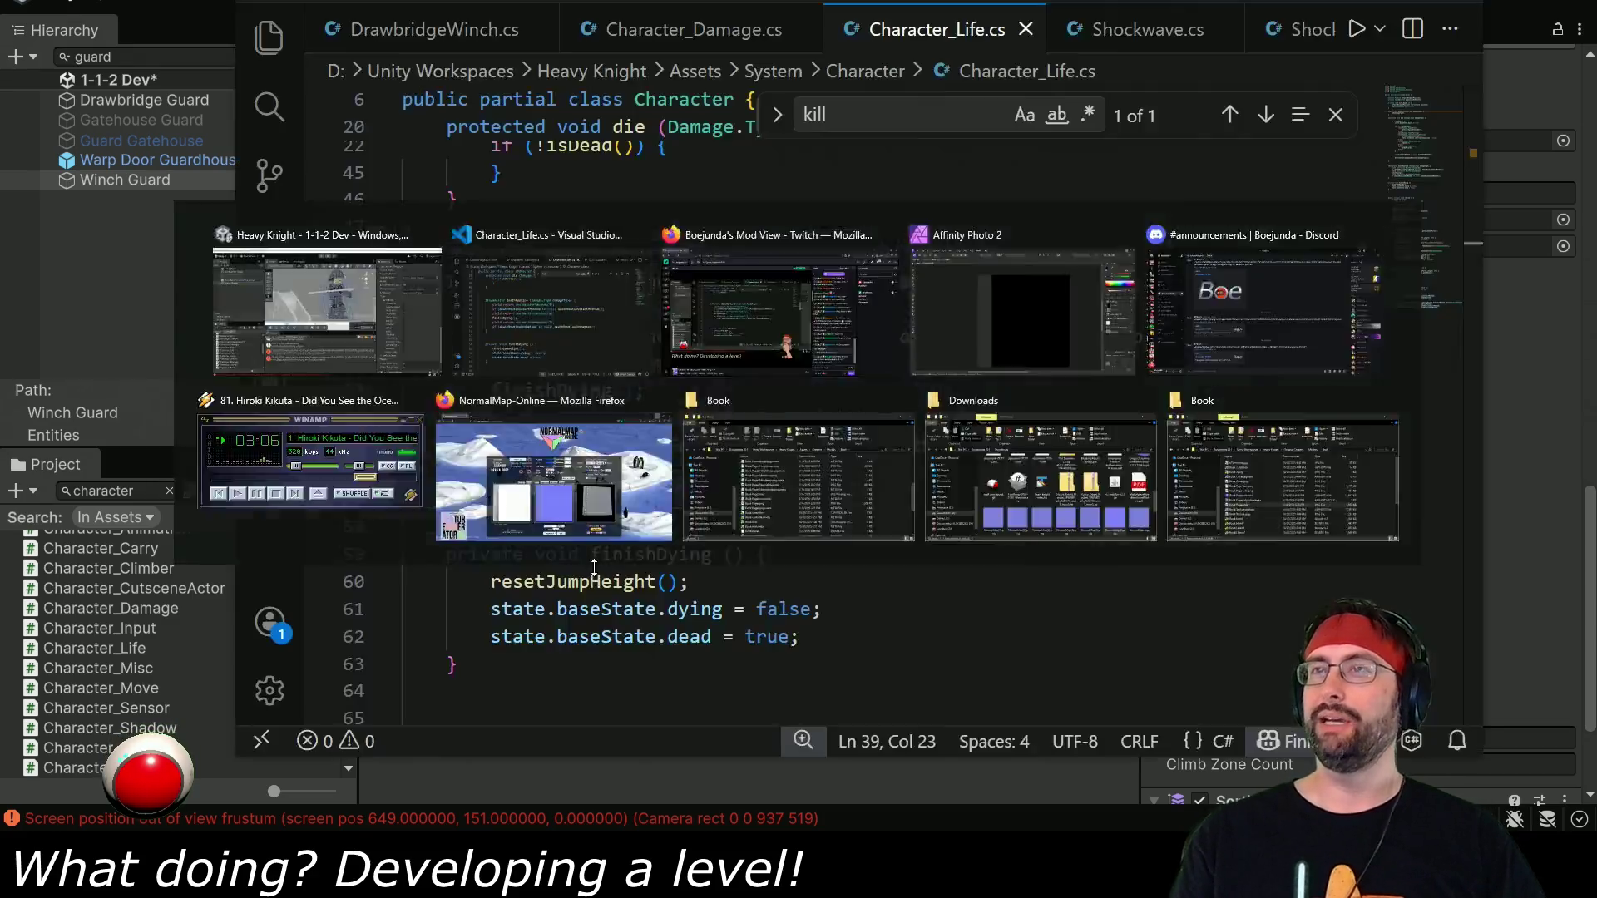
pyautogui.click(730, 31)
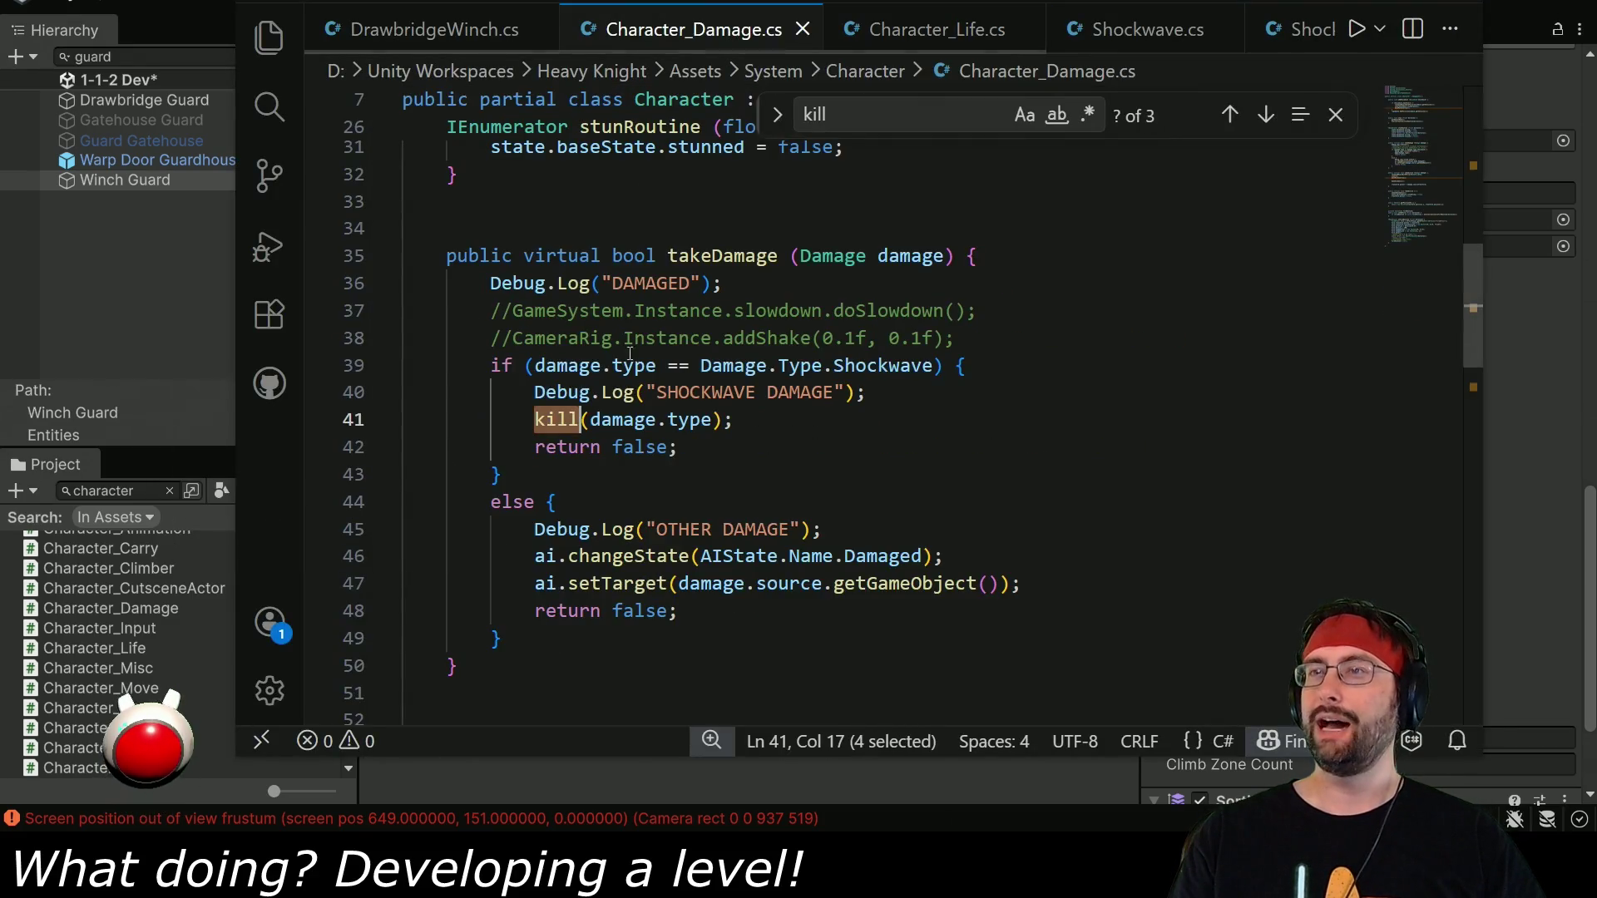
pyautogui.click(980, 366)
pyautogui.hotkey('shift', 'Down')
pyautogui.press('BackSpace')
# Delete the OTHER DAMAGE and DAMAGED log lines as well and save the file.
pyautogui.click(860, 506)
pyautogui.hotkey('shift', 'Up')
pyautogui.press('BackSpace')
pyautogui.click(1019, 273)
pyautogui.hotkey('shift', 'Up')
pyautogui.press('BackSpace')
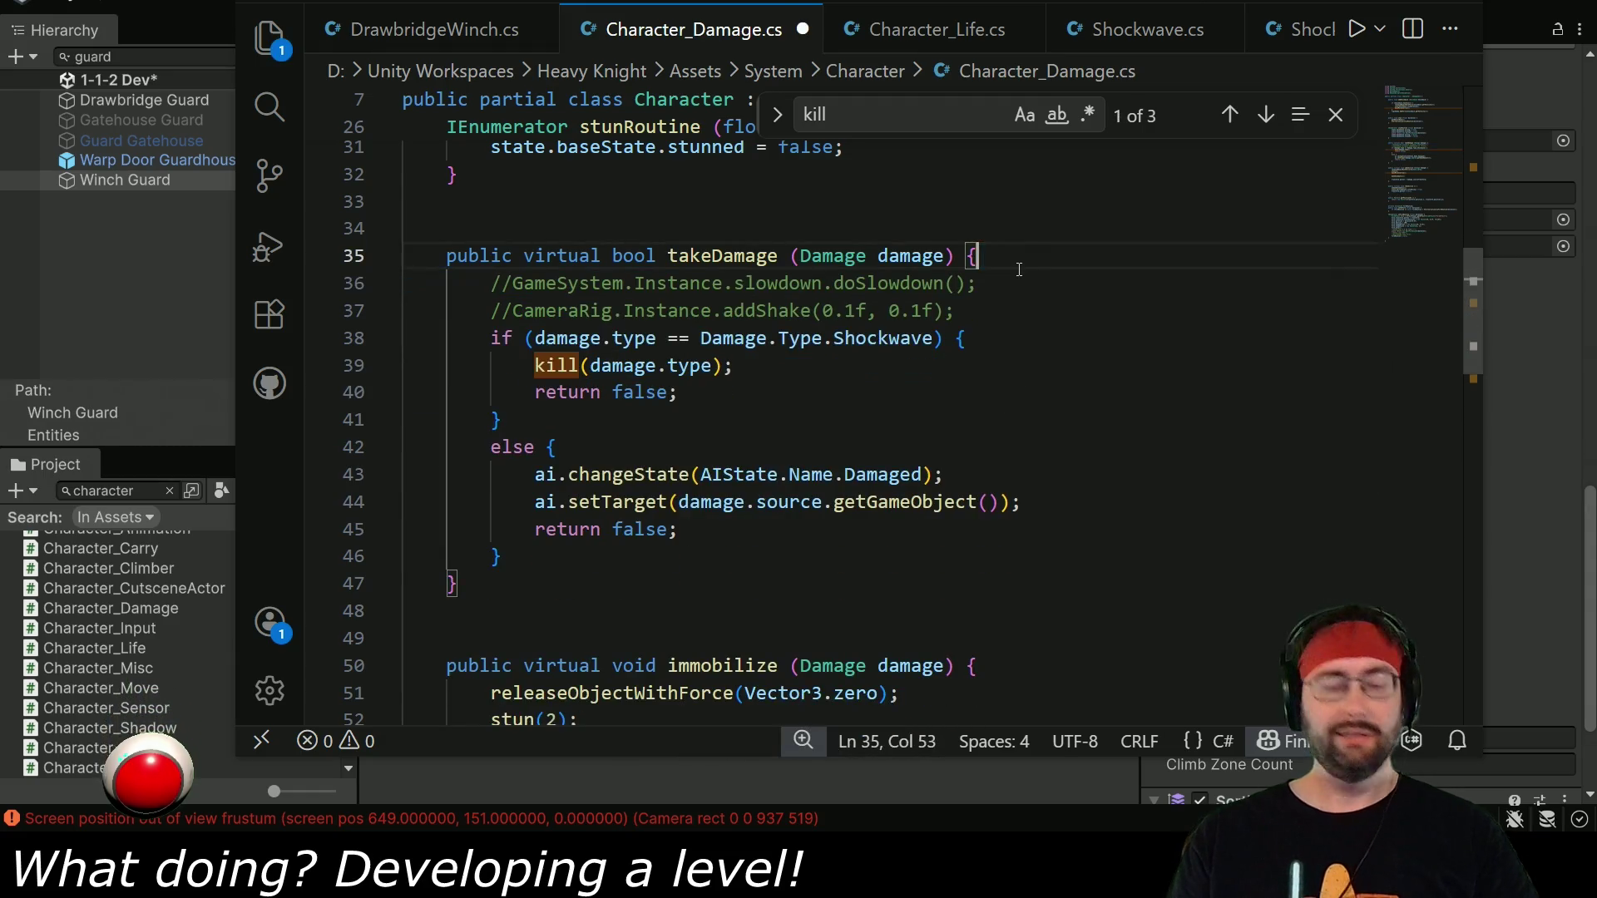
pyautogui.hotkey('ctrl', 's')
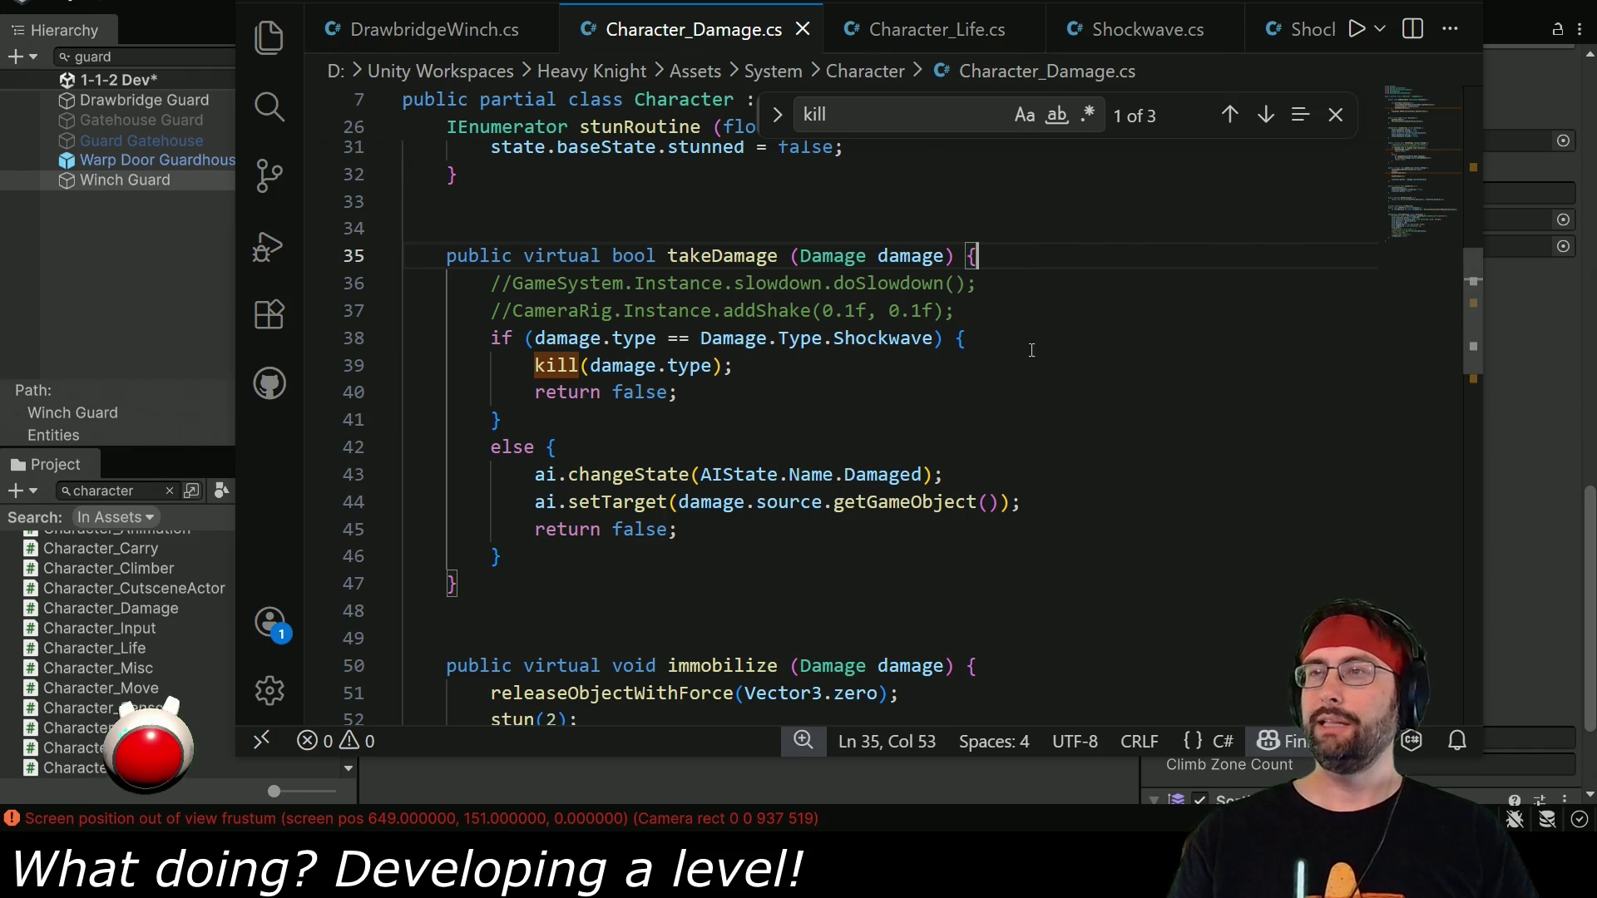
# Insert an empty line after the Shockwave if-condition, above kill(damage.type).
pyautogui.click(987, 341)
pyautogui.scroll(2, 998, 358)
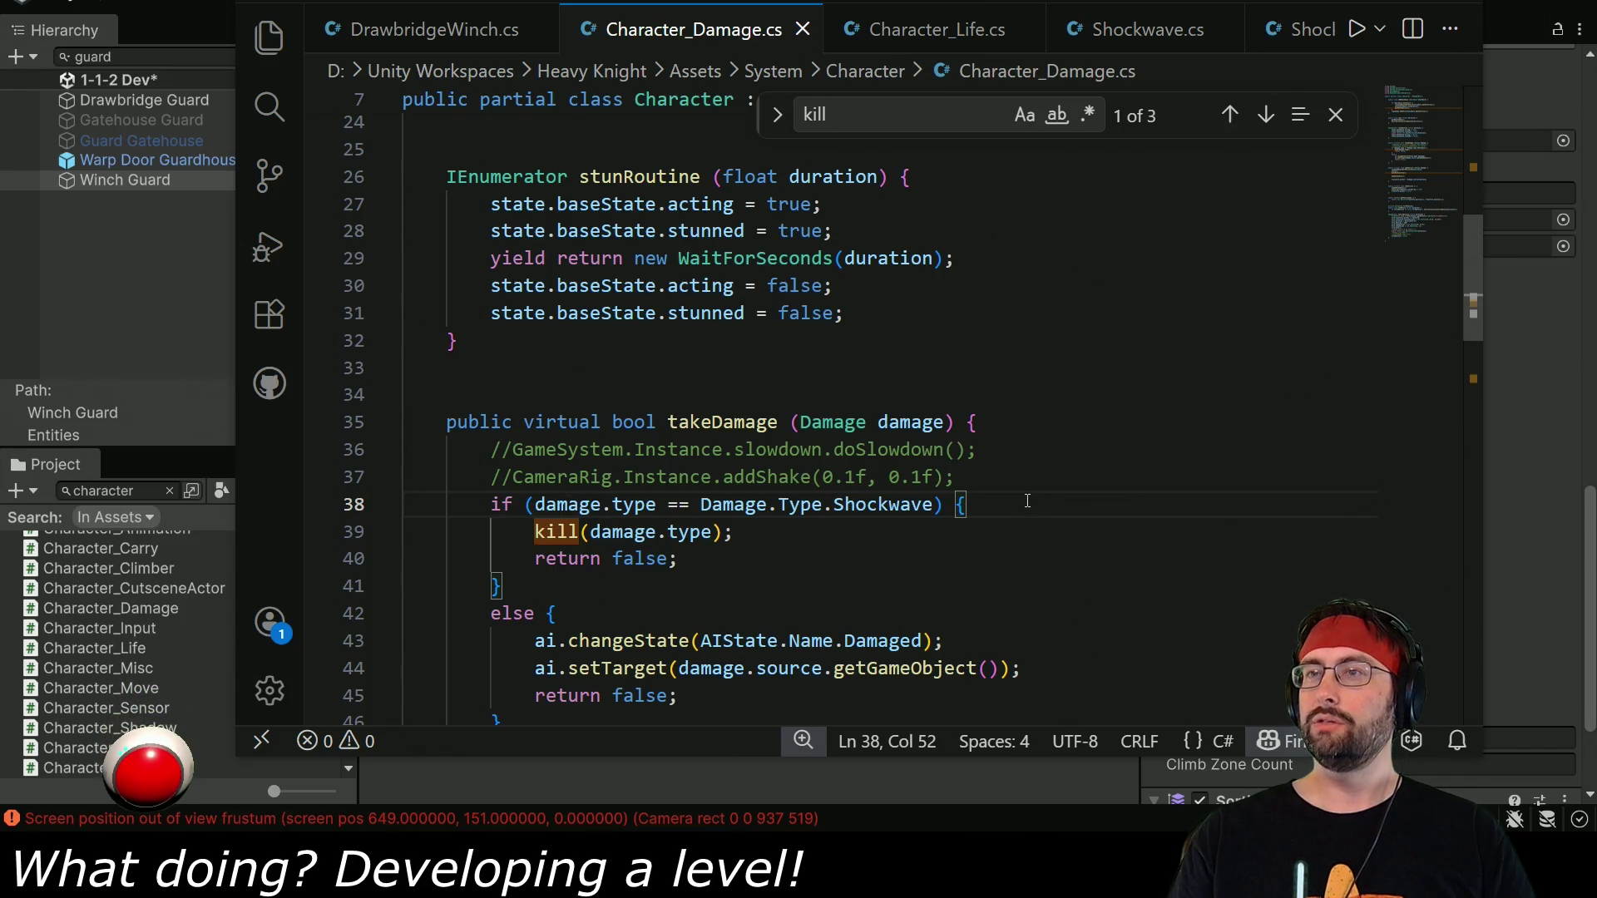
pyautogui.scroll(-2, 1022, 500)
pyautogui.scroll(1, 1021, 500)
pyautogui.press('Return')
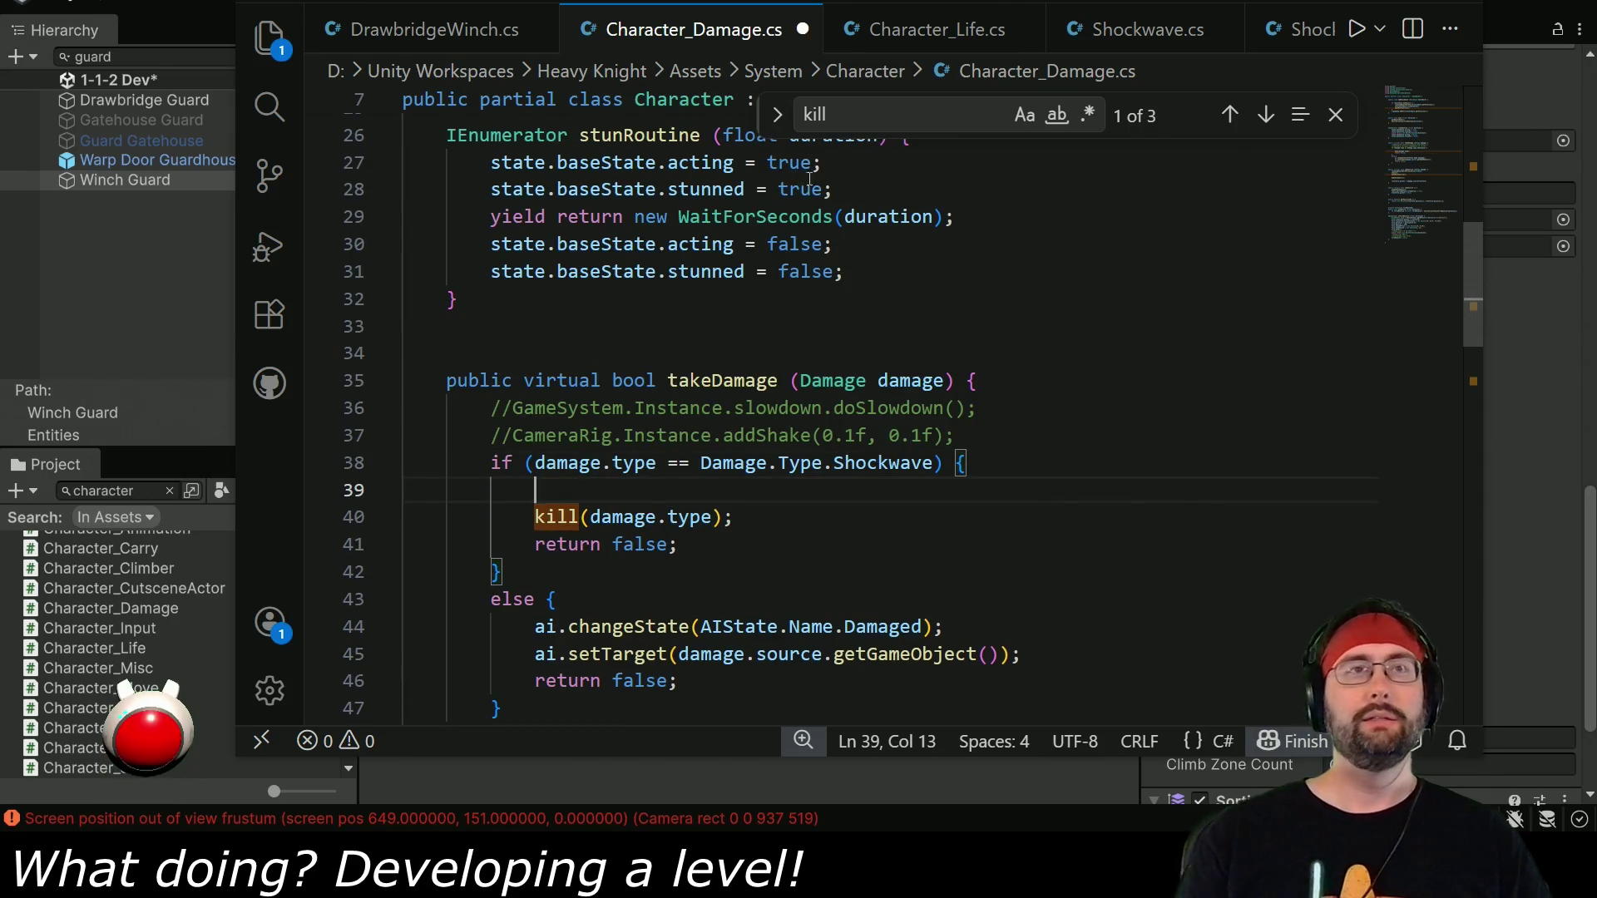
pyautogui.scroll(7, 1030, 637)
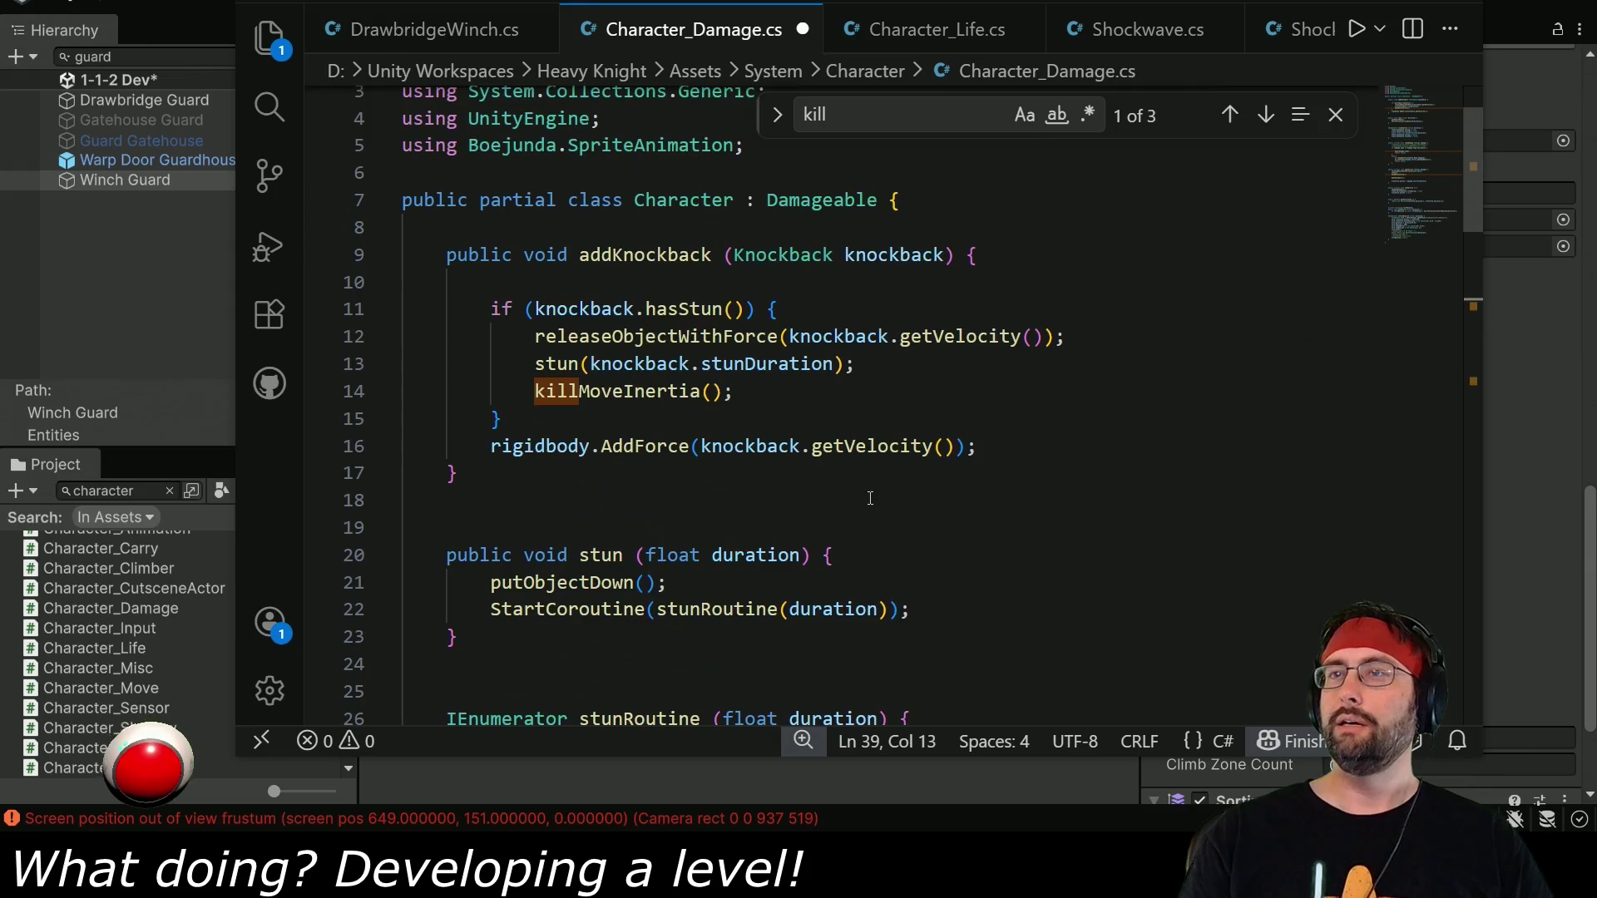
pyautogui.doubleClick(612, 253)
pyautogui.scroll(-9, 714, 529)
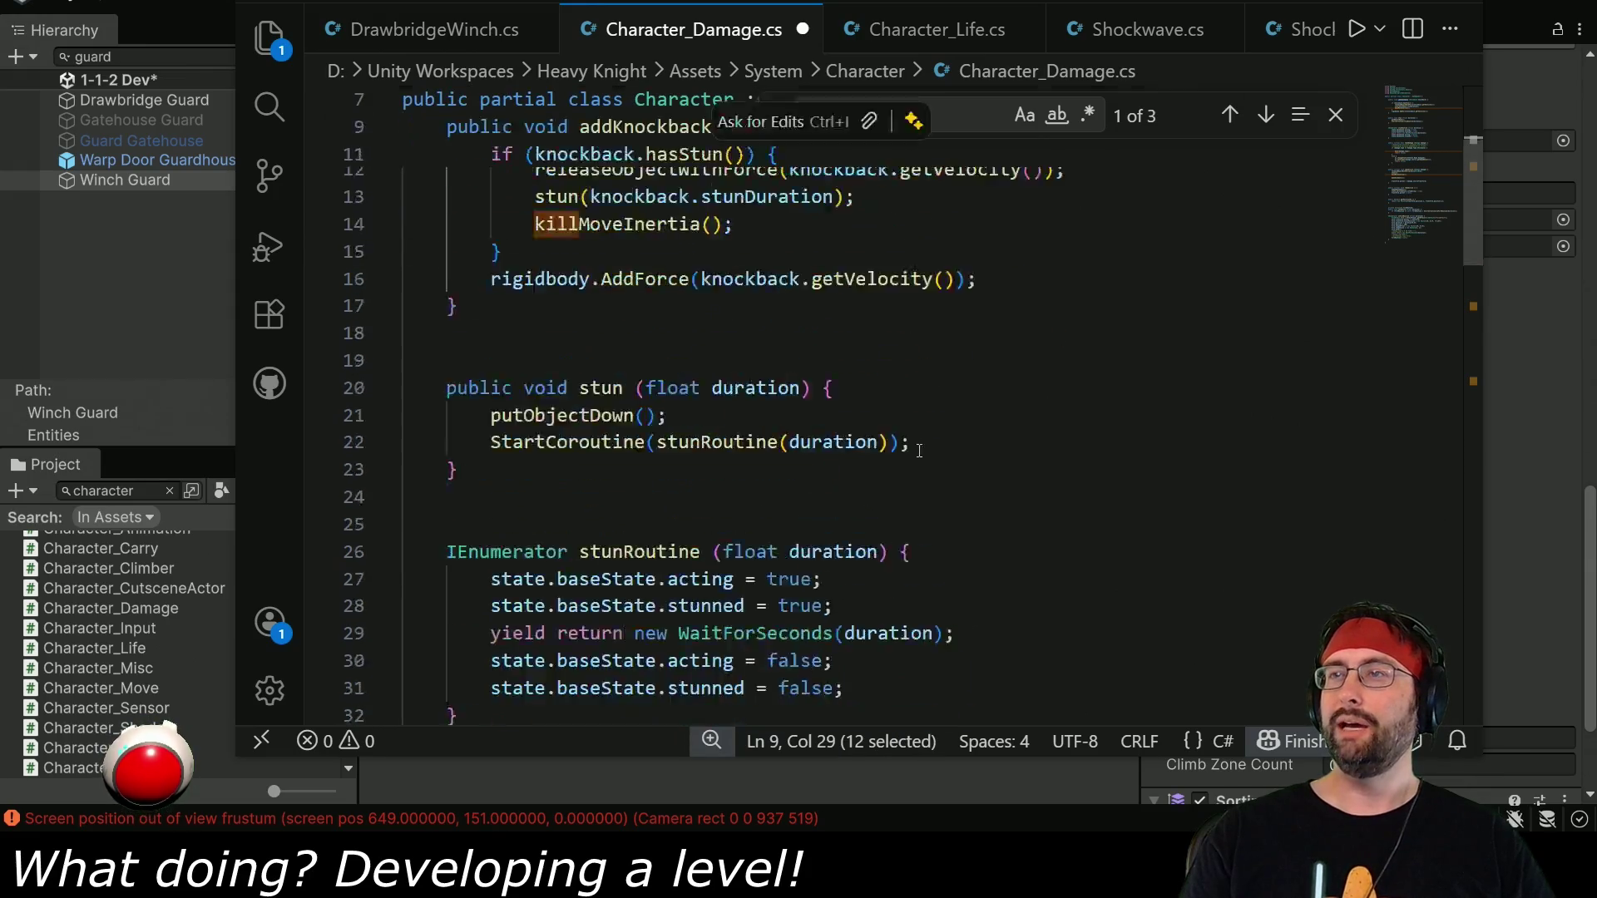
pyautogui.click(666, 365)
pyautogui.write('if (')
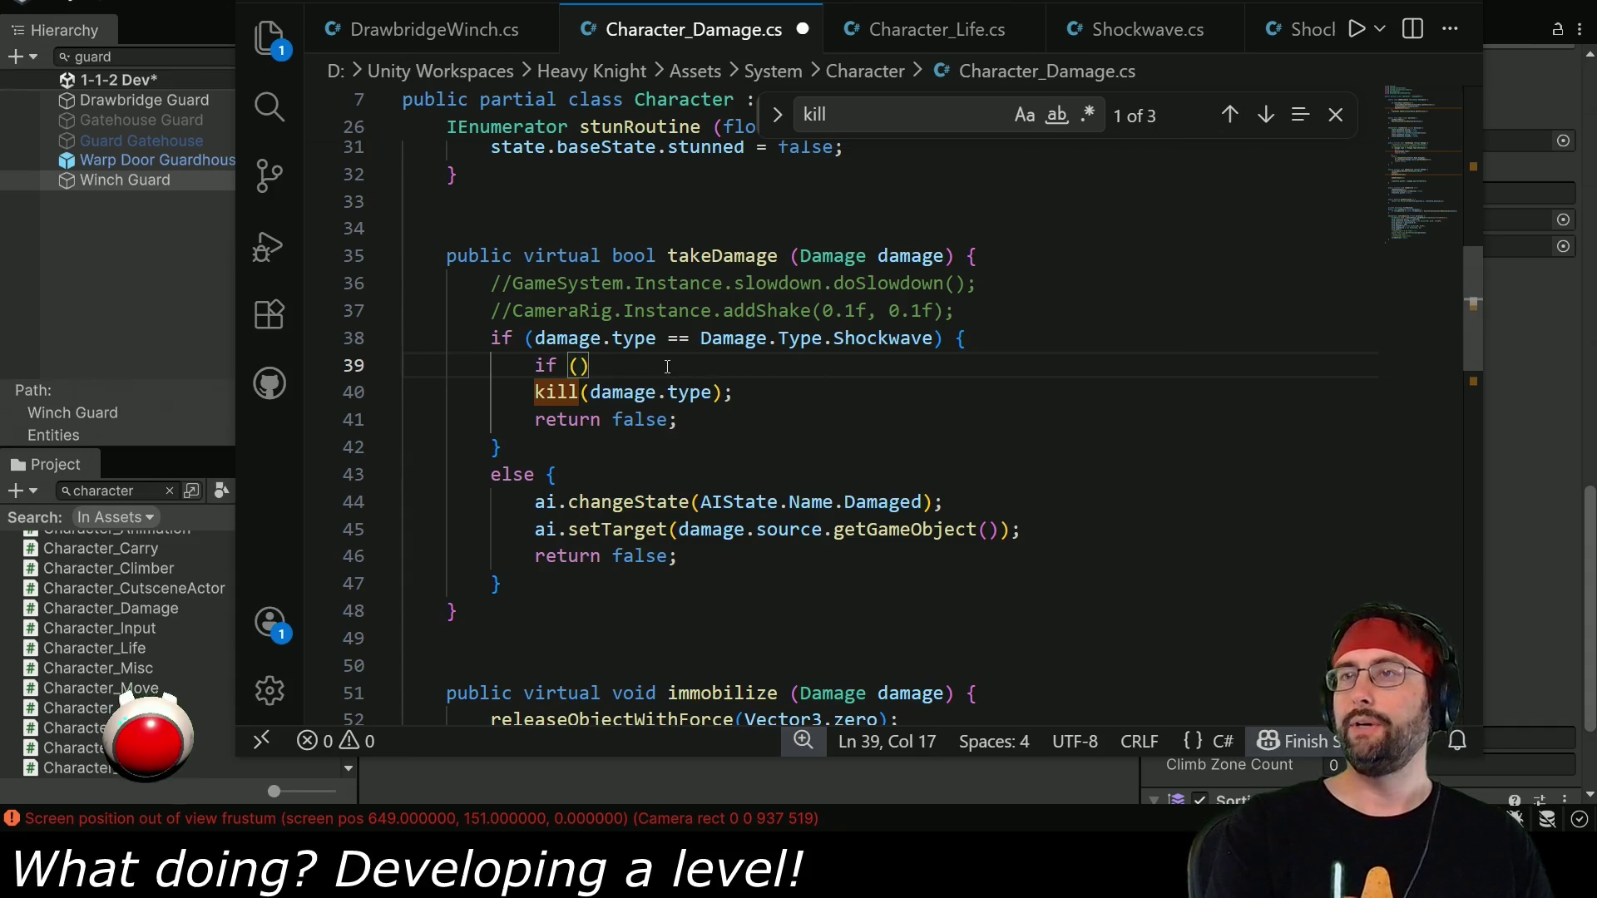
# Write if (damage.hasKnockback()) addKnockback(damage.knockback); on line 39 and let Unity recompile.
pyautogui.write('damage.has')
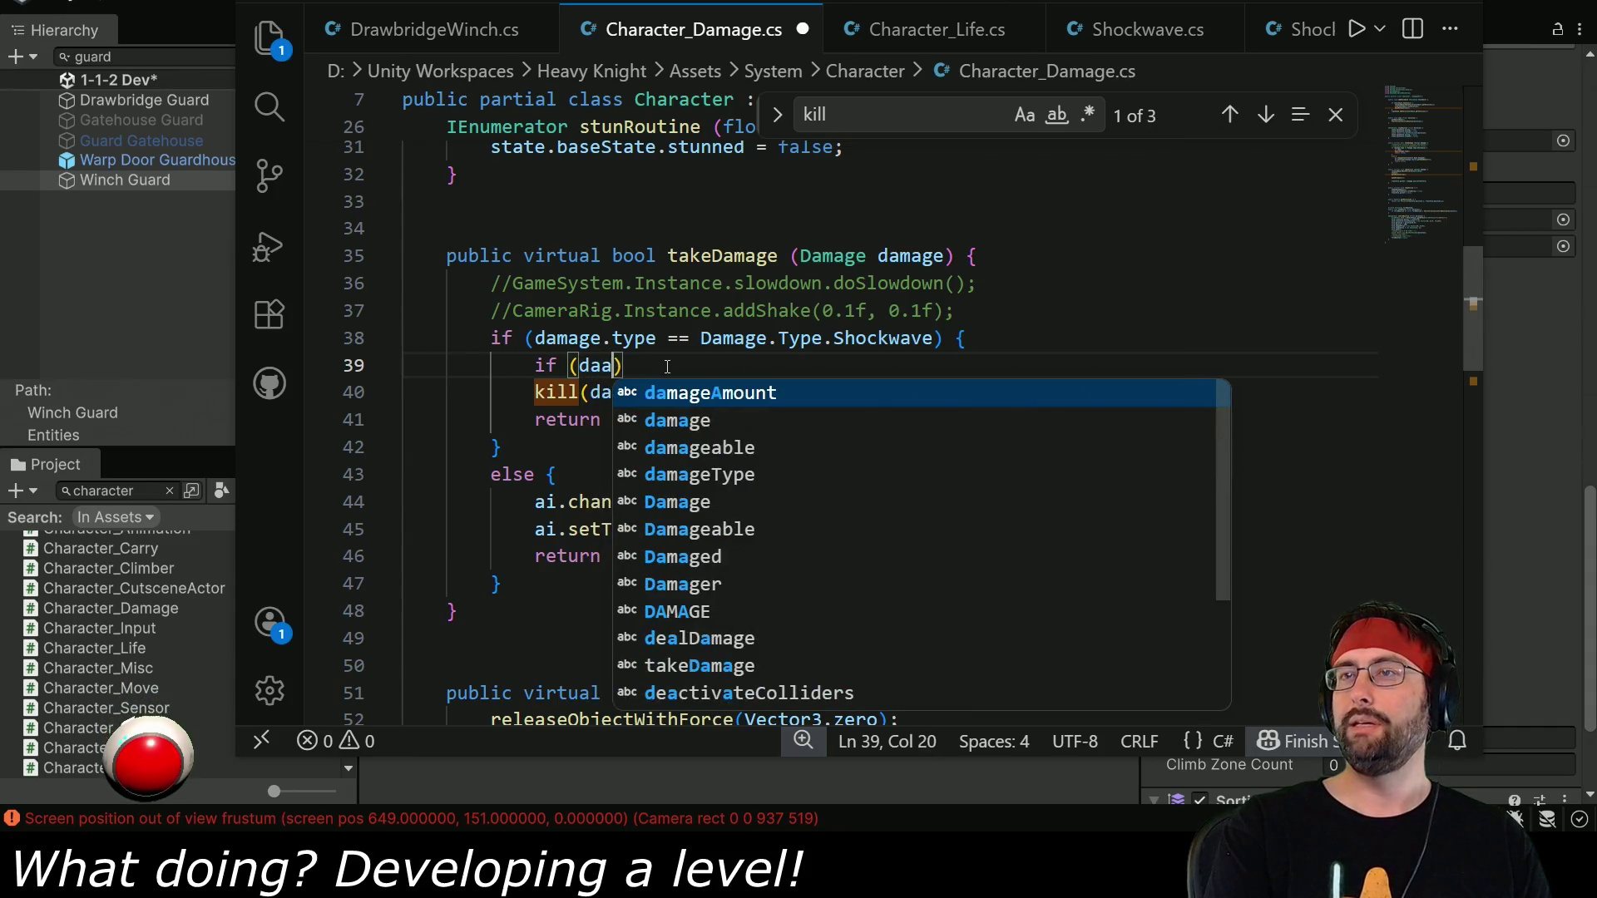
pyautogui.write('Knockback(')
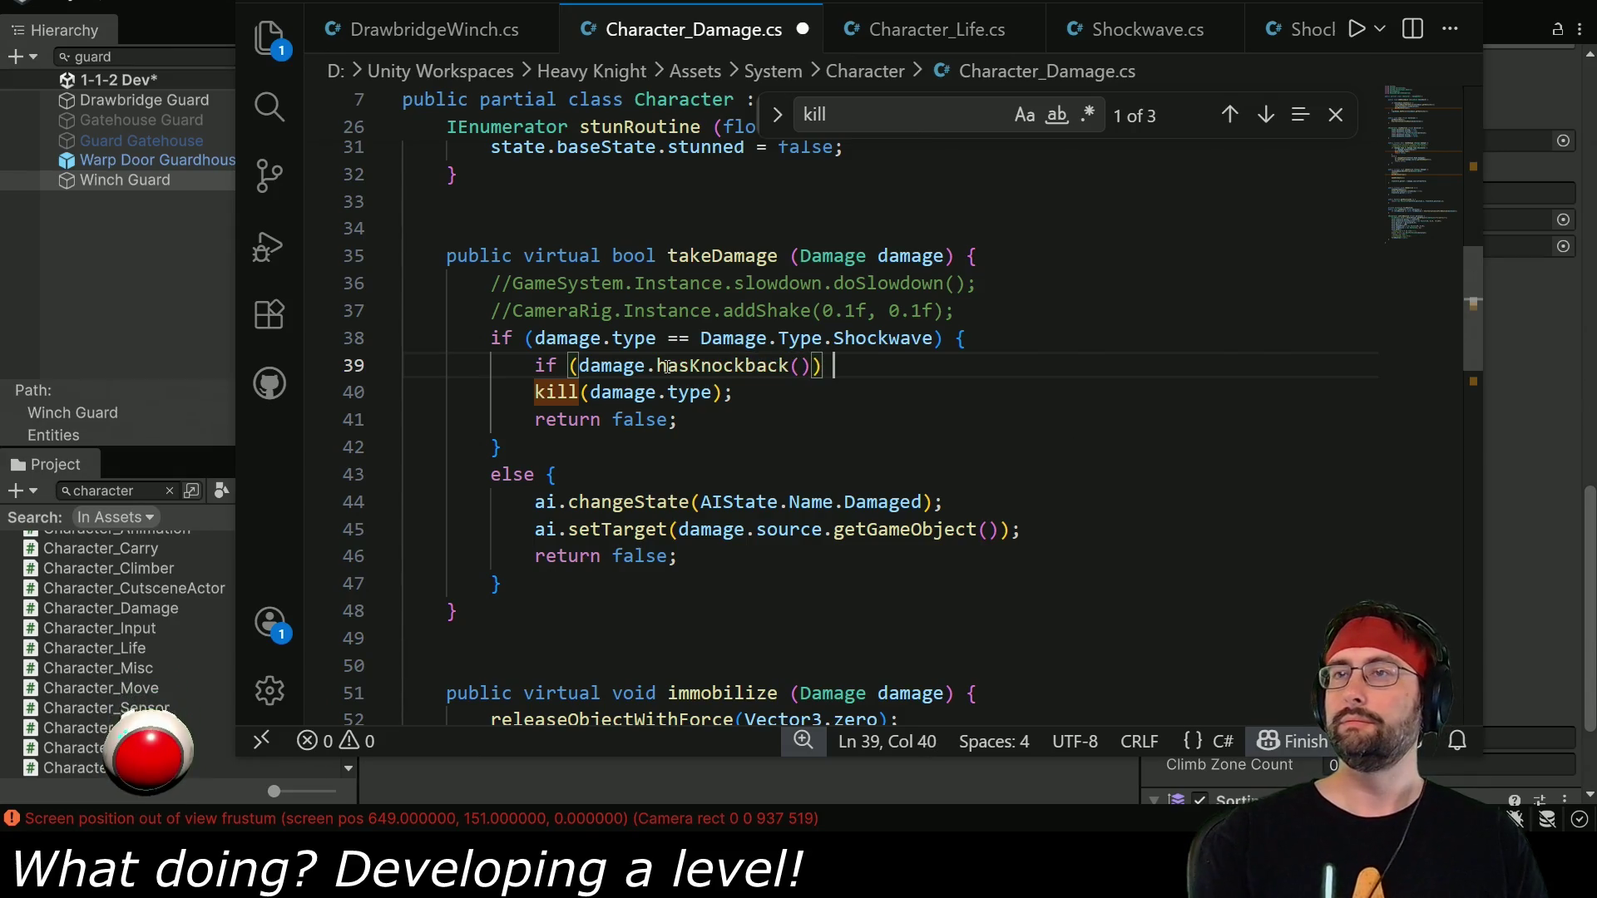
pyautogui.write(')) add')
pyautogui.press('Tab')
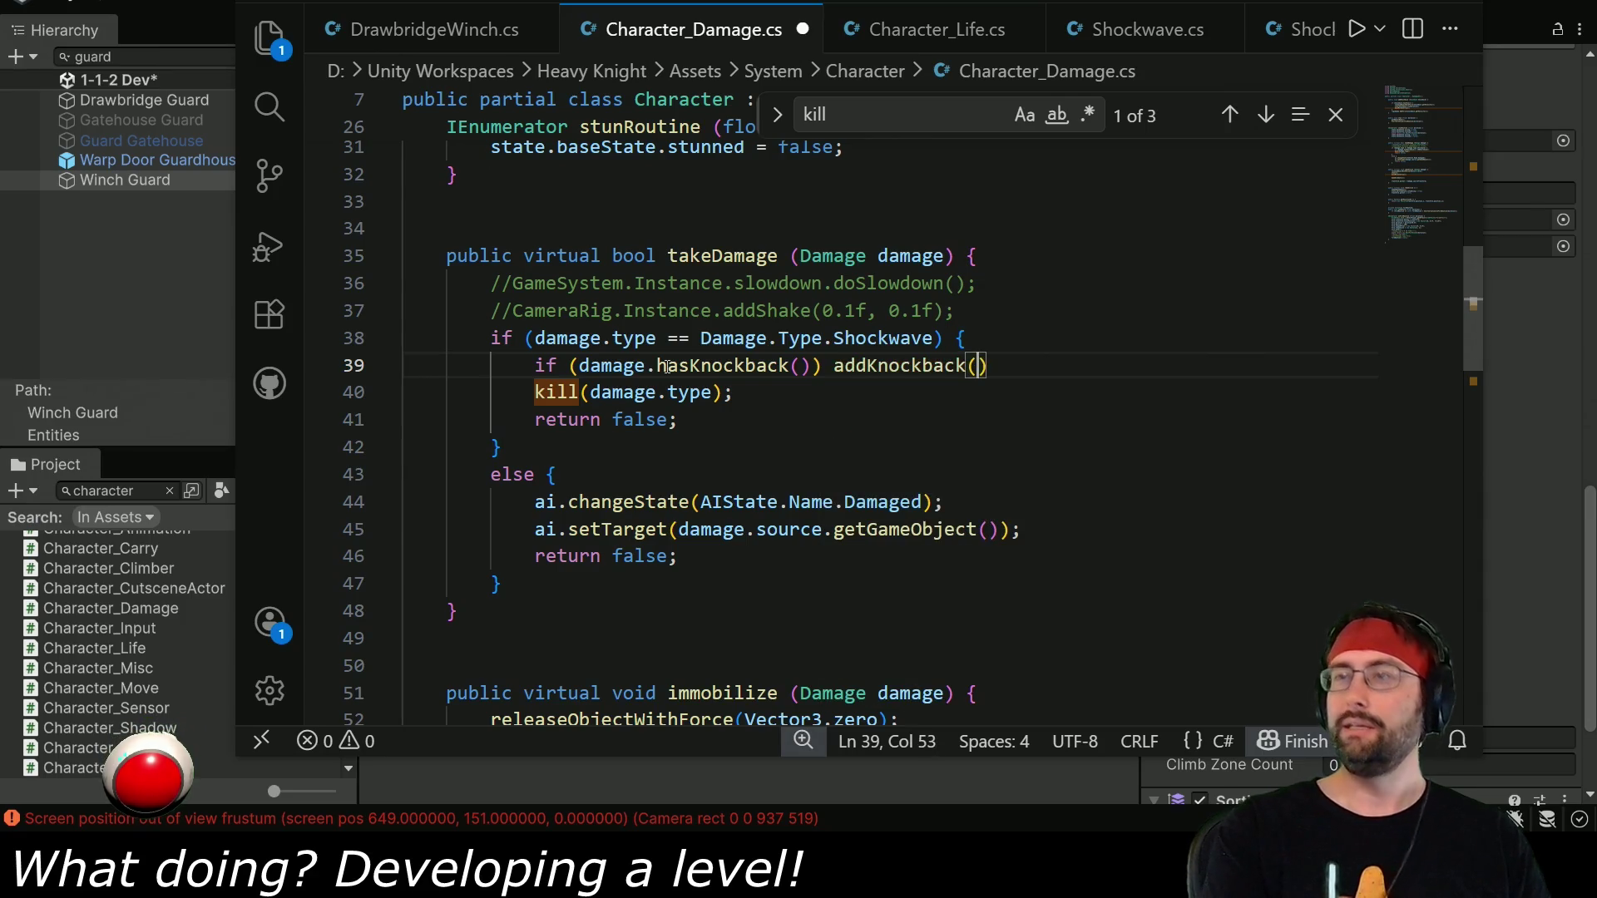
pyautogui.write('damage.knockback')
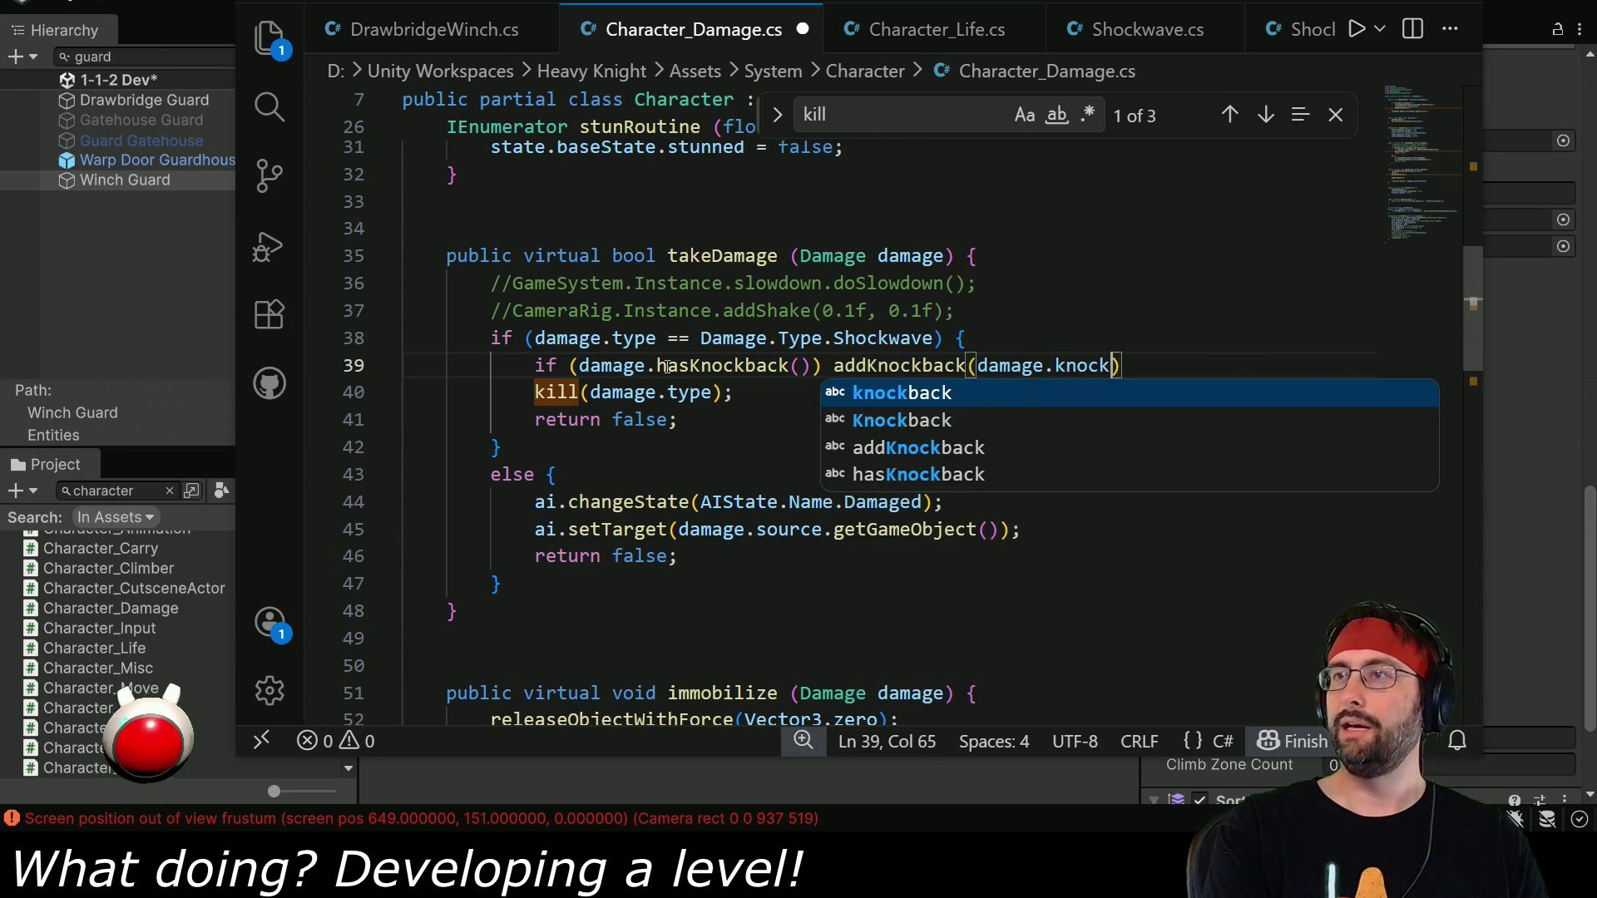
pyautogui.write(')')
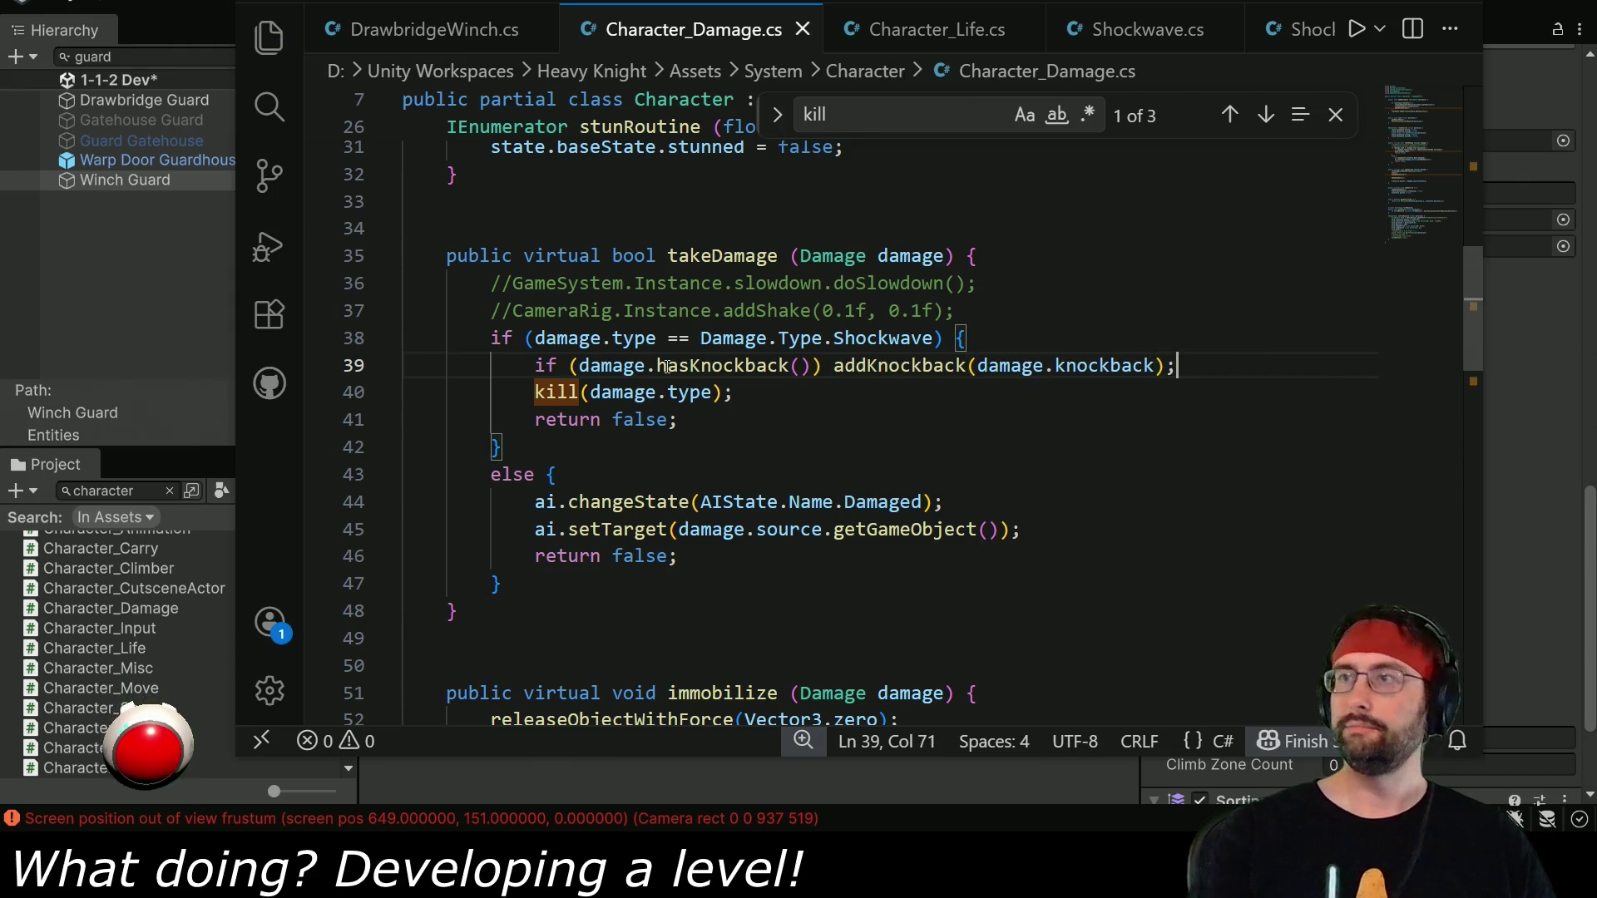
pyautogui.hotkey('alt', 'Tab')
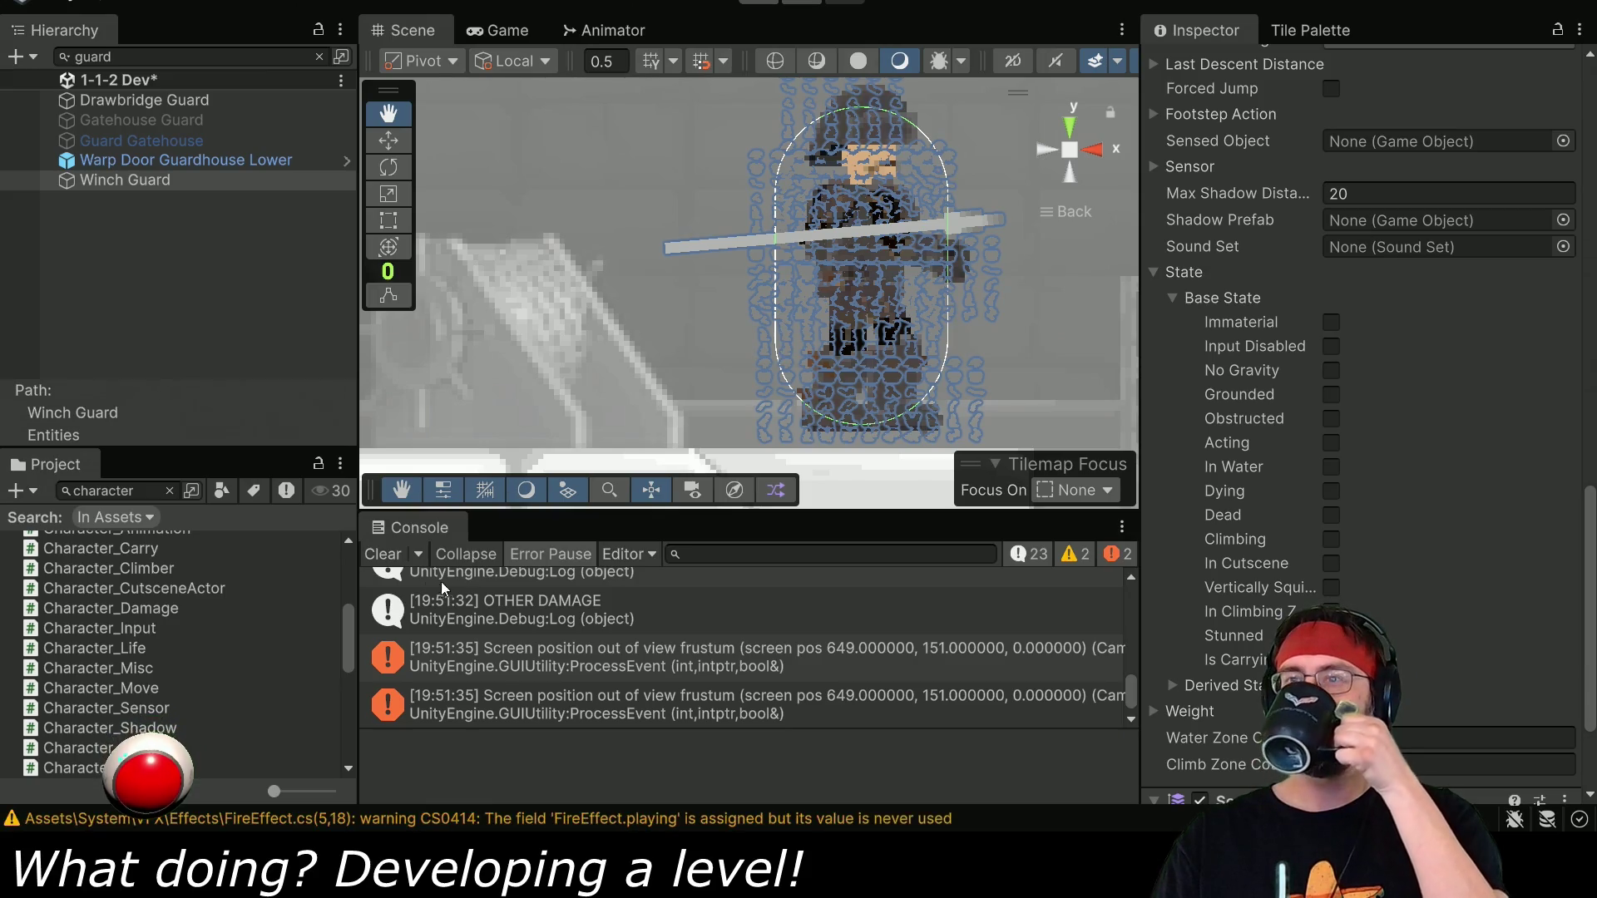
# Clear the Console, stop the retest after the SHOCKWAVE HIT logs, and go back to VS Code.
pyautogui.click(383, 555)
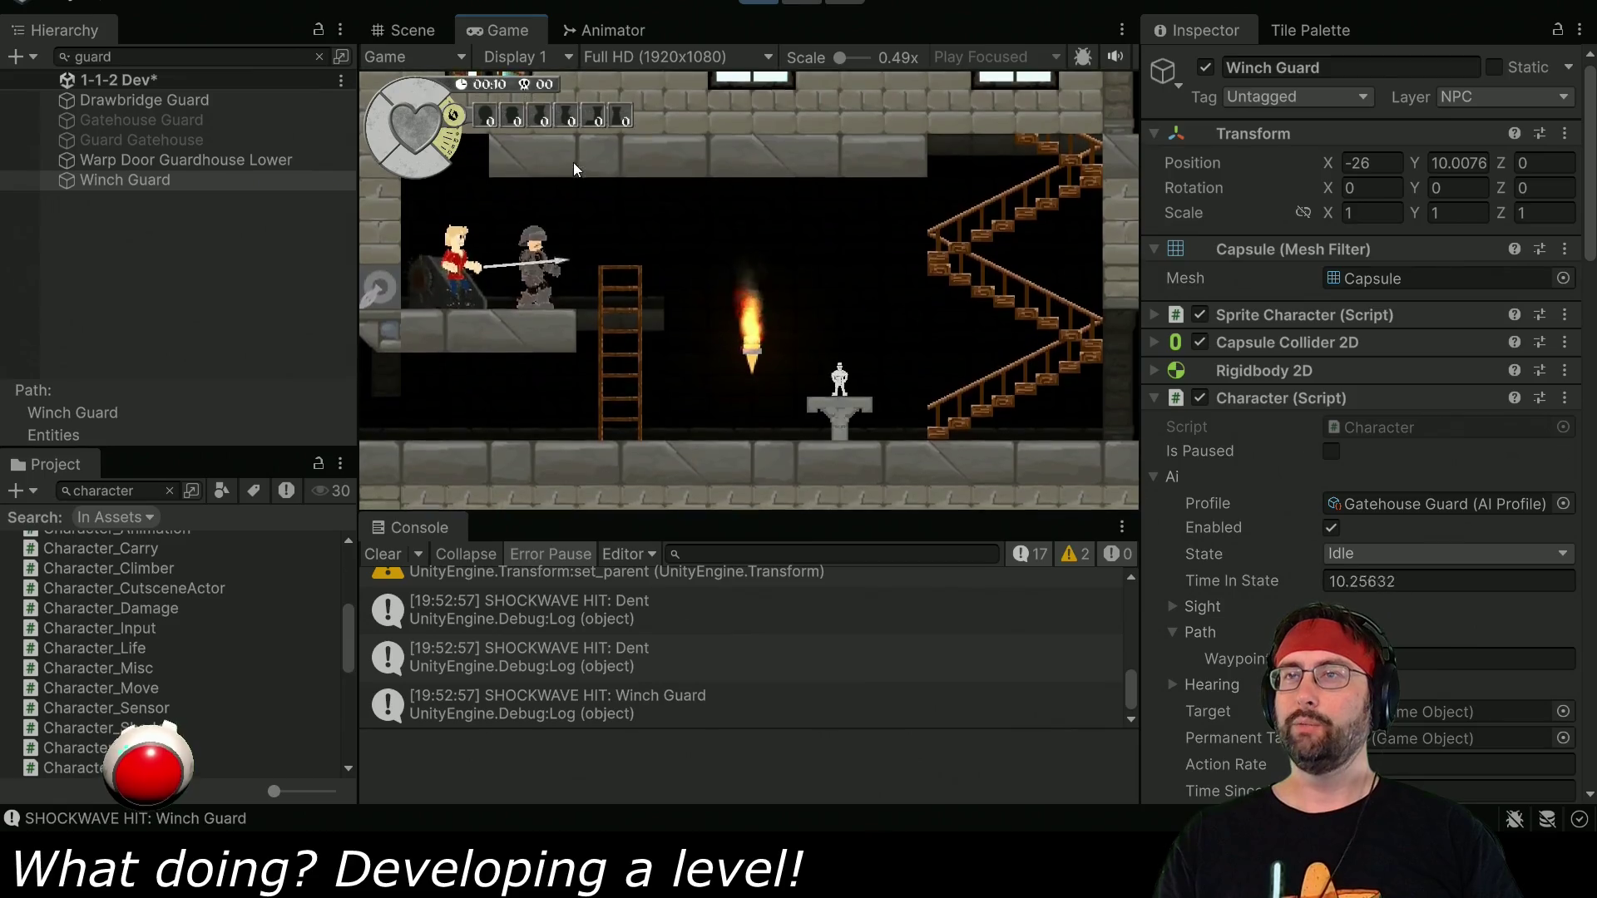
pyautogui.click(769, 4)
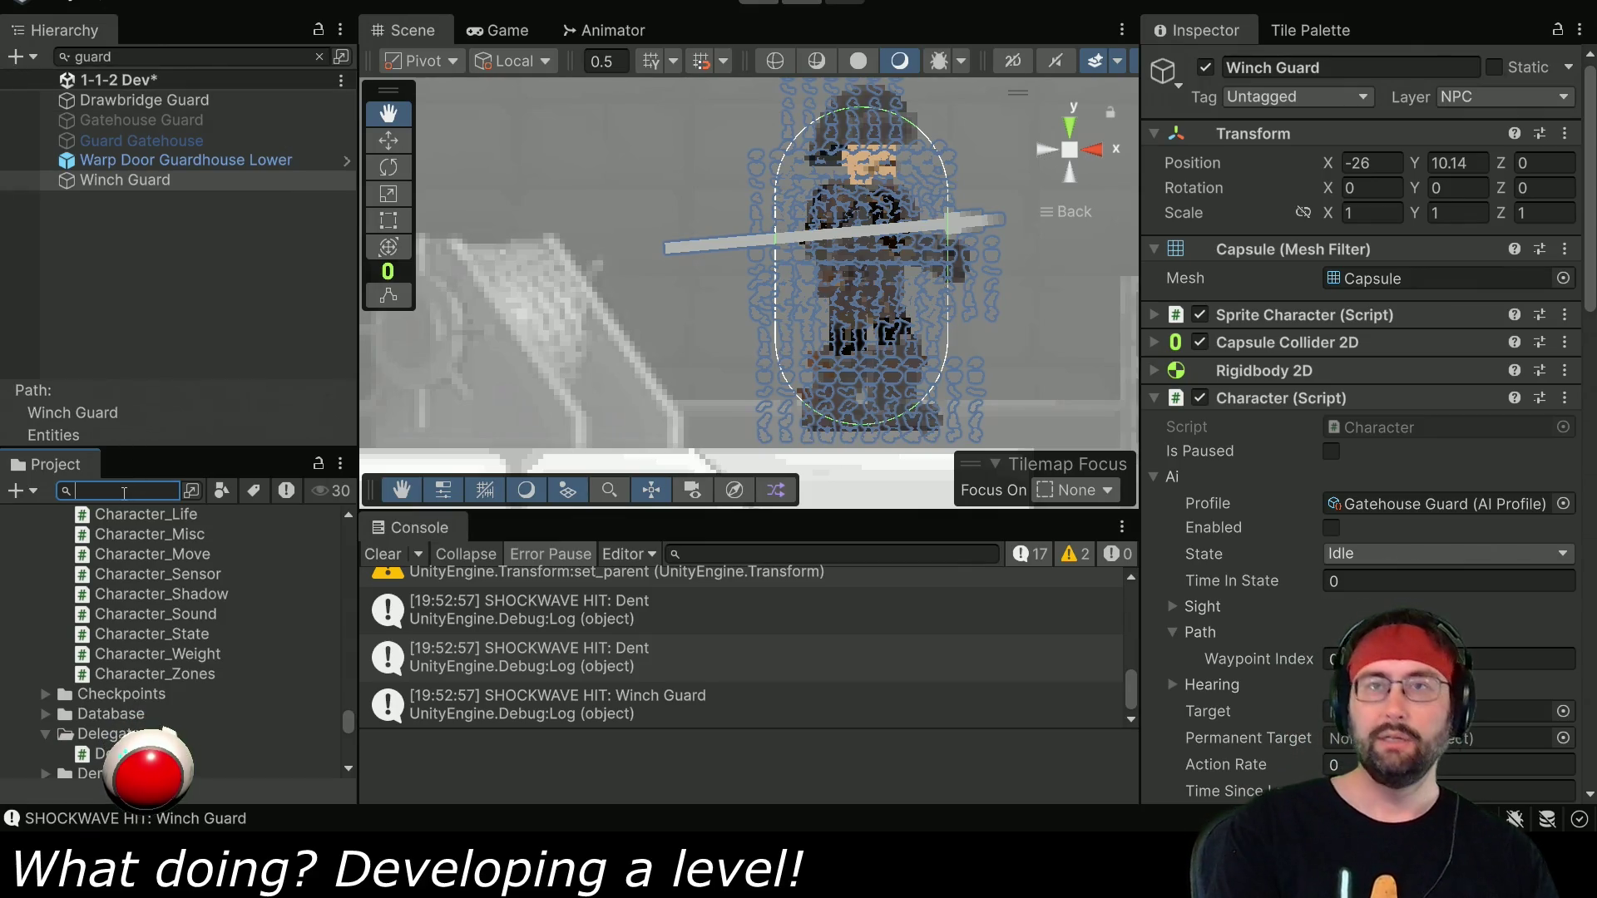
pyautogui.hotkey('alt', 'Tab')
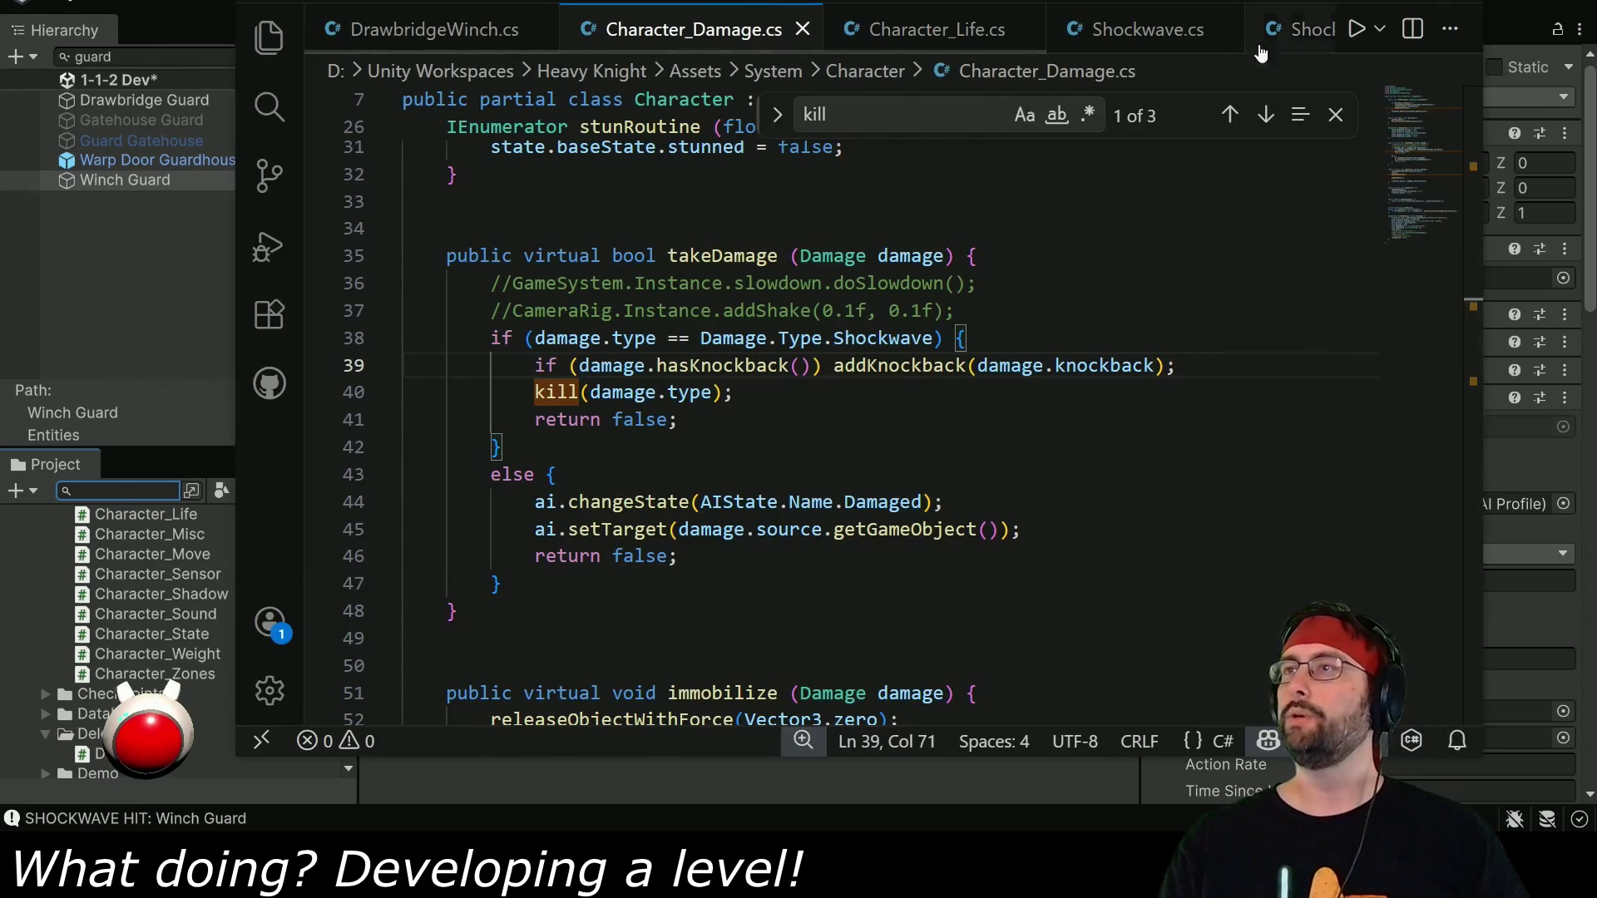
# Bring ShockwaveTrigger.cs to the front and close the Shockwave.cs tab.
pyautogui.click(1197, 29)
pyautogui.scroll(8, 776, 432)
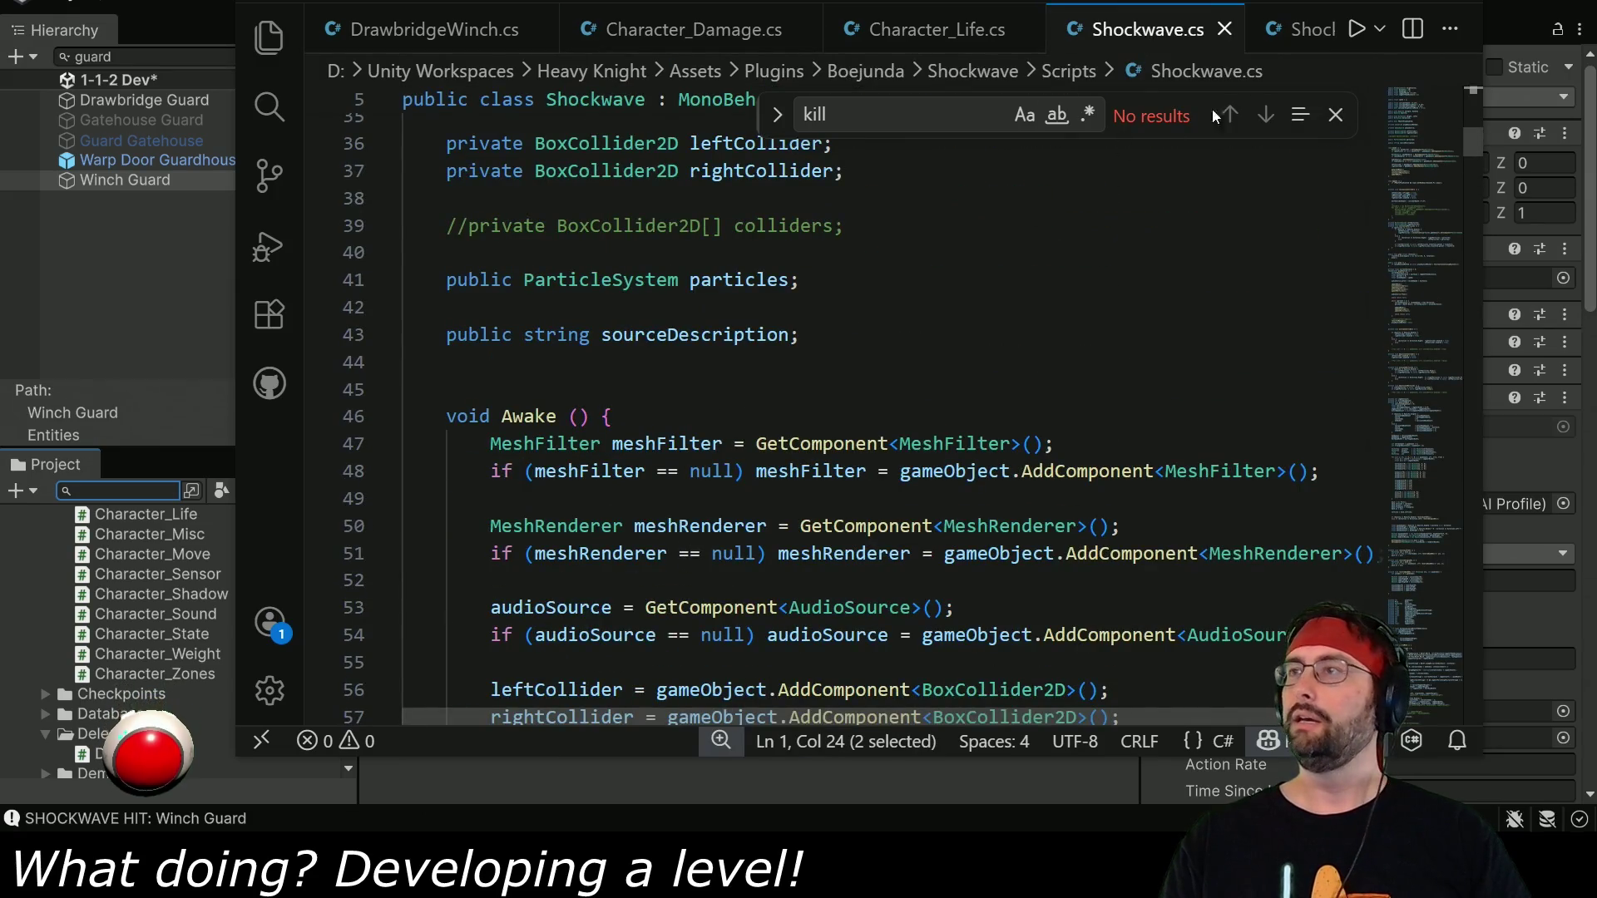
pyautogui.click(1301, 30)
pyautogui.click(1061, 30)
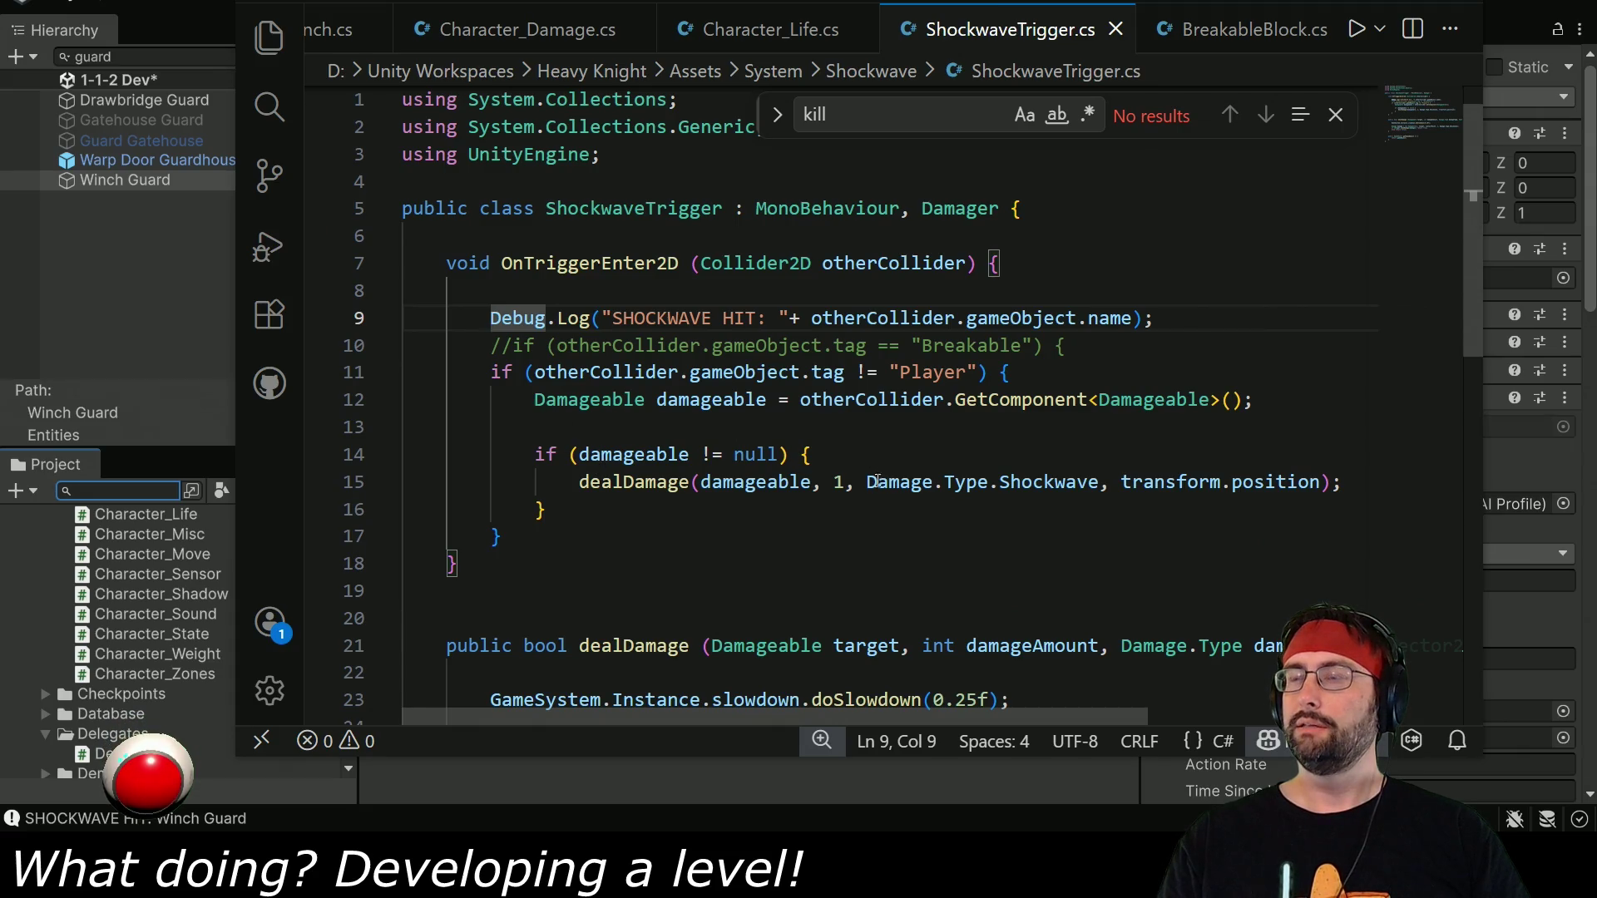
pyautogui.scroll(-3, 877, 481)
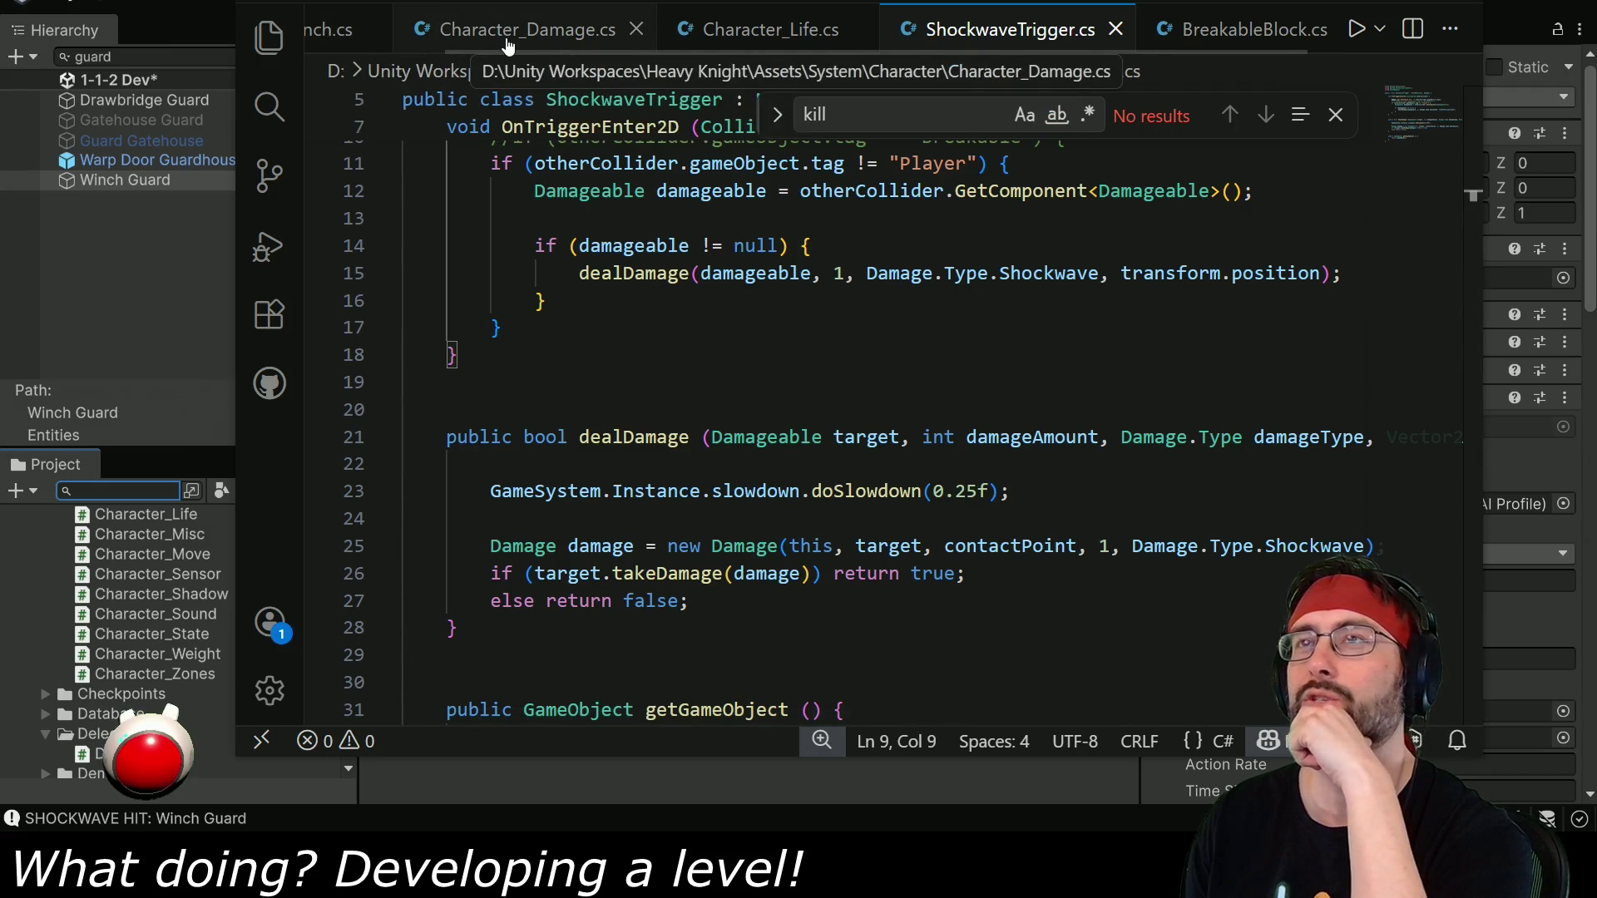
# Compare ShockwaveTrigger's damage code with Character_Damage.cs and BreakableBlock.cs.
pyautogui.click(508, 37)
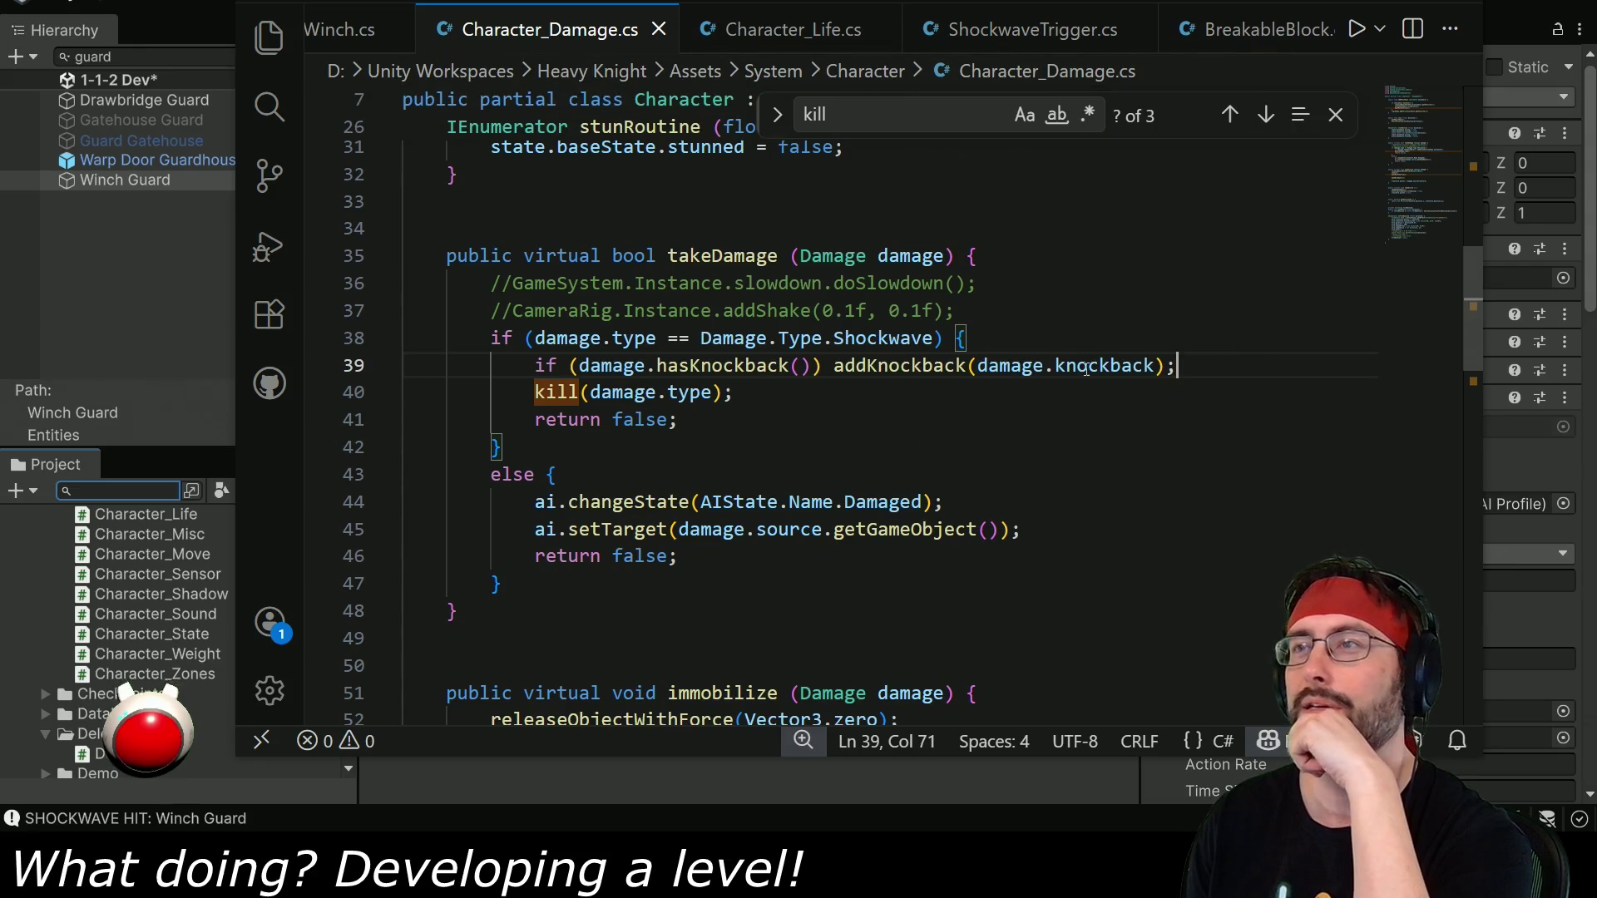
pyautogui.click(1031, 30)
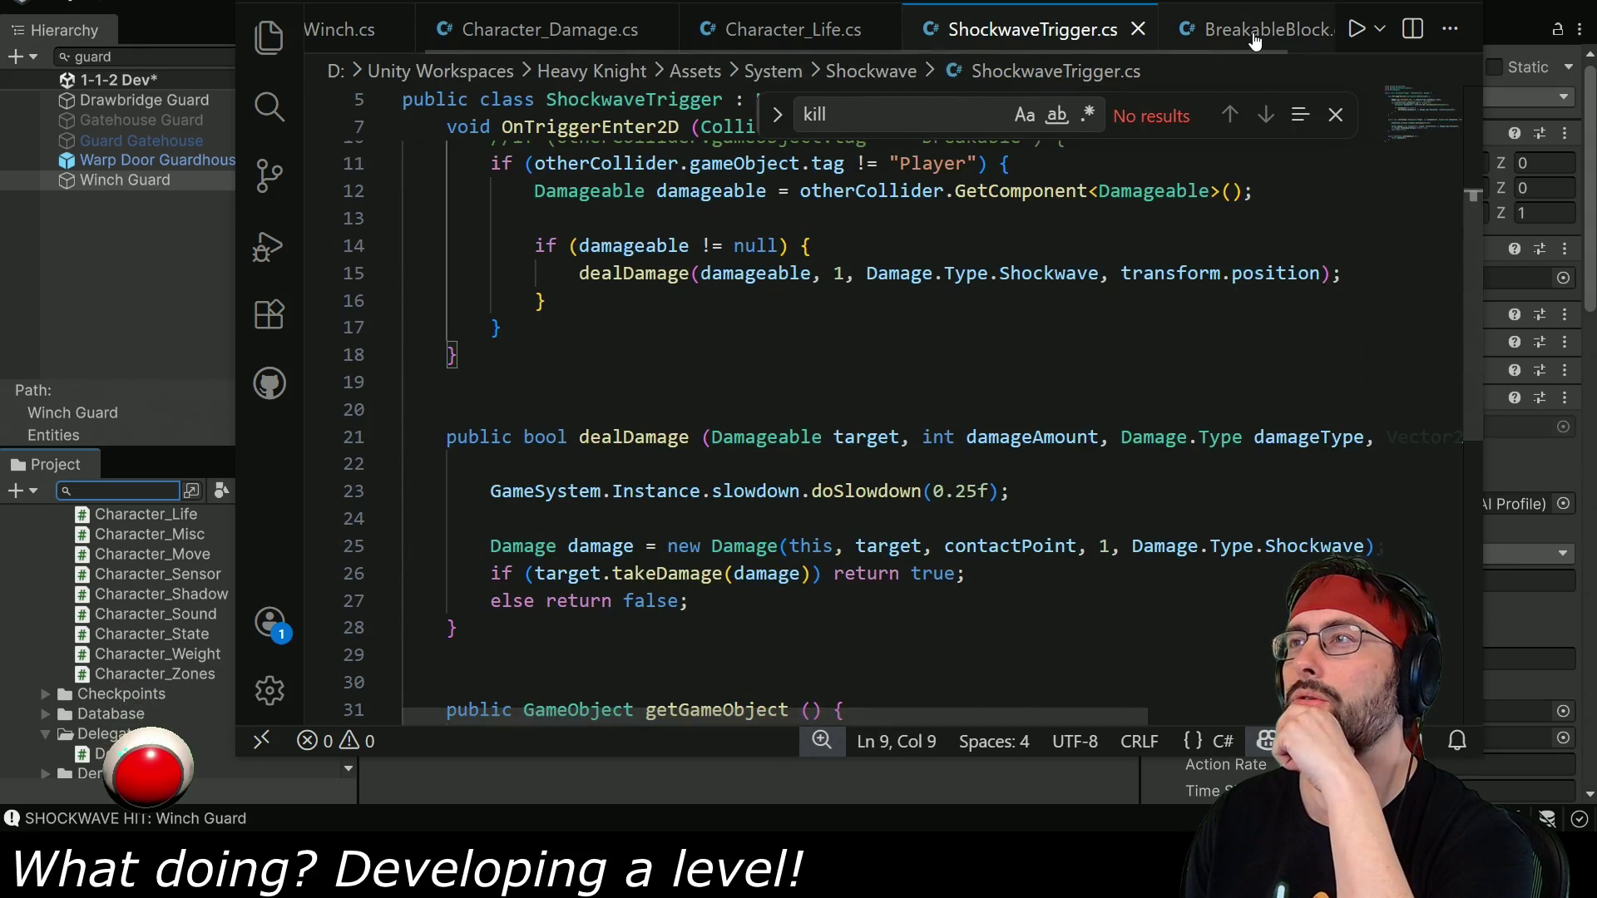
pyautogui.click(1256, 33)
pyautogui.click(1032, 29)
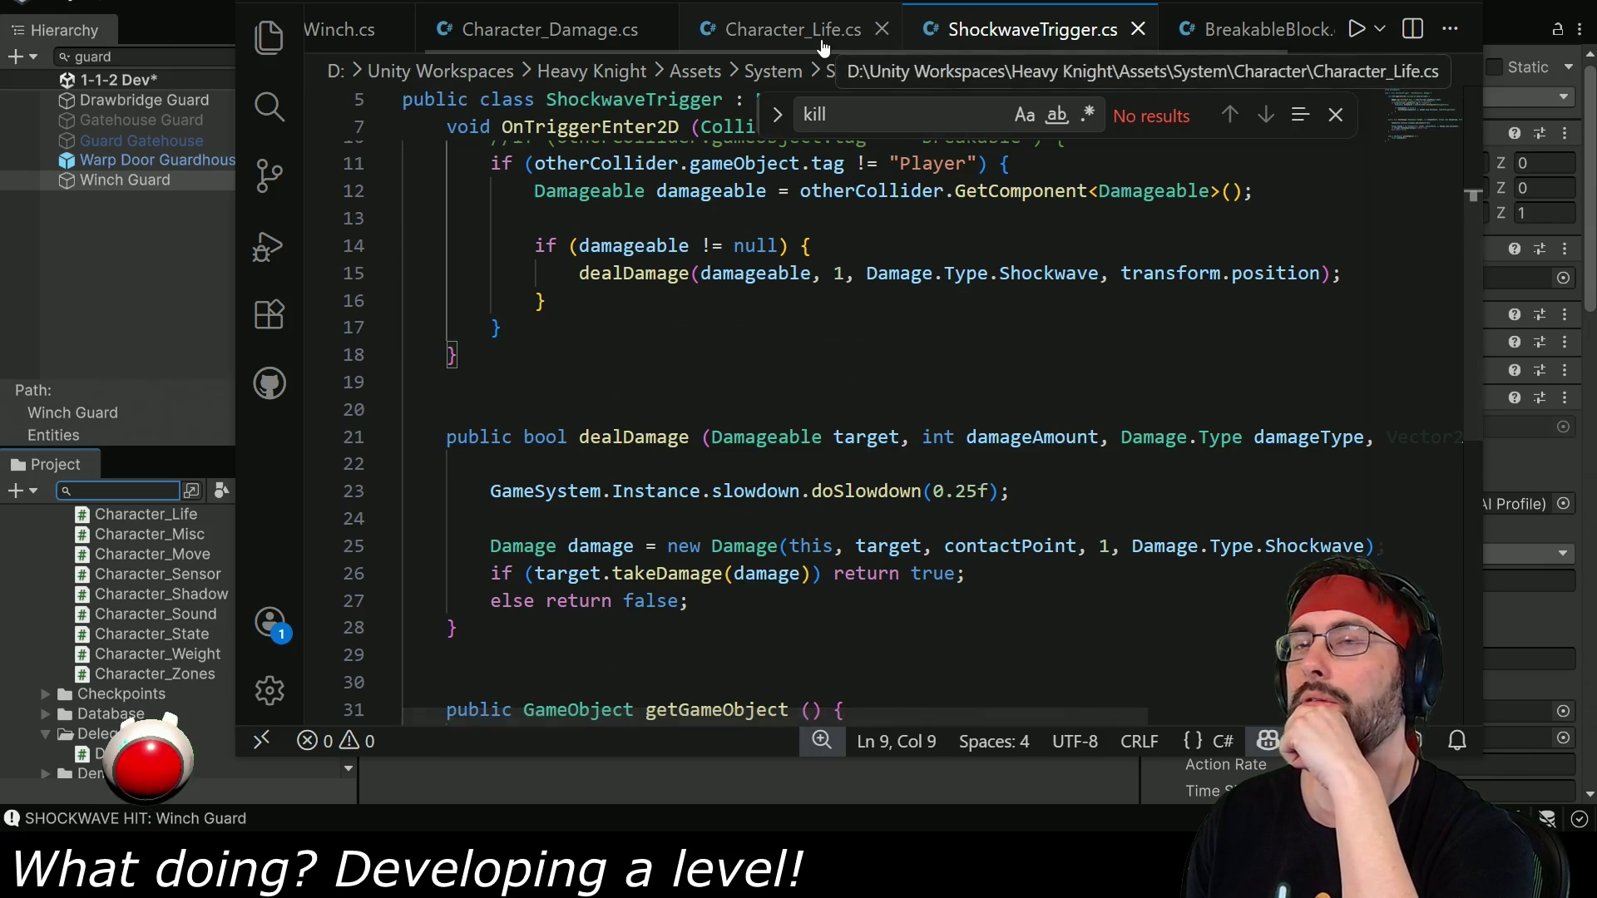
pyautogui.click(142, 494)
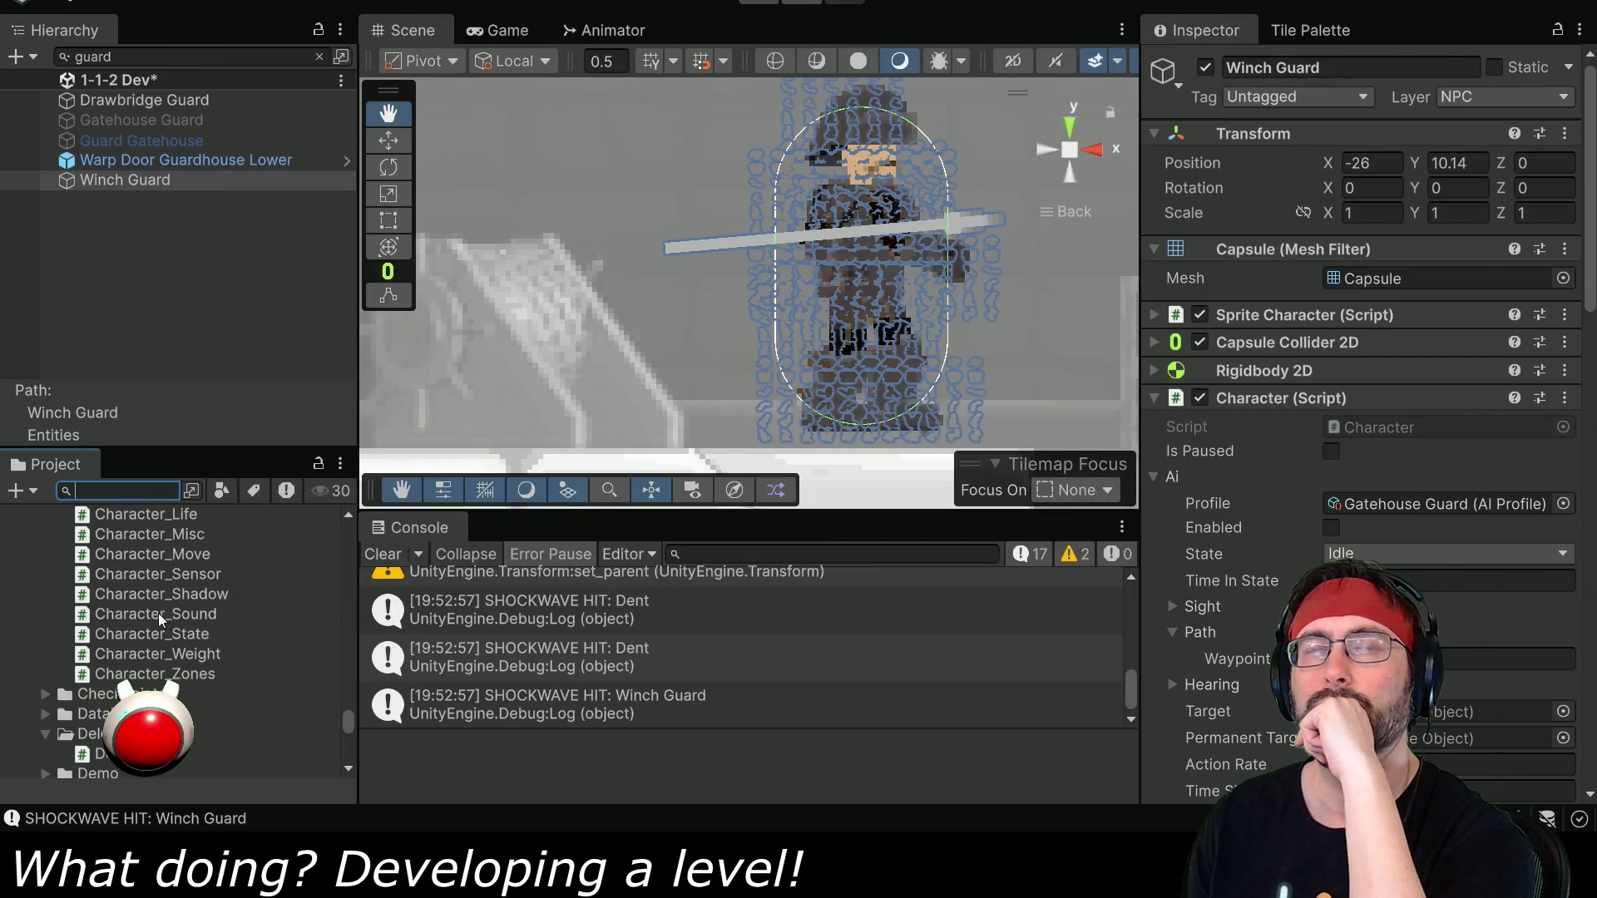
pyautogui.scroll(5, 158, 612)
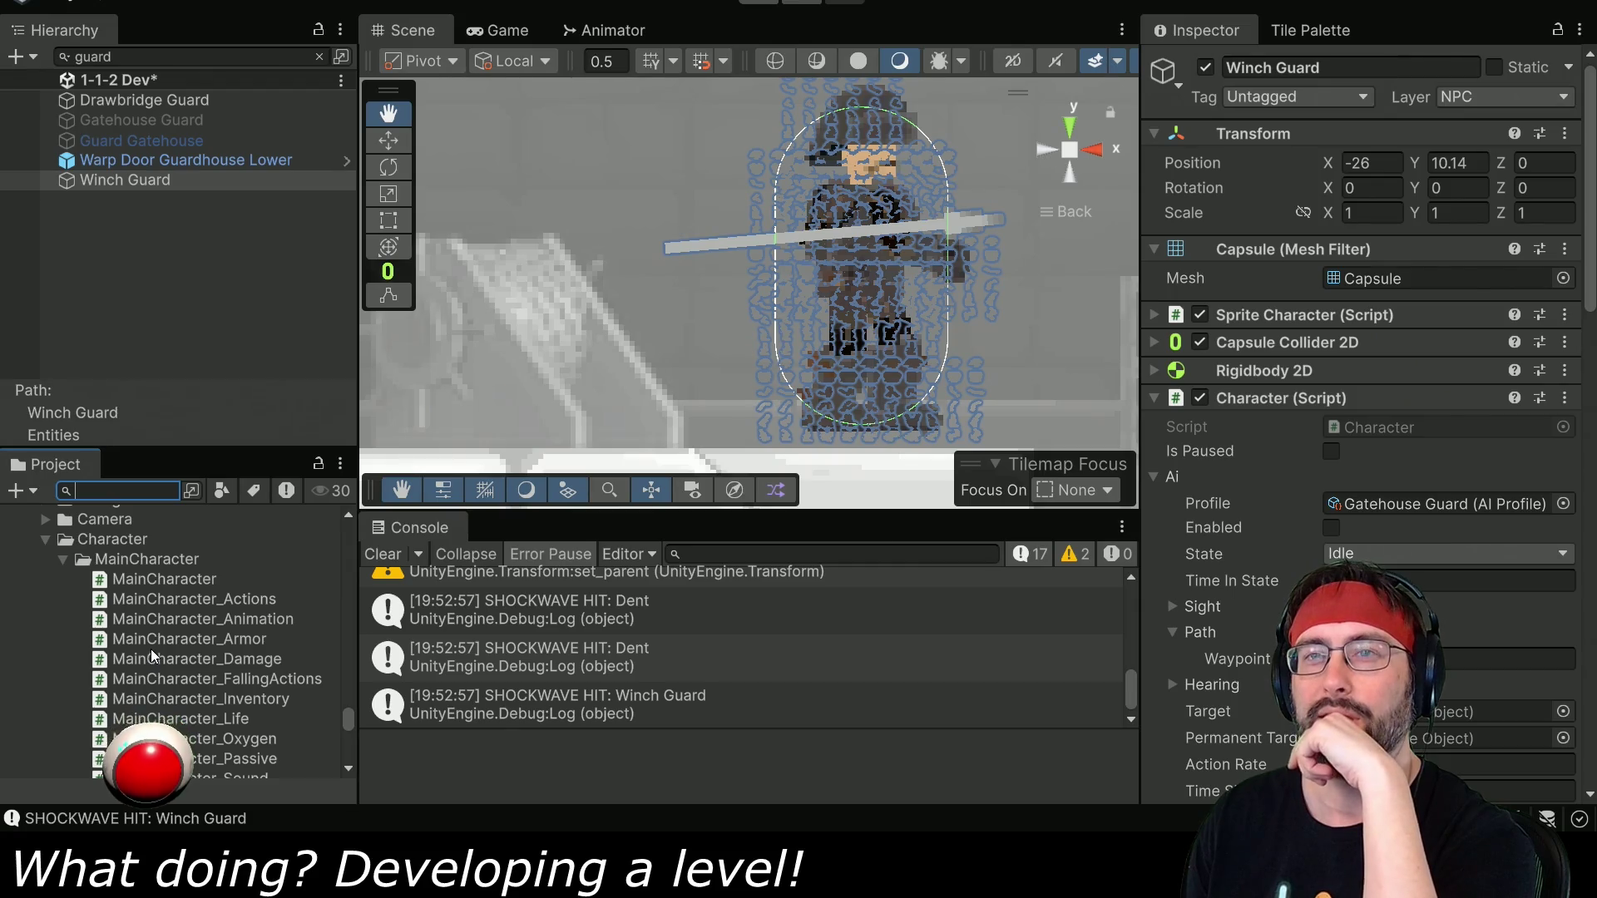
pyautogui.scroll(-5, 151, 648)
pyautogui.scroll(-4, 150, 653)
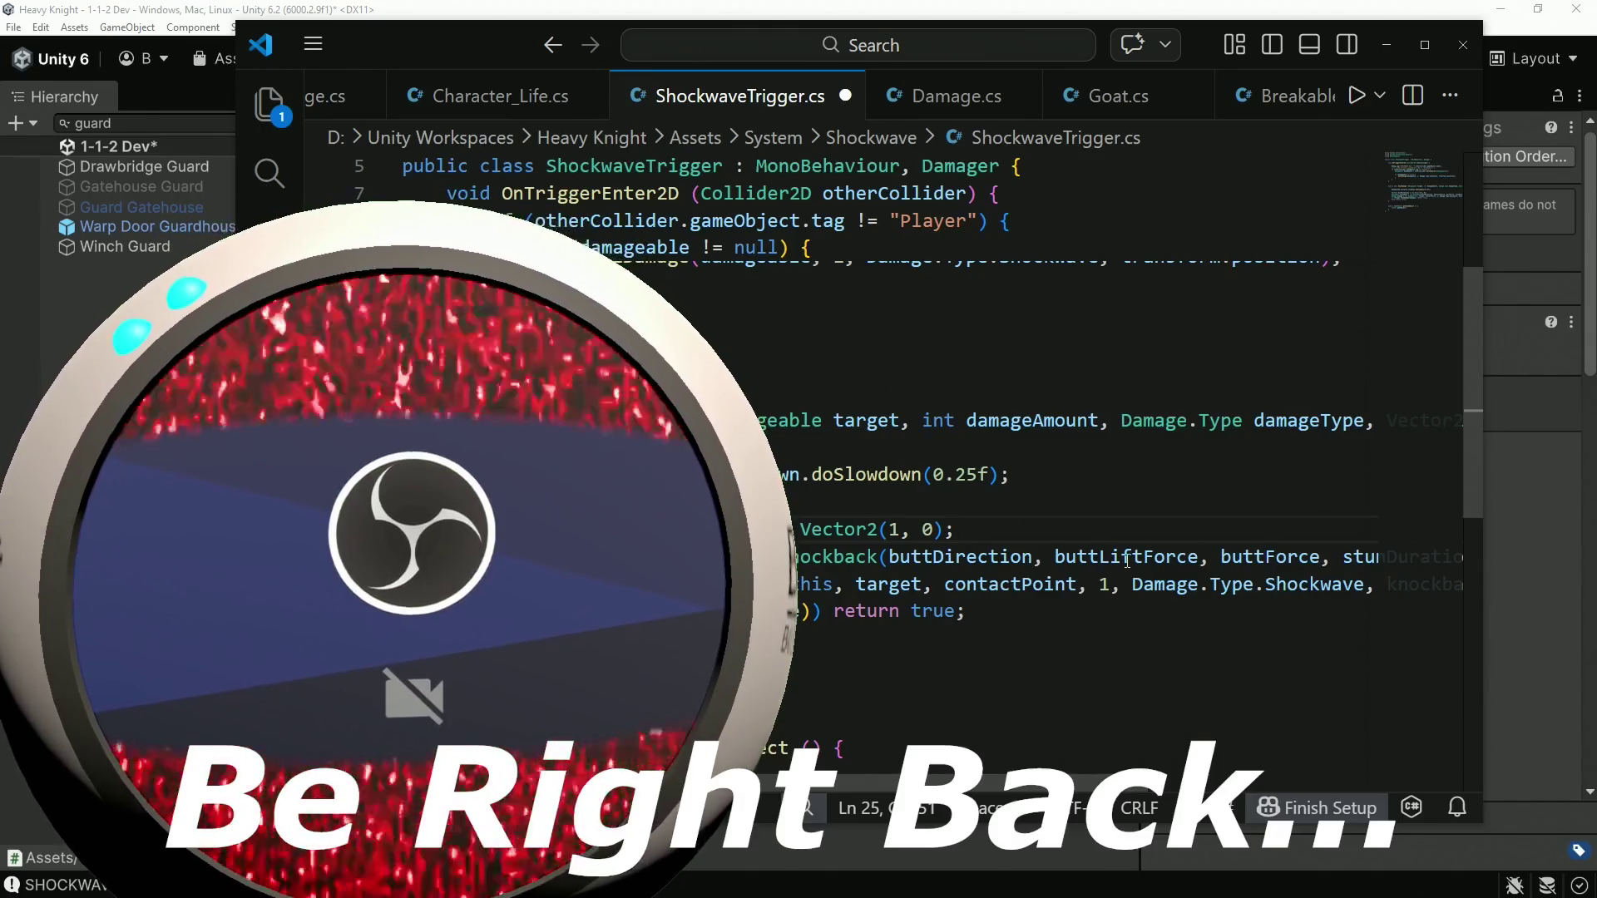
# Change the Knockback call to (buttDirection, 0, 50, 1), checking Goat's force values, and save.
pyautogui.doubleClick(1127, 557)
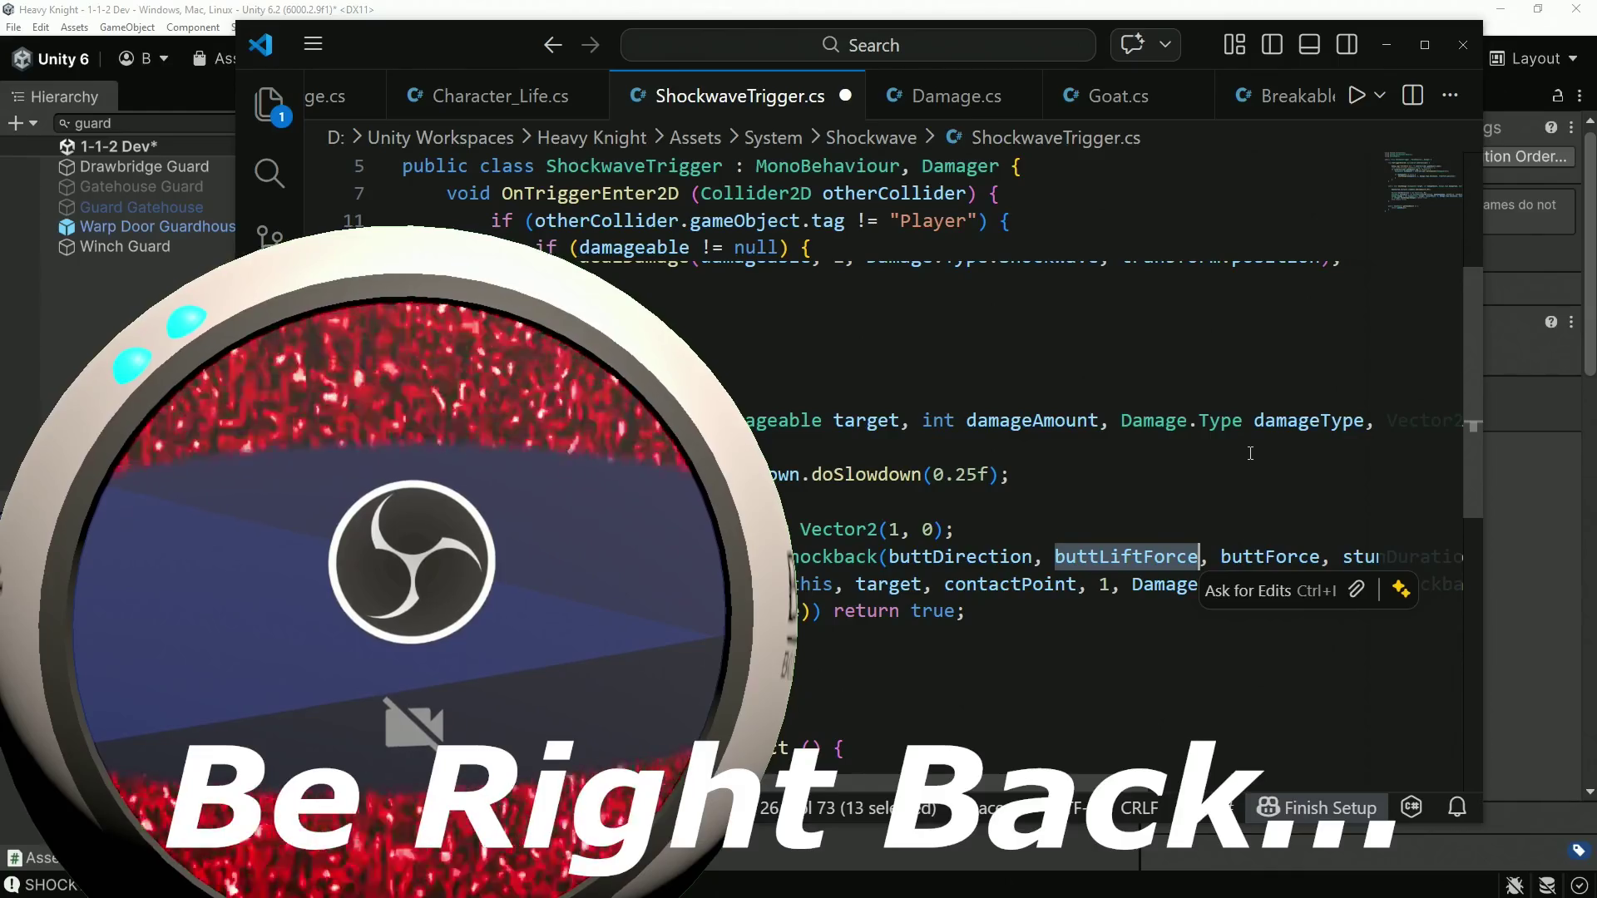
pyautogui.write('0')
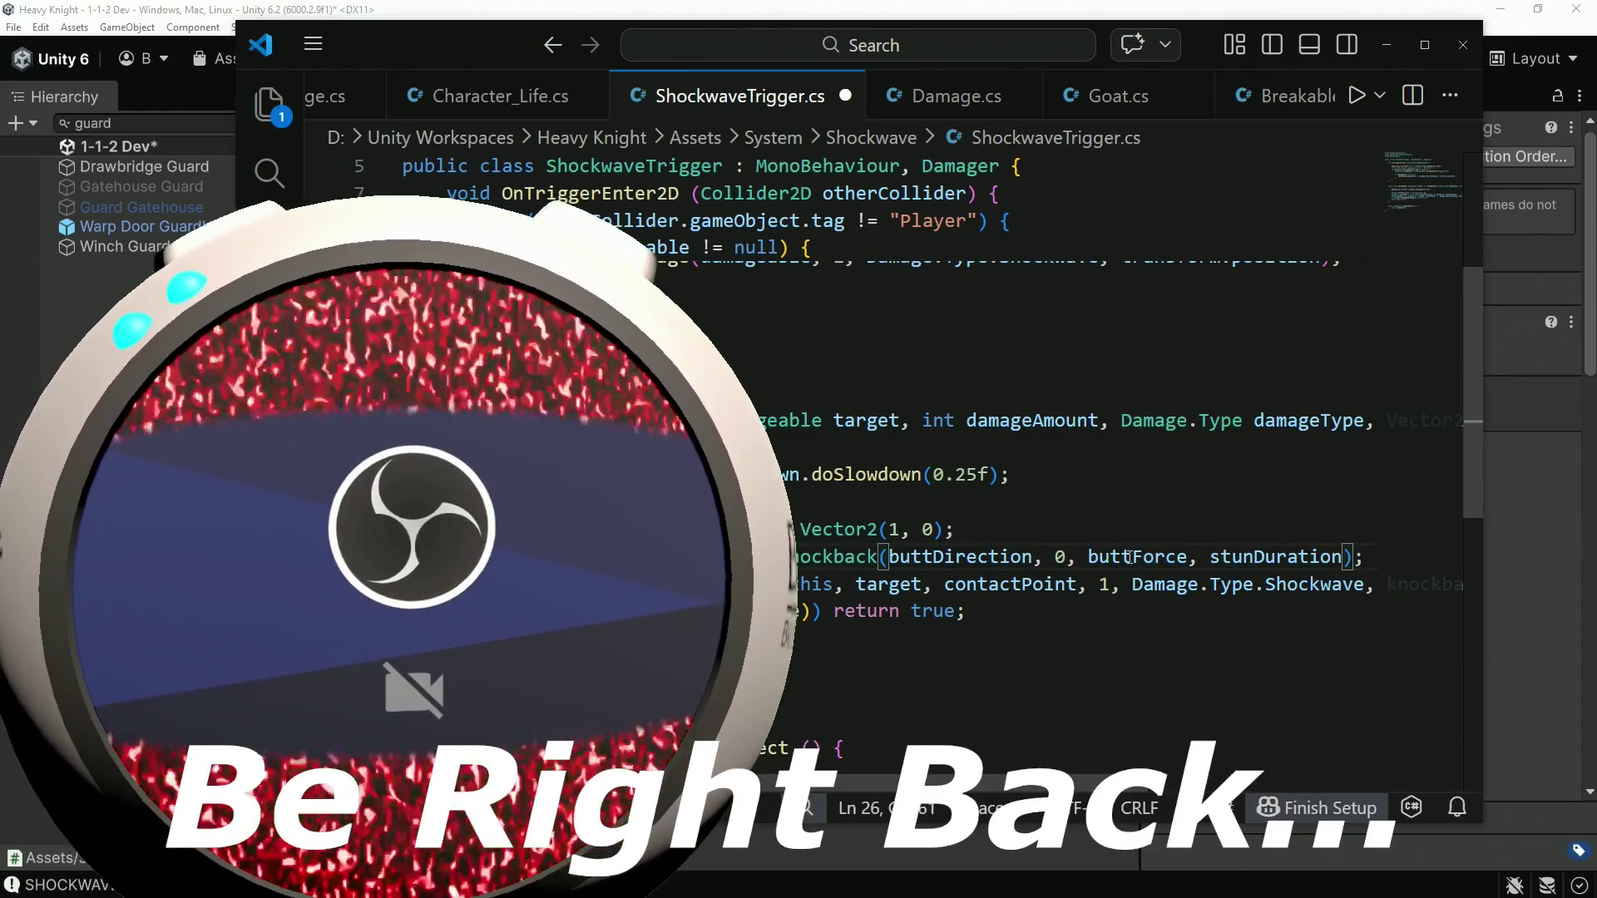
pyautogui.scroll(-1, 1273, 95)
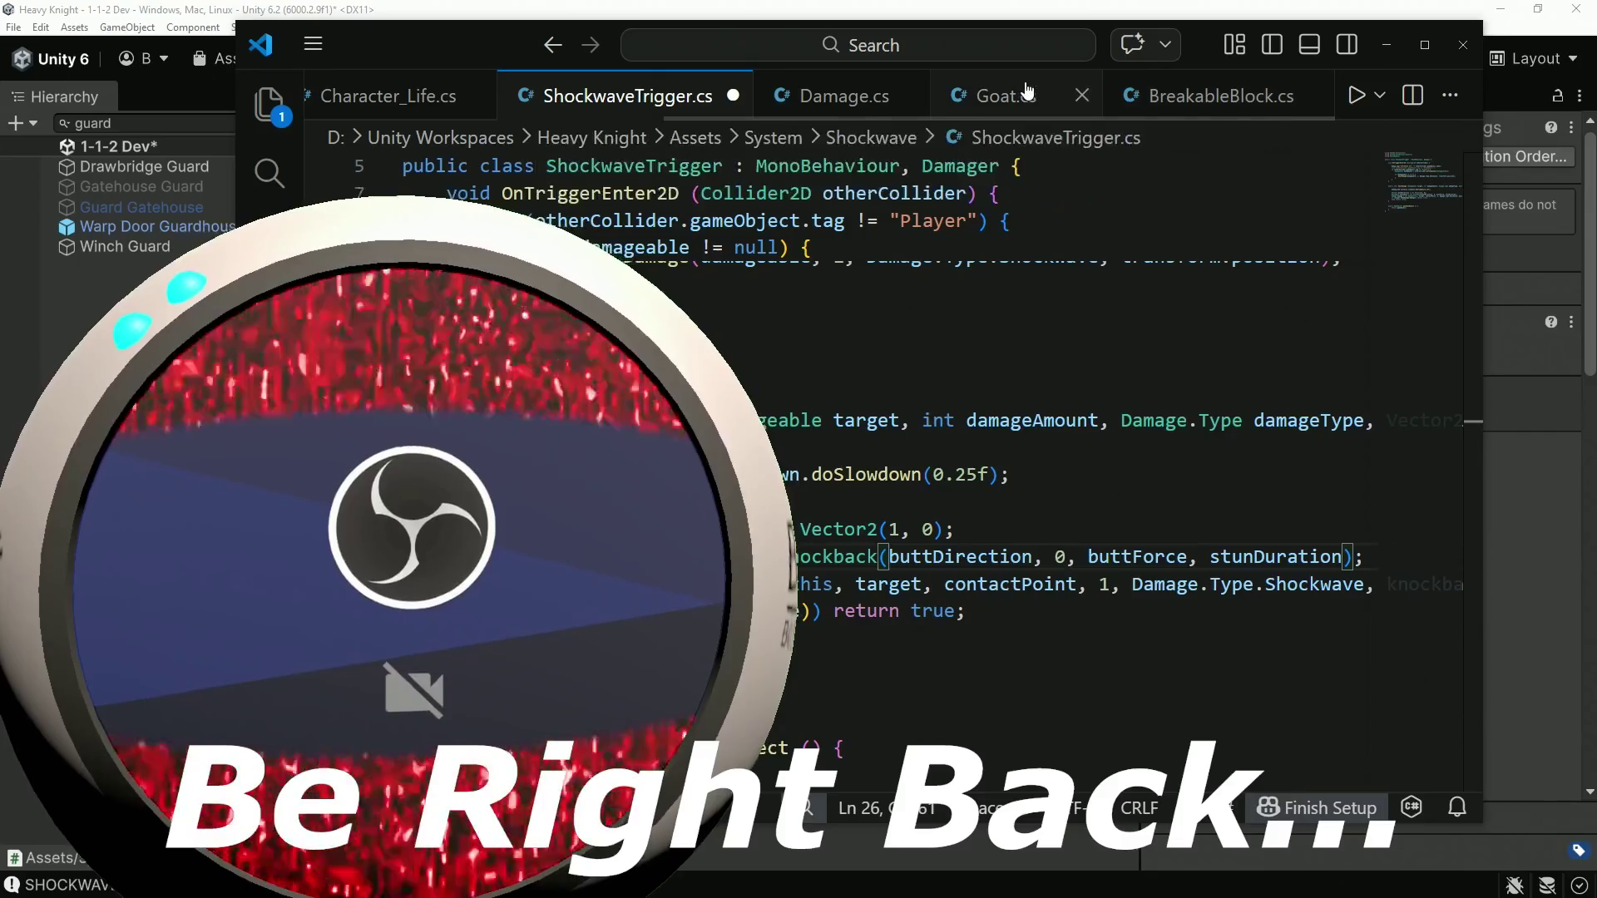
pyautogui.click(1028, 89)
pyautogui.moveTo(1465, 454); pyautogui.dragTo(1439, 120)
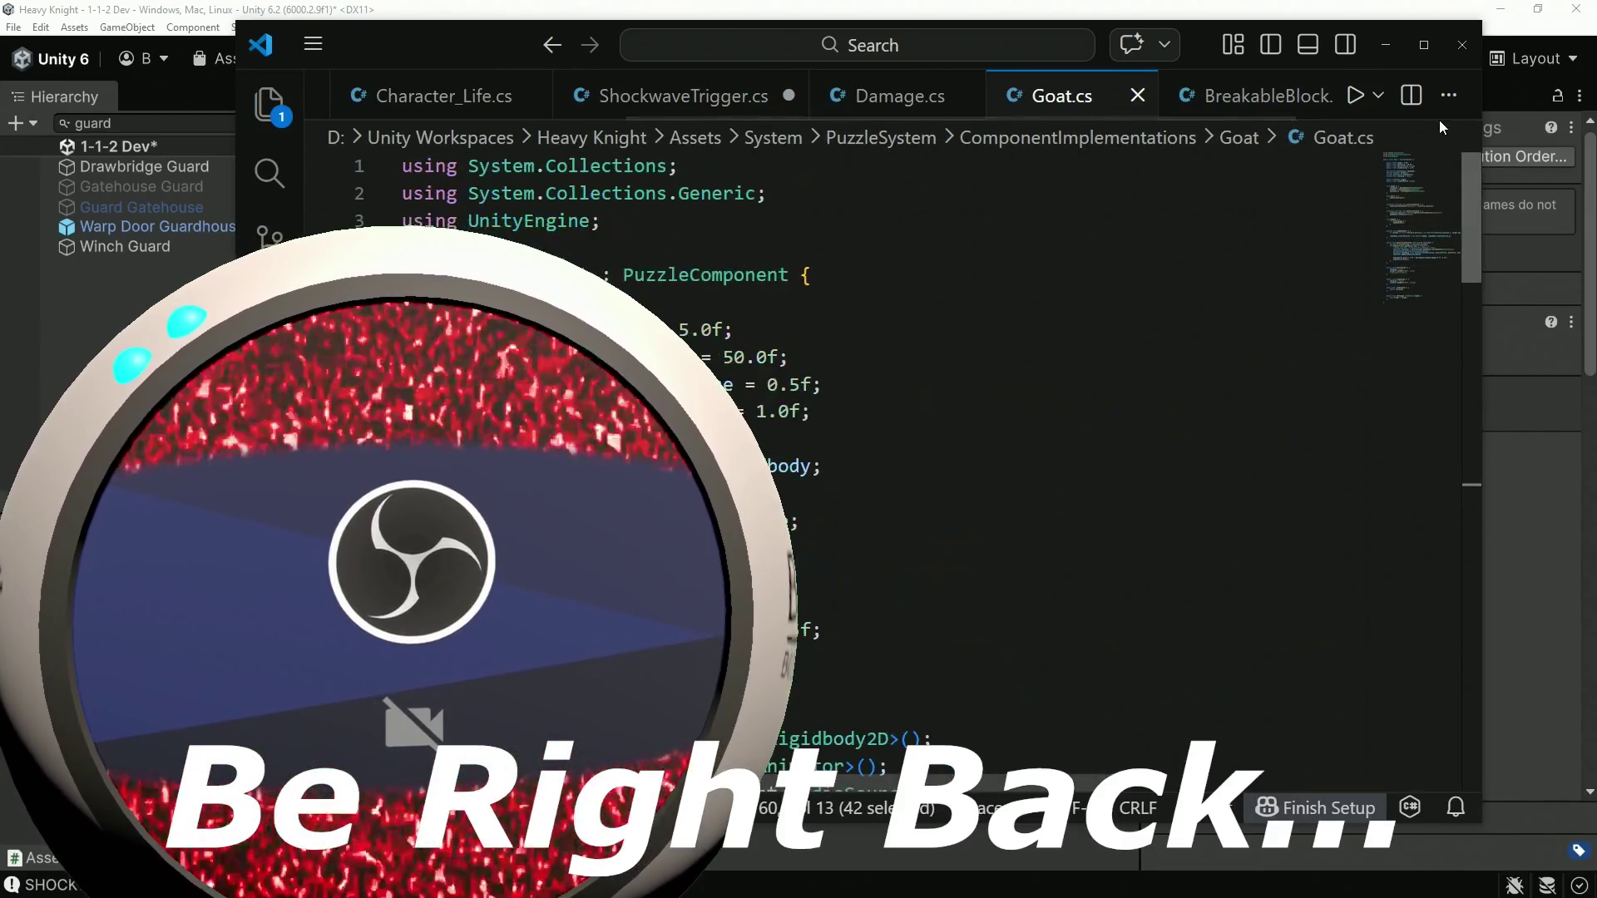
pyautogui.click(670, 98)
pyautogui.doubleClick(1140, 556)
pyautogui.write('50')
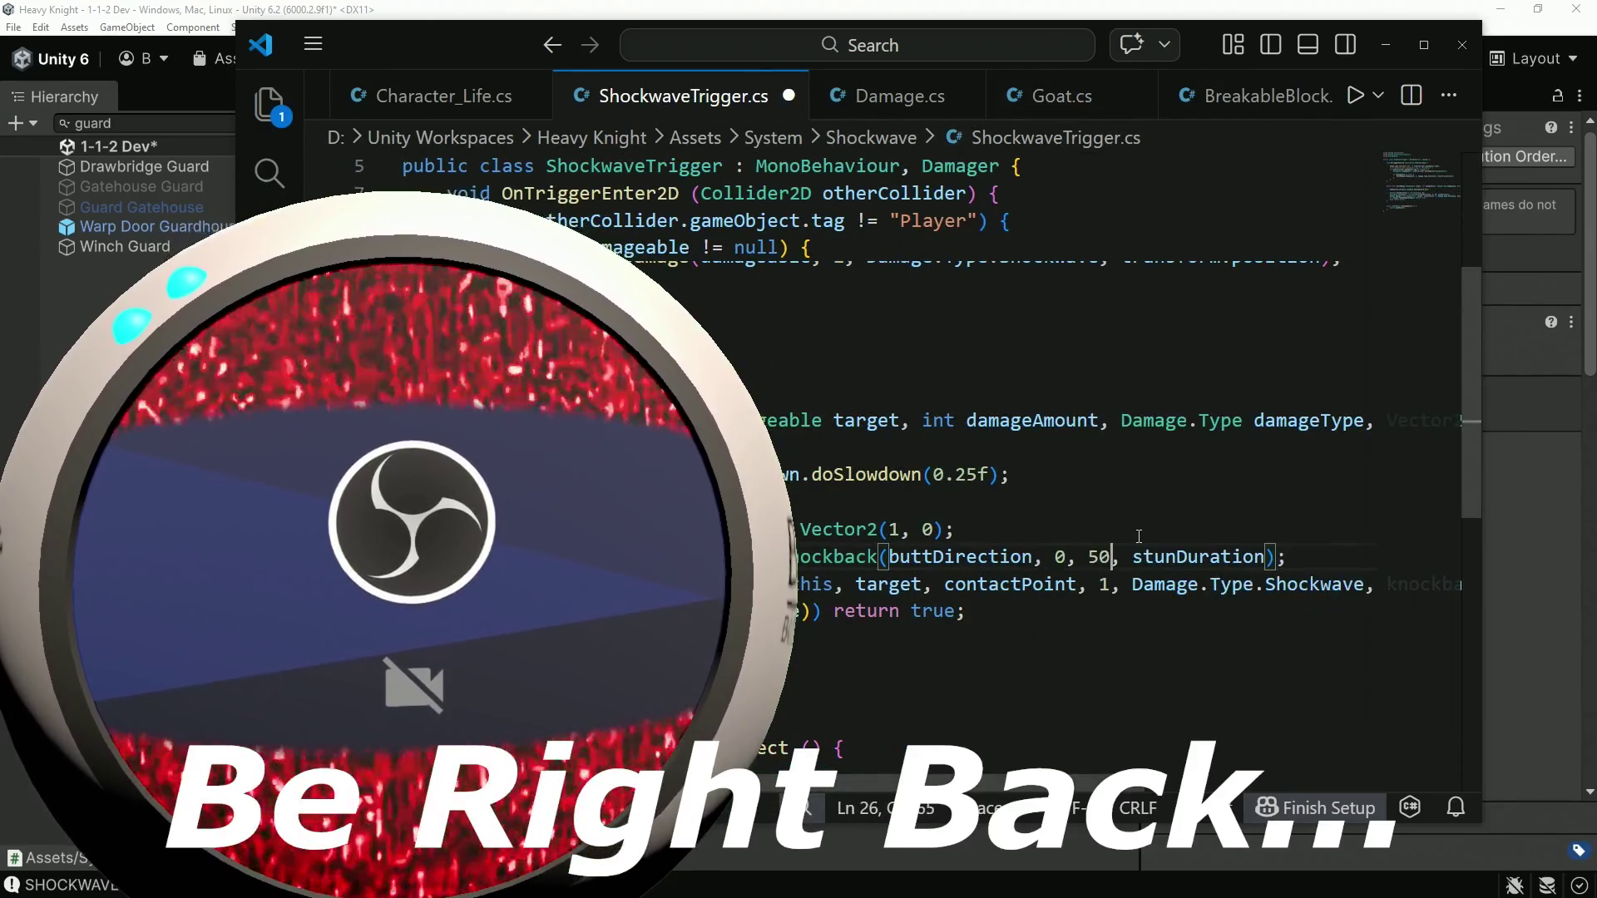
pyautogui.doubleClick(1198, 556)
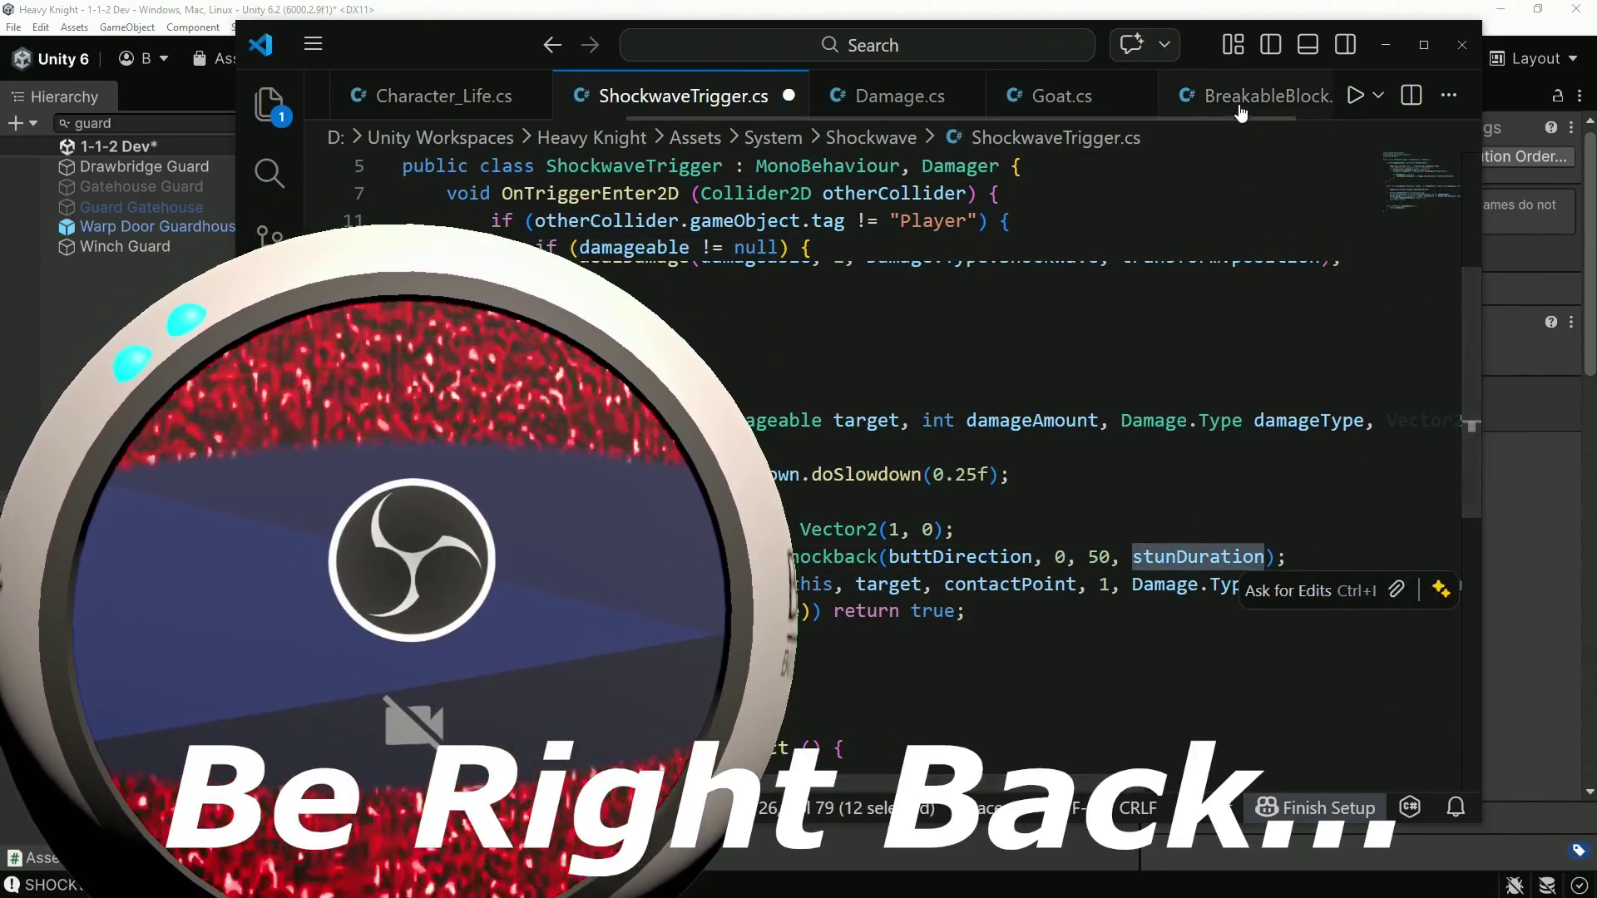
pyautogui.write('1')
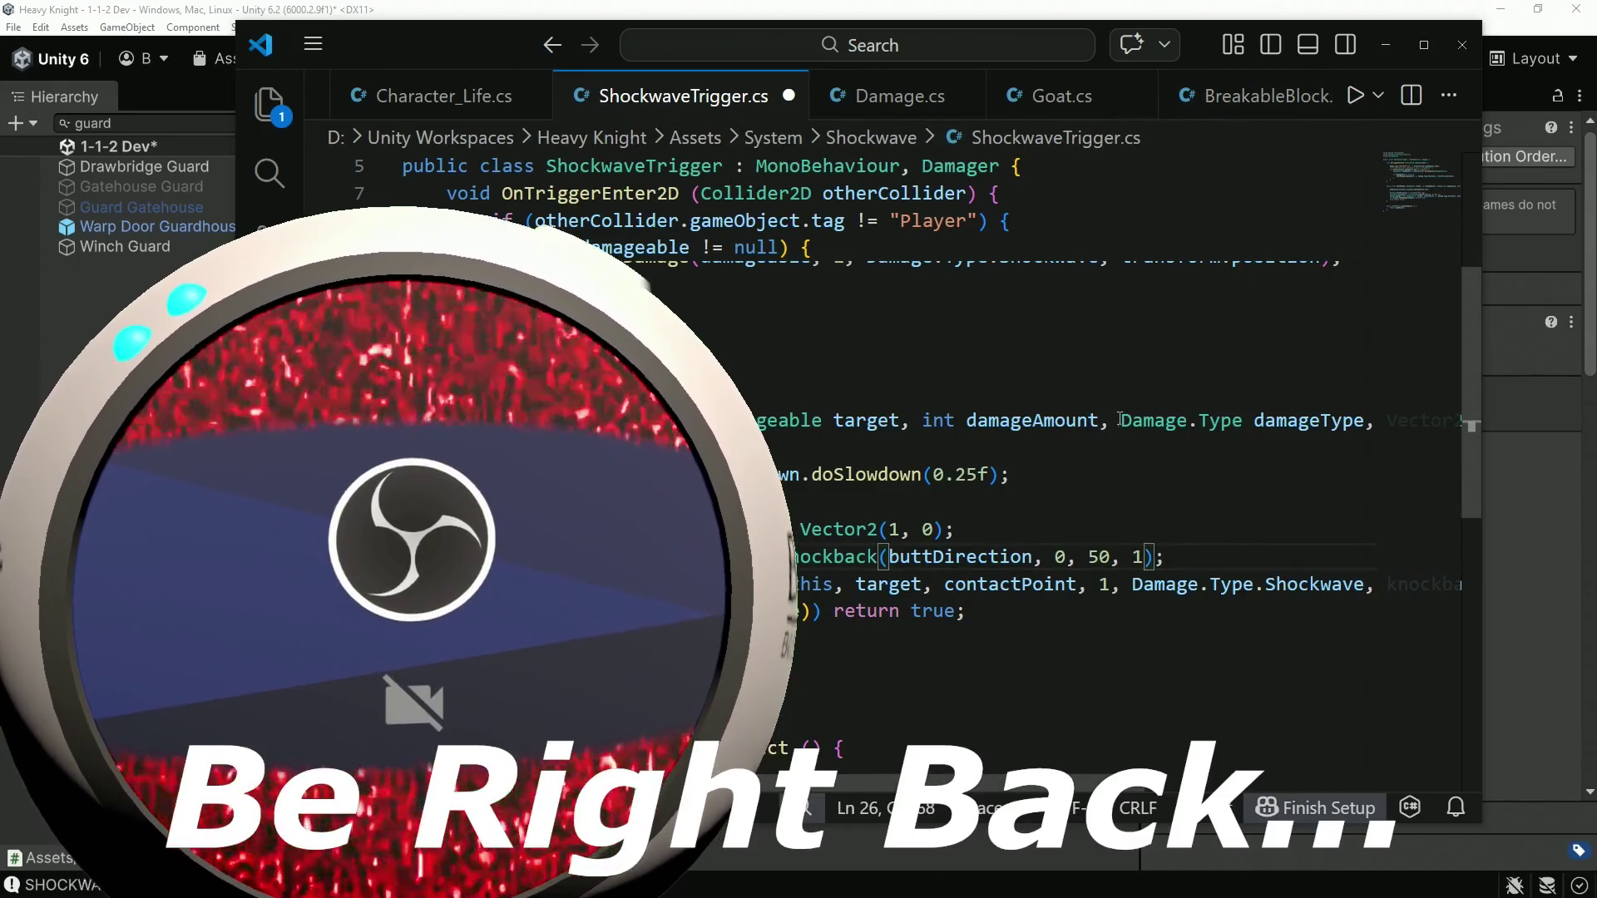
pyautogui.hotkey('ctrl', 's')
pyautogui.hotkey('alt', 'Tab')
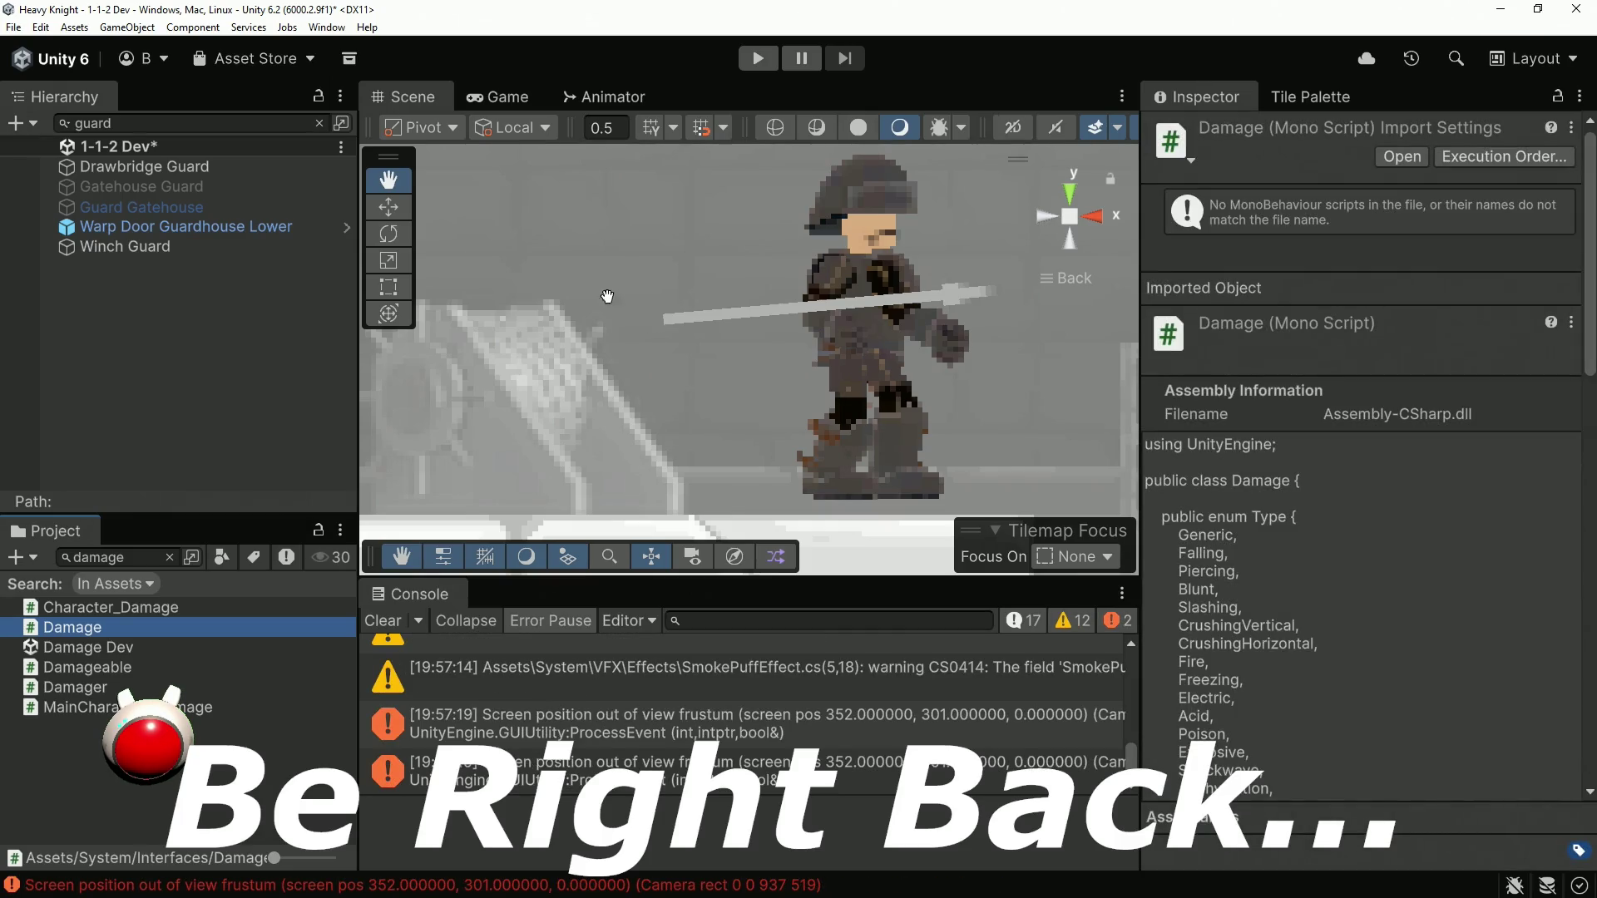
# Clear the Console and play-test, walking the player left down to the Winch Guard, then stop.
pyautogui.click(379, 622)
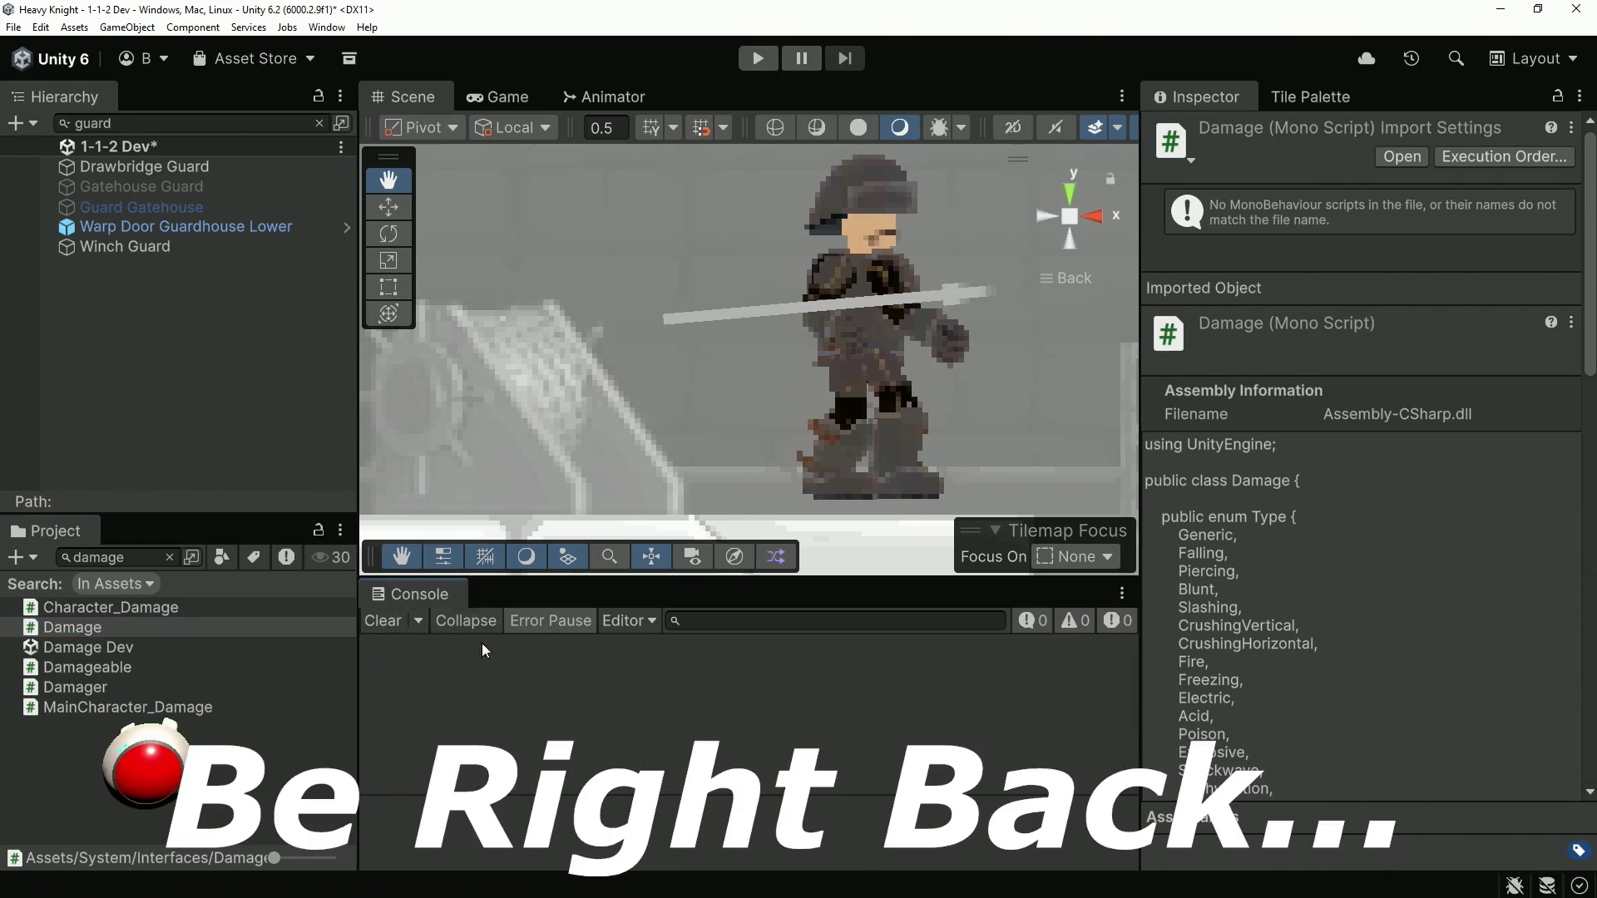
pyautogui.click(758, 58)
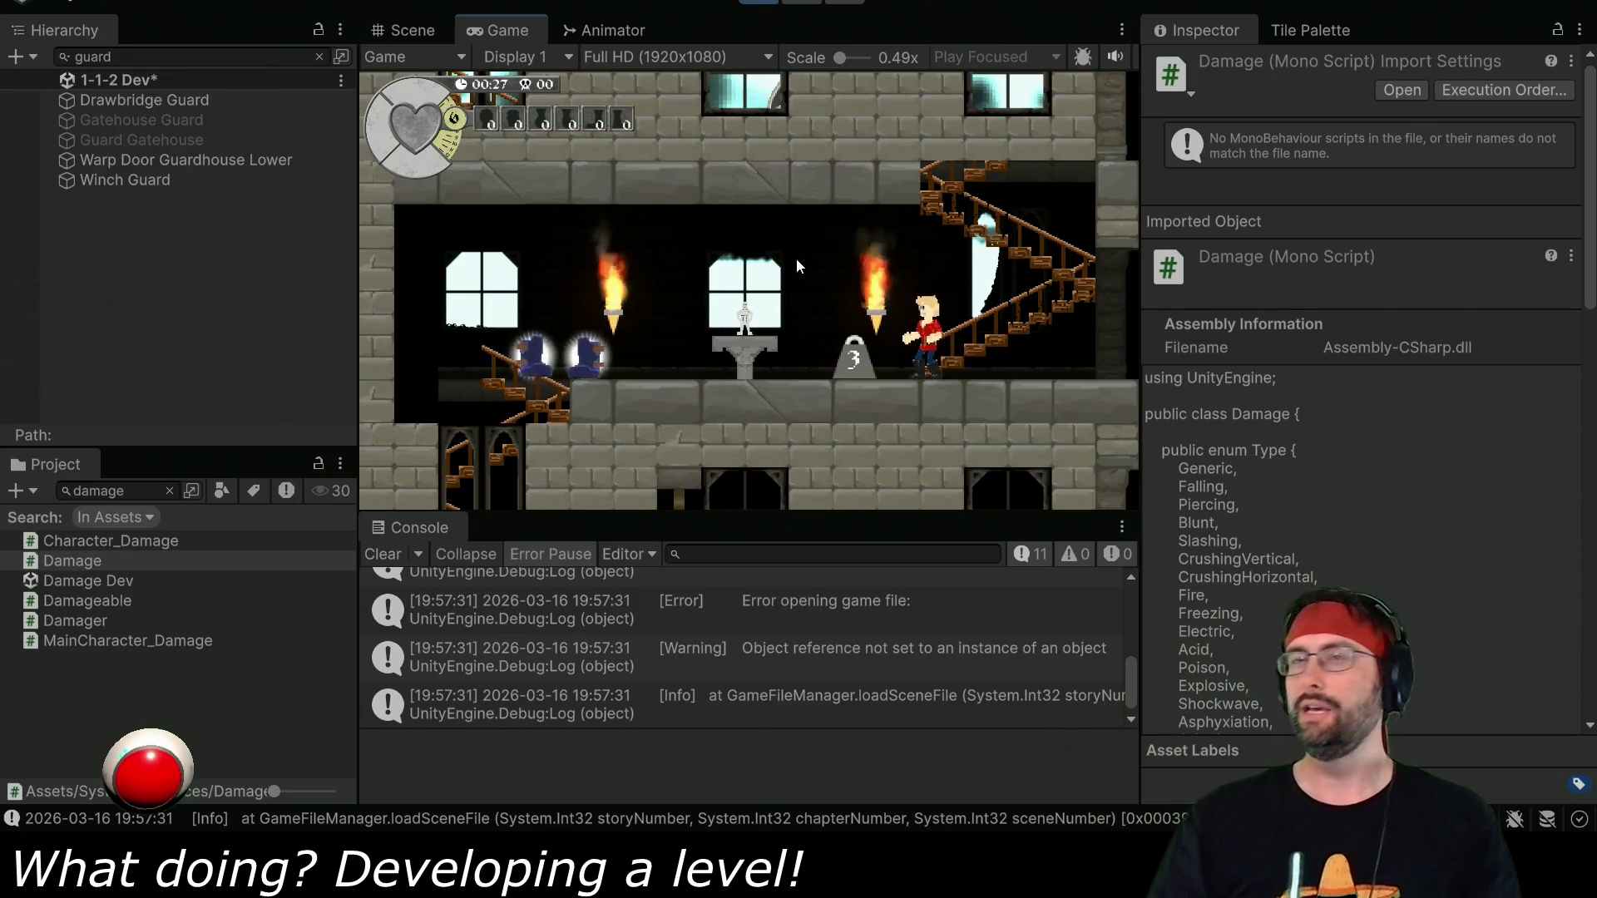
pyautogui.press('Left')
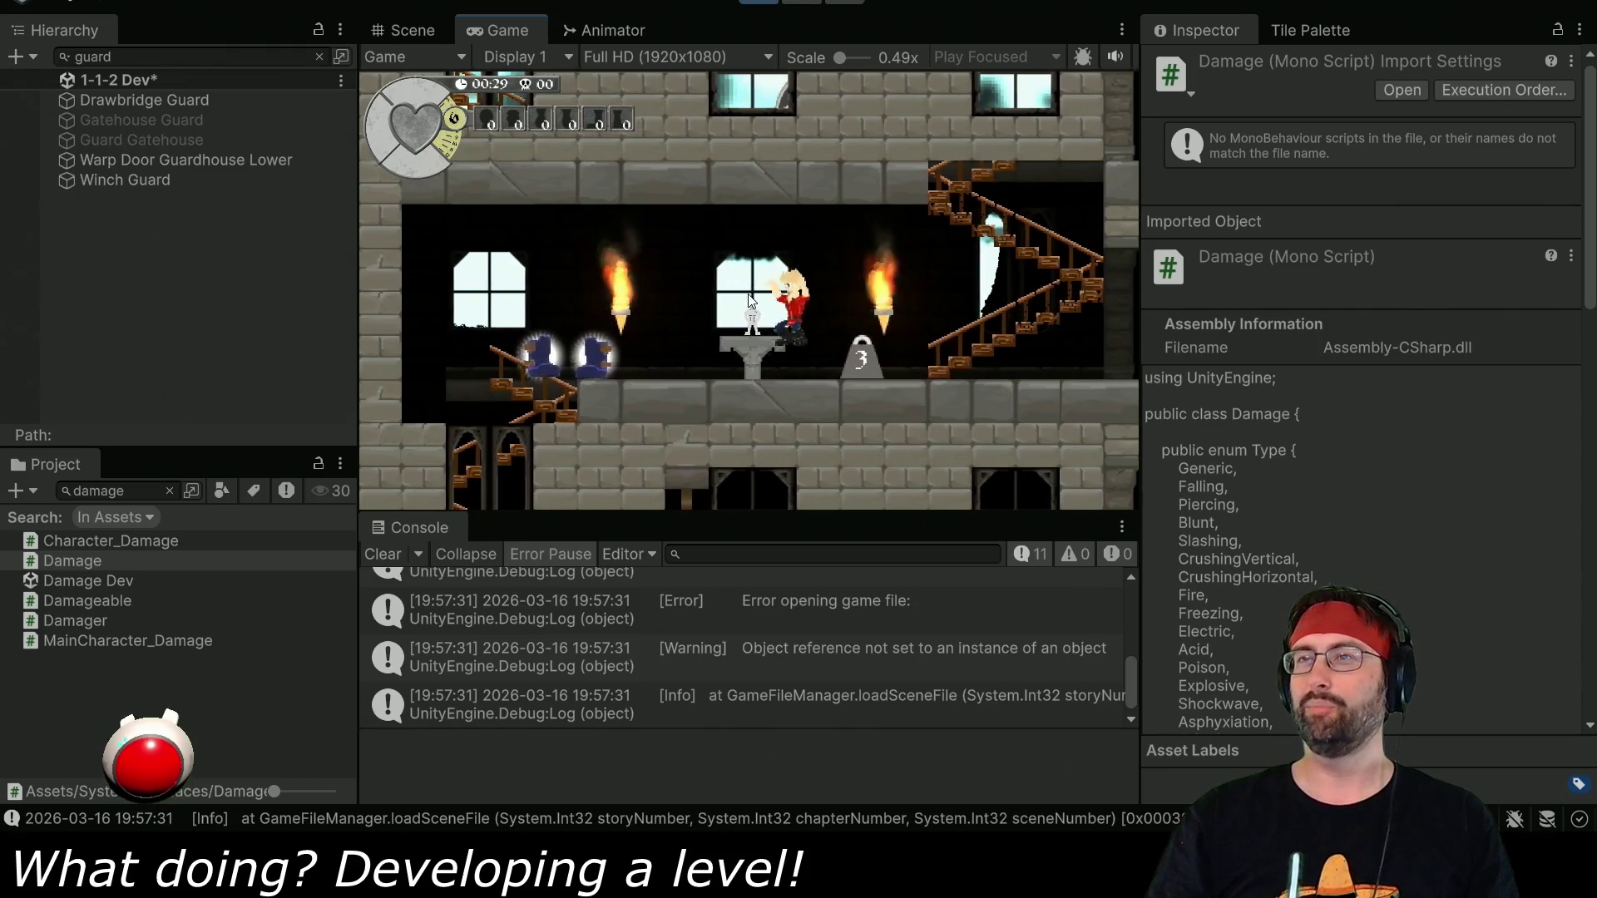
pyautogui.press('Left')
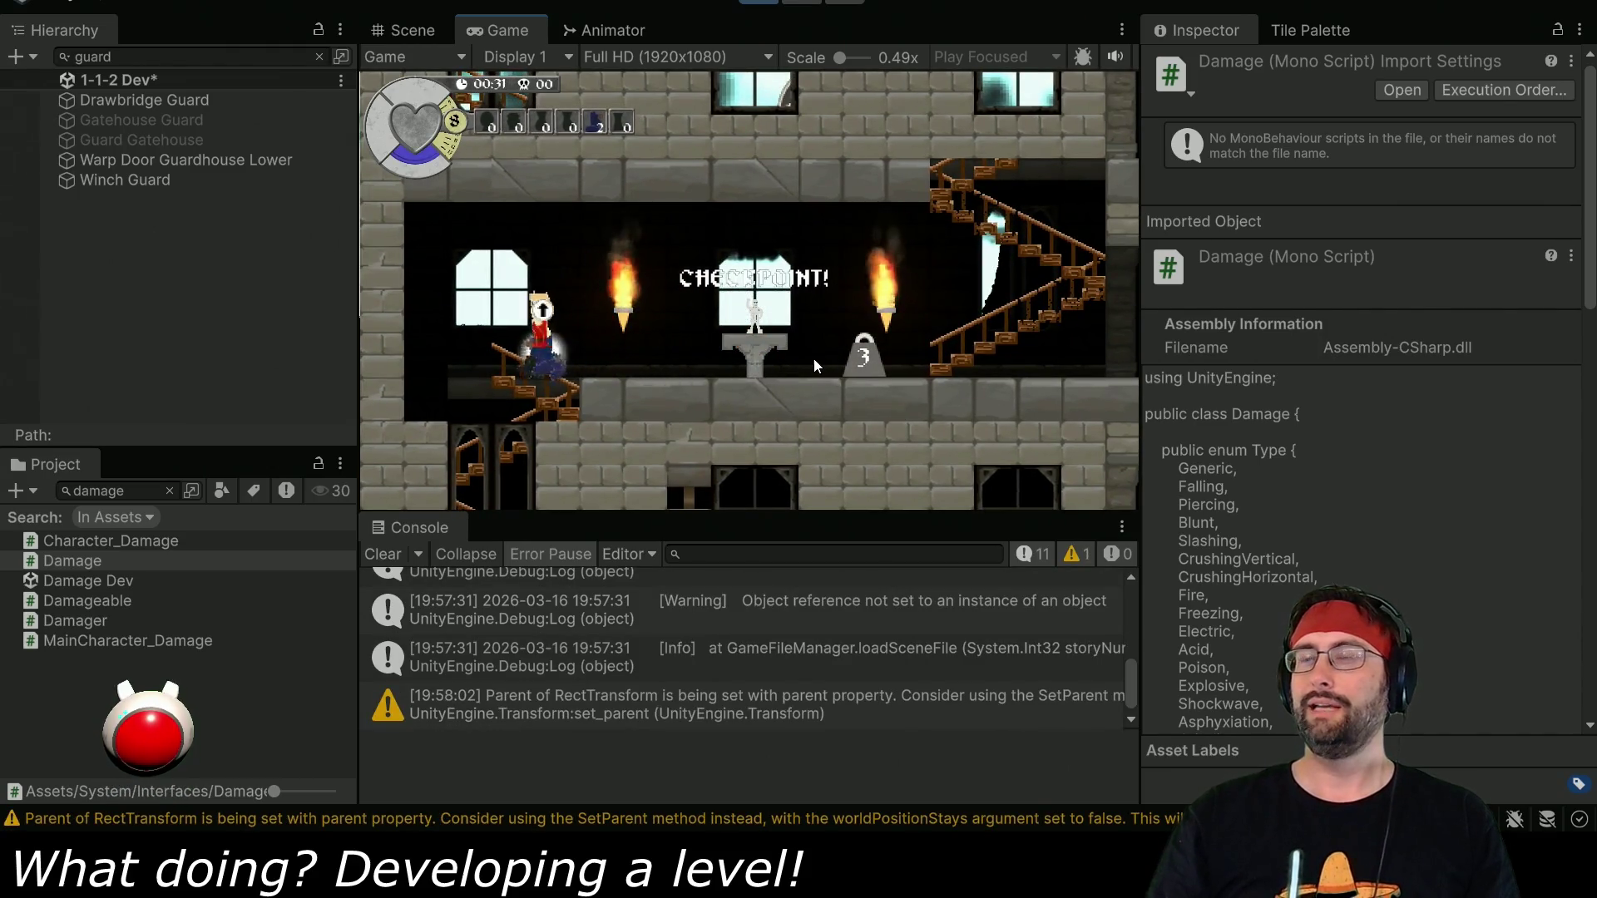
pyautogui.press('Left')
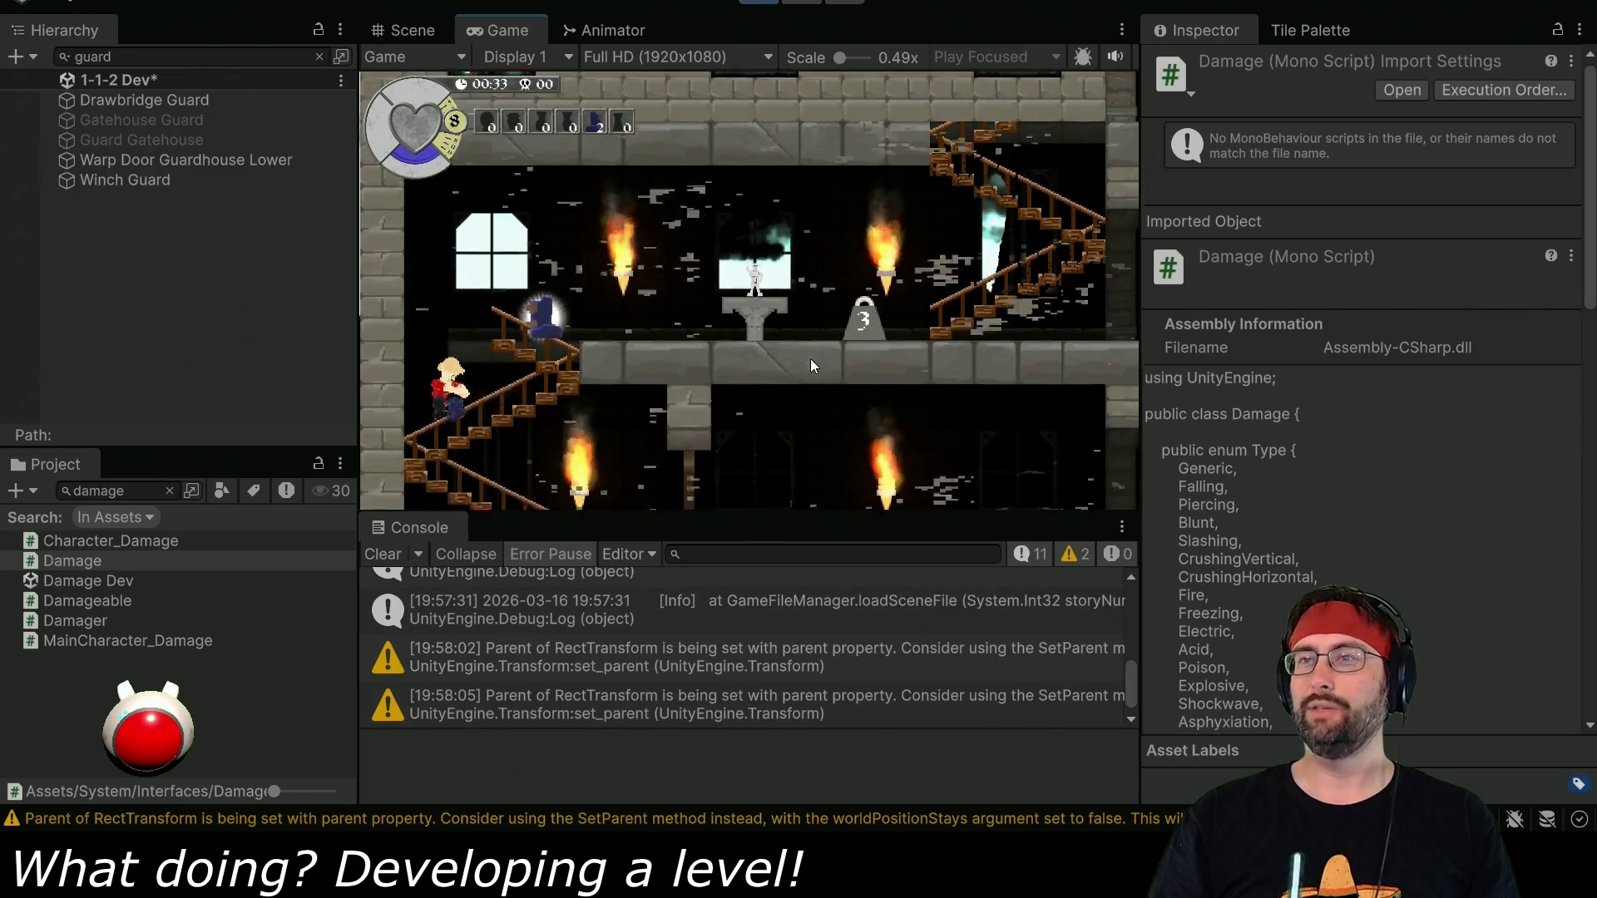
pyautogui.press('Left')
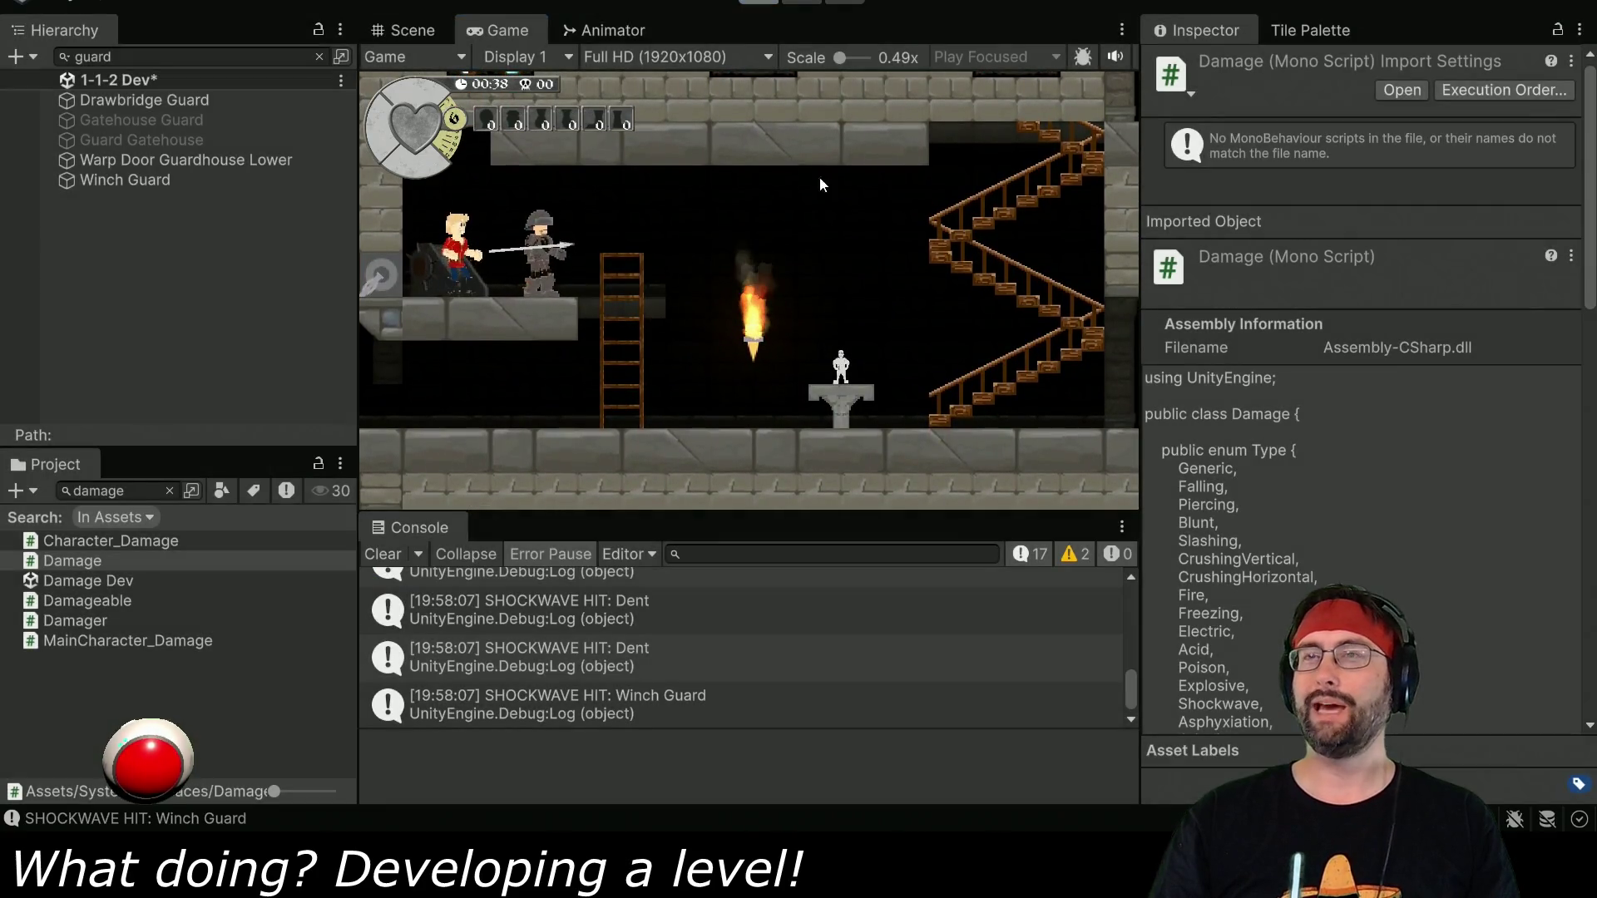
pyautogui.hotkey('ctrl', 'p')
pyautogui.hotkey('alt', 'Tab')
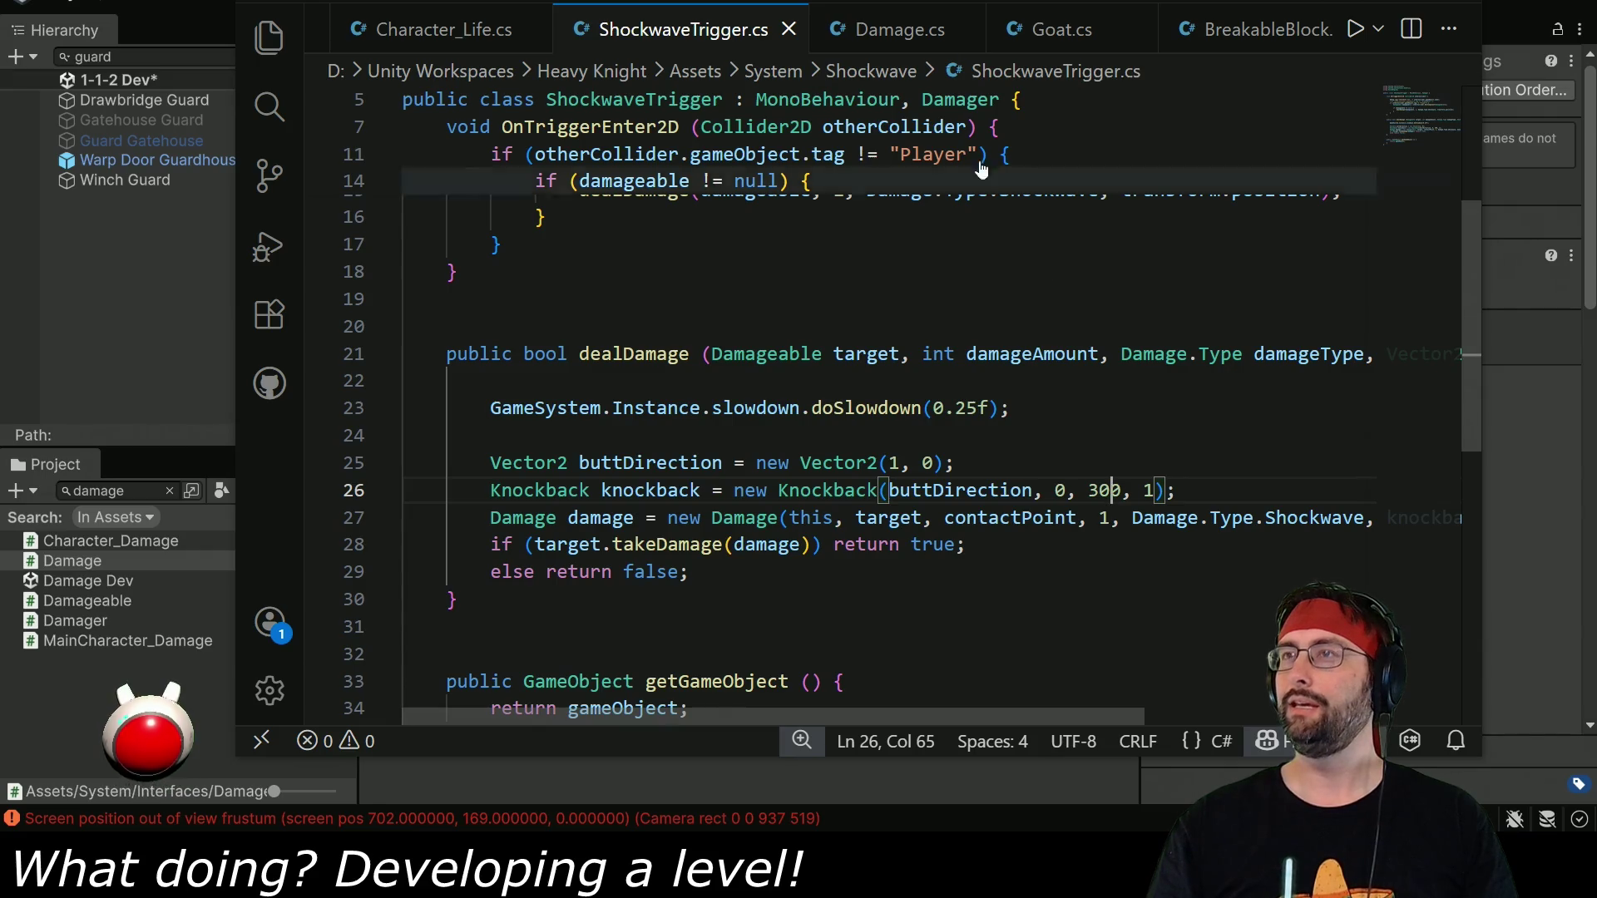
# Switch back to Unity and let the 300-force ShockwaveTrigger change recompile.
pyautogui.hotkey('alt', 'Tab')
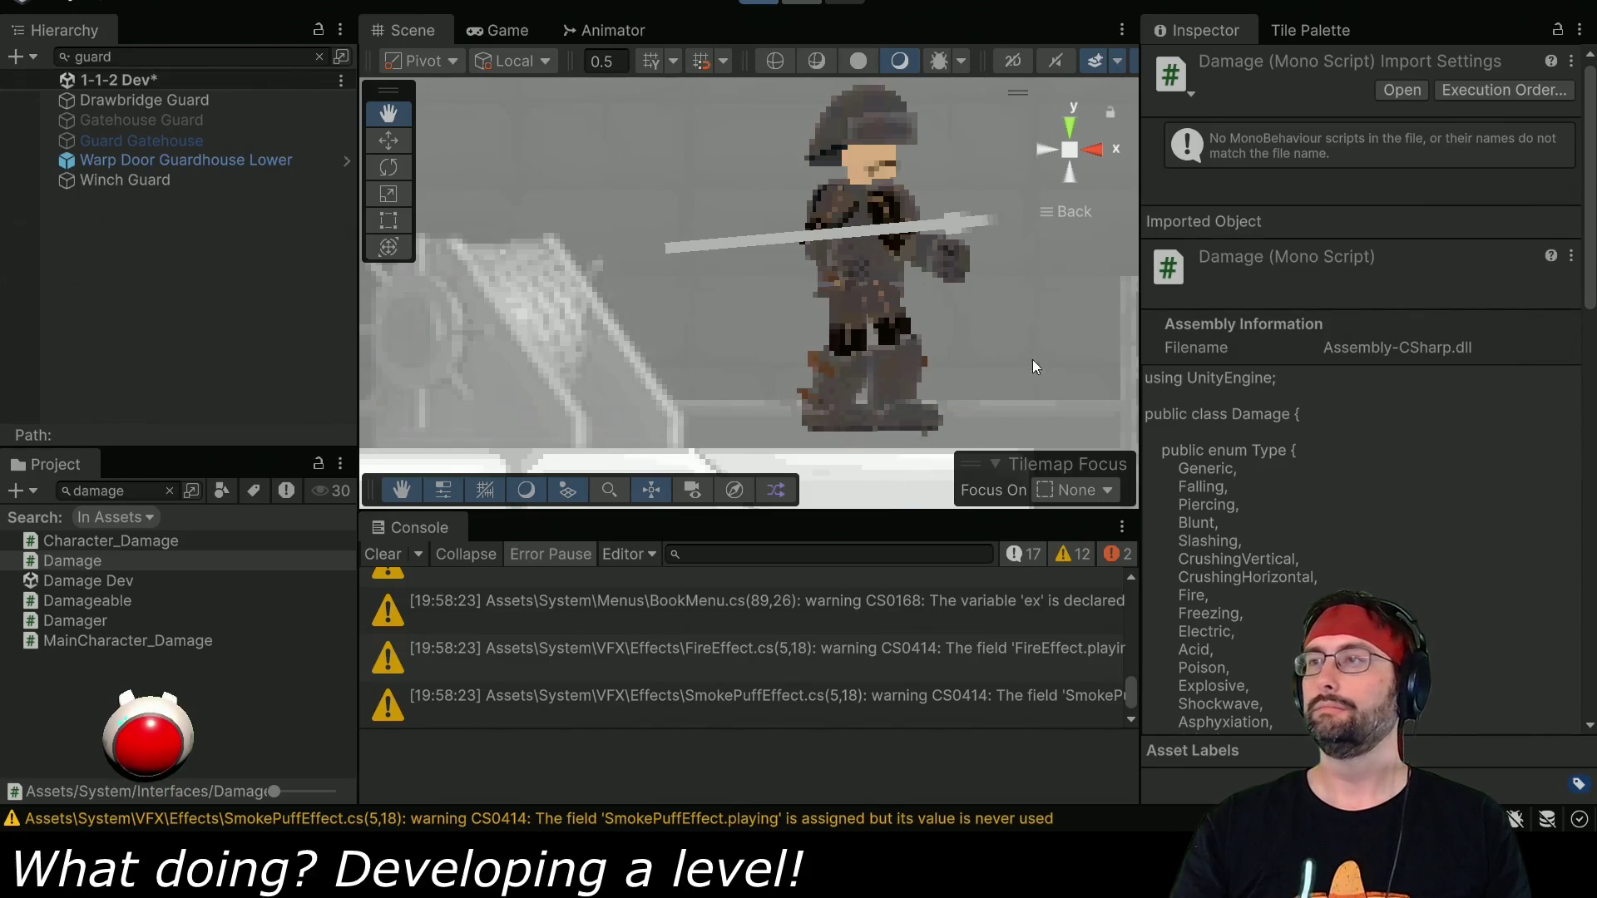
# Play-test with an enlarged Game view, descending the stairs toward the guard, then stop.
pyautogui.hotkey('ctrl', 'p')
pyautogui.moveTo(1140, 323); pyautogui.dragTo(1235, 327)
pyautogui.moveTo(718, 507); pyautogui.dragTo(716, 559)
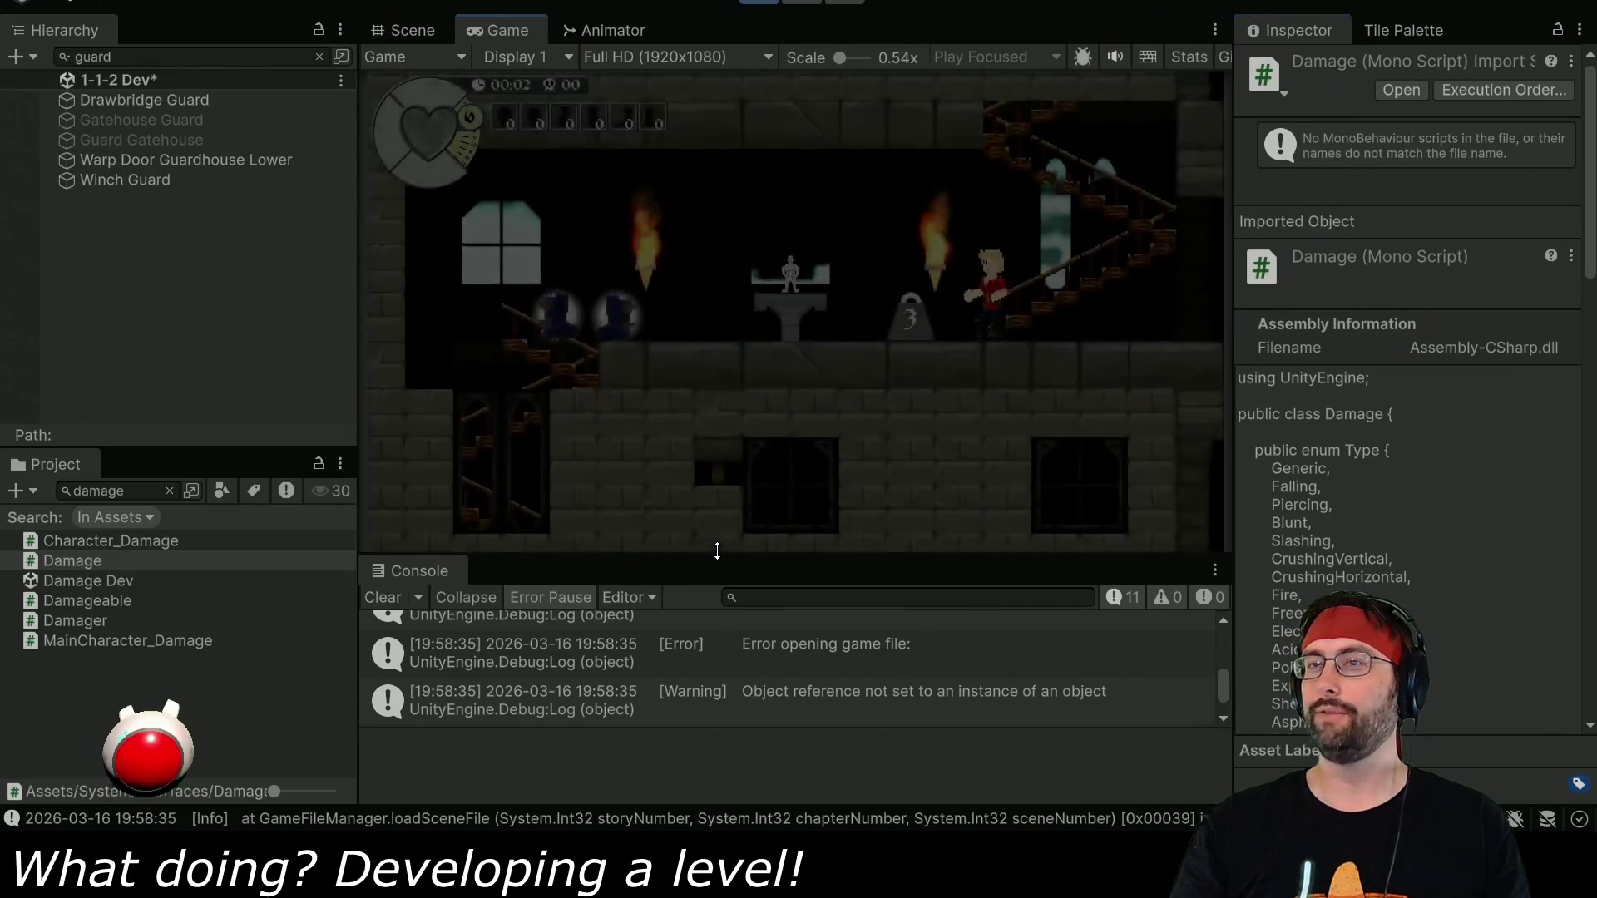
pyautogui.press('Left')
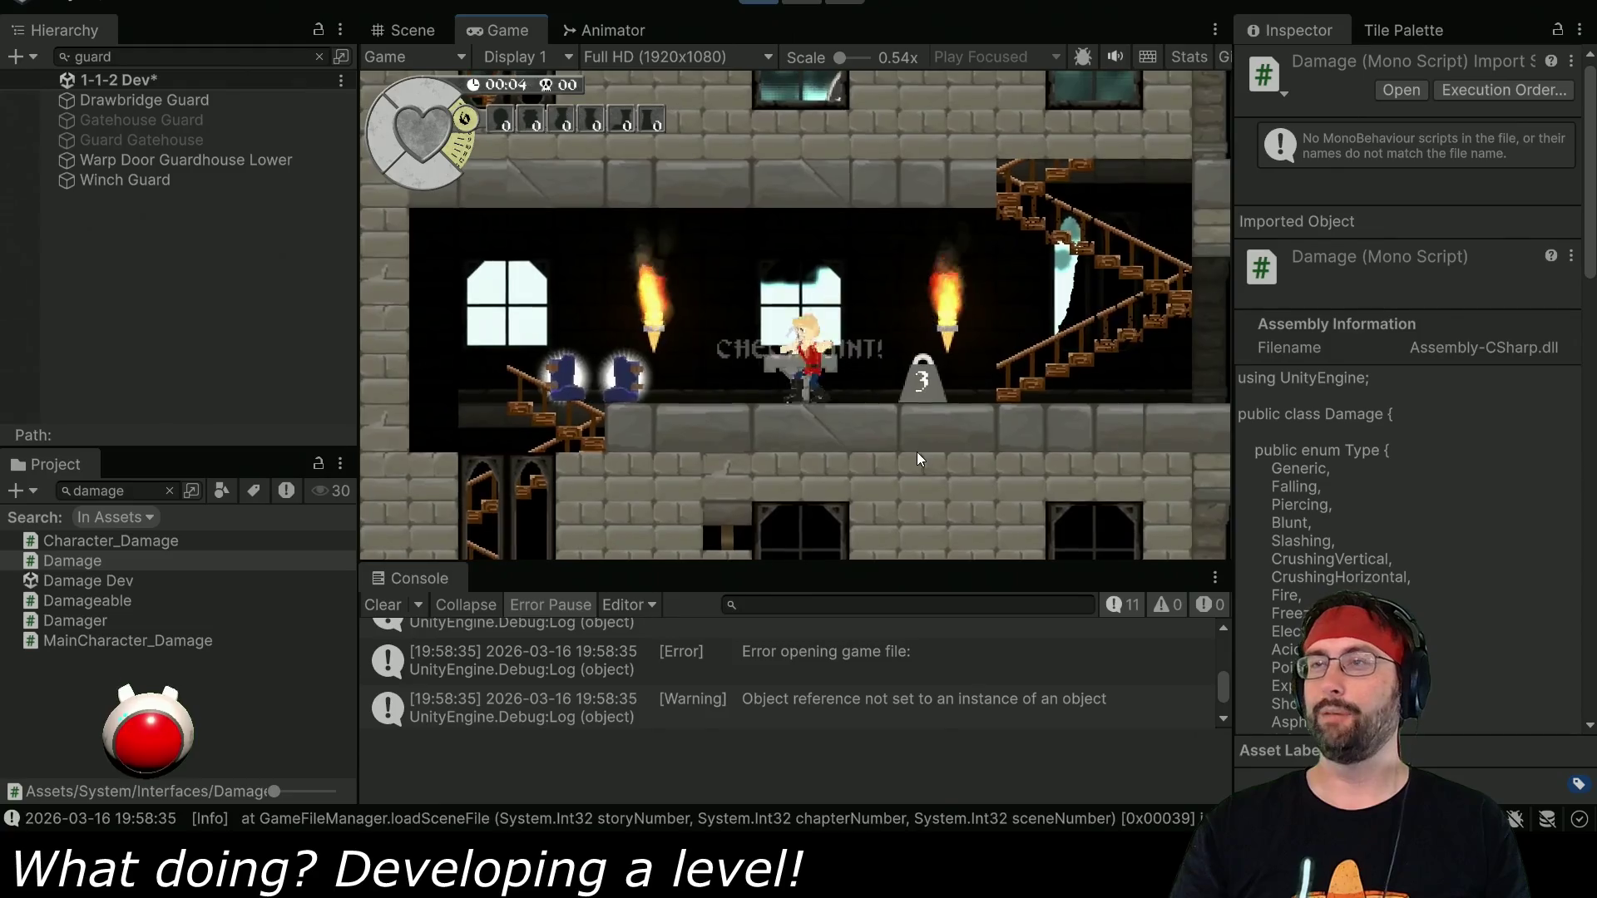
pyautogui.press('Left')
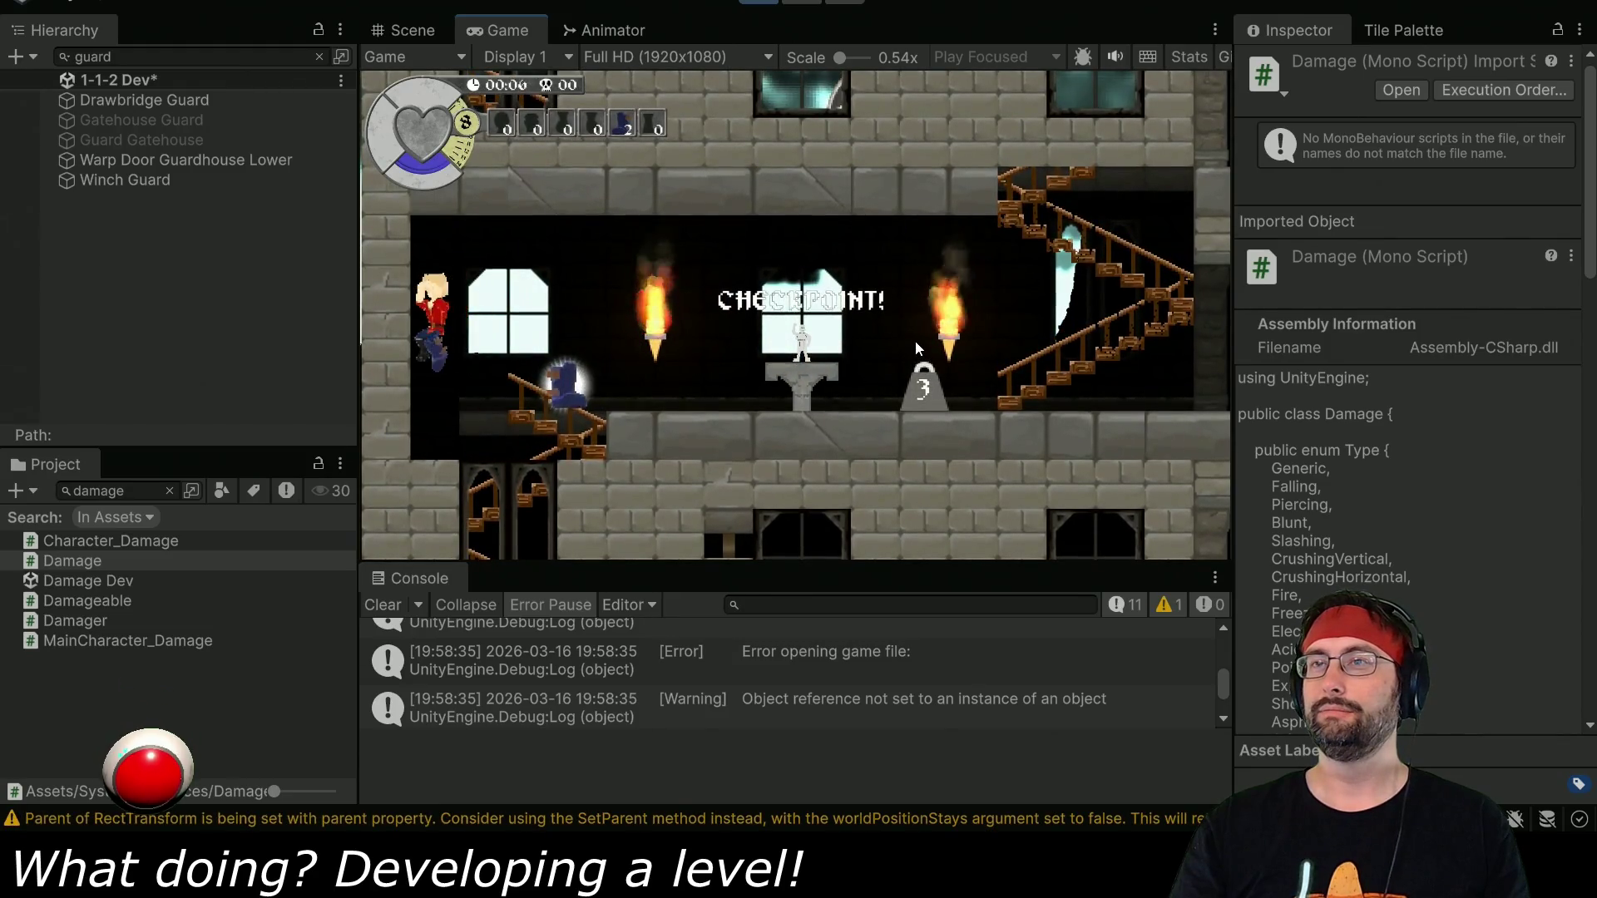
pyautogui.press('Down')
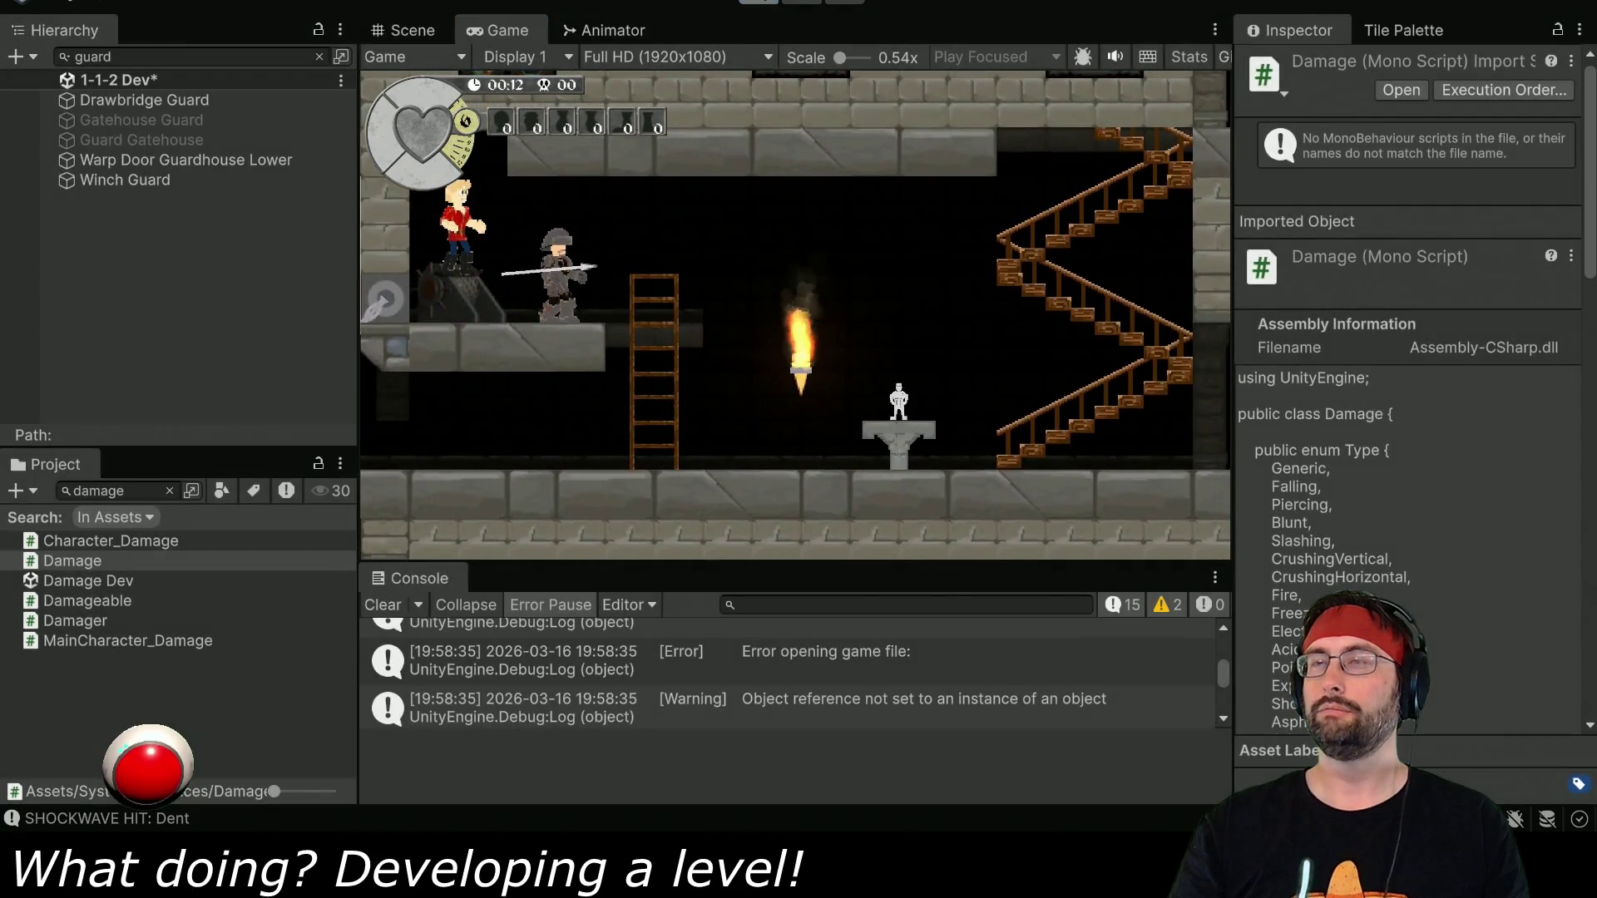
pyautogui.click(758, 3)
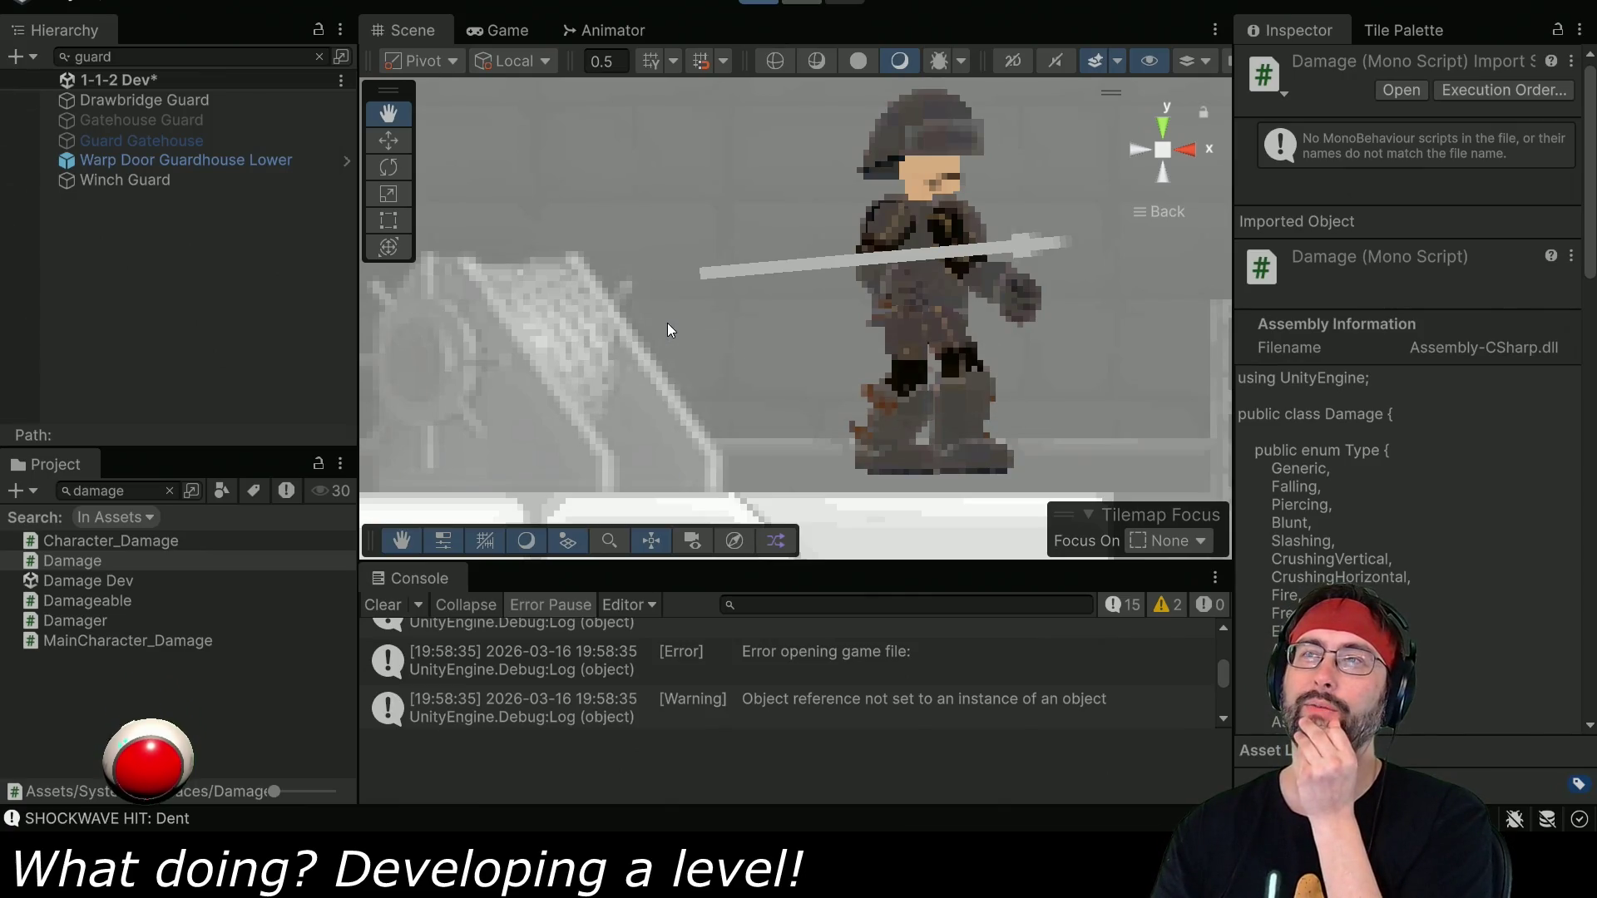
# Play again, walk down the stairs to the Winch Guard, and return to ShockwaveTrigger.cs.
pyautogui.hotkey('ctrl', 'p')
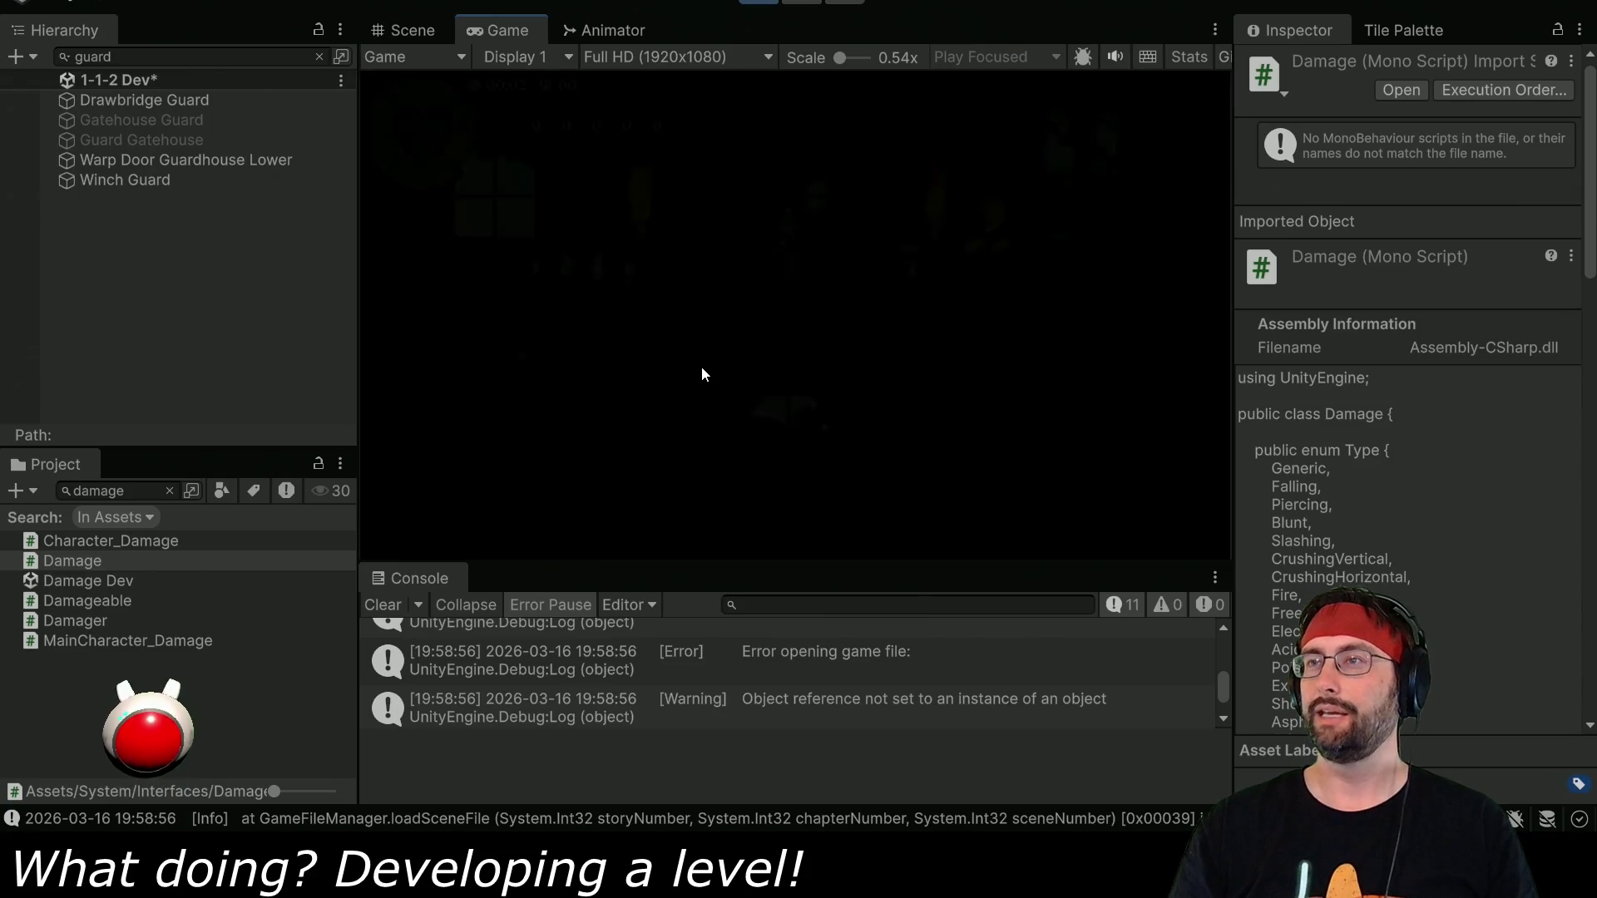
pyautogui.press('Left')
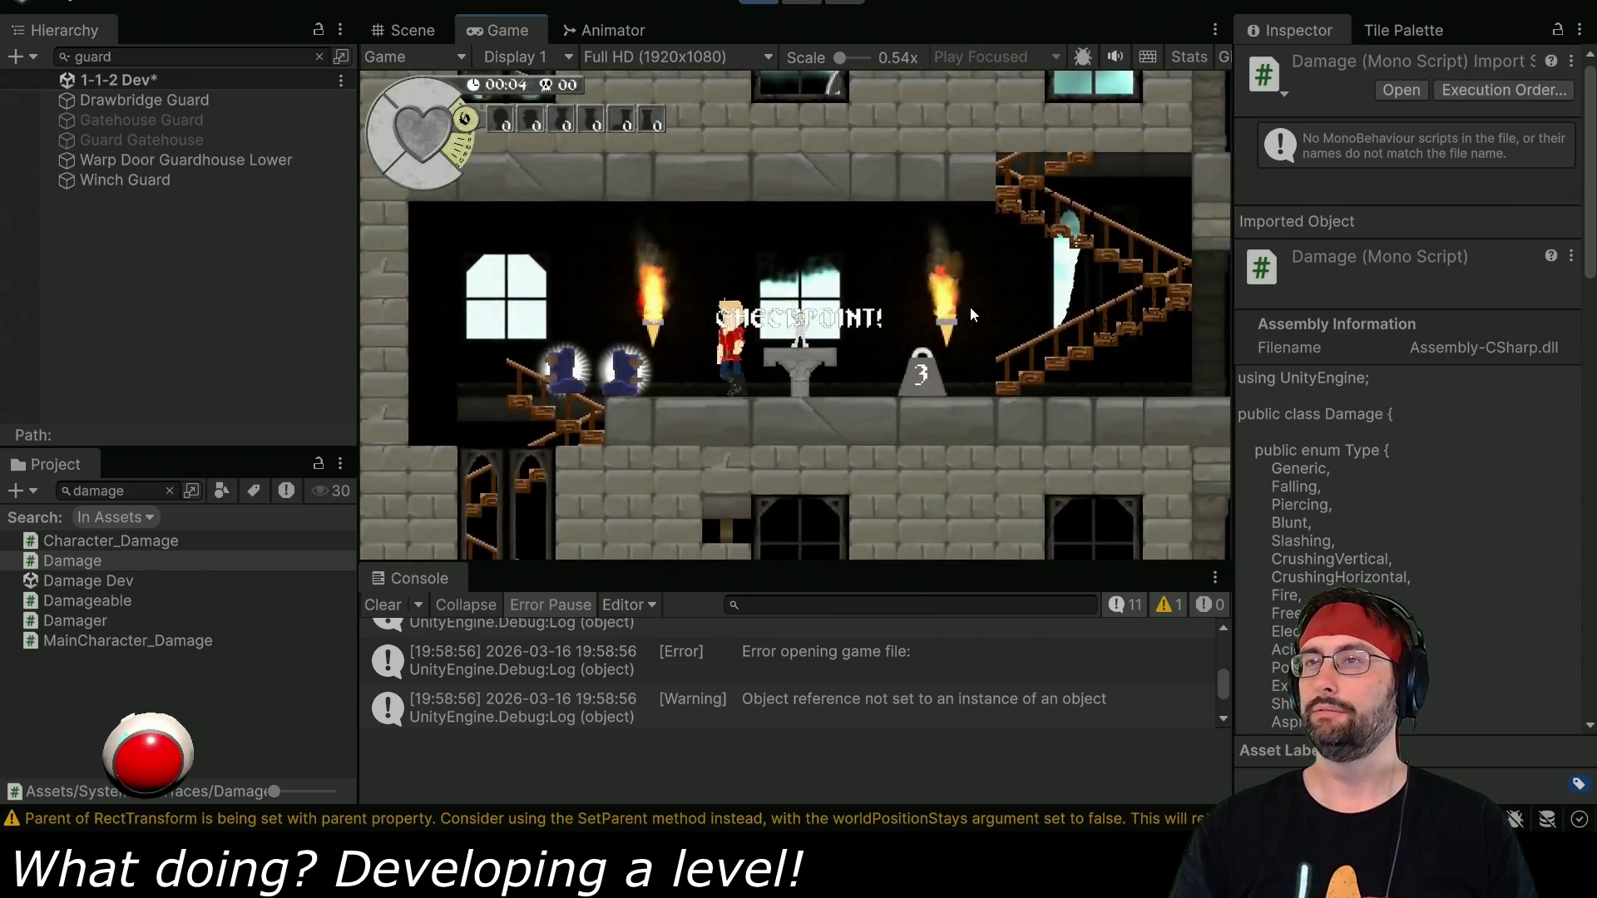
pyautogui.press('Left')
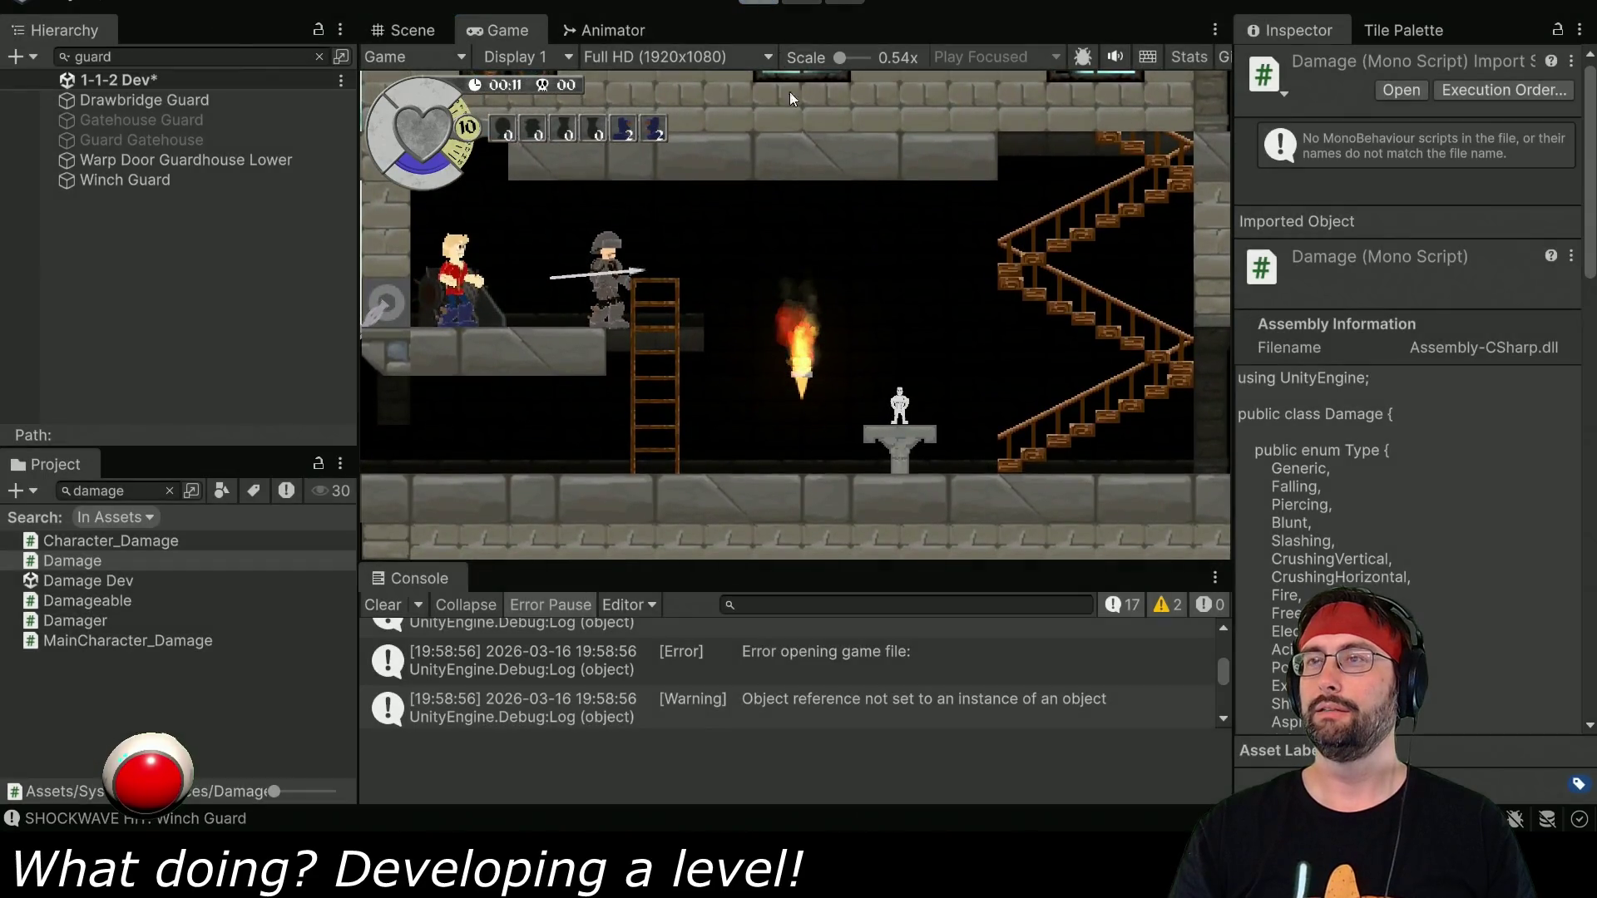
pyautogui.hotkey('alt', 'Tab')
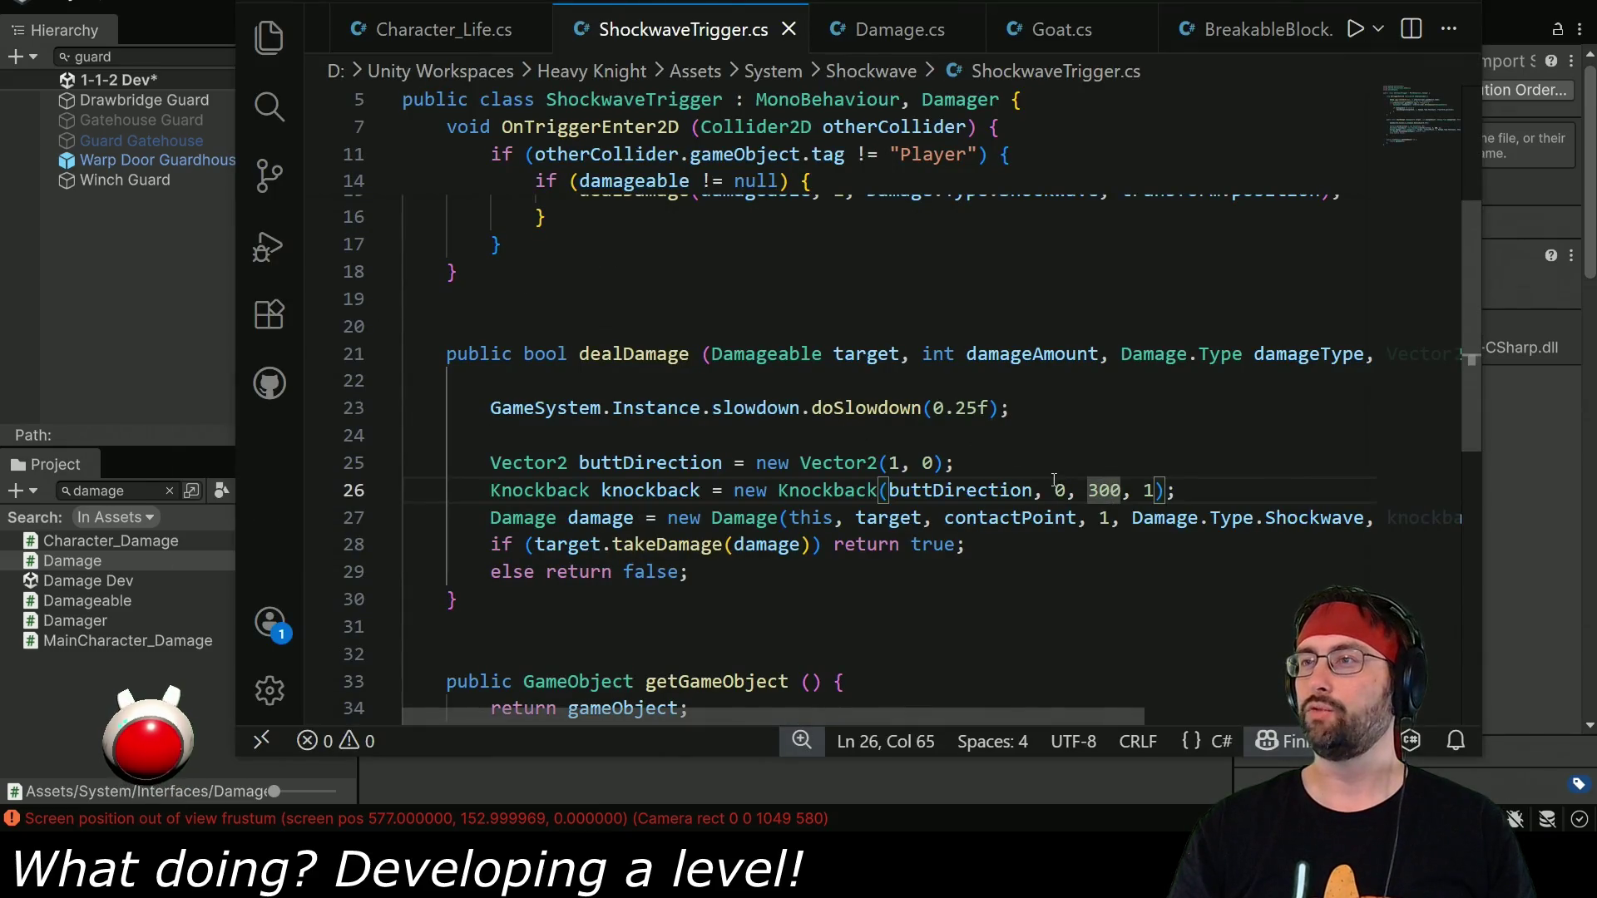
# Set the first knockback value on line 26 to 50, making Knockback(buttDirection, 50, 500, 1), and recompile.
pyautogui.doubleClick(1059, 490)
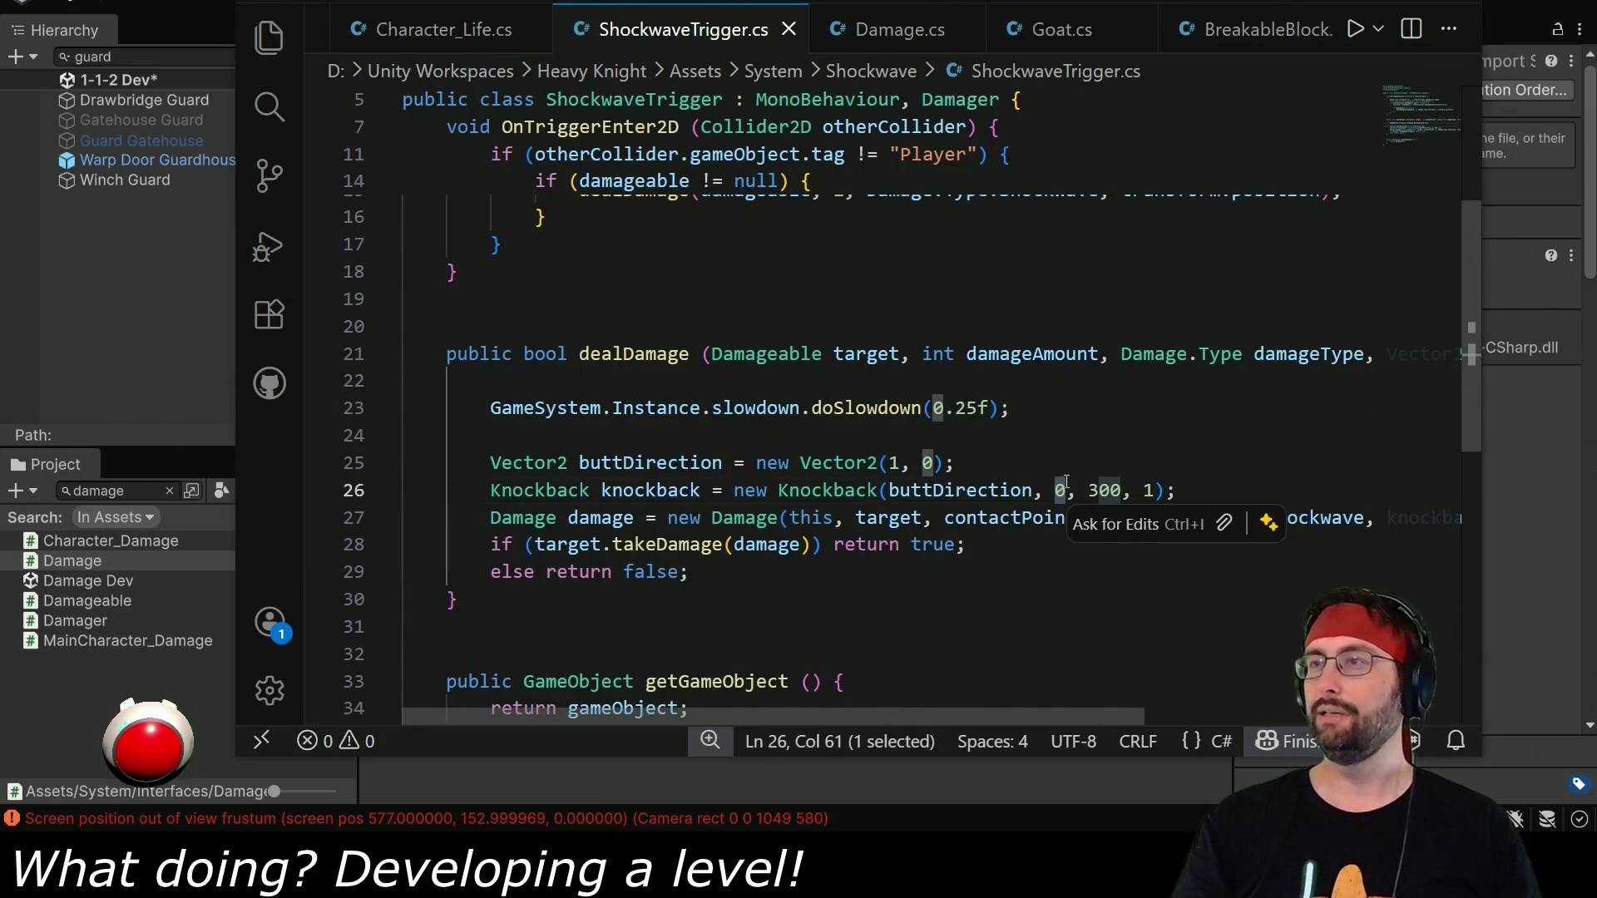
pyautogui.write('50')
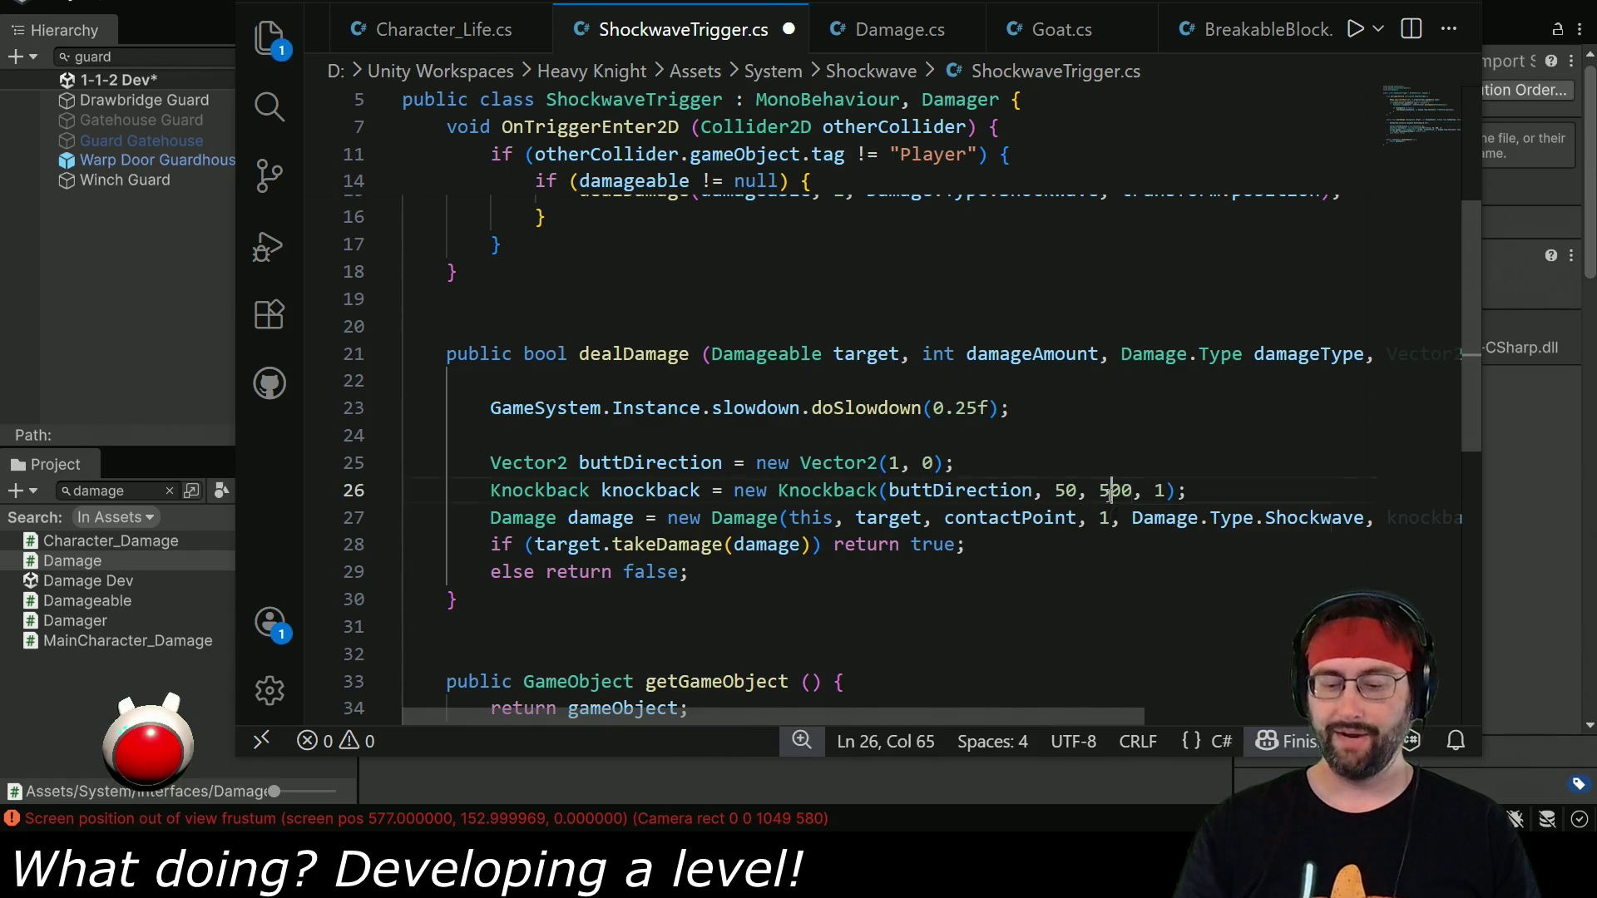
pyautogui.hotkey('alt', 'Tab')
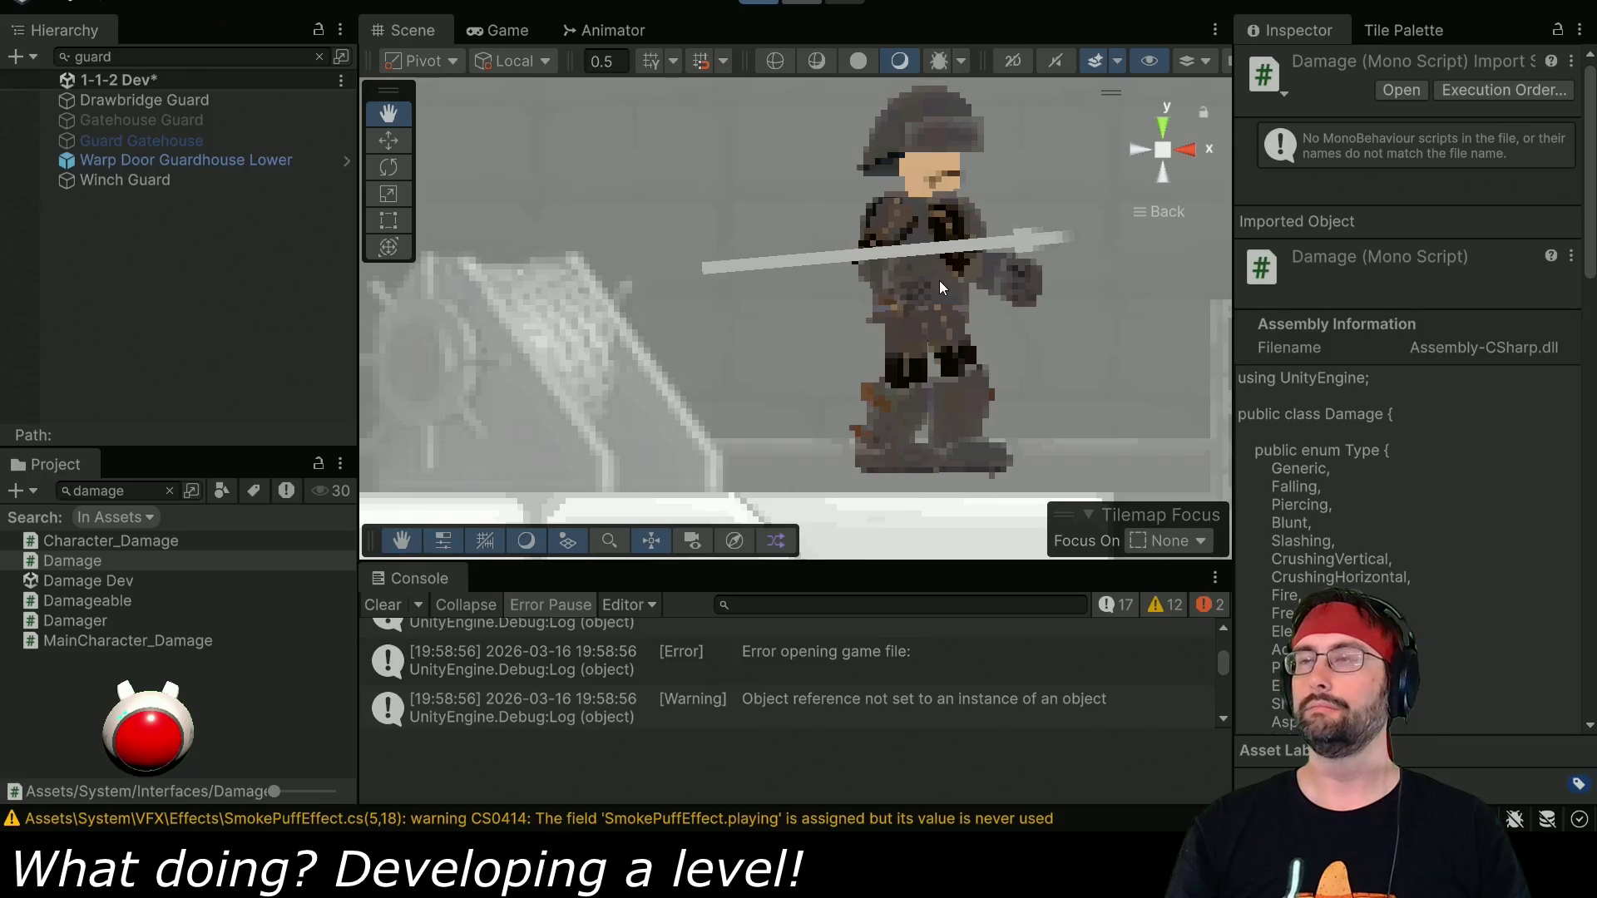
# Start play and run the knight down the stairs, past the spear guard to the checkpoint.
pyautogui.hotkey('ctrl', 'p')
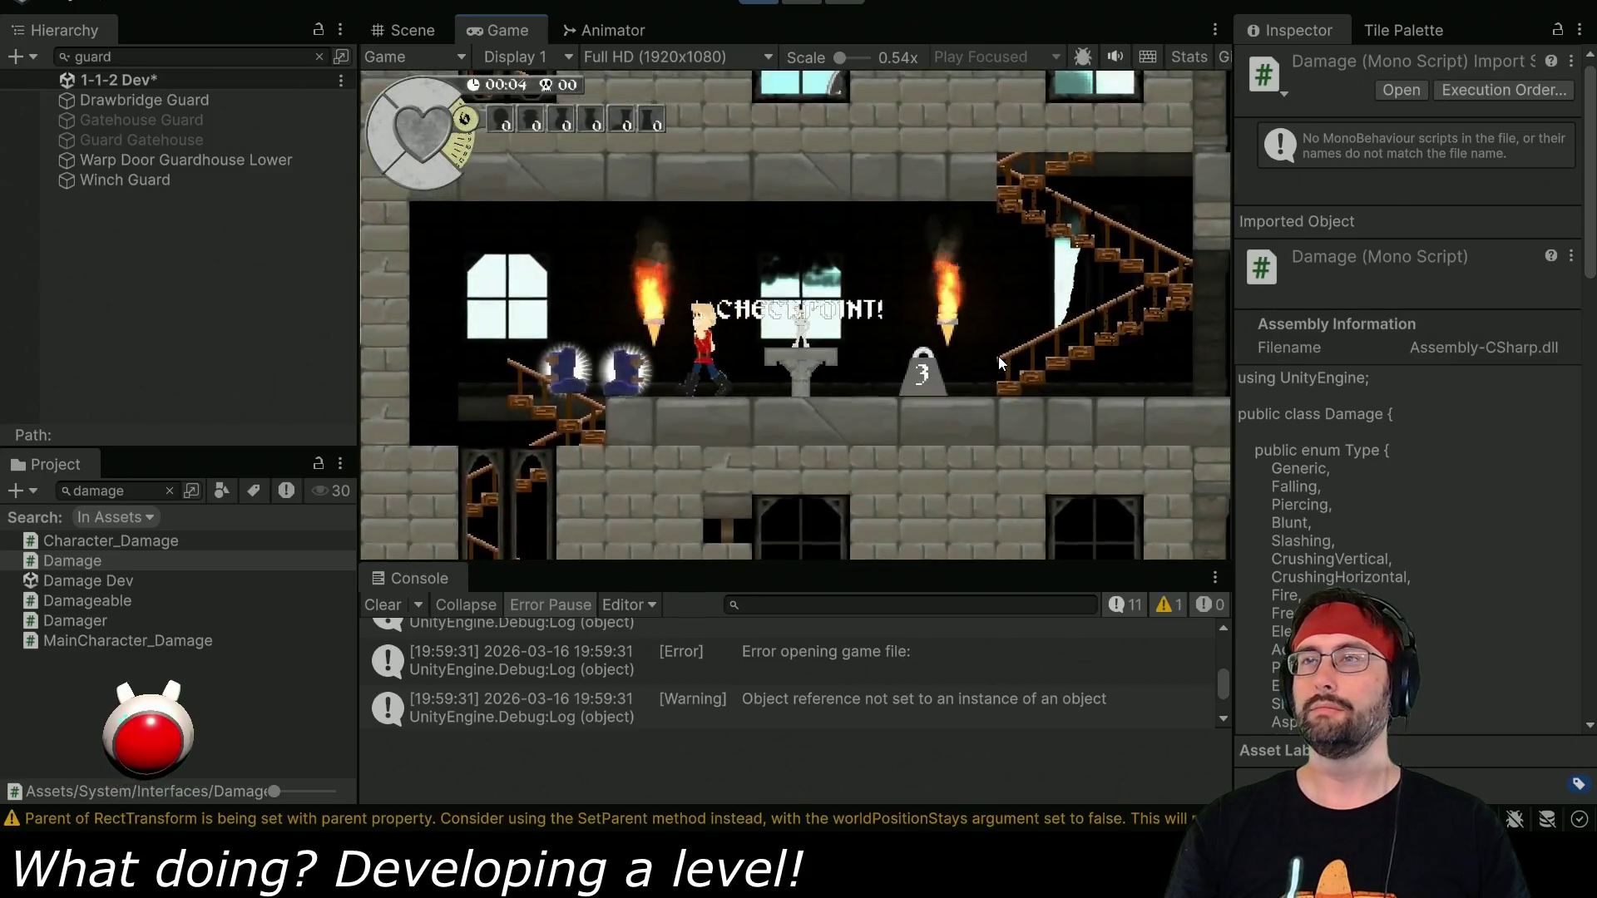
pyautogui.press('Left')
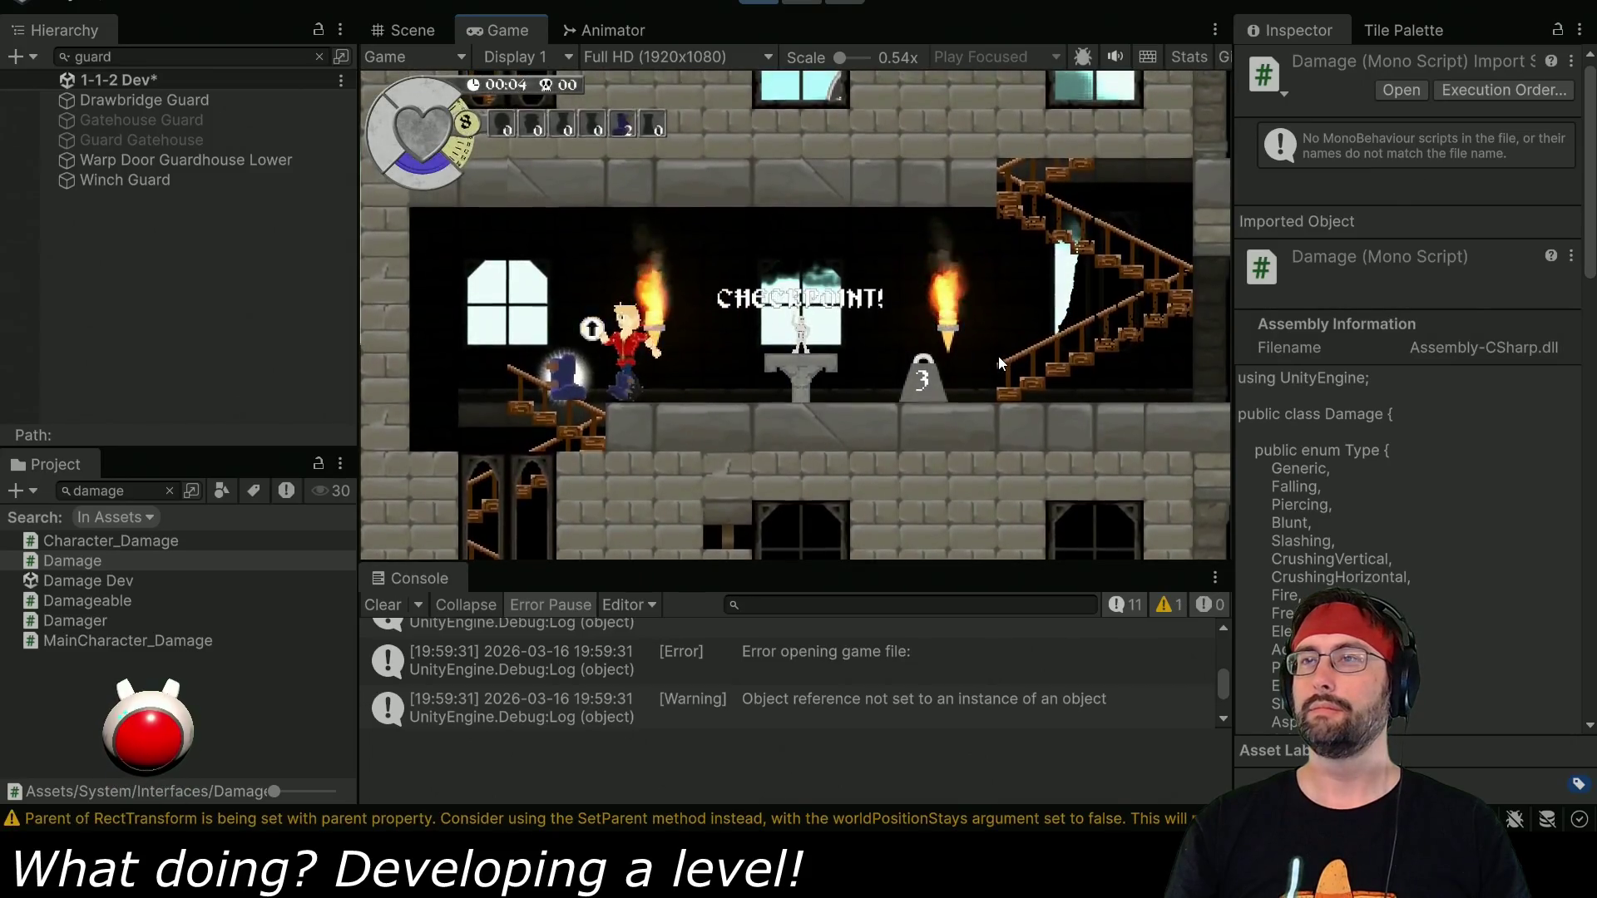
pyautogui.press('Left')
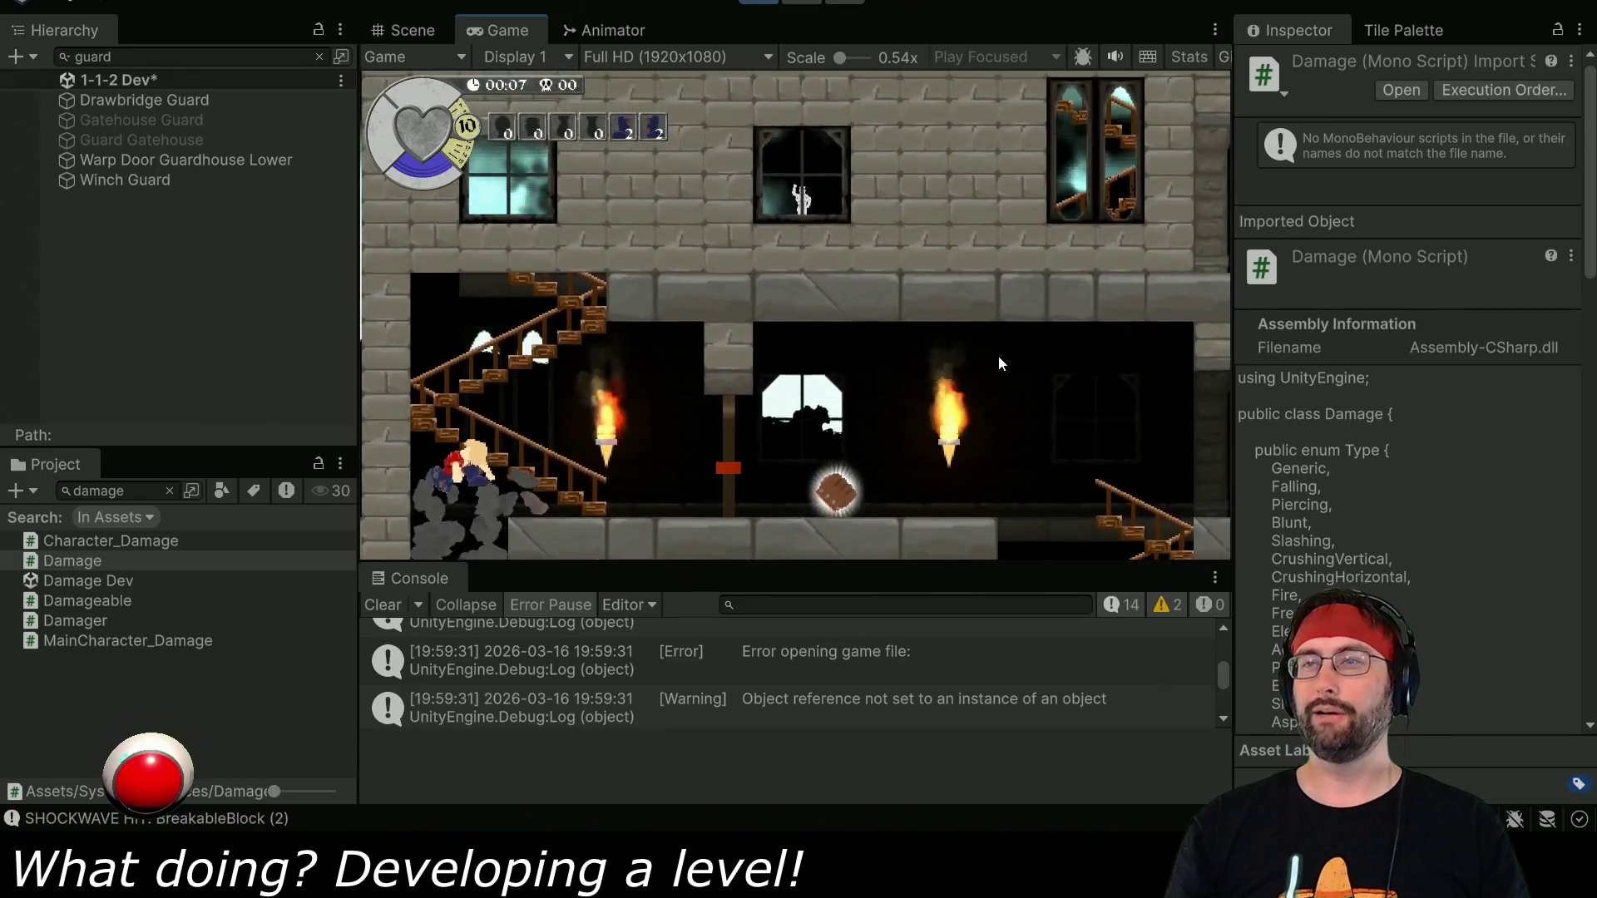
pyautogui.press('Left')
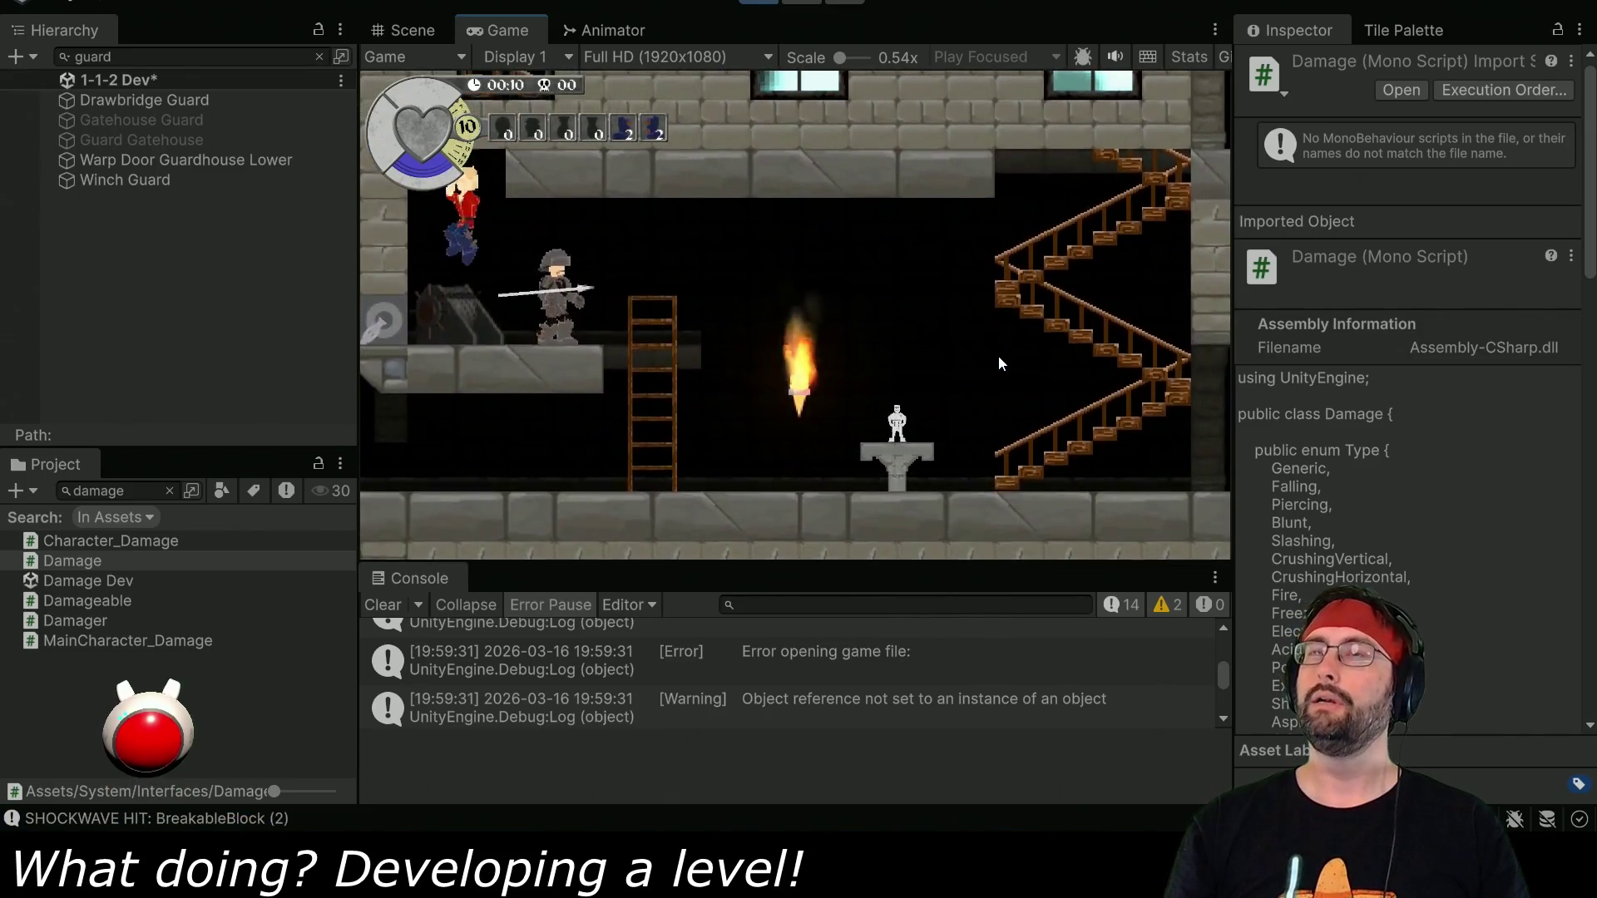
pyautogui.press('Right')
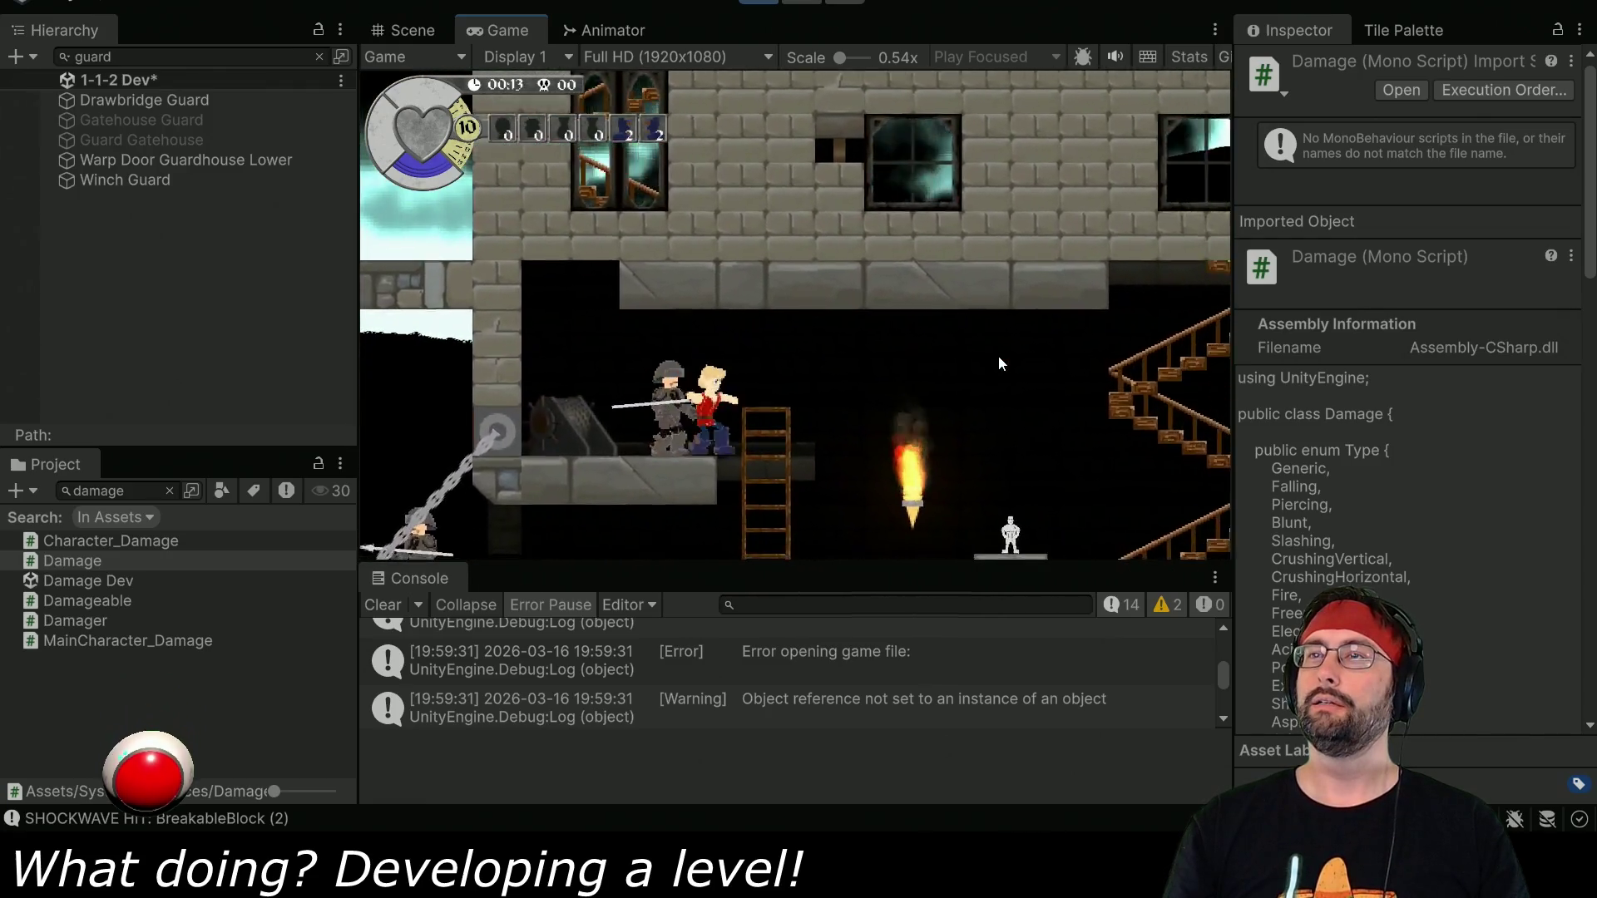
pyautogui.press('Right')
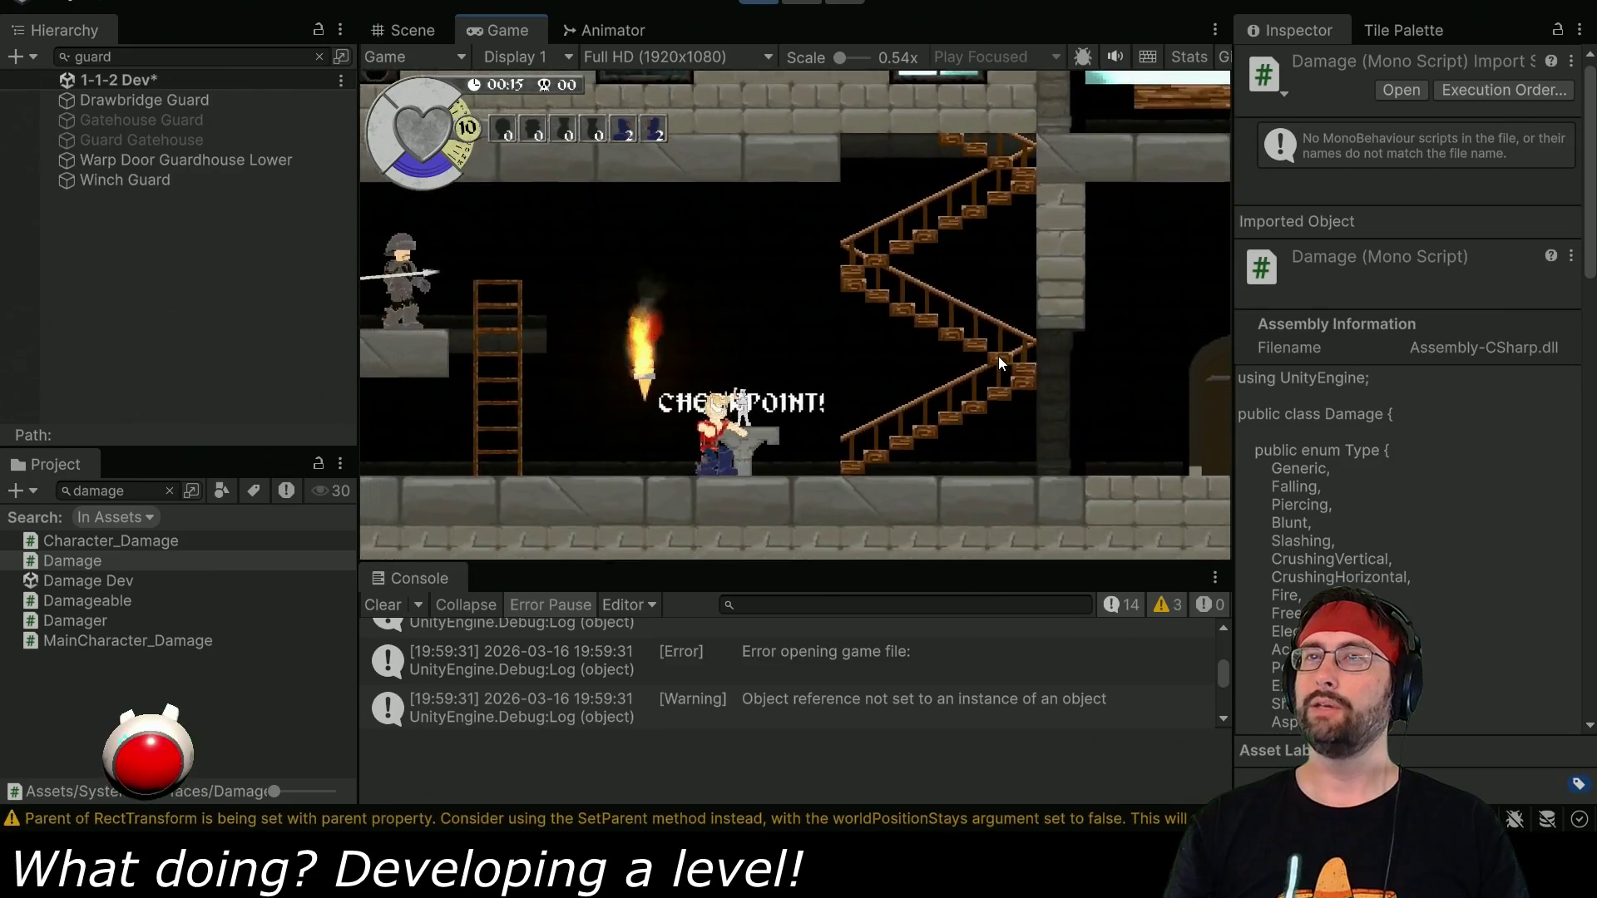
# Climb through the Gatehouse Stair room to the spear guard, then stop play and return to ShockwaveTrigger.
pyautogui.press('Up')
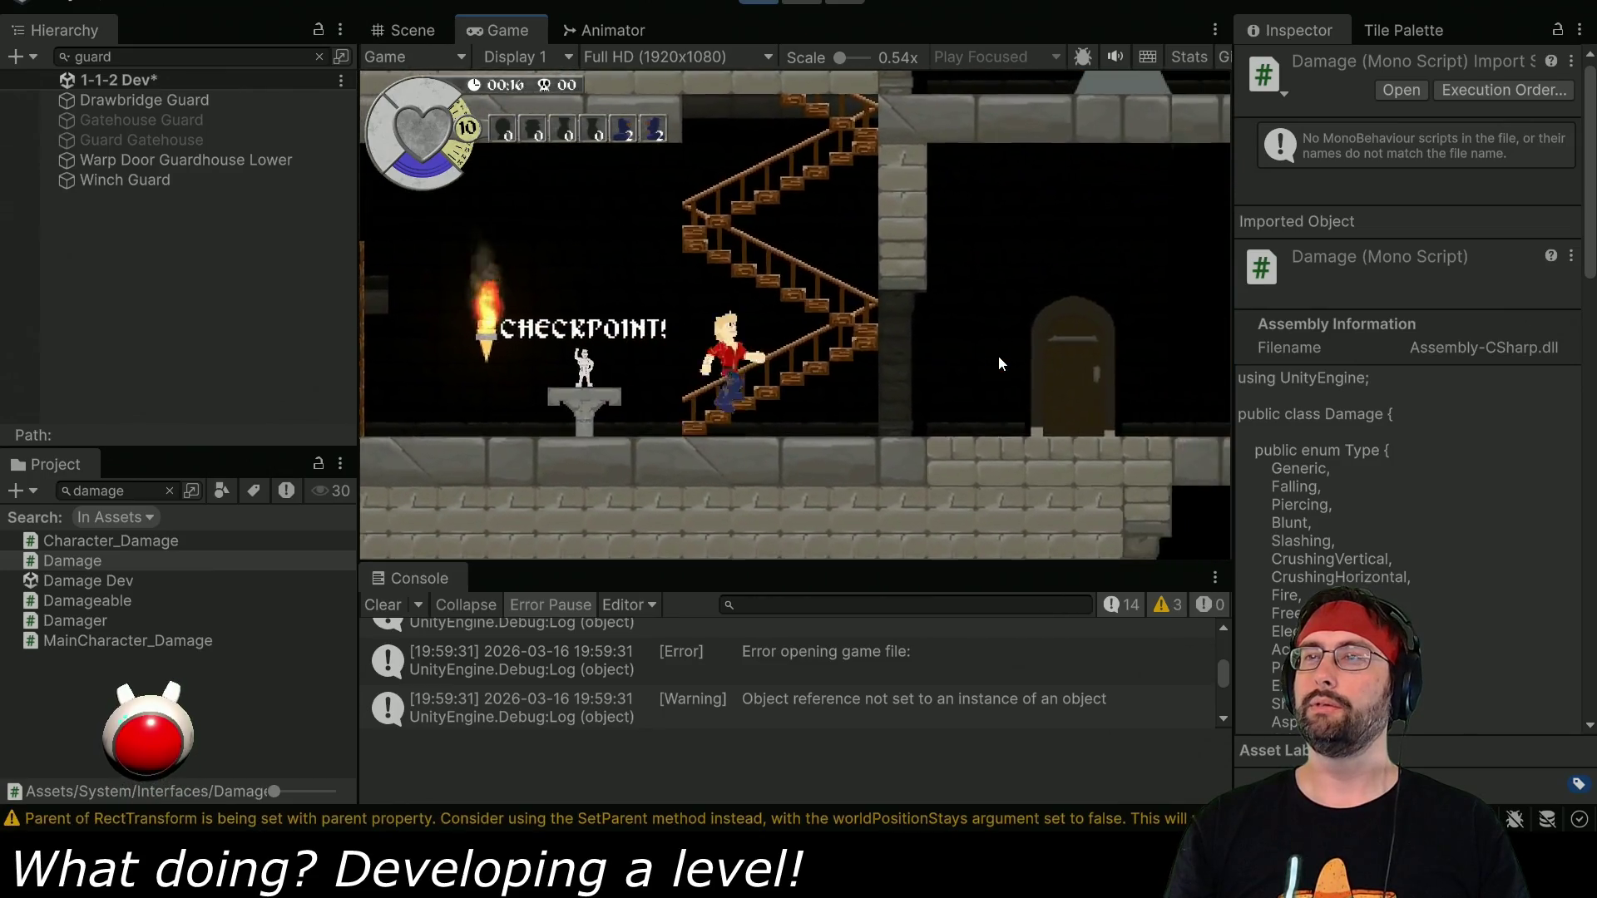
pyautogui.press('Up')
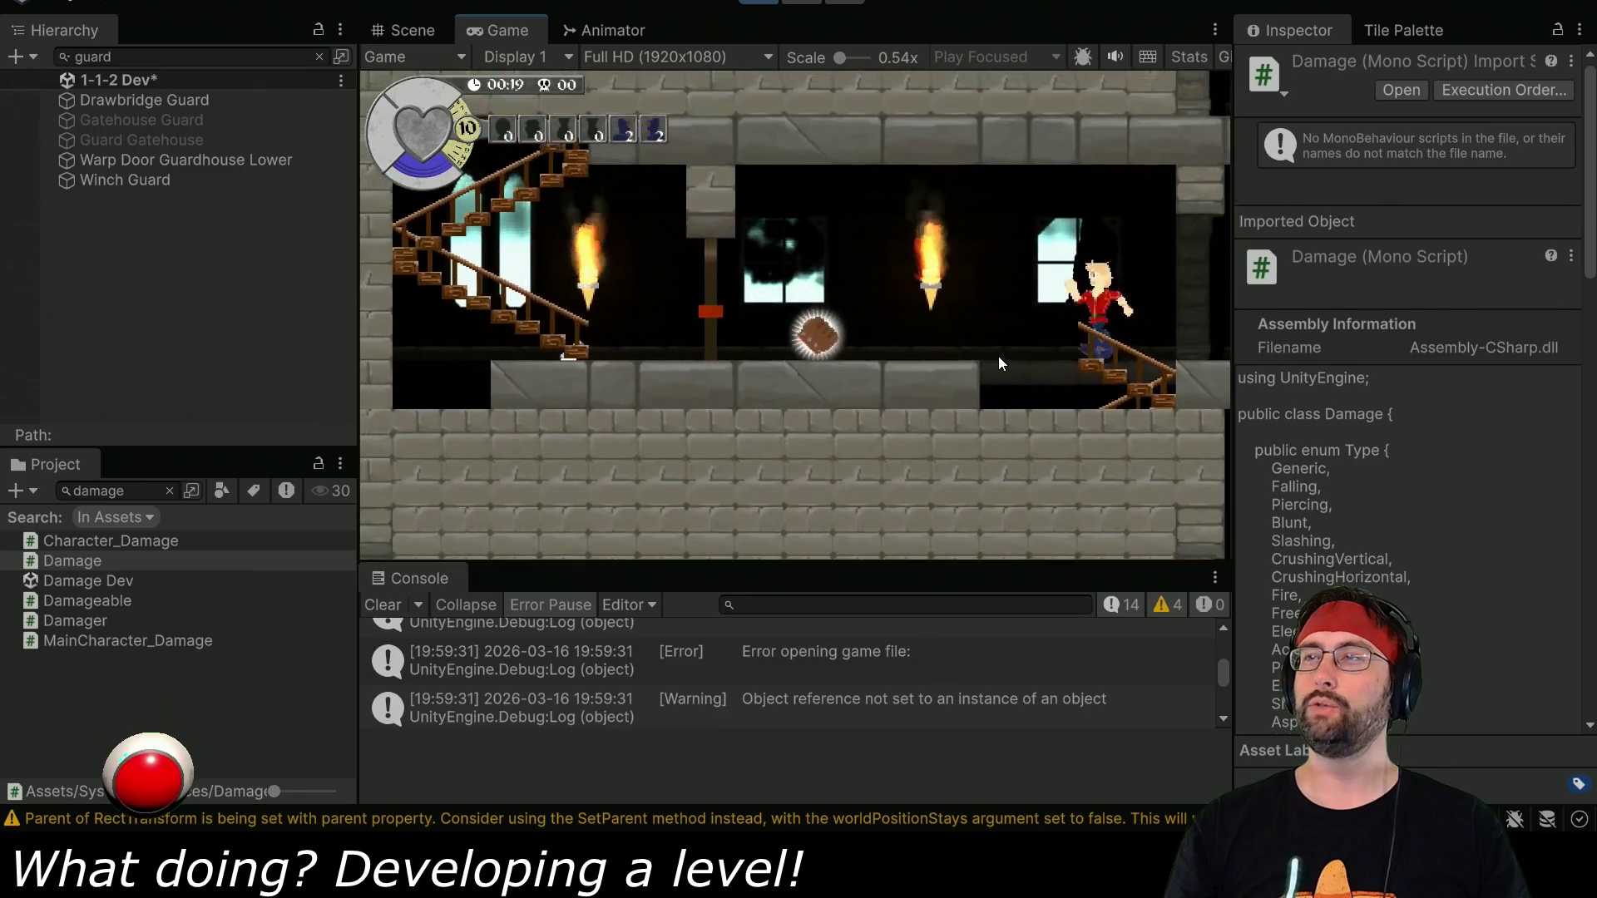
pyautogui.press('Left')
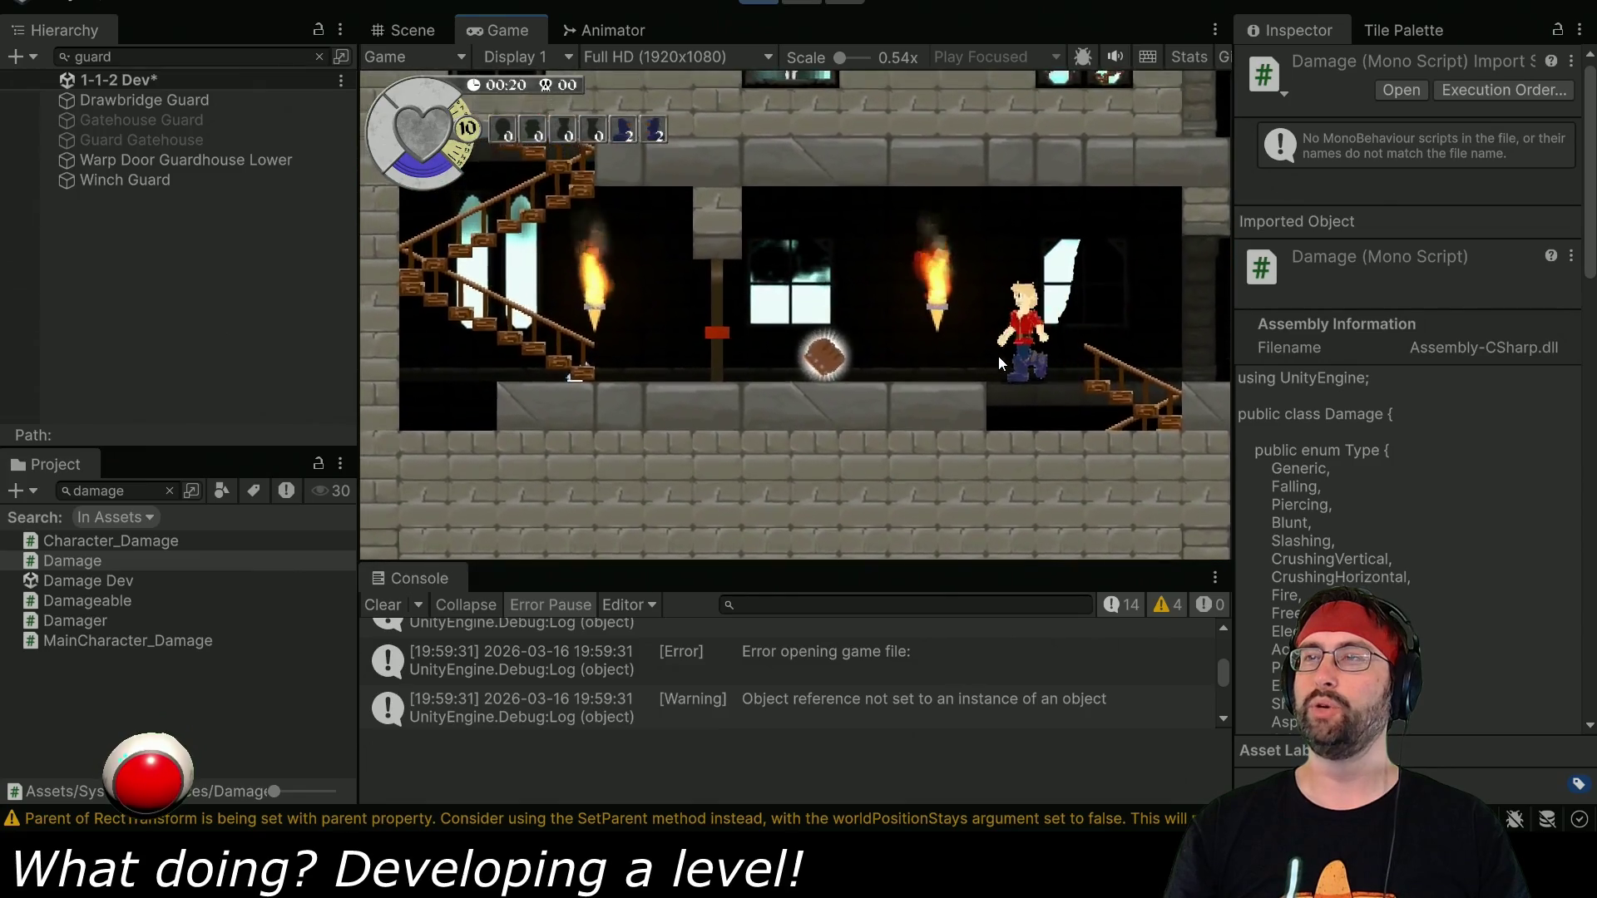
pyautogui.press('Left')
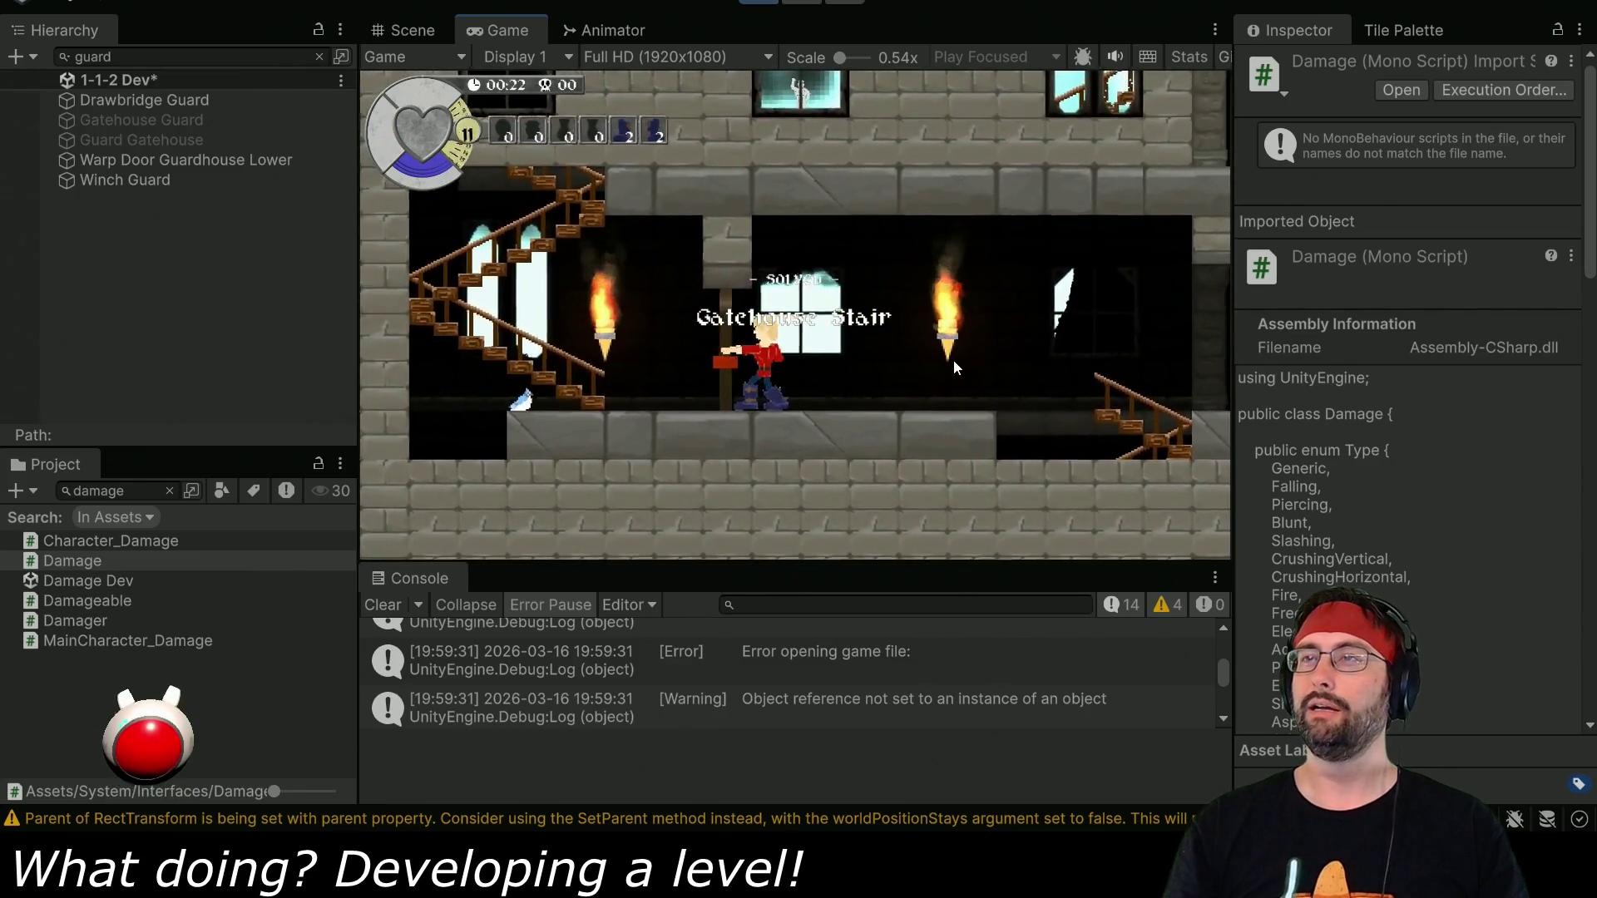
pyautogui.press('Left')
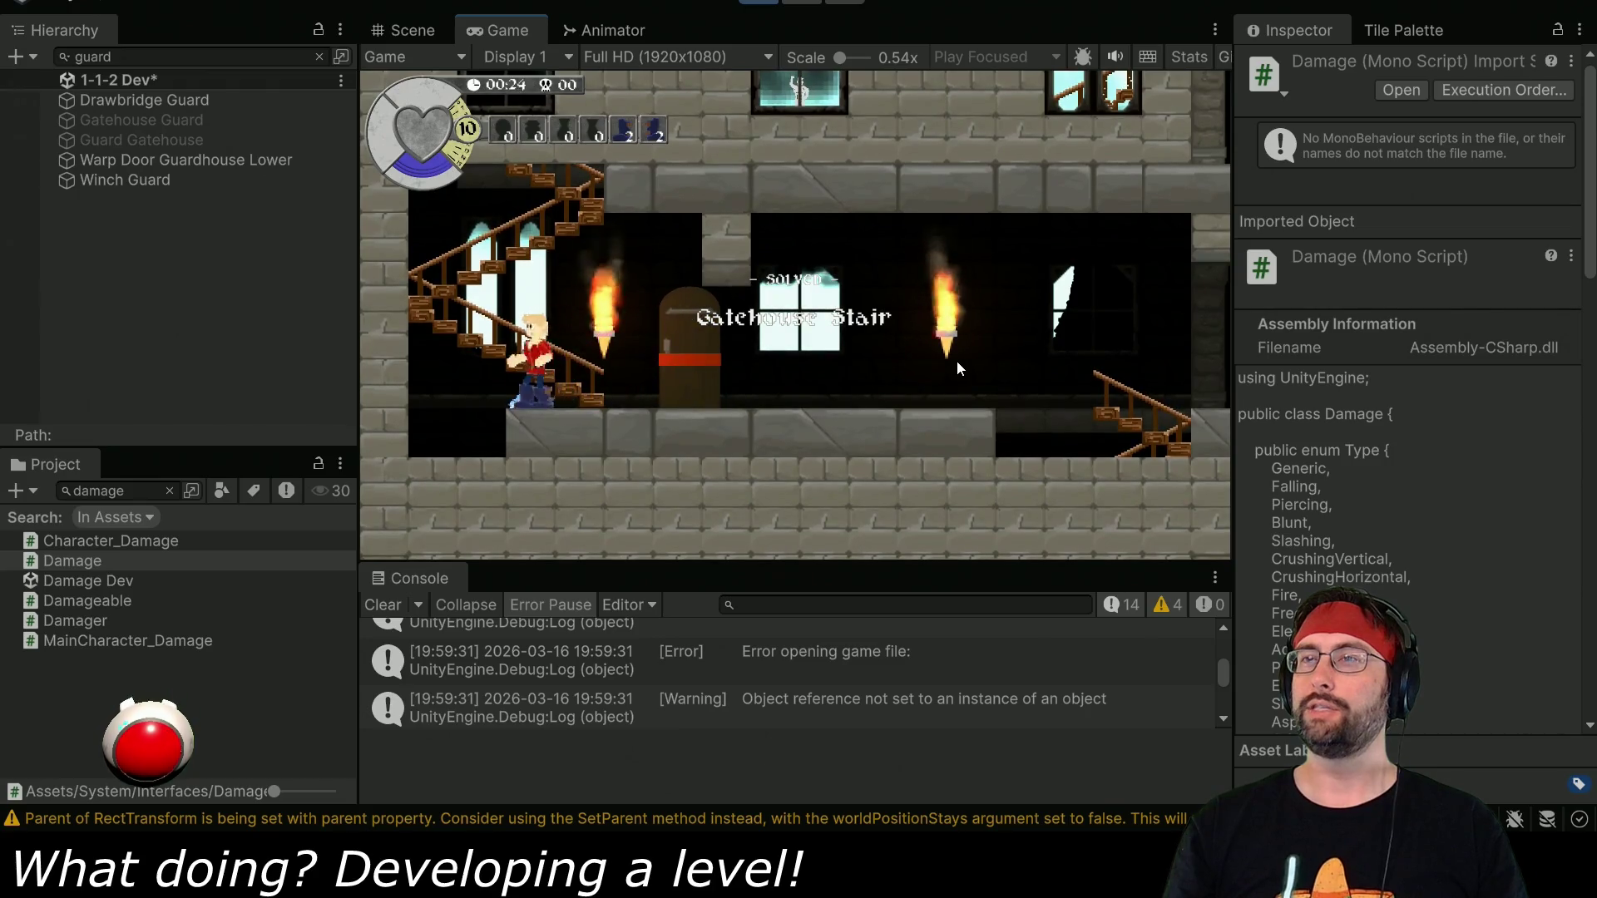
pyautogui.press('Left')
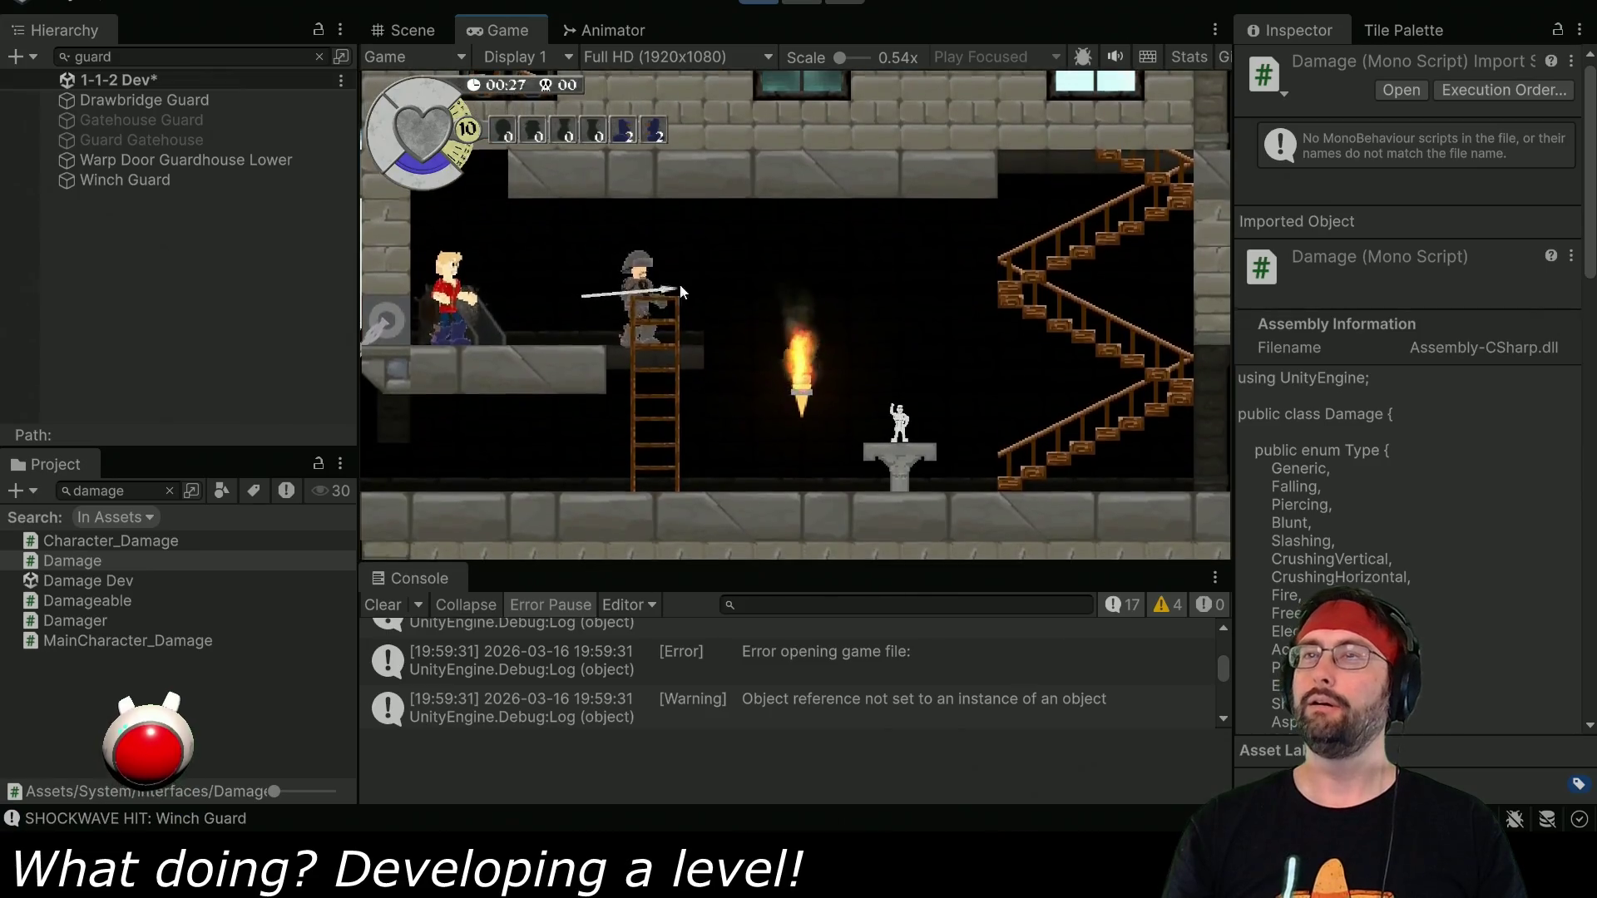
pyautogui.click(757, 2)
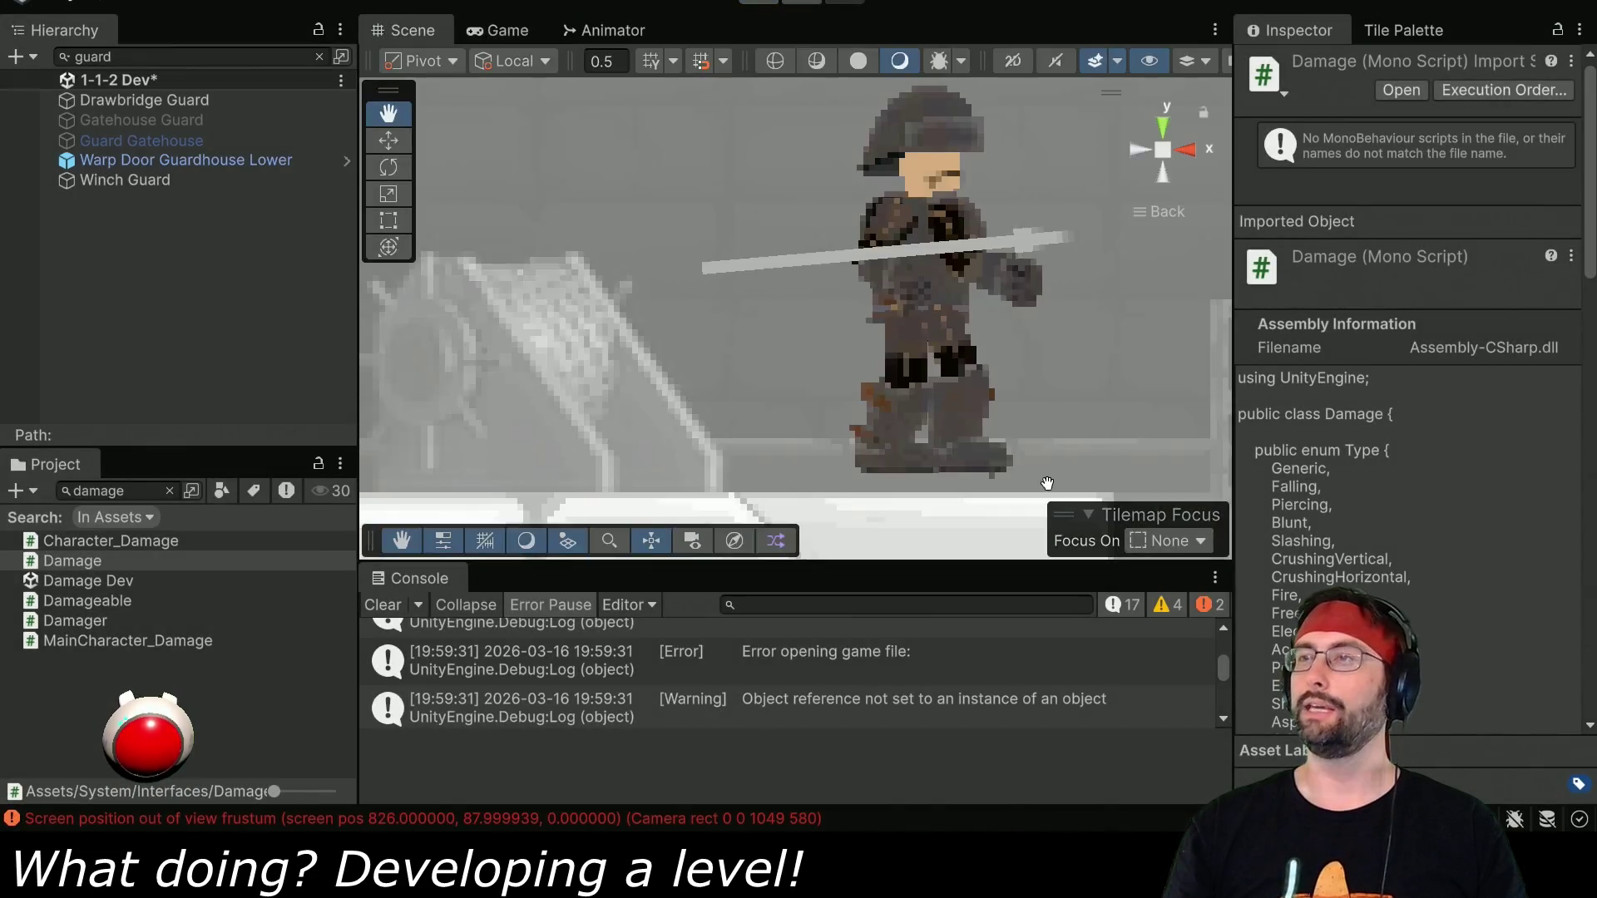
pyautogui.hotkey('alt', 'Tab')
# Raise the line-26 knockback from 50/500 to 100/800, save, and return to Unity.
pyautogui.moveTo(1059, 485); pyautogui.dragTo(1068, 490)
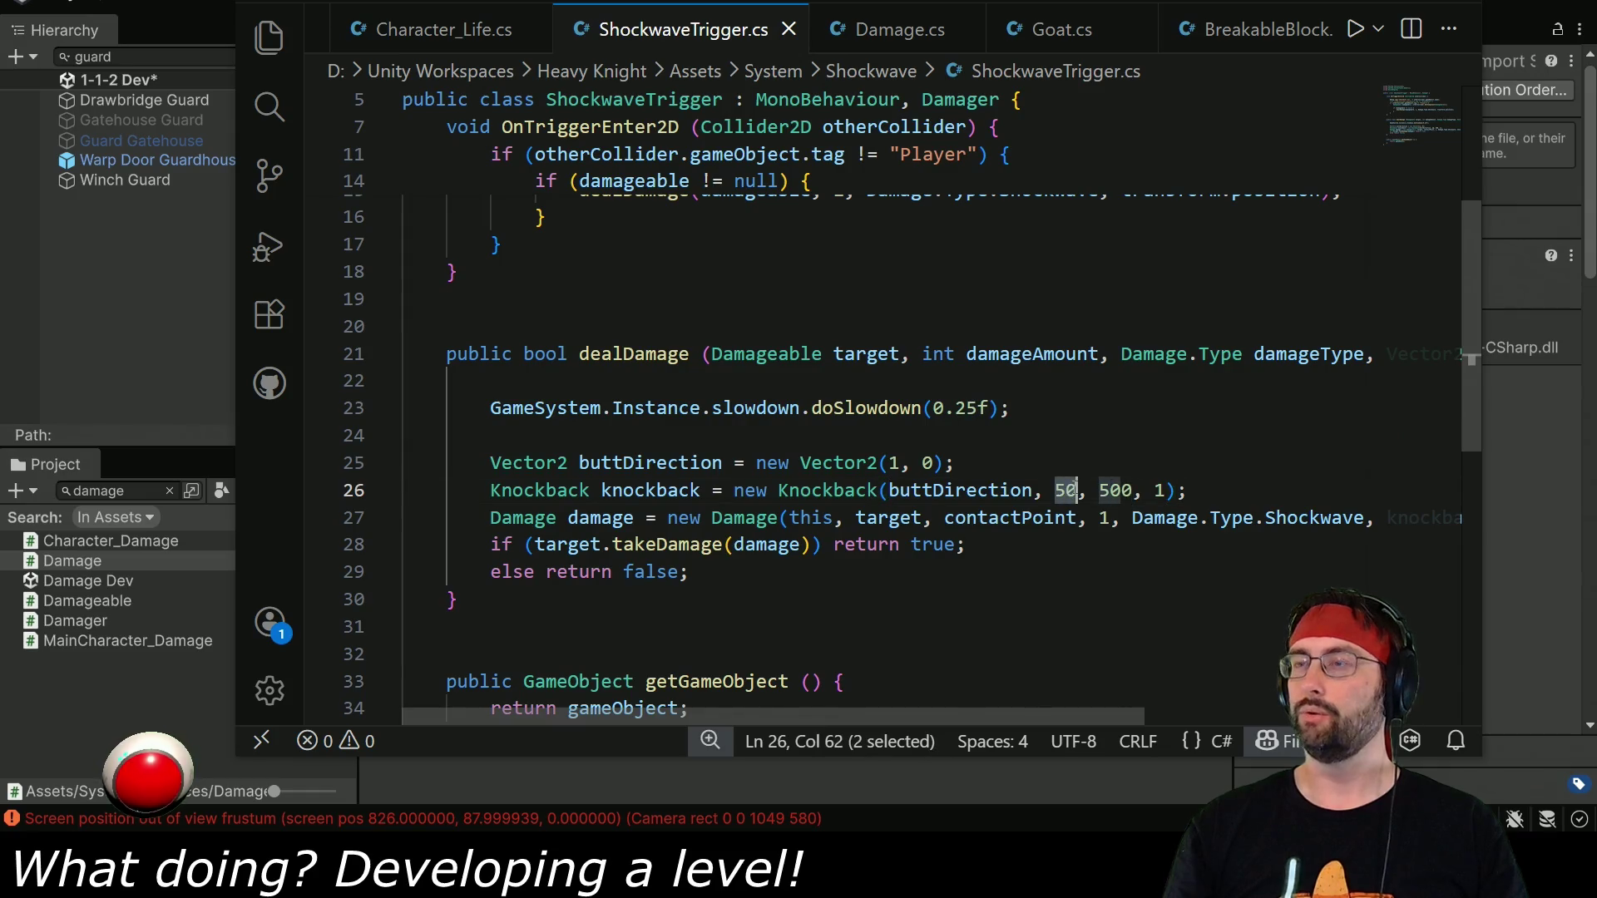
pyautogui.write('100')
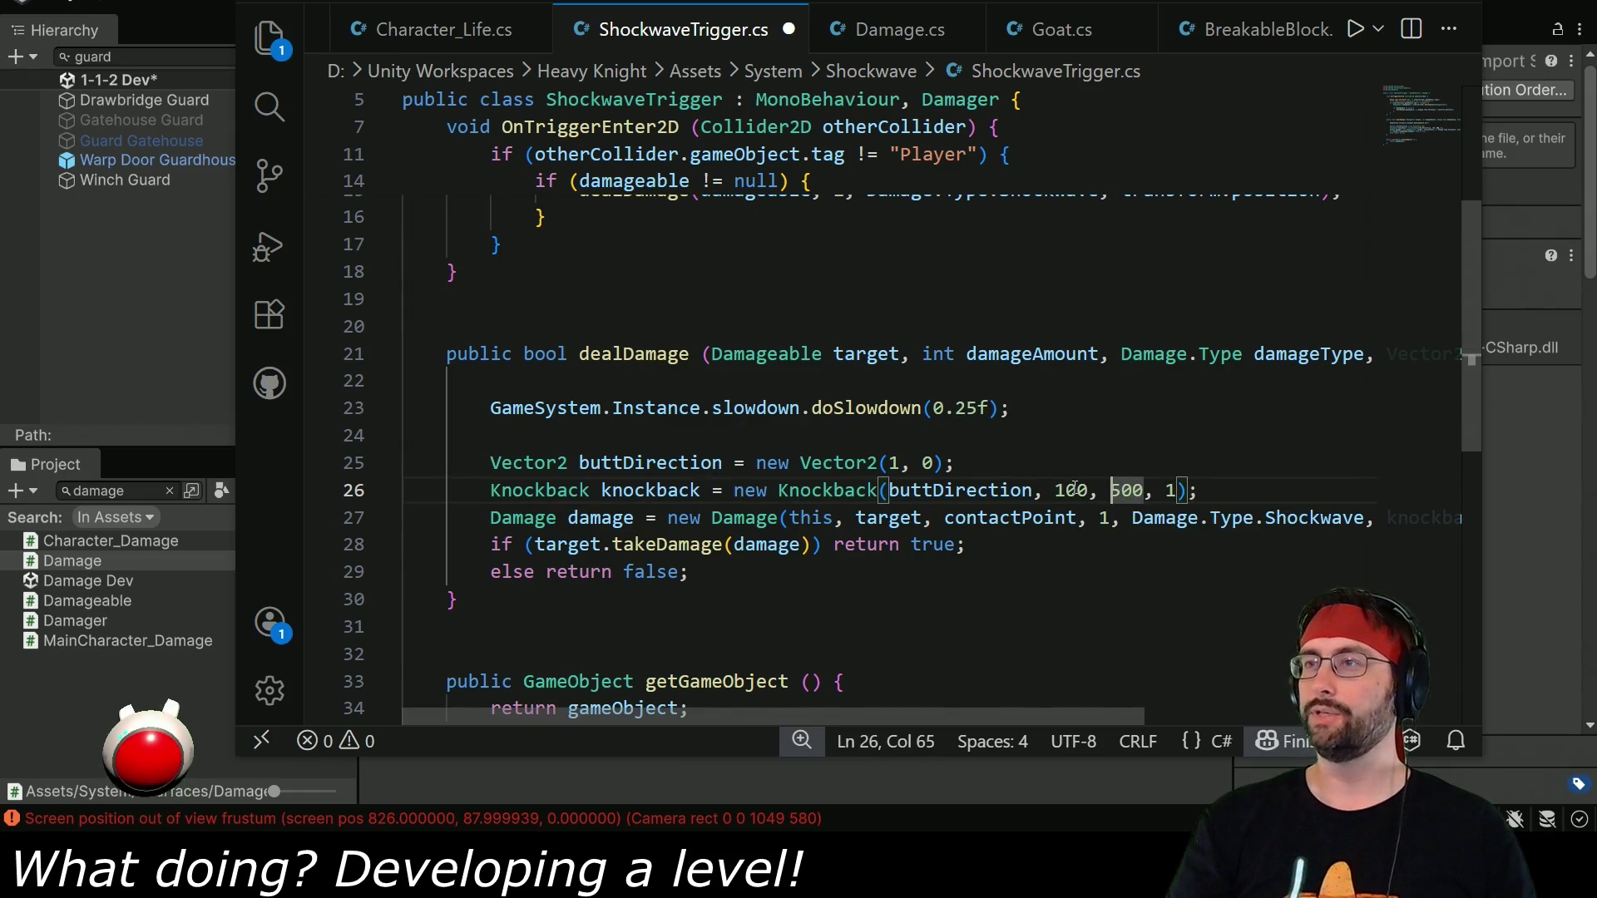
pyautogui.hotkey('shift', 'Right')
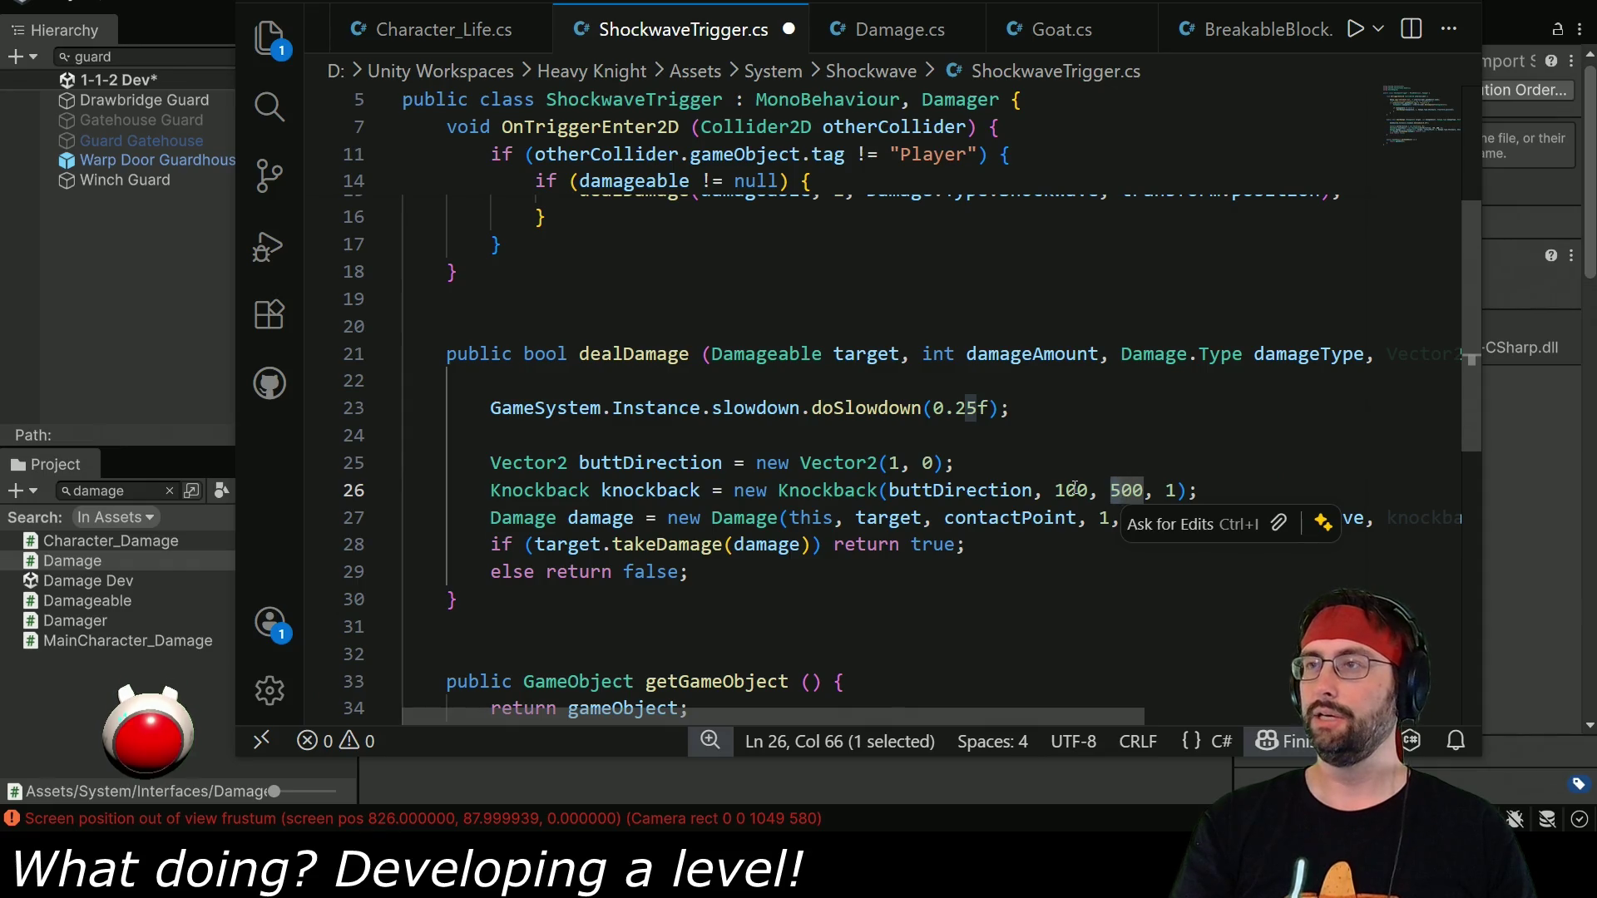
pyautogui.write('8')
pyautogui.hotkey('alt', 'Tab')
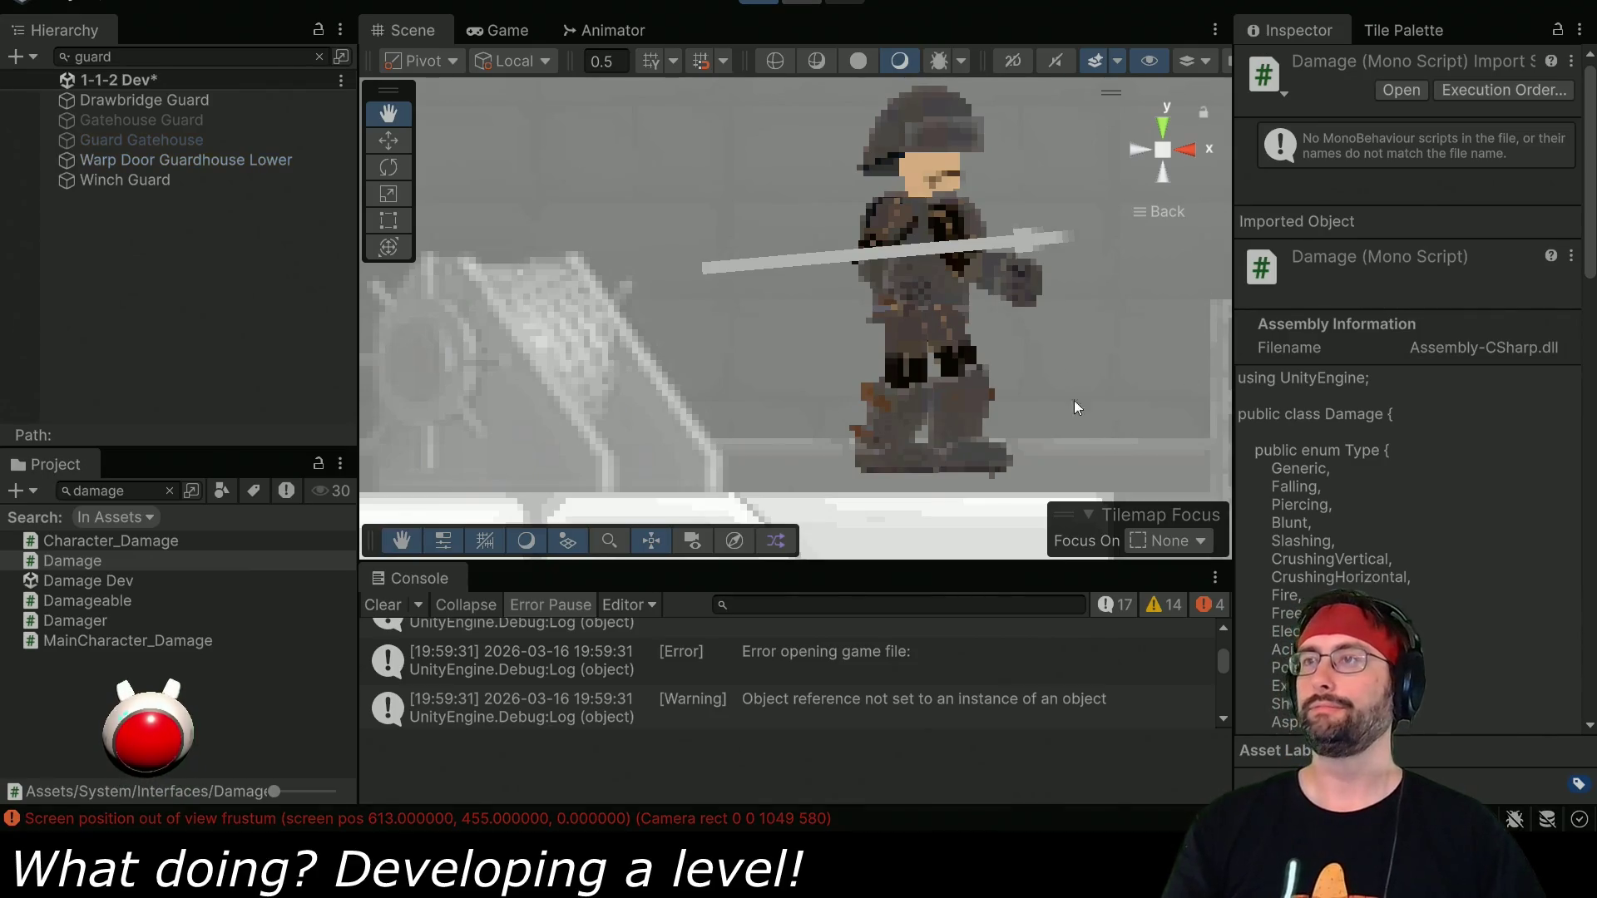
# Play the level, running left to collect the two blue figures and dropping to the spear guard's floor.
pyautogui.hotkey('ctrl', 'p')
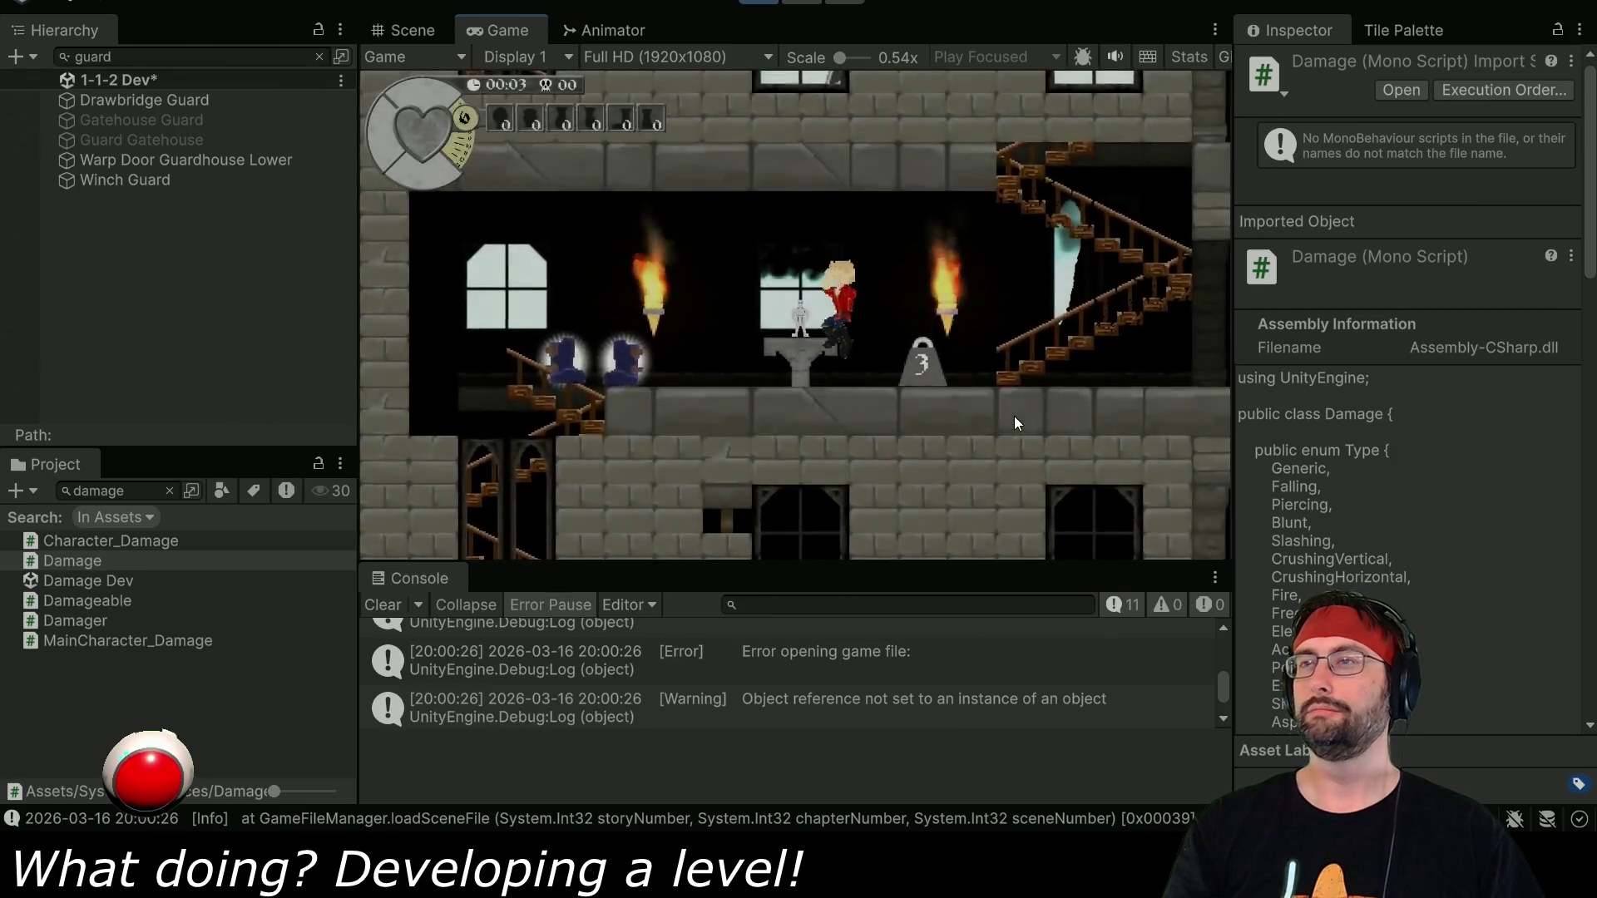
pyautogui.press('Left')
pyautogui.press('Left')
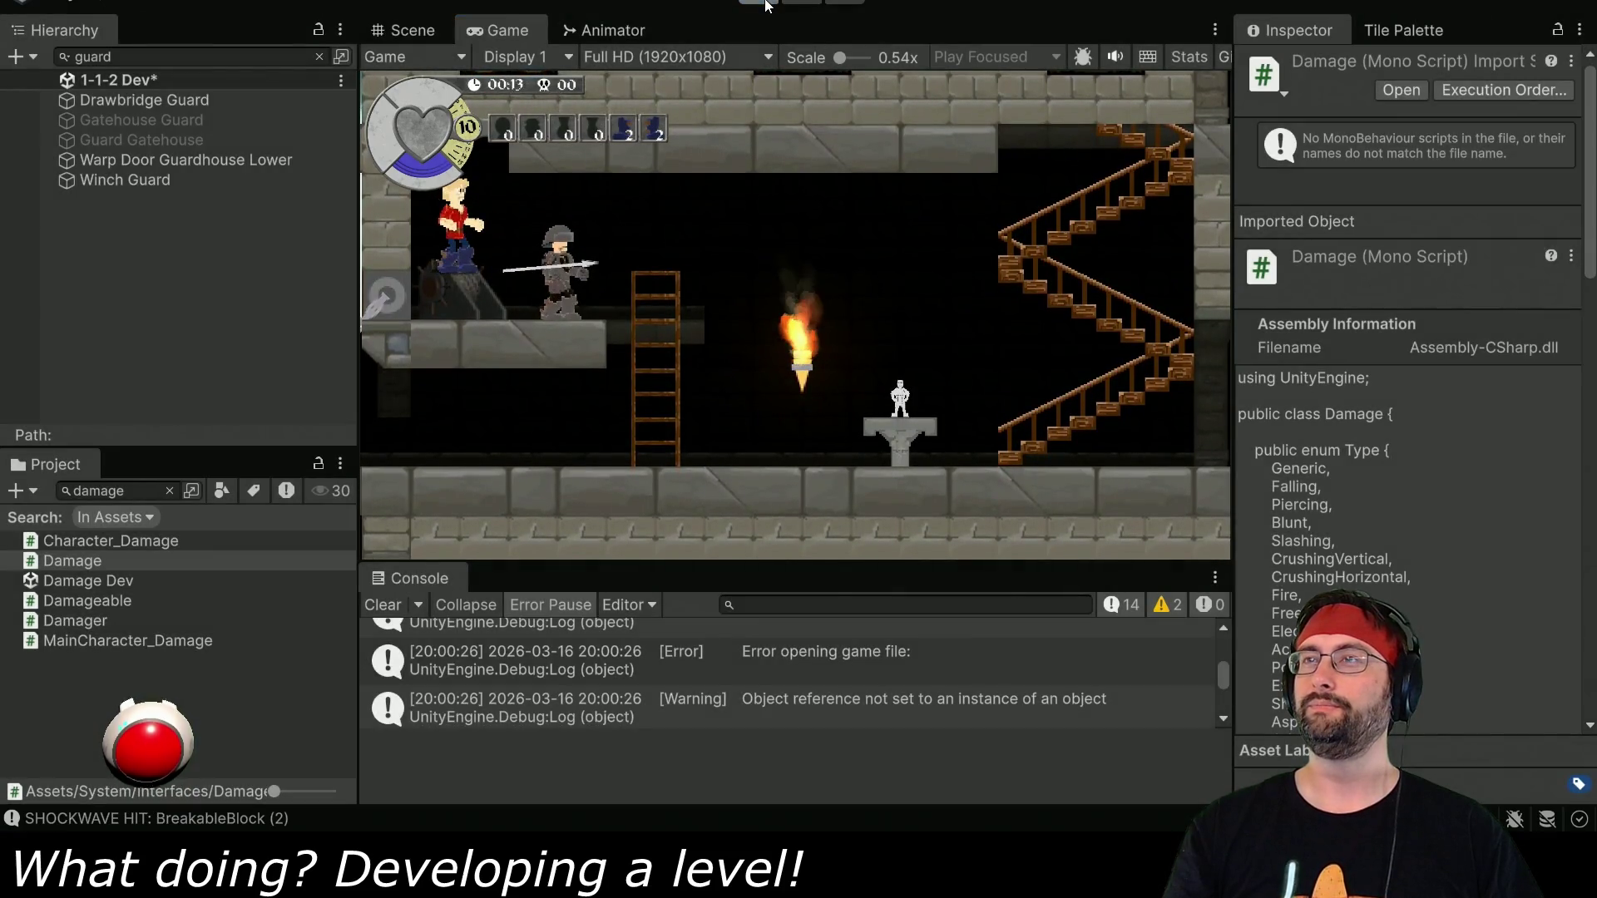
pyautogui.click(765, 4)
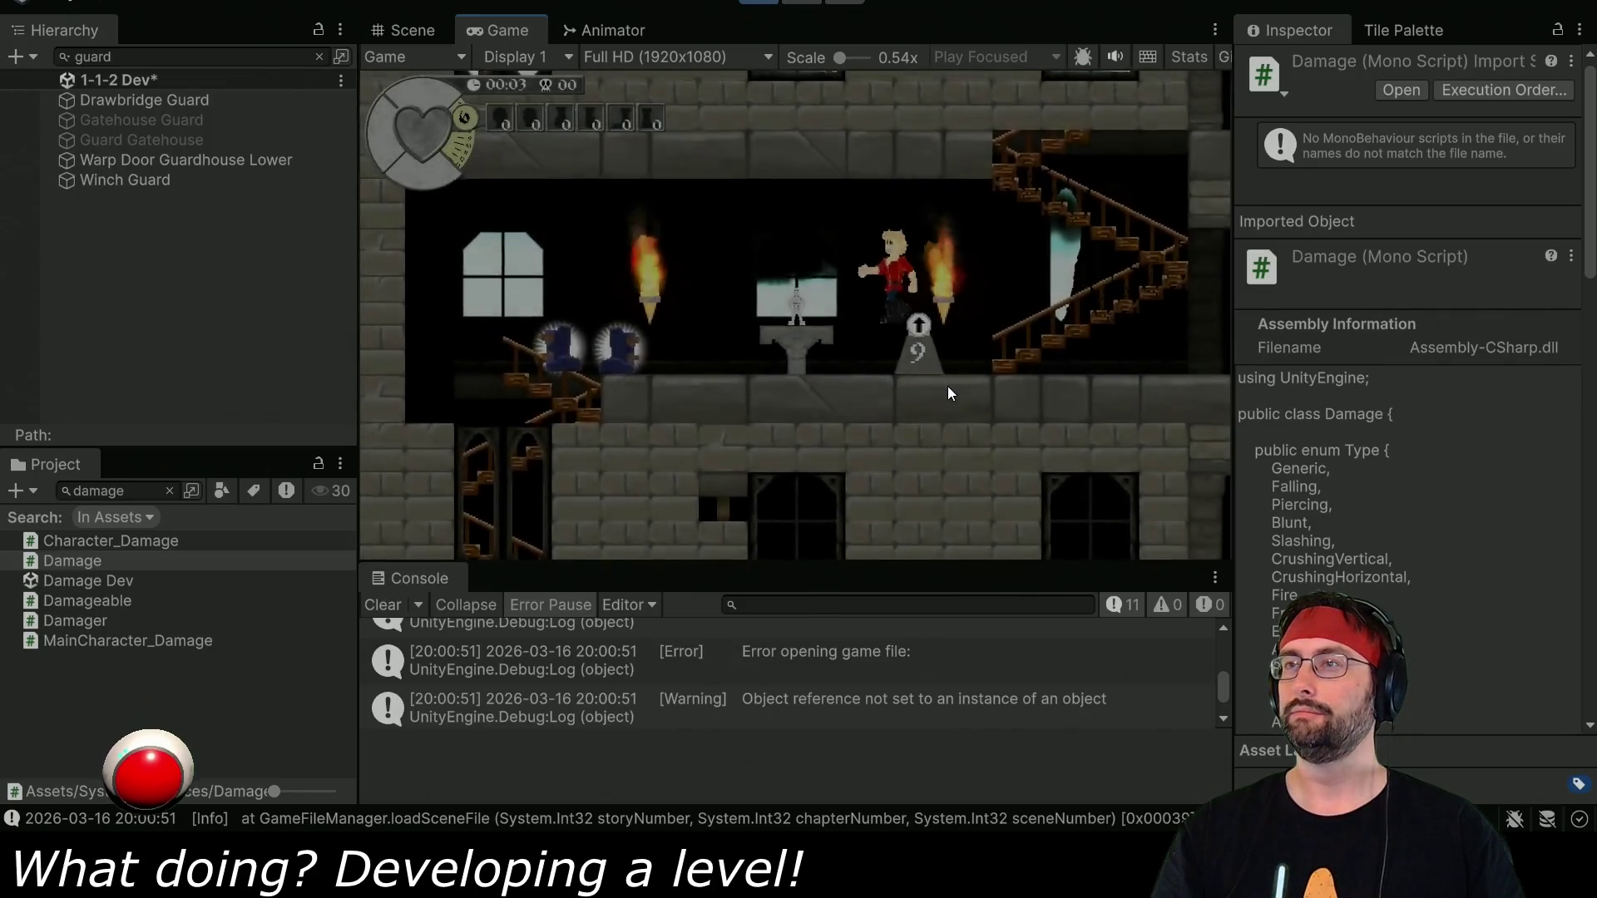
pyautogui.press('Left')
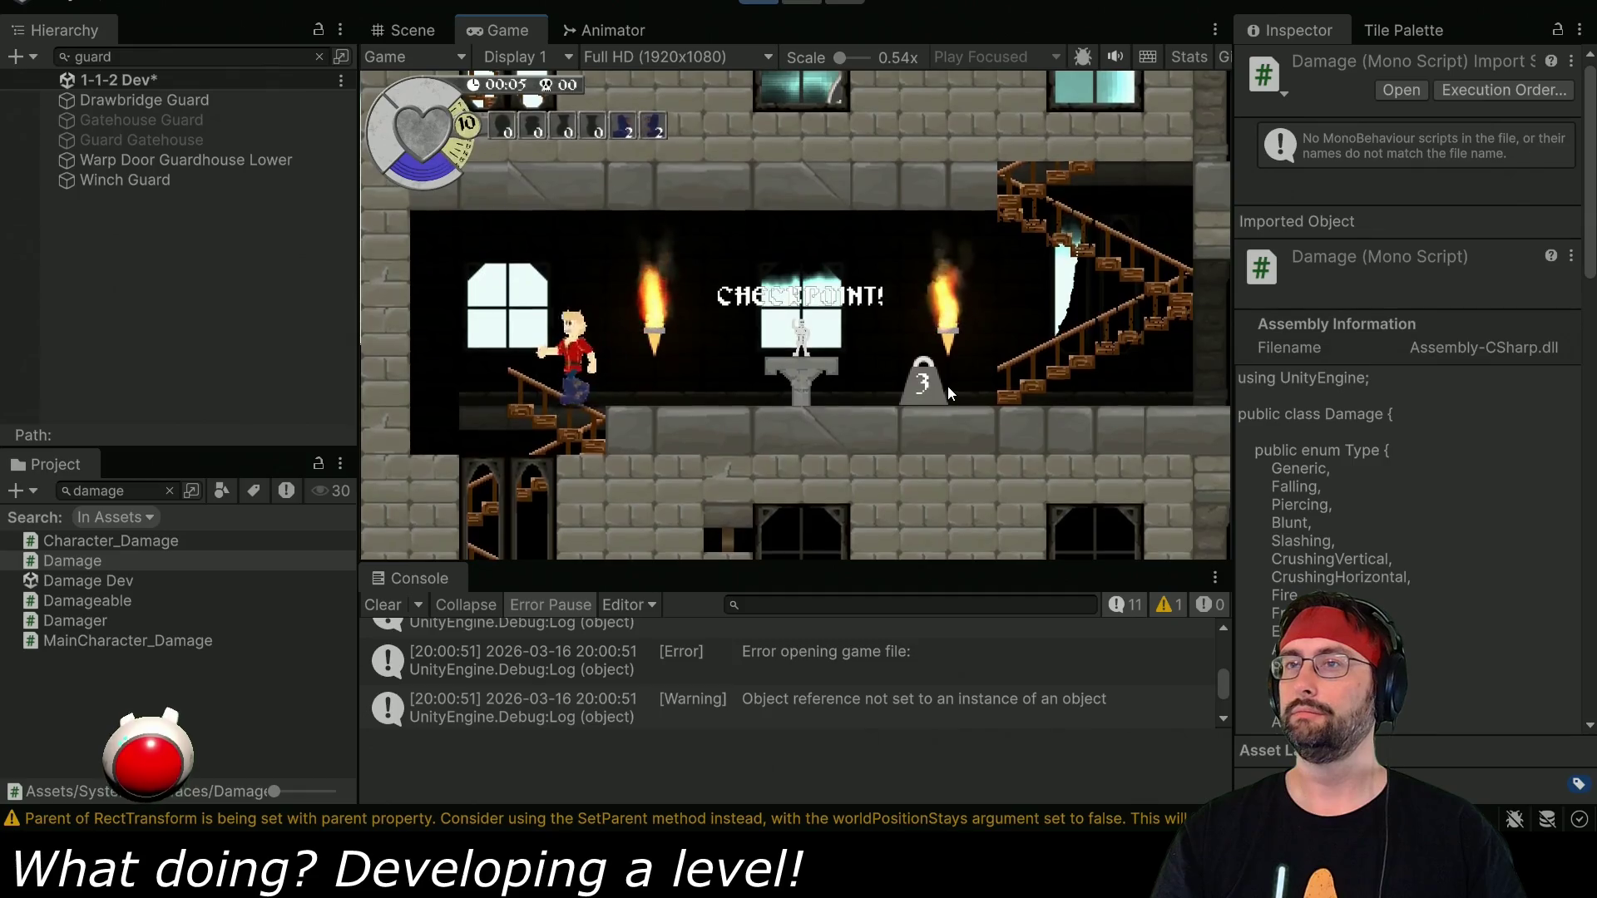
pyautogui.press('Down')
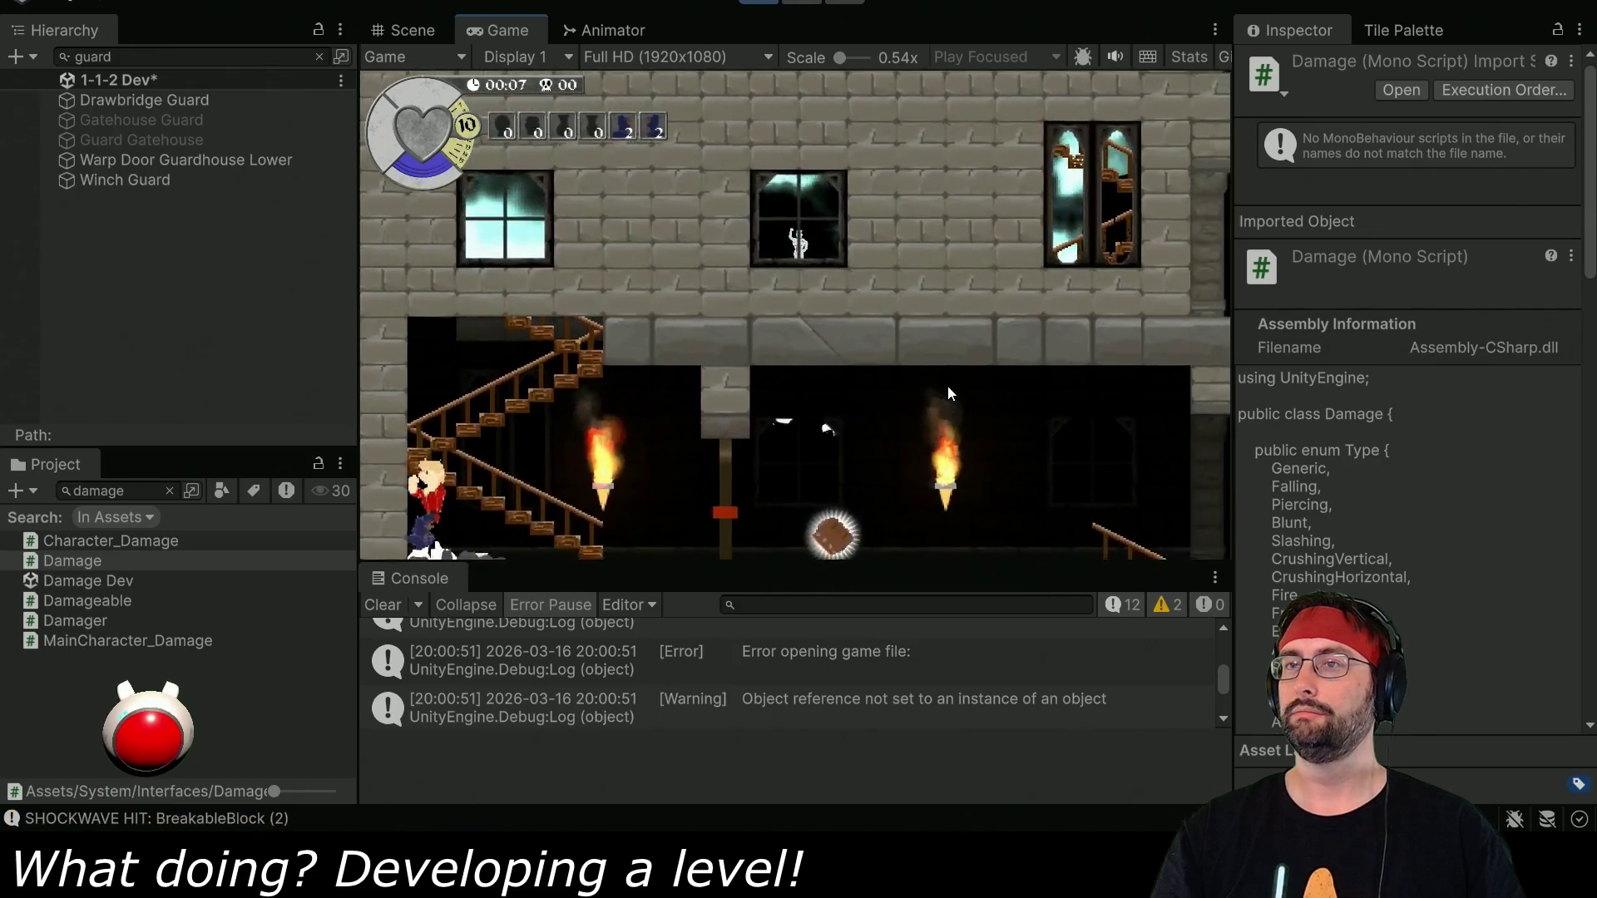
pyautogui.press('Down')
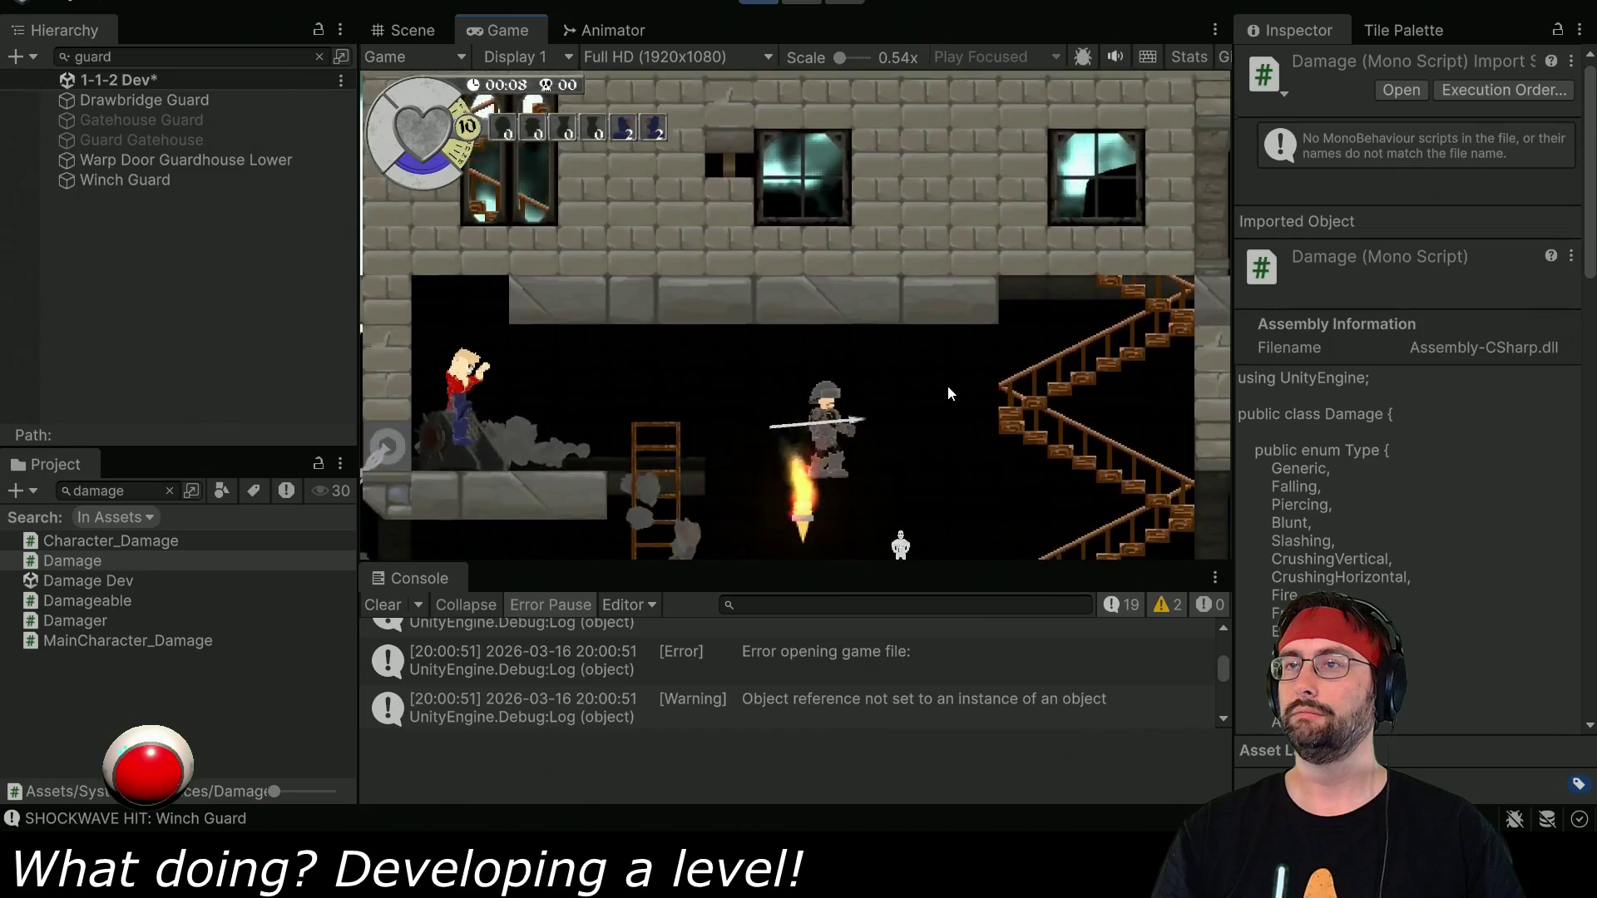
# Take the hero along the ledge, onto the pillar, past the armoured guard and down to the drawbridge.
pyautogui.press('Right')
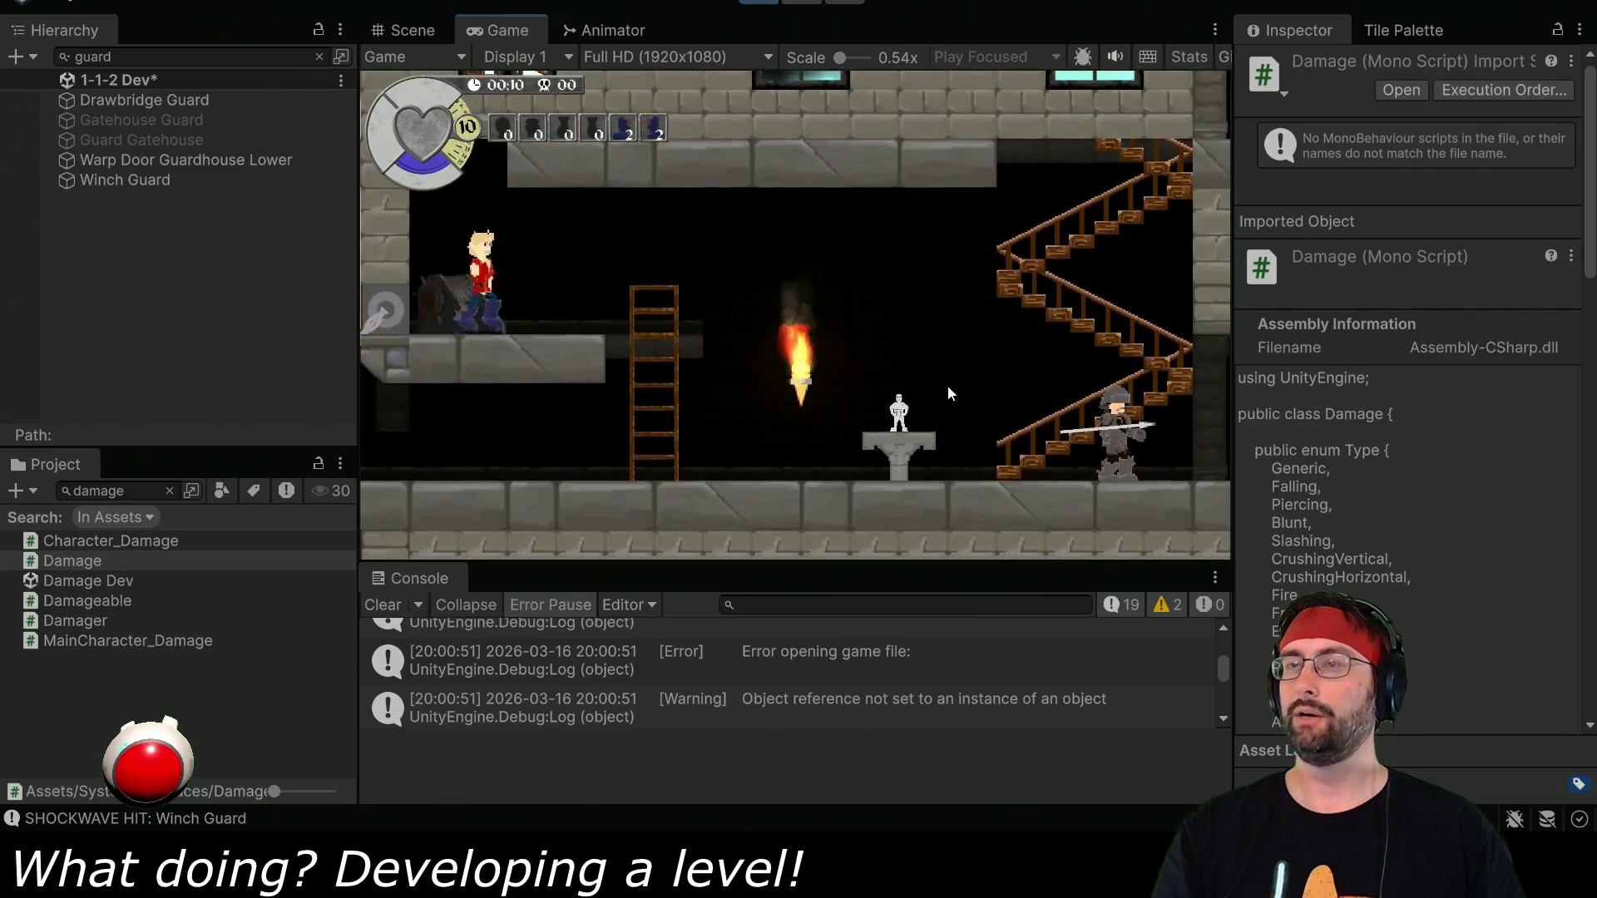
pyautogui.press('Right')
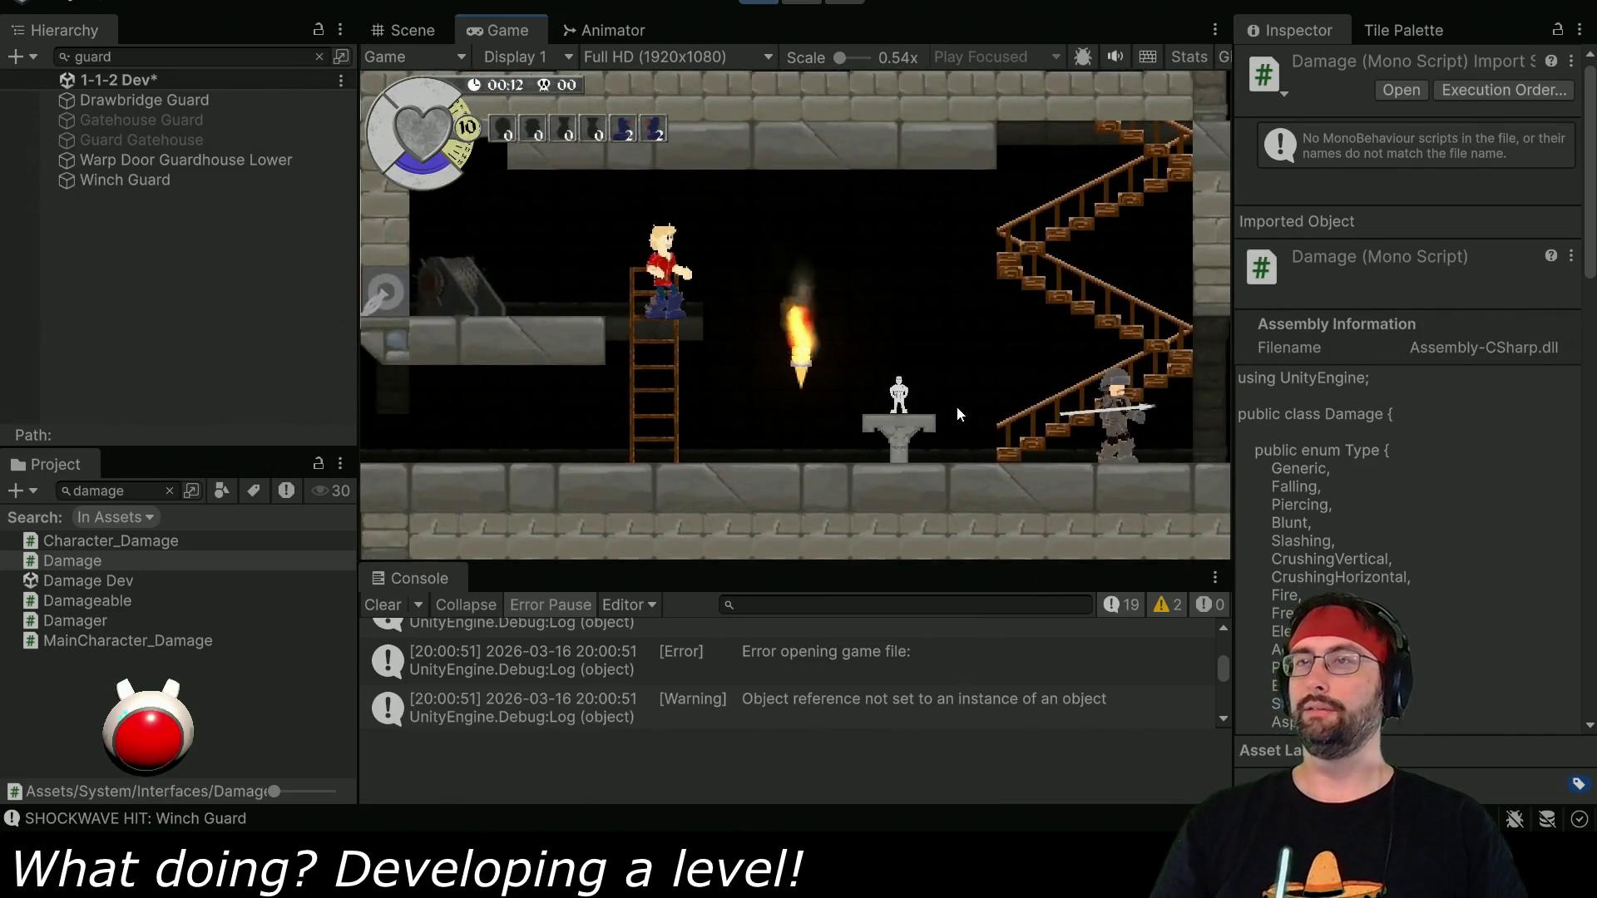
pyautogui.press('Left')
pyautogui.press('Left')
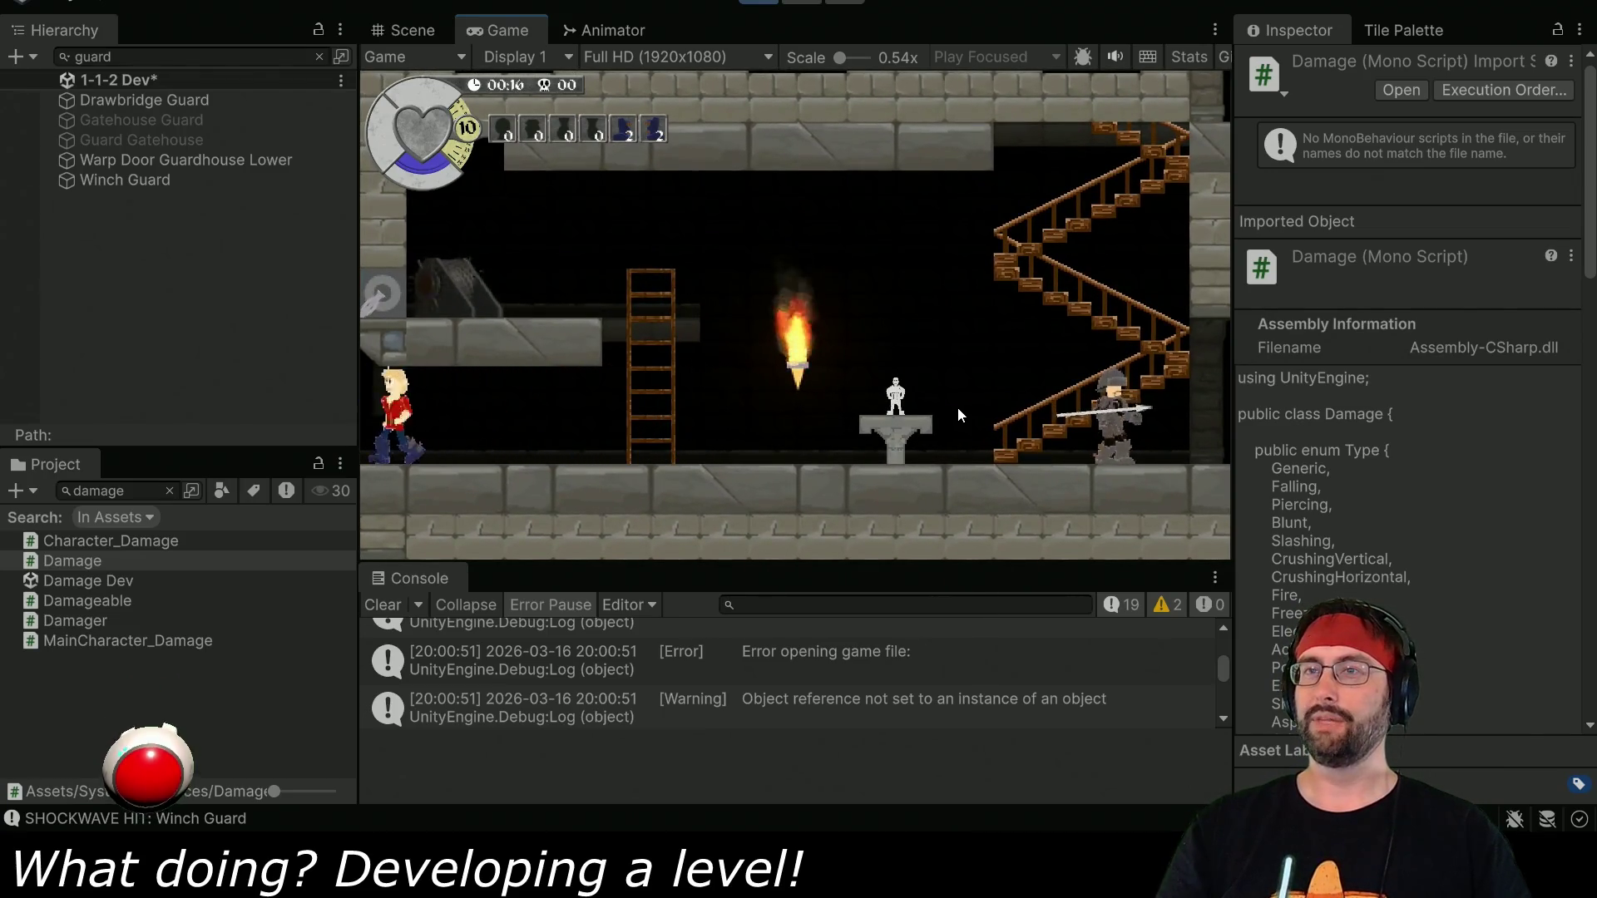
pyautogui.press('Left')
pyautogui.press('space')
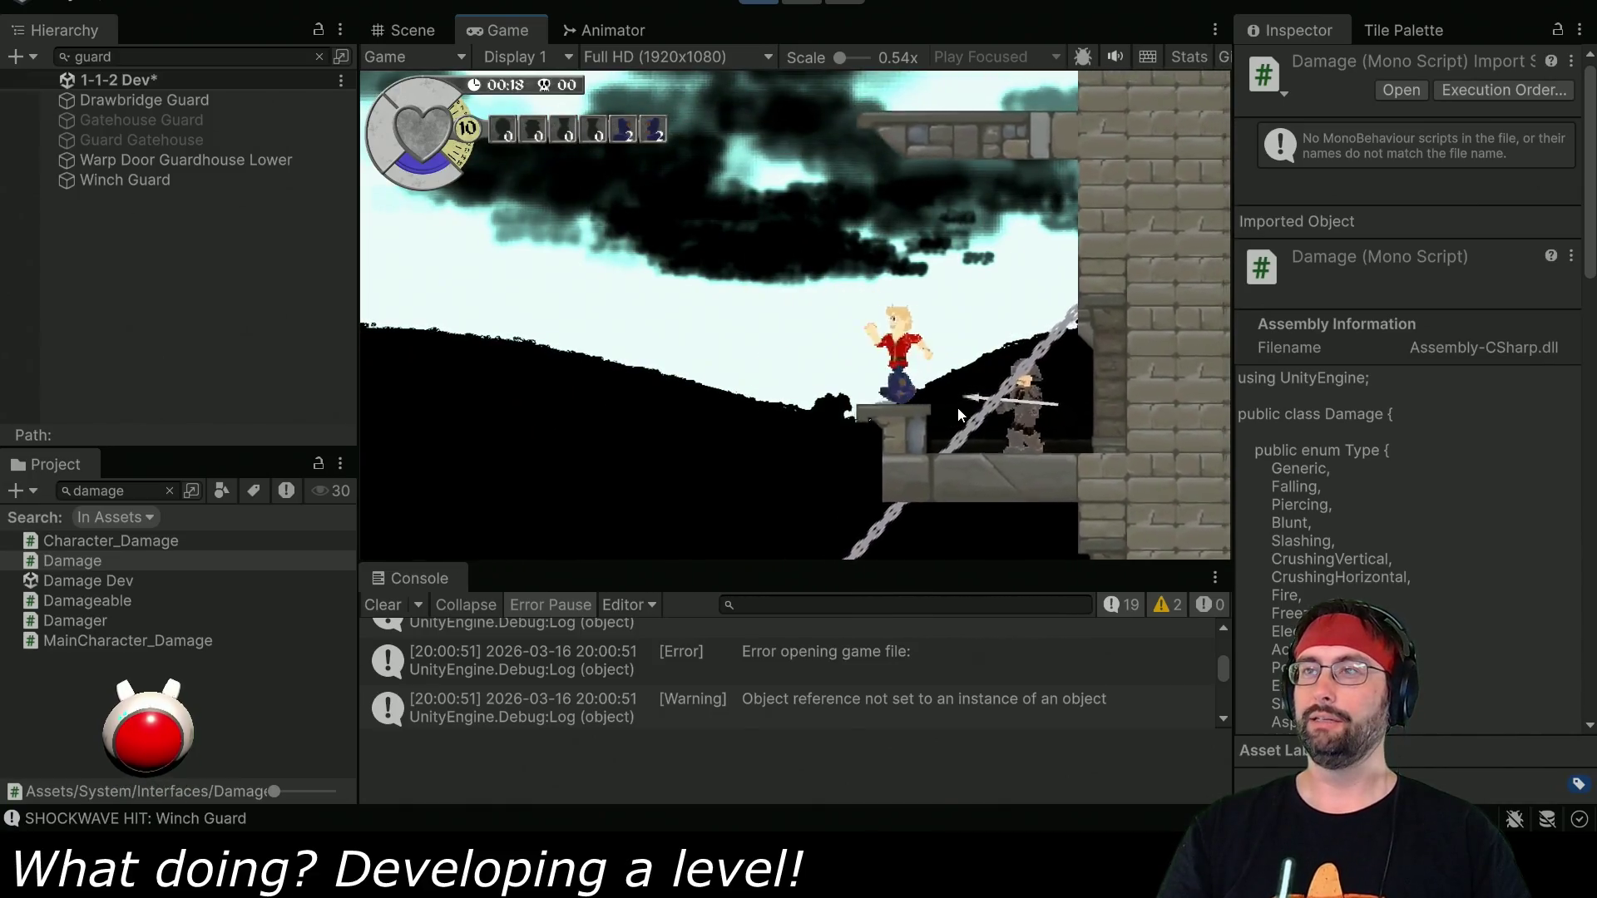
pyautogui.press('Right')
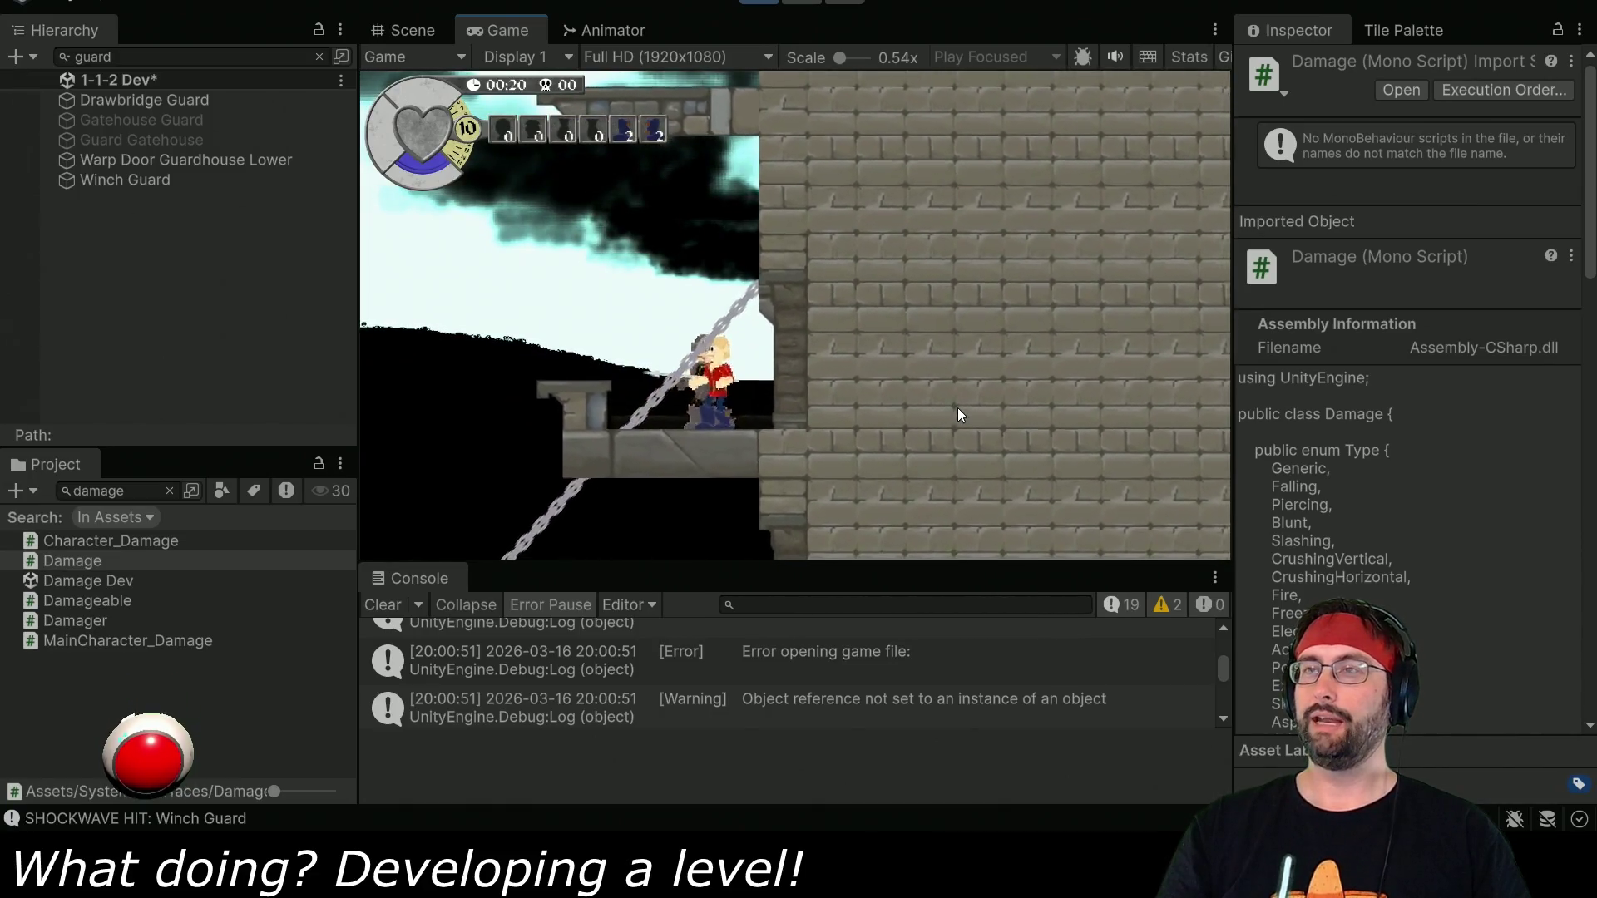
pyautogui.press('Right')
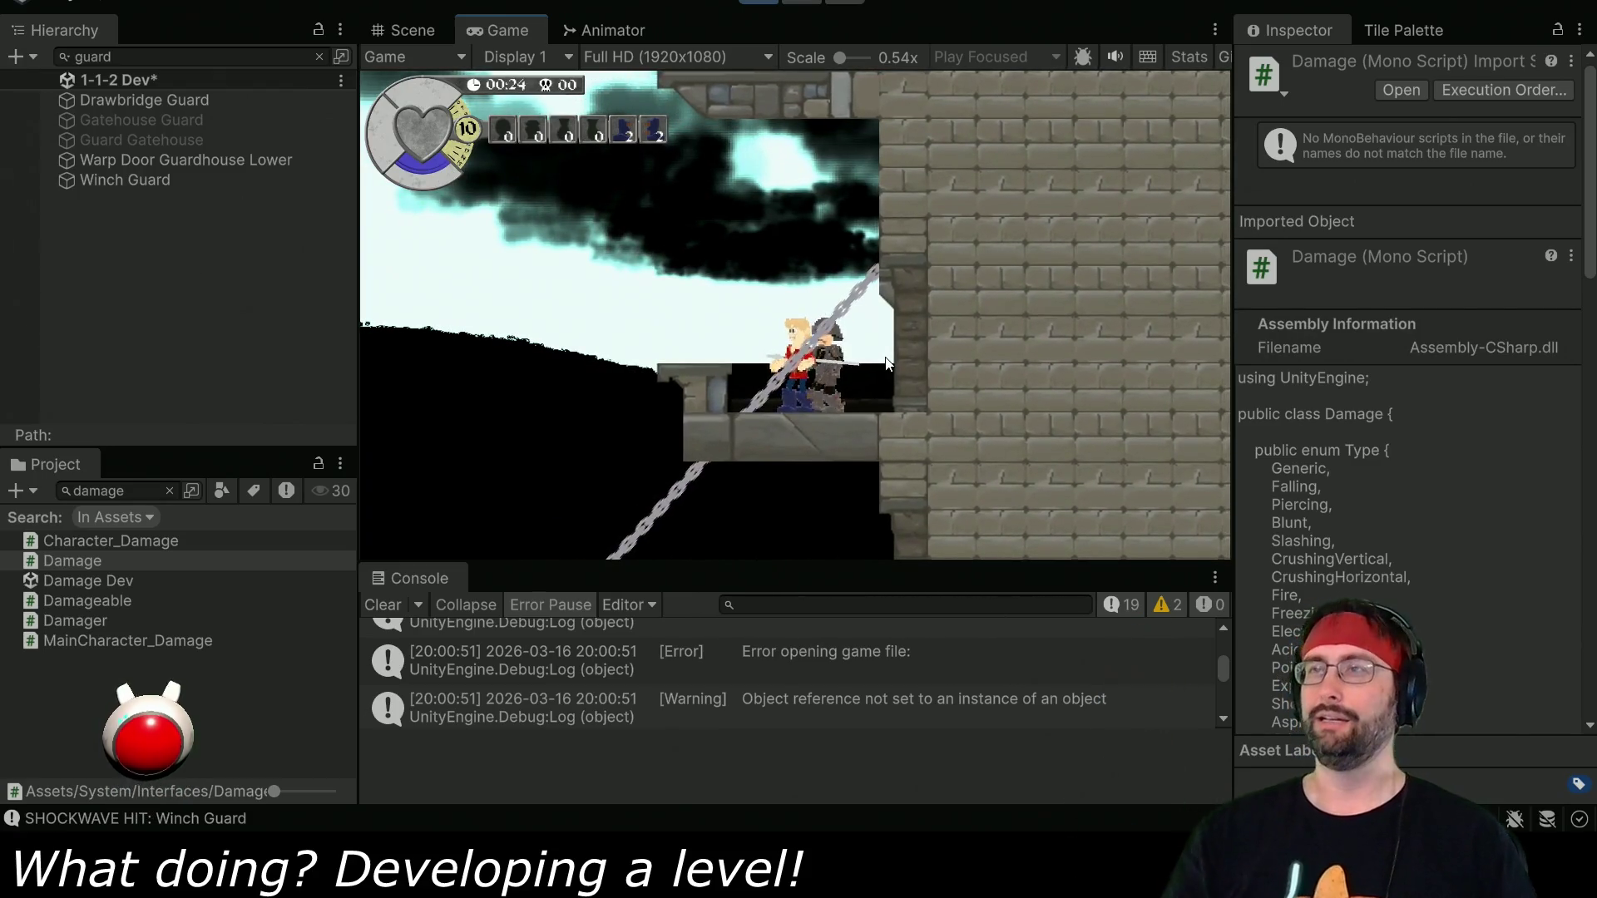
pyautogui.press('space')
pyautogui.press('Left')
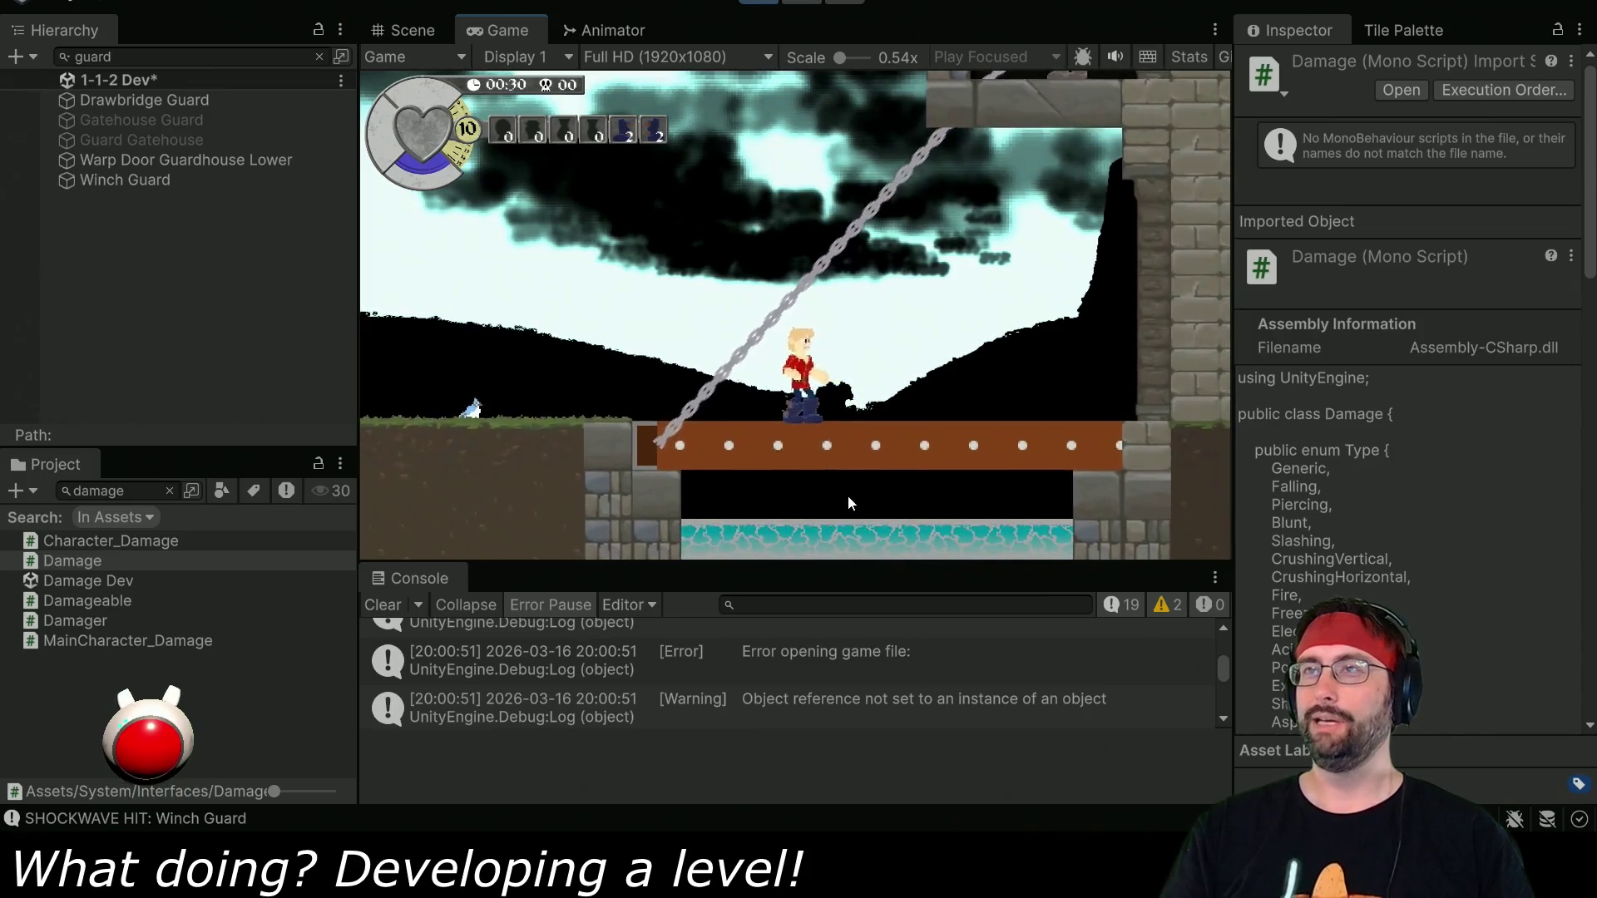
pyautogui.click(191, 57)
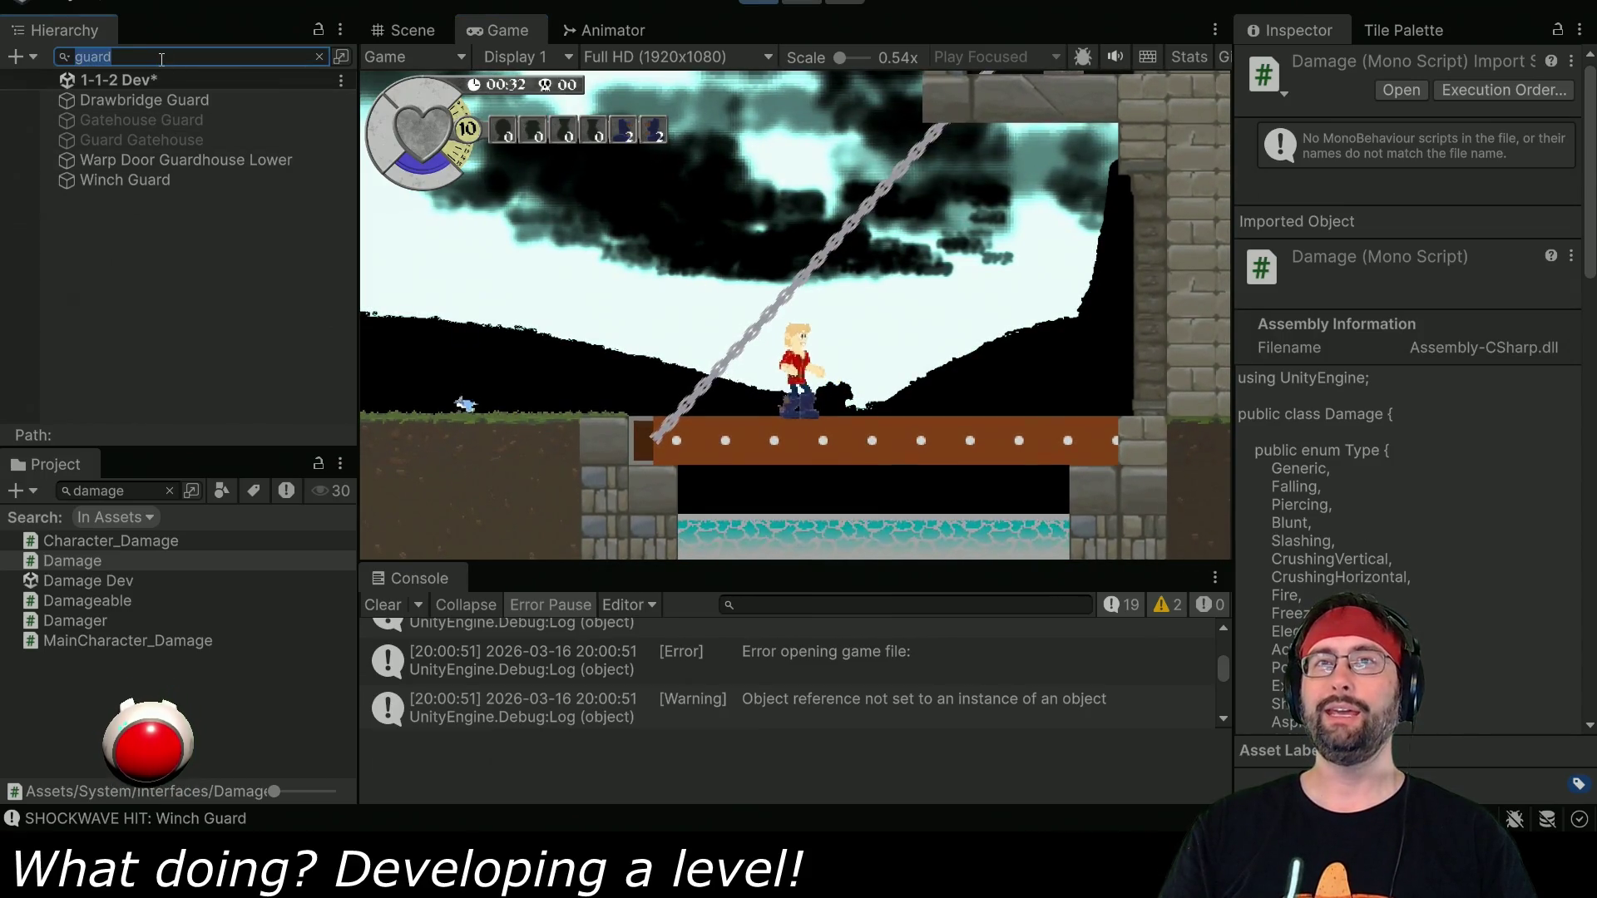
# Clear the Hierarchy search and turn on the Drawbridge object's Crash option.
pyautogui.press('BackSpace')
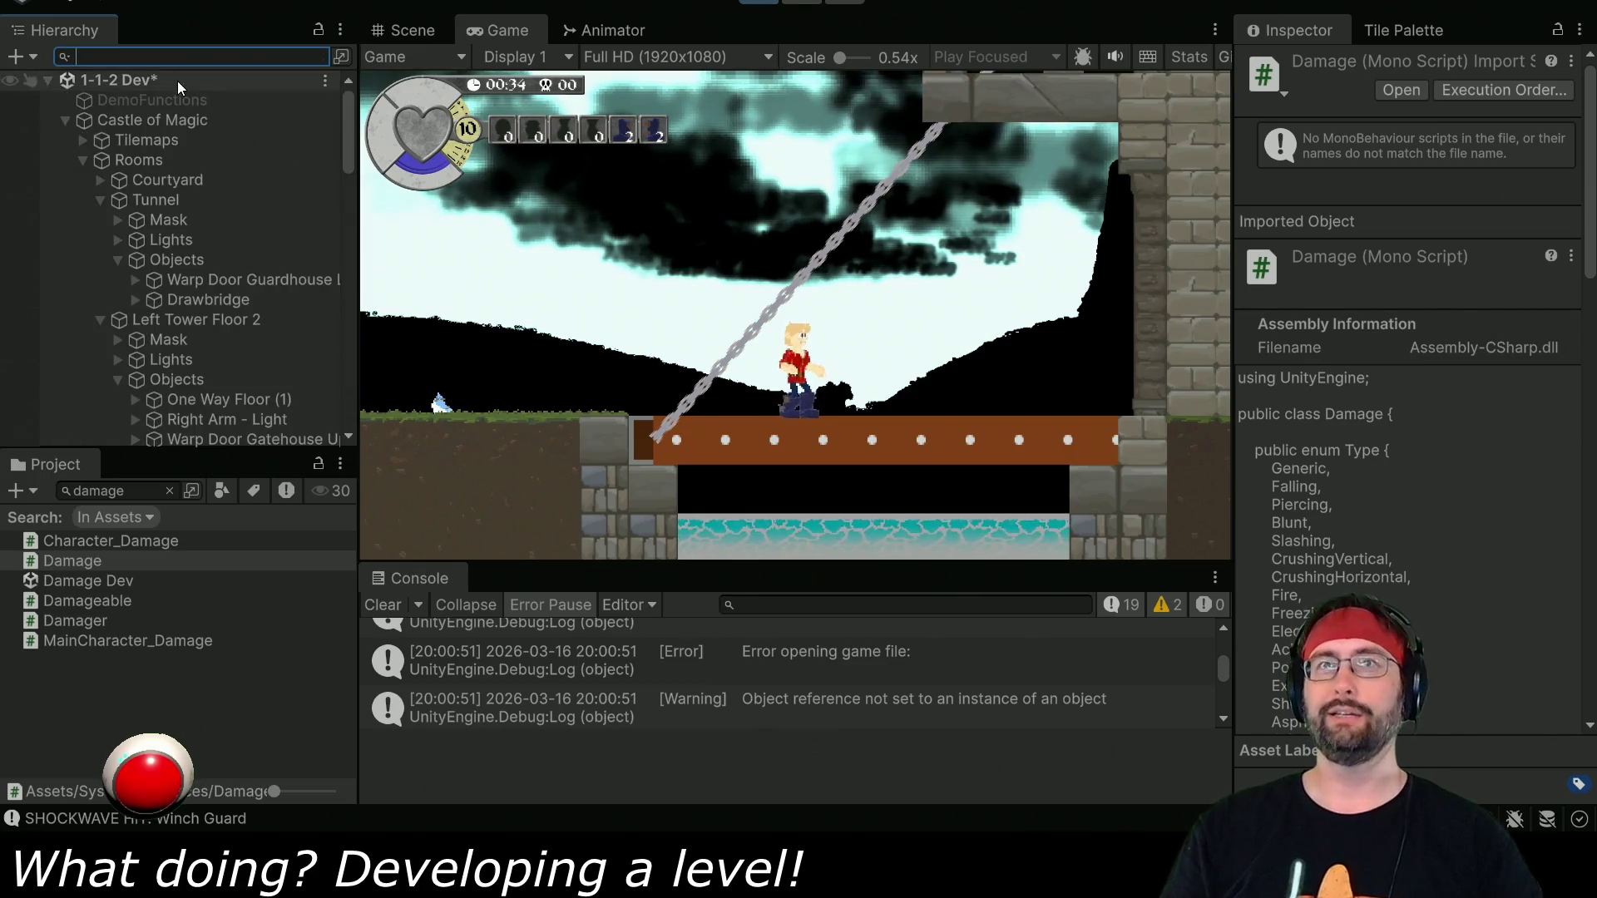
pyautogui.click(202, 301)
pyautogui.scroll(-10, 1407, 423)
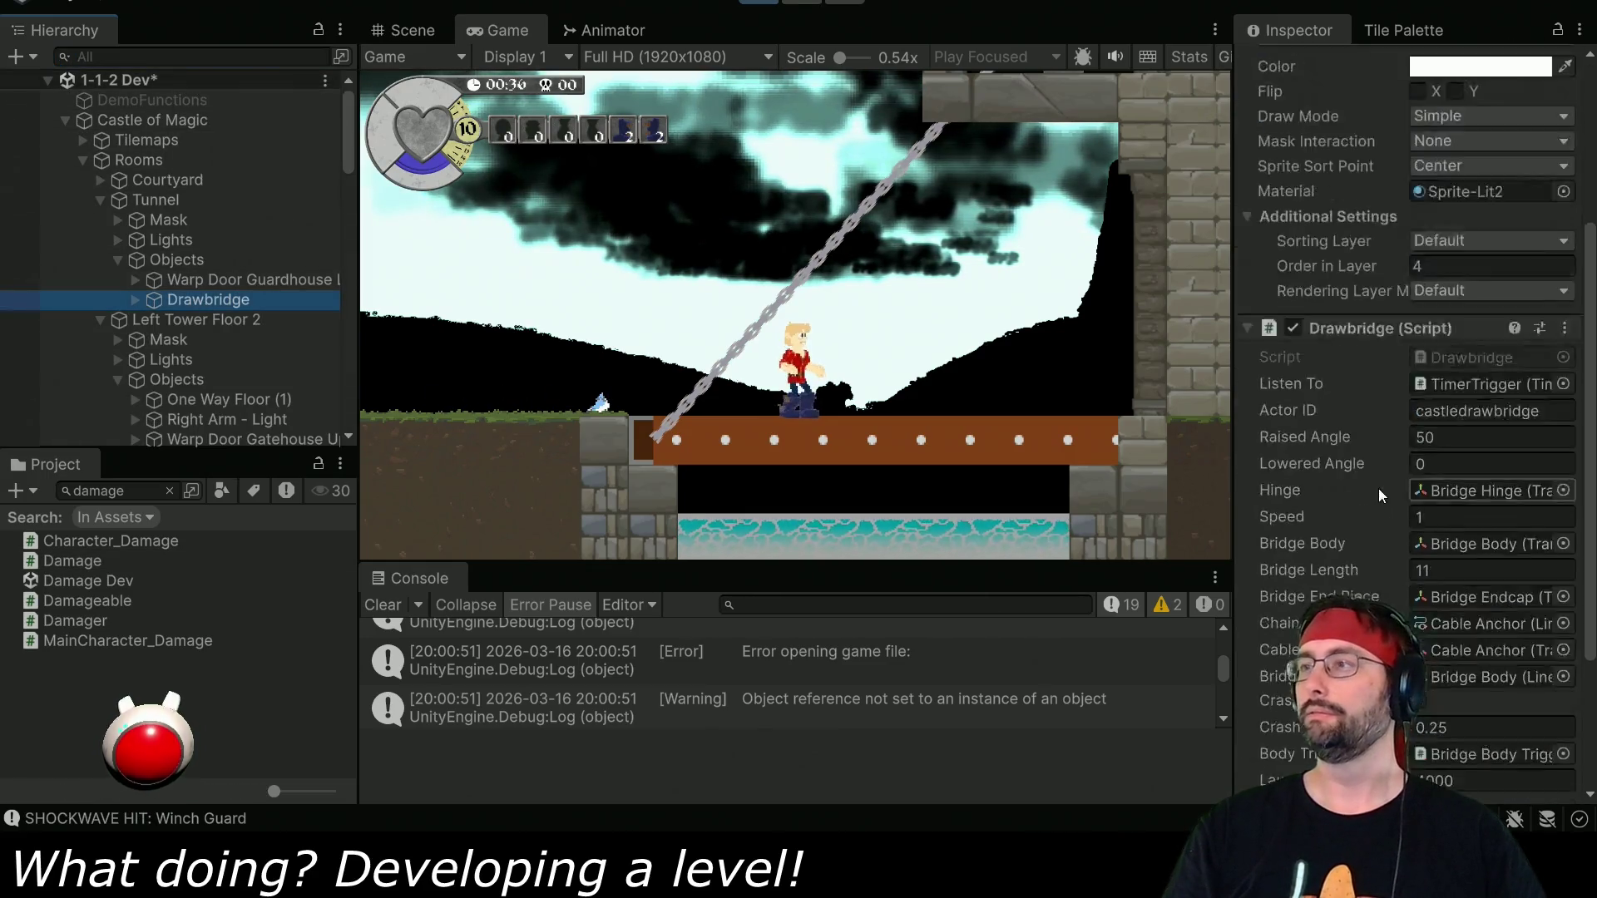
pyautogui.click(1417, 499)
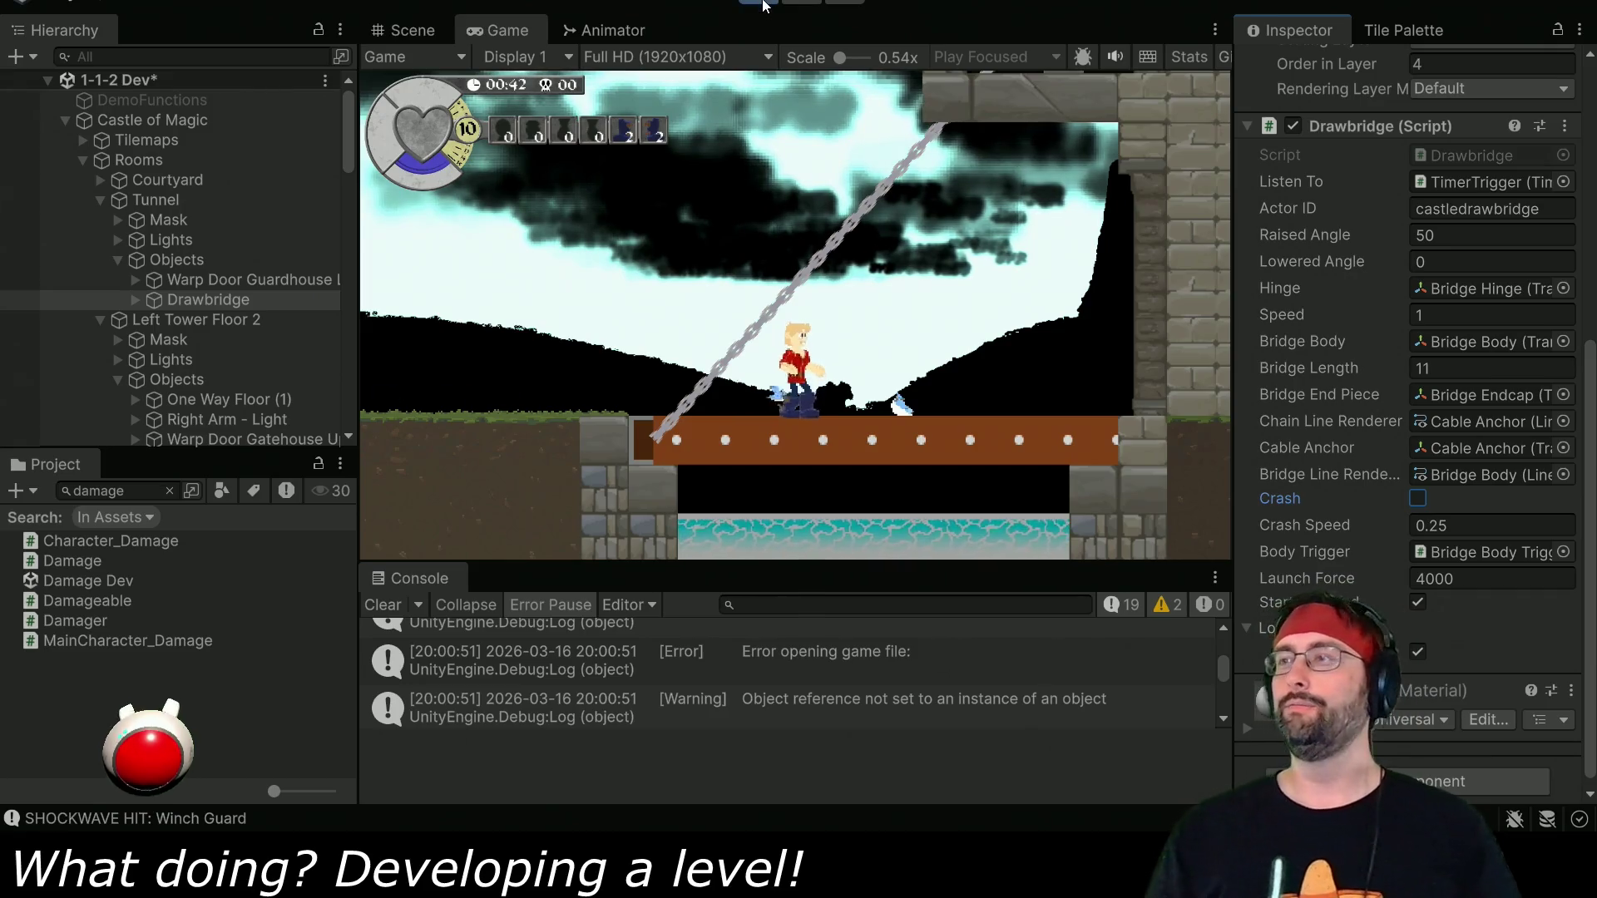
# Stop the playtest and select the catapult's timer trigger, set to Time 5.
pyautogui.click(1050, 440)
pyautogui.hotkey('ctrl', 'p')
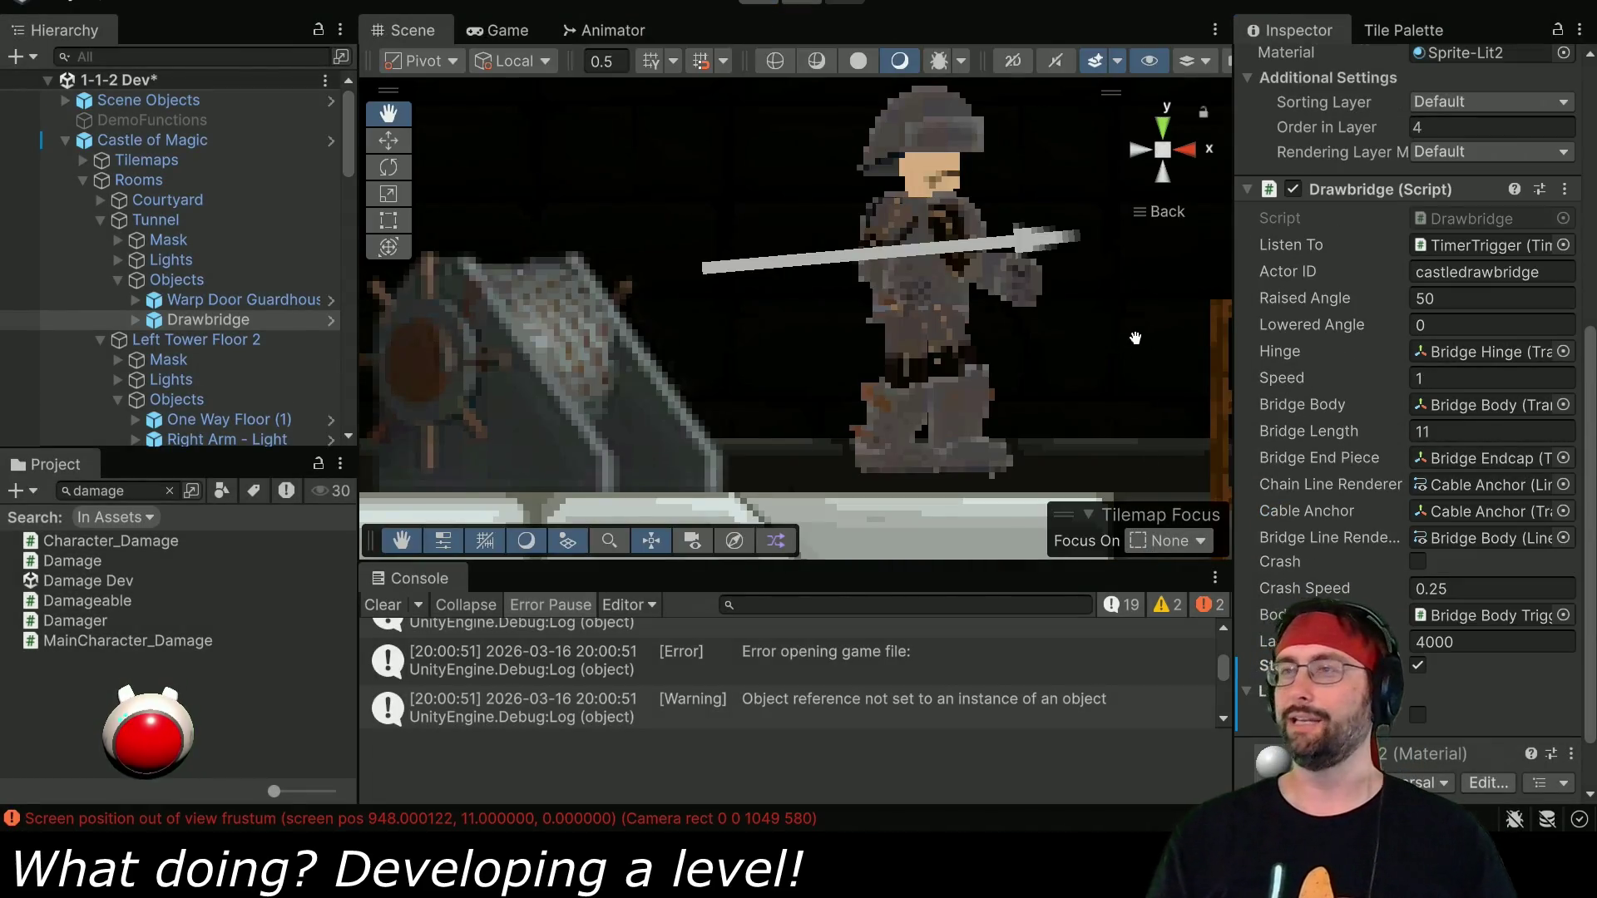
pyautogui.hotkey('alt', 'Tab')
pyautogui.hotkey('alt', 'Tab')
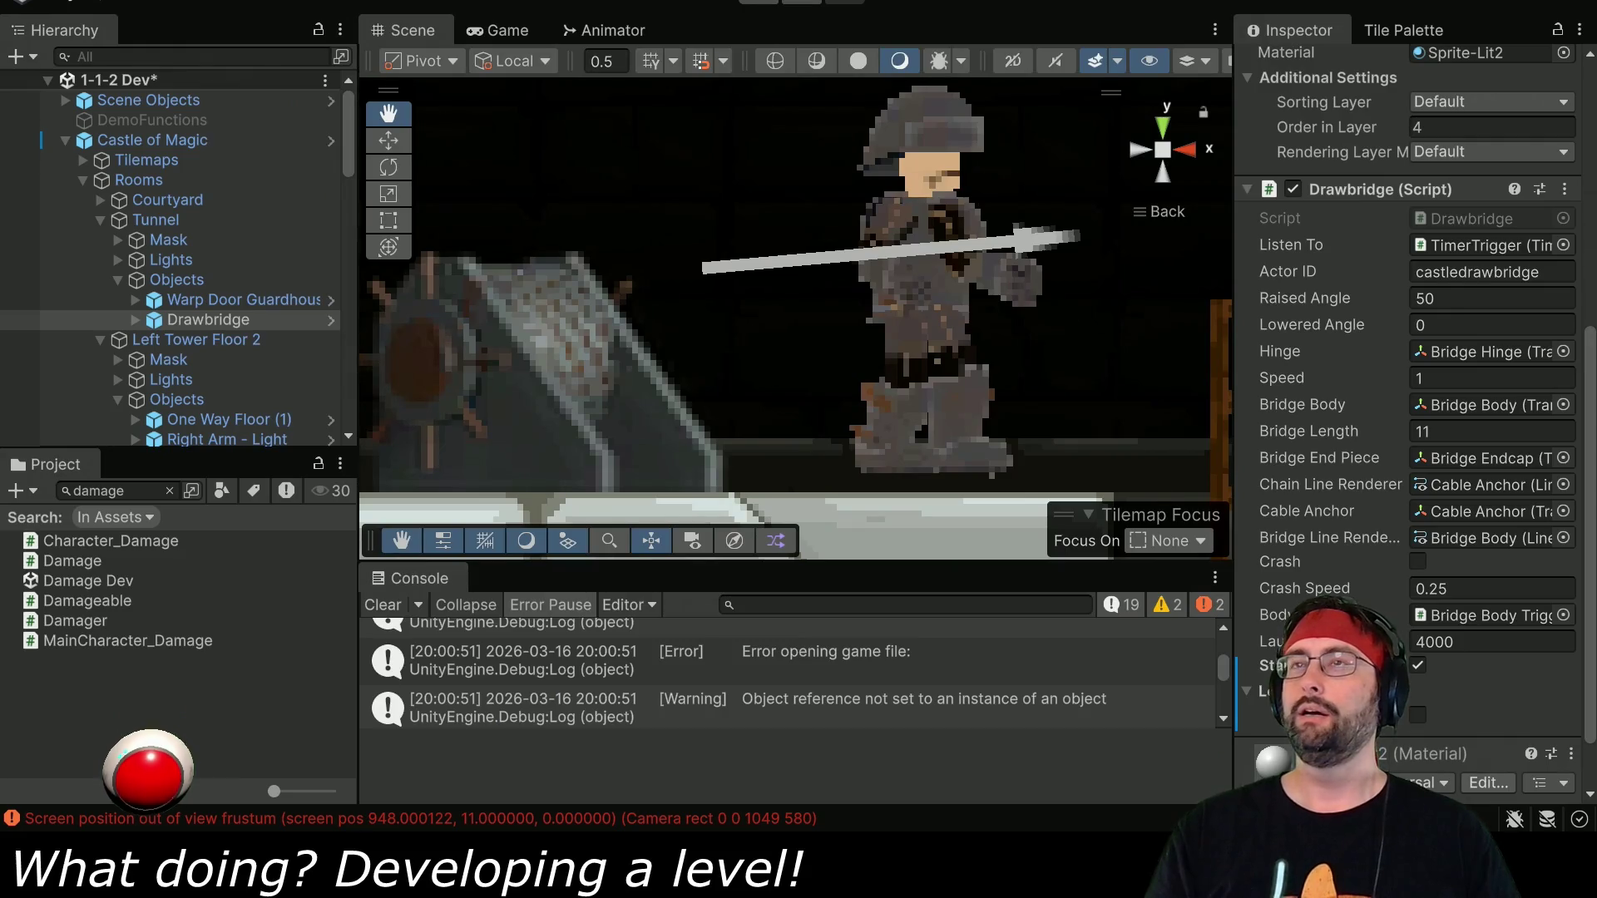
pyautogui.scroll(-8, 657, 130)
pyautogui.write('winc')
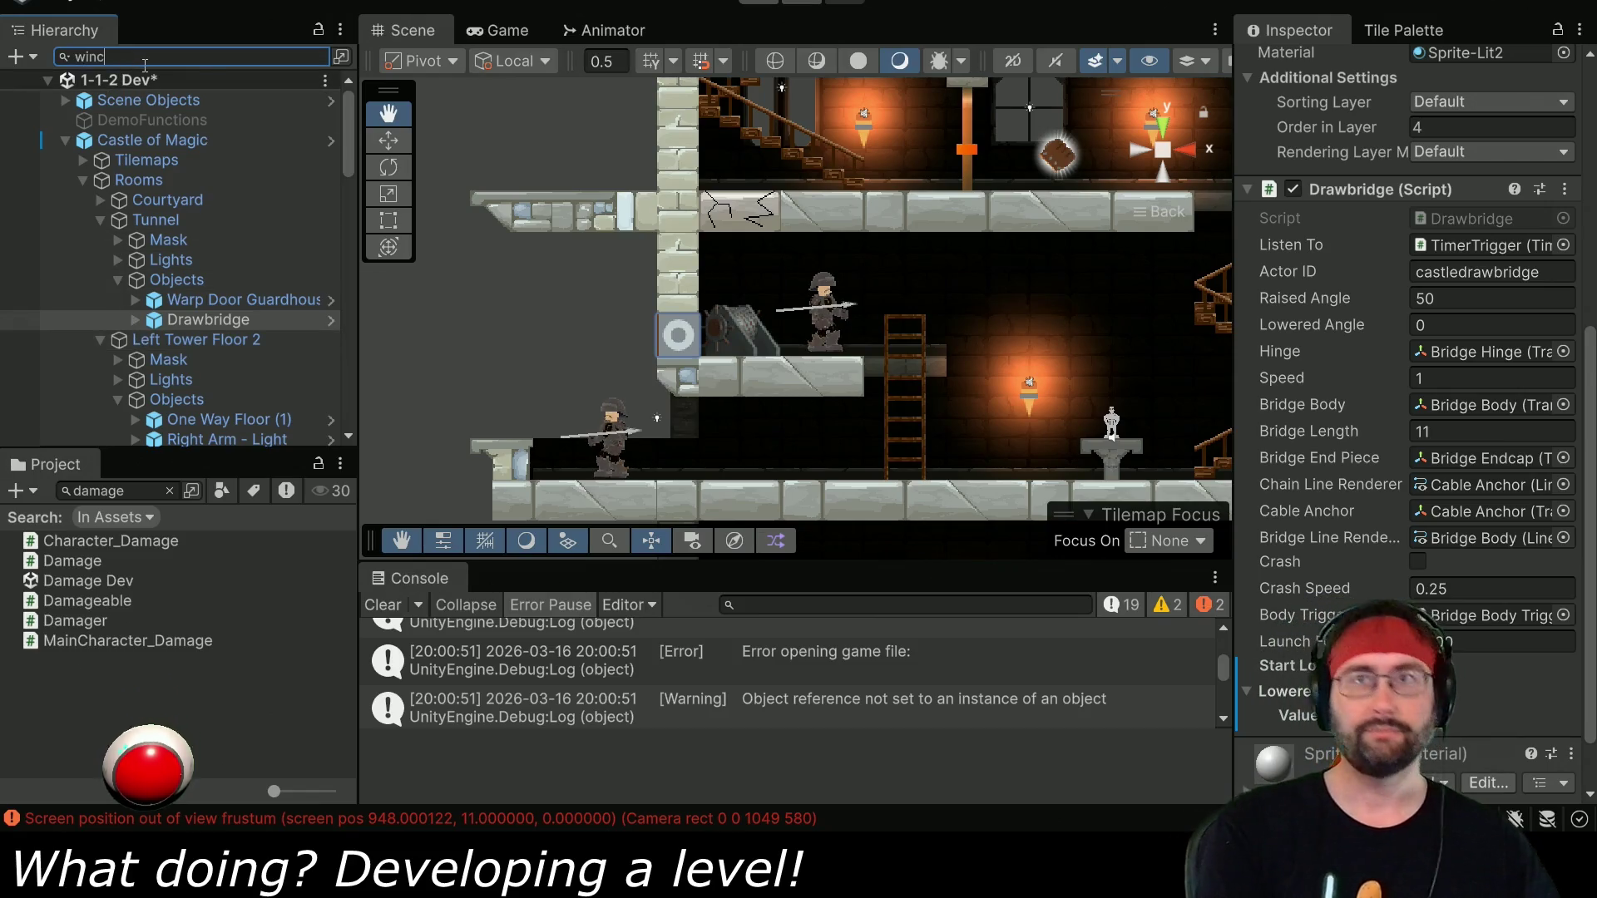
pyautogui.write('h')
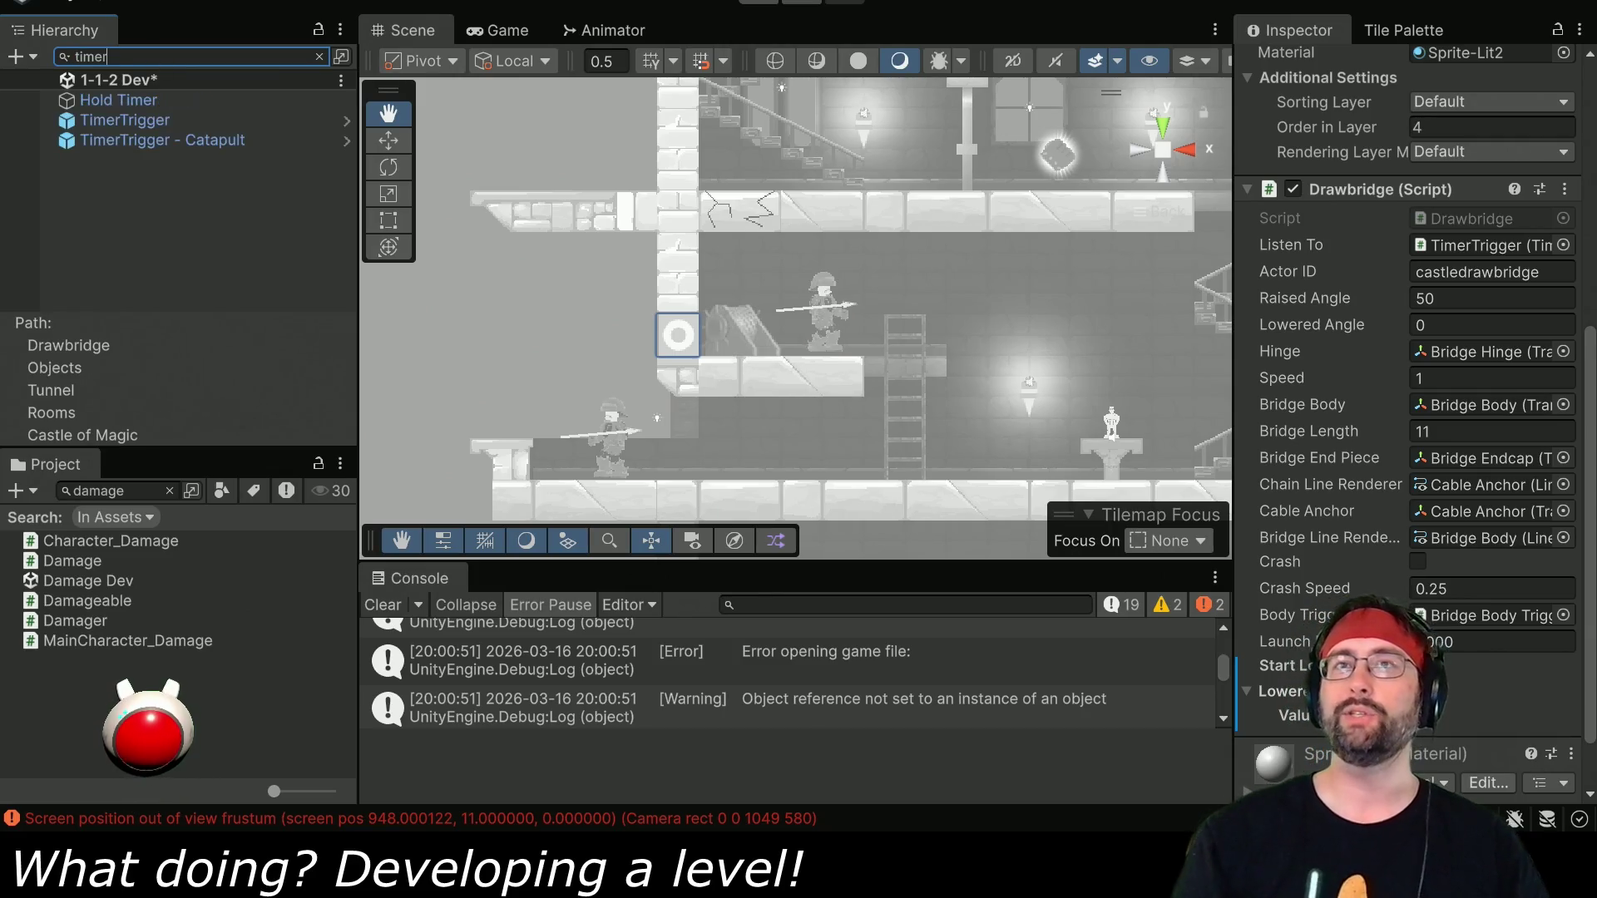
pyautogui.click(141, 140)
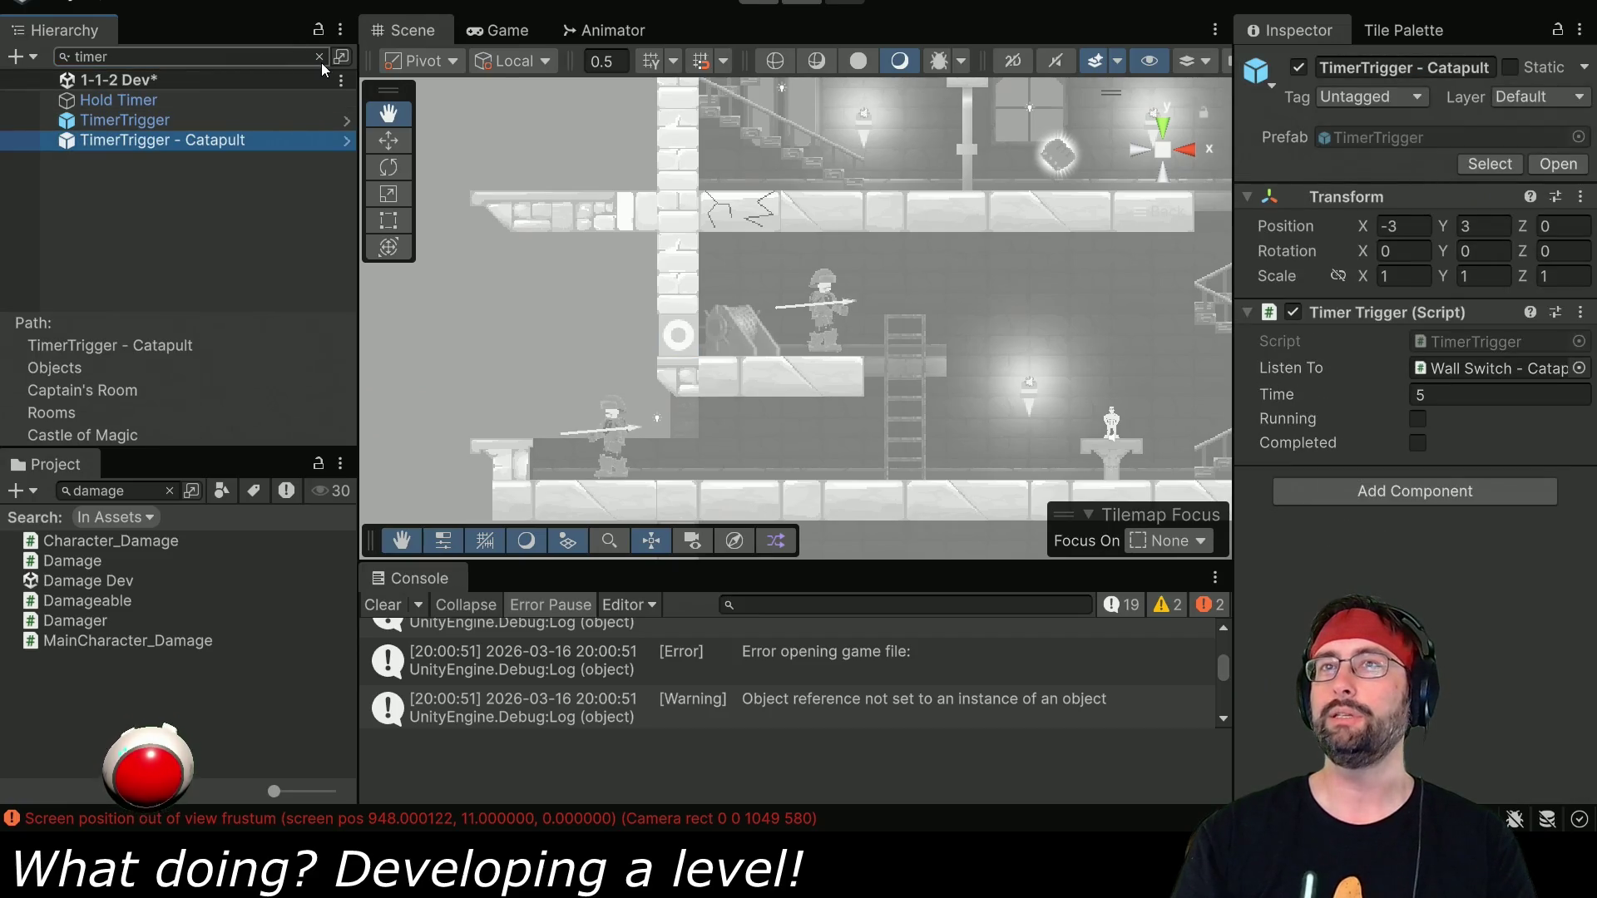
# Select and frame the other timer trigger in the scene, then clear the Hierarchy search.
pyautogui.click(393, 143)
pyautogui.scroll(-5, 622, 412)
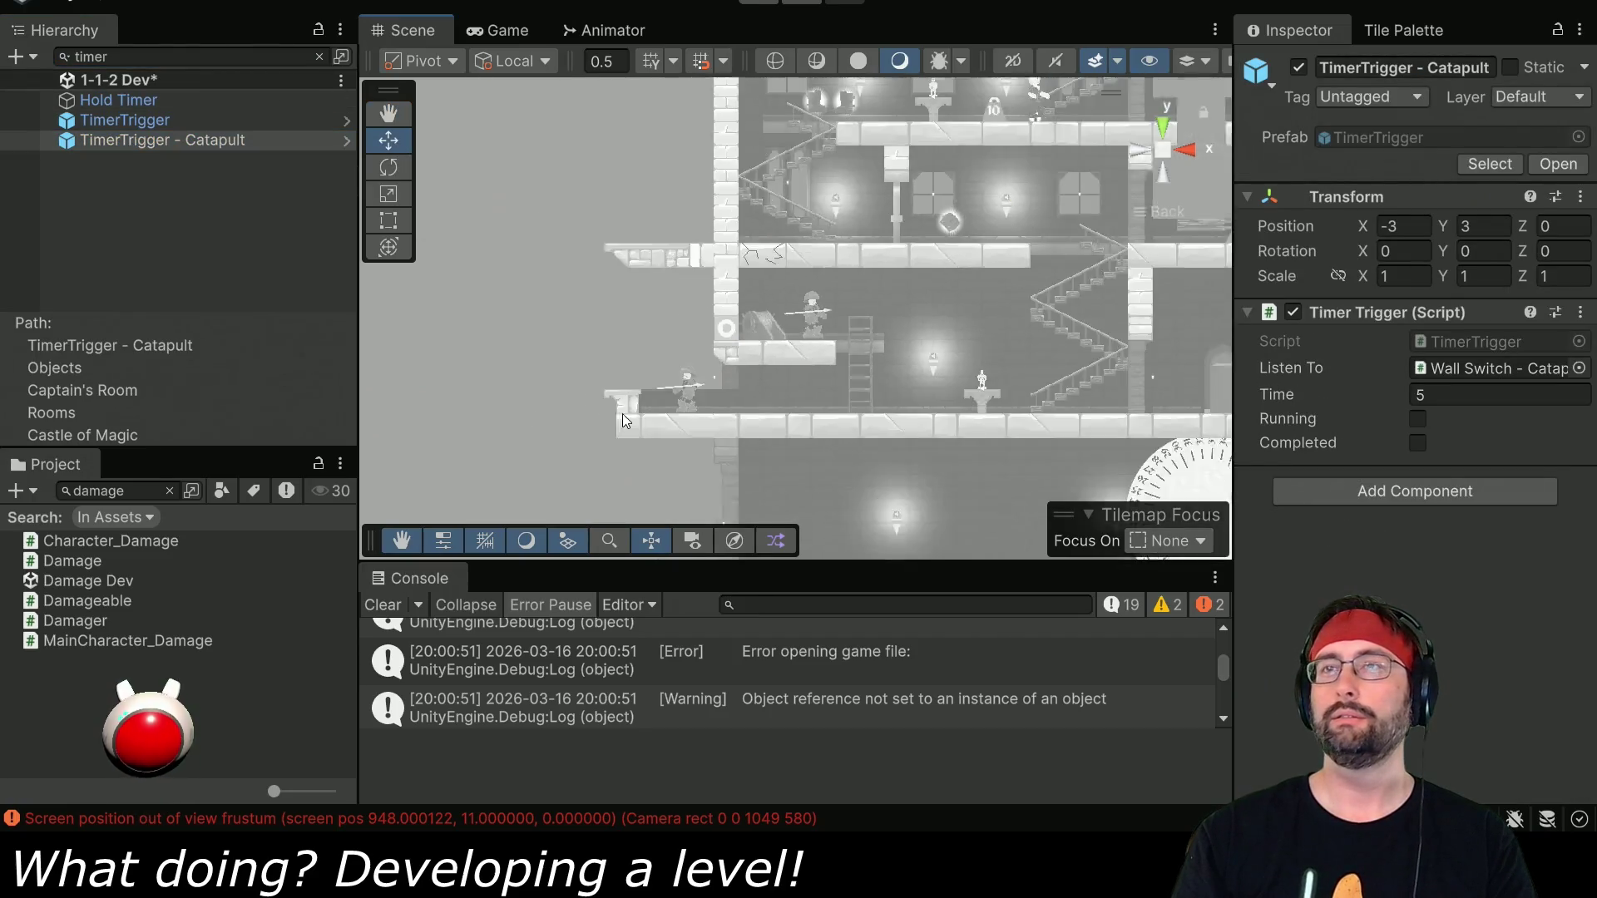
pyautogui.click(208, 120)
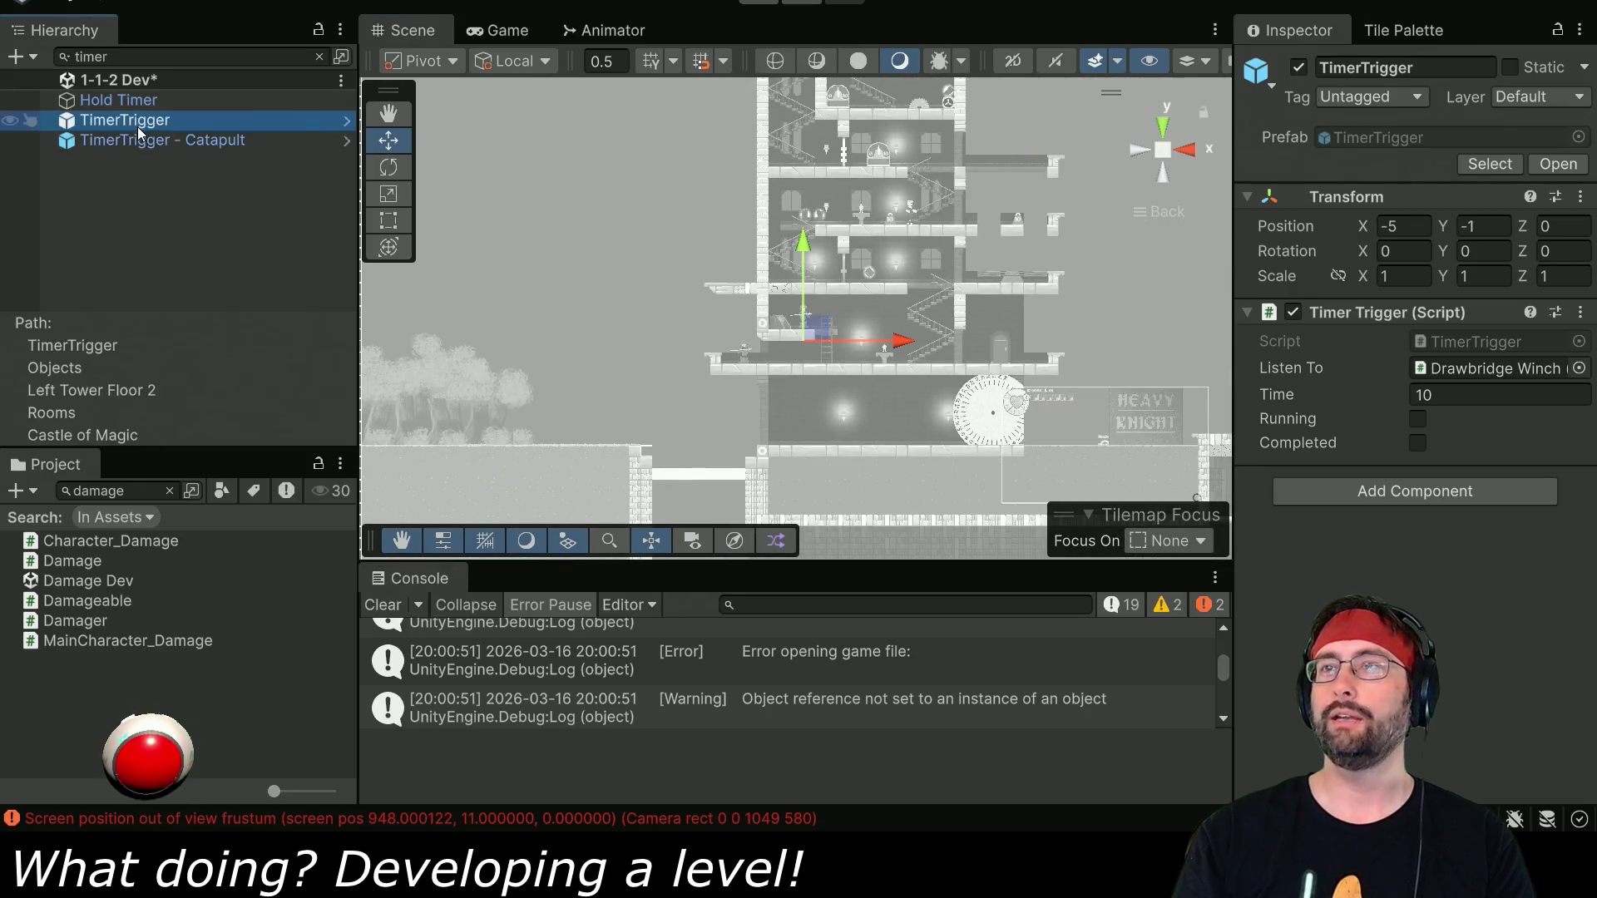
pyautogui.press('f')
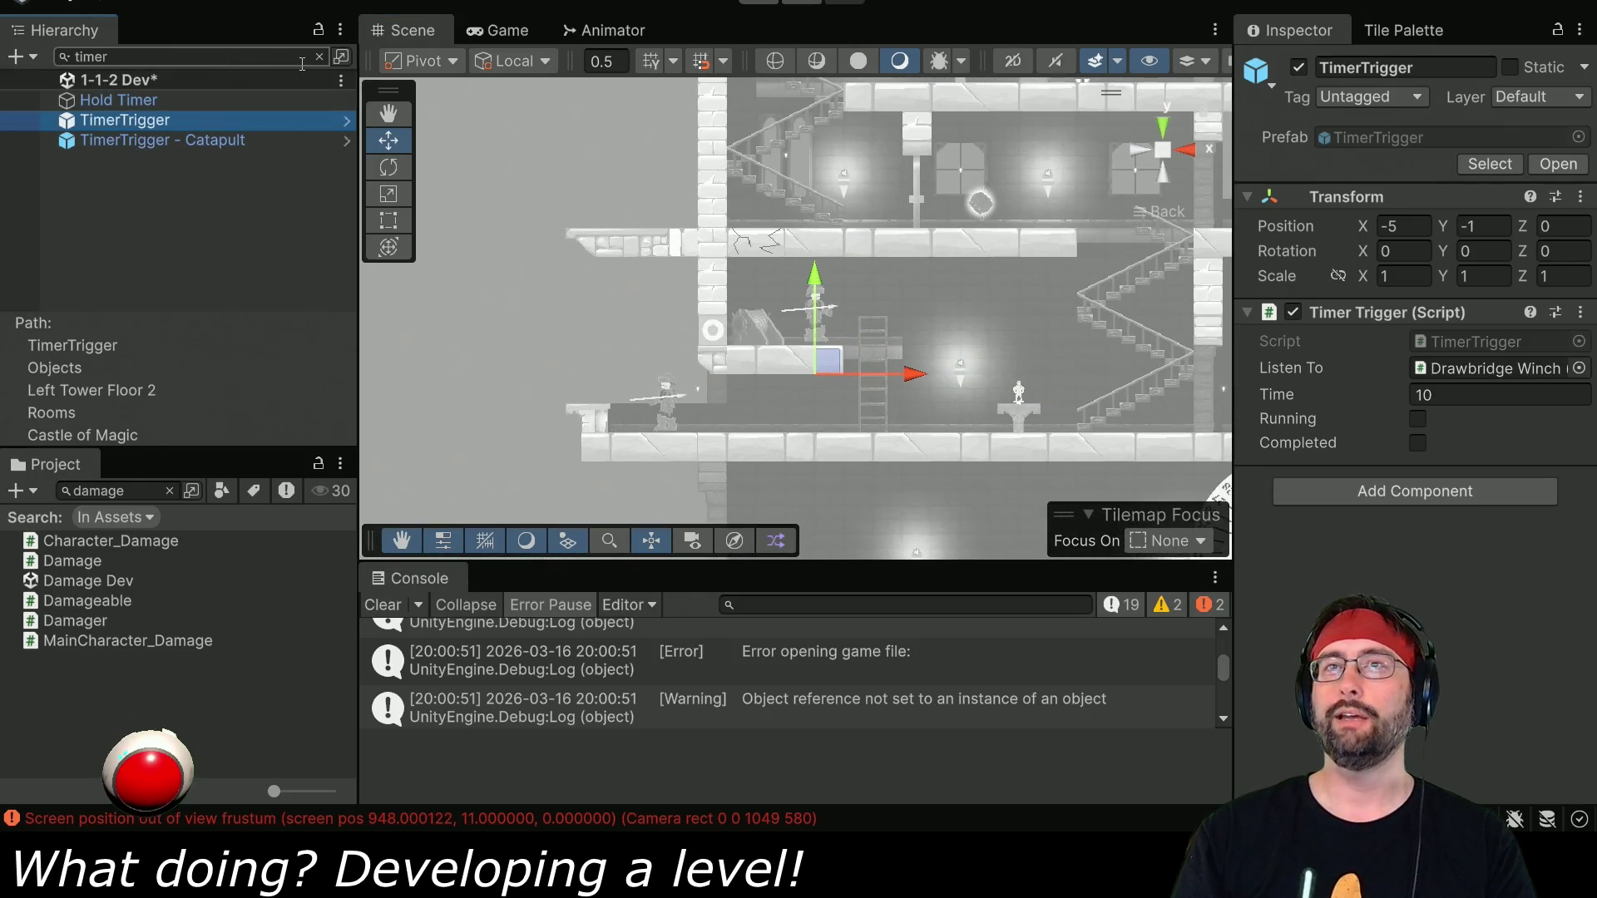
pyautogui.click(320, 56)
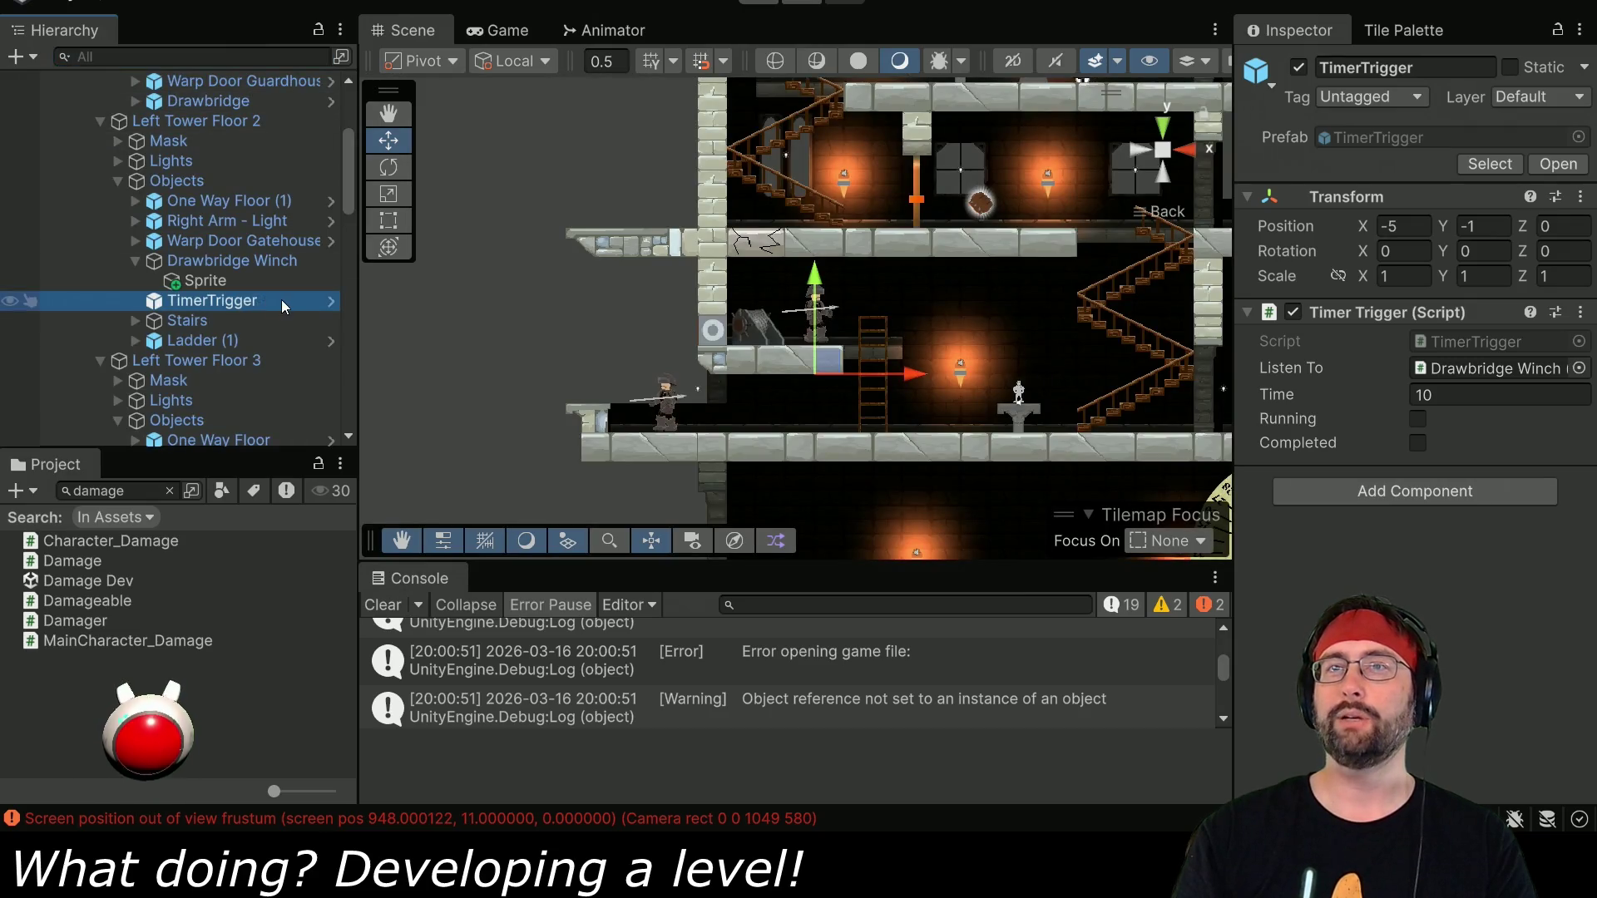
# Rename it to 'TimerTrigger - Drawbridge Winch' and open its TimerTrigger script.
pyautogui.press('F2')
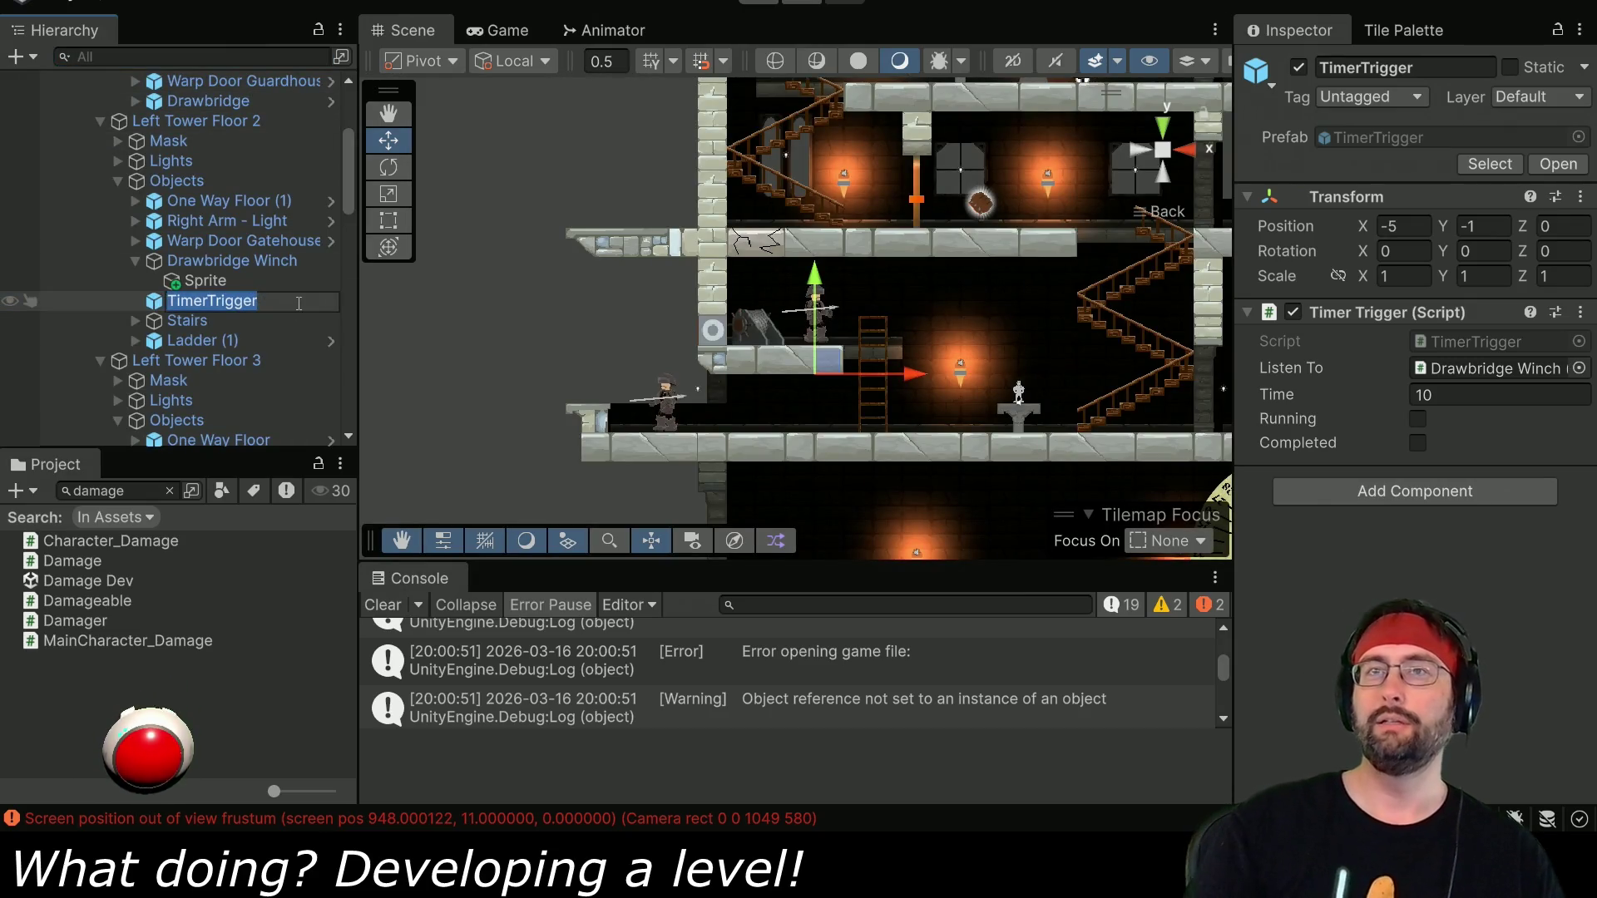
pyautogui.press('End')
pyautogui.write('- Drawbridge Winch')
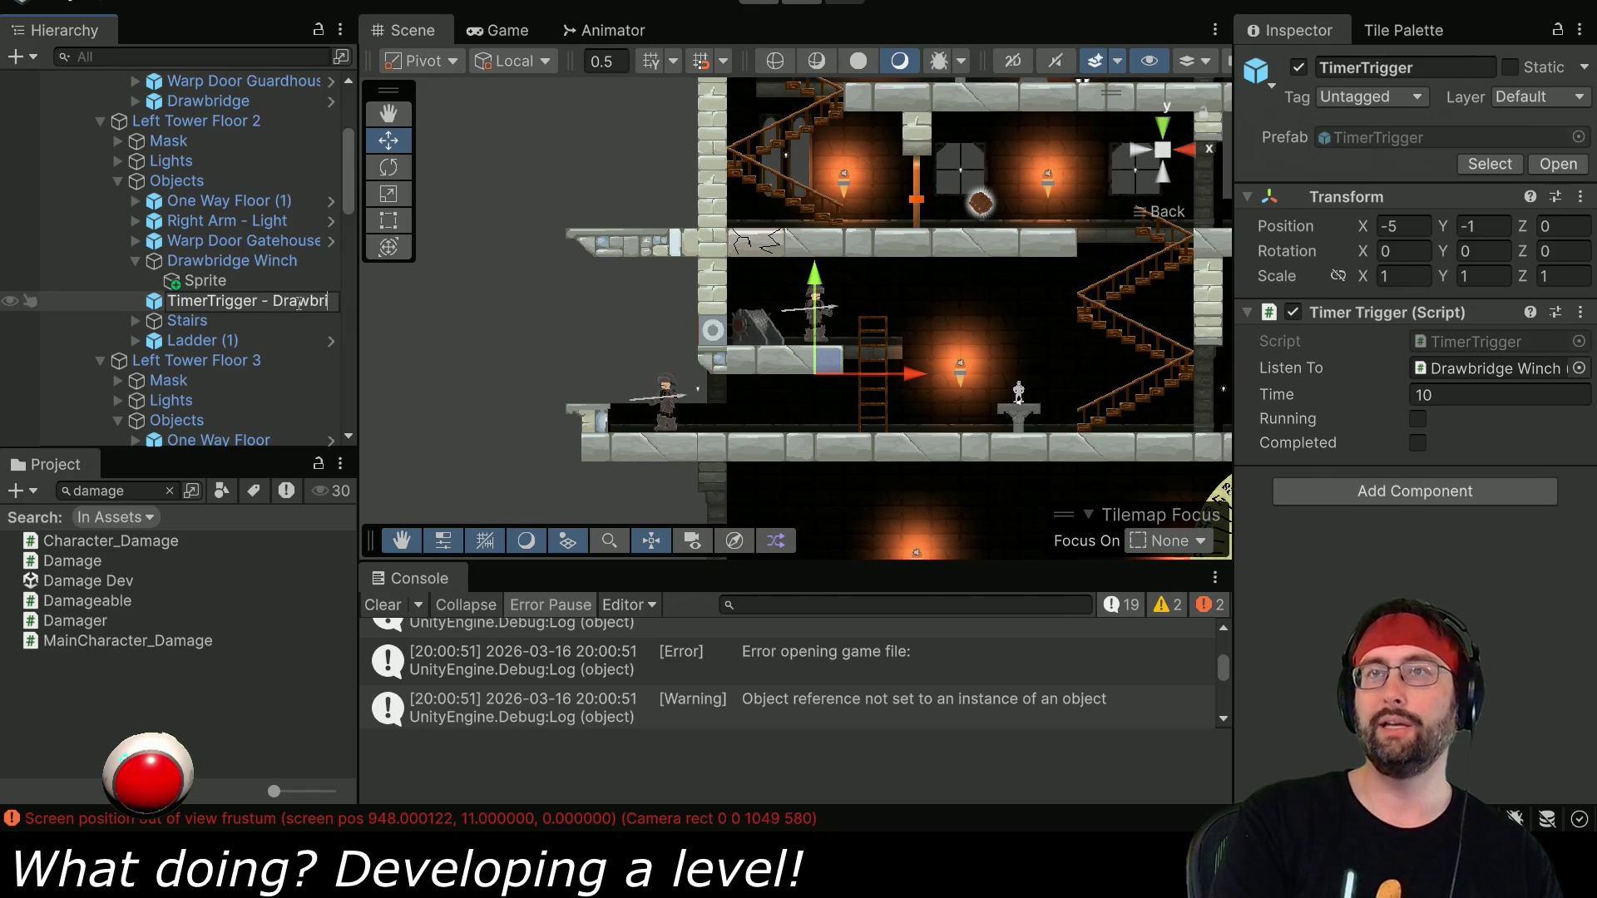
pyautogui.press('Return')
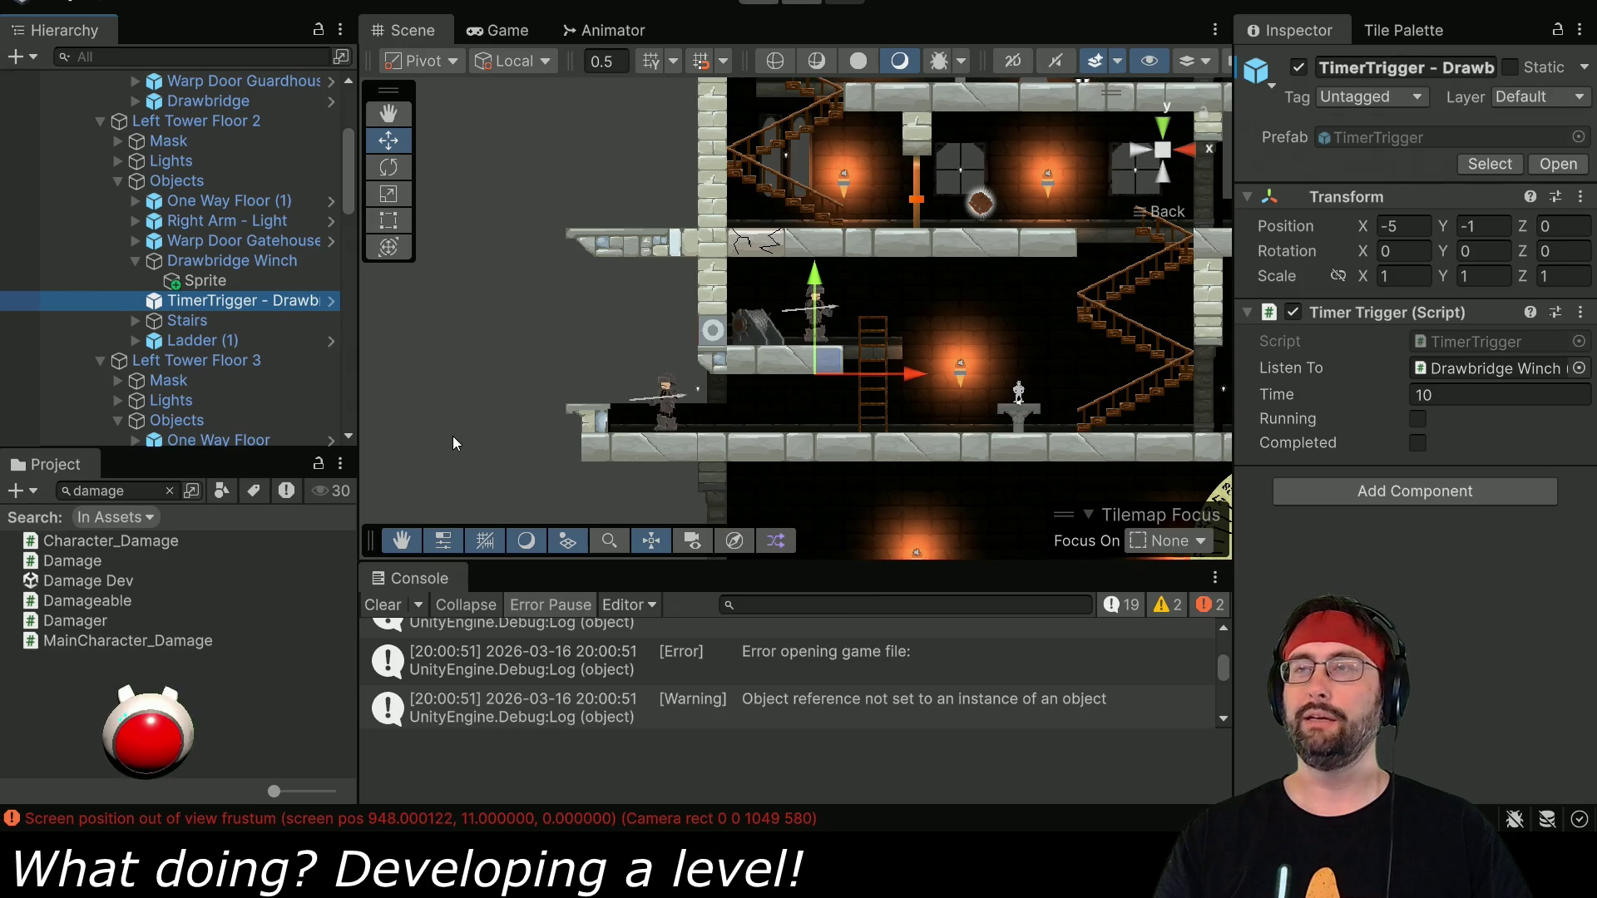
pyautogui.doubleClick(1484, 343)
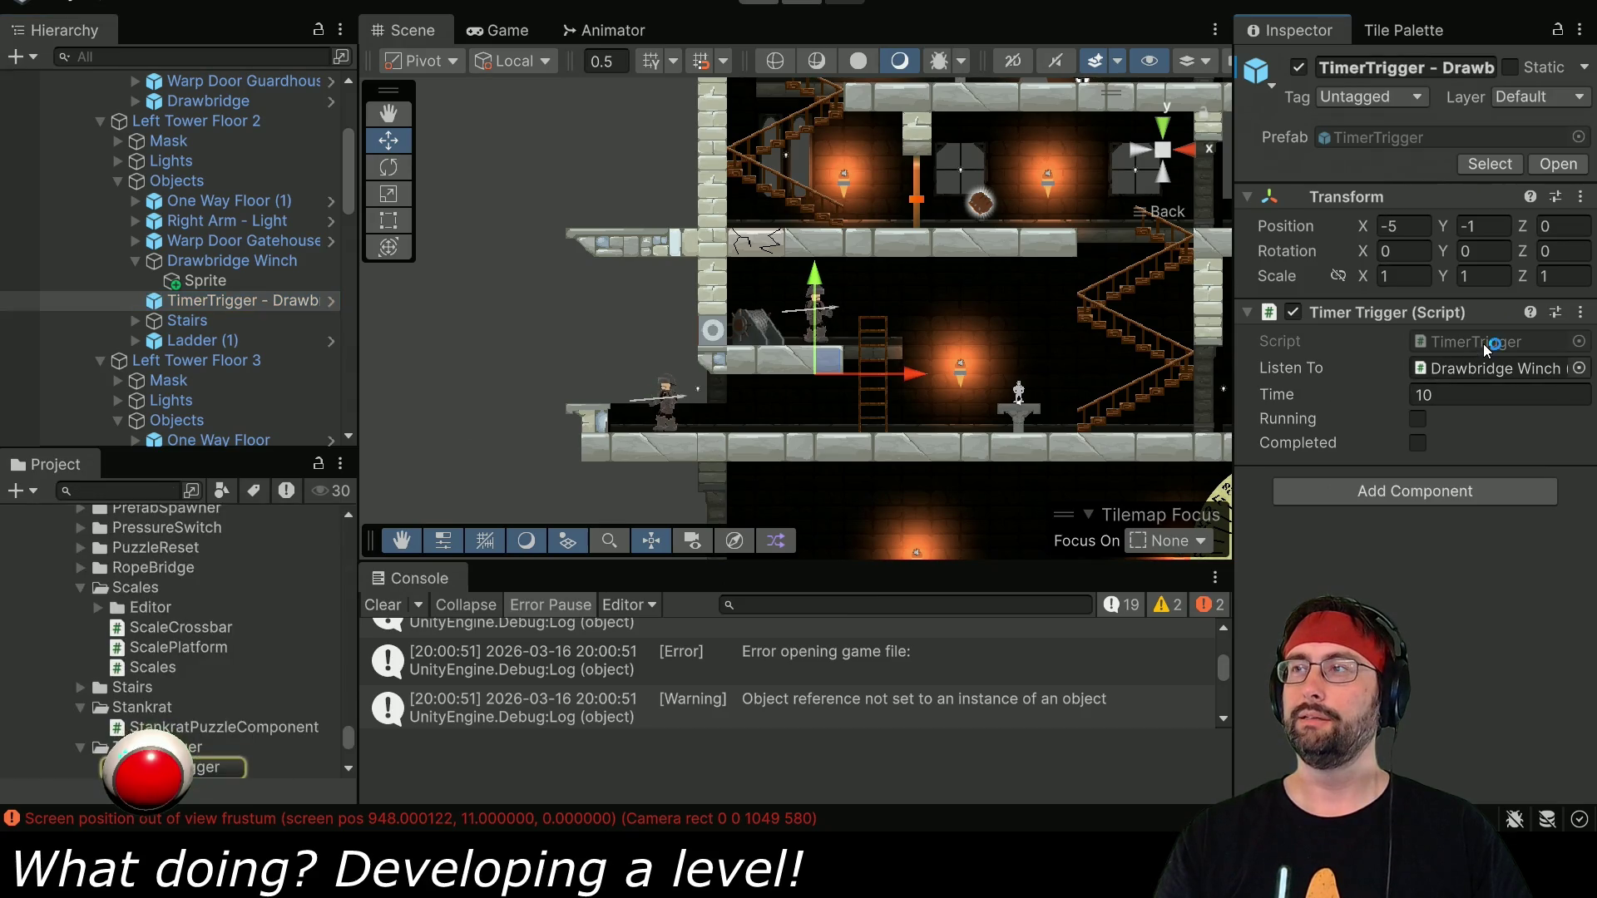
pyautogui.scroll(-2, 821, 411)
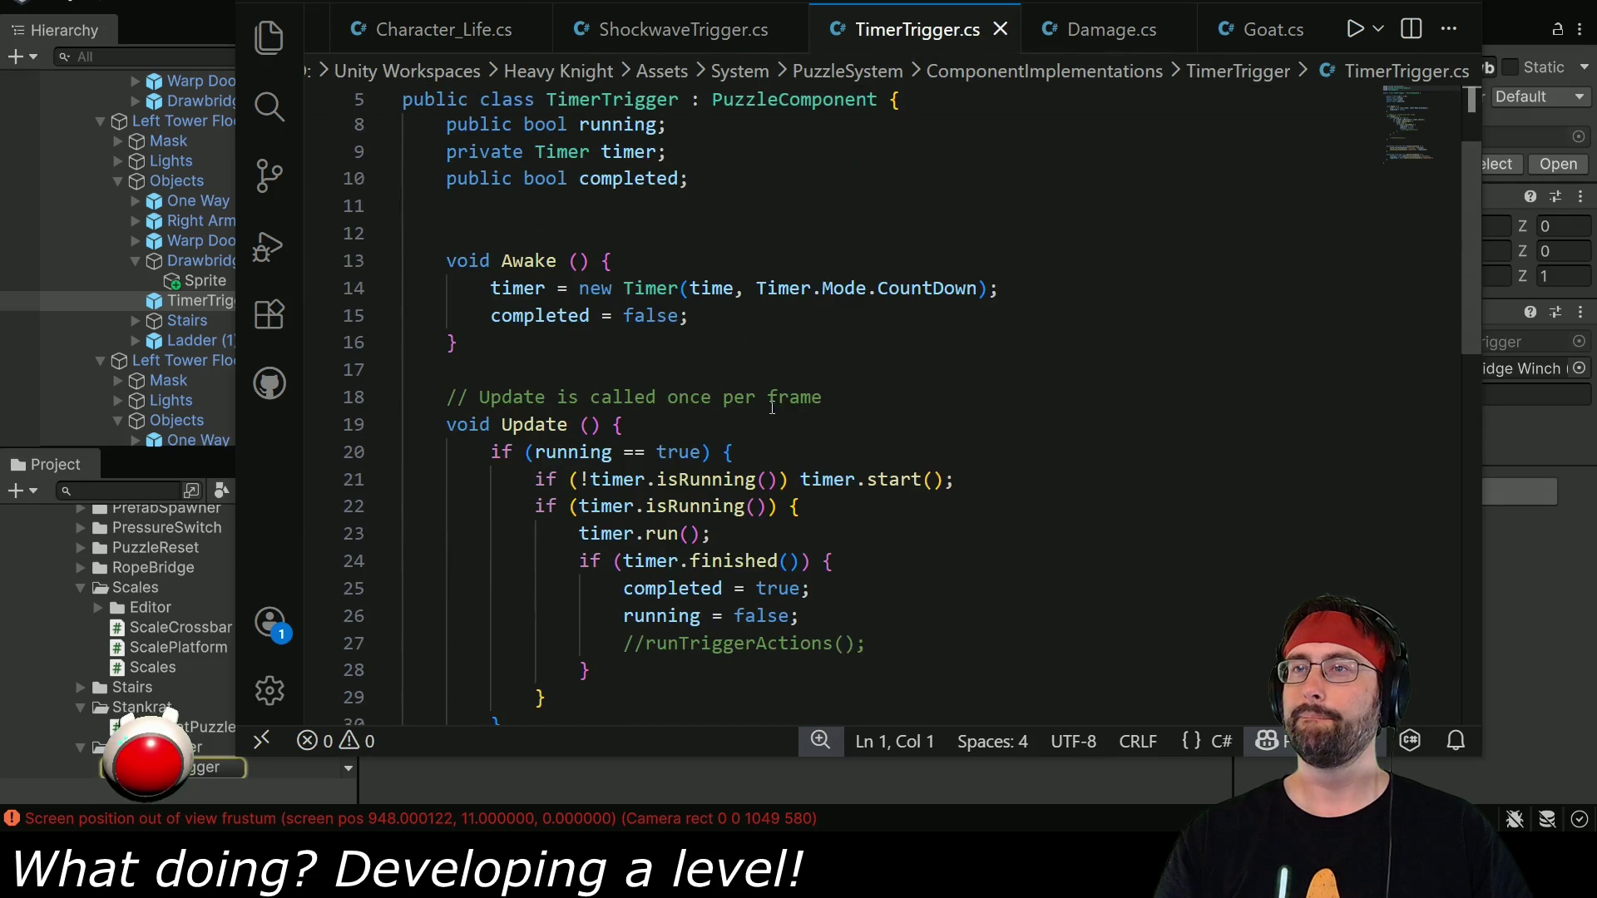
pyautogui.scroll(-10, 803, 280)
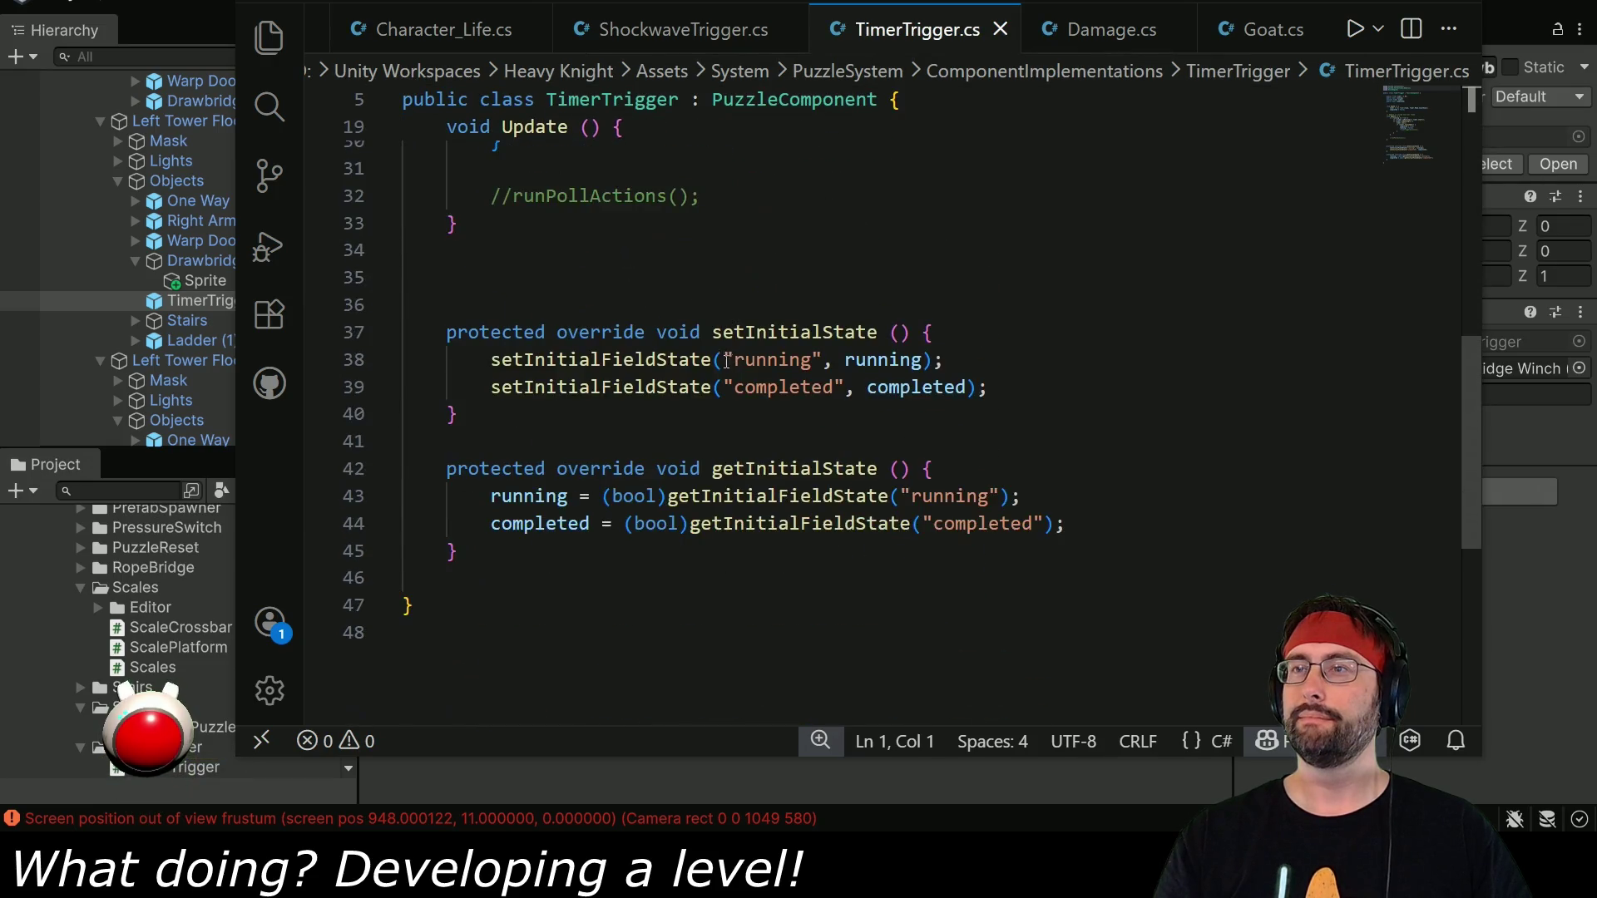
pyautogui.scroll(8, 701, 434)
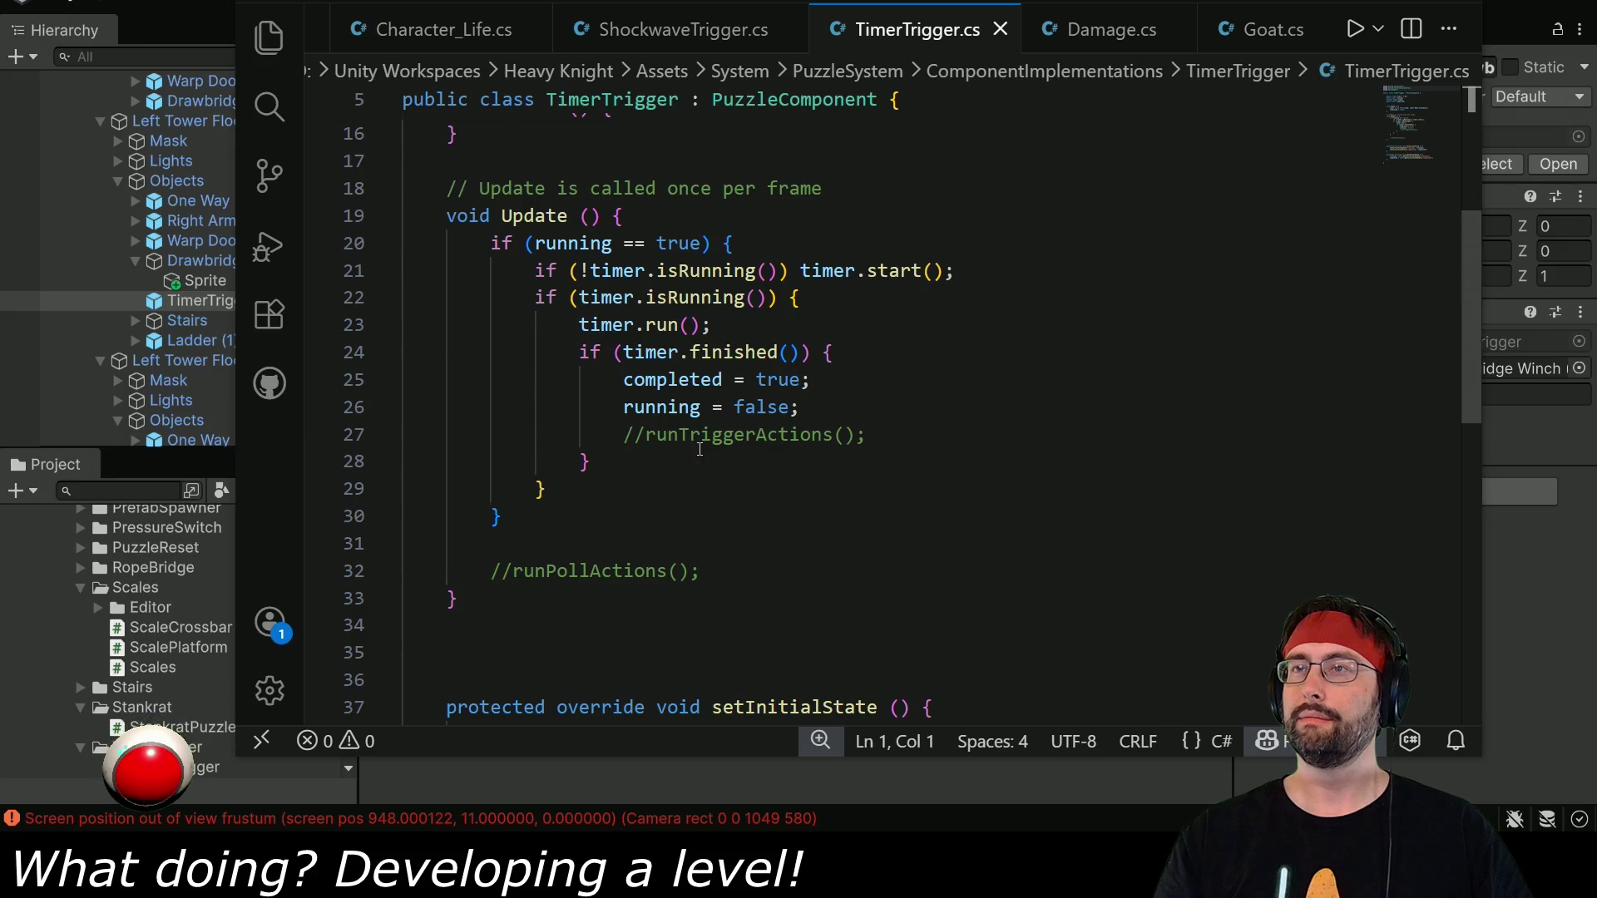
pyautogui.scroll(2, 700, 449)
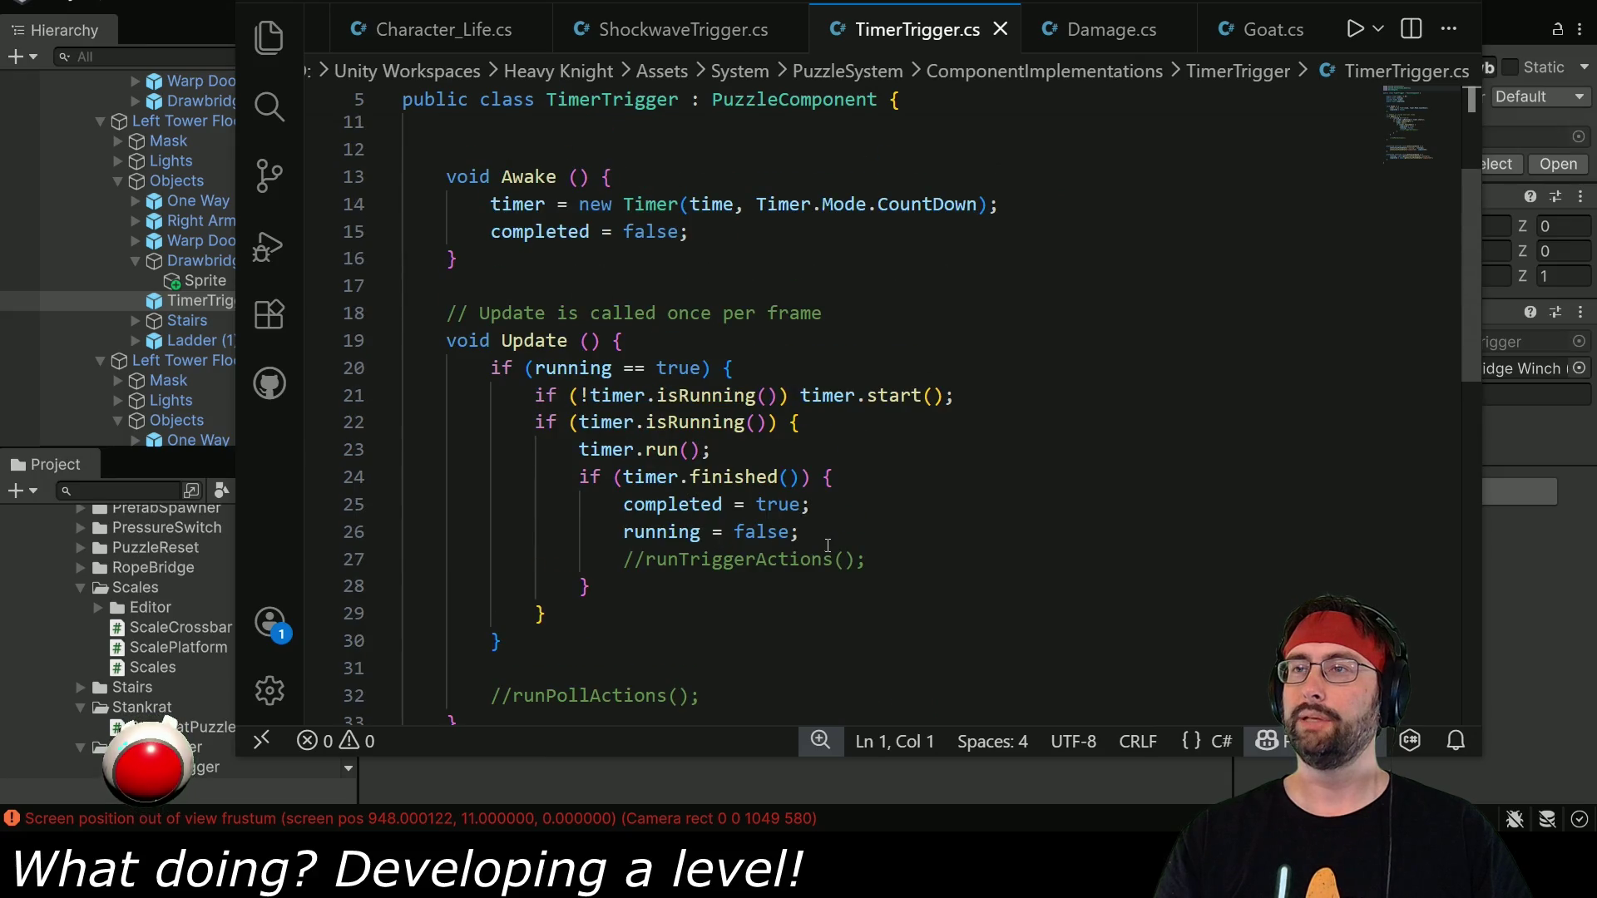
pyautogui.scroll(3, 828, 546)
pyautogui.scroll(-4, 825, 545)
pyautogui.scroll(-2, 674, 520)
pyautogui.scroll(7, 657, 521)
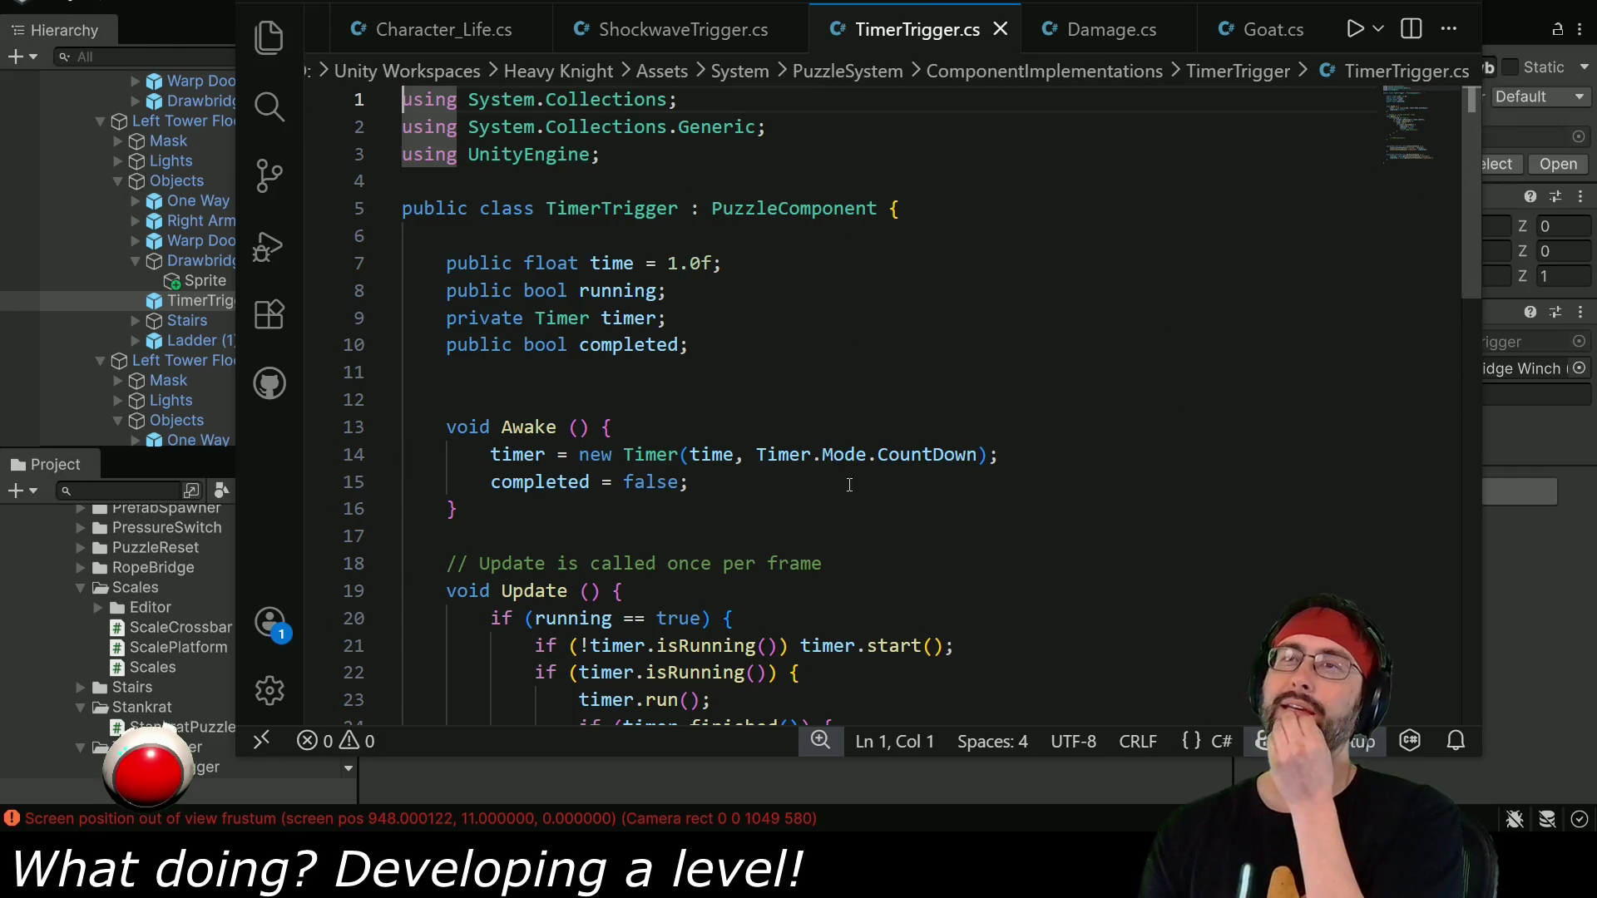
pyautogui.hotkey('alt', 'Tab')
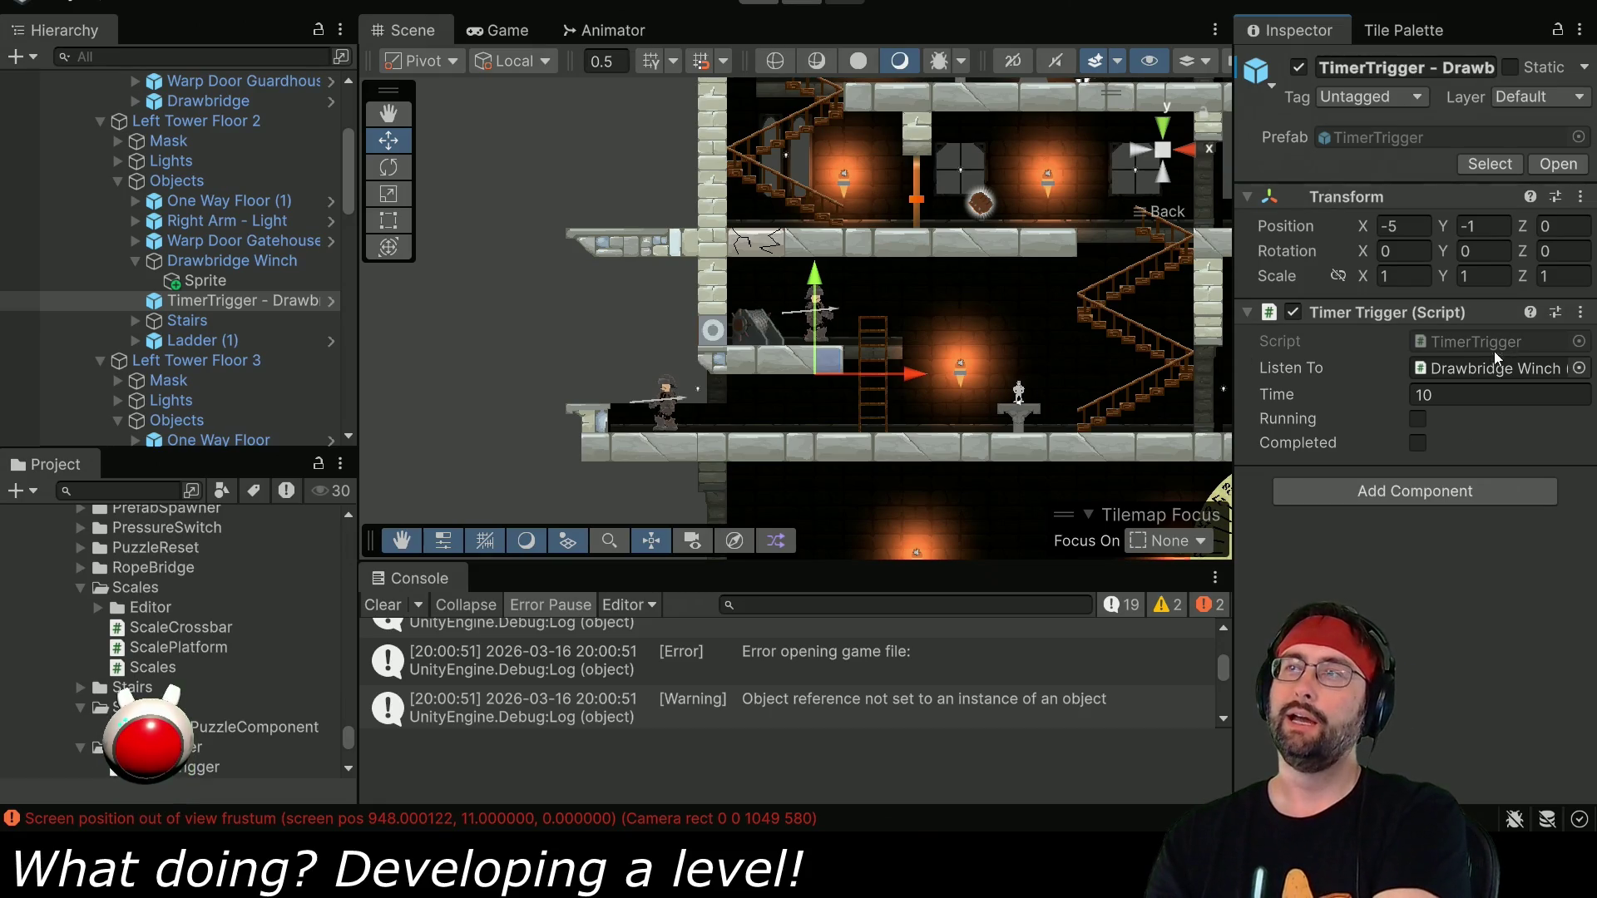
pyautogui.click(1417, 371)
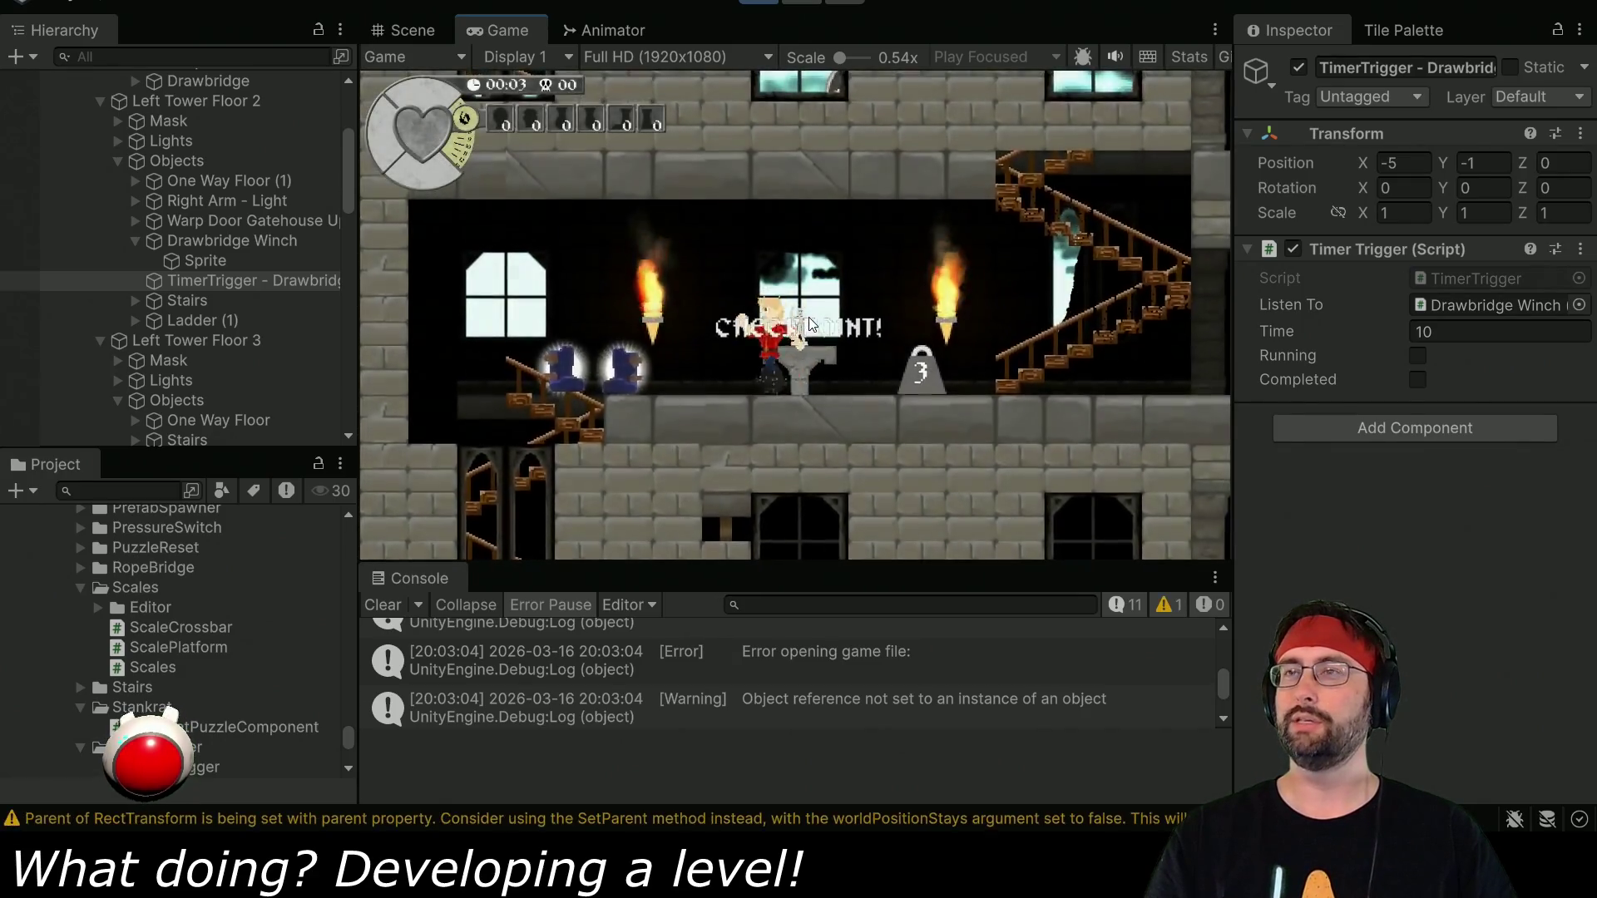
# Walk the hero to the lower floor, ping the timer's Listen To object, stop play, and return to TimerTrigger.cs.
pyautogui.press('Left')
pyautogui.press('Left')
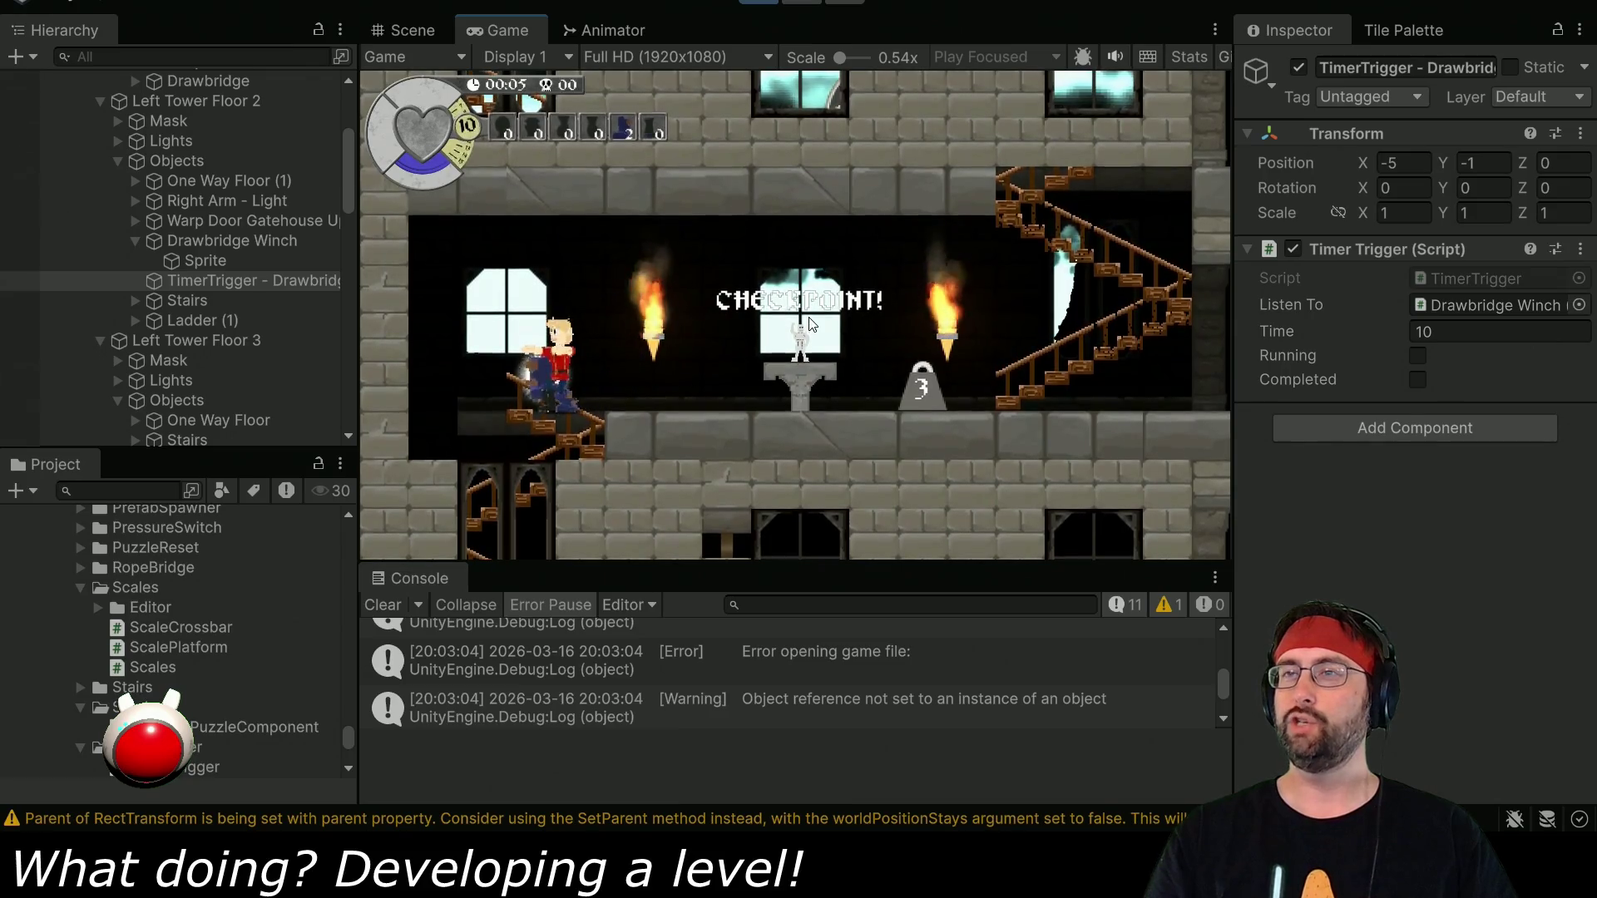
pyautogui.press('Down')
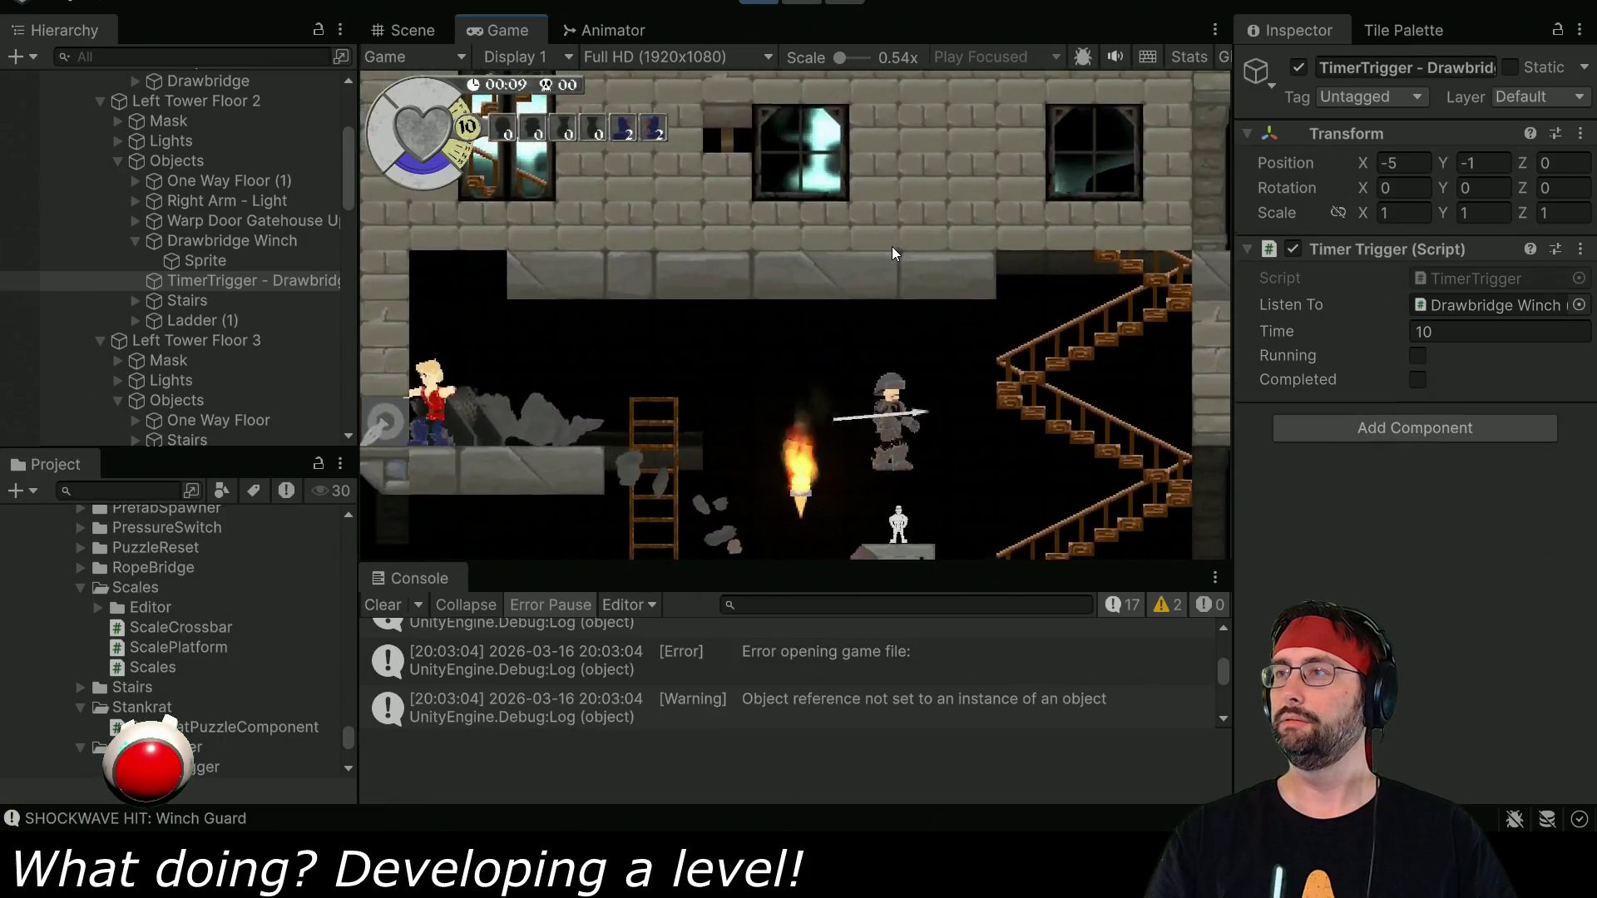
pyautogui.press('Right')
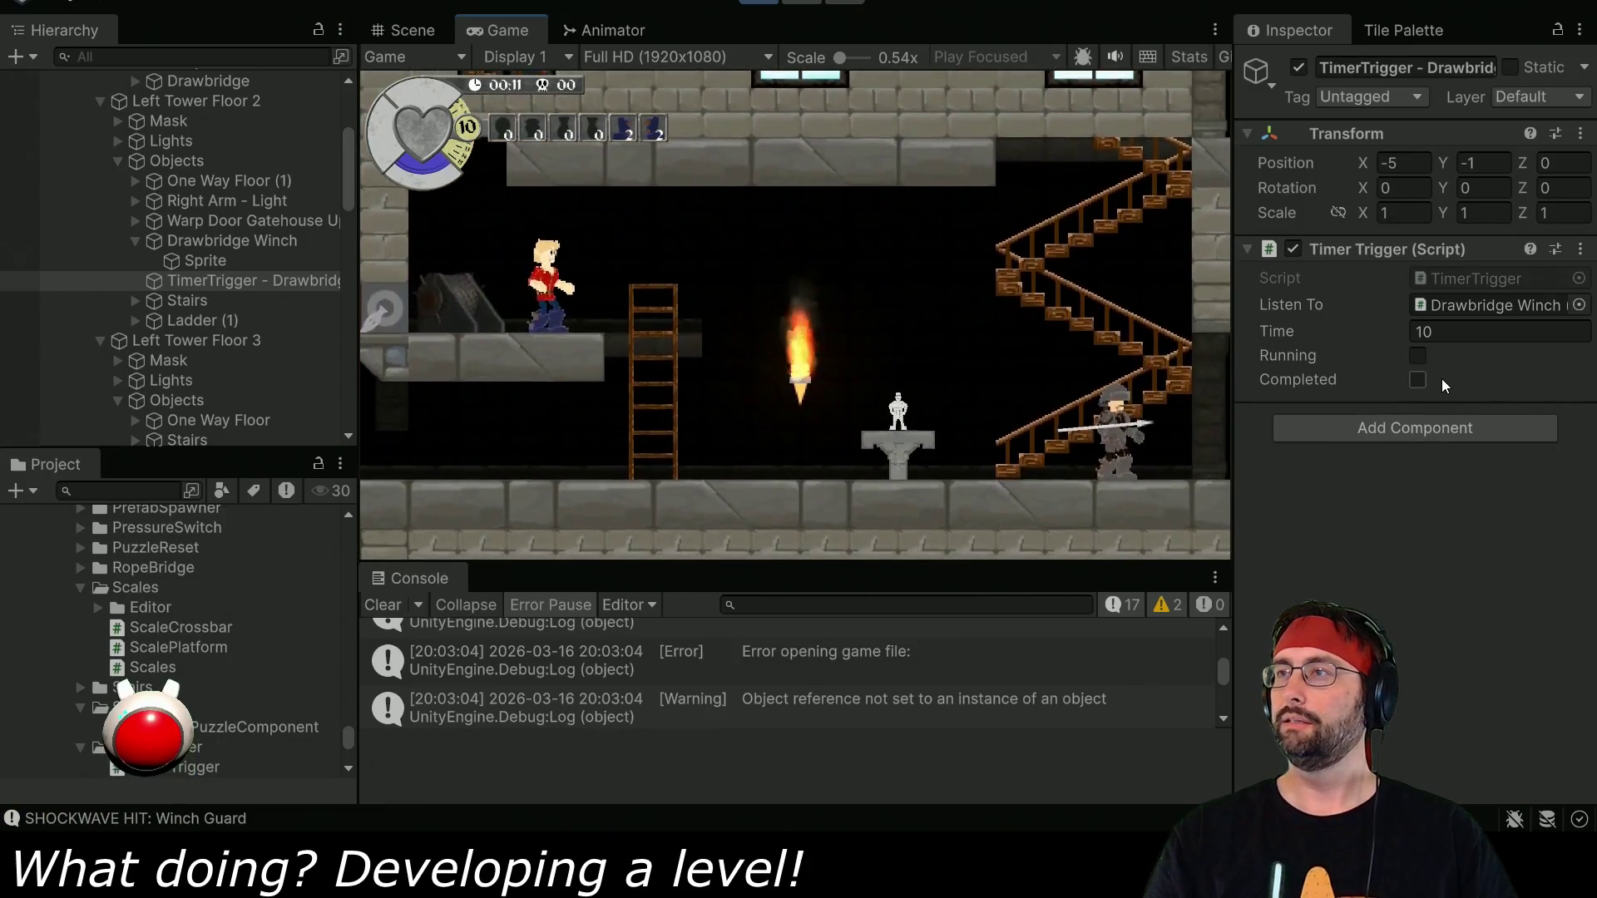
pyautogui.click(1491, 302)
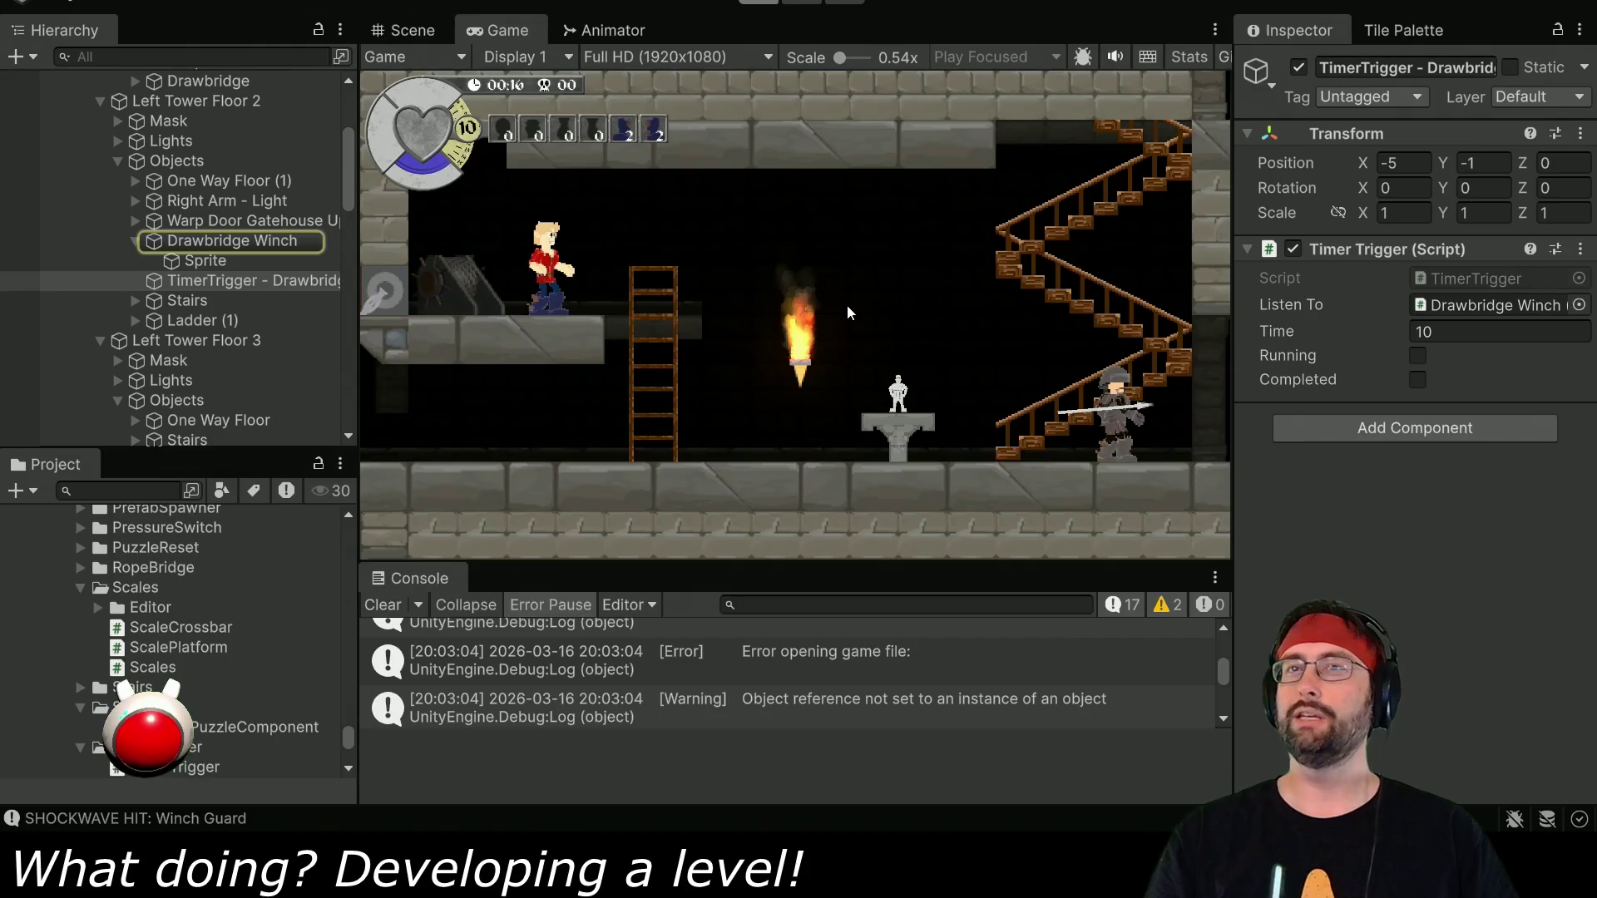
pyautogui.hotkey('ctrl', 'p')
pyautogui.hotkey('alt', 'Tab')
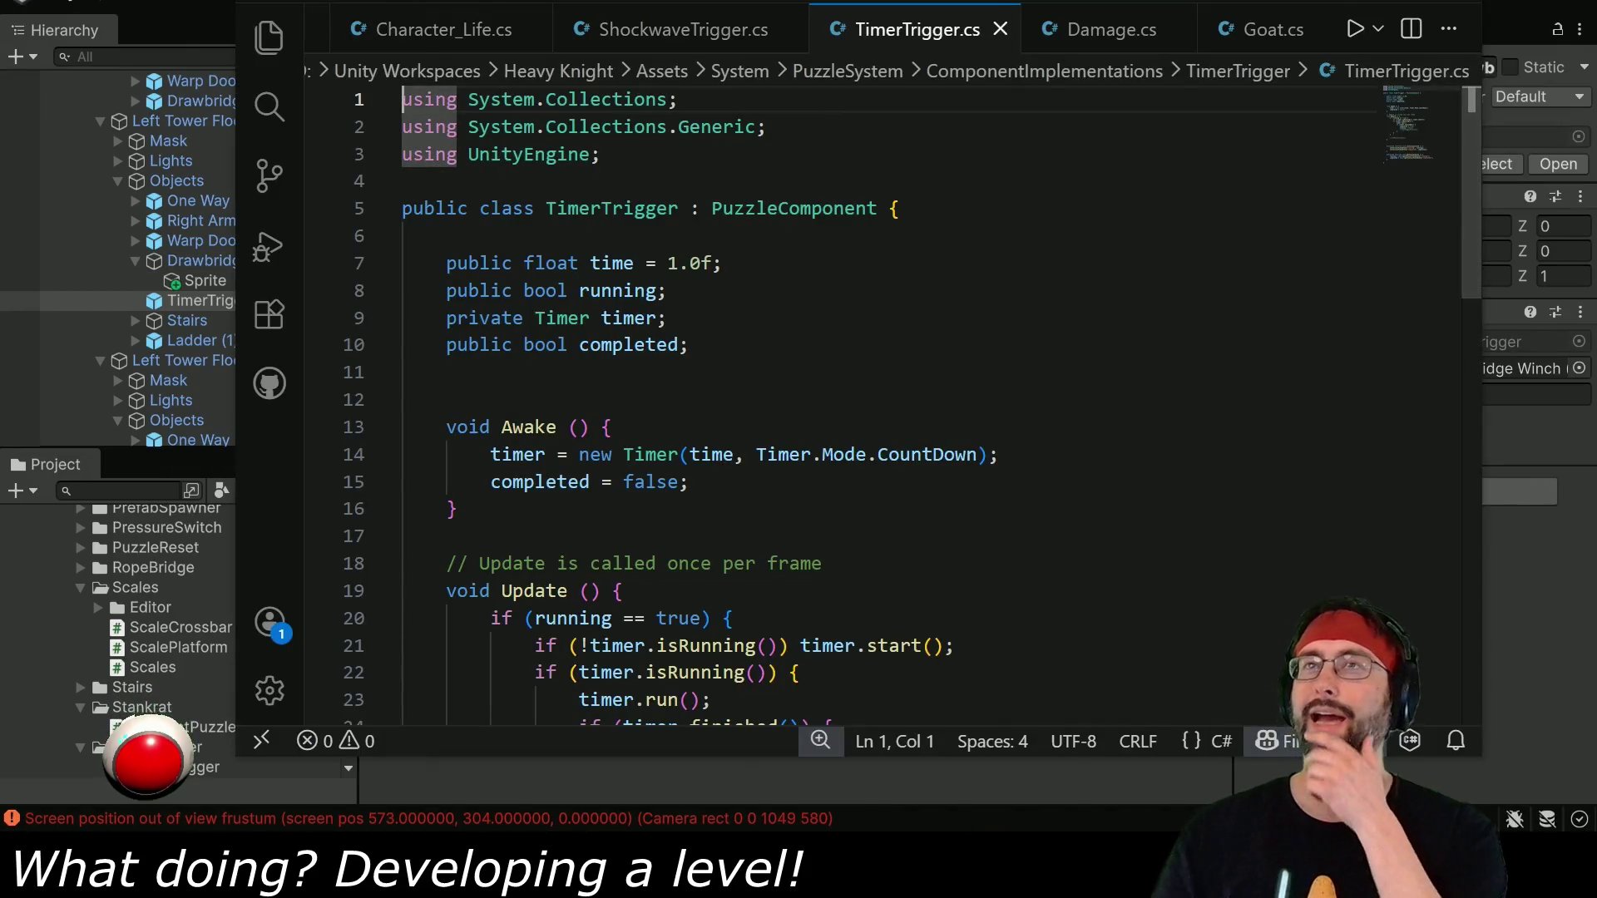
# Expand Puzzles and inspect the Drawbridge Catapult puzzle's five components, including TimerTrigger and Drawbridge Winch.
pyautogui.hotkey('alt', 'Tab')
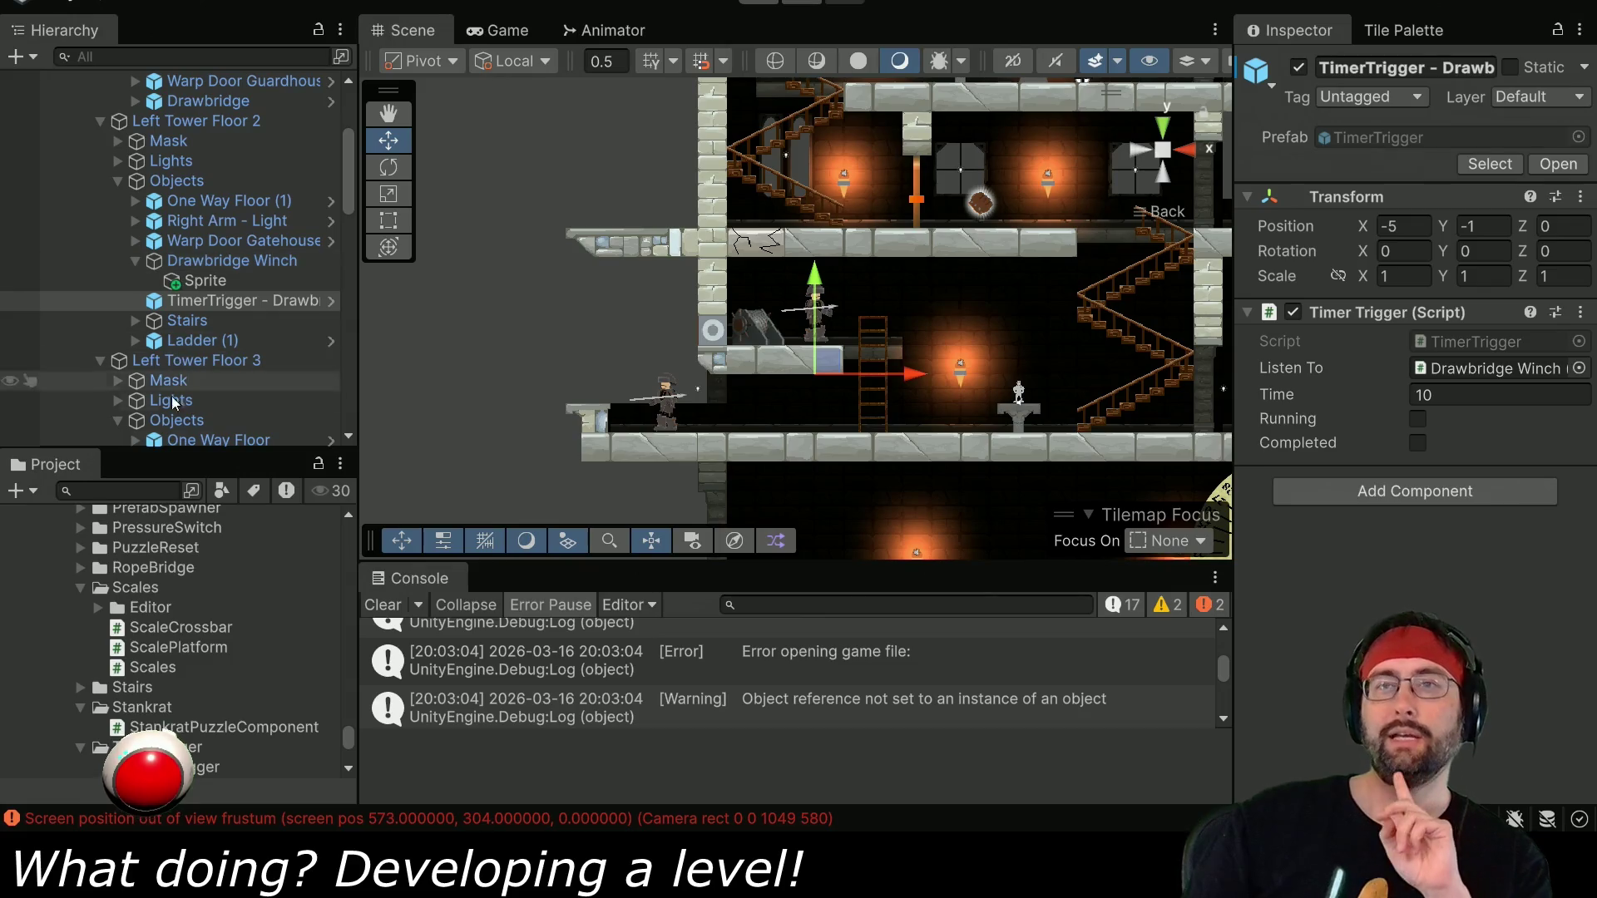
pyautogui.scroll(5, 214, 319)
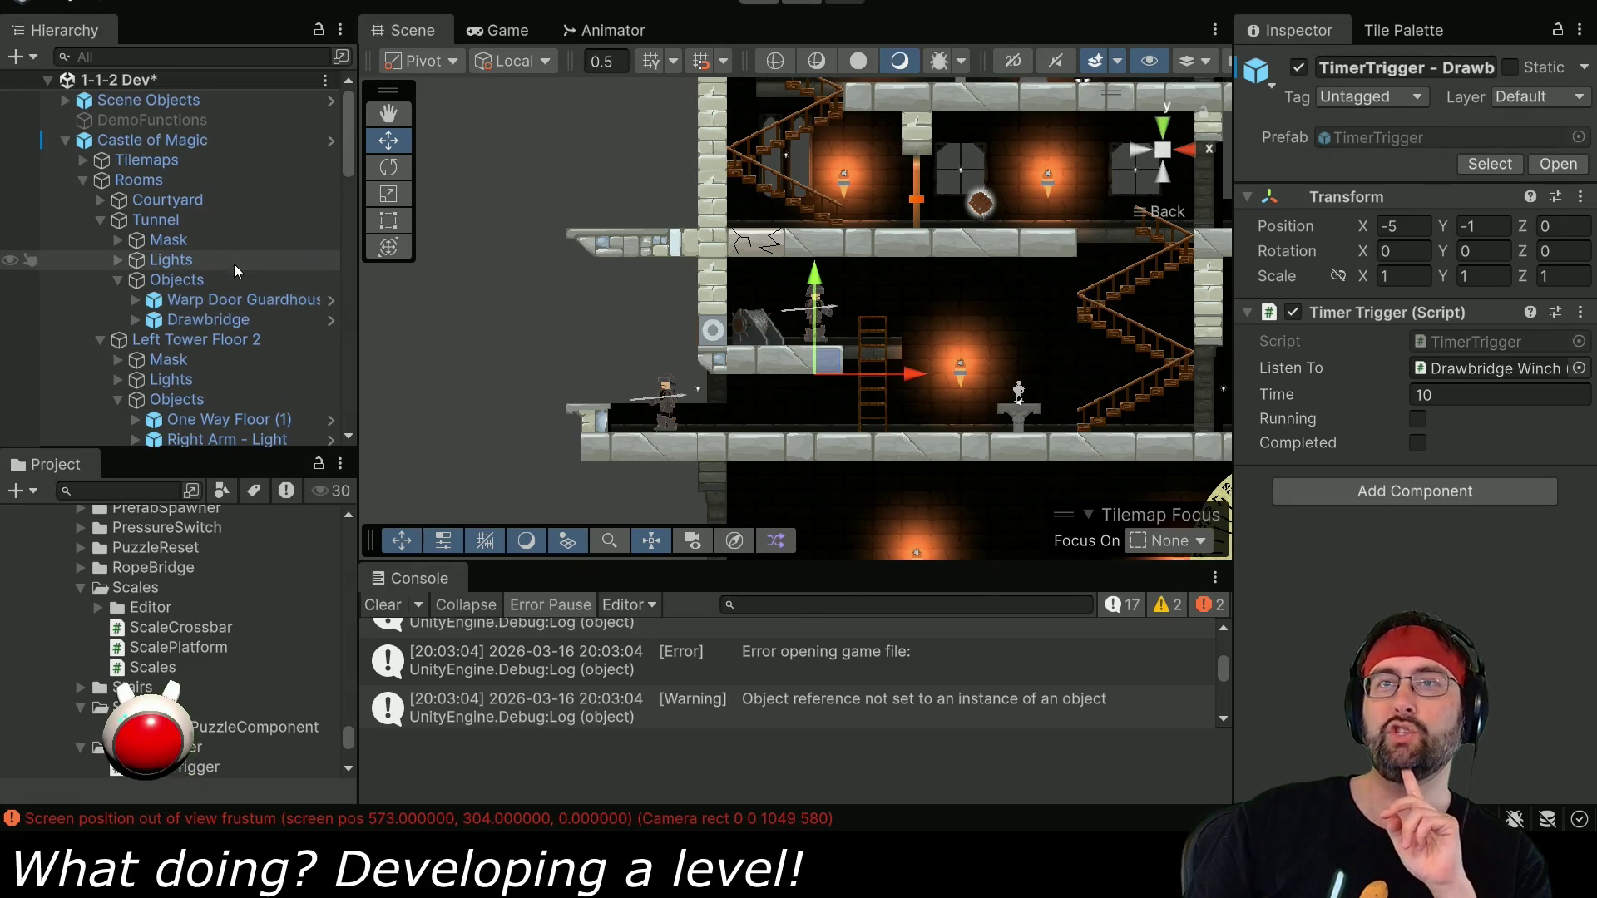
pyautogui.scroll(-15, 208, 320)
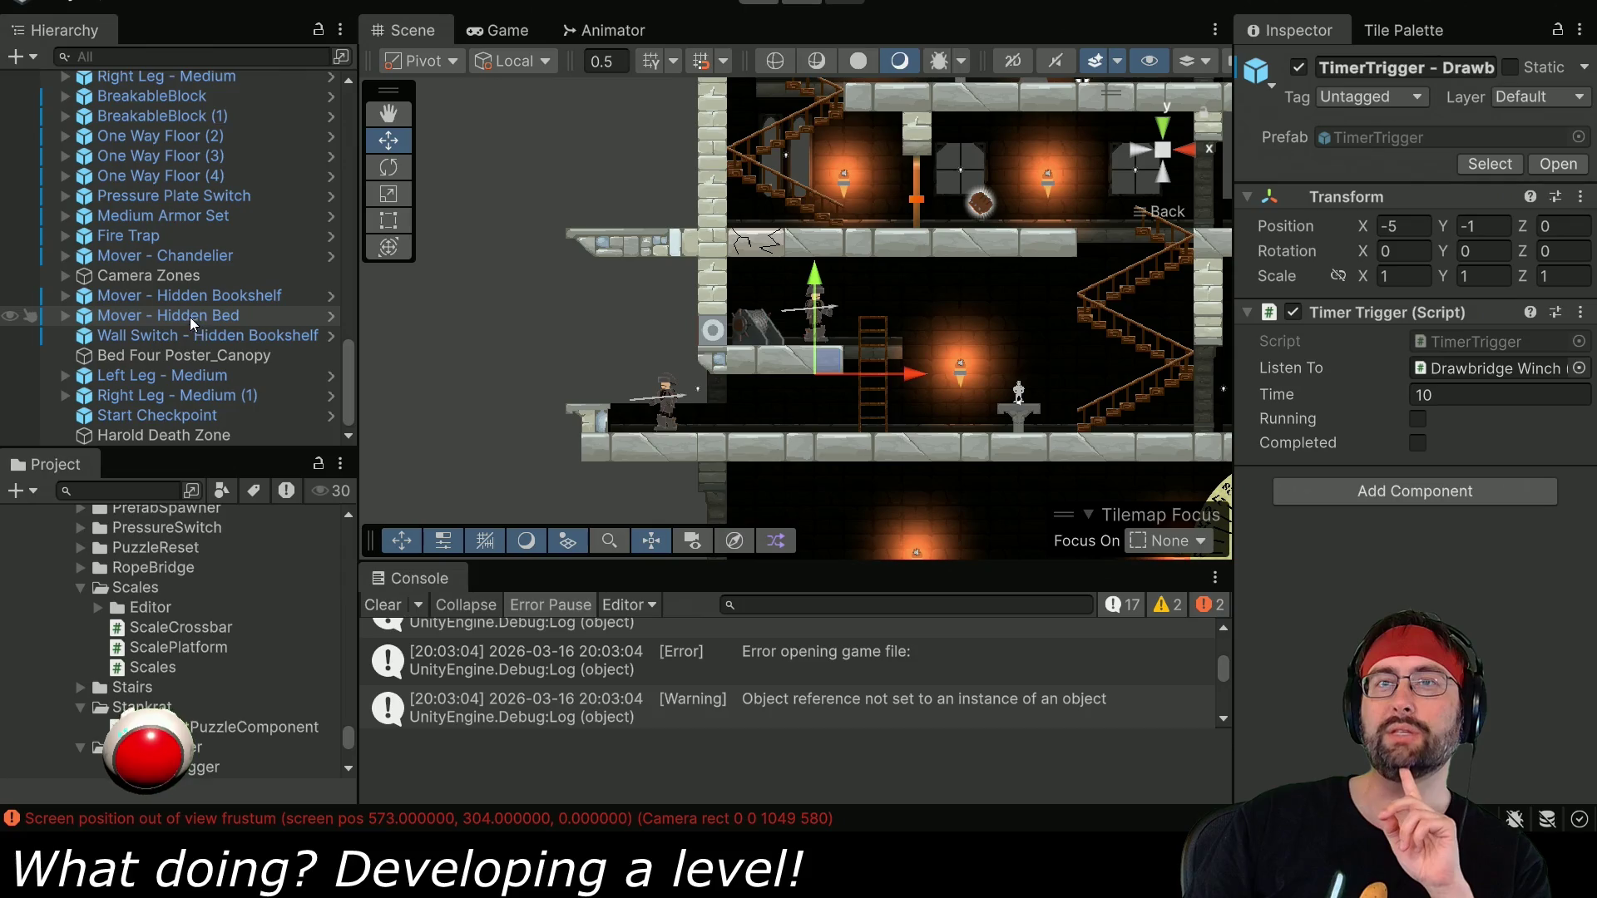
pyautogui.scroll(8, 99, 314)
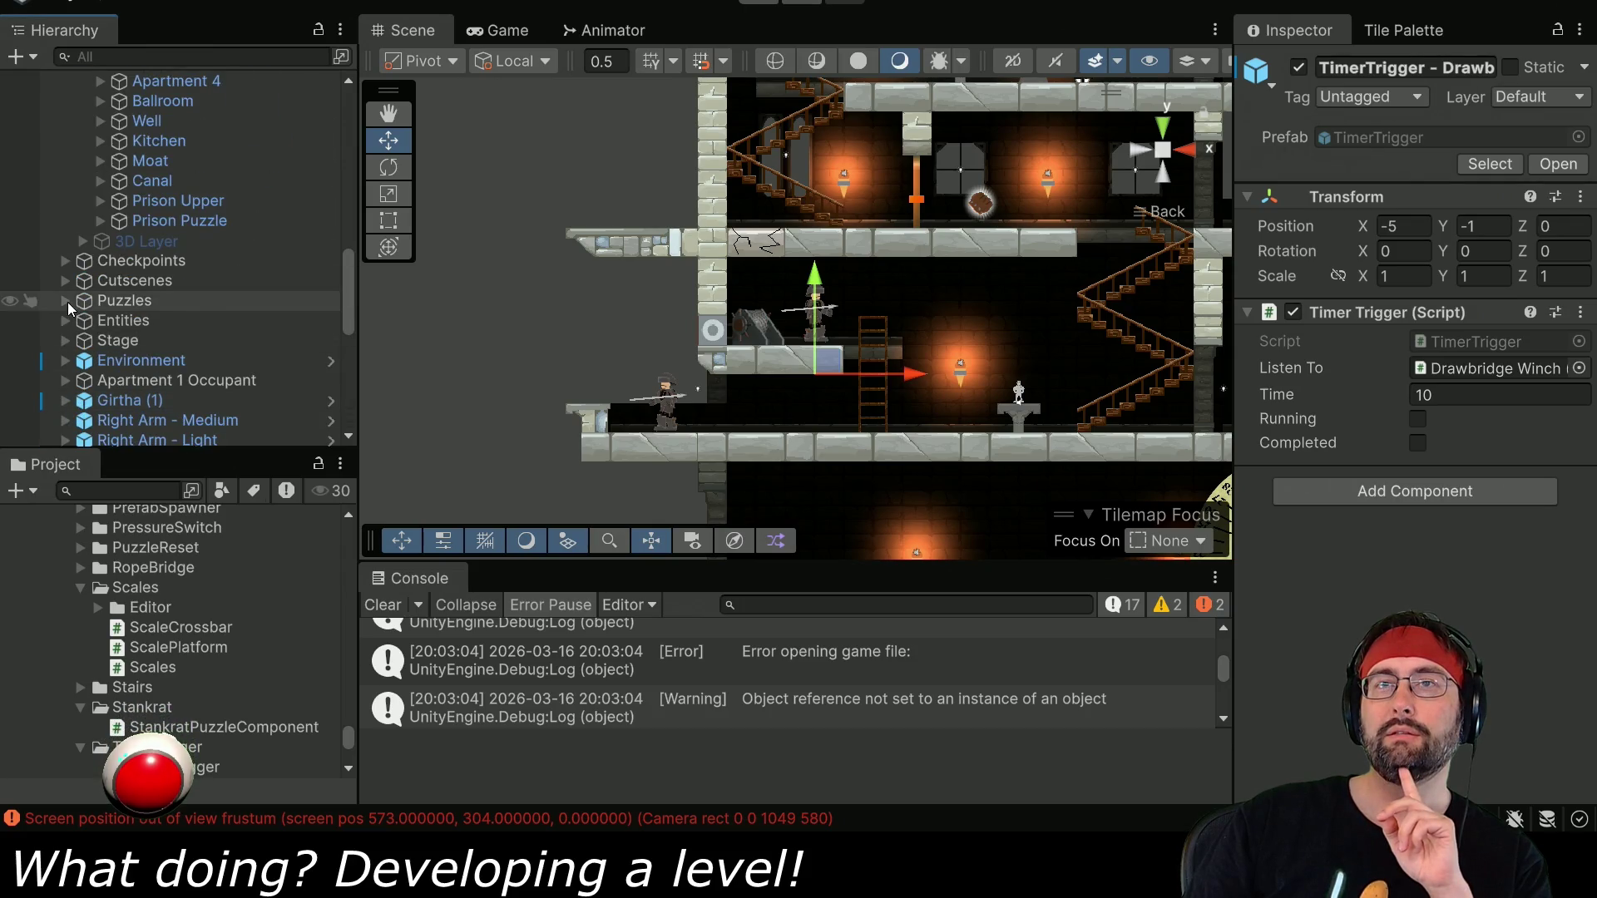
pyautogui.click(65, 300)
pyautogui.click(166, 340)
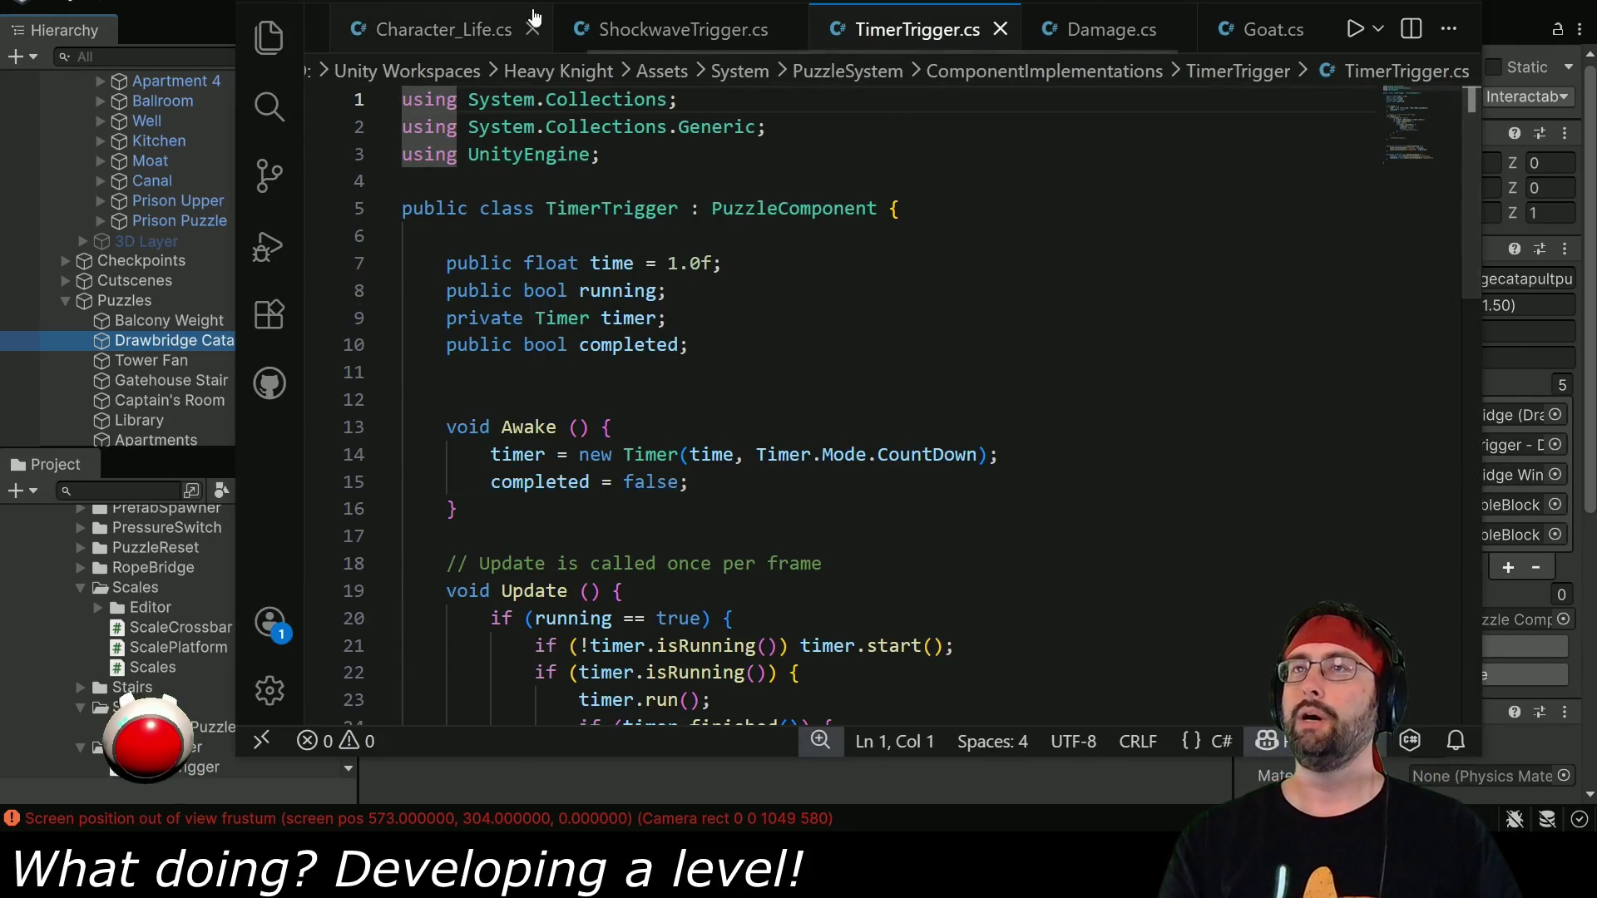
# Close the ShockwaveTrigger, Damage and Goat script tabs and switch to DrawbridgeWinch.cs.
pyautogui.hscroll(3, 627, 32)
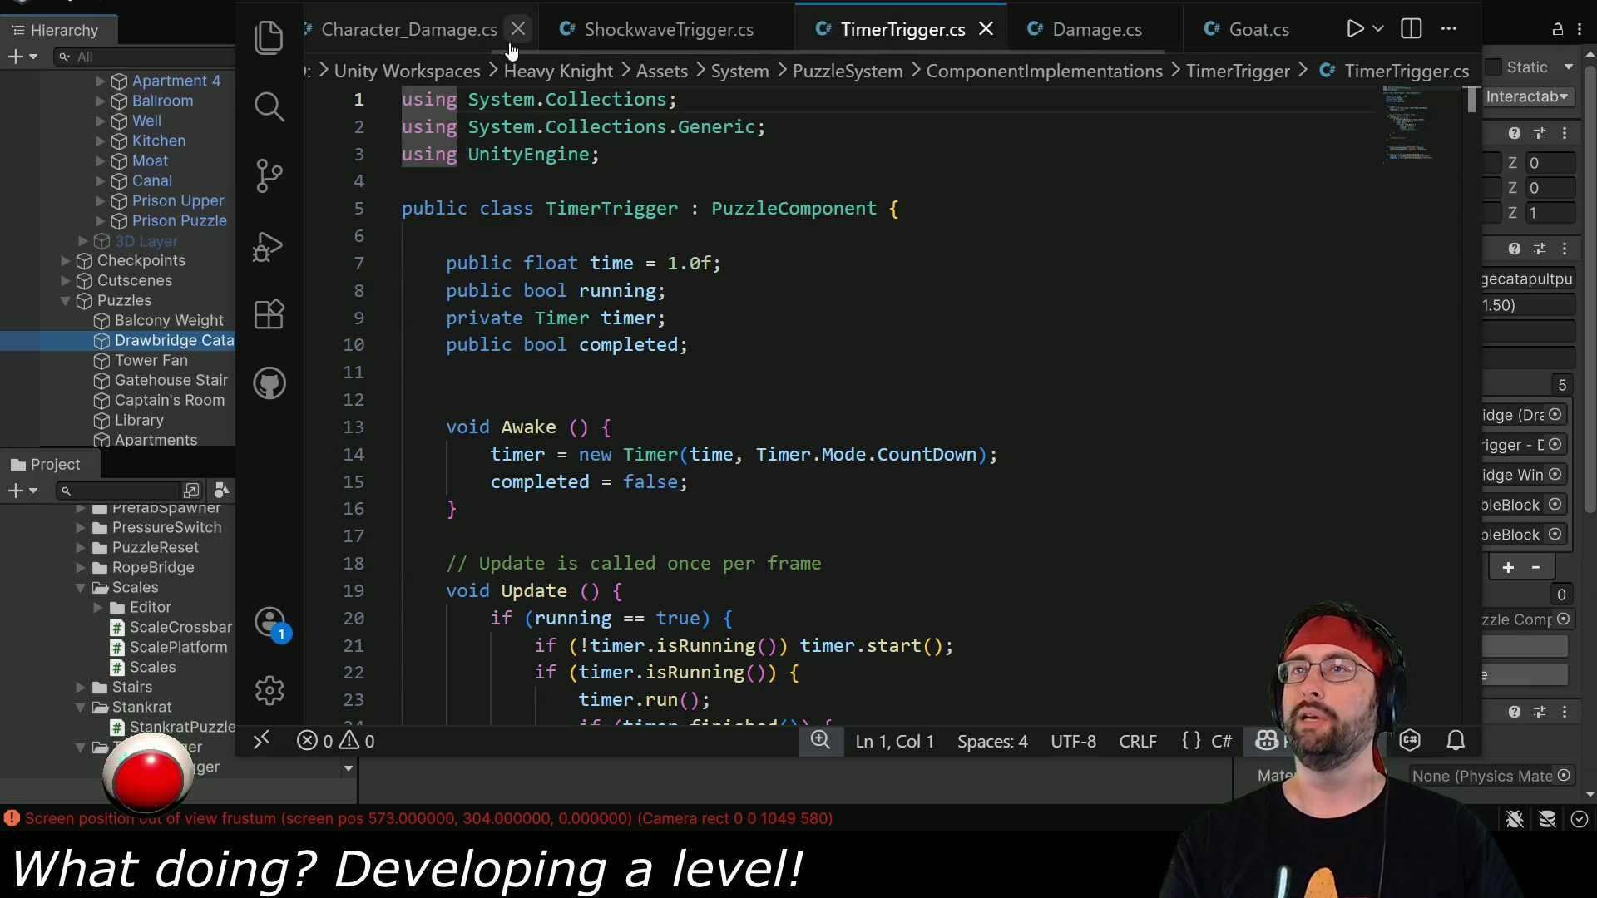
pyautogui.click(520, 29)
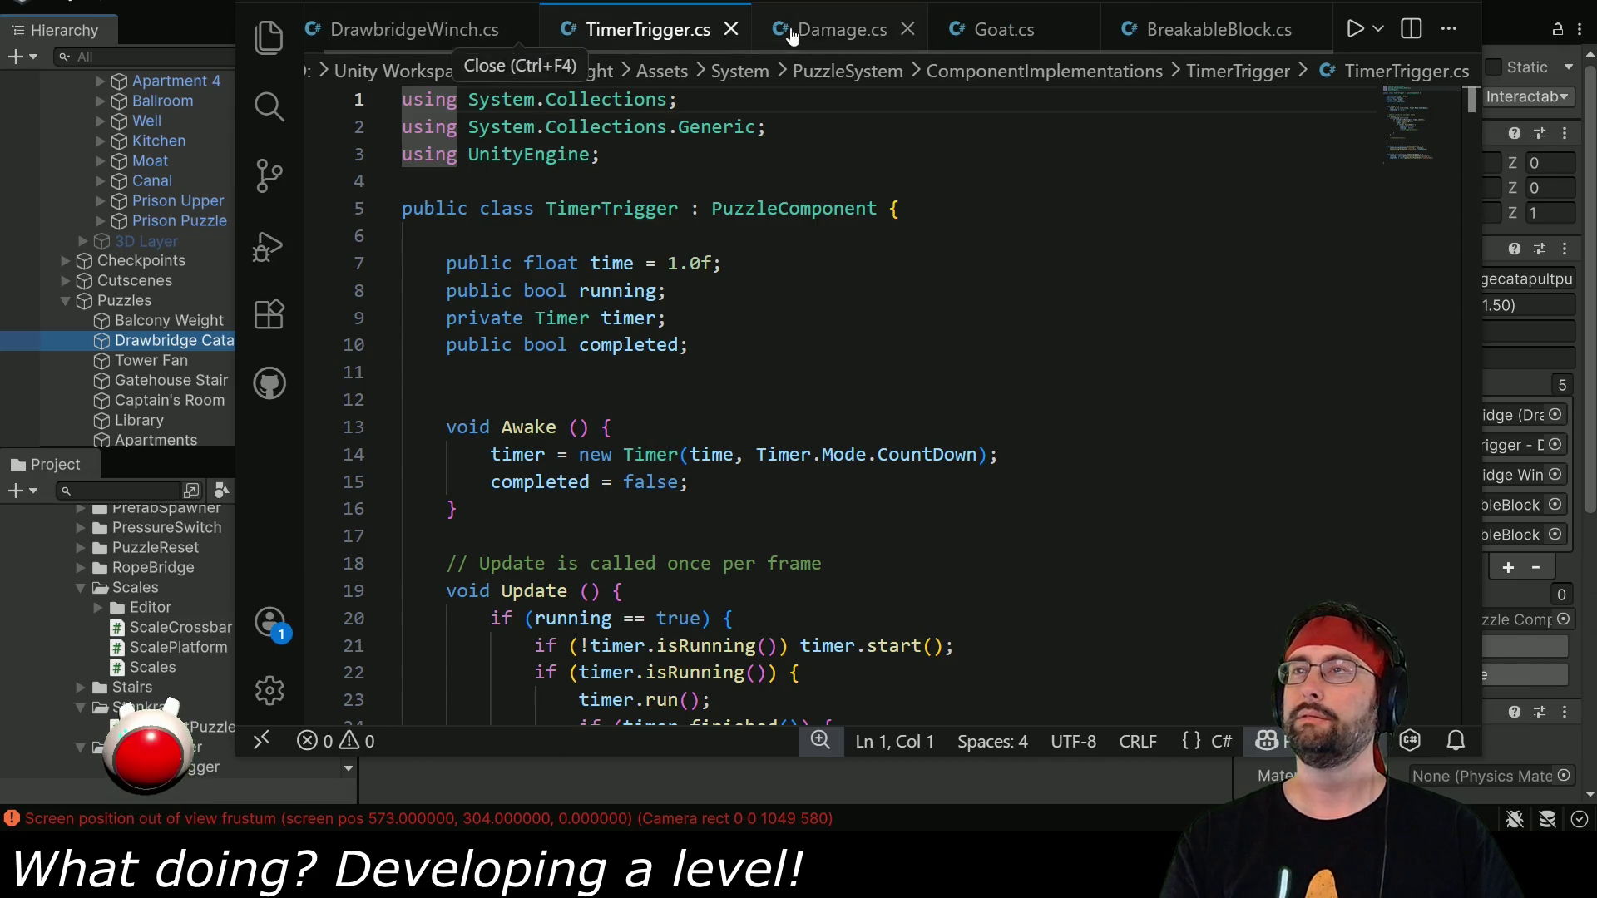
pyautogui.click(921, 29)
pyautogui.click(923, 29)
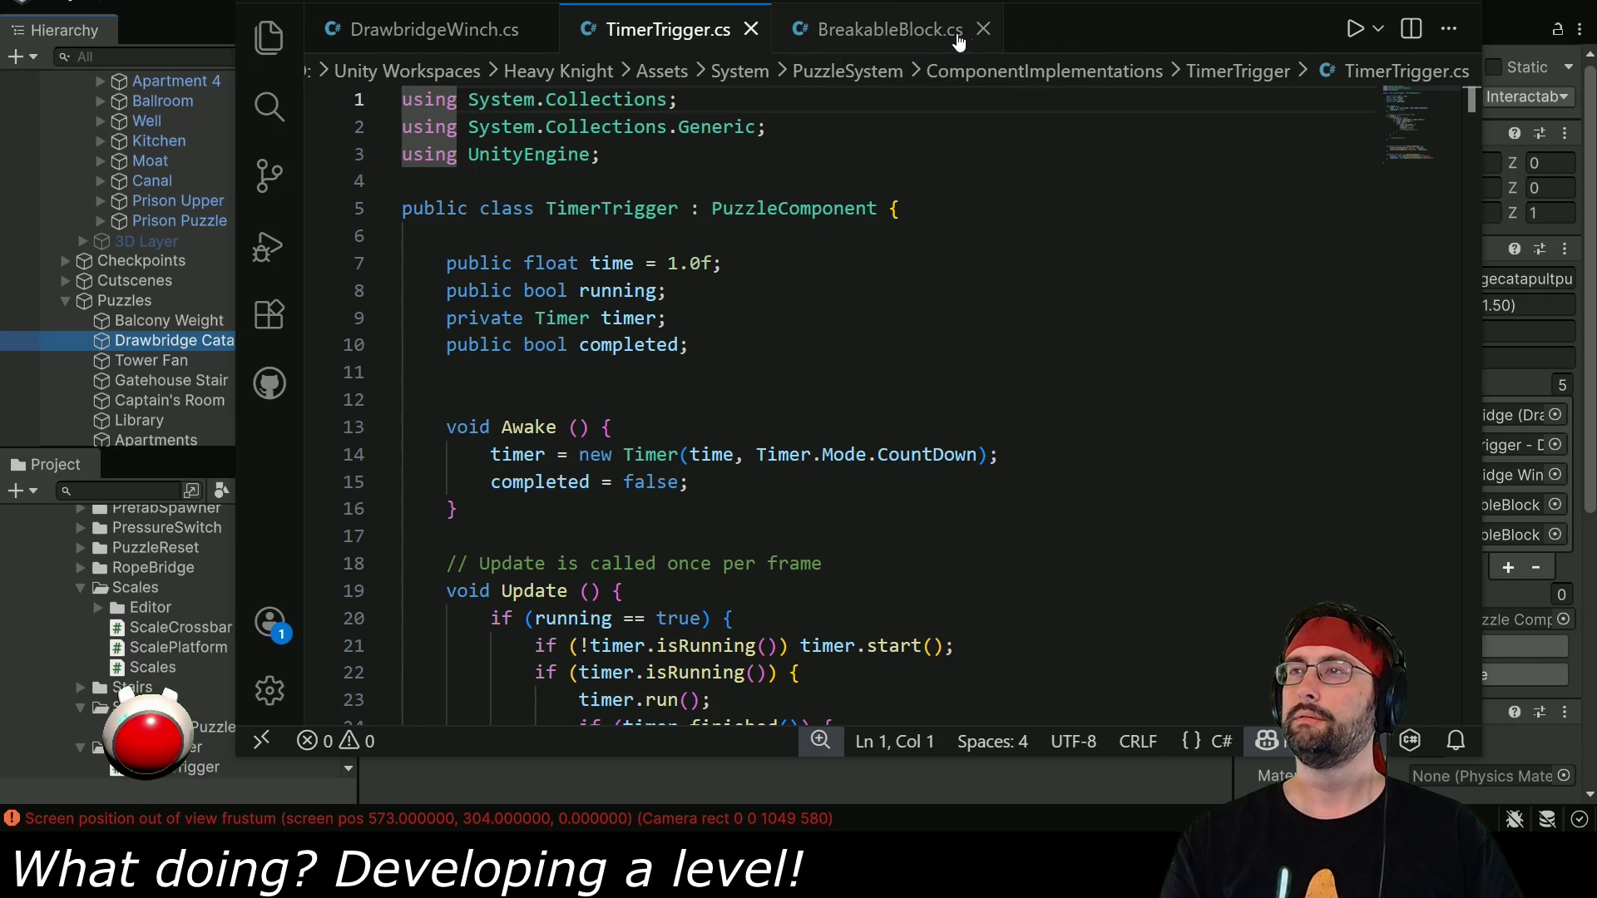
pyautogui.hotkey('ctrl', 'pageup')
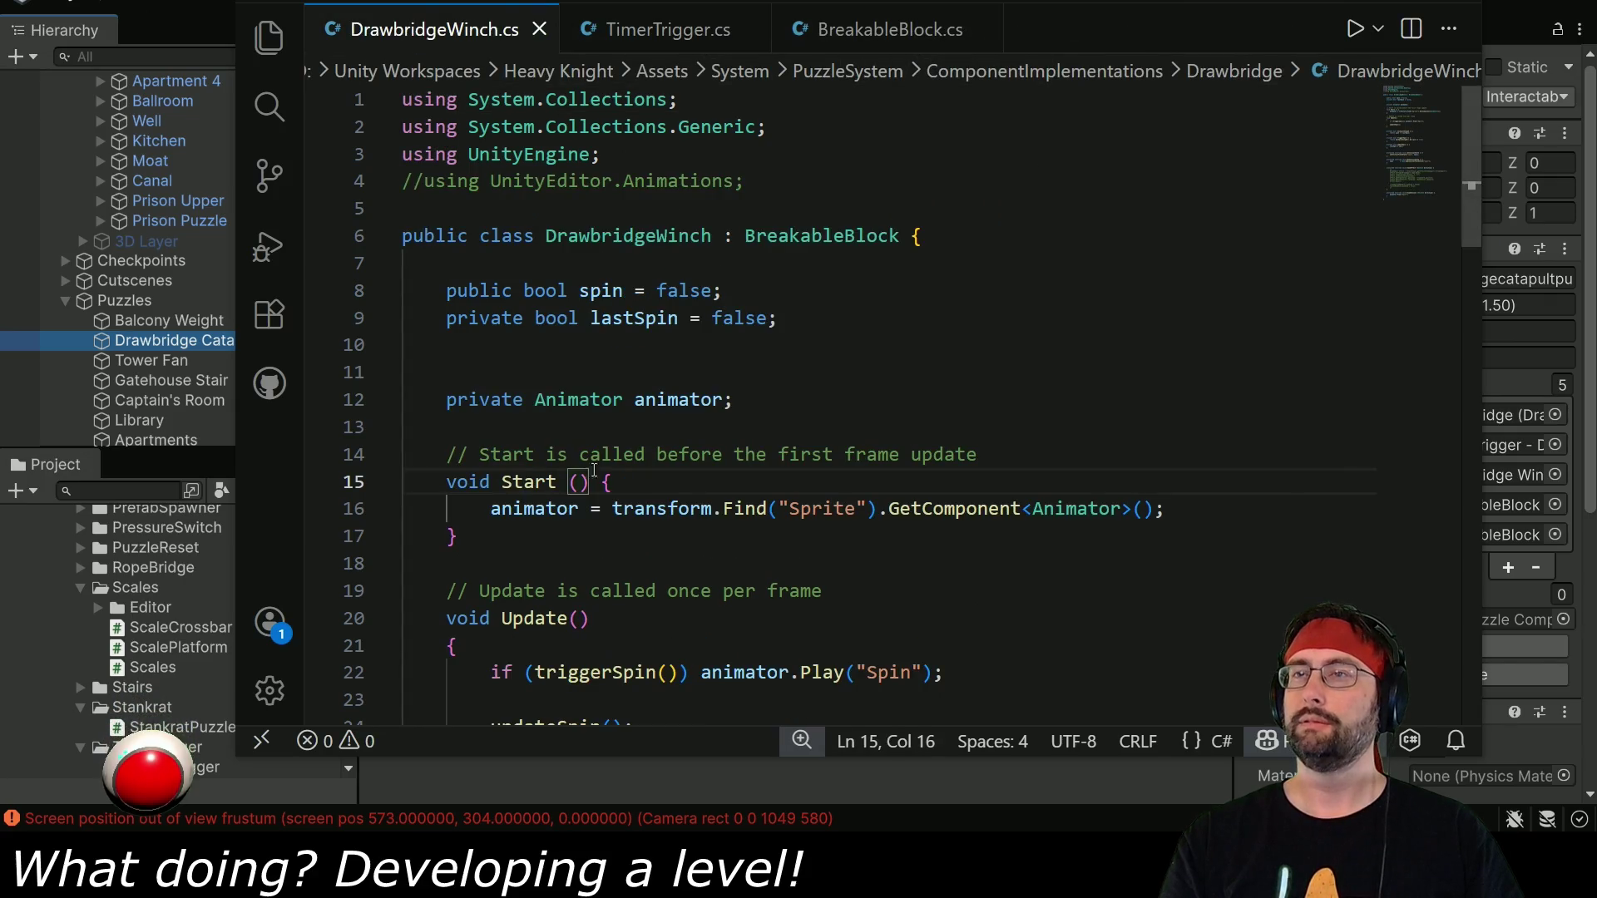
# Open BreakableBlock.cs and look through its brokenUpdate code.
pyautogui.click(890, 29)
pyautogui.click(931, 485)
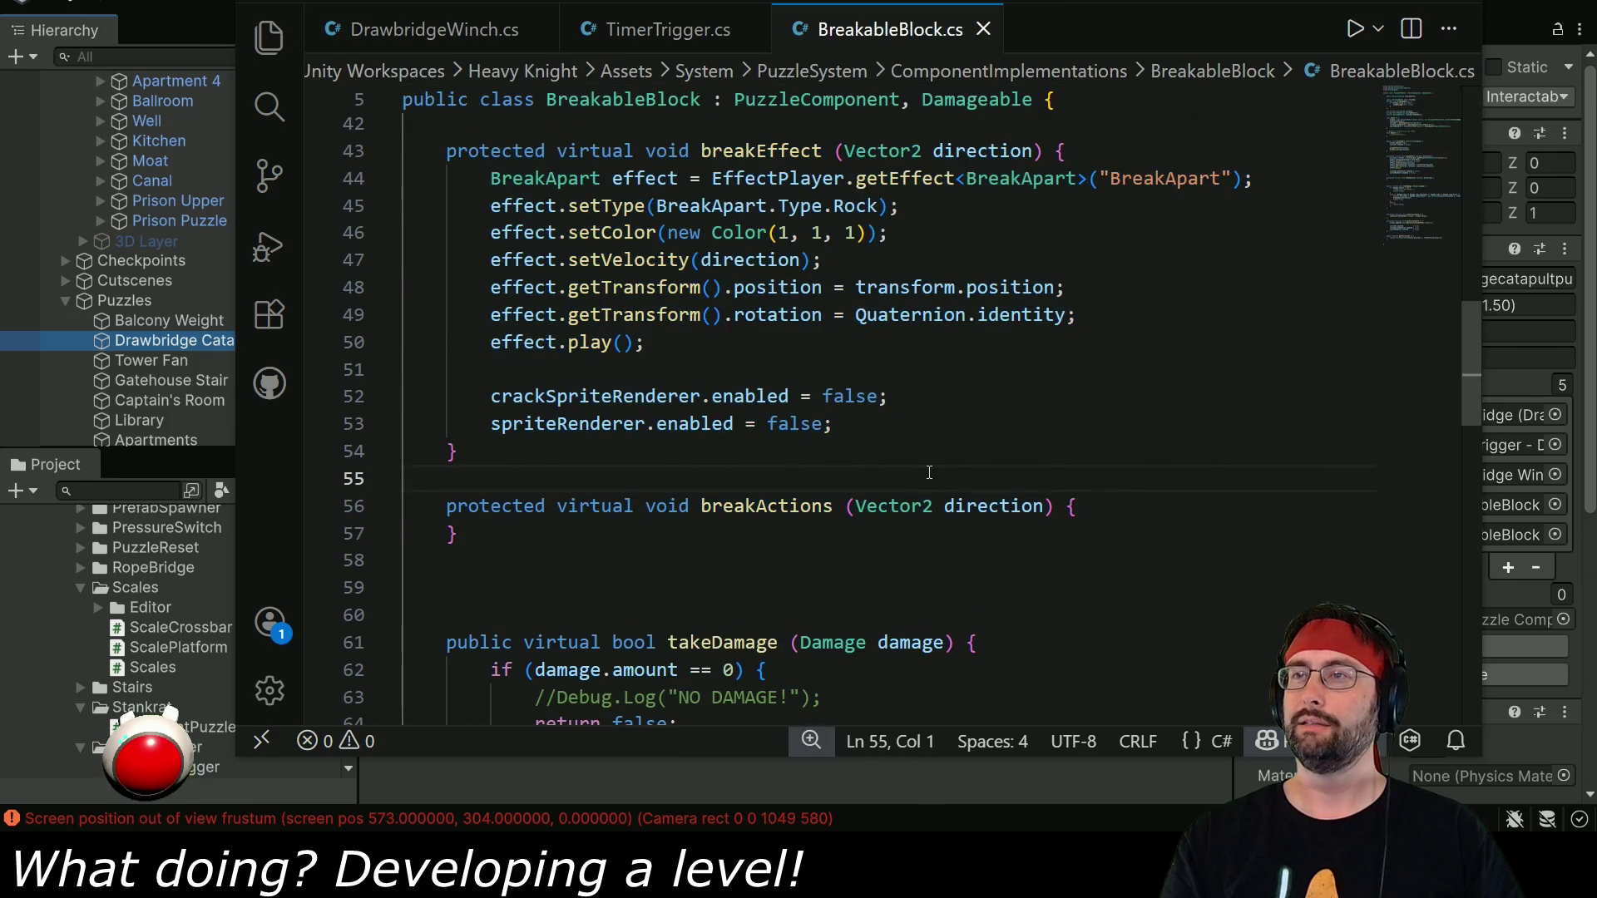
pyautogui.scroll(-10, 929, 473)
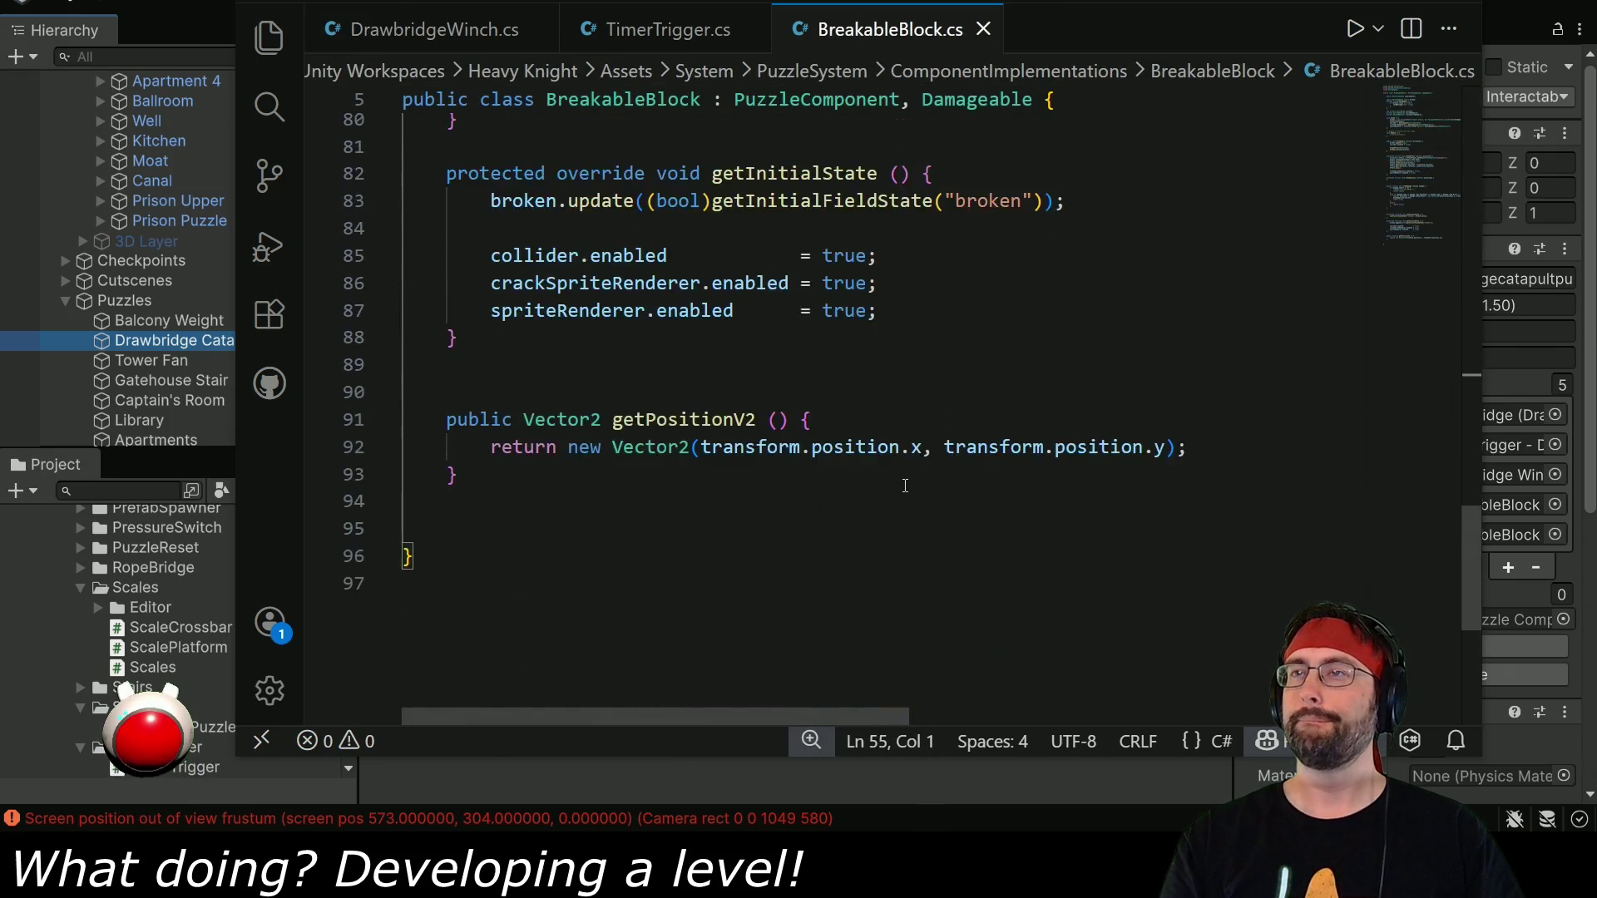
pyautogui.scroll(3, 905, 486)
pyautogui.moveTo(1483, 270); pyautogui.dragTo(1466, 269)
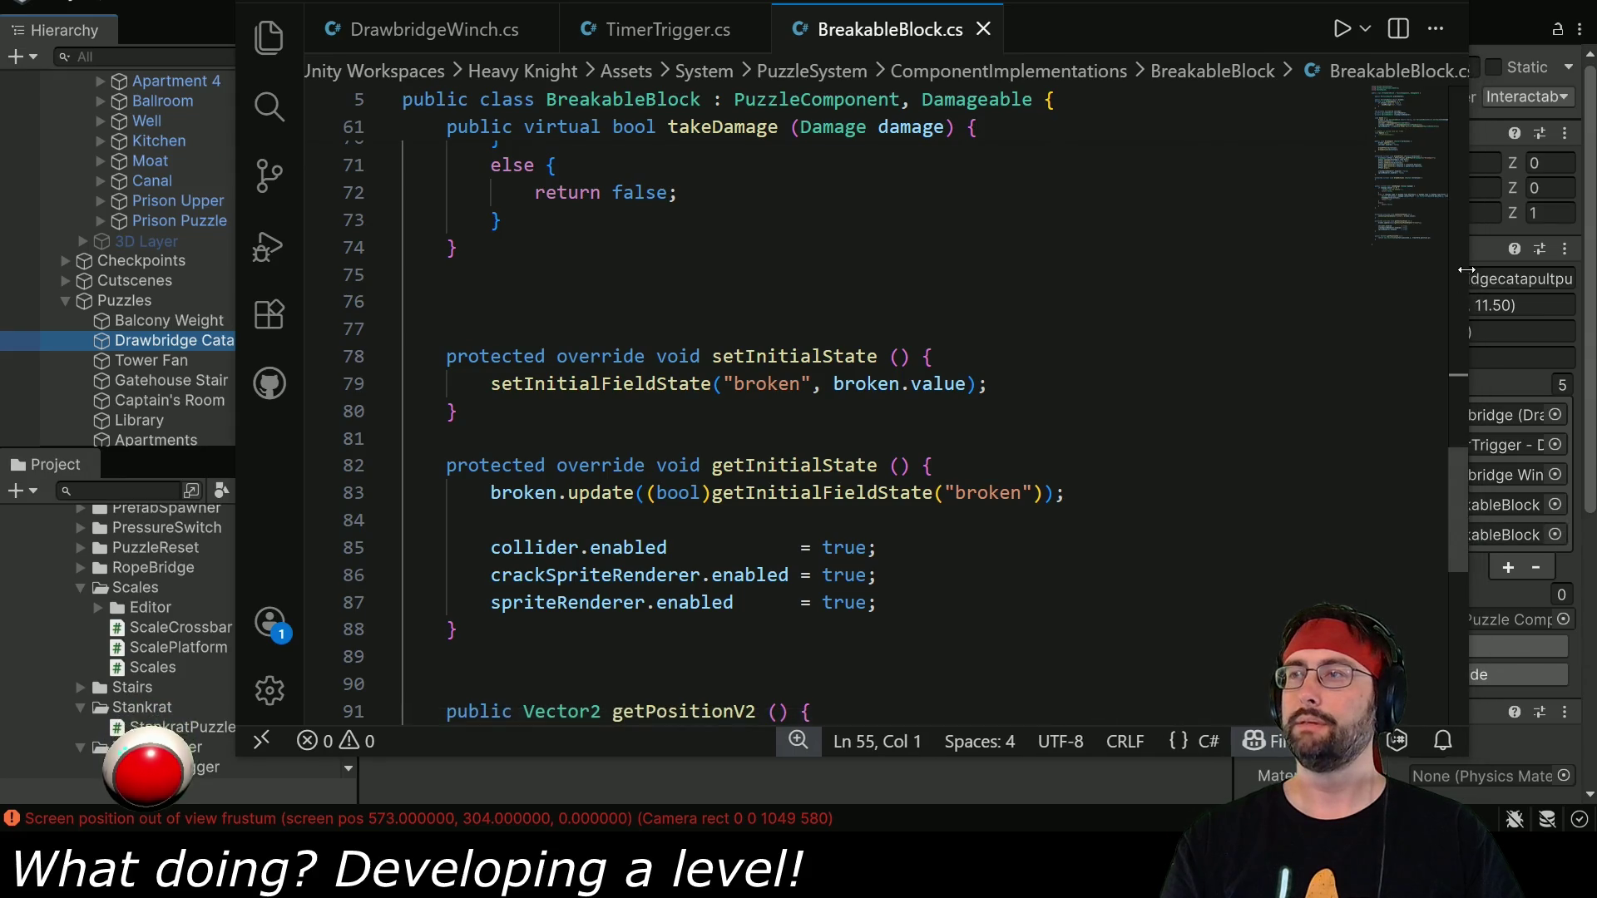
pyautogui.scroll(20, 671, 292)
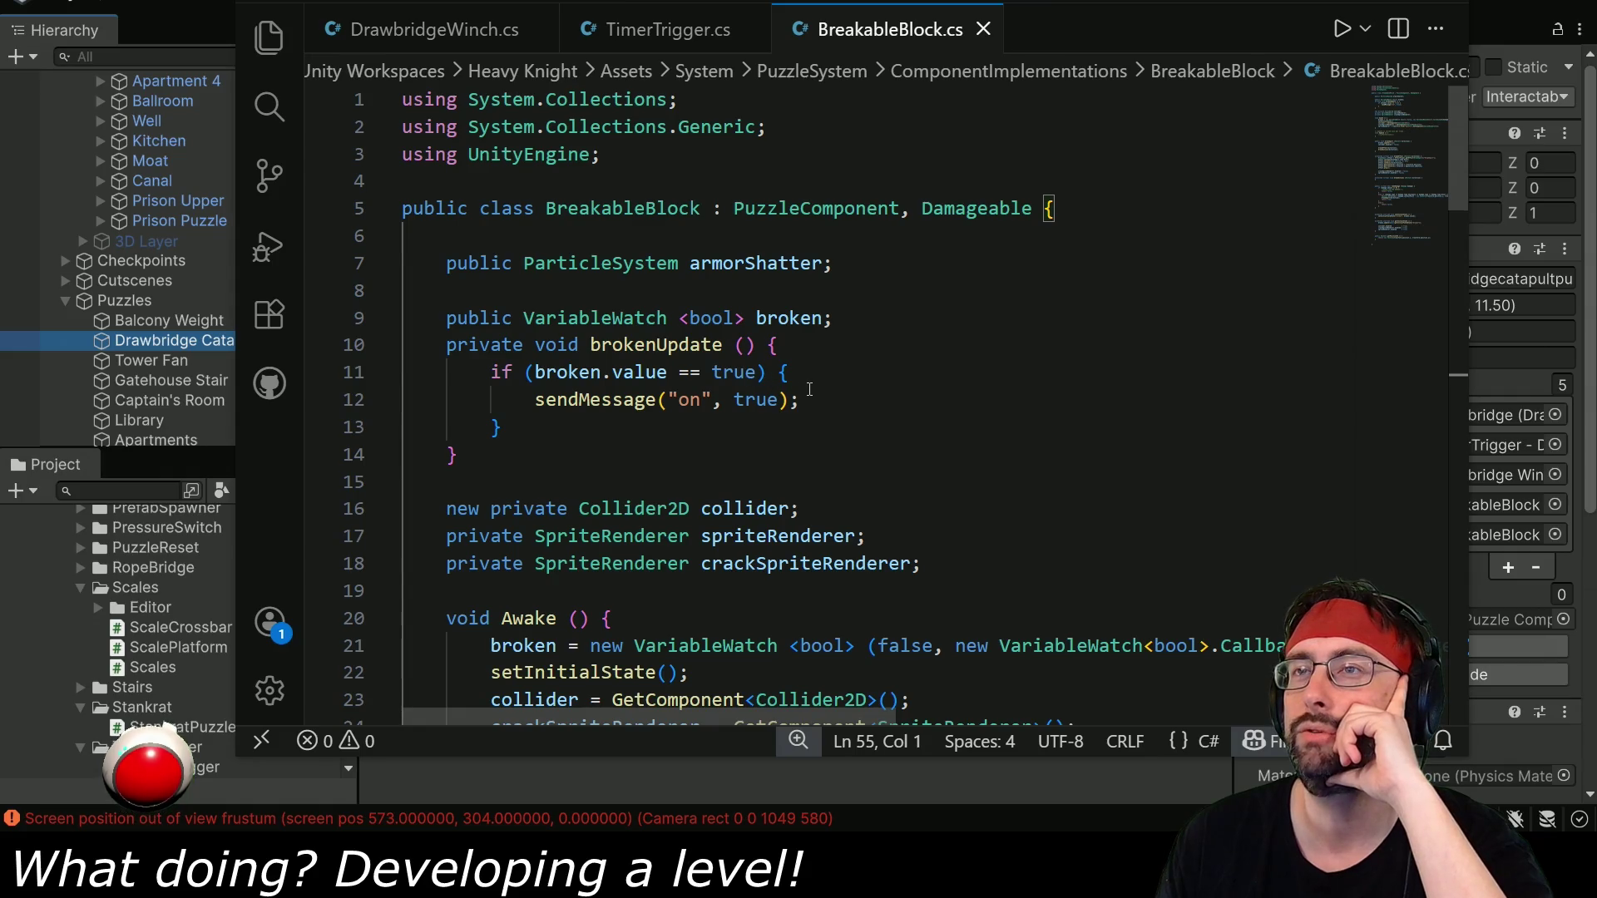
# Replace sendMessage("on", true) on line 12 with activate(), save, and return to Unity.
pyautogui.moveTo(534, 401); pyautogui.dragTo(801, 400)
pyautogui.write('ac')
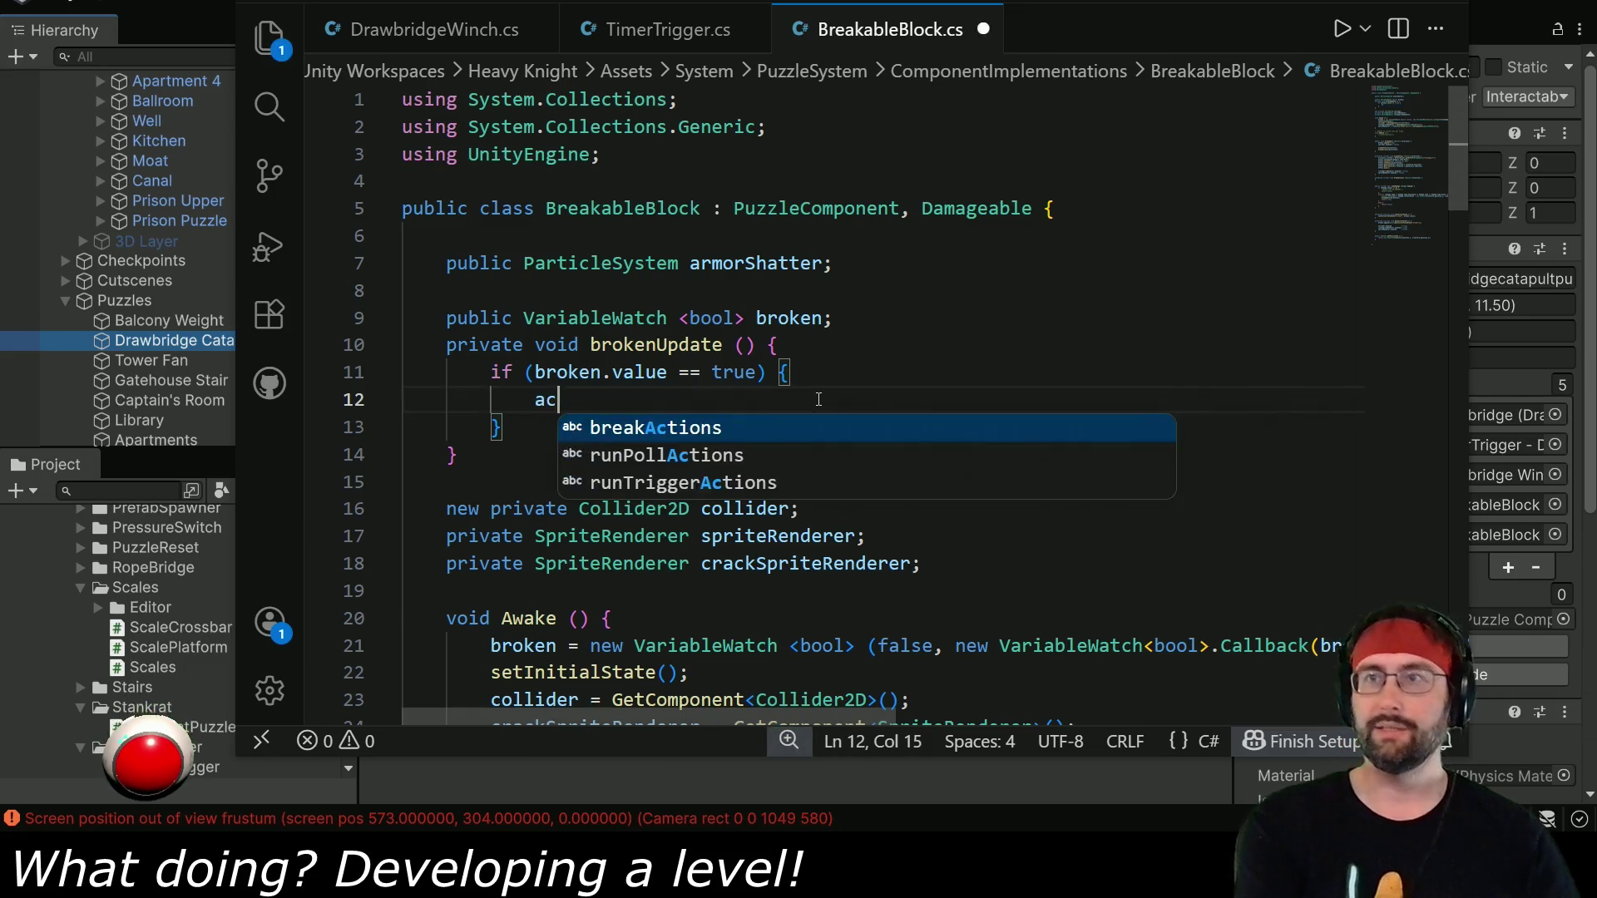
pyautogui.write('tivate()')
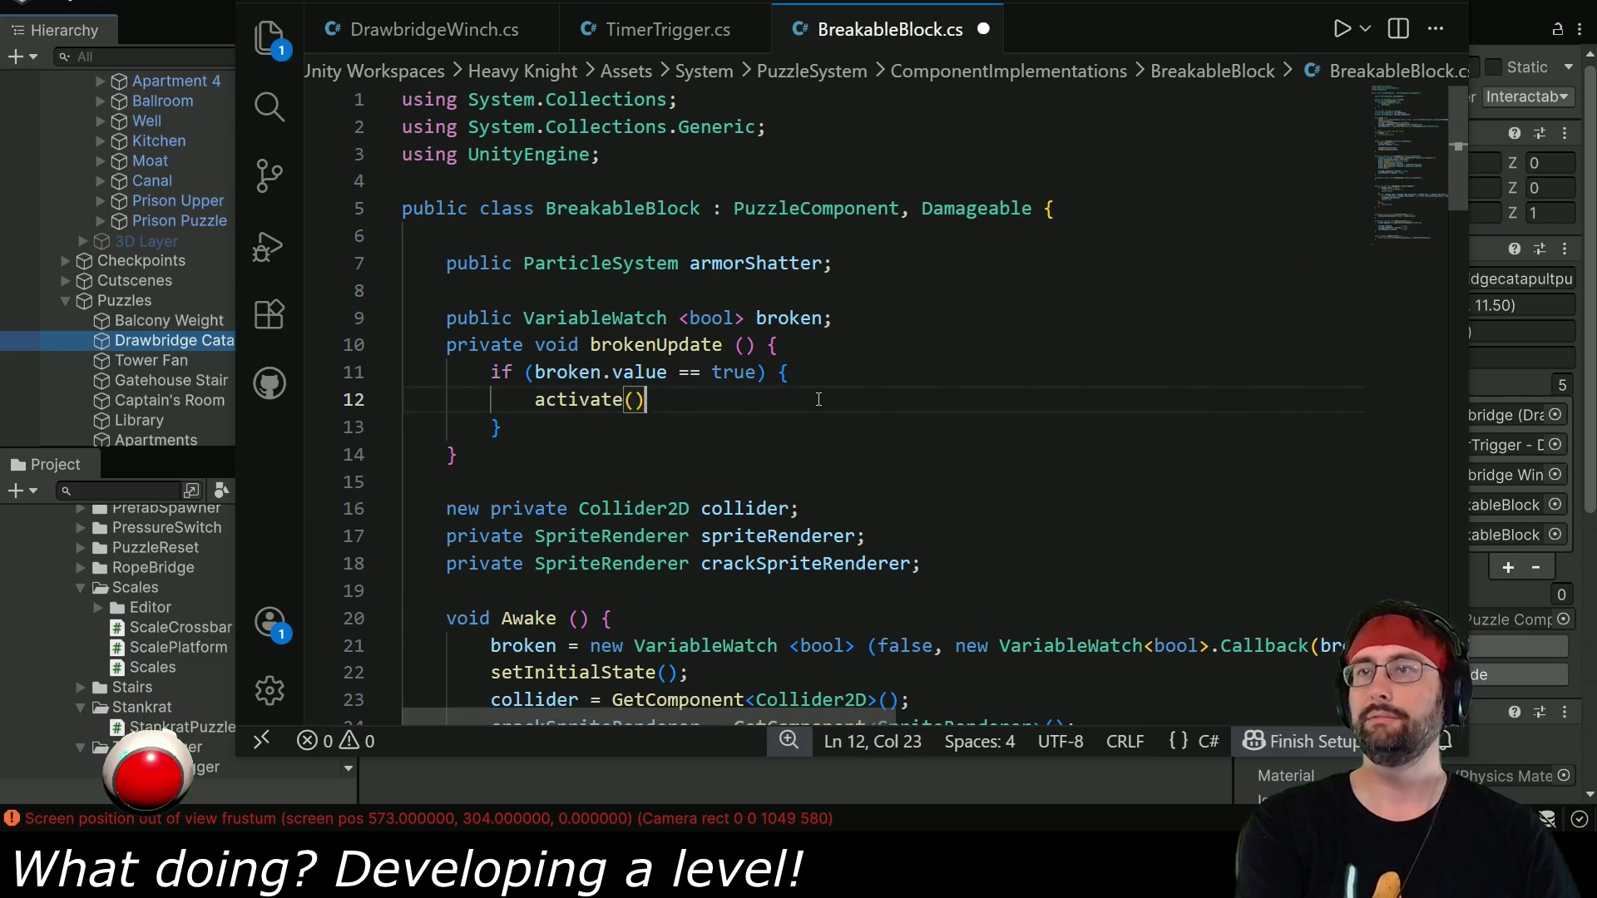
pyautogui.write(';')
pyautogui.hotkey('ctrl', 's')
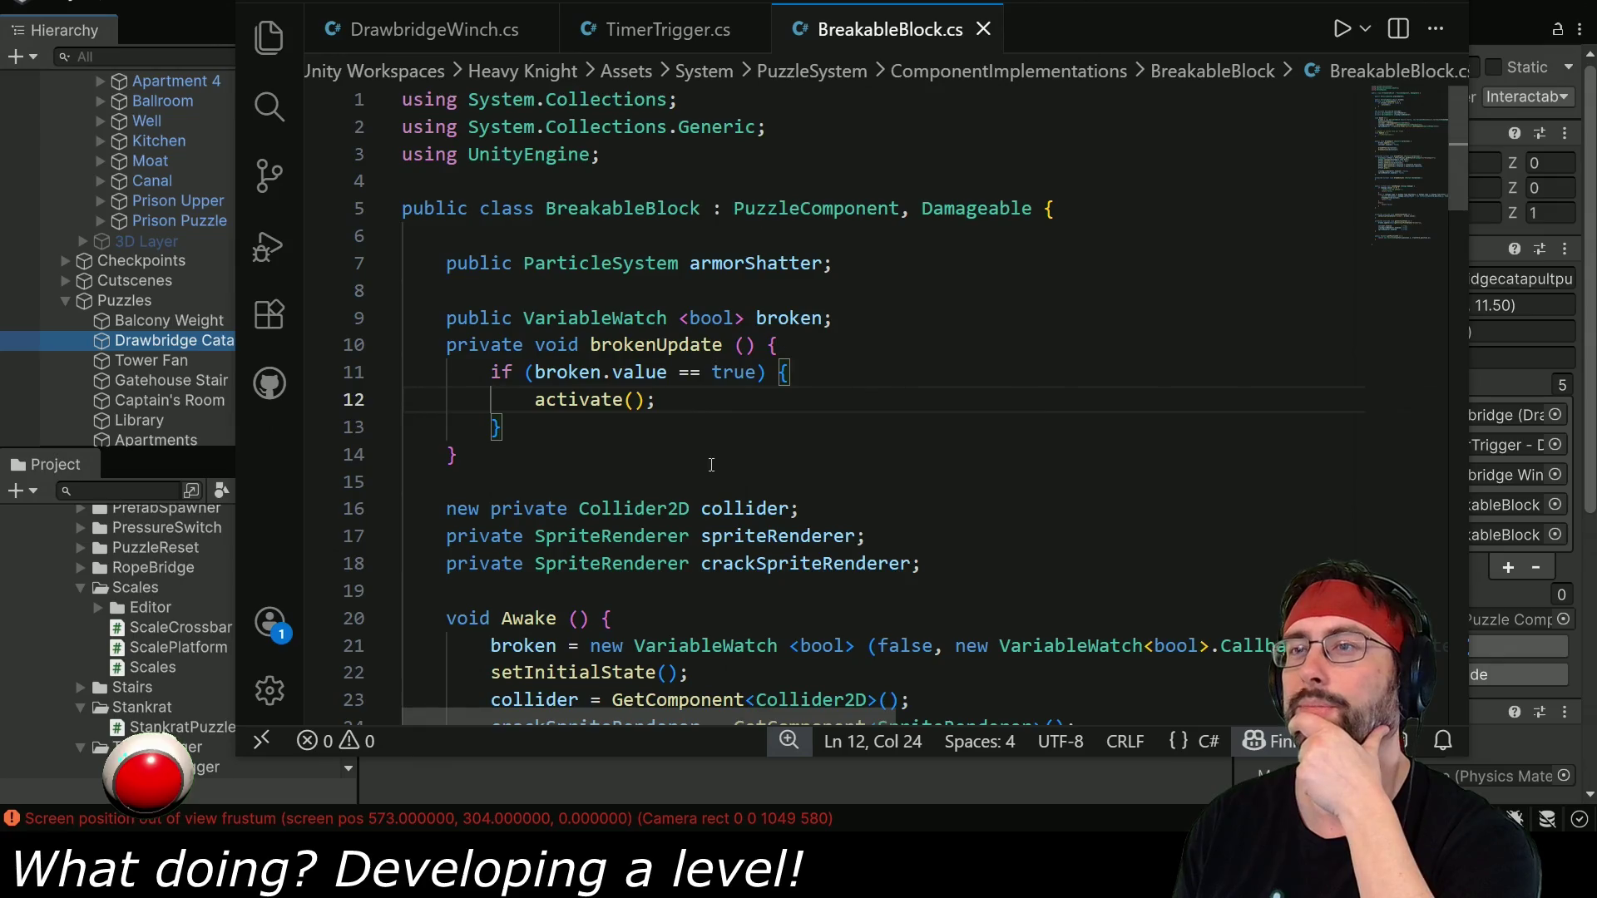
pyautogui.scroll(-2, 711, 464)
pyautogui.scroll(-4, 808, 621)
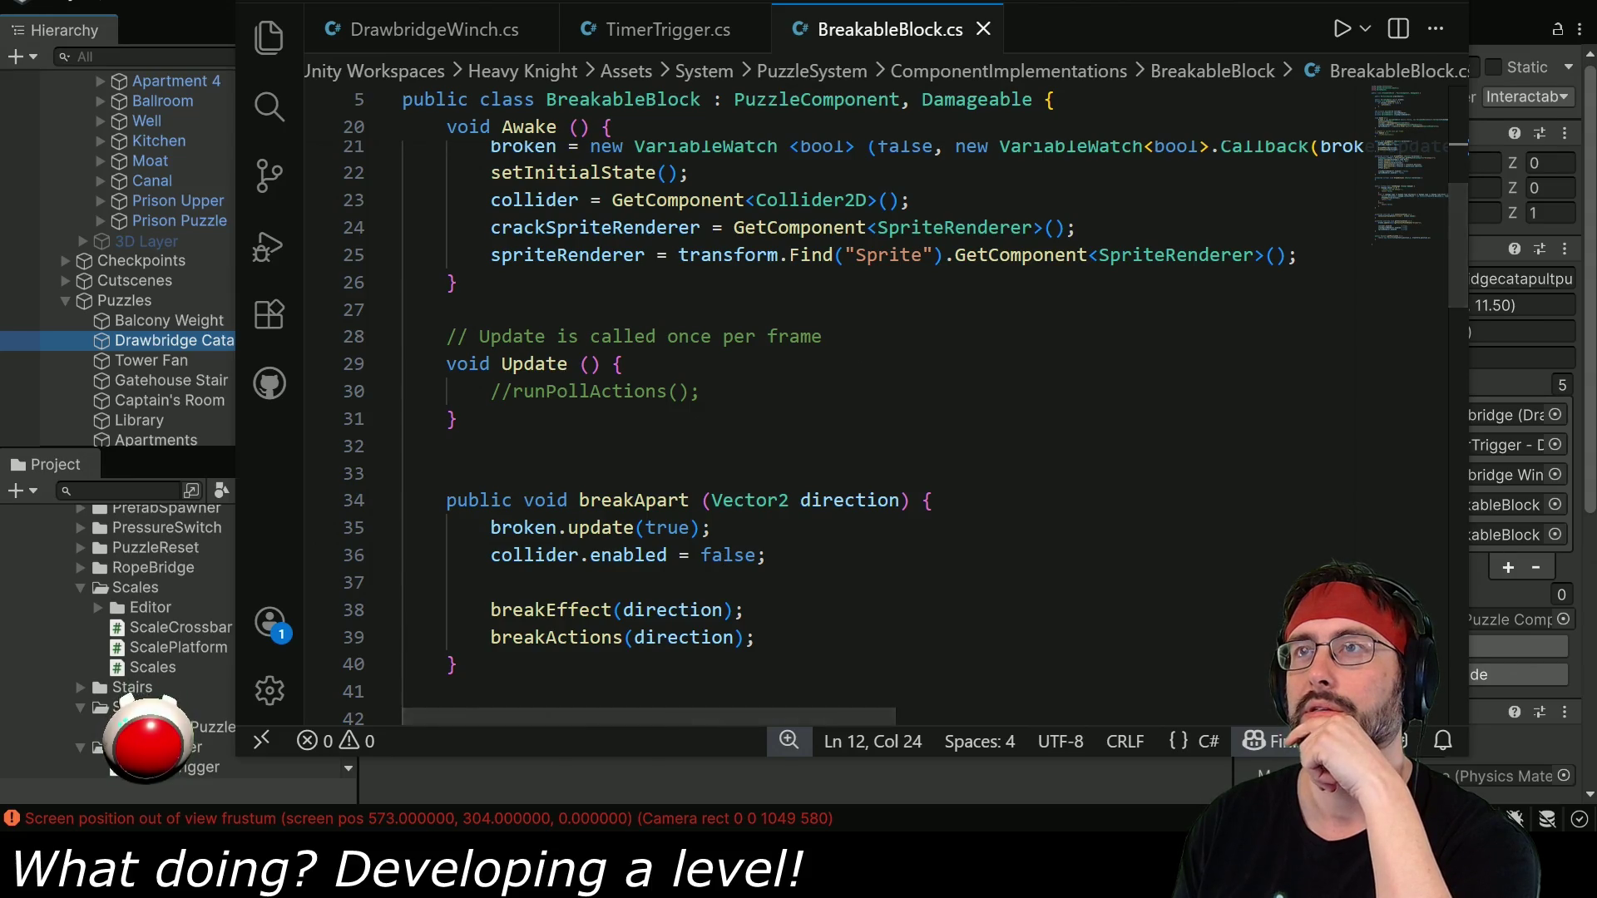
pyautogui.hotkey('alt', 'Tab')
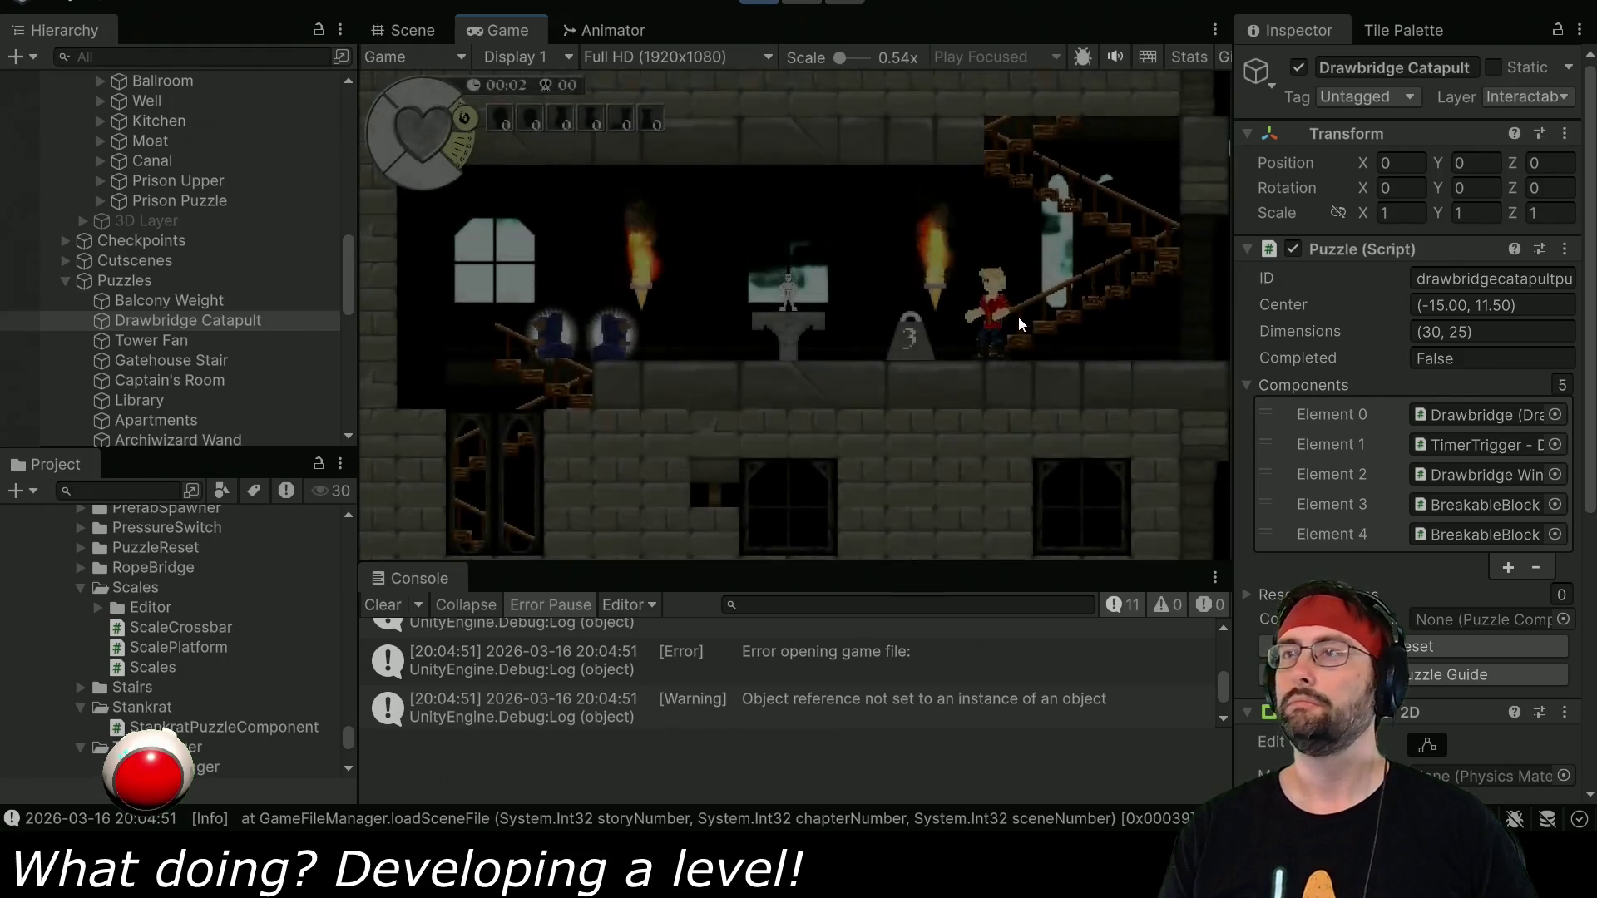
# Play-test by walking the knight left and down to the lower floor, then pause.
pyautogui.press('Left')
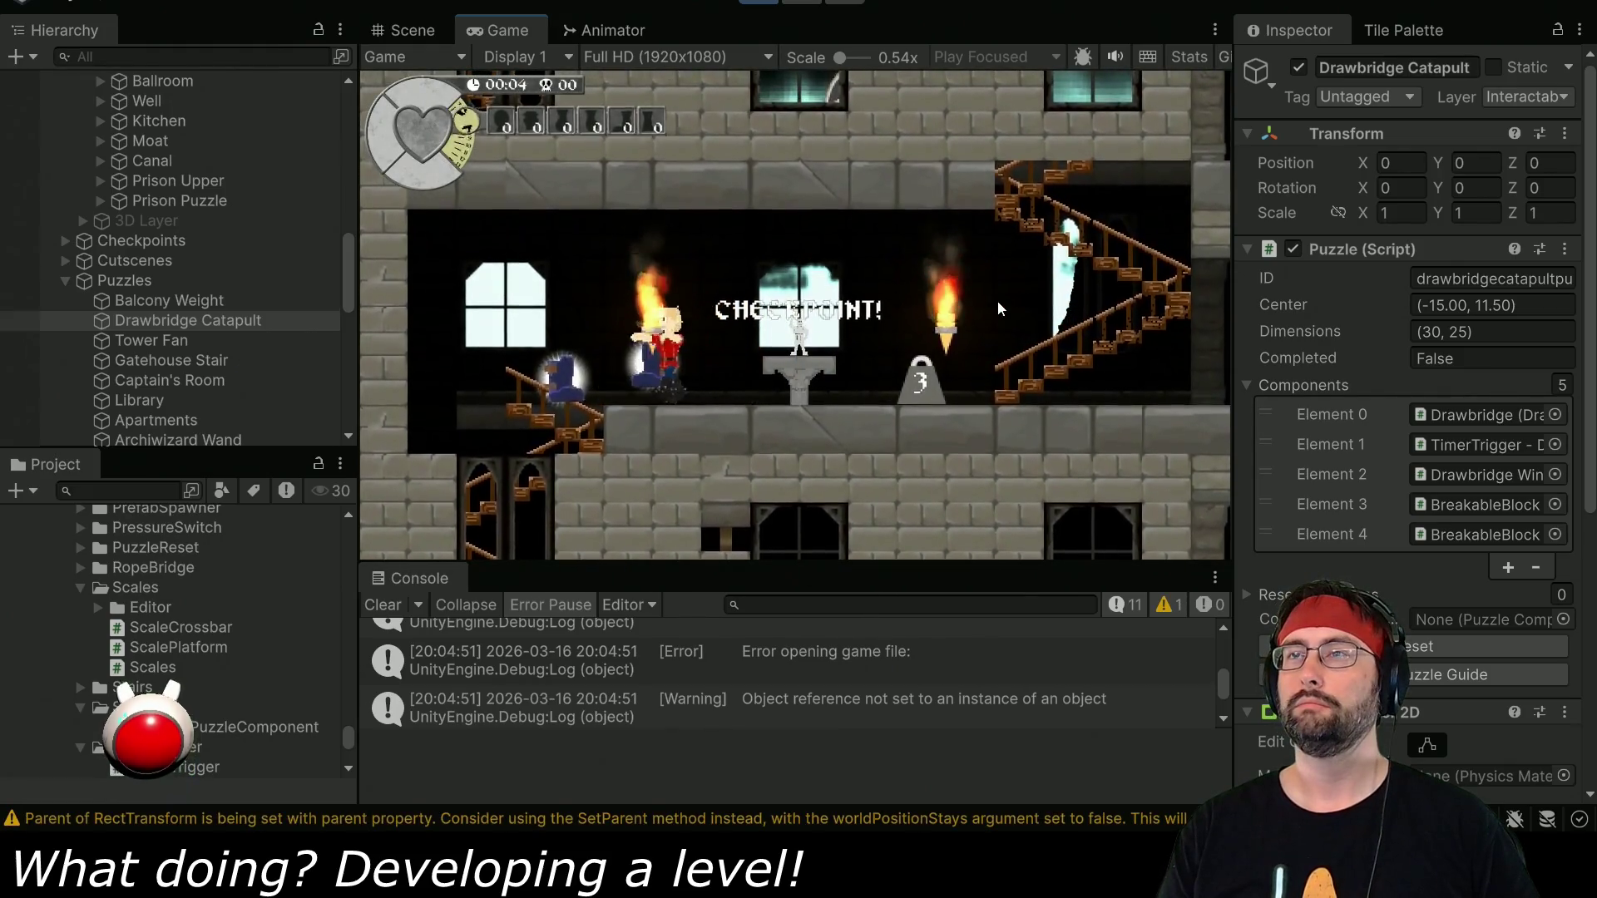
pyautogui.press('Left')
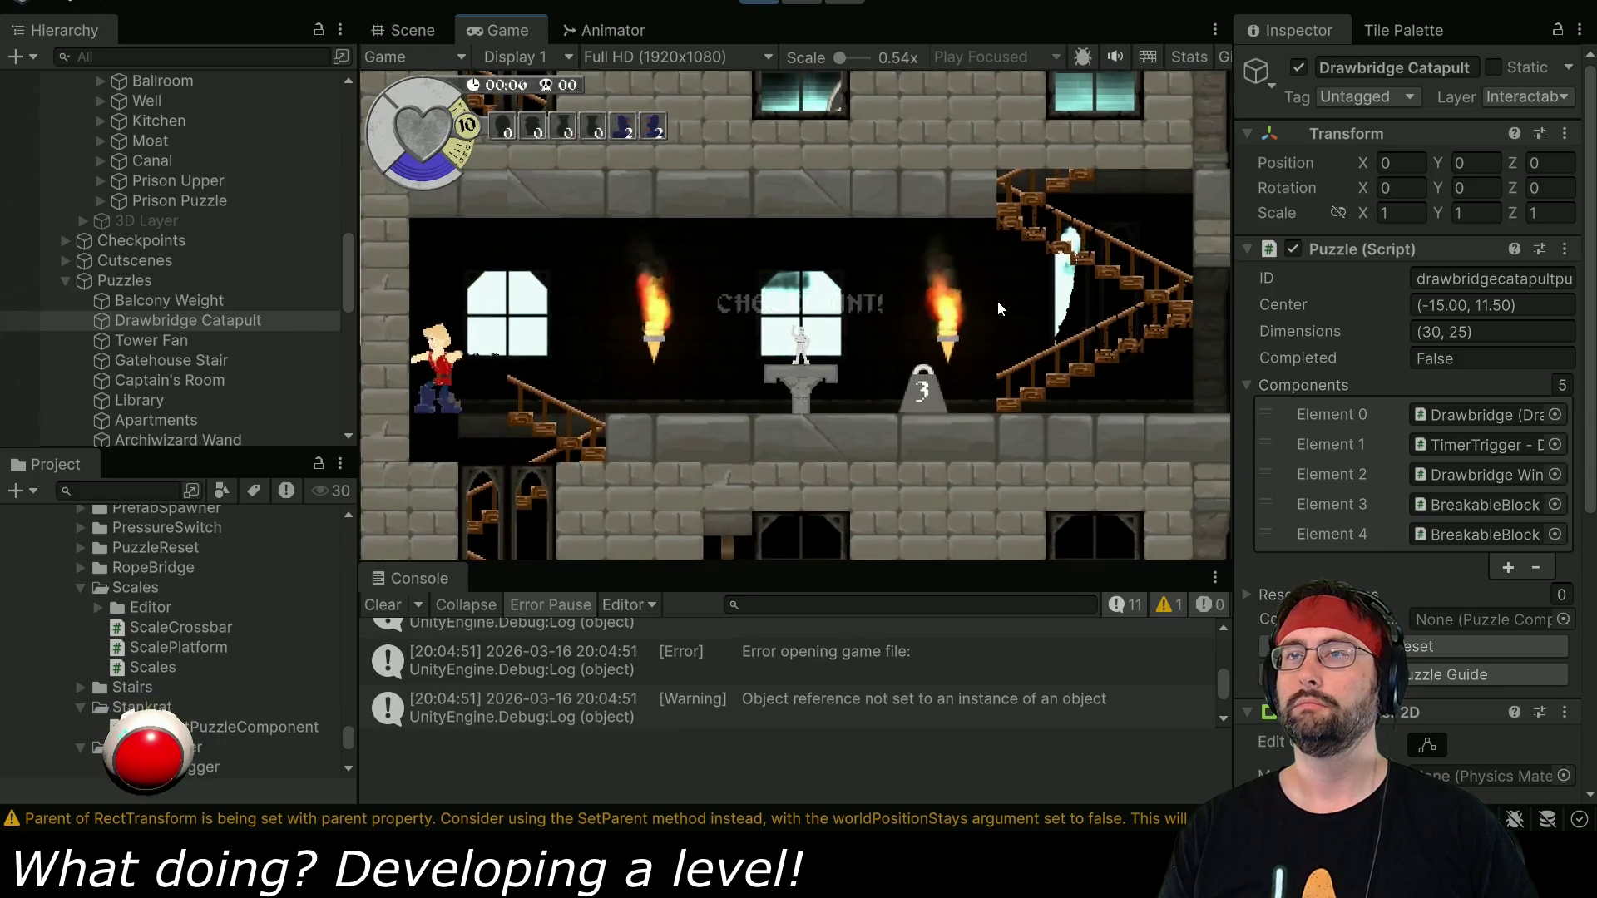
pyautogui.press('Down')
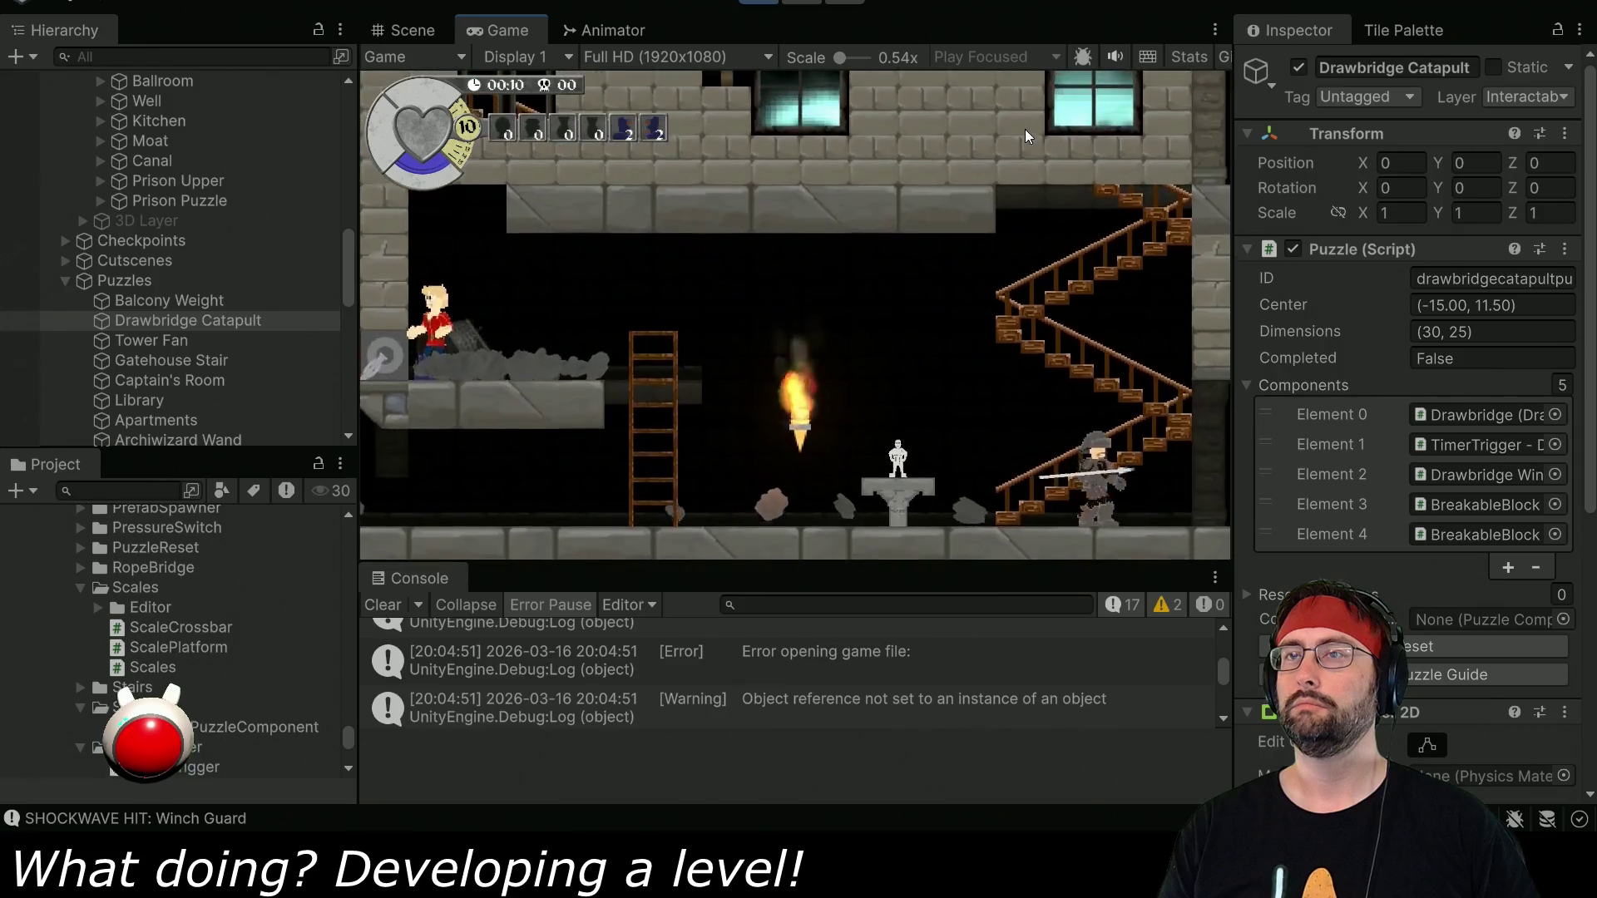
pyautogui.click(801, 2)
# In Scene view, select TimerTrigger - Drawbridge and open its TimerTrigger script.
pyautogui.hotkey('ctrl', '1')
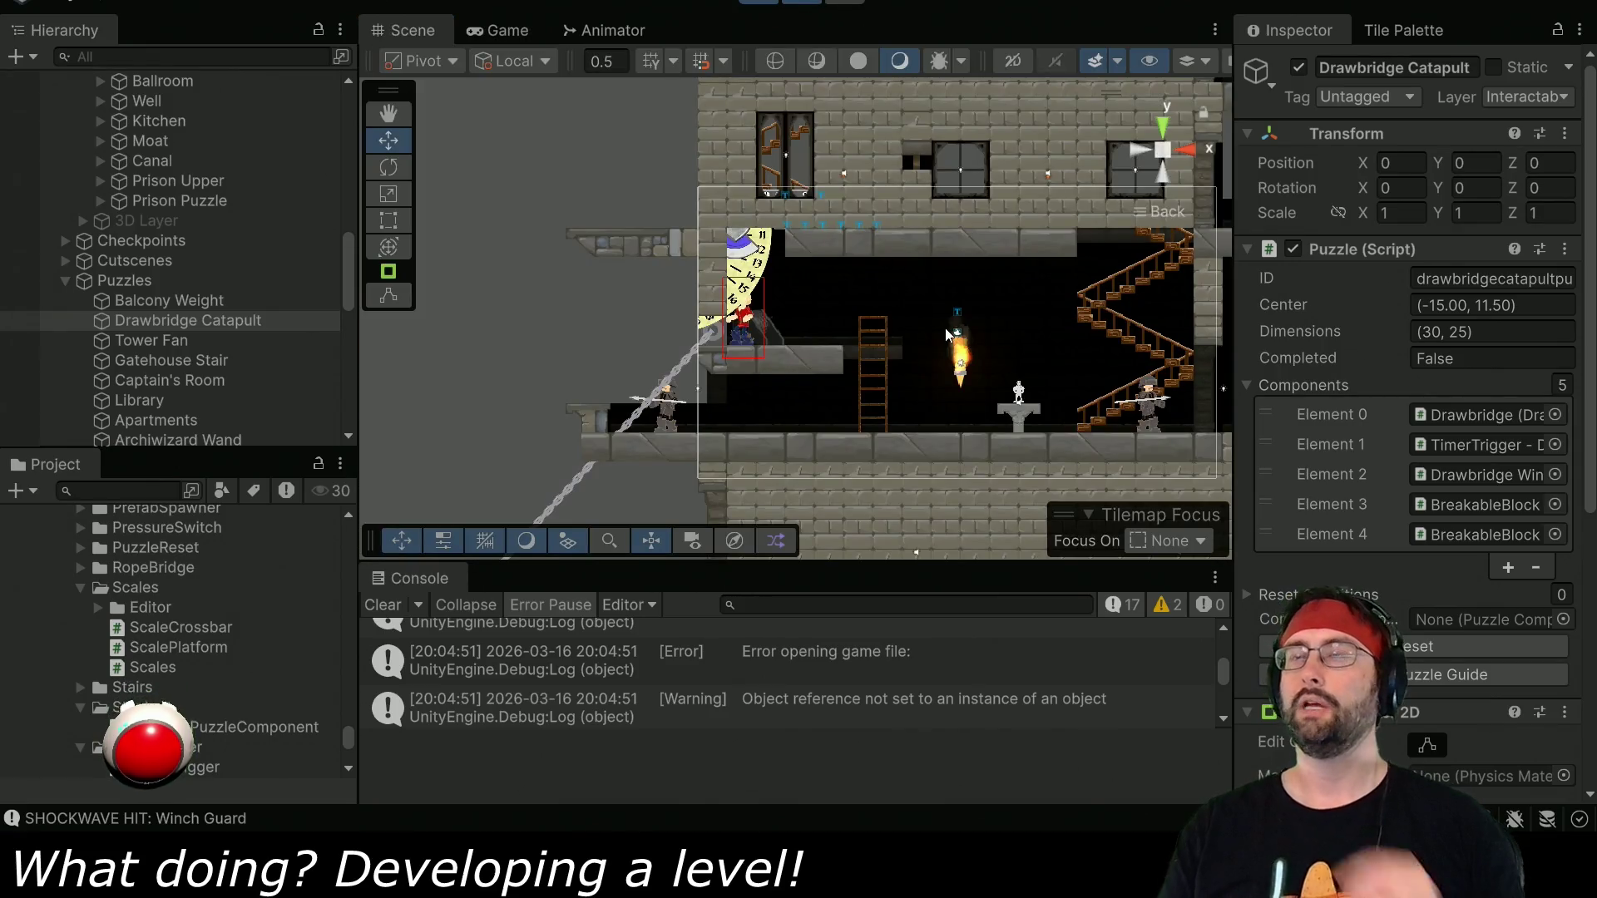
pyautogui.scroll(10, 212, 264)
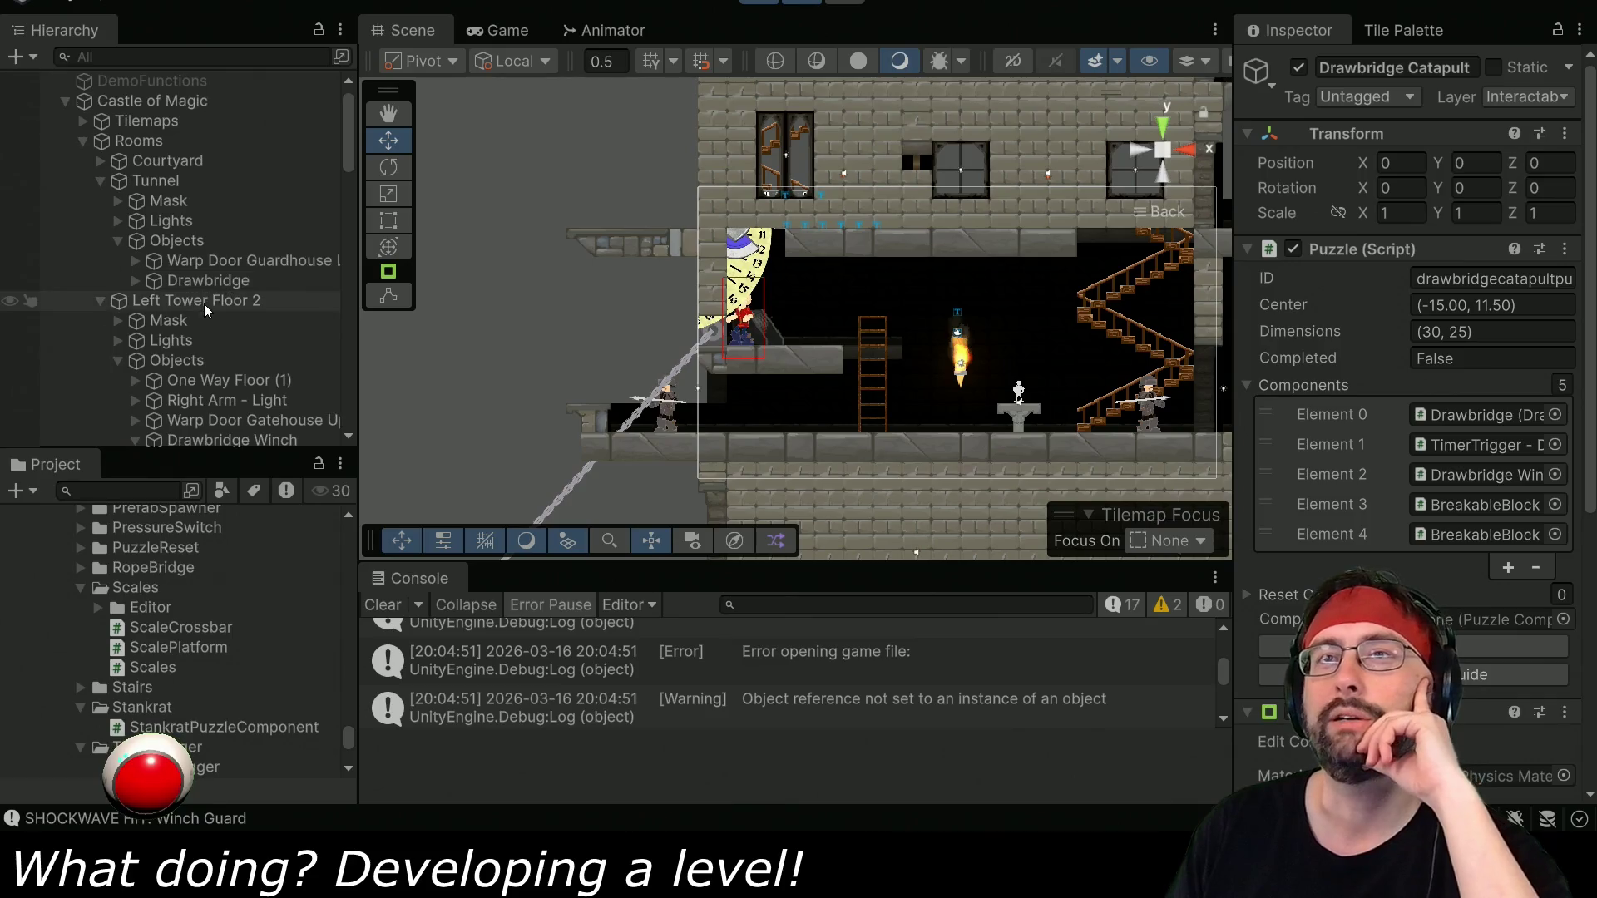
pyautogui.scroll(-5, 194, 273)
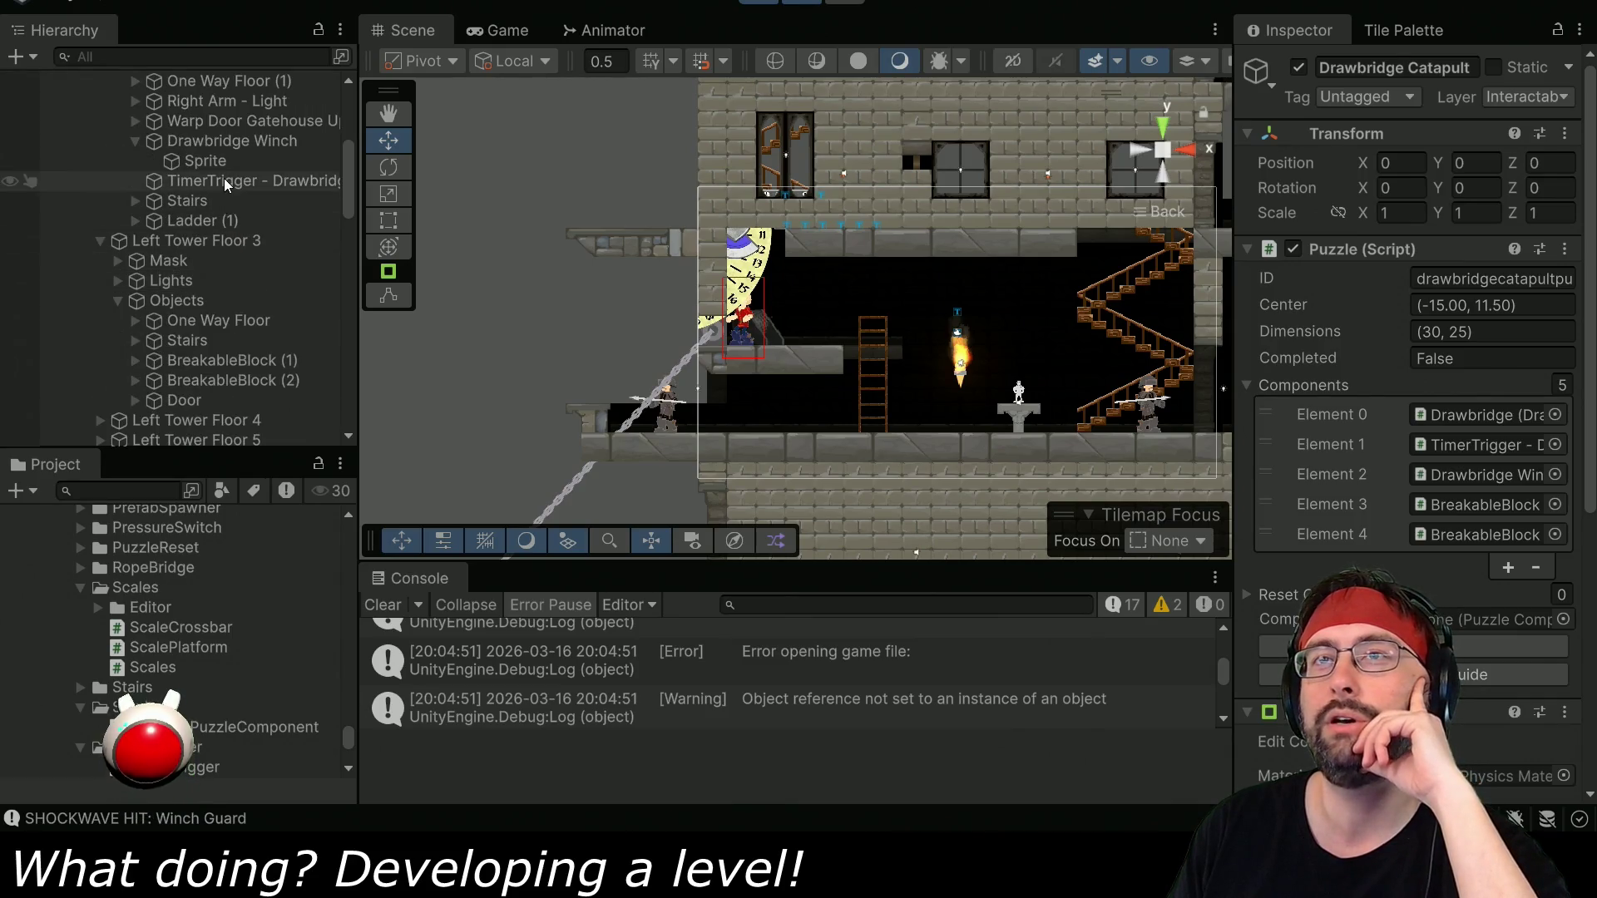
pyautogui.click(223, 180)
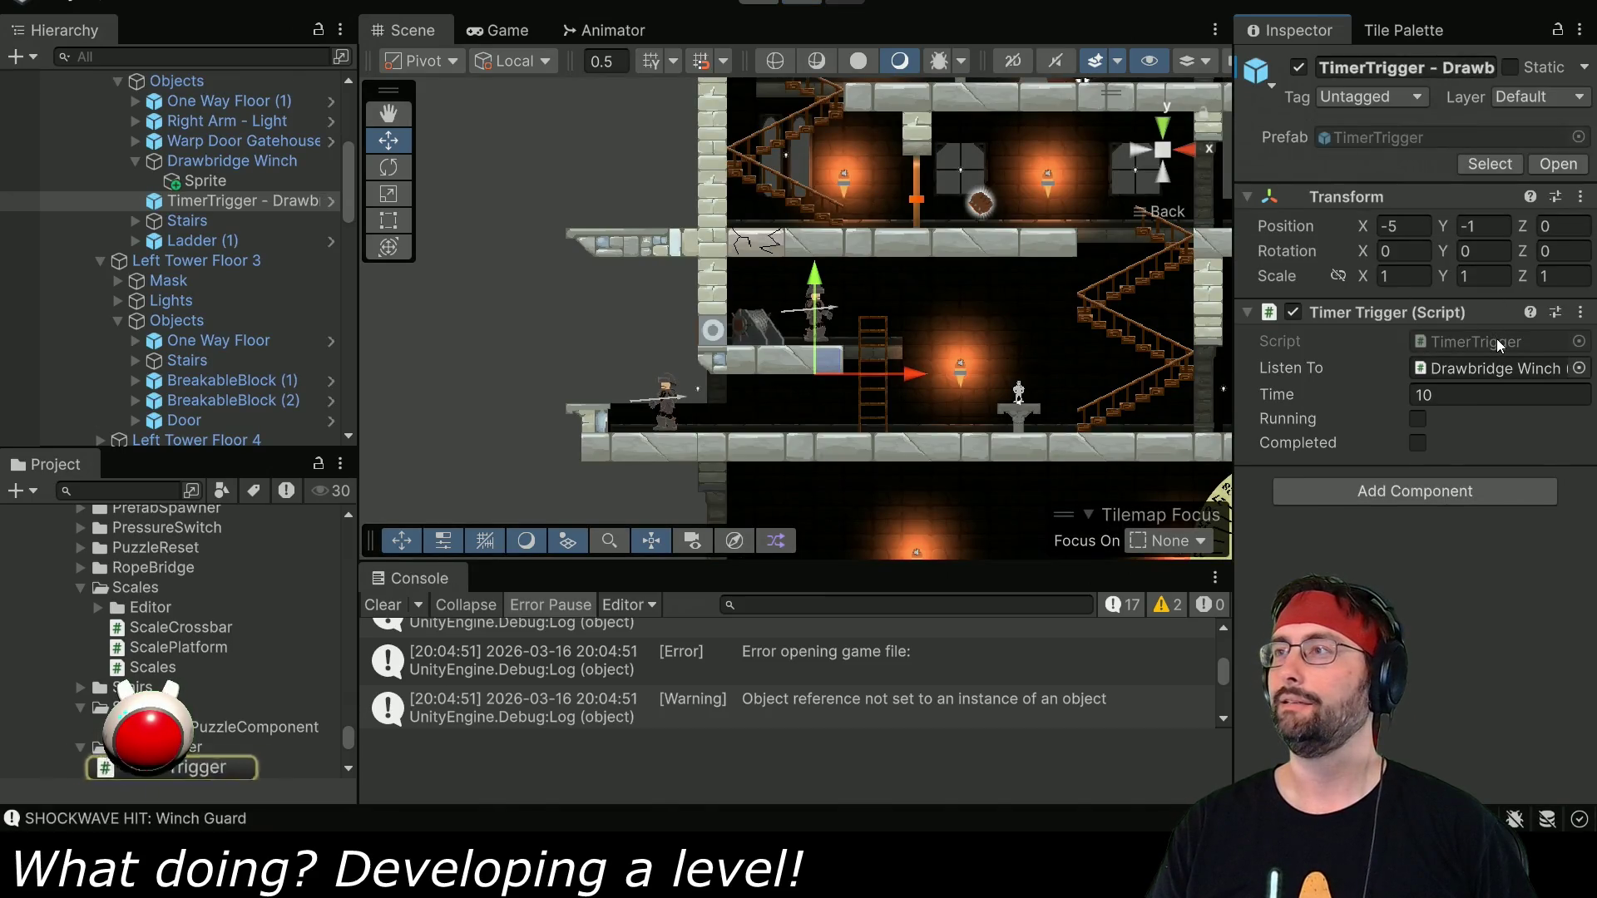
pyautogui.doubleClick(1495, 338)
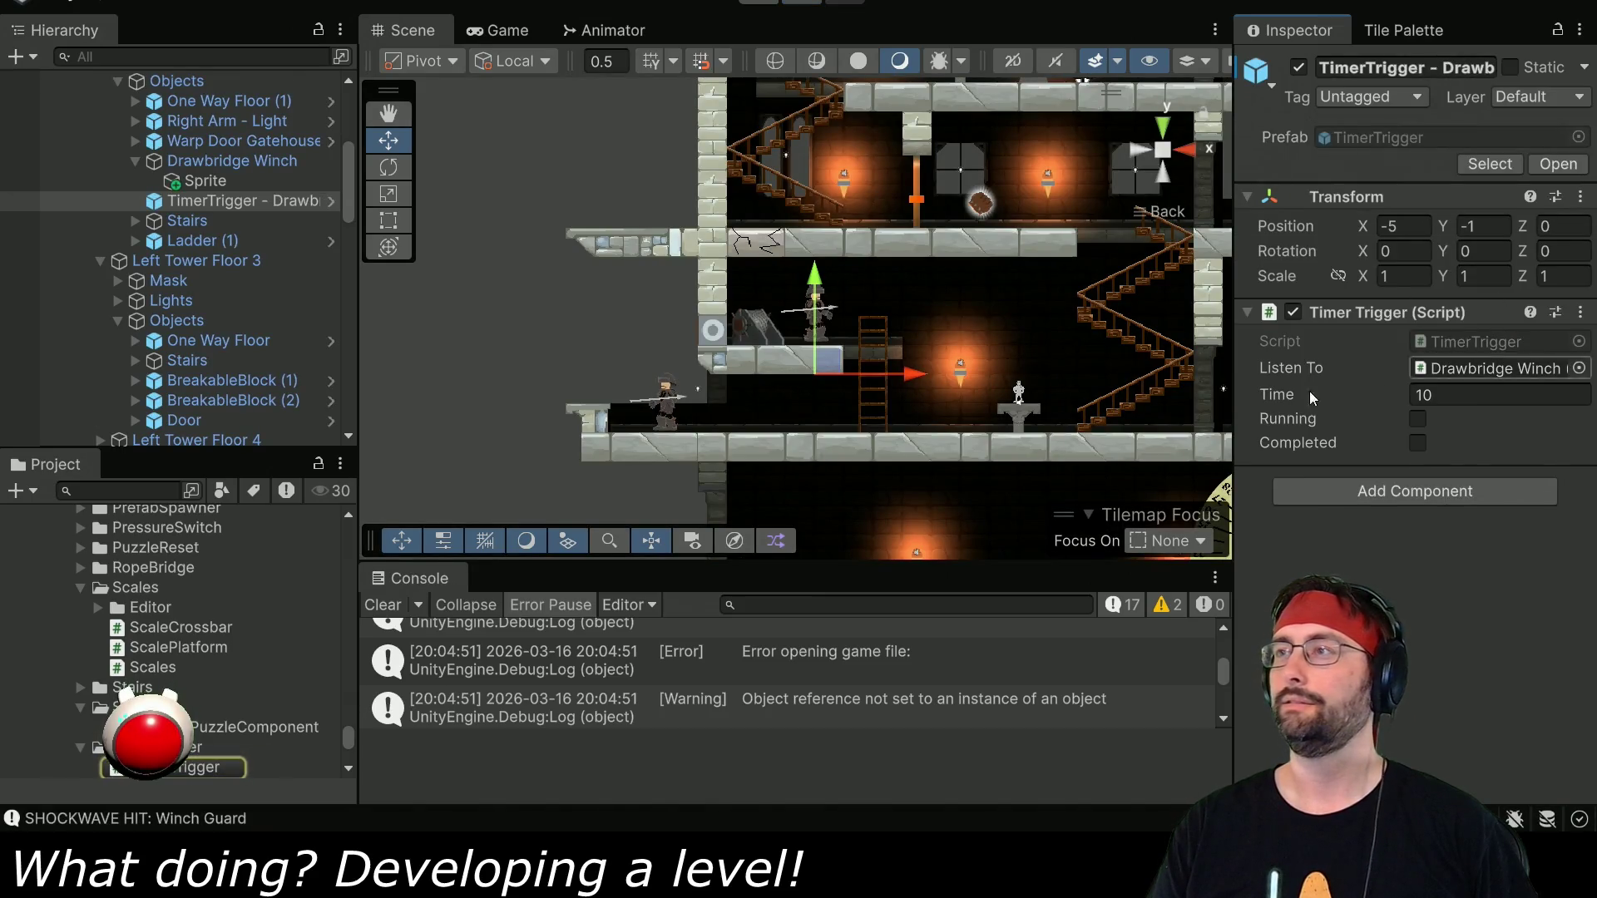
pyautogui.scroll(-1, 660, 363)
# Read through BreakableBlock.cs's brokenUpdate and its activate() call, then return to Unity.
pyautogui.scroll(-8, 660, 363)
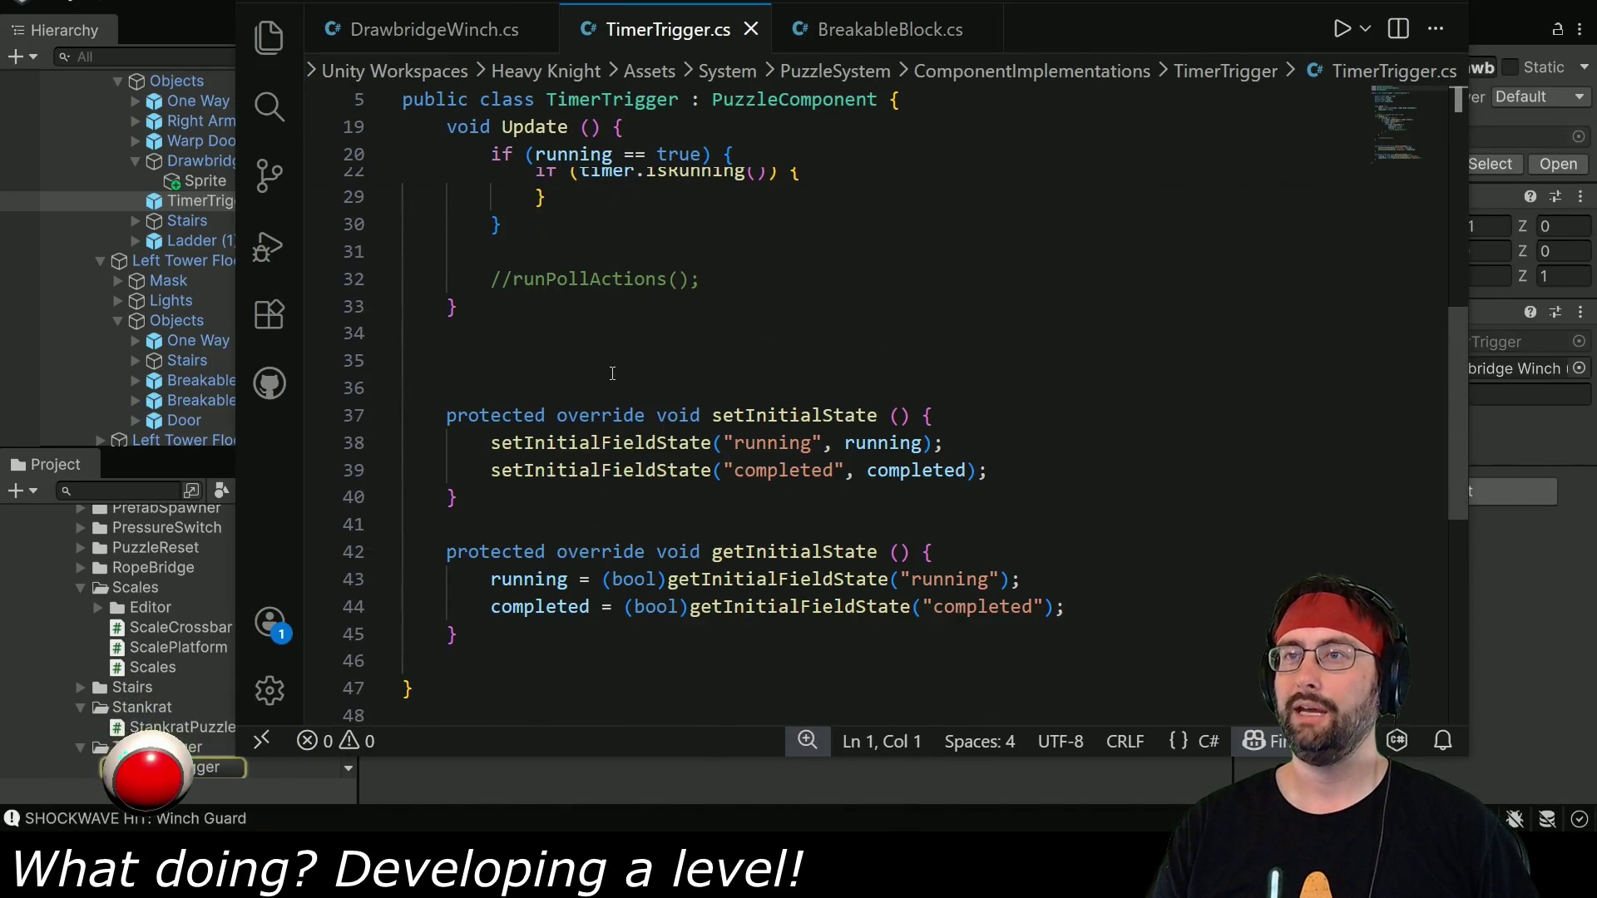
pyautogui.scroll(-2, 683, 422)
pyautogui.scroll(11, 682, 457)
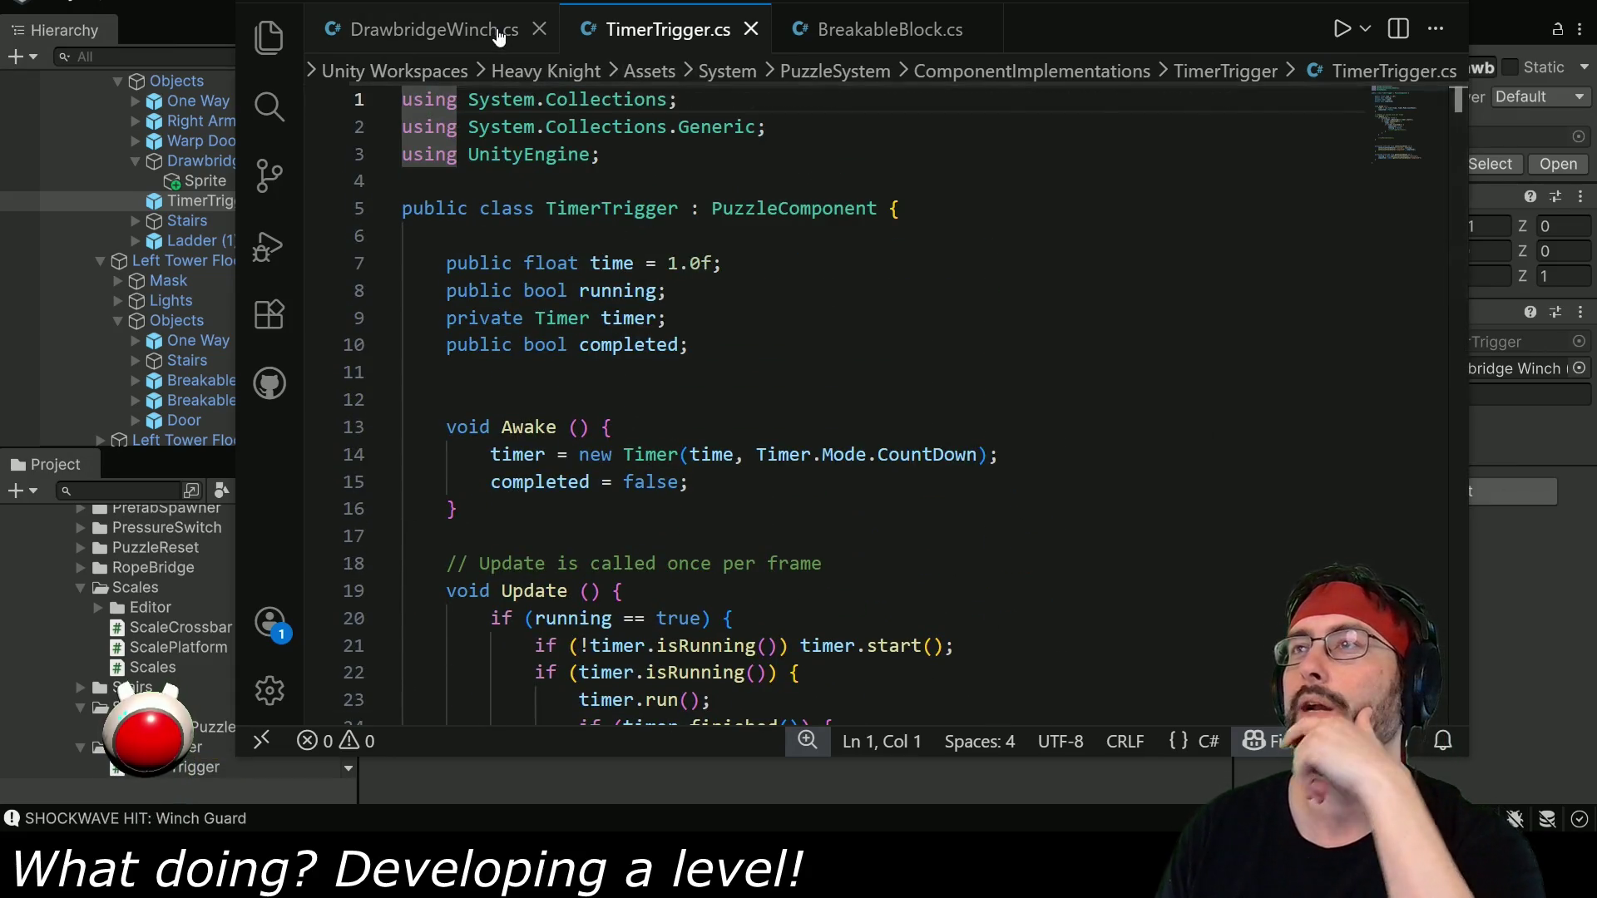
pyautogui.click(907, 43)
pyautogui.scroll(5, 809, 547)
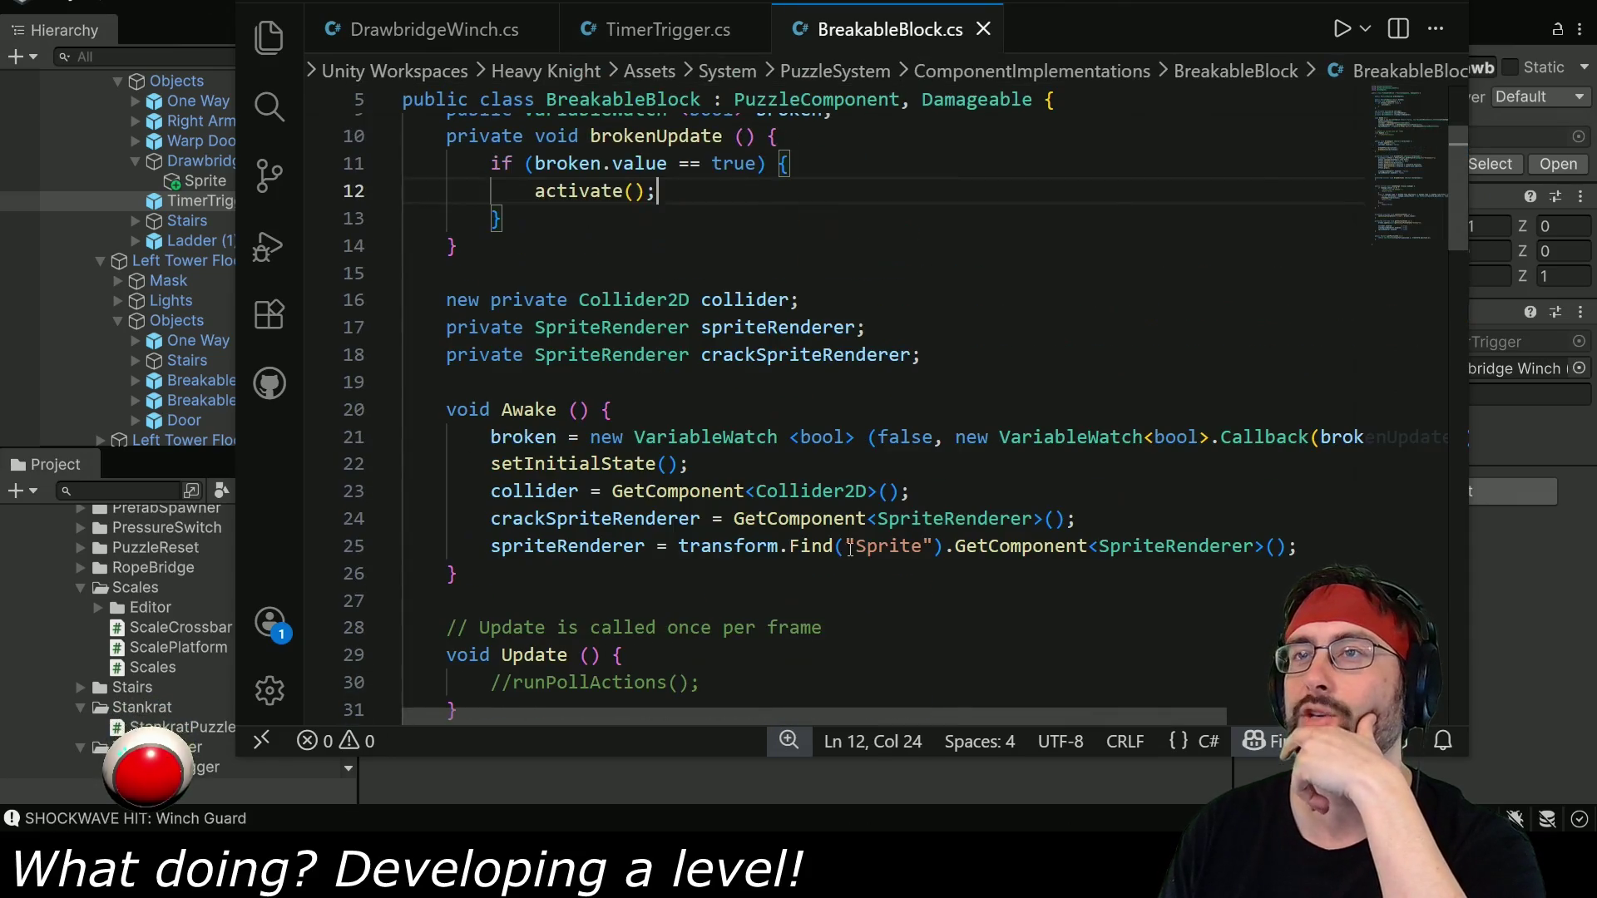
pyautogui.scroll(-15, 749, 516)
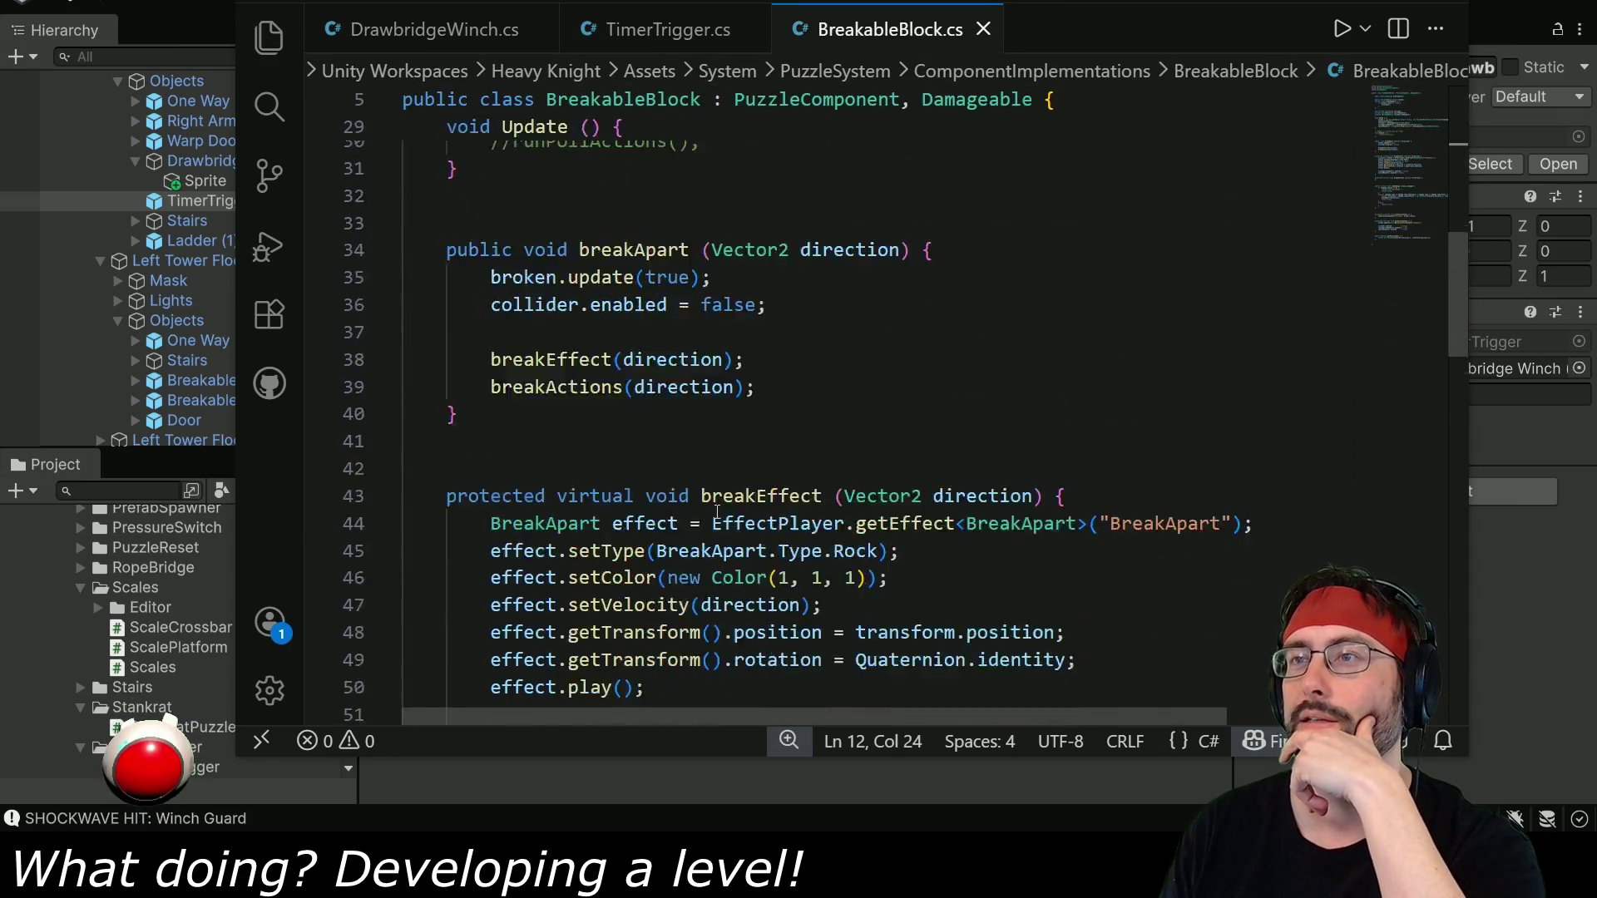
pyautogui.scroll(-9, 709, 518)
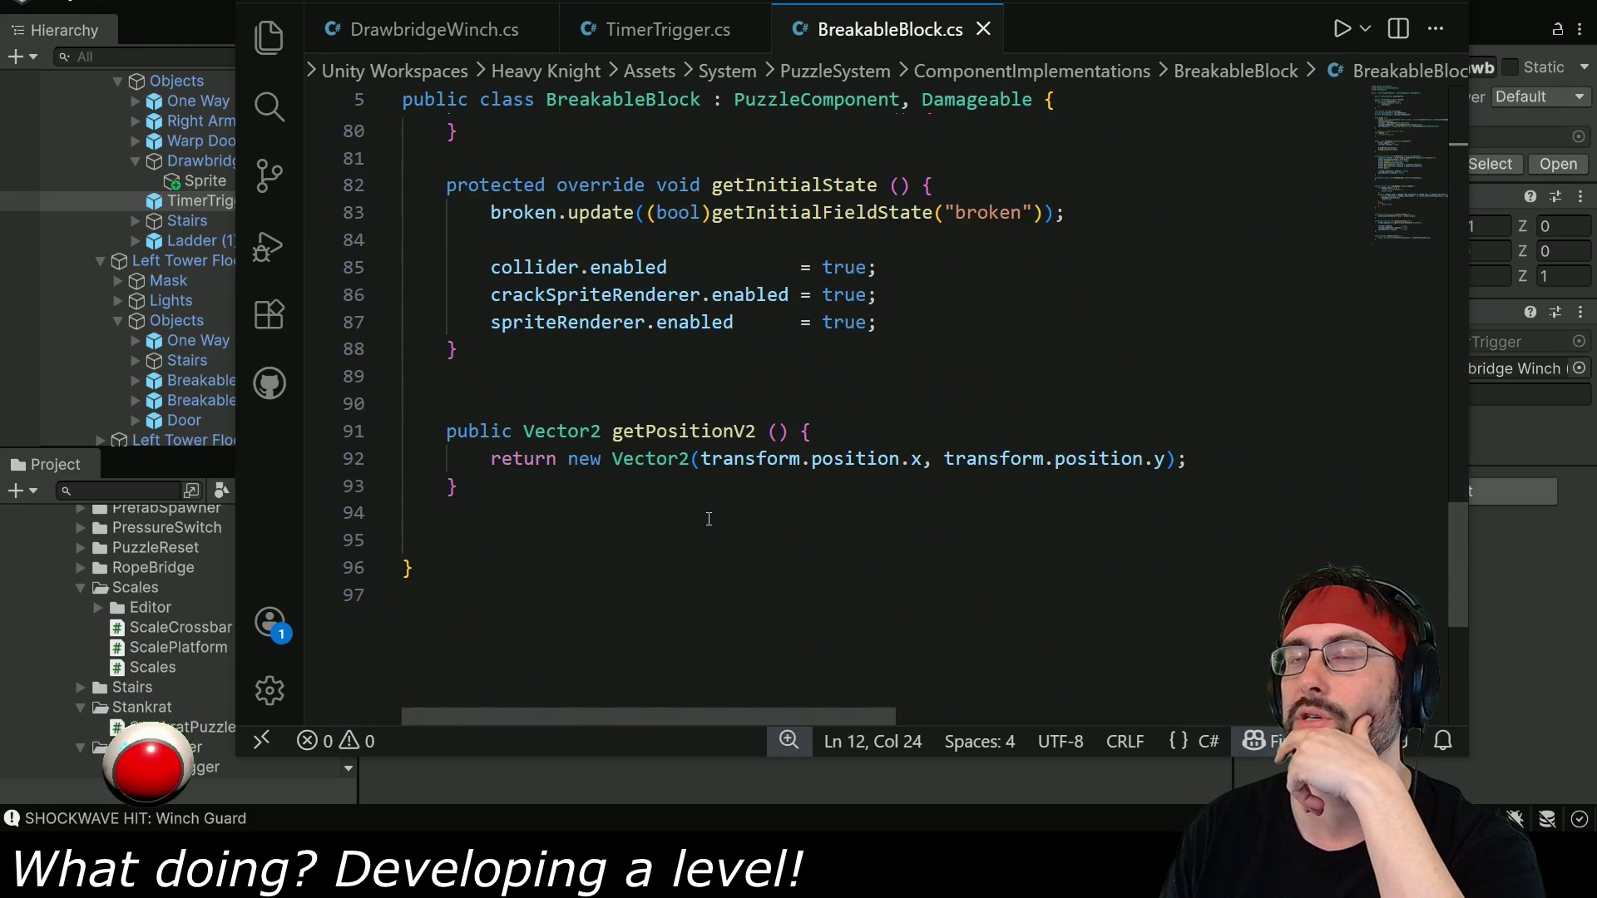
pyautogui.scroll(8, 711, 524)
pyautogui.scroll(13, 720, 549)
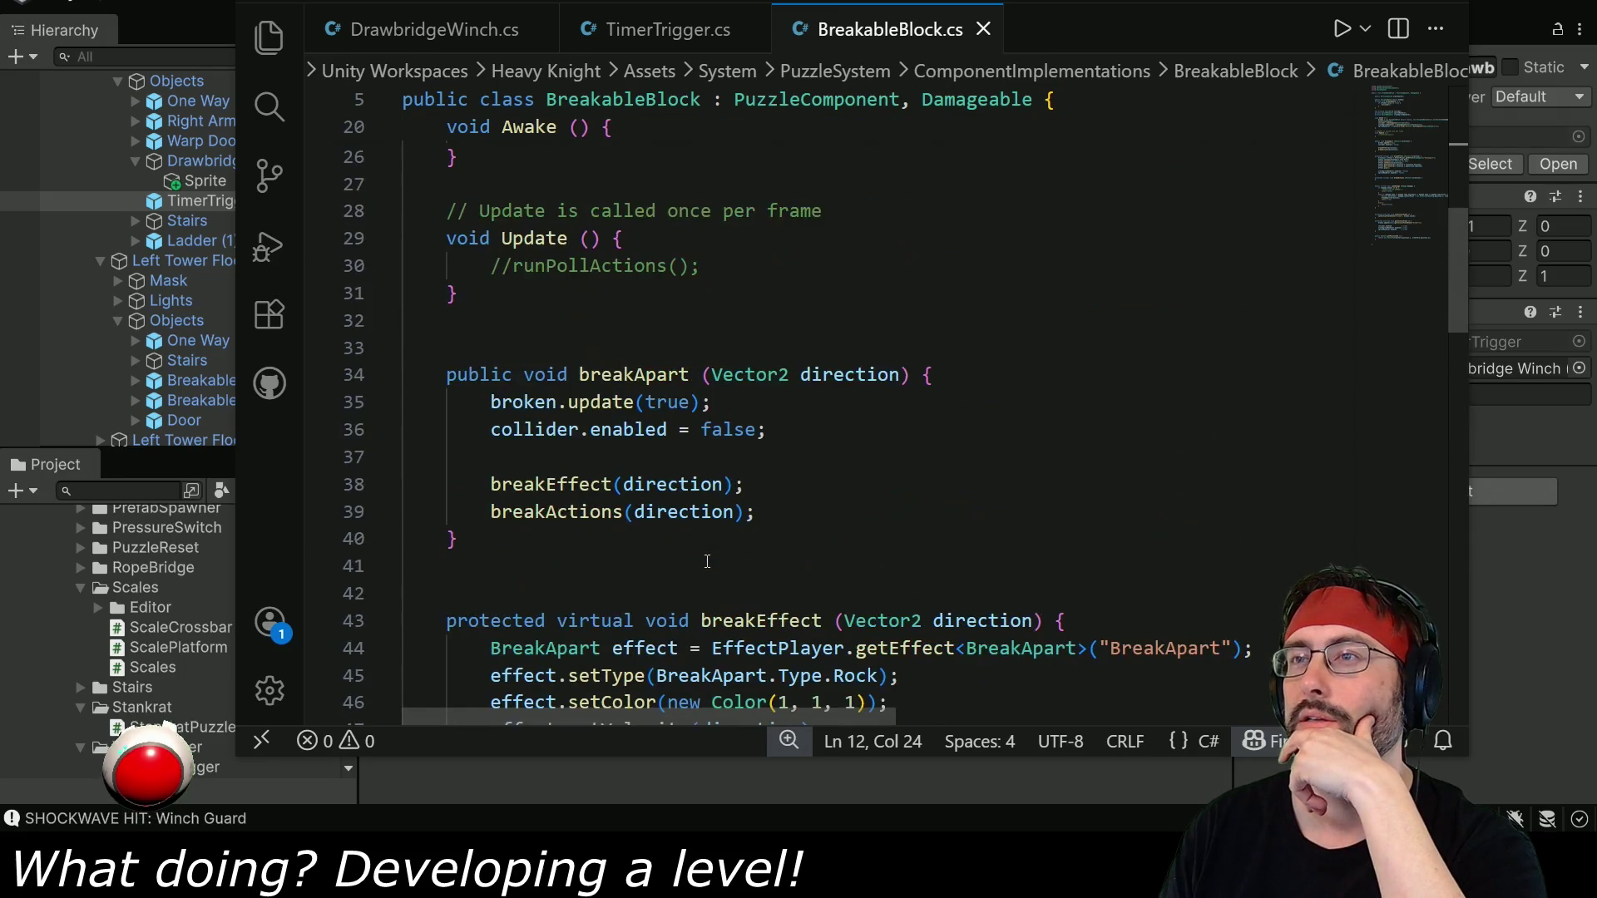
pyautogui.scroll(4, 701, 552)
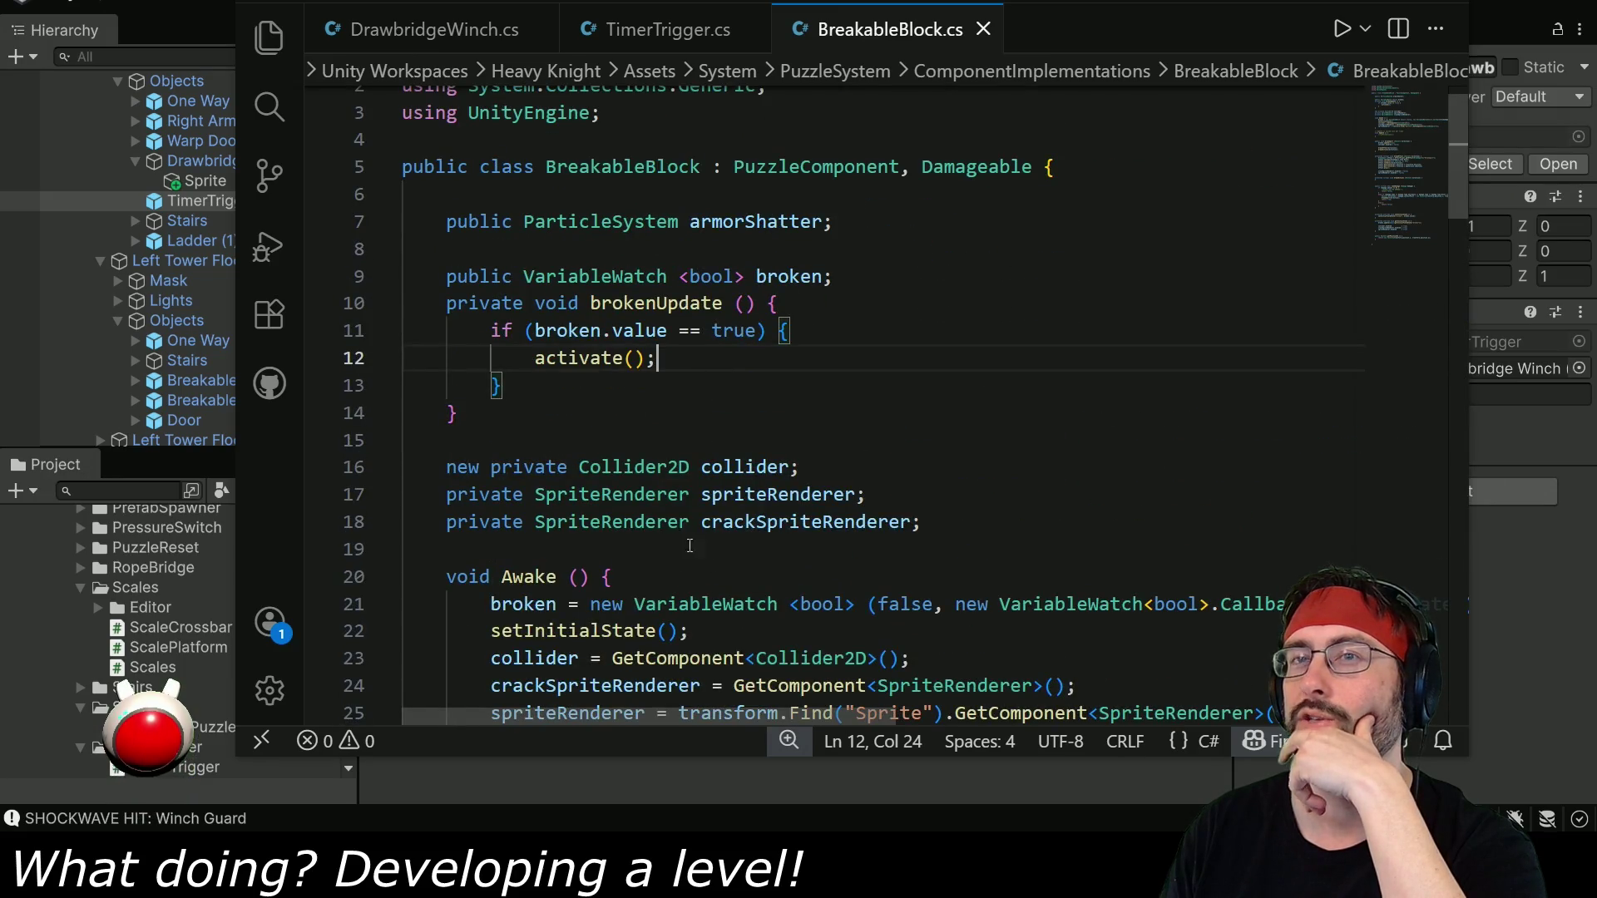
pyautogui.click(125, 491)
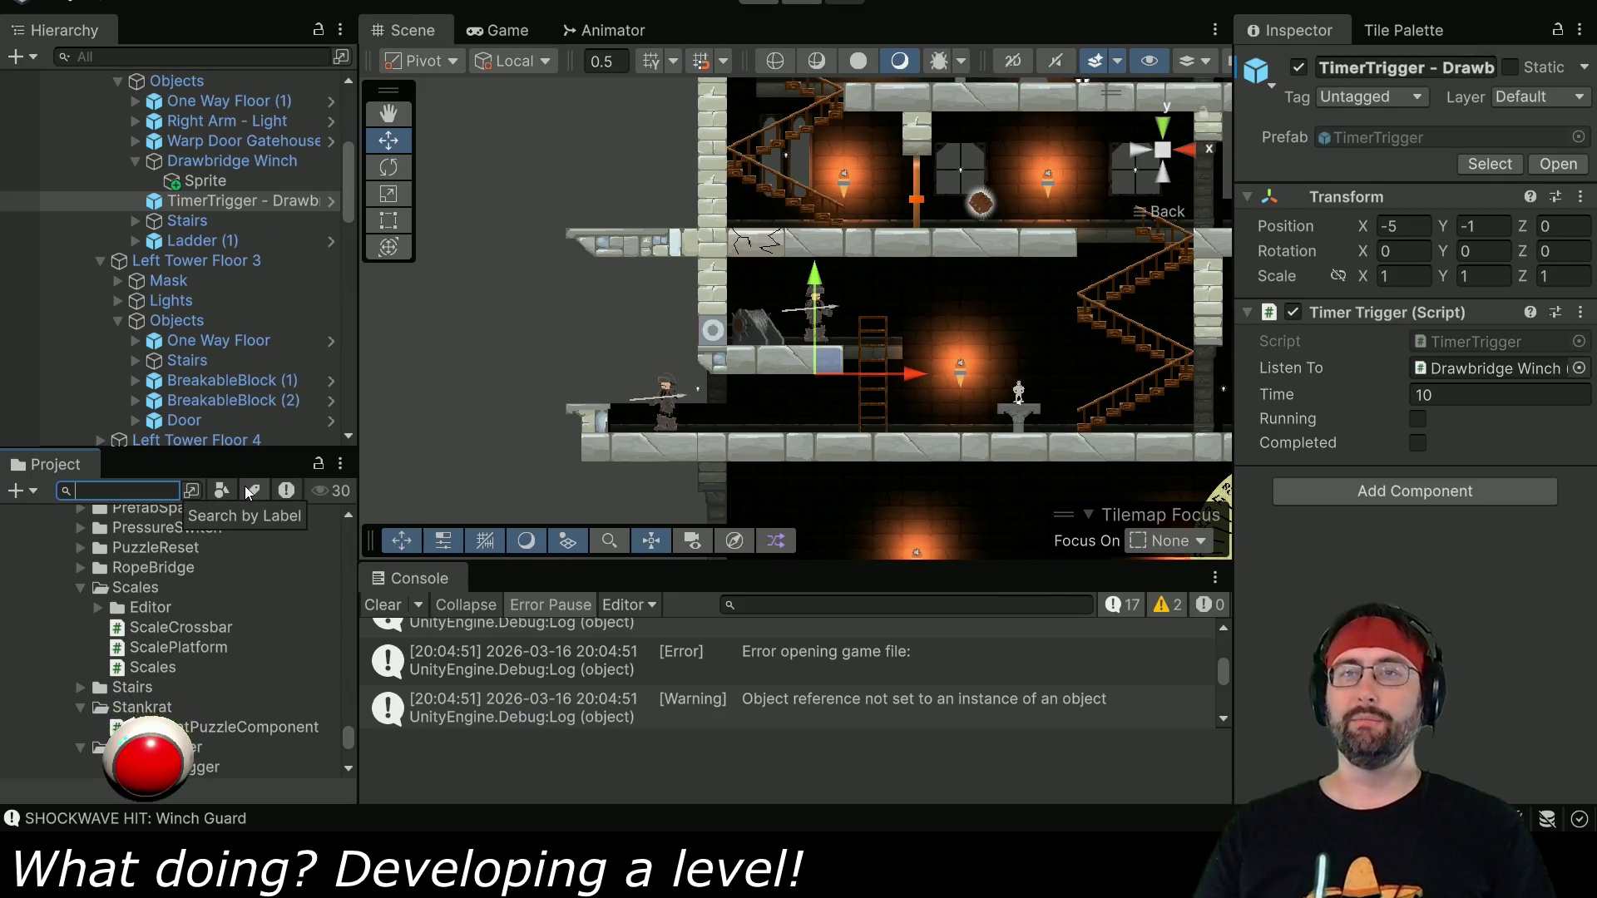
# Find WarpDoor in the Project panel and open WarpDoor.cs in VS Code.
pyautogui.scroll(-3, 197, 620)
pyautogui.scroll(-5, 193, 619)
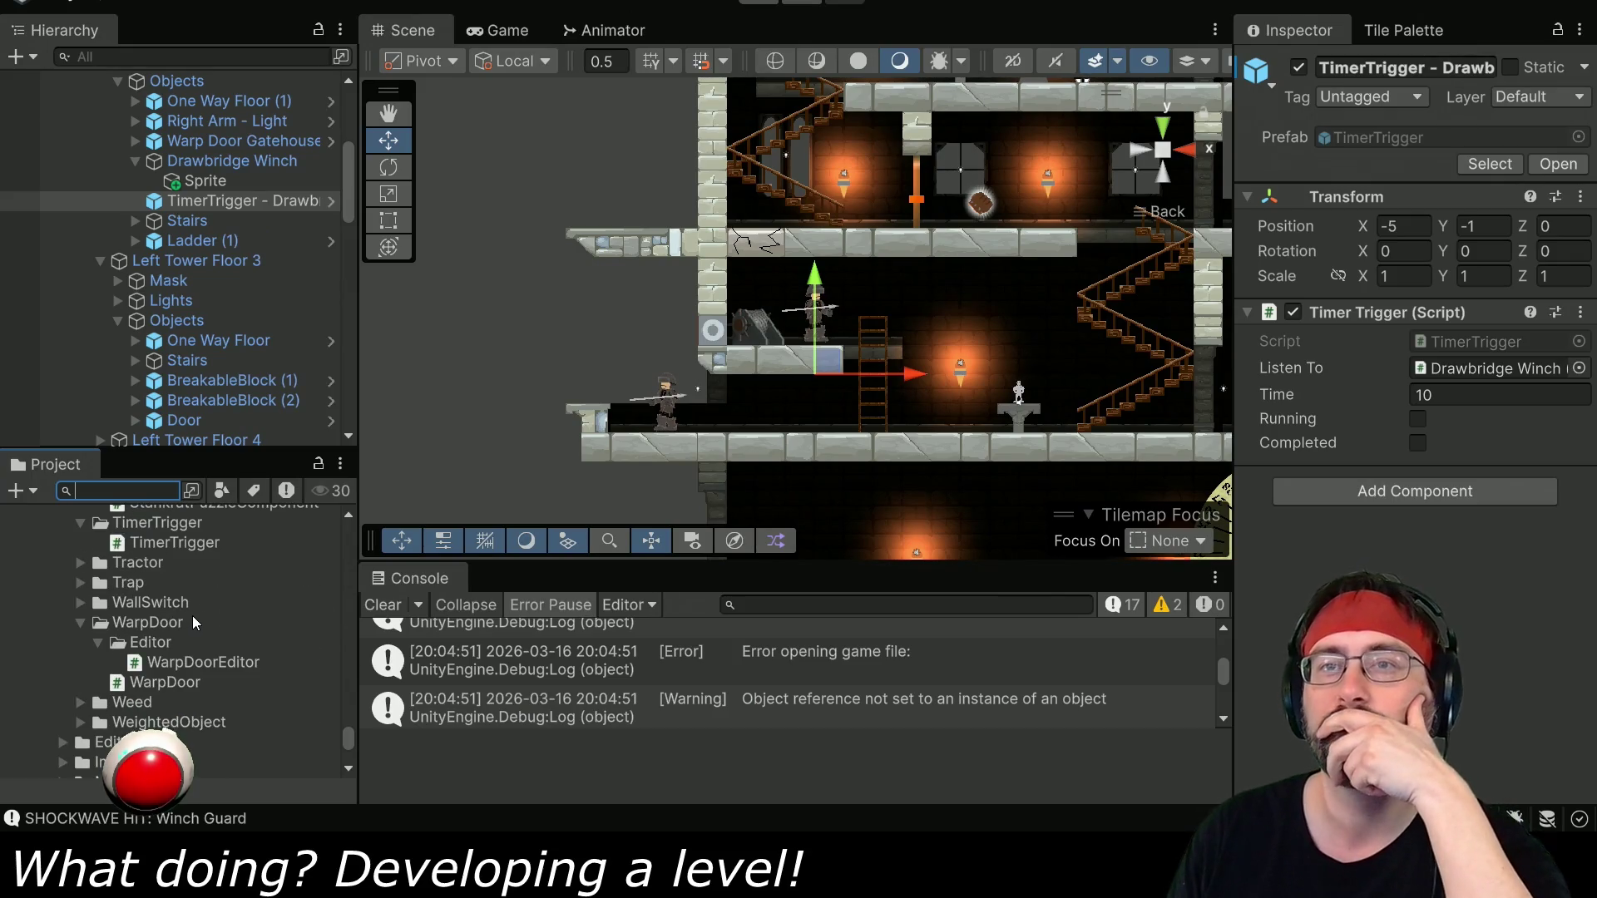
pyautogui.doubleClick(164, 682)
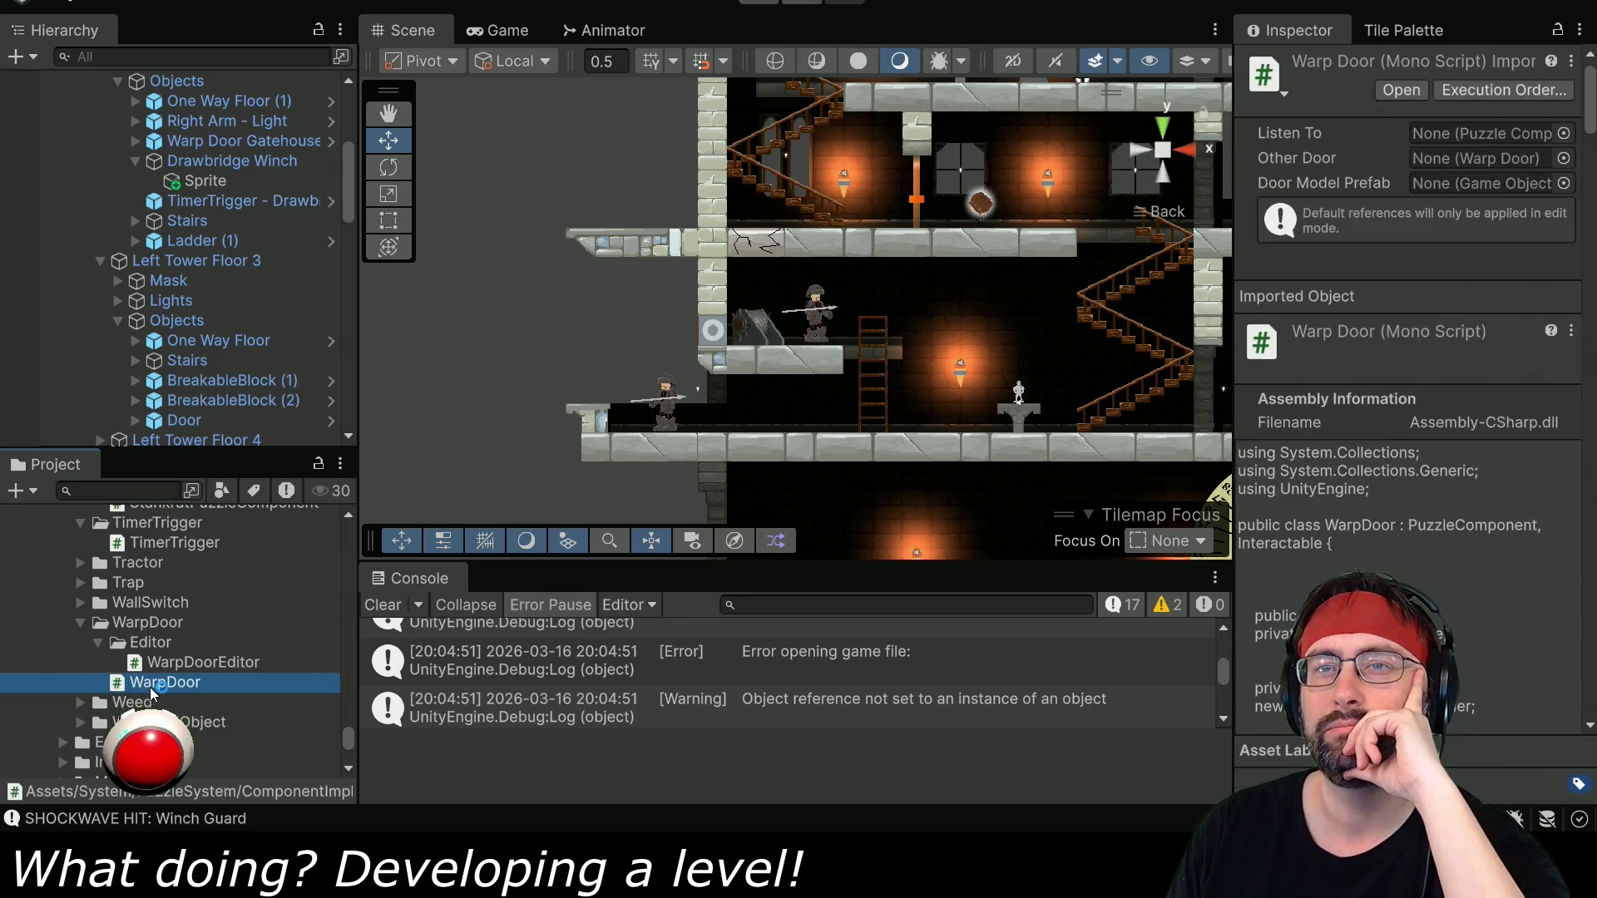
pyautogui.scroll(-9, 751, 500)
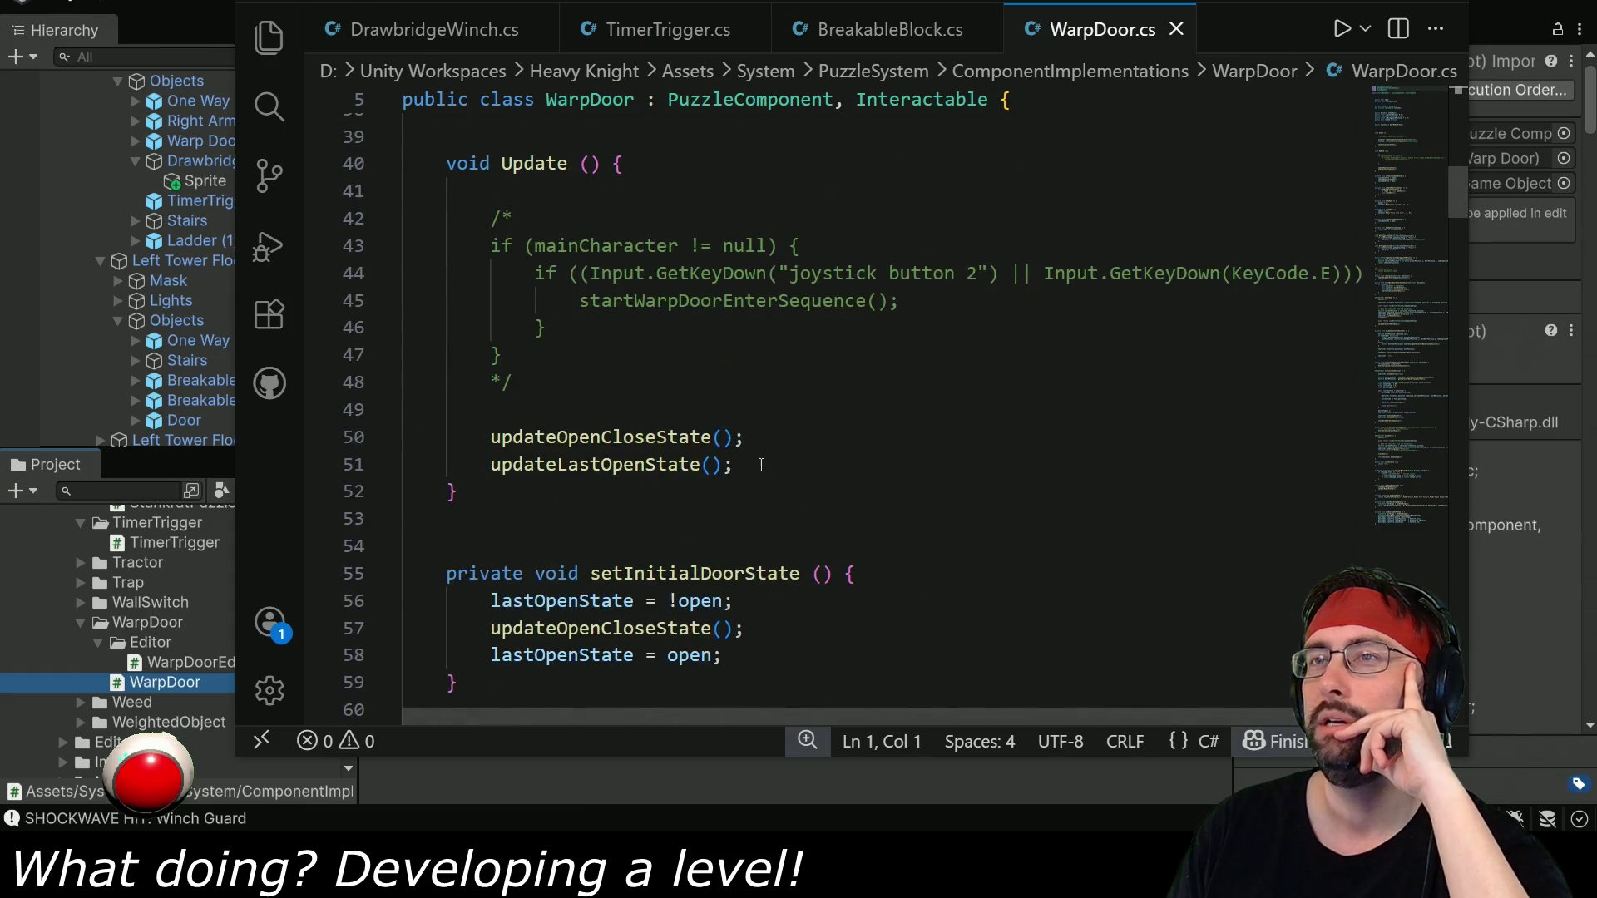
# Skim WarpDoor.cs, then go back to the BreakableBlock.cs tab.
pyautogui.scroll(-14, 764, 457)
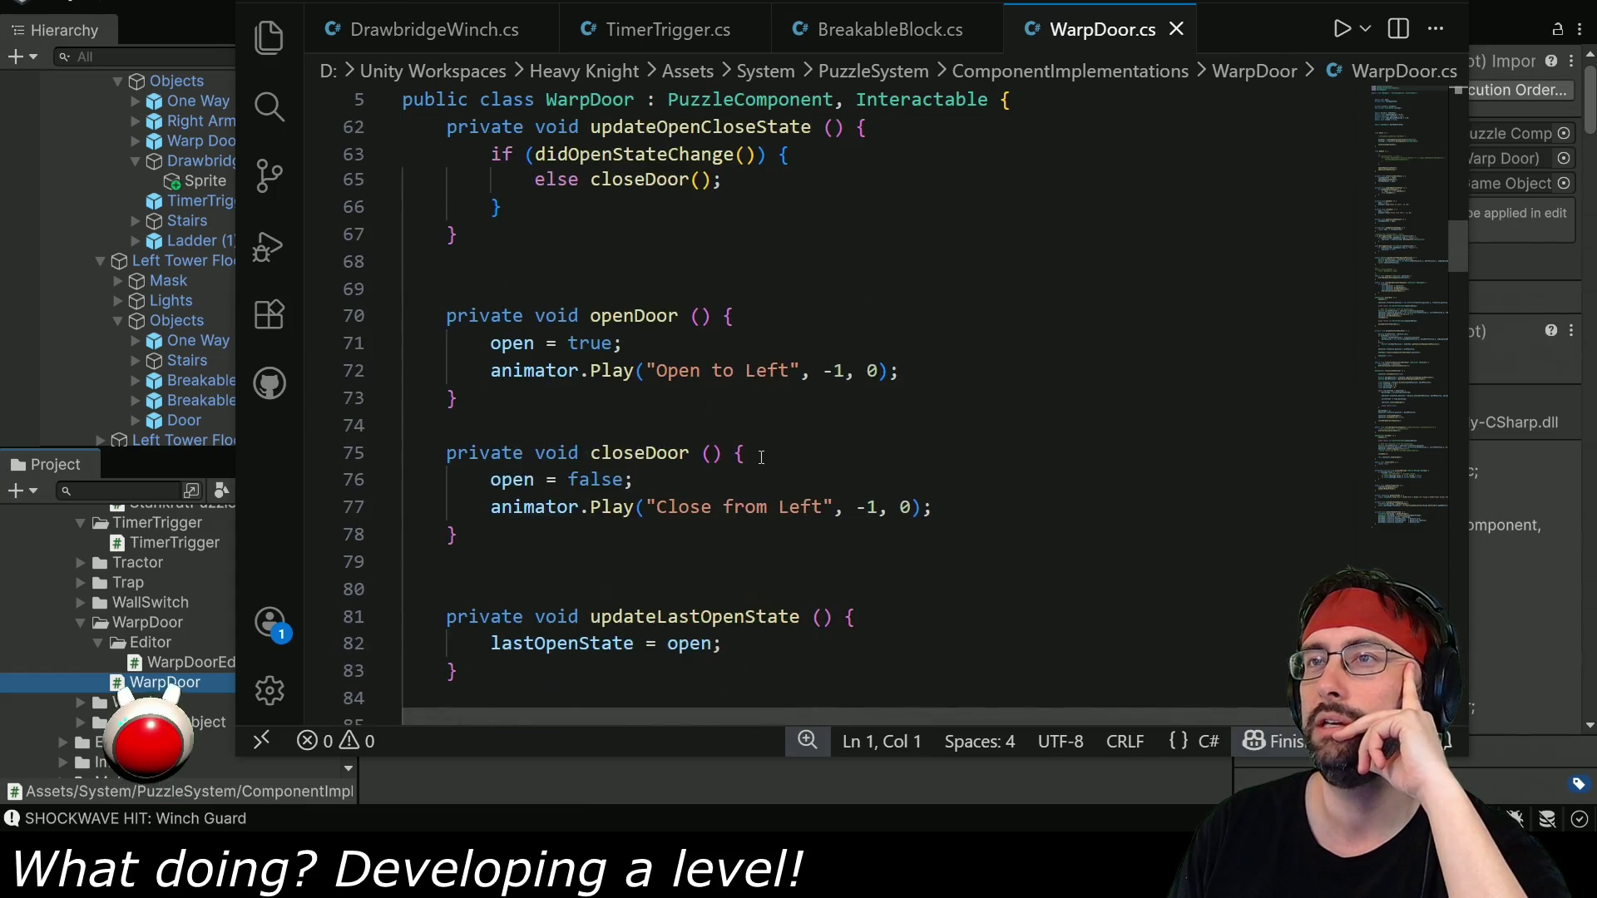
pyautogui.scroll(-4, 761, 452)
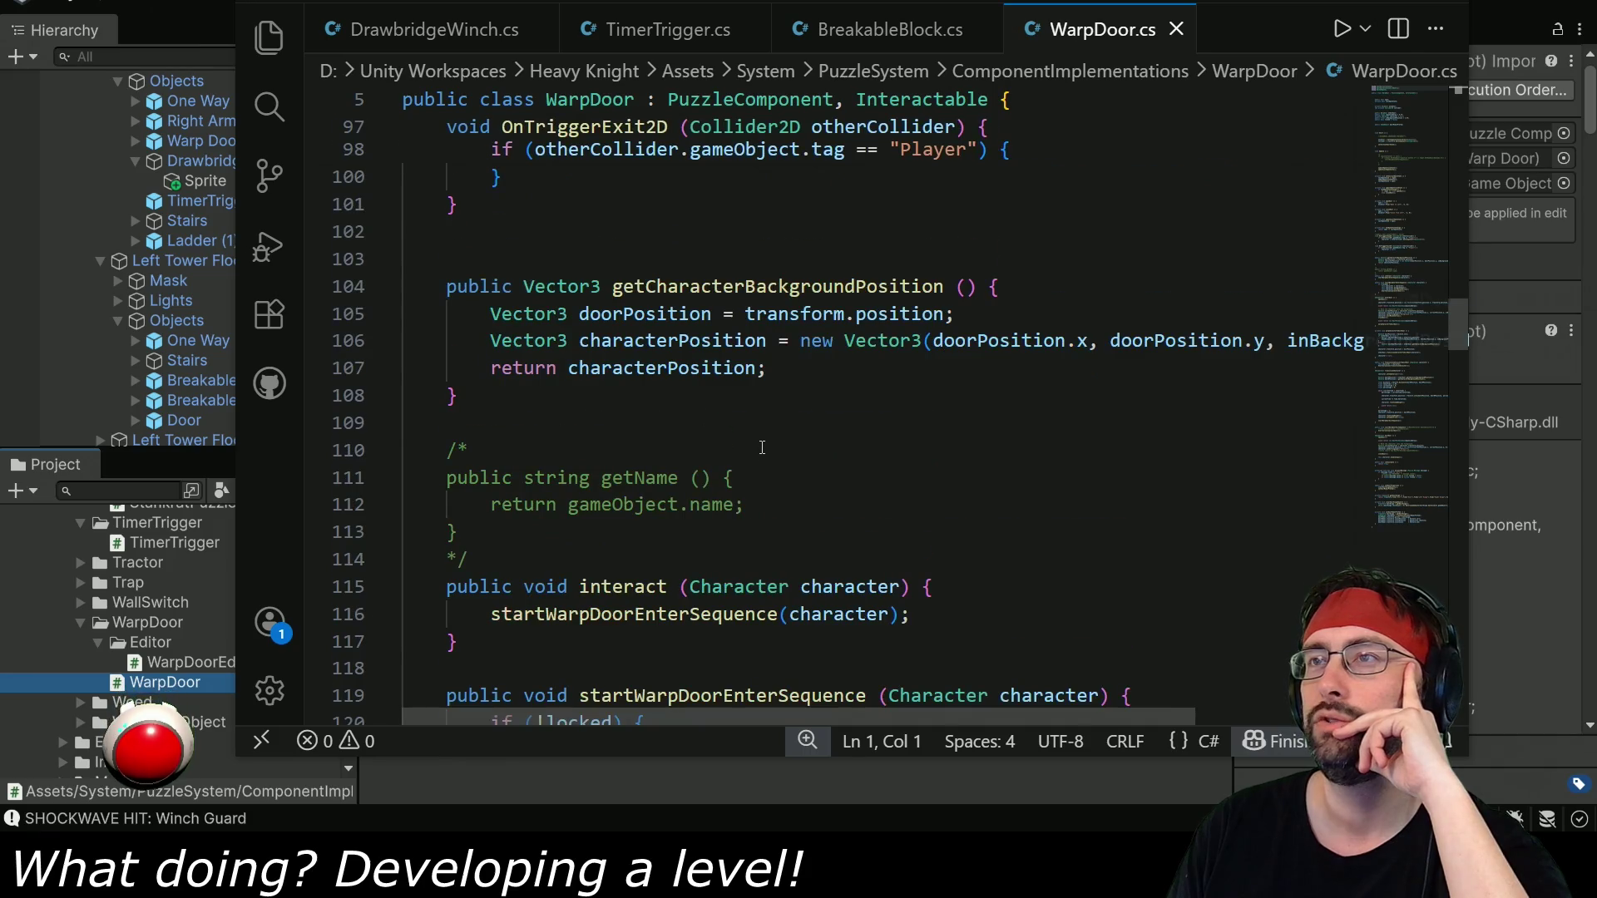
pyautogui.scroll(-5, 761, 449)
pyautogui.scroll(-3, 761, 448)
pyautogui.scroll(-16, 762, 447)
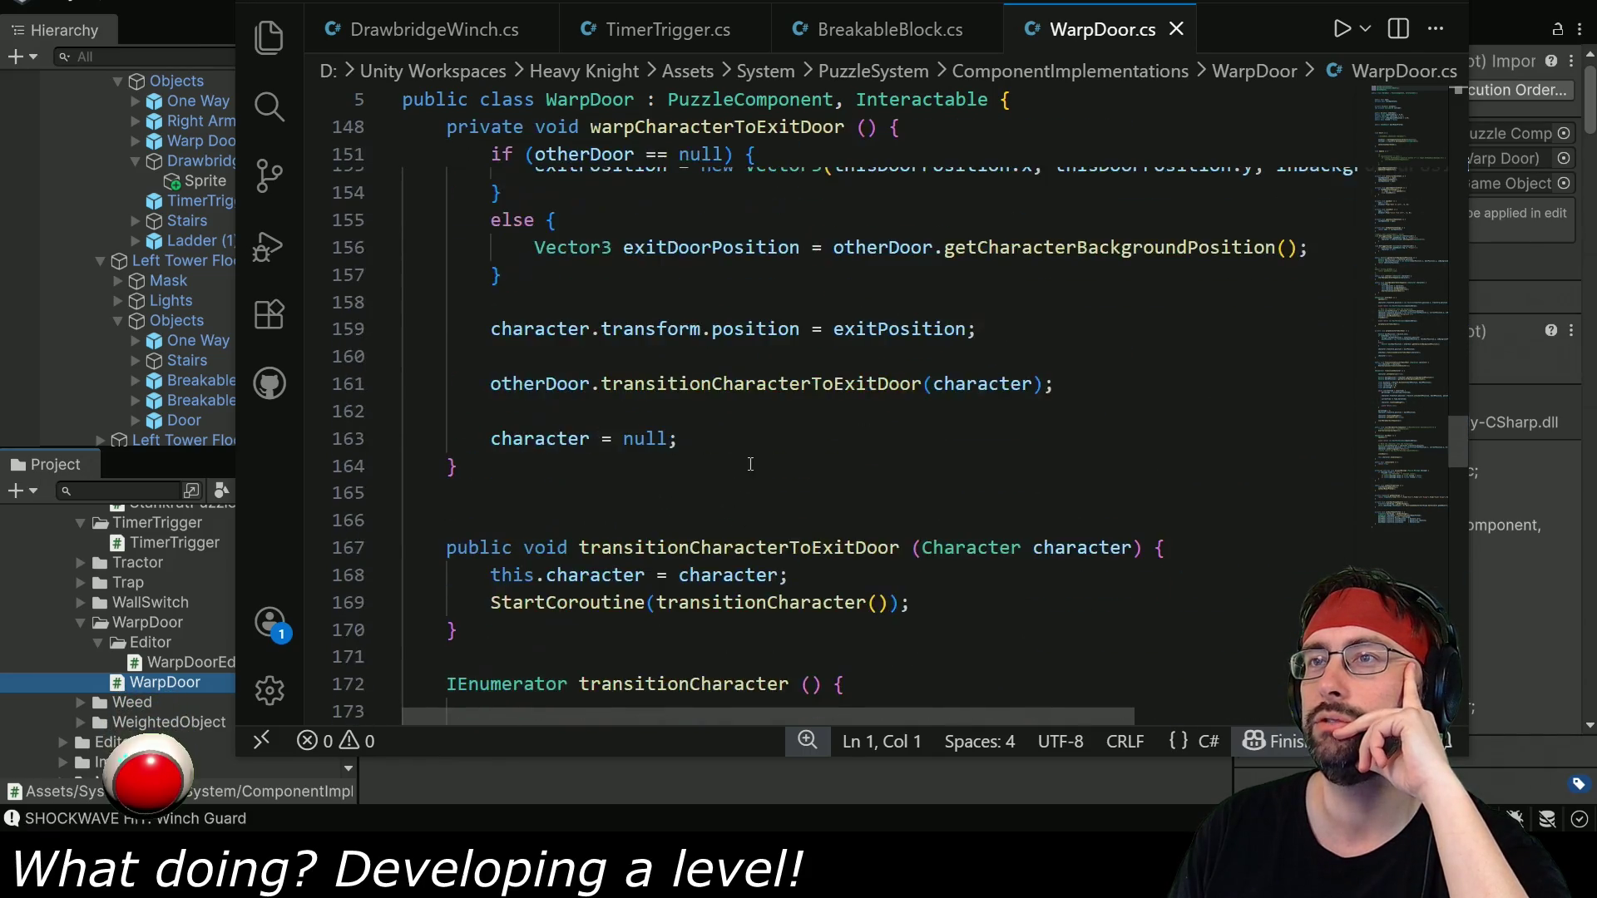
pyautogui.click(889, 29)
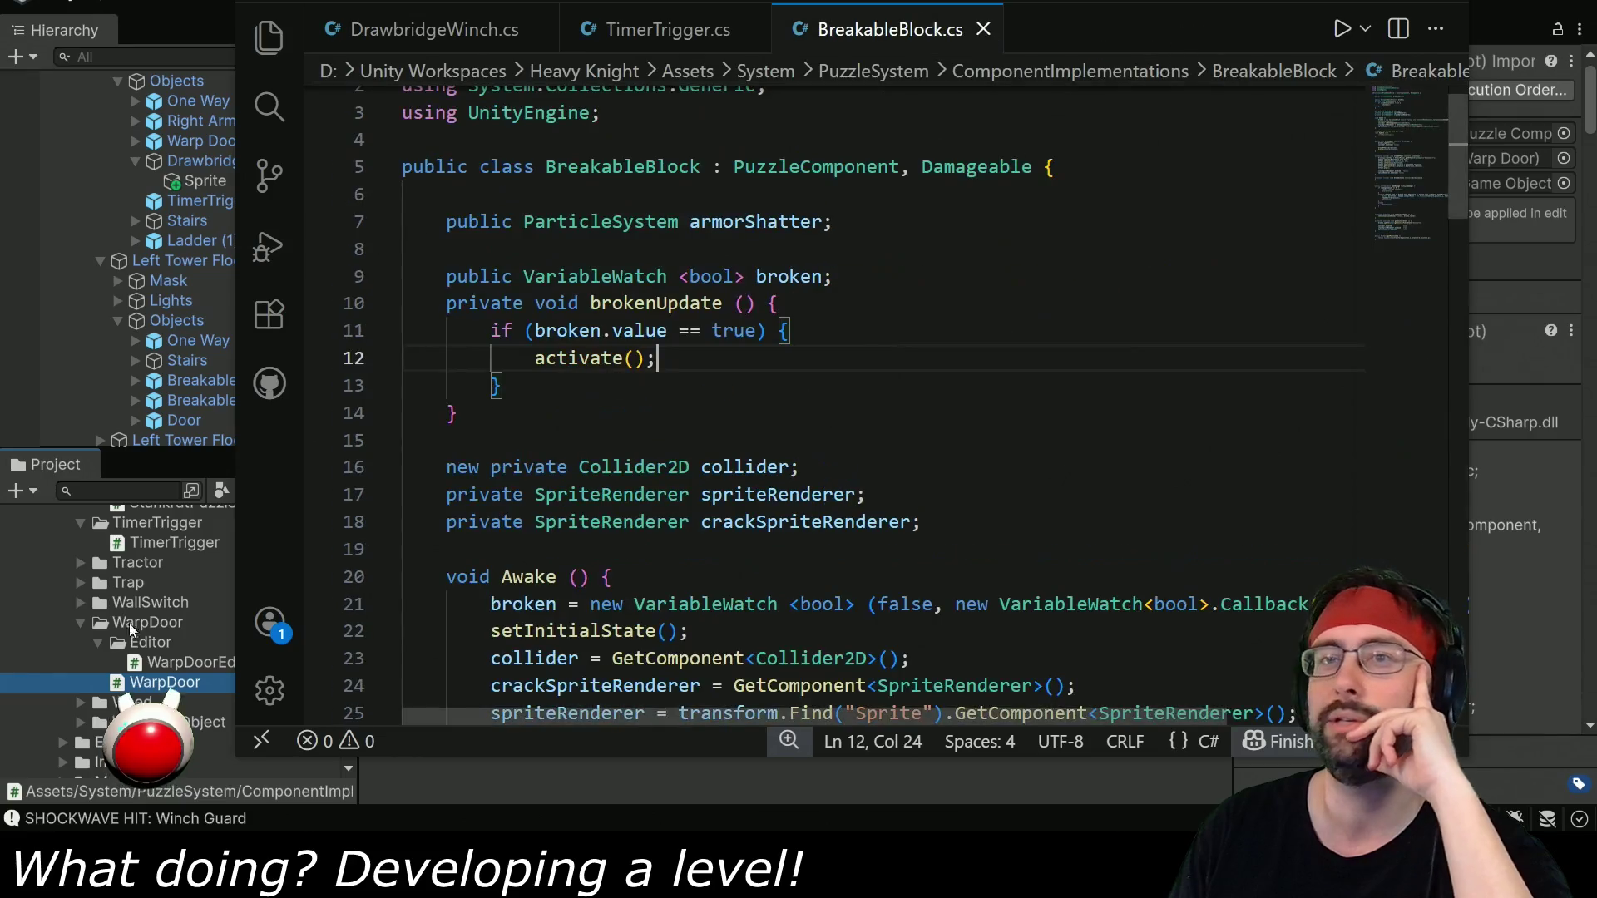
# In Unity, expand the Mover folder and open Mover.cs in the code editor.
pyautogui.click(150, 514)
pyautogui.scroll(3, 212, 694)
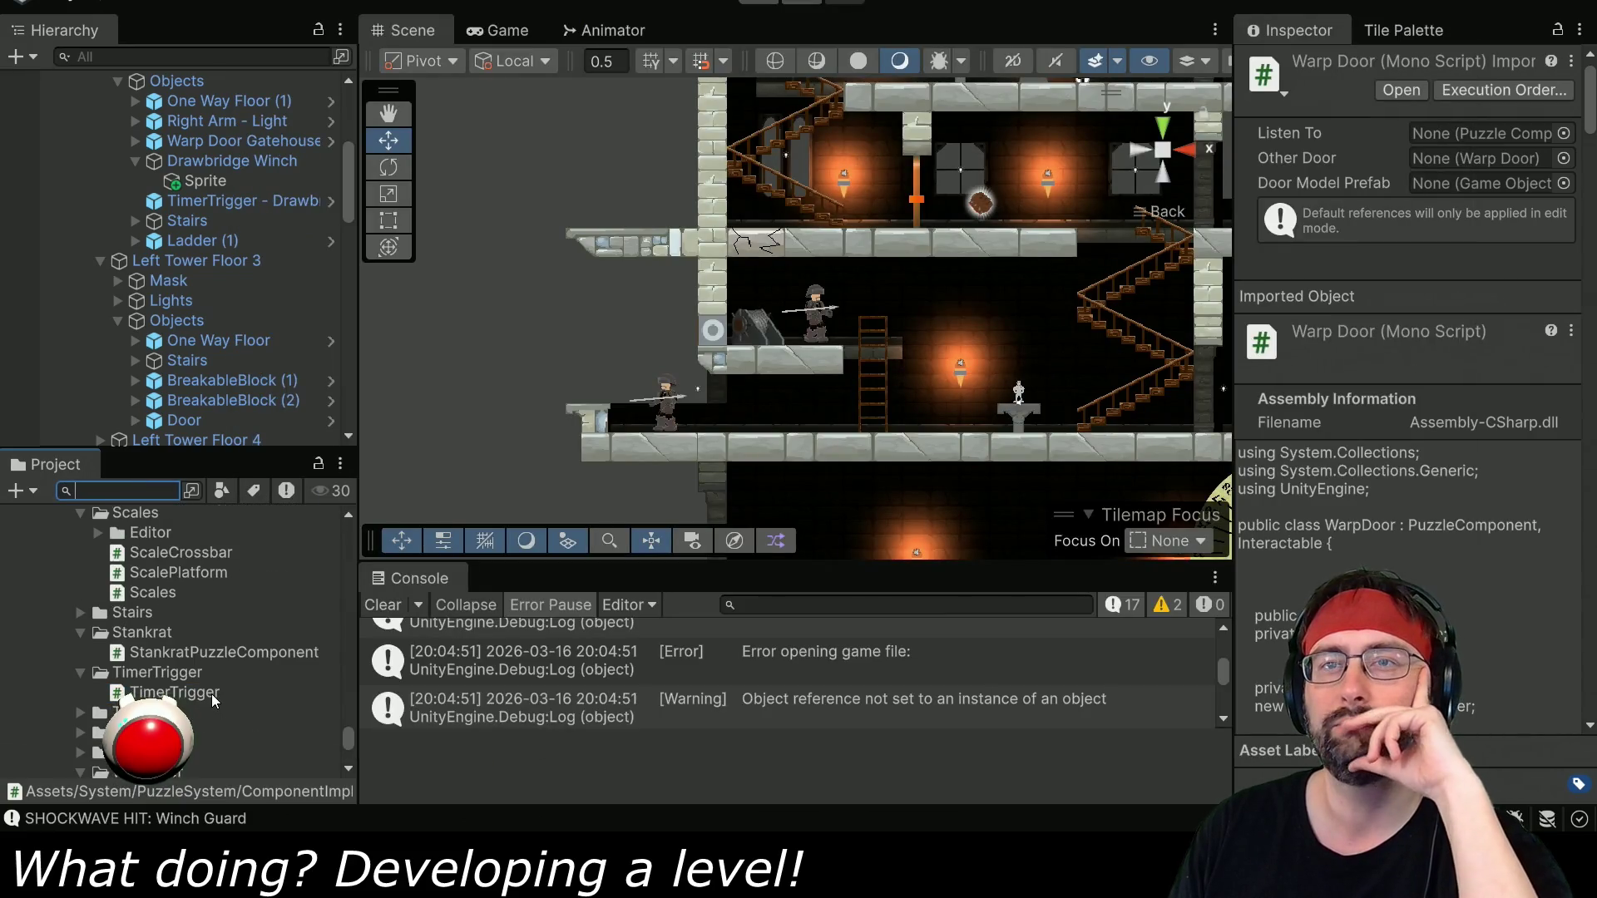
pyautogui.scroll(3, 211, 693)
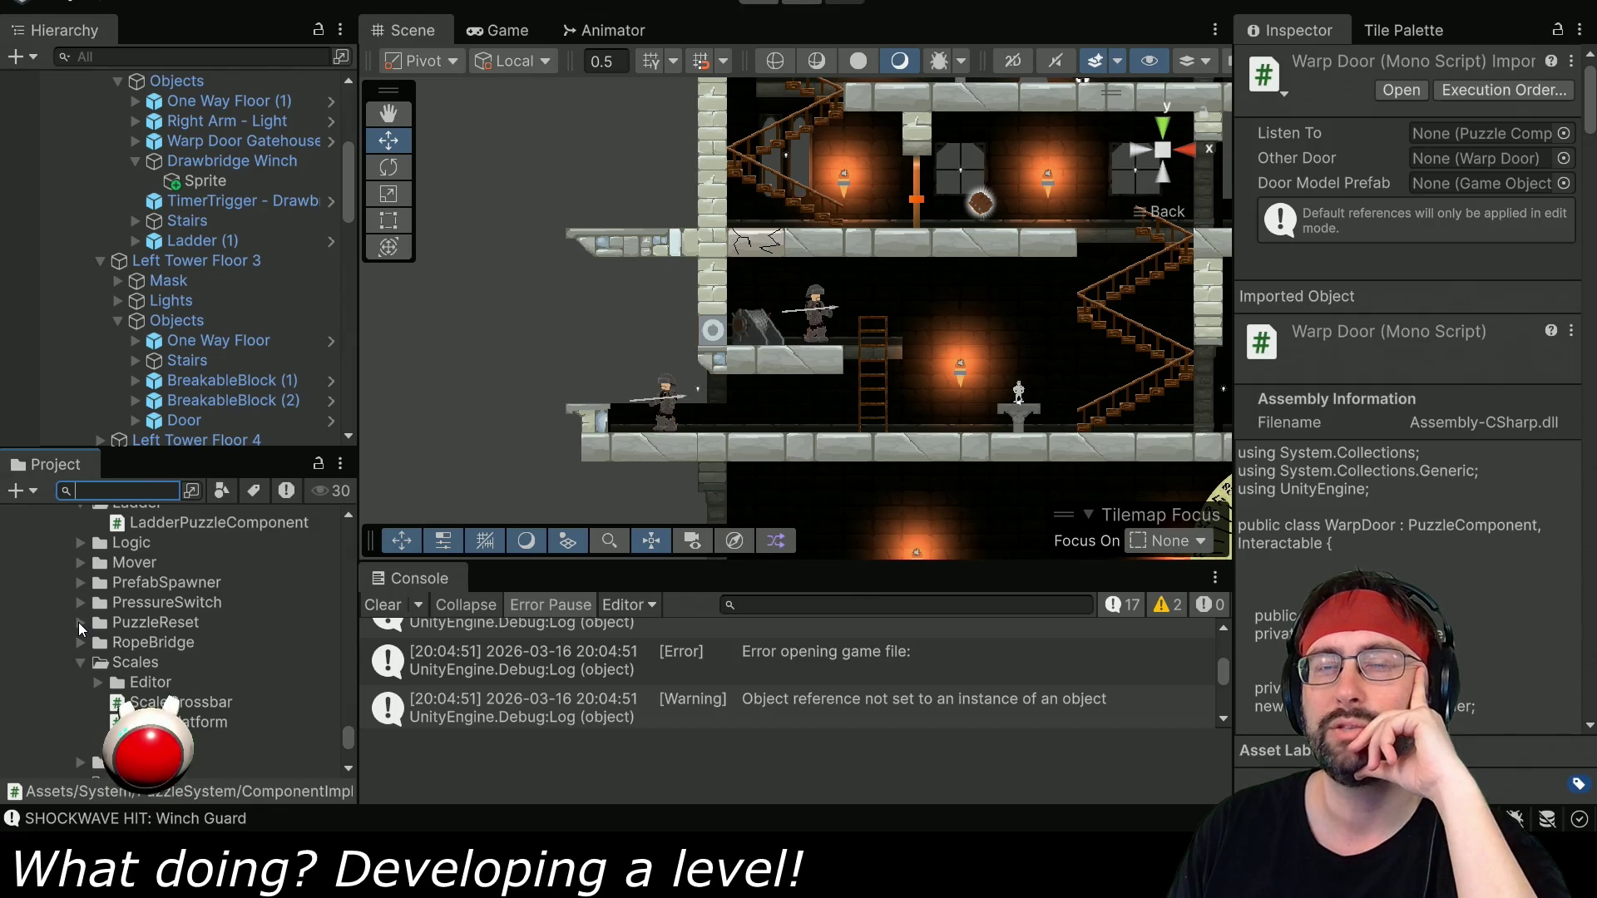
pyautogui.click(80, 562)
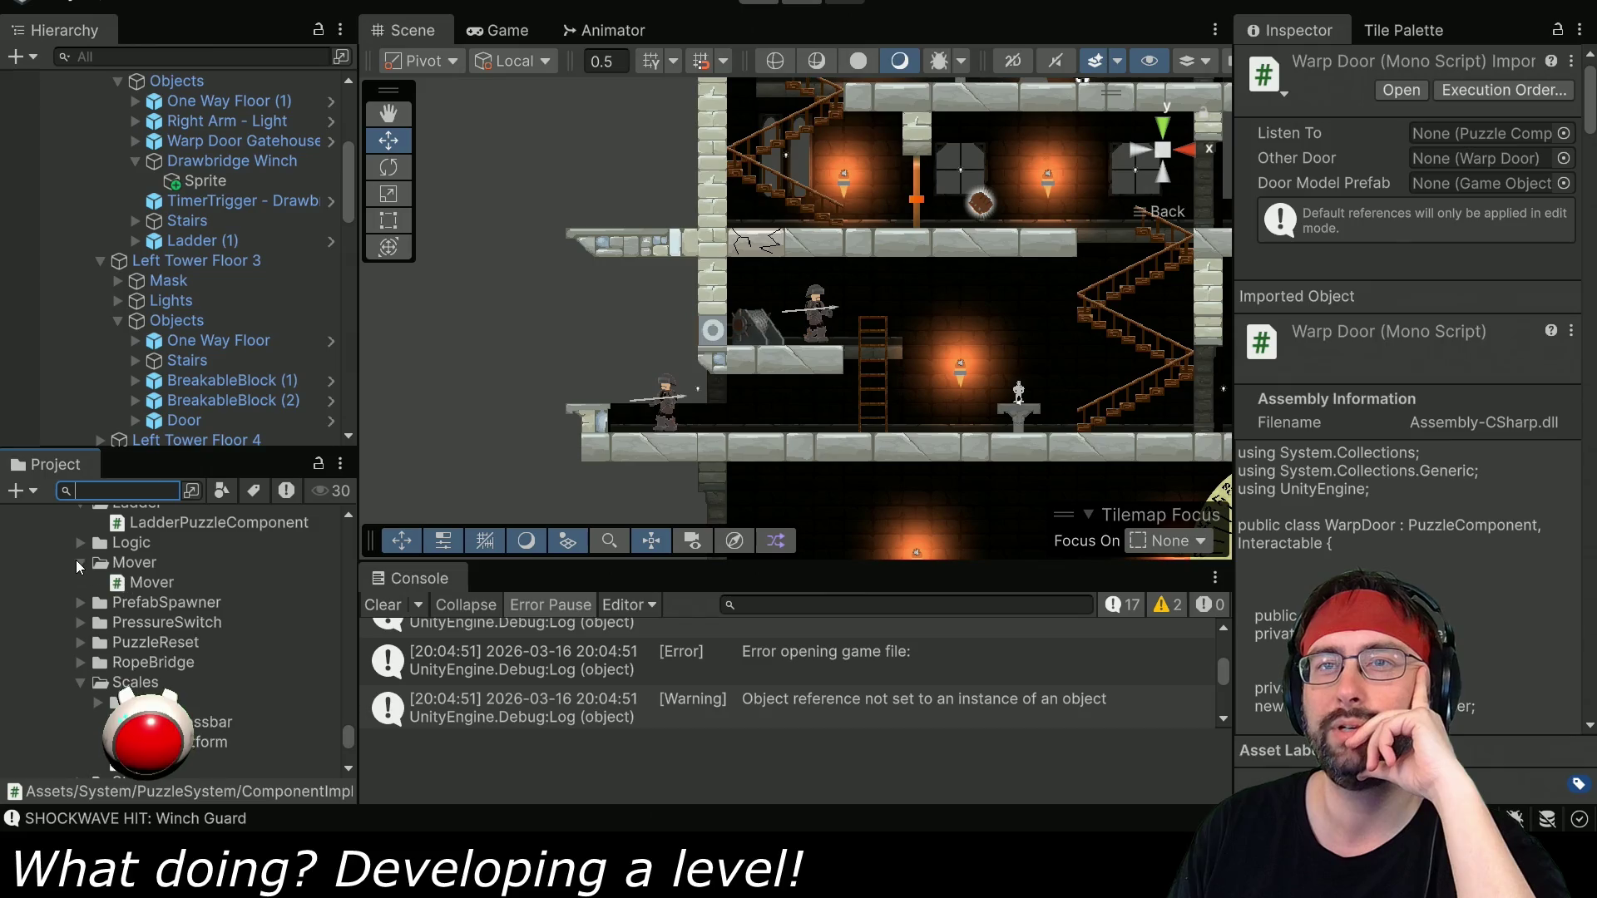
pyautogui.click(143, 586)
pyautogui.doubleClick(143, 585)
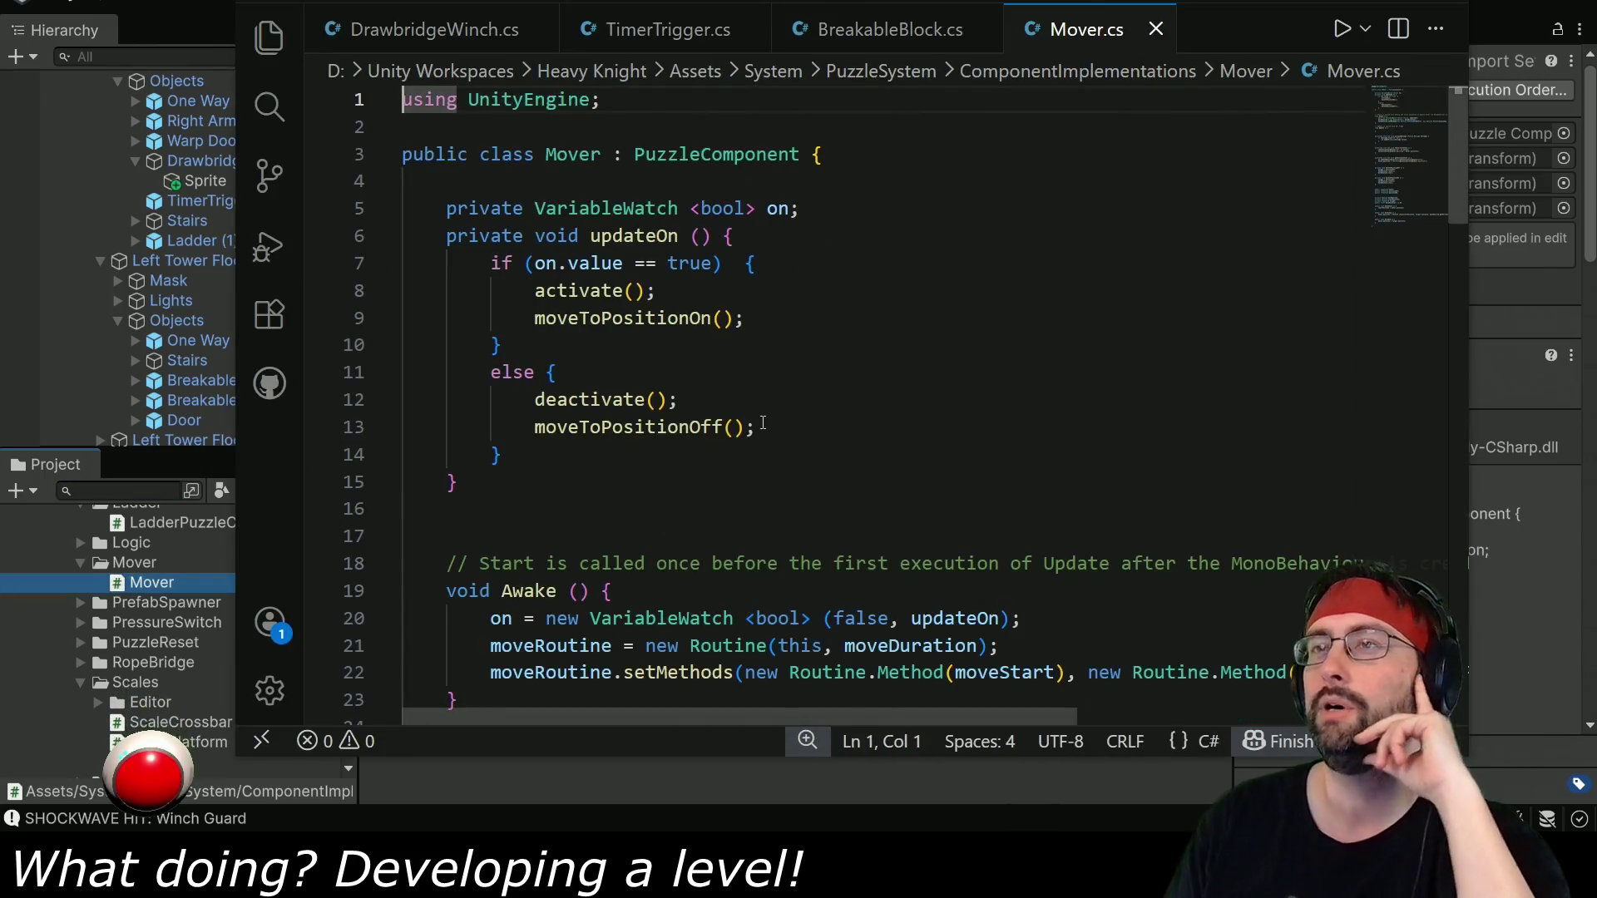
# Copy Mover's processMessage method into TimerTrigger.cs below the Update method.
pyautogui.scroll(-8, 763, 424)
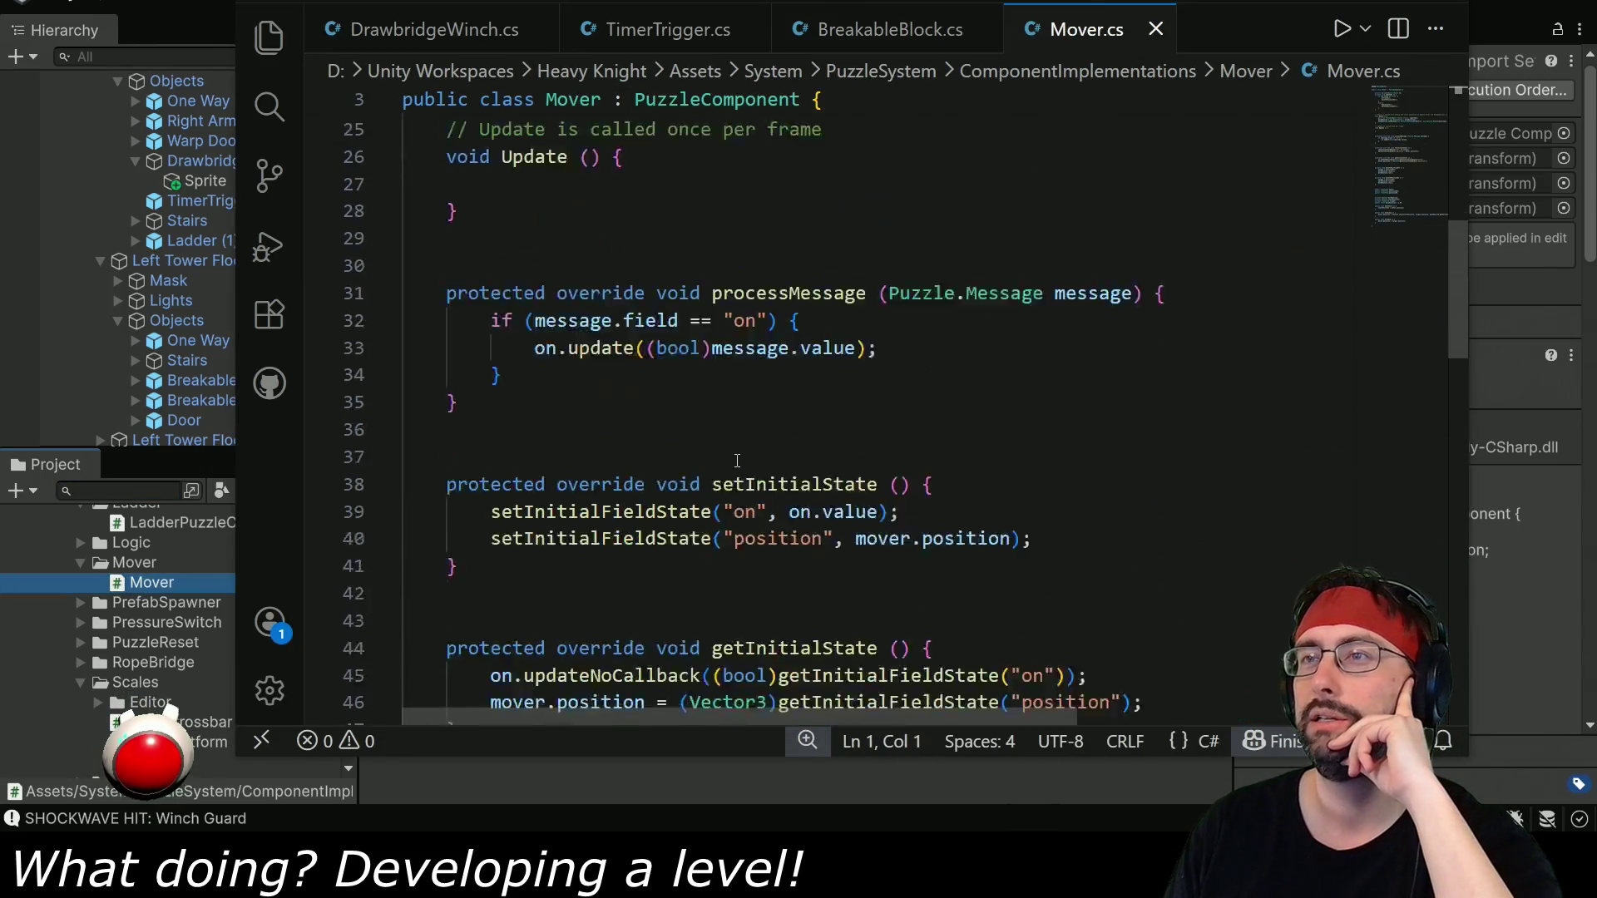
pyautogui.moveTo(446, 251); pyautogui.dragTo(513, 355)
pyautogui.hotkey('ctrl', 'c')
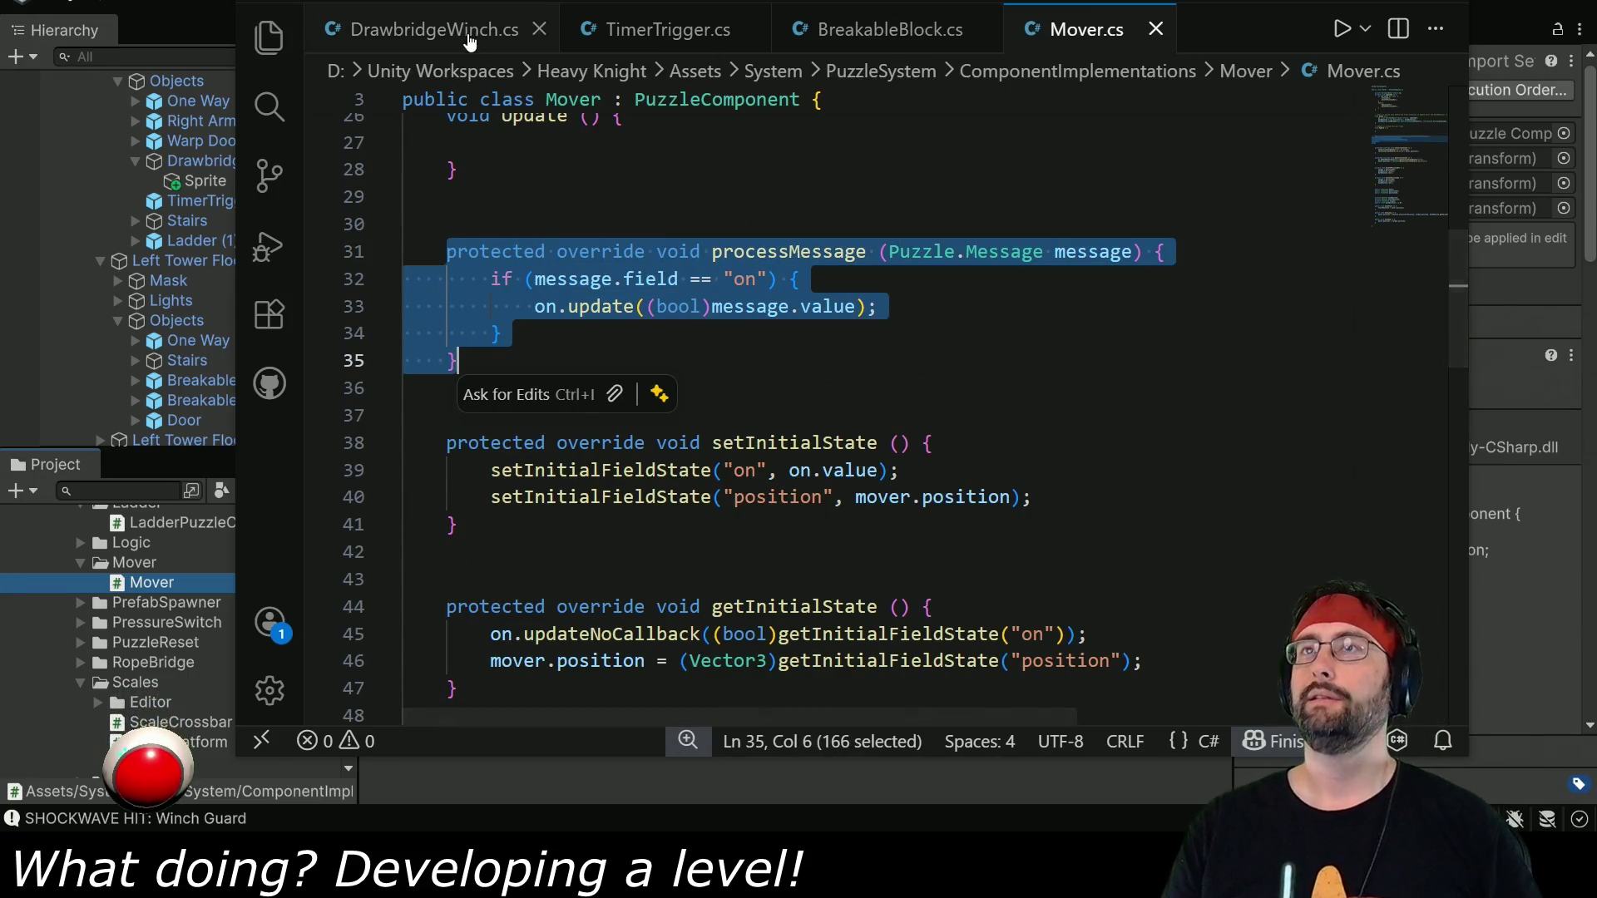
pyautogui.click(672, 29)
pyautogui.scroll(-6, 638, 416)
pyautogui.click(638, 520)
pyautogui.press('Return')
pyautogui.hotkey('ctrl', 'v')
pyautogui.scroll(-2, 645, 499)
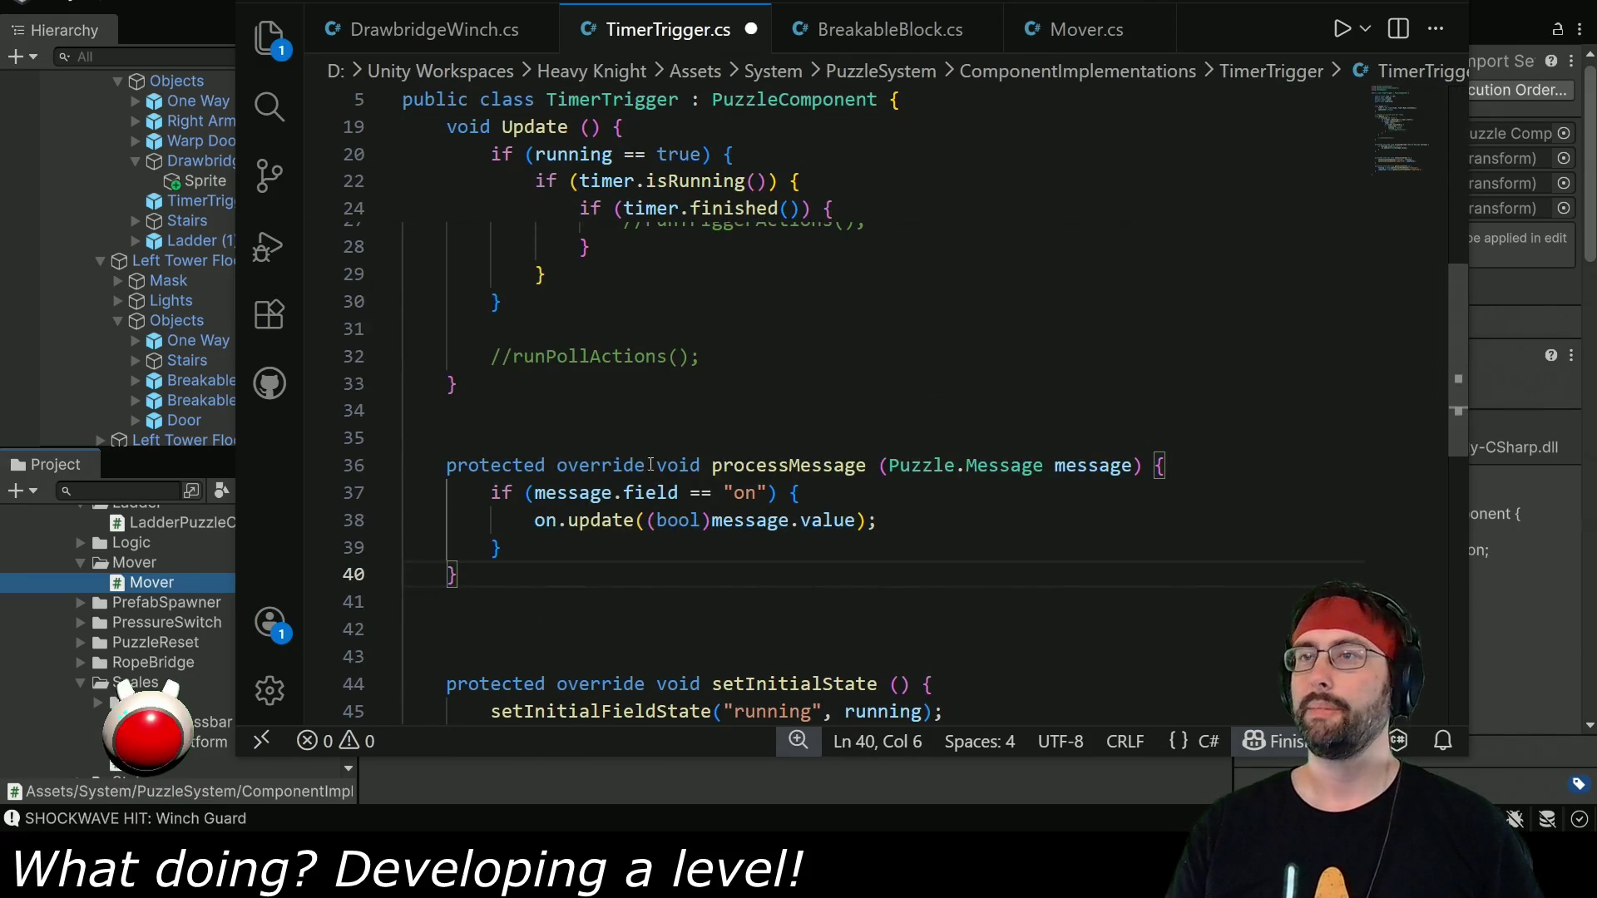
pyautogui.scroll(8, 732, 441)
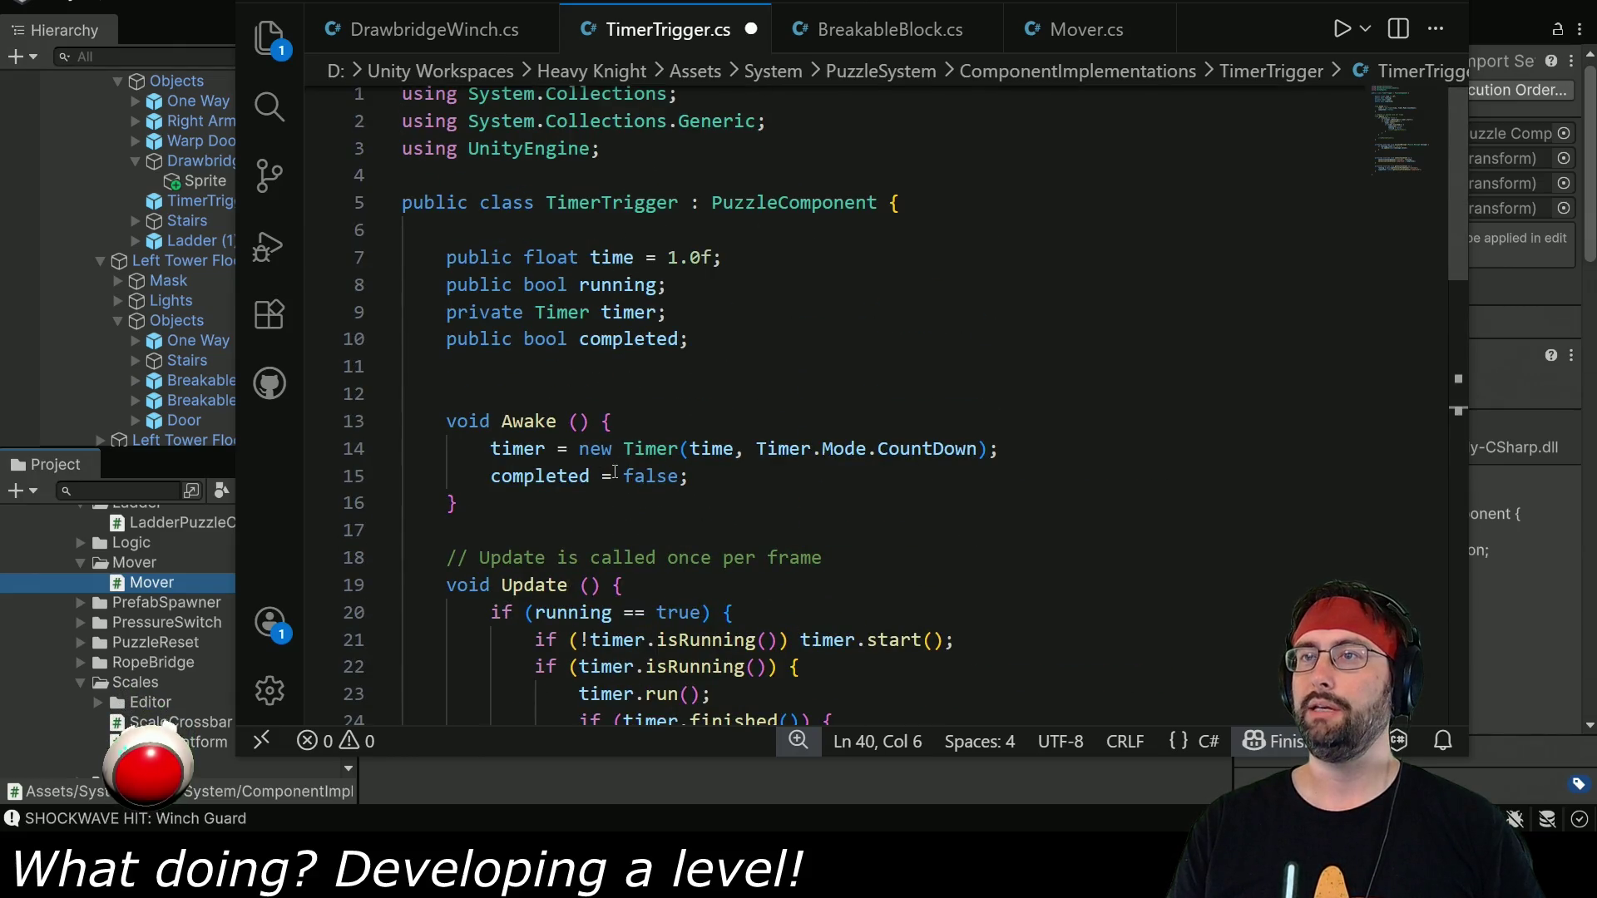
pyautogui.scroll(-4, 613, 472)
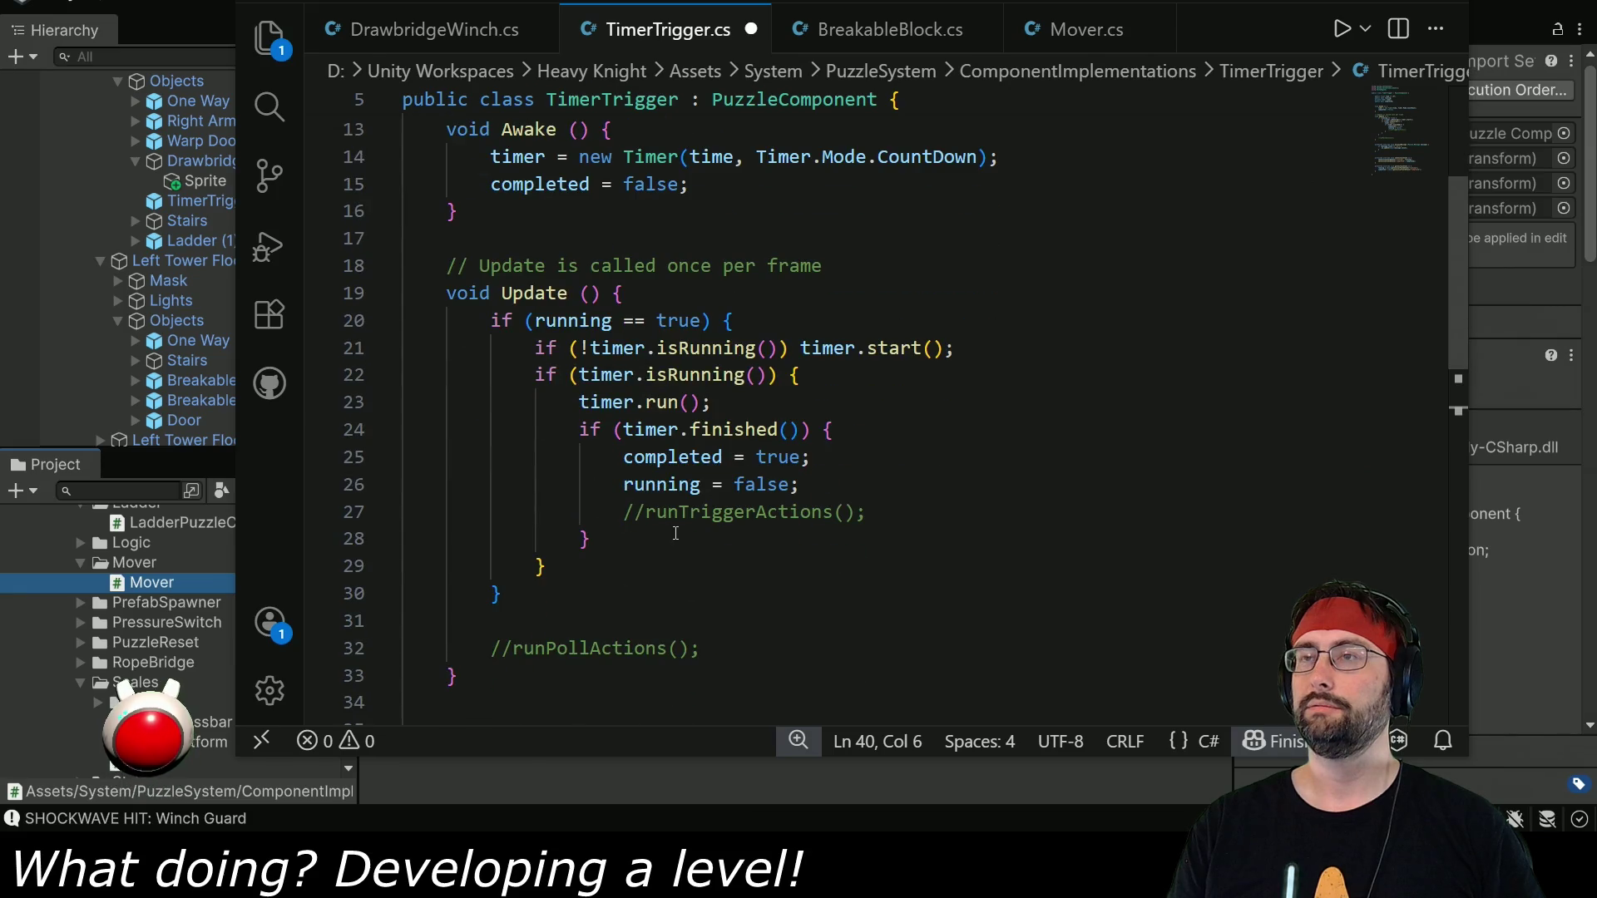
pyautogui.scroll(4, 677, 534)
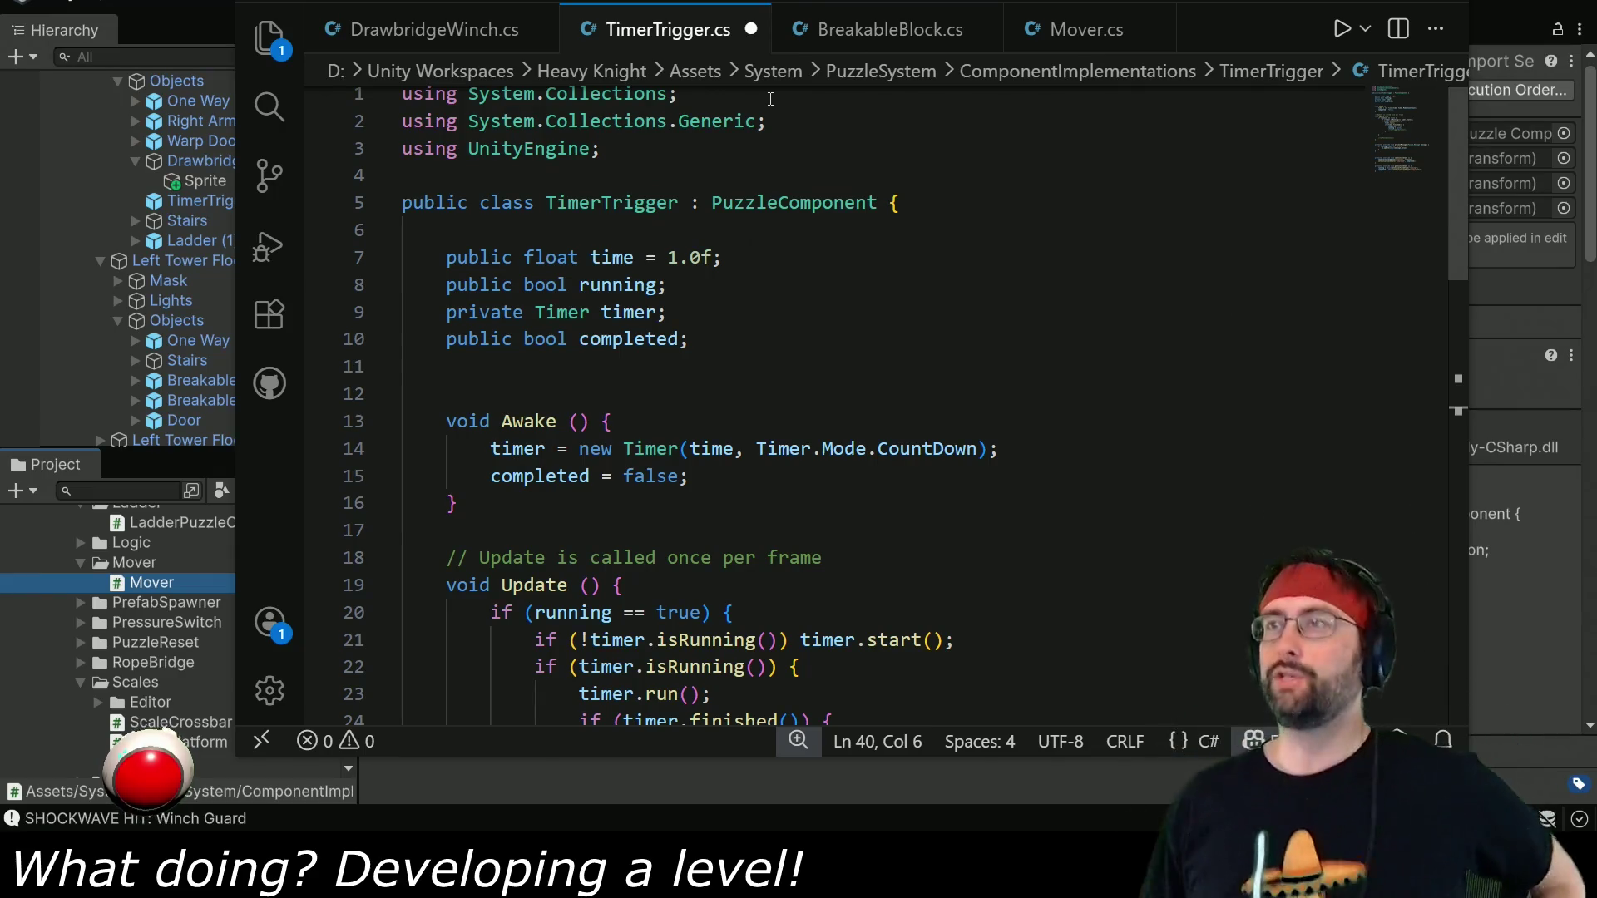
# Copy Mover's on VariableWatch and updateOn code into TimerTrigger.cs after the completed field.
pyautogui.click(1082, 29)
pyautogui.scroll(8, 557, 403)
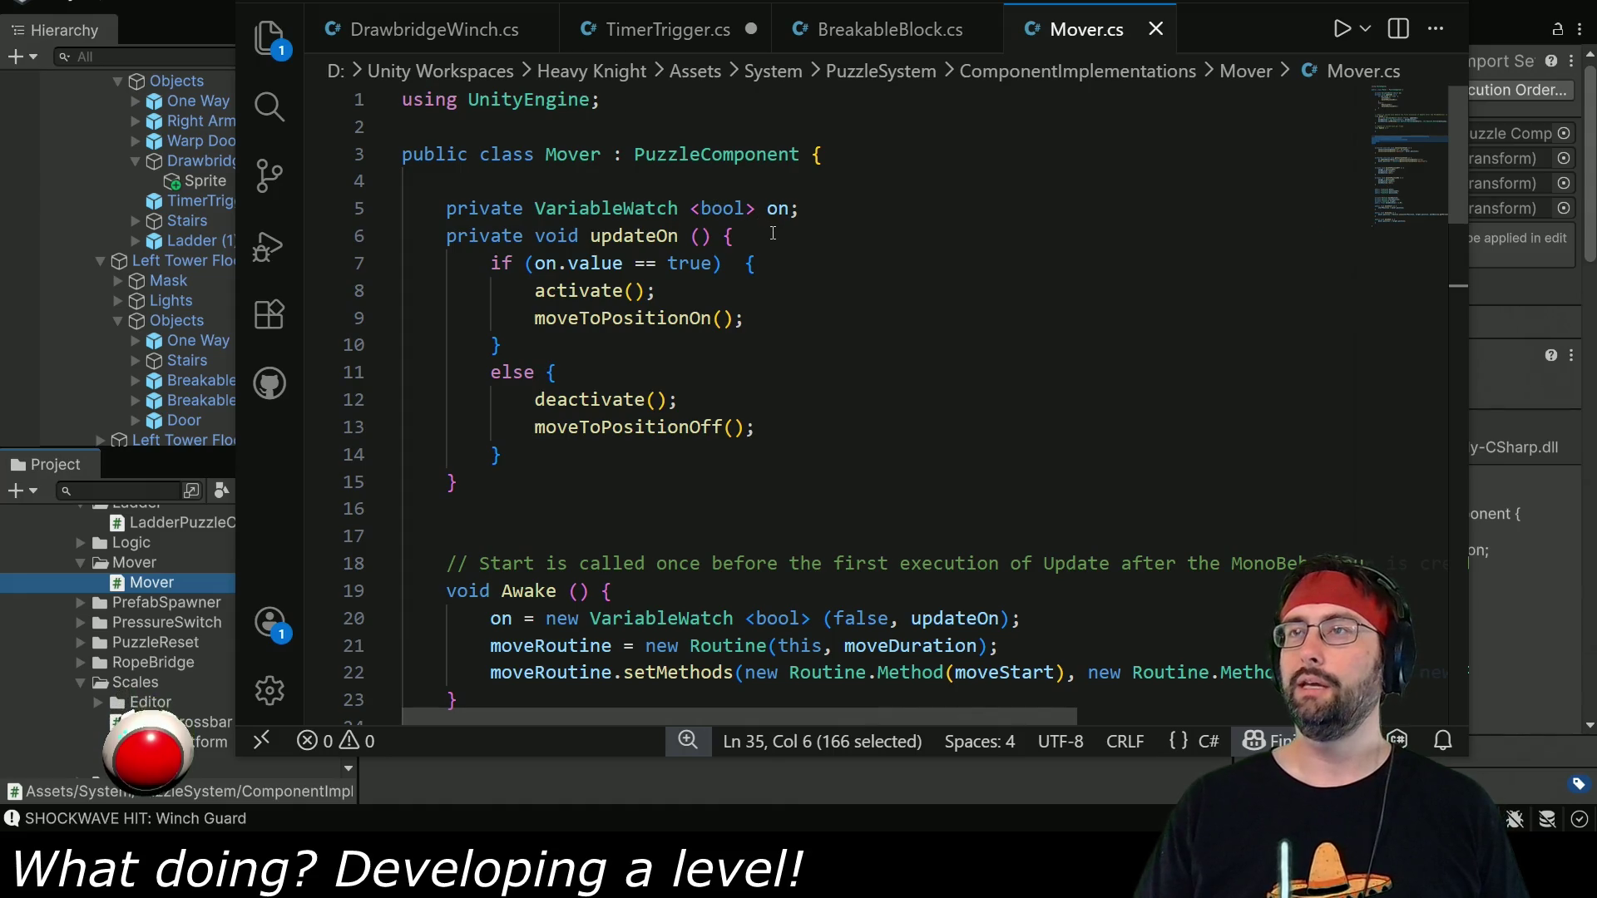
pyautogui.moveTo(448, 209); pyautogui.dragTo(458, 483)
pyautogui.hotkey('ctrl', 'c')
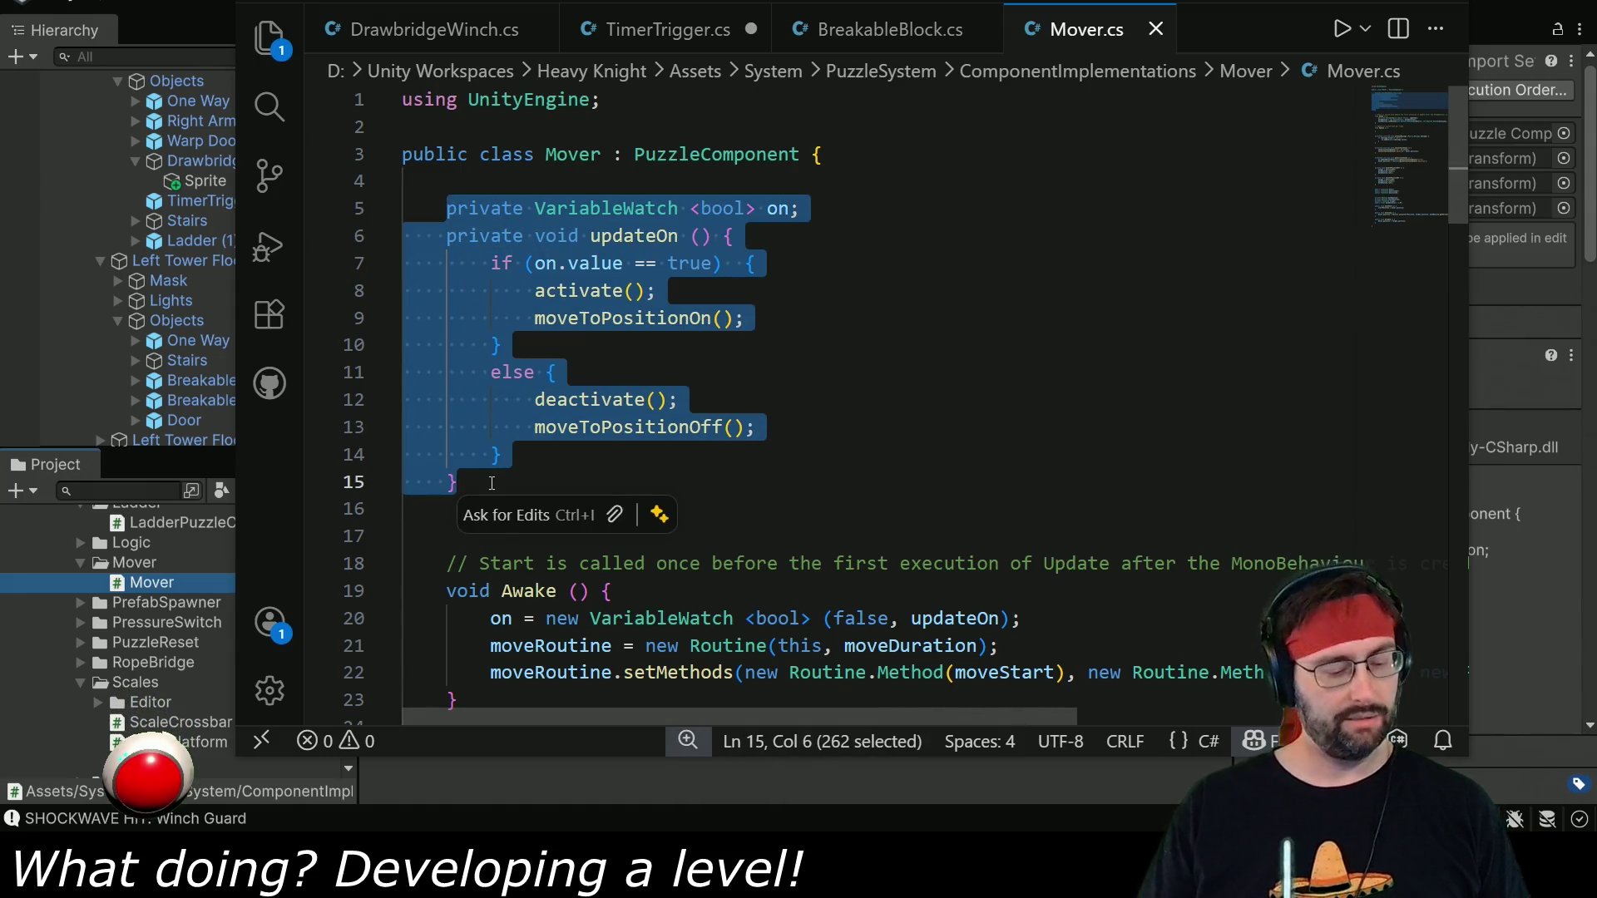
pyautogui.click(622, 30)
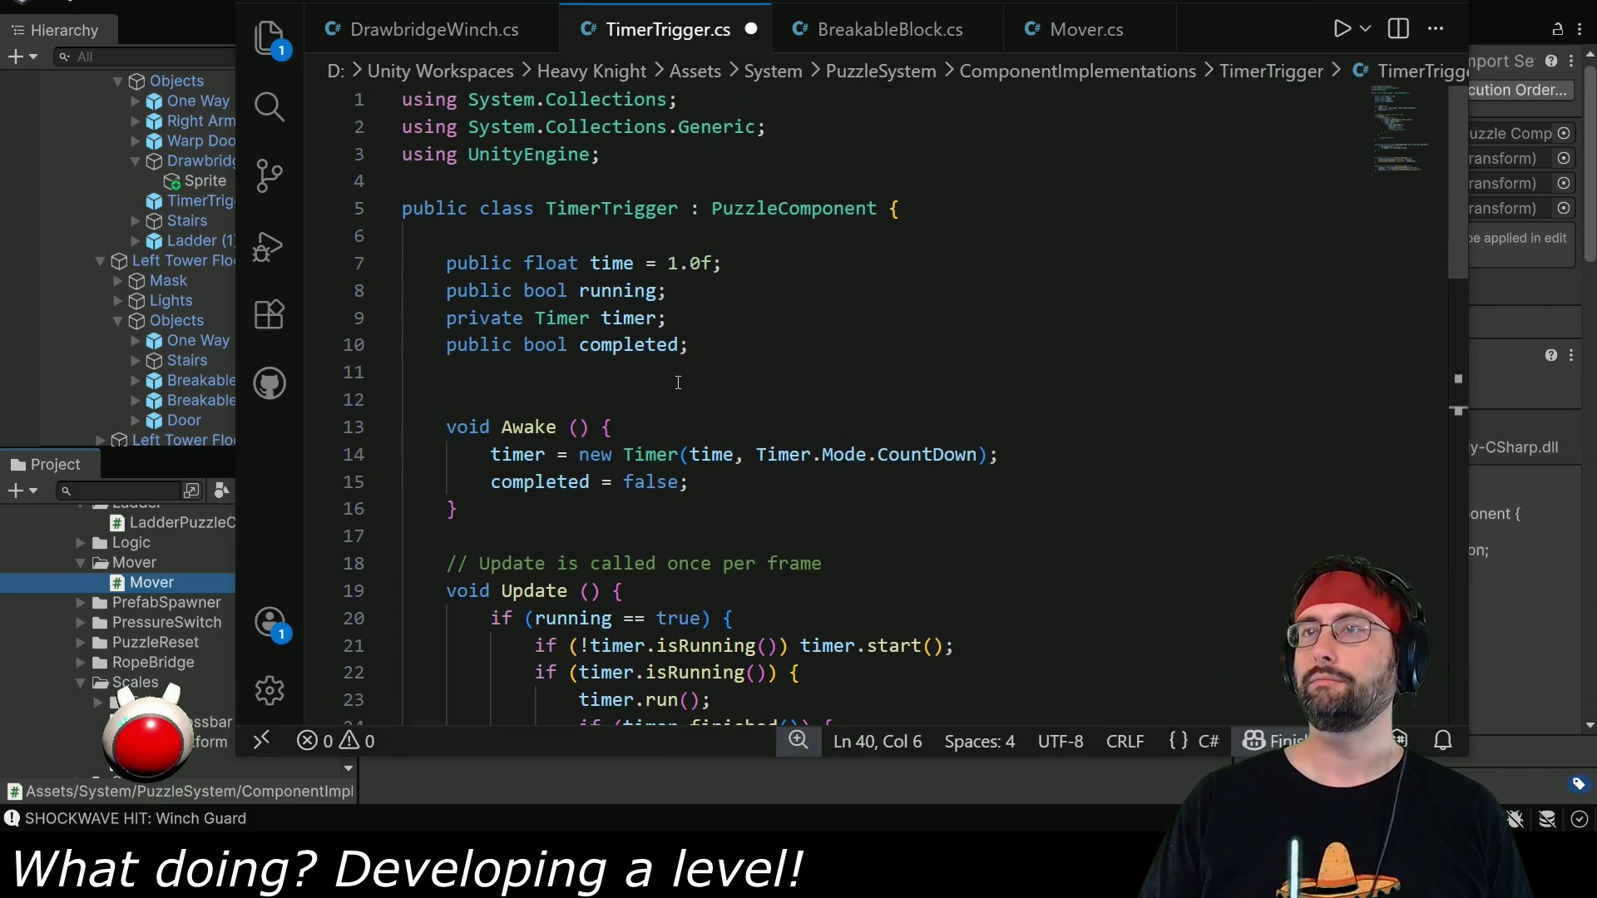
pyautogui.click(729, 342)
pyautogui.press('Return')
pyautogui.press('Return')
pyautogui.hotkey('ctrl', 'v')
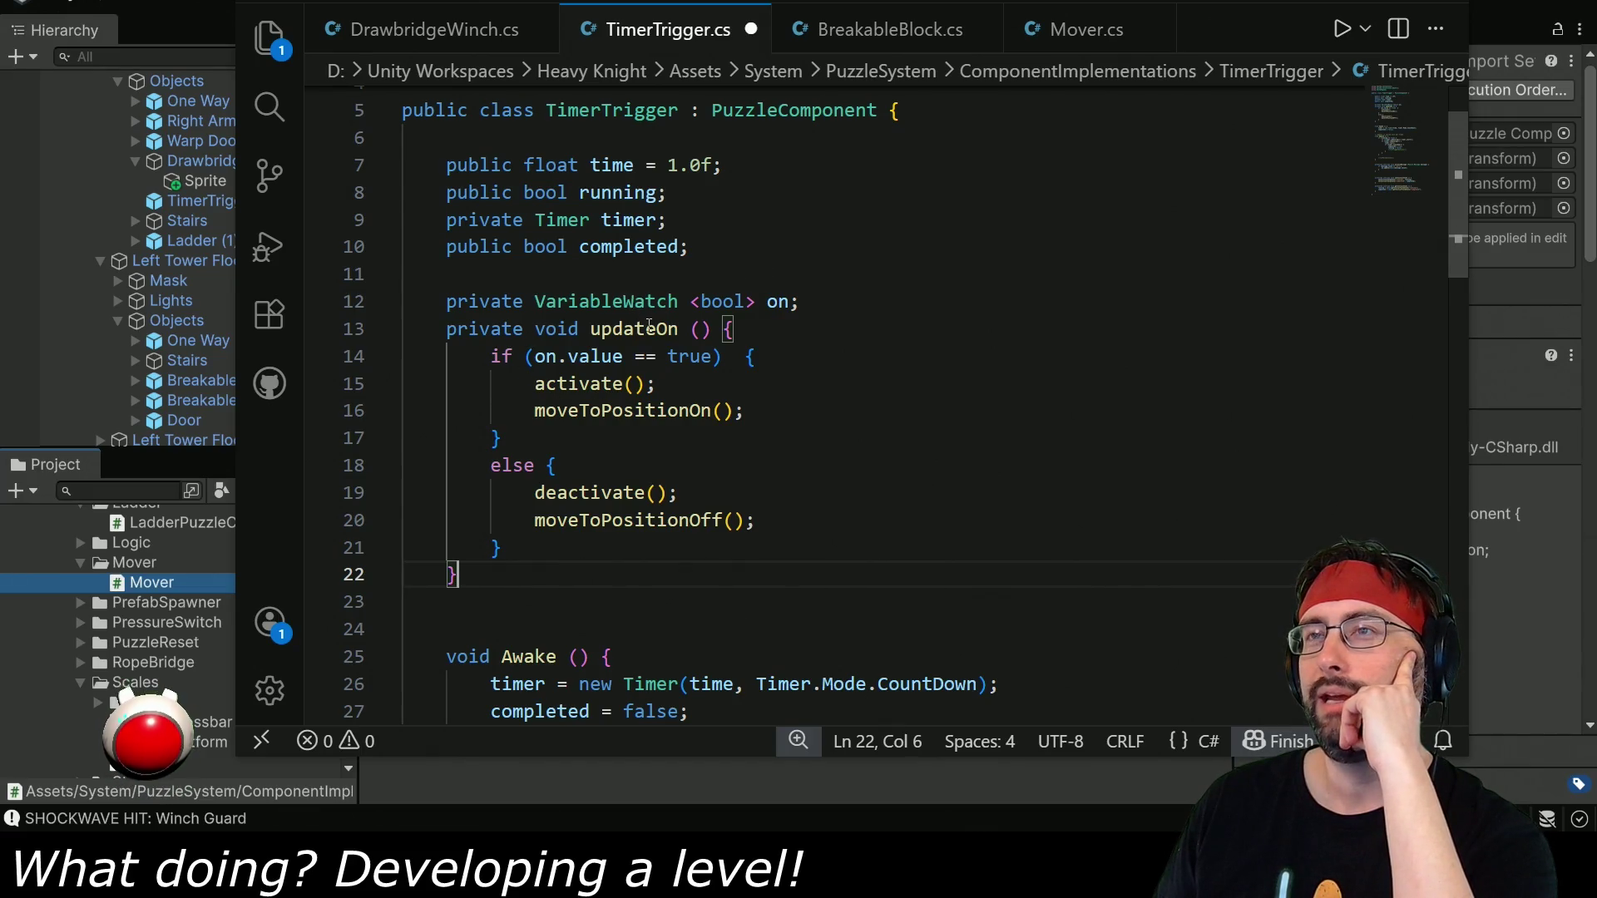
# Copy timer.start(); from Update and select moveToPositionOn() in updateOn to replace it.
pyautogui.click(780, 407)
pyautogui.scroll(-5, 643, 536)
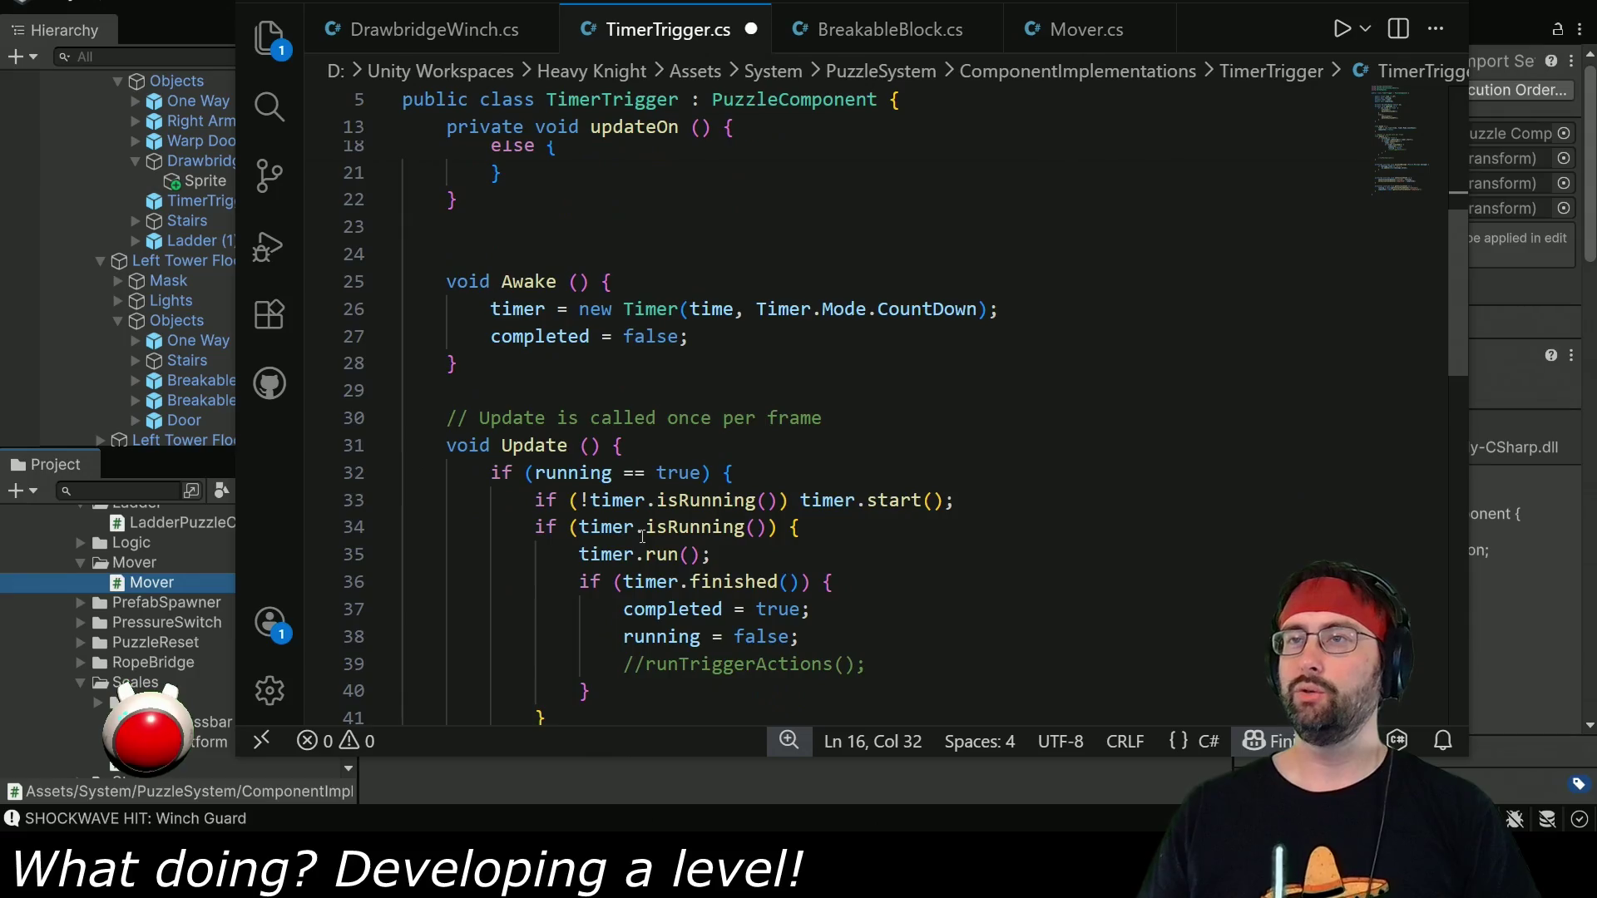
pyautogui.scroll(-4, 642, 537)
pyautogui.scroll(8, 624, 557)
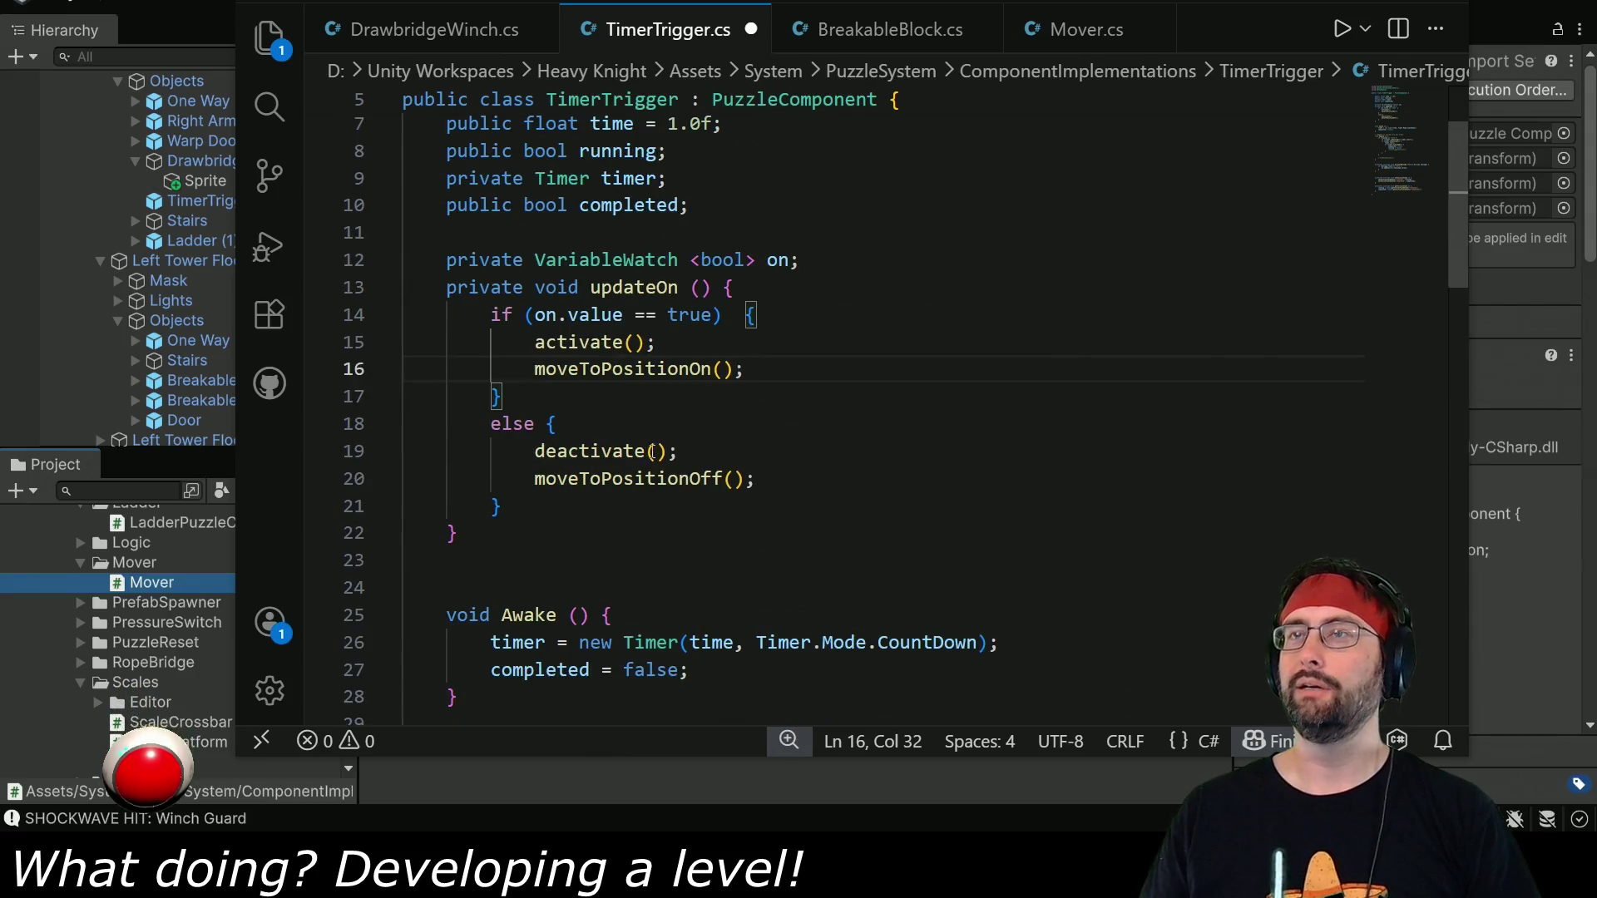
pyautogui.scroll(2, 651, 450)
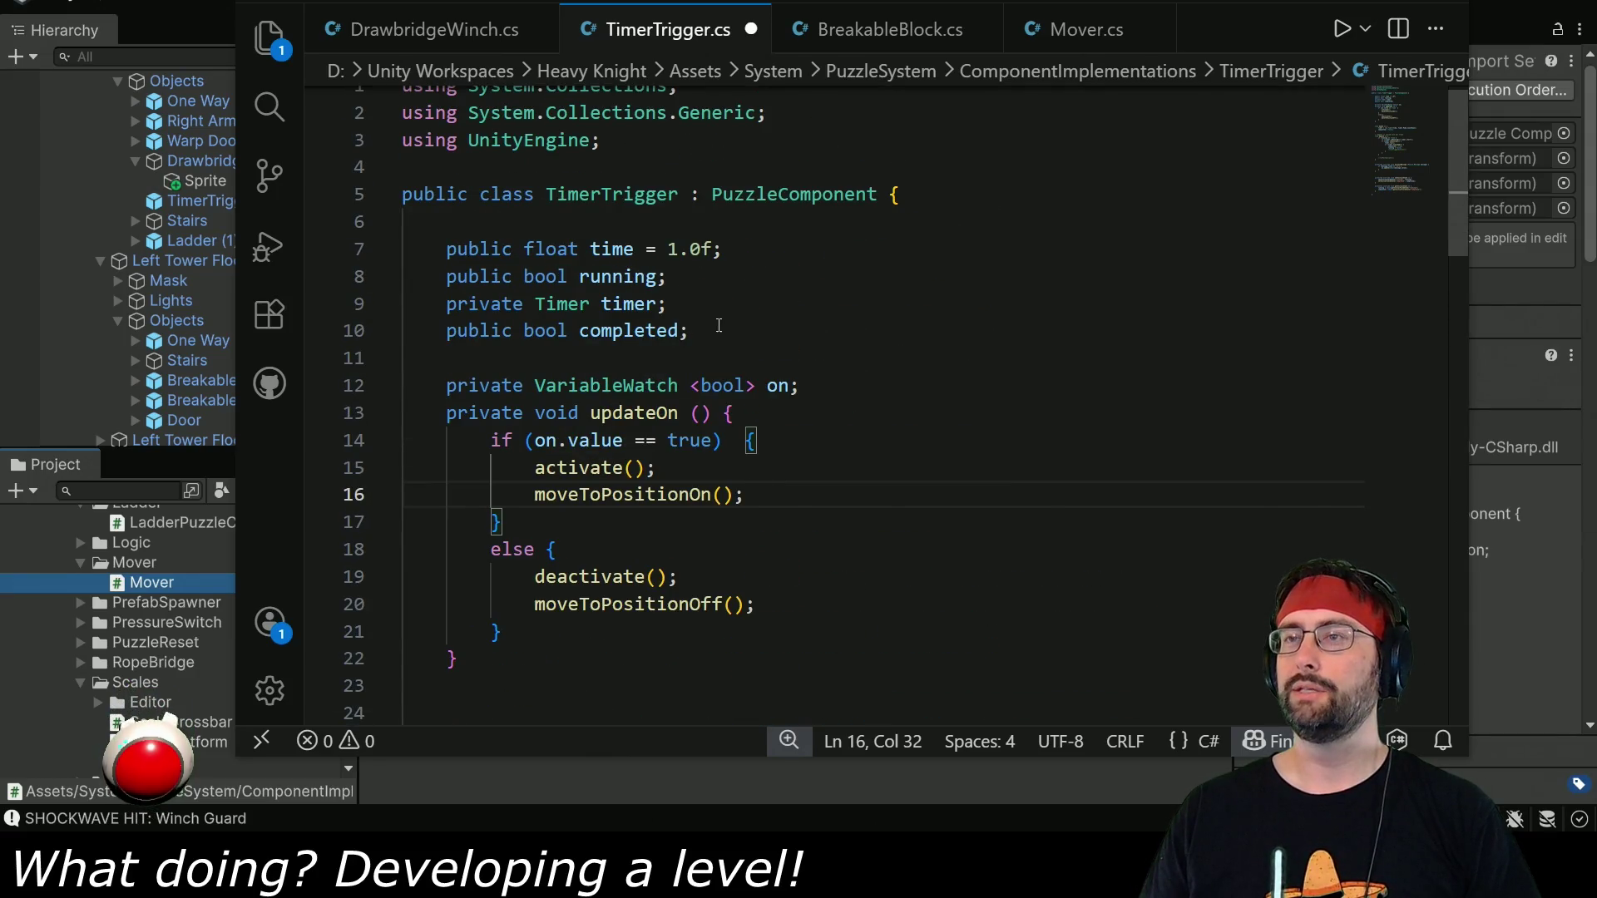
pyautogui.scroll(-5, 720, 391)
pyautogui.scroll(-2, 725, 466)
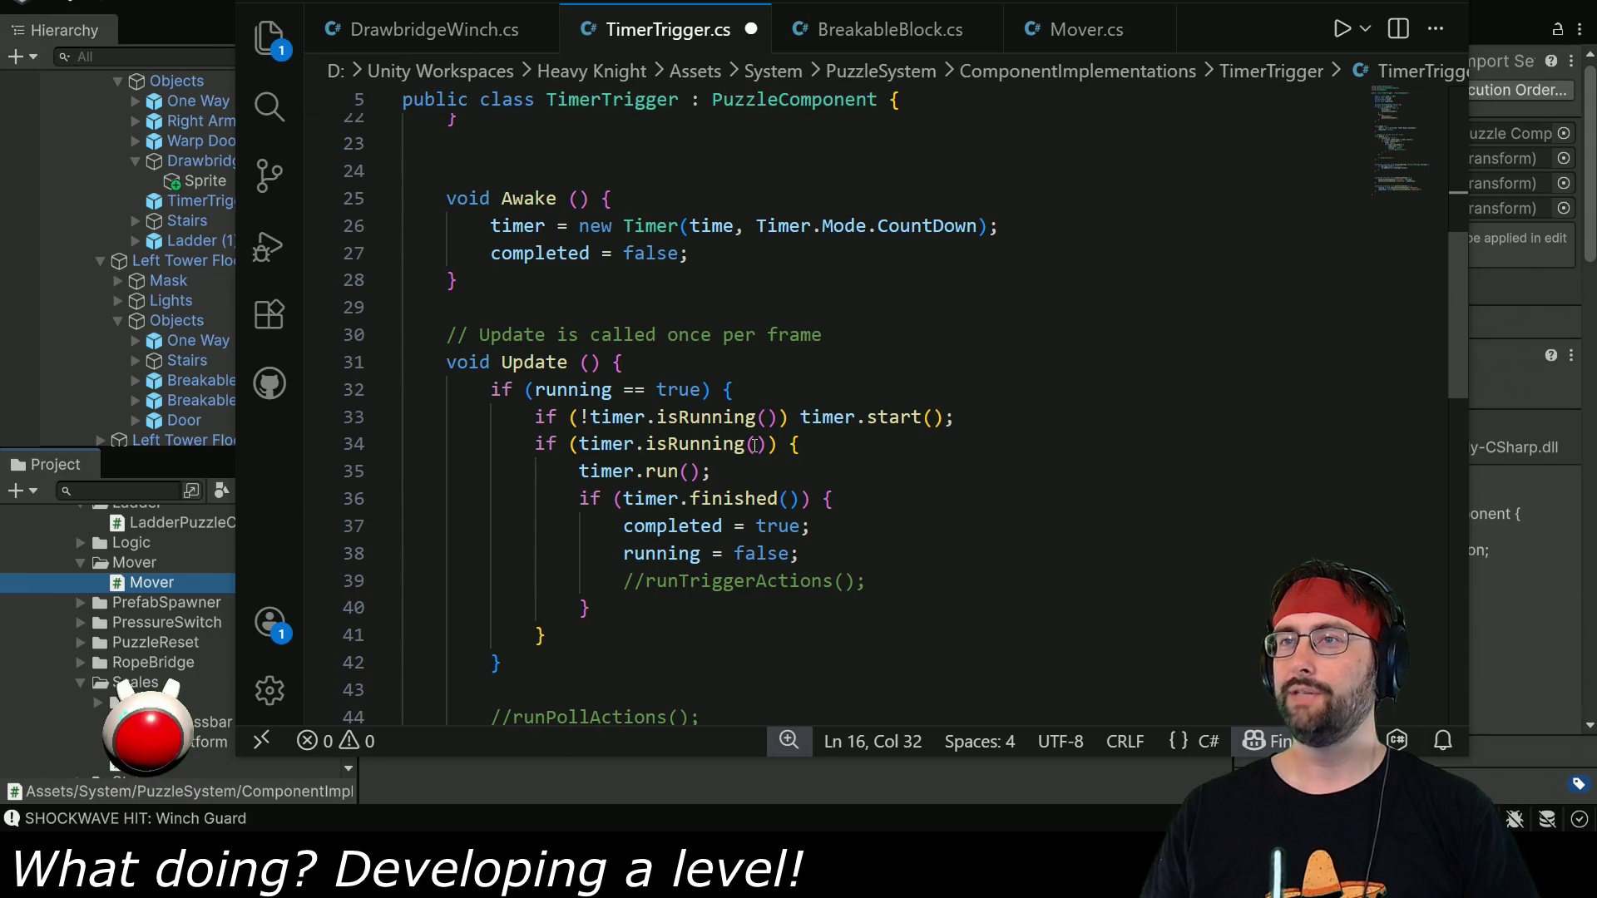
pyautogui.moveTo(802, 426); pyautogui.dragTo(956, 426)
pyautogui.hotkey('ctrl', 'c')
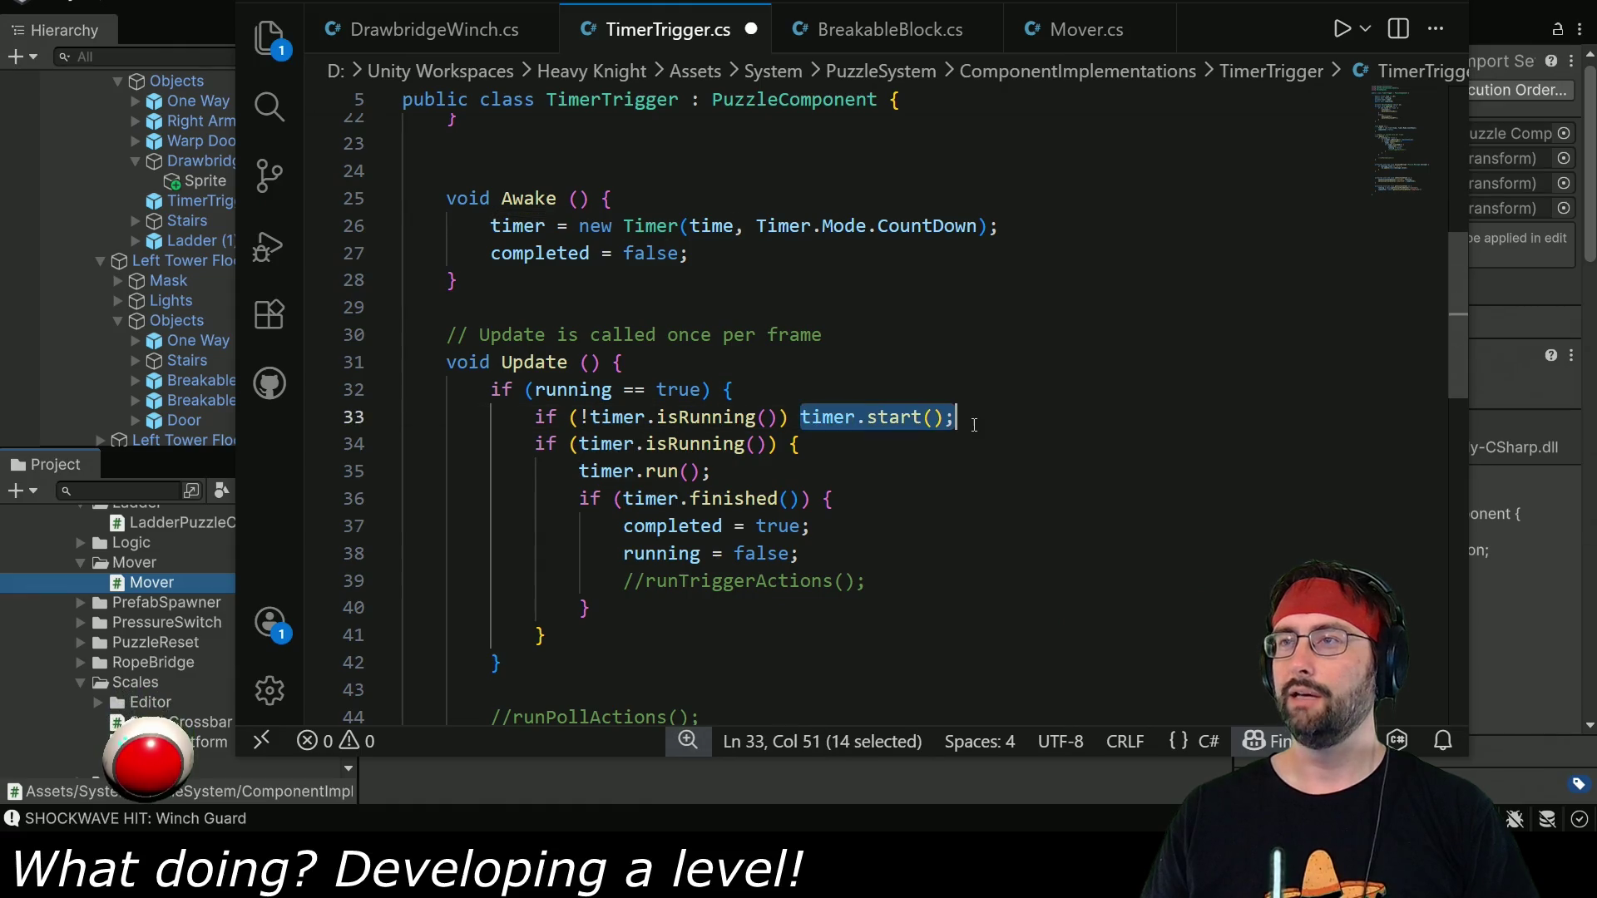
pyautogui.scroll(5, 712, 393)
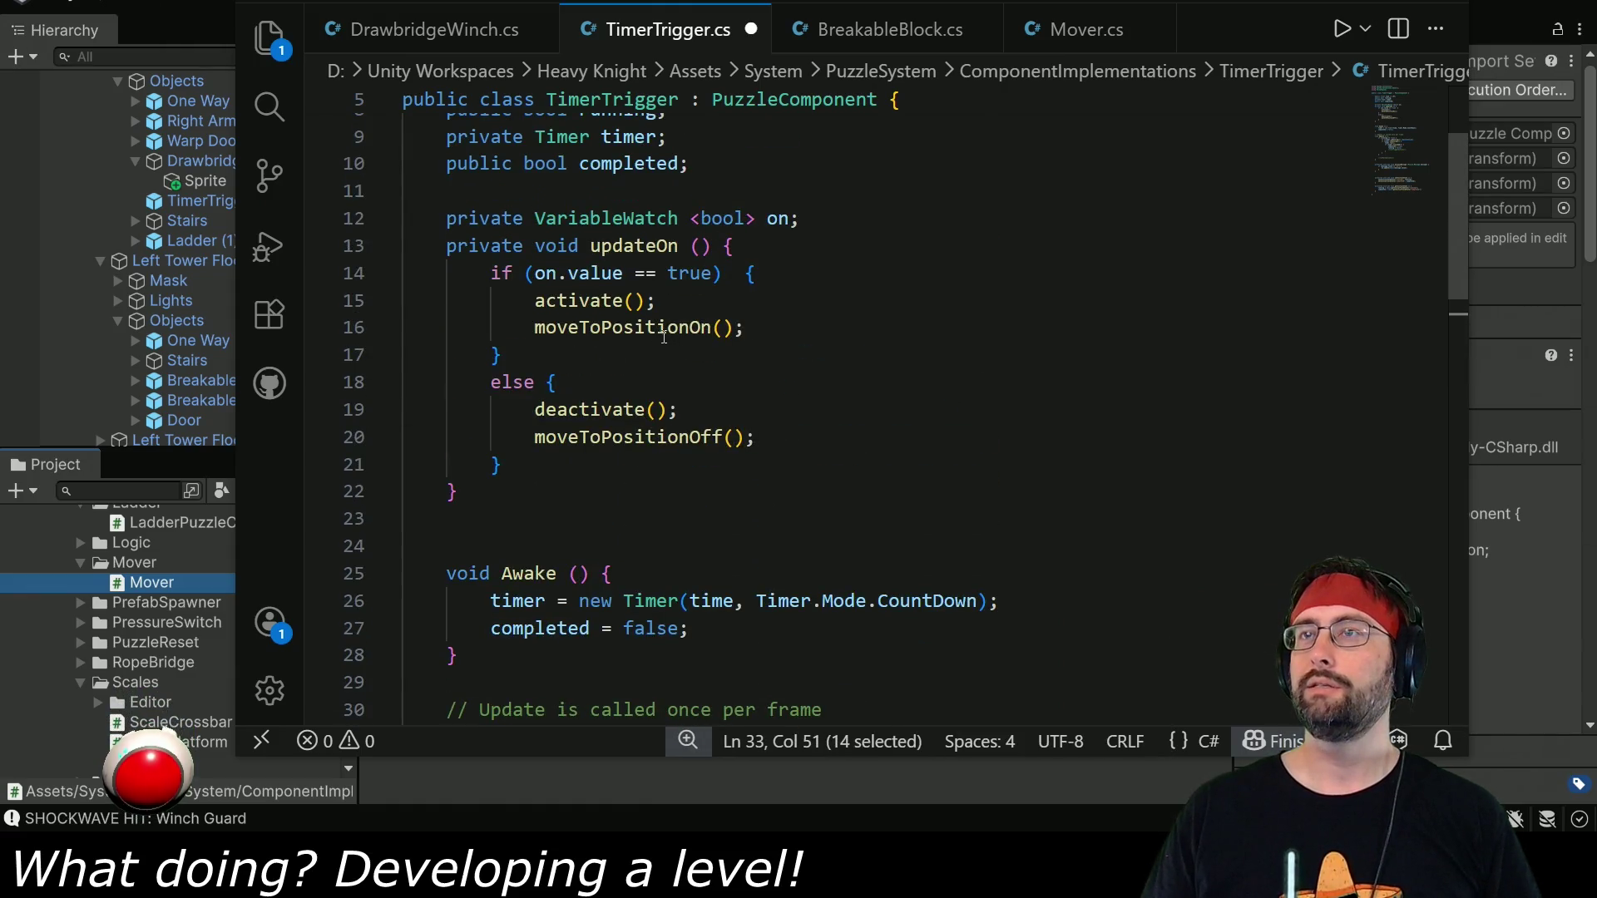
pyautogui.moveTo(536, 327); pyautogui.dragTo(861, 333)
# Make updateOn call timer.start() when on and timer.stop() when off, then save.
pyautogui.hotkey('ctrl', 'v')
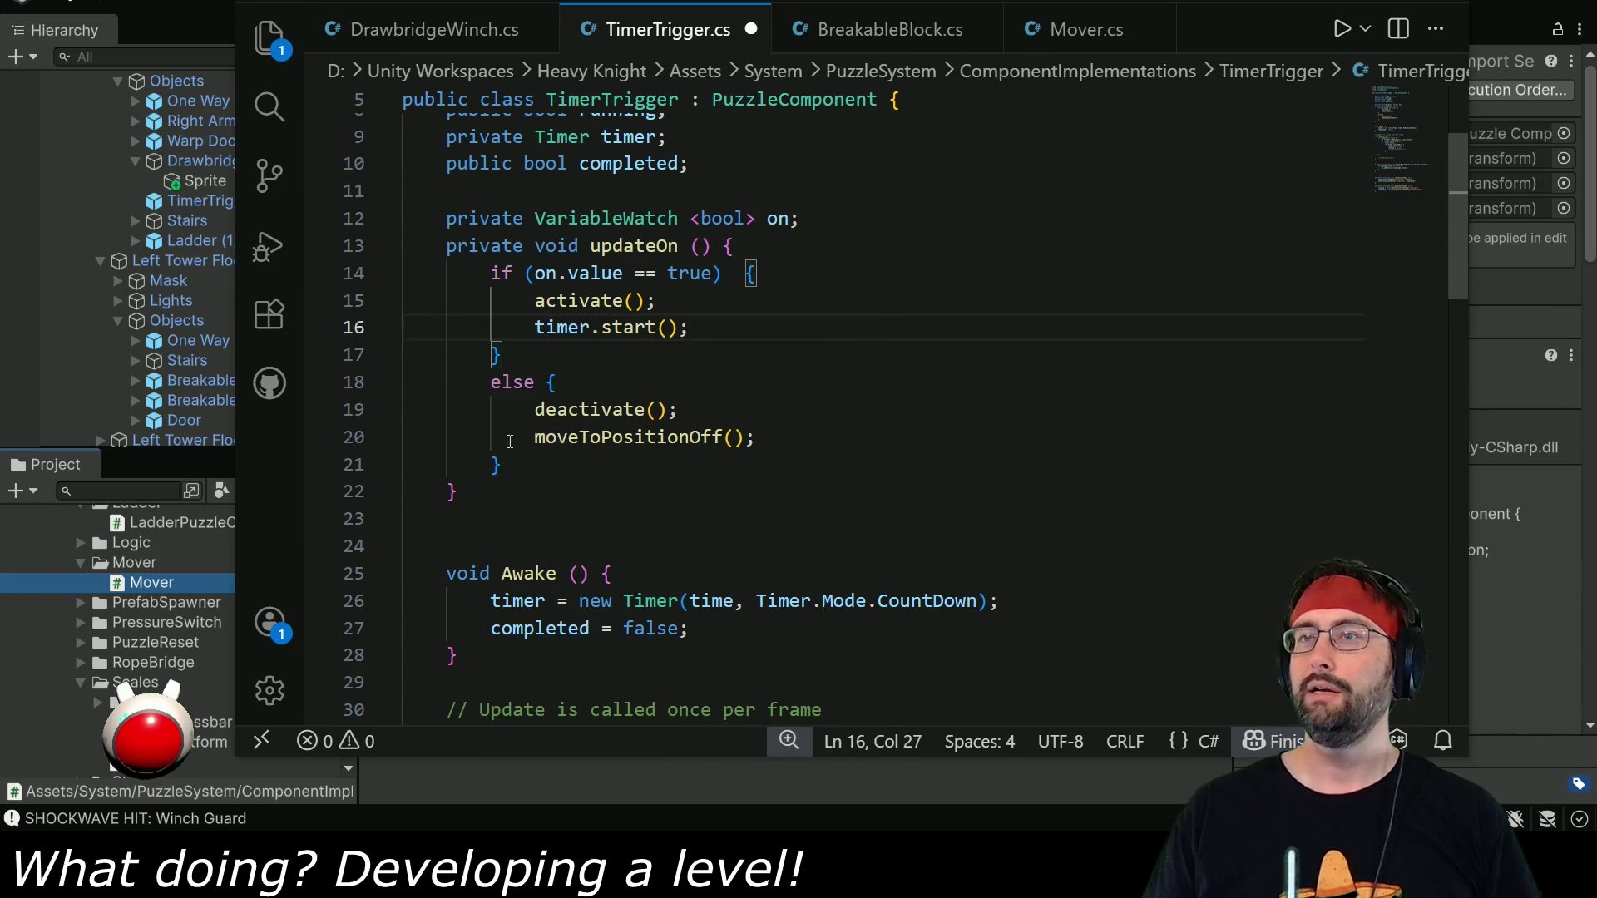
pyautogui.moveTo(530, 441); pyautogui.dragTo(474, 464)
pyautogui.moveTo(756, 438); pyautogui.dragTo(537, 439)
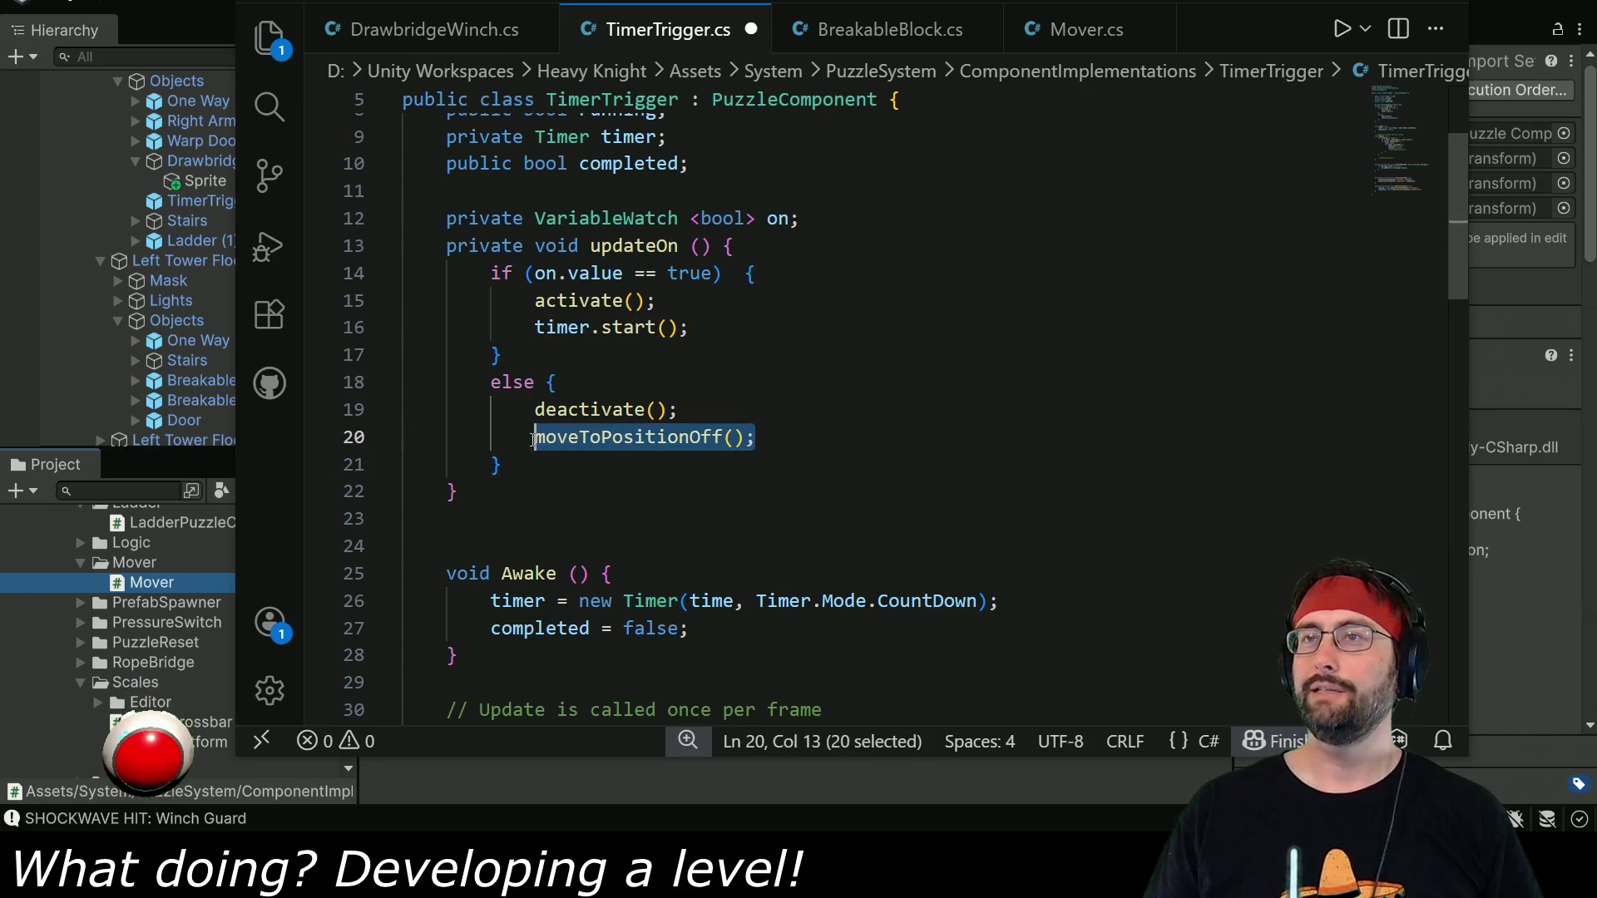
pyautogui.press('BackSpace')
pyautogui.write('timer.st')
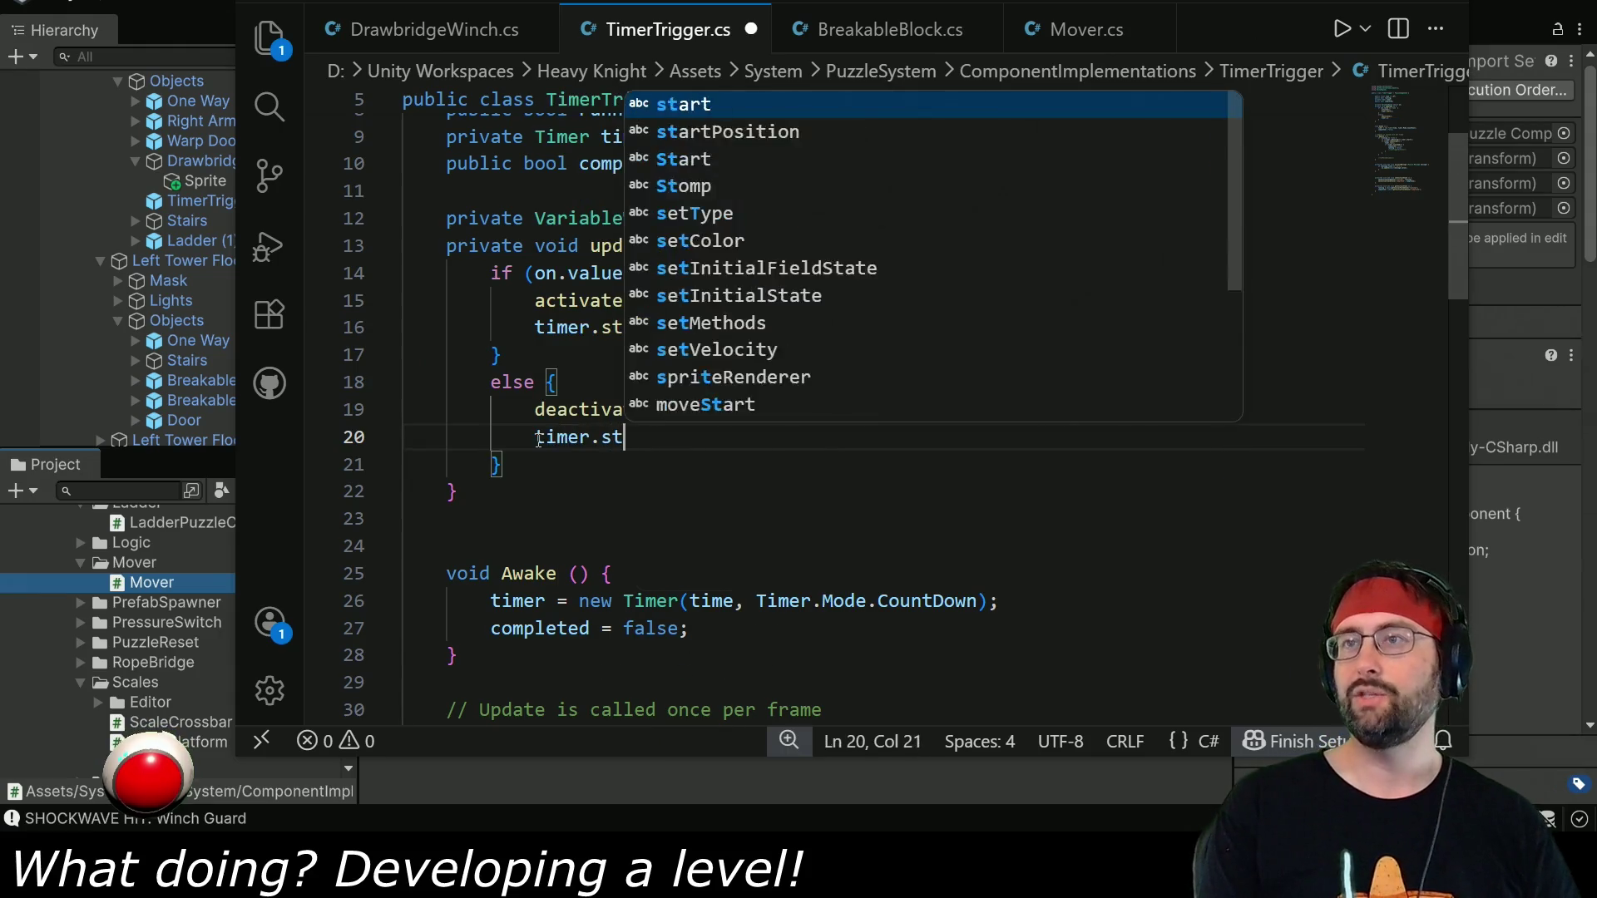
pyautogui.write('op();')
pyautogui.hotkey('ctrl', 'a')
pyautogui.click(802, 433)
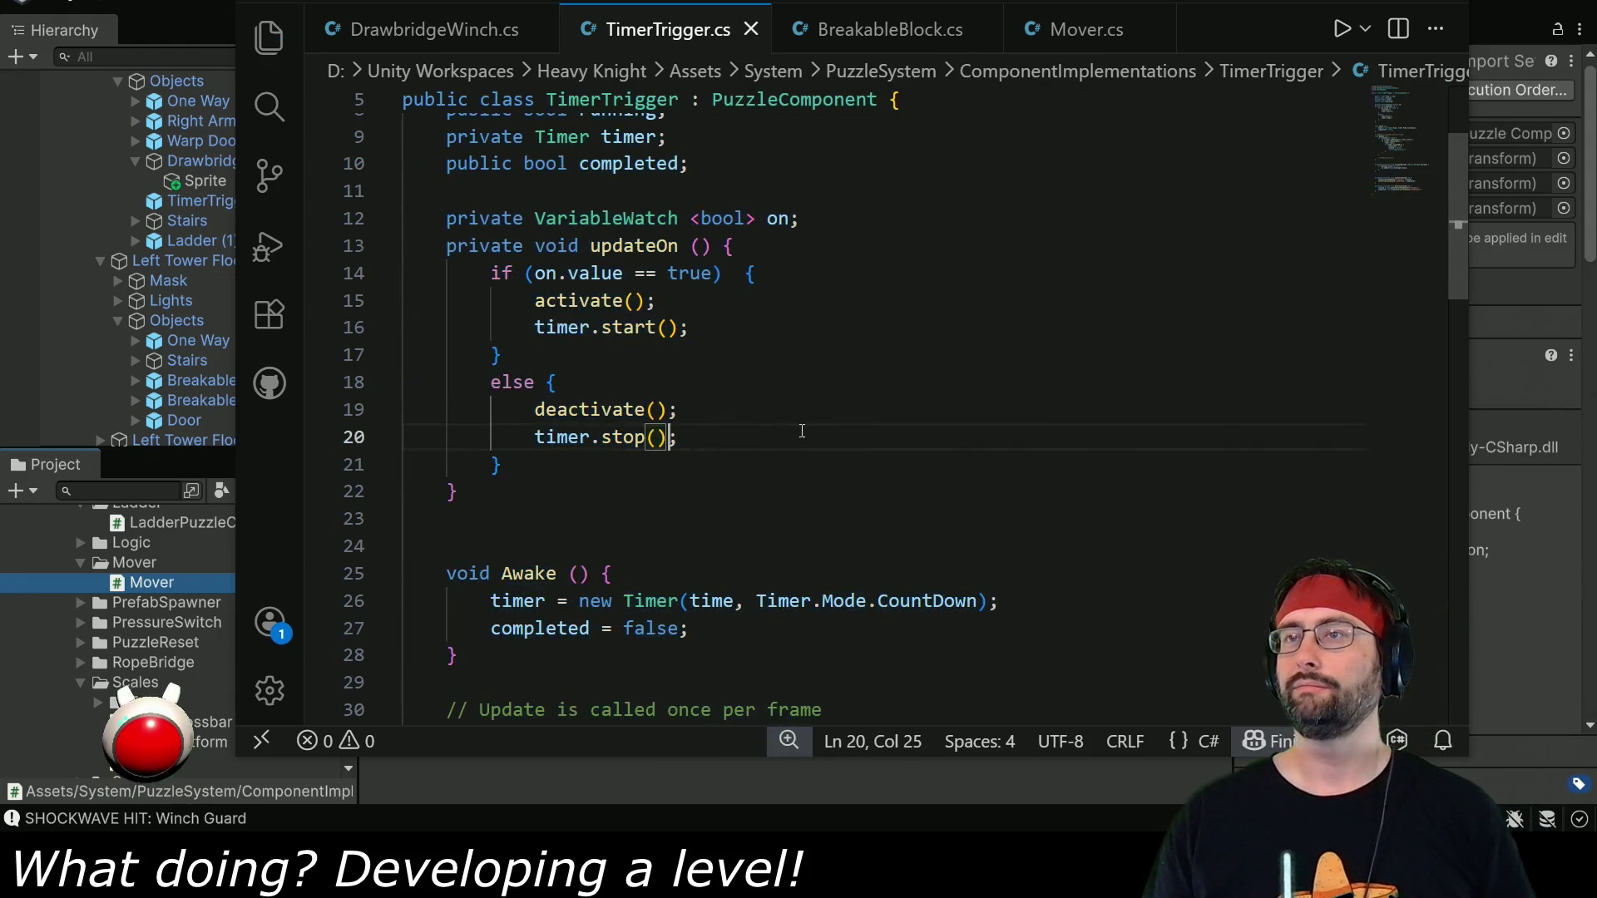
pyautogui.hotkey('ctrl', 's')
# Delete the idle-timer restart line and the running == true wrapper in Update, outdenting the timer block.
pyautogui.scroll(-5, 794, 435)
pyautogui.moveTo(965, 376); pyautogui.dragTo(737, 349)
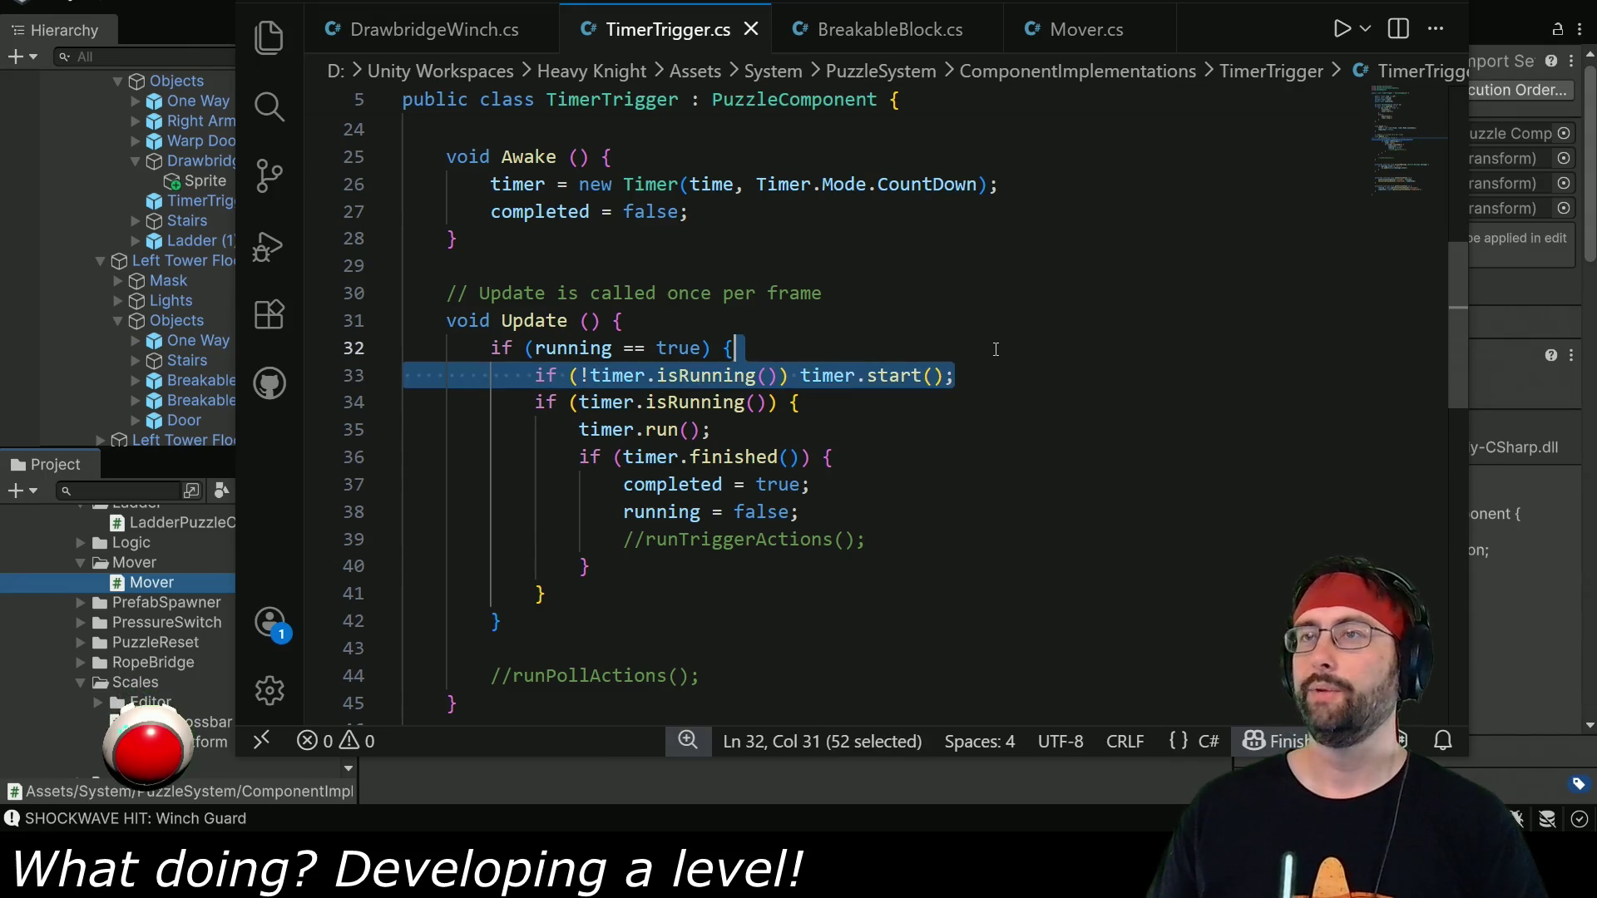
pyautogui.press('Delete')
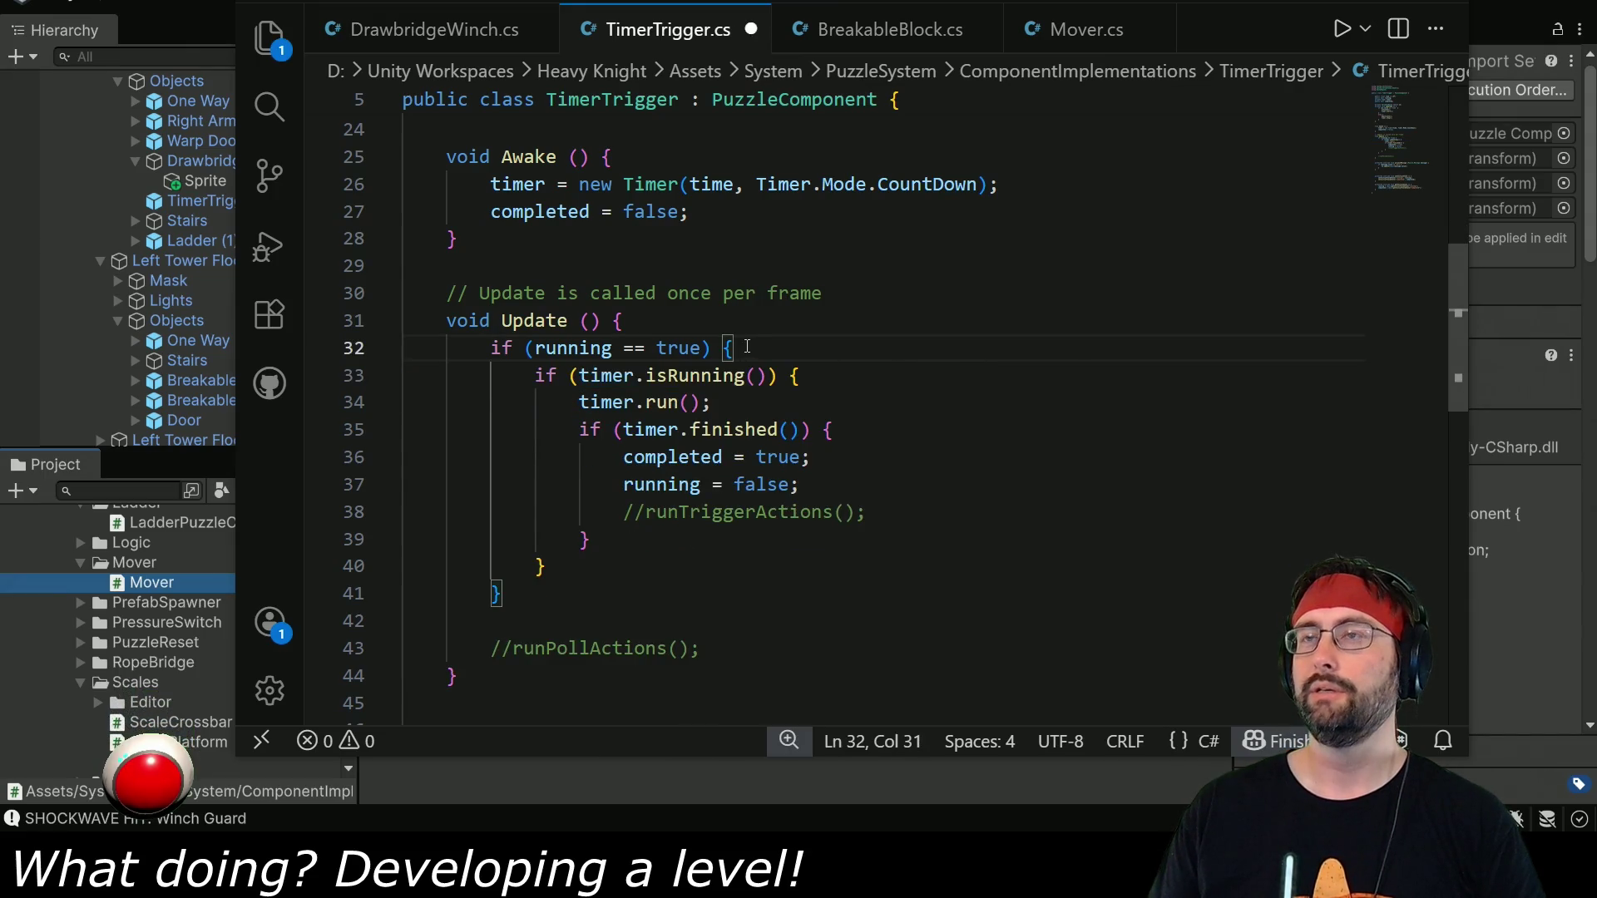
pyautogui.click(537, 376)
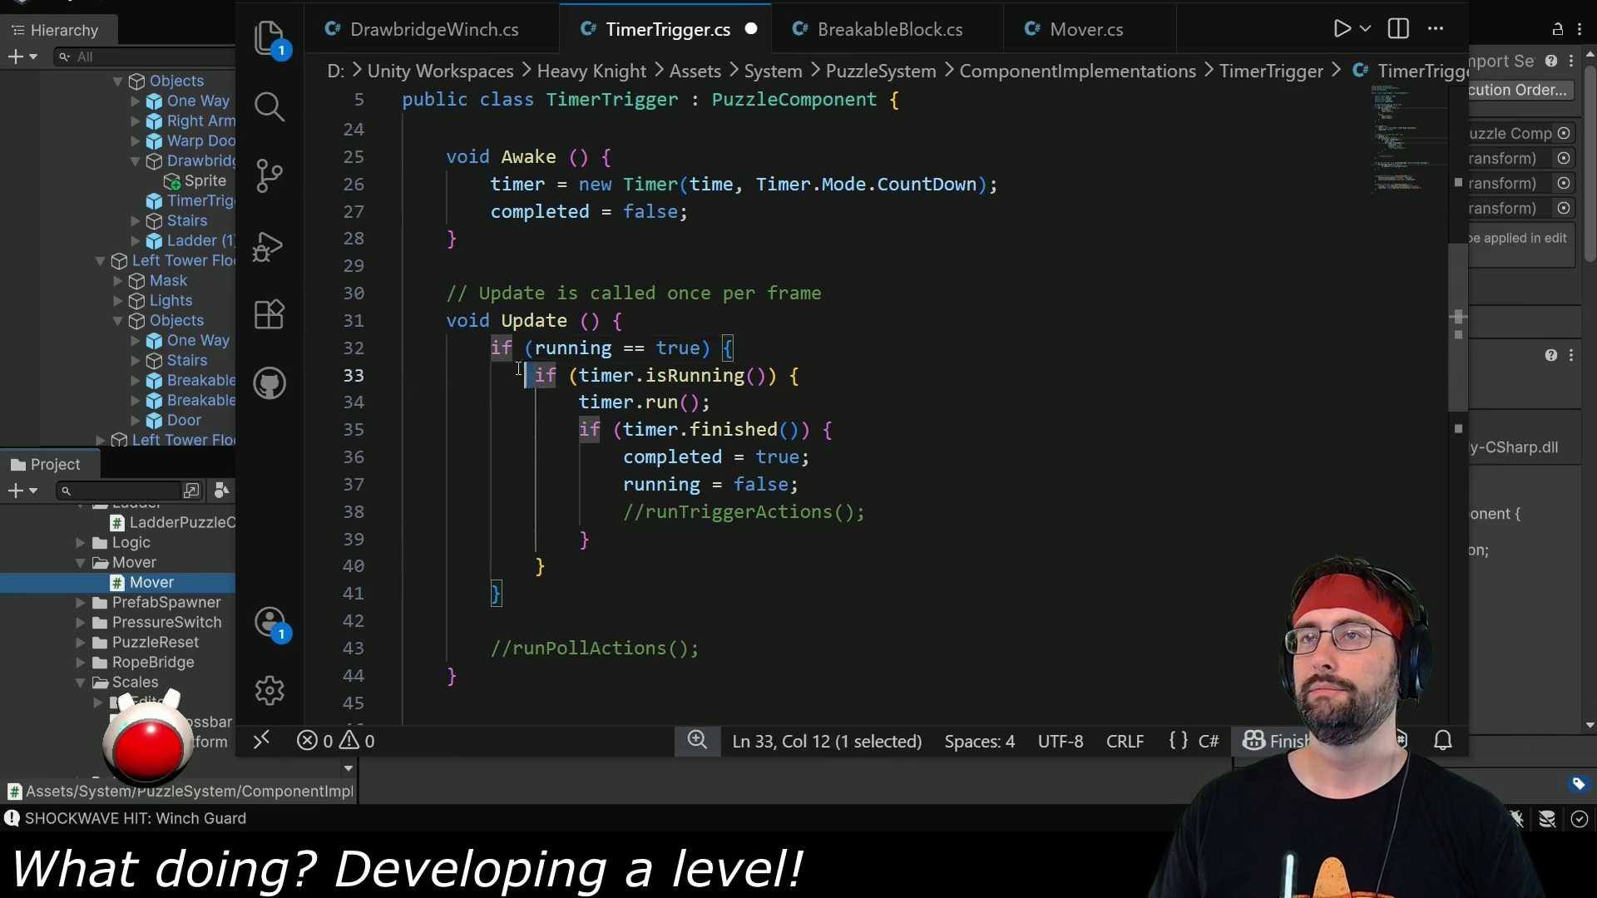
pyautogui.keyDown('shift'); pyautogui.click(492, 348); pyautogui.keyUp('shift')
pyautogui.press('BackSpace')
pyautogui.click(541, 566)
pyautogui.press('BackSpace')
pyautogui.press('BackSpace')
pyautogui.press('BackSpace')
pyautogui.moveTo(570, 540); pyautogui.dragTo(579, 385)
pyautogui.hotkey('shift', 'Tab')
pyautogui.press('Right')
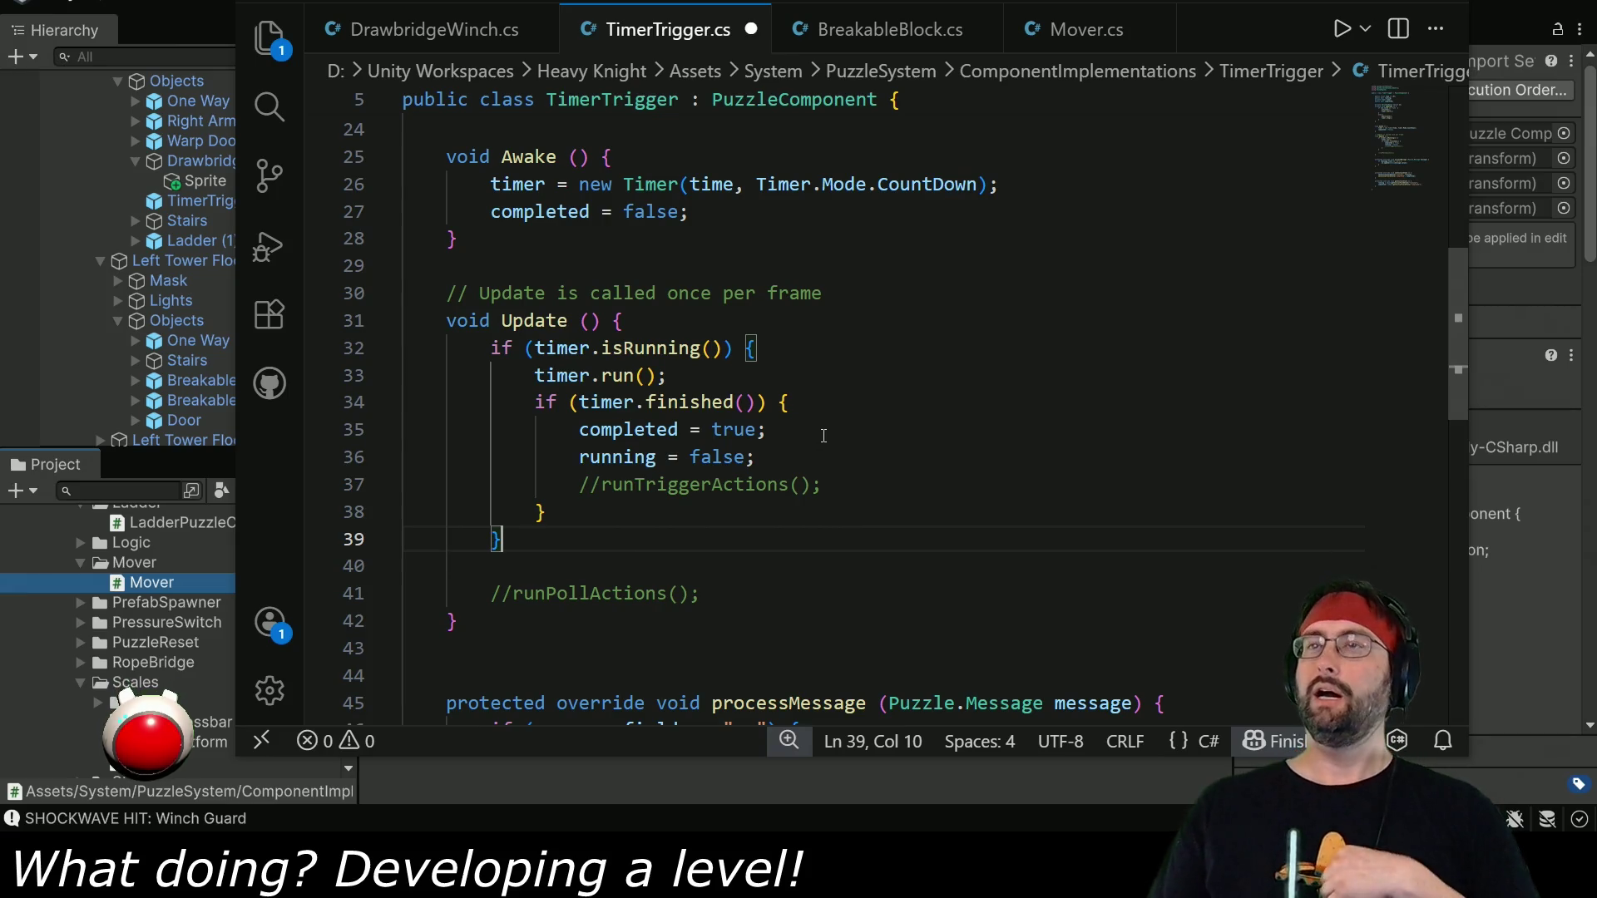
# Remove the activate() call from updateOn's on branch.
pyautogui.scroll(6, 811, 457)
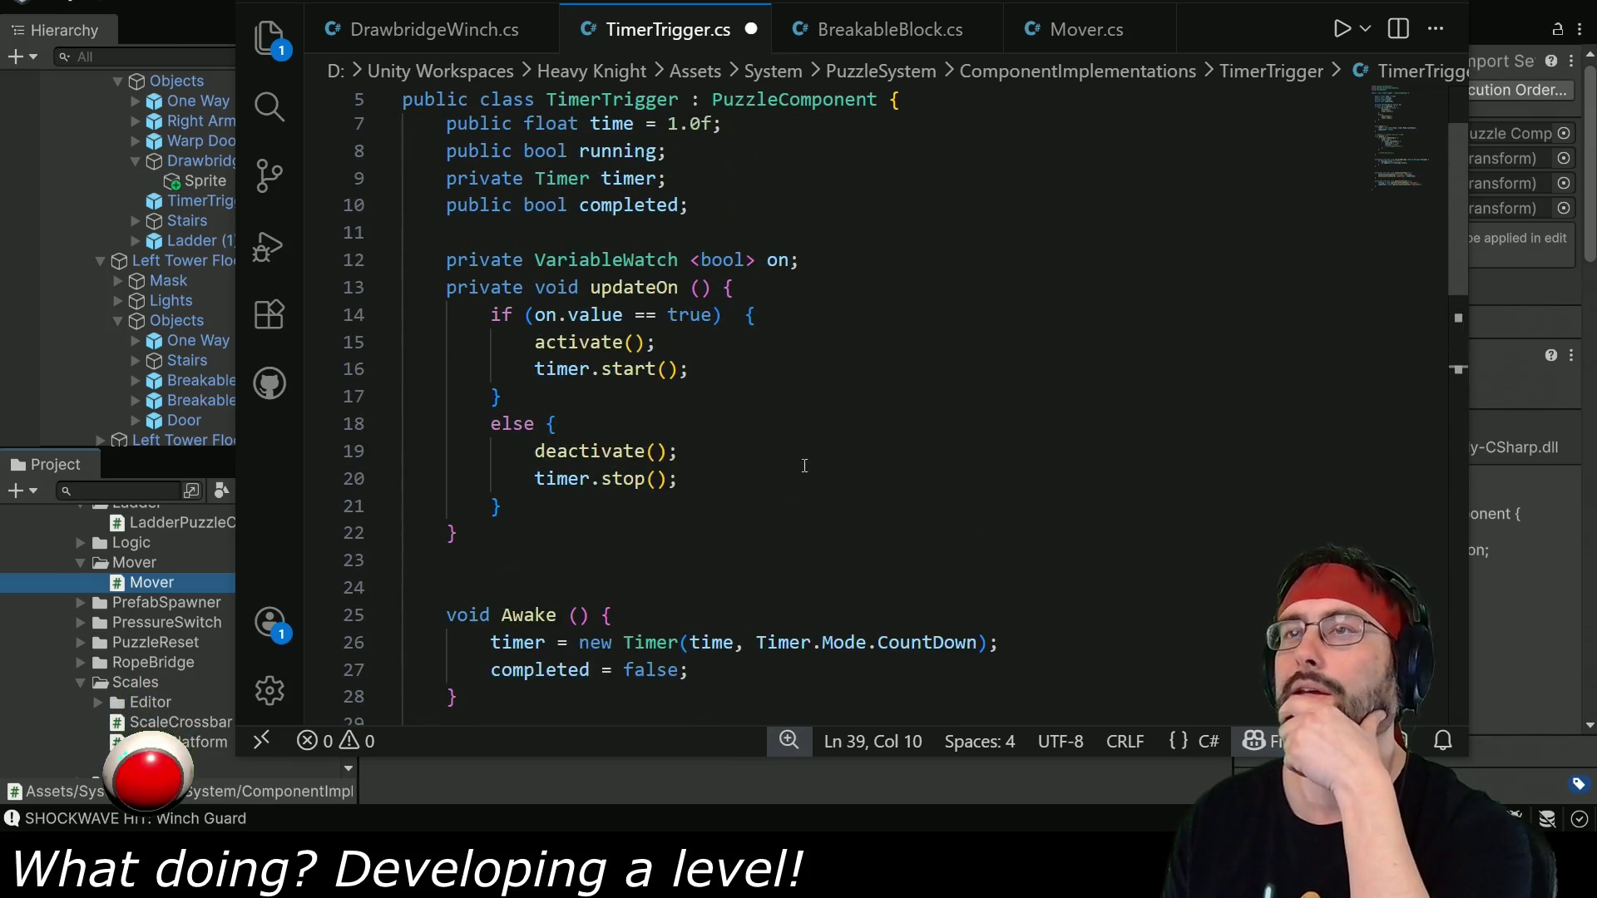
pyautogui.moveTo(679, 343); pyautogui.dragTo(753, 315)
pyautogui.hotkey('ctrl', 'c')
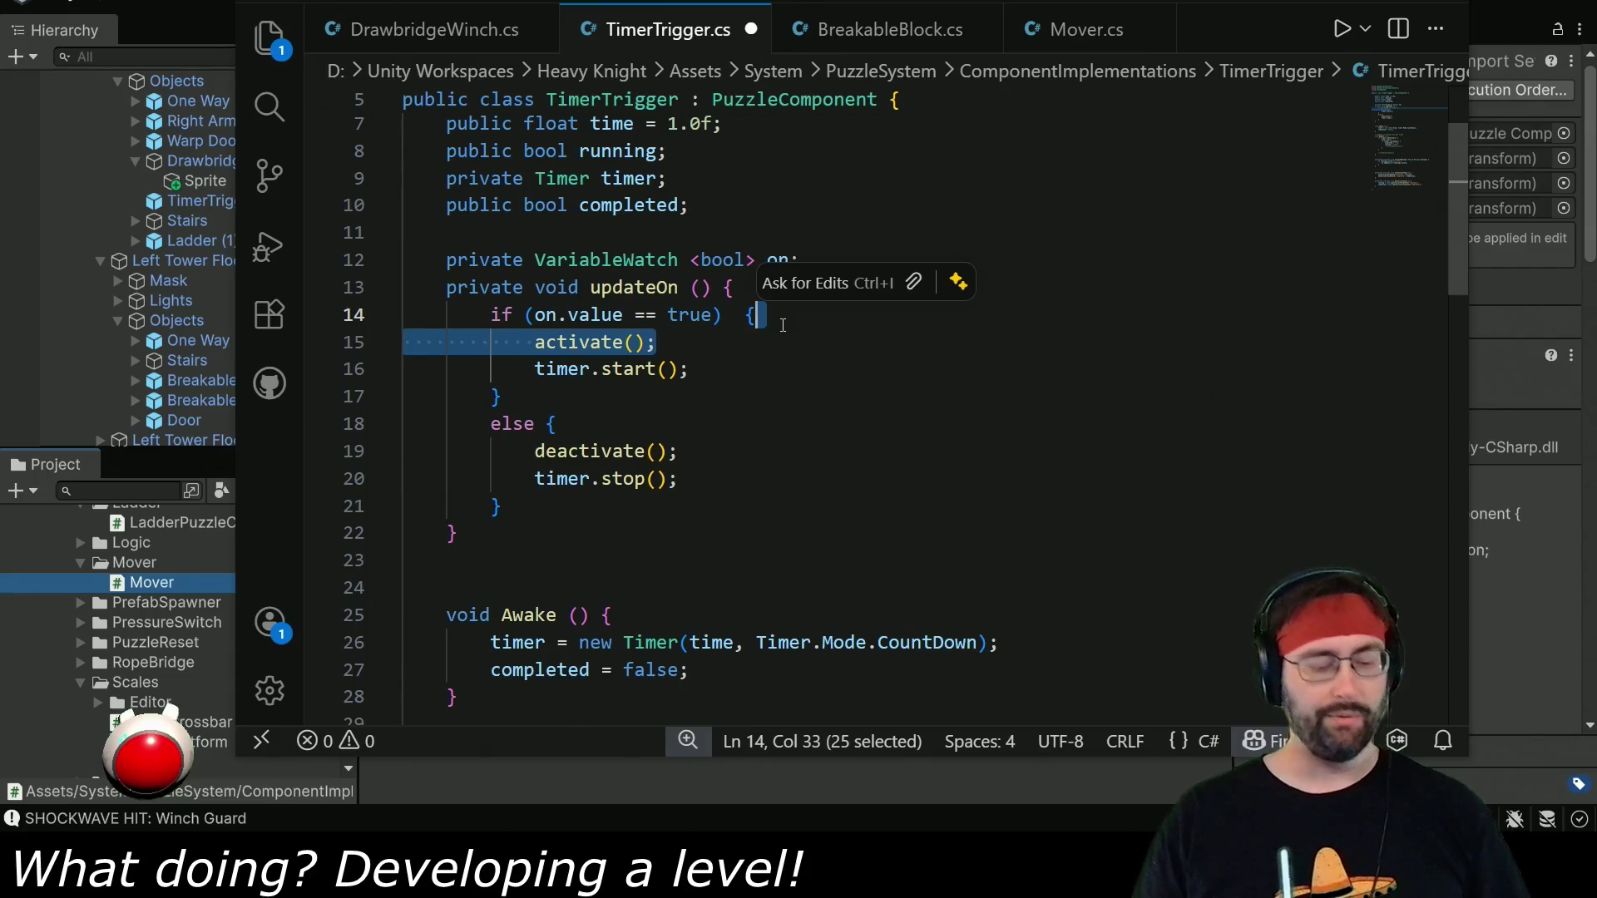
pyautogui.press('BackSpace')
pyautogui.scroll(-5, 746, 353)
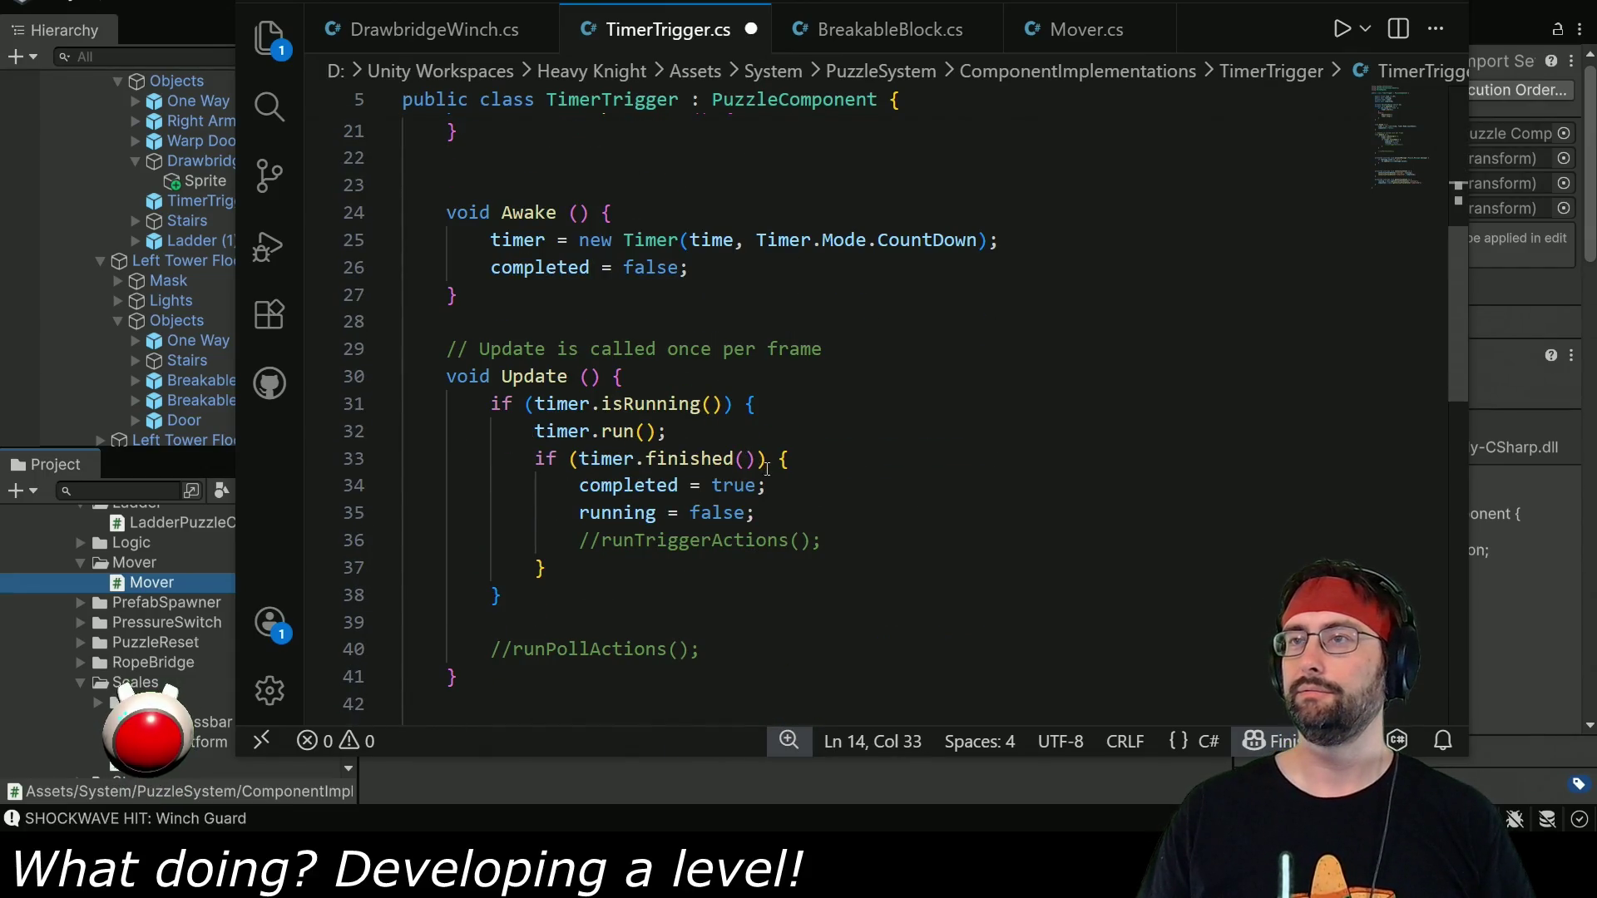
pyautogui.click(798, 464)
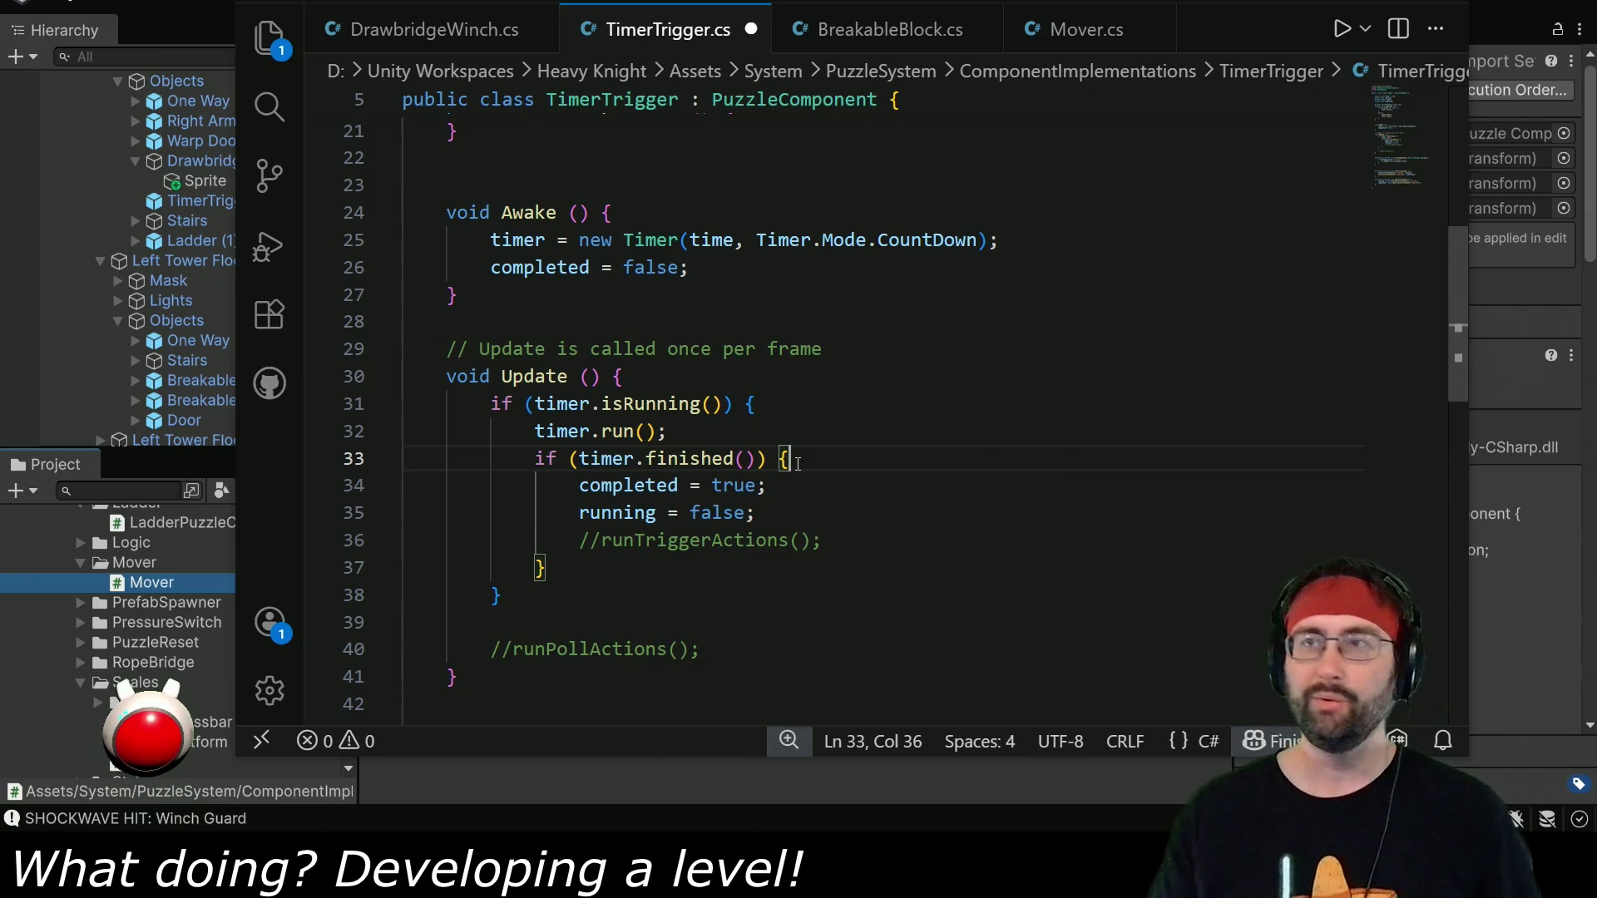
# Replace the timer-finished block's assignments with activate() and delete the runPollActions comment.
pyautogui.moveTo(800, 470)
pyautogui.mouseDown()
pyautogui.moveTo(800, 521)
pyautogui.moveTo(734, 540)
pyautogui.mouseUp()
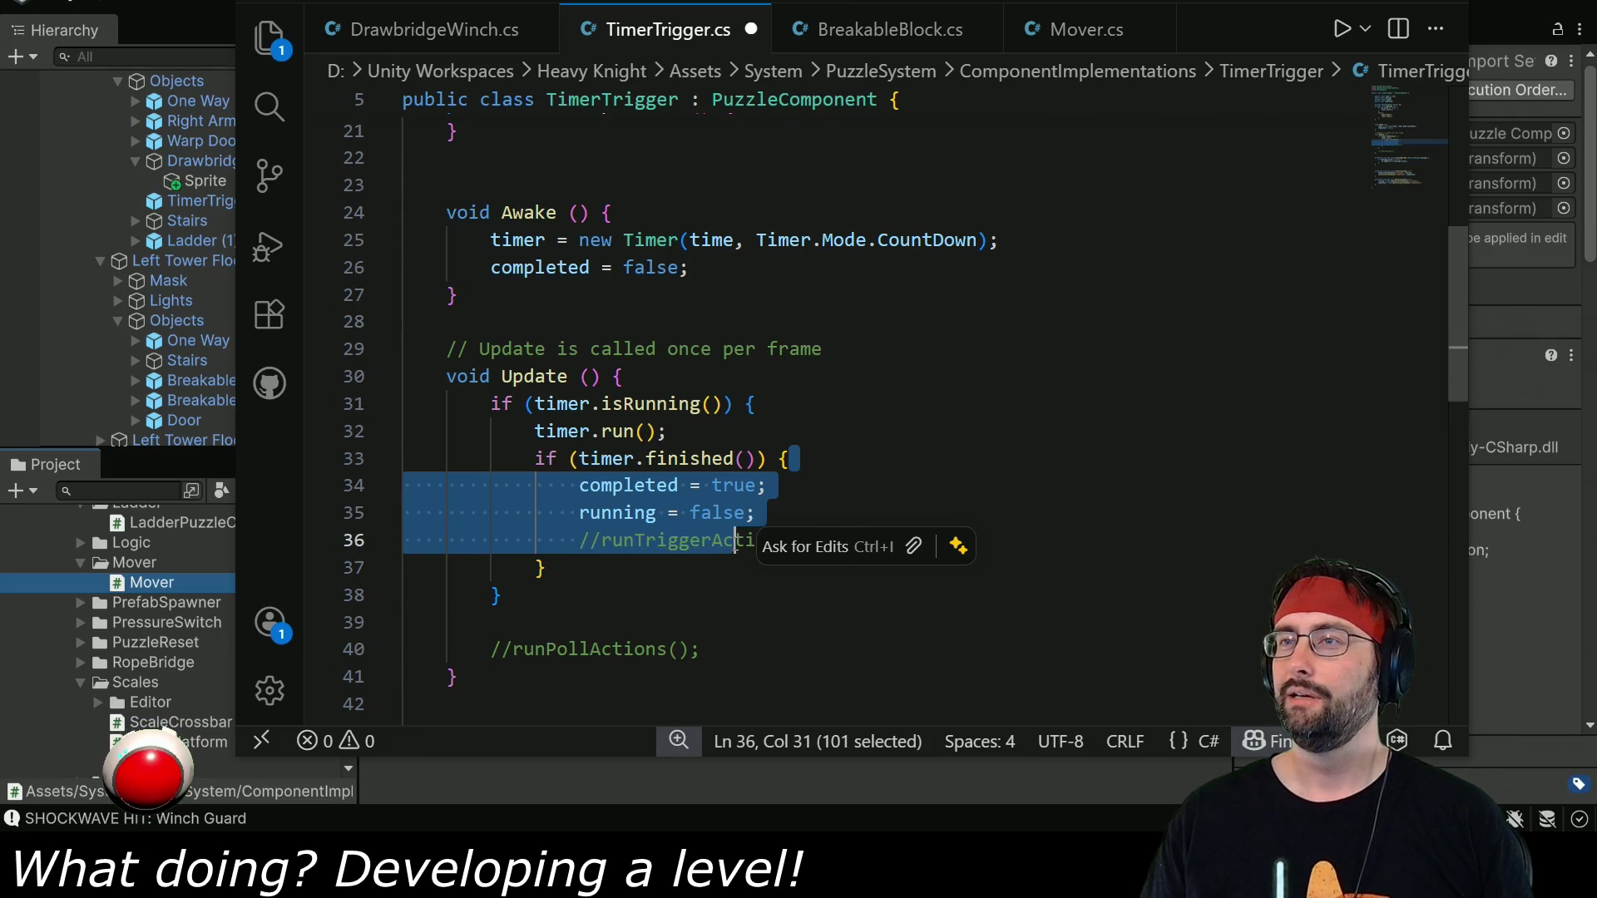
pyautogui.moveTo(851, 541); pyautogui.dragTo(850, 542)
pyautogui.hotkey('ctrl', 'v')
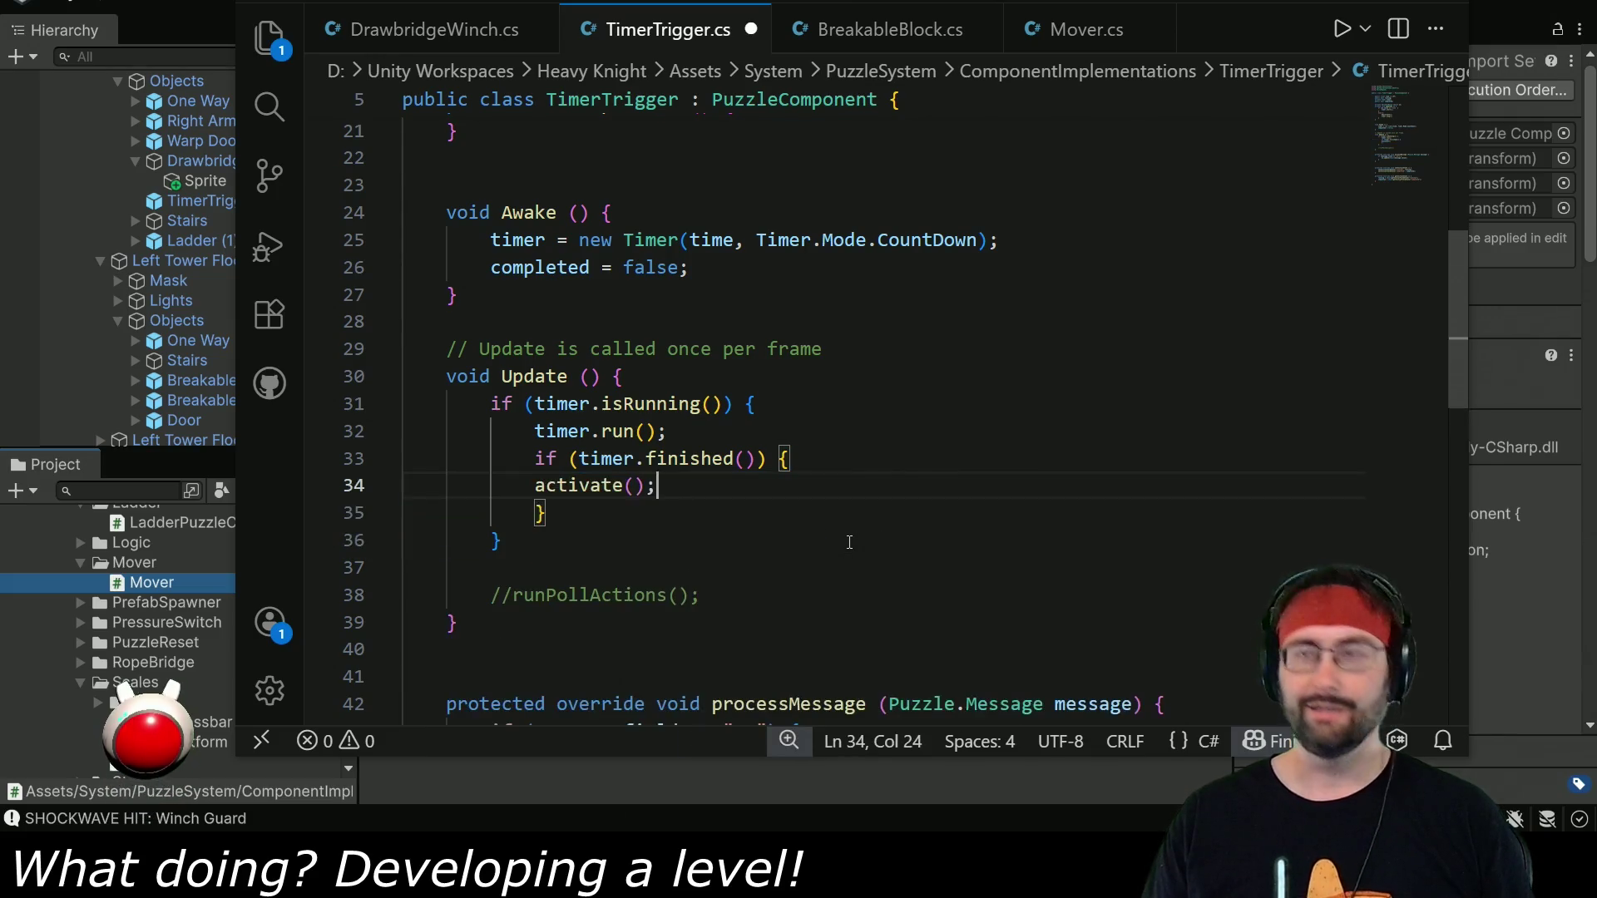
pyautogui.click(530, 483)
pyautogui.press('Tab')
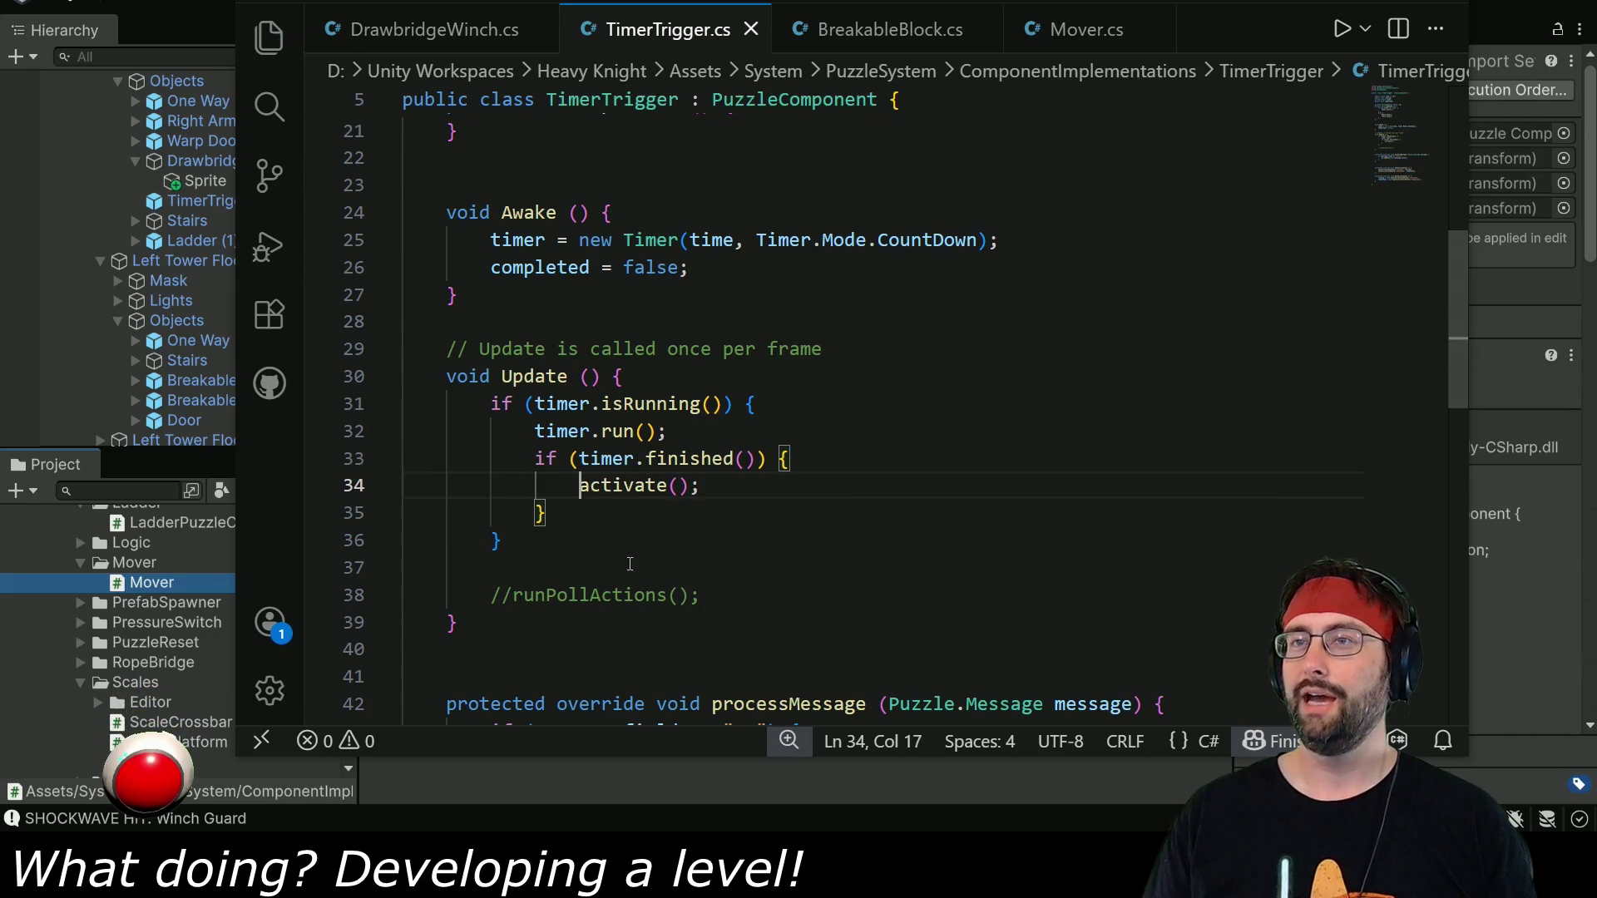
pyautogui.moveTo(749, 585); pyautogui.dragTo(503, 540)
pyautogui.press('BackSpace')
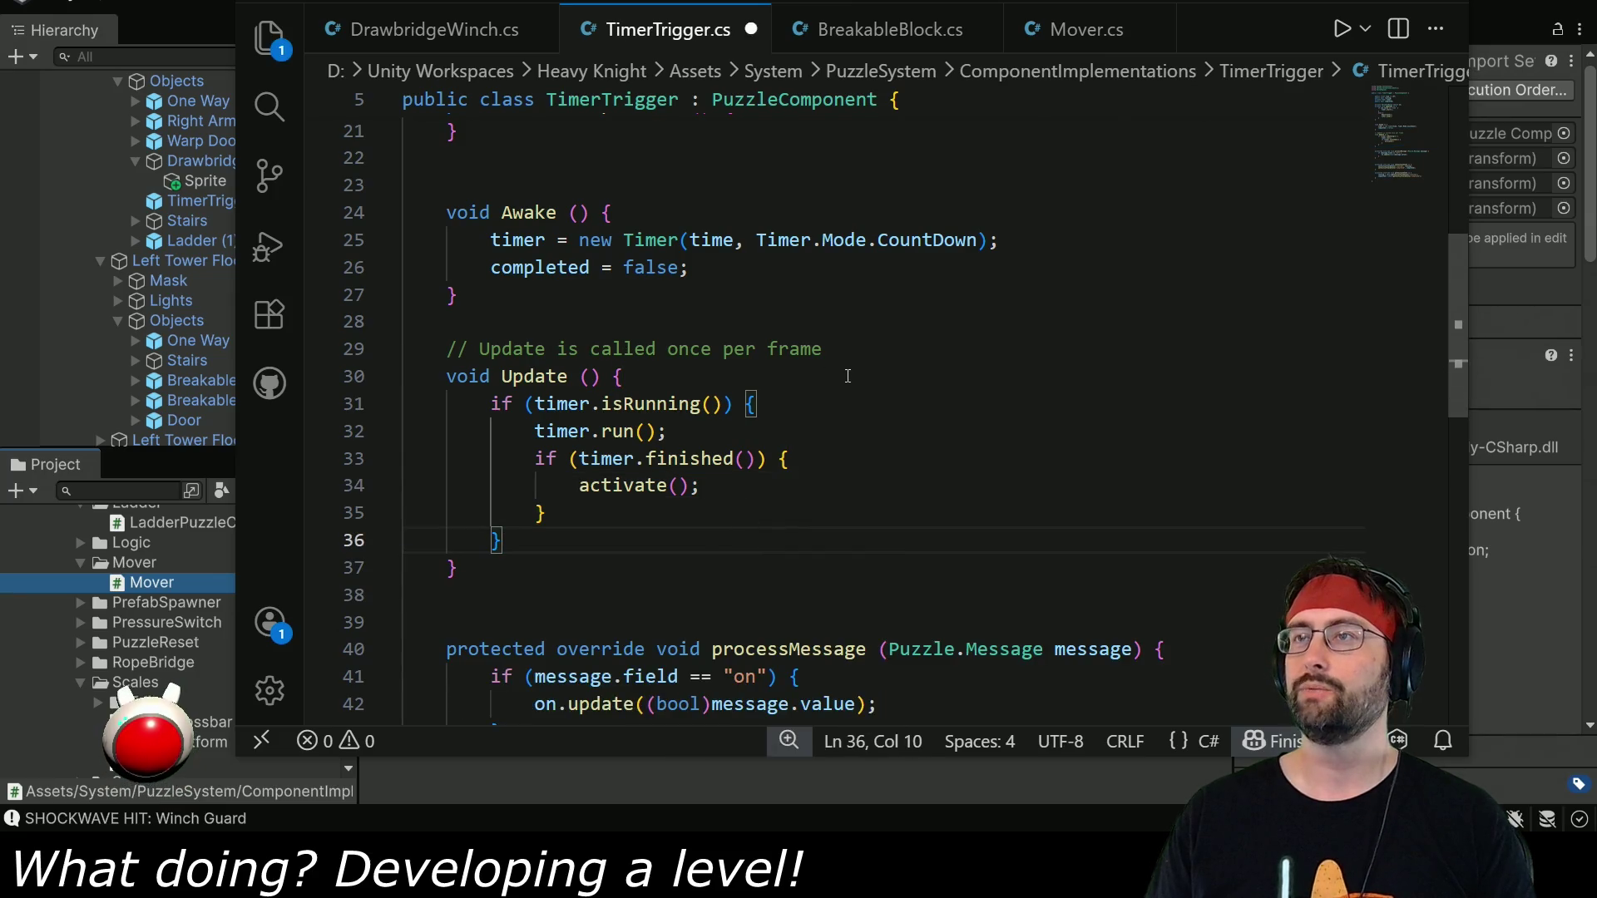
# Remove completed = false from Awake and delete the completed field declaration.
pyautogui.scroll(2, 815, 423)
pyautogui.moveTo(1023, 436); pyautogui.dragTo(1023, 412)
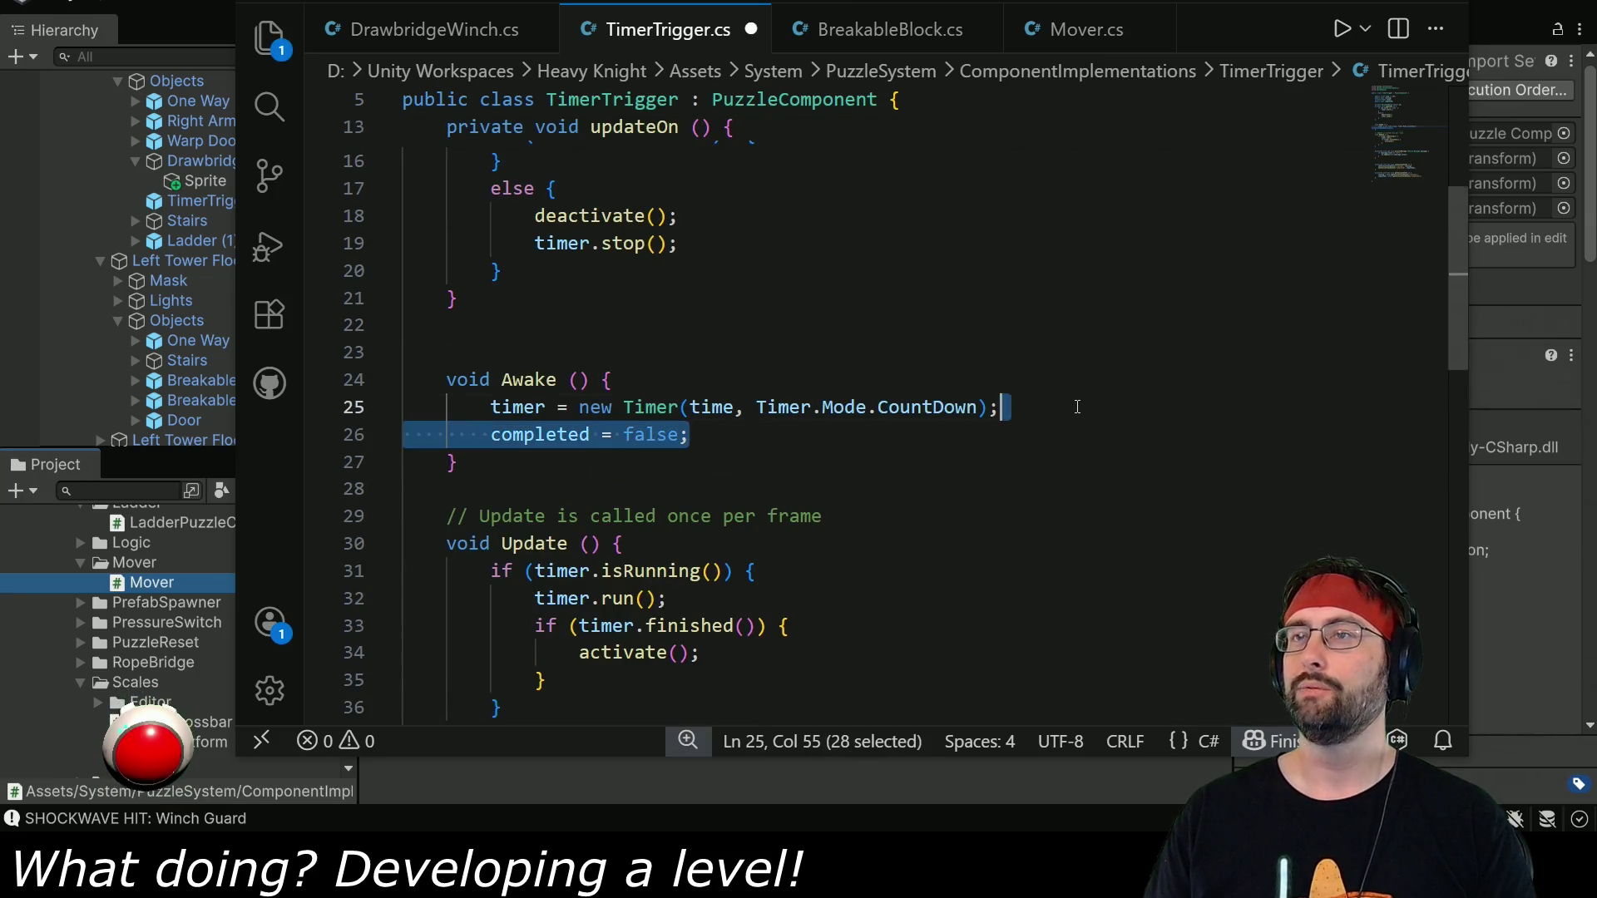
pyautogui.press('BackSpace')
pyautogui.scroll(3, 1023, 426)
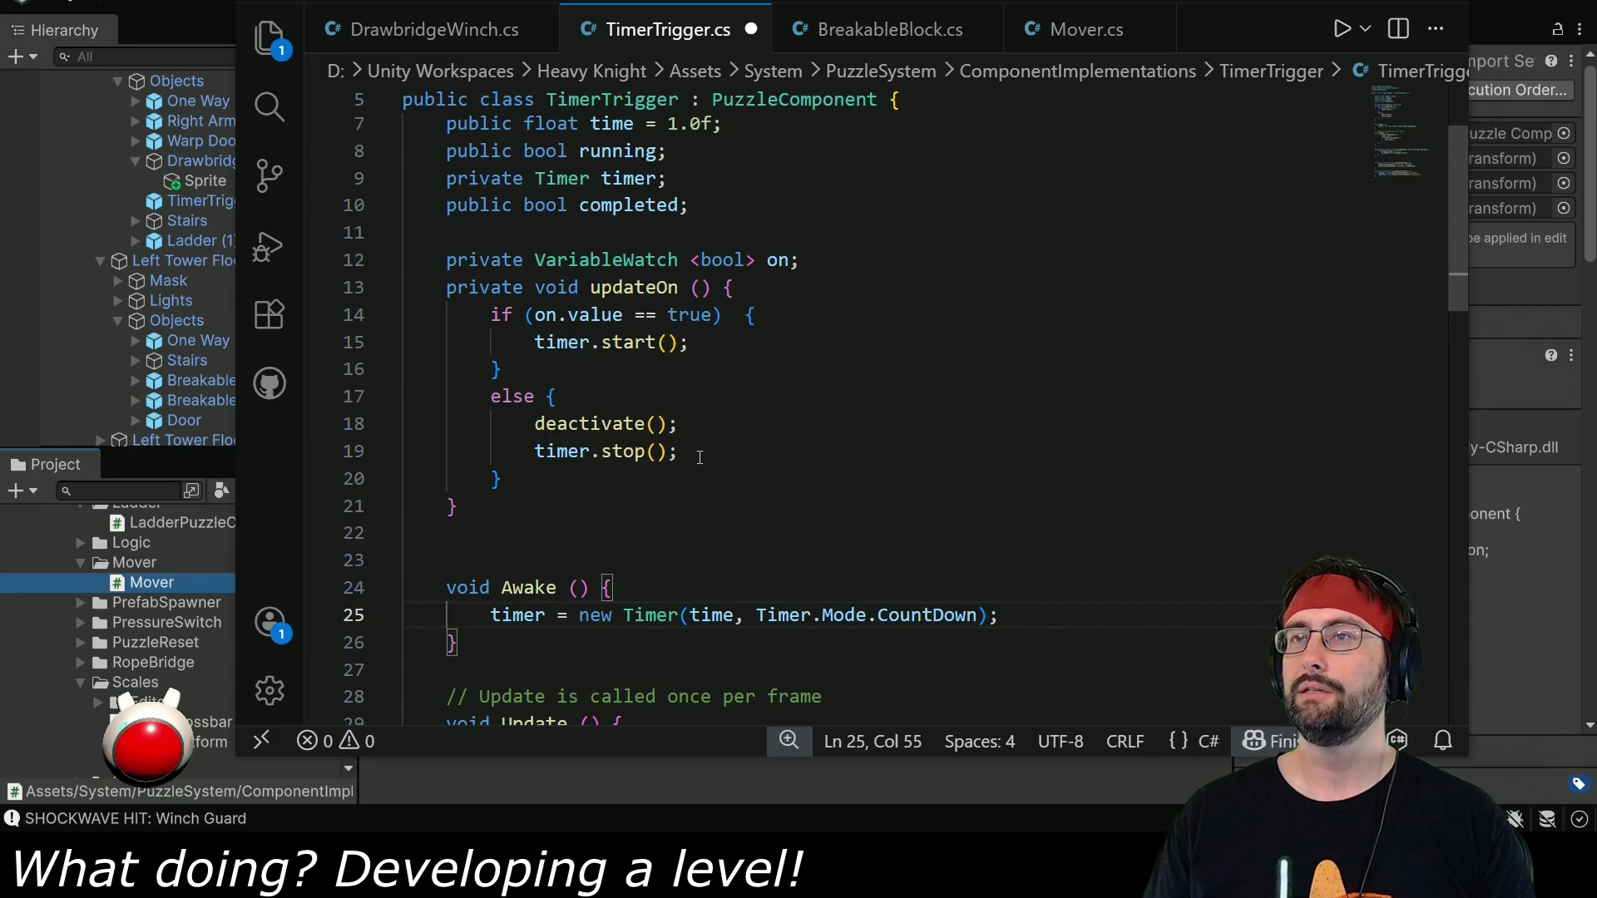
pyautogui.scroll(2, 704, 425)
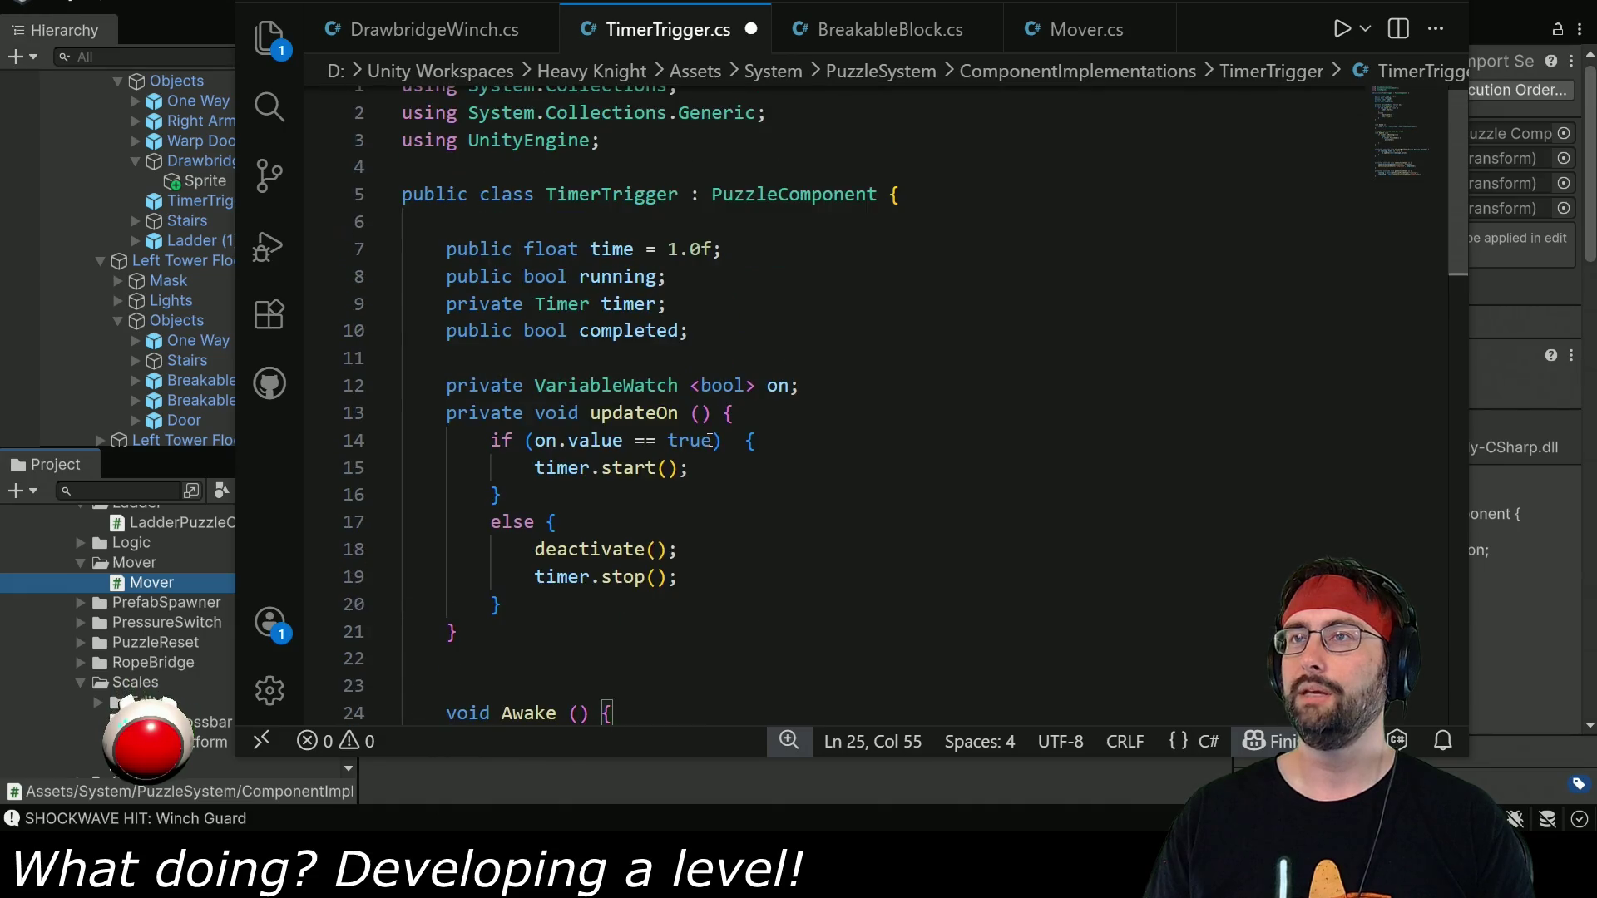
pyautogui.moveTo(698, 324)
pyautogui.mouseDown()
pyautogui.moveTo(706, 267)
pyautogui.moveTo(835, 251)
pyautogui.mouseUp()
pyautogui.press('BackSpace')
pyautogui.press('BackSpace')
# Delete the setInitialFieldState calls and getInitialState's assignments, saving TimerTrigger.cs.
pyautogui.hotkey('ctrl', 's')
pyautogui.scroll(-10, 631, 380)
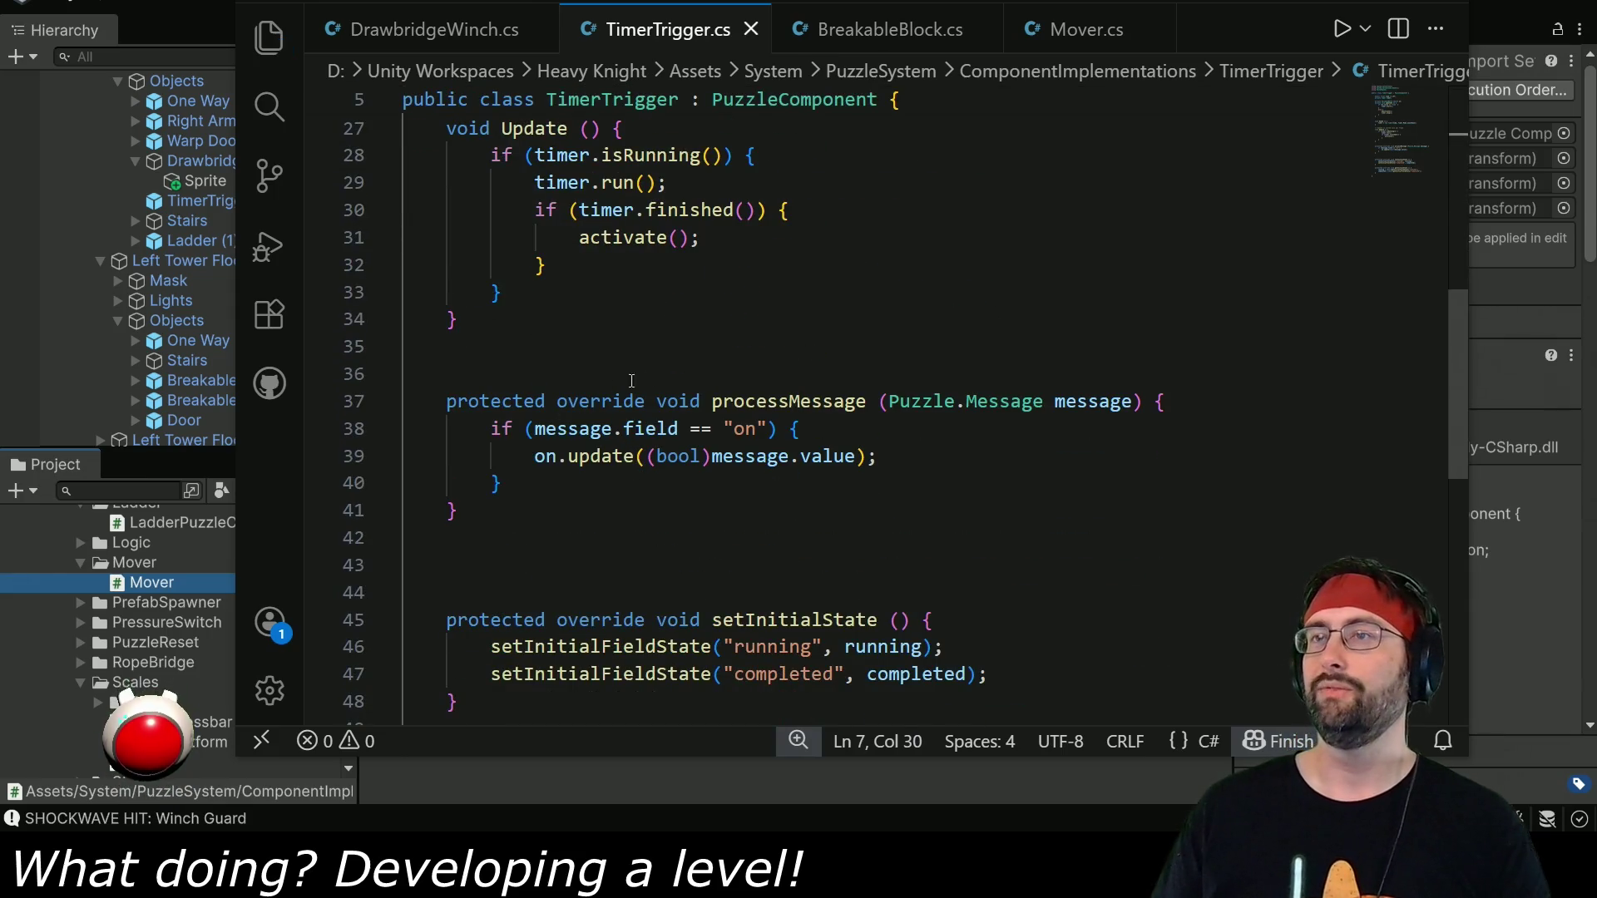
pyautogui.scroll(-3, 653, 510)
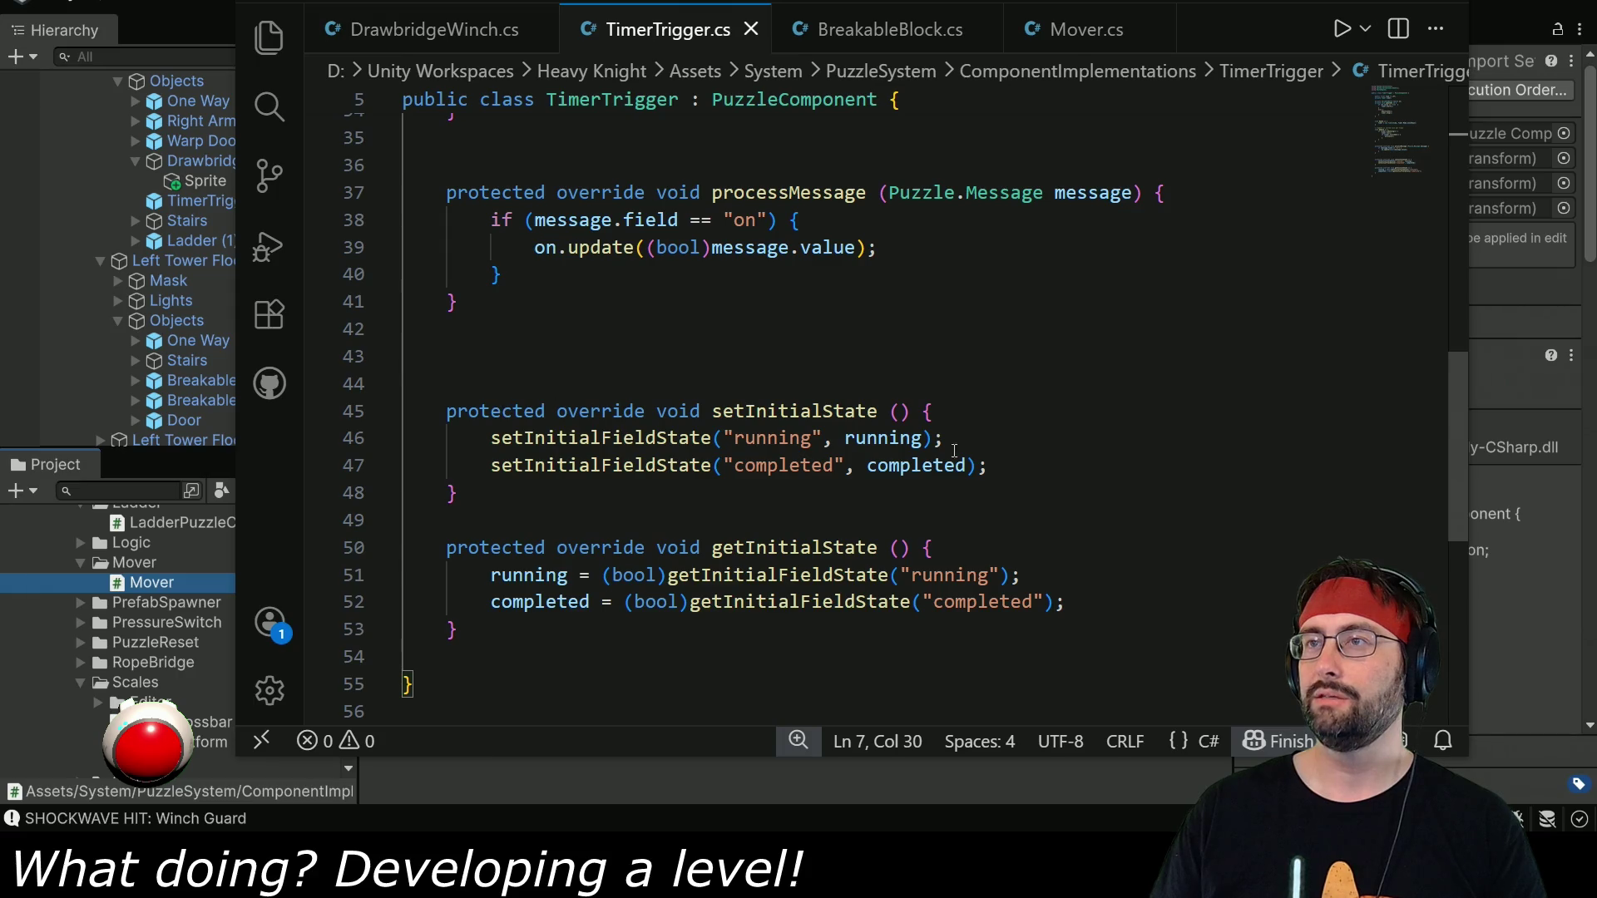
pyautogui.moveTo(1018, 467); pyautogui.dragTo(1021, 414)
pyautogui.press('BackSpace')
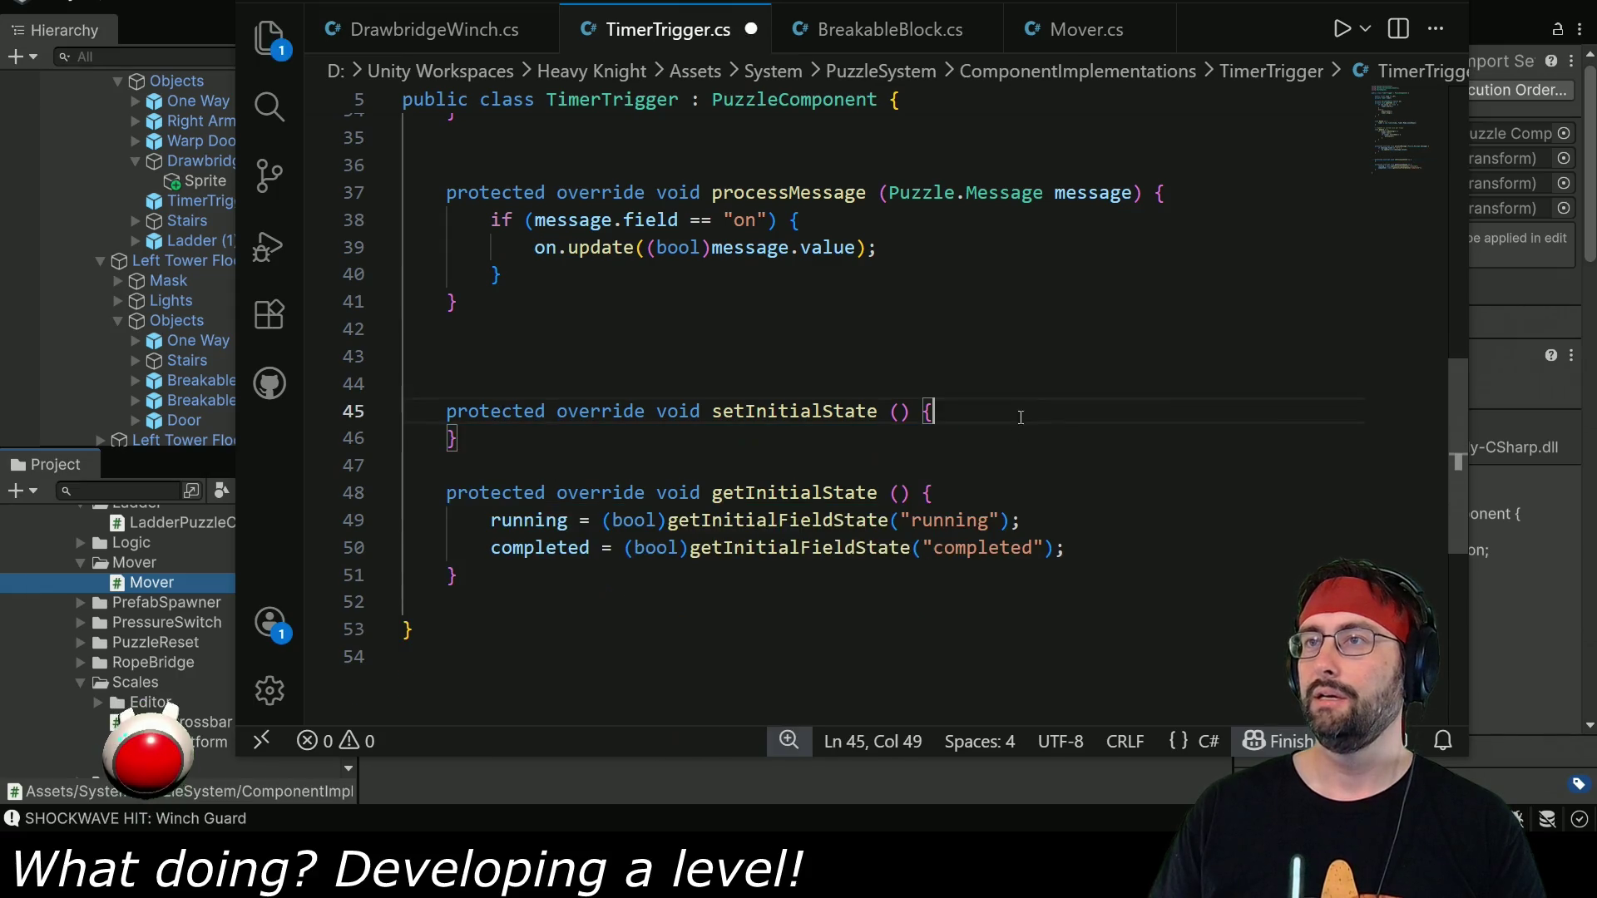
pyautogui.moveTo(1006, 495); pyautogui.dragTo(1108, 537)
pyautogui.press('BackSpace')
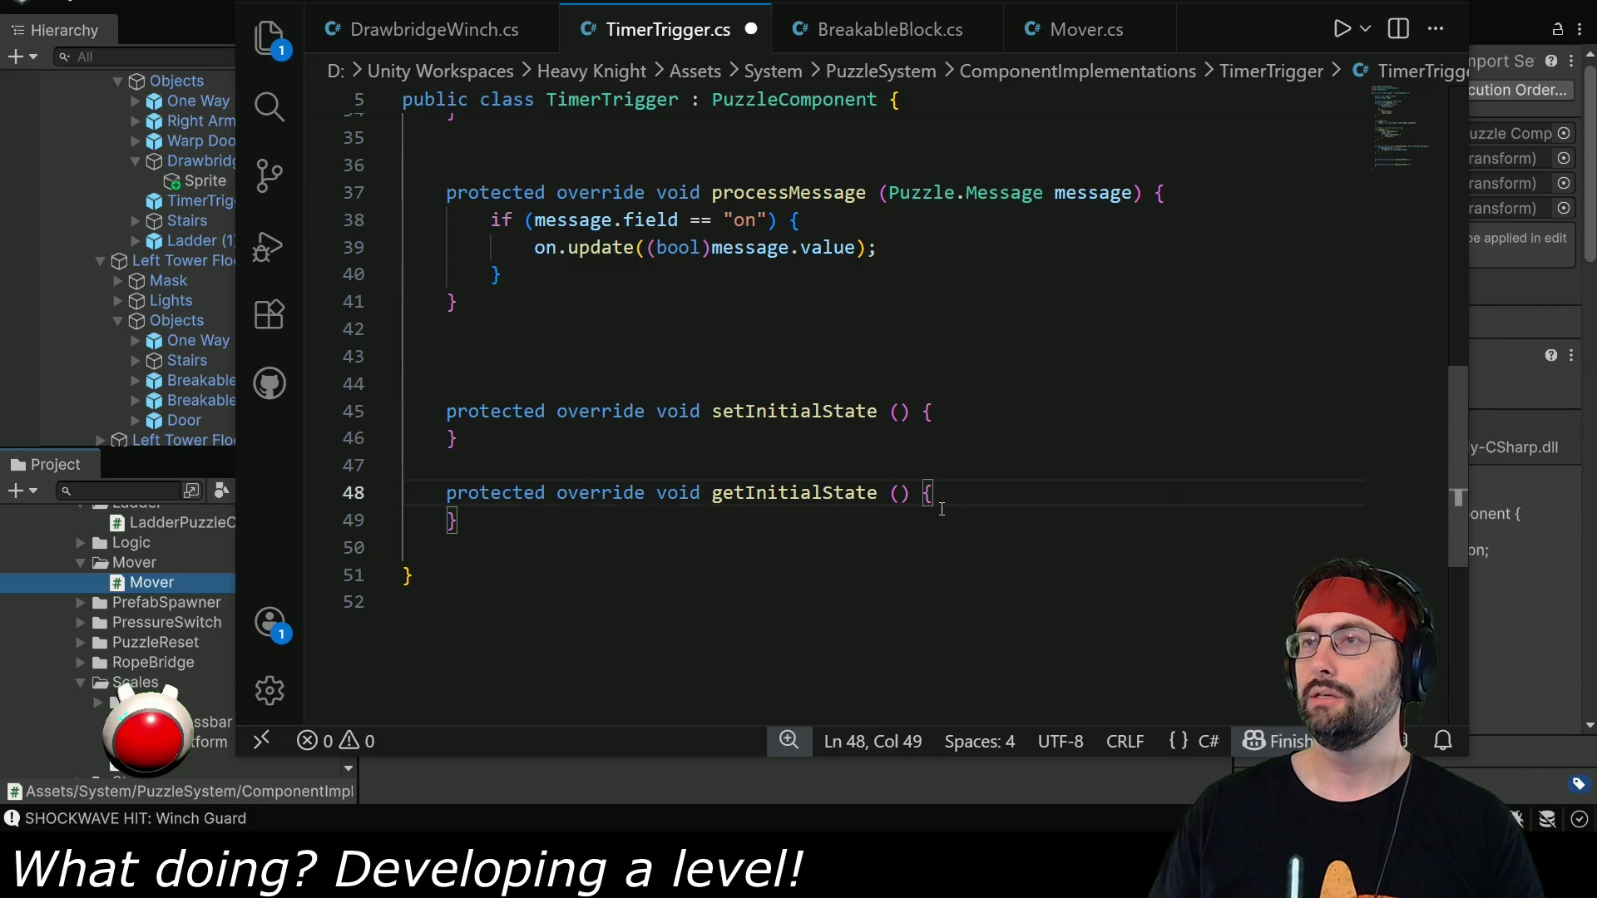
pyautogui.press('Return')
pyautogui.hotkey('ctrl', 's')
# Fill getInitialState with timer.stop(); and timer.reset();, then switch back to Unity.
pyautogui.scroll(8, 951, 438)
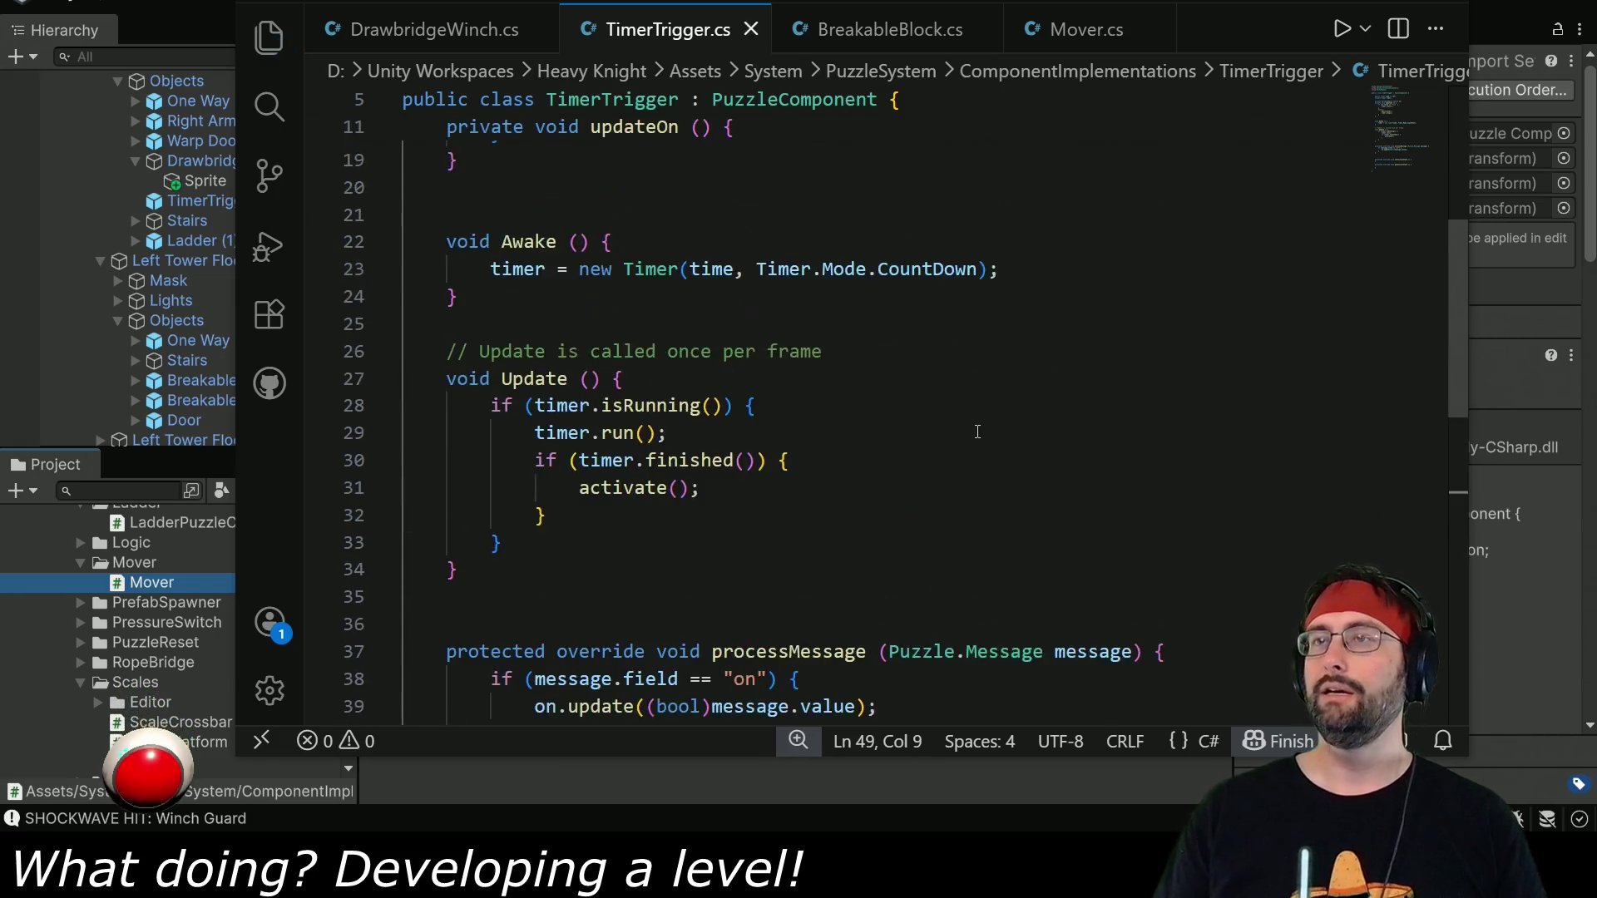
pyautogui.doubleClick(530, 486)
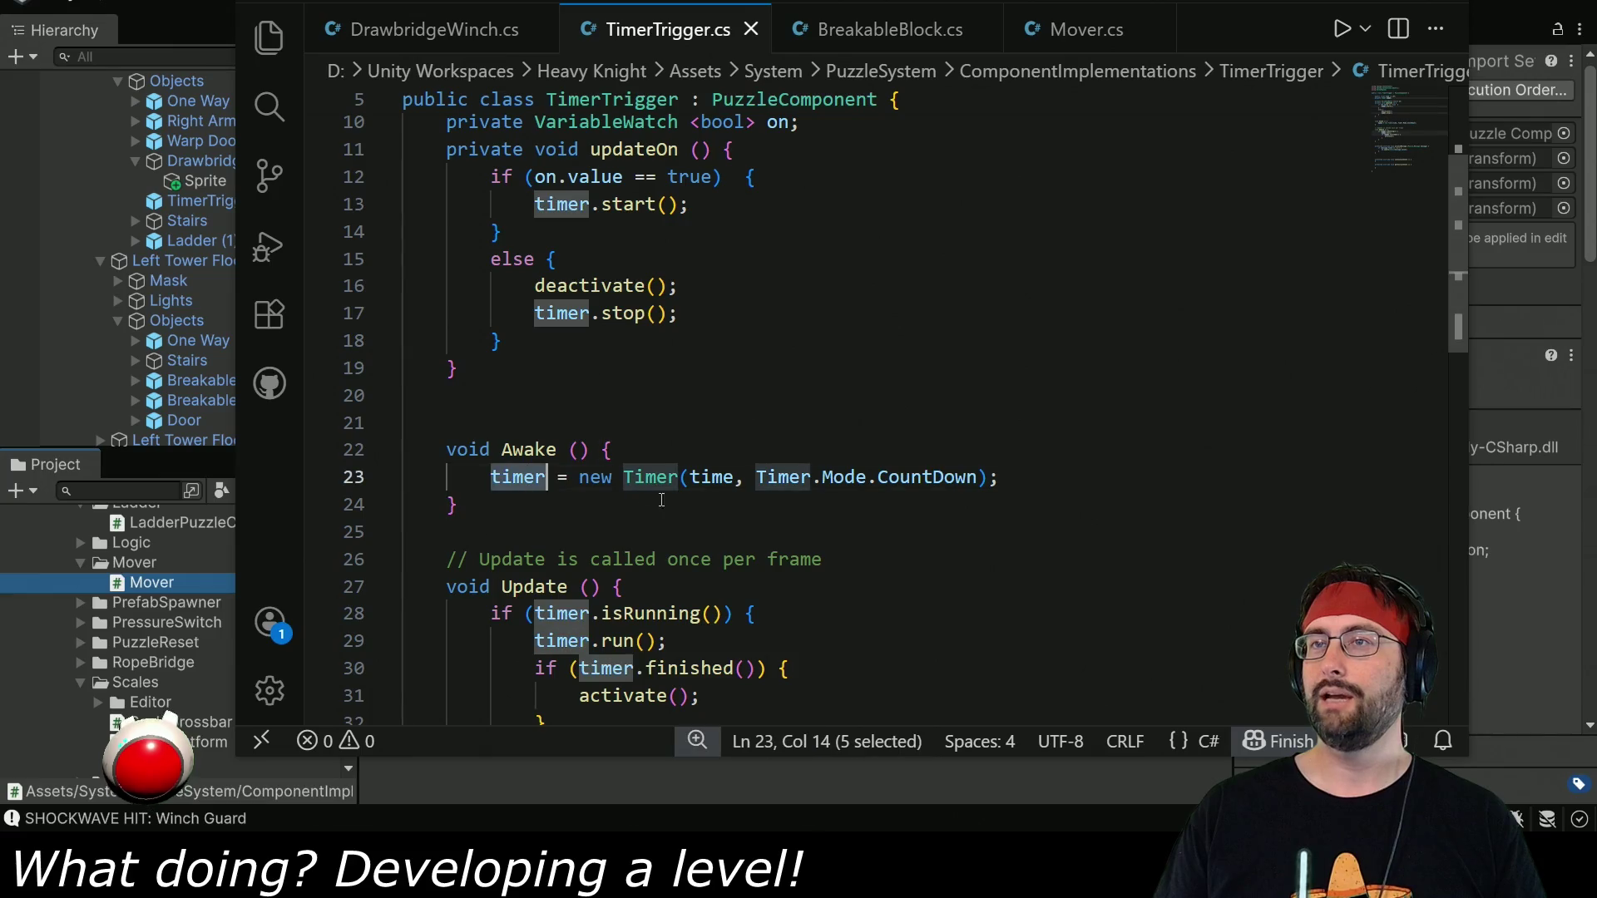
pyautogui.scroll(-10, 749, 533)
pyautogui.click(613, 364)
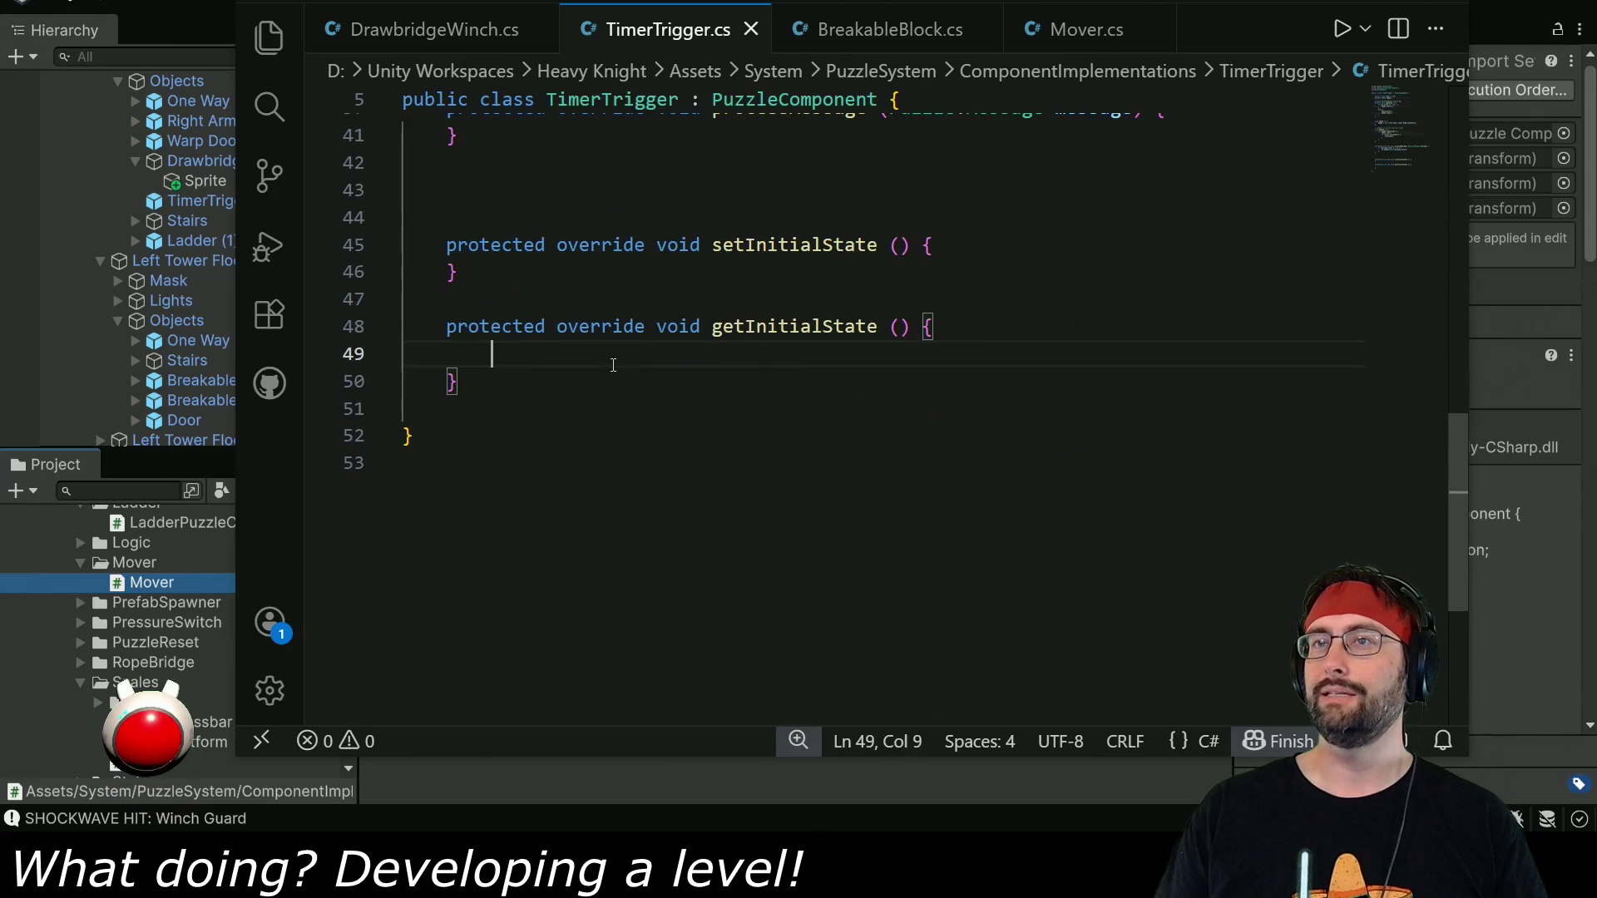
pyautogui.write('timer.reset();')
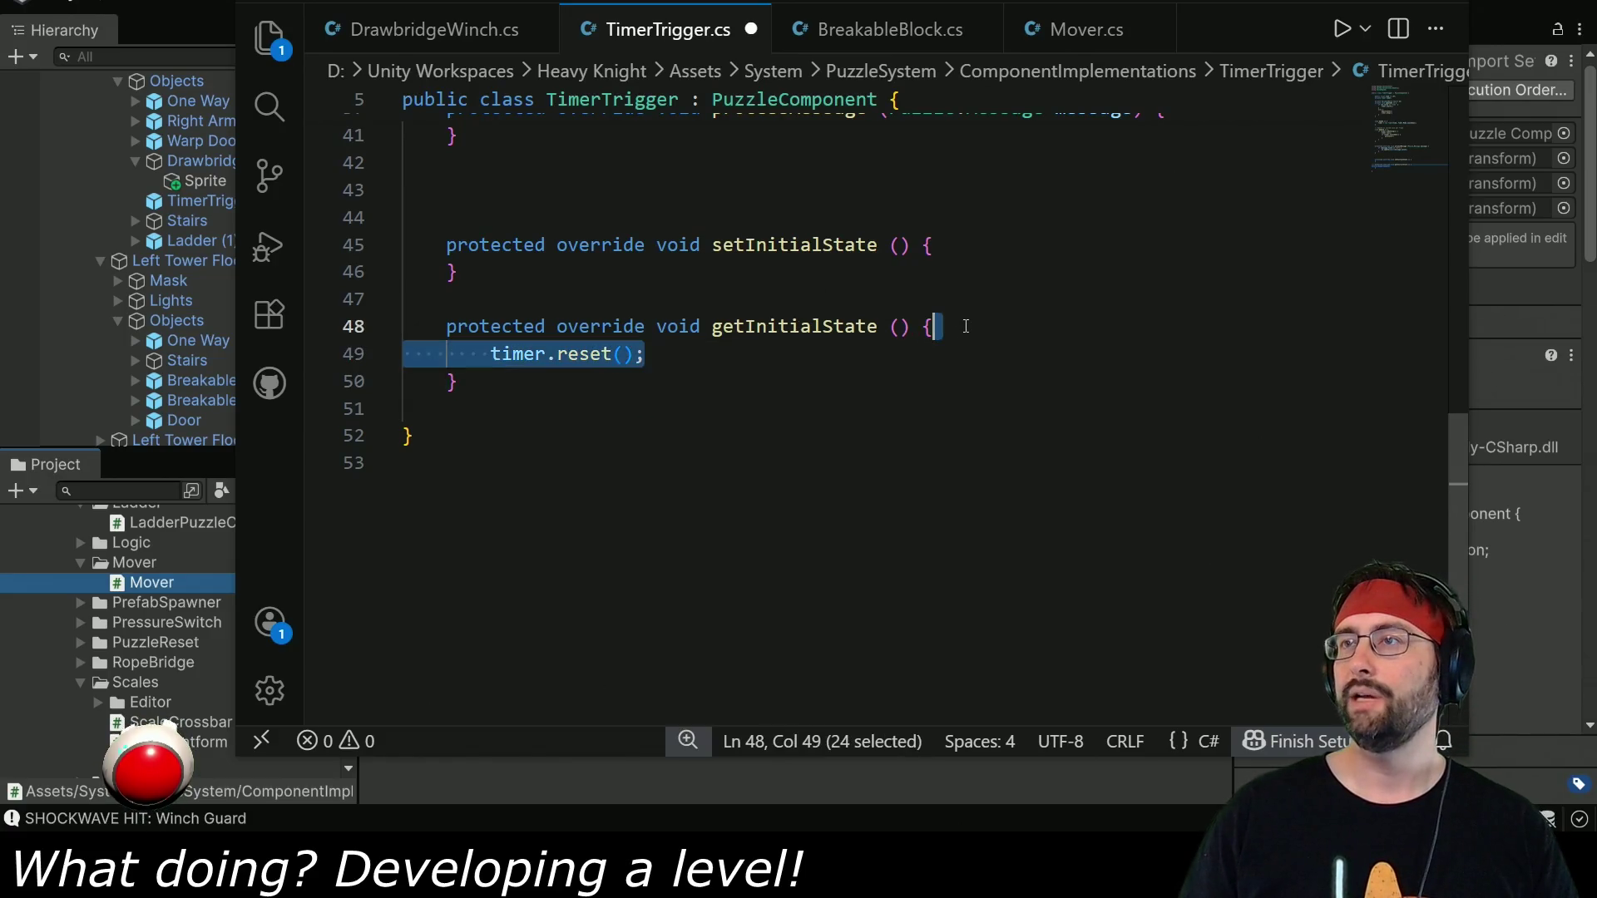
pyautogui.hotkey('shift', 'alt', 'Up')
pyautogui.doubleClick(583, 363)
pyautogui.write('stop')
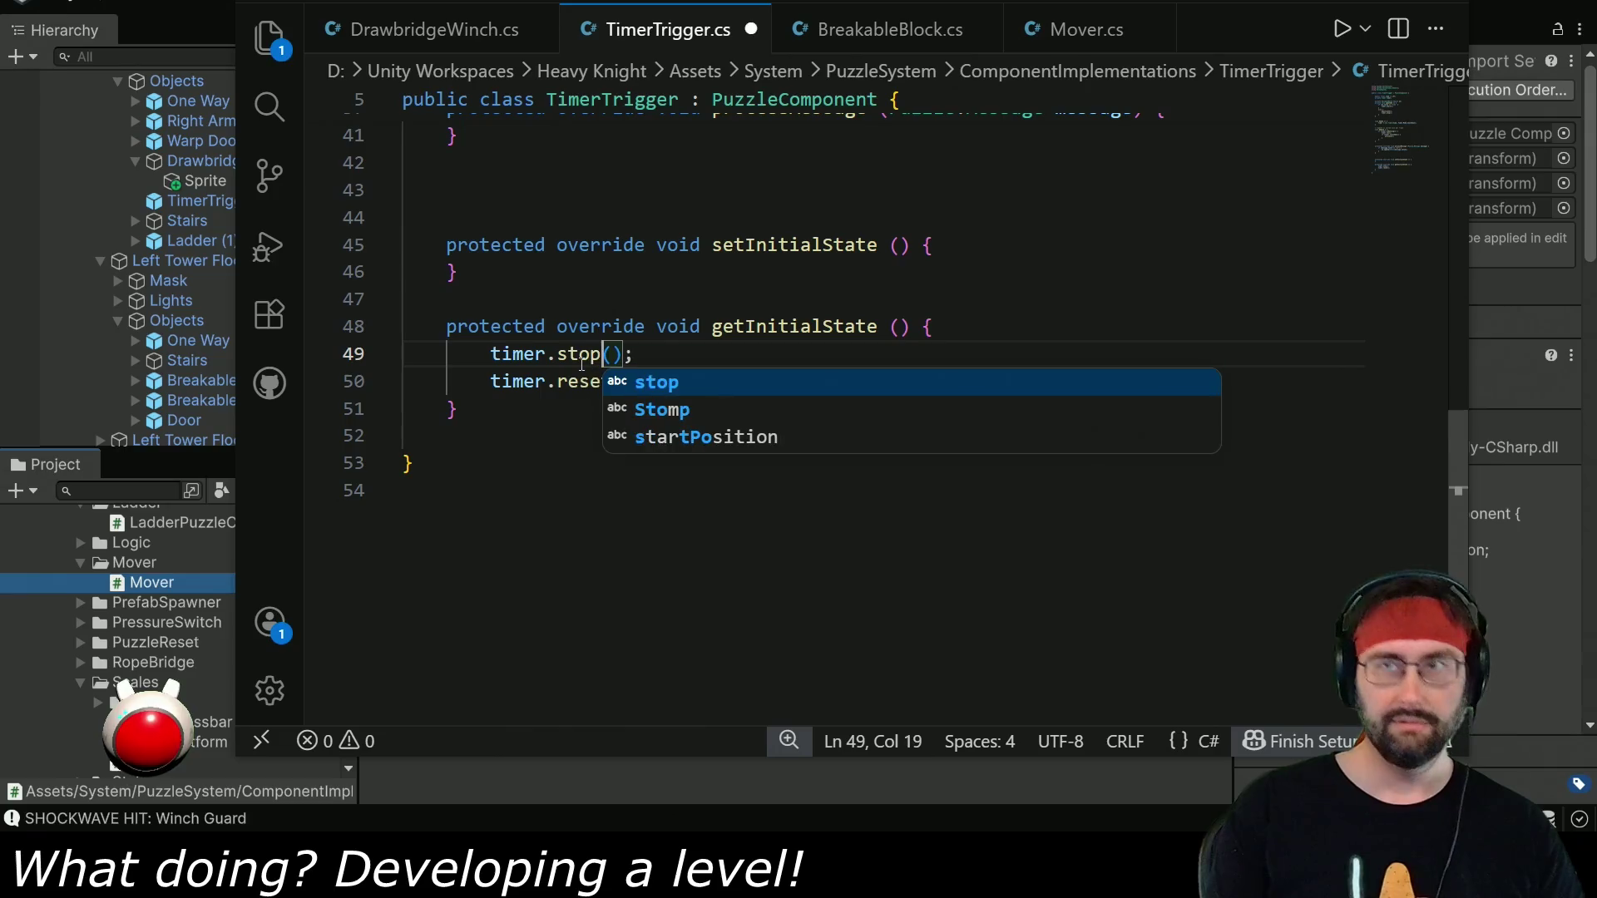
pyautogui.hotkey('alt', 'Tab')
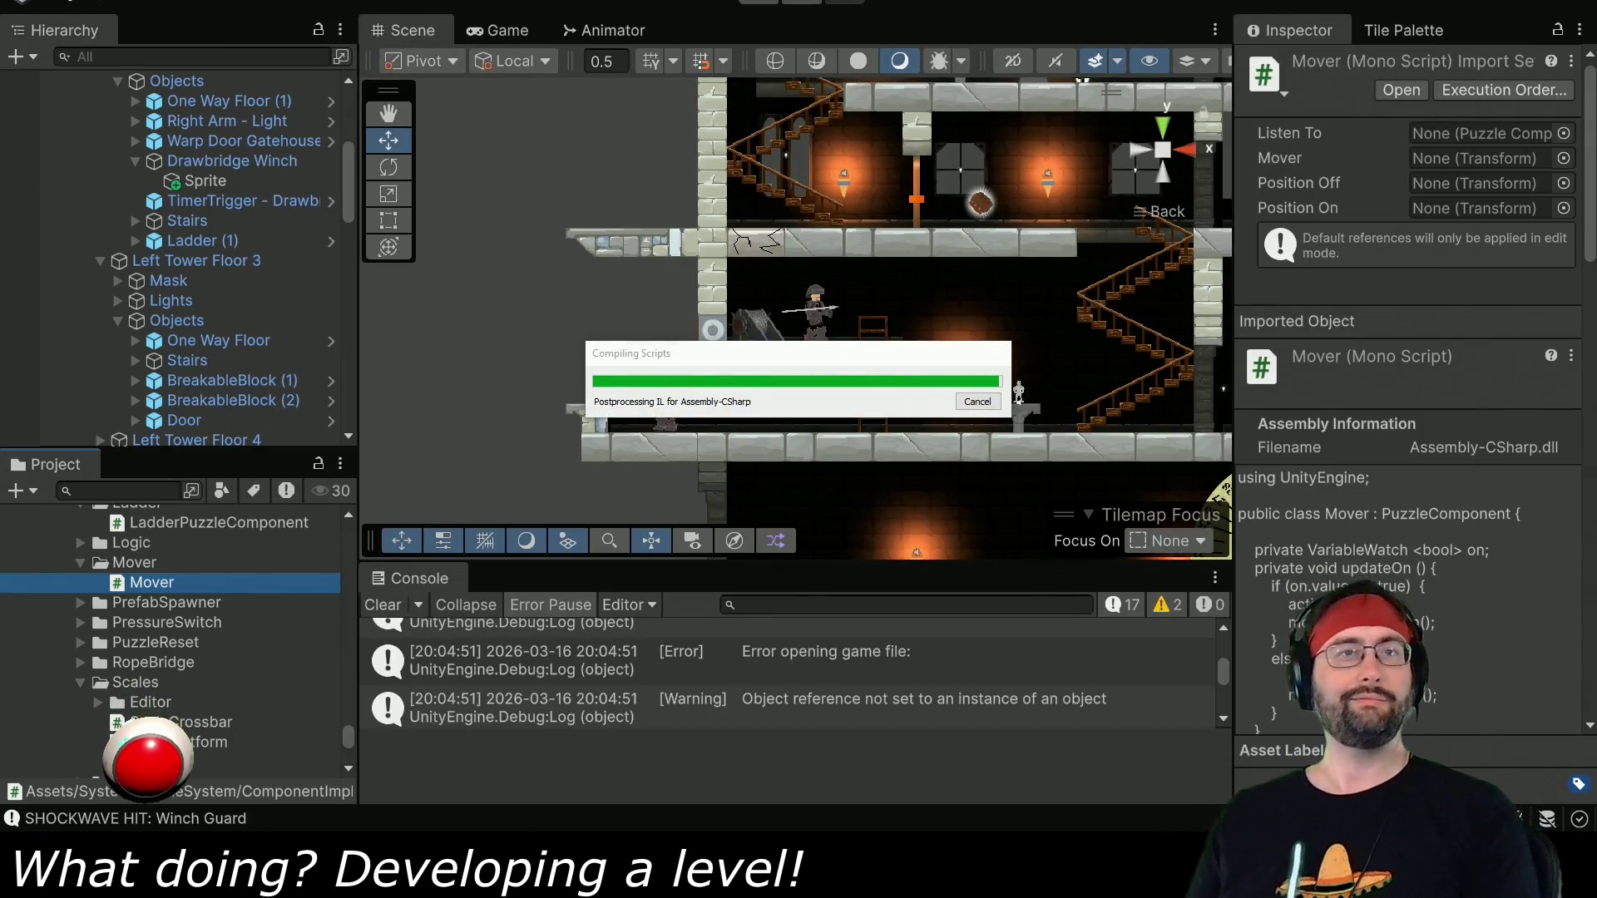
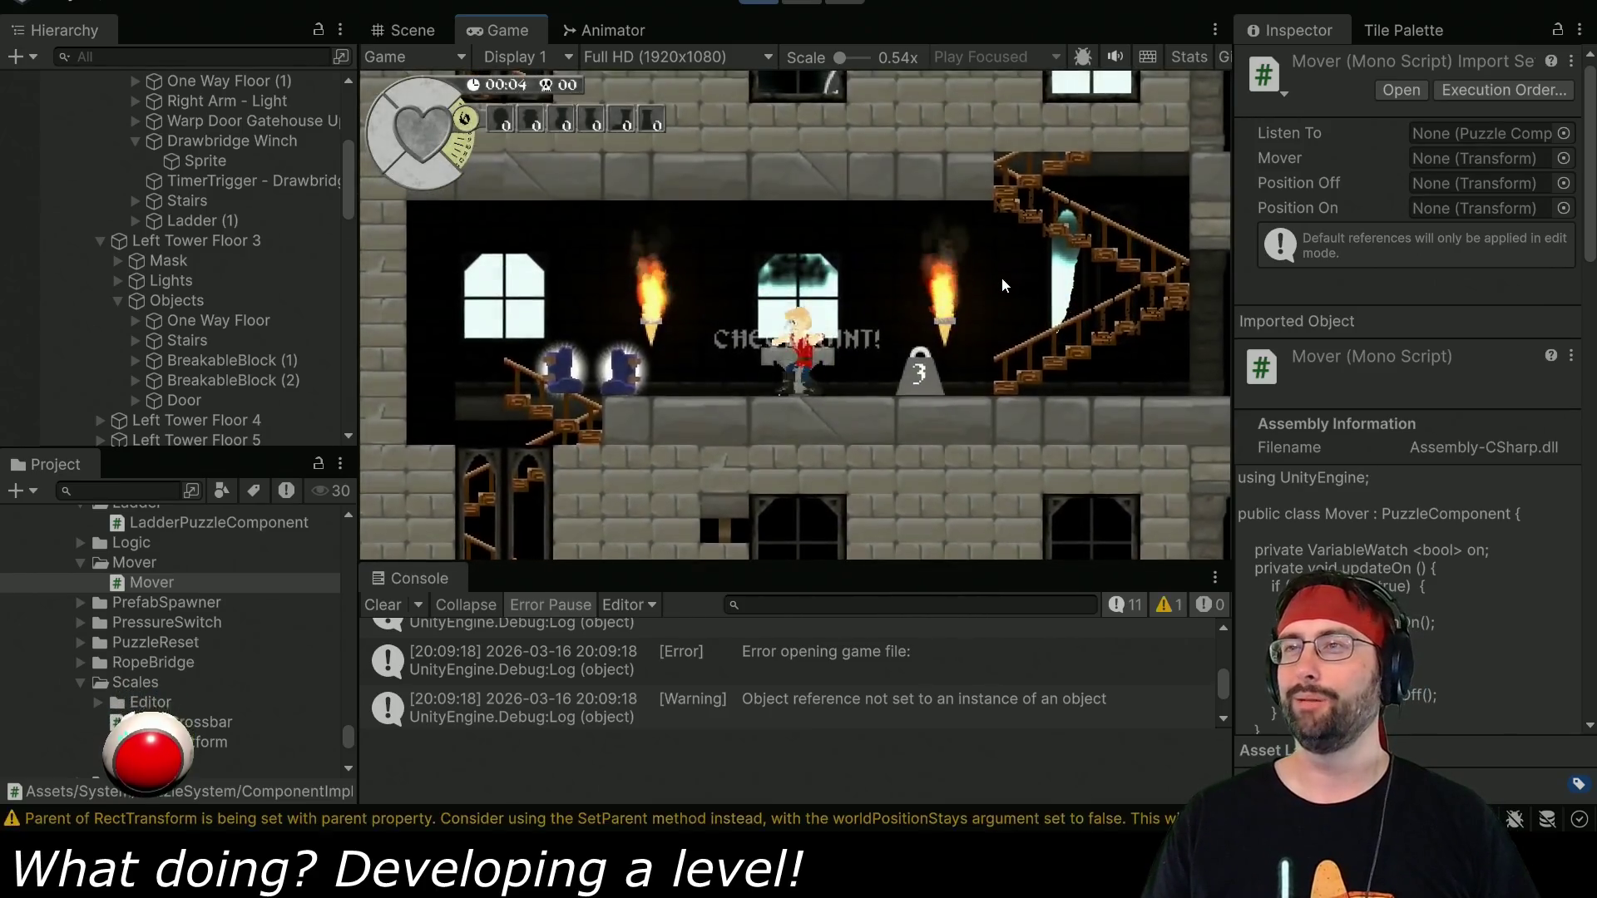
# Walk the player left down the stairs to the drawbridge room's left edge.
pyautogui.press('Left')
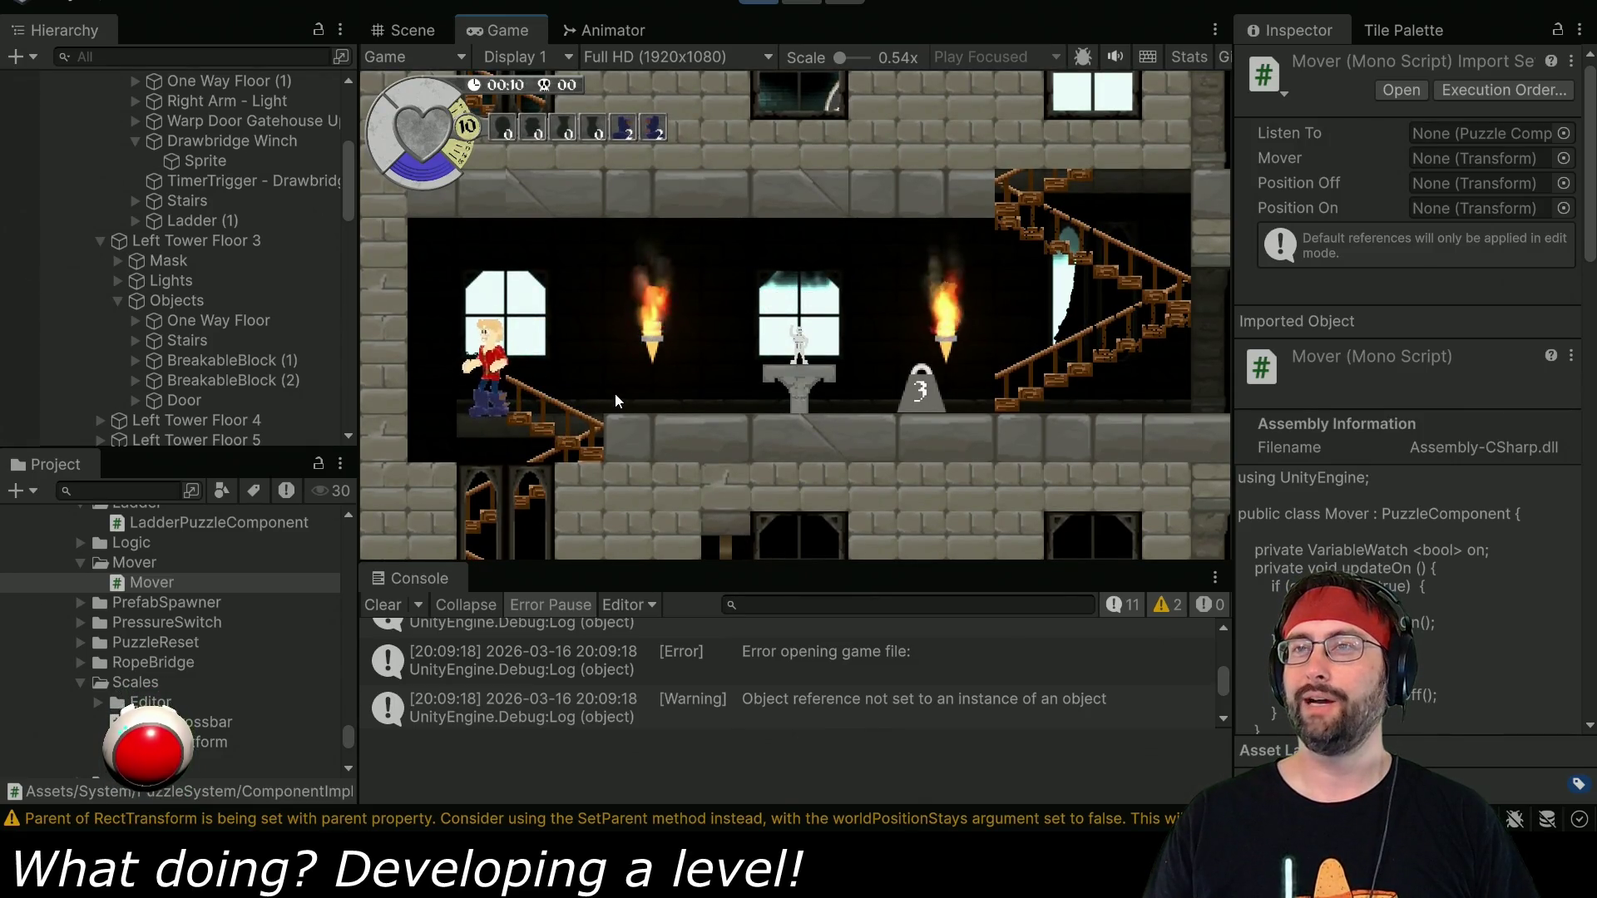
pyautogui.press('Left')
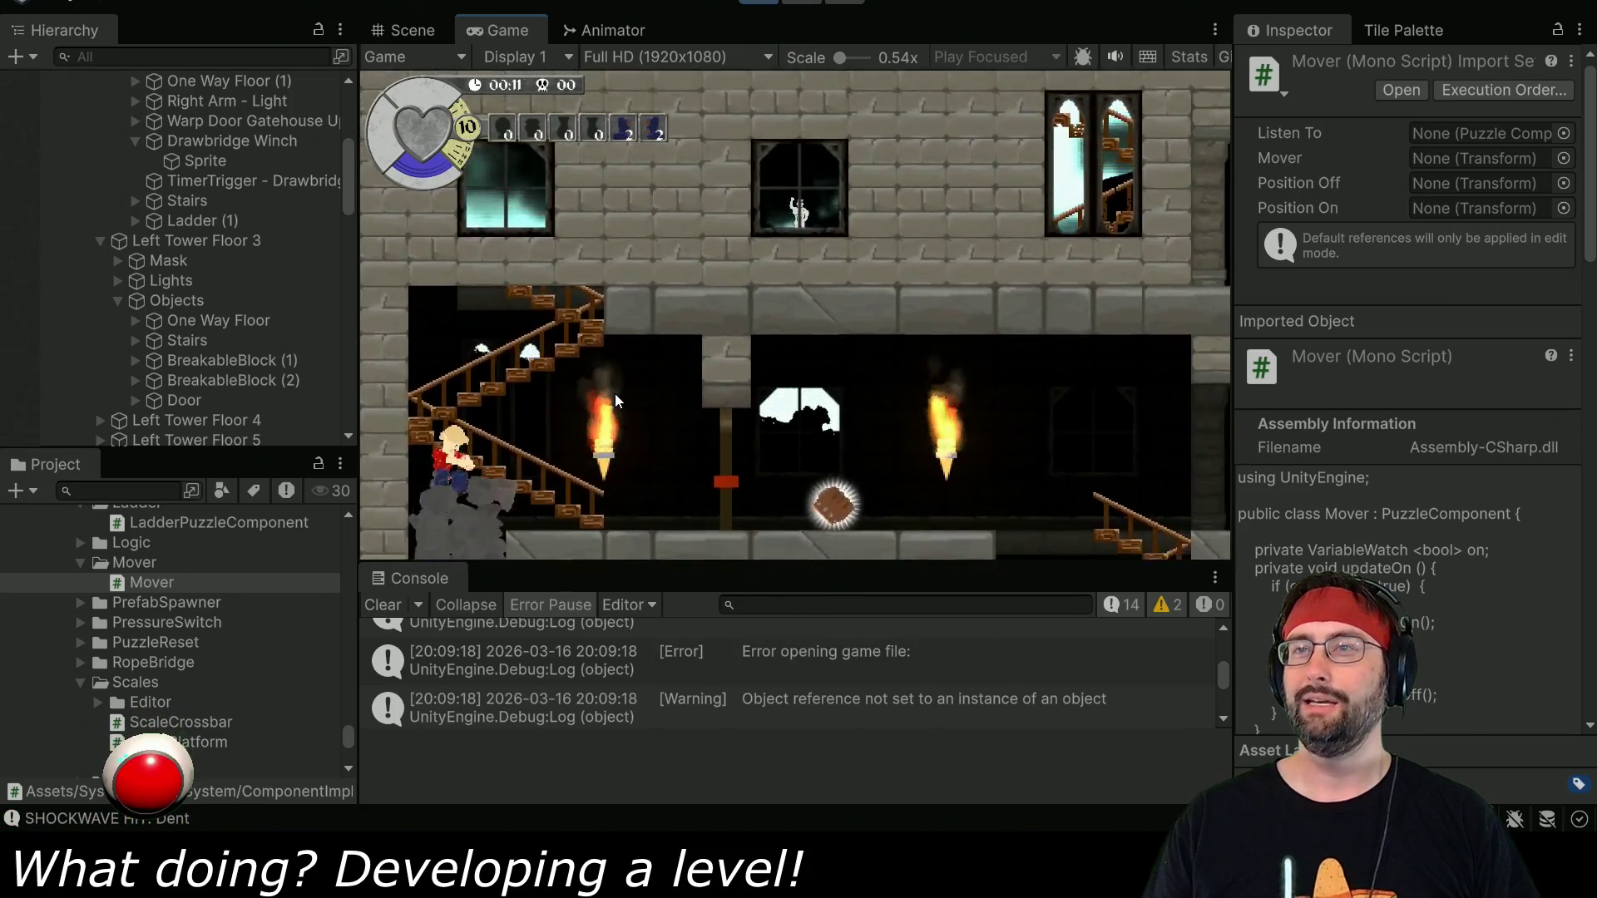
pyautogui.hotkey('ctrl', '1')
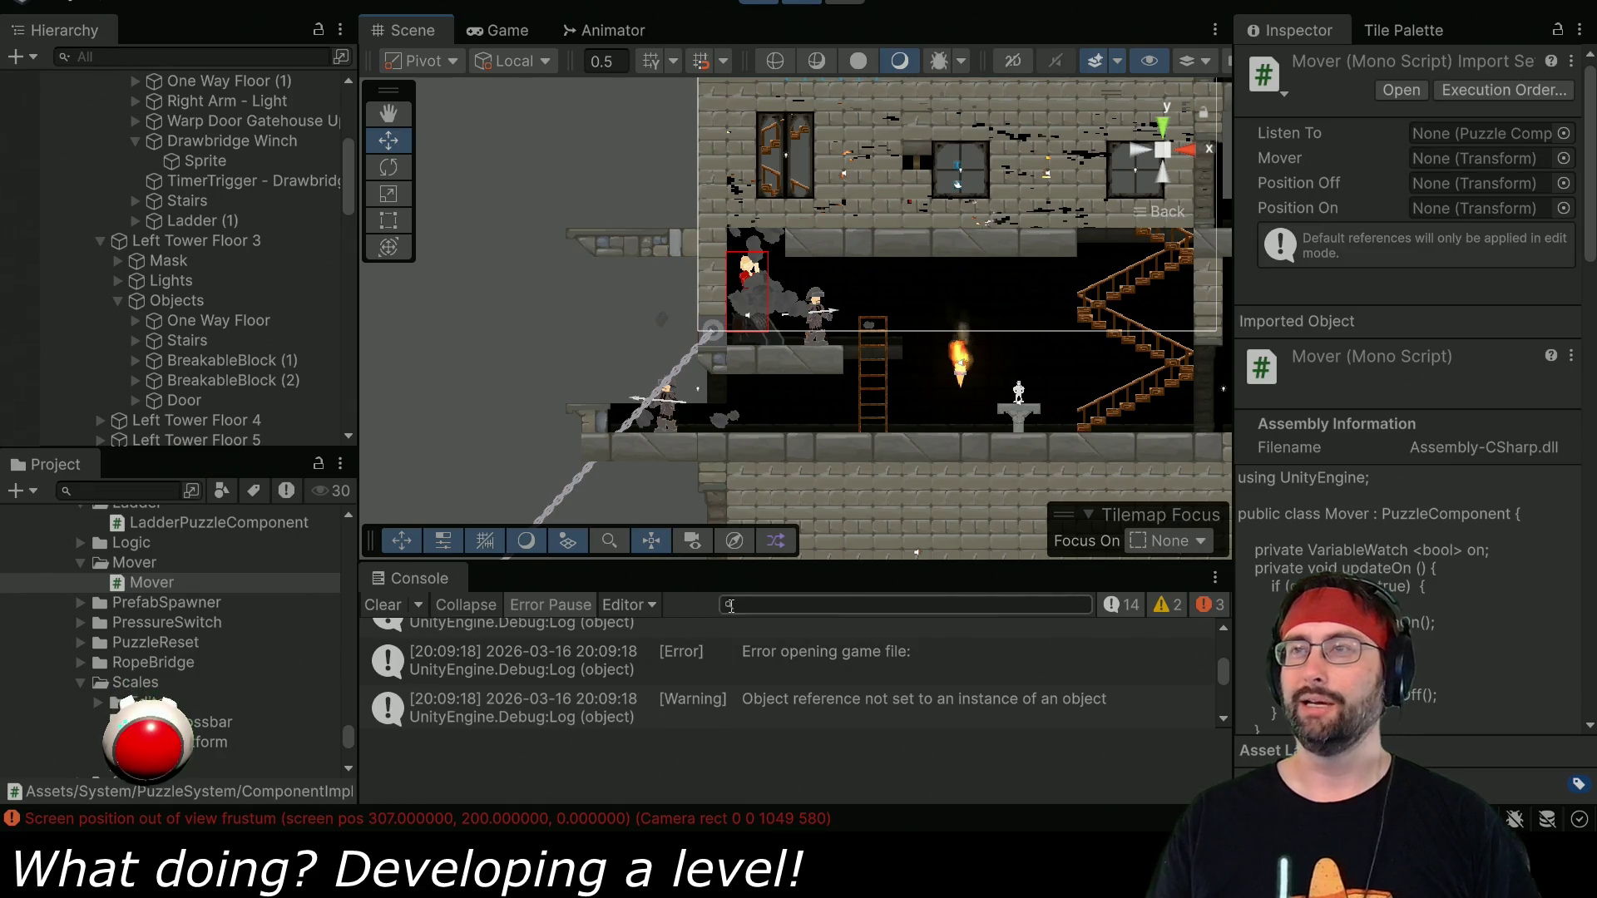
# Show the stack trace of the TimerTrigger NullReferenceException (line 39) in the Console.
pyautogui.moveTo(1226, 677); pyautogui.dragTo(1221, 647)
pyautogui.scroll(-5, 757, 659)
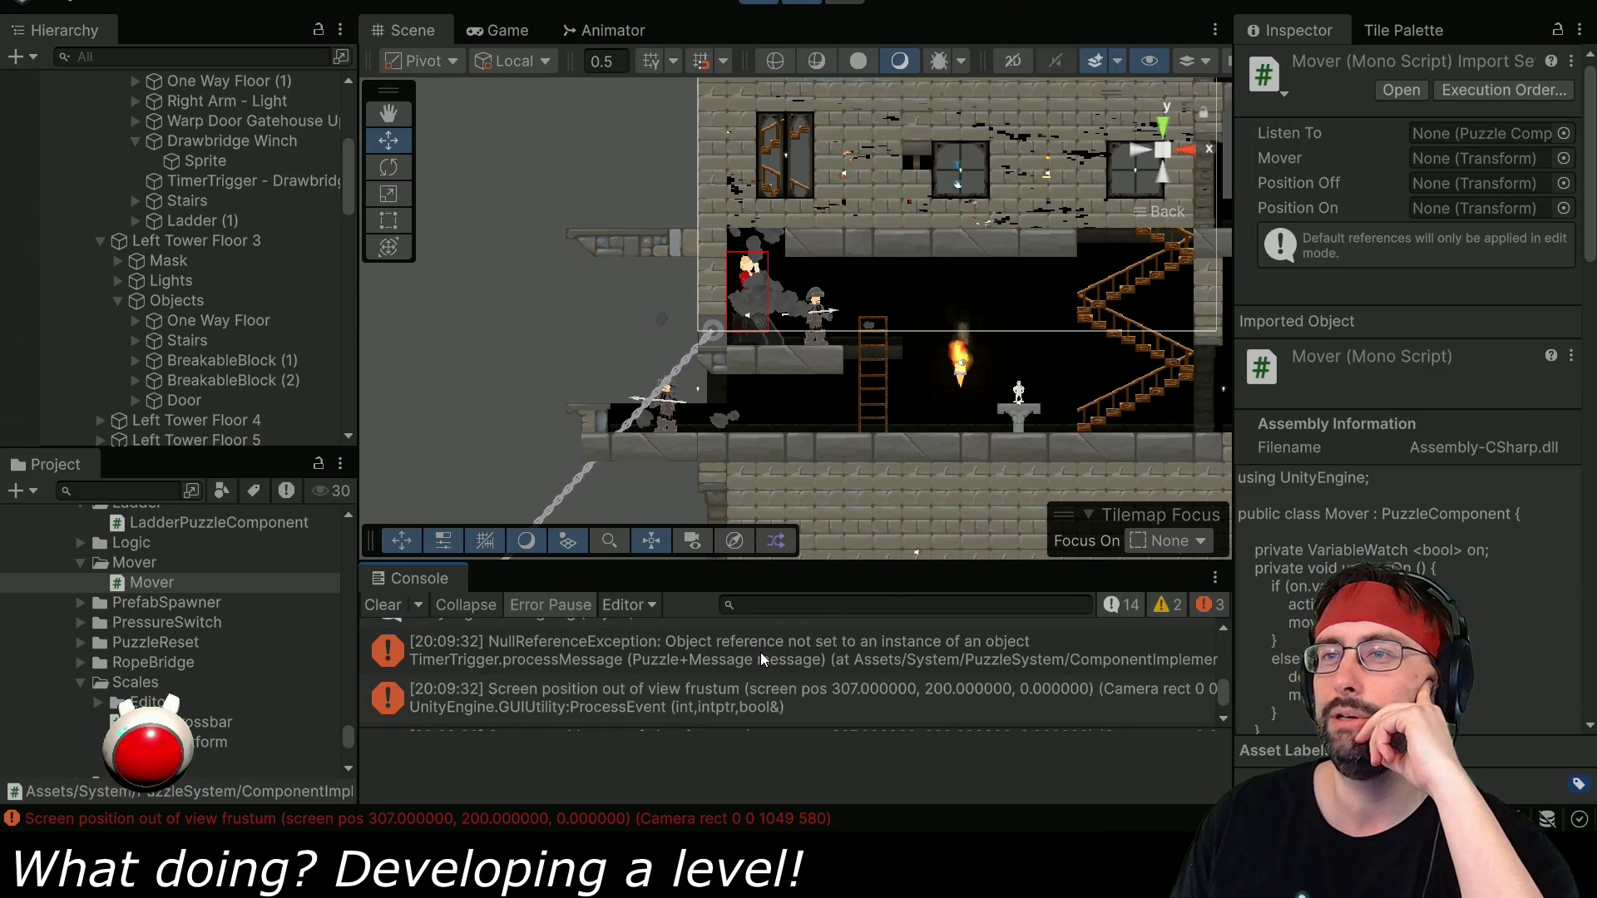
pyautogui.click(826, 659)
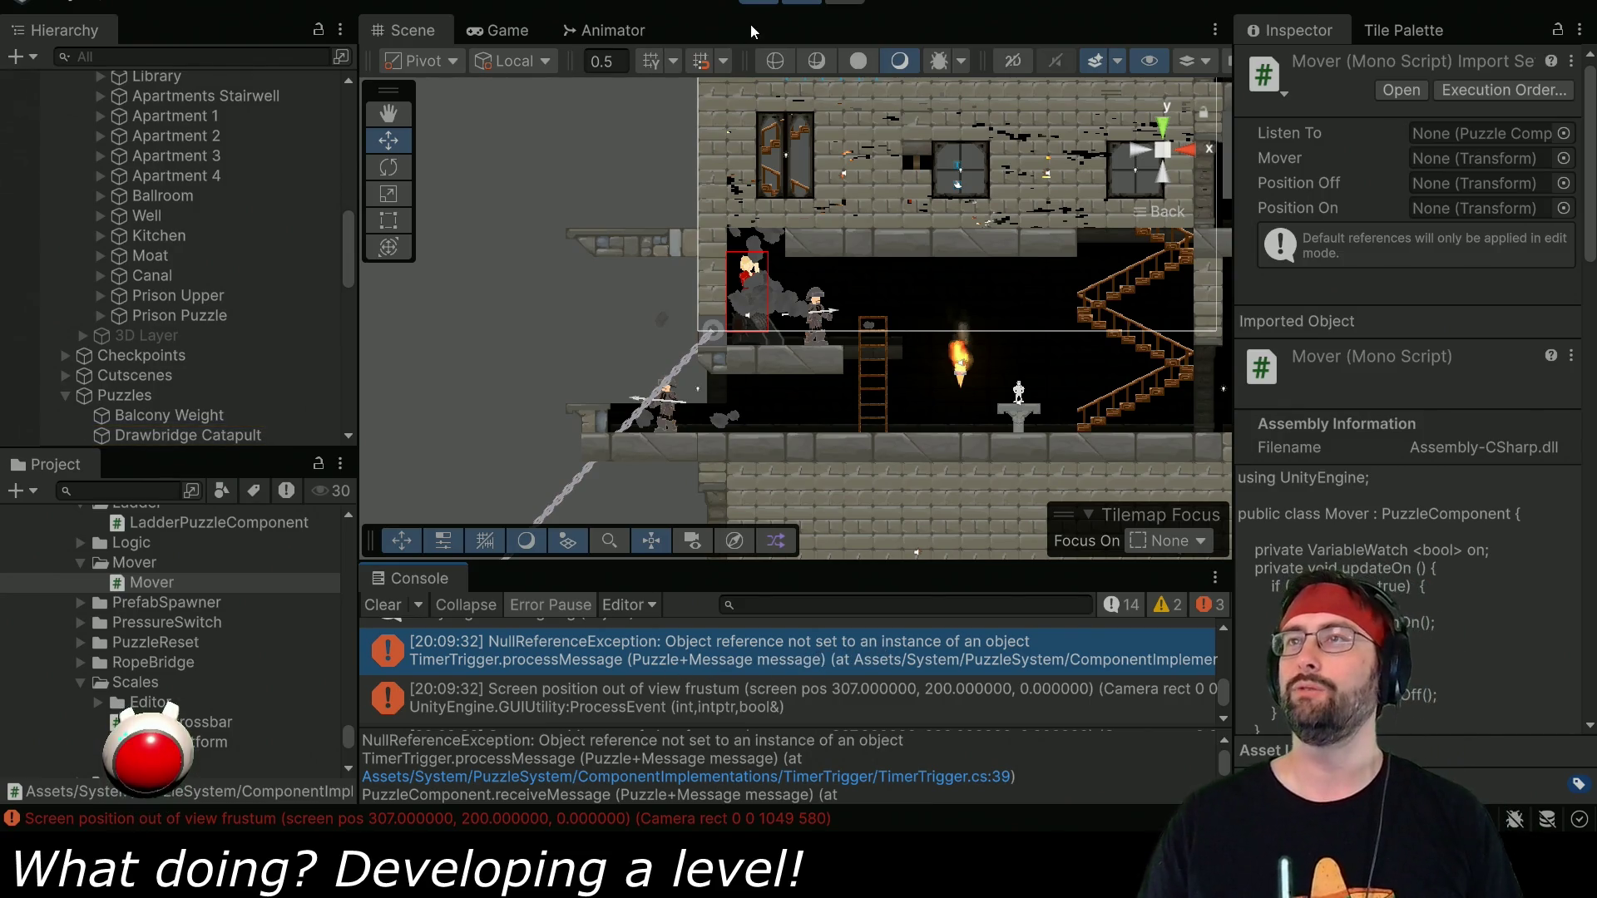
# Copy the statement that initialises on from Mover's Awake method.
pyautogui.scroll(12, 876, 459)
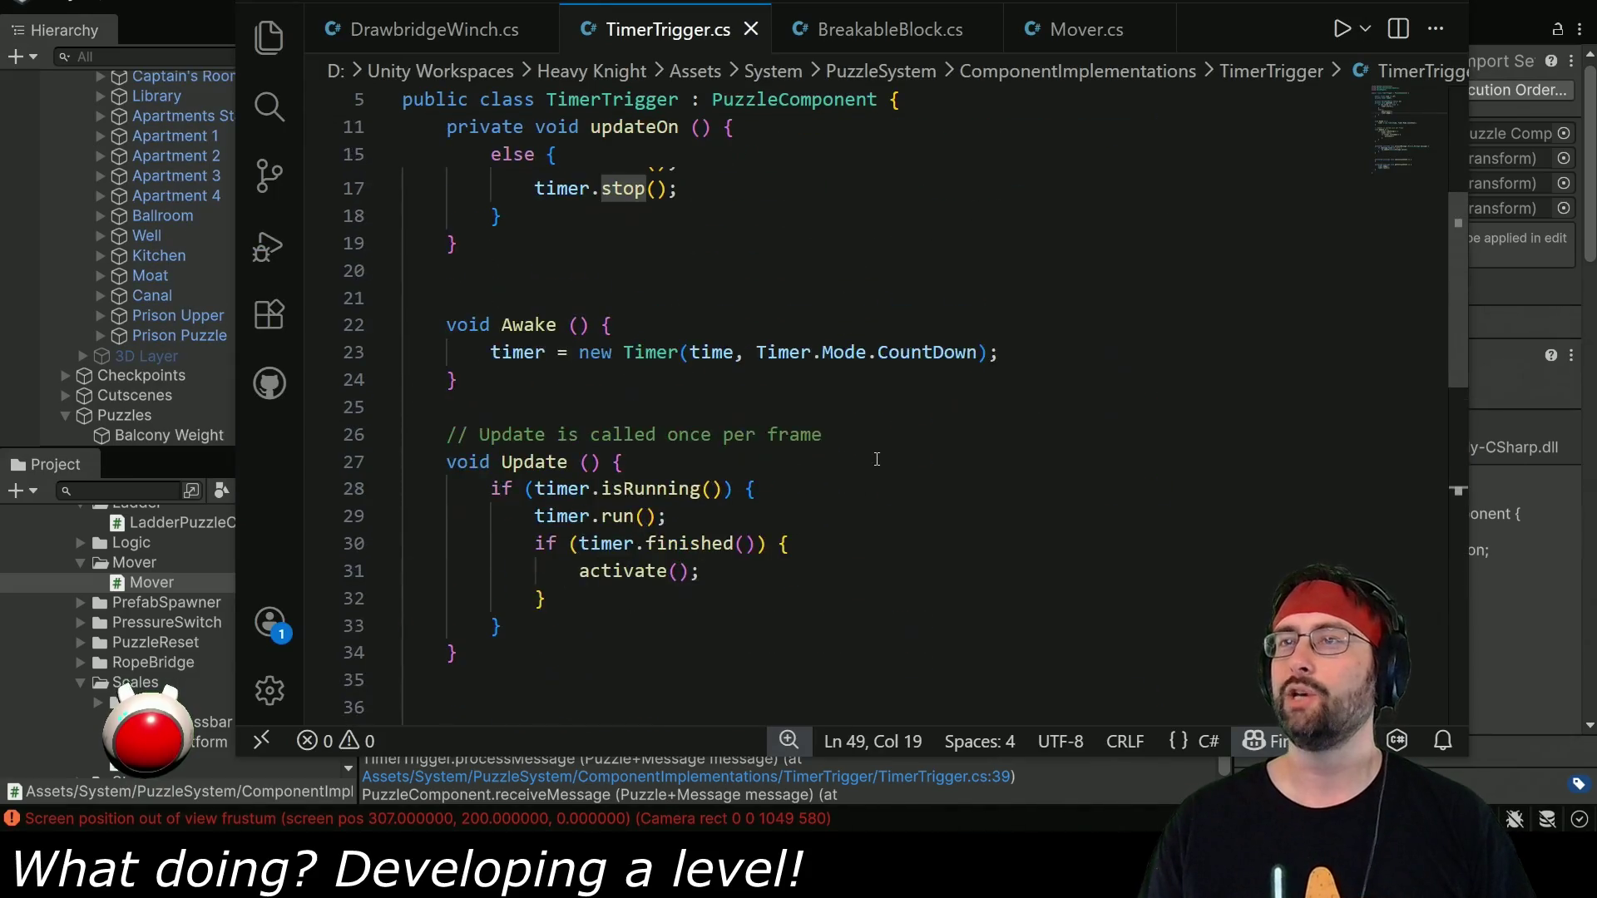
pyautogui.scroll(-2, 824, 455)
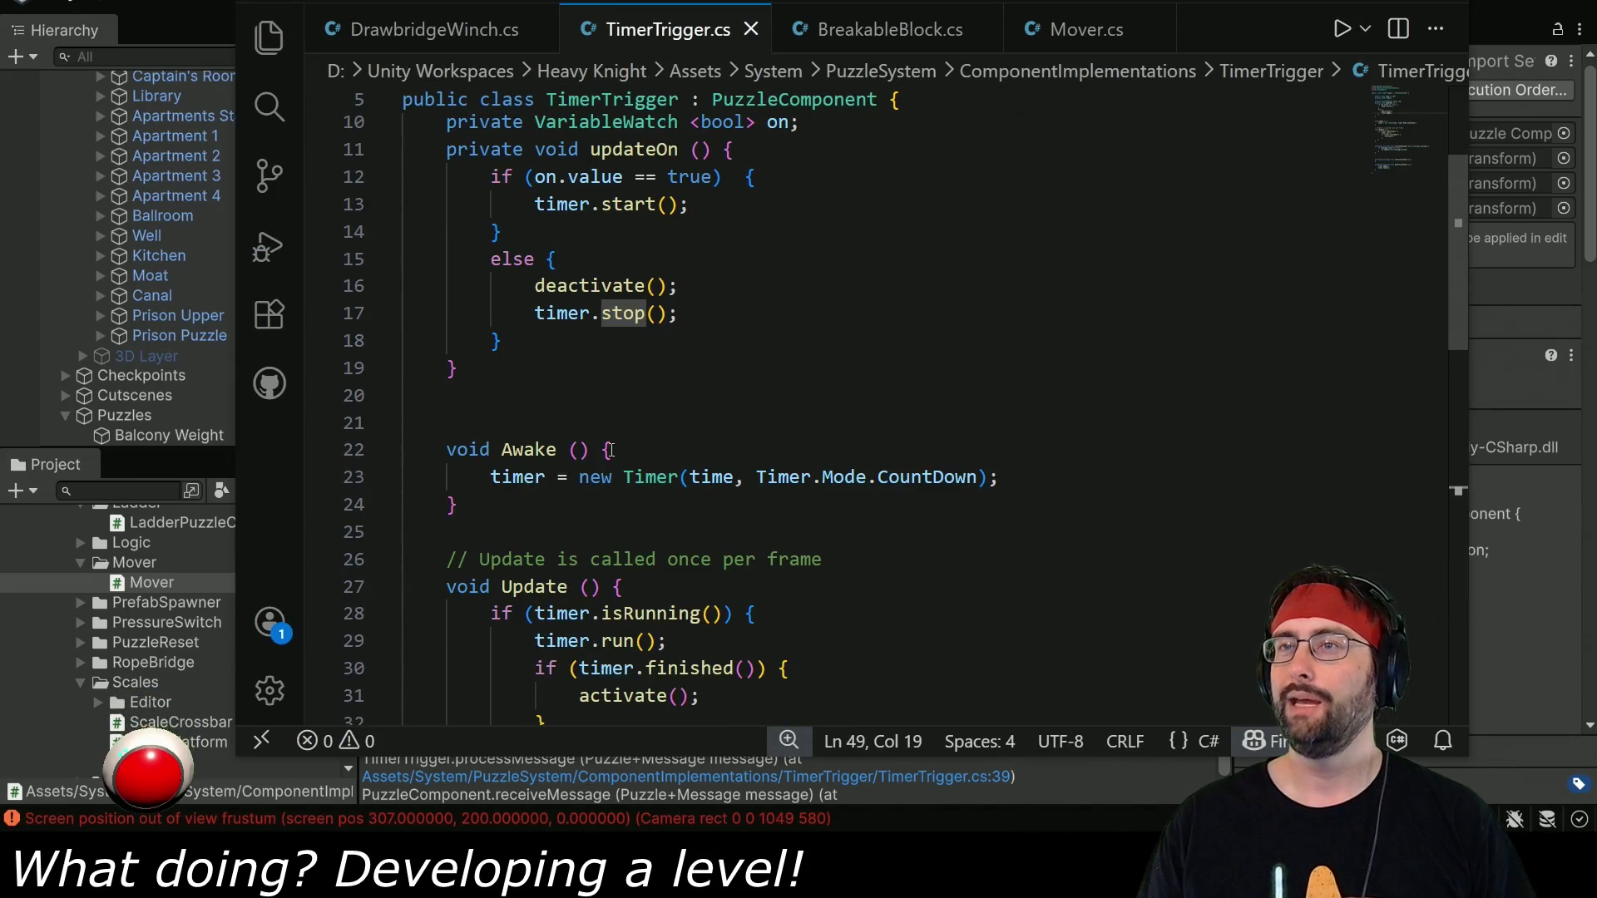
pyautogui.scroll(3, 609, 450)
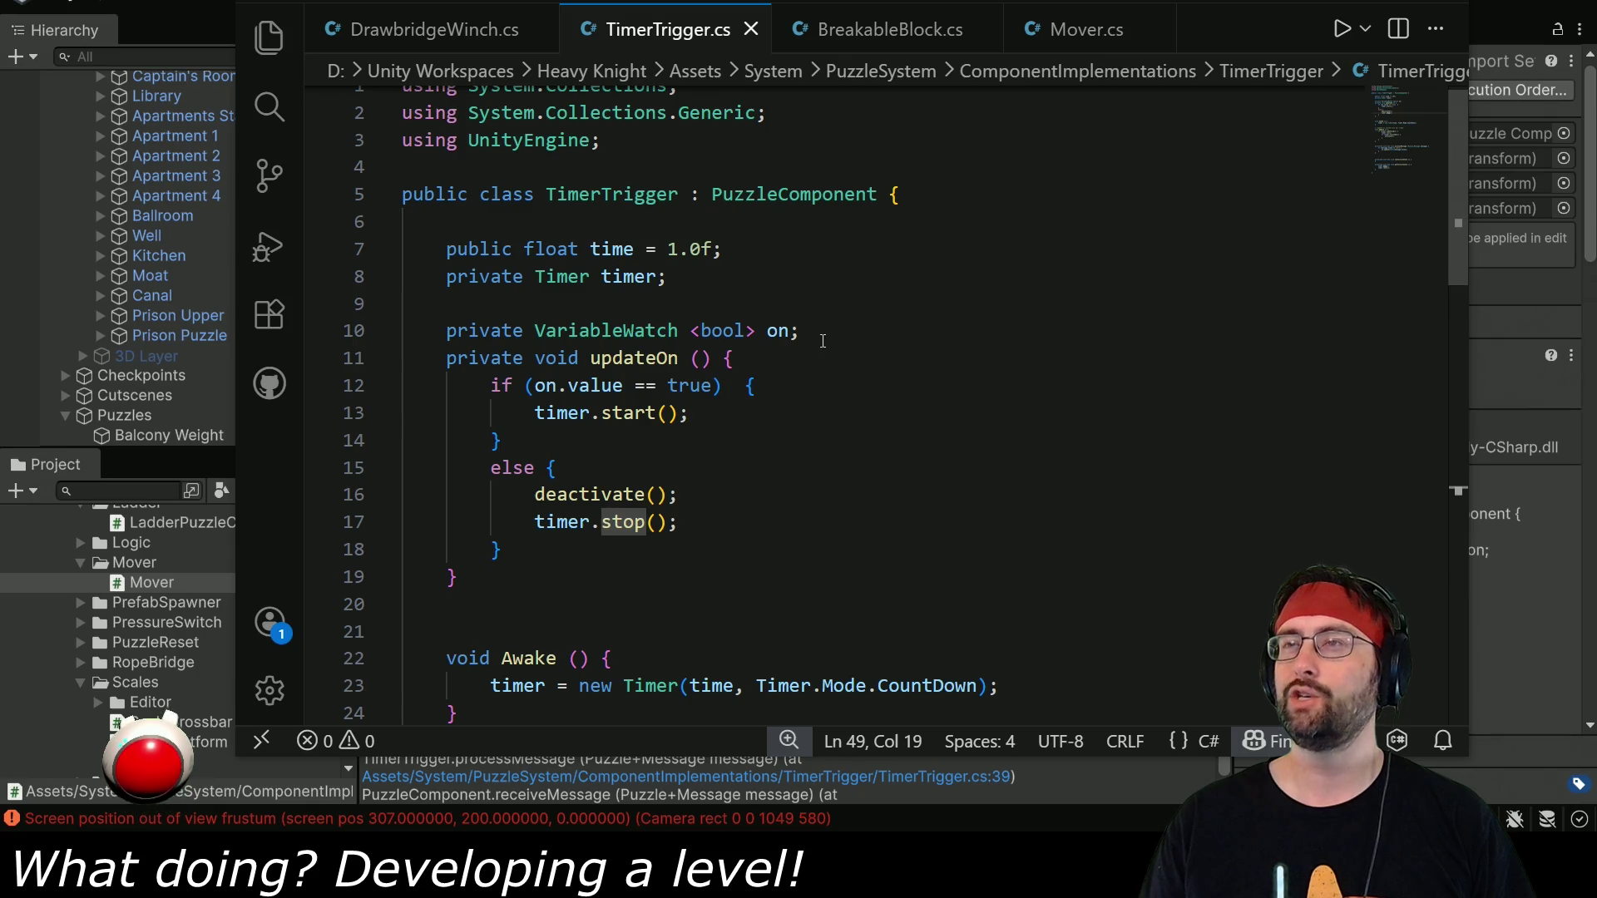
pyautogui.click(1093, 46)
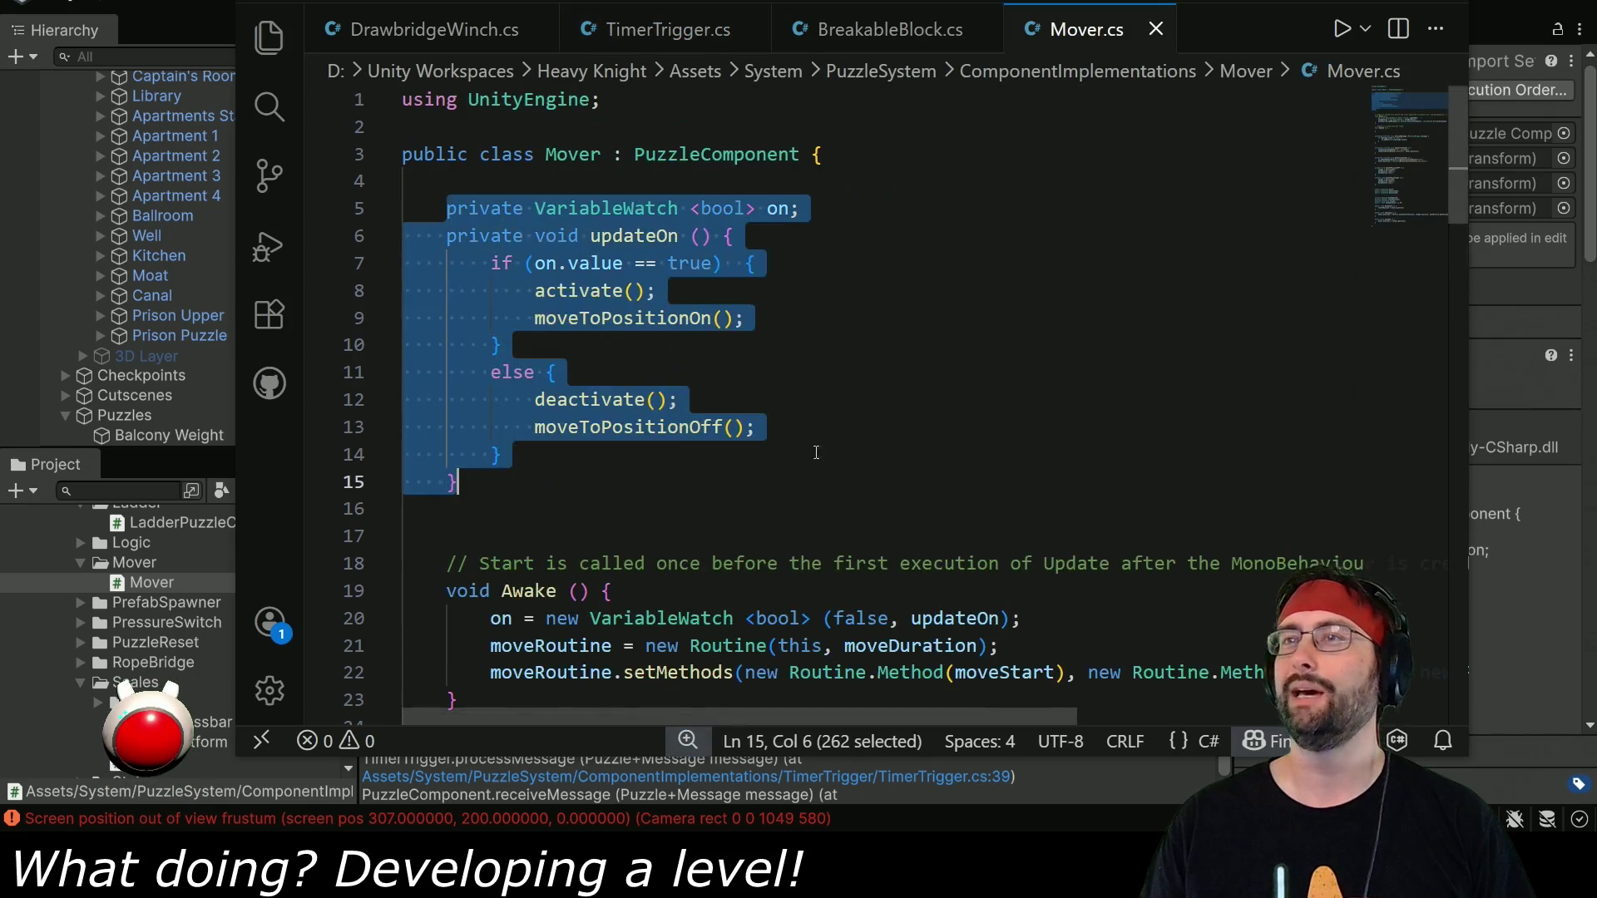
pyautogui.scroll(-3, 611, 447)
pyautogui.doubleClick(501, 452)
pyautogui.moveTo(612, 446); pyautogui.dragTo(1099, 451)
pyautogui.hotkey('ctrl', 'c')
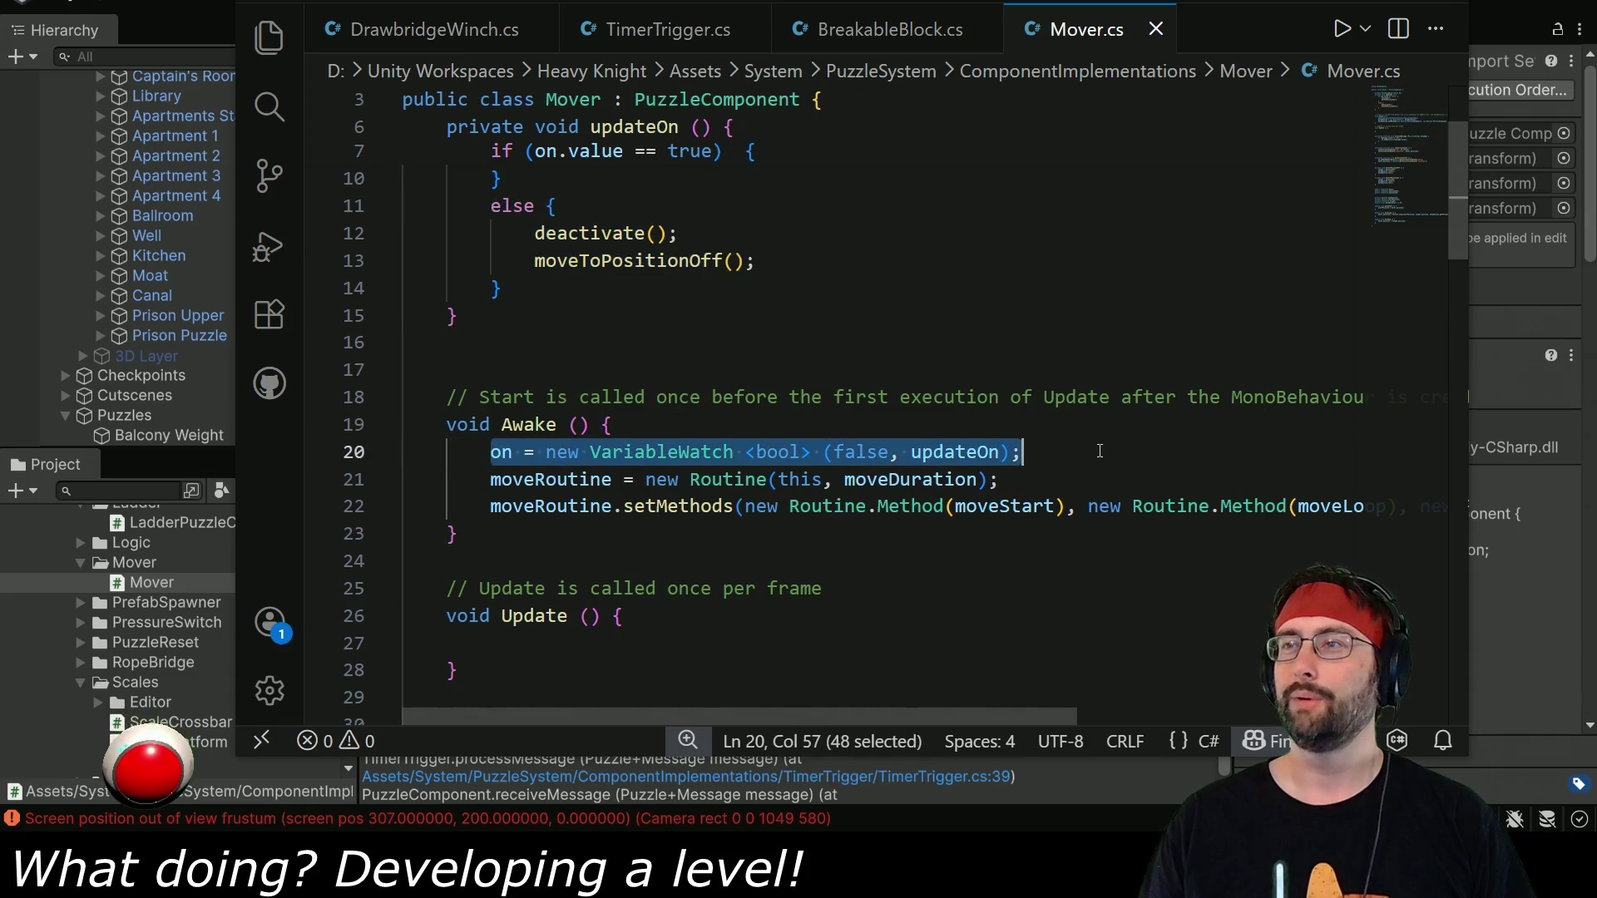
# Paste the on initialisation onto its own line in TimerTrigger's Awake.
pyautogui.click(865, 31)
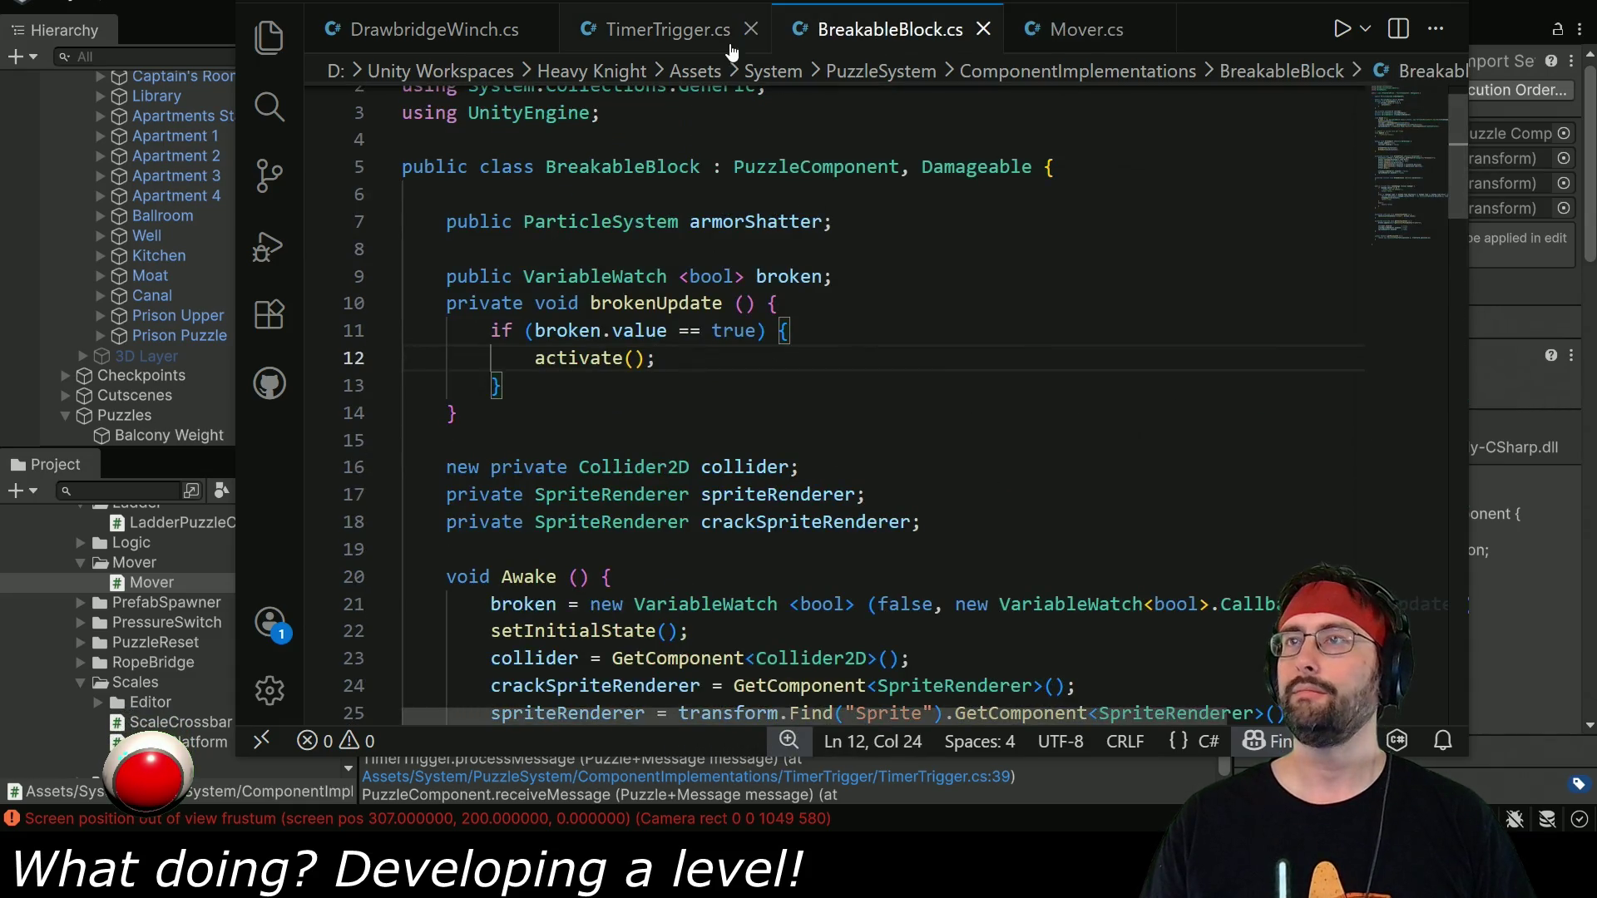
pyautogui.click(665, 29)
pyautogui.click(659, 574)
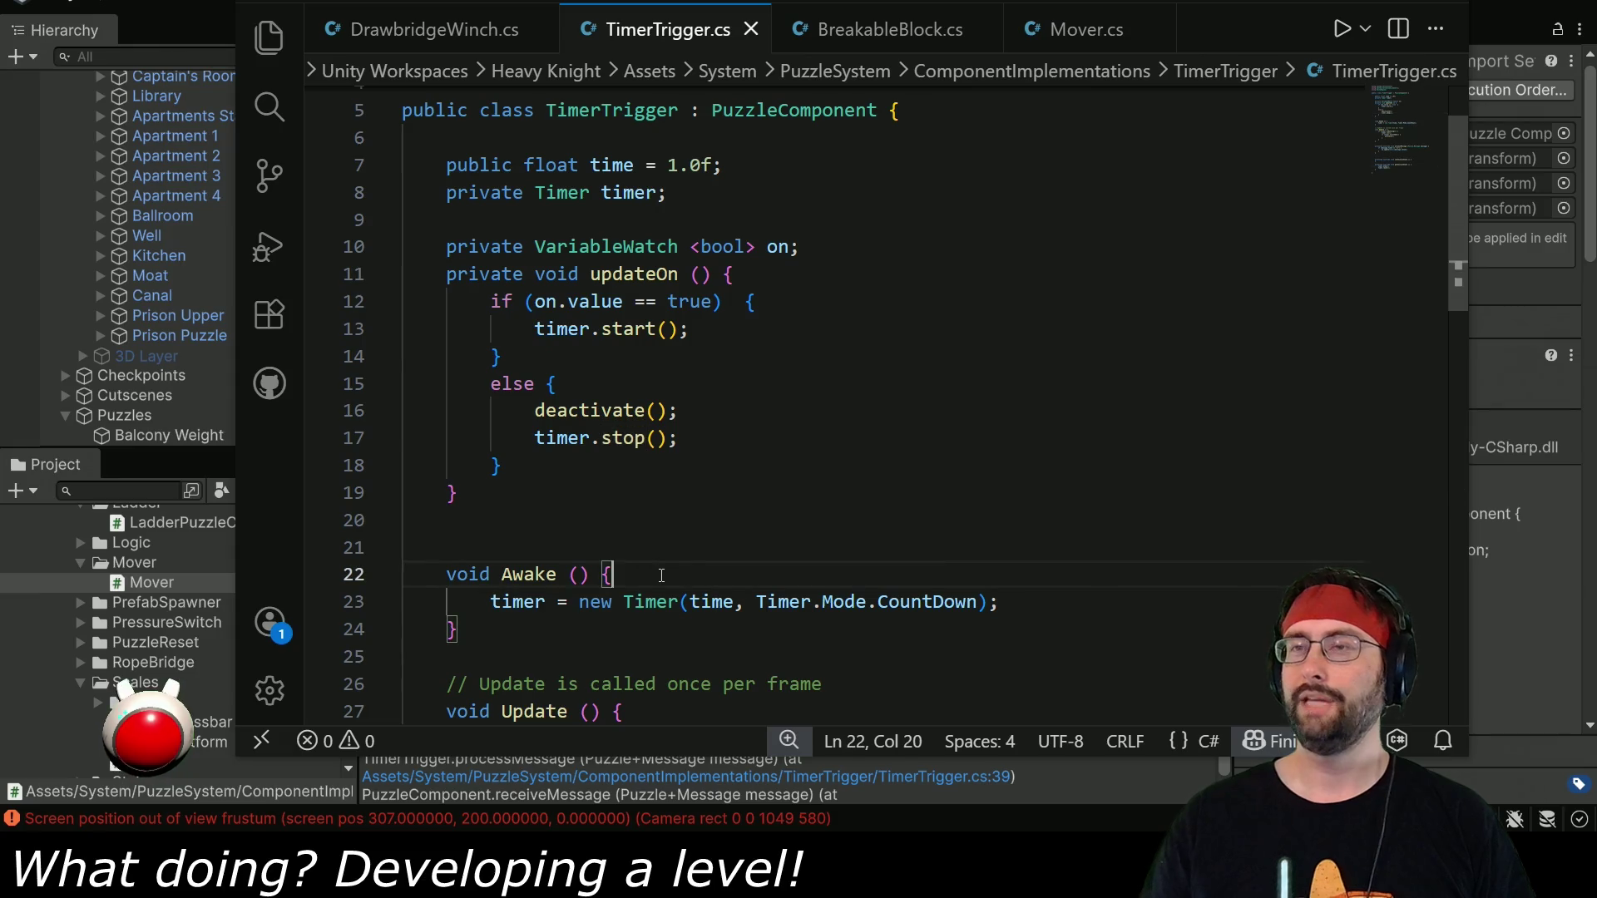
pyautogui.hotkey('ctrl', 'v')
pyautogui.press('Return')
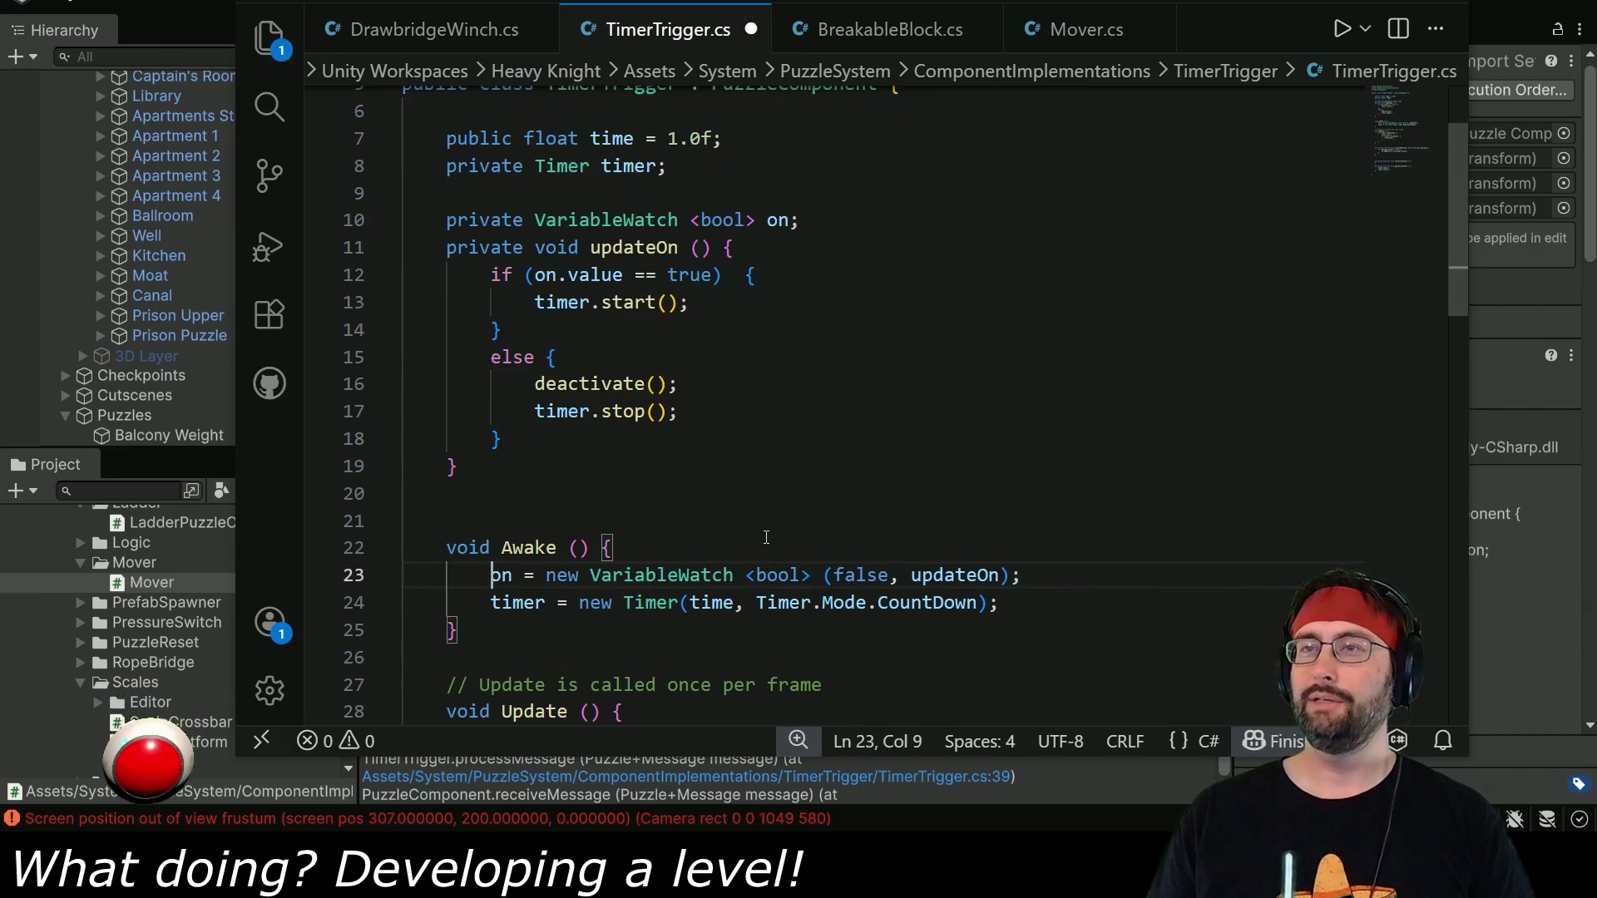
# Review TimerTrigger's on field and updateOn method, then add blank lines in Update.
pyautogui.scroll(3, 832, 483)
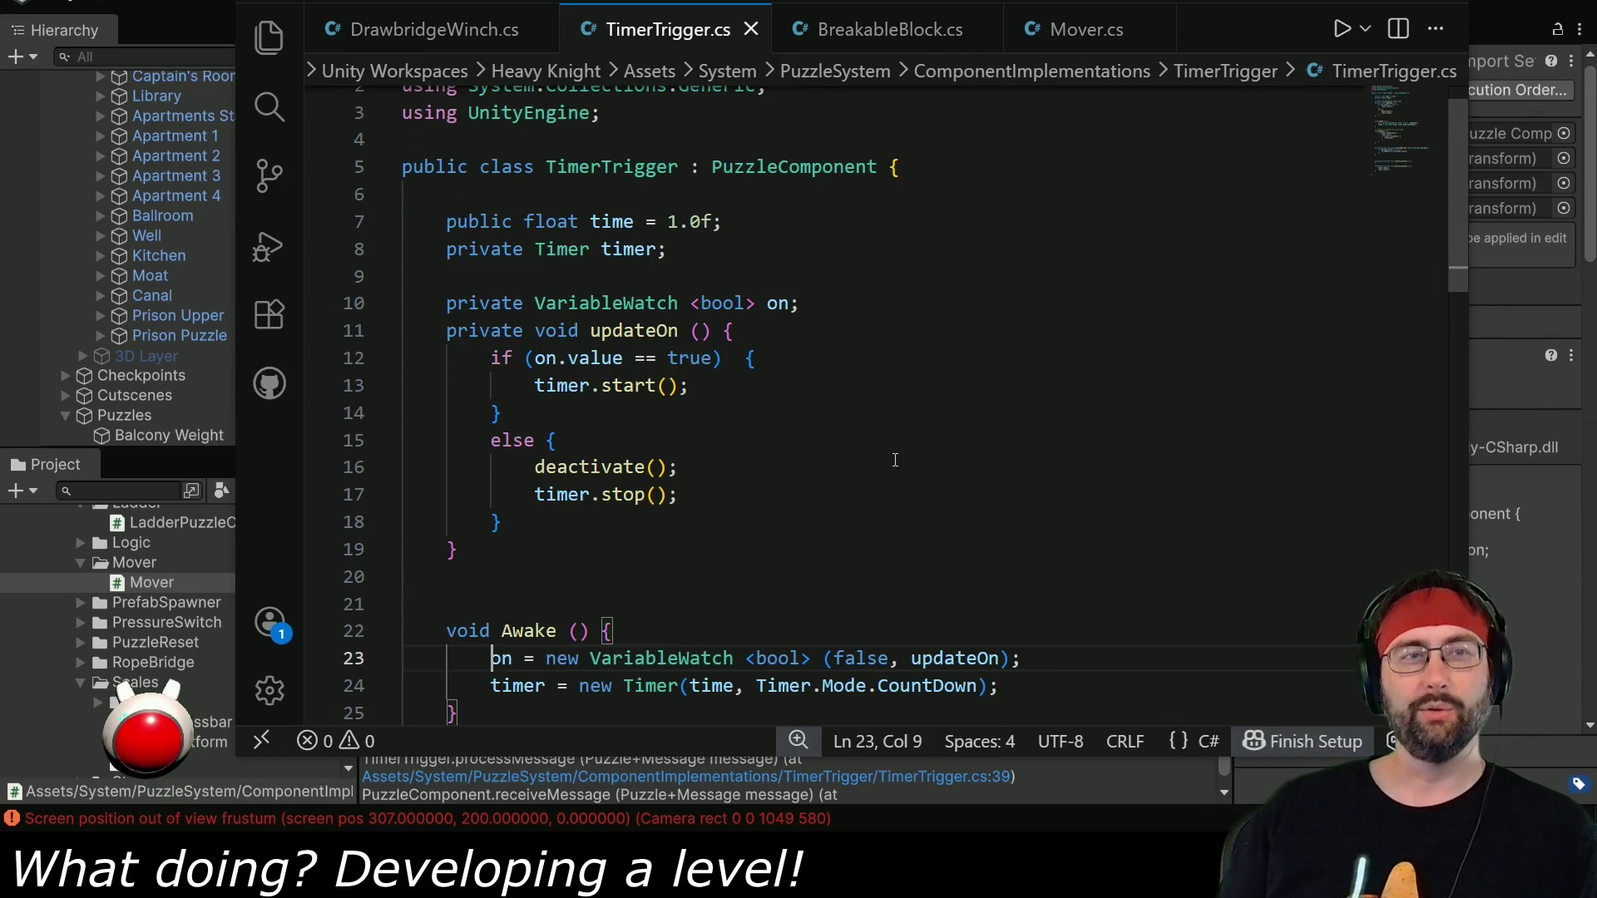
pyautogui.moveTo(452, 302); pyautogui.dragTo(800, 303)
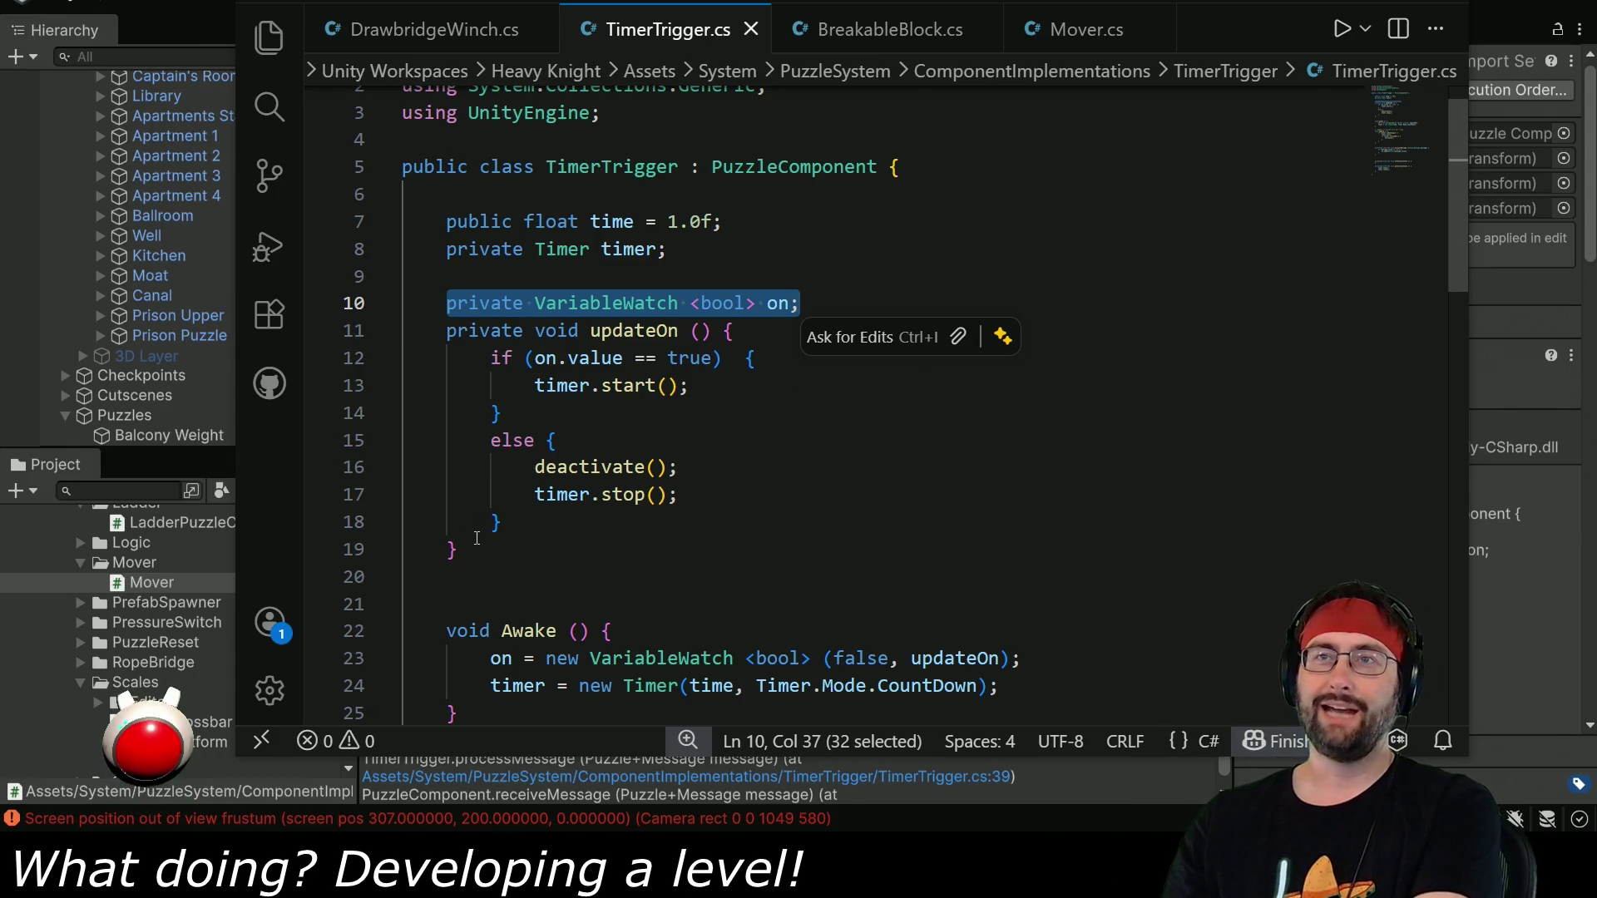
pyautogui.moveTo(469, 553); pyautogui.dragTo(466, 331)
pyautogui.click(849, 368)
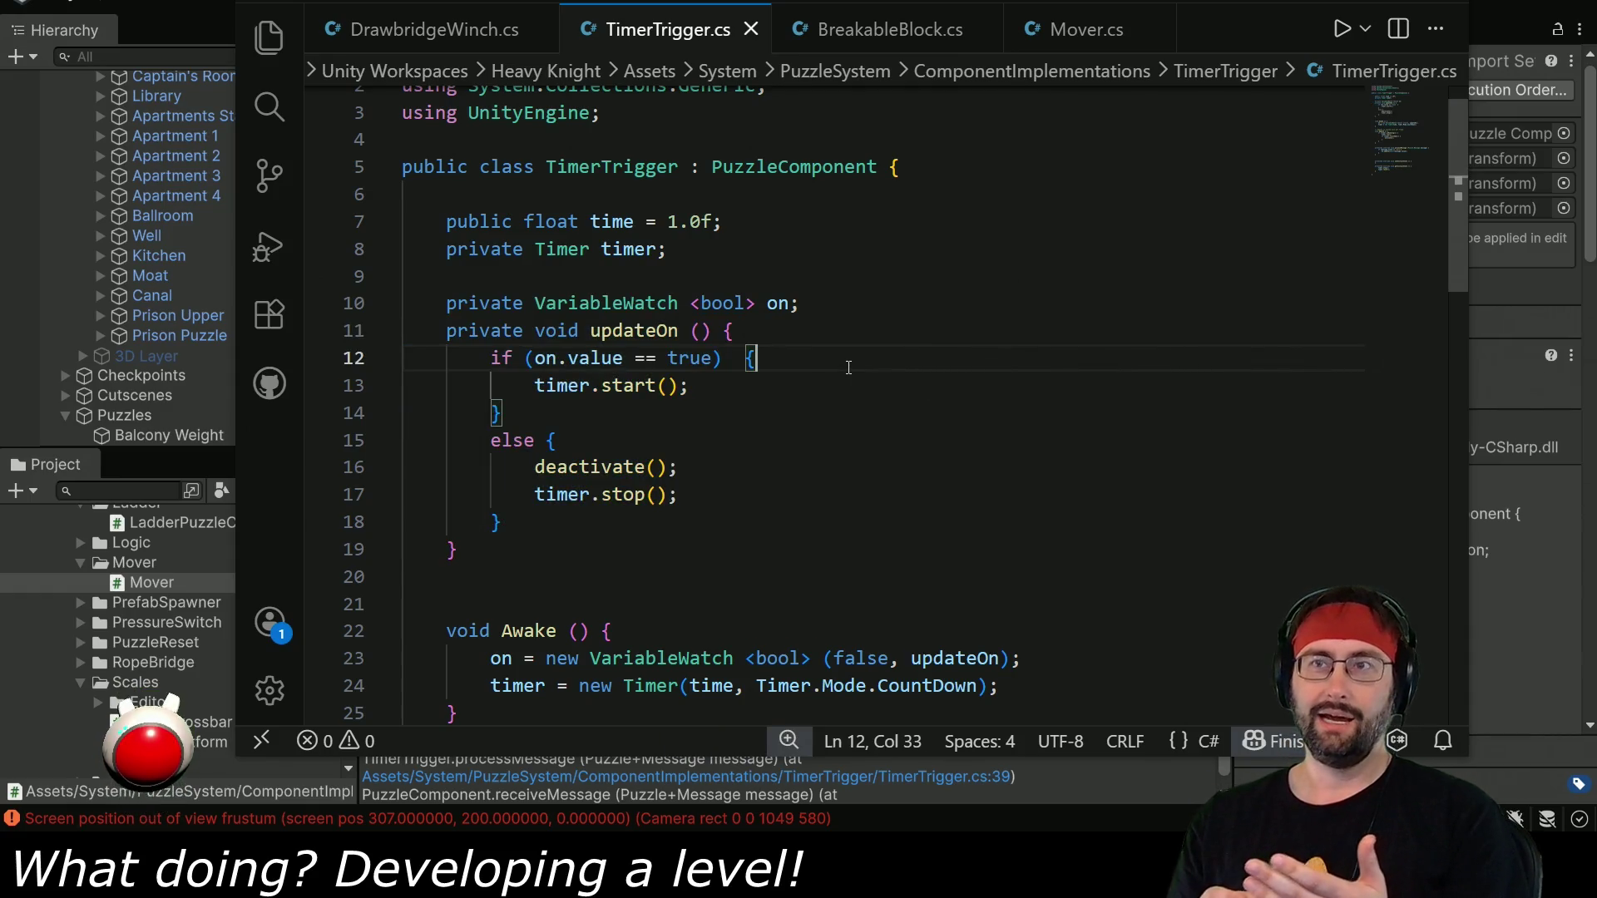
pyautogui.scroll(-4, 727, 405)
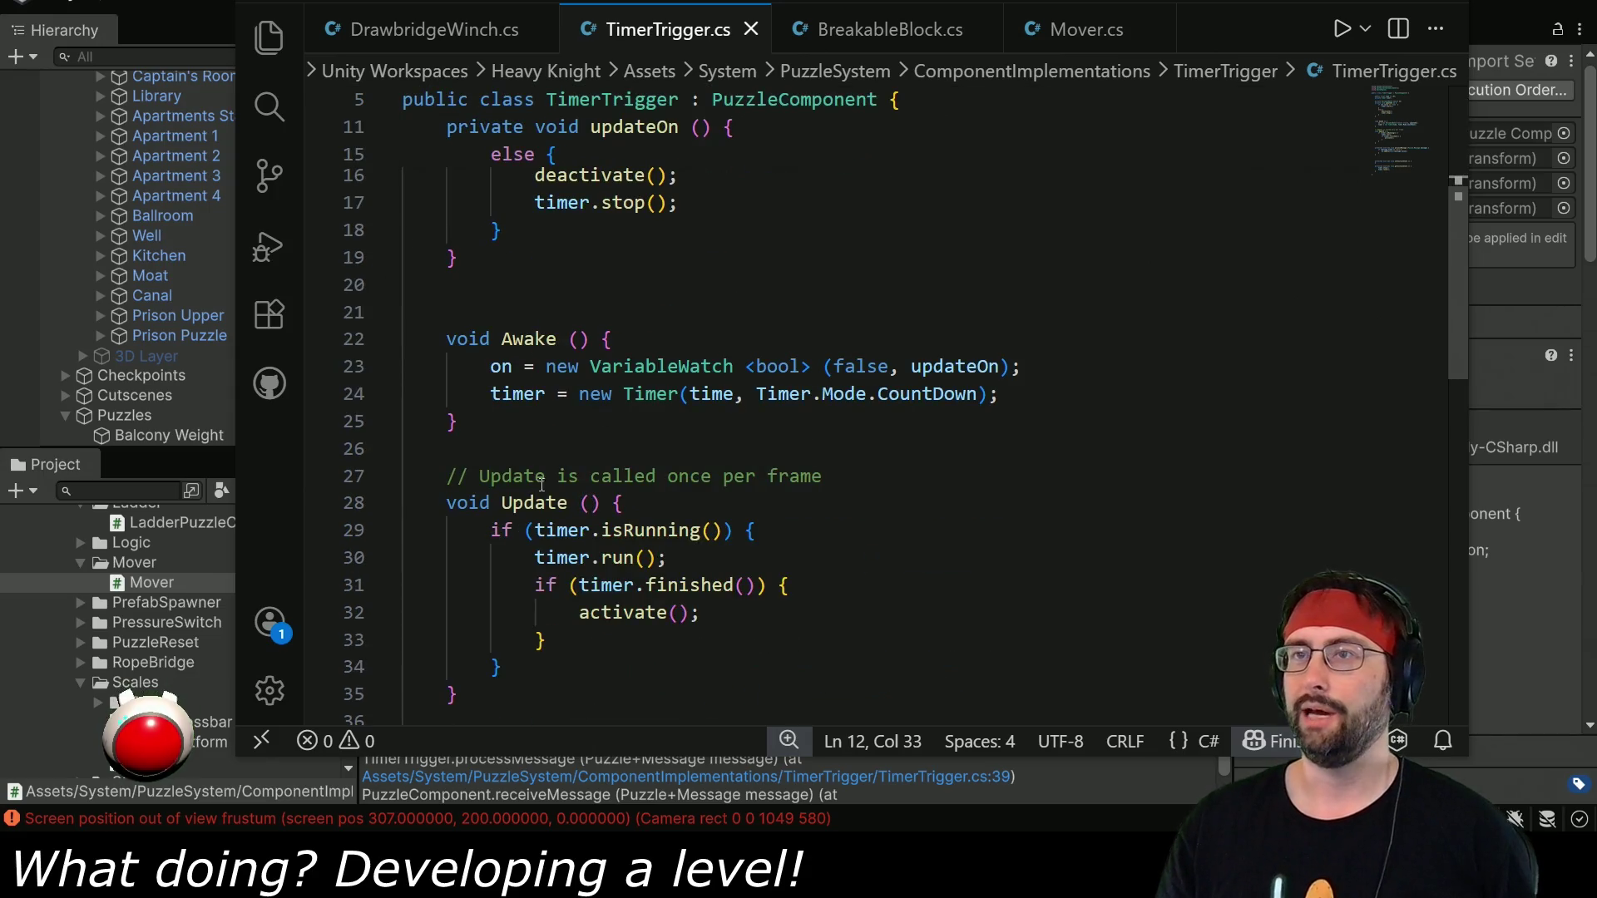
pyautogui.scroll(-1, 582, 474)
pyautogui.click(668, 458)
pyautogui.press('Return')
pyautogui.press('Return')
pyautogui.press('Up')
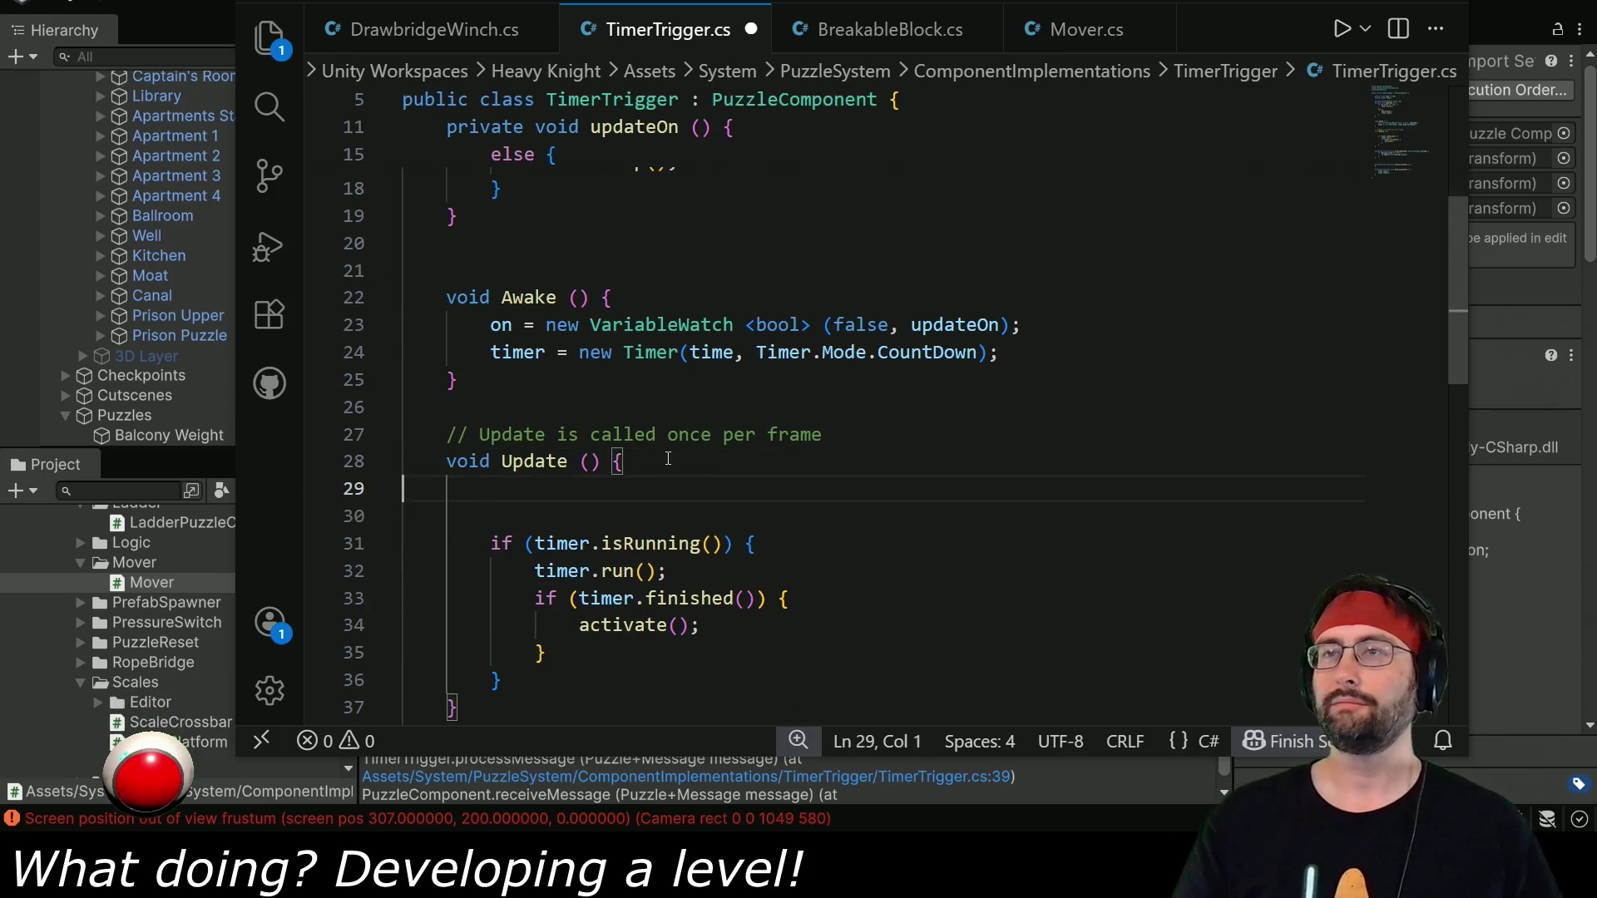
# Try adding on.update(on.value); to Mover's Update, then undo it.
pyautogui.hotkey('ctrl', 'Tab')
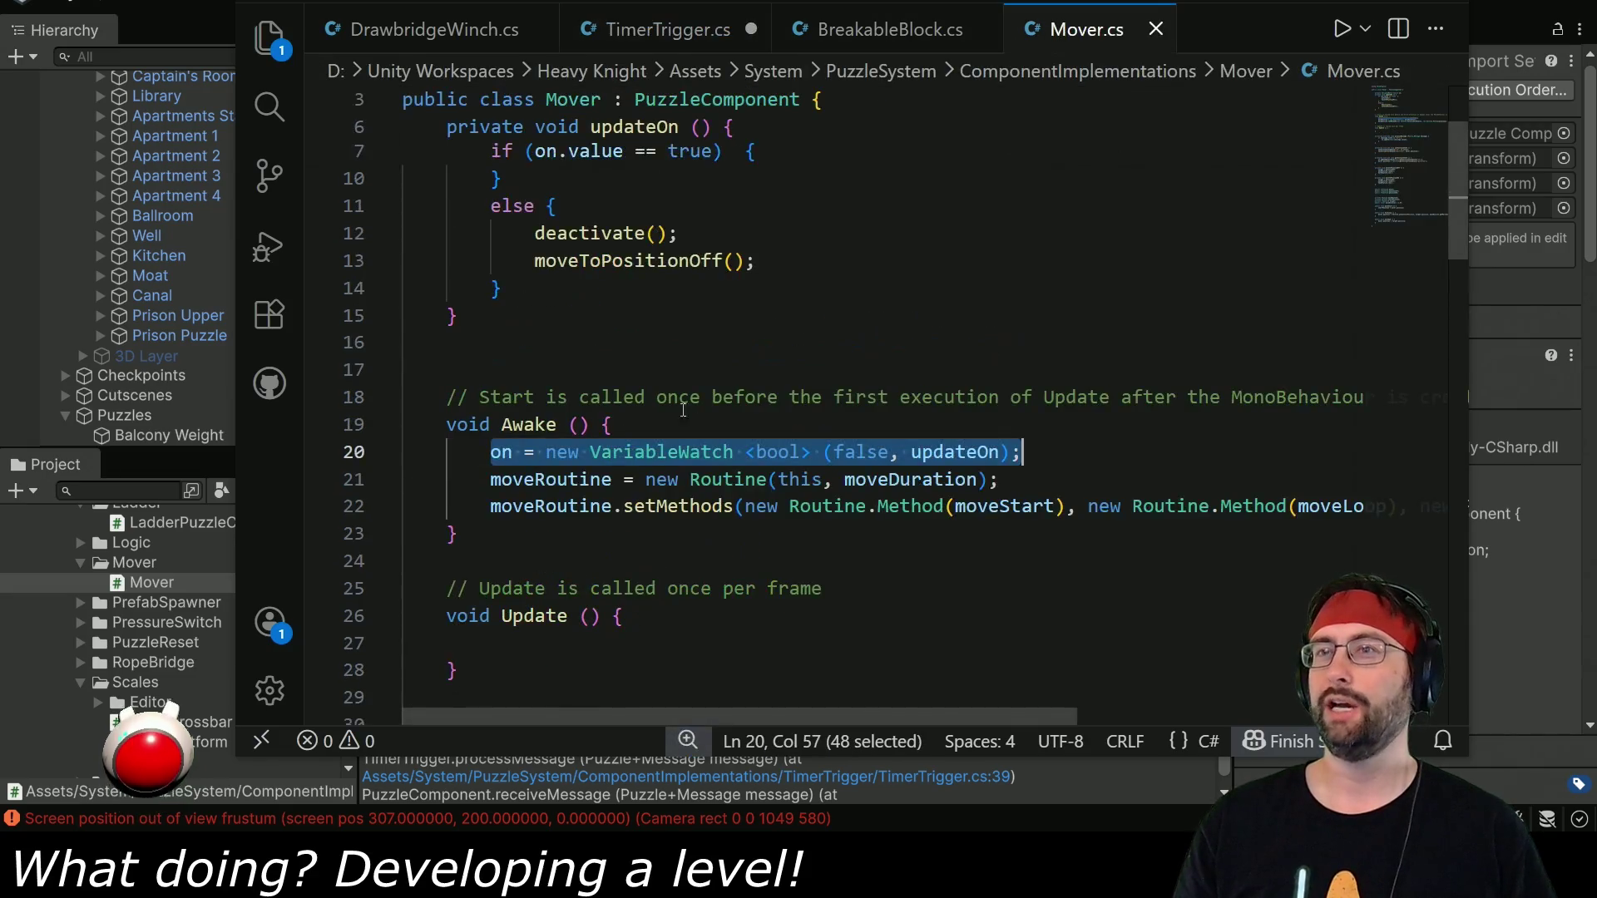
pyautogui.scroll(-3, 582, 470)
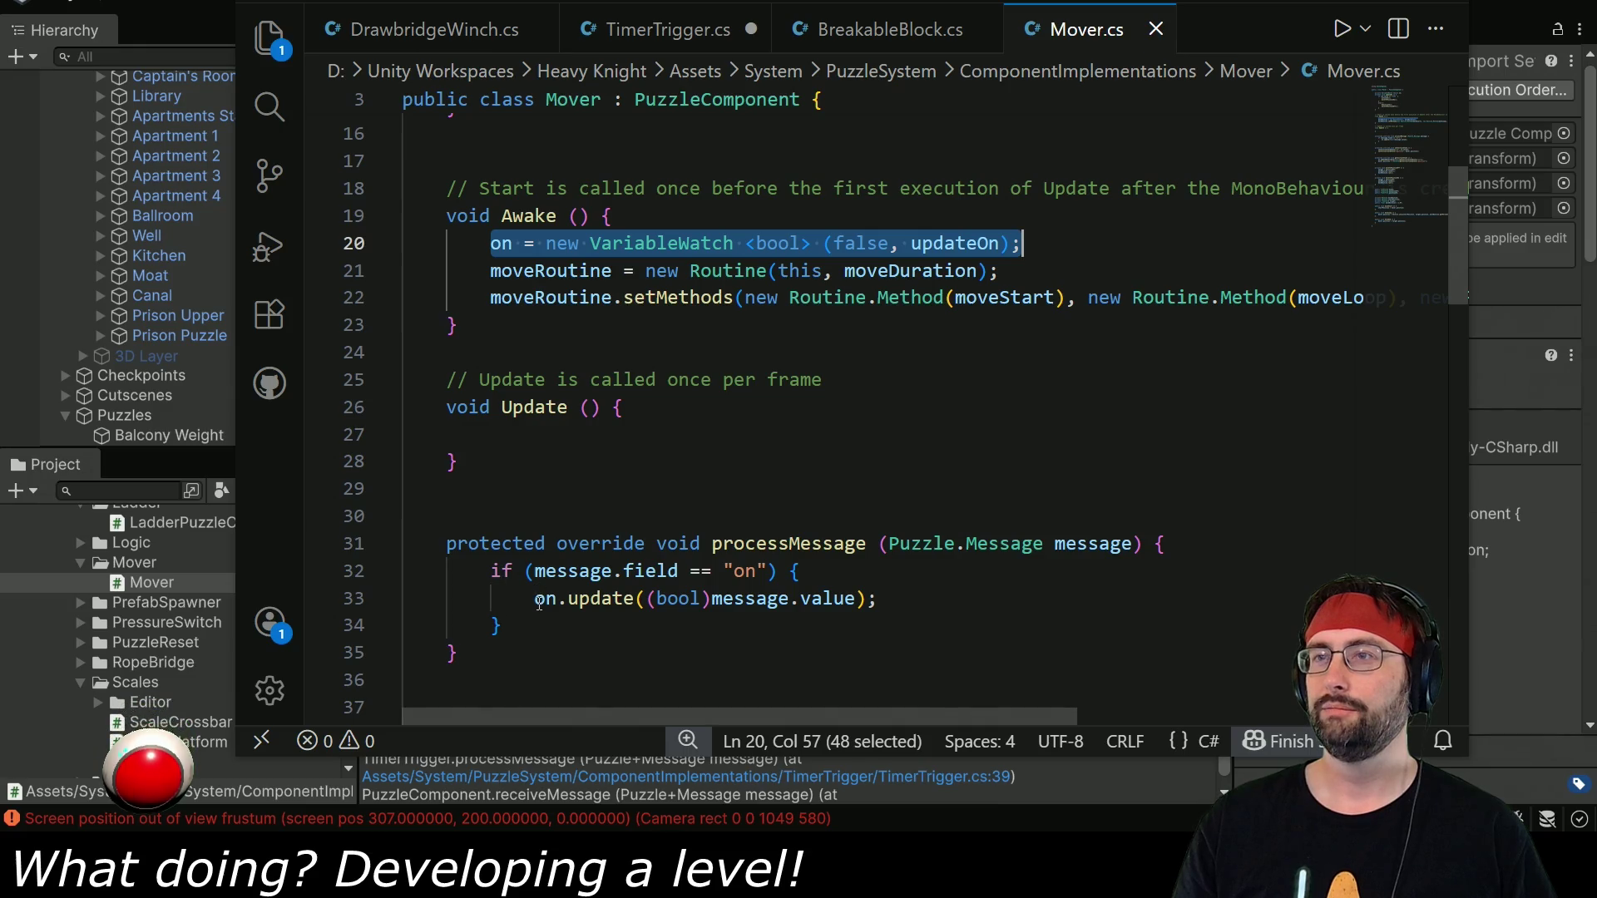
pyautogui.scroll(-1, 885, 590)
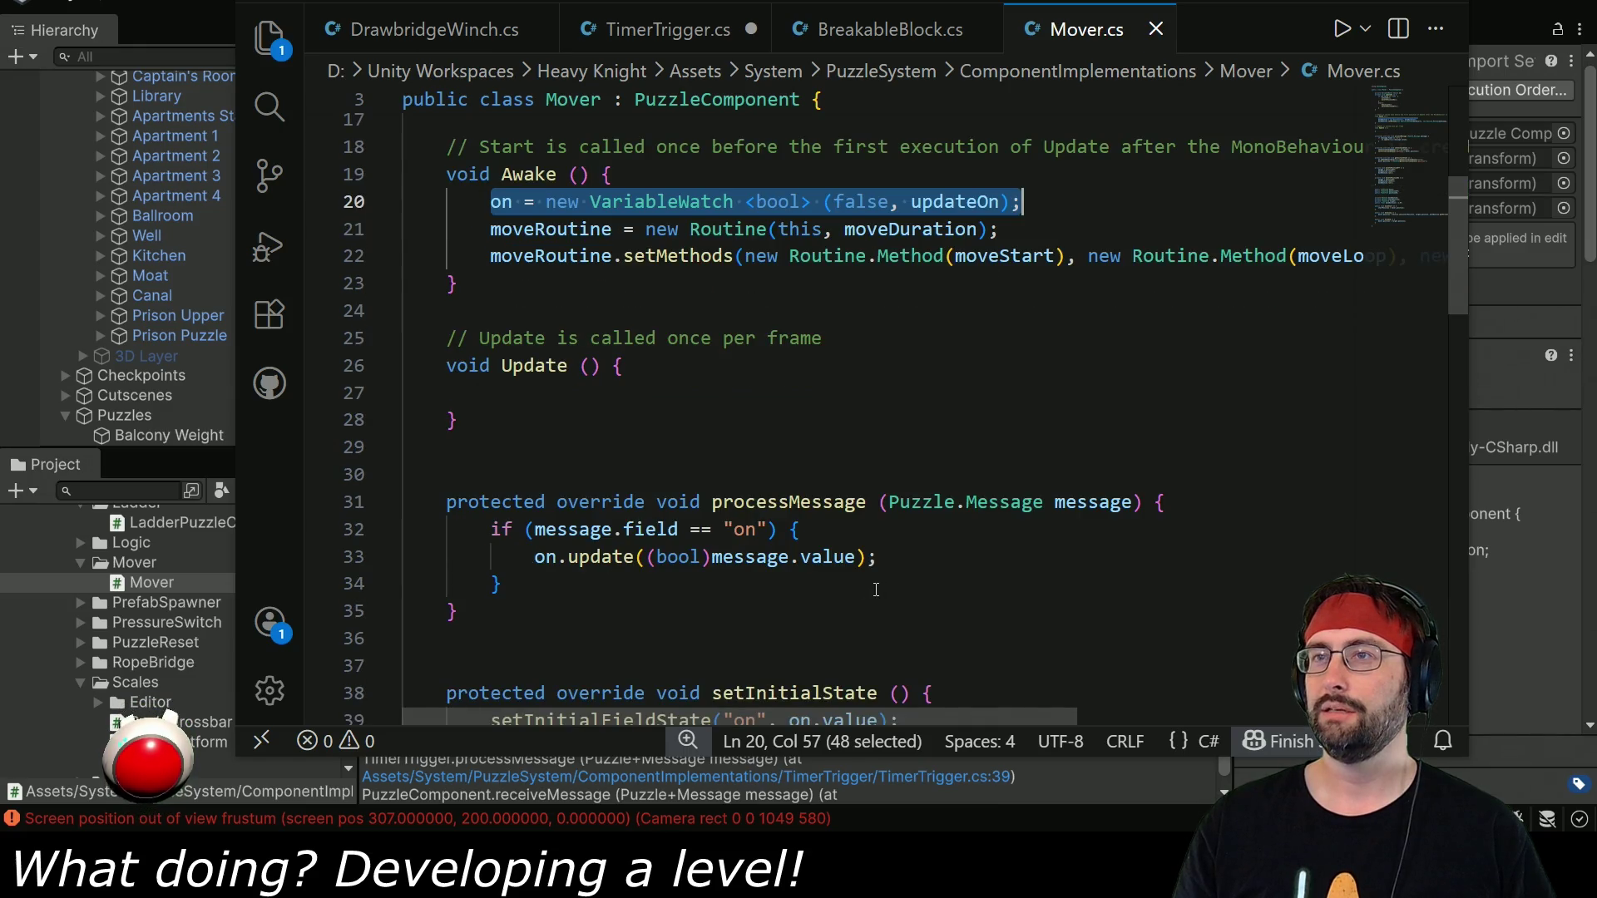
pyautogui.scroll(1, 787, 585)
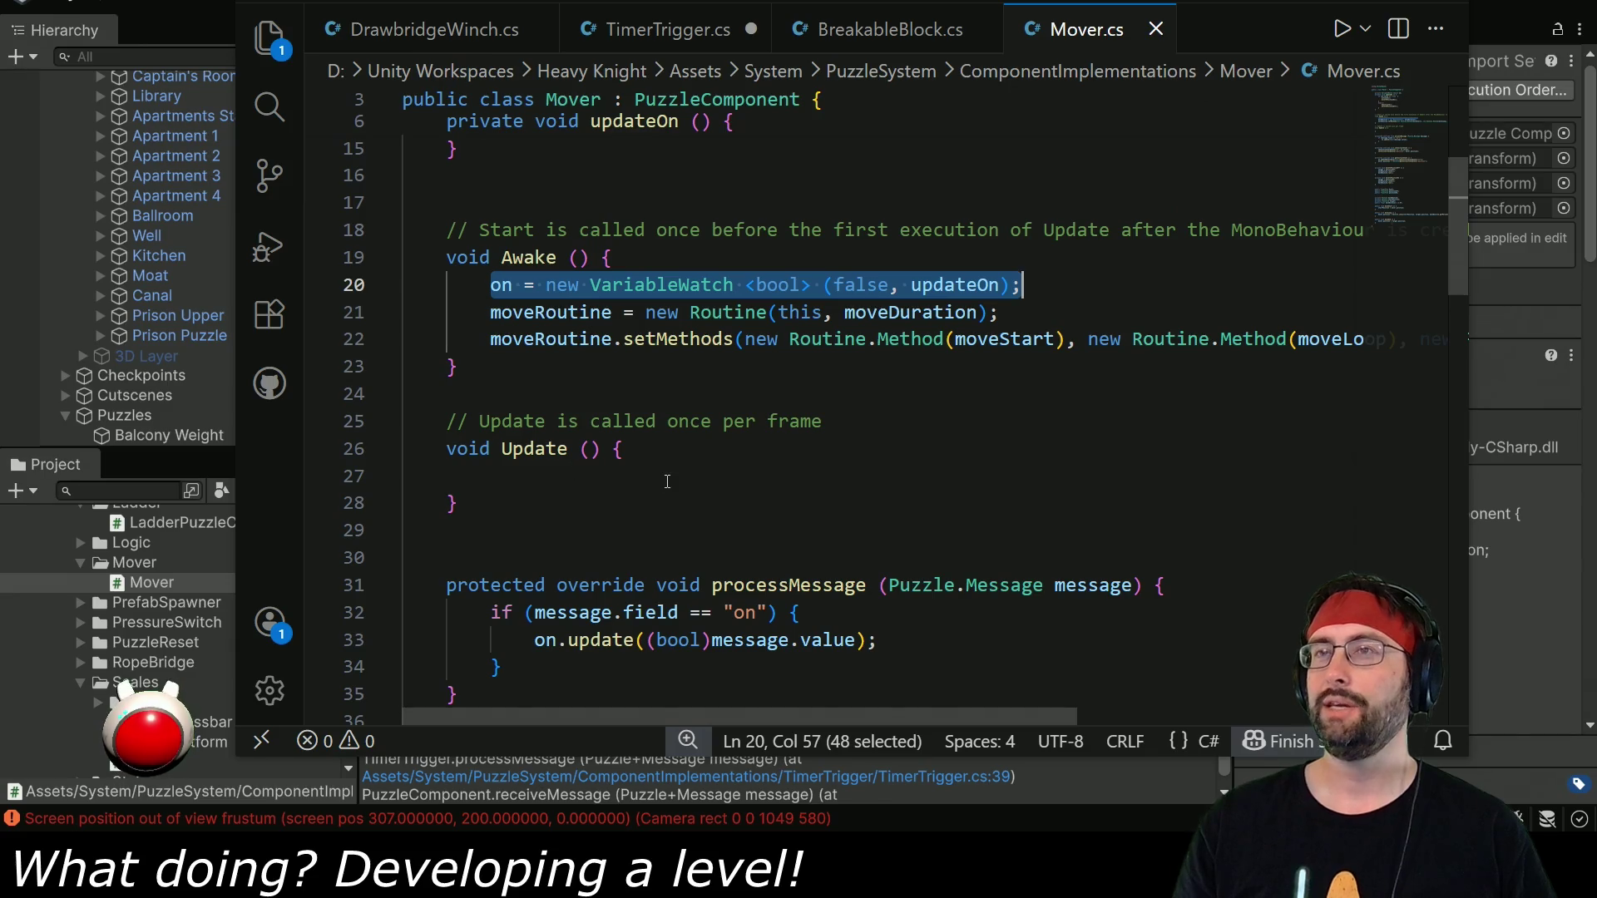
pyautogui.scroll(5, 801, 496)
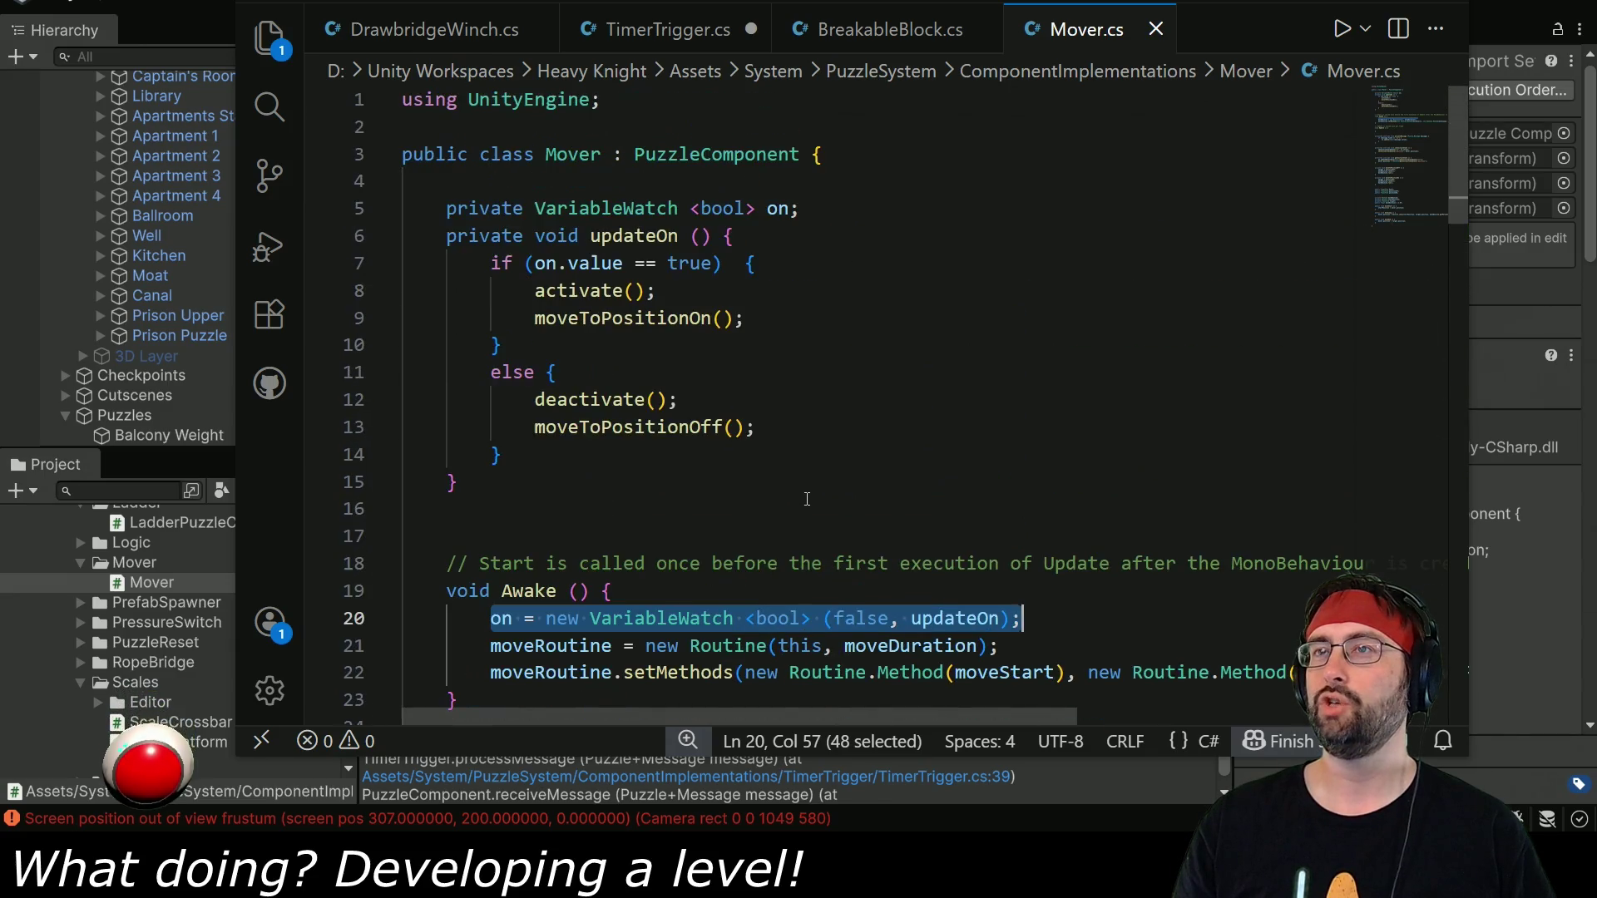
pyautogui.scroll(-5, 806, 499)
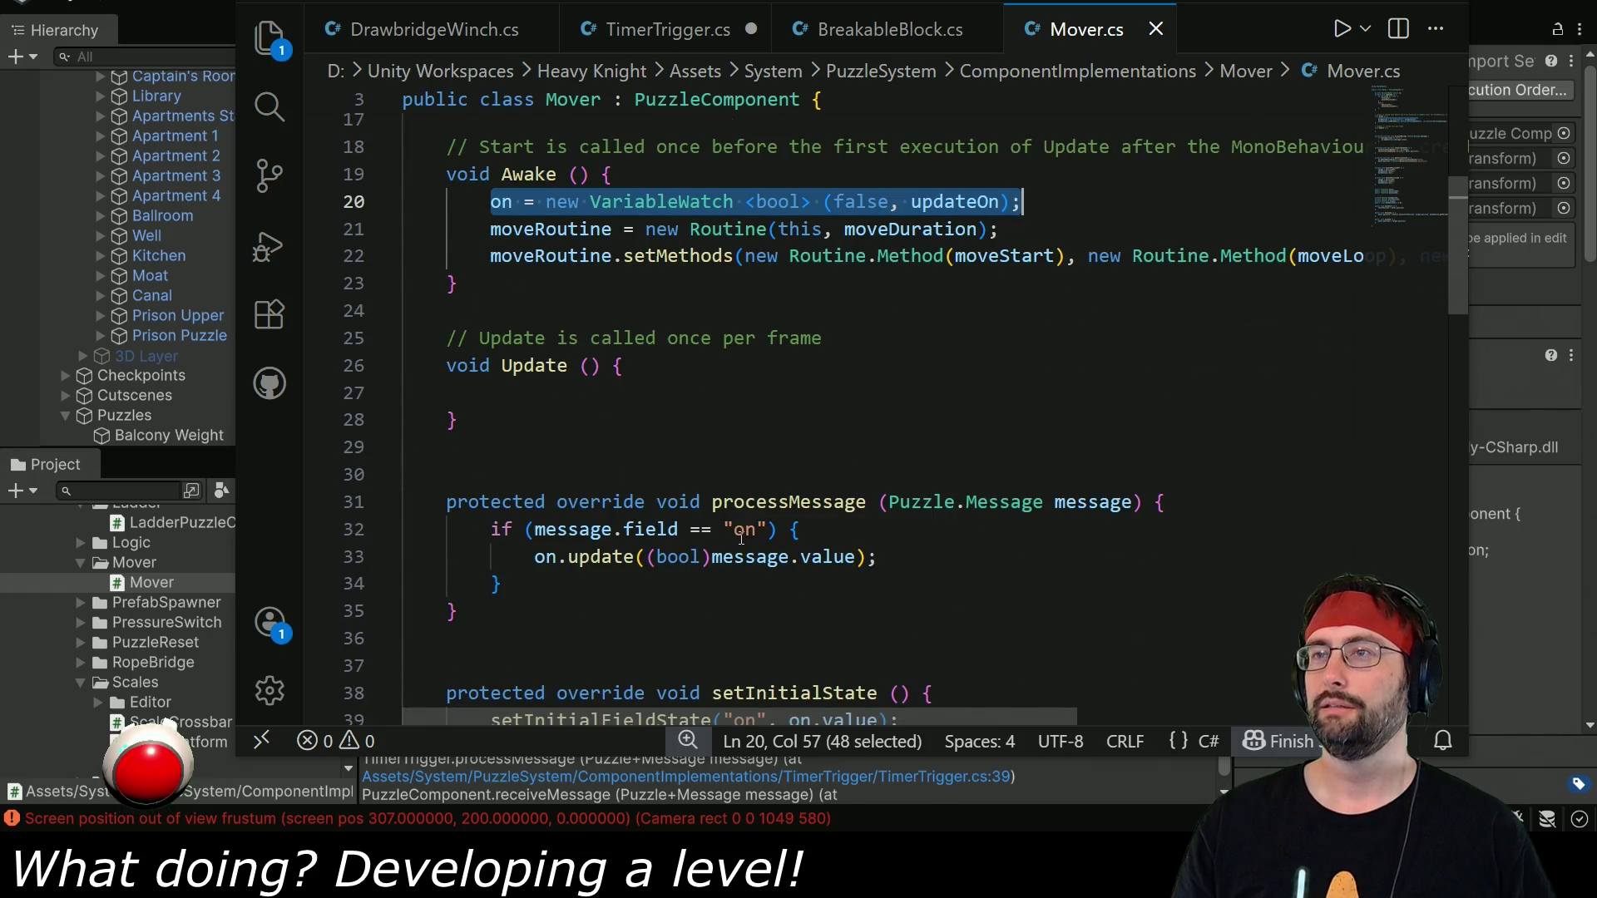
pyautogui.click(609, 401)
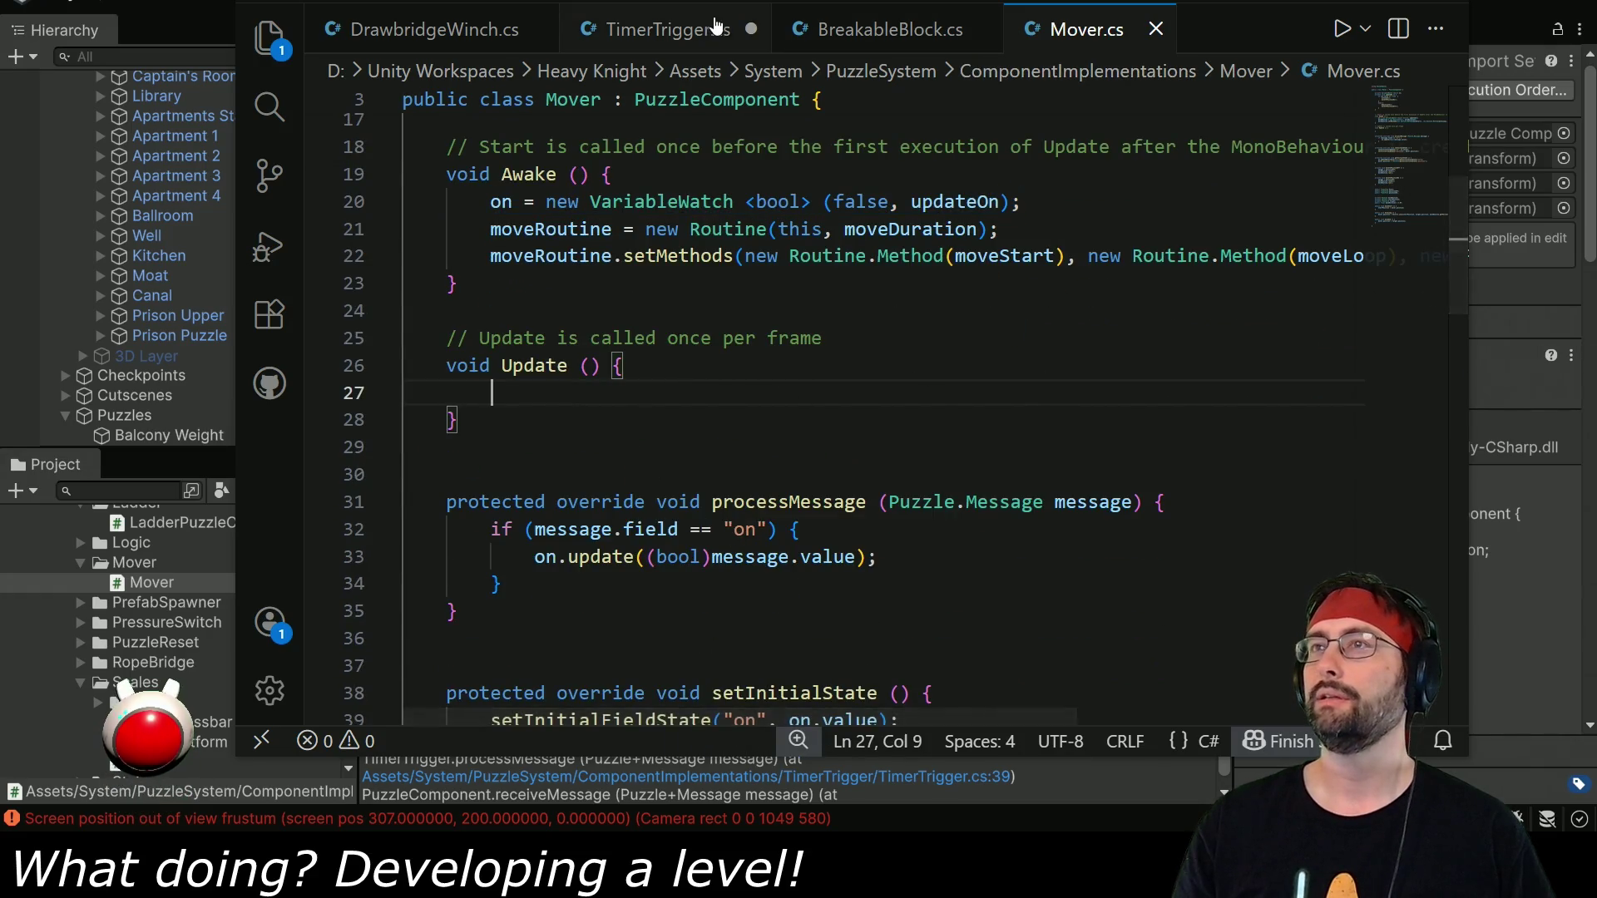
pyautogui.click(662, 29)
pyautogui.click(1081, 29)
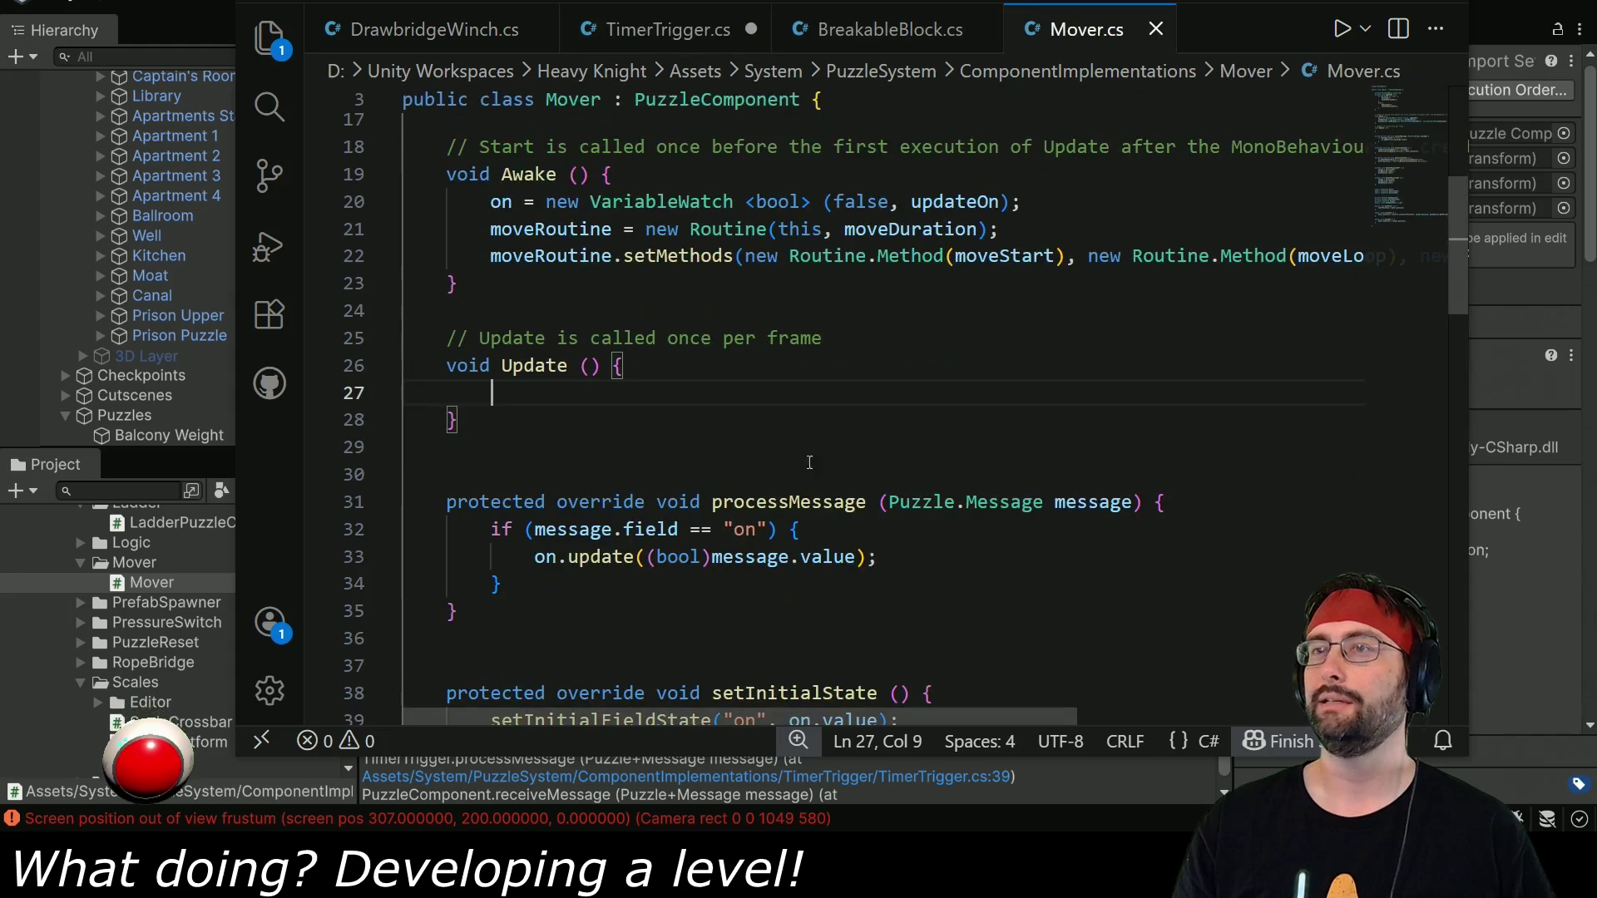
pyautogui.write('on')
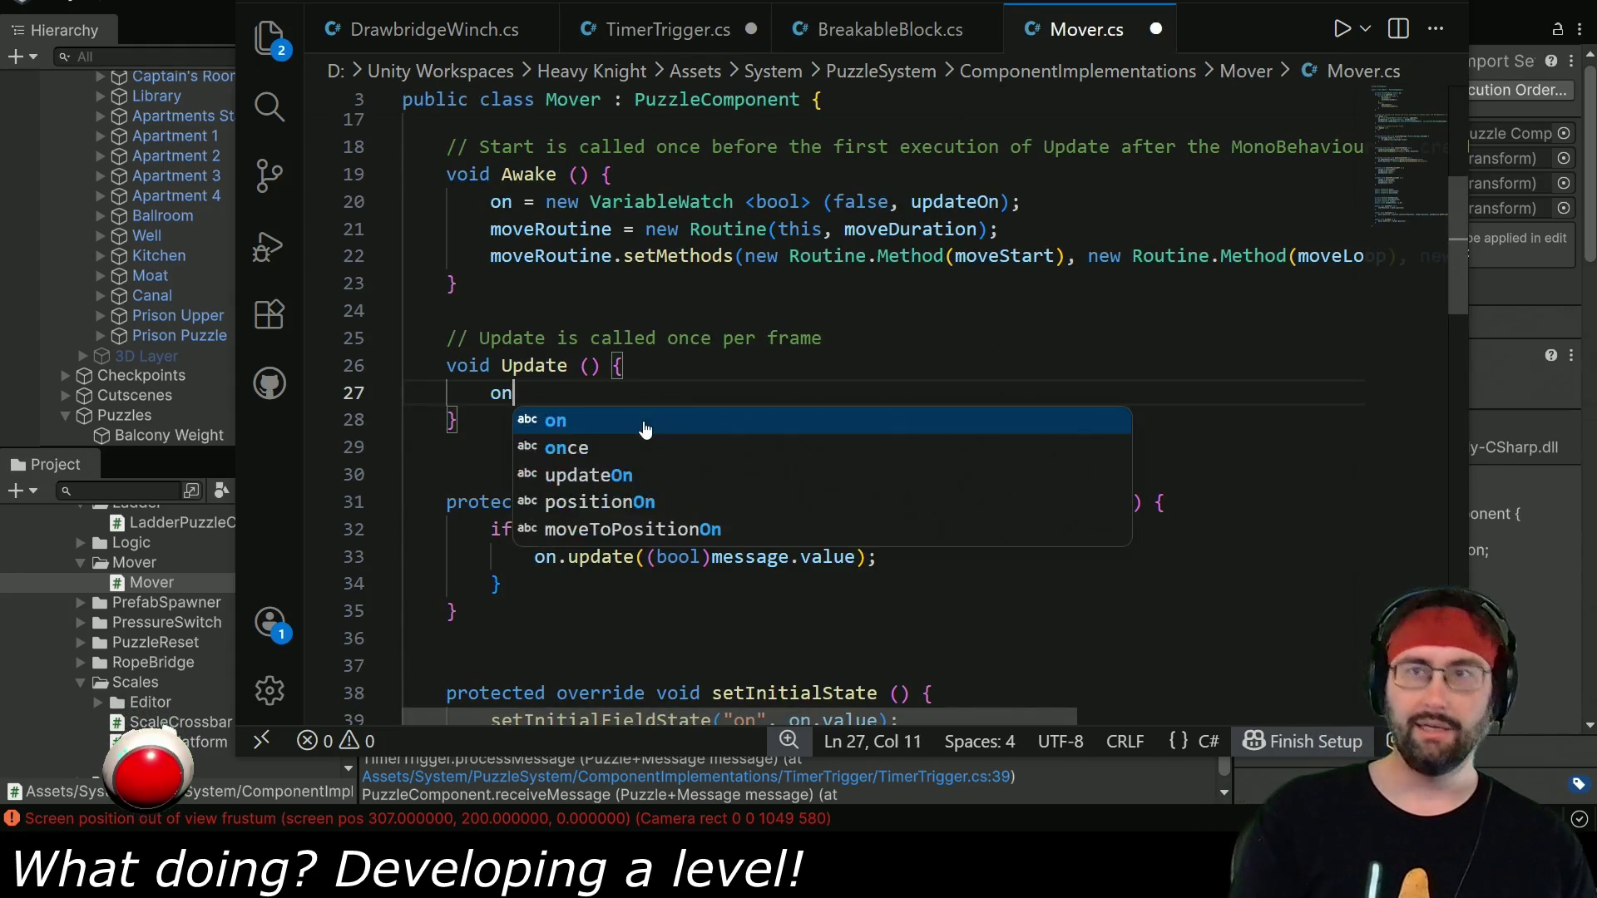
pyautogui.write('.update(on.value)')
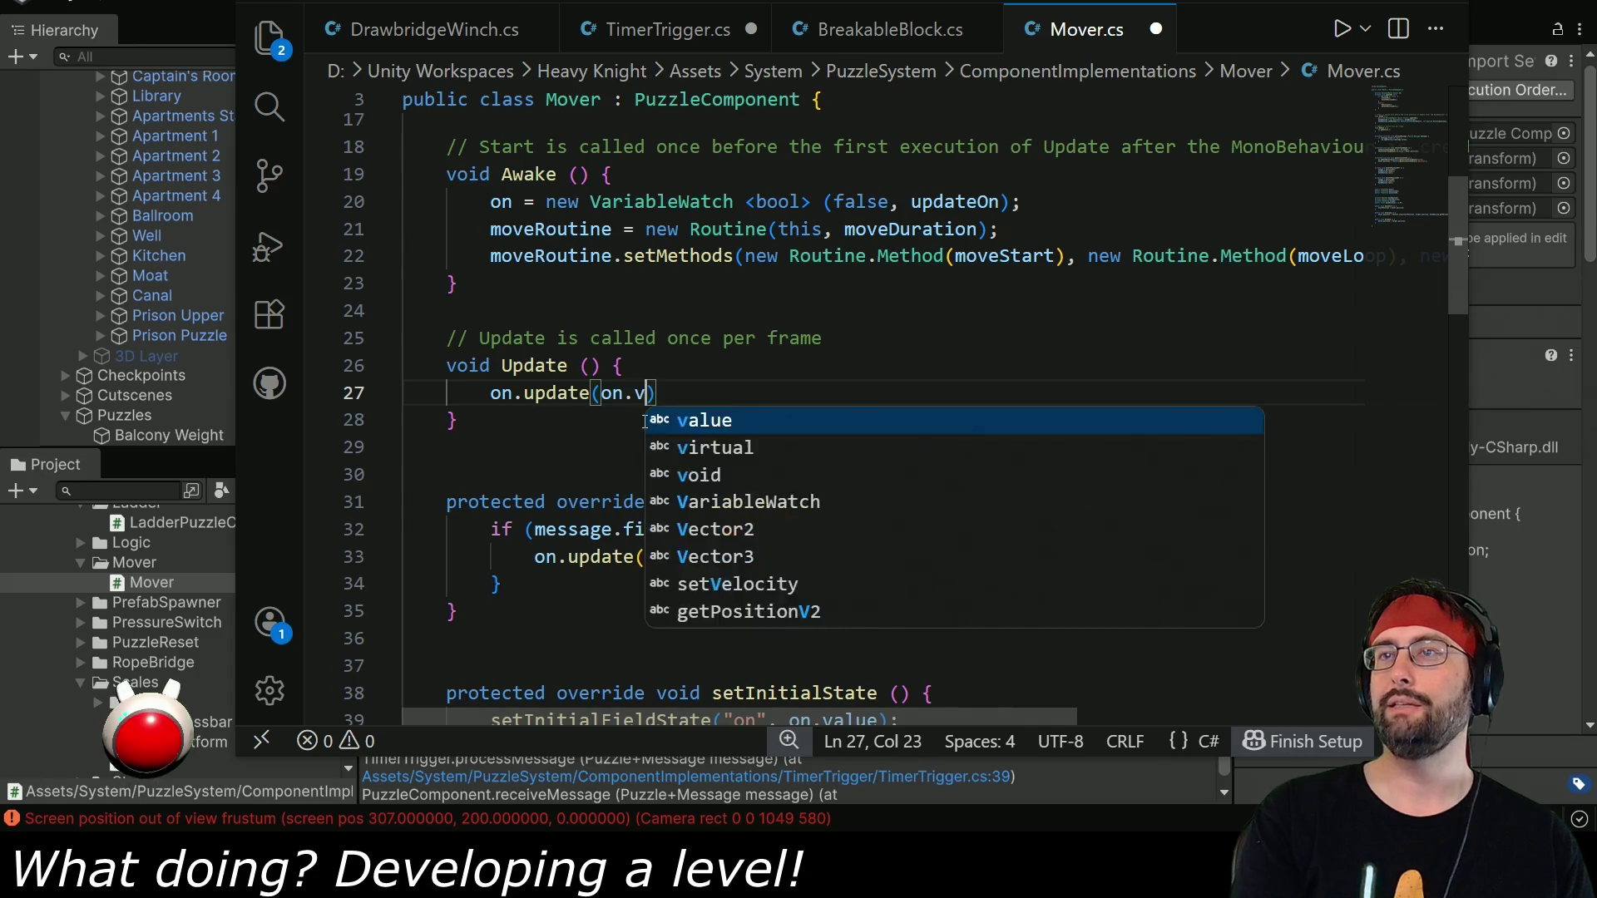
pyautogui.write(';')
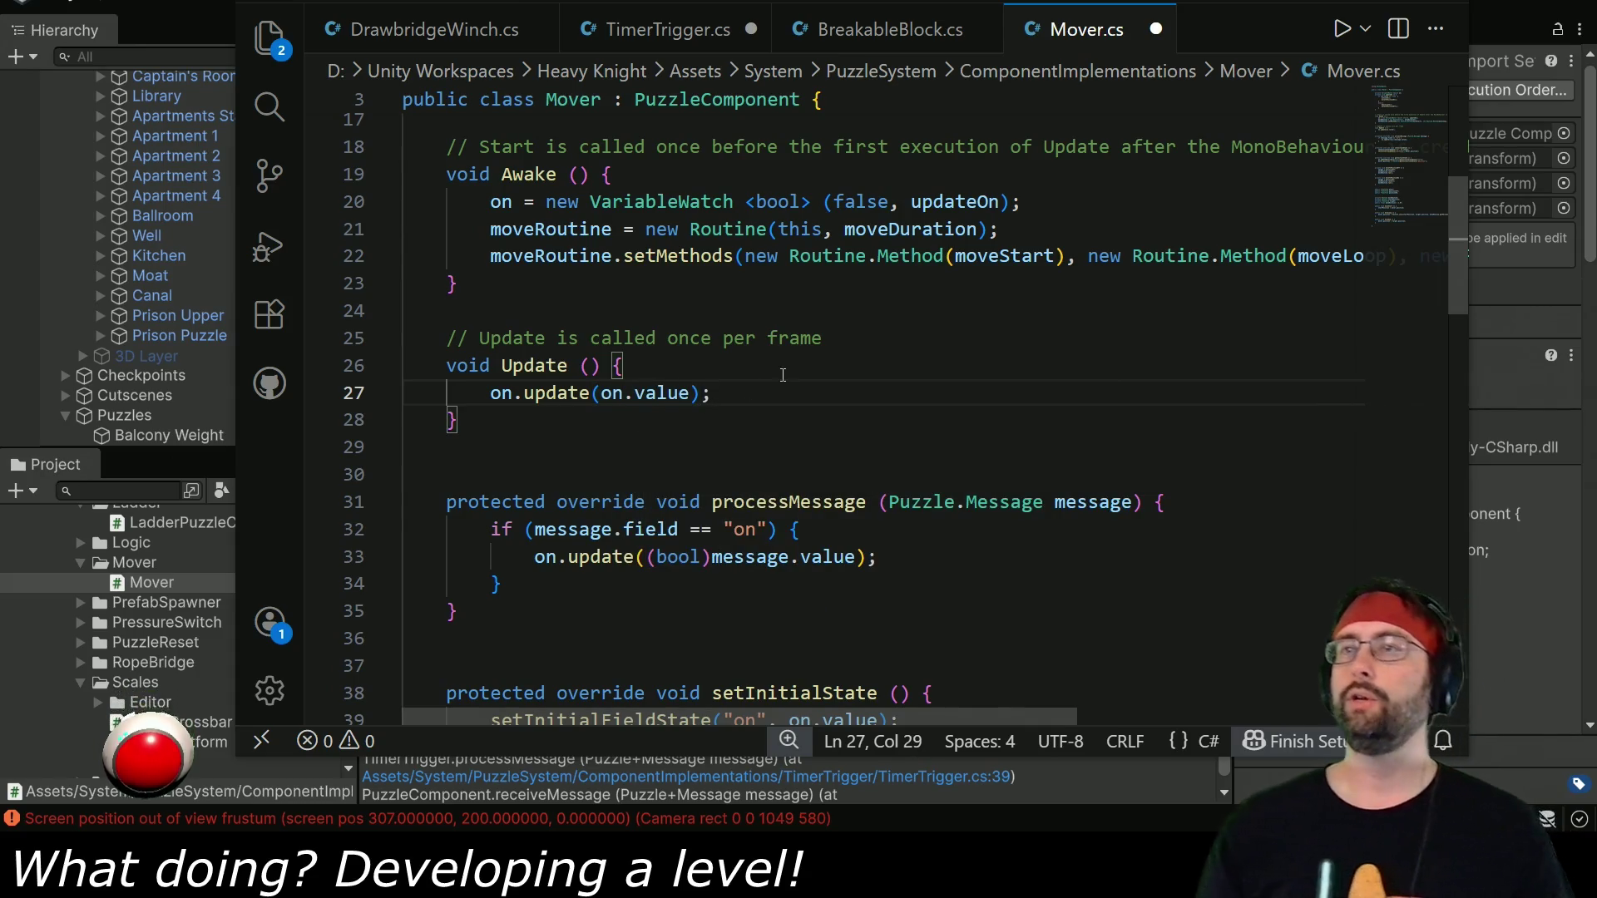
pyautogui.hotkey('ctrl', 'z')
pyautogui.hotkey('ctrl', 'z')
pyautogui.hotkey('ctrl', 'z')
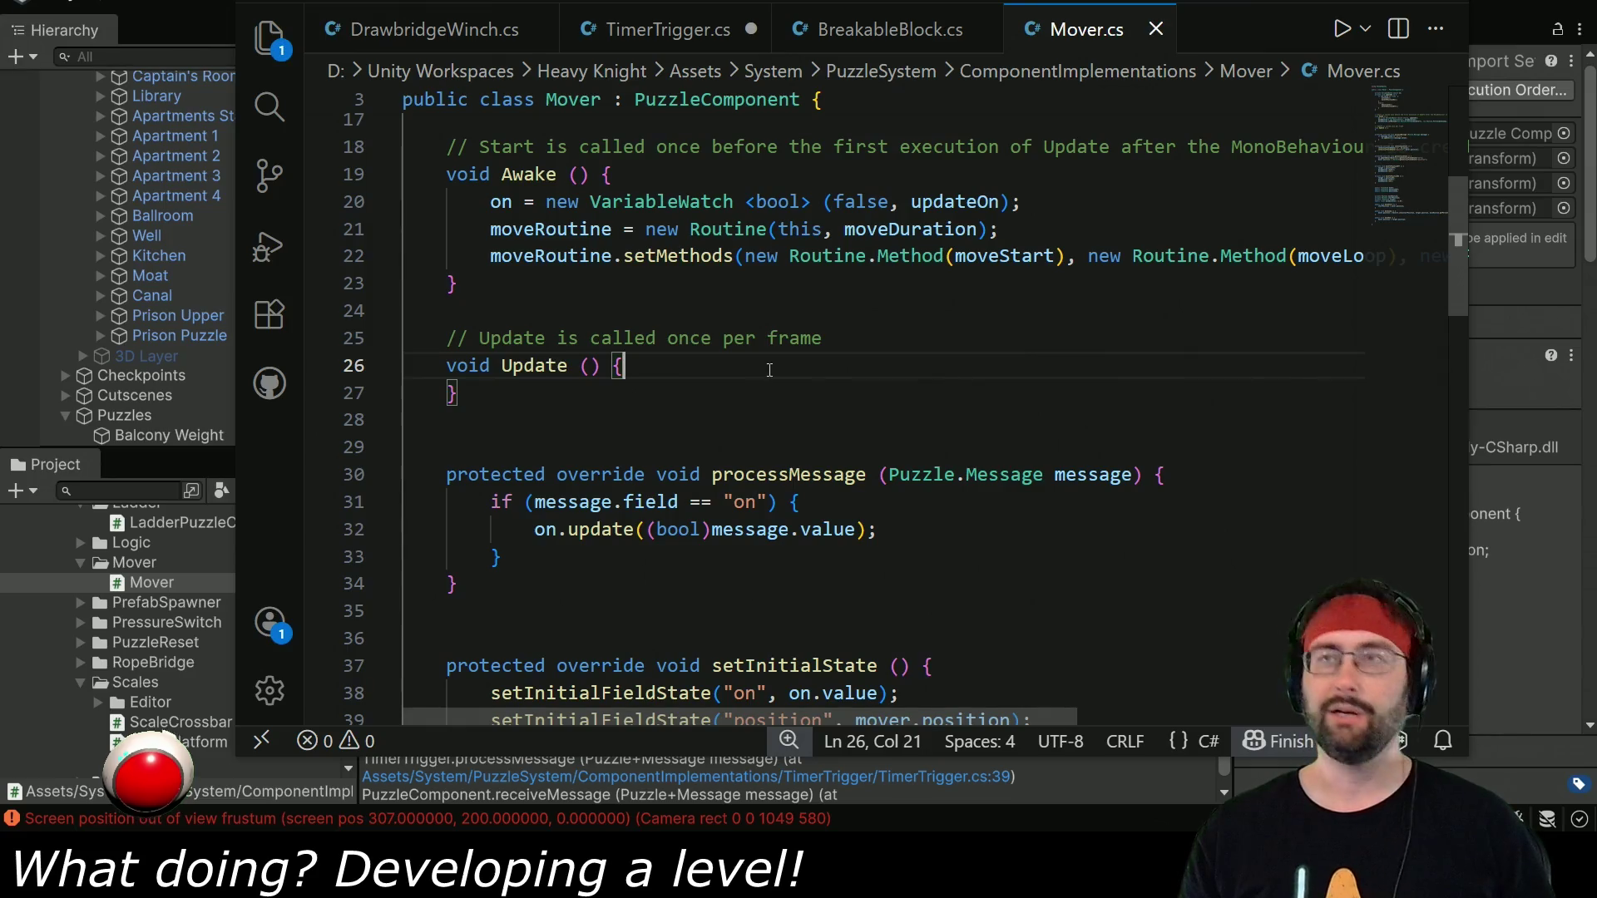
# Save TimerTrigger.cs and return to Unity so the scripts reload.
pyautogui.hotkey('ctrl', 'Tab')
pyautogui.hotkey('ctrl', 's')
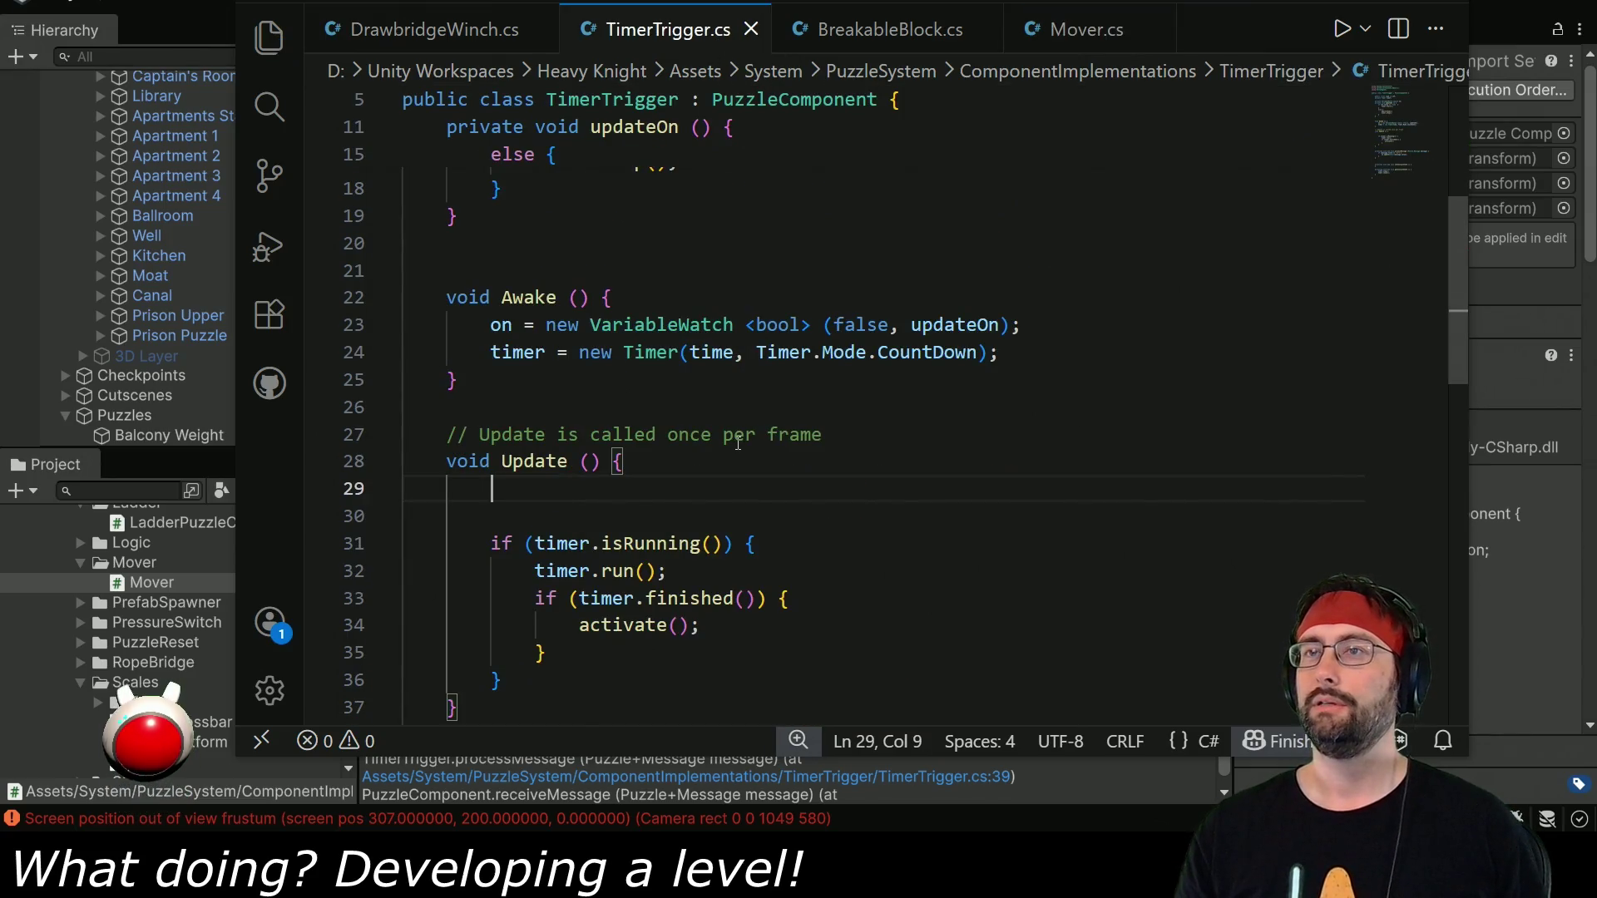
pyautogui.hotkey('alt', 'Tab')
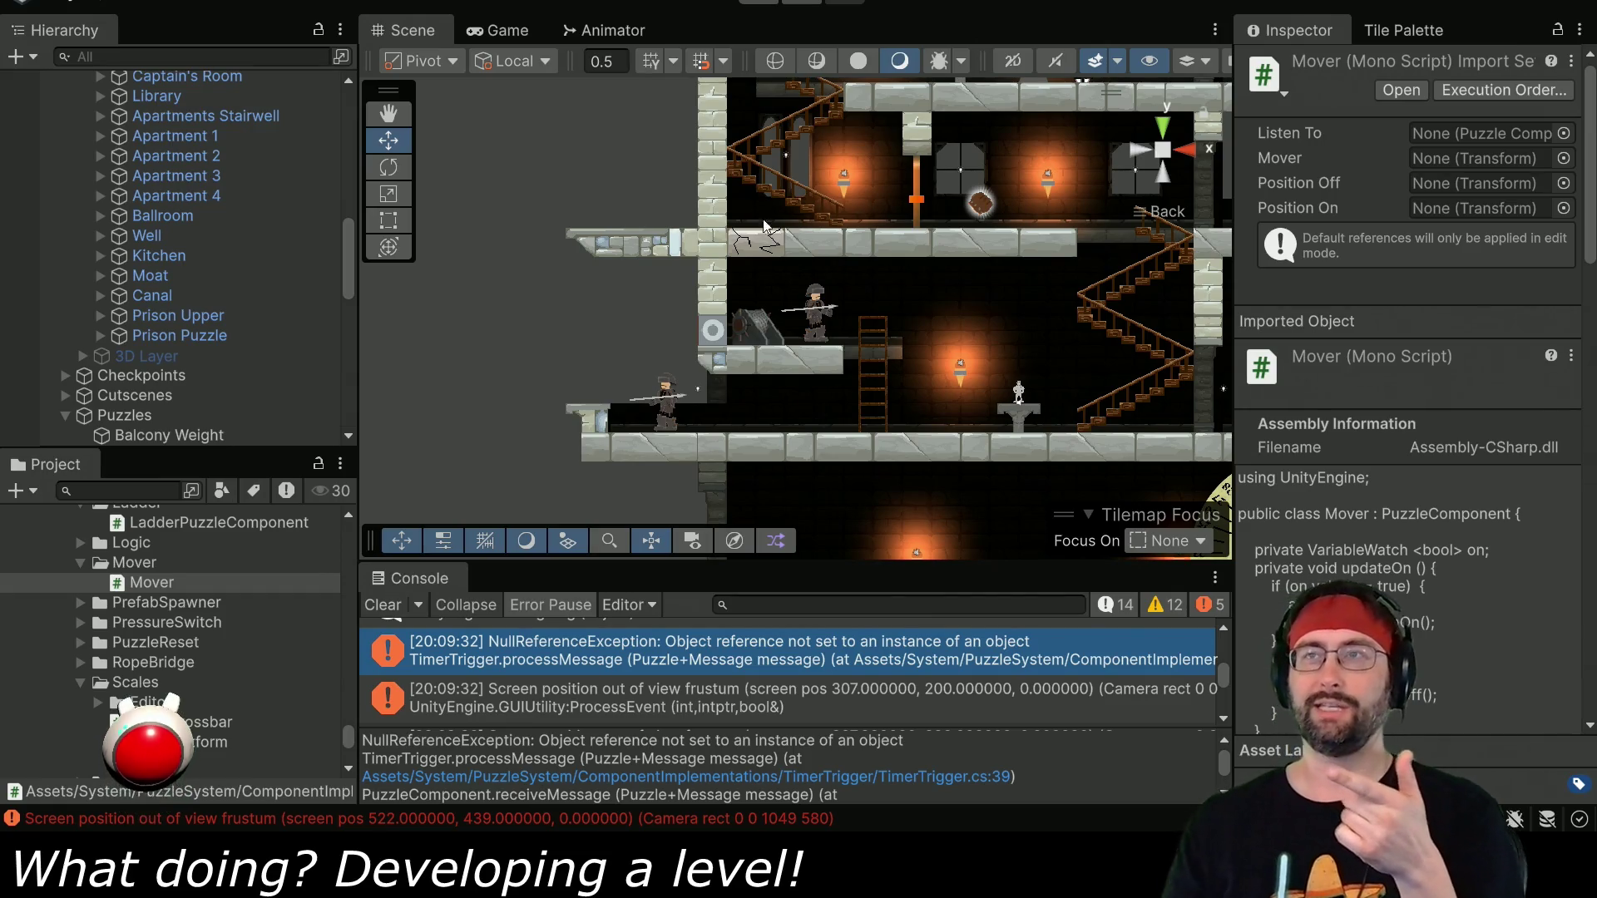
# Start play mode, clear the Console and inspect the Drawbridge Winch's timer trigger.
pyautogui.click(758, 3)
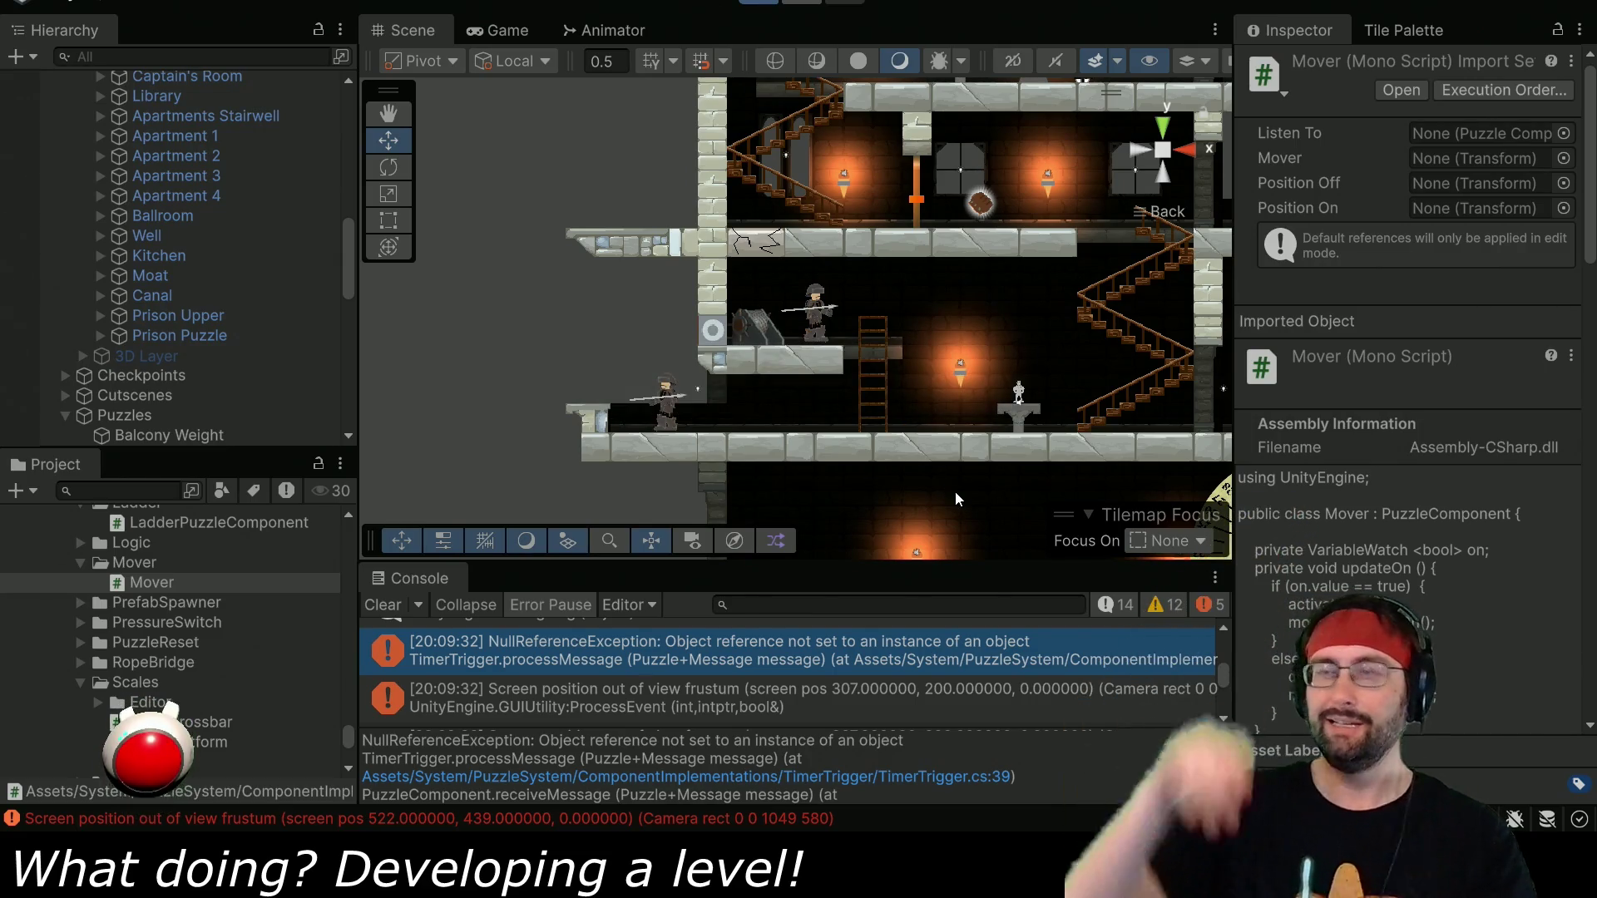
pyautogui.click(398, 607)
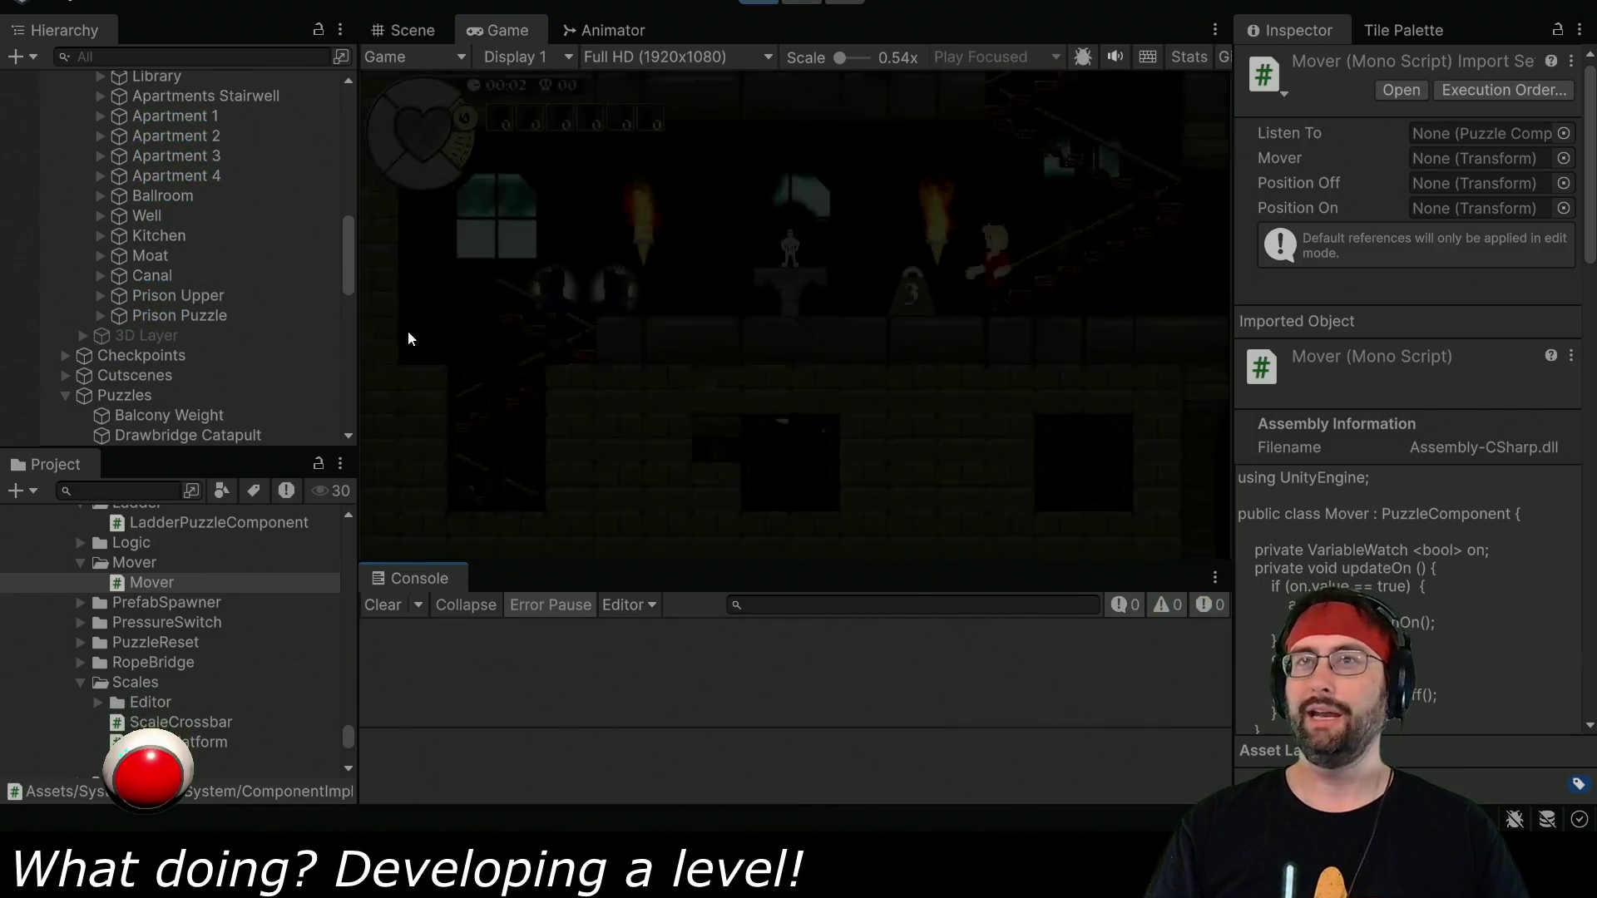
pyautogui.scroll(8, 272, 253)
pyautogui.click(221, 220)
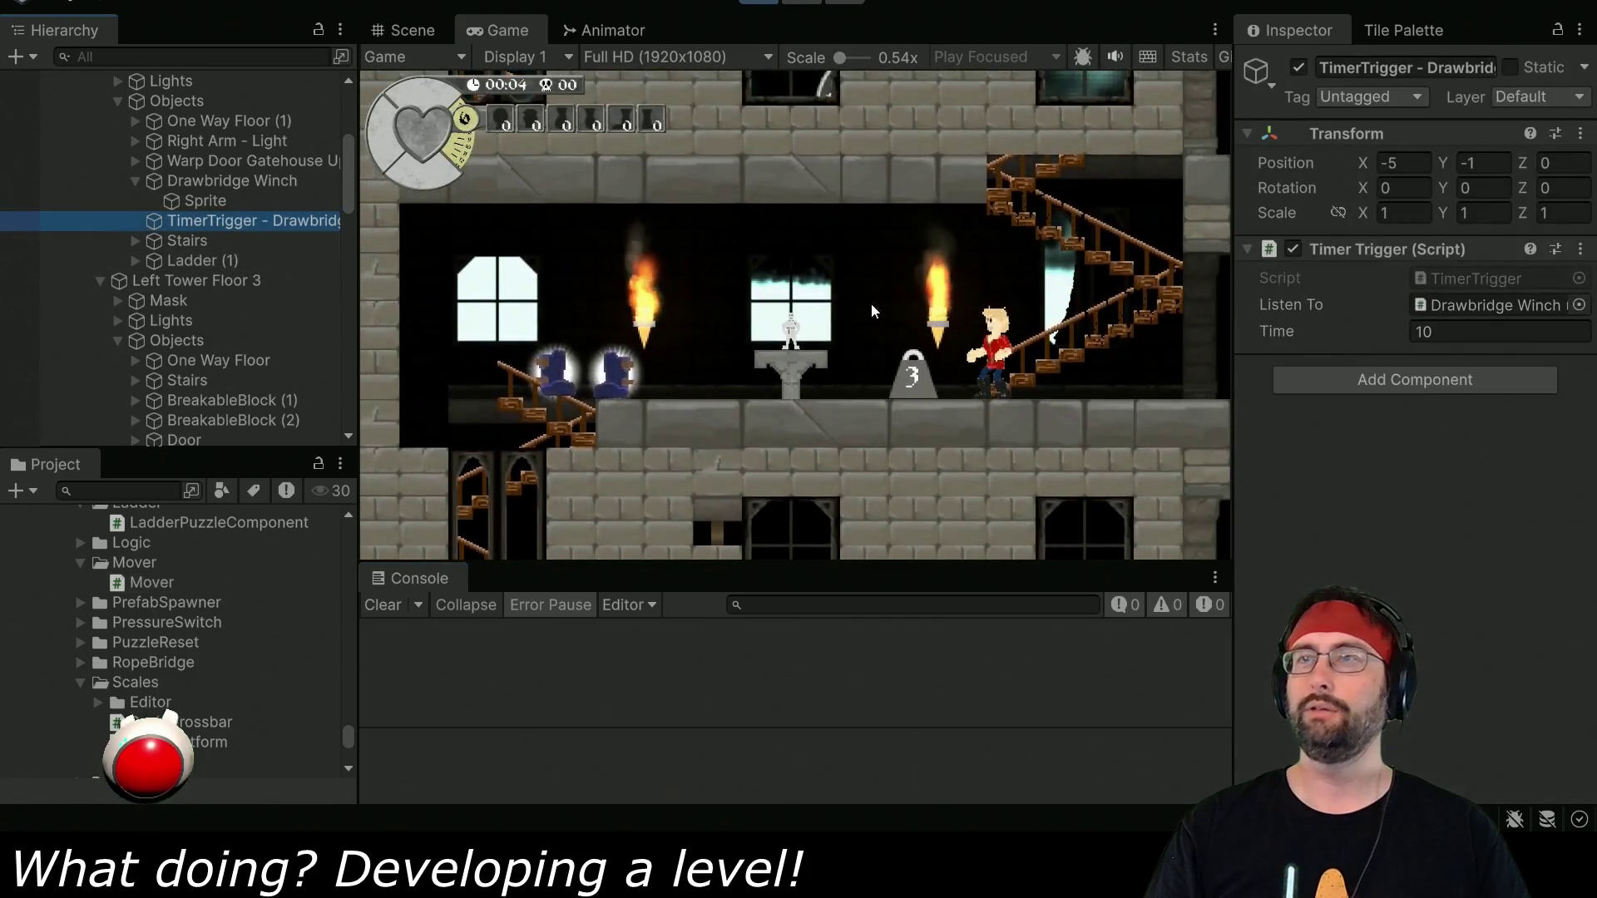
pyautogui.click(930, 331)
# Jump down with a shockwave, work the winch, then stop the playtest.
pyautogui.press('Left')
pyautogui.press('Left')
pyautogui.press('space')
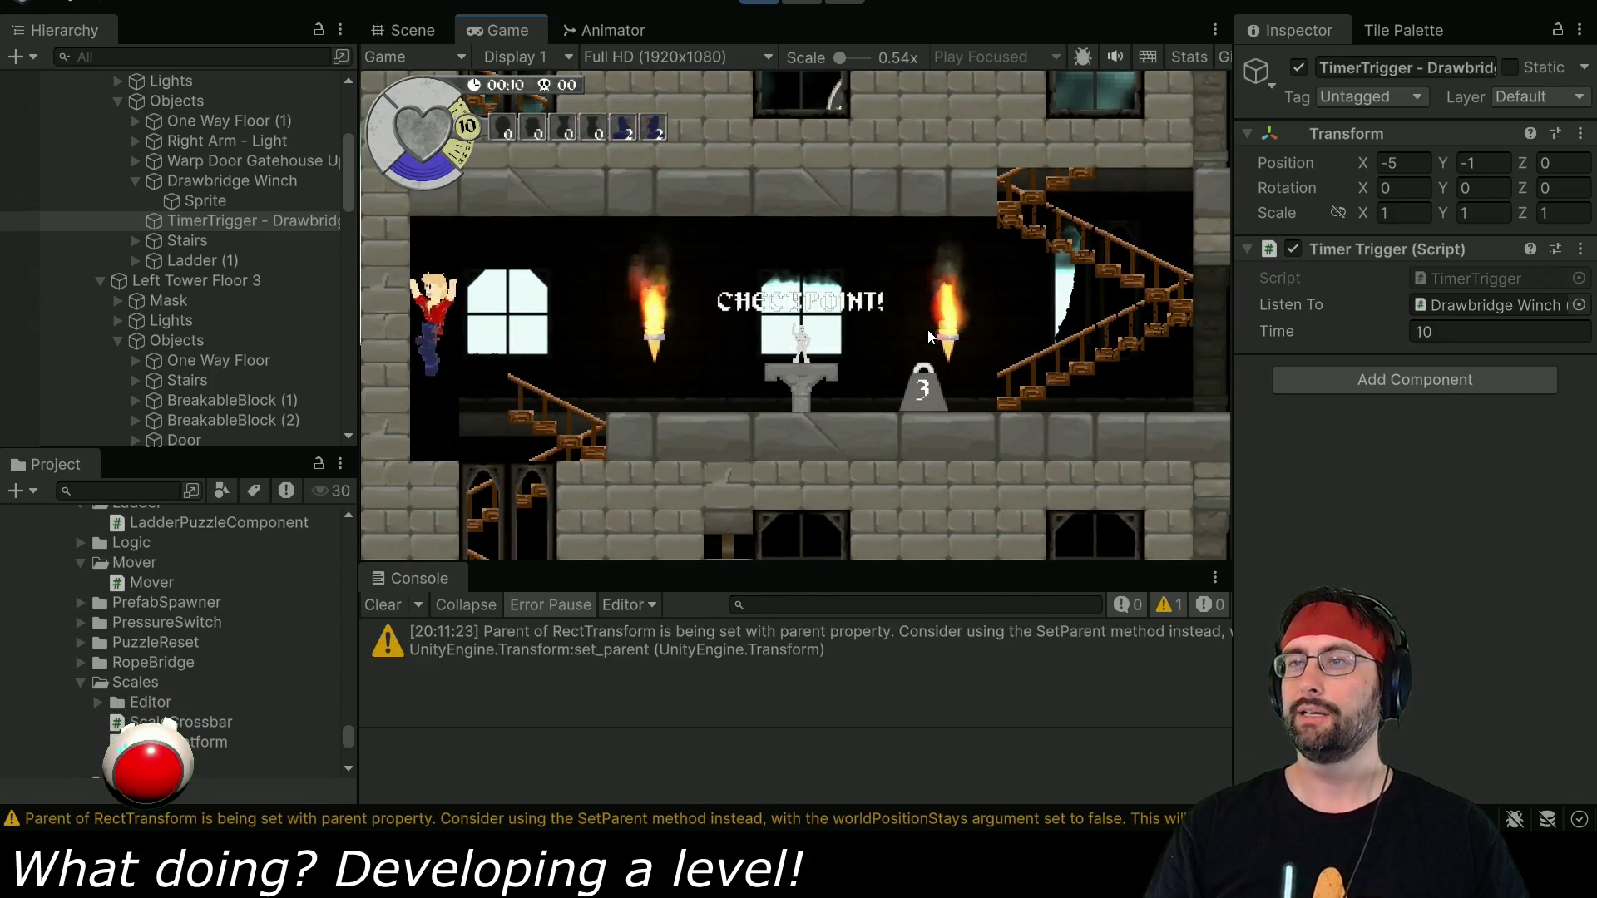
pyautogui.press('Down')
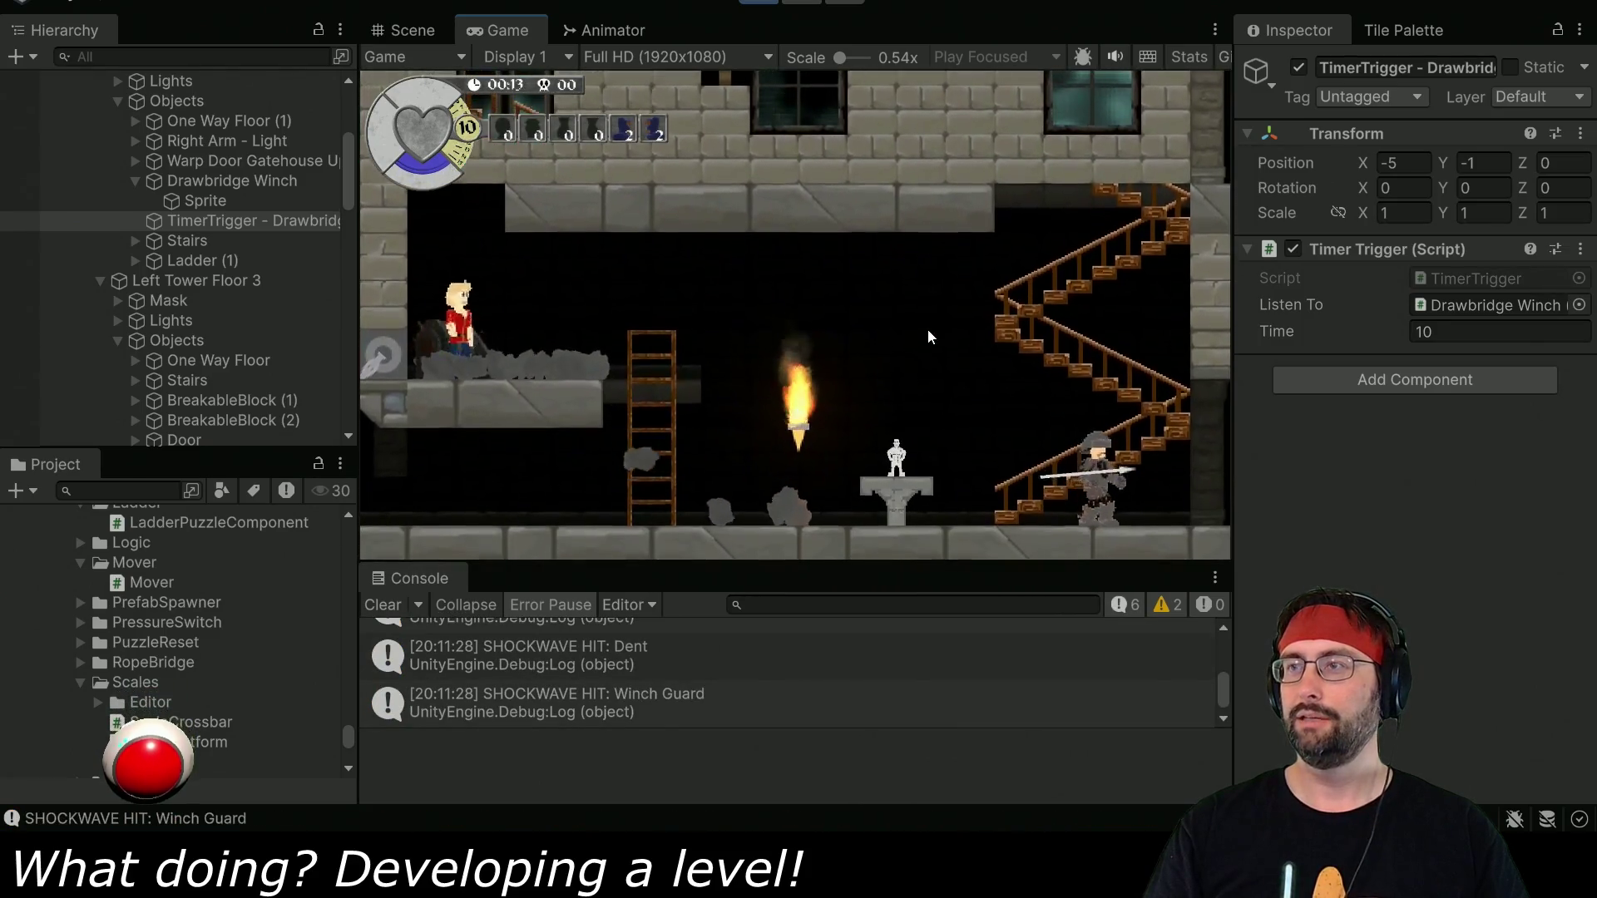
pyautogui.press('Right')
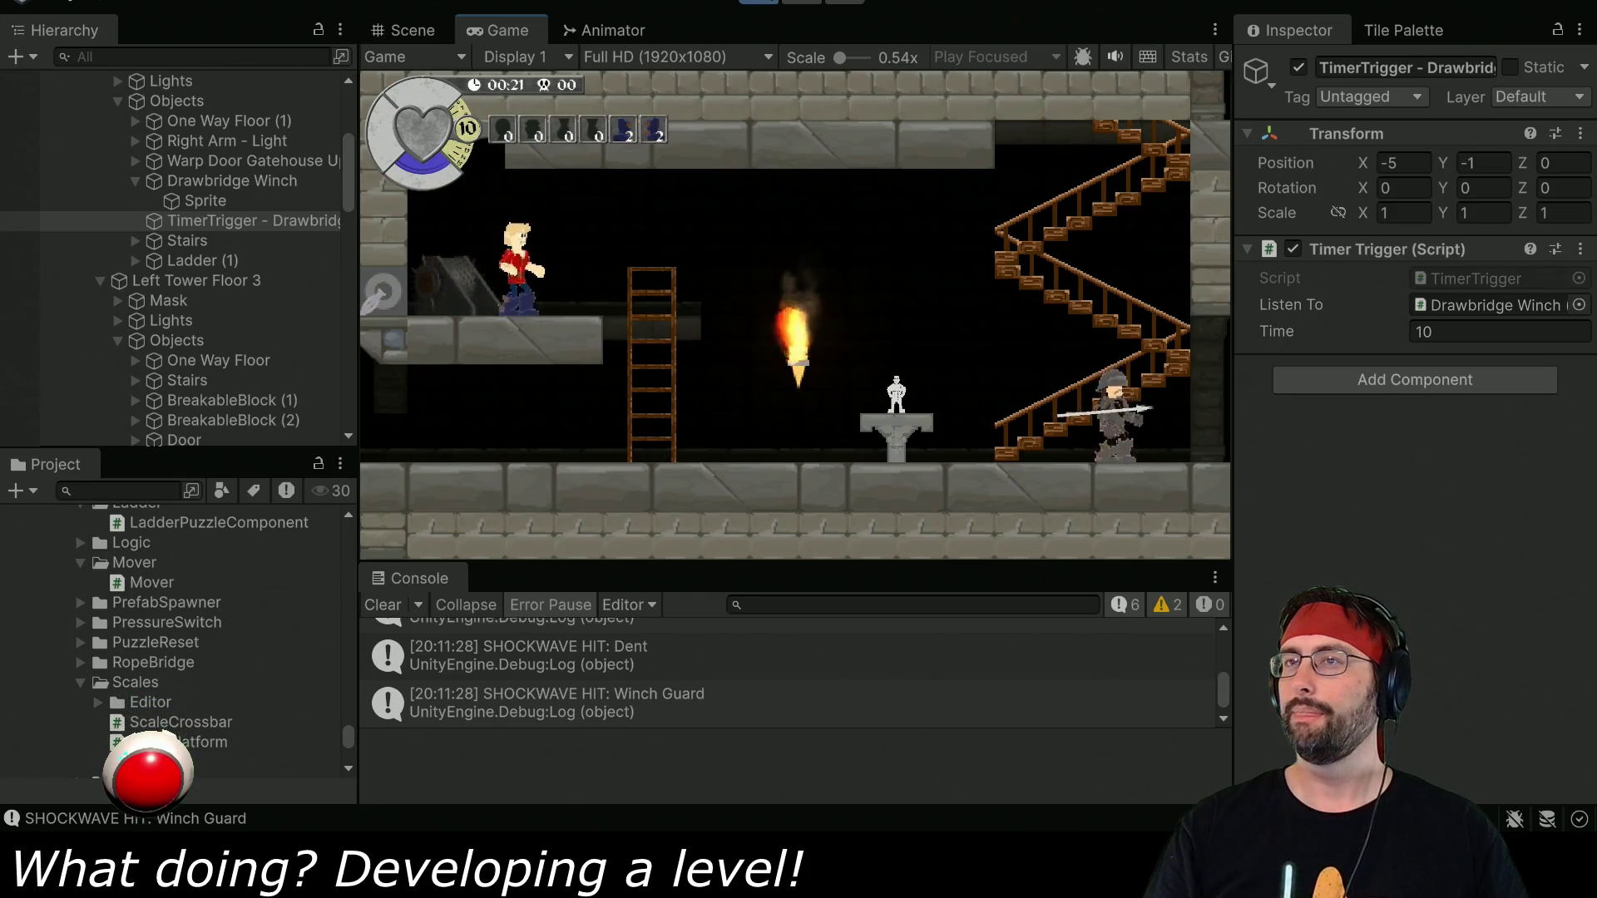
pyautogui.press('a')
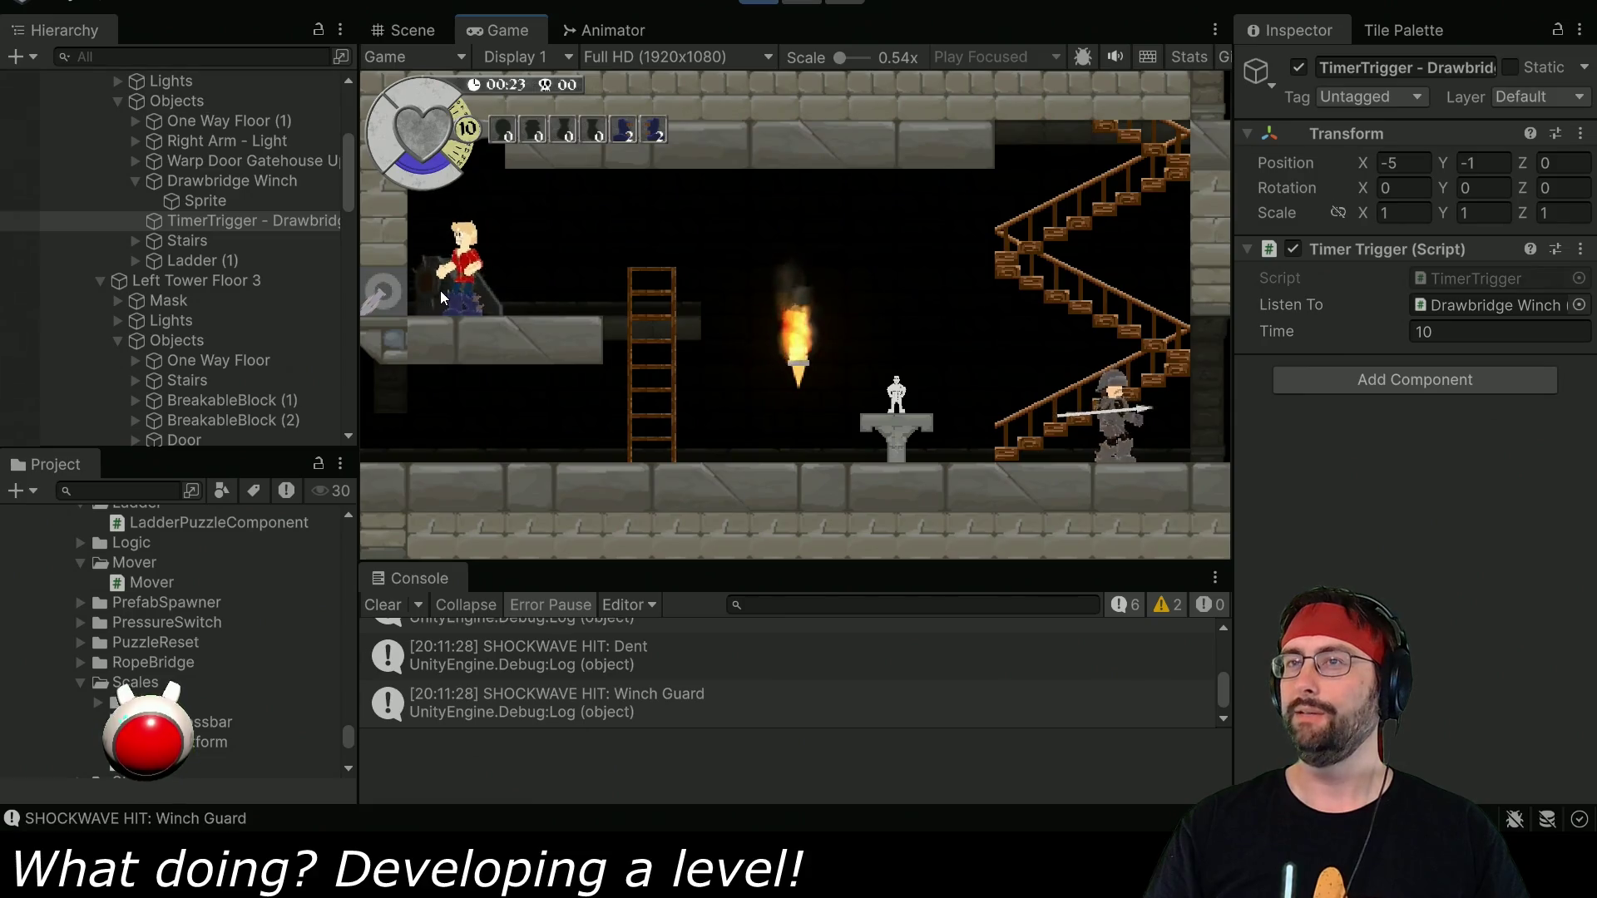
pyautogui.press('d')
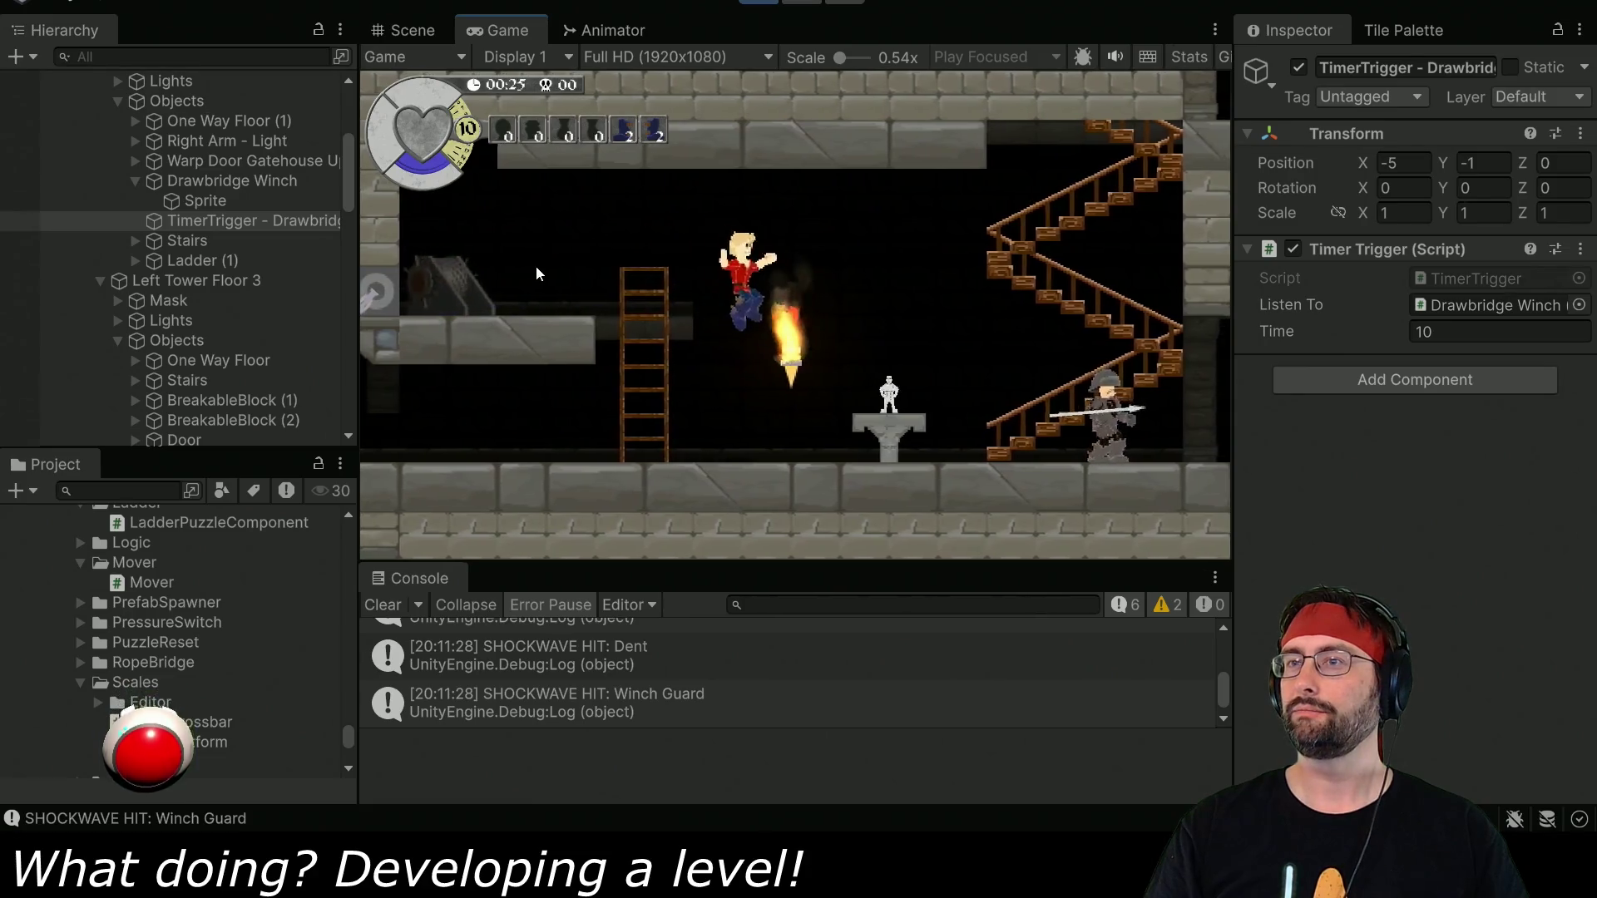
pyautogui.press('a')
pyautogui.click(758, 2)
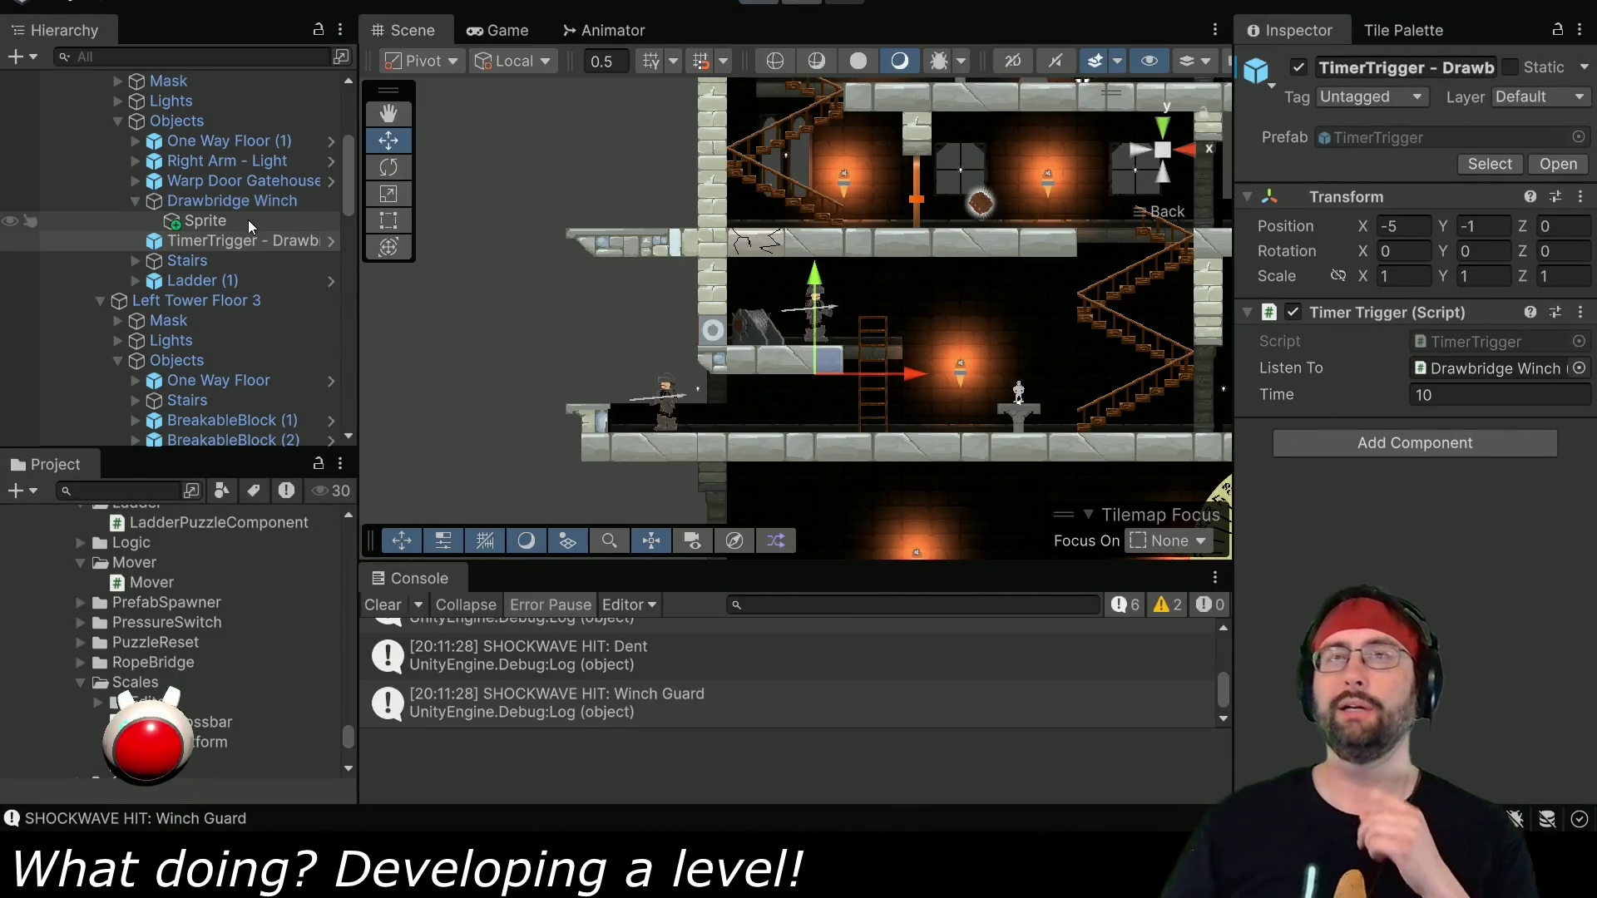
# Select Drawbridge and follow its Listen To field to the winch's TimerTrigger script.
pyautogui.scroll(-4, 208, 208)
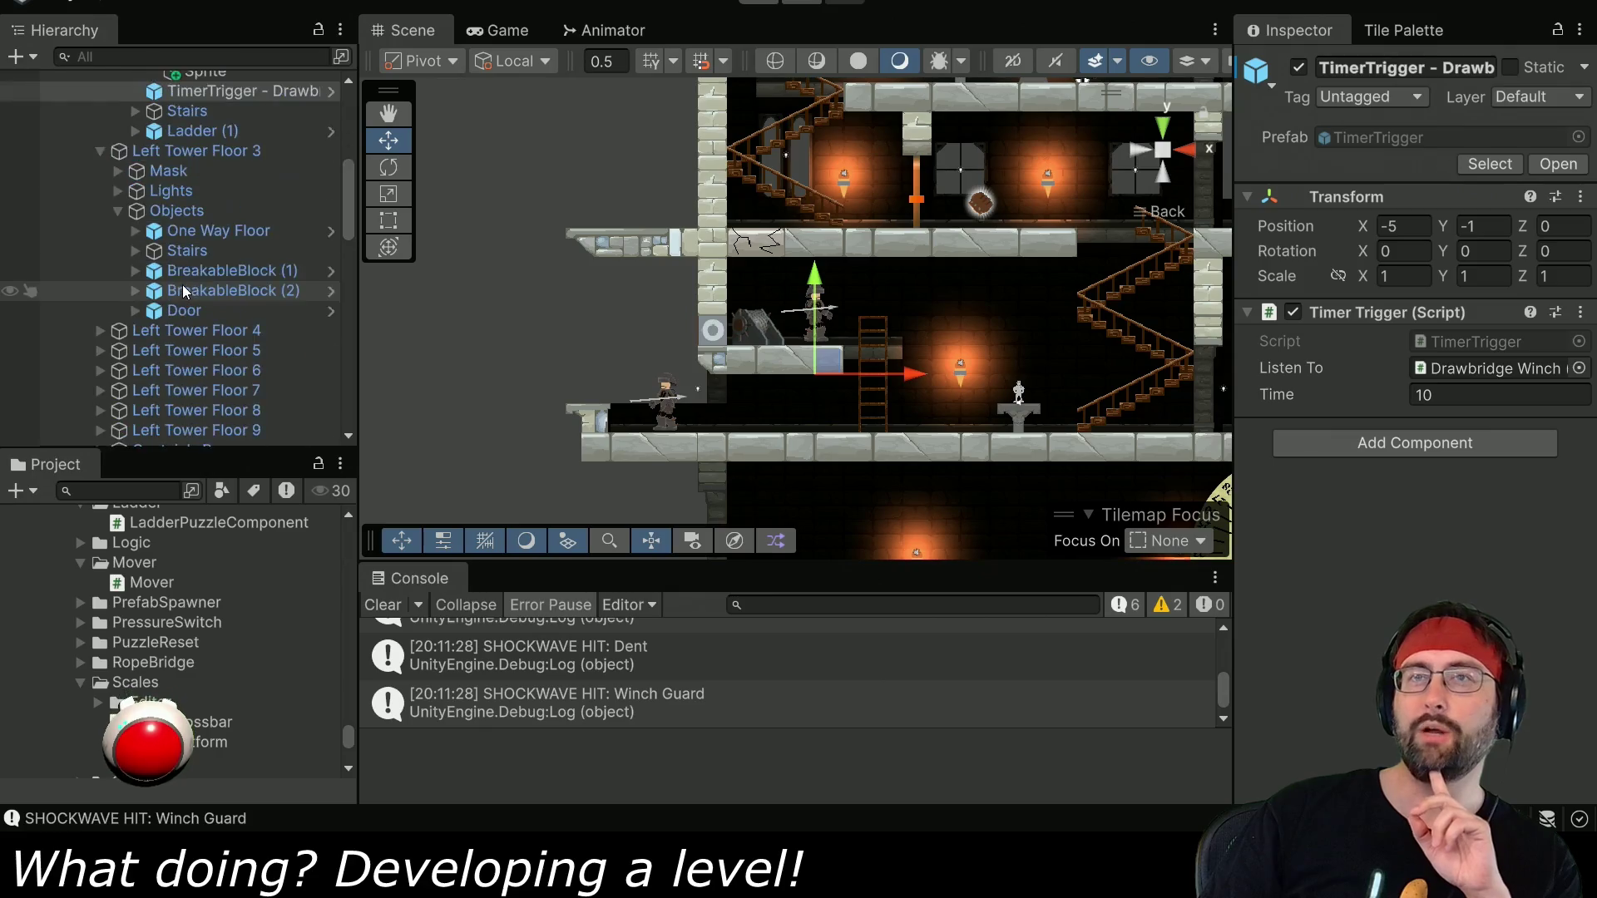
pyautogui.scroll(6, 185, 233)
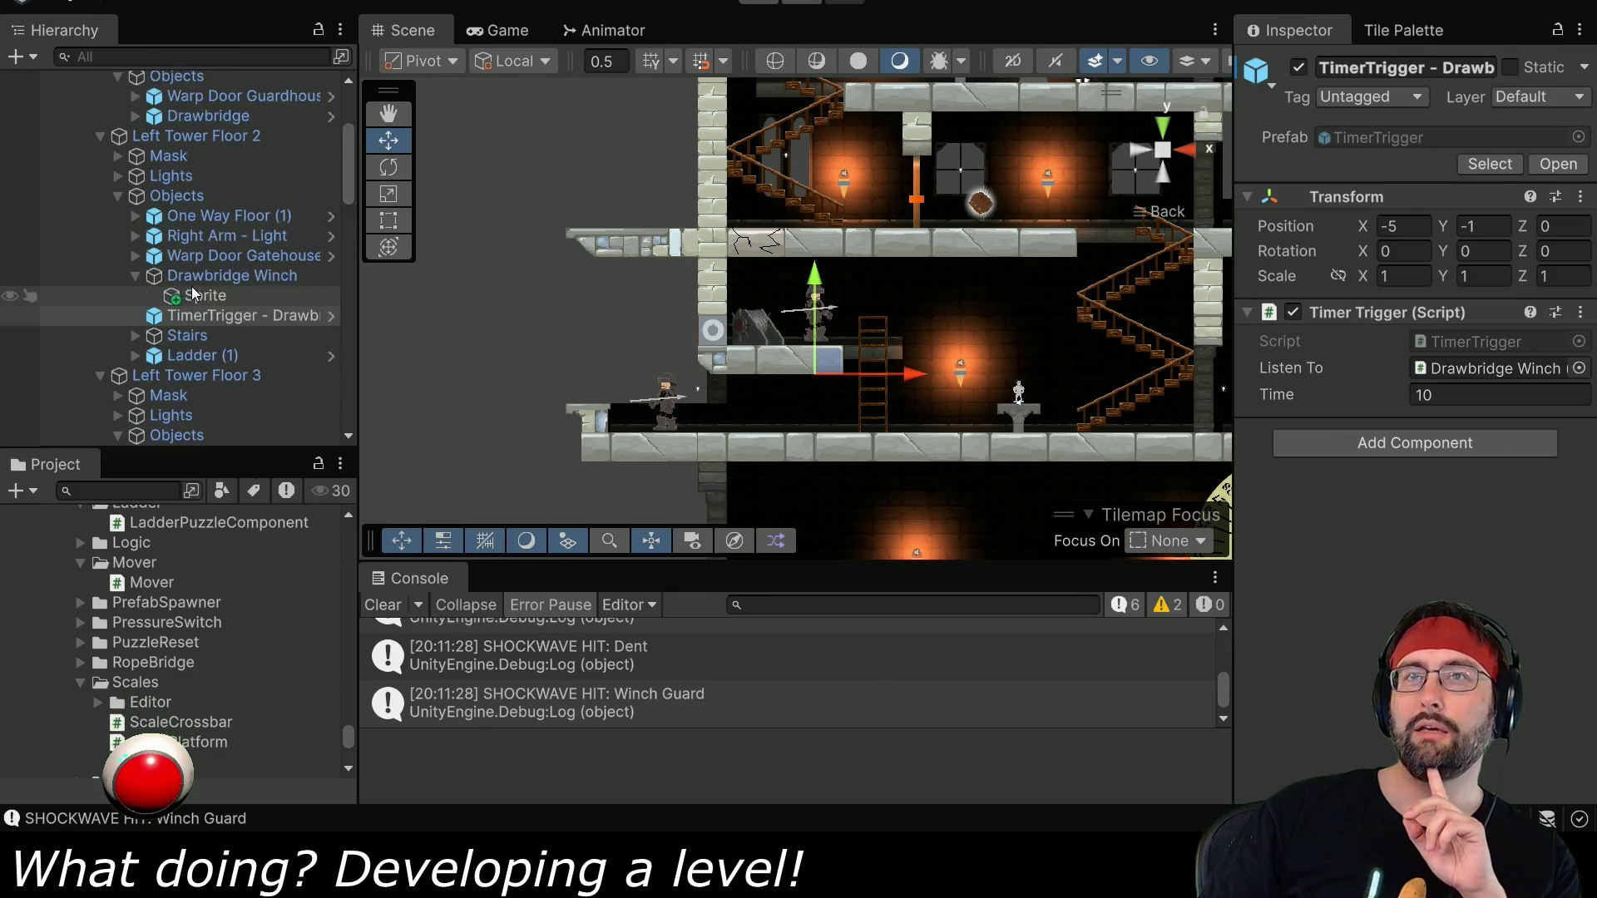
pyautogui.click(214, 265)
pyautogui.scroll(-5, 1402, 396)
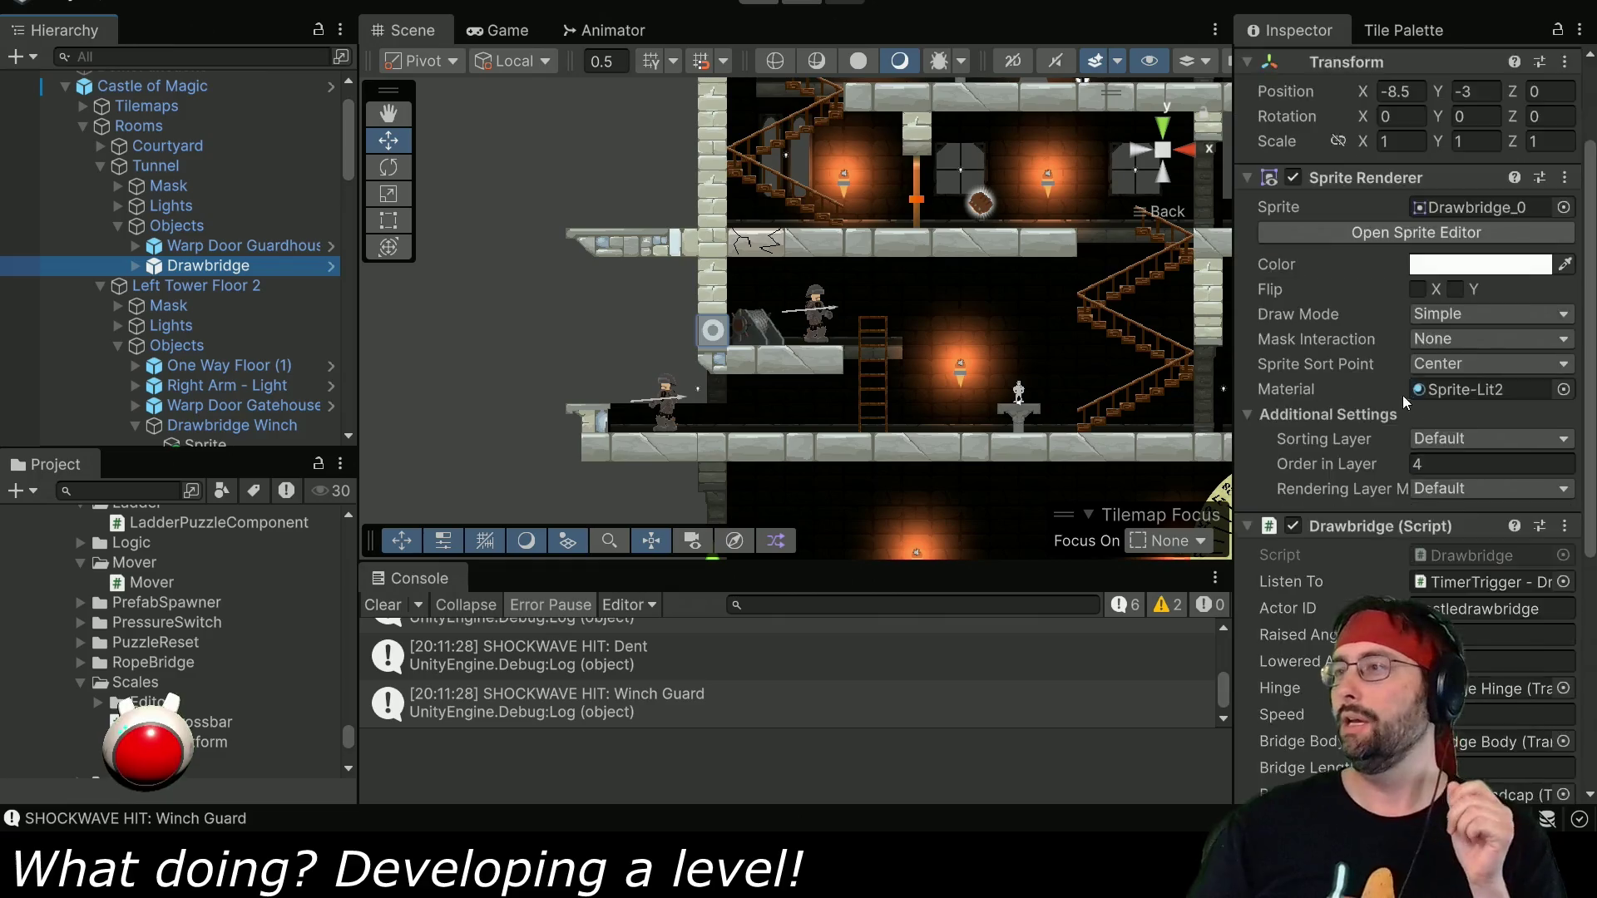
pyautogui.click(1434, 381)
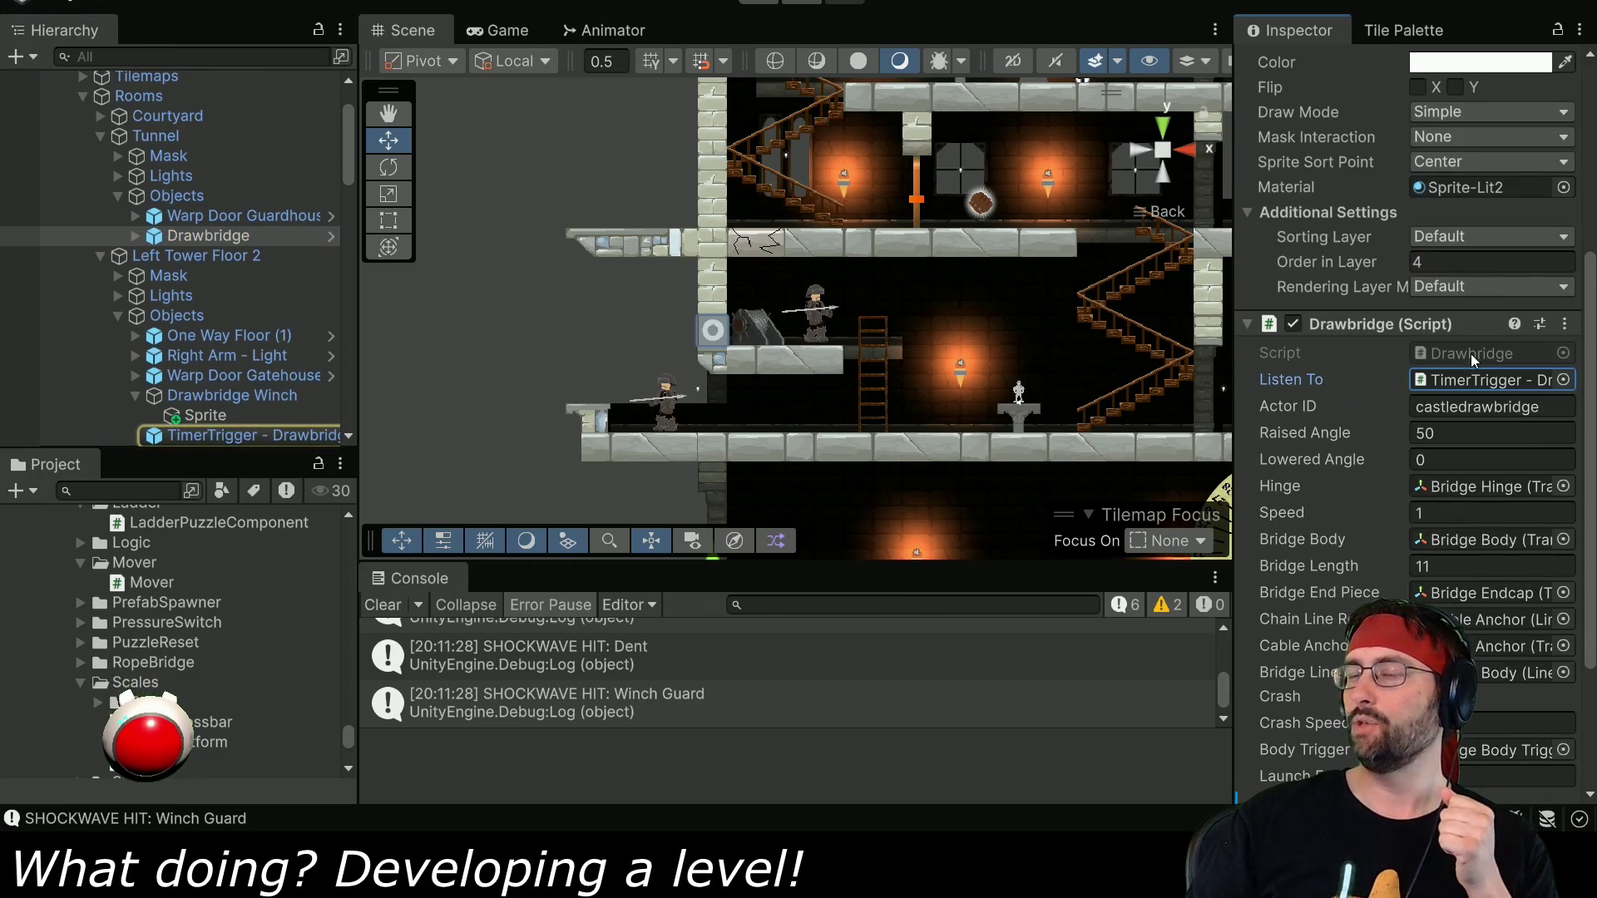
pyautogui.scroll(-4, 1371, 381)
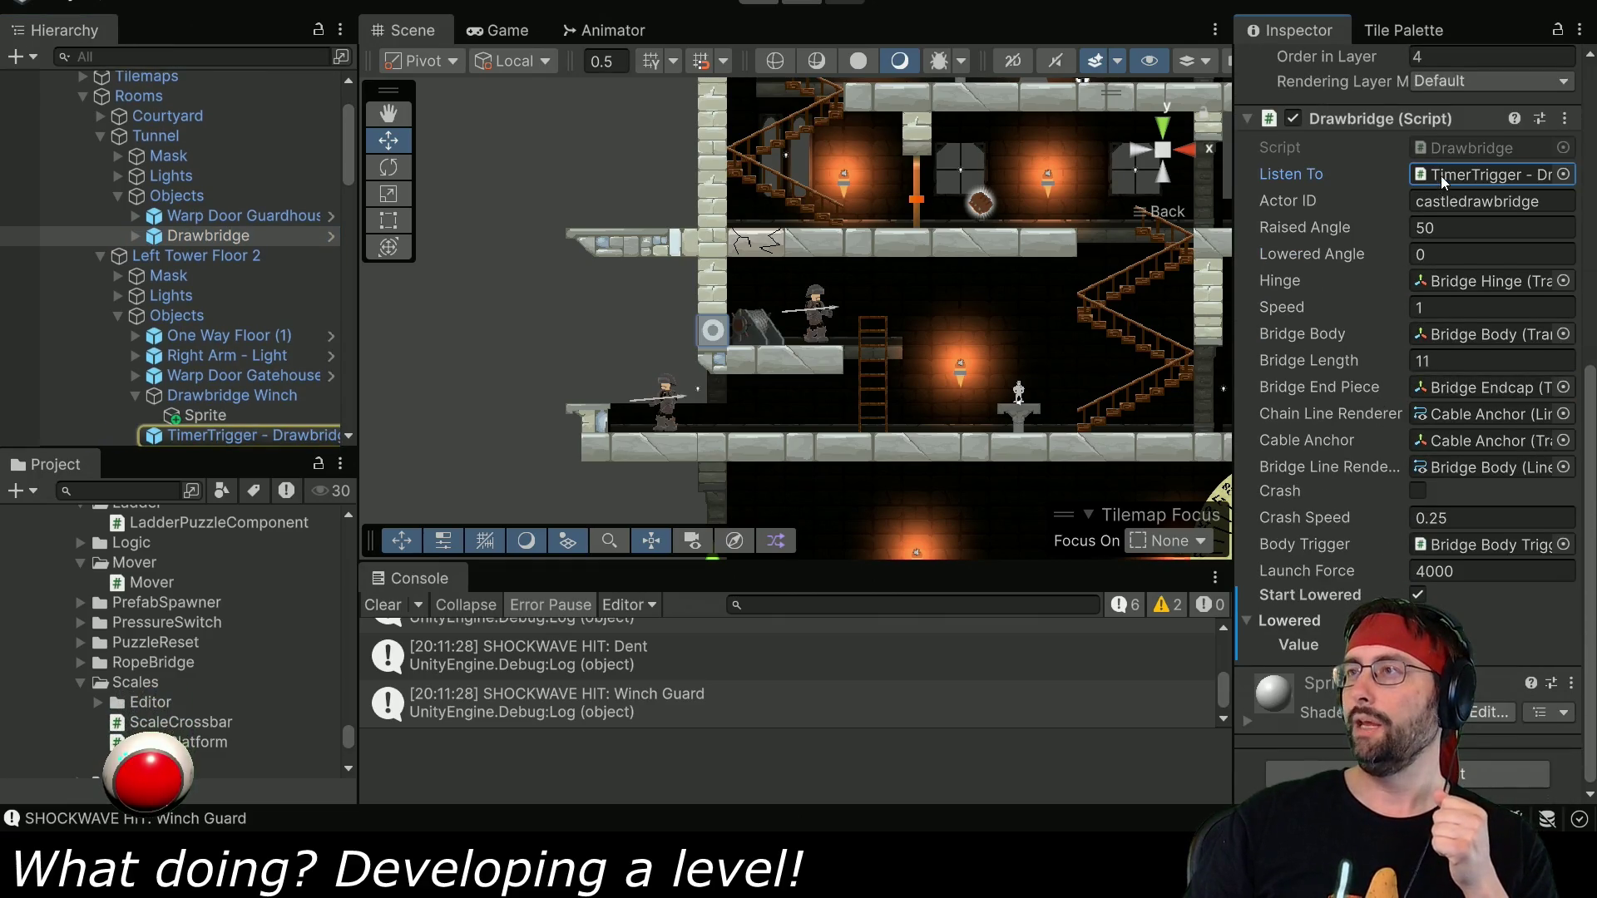
pyautogui.doubleClick(1444, 177)
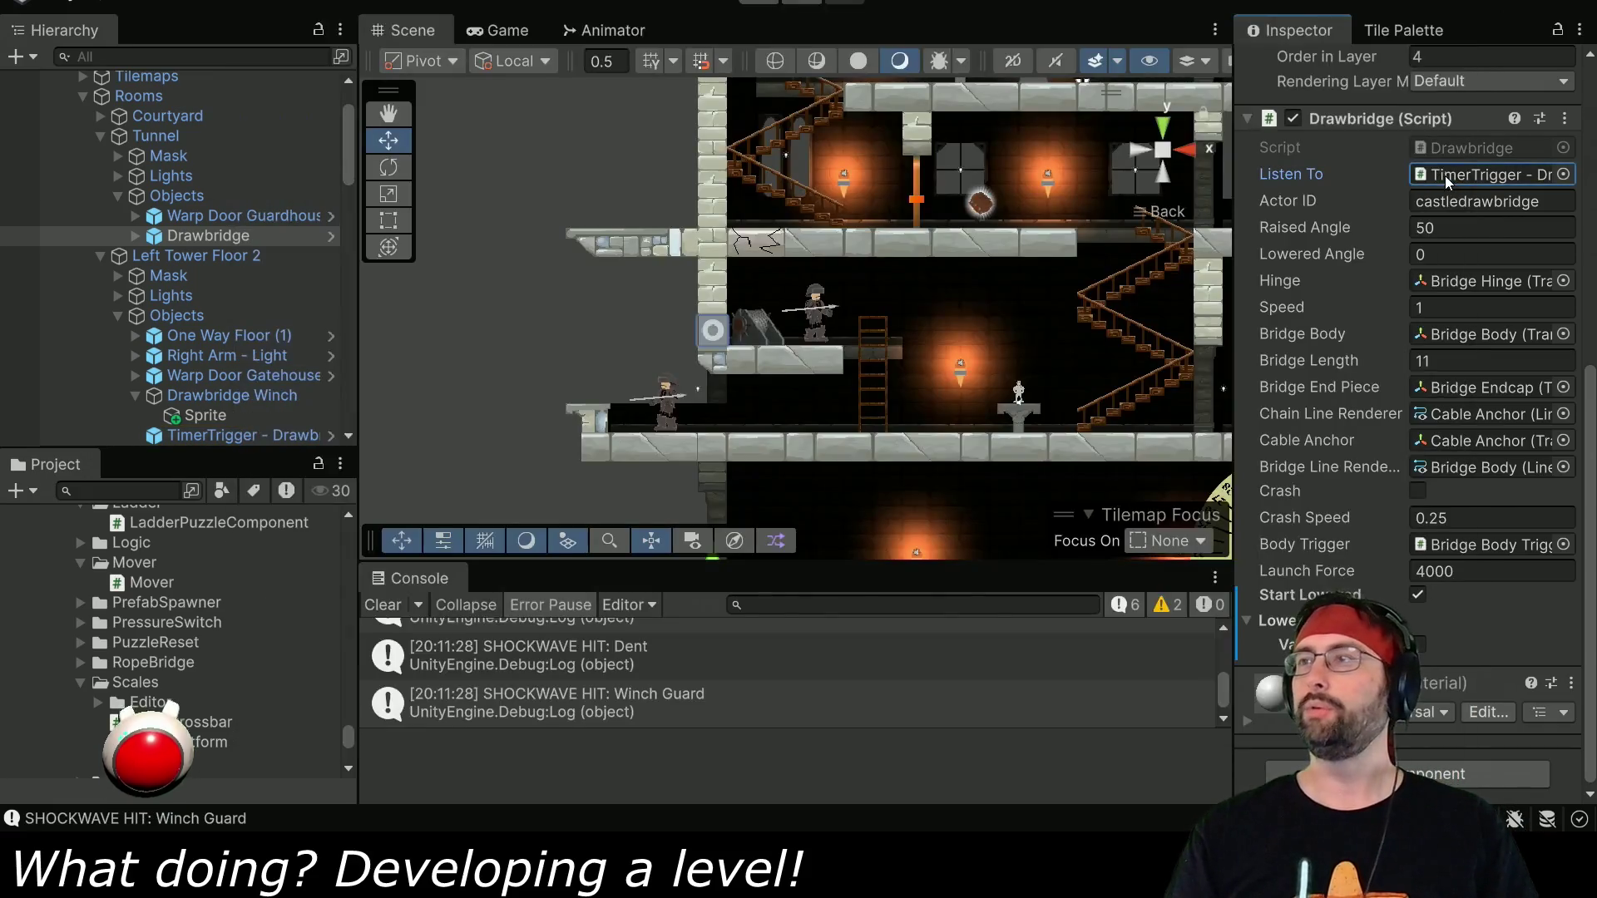
pyautogui.doubleClick(1485, 152)
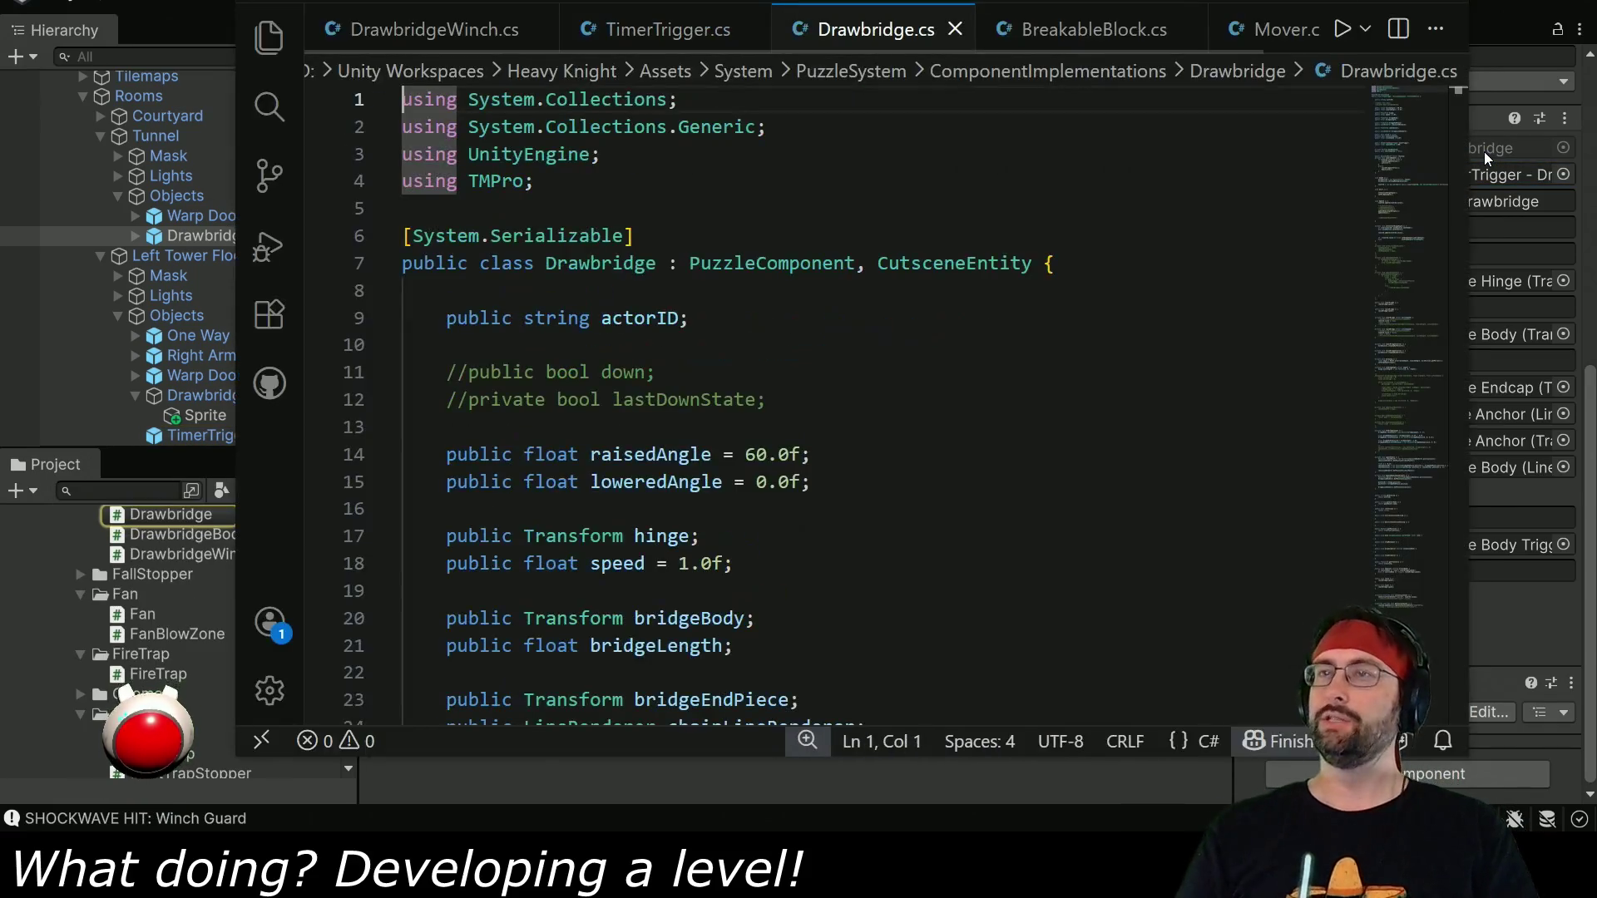
pyautogui.scroll(-4, 771, 483)
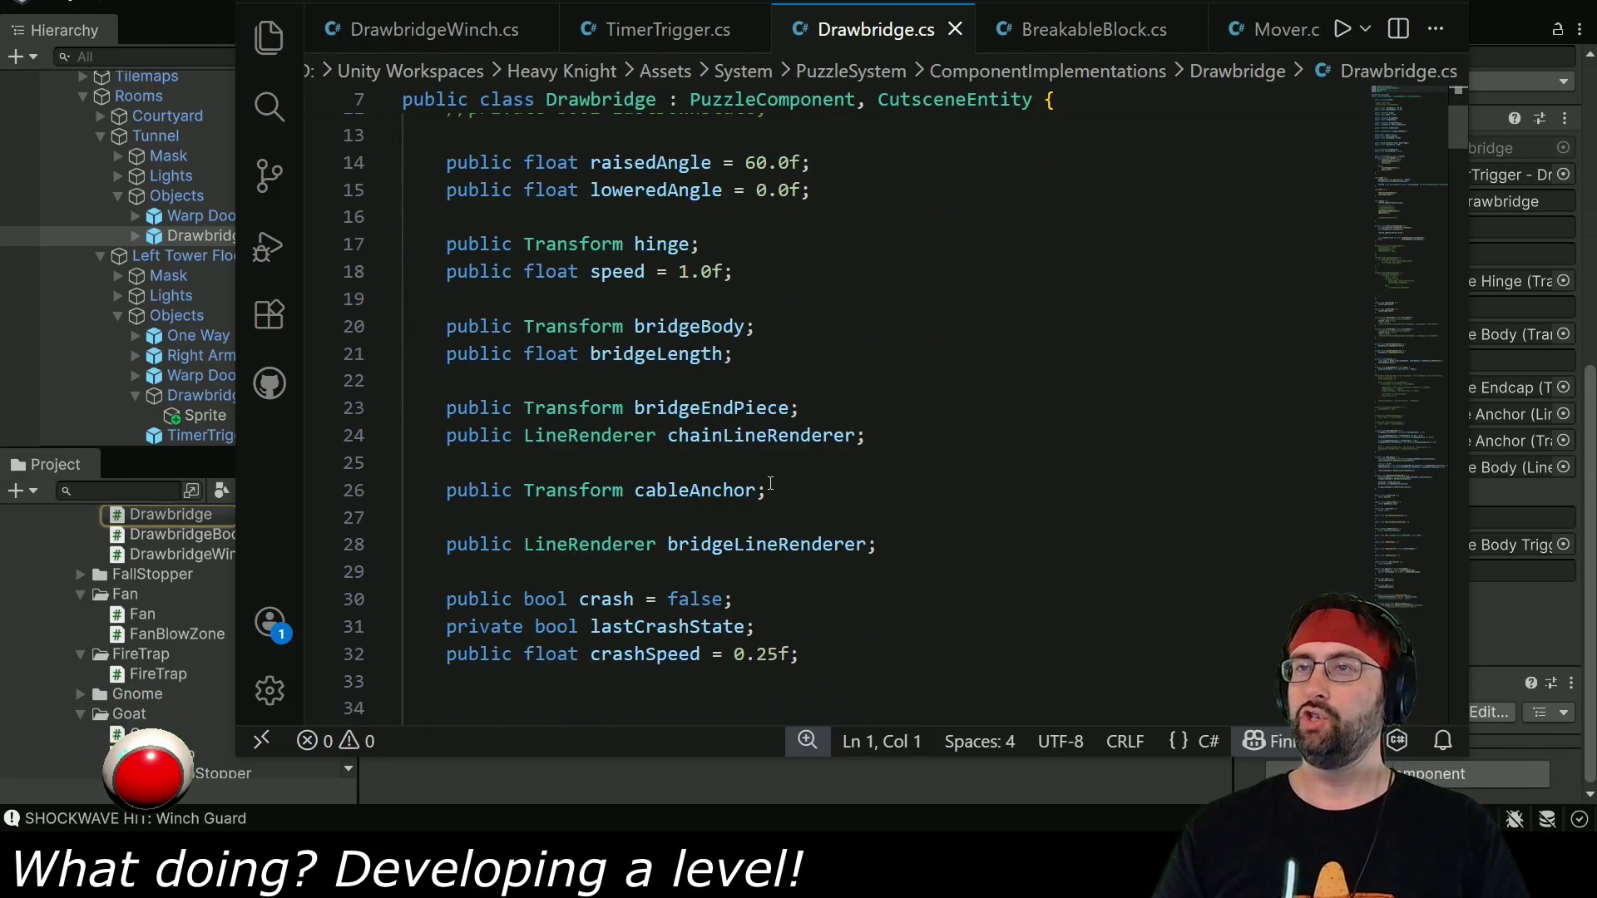
pyautogui.scroll(-3, 771, 483)
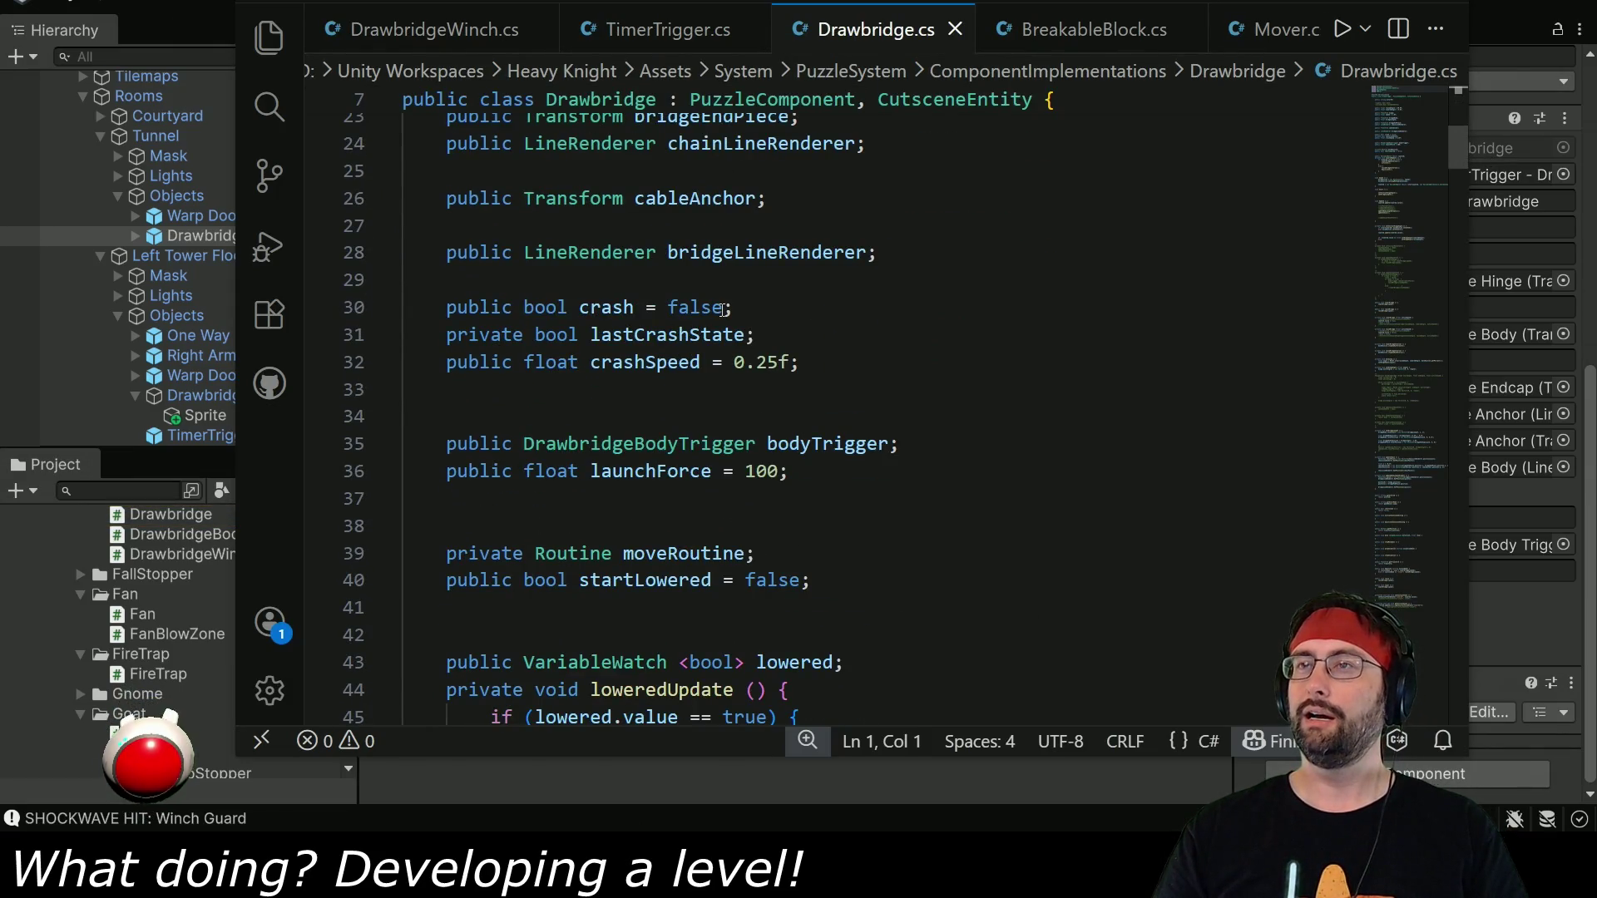
pyautogui.scroll(-4, 766, 439)
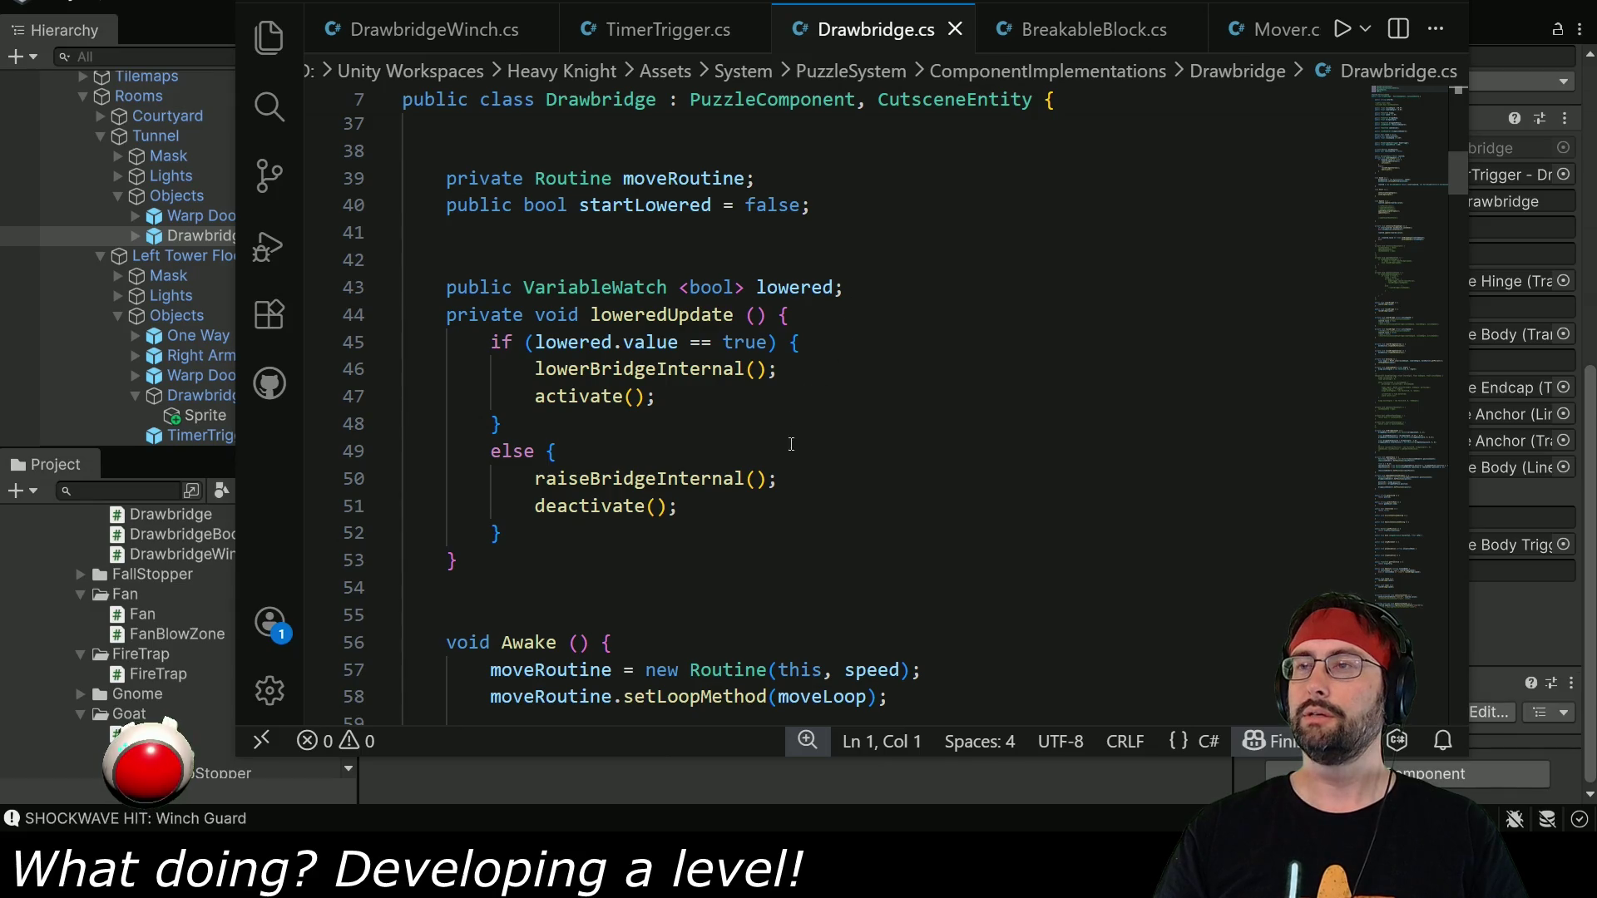
pyautogui.scroll(-3, 770, 499)
pyautogui.scroll(3, 741, 518)
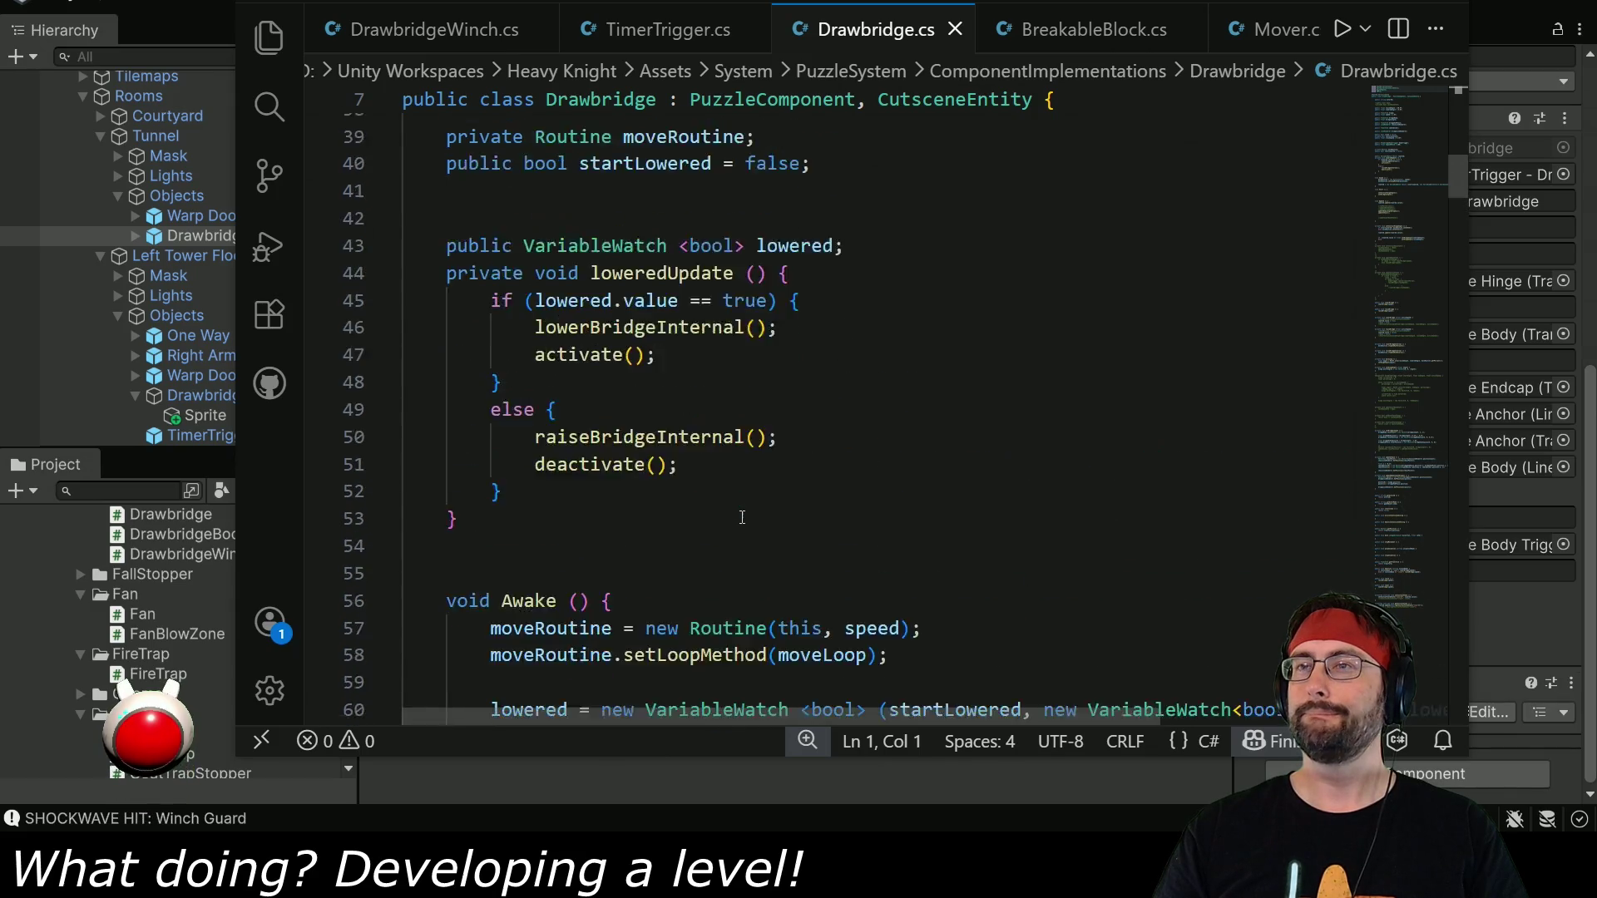
pyautogui.scroll(-1, 742, 517)
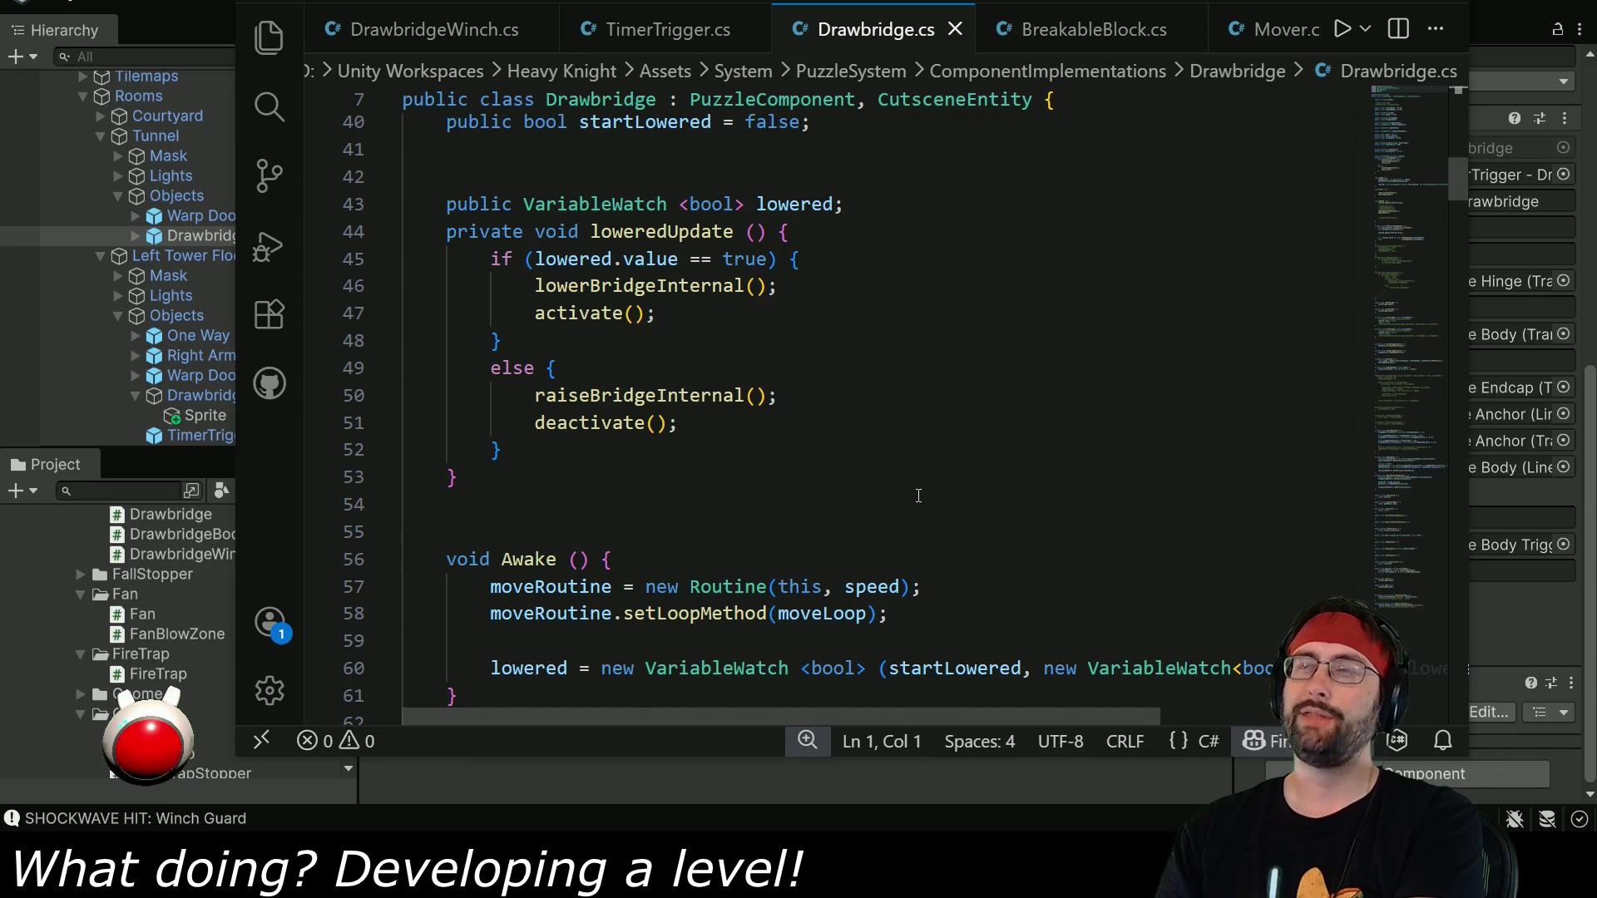
pyautogui.hotkey('alt', 'Tab')
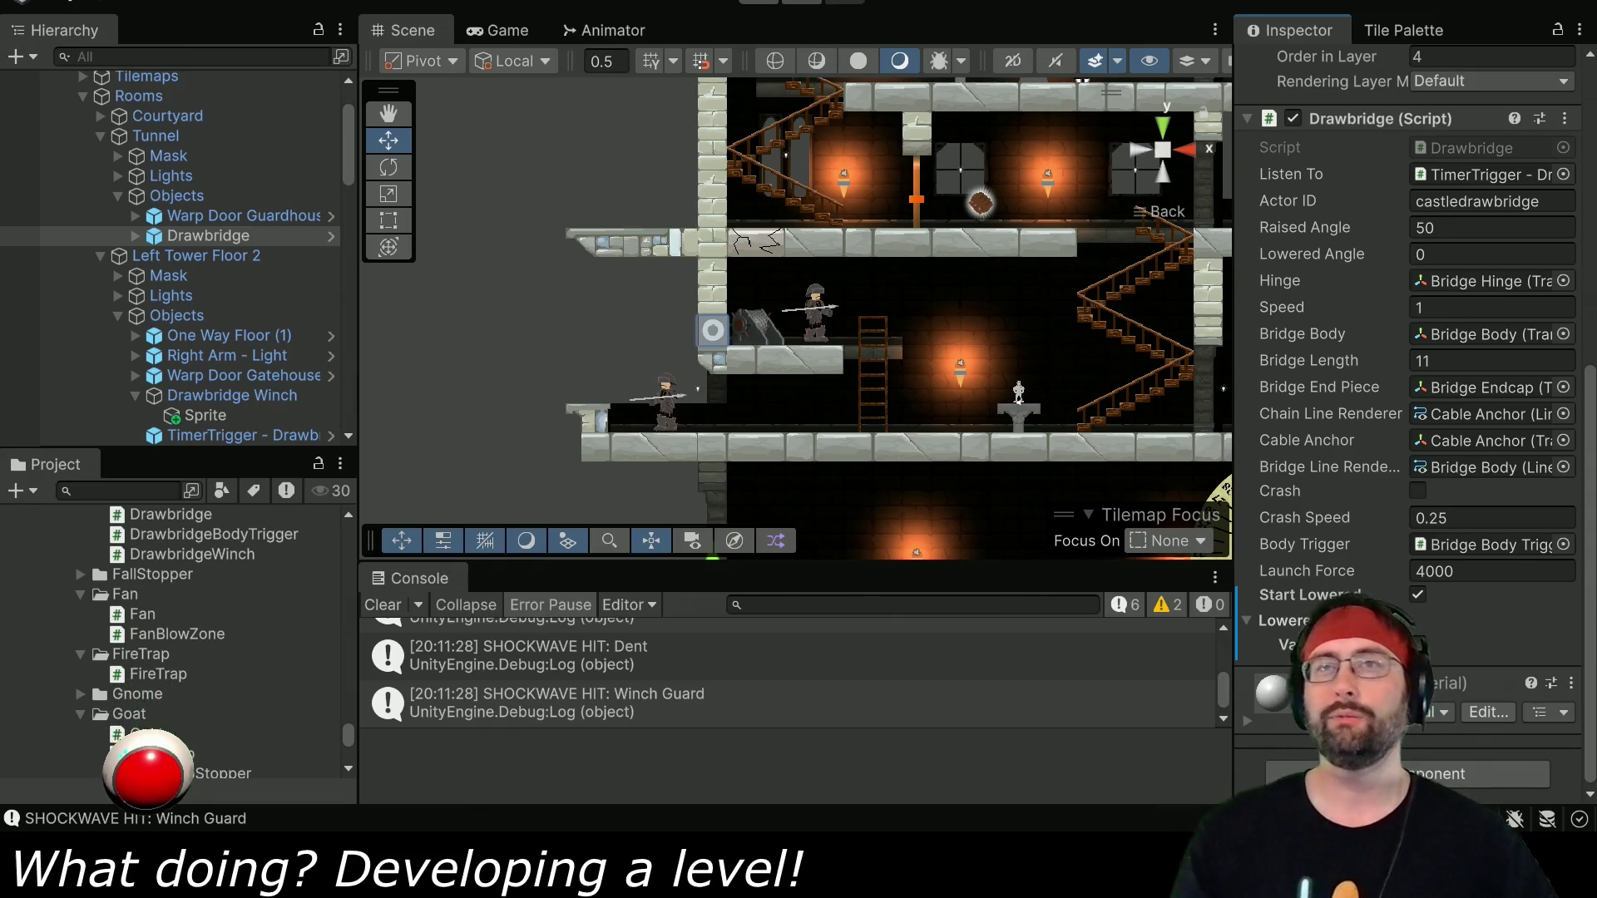
# Search the project assets for DrawbridgeCrasher, then clear the search.
pyautogui.click(124, 496)
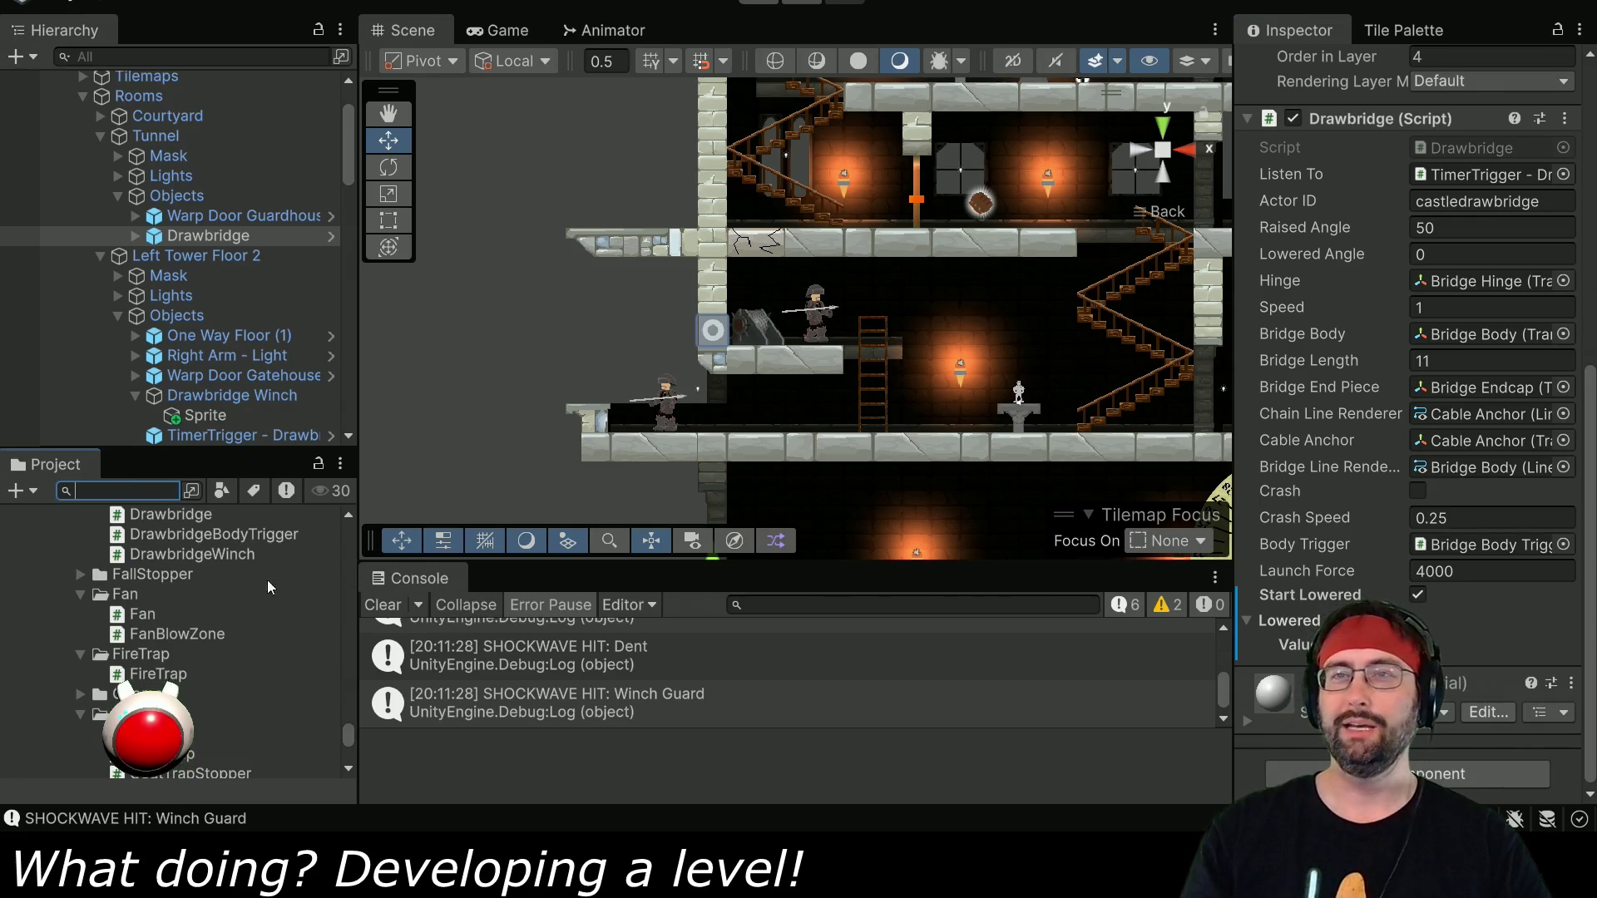
pyautogui.scroll(10, 344, 712)
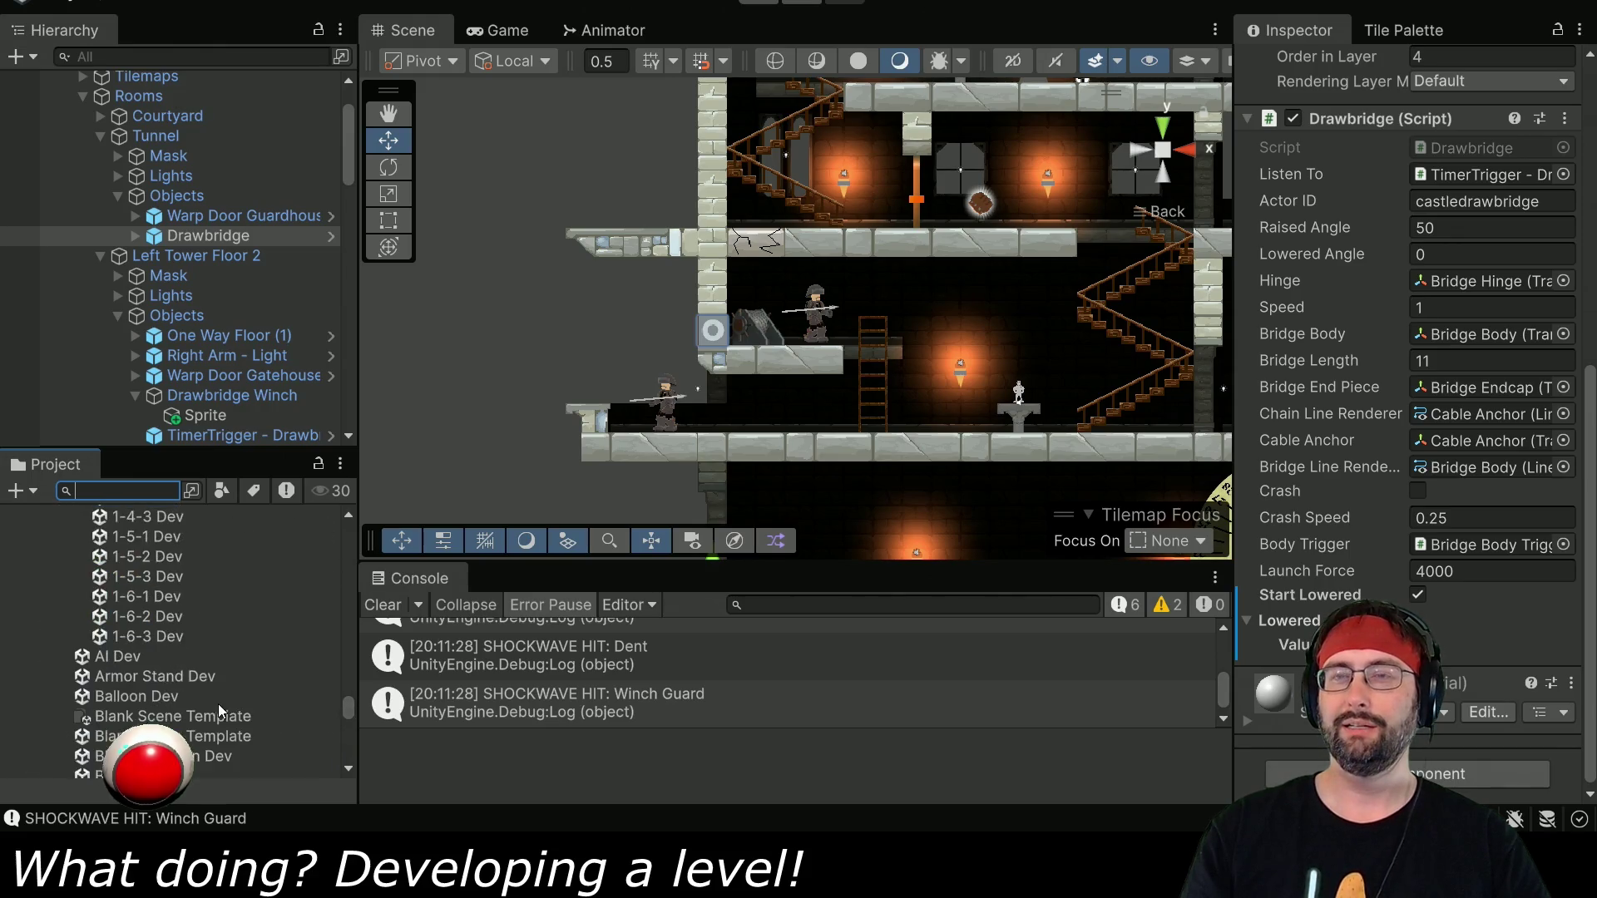
pyautogui.scroll(-5, 225, 691)
pyautogui.scroll(6, 216, 687)
pyautogui.scroll(-15, 212, 687)
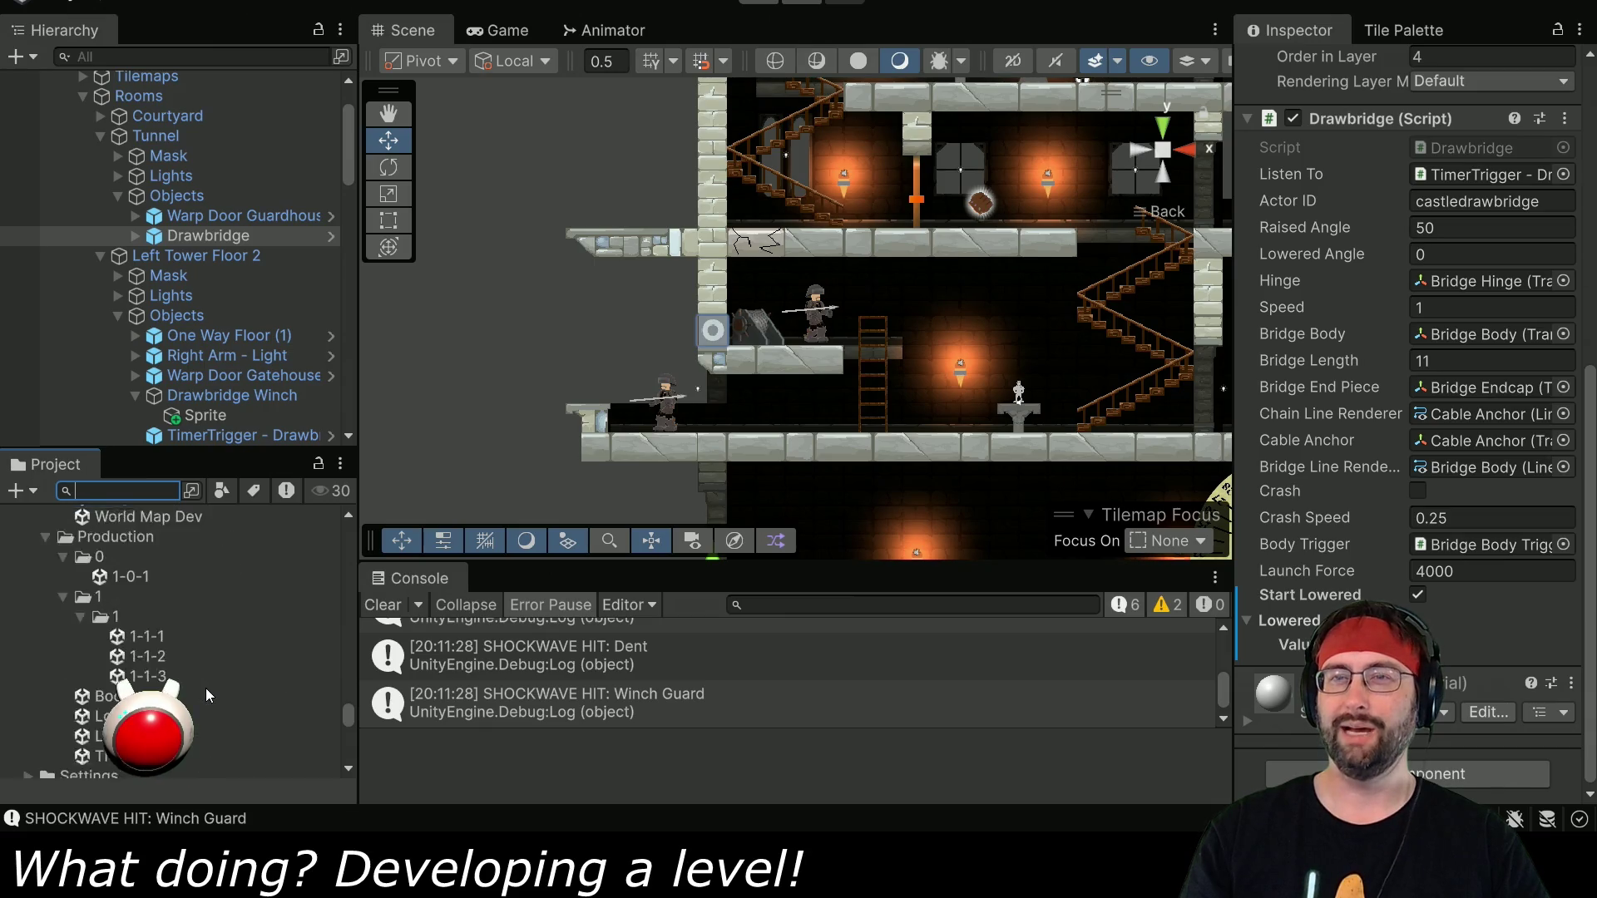
pyautogui.scroll(2, 207, 687)
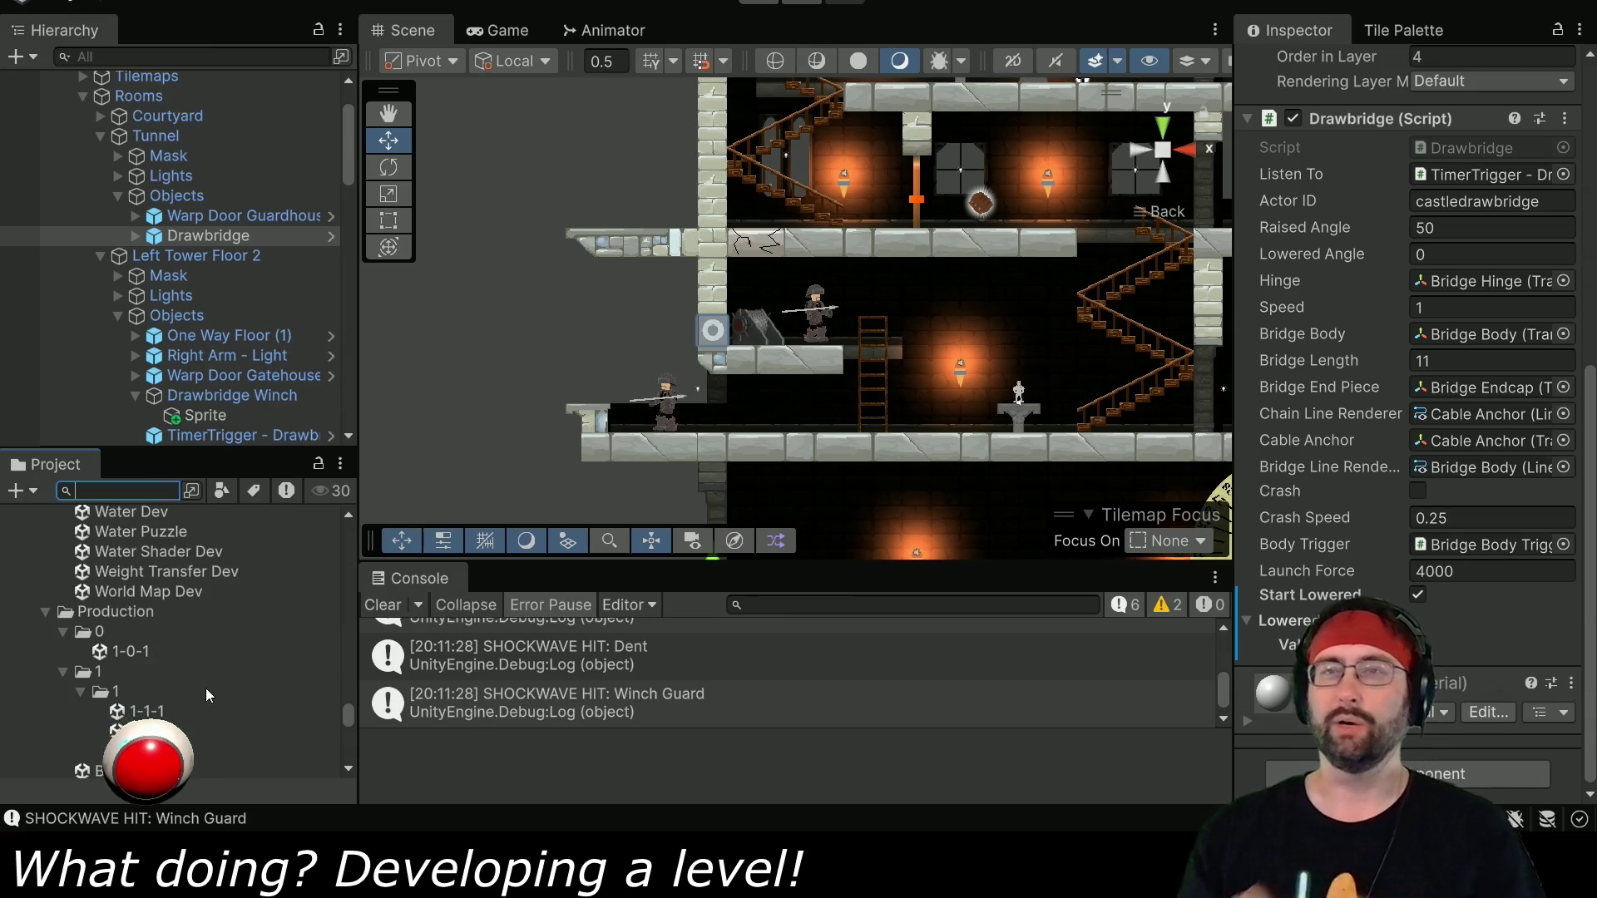
pyautogui.scroll(-15, 186, 667)
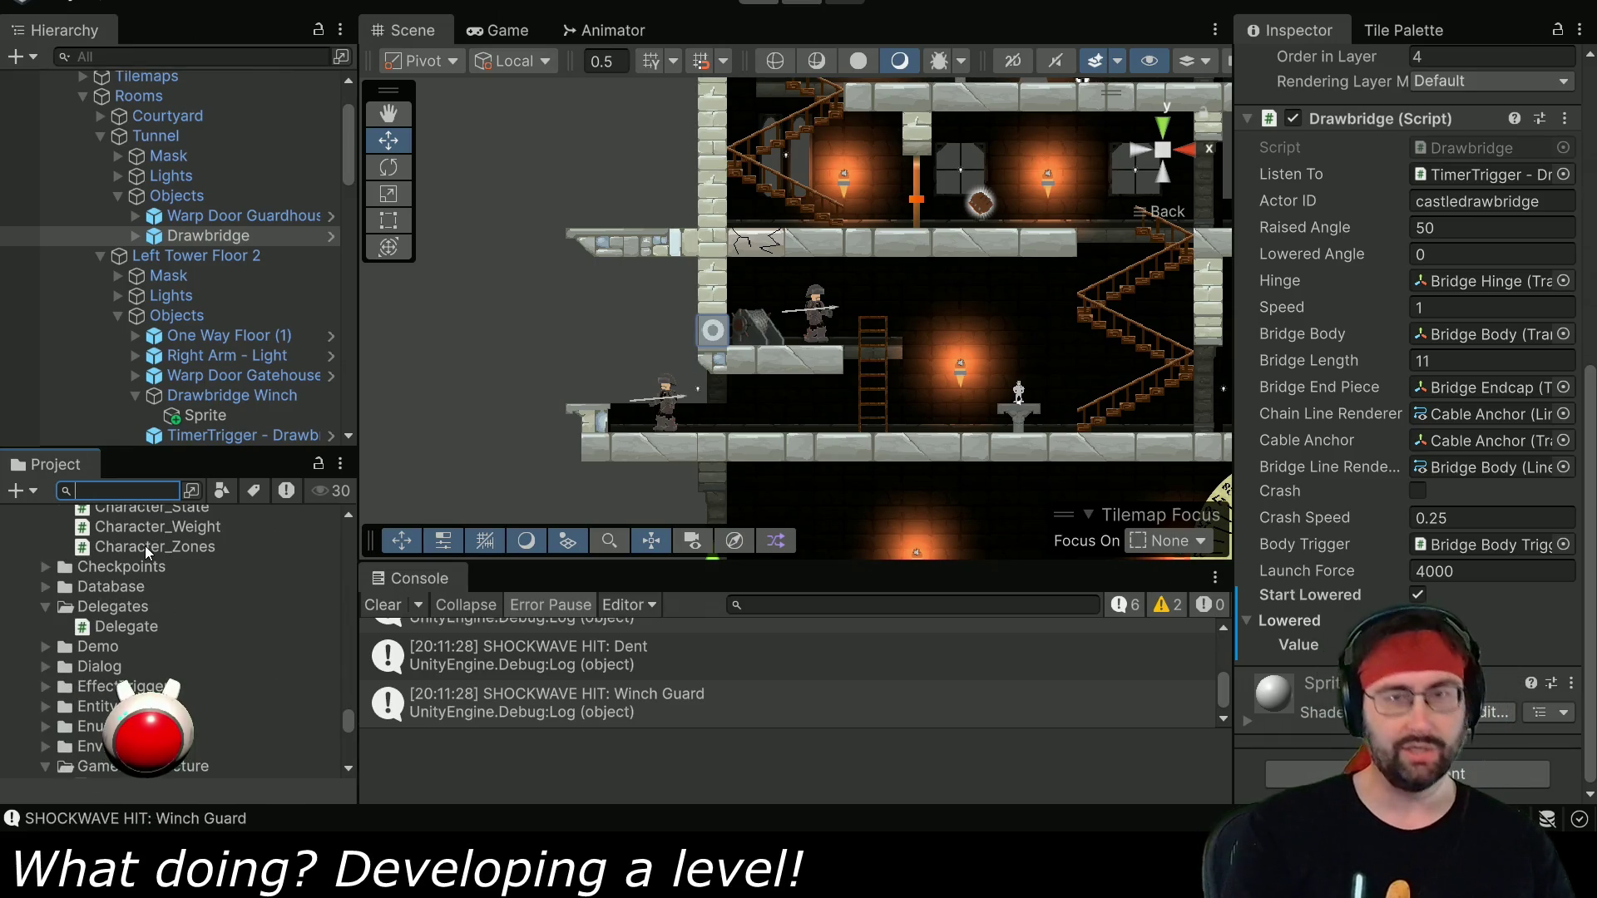
pyautogui.write('Draw')
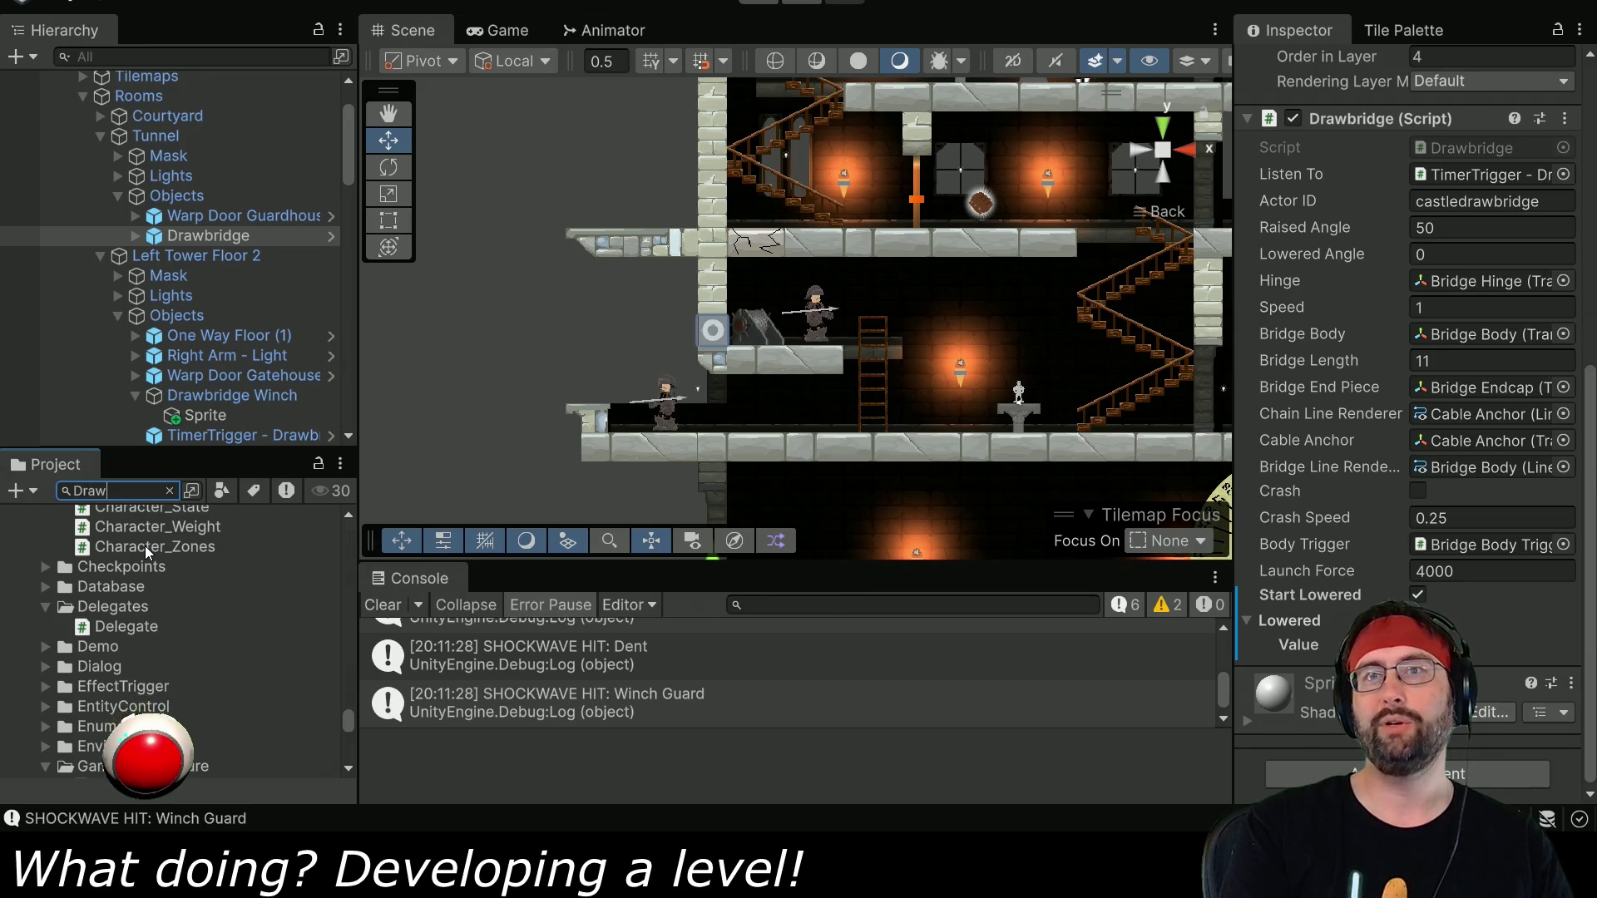
pyautogui.write('bridge')
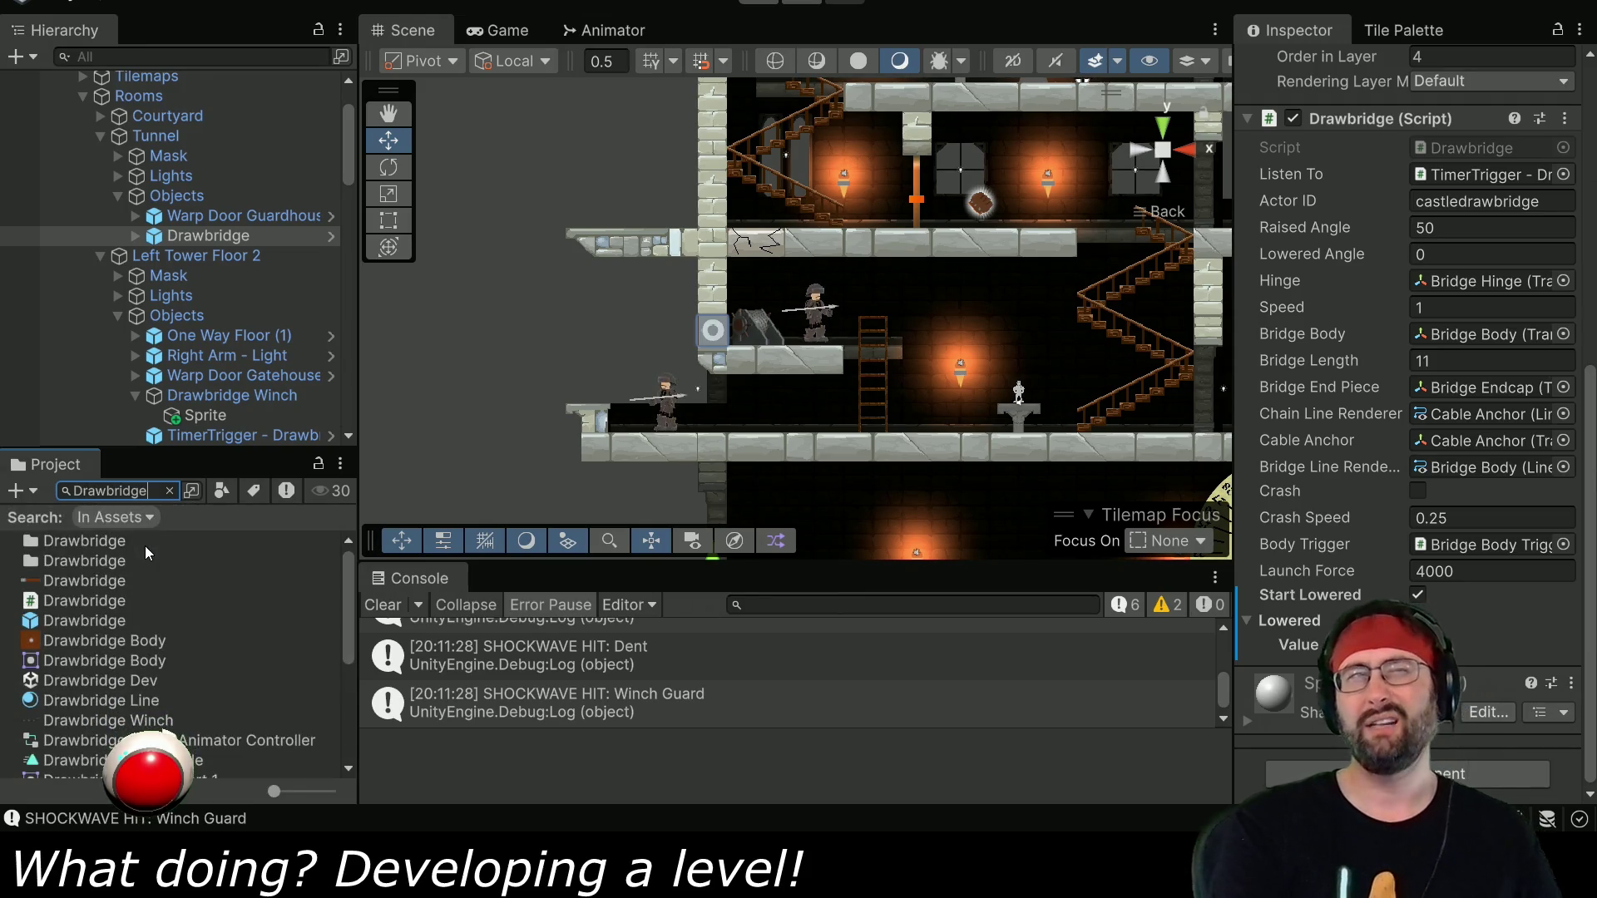
pyautogui.write('Crash')
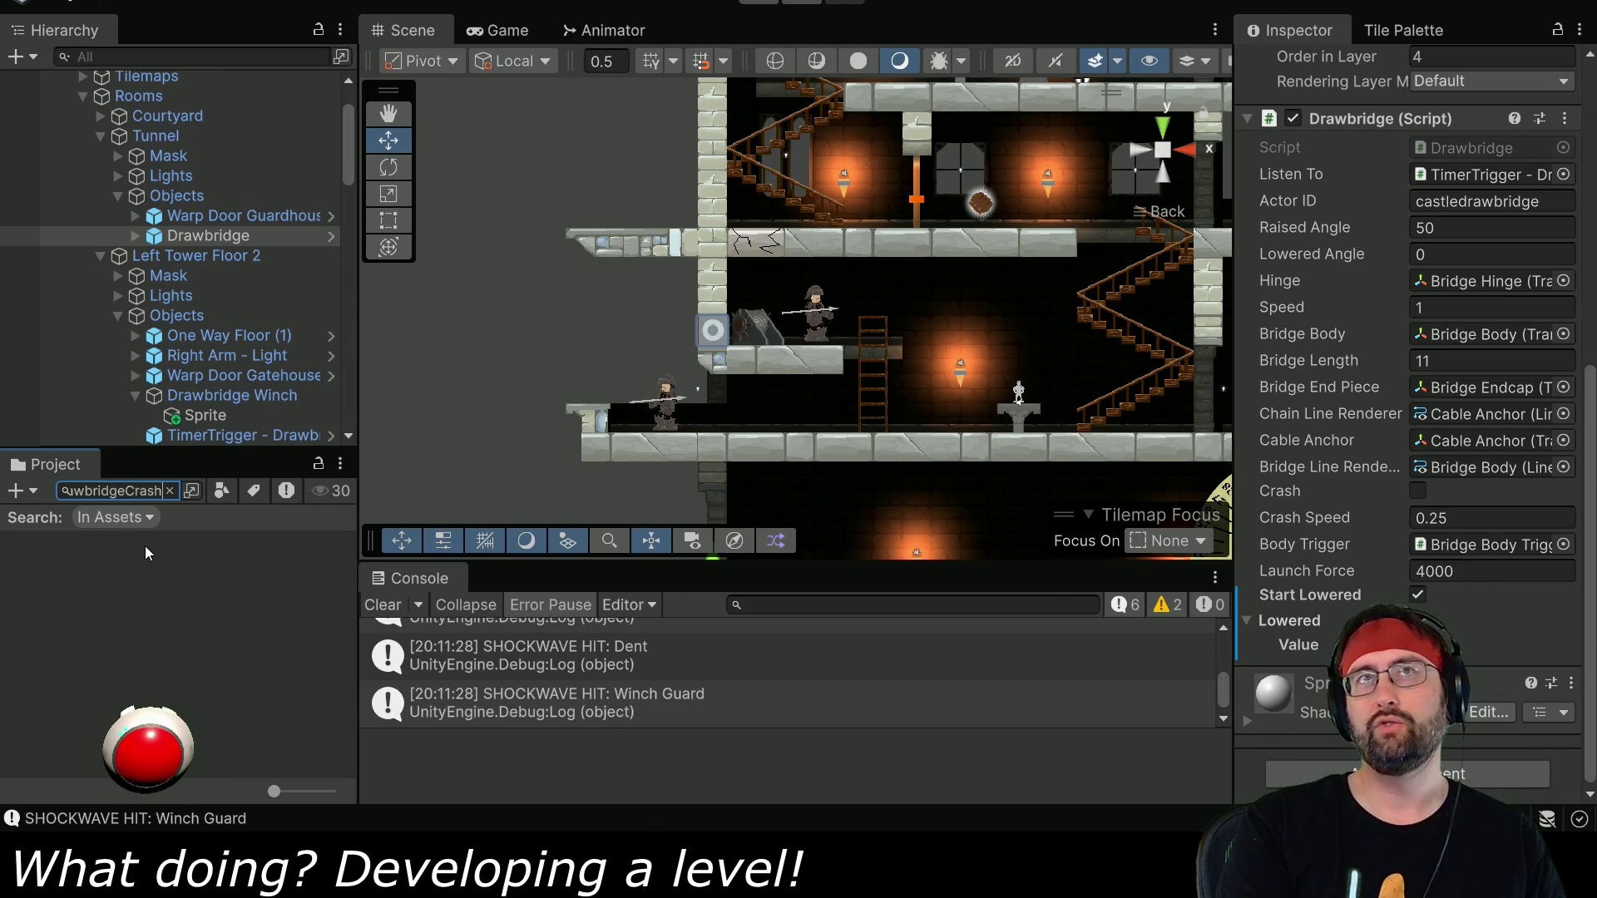
pyautogui.write('er')
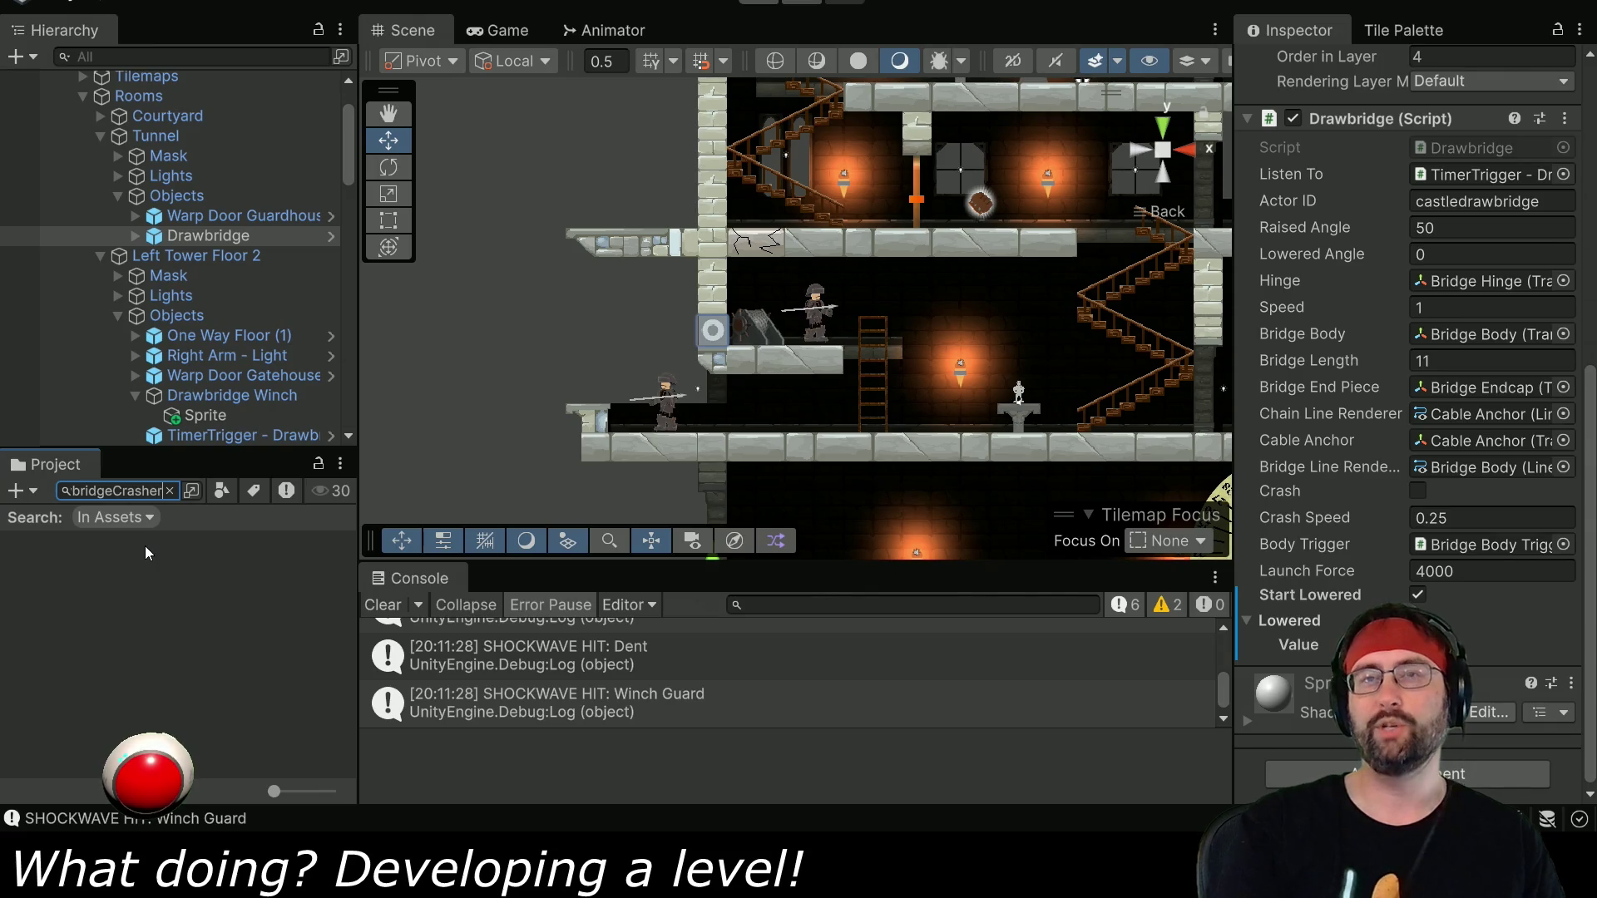
pyautogui.click(170, 491)
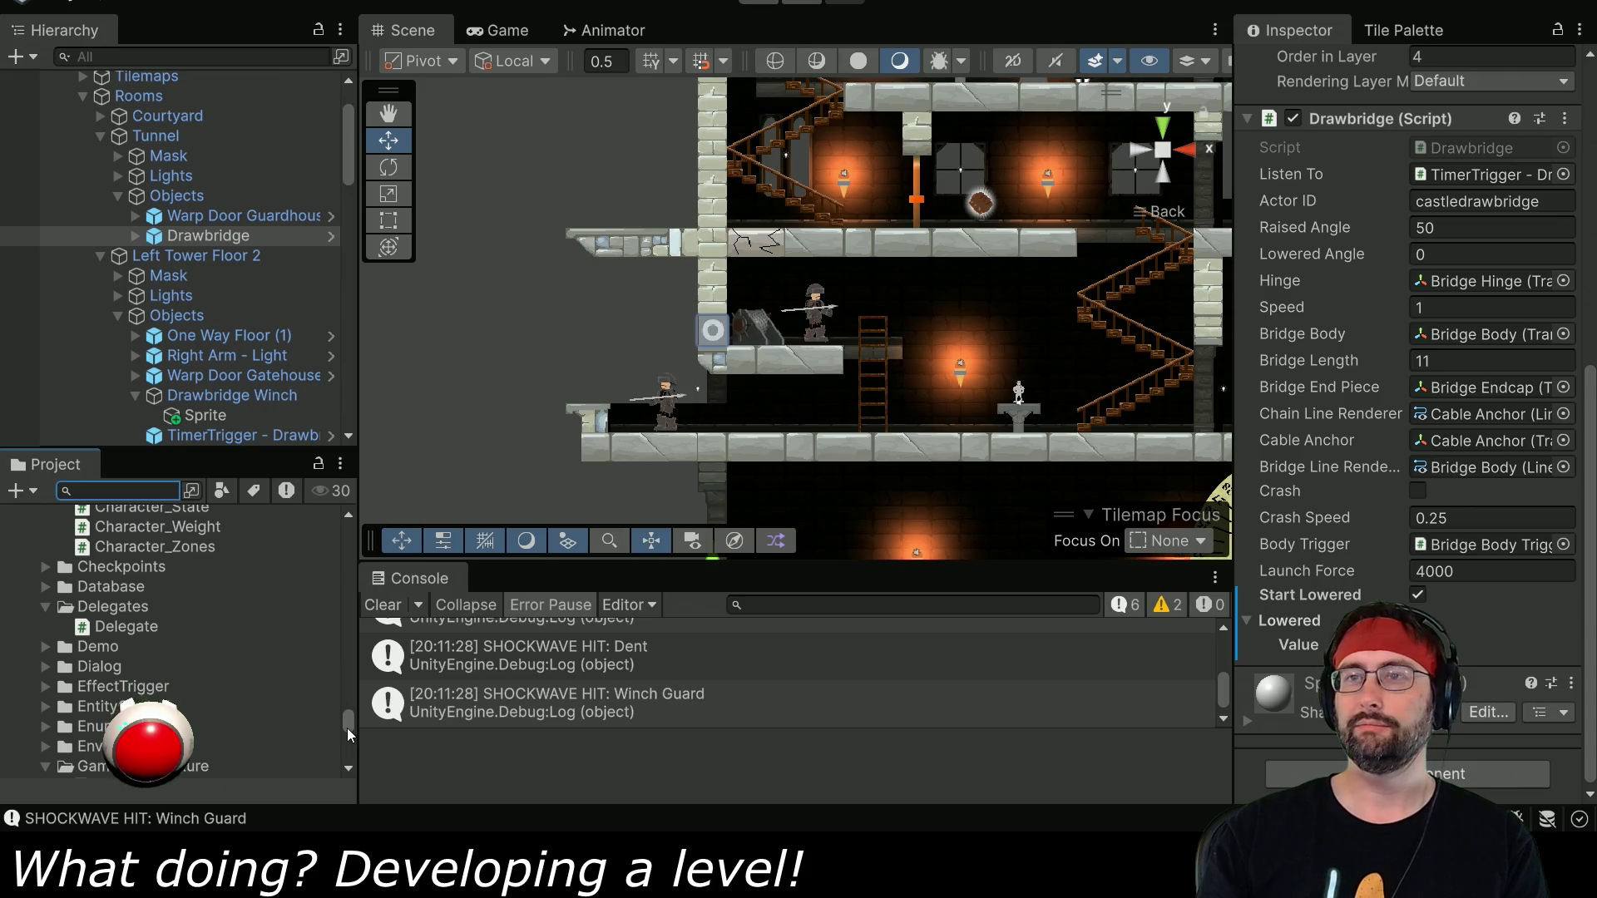
# Select the TimerTrigger - Drawbridge object in the Hierarchy.
pyautogui.moveTo(347, 727); pyautogui.dragTo(349, 752)
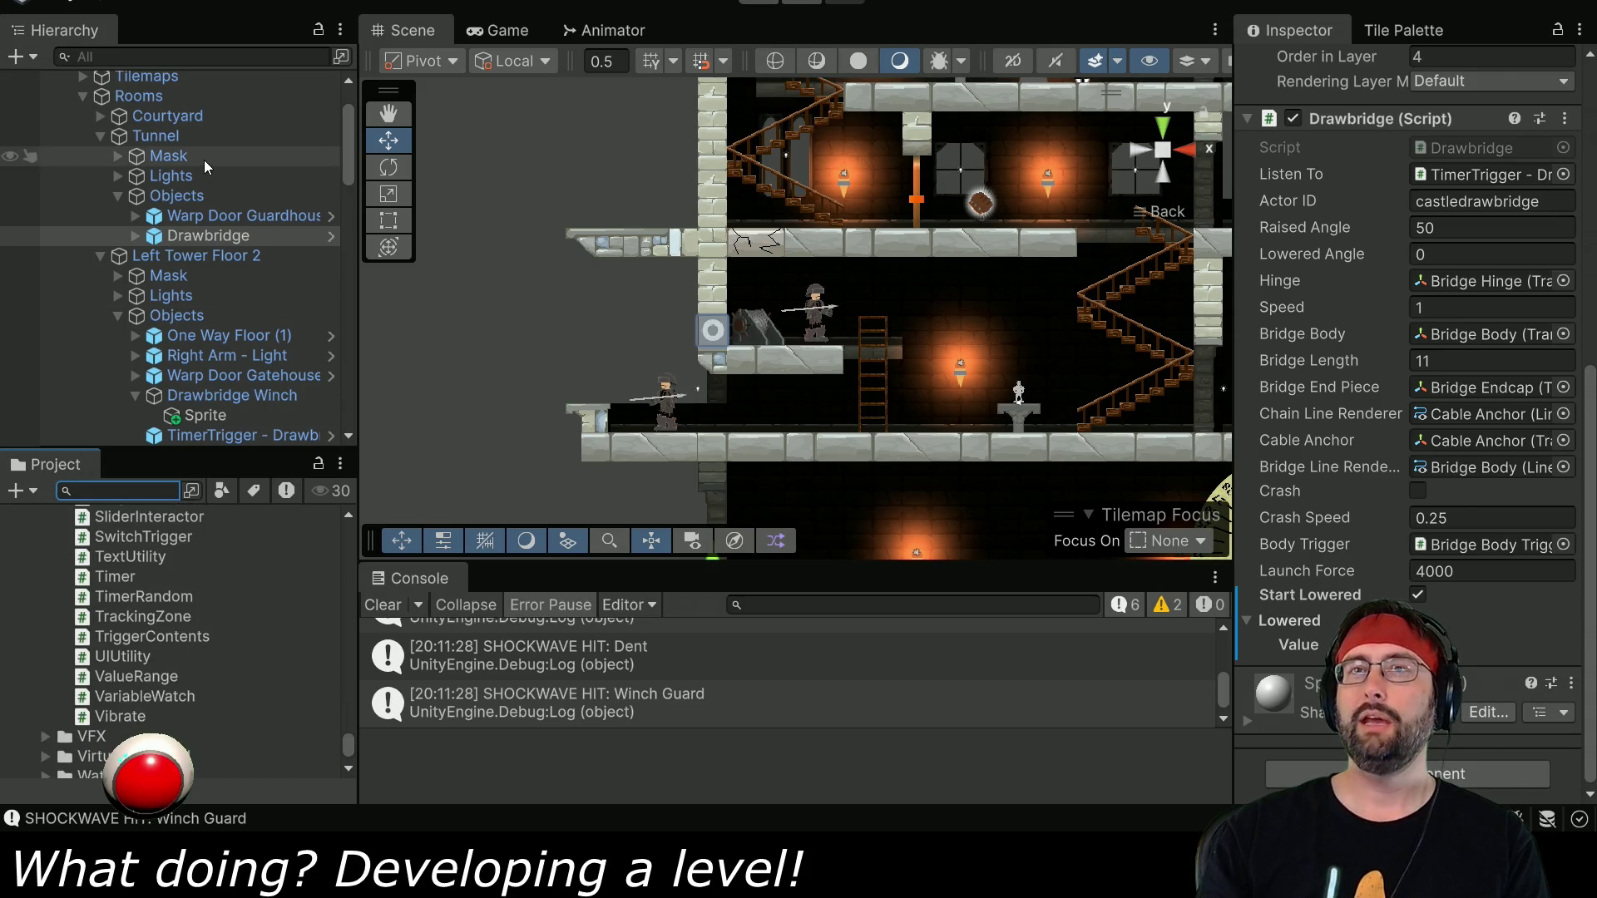
pyautogui.scroll(-3, 208, 323)
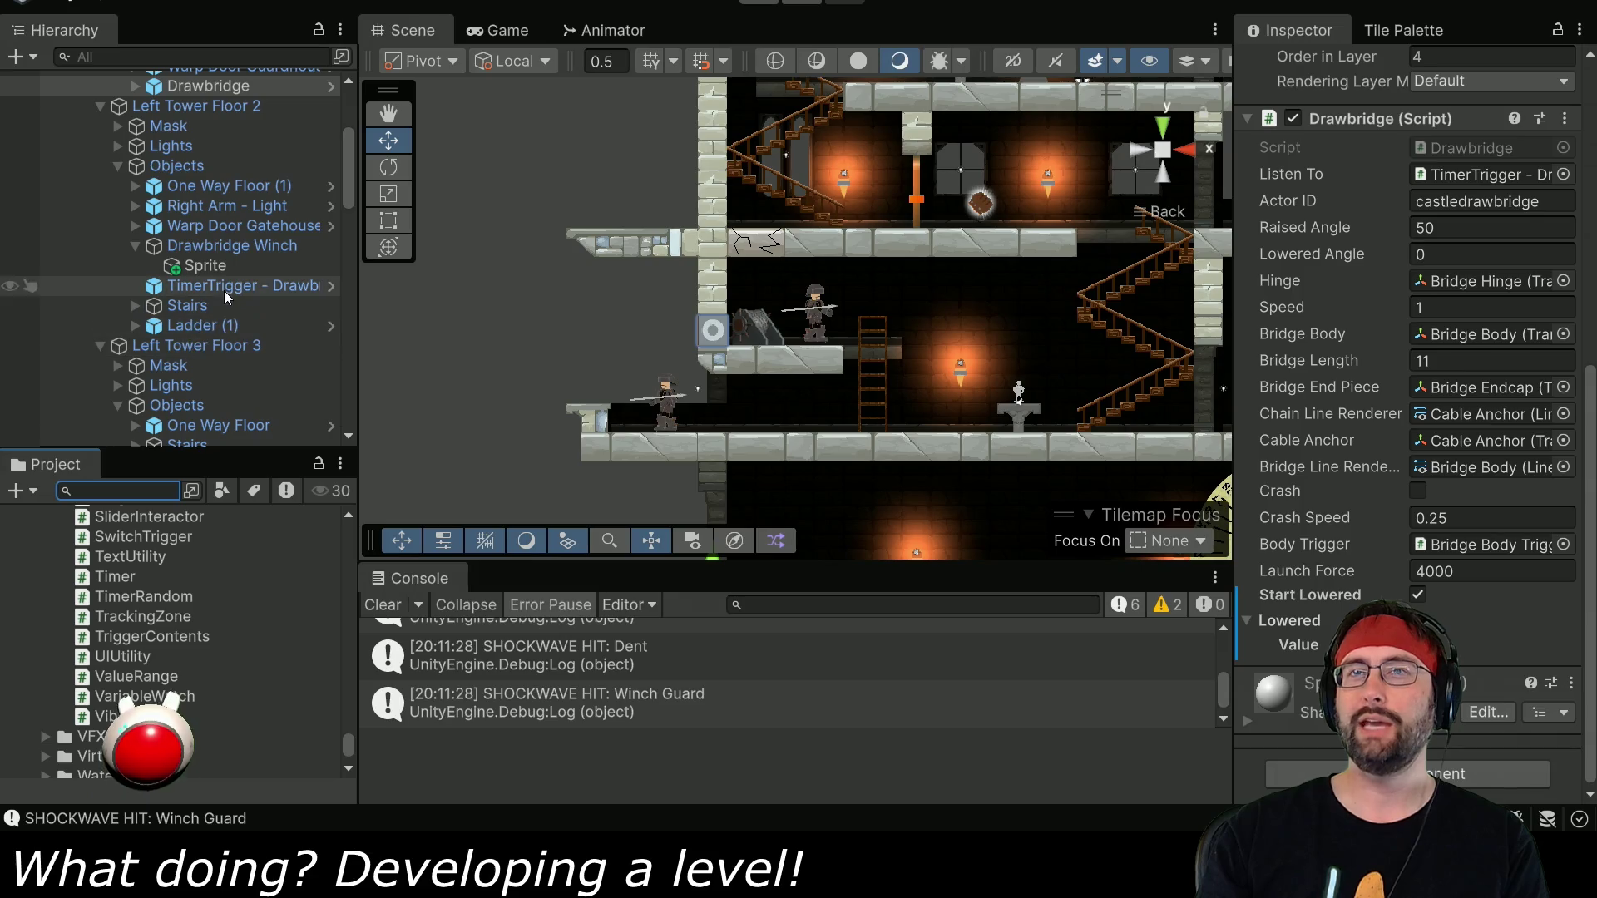
pyautogui.click(225, 286)
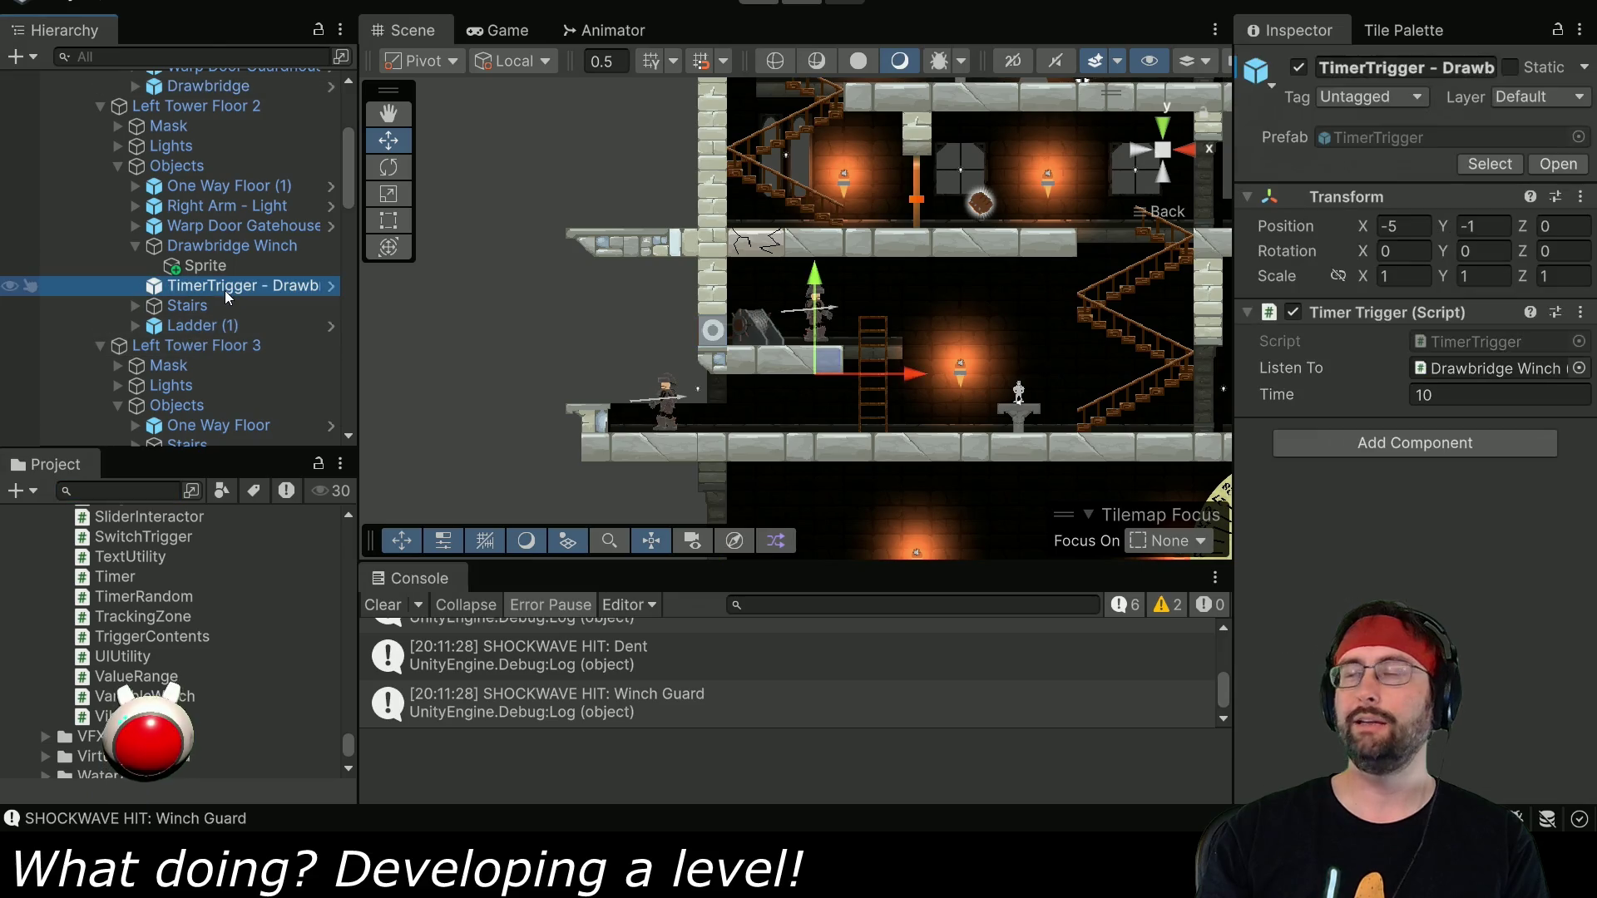
# Add a new DrawbridgeCrasher script component, saved in the Puzzle Implementations folder.
pyautogui.click(1391, 447)
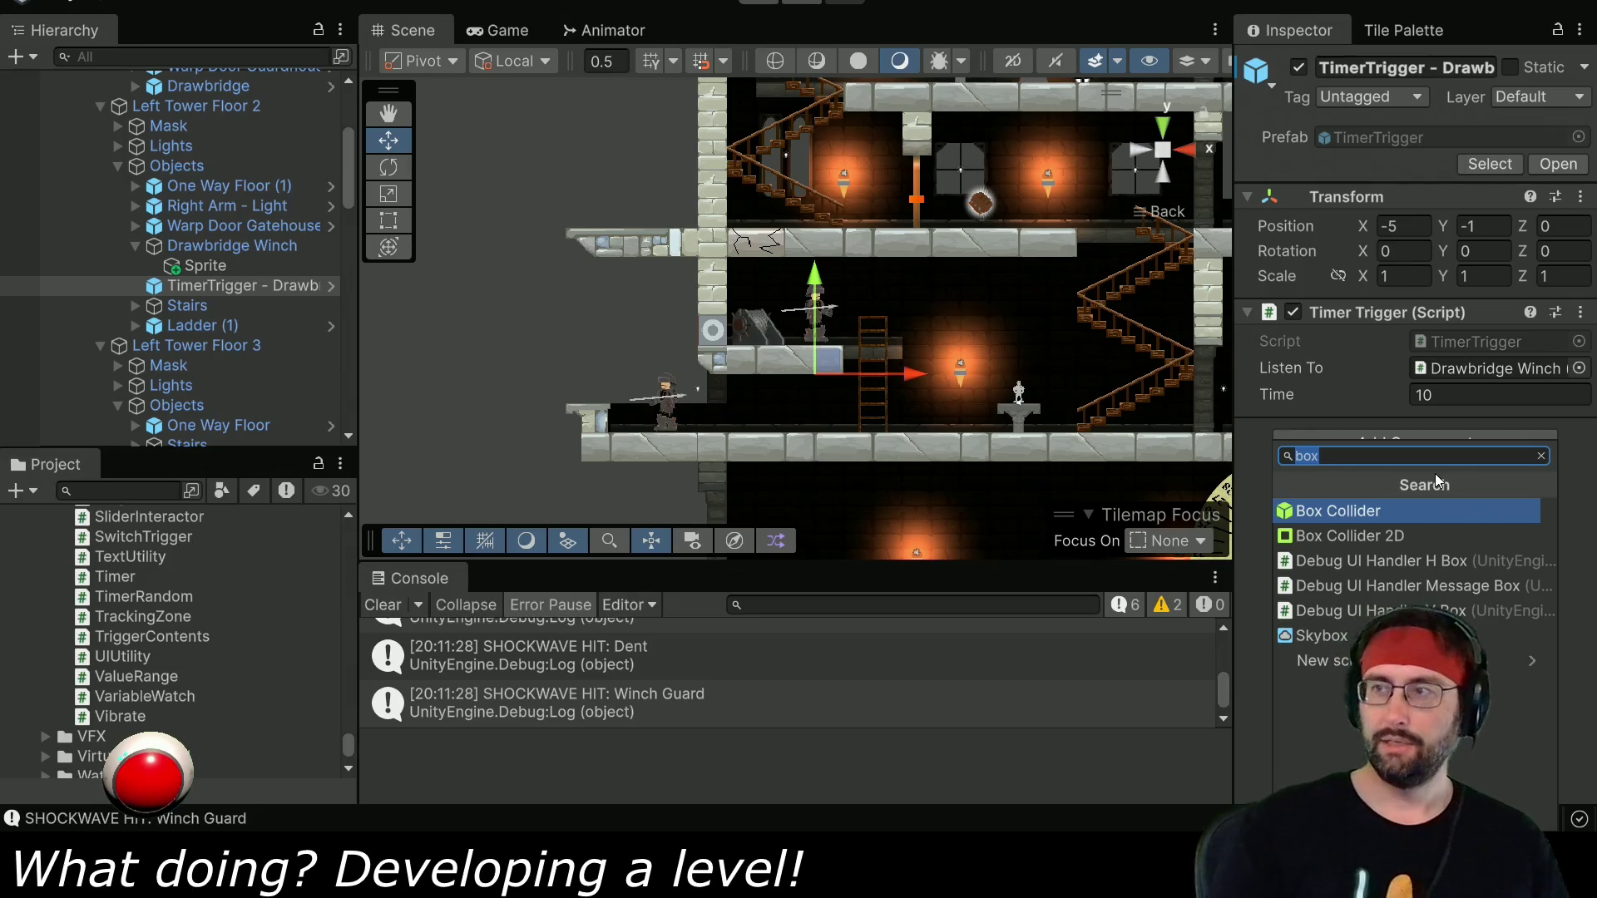
pyautogui.click(1329, 660)
pyautogui.write('Drawbridge')
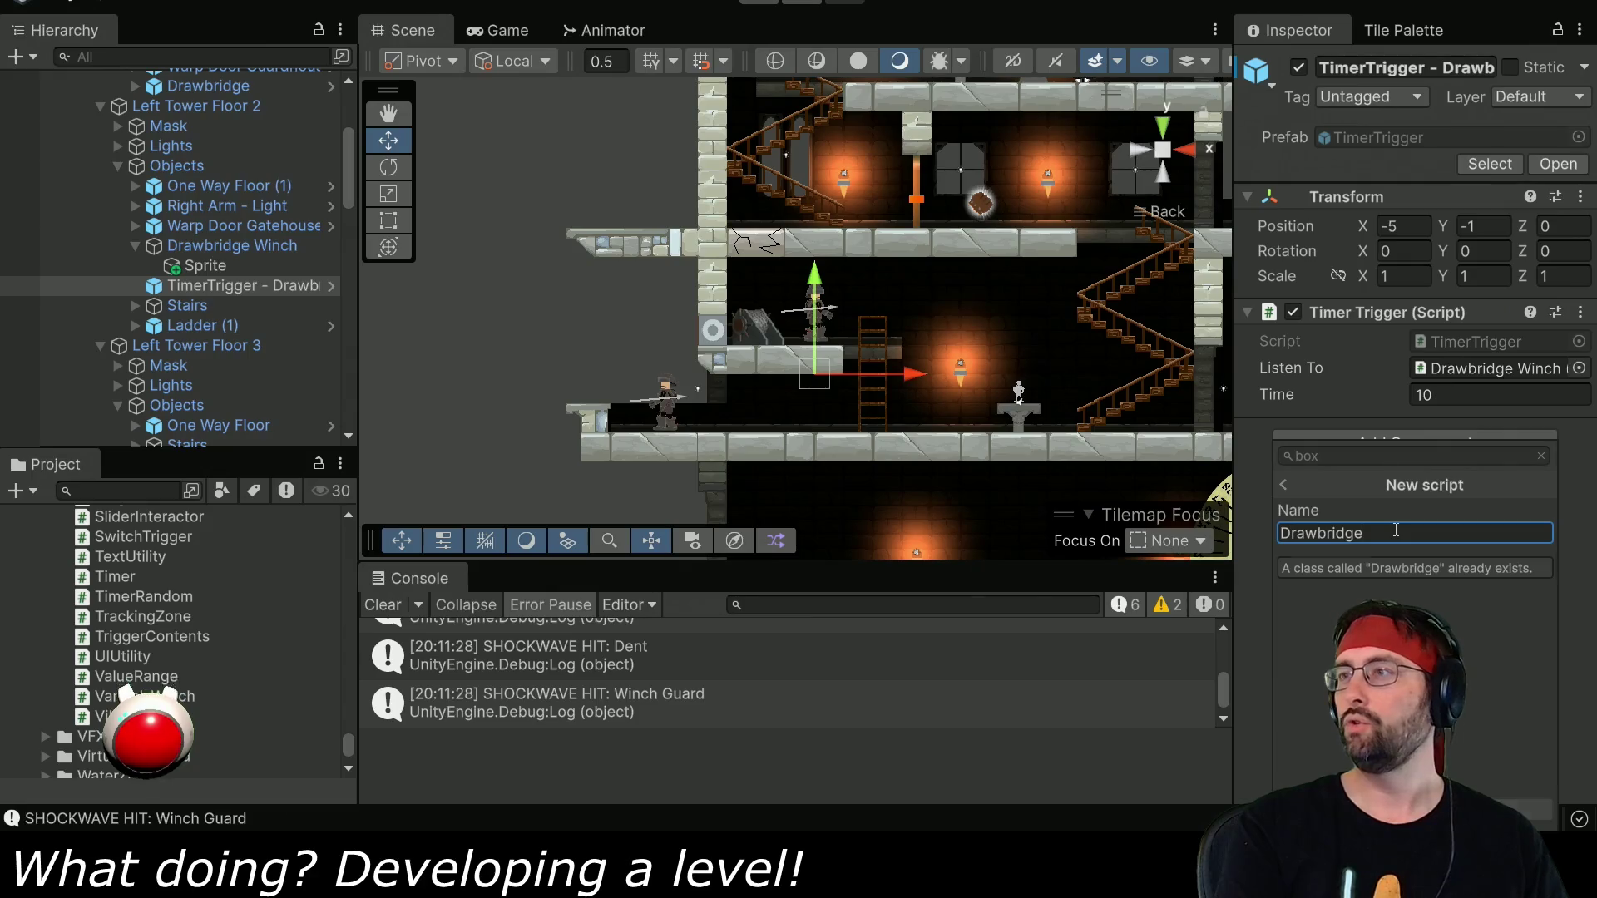
pyautogui.write('Crasher')
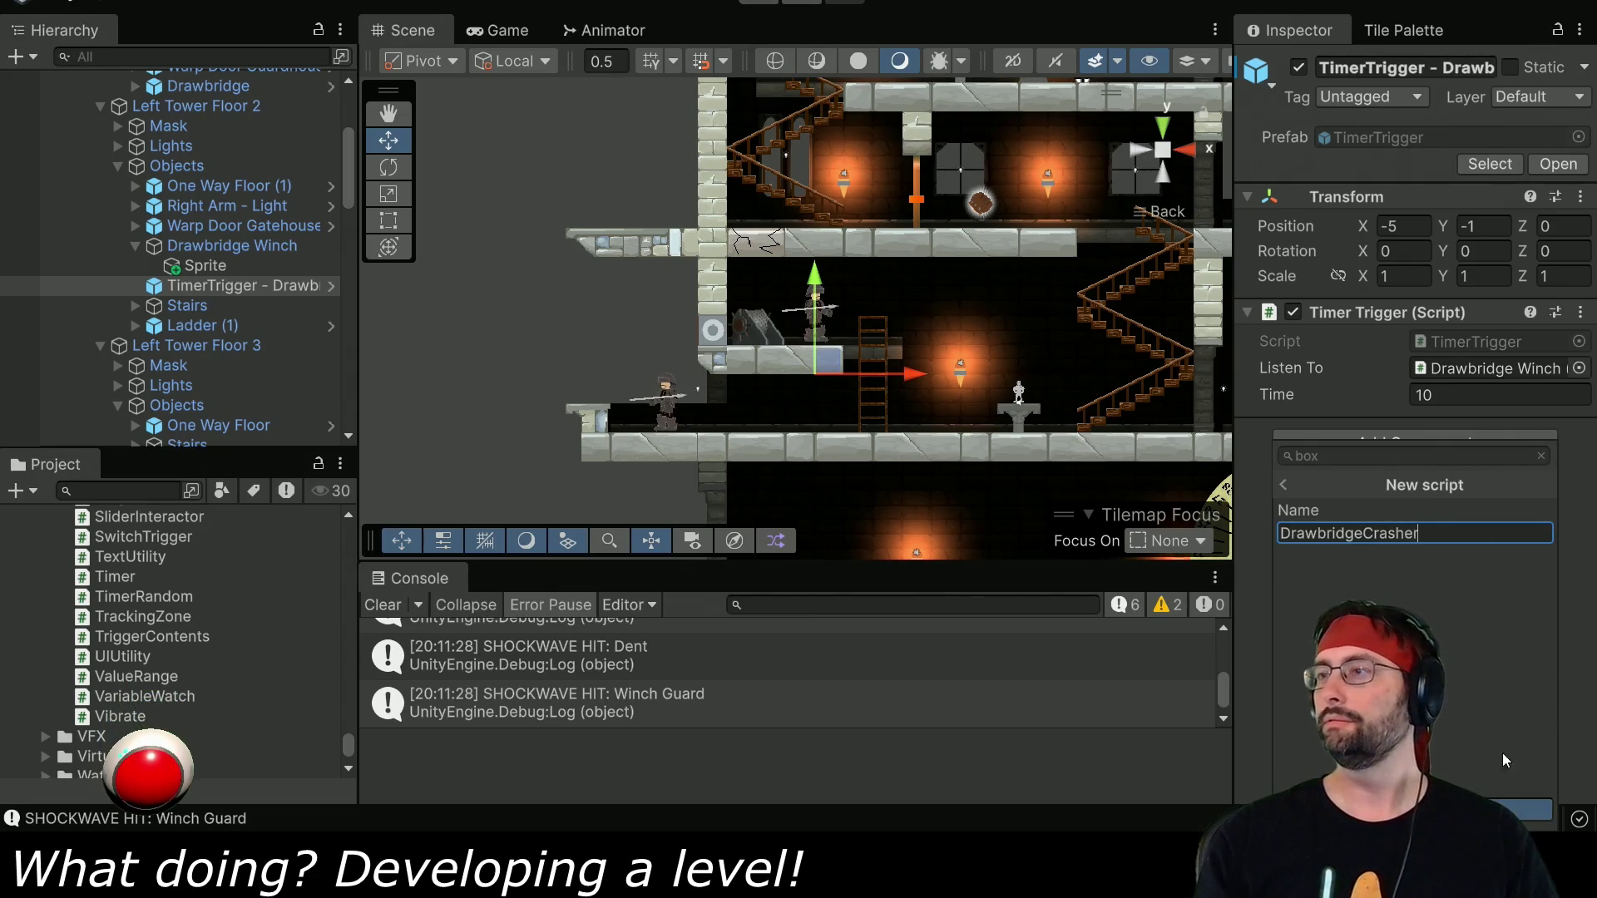
pyautogui.press('Return')
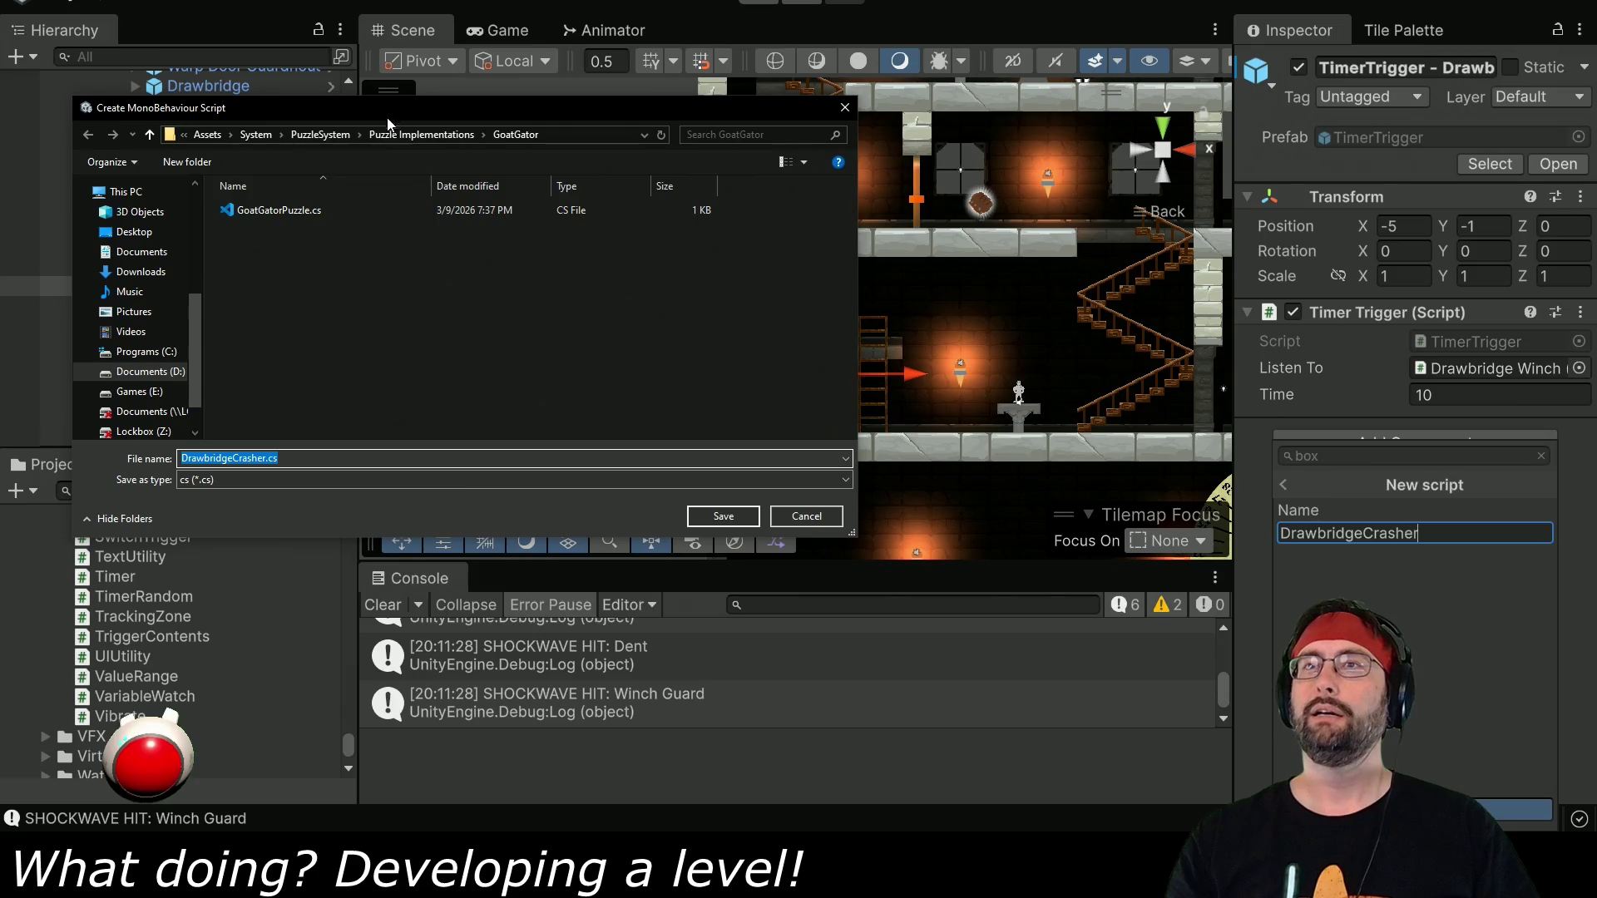
pyautogui.click(393, 134)
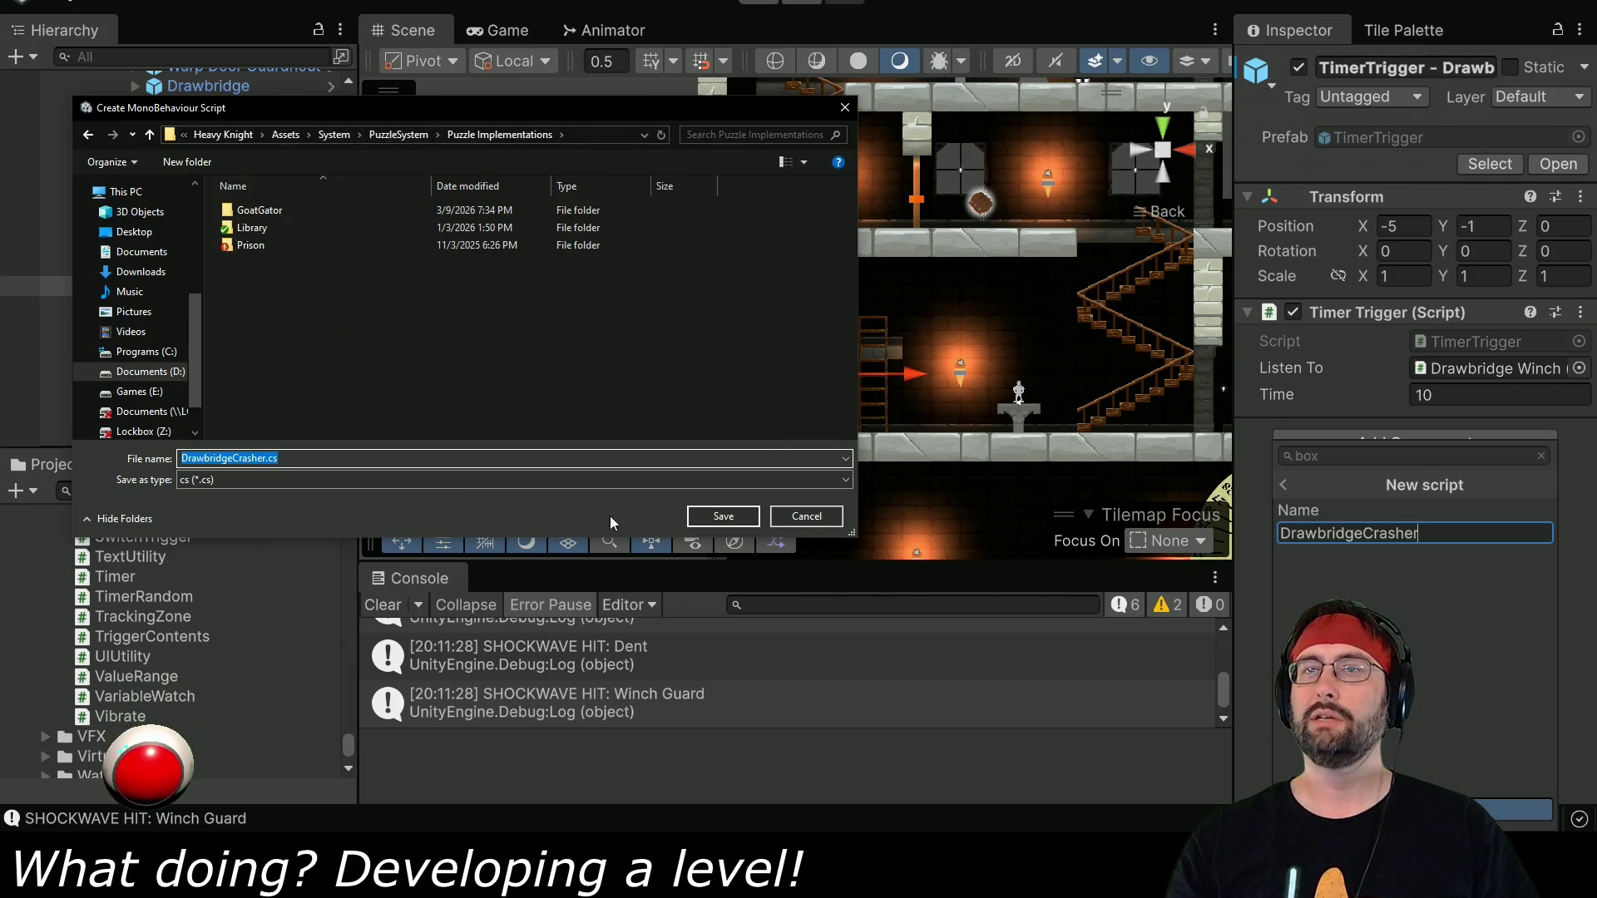
pyautogui.click(728, 514)
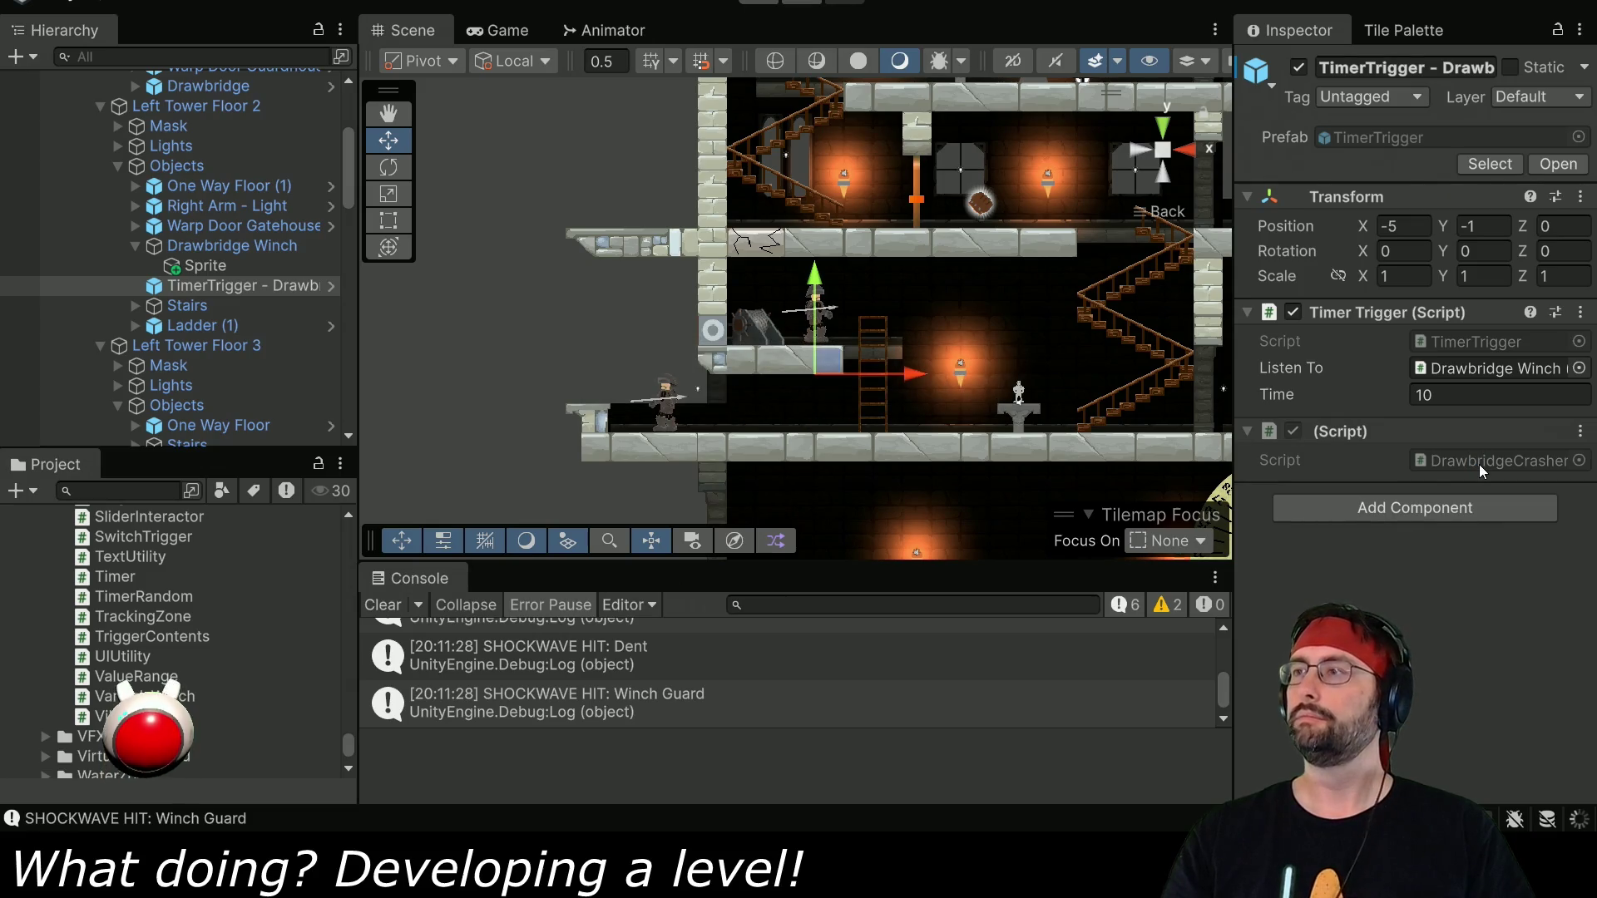
# Open DrawbridgeCrasher and copy the processMessage method from TimerTrigger.cs.
pyautogui.doubleClick(1479, 464)
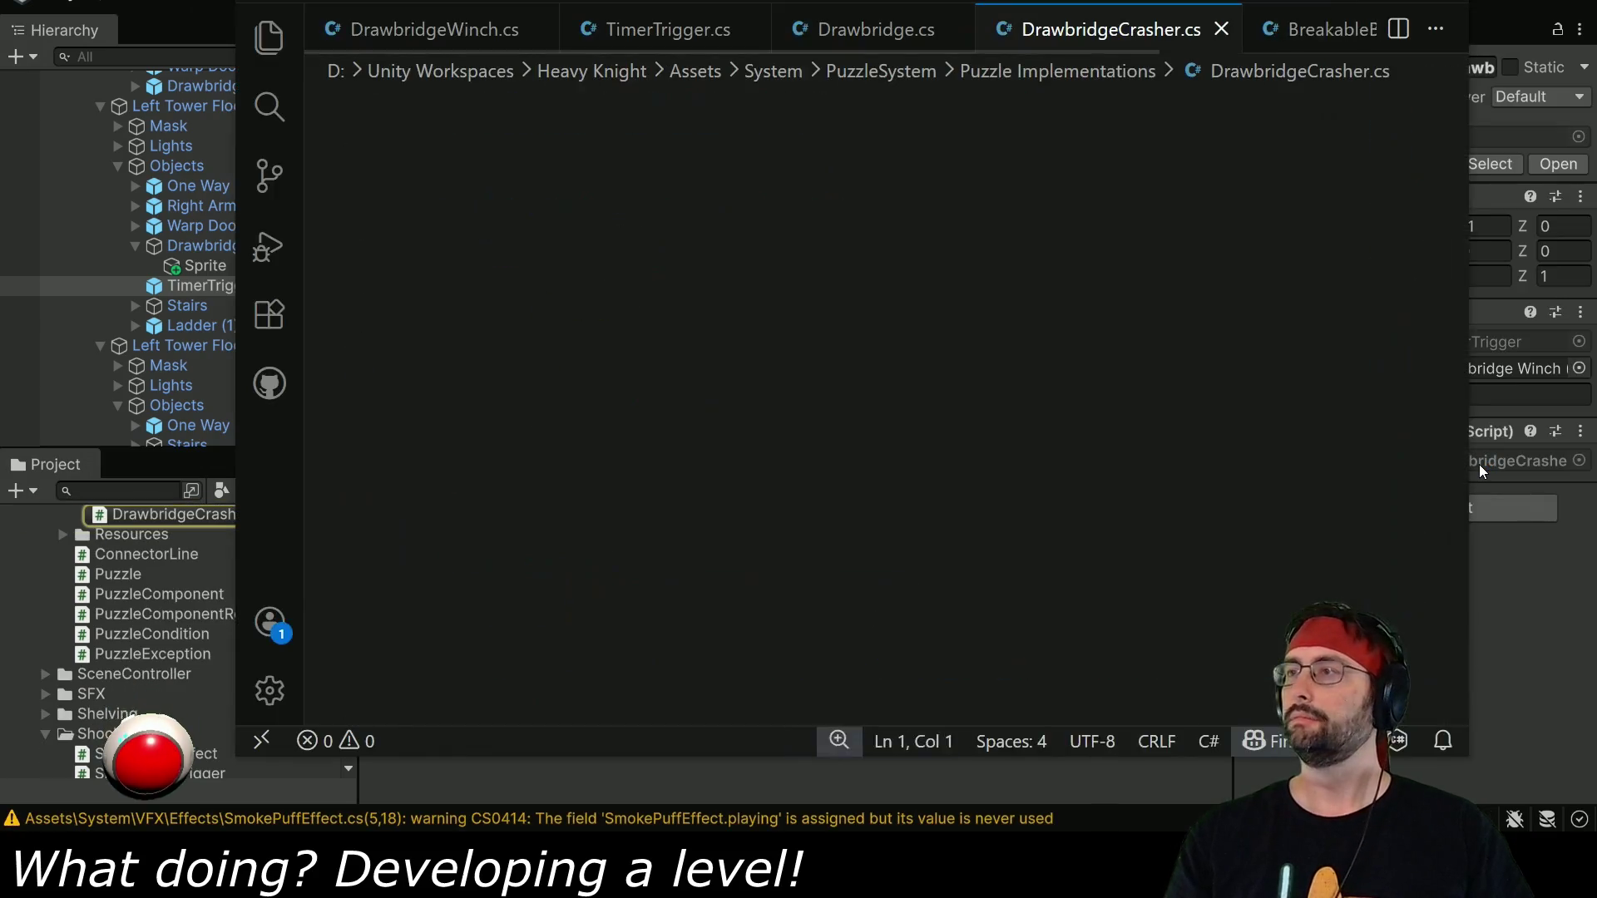
pyautogui.click(1090, 182)
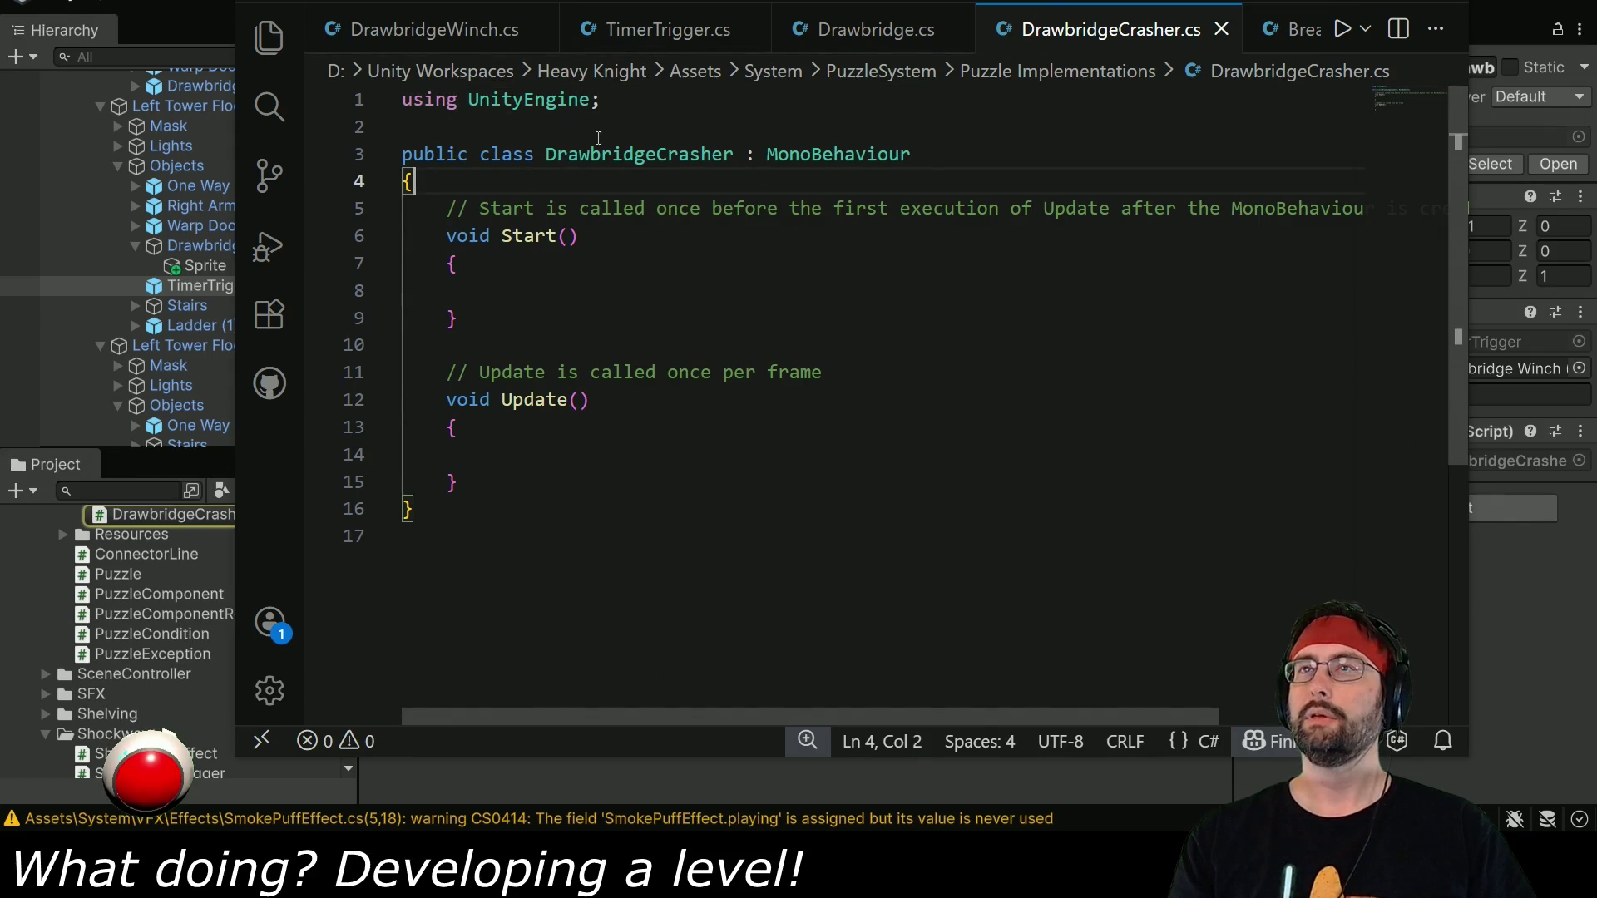
pyautogui.click(668, 32)
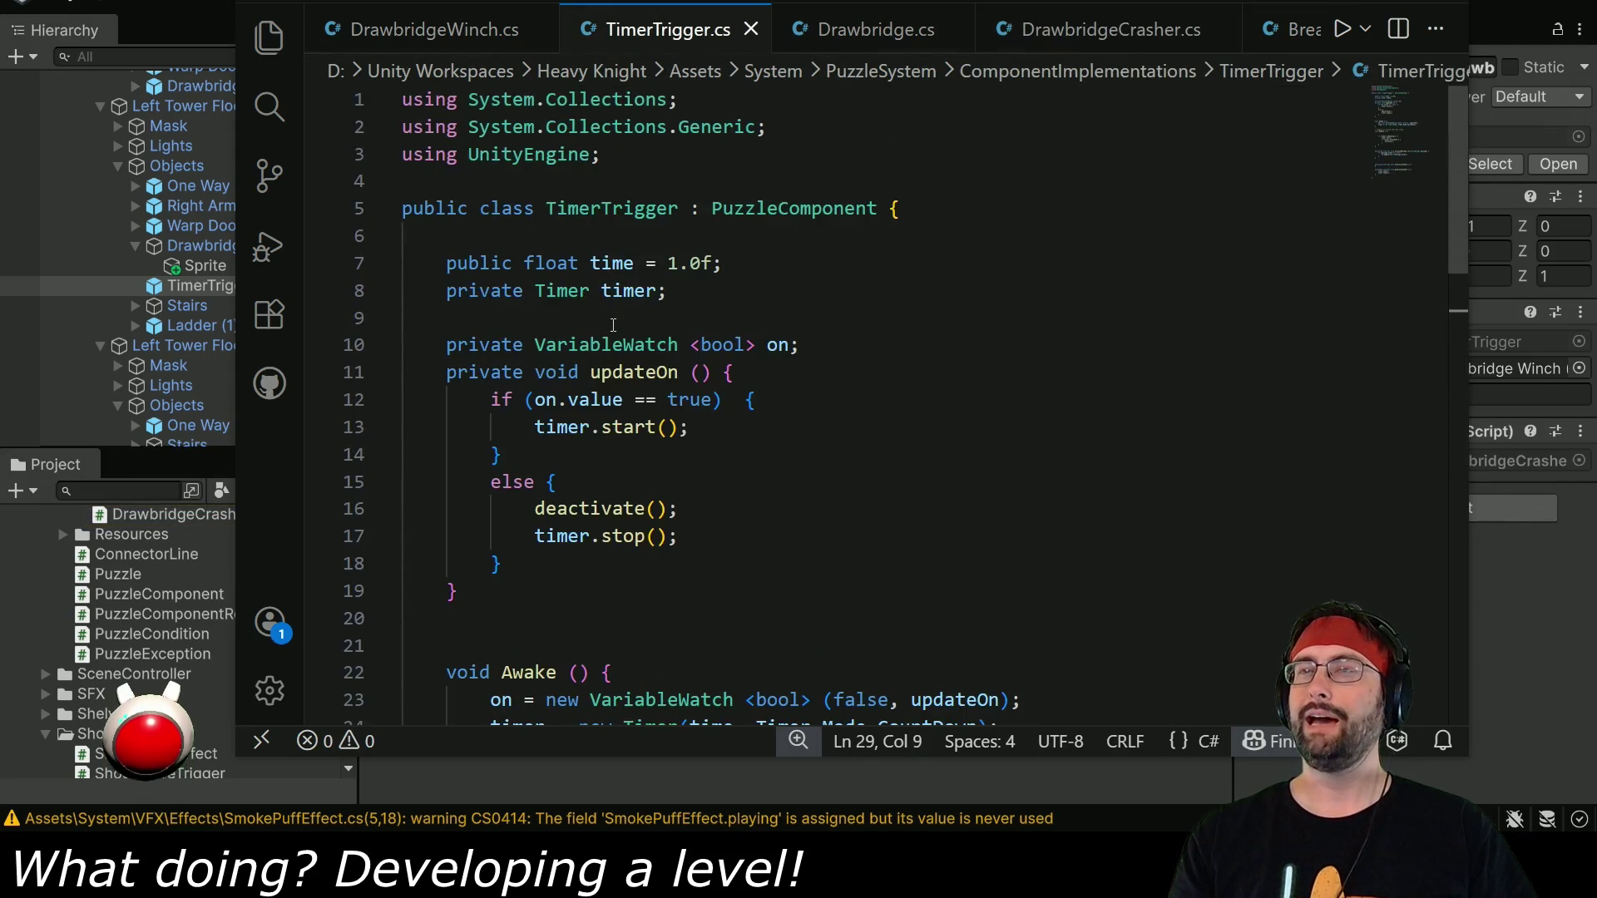
pyautogui.scroll(-8, 474, 345)
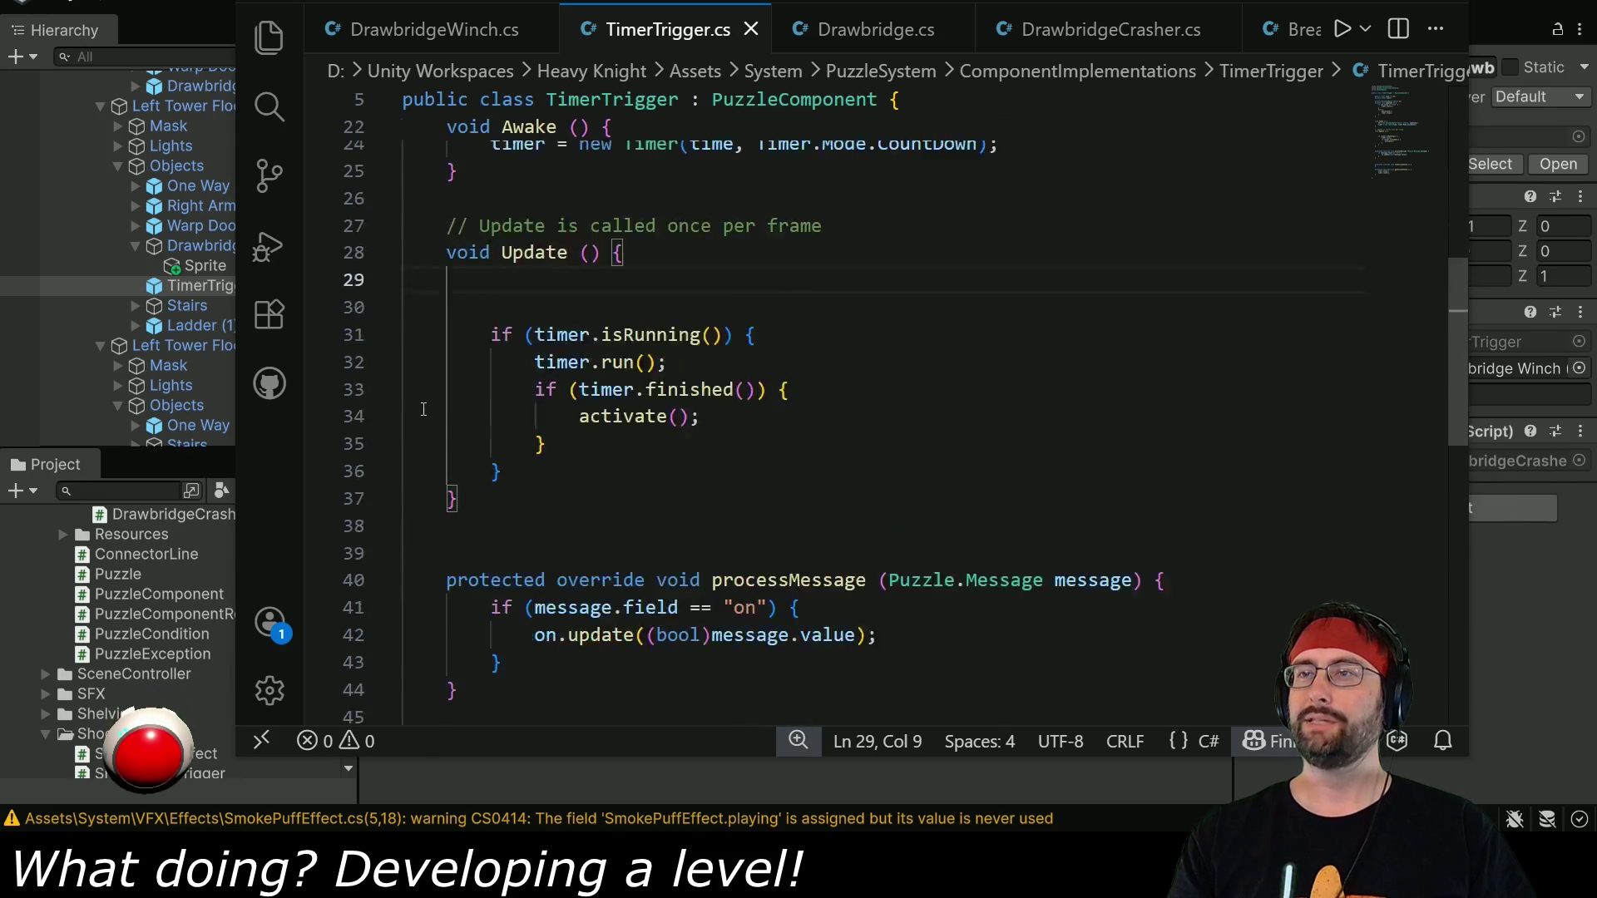
pyautogui.moveTo(449, 456)
pyautogui.mouseDown()
pyautogui.moveTo(549, 456)
pyautogui.moveTo(459, 566)
pyautogui.mouseUp()
pyautogui.hotkey('ctrl', 'c')
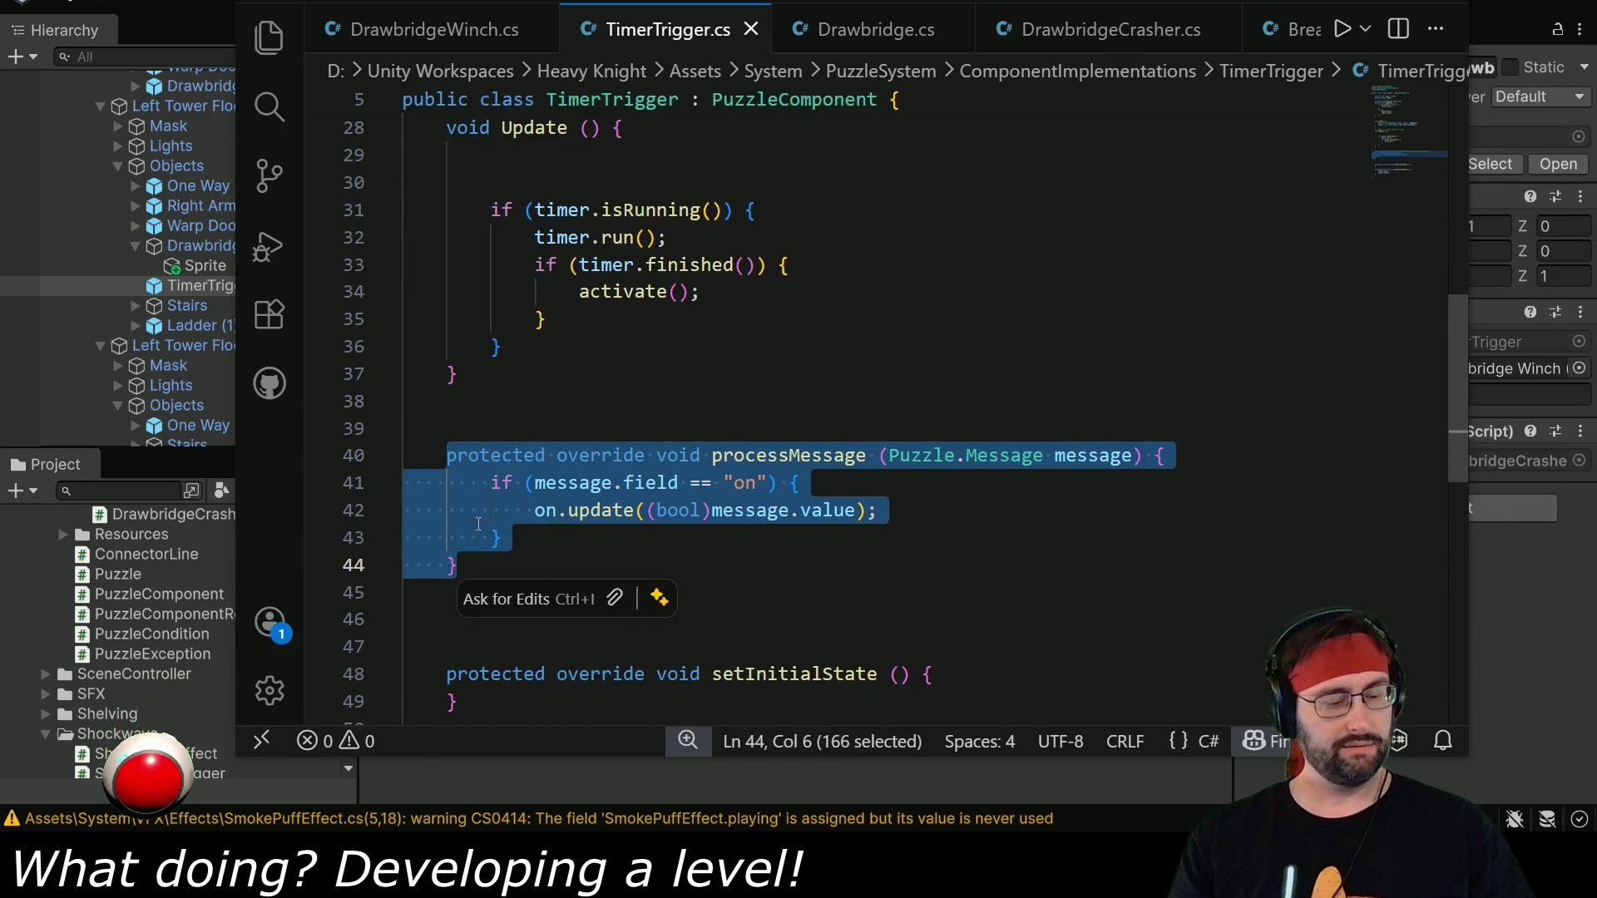
pyautogui.hotkey('ctrl', 'Tab')
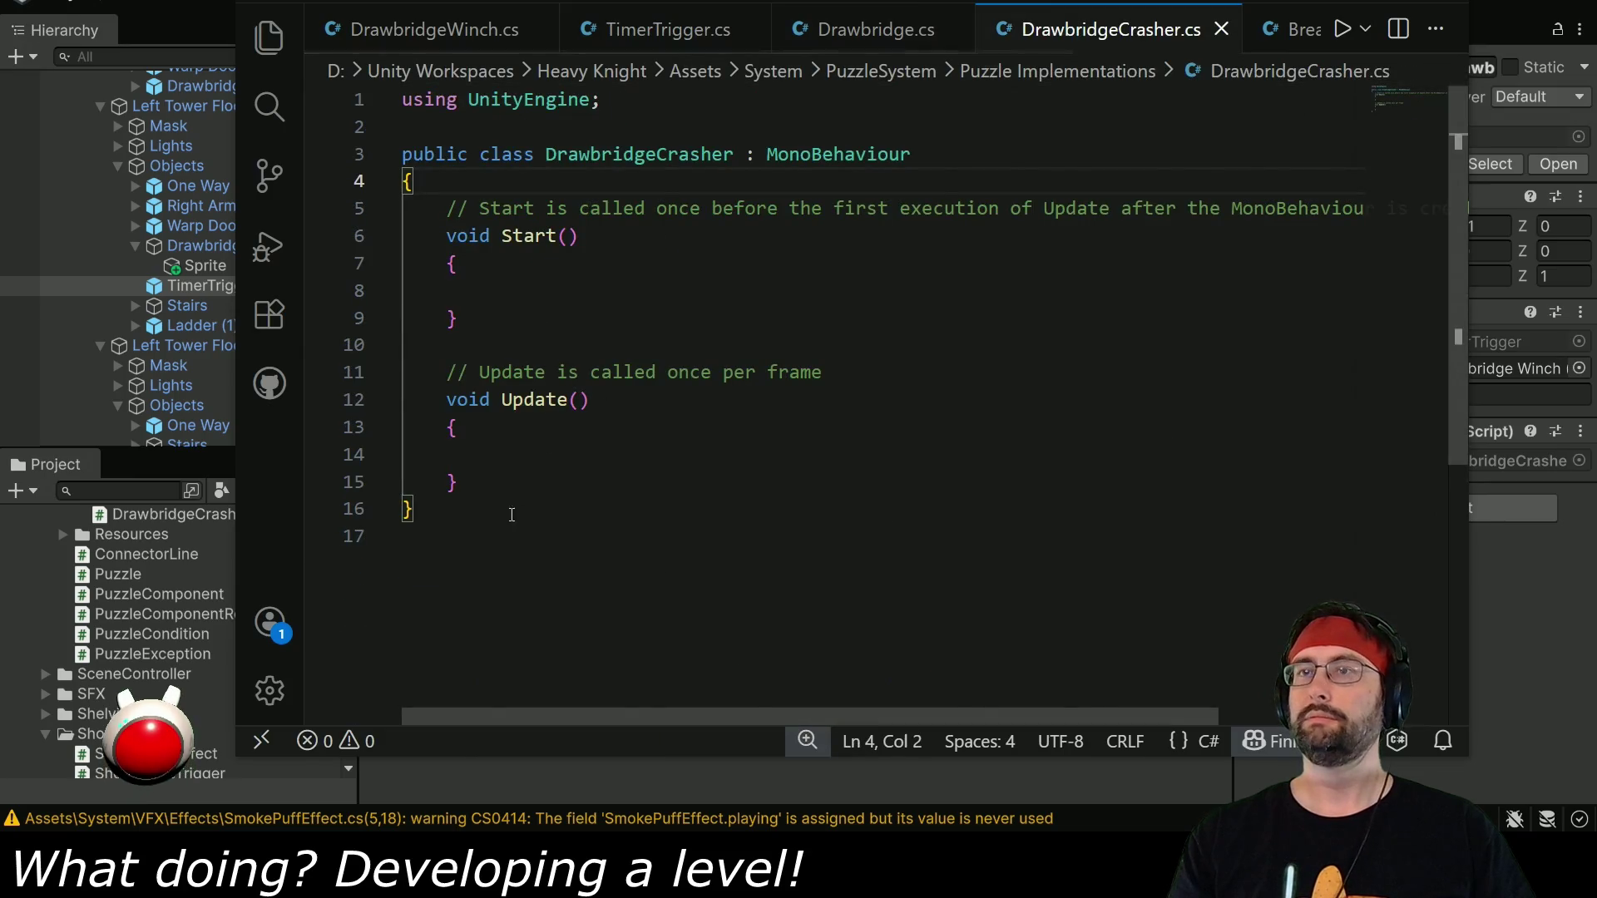
# Replace the Start/Update boilerplate with processMessage and make room for a field.
pyautogui.moveTo(498, 484); pyautogui.dragTo(480, 215)
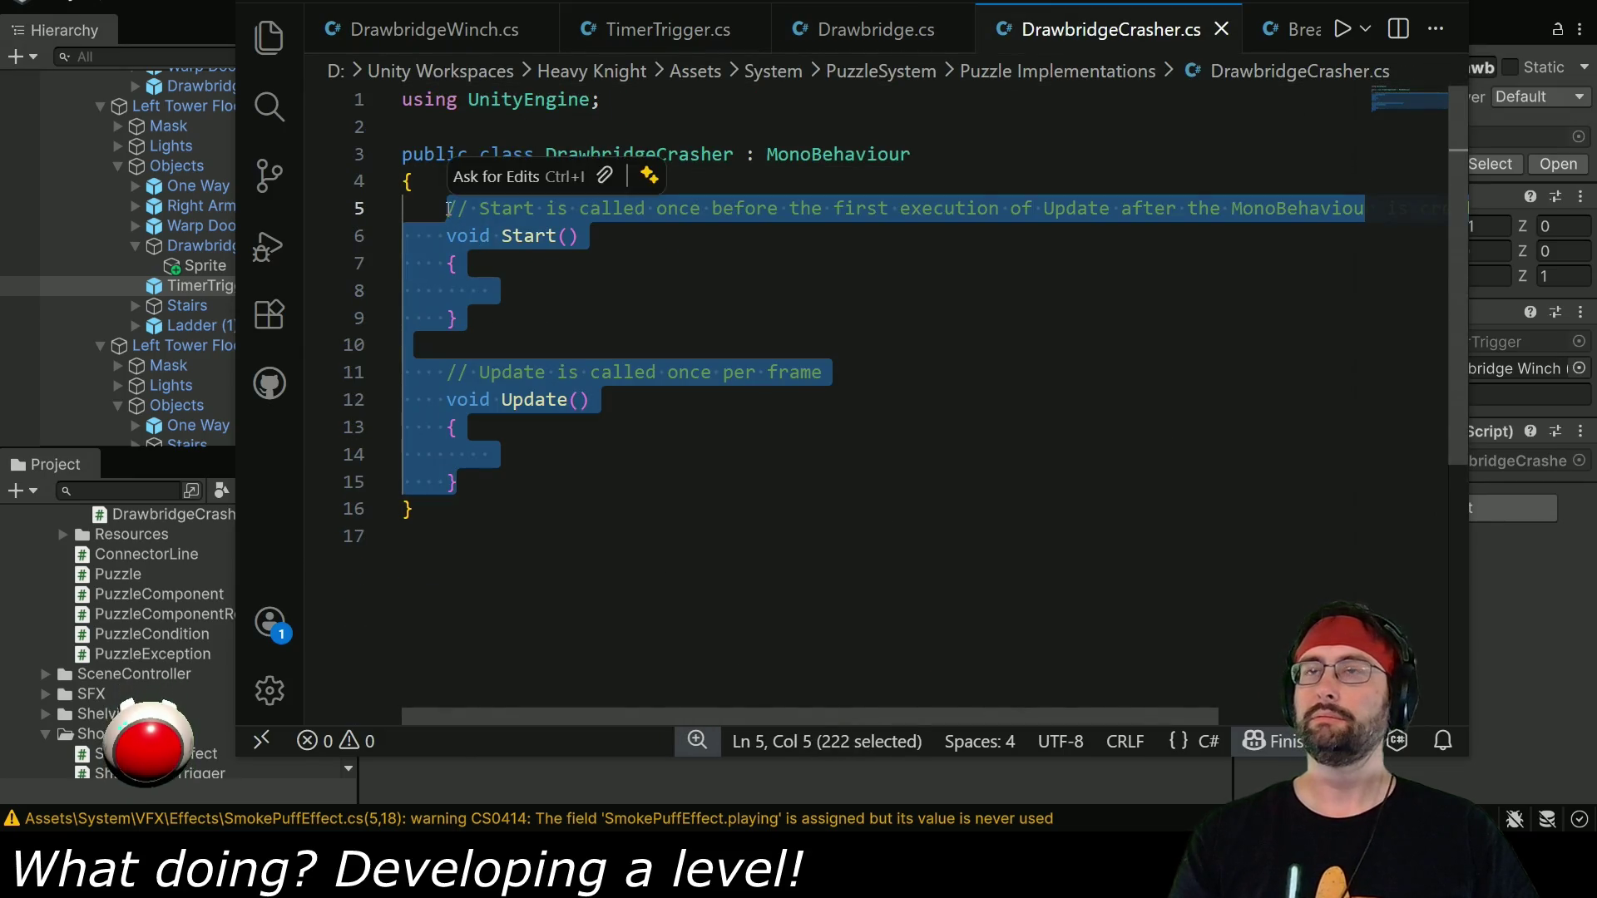
pyautogui.hotkey('ctrl', 'v')
pyautogui.click(436, 183)
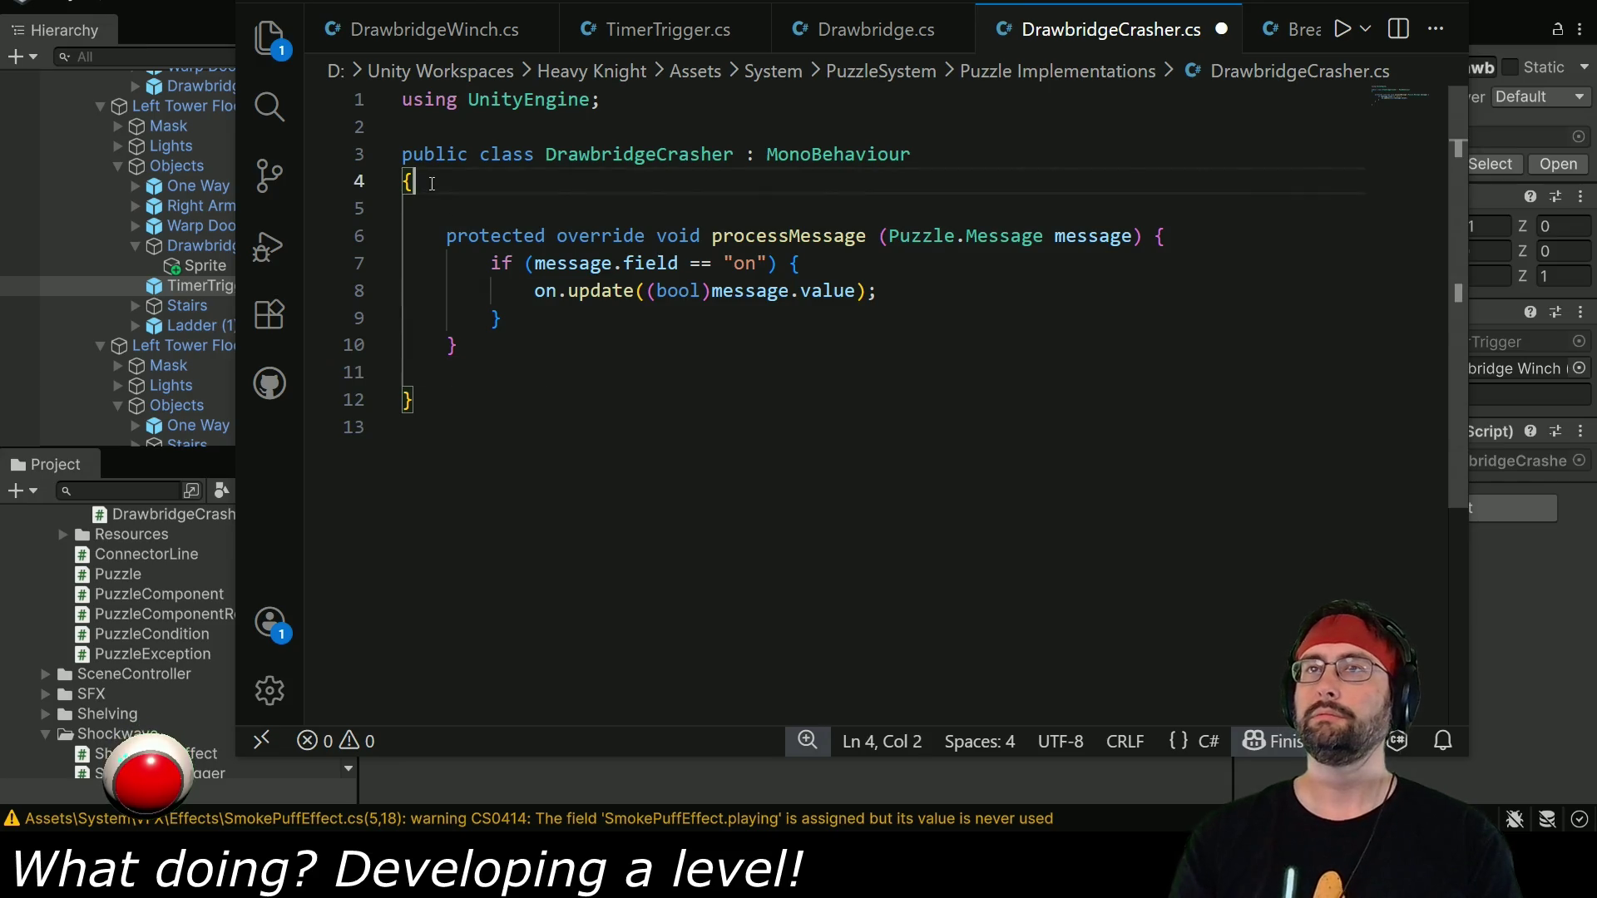
pyautogui.press('Home')
pyautogui.press('BackSpace')
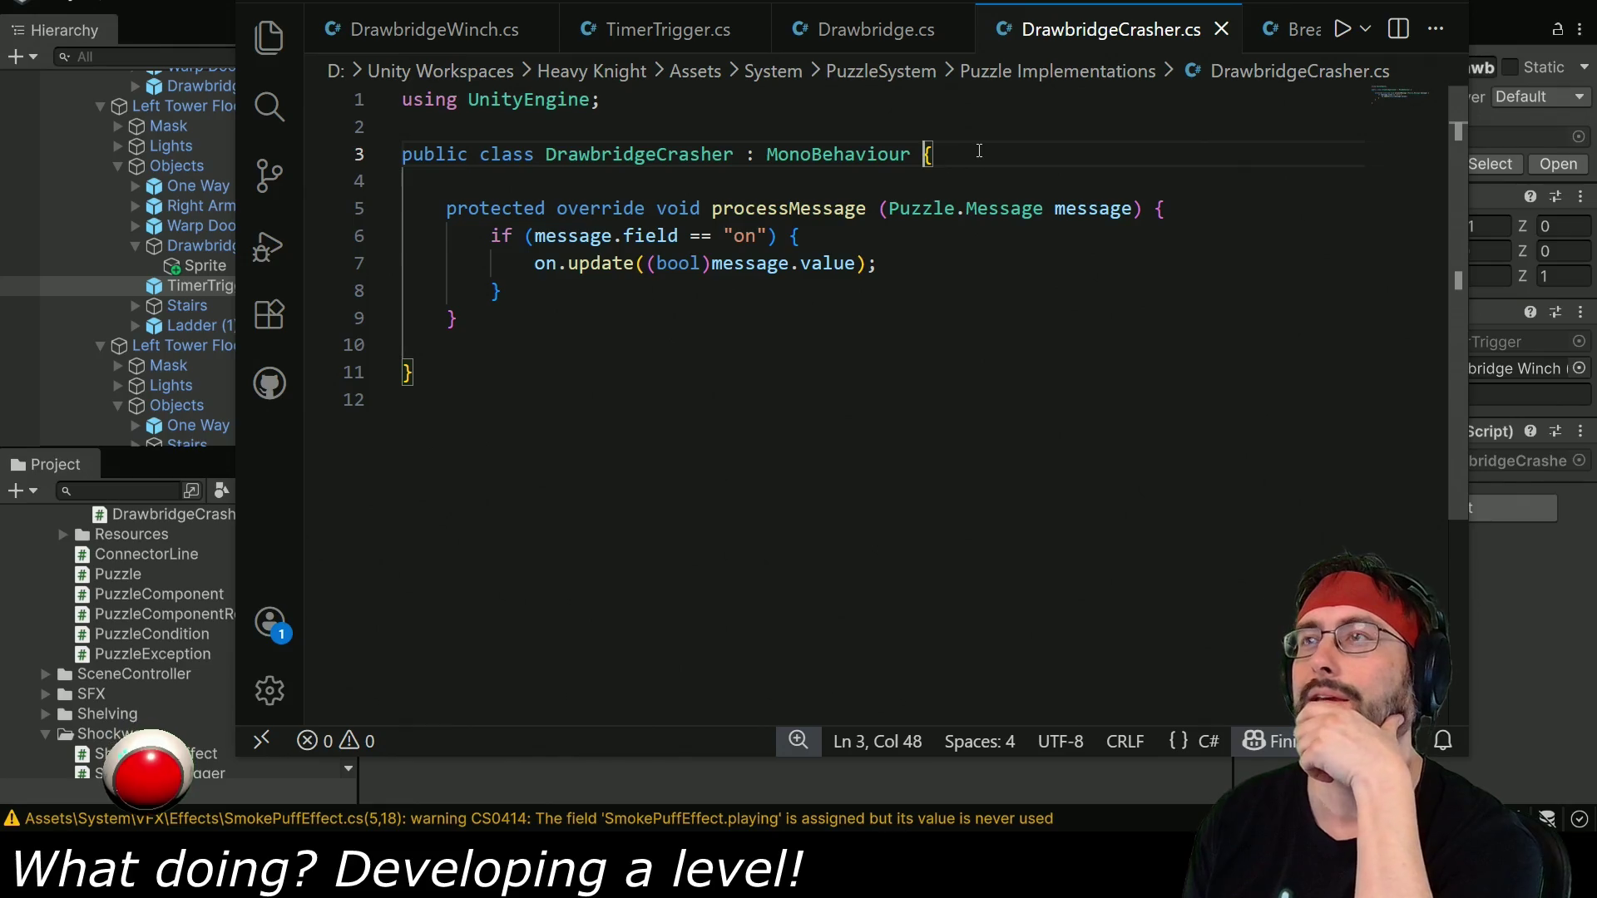
pyautogui.press('Return')
pyautogui.press('Return')
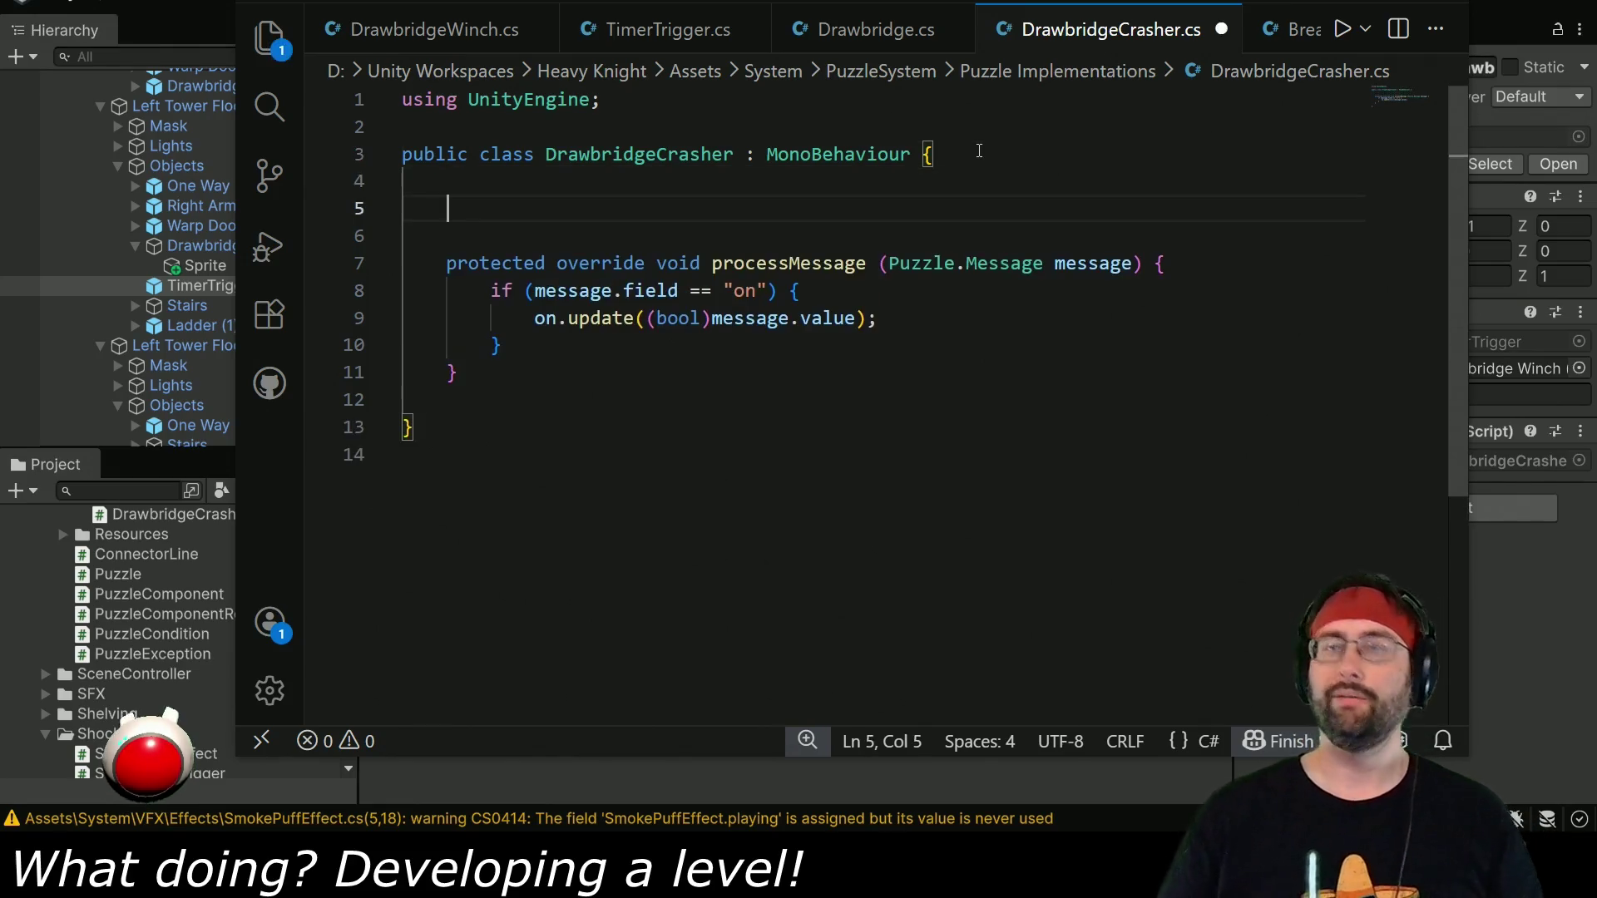
# Declare a 'public Drawbridge drawbridge;' field in DrawbridgeCrasher.
pyautogui.write('public ')
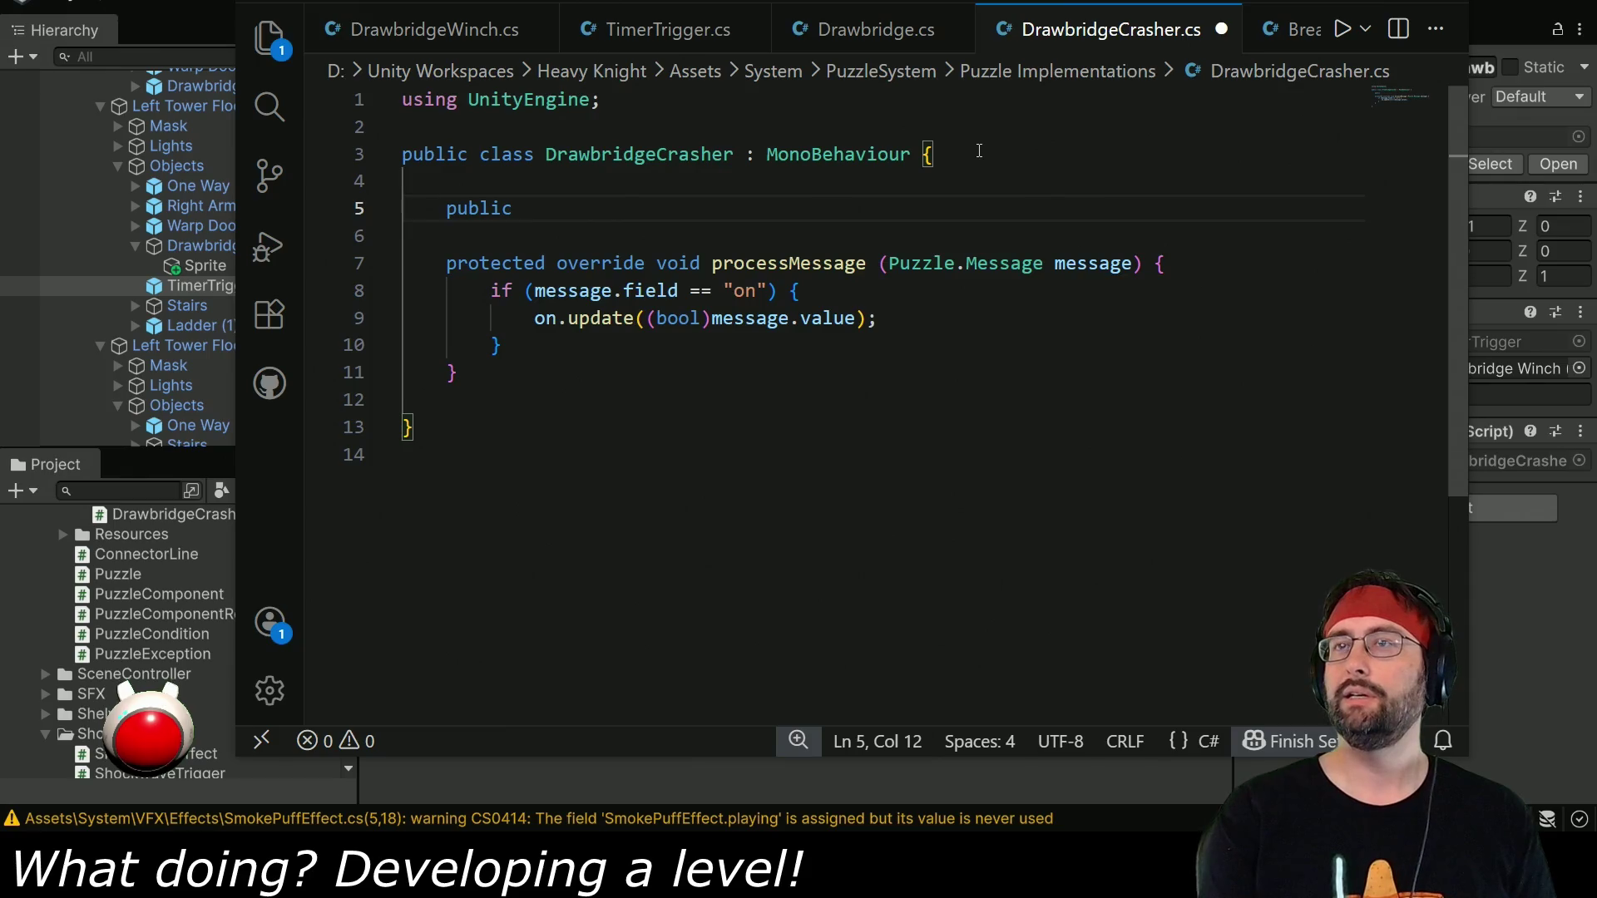
pyautogui.write('Drawbridge ')
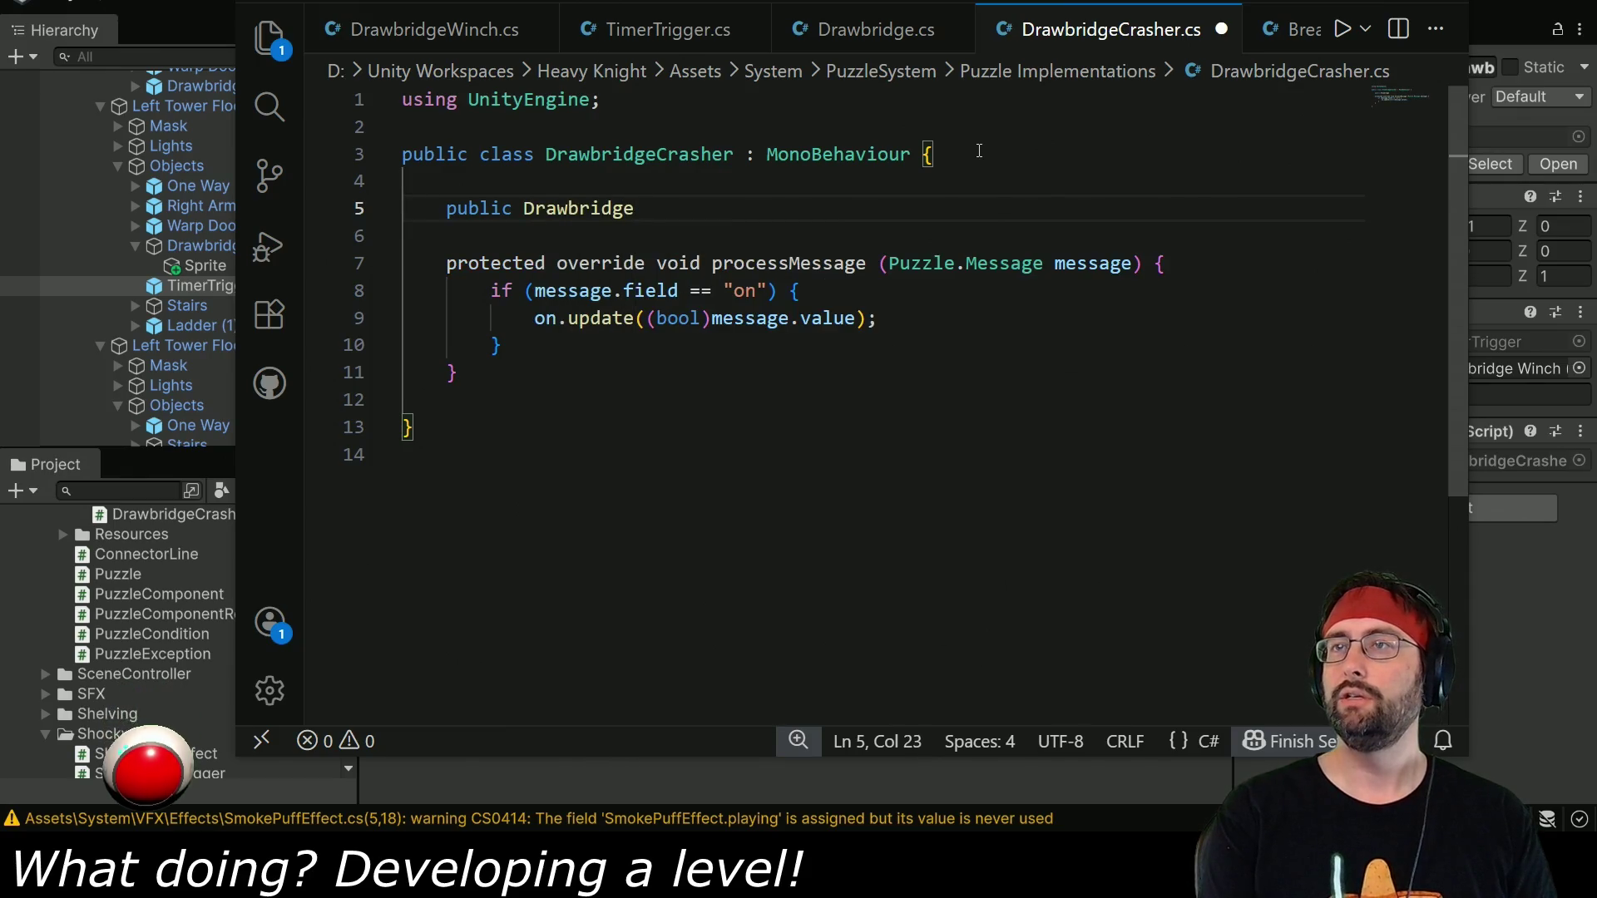
pyautogui.write('drawbridge')
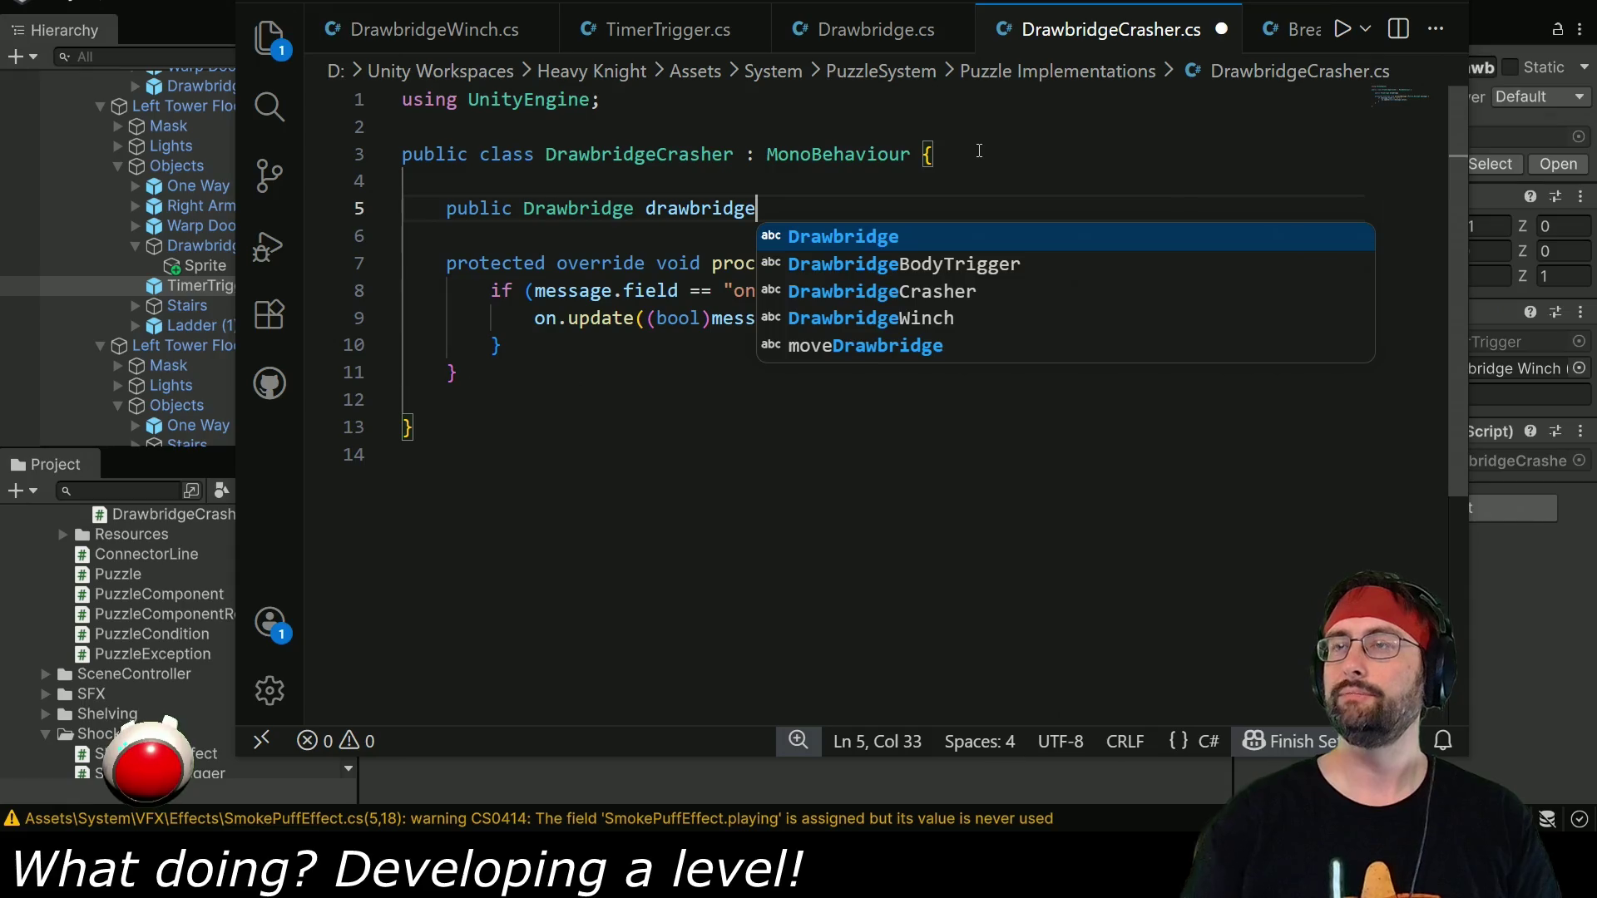
pyautogui.click(612, 290)
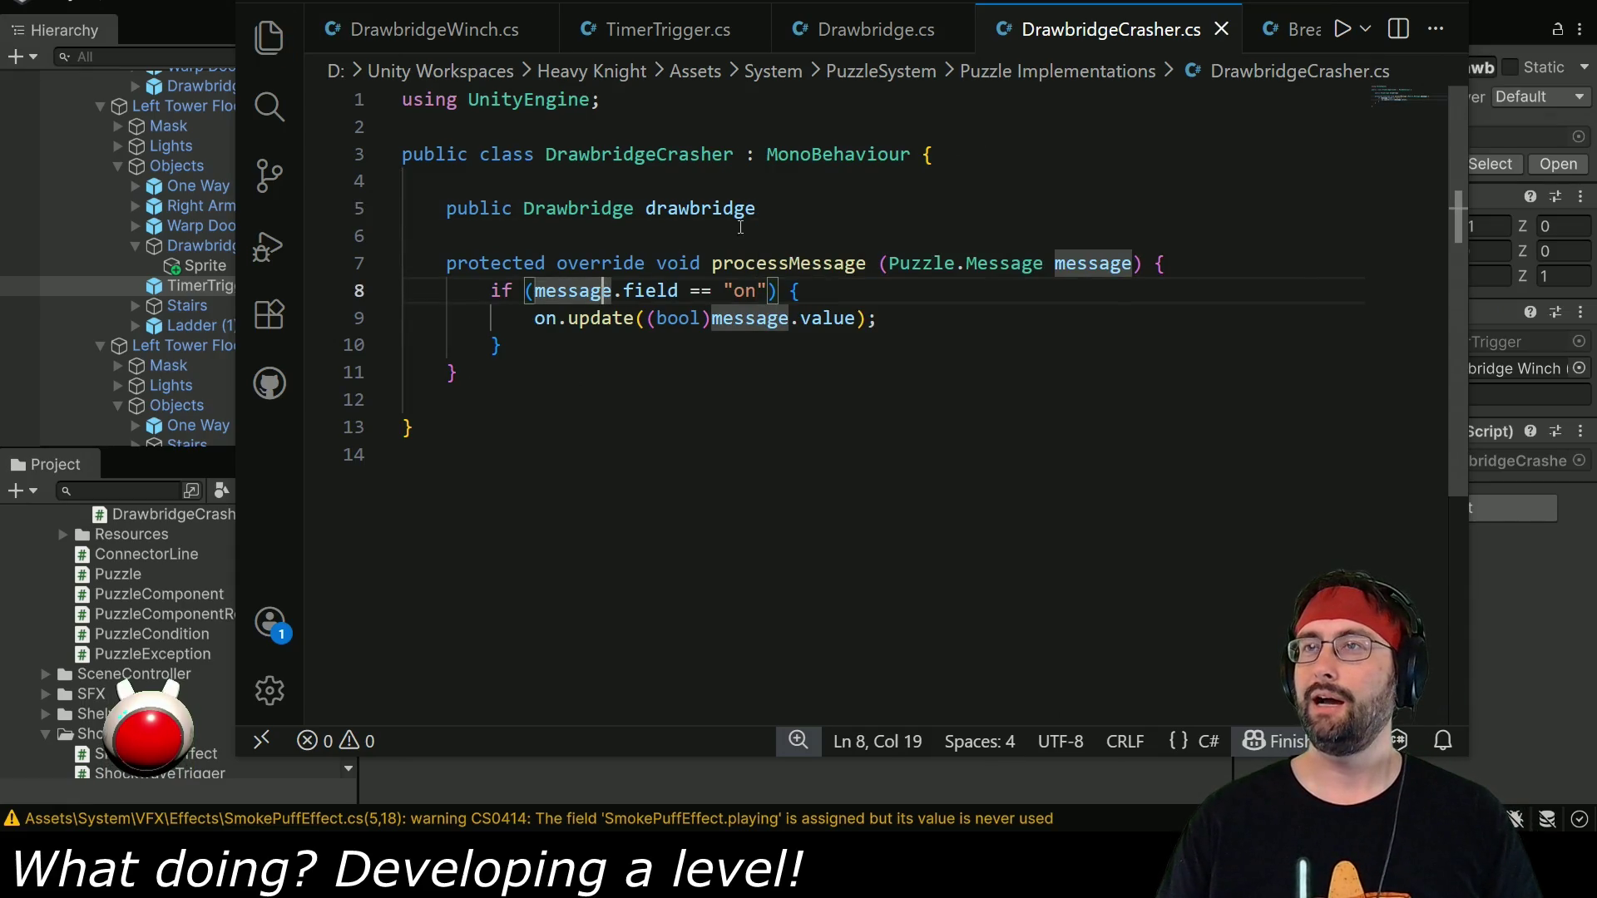
pyautogui.click(786, 217)
pyautogui.write(';')
pyautogui.press('Return')
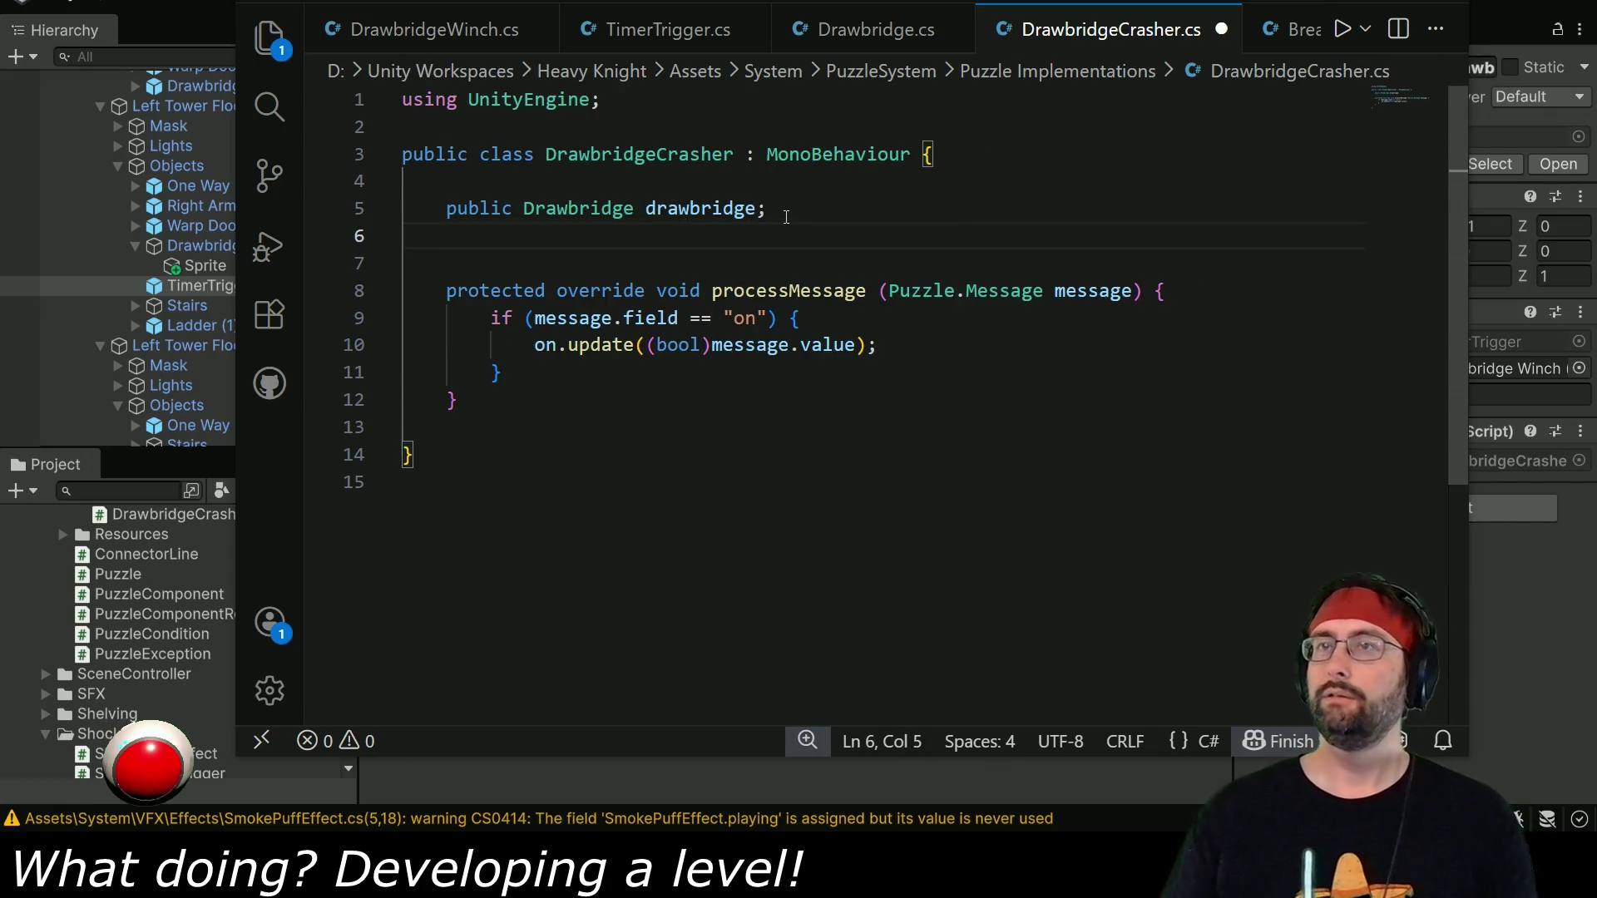
pyautogui.hotkey('ctrl', 'z')
pyautogui.write(';')
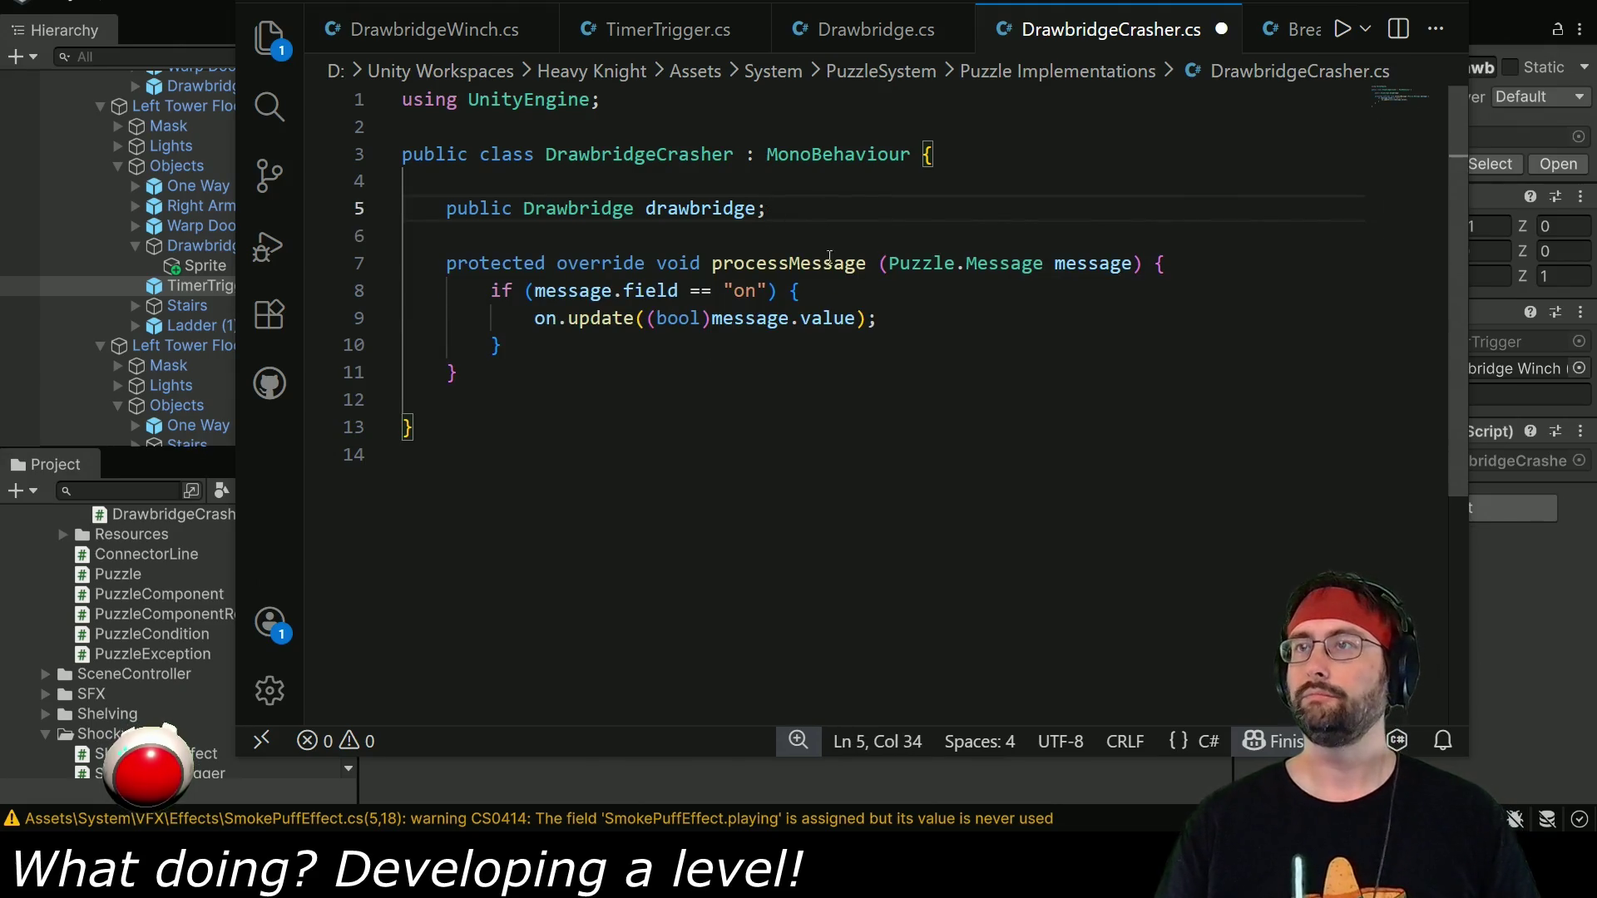
# Replace the on.update call with drawbridge.crash(); and save the script.
pyautogui.moveTo(537, 323); pyautogui.dragTo(877, 323)
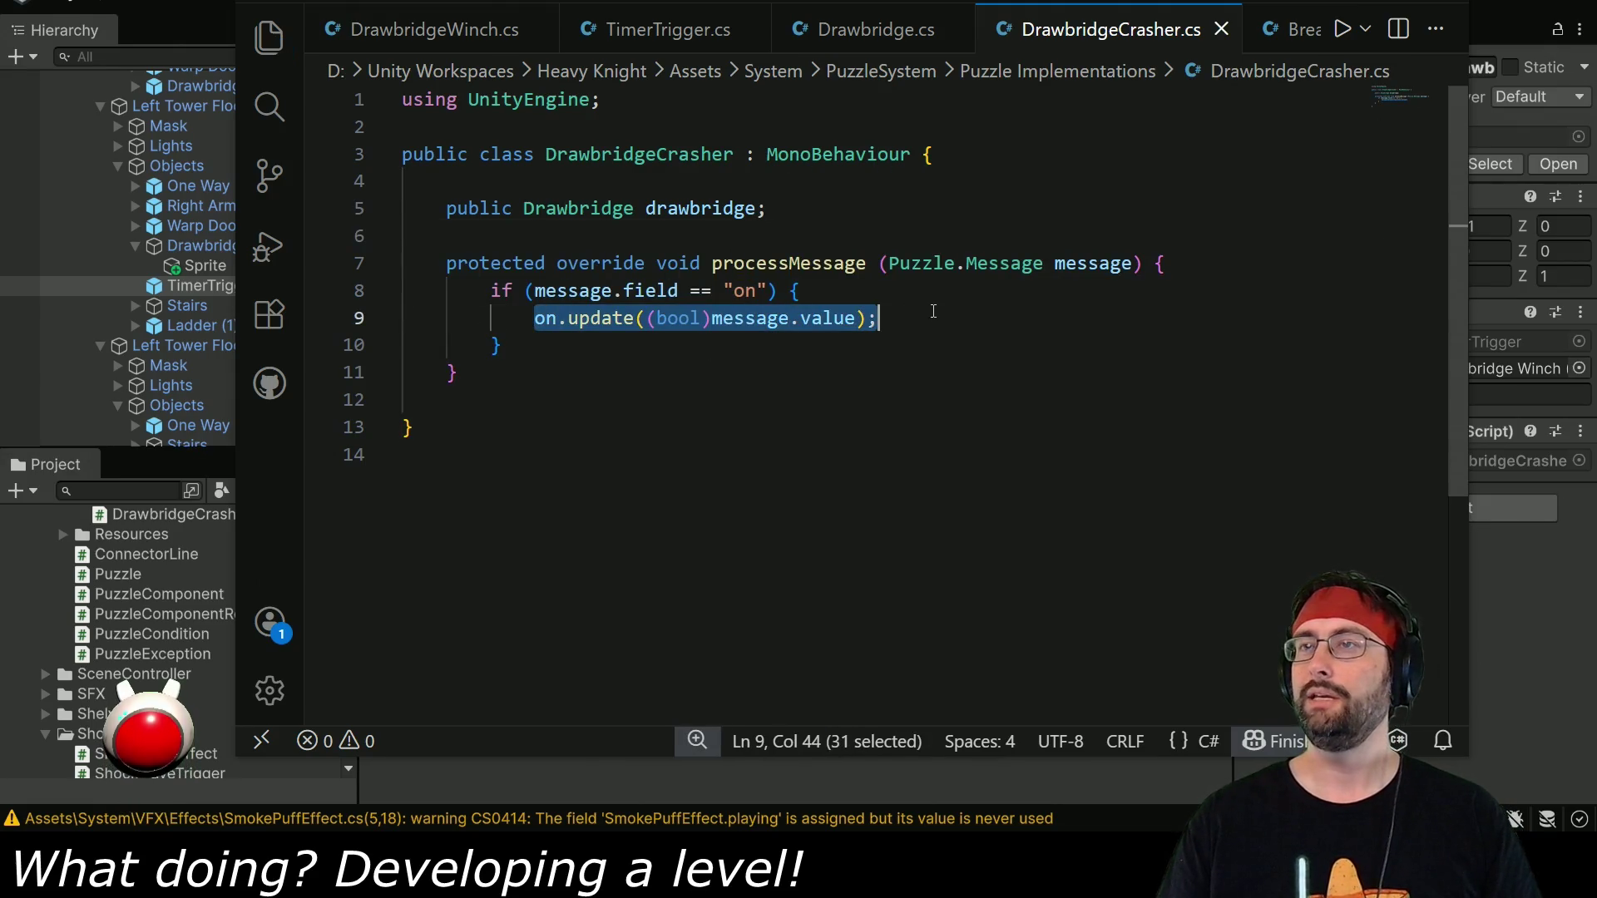
pyautogui.doubleClick(736, 209)
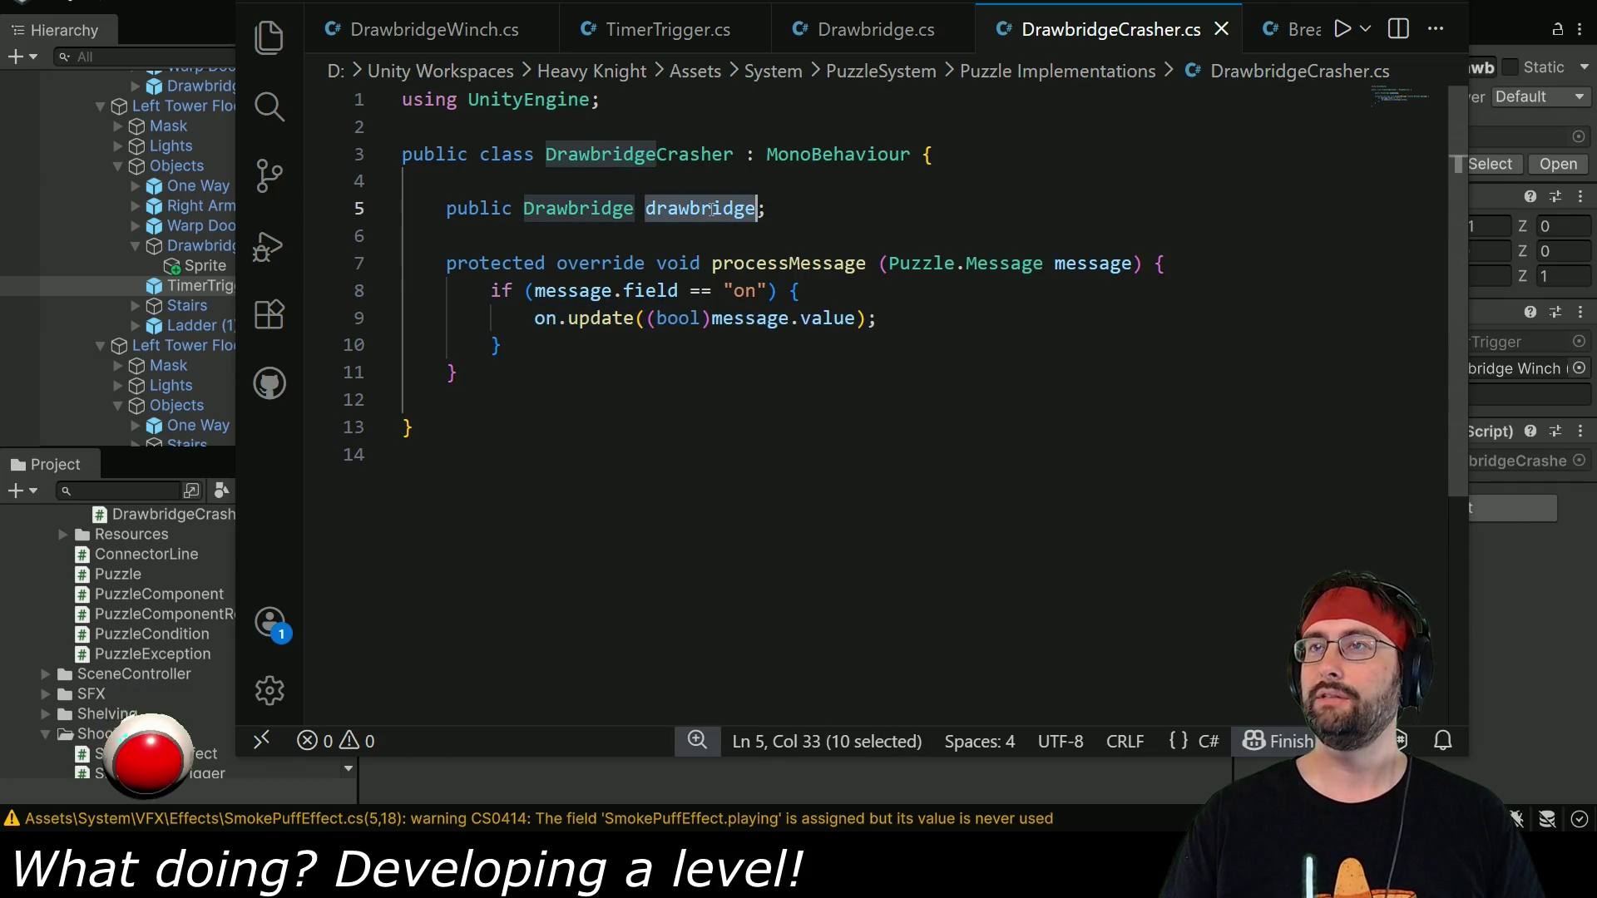
pyautogui.hotkey('ctrl', 'c')
pyautogui.moveTo(535, 323); pyautogui.dragTo(929, 324)
pyautogui.hotkey('ctrl', 'v')
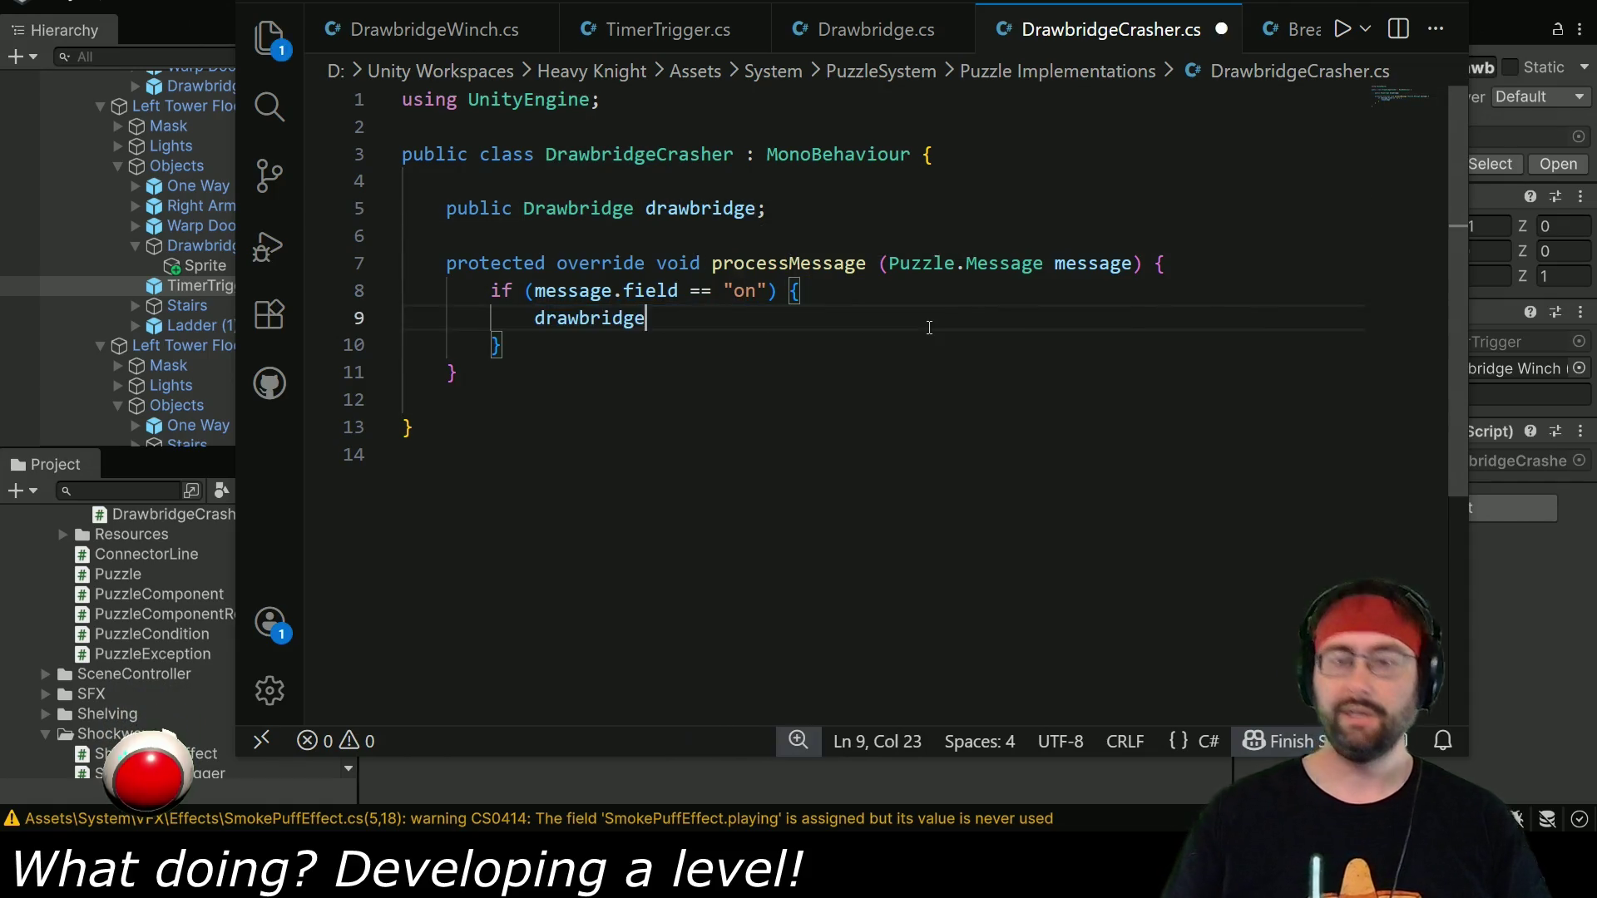
pyautogui.write('.crash')
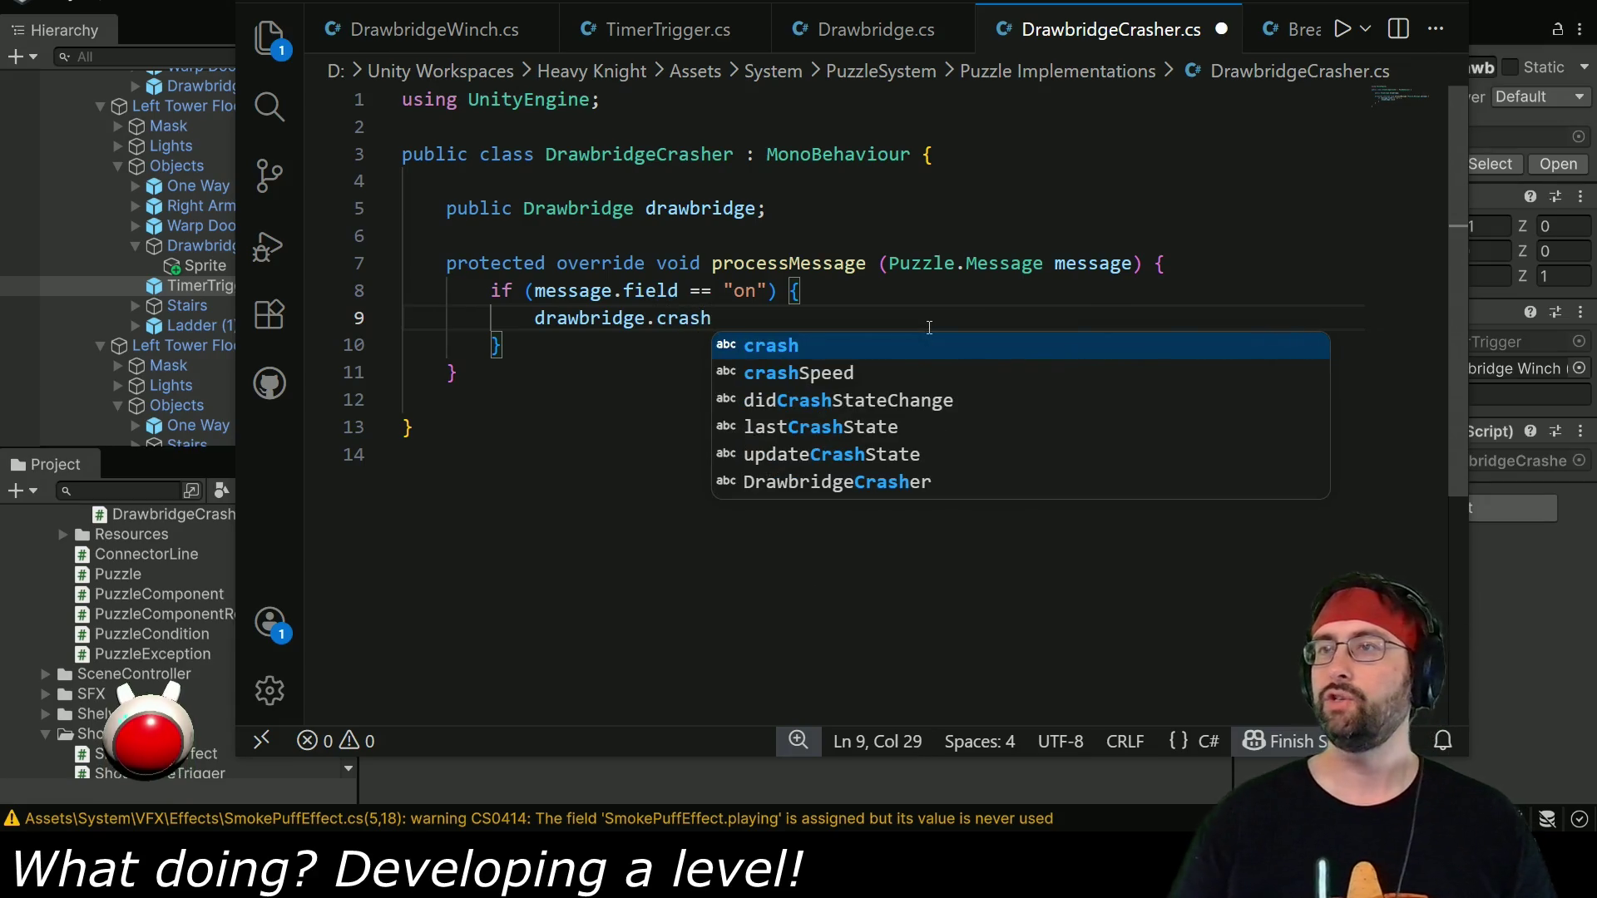
pyautogui.write('();')
pyautogui.hotkey('ctrl', 's')
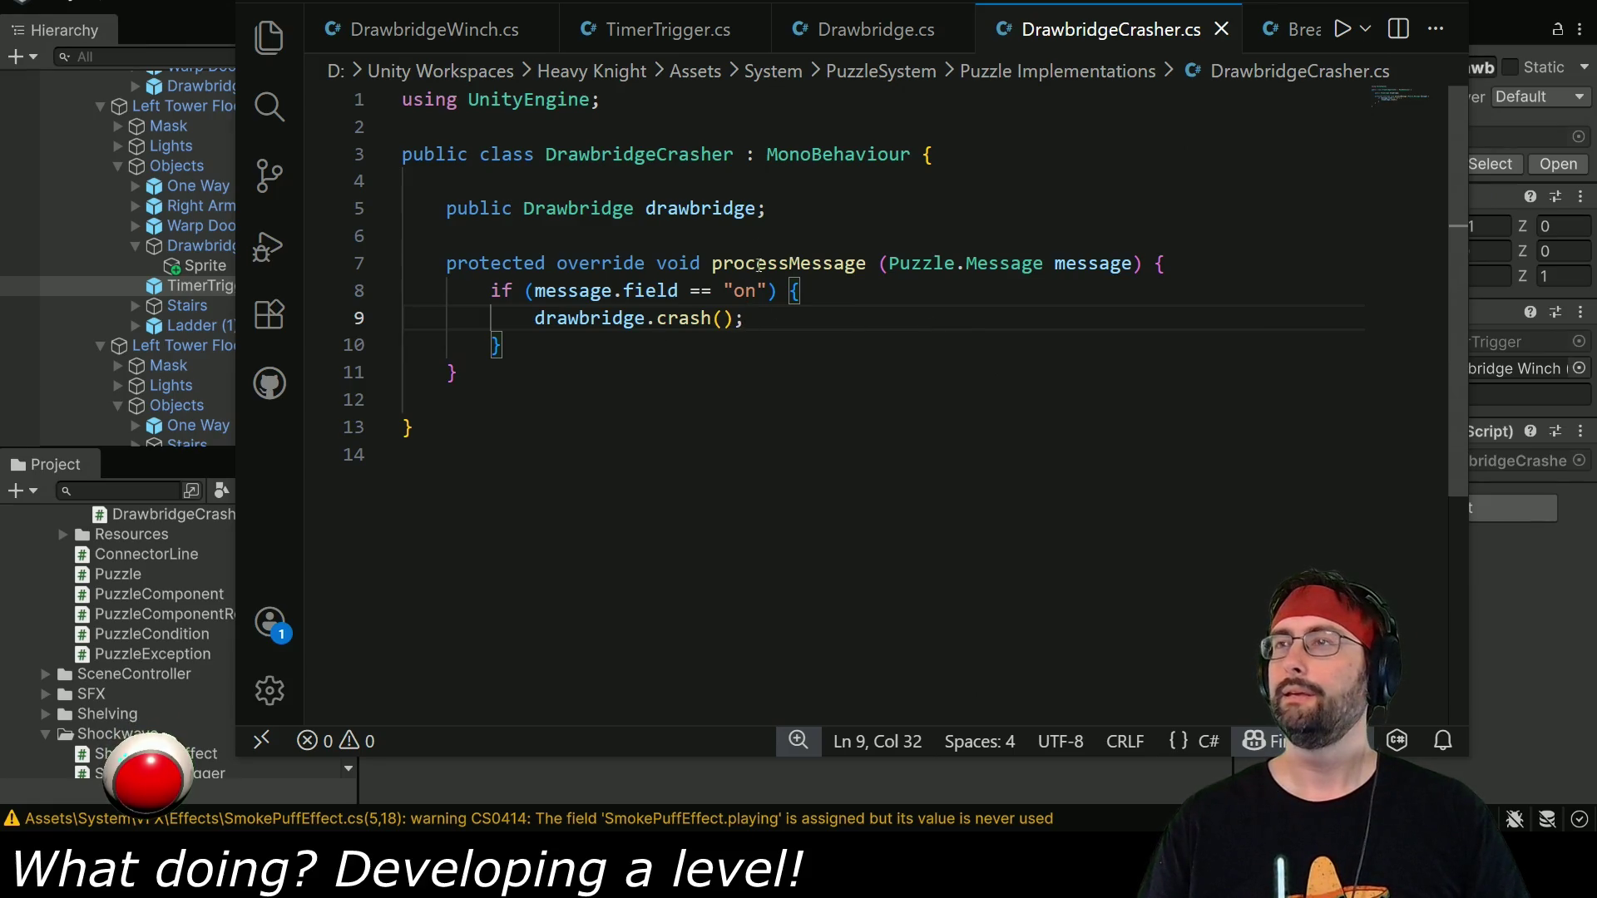
# Read the DrawbridgeCrasher compile error in Unity's Console.
pyautogui.click(1003, 788)
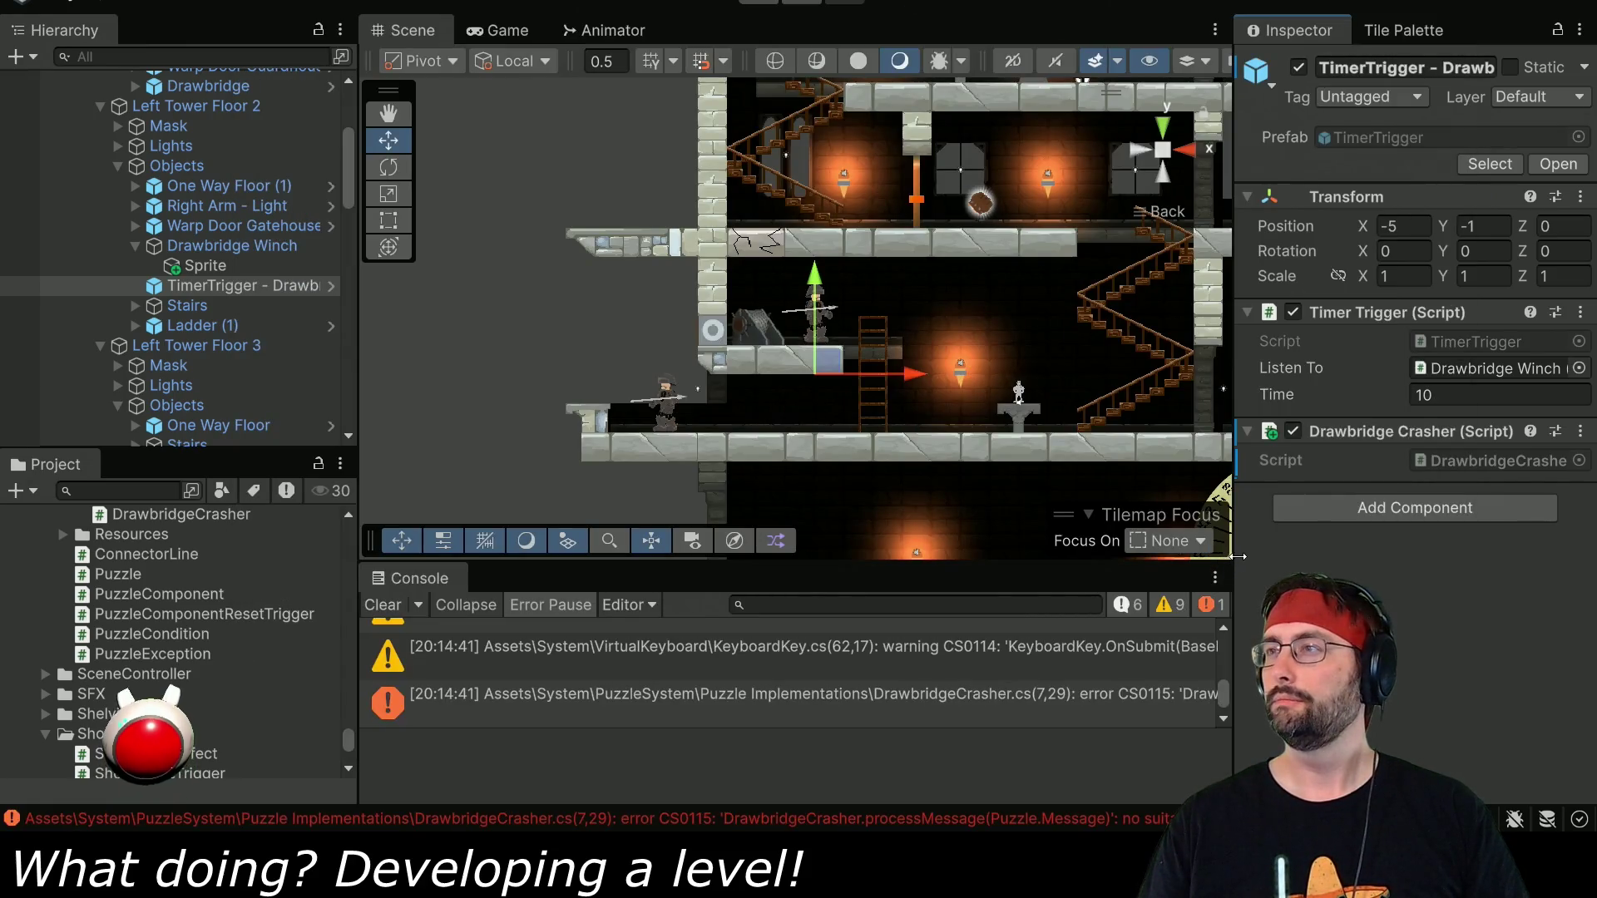
pyautogui.click(994, 702)
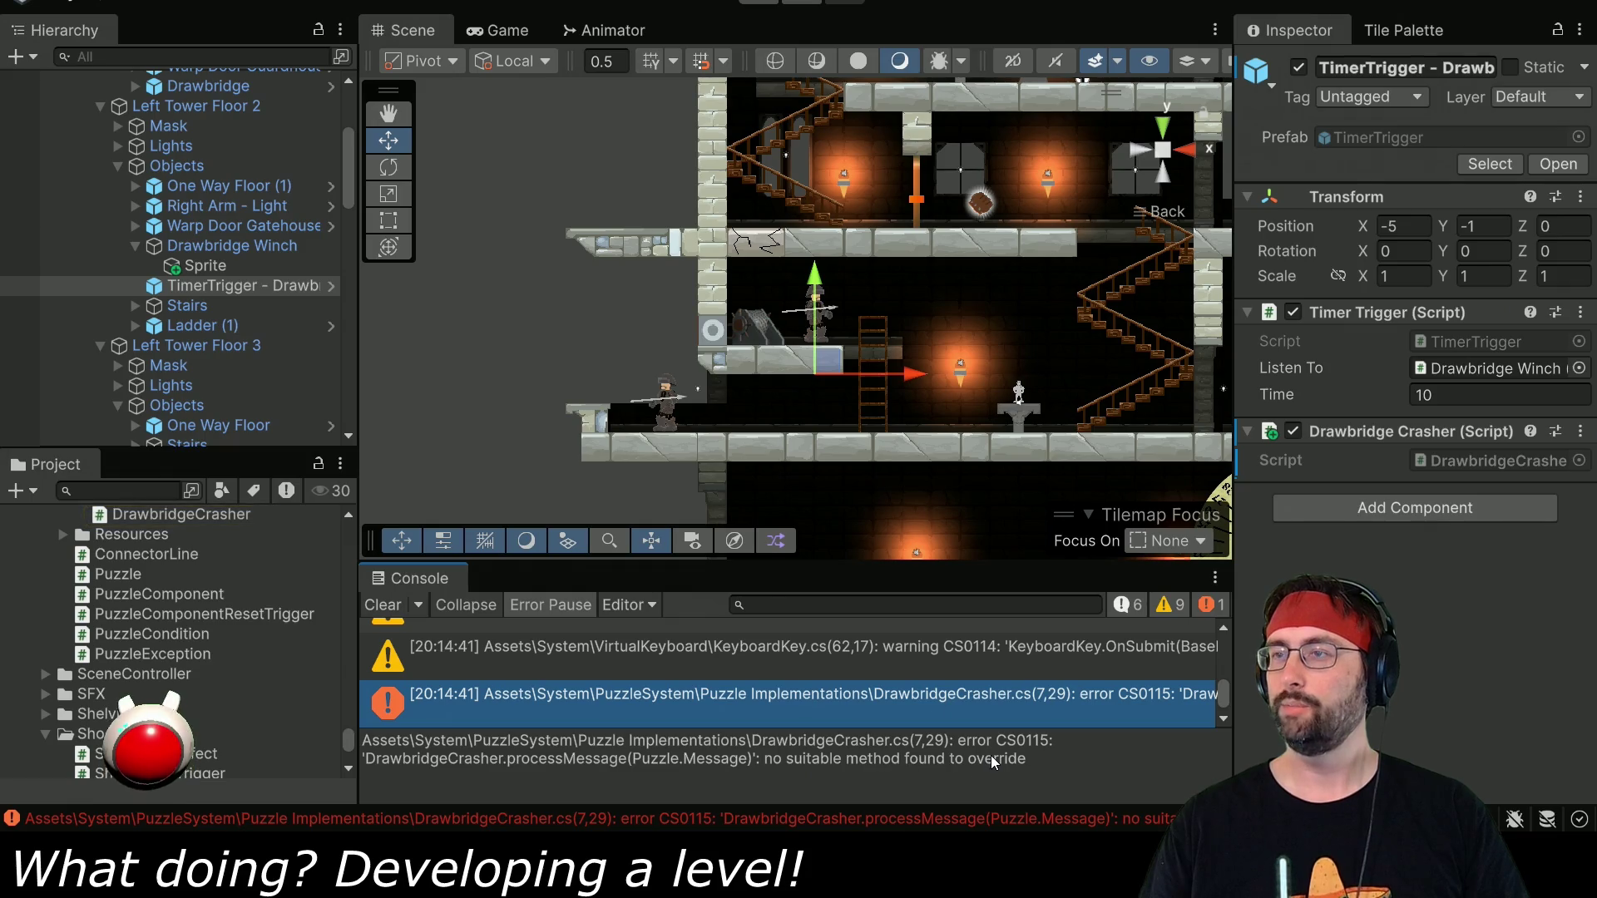
pyautogui.hotkey('alt', 'Tab')
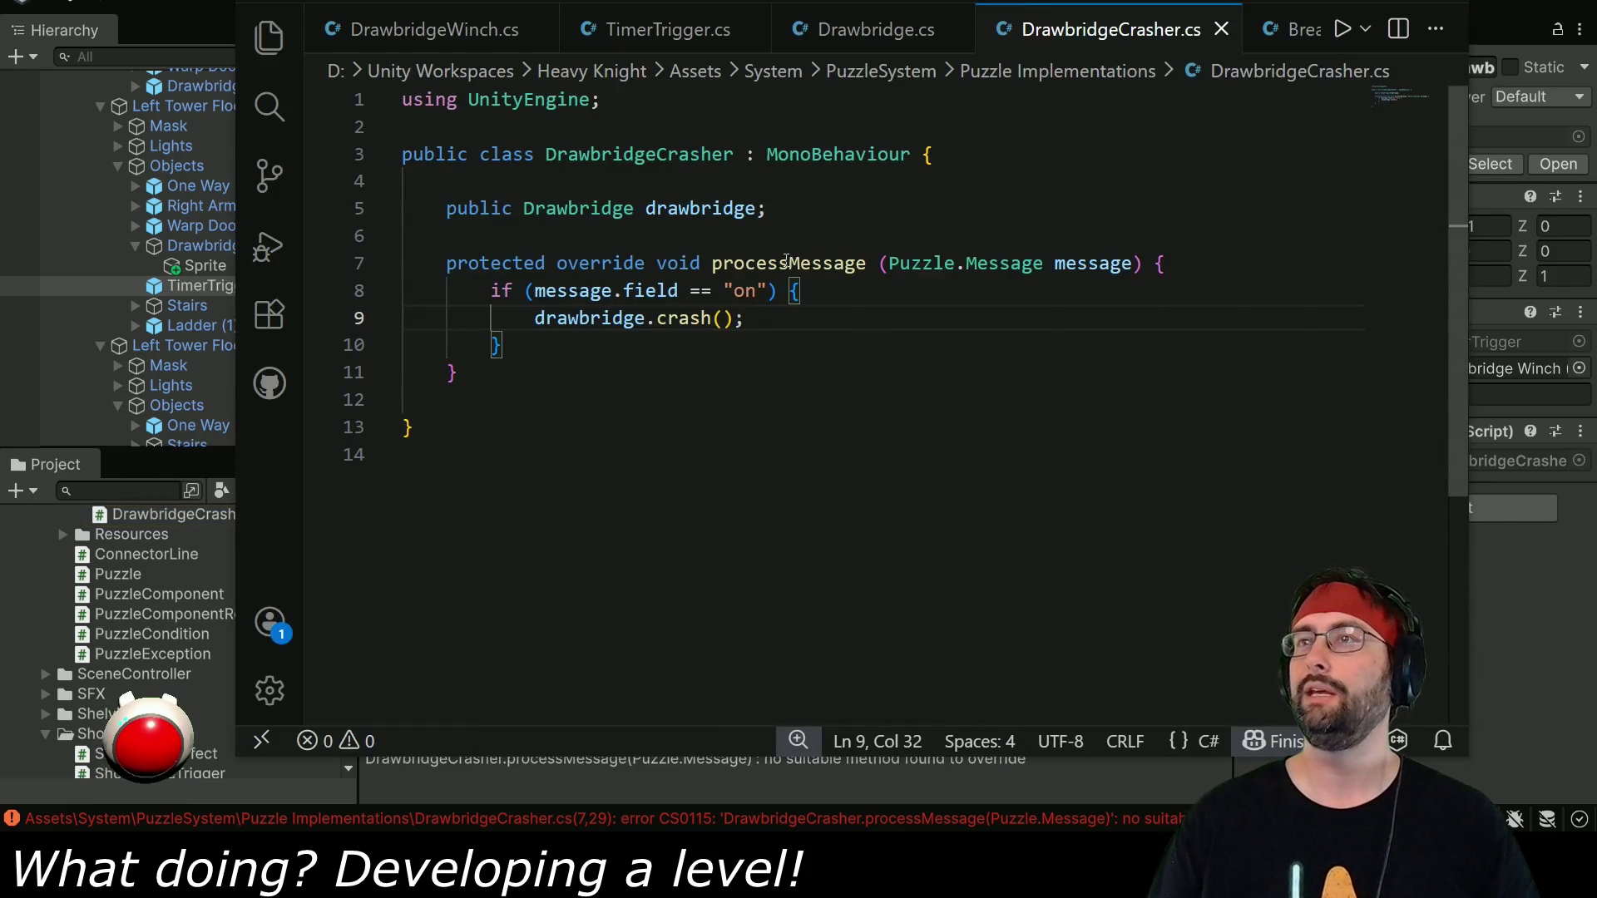
# Change the base class from MonoBehaviour to PuzzleComponent, save, and check the Drawbridge.crash error.
pyautogui.doubleClick(832, 153)
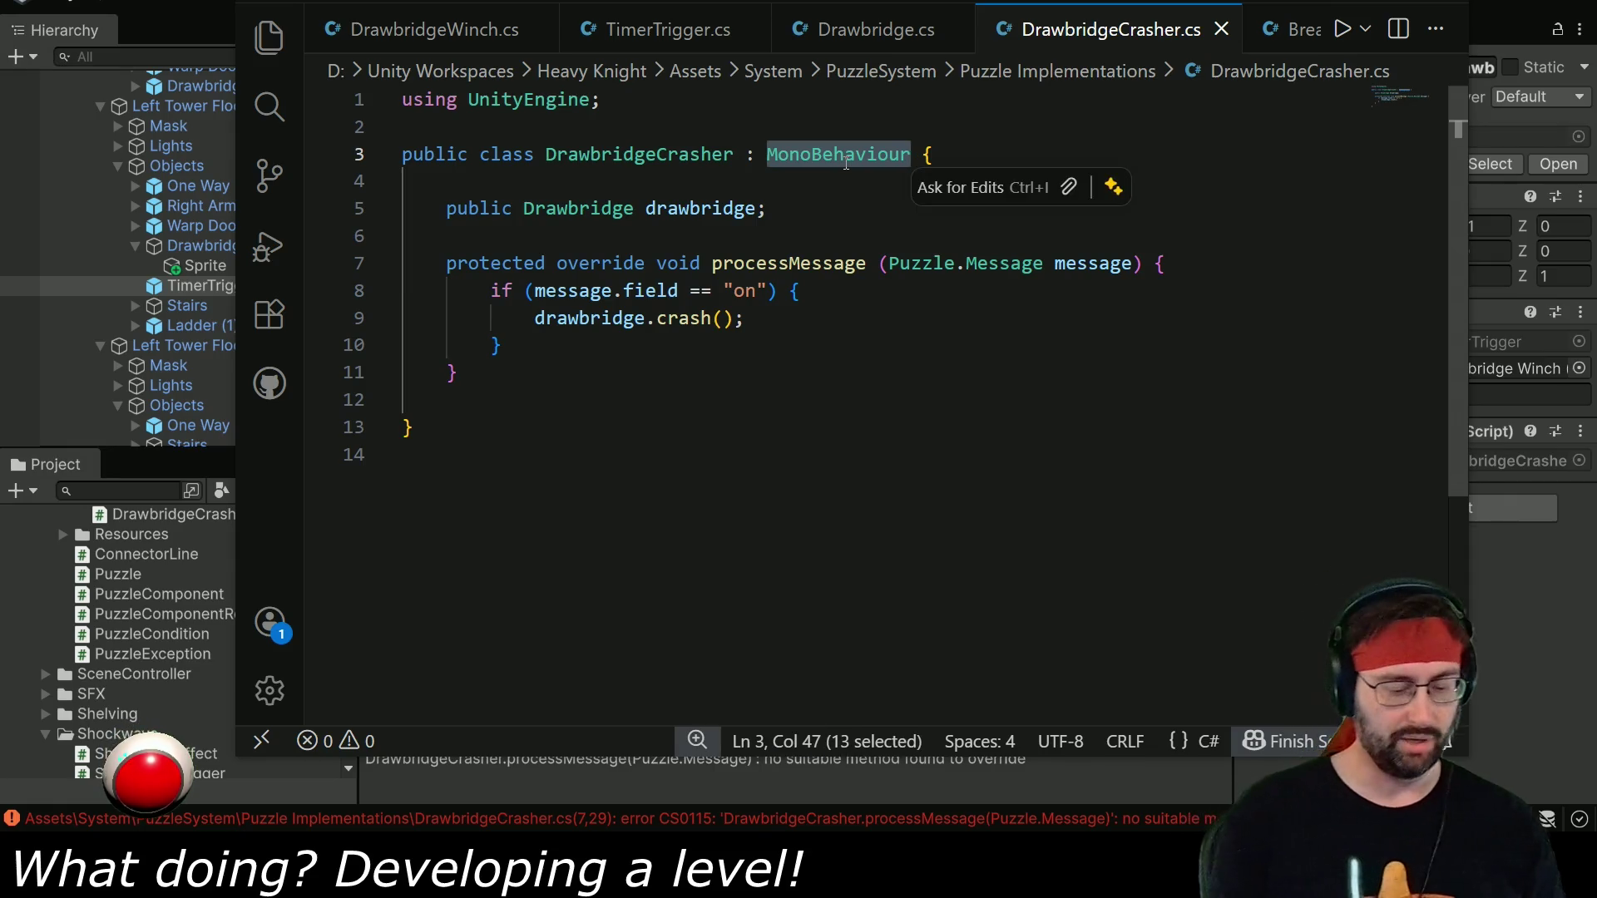
pyautogui.write('PuzzleC')
pyautogui.write('ent')
pyautogui.hotkey('ctrl', 's')
pyautogui.hotkey('alt', 'Tab')
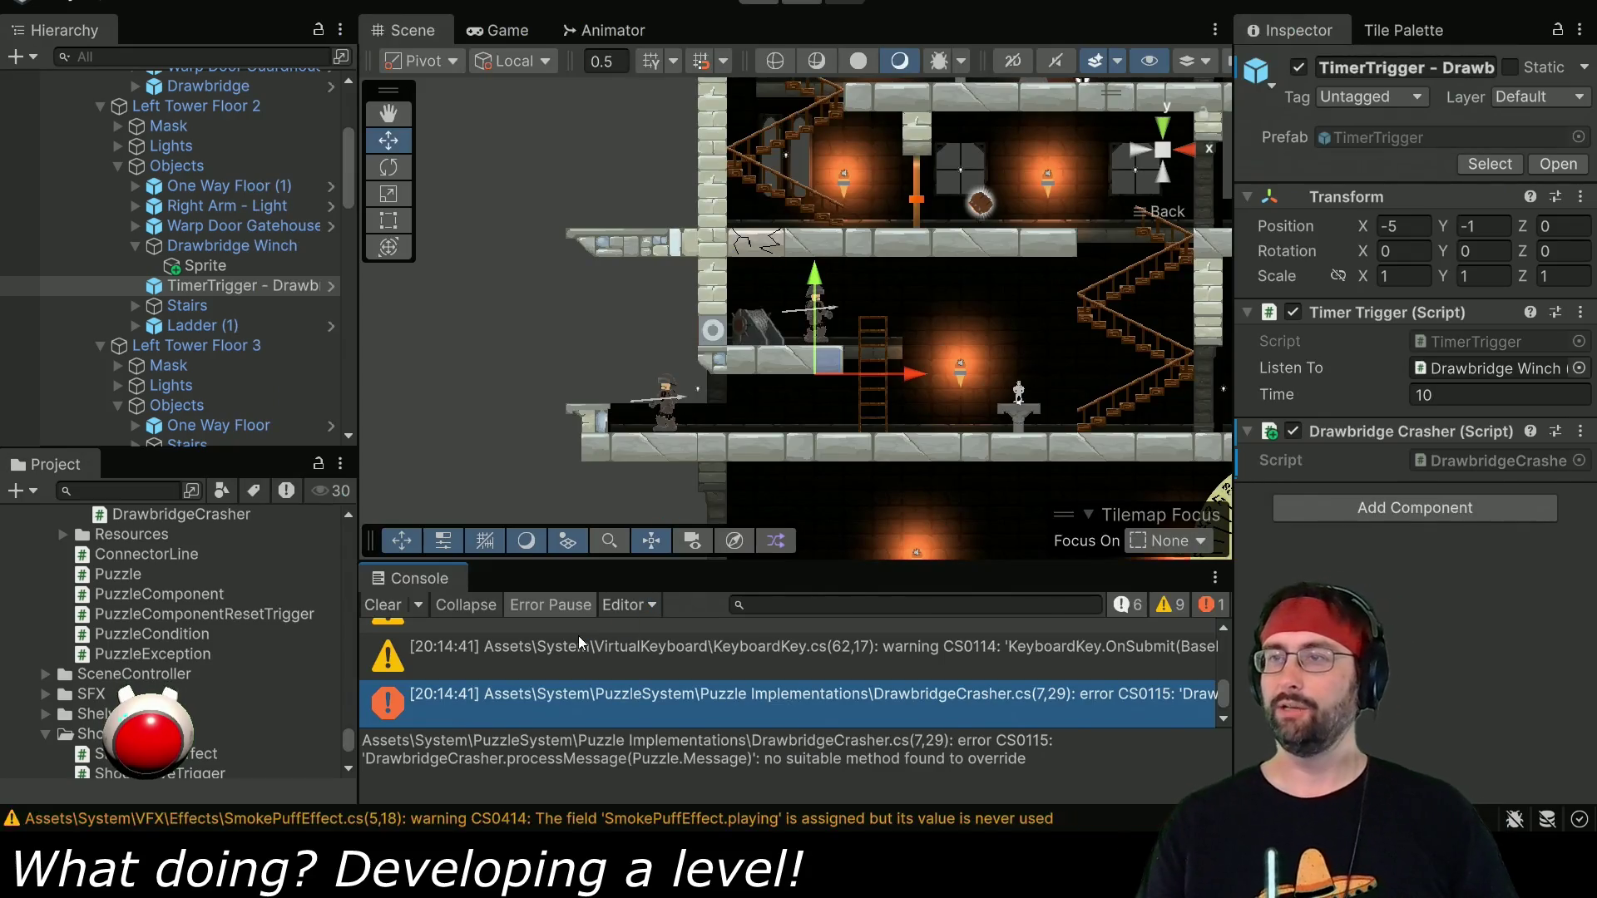
pyautogui.click(775, 644)
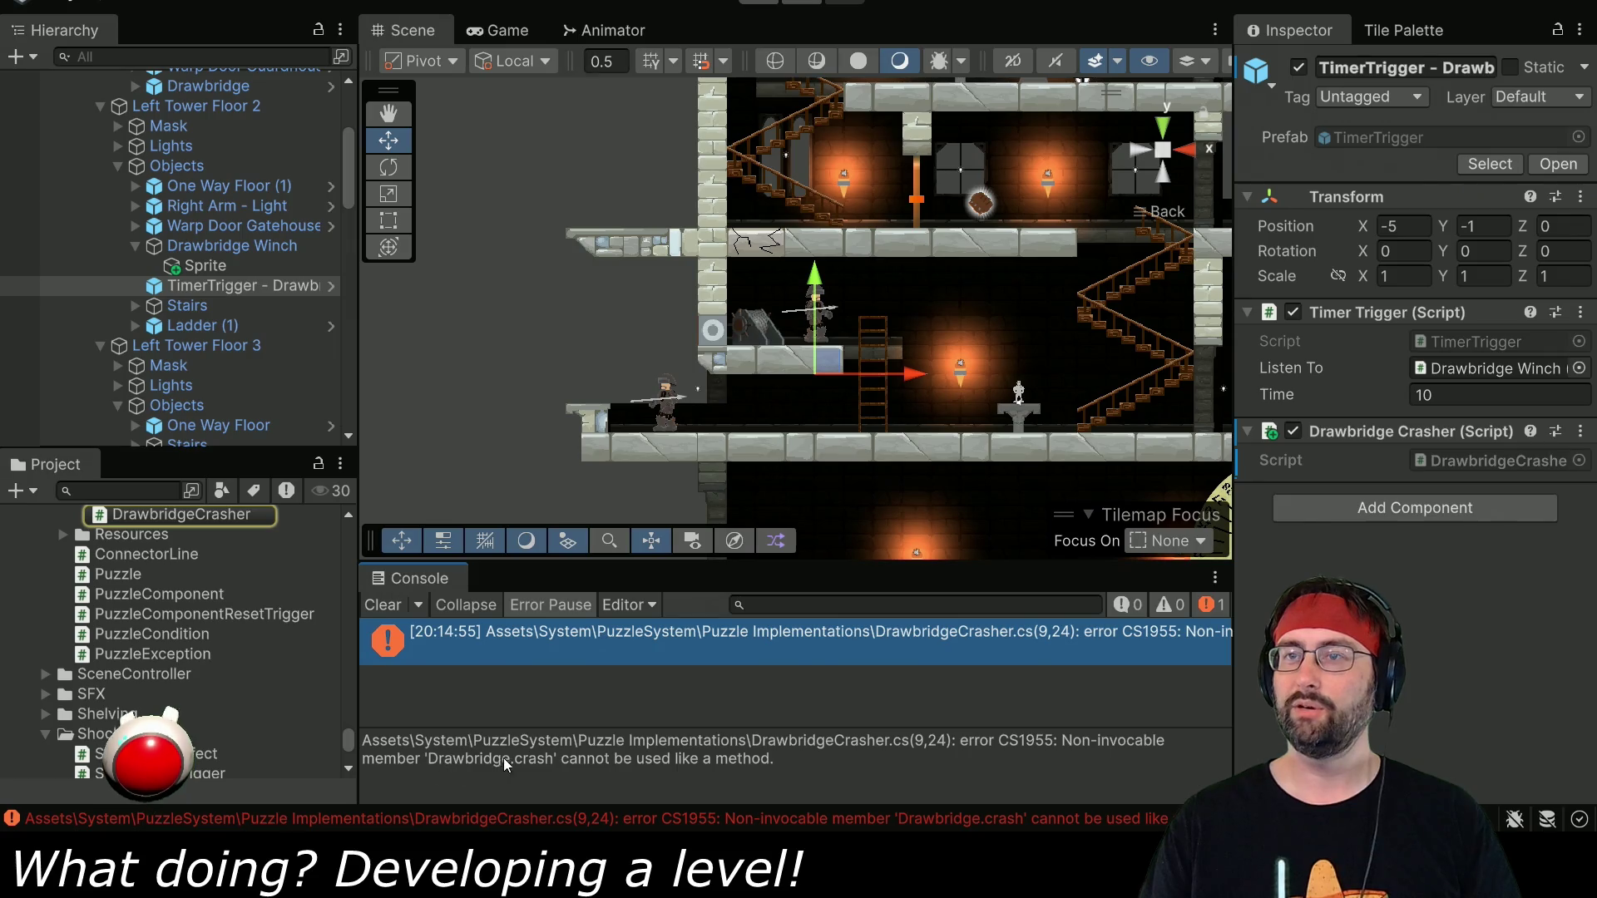
pyautogui.hotkey('alt', 'Tab')
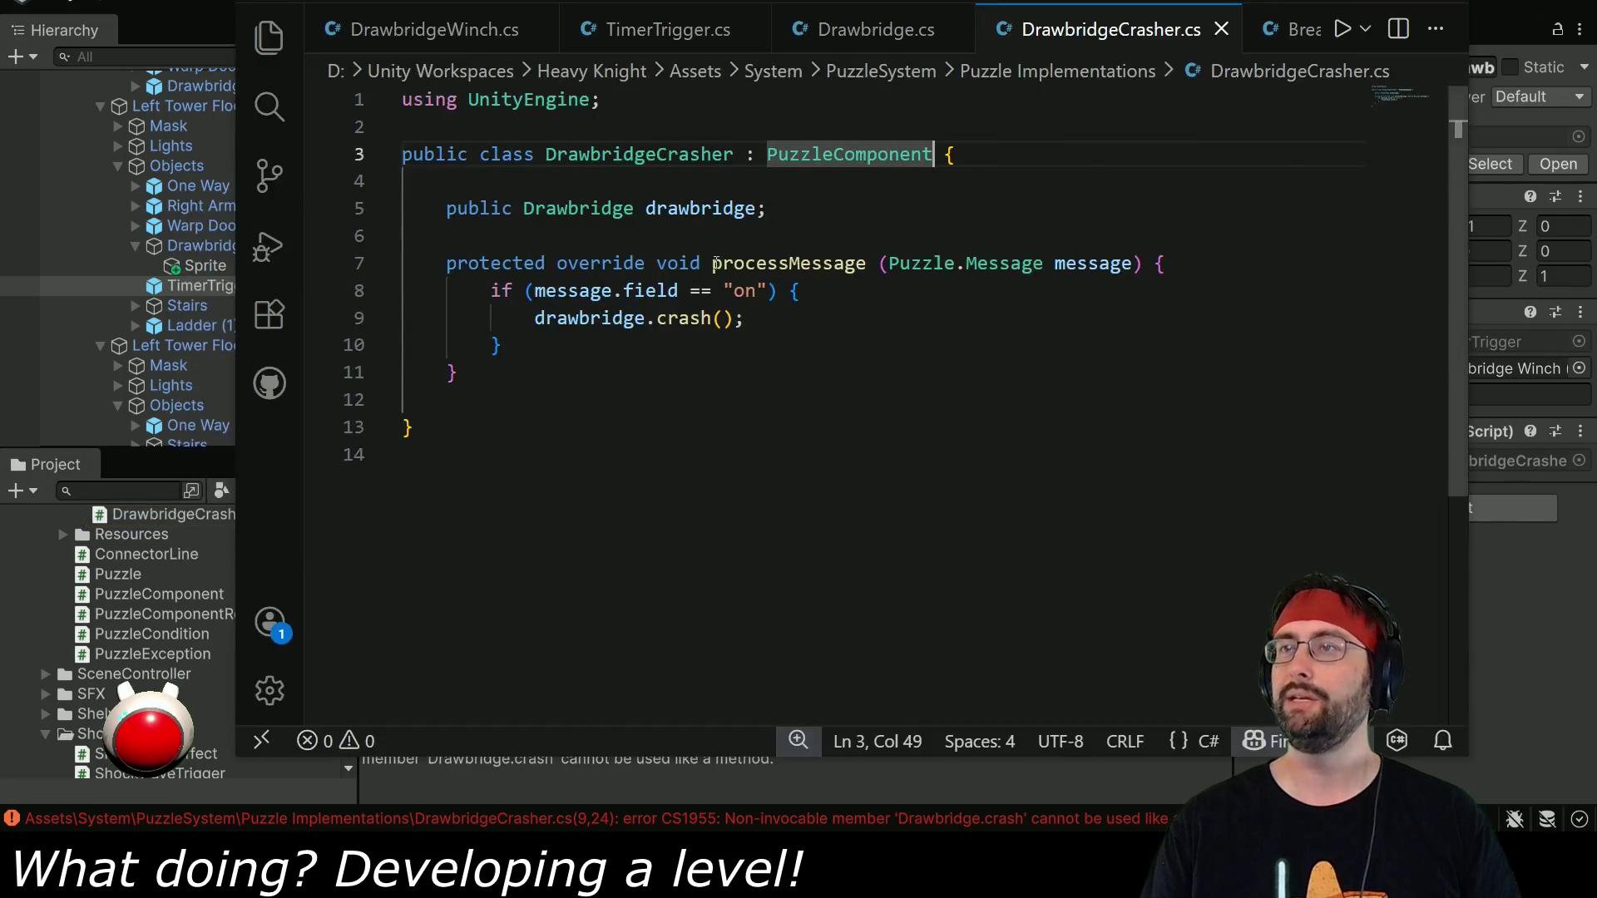
pyautogui.scroll(-3, 456, 37)
# In Drawbridge.cs, search for 'crash' and step through every match back to the first.
pyautogui.click(584, 29)
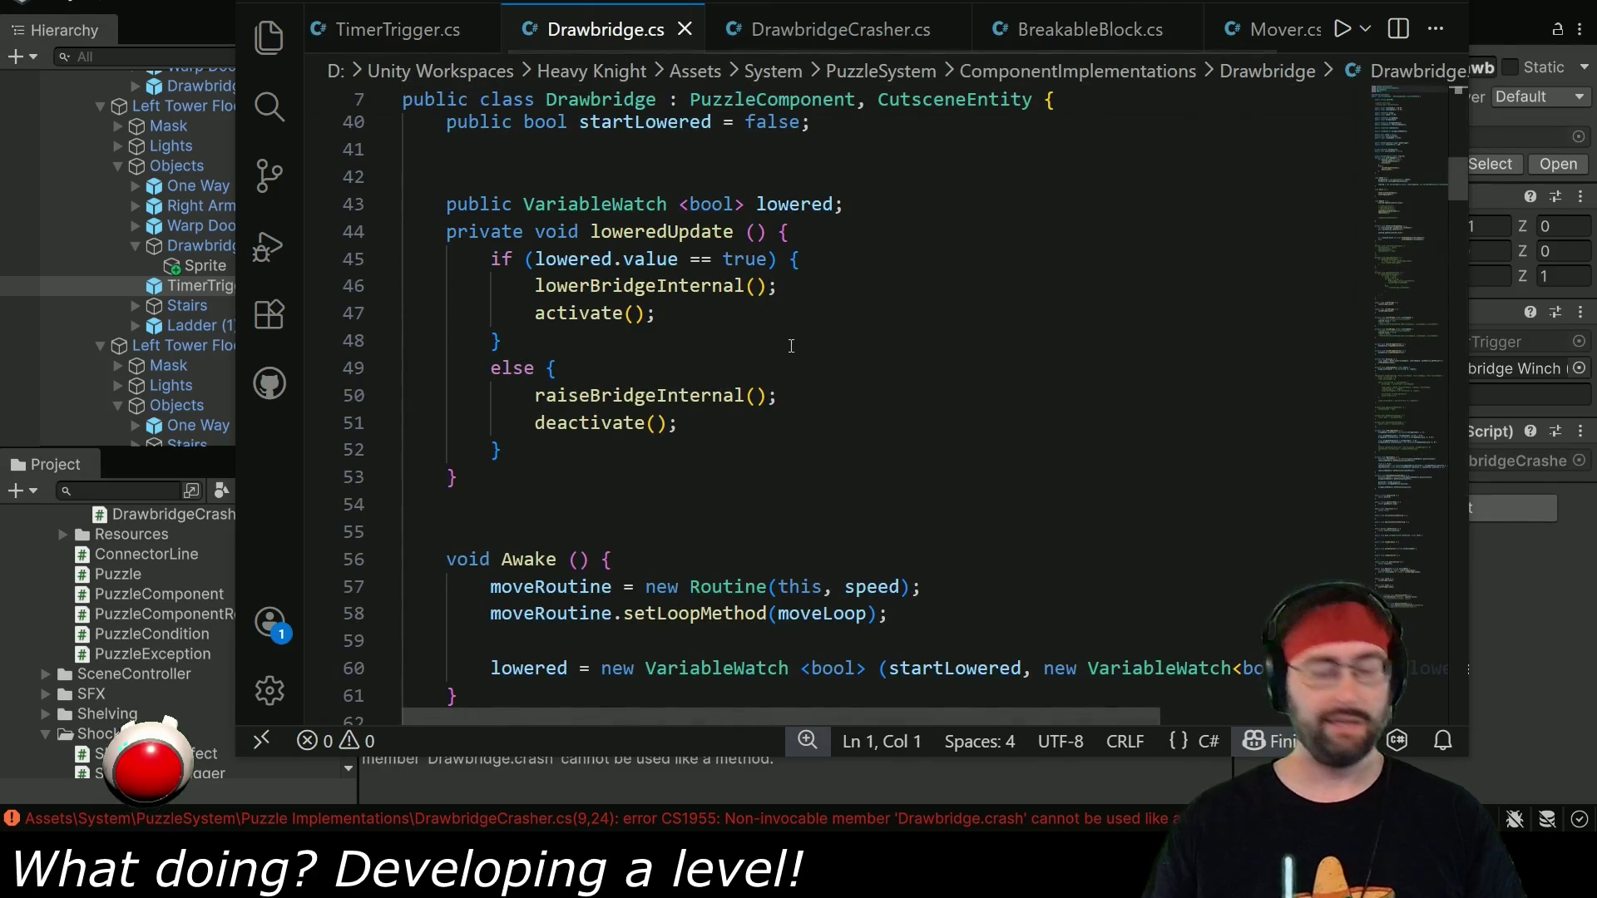
pyautogui.hotkey('ctrl', 'f')
pyautogui.write('crash')
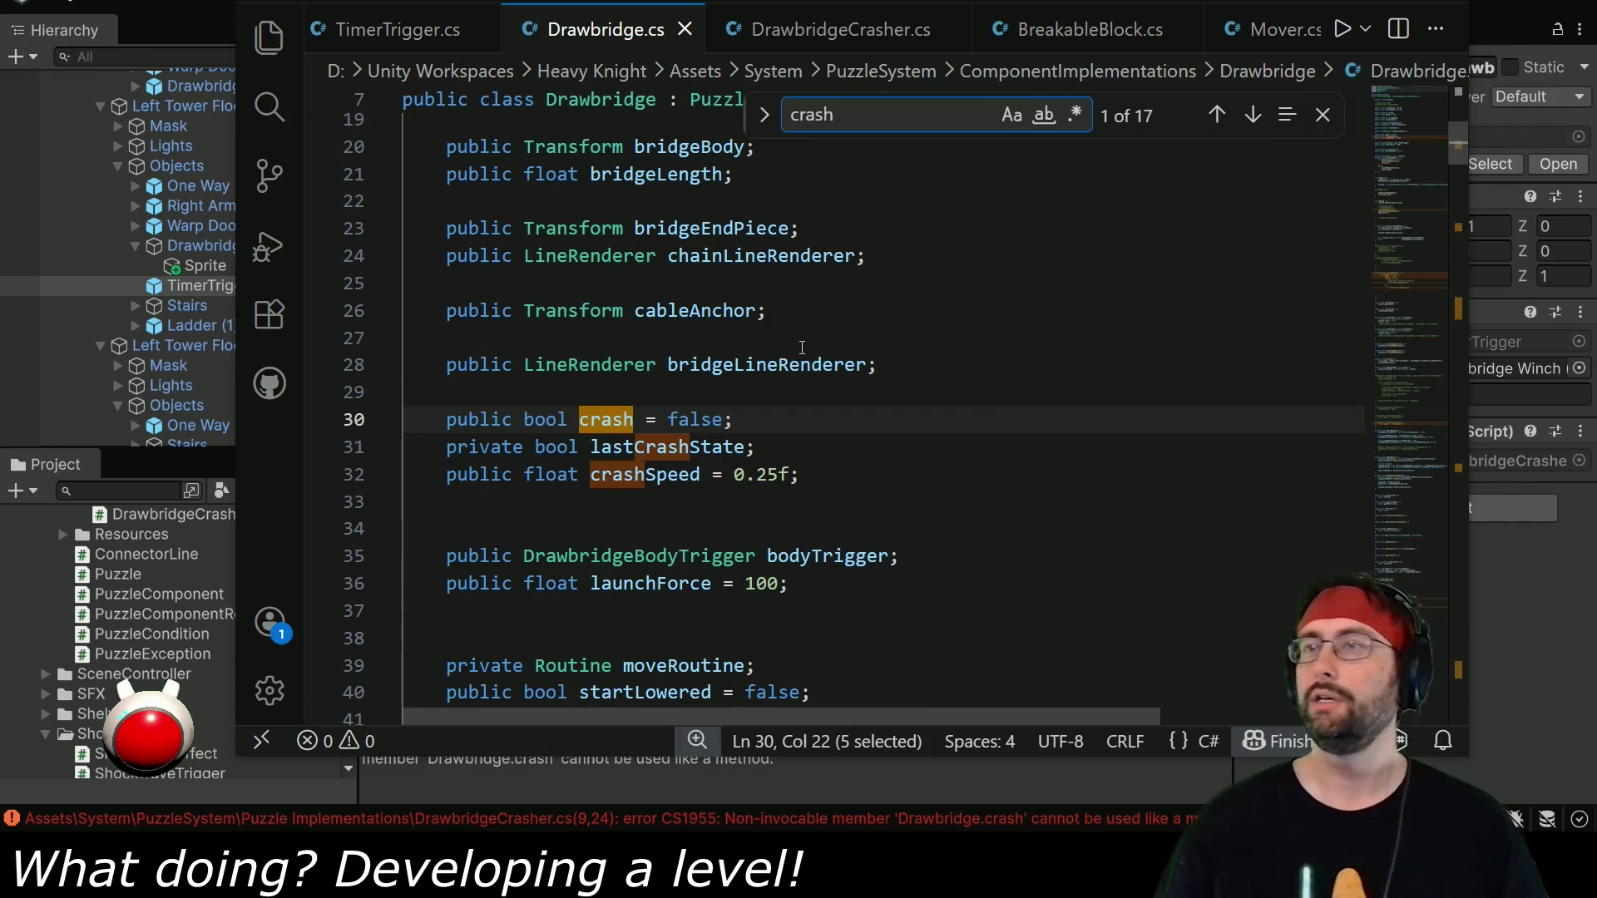
pyautogui.click(1251, 117)
pyautogui.click(1251, 117)
pyautogui.click(1250, 119)
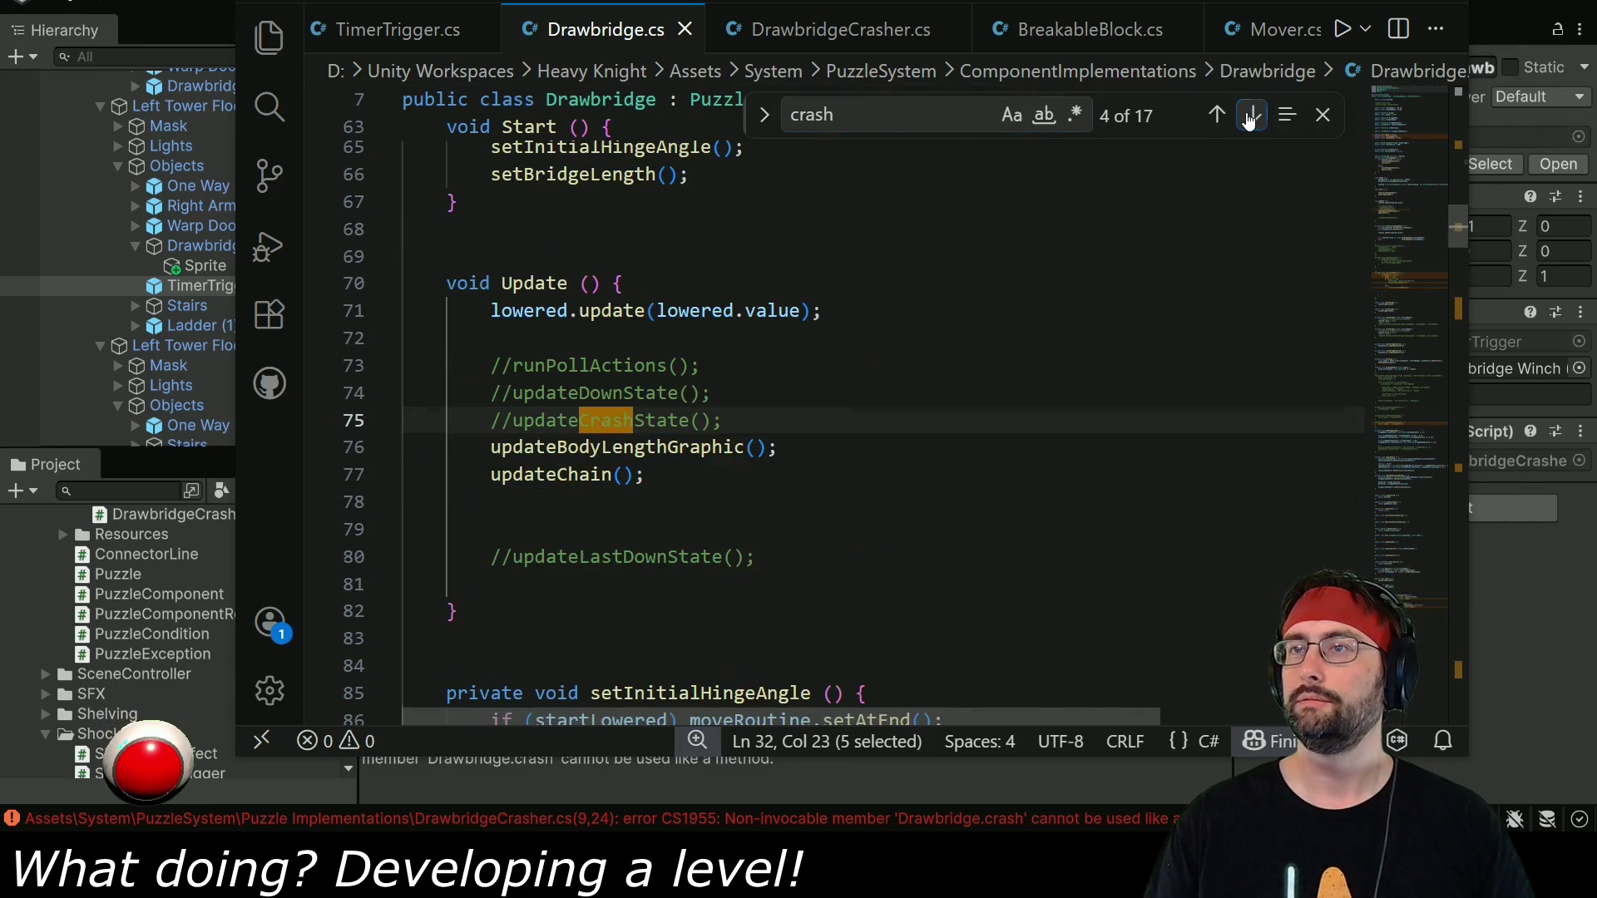
pyautogui.click(1250, 119)
pyautogui.click(1250, 119)
pyautogui.click(1250, 119)
pyautogui.click(1250, 119)
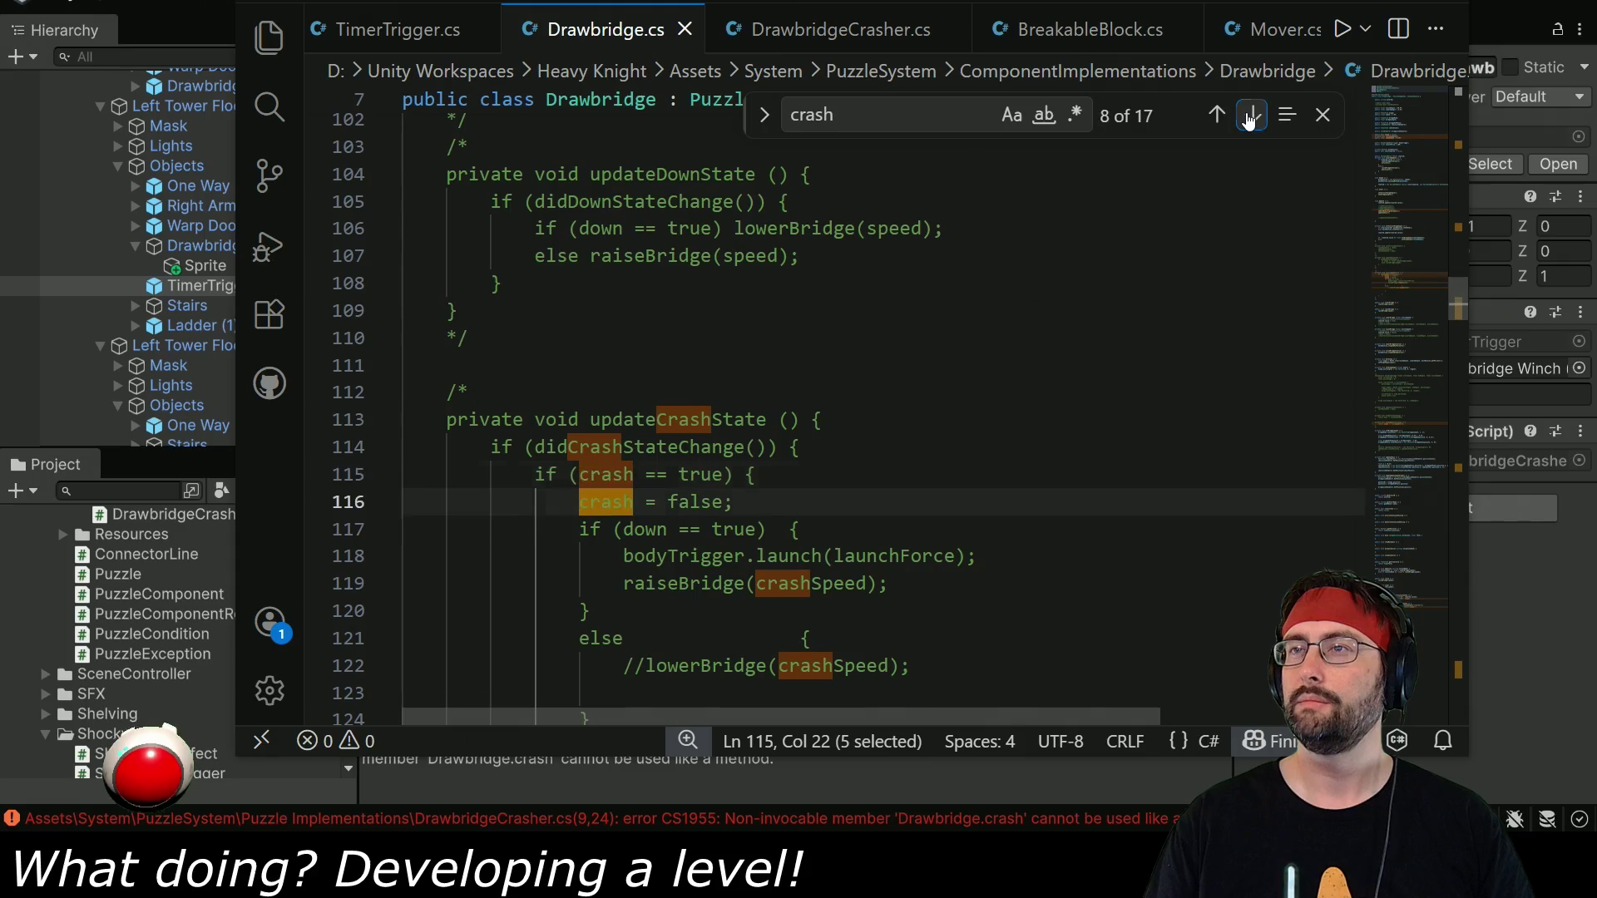
pyautogui.click(1249, 119)
pyautogui.click(1249, 120)
pyautogui.click(1249, 120)
pyautogui.click(1249, 120)
pyautogui.click(1248, 120)
pyautogui.click(1247, 122)
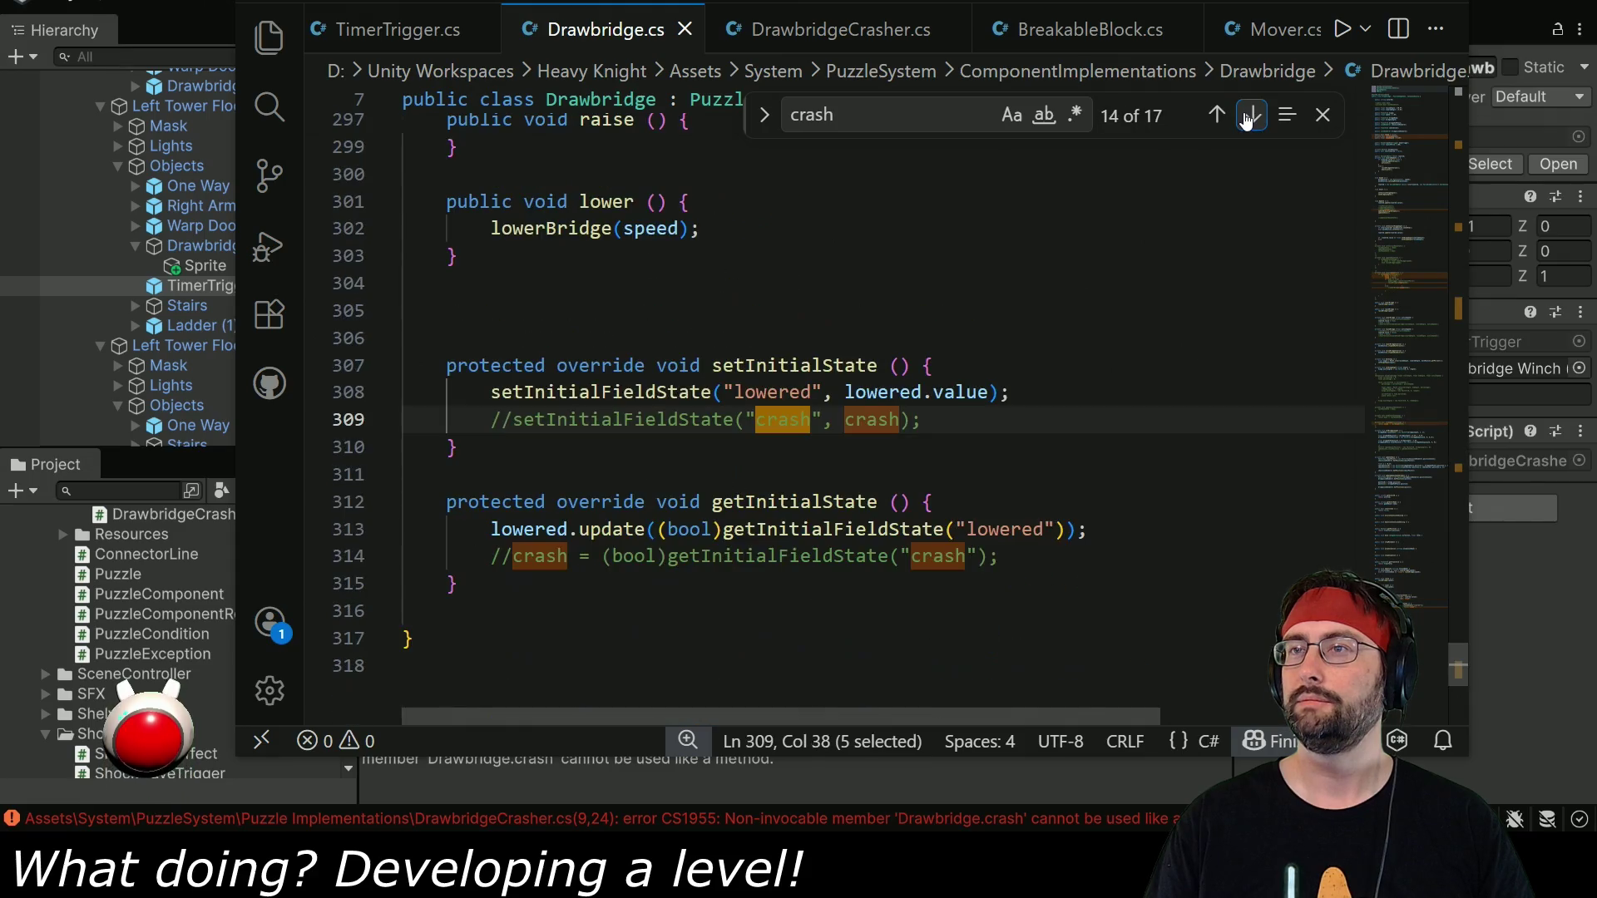
pyautogui.click(1246, 122)
pyautogui.click(1250, 115)
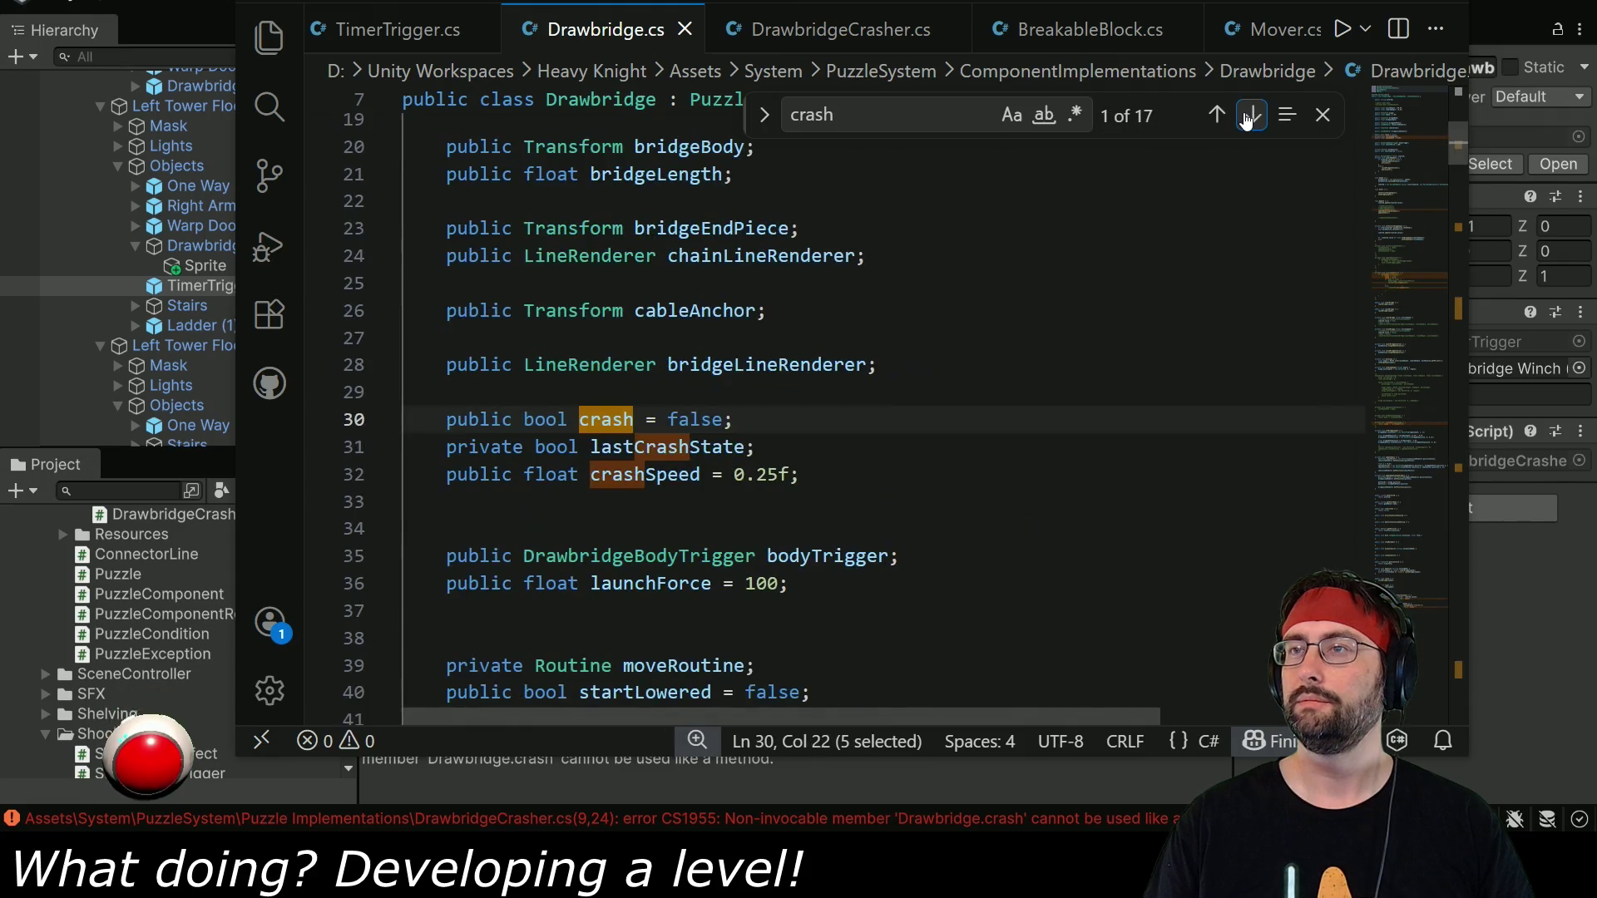
# Scroll down past raiseBridge to the commented-out updateCrashState method.
pyautogui.scroll(-8, 902, 472)
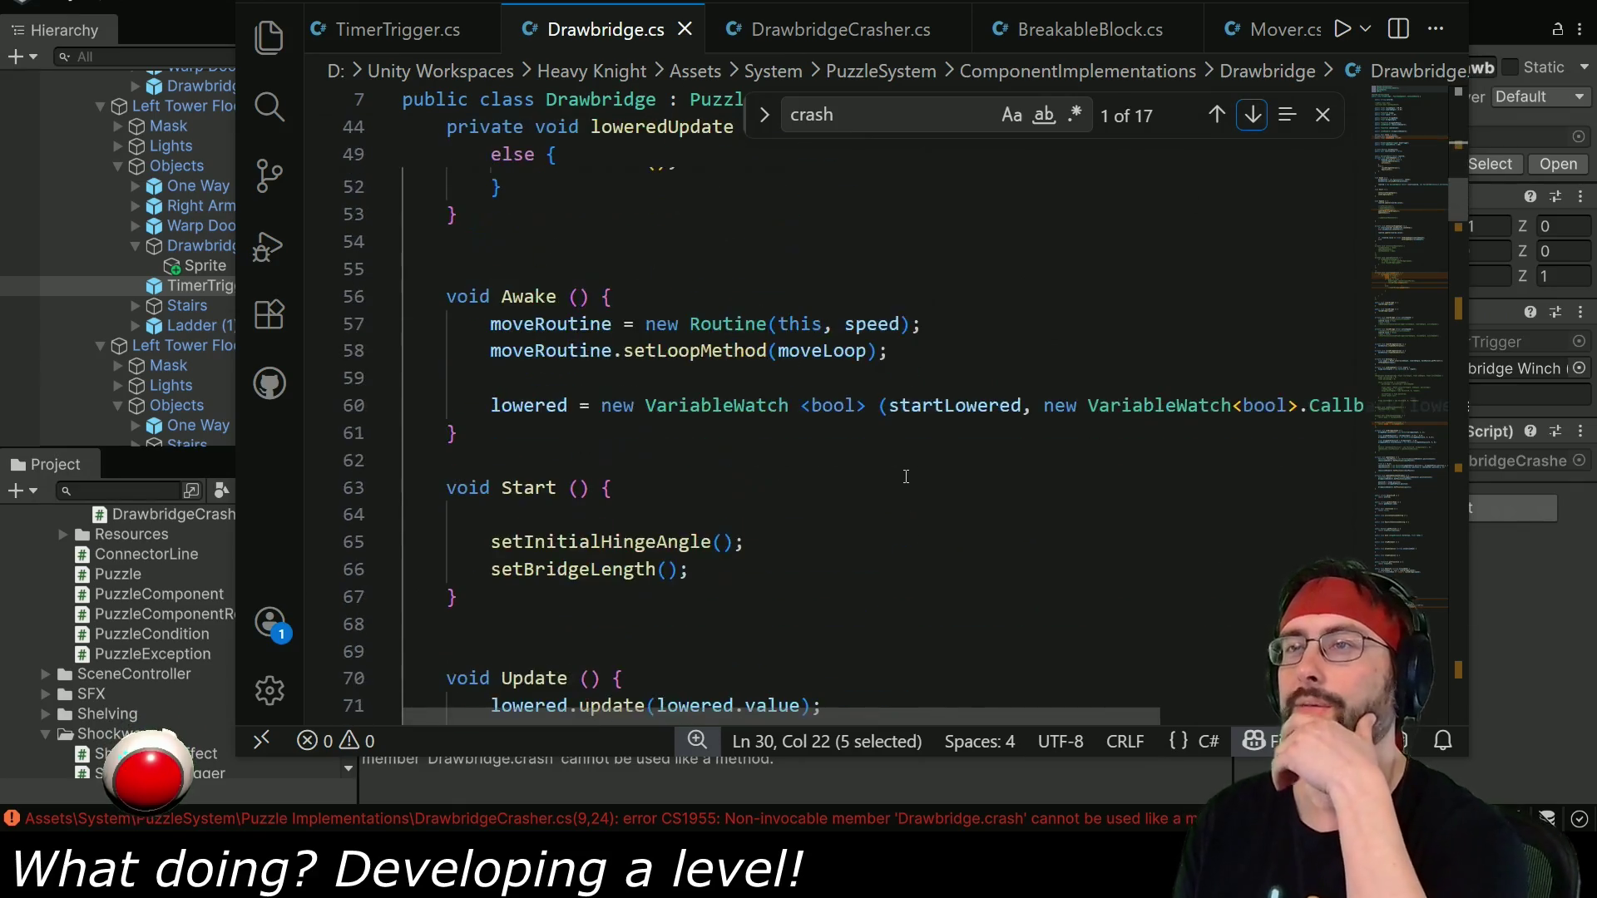
pyautogui.scroll(-10, 901, 473)
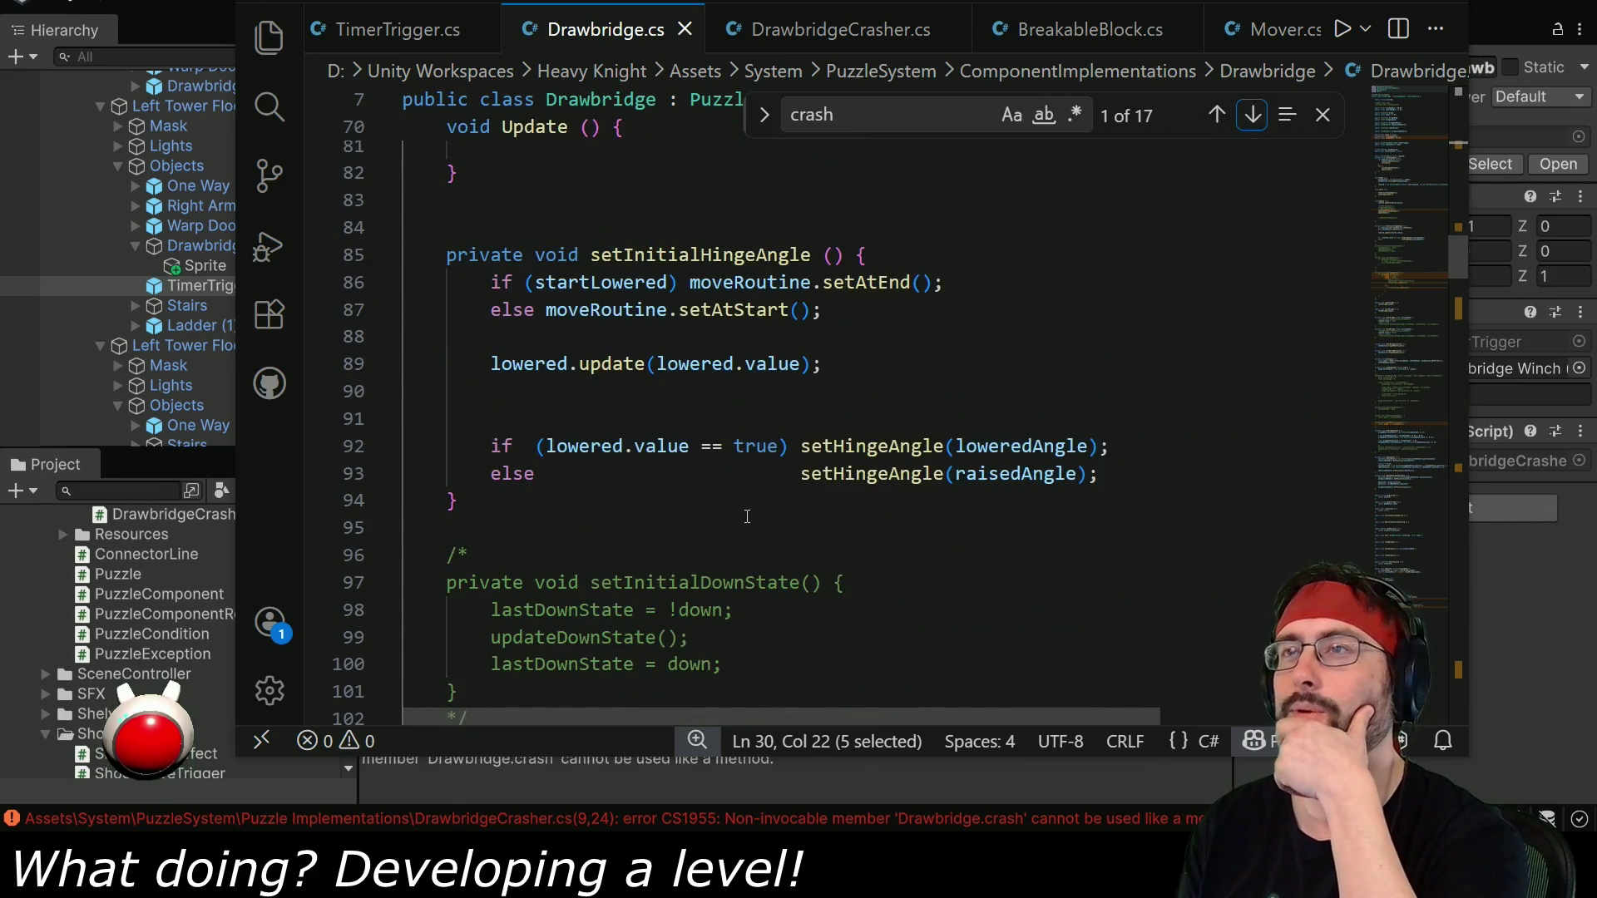
pyautogui.scroll(-12, 746, 517)
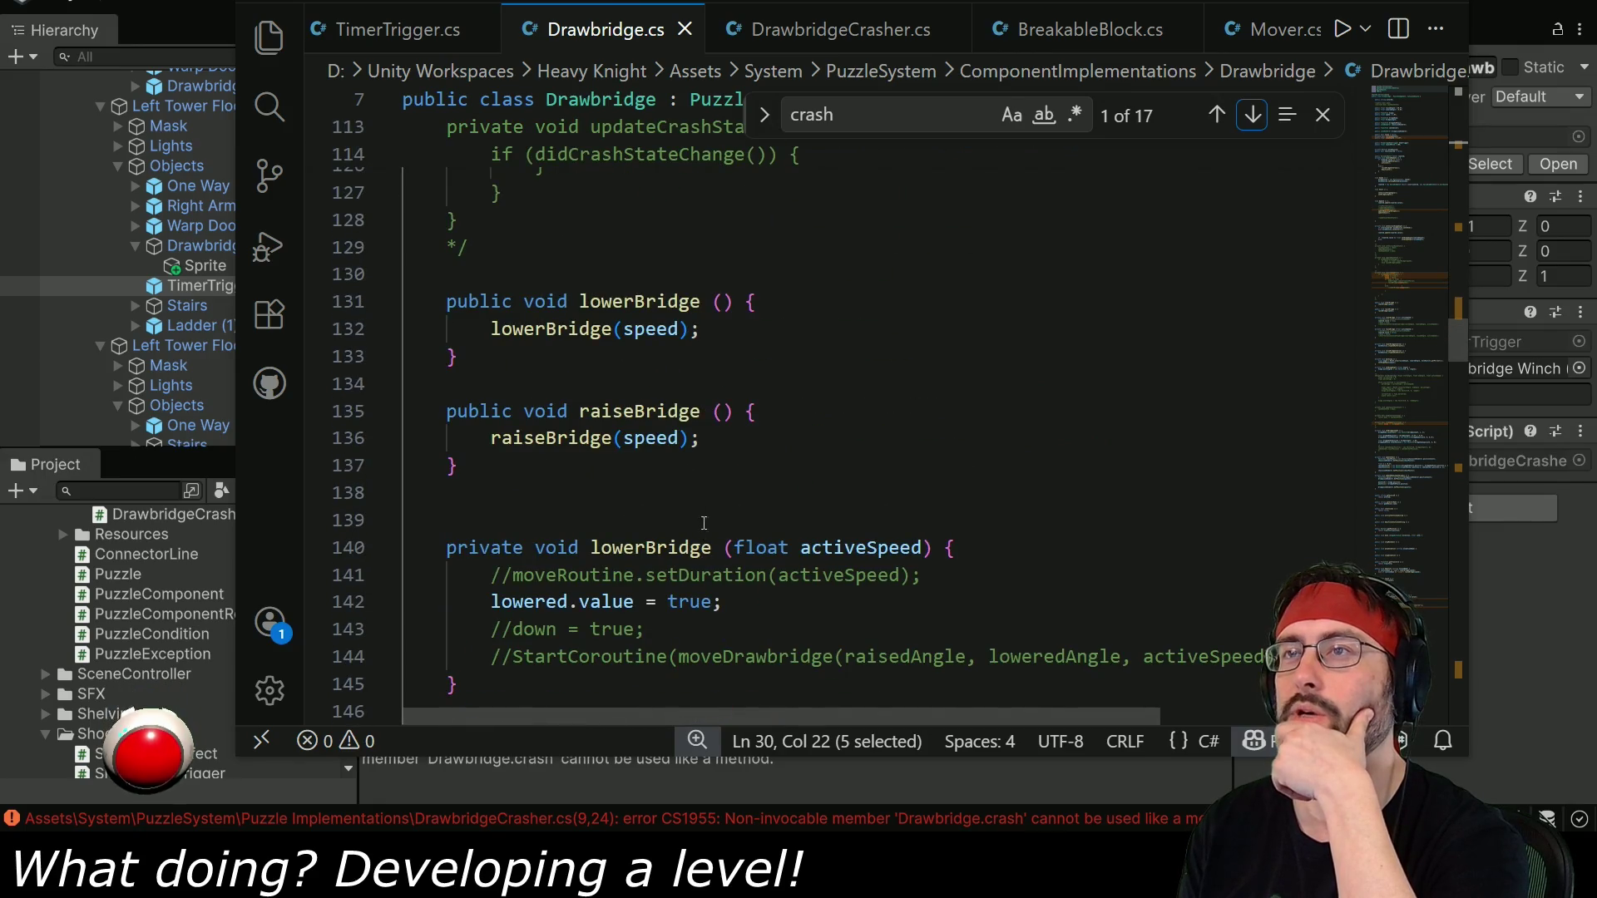
pyautogui.scroll(-4, 651, 402)
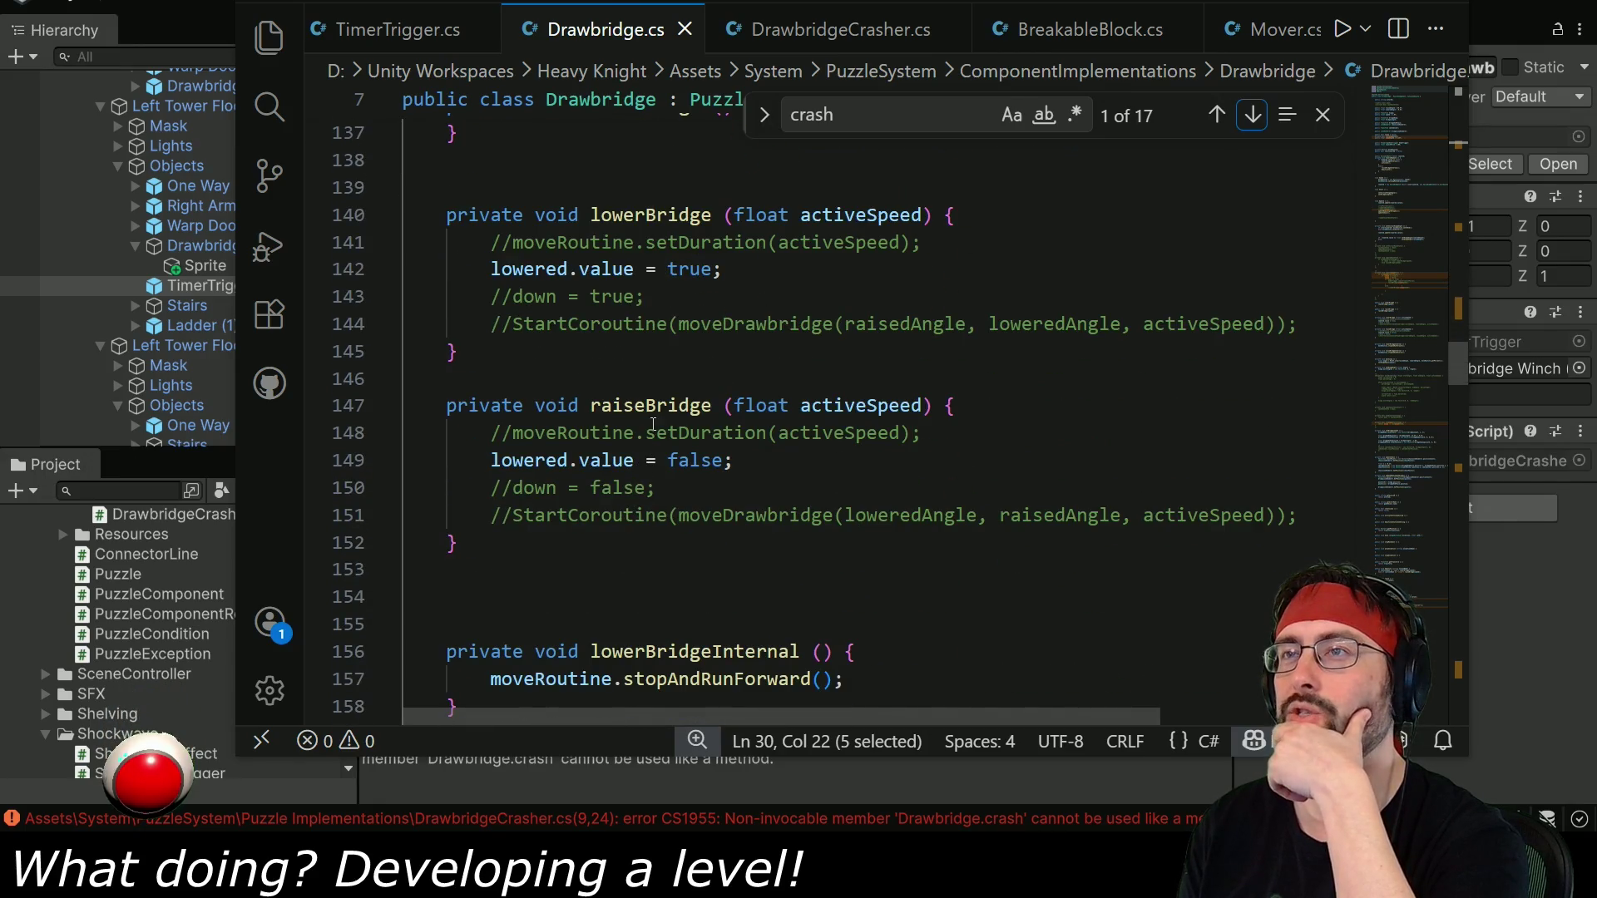
pyautogui.doubleClick(652, 409)
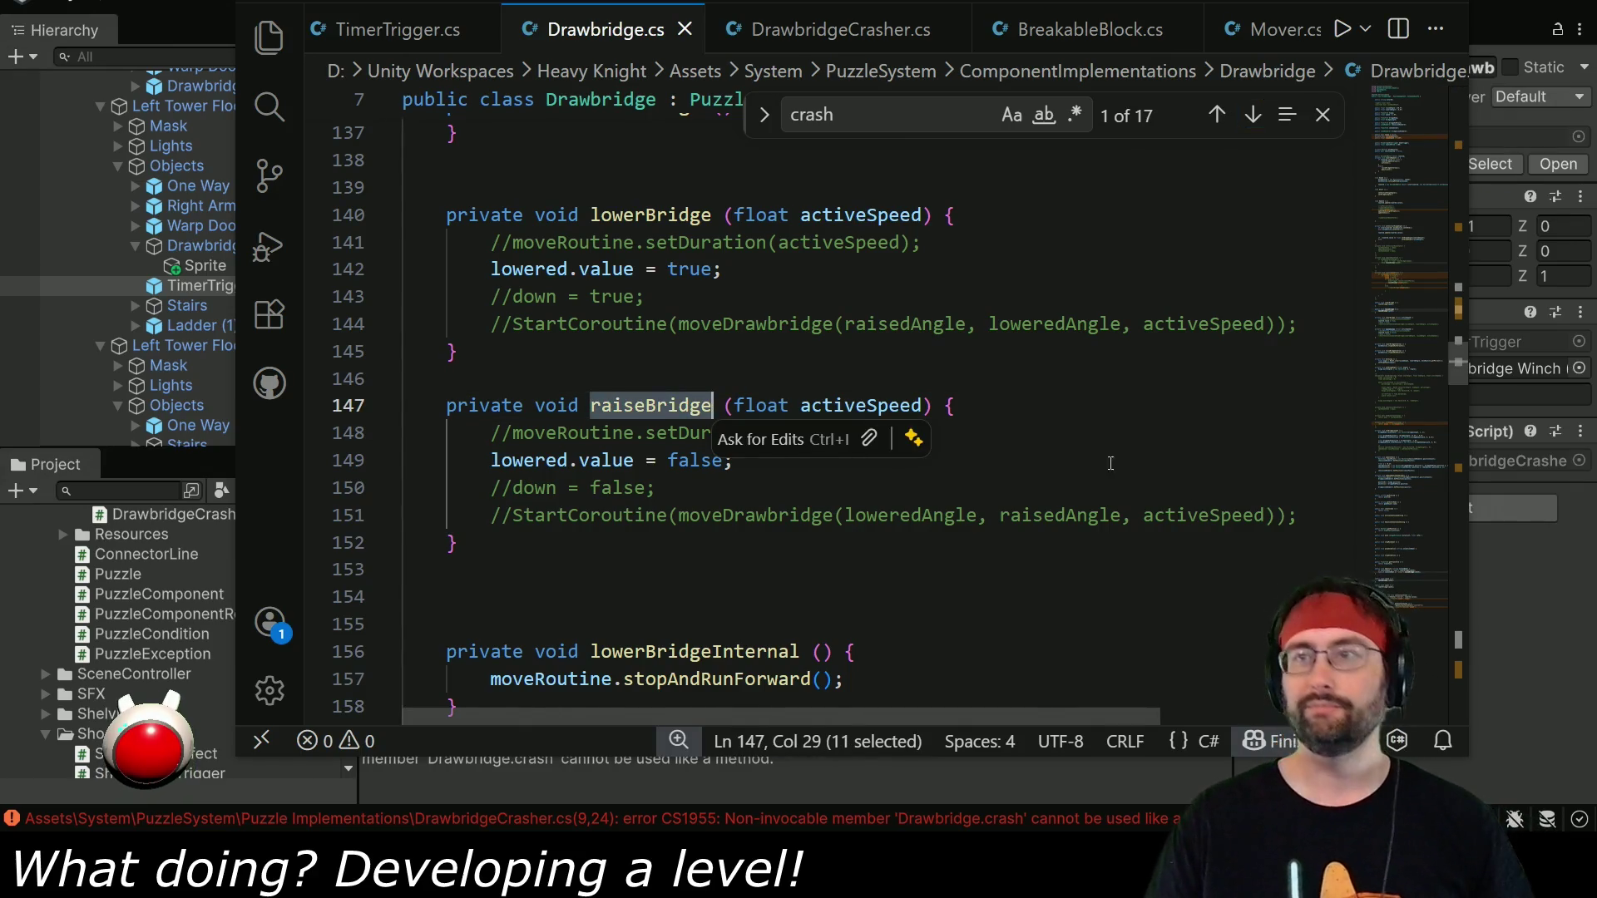
pyautogui.scroll(-3, 706, 497)
pyautogui.scroll(-3, 706, 497)
pyautogui.scroll(15, 666, 494)
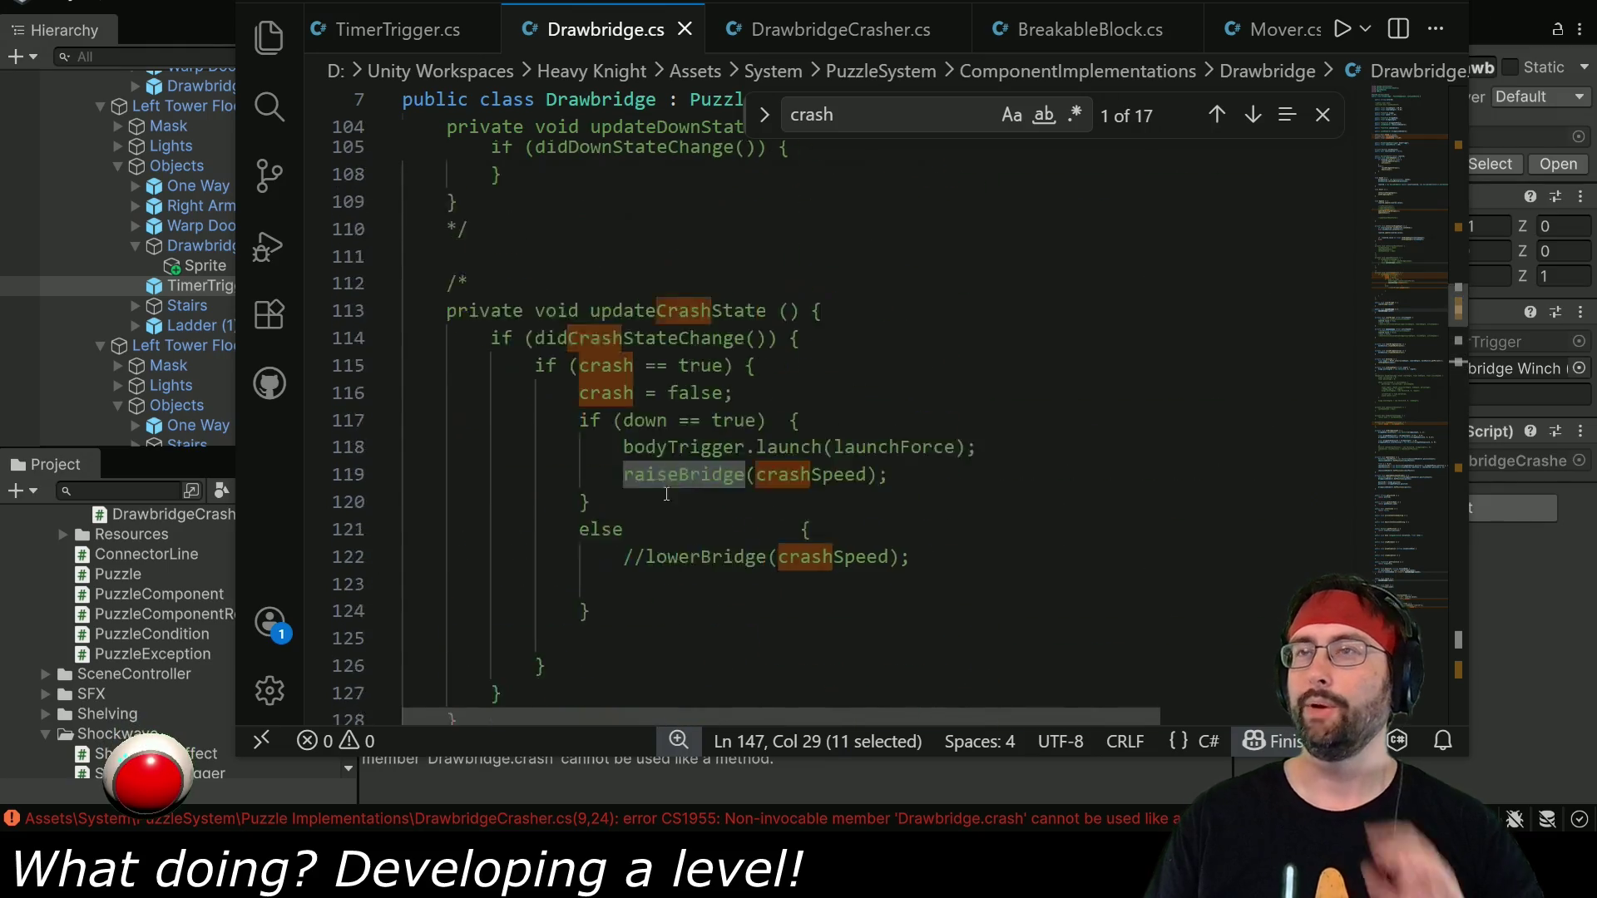
pyautogui.scroll(2, 666, 494)
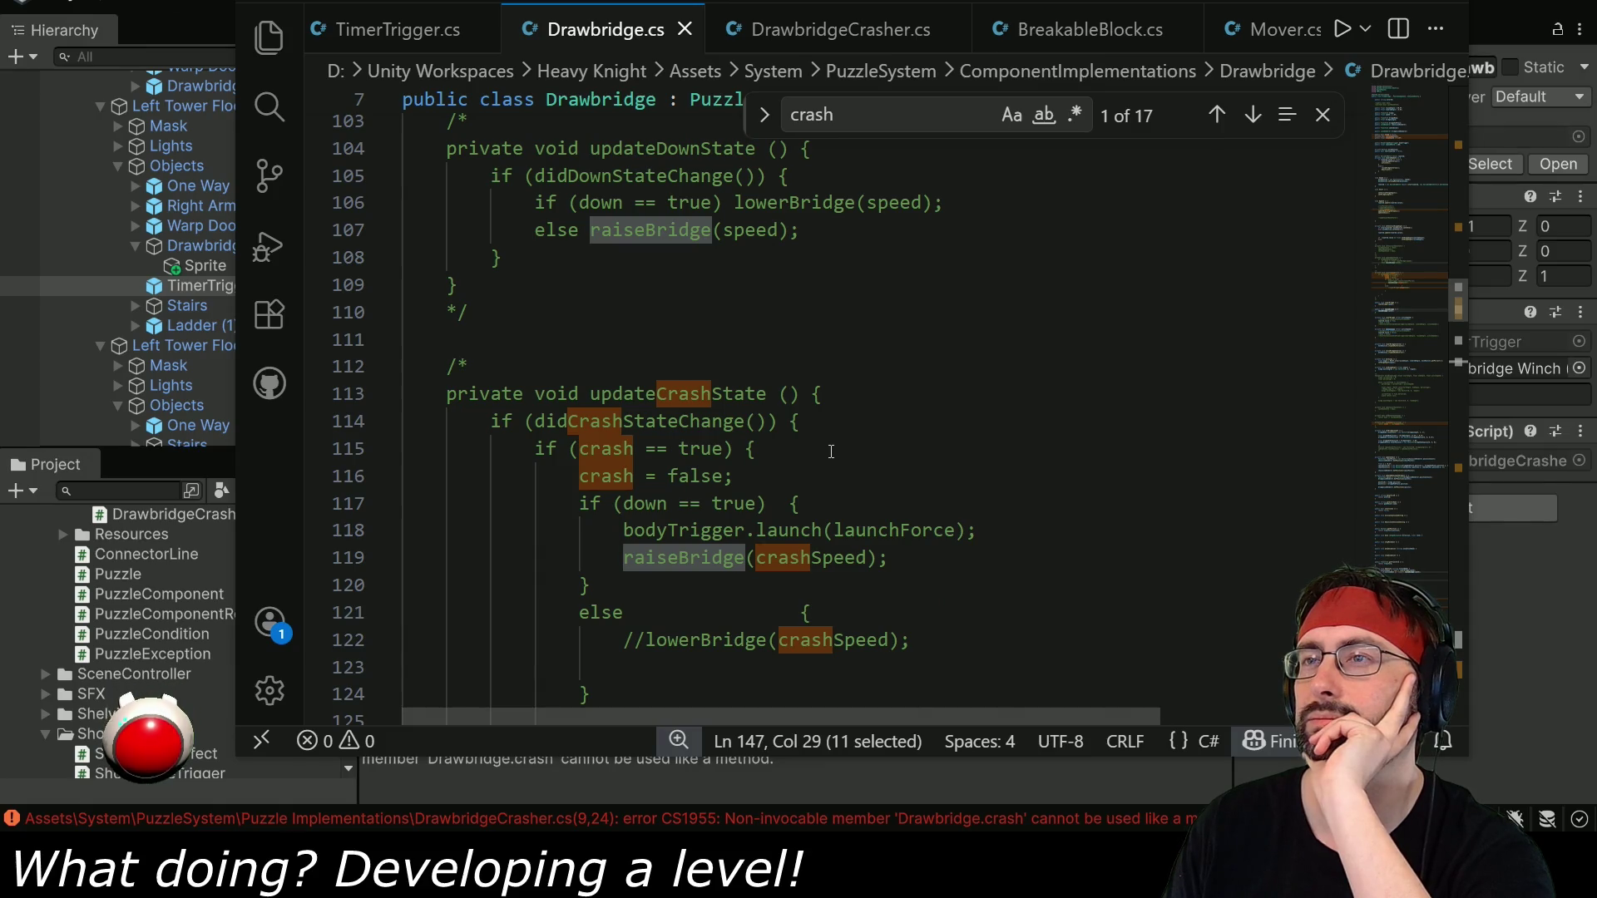
pyautogui.scroll(-2, 830, 452)
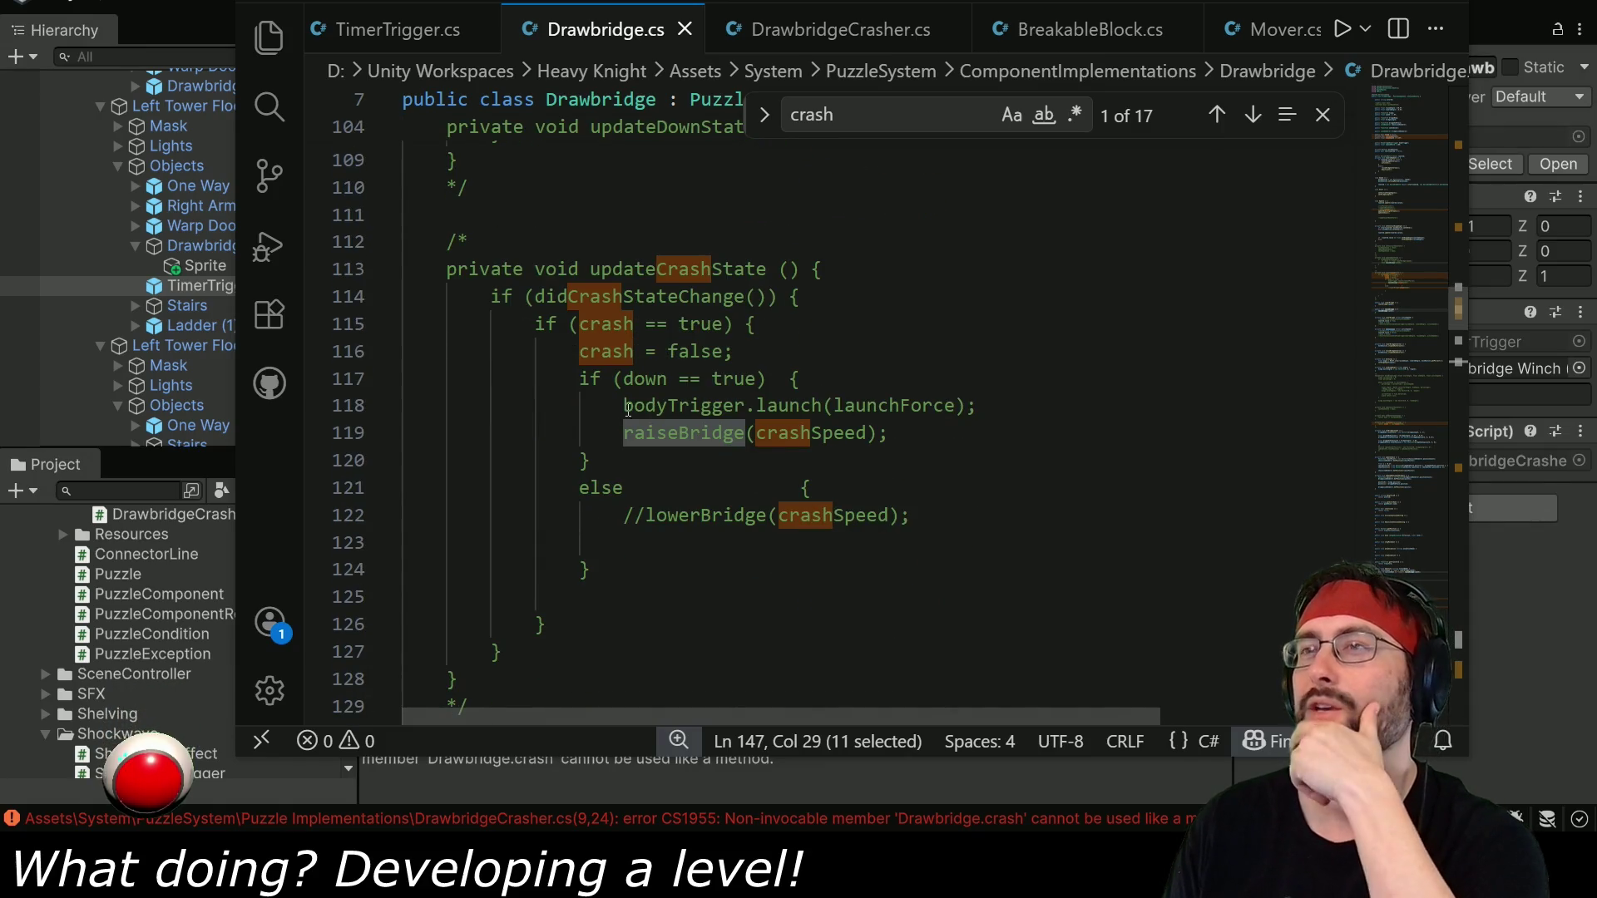
pyautogui.scroll(-5, 593, 480)
pyautogui.scroll(-4, 593, 479)
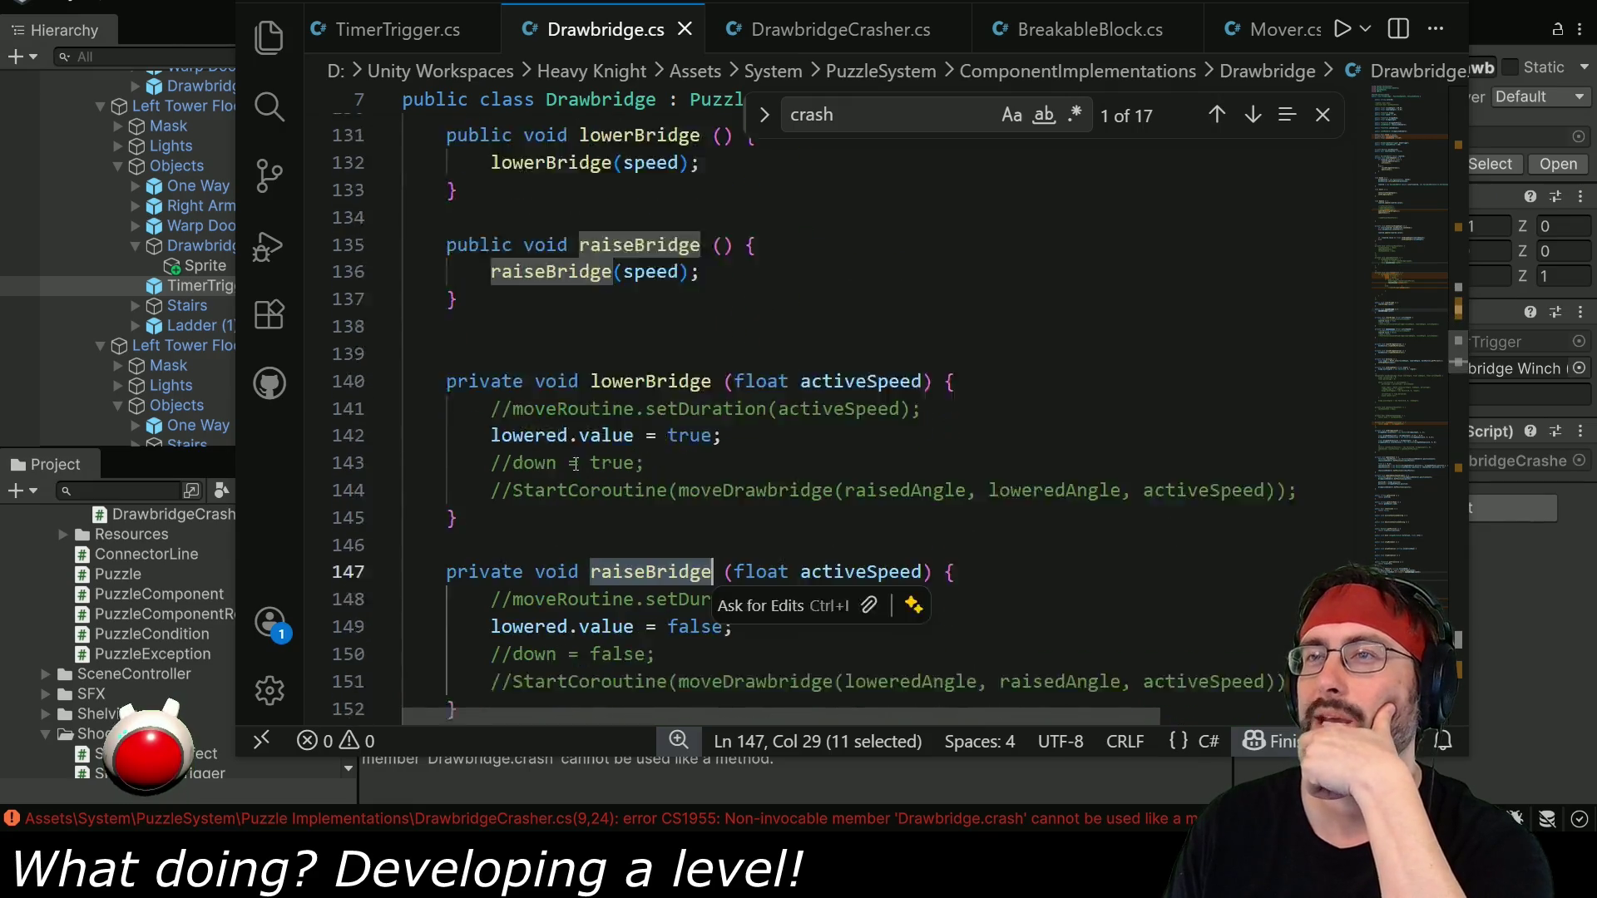
# Start deleting the comment markers around the updateCrashState method.
pyautogui.click(517, 509)
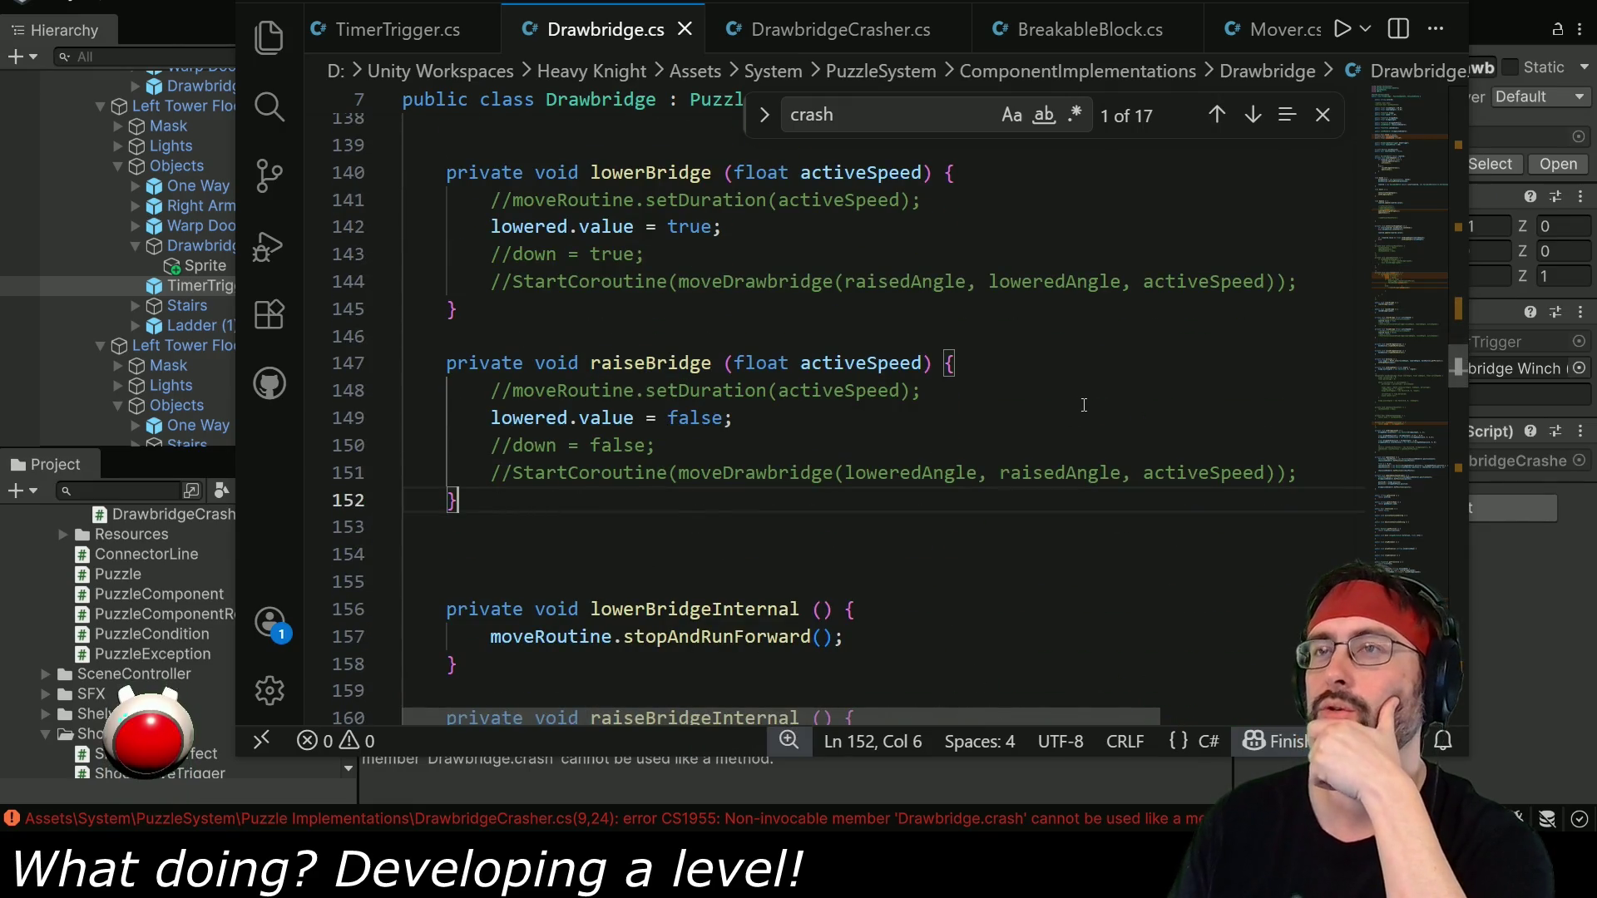
pyautogui.scroll(9, 730, 430)
pyautogui.scroll(4, 729, 430)
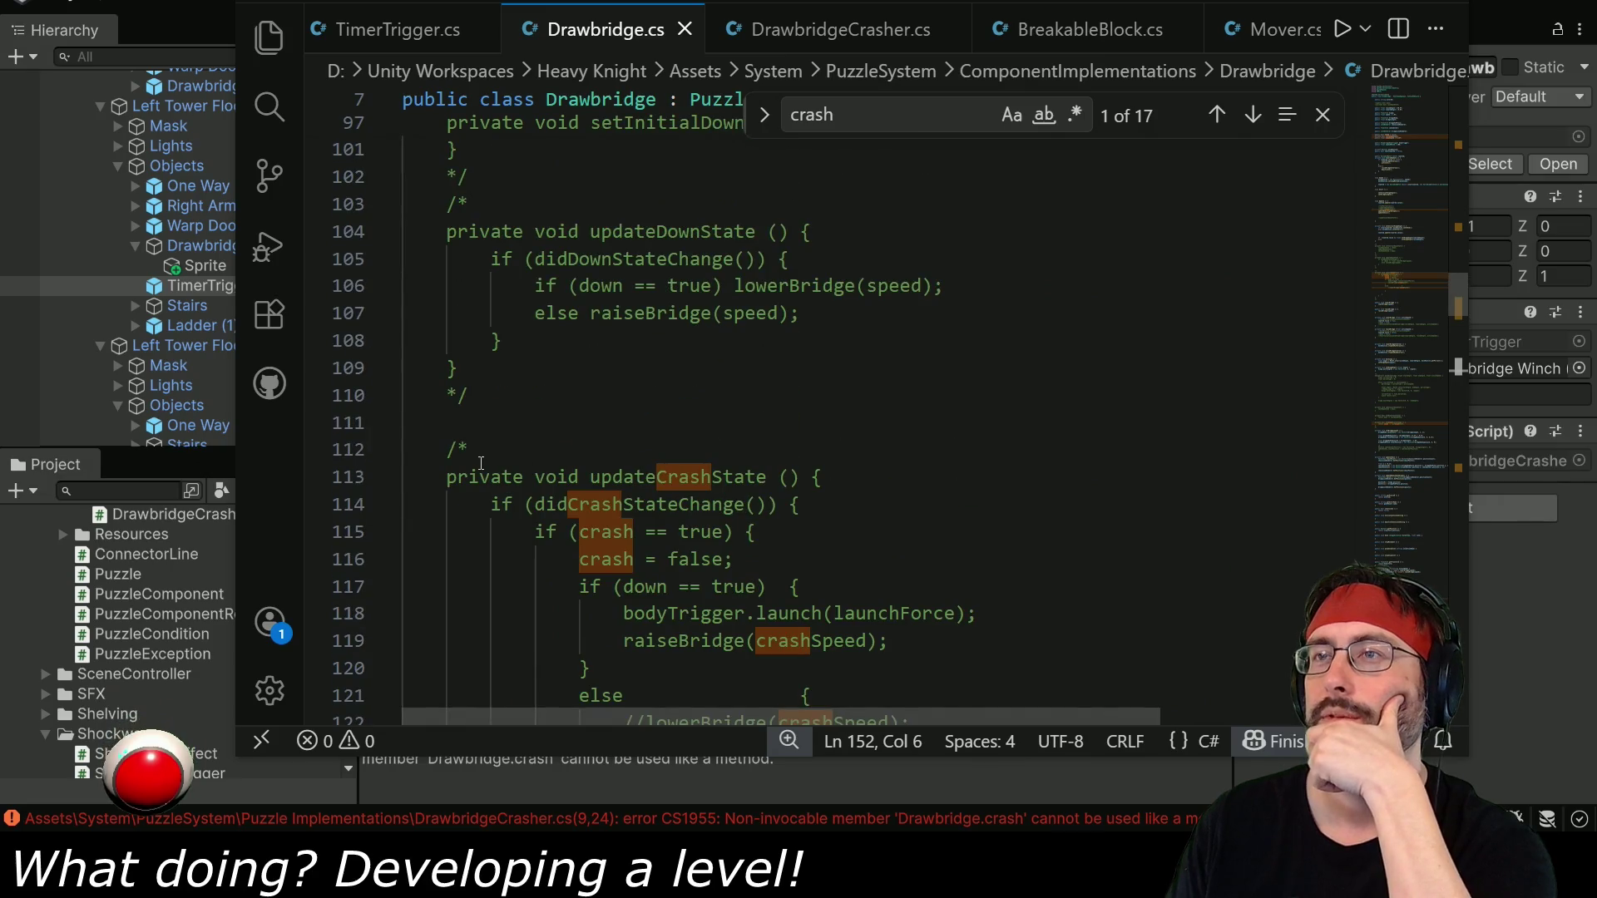
pyautogui.scroll(3, 884, 381)
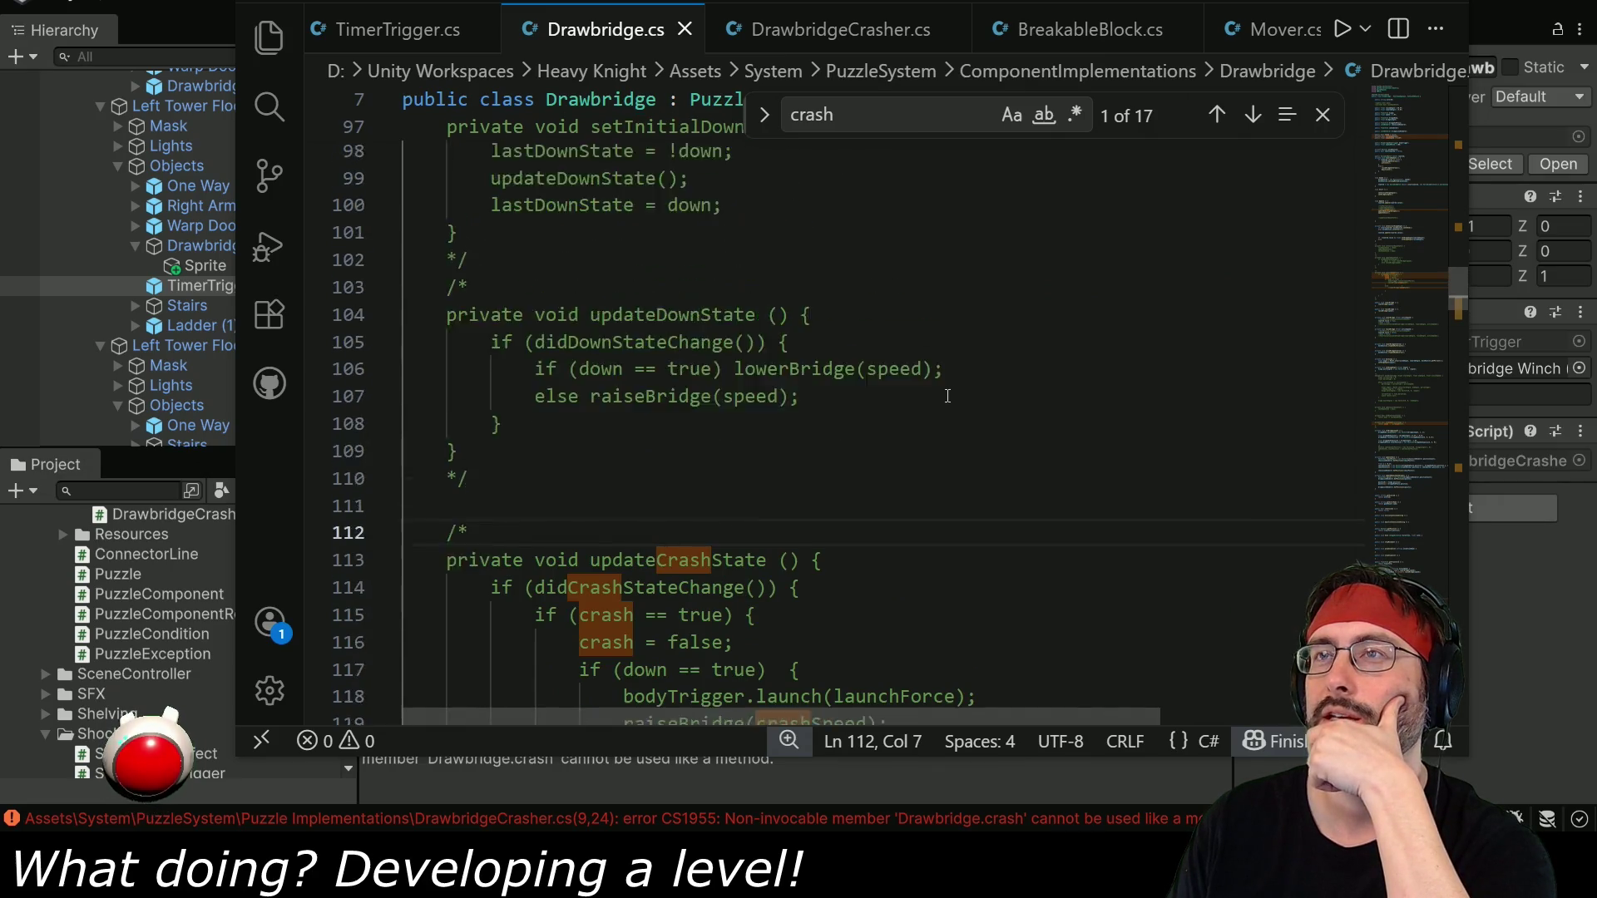
pyautogui.scroll(-4, 574, 409)
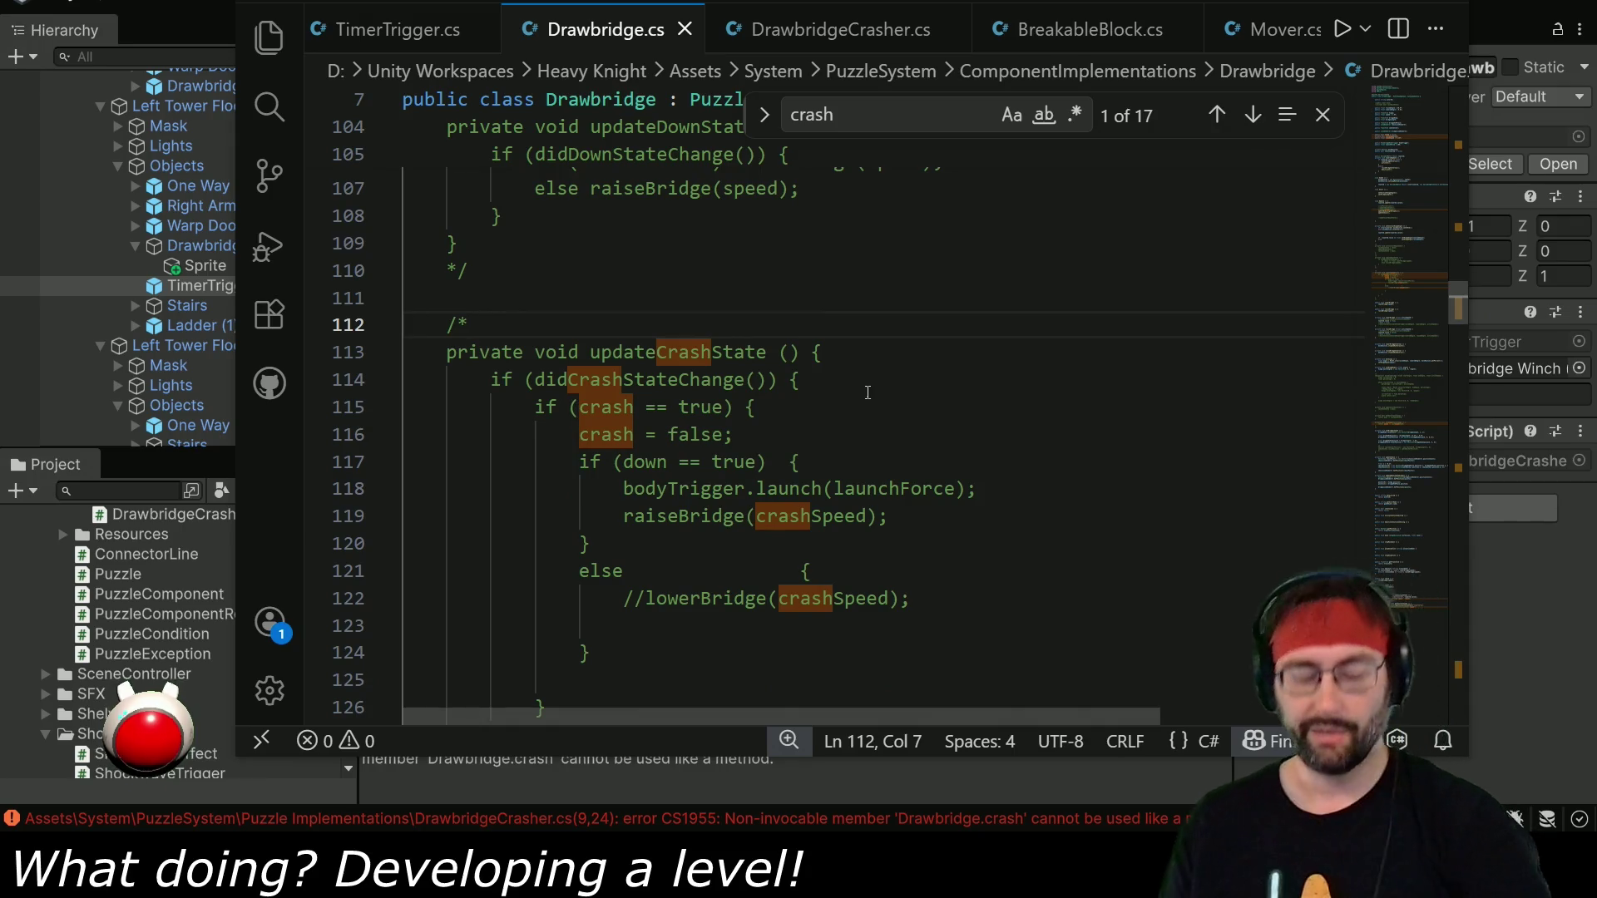
pyautogui.press('BackSpace')
pyautogui.press('BackSpace')
pyautogui.scroll(-4, 510, 454)
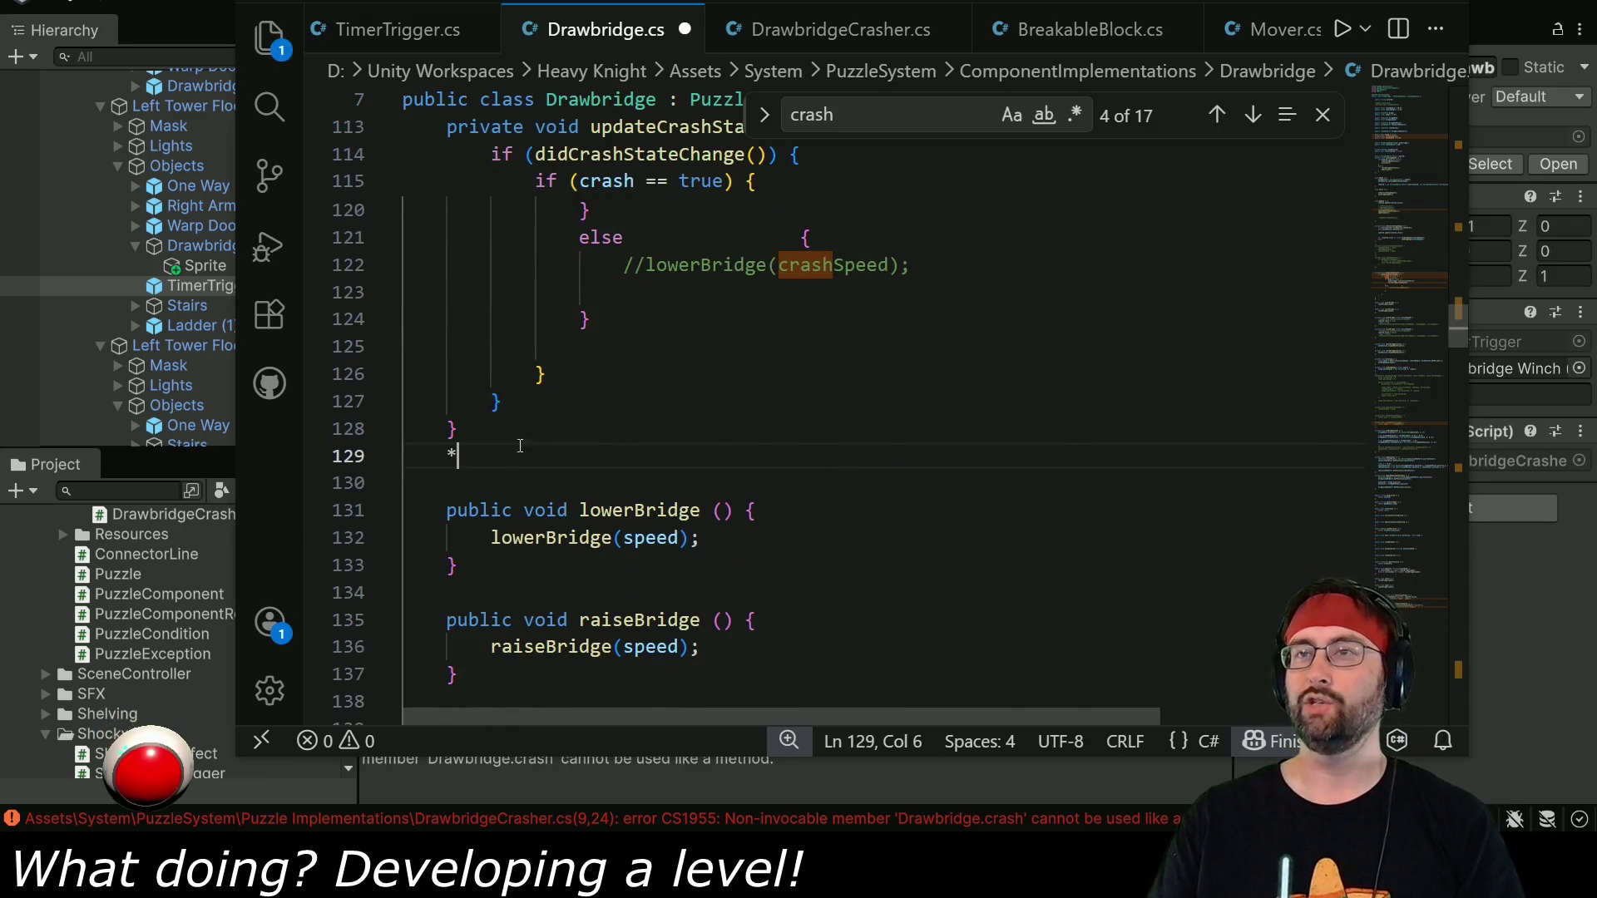
# Remove the leftover closing comment marker and rename updateCrashState to crashClosed.
pyautogui.press('BackSpace')
pyautogui.scroll(3, 712, 381)
pyautogui.doubleClick(628, 349)
pyautogui.write('cara')
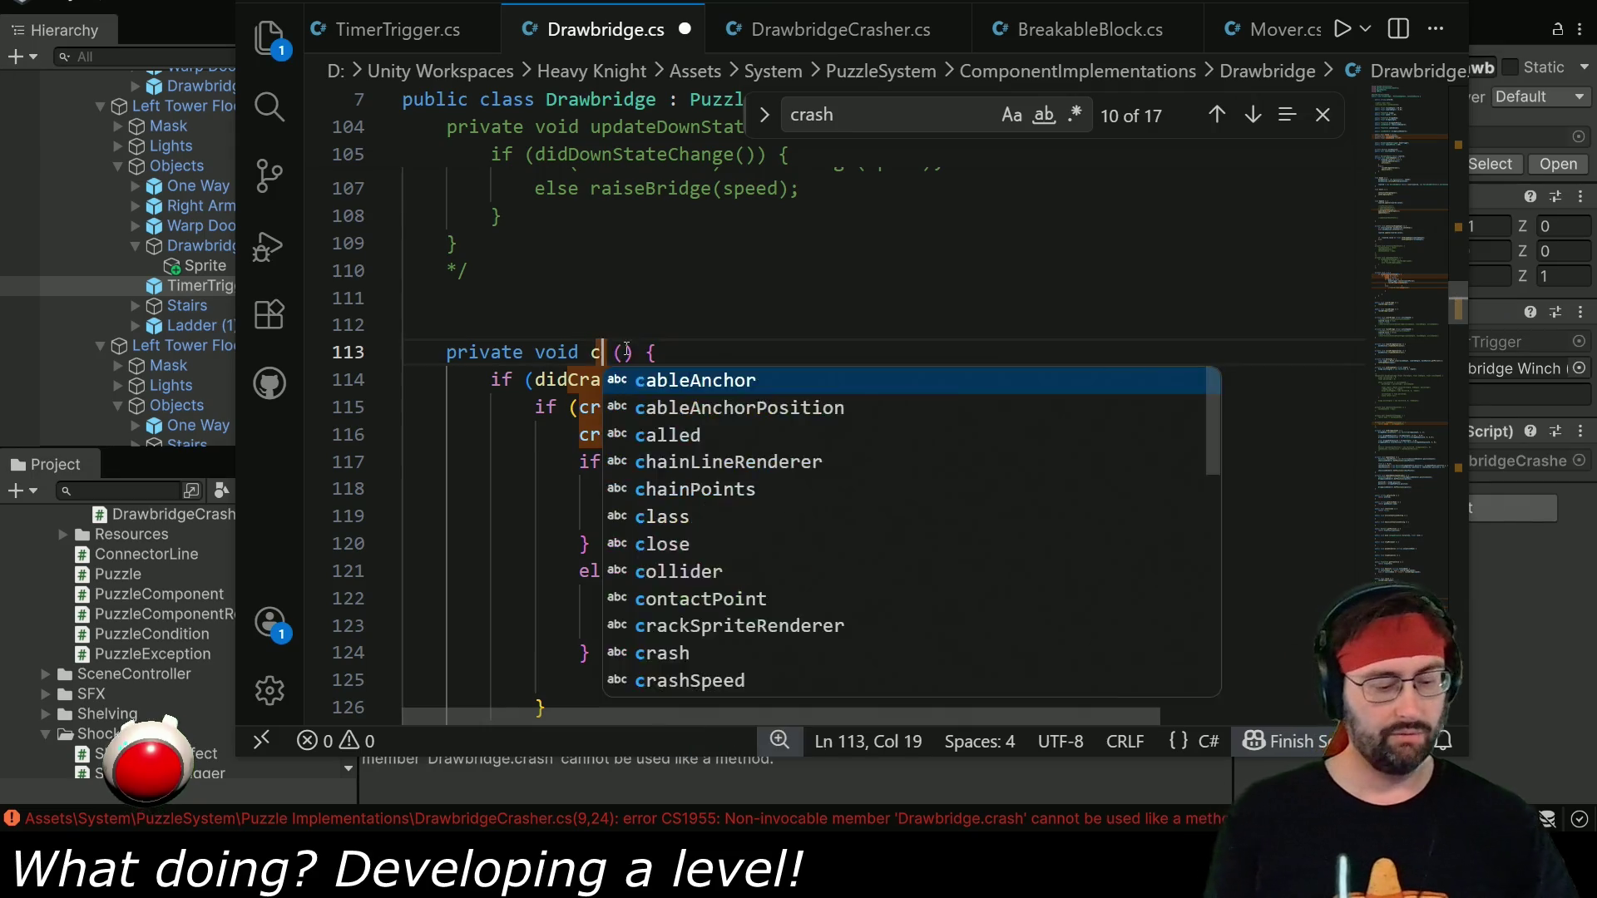
pyautogui.press('BackSpace')
pyautogui.press('BackSpace')
pyautogui.press('BackSpace')
pyautogui.write('rashClosed')
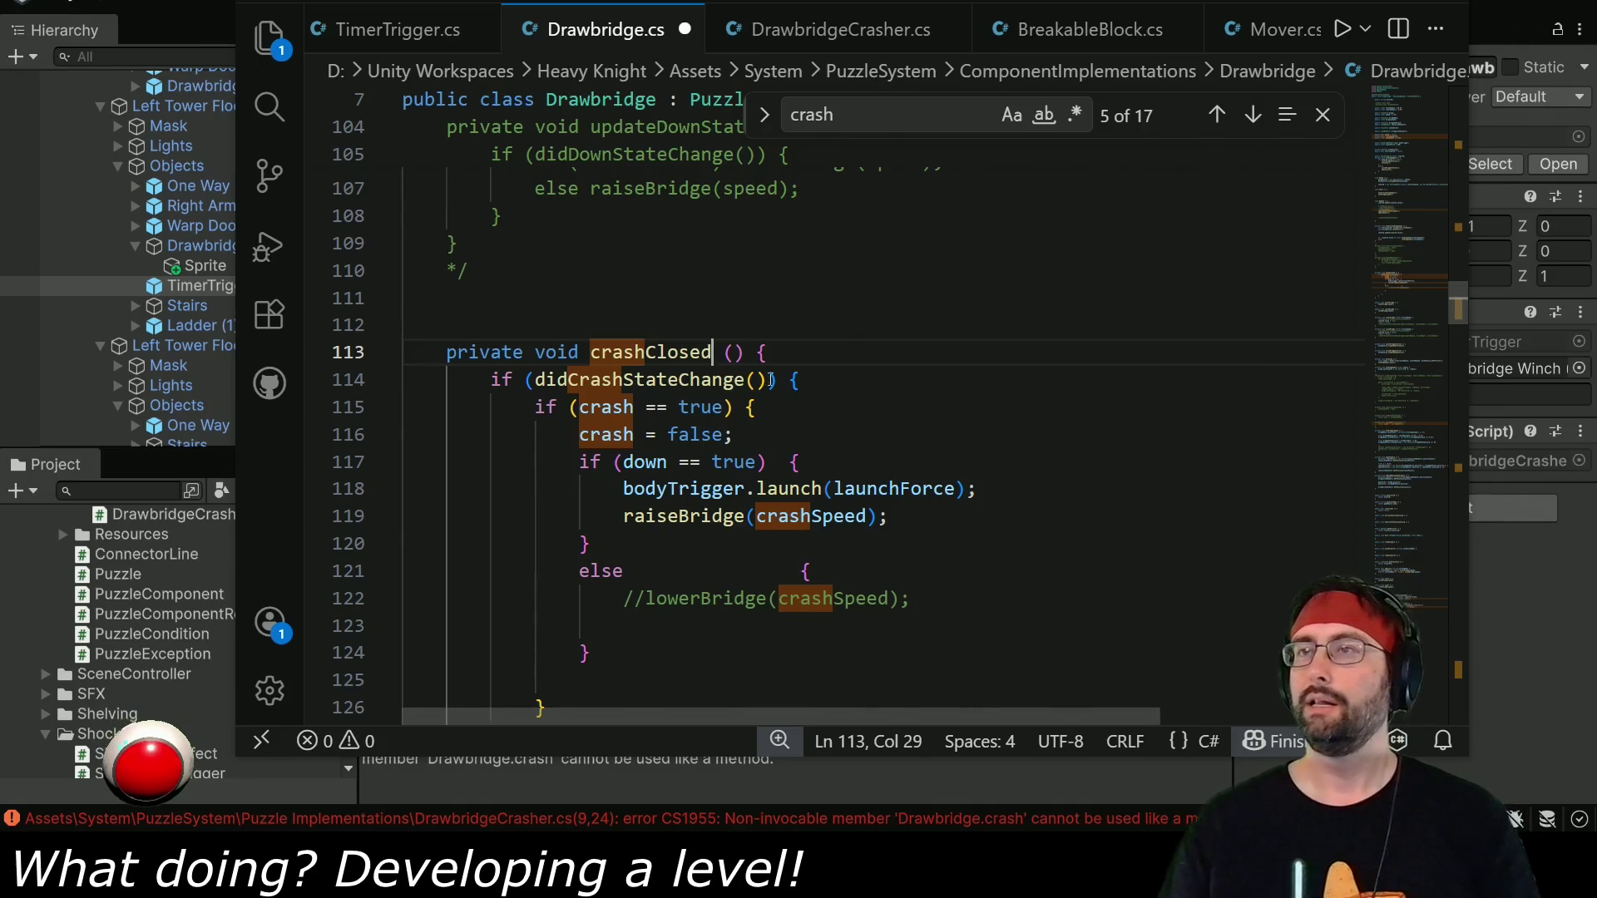
# Delete the didCrashStateChange check, the crash == true condition and the crash = false statement.
pyautogui.click(772, 380)
pyautogui.hotkey('shift', 'Up')
pyautogui.press('BackSpace')
pyautogui.moveTo(534, 380); pyautogui.dragTo(826, 369)
pyautogui.press('BackSpace')
pyautogui.moveTo(571, 411); pyautogui.dragTo(847, 404)
pyautogui.press('BackSpace')
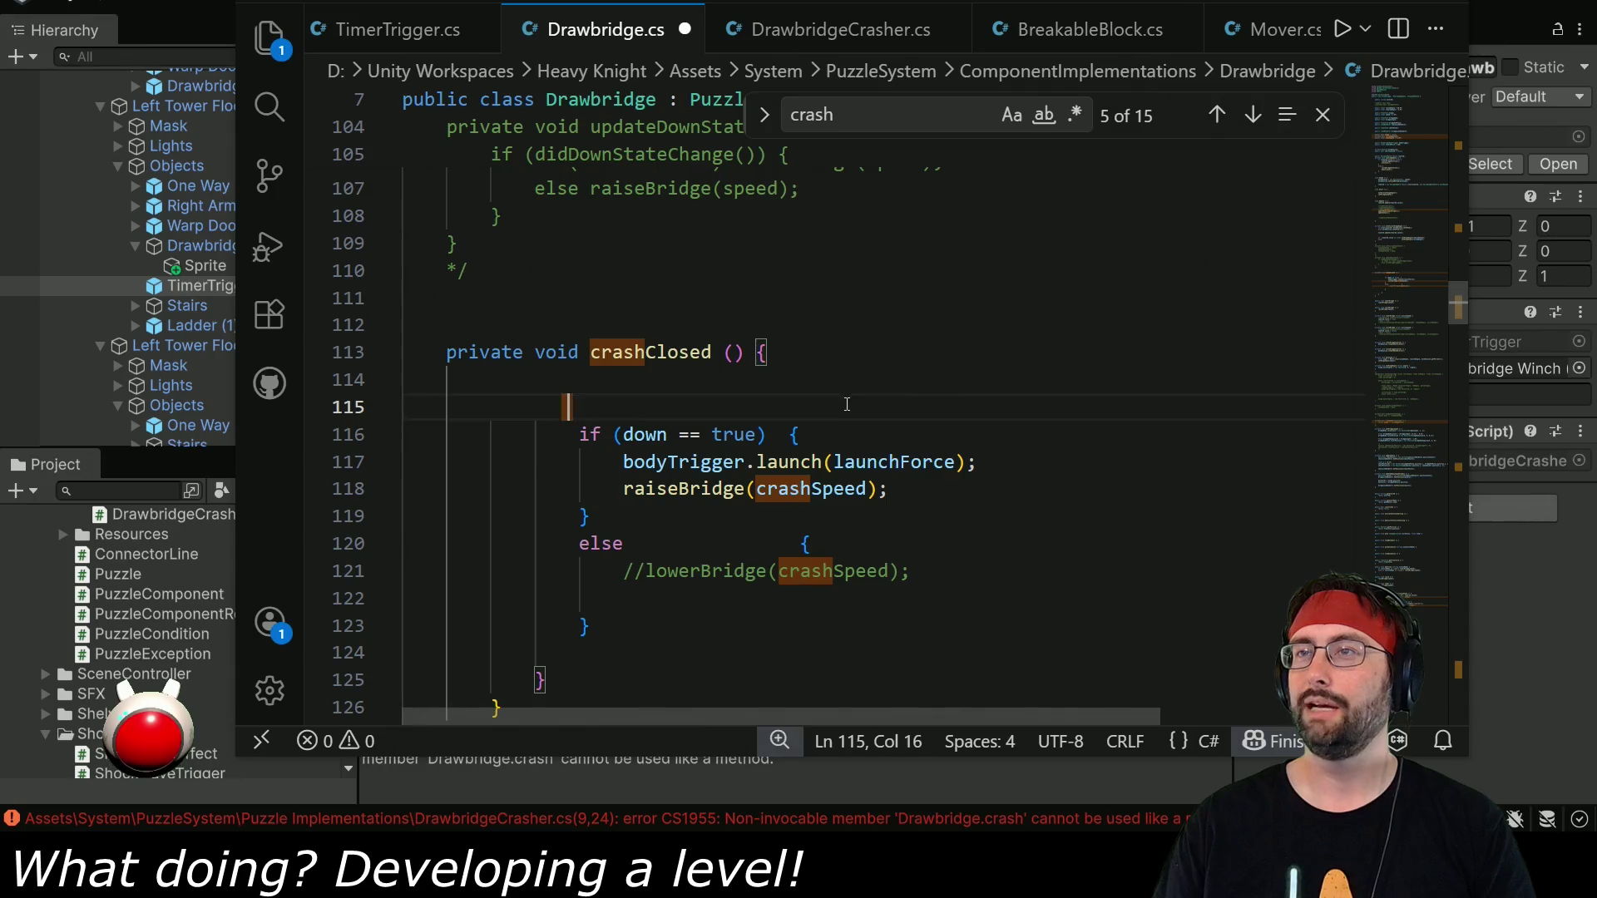
pyautogui.scroll(-2, 640, 391)
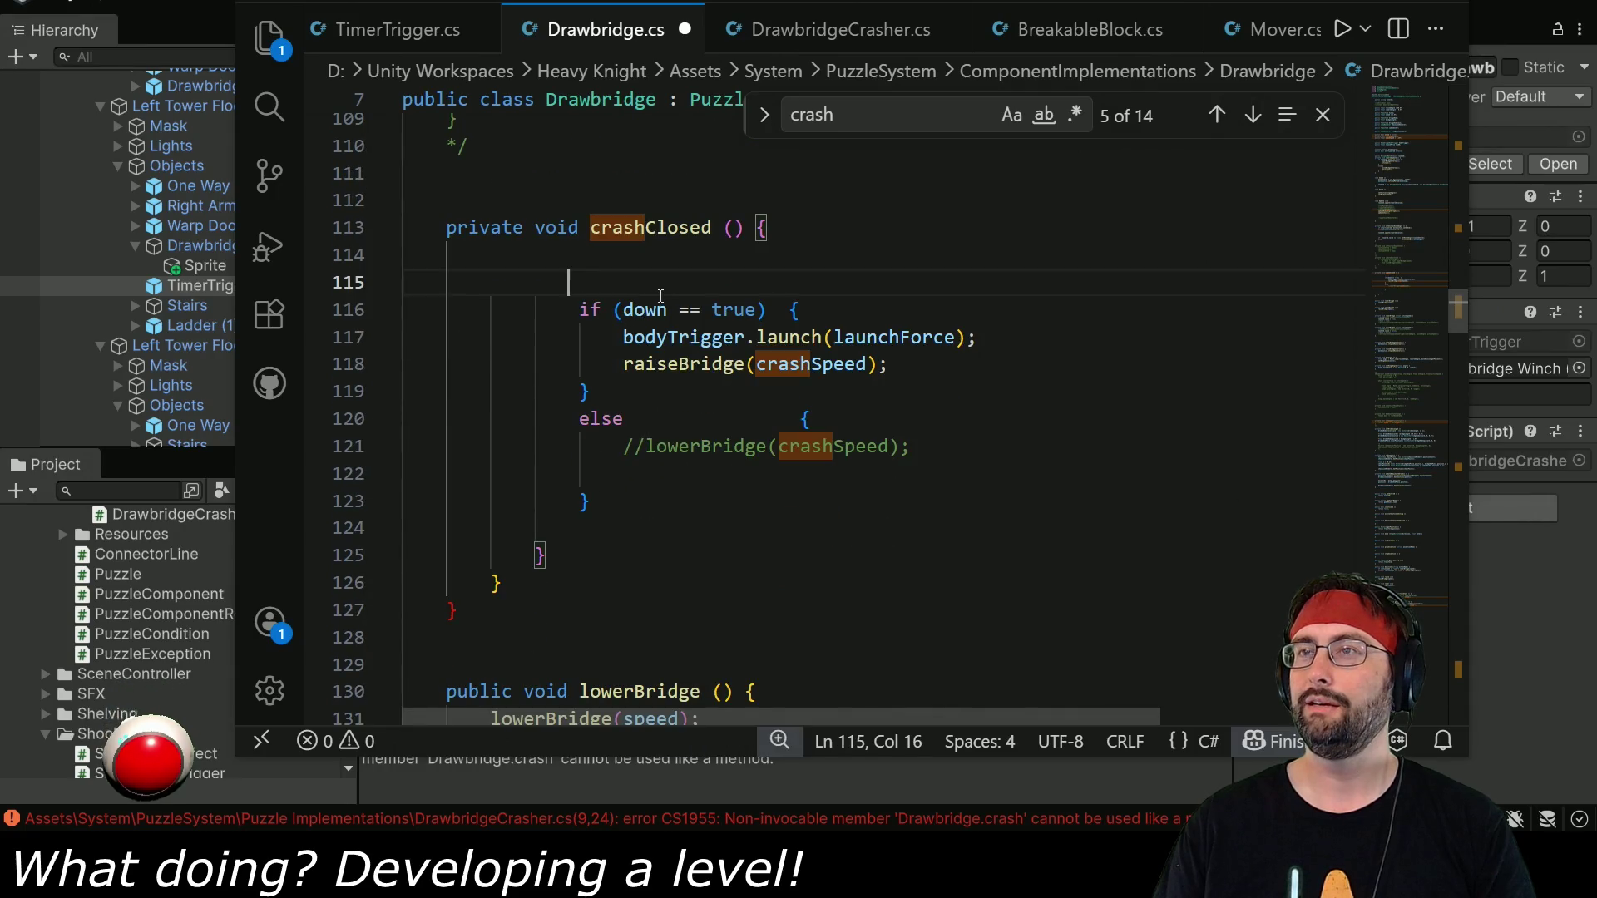
# Replace the if/else block with the launch and raiseBridge calls, outdented, without empty lines.
pyautogui.moveTo(624, 339); pyautogui.dragTo(888, 363)
pyautogui.hotkey('ctrl', 'c')
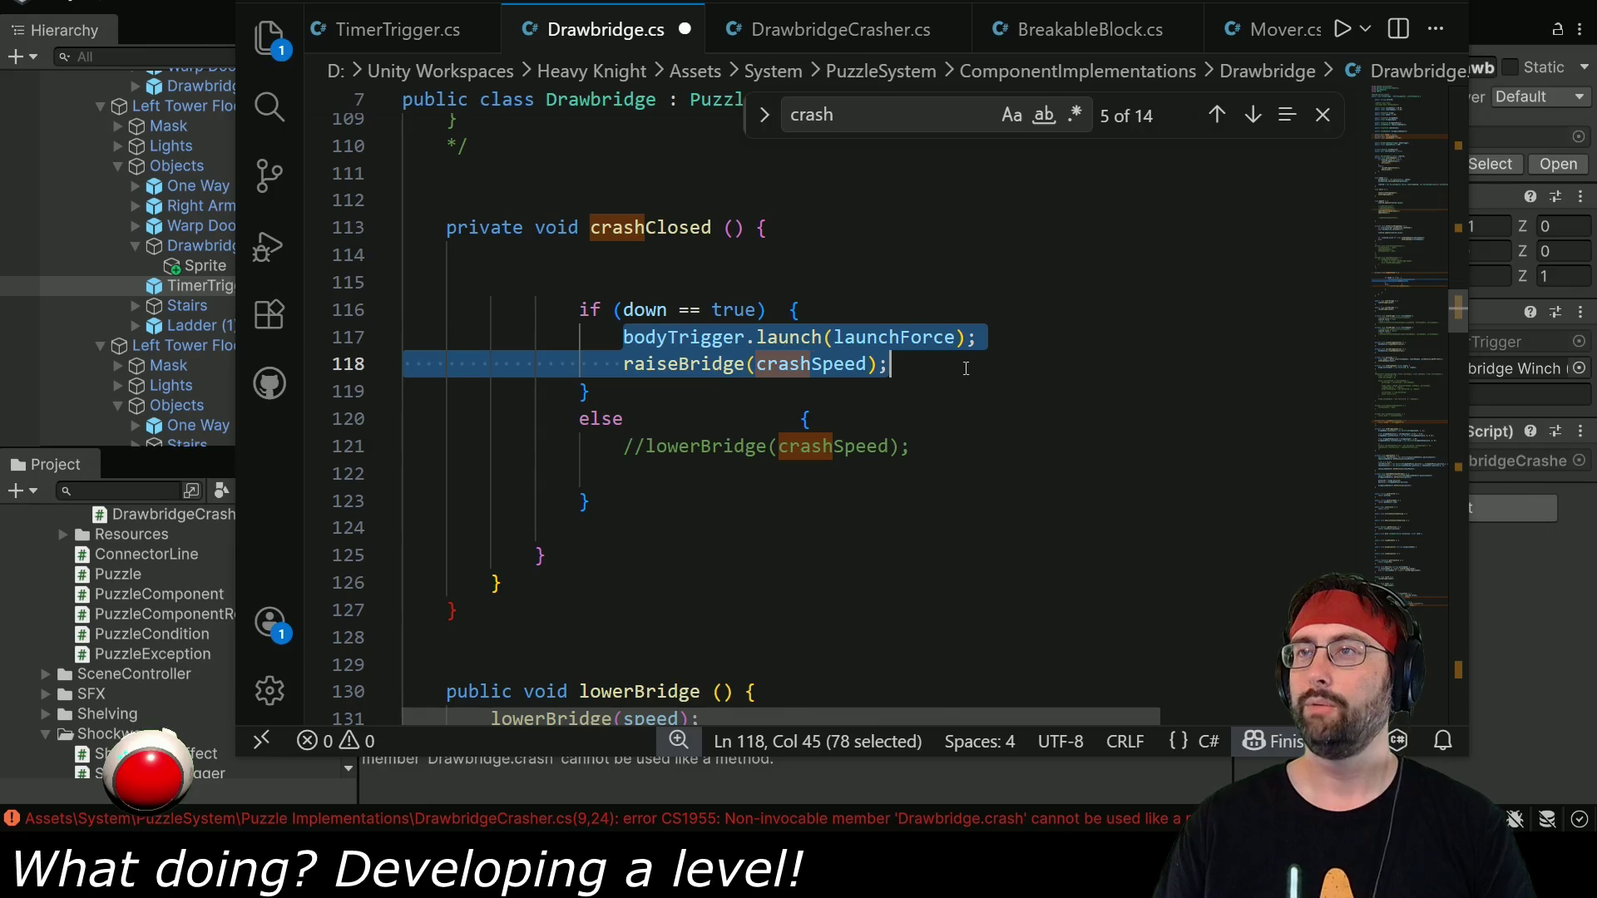
pyautogui.press('BackSpace')
pyautogui.moveTo(582, 308); pyautogui.dragTo(613, 553)
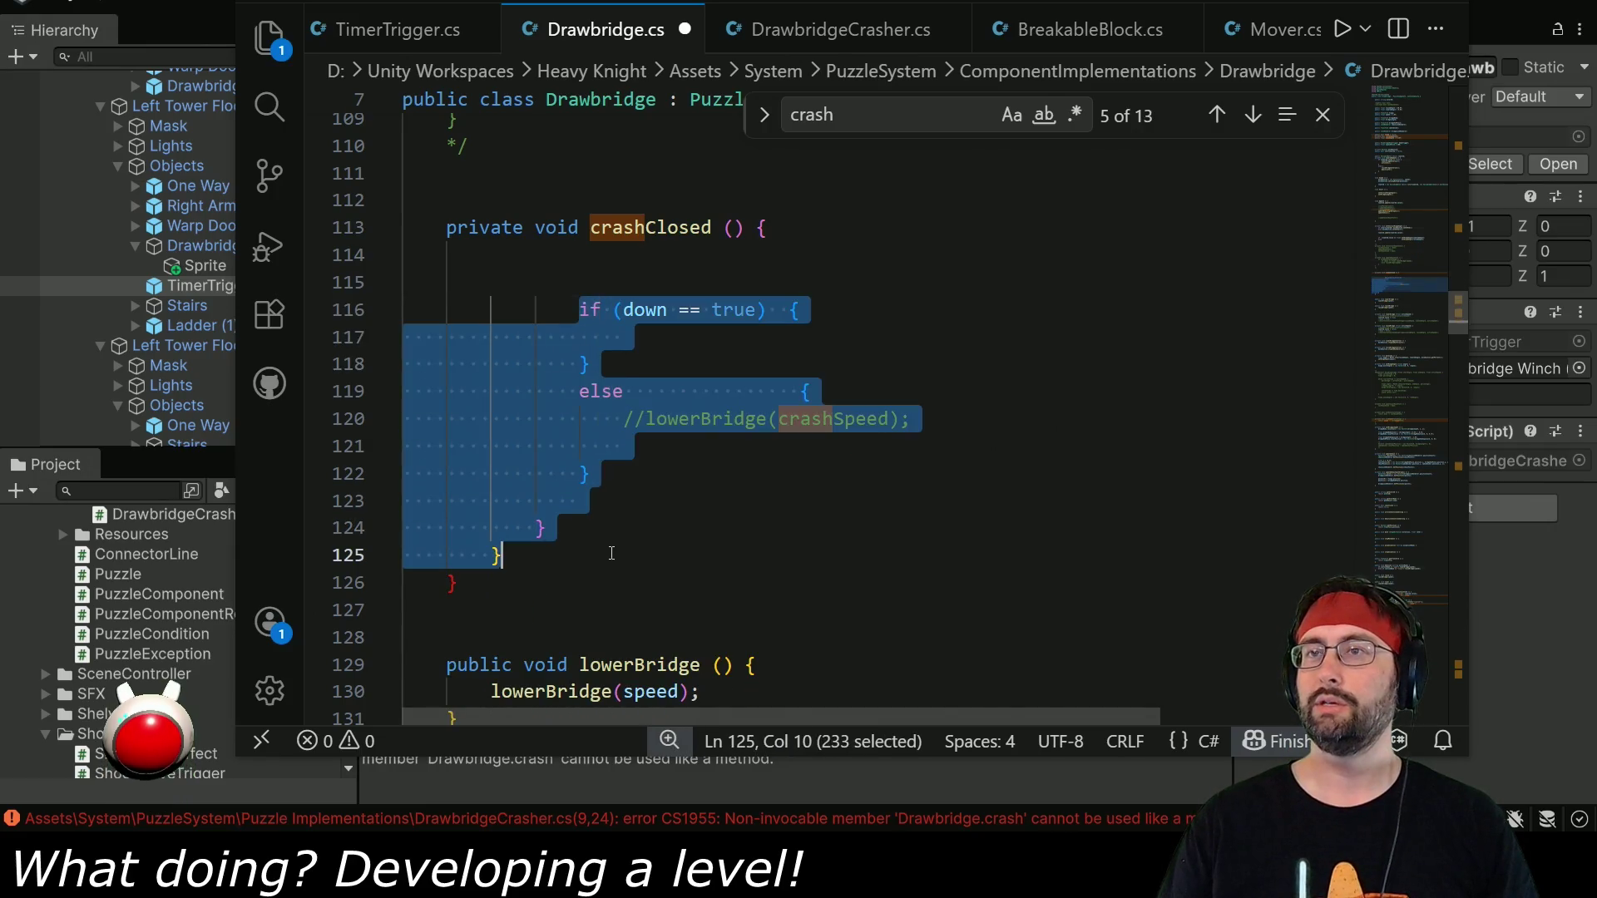
pyautogui.hotkey('ctrl', 'v')
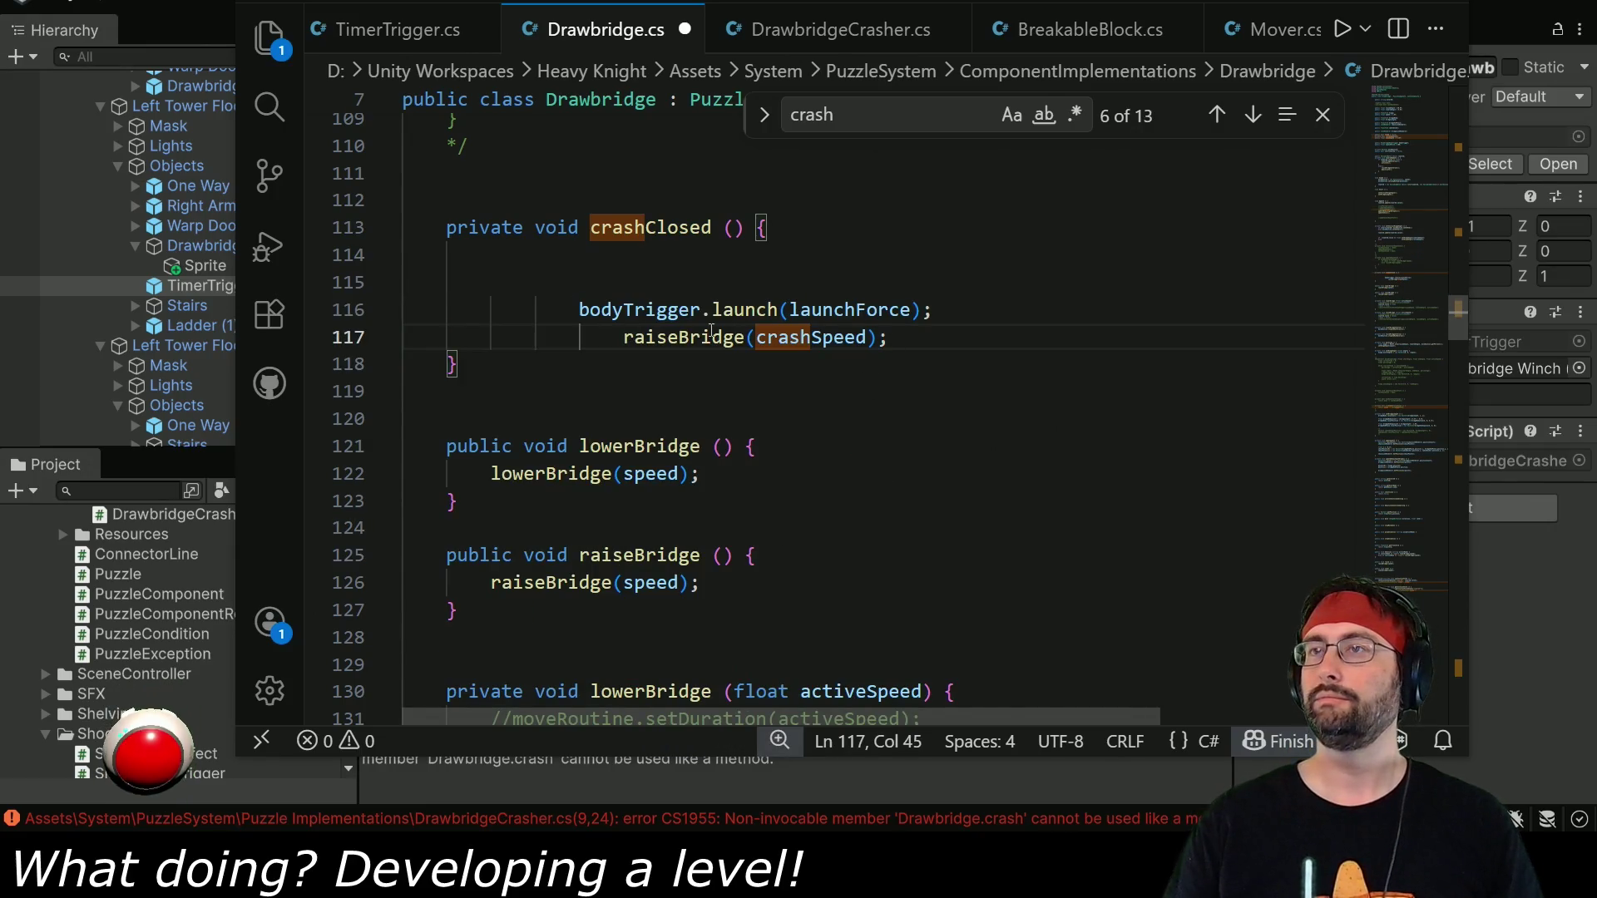
pyautogui.moveTo(649, 337); pyautogui.dragTo(634, 309)
pyautogui.hotkey('shift', 'Tab')
pyautogui.hotkey('shift', 'Tab')
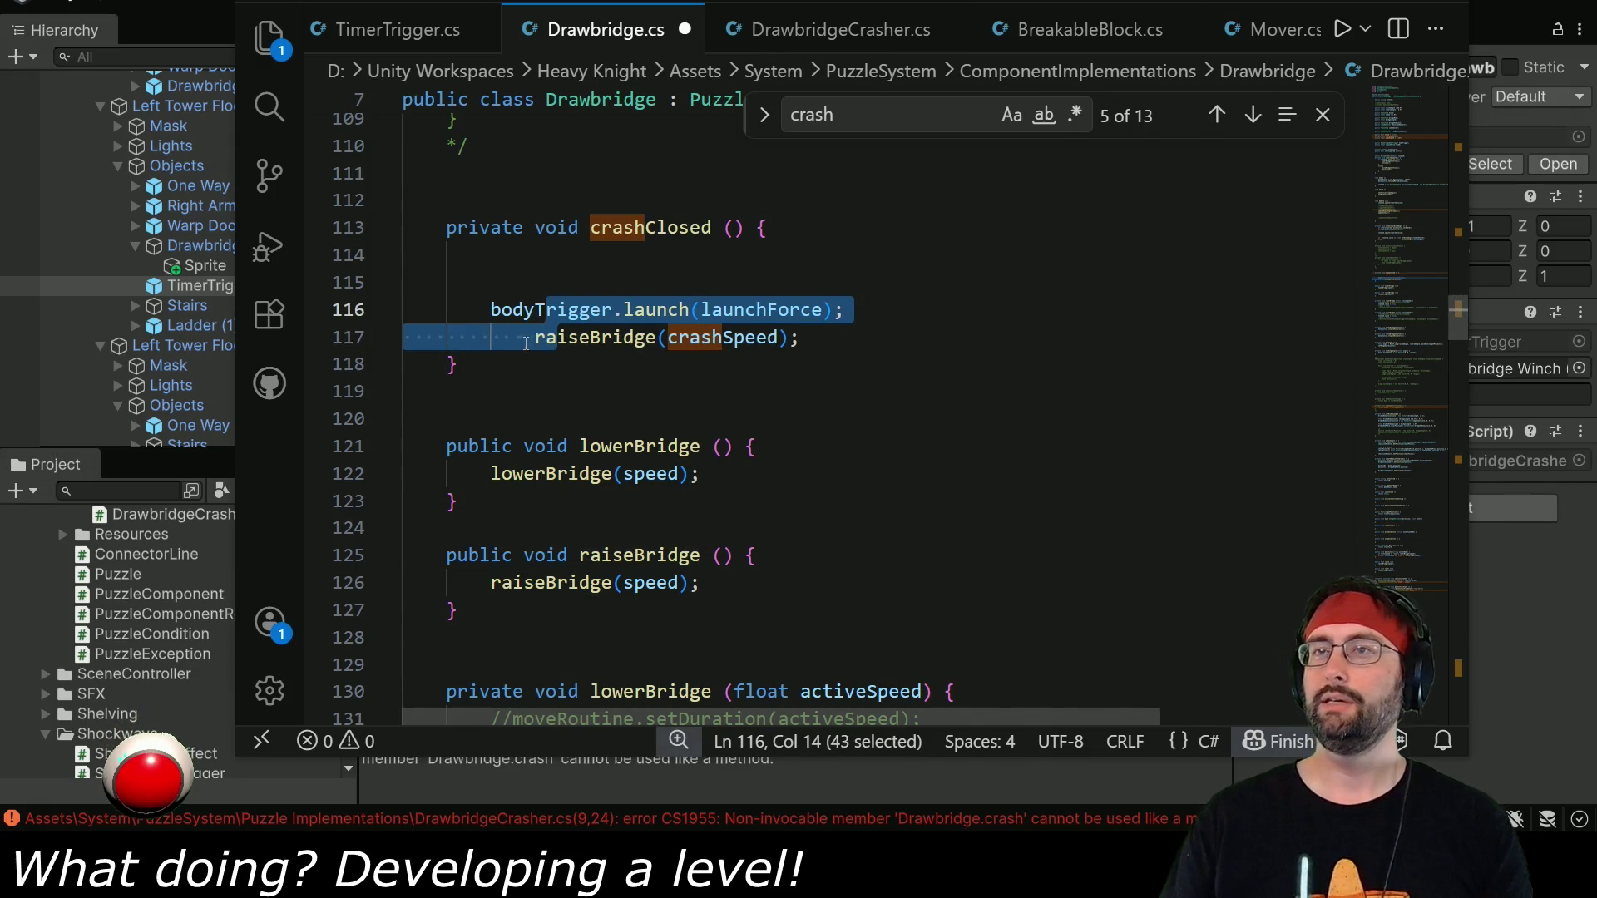
pyautogui.click(493, 339)
pyautogui.press('BackSpace')
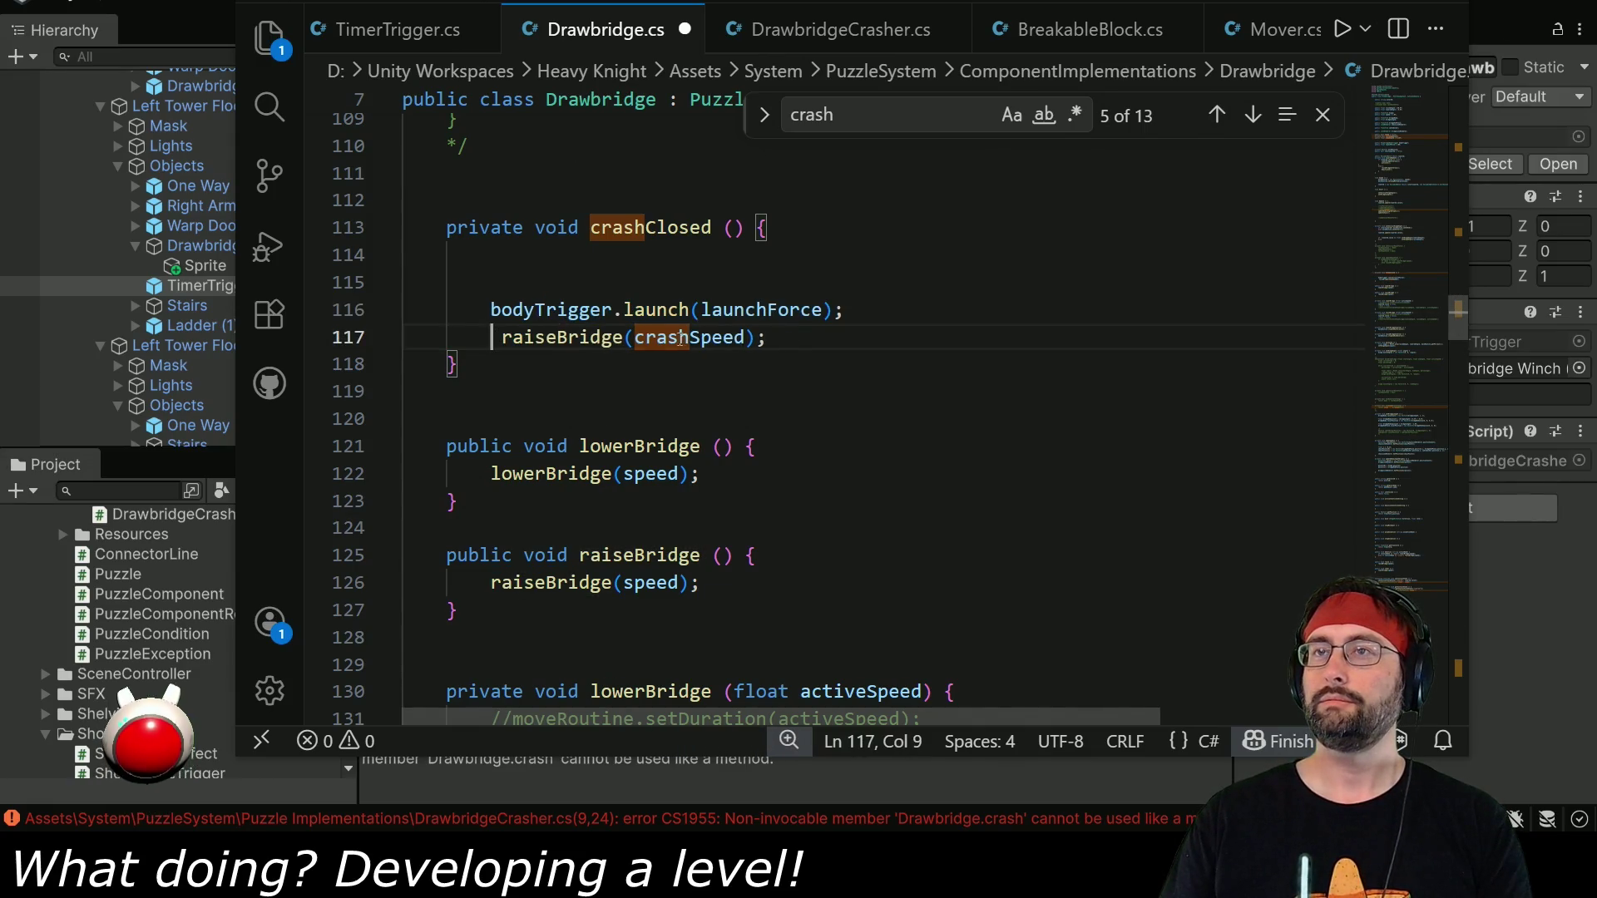
pyautogui.moveTo(572, 281); pyautogui.dragTo(813, 238)
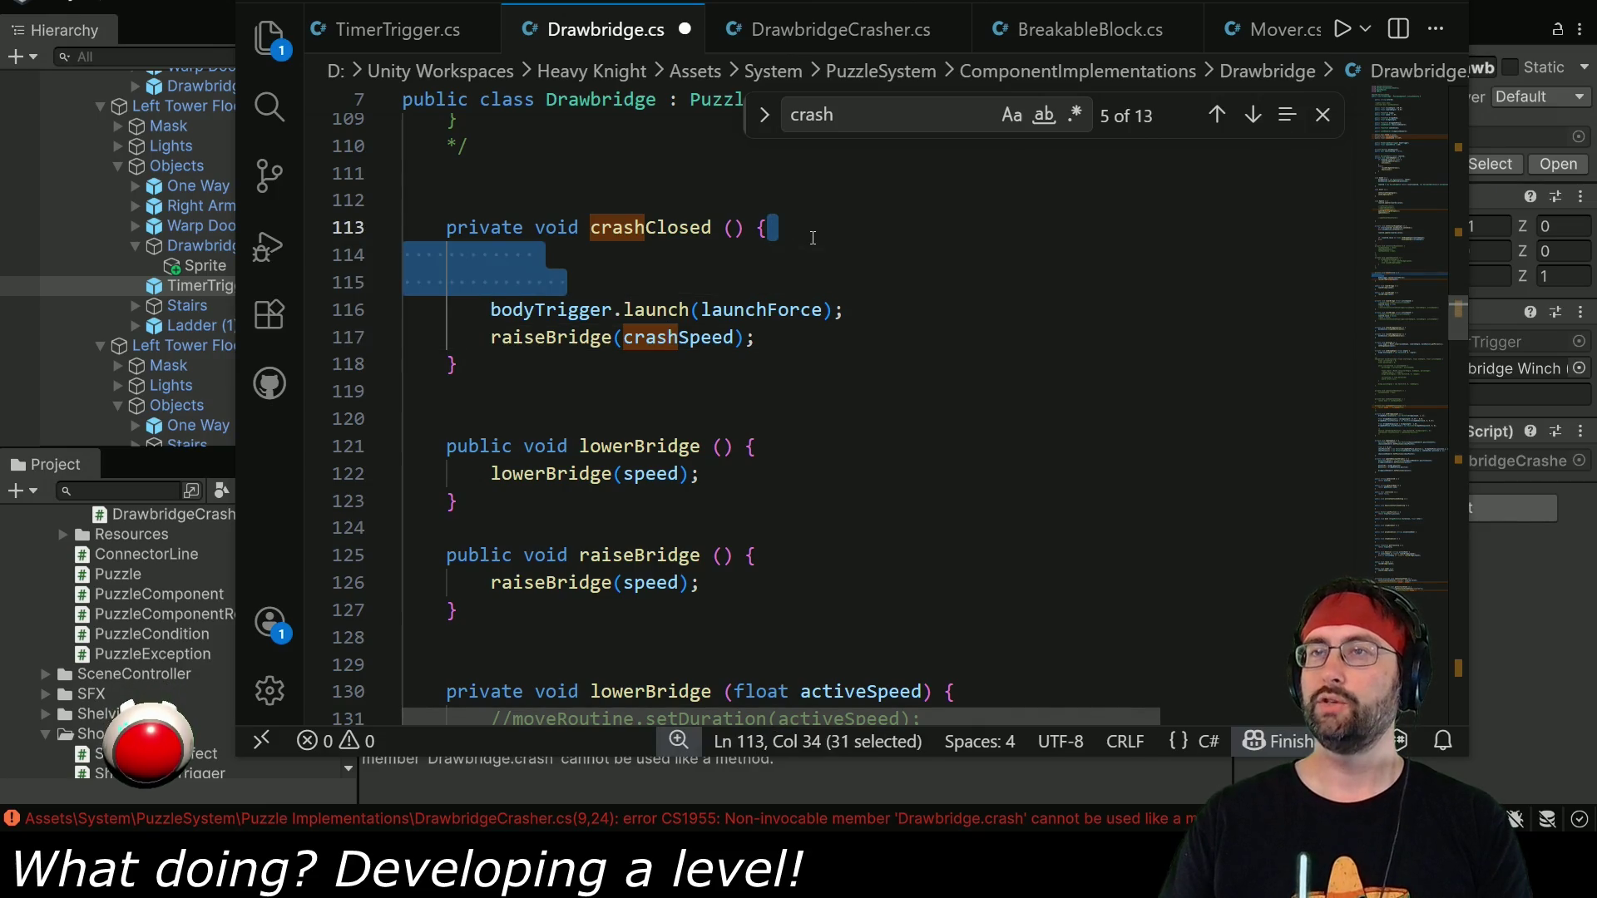
pyautogui.press('BackSpace')
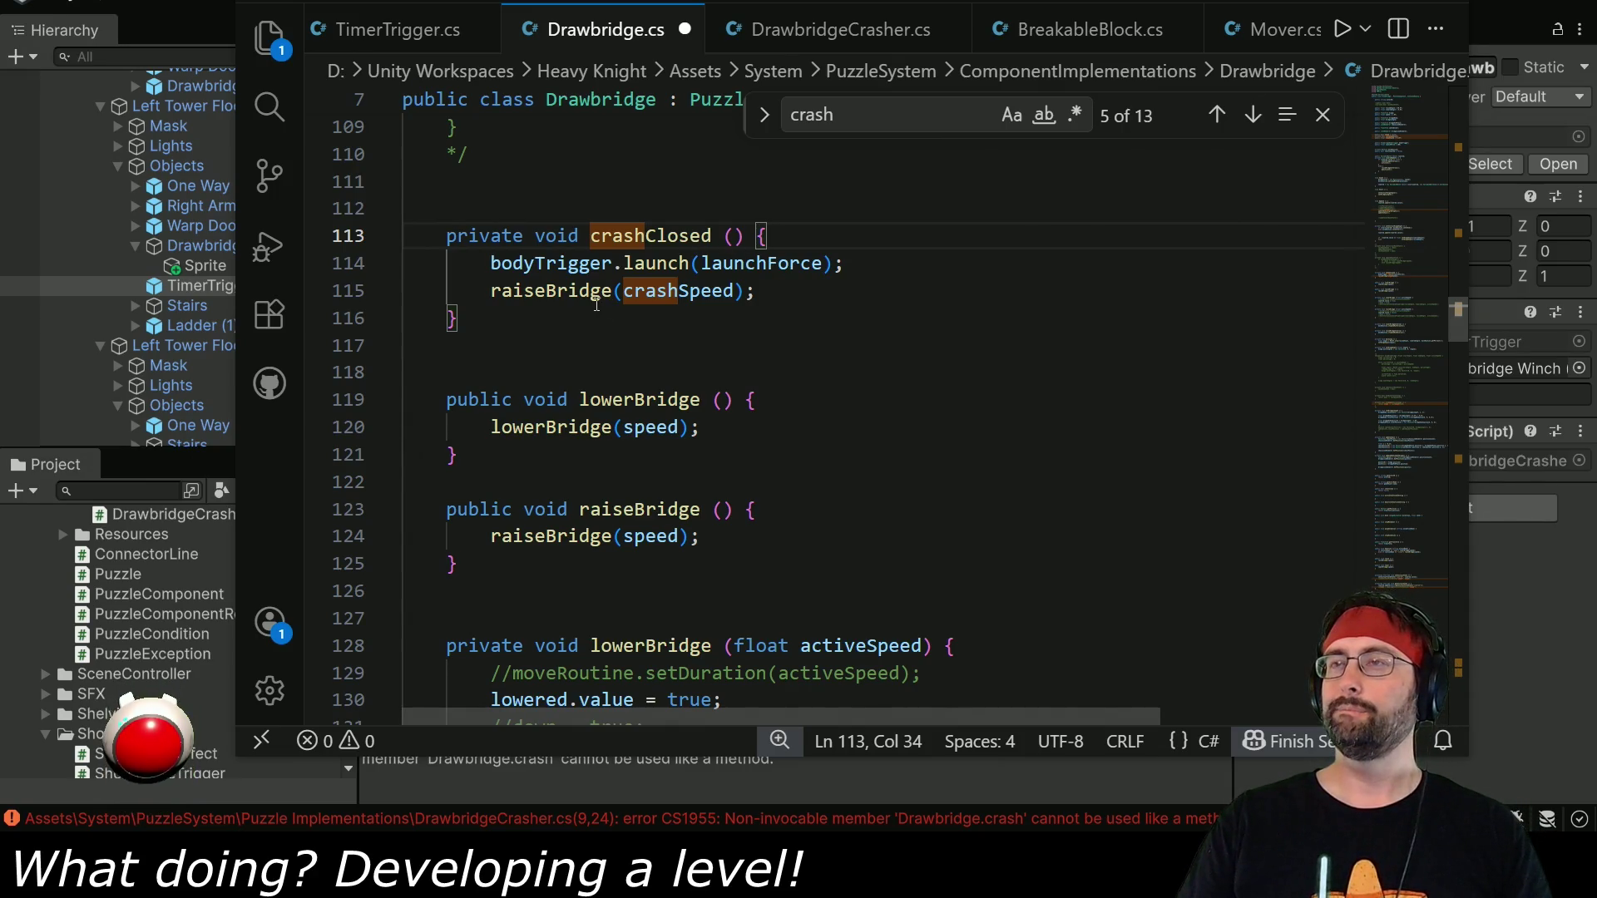
# Change crashClosed's access modifier from private to public.
pyautogui.moveTo(1464, 317)
pyautogui.mouseDown()
pyautogui.moveTo(1466, 125)
pyautogui.moveTo(1500, 314)
pyautogui.mouseUp()
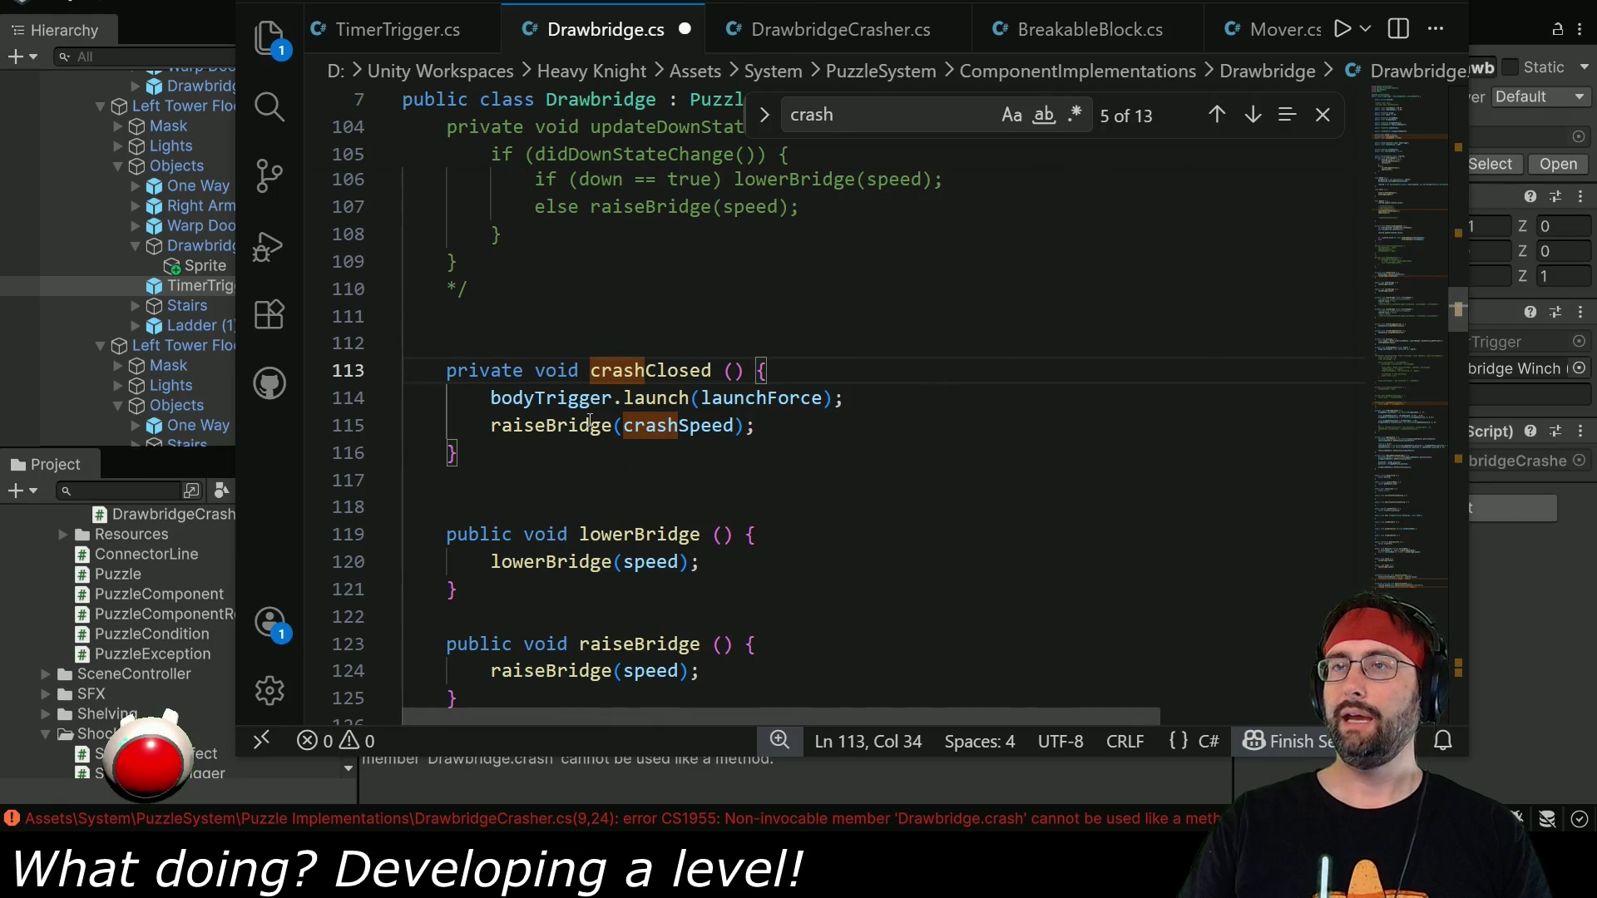
pyautogui.scroll(-3, 663, 427)
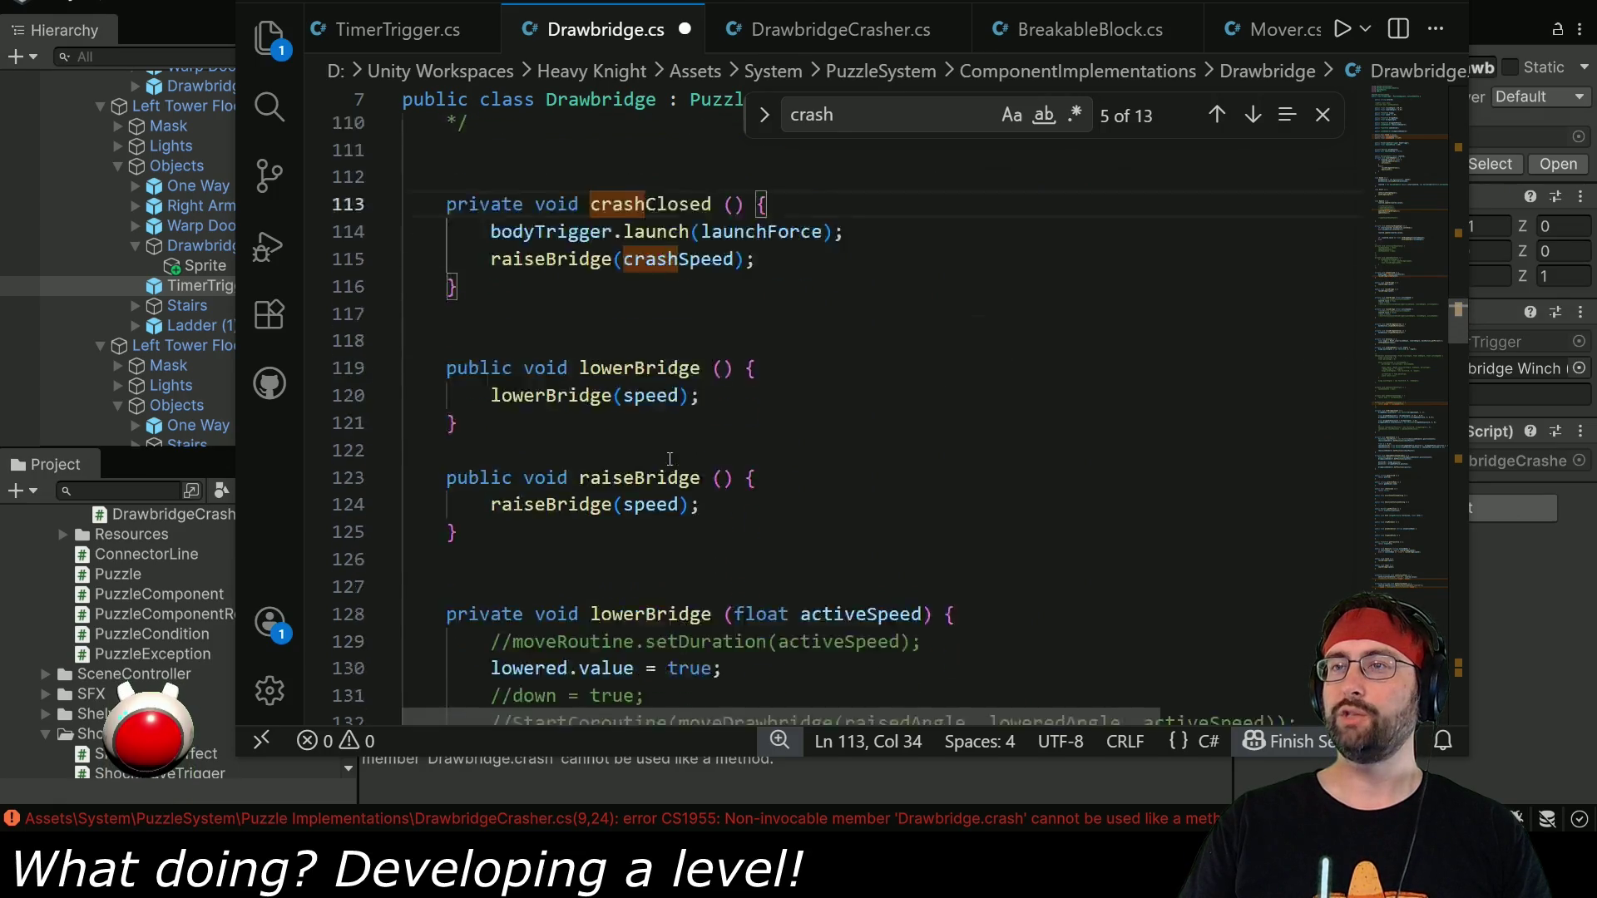
pyautogui.scroll(4, 734, 412)
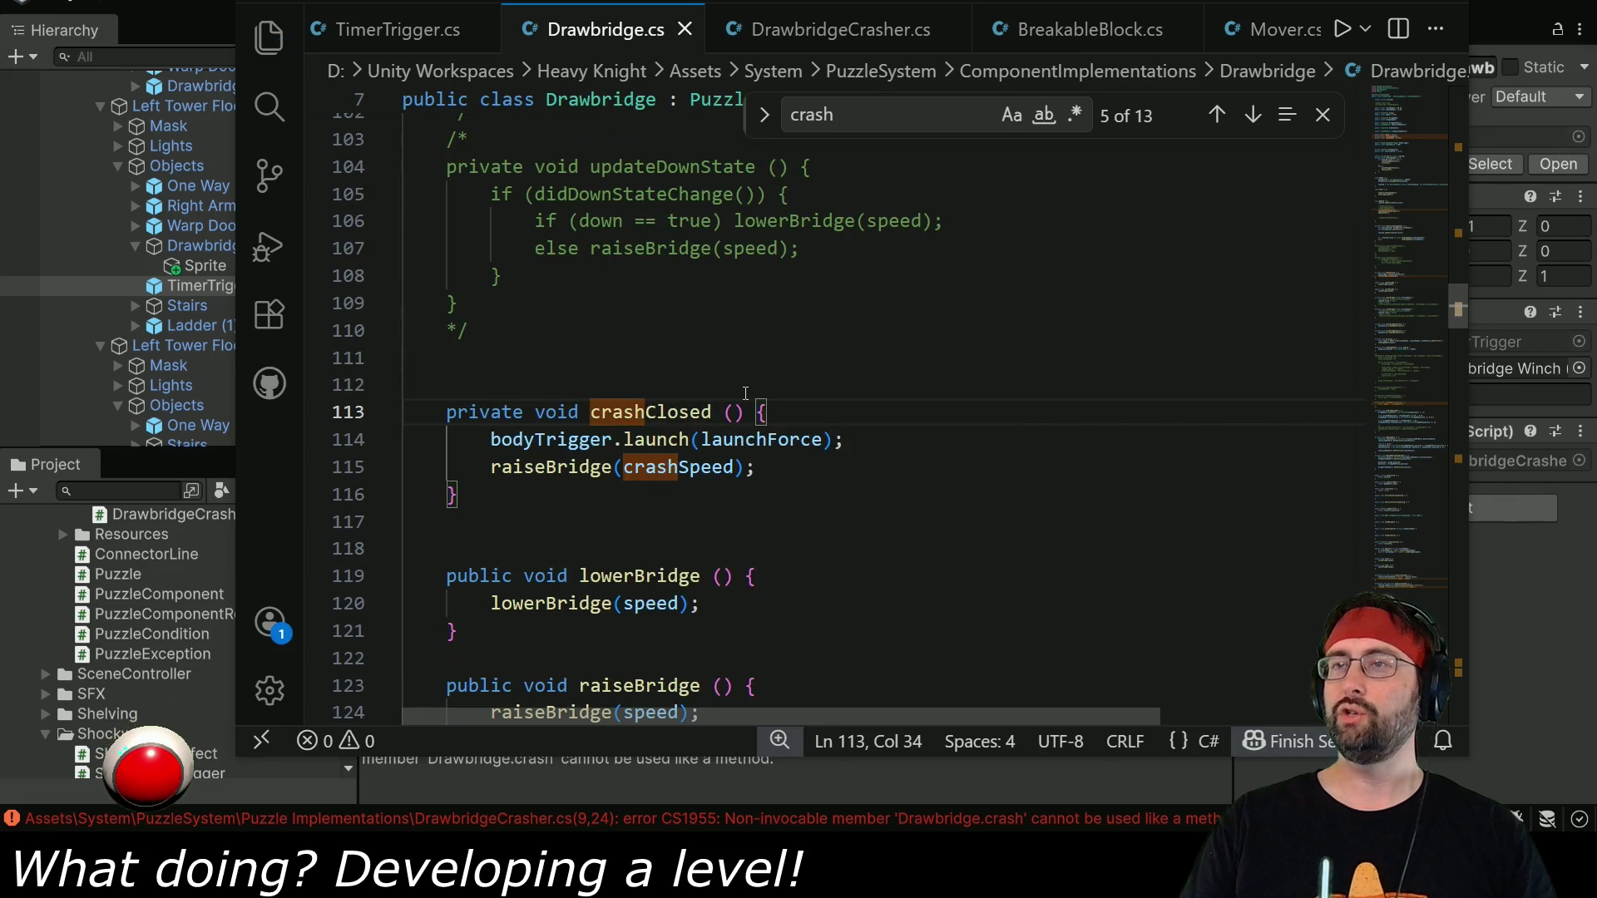
pyautogui.doubleClick(659, 416)
pyautogui.doubleClick(482, 408)
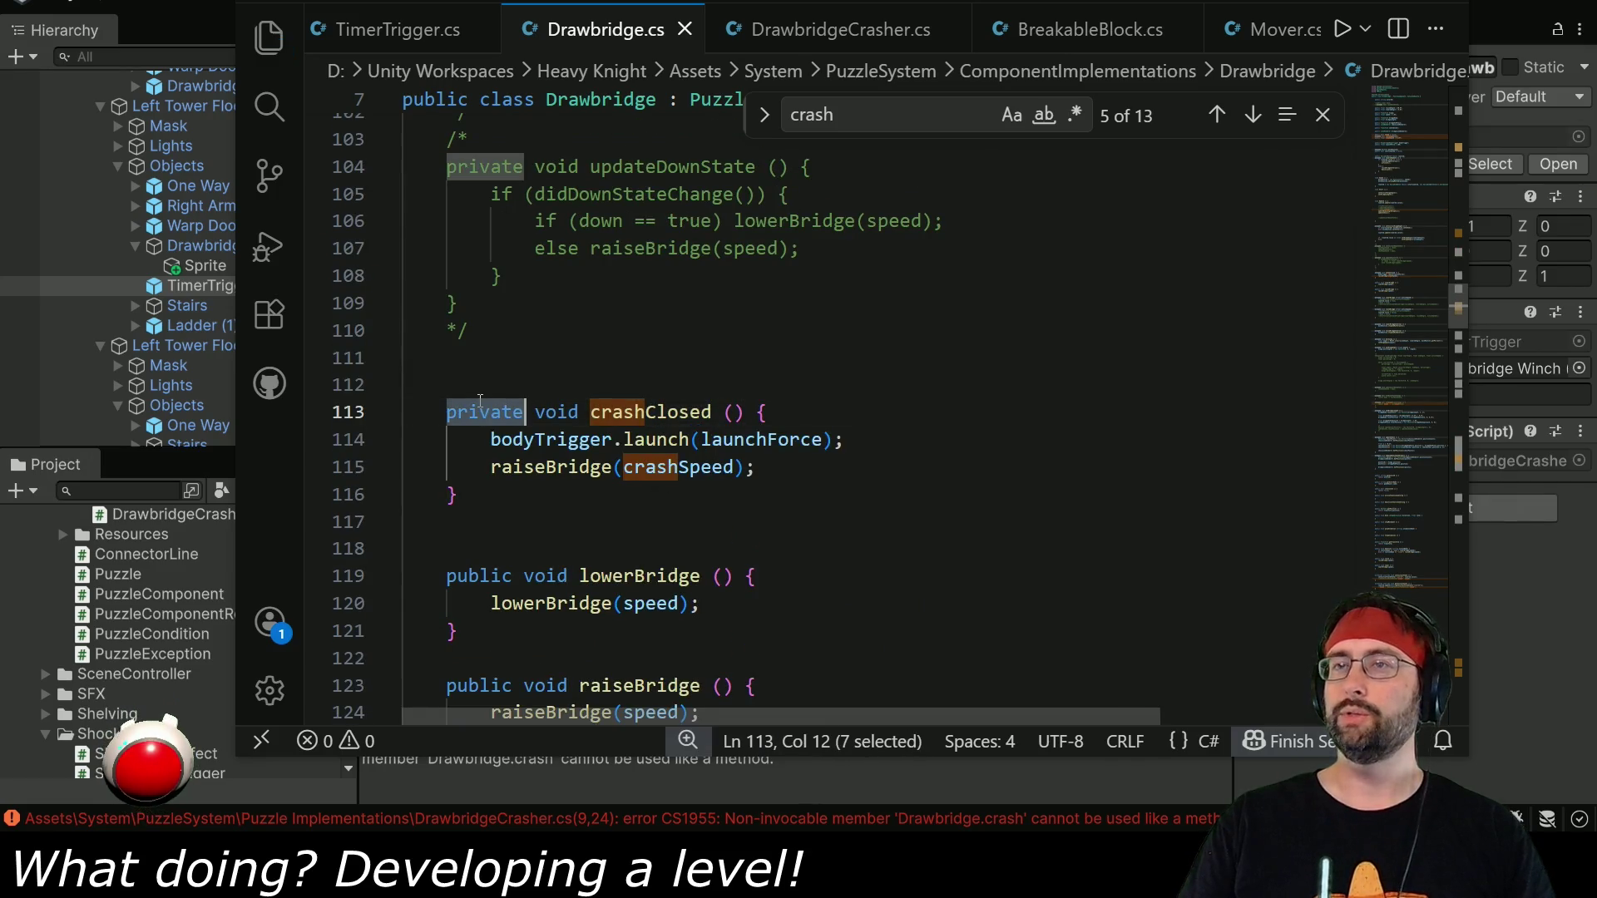
pyautogui.write('public')
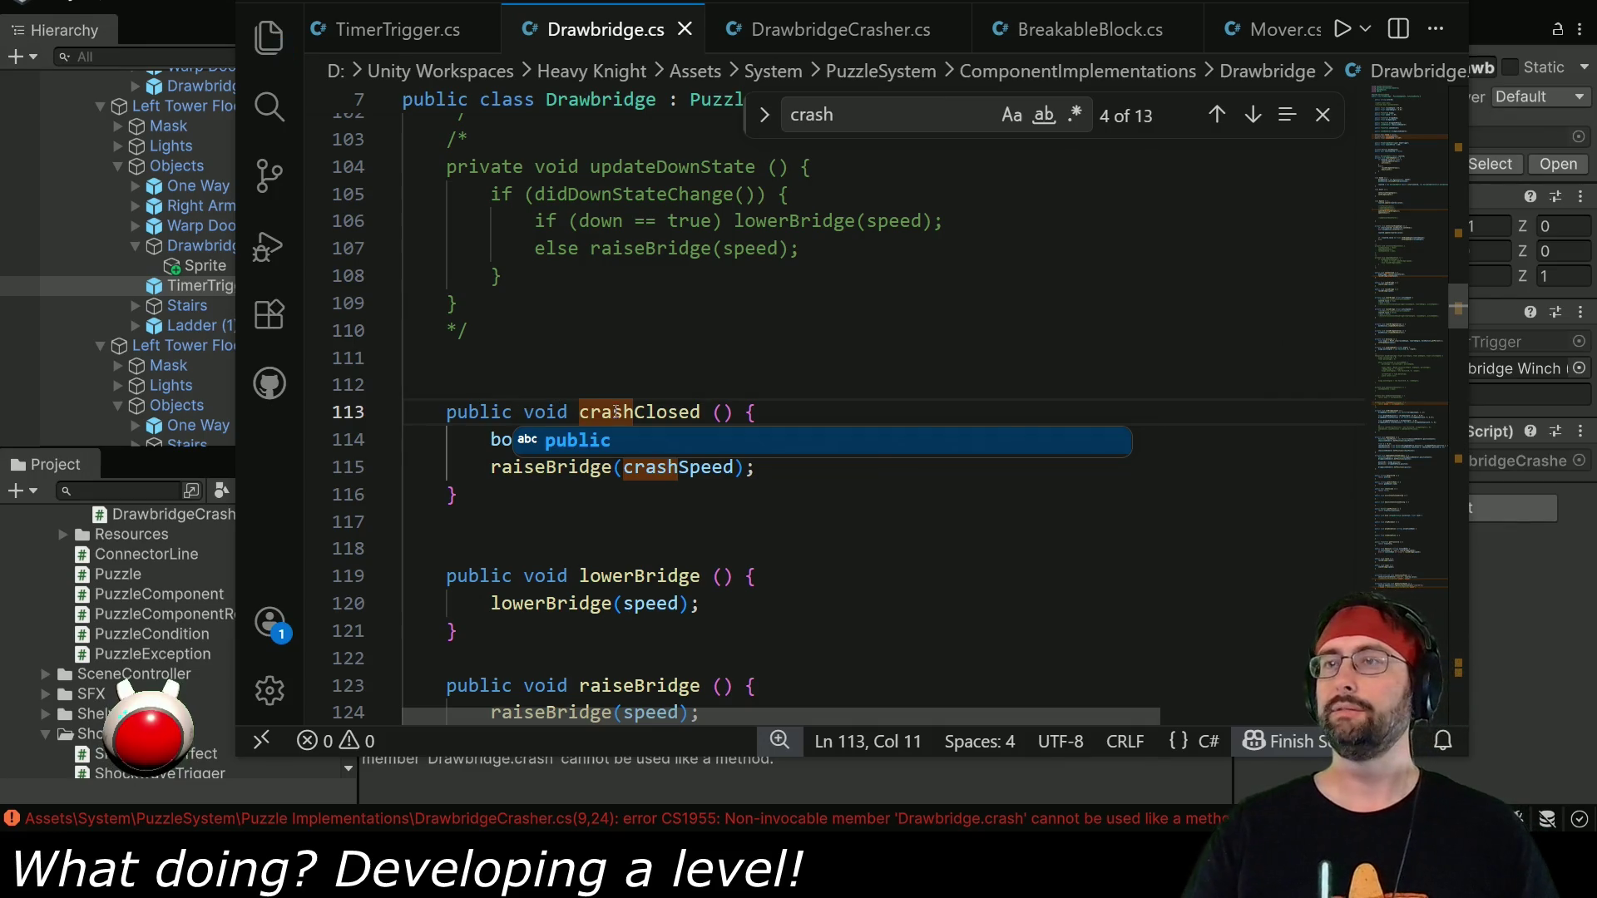
# In DrawbridgeCrasher.cs, replace the drawbridge.crash() call with crashClosed() and save.
pyautogui.doubleClick(615, 412)
pyautogui.hotkey('ctrl', 'c')
pyautogui.click(865, 29)
pyautogui.doubleClick(678, 320)
pyautogui.hotkey('ctrl', 'v')
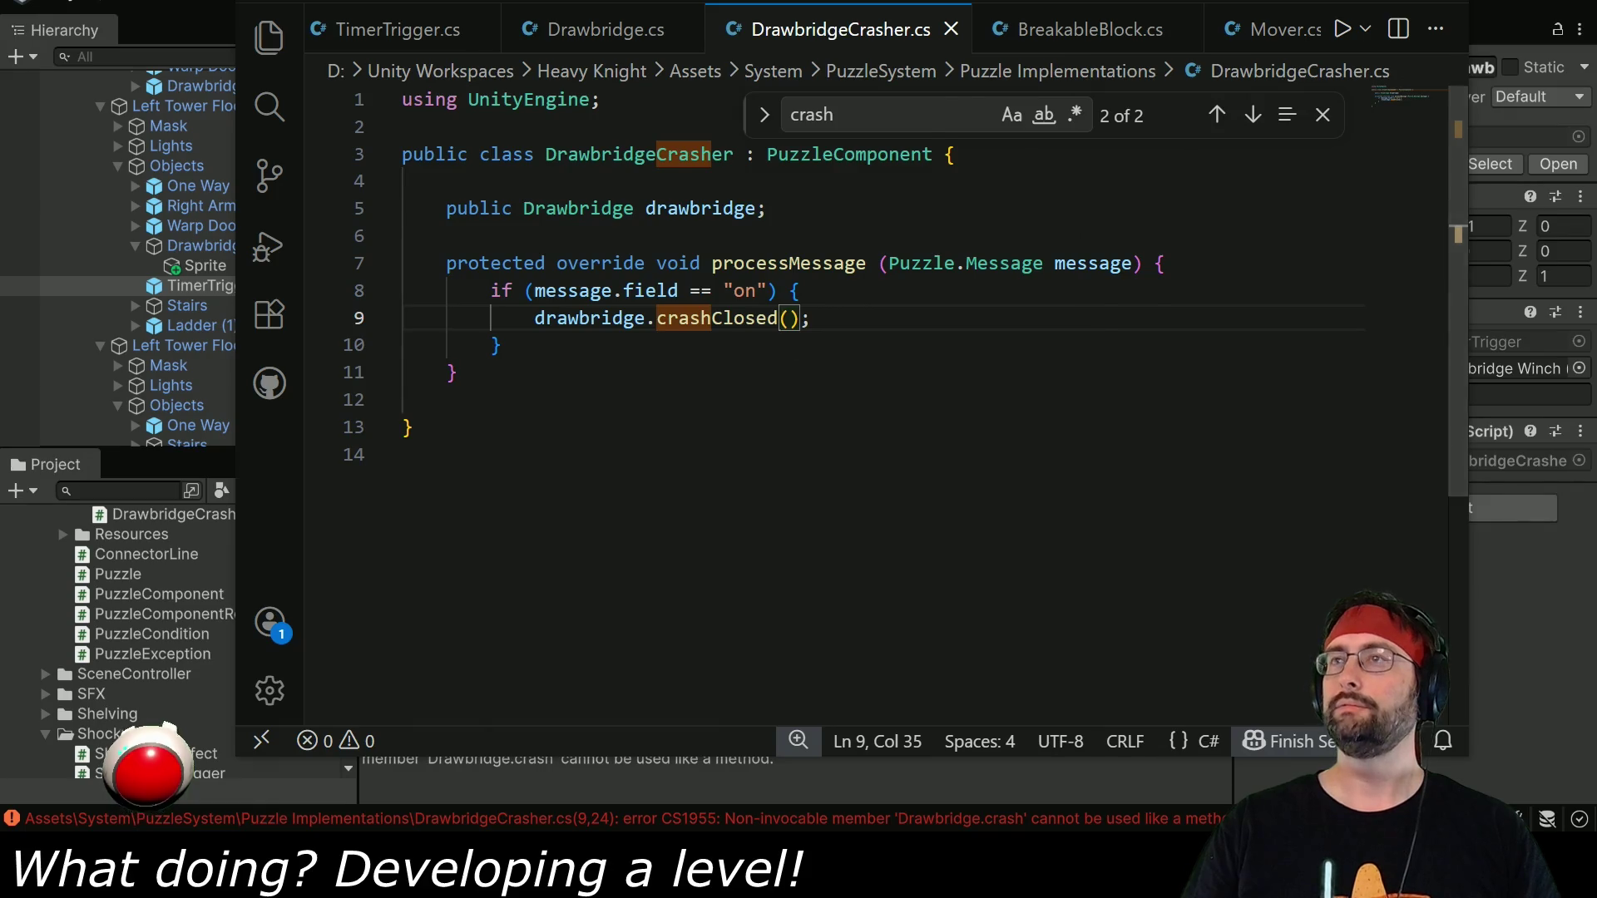
pyautogui.hotkey('alt', 'Tab')
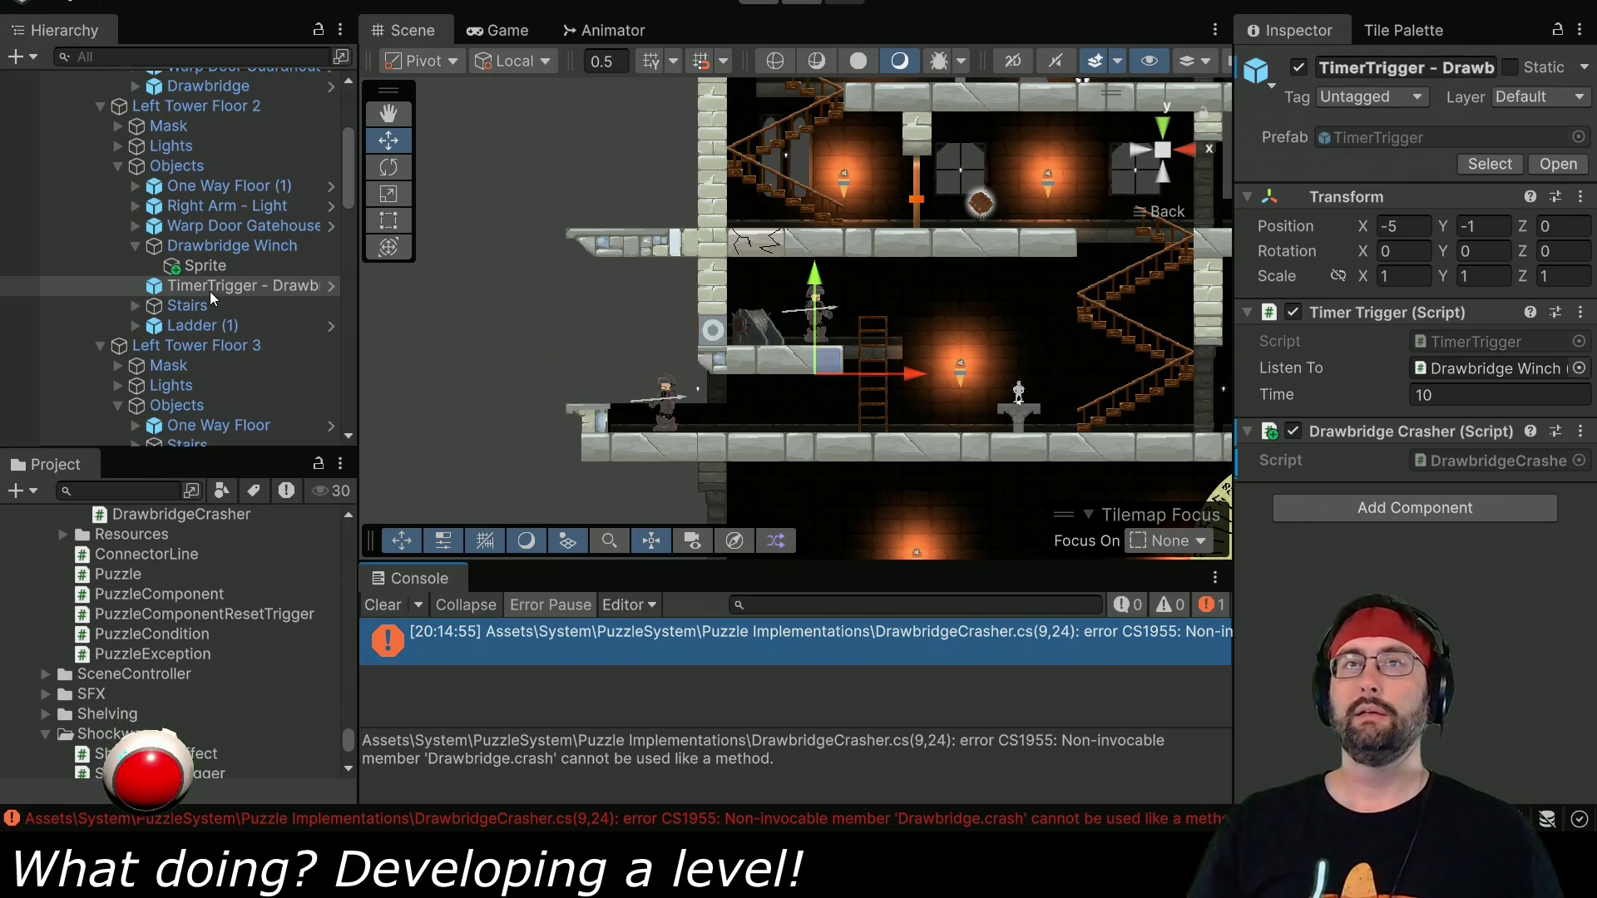
# Create an empty object under Objects named Drawbridge Crasher.
pyautogui.rightClick(197, 166)
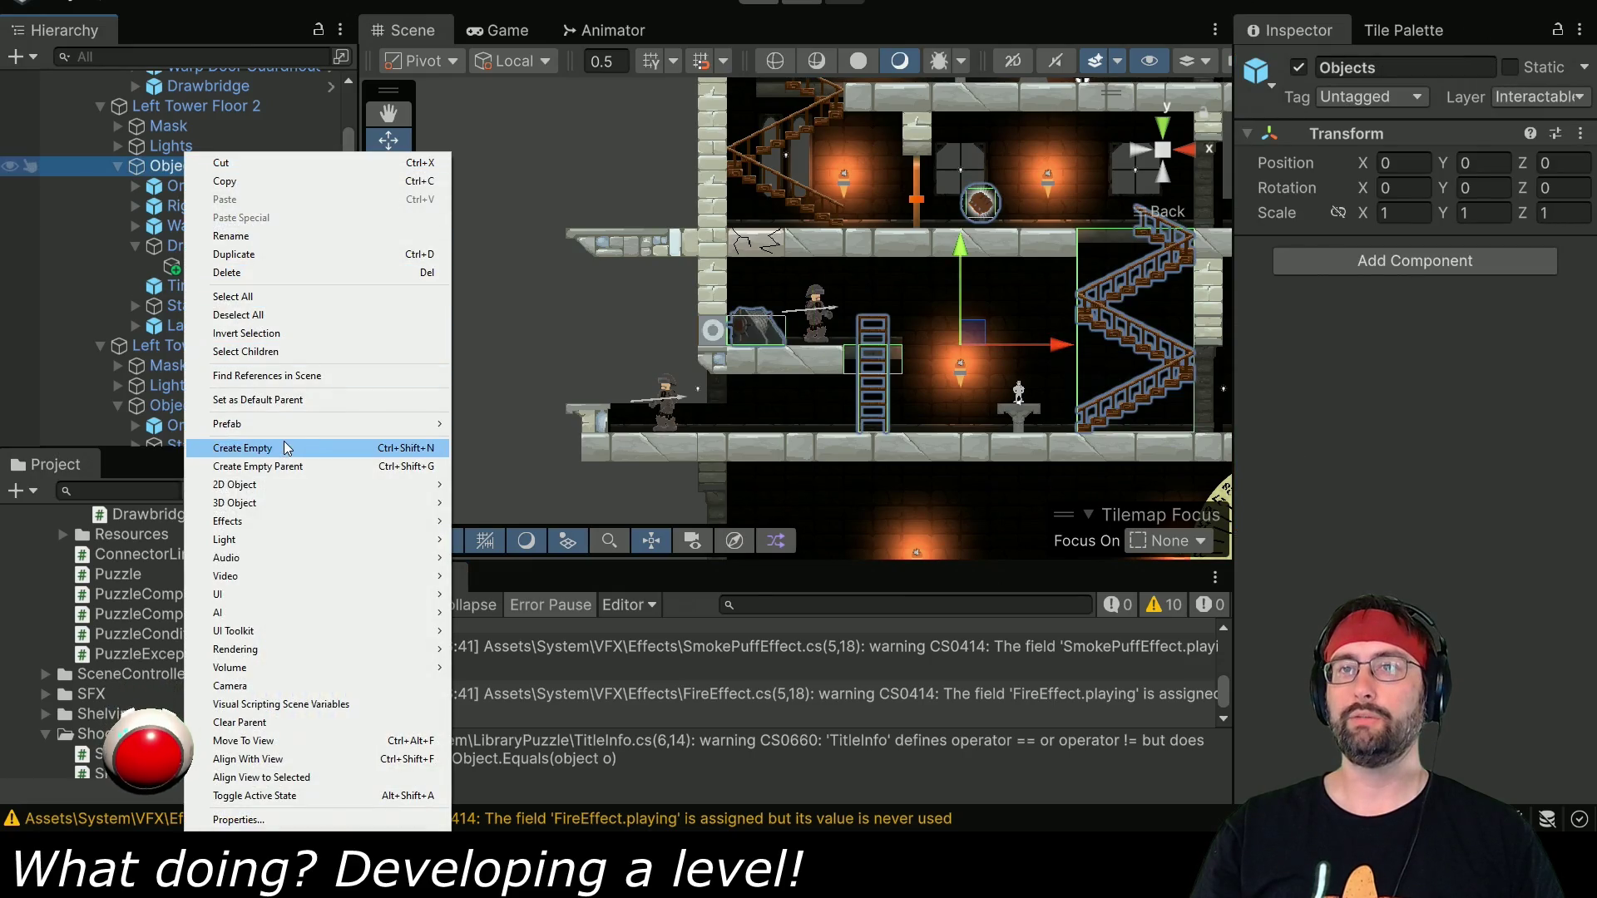
pyautogui.click(283, 448)
pyautogui.write('Drawbridge')
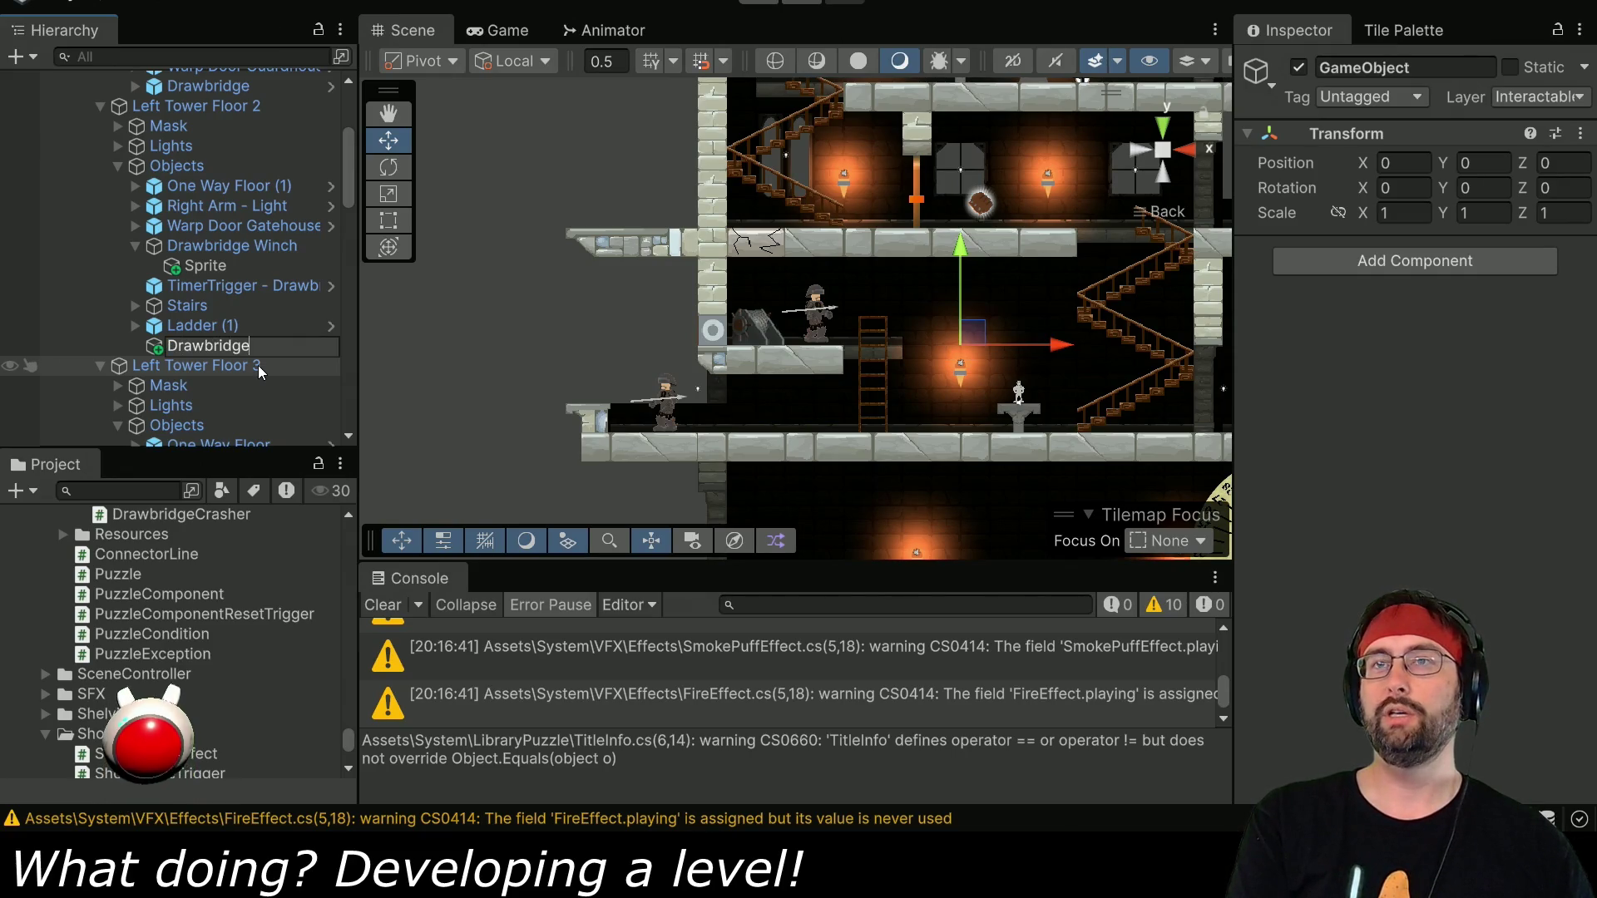
pyautogui.write(' Crasher')
pyautogui.press('Return')
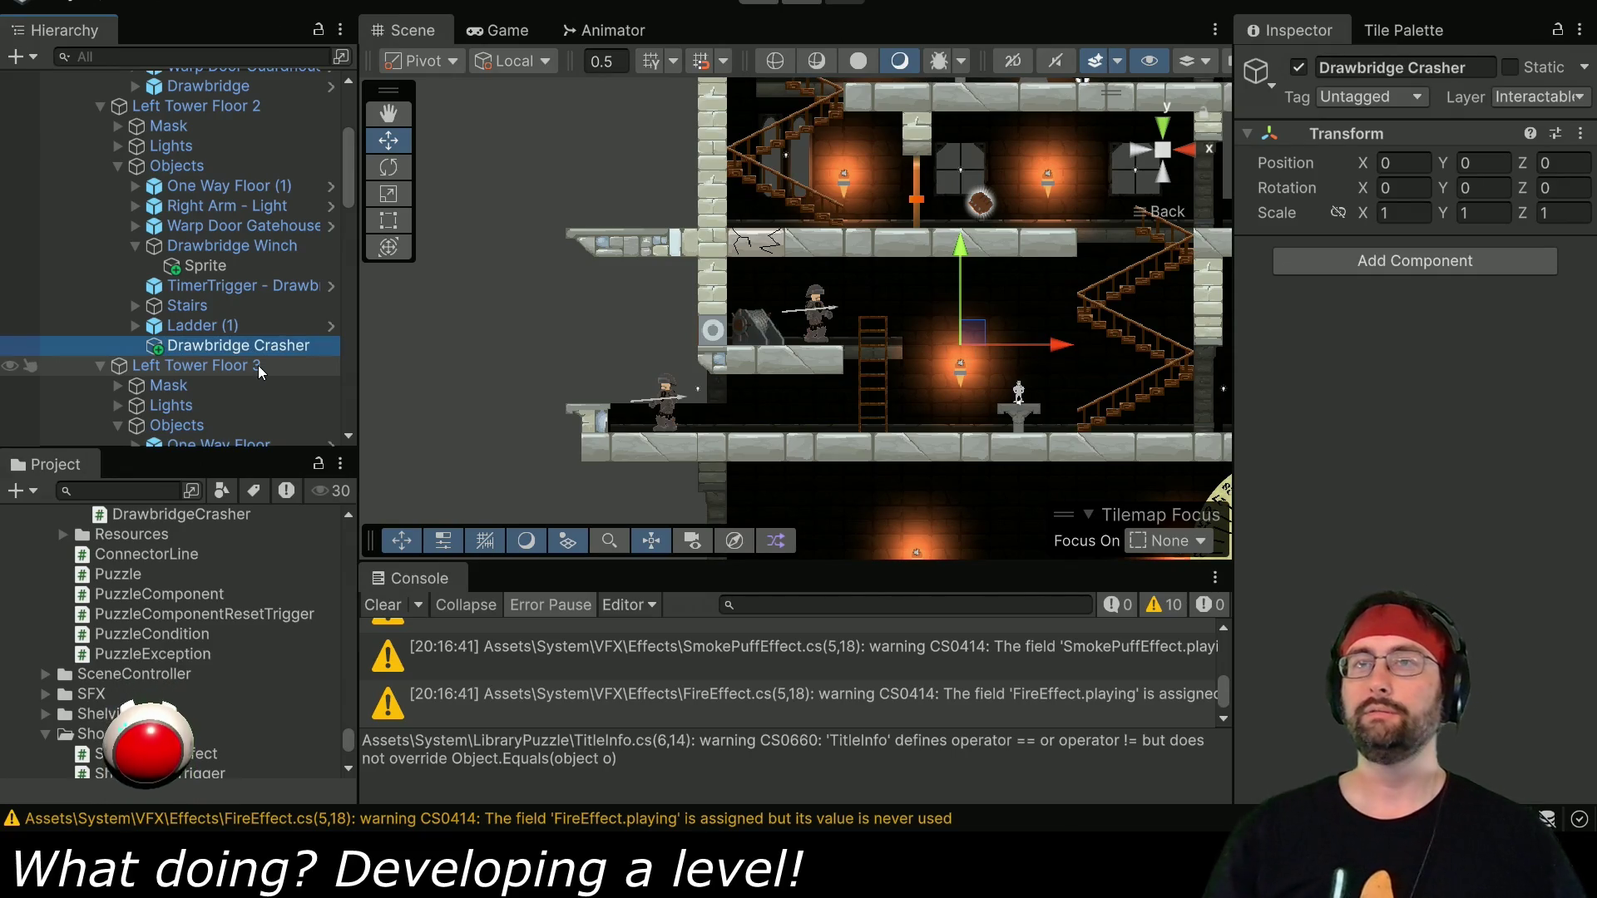
# Copy the Drawbridge Crasher script component from TimerTrigger and paste it as new onto Drawbridge Crasher.
pyautogui.click(228, 285)
pyautogui.click(1580, 431)
pyautogui.click(1477, 549)
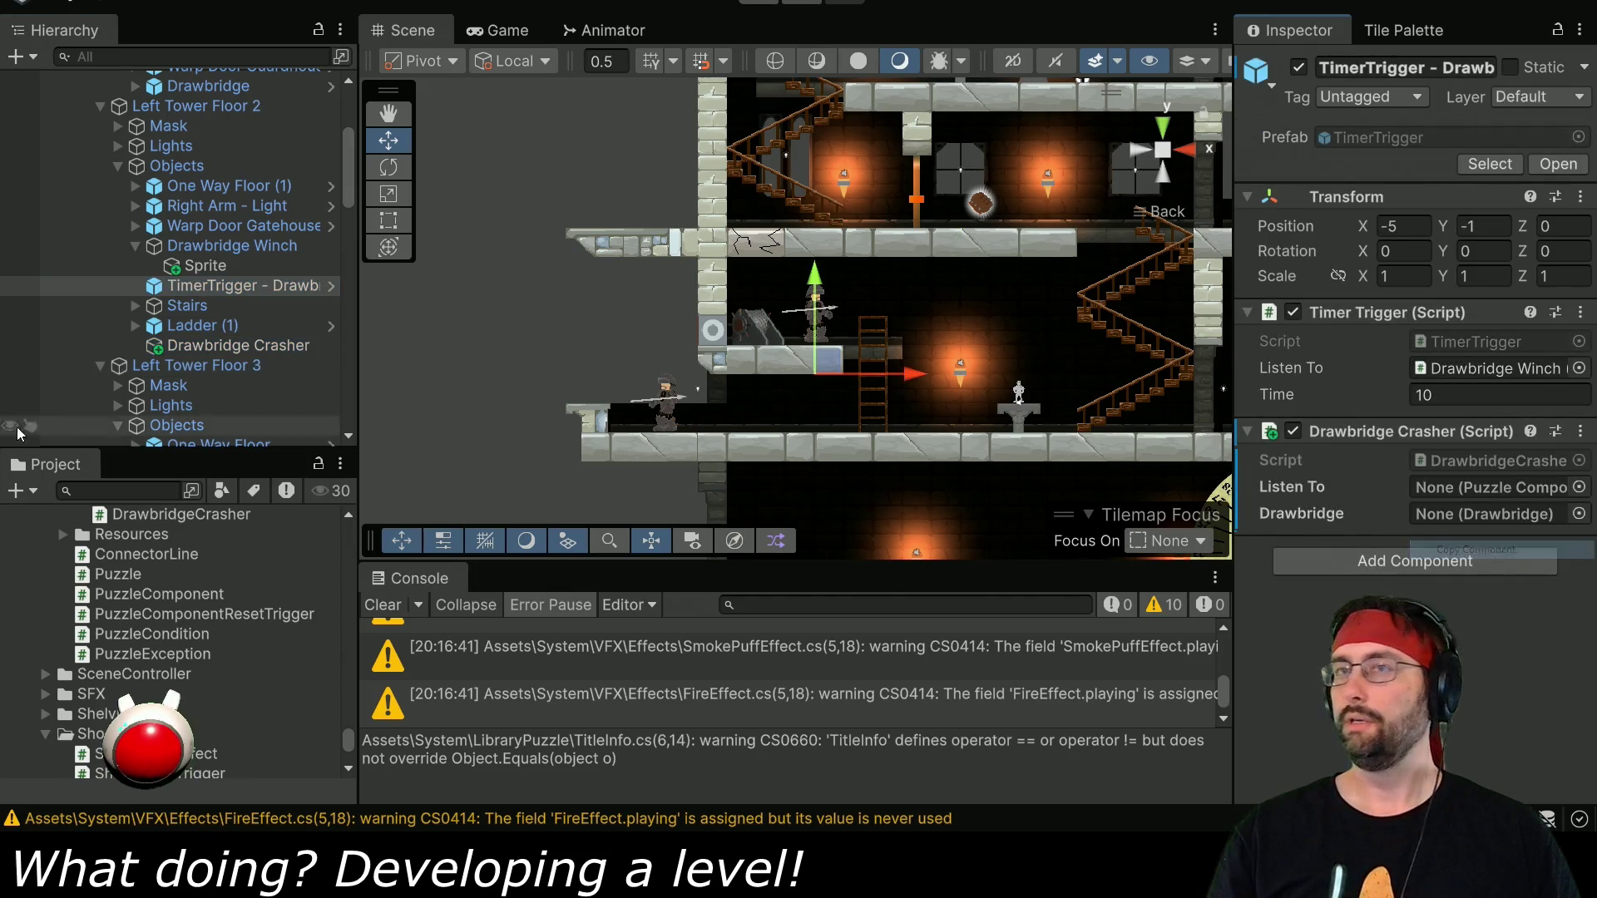
pyautogui.click(233, 345)
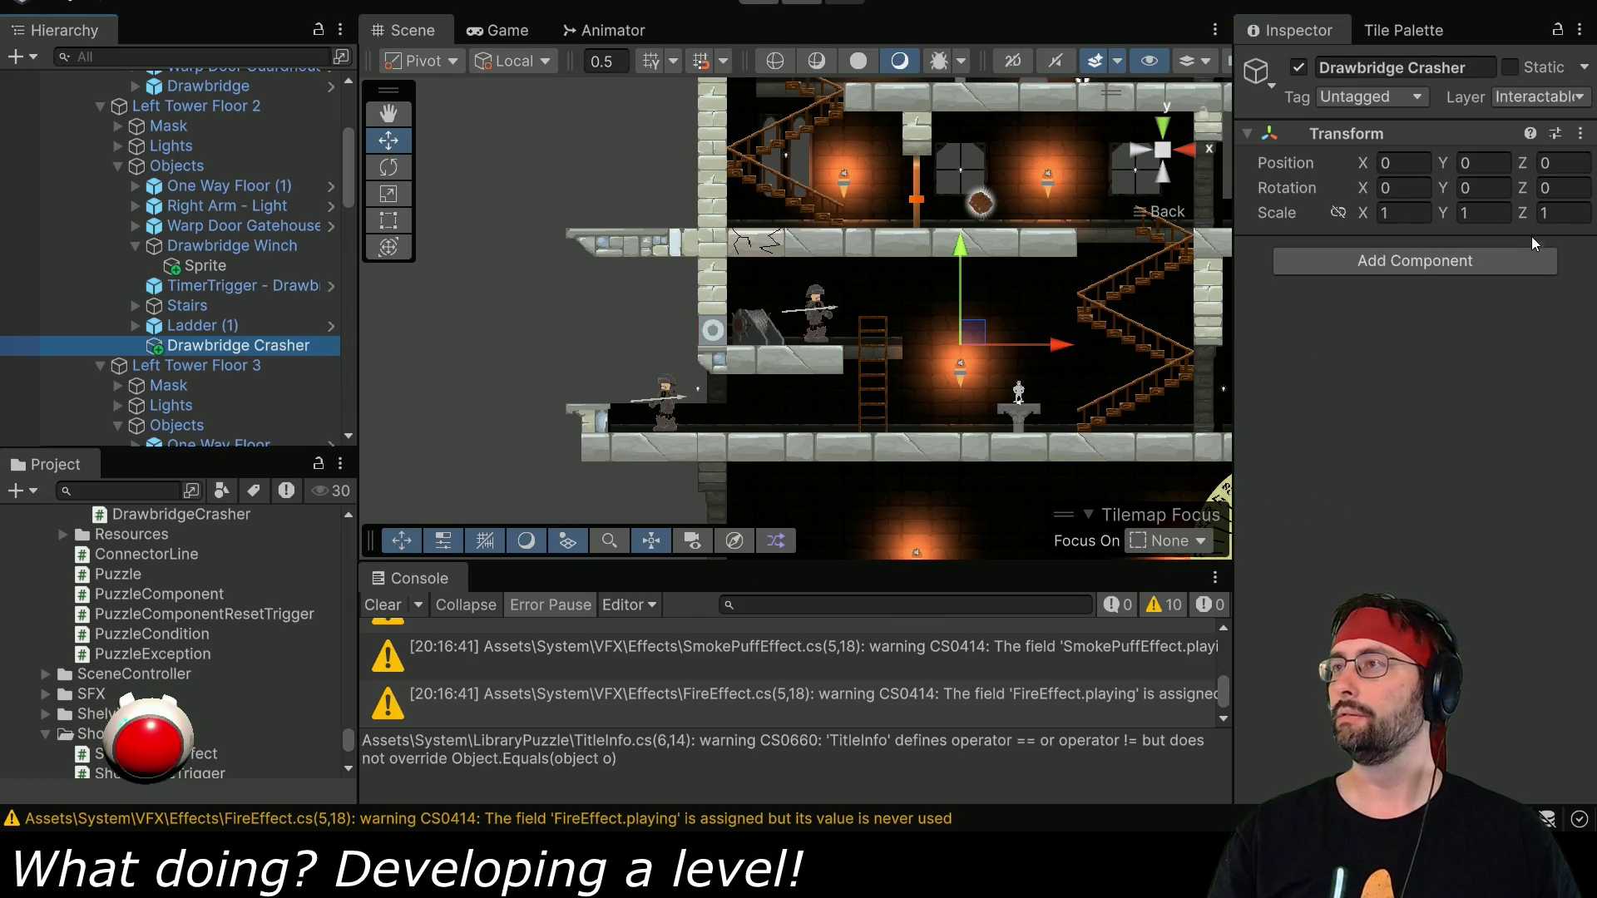
pyautogui.rightClick(1494, 135)
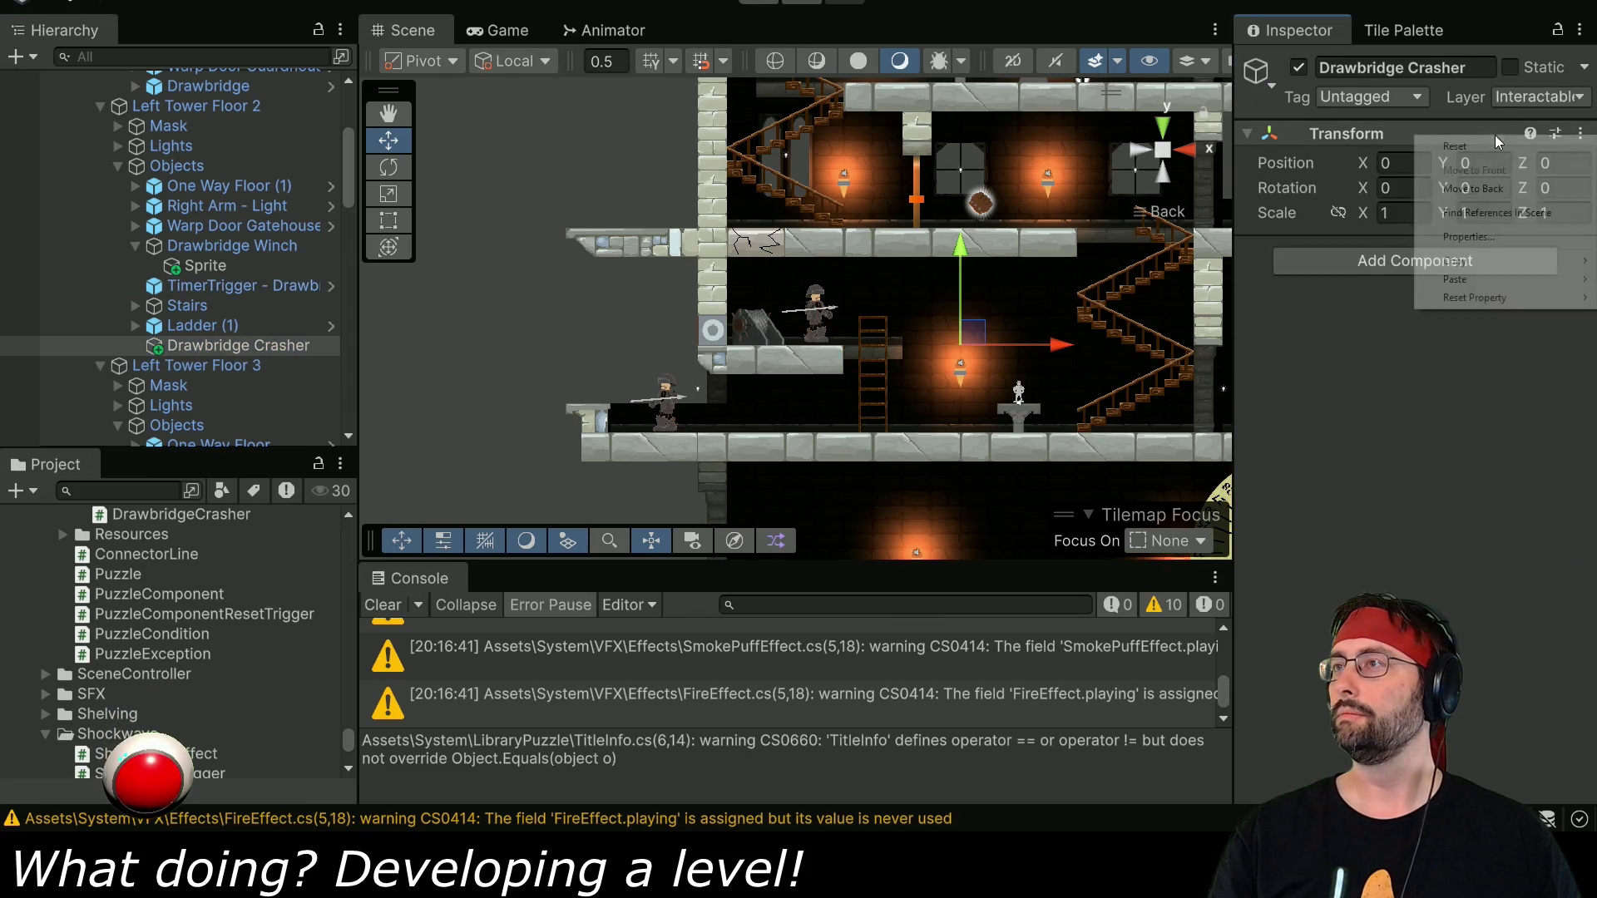
pyautogui.moveTo(1466, 279)
pyautogui.click(1339, 297)
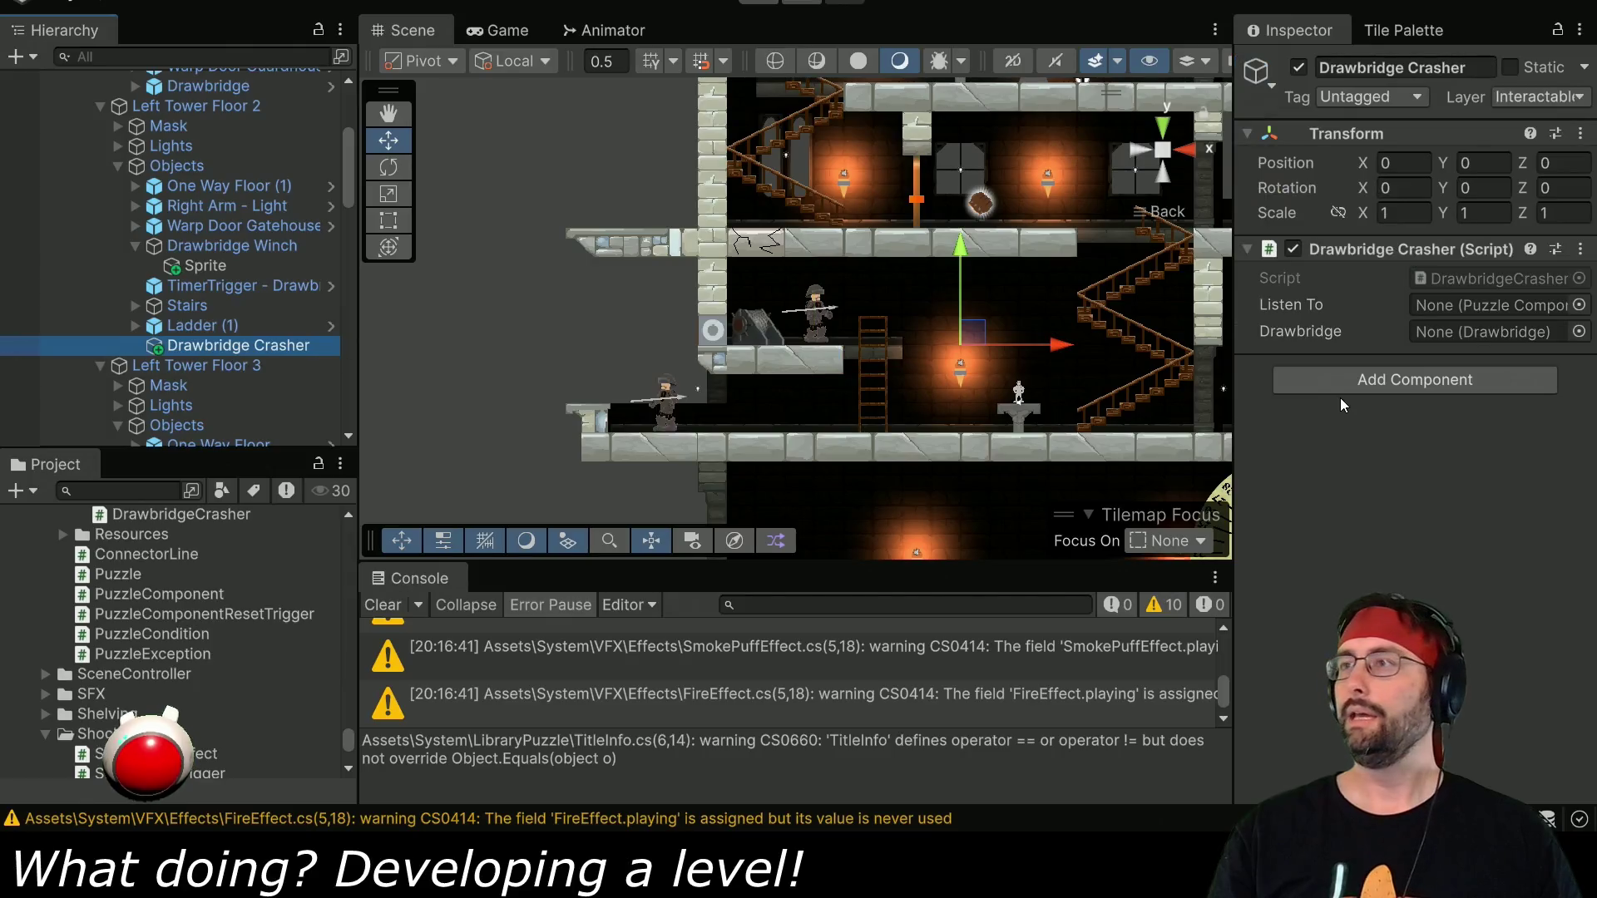
# Set the crasher to listen to TimerTrigger and point its Drawbridge field at the Drawbridge.
pyautogui.moveTo(243, 289)
pyautogui.mouseDown()
pyautogui.moveTo(1447, 331)
pyautogui.moveTo(1435, 311)
pyautogui.mouseUp()
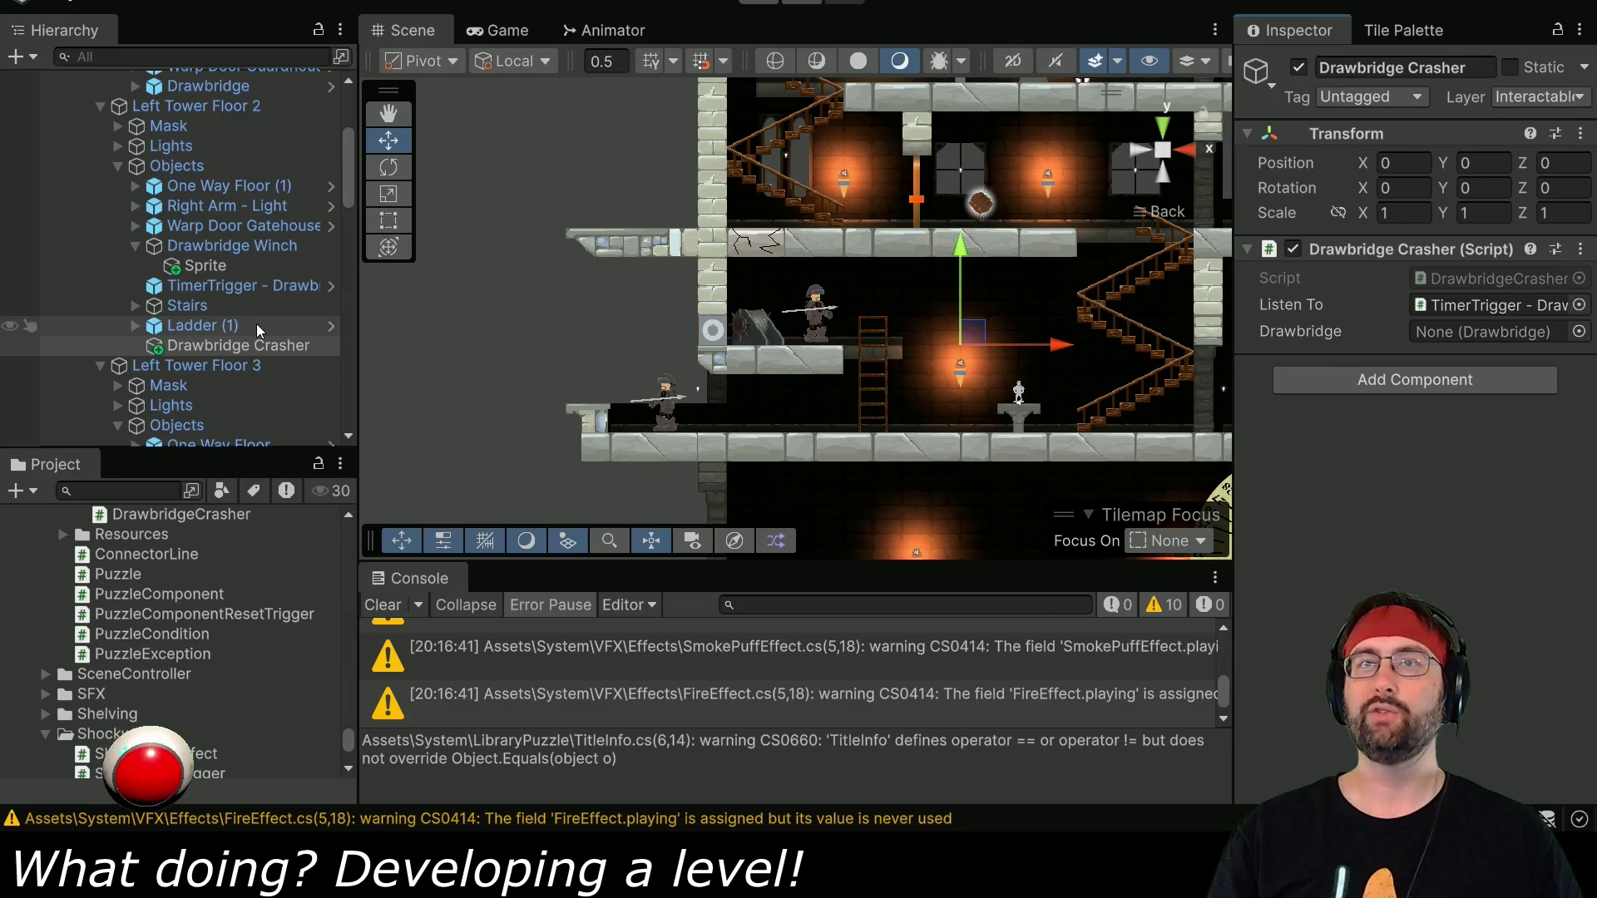
pyautogui.scroll(4, 253, 332)
pyautogui.moveTo(211, 239); pyautogui.dragTo(1499, 331)
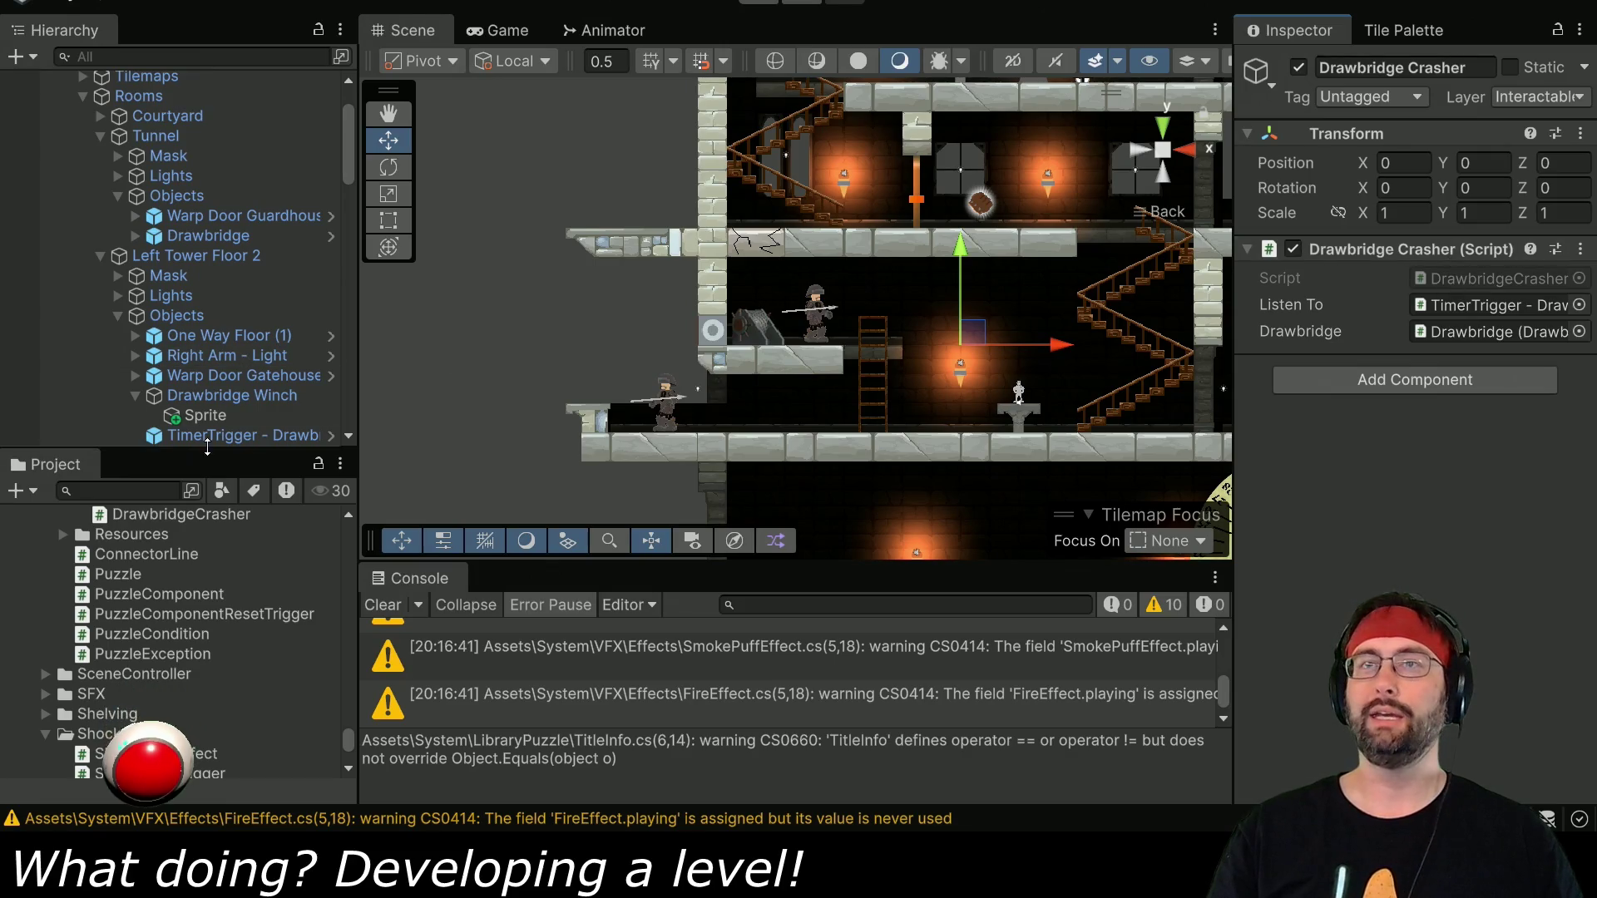
pyautogui.scroll(-6, 218, 373)
pyautogui.click(218, 250)
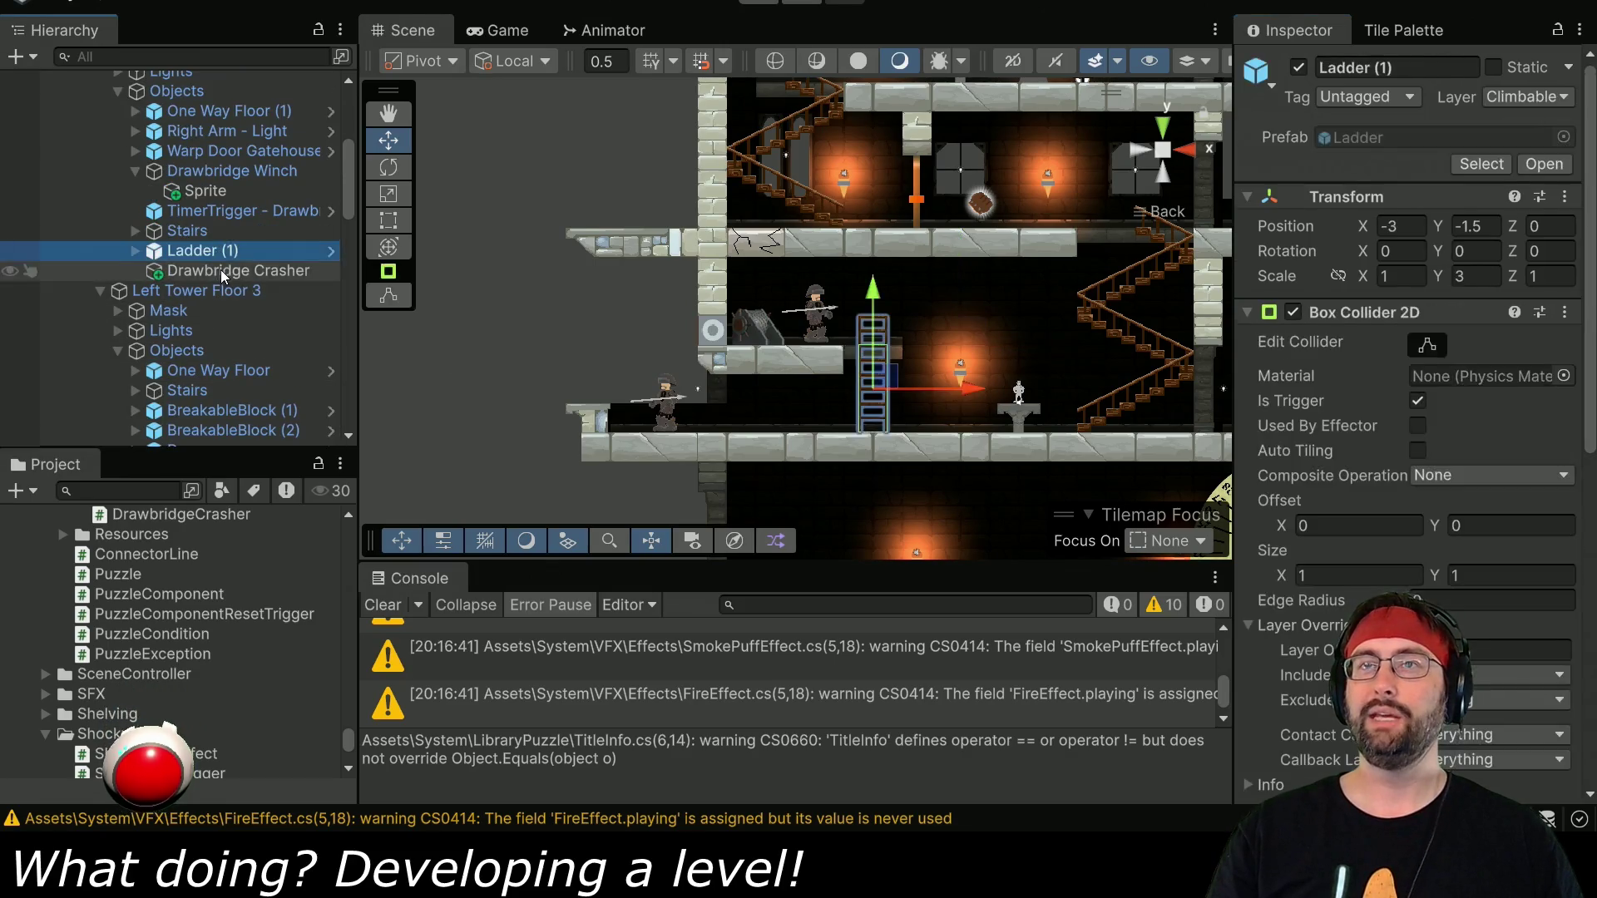
pyautogui.click(222, 270)
pyautogui.moveTo(347, 200); pyautogui.dragTo(347, 330)
pyautogui.scroll(1, 346, 323)
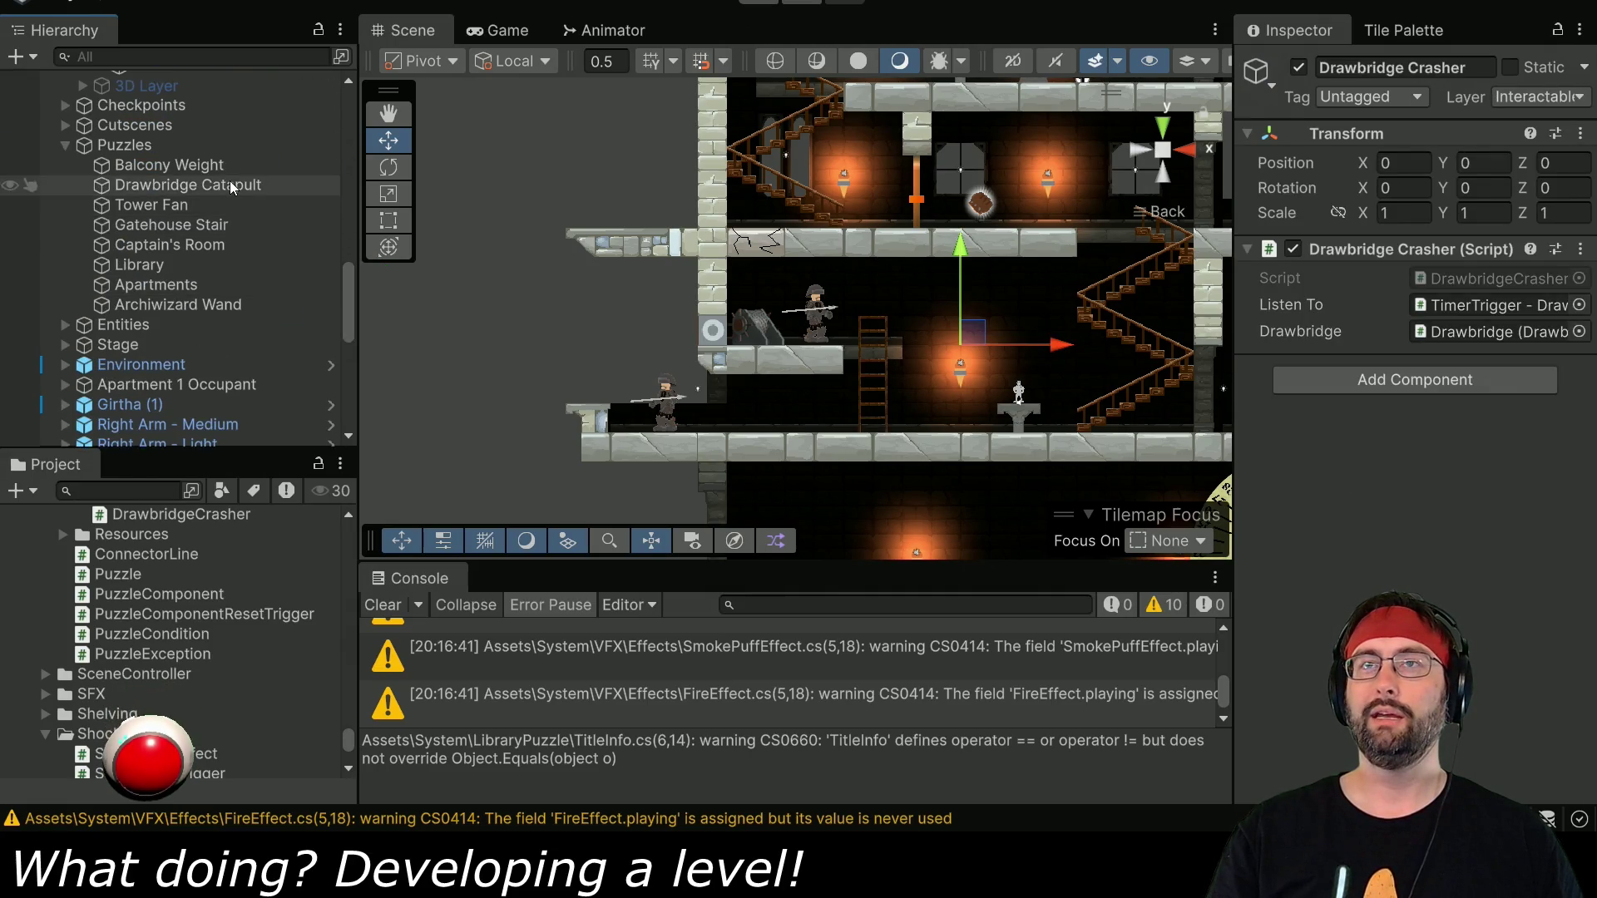
# Add Element 5 to Drawbridge Catapult's Components, replacing the duplicated BreakableBlock with Drawbridge Crasher.
pyautogui.click(188, 184)
pyautogui.click(1508, 568)
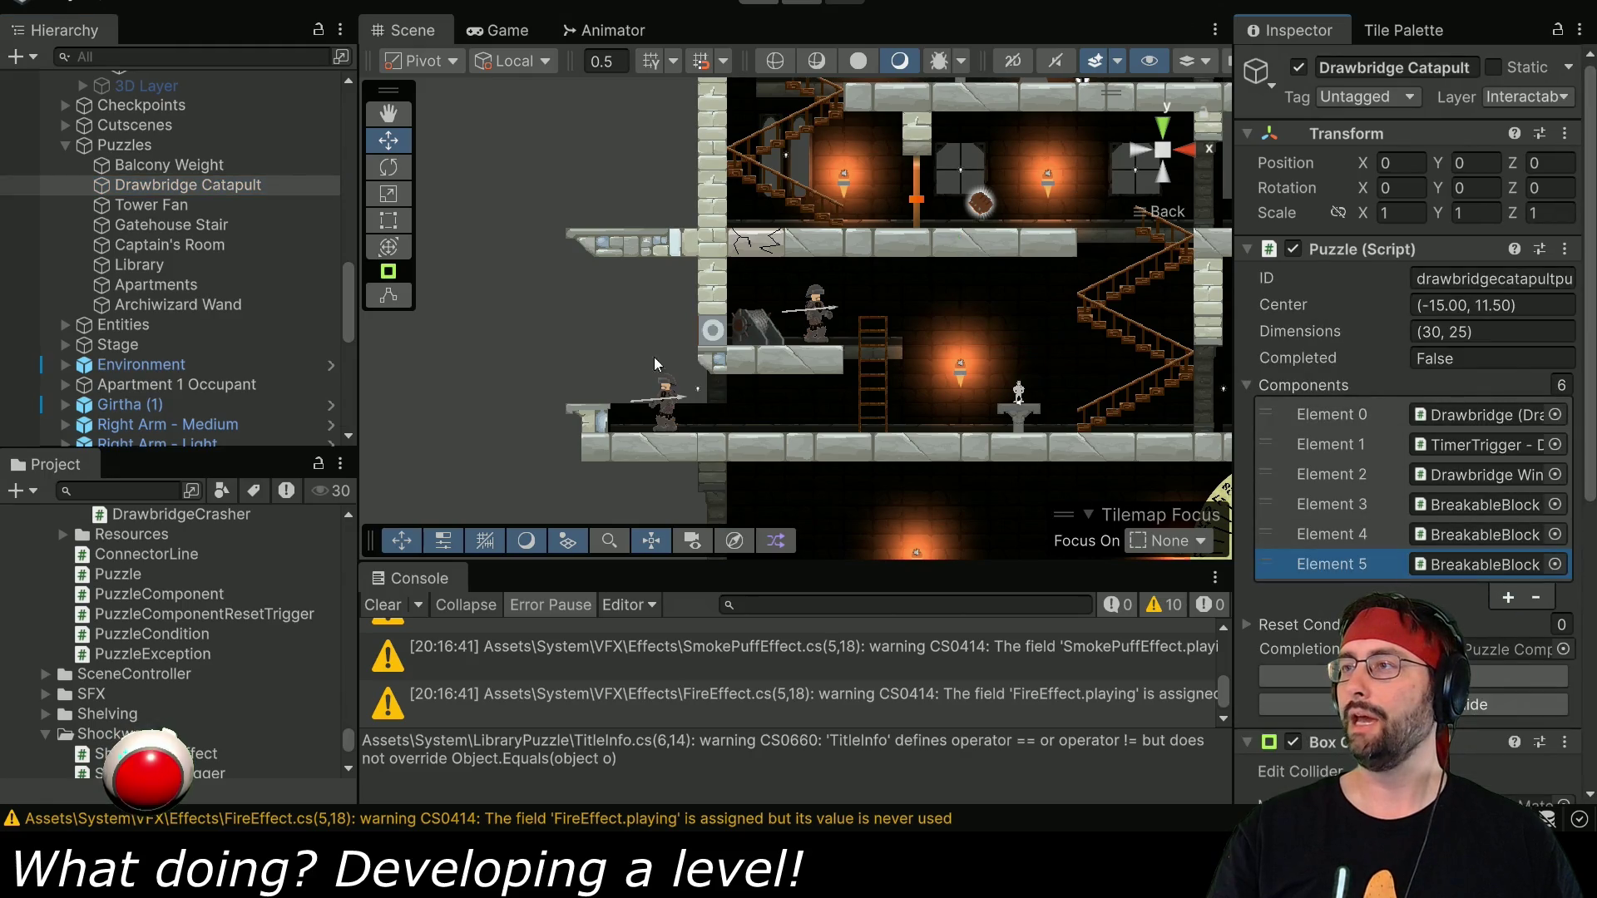
pyautogui.click(1455, 561)
pyautogui.press('Delete')
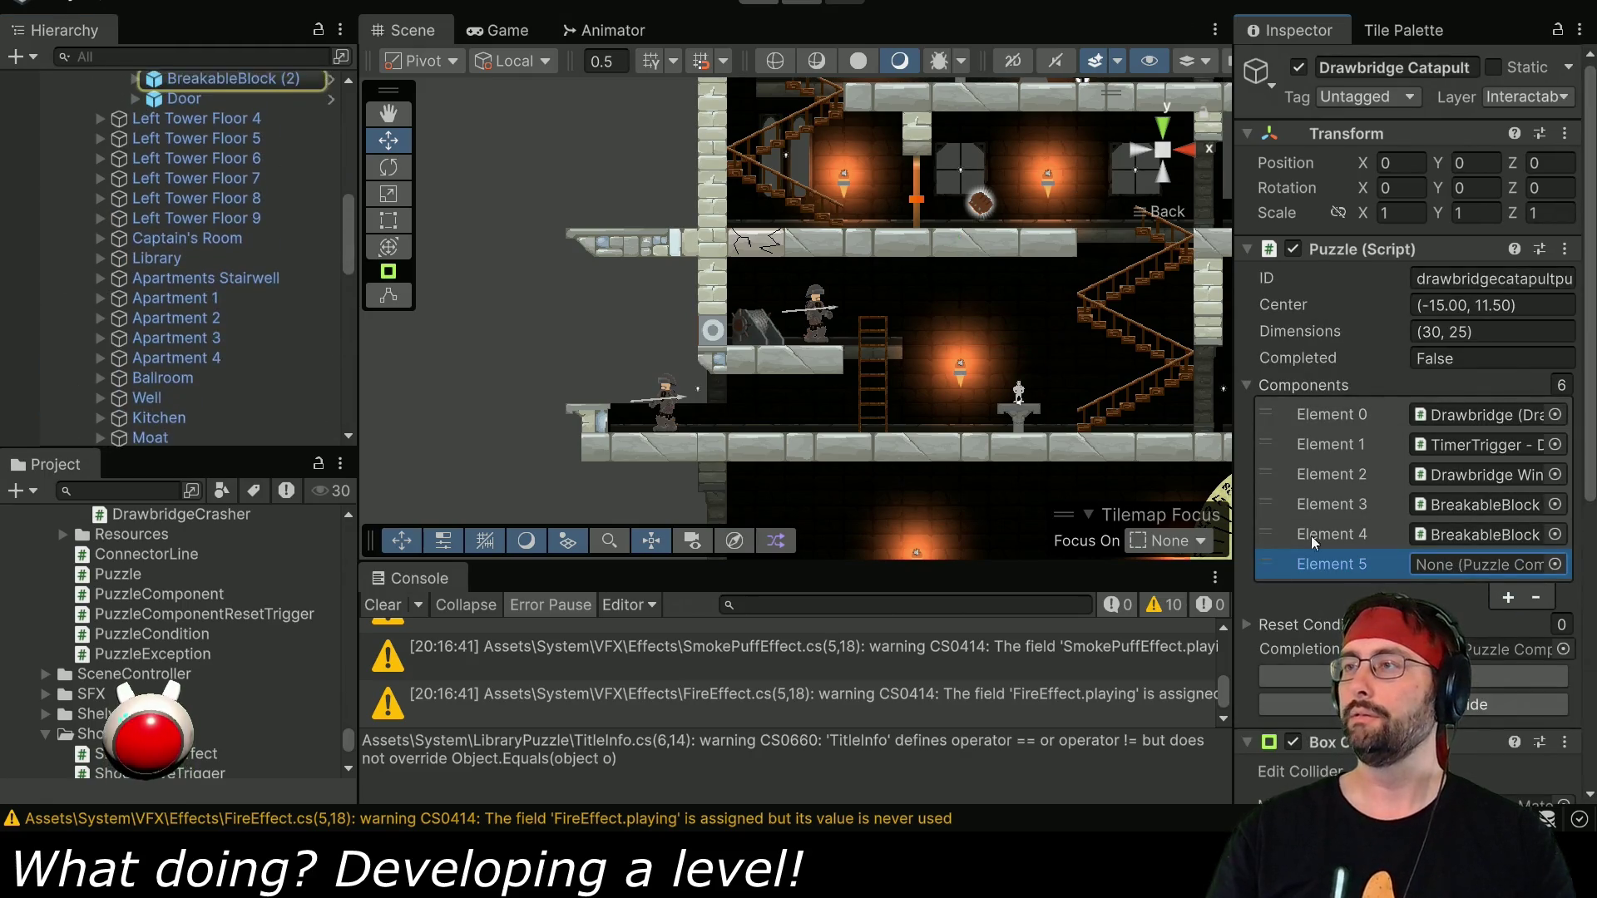
pyautogui.scroll(5, 220, 311)
pyautogui.moveTo(230, 293); pyautogui.dragTo(1455, 567)
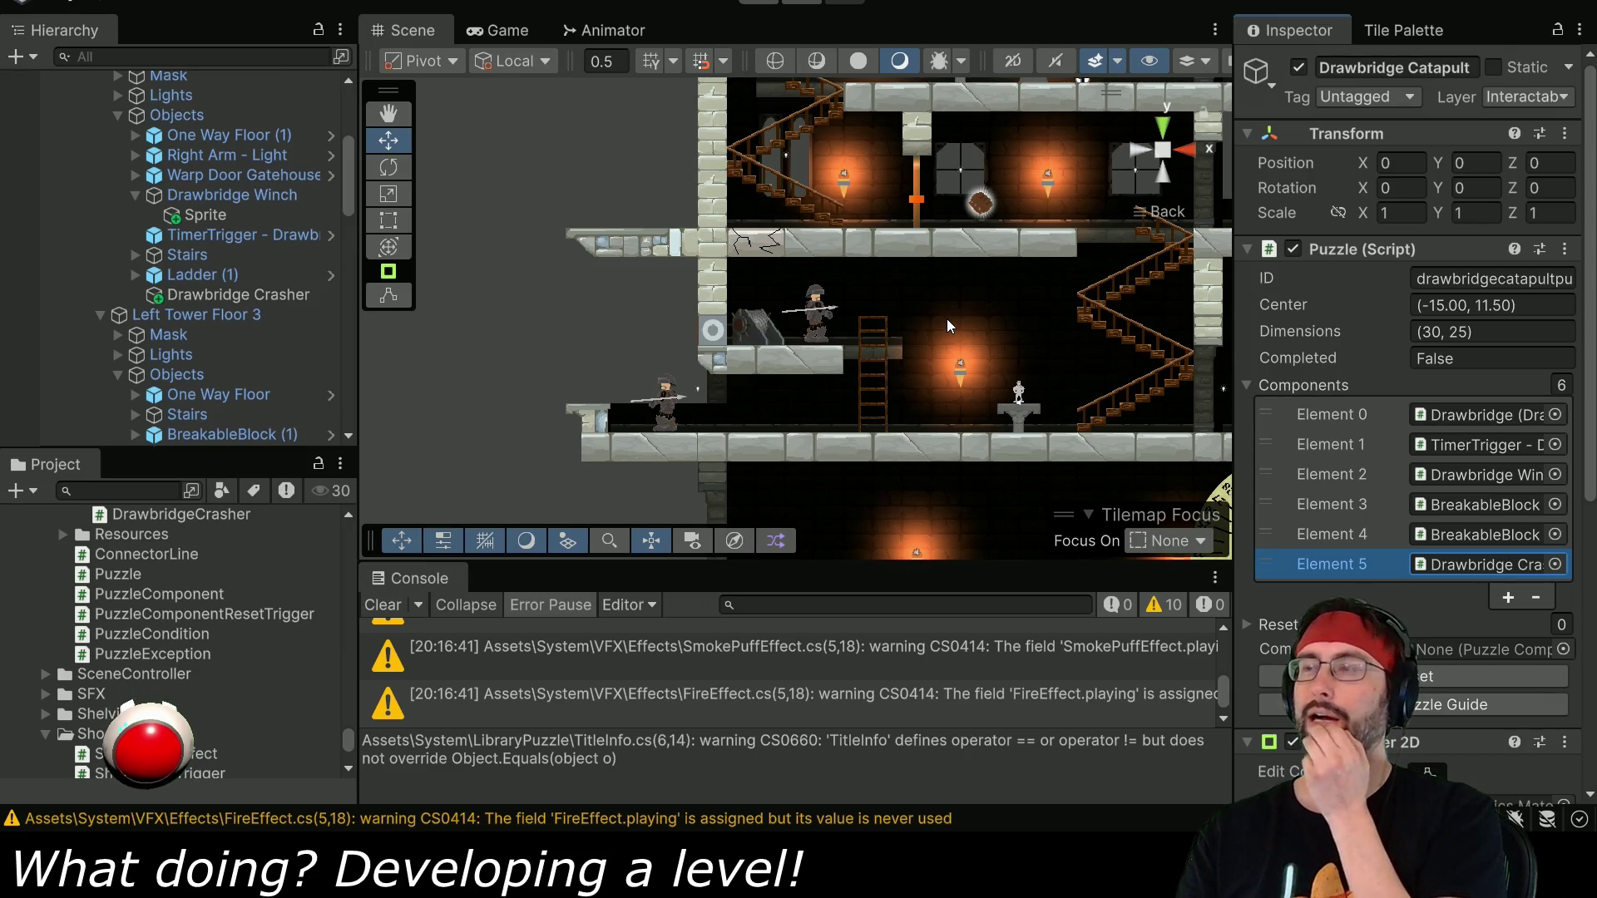
# Delete empty lines 29–30 inside Update() in TimerTrigger.cs, then switch back to Unity.
pyautogui.hotkey('alt', 'Tab')
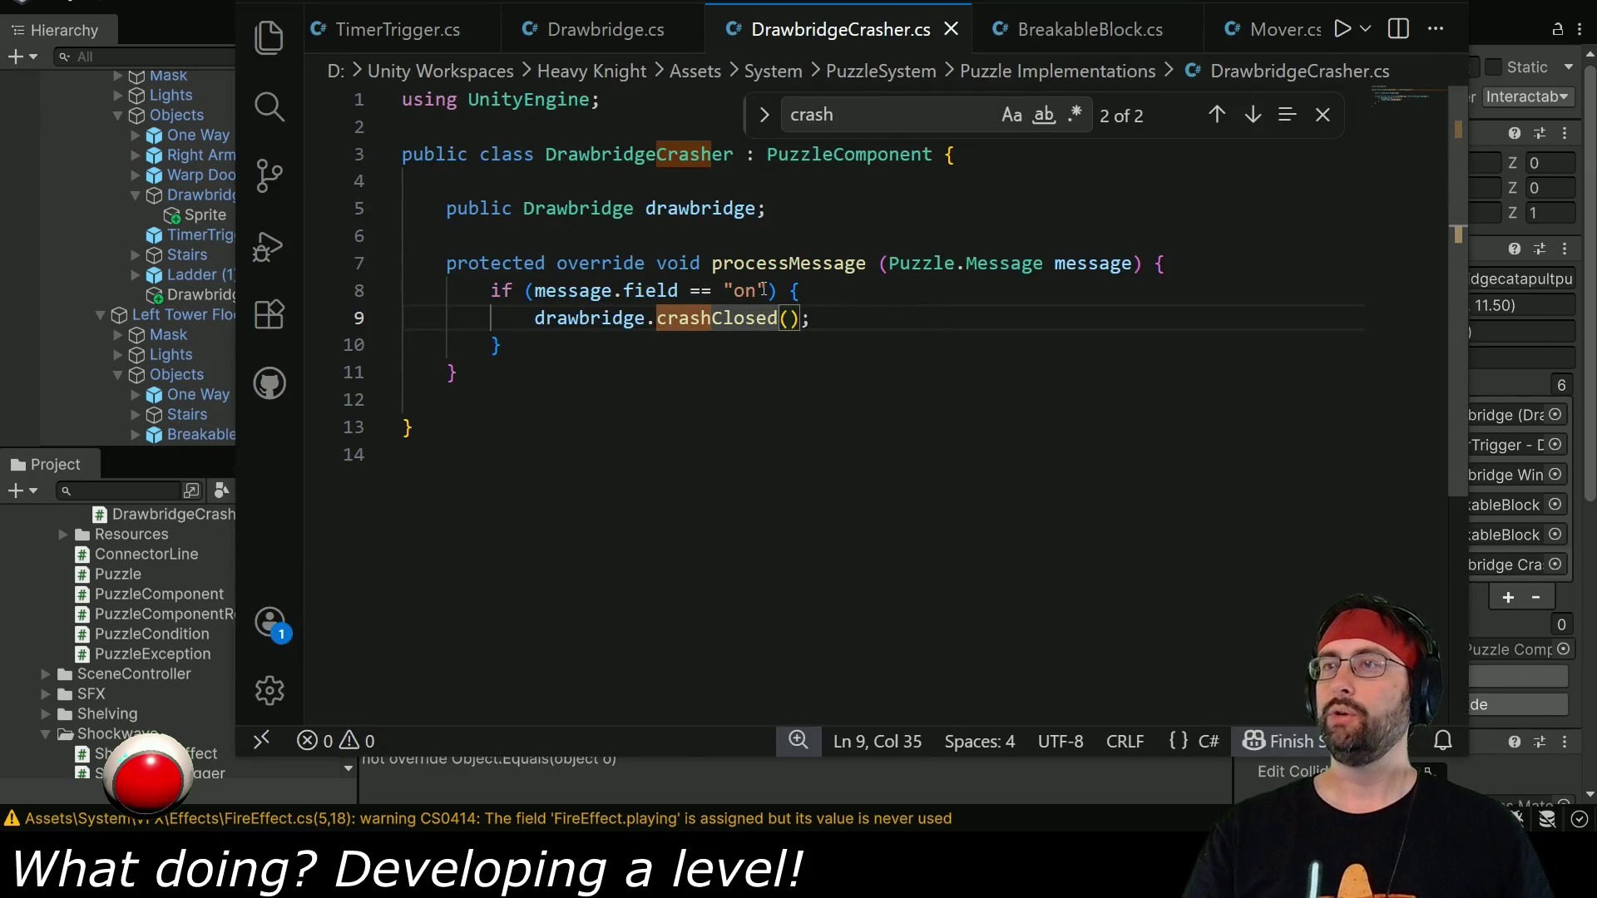
pyautogui.click(399, 29)
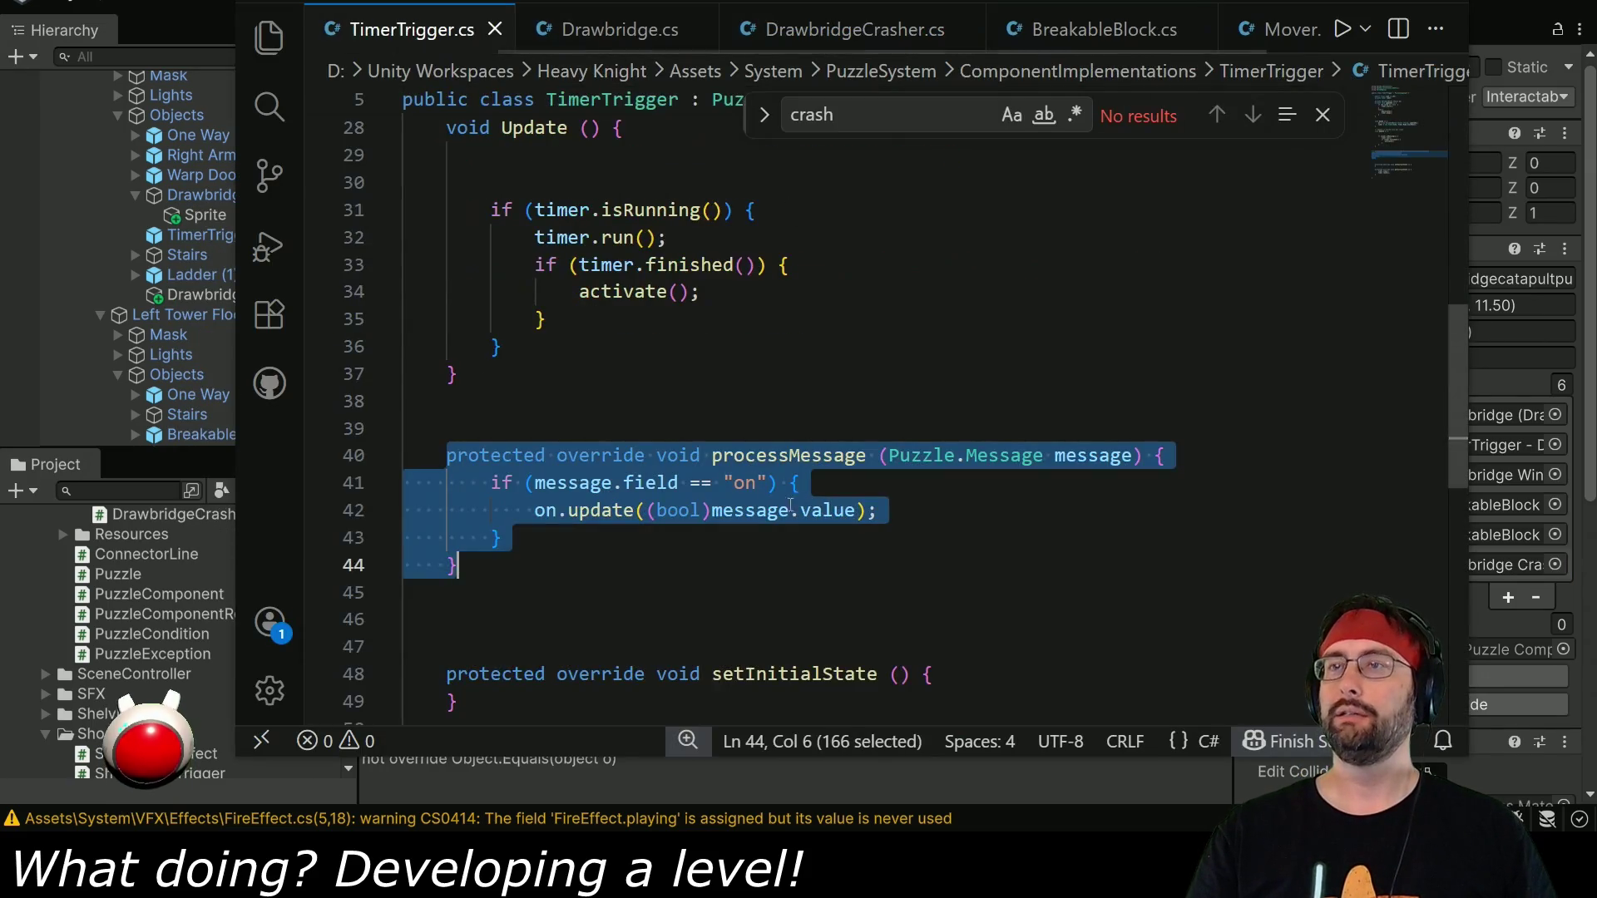
pyautogui.click(710, 405)
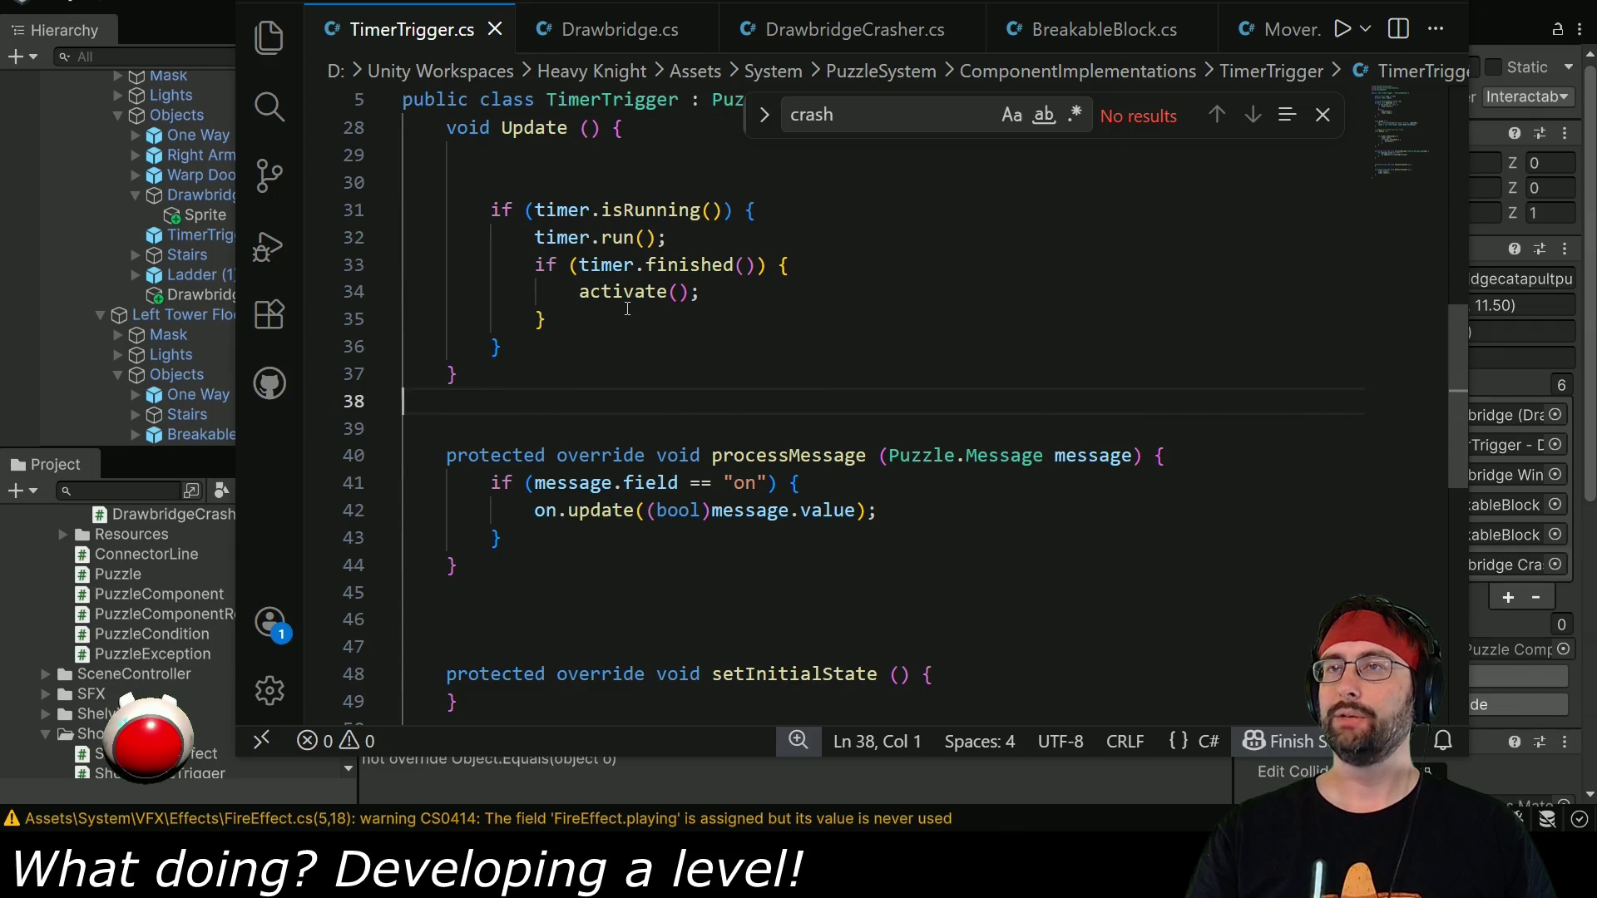
pyautogui.scroll(2, 634, 297)
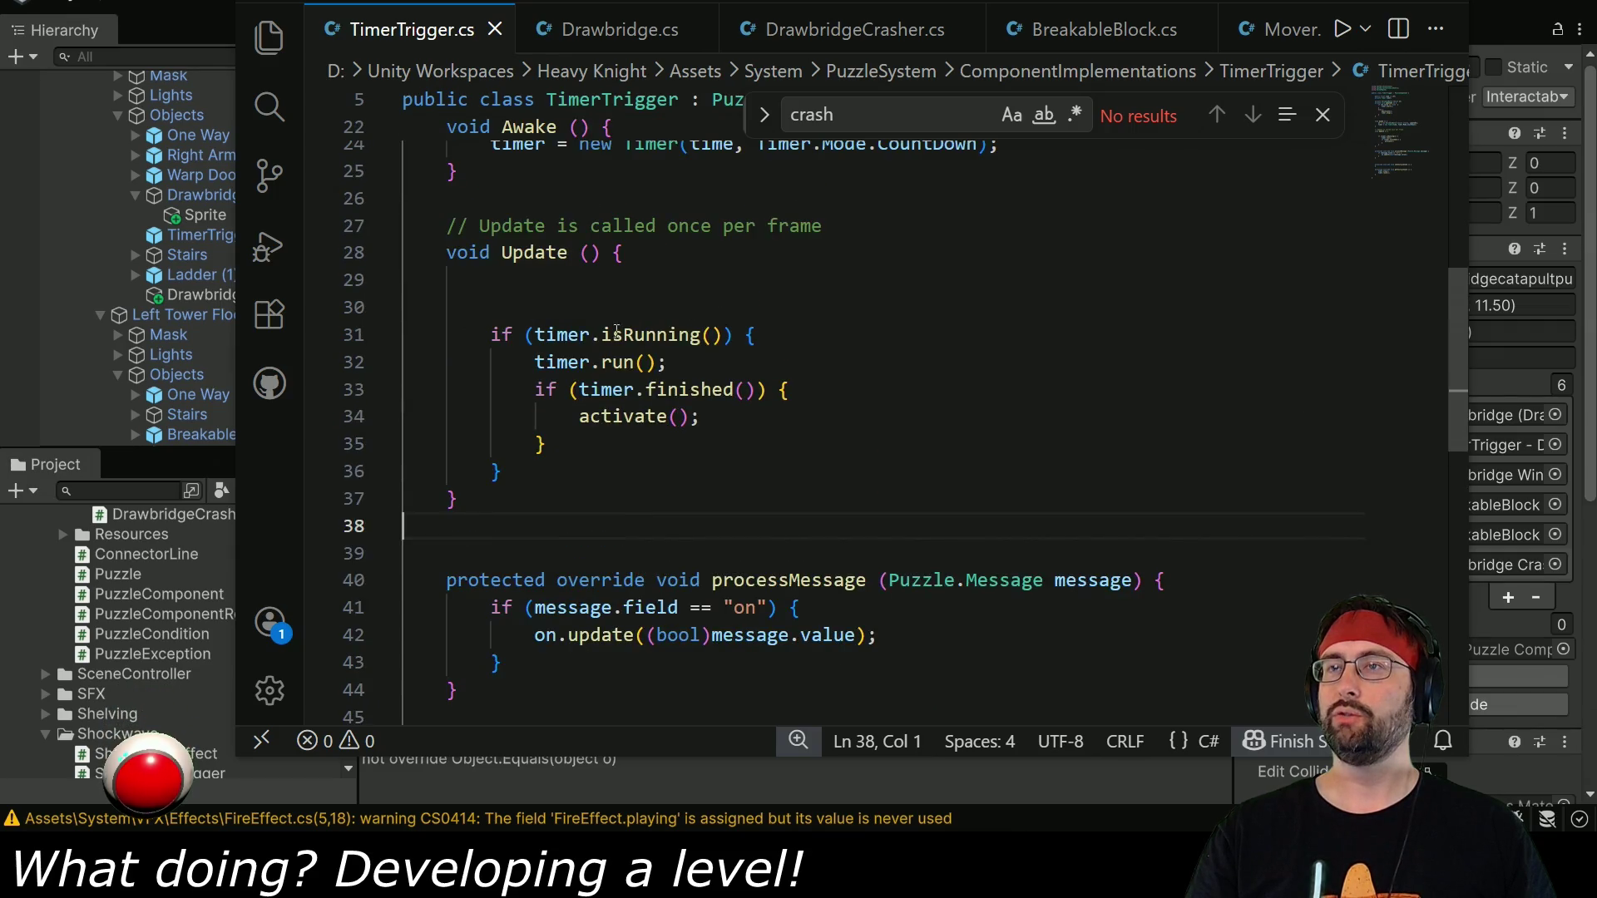
pyautogui.scroll(1, 632, 436)
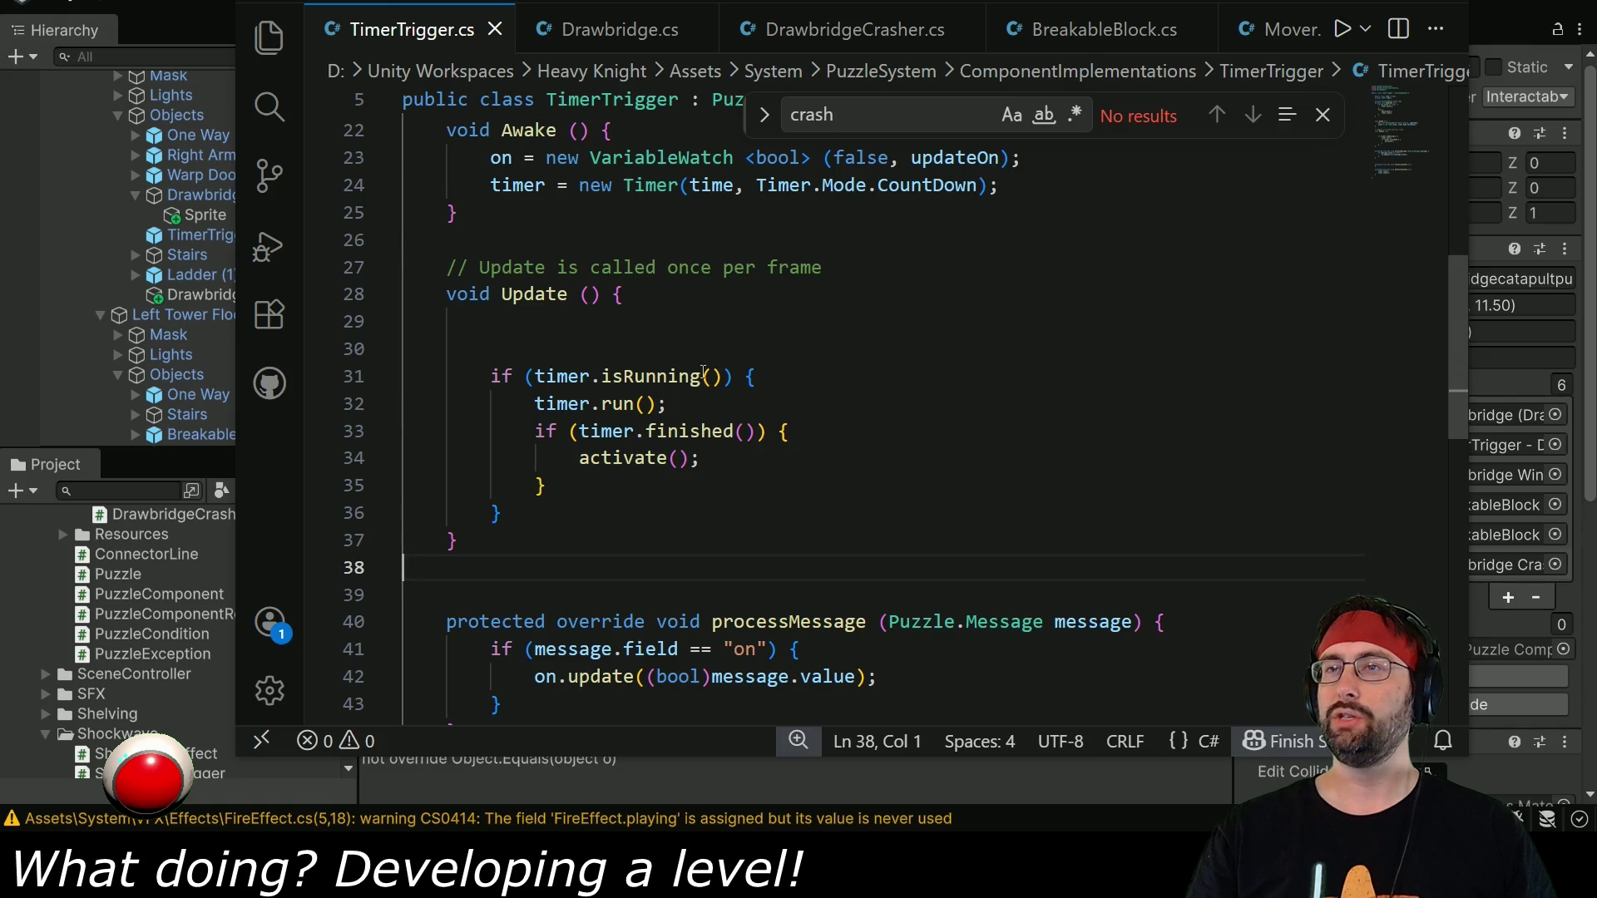
pyautogui.moveTo(628, 358); pyautogui.dragTo(678, 306)
pyautogui.press('BackSpace')
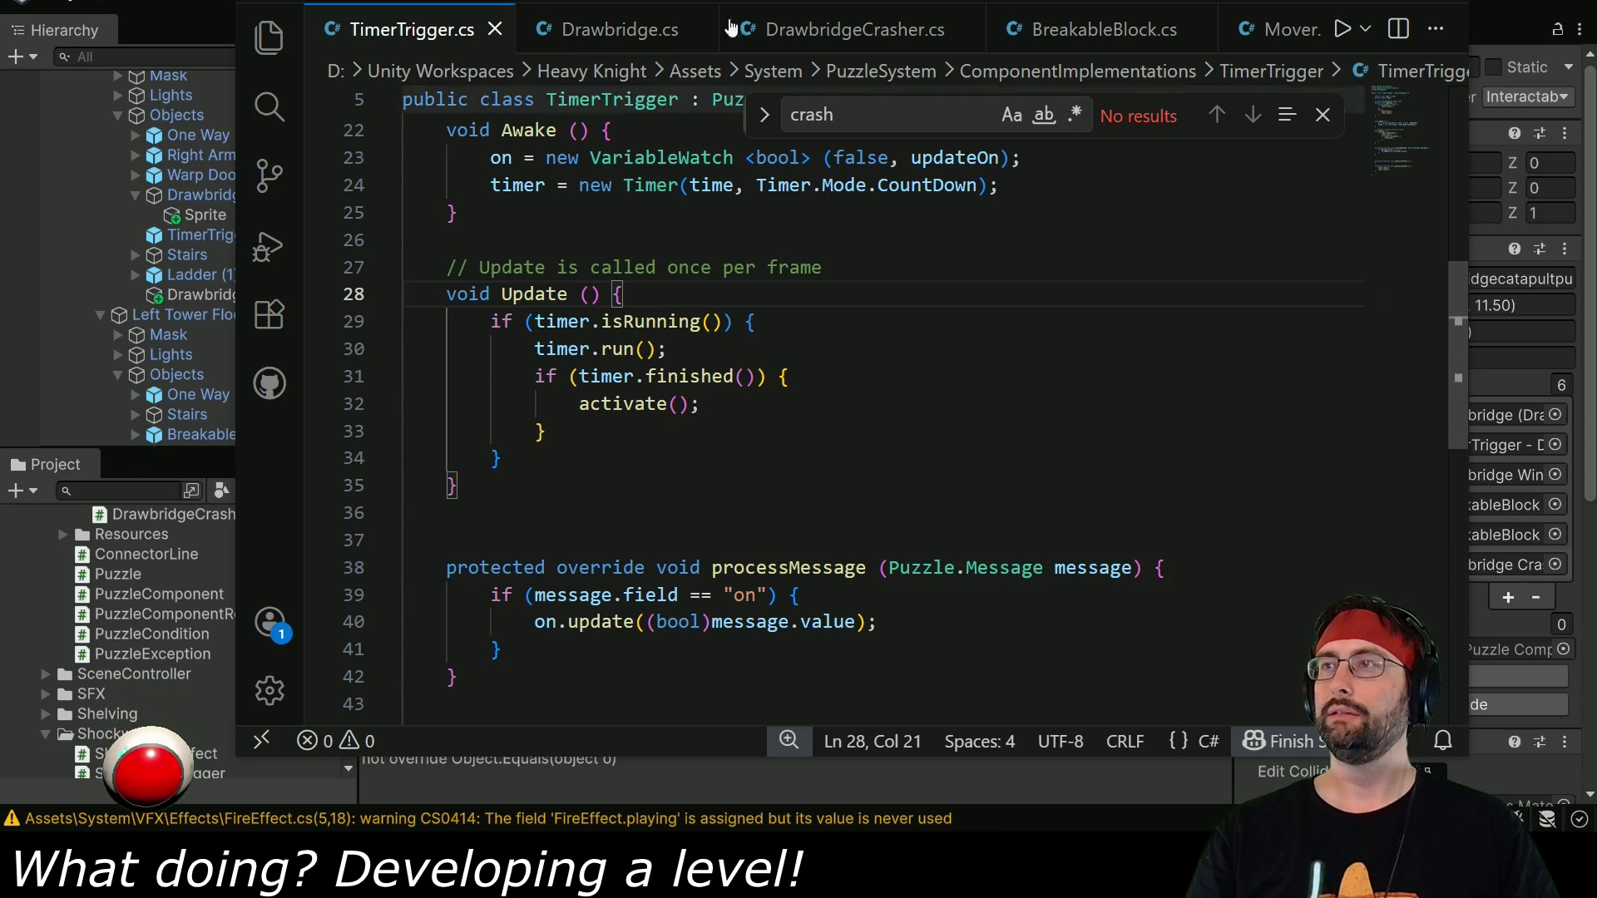
pyautogui.hotkey('alt', 'Tab')
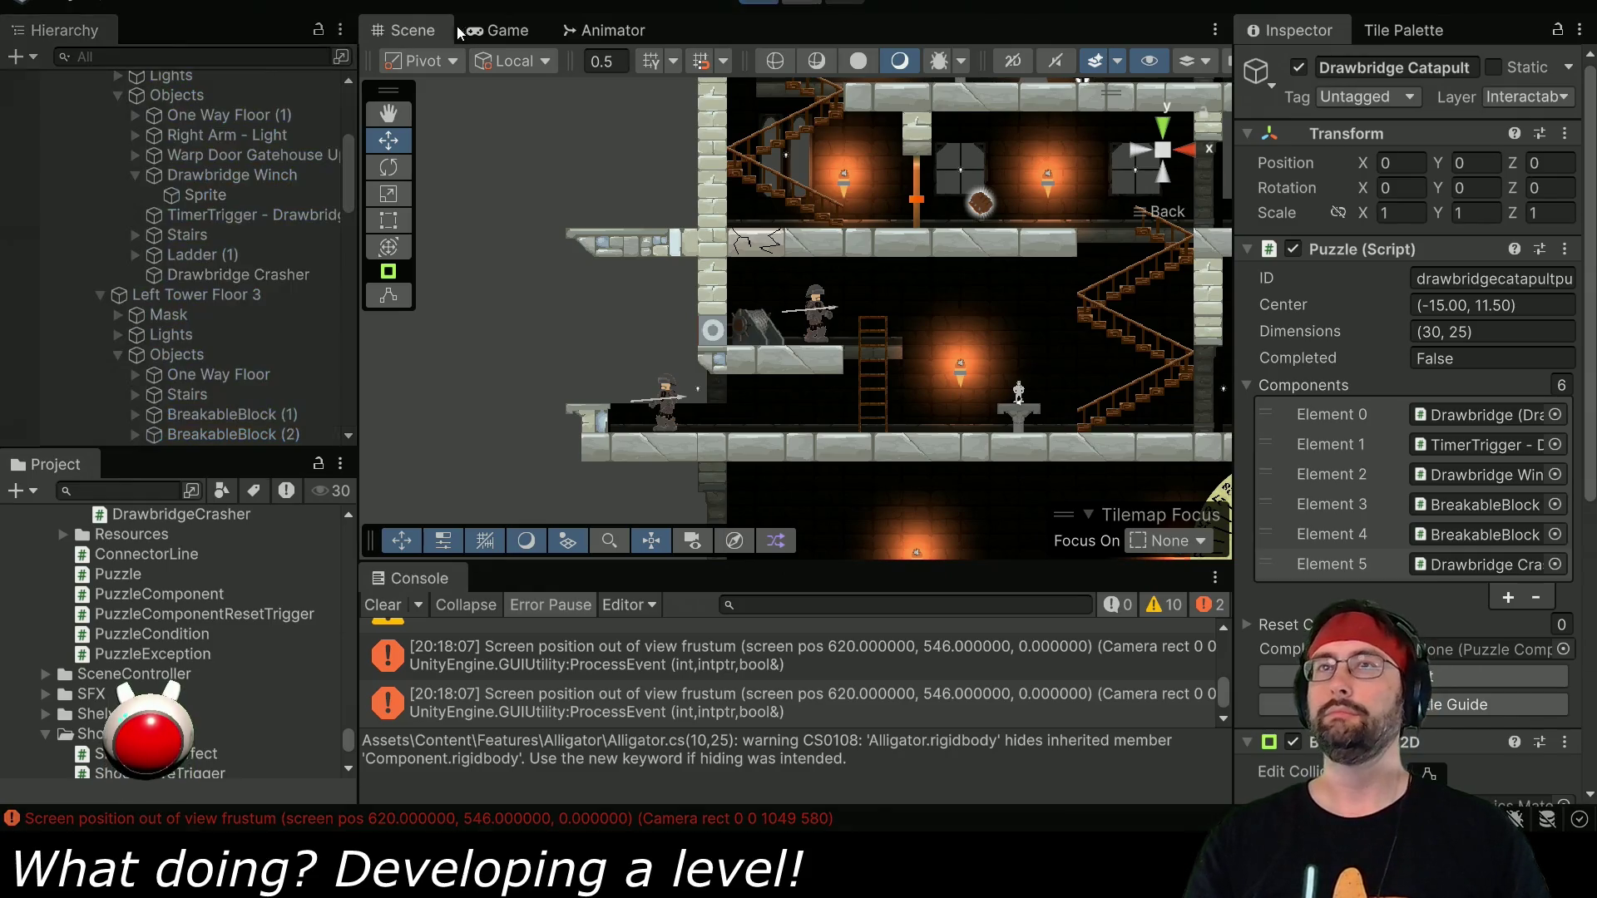
pyautogui.click(465, 29)
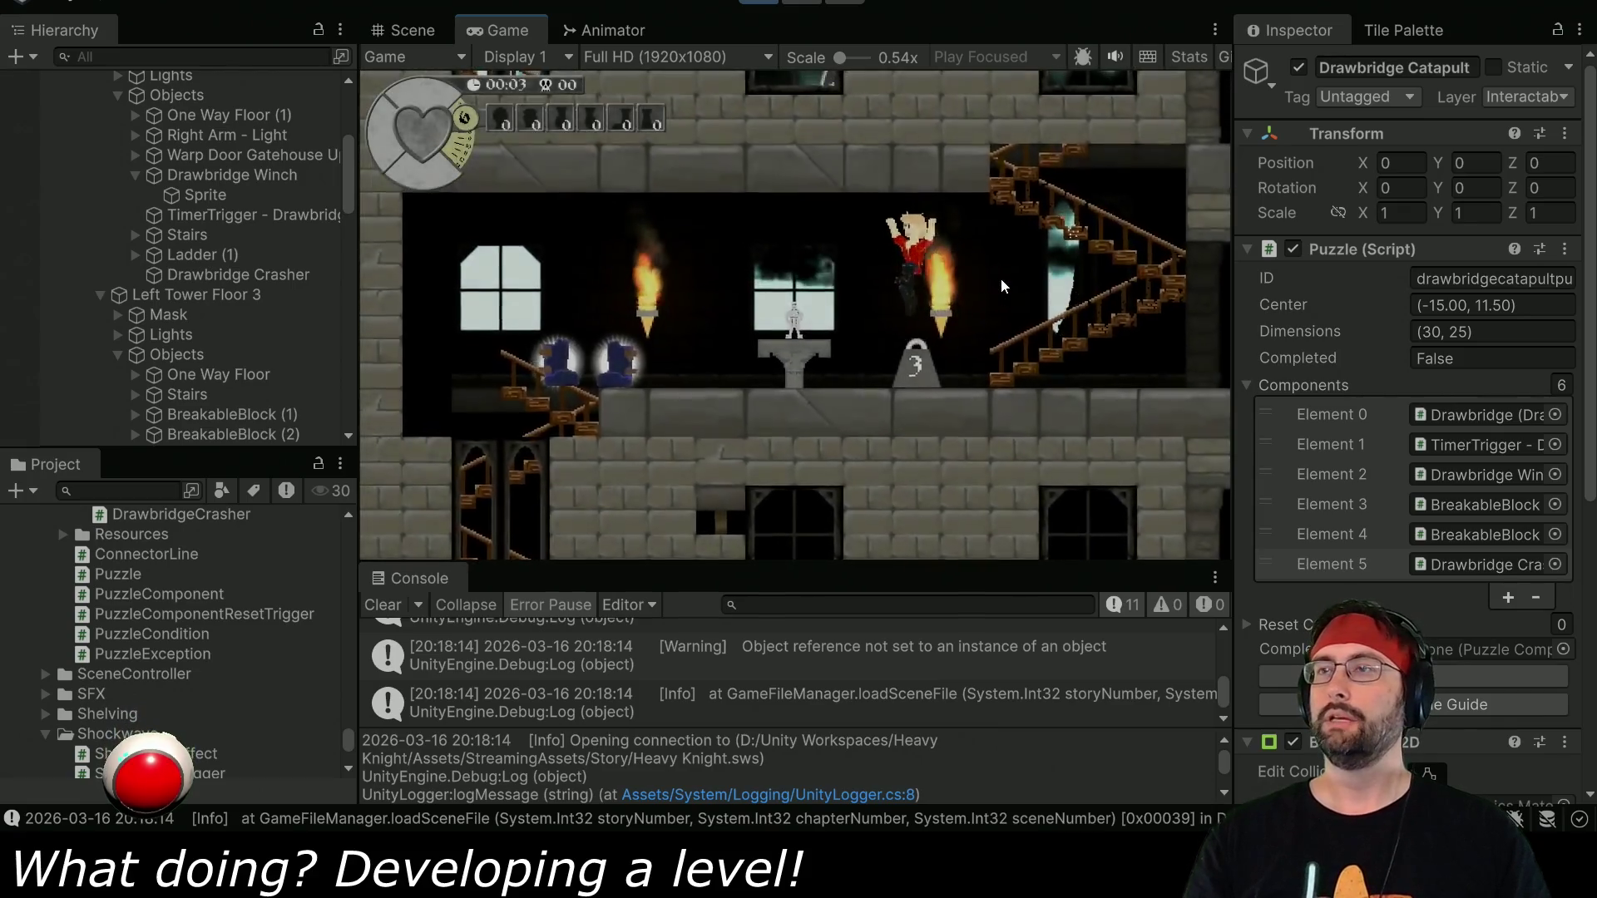
pyautogui.press('Left')
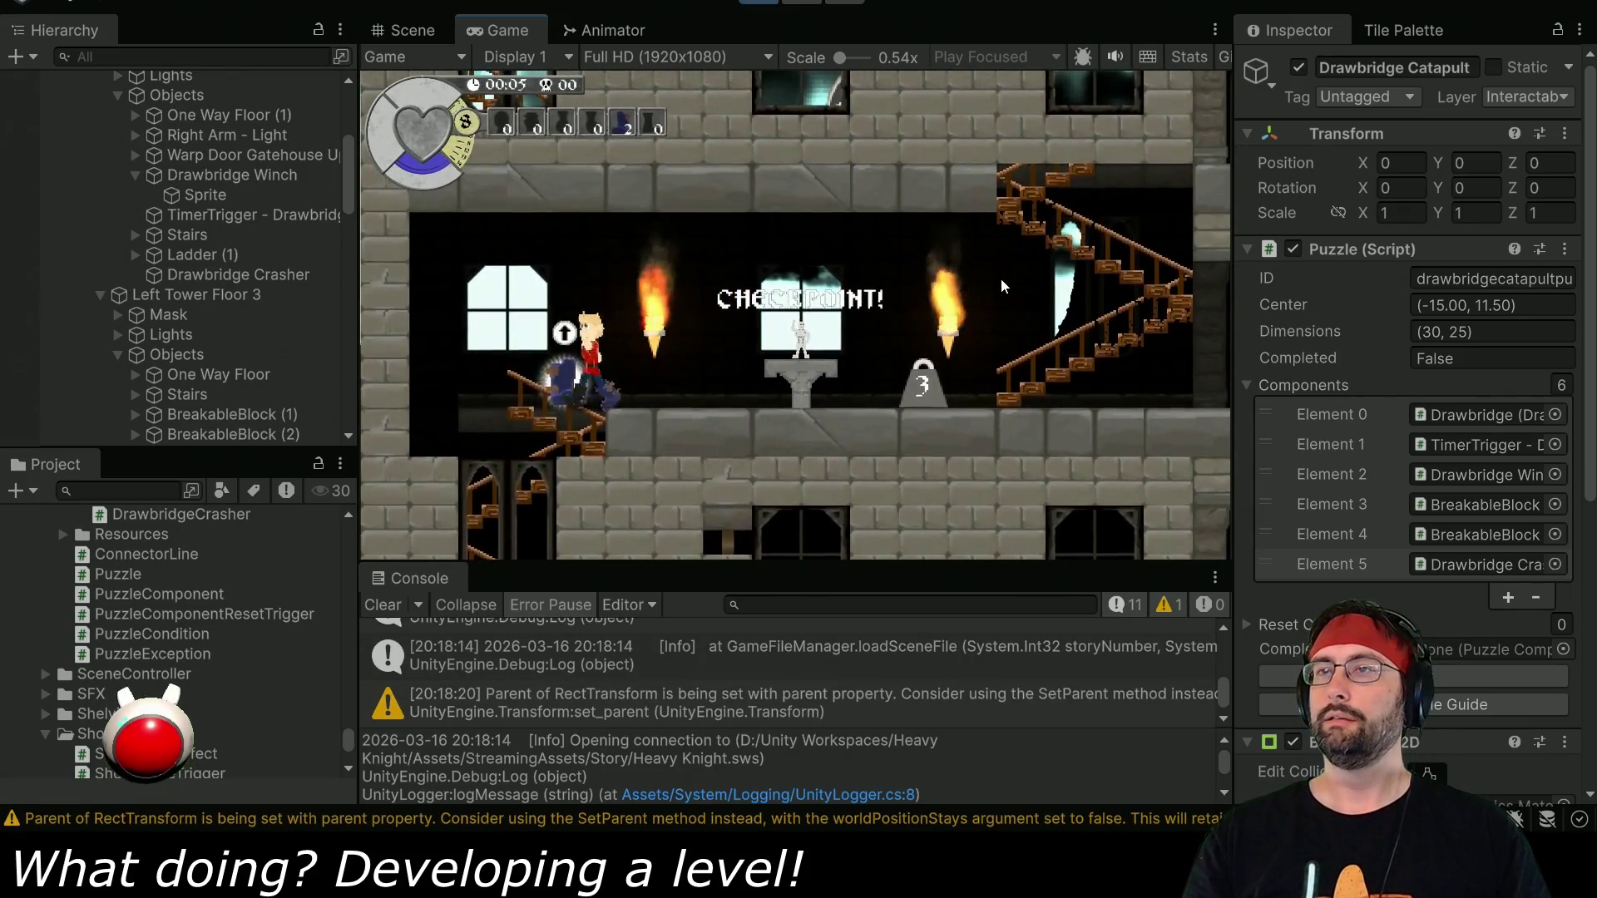
pyautogui.press('Left')
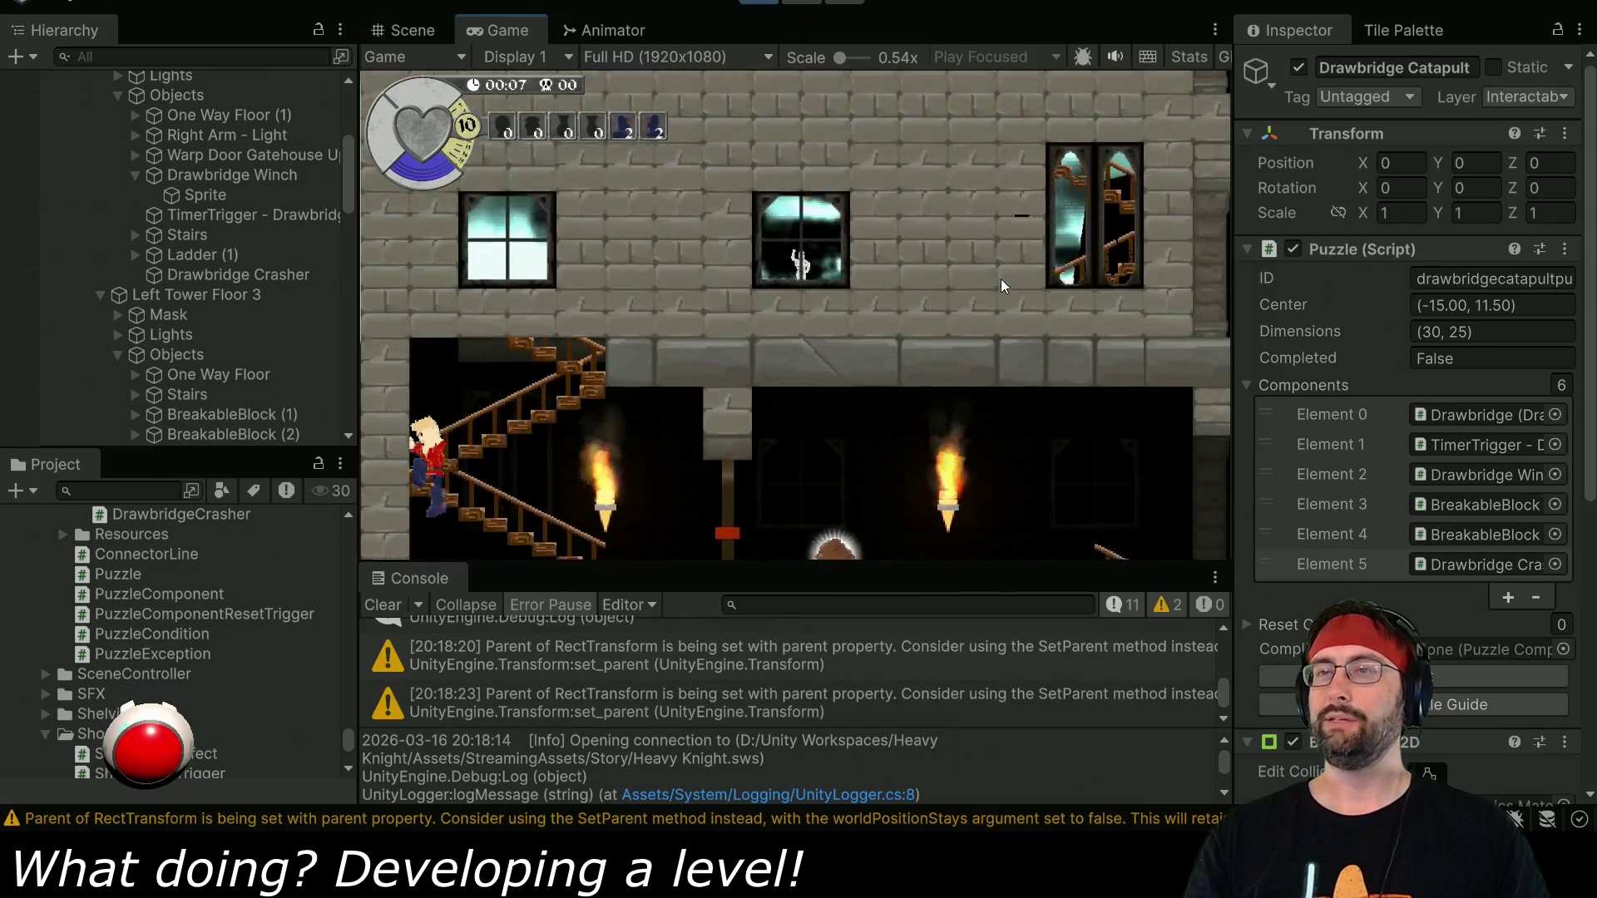
pyautogui.press('Right')
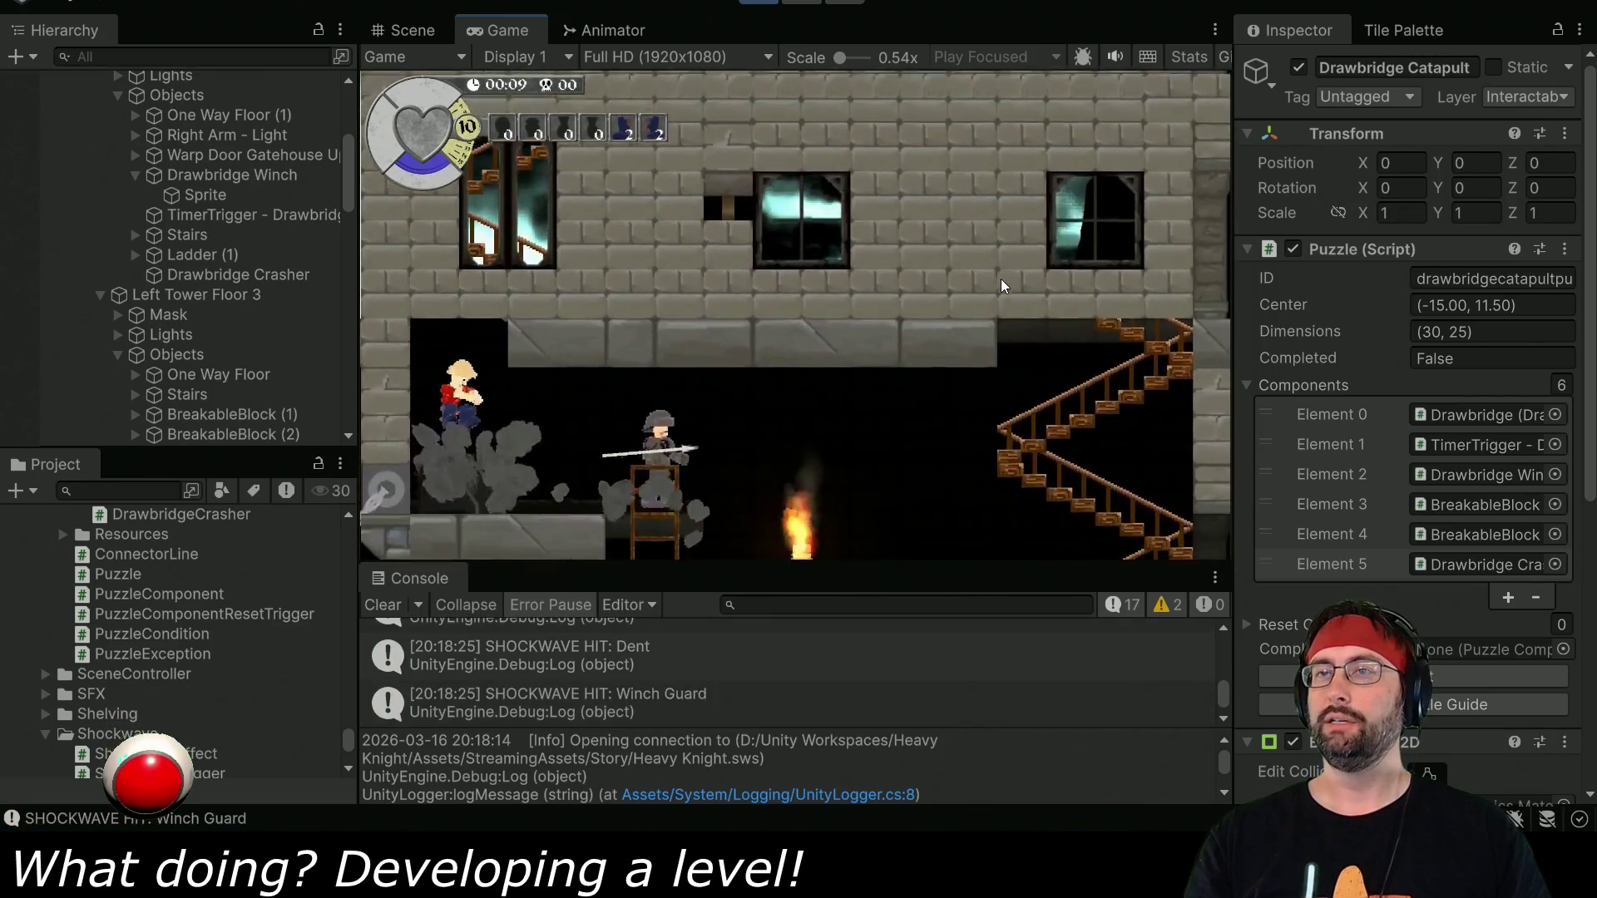
pyautogui.press('Right')
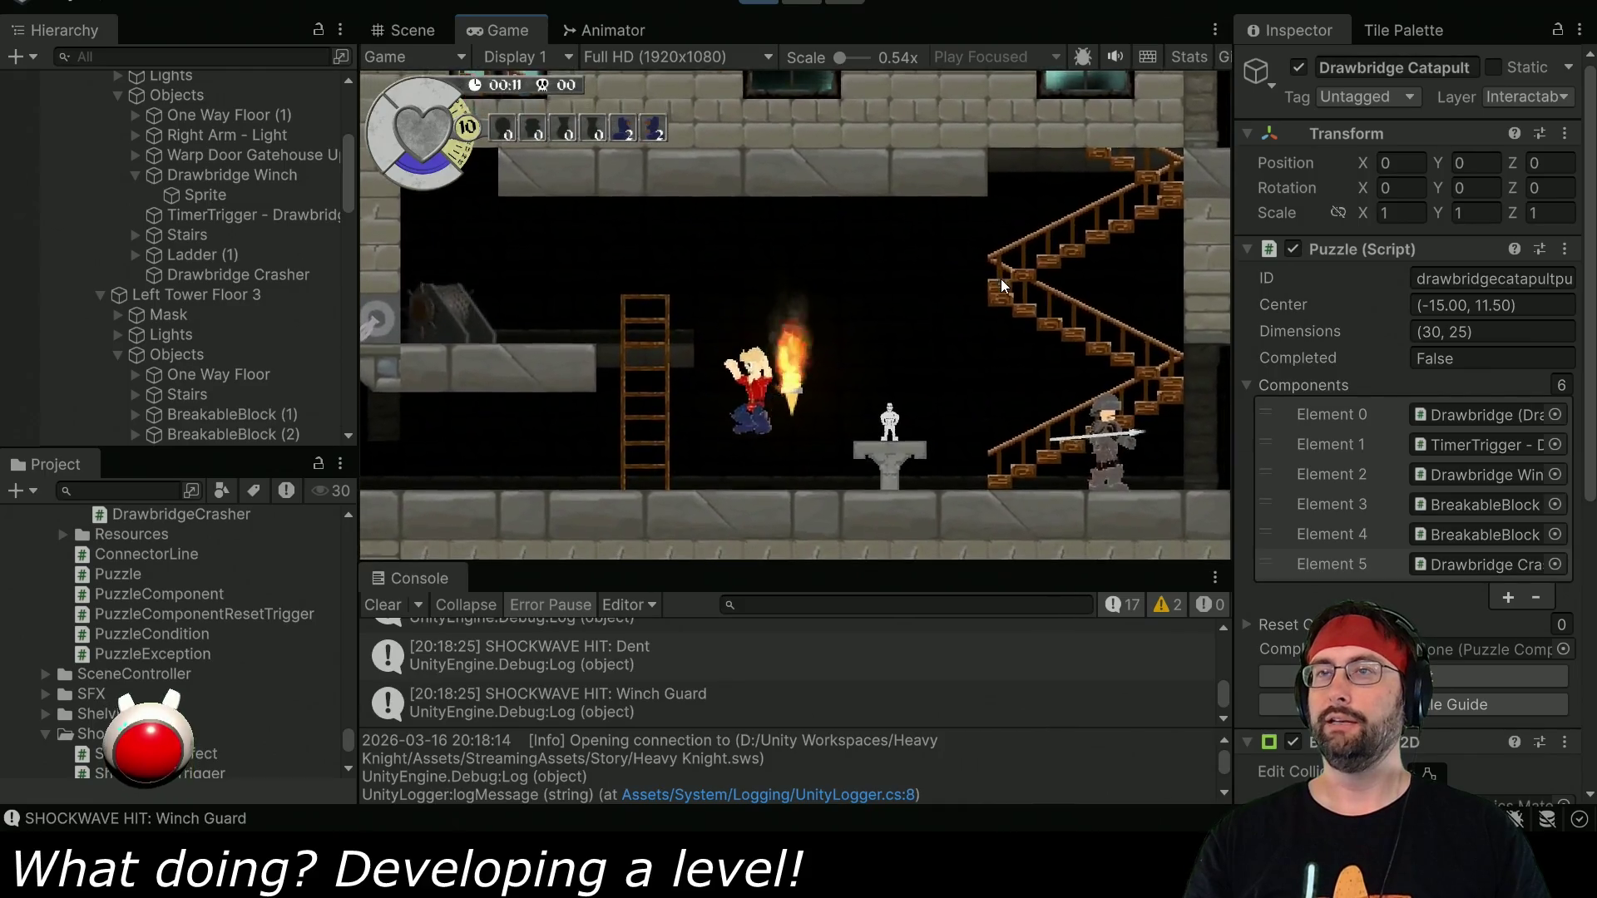
pyautogui.press('Left')
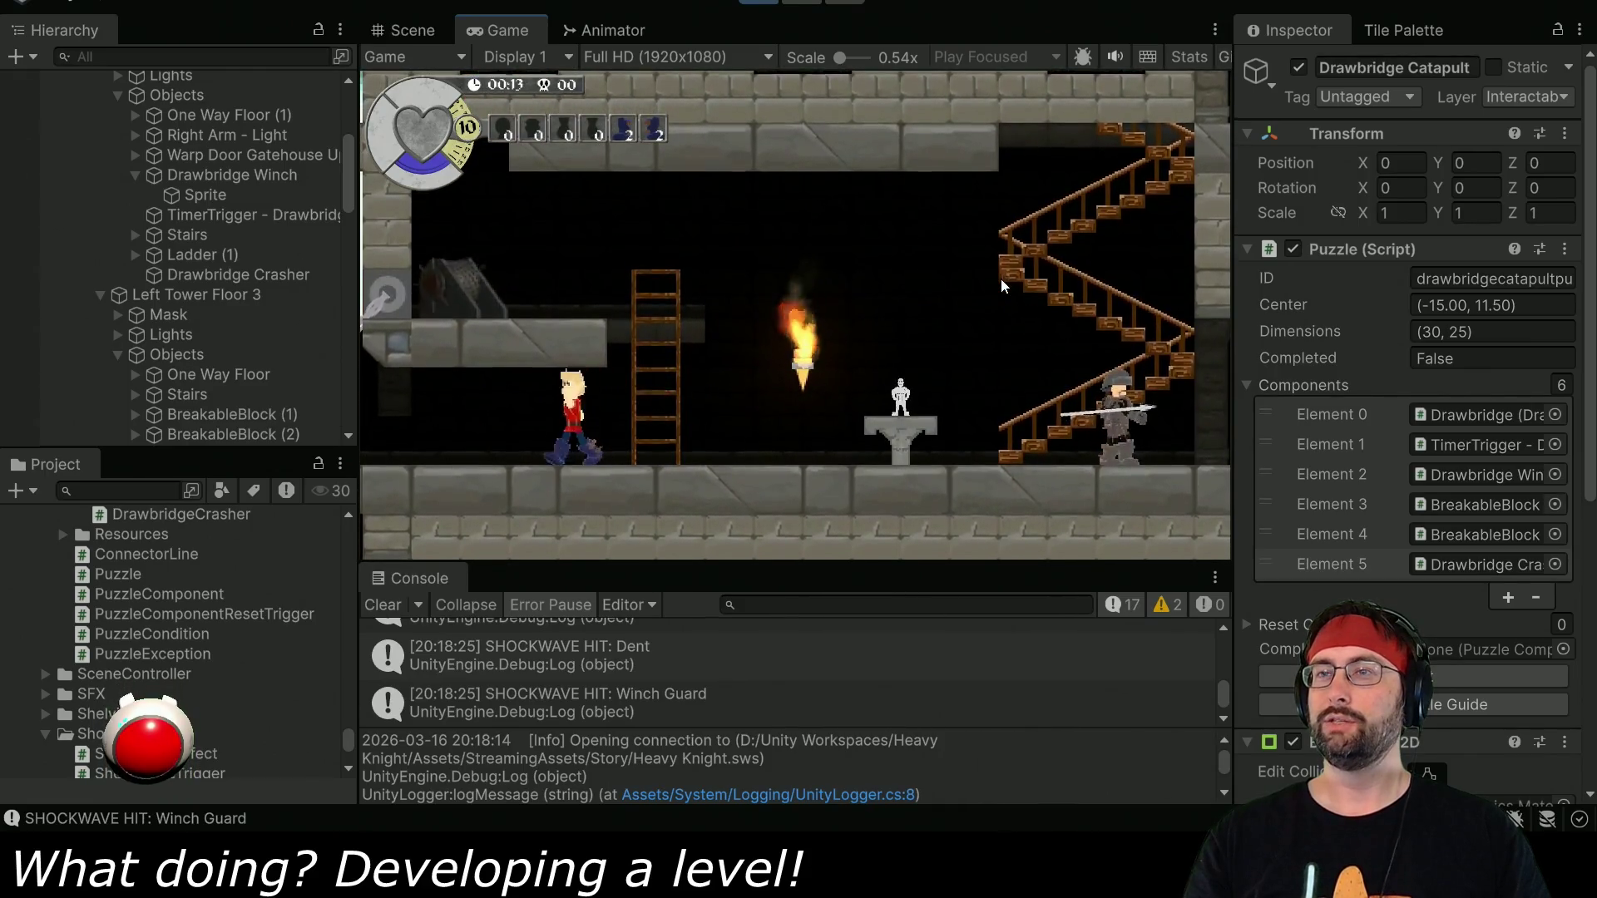
pyautogui.press('Left')
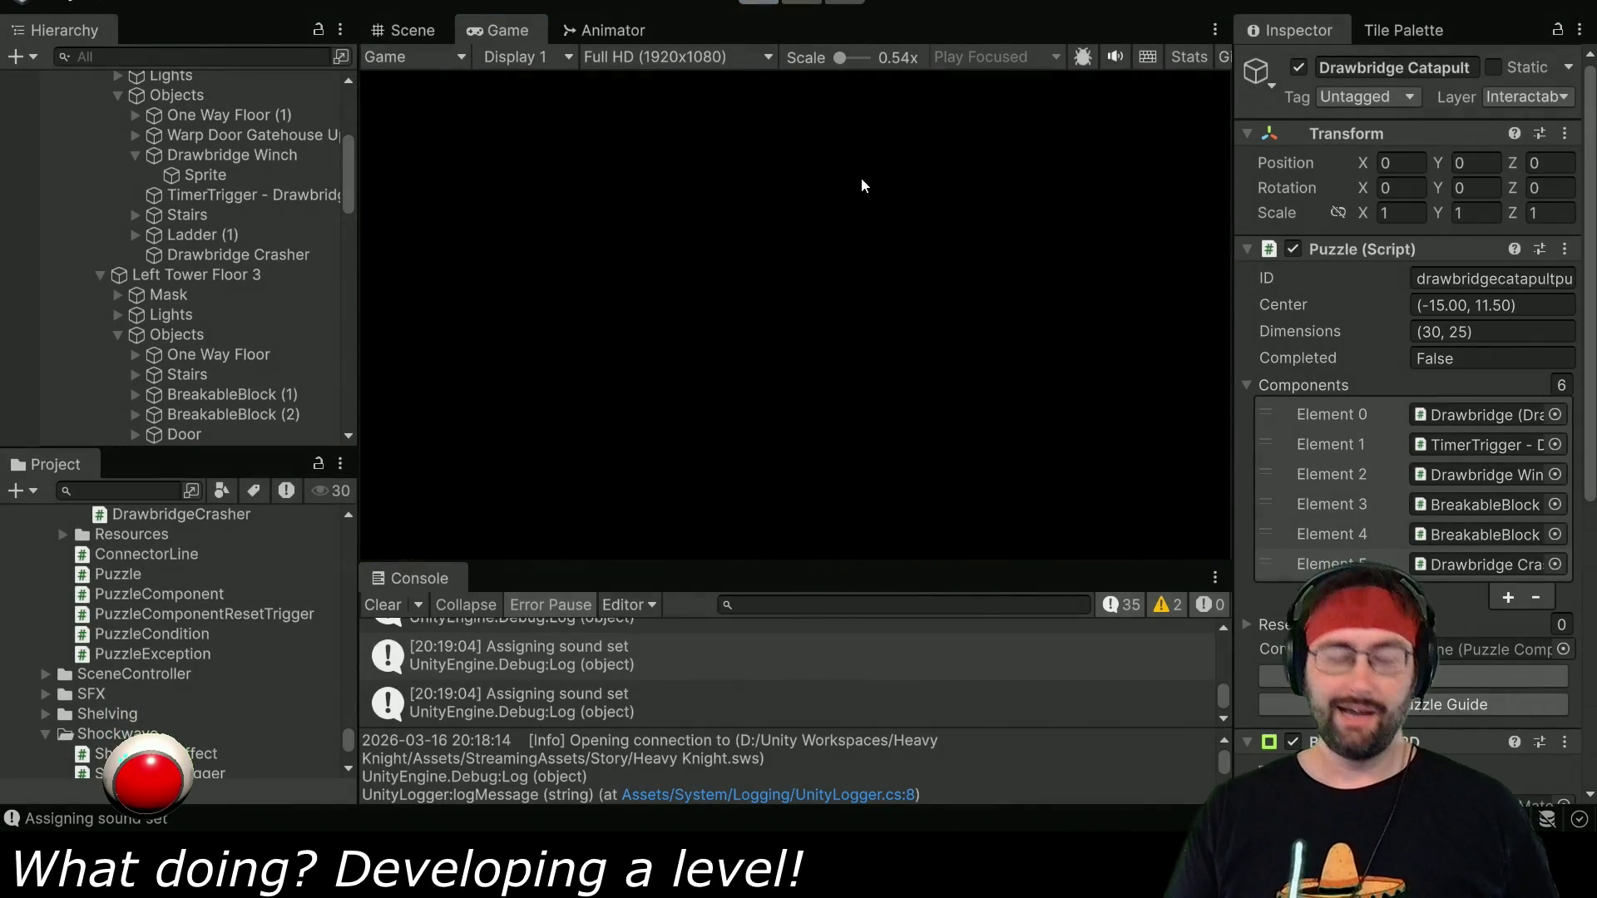
pyautogui.hotkey('ctrl', 'p')
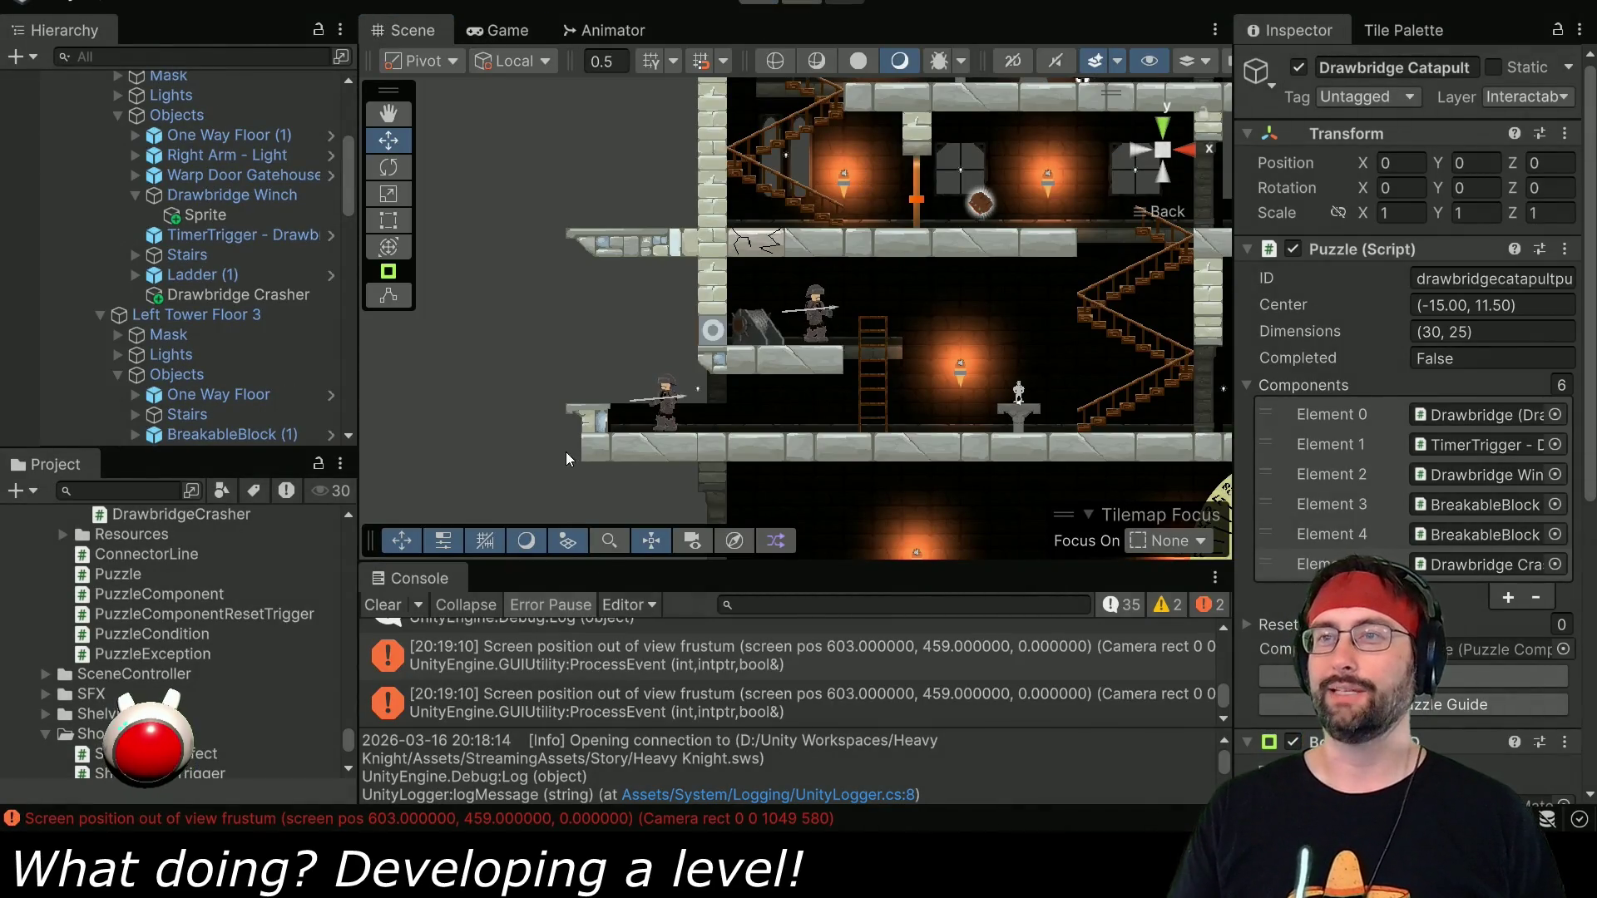
# Clear the Console and set the Drawbridge's Launch Force to 4000.
pyautogui.click(383, 605)
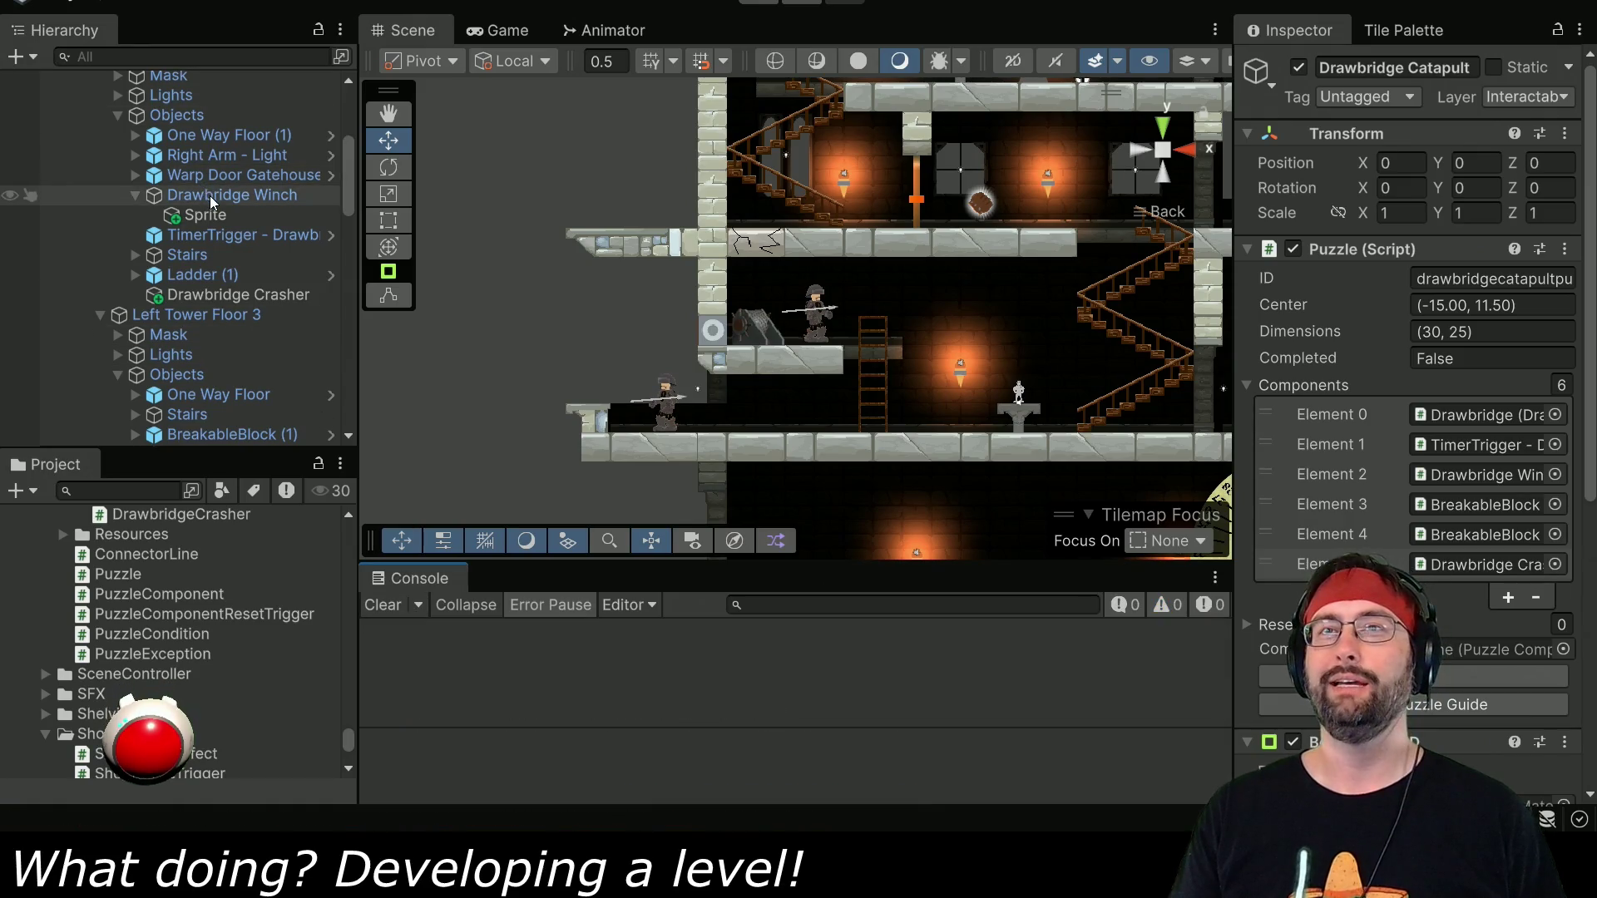
pyautogui.scroll(5, 233, 200)
pyautogui.click(212, 321)
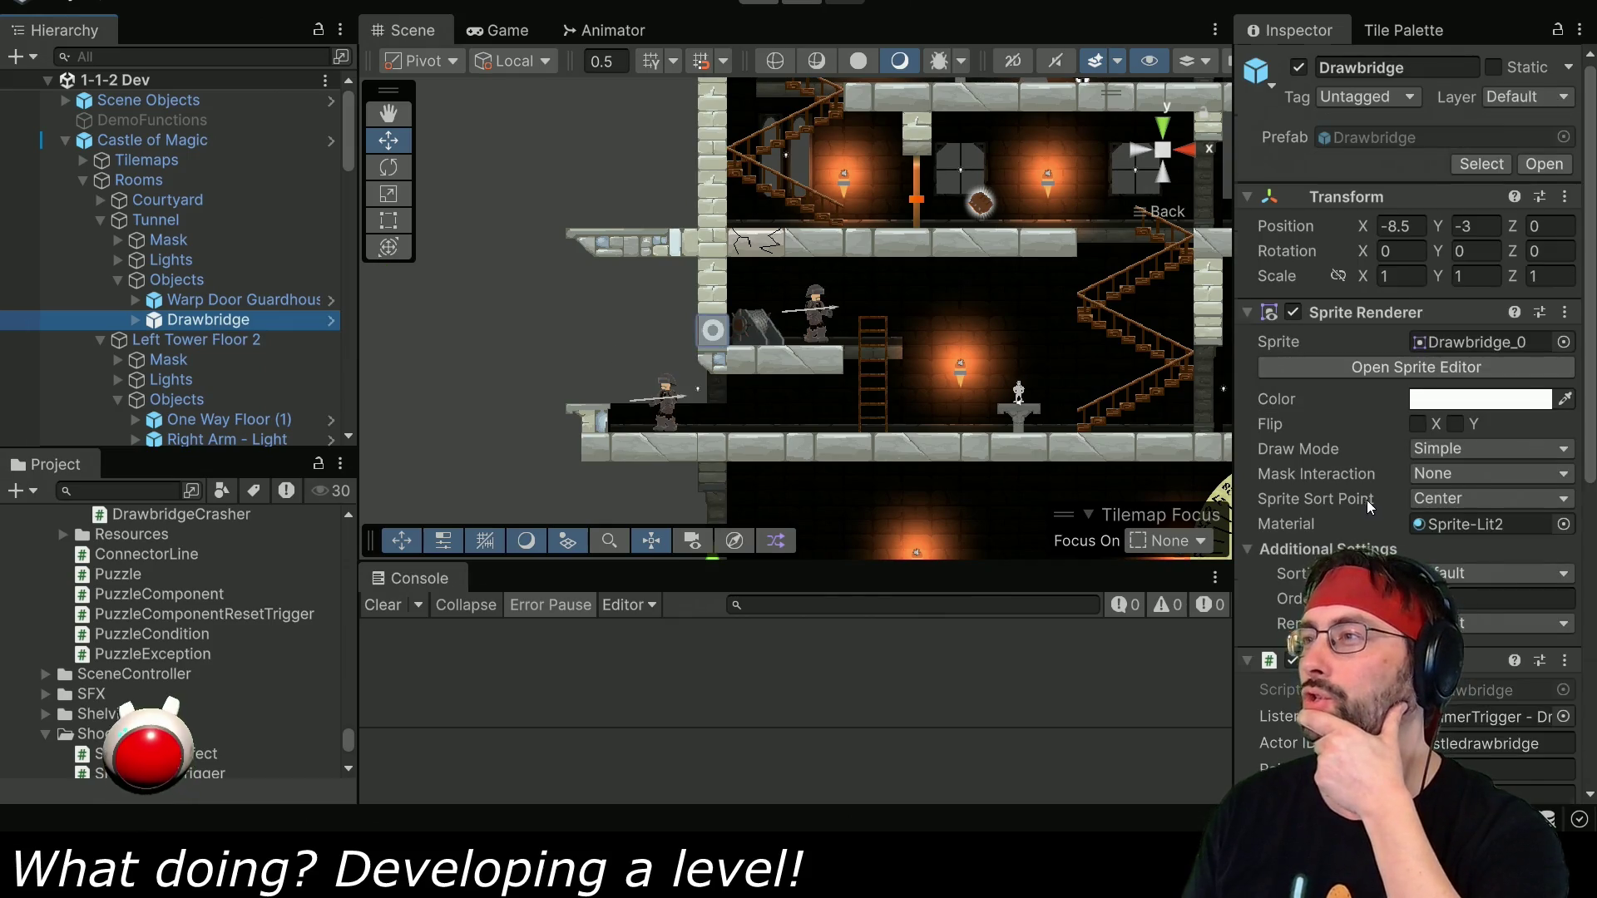
pyautogui.scroll(-10, 1356, 507)
pyautogui.click(1449, 572)
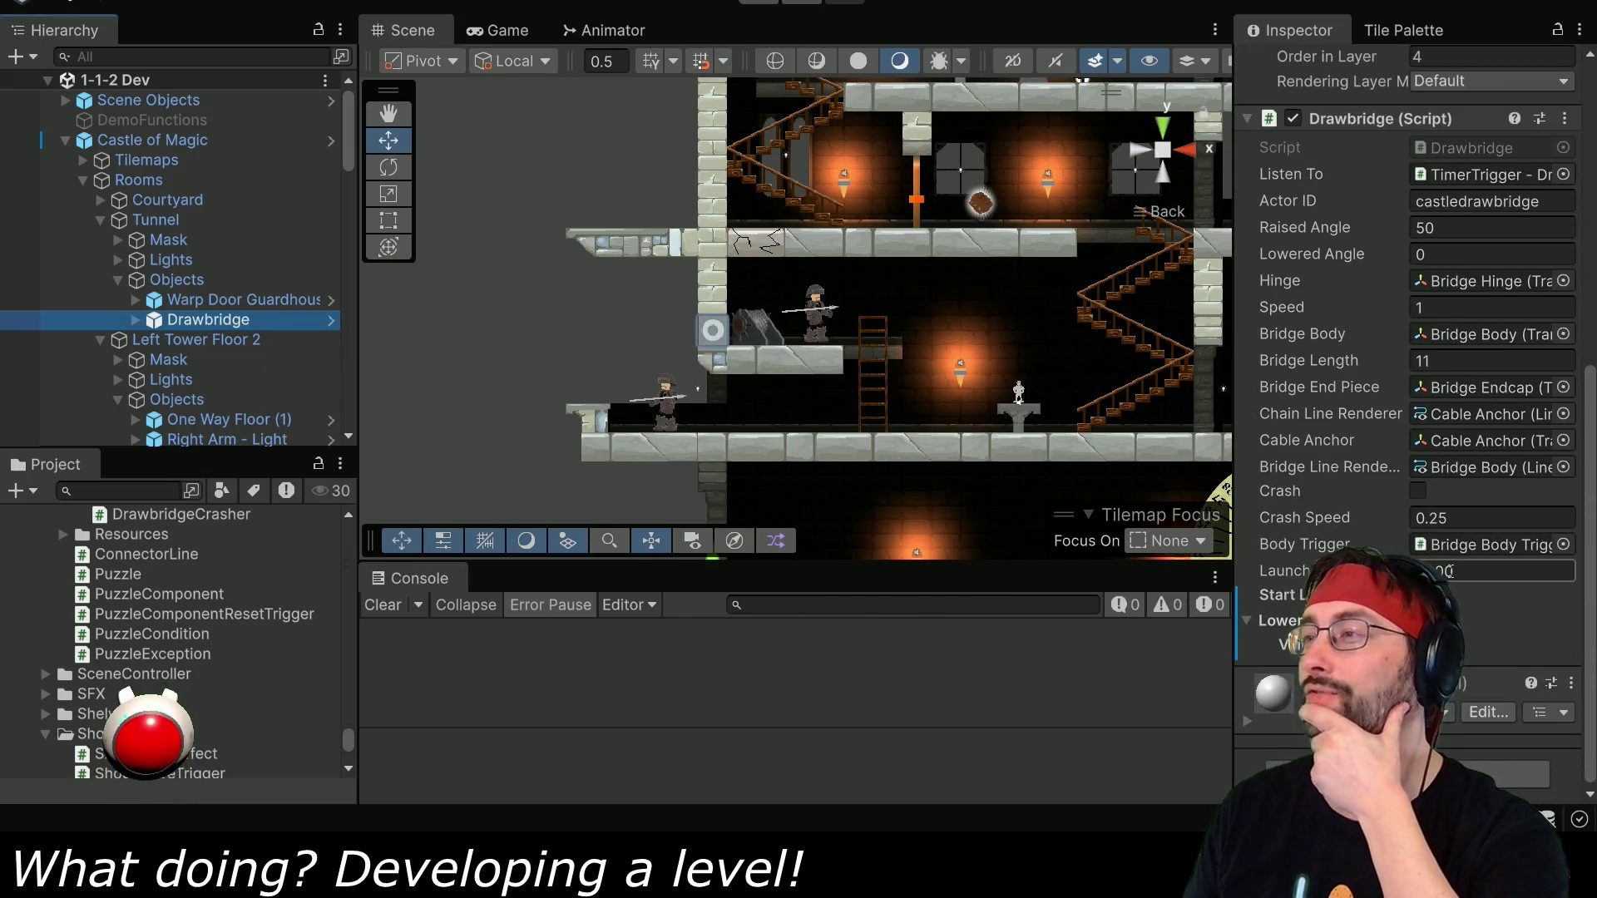
pyautogui.write('4000')
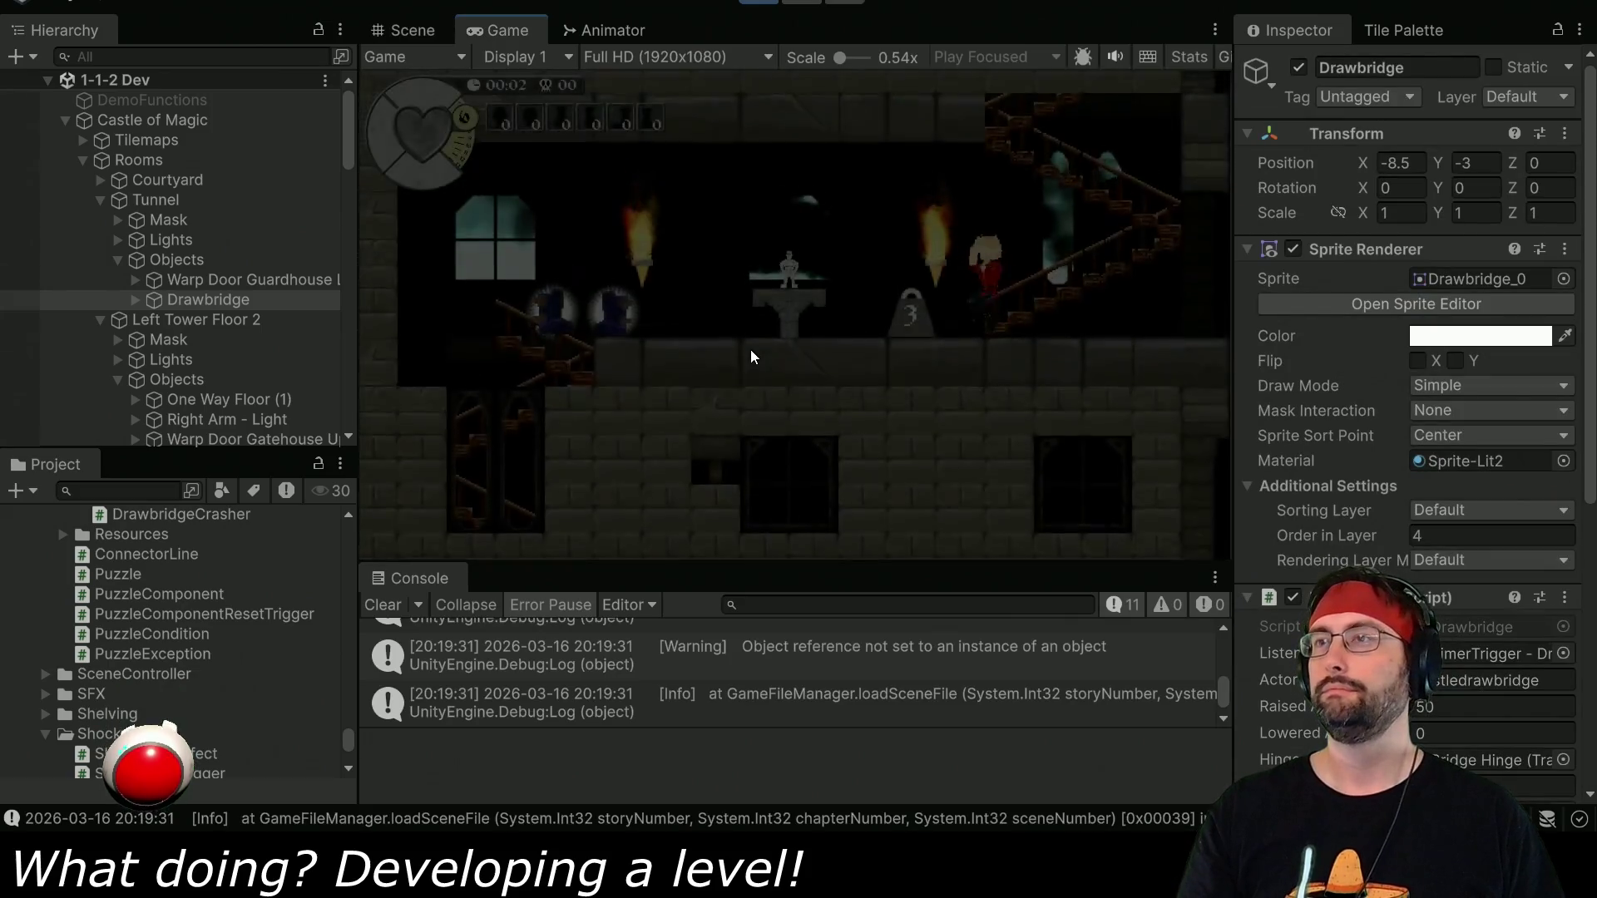
# Walk the player down through the tower and out onto the drawbridge, then stop play mode.
pyautogui.press('Left')
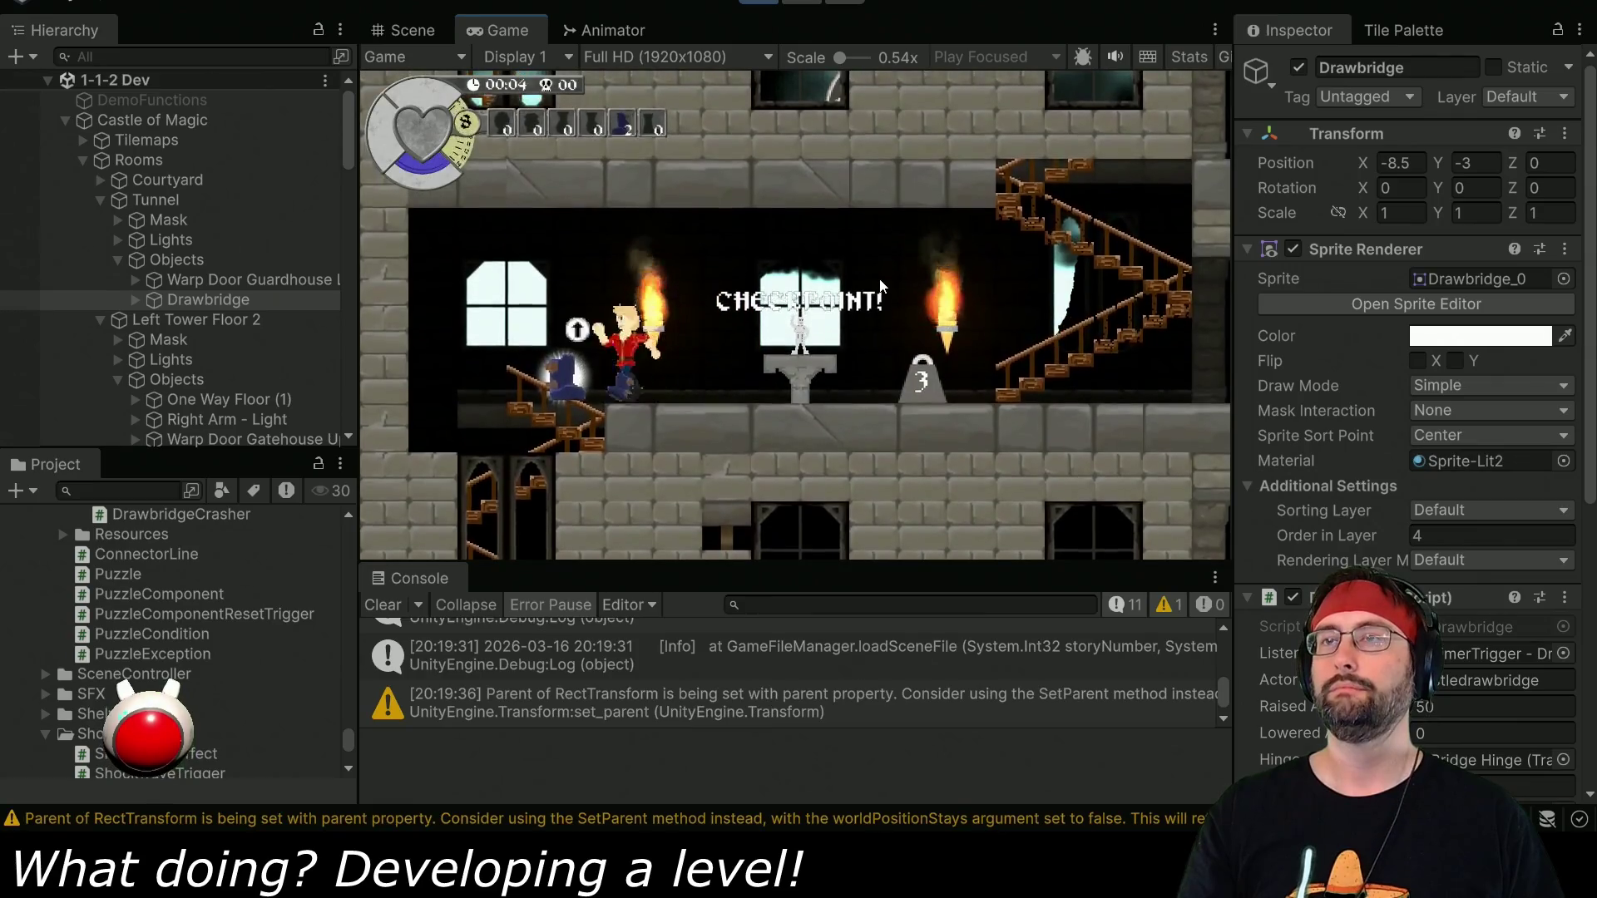
pyautogui.press('Down')
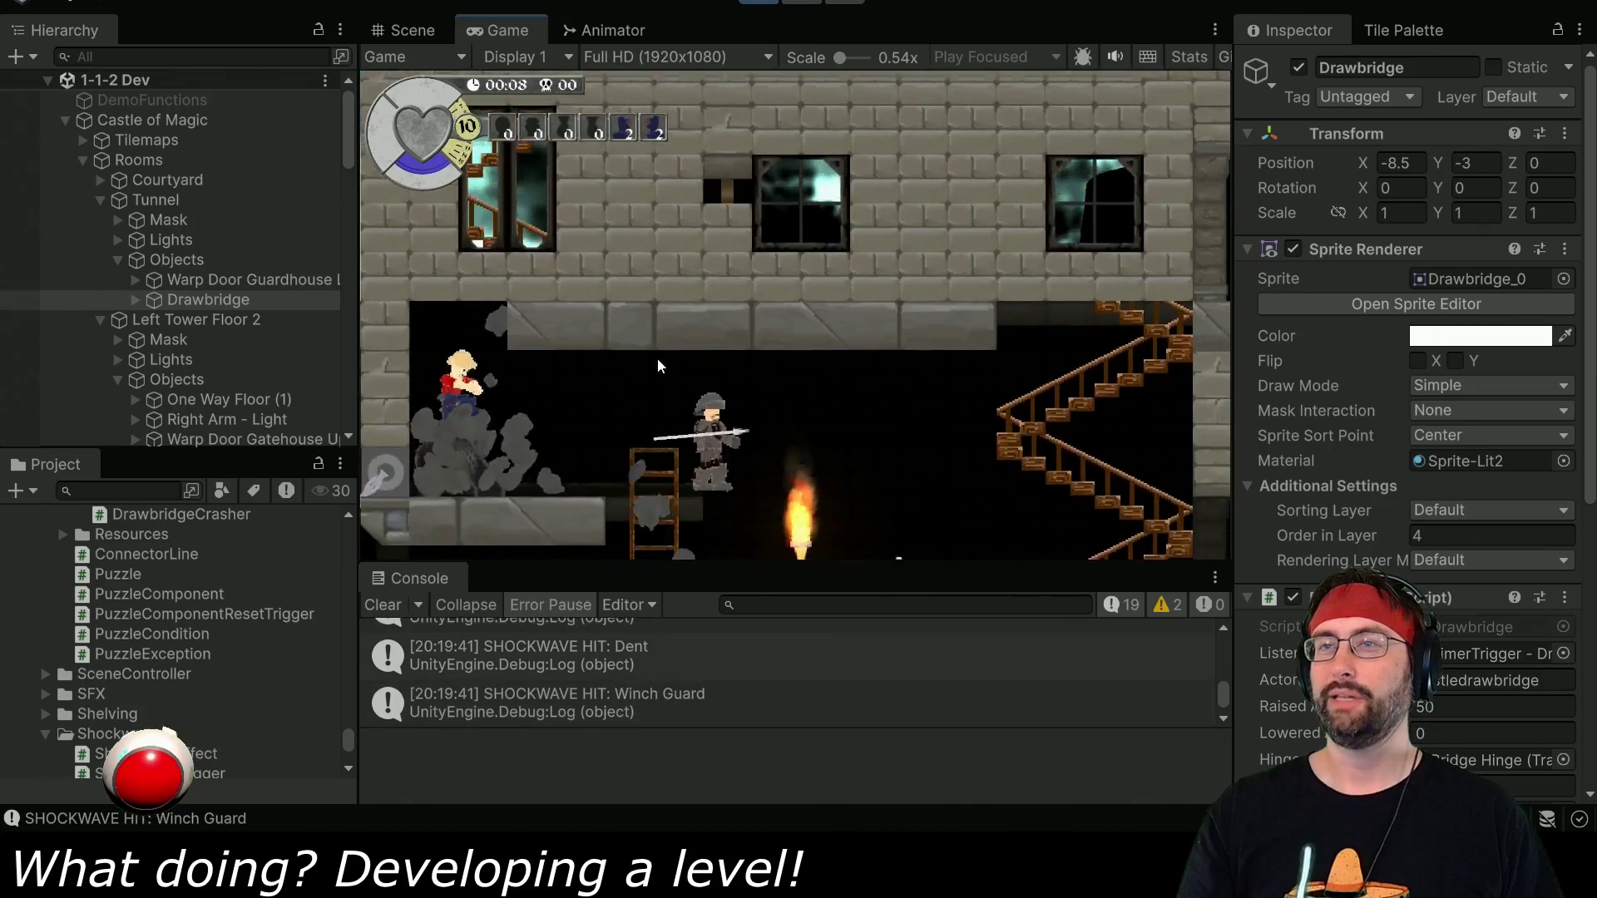
pyautogui.press('Right')
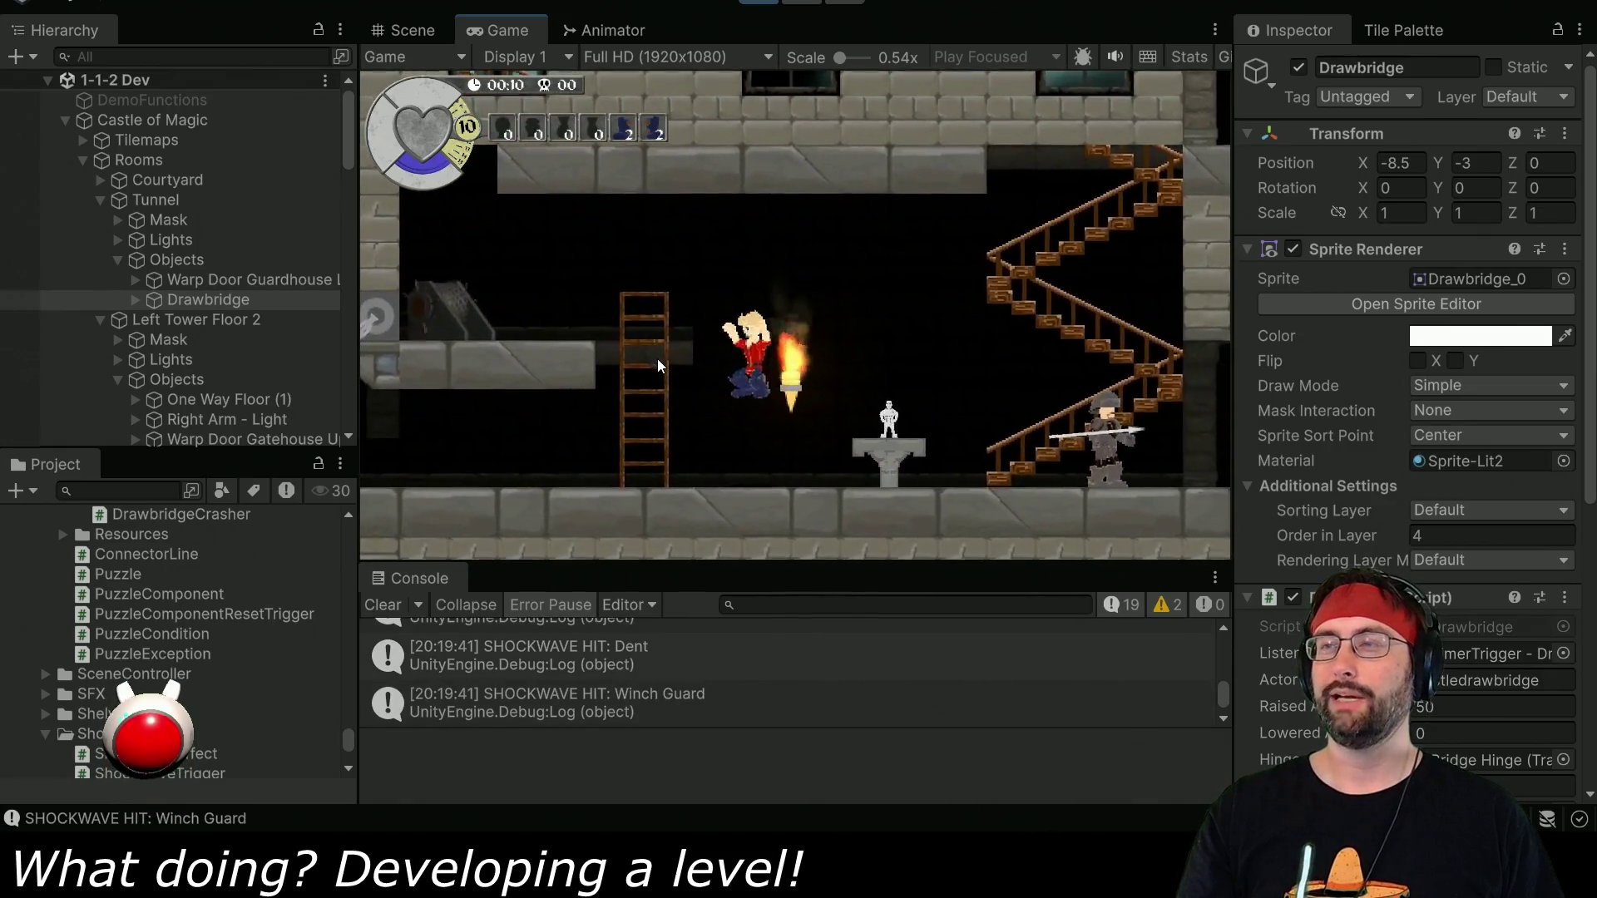
pyautogui.press('Left')
pyautogui.press('Left')
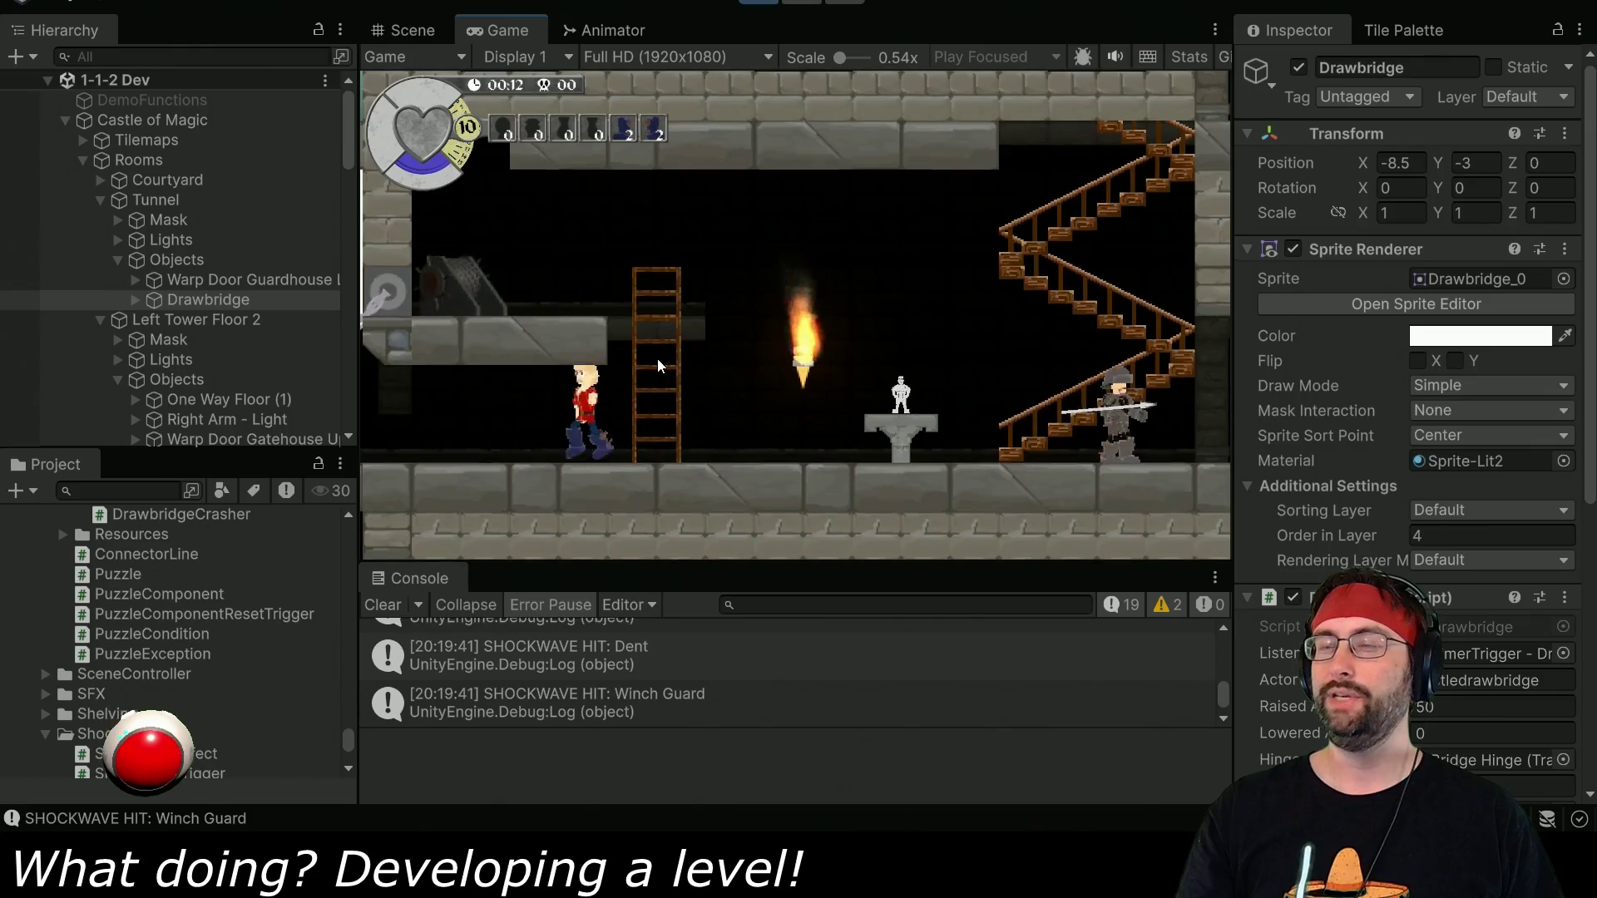
pyautogui.press('Left')
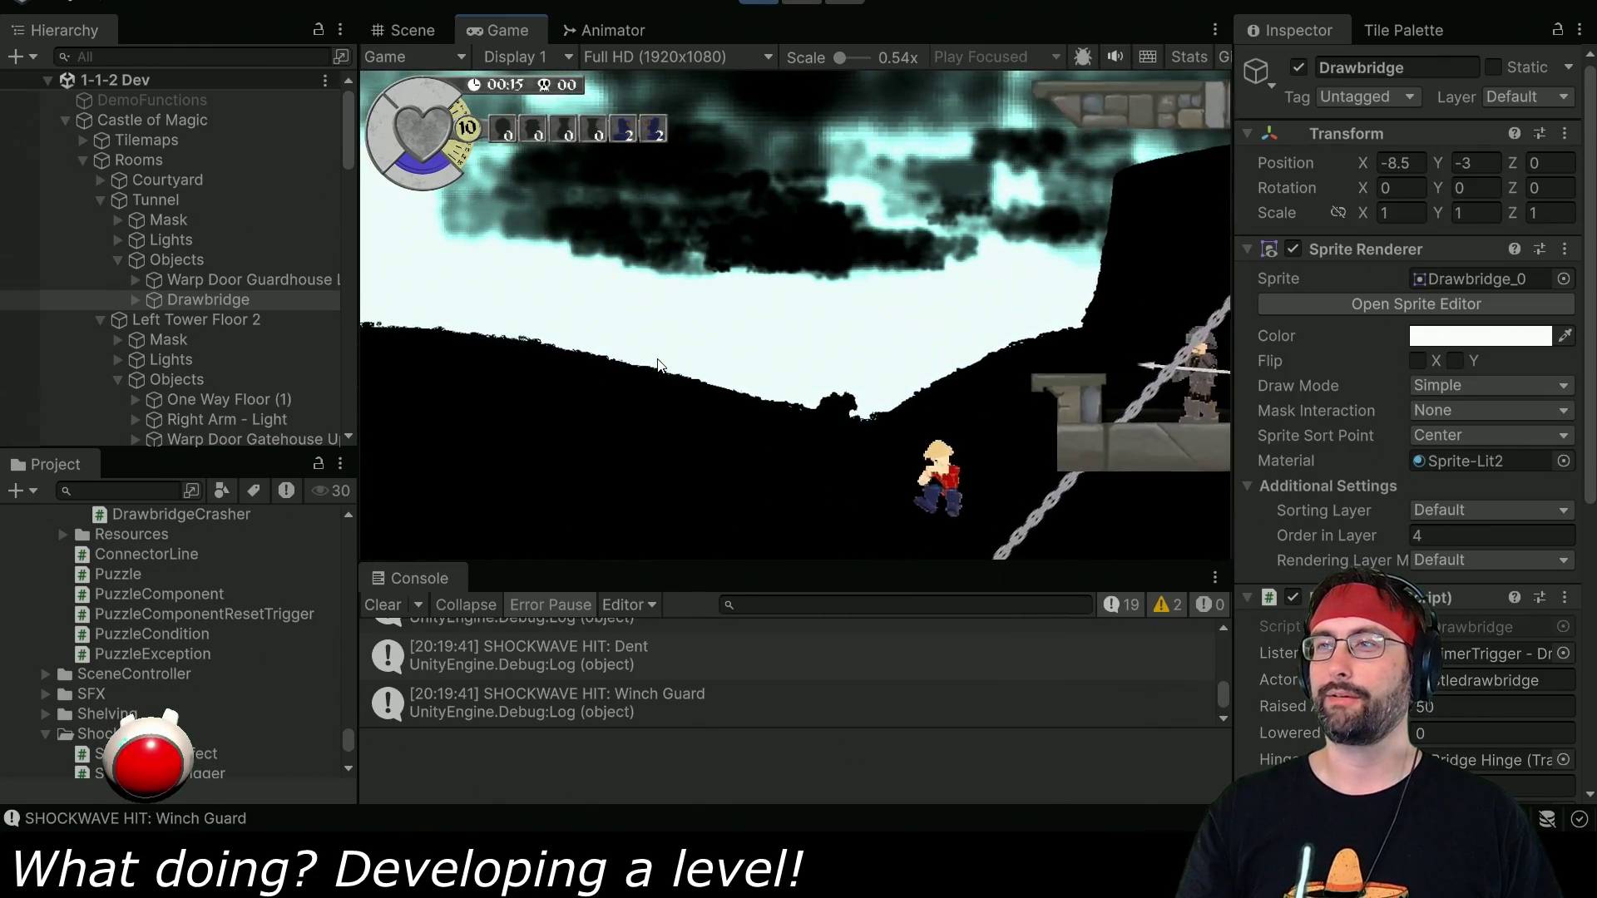
pyautogui.press('Right')
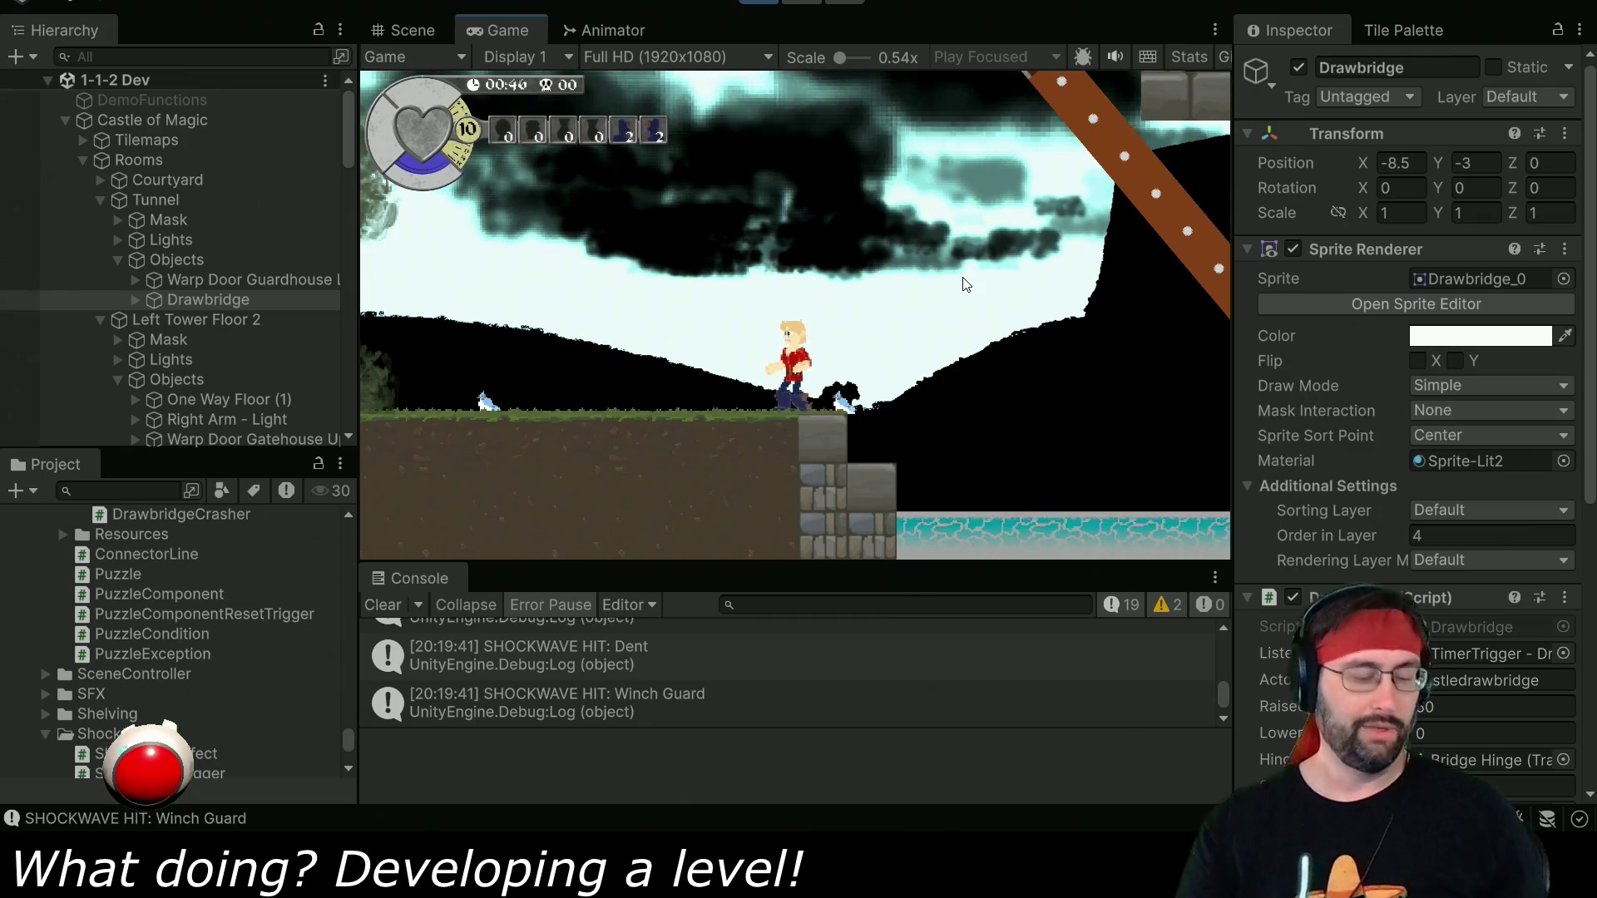
pyautogui.click(761, 2)
pyautogui.click(206, 301)
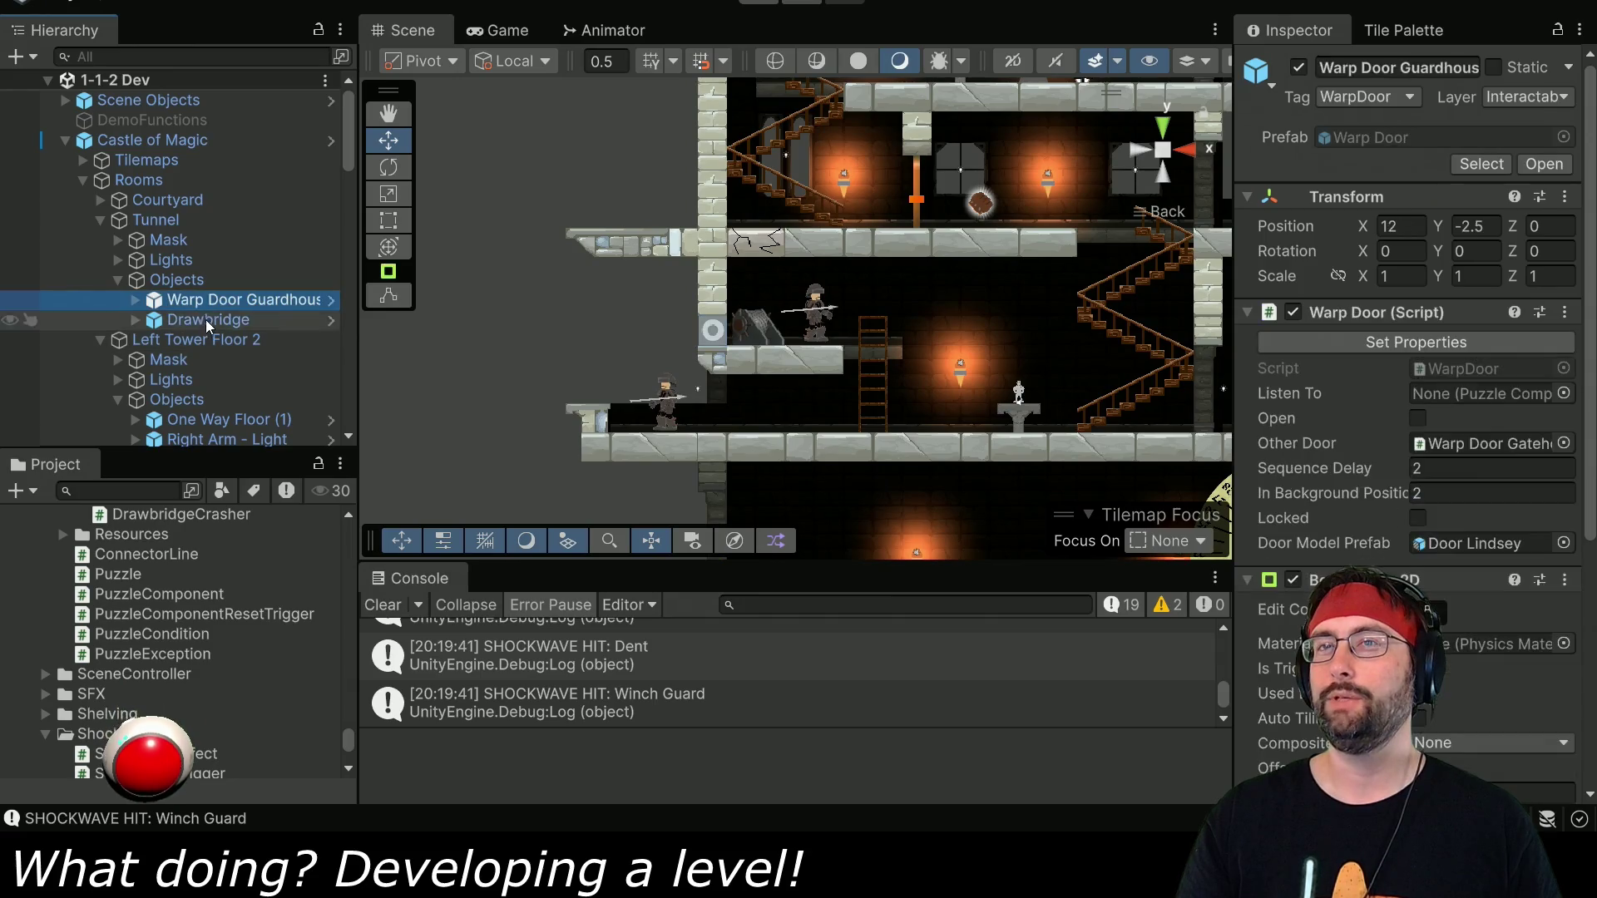
# Set the Drawbridge's Launch Force to 1100 and start a playtest.
pyautogui.click(206, 319)
pyautogui.scroll(-10, 1459, 597)
pyautogui.click(1475, 575)
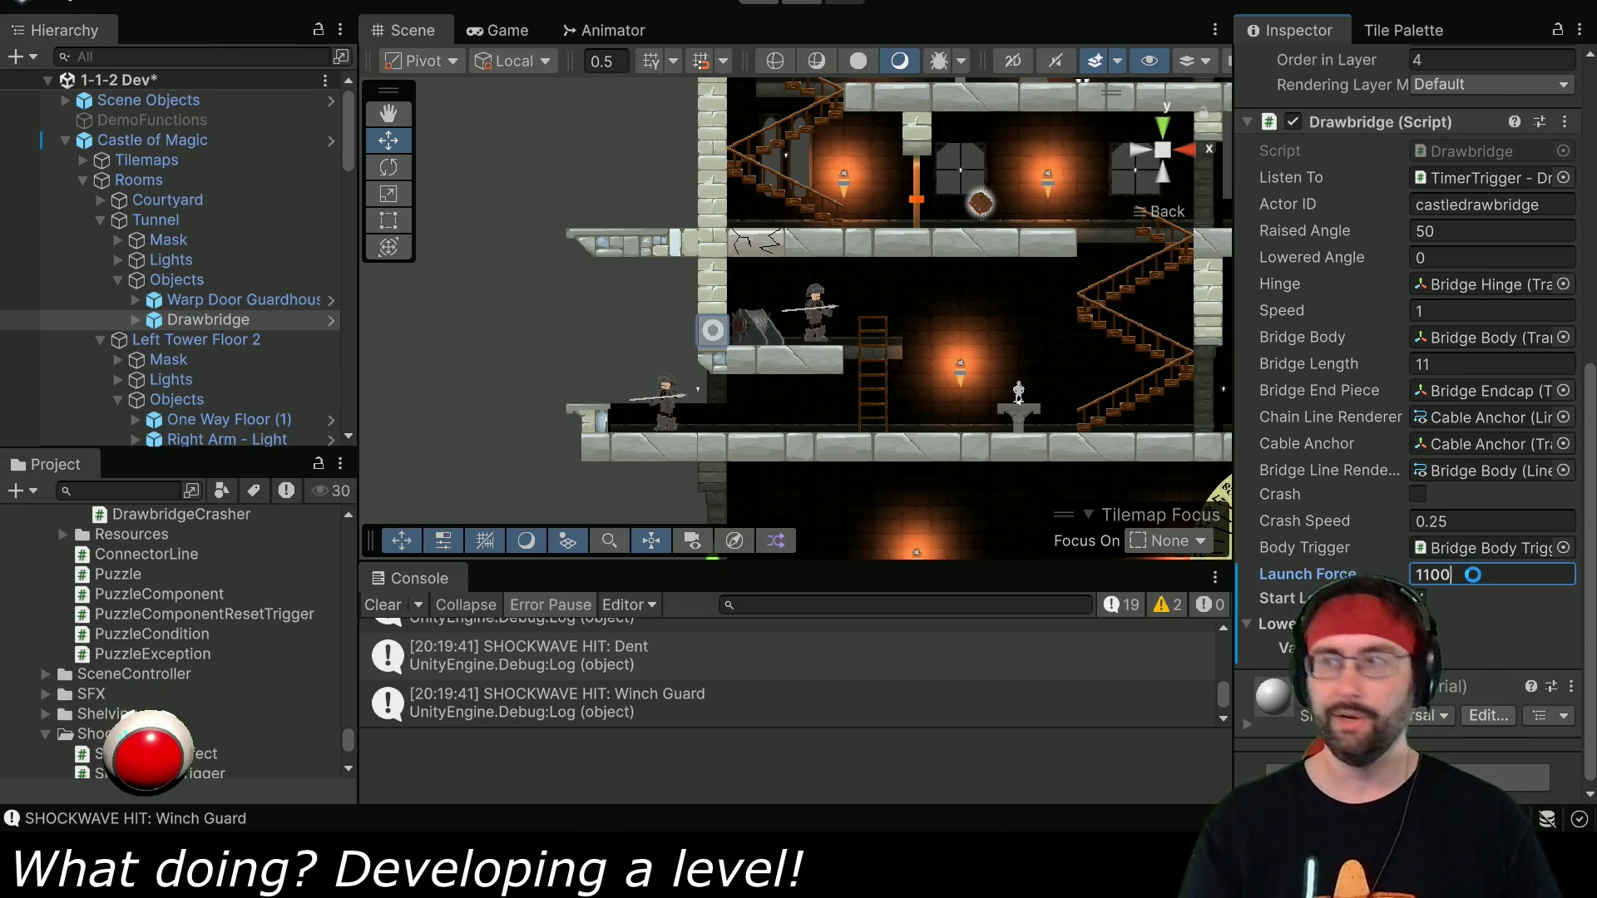
pyautogui.click(759, 4)
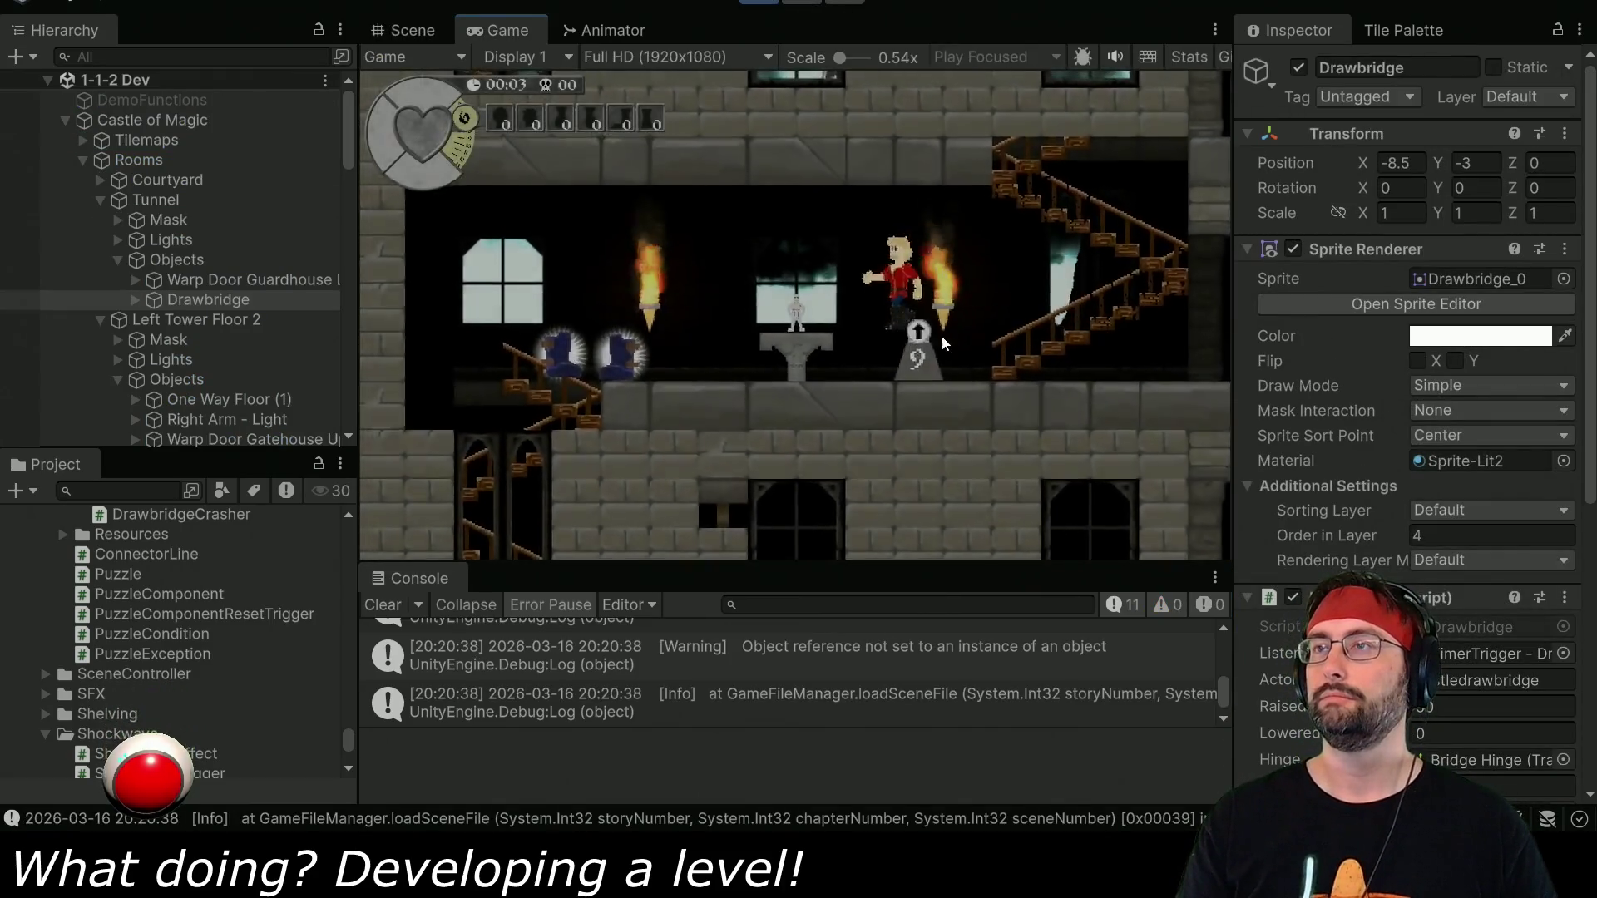
# Run from the checkpoint down through the tunnel and out the left edge to the drawbridge.
pyautogui.press('Left')
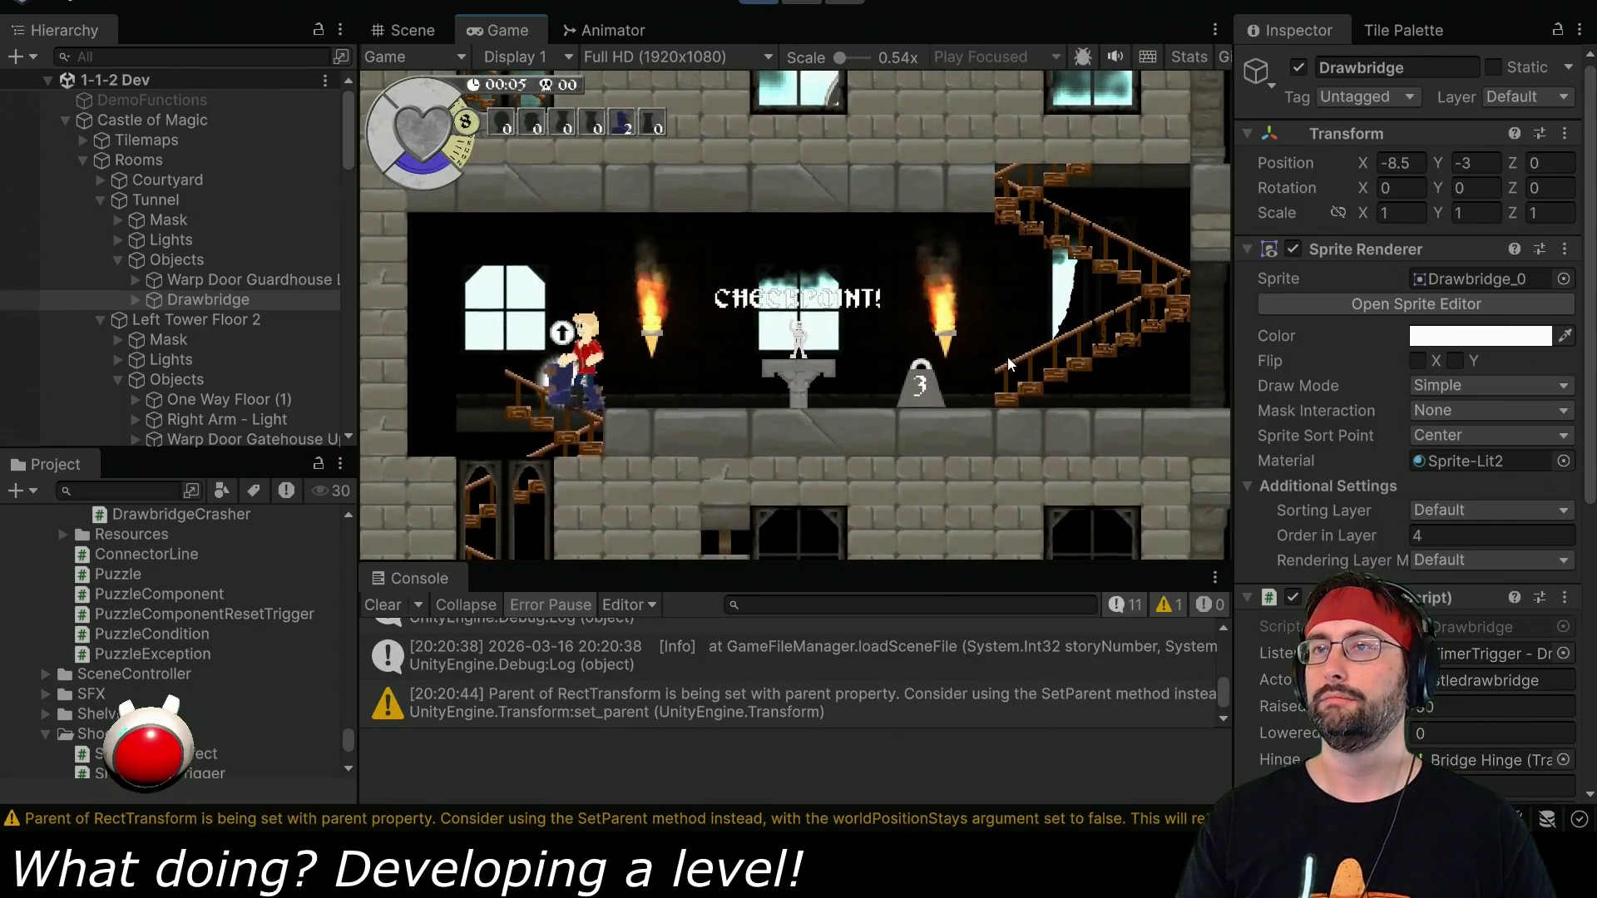
pyautogui.press('Left')
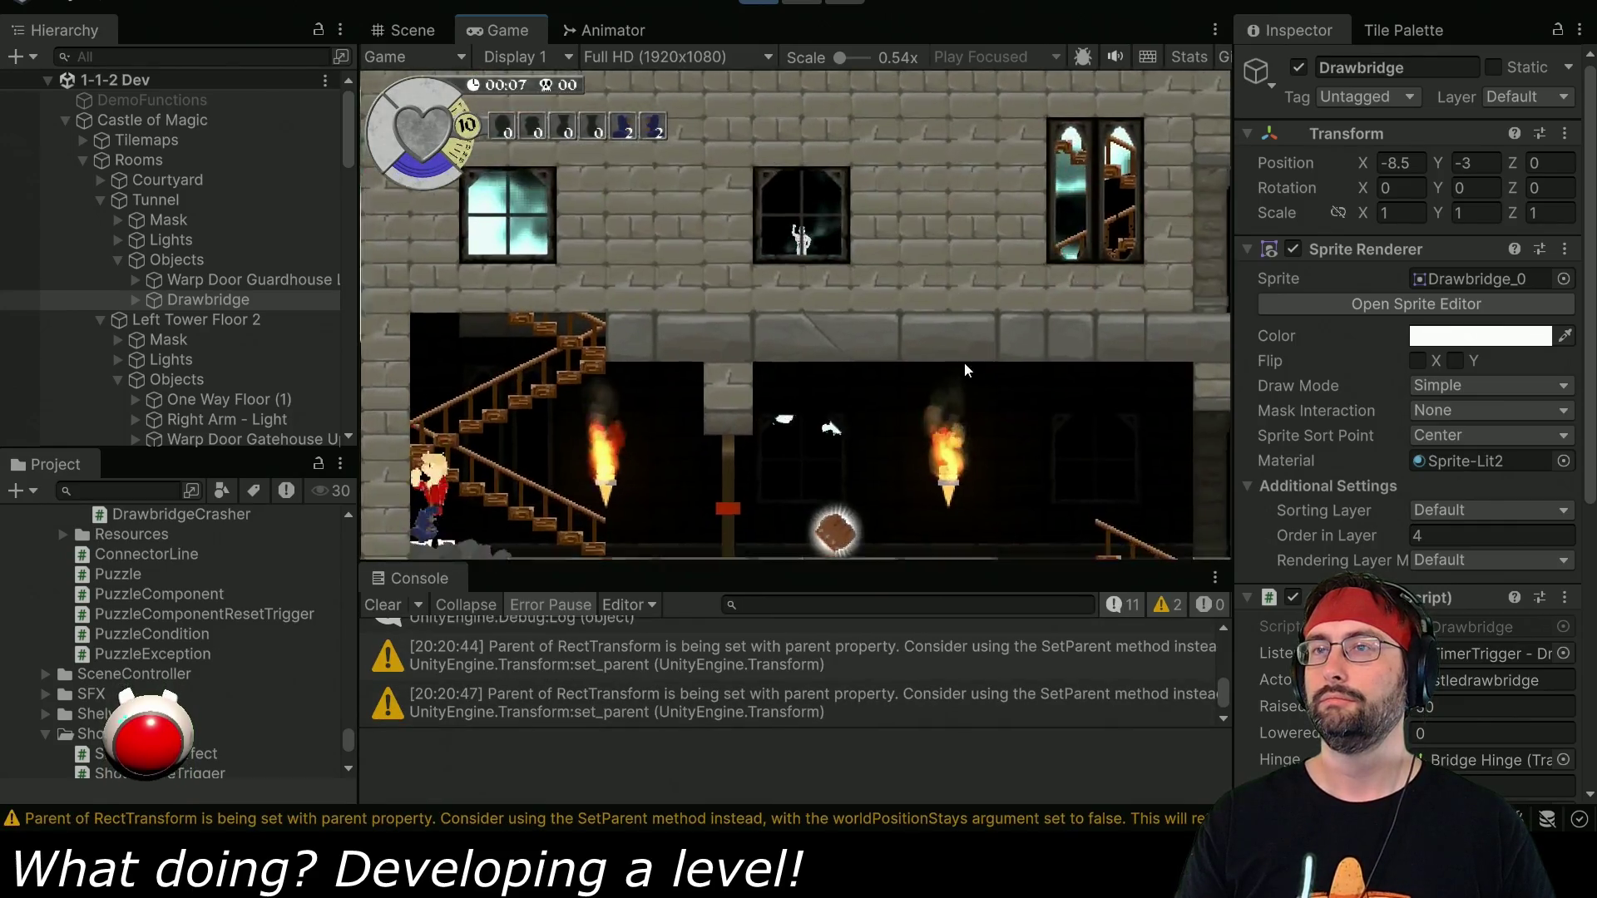
pyautogui.press('Right')
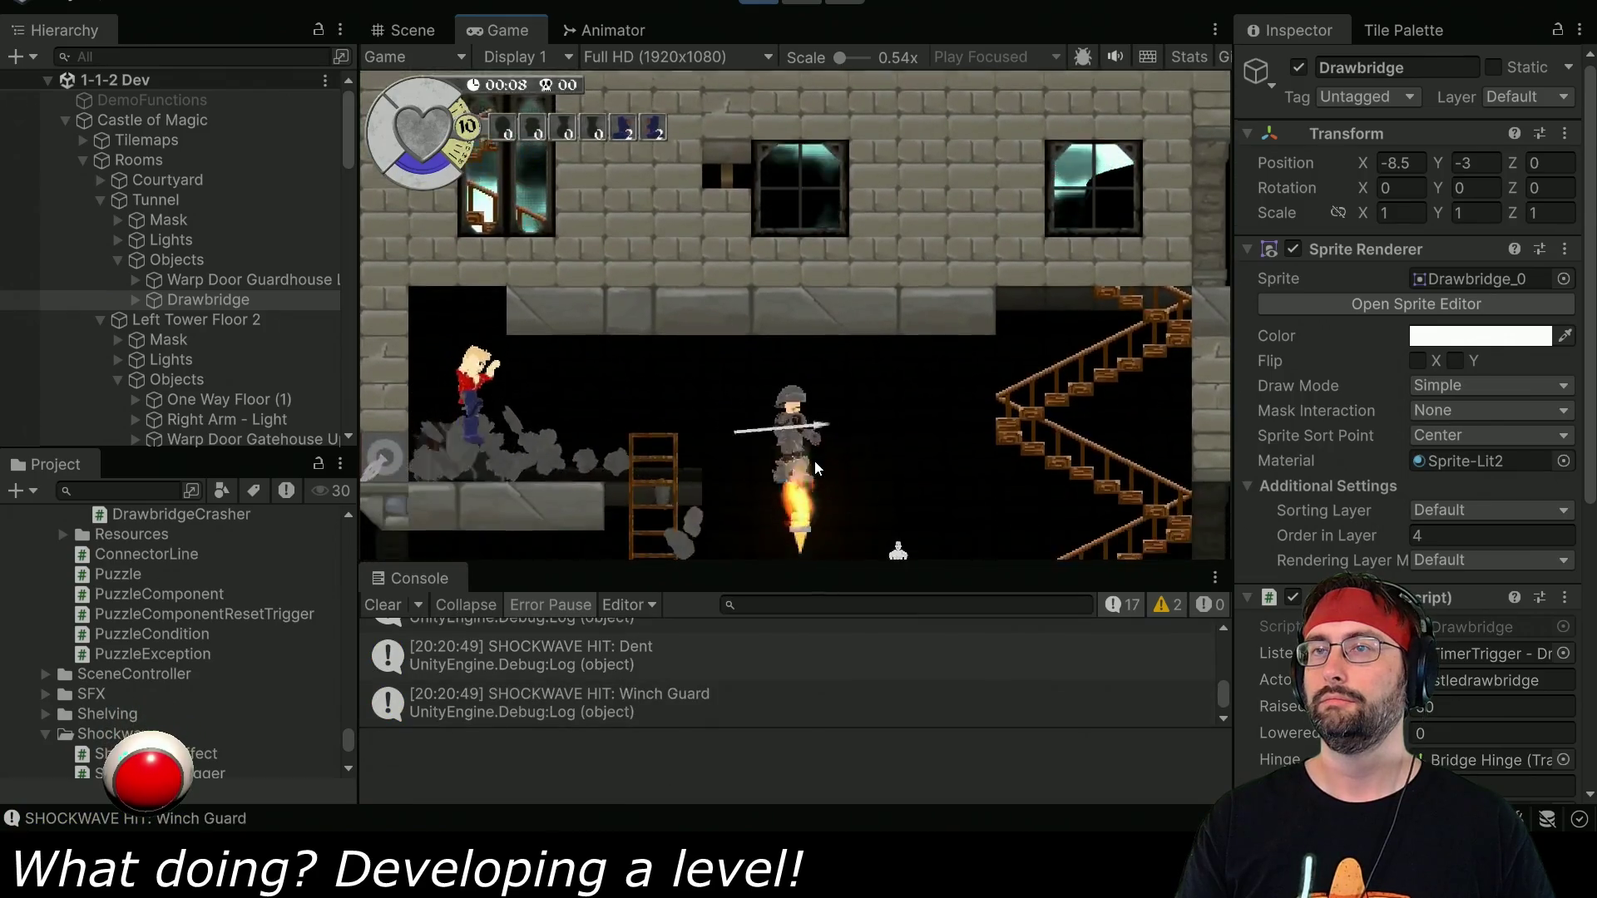
pyautogui.press('Right')
pyautogui.press('Left')
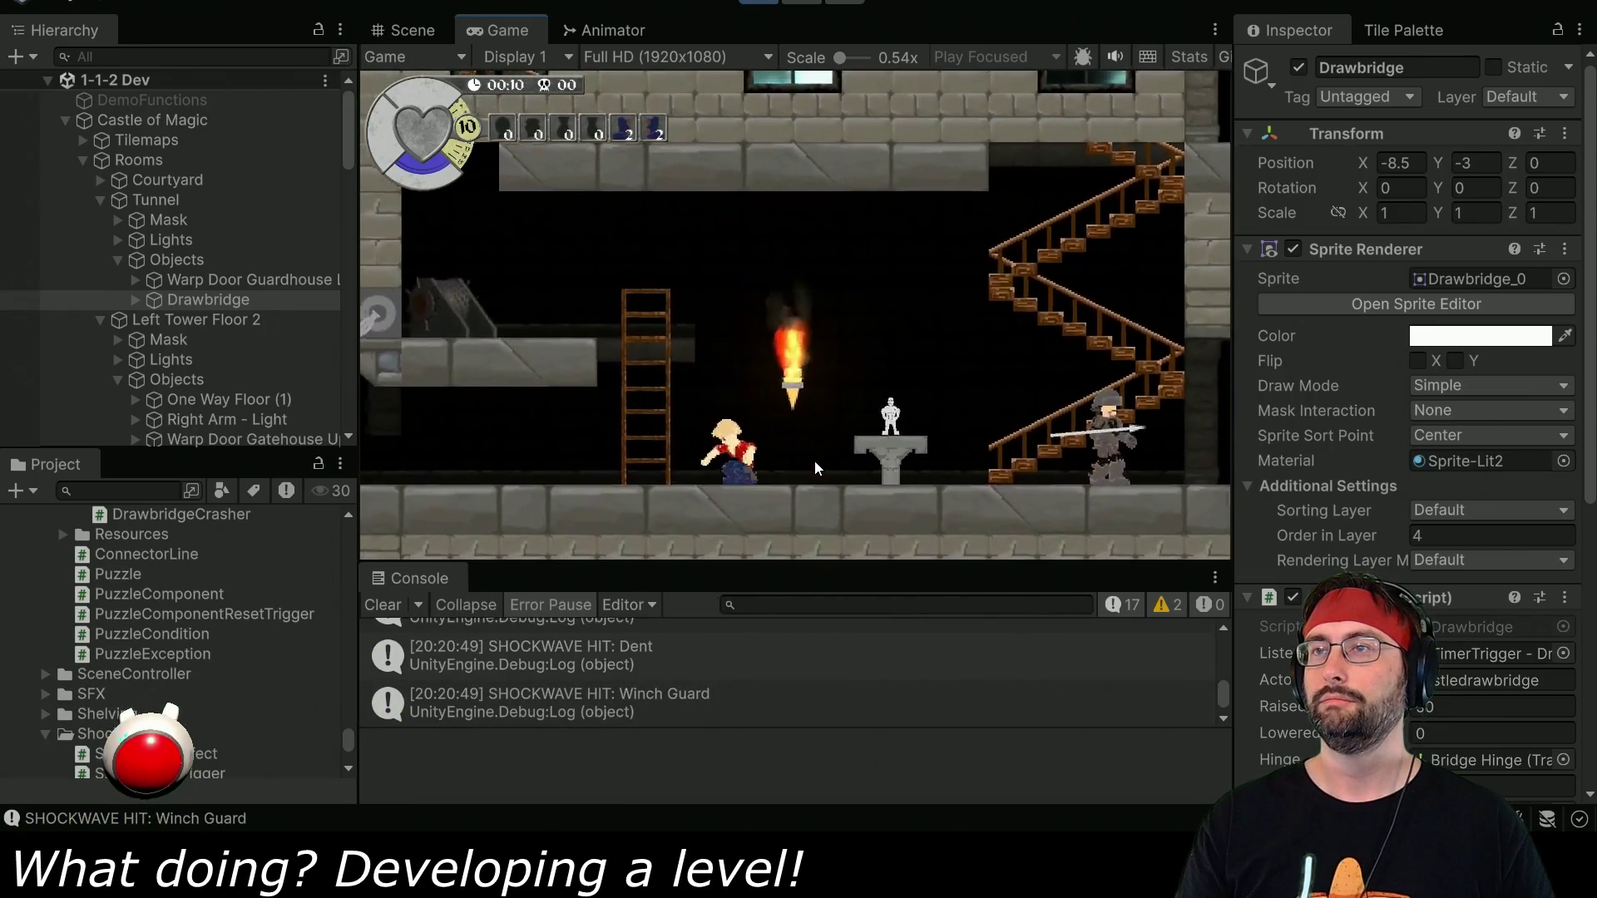
pyautogui.press('Left')
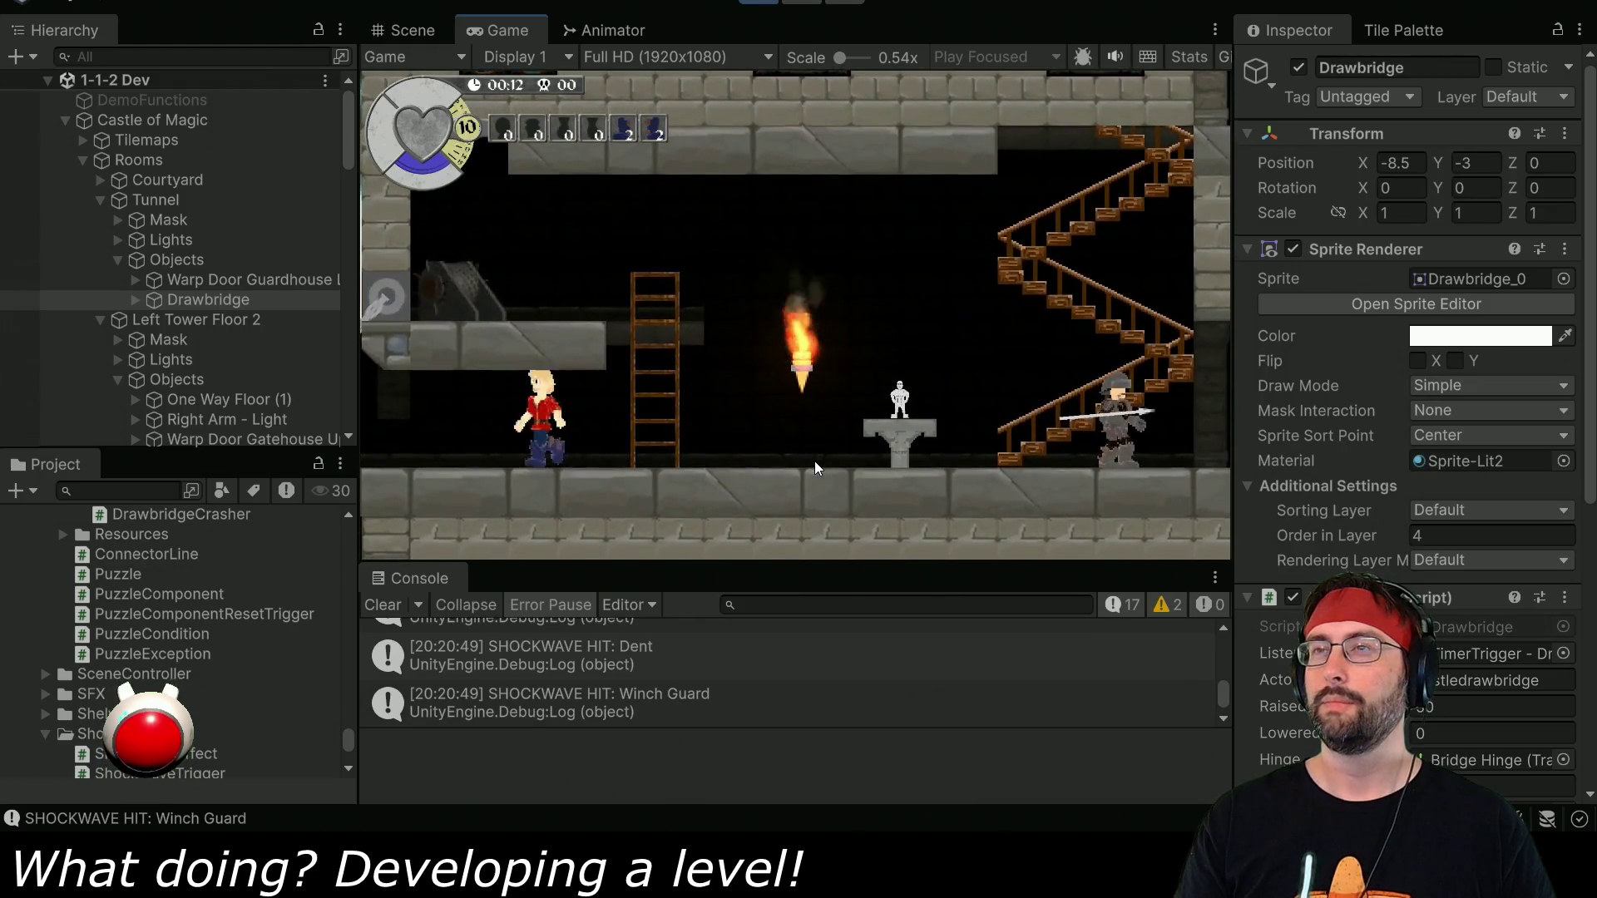
pyautogui.press('Left')
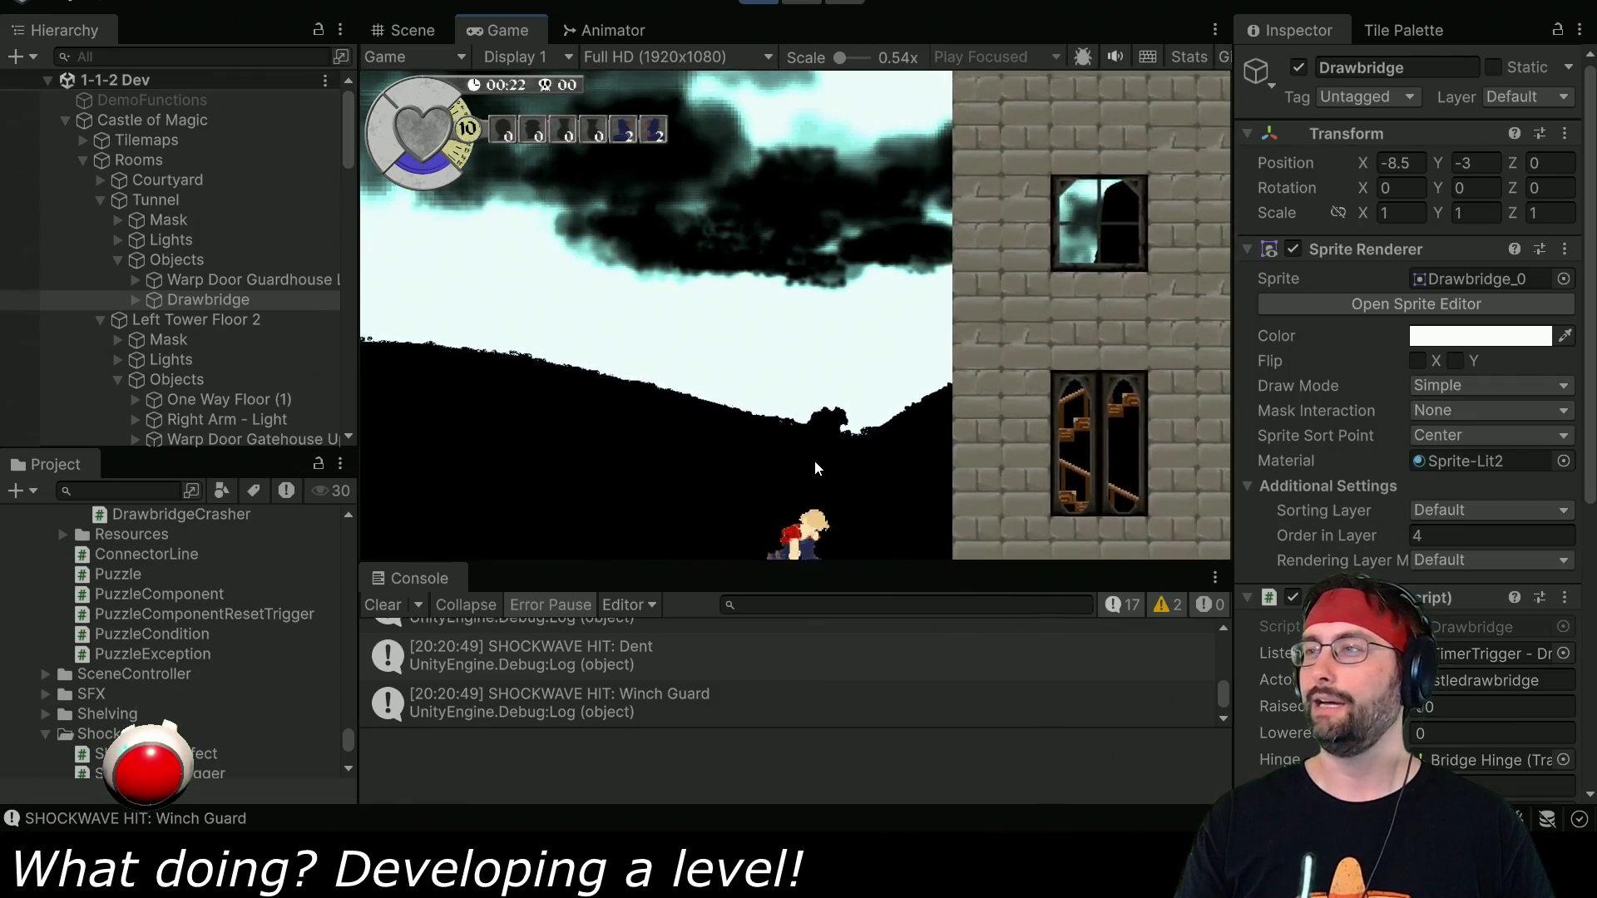
pyautogui.scroll(-5, 1555, 495)
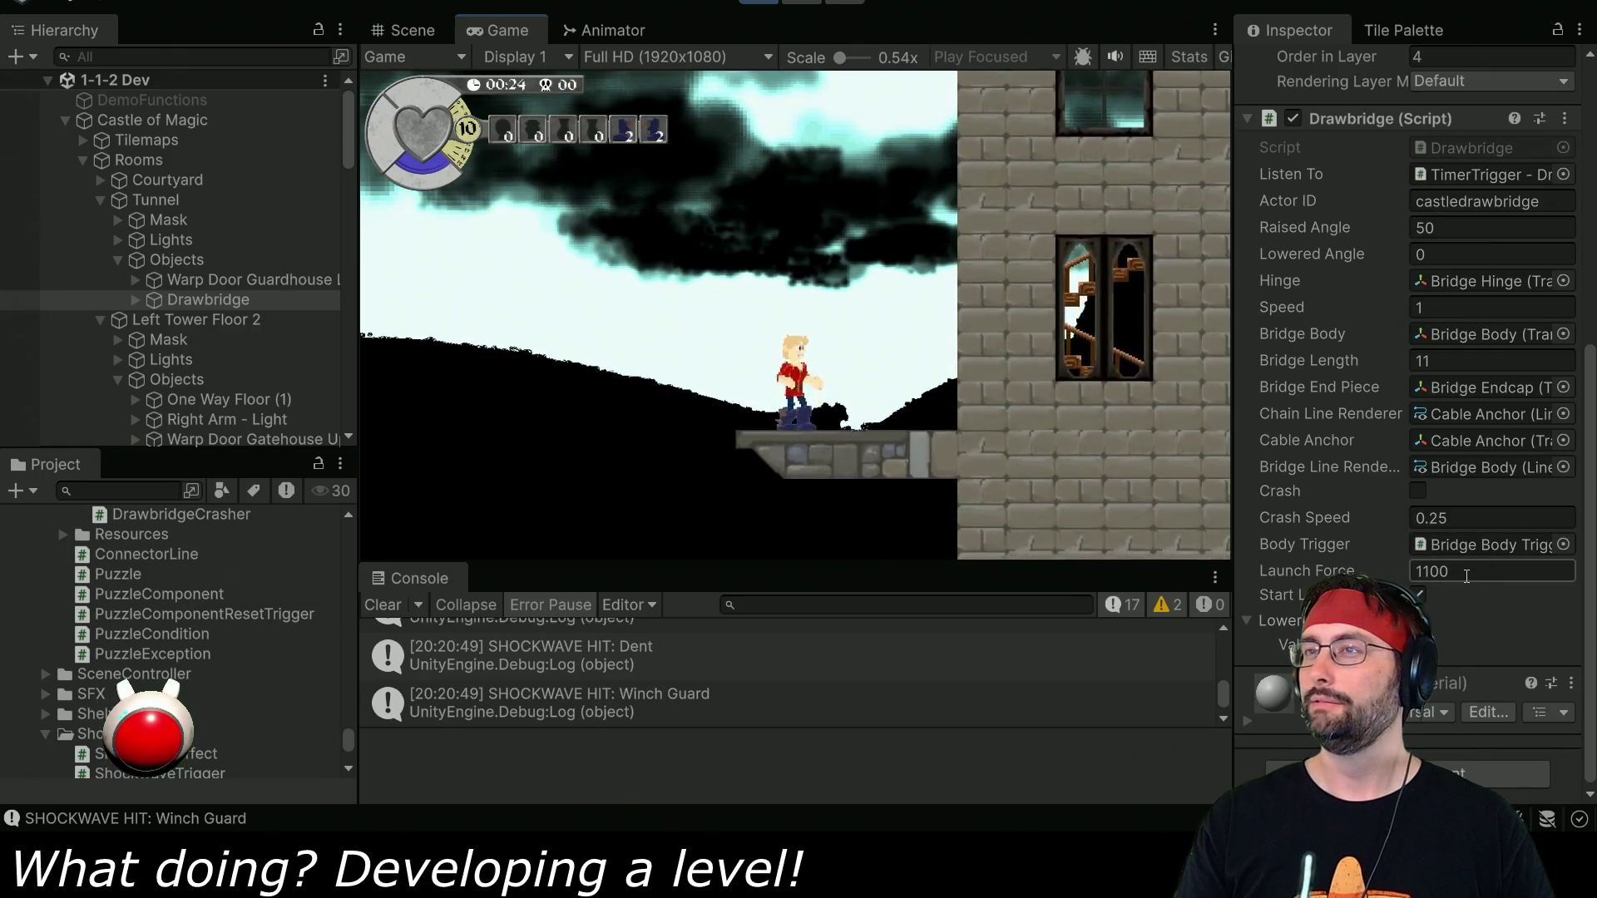
# Stop play mode, save the scene with Ctrl+S, and start a new playtest.
pyautogui.hotkey('ctrl', 'p')
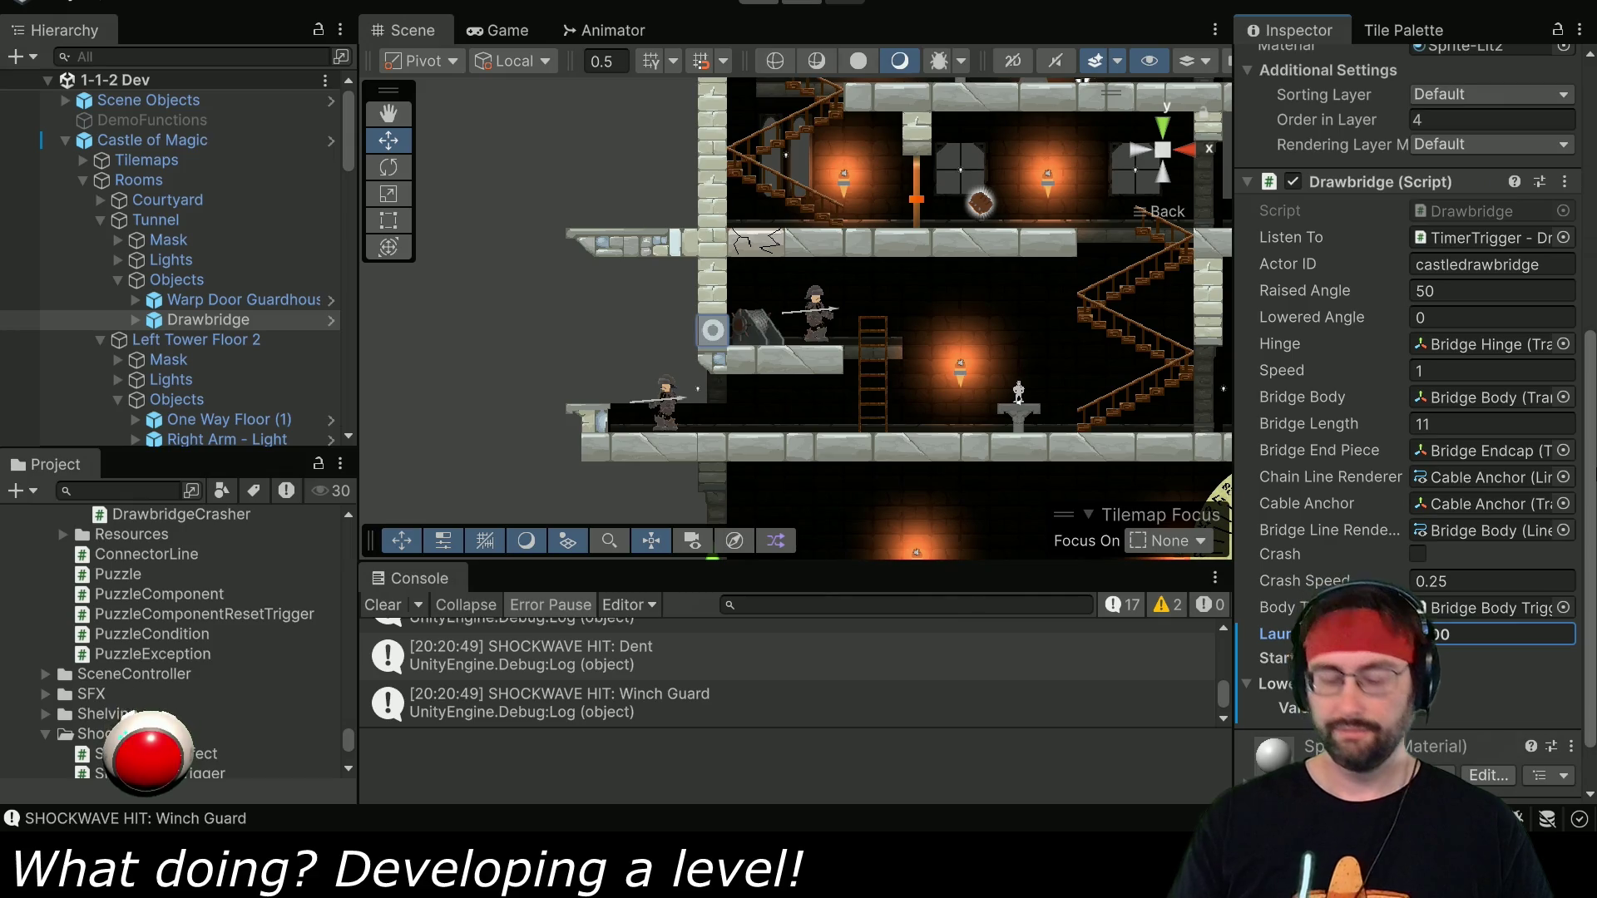
pyautogui.hotkey('ctrl', 's')
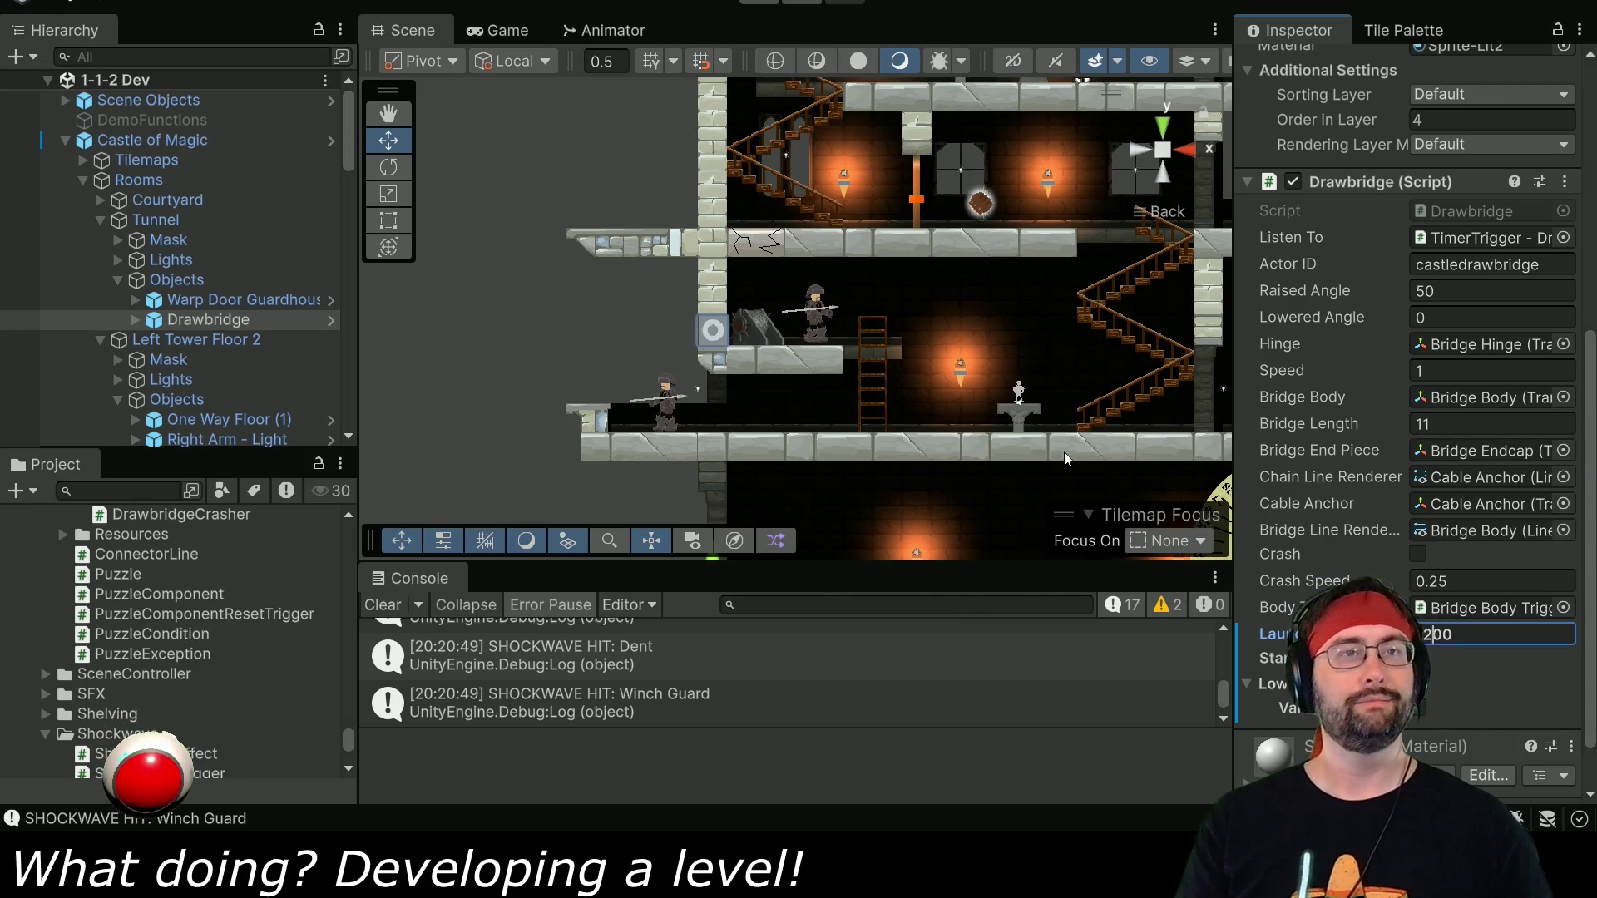
pyautogui.click(767, 2)
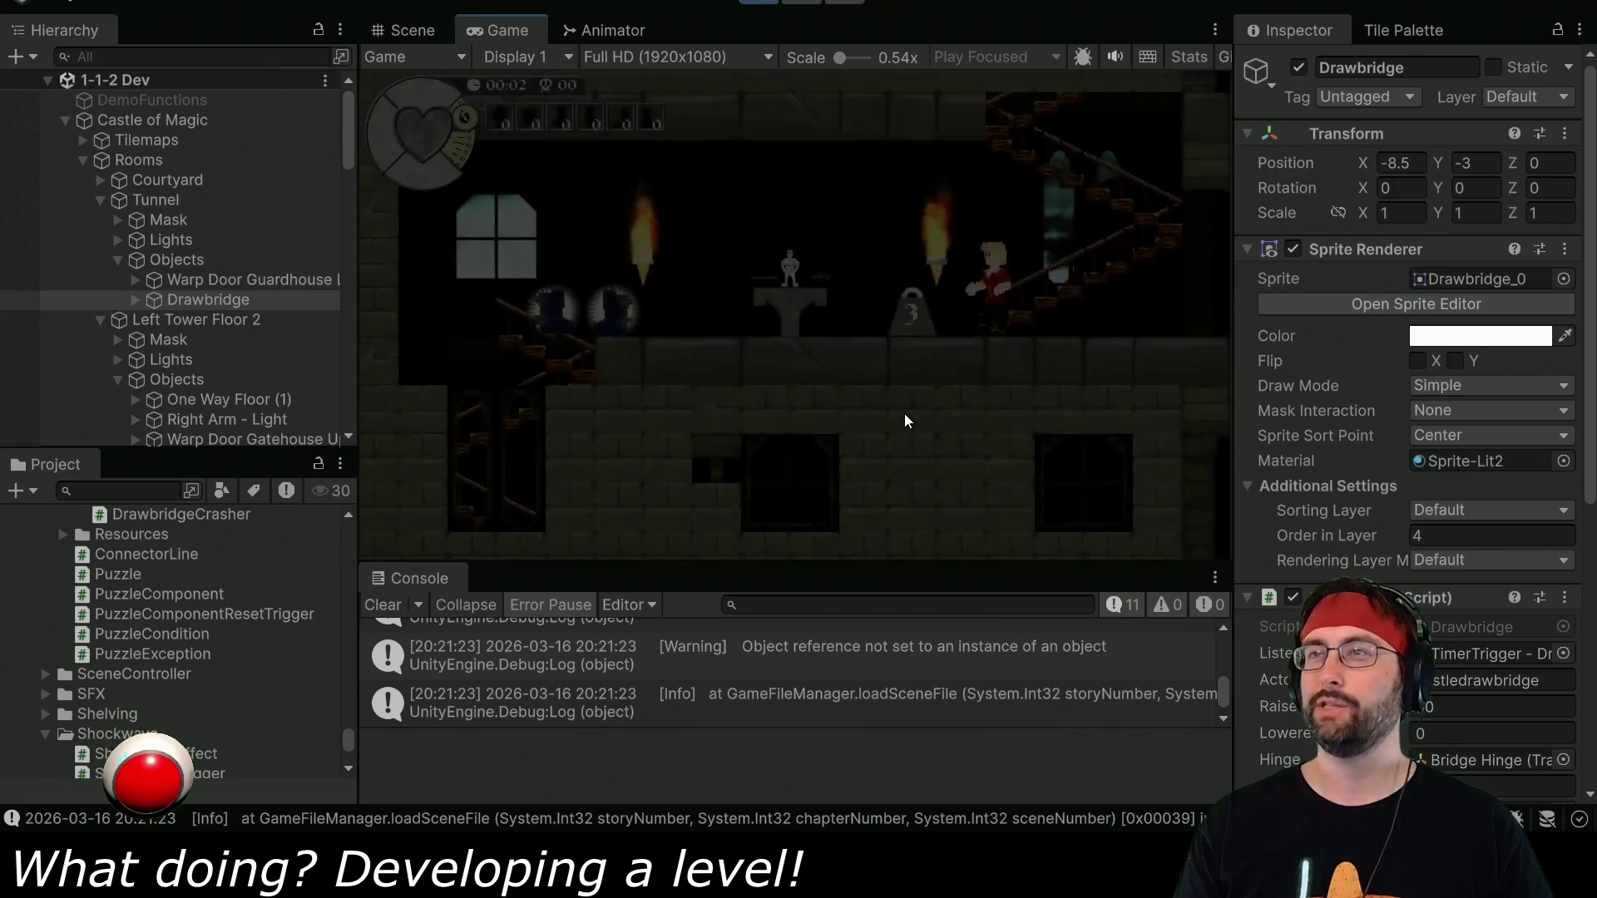
# Run the hero past the checkpoint, down the ladder and out to the drawbridge, then stop the playtest.
pyautogui.press('Left')
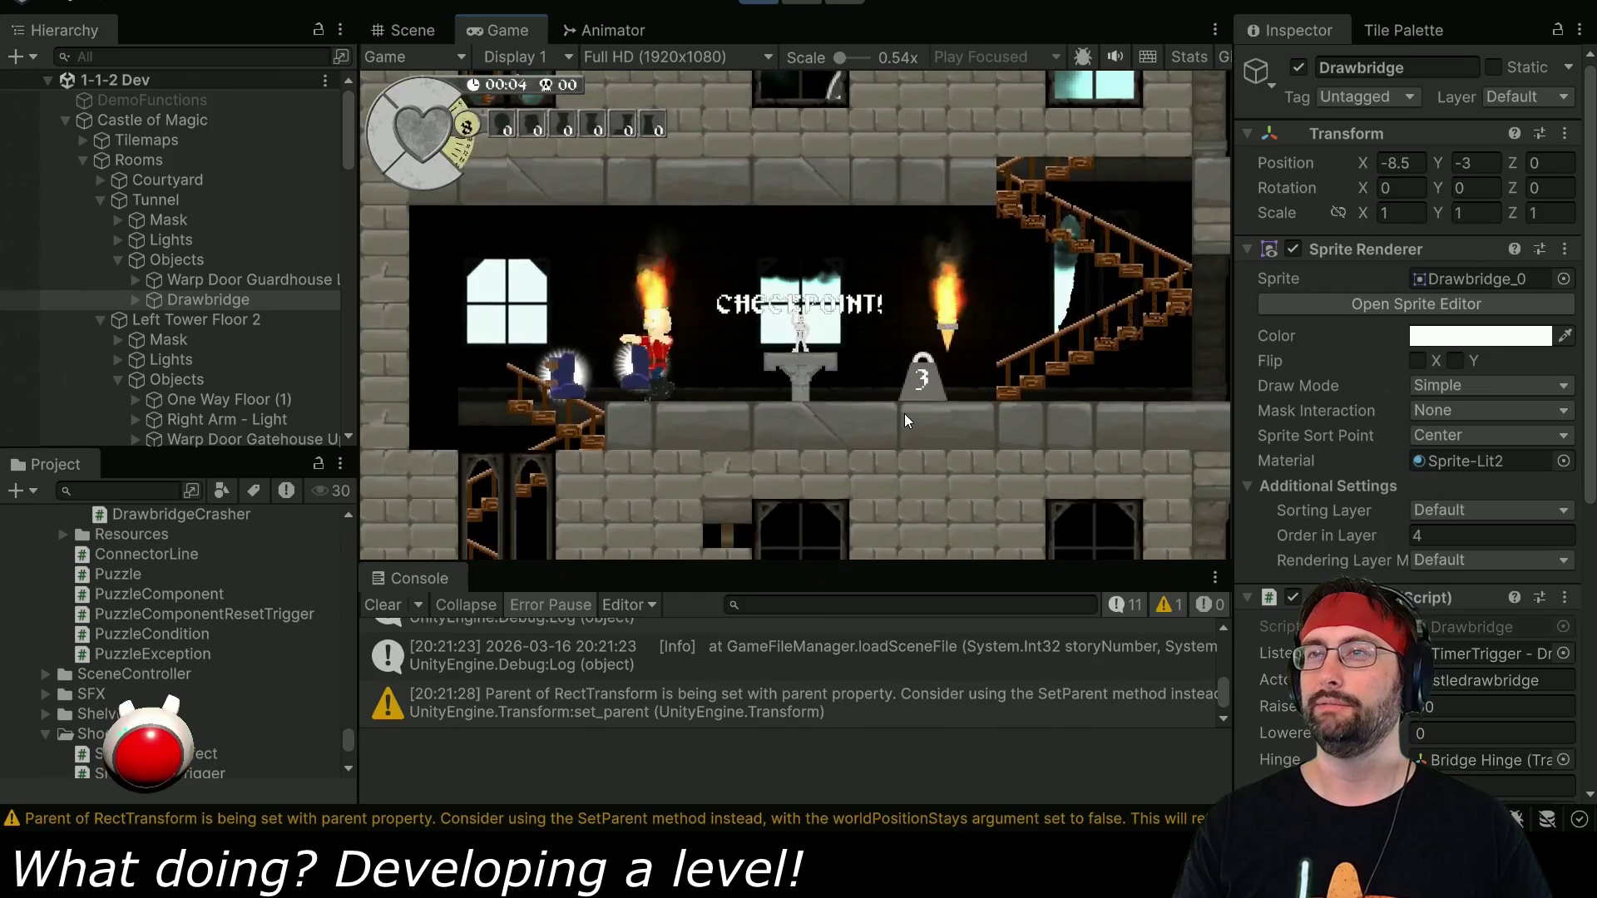
pyautogui.press('Down')
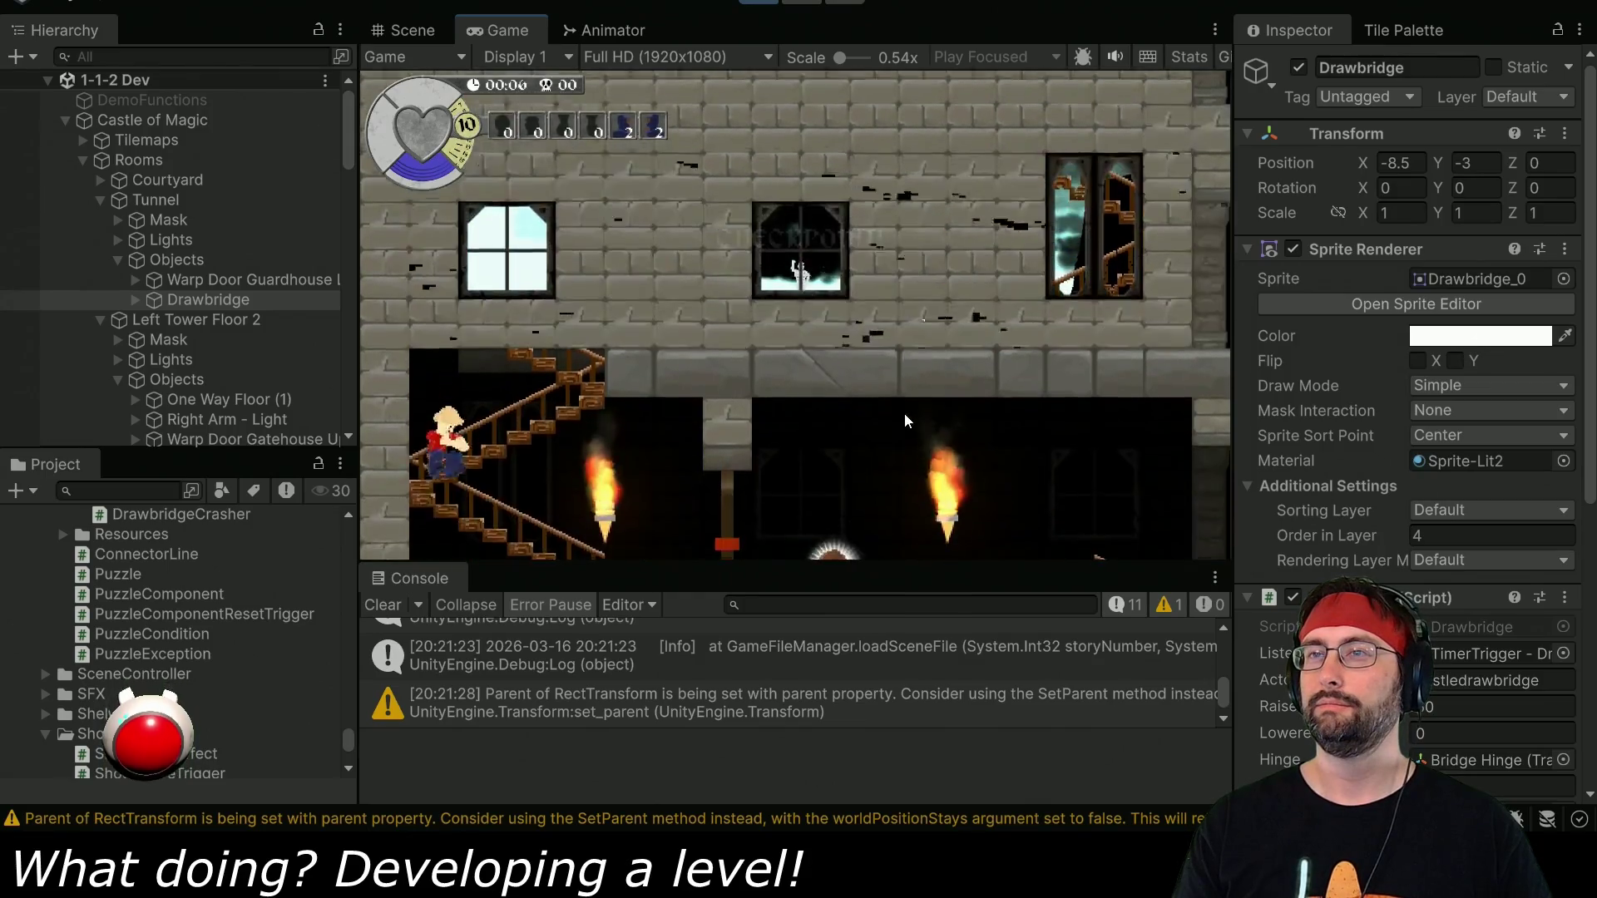
pyautogui.press('Right')
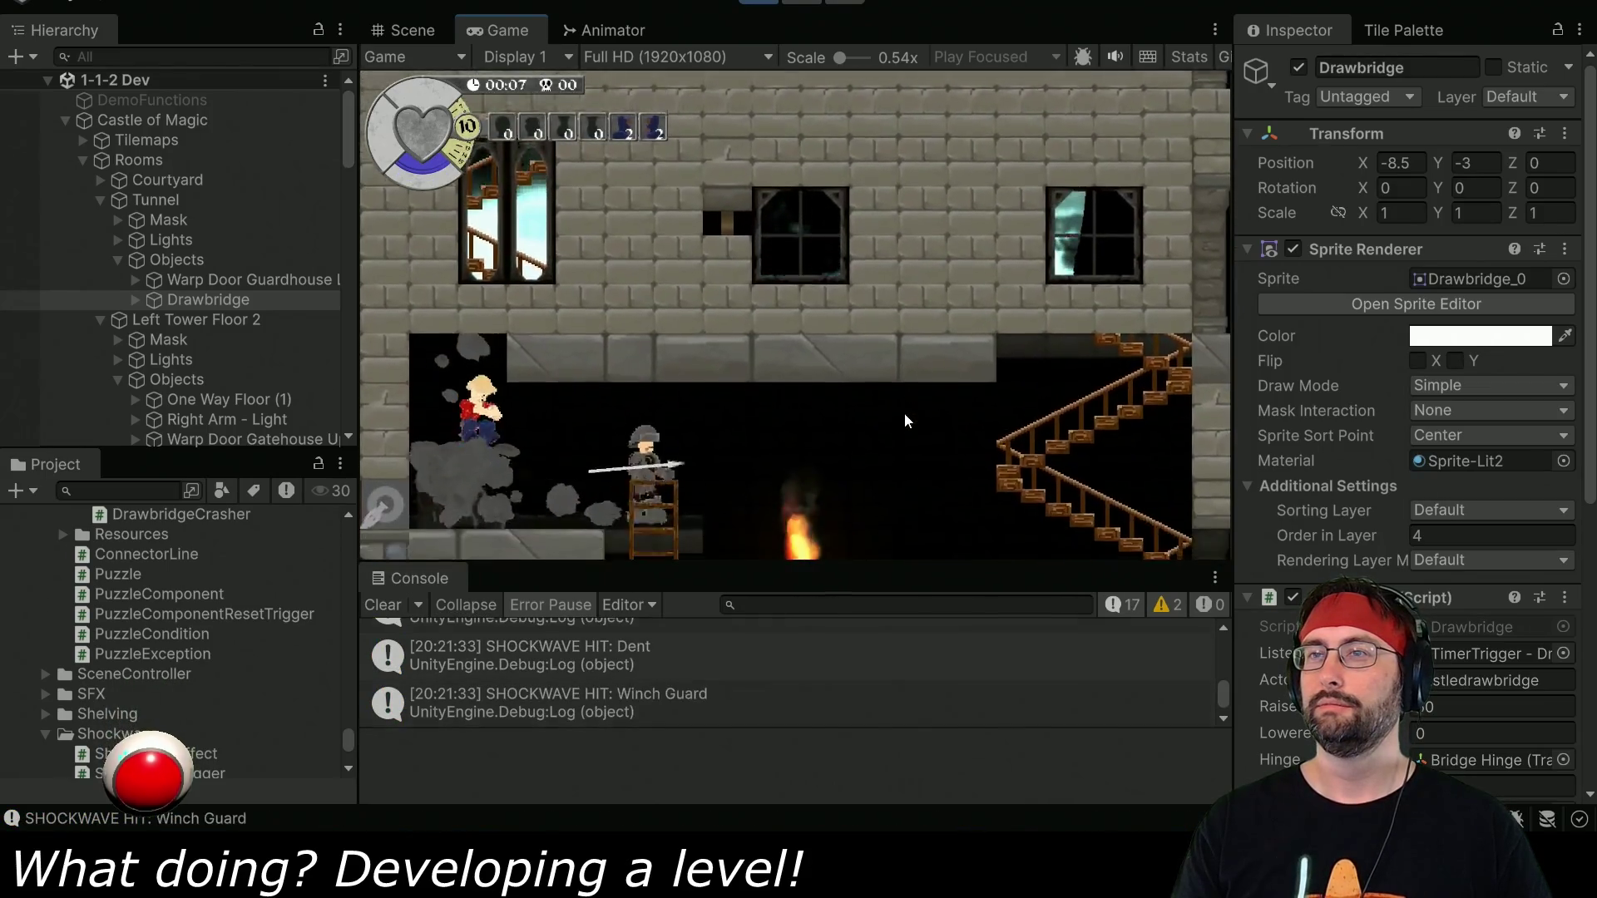
pyautogui.press('Down')
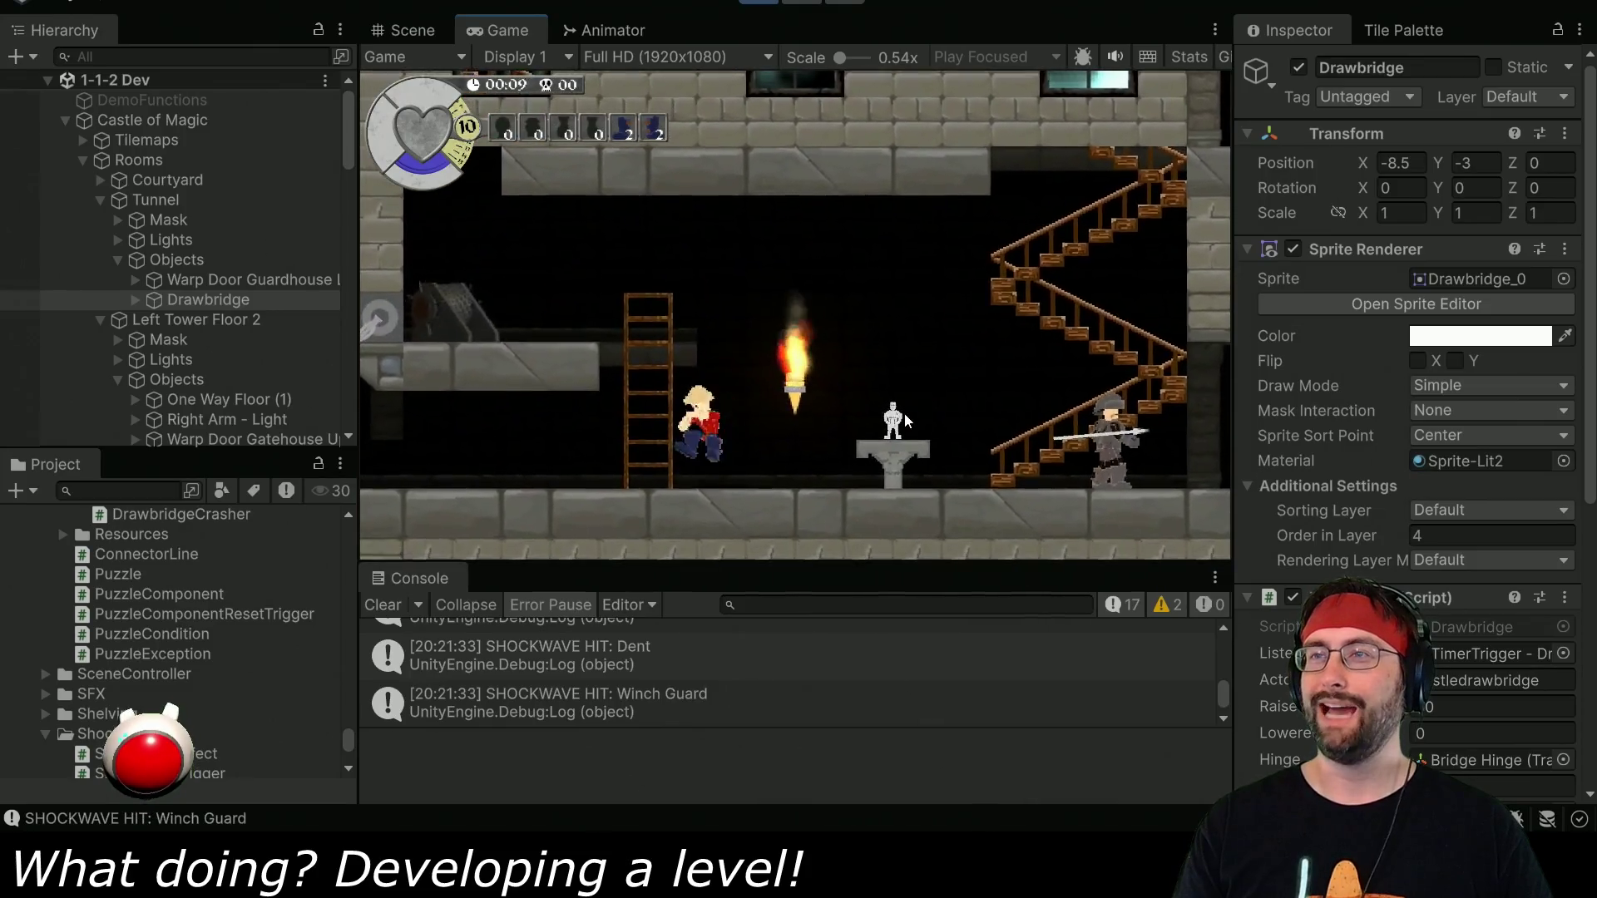
pyautogui.press('Left')
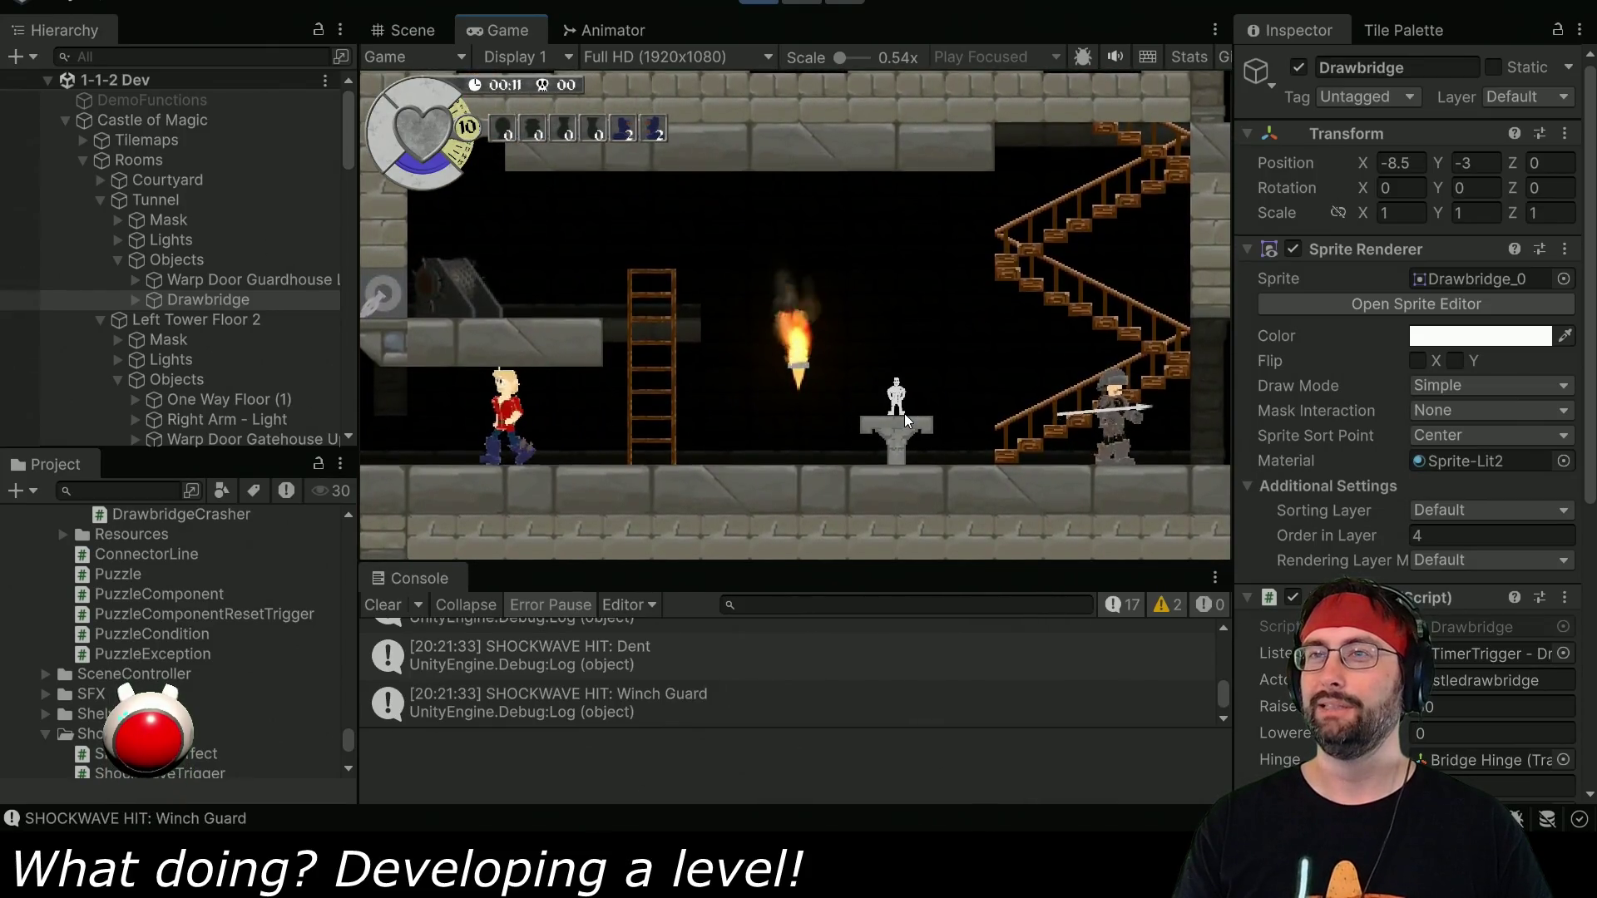
pyautogui.press('Right')
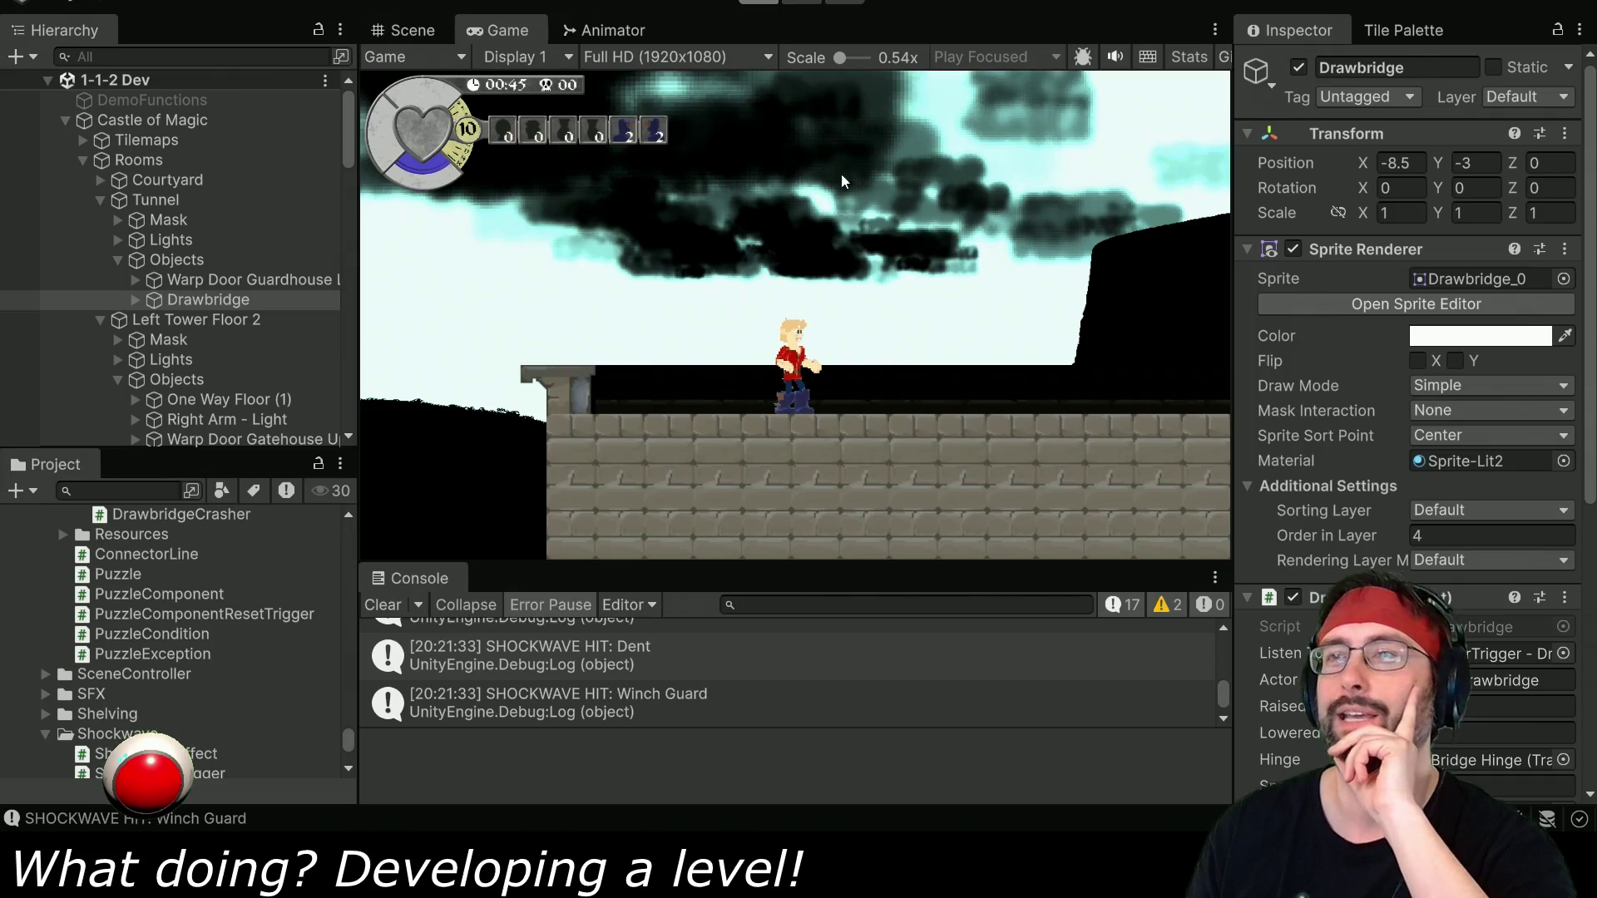
pyautogui.hotkey('ctrl', 'p')
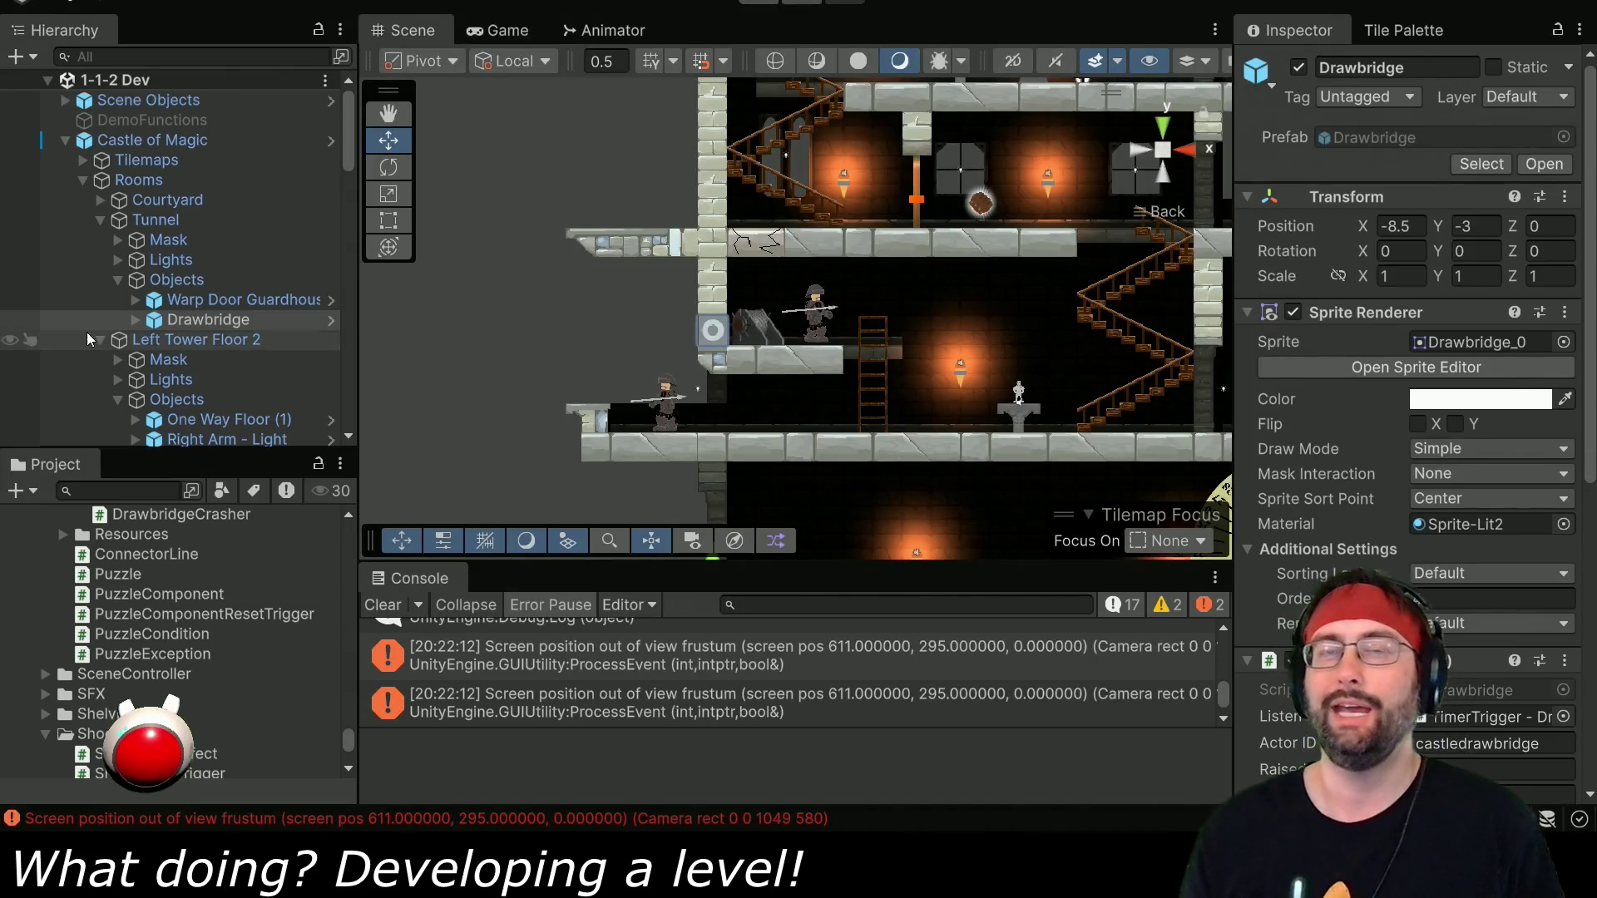
# Move Dent onto the ground left of the castle and start the game from there.
pyautogui.scroll(-3, 750, 382)
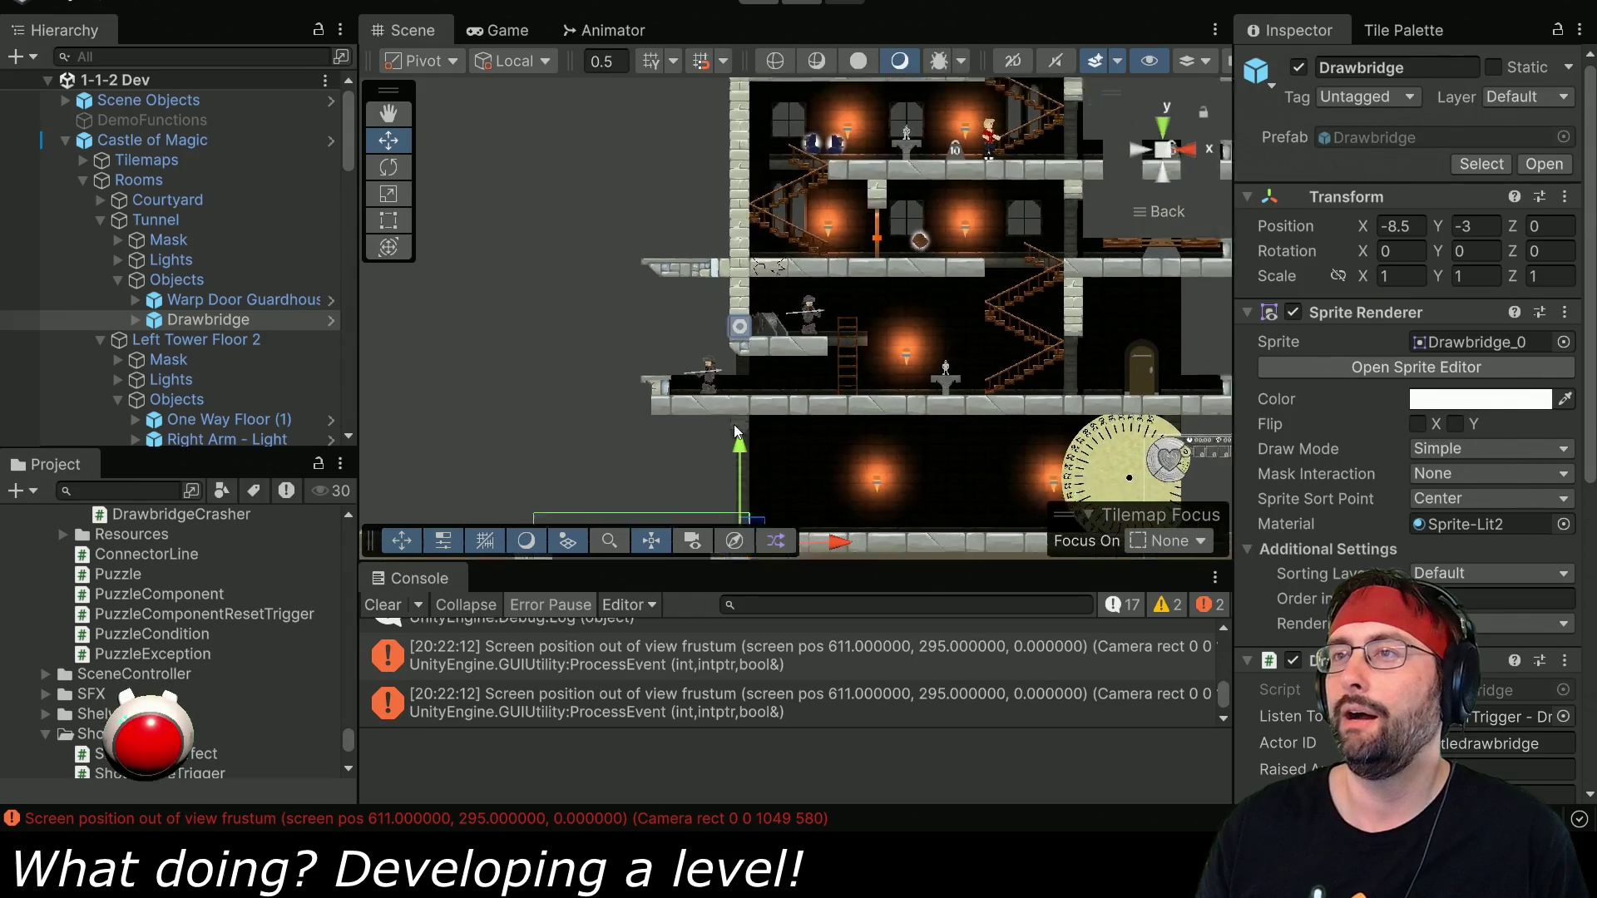
pyautogui.scroll(-5, 733, 424)
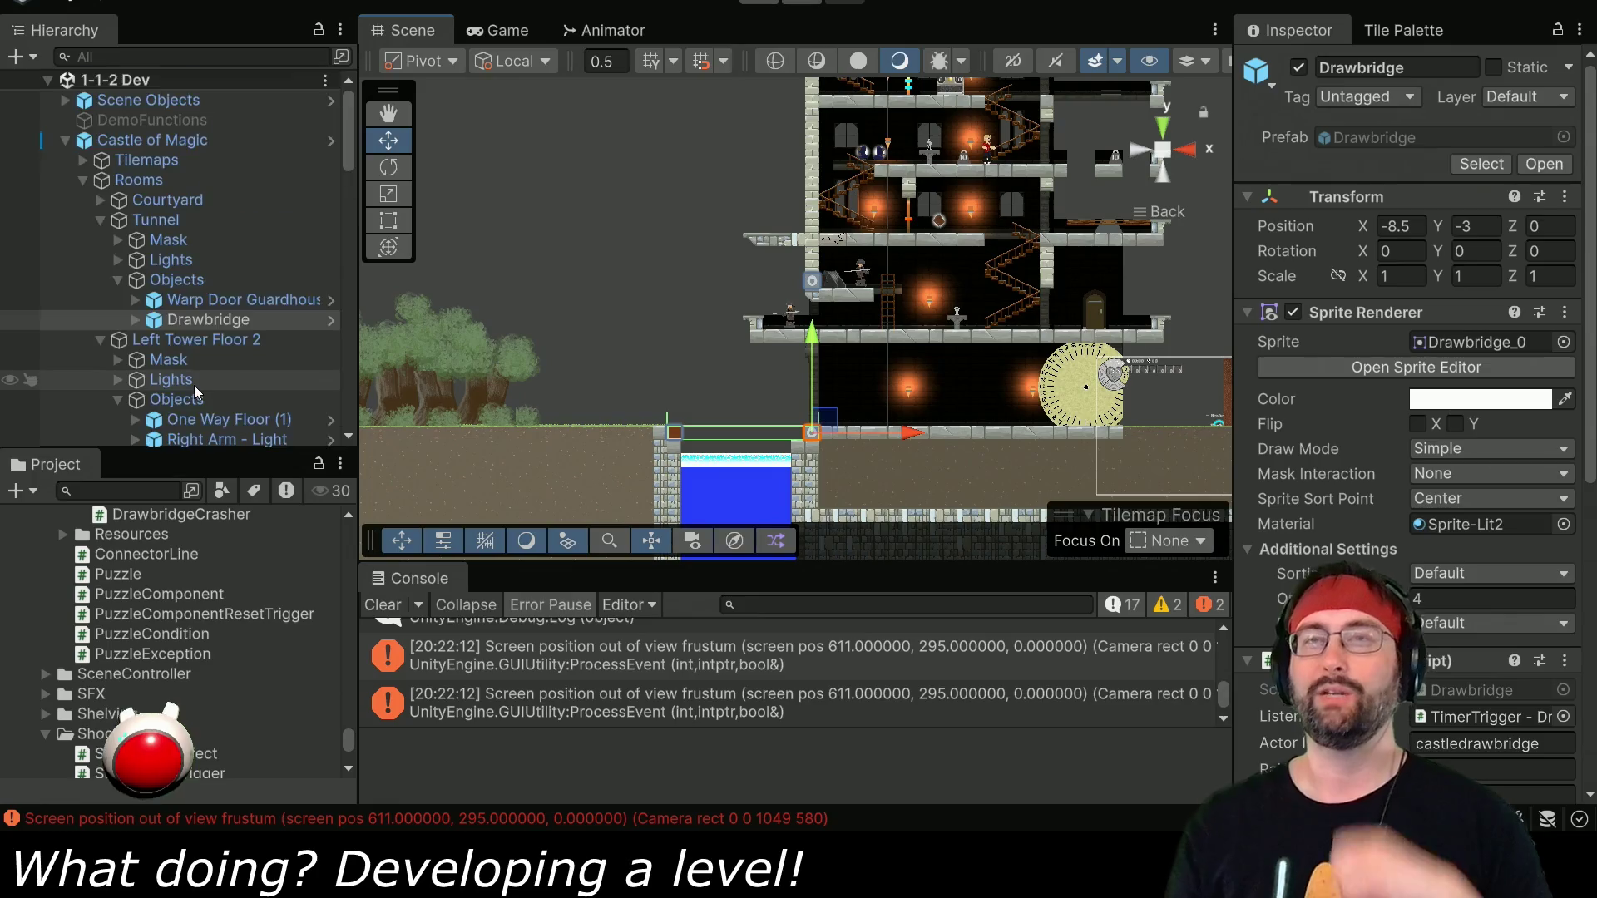
pyautogui.scroll(-5, 193, 386)
pyautogui.scroll(-10, 166, 371)
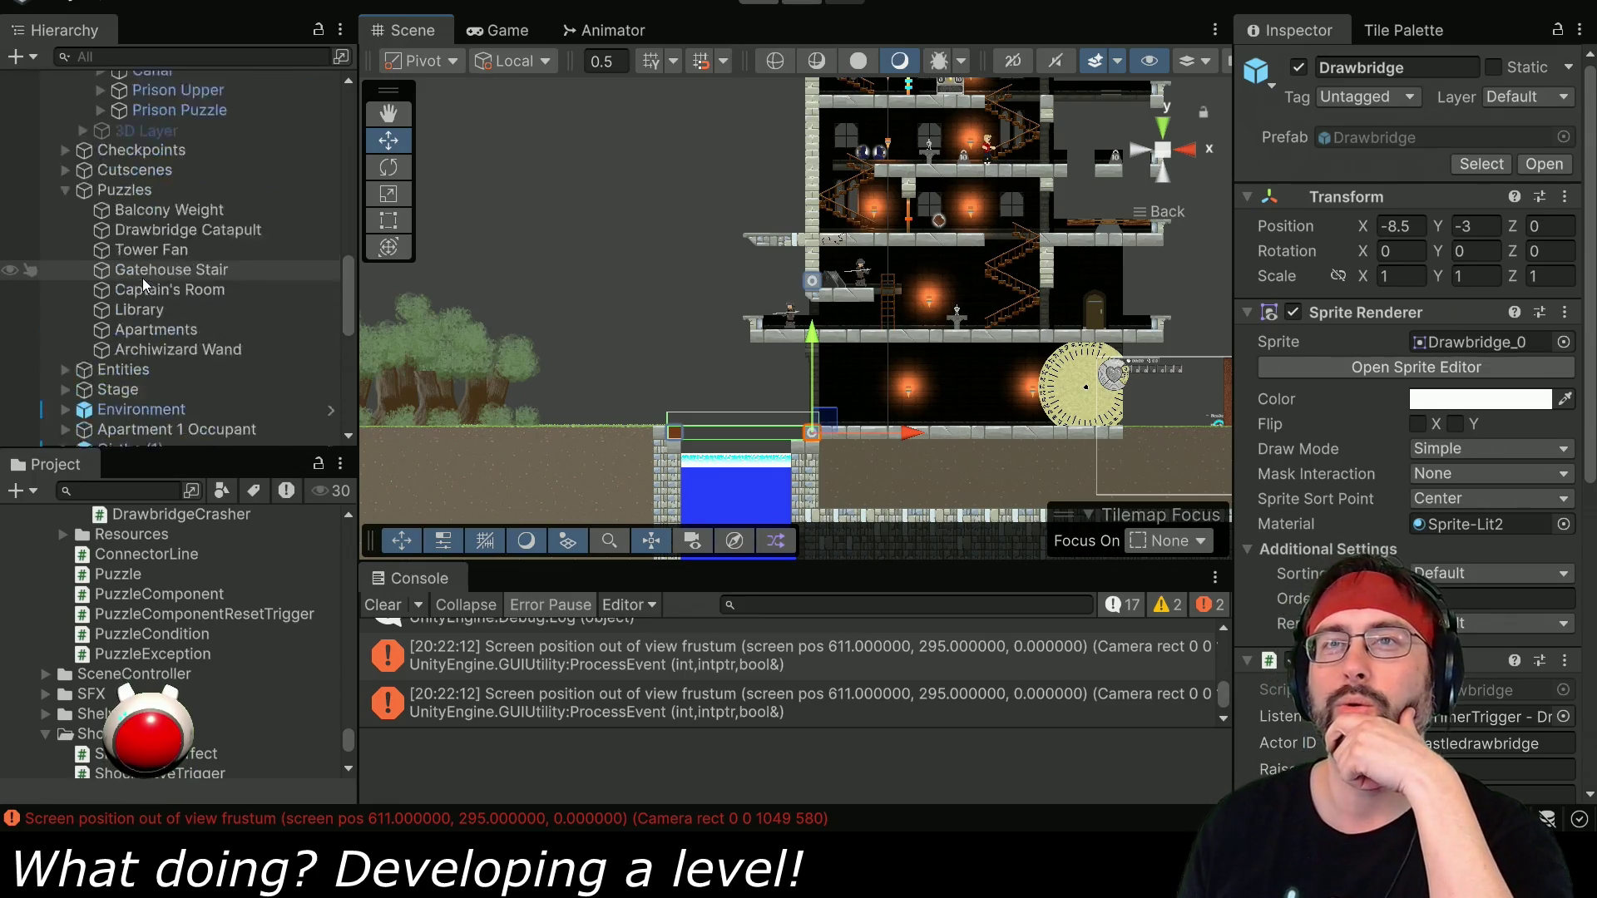
pyautogui.click(65, 219)
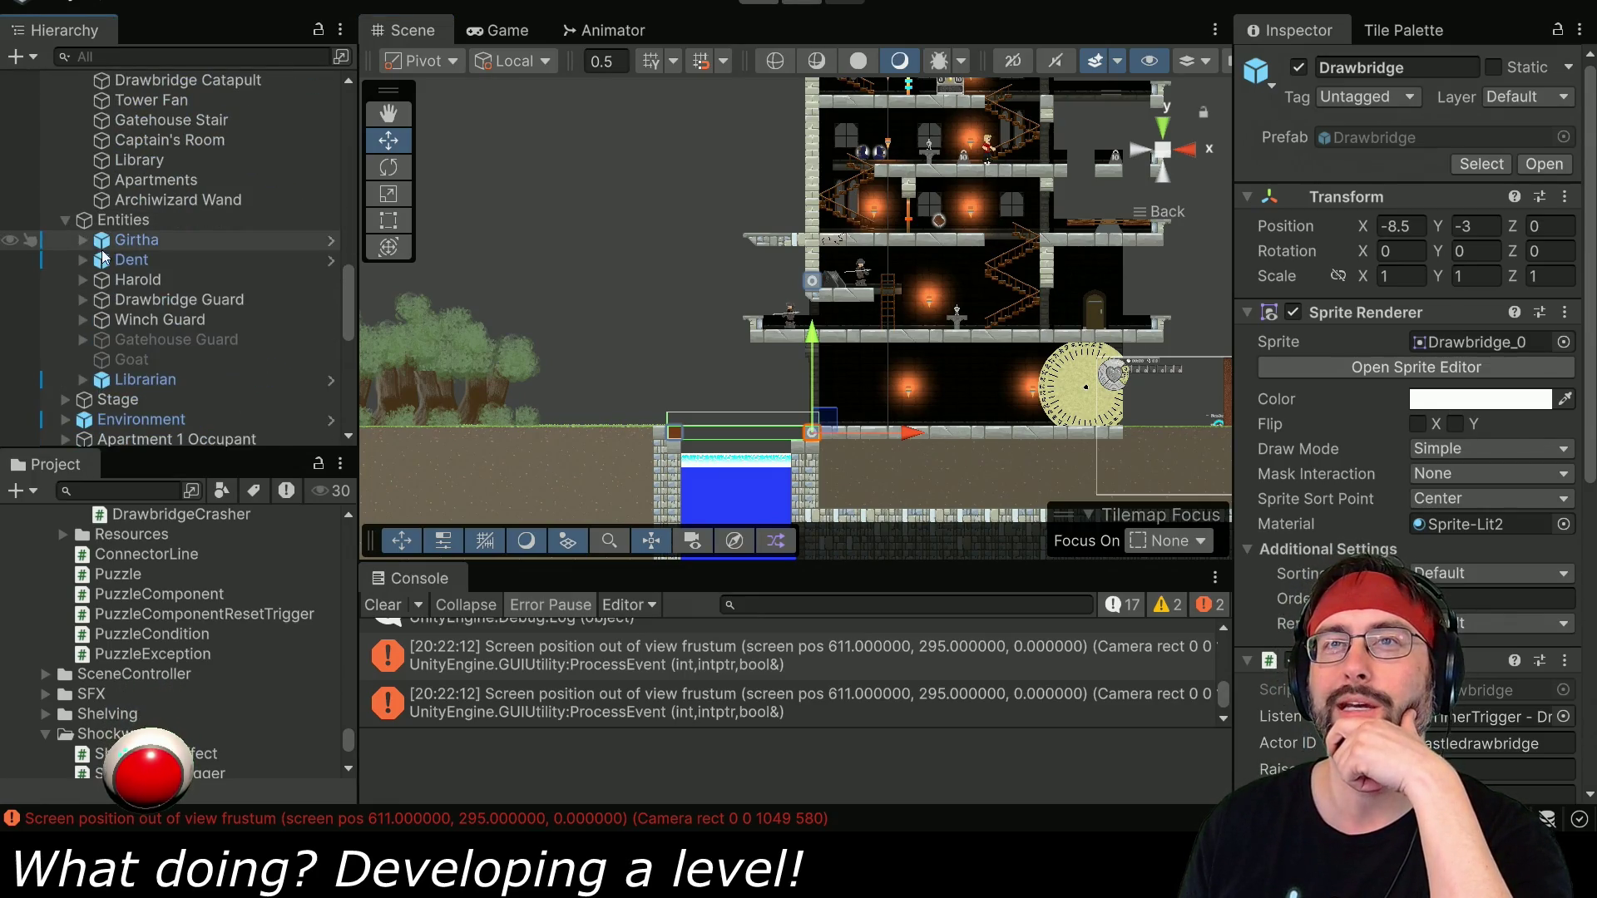
pyautogui.click(131, 259)
pyautogui.moveTo(1009, 146)
pyautogui.mouseDown()
pyautogui.moveTo(684, 281)
pyautogui.moveTo(566, 407)
pyautogui.mouseUp()
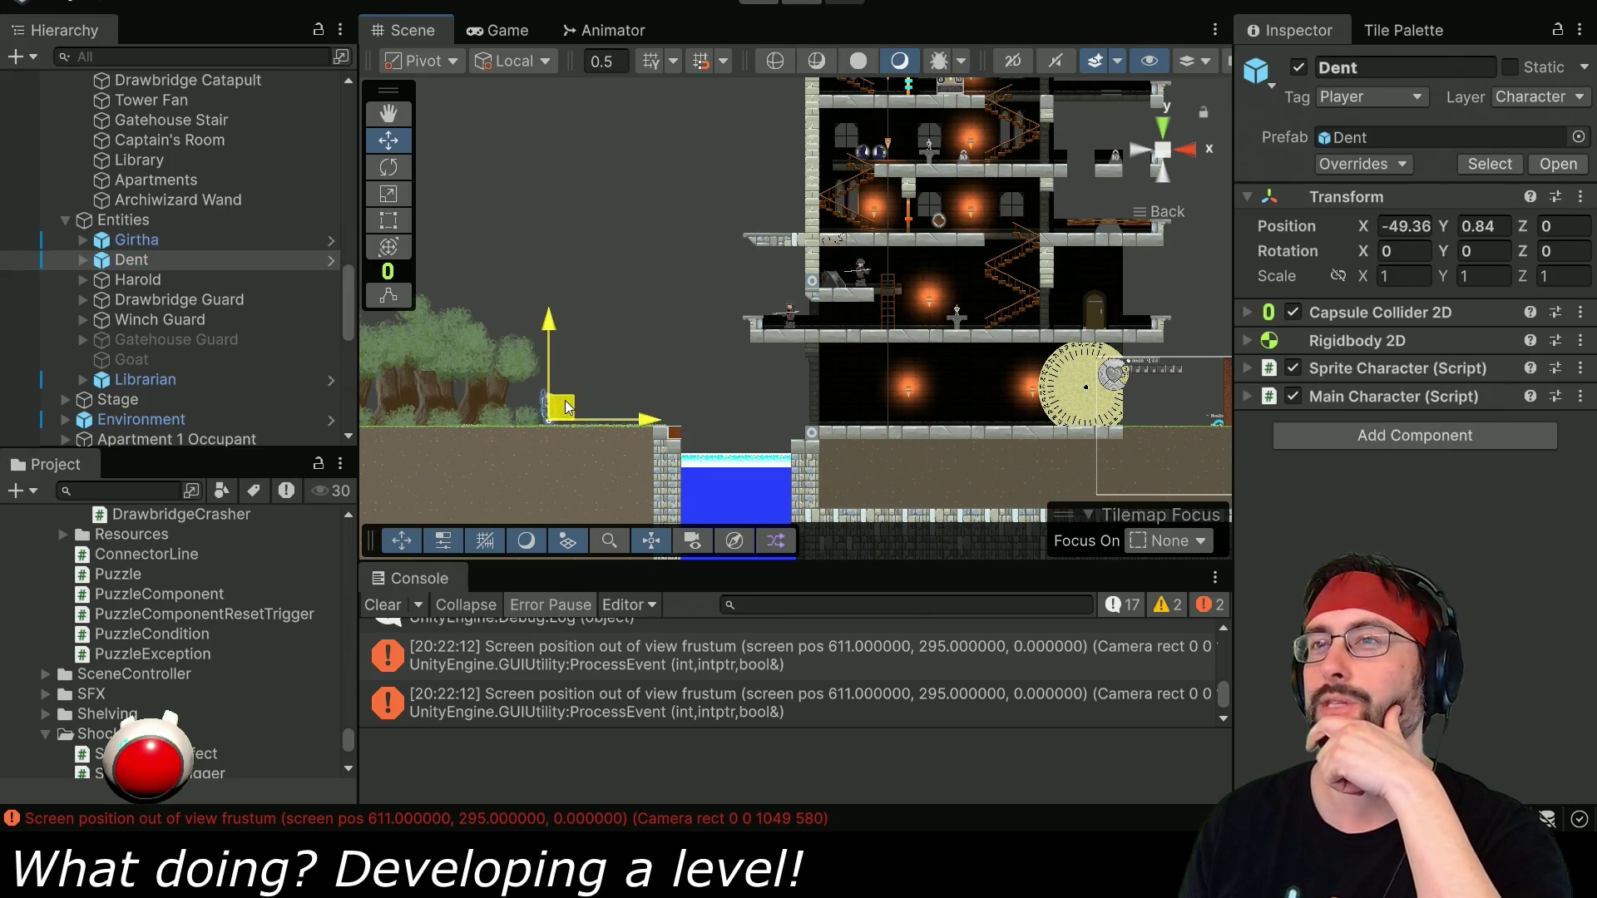
pyautogui.hotkey('ctrl', 'p')
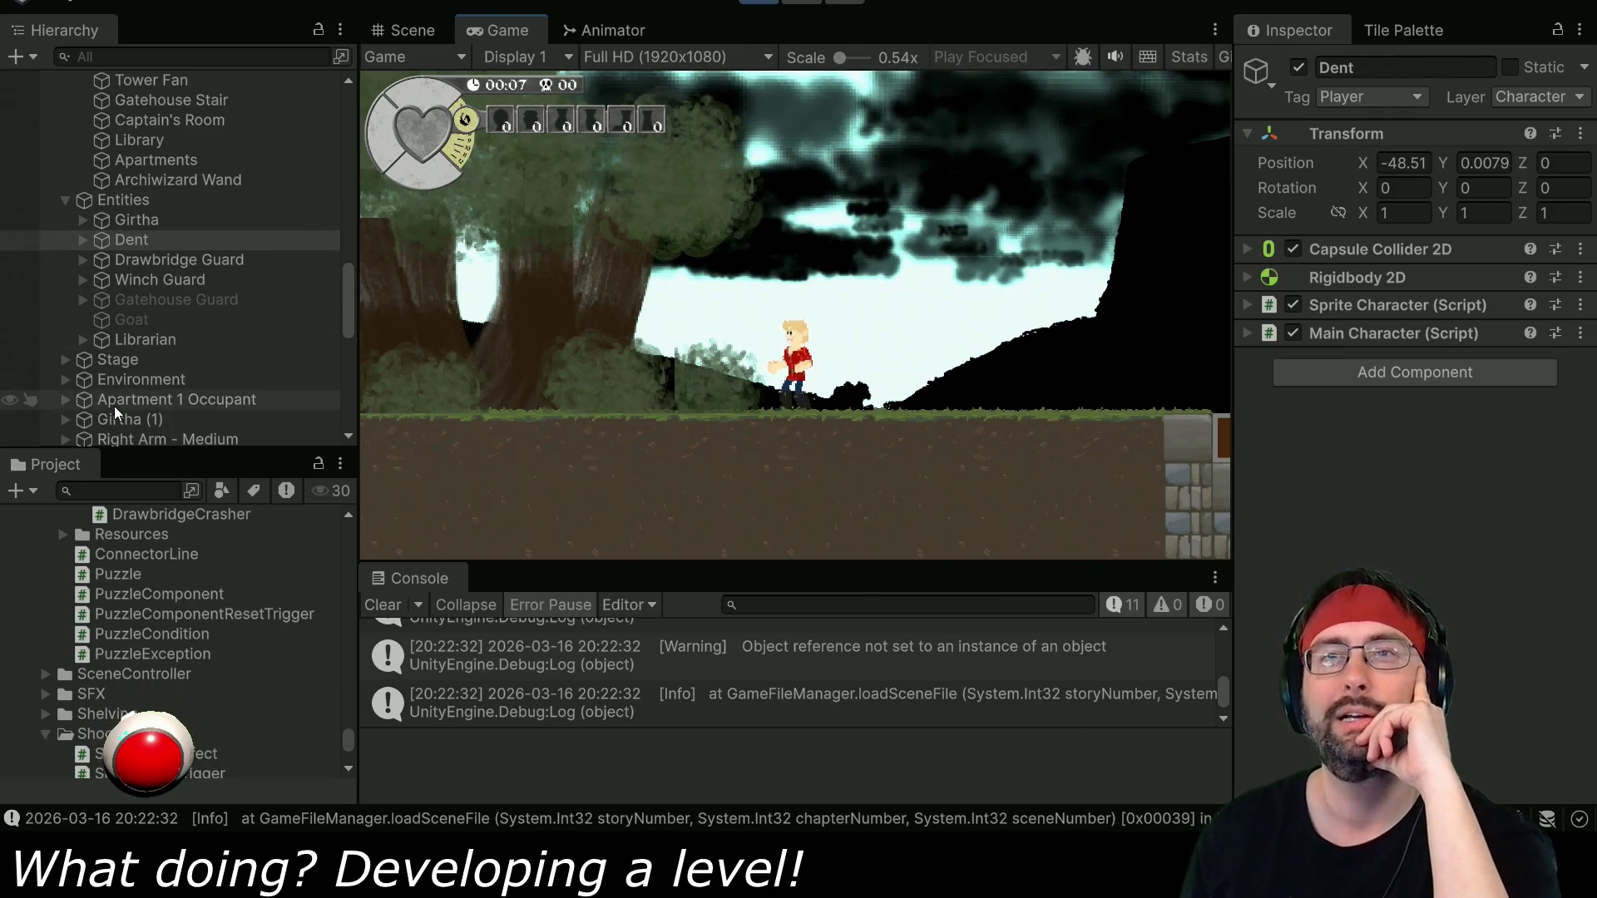
# Select Environment and adjust its lighting colour's alpha in the colour picker.
pyautogui.click(67, 378)
pyautogui.scroll(-2, 118, 384)
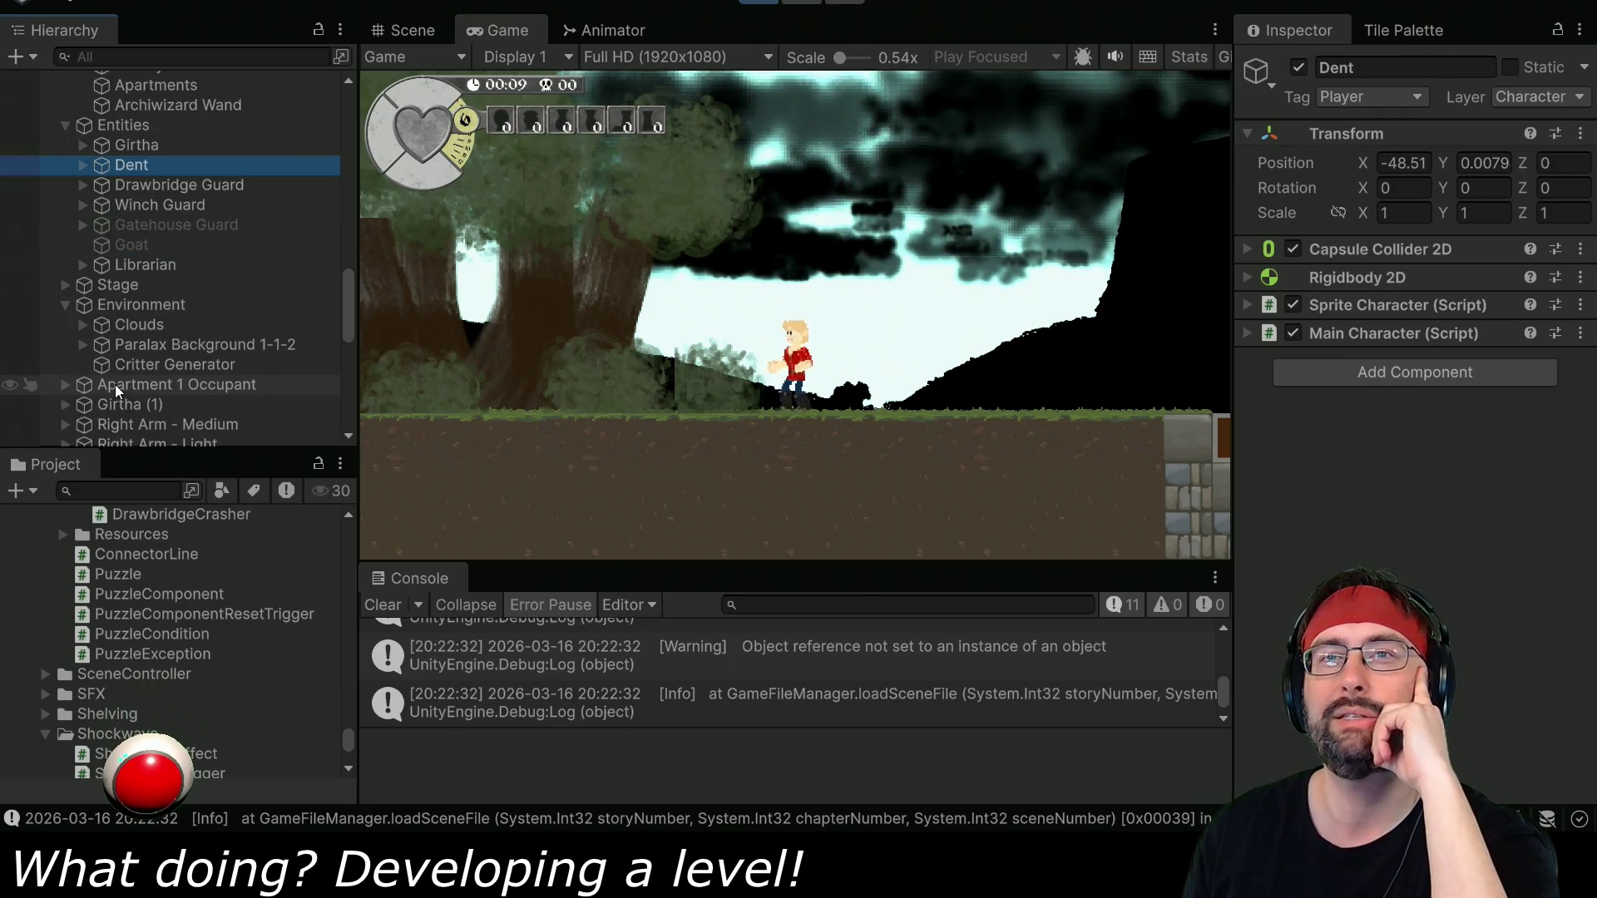
pyautogui.click(117, 306)
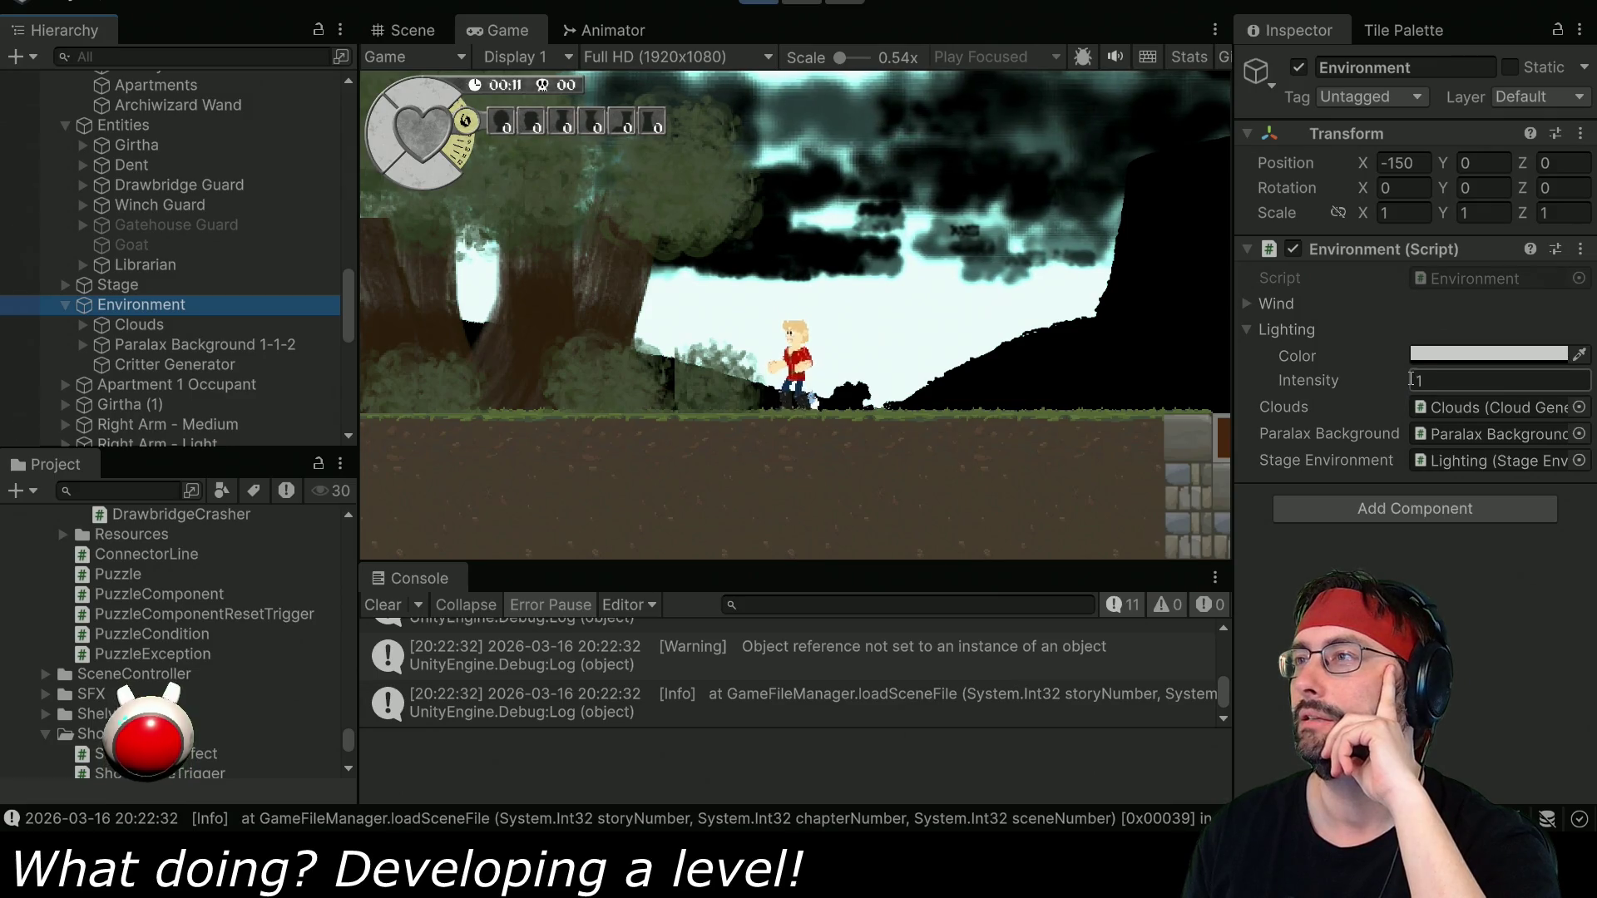
pyautogui.click(1455, 355)
pyautogui.click(1336, 453)
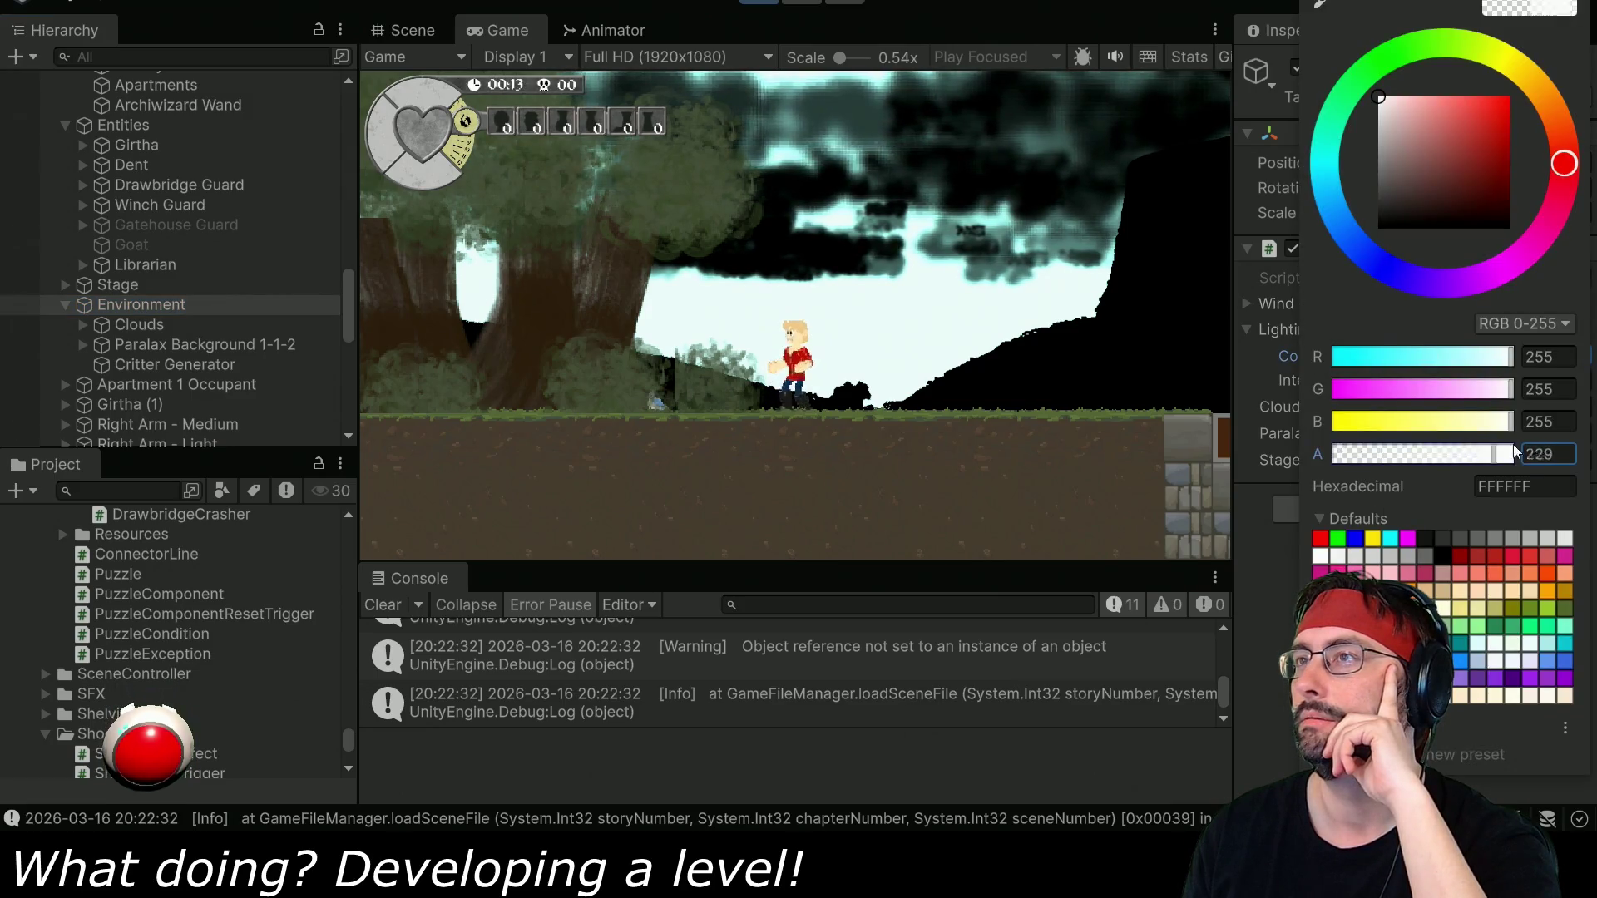
pyautogui.press('Escape')
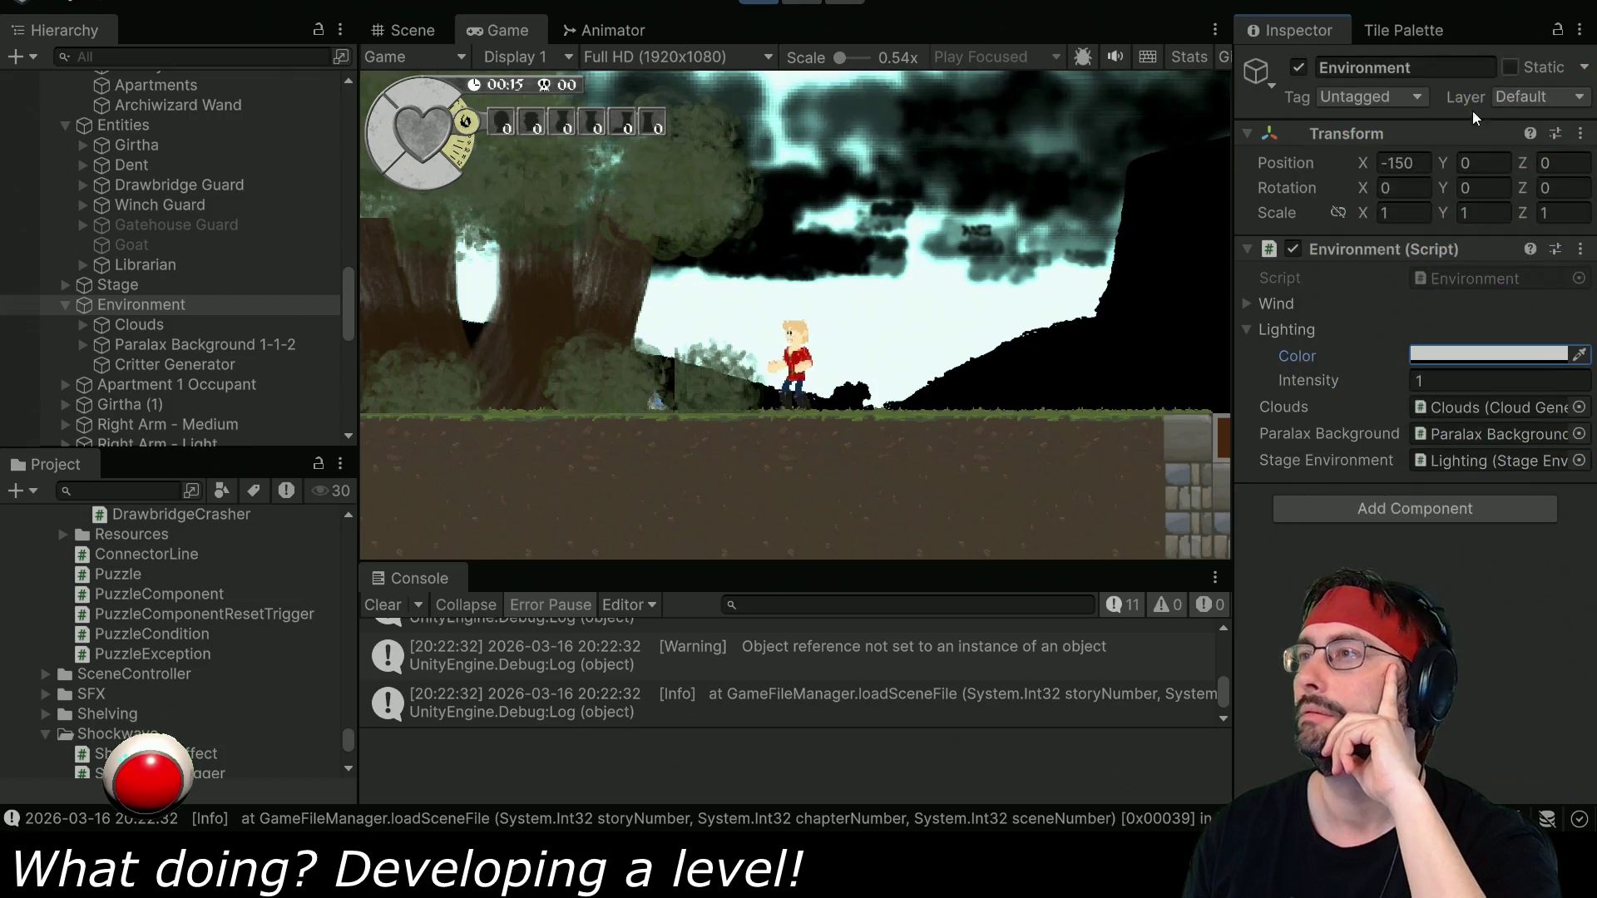
# Set the Environment lighting Intensity to 1.
pyautogui.click(1419, 379)
pyautogui.write('1.34')
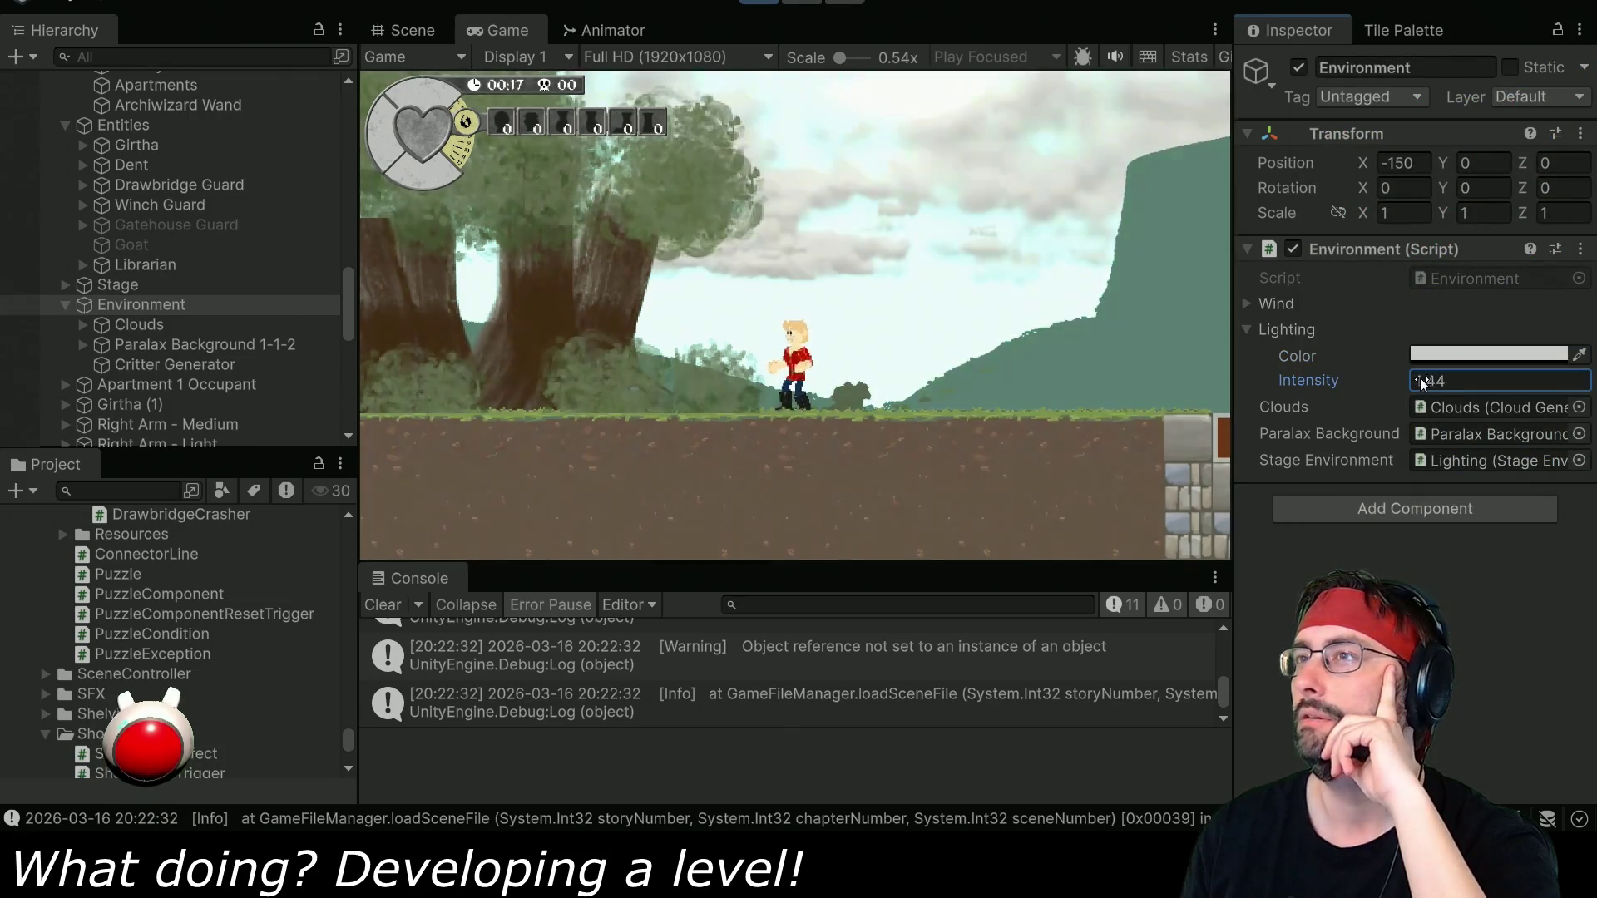
pyautogui.press('BackSpace')
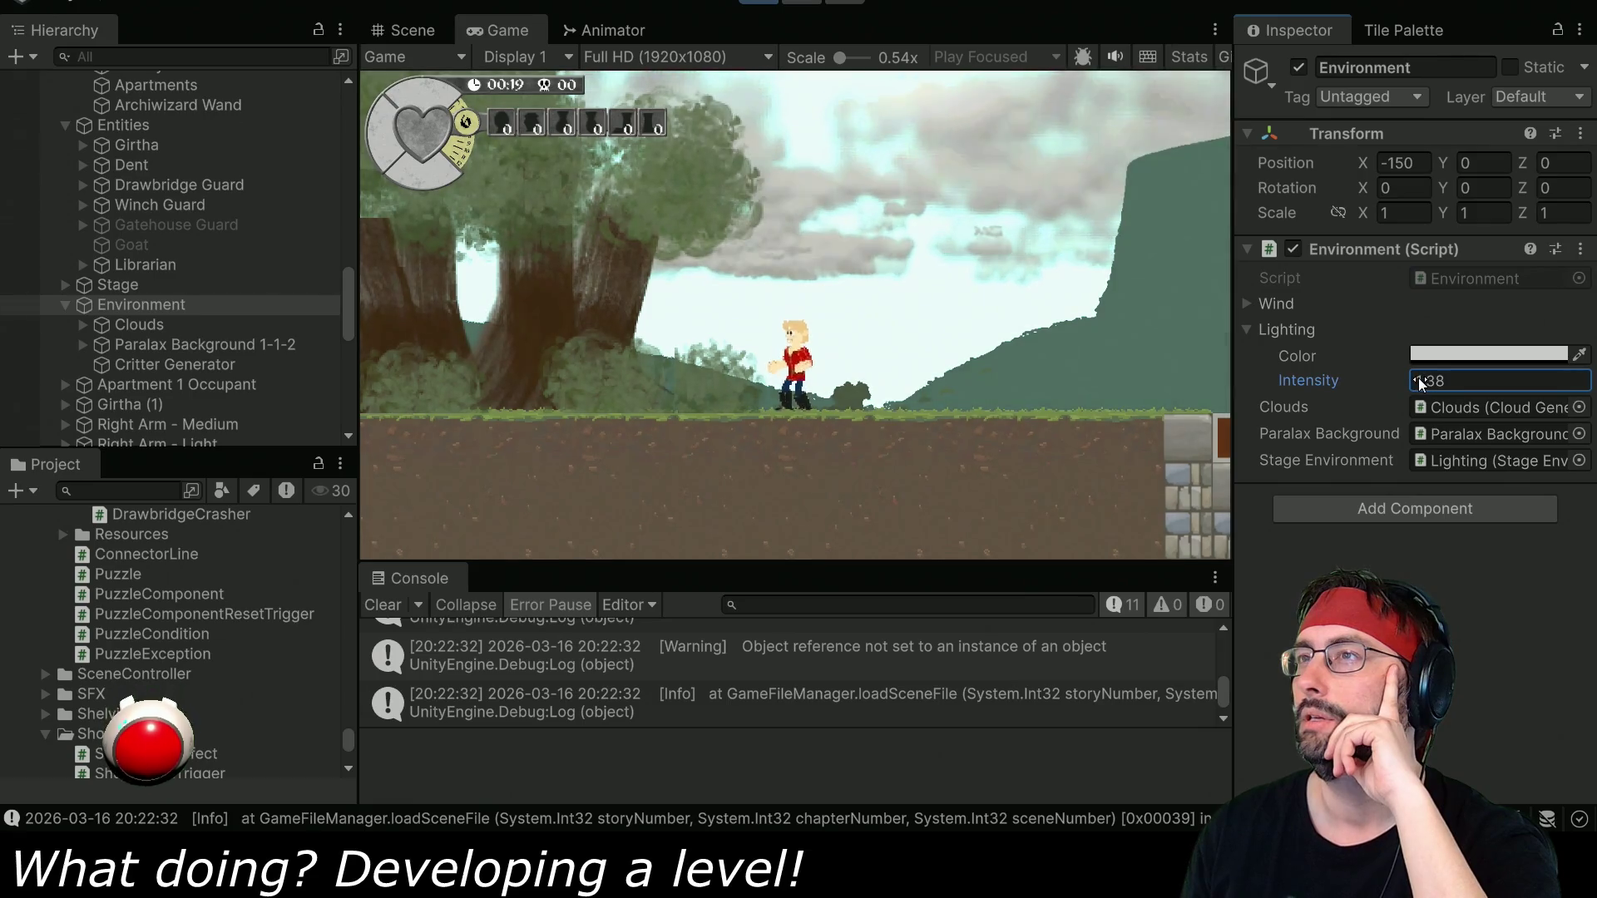
pyautogui.write('2')
pyautogui.press('BackSpace')
pyautogui.press('Return')
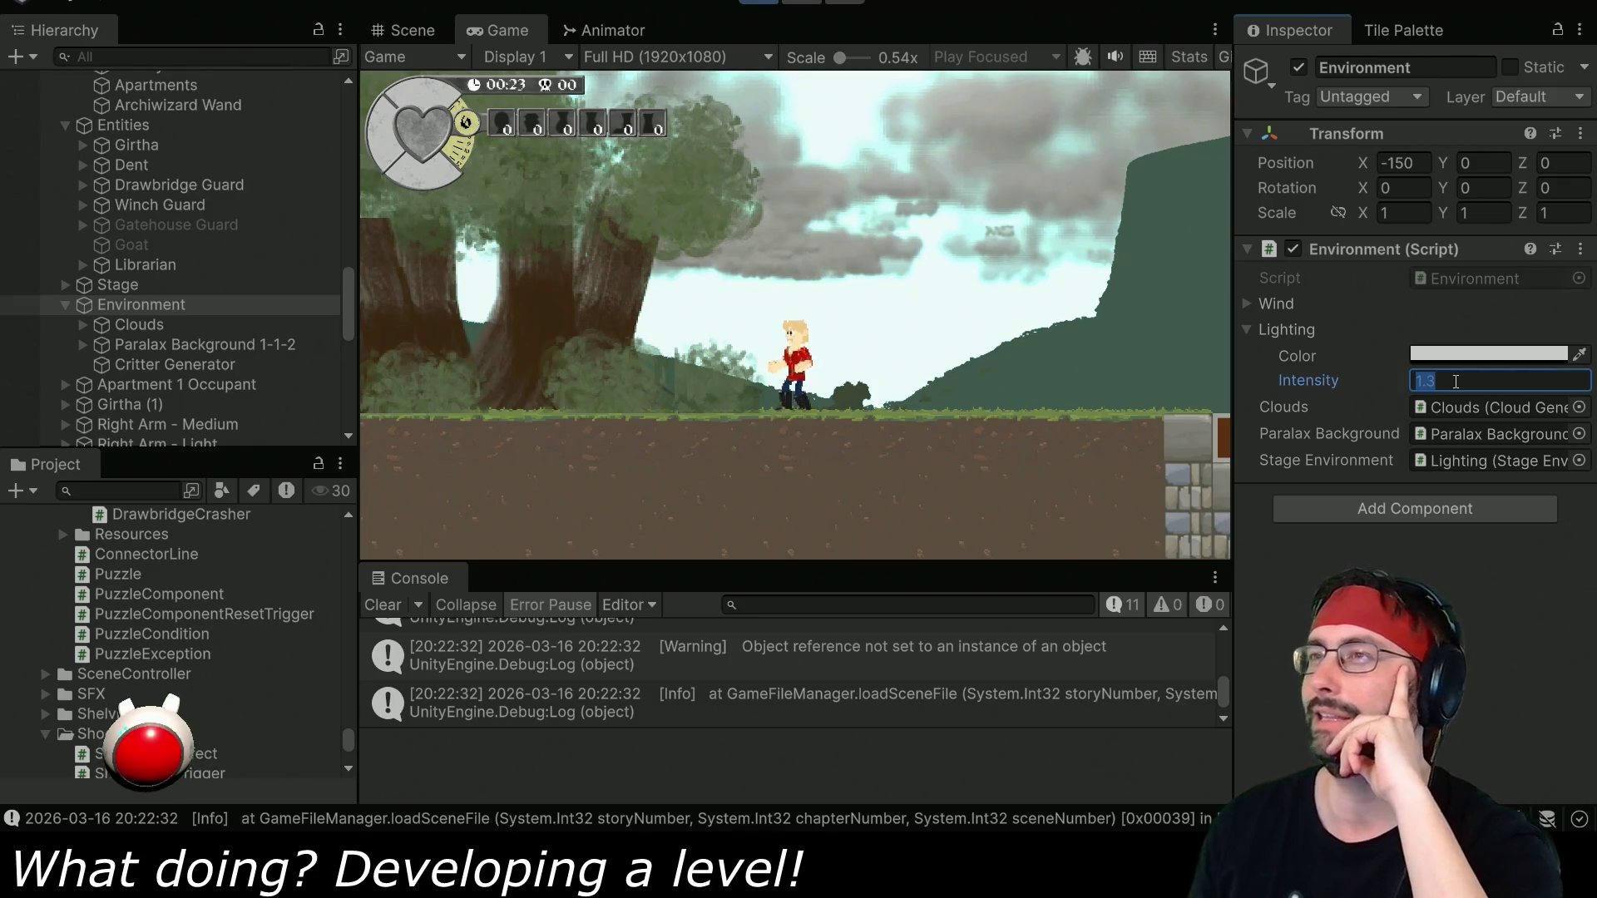
pyautogui.write('1')
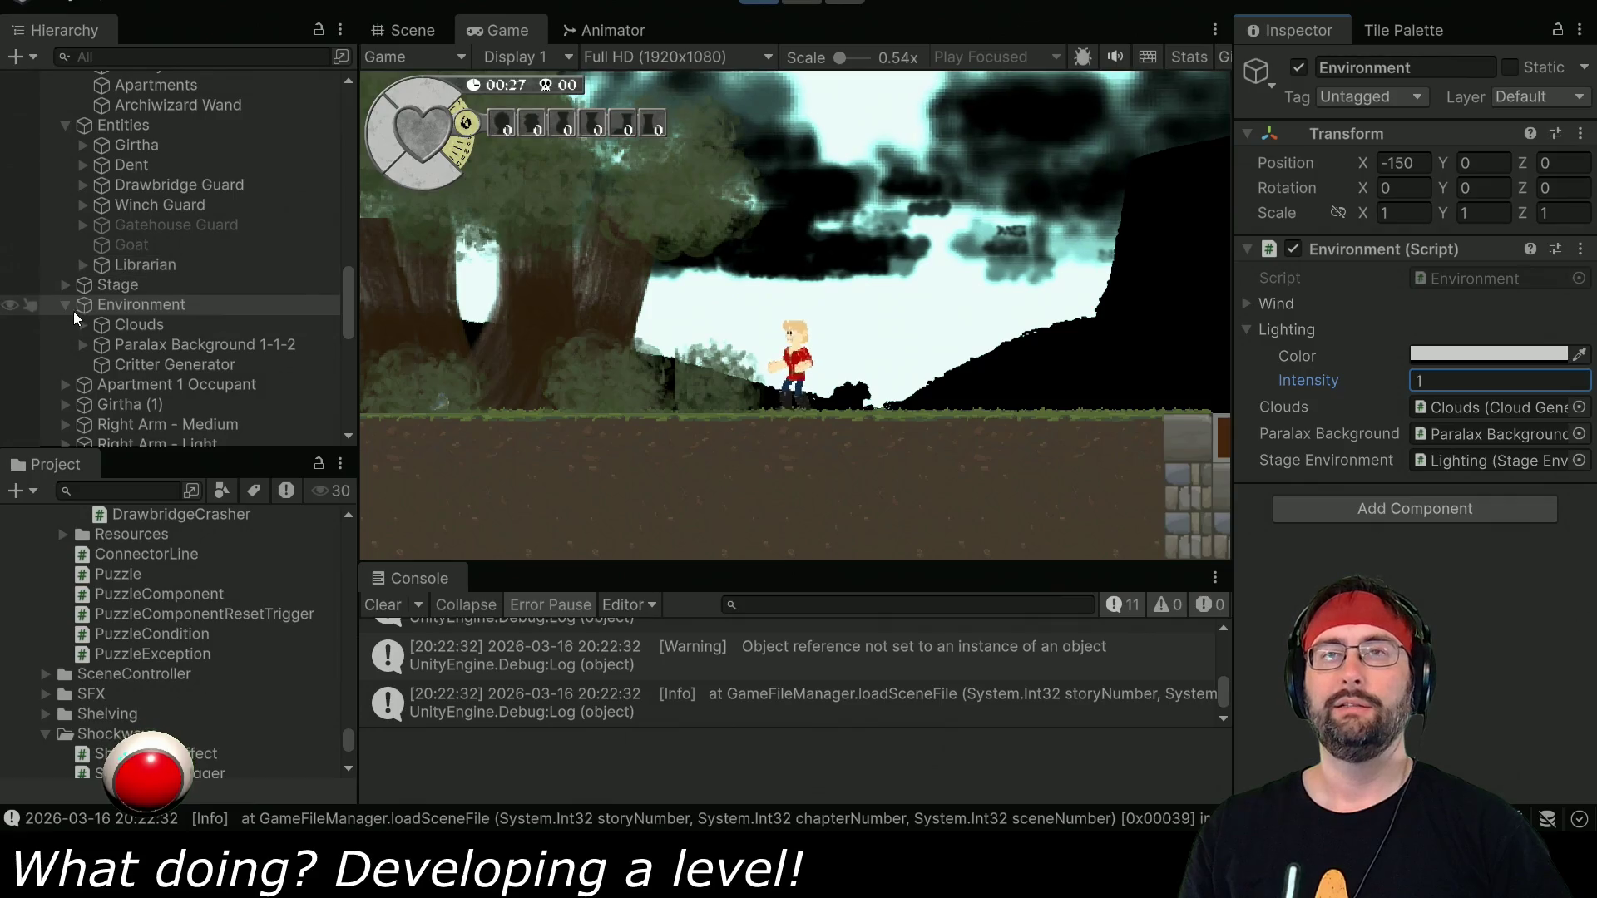
# Select Clouds and begin entering a new Light Adjust value.
pyautogui.click(198, 327)
pyautogui.click(1432, 360)
pyautogui.write('0')
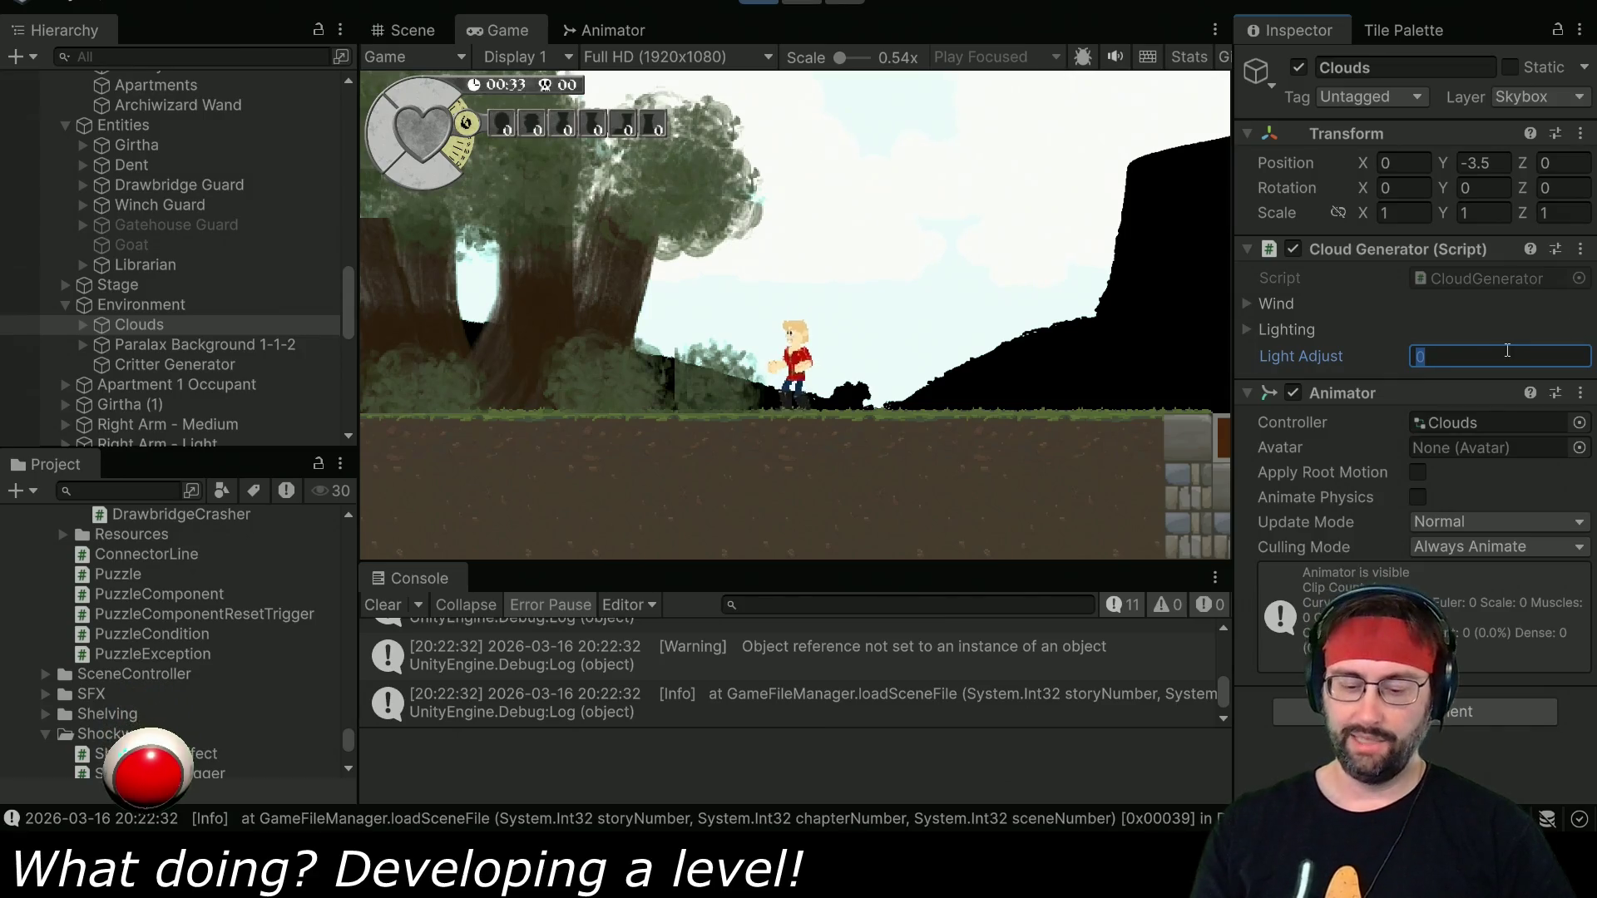
pyautogui.write('0.5')
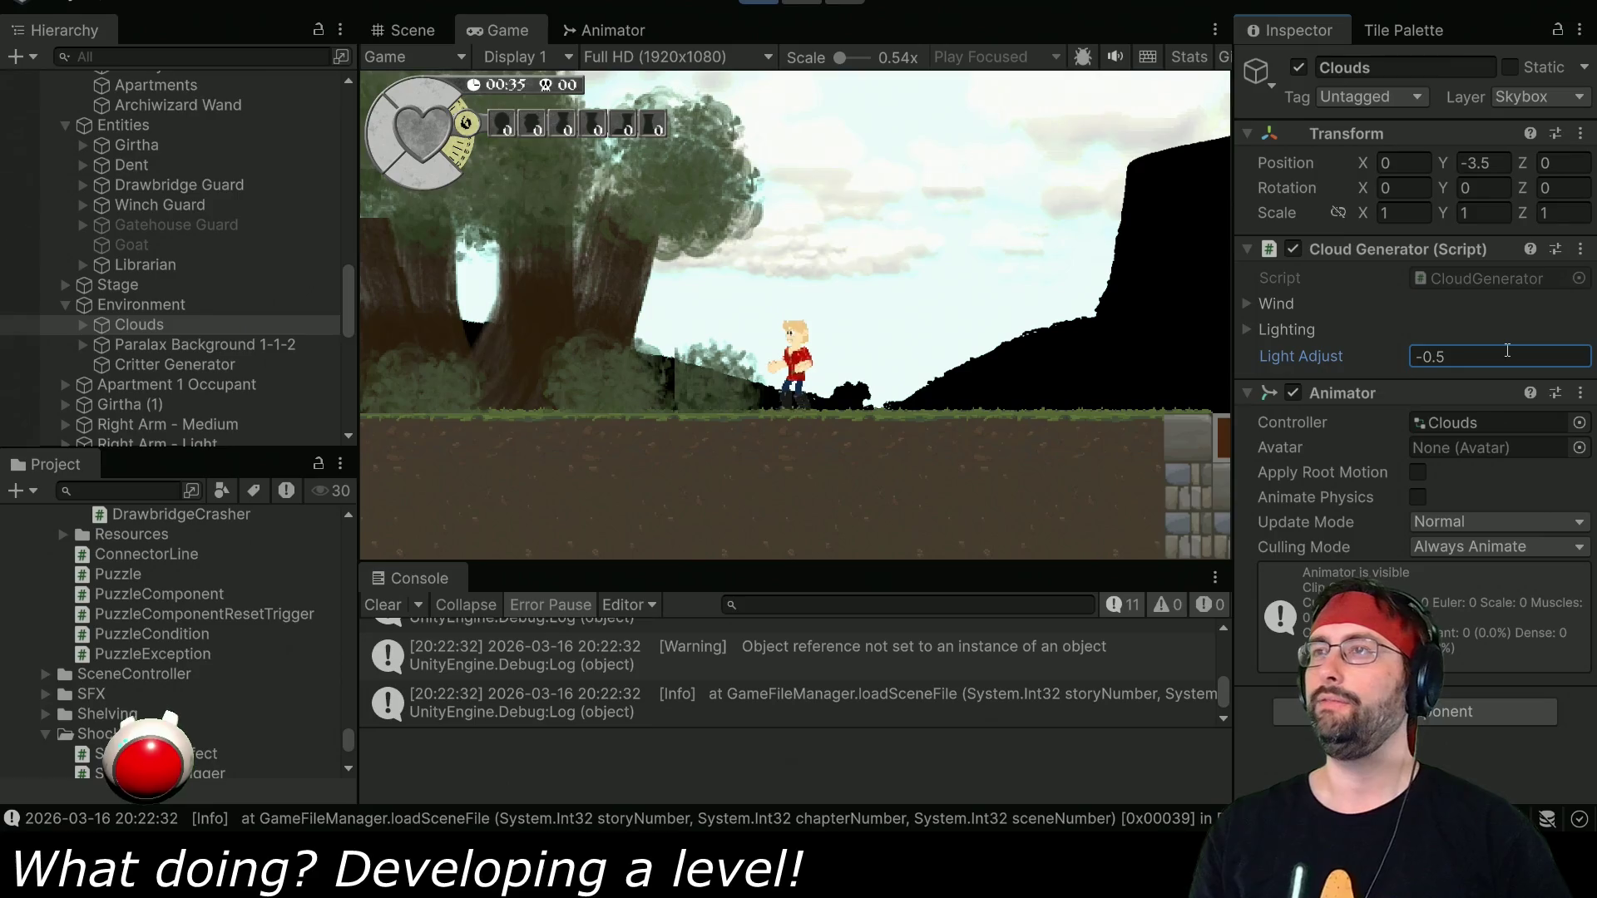
# Set Paralax Background 1-1-2's Light Adjust to -0.5, walk the hero through the castle, then stop.
pyautogui.click(180, 341)
pyautogui.write('-')
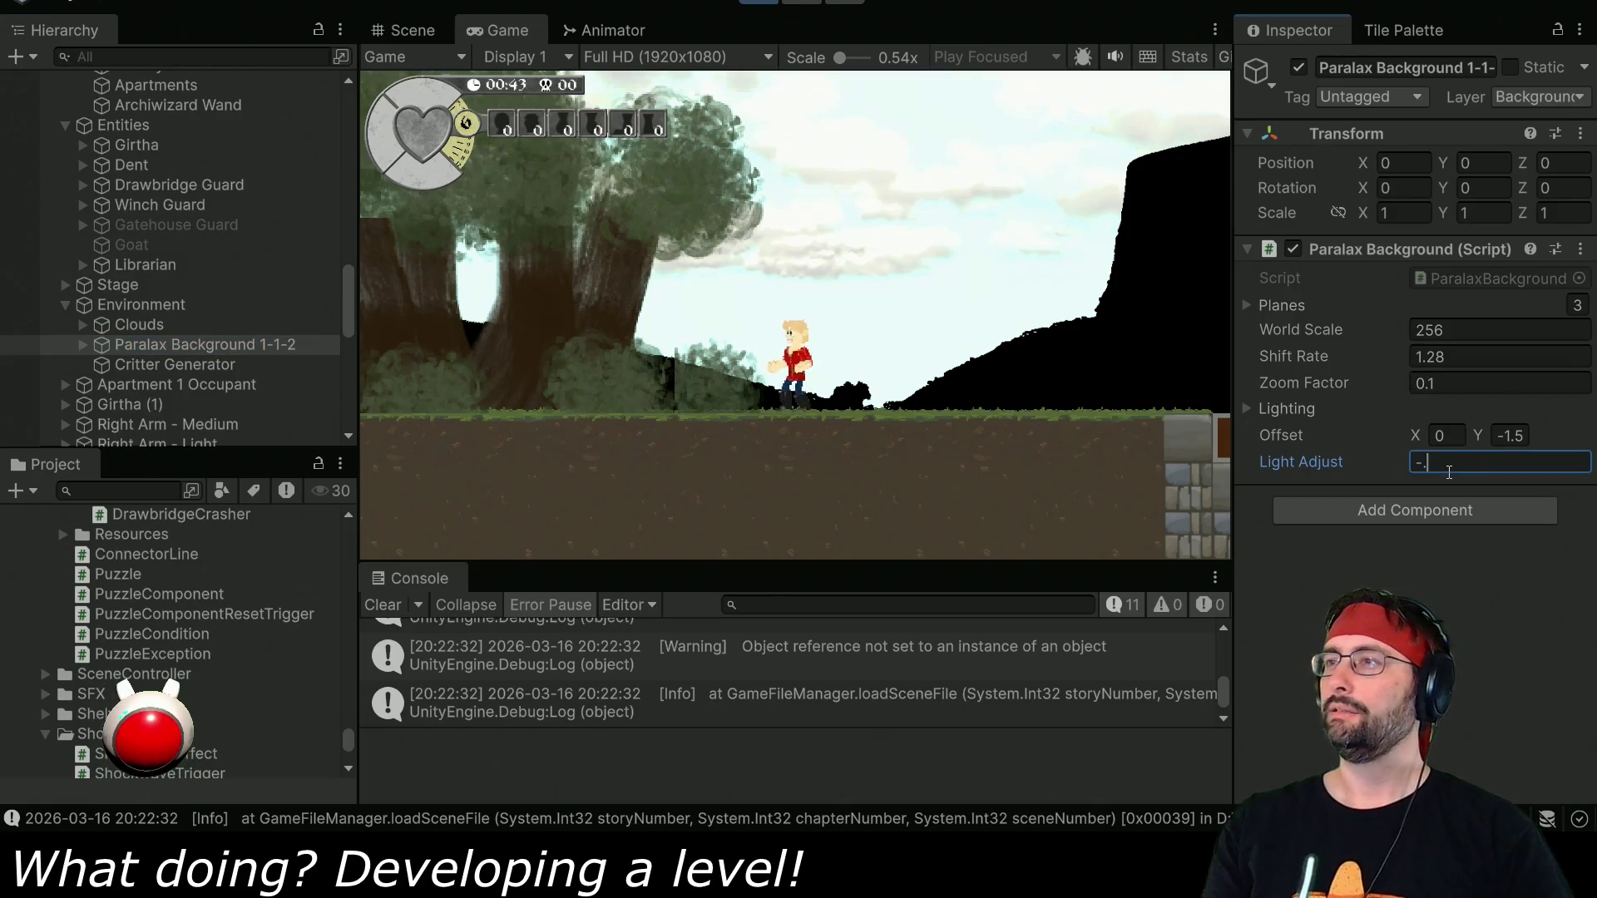
pyautogui.write('0.5')
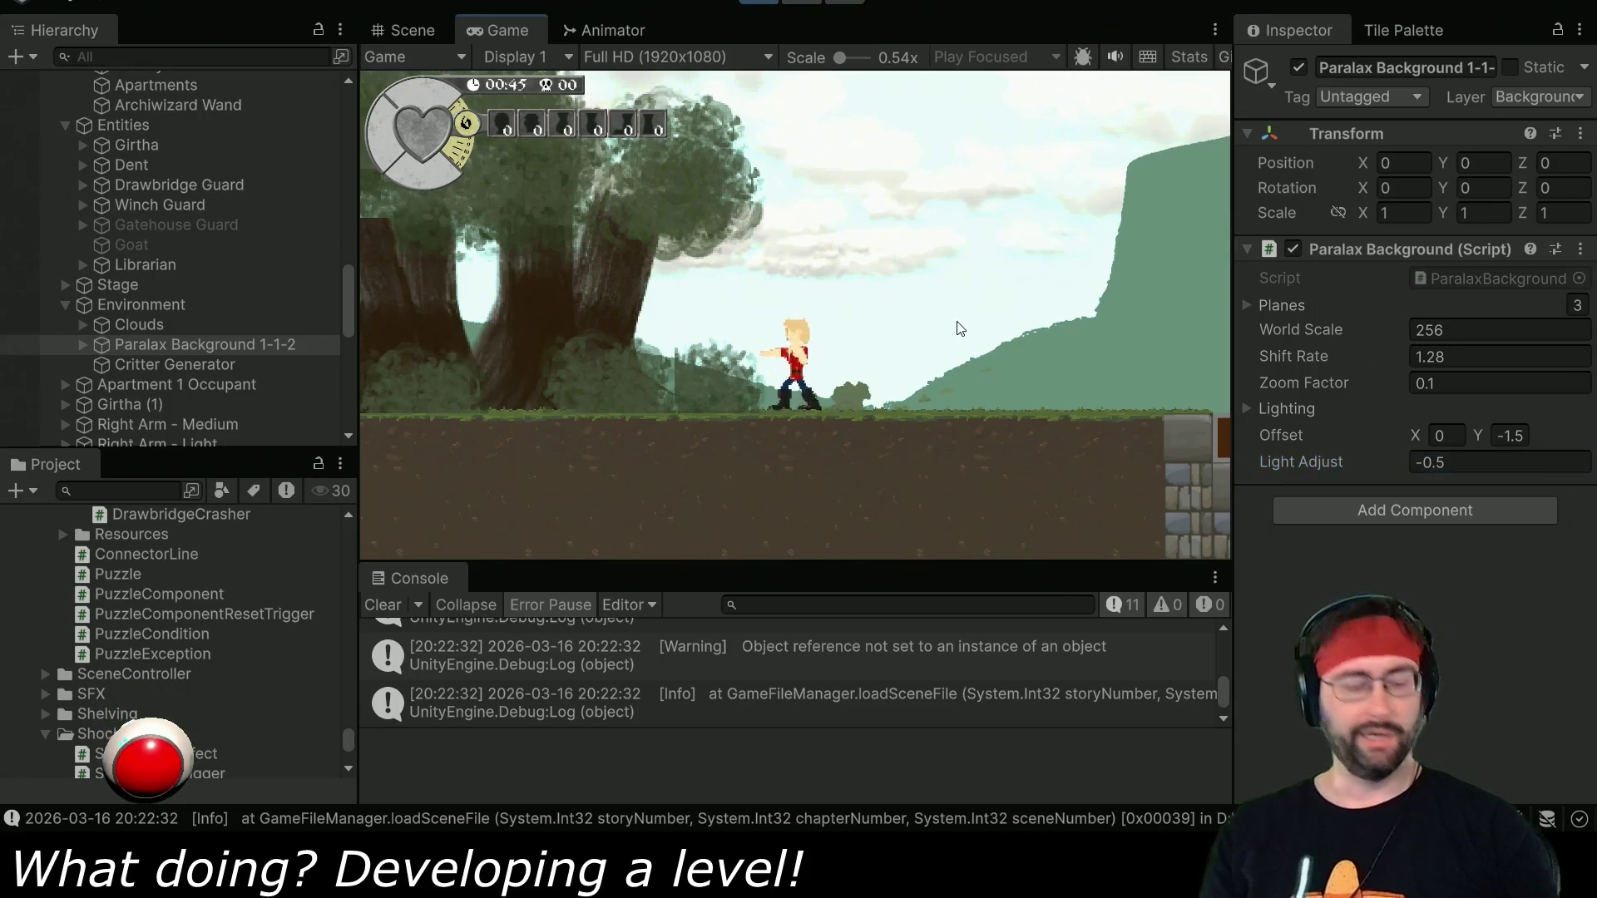
pyautogui.press('Right')
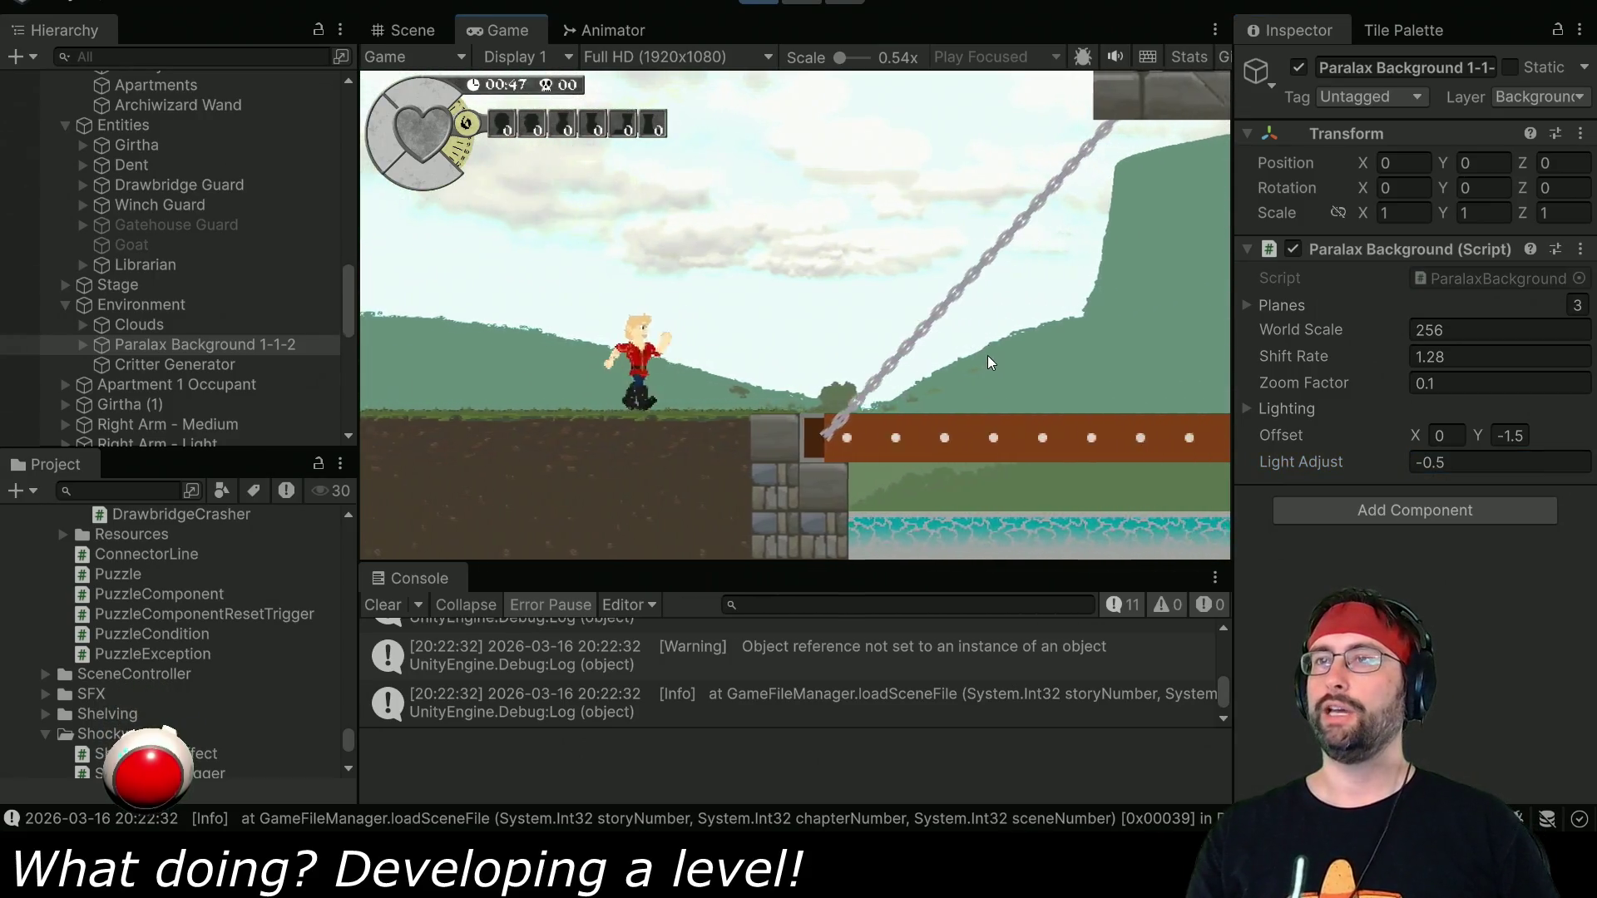
pyautogui.press('Right')
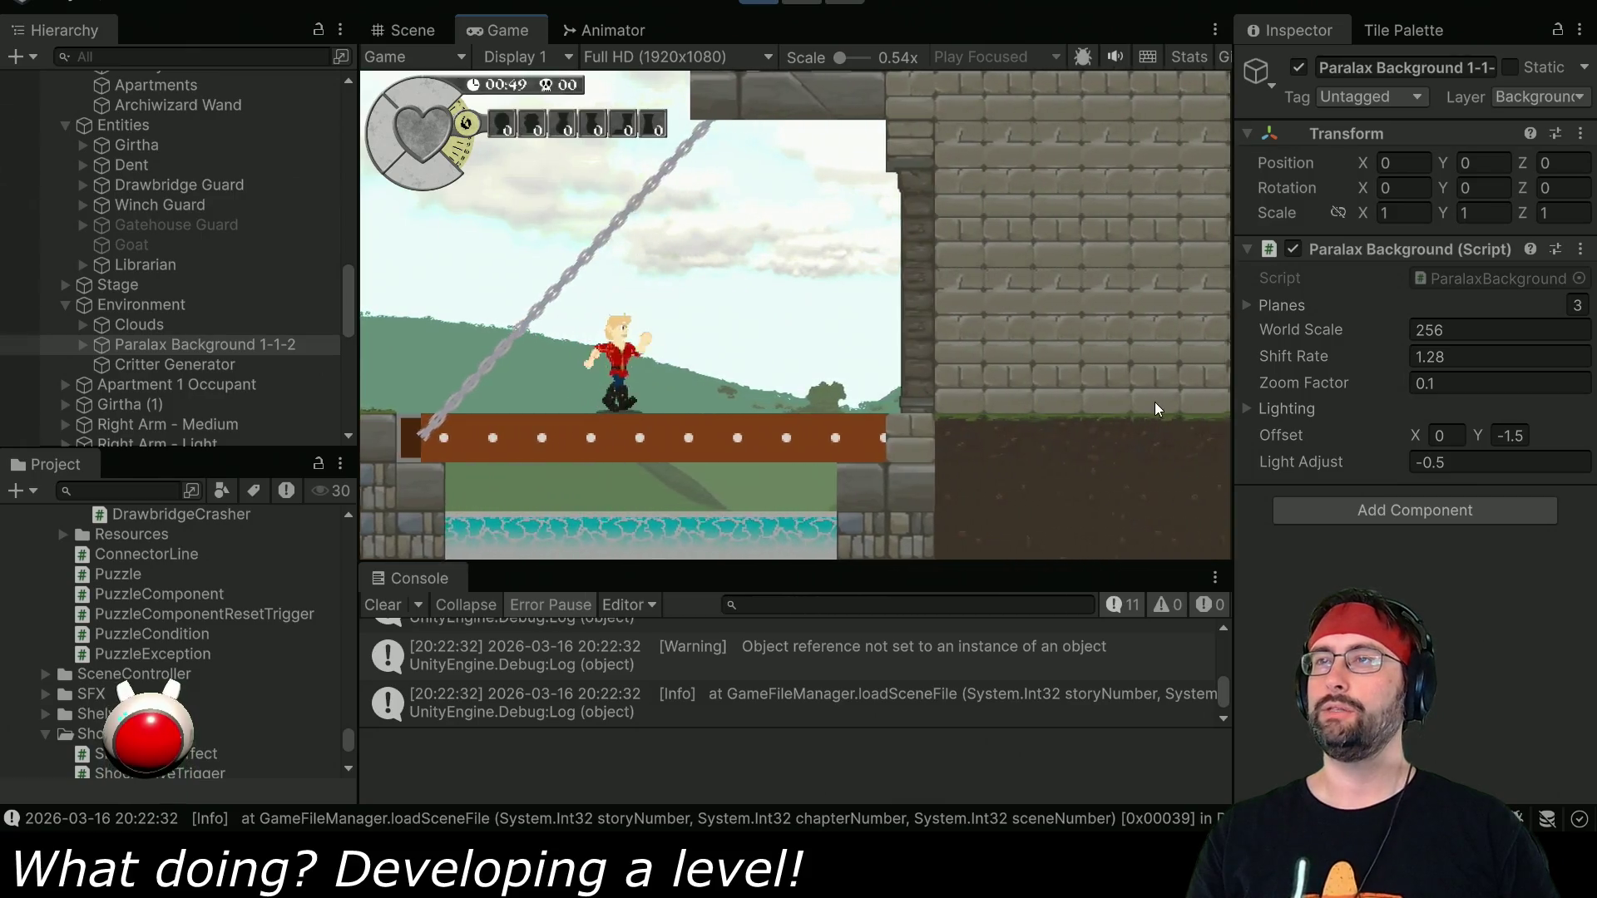
pyautogui.press('Right')
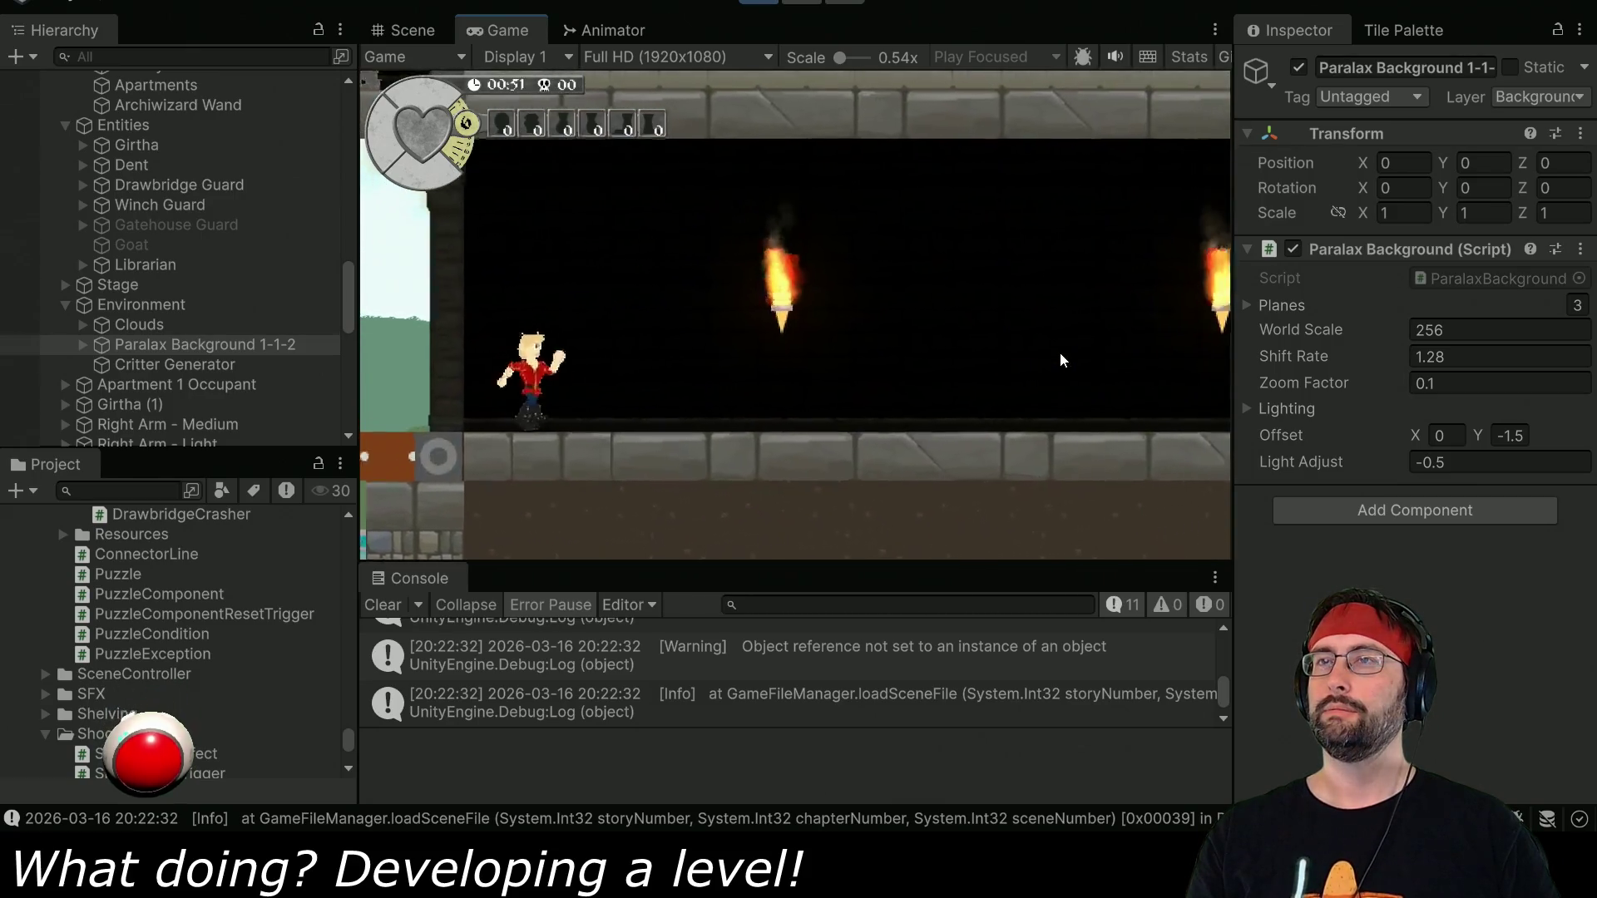
pyautogui.press('Right')
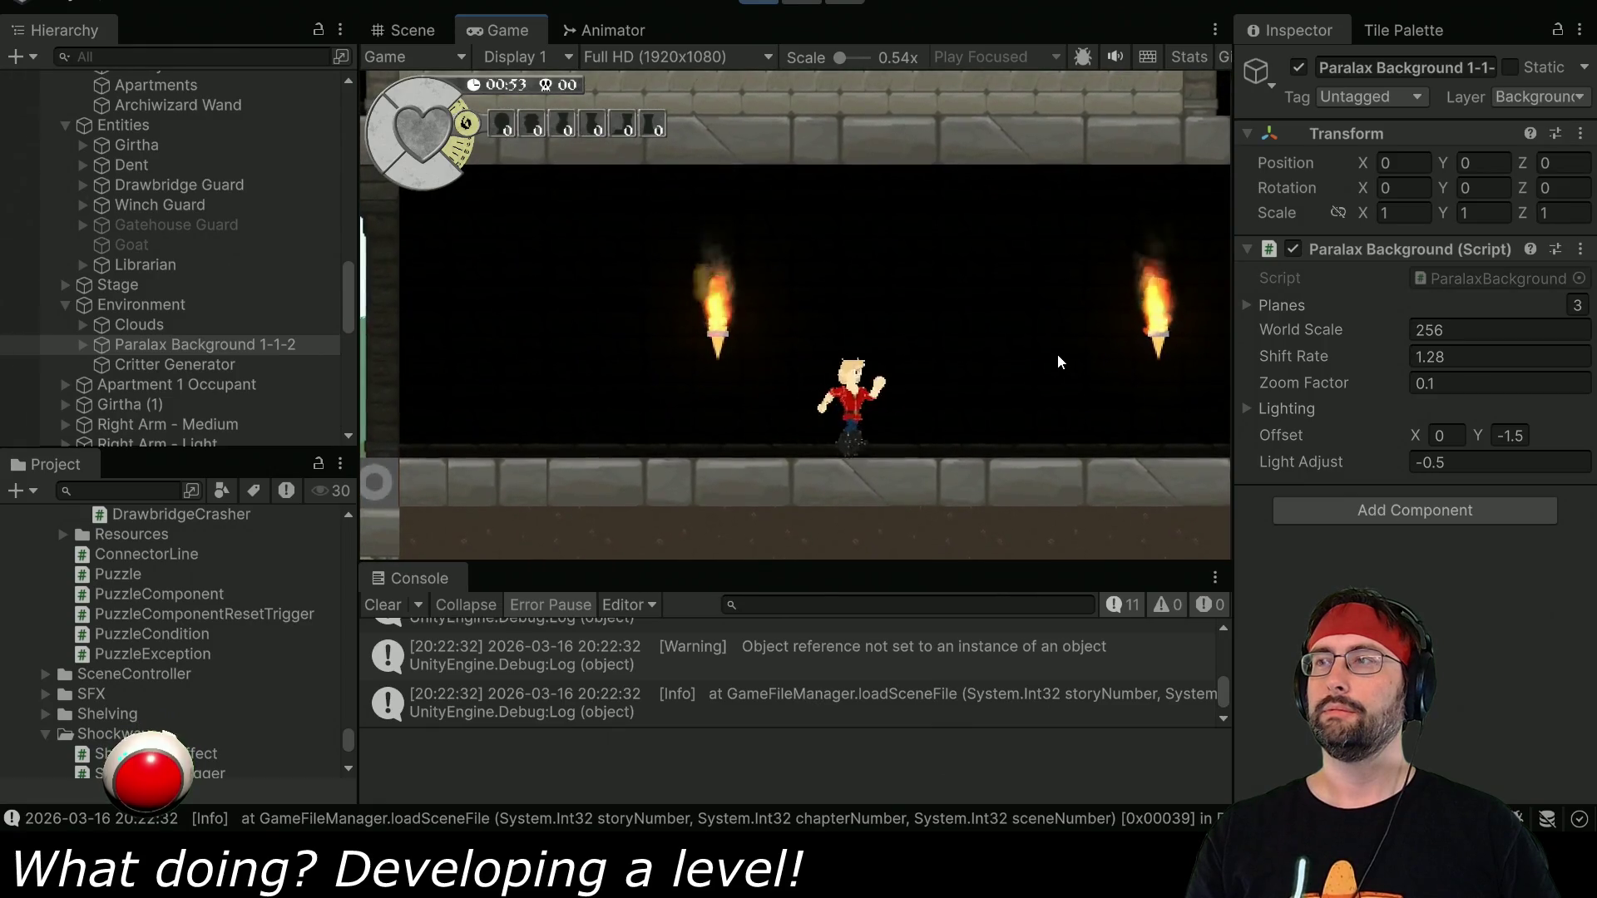
pyautogui.press('Right')
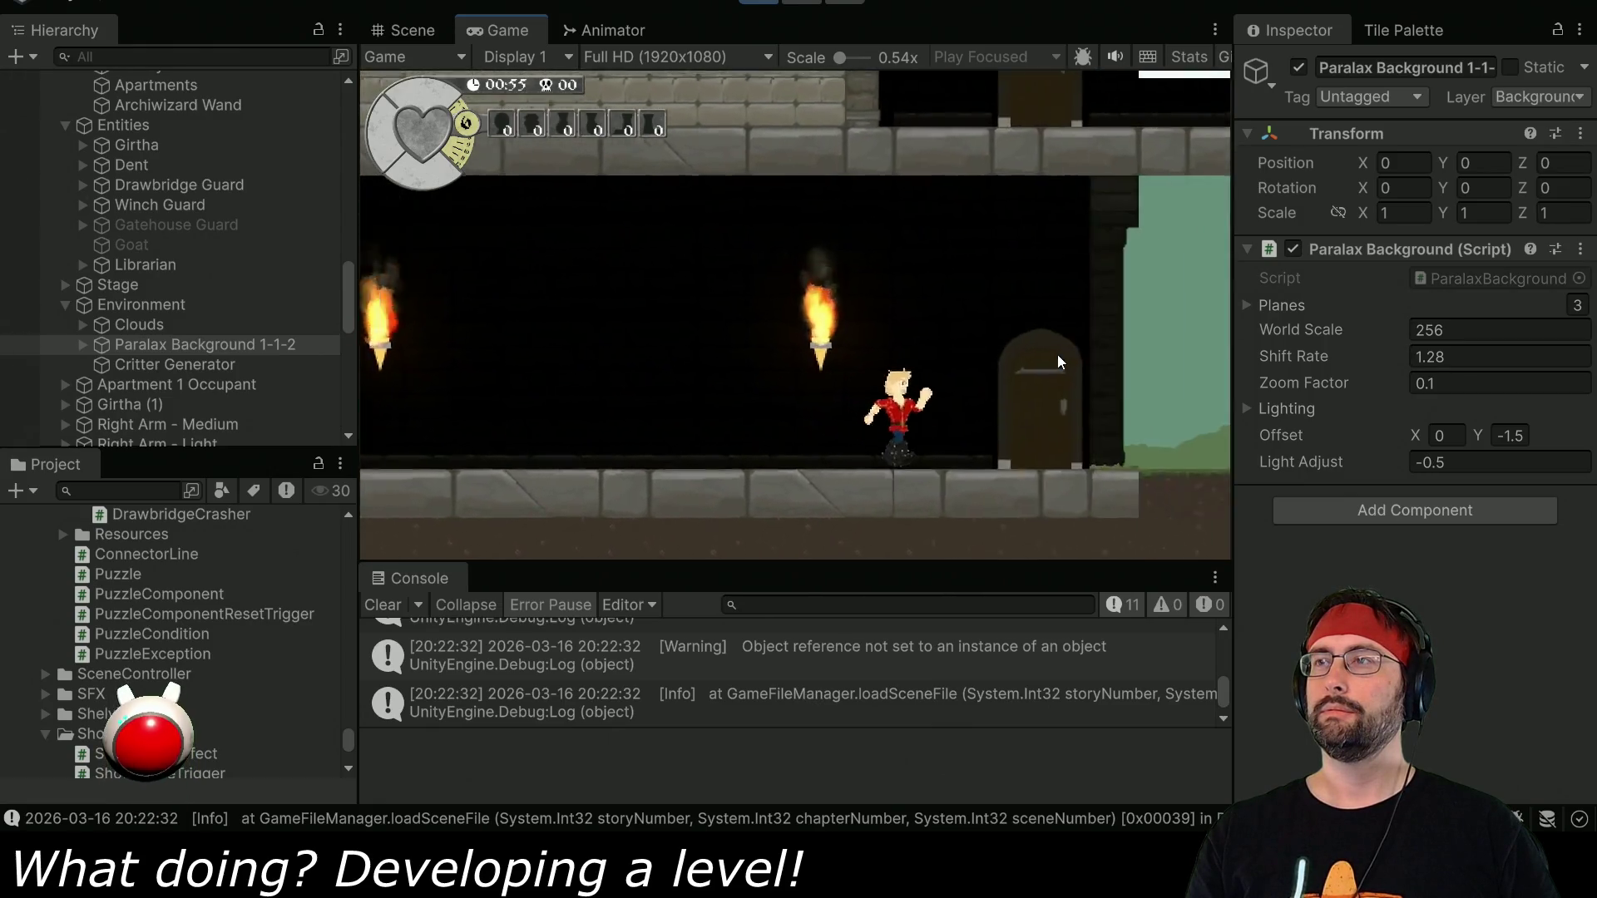
pyautogui.press('Right')
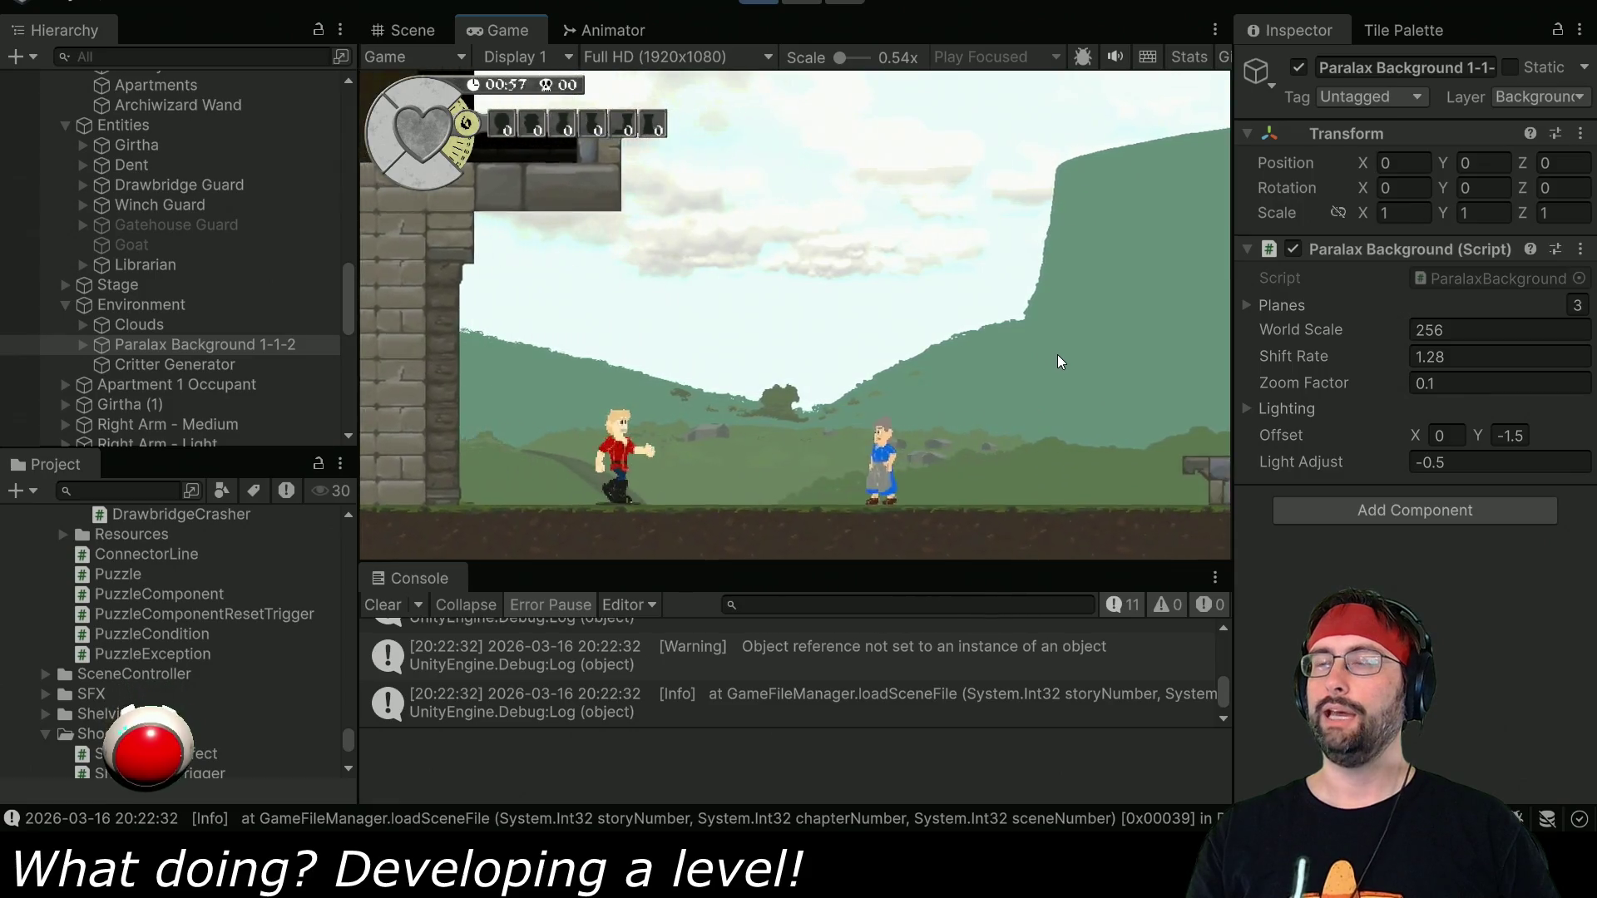
pyautogui.press('Right')
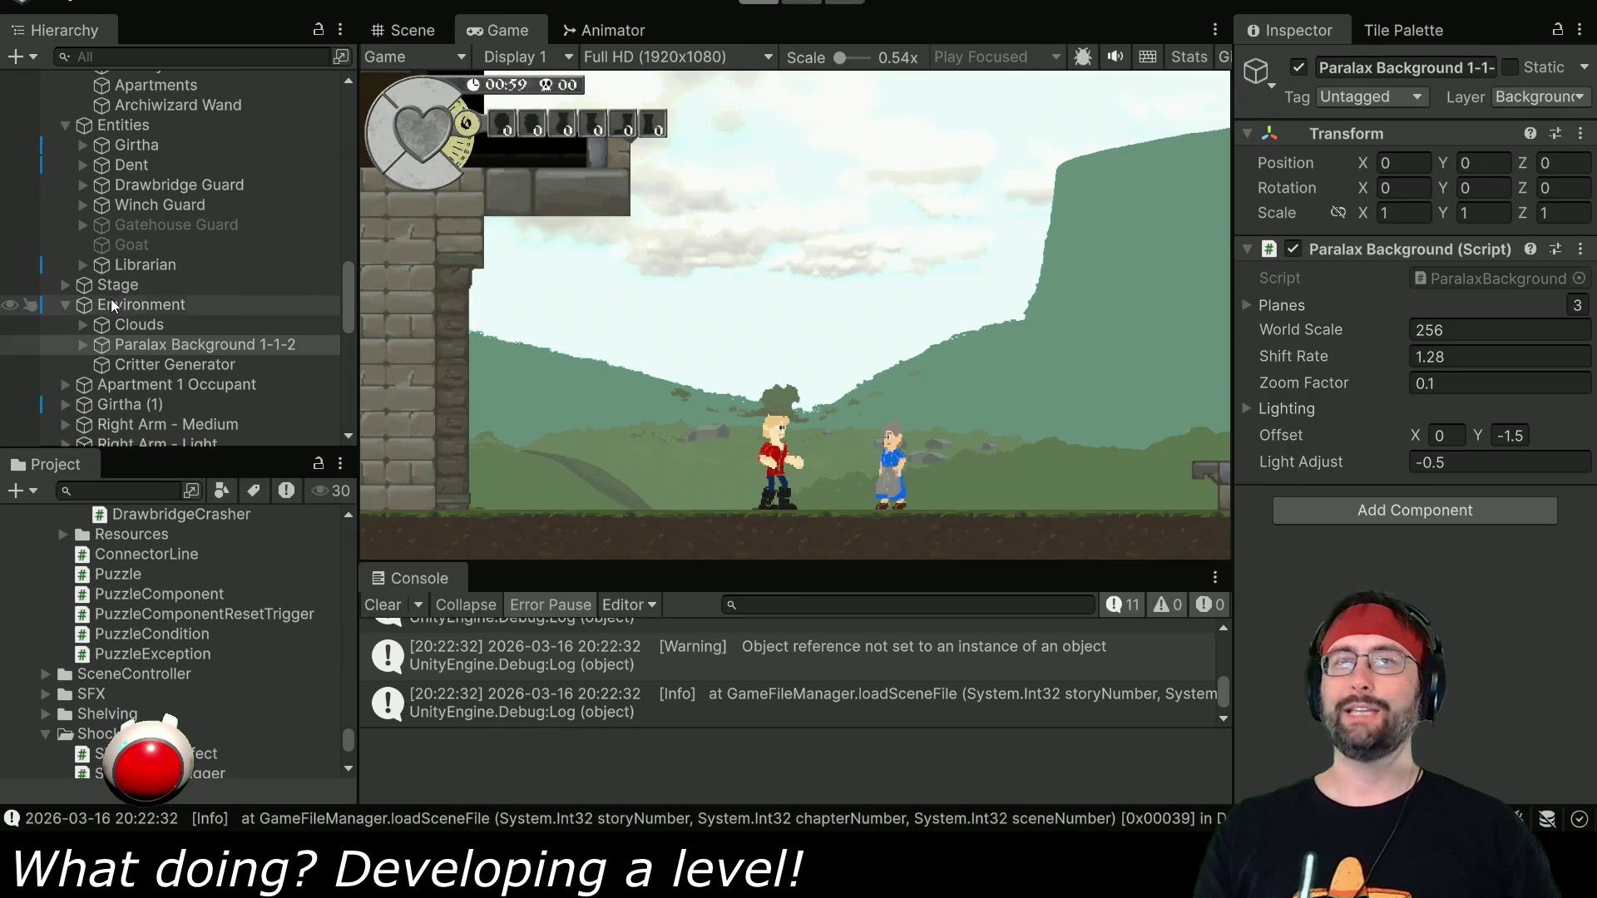
pyautogui.hotkey('ctrl', 'p')
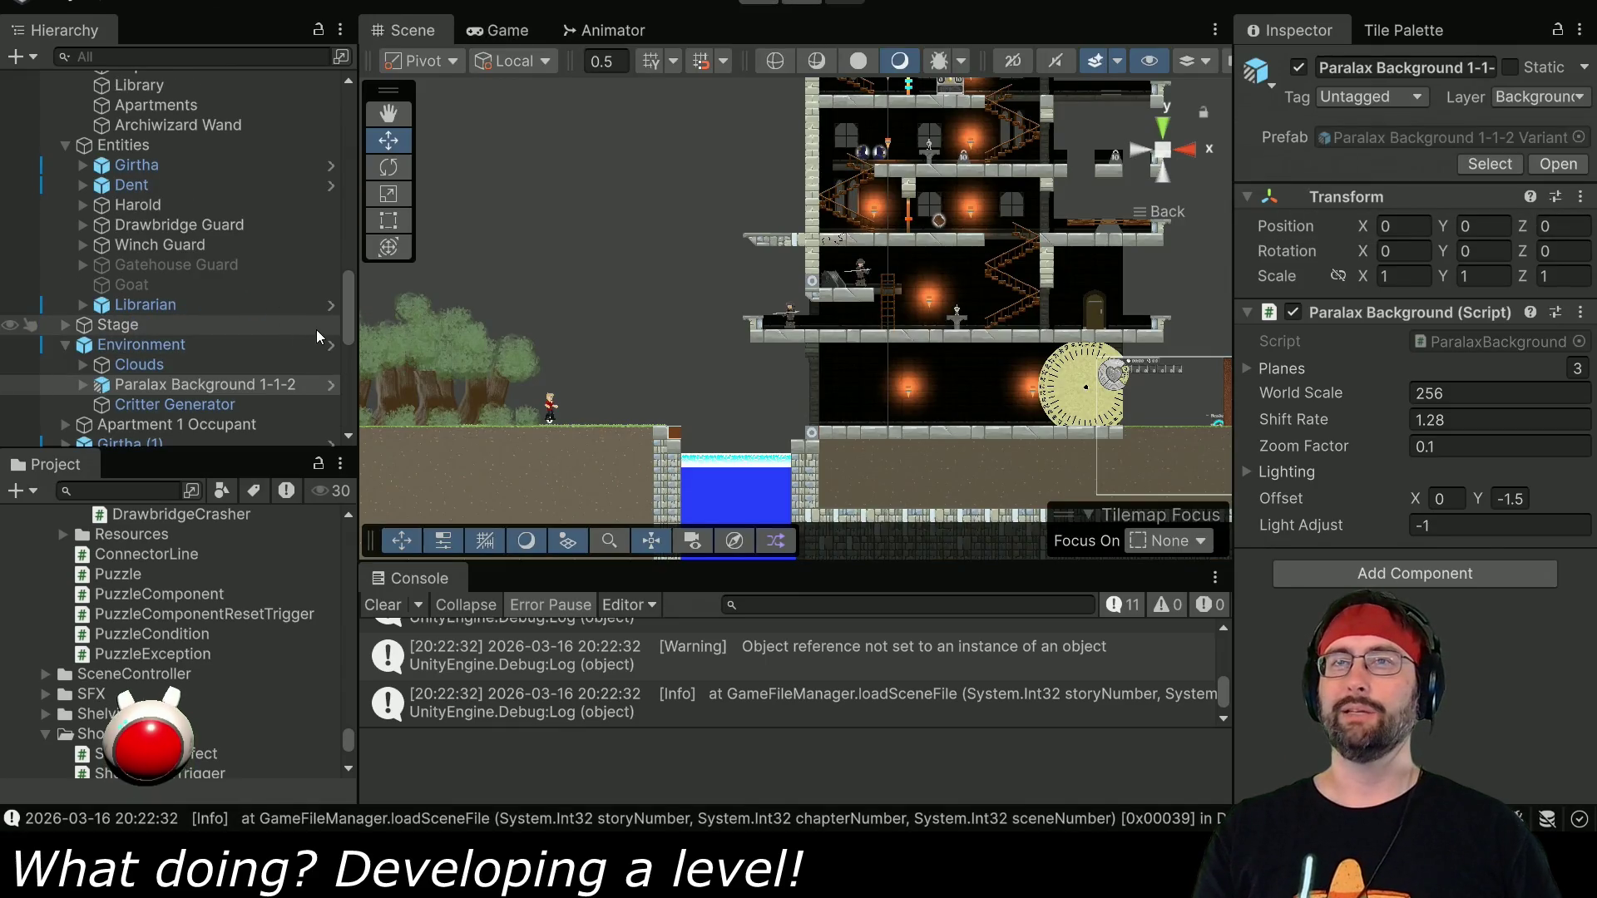
# Collapse Rooms and activate the 3D Layer background.
pyautogui.moveTo(349, 314); pyautogui.dragTo(346, 103)
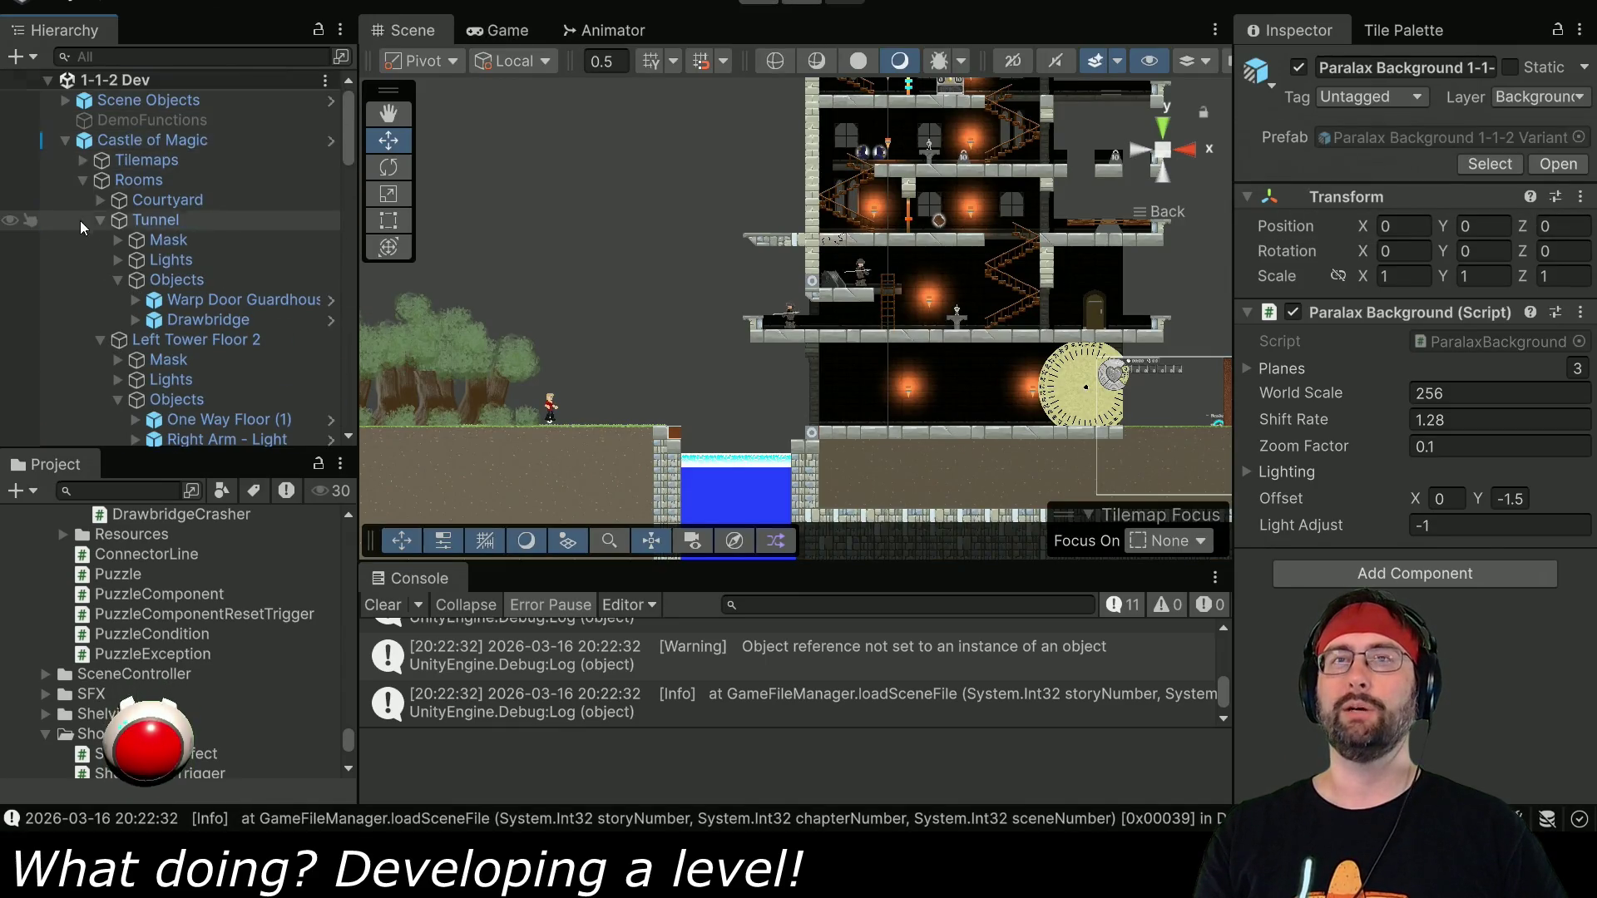
pyautogui.click(81, 180)
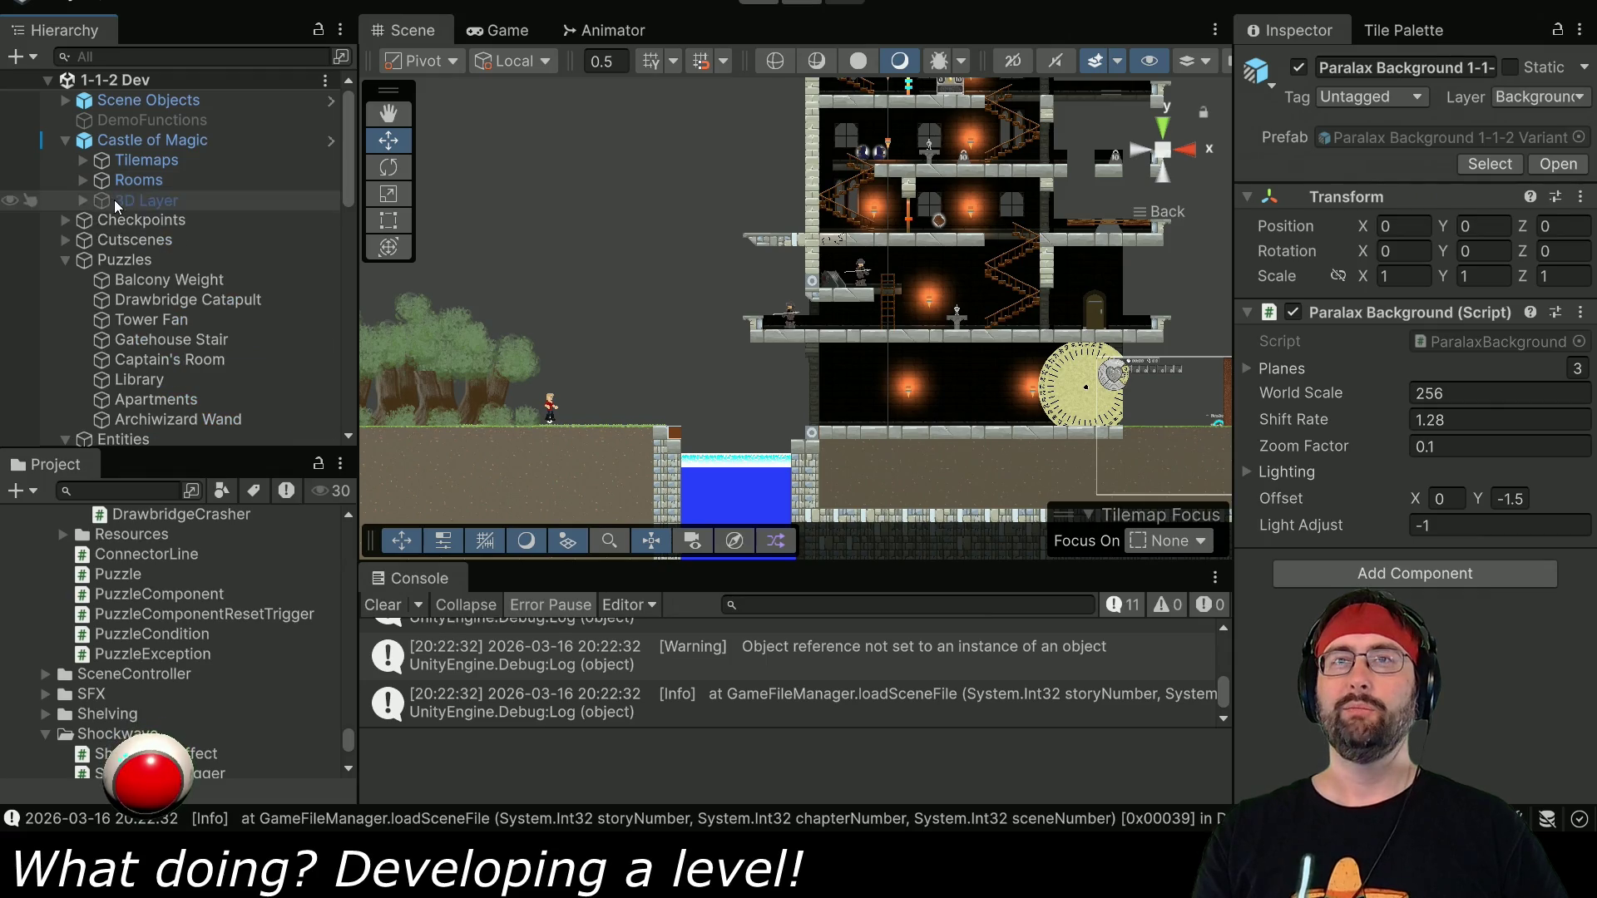
pyautogui.click(114, 199)
pyautogui.click(1298, 69)
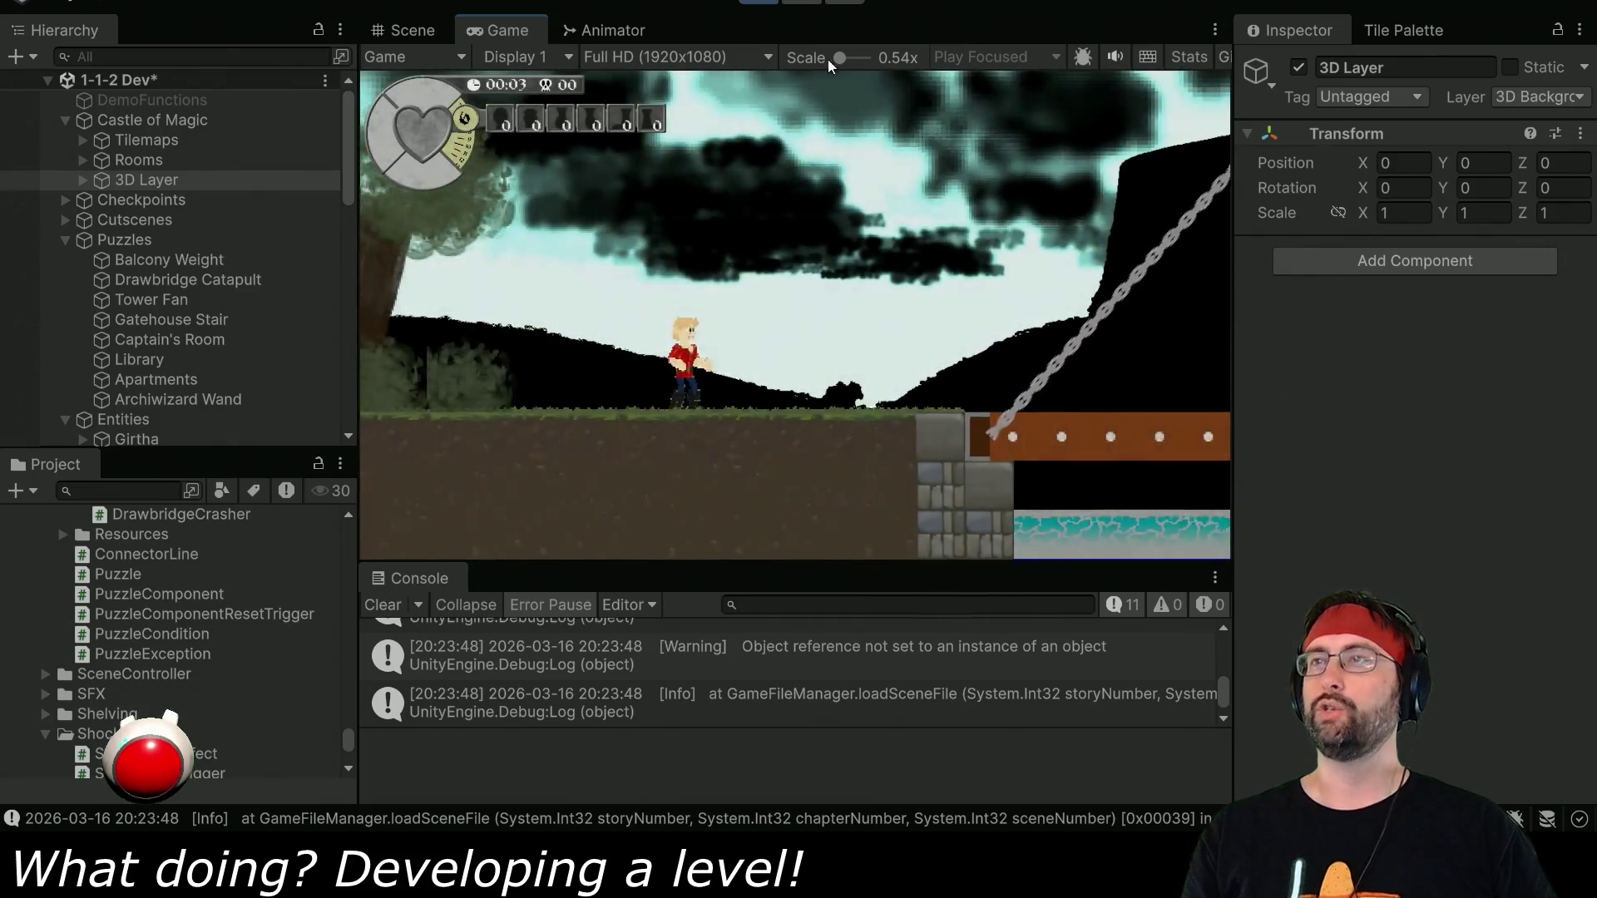
# Exit play mode and set Light Adjust to -0.5 on Clouds and Paralax Background 1-1-2.
pyautogui.click(757, 2)
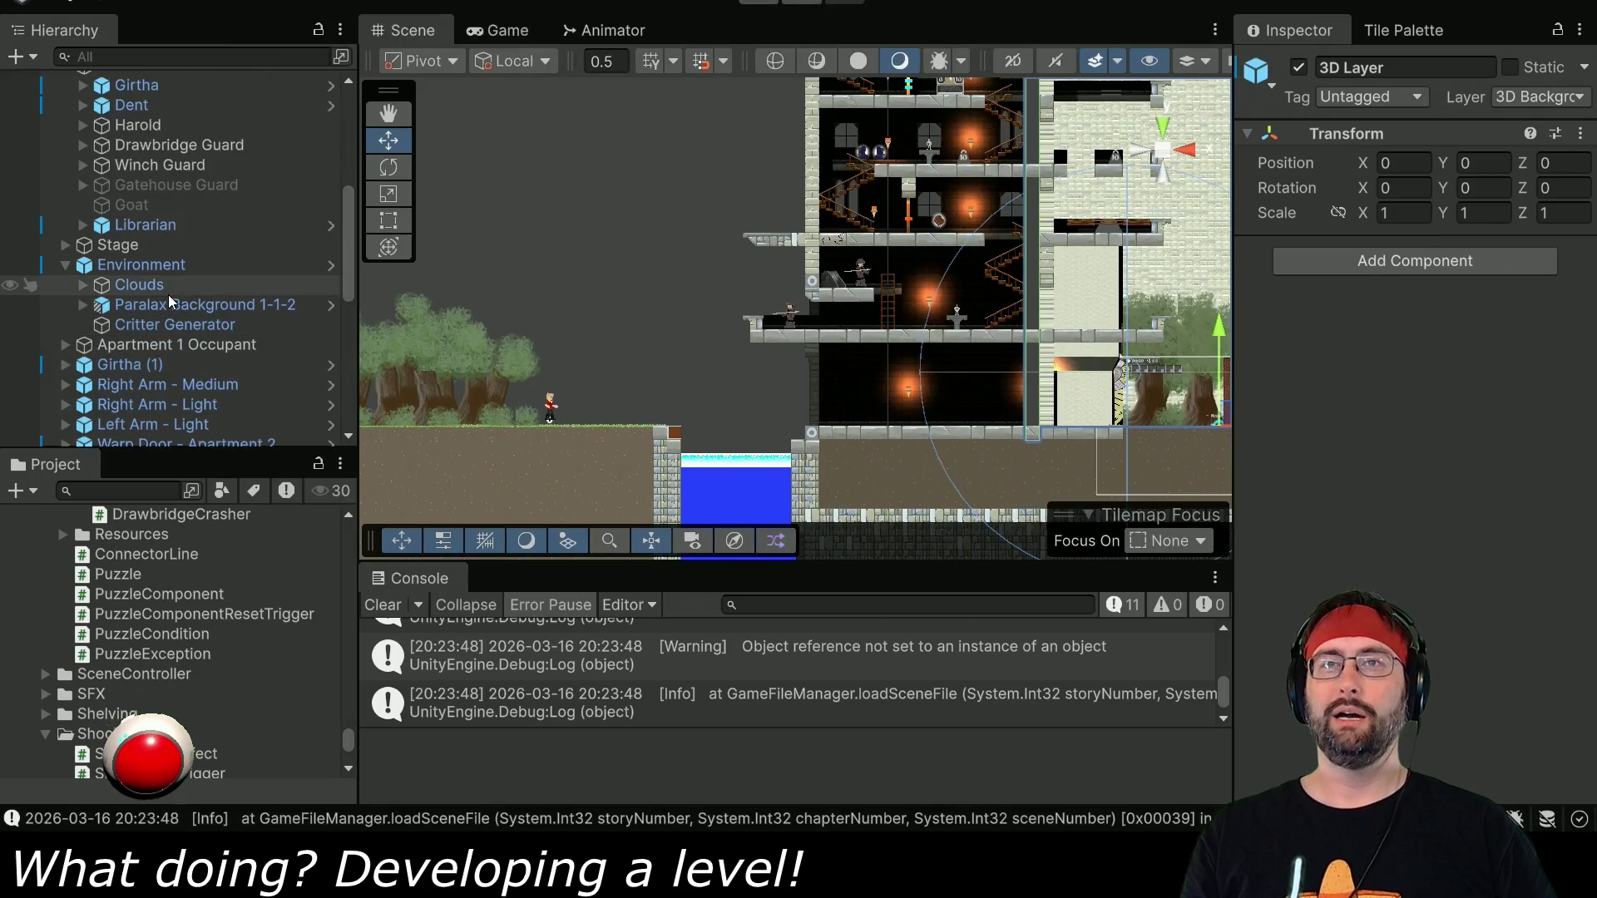
pyautogui.click(168, 291)
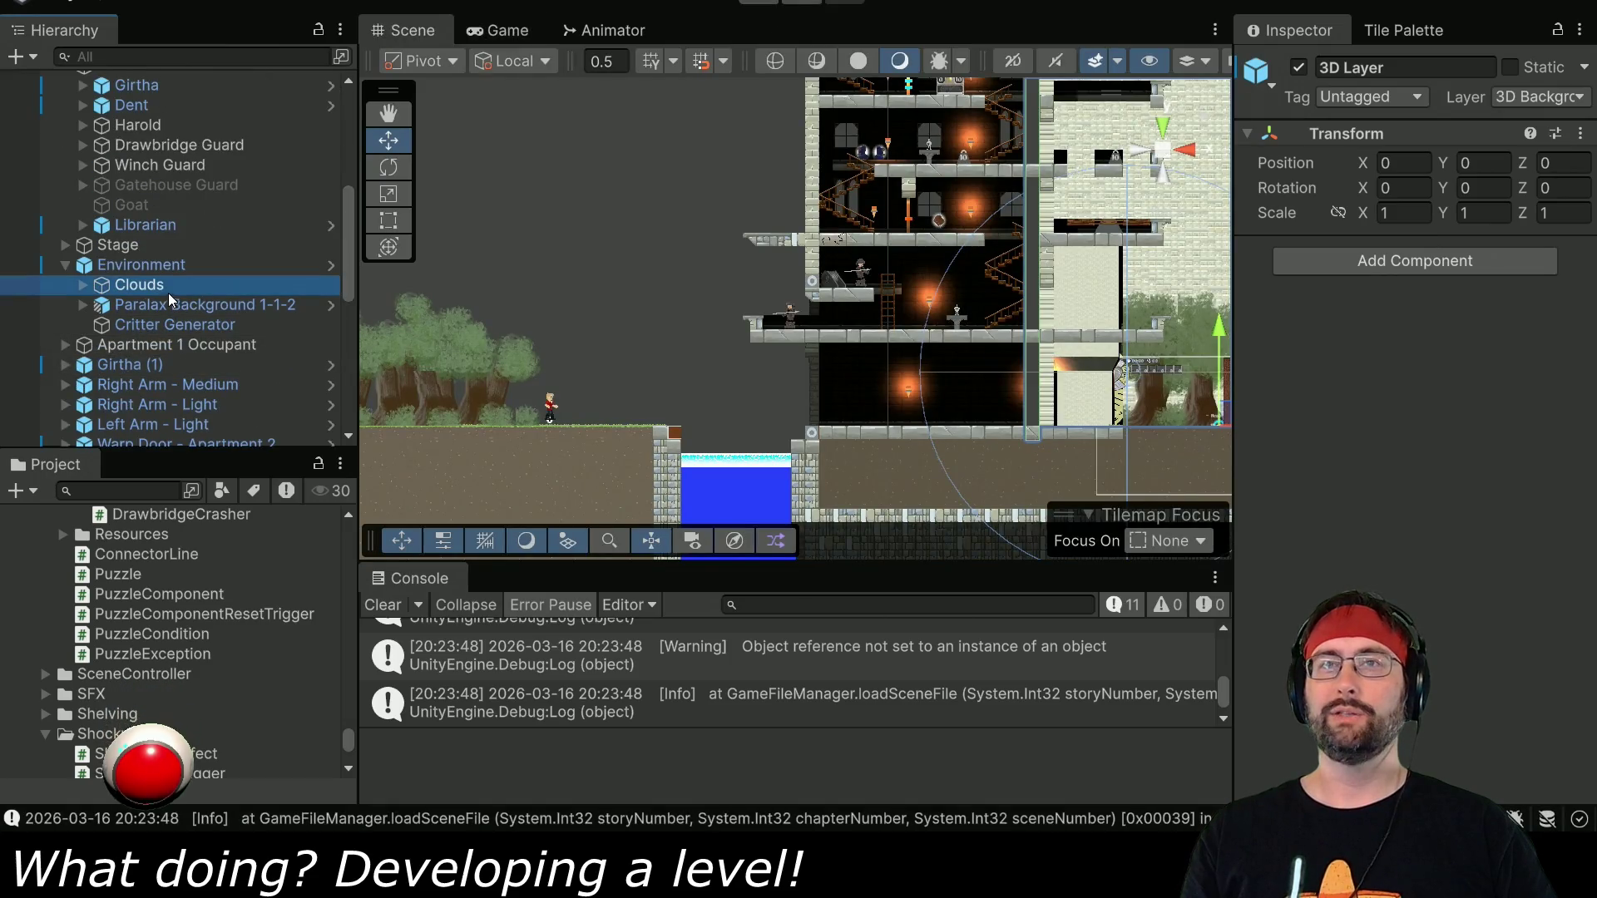
pyautogui.click(1451, 348)
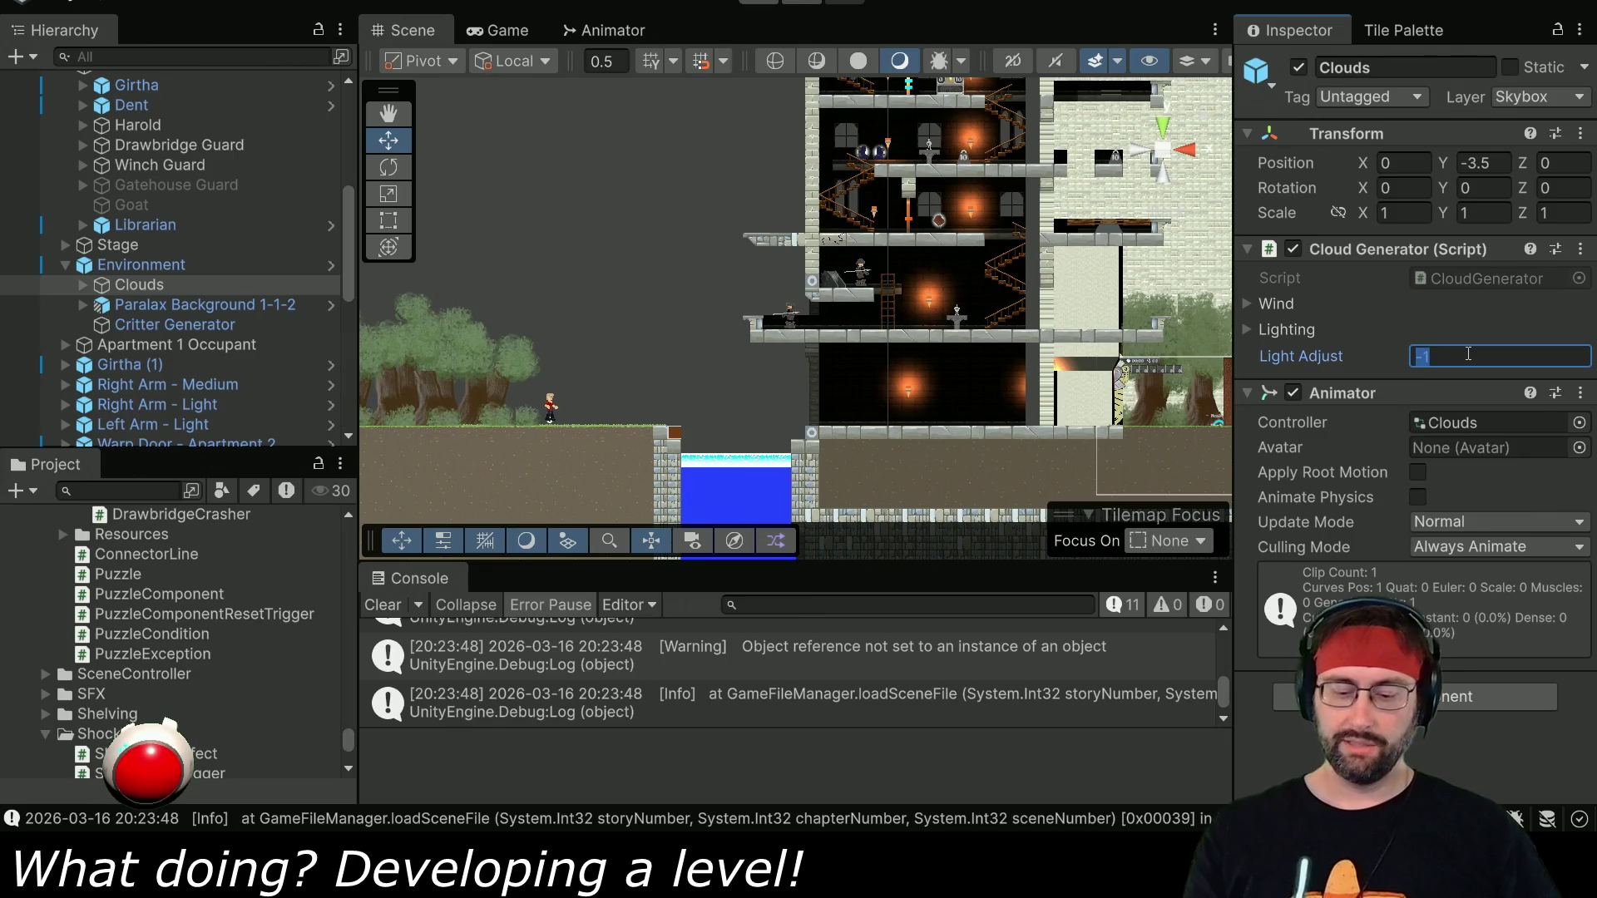
pyautogui.write('-0.5')
pyautogui.click(205, 305)
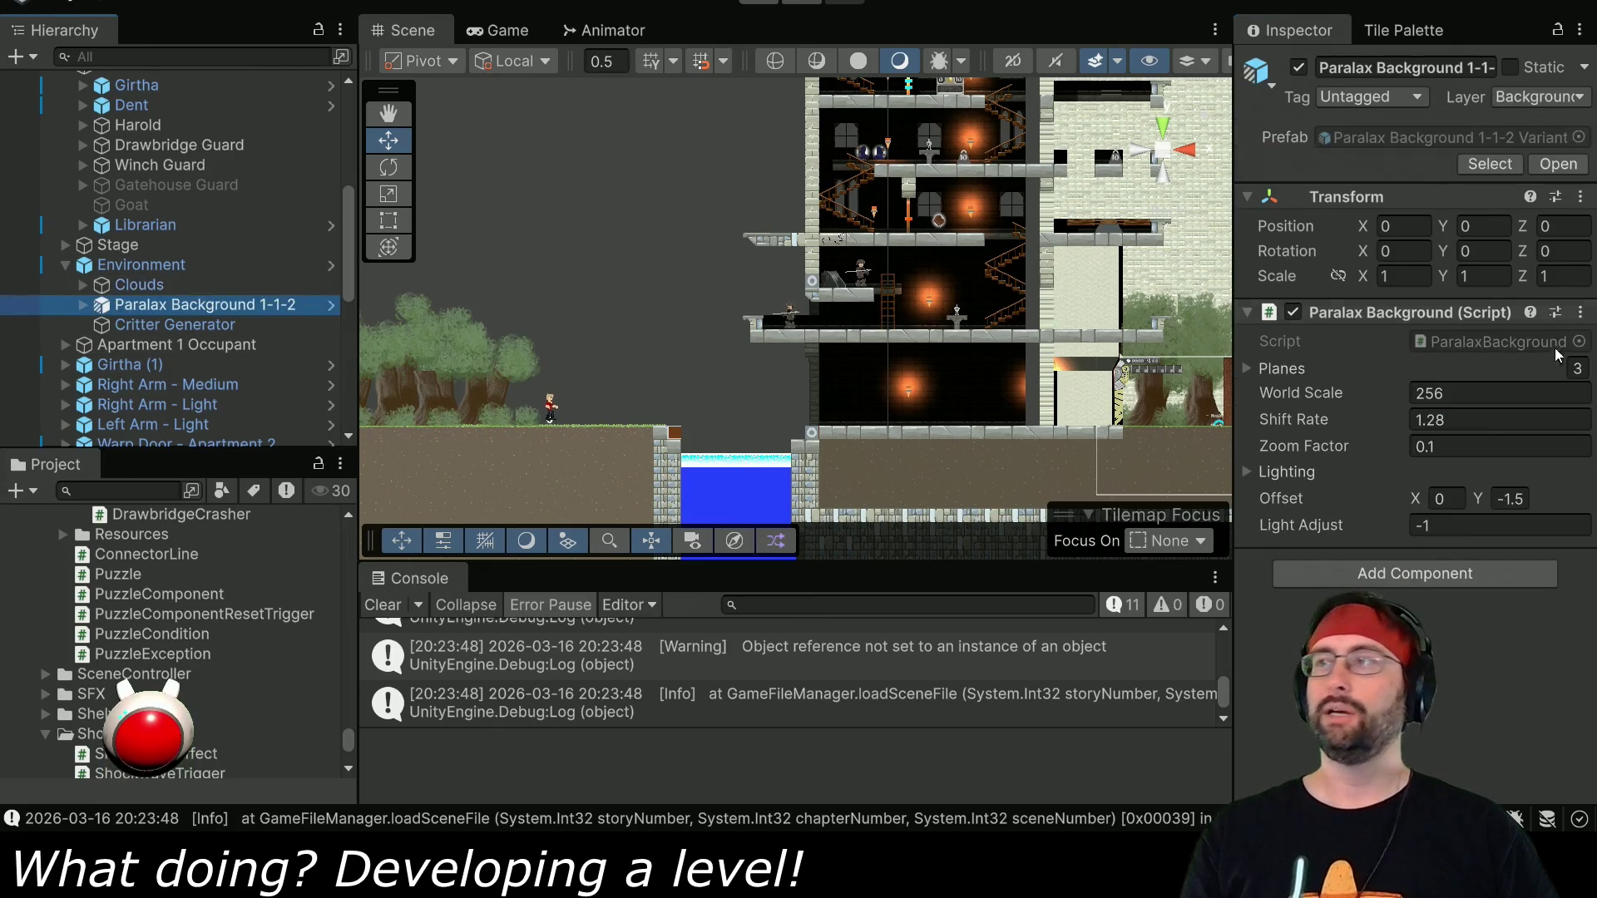
pyautogui.click(1447, 526)
pyautogui.write('-0.5')
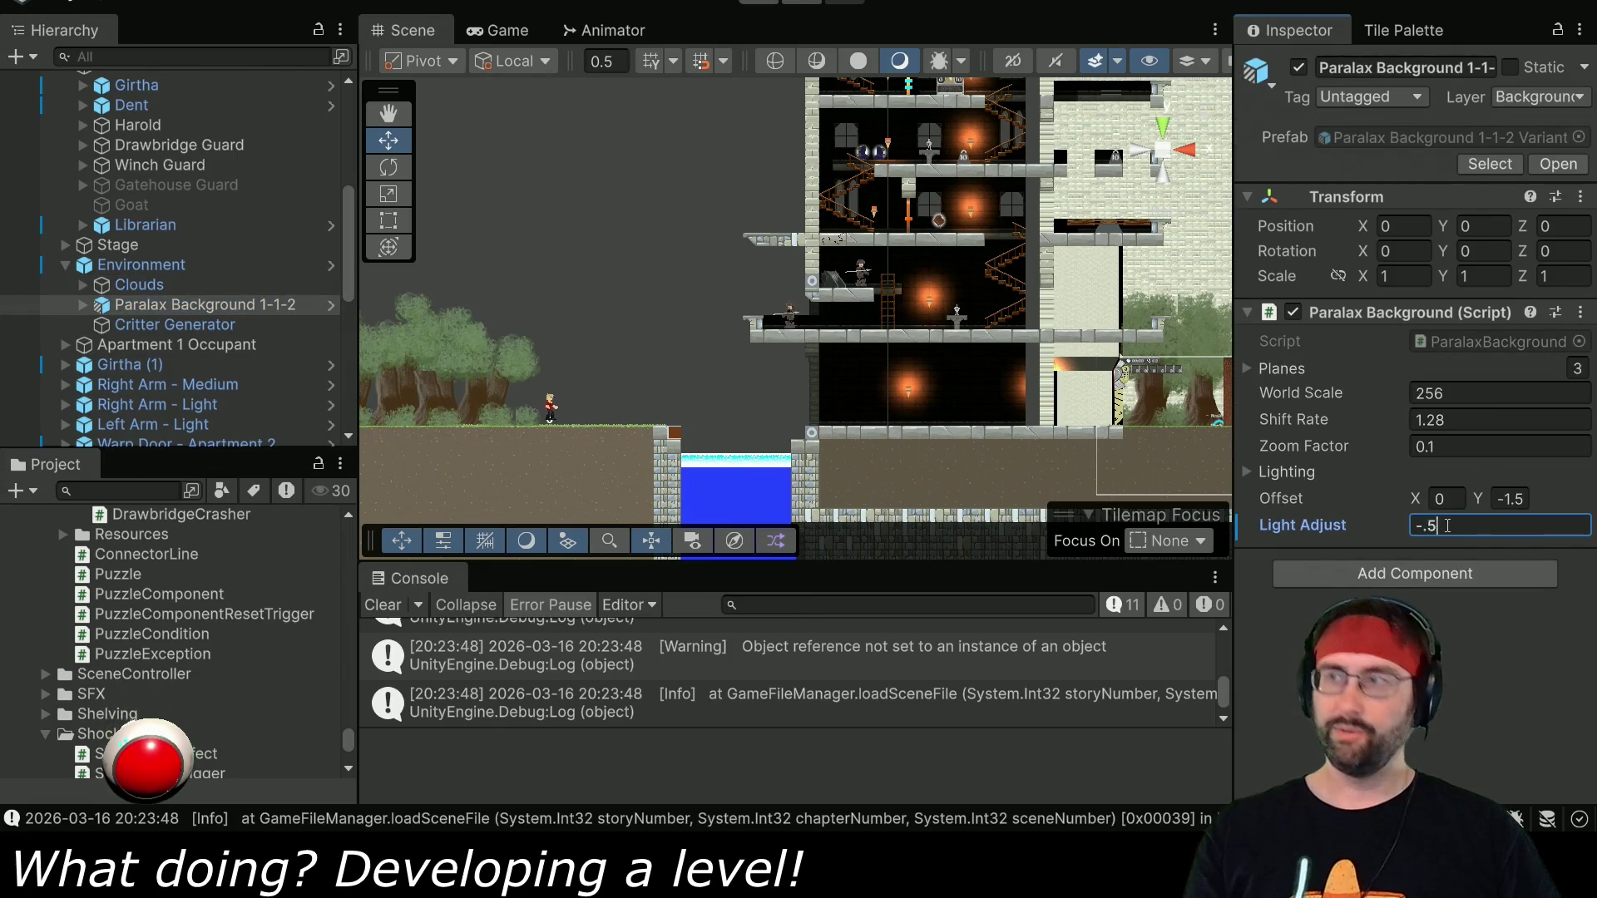
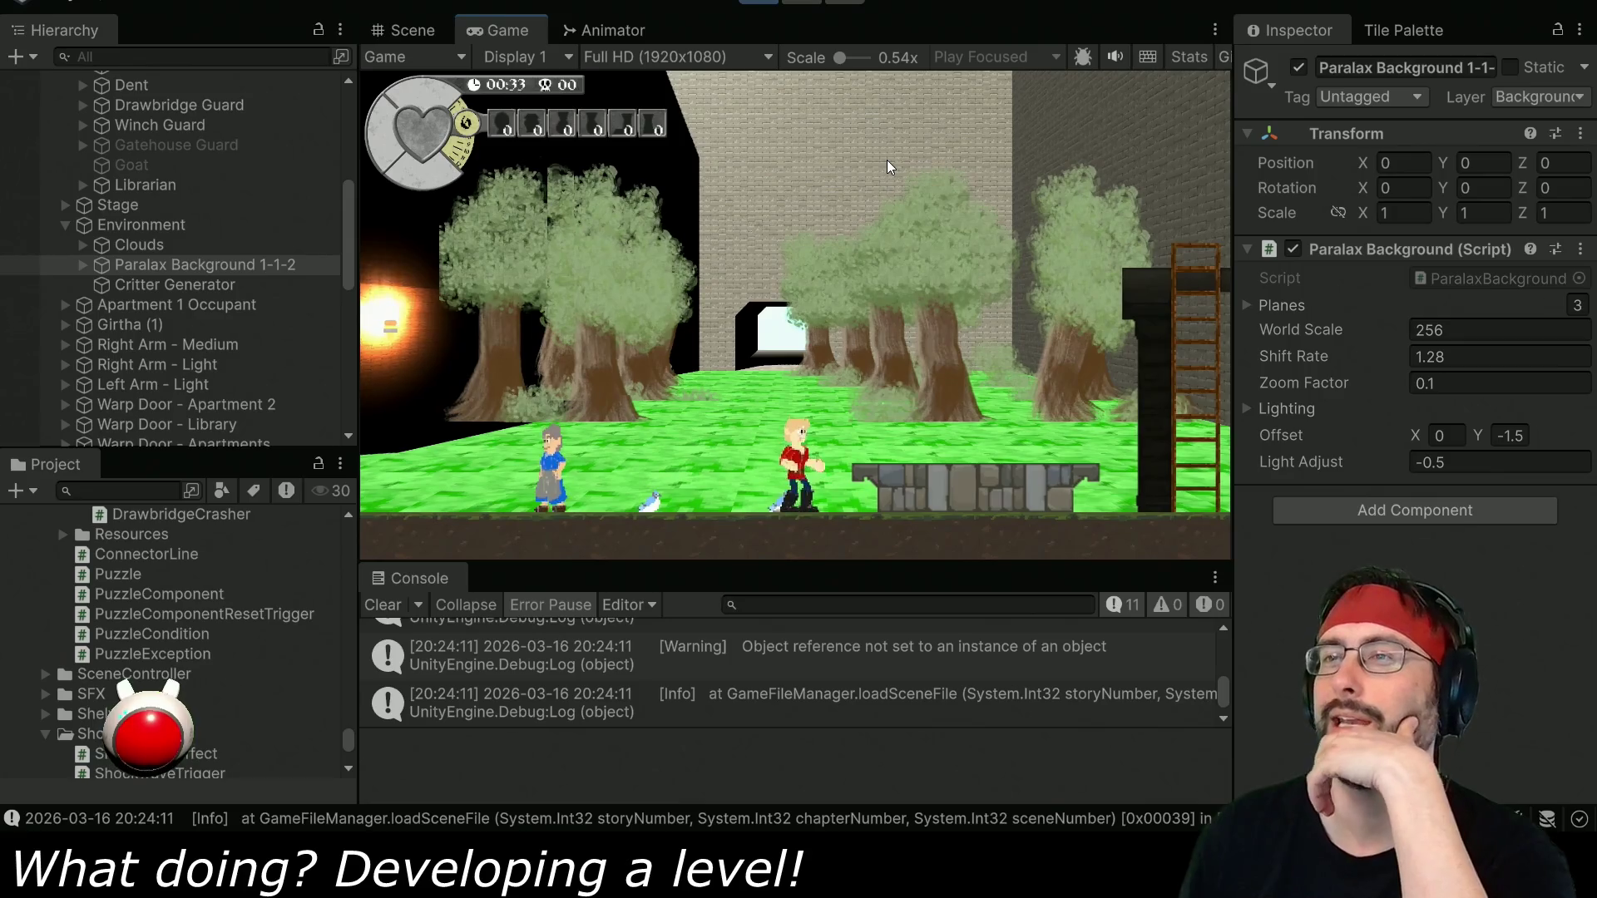
# Exit play mode, select the Foreground 2 tilemap, and open the Tile Palette at the doorway.
pyautogui.click(768, 6)
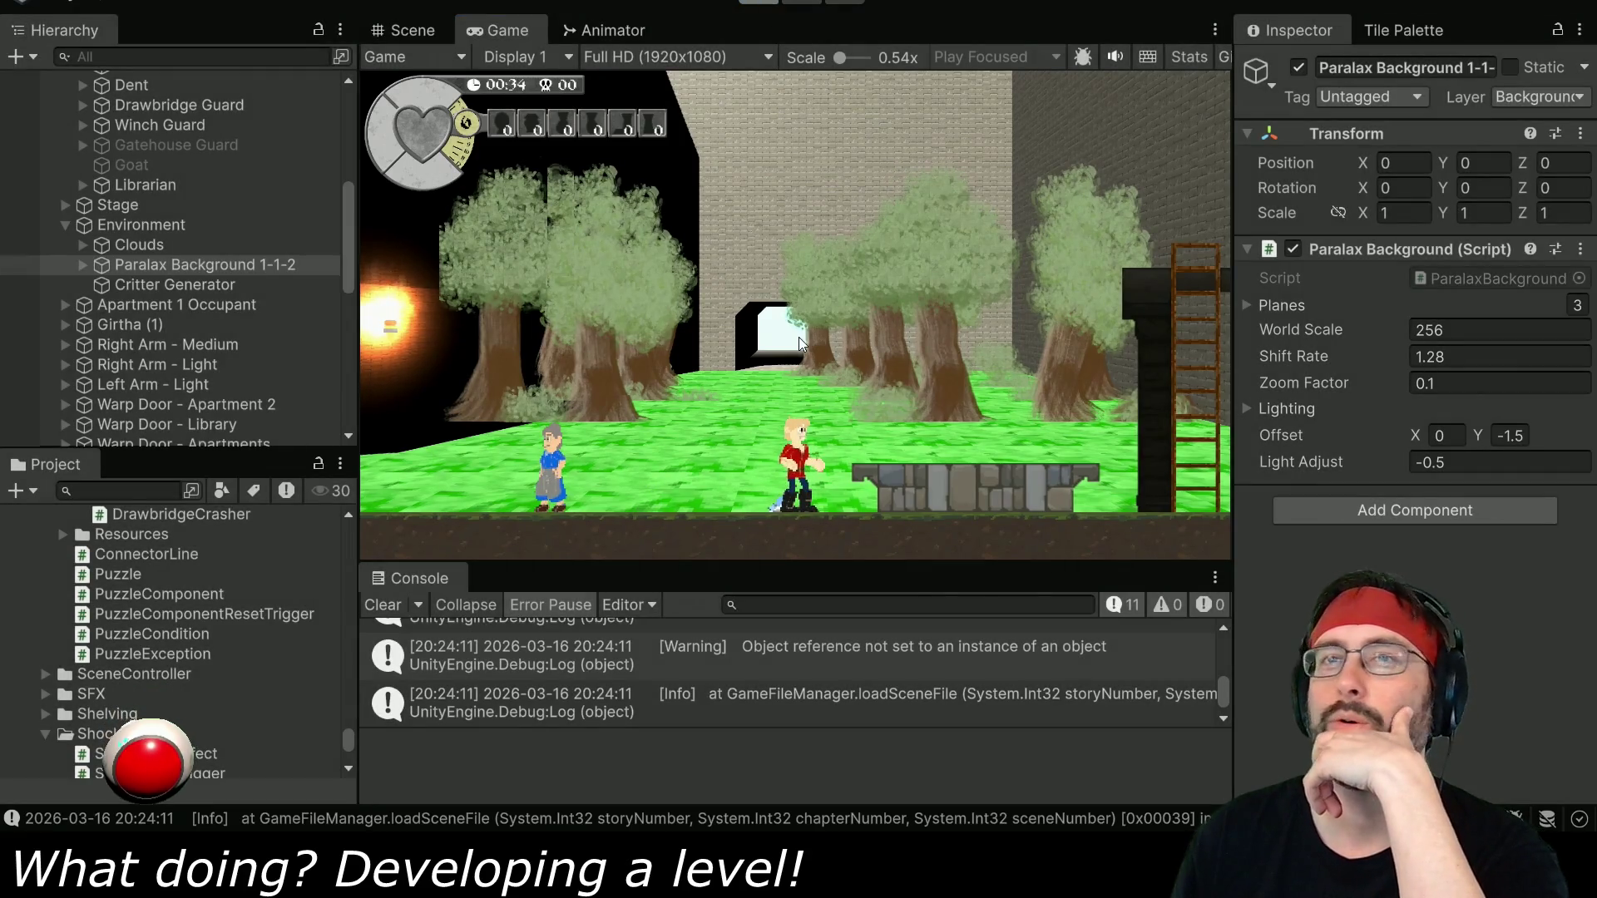
pyautogui.scroll(5, 207, 203)
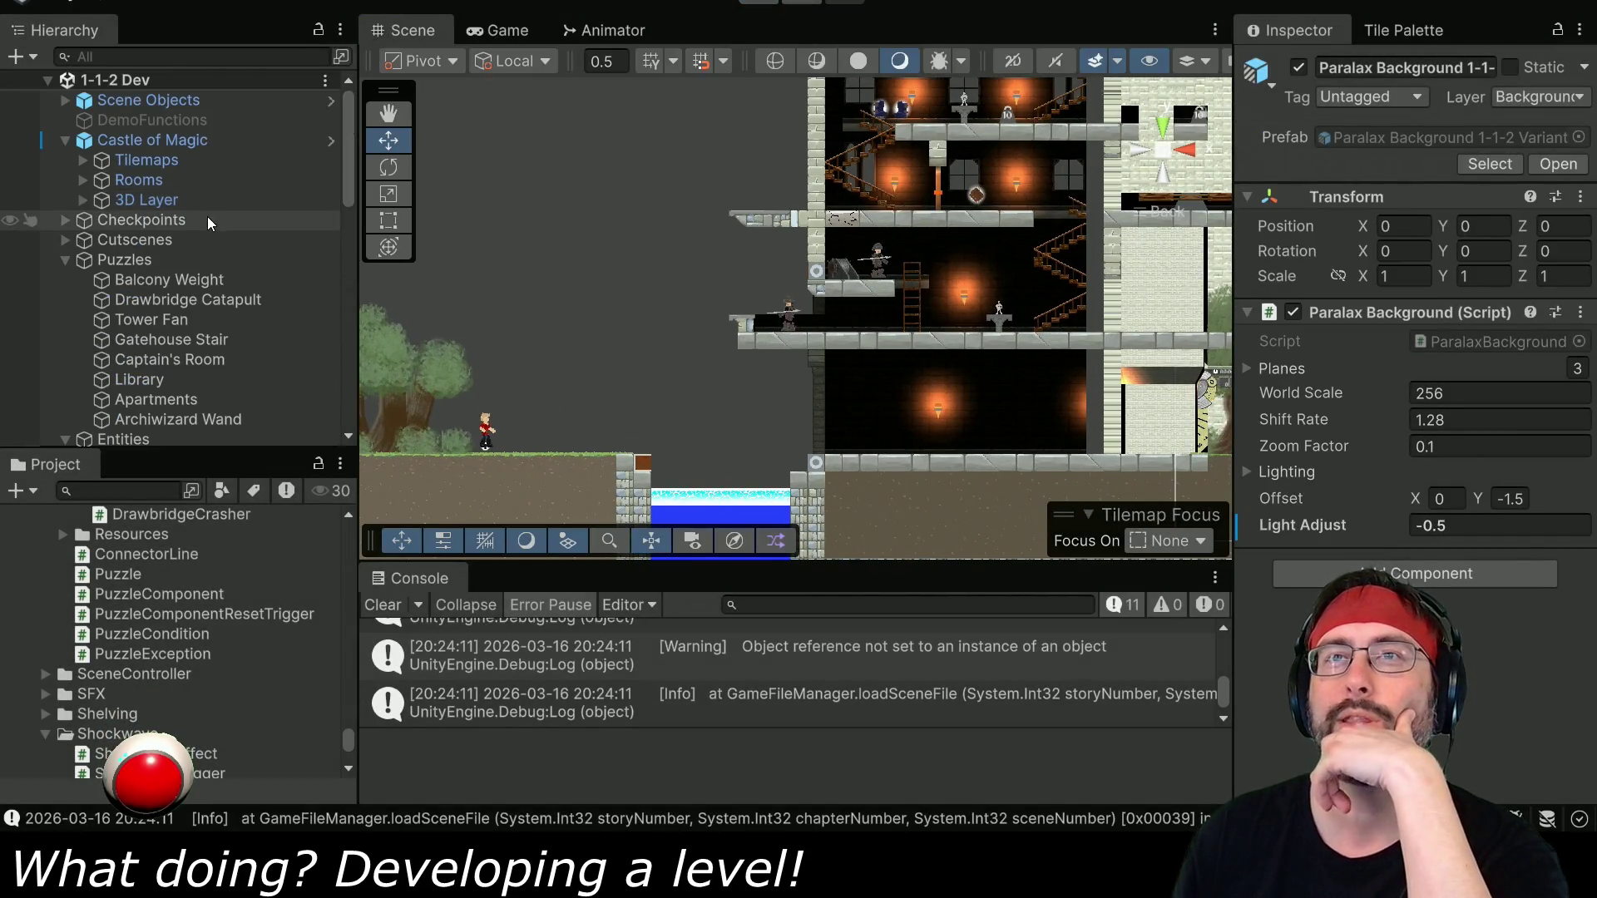
pyautogui.click(84, 160)
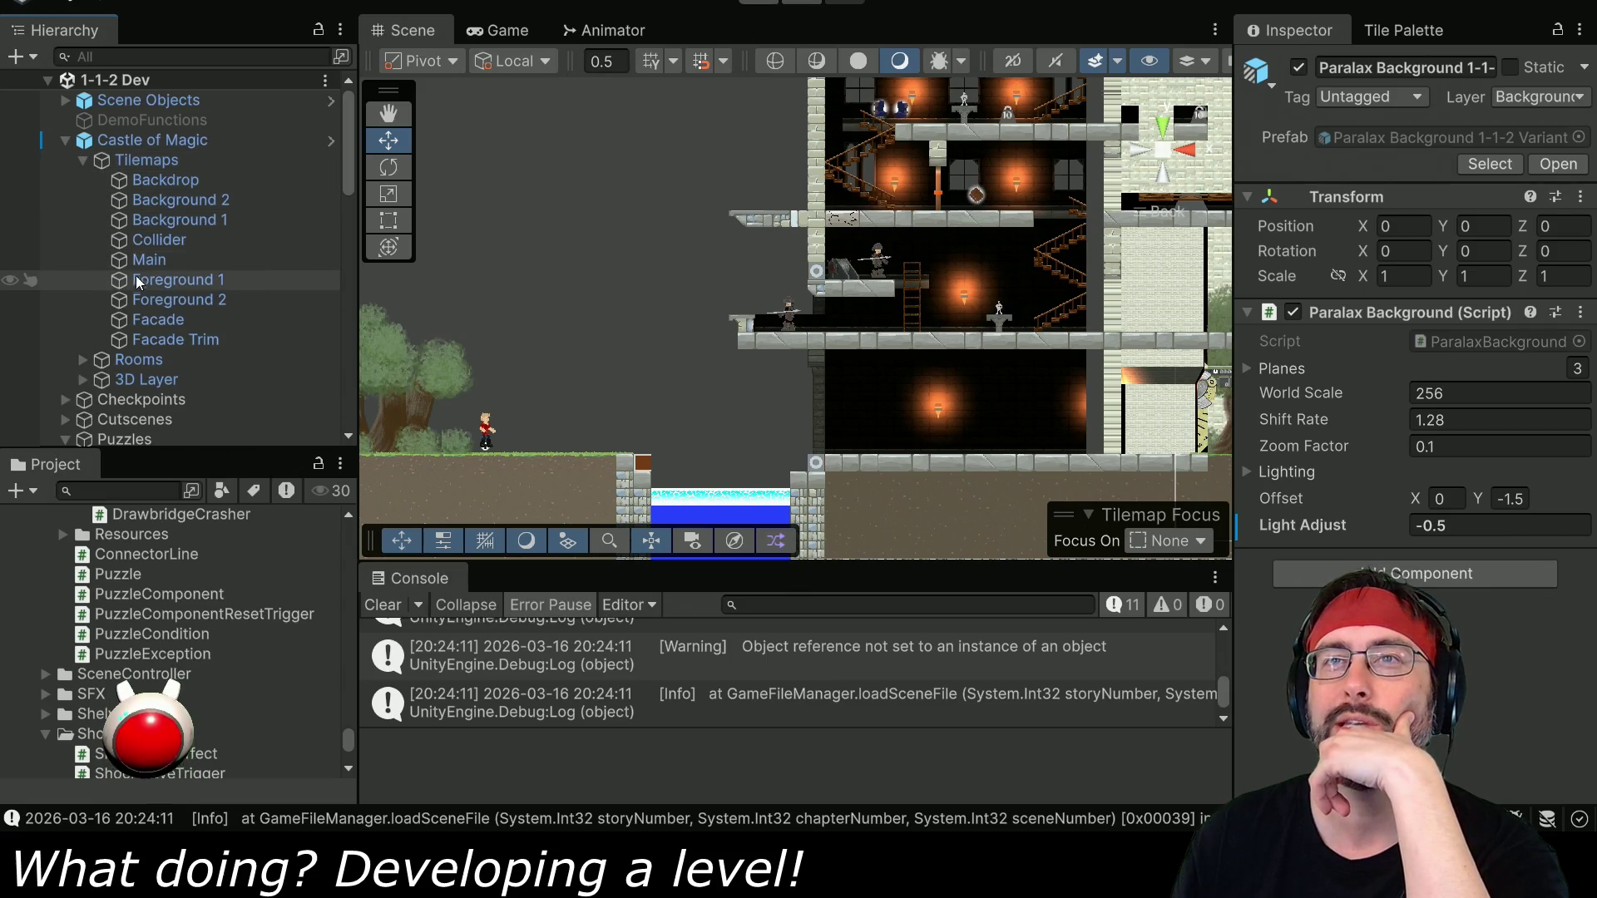
pyautogui.click(143, 296)
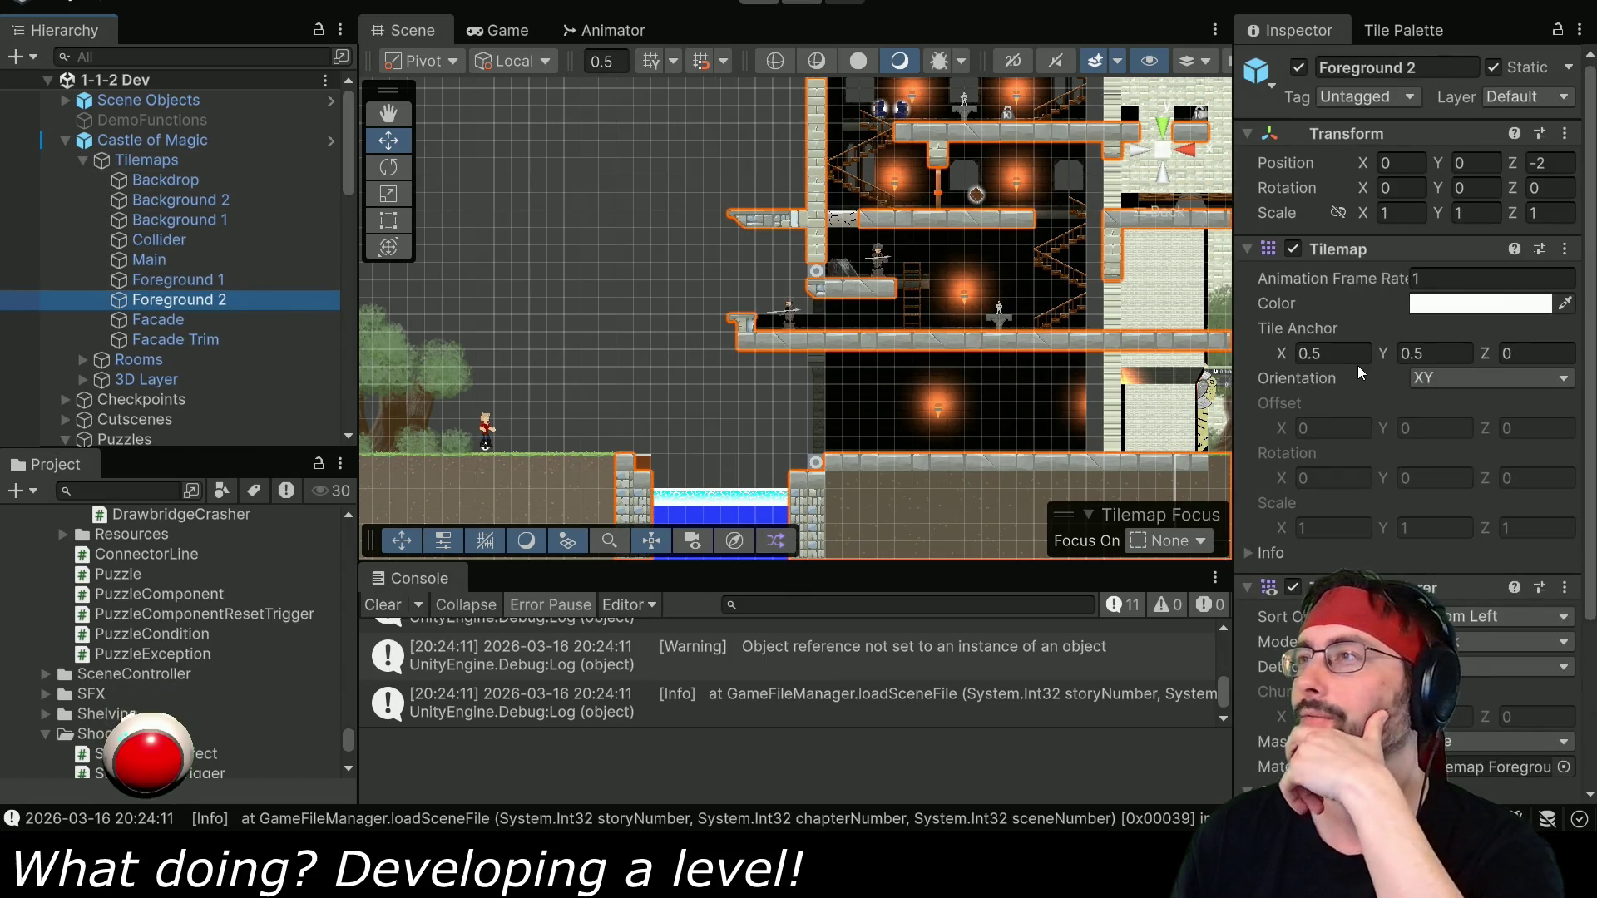
pyautogui.hscroll(-5, 1018, 470)
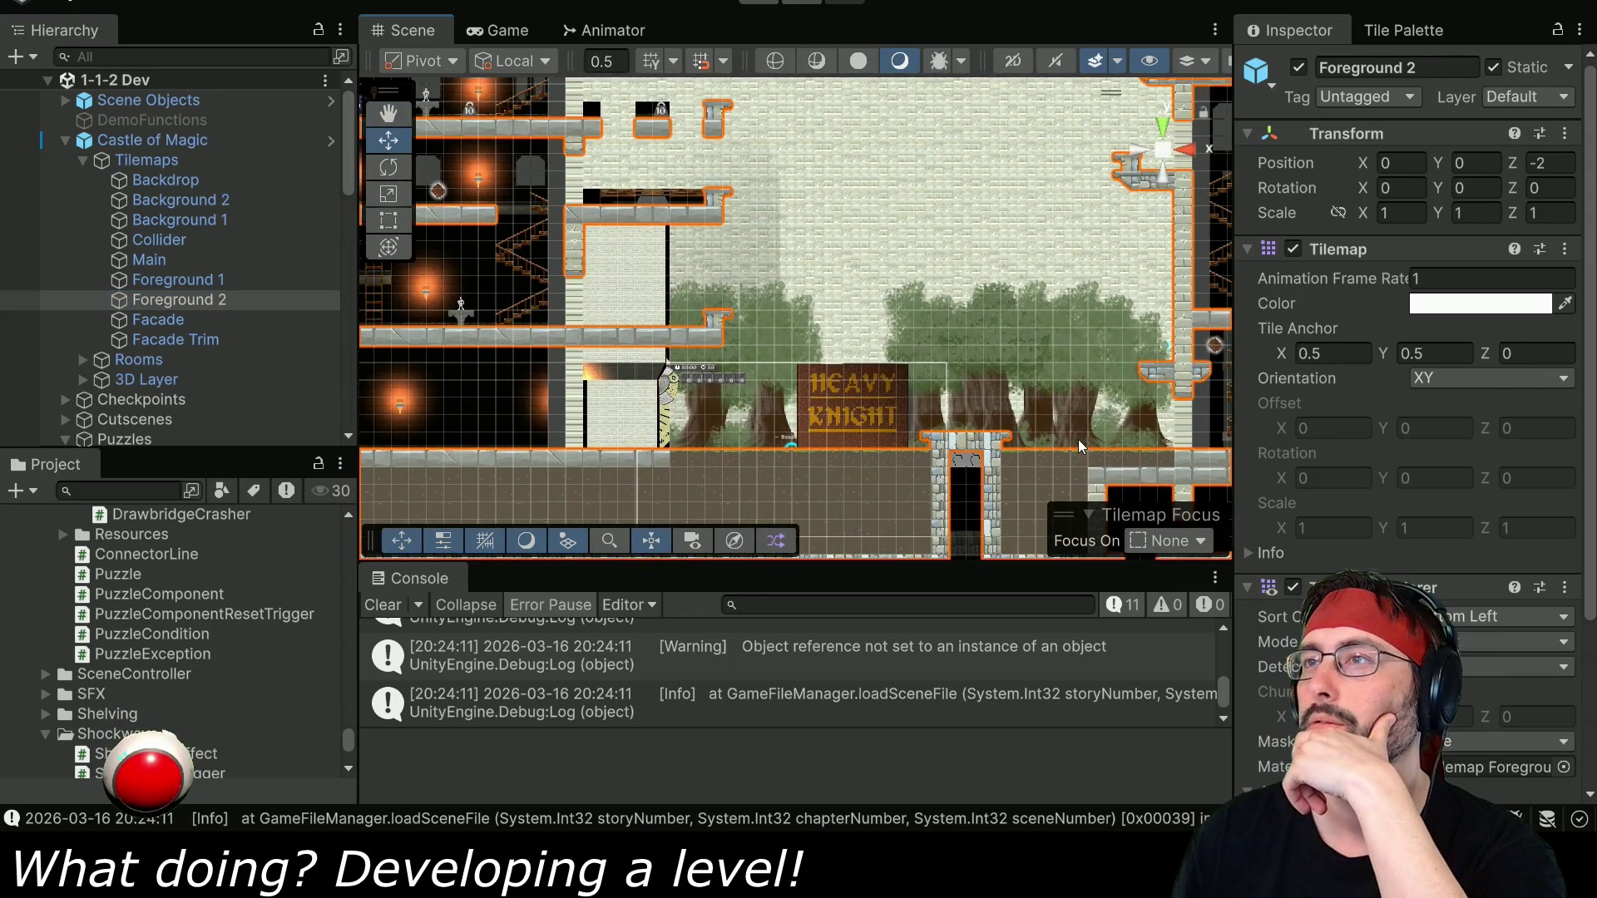
pyautogui.scroll(-3, 1078, 439)
pyautogui.scroll(3, 858, 348)
pyautogui.scroll(2, 811, 387)
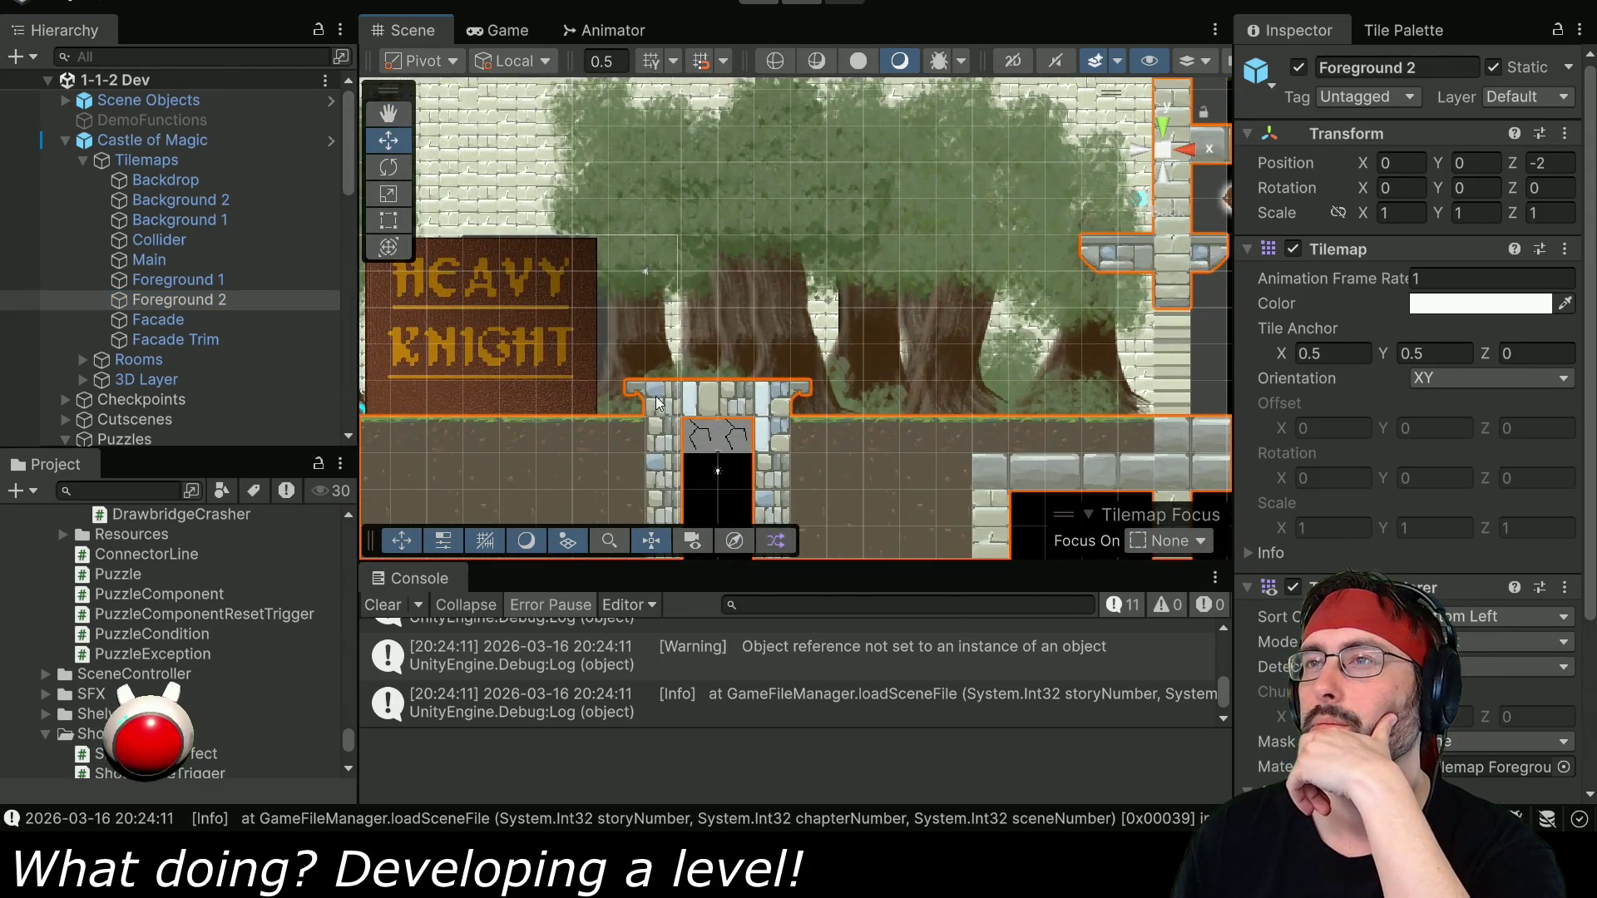
pyautogui.click(1404, 30)
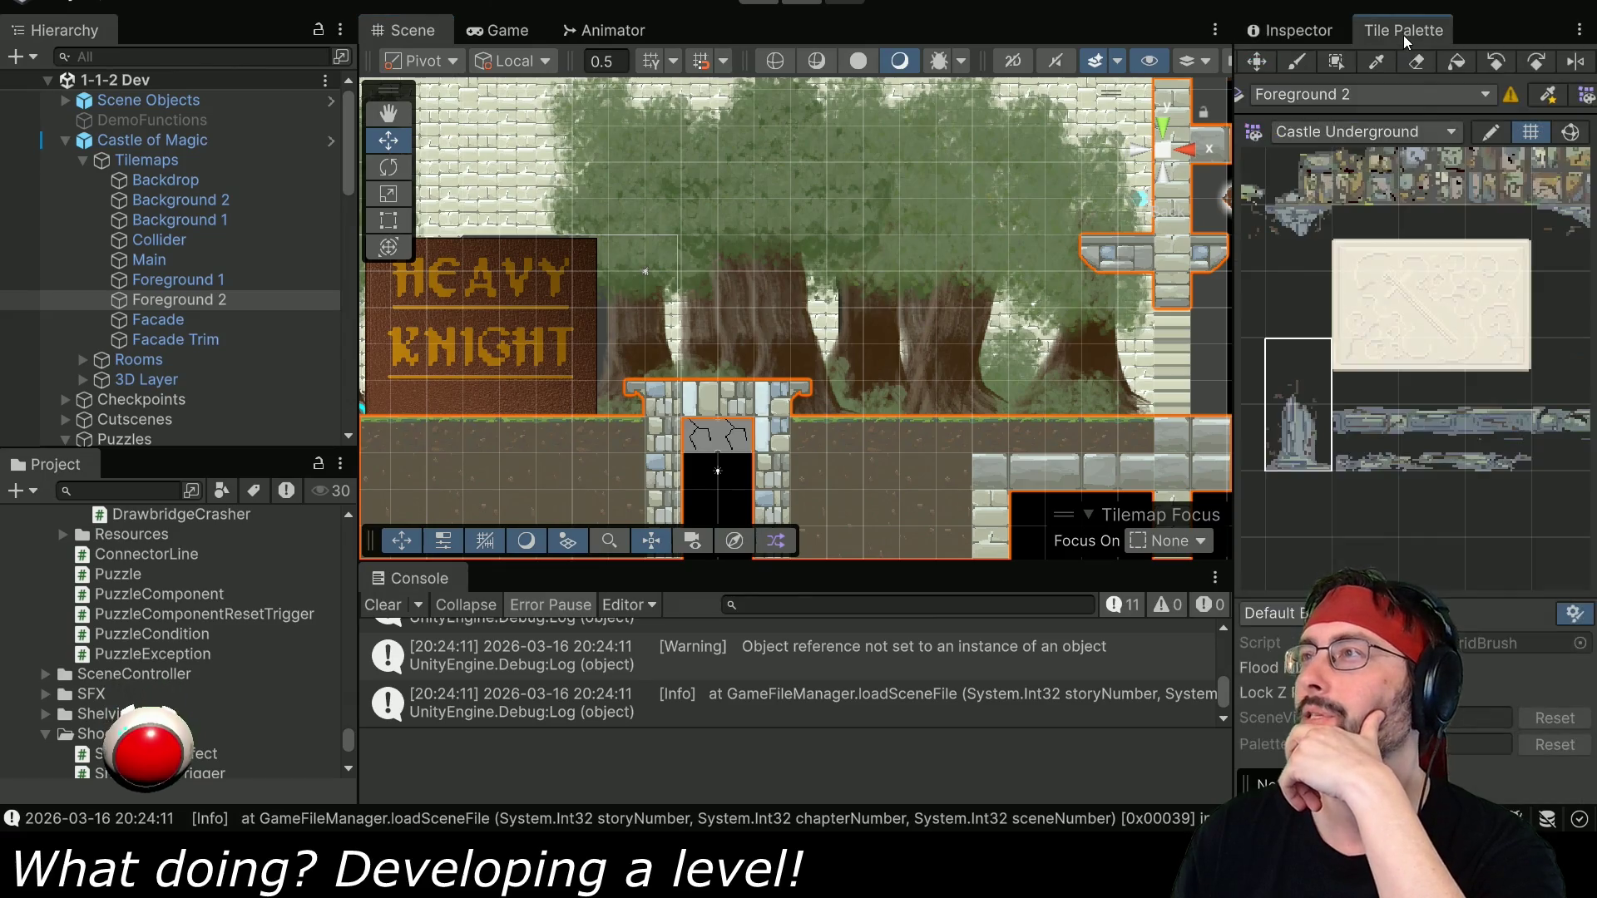
# Switch the palette to Castle and erase the stone cap above the doorway on Foreground 2.
pyautogui.click(1328, 132)
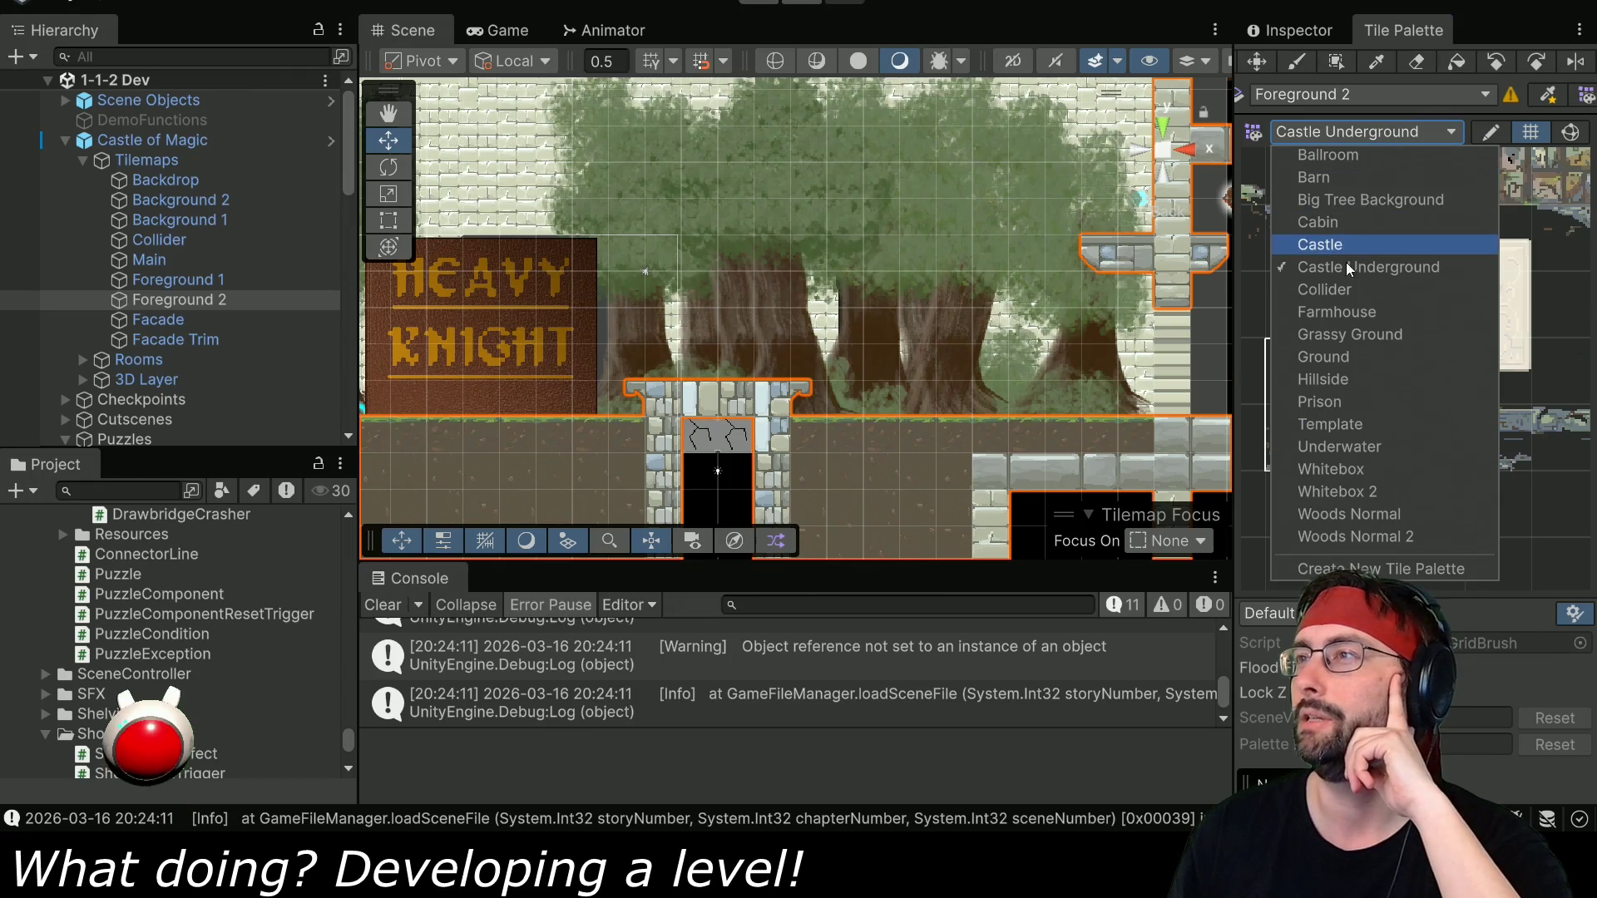
pyautogui.press('Return')
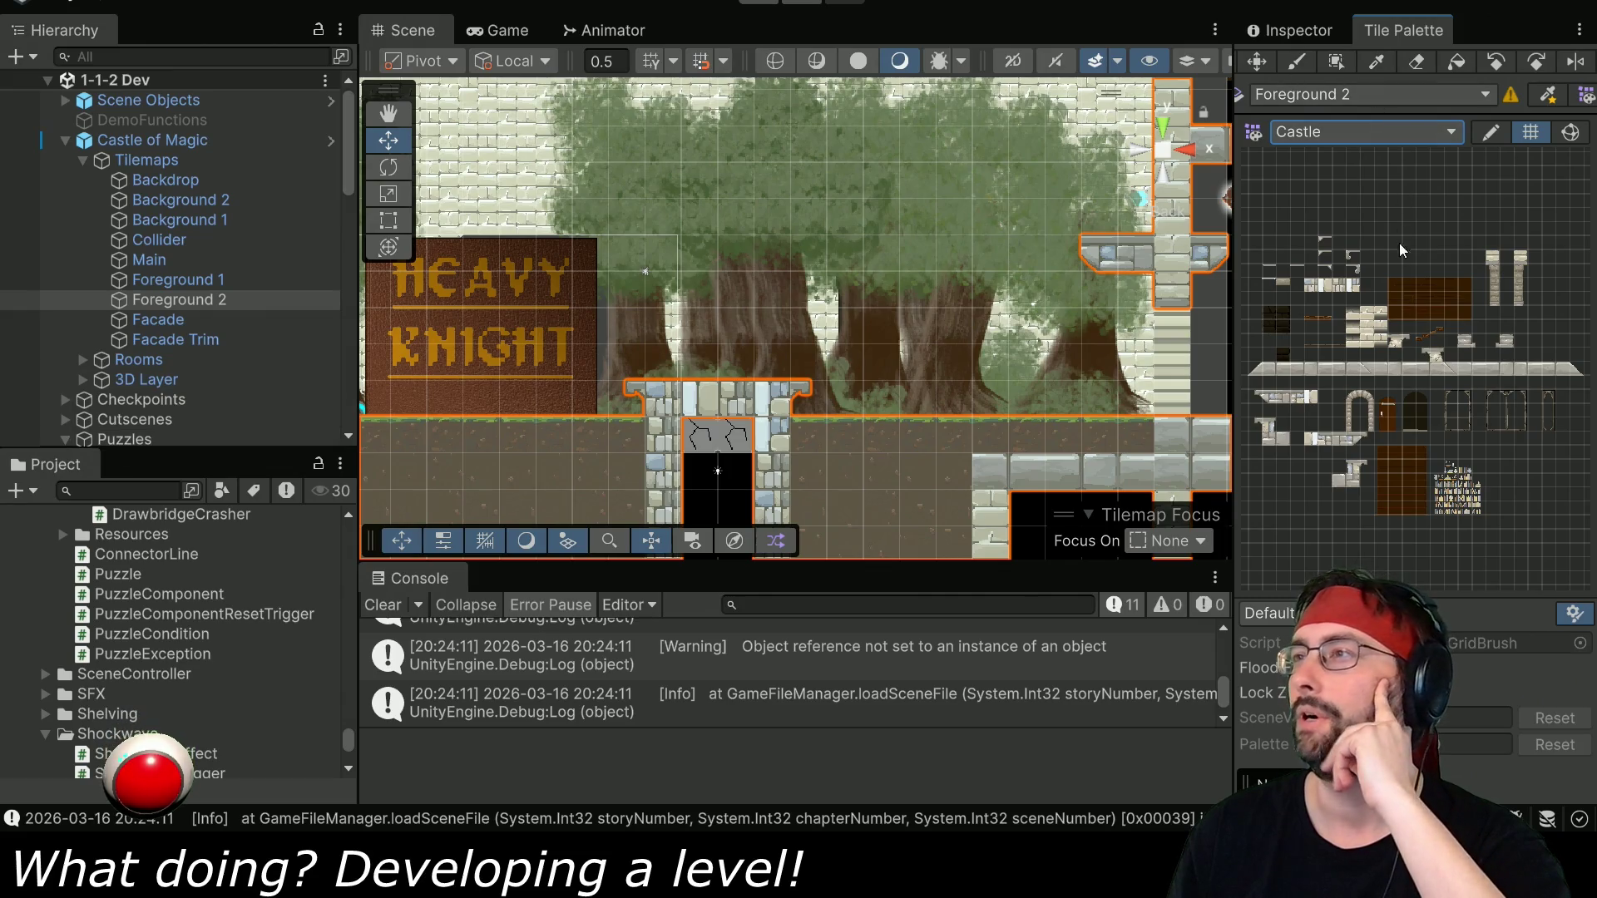
pyautogui.scroll(5, 1369, 346)
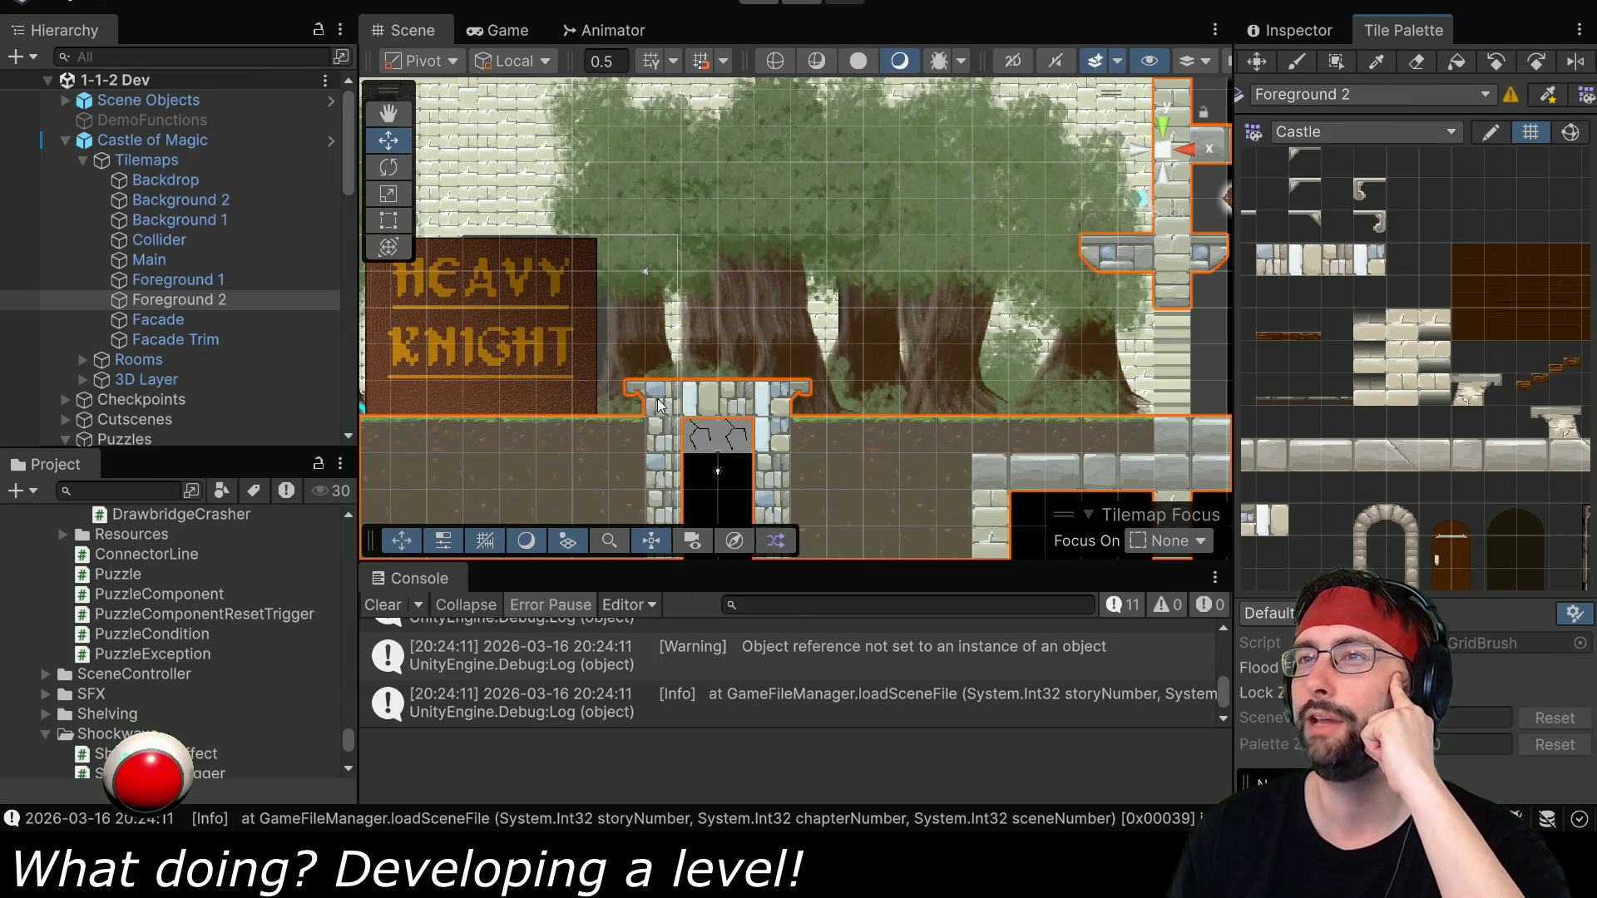
pyautogui.moveTo(1371, 417)
pyautogui.mouseDown()
pyautogui.moveTo(1519, 267)
pyautogui.moveTo(1490, 279)
pyautogui.mouseUp()
pyautogui.moveTo(1455, 340); pyautogui.dragTo(1426, 388)
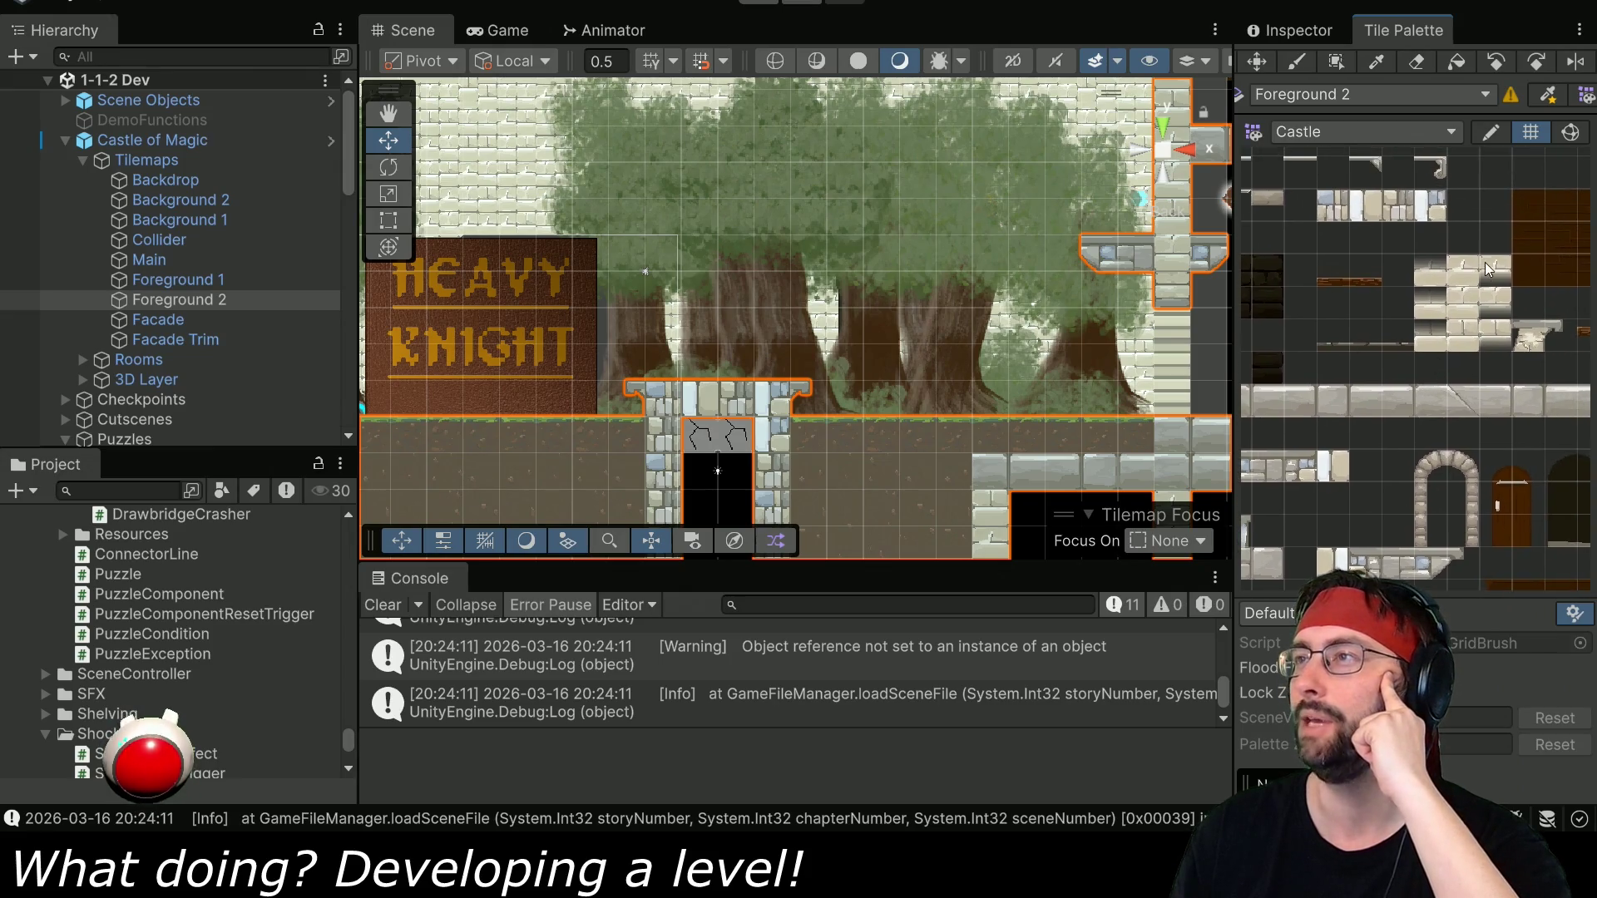
pyautogui.click(1418, 63)
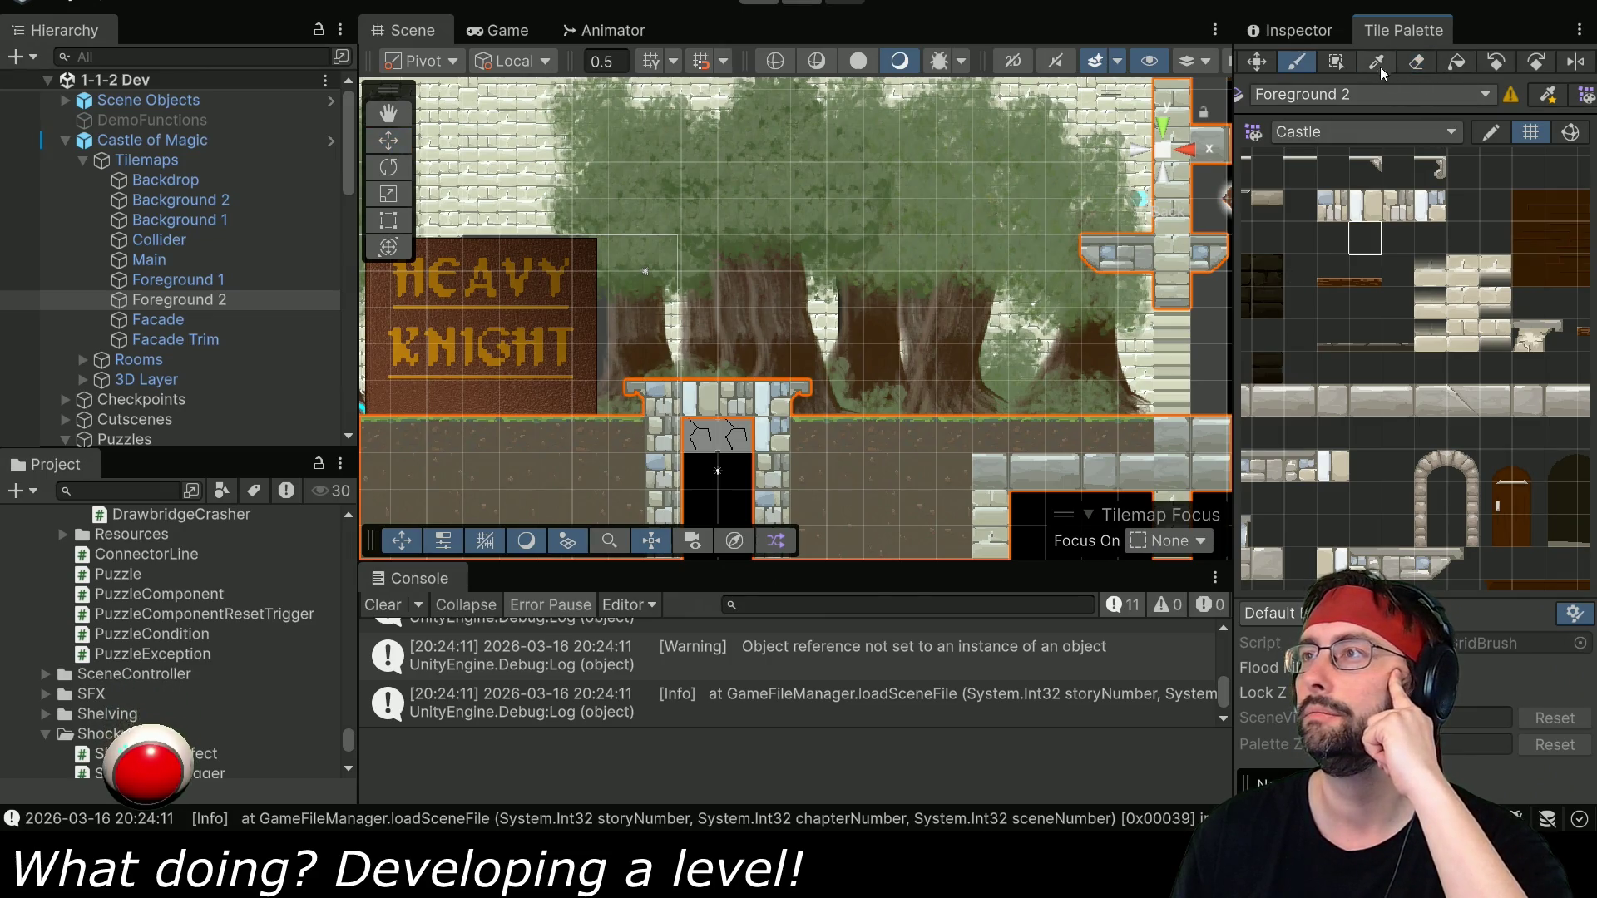
pyautogui.moveTo(665, 406); pyautogui.dragTo(798, 395)
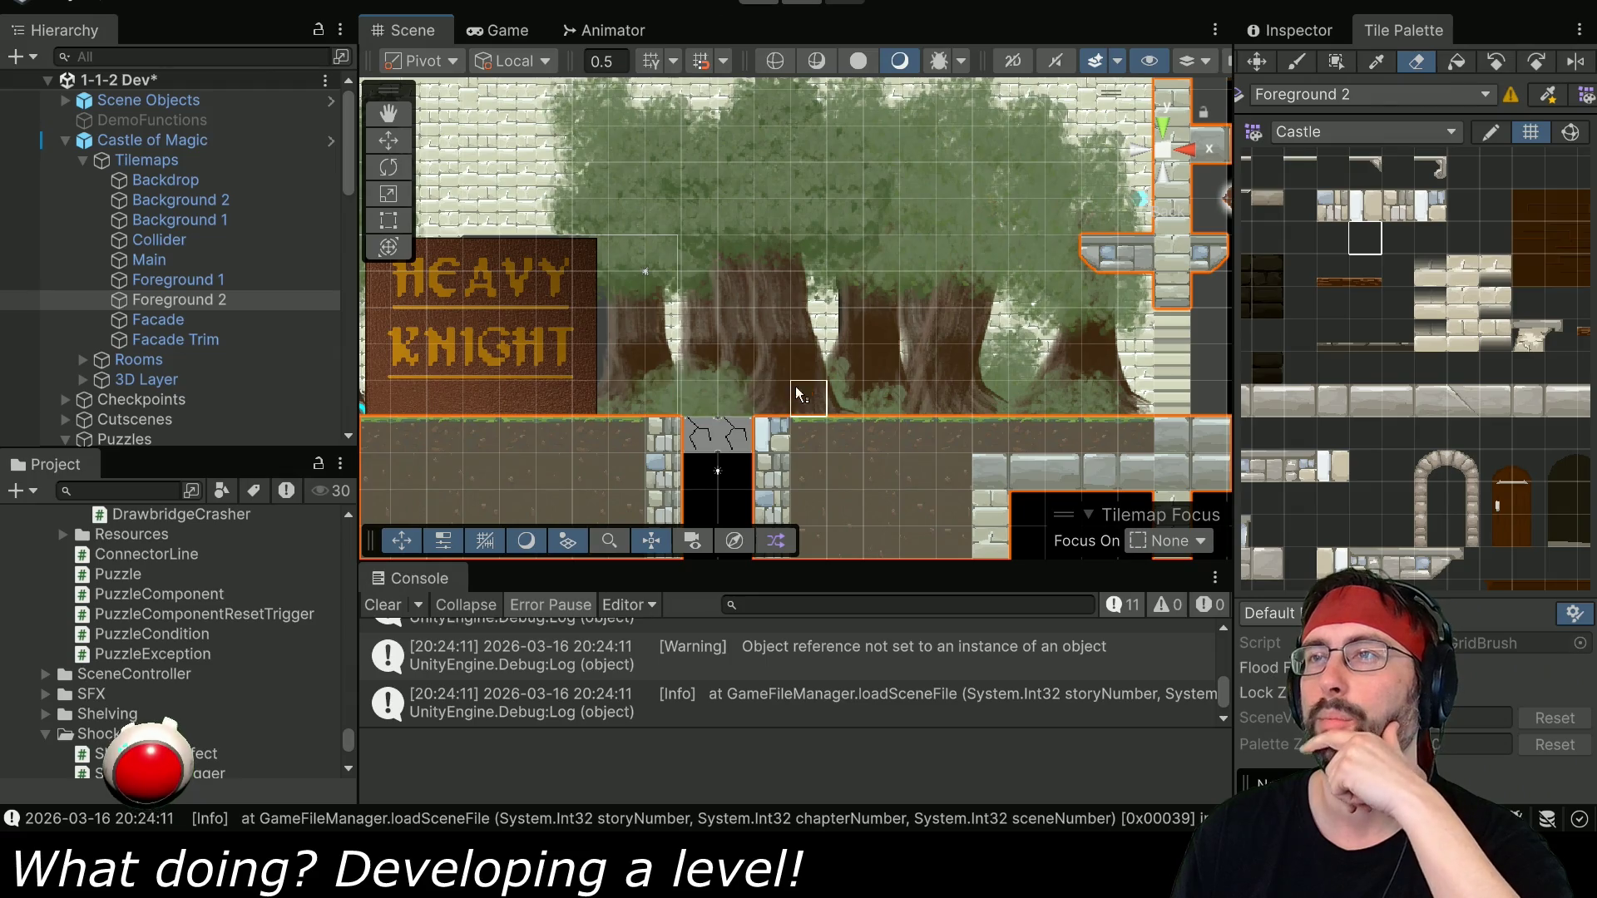
# Paint the doorway's stone cap with Castle tiles on Background 1, then start the game.
pyautogui.click(211, 222)
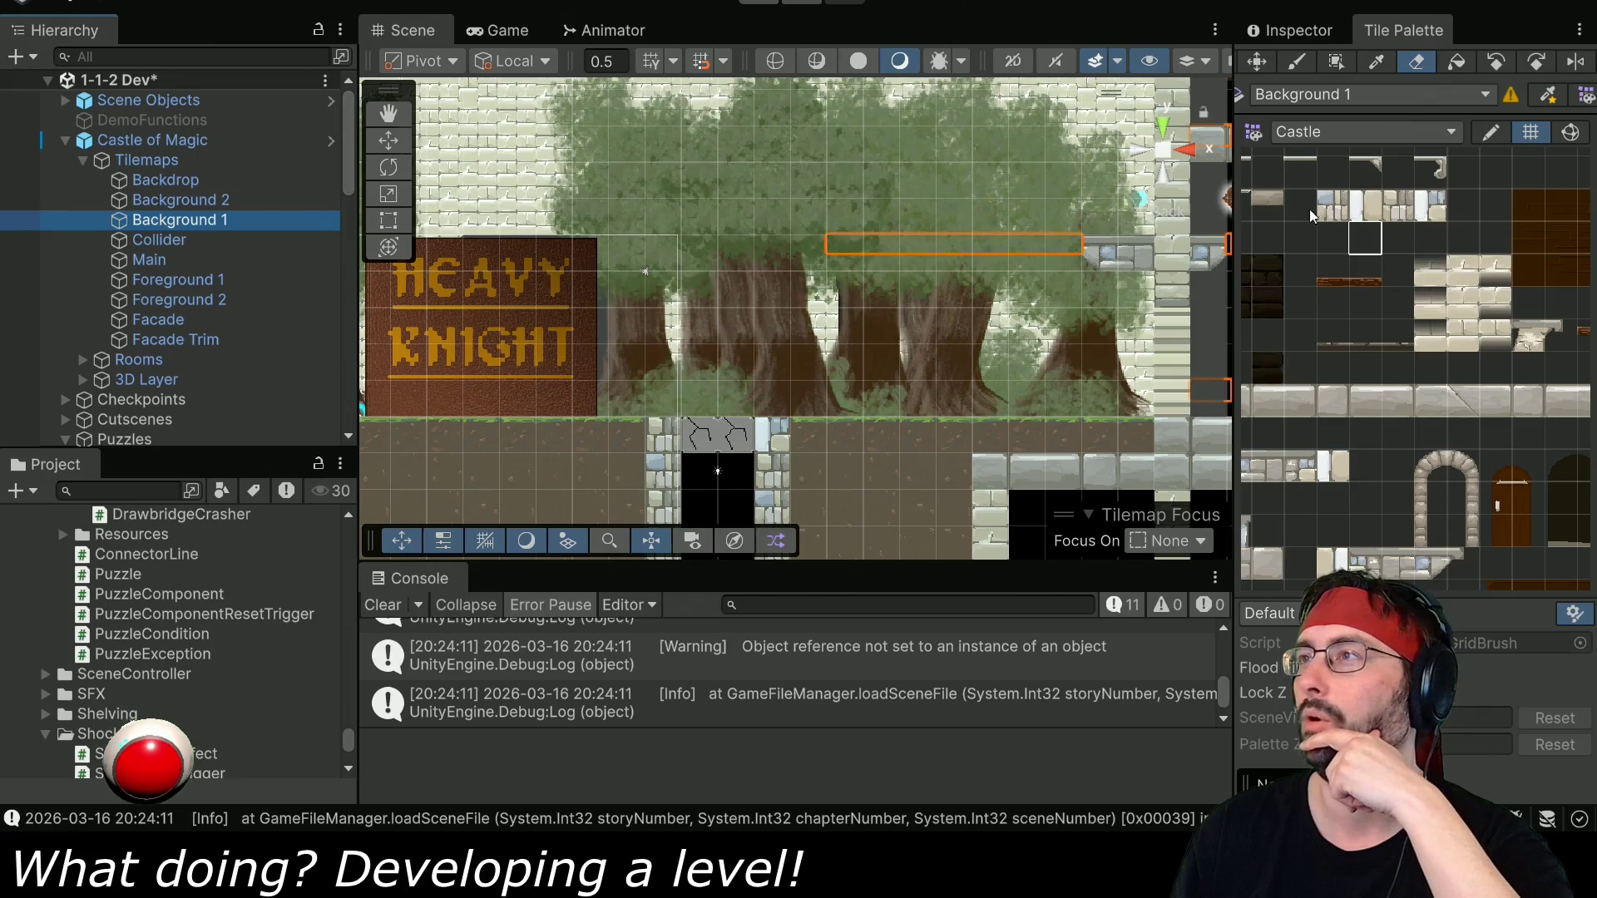
pyautogui.click(1469, 271)
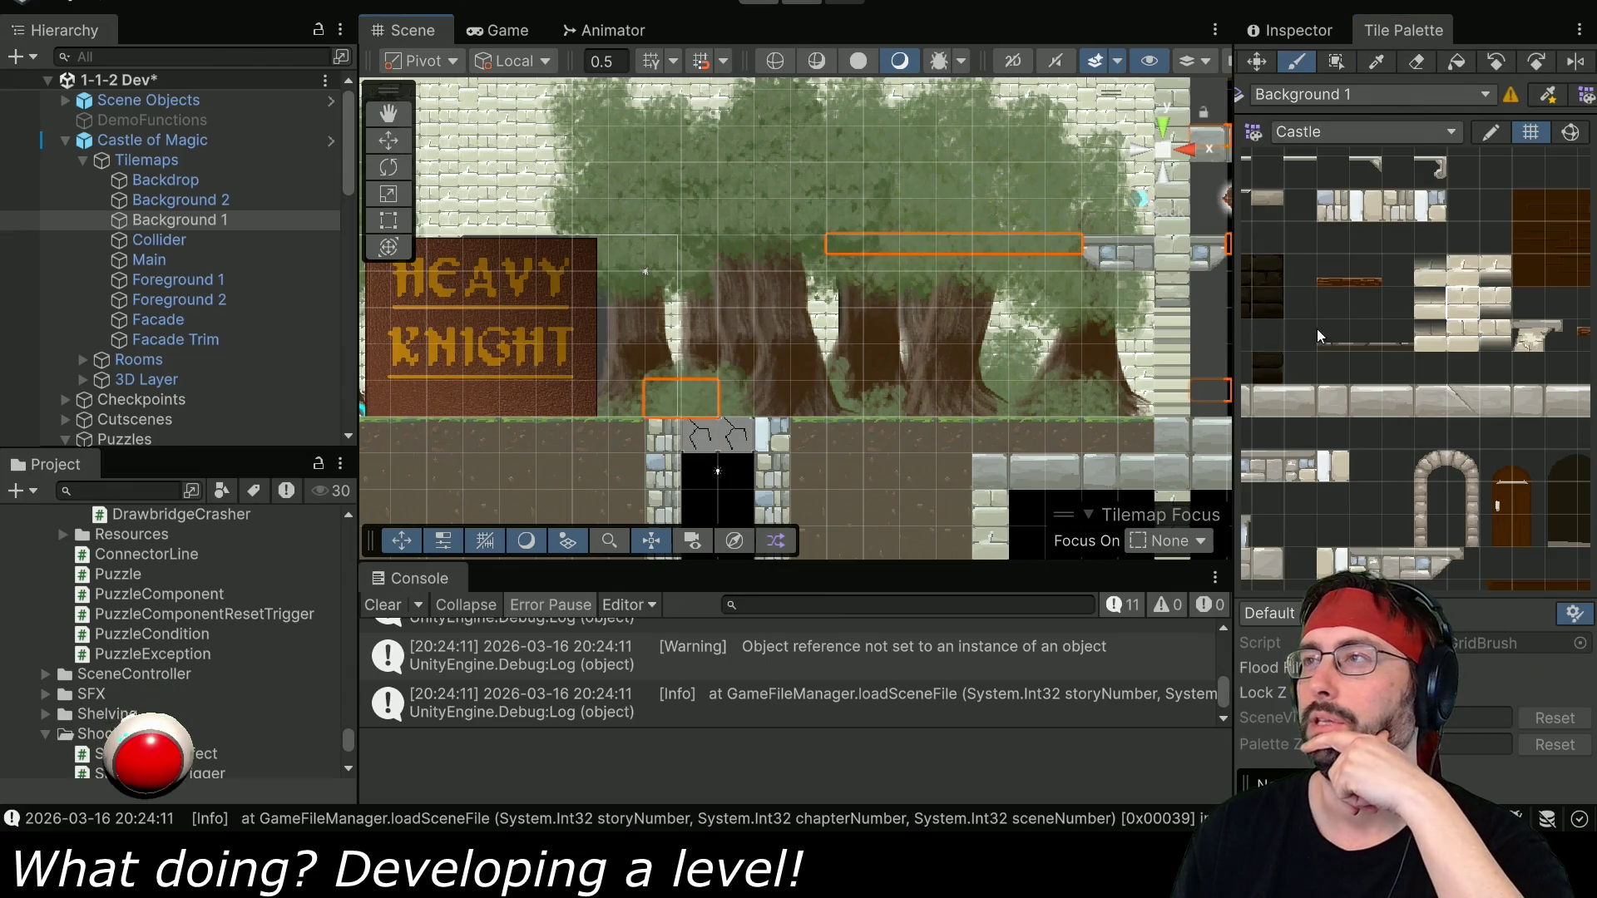
pyautogui.click(765, 401)
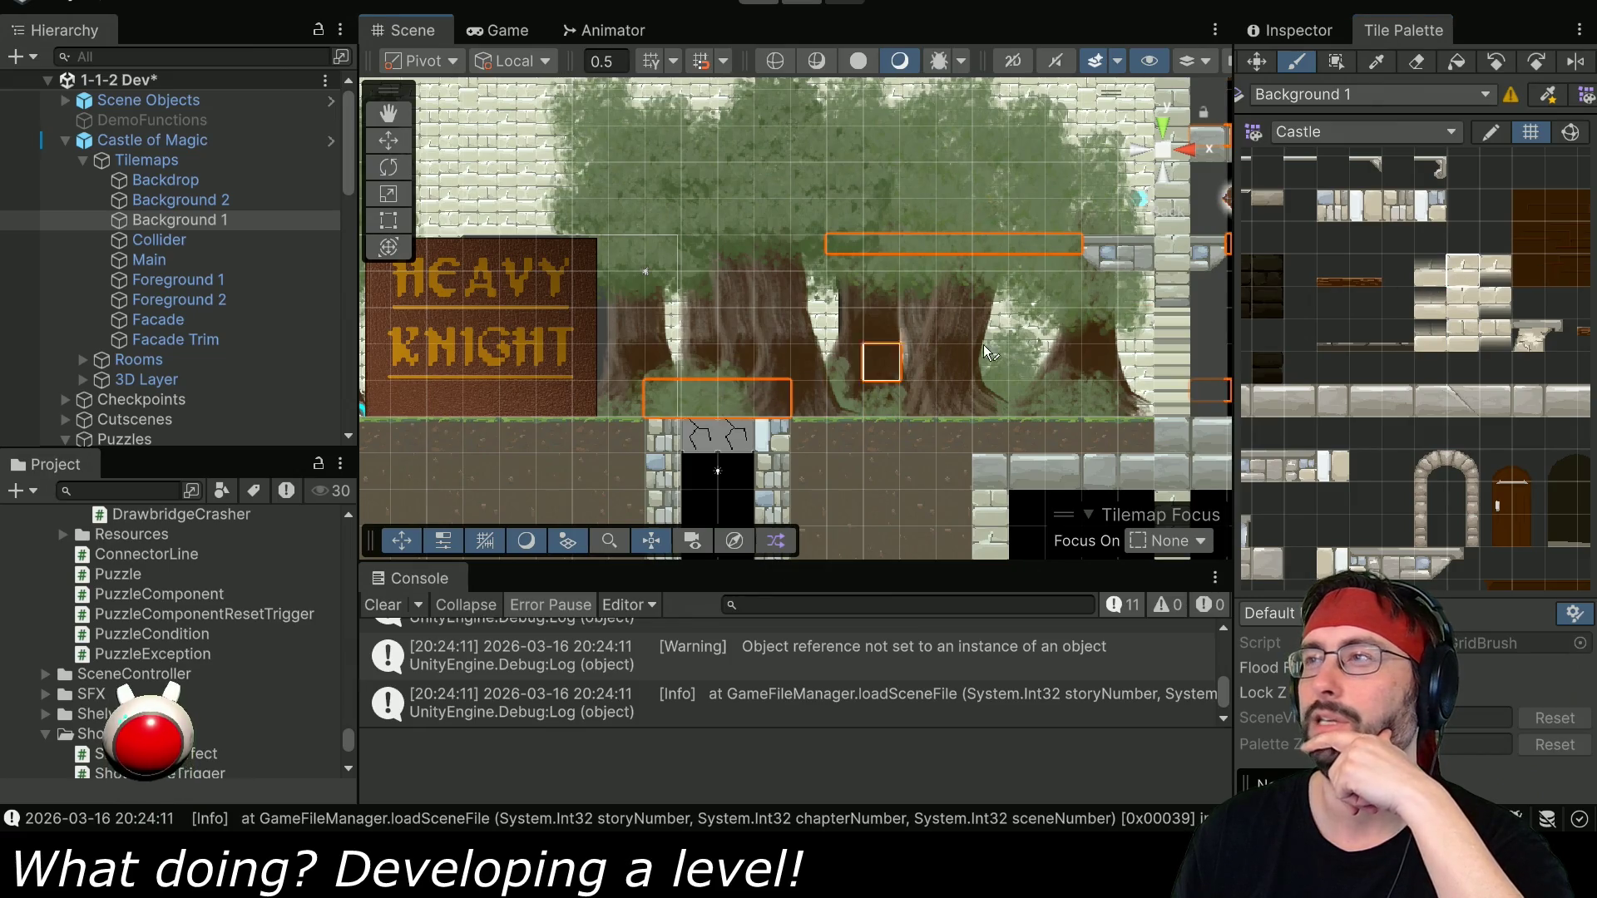
pyautogui.moveTo(1331, 515); pyautogui.dragTo(1422, 452)
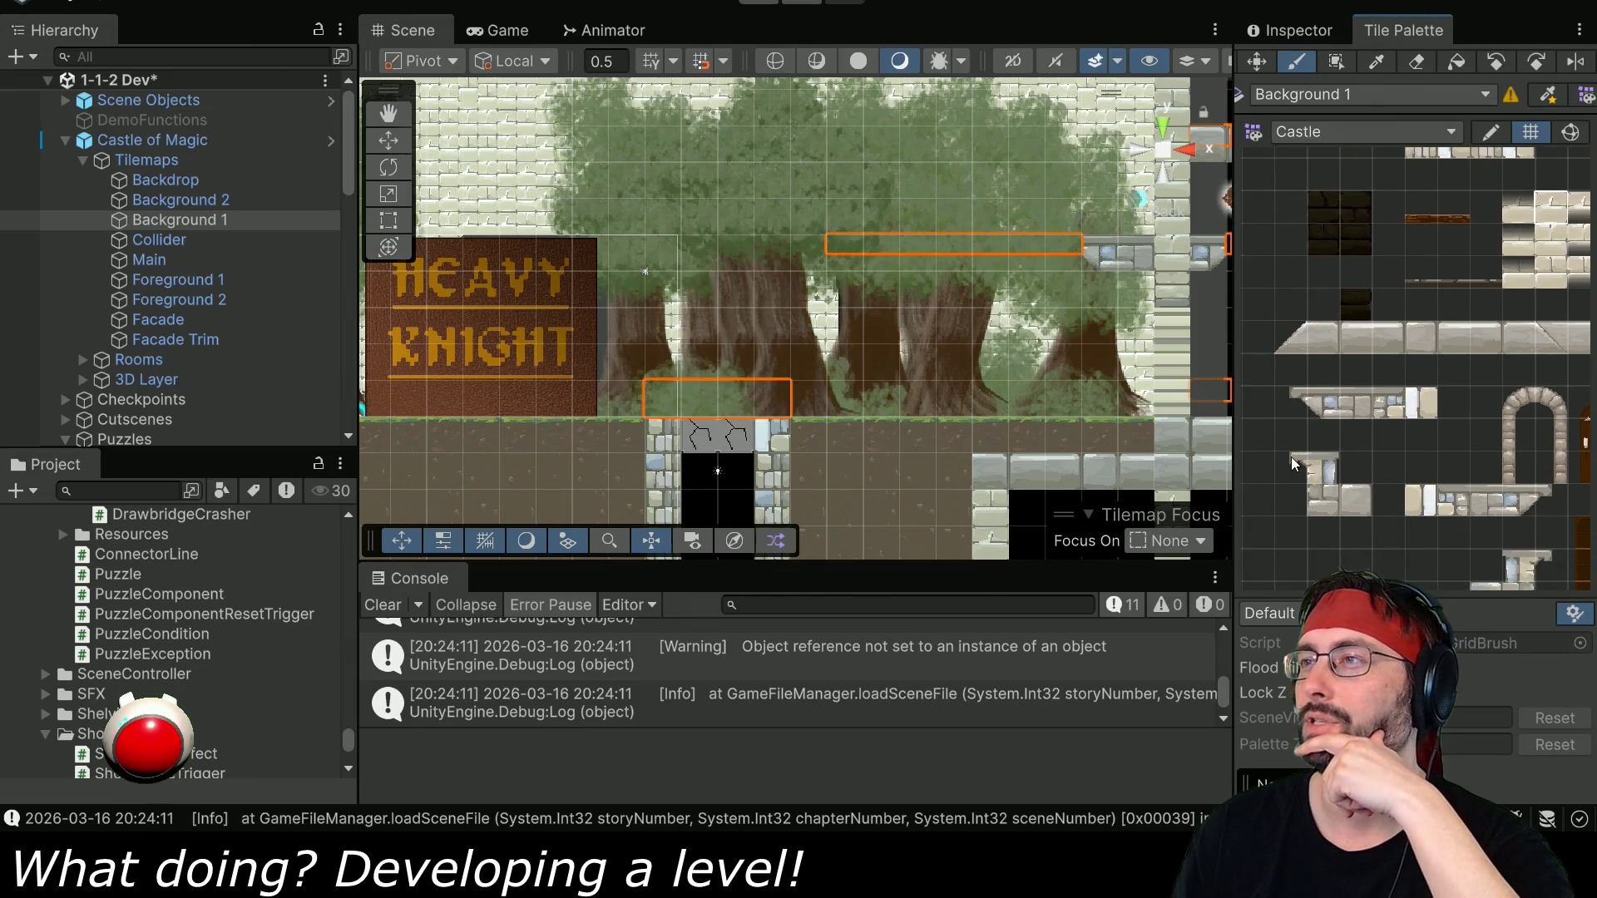
pyautogui.click(1536, 565)
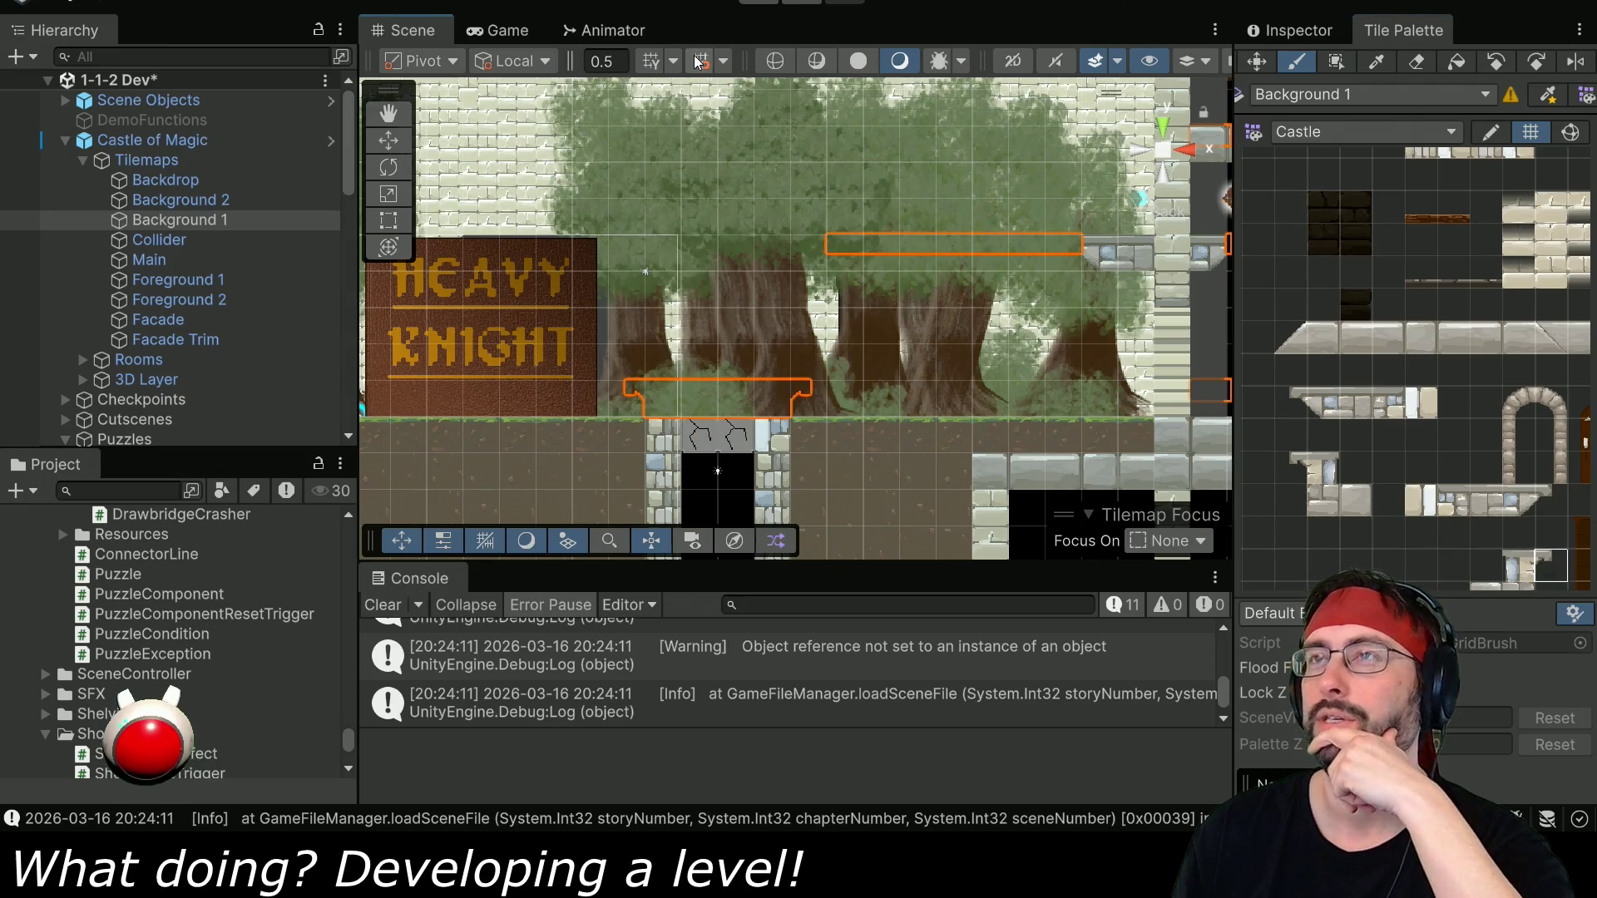
pyautogui.click(759, 4)
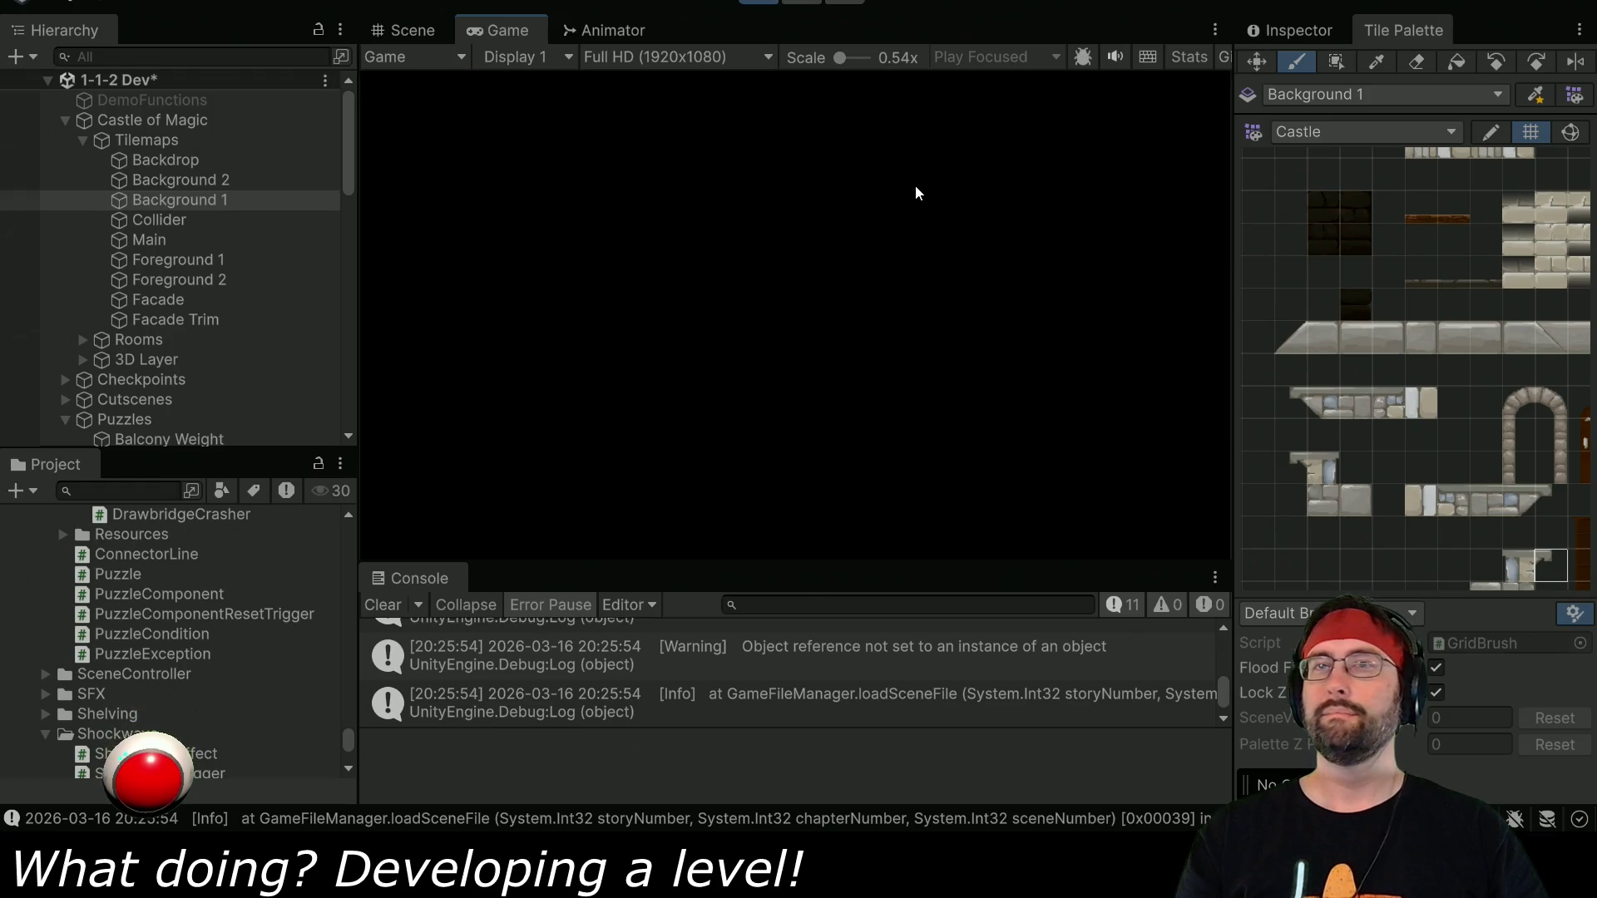
# Run the player right from the drawbridge through the castle hall into the forest, walk back left, then stop.
pyautogui.press('d')
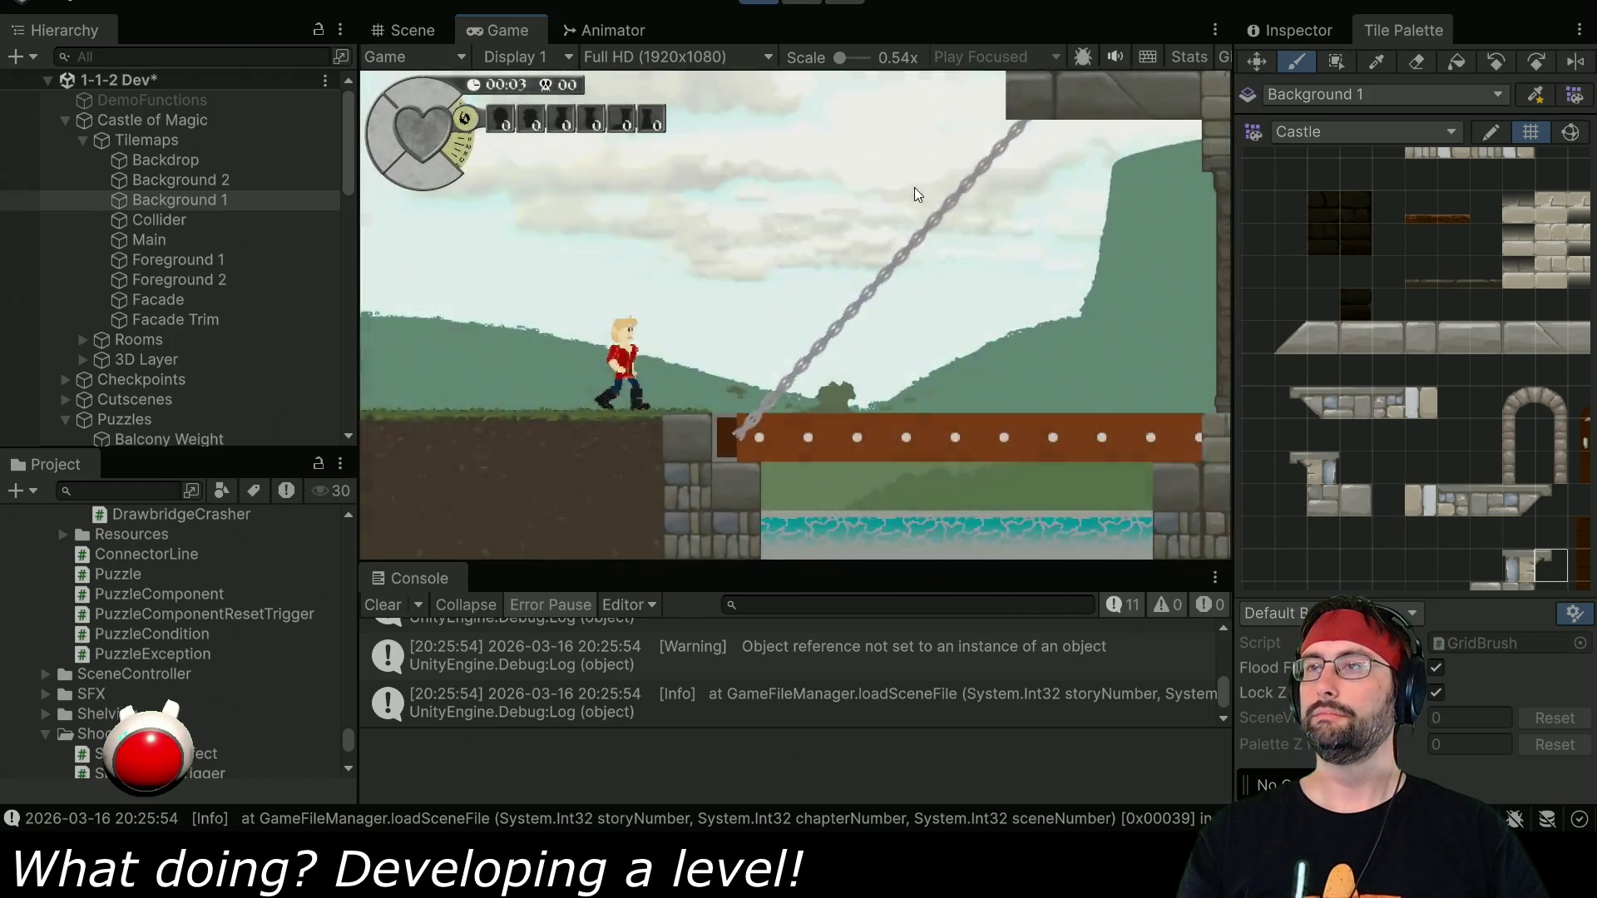
pyautogui.press('d')
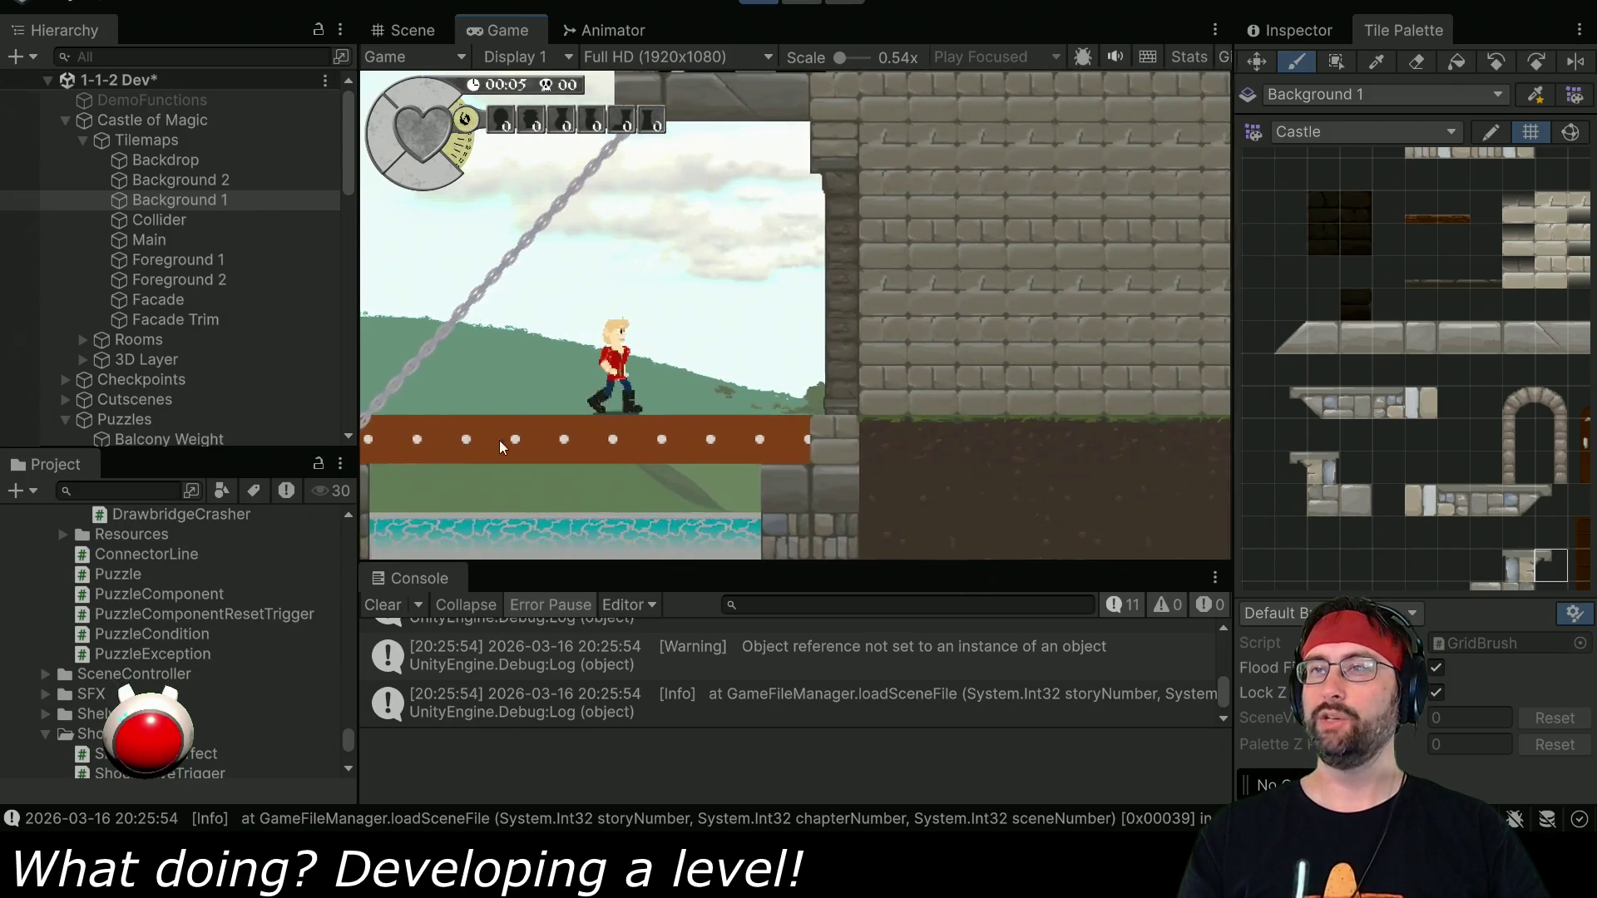
pyautogui.press('d')
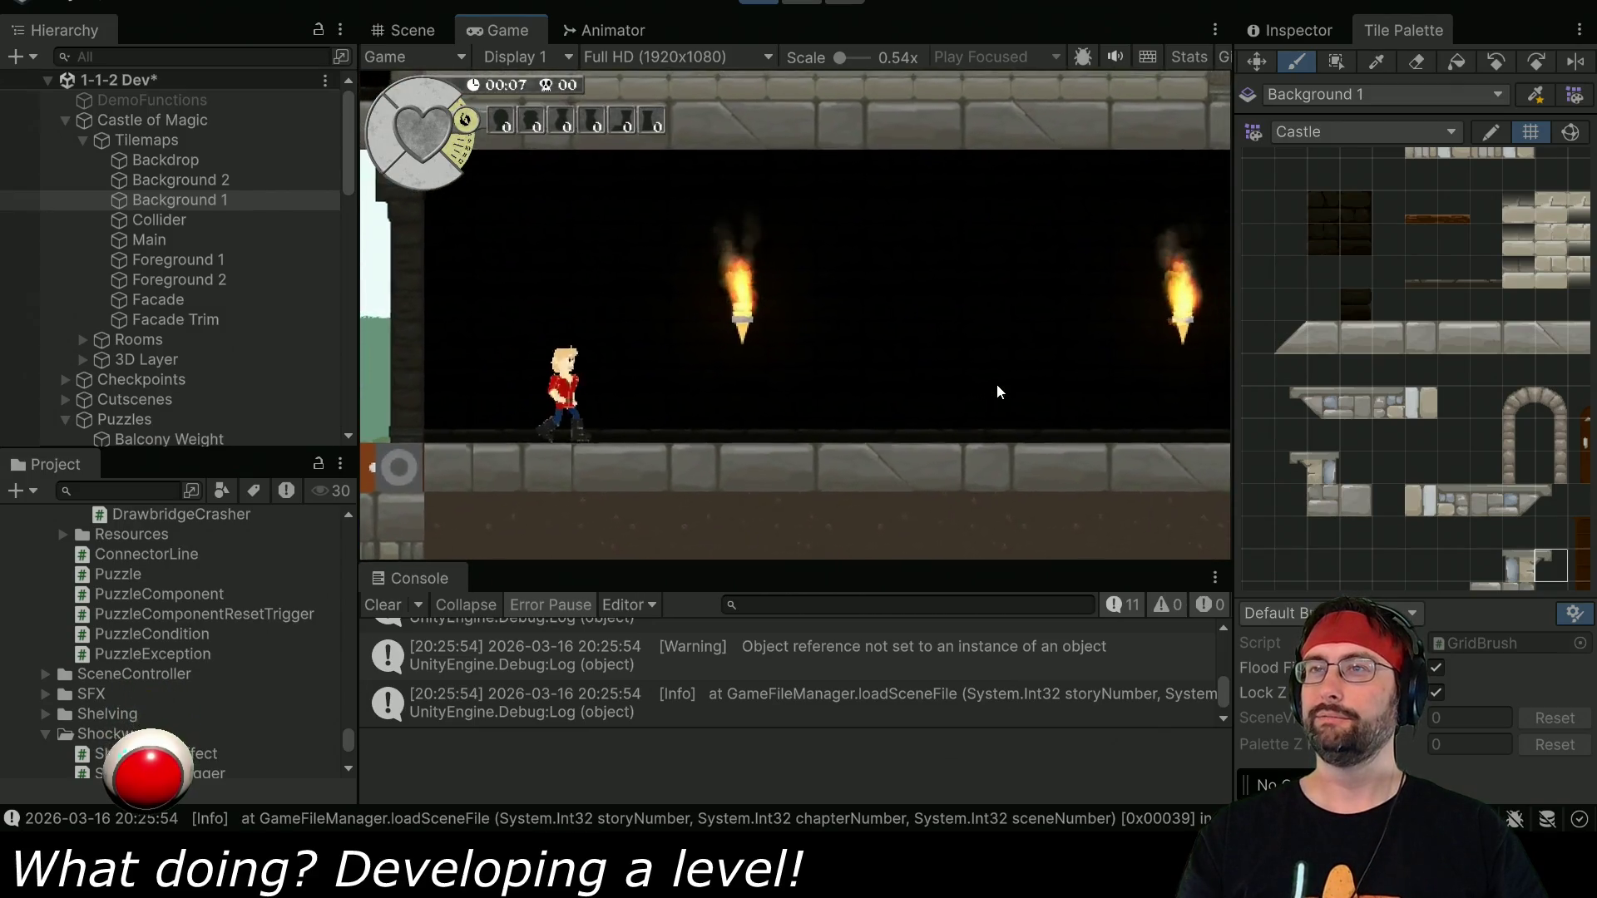
pyautogui.press('d')
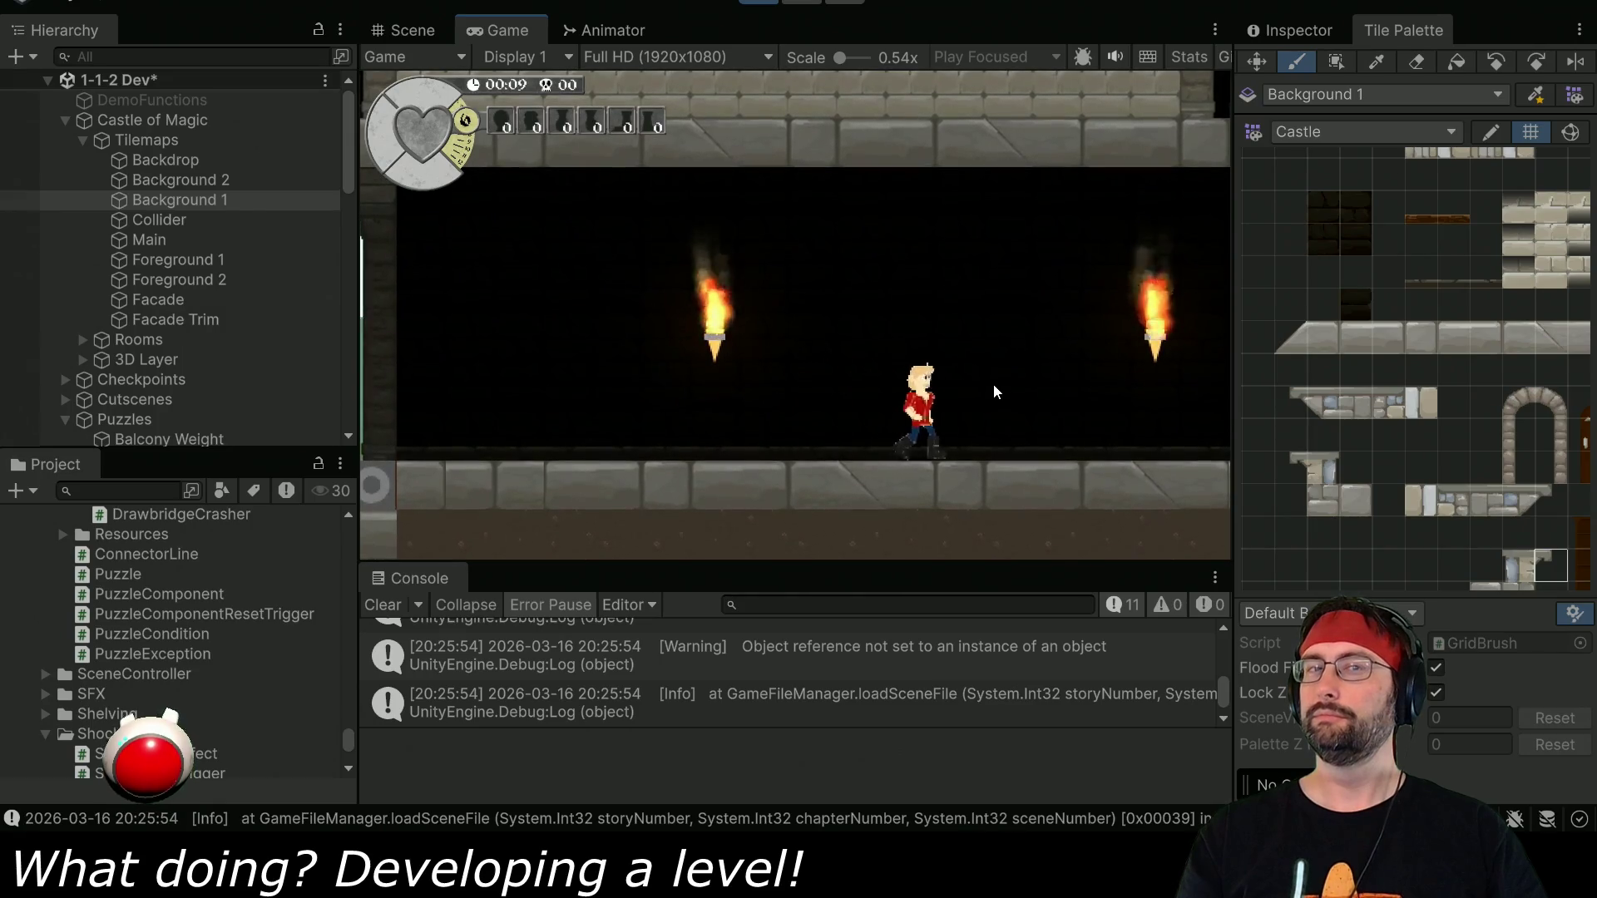
pyautogui.press('d')
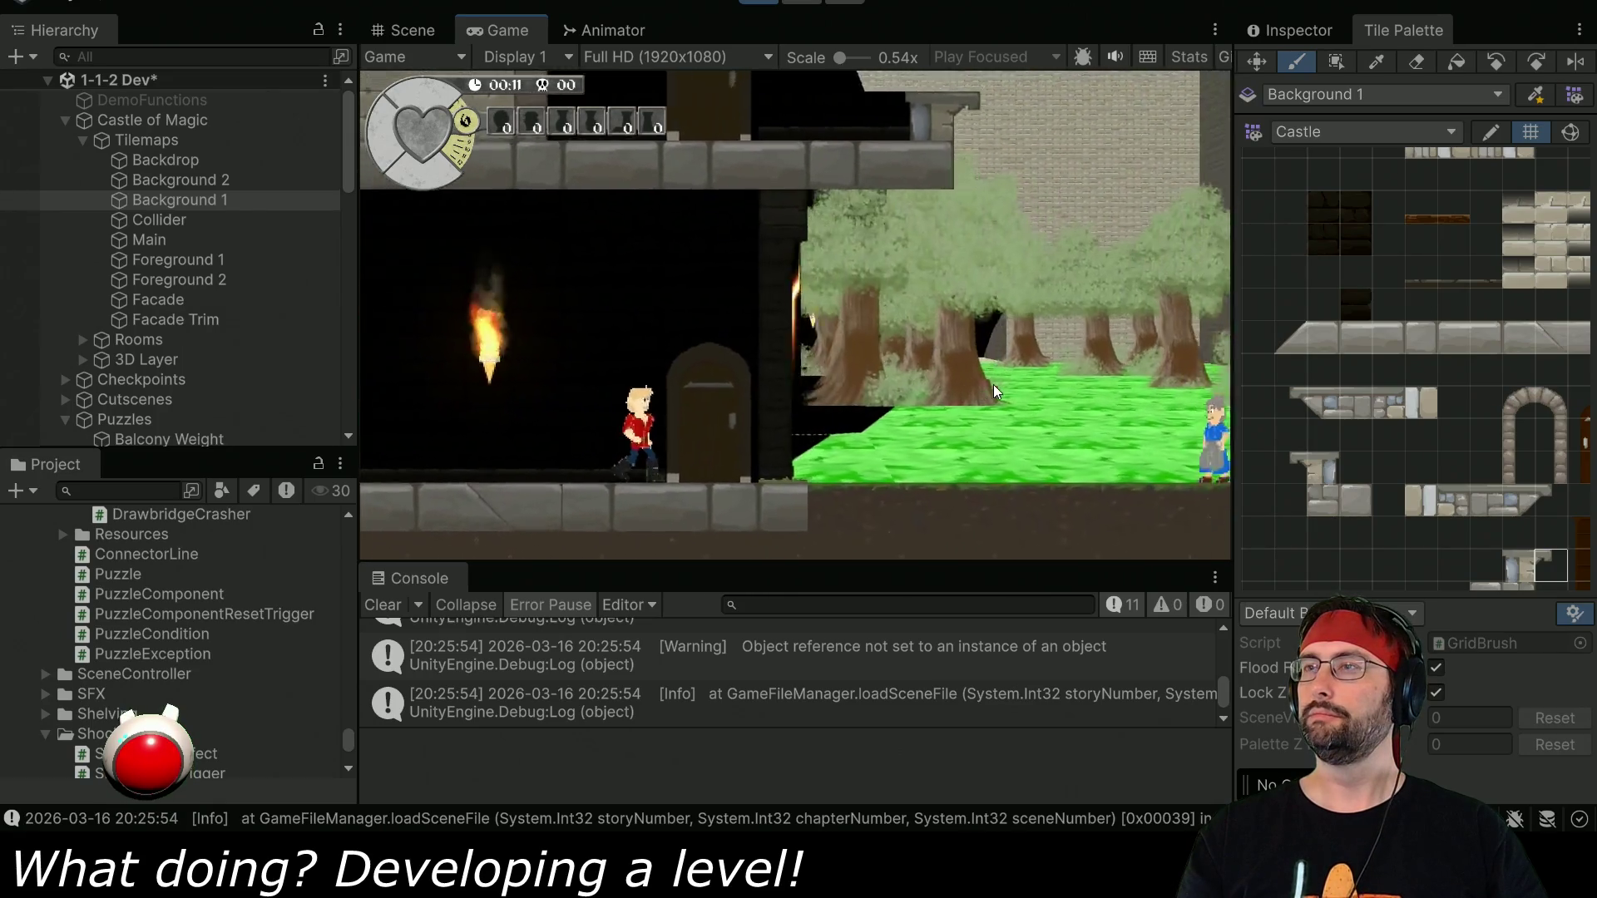
pyautogui.press('d')
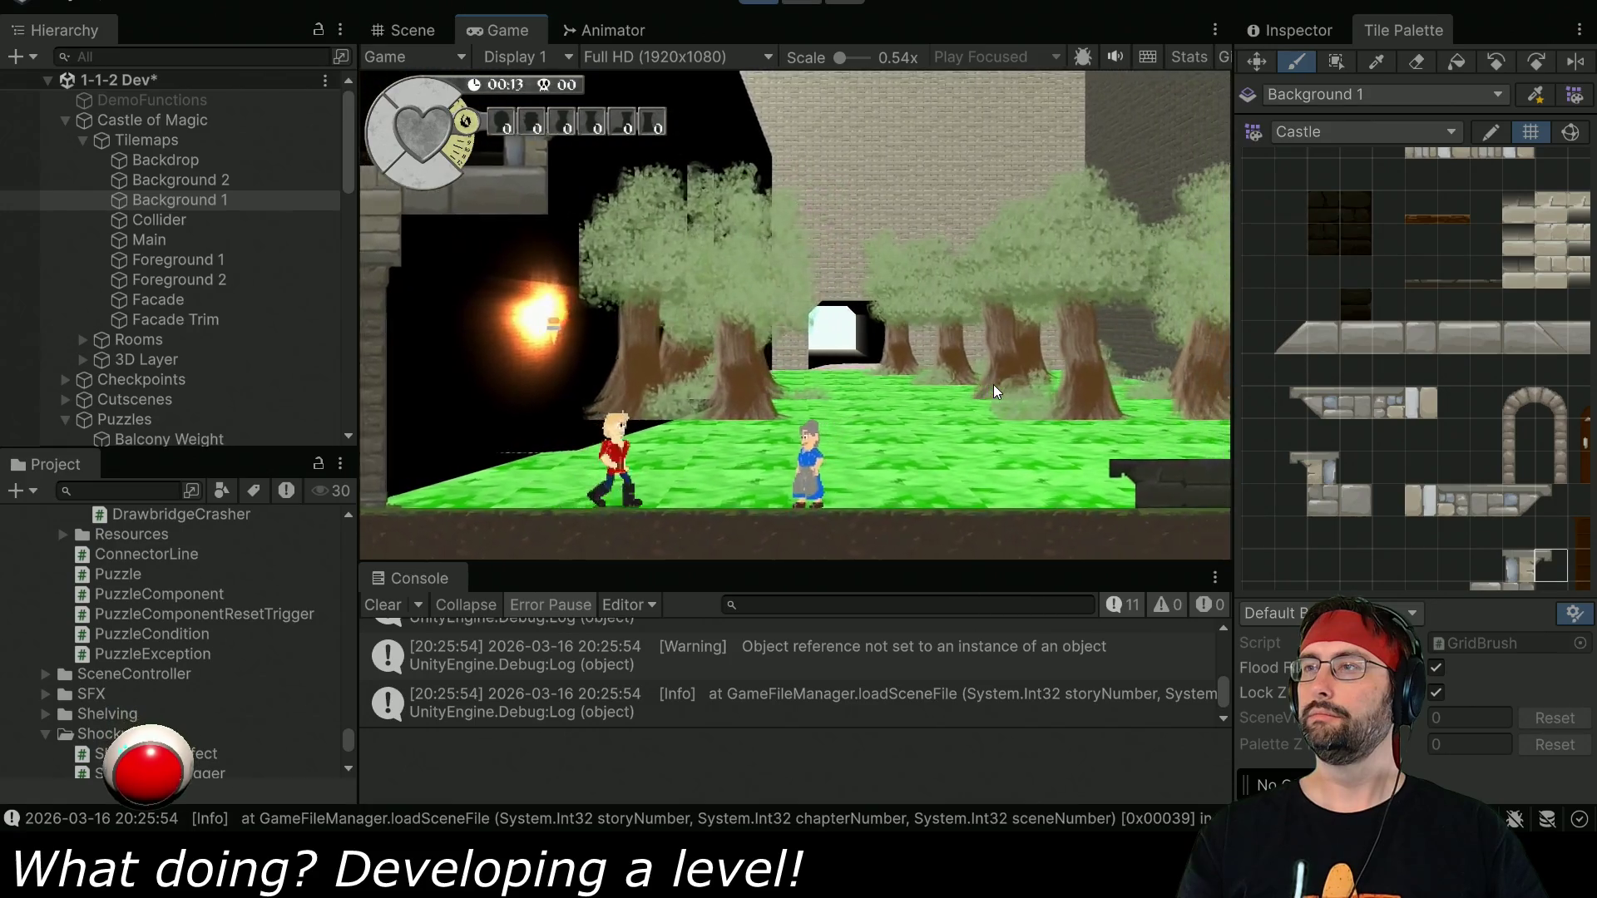
pyautogui.press('d')
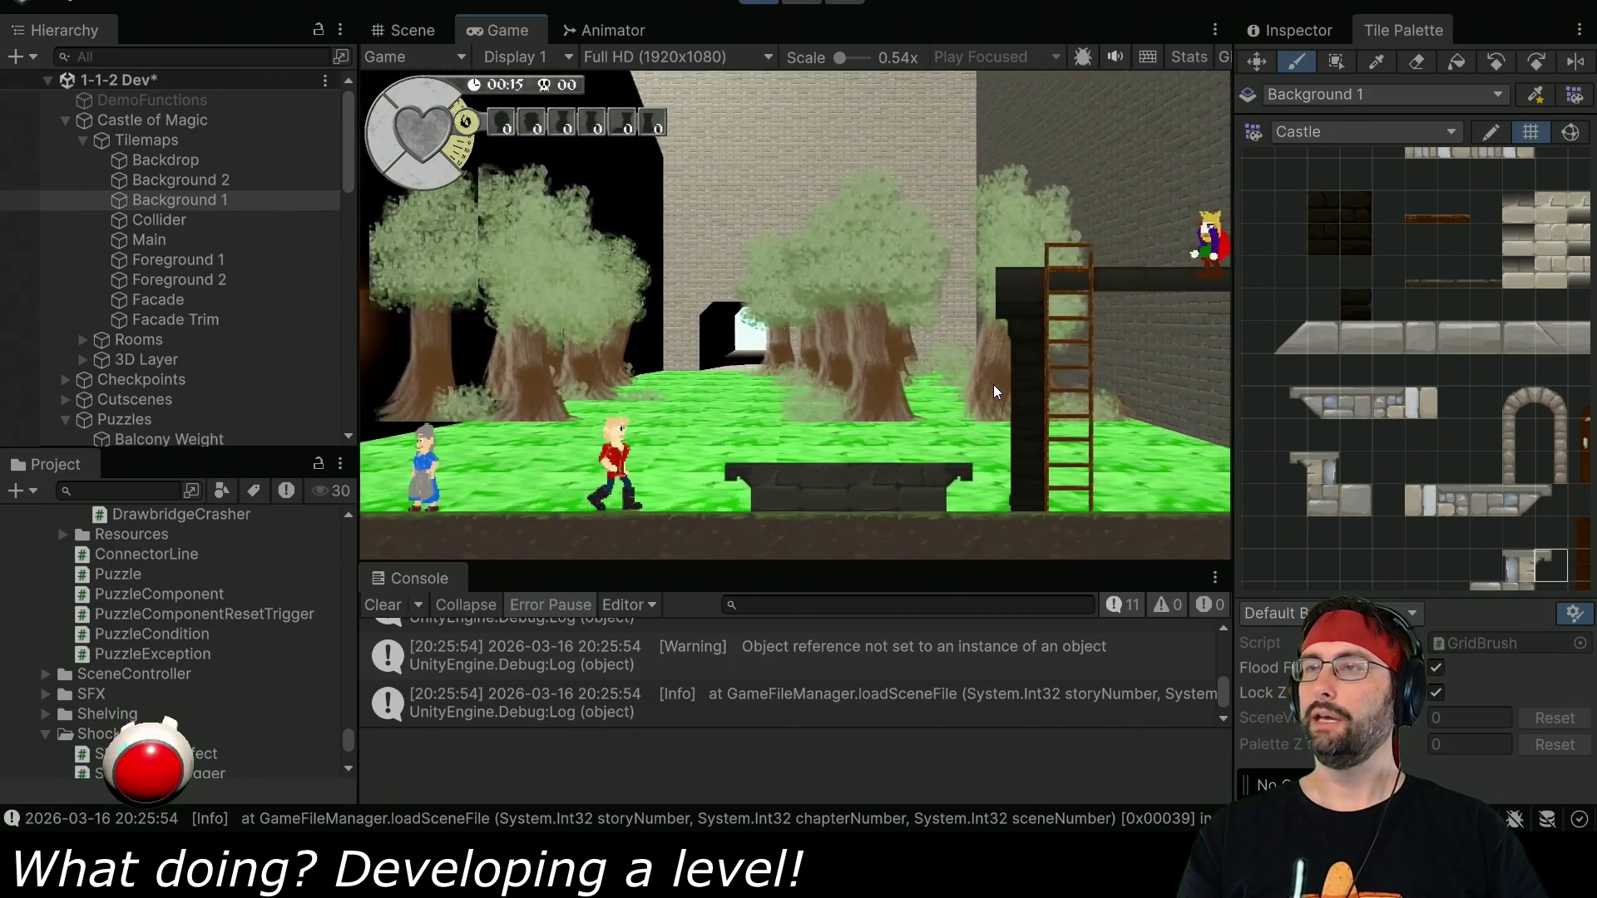
pyautogui.press('d')
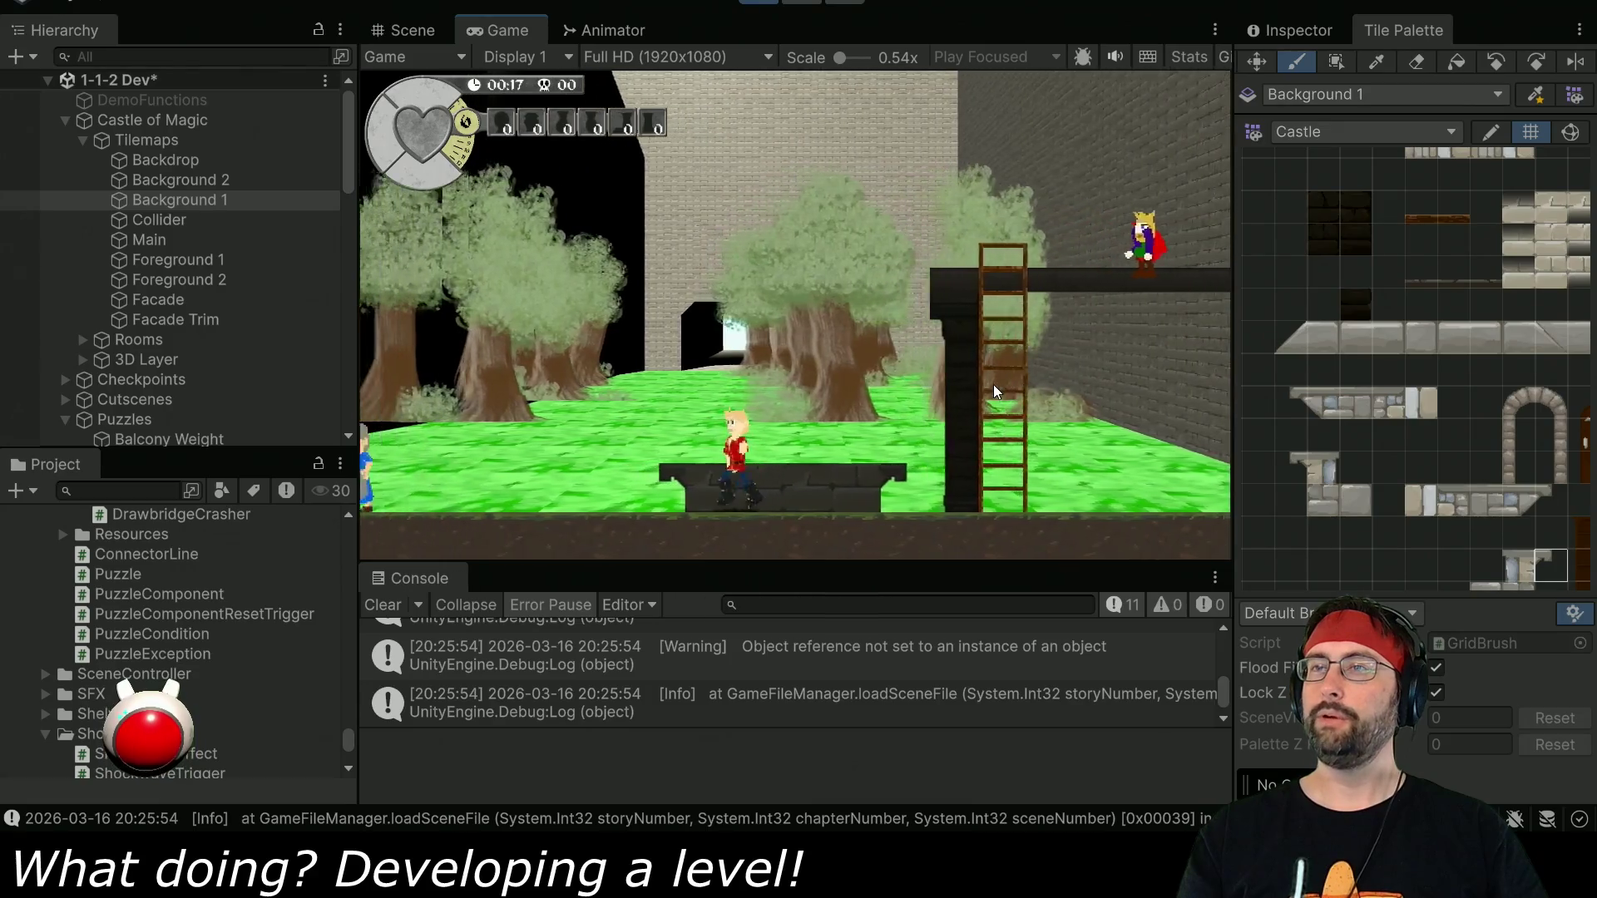
pyautogui.press('a')
pyautogui.press('a')
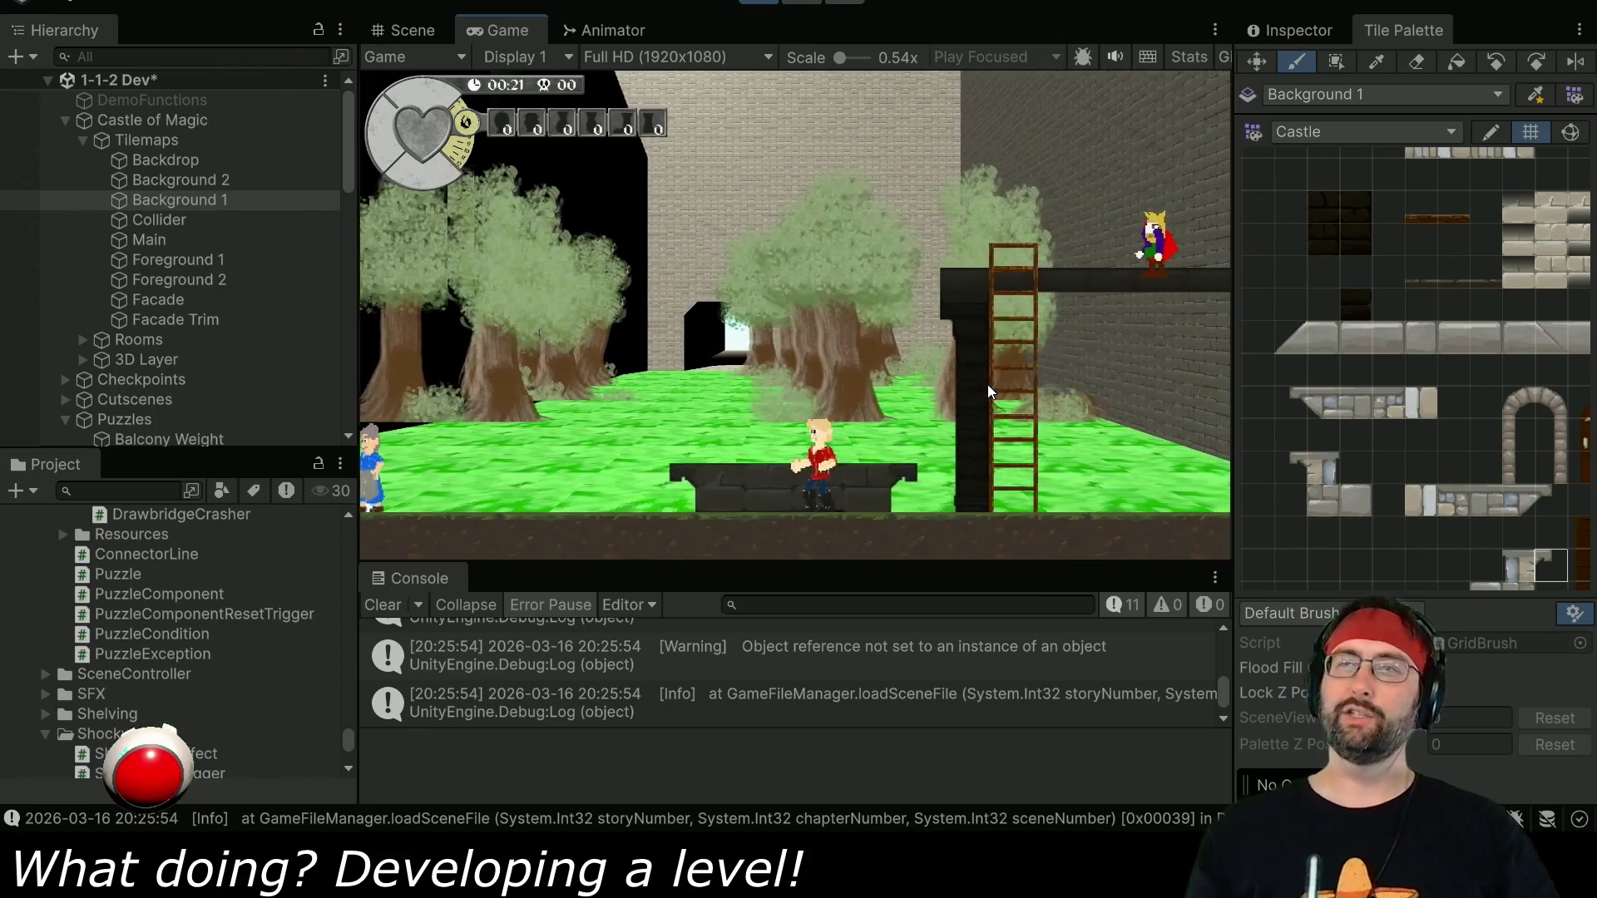
pyautogui.press('a')
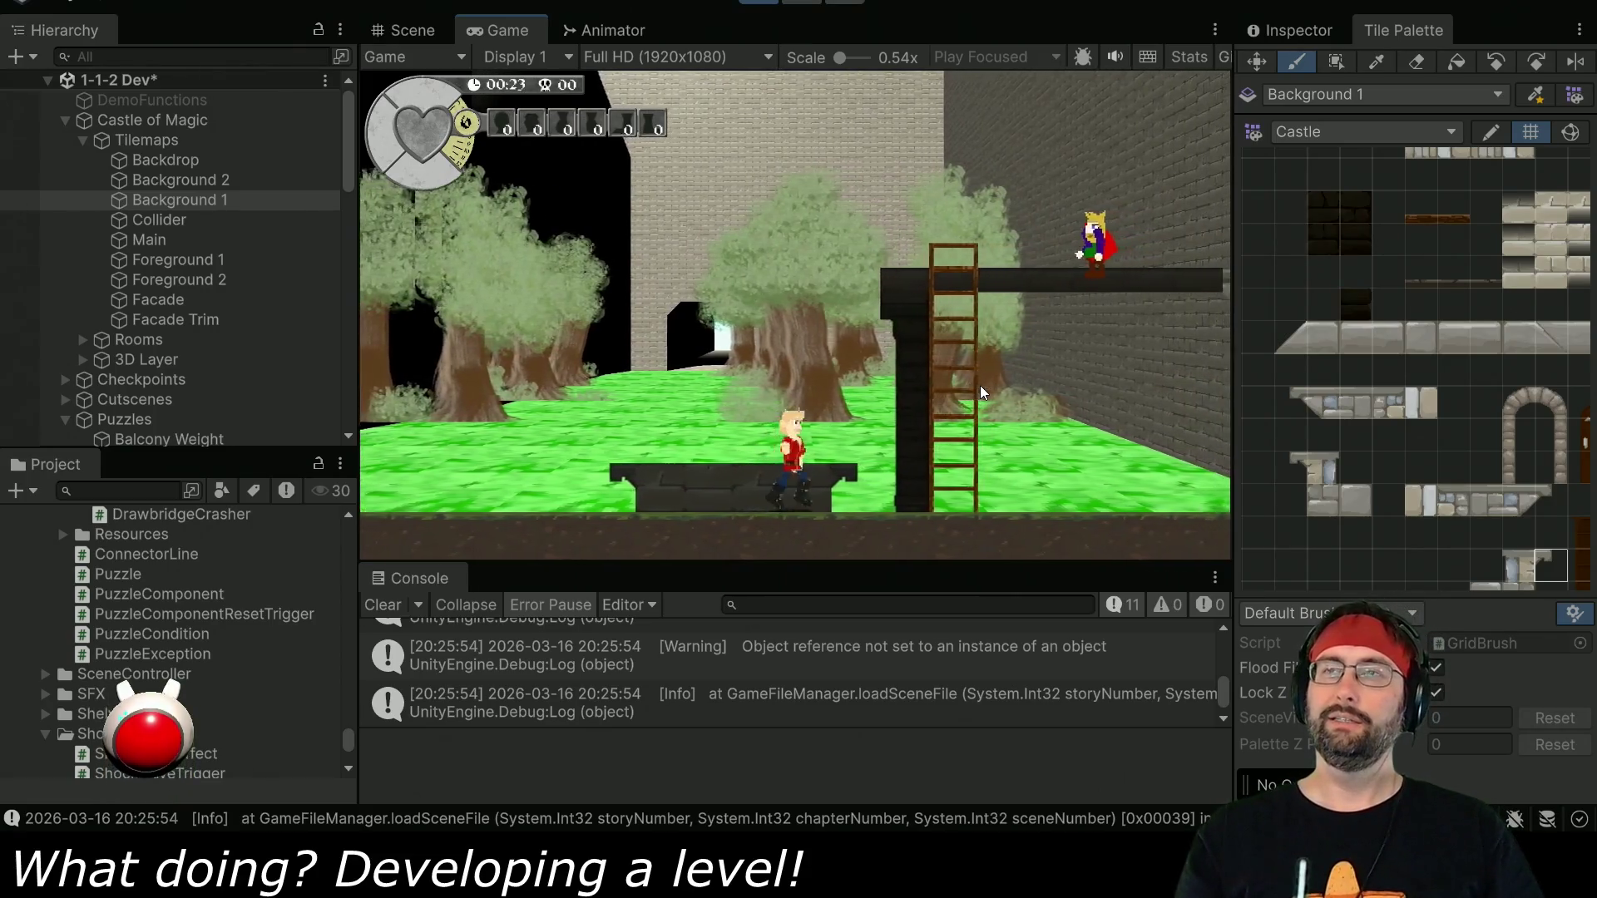
pyautogui.press('a')
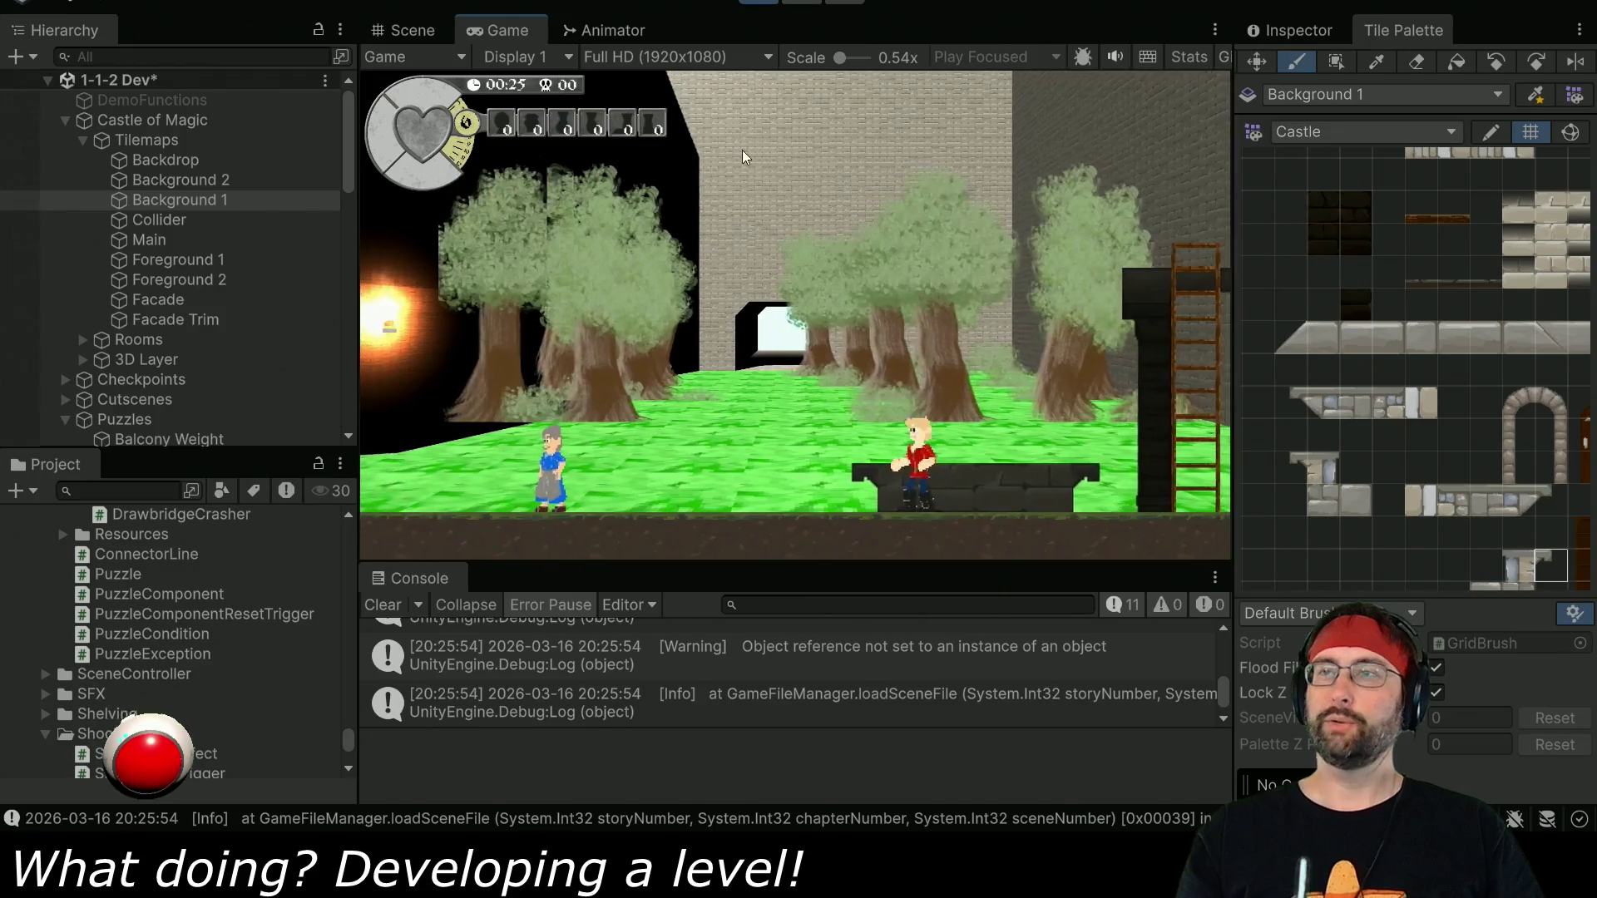
pyautogui.hotkey('ctrl', 'p')
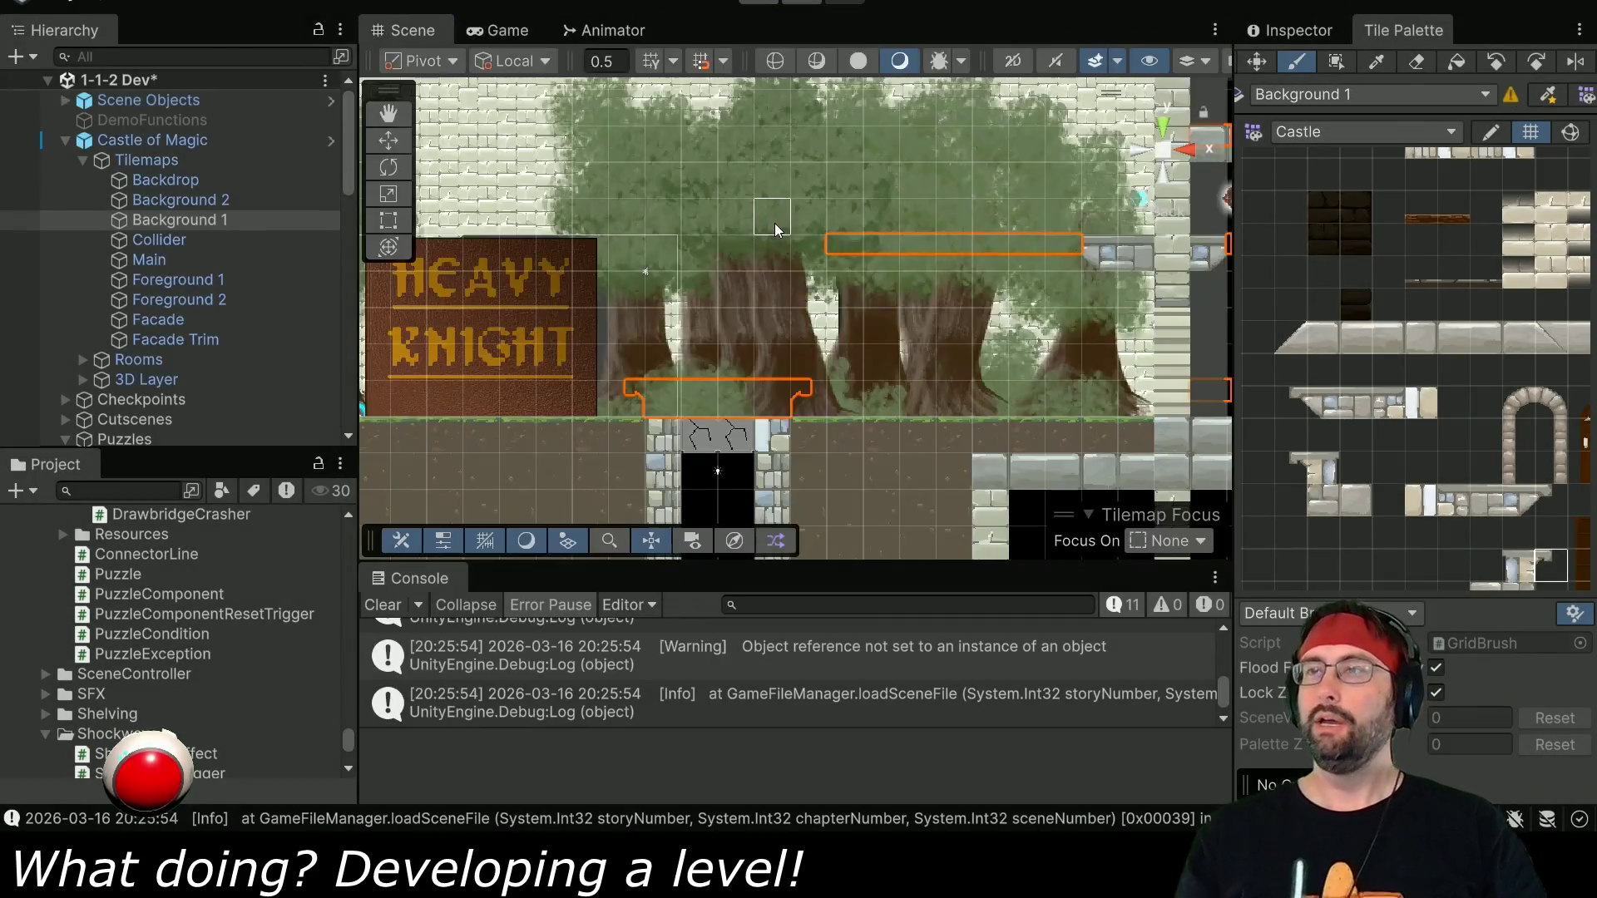
# Save the scene and search the project assets for 'dent'.
pyautogui.hotkey('ctrl', 's')
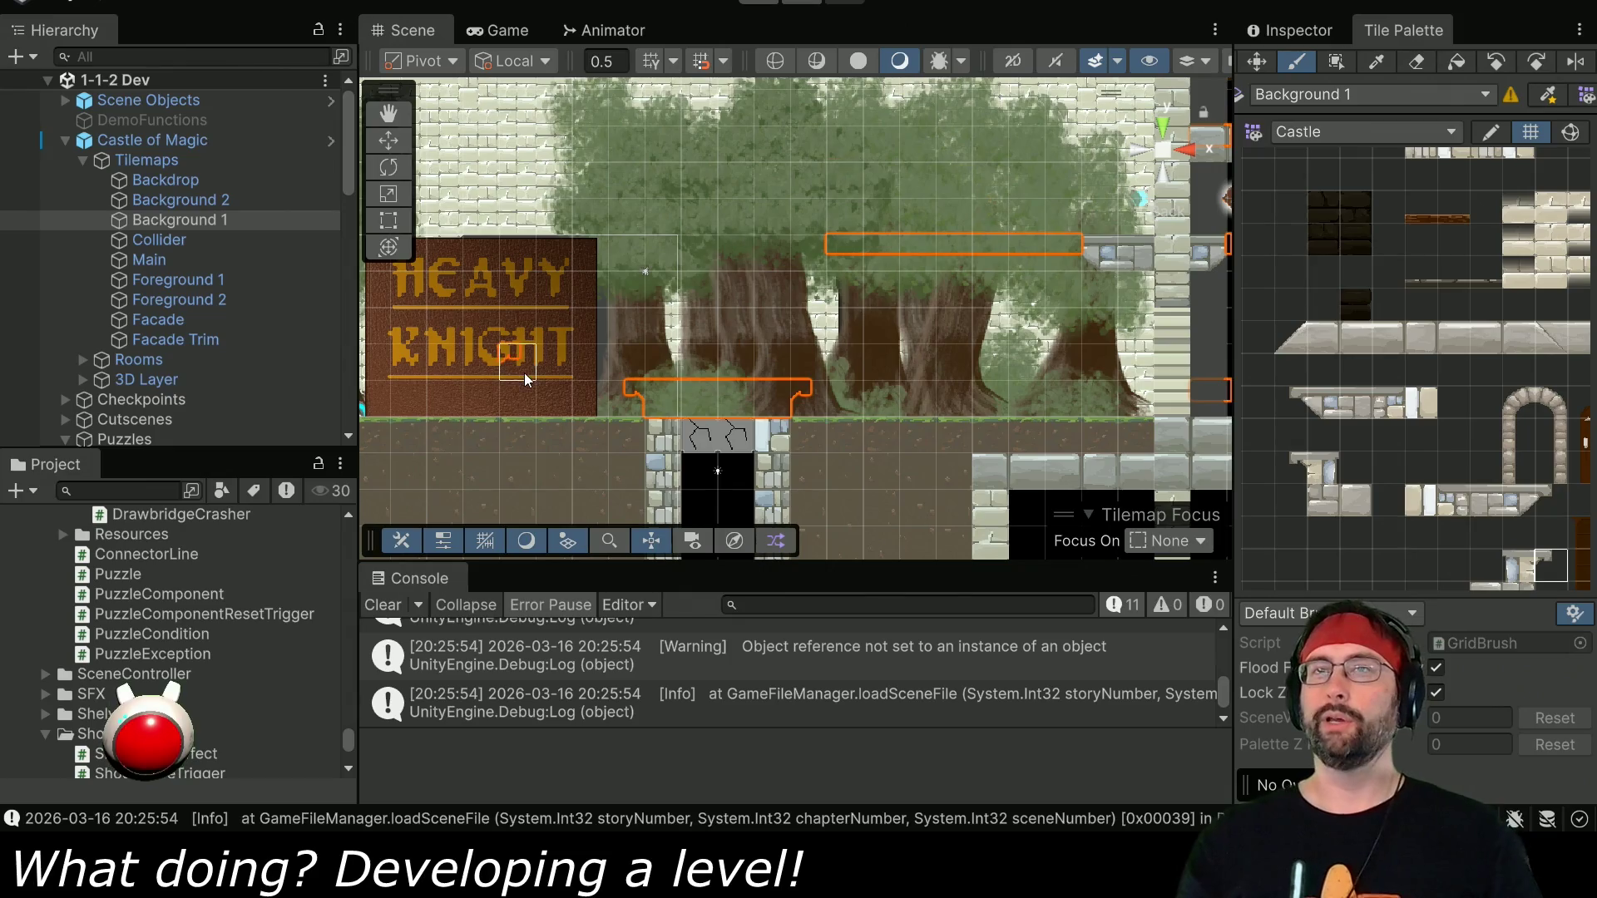
pyautogui.scroll(-5, 905, 271)
pyautogui.scroll(5, 905, 271)
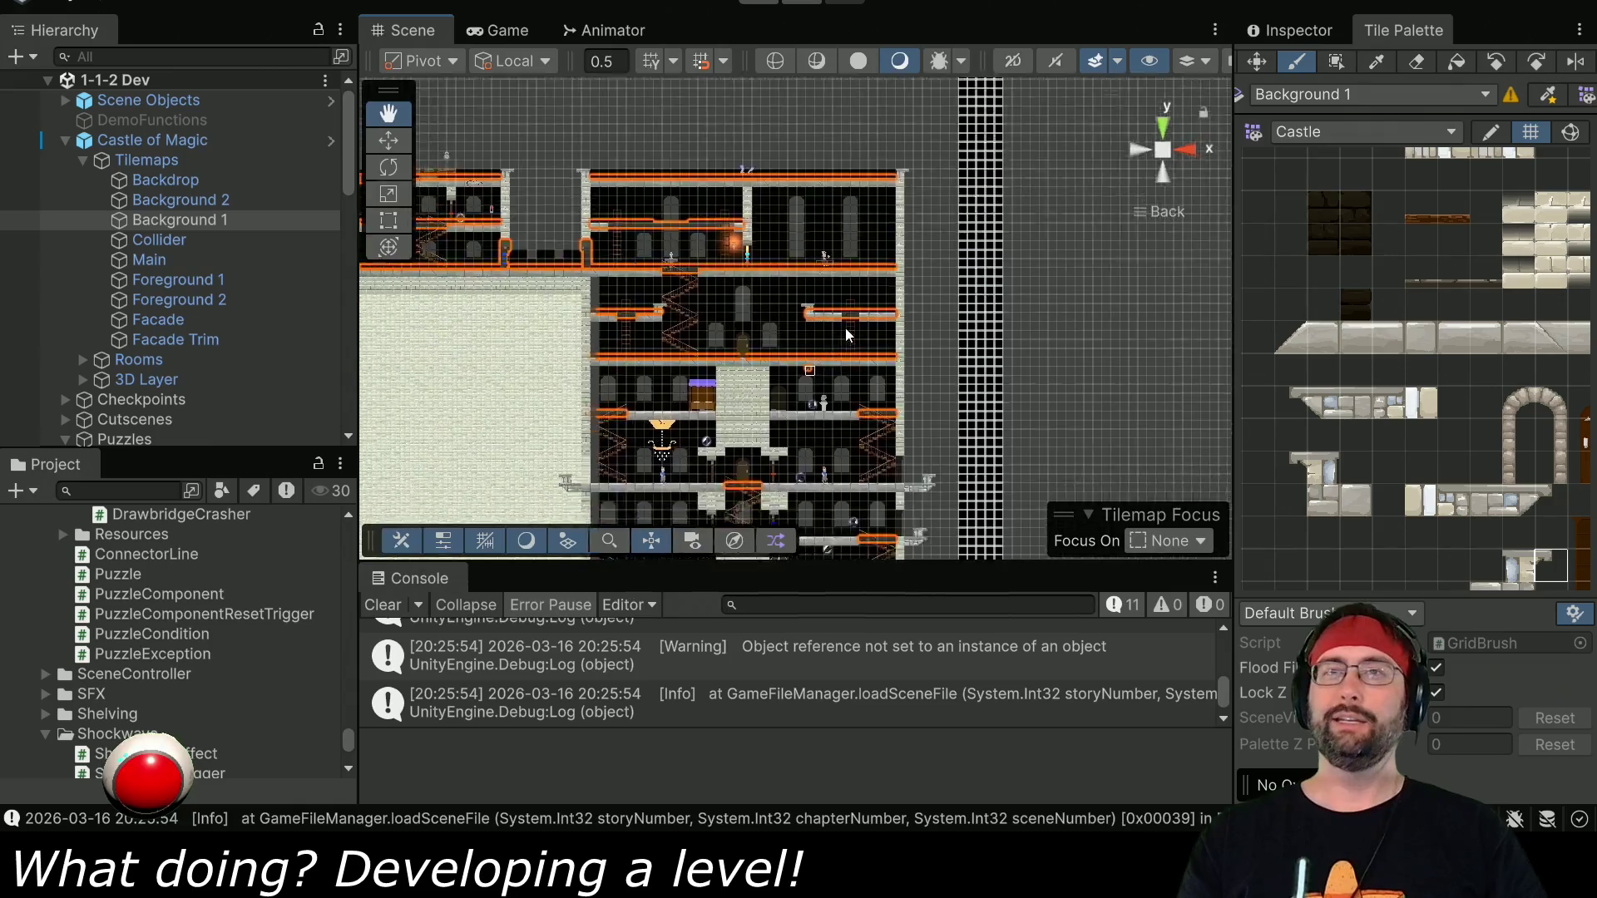
pyautogui.moveTo(815, 329); pyautogui.dragTo(1067, 63)
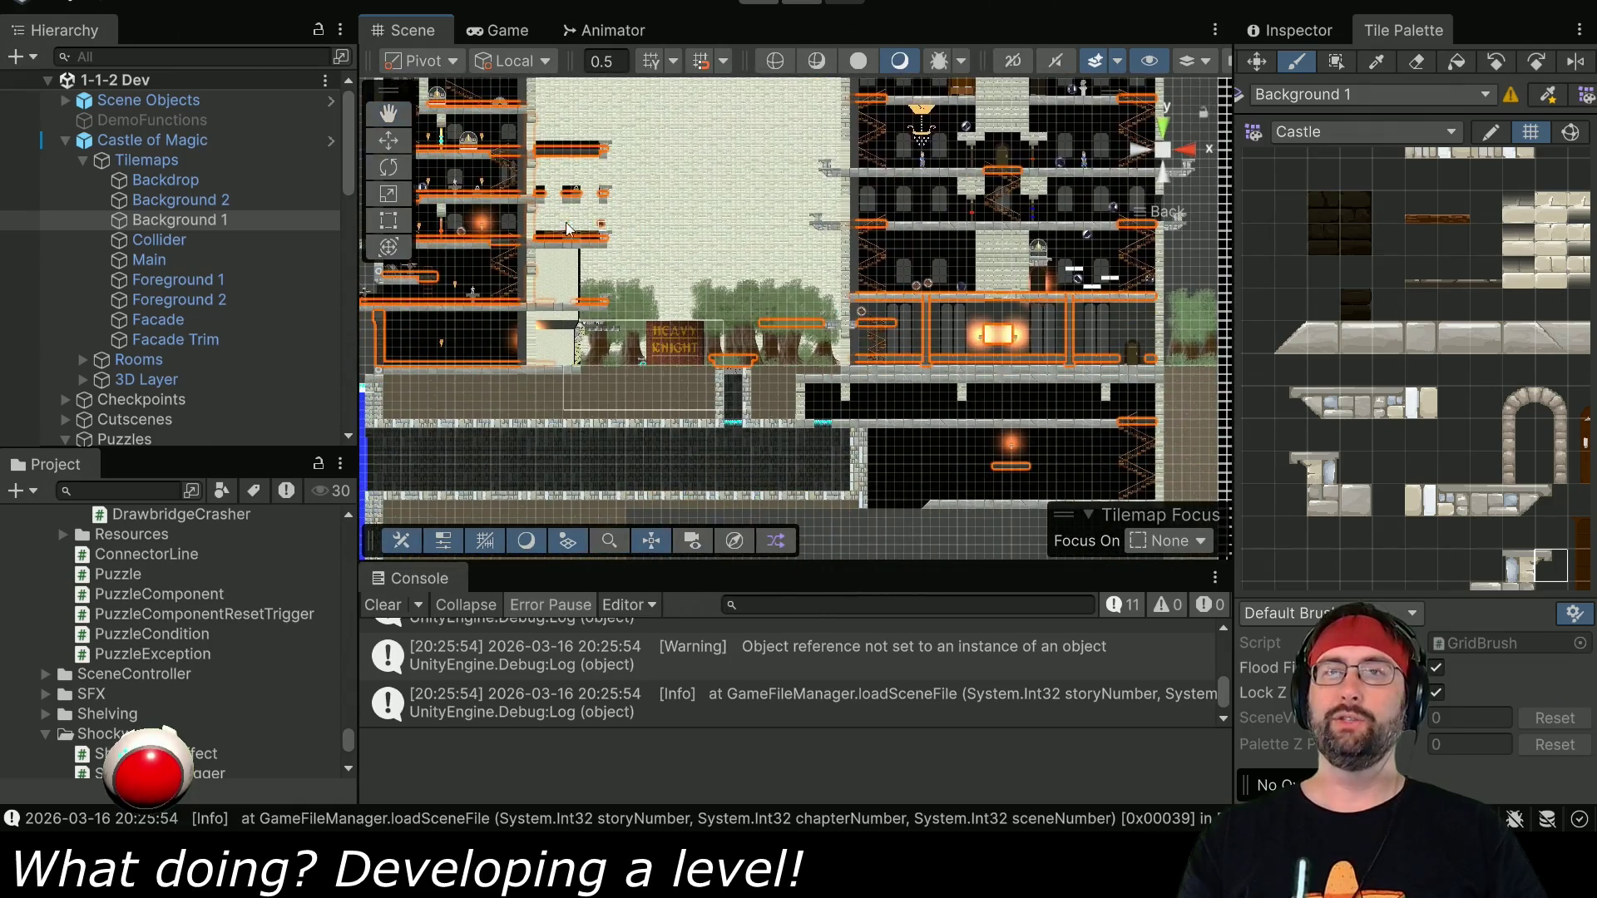
pyautogui.click(127, 490)
pyautogui.write('dent')
pyautogui.scroll(-5, 91, 597)
pyautogui.scroll(5, 89, 632)
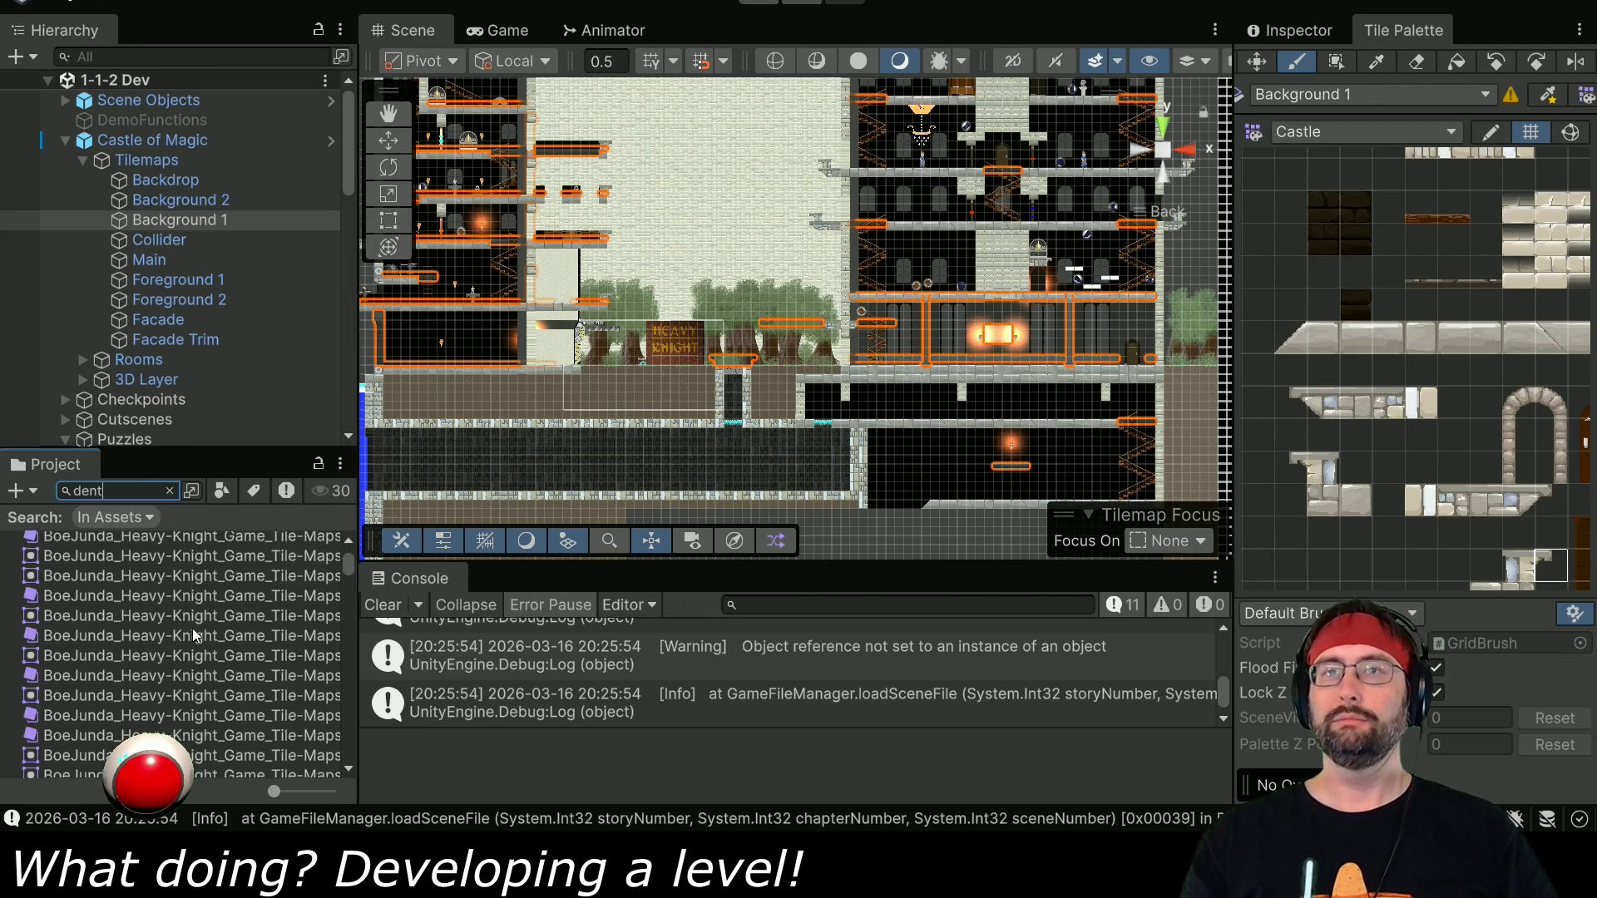
# Select Dent in the Hierarchy, move it into the upper-right library room, and start the game.
pyautogui.click(137, 56)
pyautogui.scroll(-8, 161, 351)
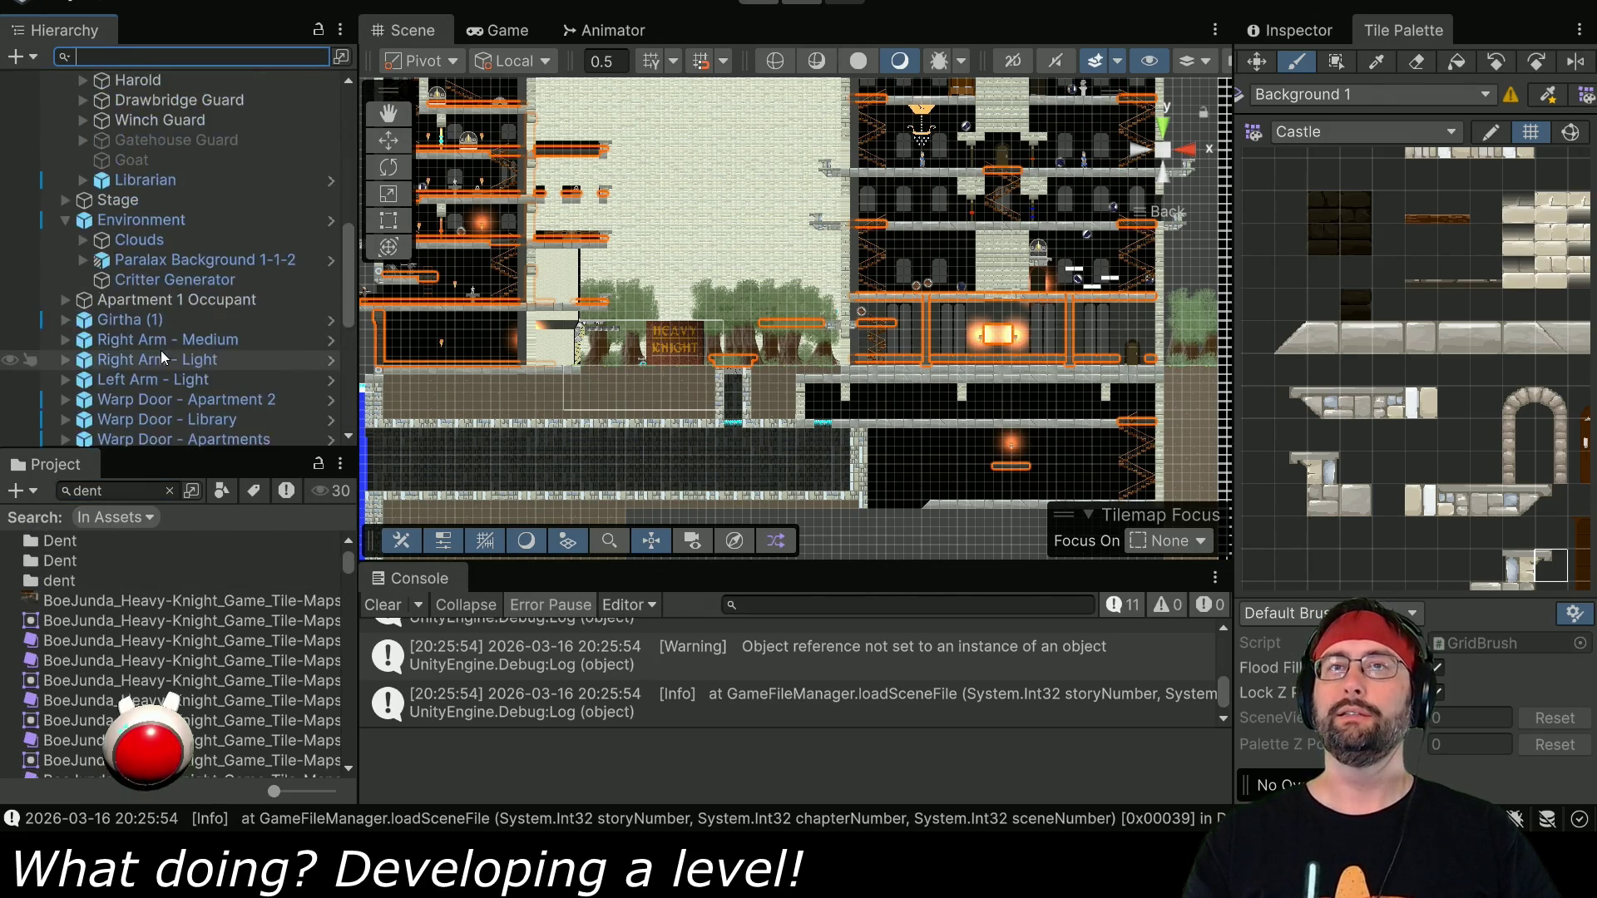
pyautogui.scroll(4, 156, 328)
pyautogui.click(138, 291)
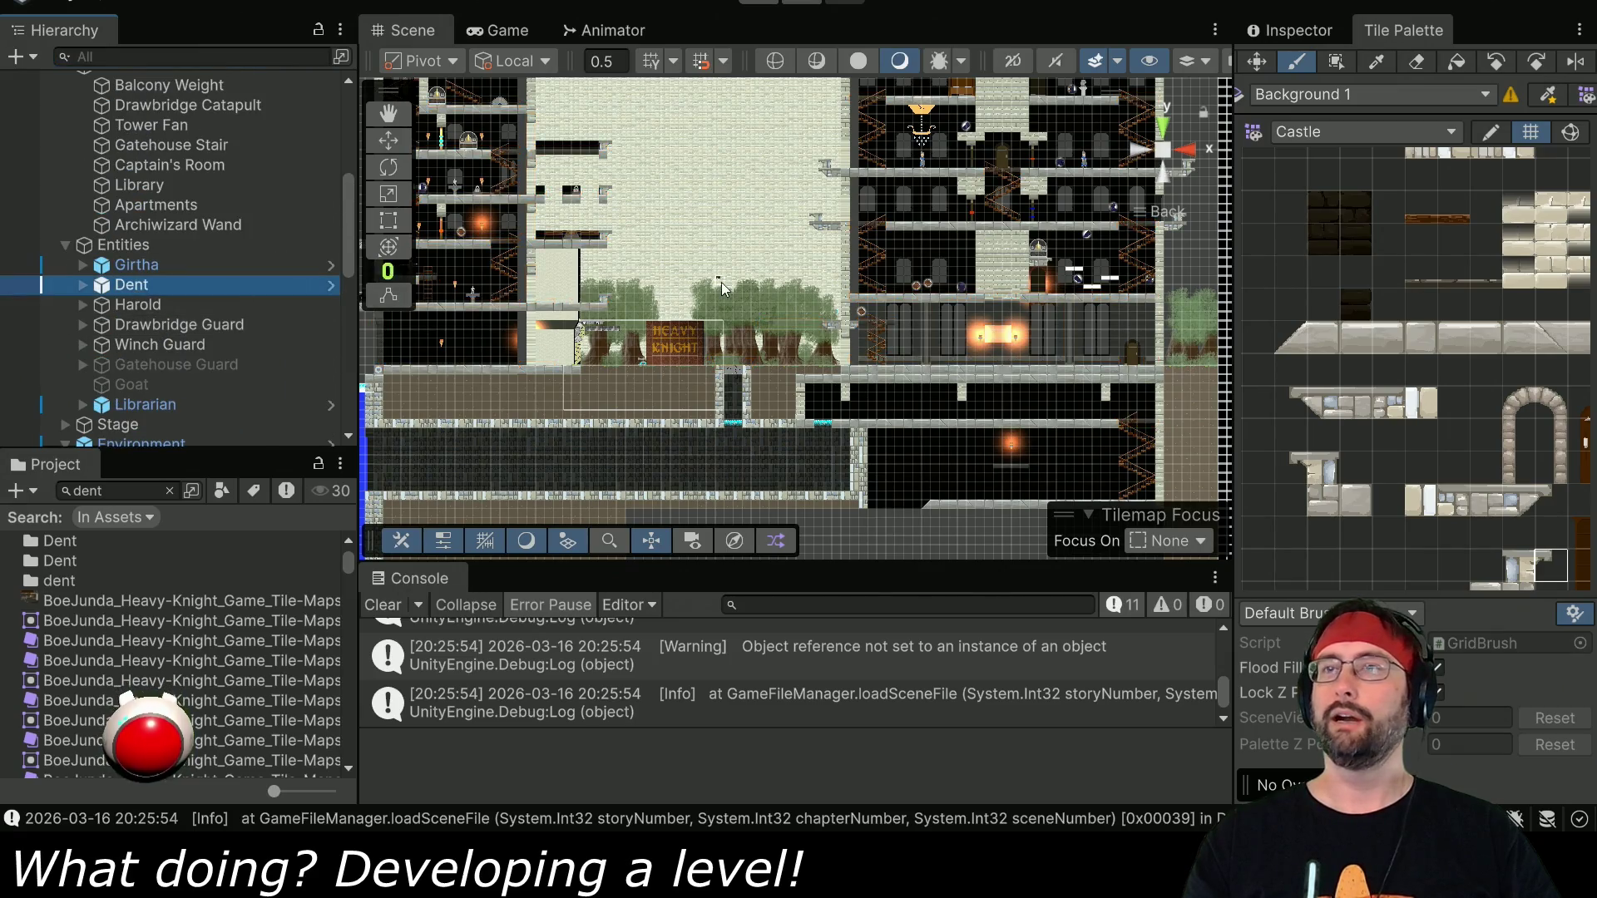
pyautogui.scroll(-3, 470, 494)
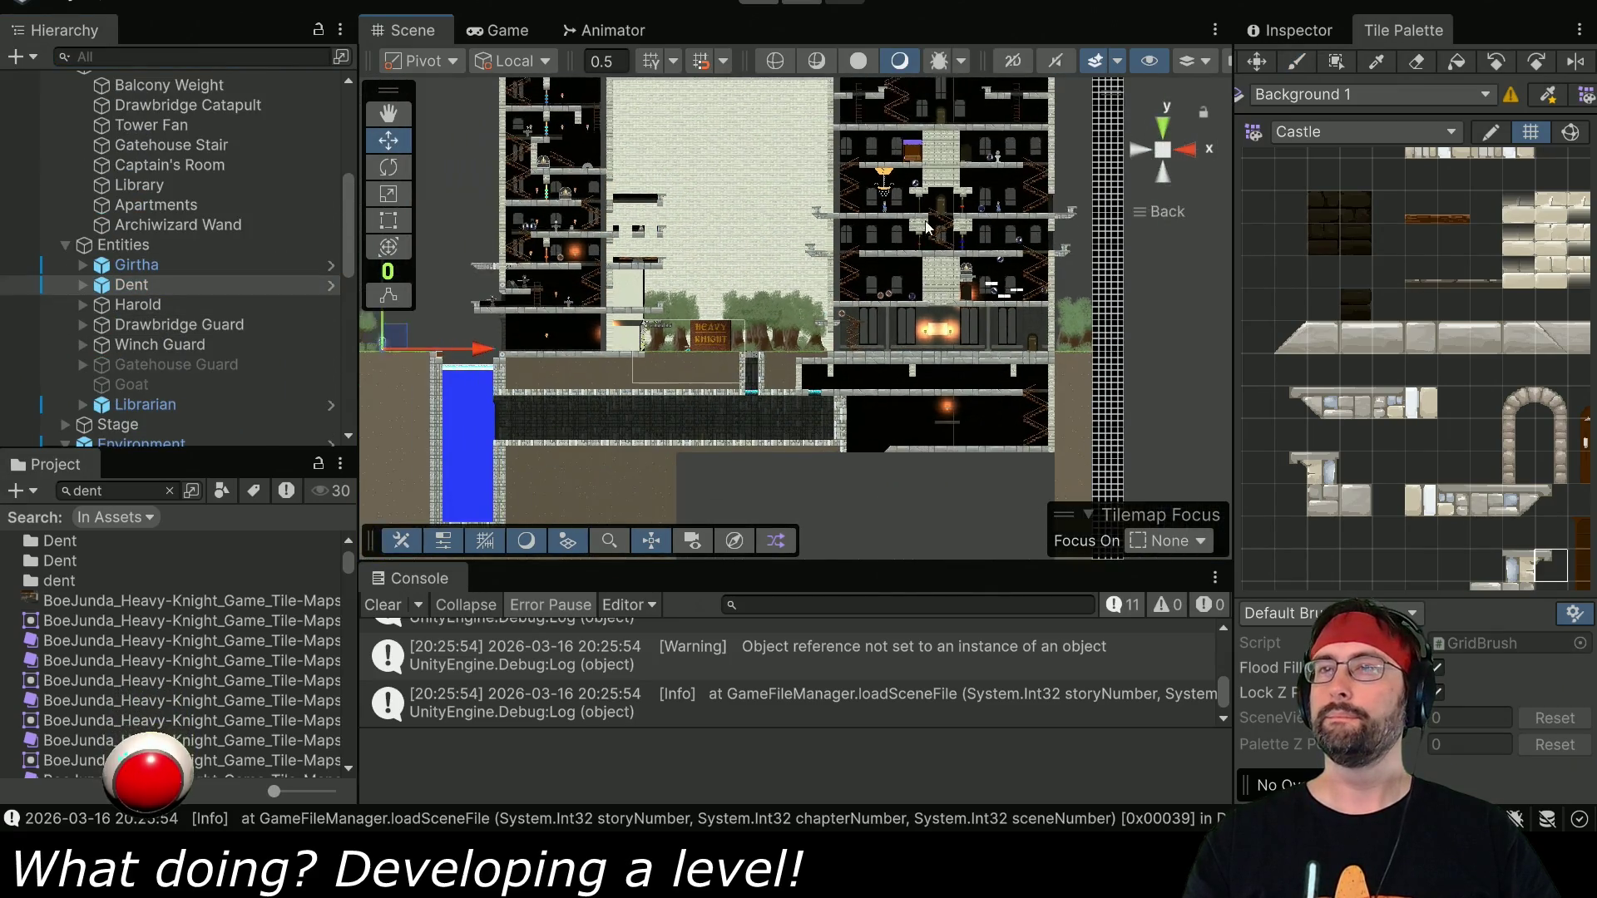
pyautogui.moveTo(470, 494)
pyautogui.mouseDown()
pyautogui.moveTo(926, 228)
pyautogui.moveTo(1082, 185)
pyautogui.moveTo(1056, 187)
pyautogui.mouseUp()
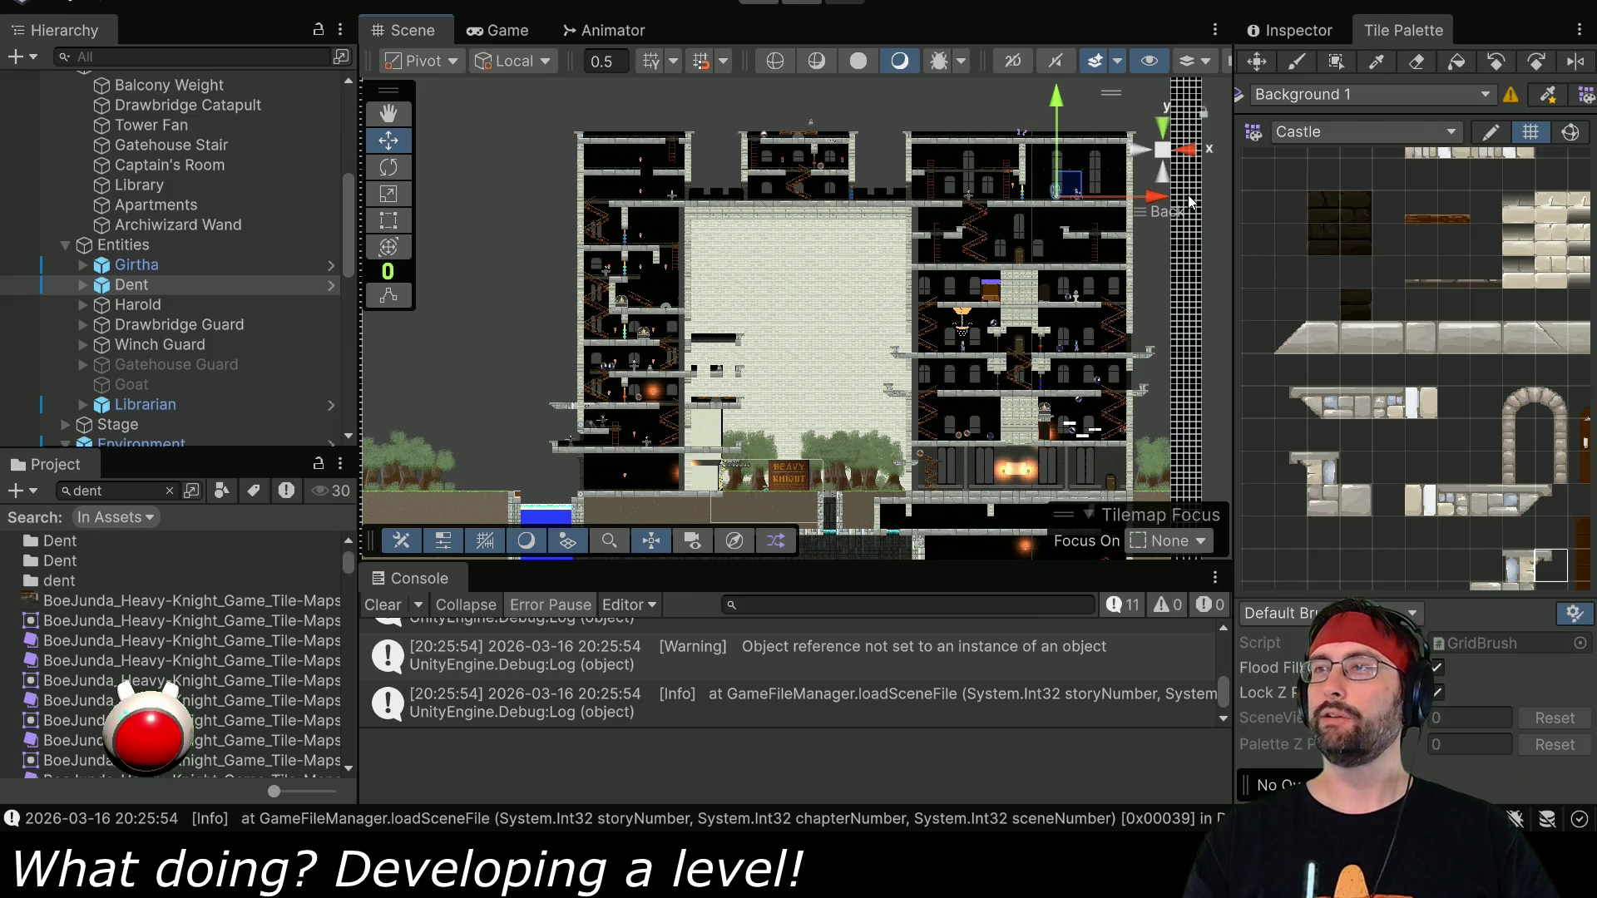
pyautogui.click(742, 9)
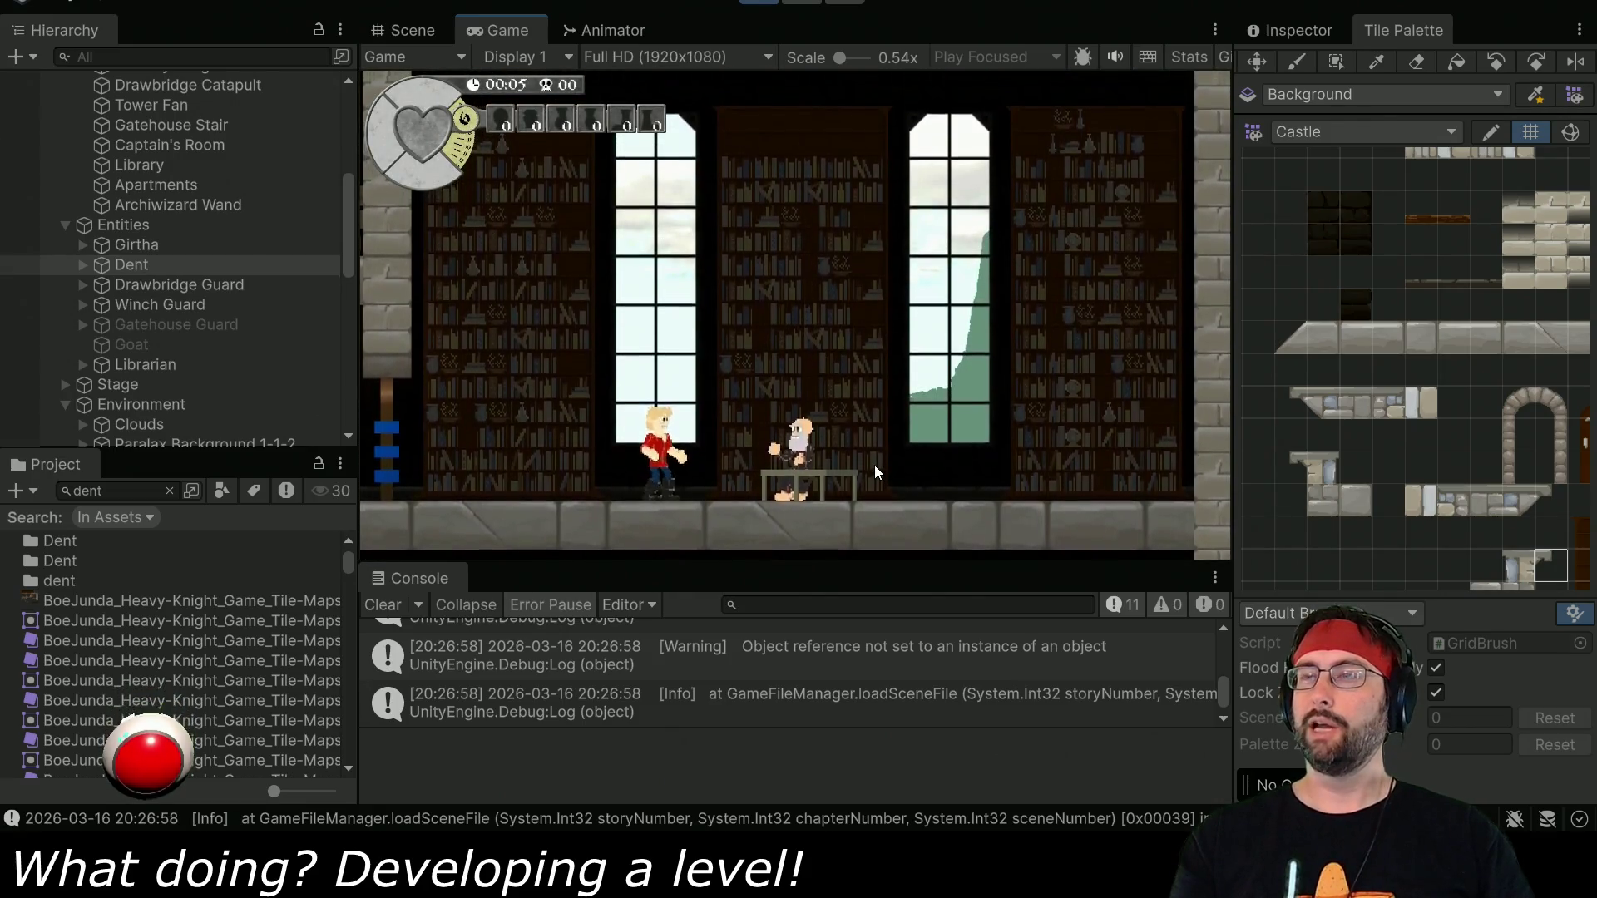
# Walk the player right past the Librarian and back, then stop the game test.
pyautogui.press('Right')
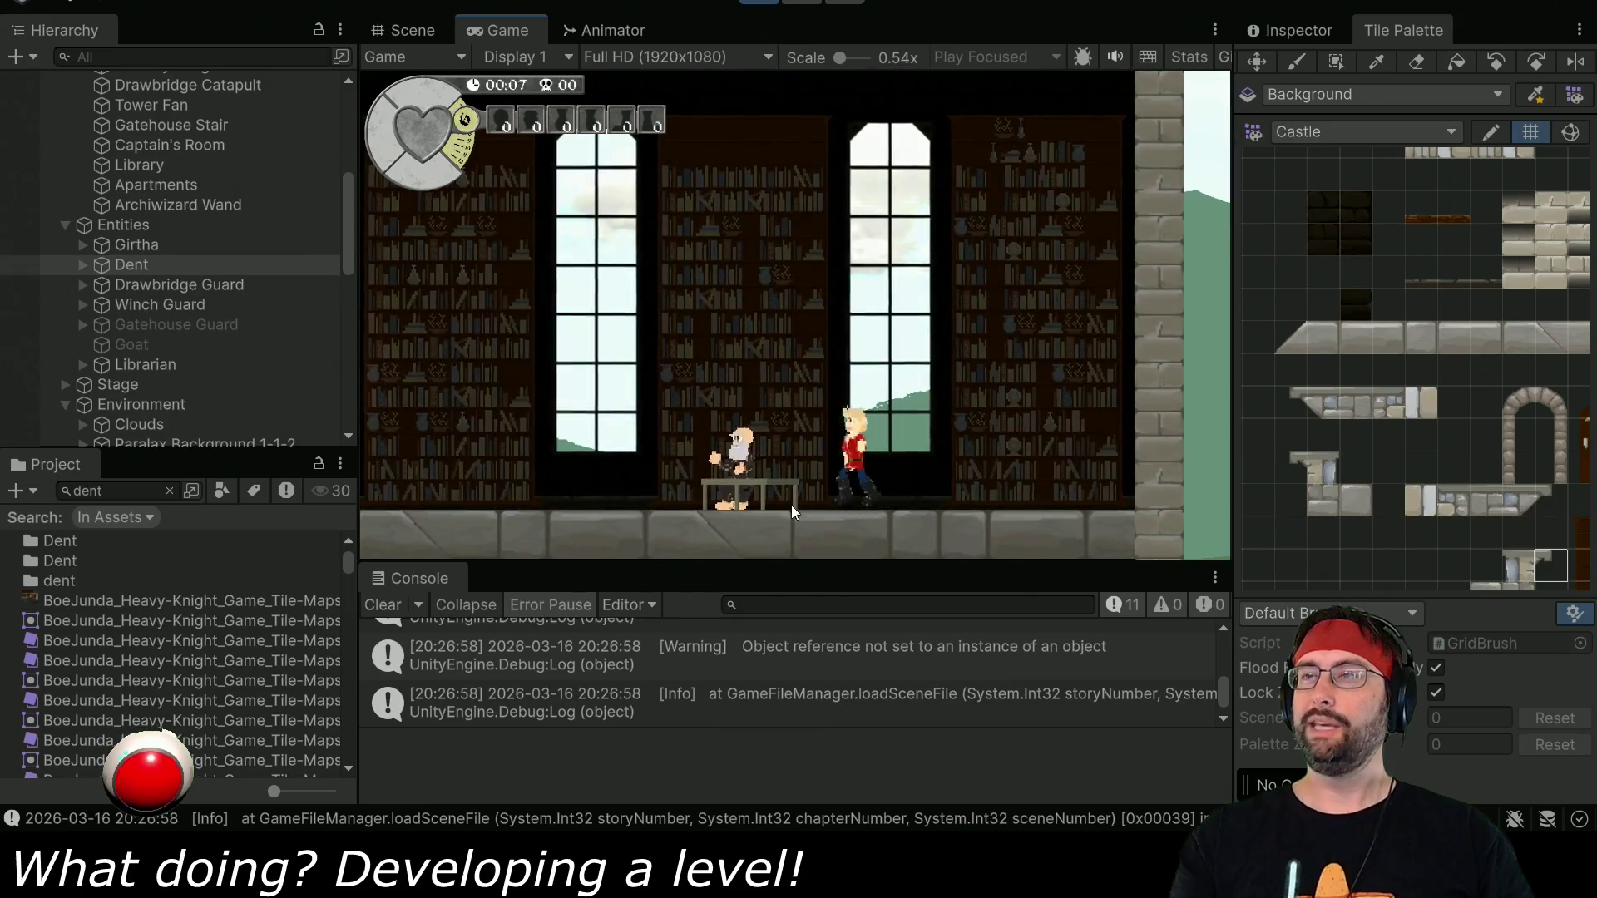
pyautogui.press('Left')
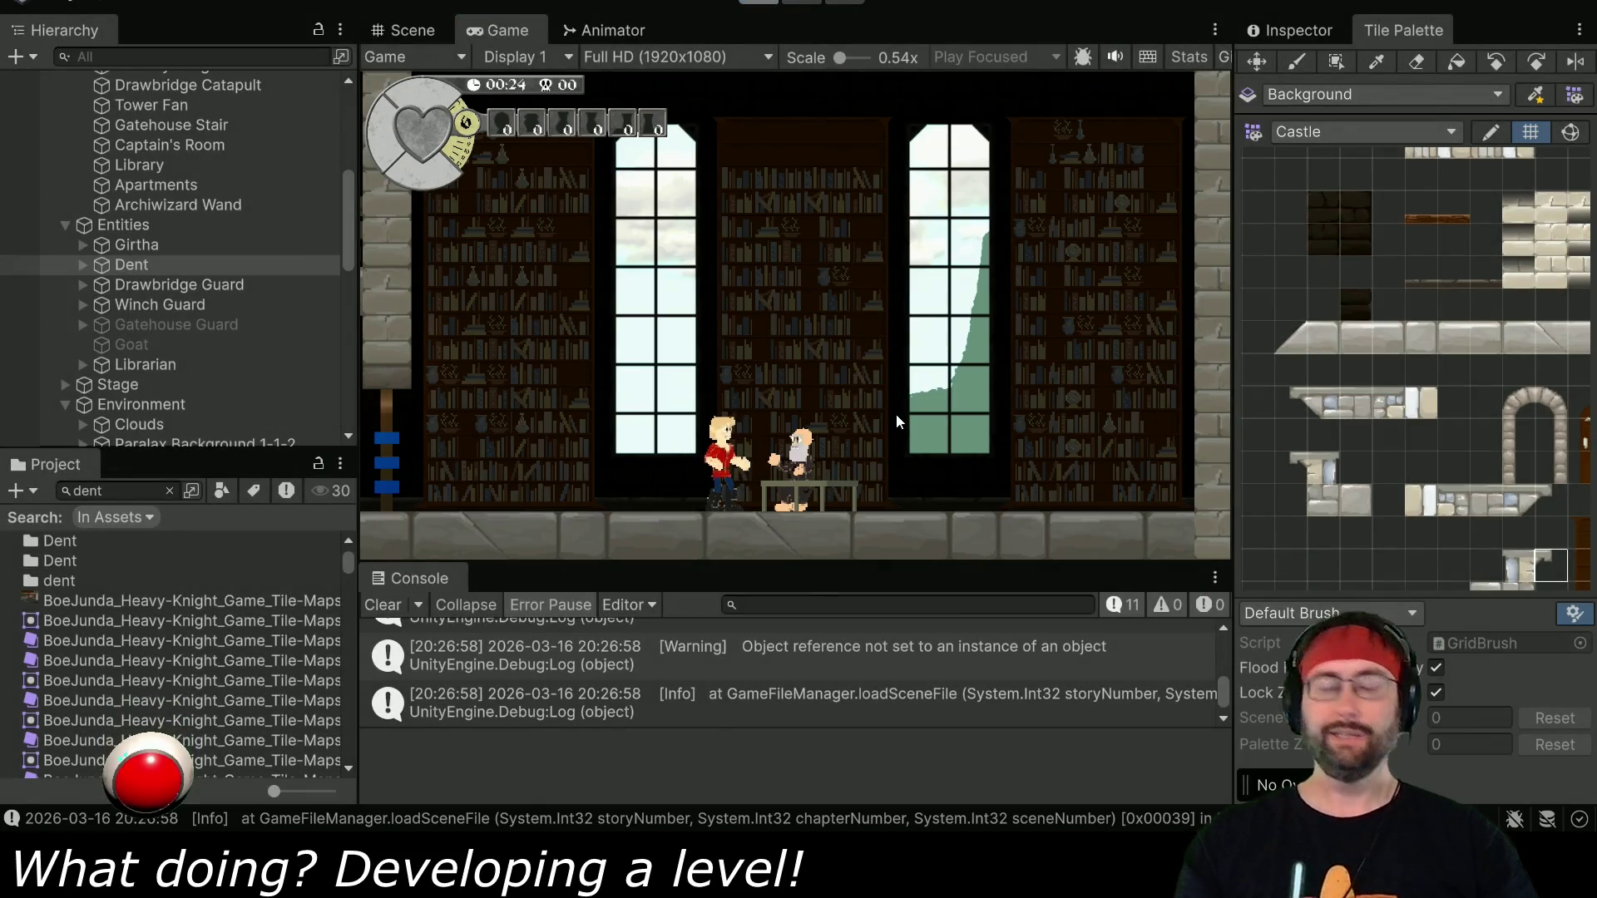
pyautogui.hotkey('ctrl', 'p')
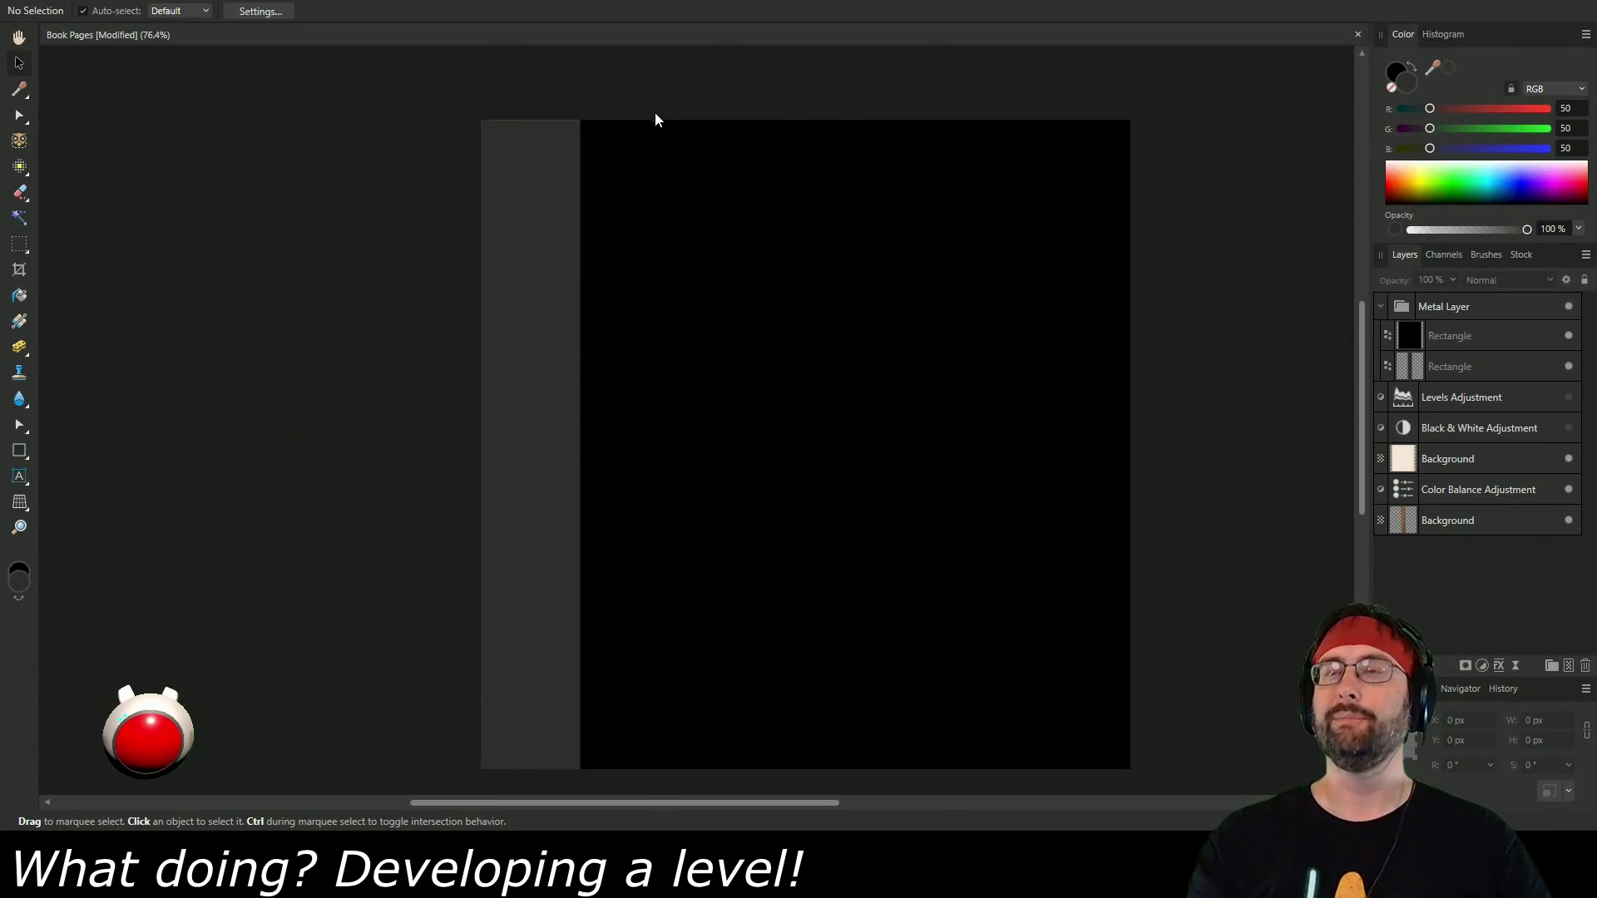
# Open the New Document dialog from the File menu.
pyautogui.hotkey('alt', 'f')
pyautogui.press('Return')
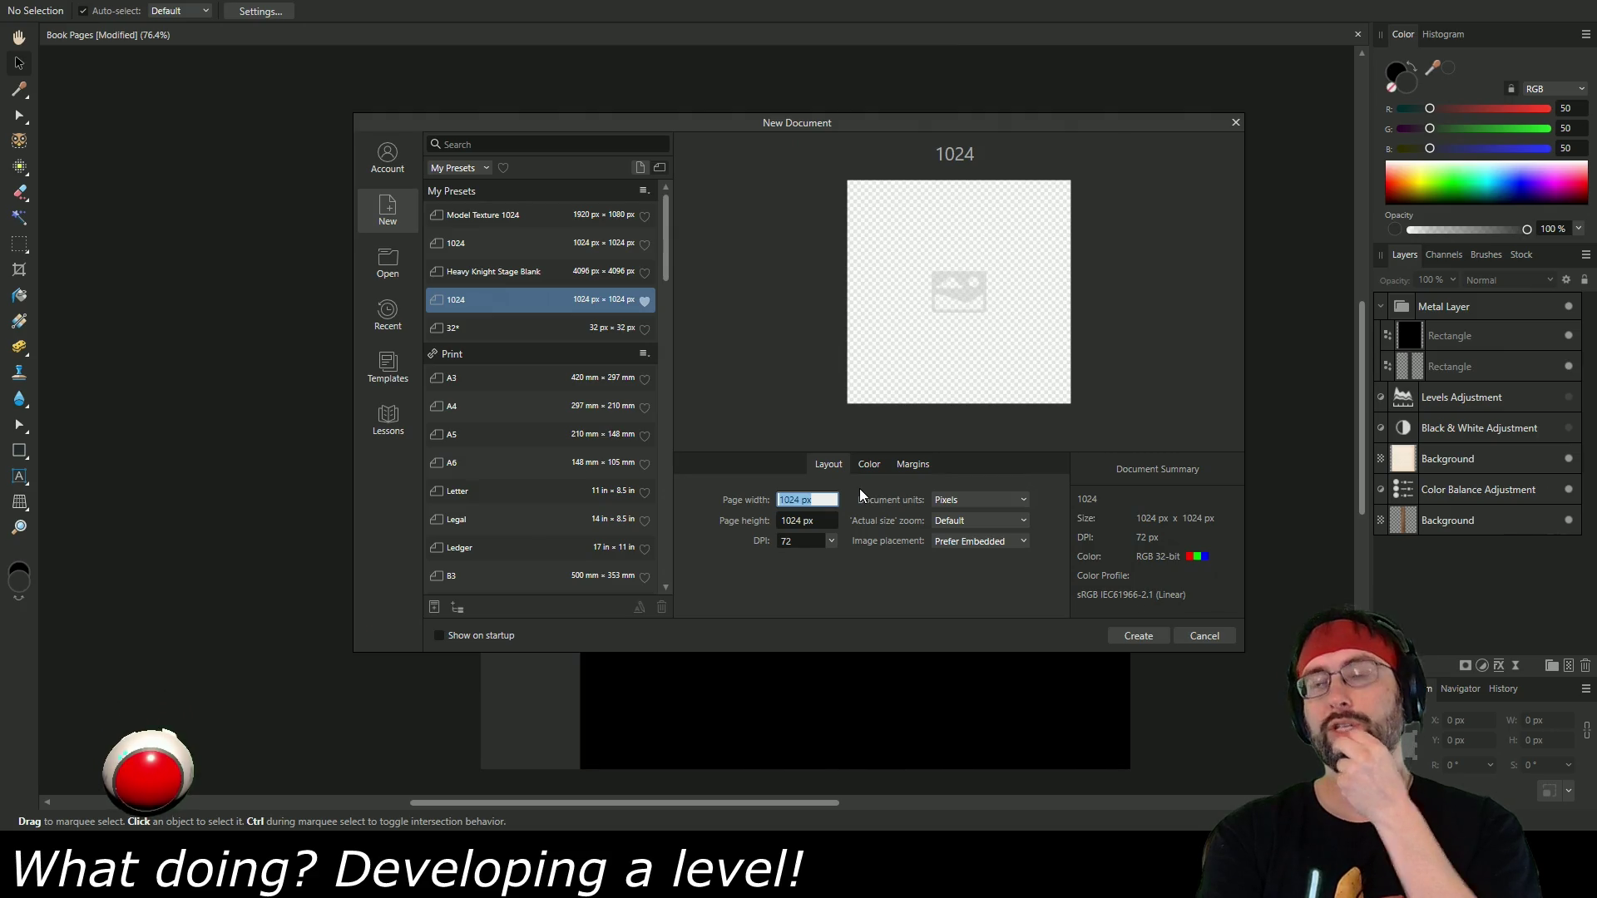
# Enter 64 px as the page width and 32 px as the page height, fixing a mistyped 16.
pyautogui.write('64')
pyautogui.click(823, 520)
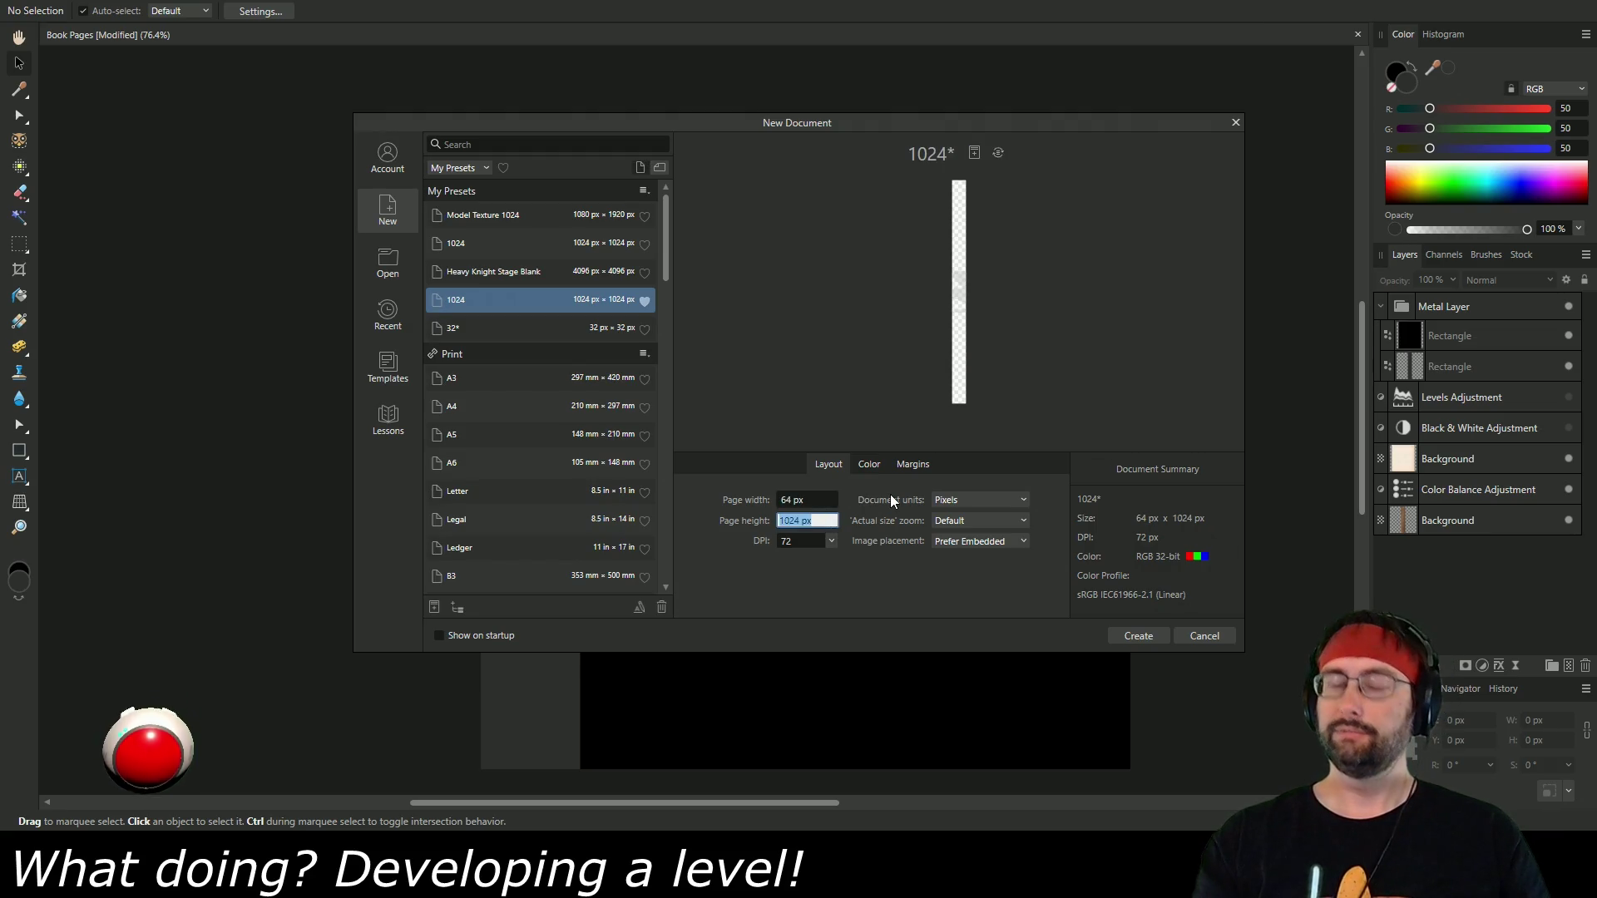
pyautogui.write('16')
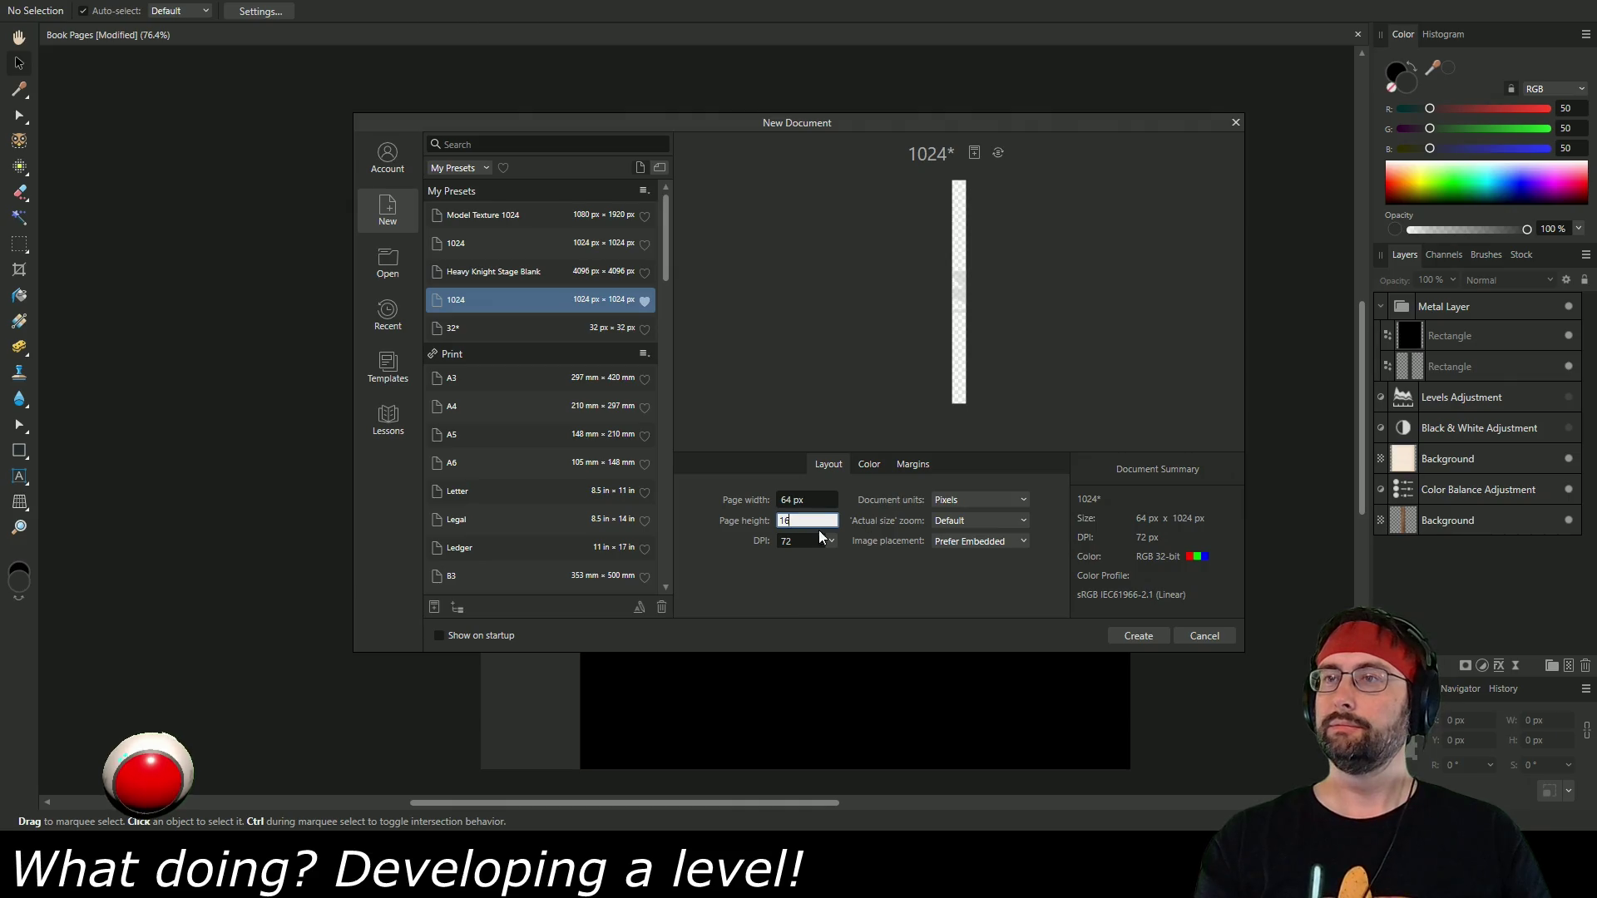
pyautogui.press('BackSpace')
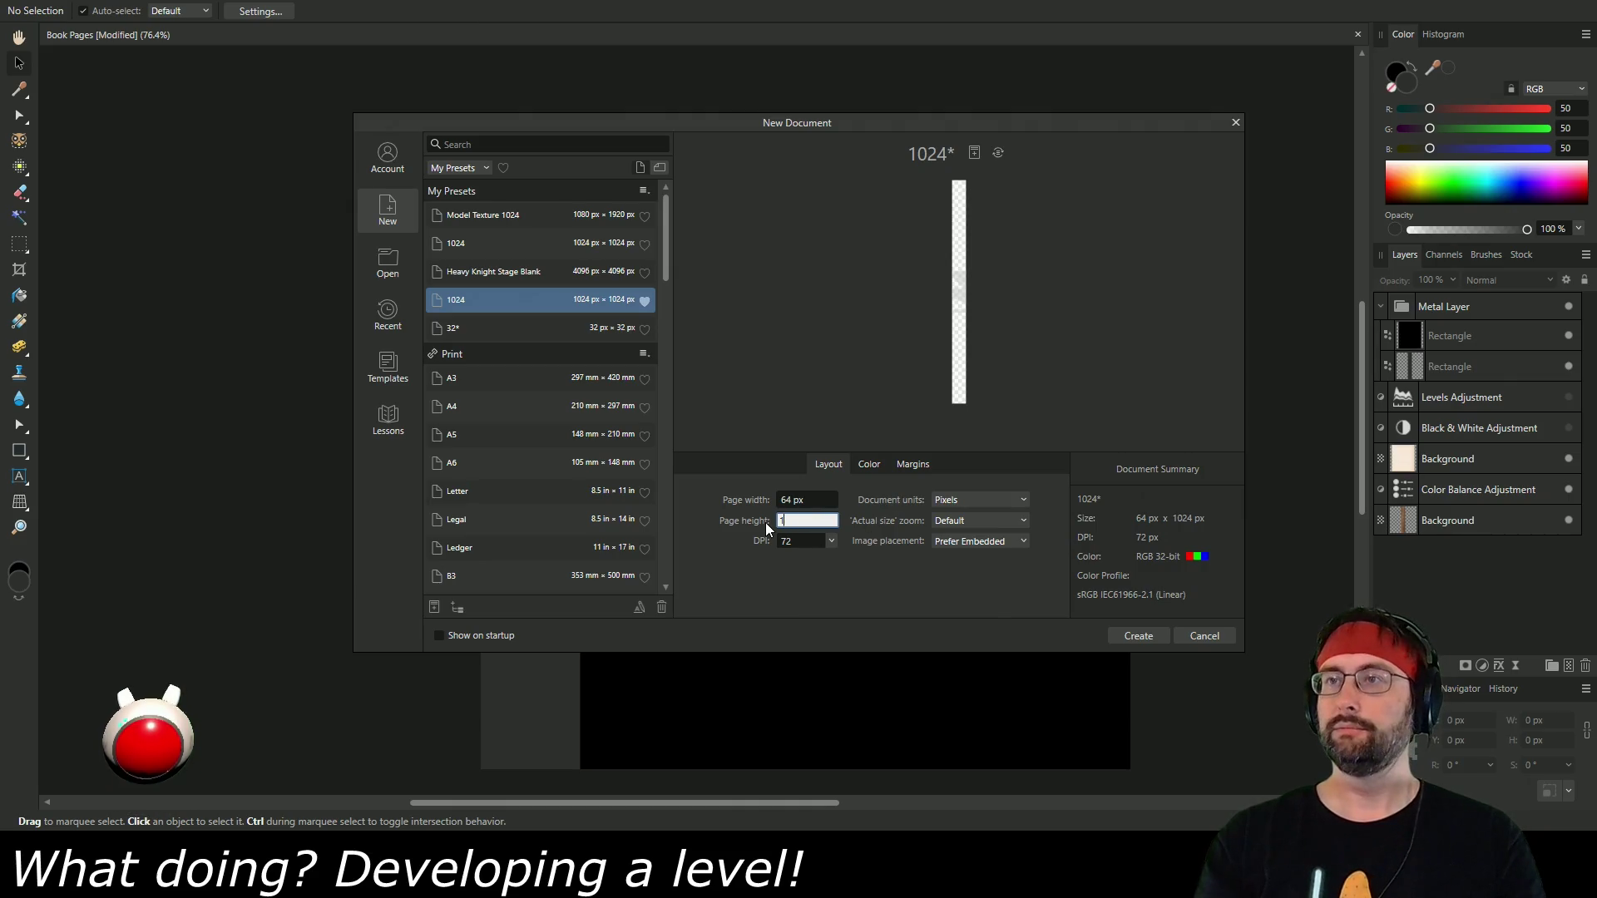
pyautogui.write('2')
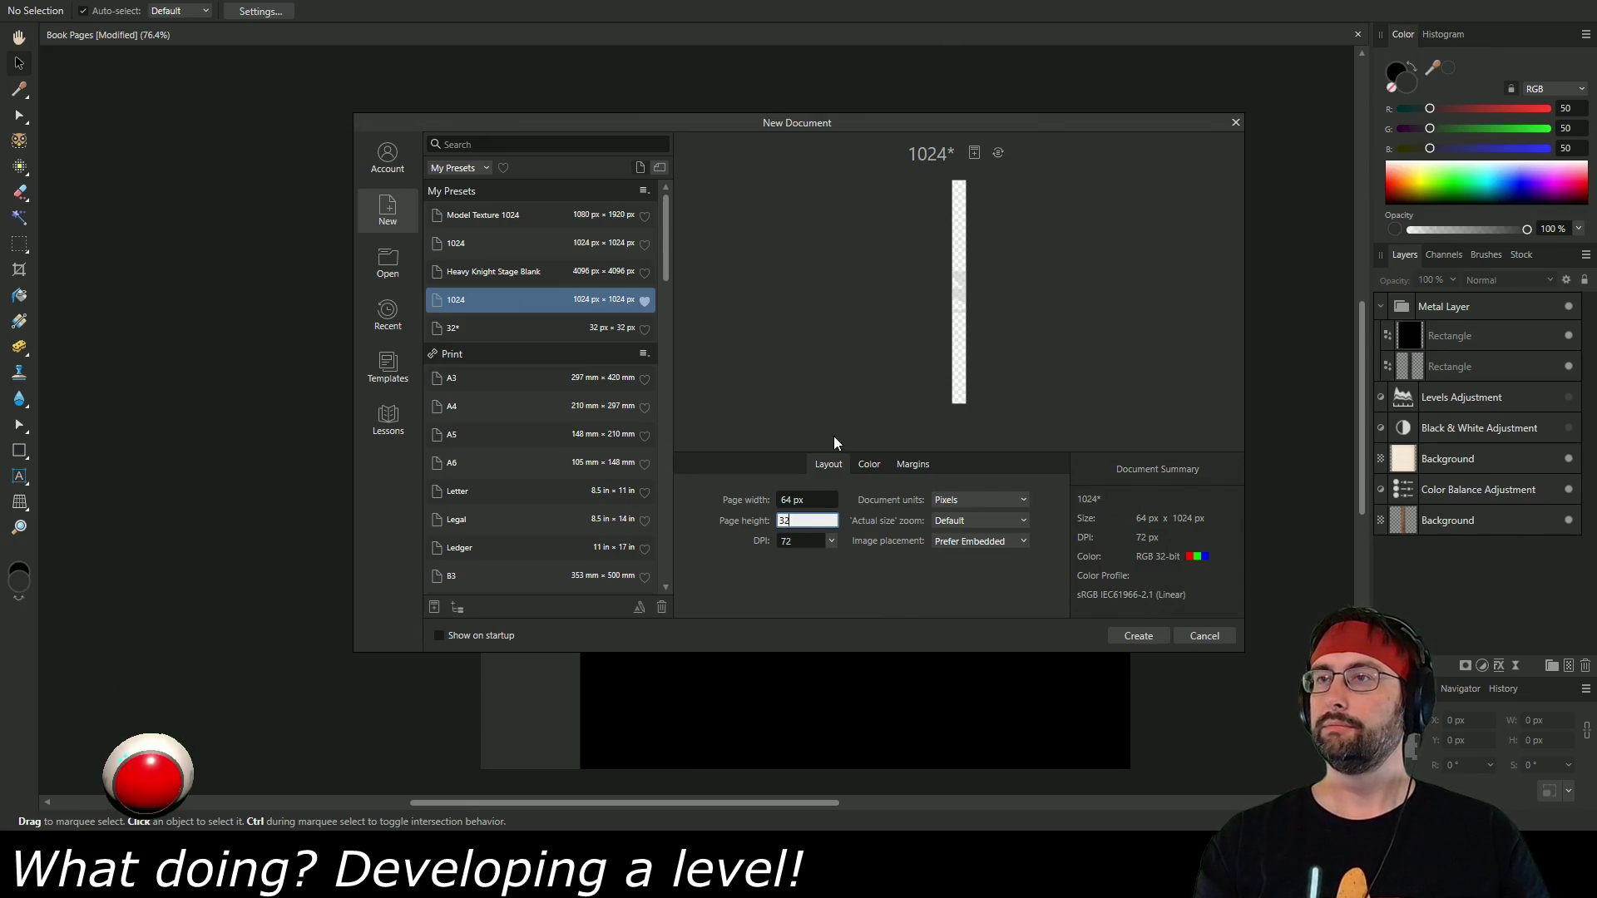
# Set the colour format to RGB/16 and create the 64×32 px document.
pyautogui.click(869, 464)
pyautogui.click(868, 499)
pyautogui.click(873, 537)
pyautogui.click(1136, 637)
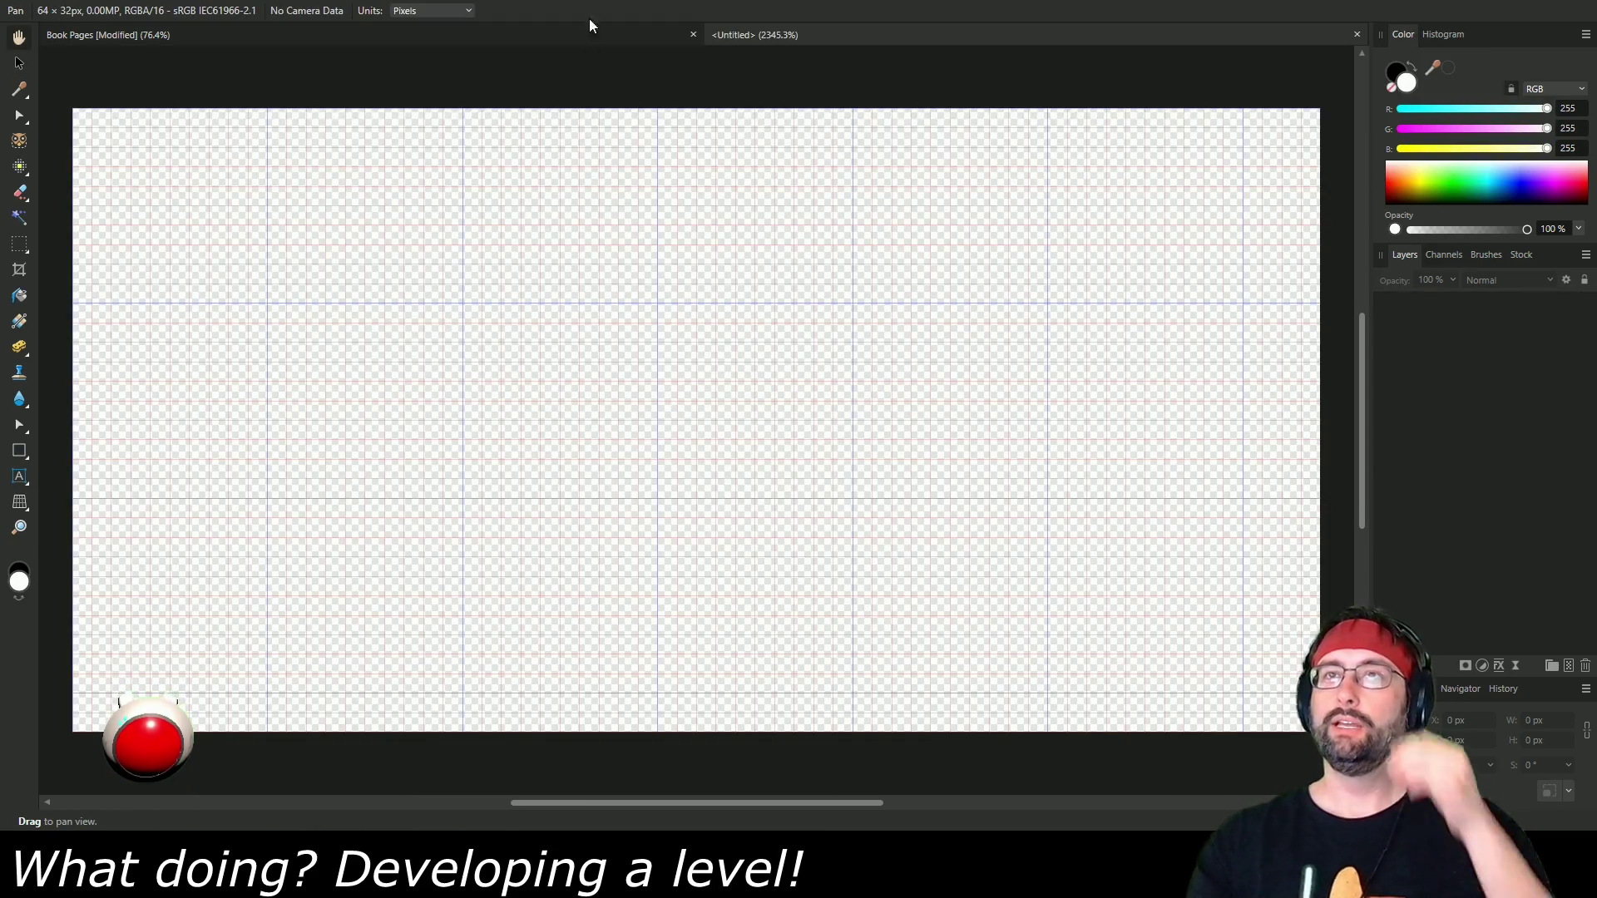
# Apply the '32px, 2 divisions' grid preset via View > Grid and Axis.
pyautogui.click(434, 0)
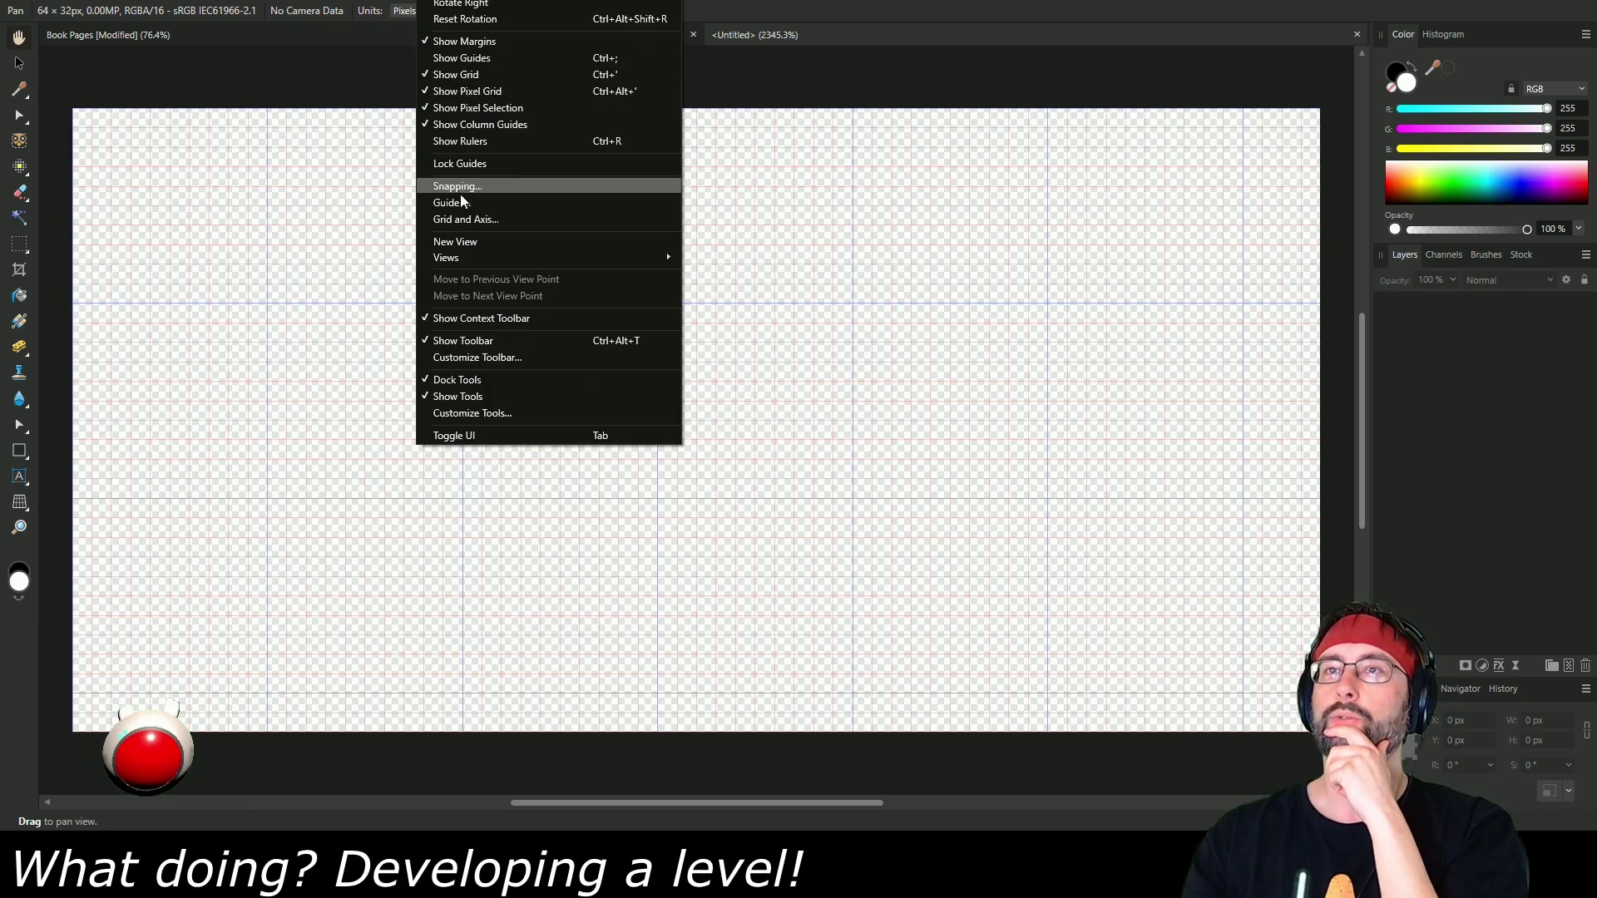
pyautogui.click(463, 219)
pyautogui.click(666, 267)
pyautogui.click(664, 282)
pyautogui.click(1018, 488)
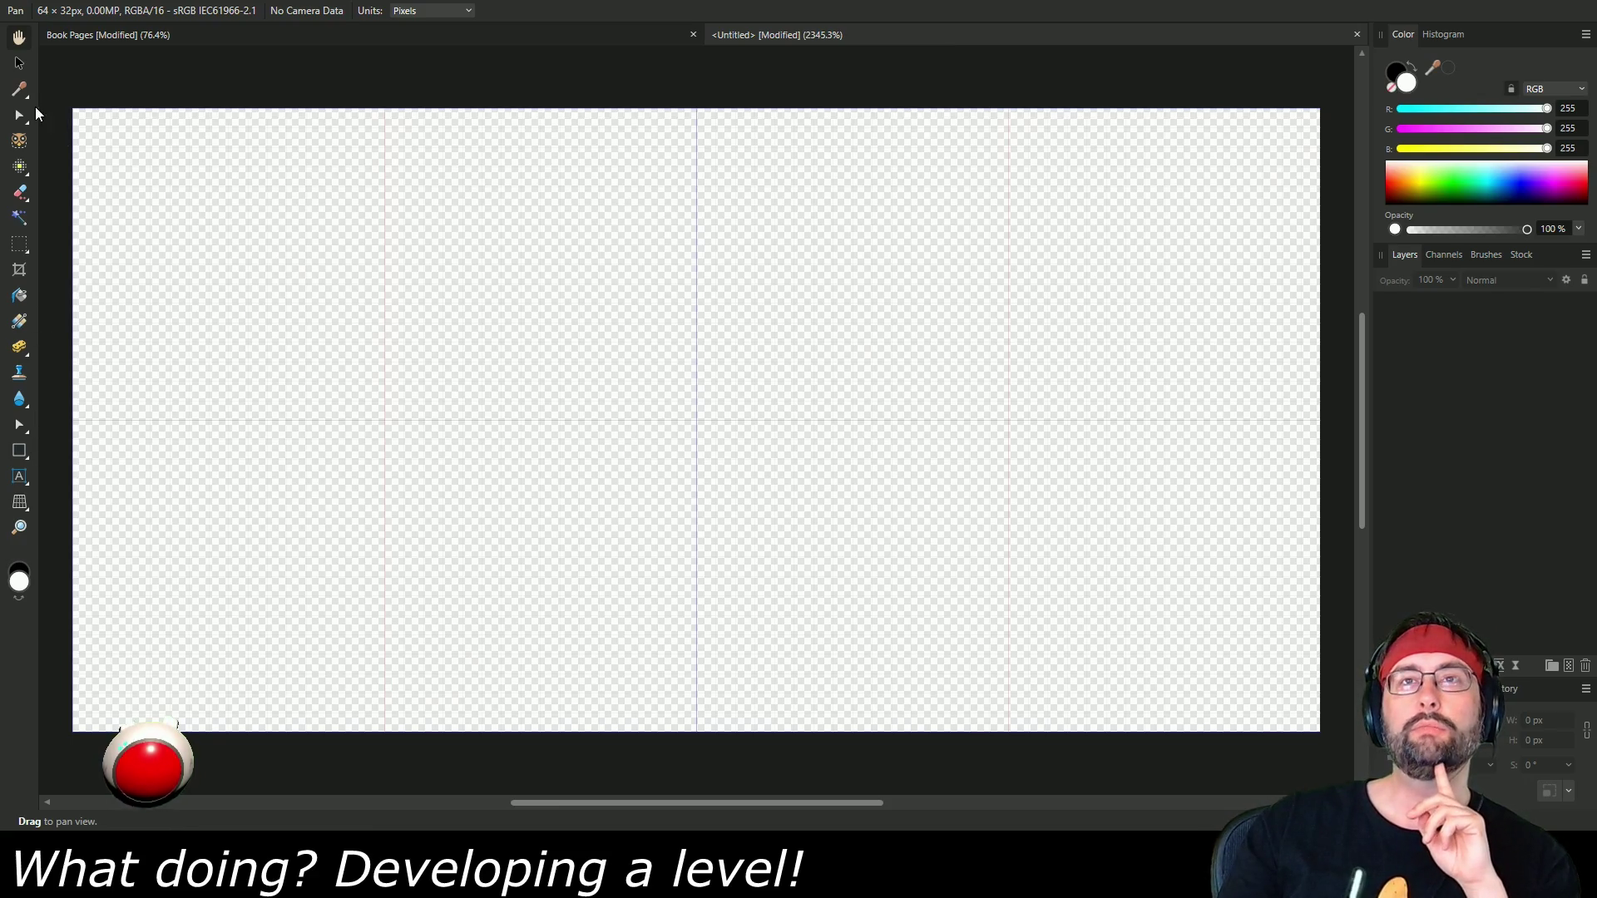
pyautogui.click(23, 454)
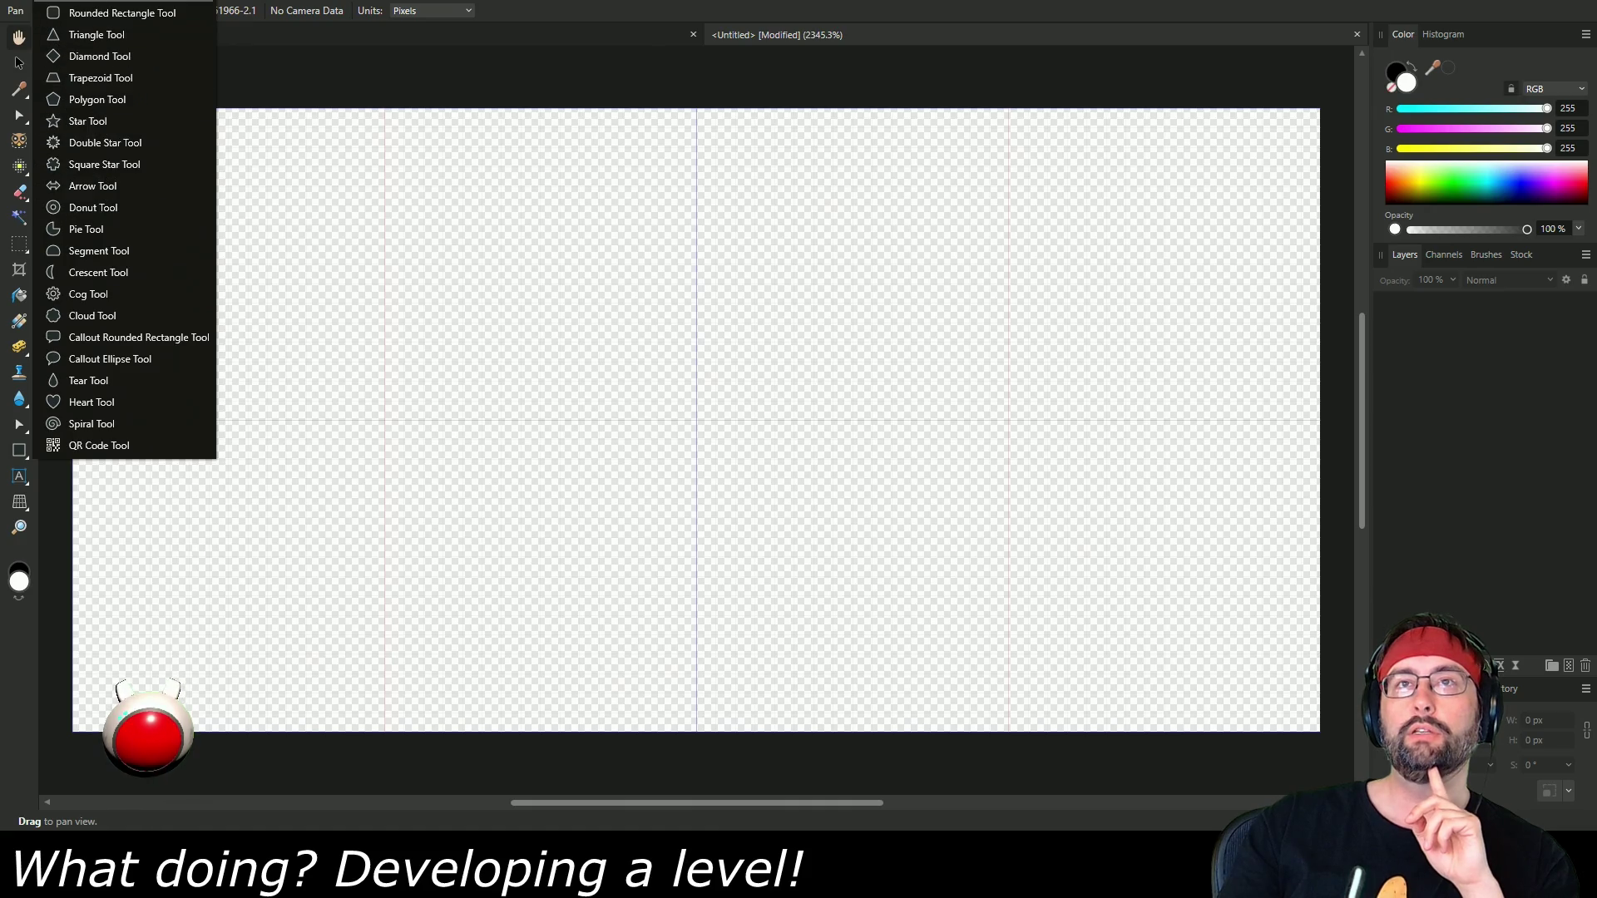
# Pick the pixel tool, set the colour to red, add a pixel layer, and paint red pixels along the bottom.
pyautogui.click(97, 99)
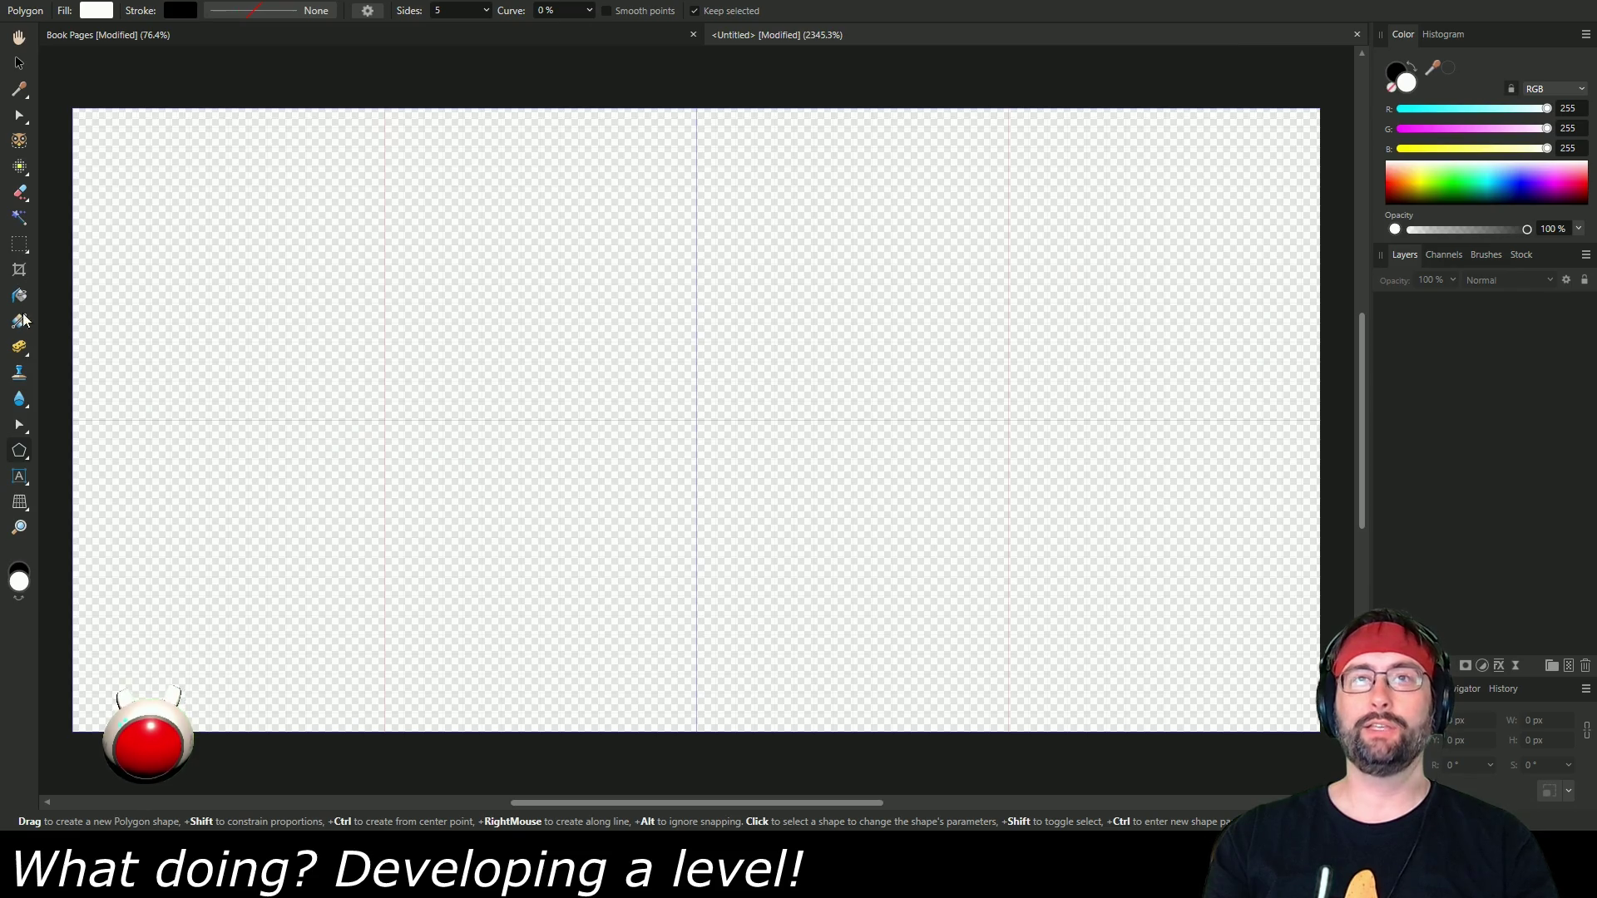
pyautogui.click(20, 167)
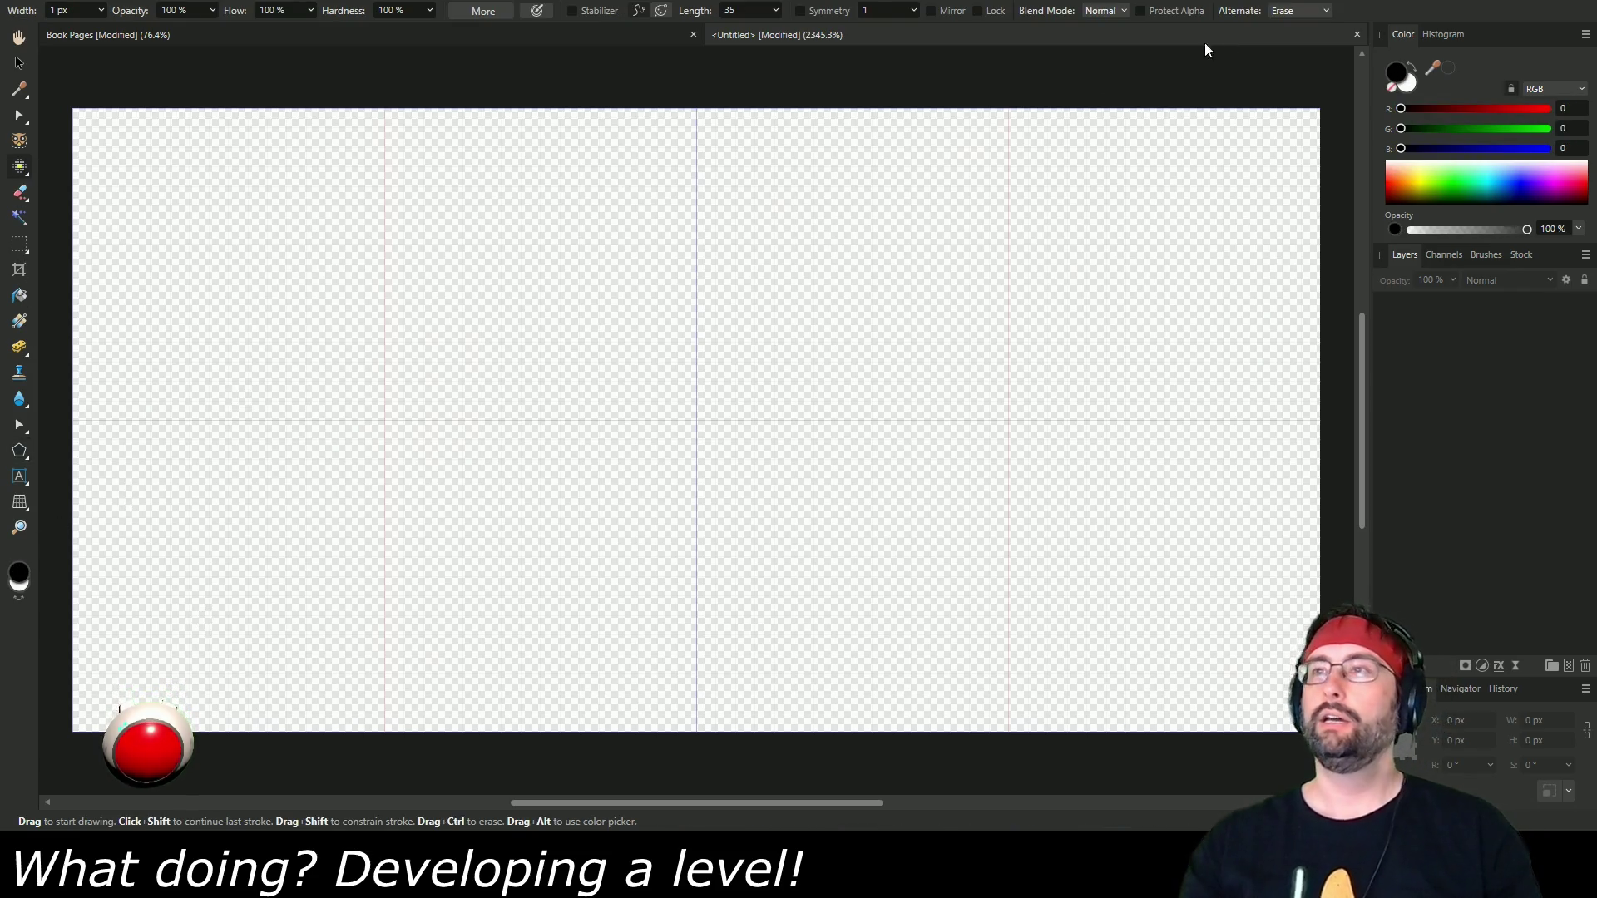
pyautogui.moveTo(1403, 108); pyautogui.dragTo(1513, 121)
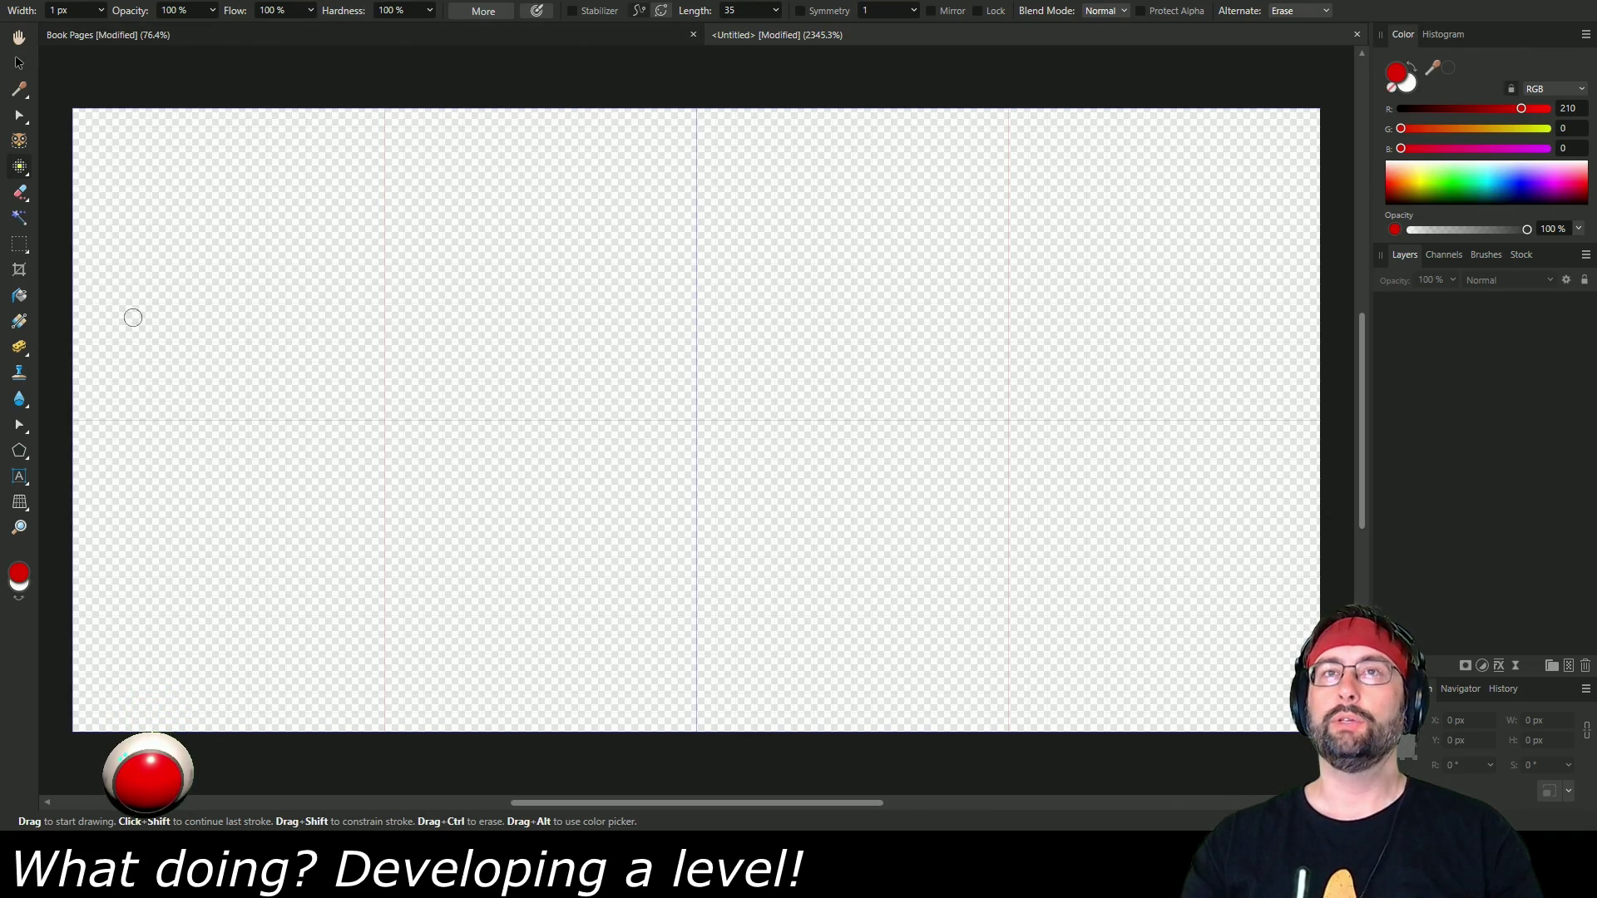
pyautogui.click(1570, 667)
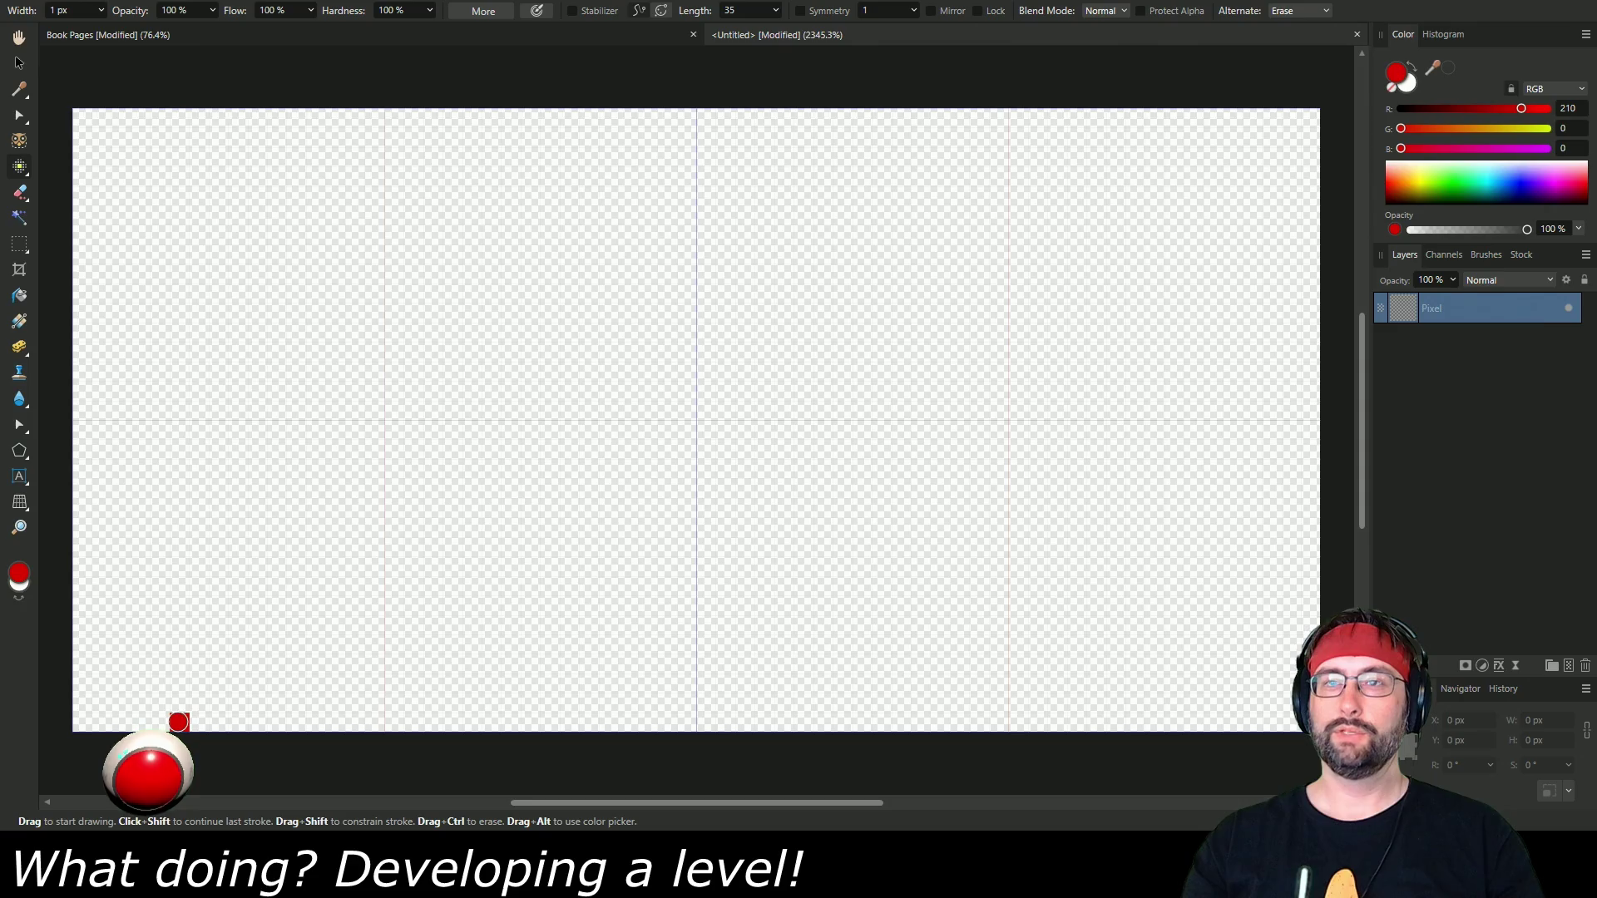
pyautogui.moveTo(208, 723)
pyautogui.mouseDown()
pyautogui.moveTo(271, 722)
pyautogui.moveTo(211, 692)
pyautogui.mouseUp()
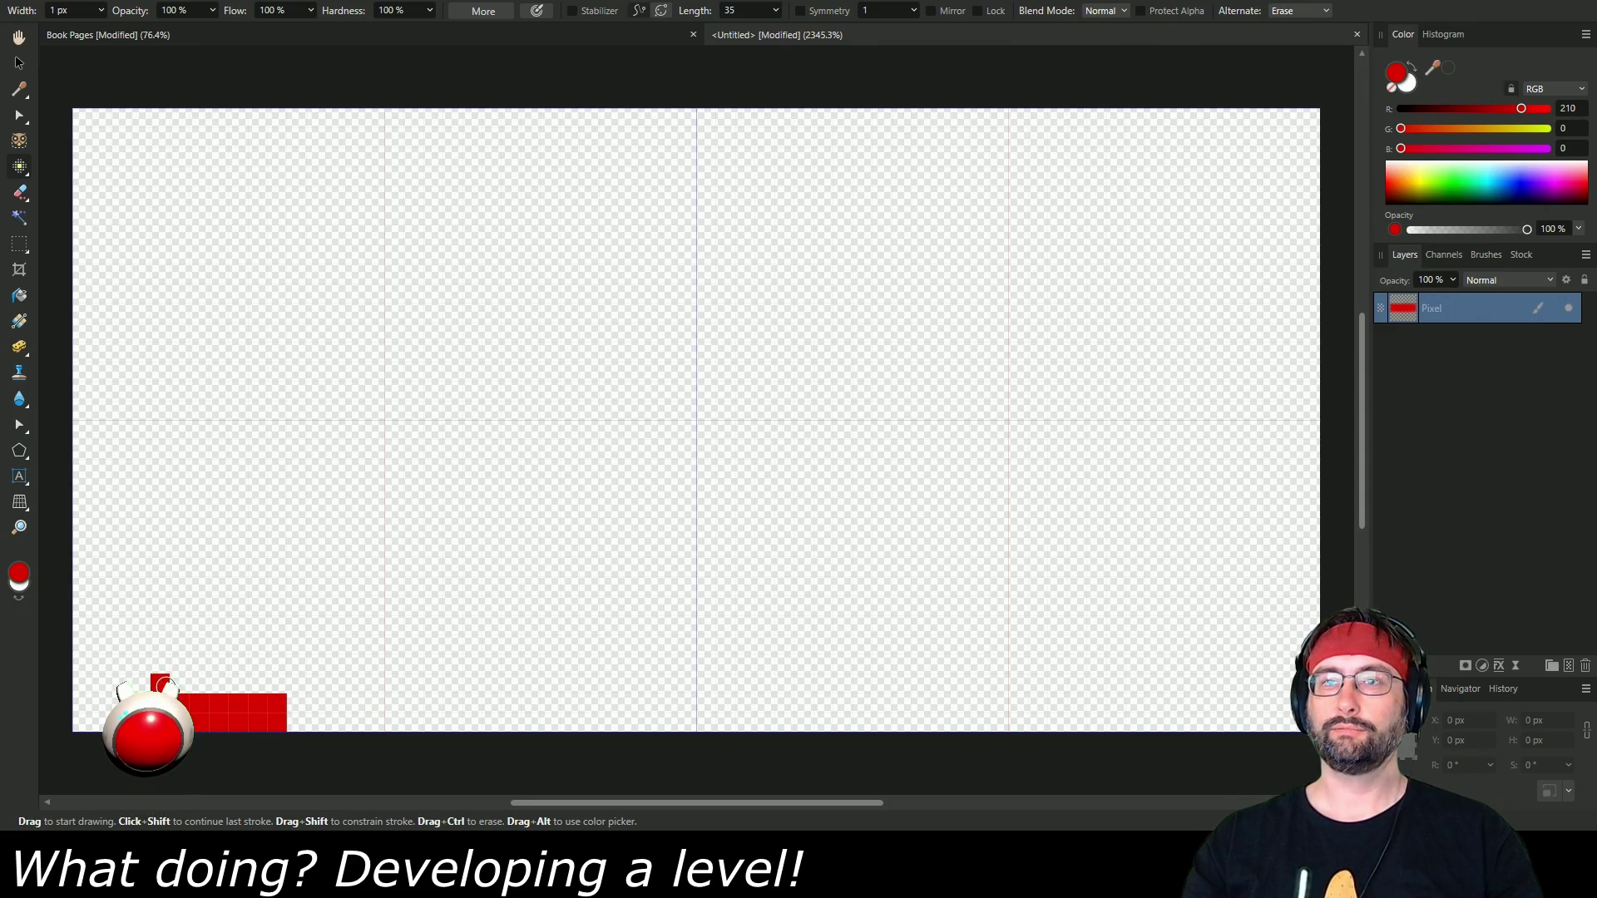
# Paint the red shape's upper rows and left edge pixel by pixel, undoing stray pixels.
pyautogui.moveTo(290, 702); pyautogui.dragTo(267, 693)
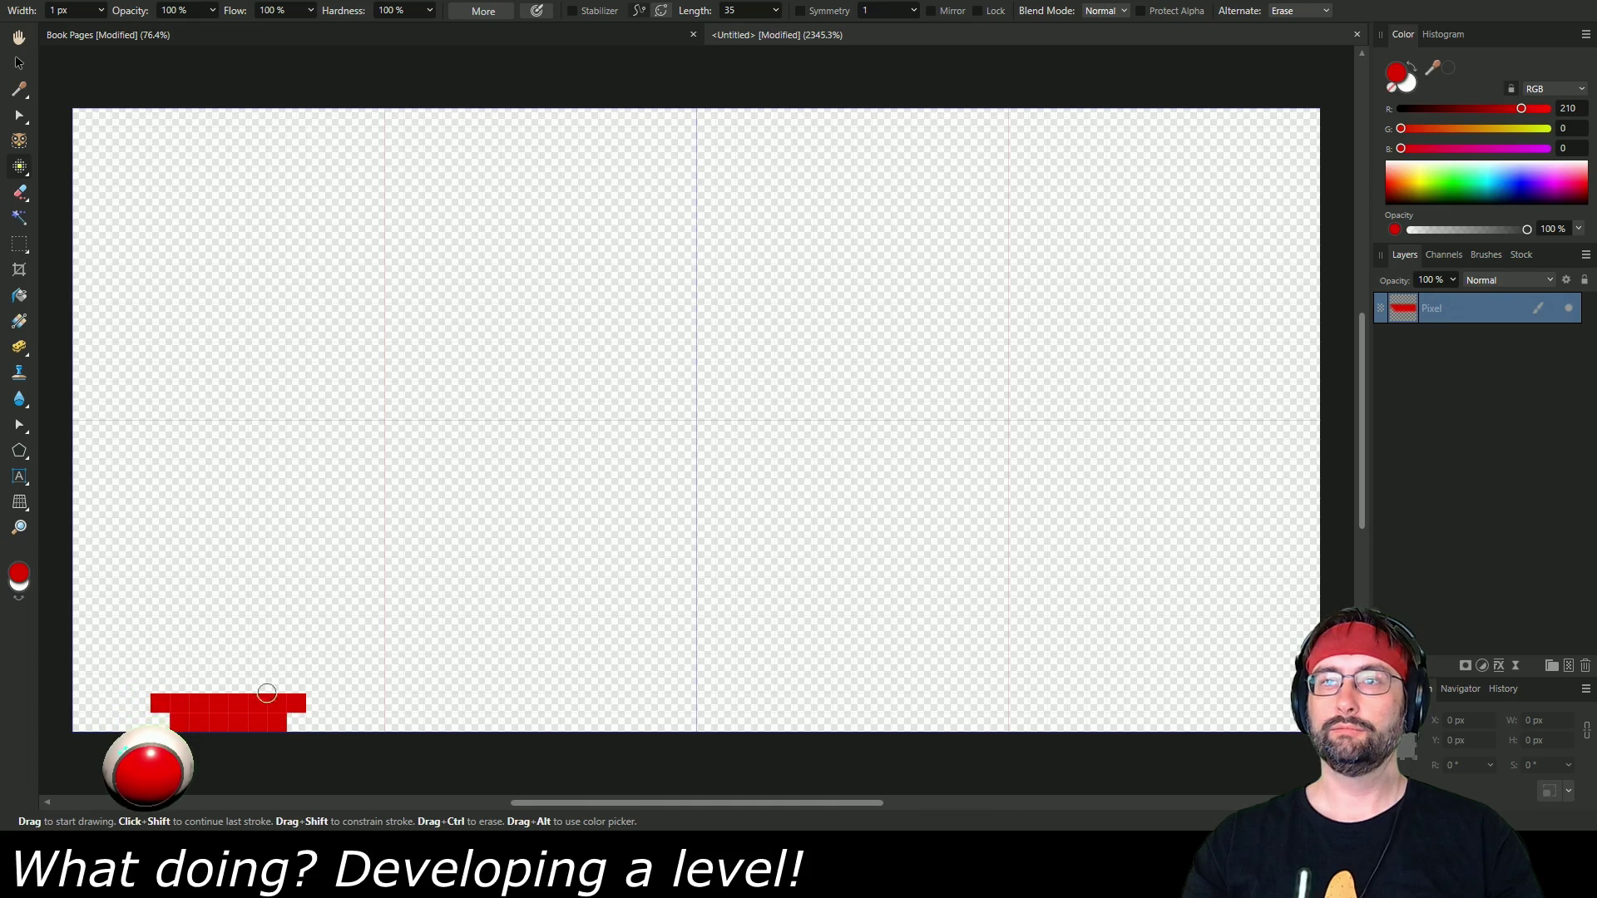
pyautogui.moveTo(152, 684)
pyautogui.mouseDown()
pyautogui.moveTo(283, 683)
pyautogui.moveTo(144, 657)
pyautogui.moveTo(321, 671)
pyautogui.mouseUp()
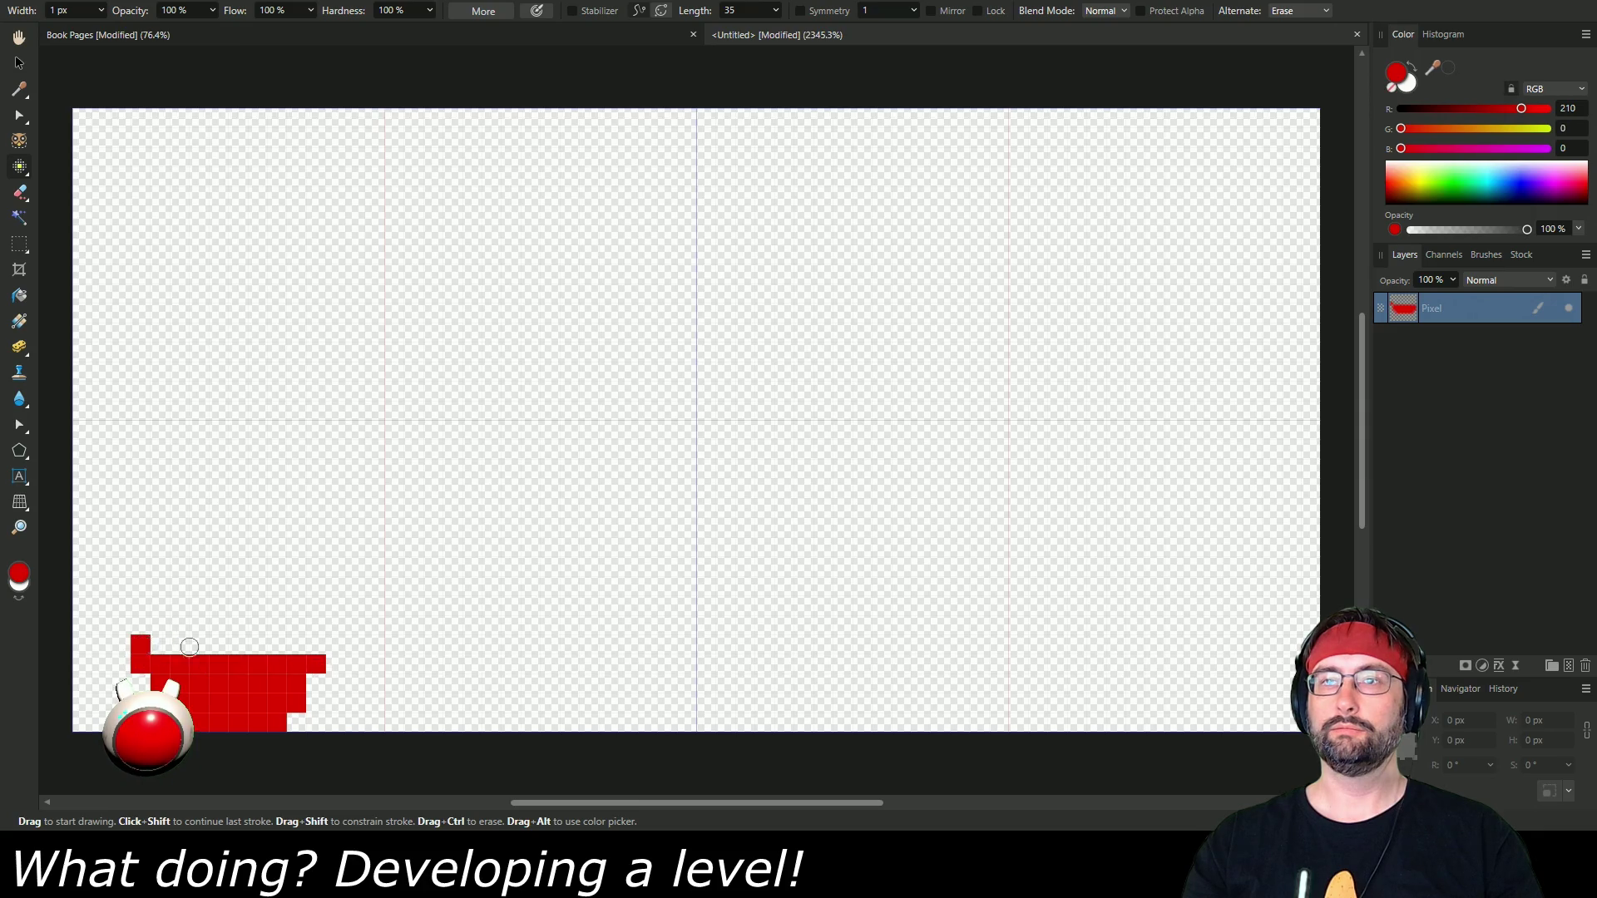
pyautogui.moveTo(190, 647); pyautogui.dragTo(327, 646)
pyautogui.moveTo(118, 626); pyautogui.dragTo(318, 634)
pyautogui.hotkey('ctrl', 'z')
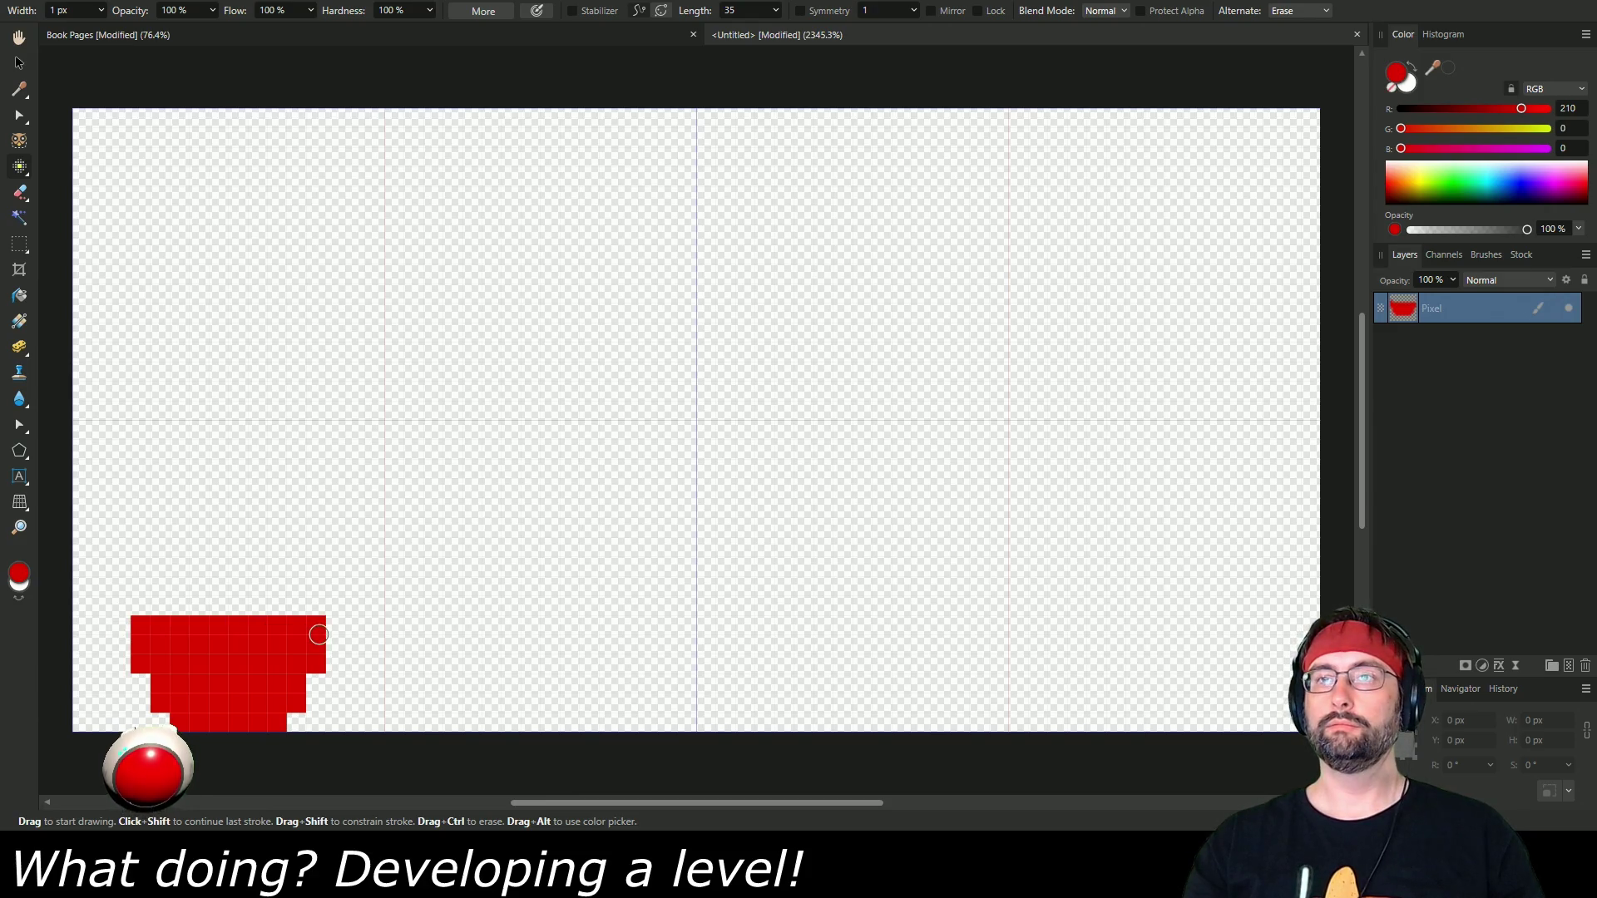
pyautogui.click(121, 665)
pyautogui.moveTo(122, 645); pyautogui.dragTo(122, 625)
pyautogui.click(355, 624)
pyautogui.hotkey('ctrl', 'z')
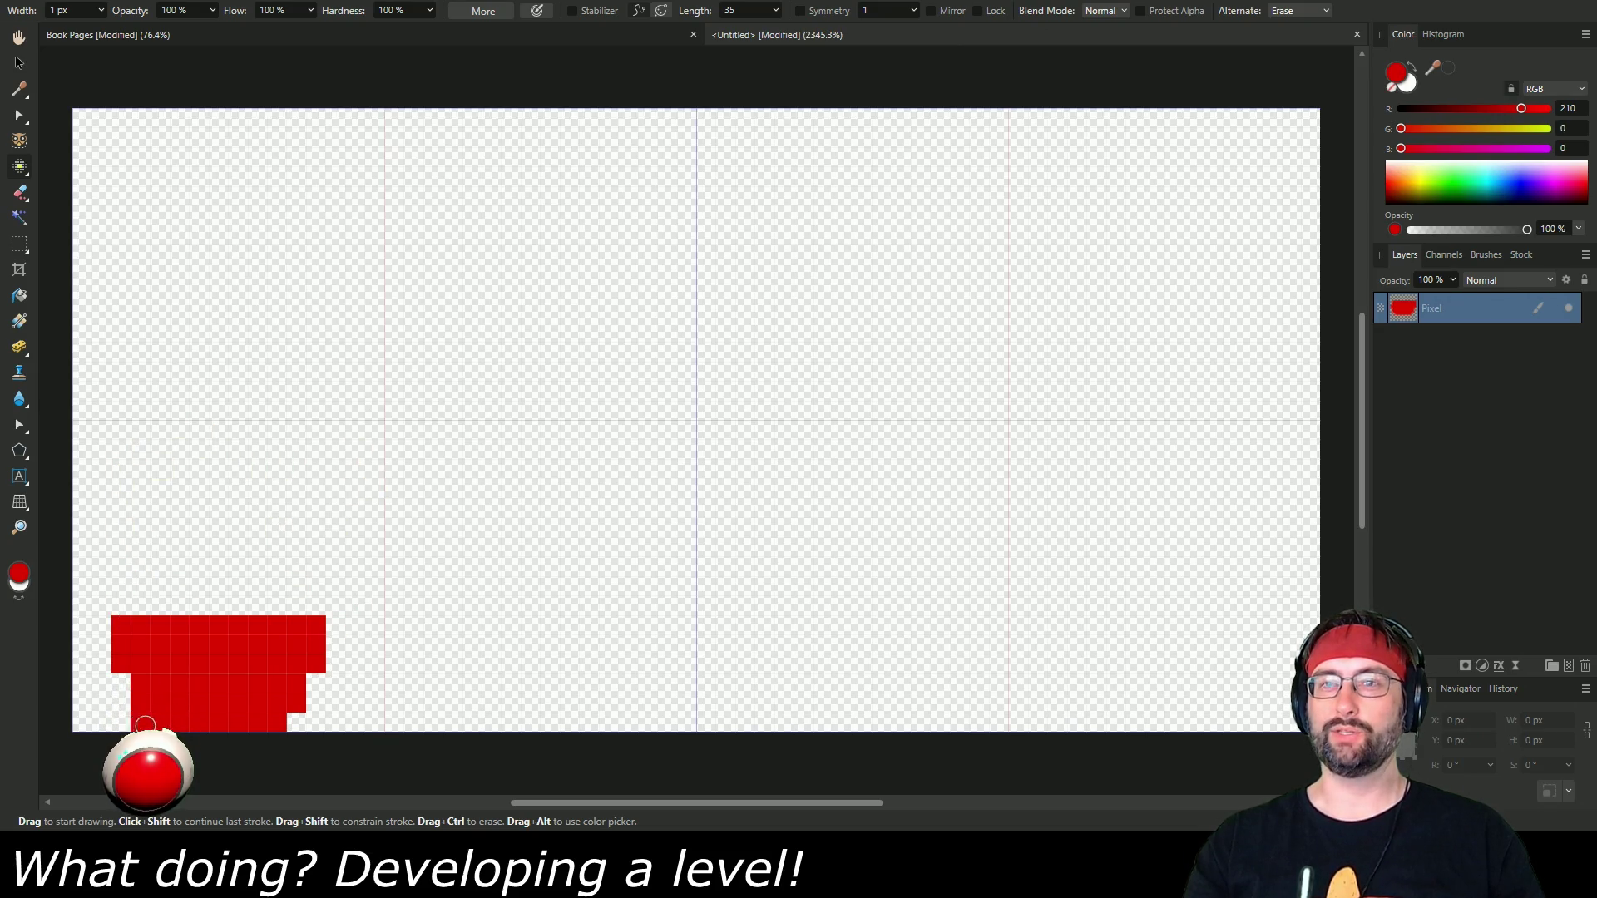
pyautogui.moveTo(102, 666); pyautogui.dragTo(104, 622)
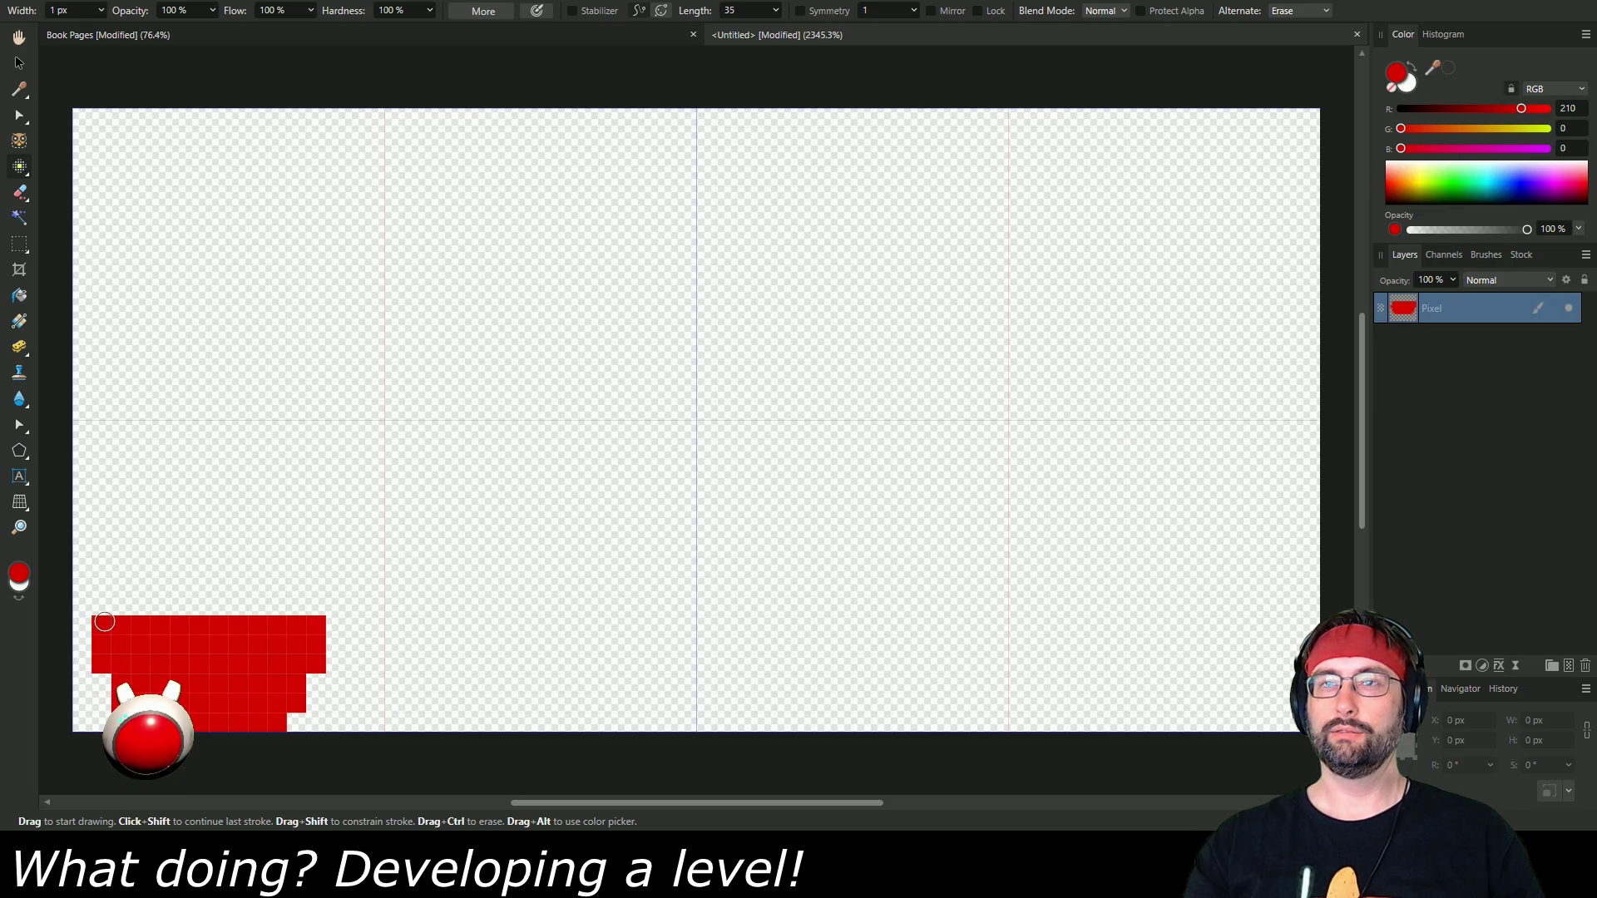
pyautogui.click(90, 637)
pyautogui.click(83, 628)
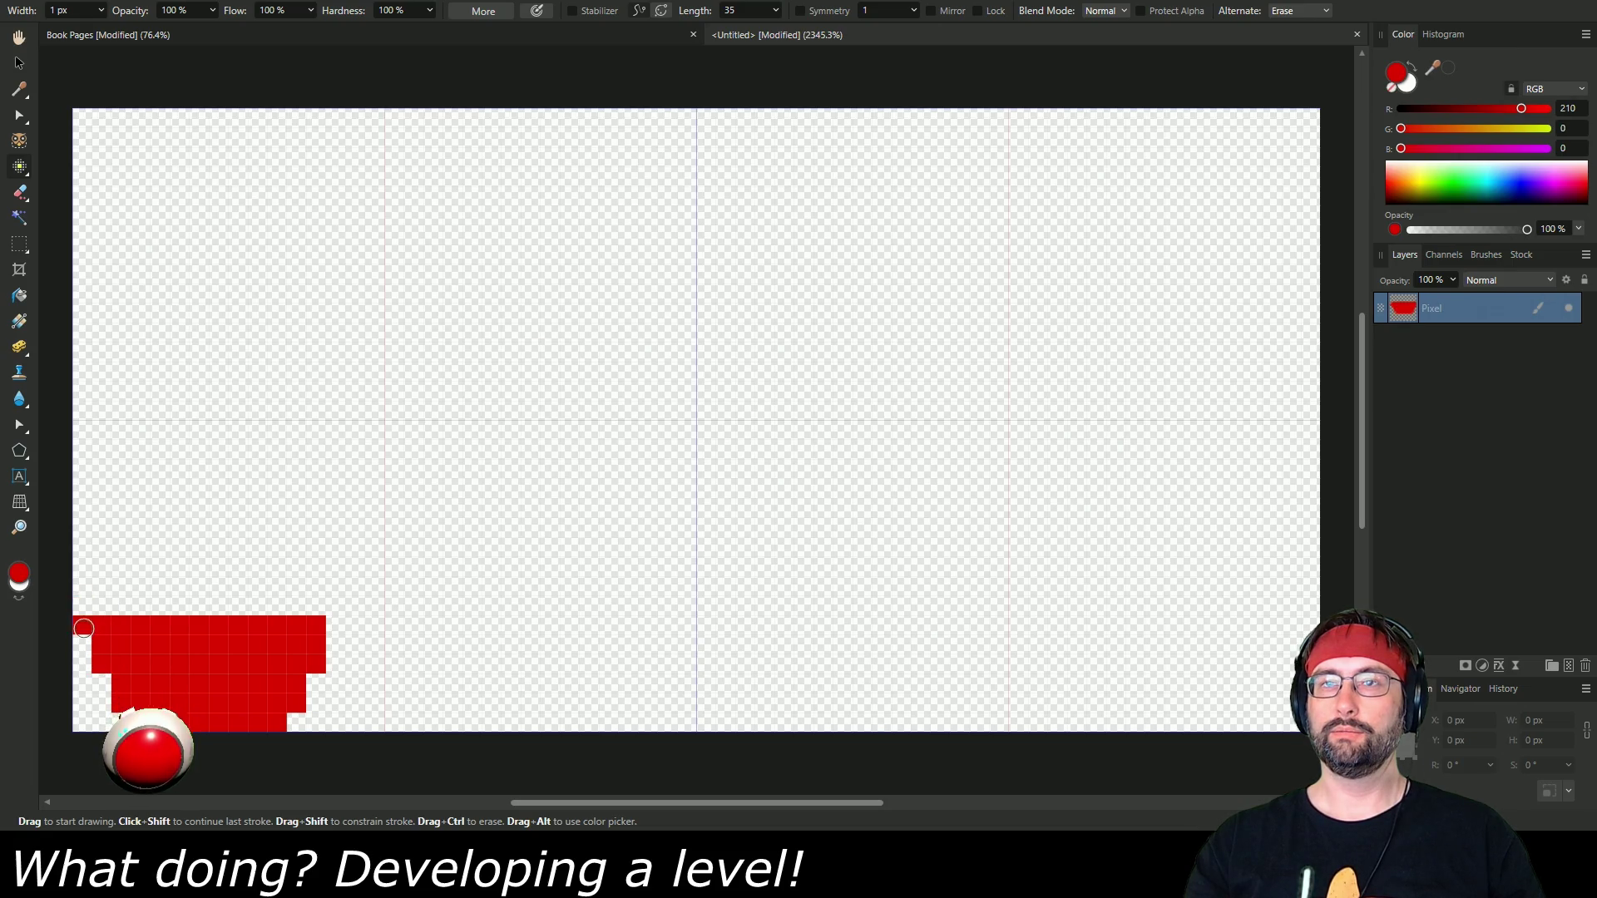
pyautogui.moveTo(84, 620)
pyautogui.mouseDown()
pyautogui.moveTo(81, 503)
pyautogui.moveTo(110, 464)
pyautogui.moveTo(187, 428)
pyautogui.moveTo(283, 457)
pyautogui.moveTo(354, 509)
pyautogui.moveTo(371, 549)
pyautogui.moveTo(314, 719)
pyautogui.moveTo(307, 700)
pyautogui.moveTo(296, 724)
pyautogui.moveTo(307, 625)
pyautogui.moveTo(341, 565)
pyautogui.moveTo(337, 509)
pyautogui.moveTo(196, 486)
pyautogui.mouseUp()
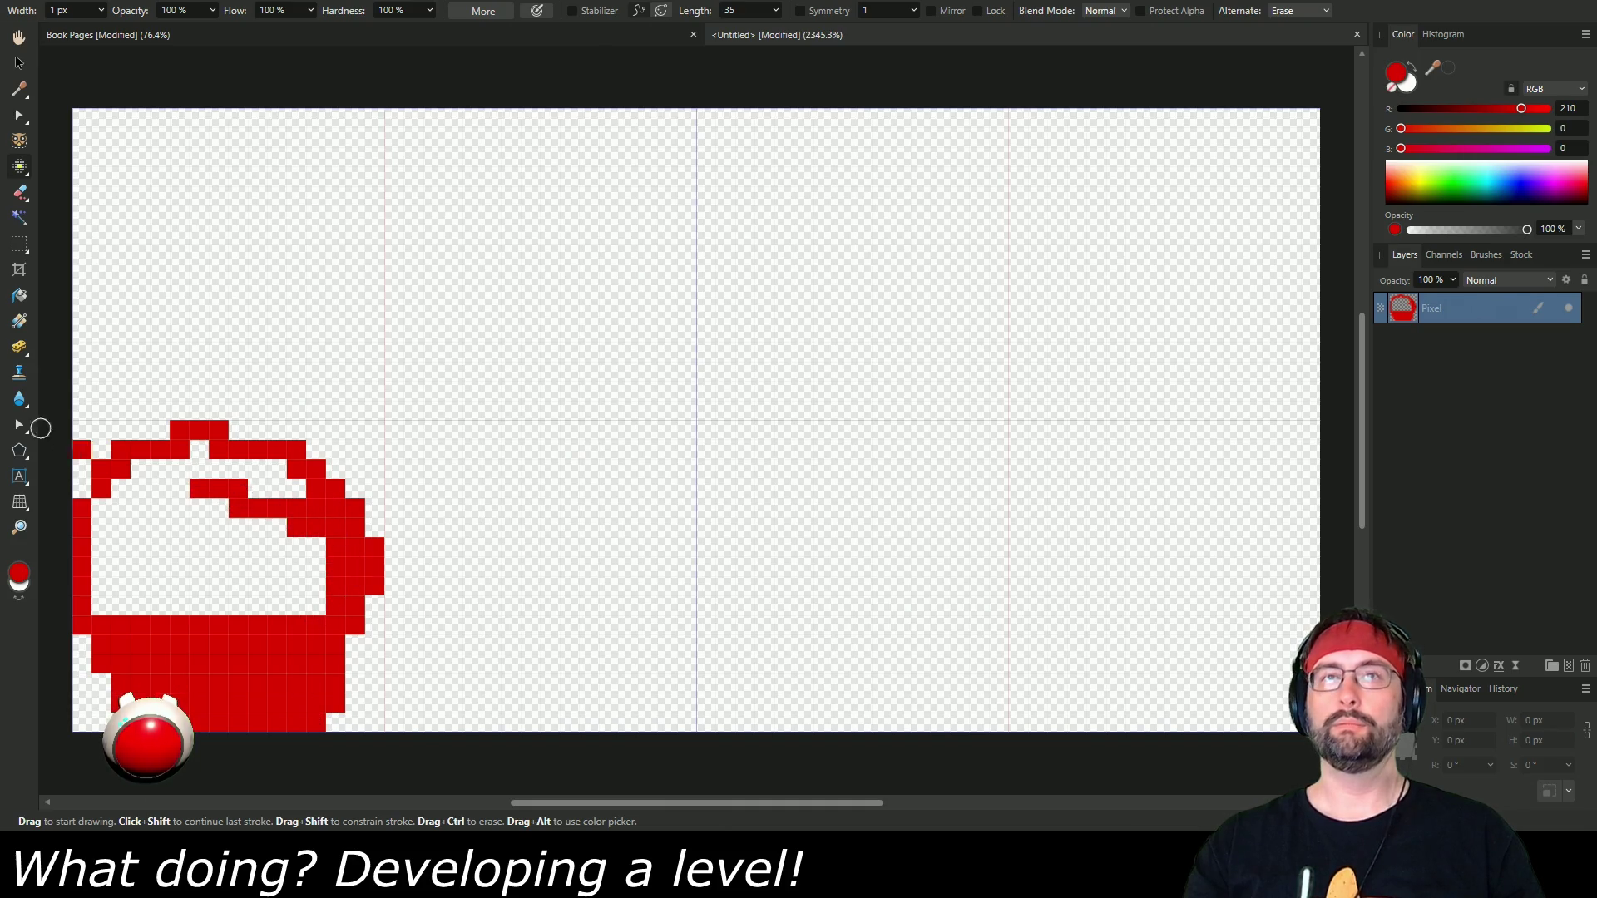
# Flood fill the circle's interior, trying white first, then filling it solid red.
pyautogui.click(19, 296)
pyautogui.press('x')
pyautogui.click(187, 506)
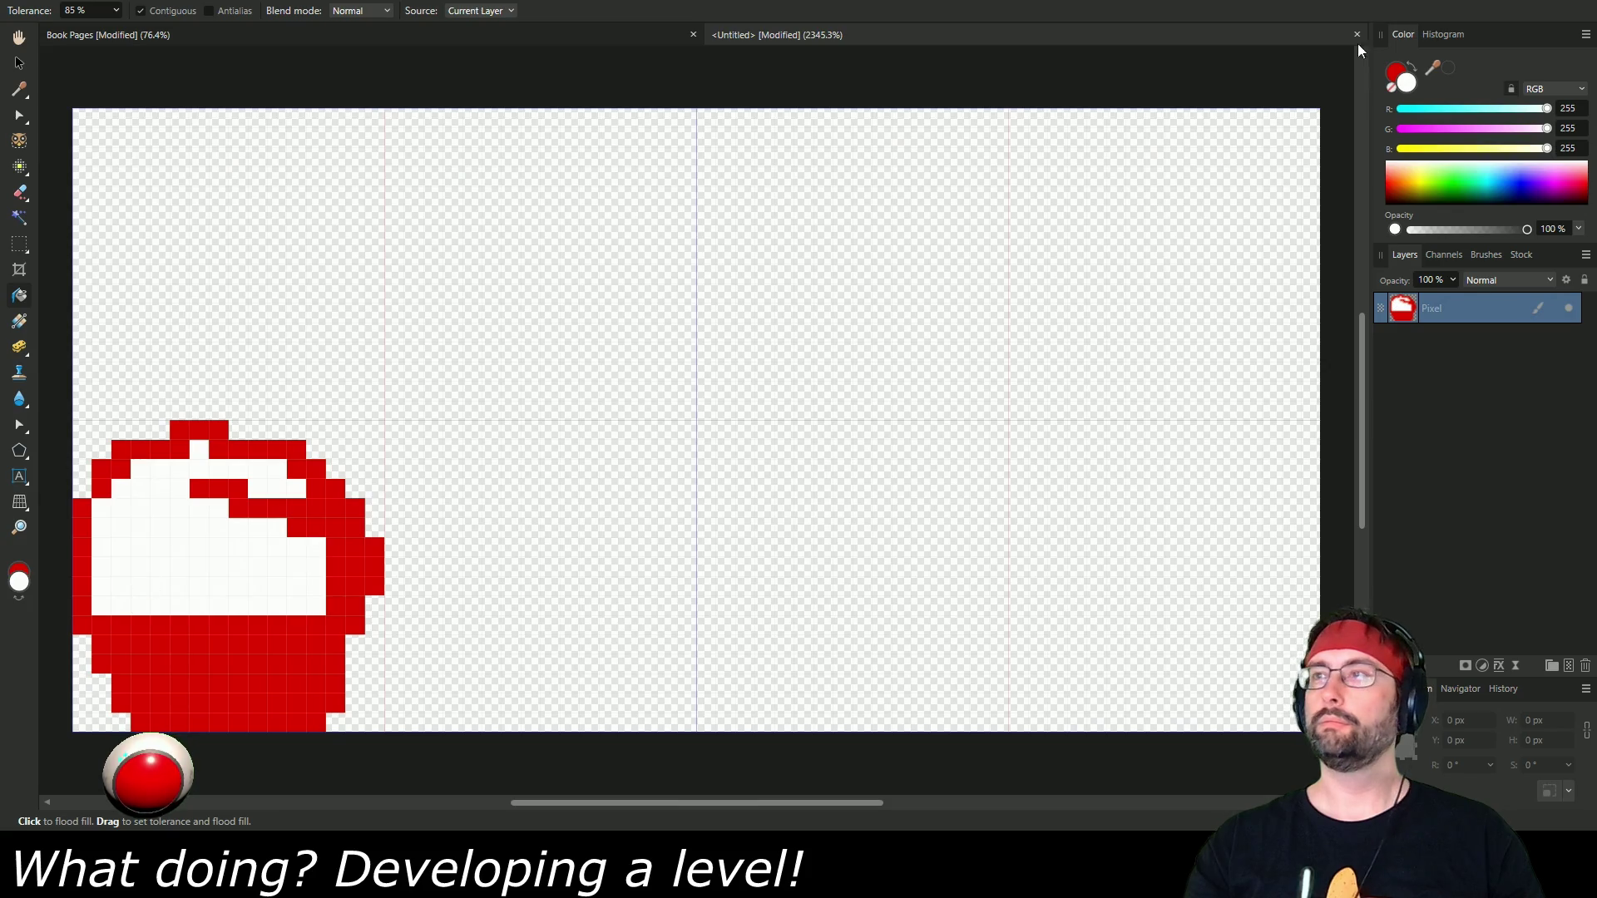
pyautogui.click(1397, 77)
pyautogui.click(258, 584)
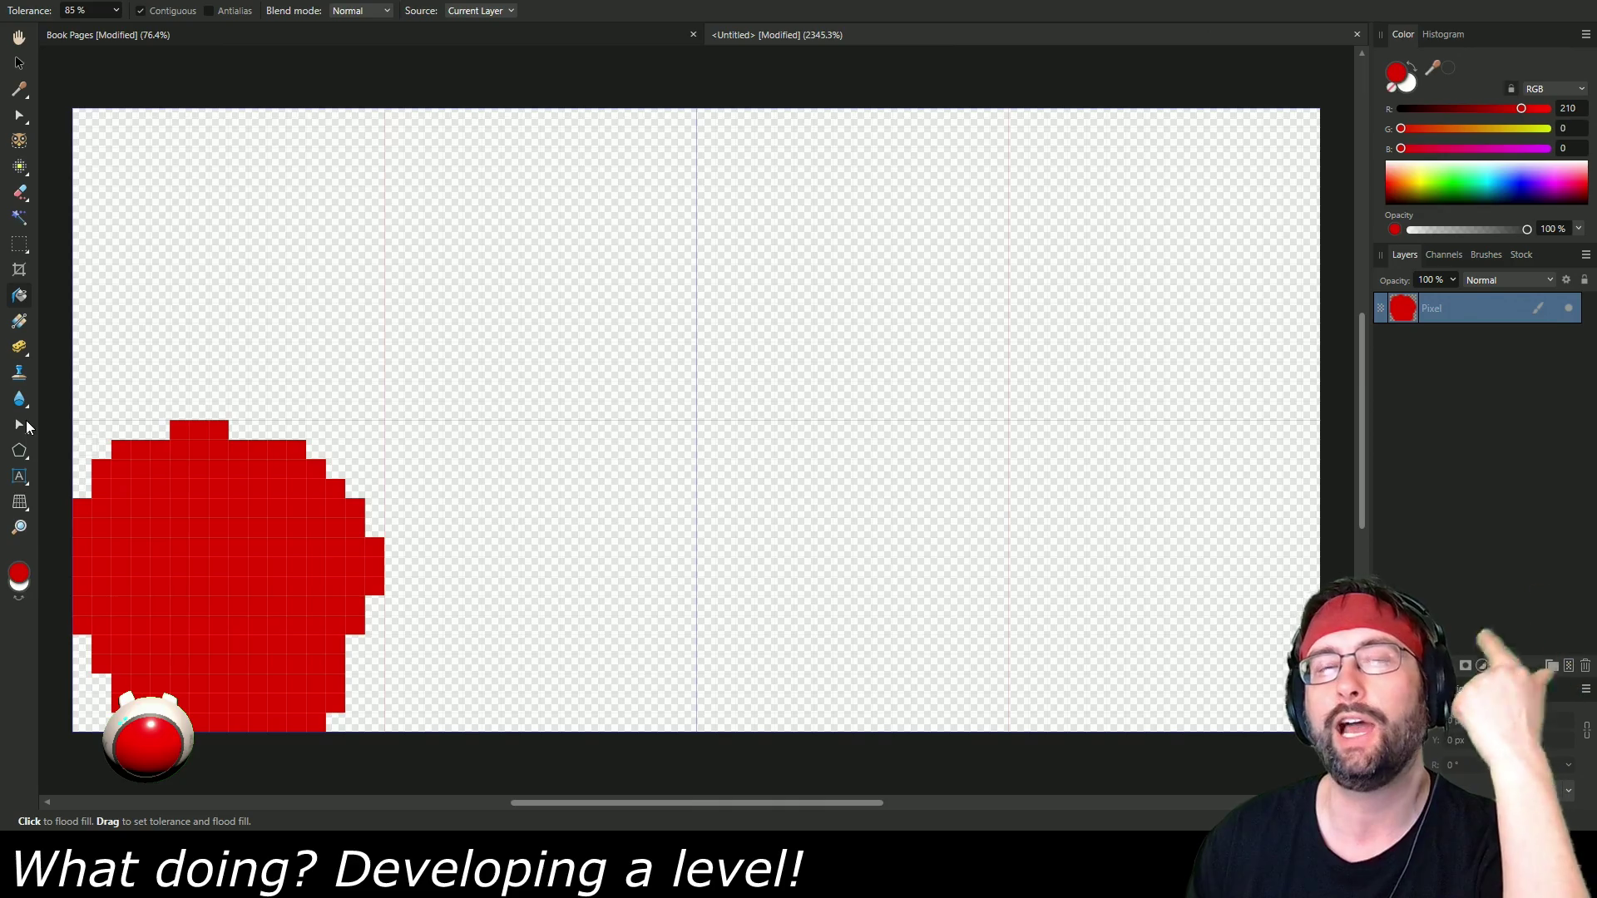
# Switch to the Pixel tool and mix a pale pink colour with the Color panel sliders.
pyautogui.click(1412, 68)
pyautogui.click(19, 167)
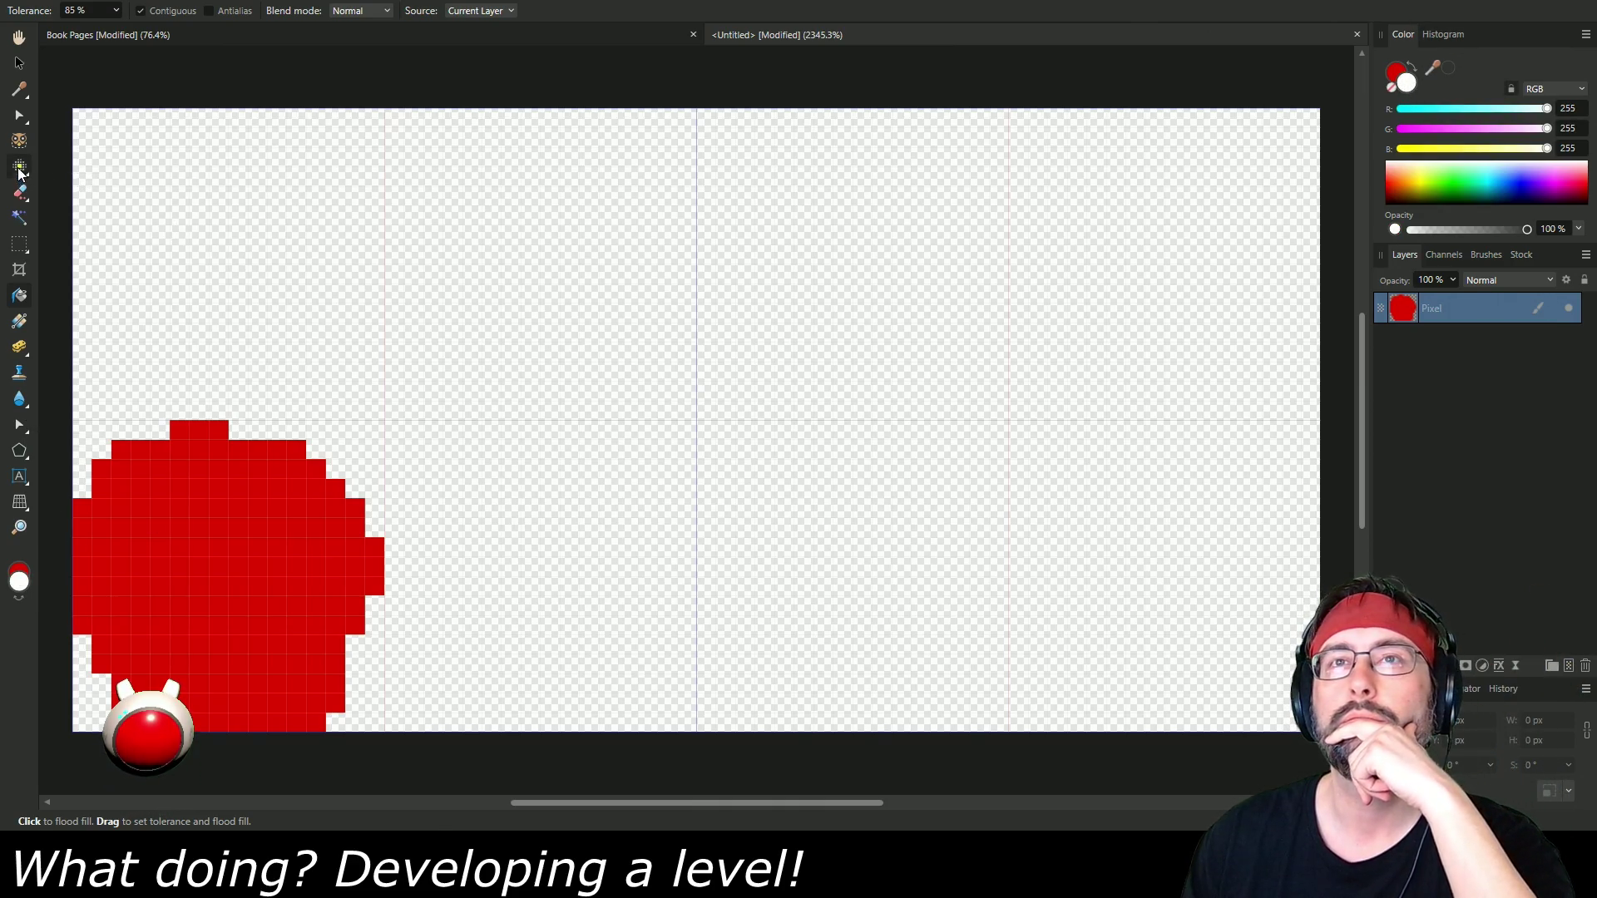
pyautogui.press('x')
pyautogui.click(1498, 129)
pyautogui.click(1497, 148)
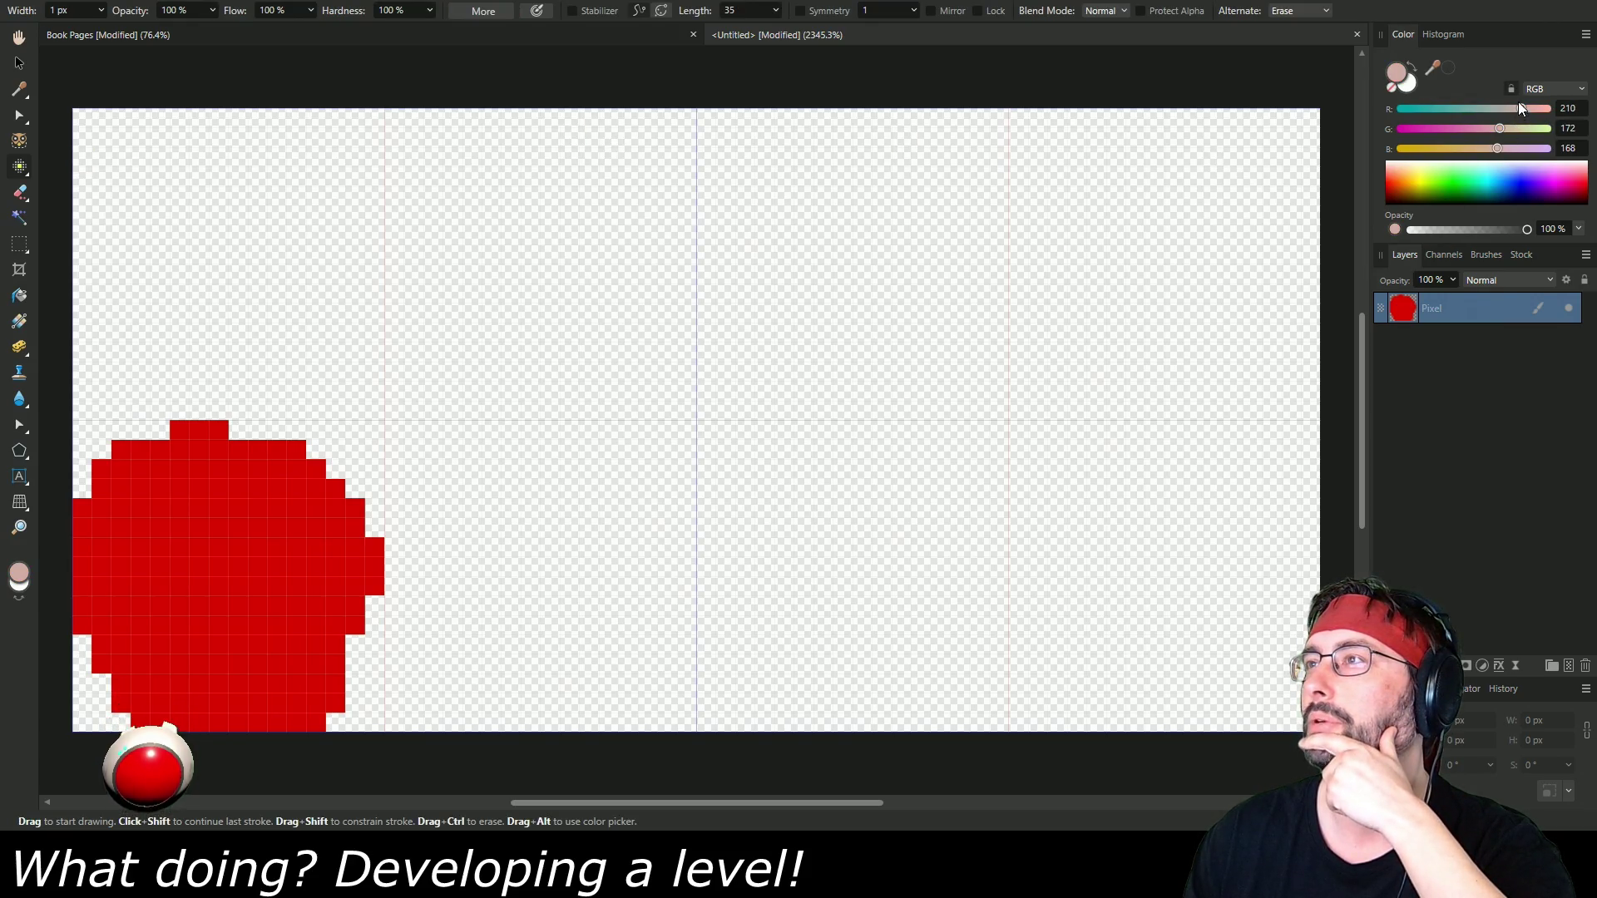
pyautogui.moveTo(1494, 129)
pyautogui.mouseDown()
pyautogui.moveTo(1552, 130)
pyautogui.moveTo(1379, 147)
pyautogui.moveTo(1411, 128)
pyautogui.moveTo(1484, 130)
pyautogui.moveTo(1465, 148)
pyautogui.moveTo(1429, 128)
pyautogui.moveTo(1520, 111)
pyautogui.moveTo(1535, 109)
pyautogui.moveTo(1408, 131)
pyautogui.moveTo(1400, 150)
pyautogui.mouseUp()
pyautogui.click(1404, 129)
pyautogui.moveTo(1535, 108); pyautogui.dragTo(1549, 108)
pyautogui.moveTo(1408, 129)
pyautogui.mouseDown()
pyautogui.moveTo(1554, 129)
pyautogui.moveTo(1497, 128)
pyautogui.moveTo(1514, 128)
pyautogui.mouseUp()
pyautogui.click(1542, 149)
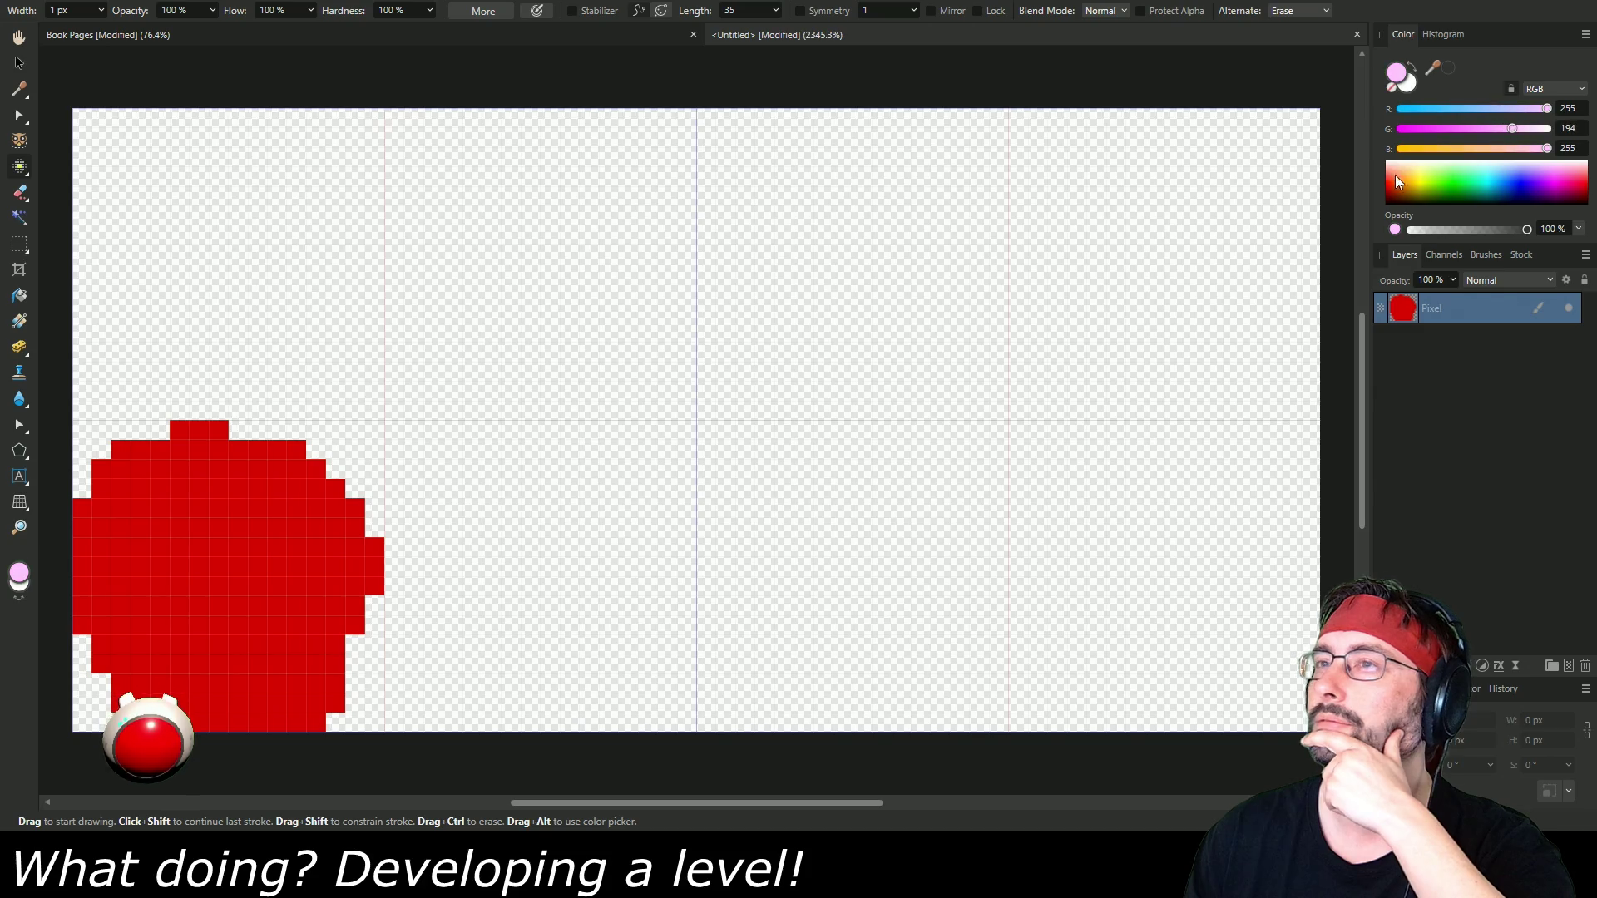
# Paint four pale pink highlight pixels near the red circle's upper right, then zoom back out.
pyautogui.click(253, 488)
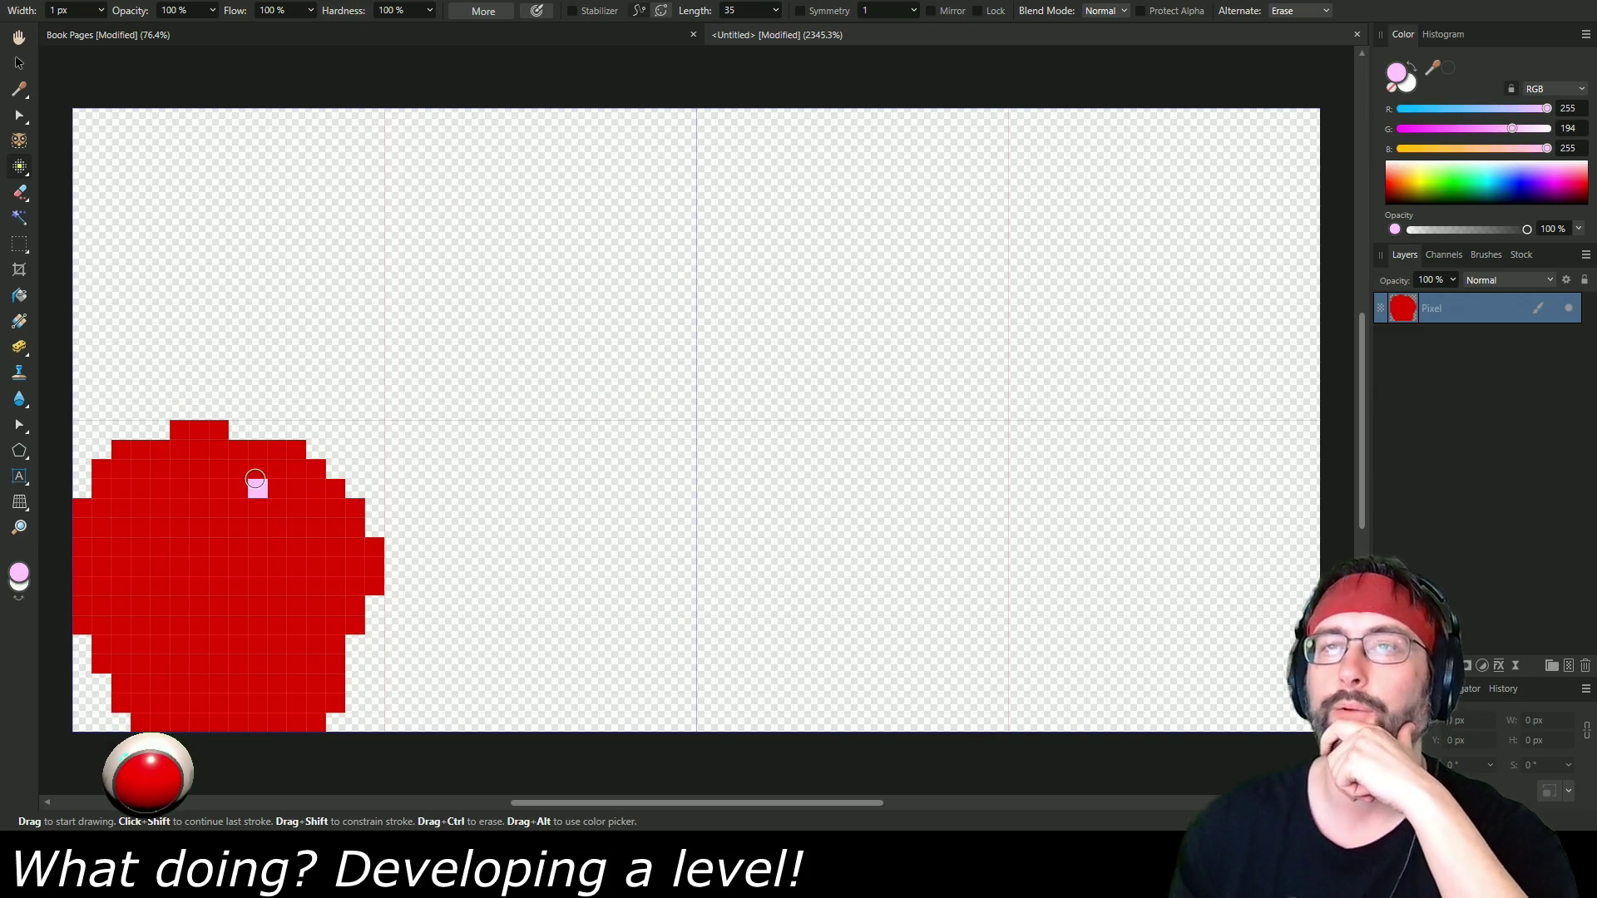
pyautogui.click(277, 508)
pyautogui.click(297, 527)
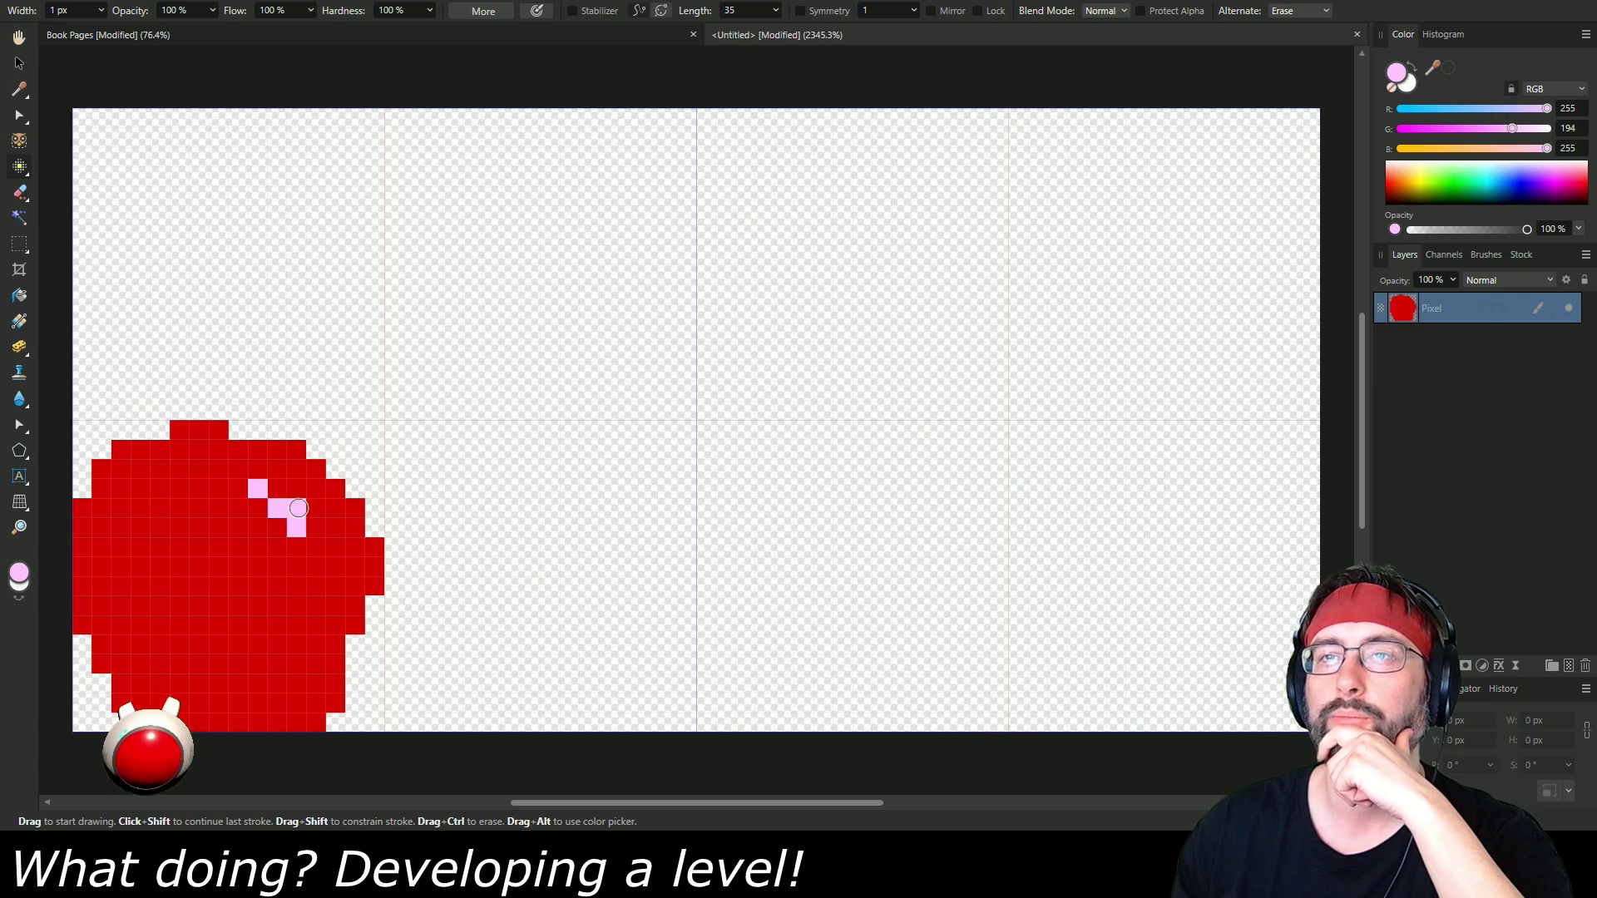
pyautogui.click(277, 488)
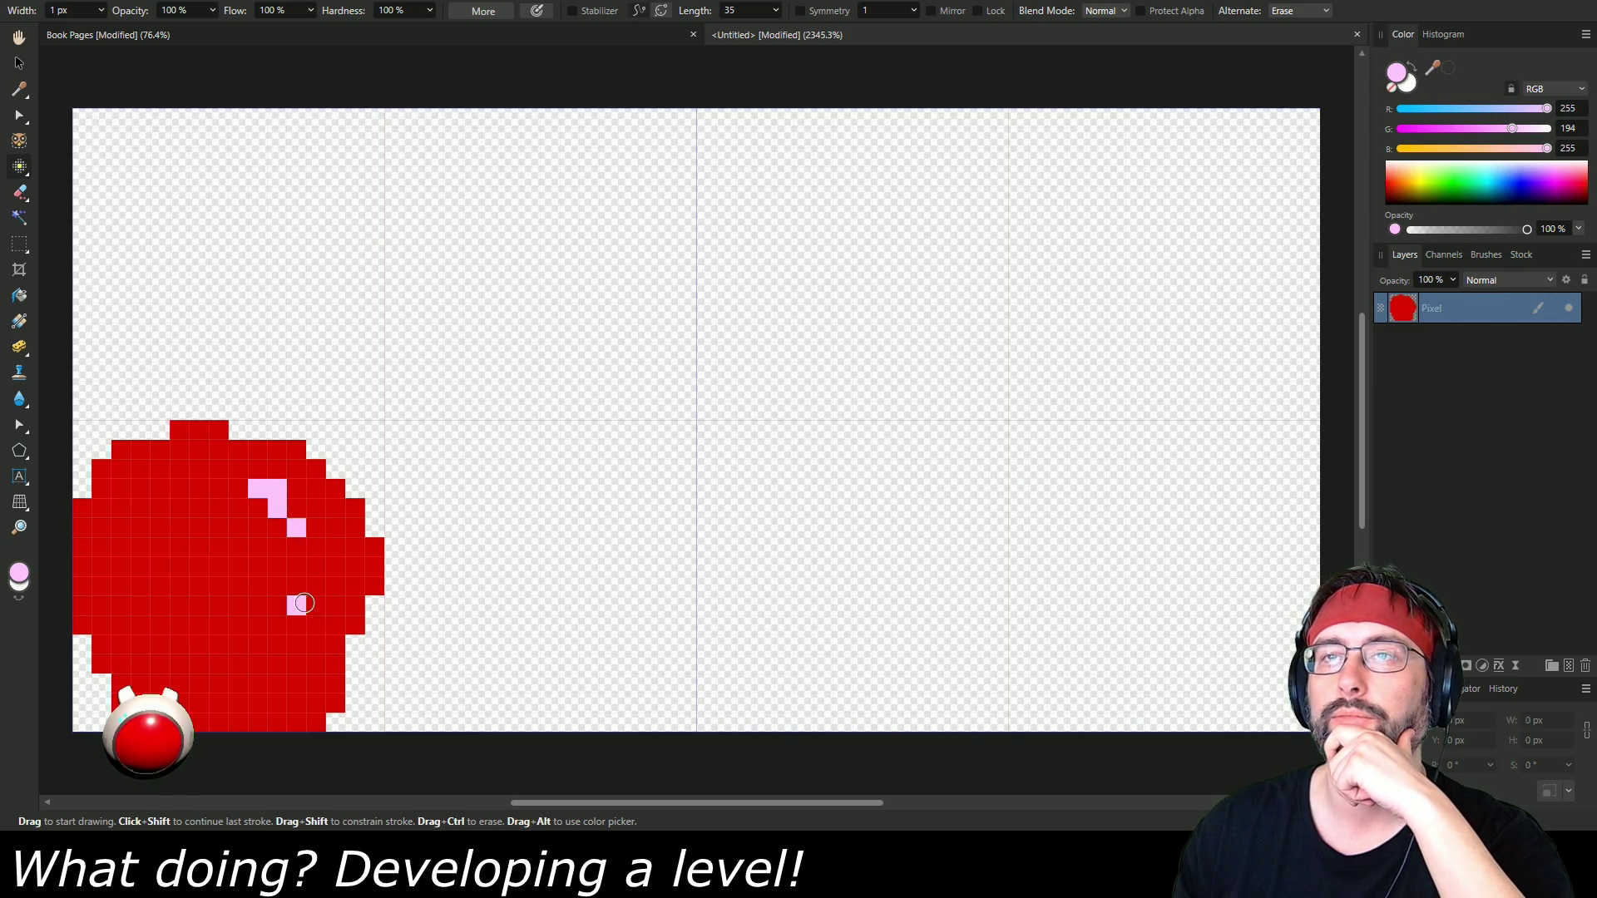
pyautogui.doubleClick(21, 528)
pyautogui.moveTo(680, 424); pyautogui.dragTo(832, 415)
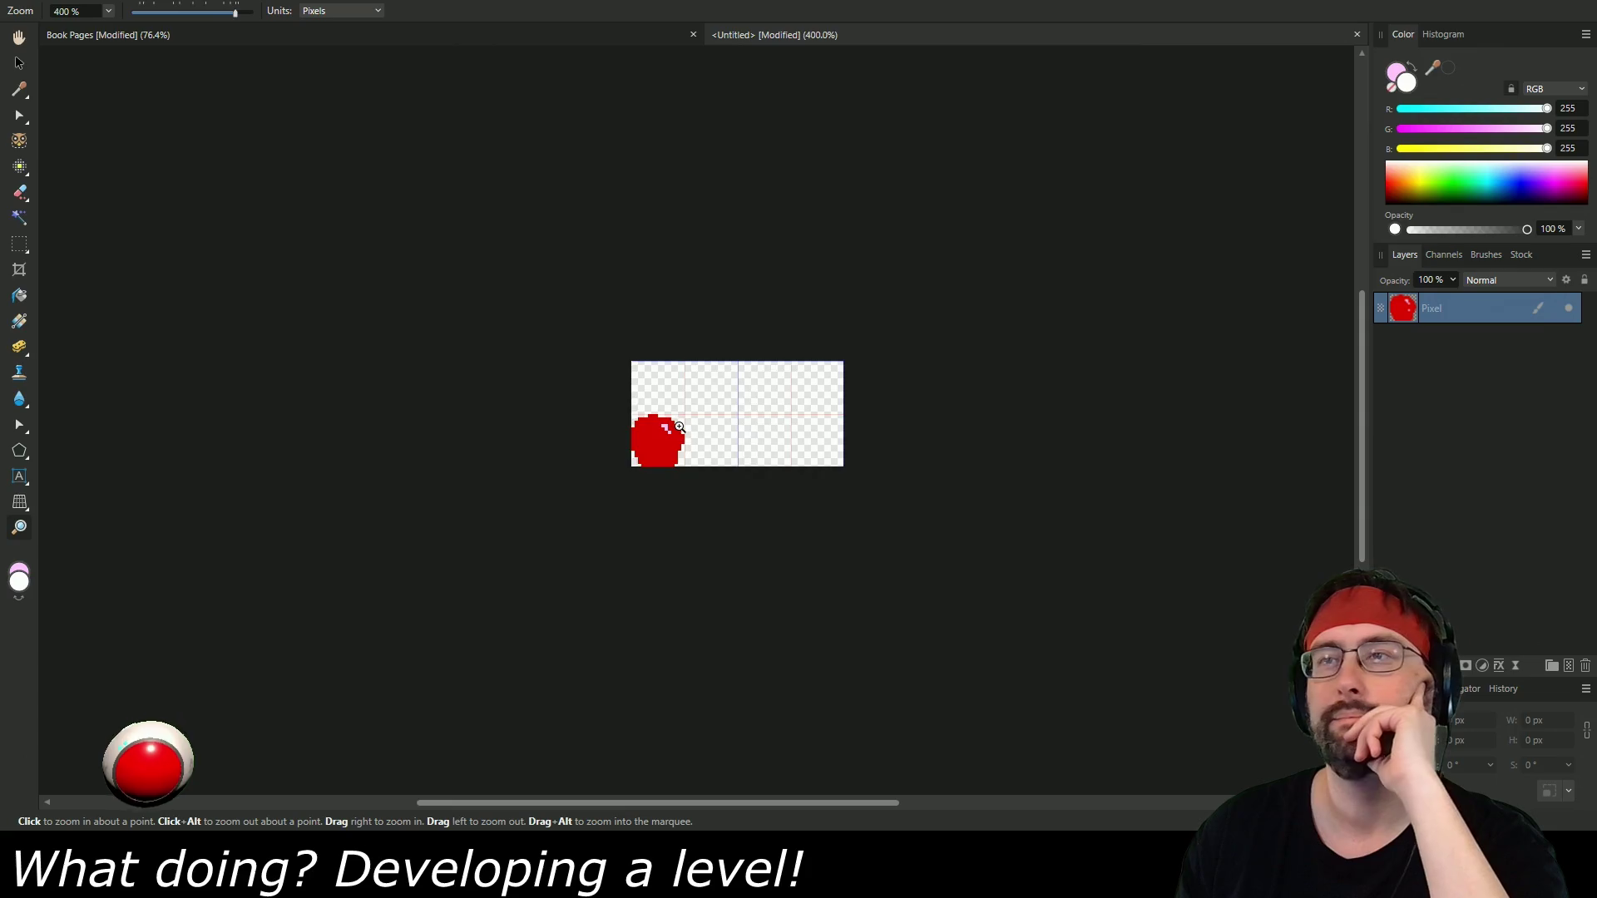
# Pick green (0,178,71) and paint a stem and leaf atop the apple with the Pixel tool.
pyautogui.scroll(6, 680, 427)
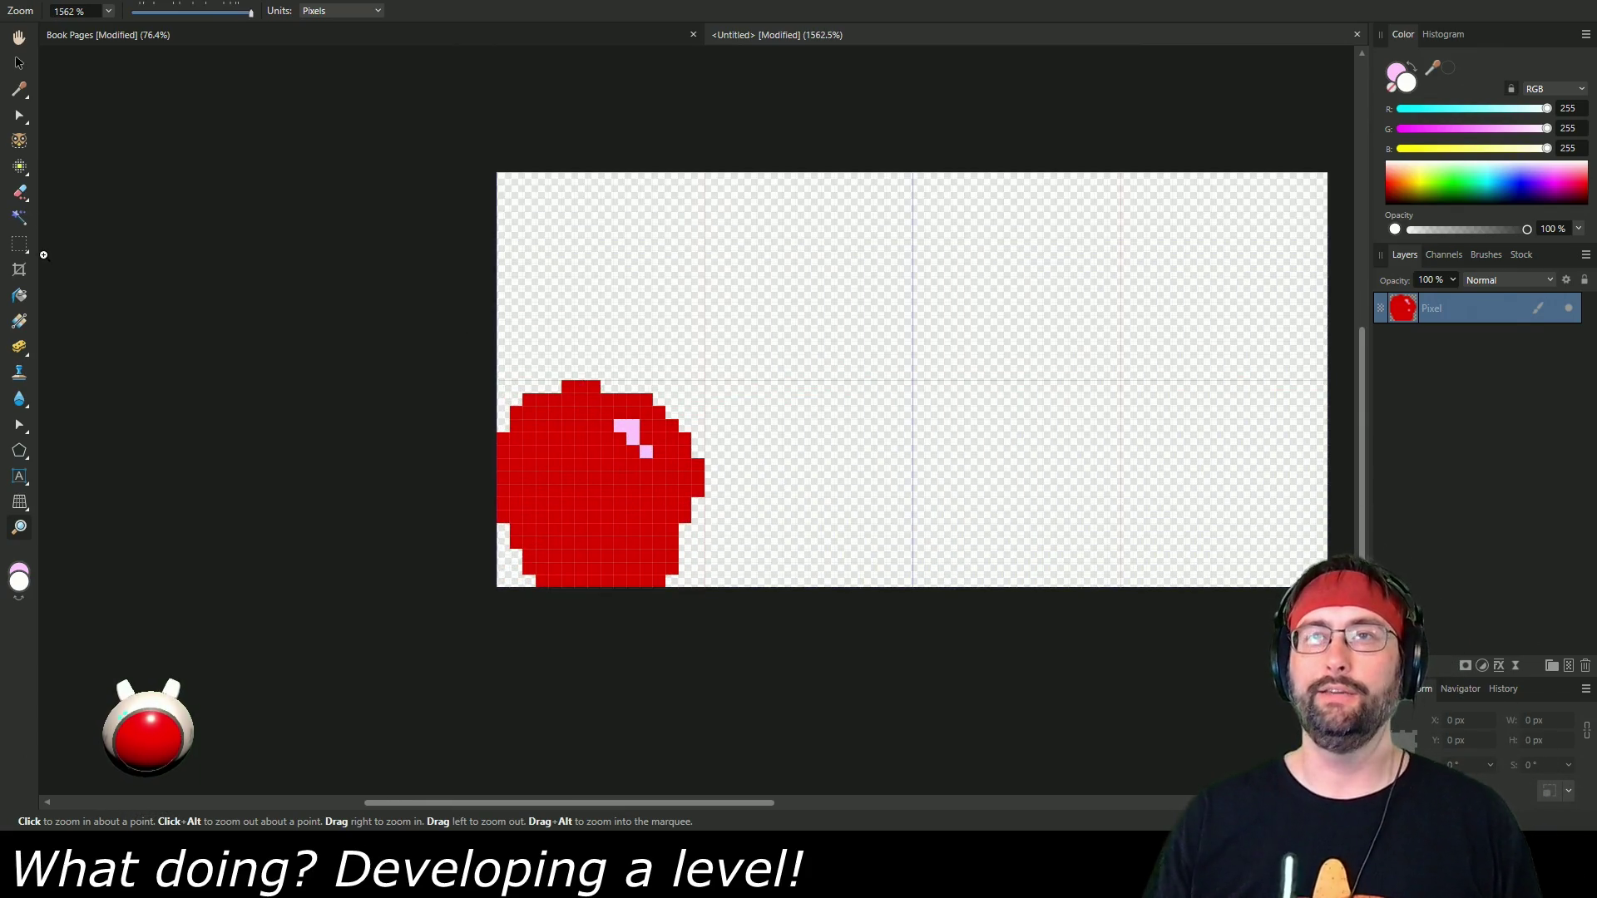
pyautogui.click(21, 571)
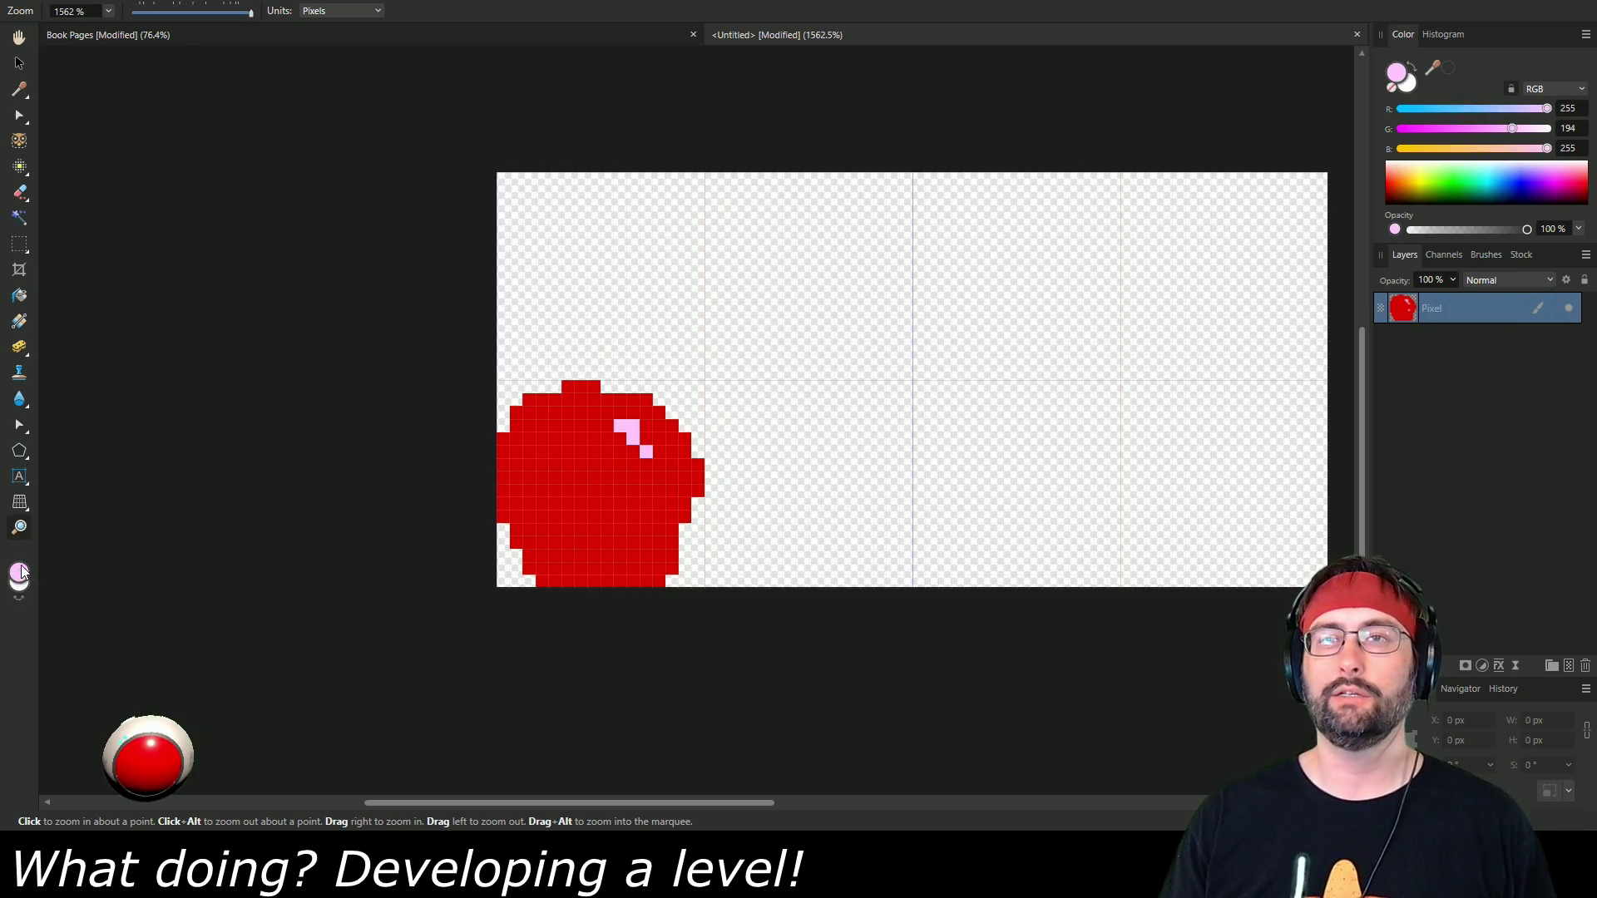
pyautogui.click(1404, 80)
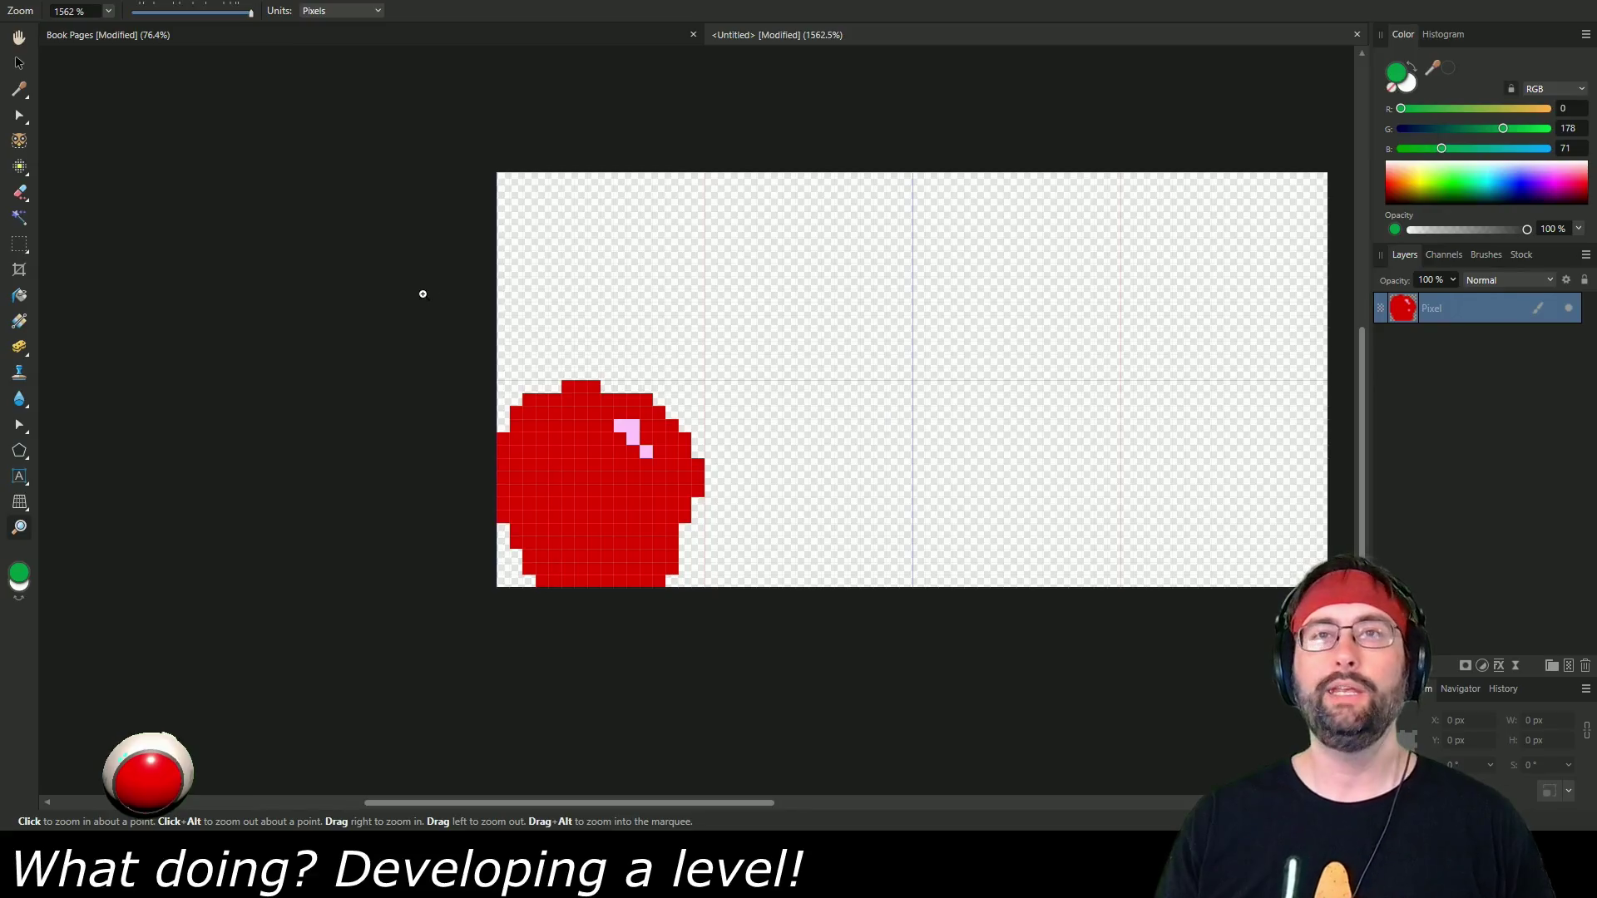
pyautogui.press('b')
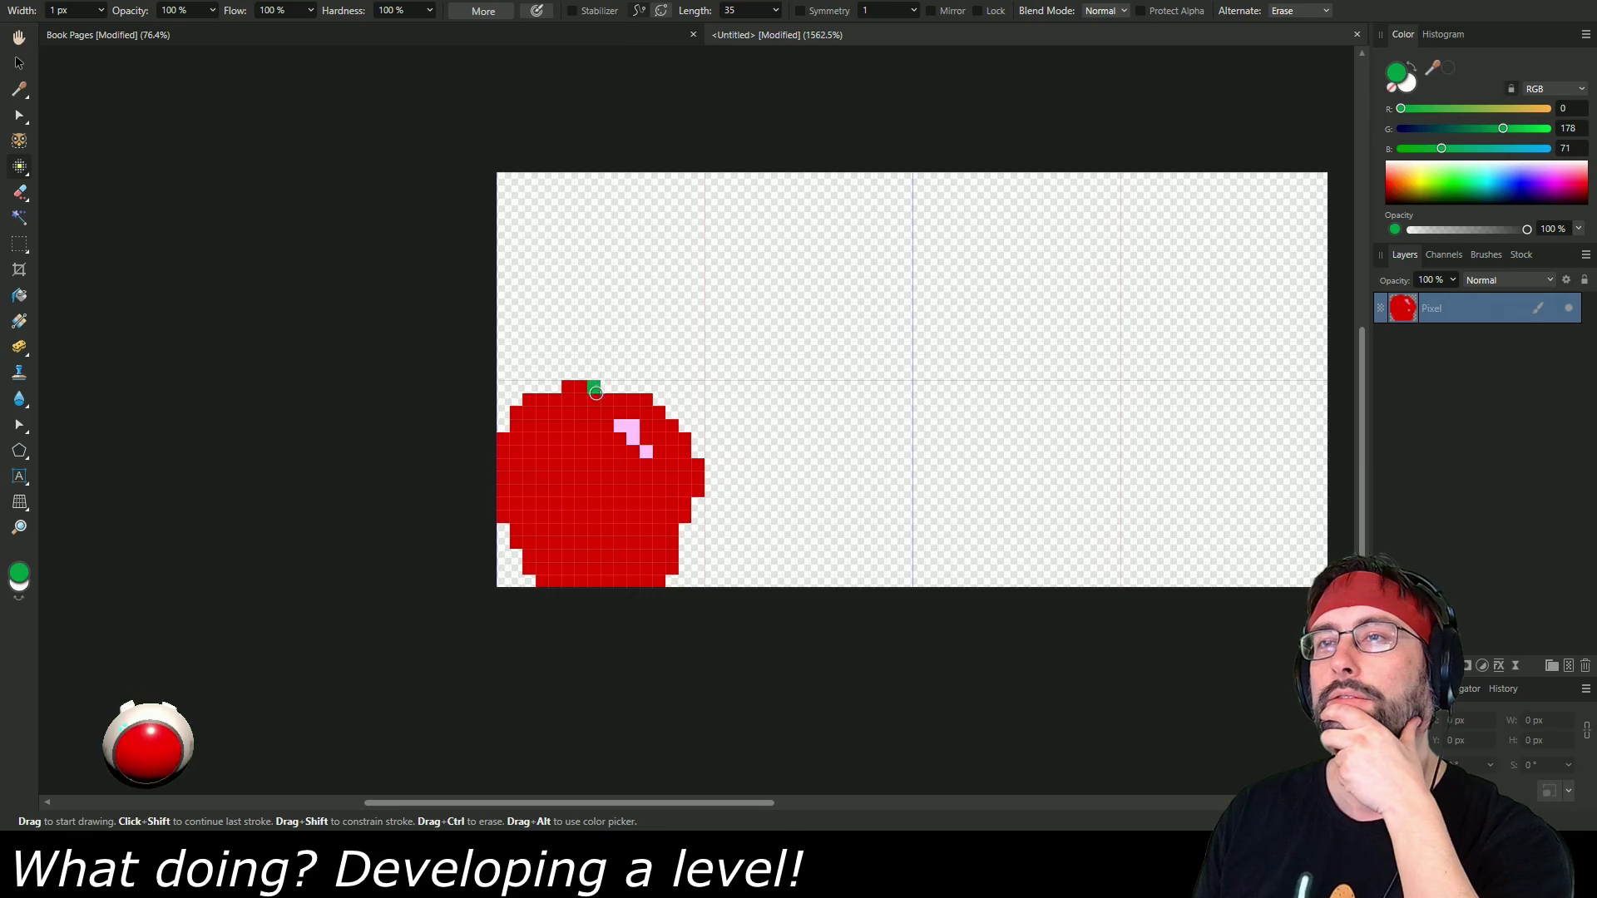
pyautogui.moveTo(593, 387)
pyautogui.mouseDown()
pyautogui.moveTo(592, 358)
pyautogui.moveTo(553, 320)
pyautogui.moveTo(626, 361)
pyautogui.mouseUp()
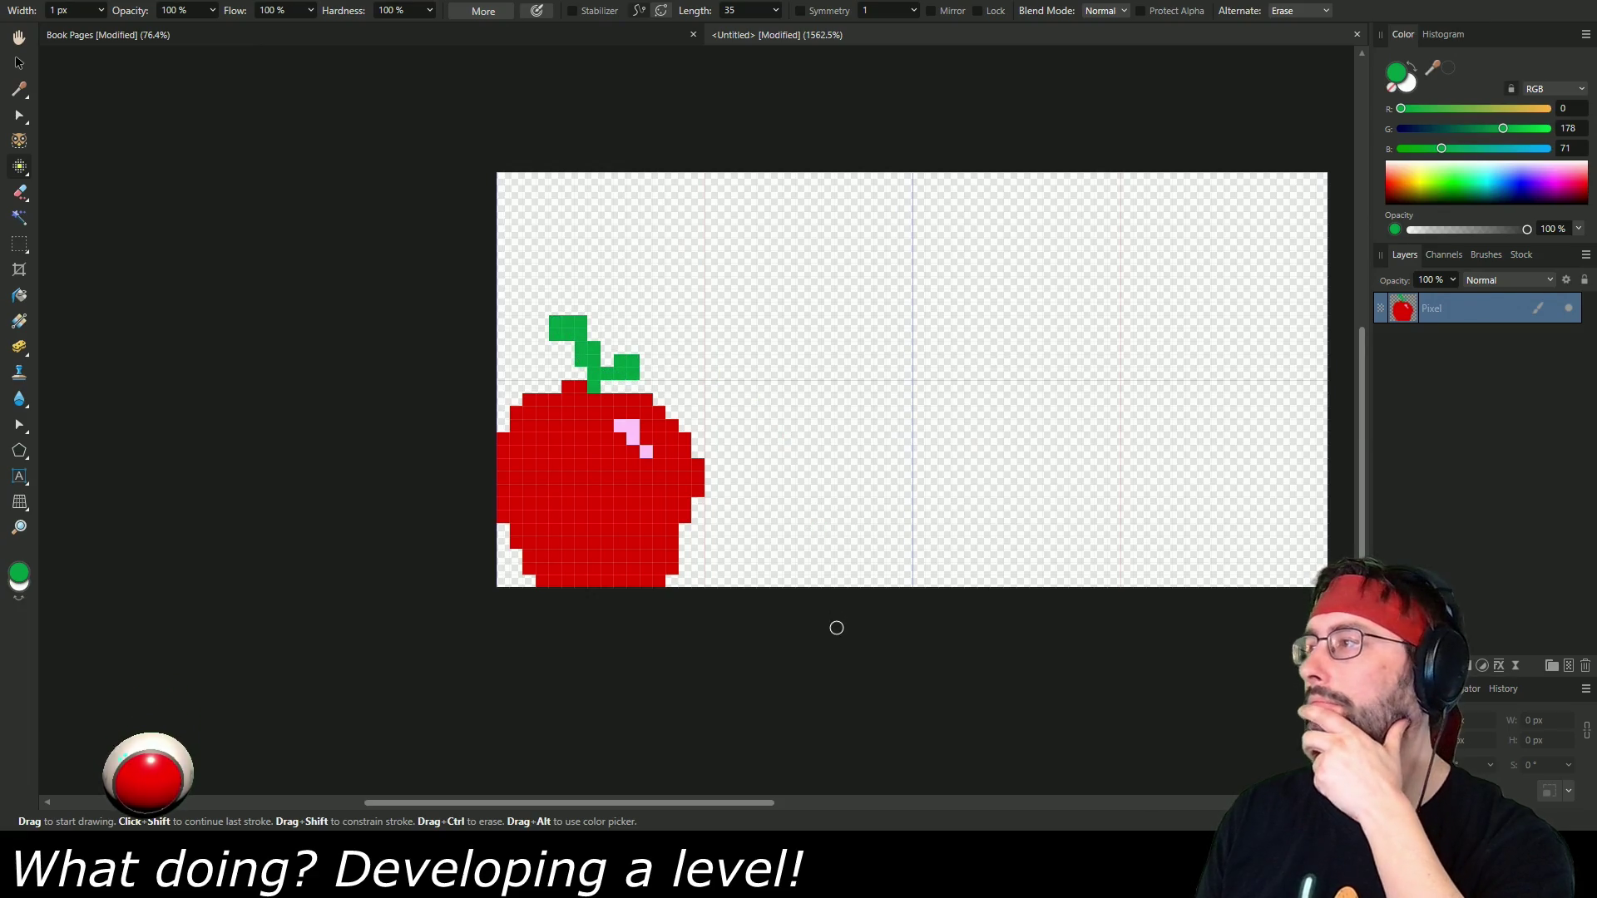
pyautogui.click(647, 361)
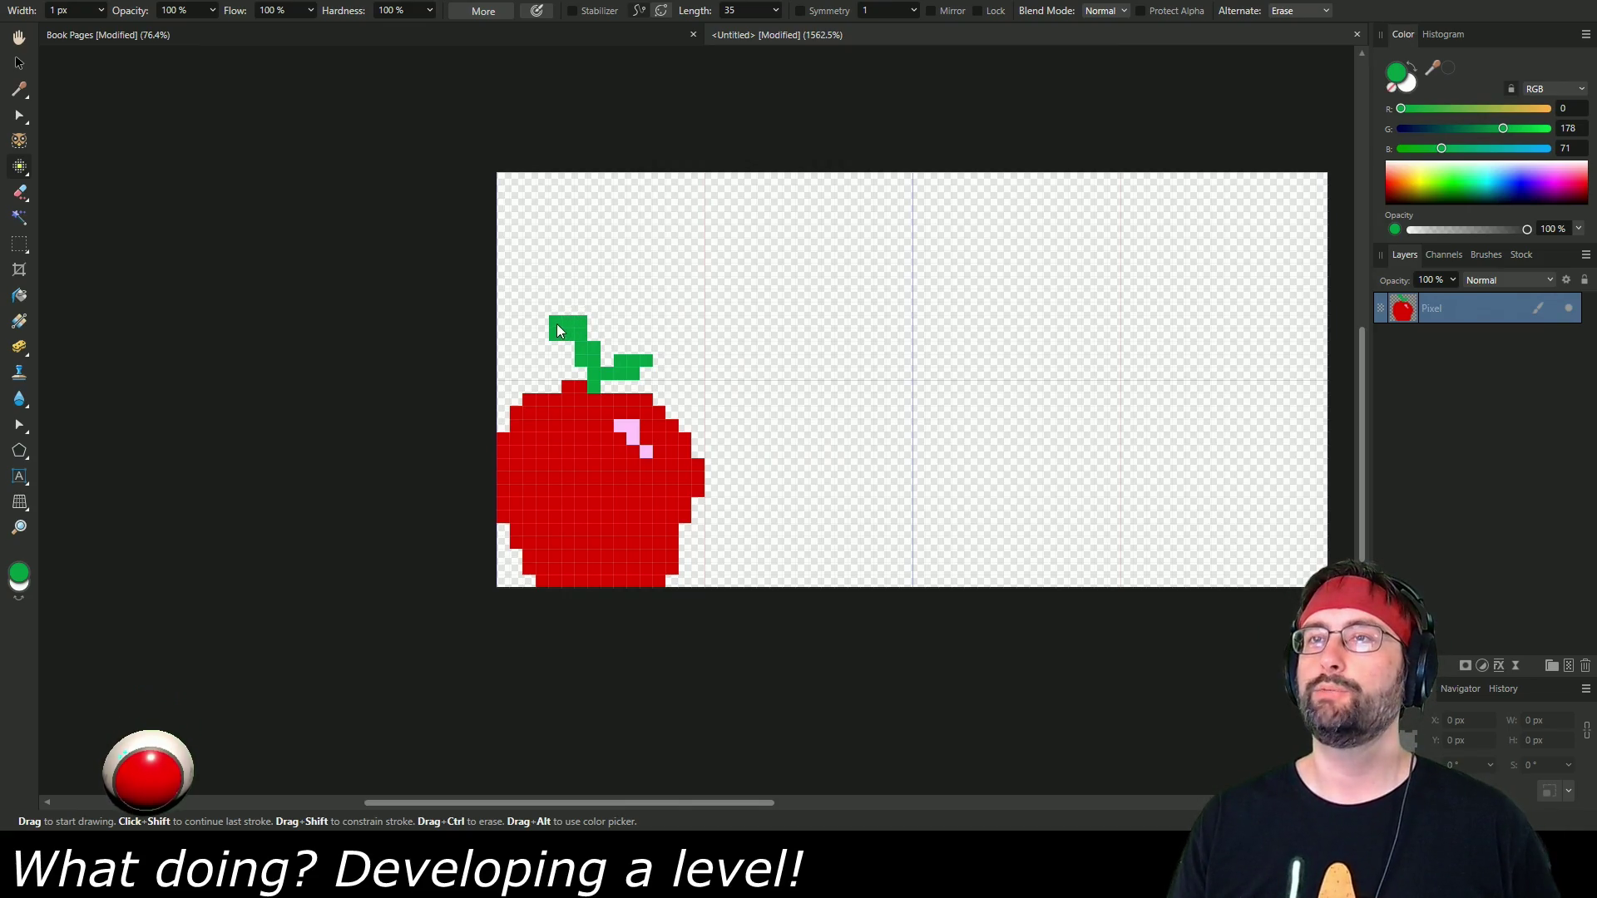
pyautogui.click(582, 35)
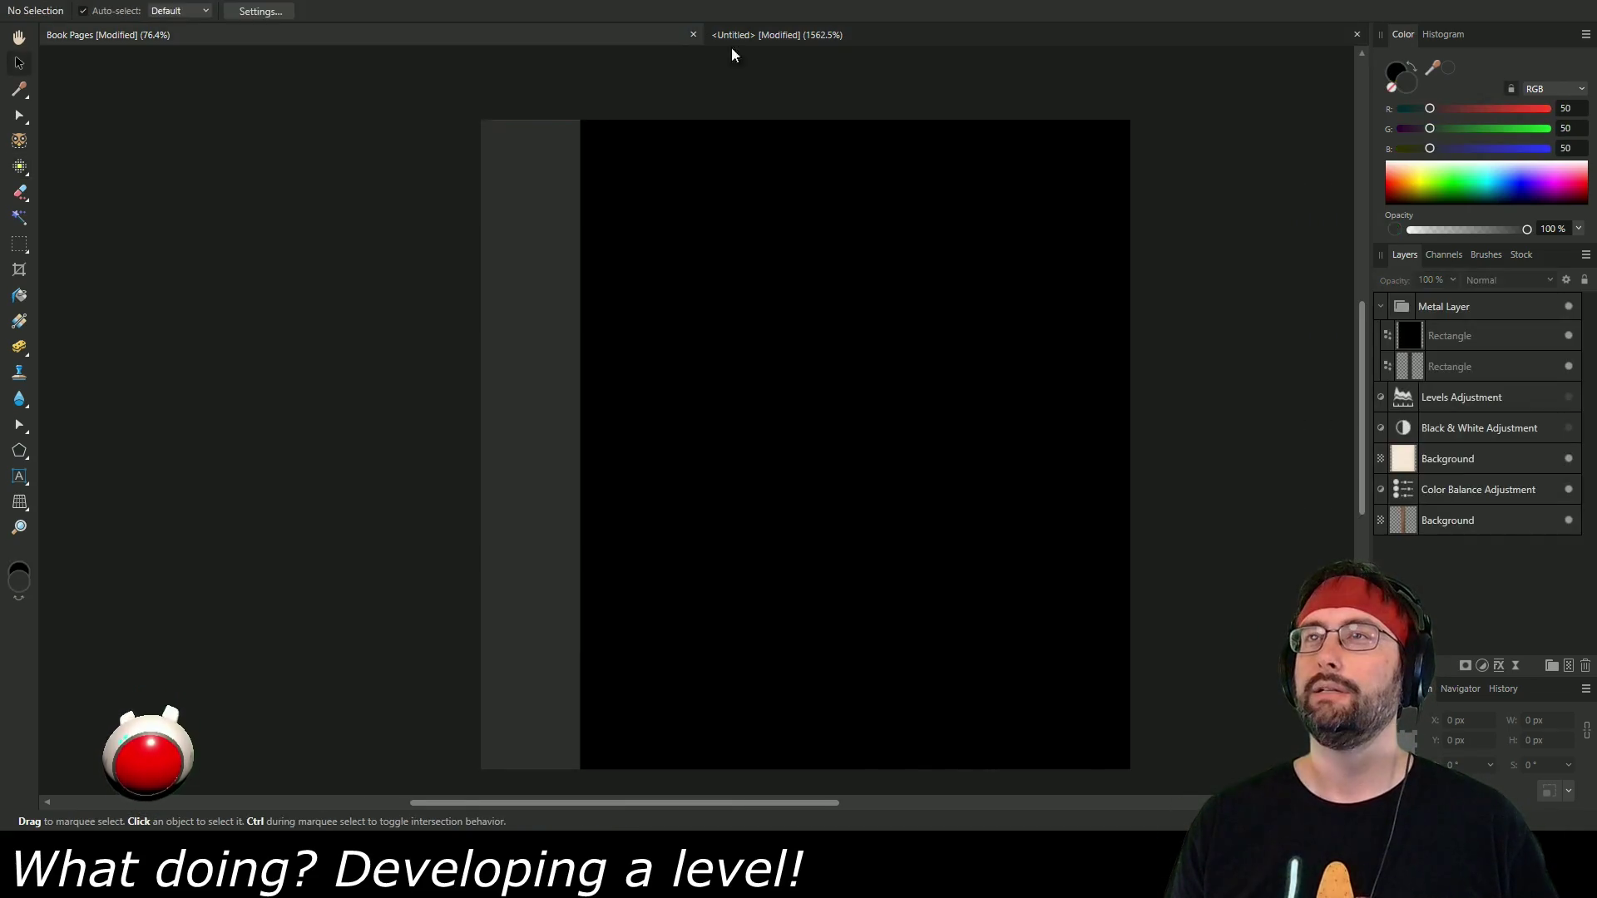
# Close the Book Pages tab and answer its save prompt in the Close Document dialog.
pyautogui.click(820, 37)
pyautogui.click(687, 37)
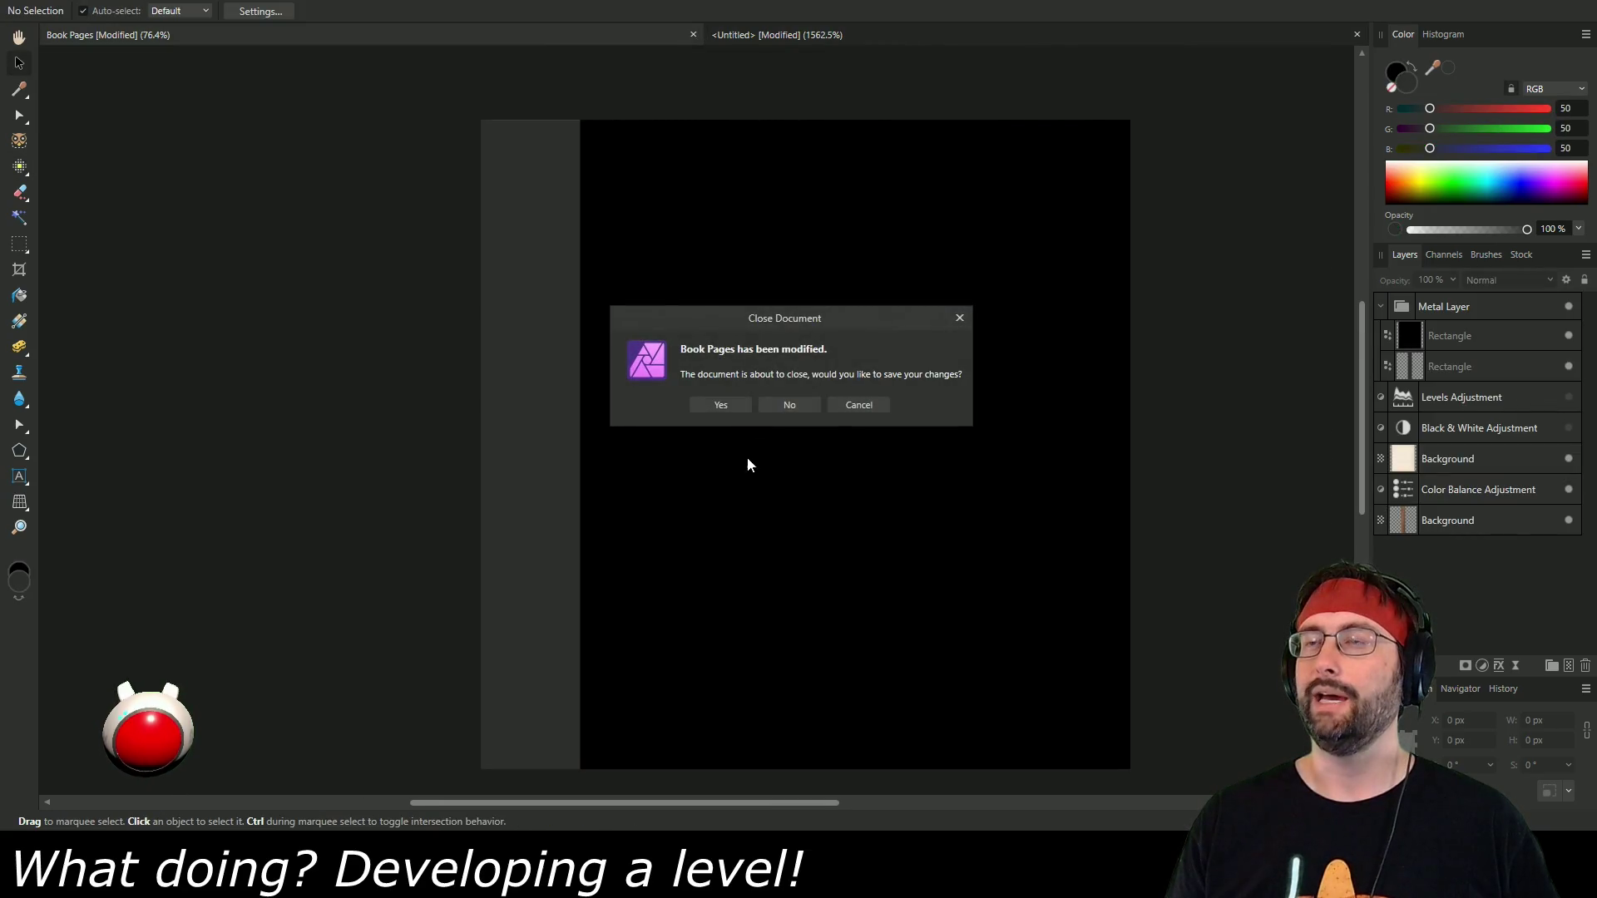
pyautogui.click(721, 398)
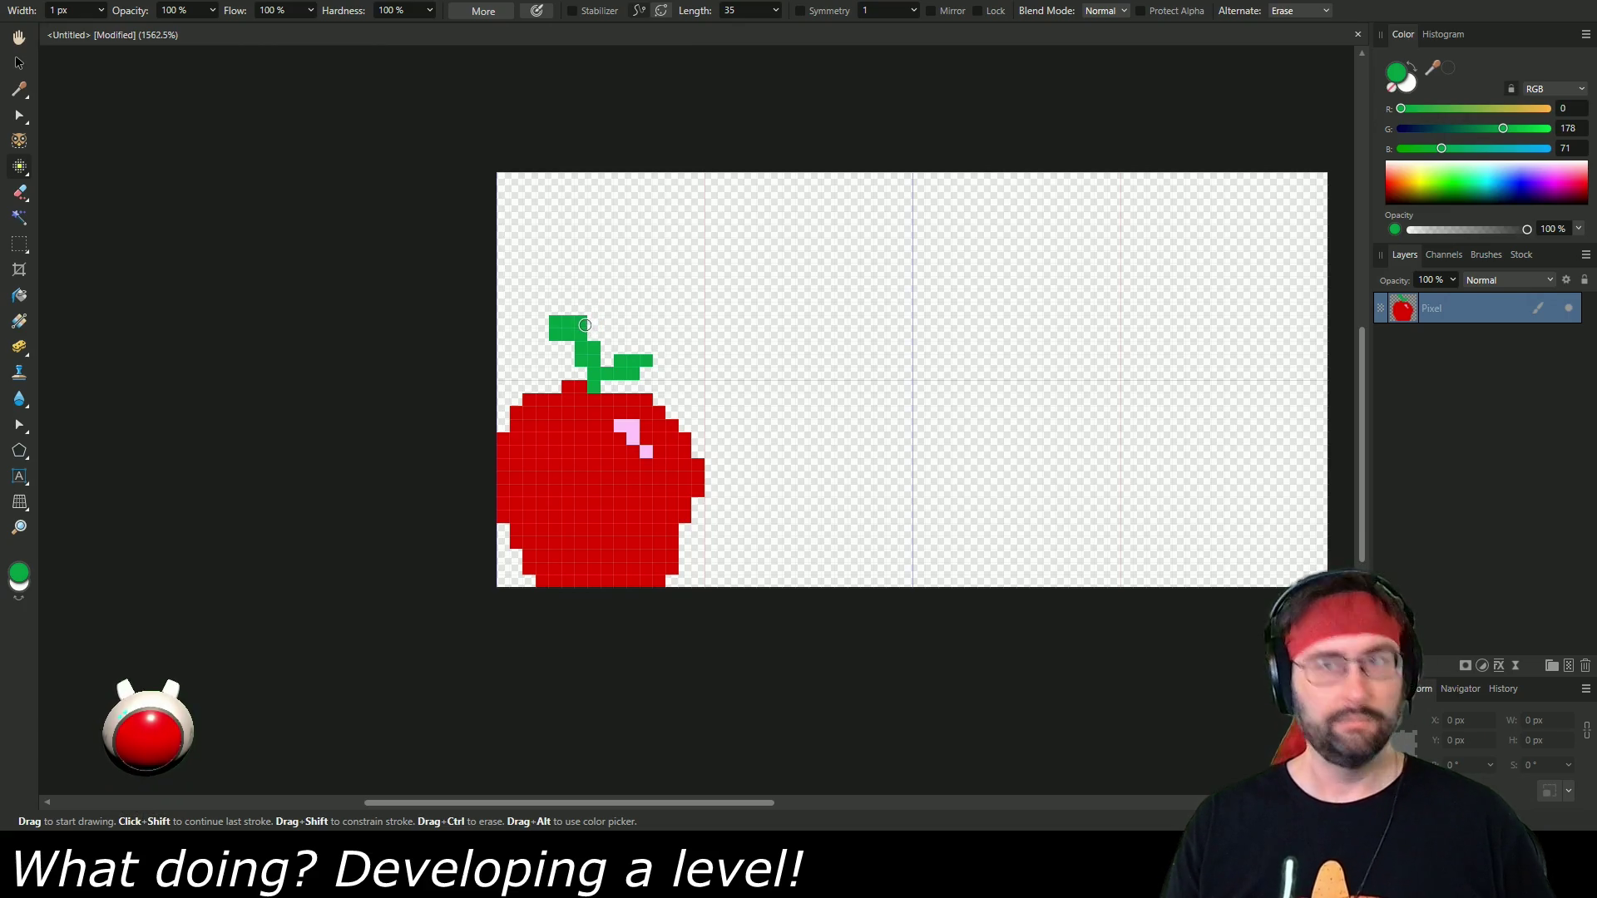
# Repaint the stem's top-left pixels into a slimmer leftward leaf, undoing stray green pixels.
pyautogui.click(591, 320)
pyautogui.hotkey('ctrl', 'z')
pyautogui.keyDown('ctrl'); pyautogui.click(559, 319); pyautogui.keyUp('ctrl')
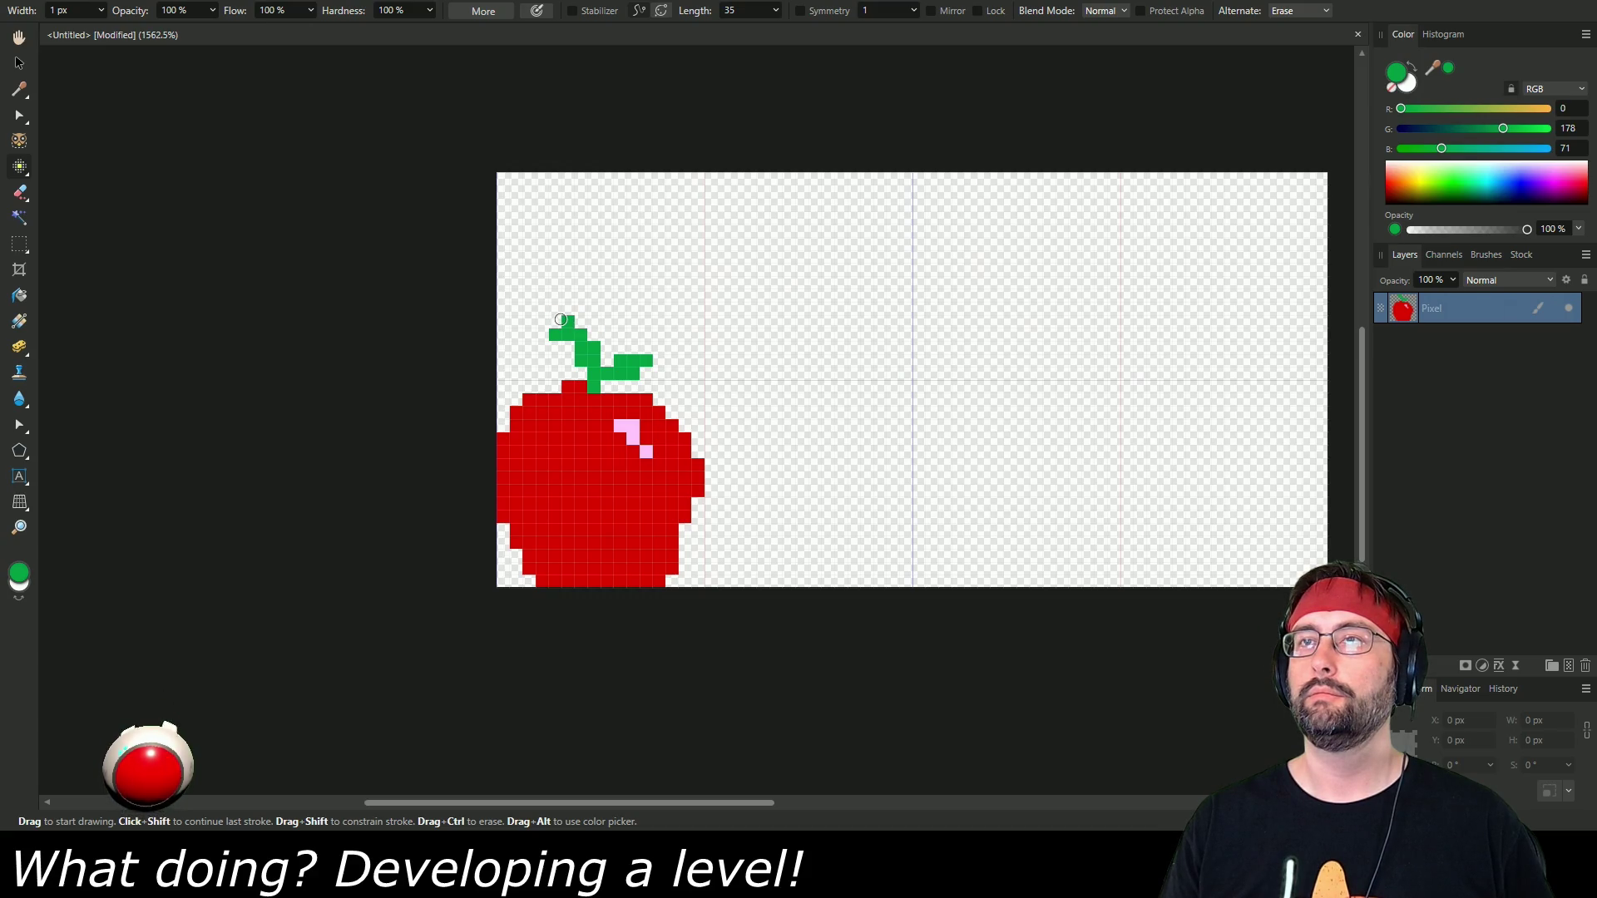
pyautogui.moveTo(562, 320); pyautogui.dragTo(543, 323)
pyautogui.click(542, 331)
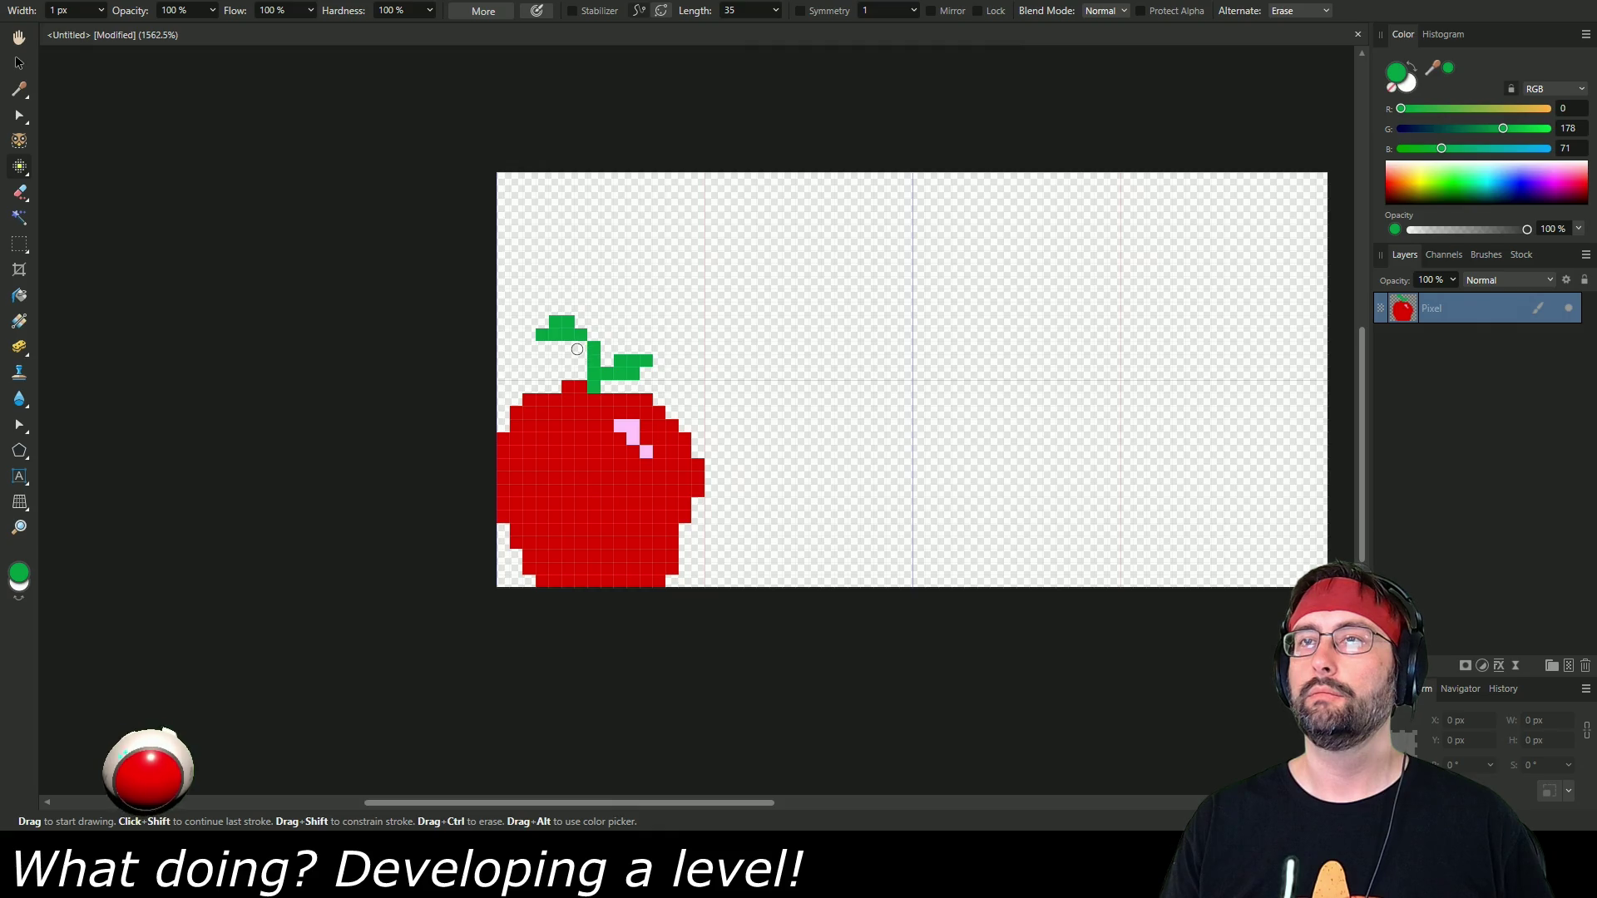
pyautogui.click(527, 493)
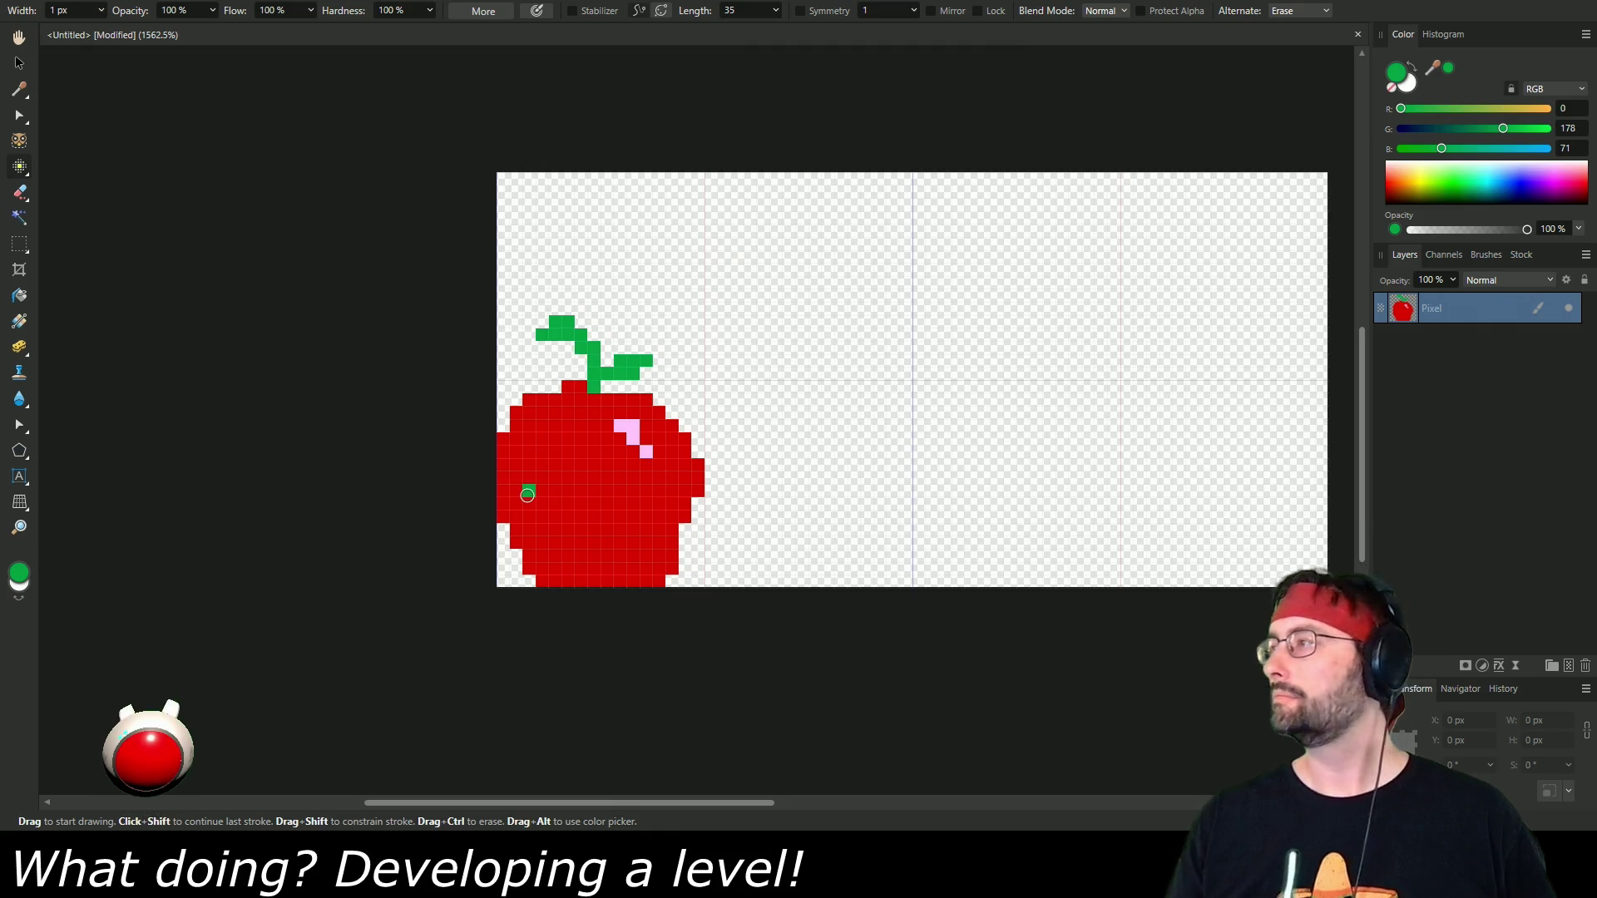
pyautogui.hotkey('ctrl', 'z')
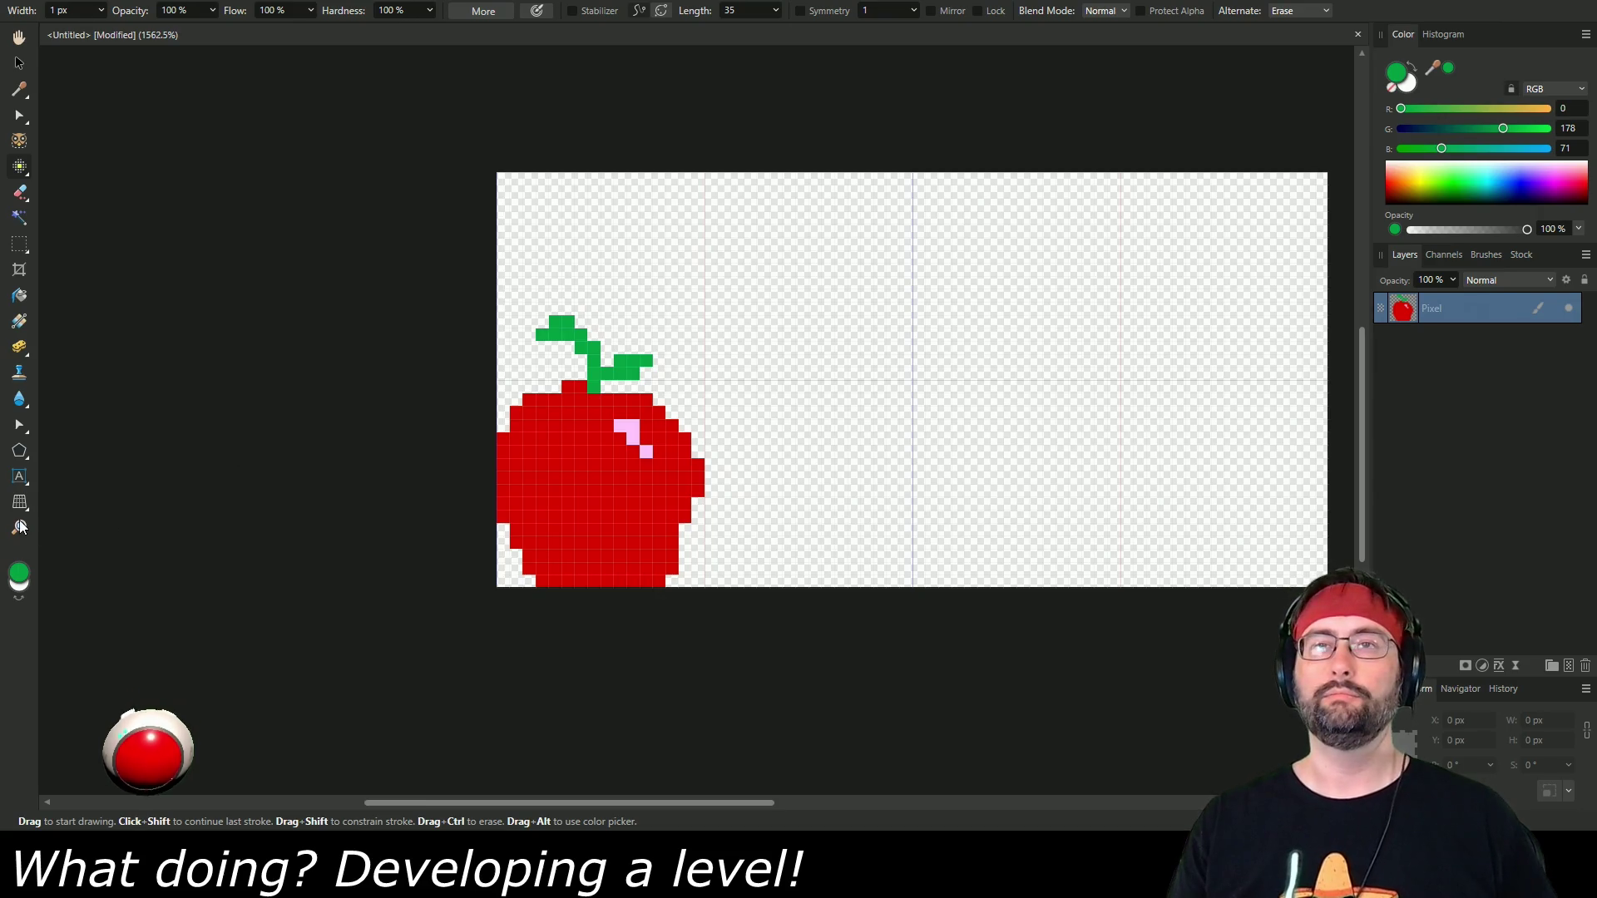
# Zoom out to actual size to check the finished apple artwork.
pyautogui.click(19, 527)
pyautogui.scroll(-5, 675, 398)
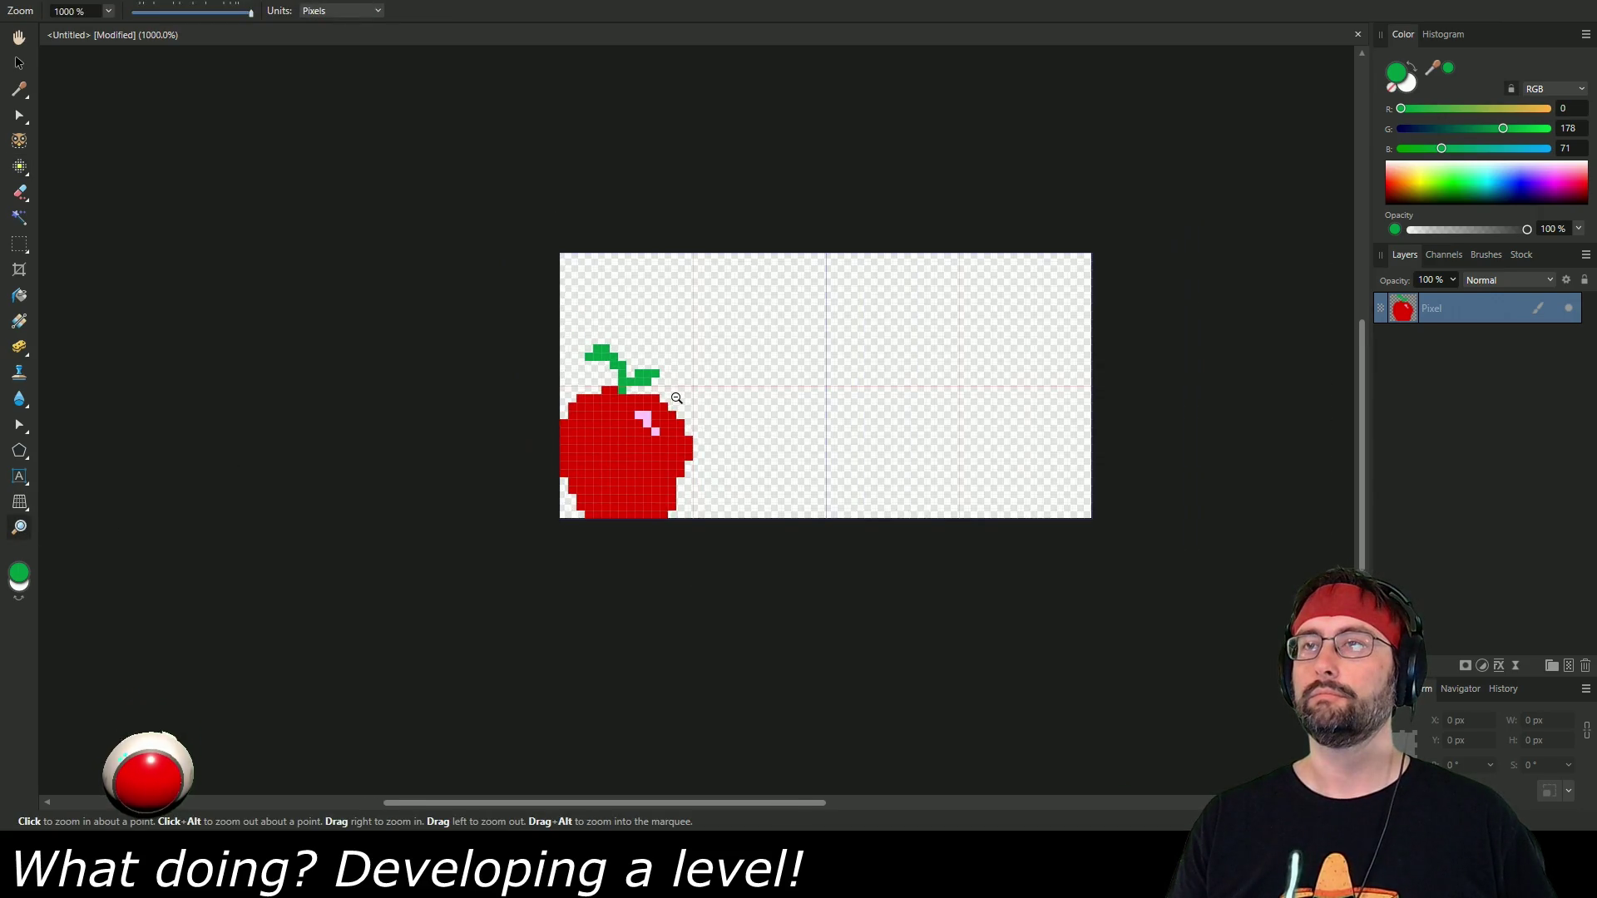
pyautogui.scroll(-3, 677, 399)
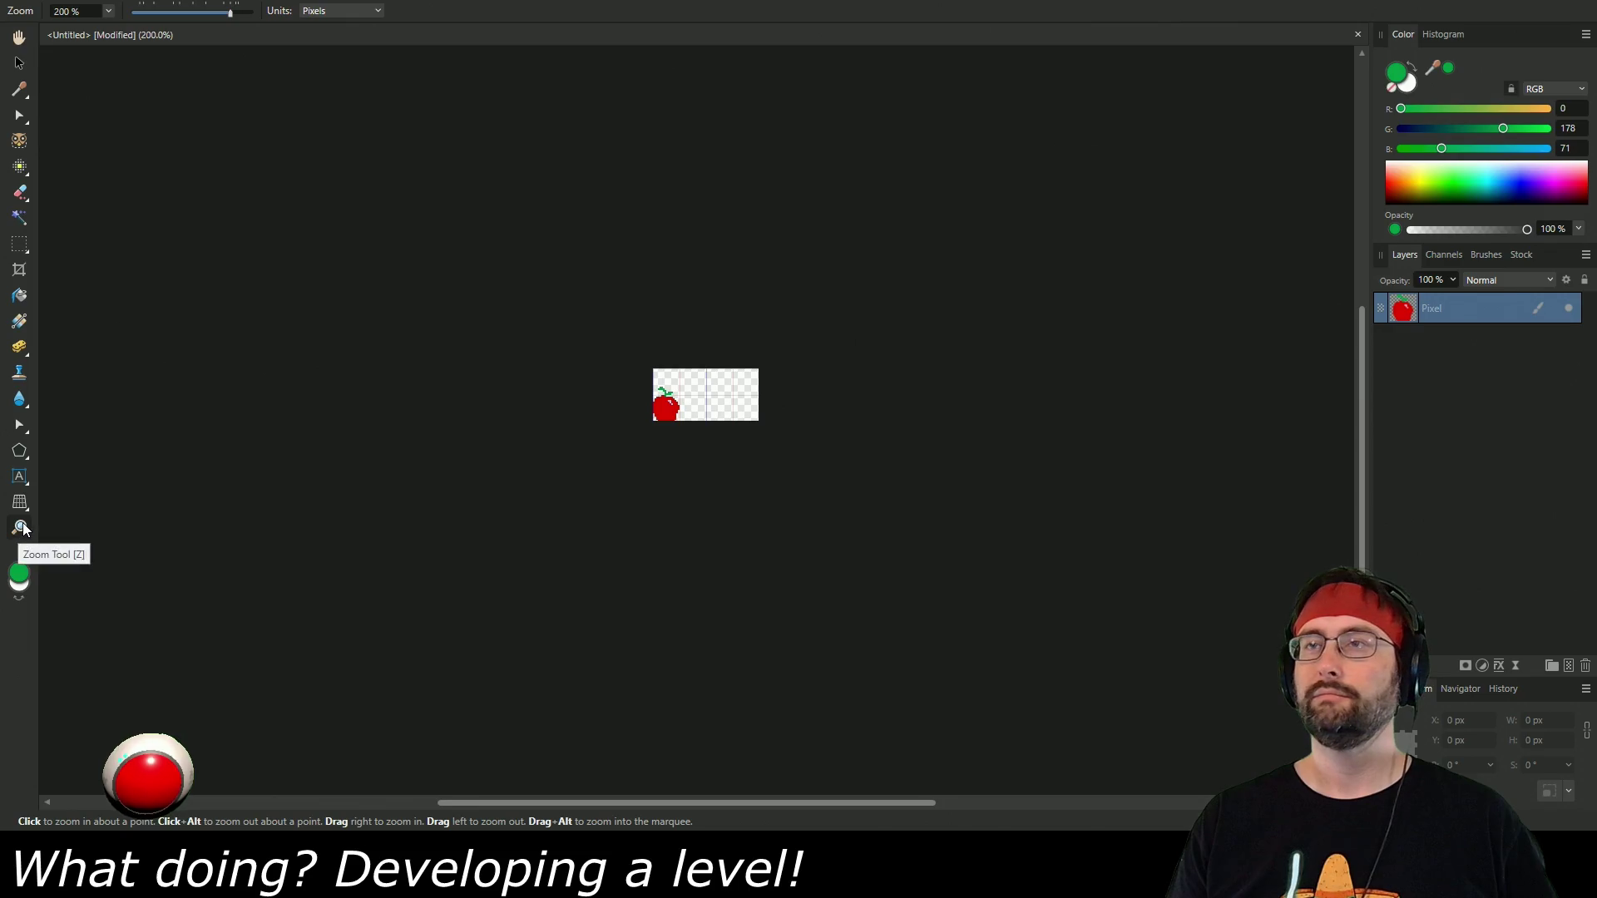
pyautogui.hotkey('ctrl', '-')
pyautogui.scroll(6, 713, 406)
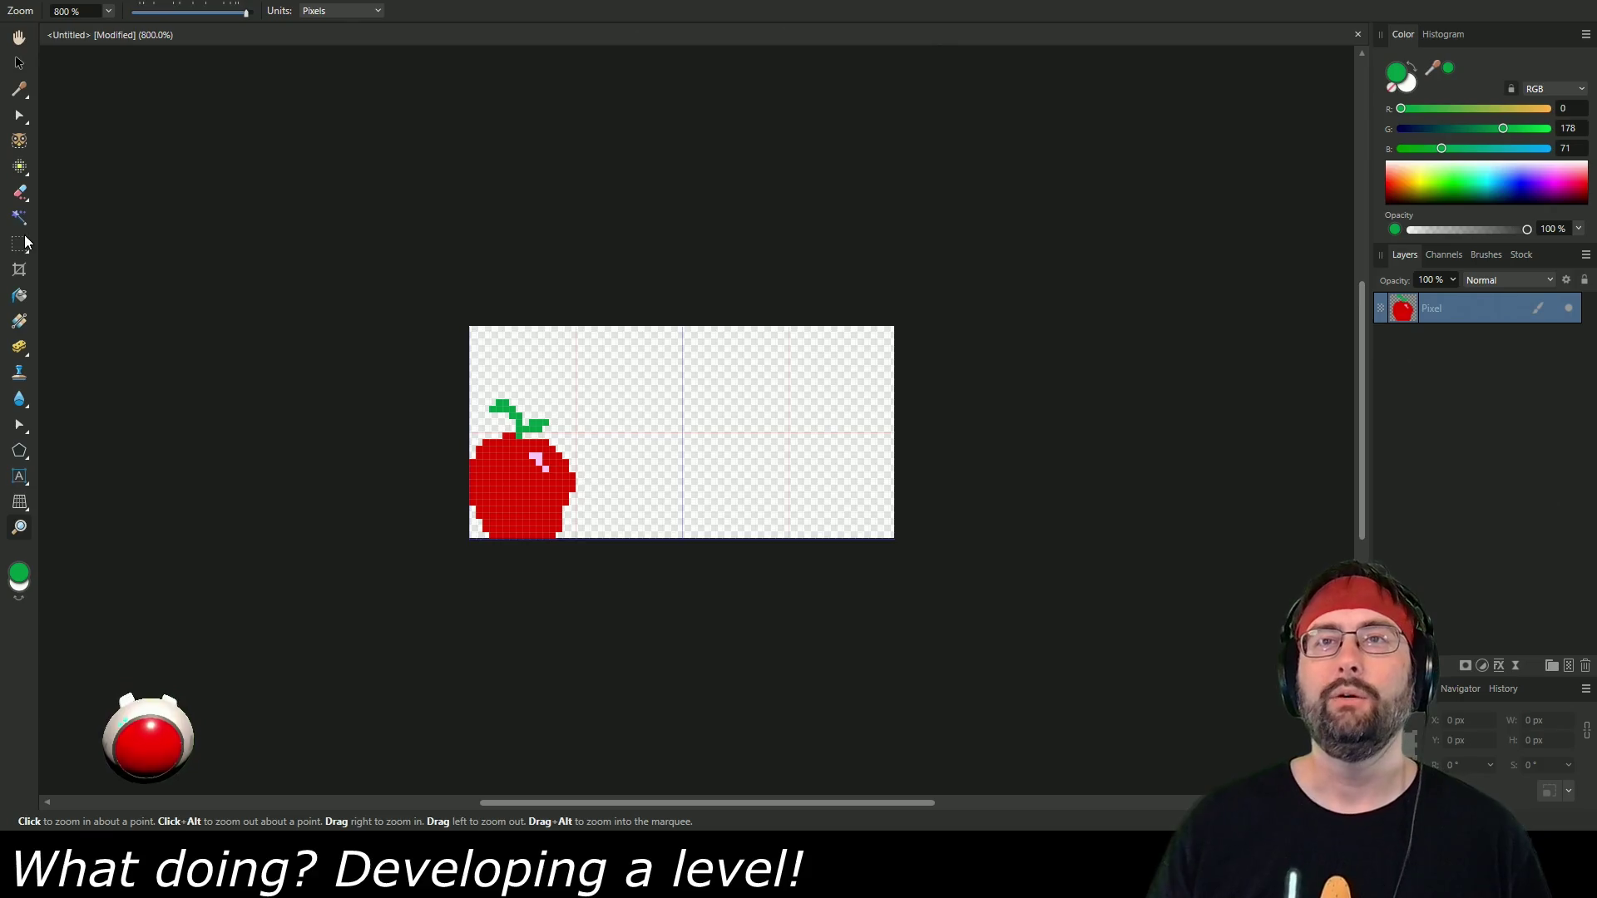
pyautogui.press('m')
pyautogui.moveTo(515, 456); pyautogui.dragTo(771, 471)
# Select the 16×32 apple tile and Alt-drag copies rightward so four apples line up.
pyautogui.scroll(3, 771, 471)
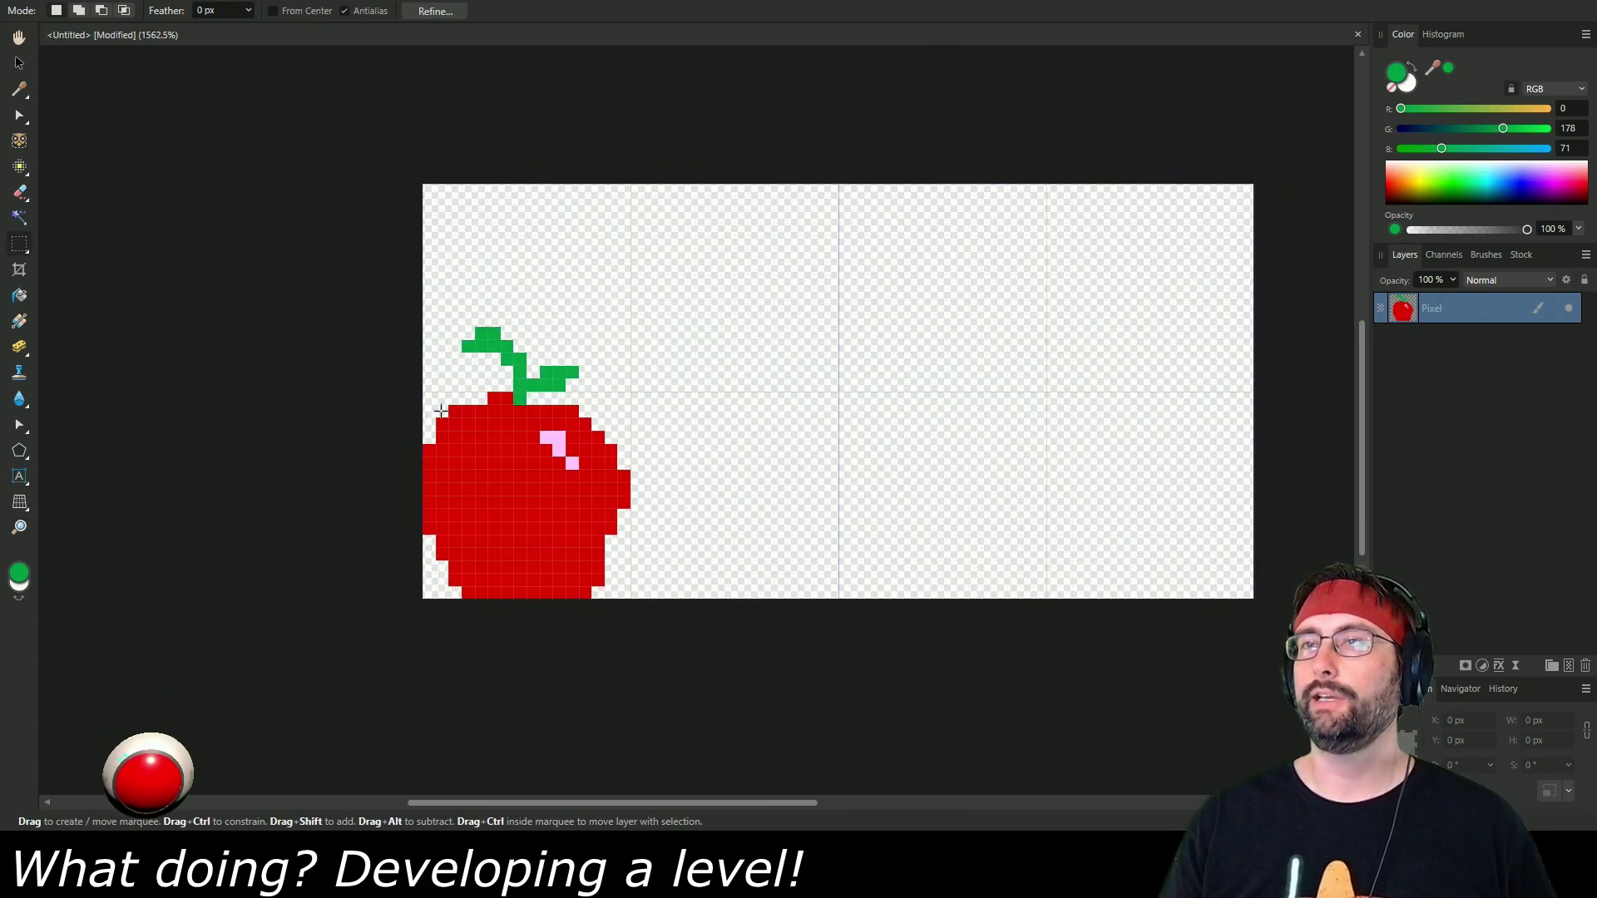
pyautogui.moveTo(410, 176)
pyautogui.mouseDown()
pyautogui.moveTo(505, 580)
pyautogui.moveTo(632, 608)
pyautogui.mouseUp()
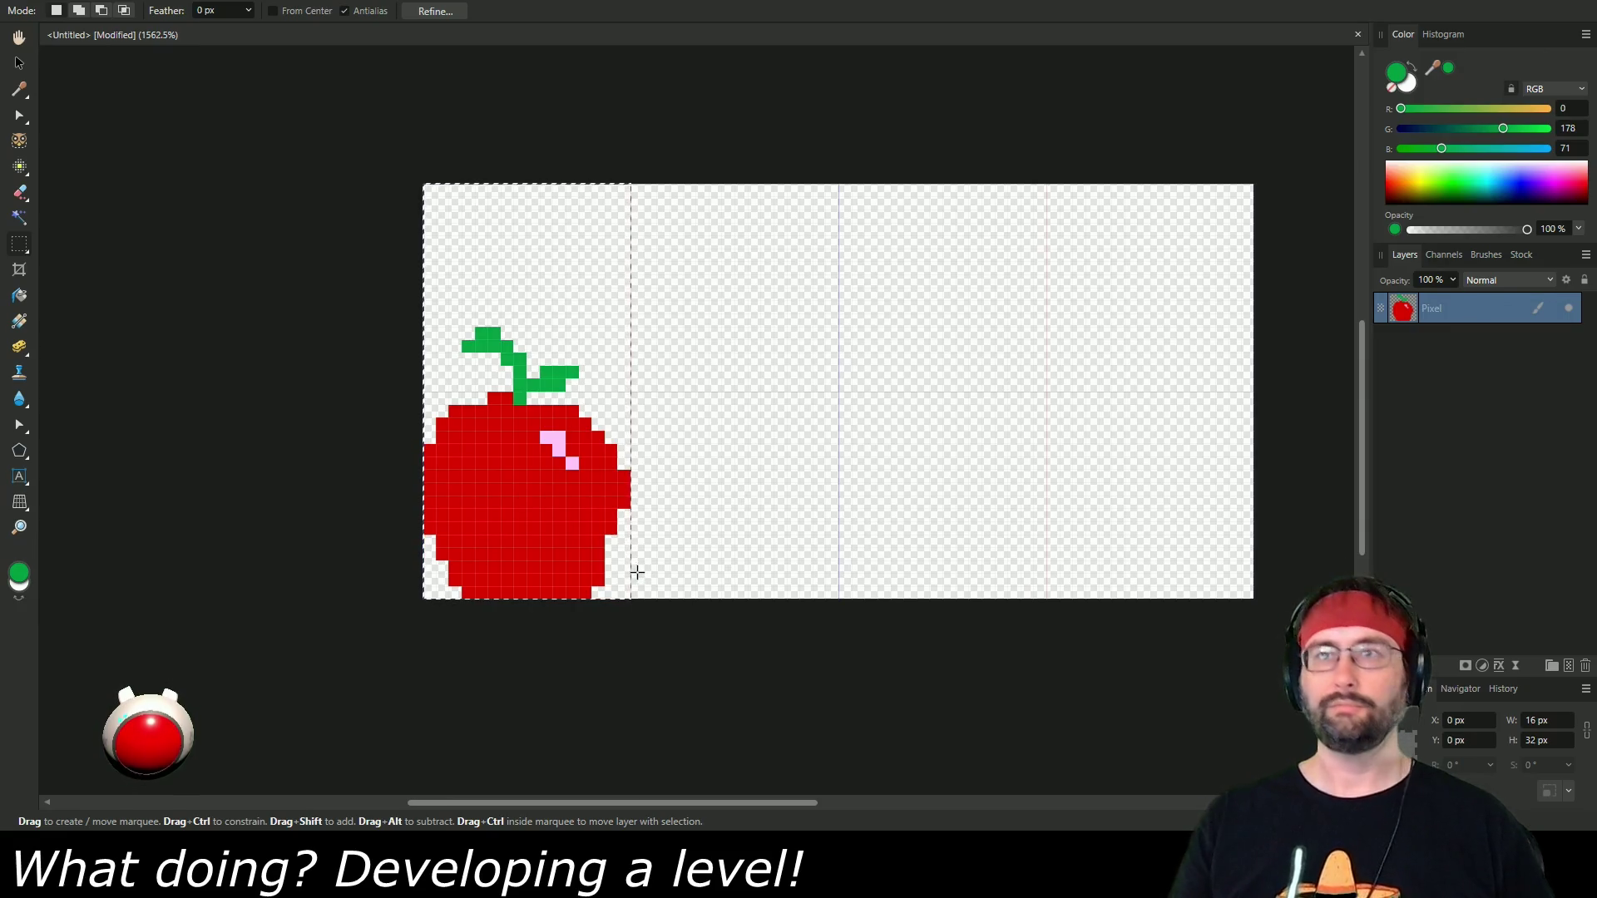
pyautogui.click(26, 56)
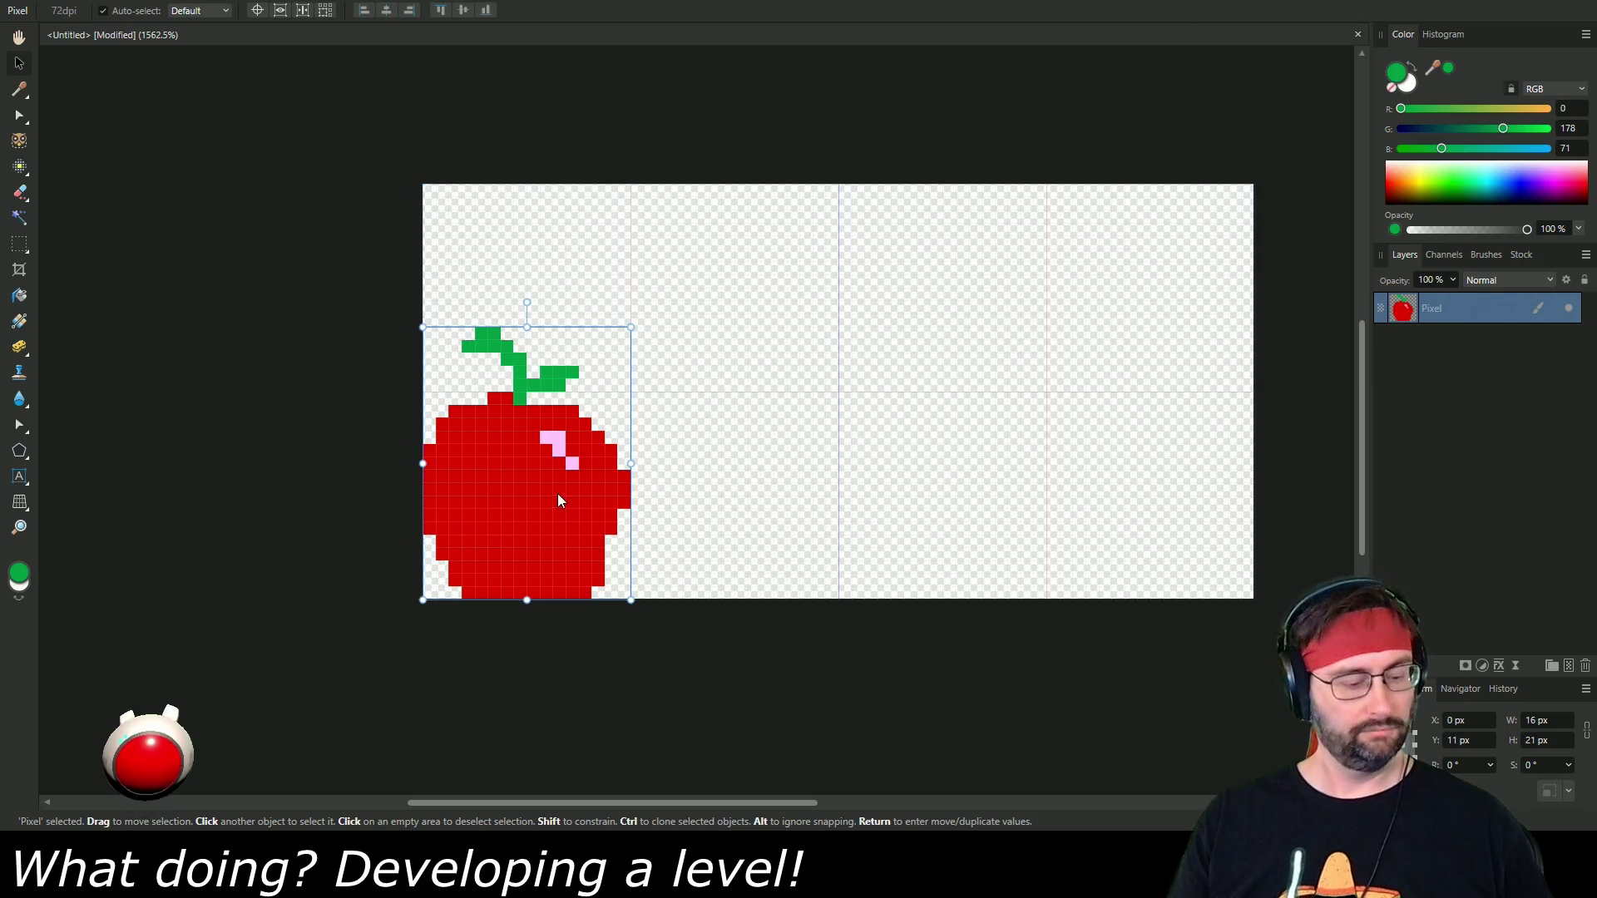
pyautogui.moveTo(545, 491); pyautogui.dragTo(762, 486)
pyautogui.moveTo(766, 494)
pyautogui.mouseDown()
pyautogui.moveTo(754, 498)
pyautogui.moveTo(910, 477)
pyautogui.moveTo(741, 498)
pyautogui.moveTo(955, 474)
pyautogui.moveTo(966, 494)
pyautogui.moveTo(946, 502)
pyautogui.moveTo(1170, 472)
pyautogui.moveTo(1139, 501)
pyautogui.mouseUp()
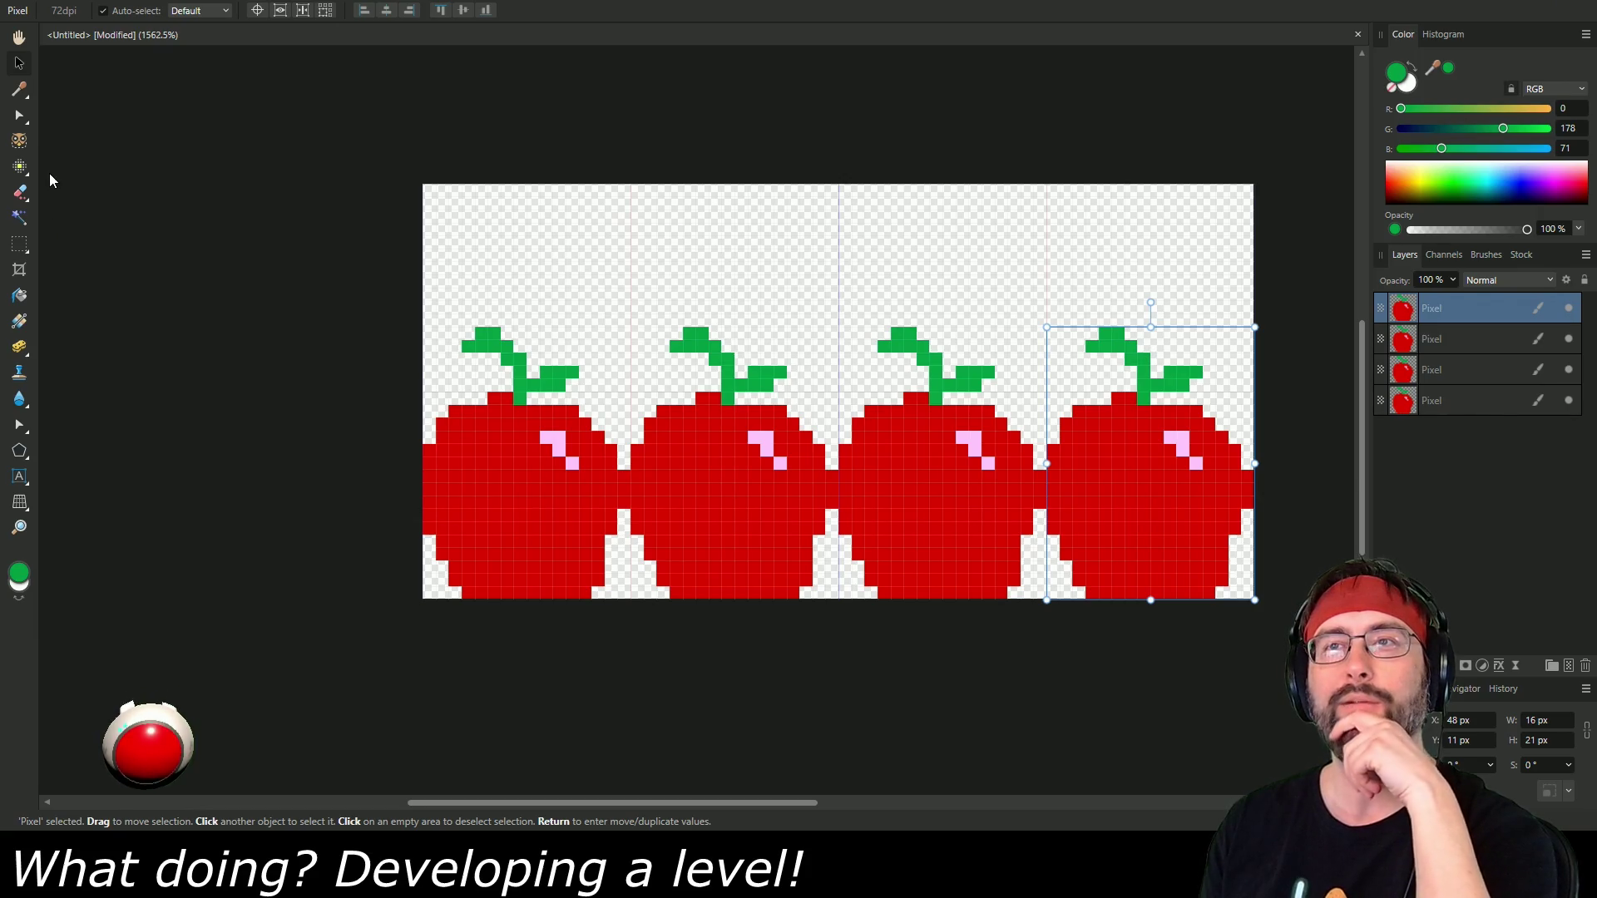
pyautogui.click(20, 168)
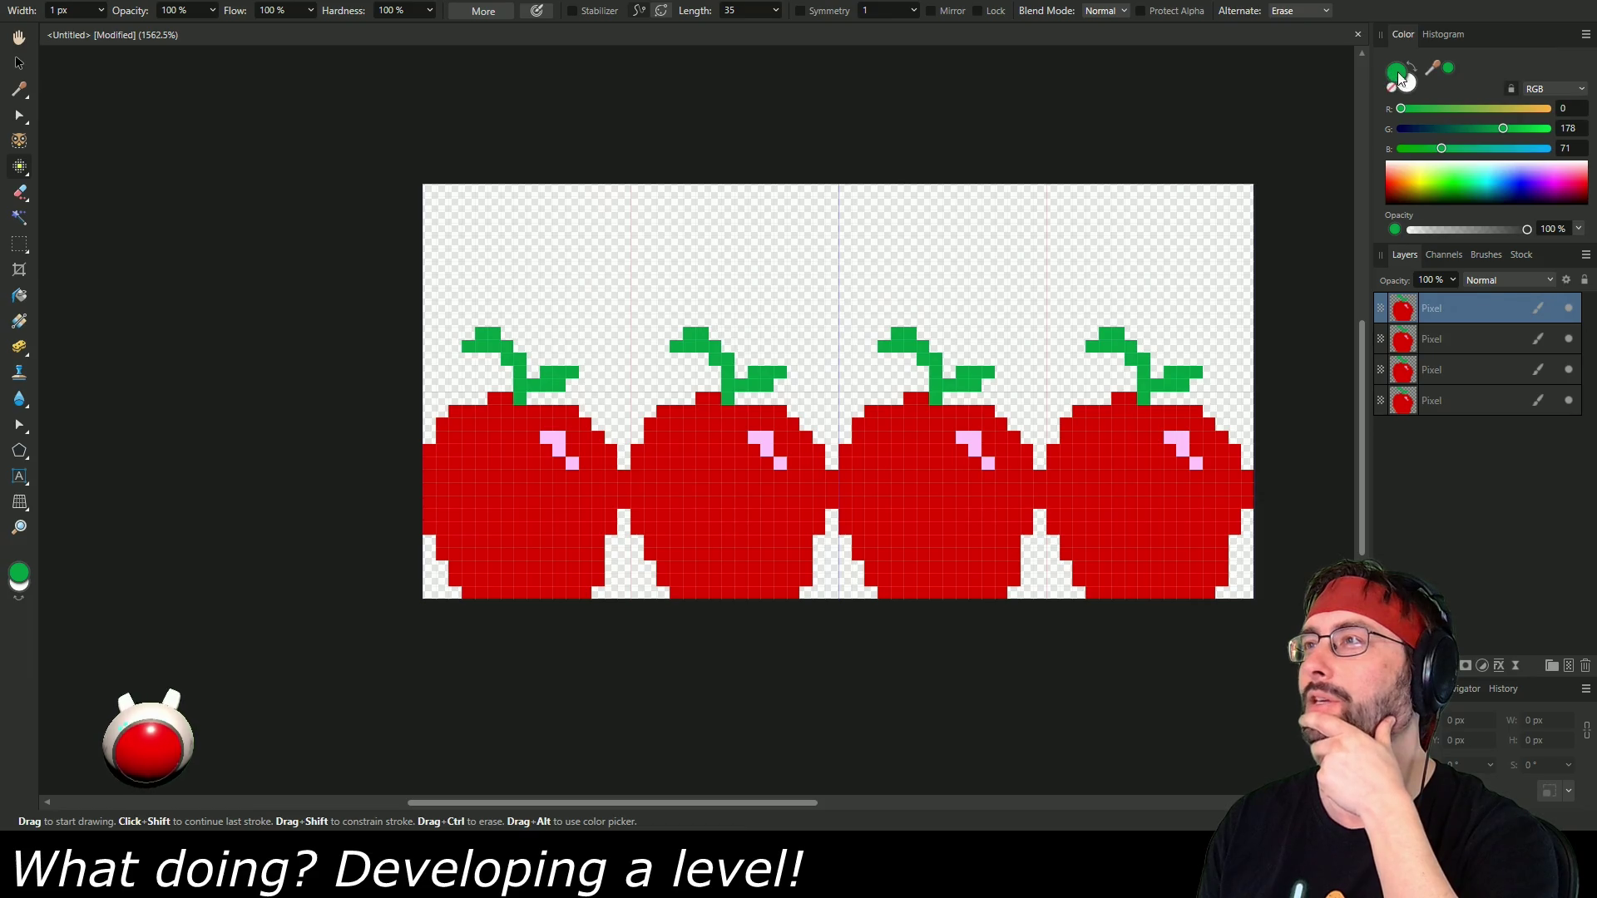
# Mix a brown colour of about R 171, G 122, B 77 with the Color sliders.
pyautogui.moveTo(1496, 108)
pyautogui.mouseDown()
pyautogui.moveTo(1530, 109)
pyautogui.moveTo(1456, 128)
pyautogui.moveTo(1489, 148)
pyautogui.moveTo(1447, 148)
pyautogui.moveTo(1503, 128)
pyautogui.moveTo(1471, 128)
pyautogui.moveTo(1484, 108)
pyautogui.moveTo(1515, 109)
pyautogui.moveTo(1500, 108)
pyautogui.mouseUp()
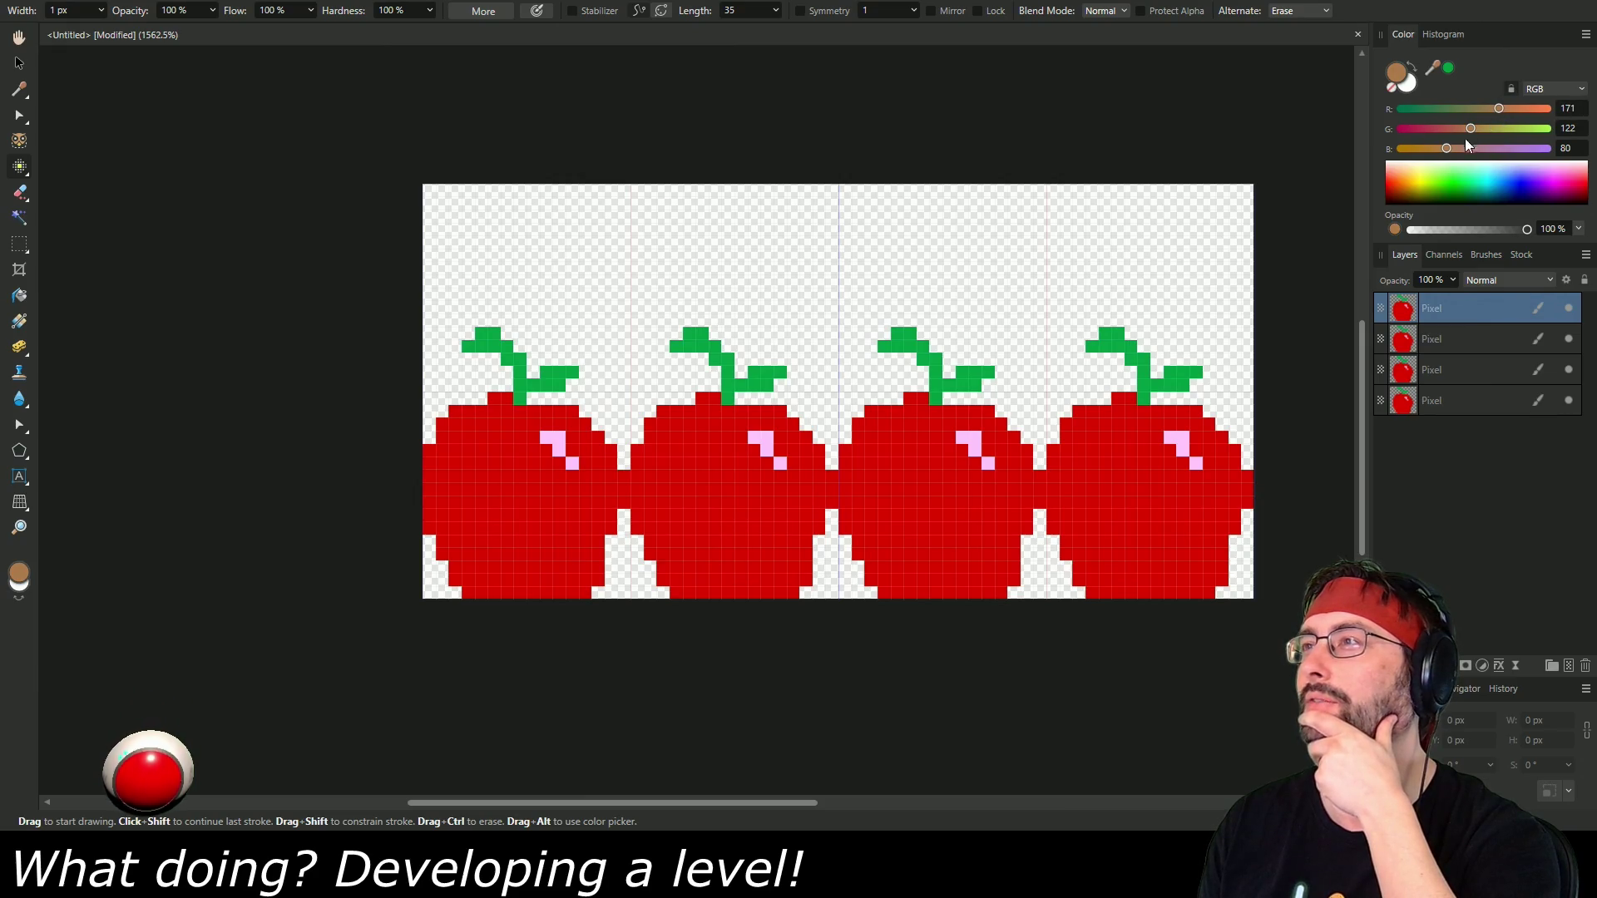
pyautogui.moveTo(1447, 148)
pyautogui.mouseDown()
pyautogui.moveTo(1471, 151)
pyautogui.moveTo(1454, 151)
pyautogui.mouseUp()
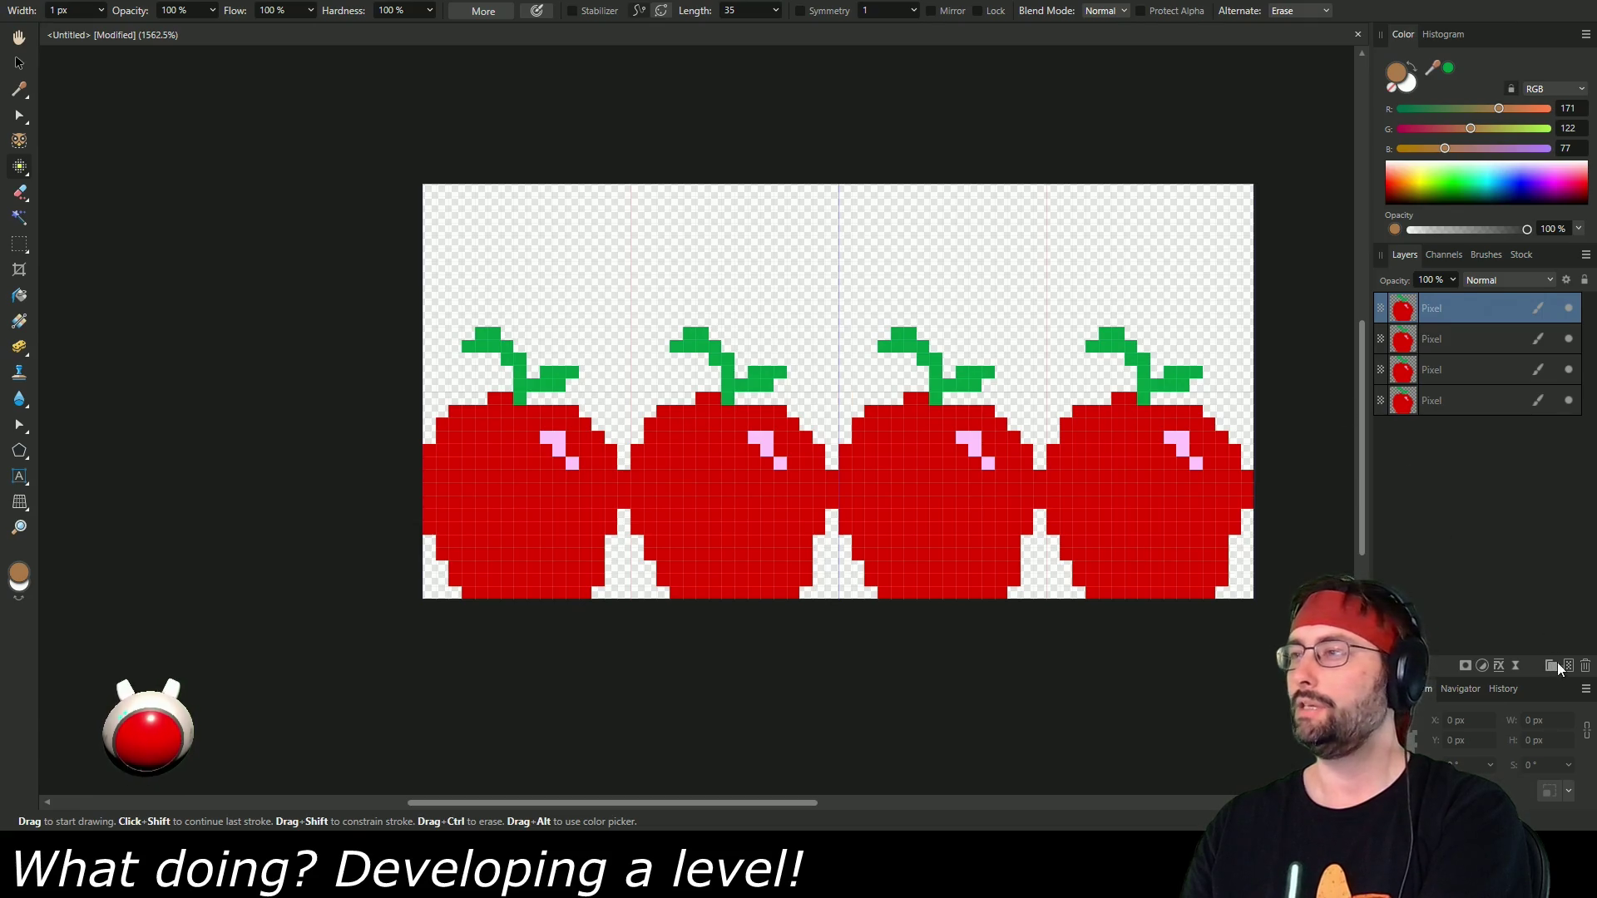
# Add a pixel layer, group the four apple layers as 'Apple', and select the new layer.
pyautogui.click(1568, 667)
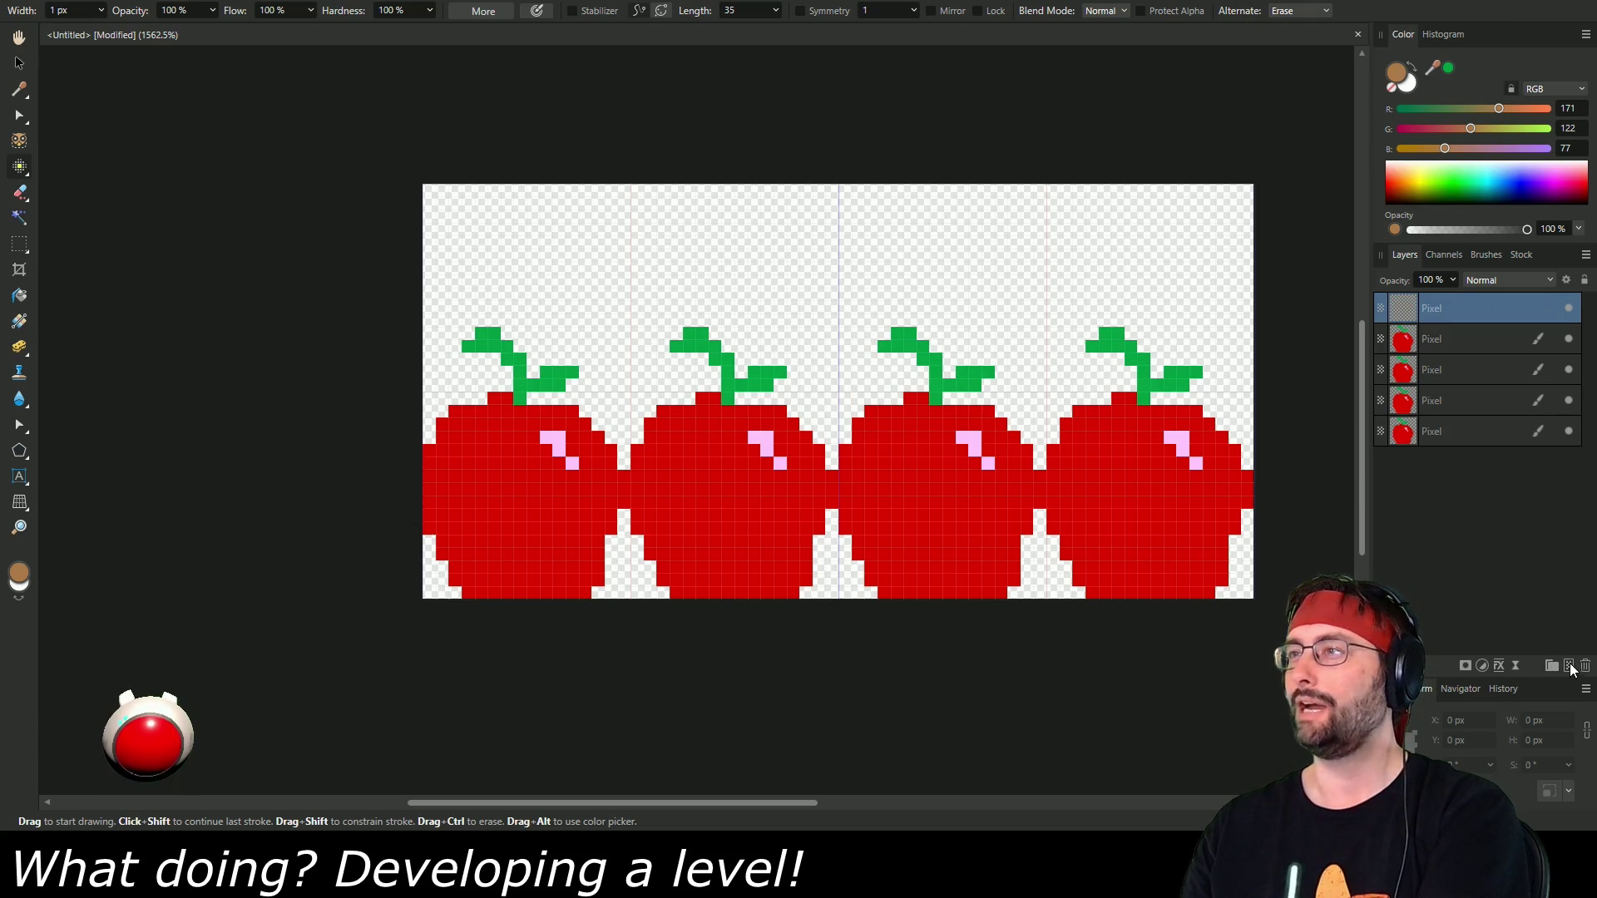
pyautogui.click(1479, 349)
pyautogui.keyDown('shift'); pyautogui.click(1464, 431); pyautogui.keyUp('shift')
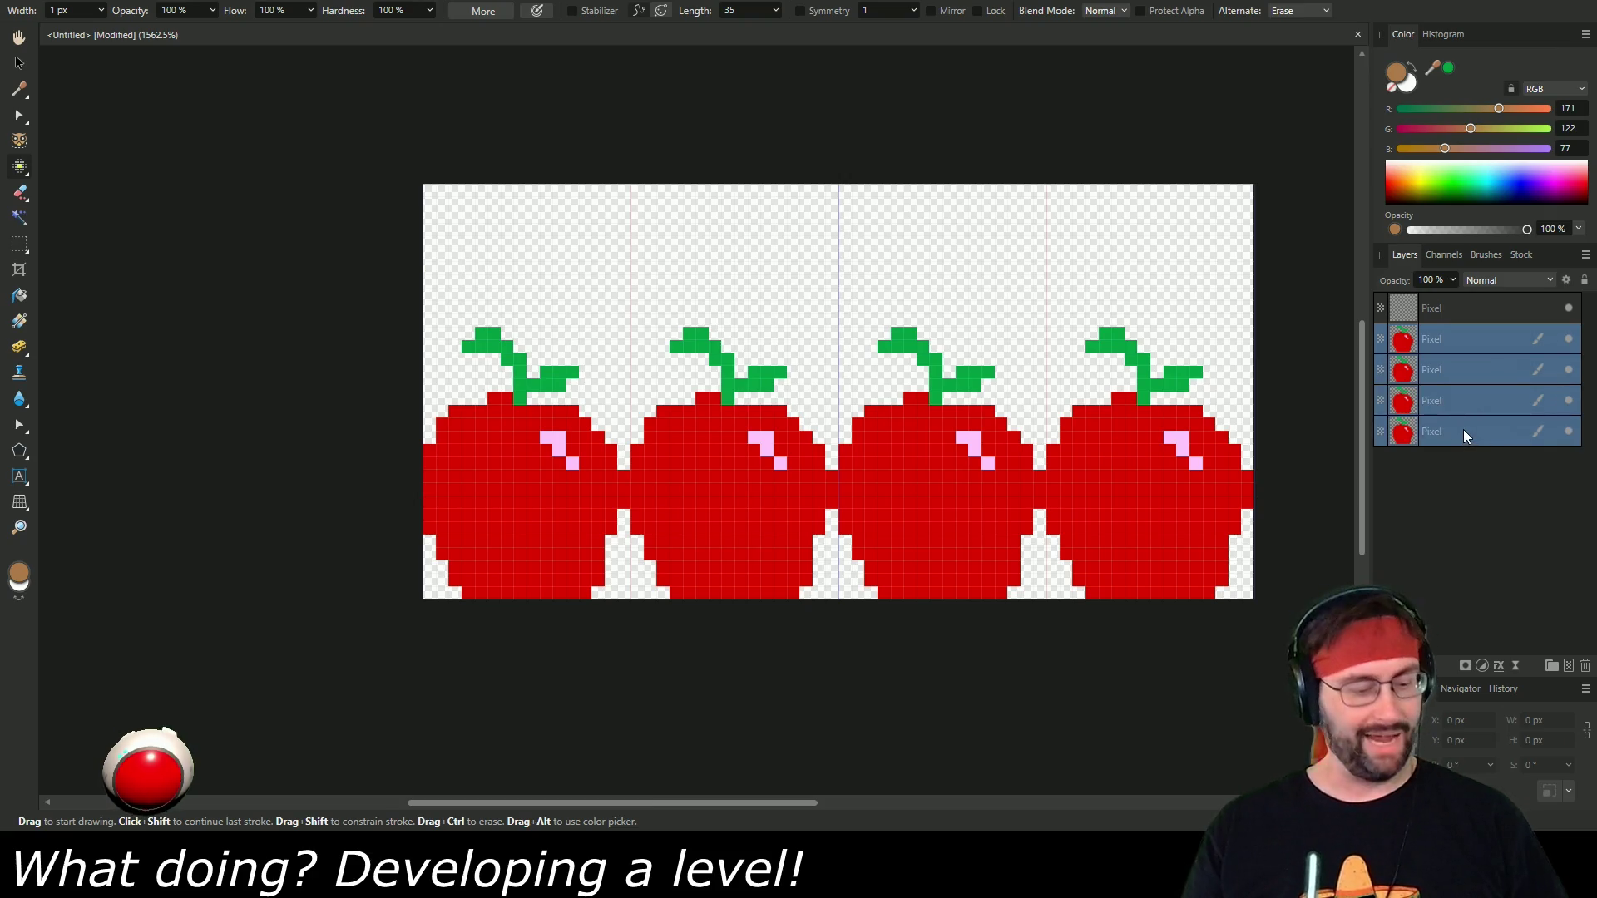
pyautogui.hotkey('ctrl', 'g')
pyautogui.doubleClick(1447, 336)
pyautogui.write('Apple')
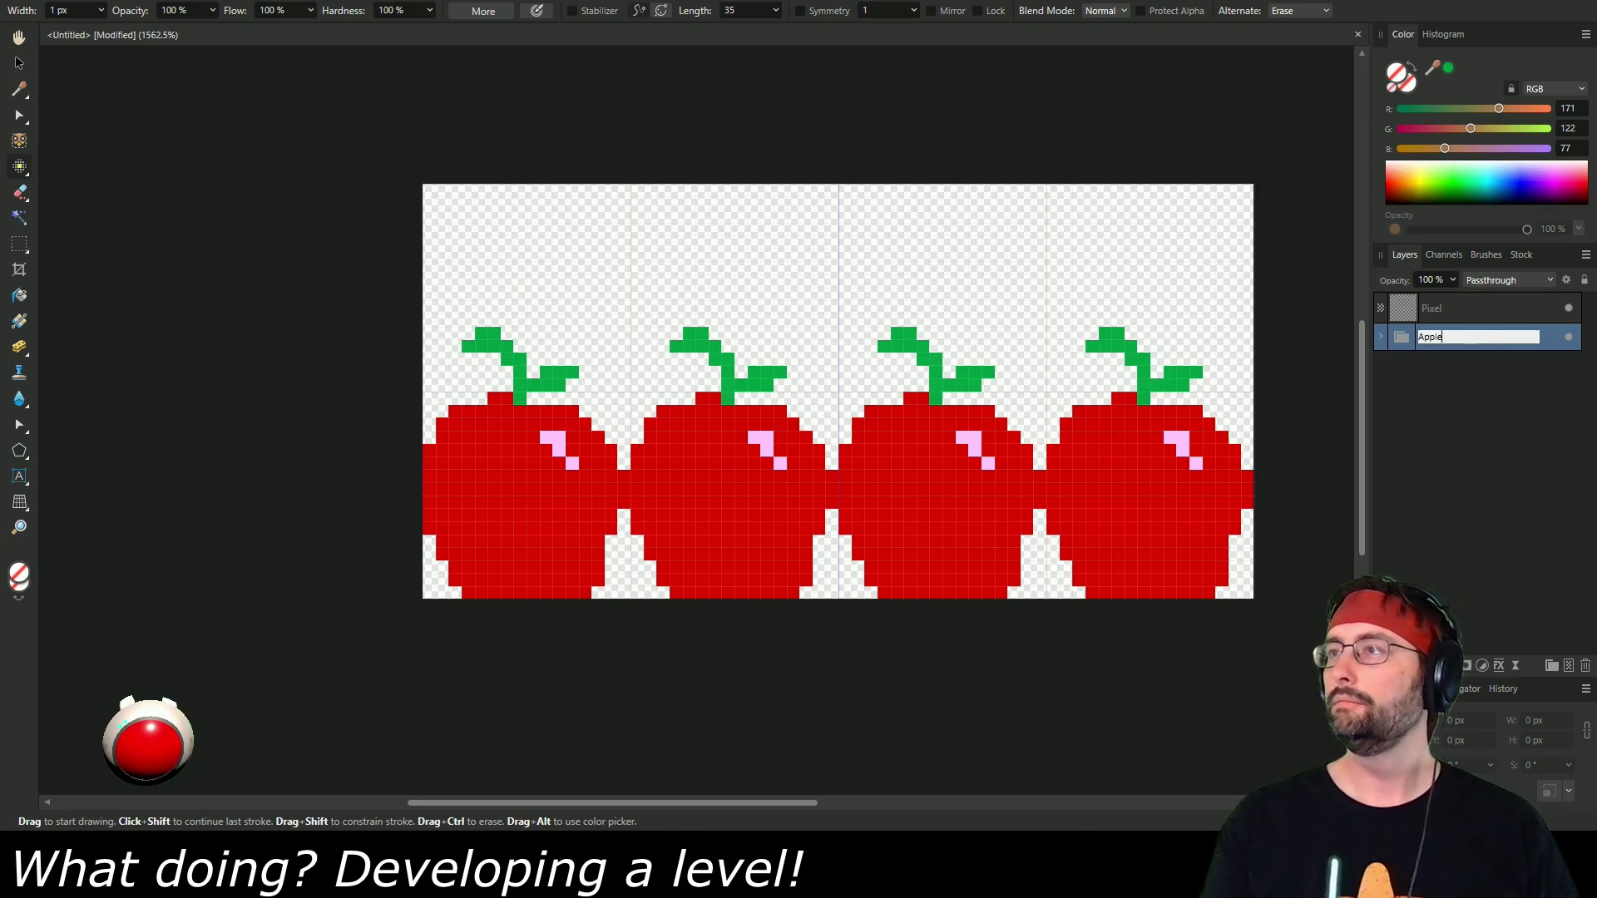
pyautogui.press('Return')
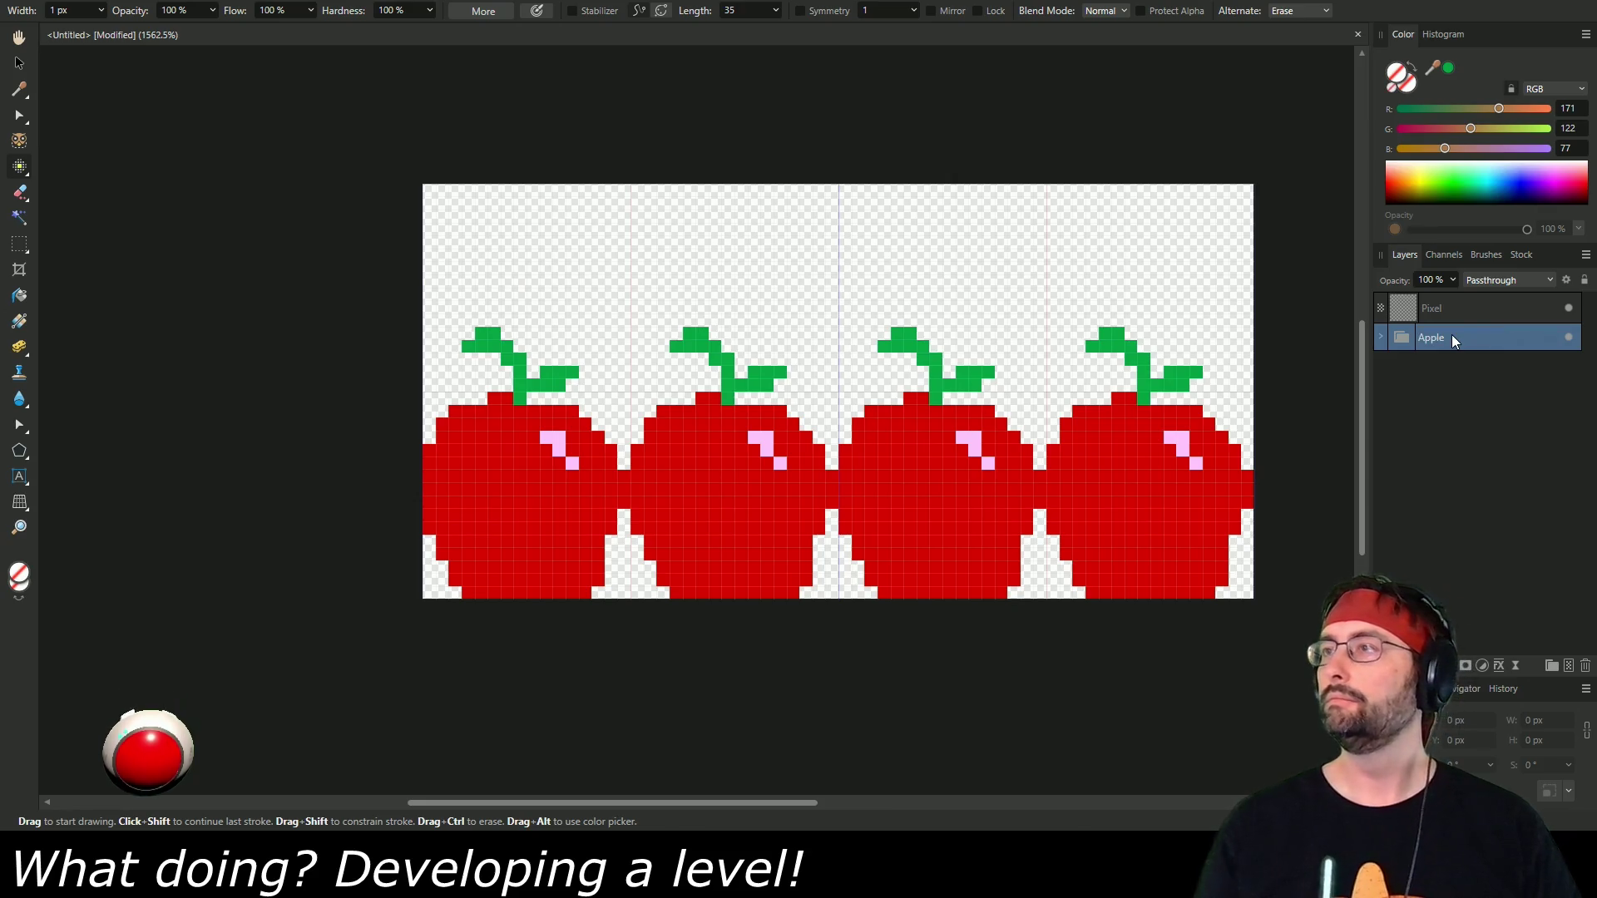
pyautogui.click(1459, 312)
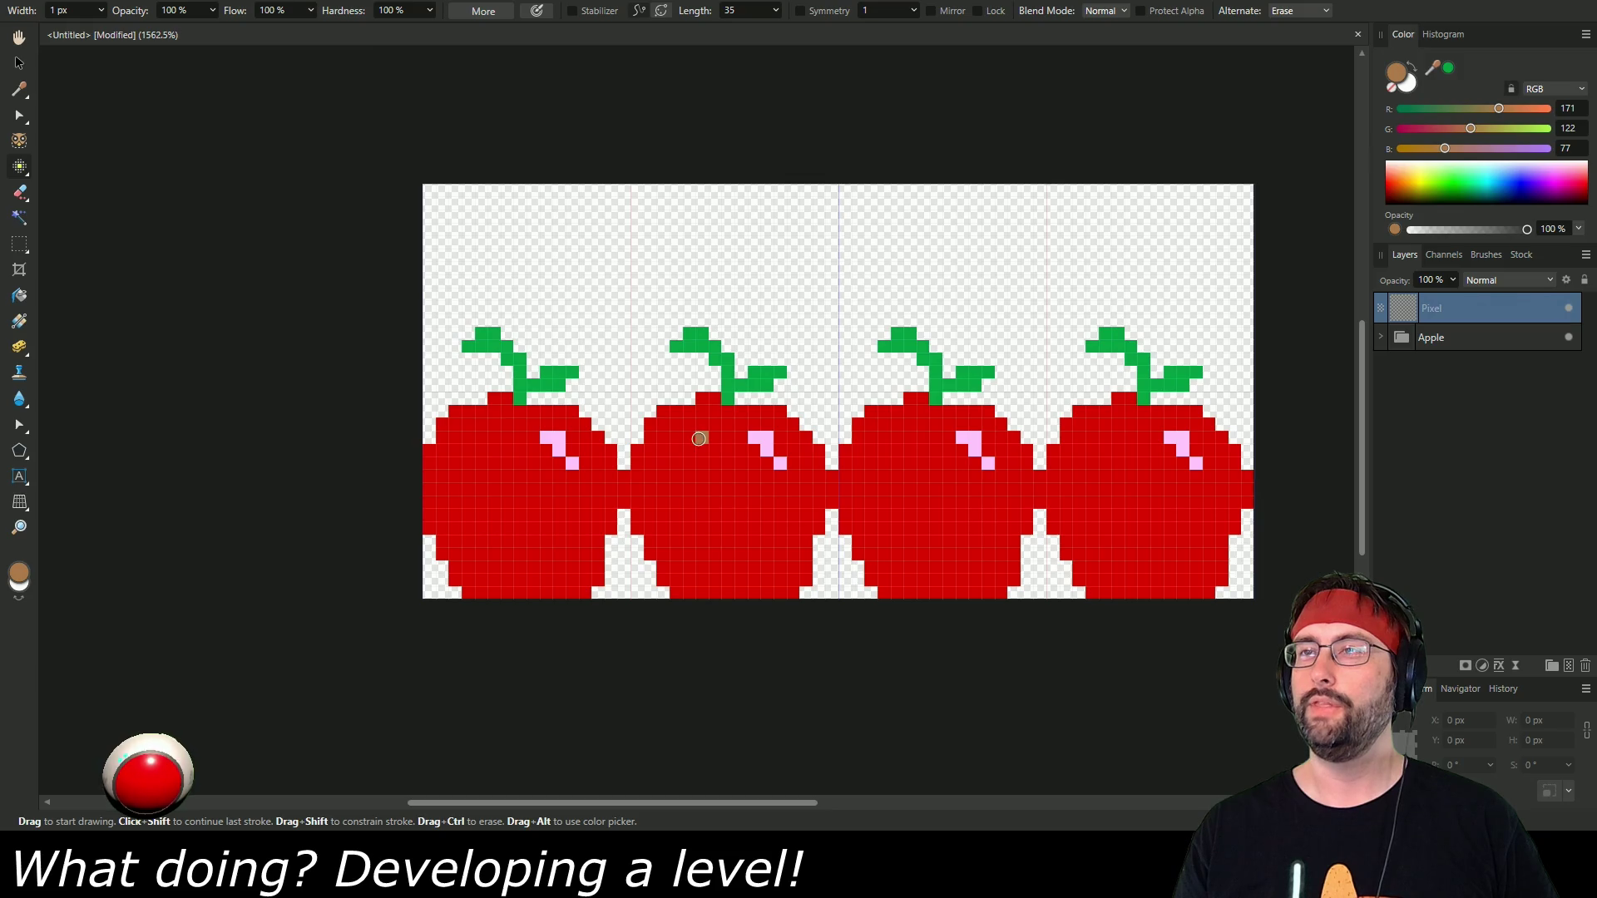
# Paint a two-pixel-wide brown worm on the second apple and Alt-drag a copy onto the third.
pyautogui.moveTo(697, 439); pyautogui.dragTo(703, 359)
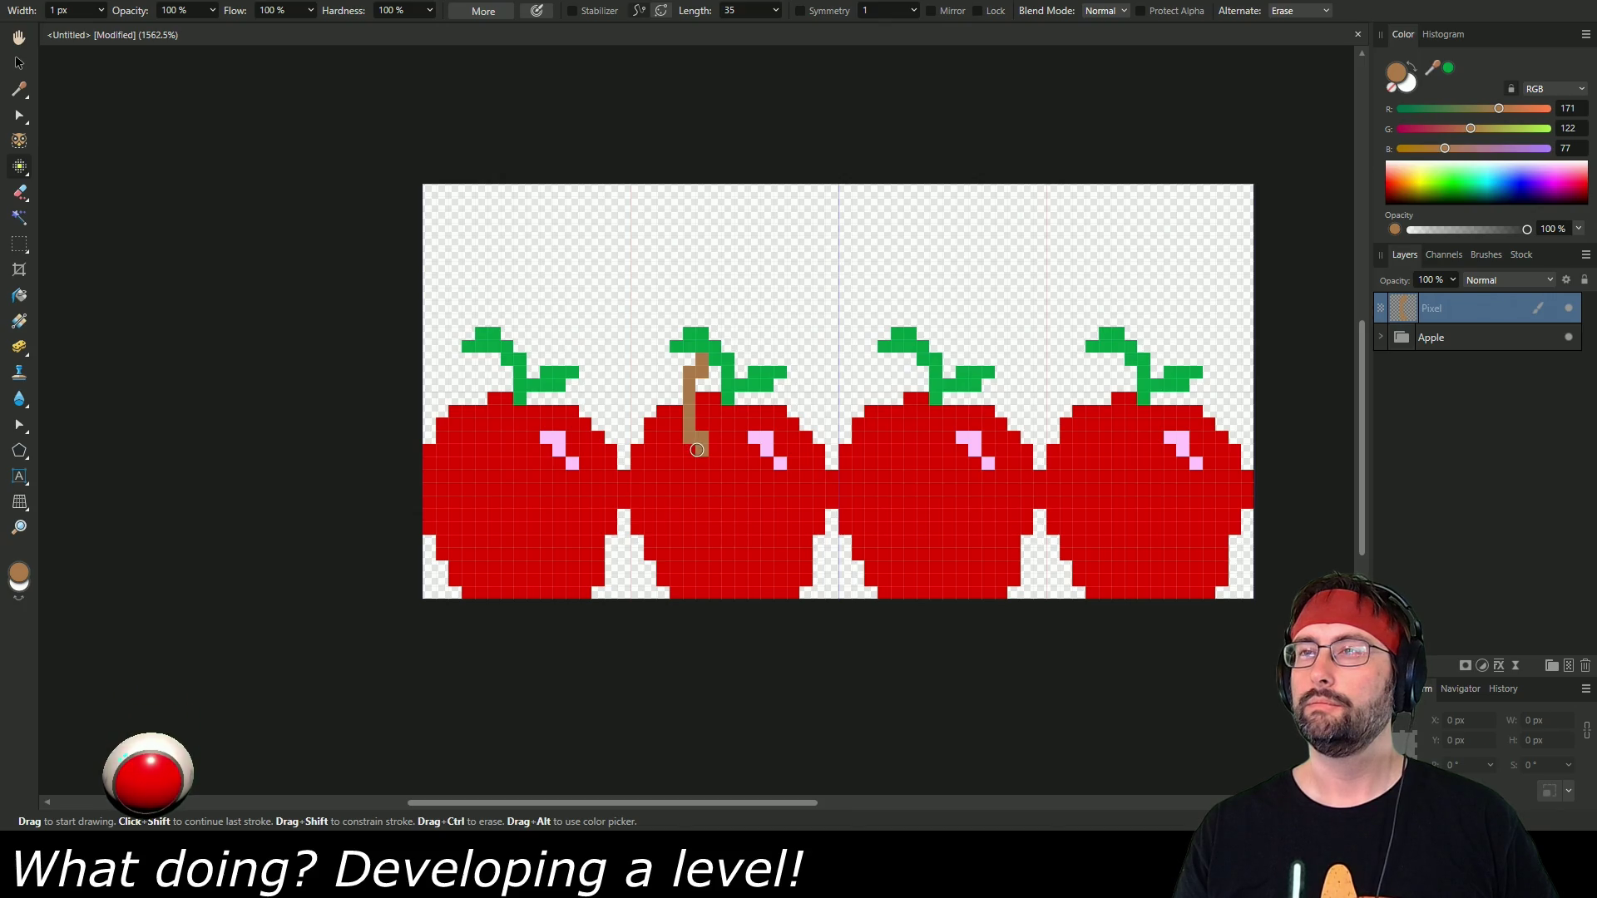
pyautogui.click(680, 440)
pyautogui.moveTo(677, 440); pyautogui.dragTo(681, 367)
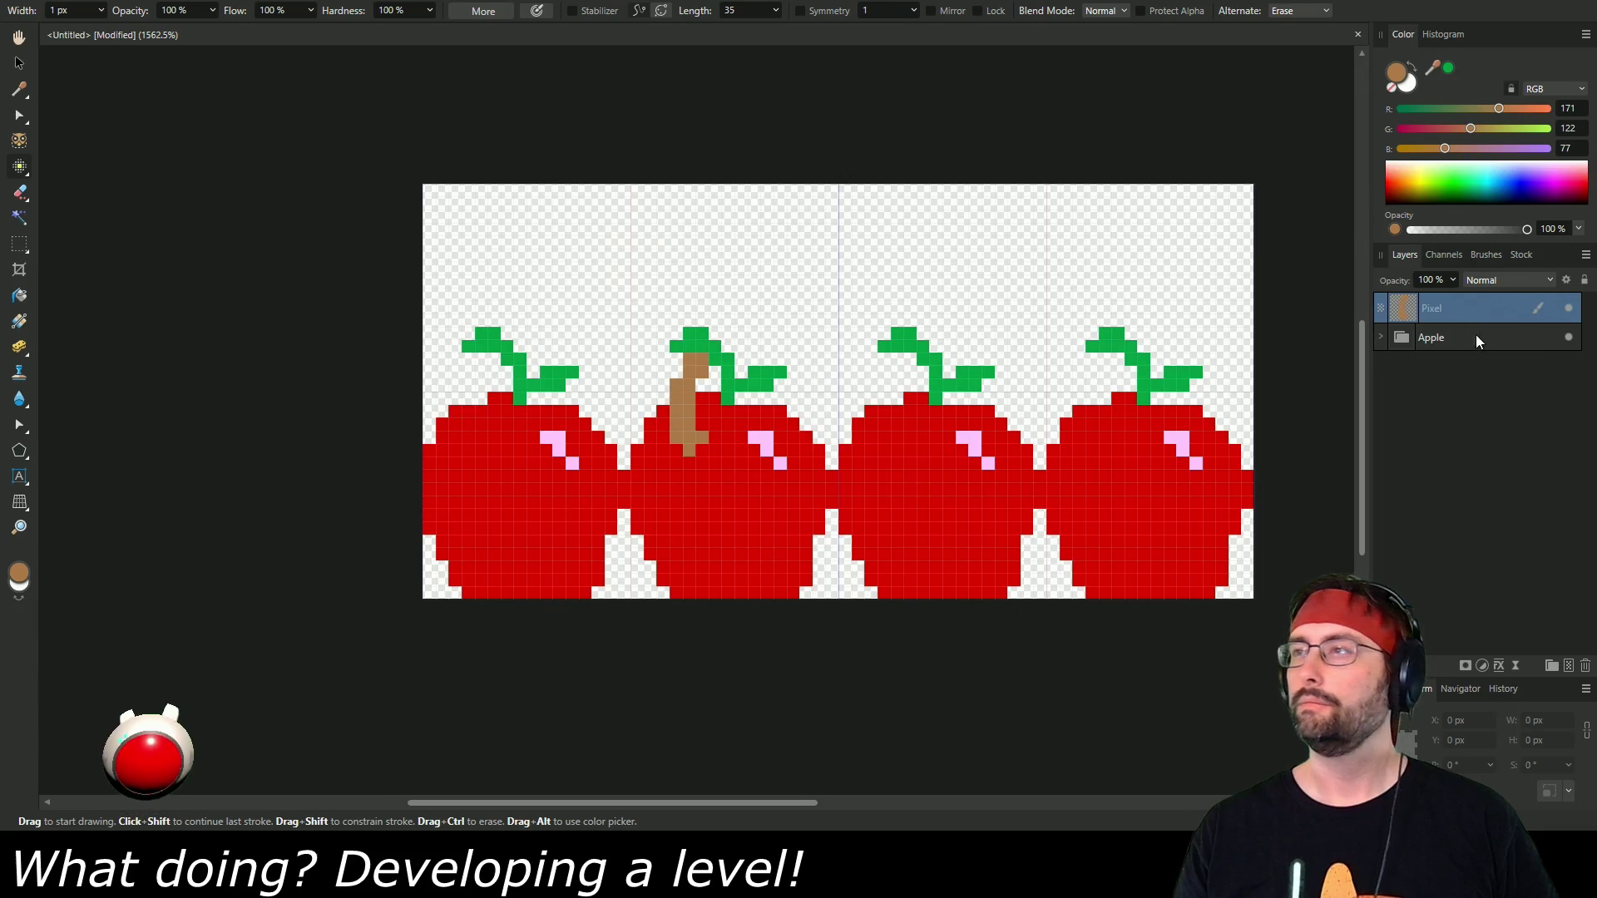
pyautogui.click(19, 62)
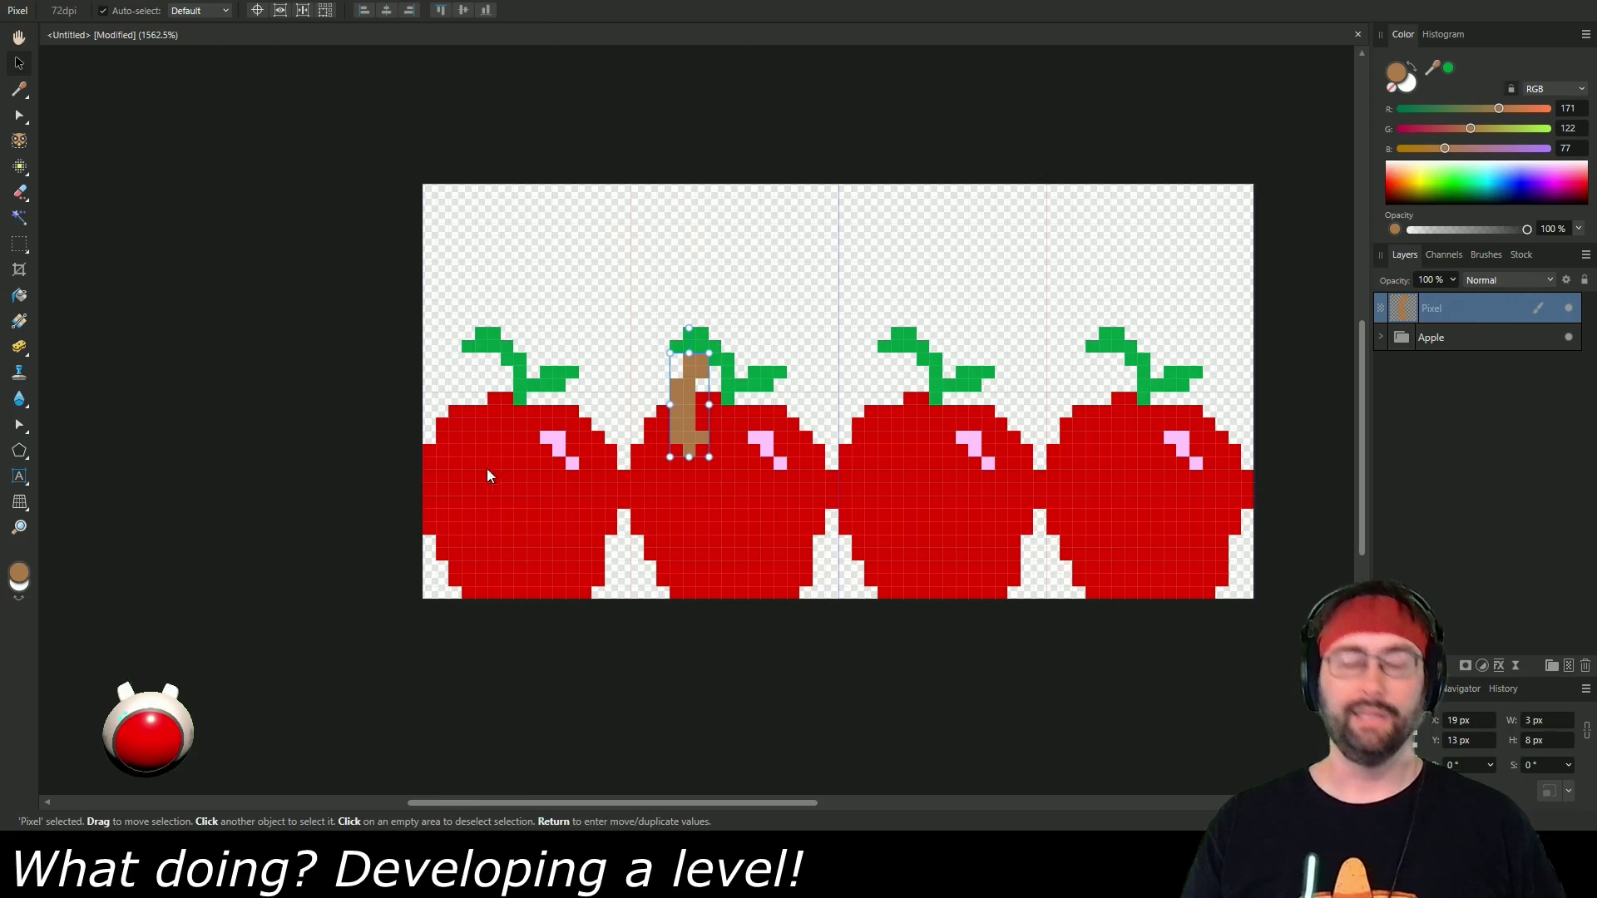
pyautogui.moveTo(687, 411); pyautogui.dragTo(1105, 411)
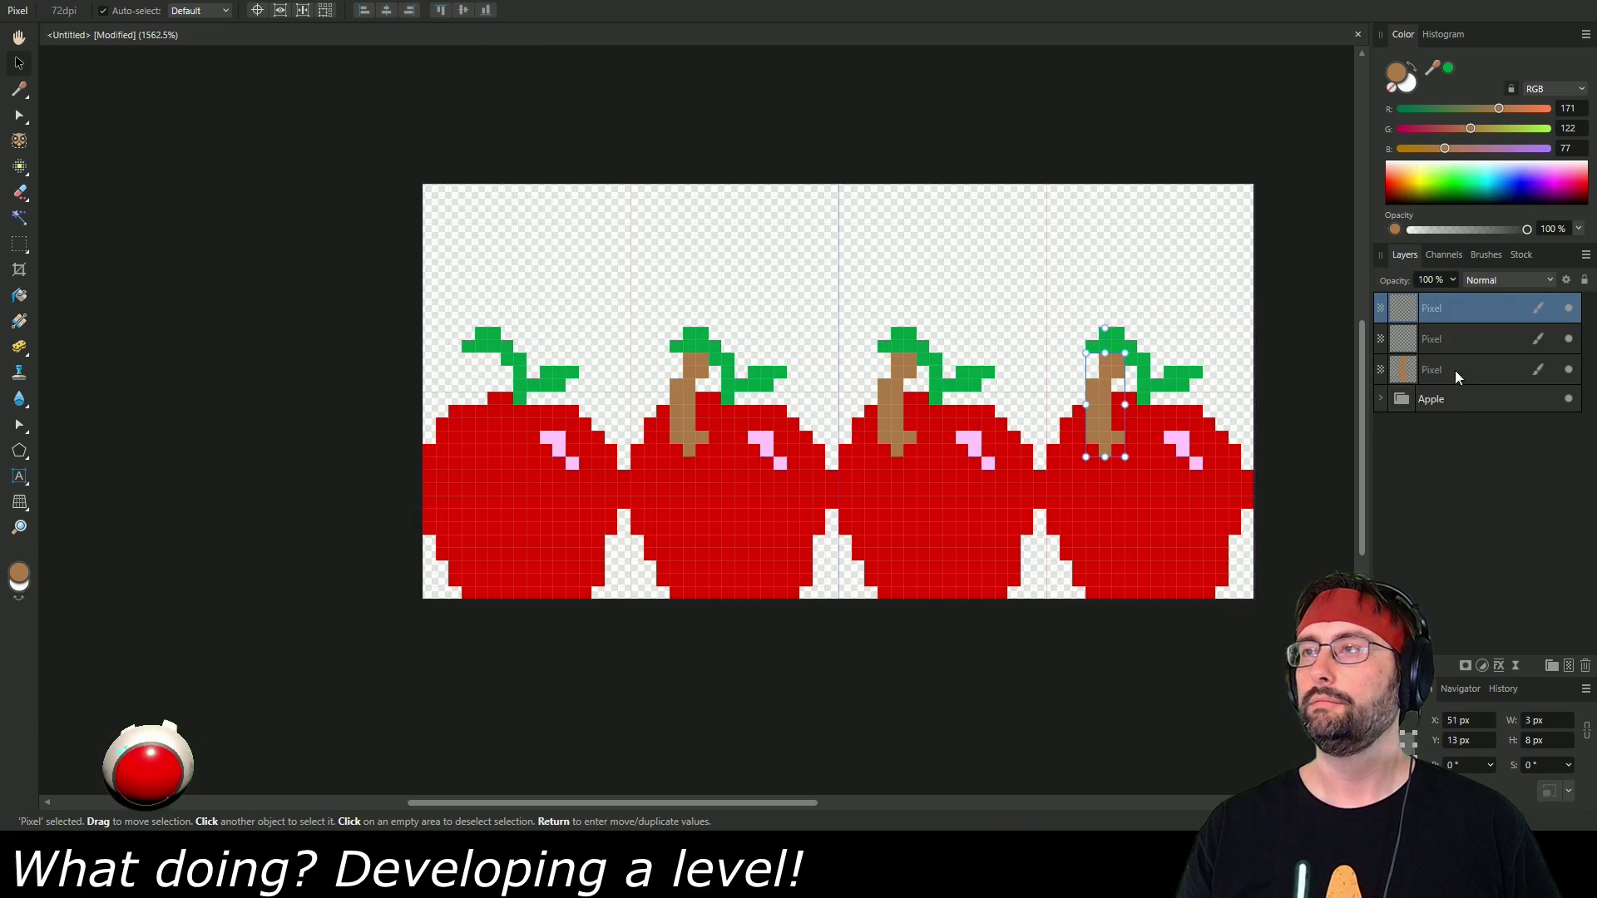
pyautogui.click(1470, 337)
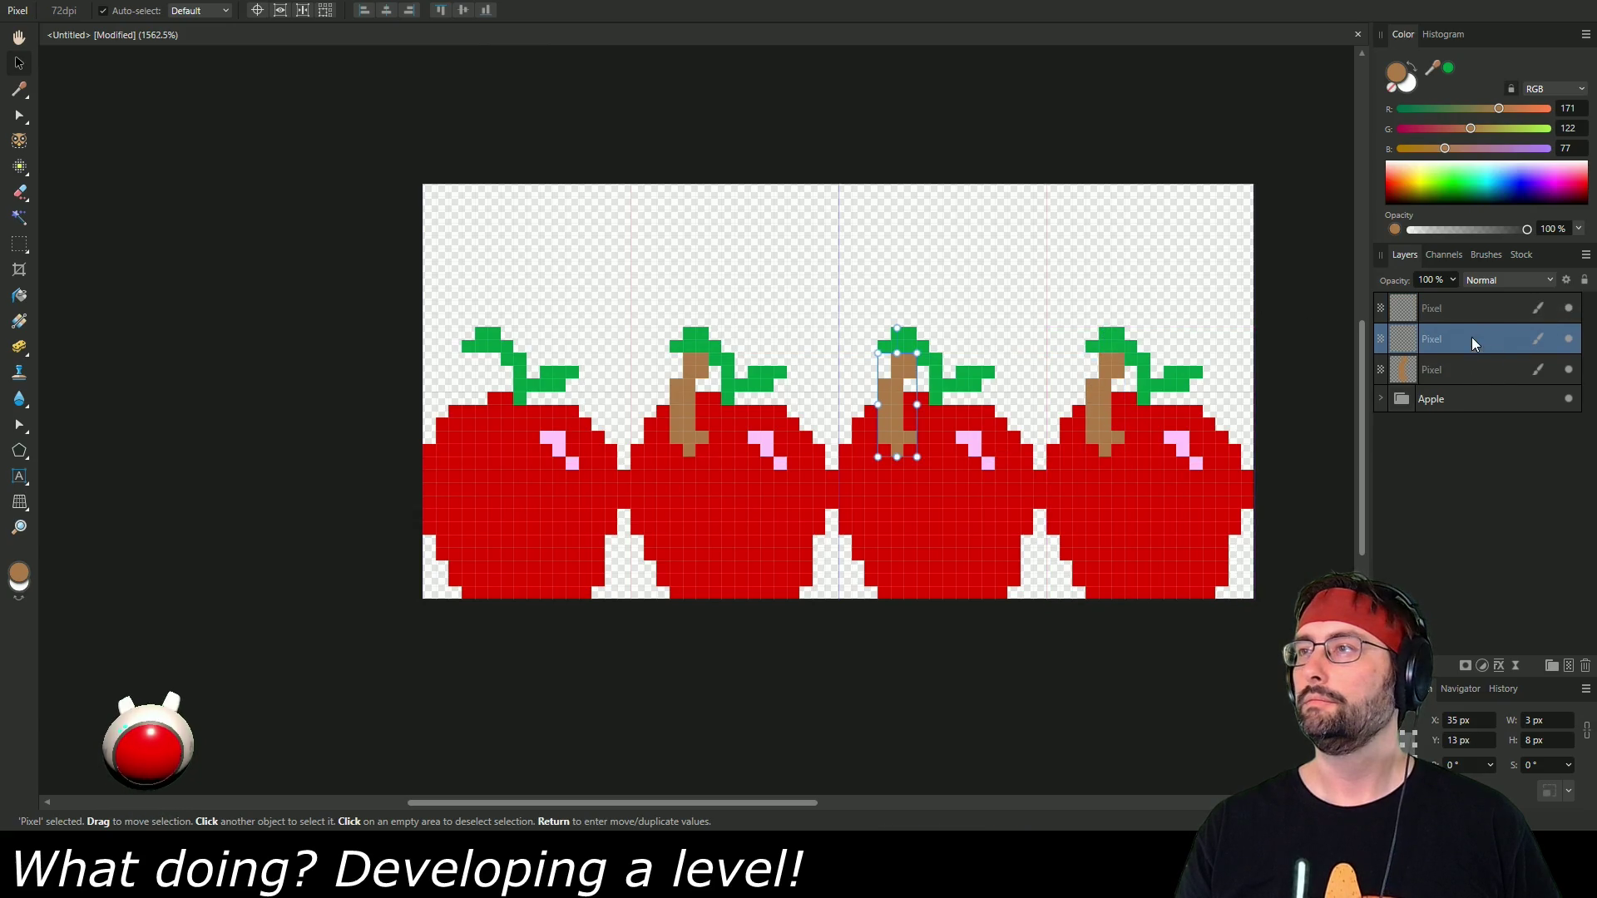
# Extend the third apple's brown worm up and to the right into a thick curl.
pyautogui.click(19, 168)
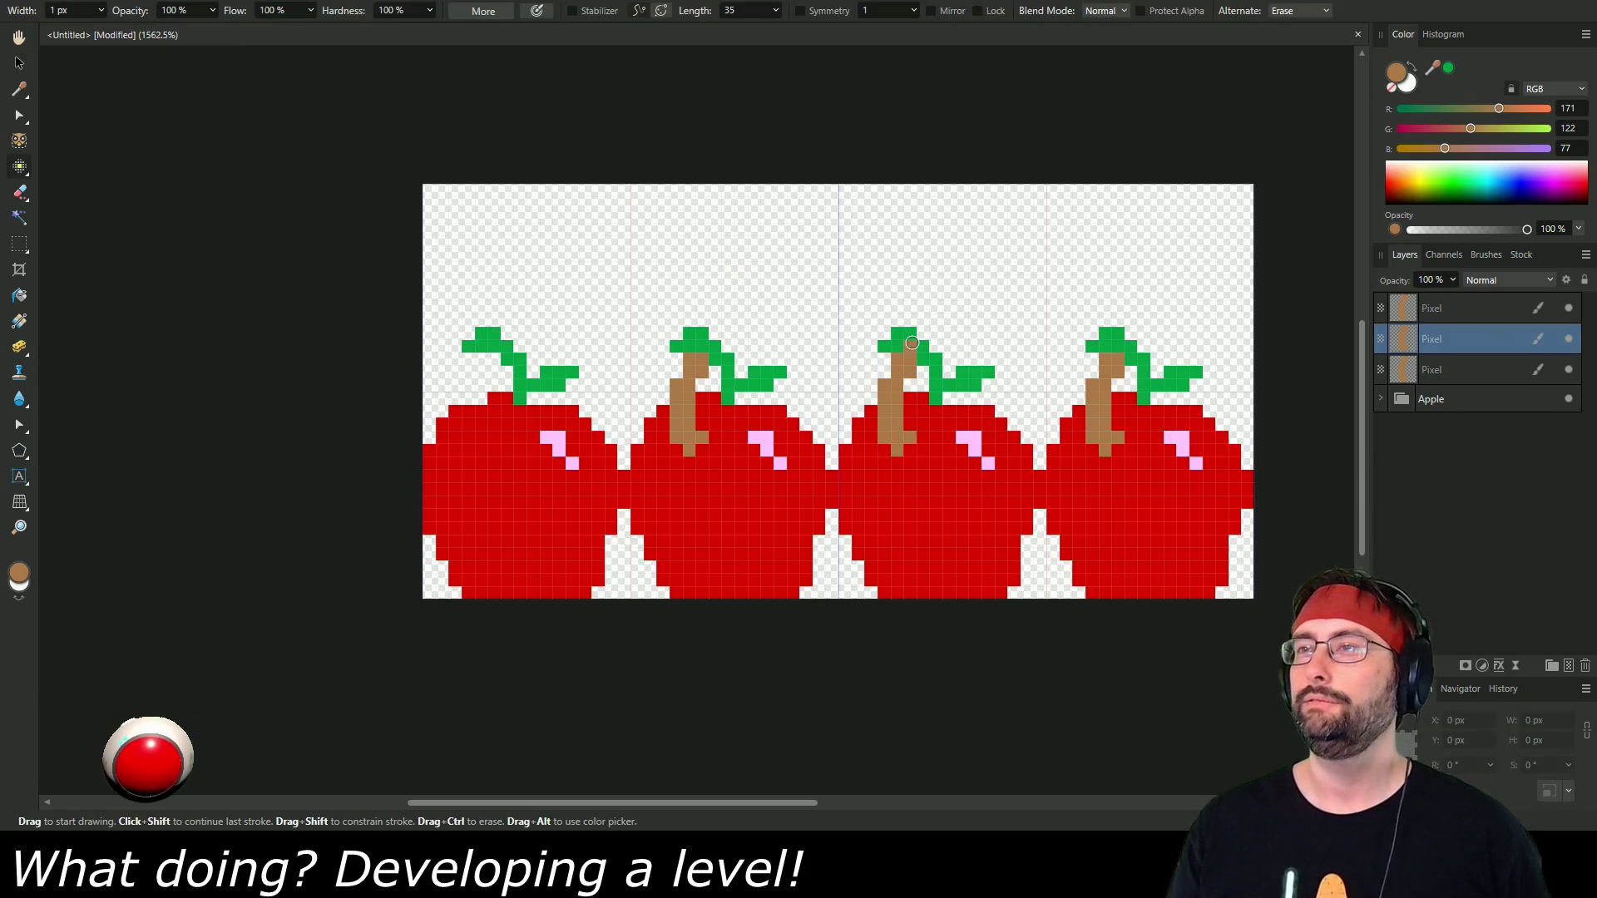
pyautogui.moveTo(915, 342)
pyautogui.mouseDown()
pyautogui.moveTo(978, 315)
pyautogui.moveTo(962, 305)
pyautogui.mouseUp()
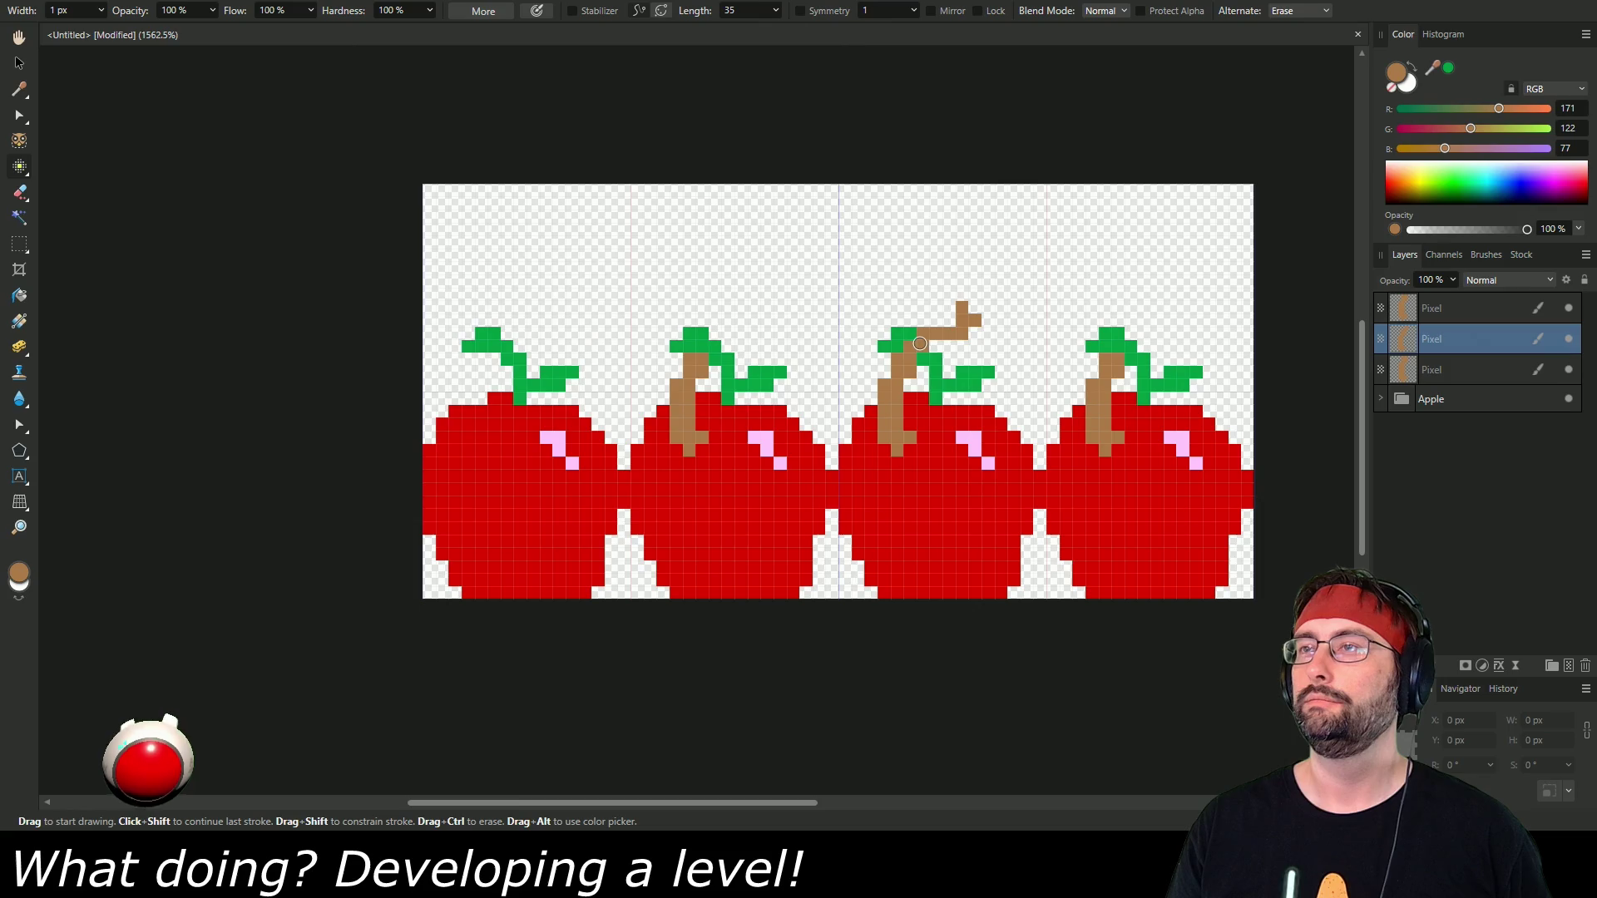
pyautogui.keyDown('ctrl'); pyautogui.click(963, 310); pyautogui.keyUp('ctrl')
pyautogui.moveTo(934, 345); pyautogui.dragTo(980, 331)
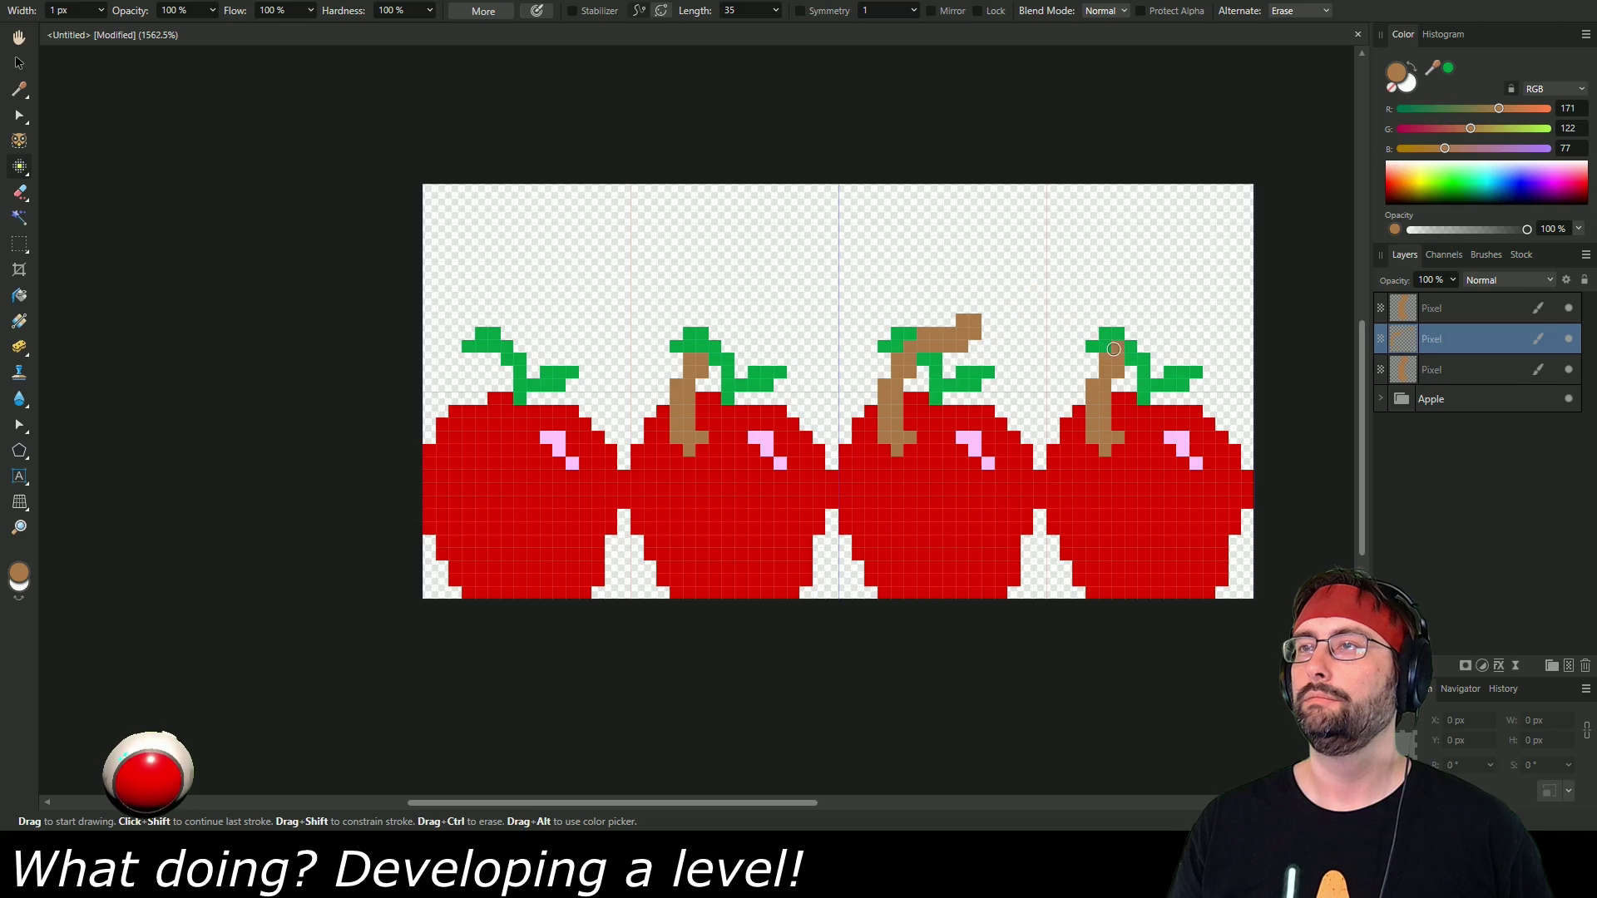
pyautogui.click(1156, 359)
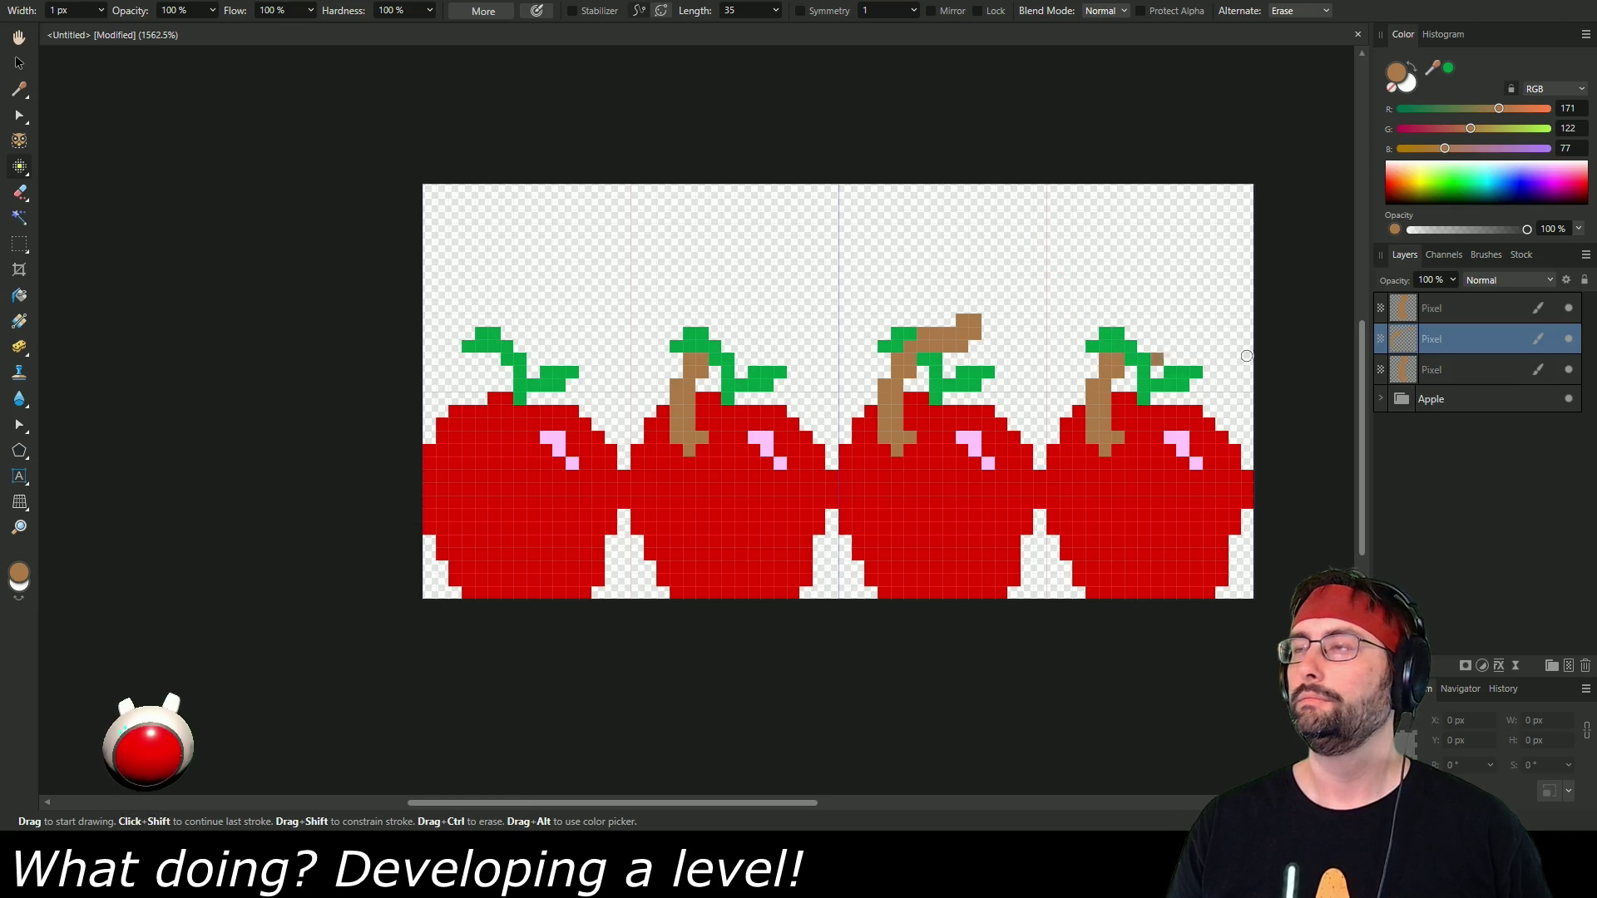
# Delete the fourth apple's old worm layer and copy the curled third worm onto it.
pyautogui.click(1442, 311)
pyautogui.click(1450, 347)
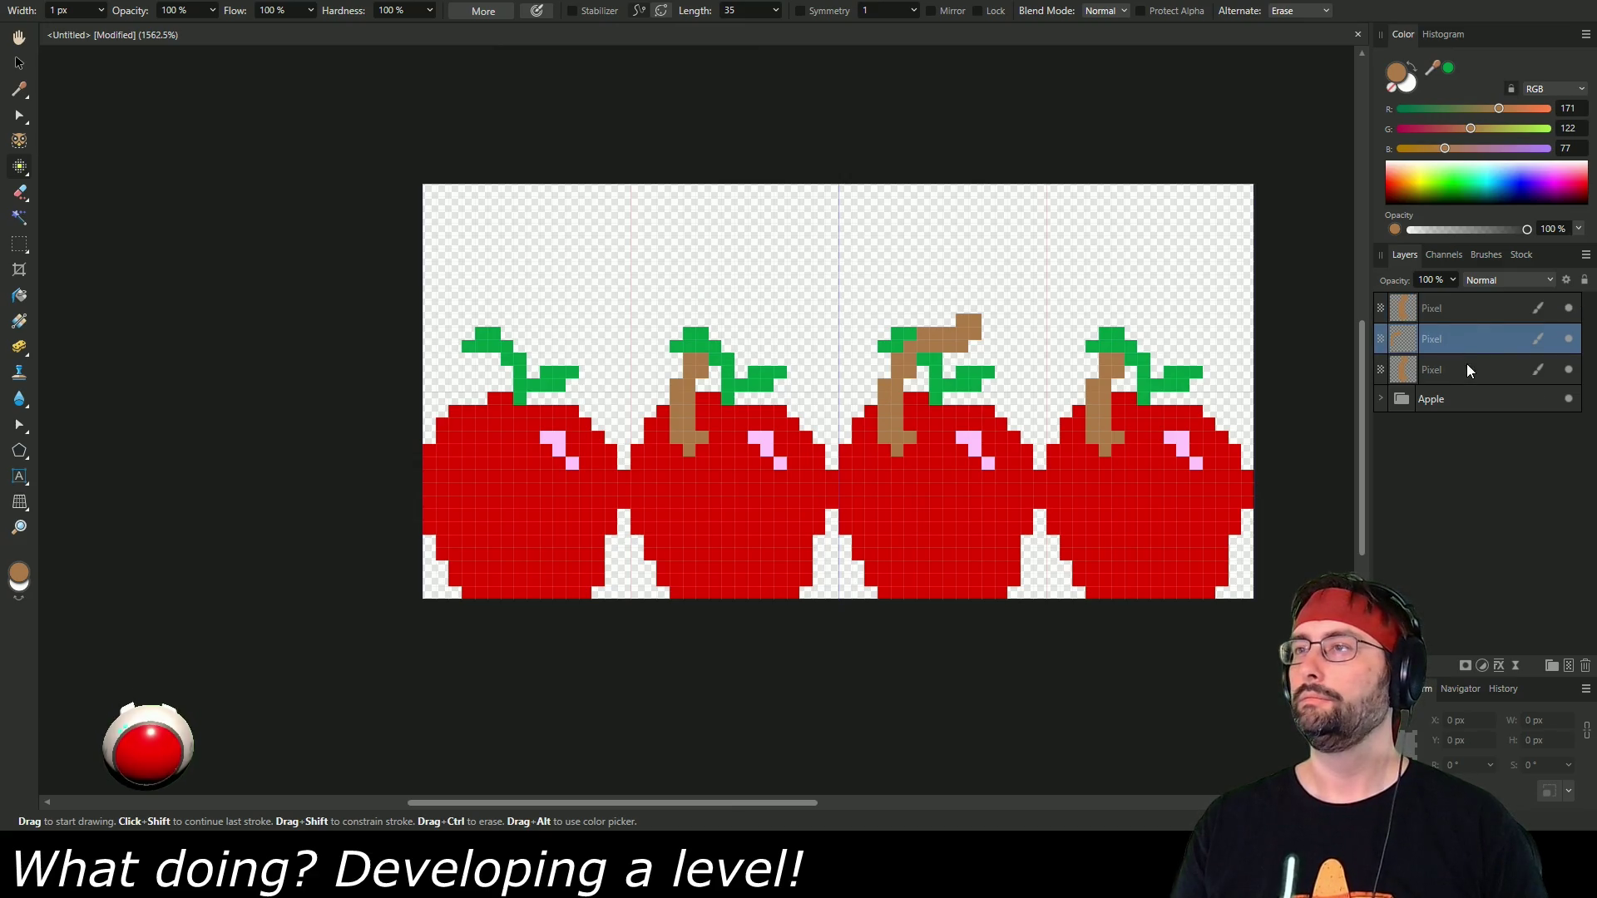
pyautogui.click(20, 64)
pyautogui.click(1451, 304)
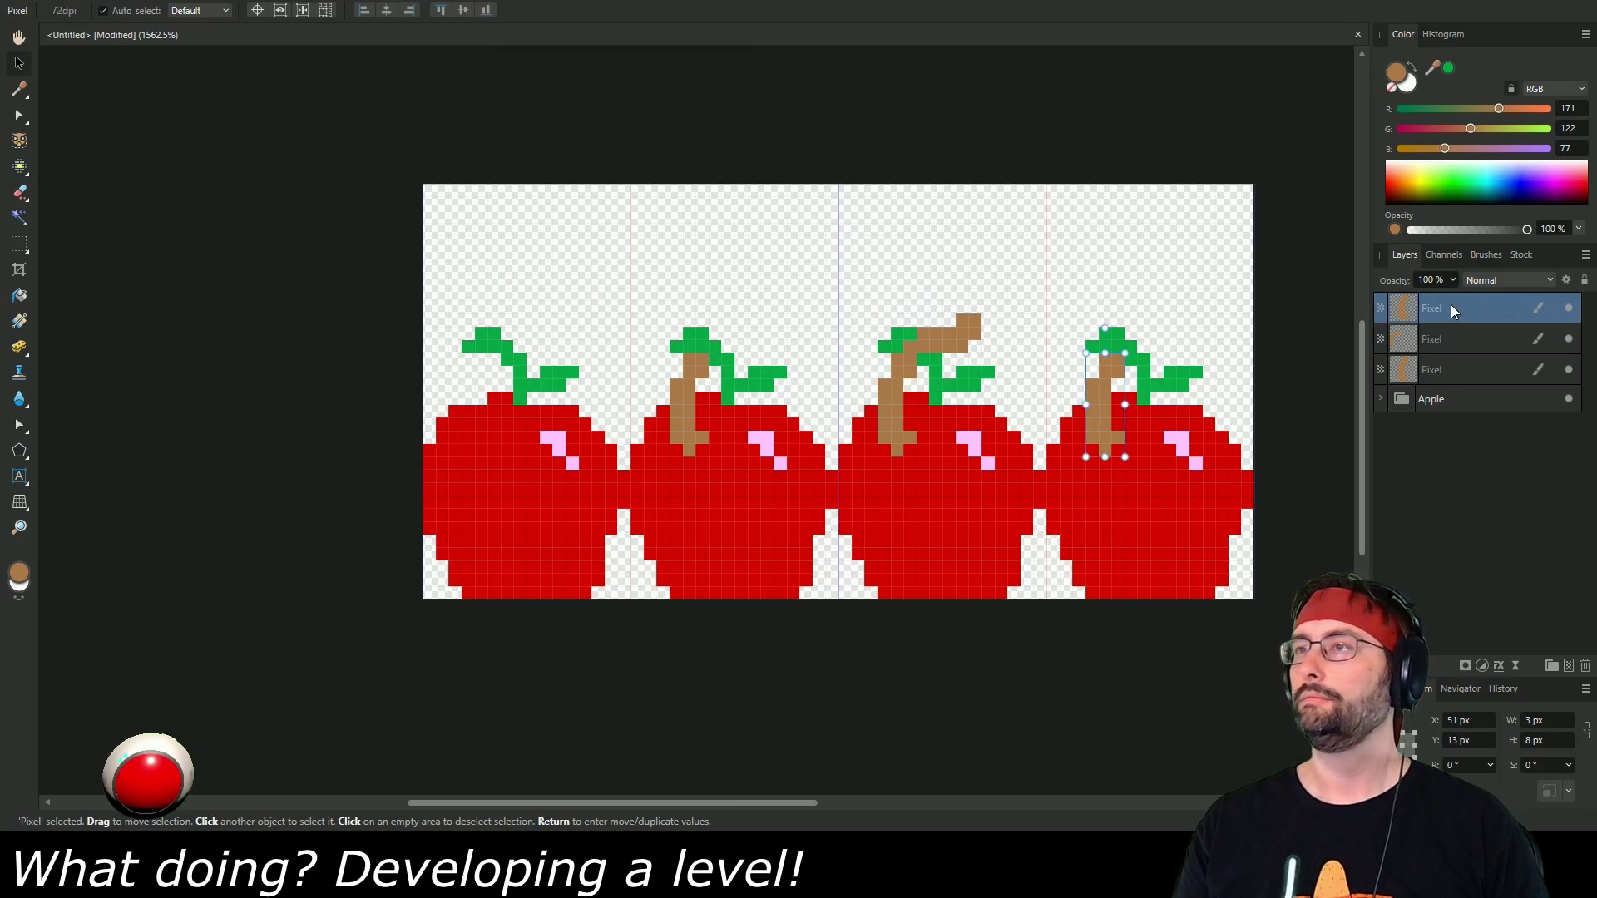
pyautogui.press('Delete')
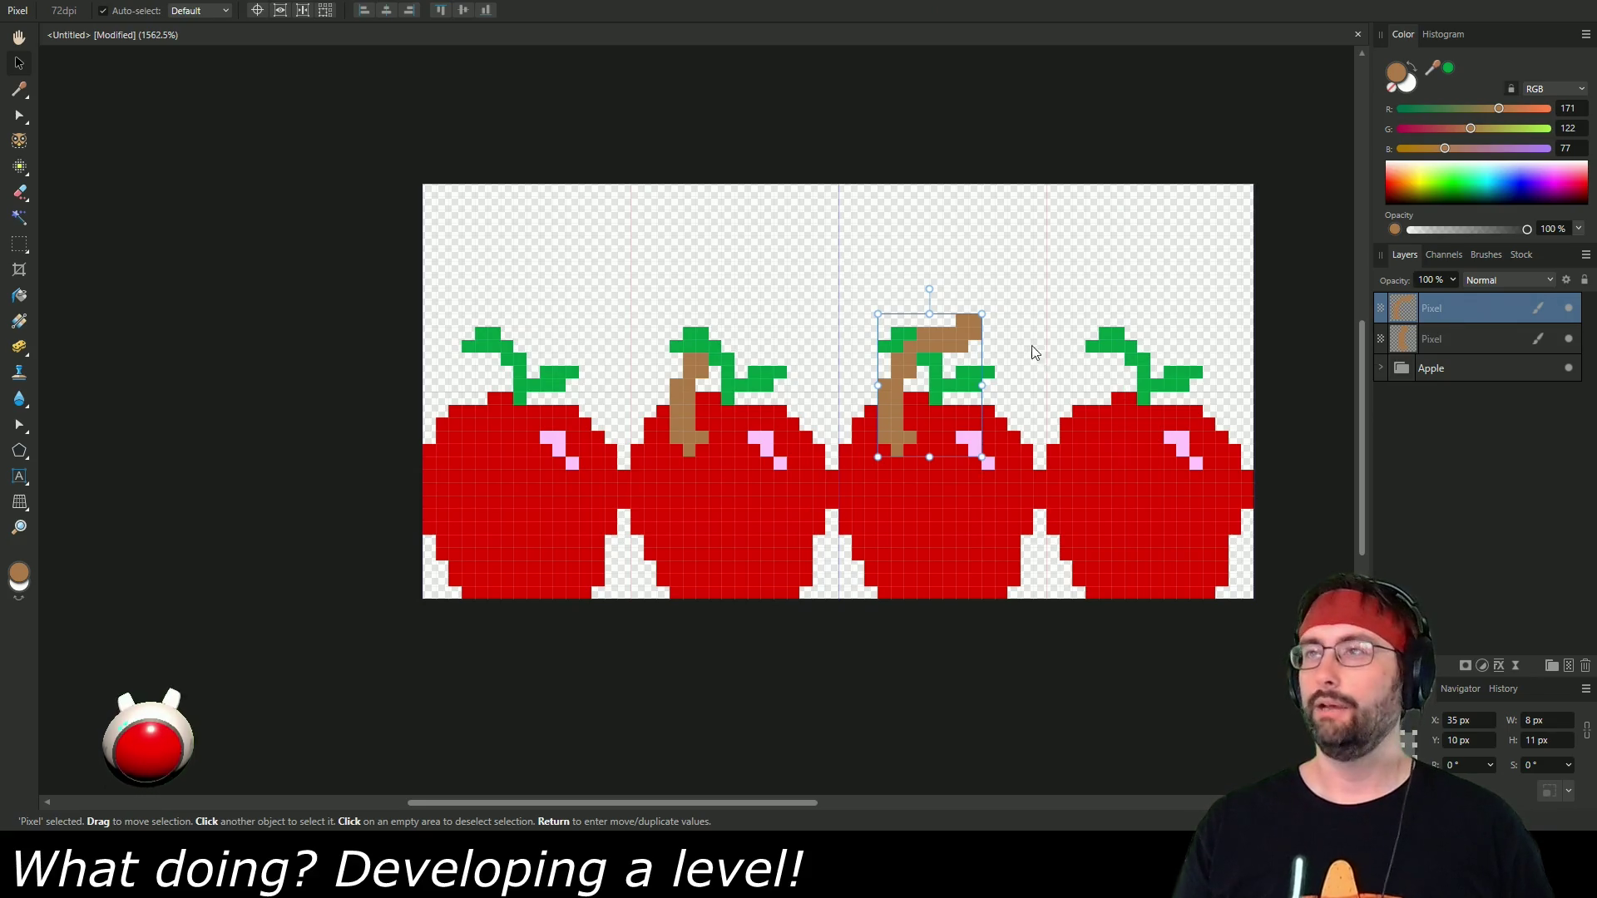
pyautogui.moveTo(900, 375)
pyautogui.mouseDown()
pyautogui.moveTo(1126, 383)
pyautogui.moveTo(1105, 383)
pyautogui.mouseUp()
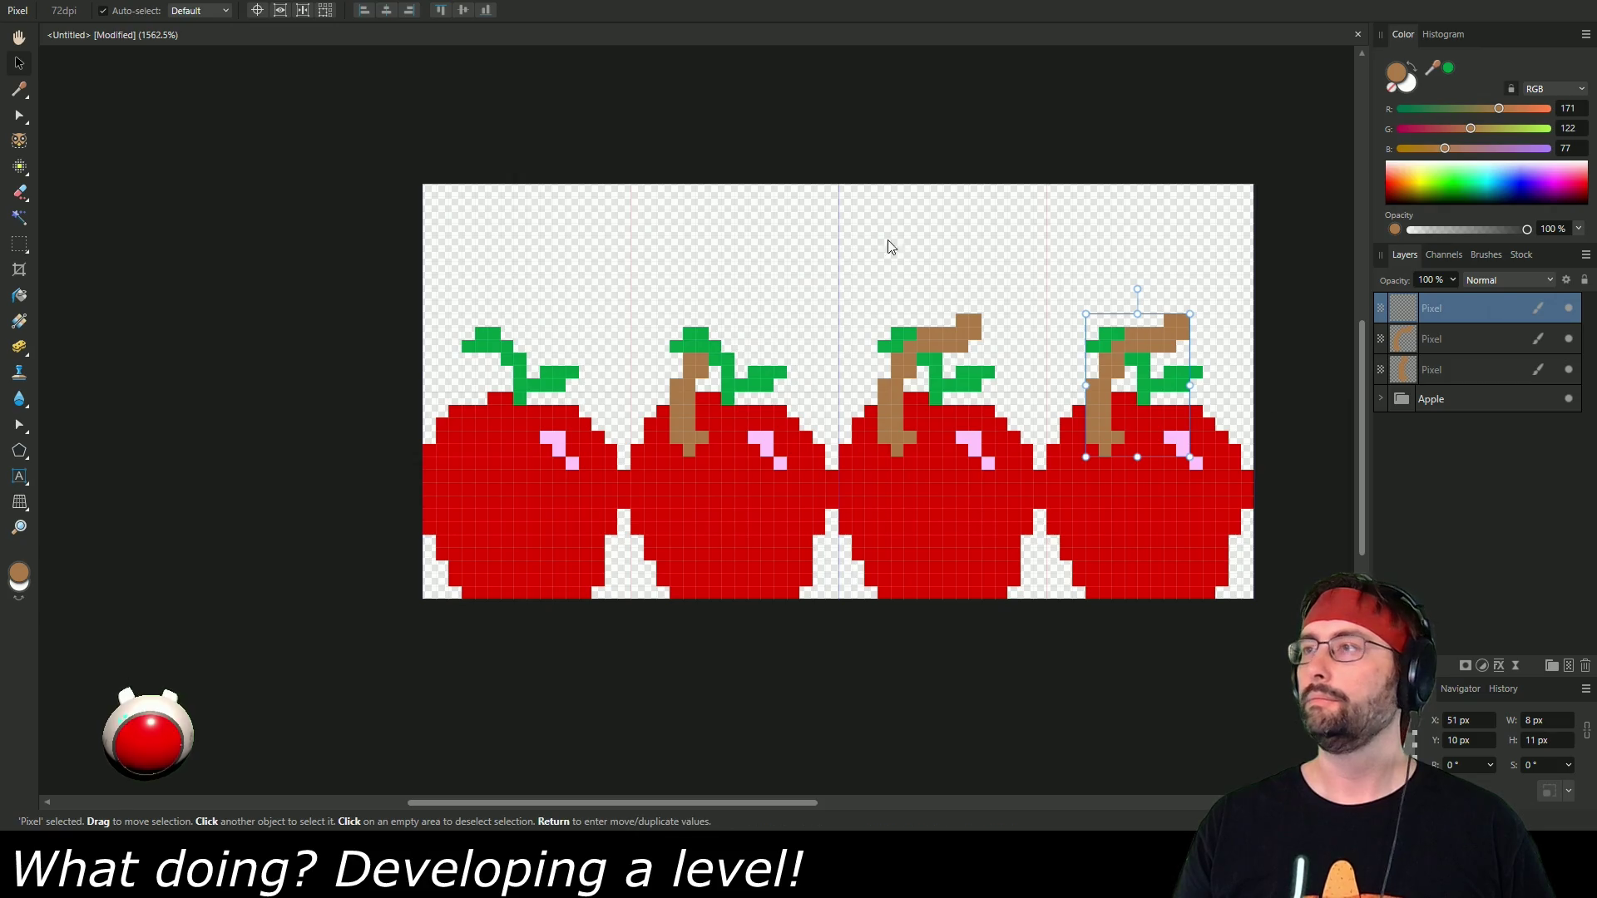
# Paint the fourth worm taller into a thick hook, undoing a stray pixel.
pyautogui.click(20, 166)
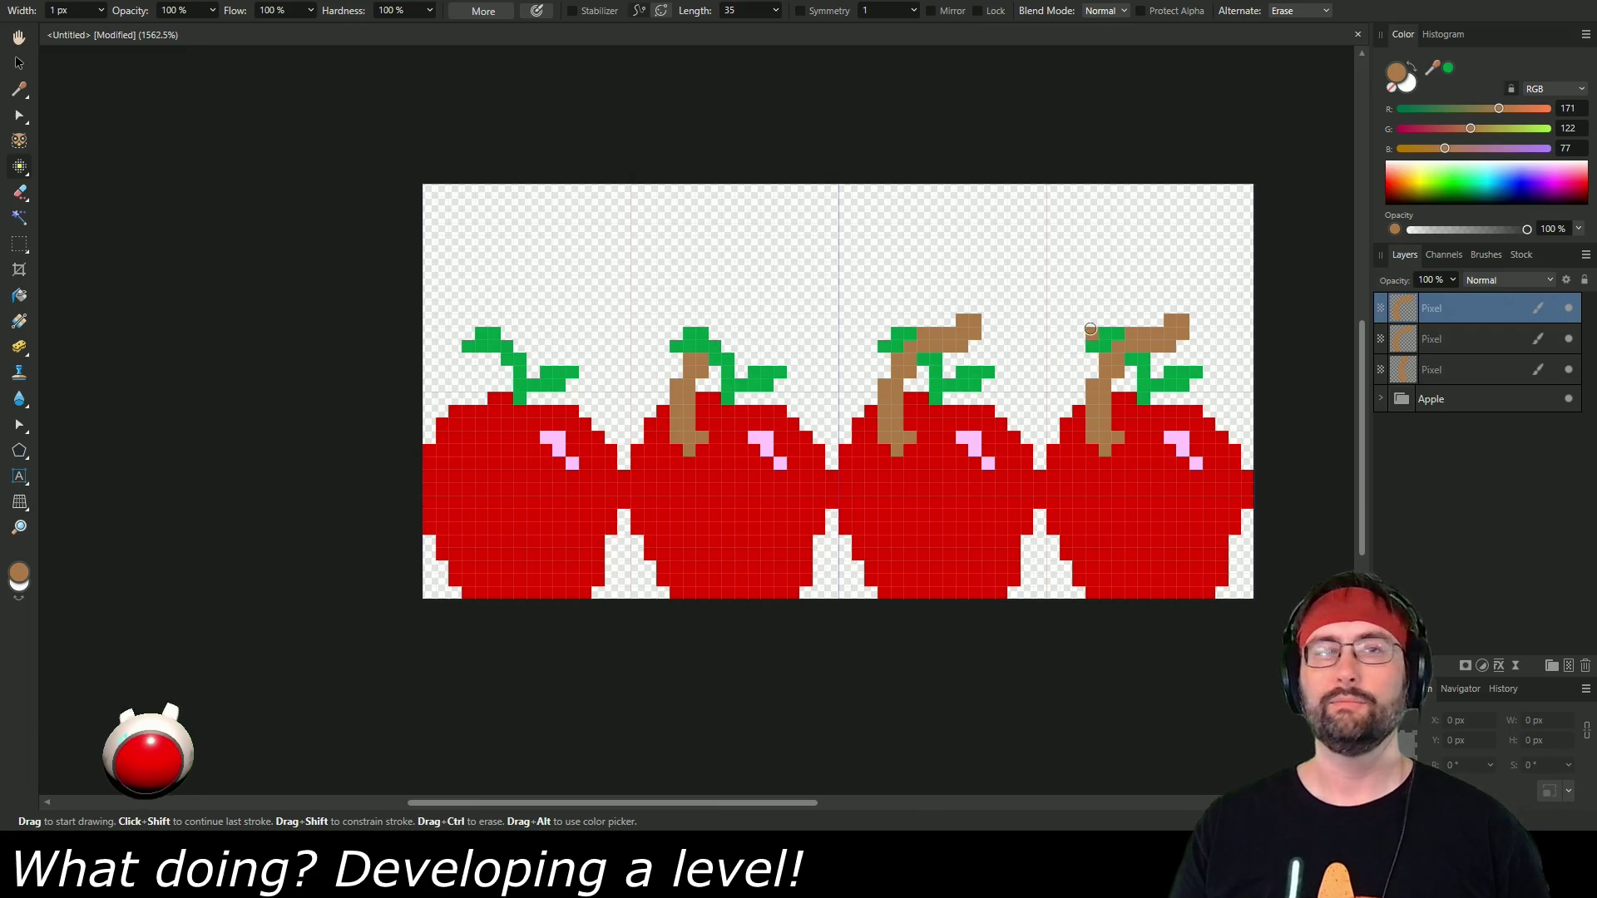
pyautogui.click(1182, 308)
pyautogui.moveTo(1182, 308)
pyautogui.mouseDown()
pyautogui.moveTo(1181, 291)
pyautogui.moveTo(1106, 258)
pyautogui.mouseUp()
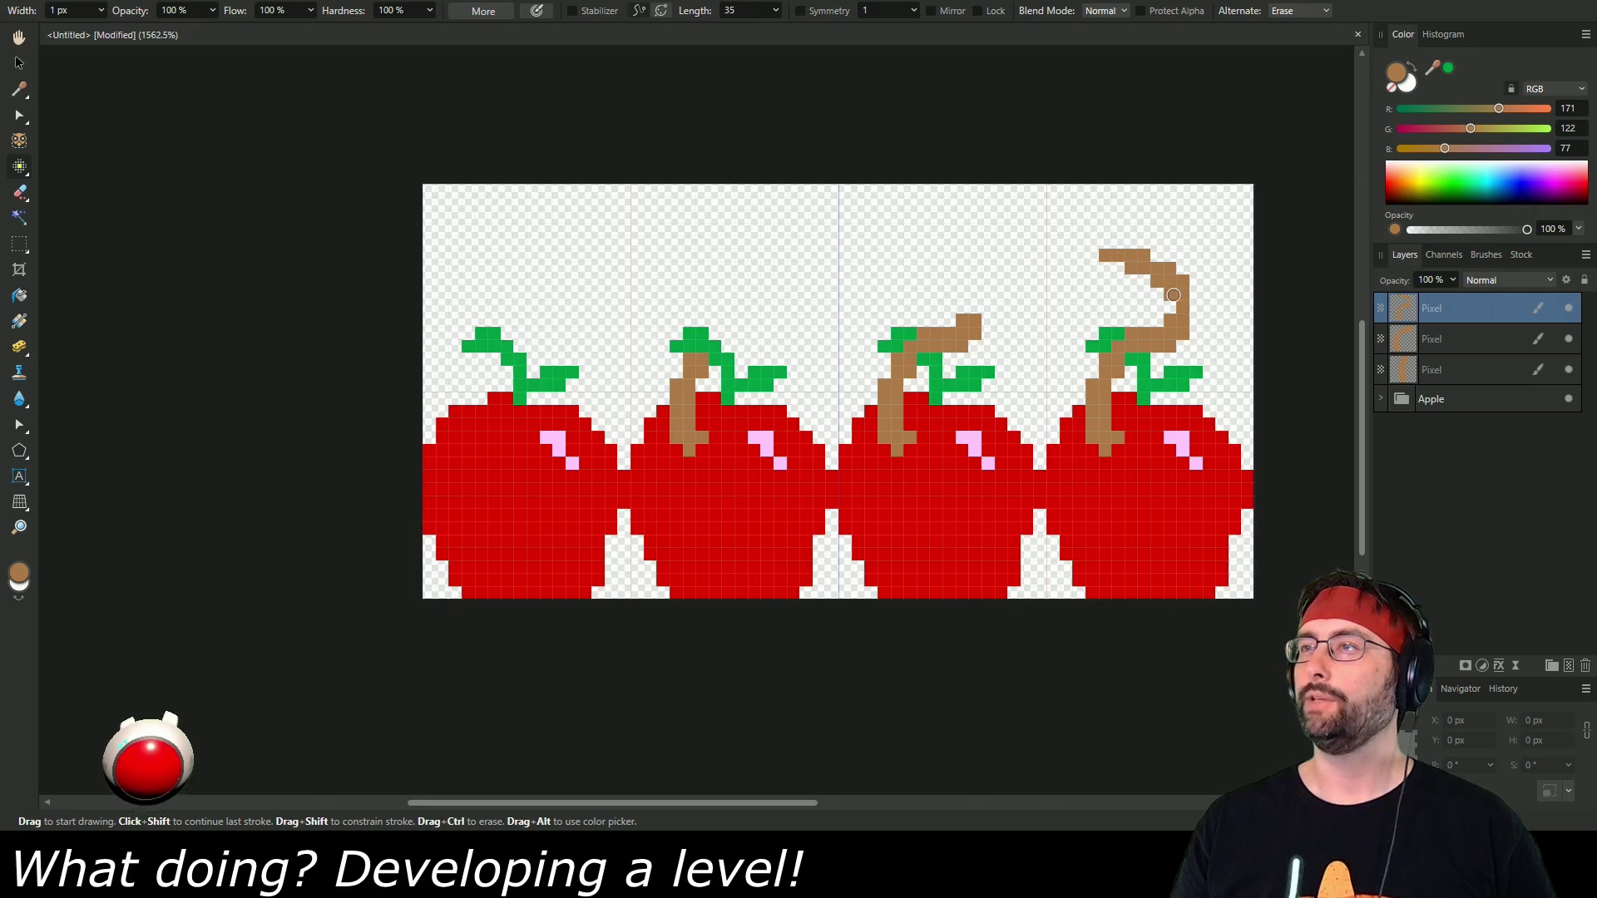
pyautogui.moveTo(1173, 299)
pyautogui.mouseDown()
pyautogui.moveTo(1196, 295)
pyautogui.moveTo(1195, 324)
pyautogui.mouseUp()
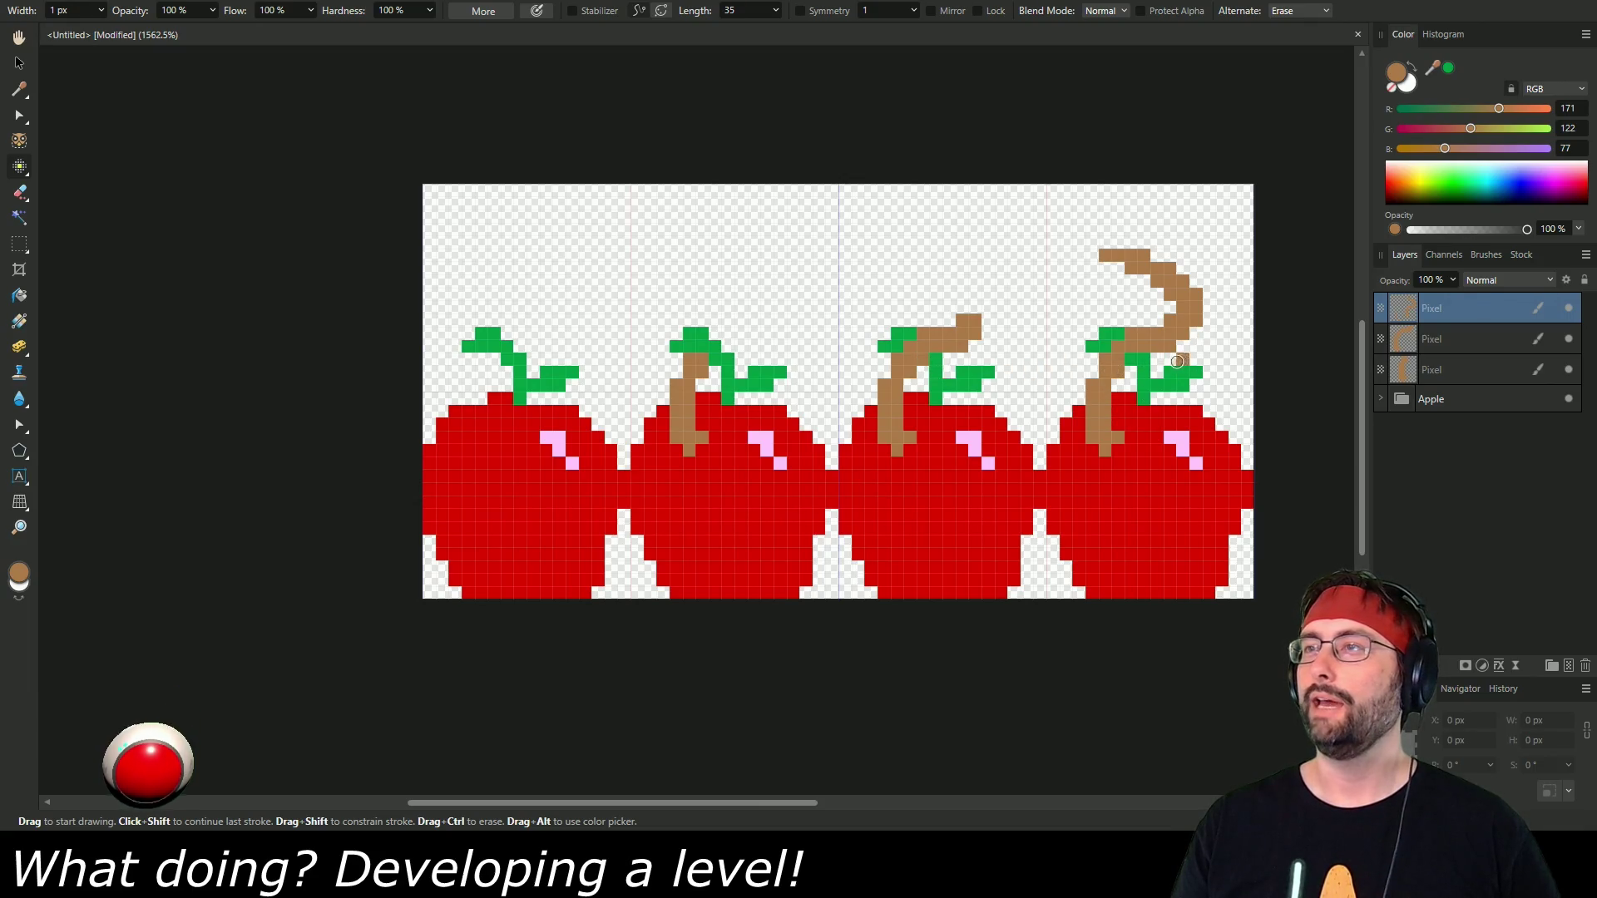
pyautogui.click(1143, 451)
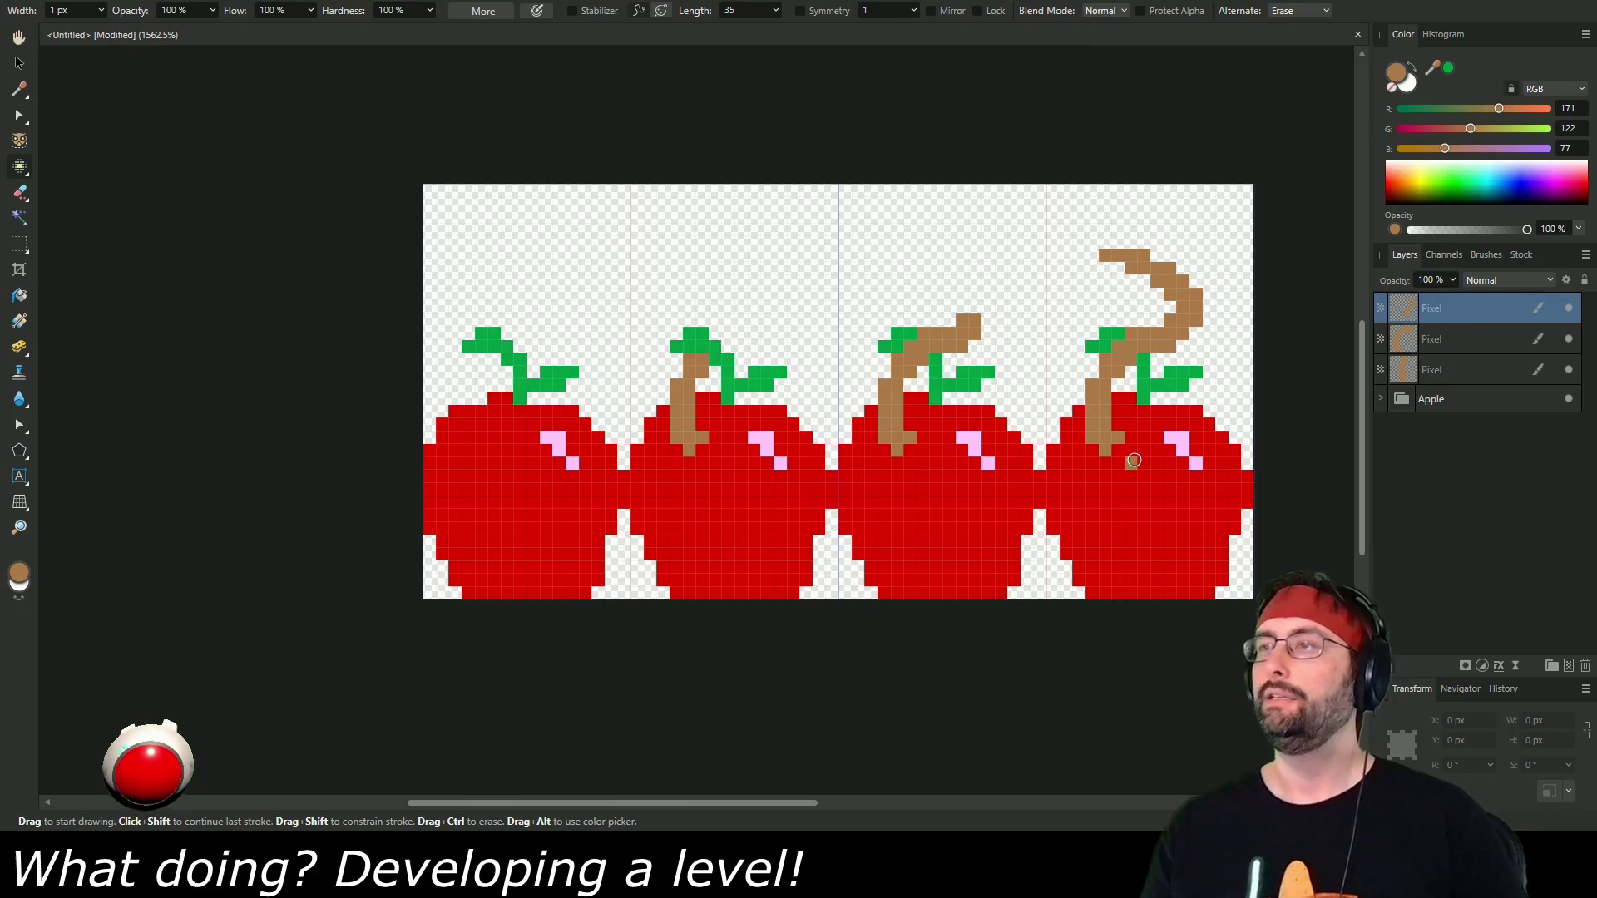
pyautogui.hotkey('ctrl', 'z')
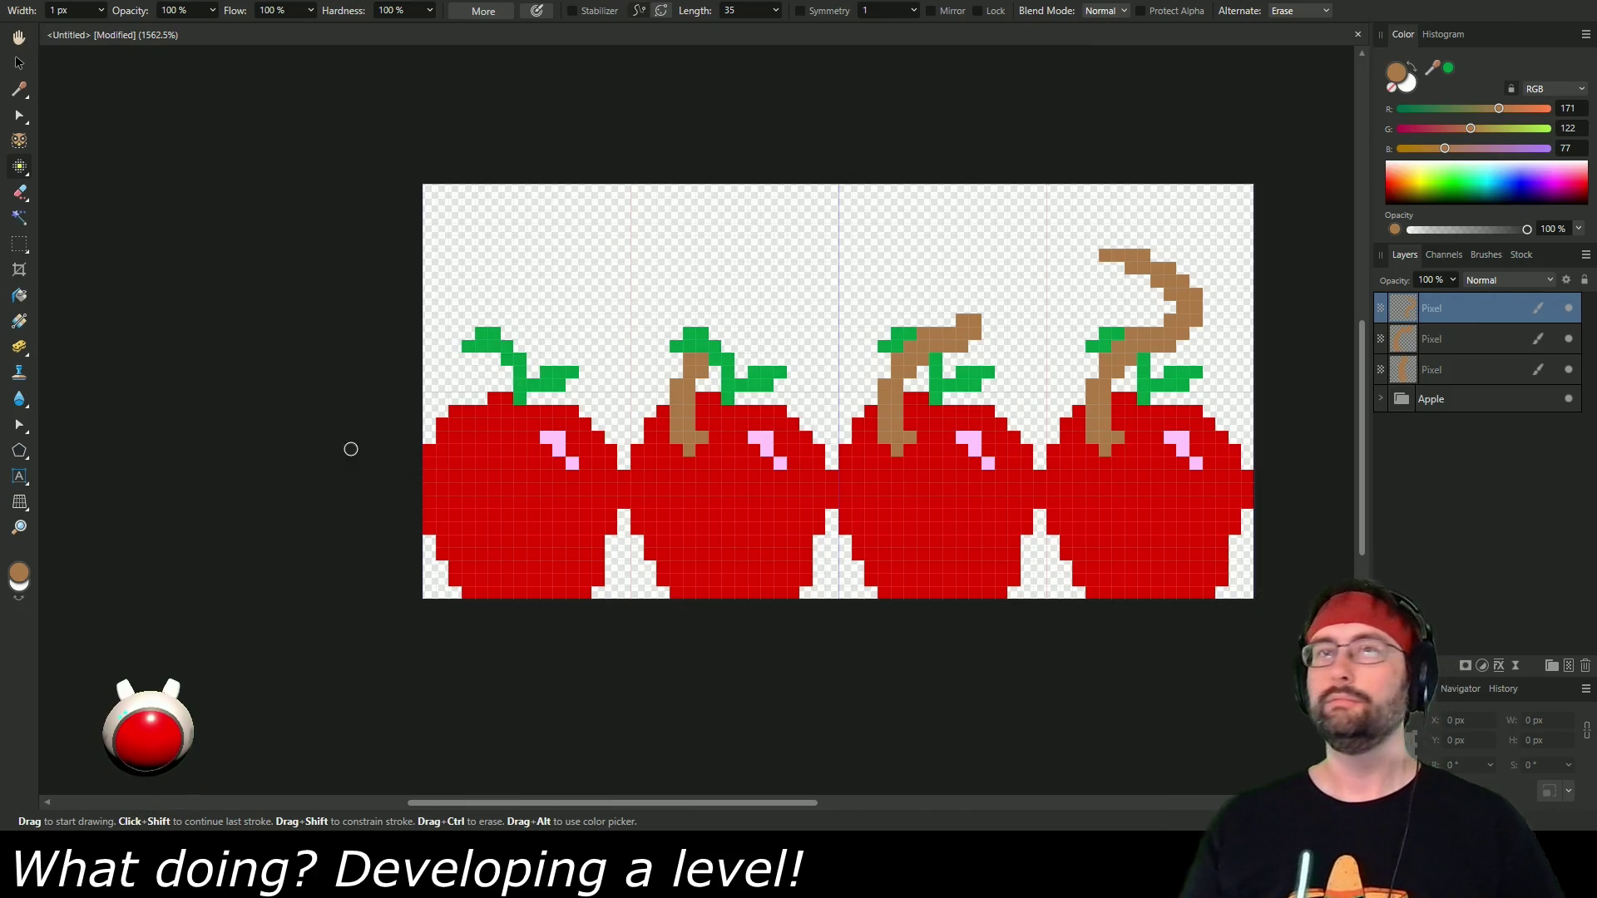
pyautogui.press('z')
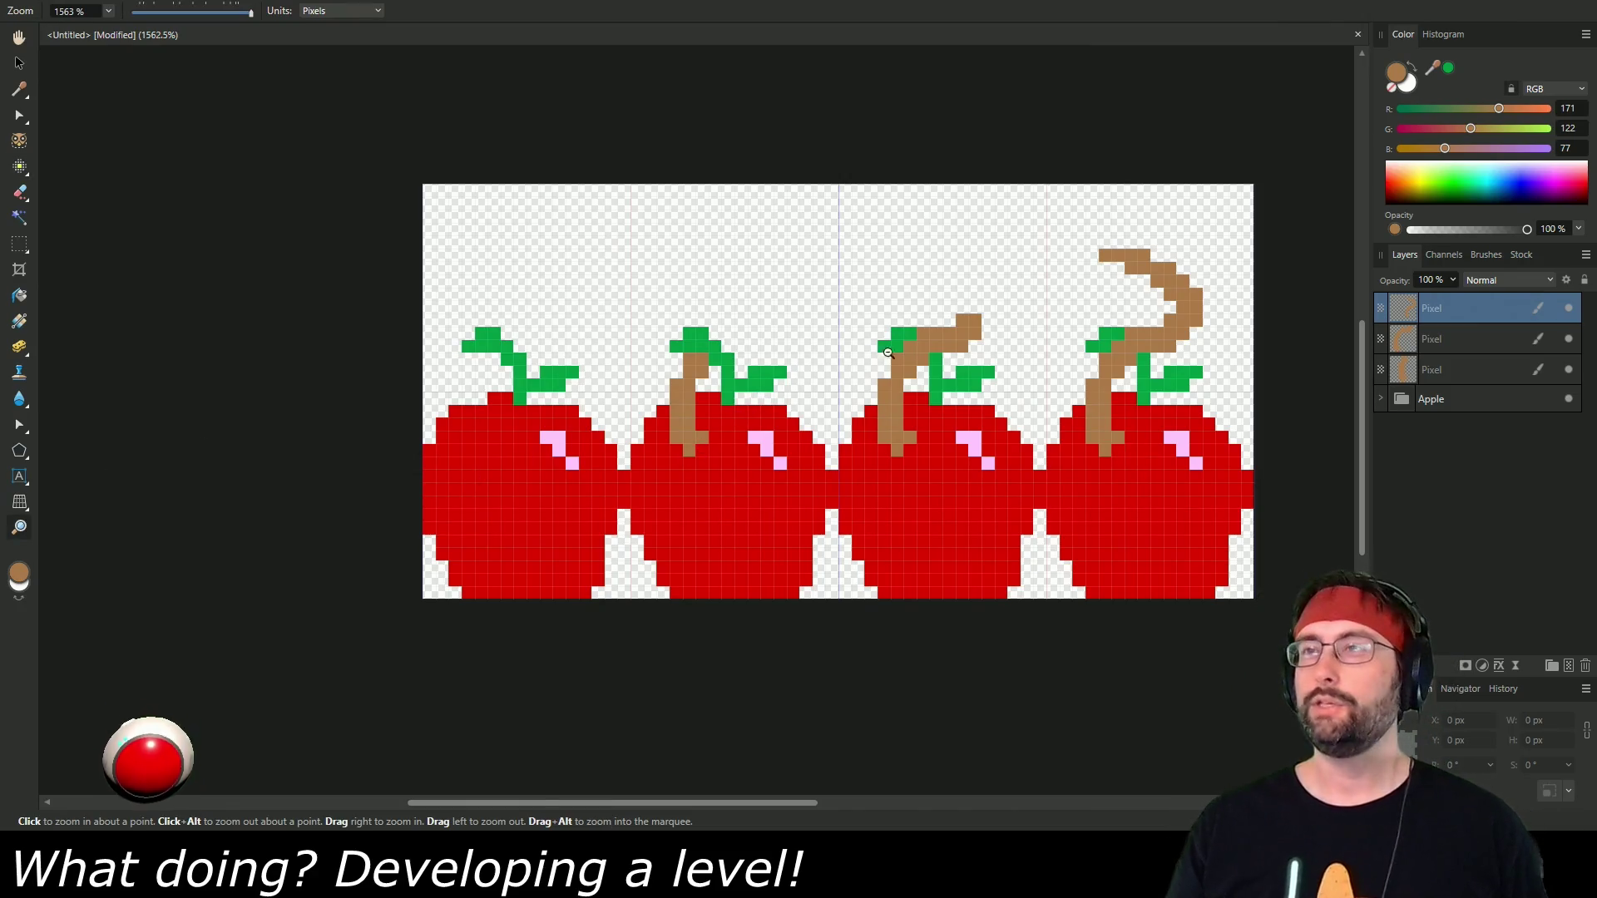
pyautogui.keyDown('alt'); pyautogui.click(913, 343); pyautogui.keyUp('alt')
pyautogui.keyDown('alt'); pyautogui.click(914, 344); pyautogui.keyUp('alt')
pyautogui.keyDown('alt'); pyautogui.click(912, 344); pyautogui.keyUp('alt')
pyautogui.keyDown('alt'); pyautogui.click(913, 344); pyautogui.keyUp('alt')
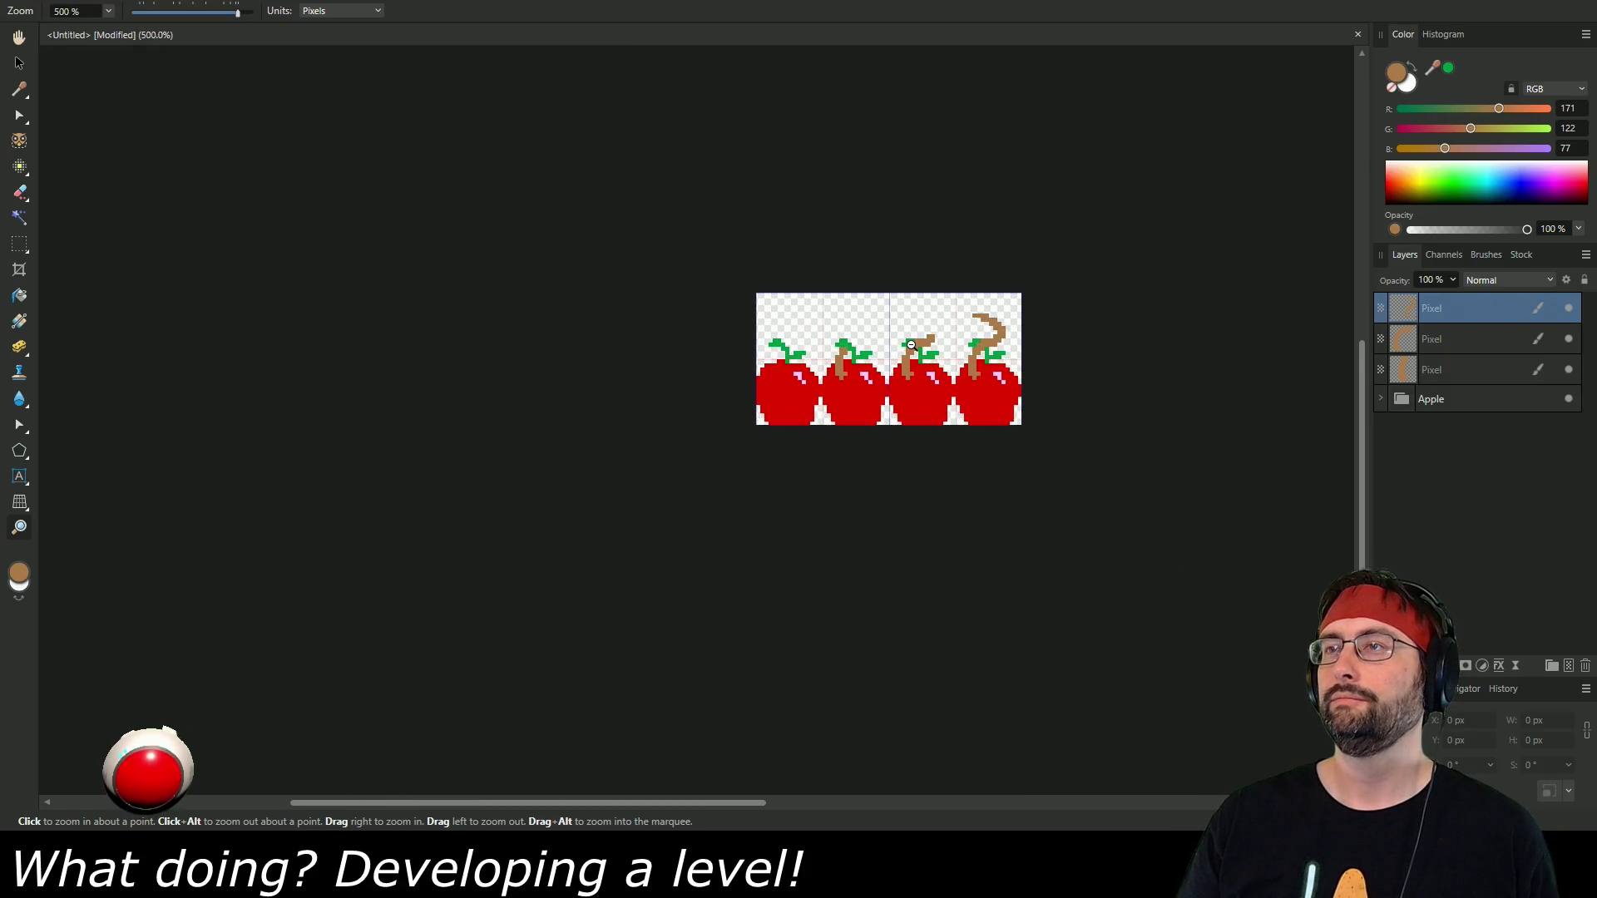
pyautogui.keyDown('alt'); pyautogui.click(911, 345); pyautogui.keyUp('alt')
pyautogui.keyDown('alt'); pyautogui.click(912, 345); pyautogui.keyUp('alt')
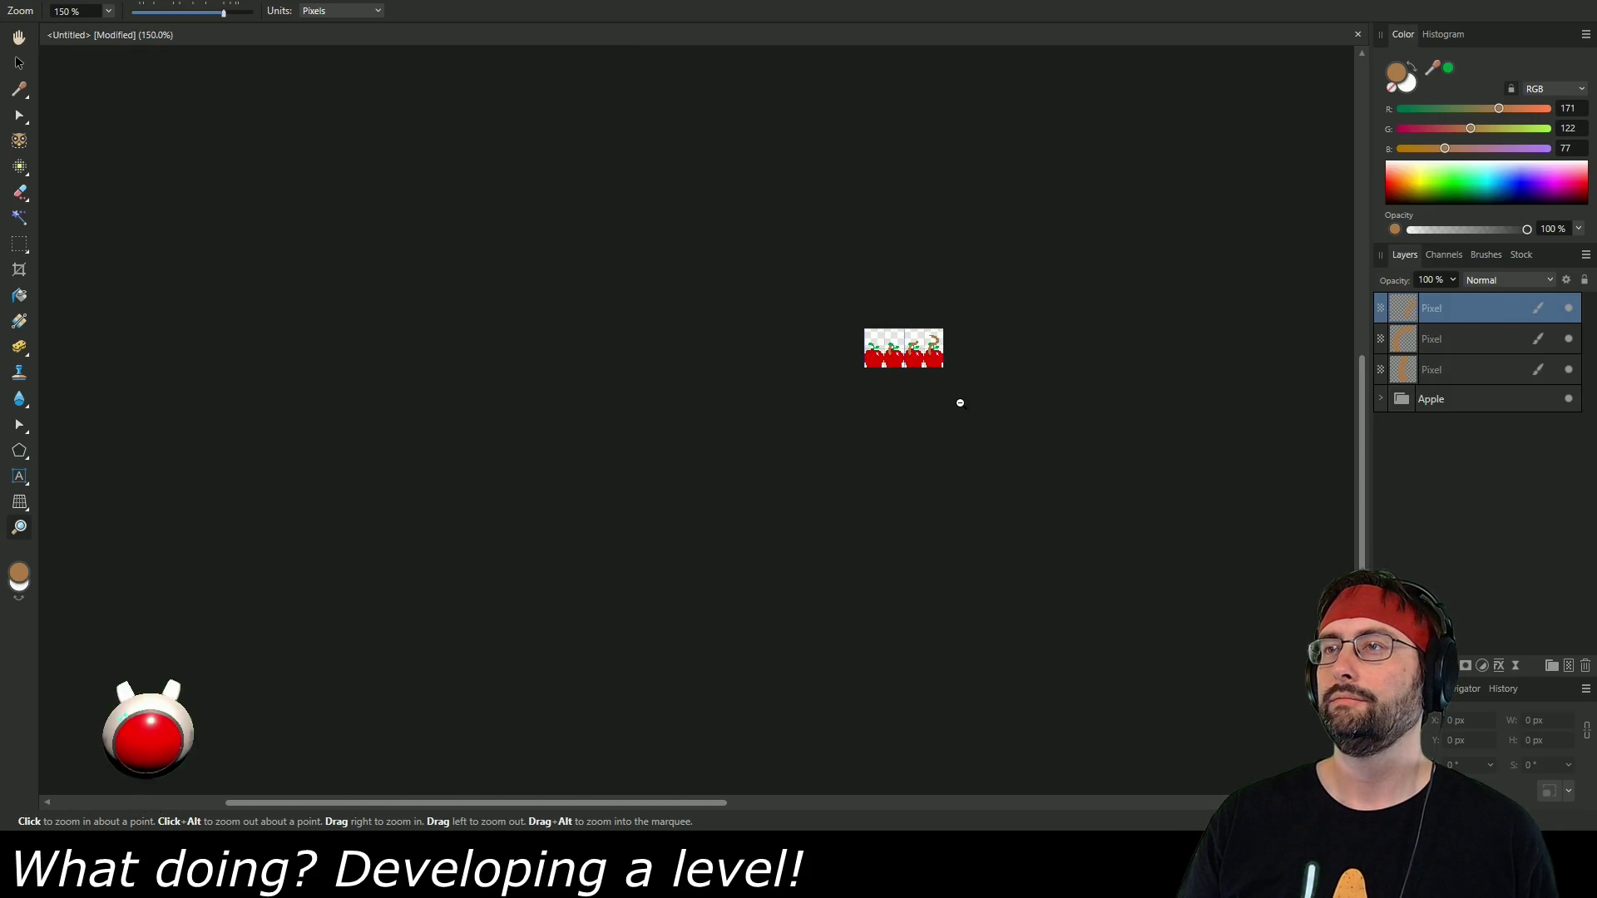
pyautogui.scroll(7, 912, 353)
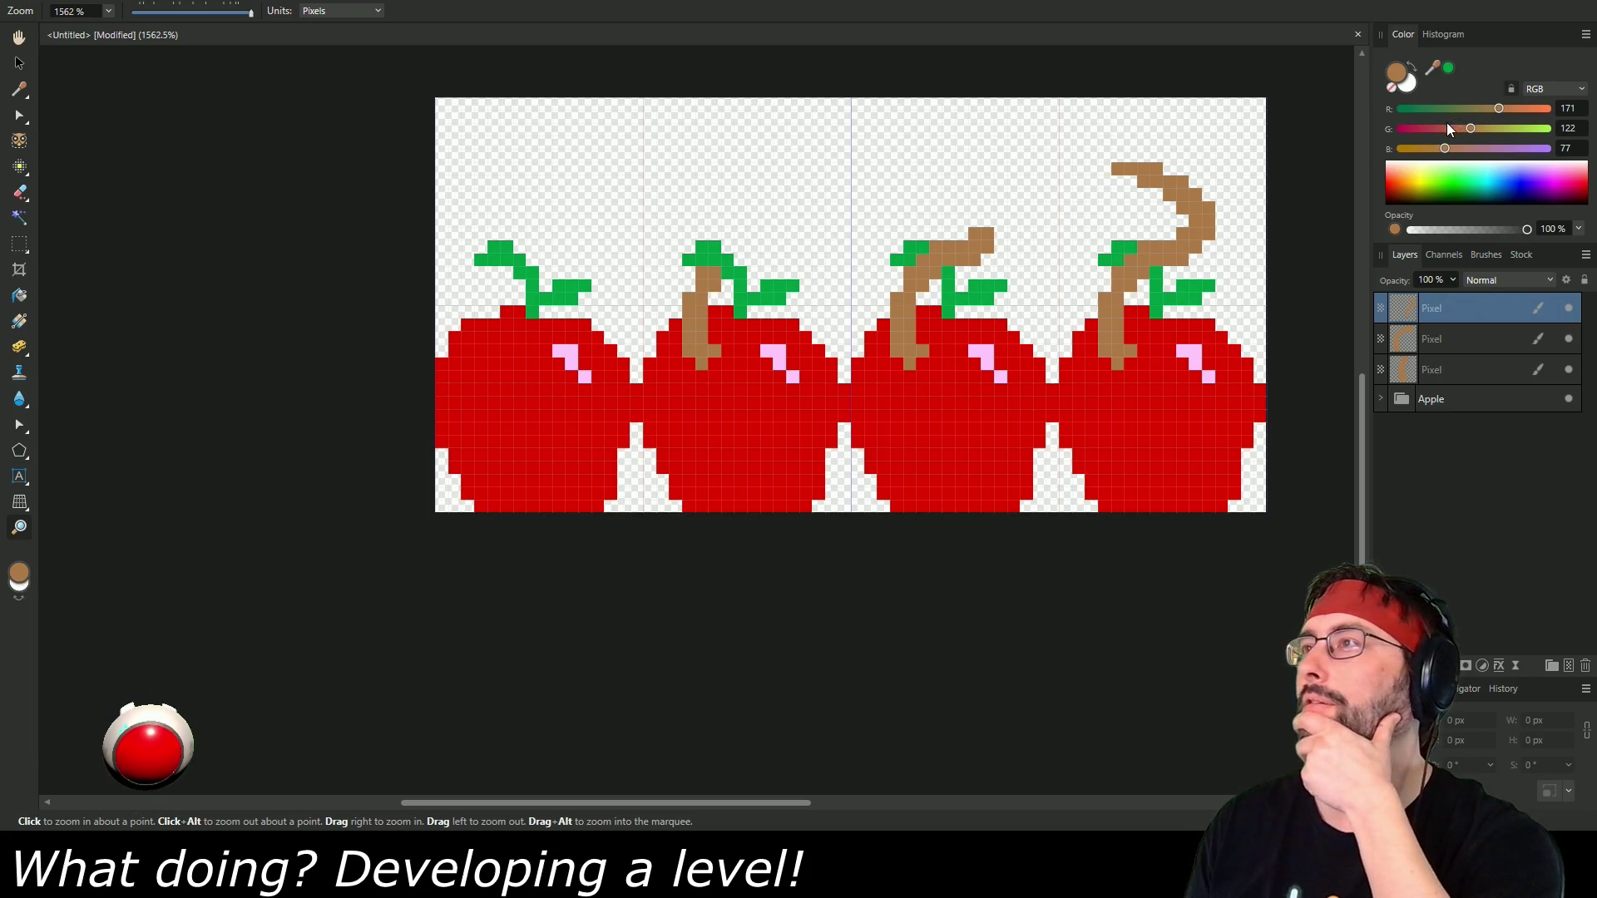
# Sample the apple's red and darken it for shading.
pyautogui.click(20, 88)
pyautogui.click(533, 427)
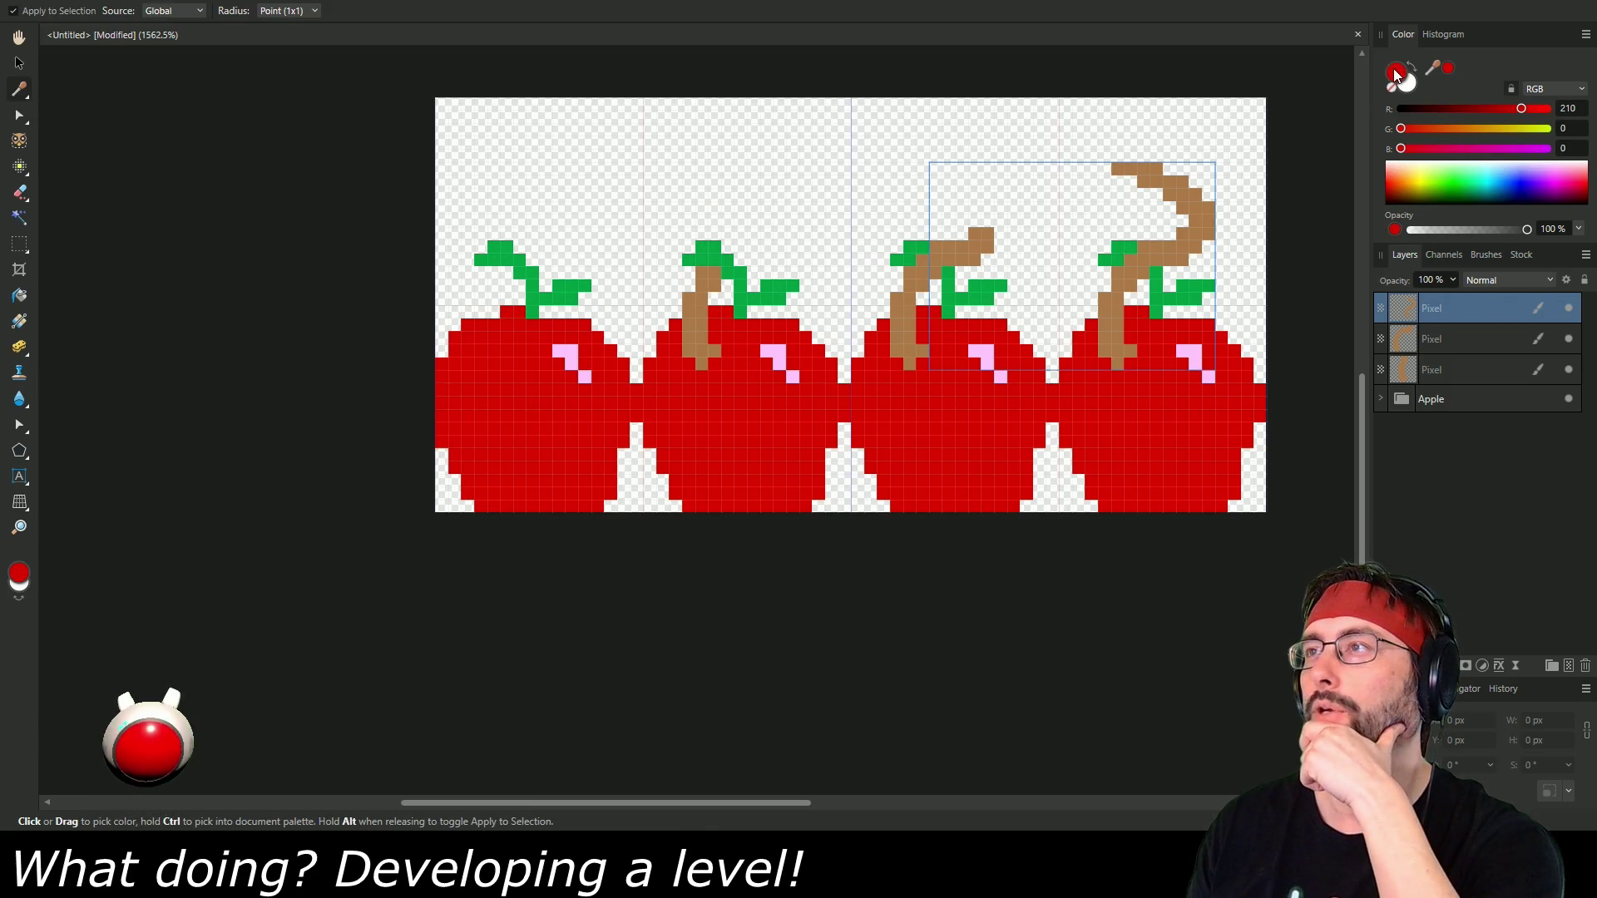
pyautogui.moveTo(1515, 107); pyautogui.dragTo(1461, 108)
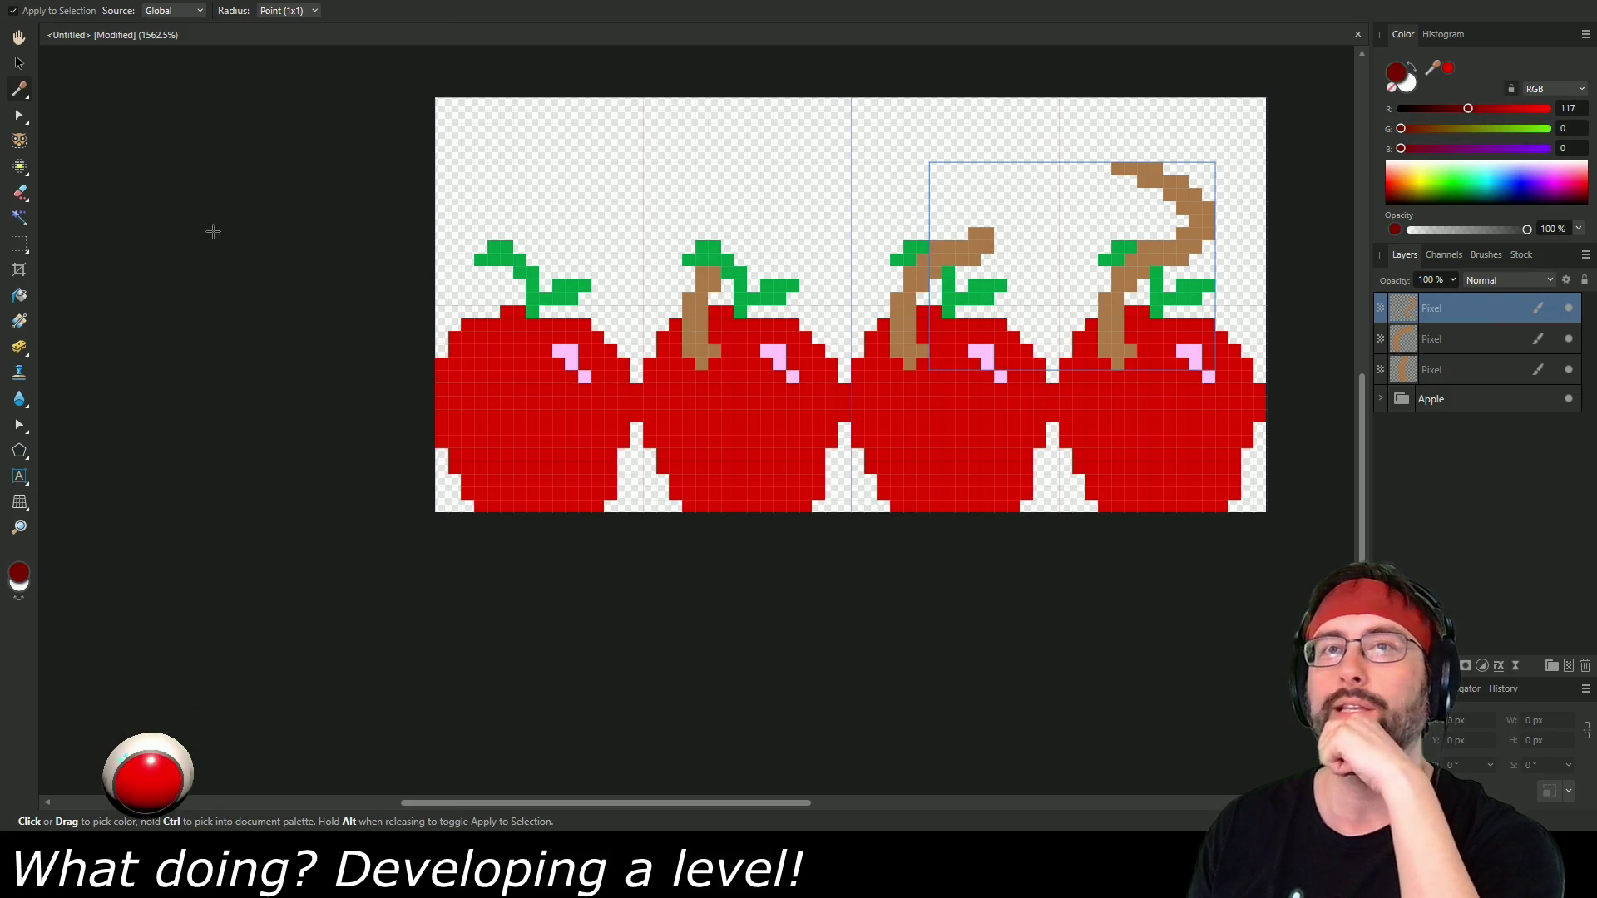
pyautogui.click(19, 167)
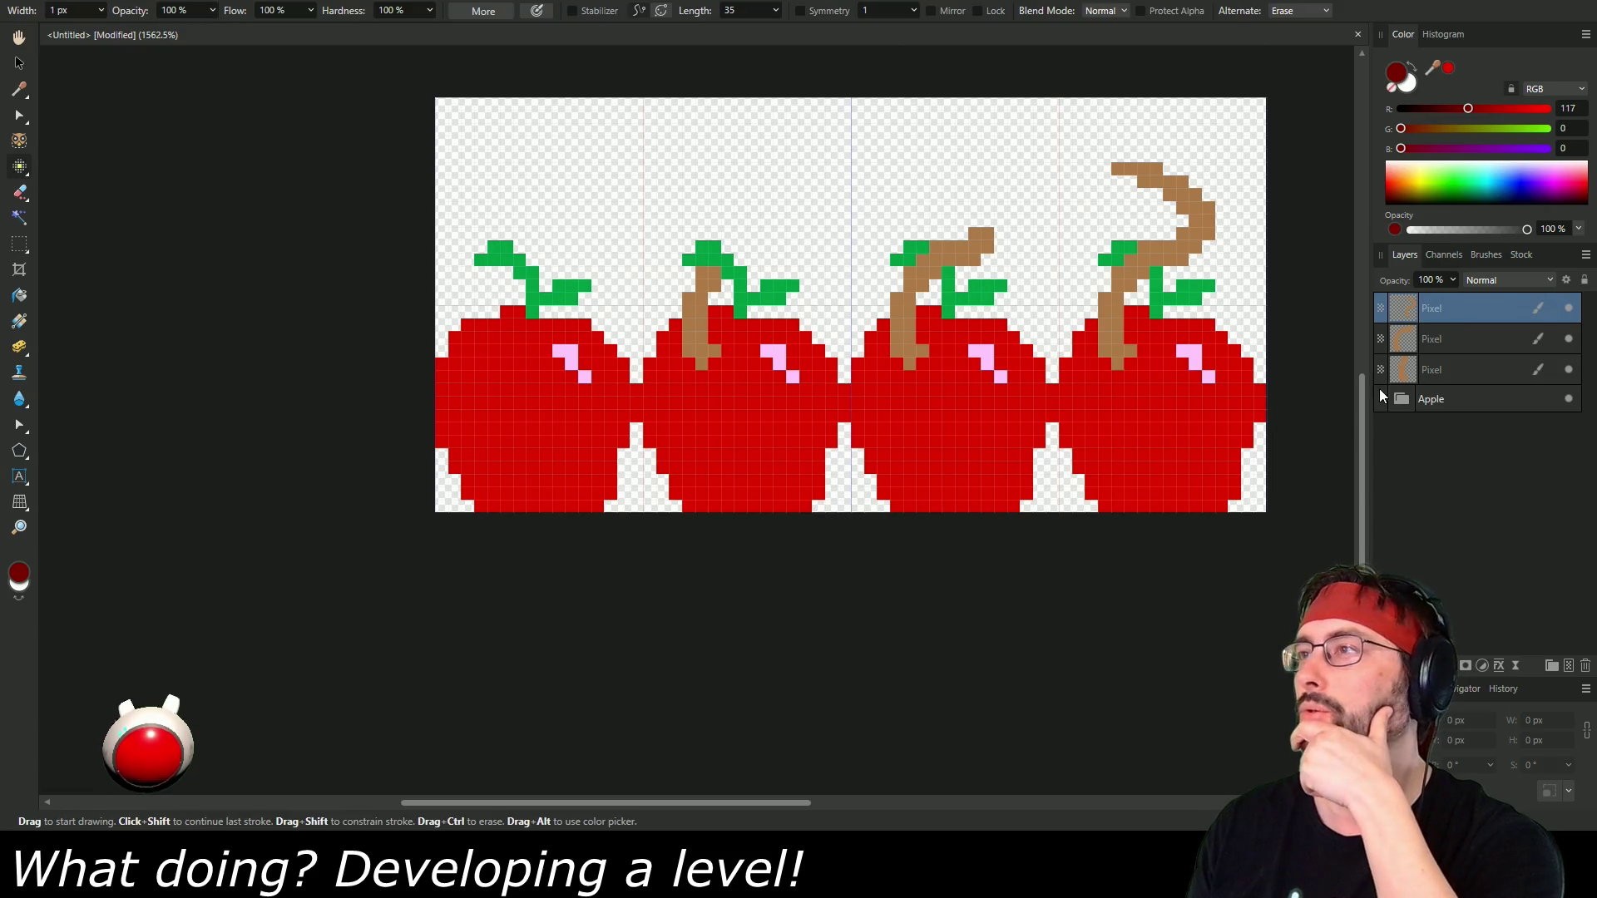
# Expand the Apple group and add dark-red pixels beside the second, third and fourth worms.
pyautogui.click(1381, 398)
pyautogui.click(1398, 402)
pyautogui.click(1441, 362)
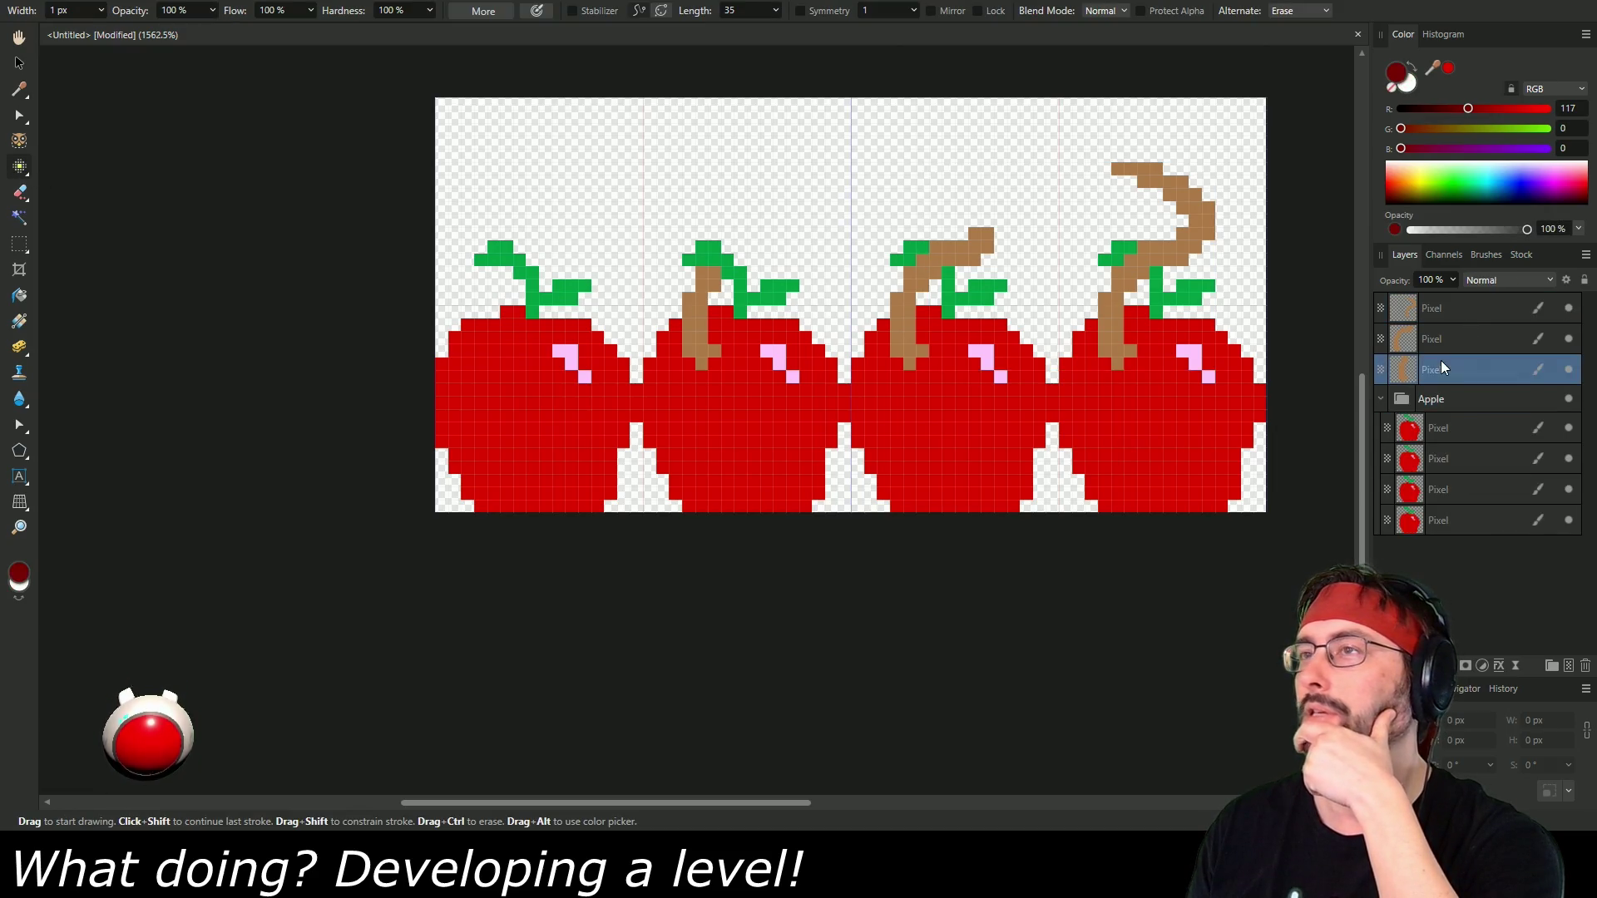
pyautogui.click(714, 364)
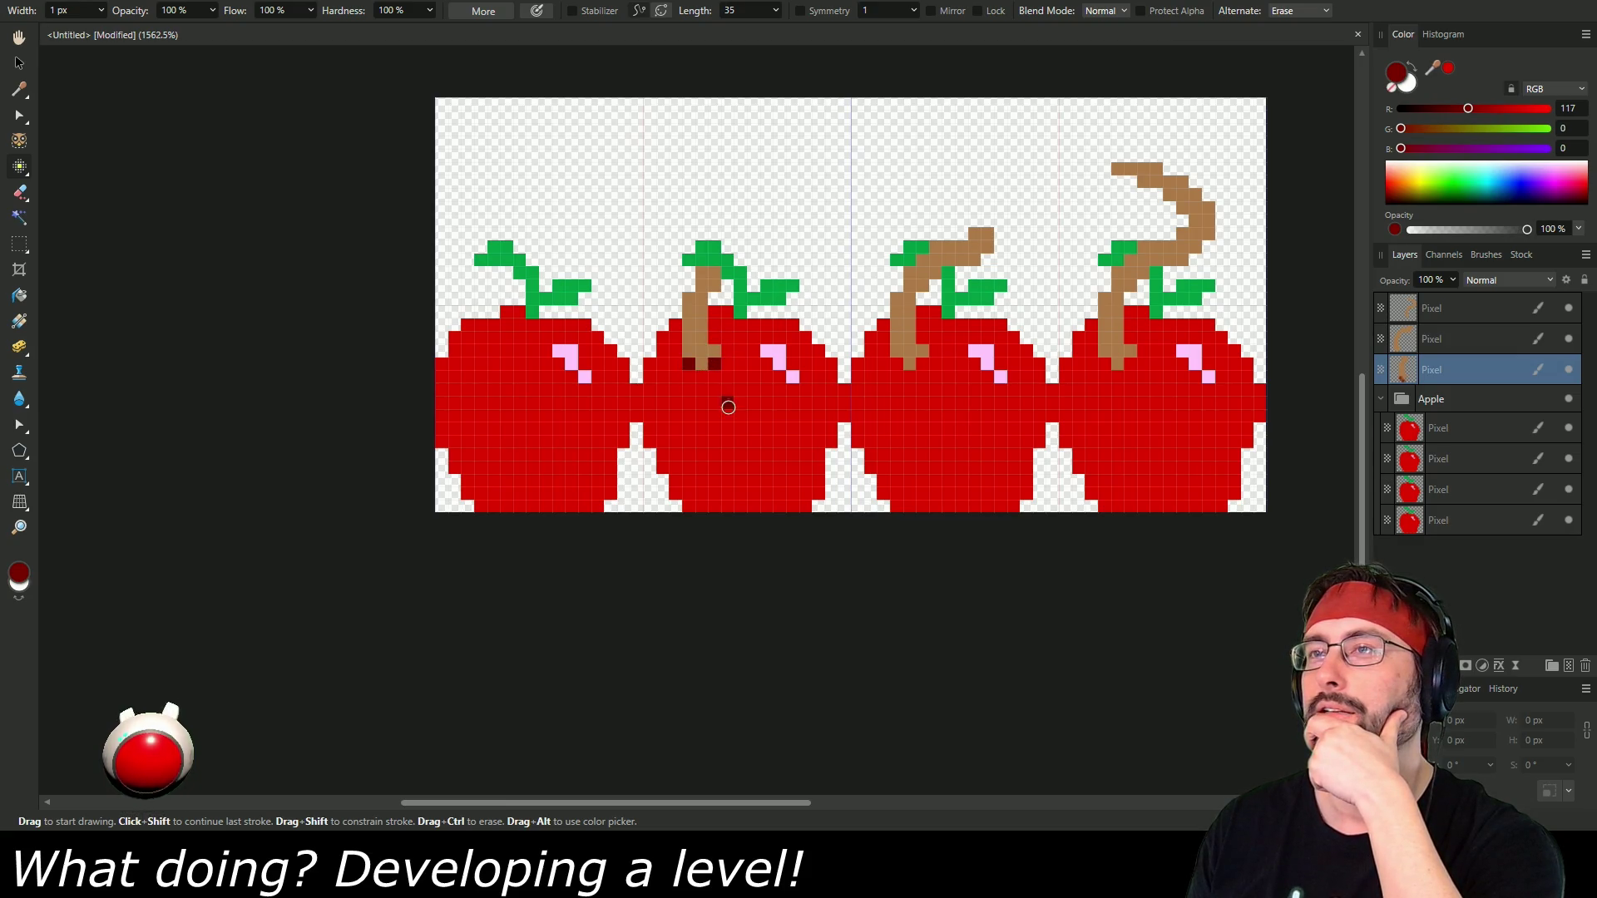
pyautogui.click(897, 363)
pyautogui.click(924, 365)
pyautogui.click(1105, 363)
pyautogui.click(1130, 363)
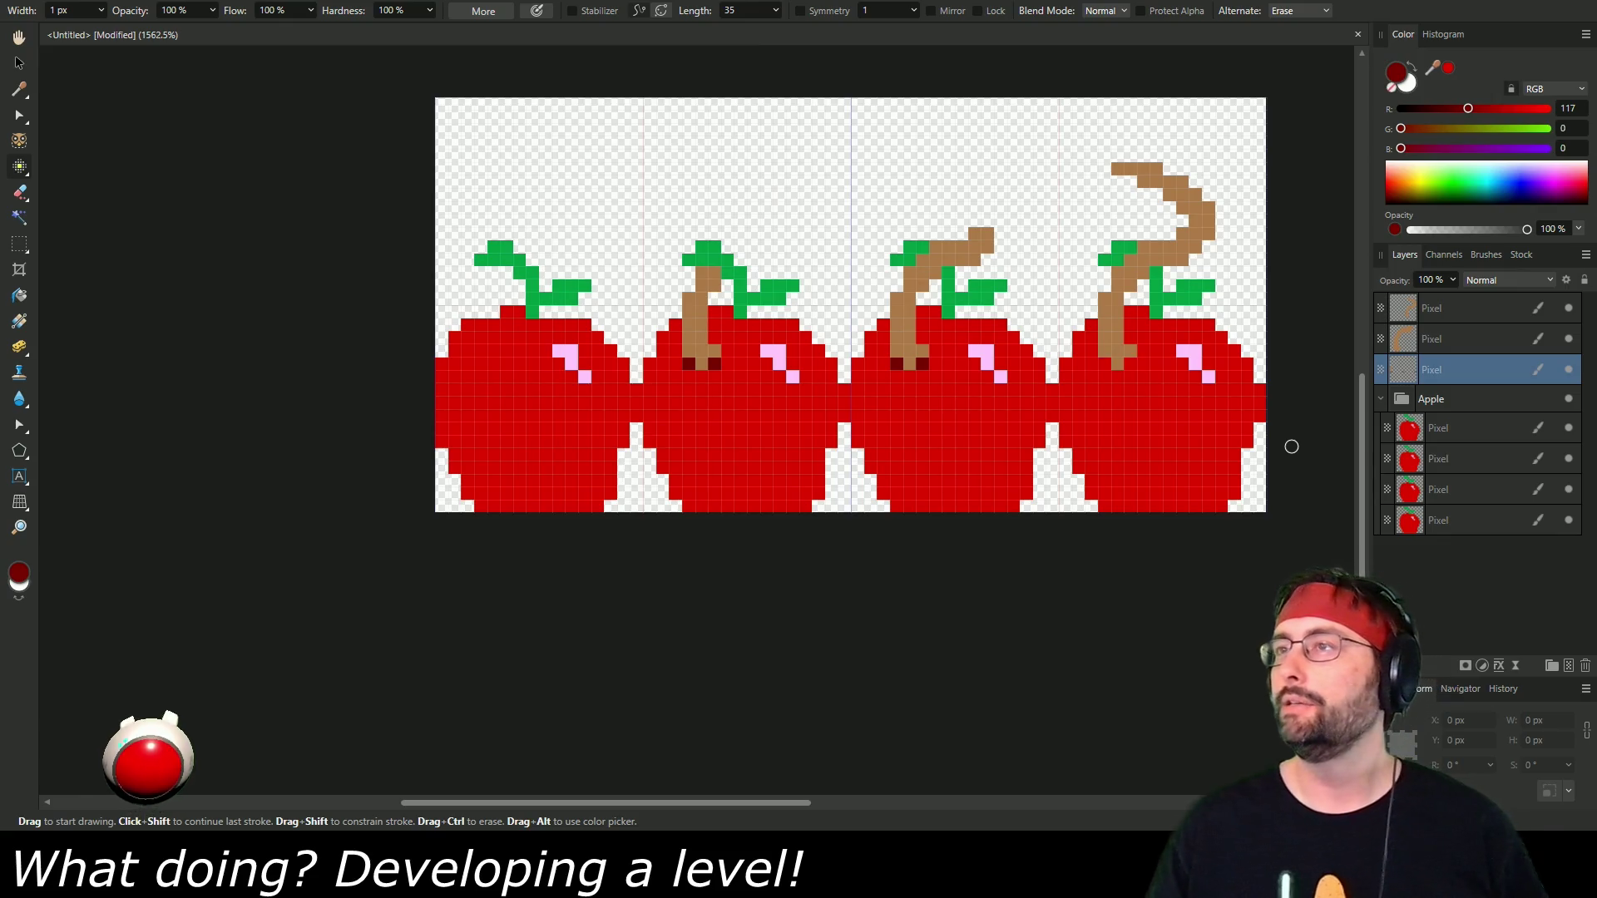
pyautogui.click(1430, 339)
pyautogui.click(1260, 390)
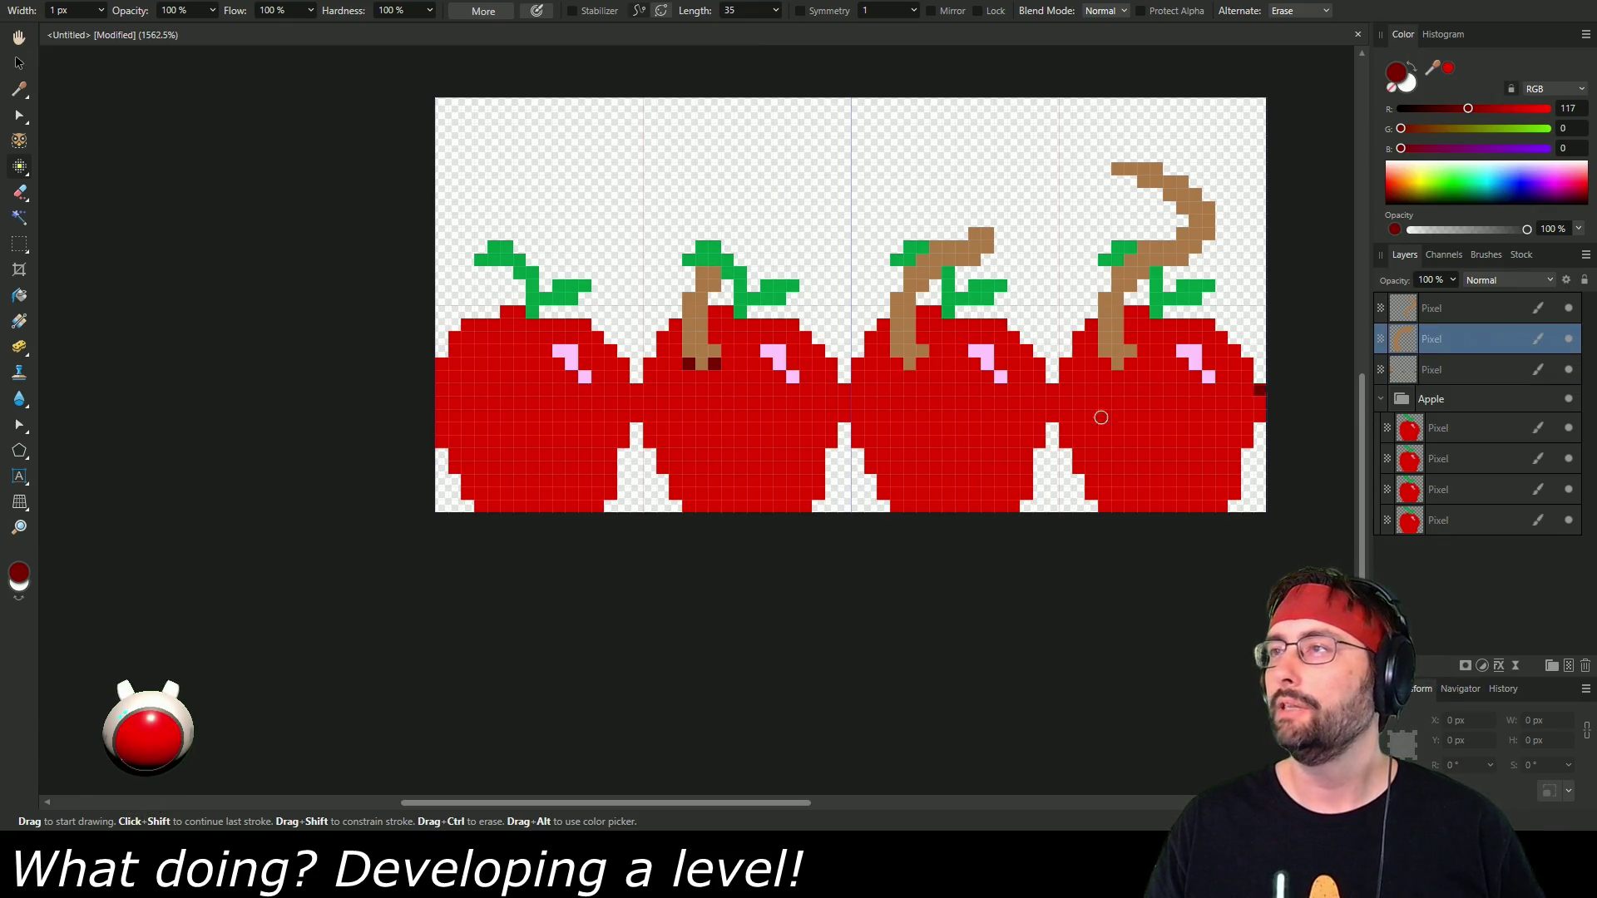
pyautogui.hotkey('ctrl', 'z')
# Paint a dark-red zigzag around the third and fourth apples' stems on the top layer.
pyautogui.click(897, 363)
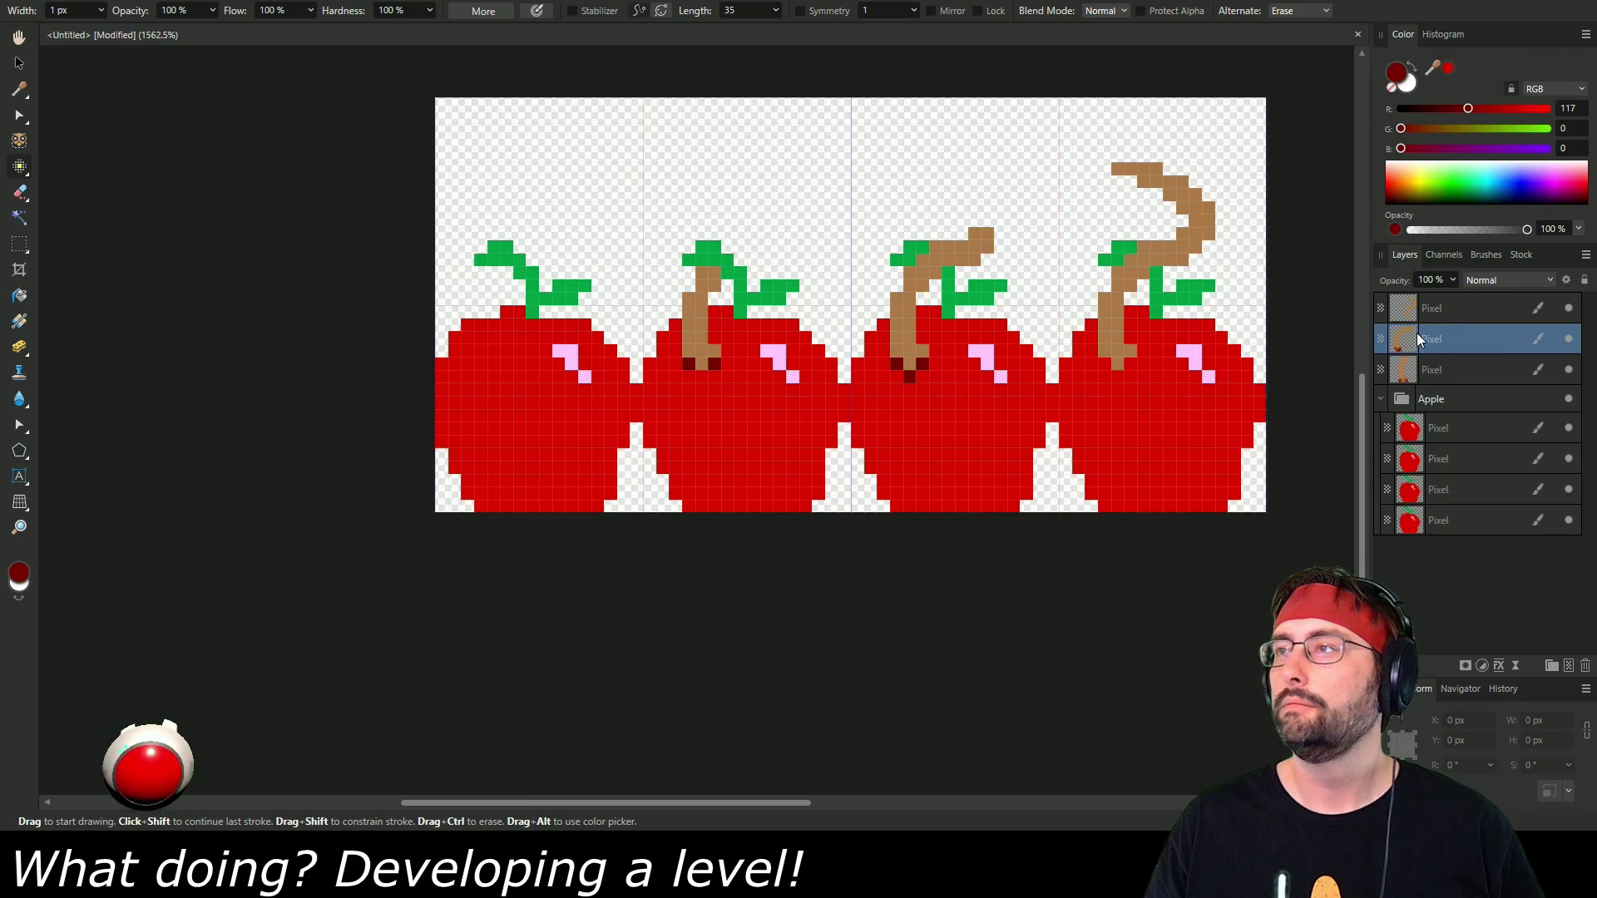
pyautogui.click(1430, 308)
pyautogui.click(1103, 363)
pyautogui.click(1117, 377)
pyautogui.click(1130, 363)
pyautogui.click(1143, 350)
pyautogui.click(1127, 337)
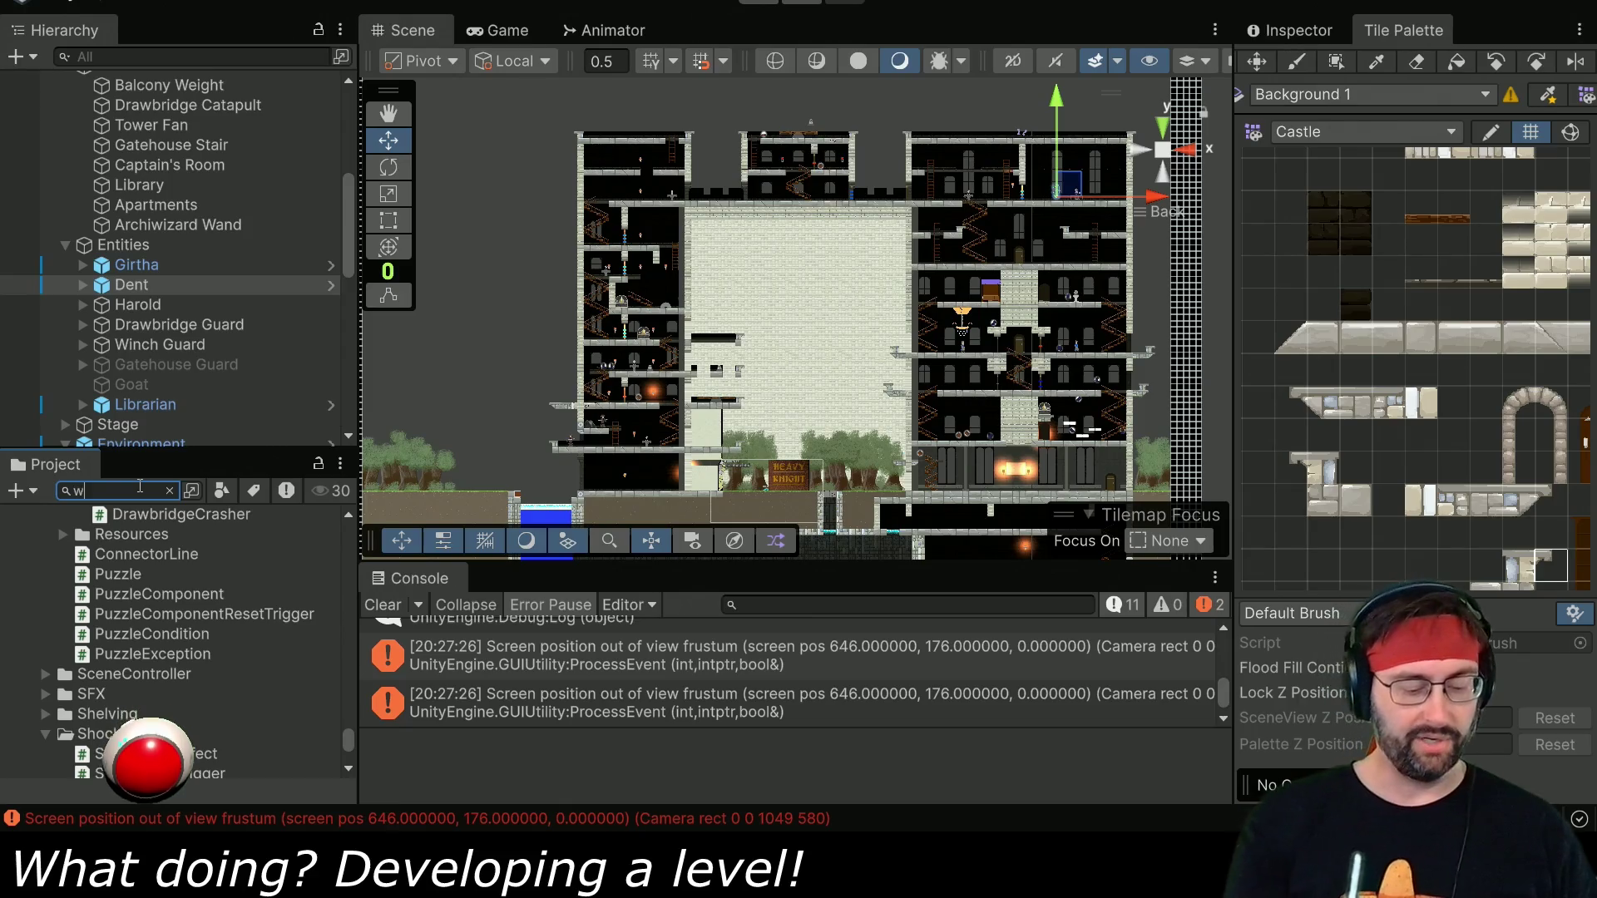
# Search the project for 'wormy' and select the Wormy.png sprite texture.
pyautogui.write('rmy')
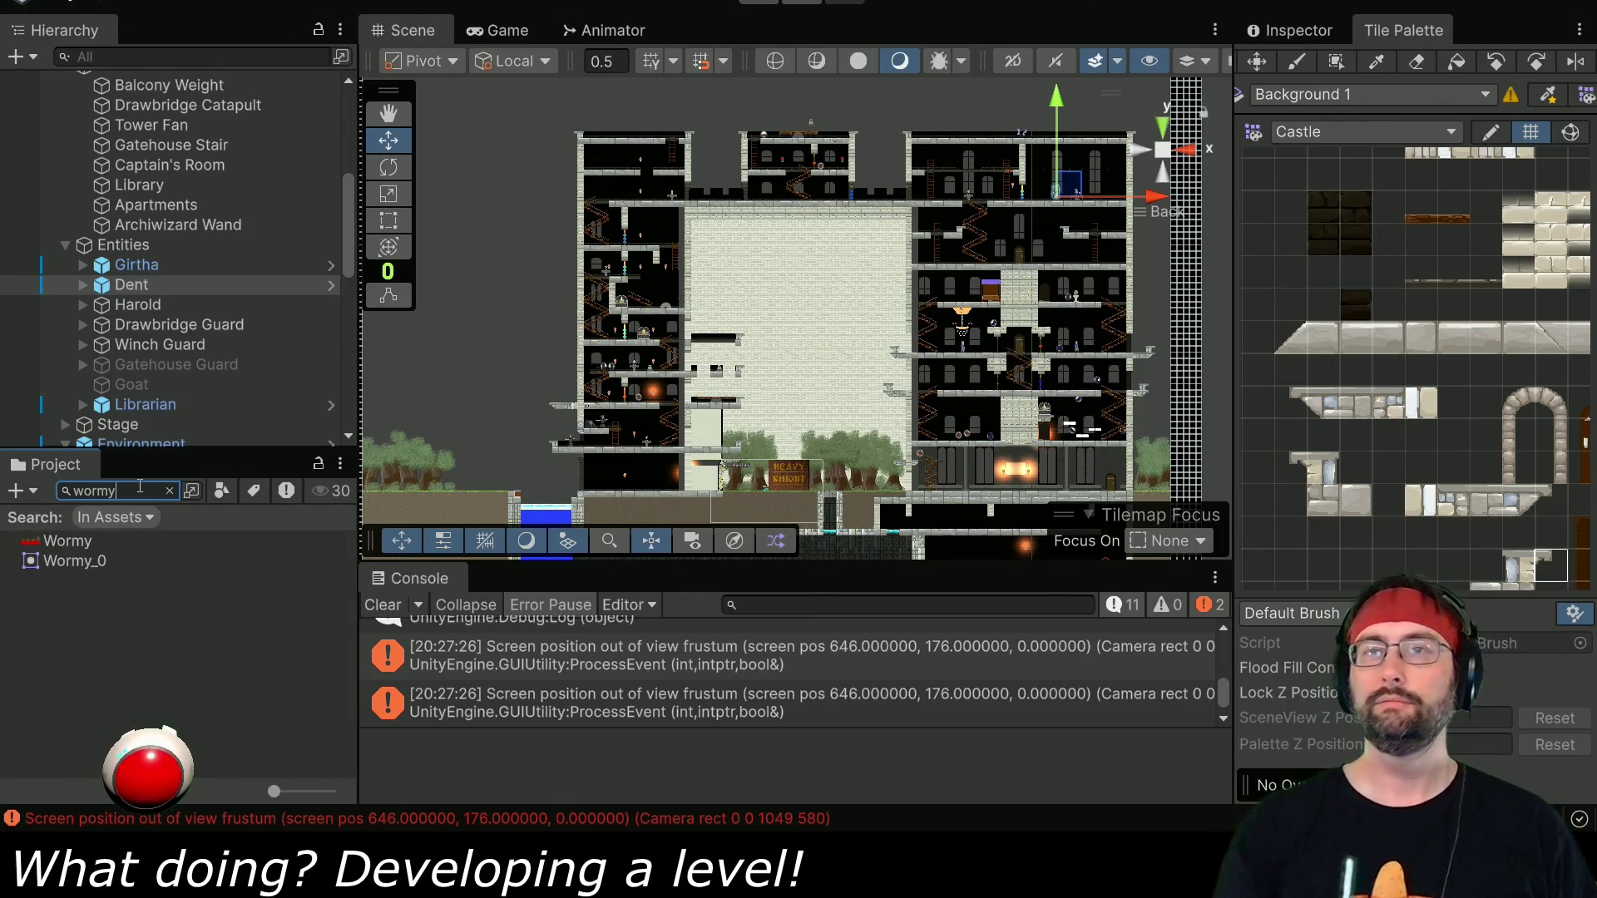
pyautogui.click(64, 542)
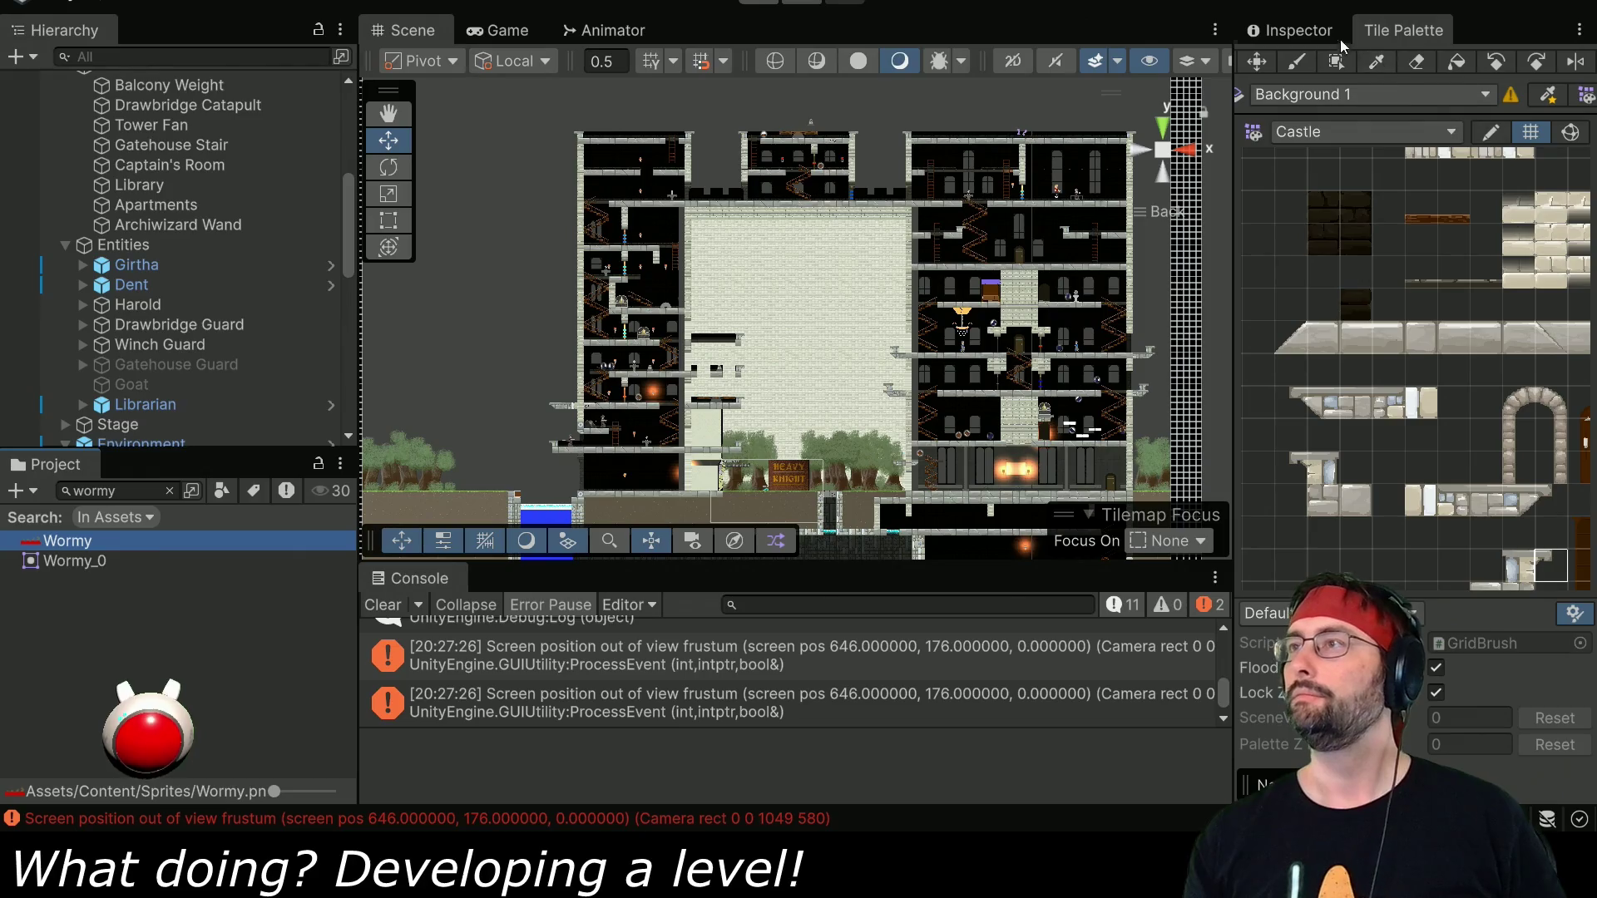
# Give the Wormy texture Point (no filter) filtering at 32 pixels per unit, then open it in the Sprite Editor.
pyautogui.click(1339, 38)
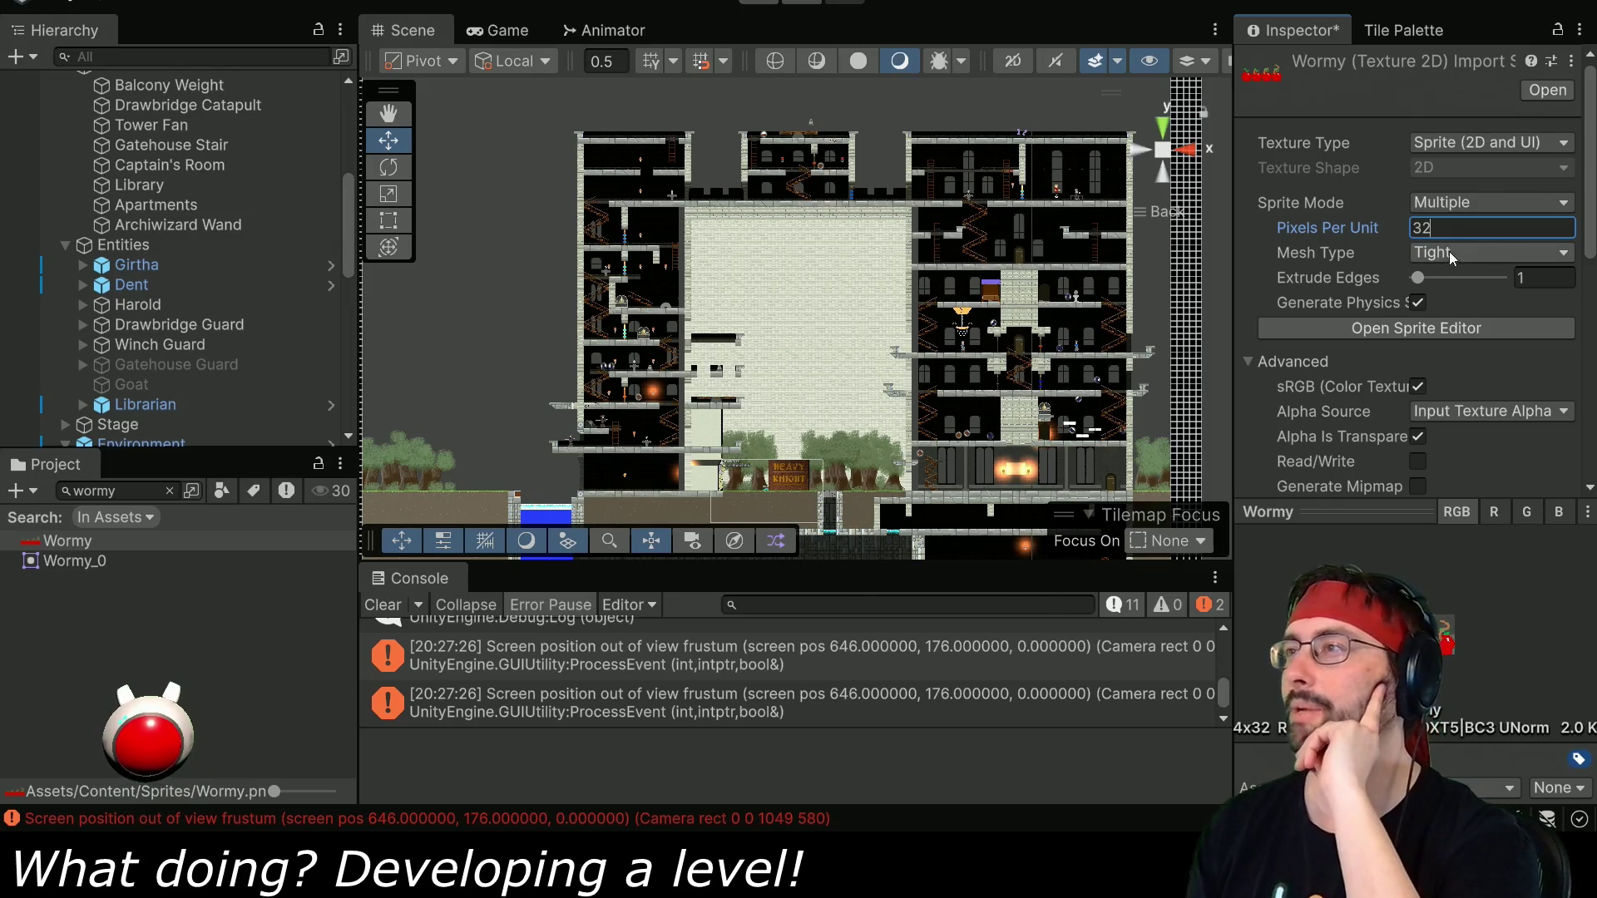
pyautogui.scroll(-3, 1454, 364)
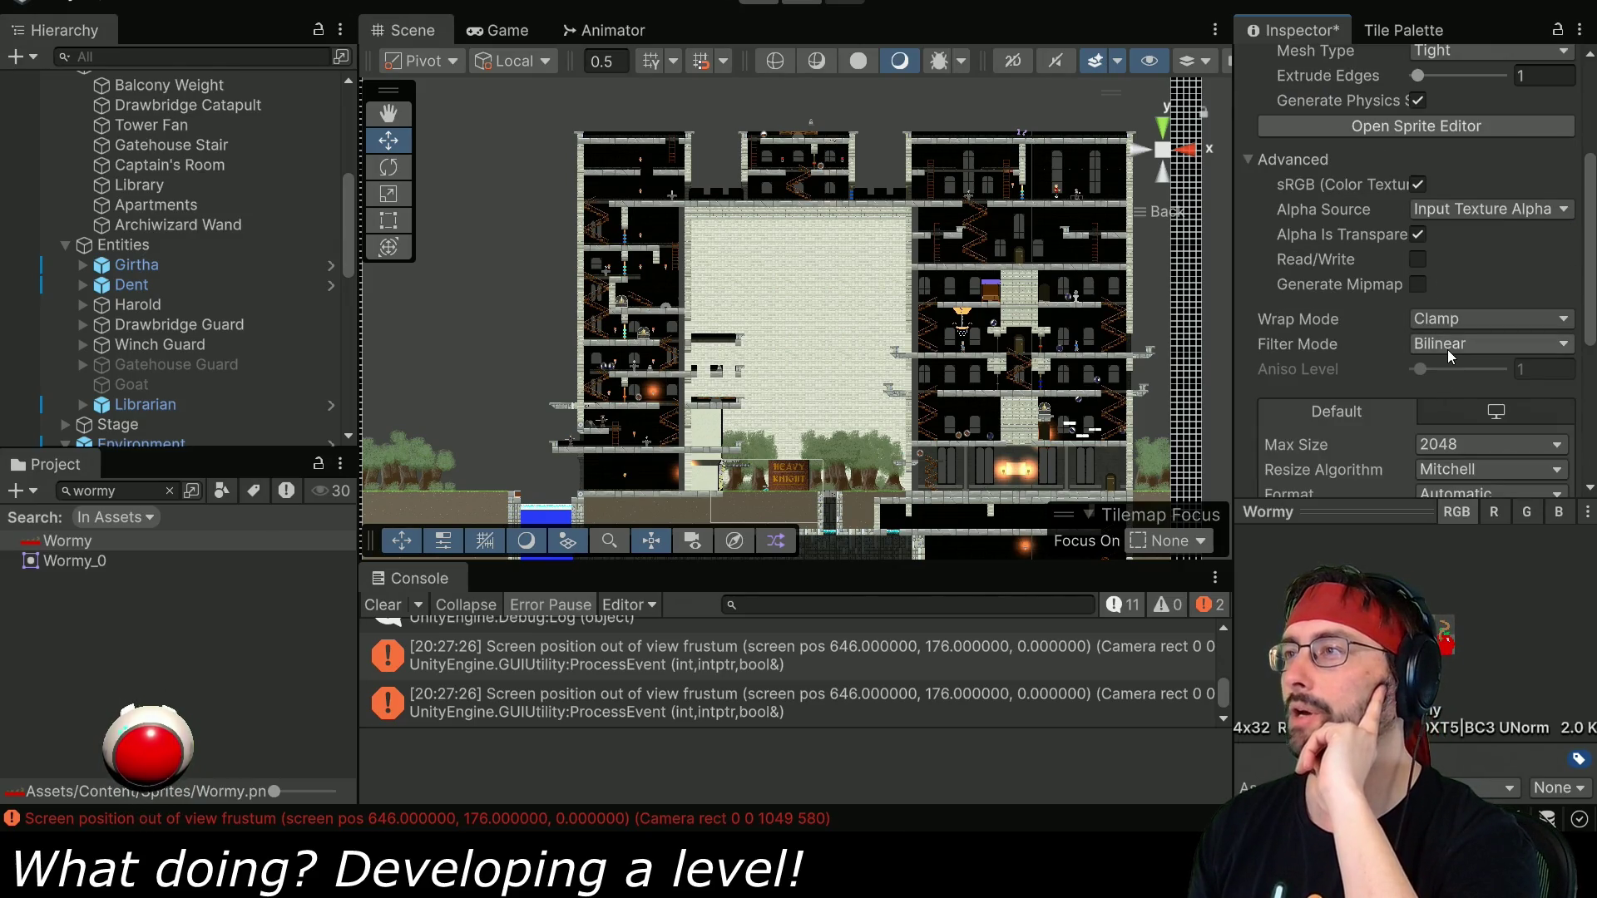
pyautogui.click(1447, 355)
pyautogui.click(1449, 368)
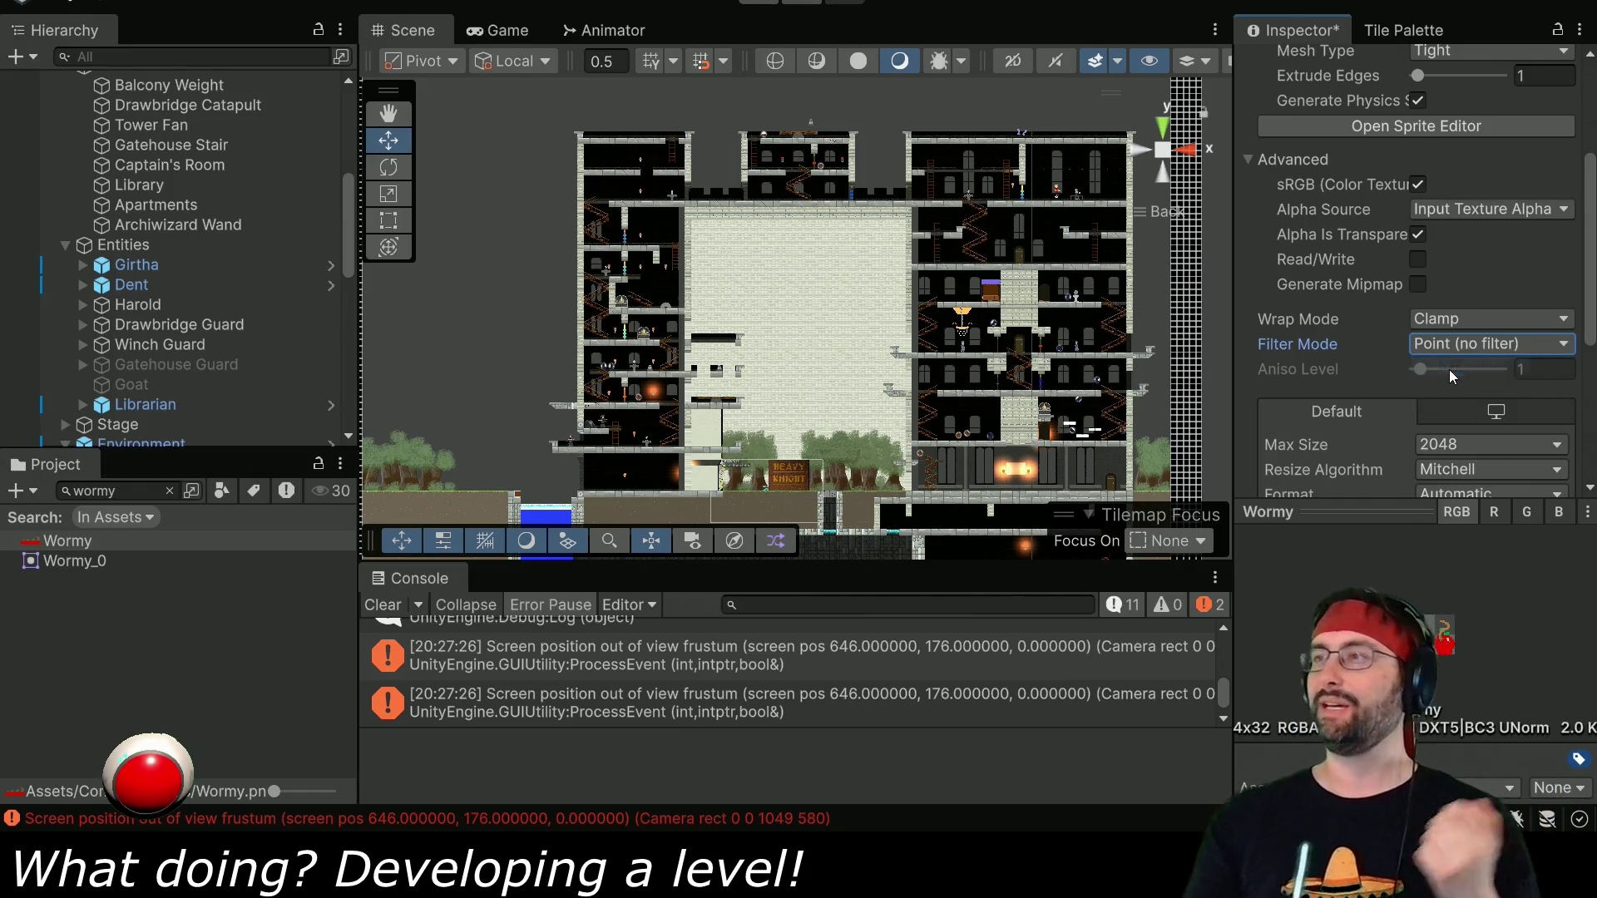
pyautogui.scroll(-4, 1447, 361)
pyautogui.scroll(7, 1357, 314)
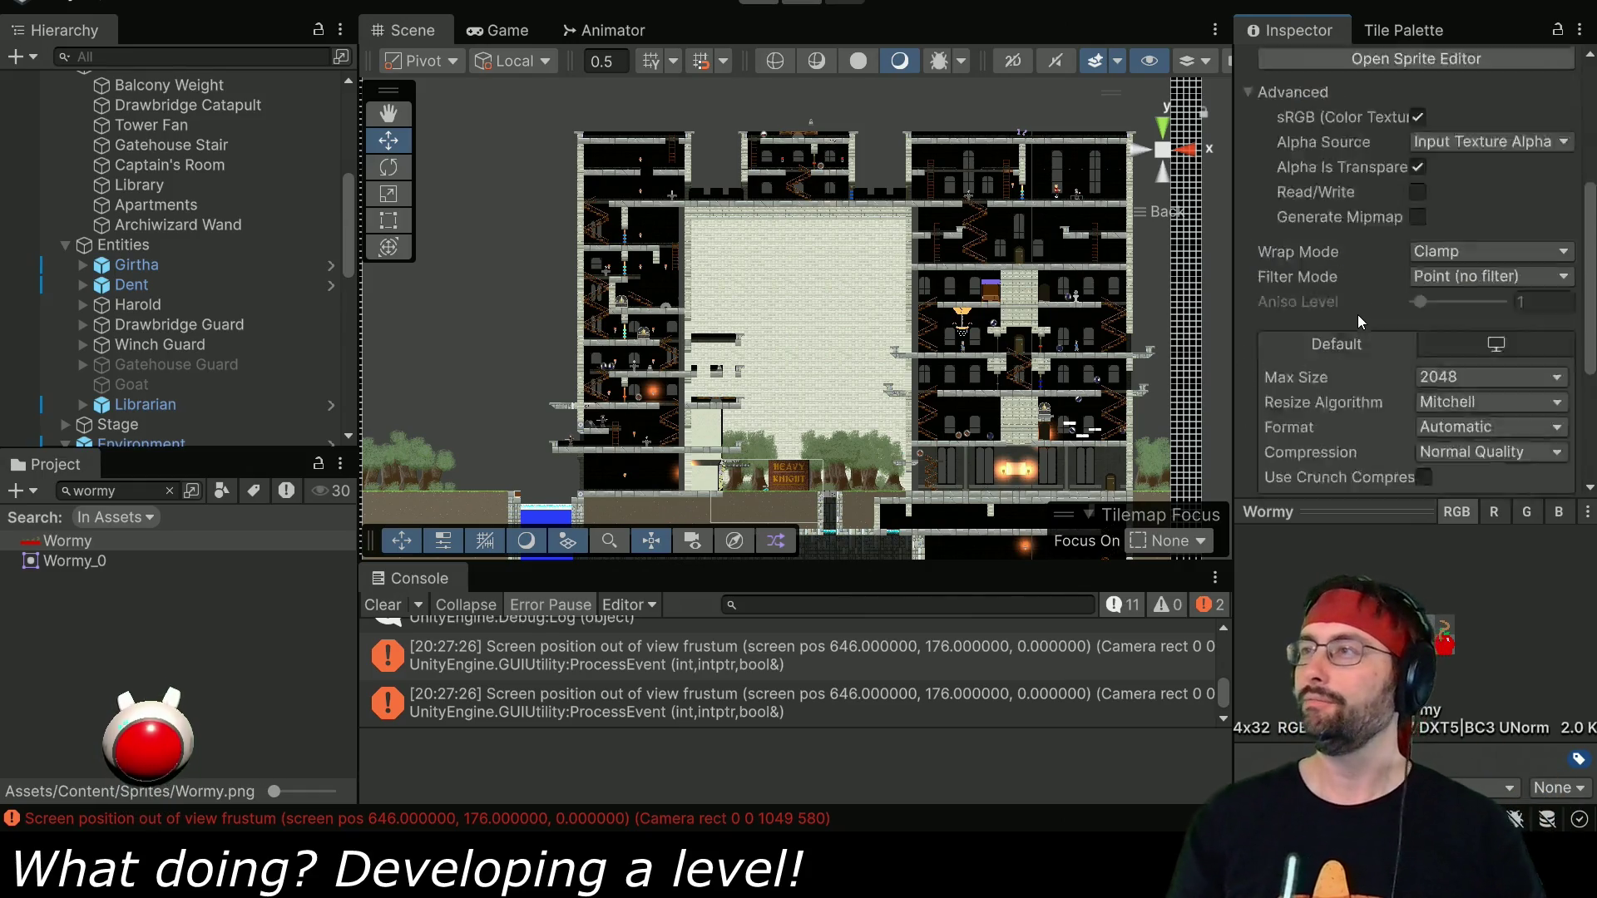
pyautogui.click(1464, 331)
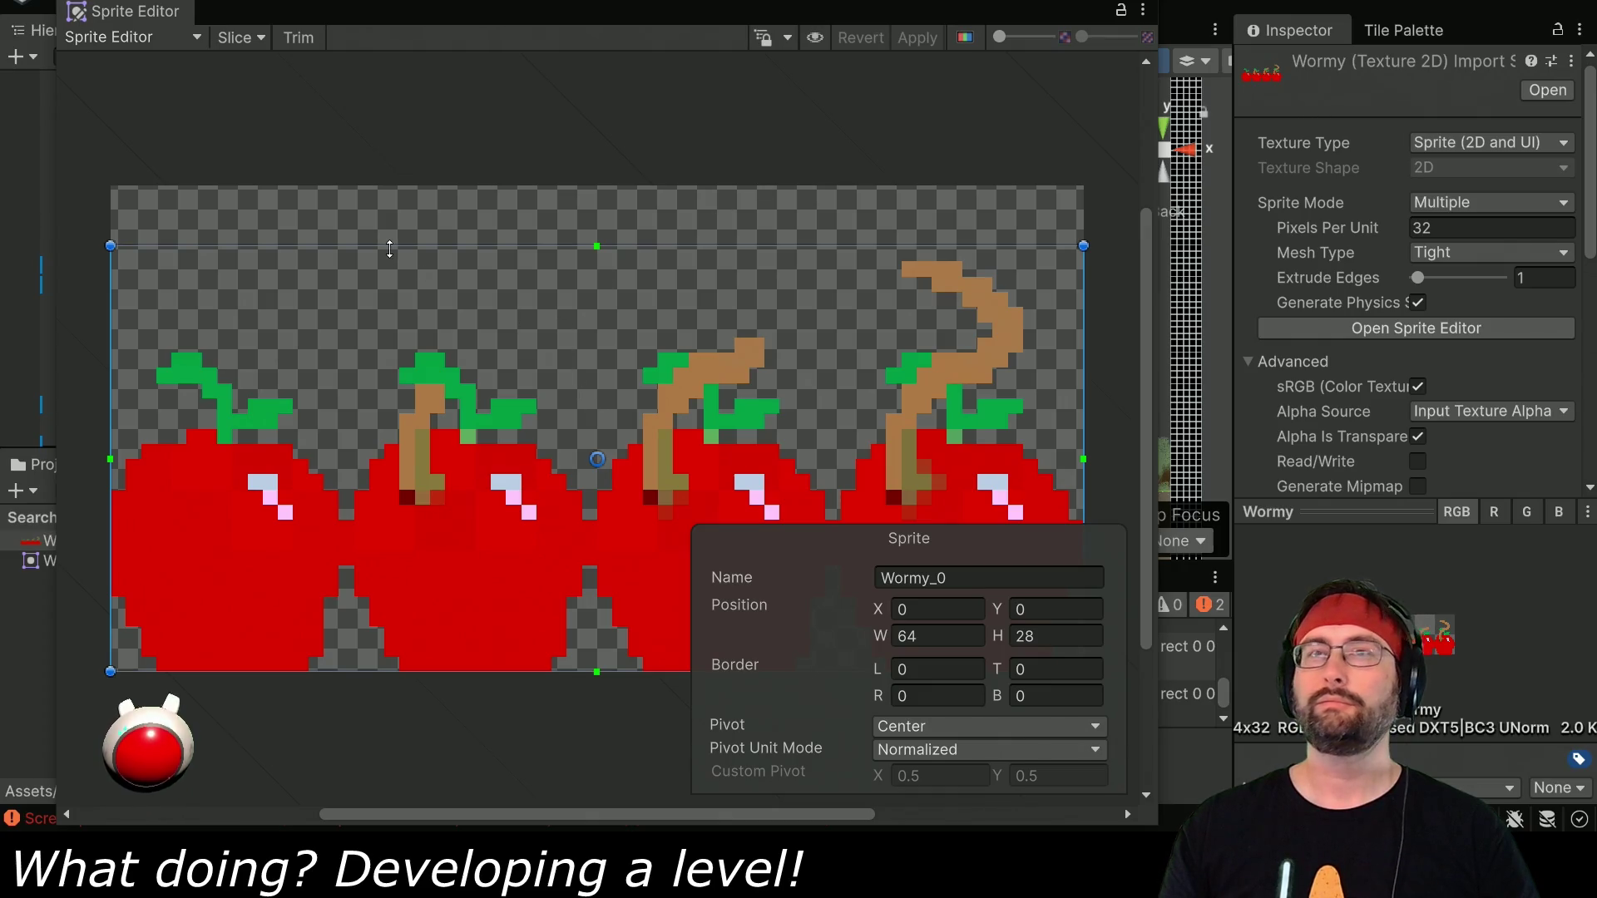
# Grid-slice the Wormy sheet by 16×32 cell size into Wormy_0–Wormy_3, close the editor, and clear the search.
pyautogui.click(243, 40)
pyautogui.click(439, 93)
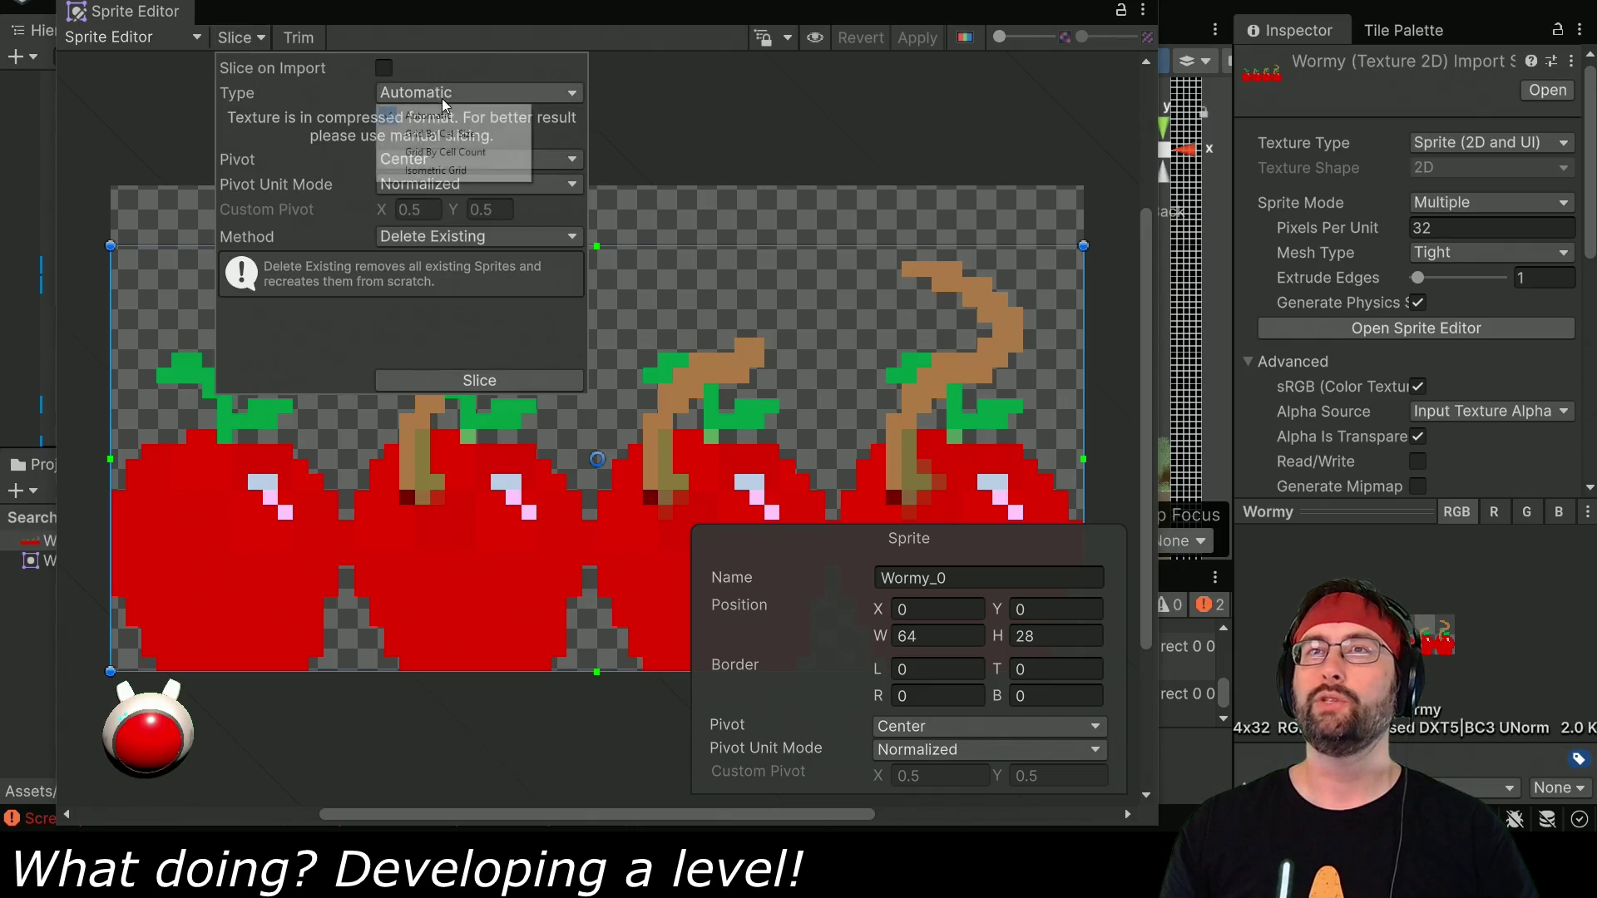
pyautogui.click(449, 131)
pyautogui.write('16')
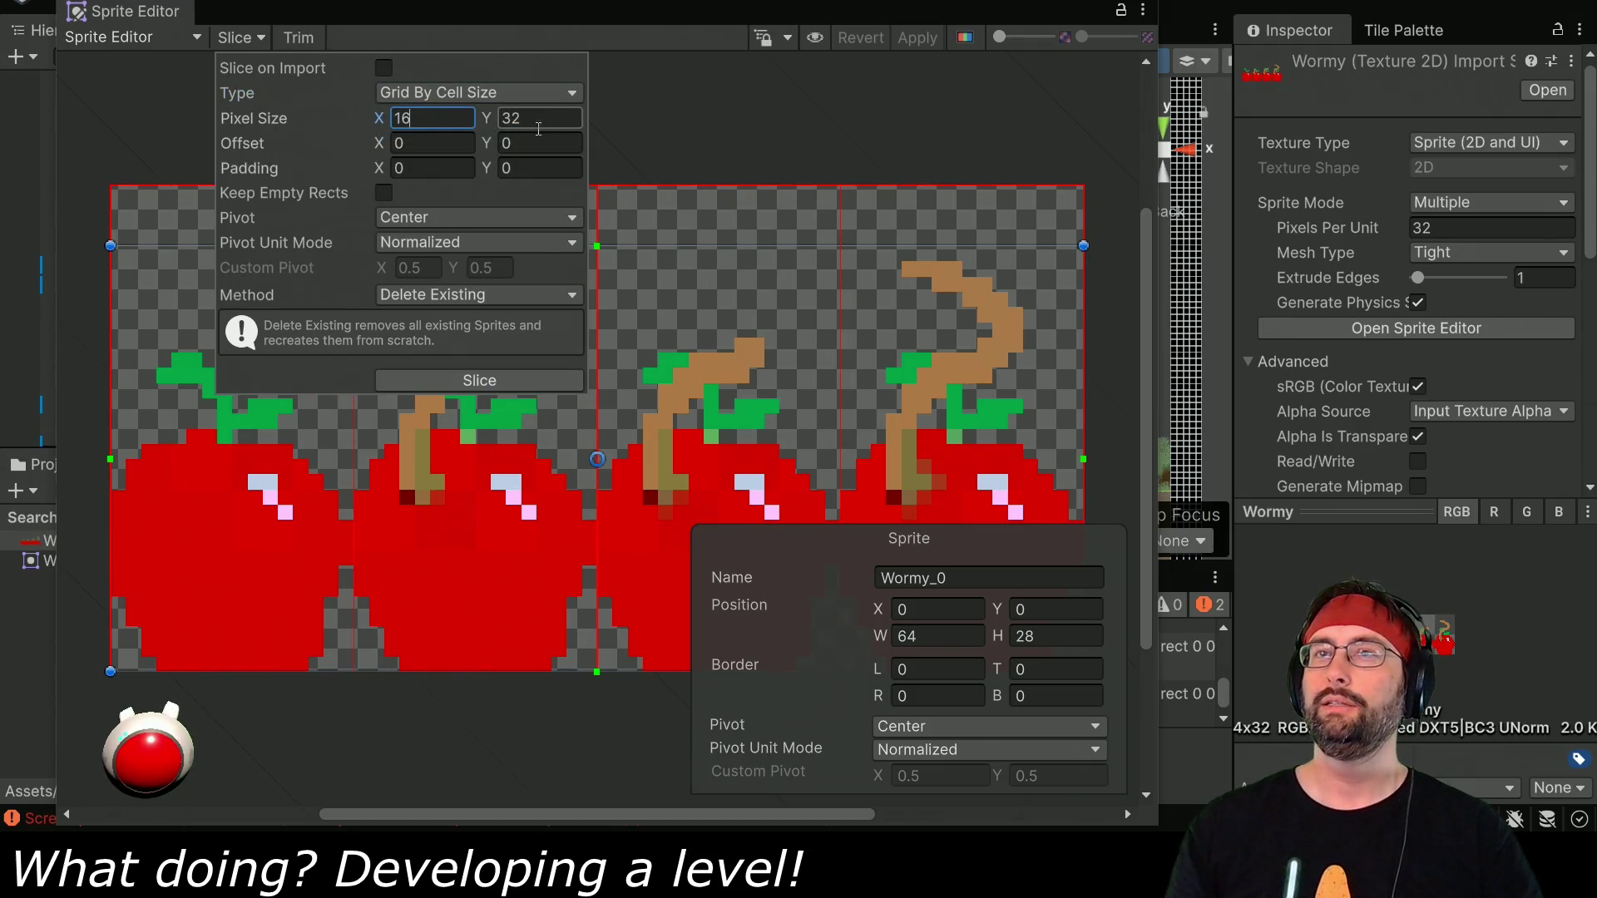
pyautogui.click(449, 380)
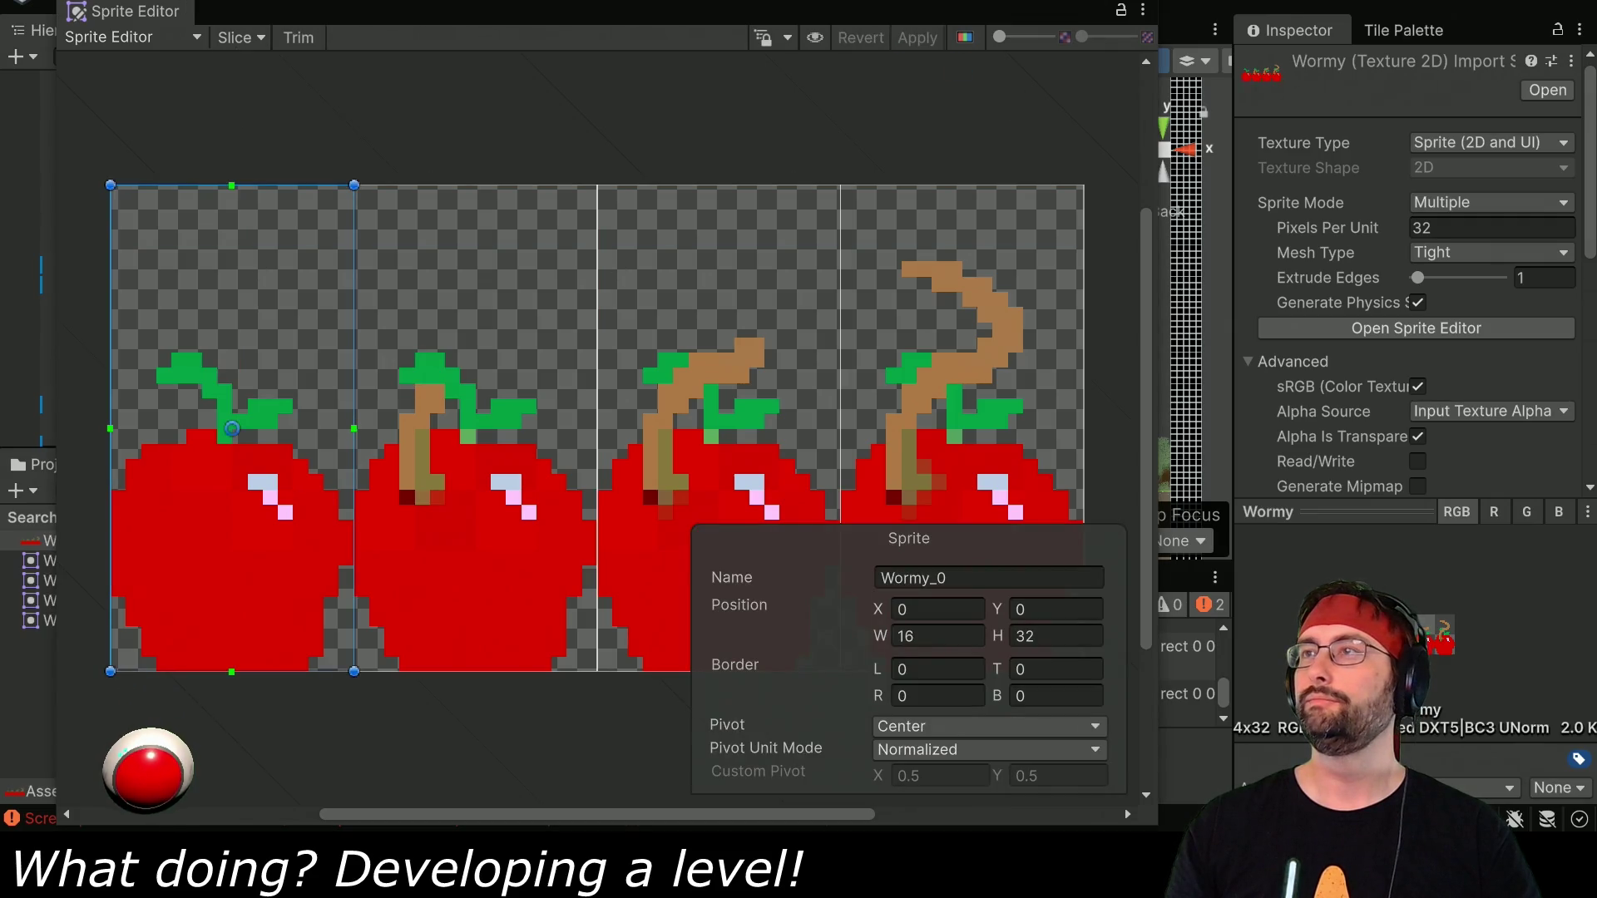
pyautogui.click(1197, 6)
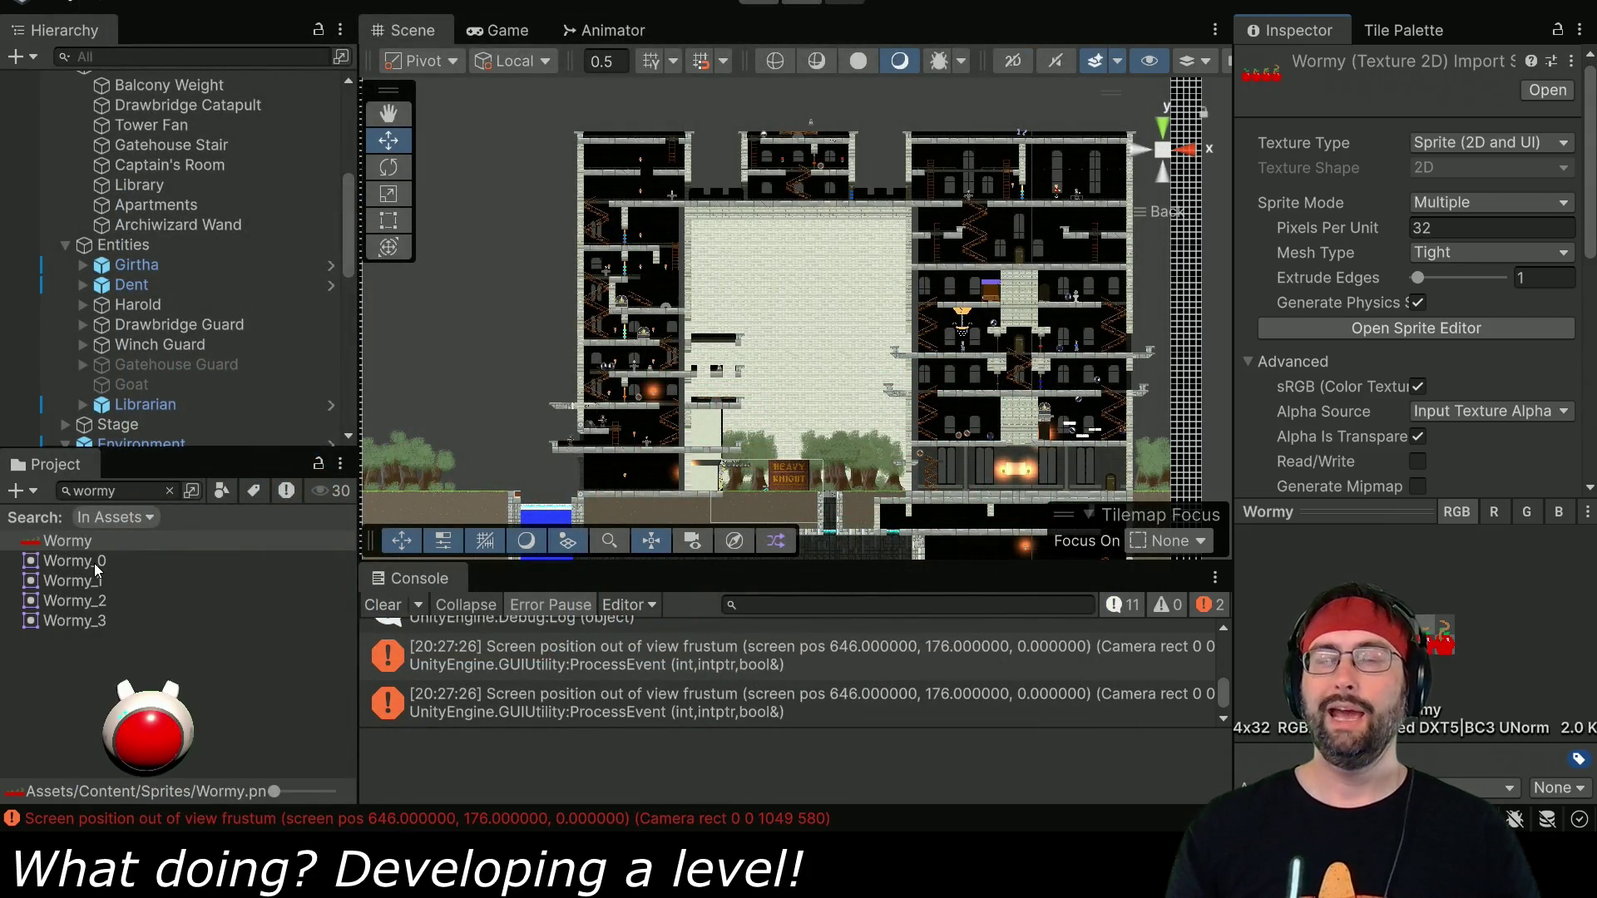
pyautogui.click(170, 491)
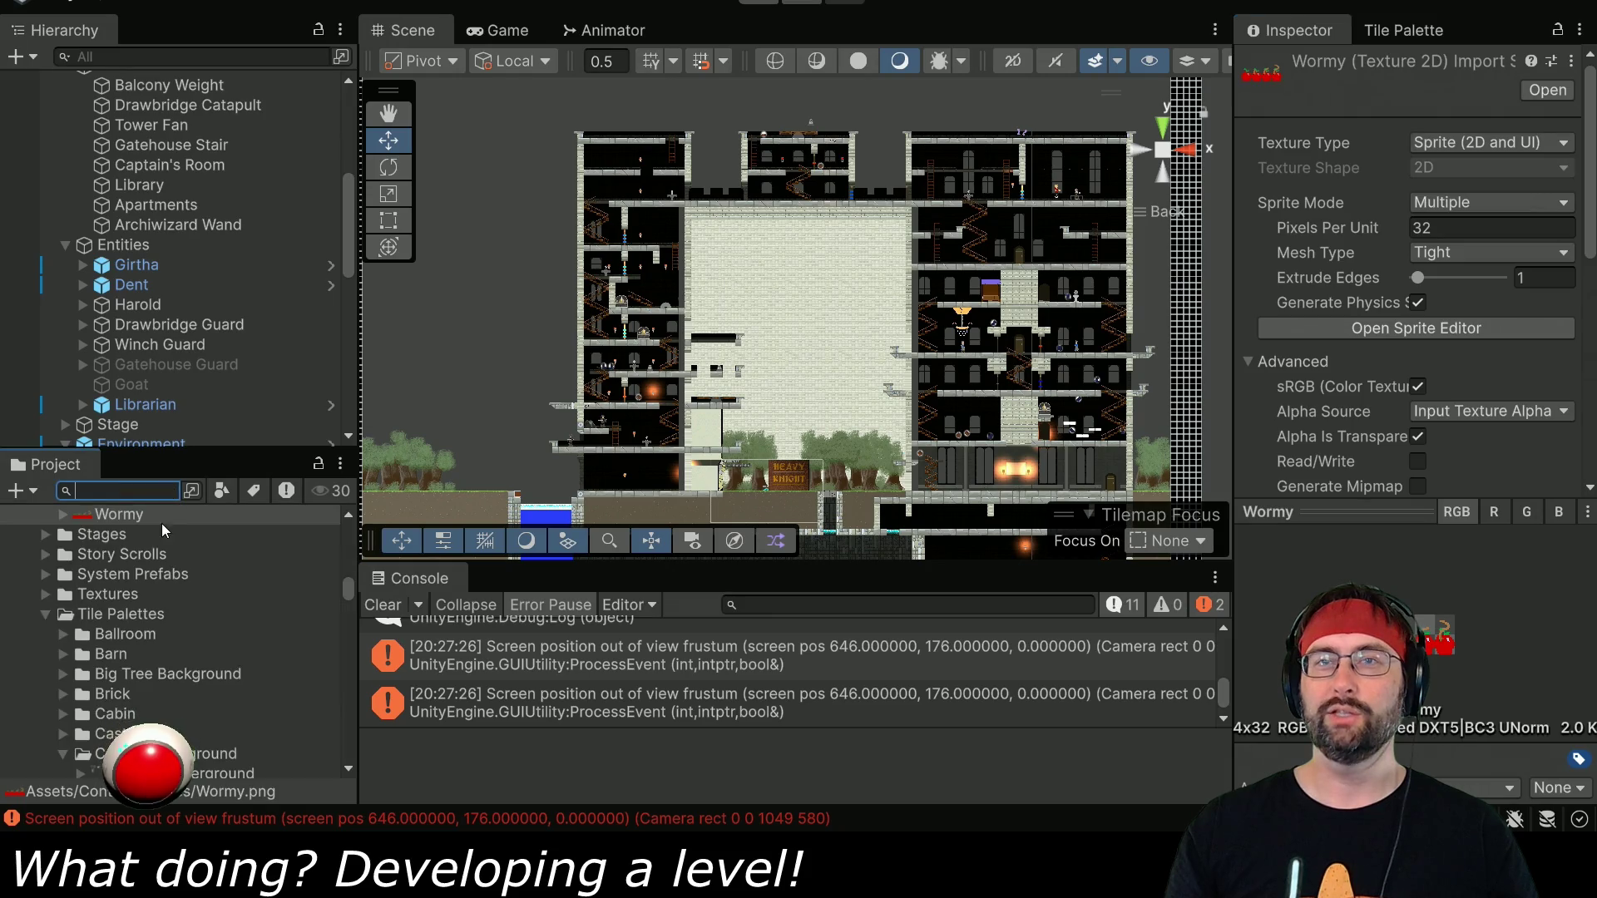
# Create a new folder named Wormy inside the Features folder.
pyautogui.scroll(4, 97, 580)
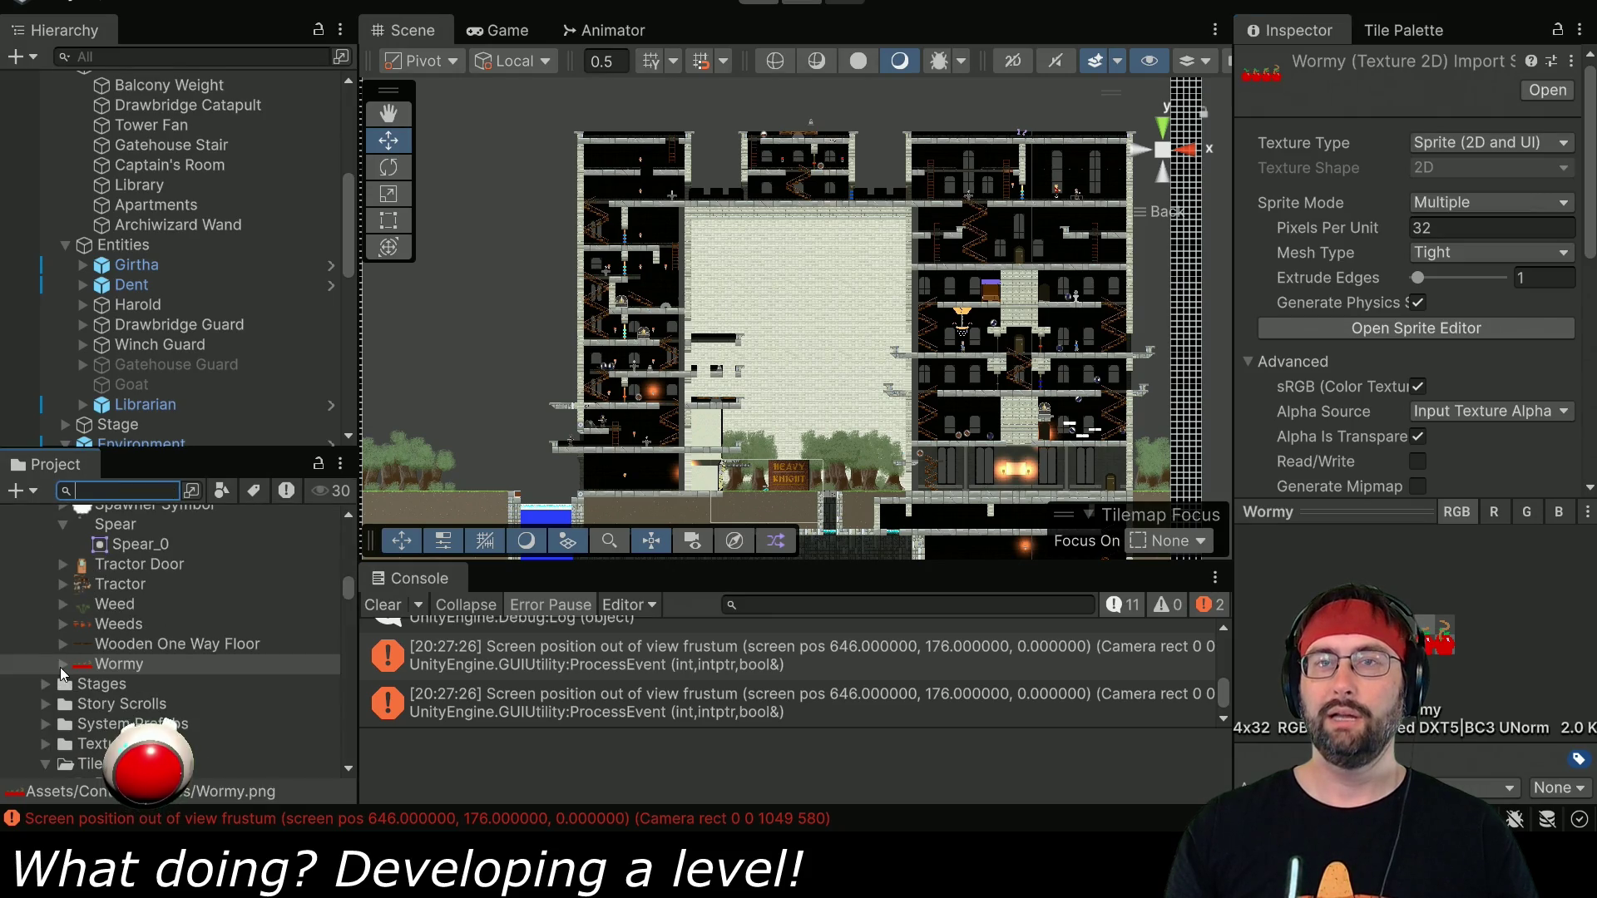
pyautogui.moveTo(353, 585)
pyautogui.mouseDown()
pyautogui.moveTo(348, 522)
pyautogui.moveTo(411, 562)
pyautogui.moveTo(407, 502)
pyautogui.mouseUp()
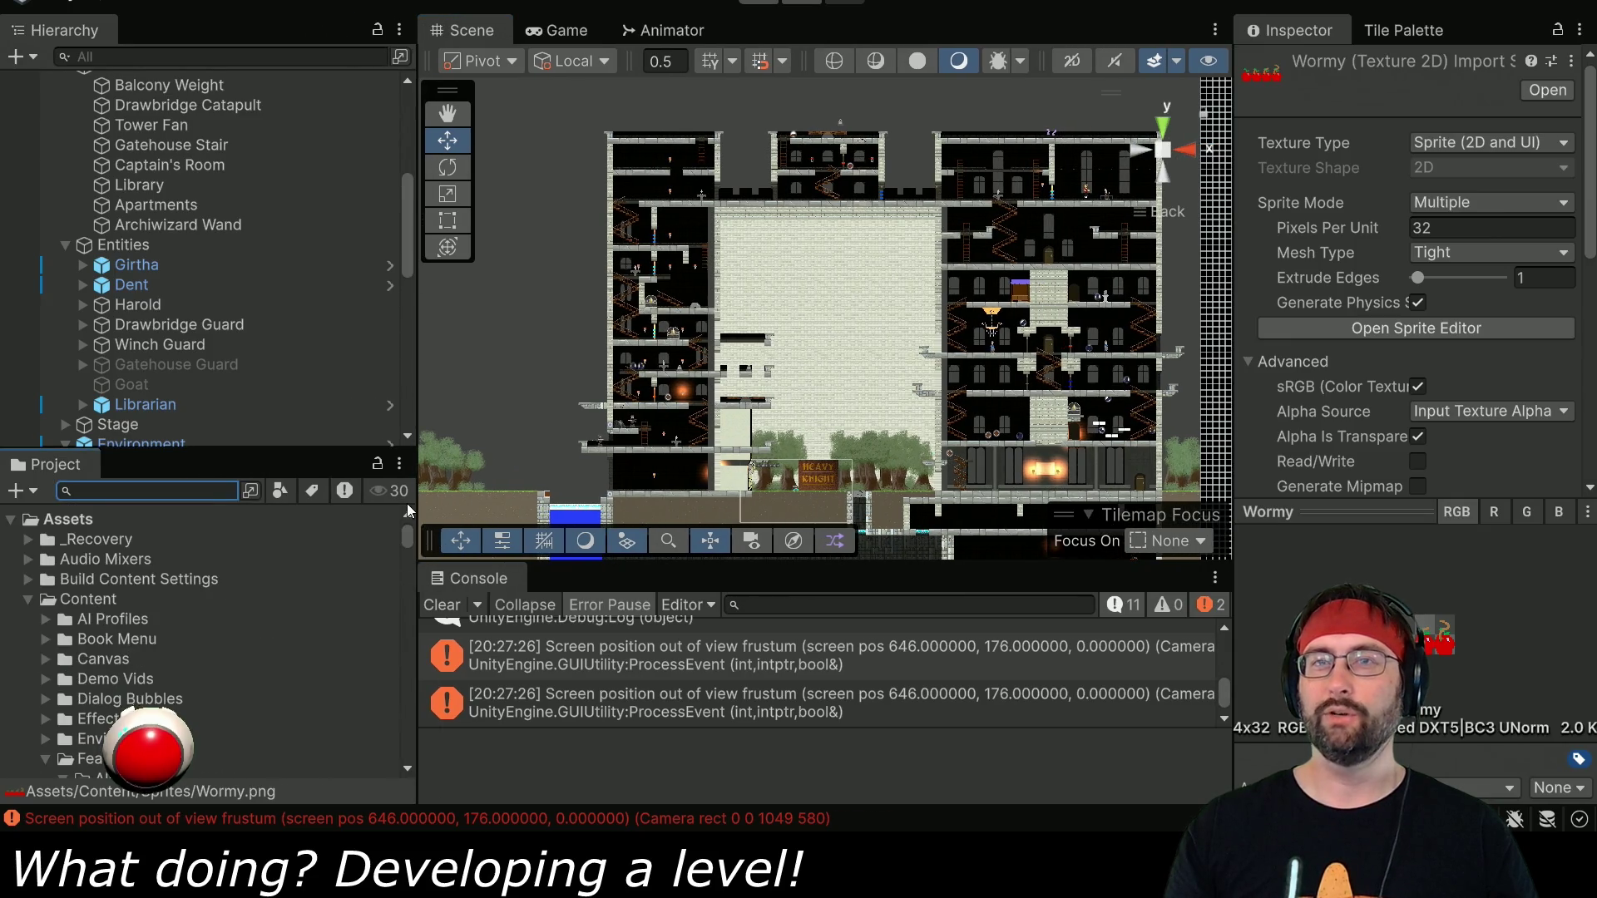
pyautogui.click(62, 630)
pyautogui.rightClick(73, 607)
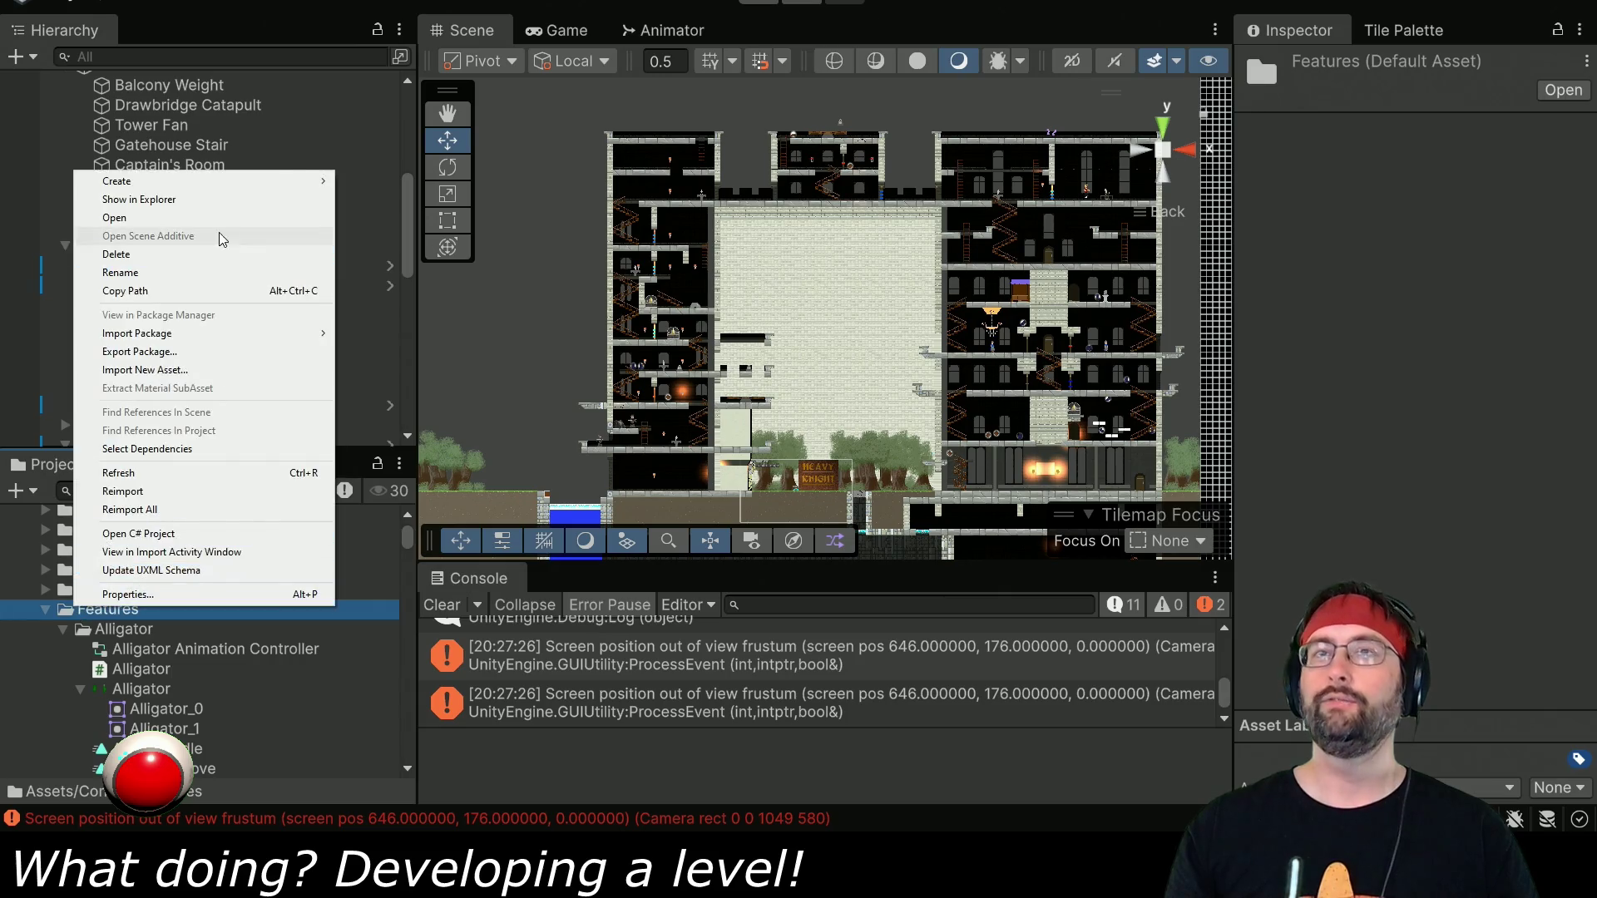
pyautogui.moveTo(278, 181)
pyautogui.click(383, 181)
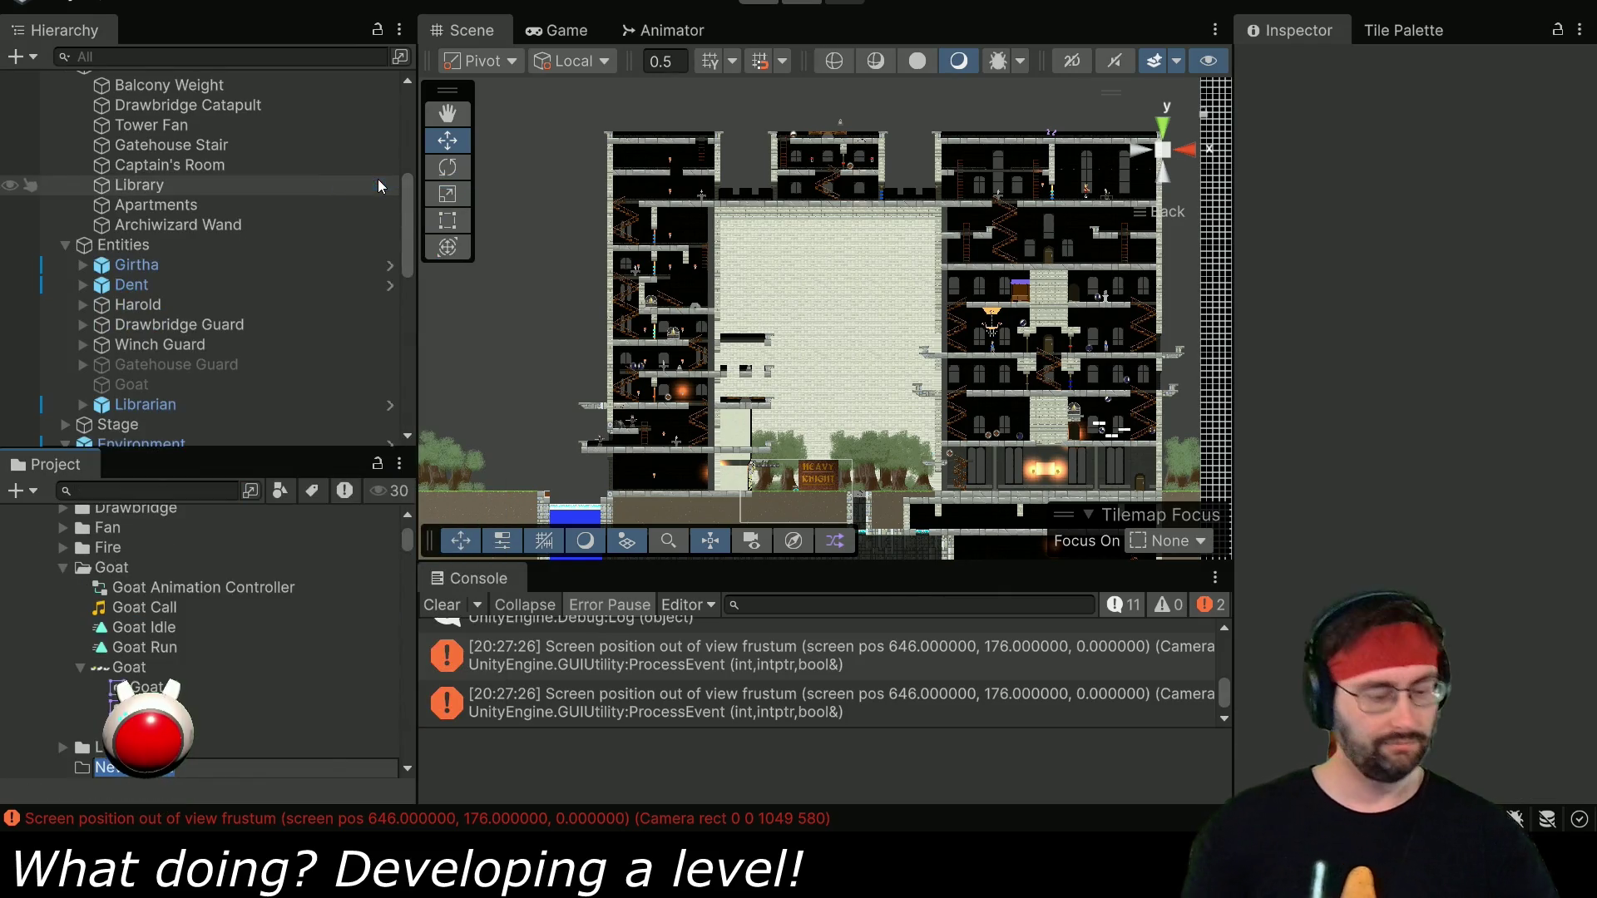
pyautogui.write('Wormy')
pyautogui.press('Return')
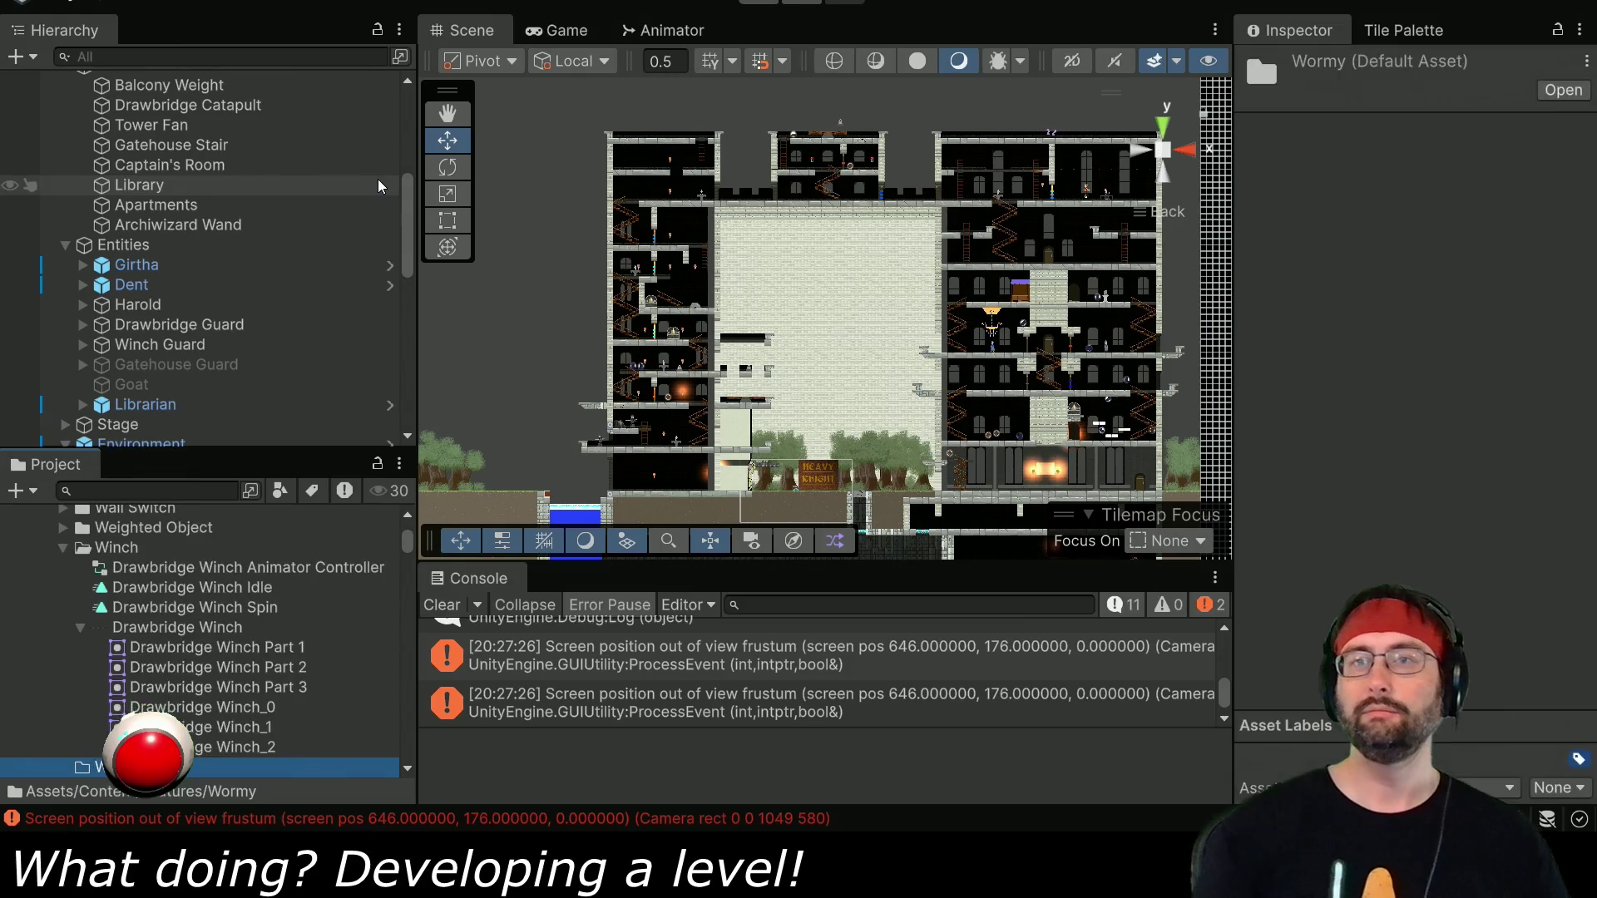
# Create an Animator Controller named Wormy Animator Controller in the Wormy folder.
pyautogui.rightClick(213, 759)
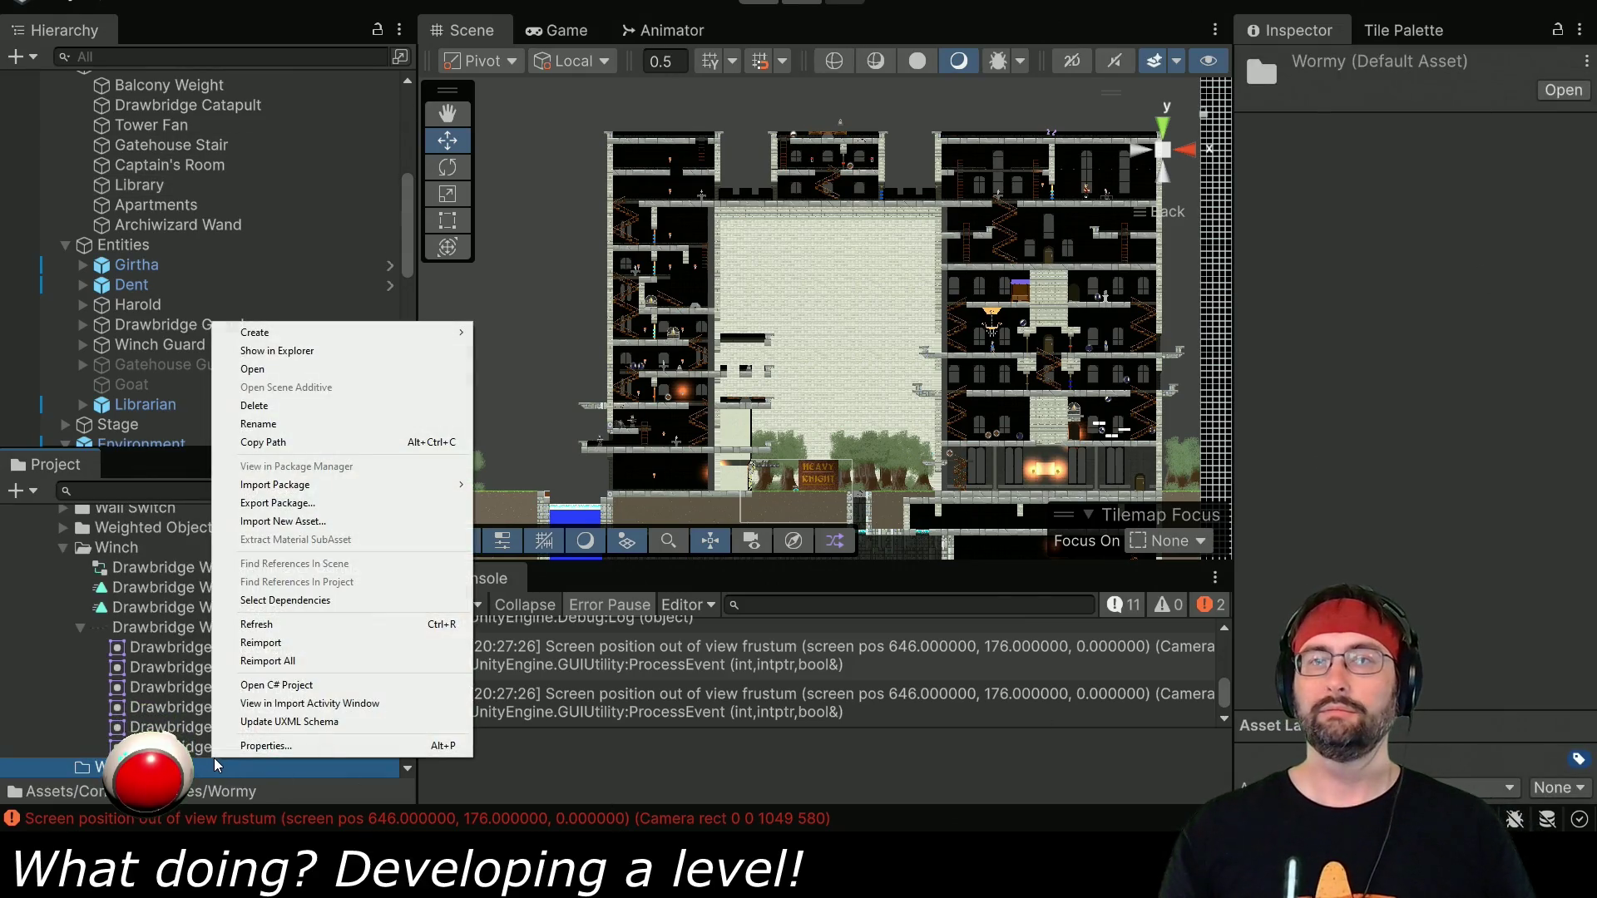
pyautogui.moveTo(361, 332)
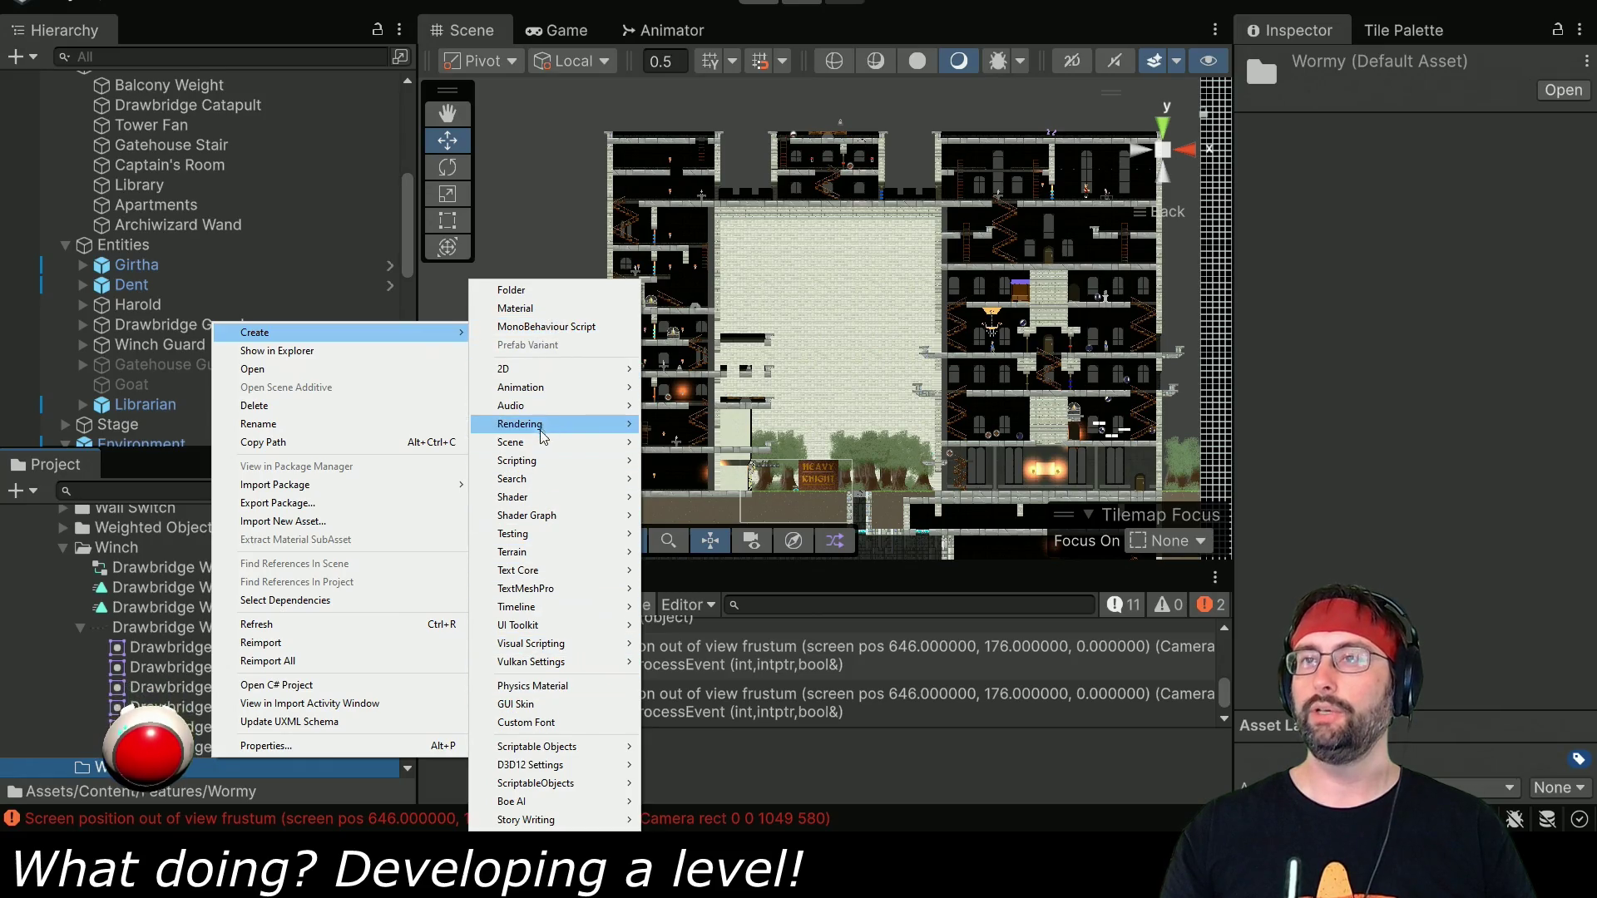
pyautogui.moveTo(553, 398)
pyautogui.click(690, 387)
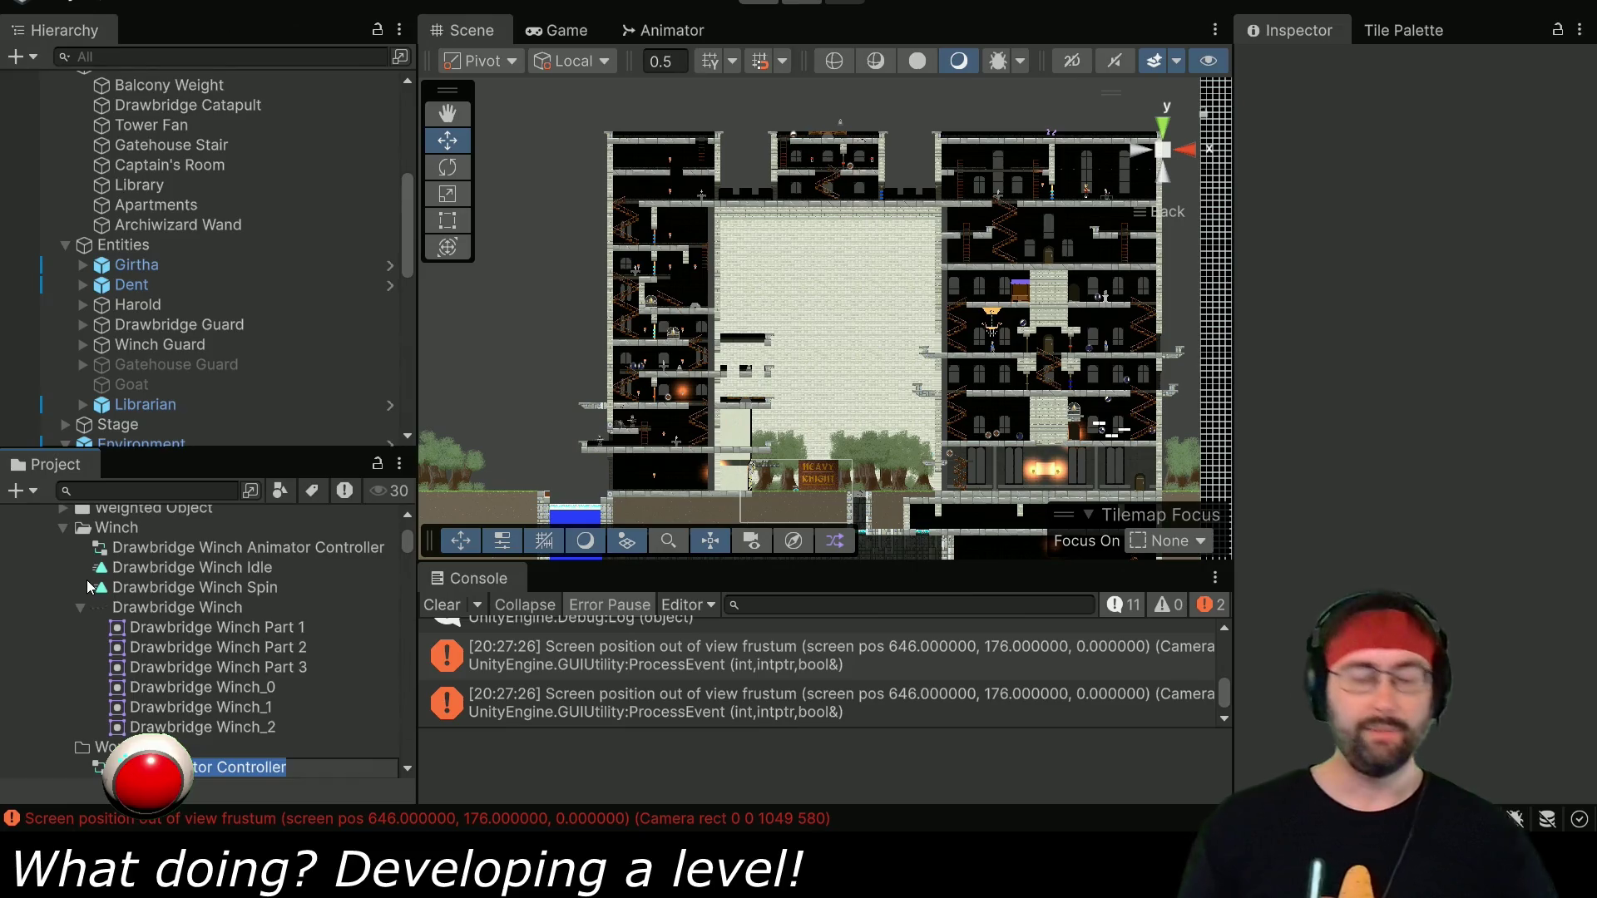
pyautogui.press('BackSpace')
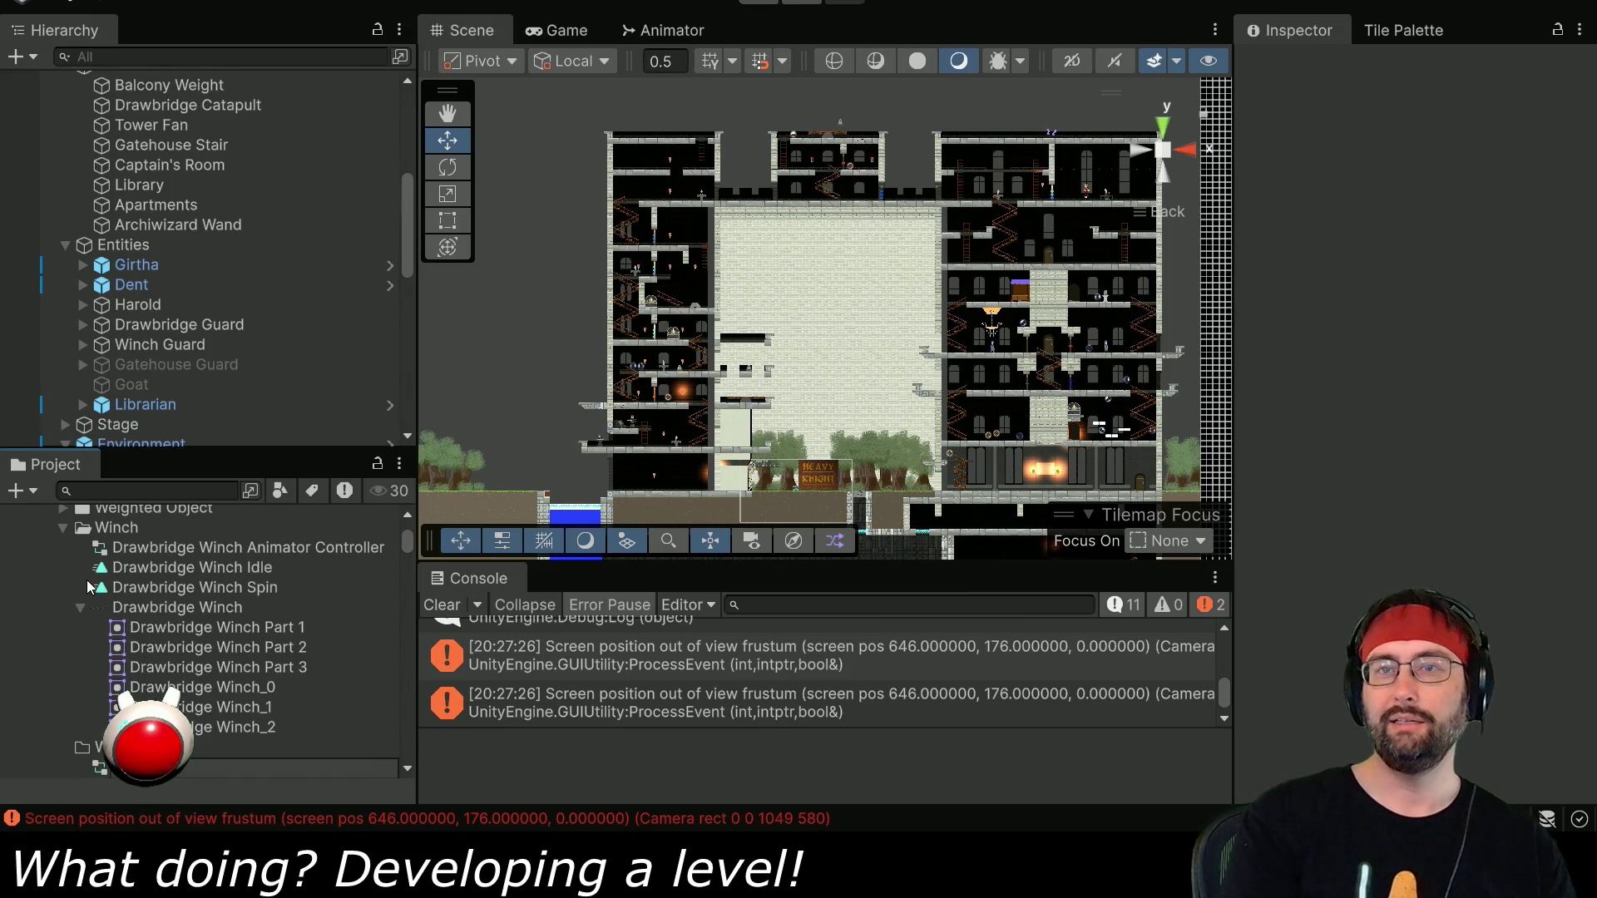
pyautogui.write('mator C')
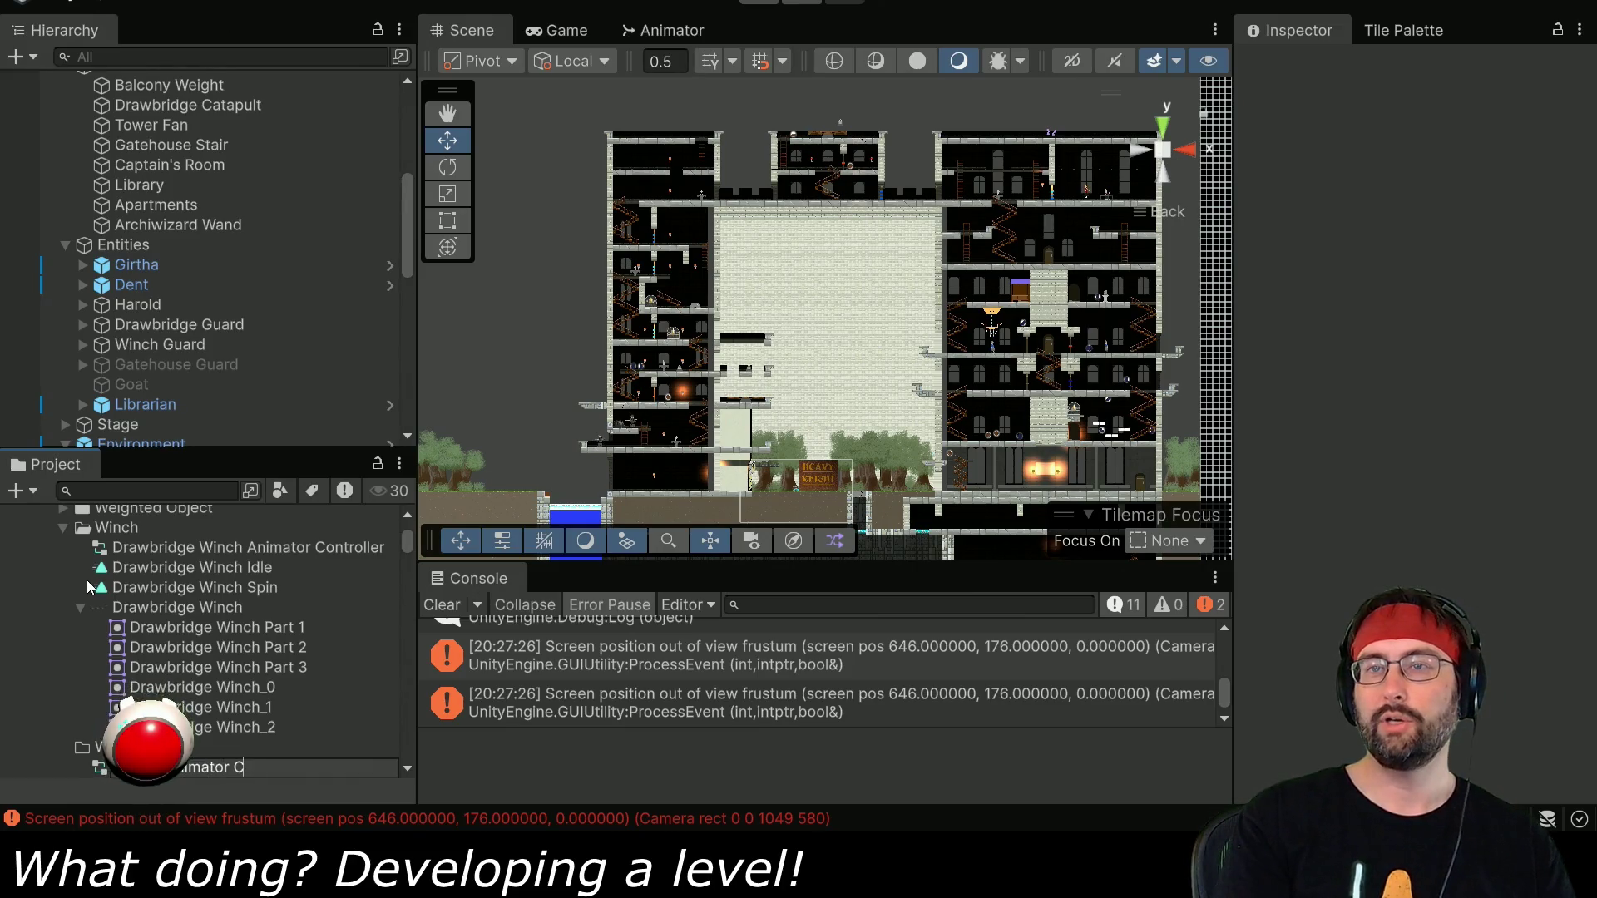
pyautogui.write('ontroller')
pyautogui.press('Return')
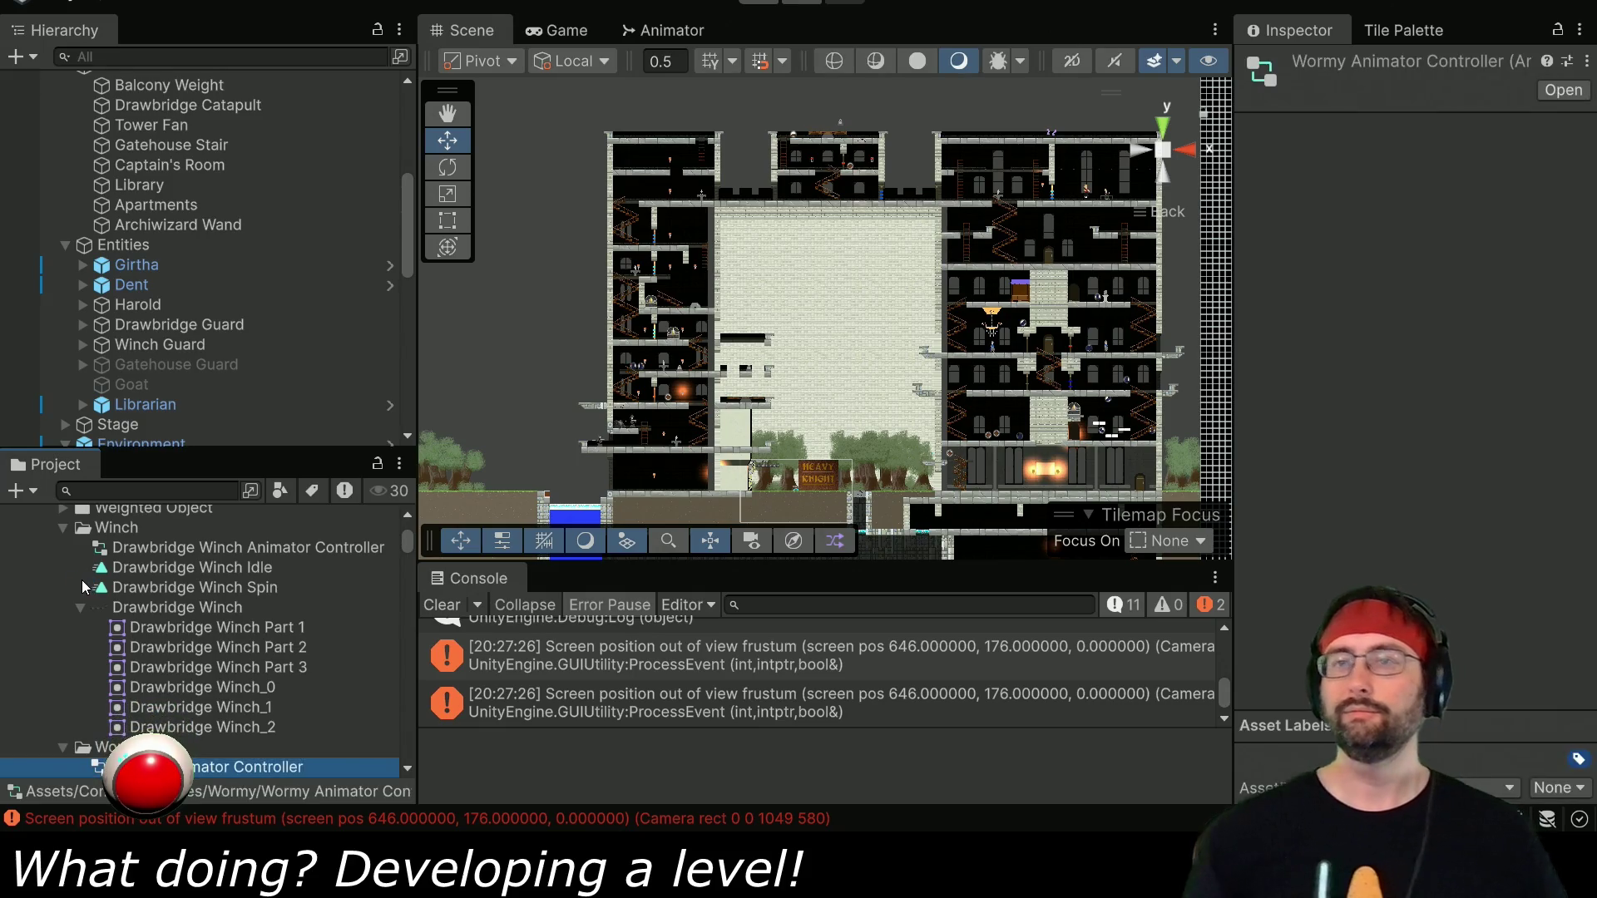
# Collapse the Materials, Models, Bed Four Poster and Bust Button entries, then expand the Wormy sprite sheet's frames.
pyautogui.scroll(-3, 220, 749)
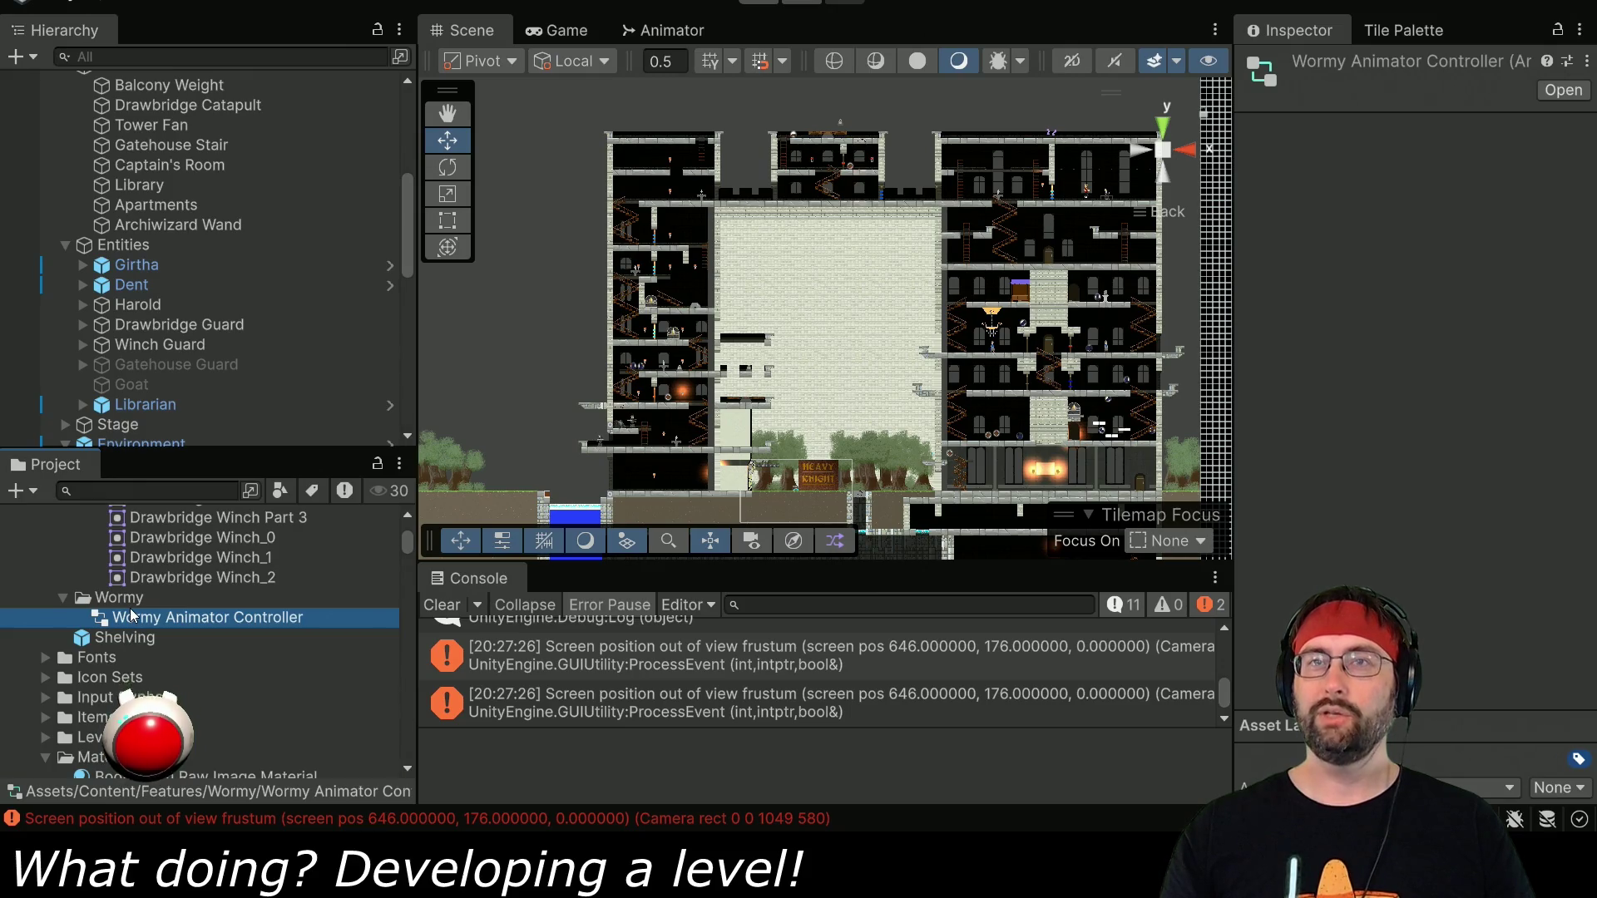
pyautogui.scroll(-10, 125, 628)
pyautogui.scroll(-15, 120, 648)
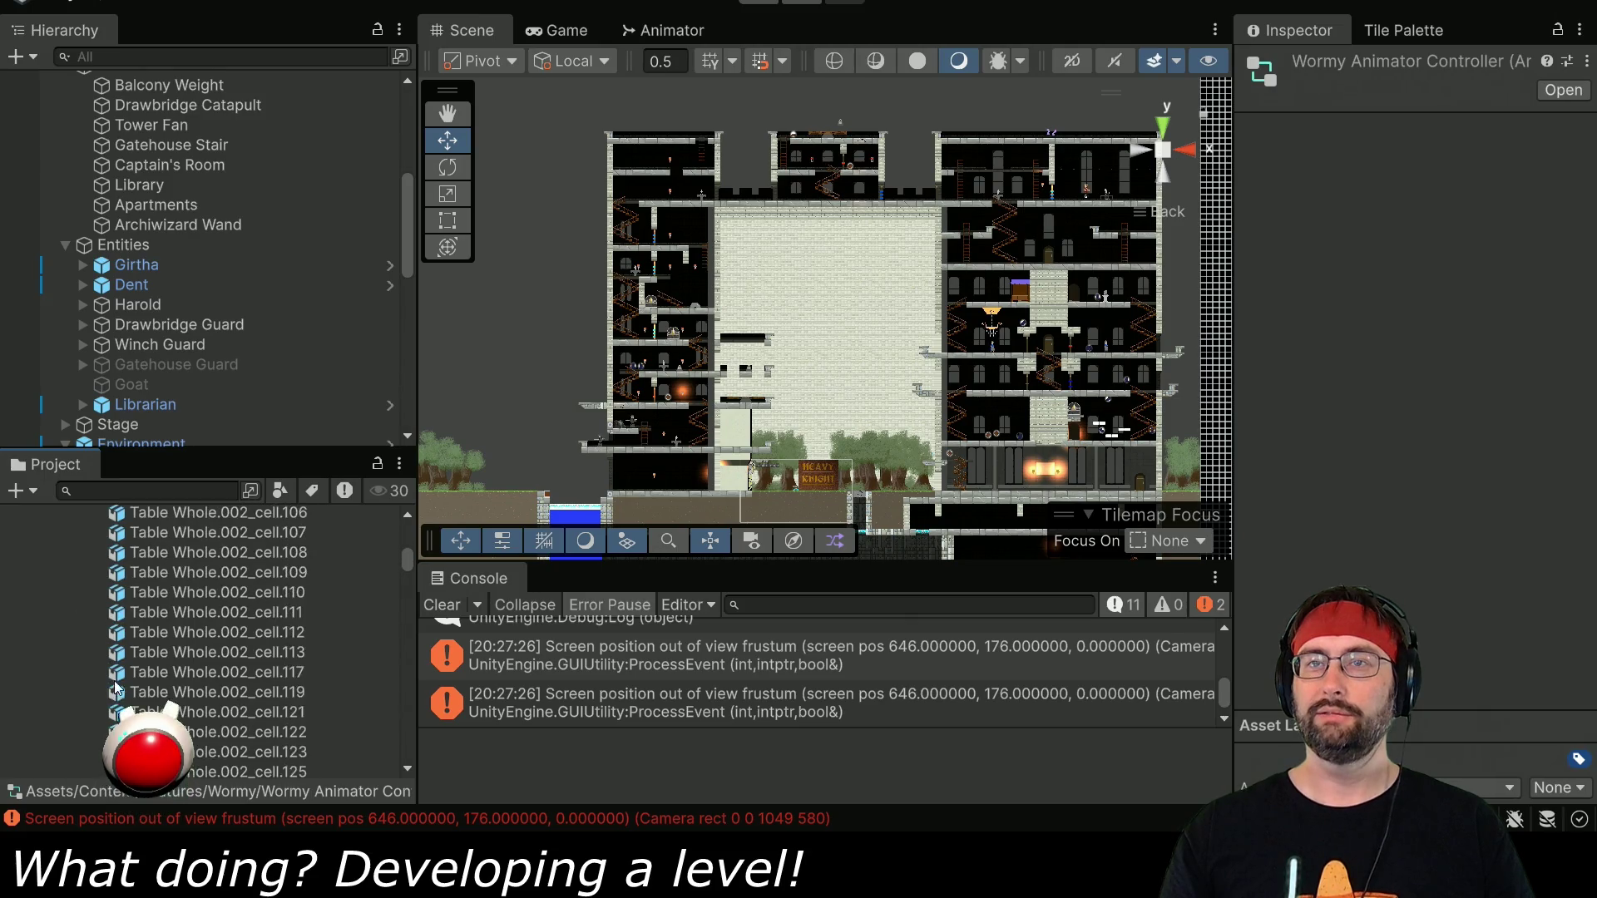
pyautogui.scroll(5, 208, 640)
pyautogui.moveTo(406, 562); pyautogui.dragTo(406, 511)
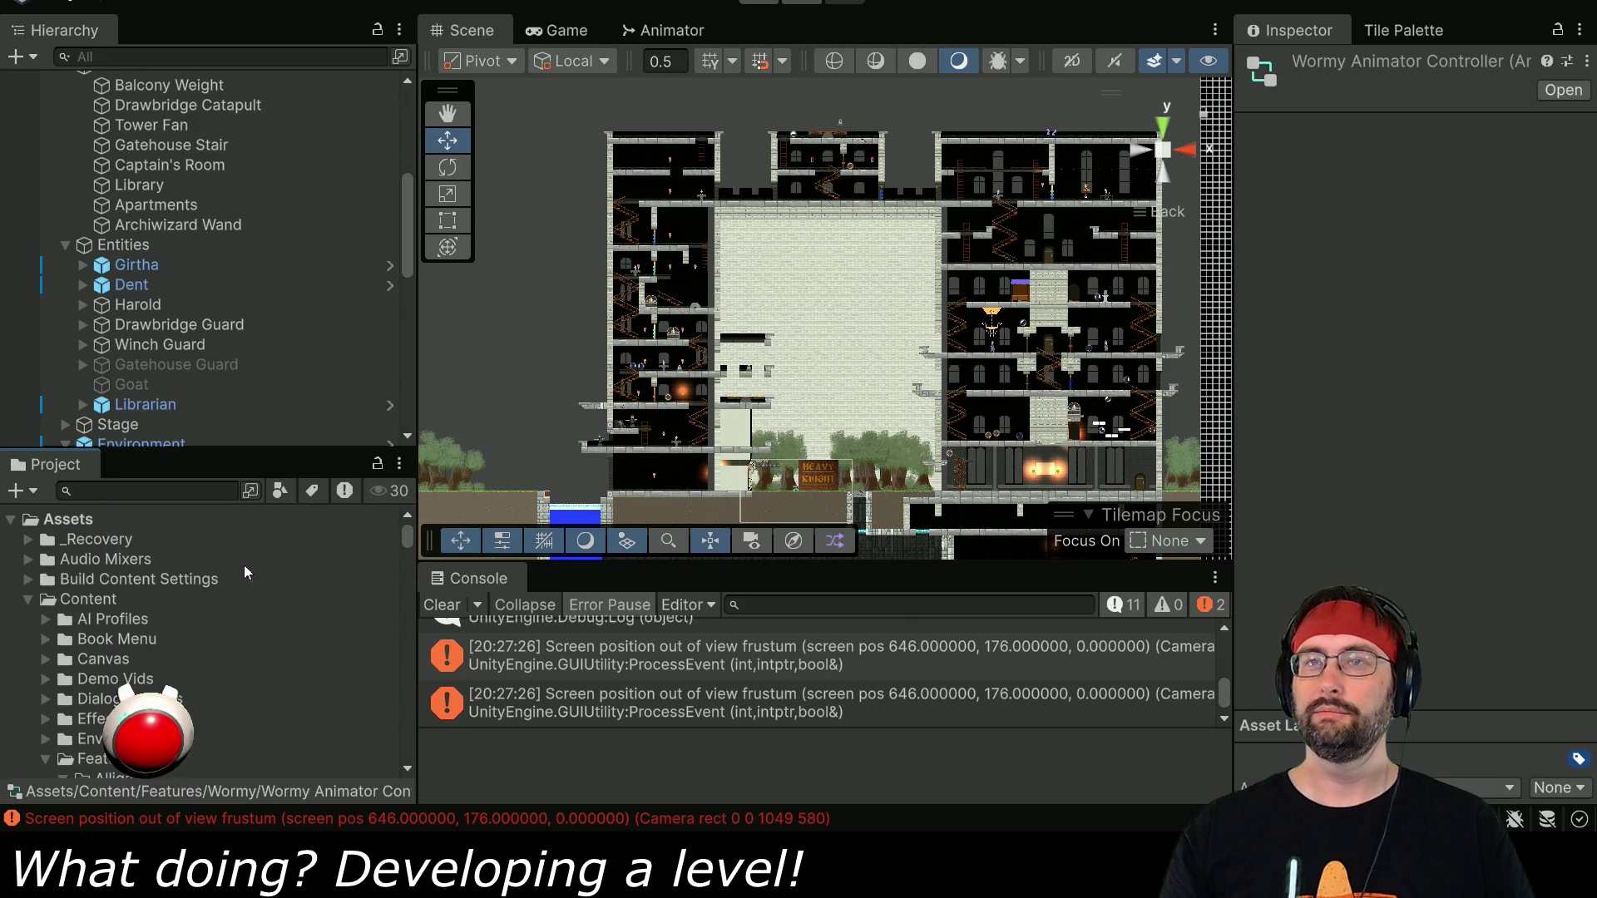
pyautogui.scroll(-15, 131, 629)
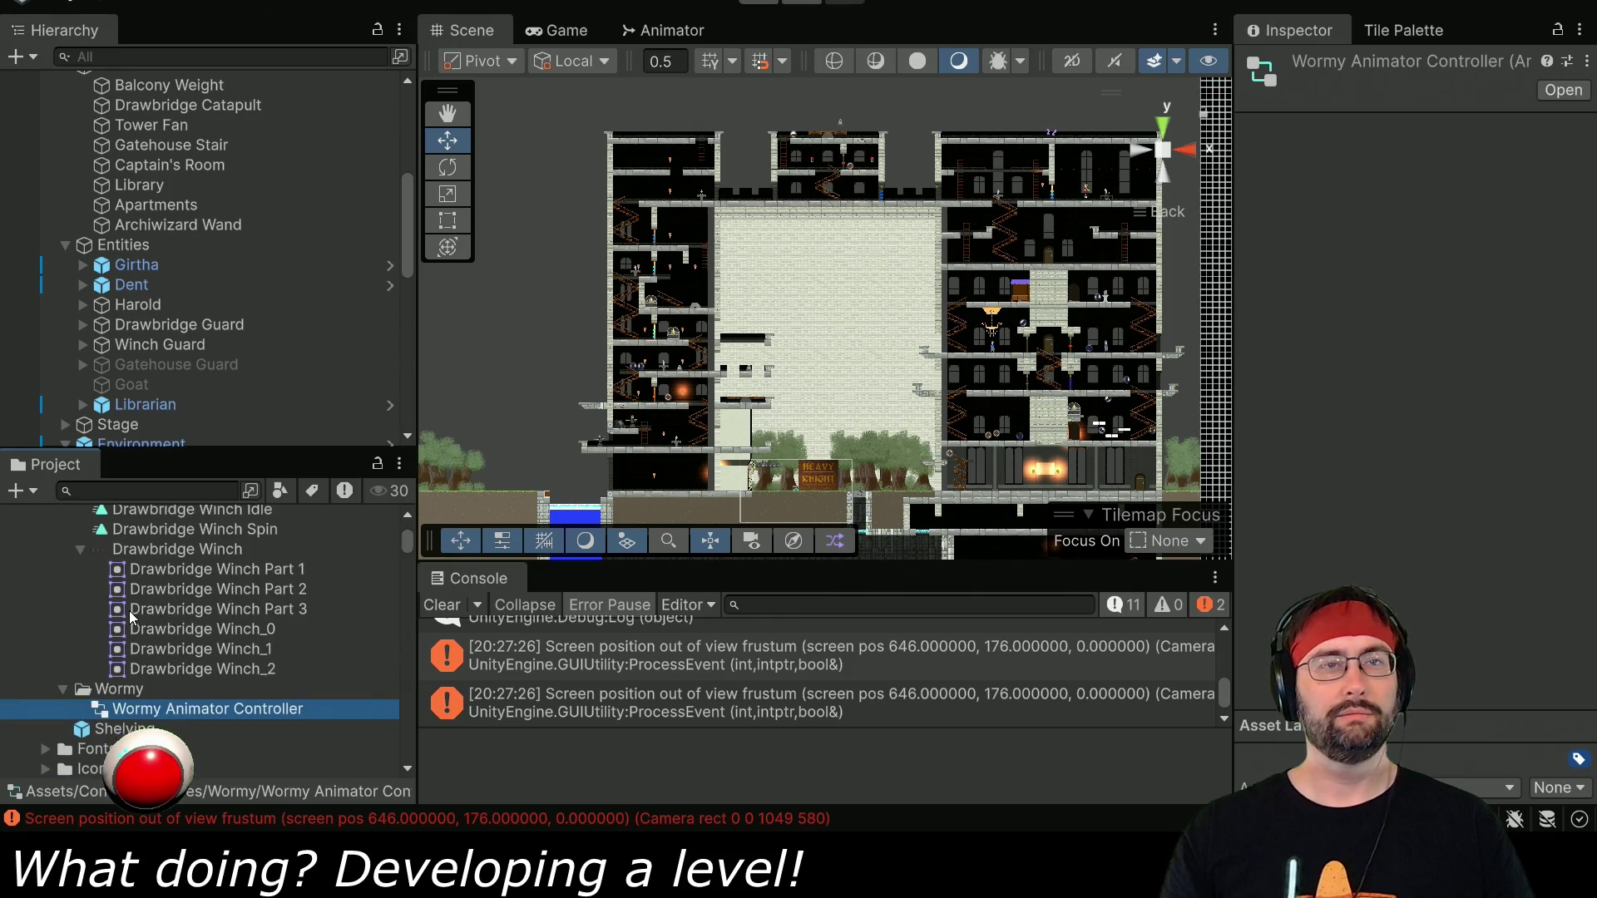
pyautogui.scroll(-3, 83, 664)
pyautogui.scroll(-6, 50, 687)
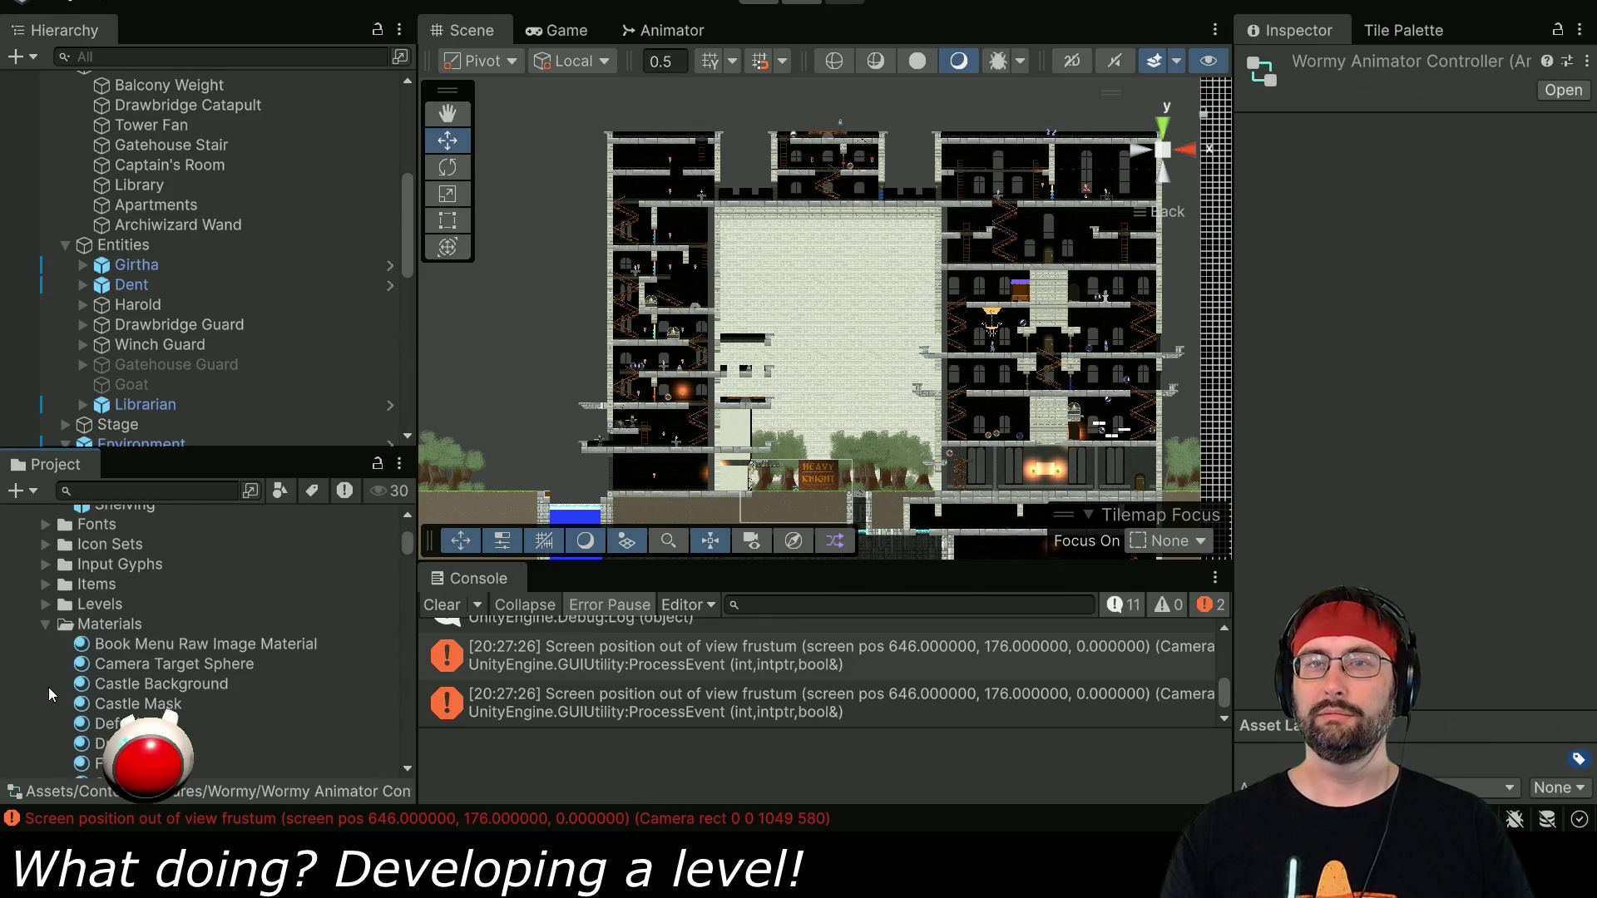
pyautogui.click(45, 626)
pyautogui.scroll(-3, 46, 624)
pyautogui.click(47, 613)
pyautogui.scroll(-4, 46, 619)
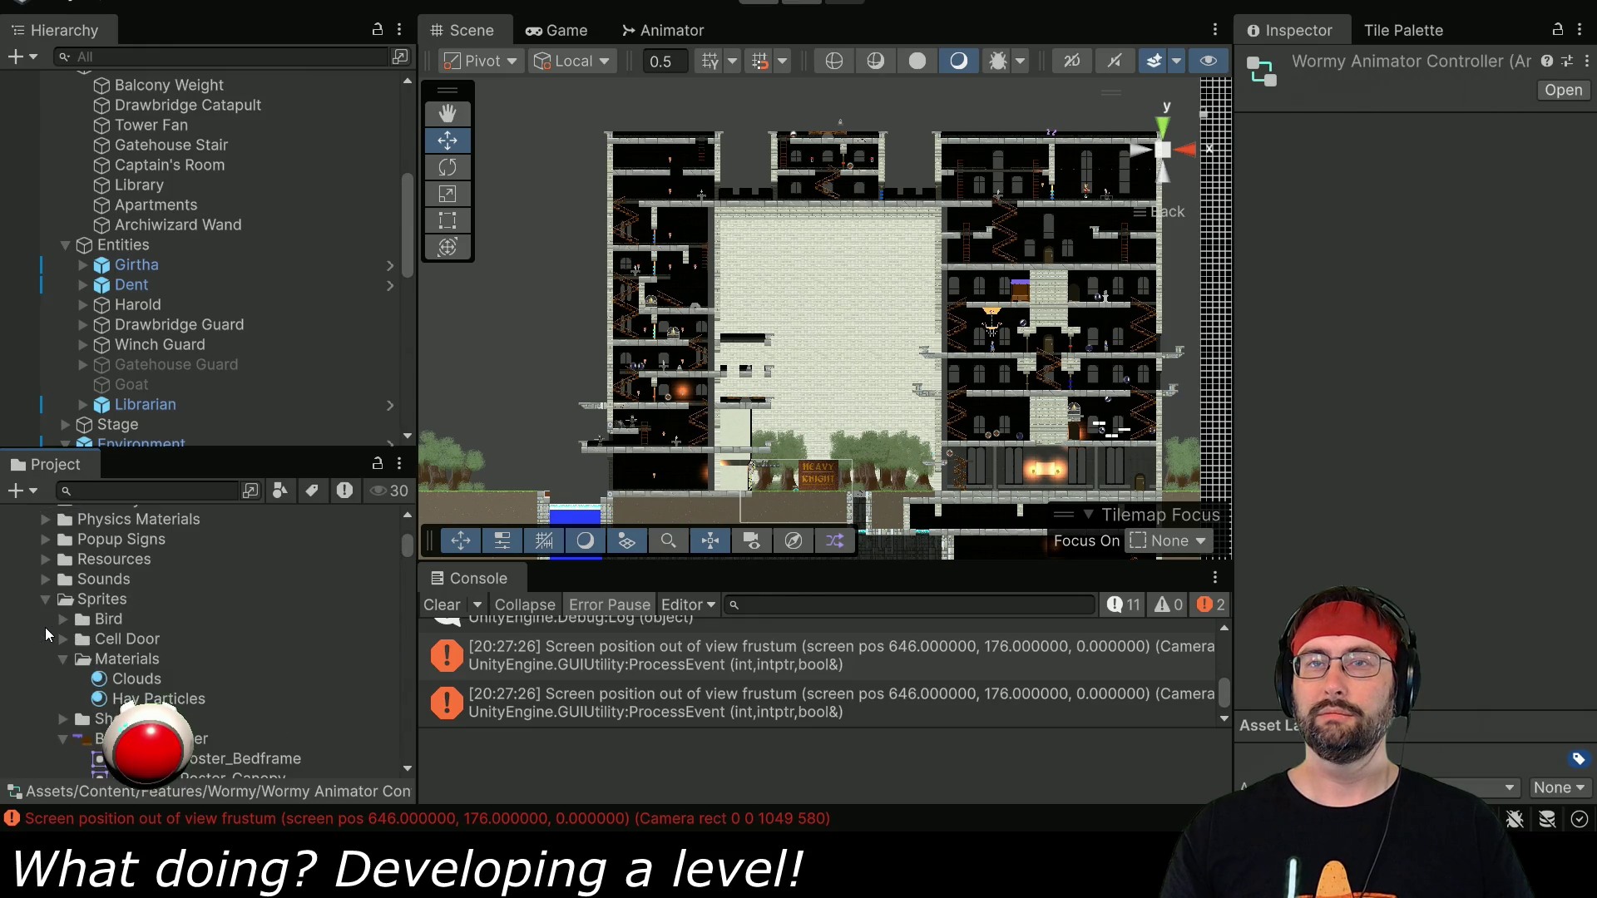
pyautogui.scroll(-6, 69, 650)
pyautogui.click(60, 588)
pyautogui.click(60, 669)
pyautogui.scroll(-6, 55, 667)
pyautogui.scroll(-3, 53, 667)
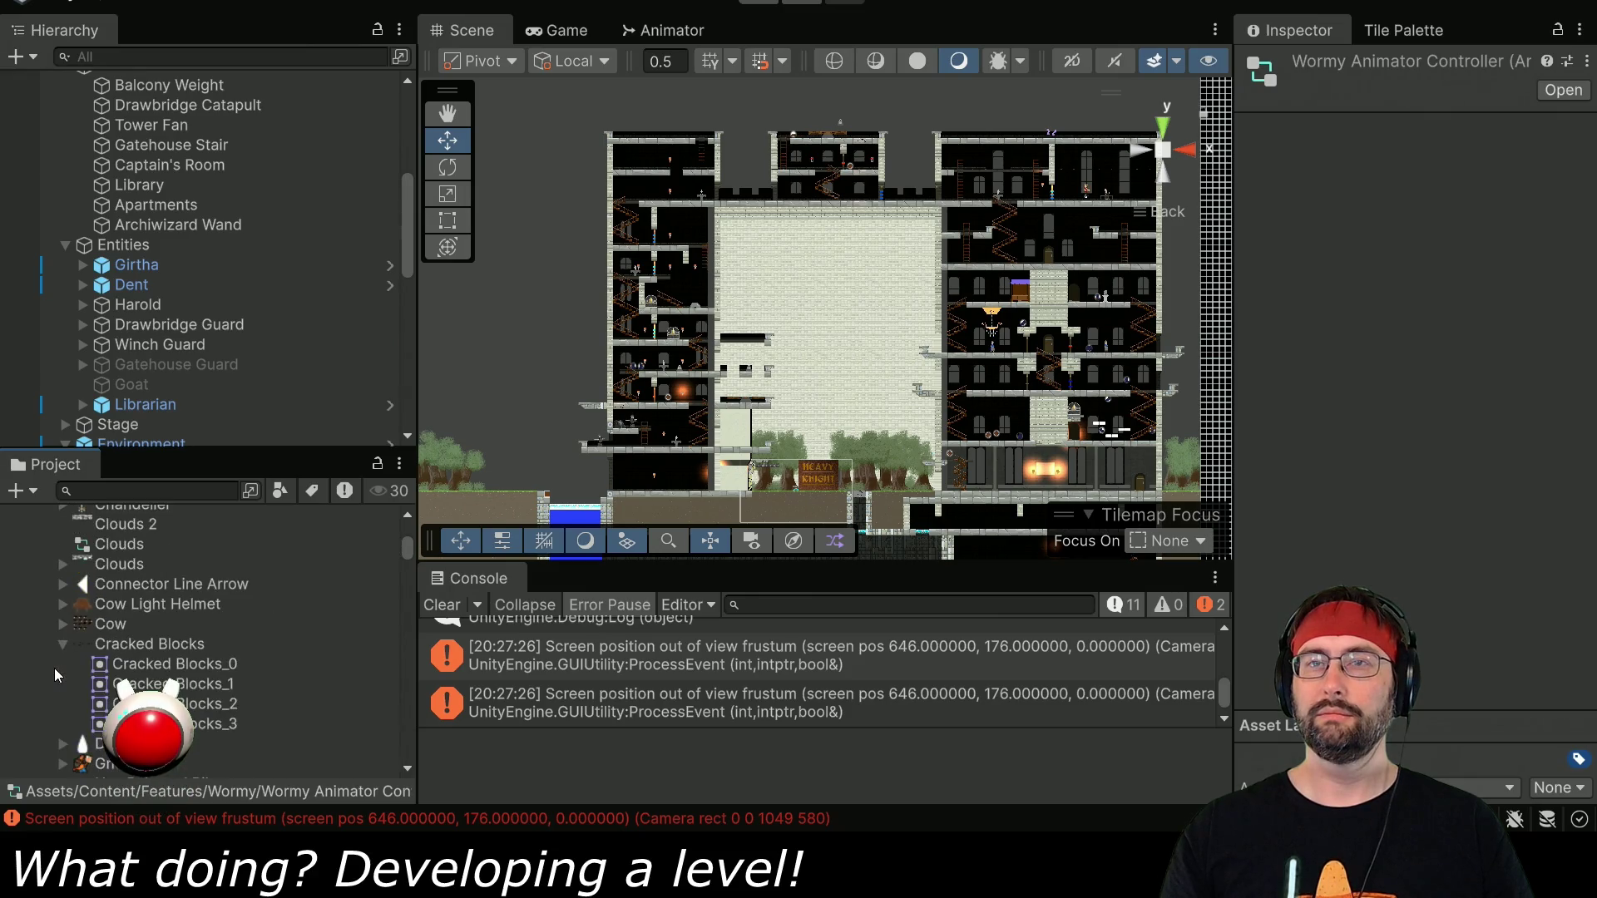
pyautogui.scroll(-7, 63, 641)
pyautogui.scroll(-10, 63, 641)
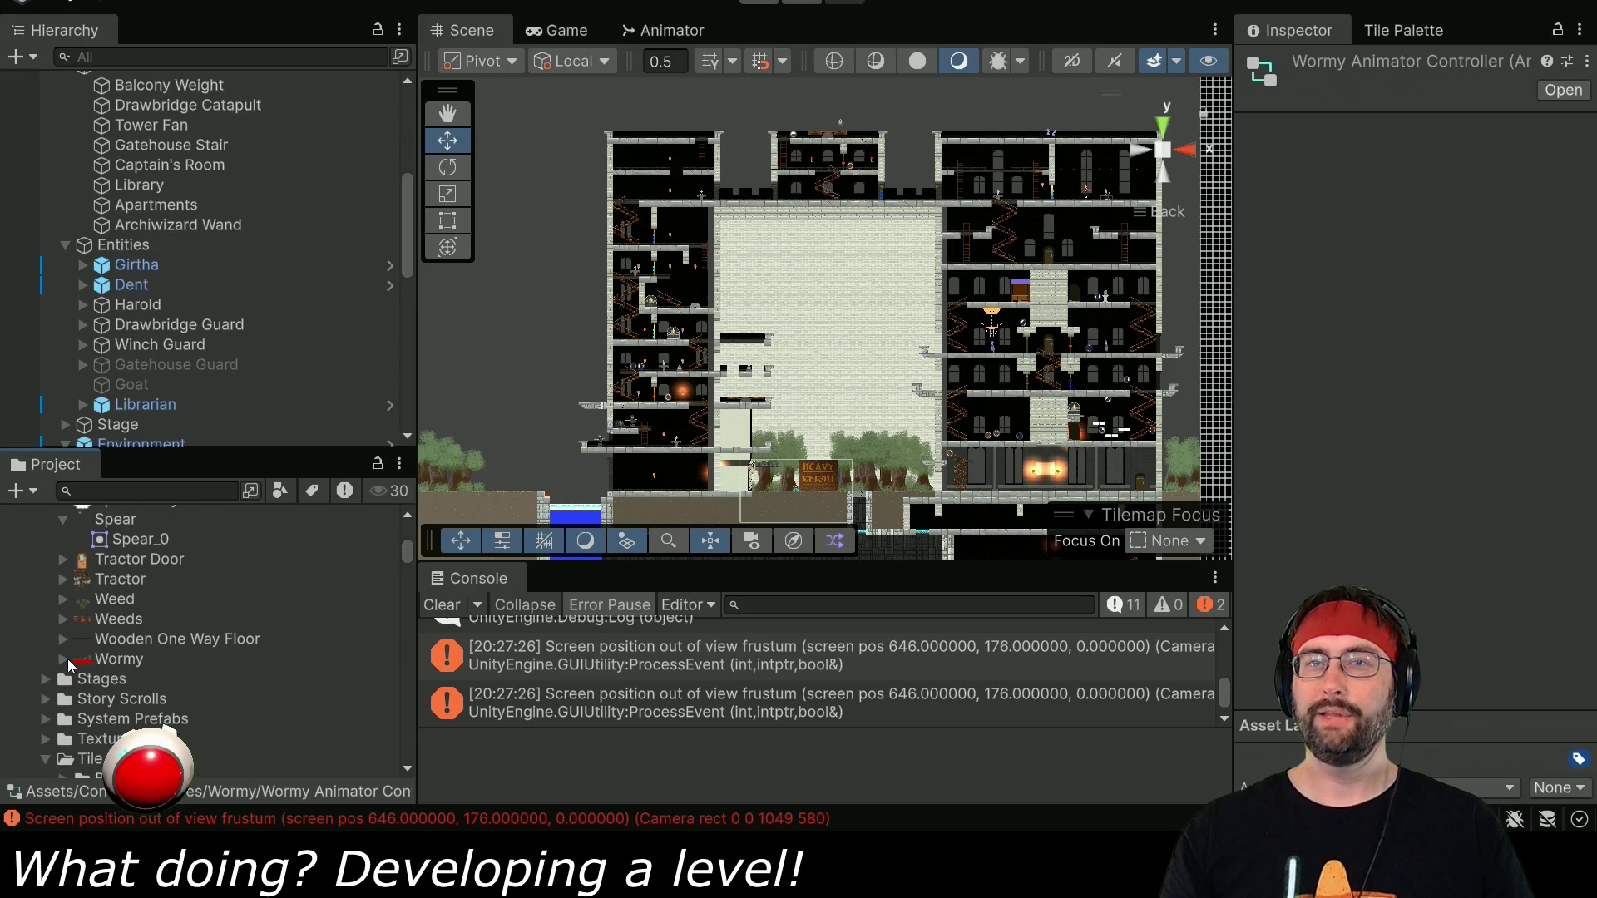
pyautogui.click(63, 658)
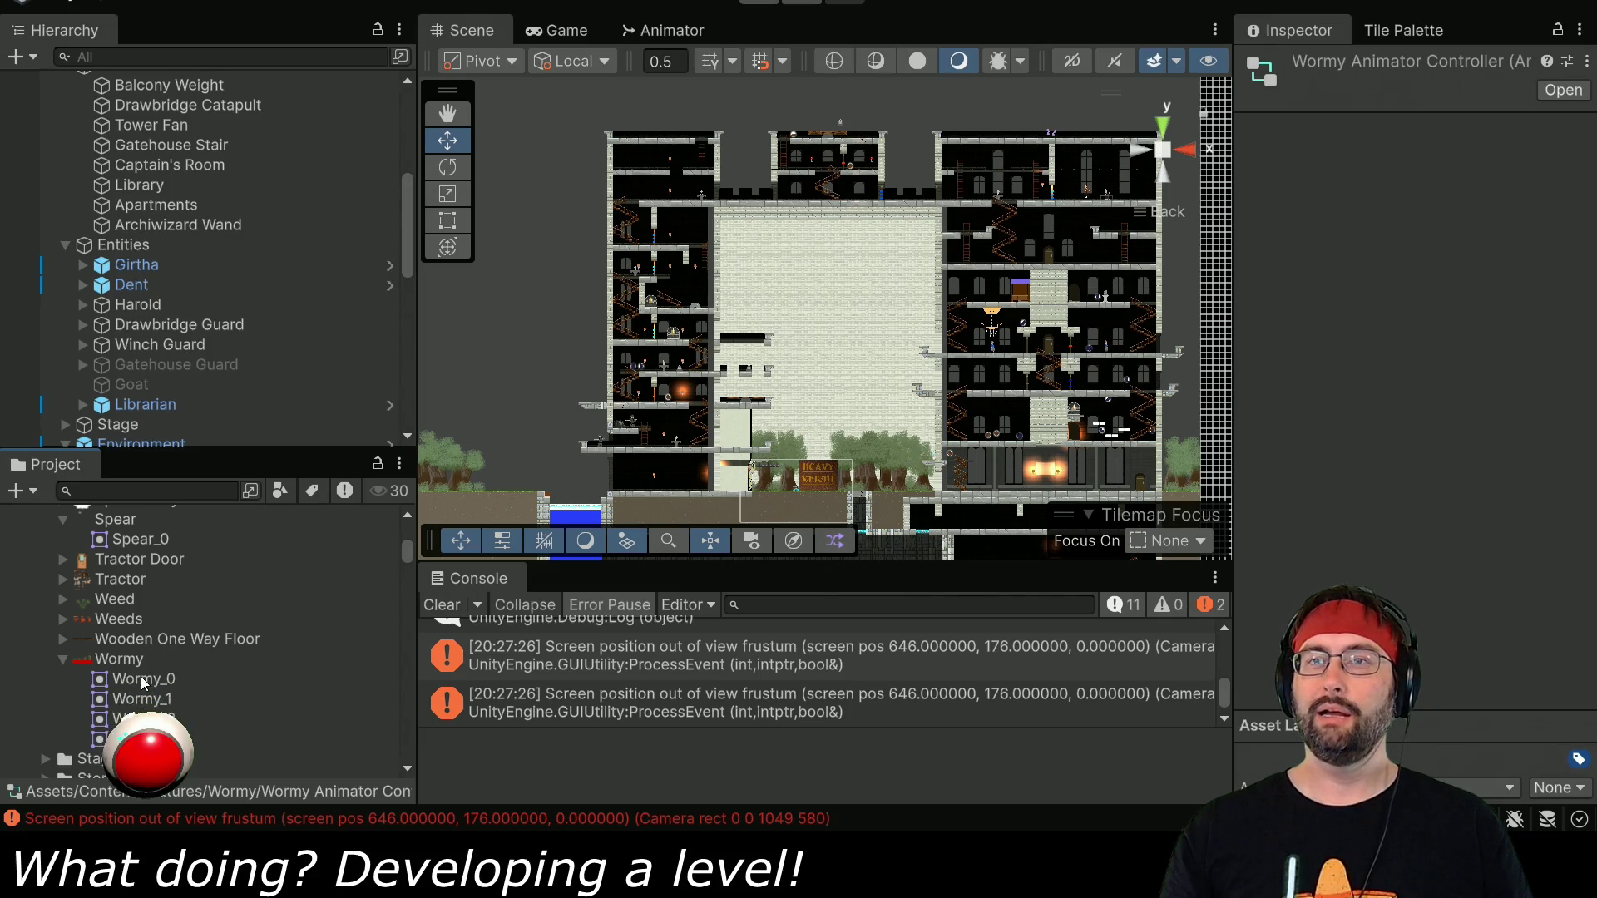
# Create an animation clip named Wormy_Idle from the Wormy_0 sprite.
pyautogui.rightClick(142, 678)
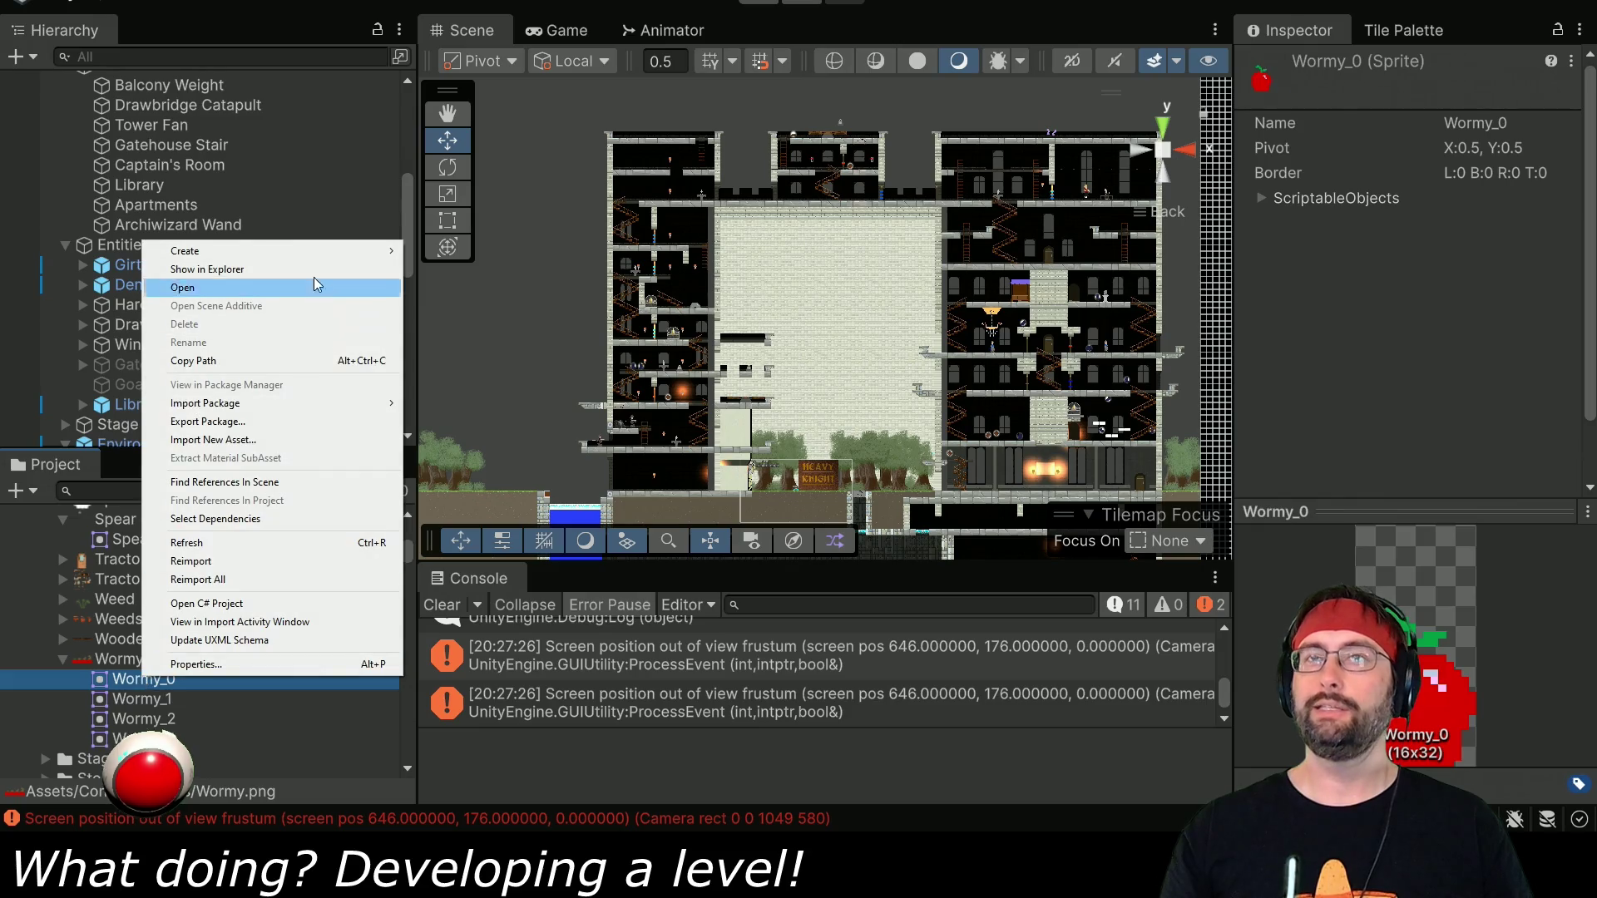
pyautogui.moveTo(332, 247)
pyautogui.moveTo(521, 361)
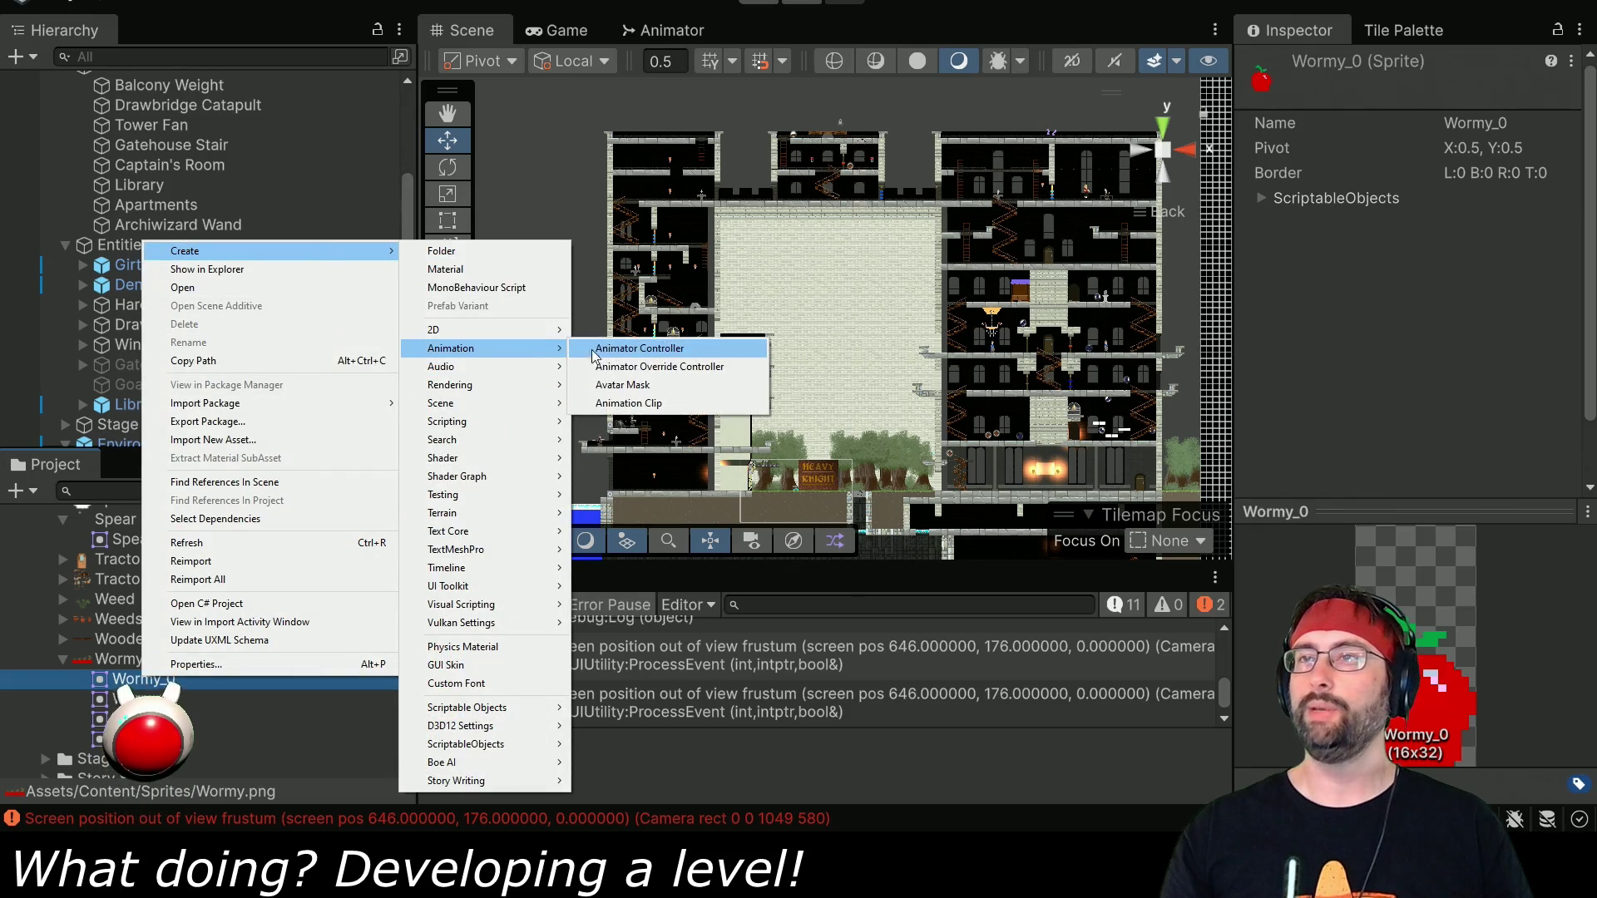
pyautogui.click(624, 405)
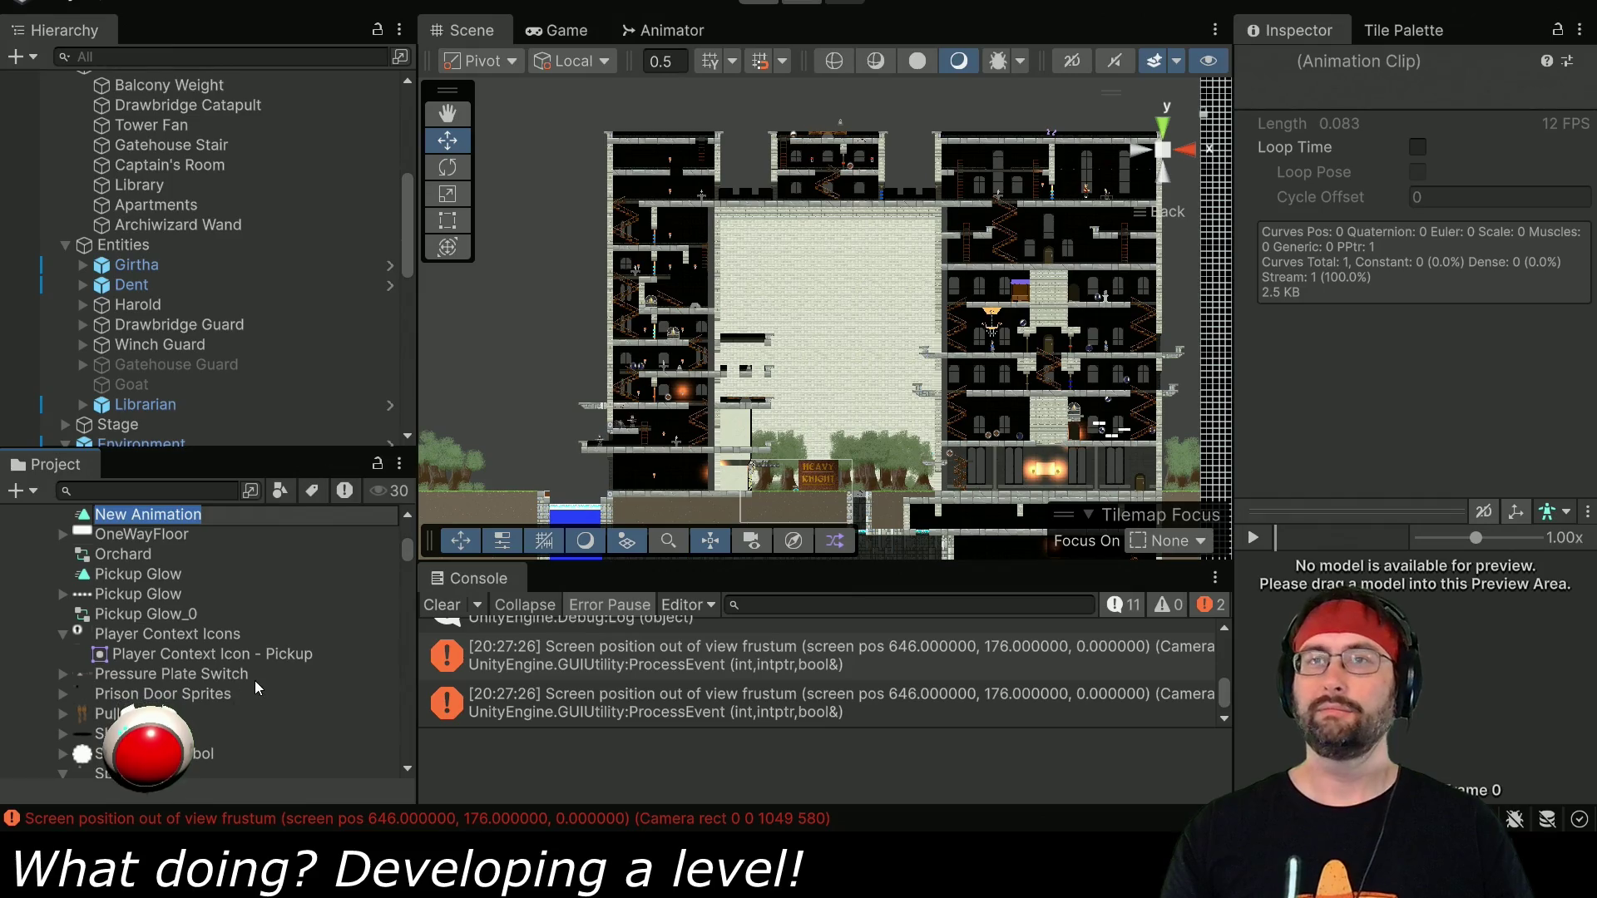
pyautogui.write('Wormy_Id')
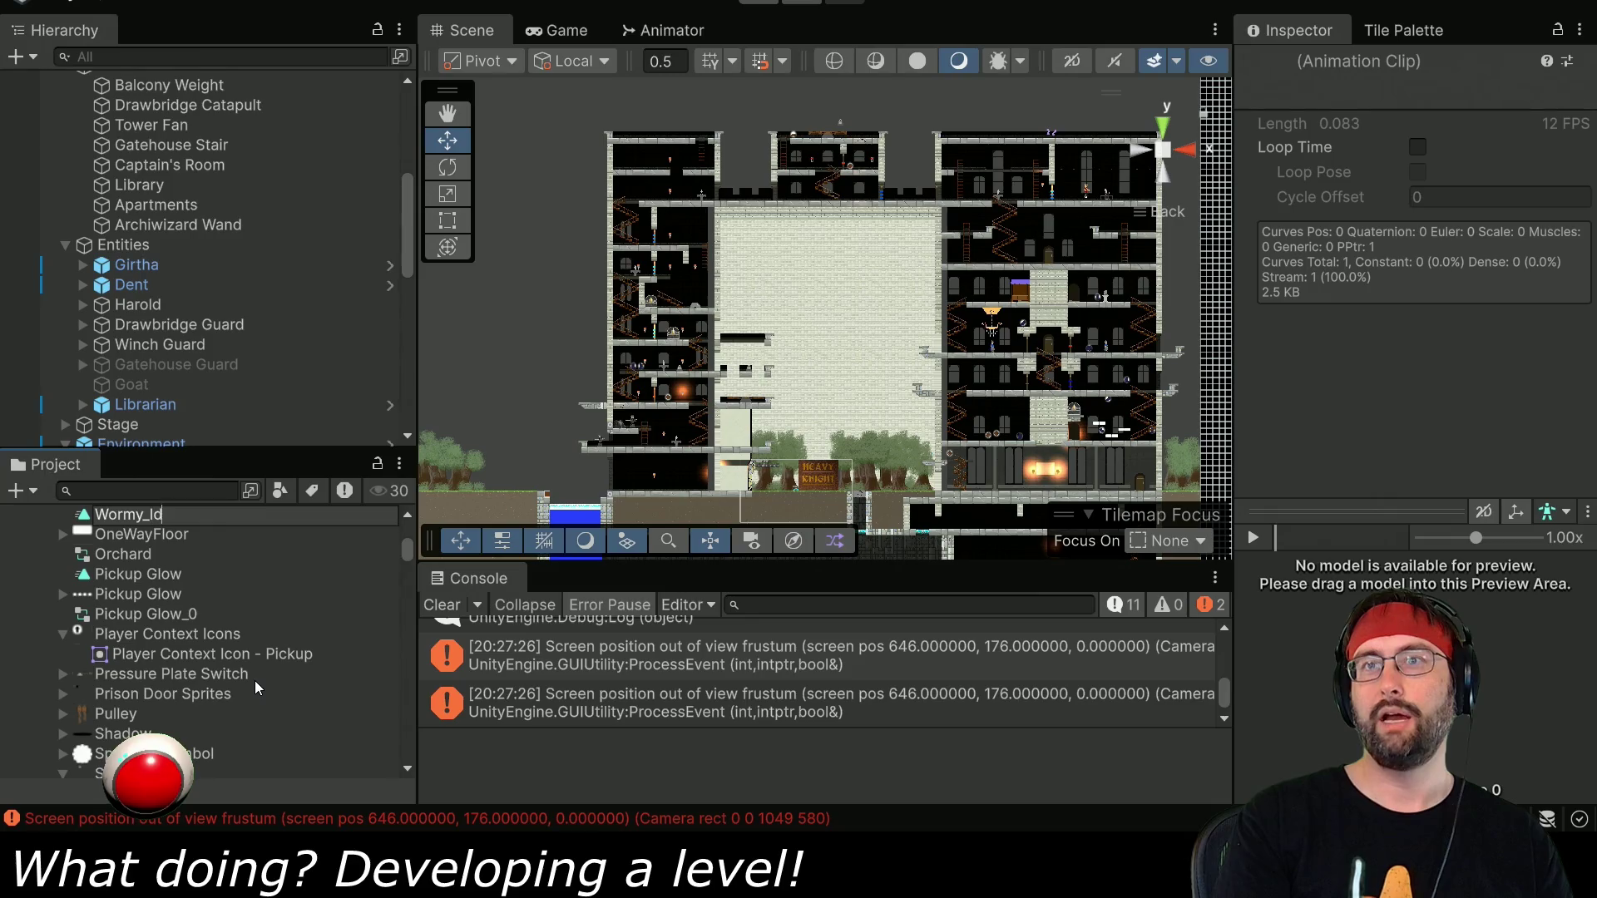
pyautogui.write('le')
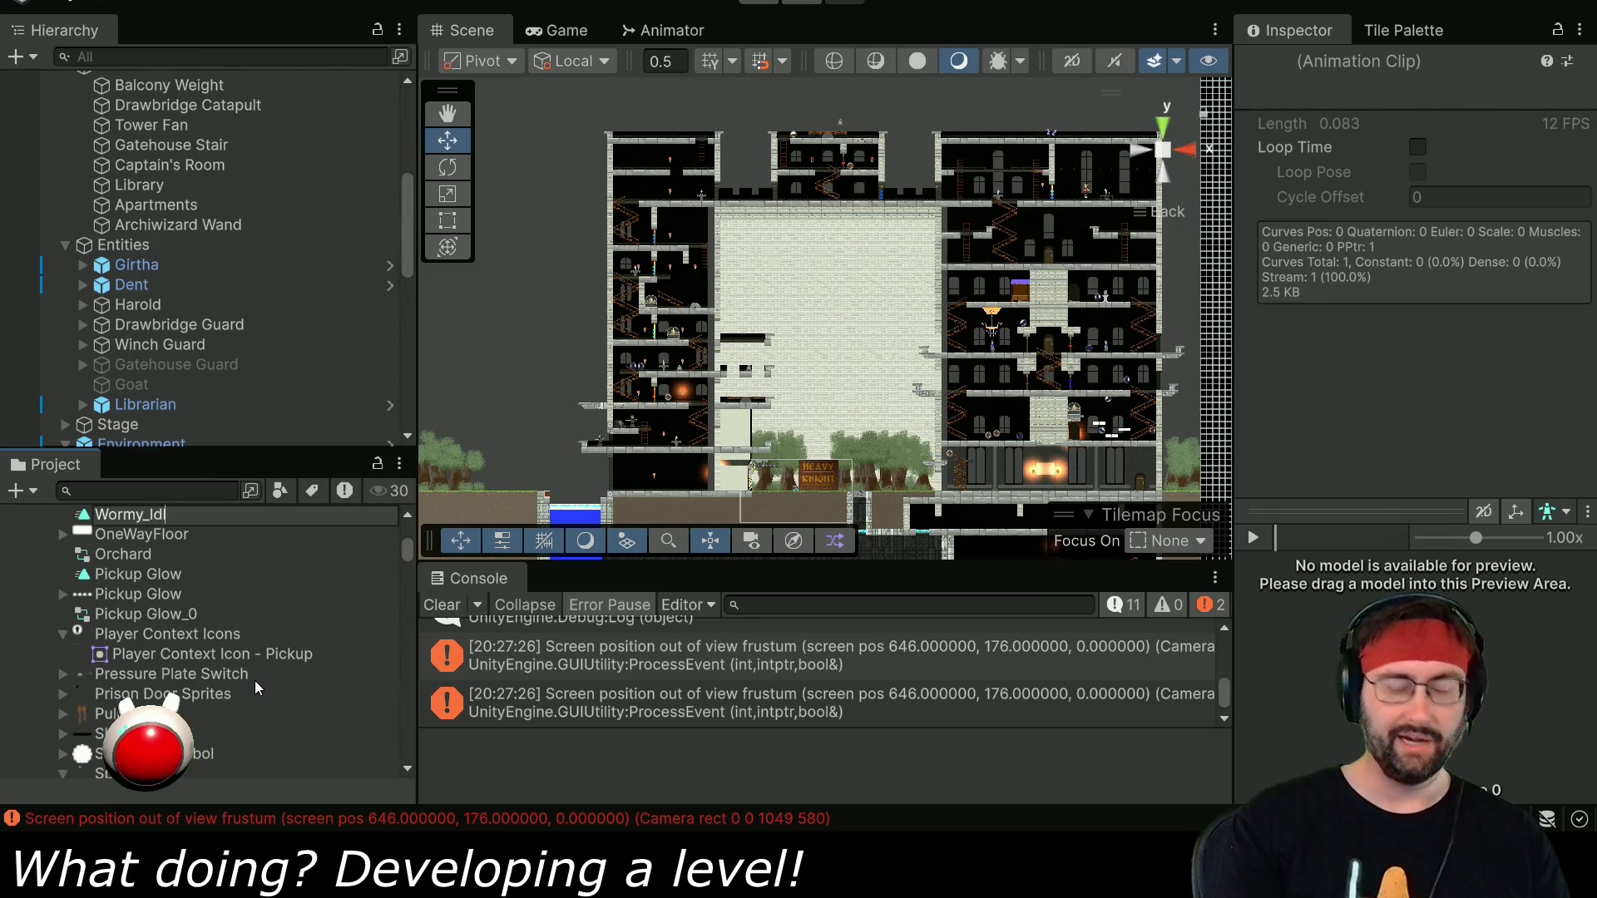
pyautogui.press('Return')
# Create an animation clip named Wormy_Appear from the Wormy_1 to Wormy_3 sprites.
pyautogui.click(133, 707)
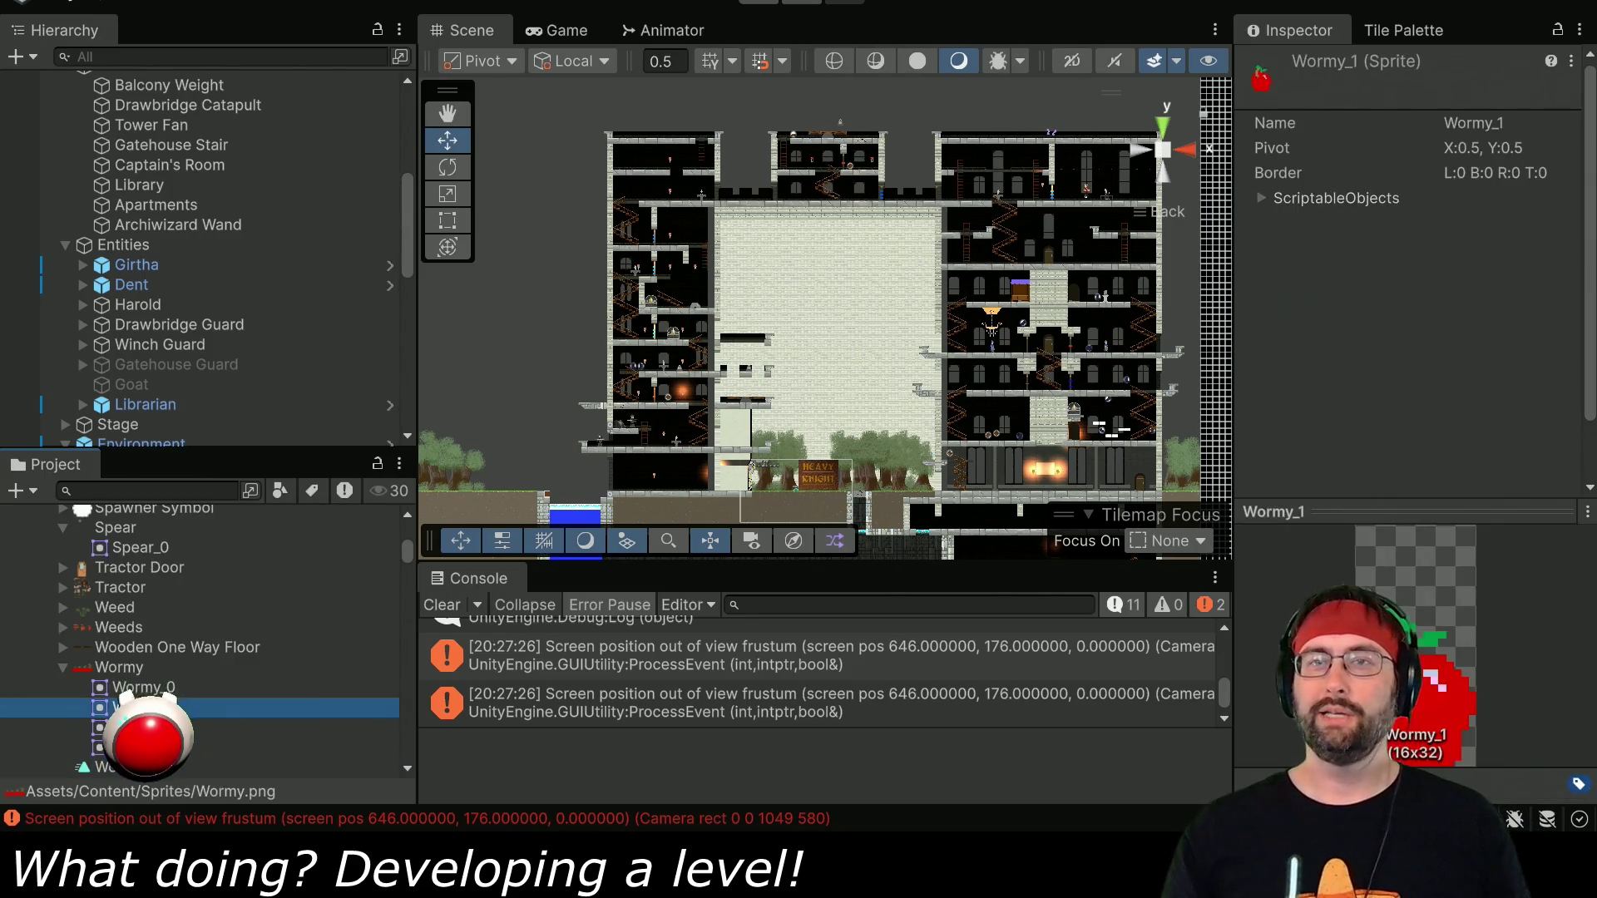
pyautogui.keyDown('shift'); pyautogui.click(133, 747); pyautogui.keyUp('shift')
pyautogui.rightClick(149, 718)
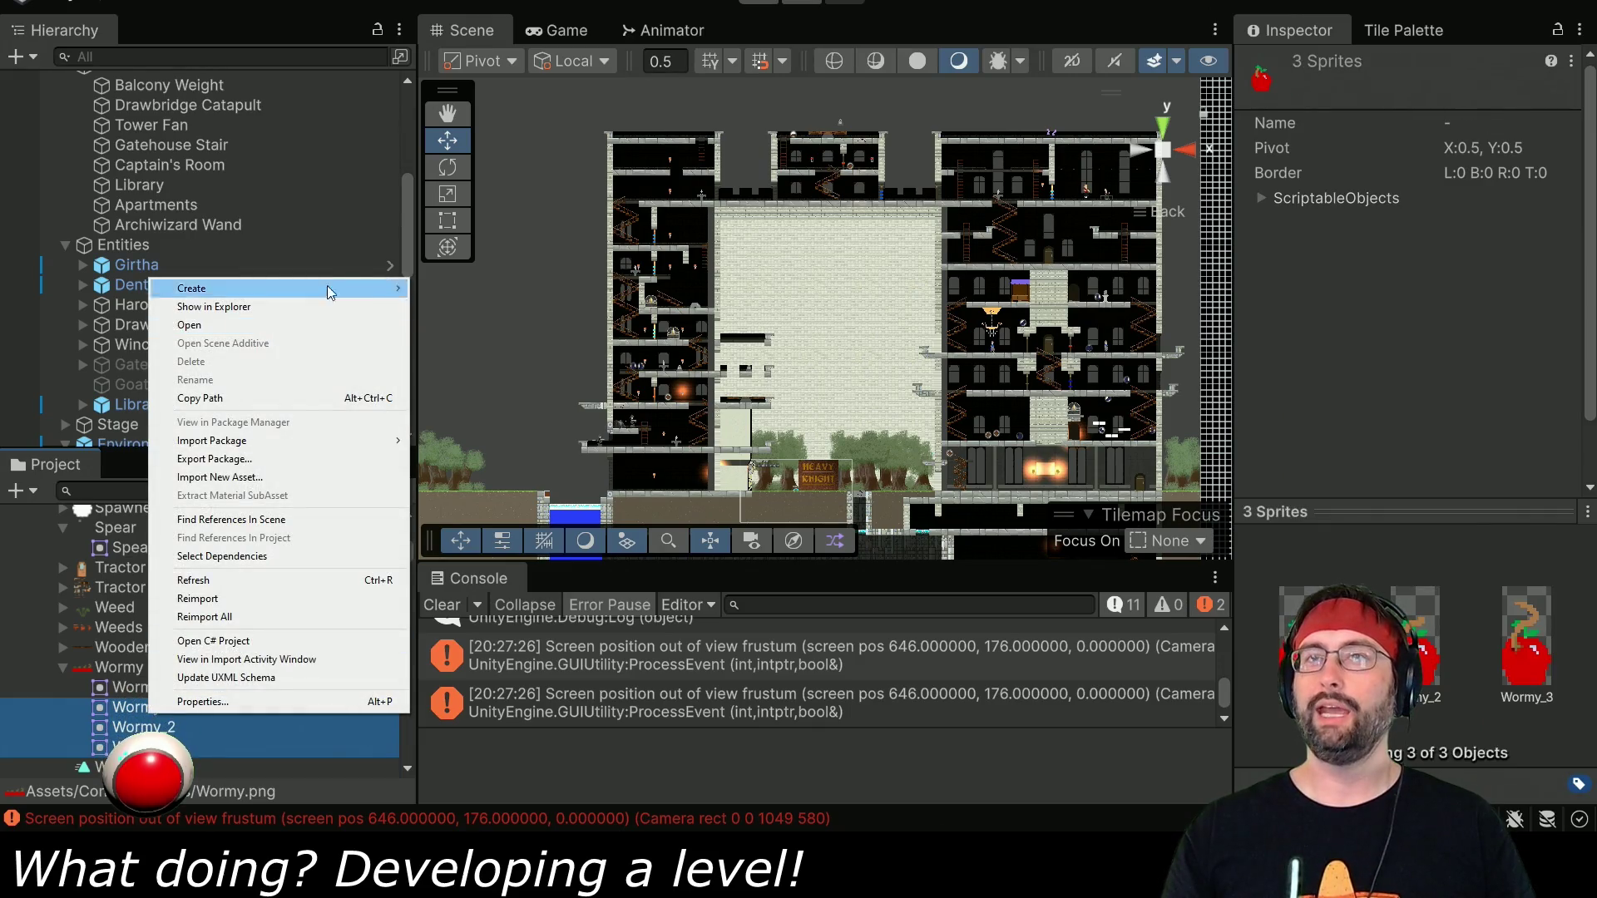
pyautogui.moveTo(387, 284)
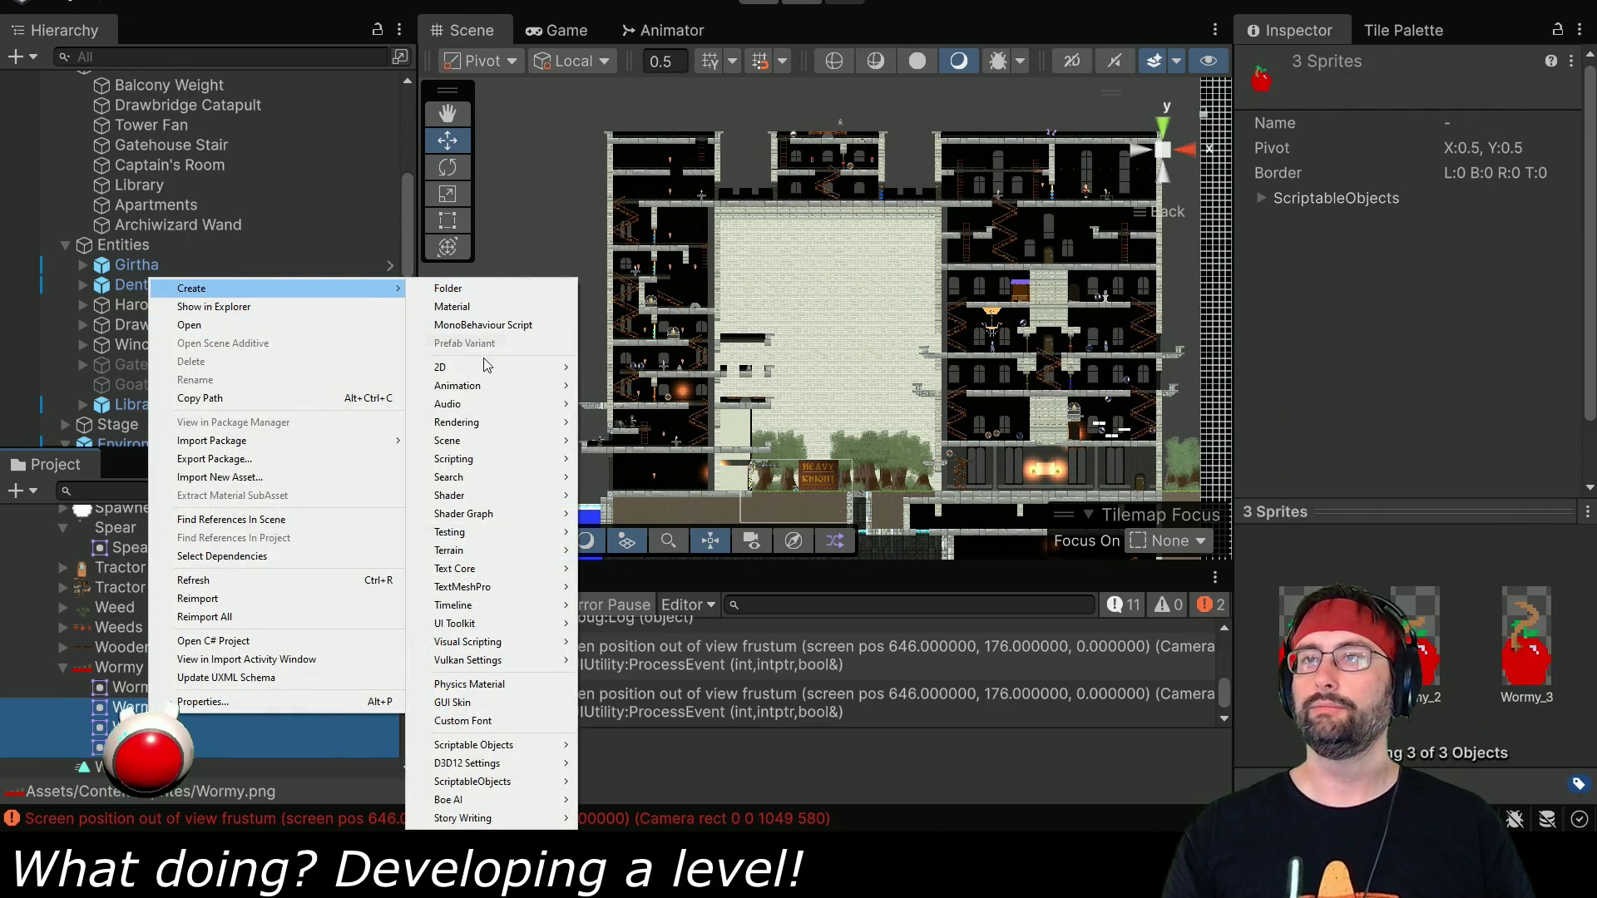
pyautogui.moveTo(499, 385)
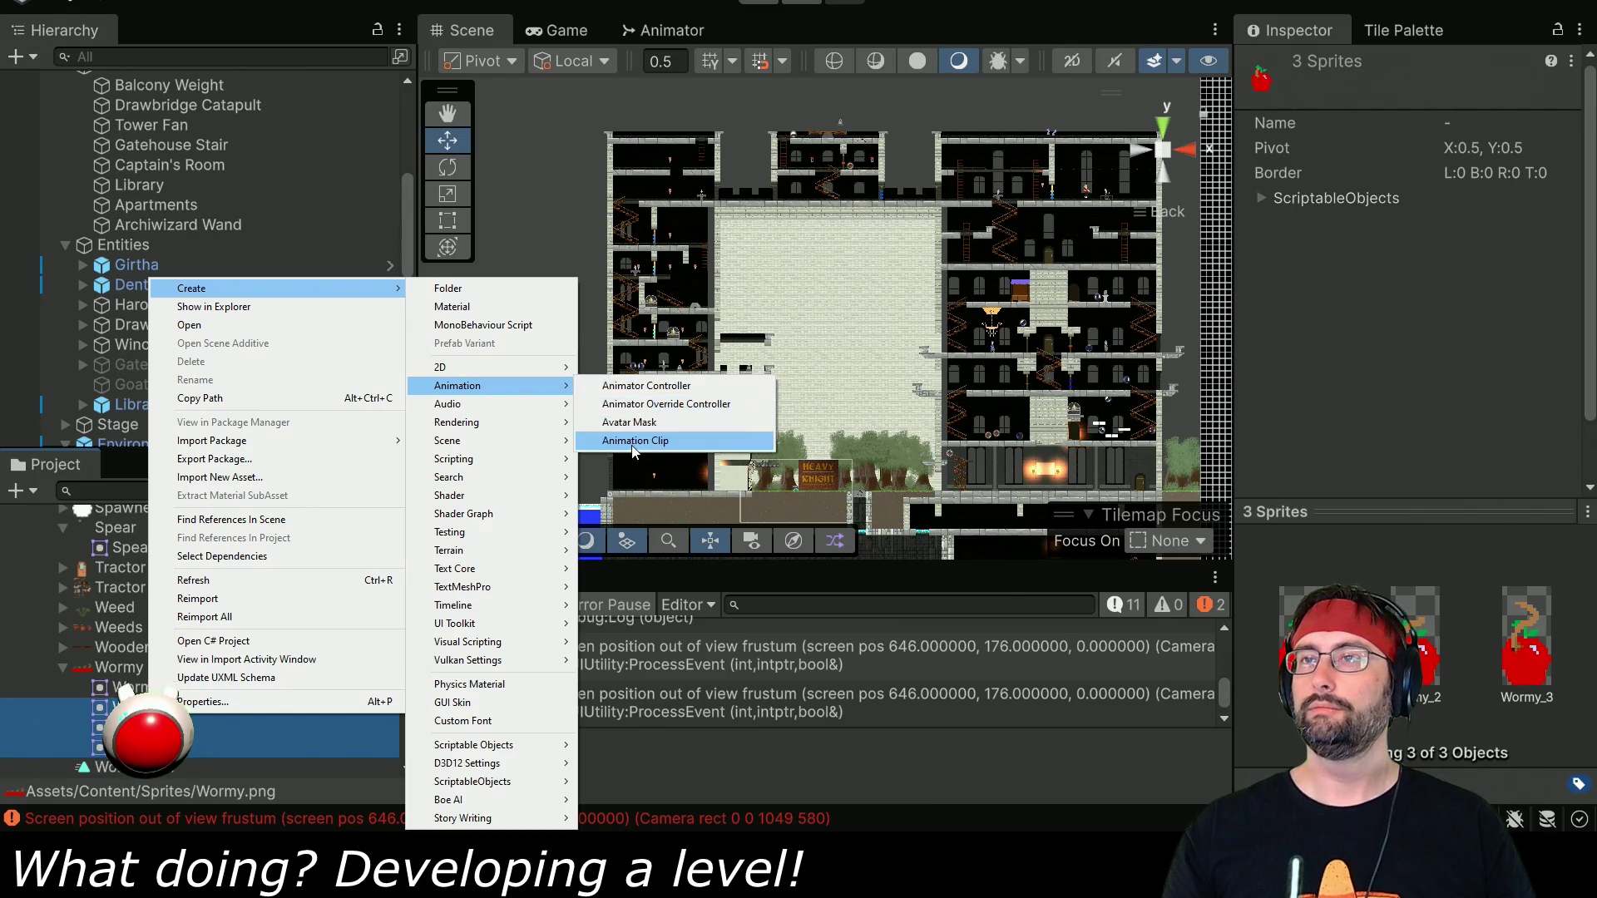
pyautogui.click(635, 441)
pyautogui.write('Wormy_')
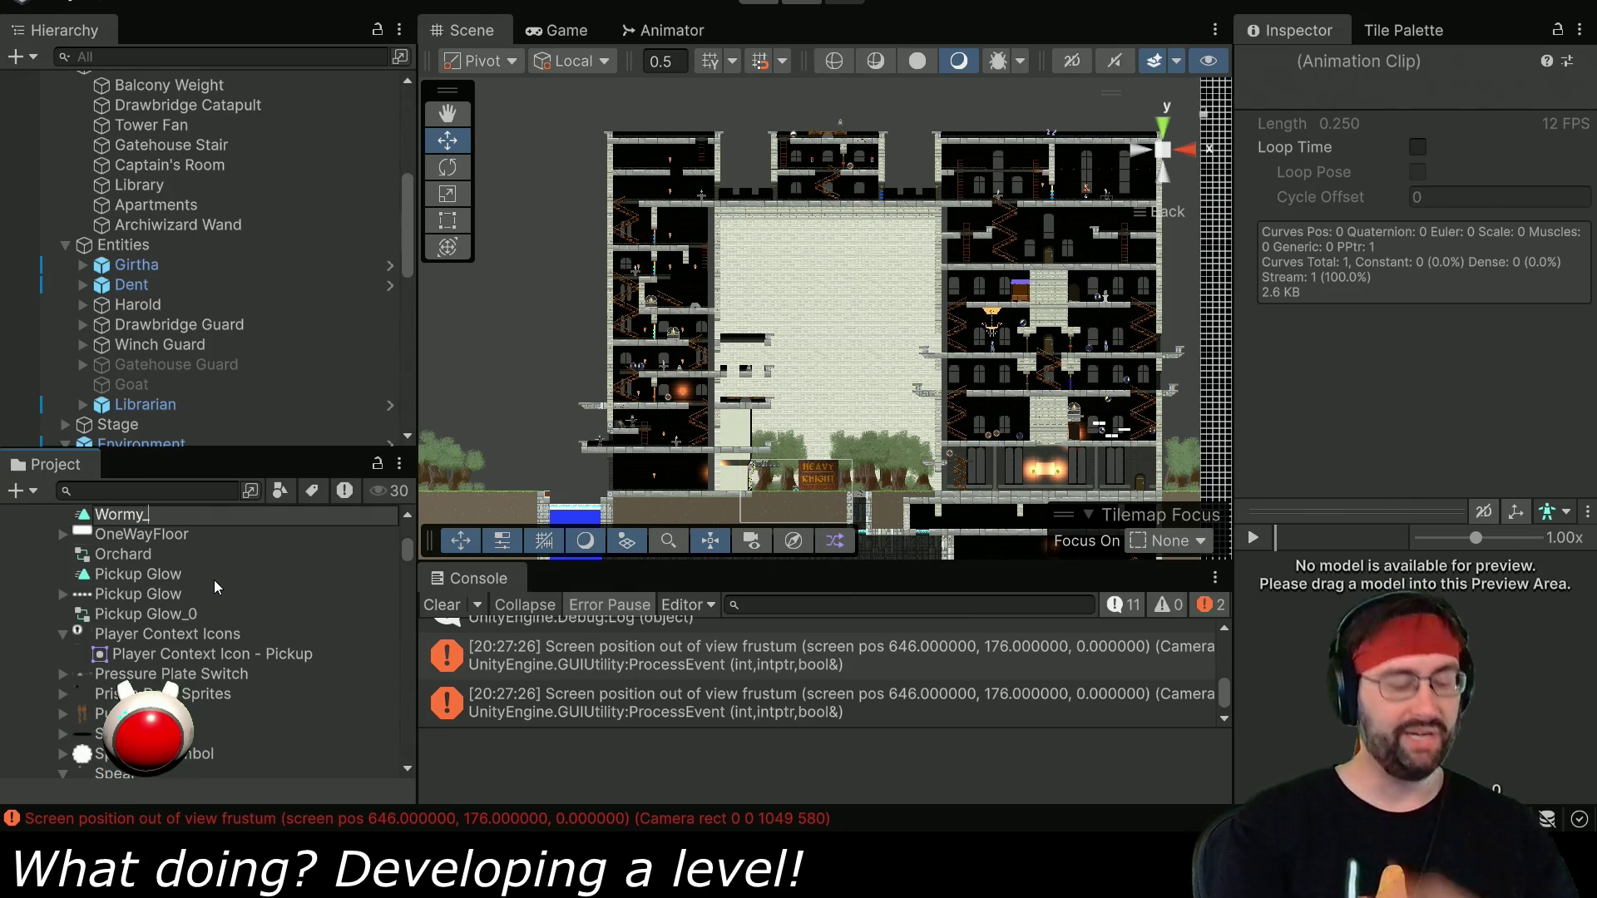
pyautogui.write('Appear')
pyautogui.press('Return')
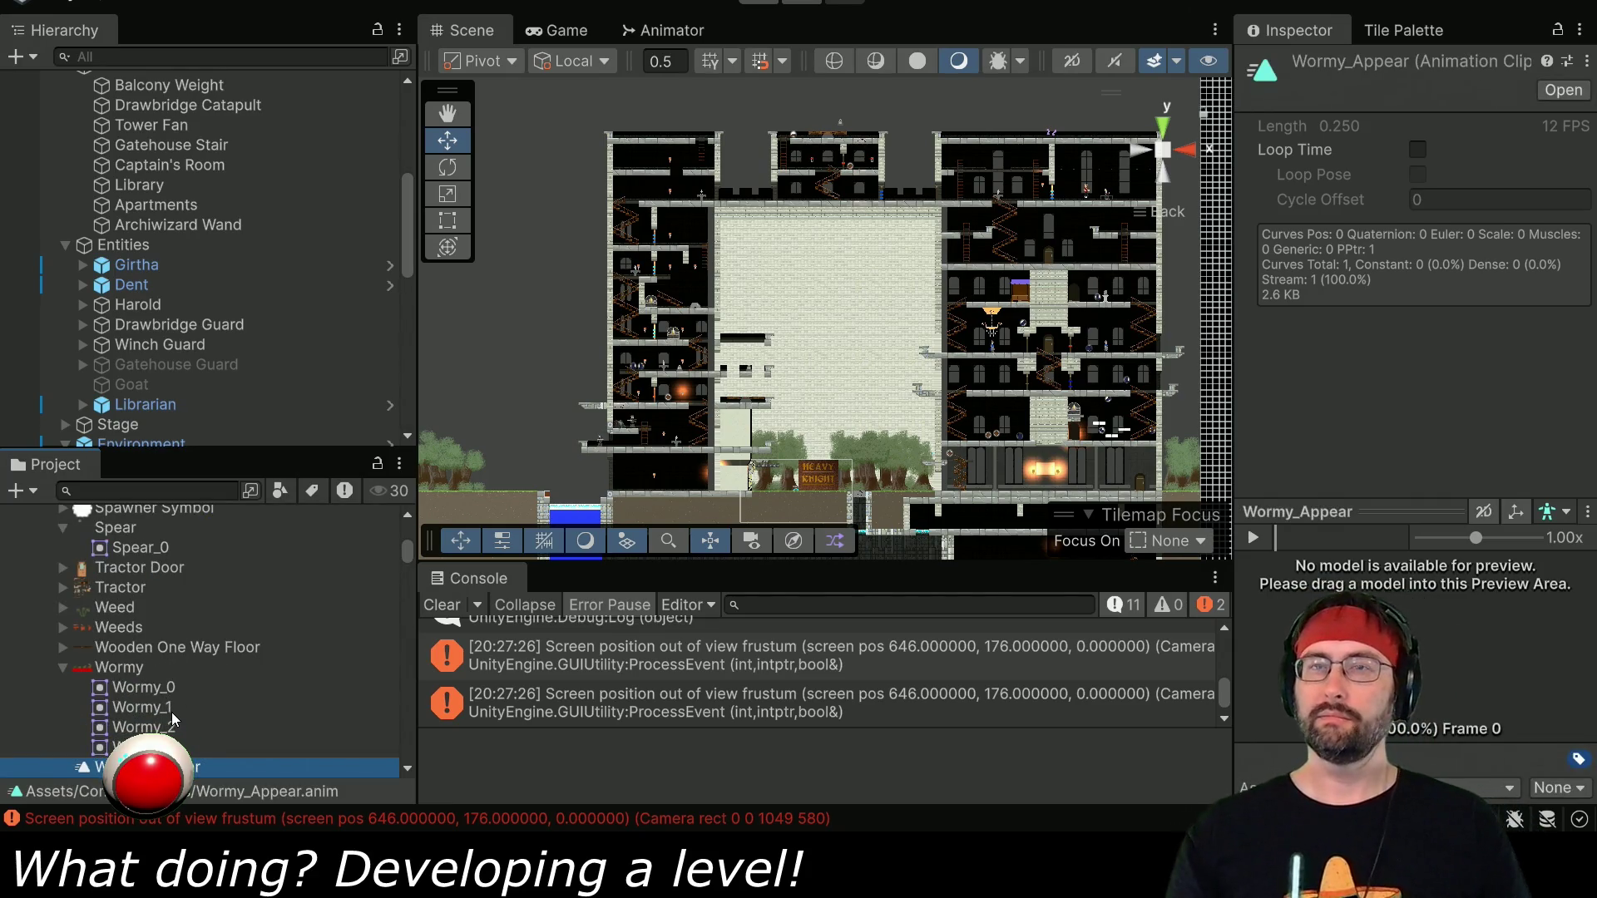
# Select both the Wormy_Idle and Wormy_Appear clips in the Project panel.
pyautogui.click(137, 747)
pyautogui.keyDown('shift'); pyautogui.click(137, 727); pyautogui.keyUp('shift')
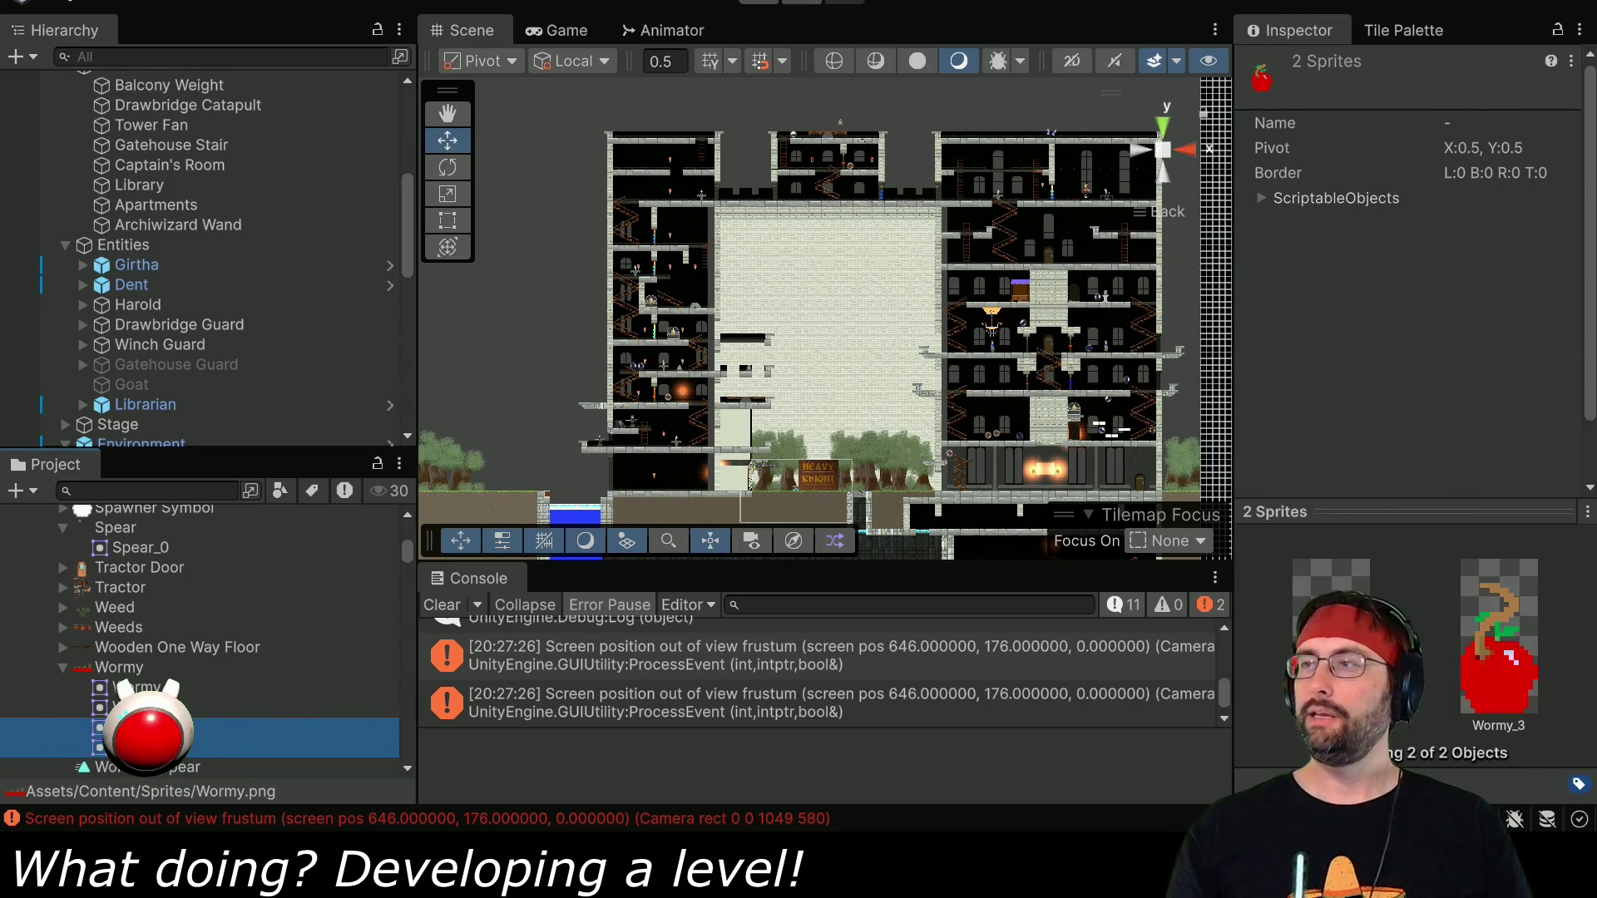
pyautogui.keyDown('shift'); pyautogui.click(137, 707); pyautogui.keyUp('shift')
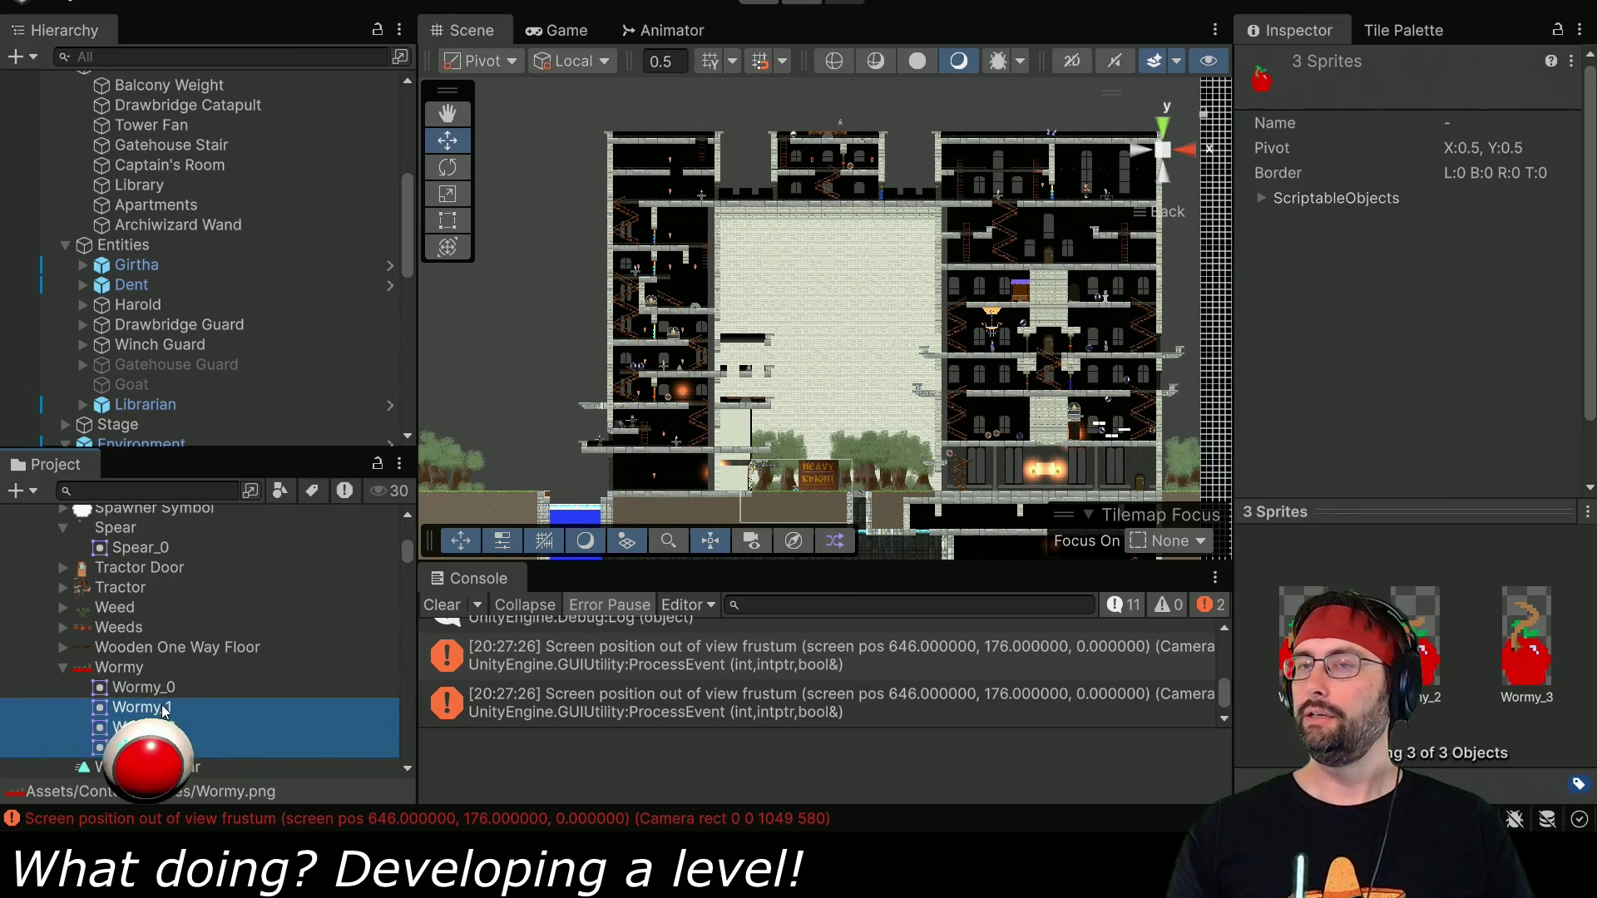
pyautogui.scroll(-3, 160, 713)
pyautogui.click(152, 617)
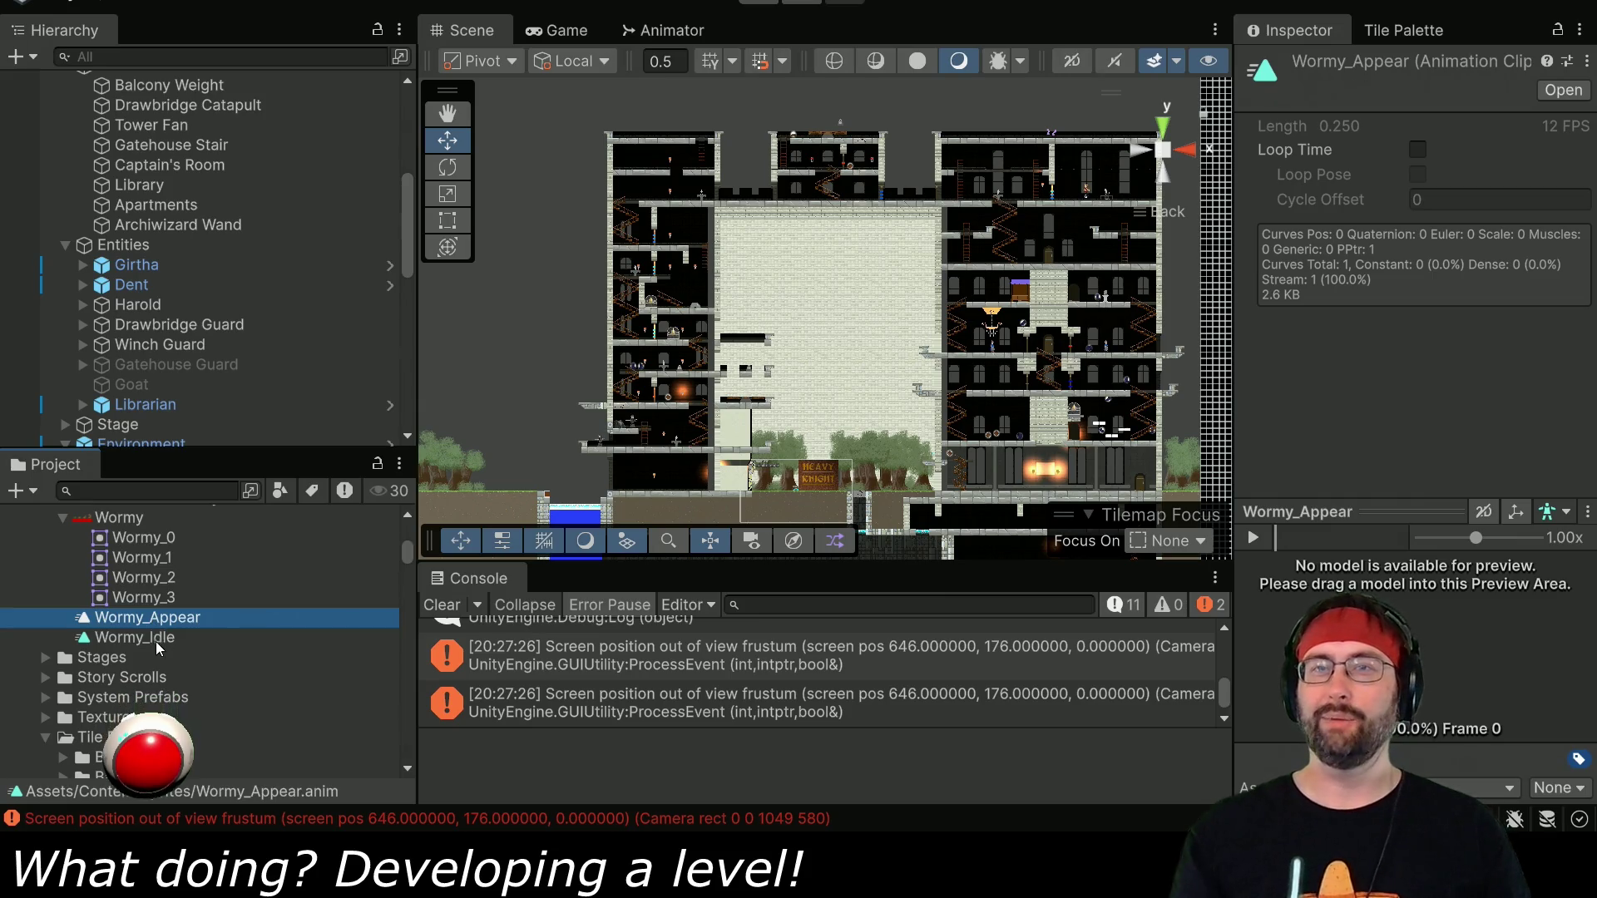
pyautogui.keyDown('ctrl'); pyautogui.click(156, 640); pyautogui.keyUp('ctrl')
# Move both clips into the Wormy folder and open the Wormy Animator Controller graph.
pyautogui.moveTo(156, 640)
pyautogui.mouseDown()
pyautogui.moveTo(186, 507)
pyautogui.moveTo(155, 521)
pyautogui.mouseUp()
pyautogui.doubleClick(186, 539)
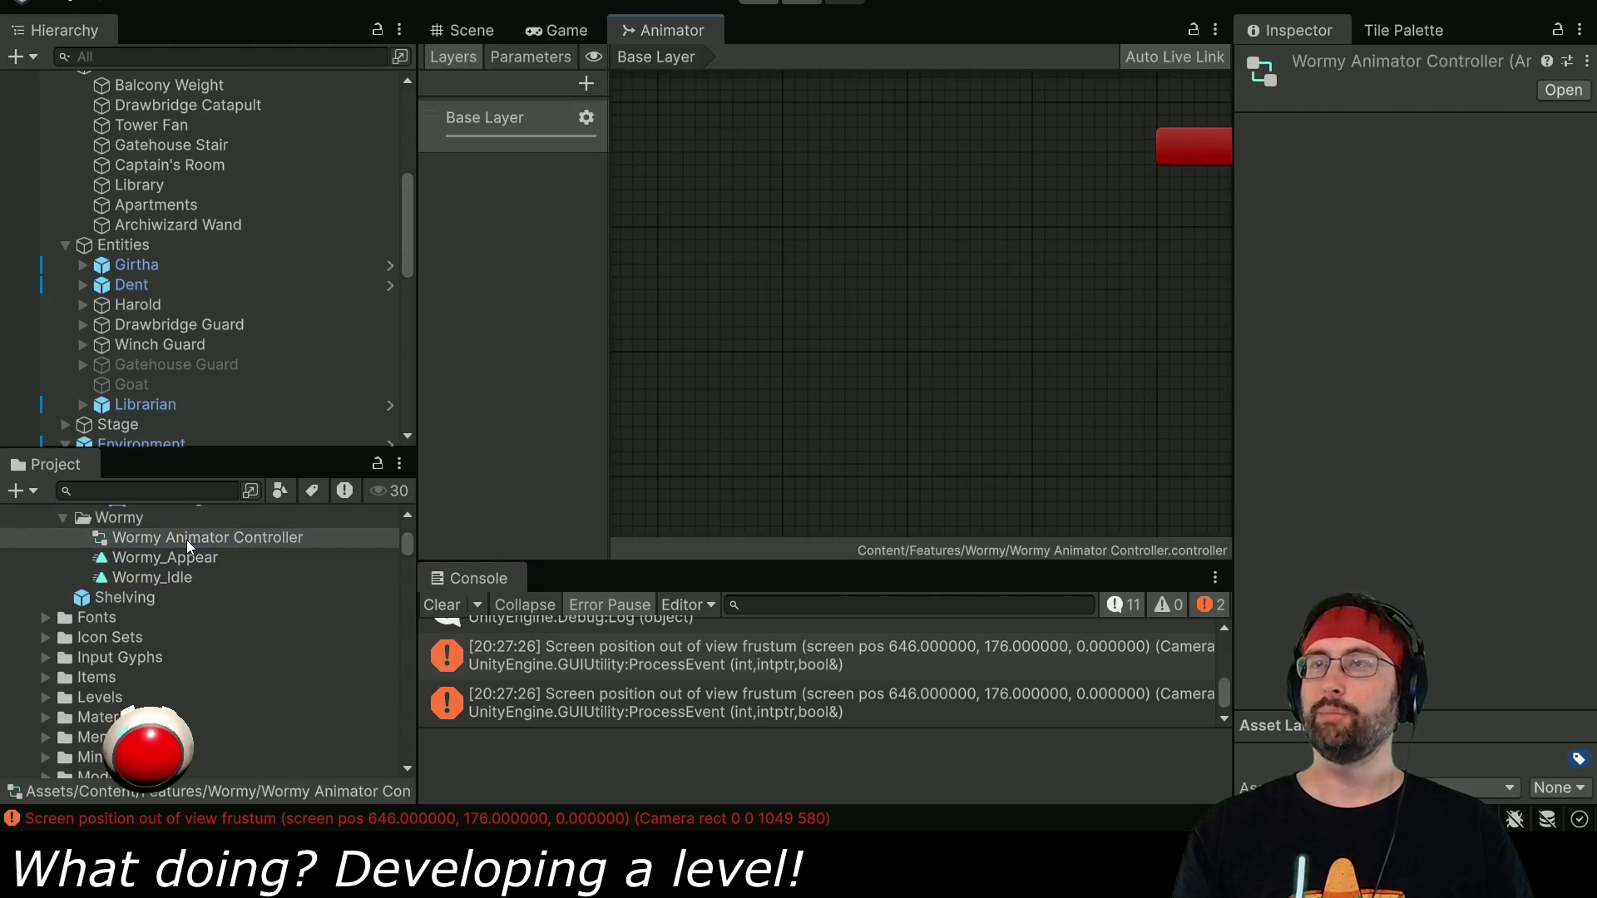
pyautogui.moveTo(1034, 331)
pyautogui.mouseDown()
pyautogui.moveTo(537, 361)
pyautogui.moveTo(433, 408)
pyautogui.mouseUp()
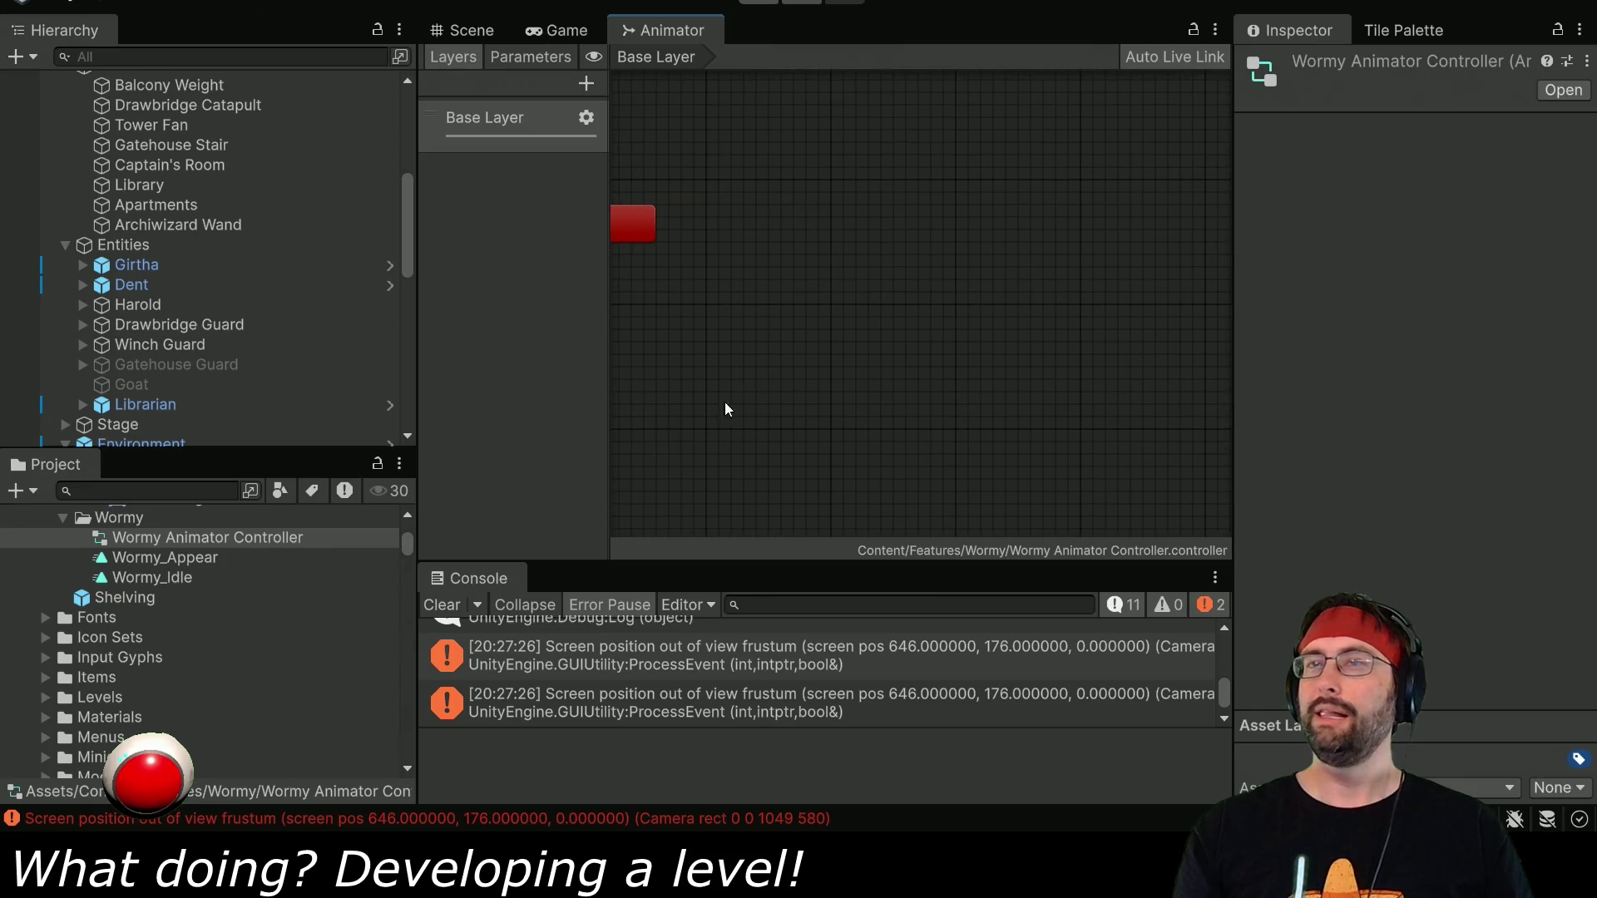
# Add Wormy_Idle to the graph as the default state next to Entry.
pyautogui.moveTo(164, 582)
pyautogui.mouseDown()
pyautogui.moveTo(835, 373)
pyautogui.moveTo(890, 288)
pyautogui.mouseUp()
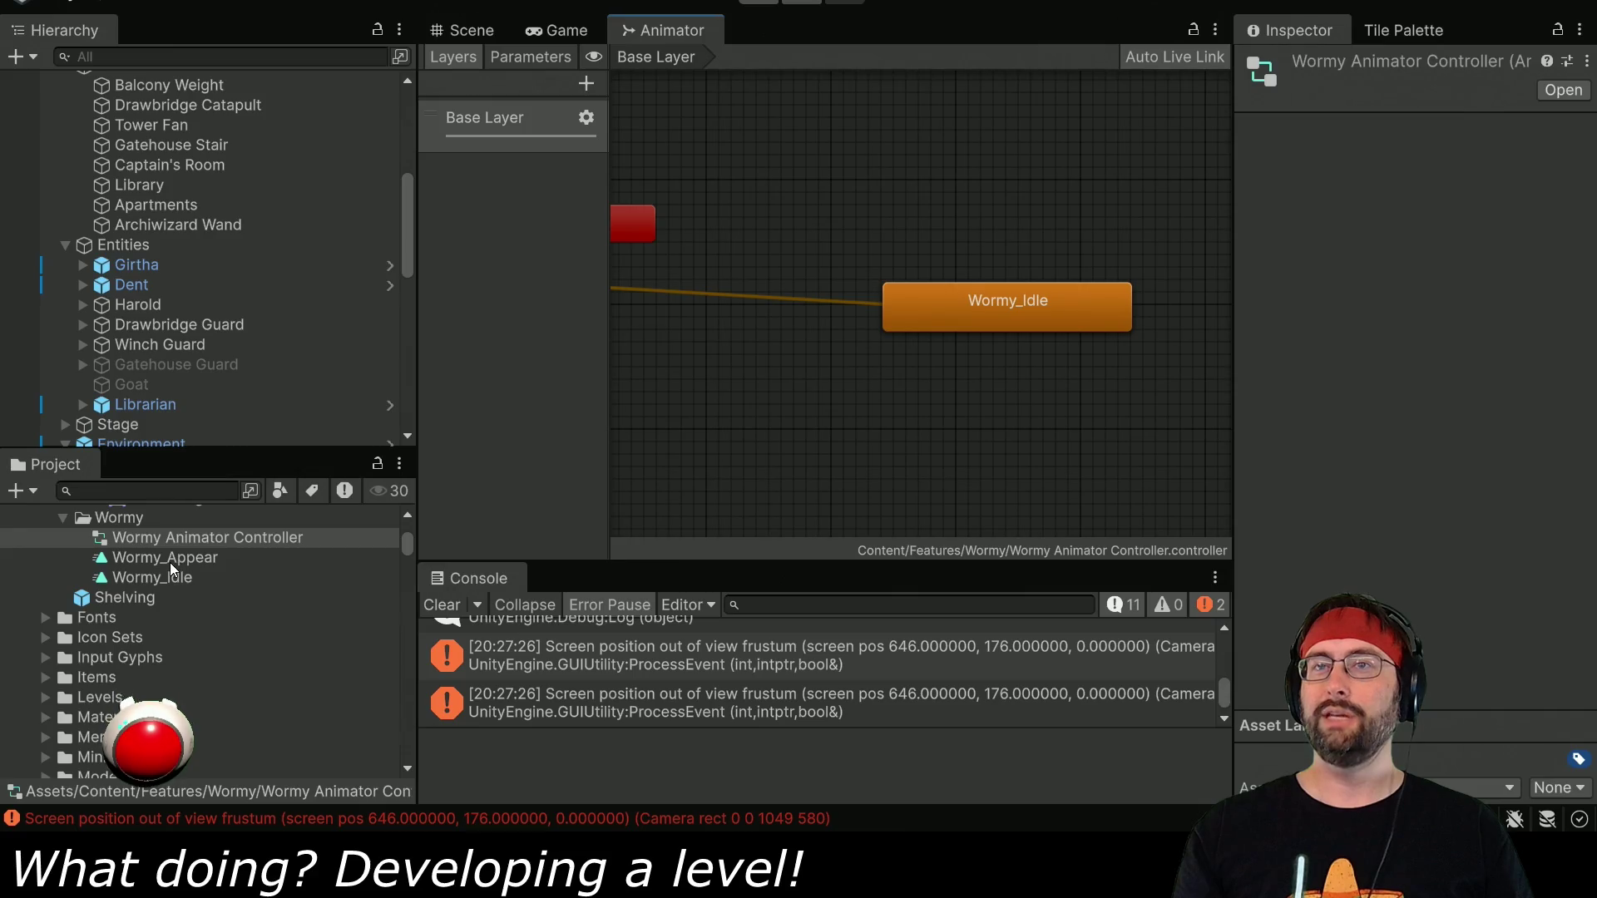
pyautogui.click(1024, 307)
pyautogui.moveTo(1025, 307)
pyautogui.mouseDown()
pyautogui.moveTo(760, 281)
pyautogui.moveTo(1115, 297)
pyautogui.moveTo(692, 373)
pyautogui.moveTo(1136, 289)
pyautogui.mouseUp()
pyautogui.moveTo(1044, 416)
pyautogui.mouseDown()
pyautogui.moveTo(781, 292)
pyautogui.moveTo(700, 346)
pyautogui.moveTo(734, 242)
pyautogui.moveTo(1135, 243)
pyautogui.moveTo(951, 262)
pyautogui.moveTo(908, 290)
pyautogui.mouseUp()
# Add a Wormy_Appear state and review the settings of both states.
pyautogui.moveTo(164, 557)
pyautogui.mouseDown()
pyautogui.moveTo(971, 510)
pyautogui.moveTo(1055, 471)
pyautogui.mouseUp()
pyautogui.moveTo(1163, 391); pyautogui.dragTo(905, 328)
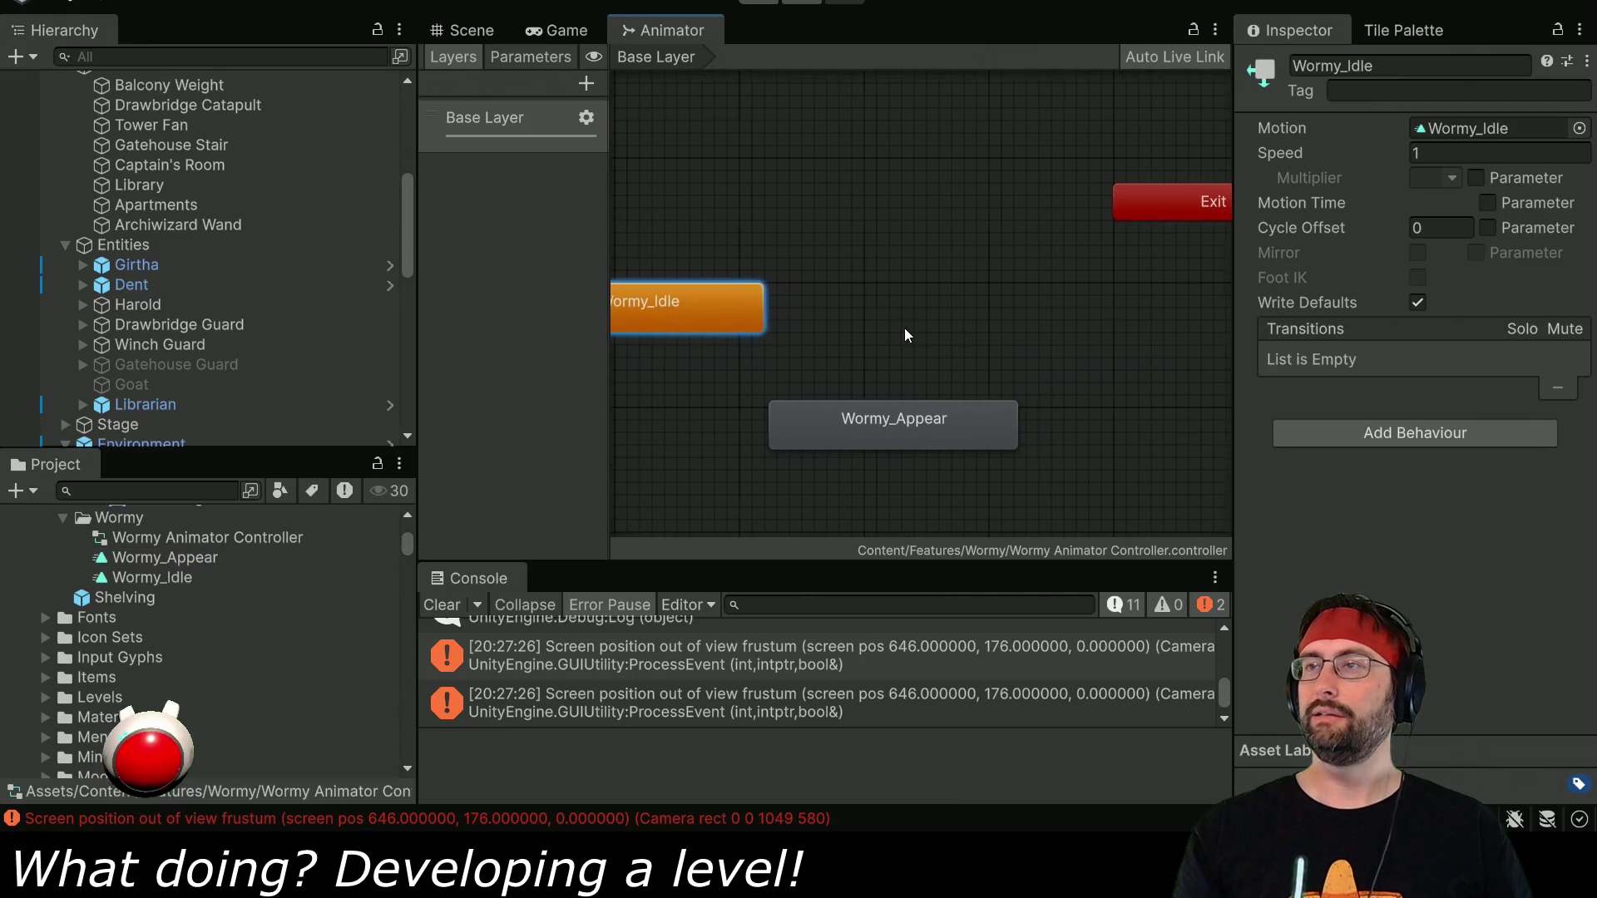
pyautogui.click(893, 417)
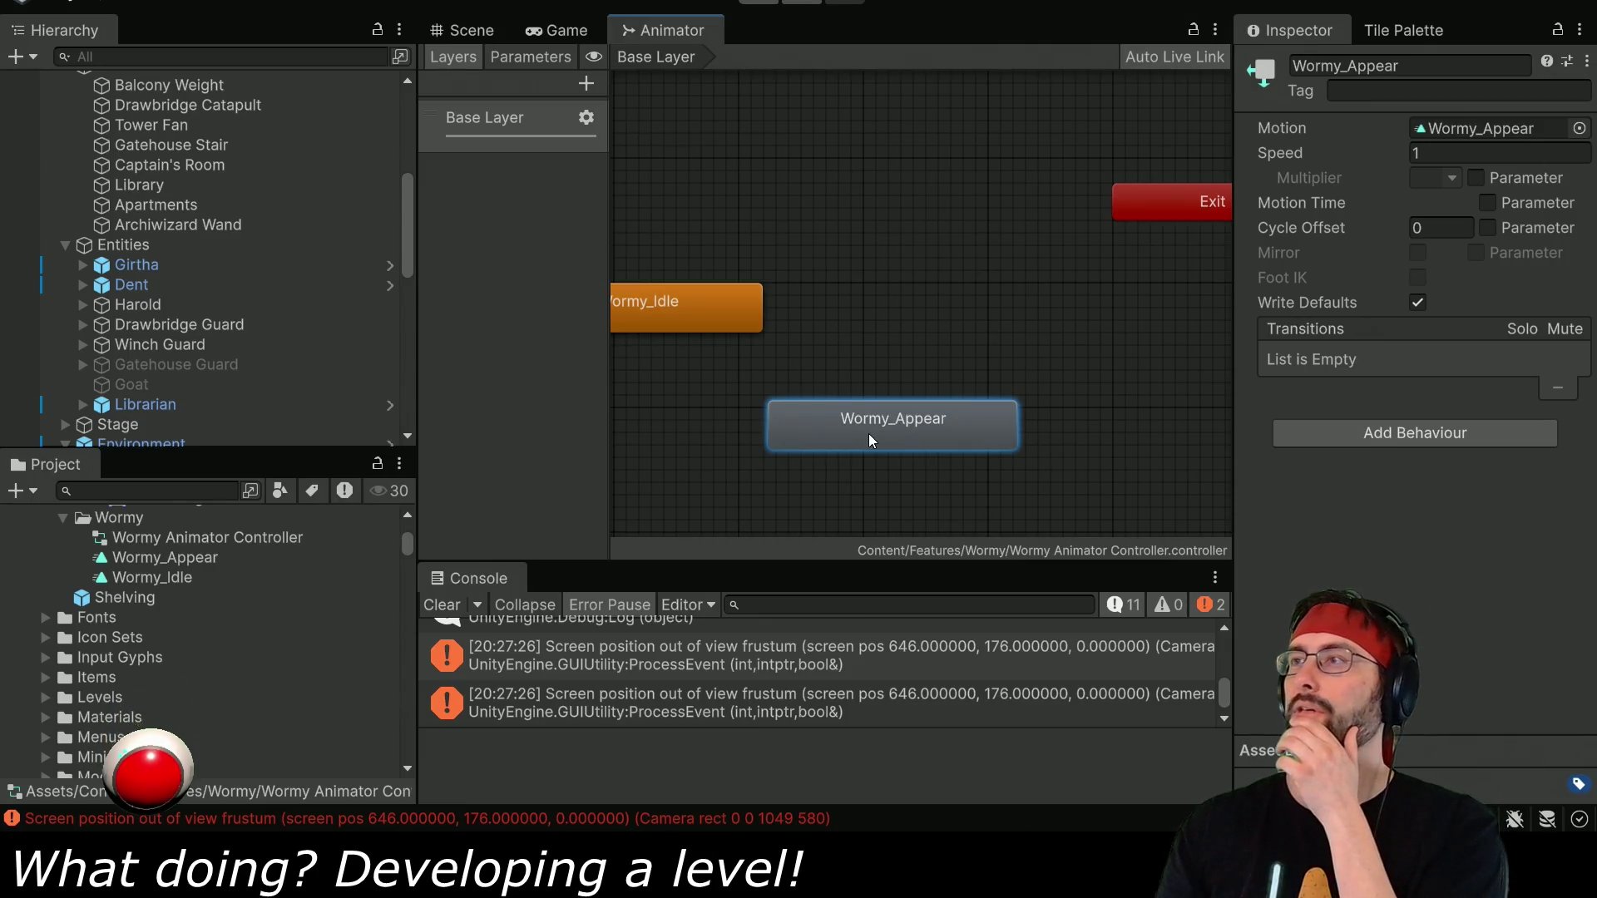
pyautogui.click(707, 321)
pyautogui.click(860, 412)
pyautogui.click(706, 327)
pyautogui.click(832, 416)
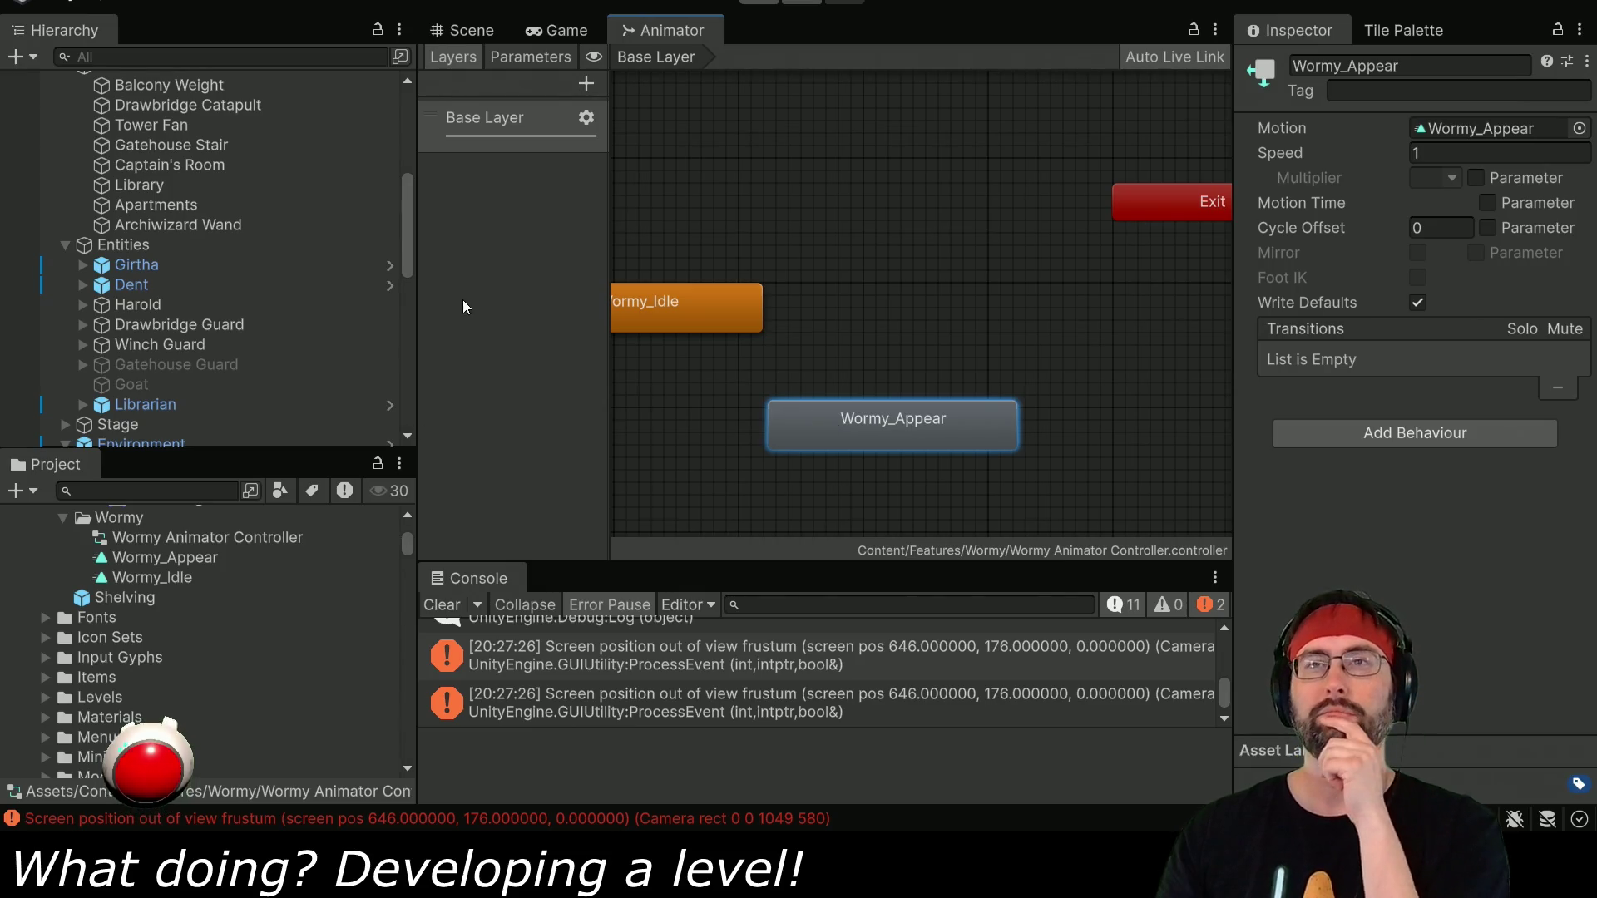
pyautogui.scroll(-10, 166, 560)
pyautogui.scroll(7, 148, 621)
pyautogui.scroll(3, 165, 617)
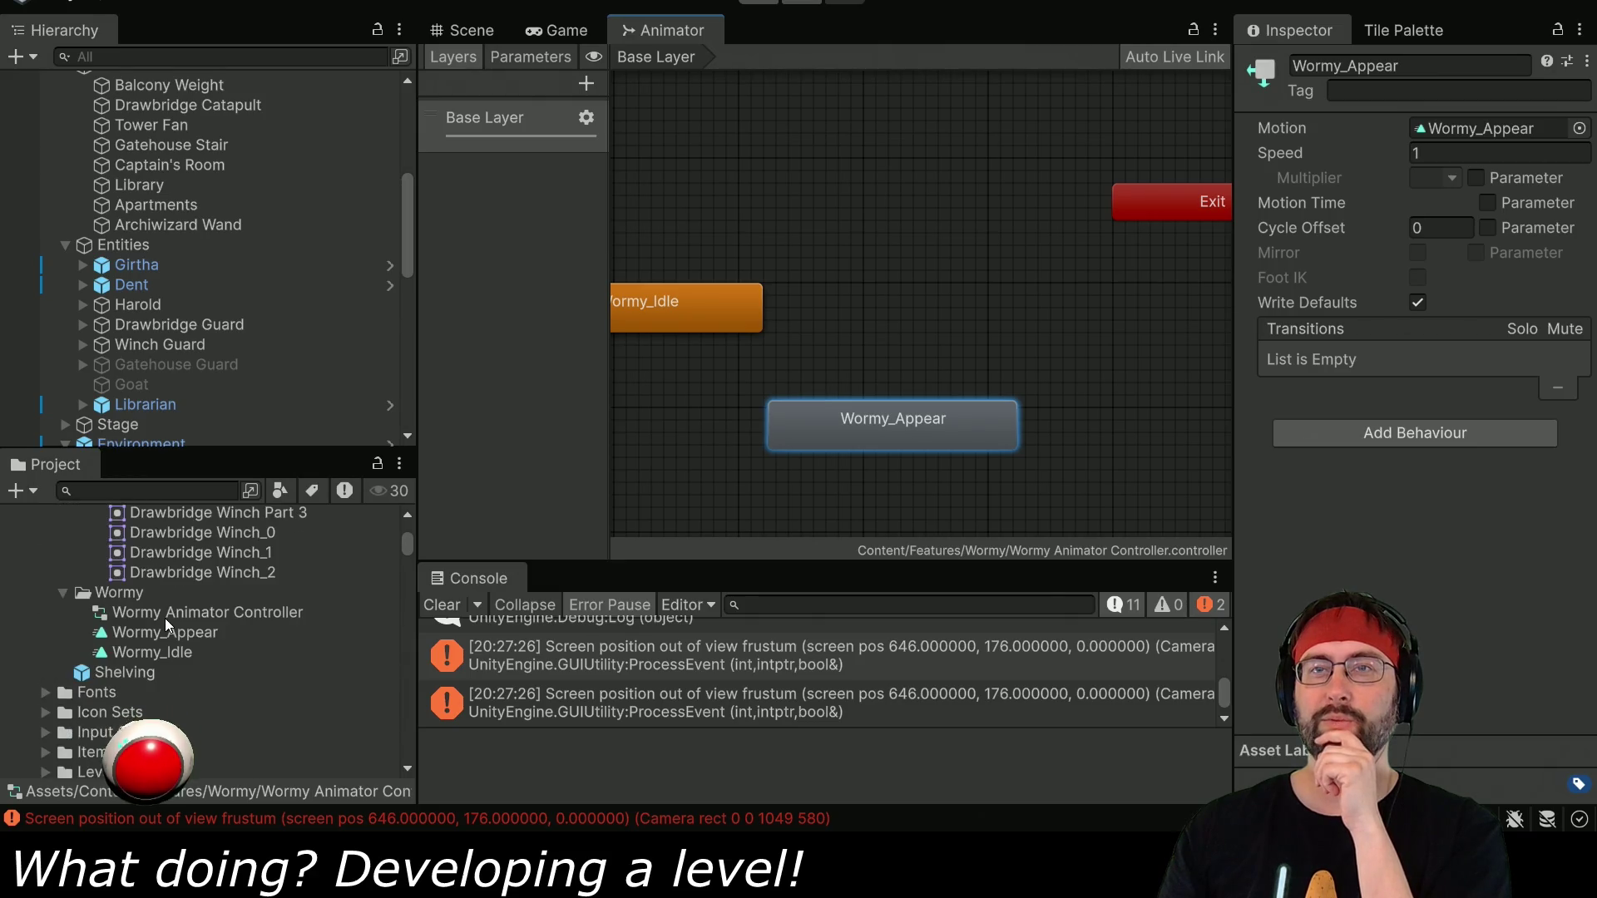
pyautogui.scroll(-10, 170, 629)
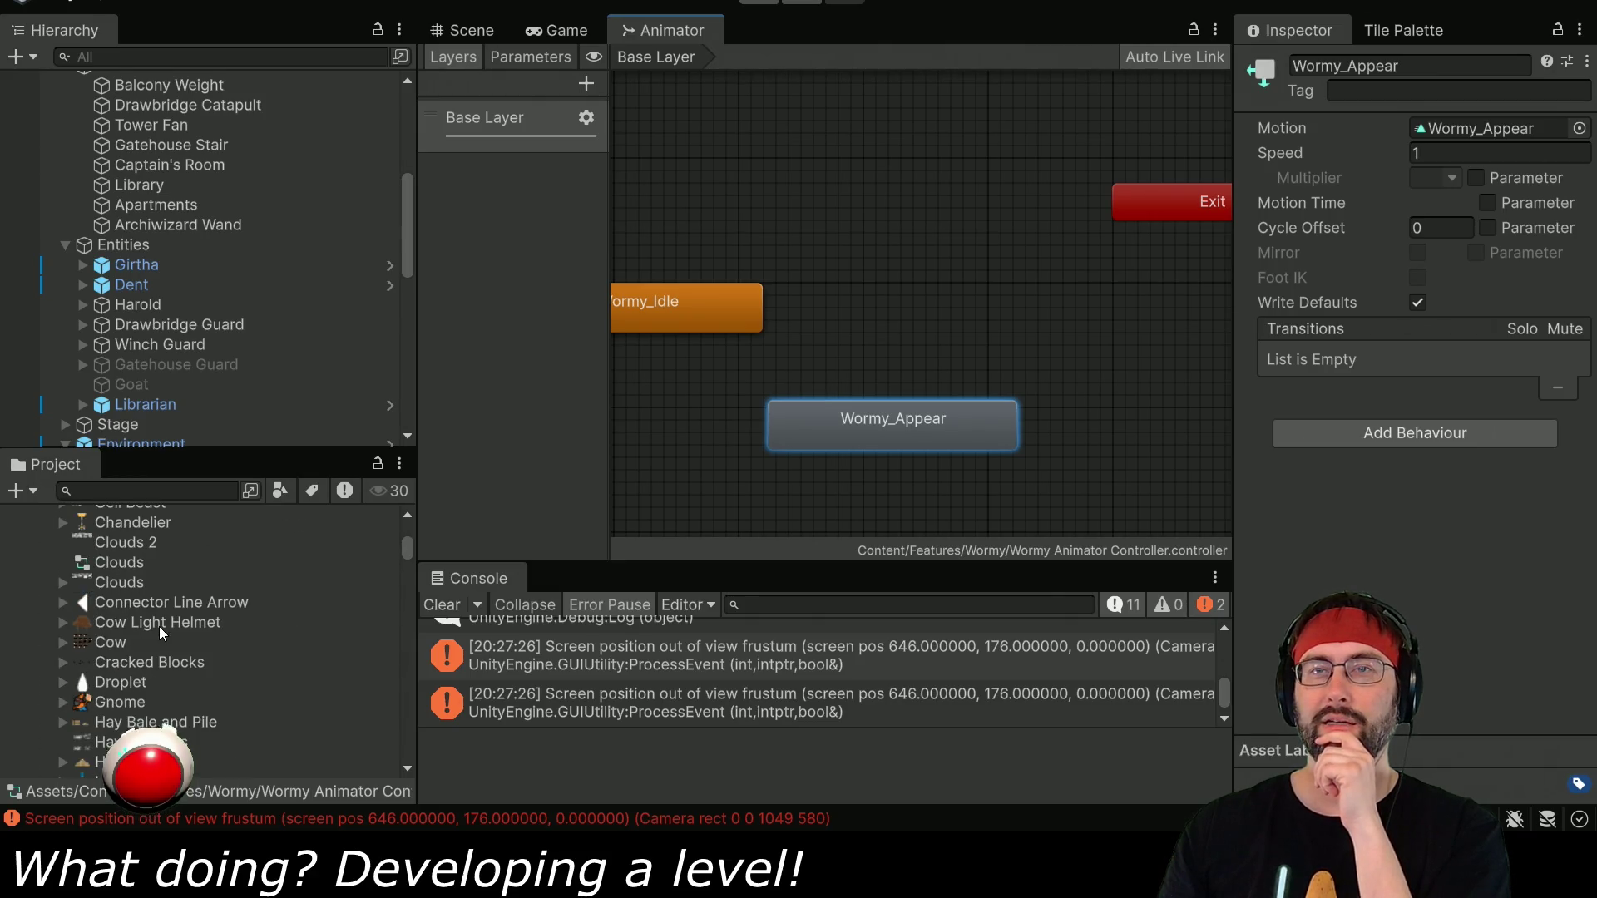
pyautogui.scroll(-15, 158, 626)
pyautogui.scroll(-10, 158, 626)
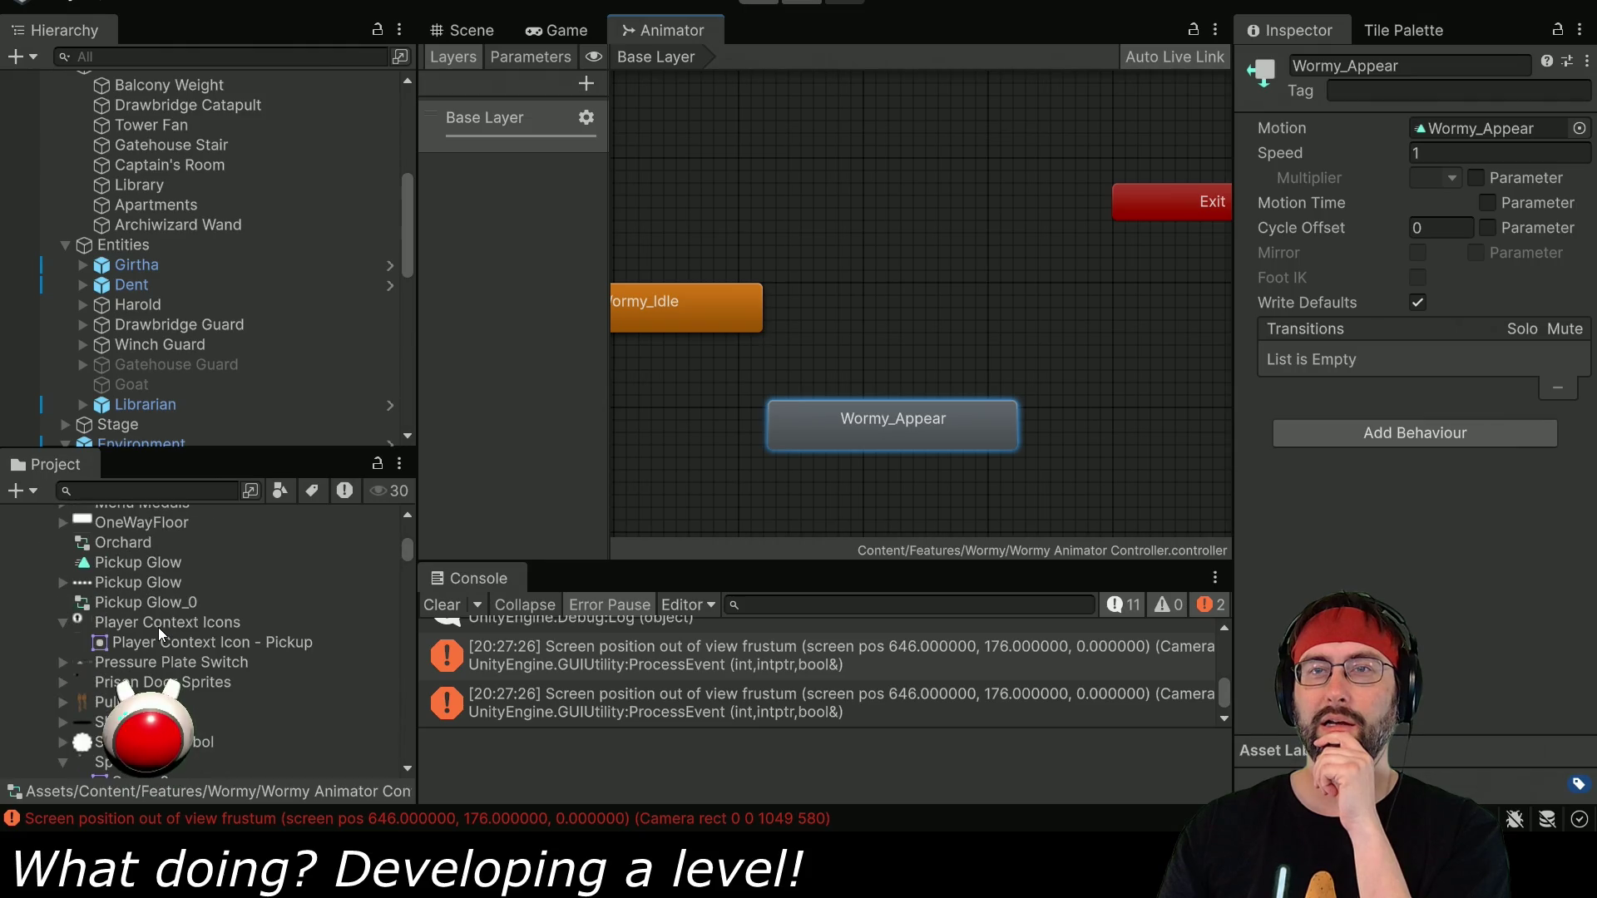
pyautogui.scroll(-3, 158, 628)
pyautogui.scroll(-4, 158, 627)
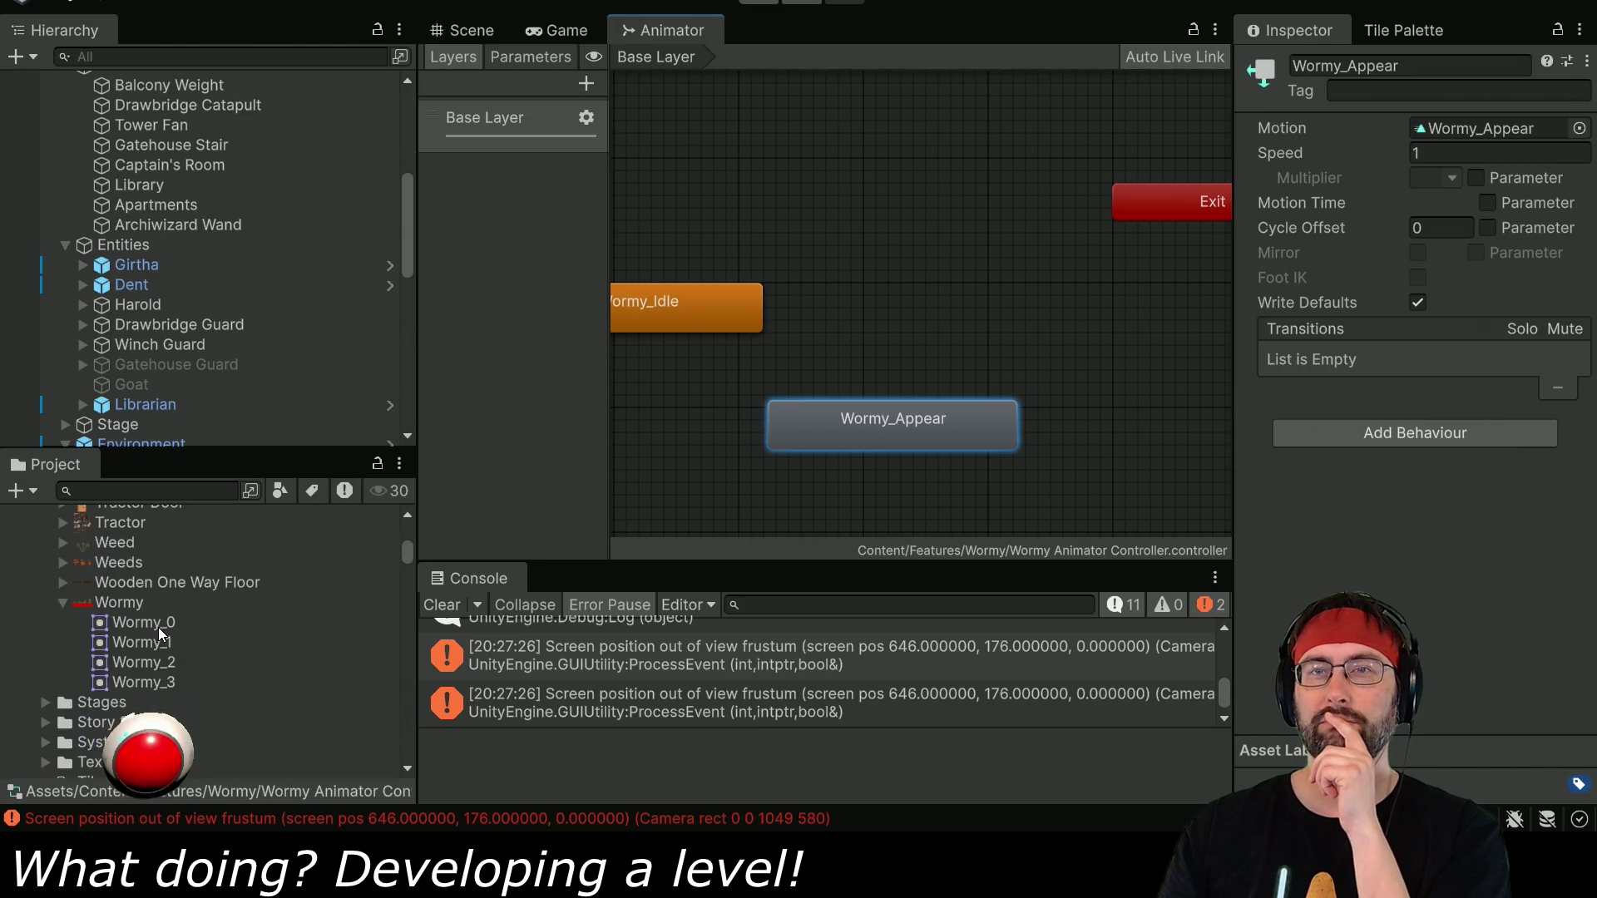
# Return to the library scene and select the Wormy_0 sprite in the Project panel.
pyautogui.click(456, 33)
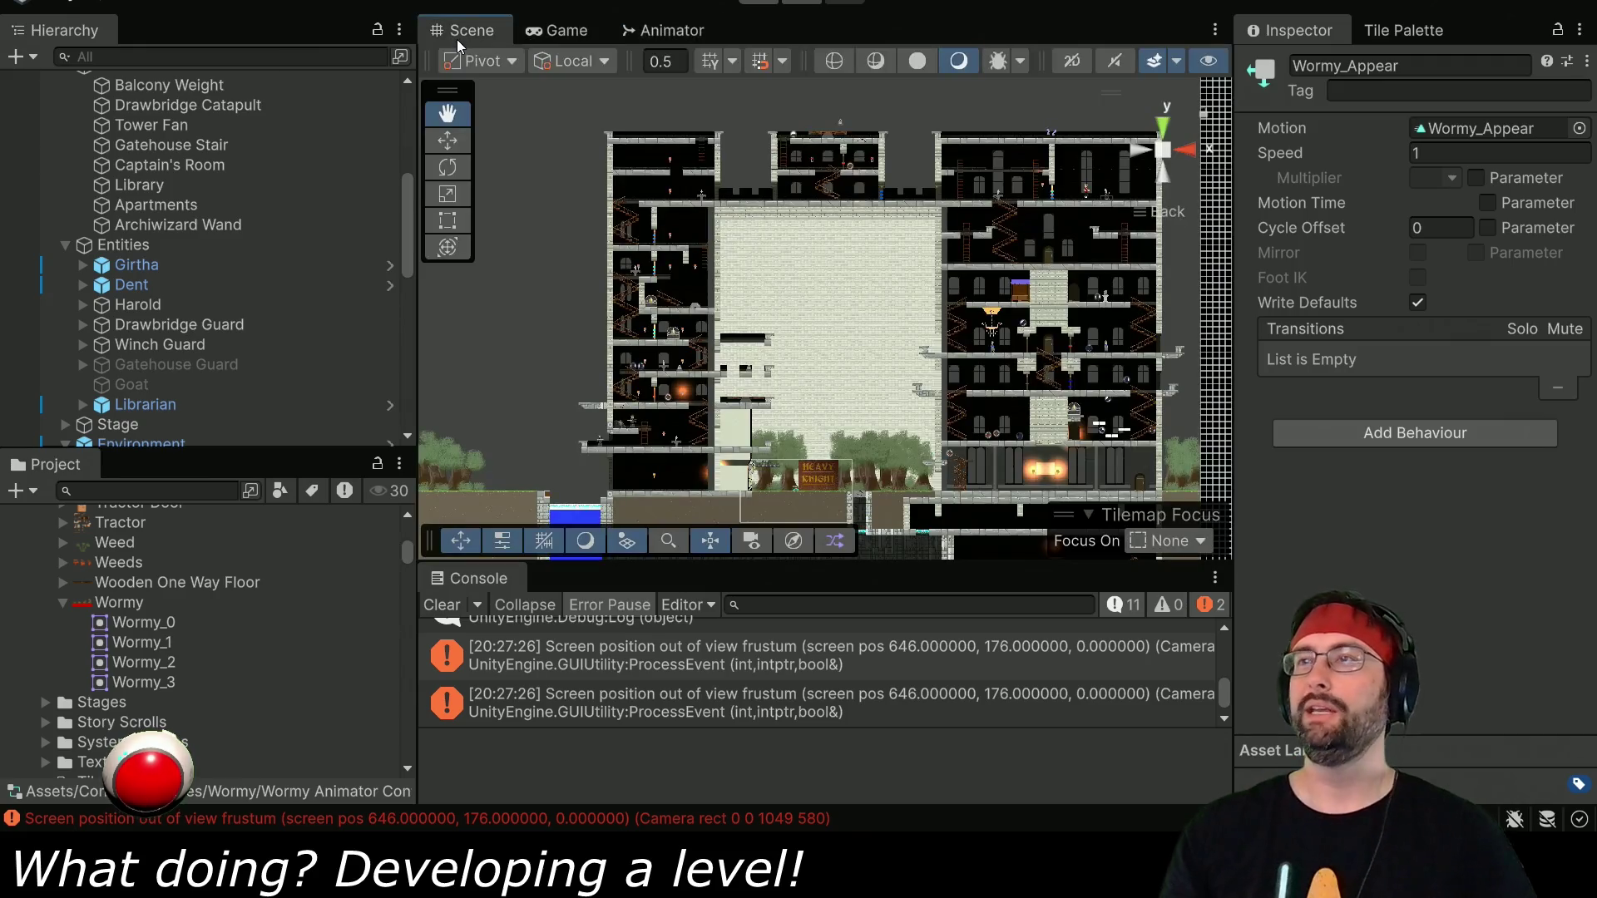
pyautogui.scroll(10, 1086, 203)
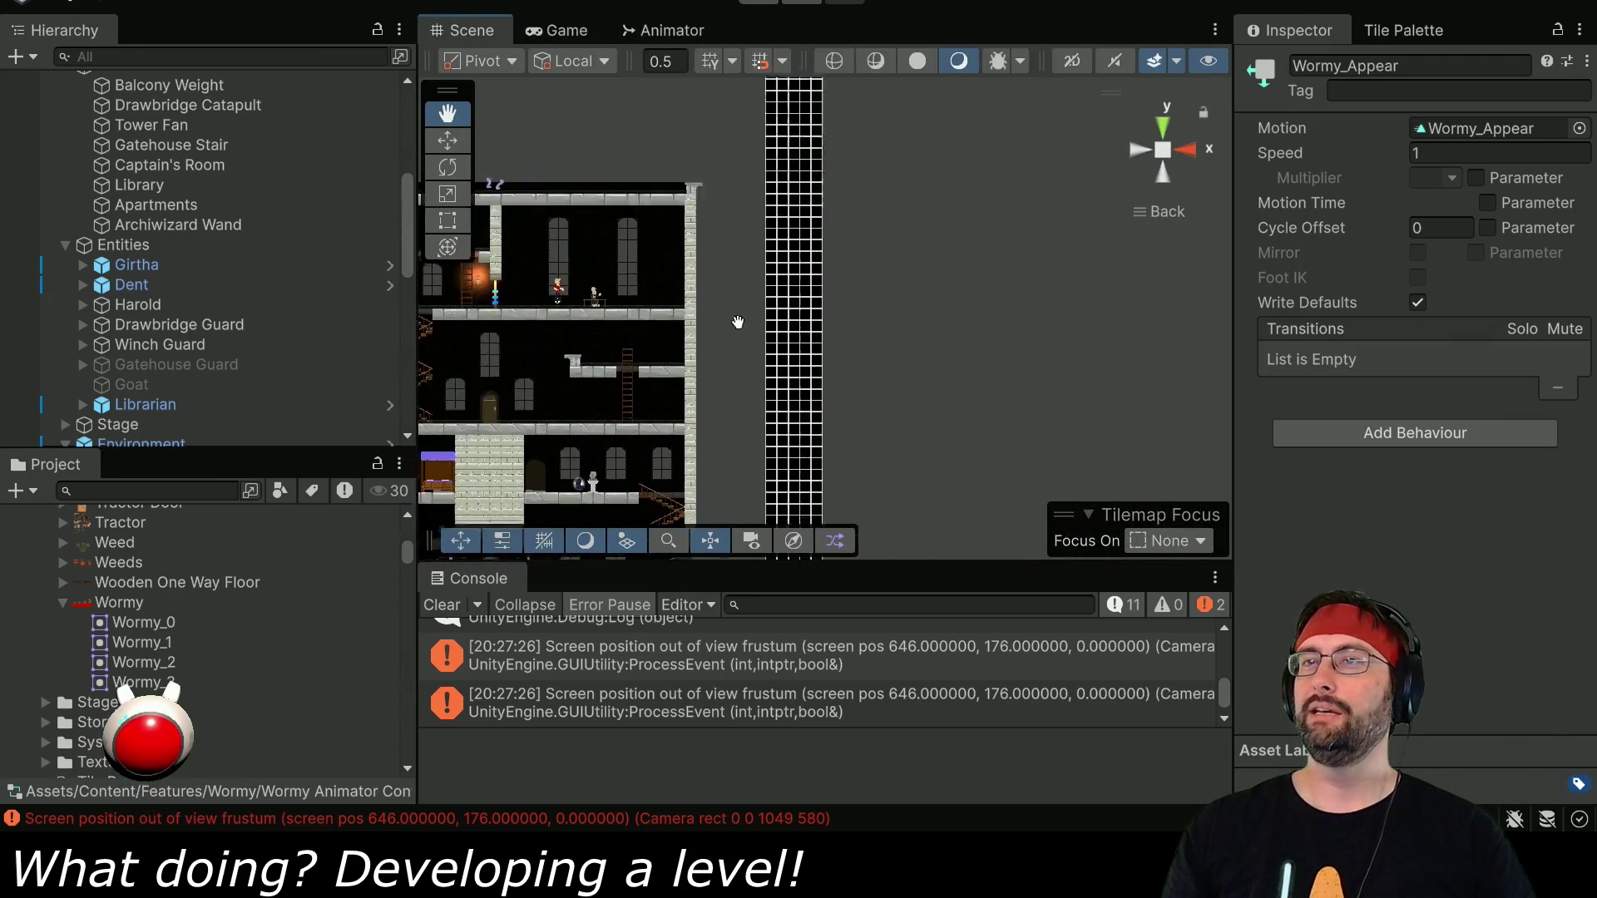
pyautogui.scroll(5, 905, 341)
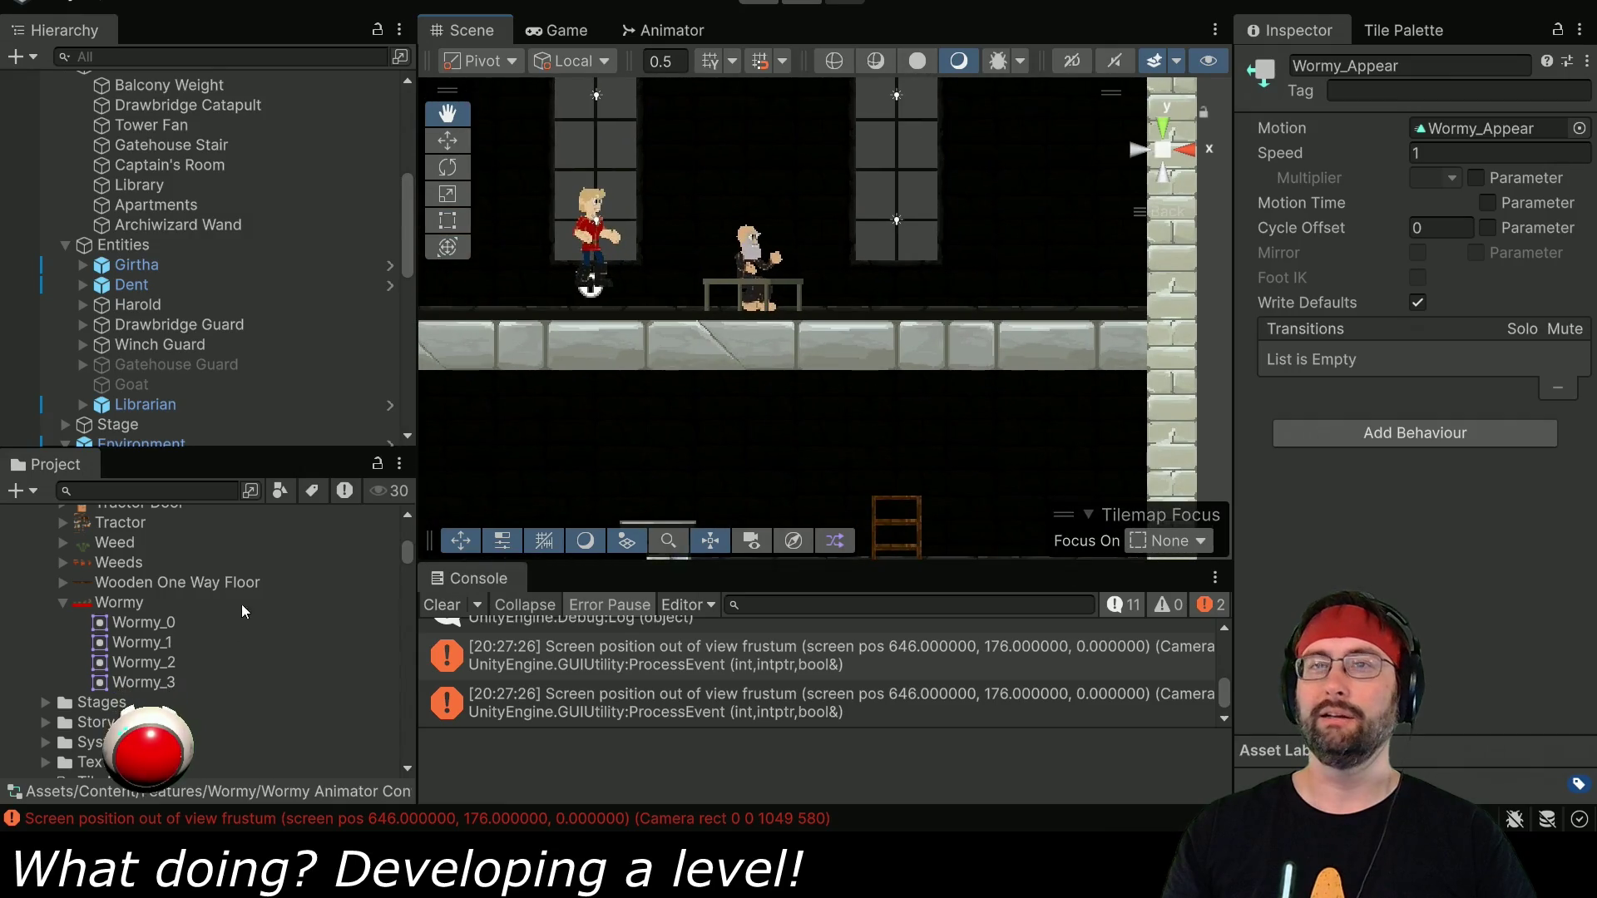
pyautogui.click(144, 629)
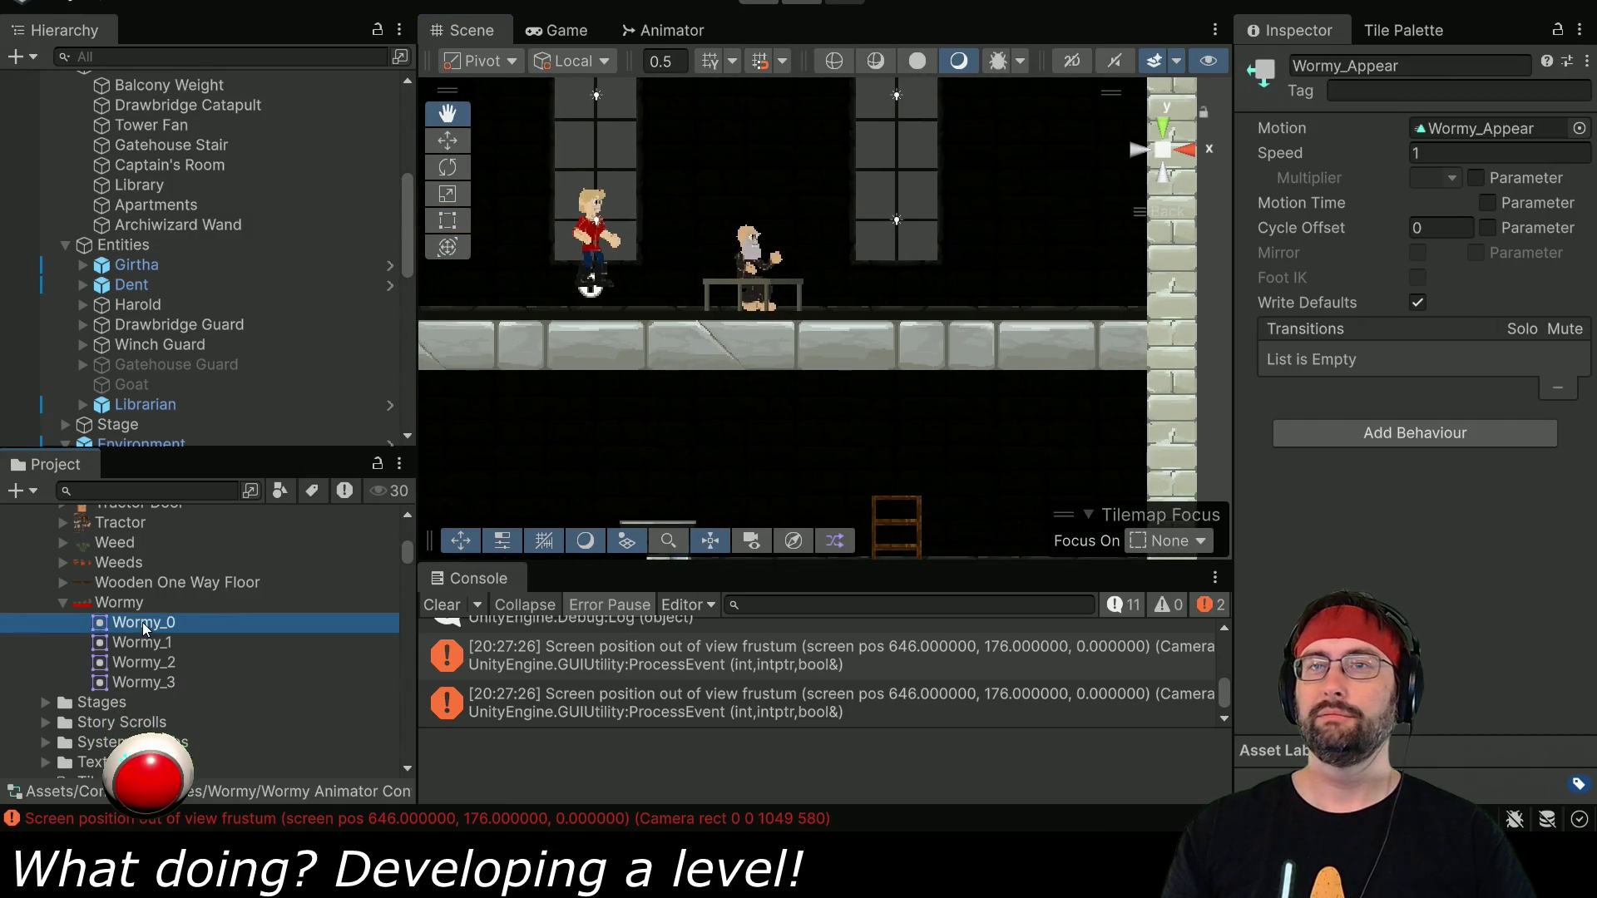
# Place Wormy_0 on the Librarian's desk and set its Z position to 0.
pyautogui.moveTo(144, 629)
pyautogui.mouseDown()
pyautogui.moveTo(798, 254)
pyautogui.moveTo(780, 259)
pyautogui.mouseUp()
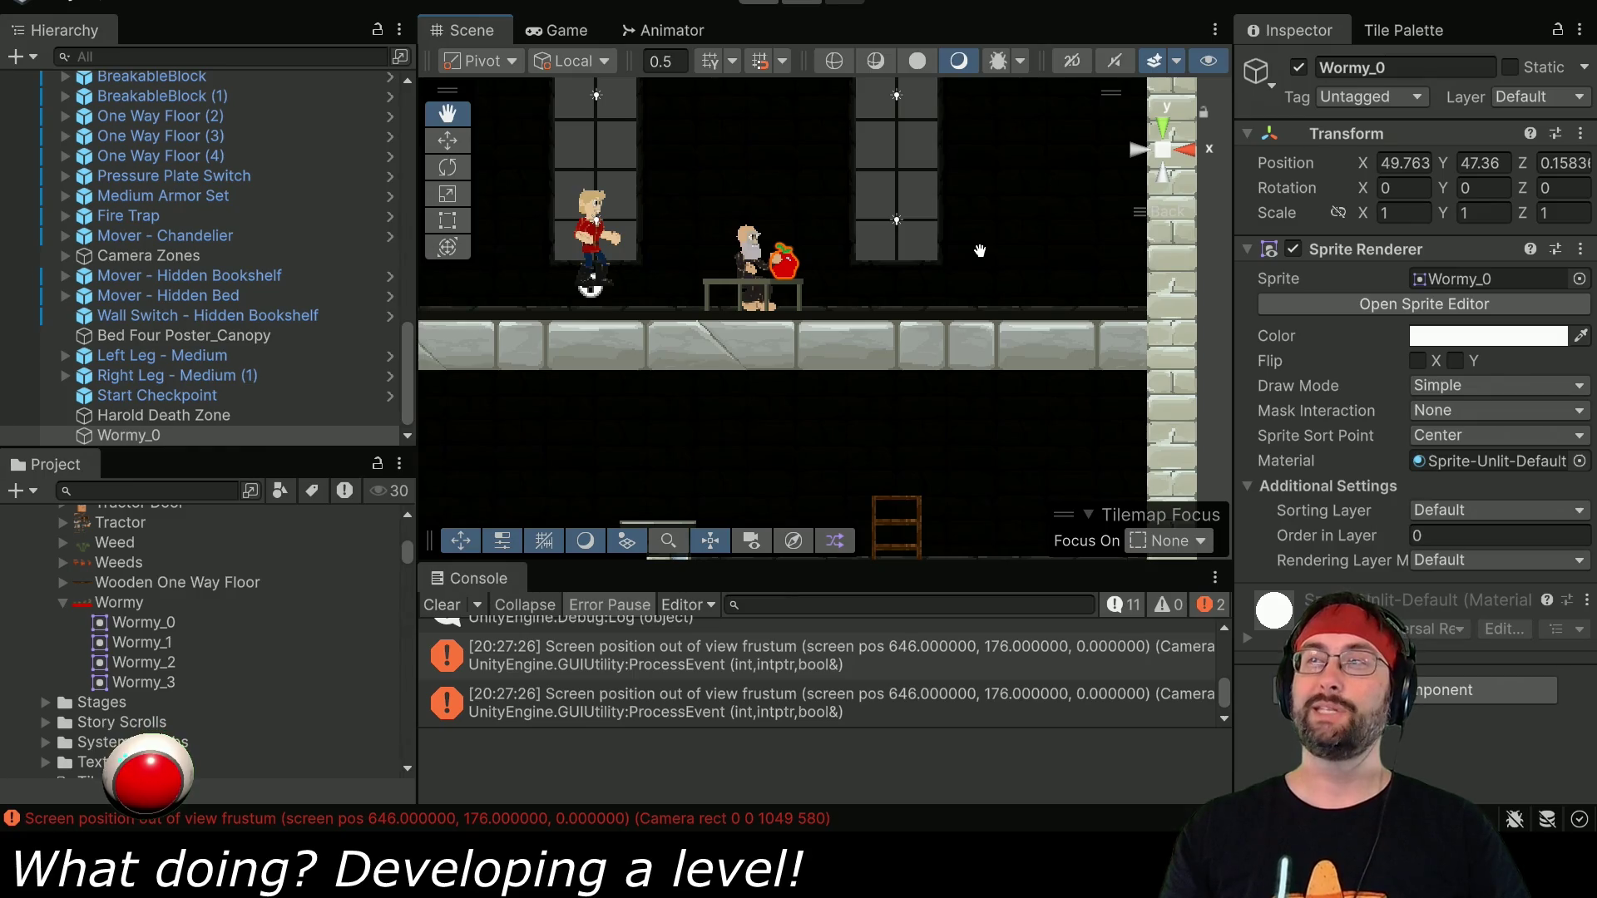
pyautogui.click(1568, 164)
pyautogui.write('0')
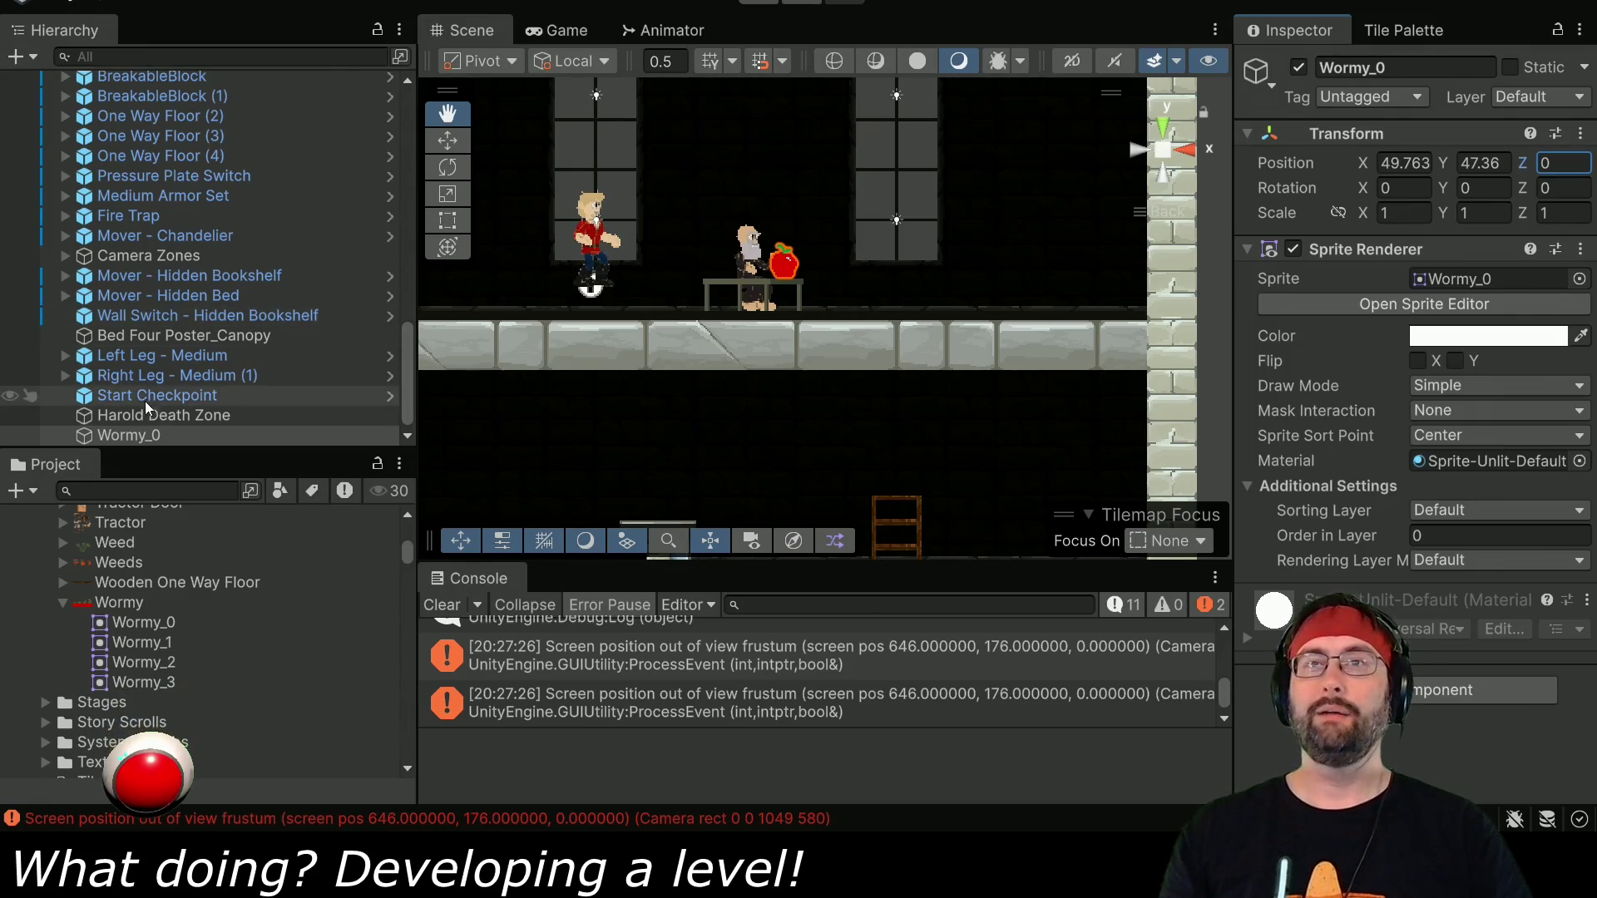
pyautogui.click(146, 435)
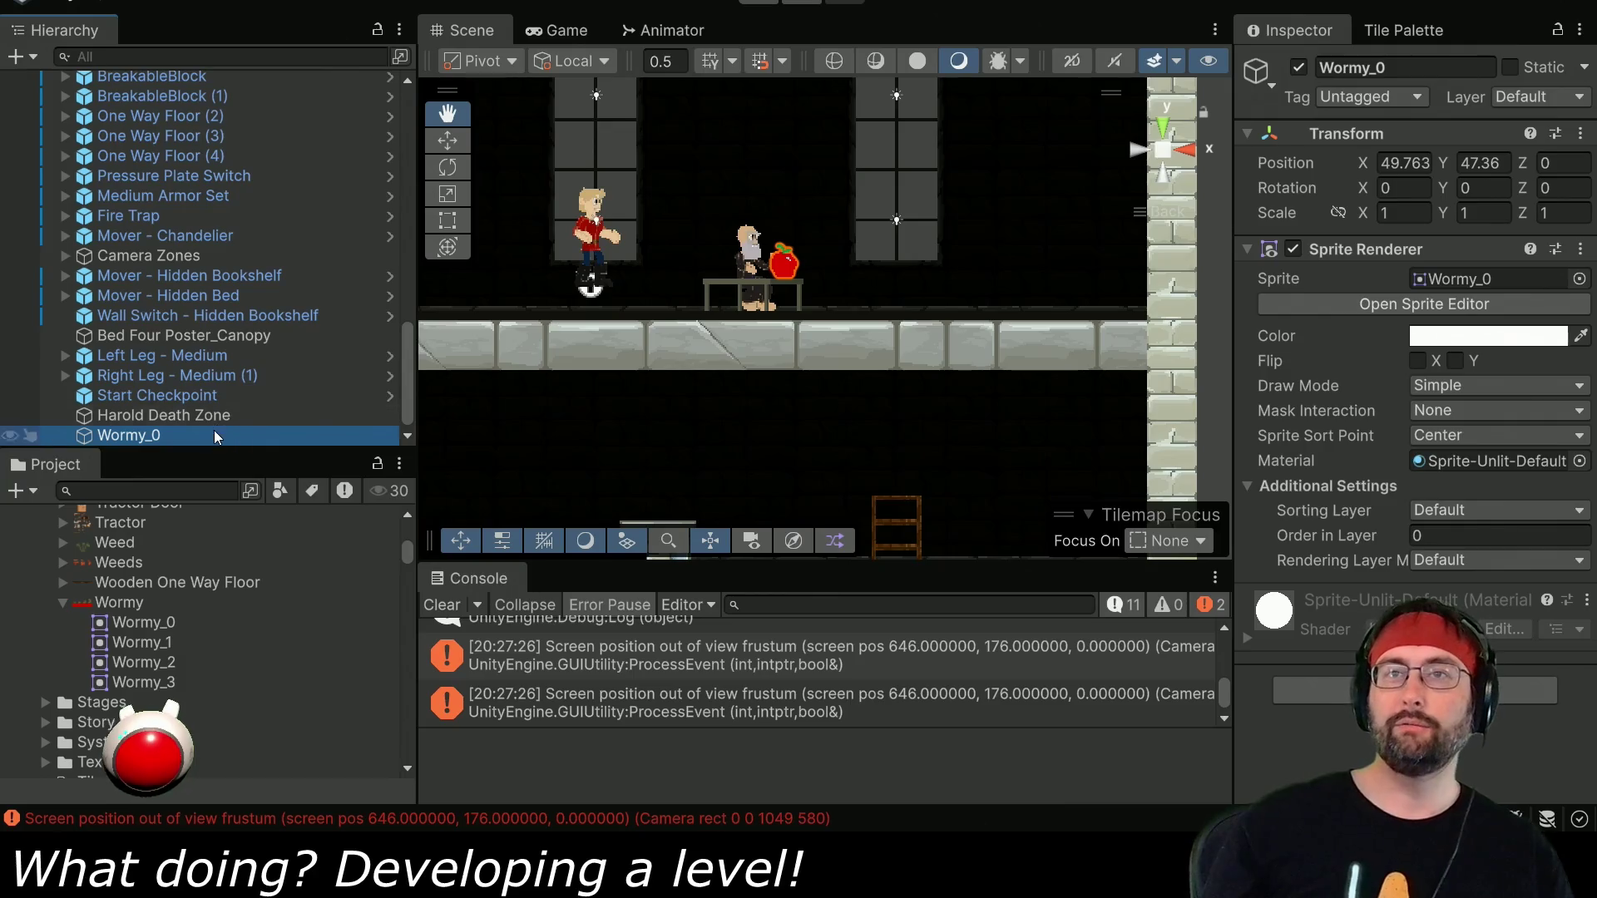
# Rename the placed sprite object to Wormy.
pyautogui.click(172, 439)
pyautogui.write('Wormy')
pyautogui.press('Return')
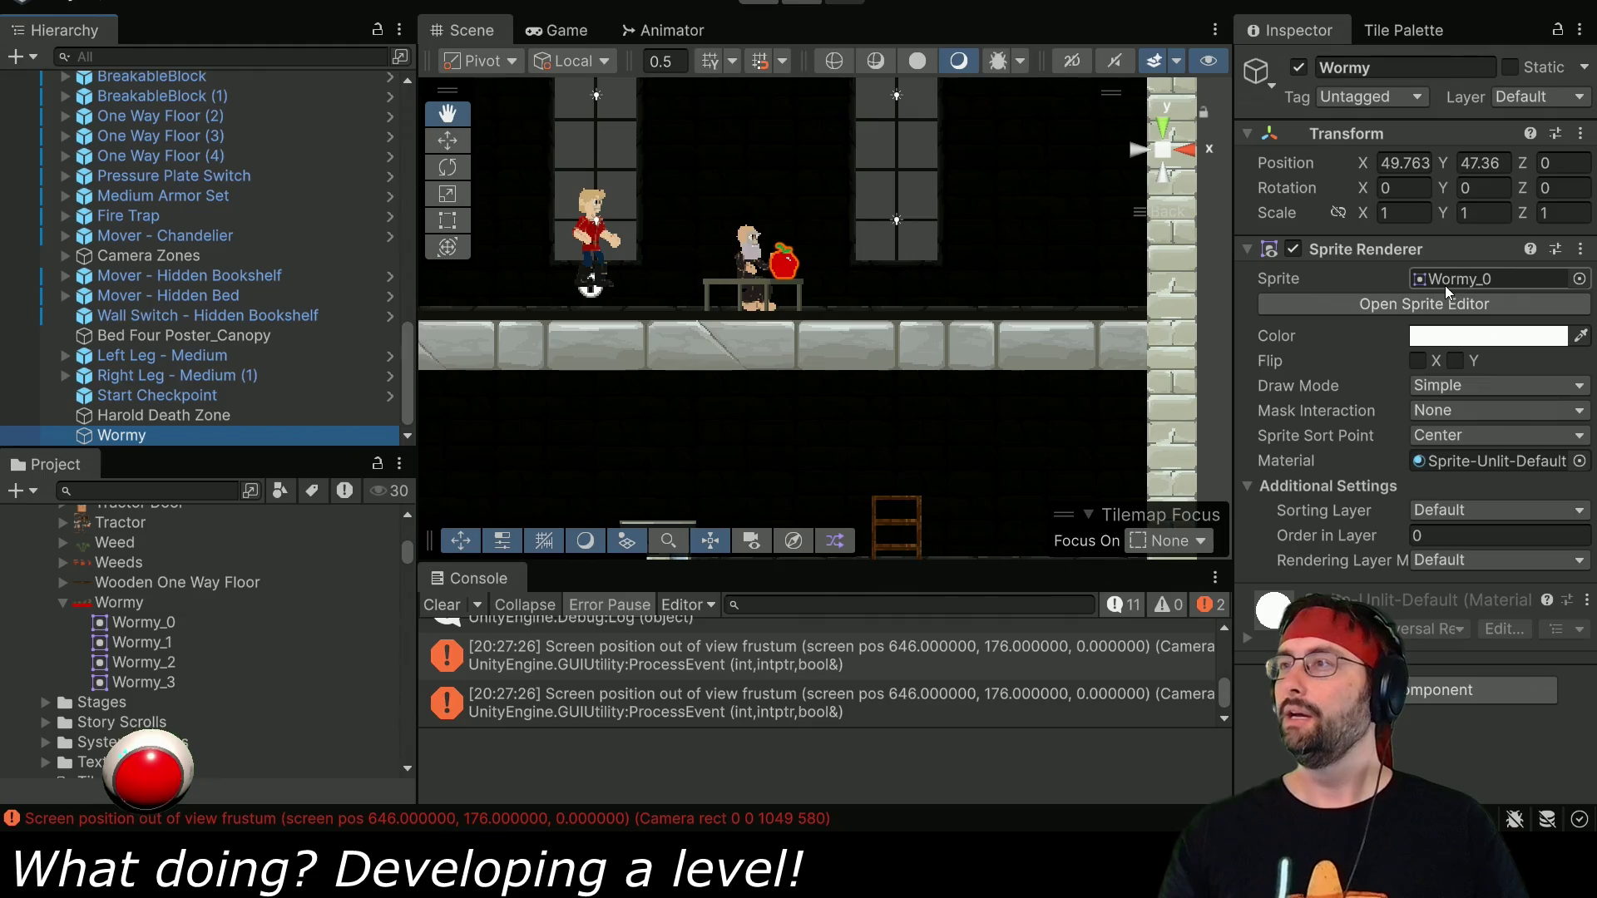
# Add an Animator component to Wormy via the 'anim' component search.
pyautogui.click(1438, 689)
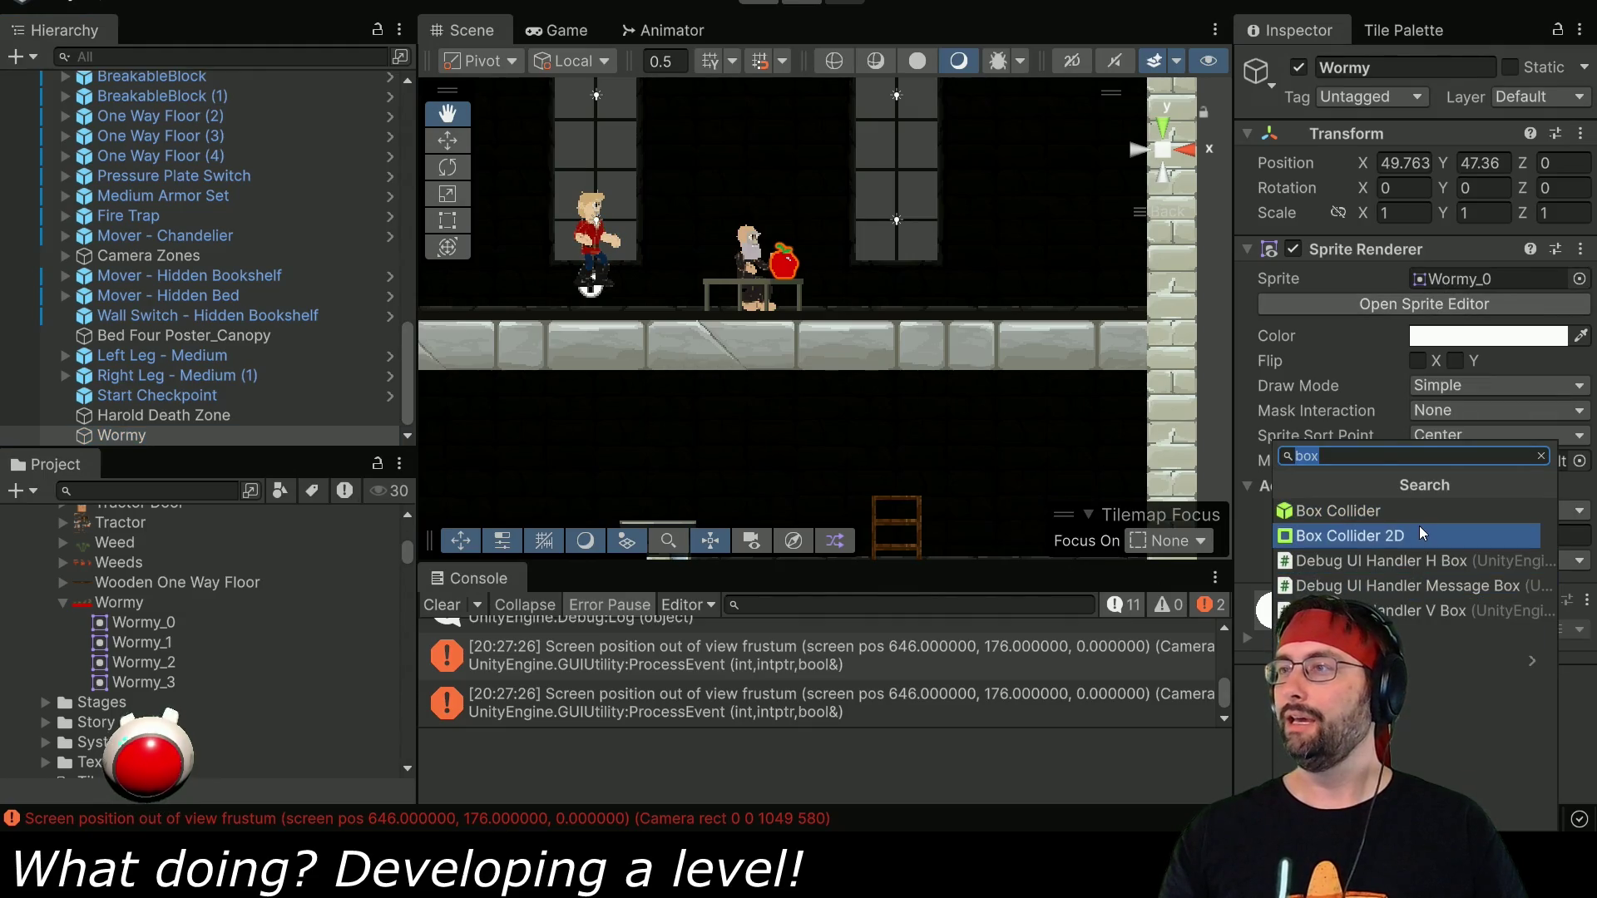
pyautogui.write('anim')
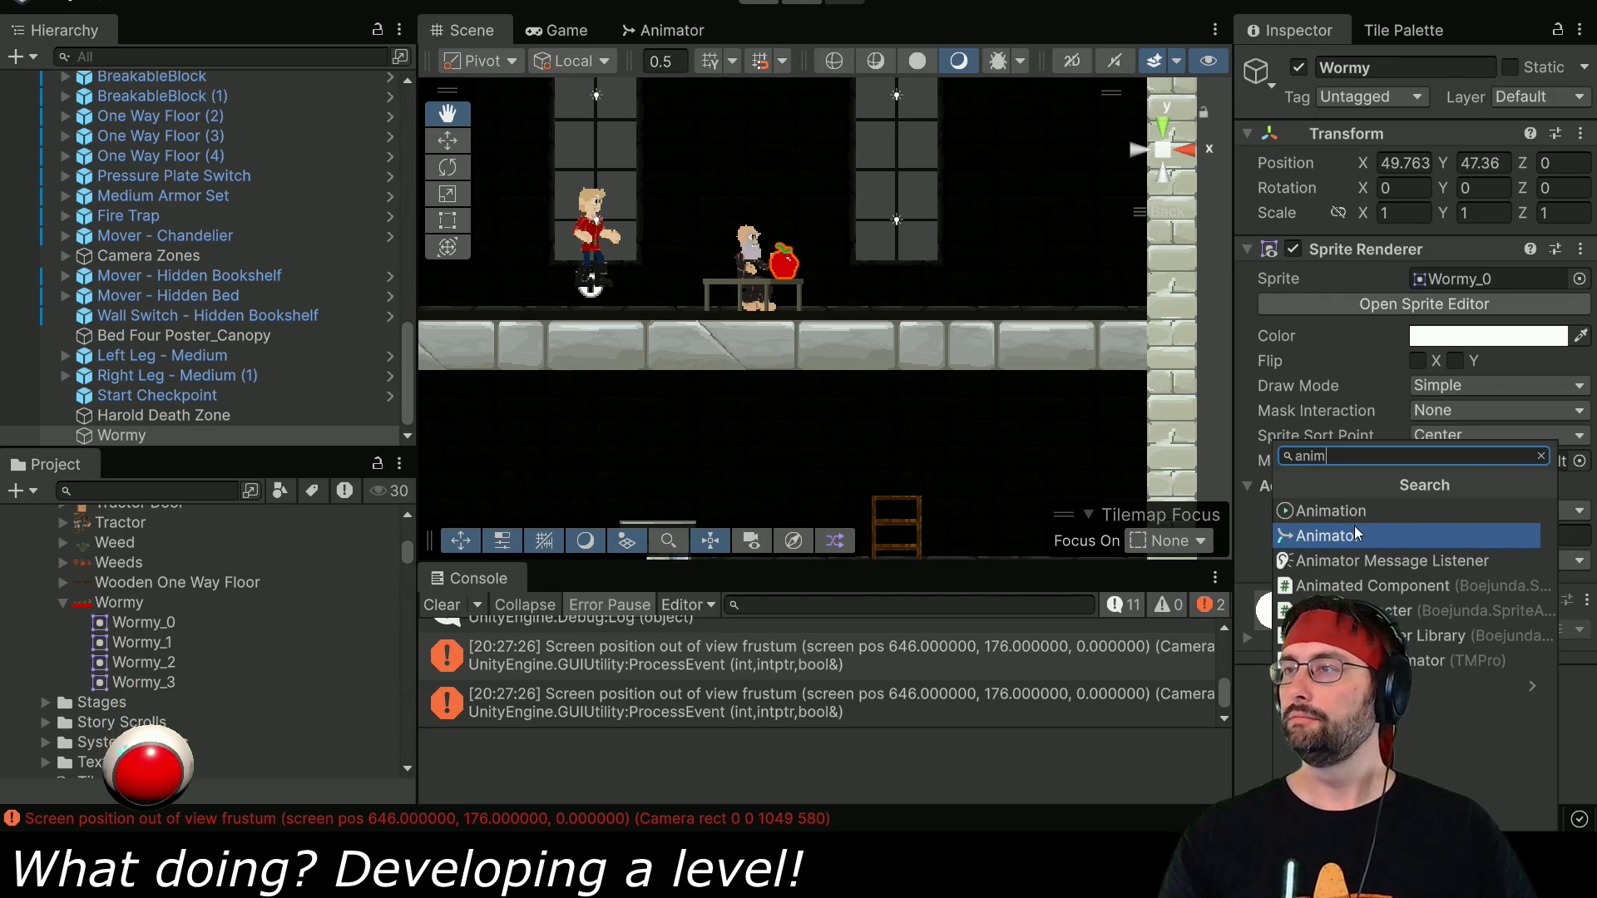
pyautogui.click(1349, 534)
pyautogui.scroll(-5, 1377, 538)
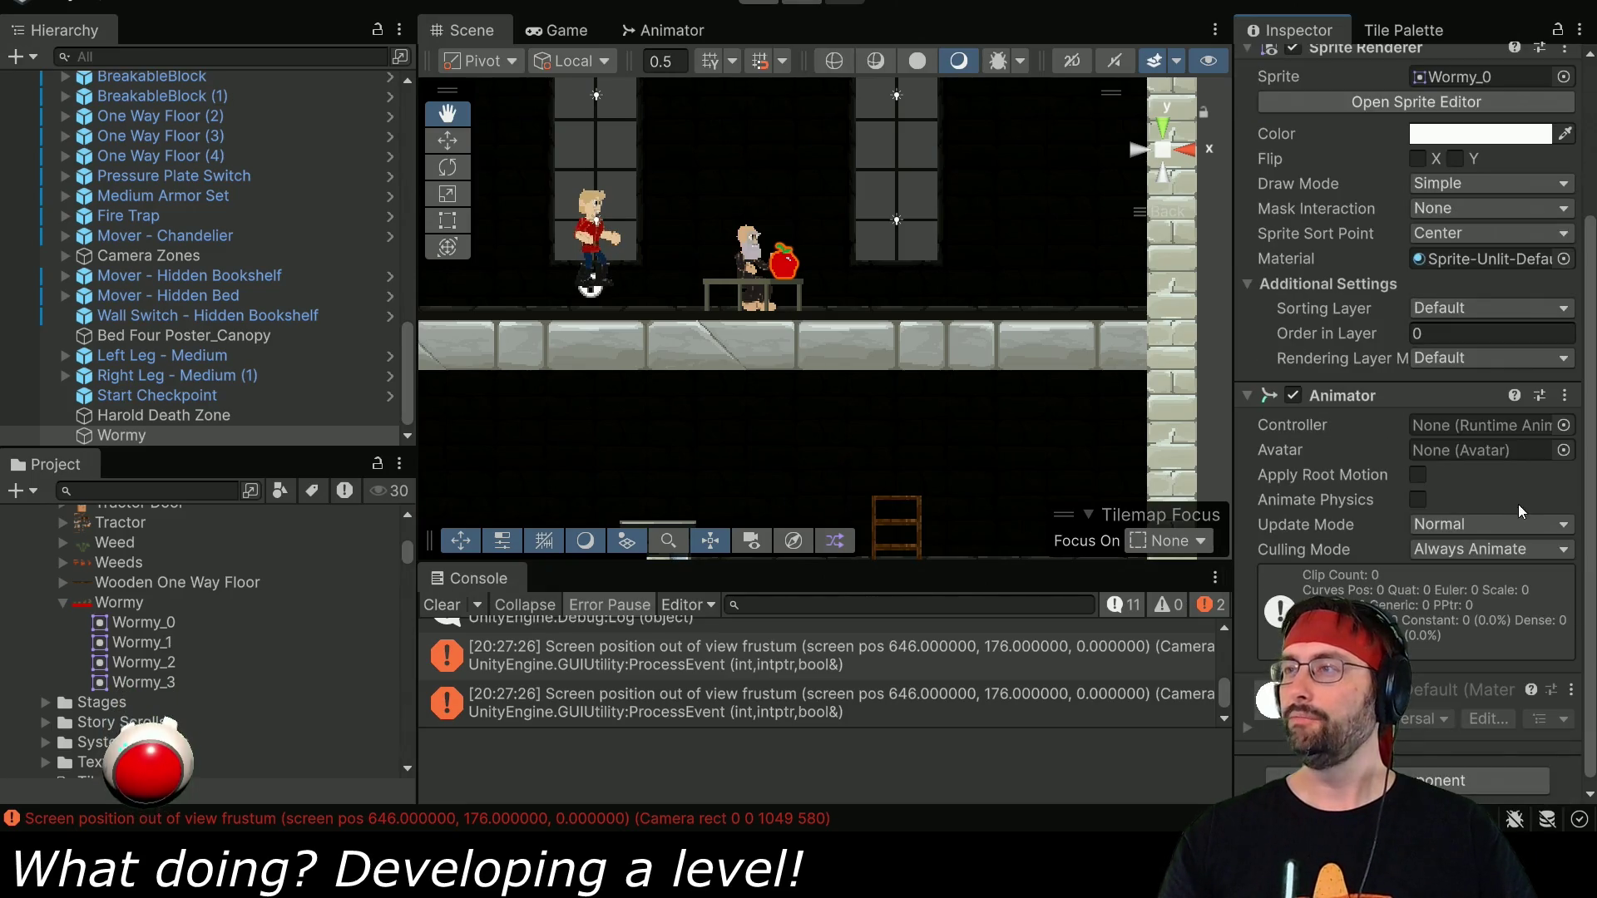
pyautogui.scroll(15, 183, 636)
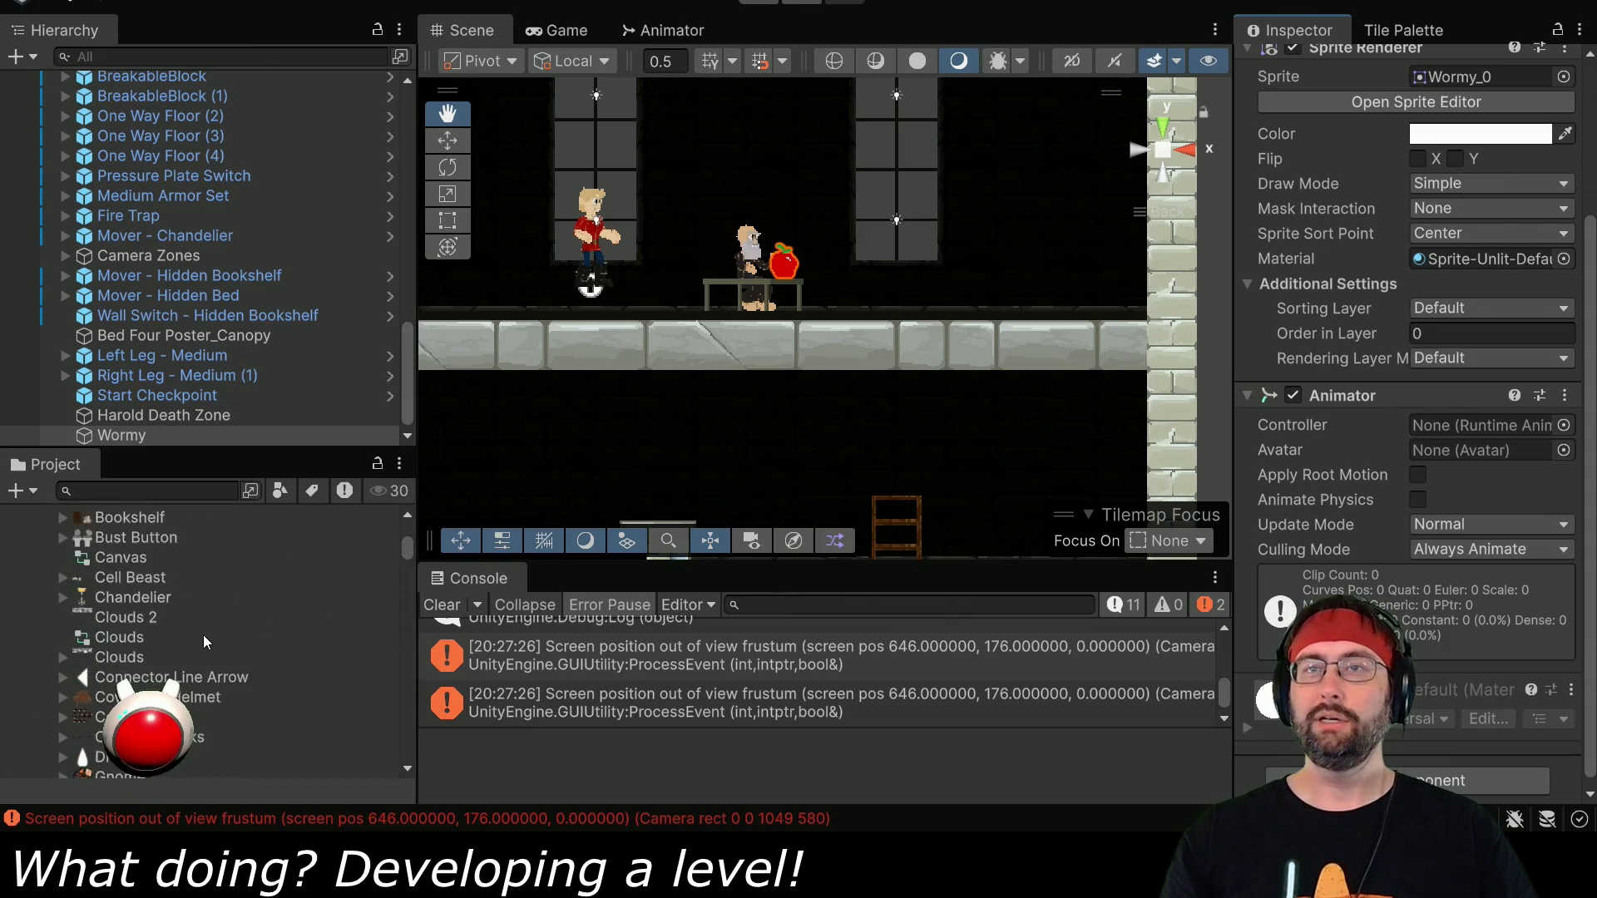
# Assign the Wormy Animator Controller to the Animator and move Wormy into the Entities group.
pyautogui.moveTo(191, 689)
pyautogui.mouseDown()
pyautogui.moveTo(832, 582)
pyautogui.moveTo(1473, 432)
pyautogui.mouseUp()
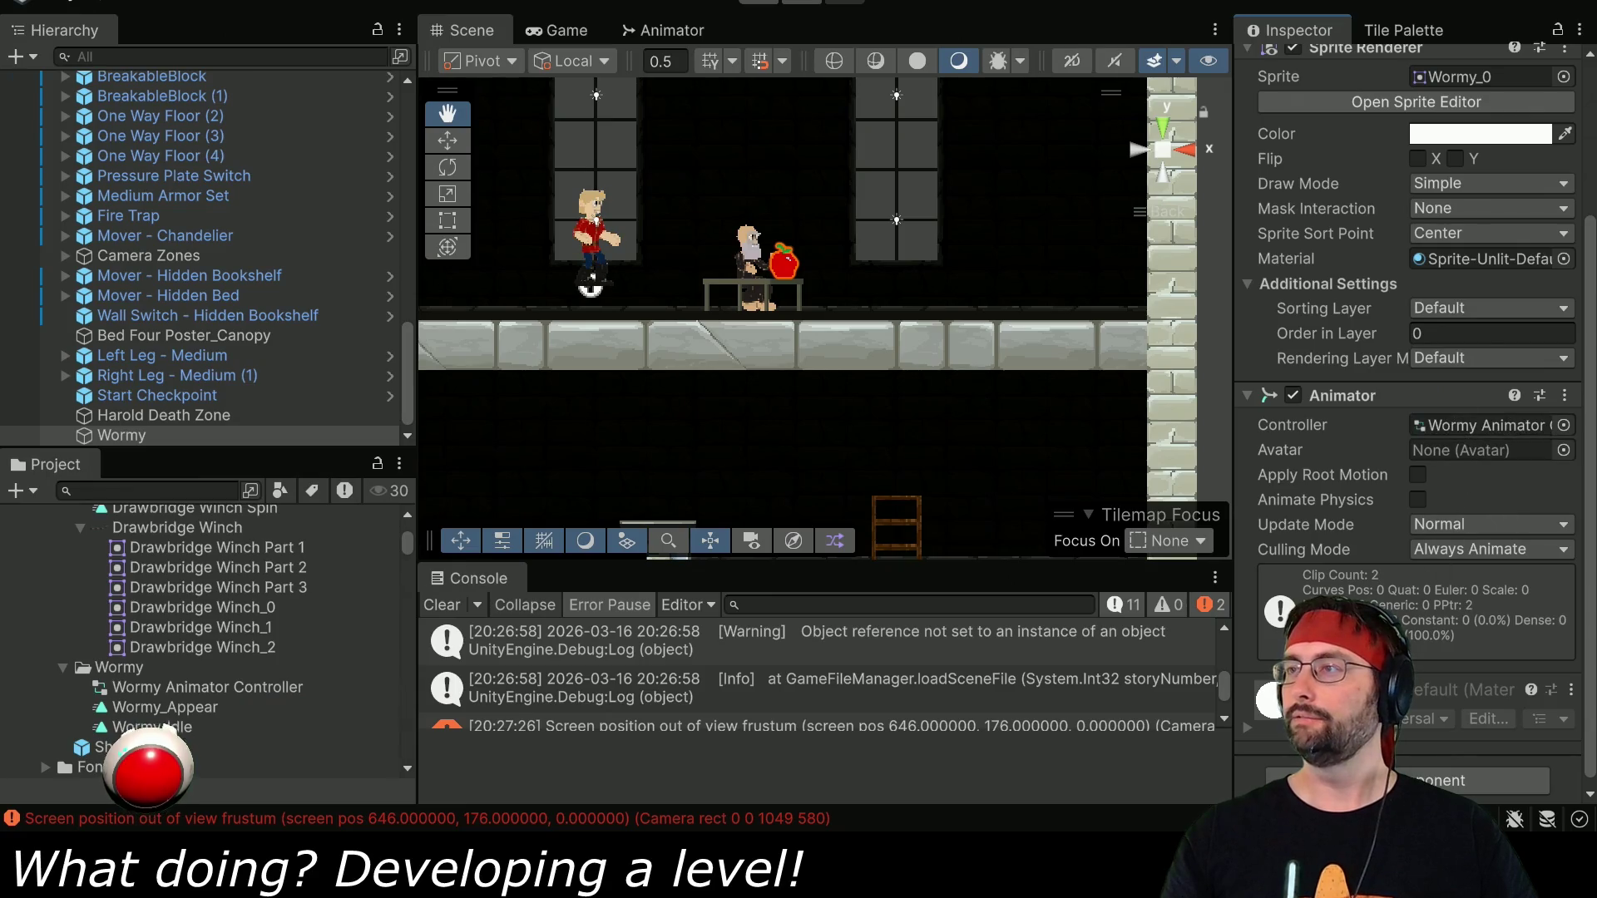
pyautogui.scroll(3, 1432, 302)
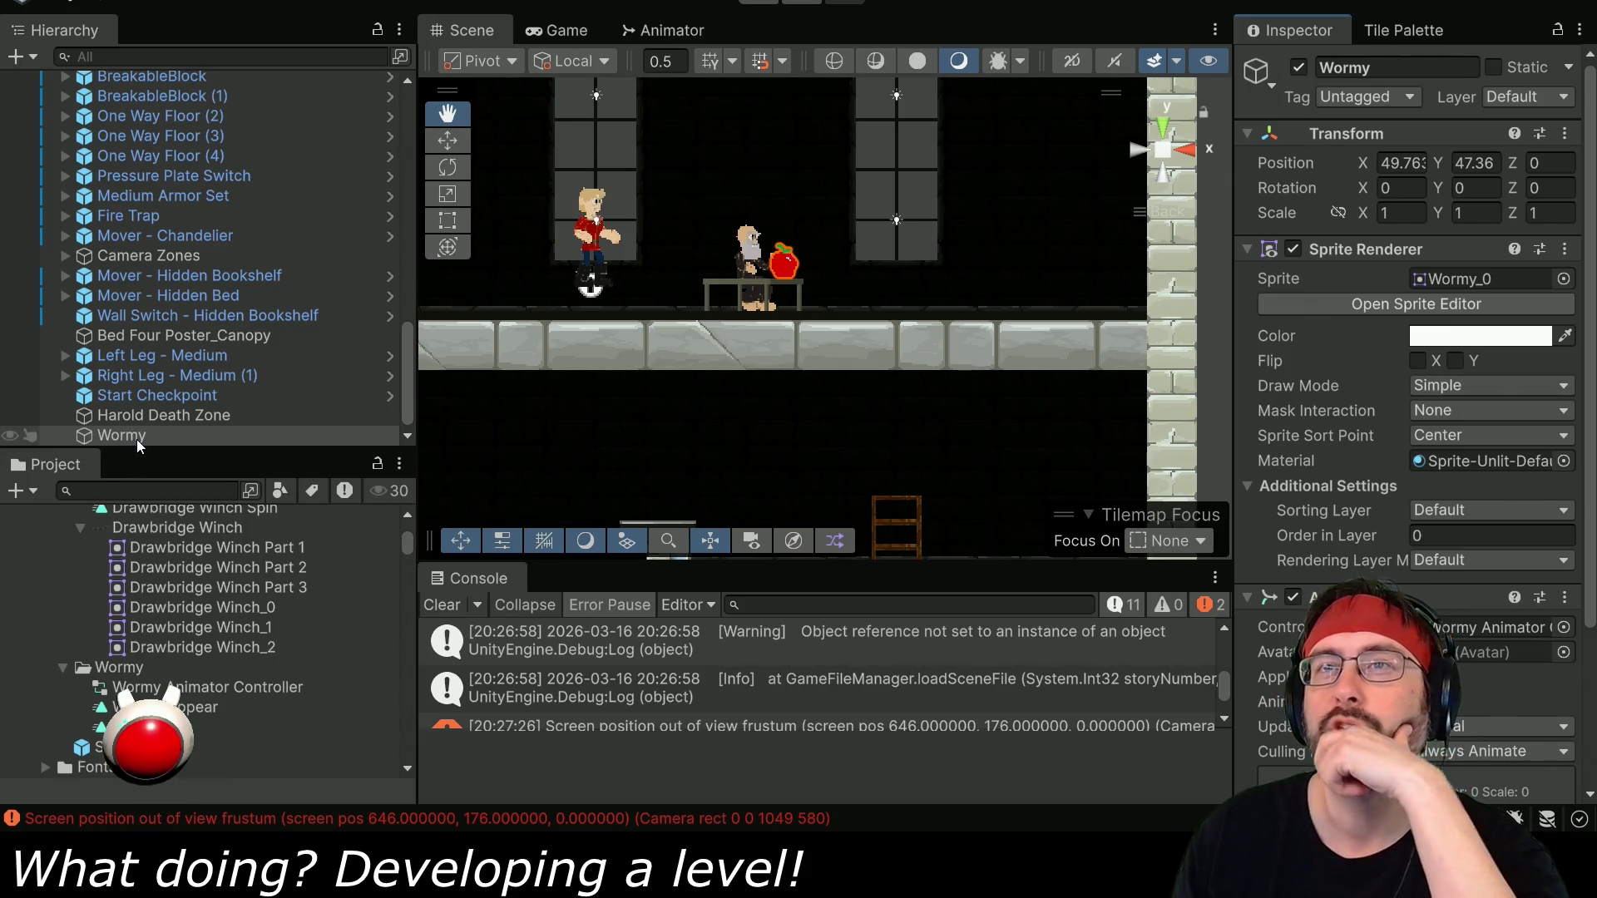
pyautogui.moveTo(138, 439)
pyautogui.mouseDown()
pyautogui.moveTo(202, 361)
pyautogui.moveTo(209, 79)
pyautogui.moveTo(166, 283)
pyautogui.moveTo(164, 432)
pyautogui.moveTo(185, 282)
pyautogui.moveTo(218, 242)
pyautogui.moveTo(203, 385)
pyautogui.moveTo(172, 422)
pyautogui.mouseUp()
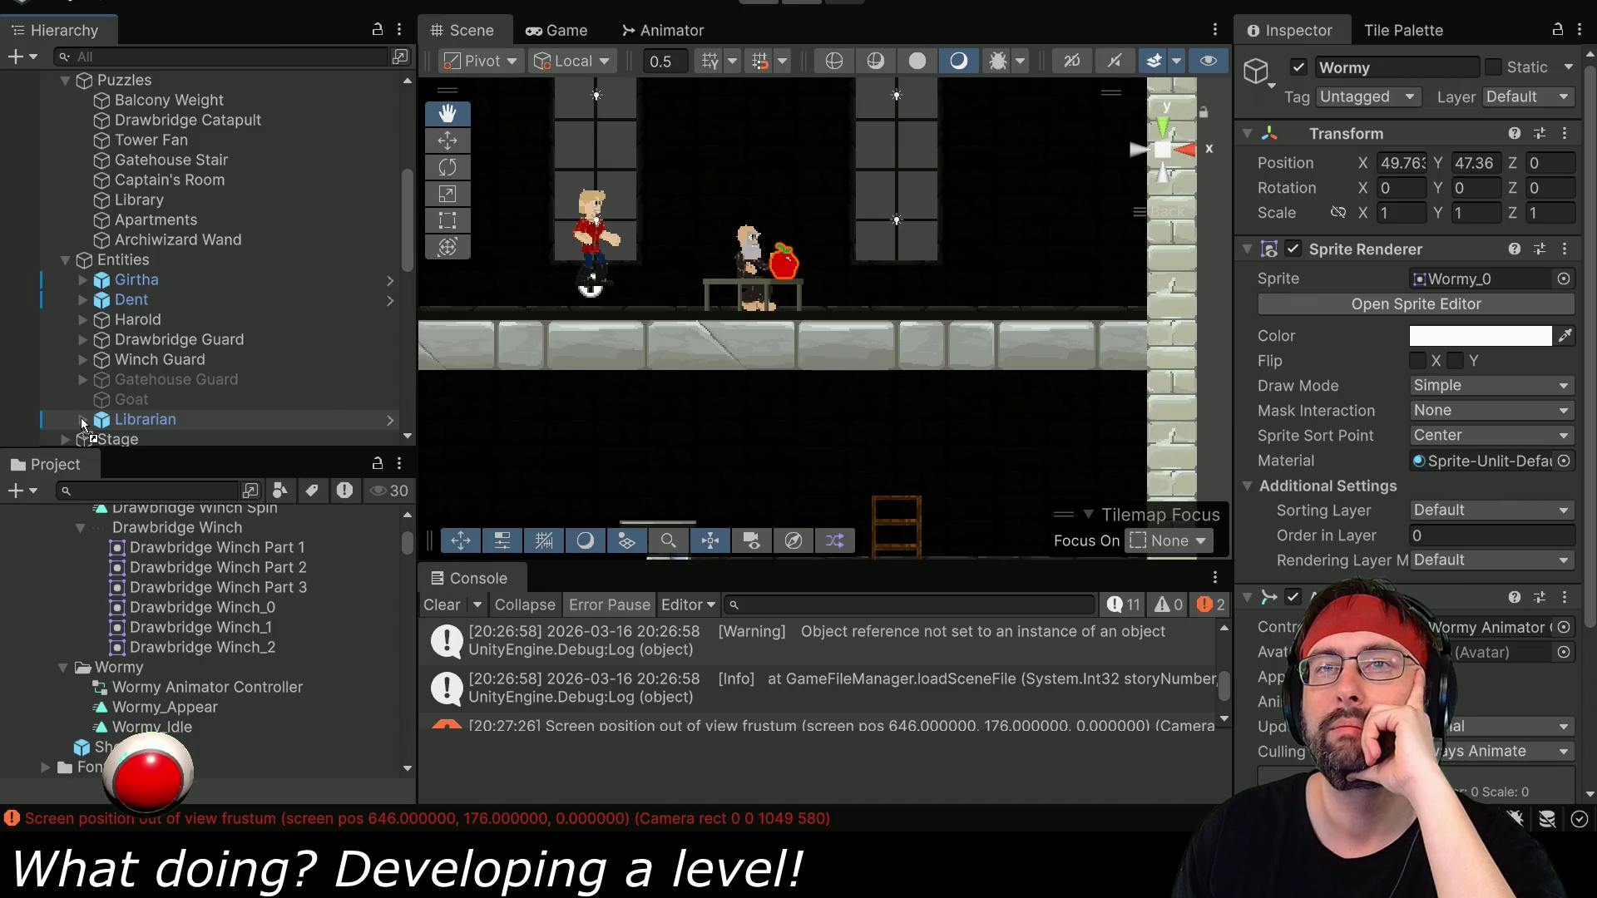
# Expand Librarian in the Hierarchy and parent Wormy under its Desk object.
pyautogui.moveTo(106, 420); pyautogui.dragTo(105, 420)
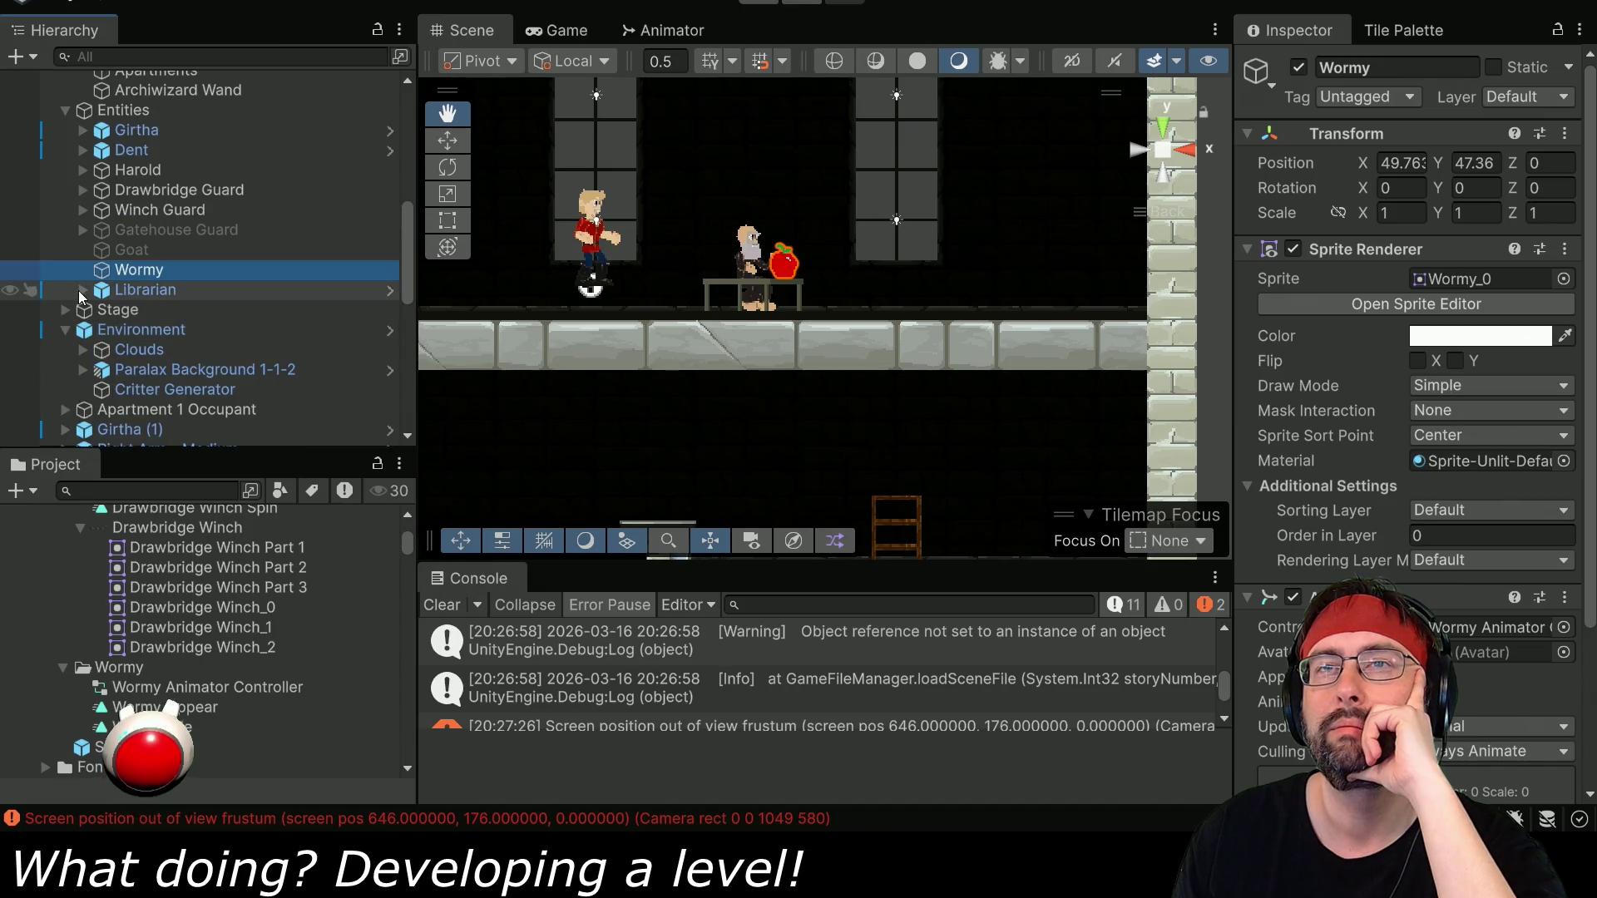
pyautogui.click(82, 290)
pyautogui.scroll(-2, 156, 315)
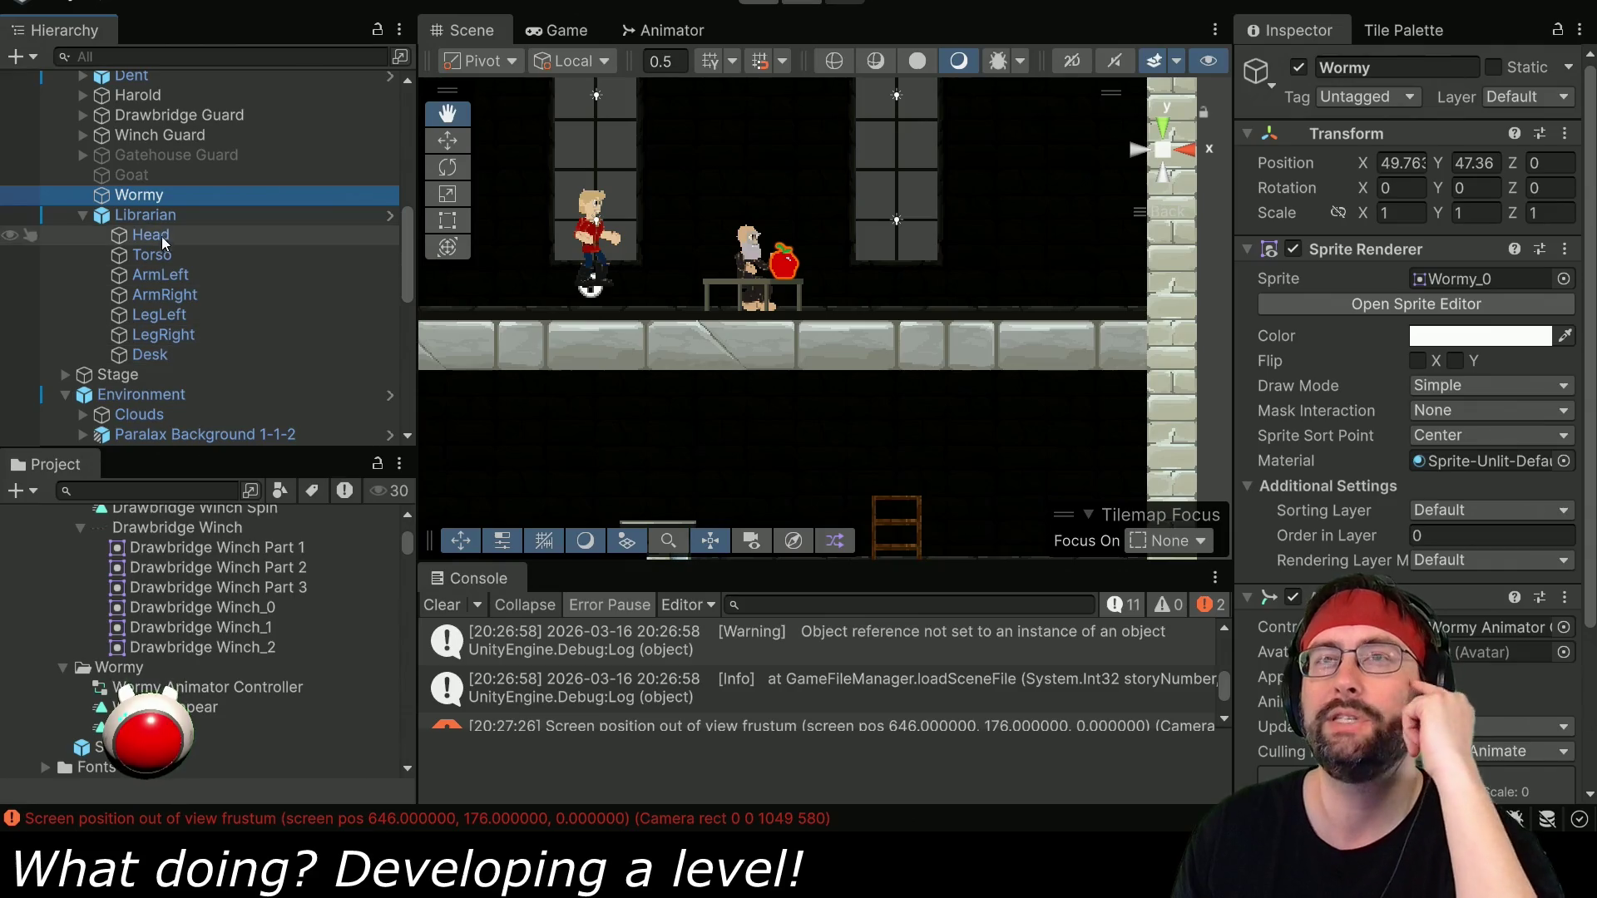
pyautogui.moveTo(165, 364); pyautogui.dragTo(172, 357)
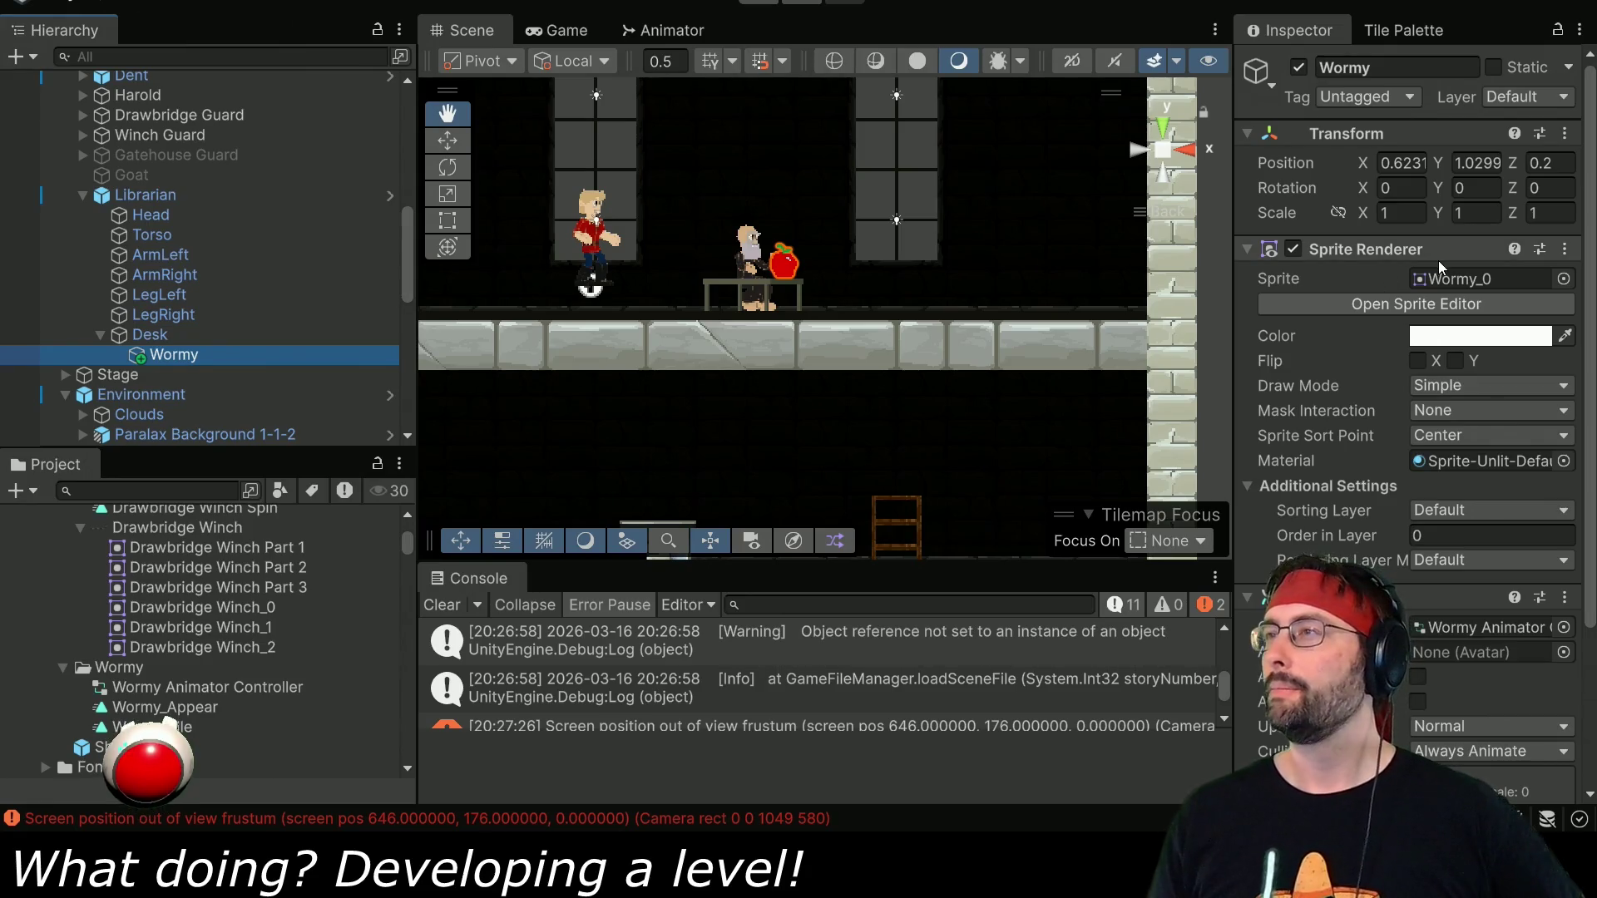
pyautogui.scroll(-3, 1380, 468)
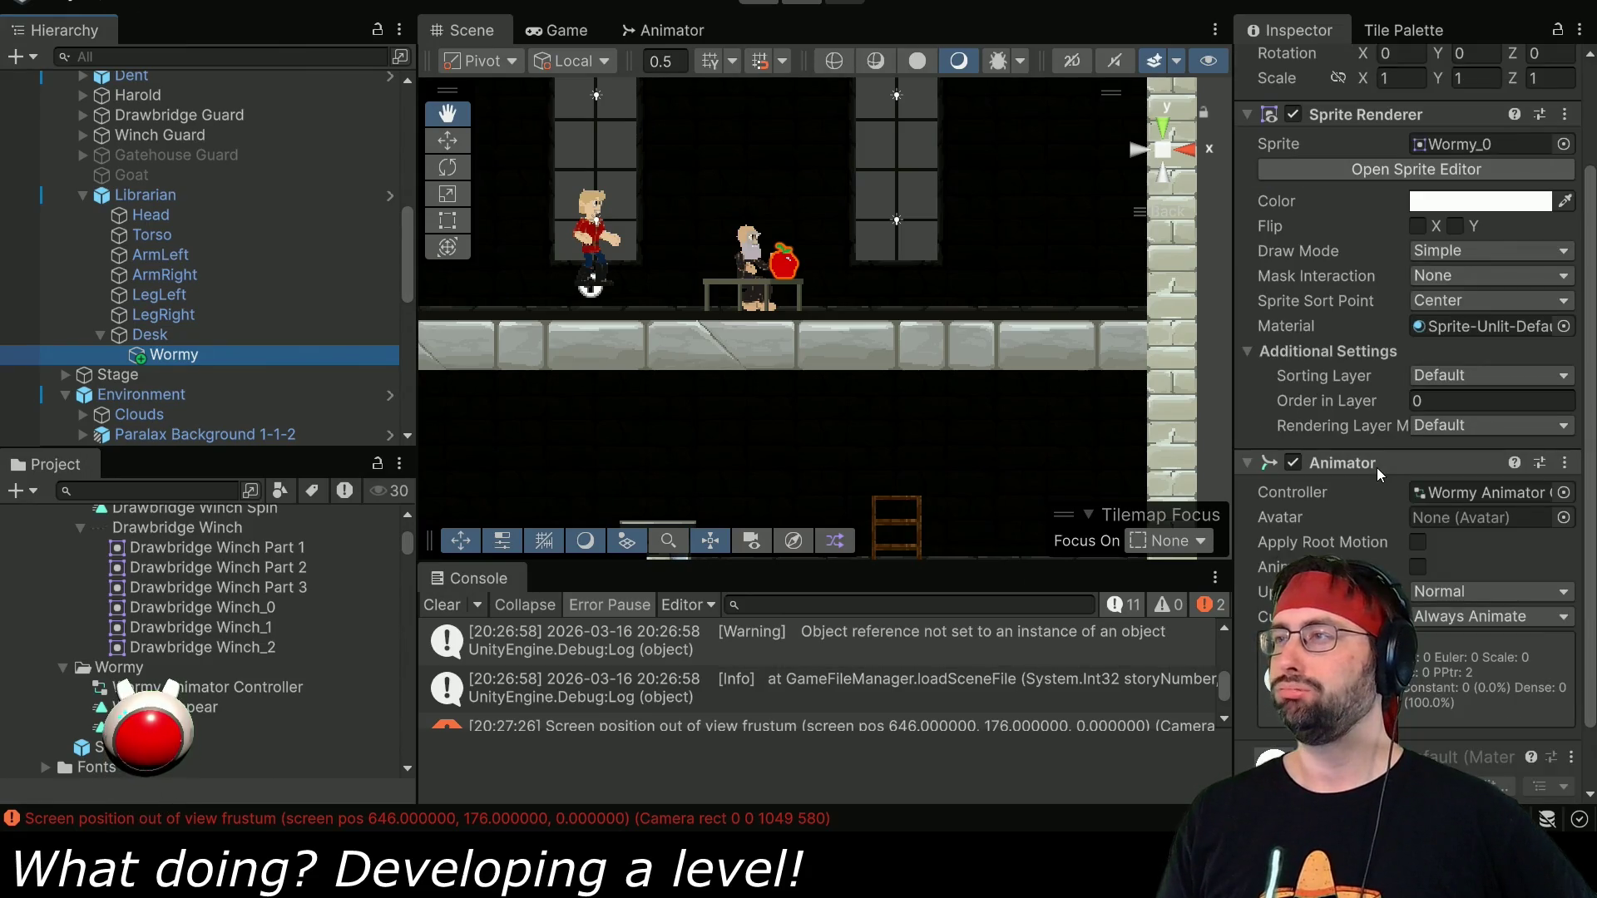
pyautogui.scroll(5, 1397, 377)
pyautogui.scroll(-5, 1387, 397)
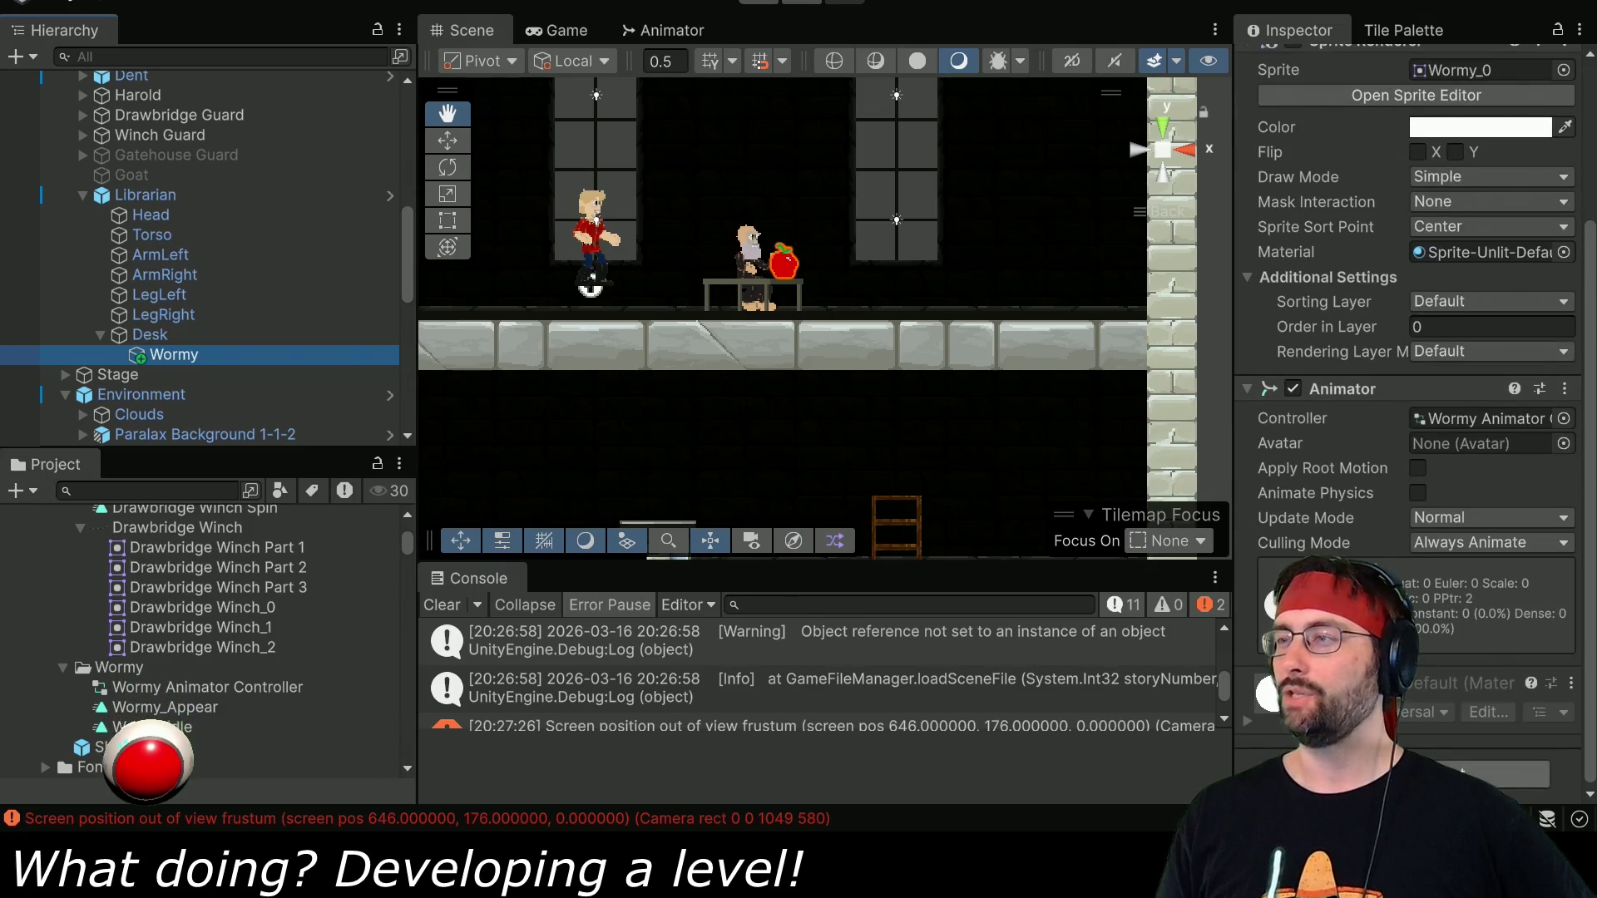
# Add a new script component named Wormy to the Wormy object.
pyautogui.hotkey('ctrl', 'shift', 'a')
pyautogui.write('anim')
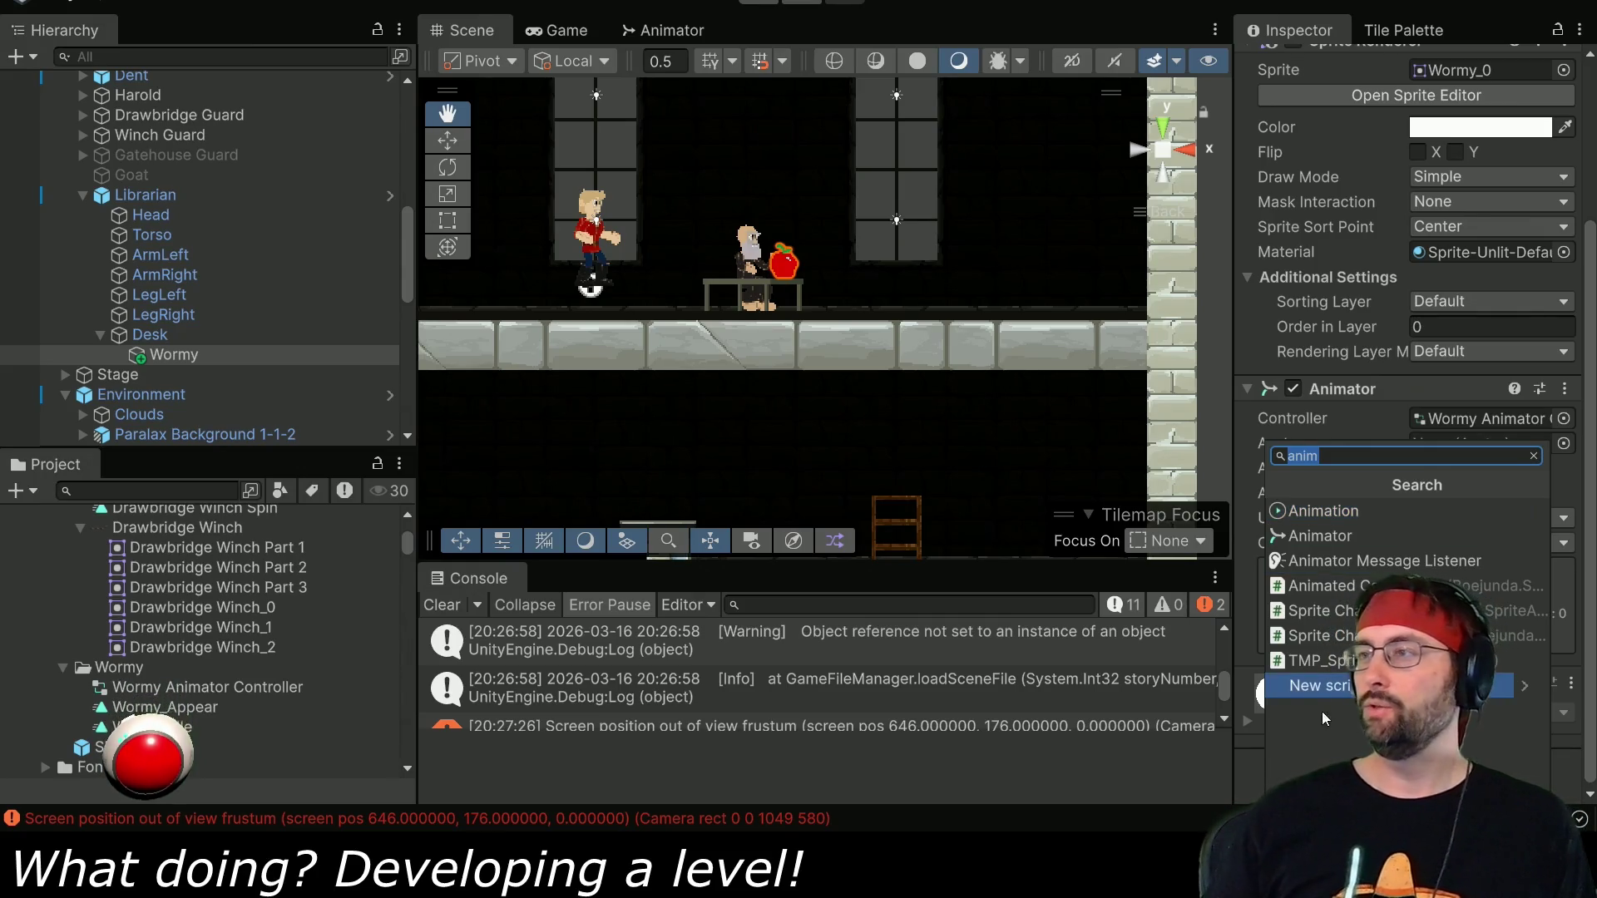
pyautogui.click(1334, 690)
pyautogui.write('Wormy')
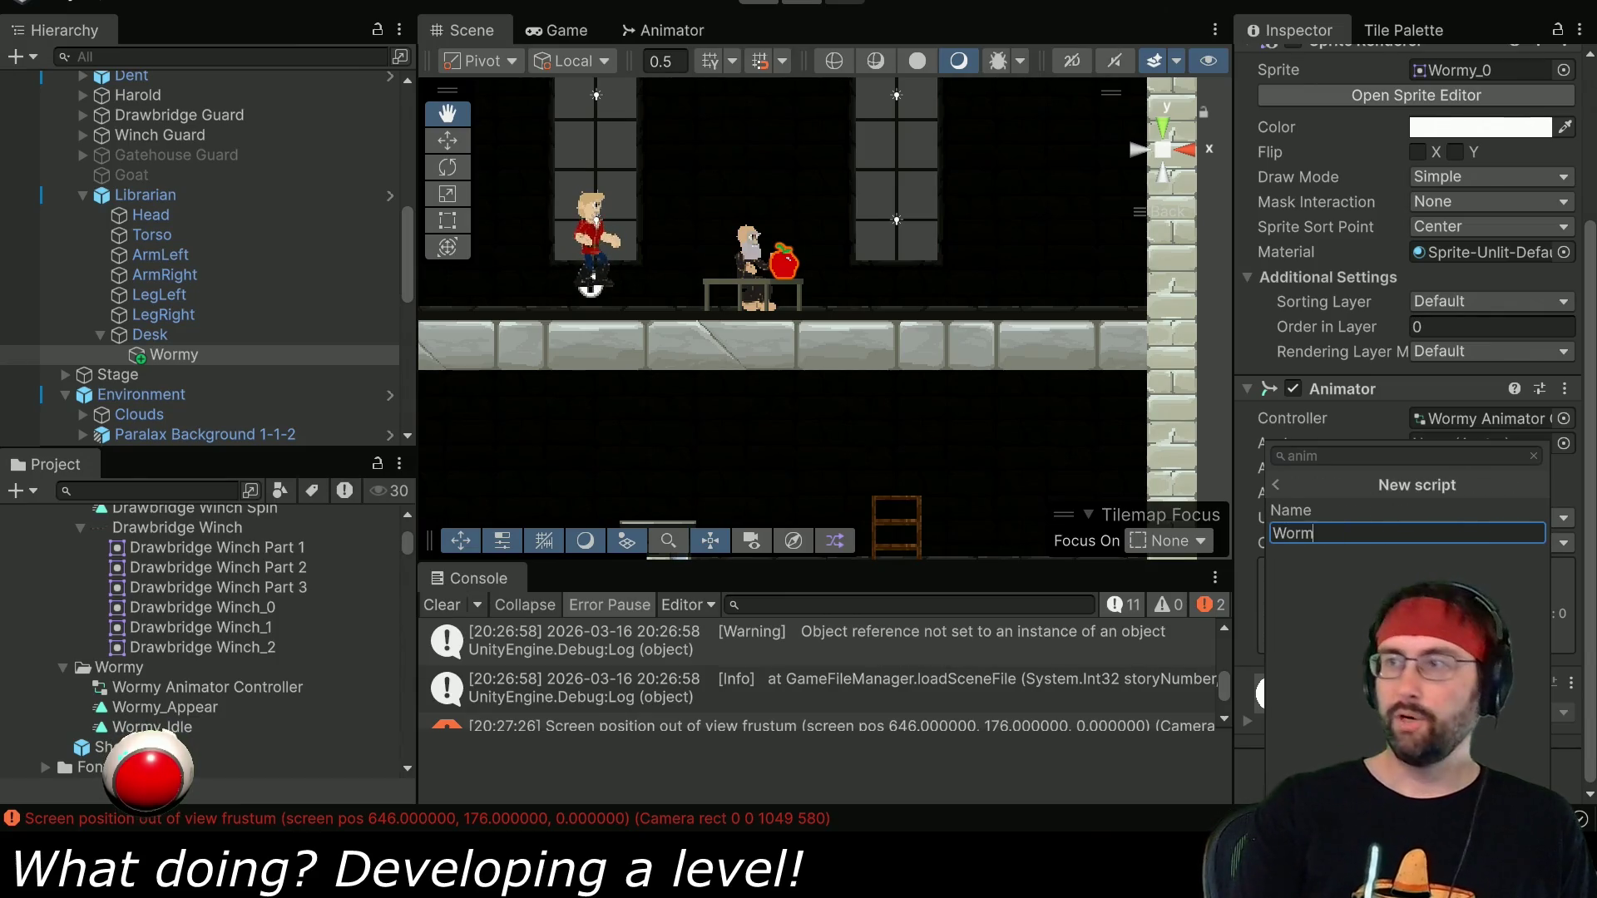
pyautogui.press('Return')
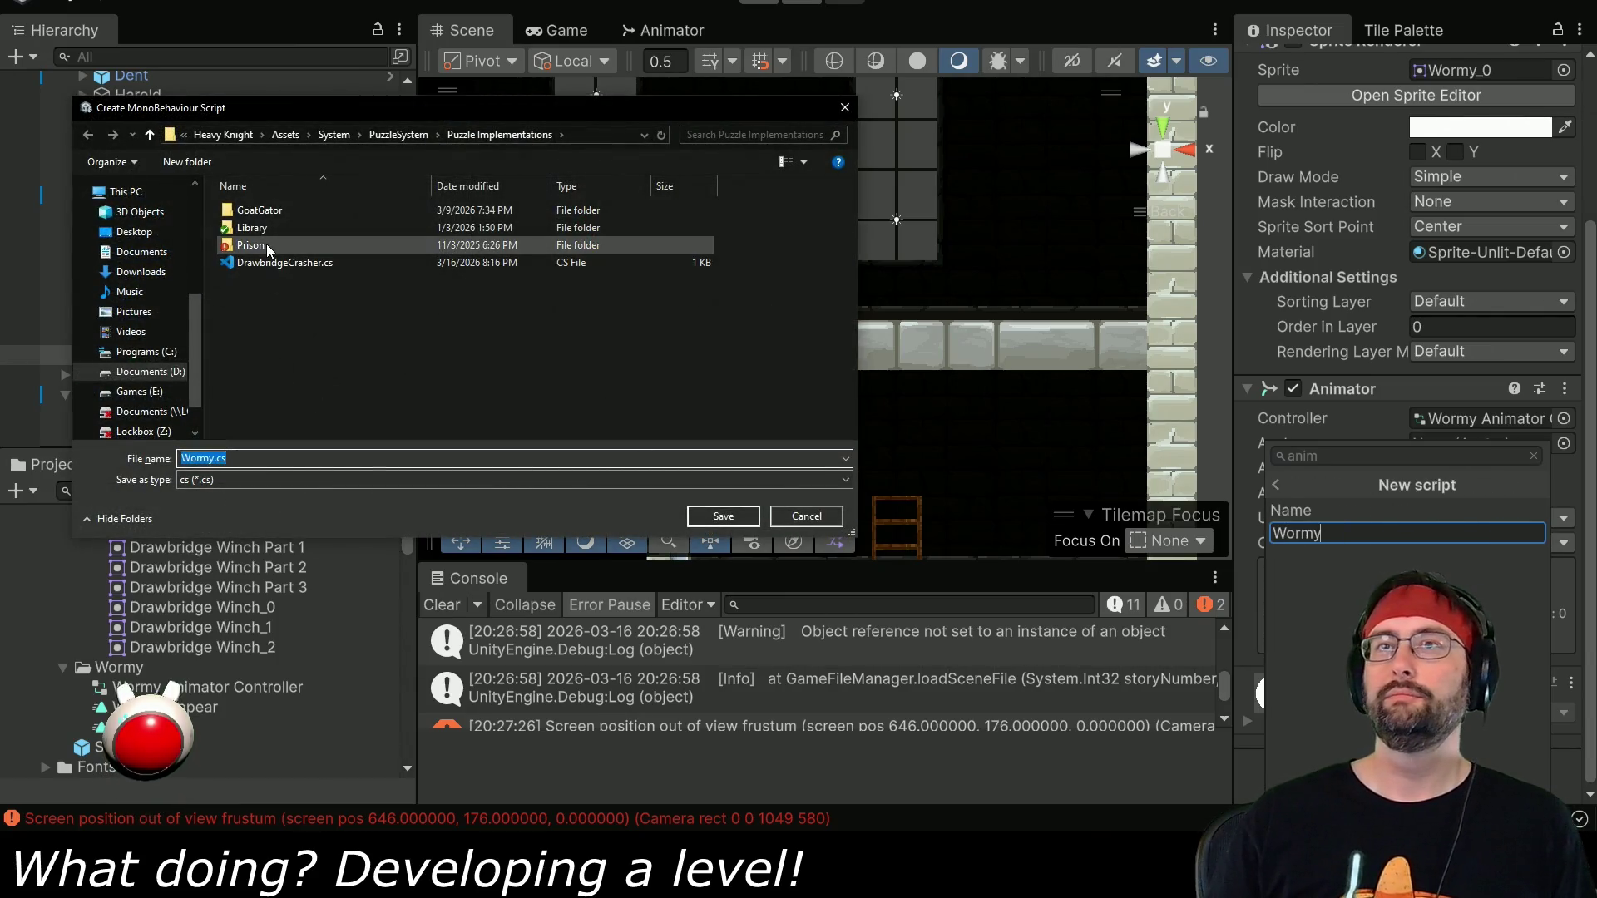
# Save the new Wormy.cs script in the Assets/System folder.
pyautogui.click(293, 136)
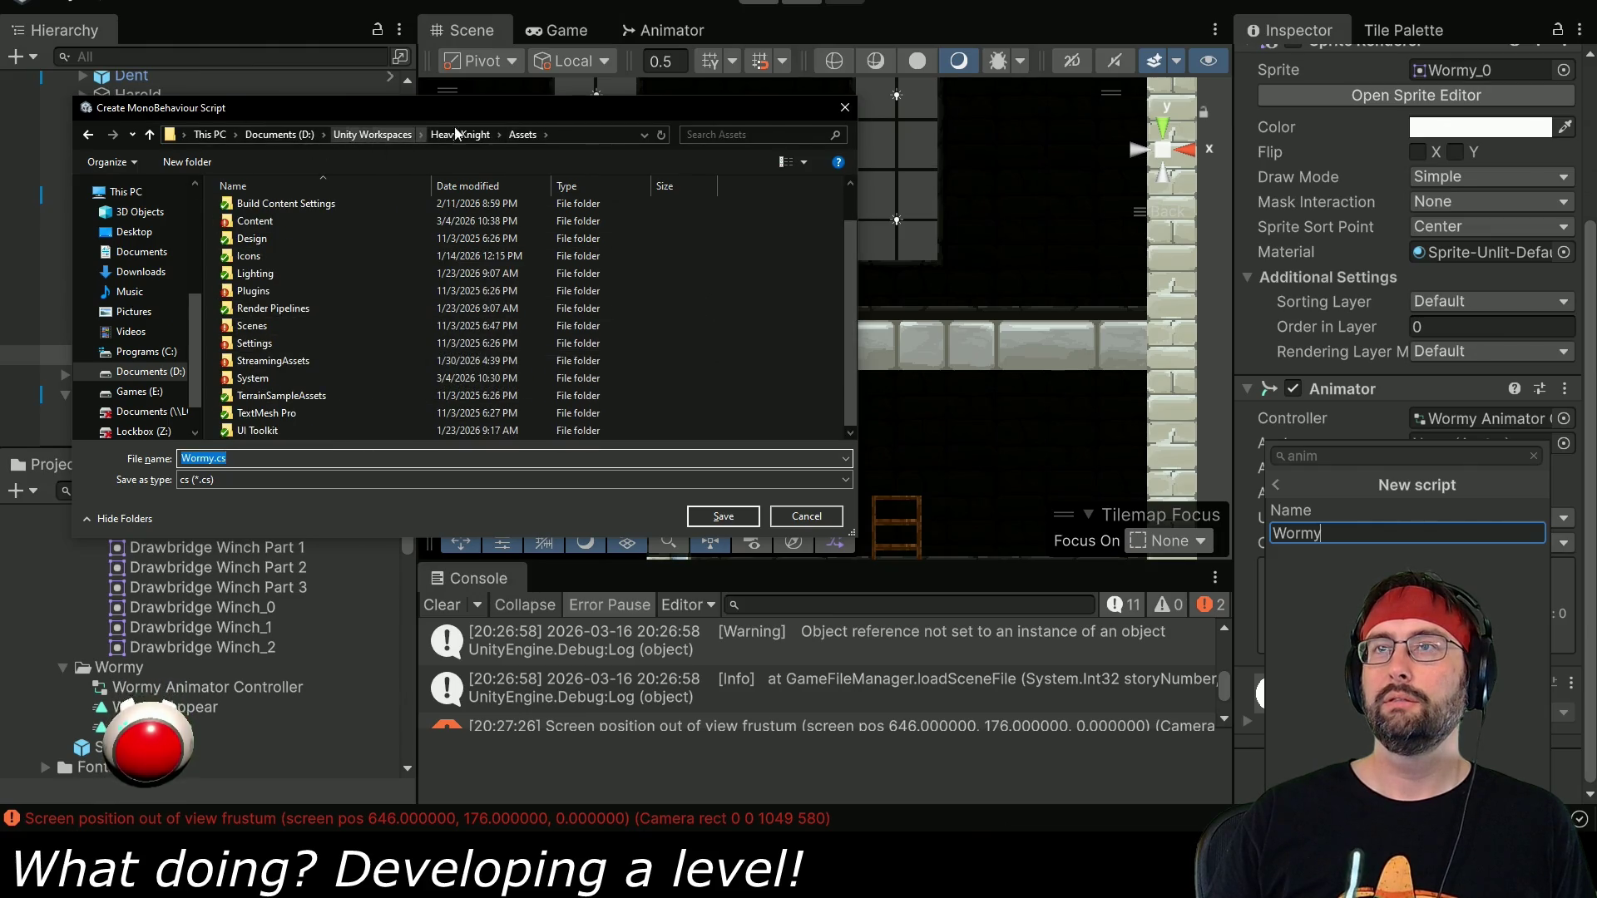
pyautogui.doubleClick(293, 376)
pyautogui.scroll(-3, 303, 363)
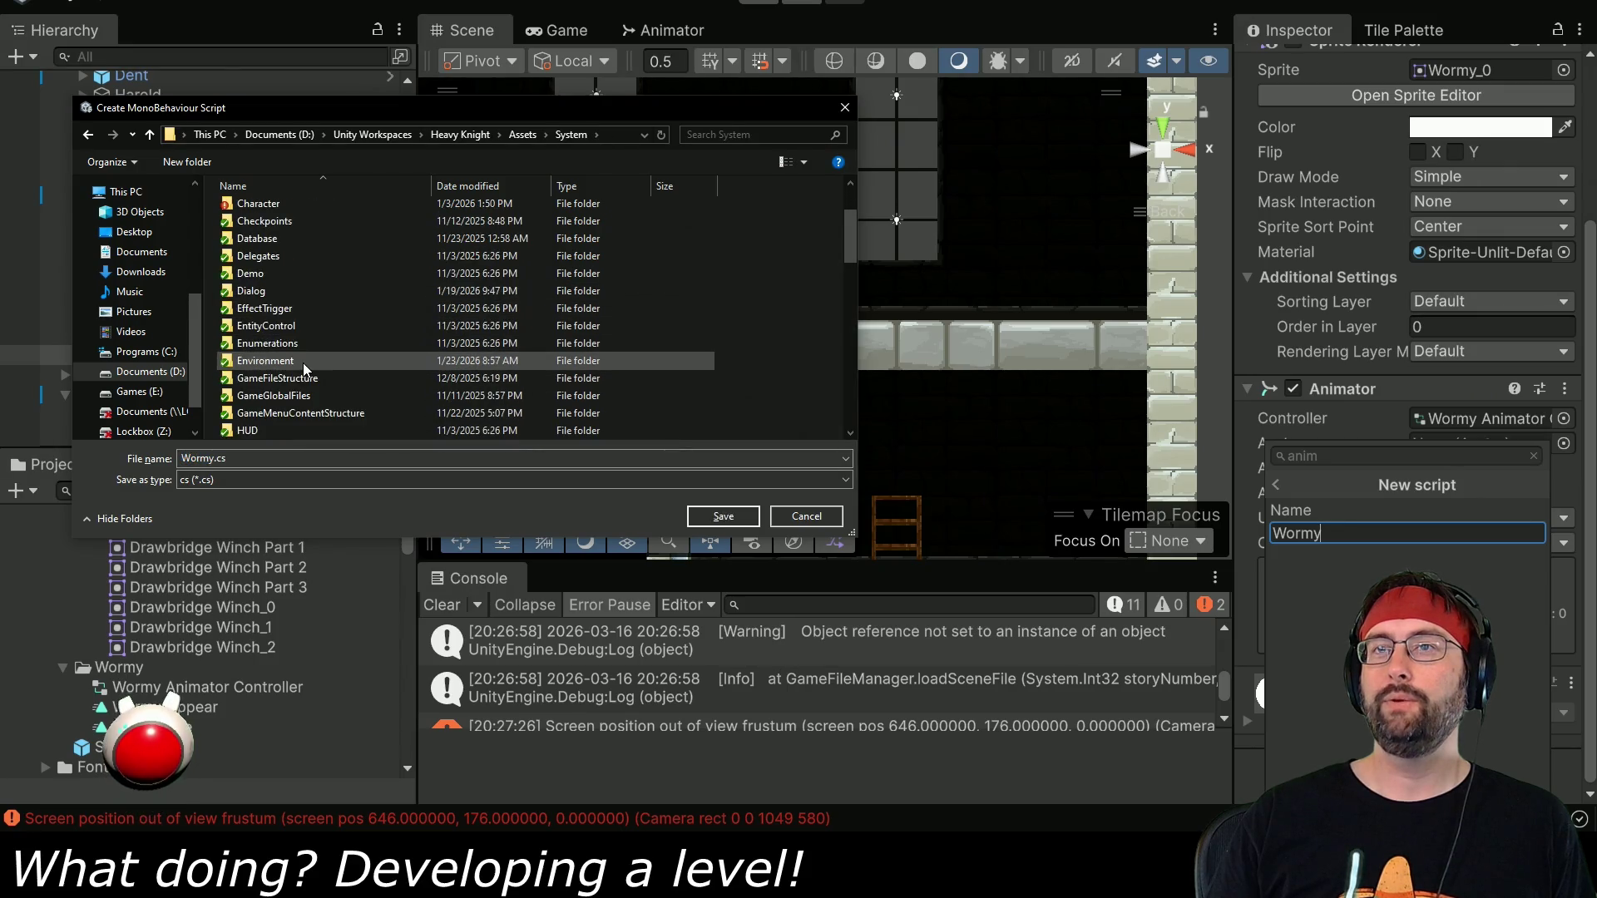
pyautogui.scroll(-2, 302, 386)
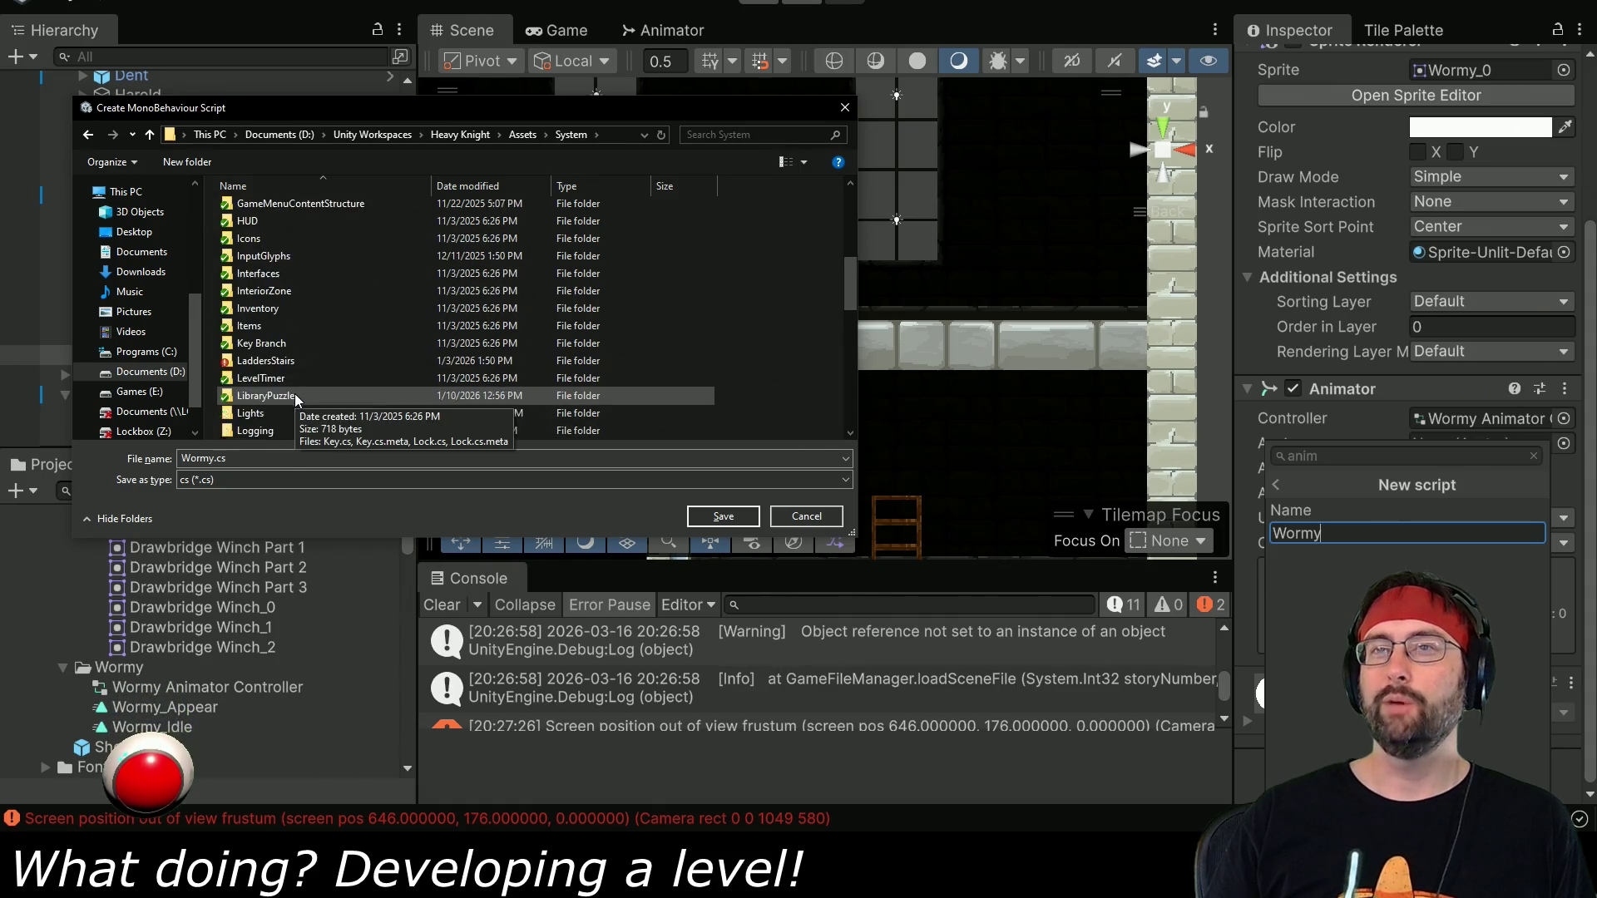
pyautogui.scroll(-1, 294, 395)
pyautogui.click(735, 521)
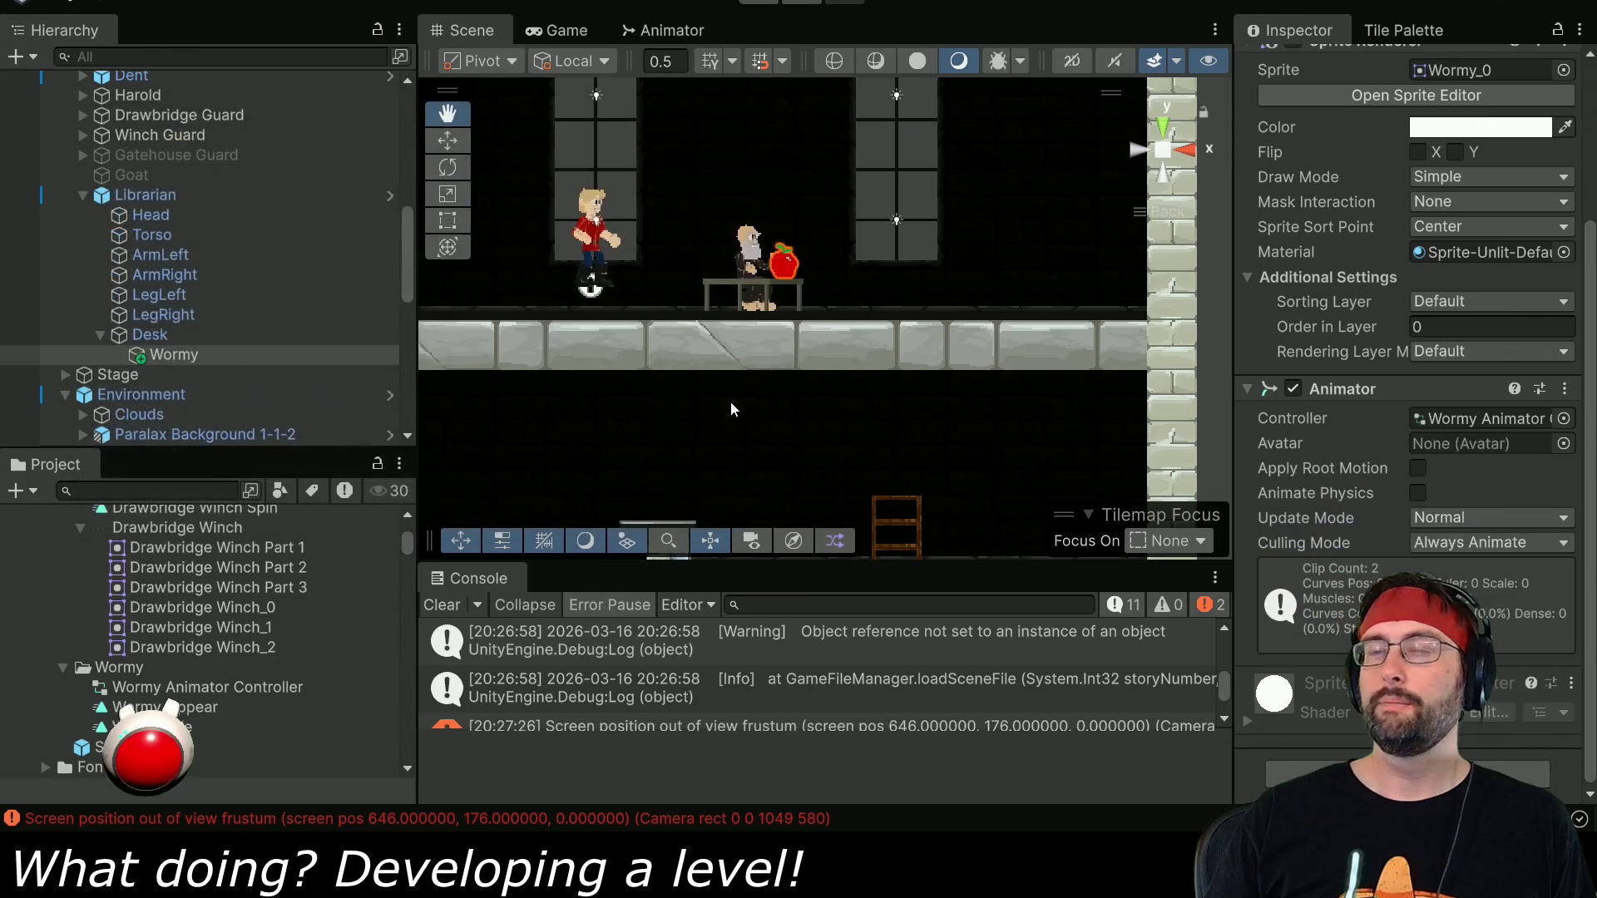
# Open Wormy.cs in VS Code and pull the class's opening brace up onto the declaration line.
pyautogui.scroll(-2, 1335, 428)
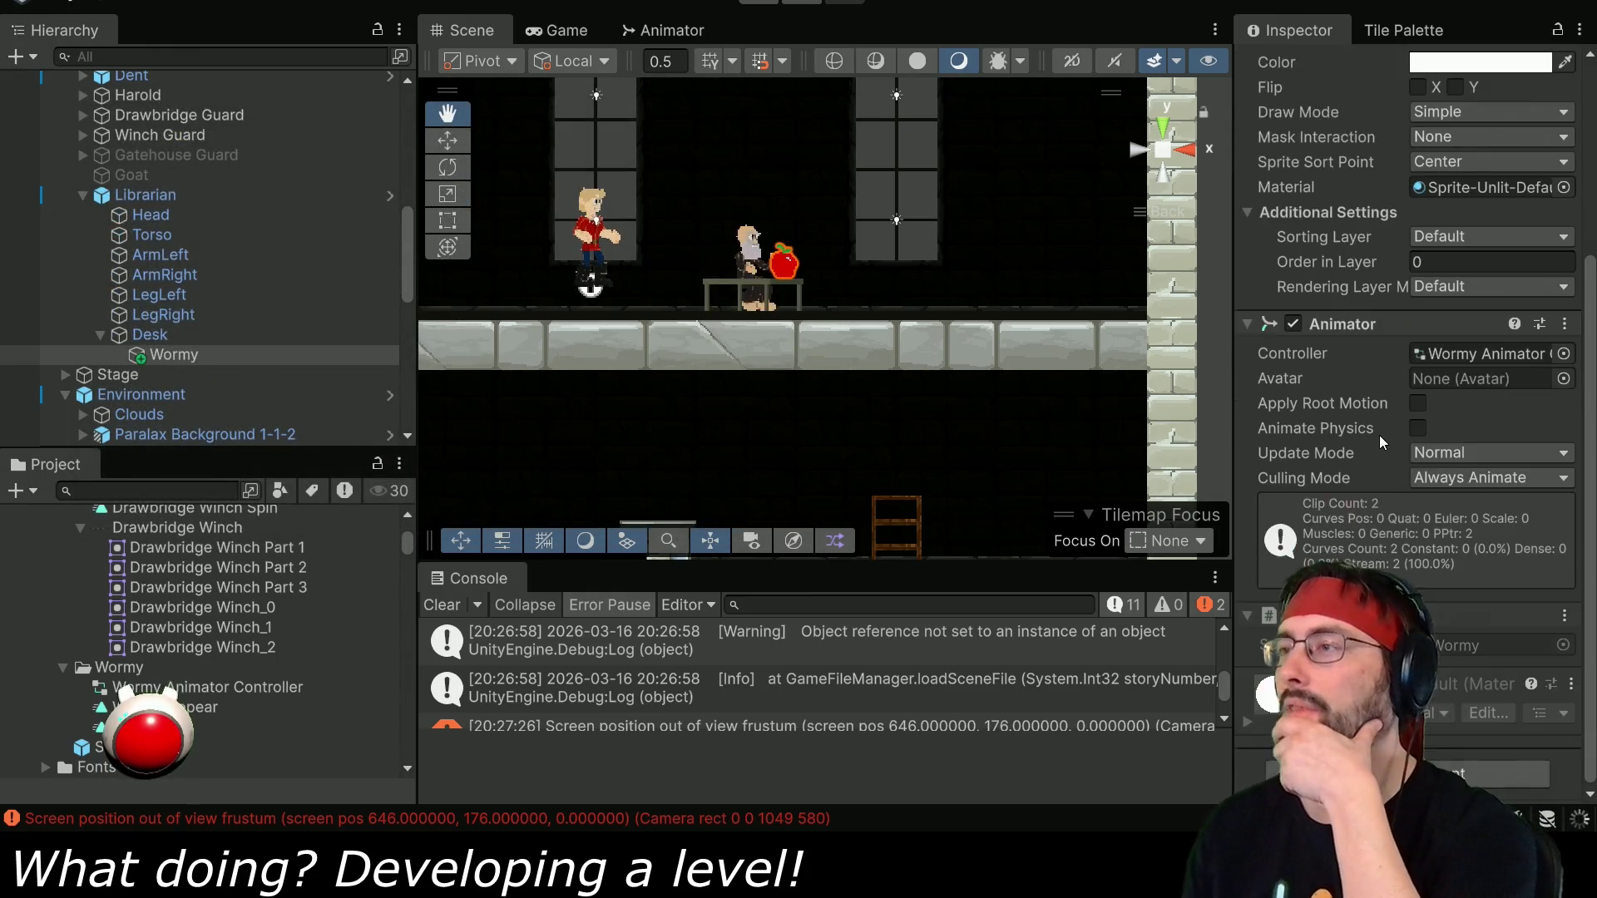
pyautogui.doubleClick(1470, 646)
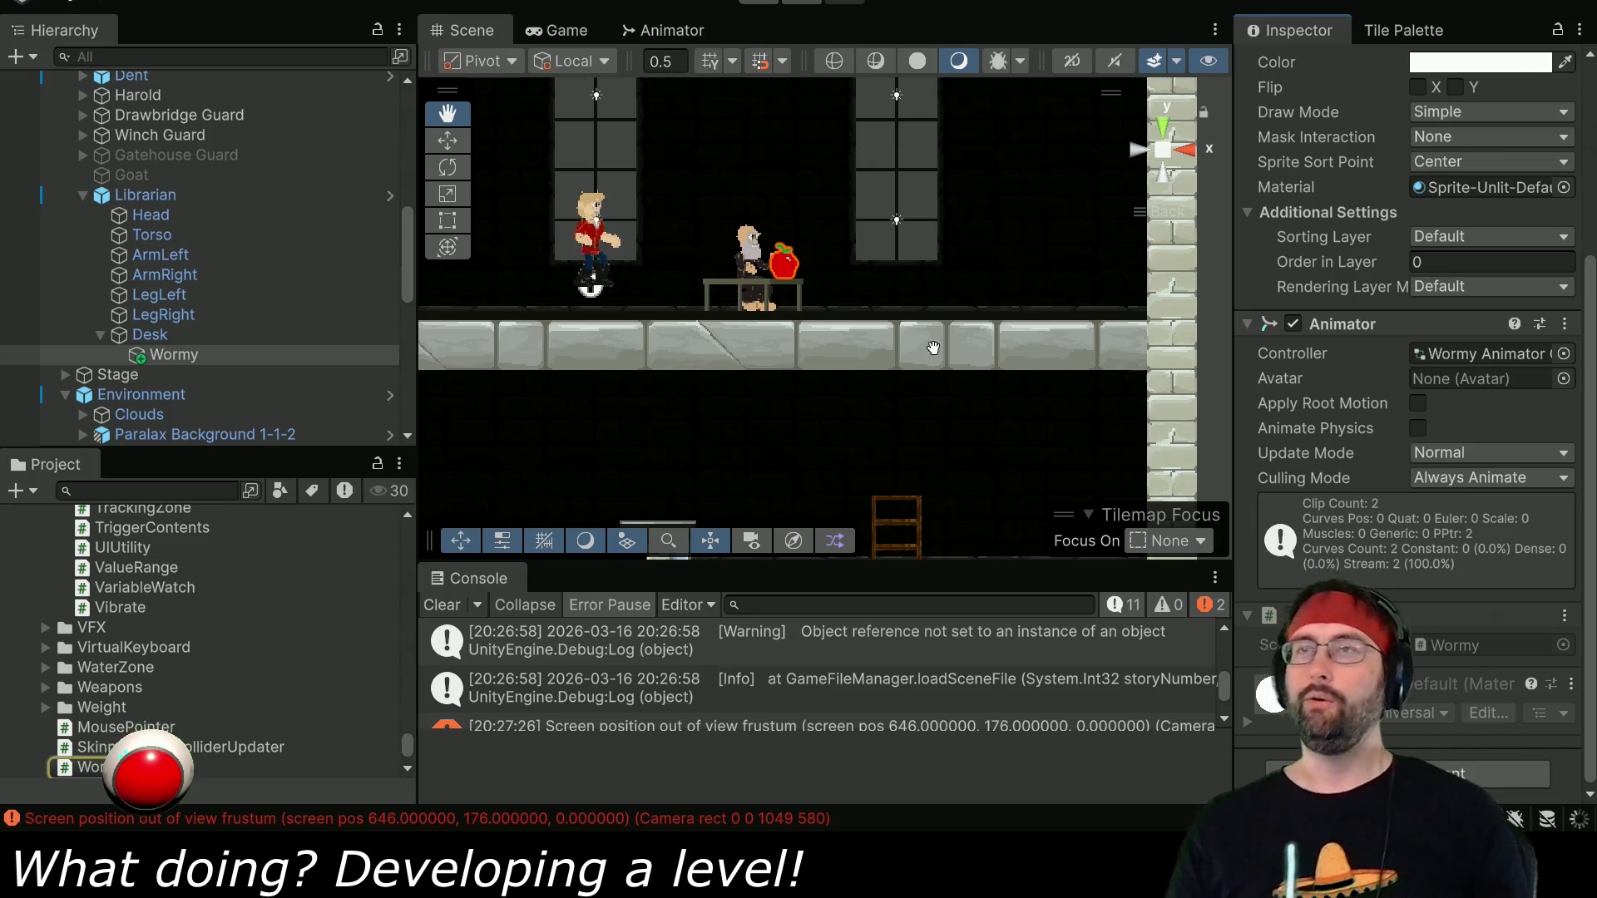
pyautogui.click(535, 171)
pyautogui.press('BackSpace')
pyautogui.press('BackSpace')
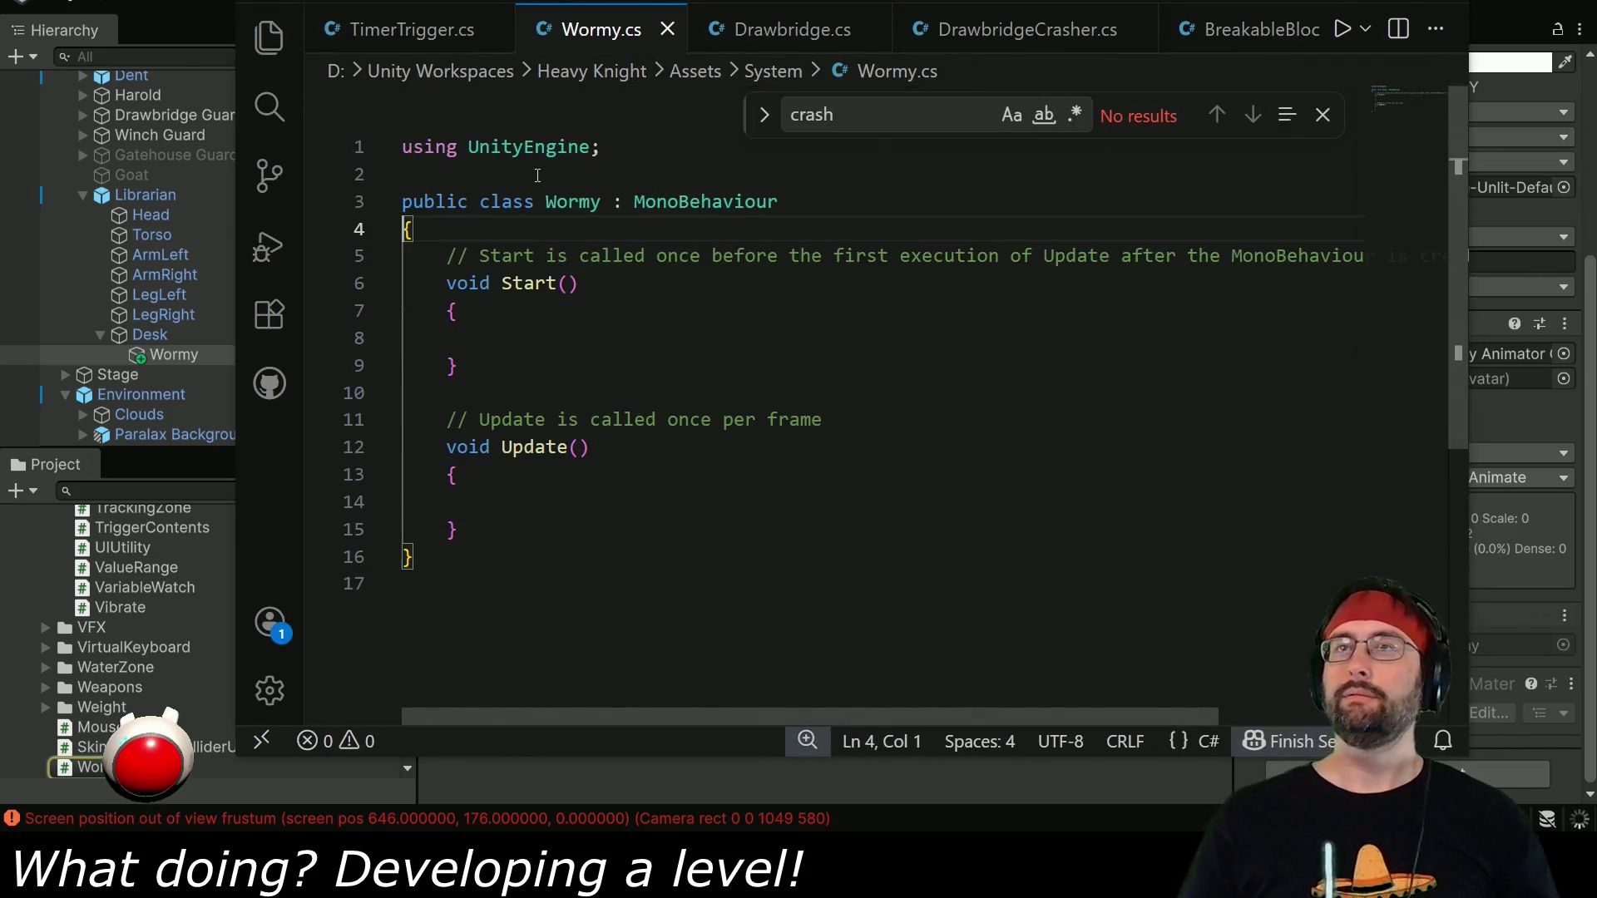
# Delete the template Start and Update methods, leaving an empty Wormy class, and save.
pyautogui.write('{')
pyautogui.press('Return')
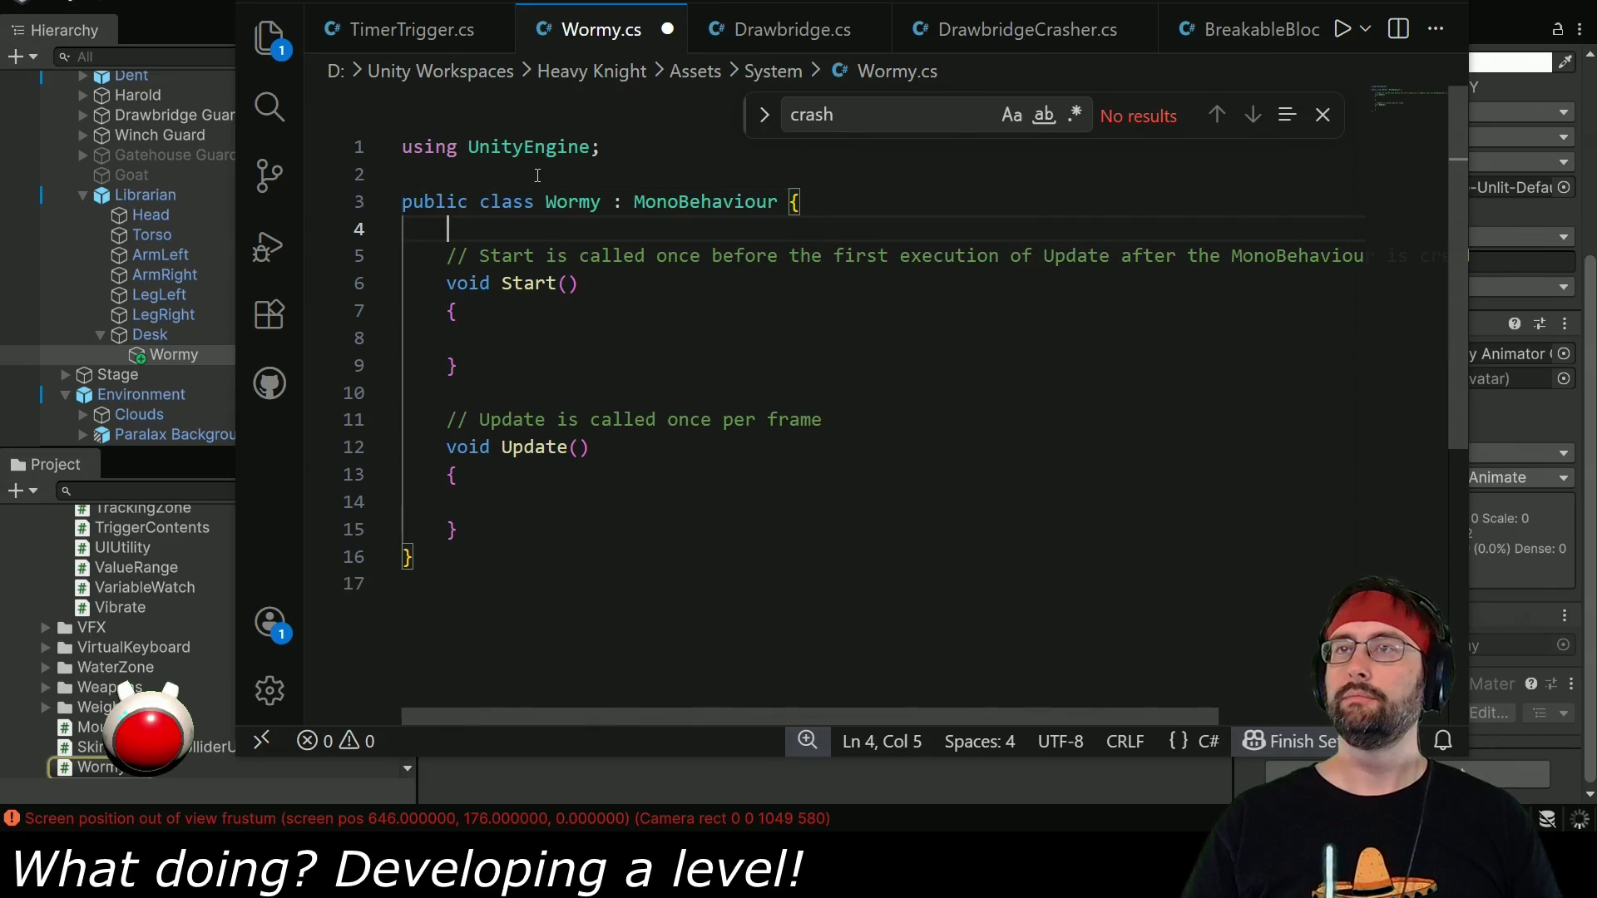
pyautogui.click(472, 534)
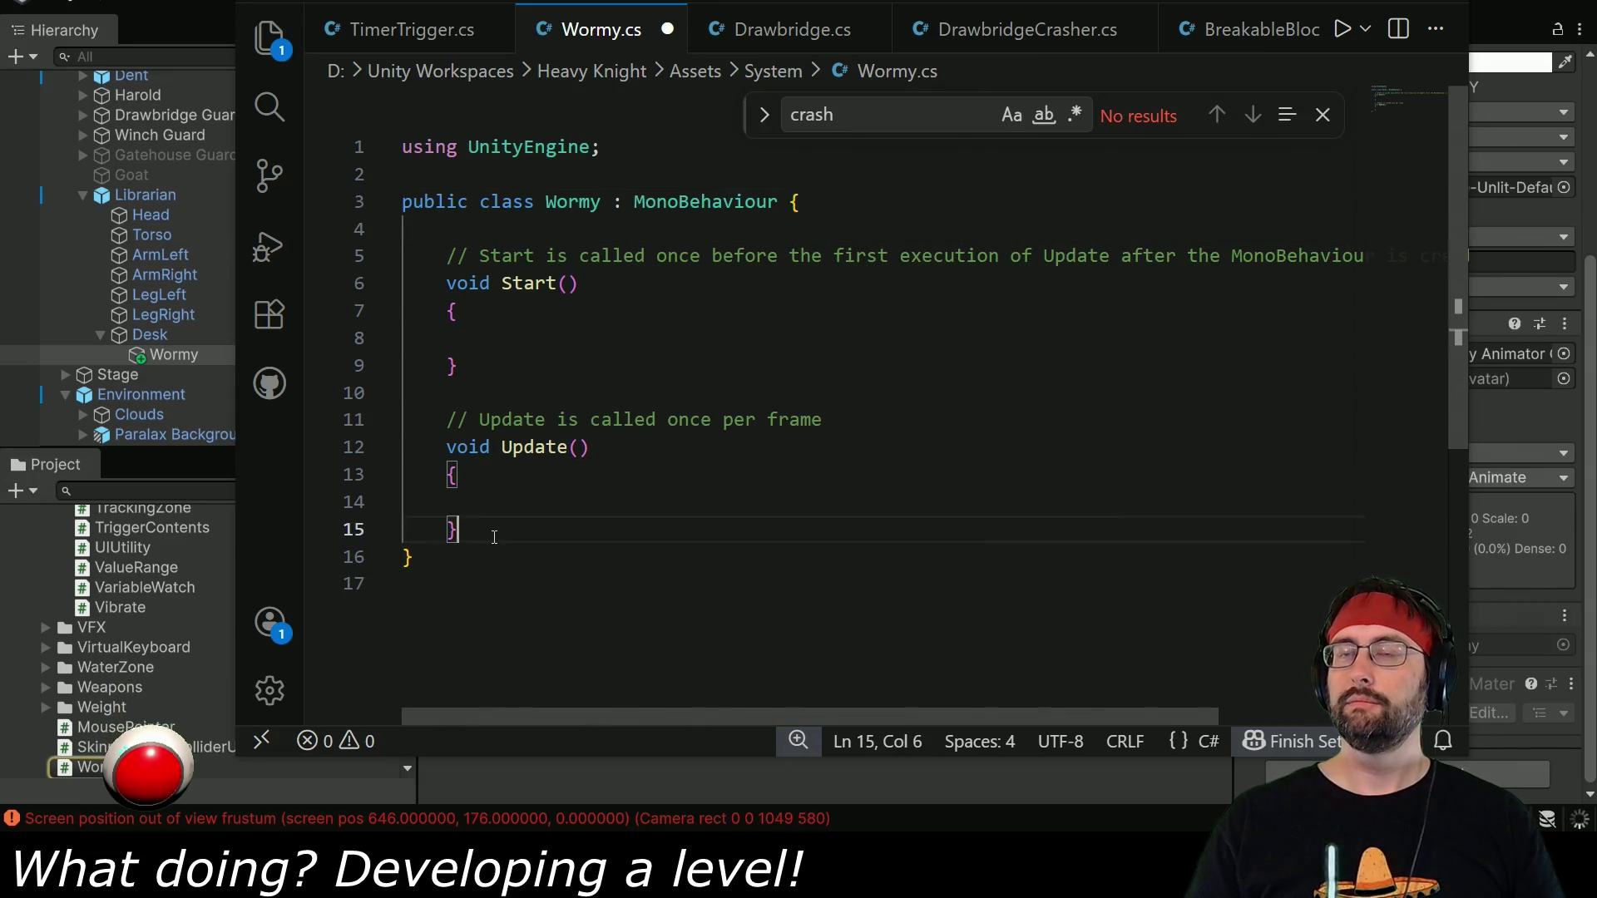
pyautogui.keyDown('shift'); pyautogui.click(446, 256); pyautogui.keyUp('shift')
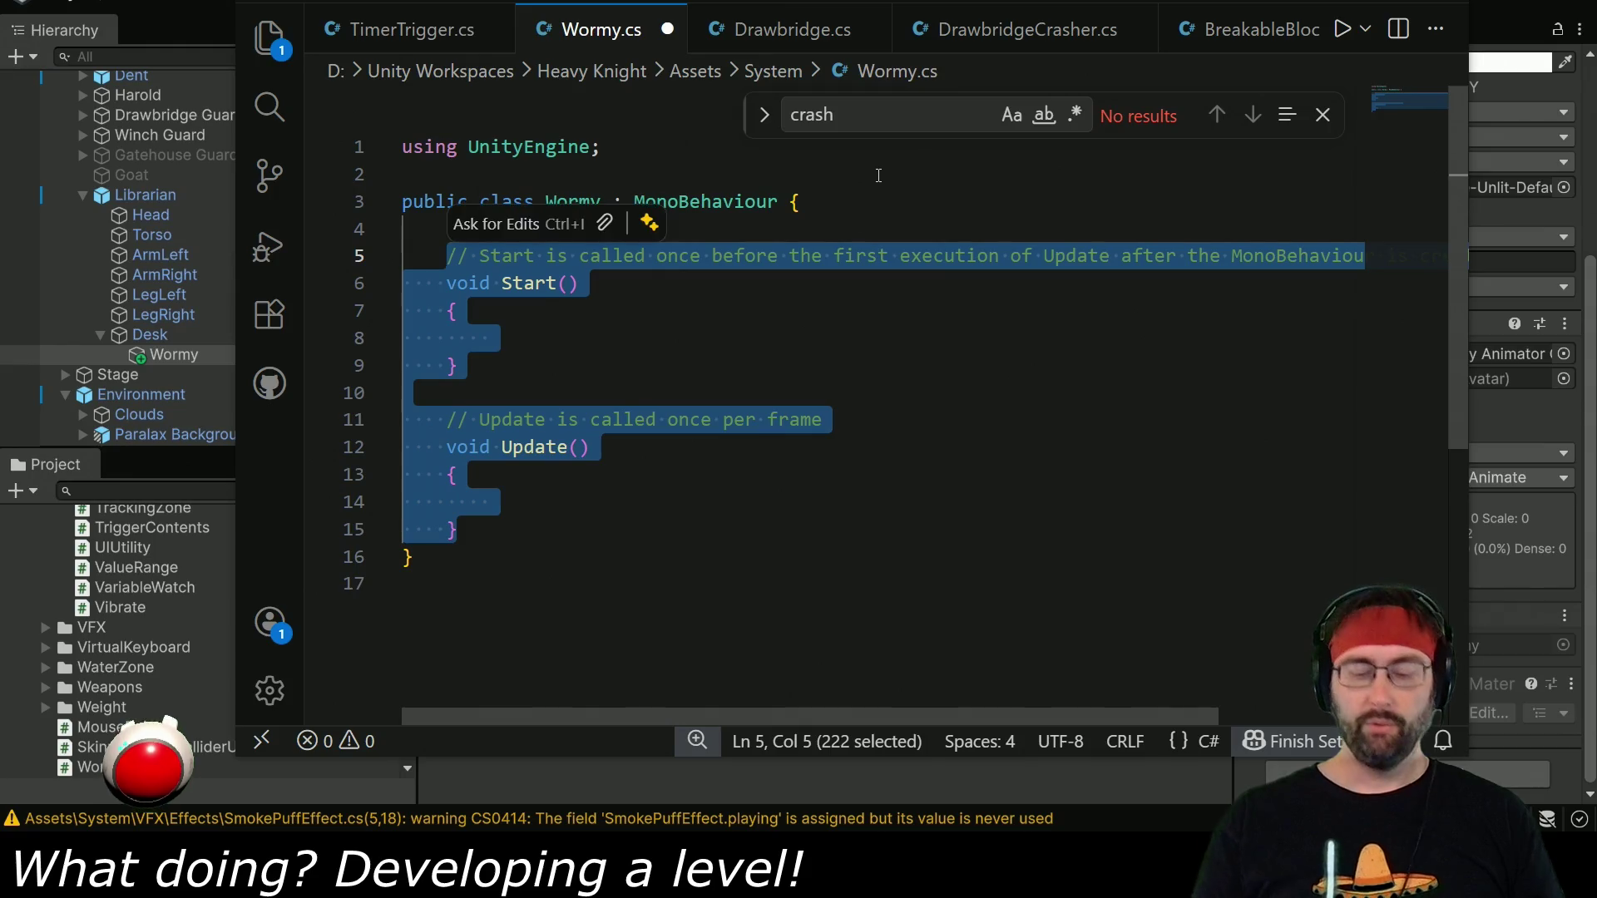
pyautogui.press('BackSpace')
pyautogui.press('Return')
pyautogui.press('Up')
pyautogui.hotkey('ctrl', 's')
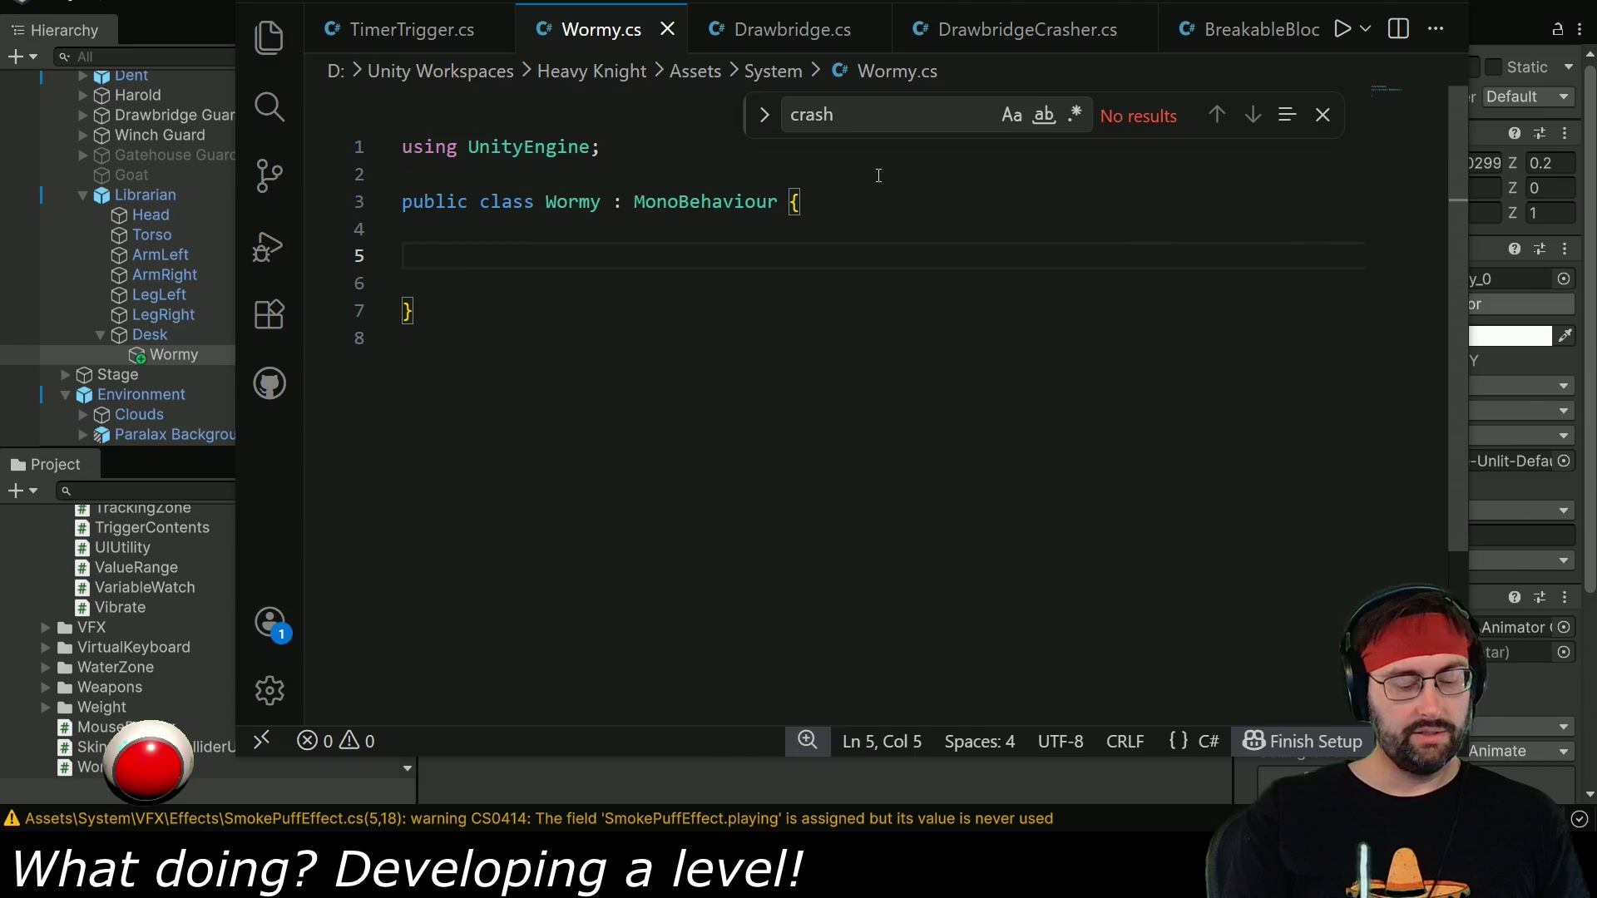
# Write a public appear() method calling GetComponent<Animator>().Play("Appear").
pyautogui.write('publi')
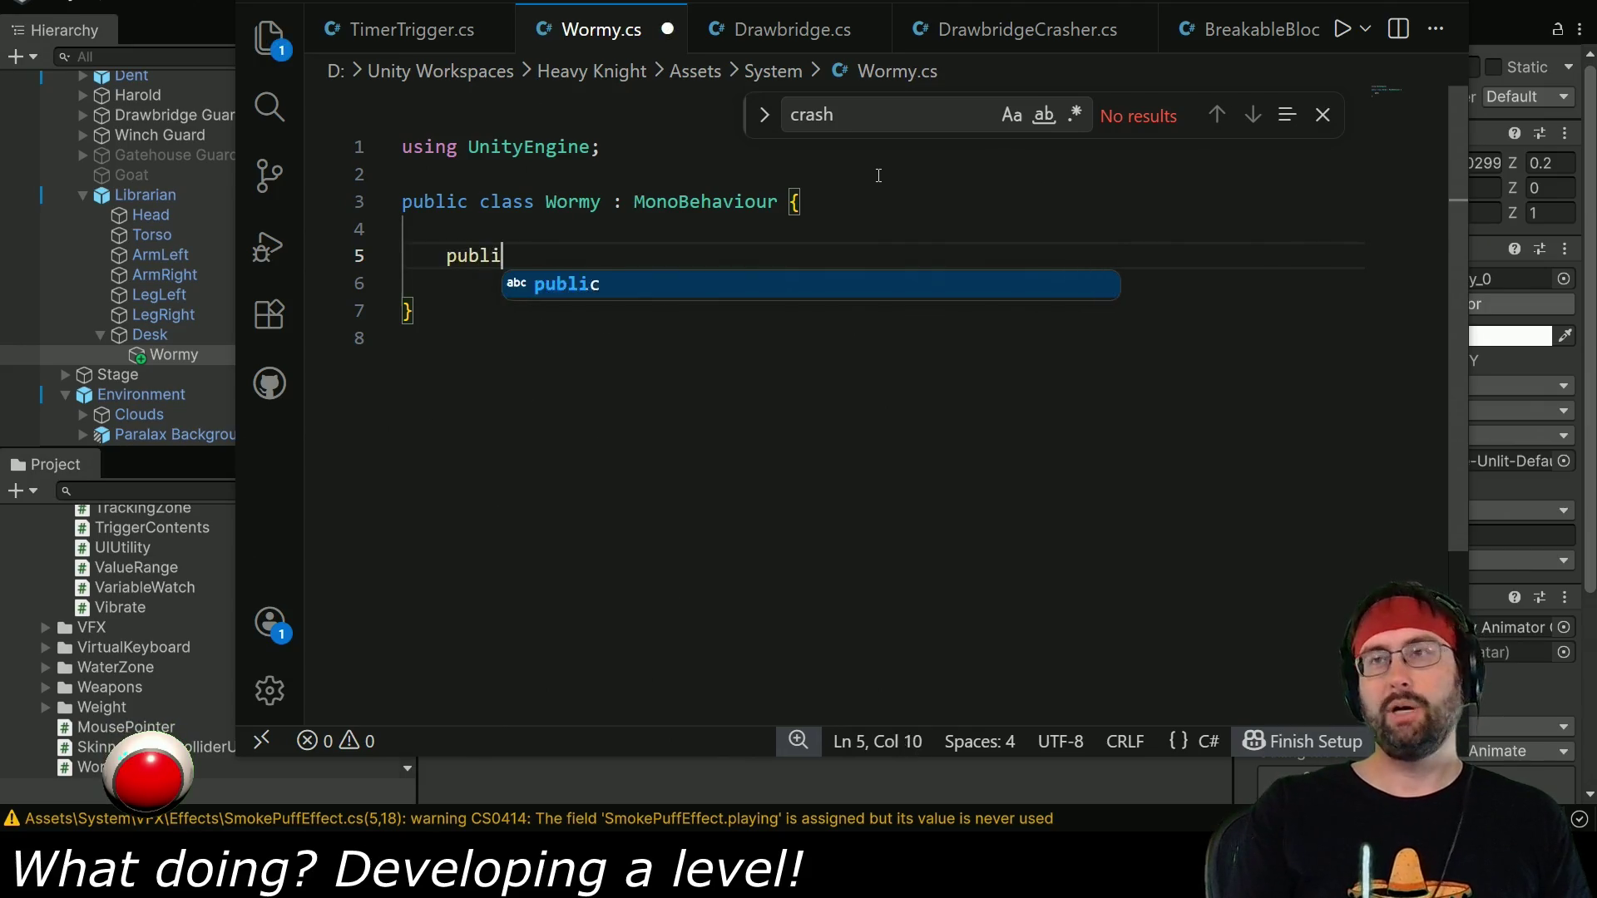
pyautogui.write('c void appear')
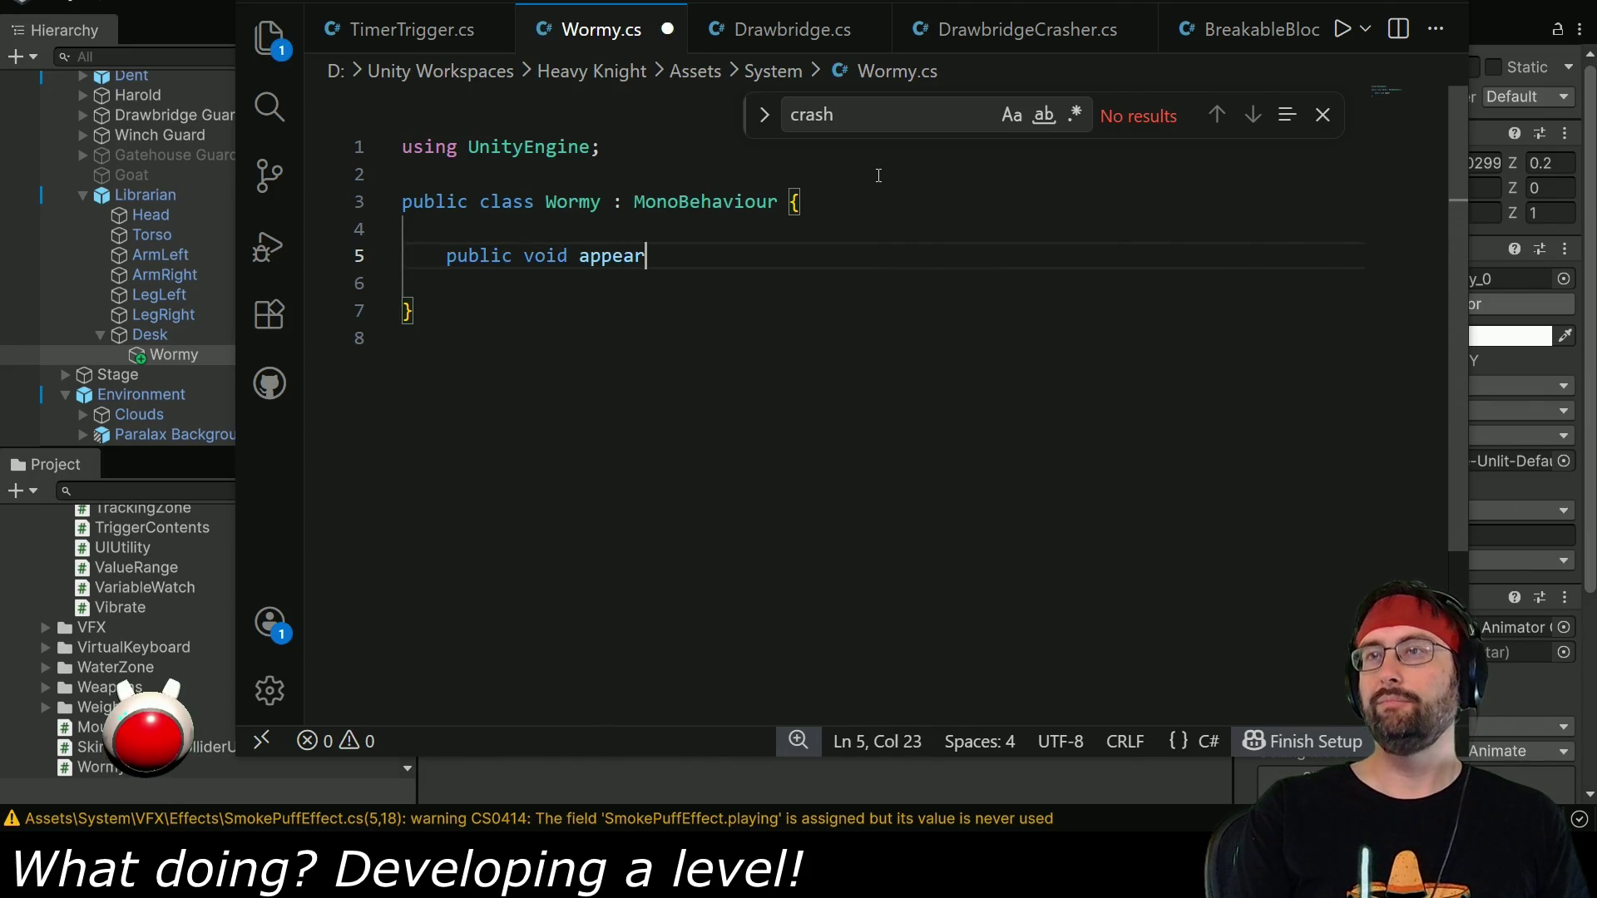
pyautogui.write(' () {')
pyautogui.press('Return')
pyautogui.write('Ge')
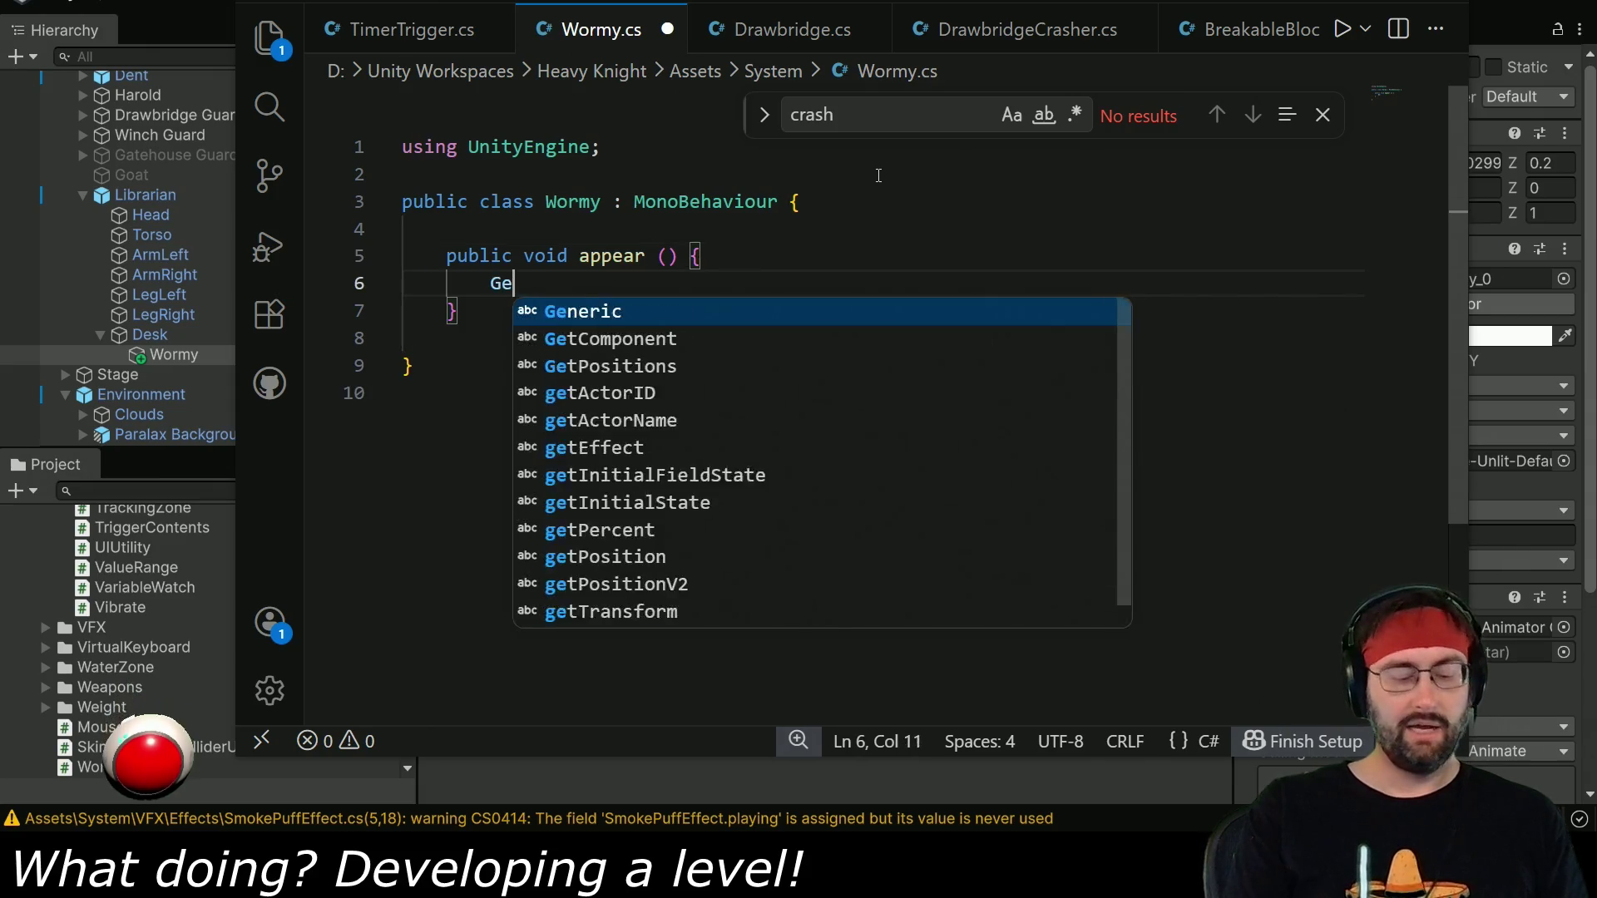
pyautogui.write('tComponent<Anim')
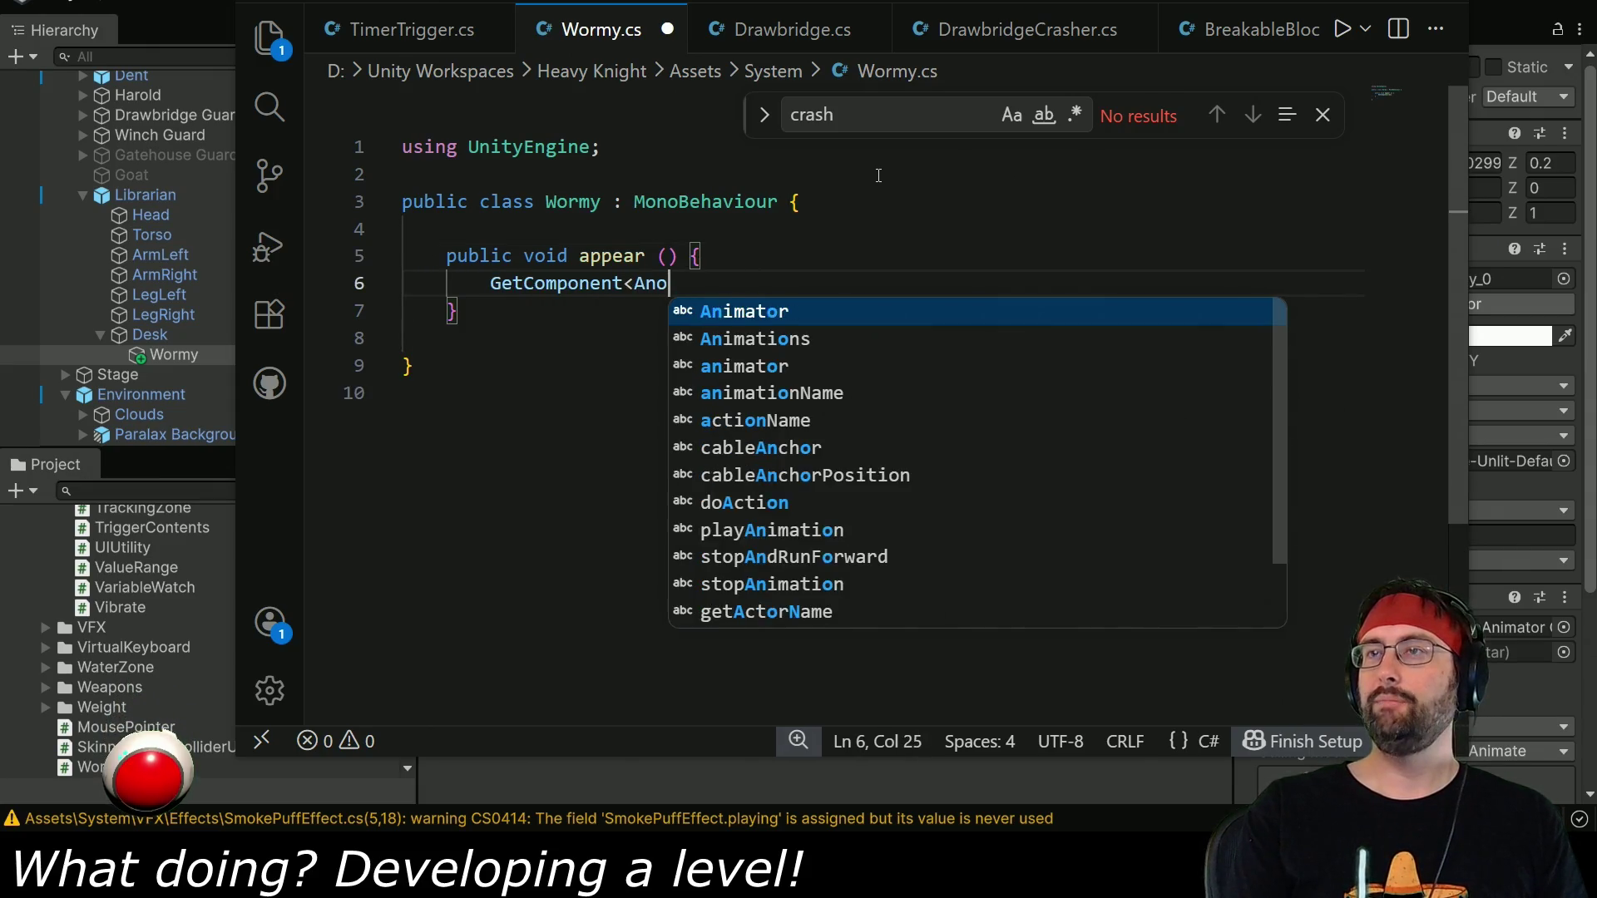
pyautogui.press('Down')
pyautogui.press('Return')
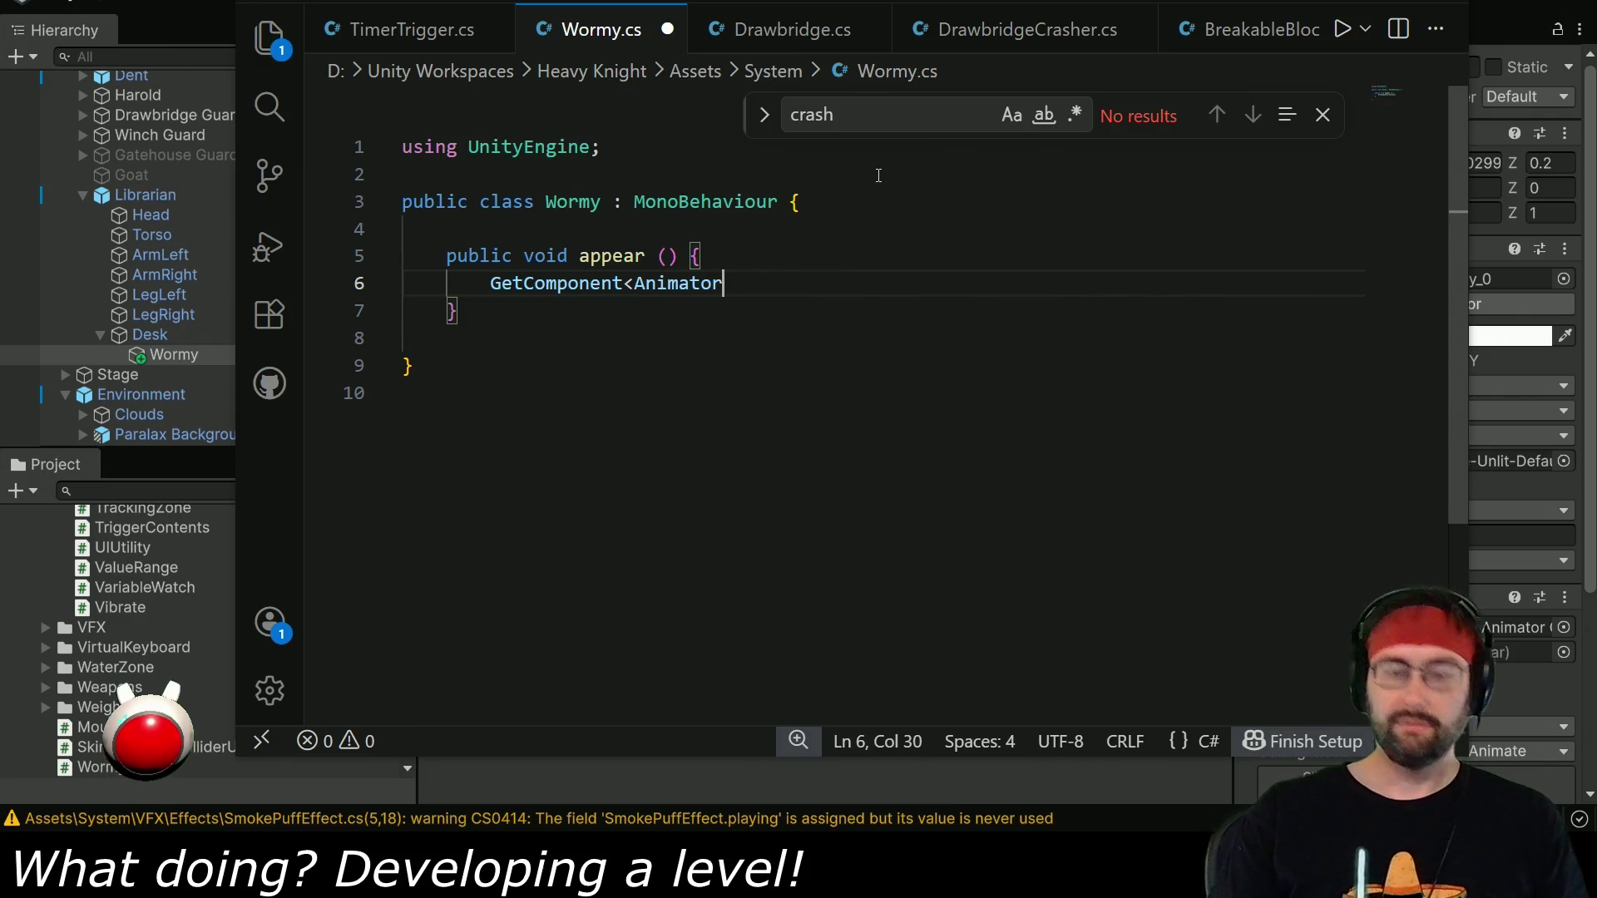
pyautogui.write('>().Play("Appear");')
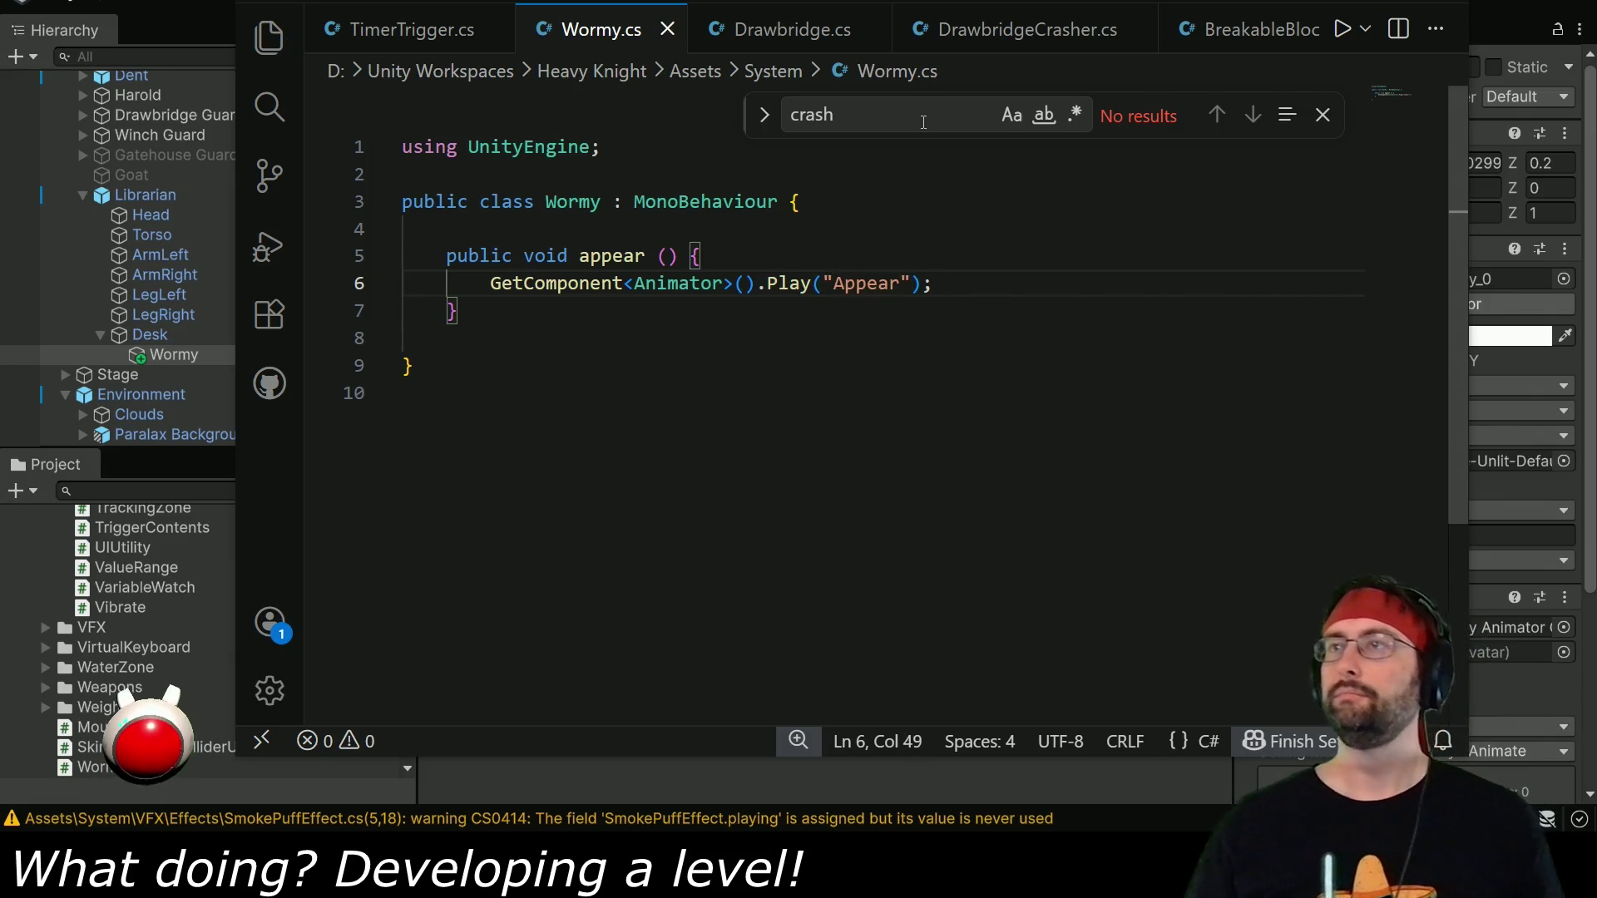
pyautogui.hotkey('alt', 'Tab')
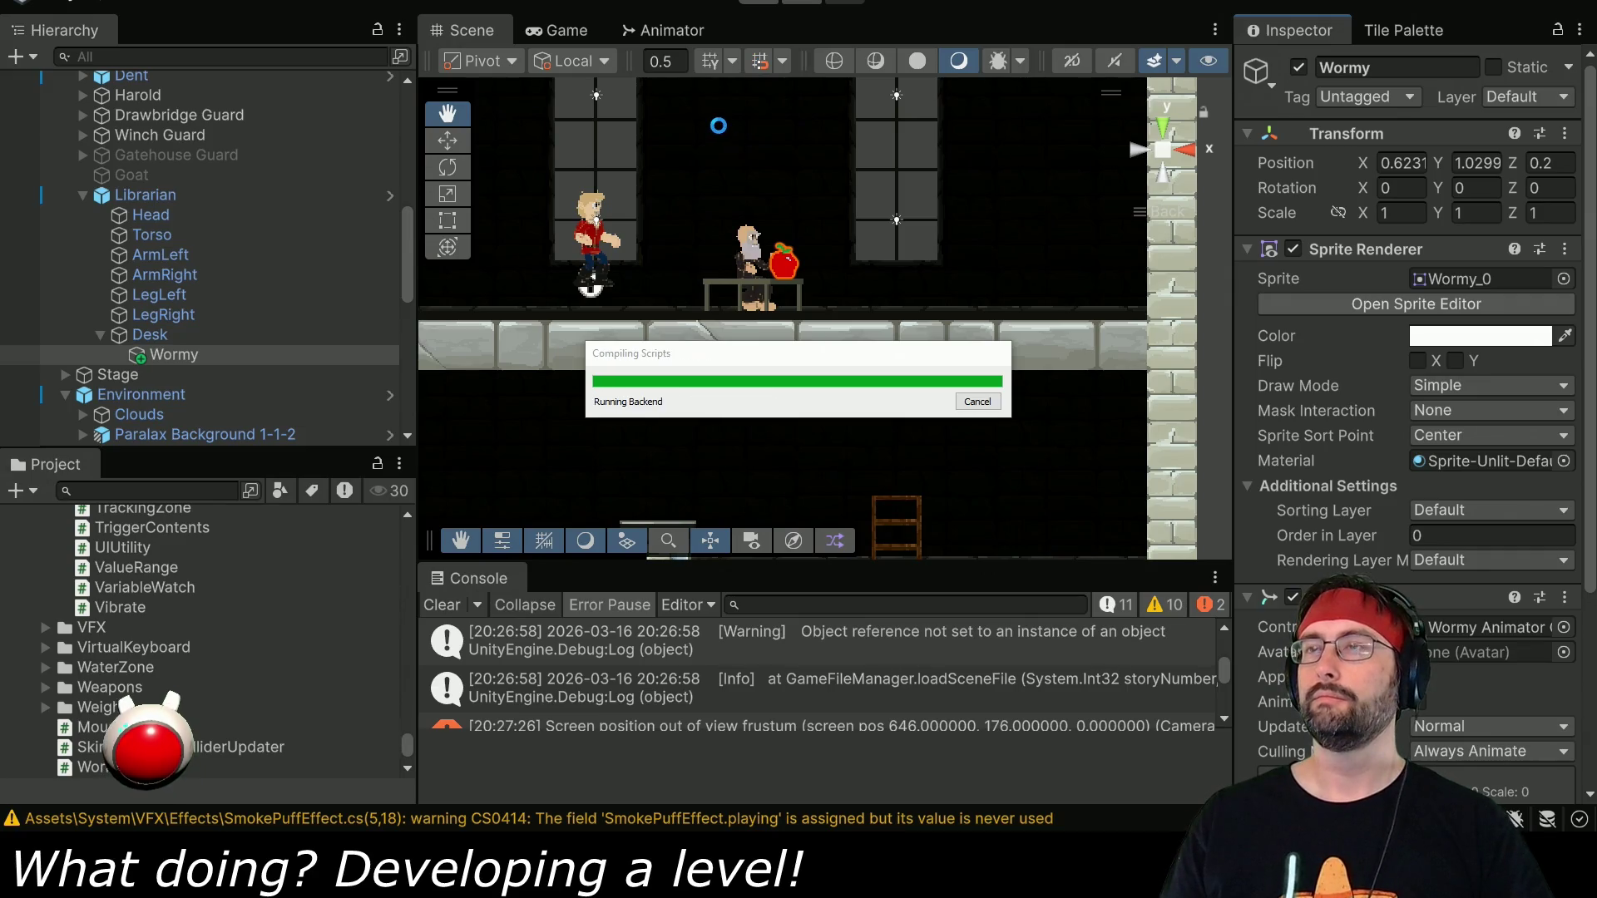
# In the Animator graph, strip the Wormy_ prefix so the states read Appear and Idle.
pyautogui.click(677, 32)
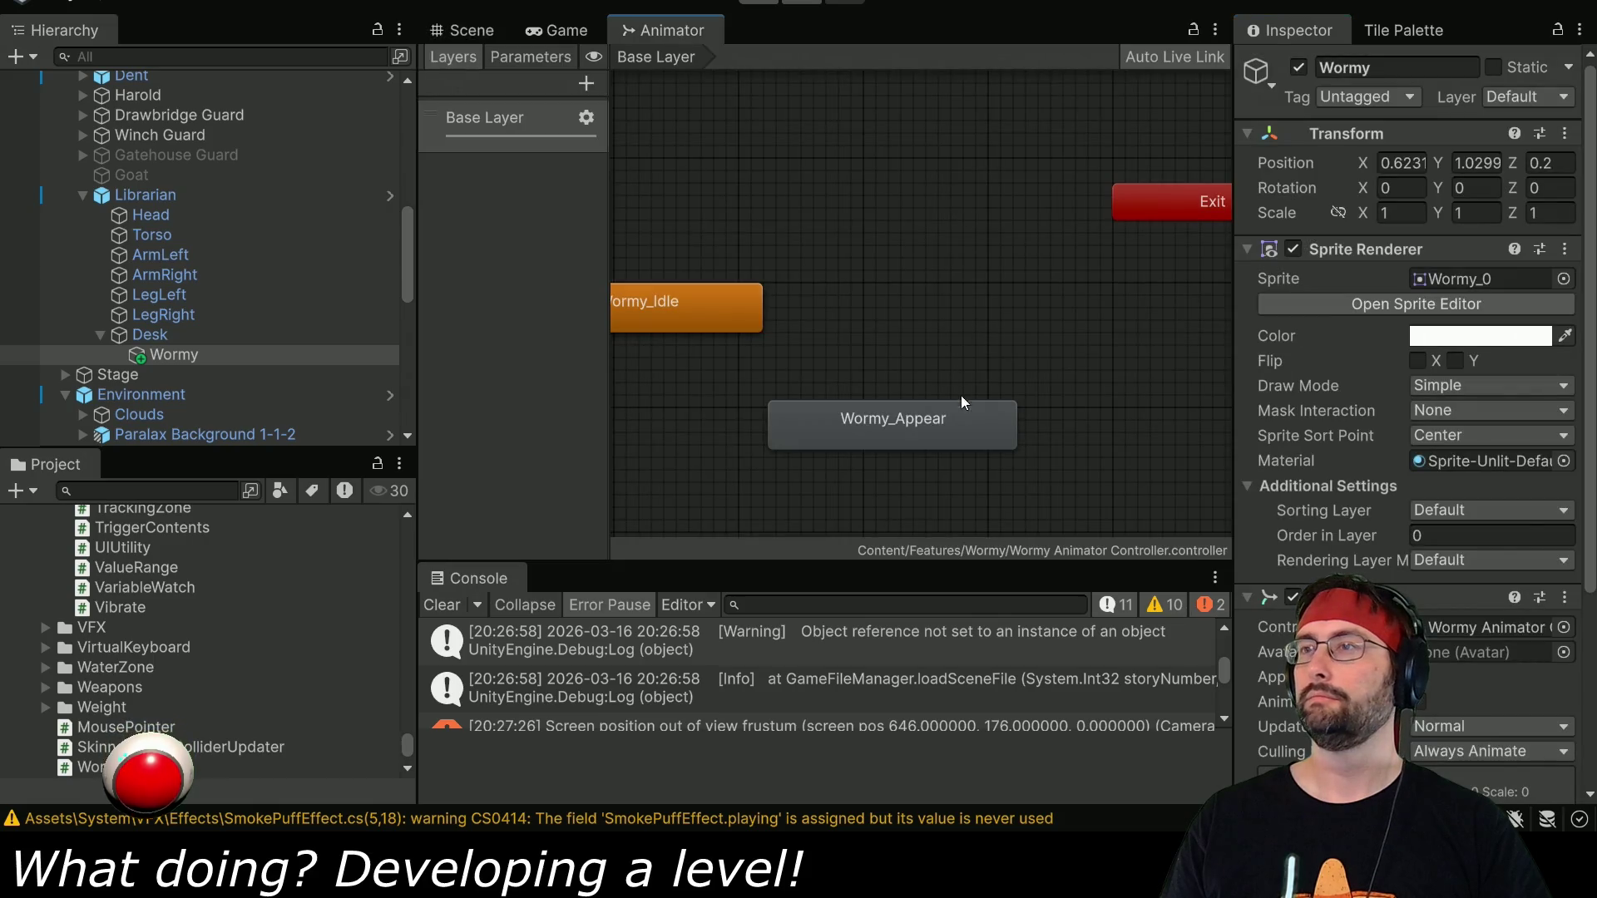
pyautogui.click(881, 436)
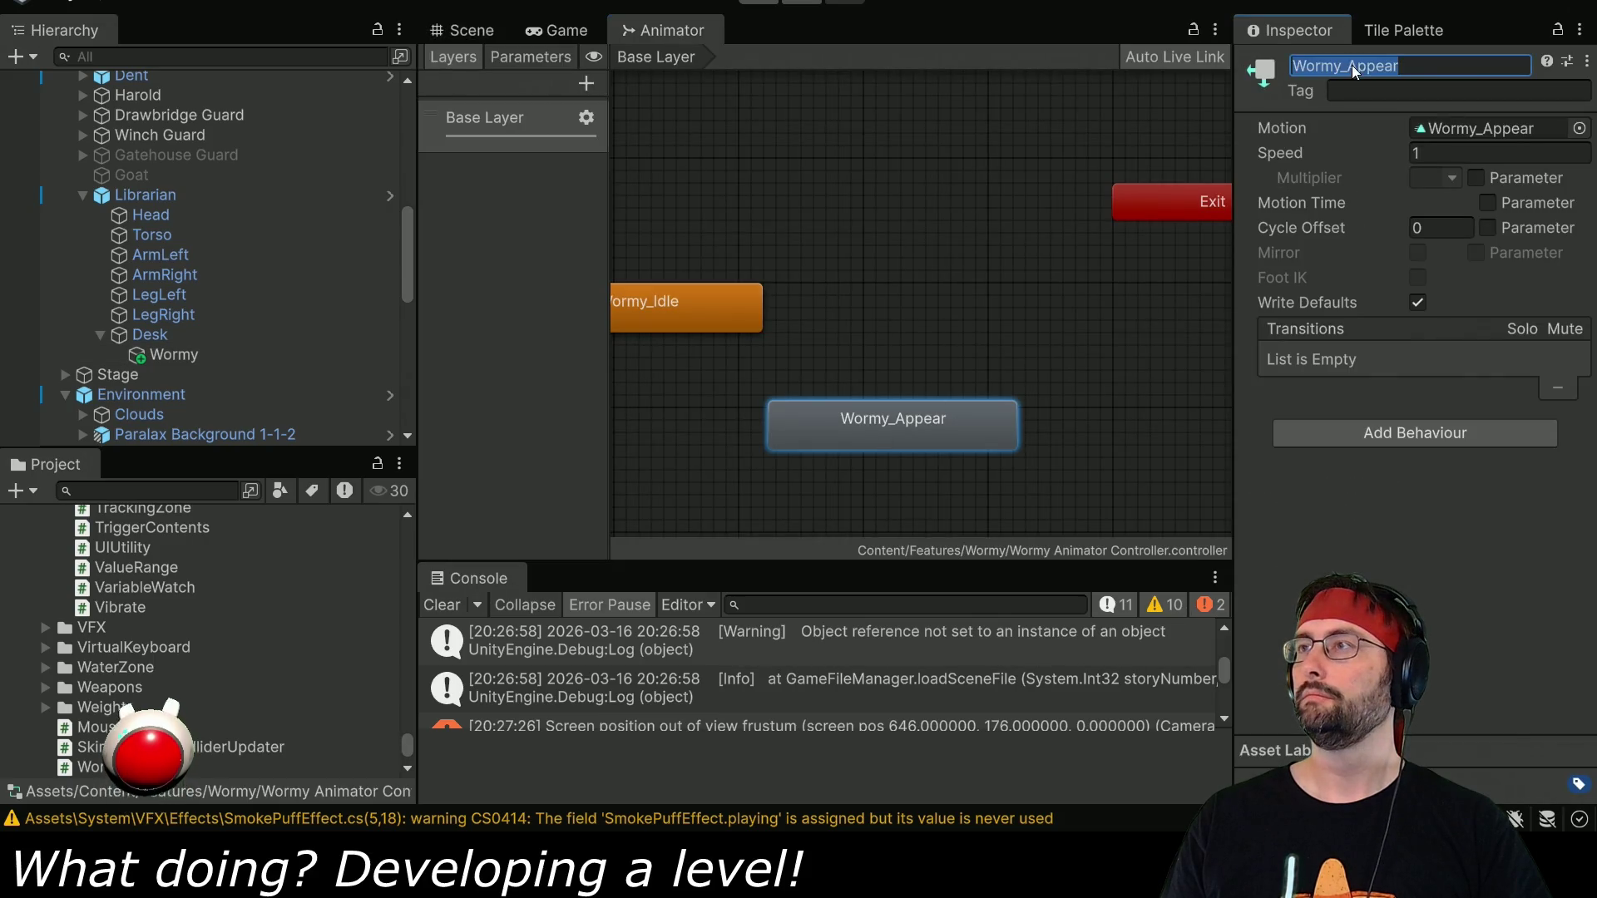
pyautogui.moveTo(1348, 68); pyautogui.dragTo(1265, 68)
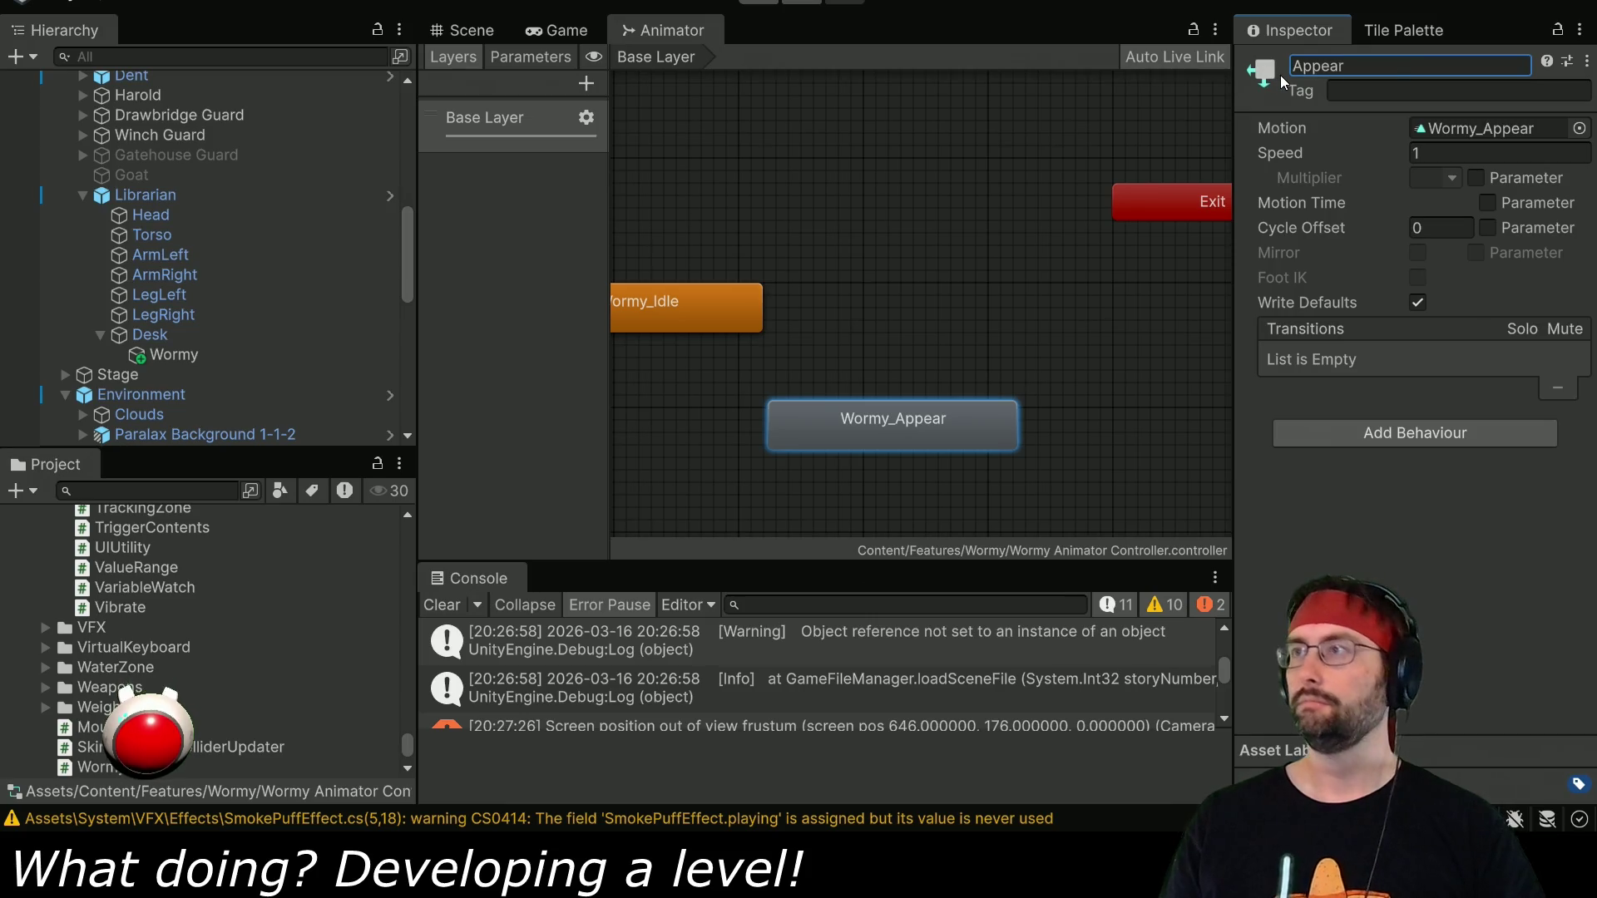
pyautogui.click(727, 305)
pyautogui.click(1345, 69)
pyautogui.write('Idle')
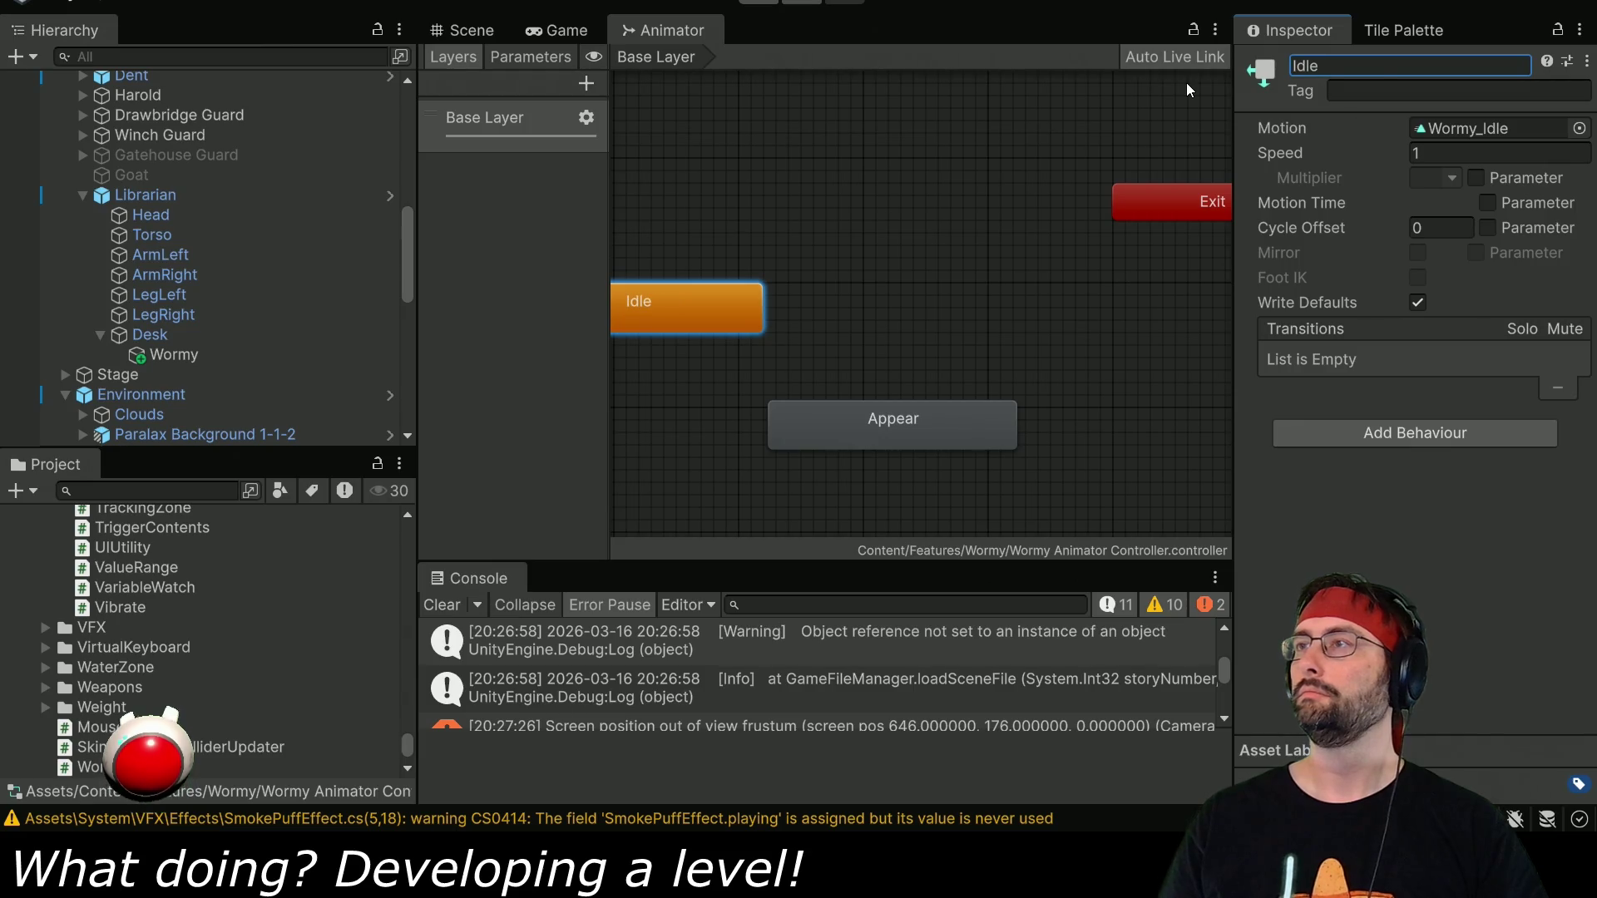
pyautogui.click(481, 37)
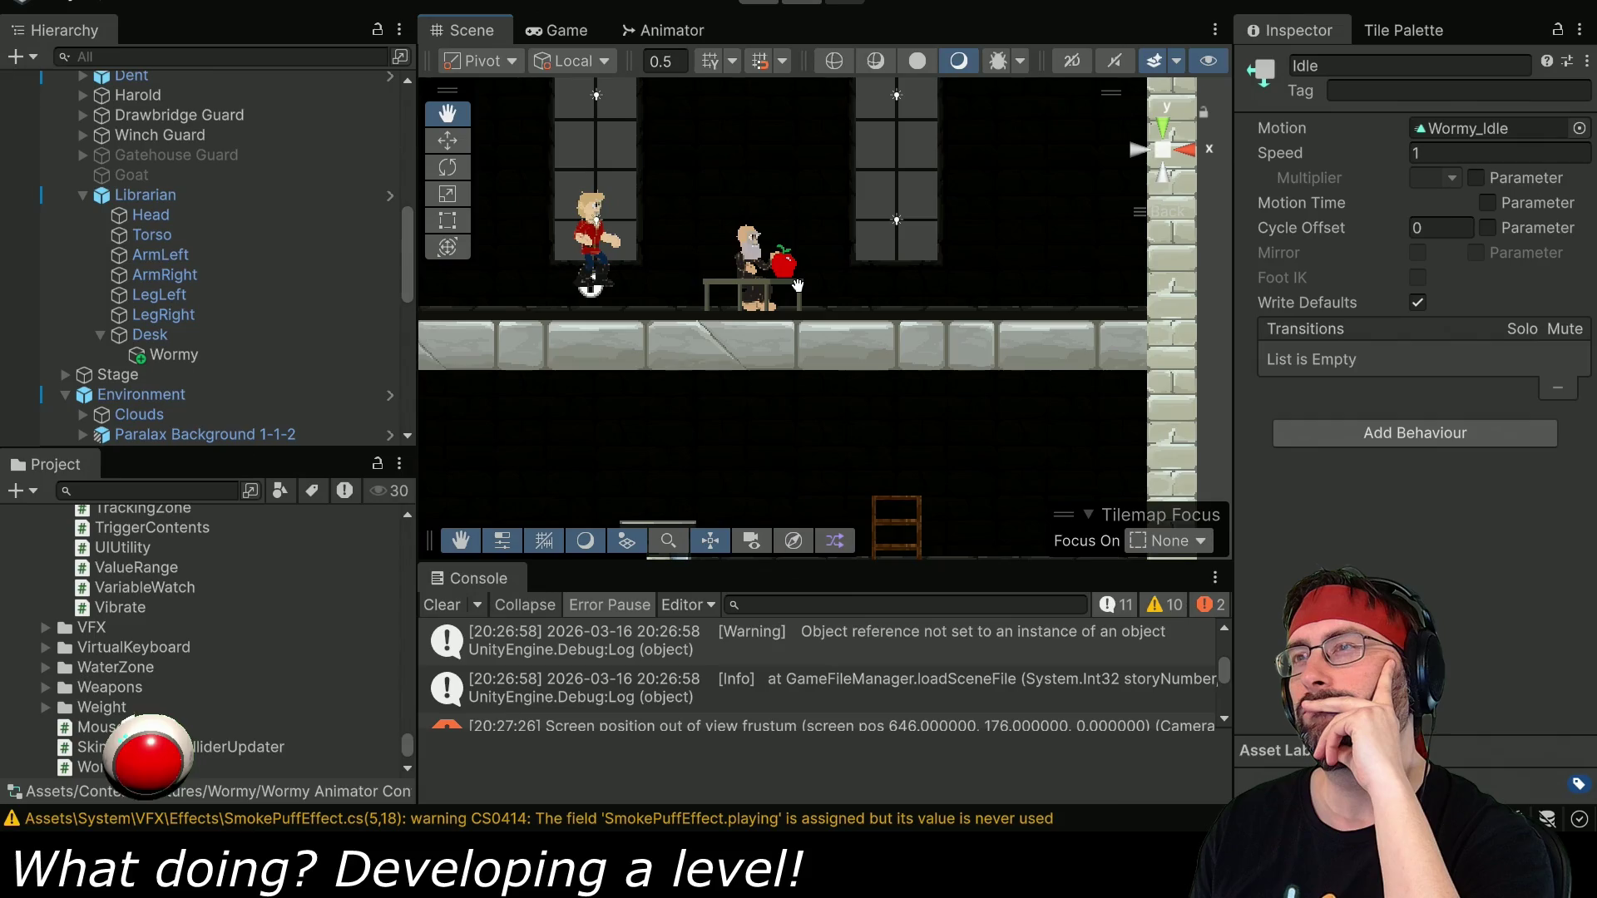
# Select the Wormy object on the desk in the Hierarchy.
pyautogui.click(227, 357)
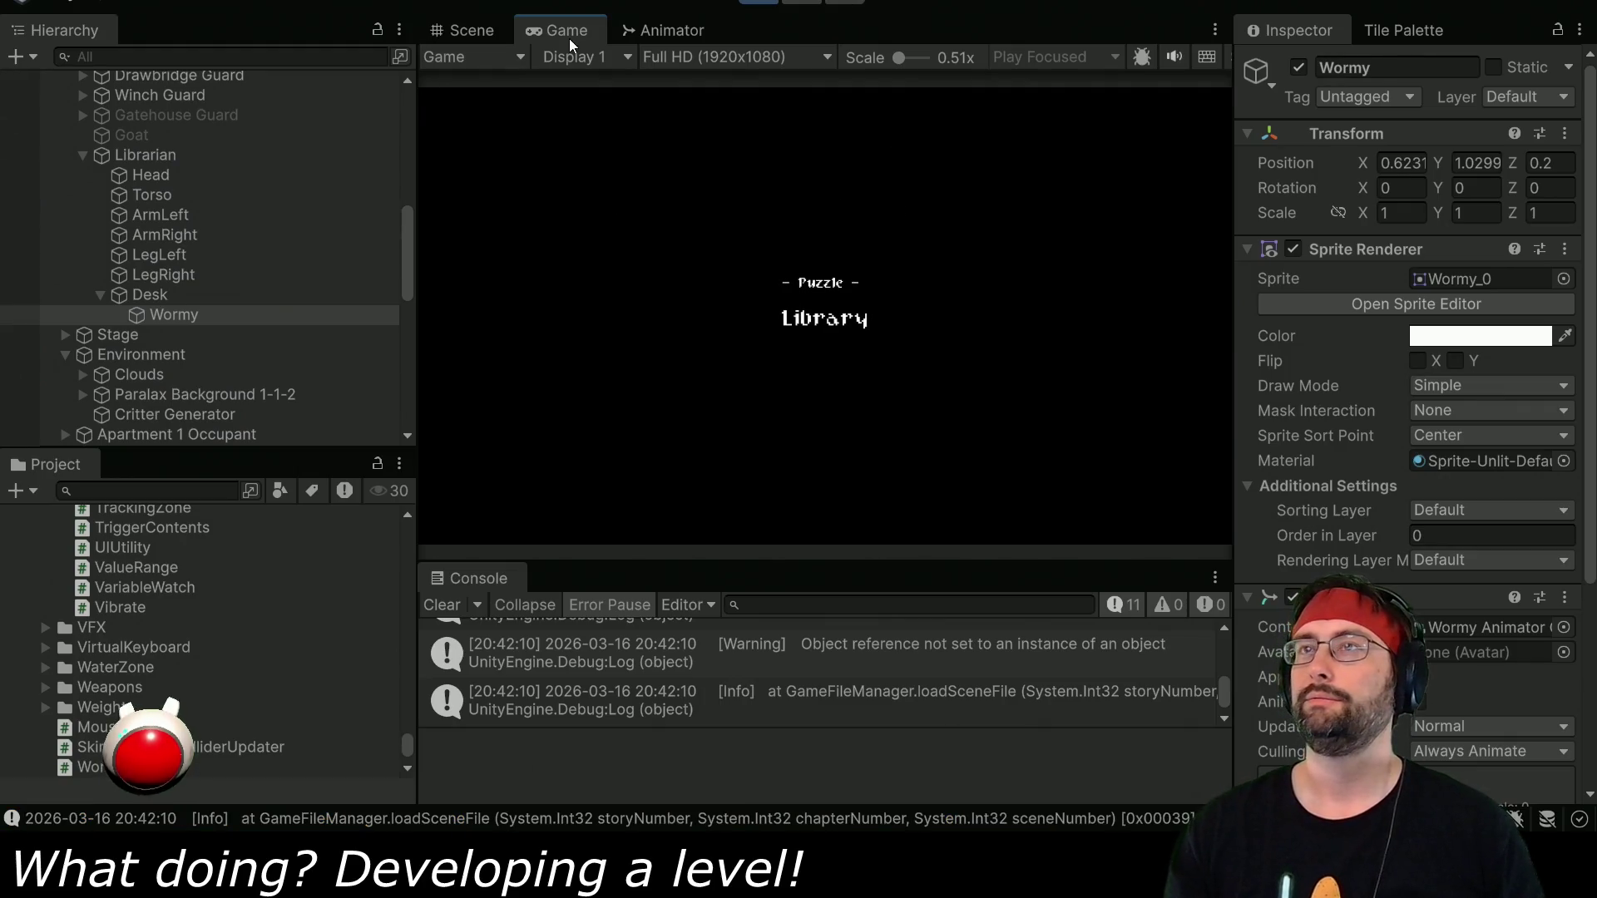
# Maximize the Game view, advance through every Librarian dialogue line, then walk the hero right.
pyautogui.doubleClick(571, 33)
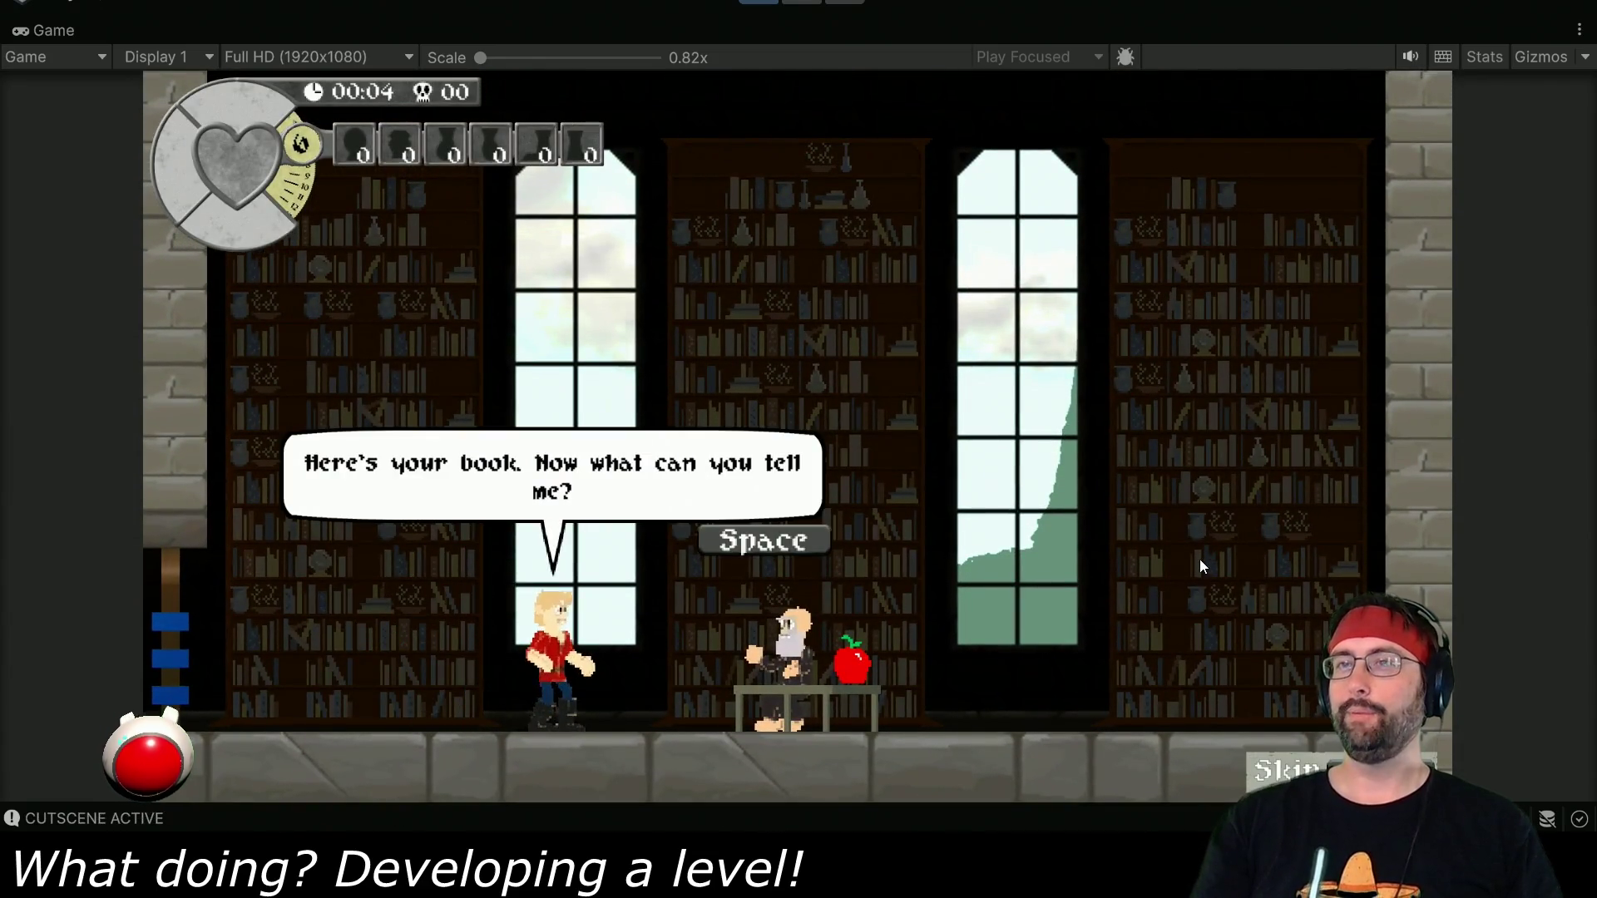
pyautogui.press('space')
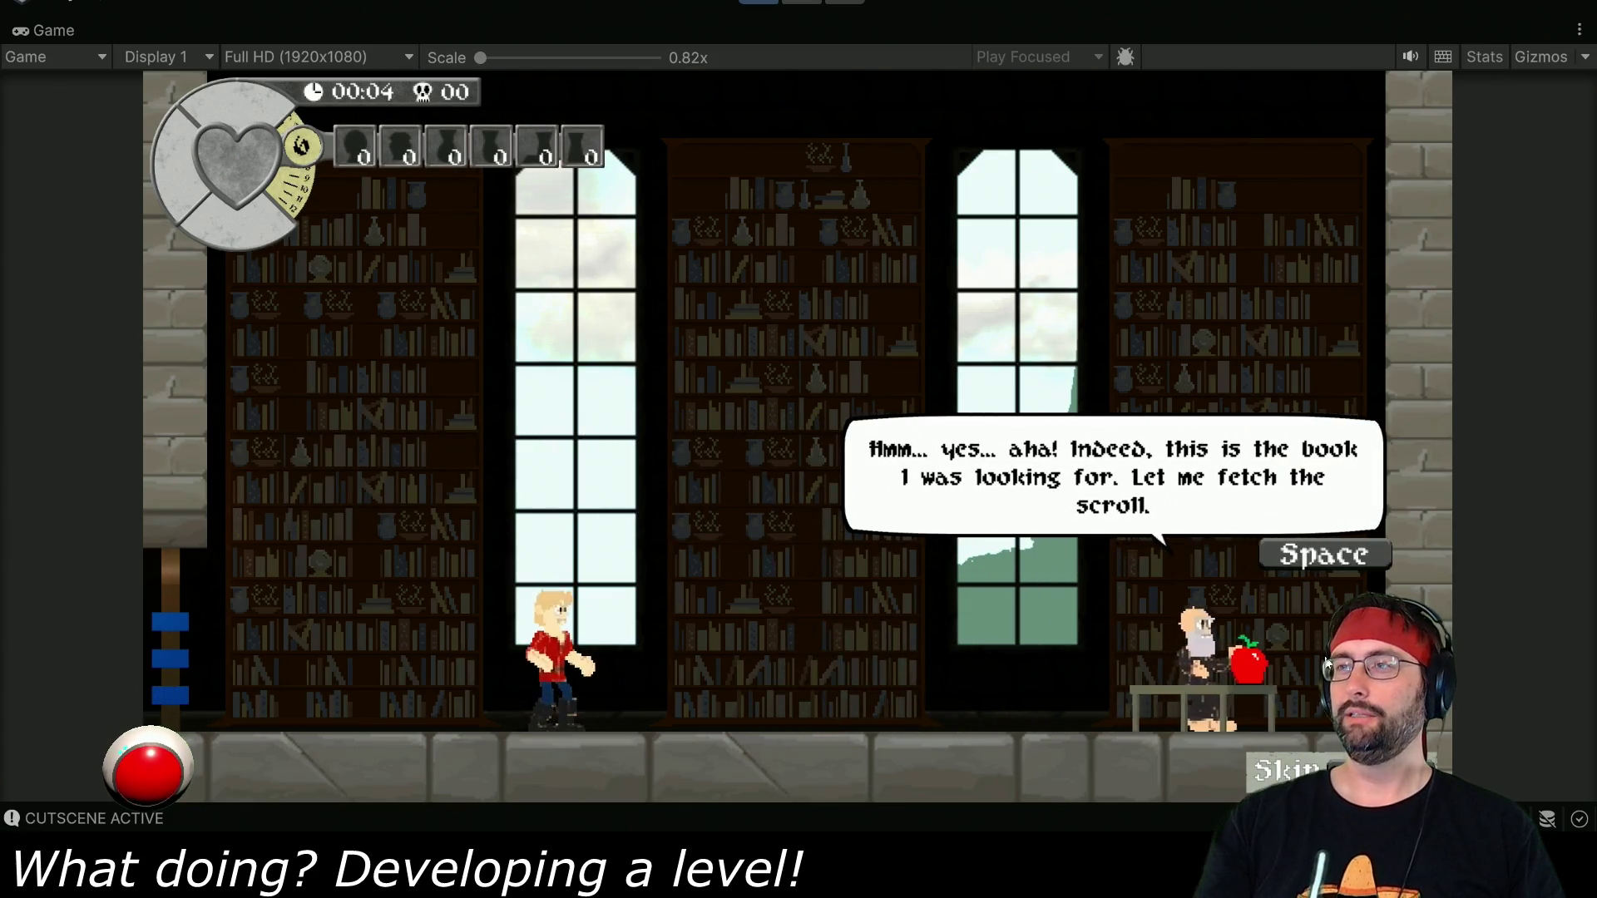
pyautogui.press('space')
pyautogui.press('space')
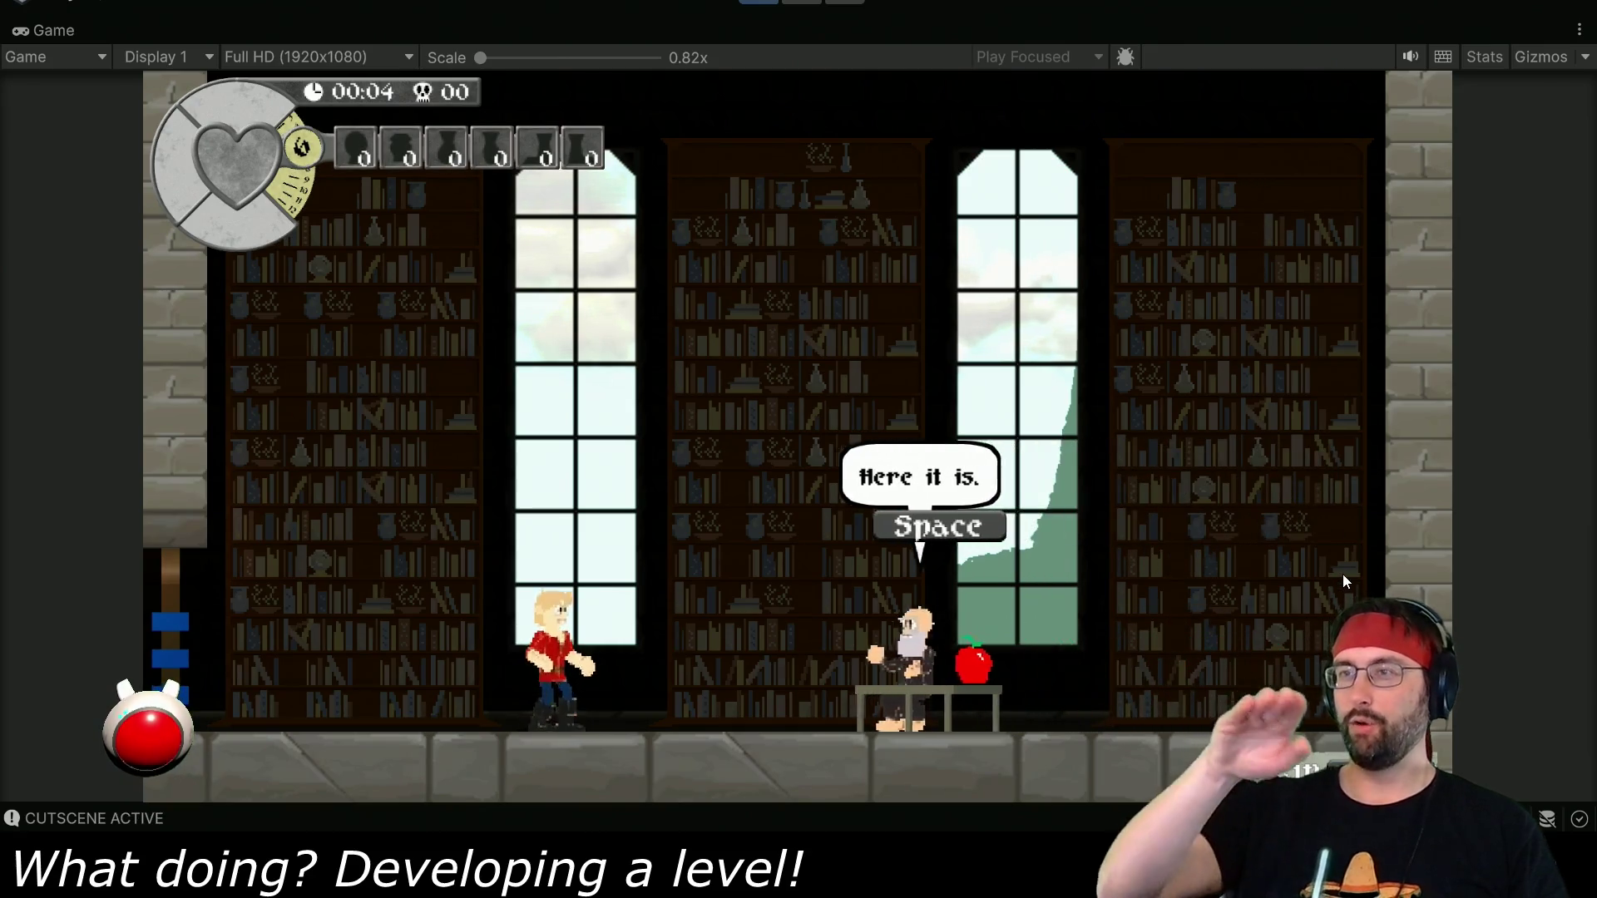
pyautogui.press('space')
pyautogui.press('space')
pyautogui.press('space')
pyautogui.press('space')
pyautogui.press('space')
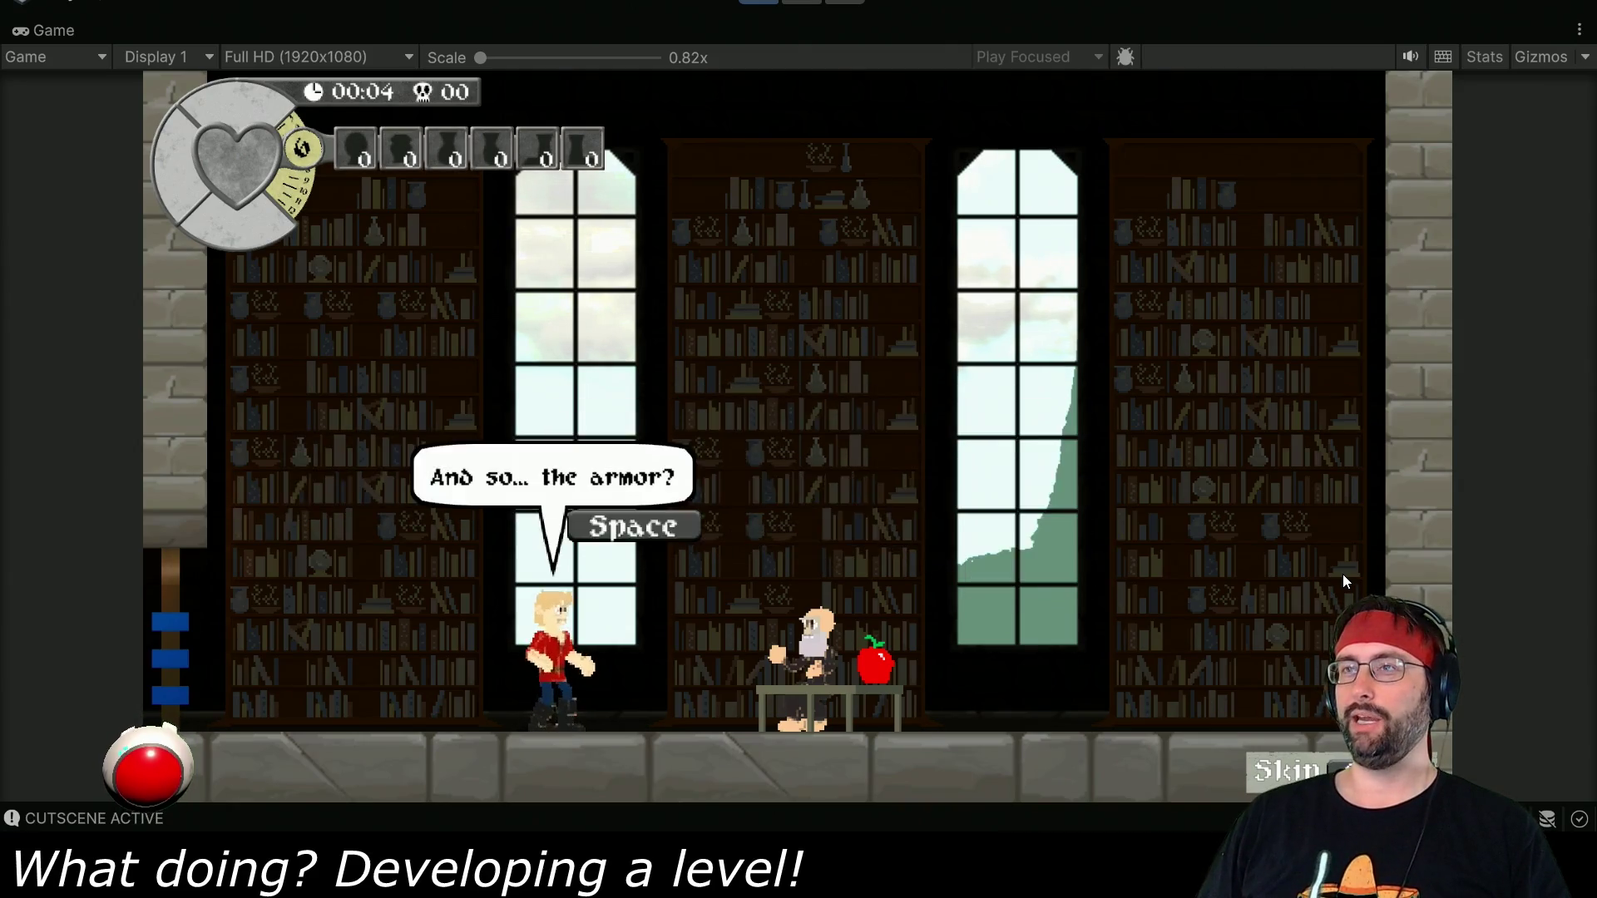
pyautogui.press('space')
pyautogui.press('space')
pyautogui.press('space')
pyautogui.press('space')
pyautogui.press('space')
pyautogui.press('space')
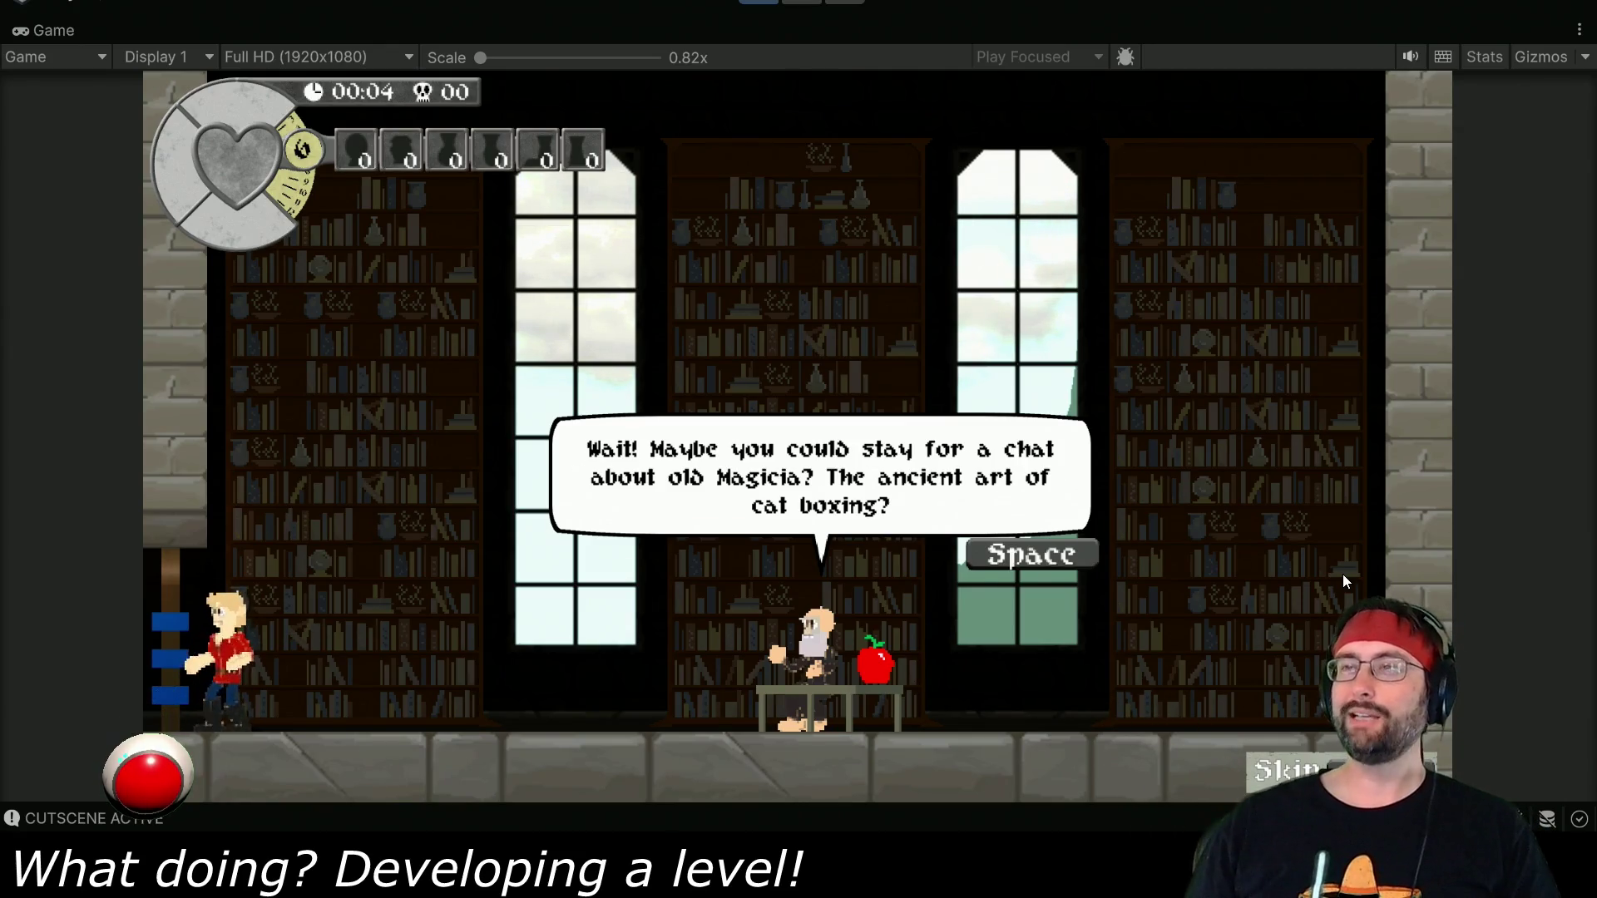
pyautogui.press('space')
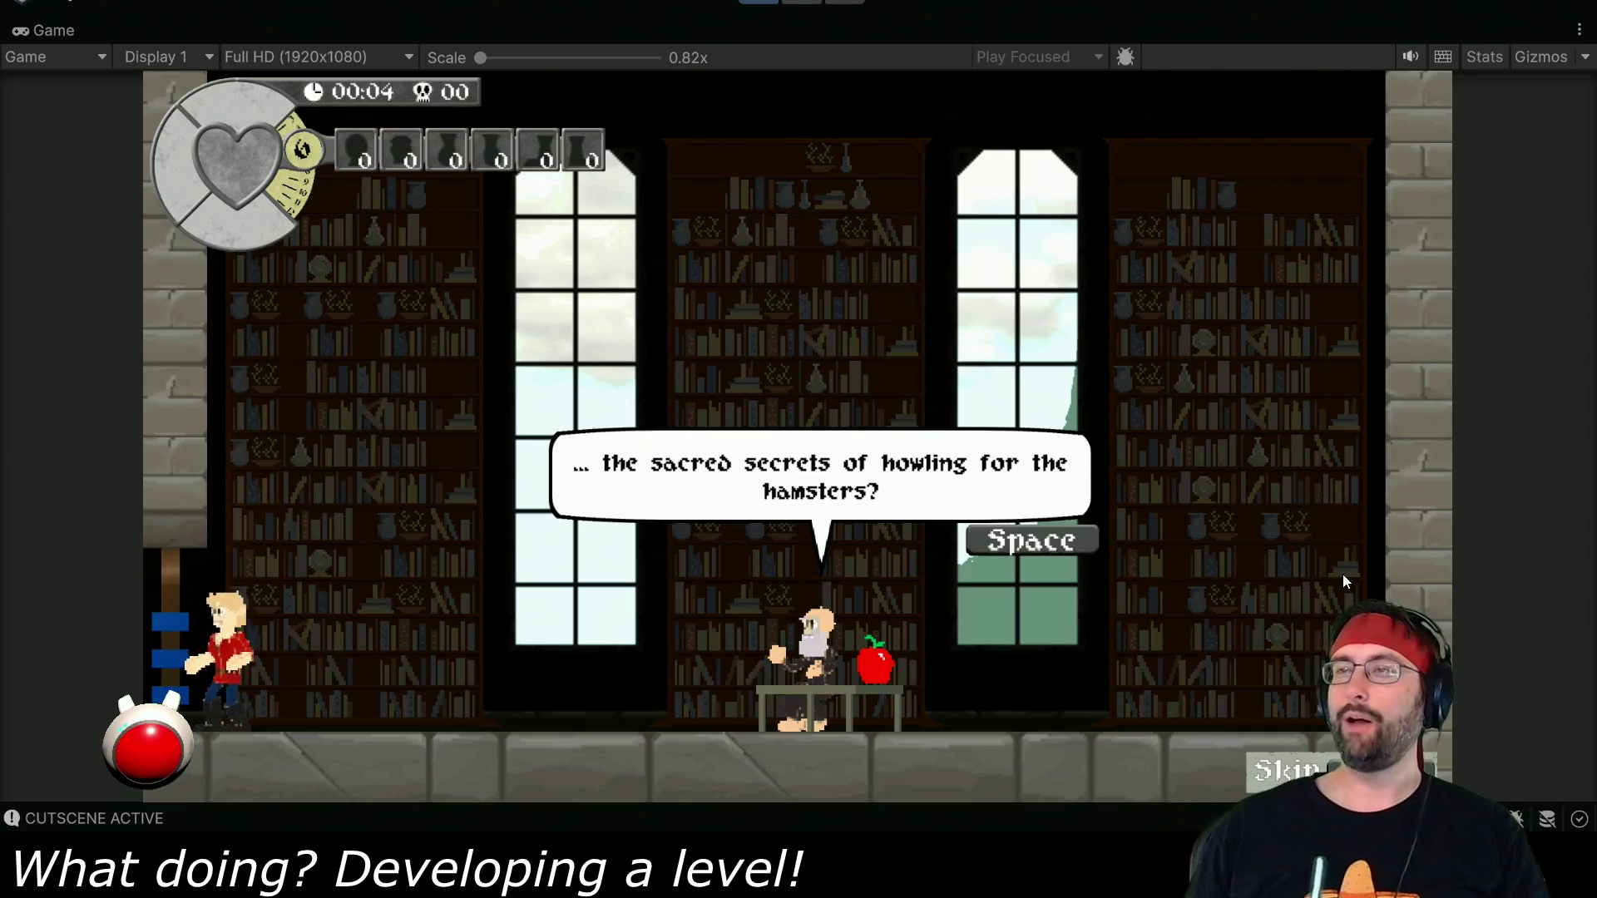
pyautogui.press('space')
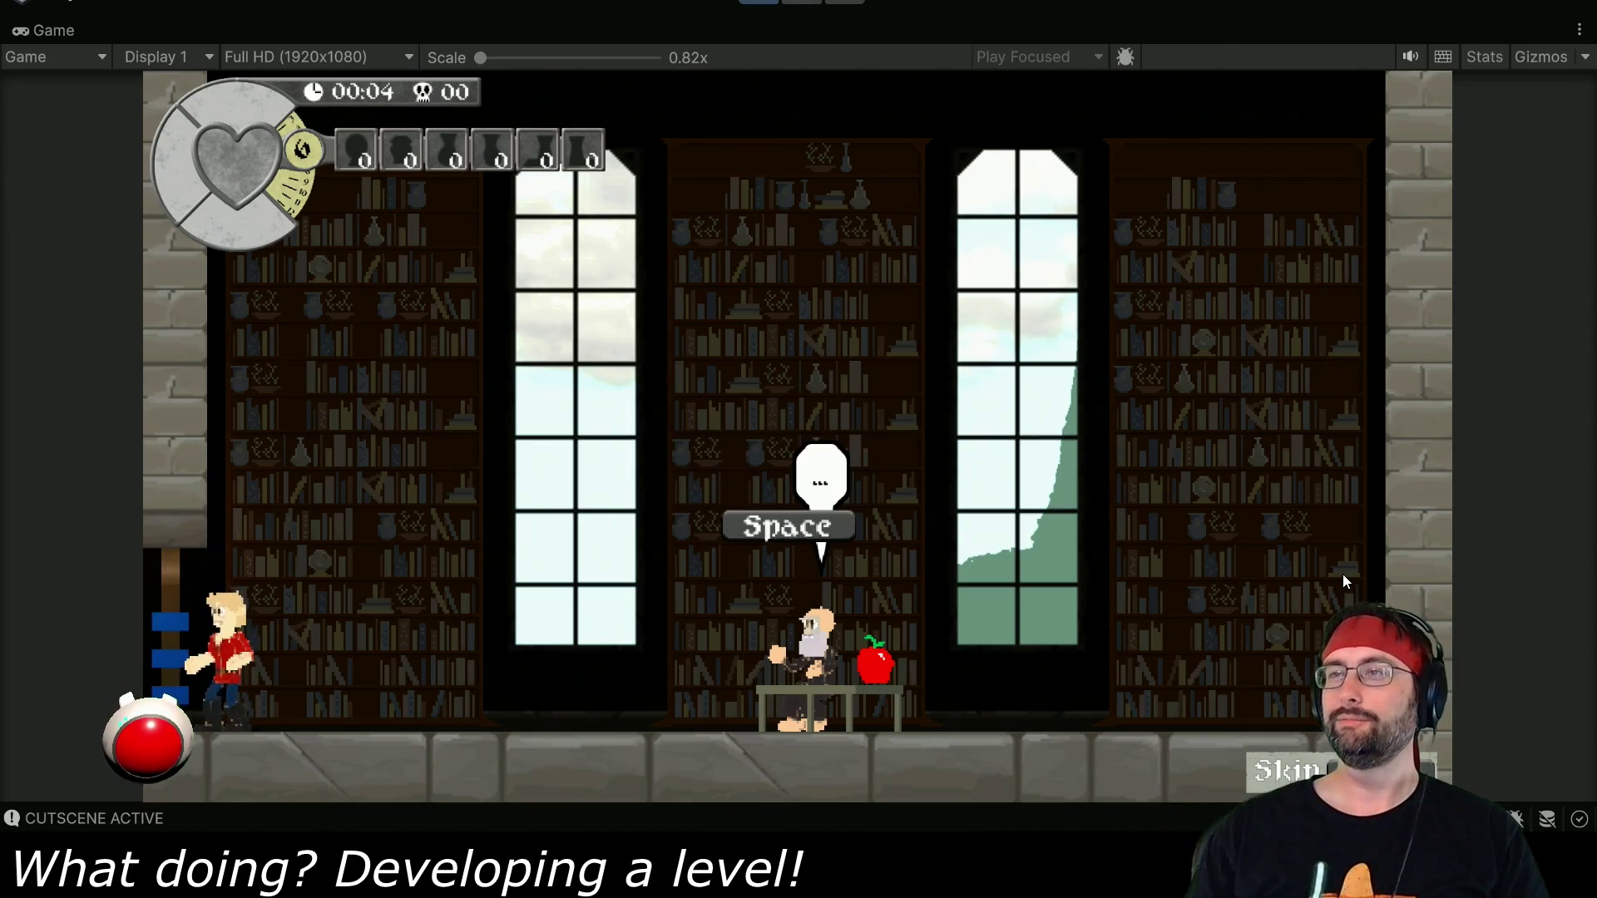
pyautogui.press('space')
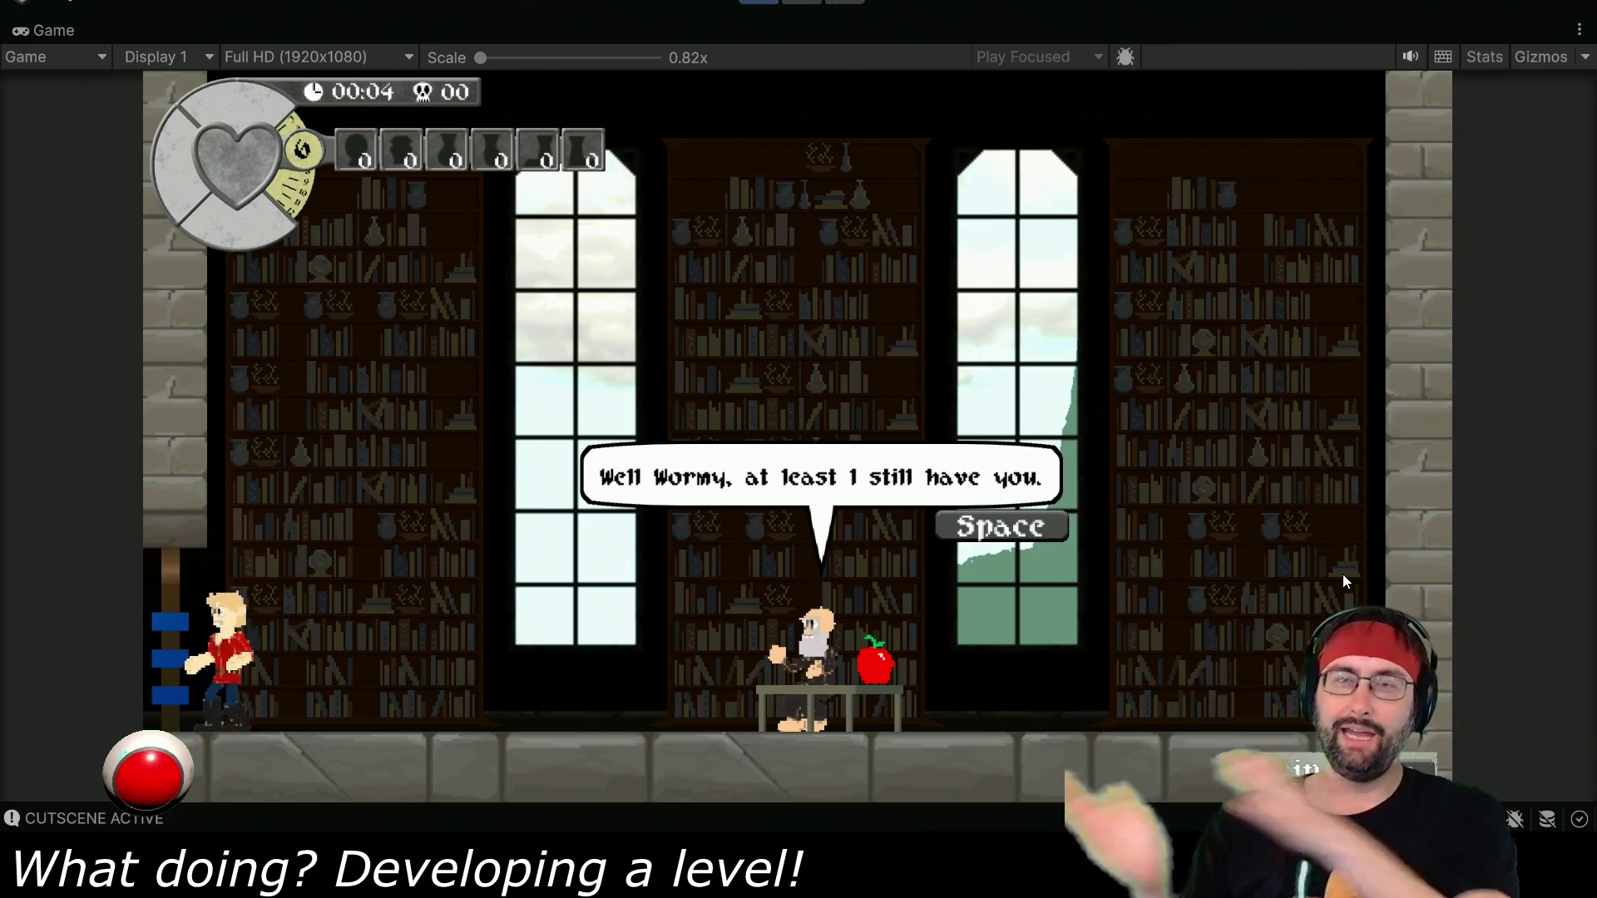
pyautogui.press('space')
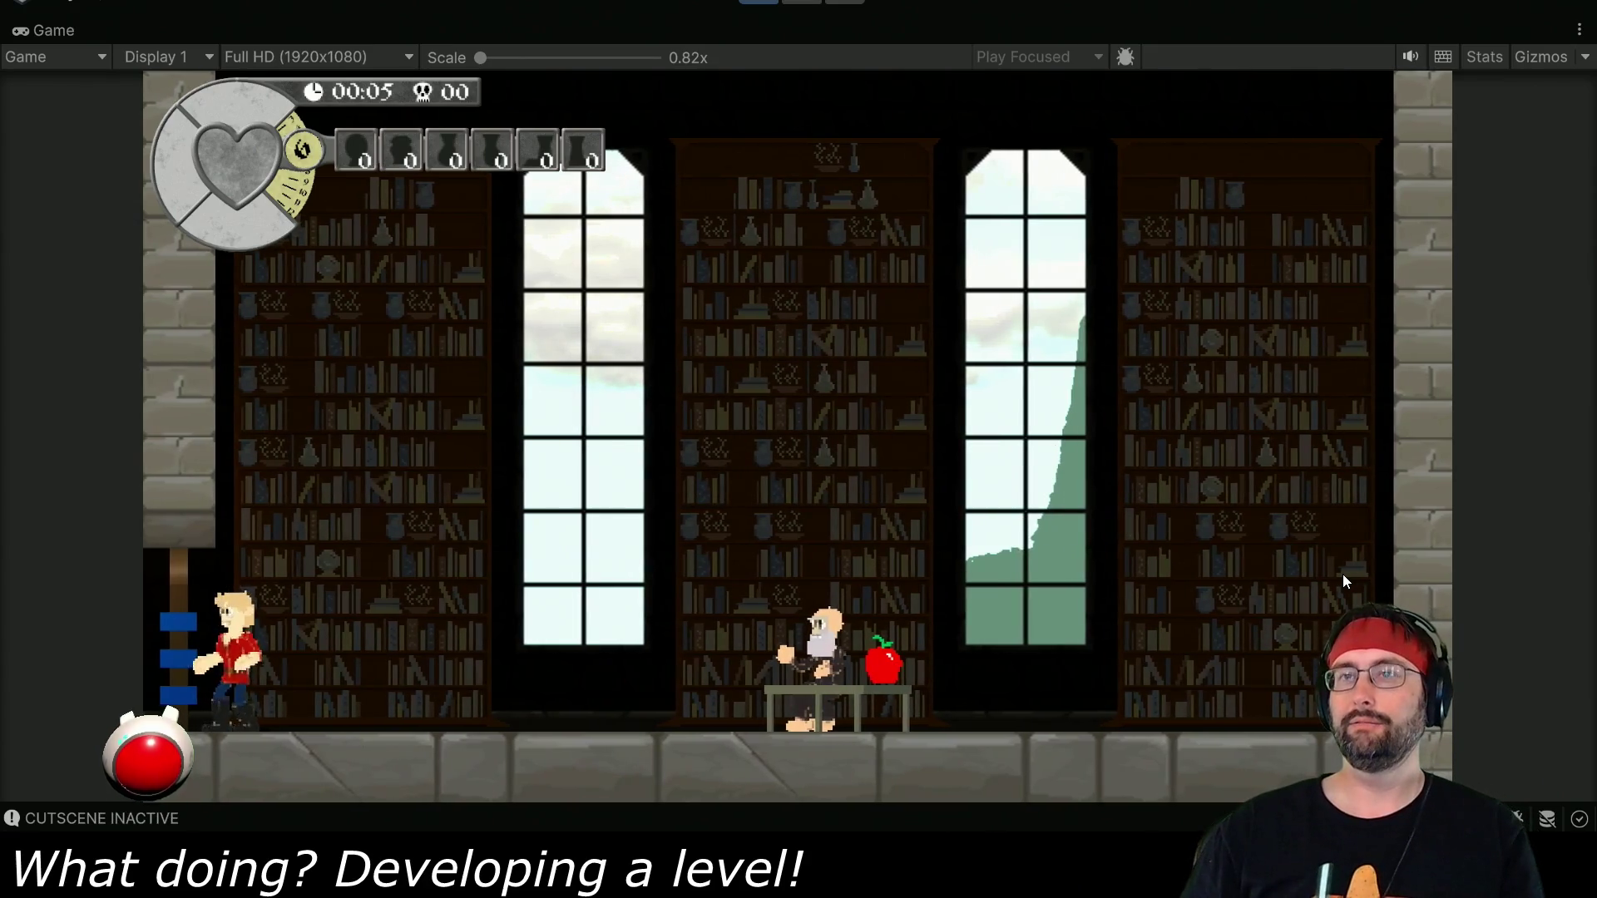
pyautogui.press('Right')
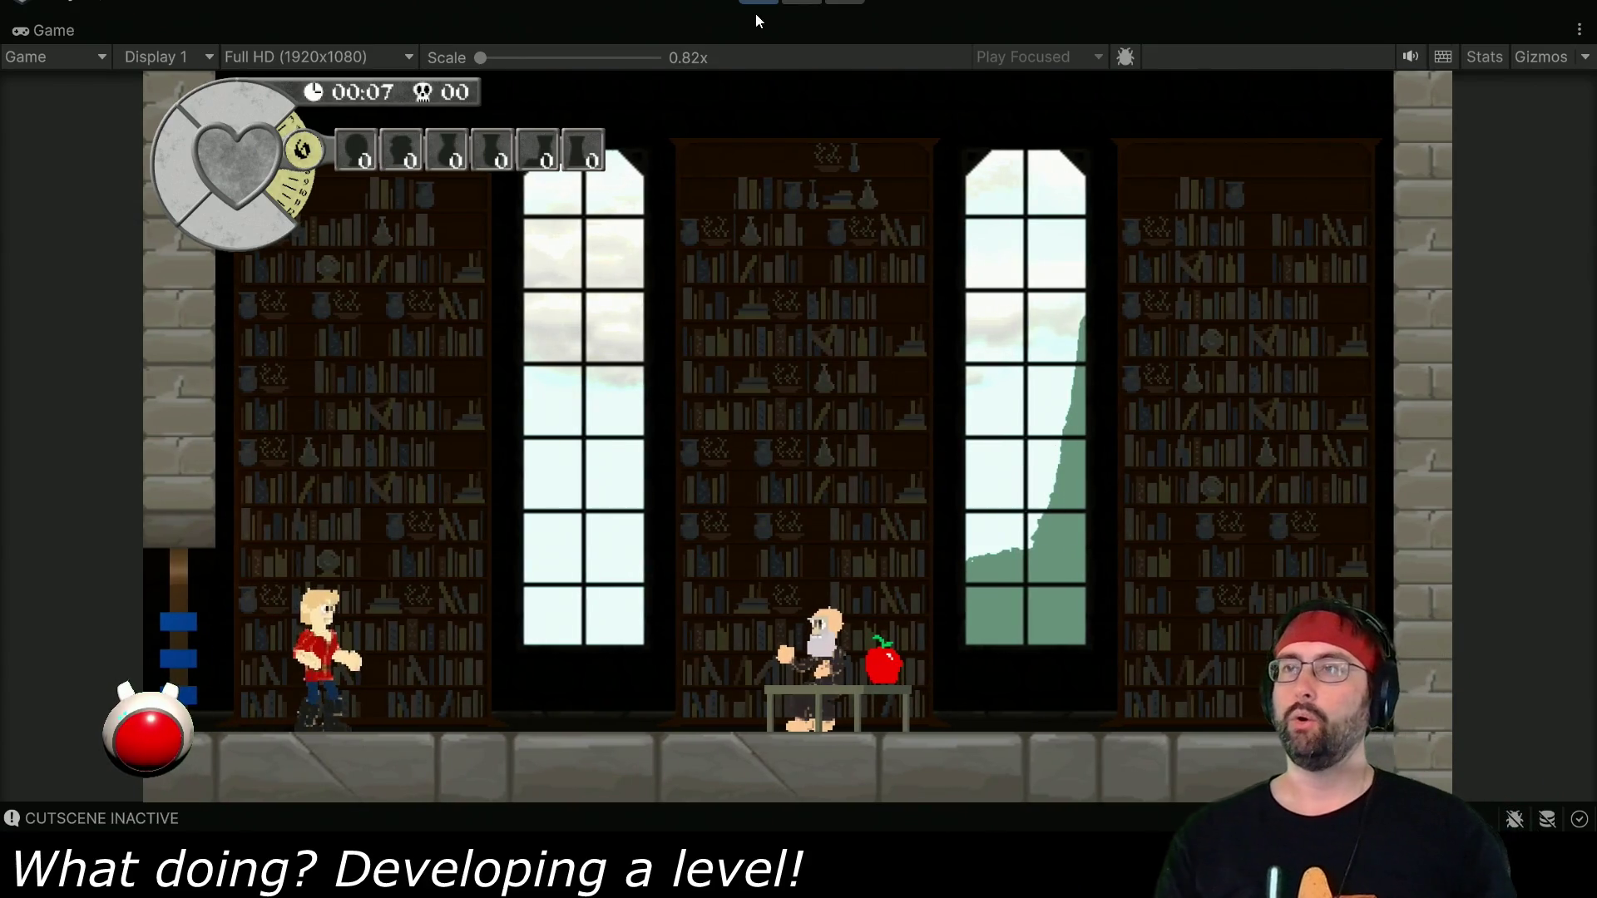
# Stop the play test and open Character.cs in VS Code via a 'character' Project search.
pyautogui.click(757, 4)
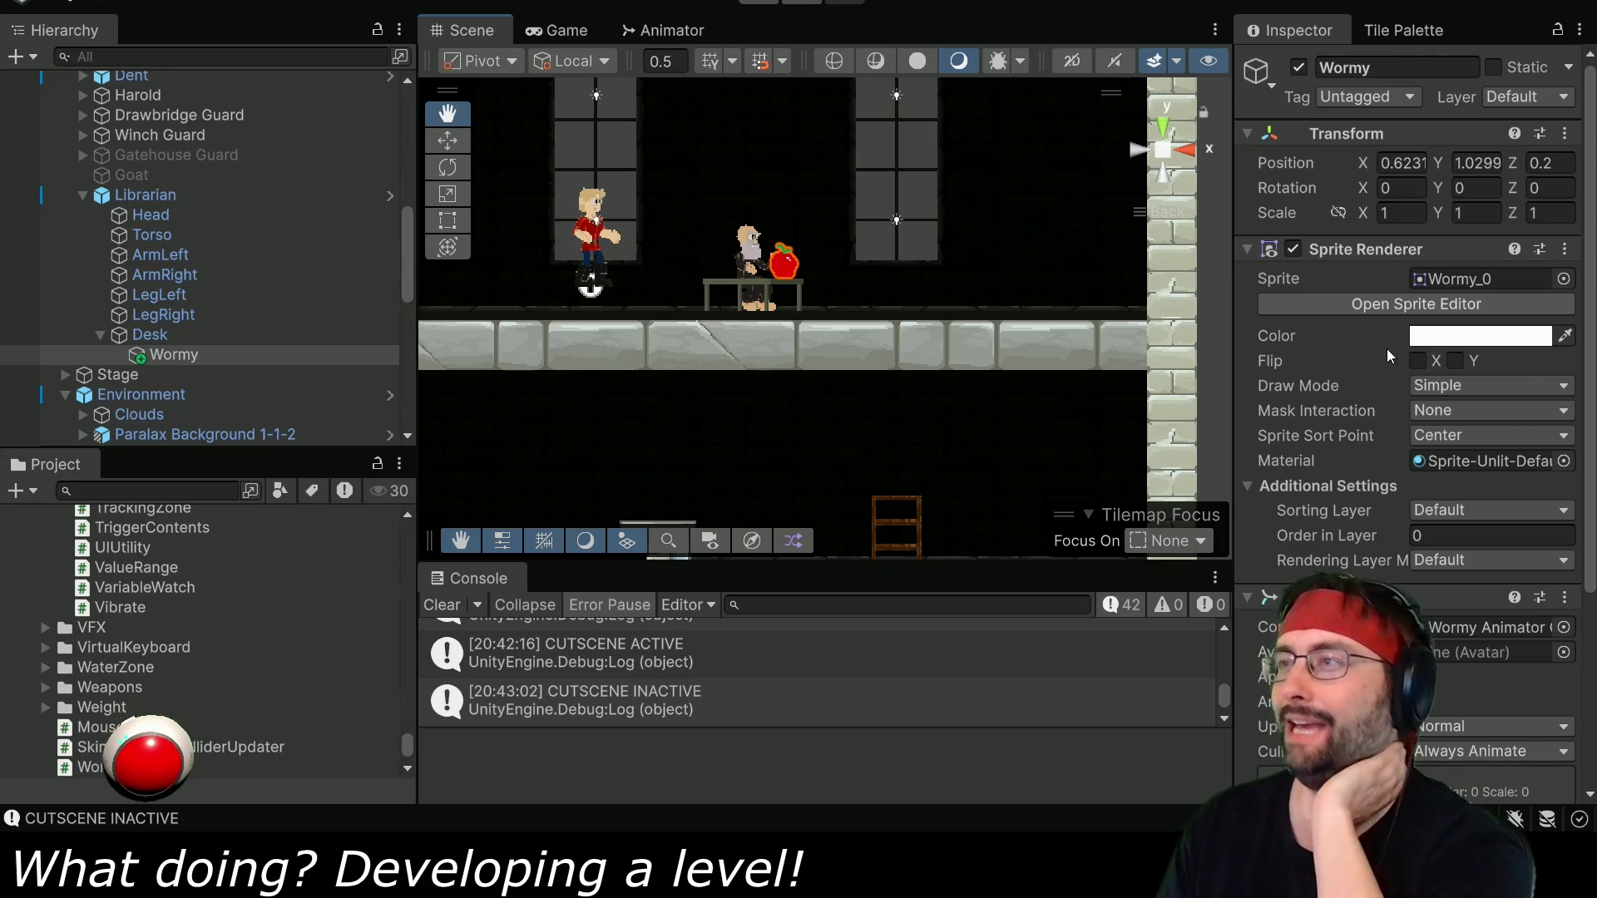
pyautogui.scroll(-3, 1386, 348)
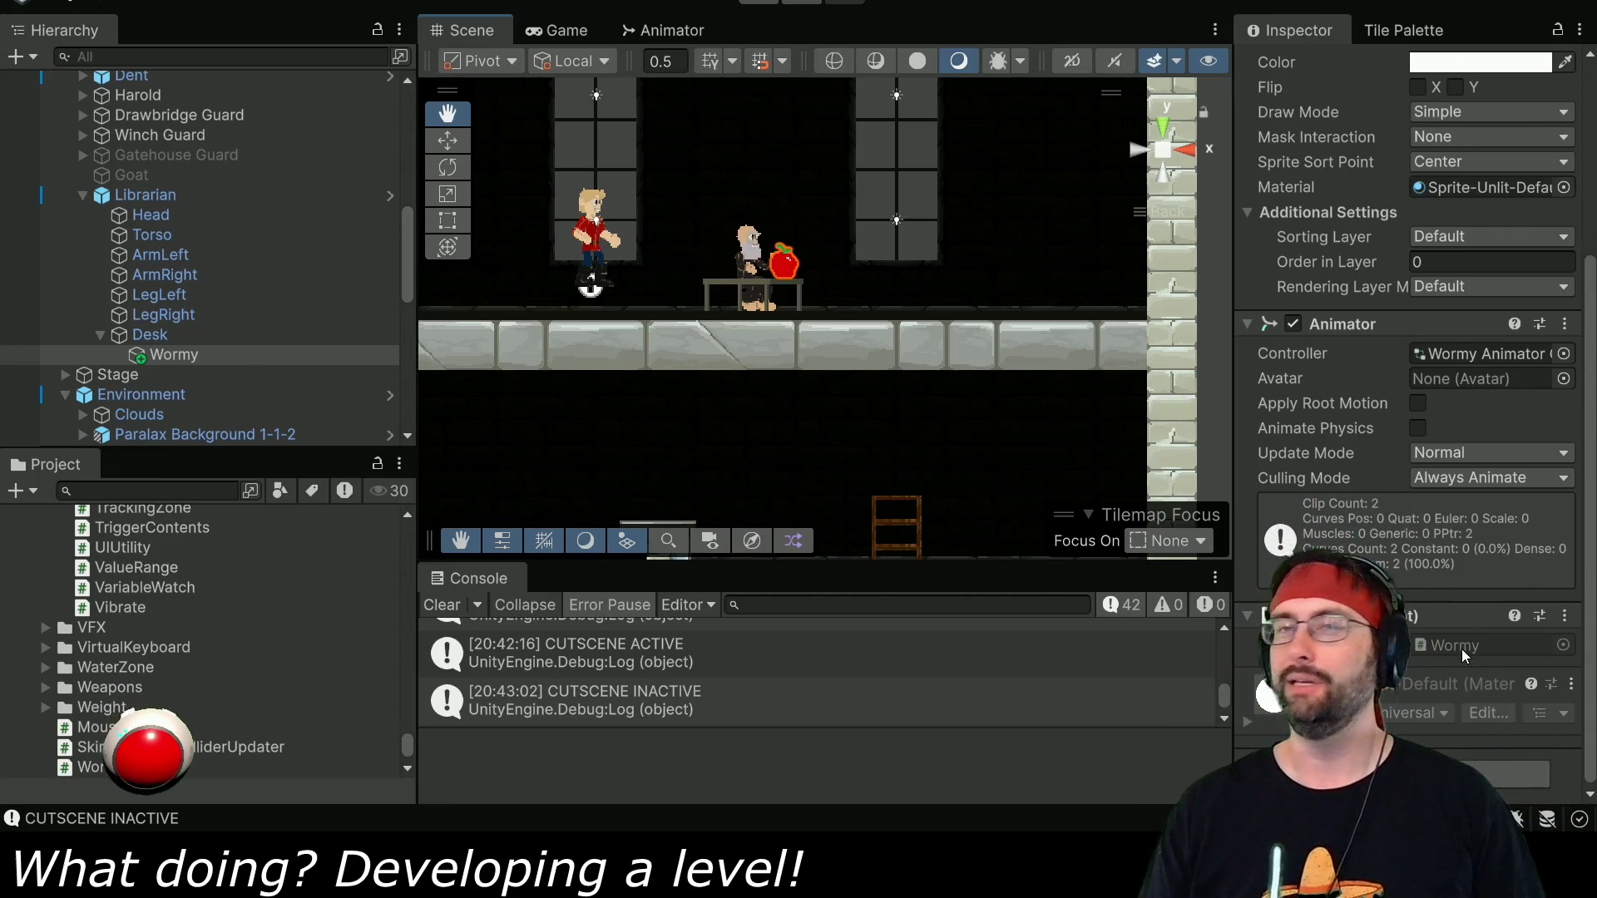
pyautogui.click(154, 490)
pyautogui.write('character')
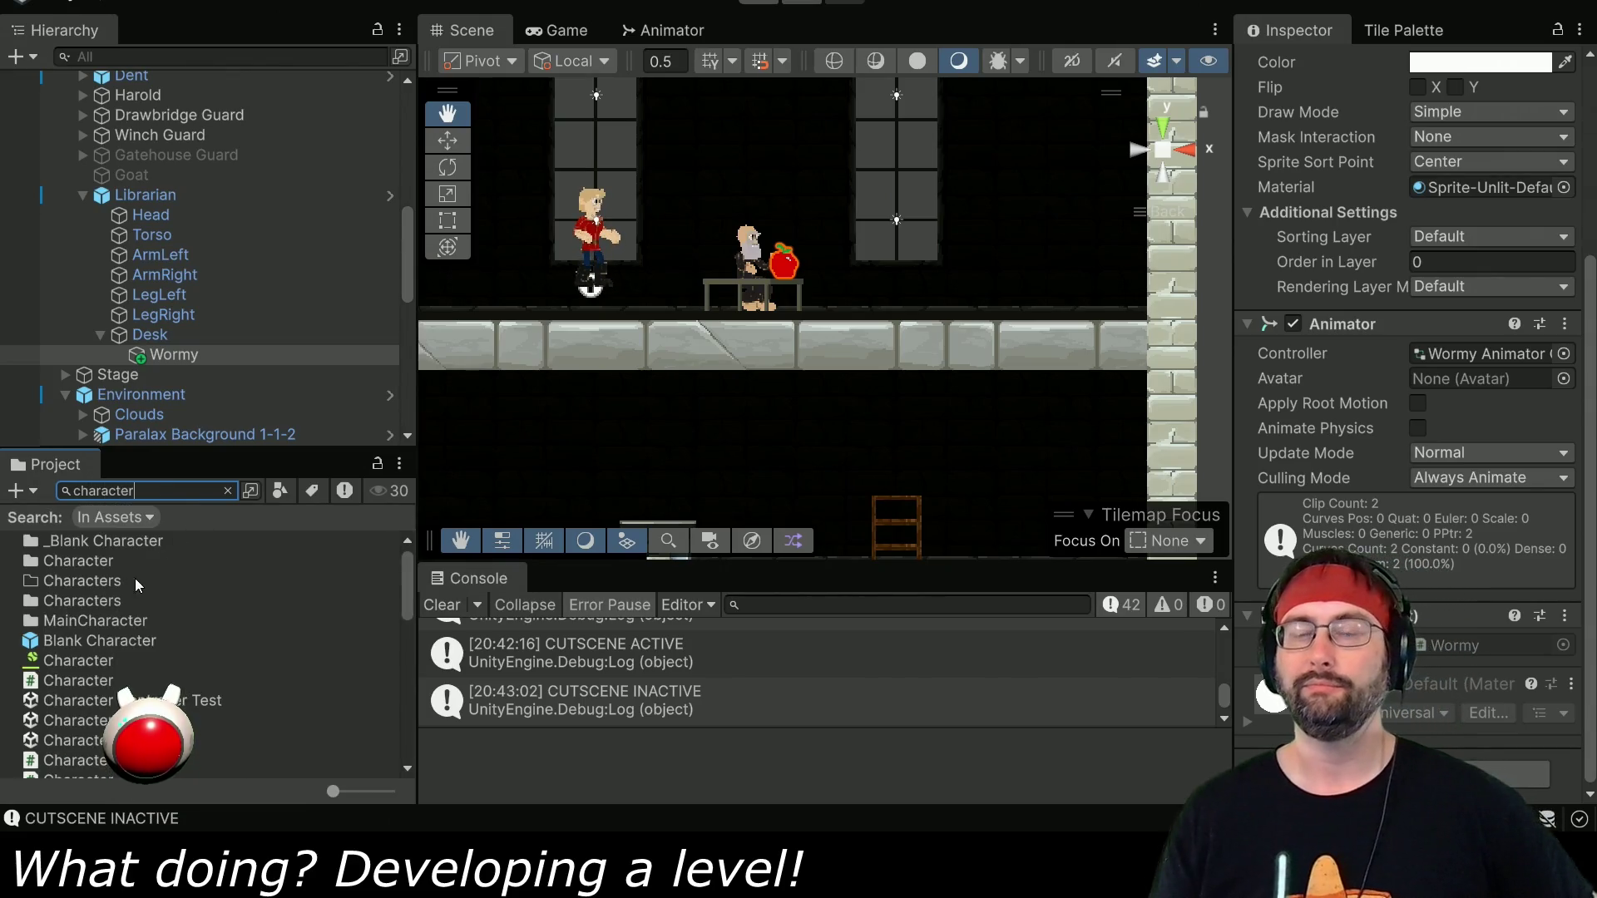
pyautogui.scroll(-2, 102, 587)
pyautogui.click(88, 606)
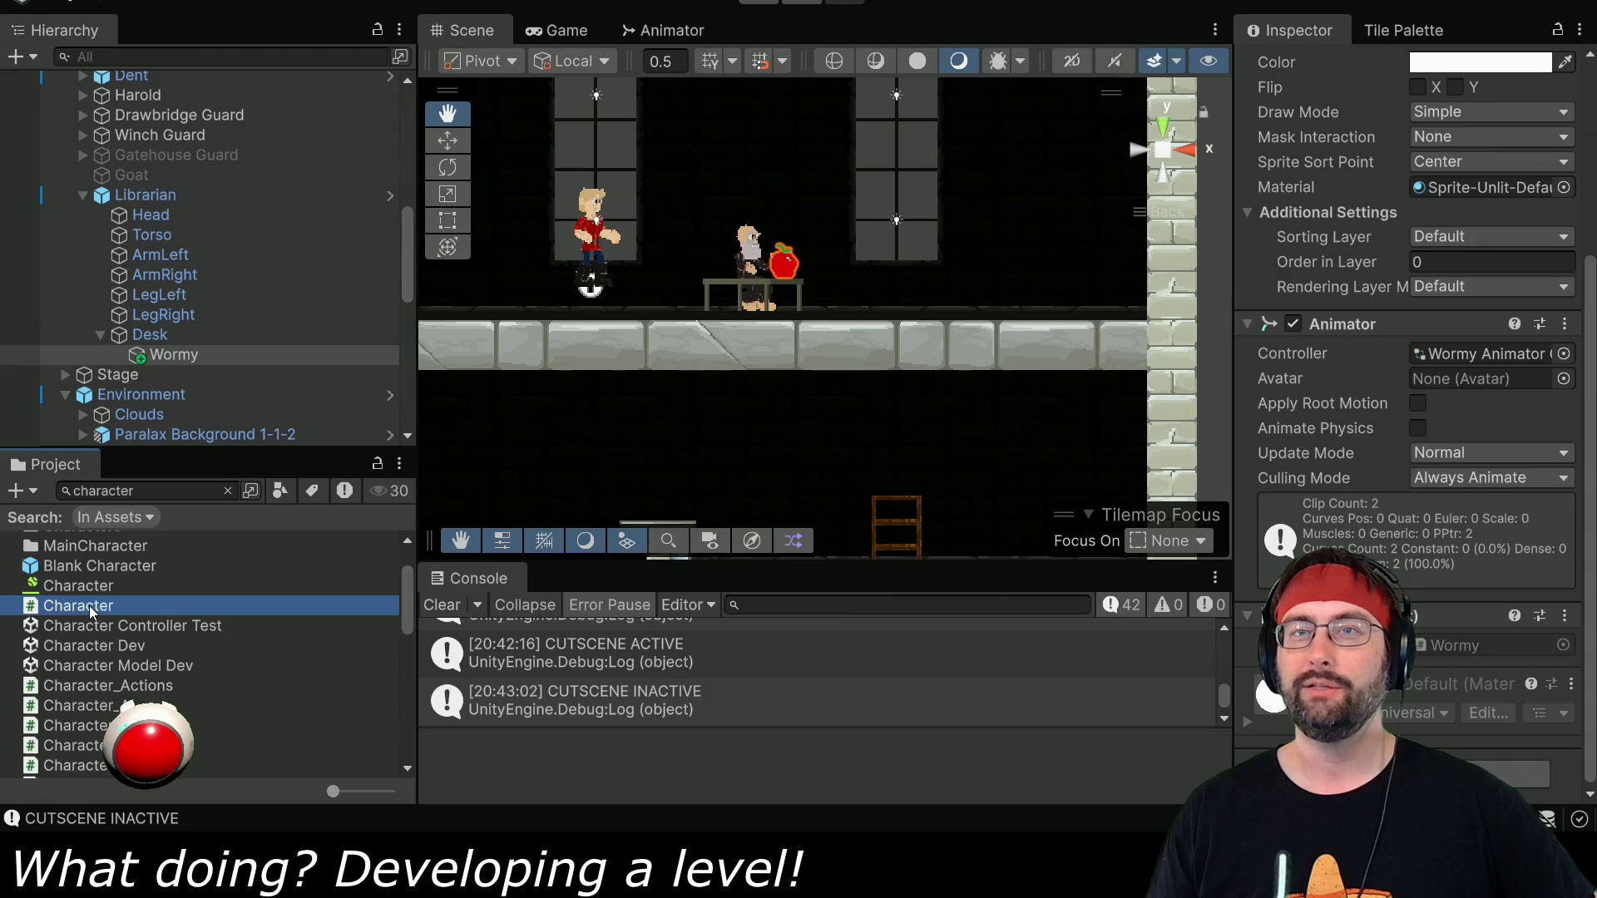
pyautogui.doubleClick(88, 605)
pyautogui.scroll(-2, 132, 715)
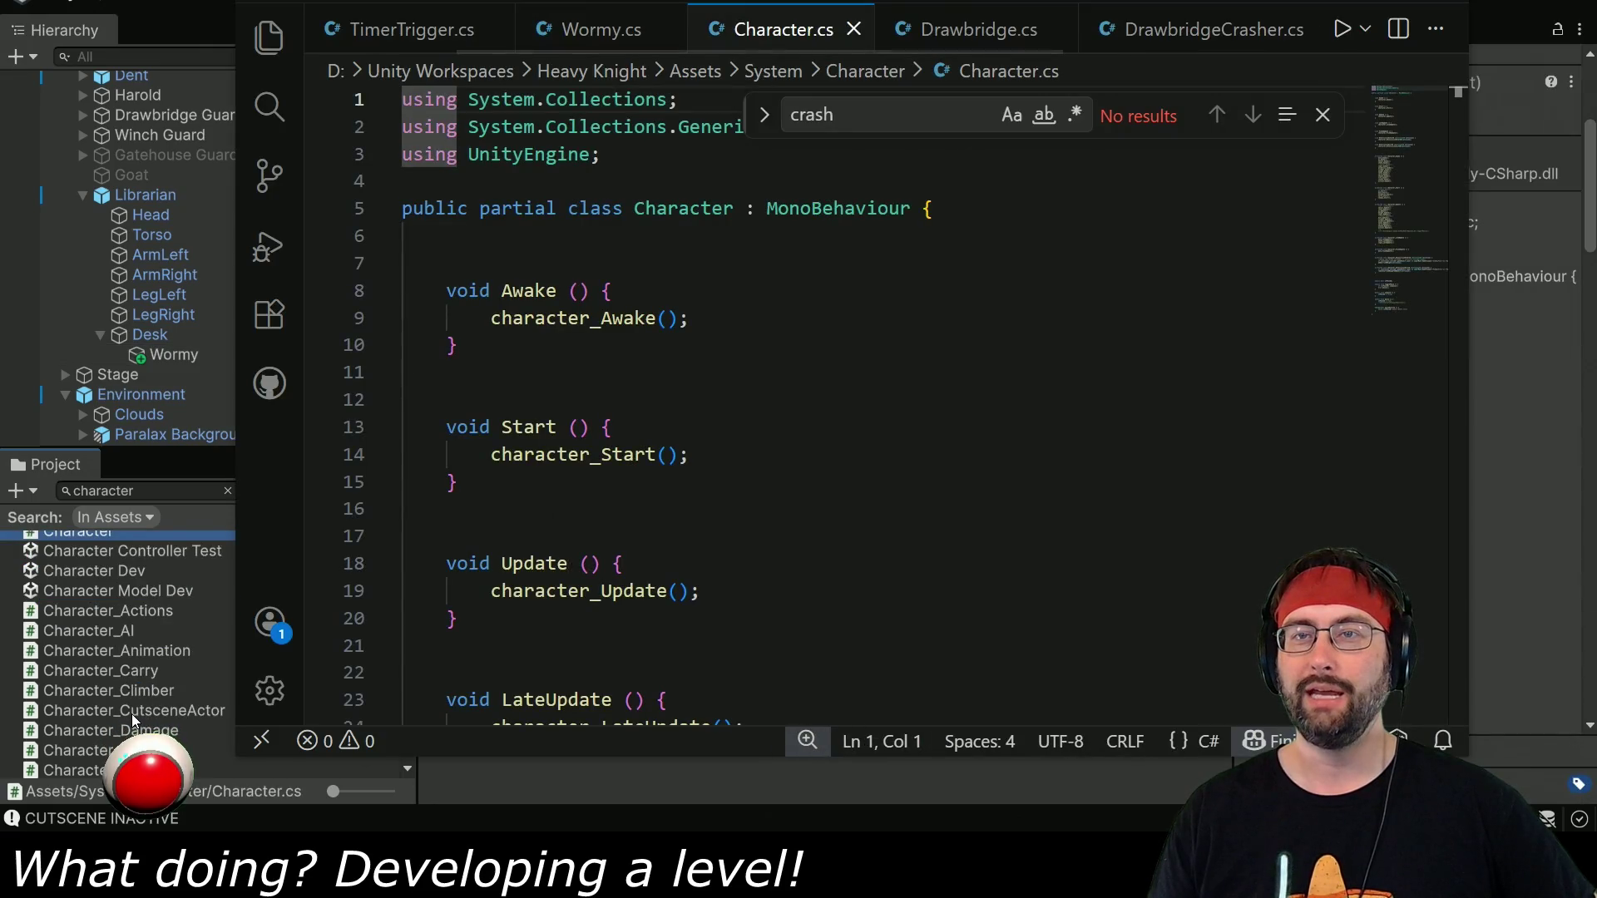
# Look up the CutsceneEntity base class in Character_CutsceneActor.cs, then close Character.cs.
pyautogui.scroll(-2, 126, 617)
pyautogui.scroll(2, 133, 592)
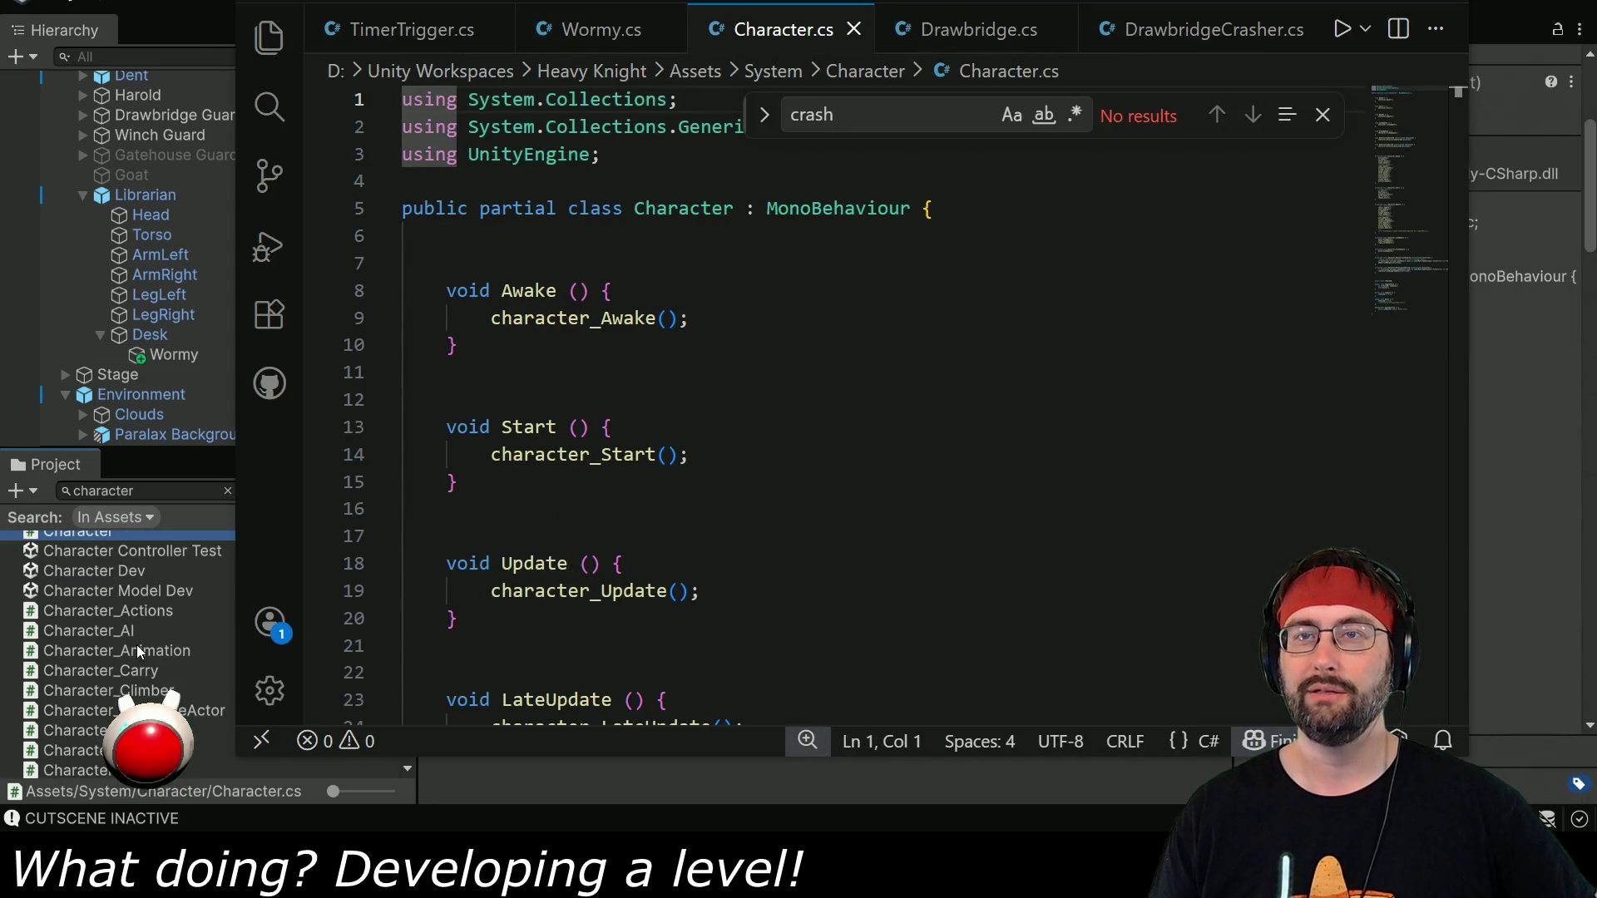
pyautogui.scroll(-4, 133, 592)
pyautogui.scroll(-2, 163, 696)
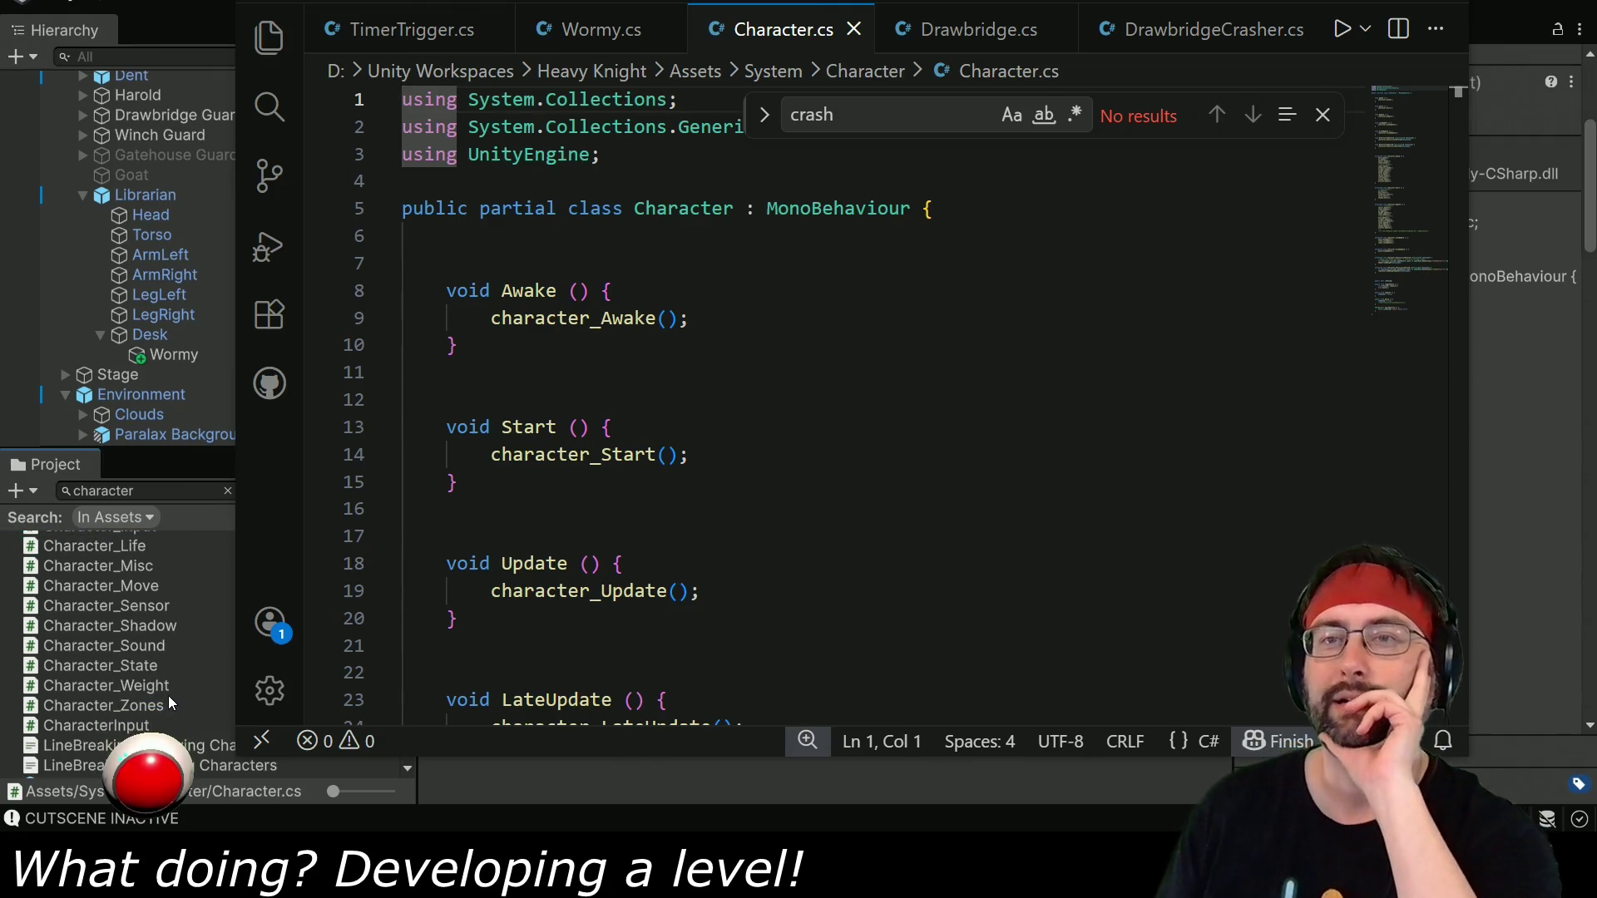
pyautogui.scroll(4, 163, 694)
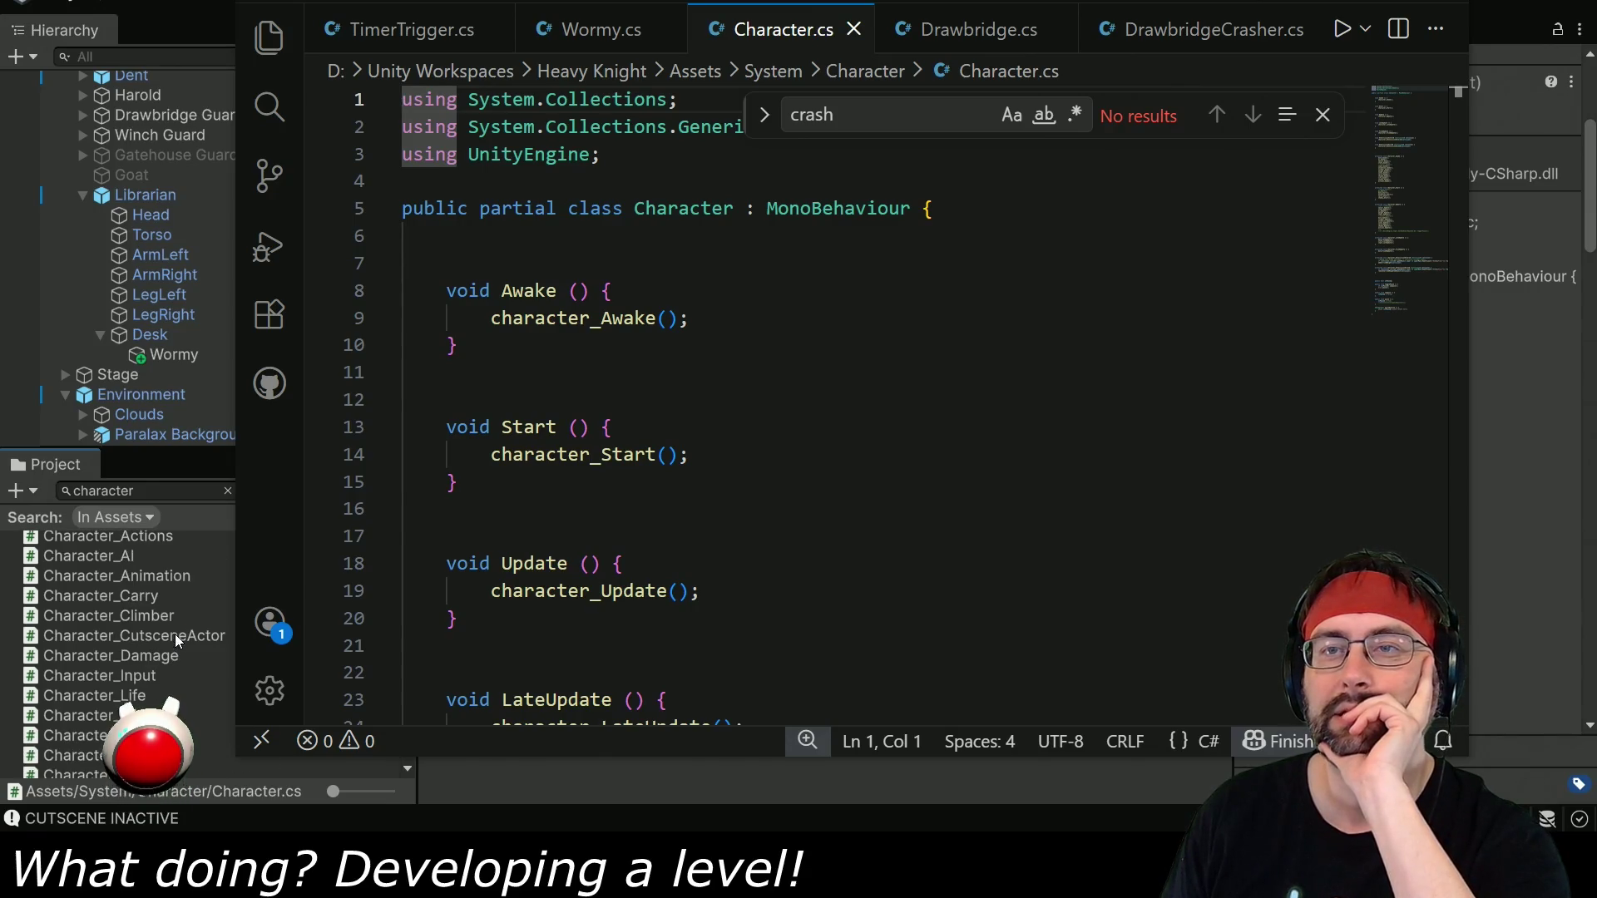
pyautogui.doubleClick(174, 634)
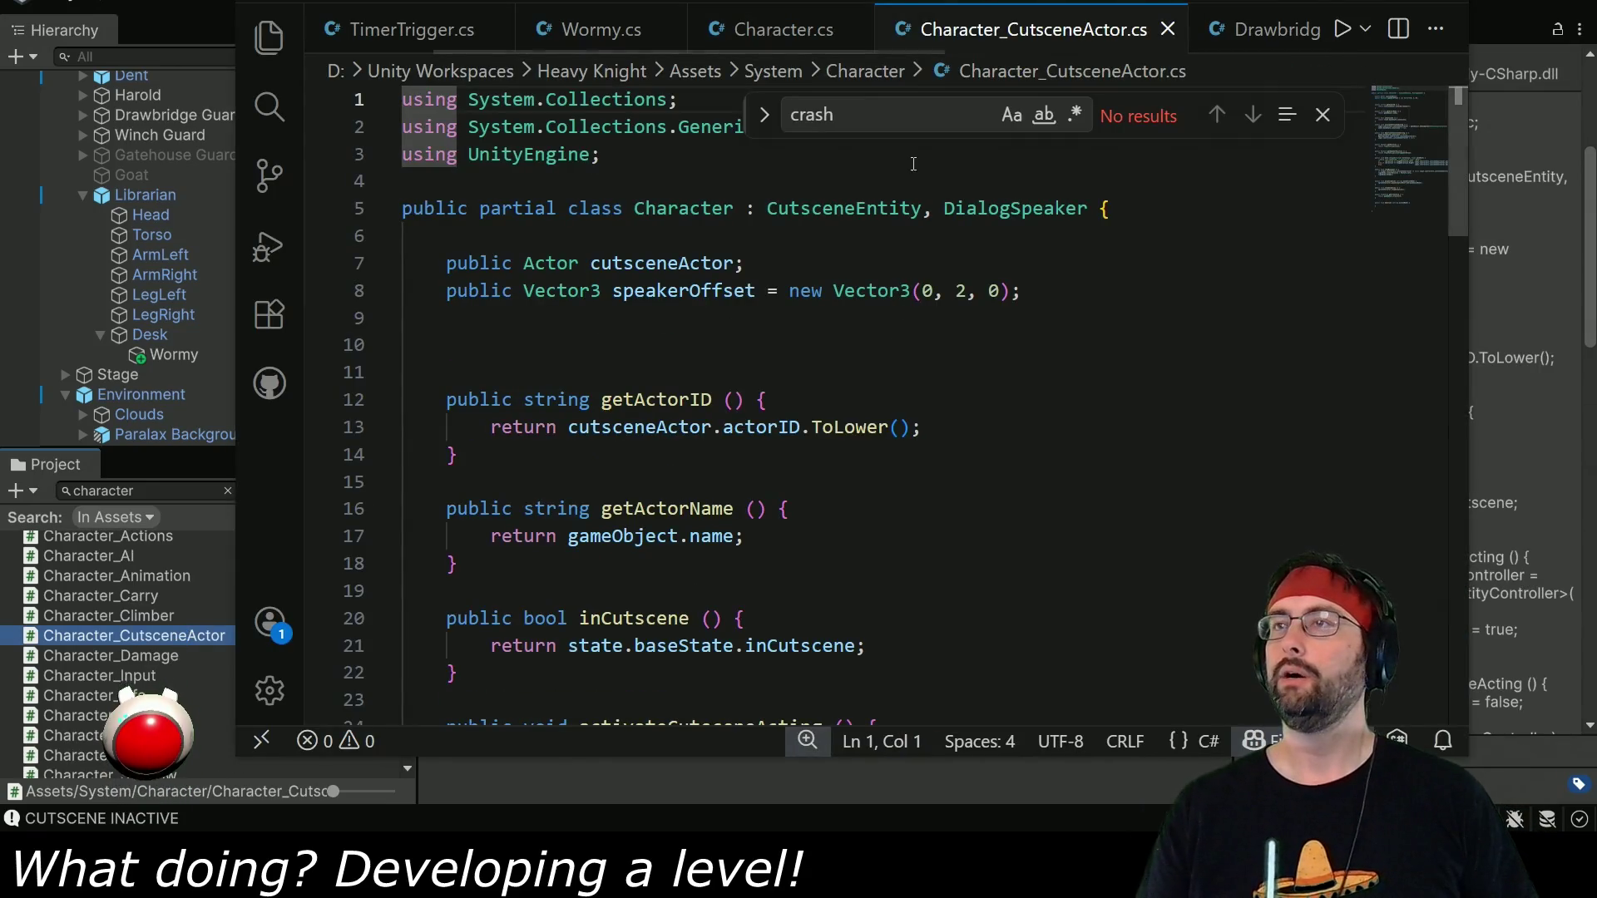
pyautogui.moveTo(768, 210); pyautogui.dragTo(923, 208)
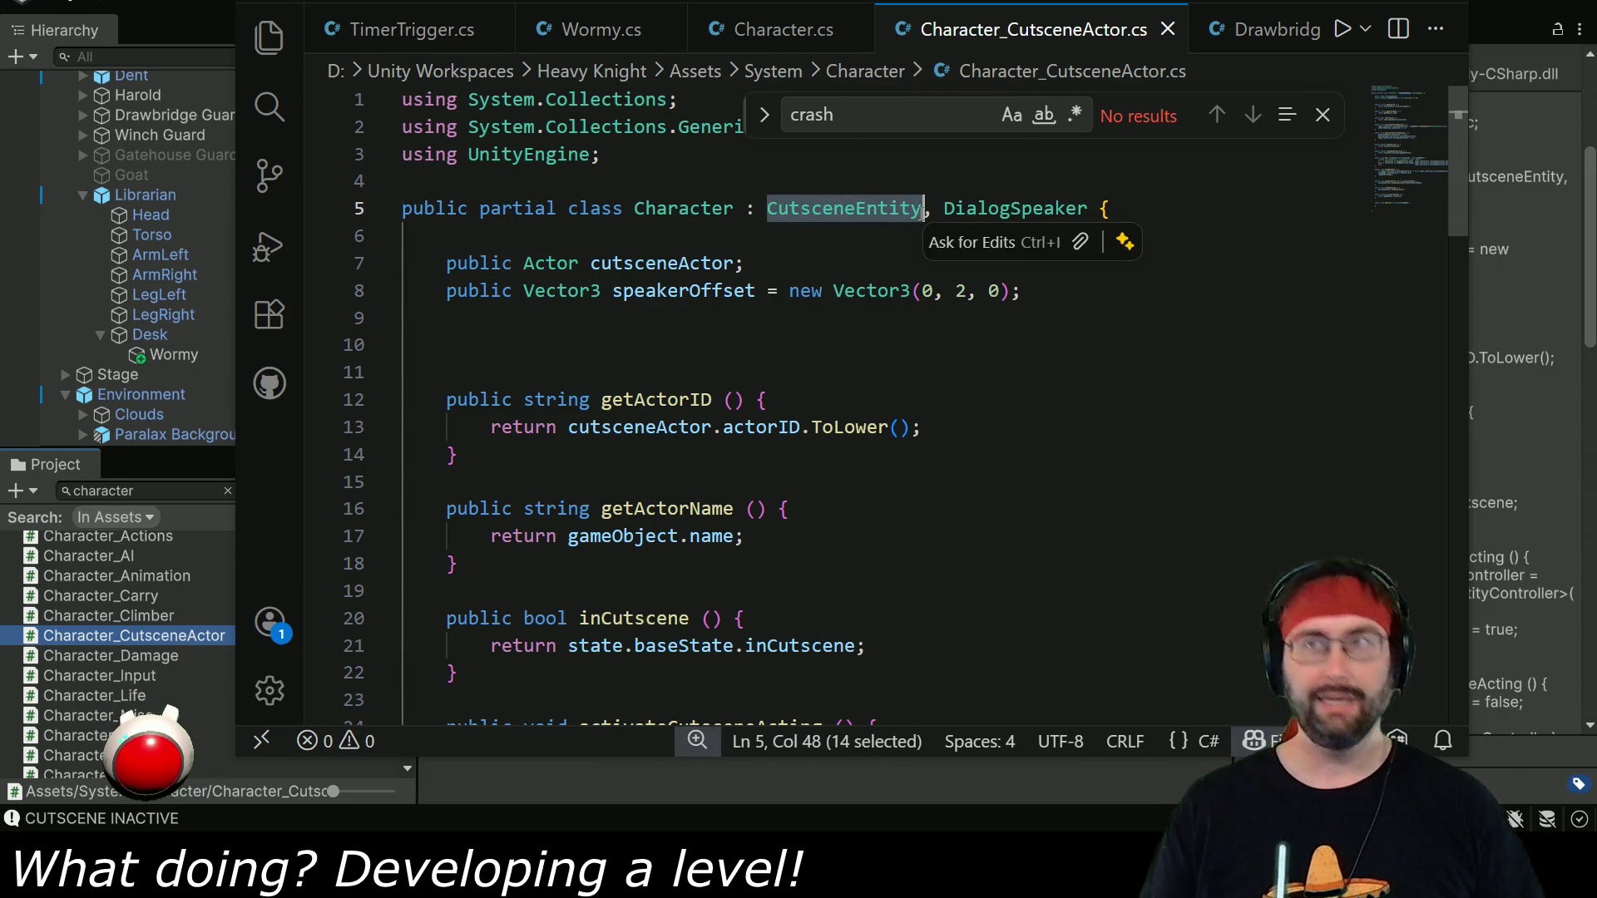
pyautogui.click(599, 29)
pyautogui.click(853, 29)
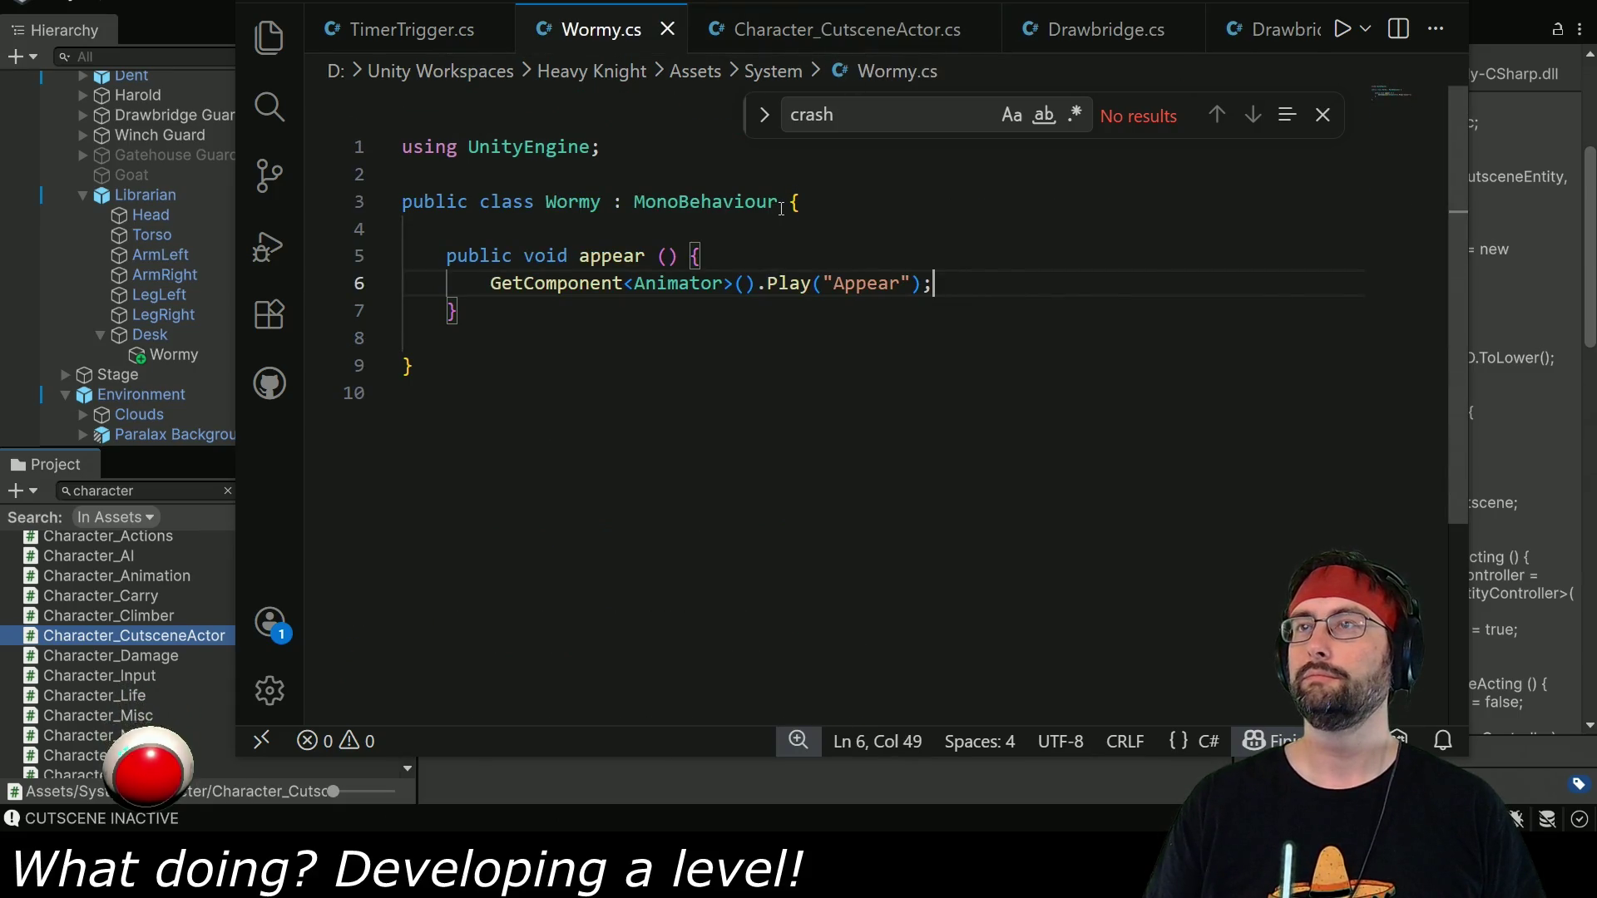
# Add ', CutsceneEntity' after MonoBehaviour in Wormy's class declaration and return to Unity.
pyautogui.click(781, 206)
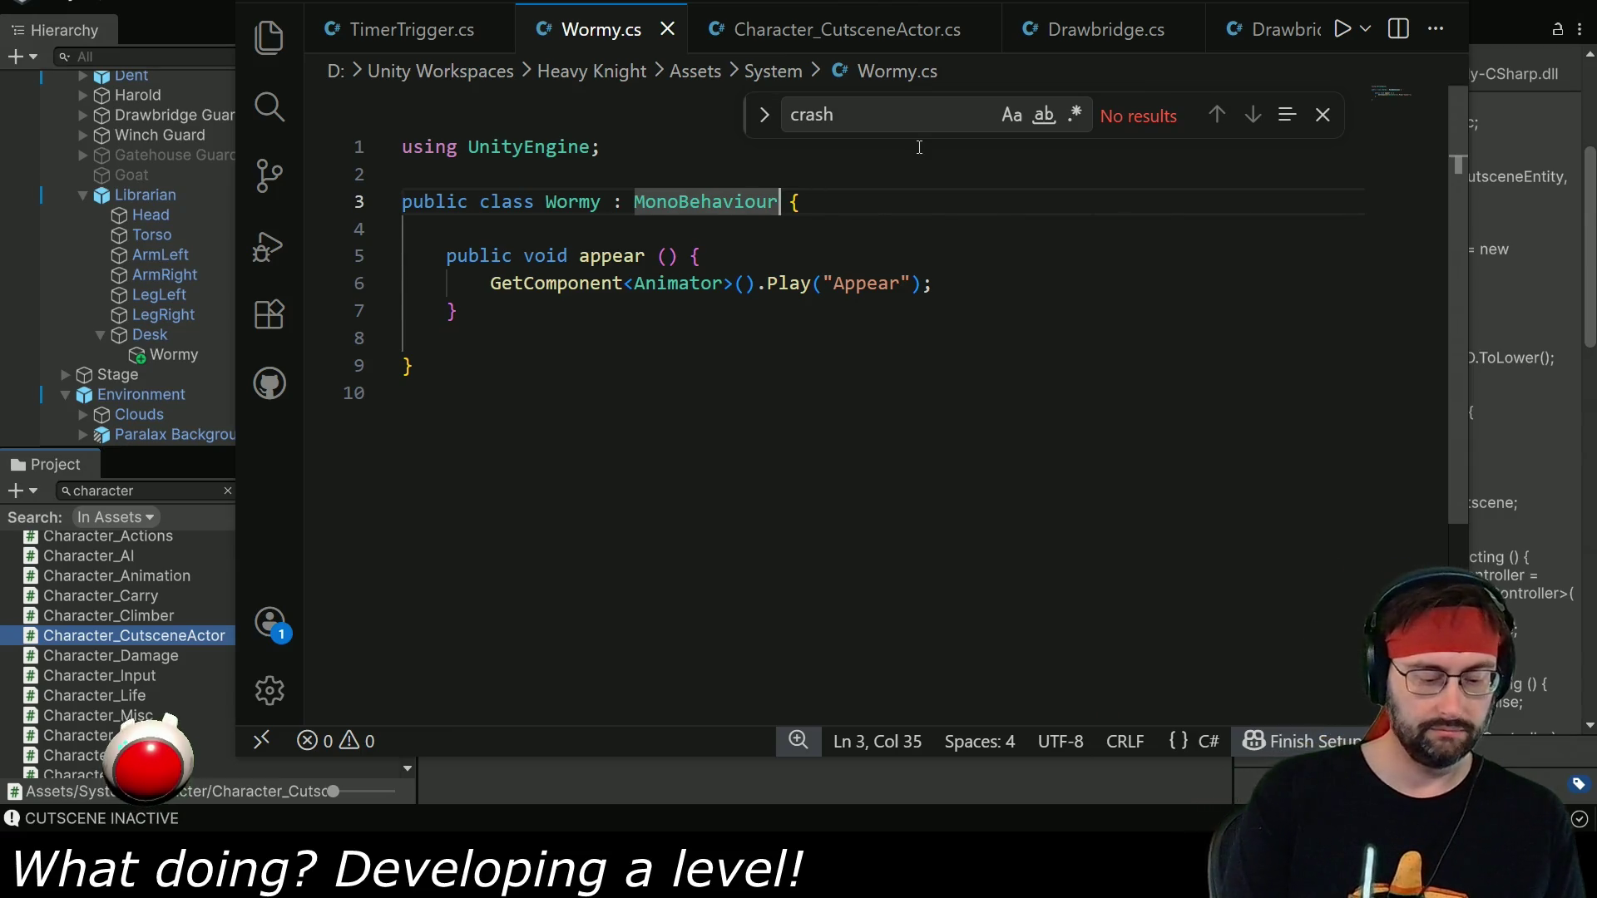
pyautogui.write(', CutsceneEntity')
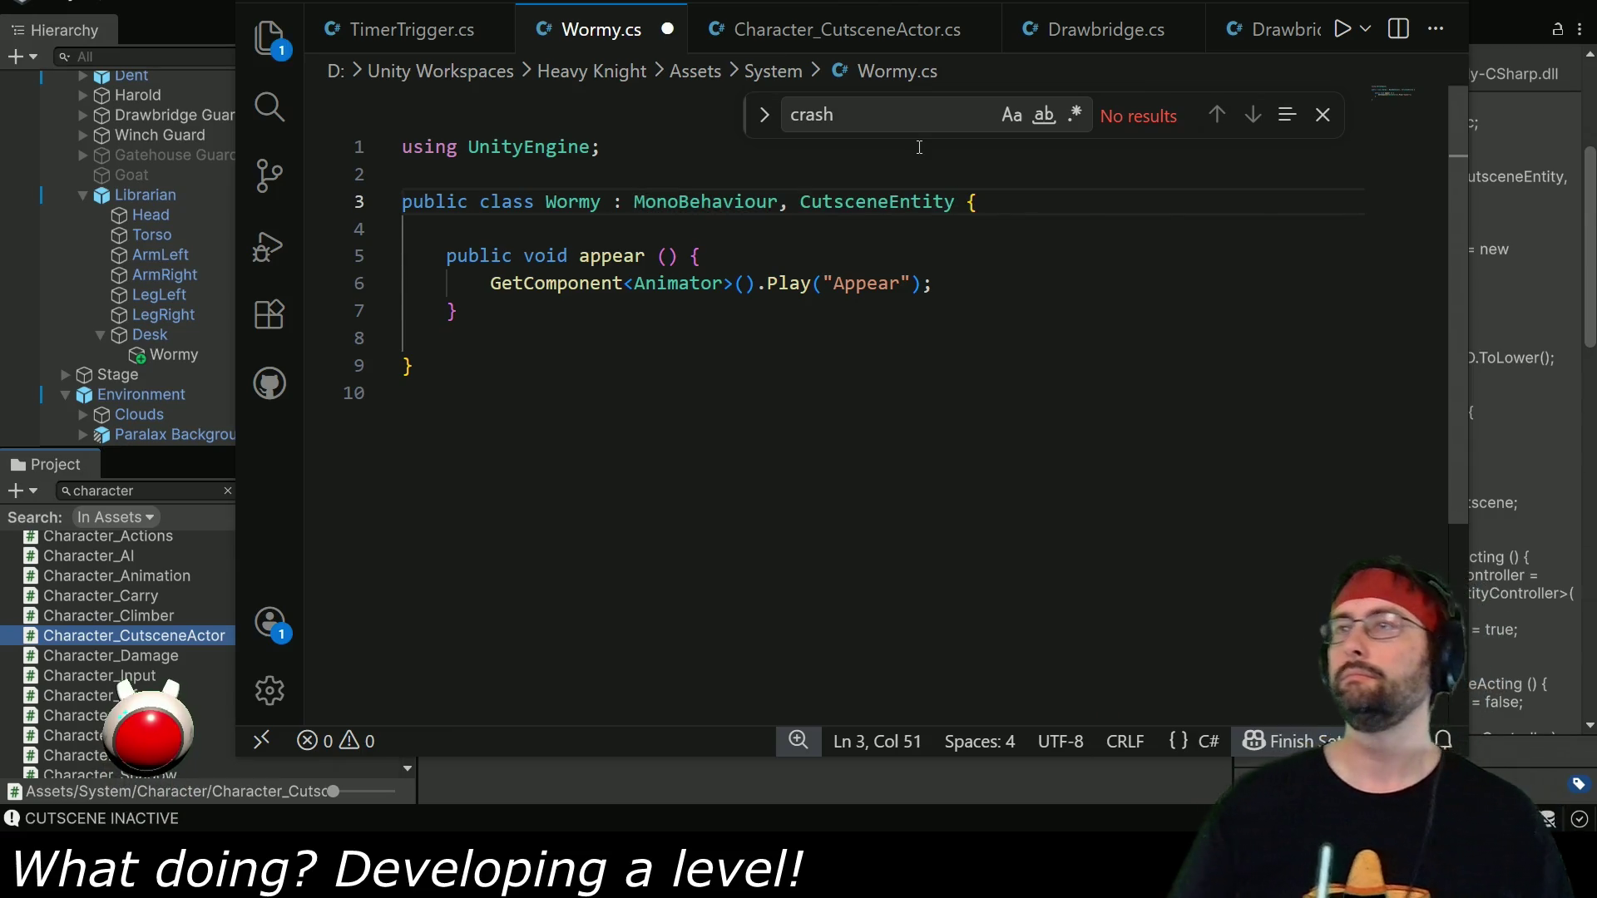
pyautogui.hotkey('alt', 'Tab')
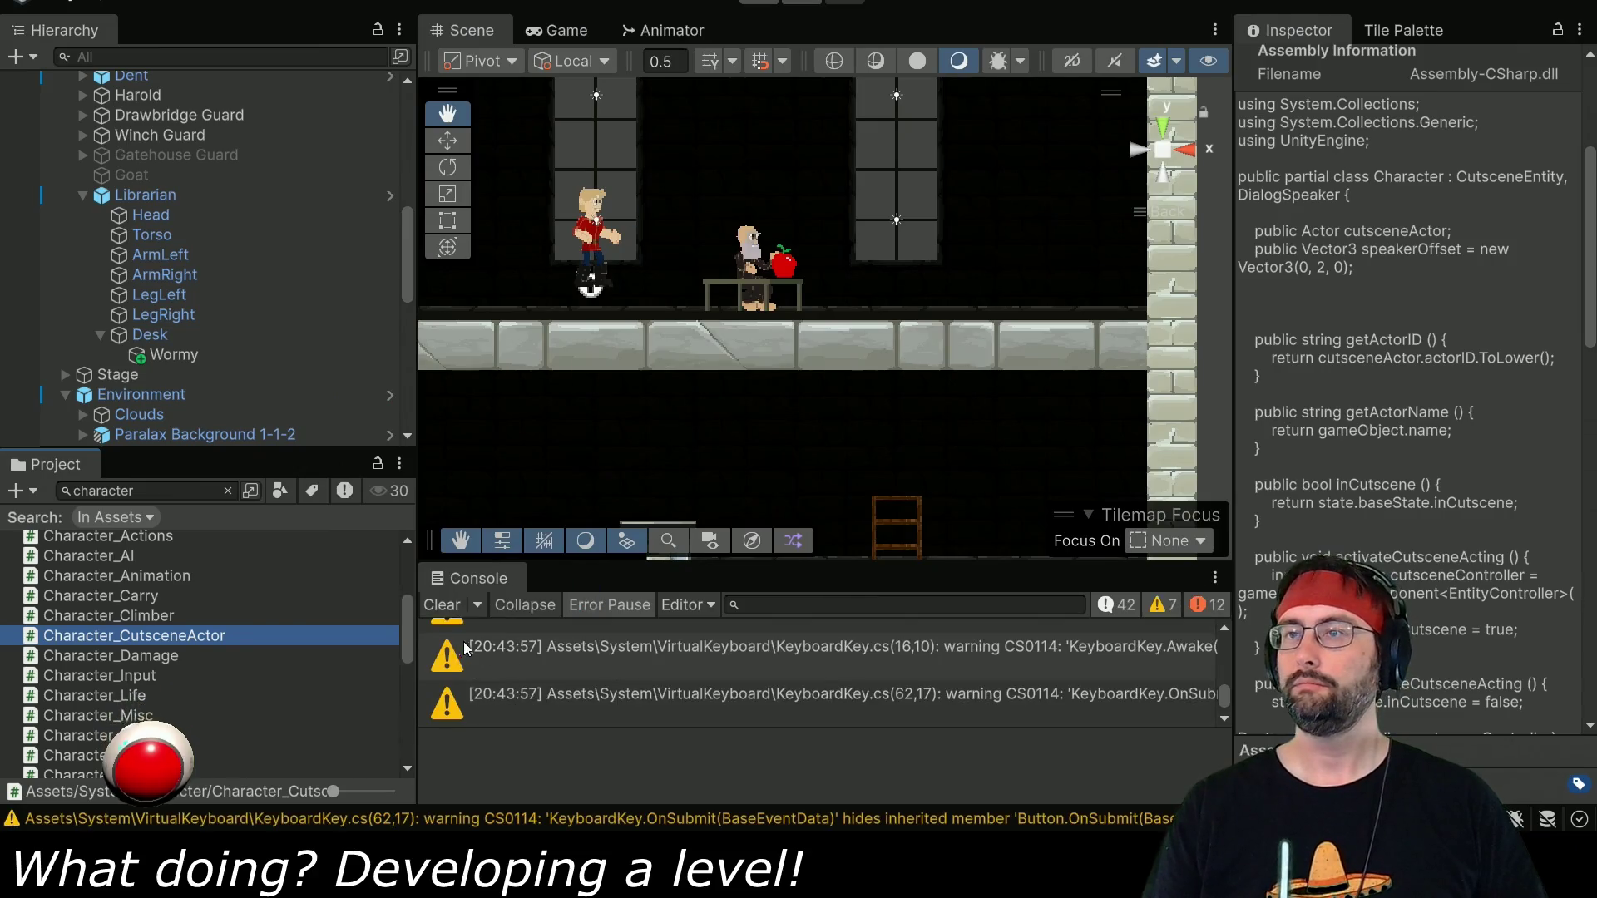
# Clear the Console, enlarge it, and read the getActorID and getActorName missing-member errors.
pyautogui.click(438, 606)
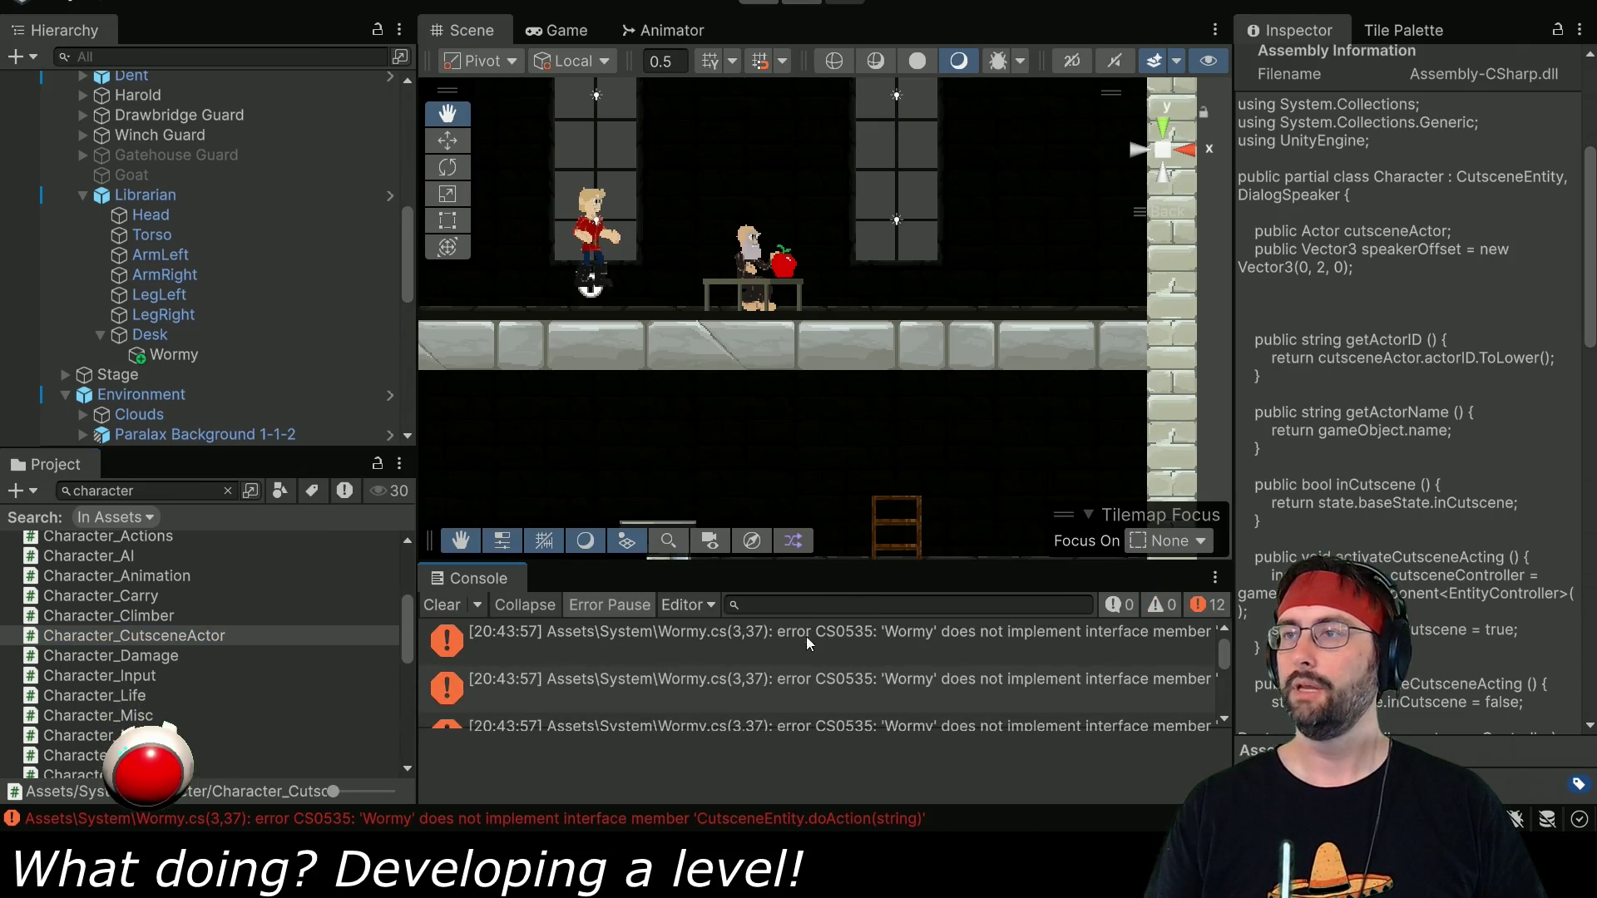
pyautogui.moveTo(828, 566); pyautogui.dragTo(825, 412)
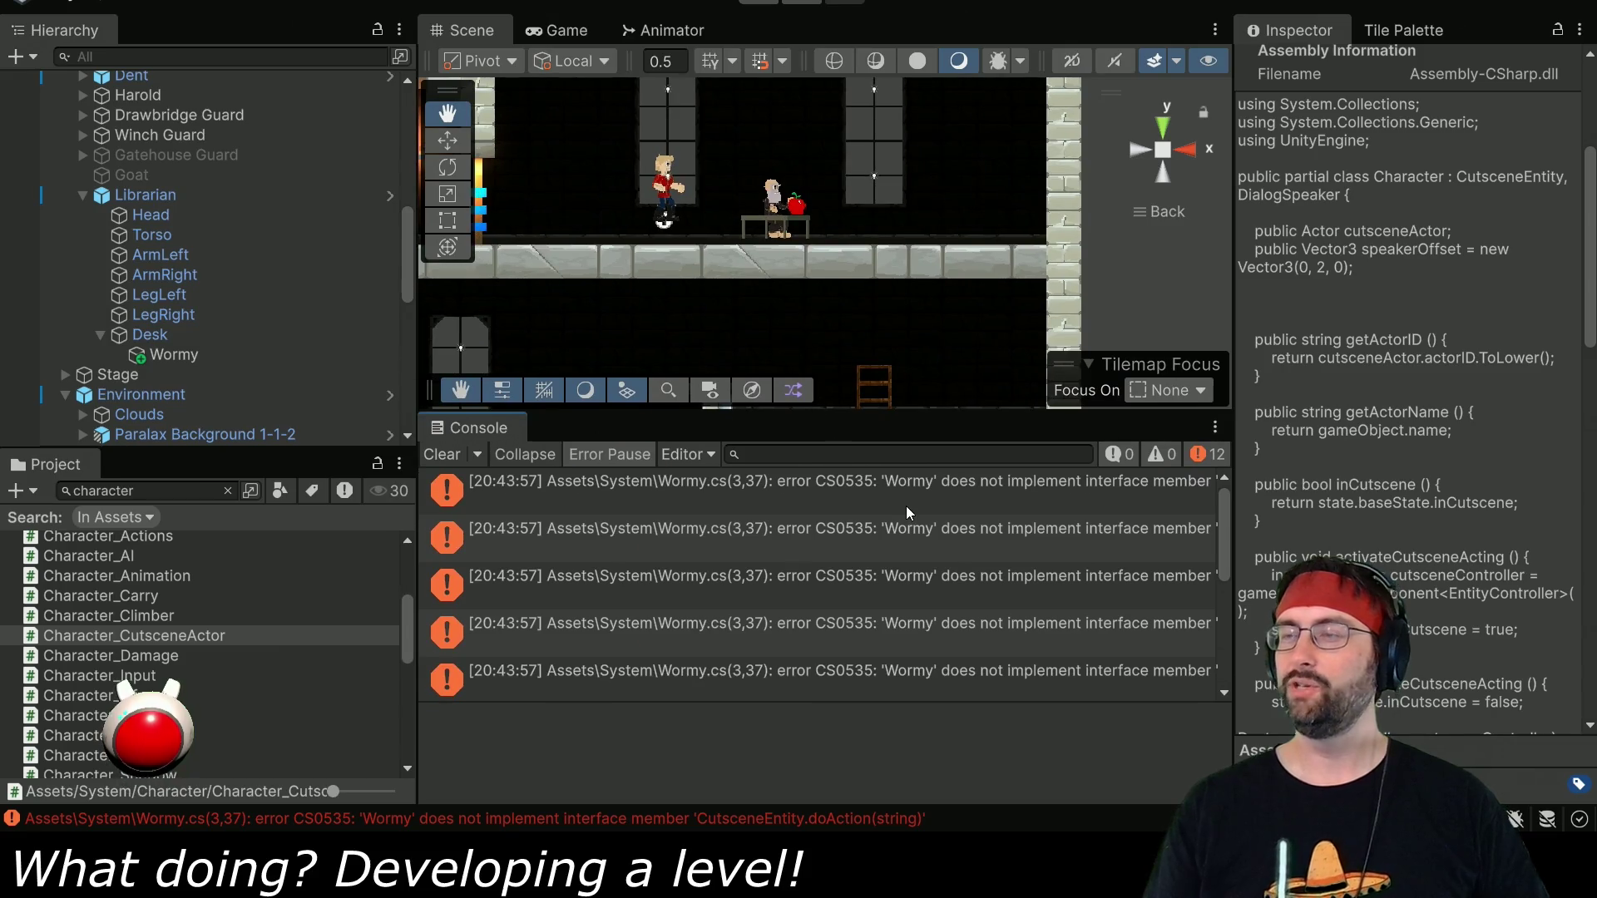
pyautogui.click(862, 513)
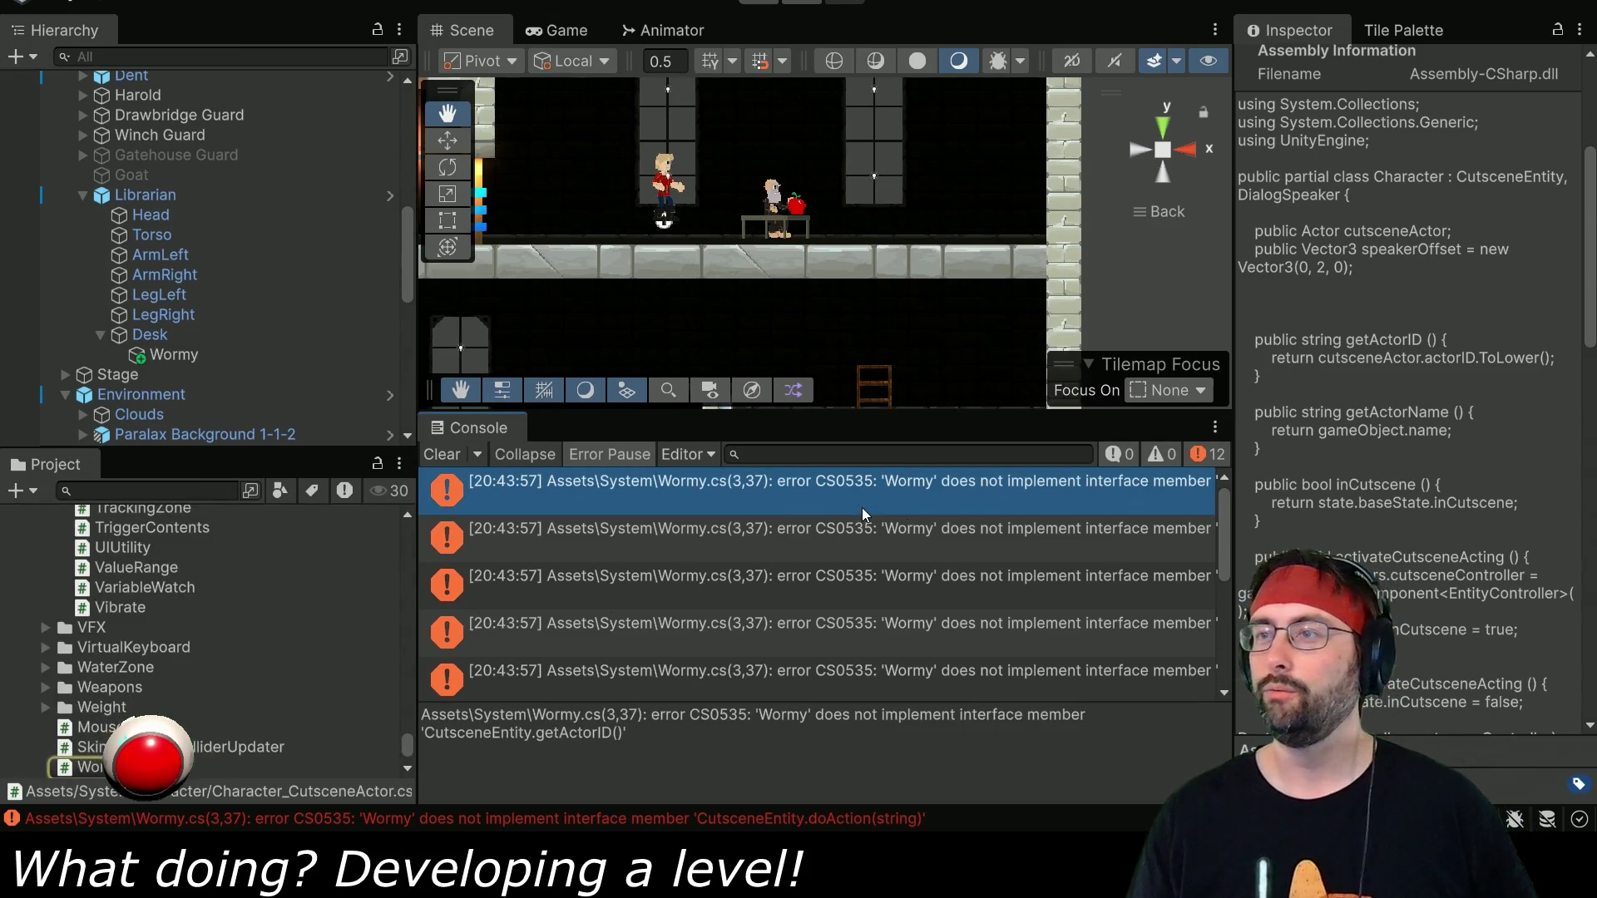
pyautogui.press('Down')
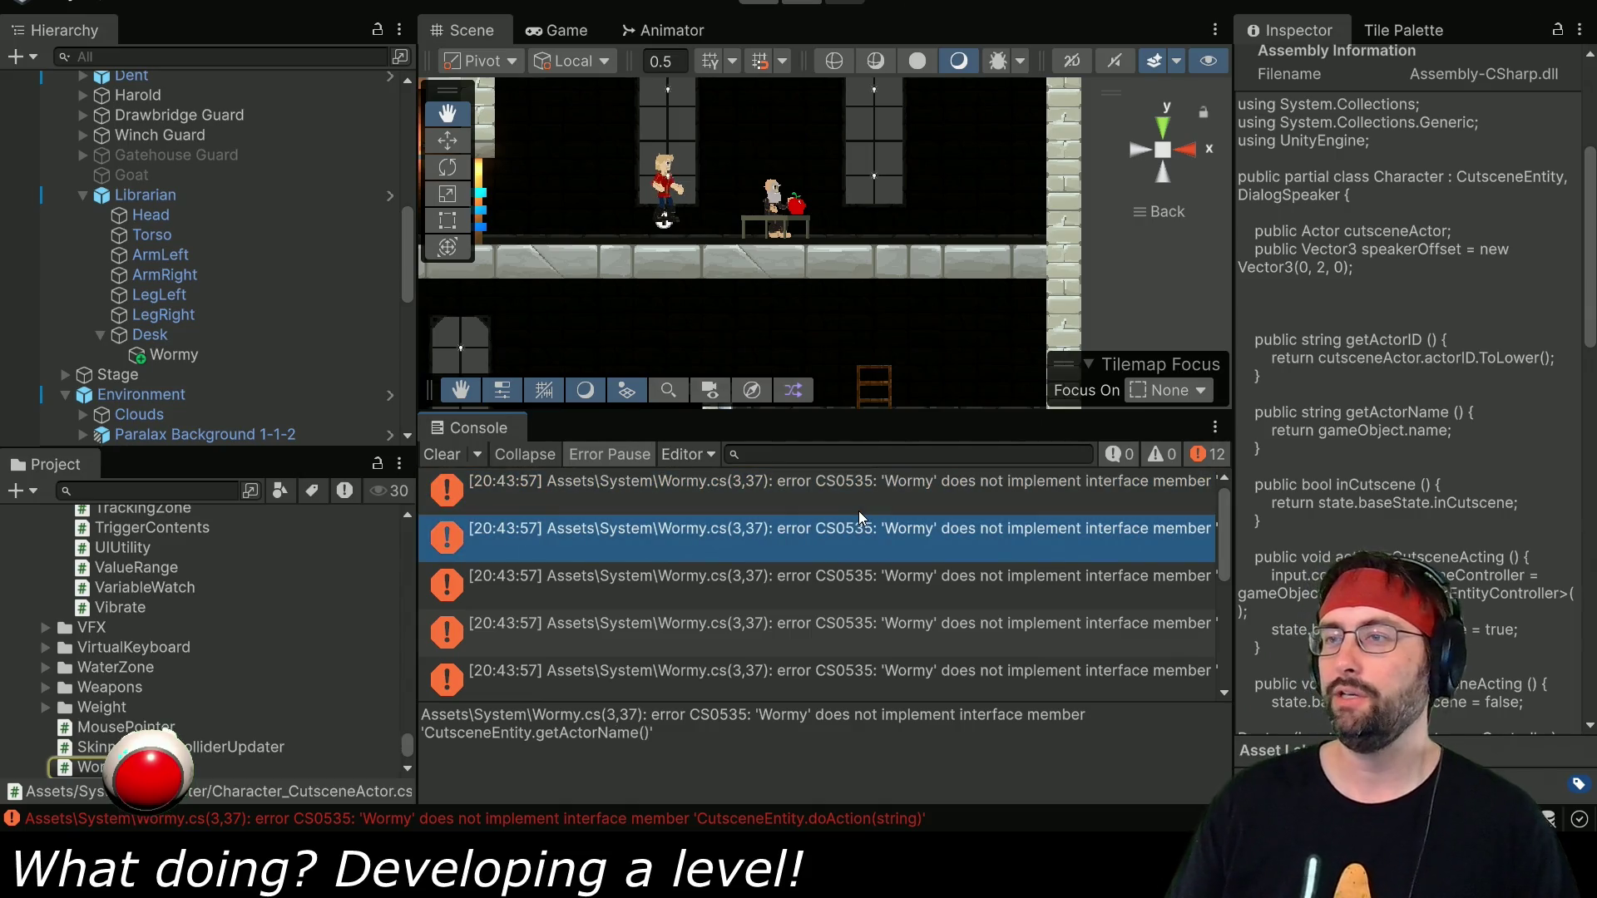
pyautogui.press('Down')
pyautogui.press('Down')
pyautogui.press('Up')
pyautogui.press('Up')
pyautogui.press('Up')
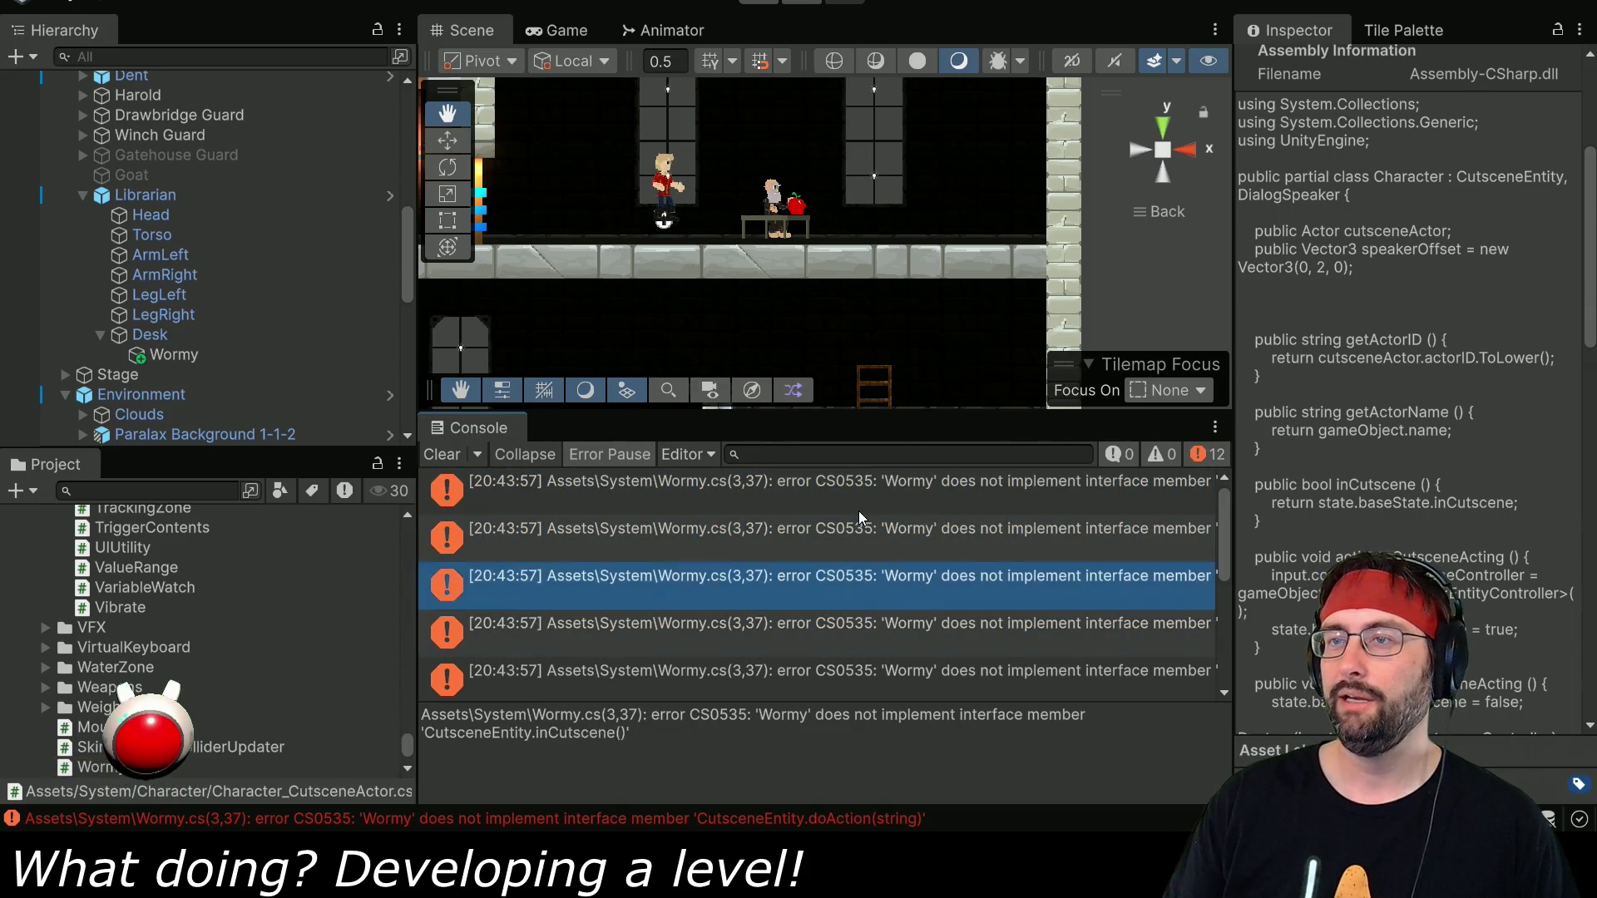
# Review the activateCutsceneActing, getPosition, move, playAnimation, getTransform and doAction errors, then open Wormy.cs.
pyautogui.press('Down')
pyautogui.press('Down')
pyautogui.press('Down')
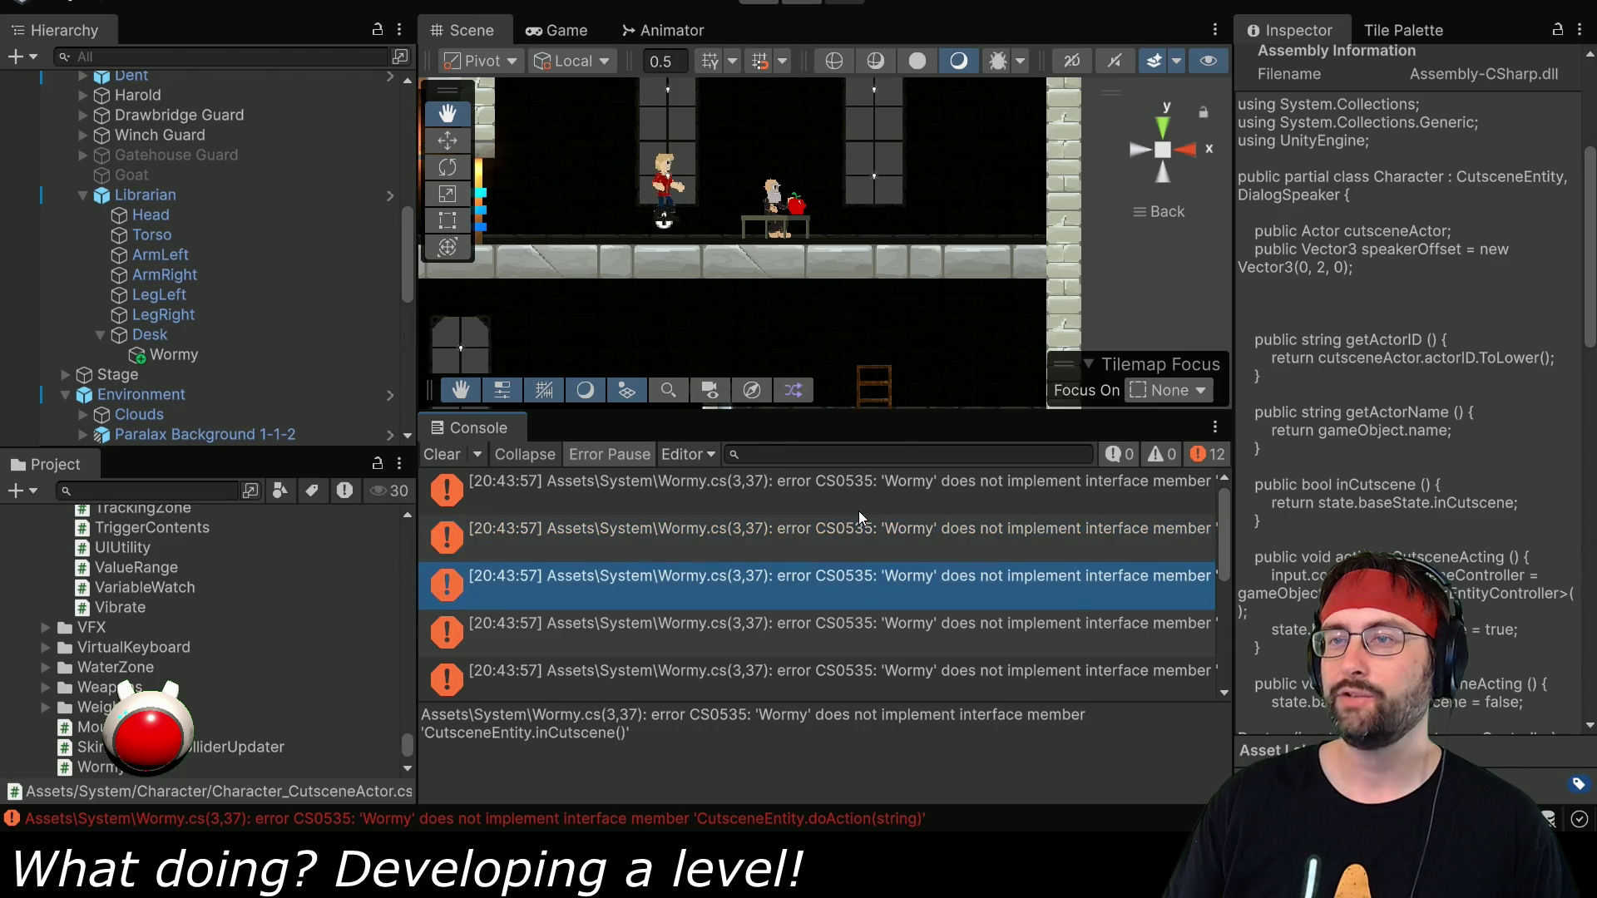
pyautogui.press('Down')
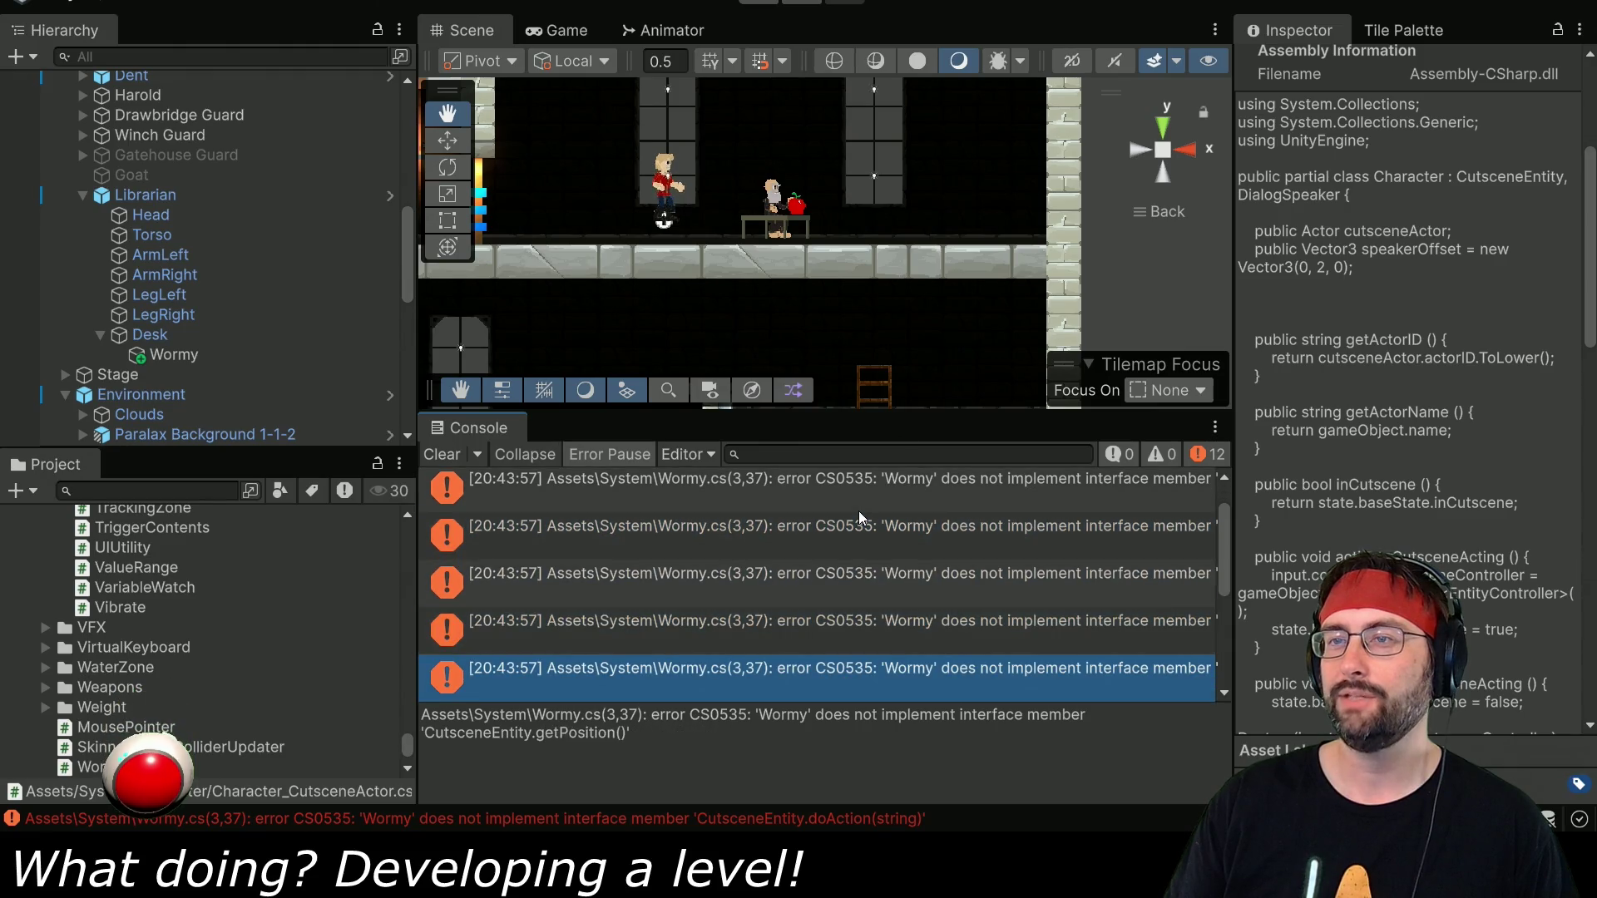
pyautogui.press('Down')
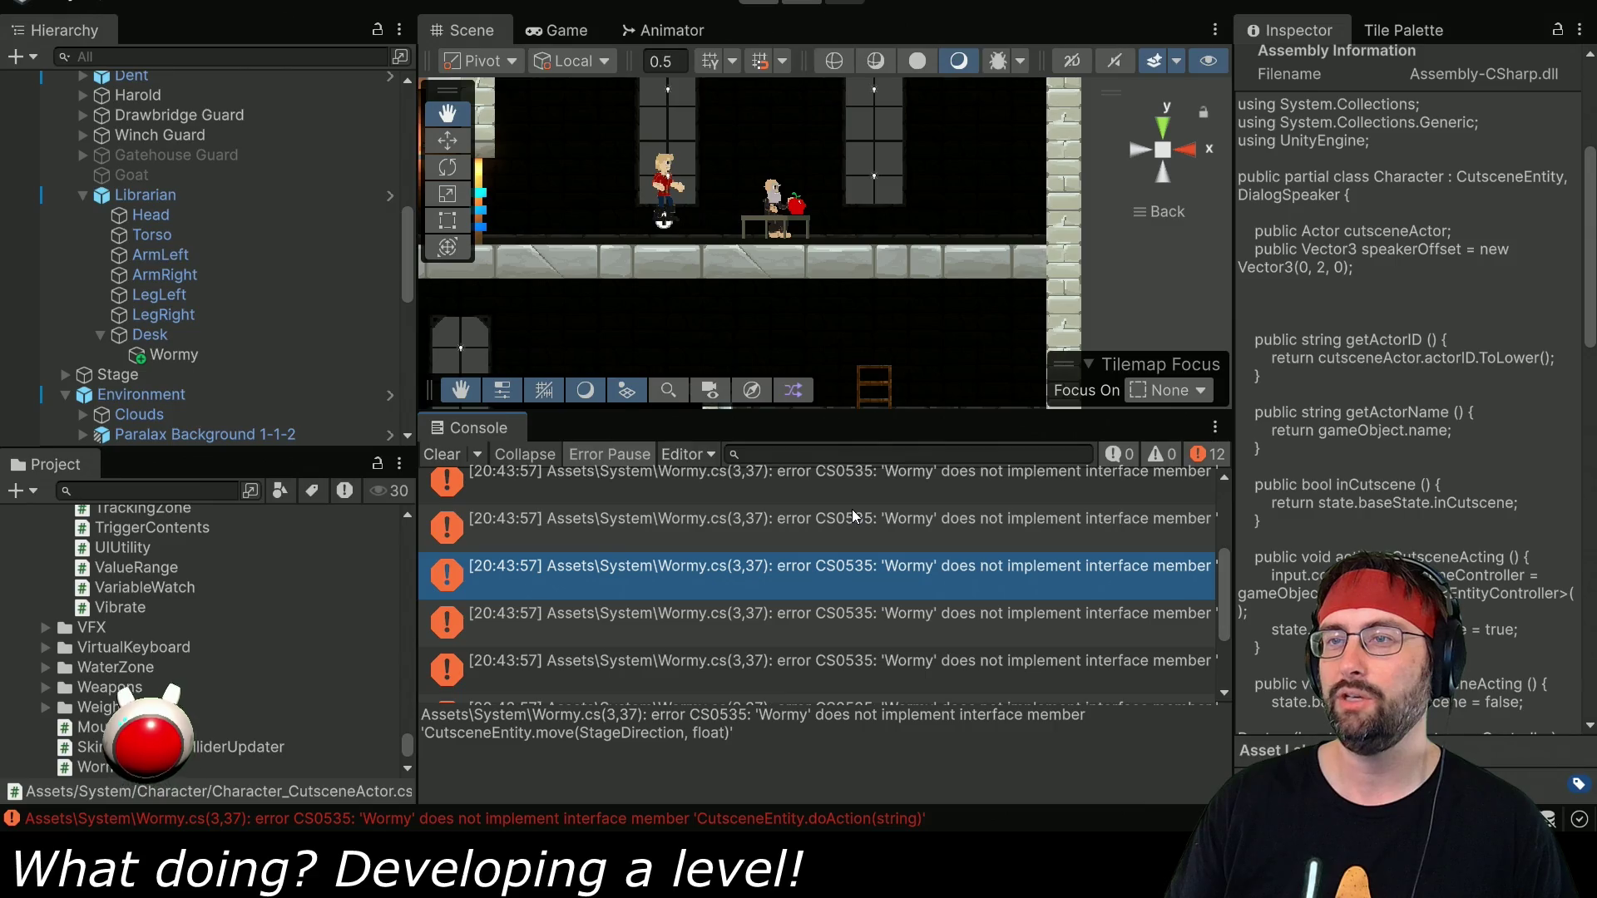
pyautogui.press('Down')
pyautogui.press('Down')
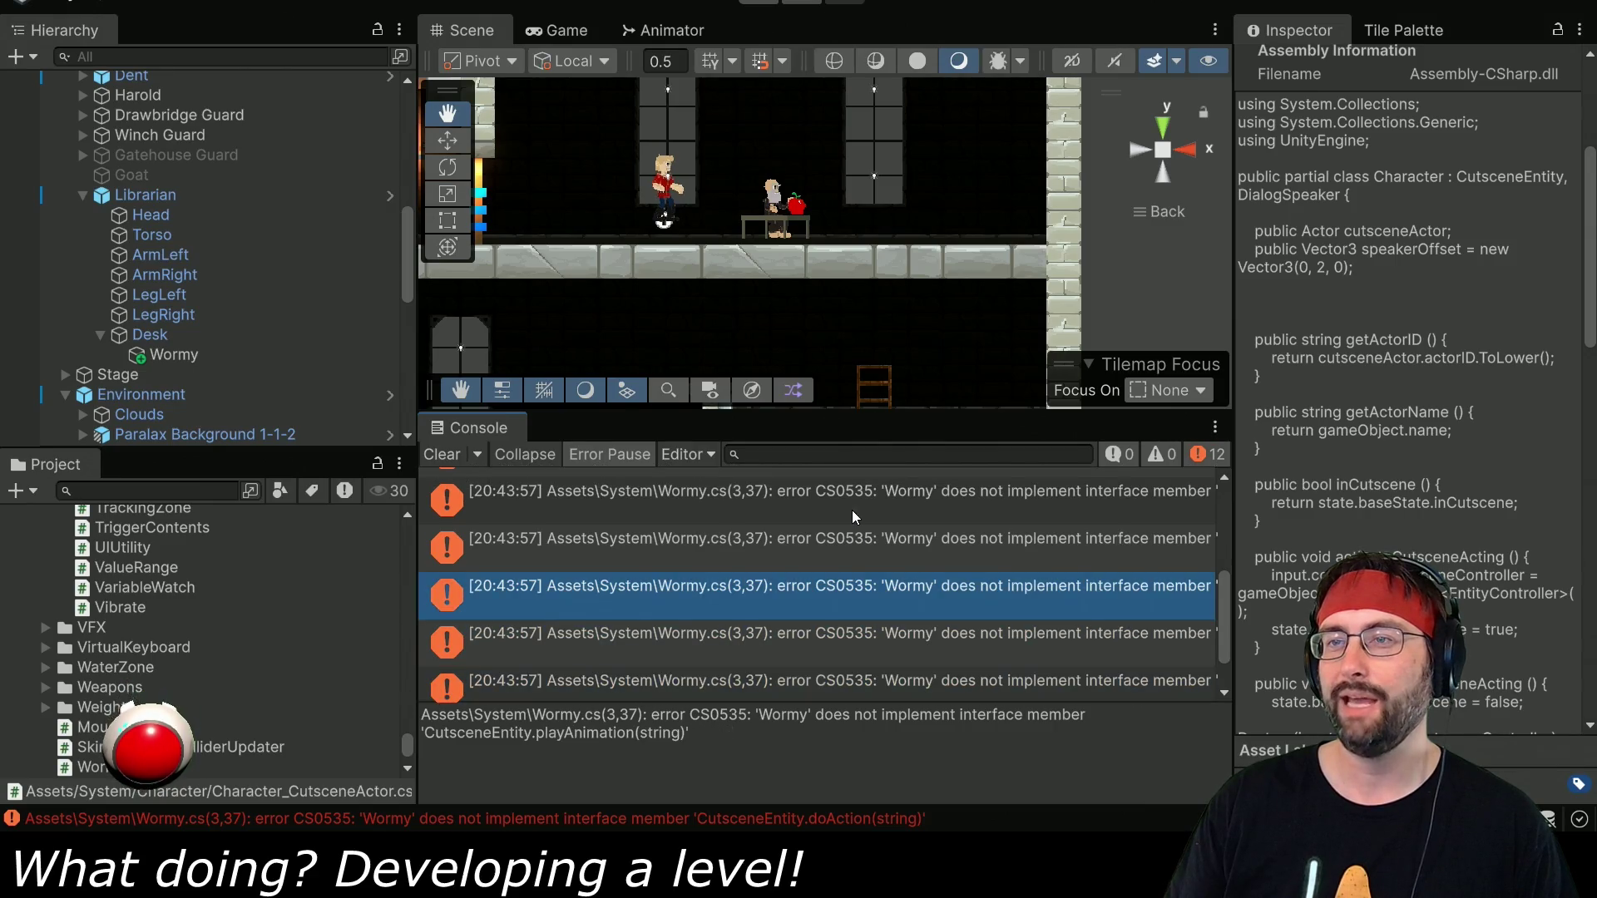
pyautogui.press('Down')
pyautogui.press('Down')
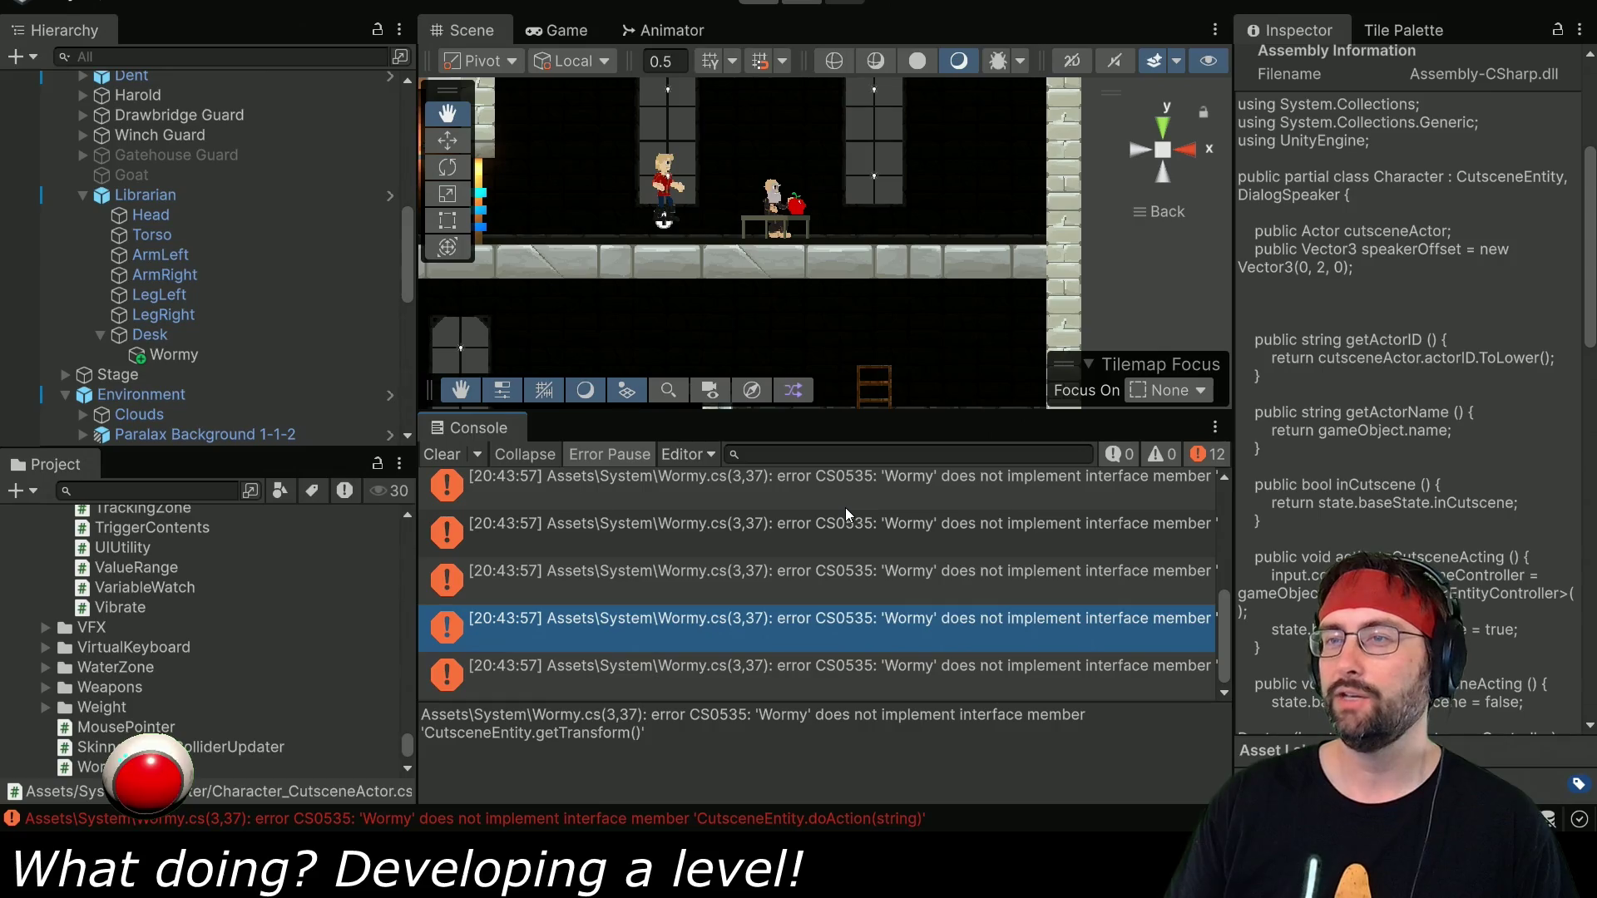
pyautogui.press('Down')
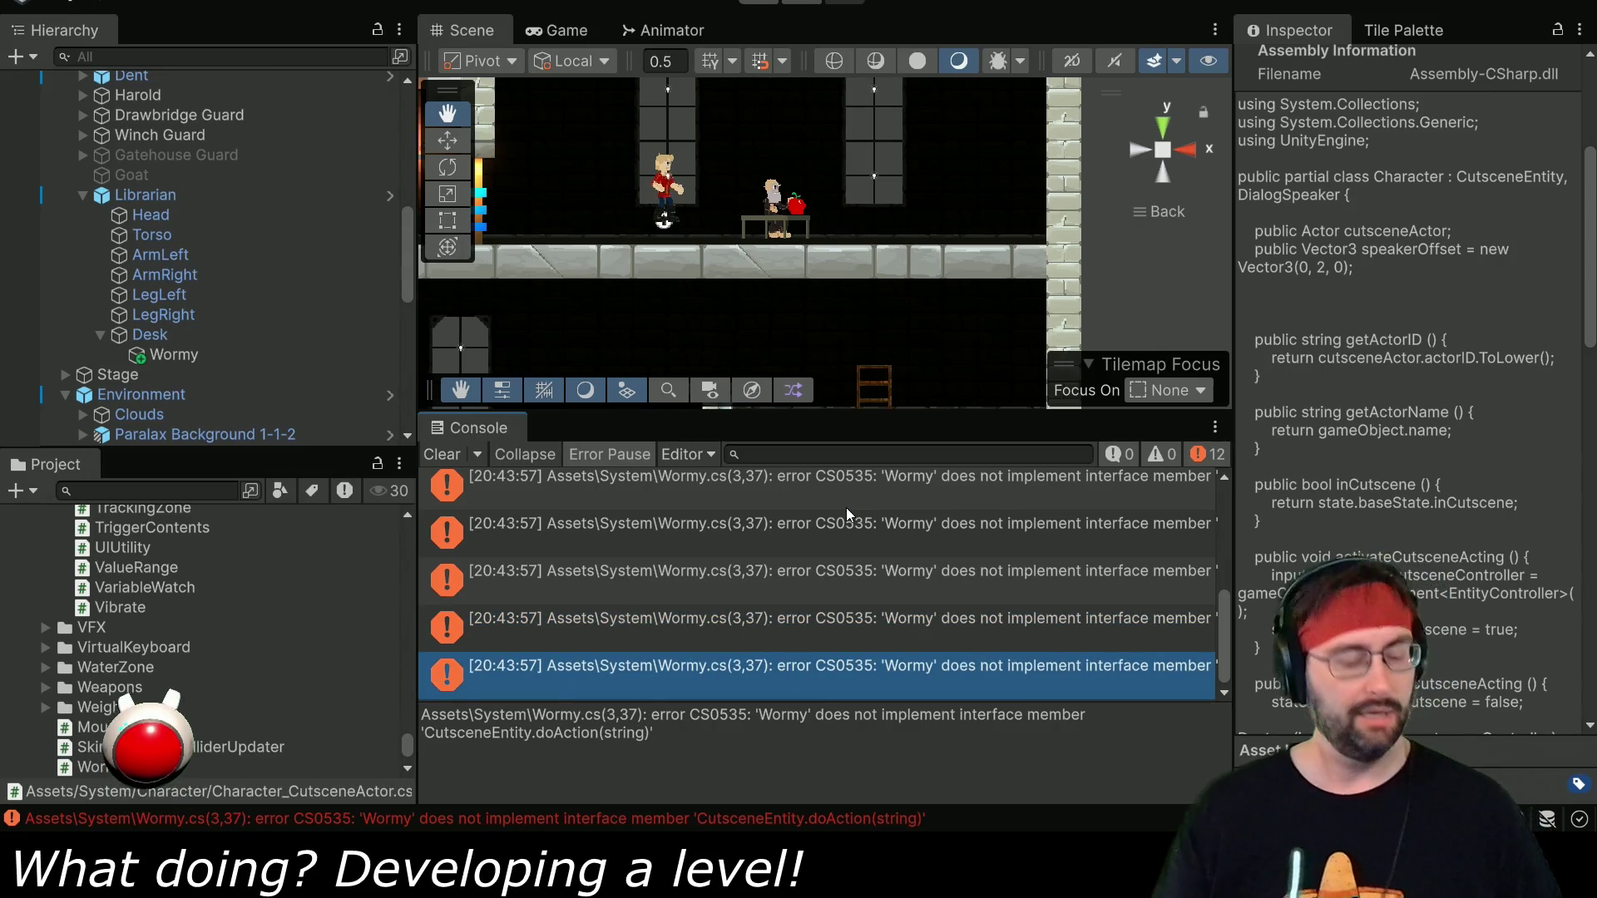
pyautogui.press('Return')
pyautogui.click(927, 37)
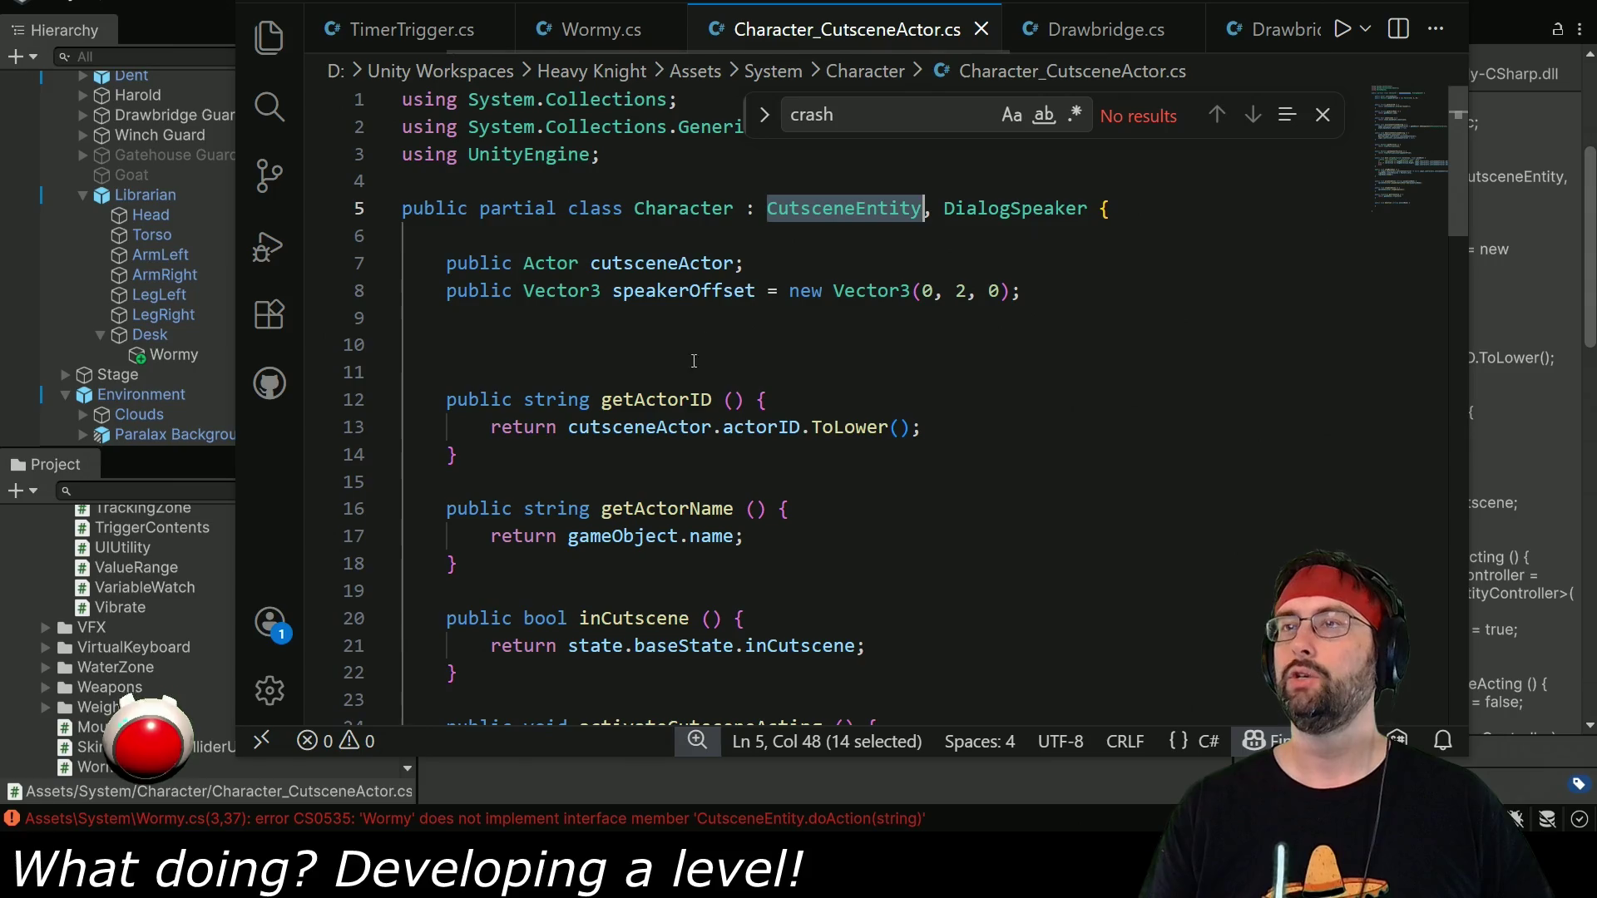
# Copy the actor methods getActorID through doAction from Character_CutsceneActor.cs into Wormy.cs below appear().
pyautogui.click(447, 401)
pyautogui.scroll(-5, 465, 411)
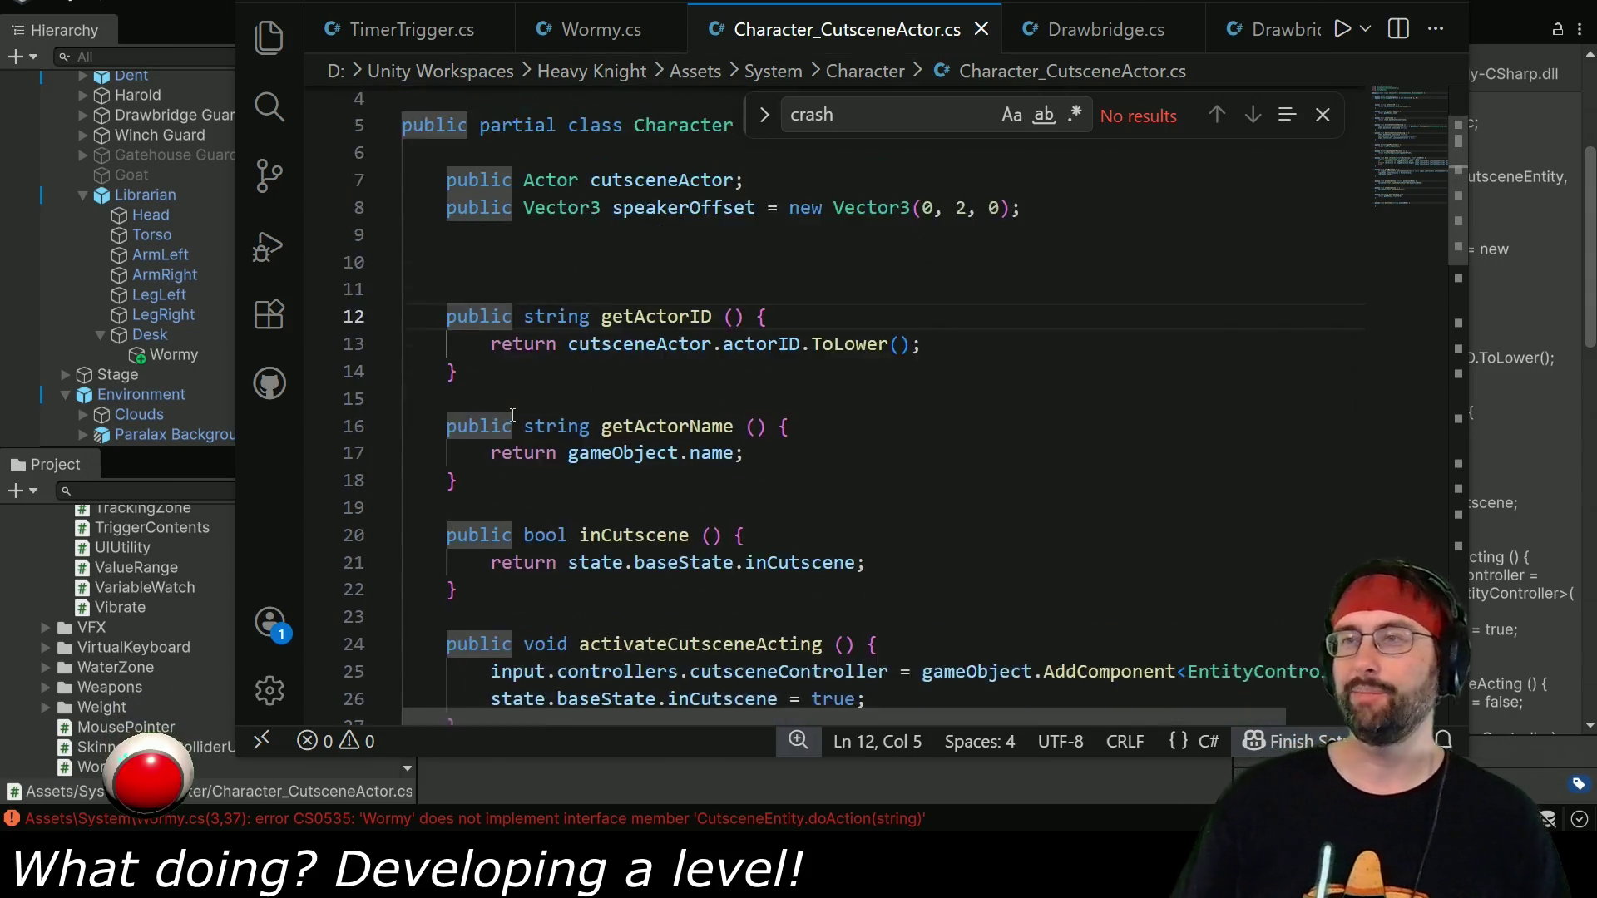
pyautogui.scroll(-9, 466, 424)
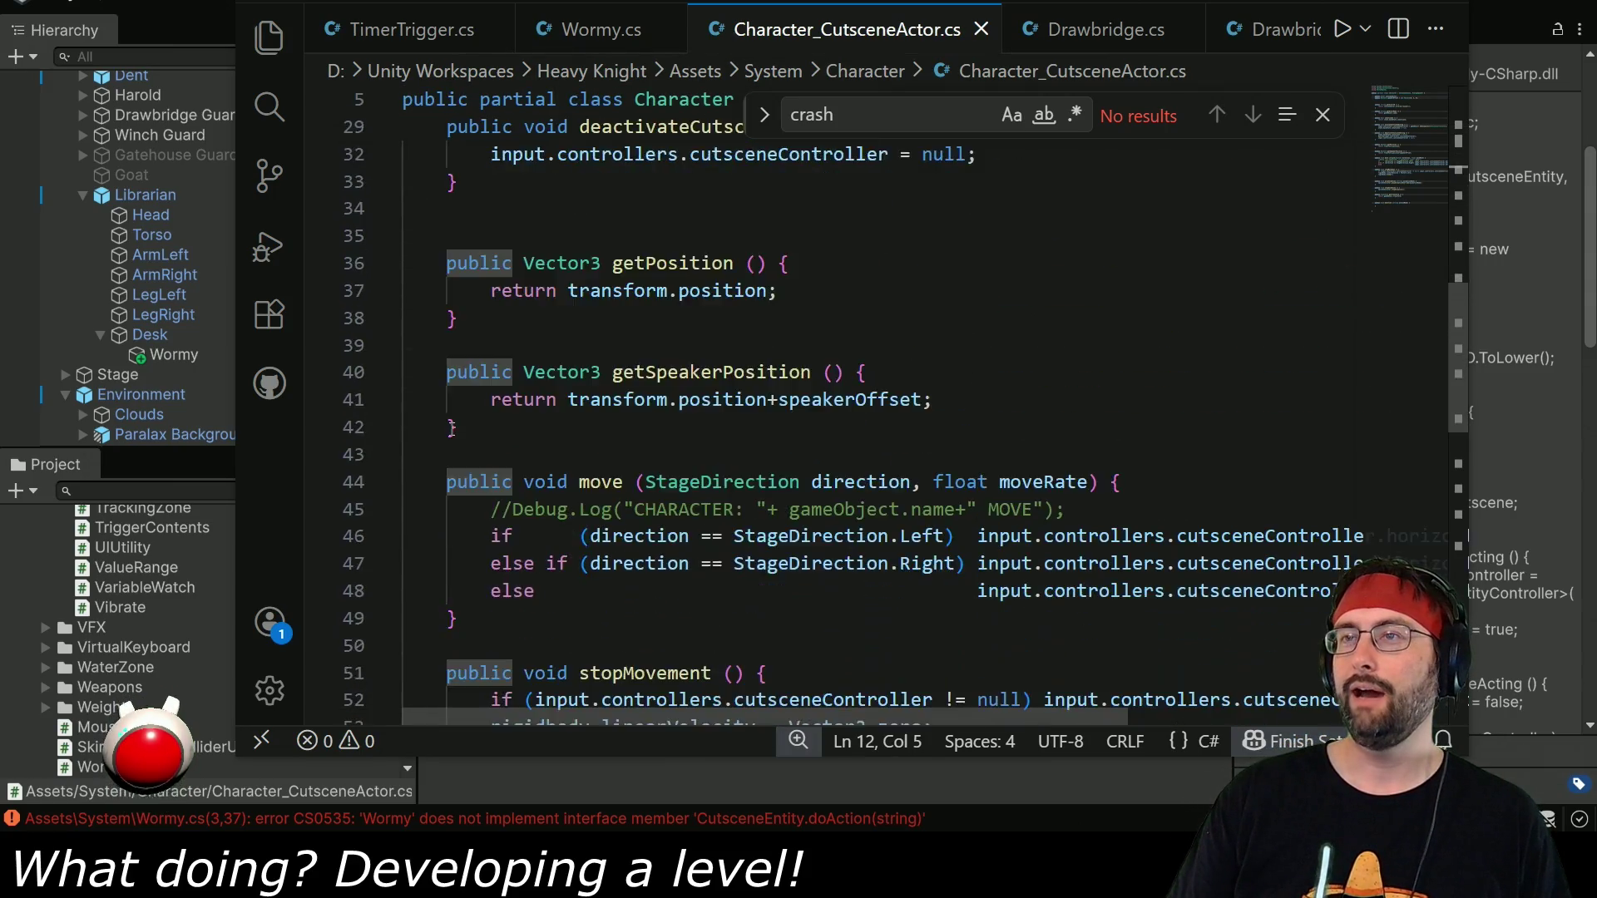
pyautogui.scroll(-5, 450, 449)
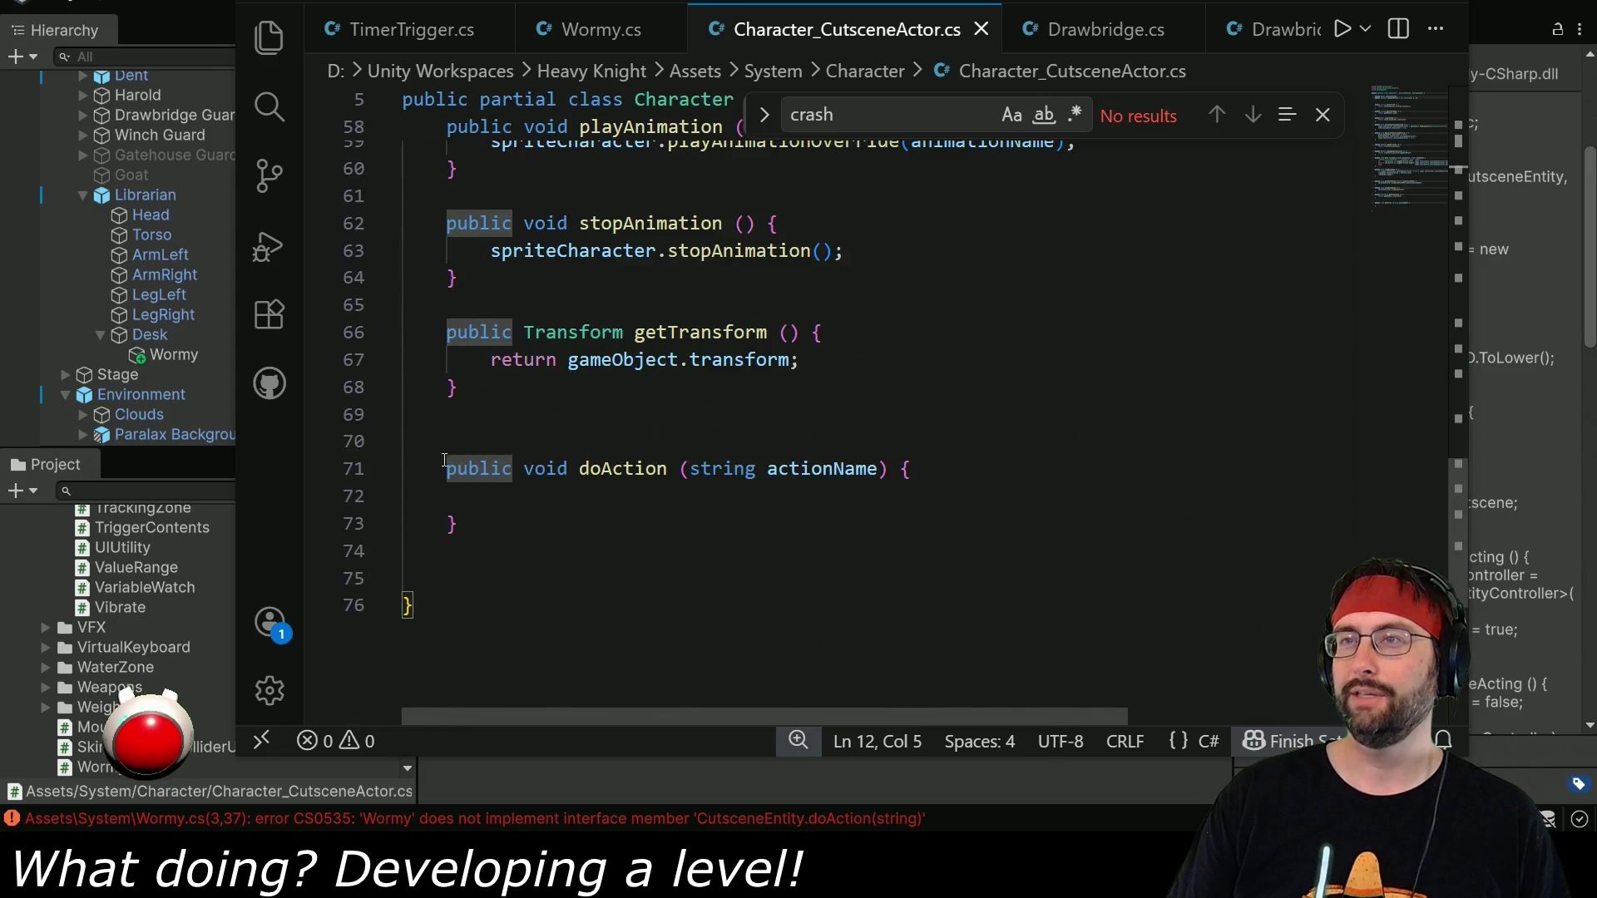
pyautogui.keyDown('shift'); pyautogui.click(467, 523); pyautogui.keyUp('shift')
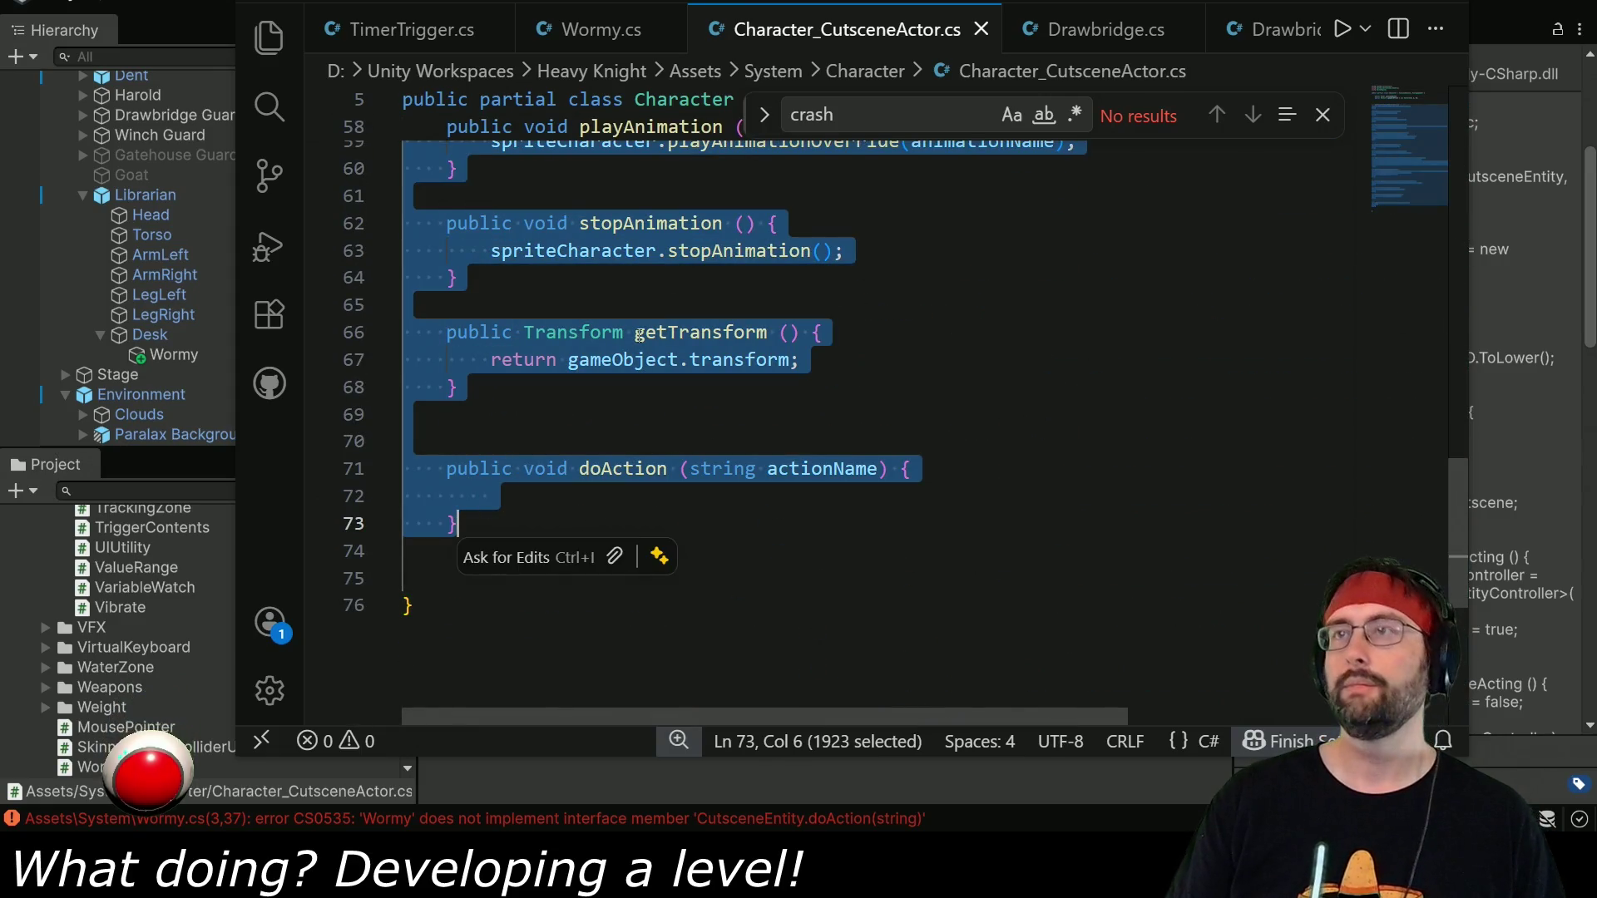
pyautogui.click(553, 31)
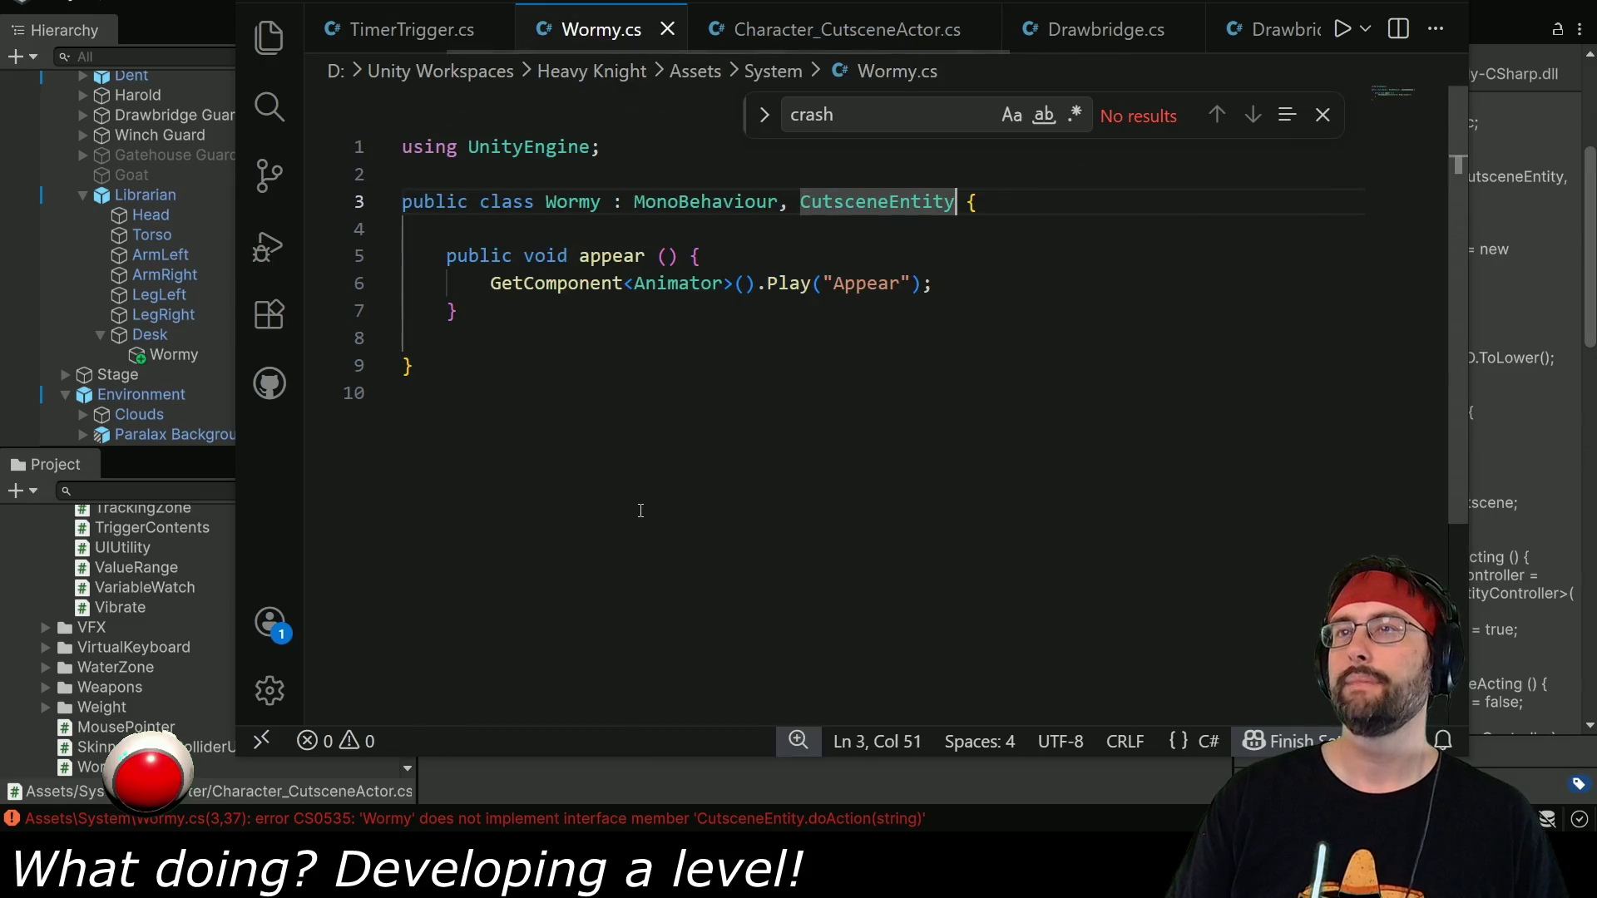
pyautogui.click(485, 317)
pyautogui.press('Return')
pyautogui.press('Return')
pyautogui.press('Return')
pyautogui.hotkey('ctrl', 'v')
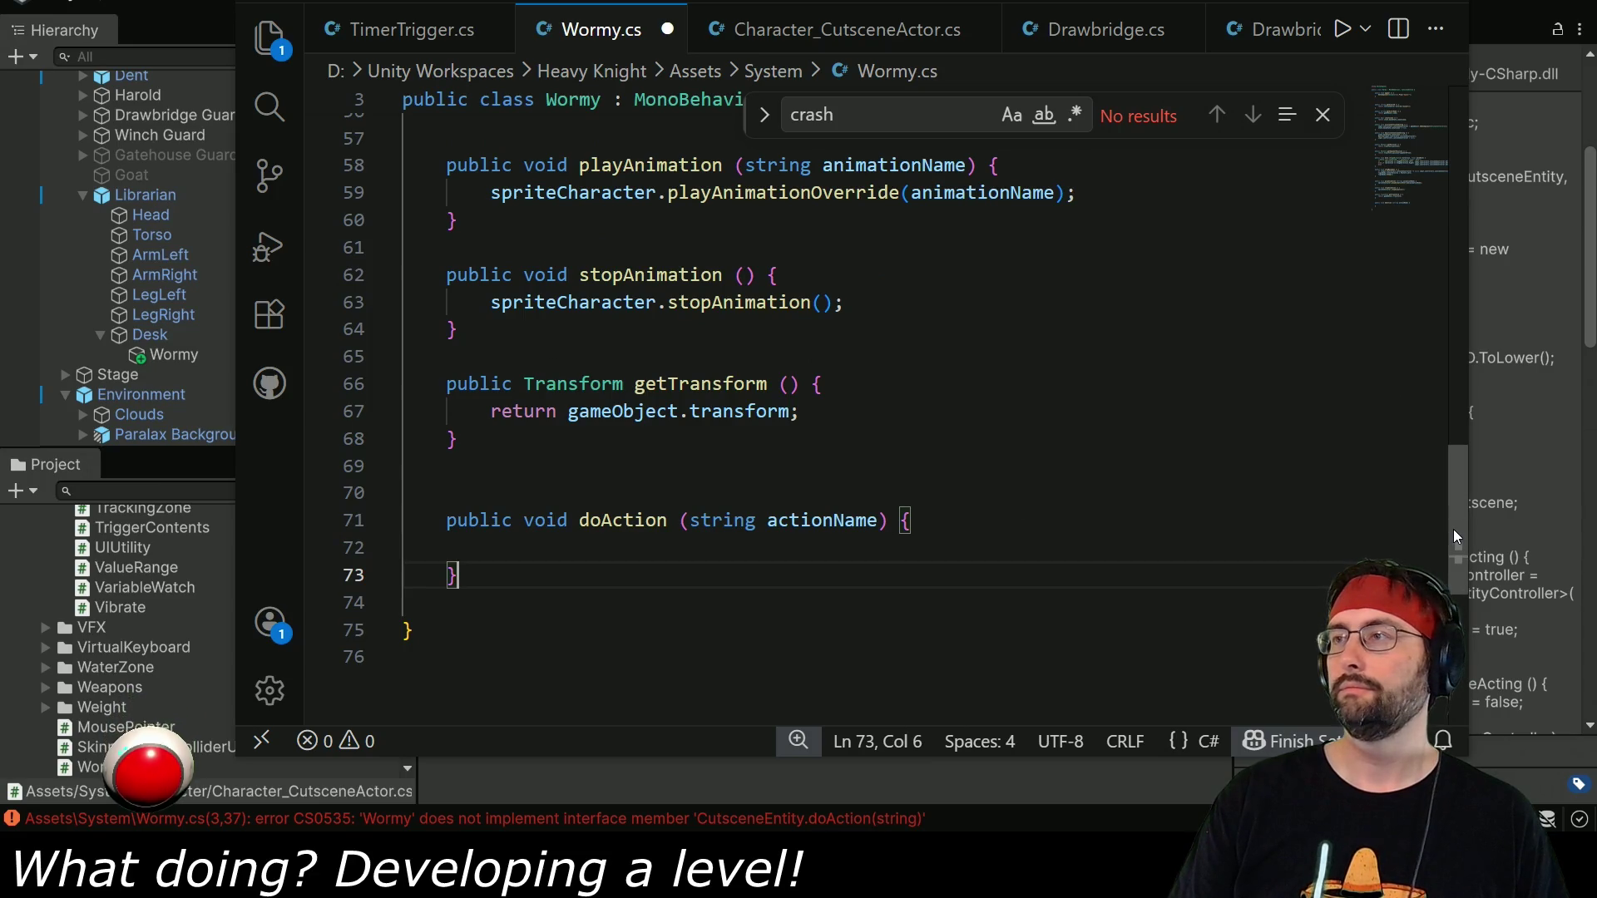
# Check the pasted getActorID return and open blank lines at the top of the Wormy class.
pyautogui.moveTo(1454, 529)
pyautogui.mouseDown()
pyautogui.moveTo(1410, 195)
pyautogui.moveTo(1364, 198)
pyautogui.mouseUp()
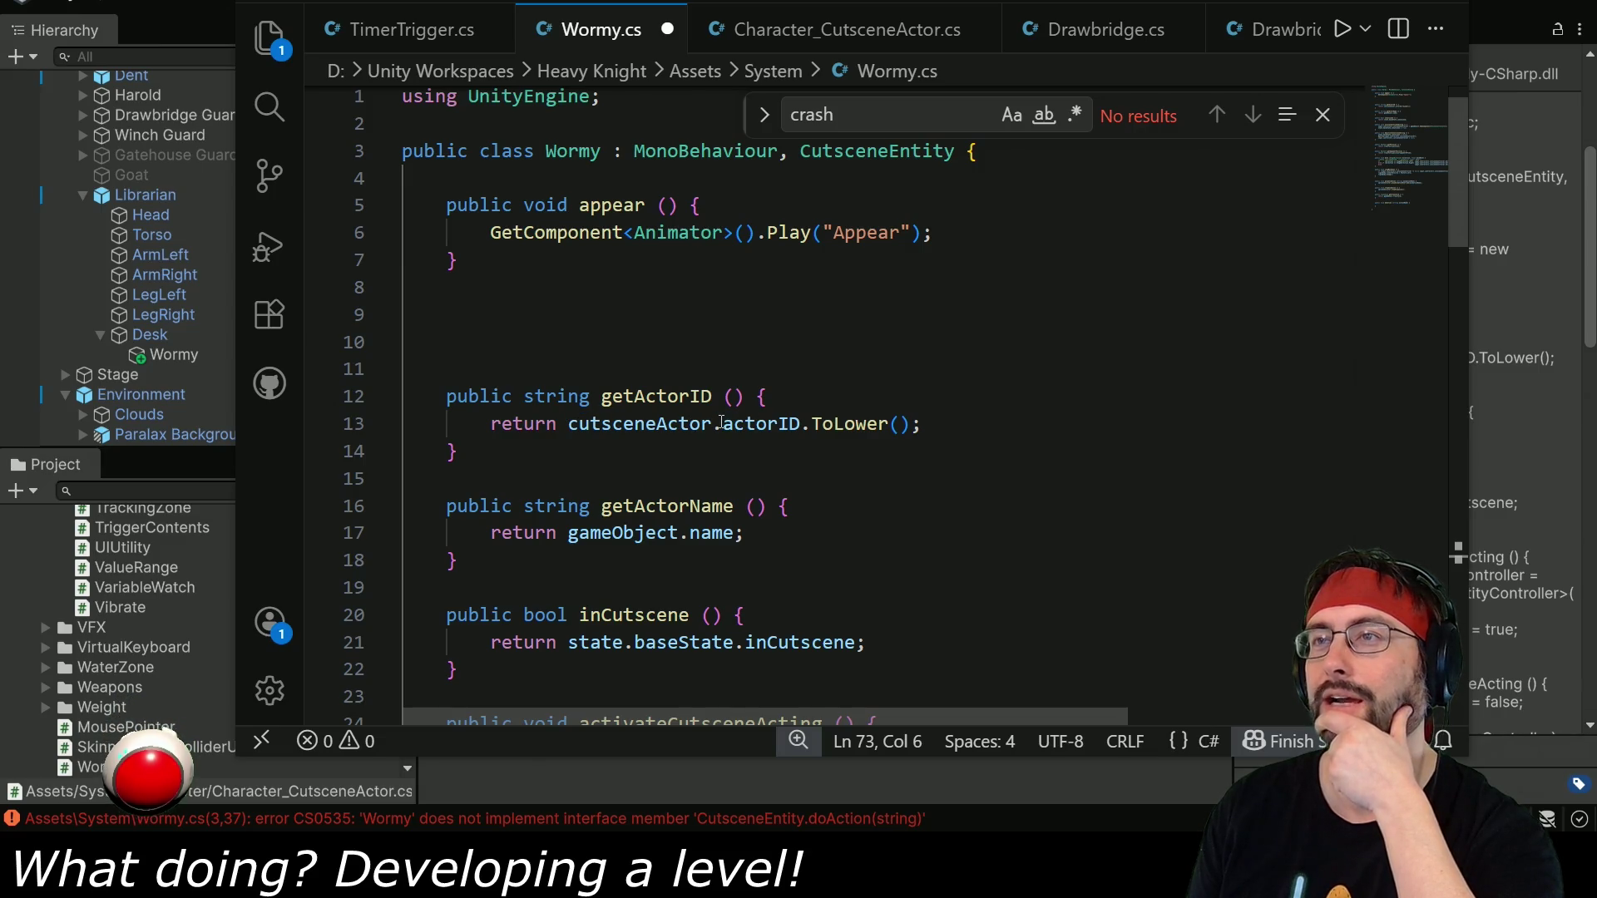
pyautogui.moveTo(569, 425); pyautogui.dragTo(894, 424)
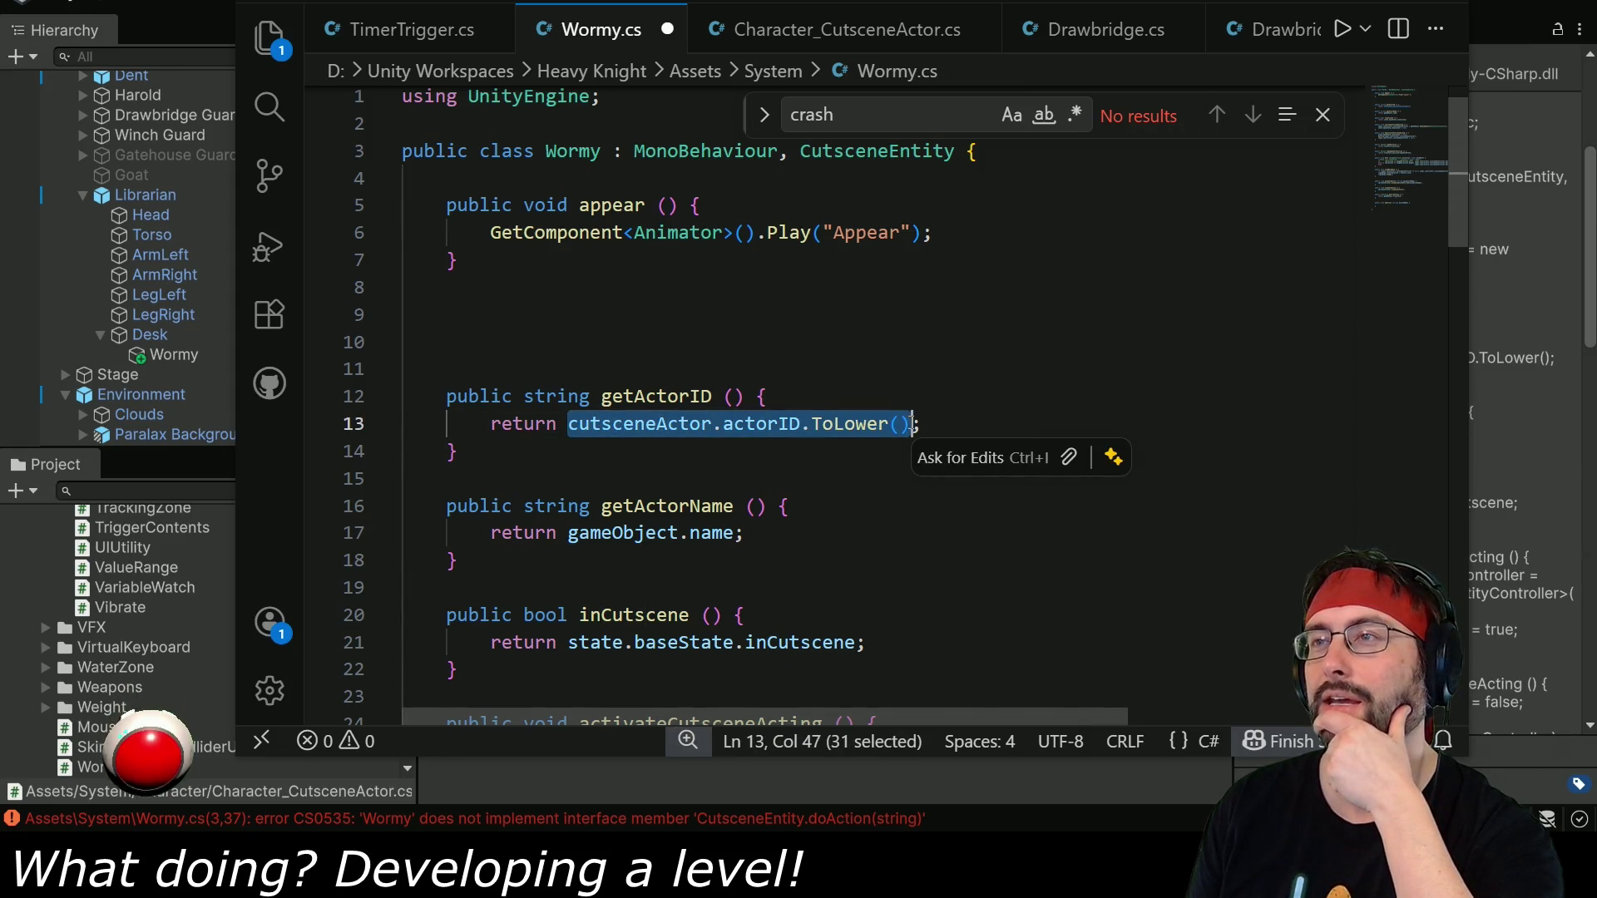
pyautogui.click(565, 189)
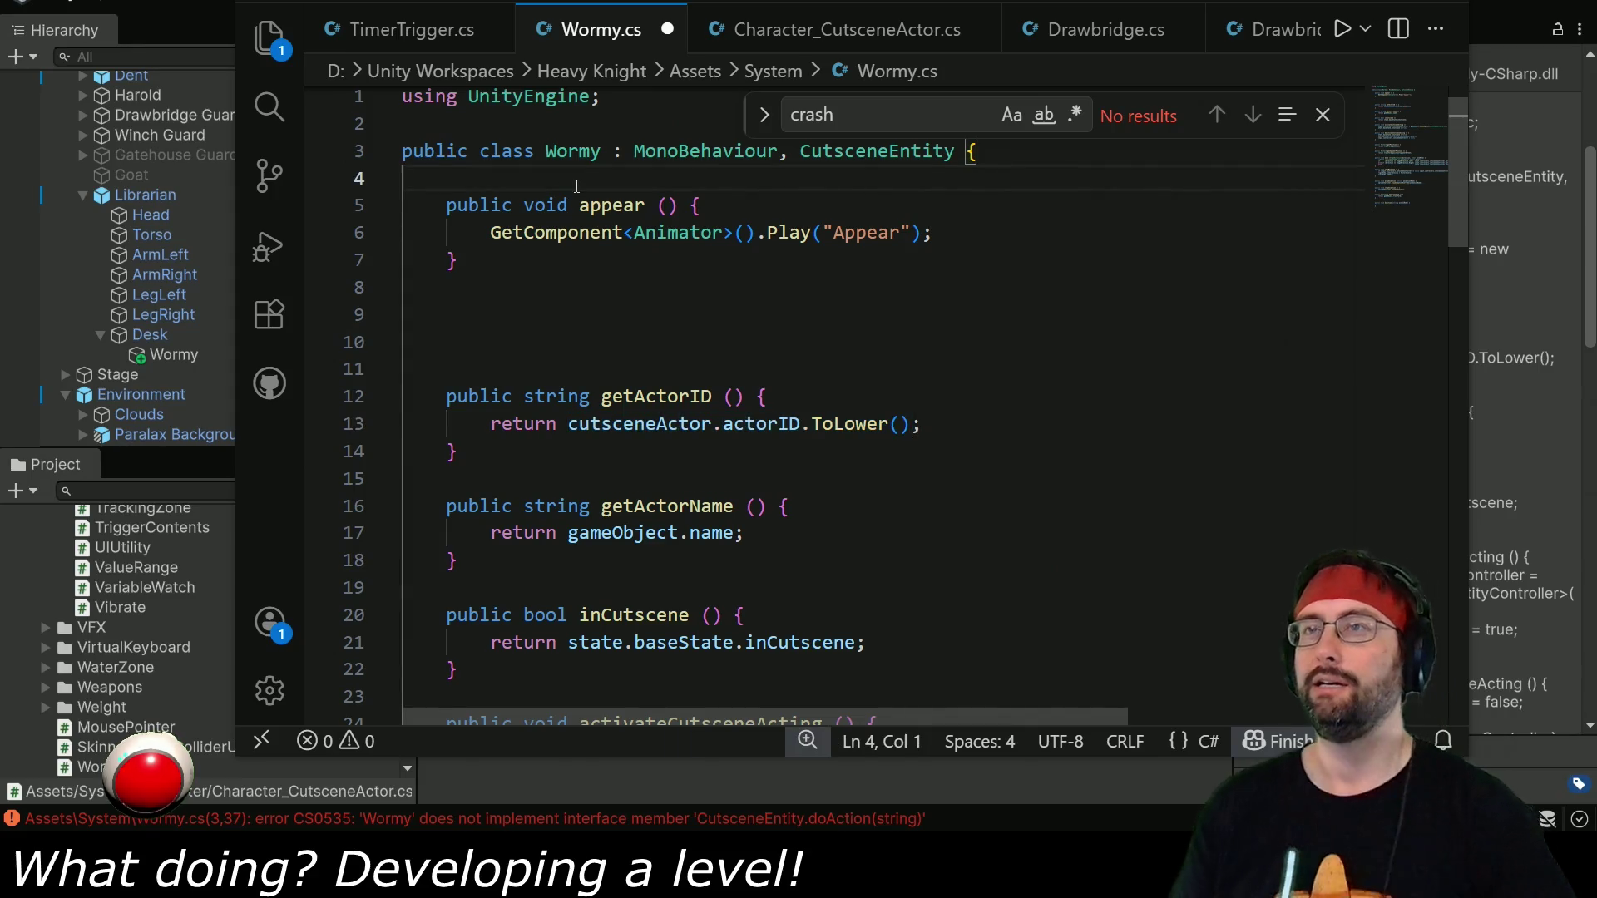
pyautogui.press('Return')
pyautogui.press('Return')
pyautogui.press('Up')
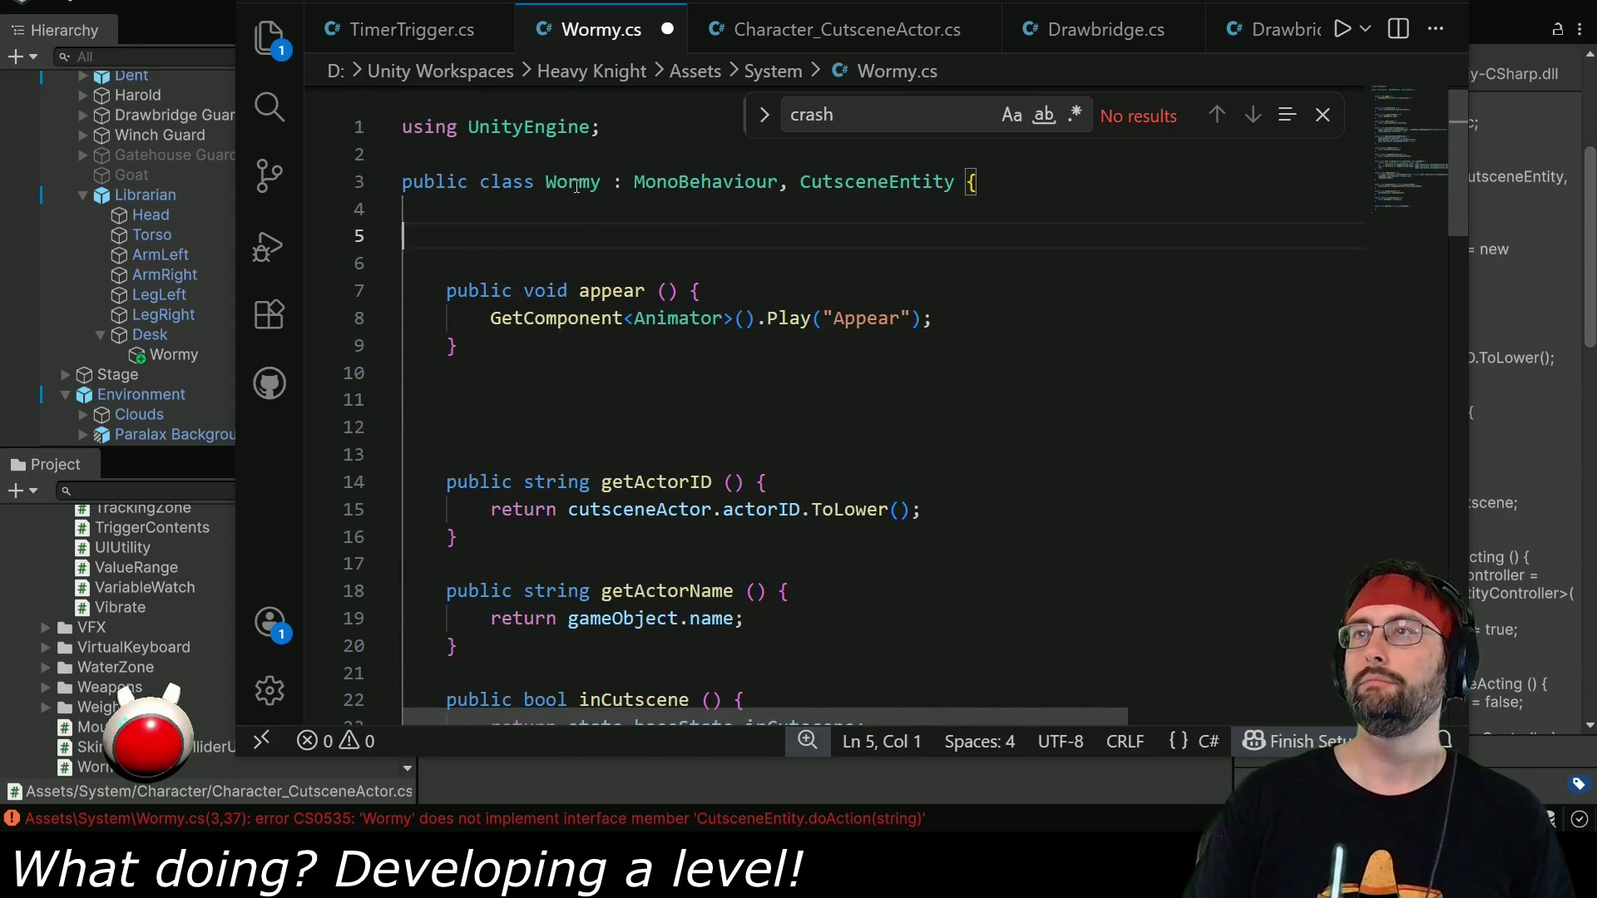
# Add a public string actorID field set to "wormy" and make getActorID return actorID.
pyautogui.click(846, 30)
pyautogui.scroll(5, 1457, 451)
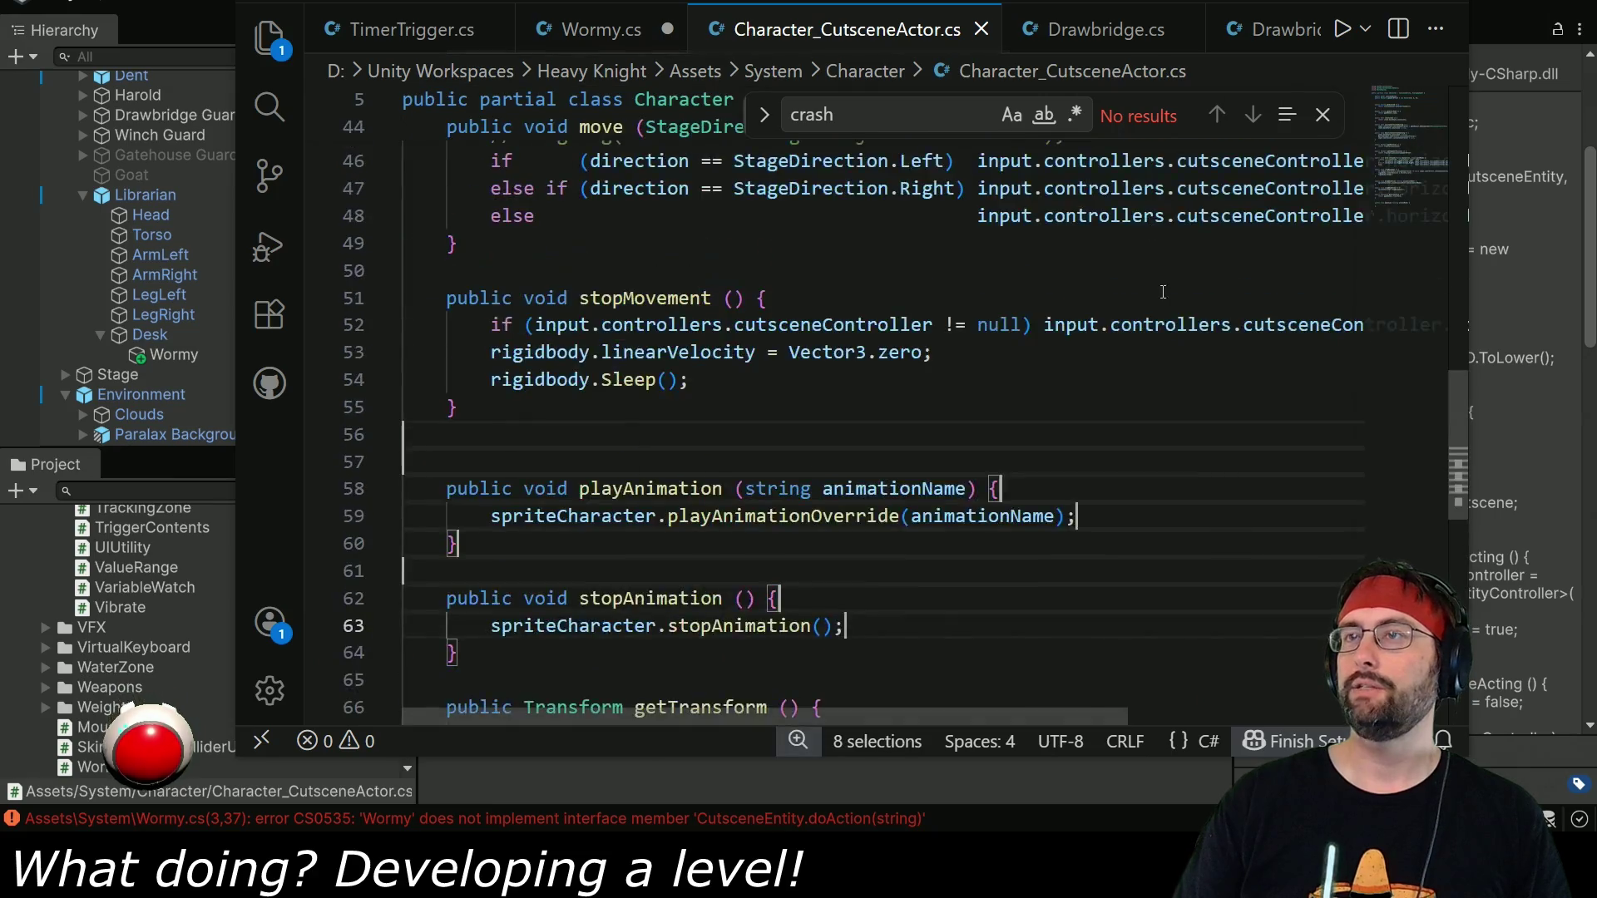
pyautogui.moveTo(1457, 452); pyautogui.dragTo(1460, 222)
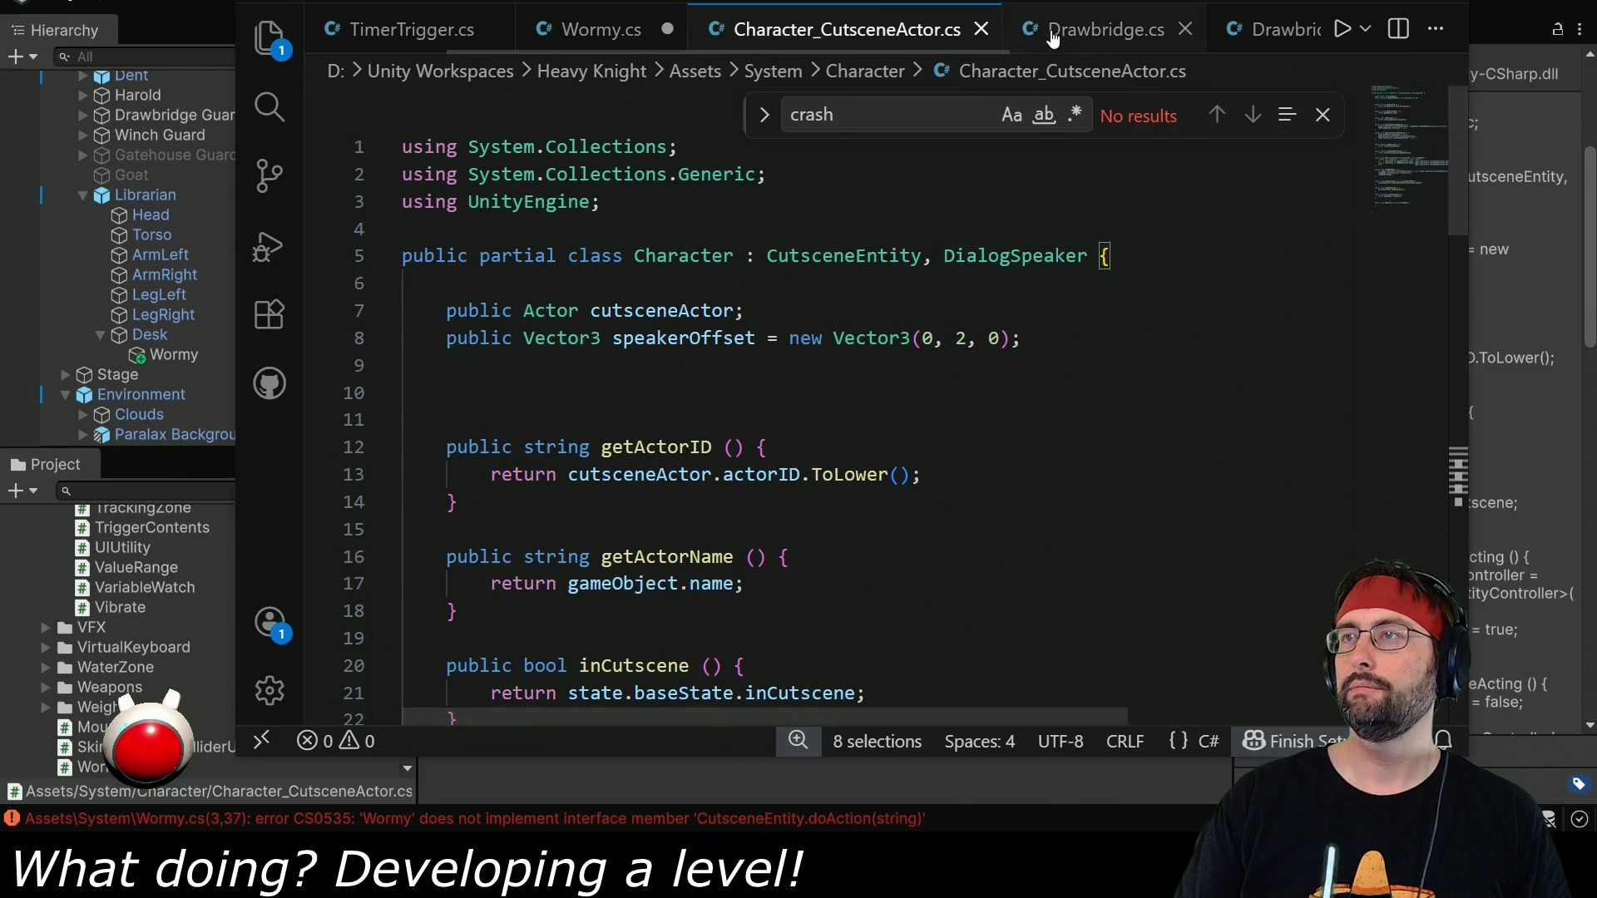
pyautogui.click(620, 29)
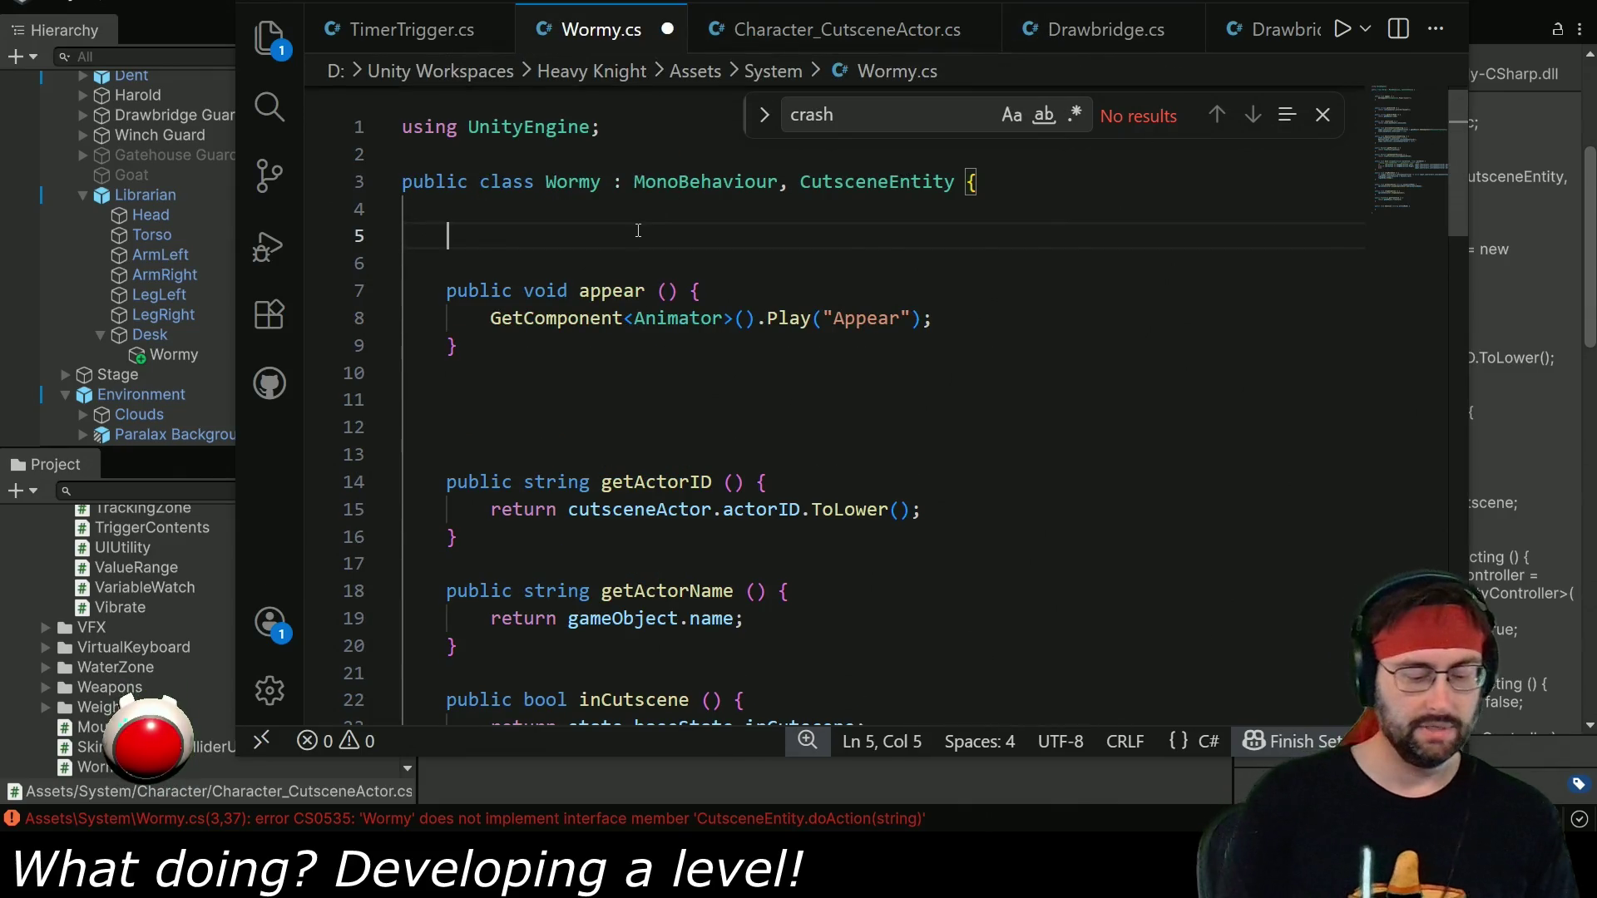
pyautogui.write('public string actorID;')
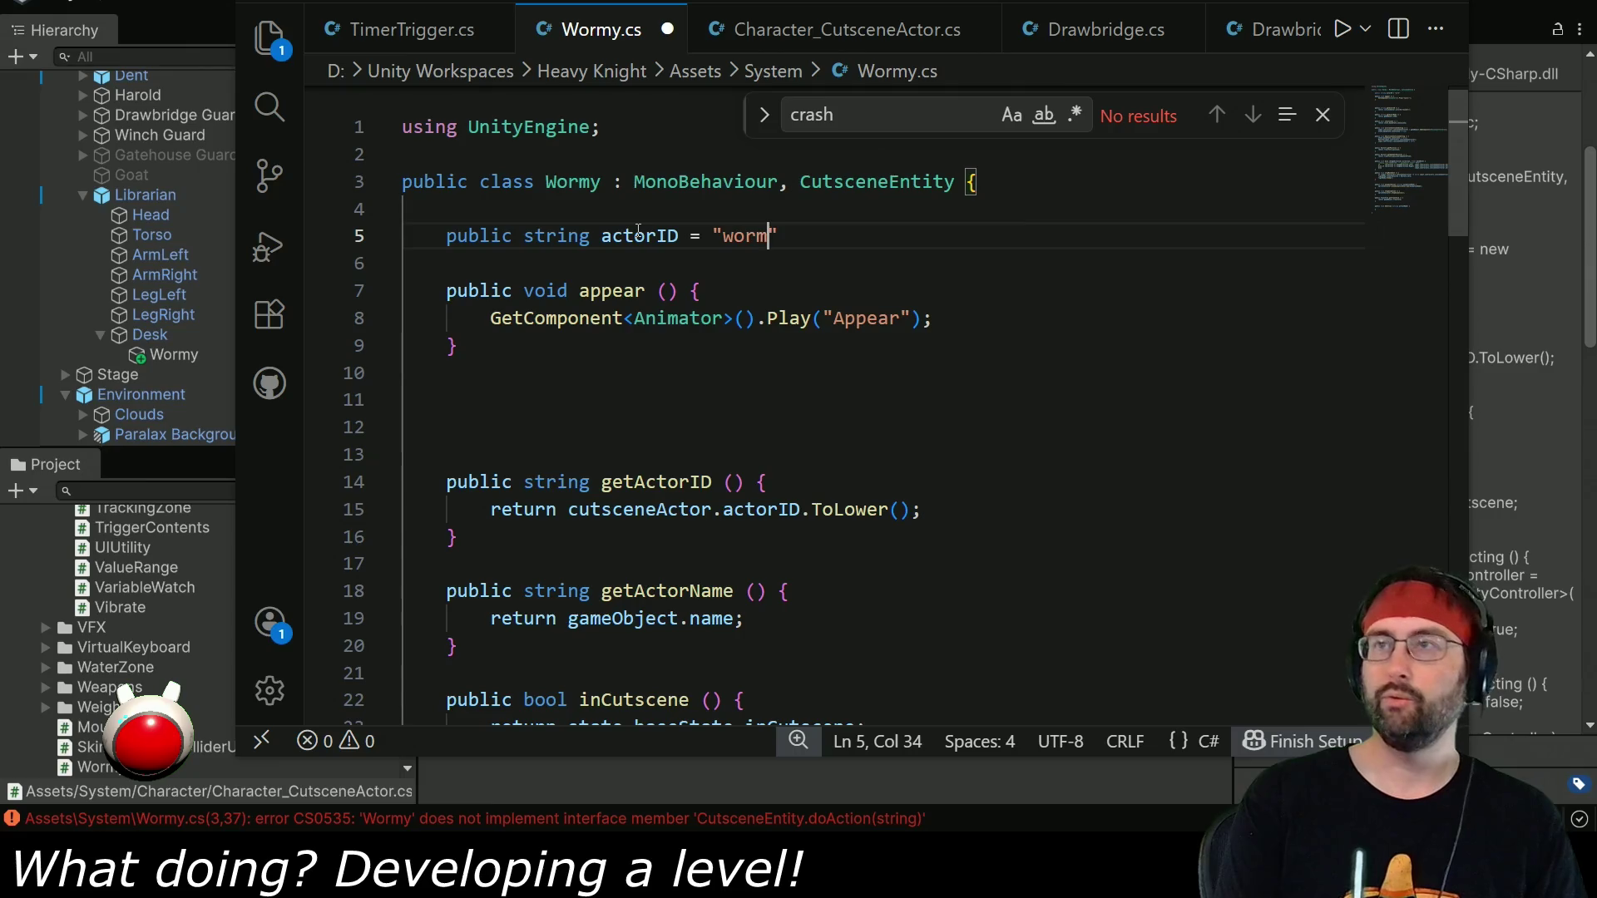
pyautogui.write('";')
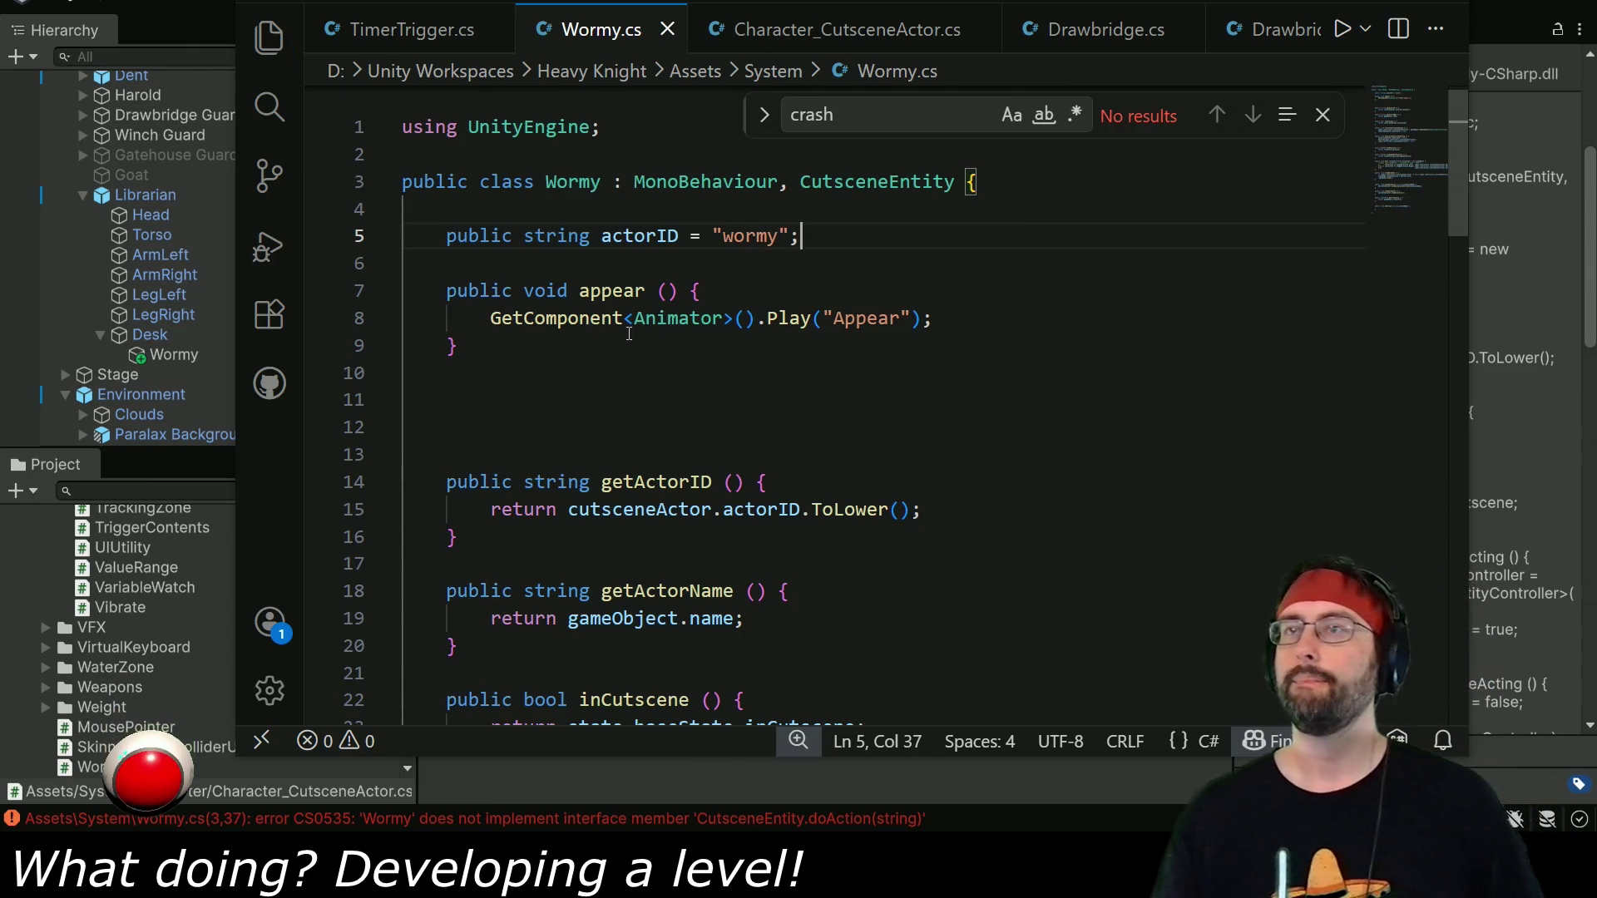
pyautogui.doubleClick(634, 235)
pyautogui.moveTo(573, 510)
pyautogui.mouseDown()
pyautogui.moveTo(402, 536)
pyautogui.moveTo(917, 510)
pyautogui.mouseUp()
pyautogui.write('actorID;')
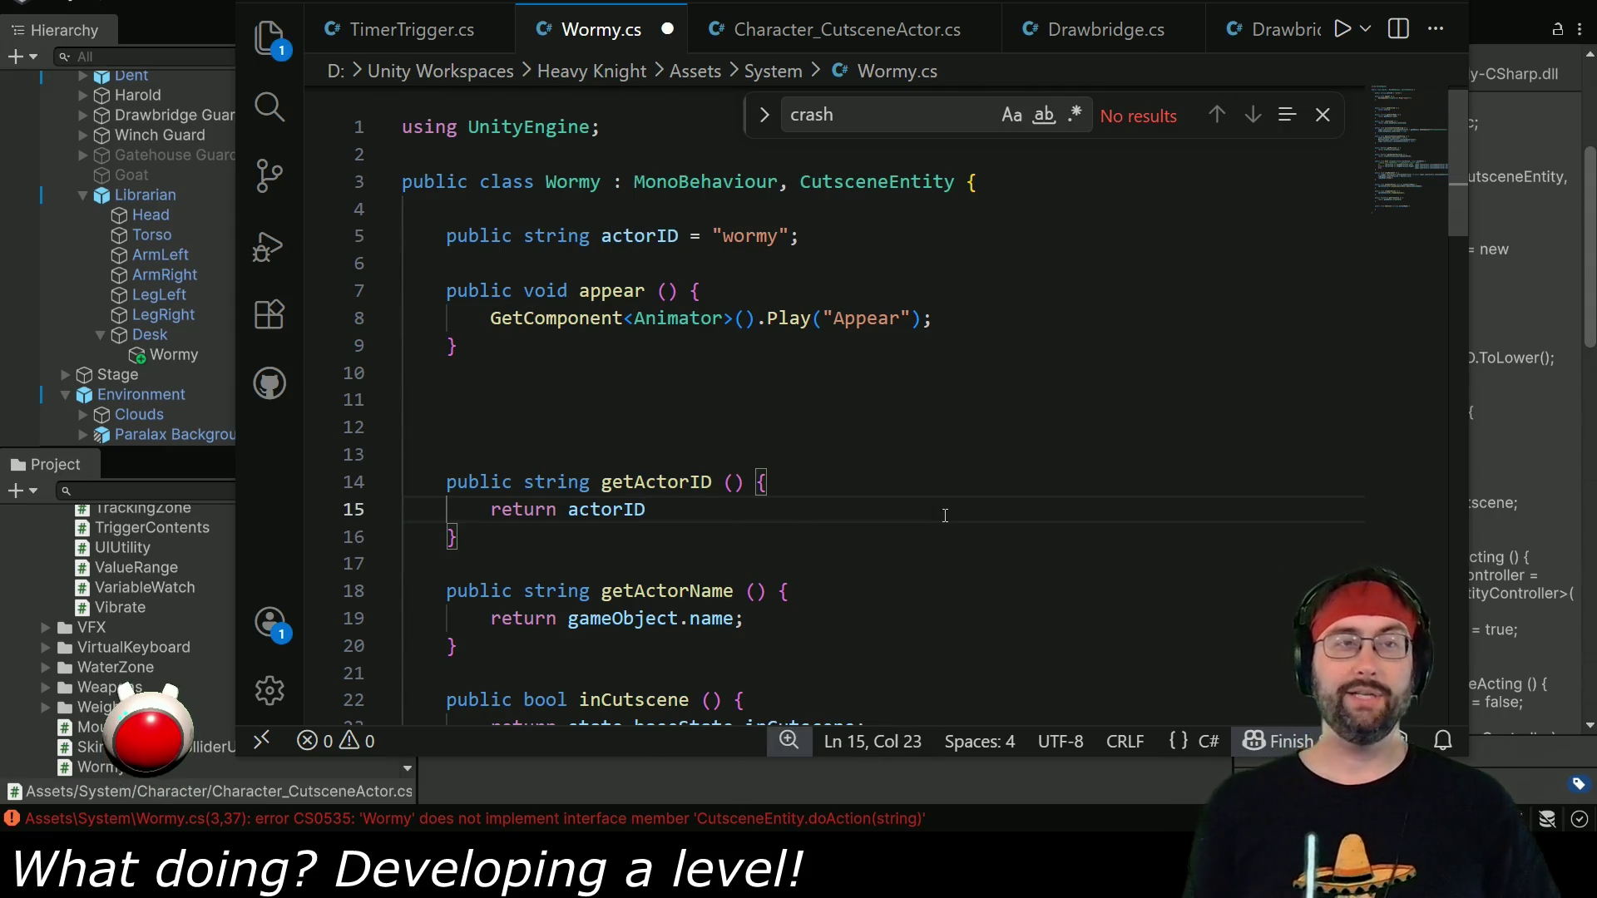
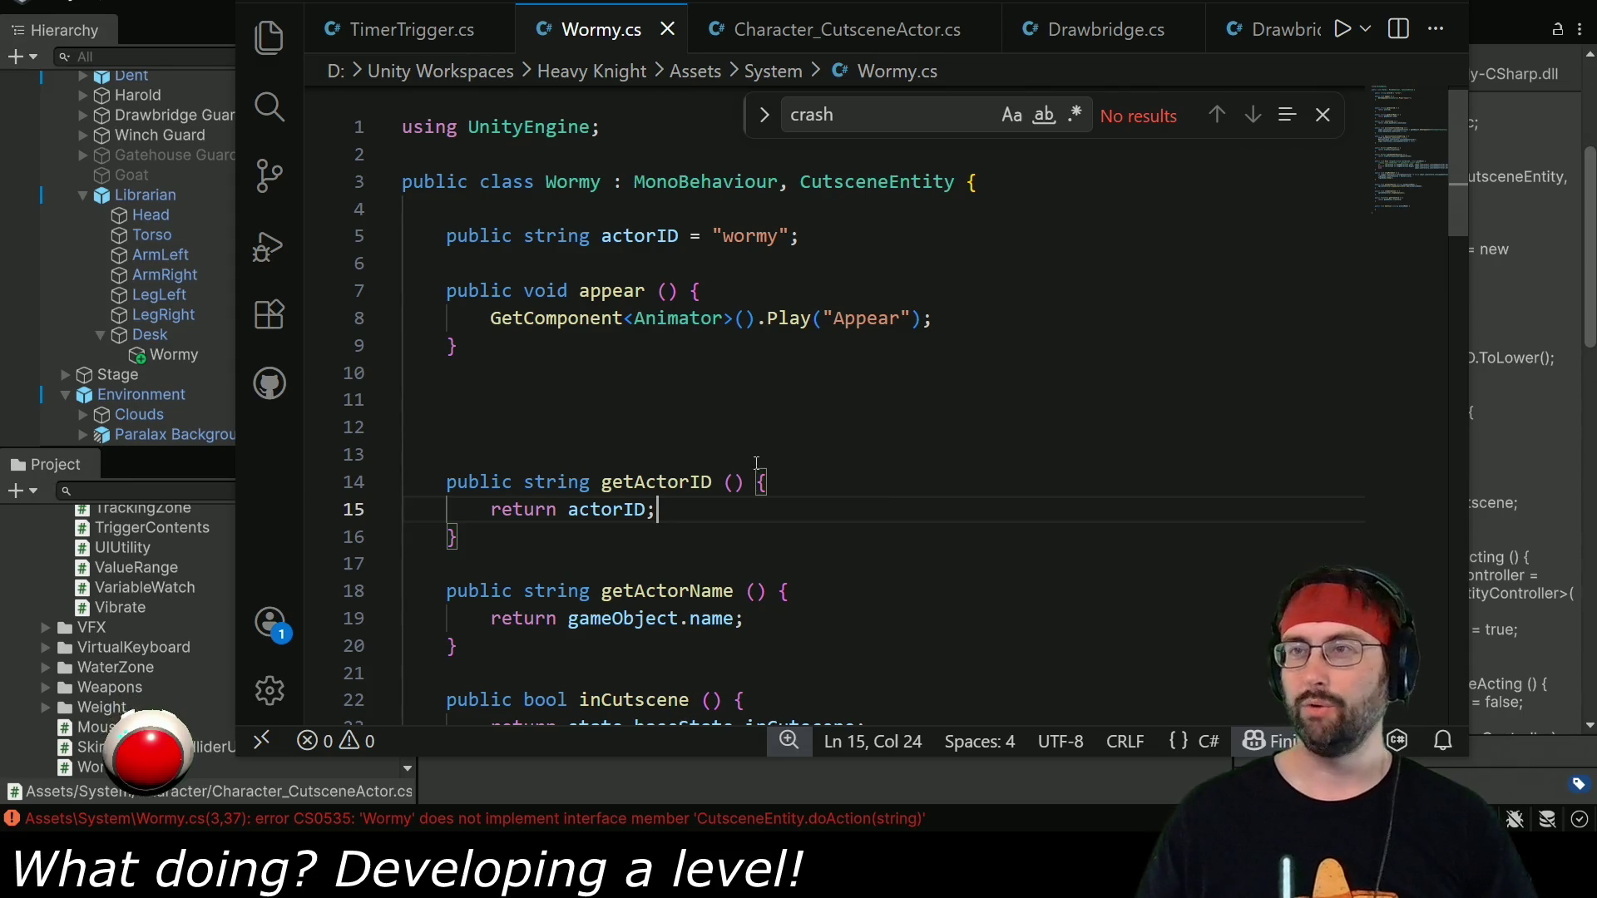
# Add a private bool inCutscene field below the actorID declaration in Wormy.cs.
pyautogui.scroll(-1, 622, 467)
pyautogui.scroll(-2, 710, 519)
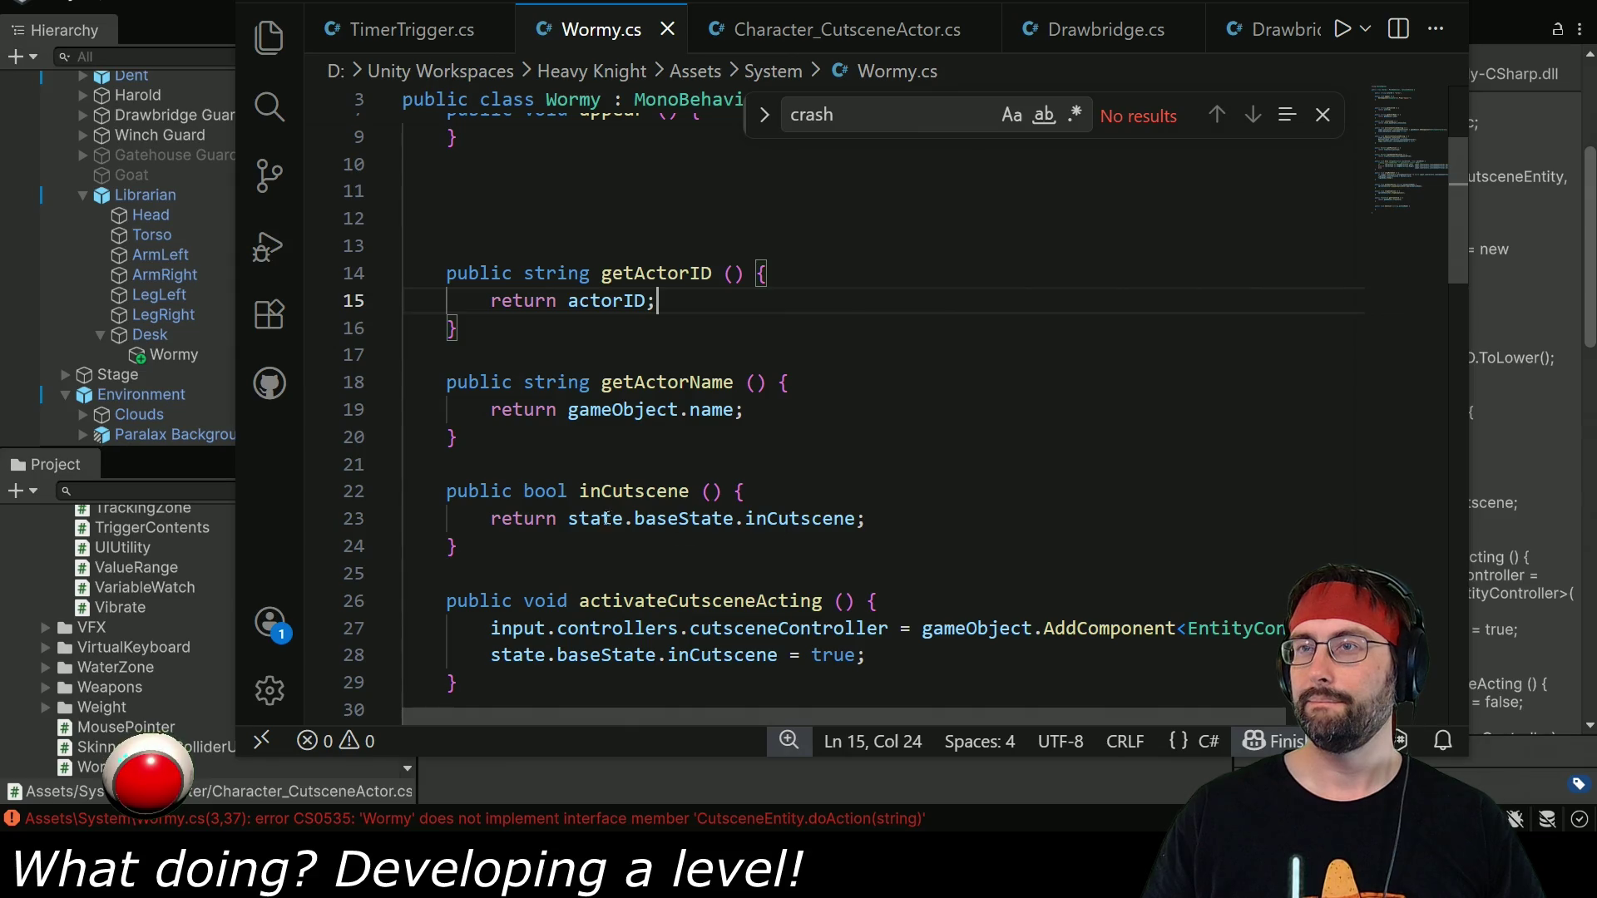
pyautogui.scroll(3, 607, 518)
pyautogui.click(838, 198)
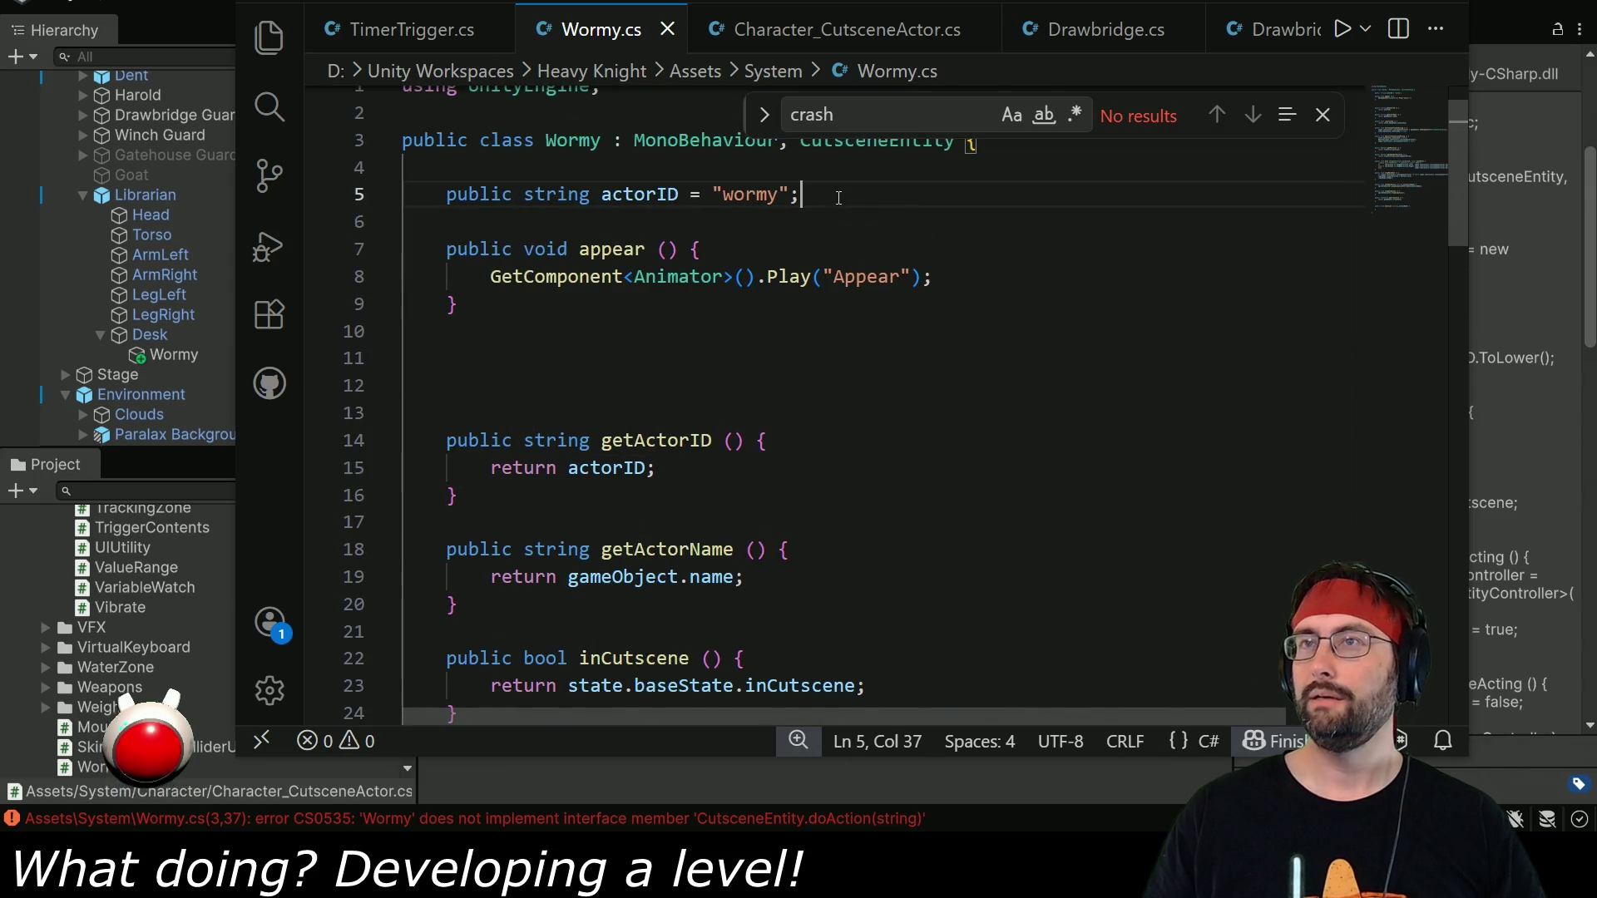
pyautogui.press('Return')
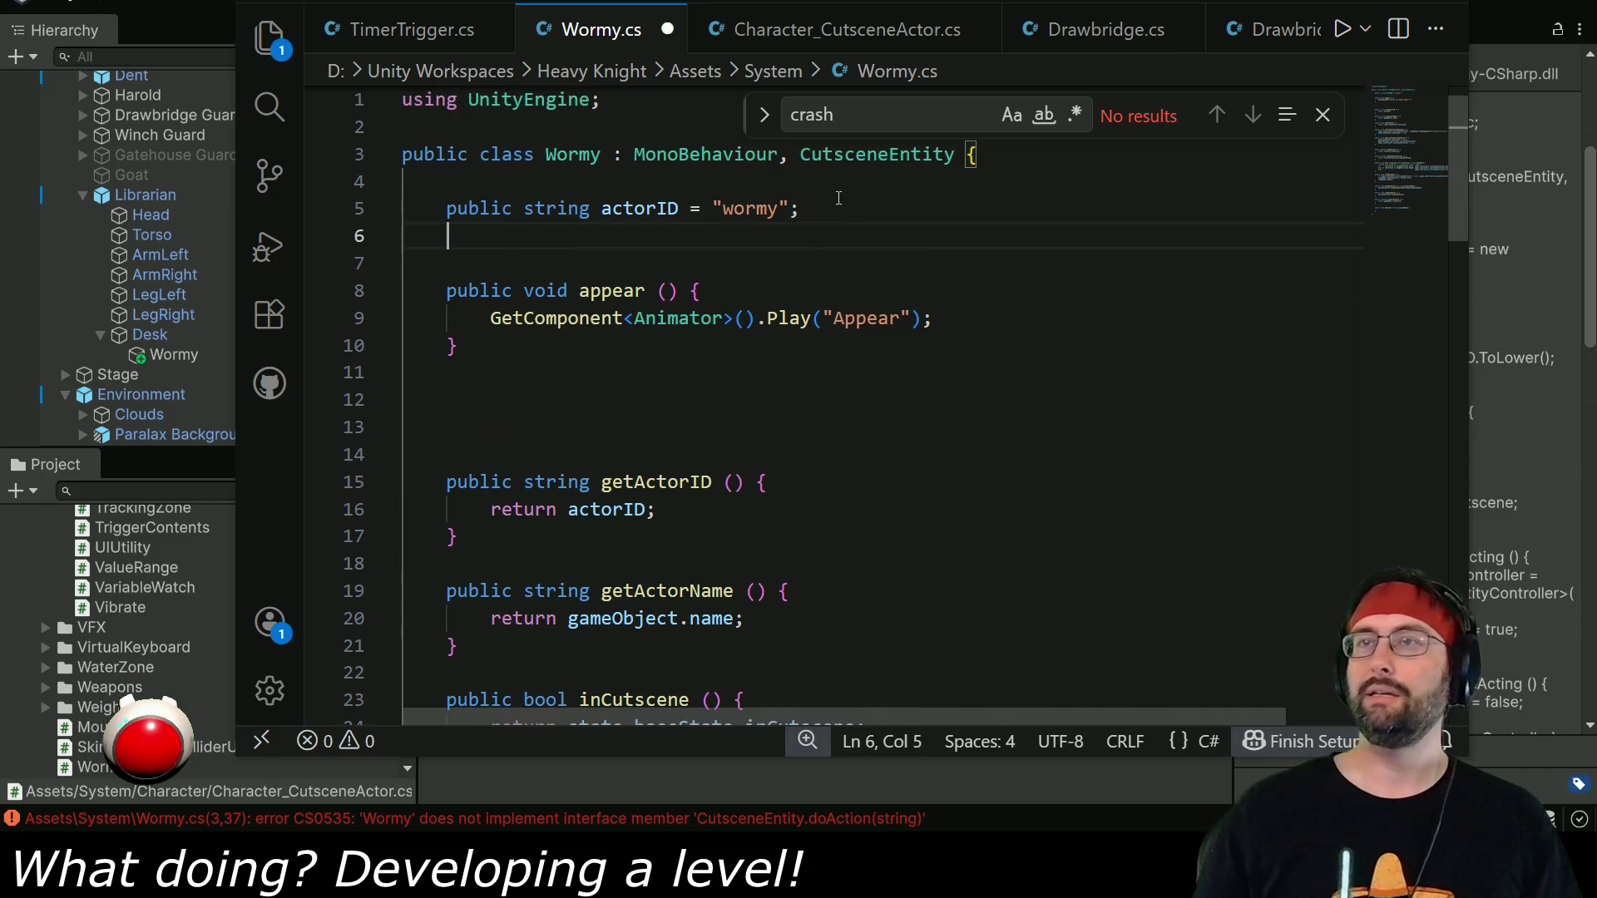
pyautogui.write('public b')
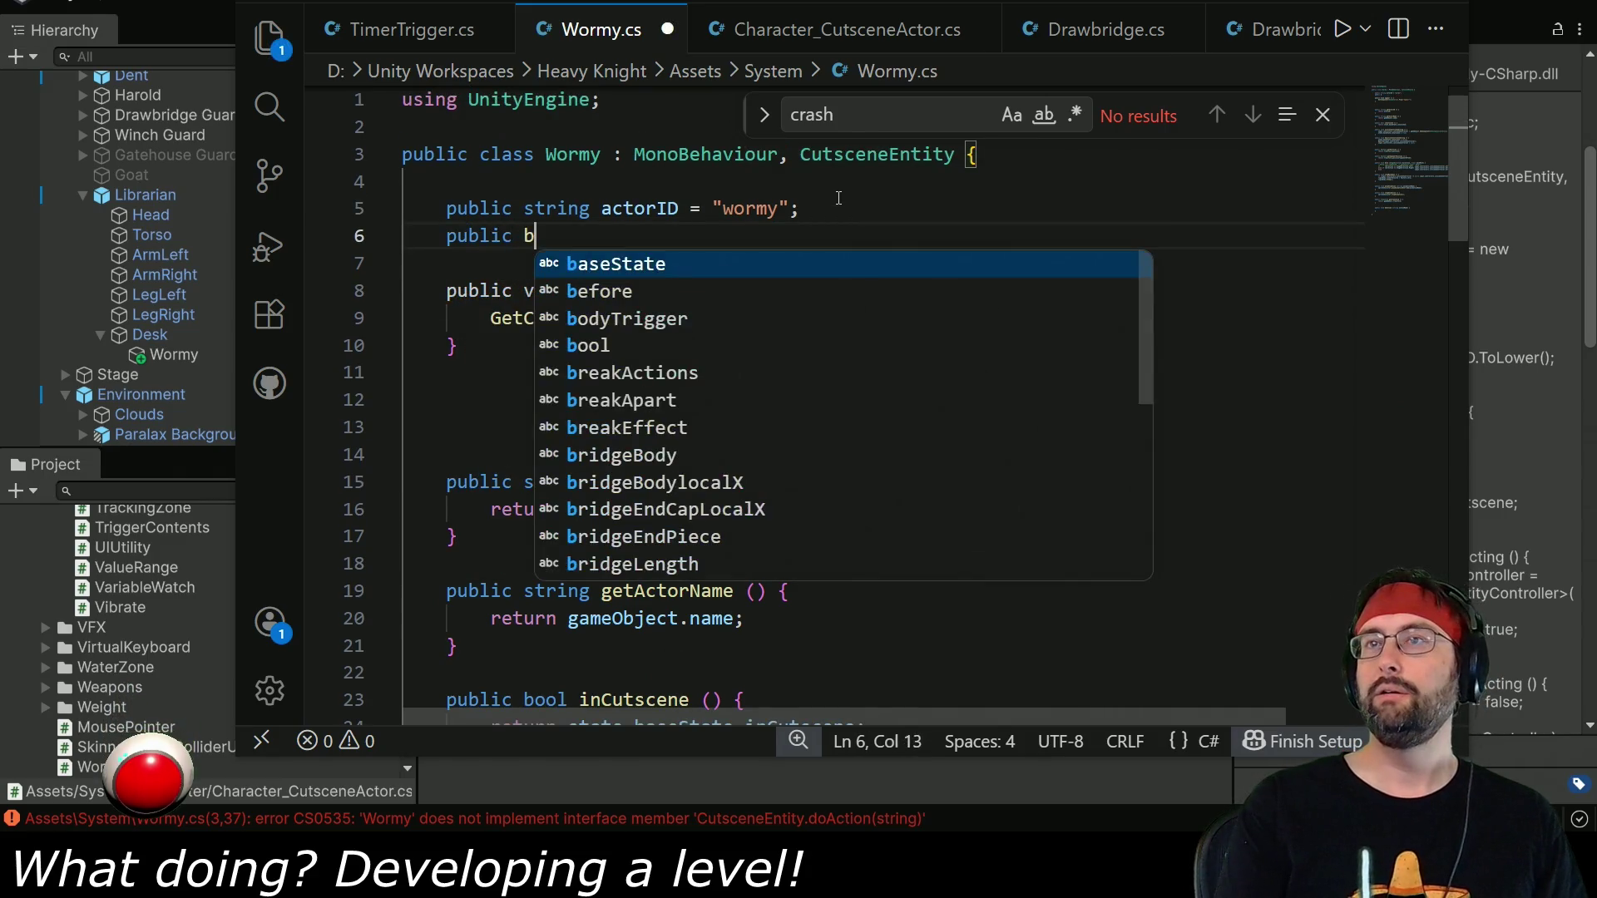
pyautogui.write('ool isn')
pyautogui.press('BackSpace')
pyautogui.press('BackSpace')
pyautogui.write('n')
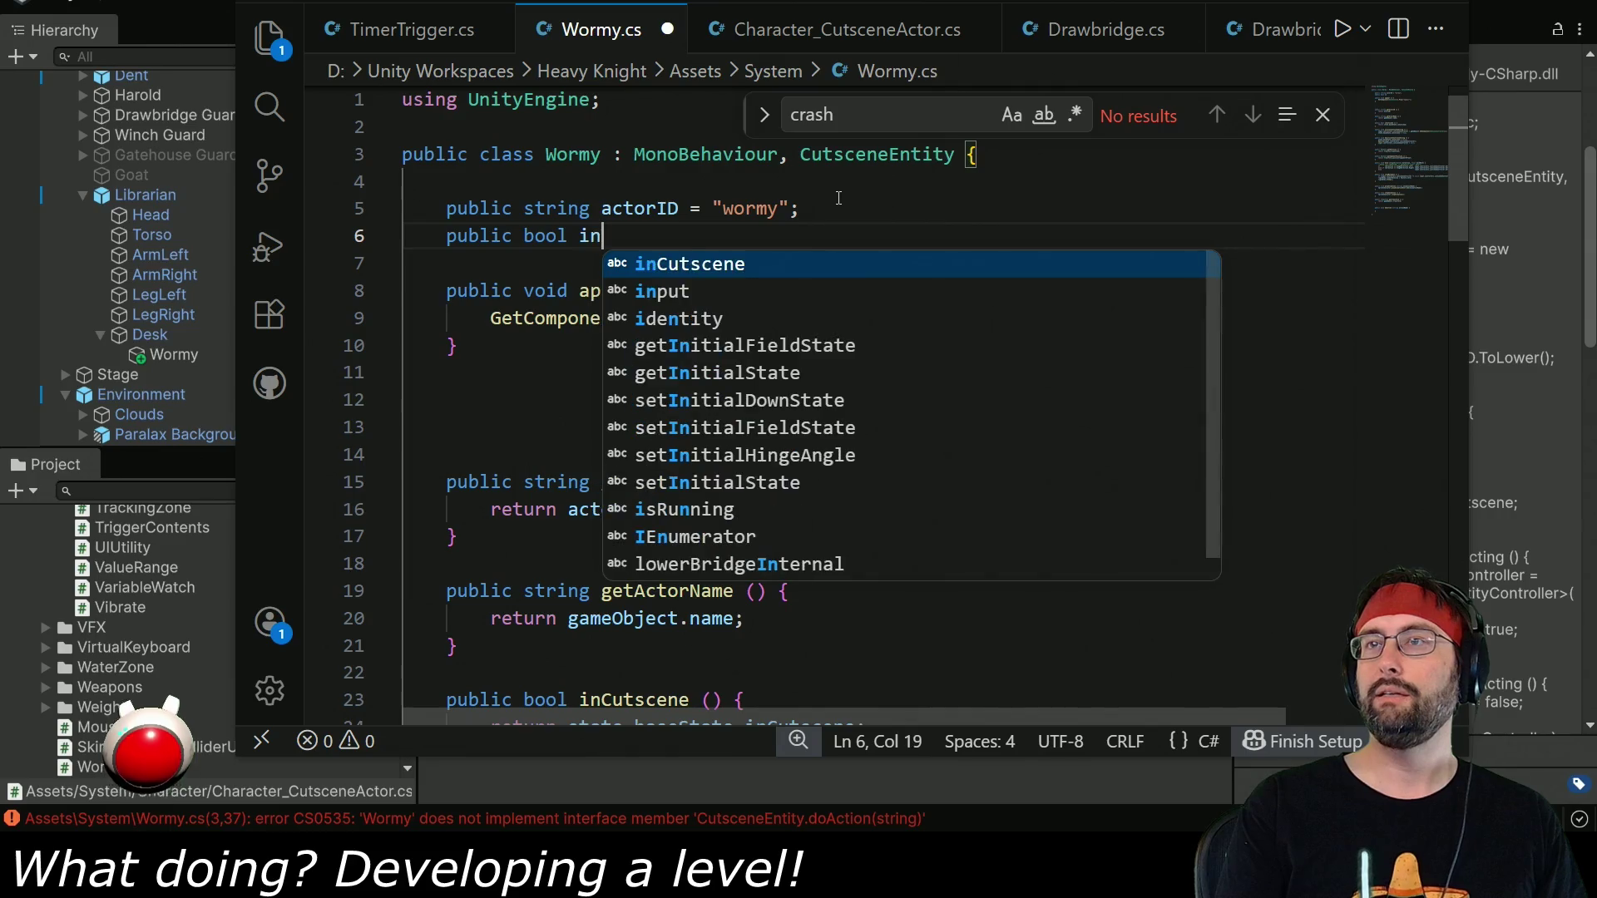
pyautogui.write('Cutsce')
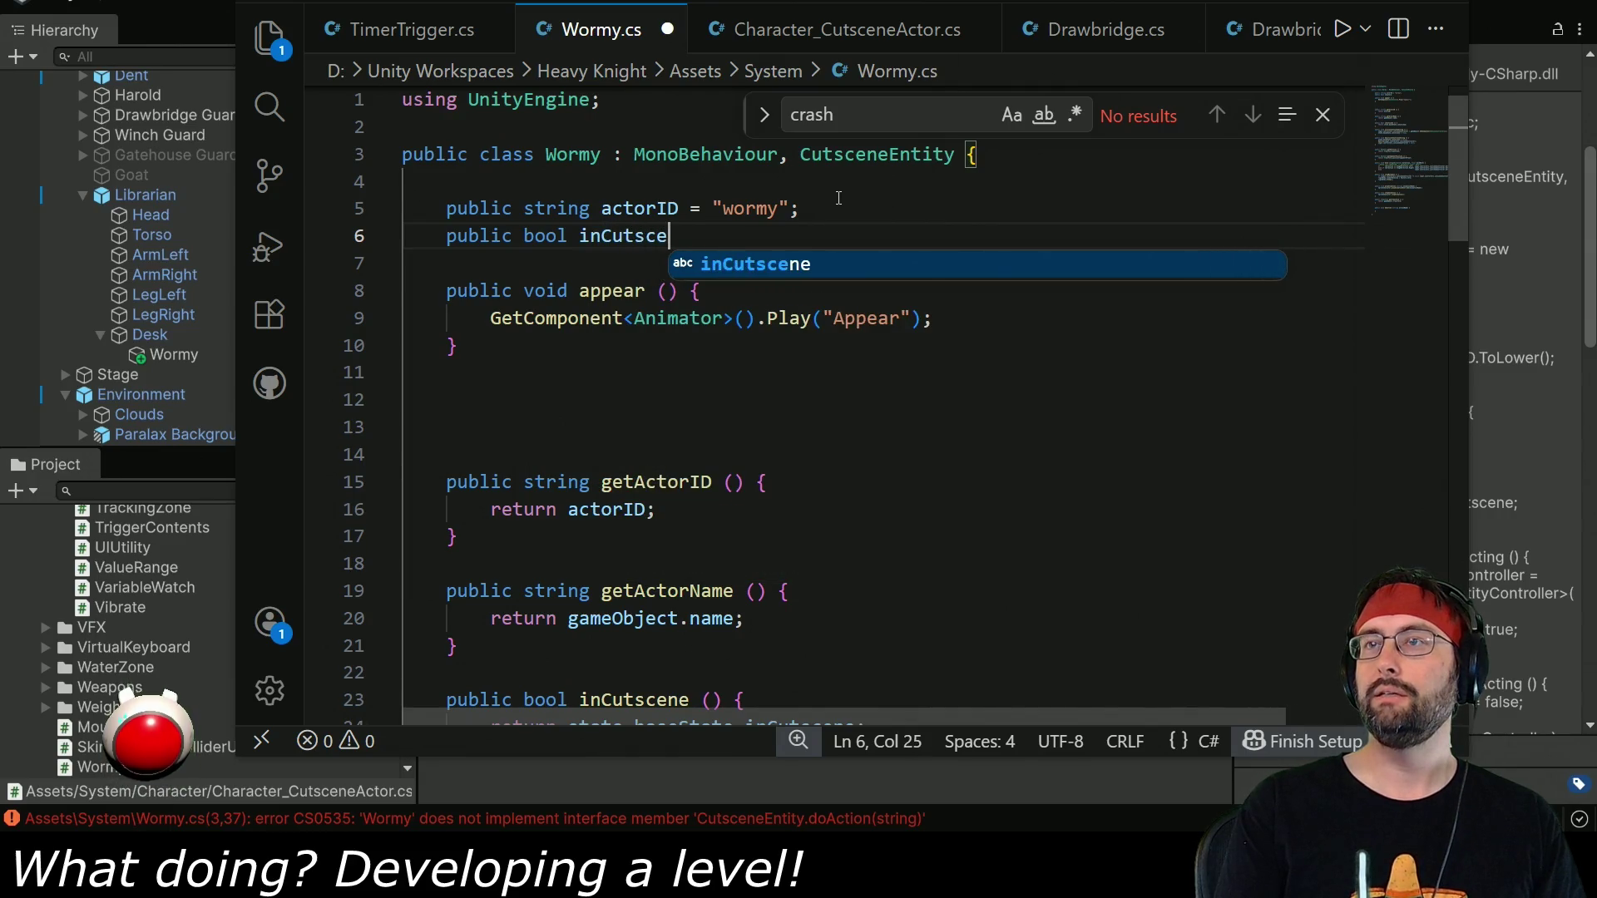
pyautogui.write('ne;')
pyautogui.doubleClick(482, 236)
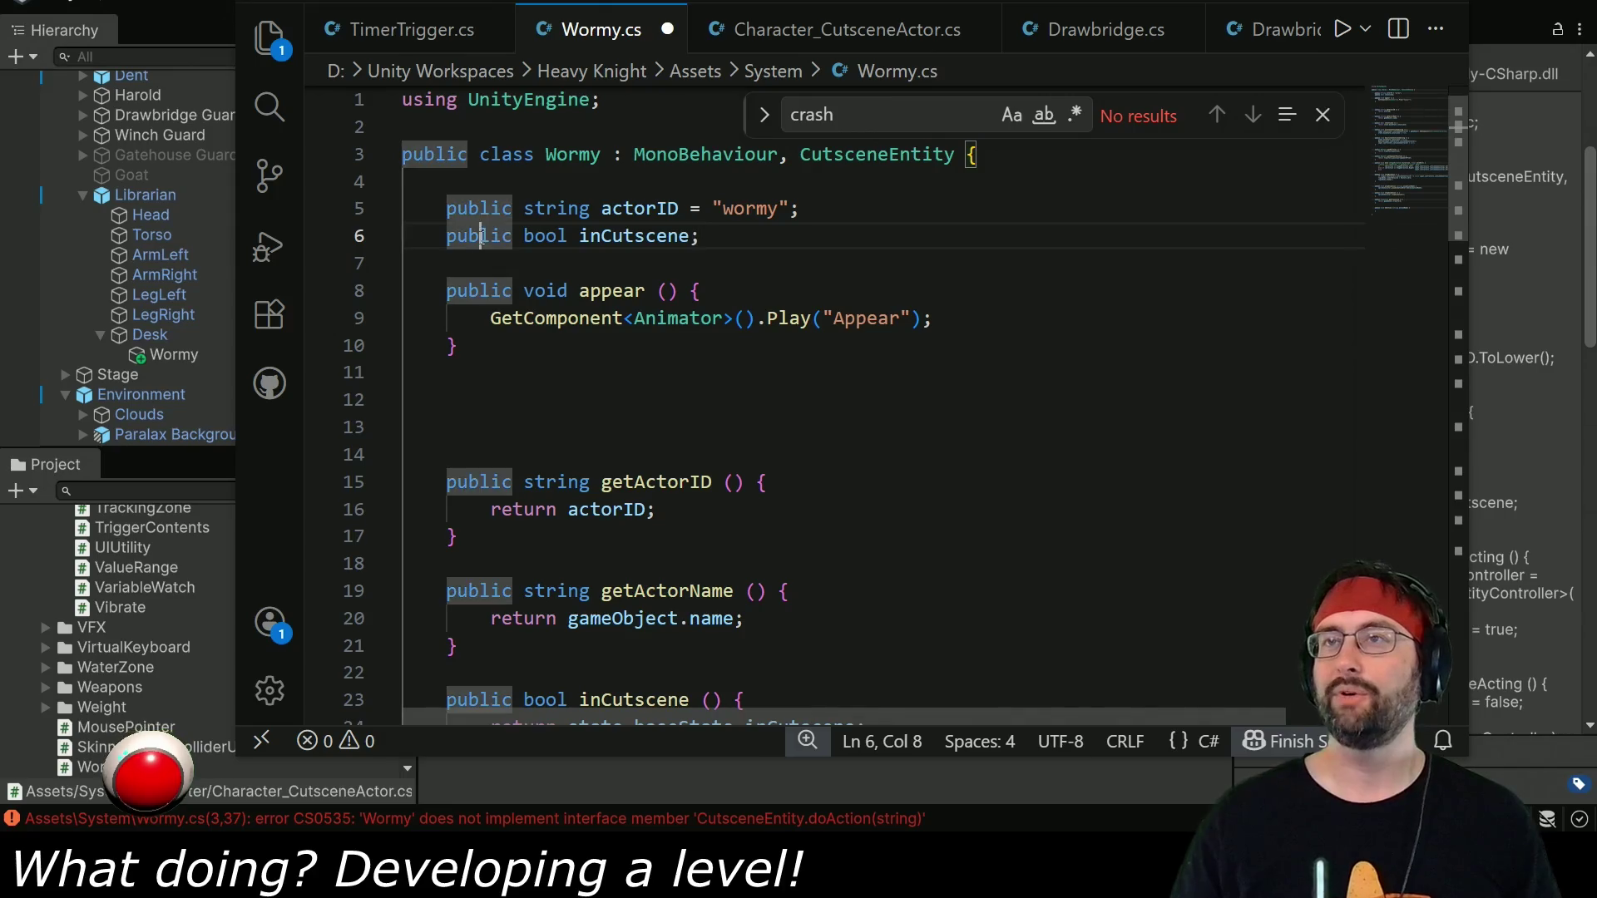
pyautogui.write('private')
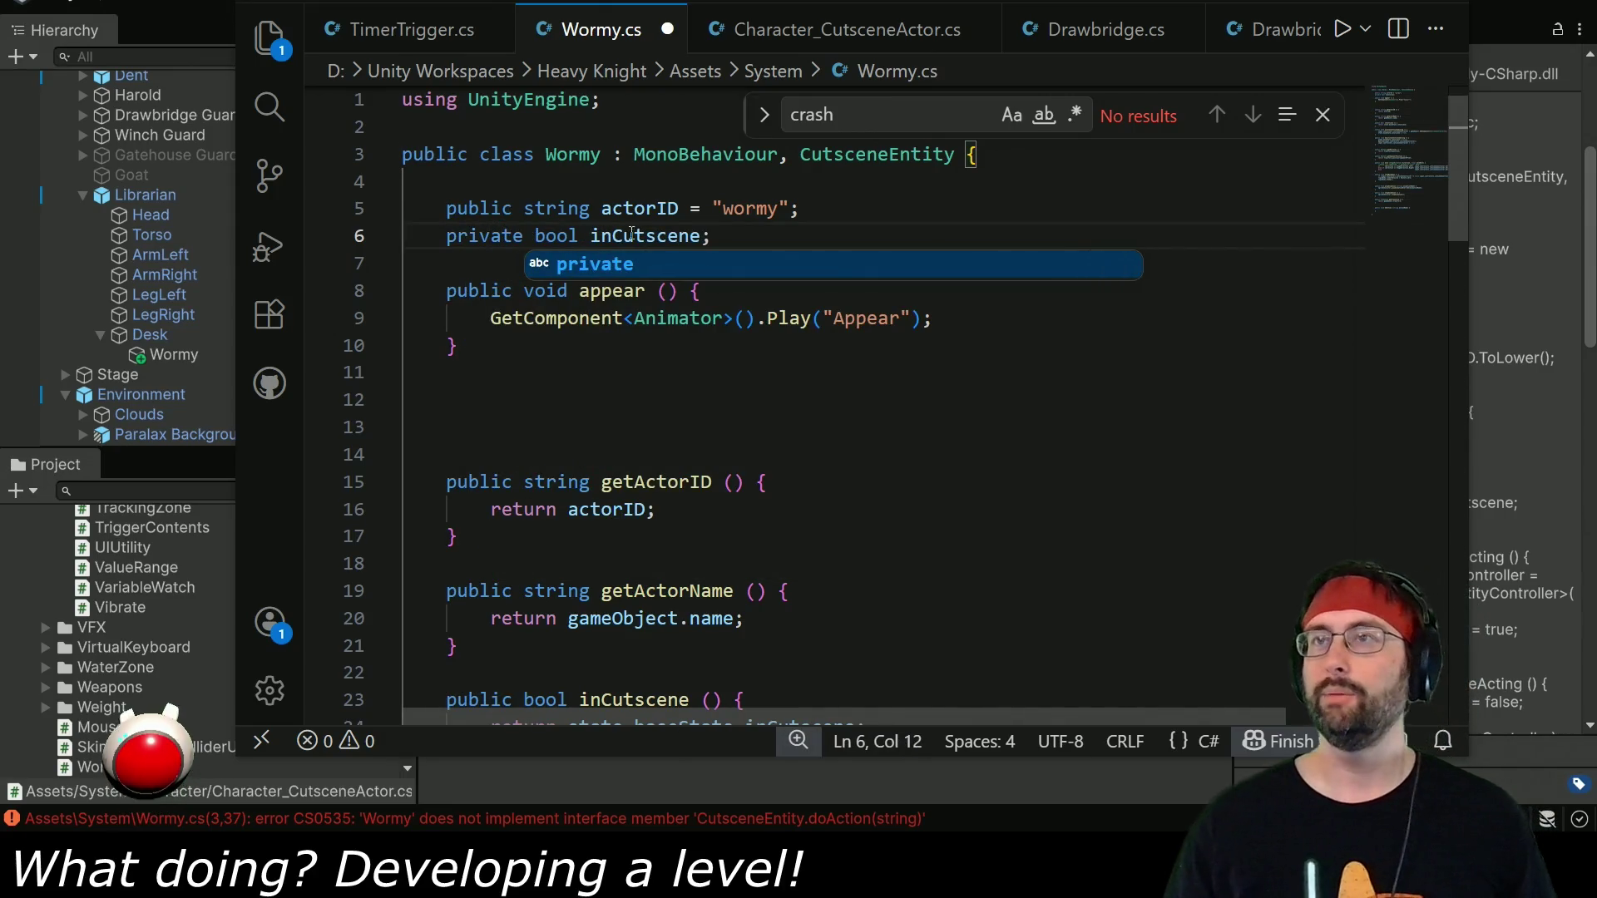
# Write an Awake method that sets inCutscene to false, and save the script.
pyautogui.click(467, 262)
pyautogui.press('Return')
pyautogui.press('Return')
pyautogui.press('Up')
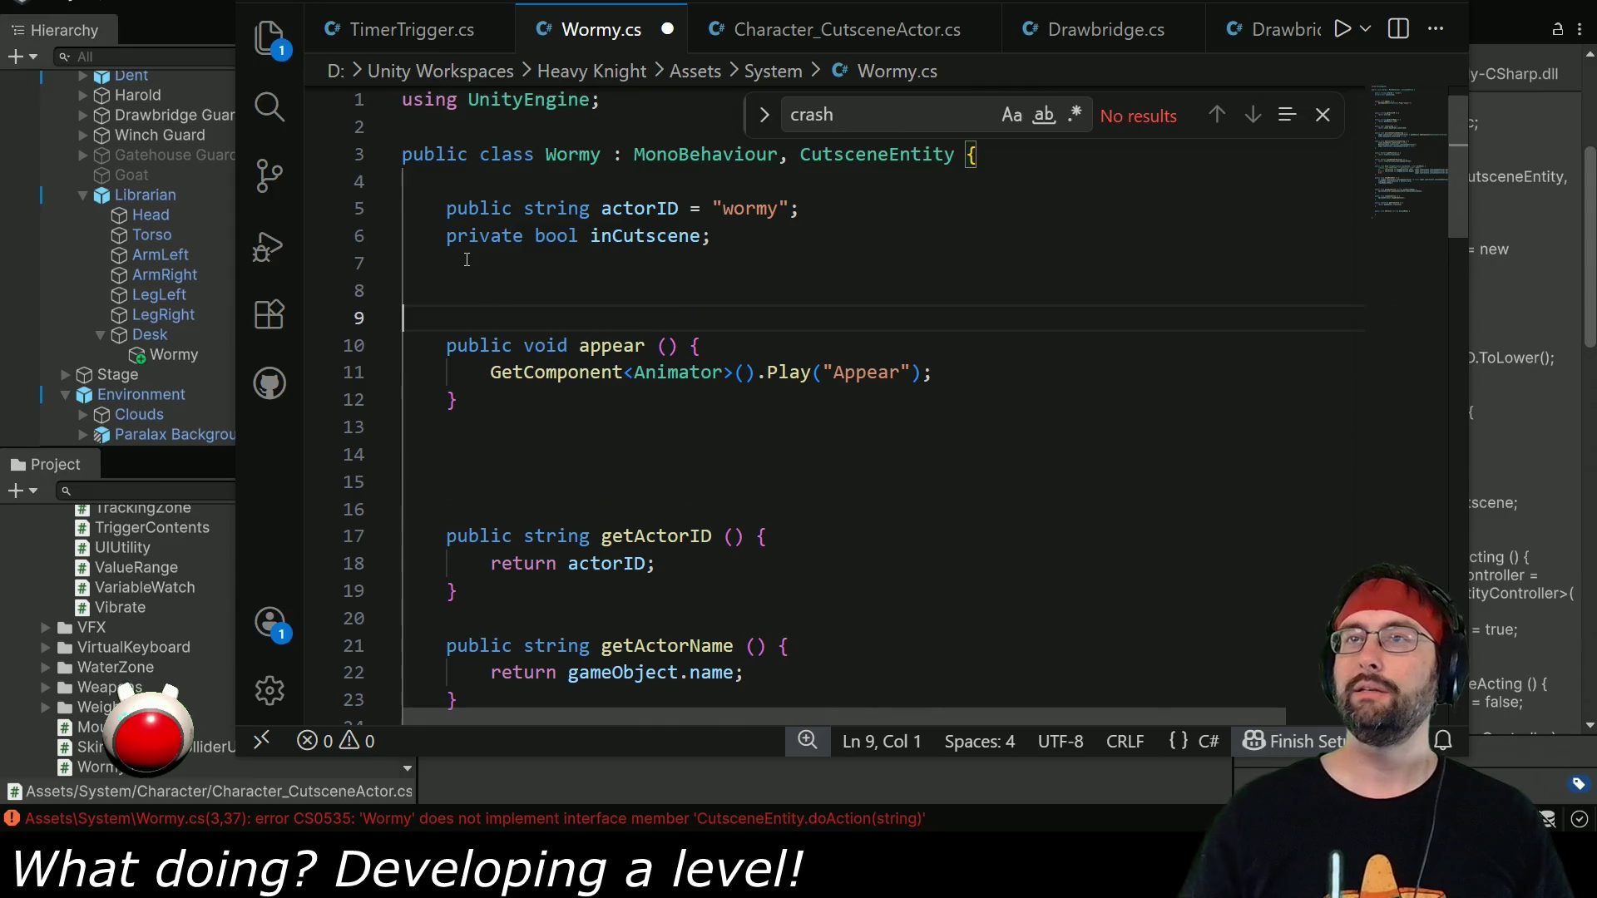
pyautogui.write('void ')
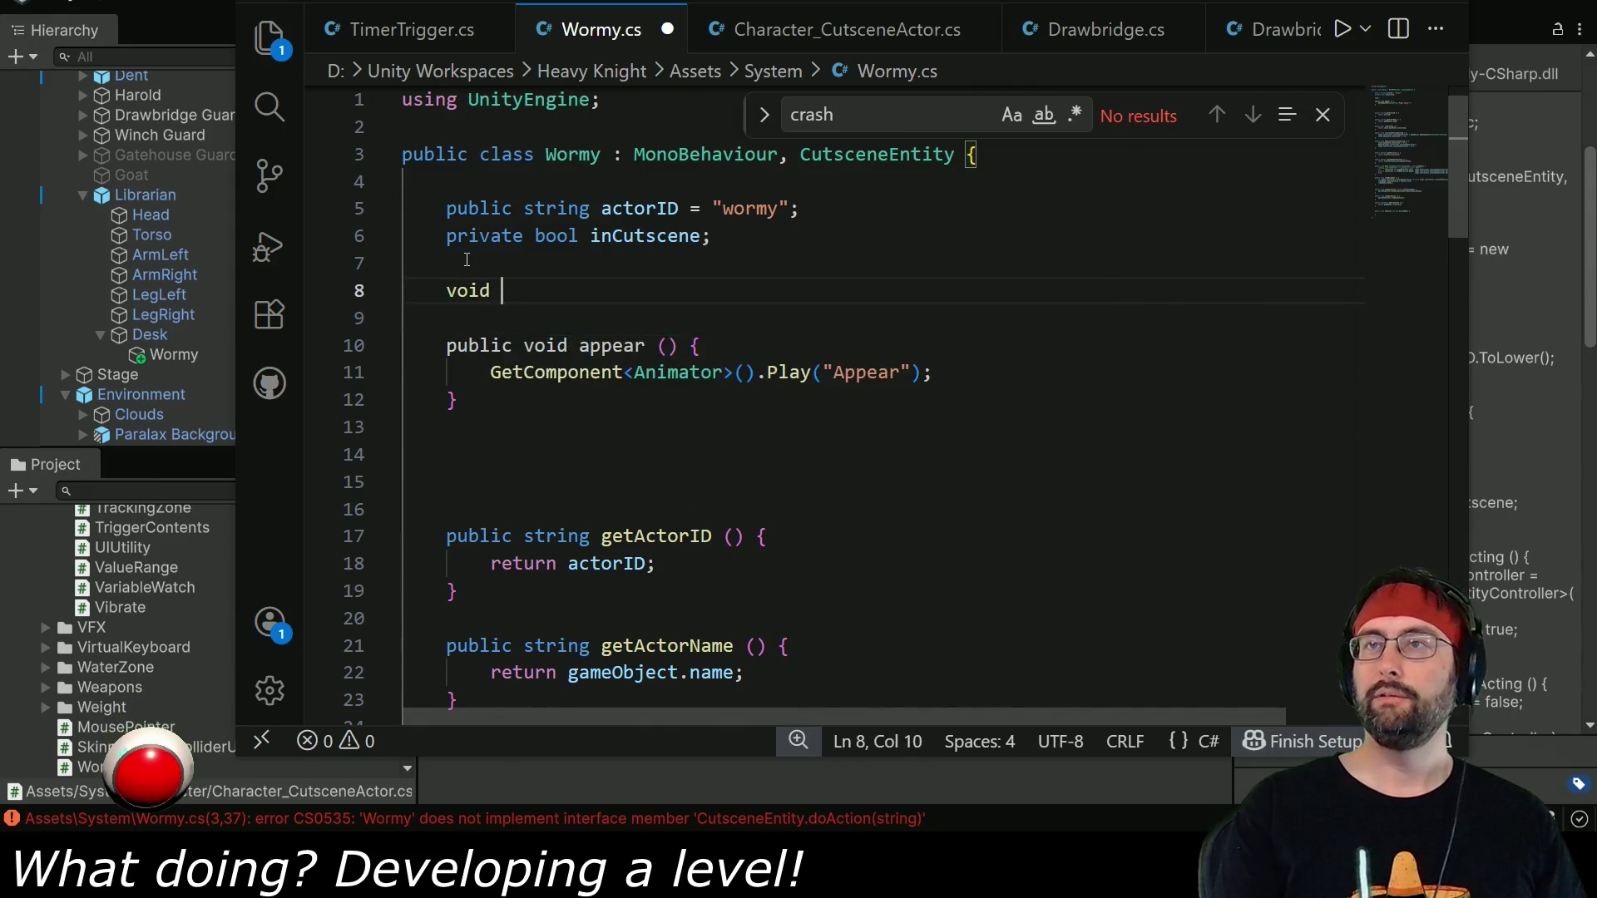
pyautogui.write('Awake () {')
pyautogui.press('Return')
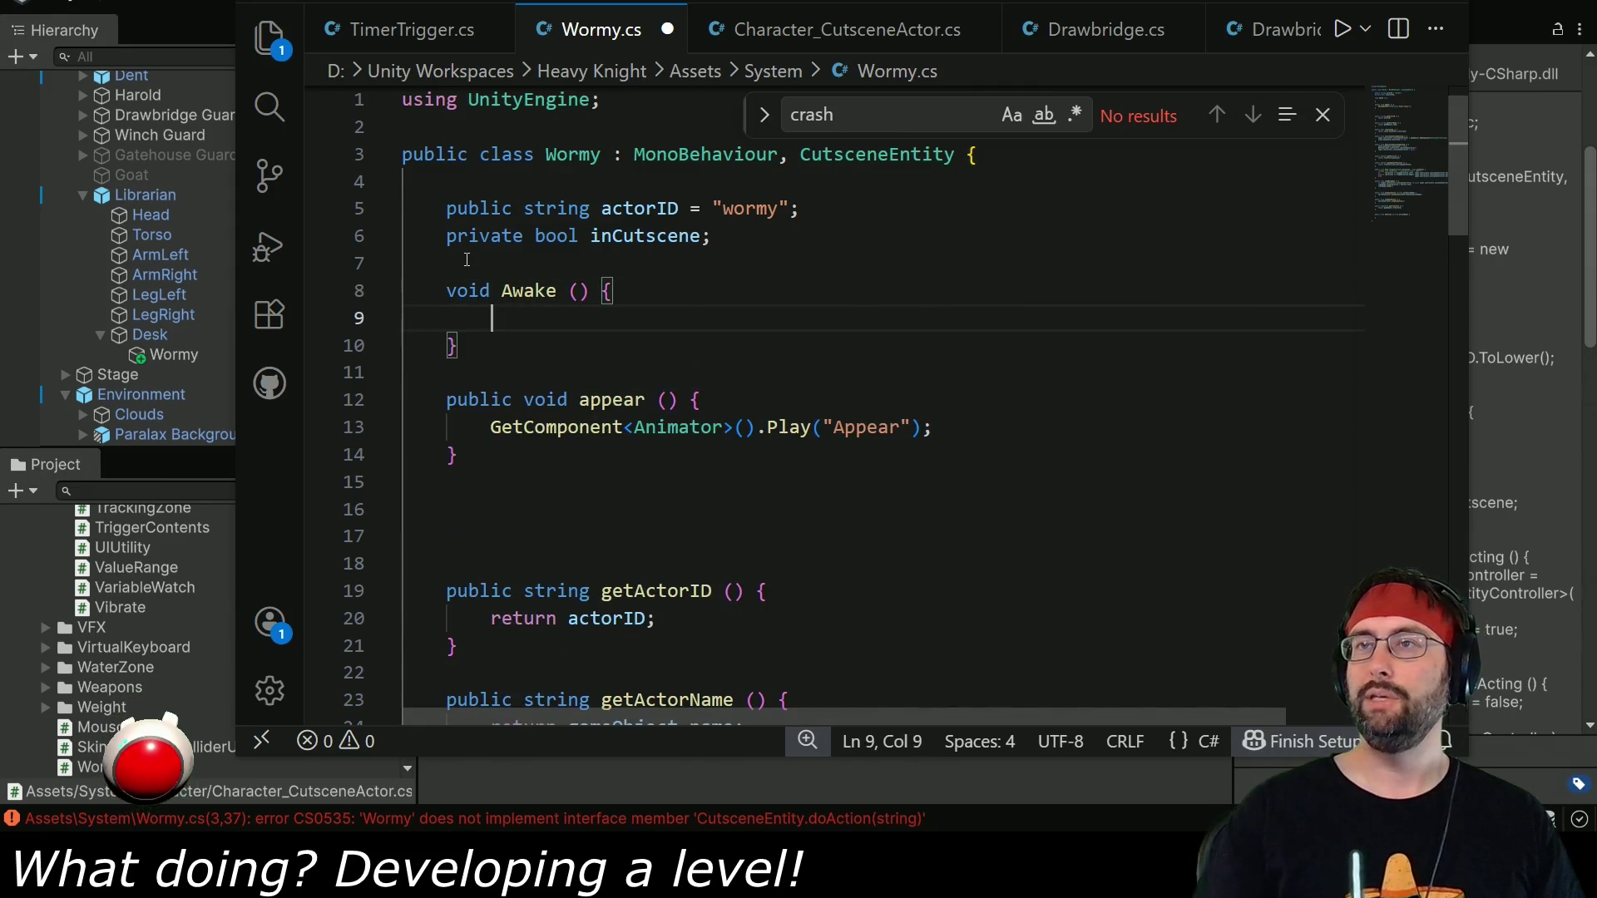
pyautogui.write('inCut')
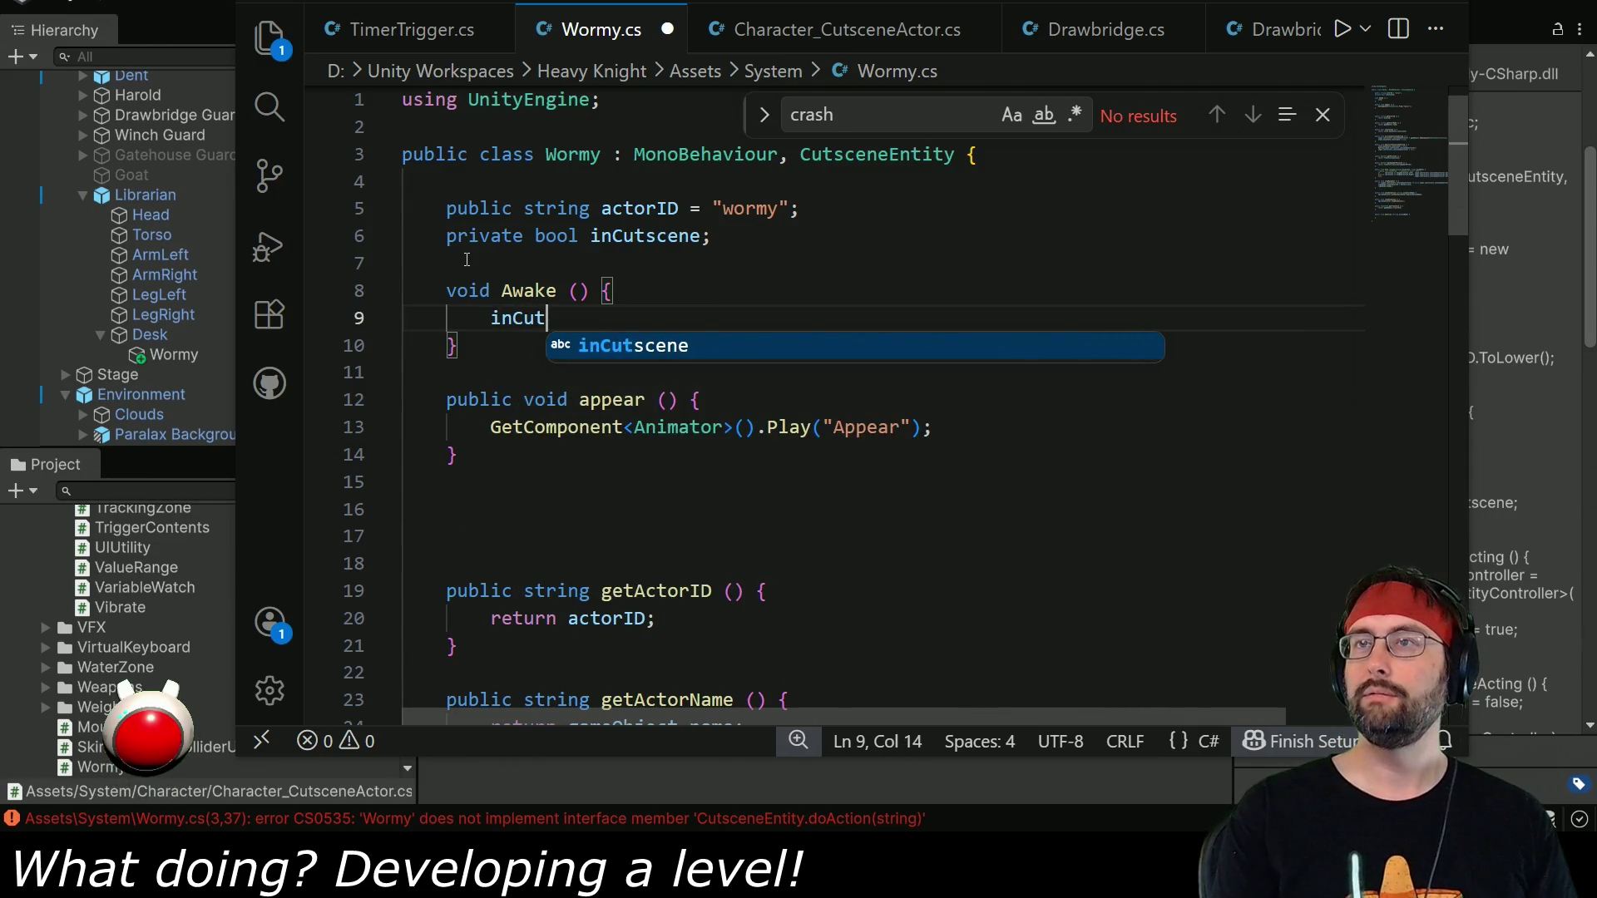
pyautogui.write('scene = false;')
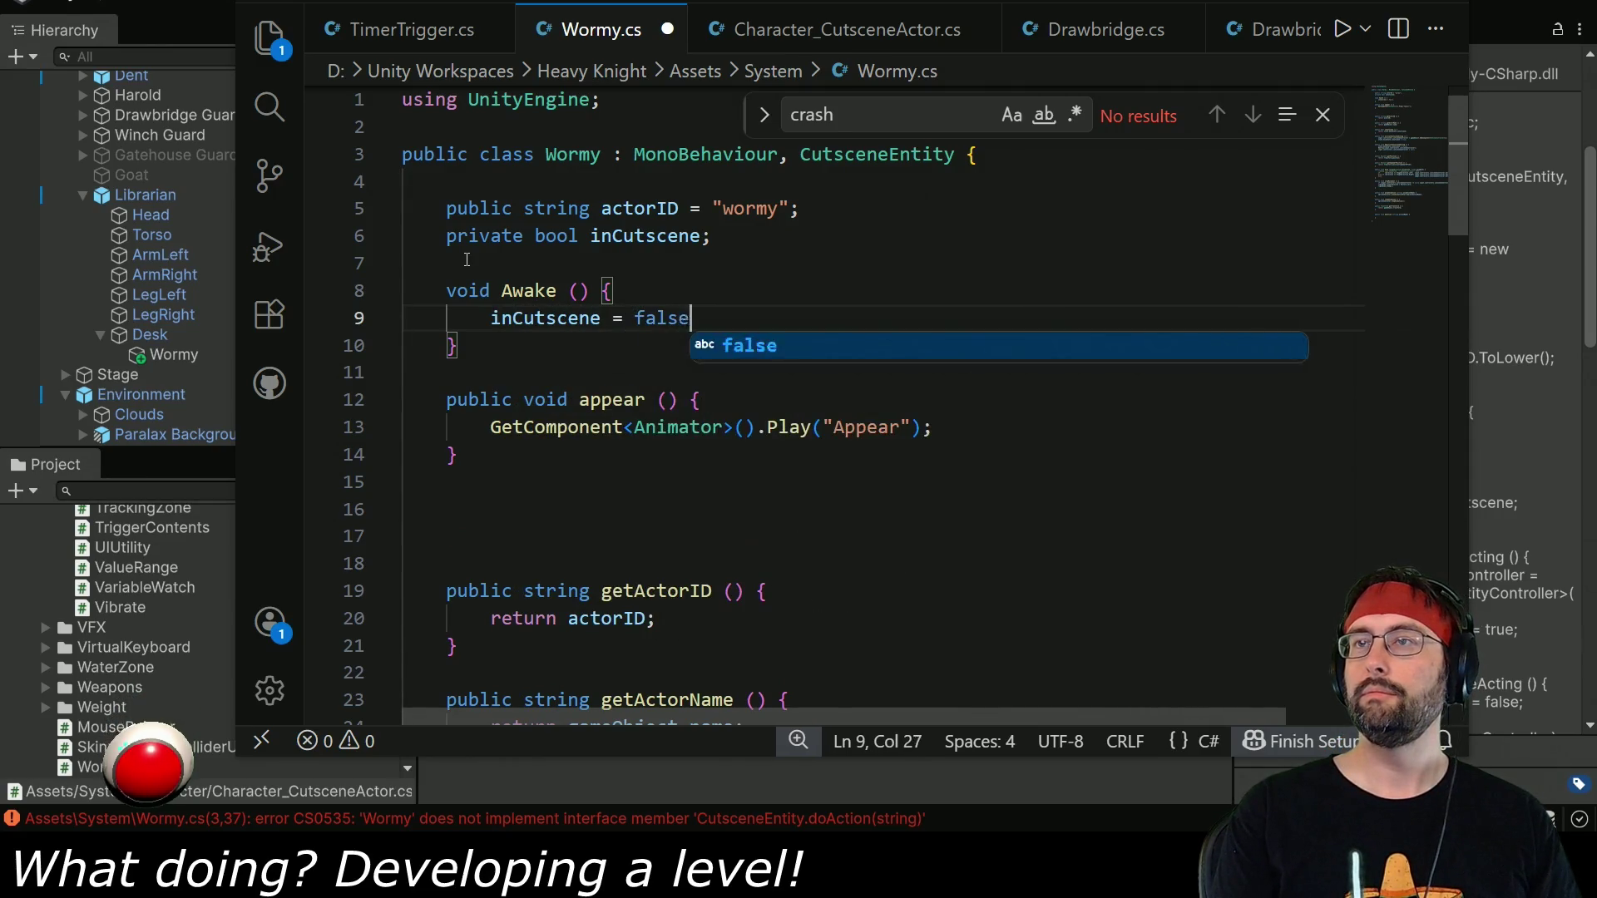
pyautogui.hotkey('ctrl', 's')
pyautogui.scroll(-1, 630, 383)
pyautogui.scroll(-2, 624, 384)
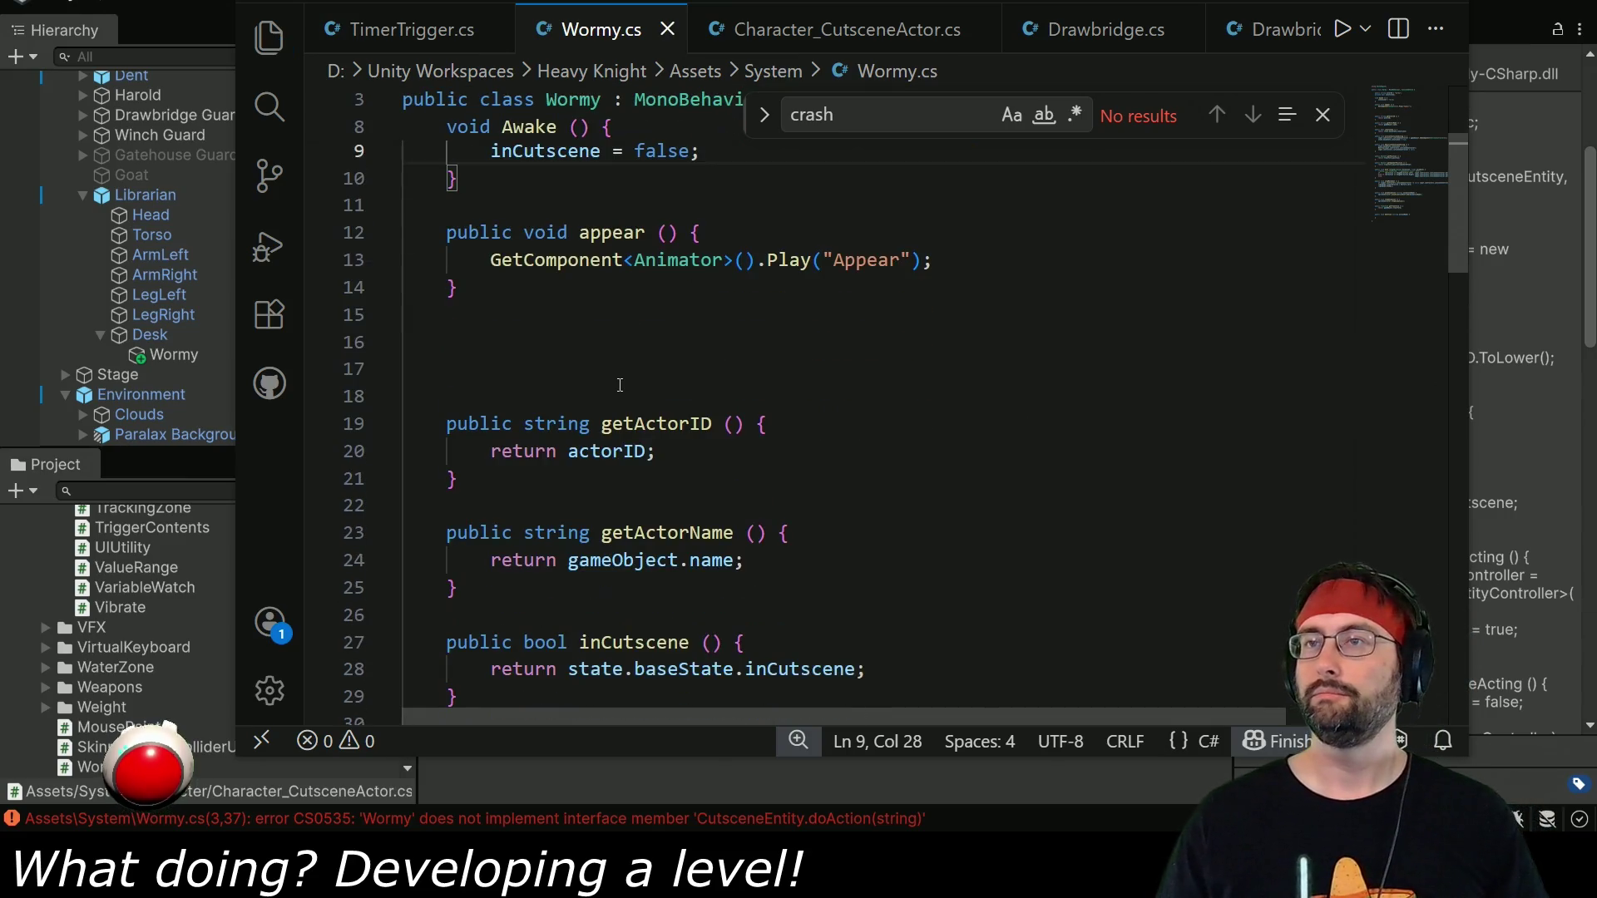
# Make the inCutscene getter return the inCutscene field instead of the state reference.
pyautogui.doubleClick(551, 152)
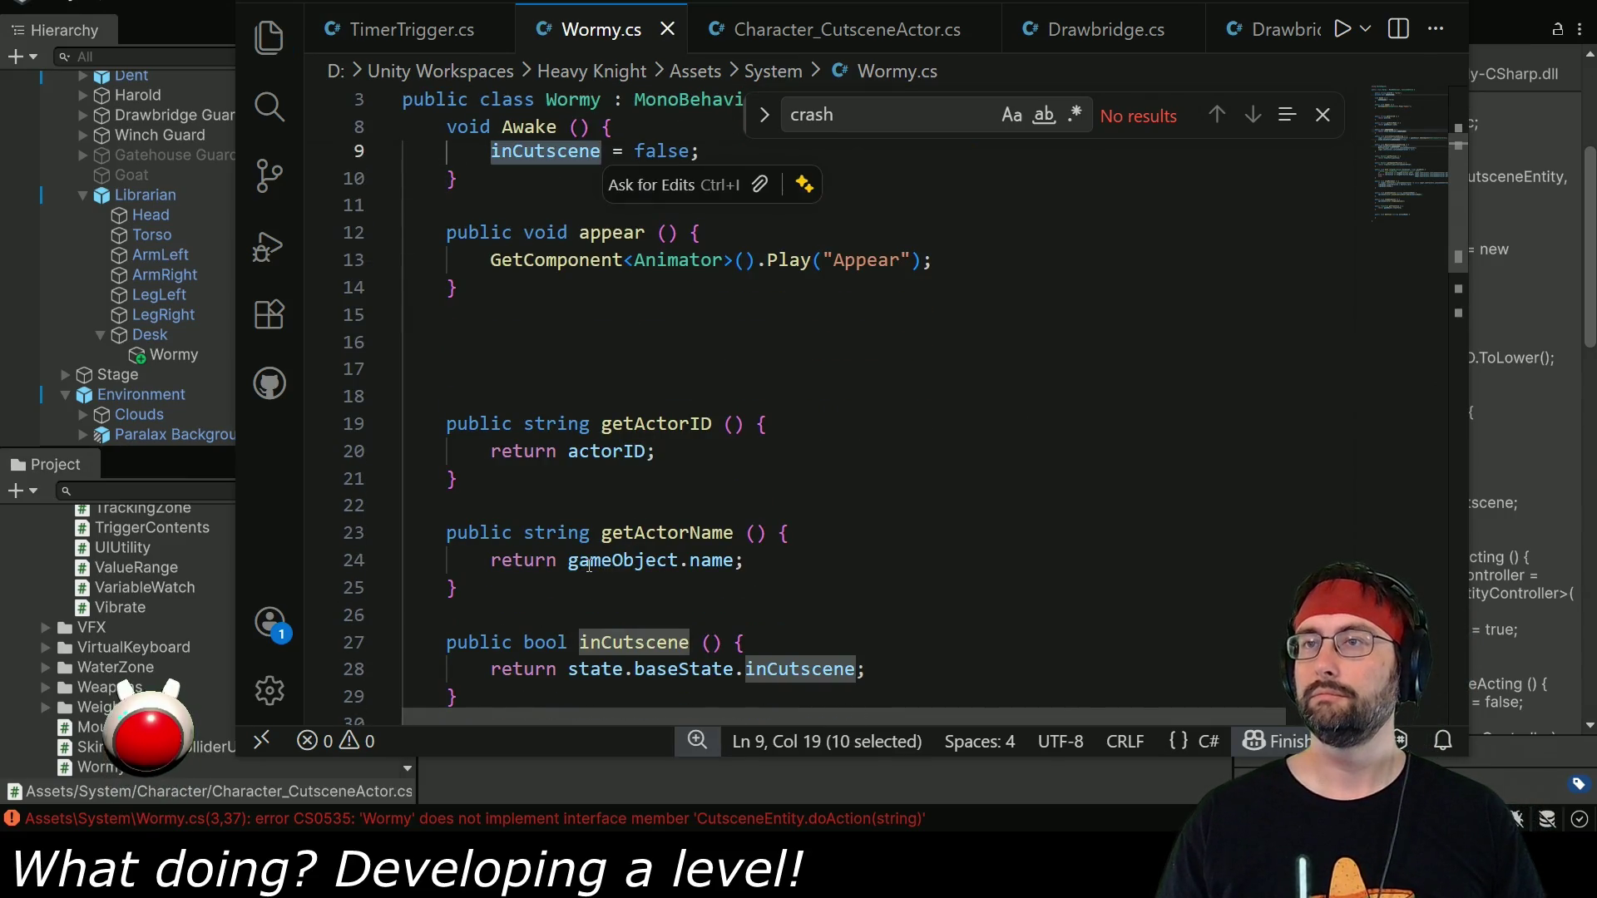
pyautogui.scroll(-2, 624, 499)
pyautogui.doubleClick(607, 502)
pyautogui.moveTo(654, 499); pyautogui.dragTo(861, 502)
pyautogui.write('inCutscene')
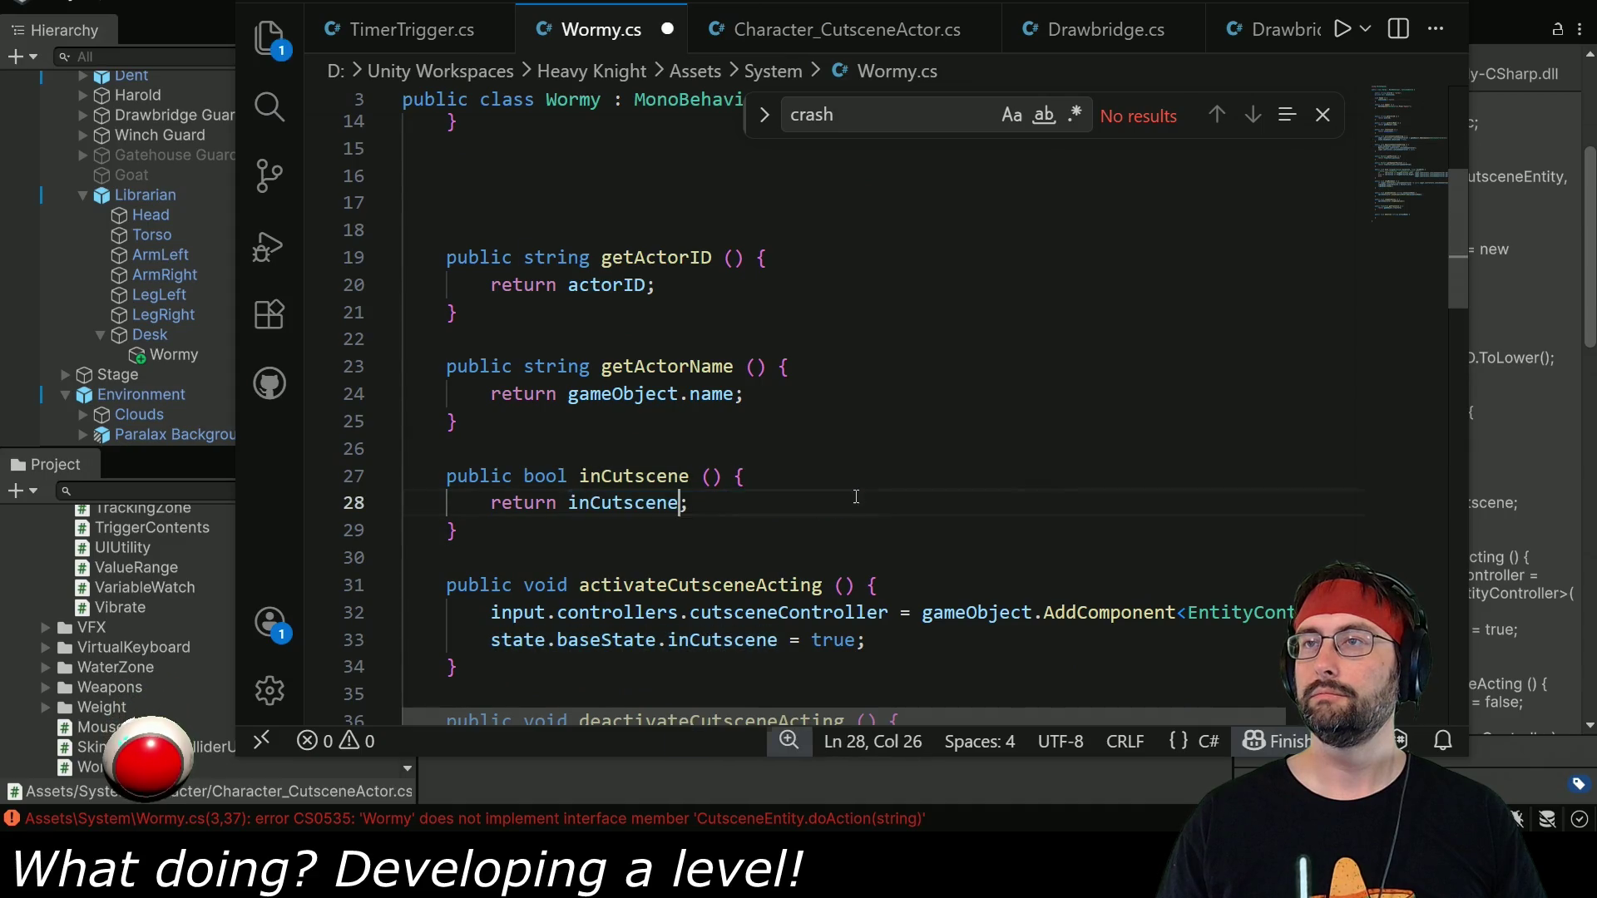
pyautogui.scroll(-3, 557, 346)
pyautogui.hscroll(1, 512, 378)
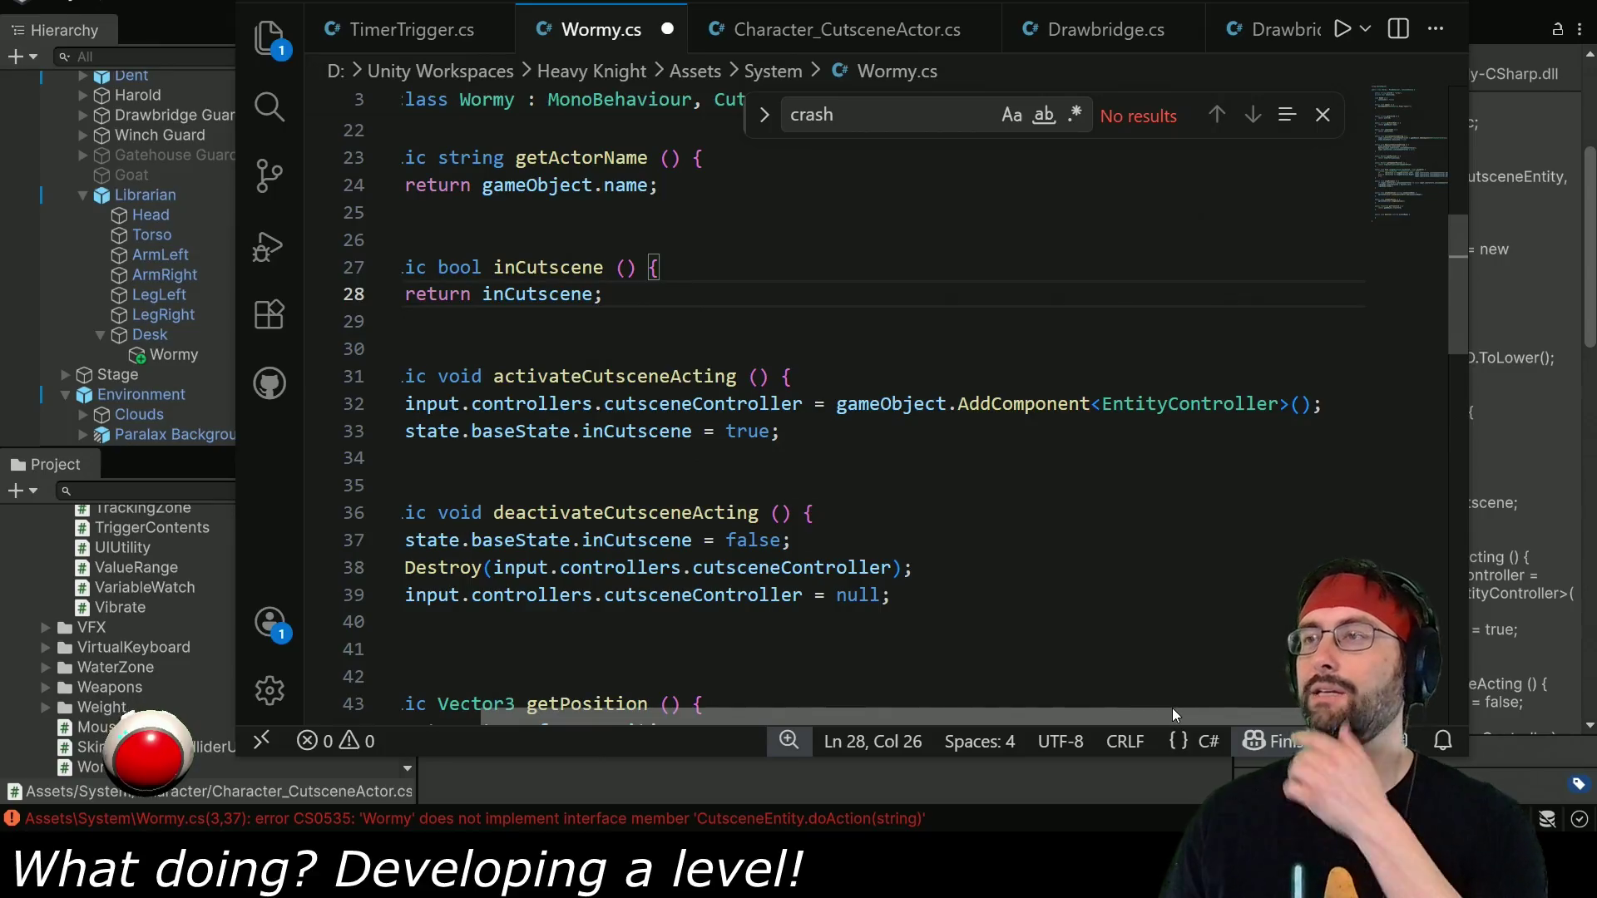
pyautogui.hscroll(-1, 624, 433)
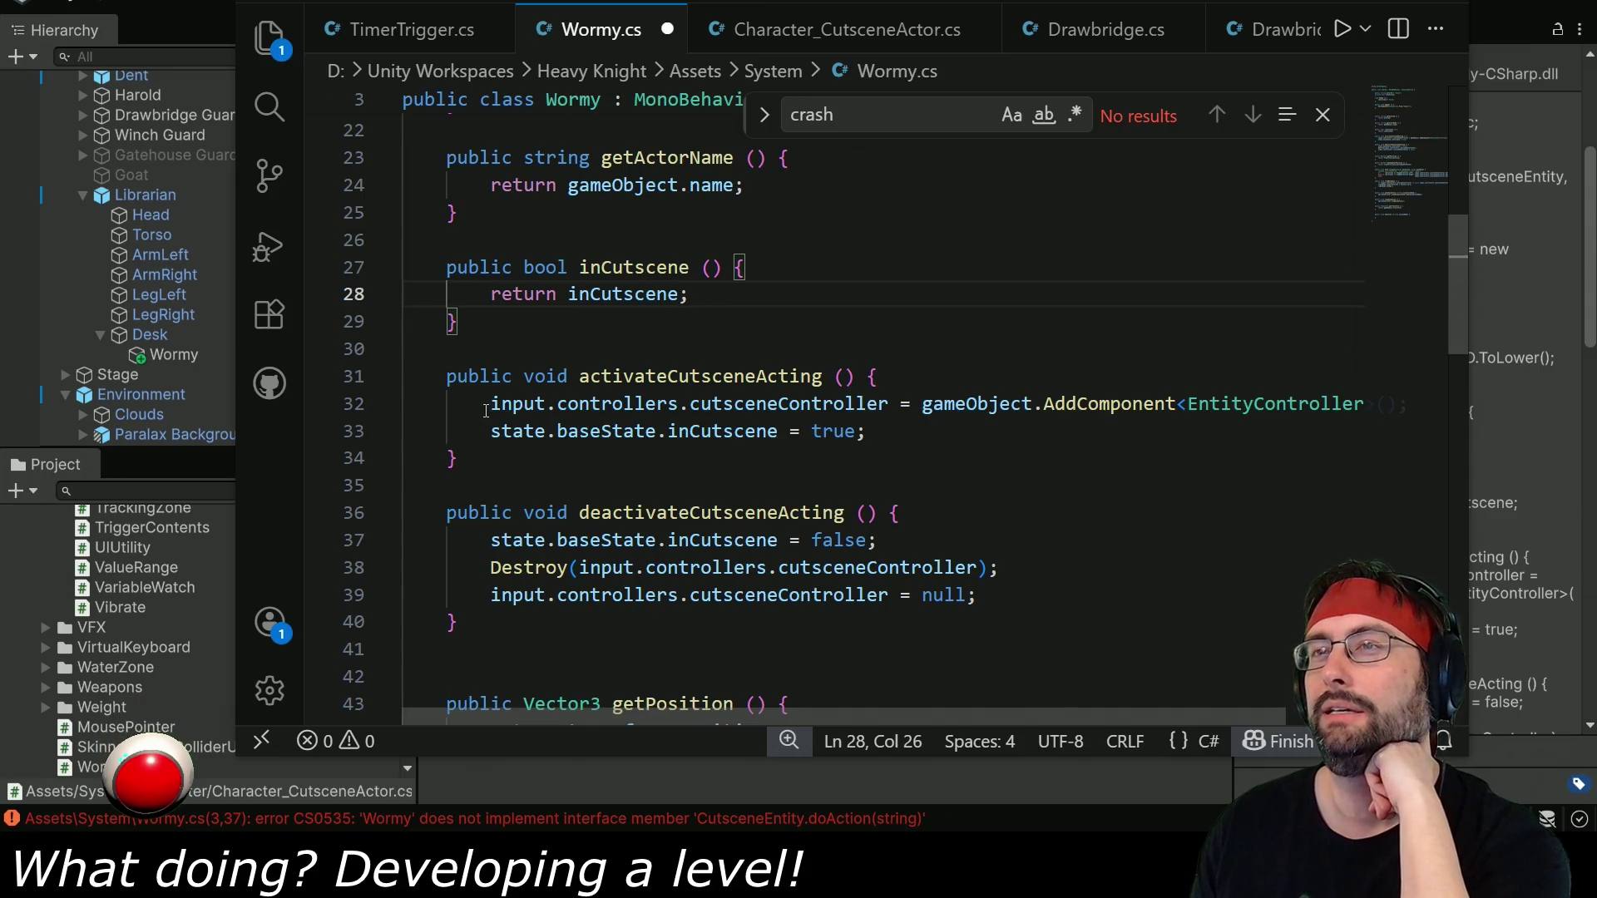
# Strip the old controller code from the acting methods, leaving plain inCutscene assignments.
pyautogui.moveTo(666, 431); pyautogui.dragTo(494, 404)
pyautogui.press('BackSpace')
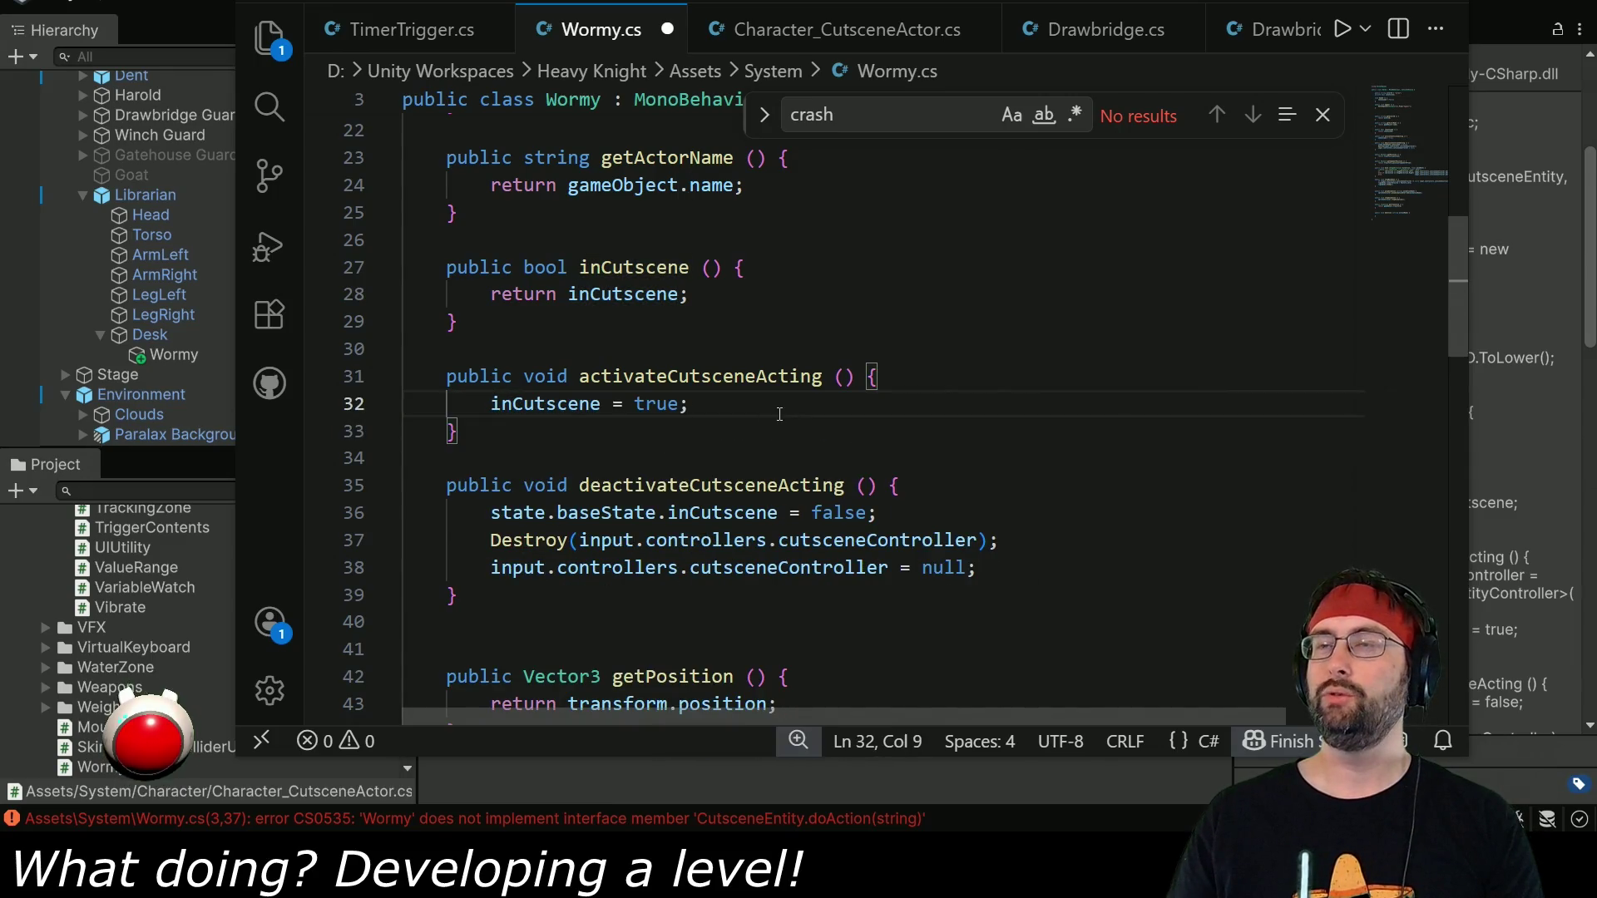
pyautogui.scroll(-1, 617, 405)
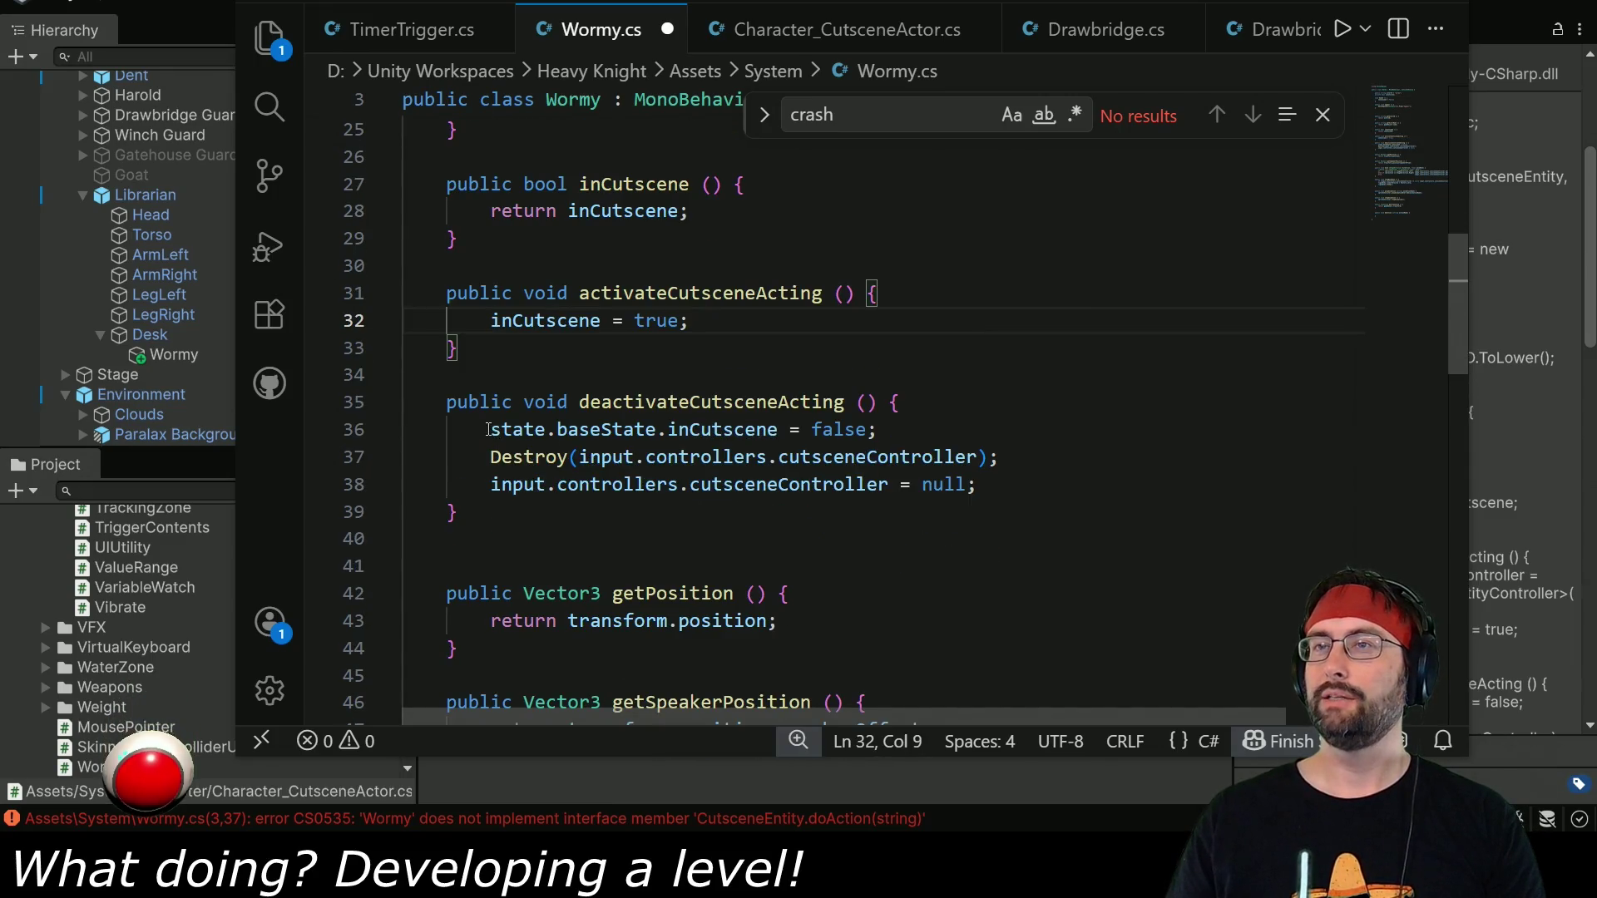
pyautogui.moveTo(1012, 487); pyautogui.dragTo(881, 429)
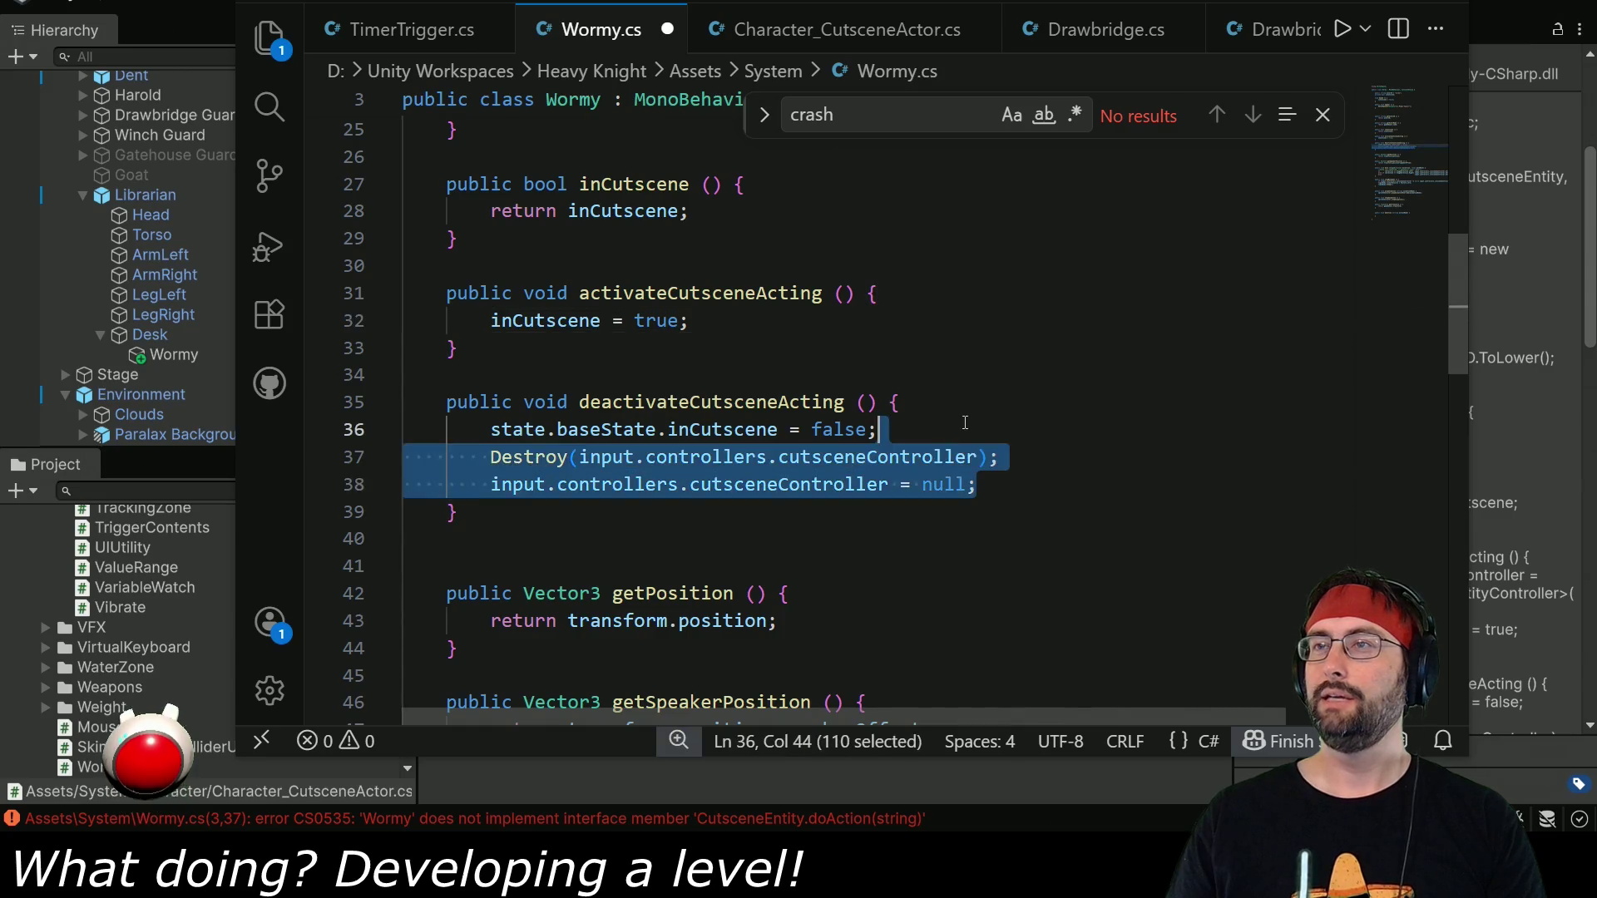
pyautogui.press('BackSpace')
pyautogui.moveTo(670, 430); pyautogui.dragTo(490, 429)
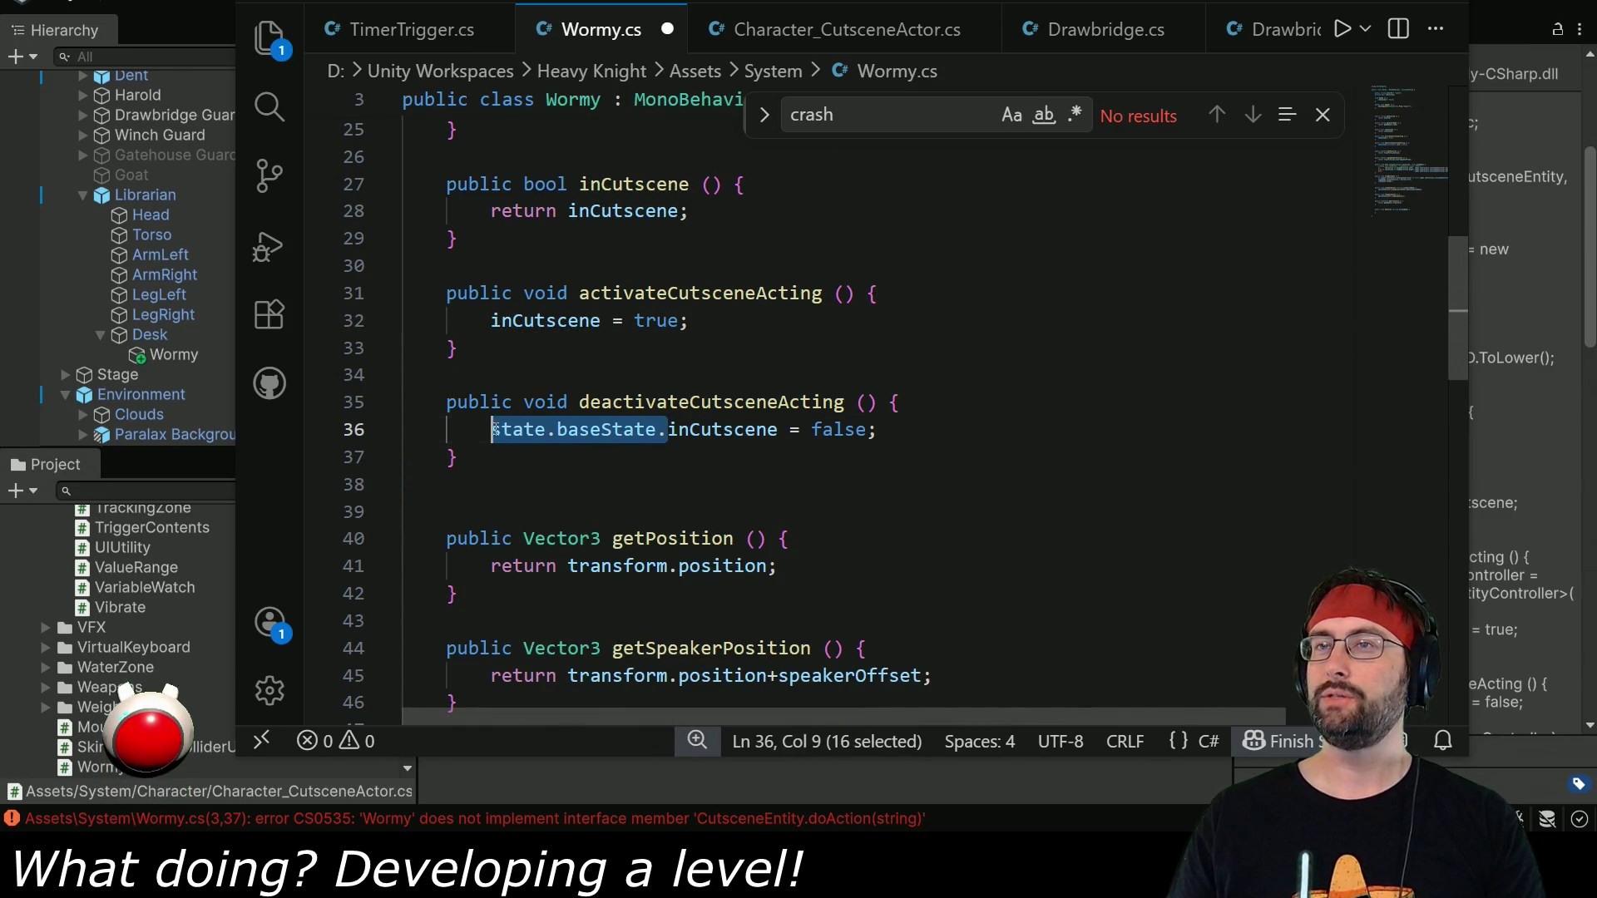
pyautogui.press('BackSpace')
pyautogui.scroll(-2, 571, 416)
pyautogui.scroll(-2, 709, 453)
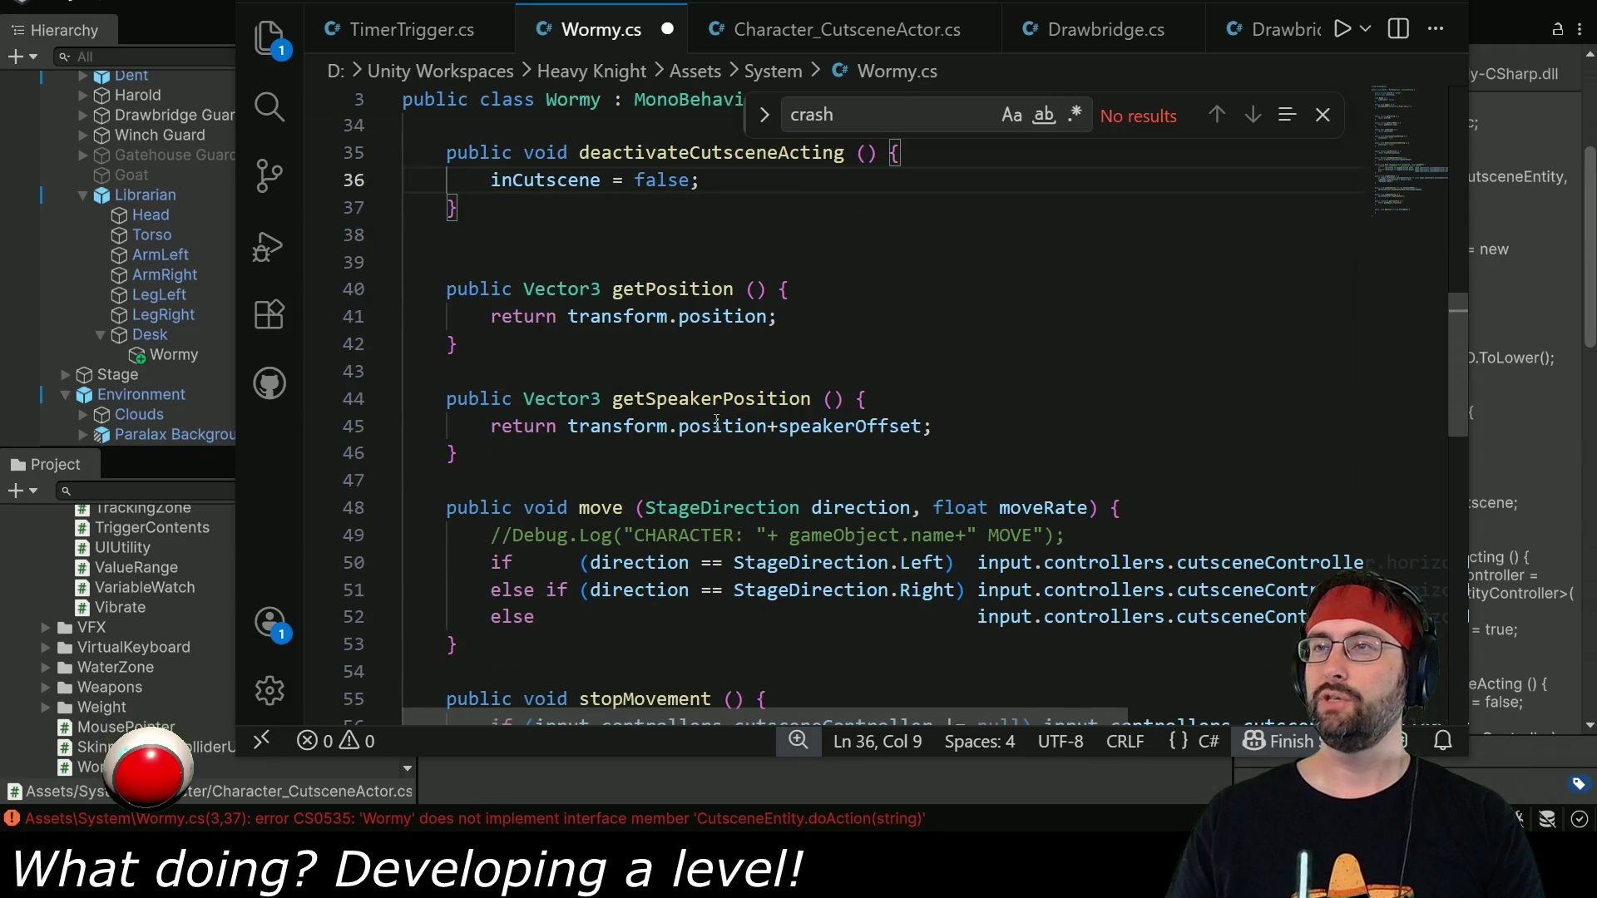
# Remove speakerOffset from getSpeakerPosition's return, empty the move method, and save.
pyautogui.moveTo(768, 429); pyautogui.dragTo(921, 430)
pyautogui.press('BackSpace')
pyautogui.click(756, 452)
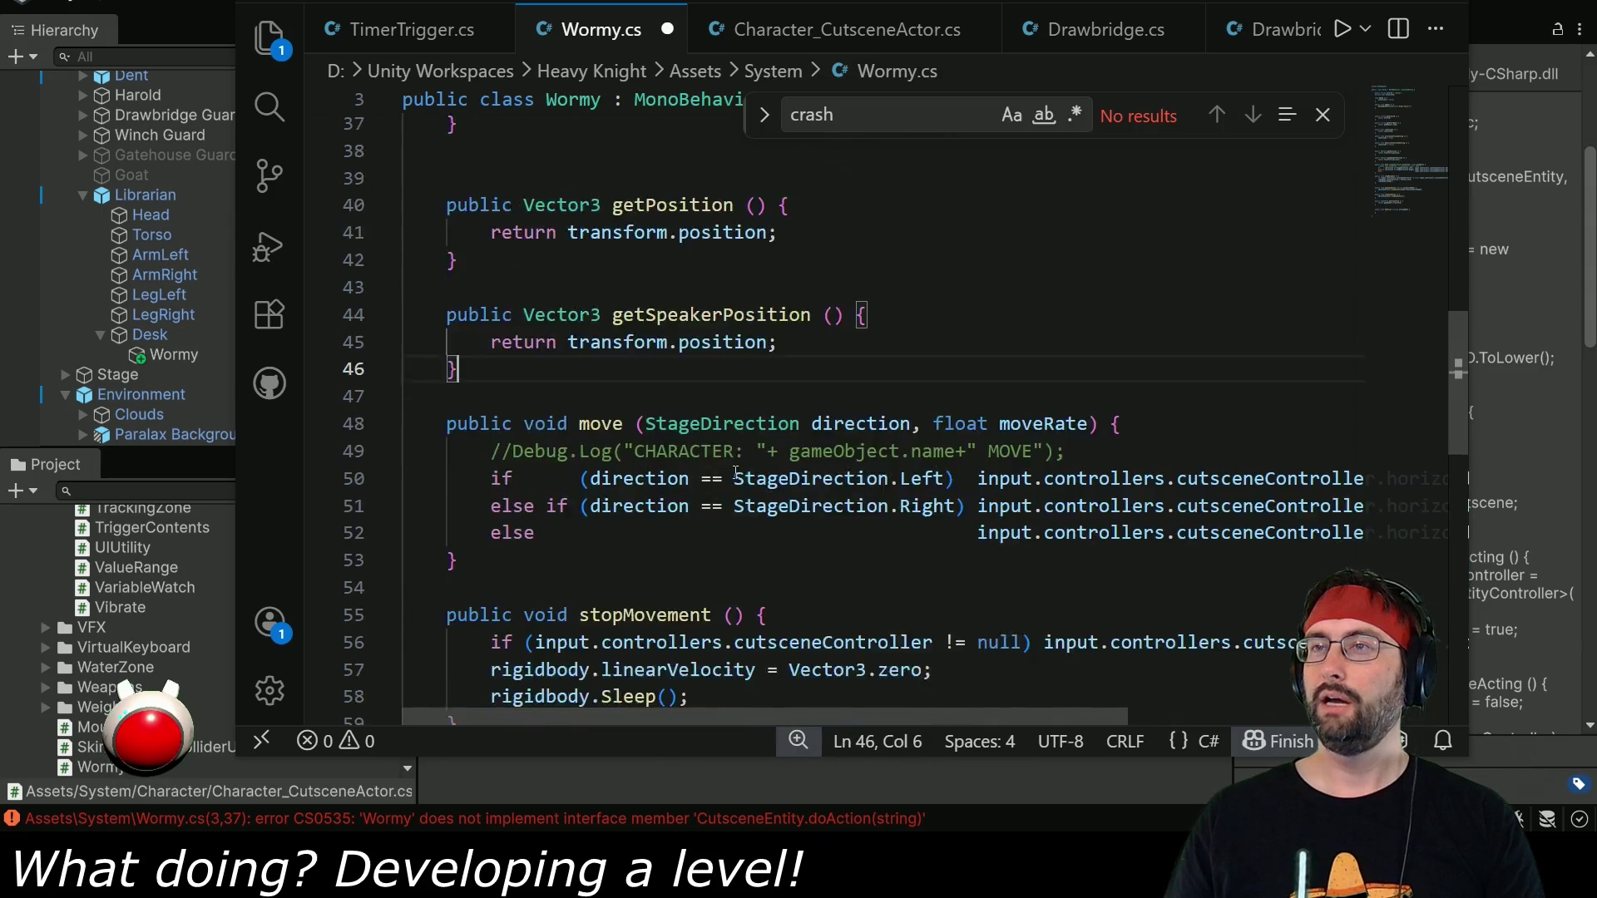
pyautogui.scroll(-2, 687, 402)
pyautogui.moveTo(492, 410)
pyautogui.mouseDown()
pyautogui.moveTo(535, 436)
pyautogui.moveTo(1089, 490)
pyautogui.moveTo(1199, 467)
pyautogui.moveTo(1452, 468)
pyautogui.moveTo(1372, 492)
pyautogui.mouseUp()
pyautogui.press('BackSpace')
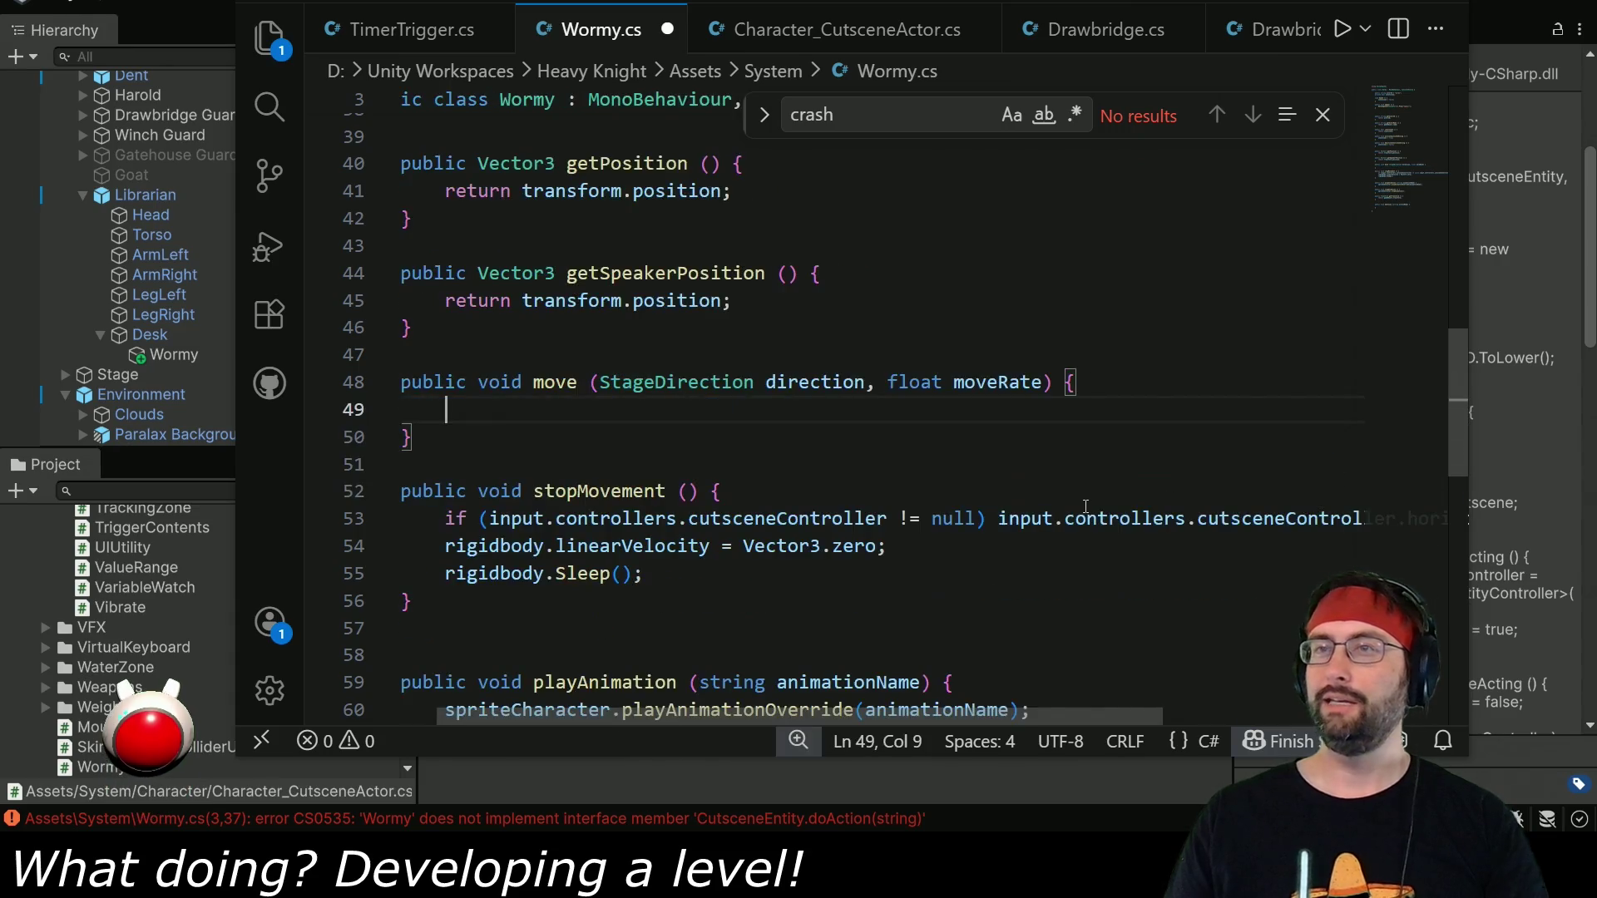
pyautogui.hotkey('ctrl', 's')
# Empty the stopMovement, playAnimation and stopAnimation method bodies.
pyautogui.scroll(-2, 463, 406)
pyautogui.moveTo(446, 394); pyautogui.dragTo(642, 449)
pyautogui.press('BackSpace')
pyautogui.scroll(-2, 468, 438)
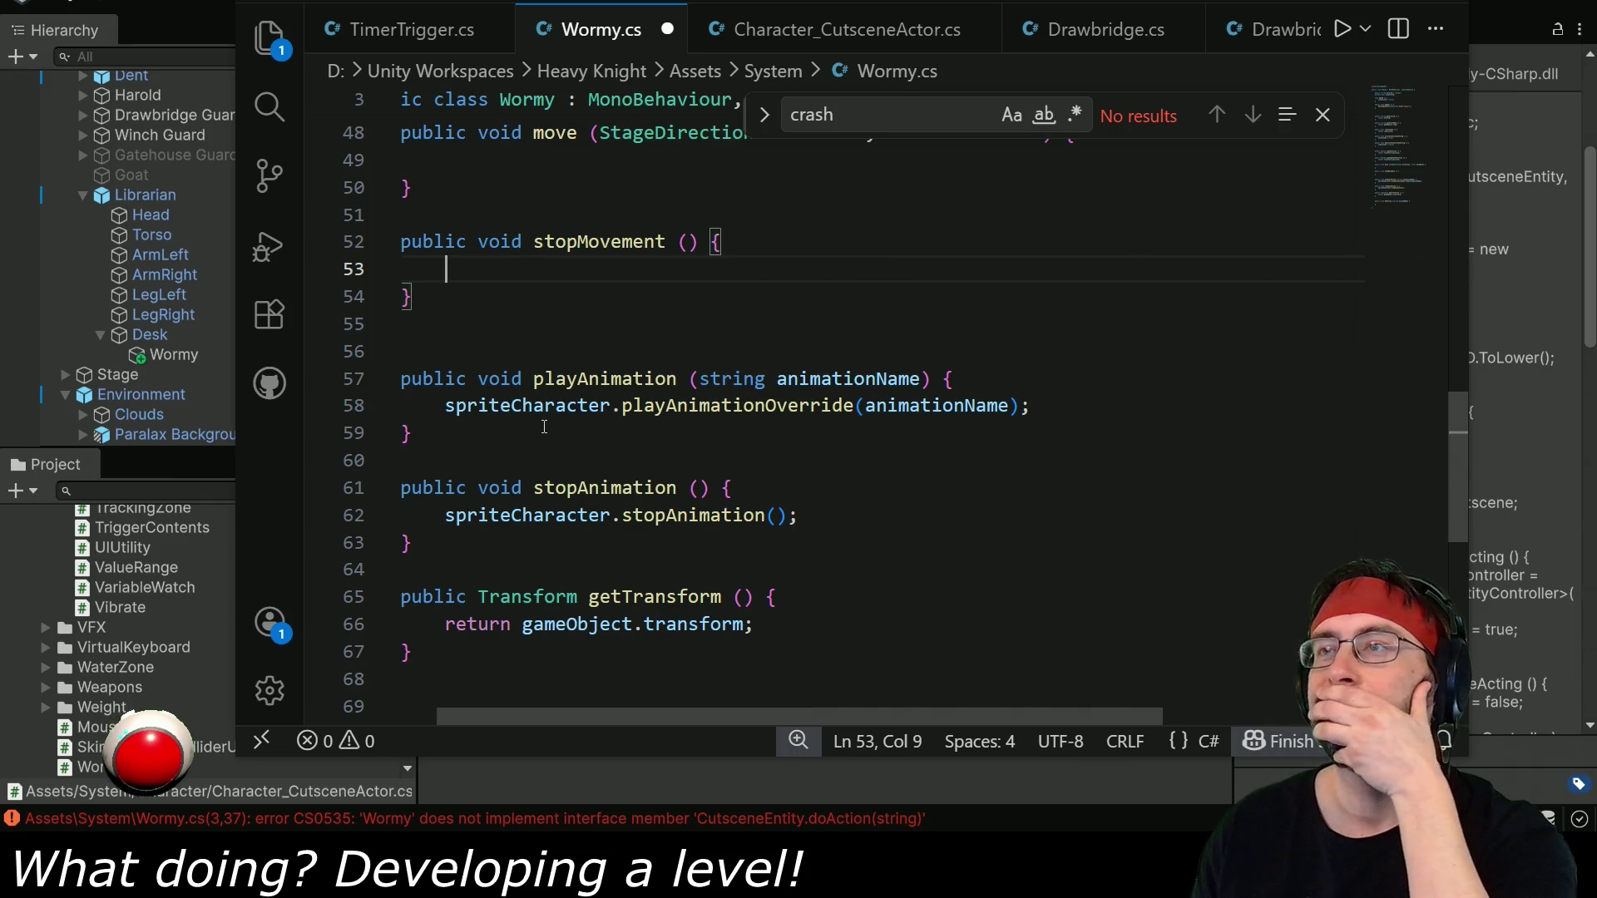
pyautogui.moveTo(448, 407)
pyautogui.mouseDown()
pyautogui.moveTo(957, 380)
pyautogui.moveTo(1031, 407)
pyautogui.mouseUp()
pyautogui.press('BackSpace')
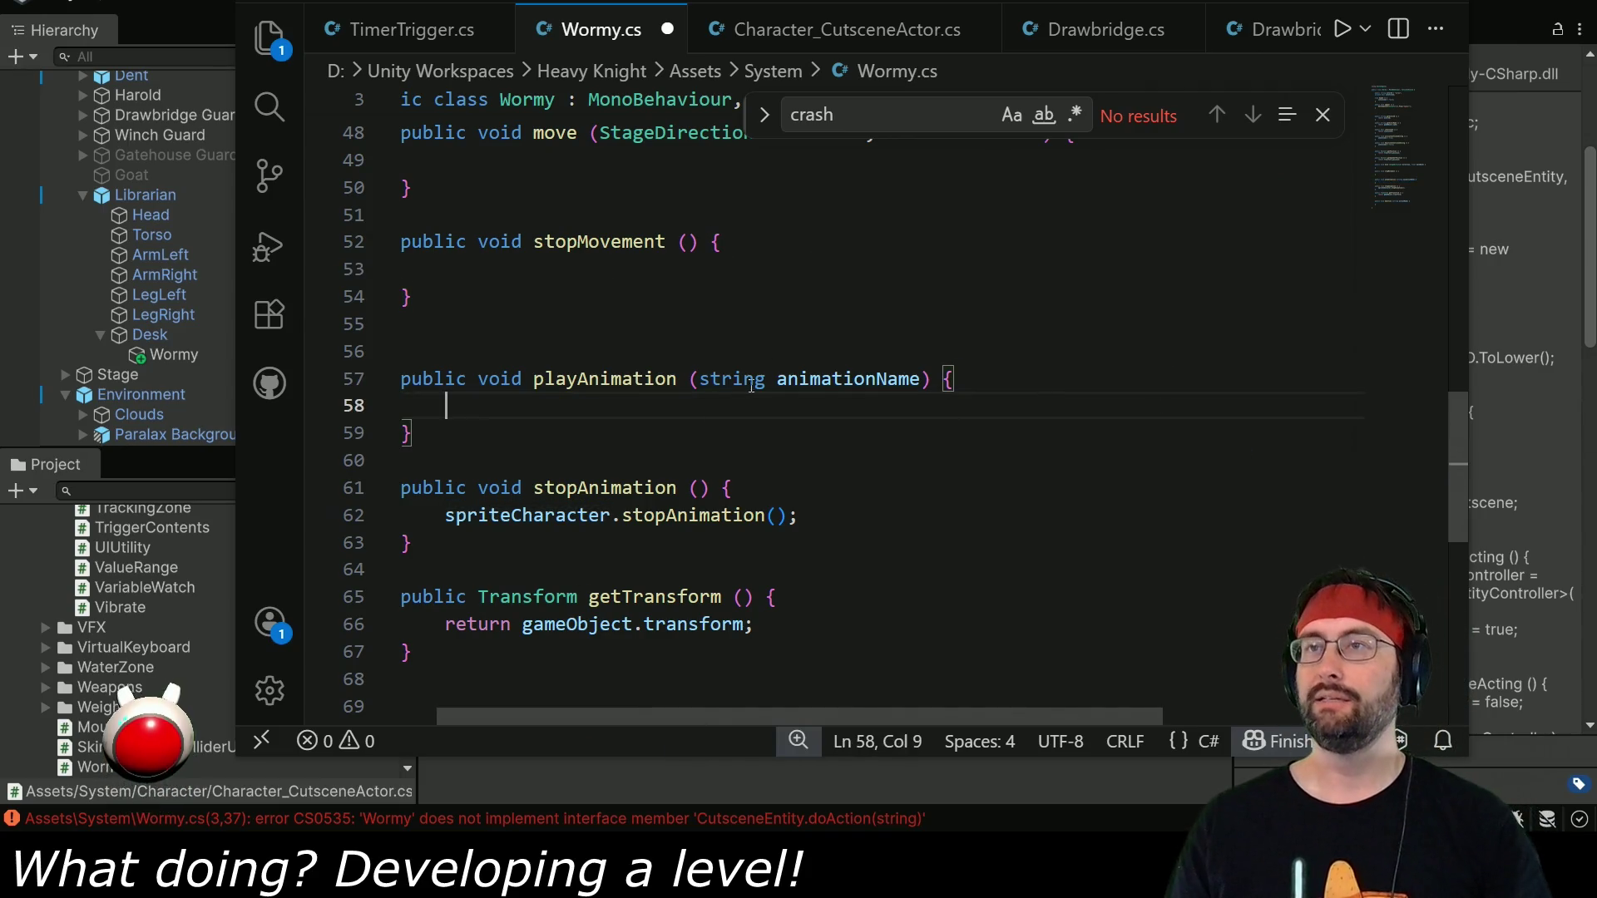
pyautogui.moveTo(446, 515); pyautogui.dragTo(801, 515)
pyautogui.press('BackSpace')
# Call appear() inside doAction and inspect Unity's duplicate inCutscene definition error.
pyautogui.scroll(-3, 540, 502)
pyautogui.click(545, 552)
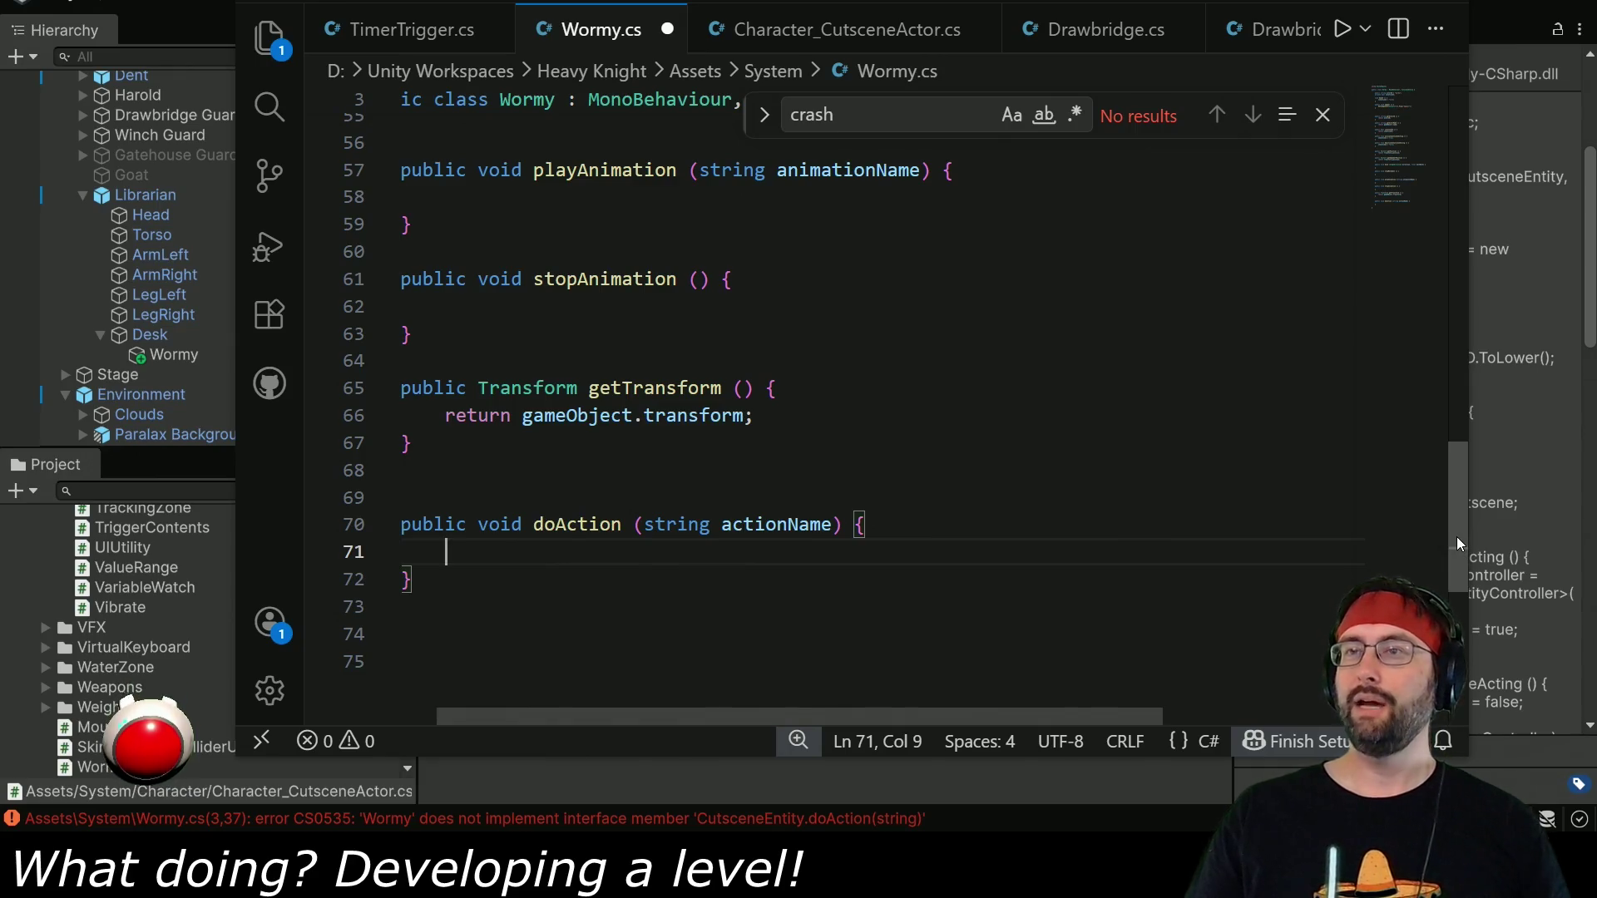
pyautogui.write('appear()')
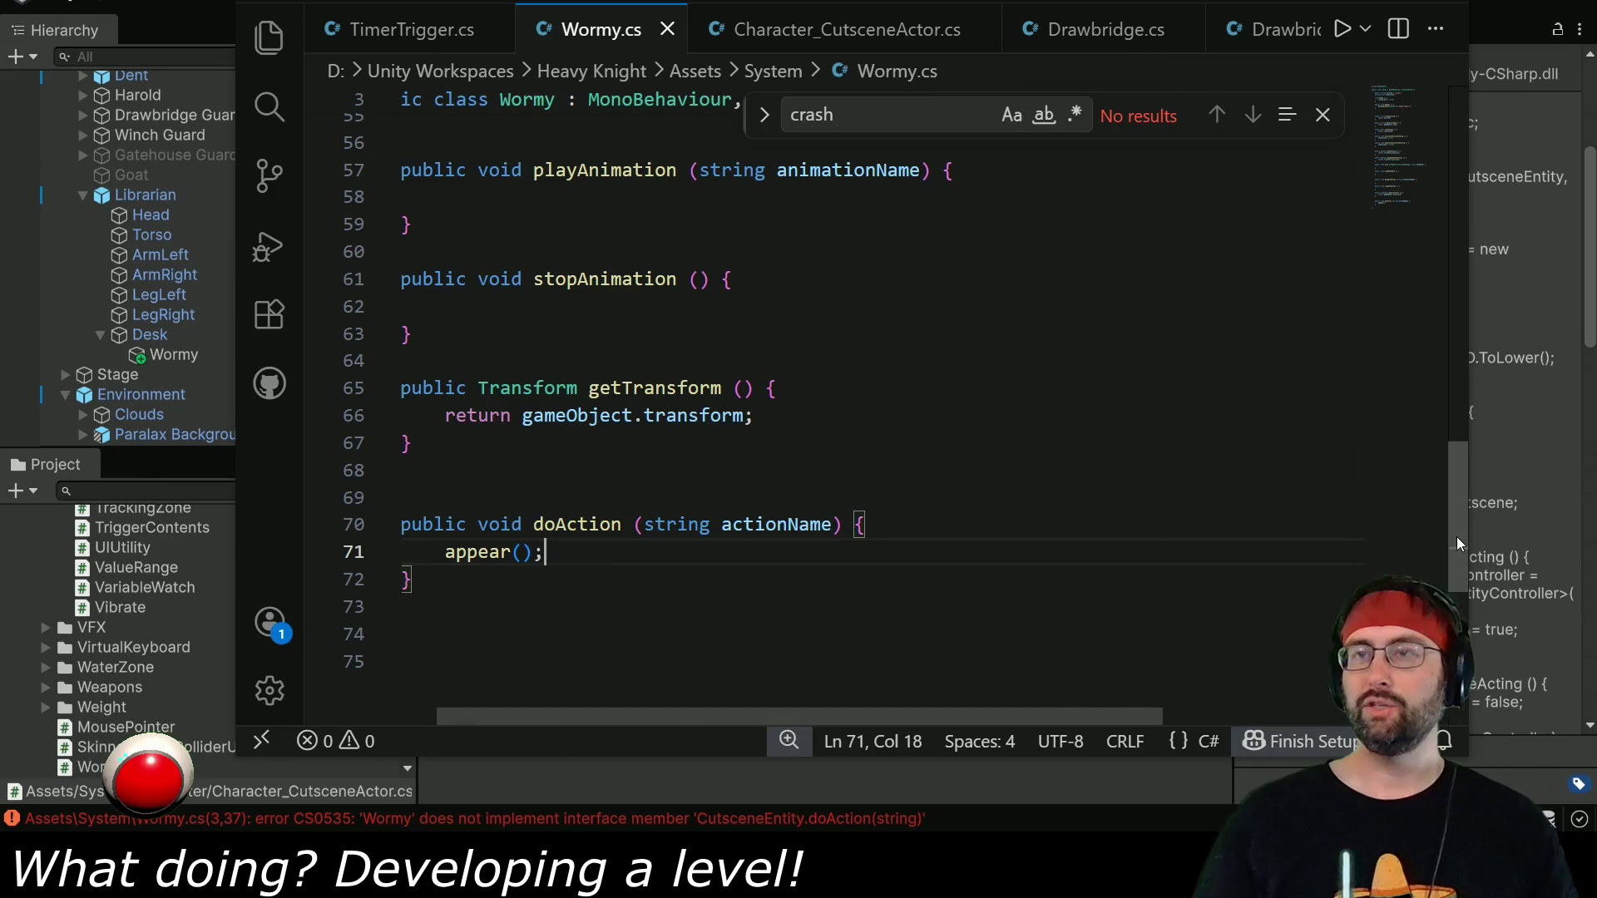
pyautogui.write(';')
pyautogui.hotkey('alt', 'Tab')
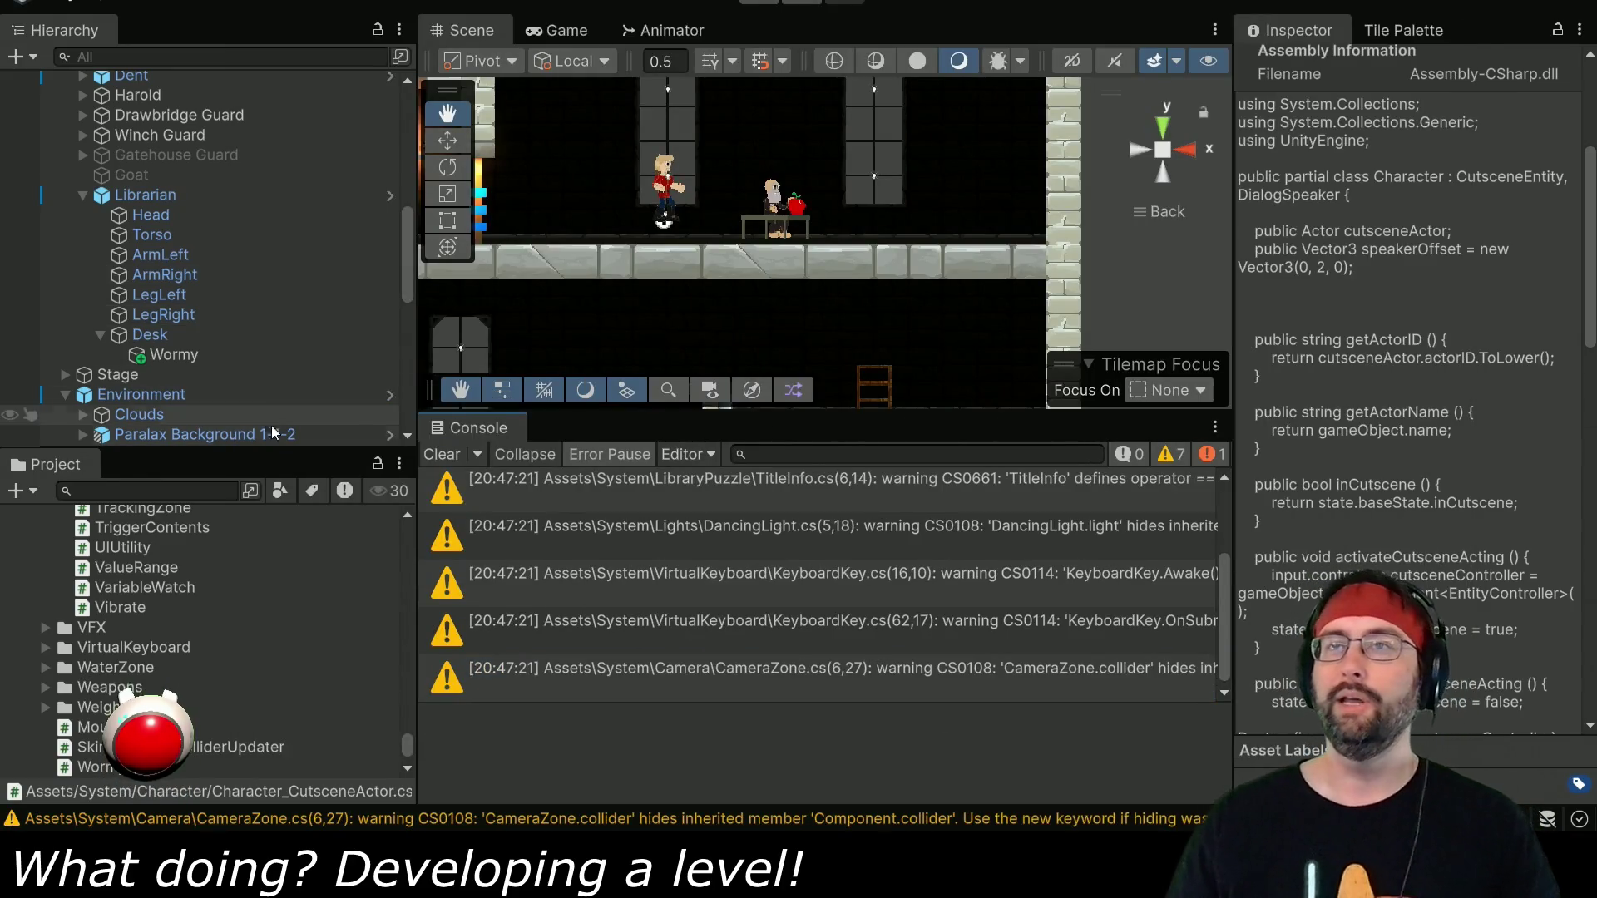
pyautogui.click(854, 503)
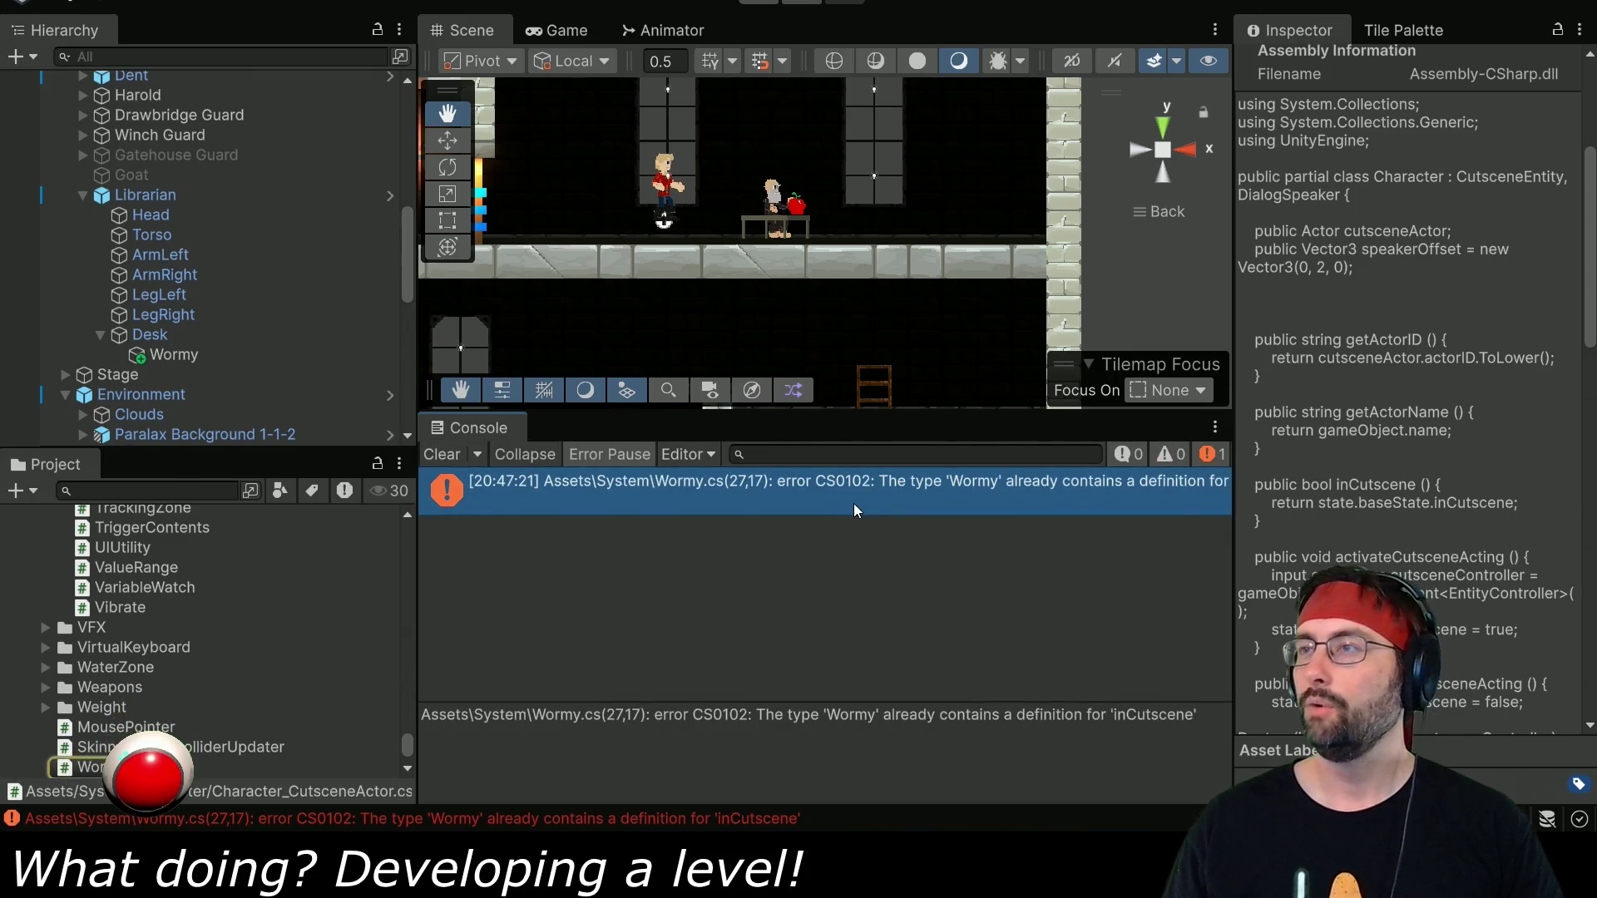
pyautogui.hotkey('alt', 'Tab')
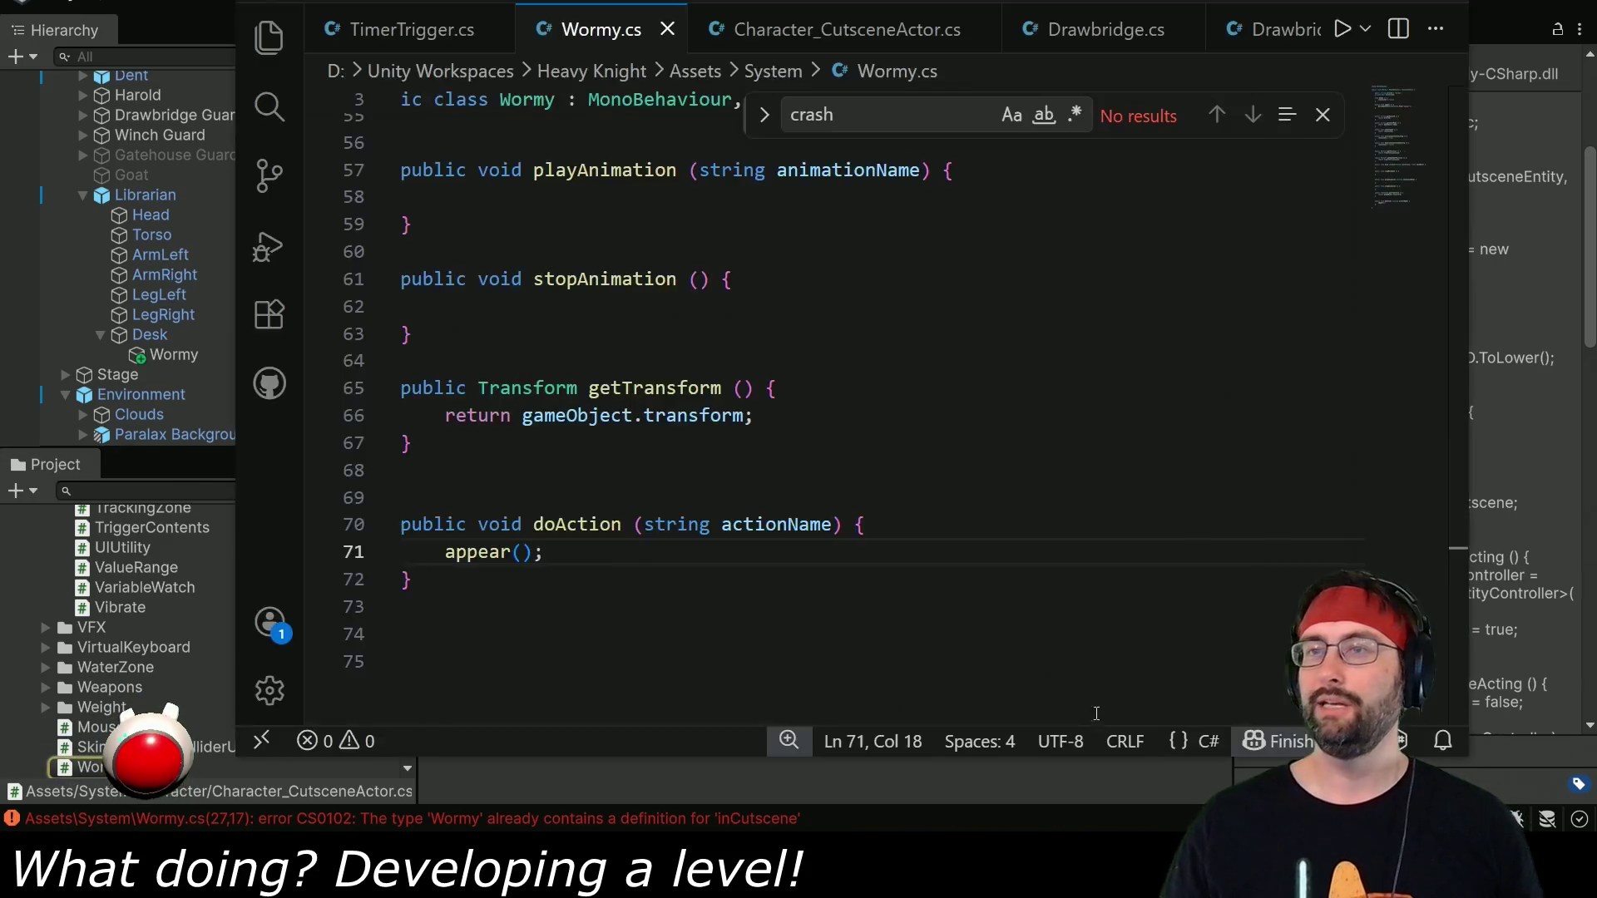
# Rename the field declaration to isInCutscene and update its use in Awake.
pyautogui.scroll(5, 676, 564)
pyautogui.scroll(13, 676, 564)
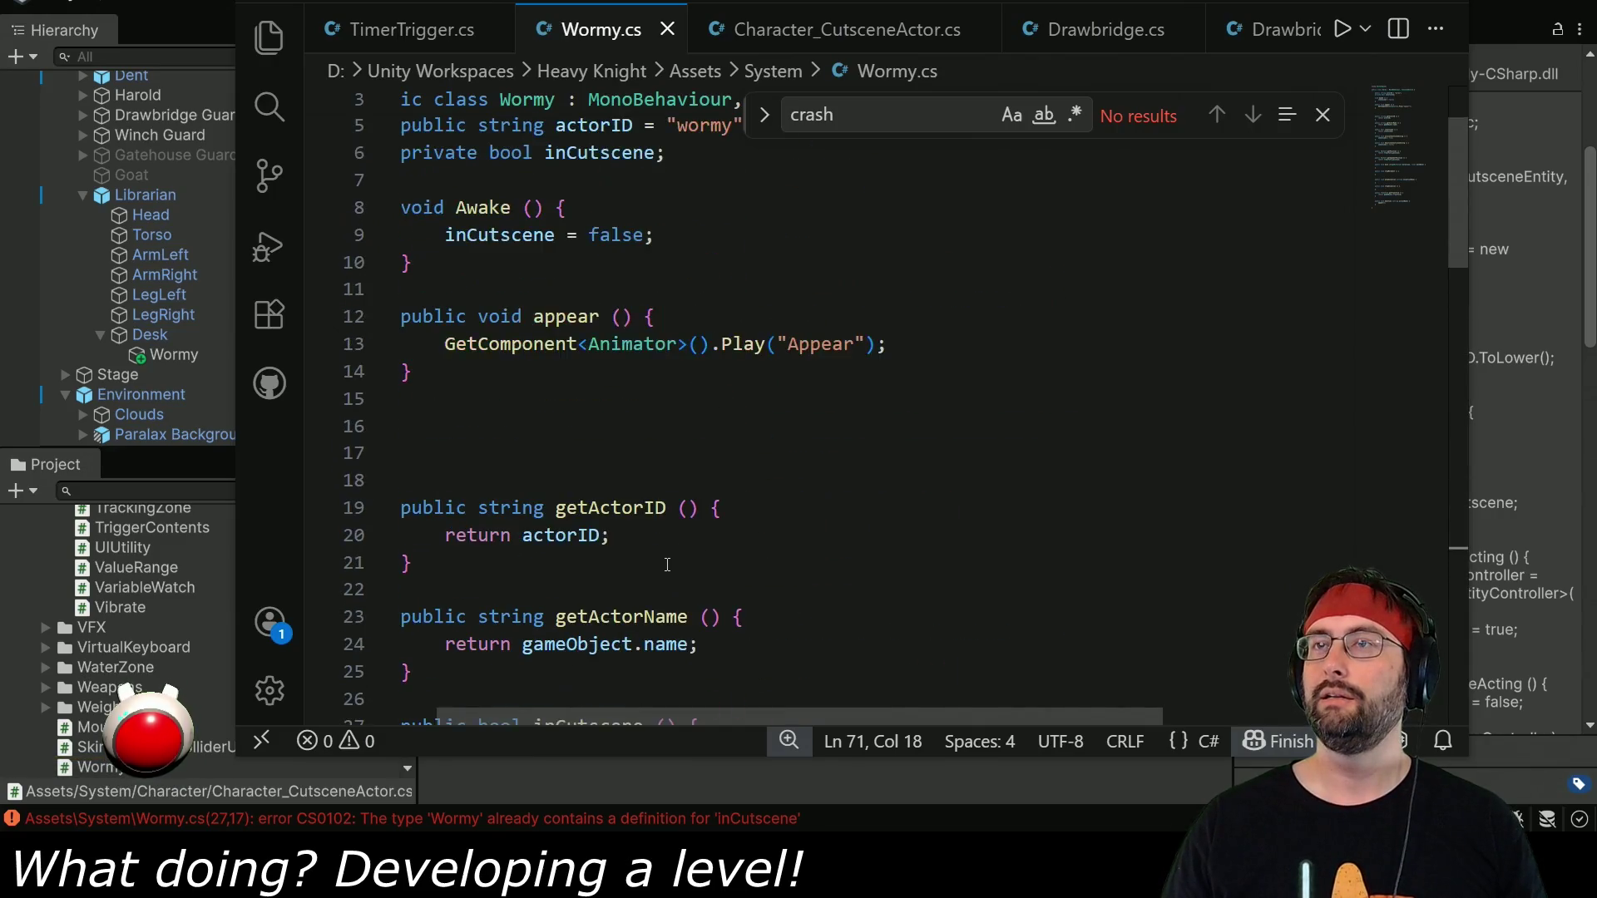
pyautogui.click(539, 284)
pyautogui.write('isI')
pyautogui.press('Delete')
pyautogui.doubleClick(549, 284)
pyautogui.hotkey('ctrl', 'c')
pyautogui.doubleClick(494, 366)
pyautogui.hotkey('ctrl', 'v')
# Replace inCutscene with isInCutscene in the getter and lines 32 and 36, then save.
pyautogui.scroll(-5, 582, 391)
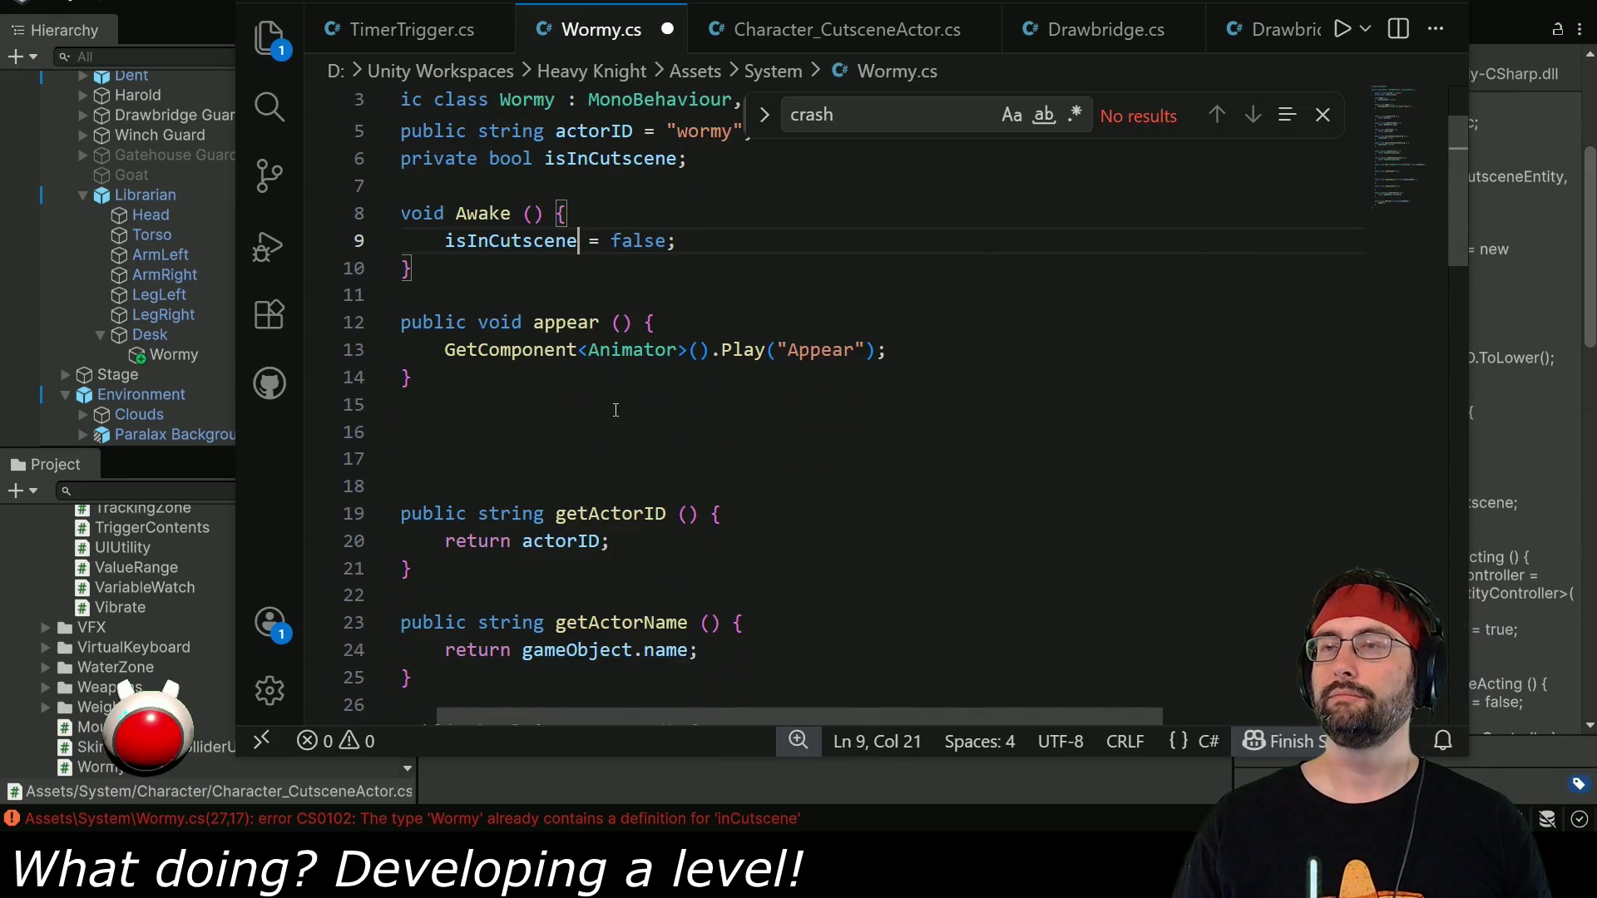
pyautogui.scroll(-2, 632, 504)
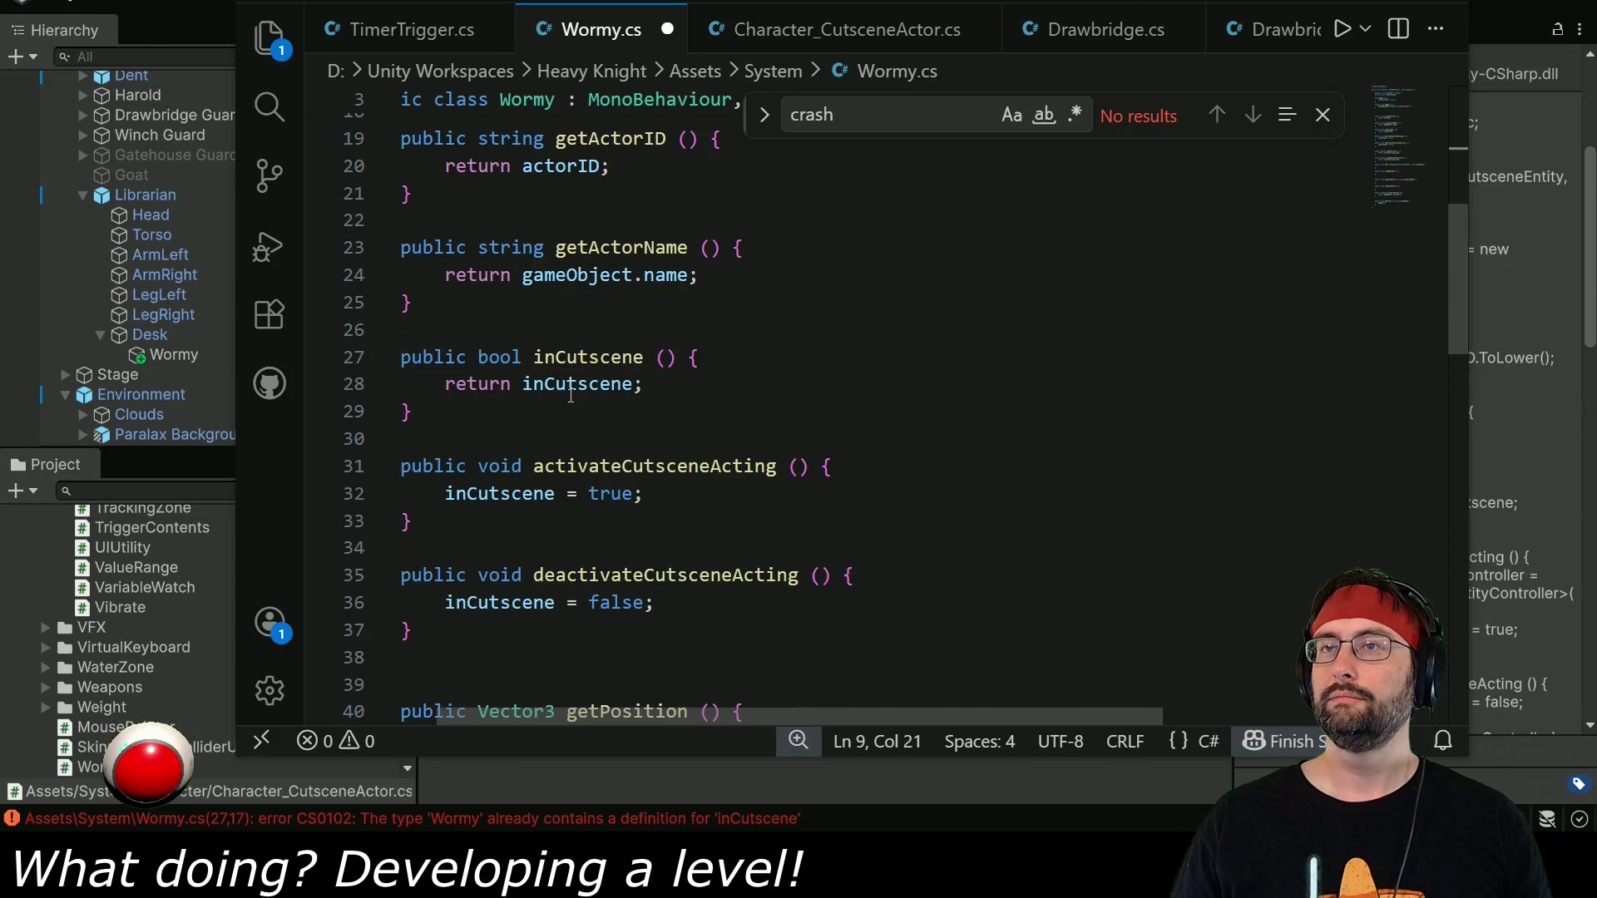
pyautogui.click(676, 384)
pyautogui.moveTo(676, 385); pyautogui.dragTo(736, 359)
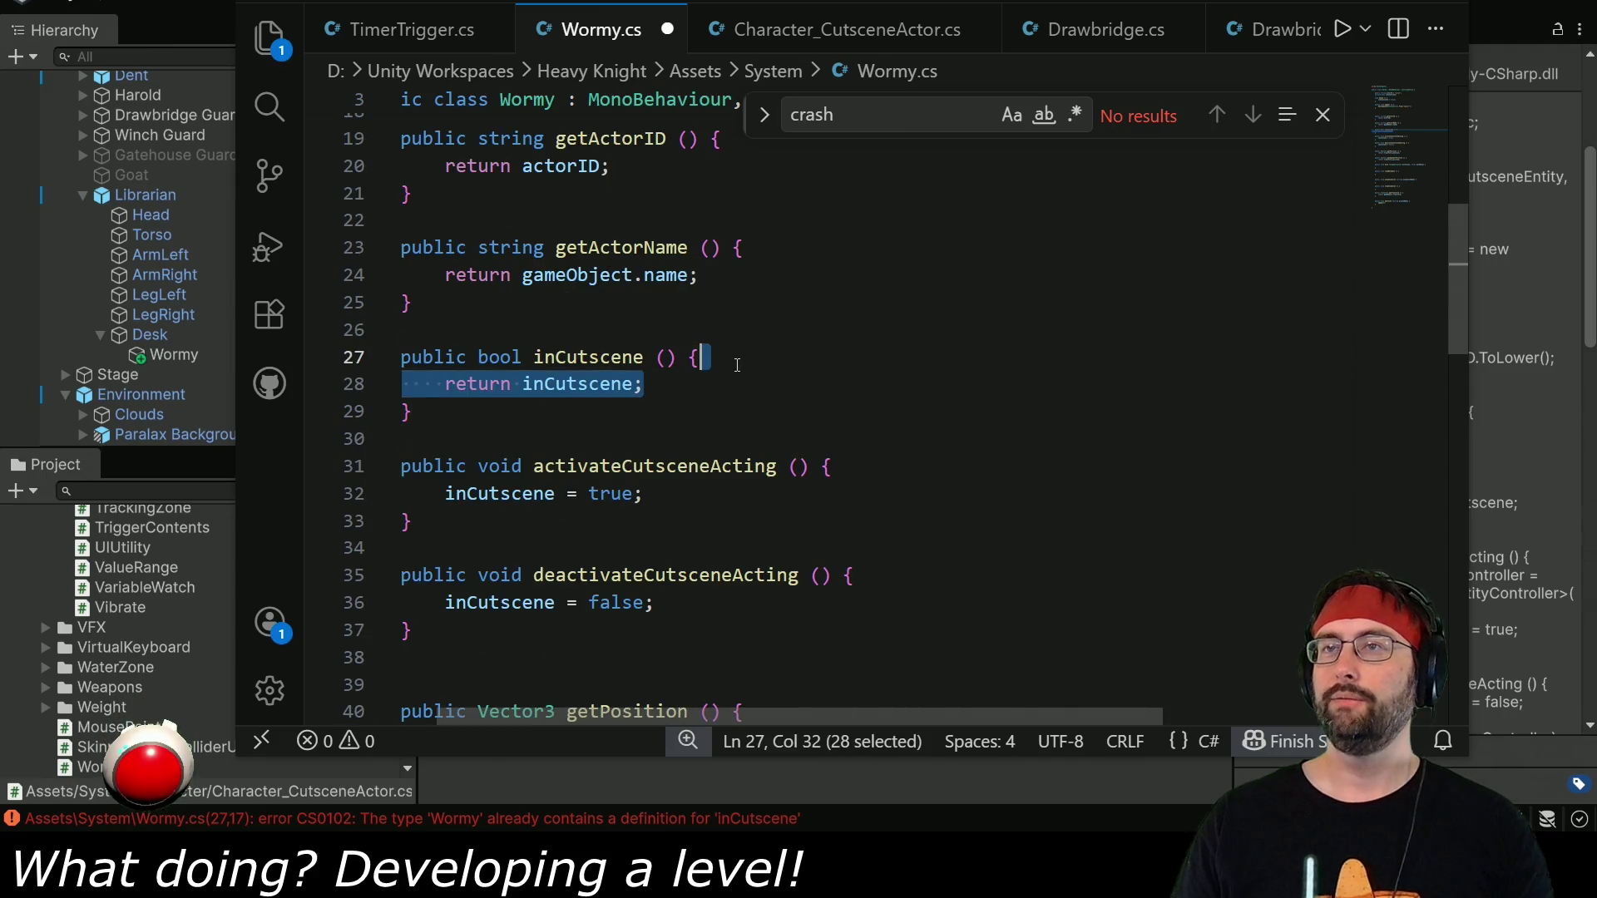
pyautogui.doubleClick(591, 385)
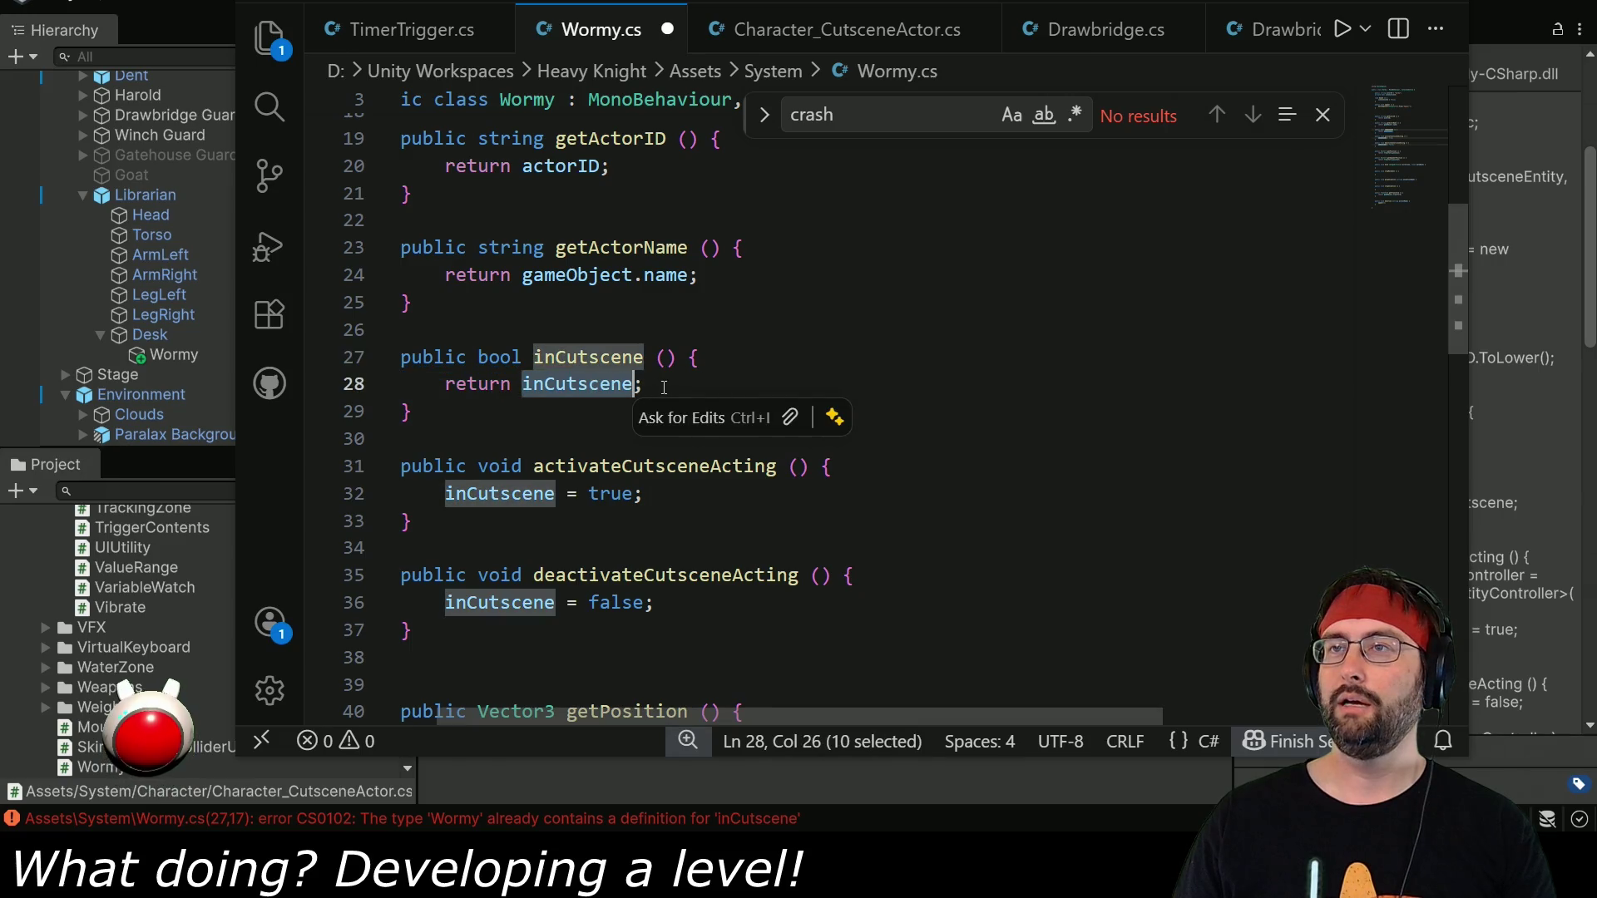
pyautogui.hotkey('ctrl', 'v')
pyautogui.click(500, 493)
pyautogui.hotkey('ctrl', 'v')
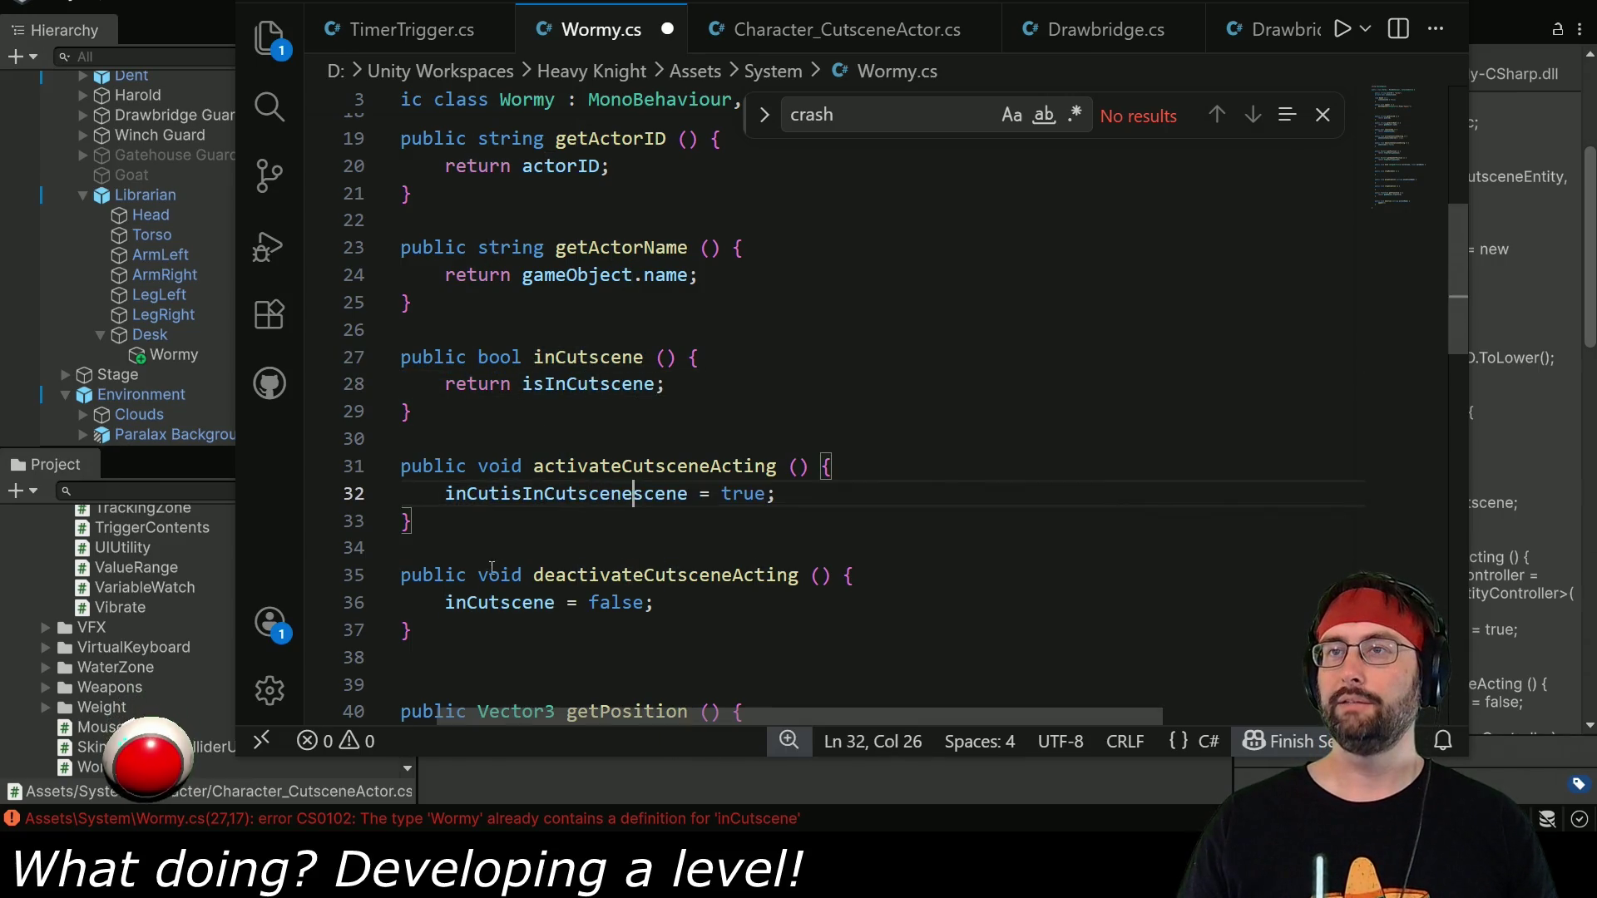
pyautogui.doubleClick(566, 493)
pyautogui.hotkey('ctrl', 'v')
pyautogui.doubleClick(499, 602)
pyautogui.hotkey('ctrl', 'v')
pyautogui.scroll(-1, 705, 522)
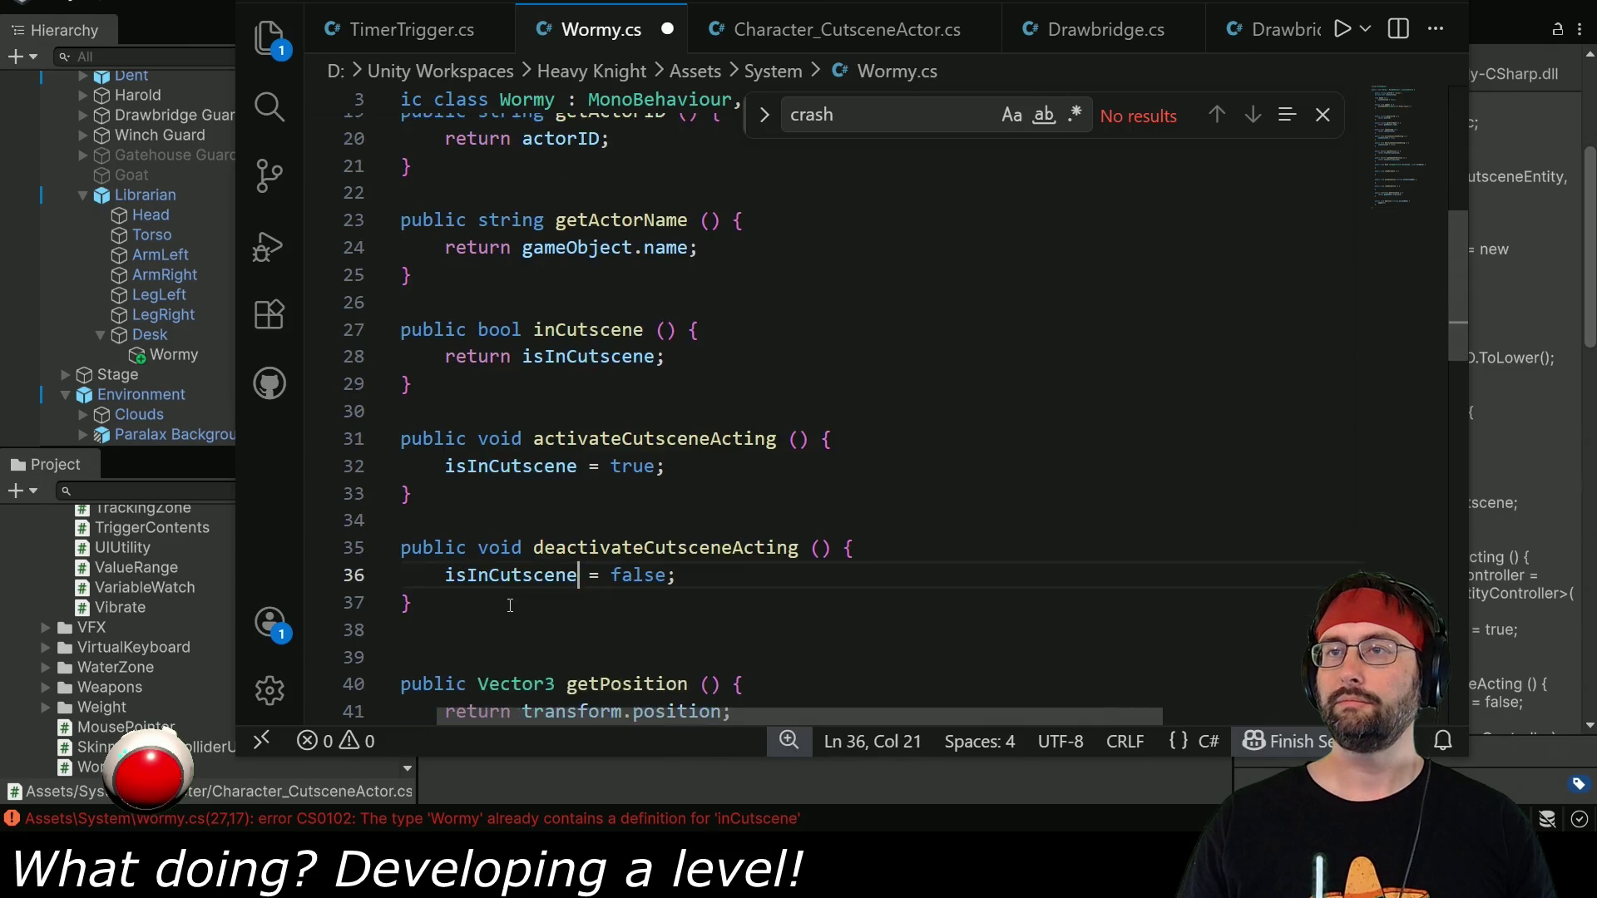
pyautogui.hotkey('ctrl', 's')
pyautogui.hotkey('alt', 'Tab')
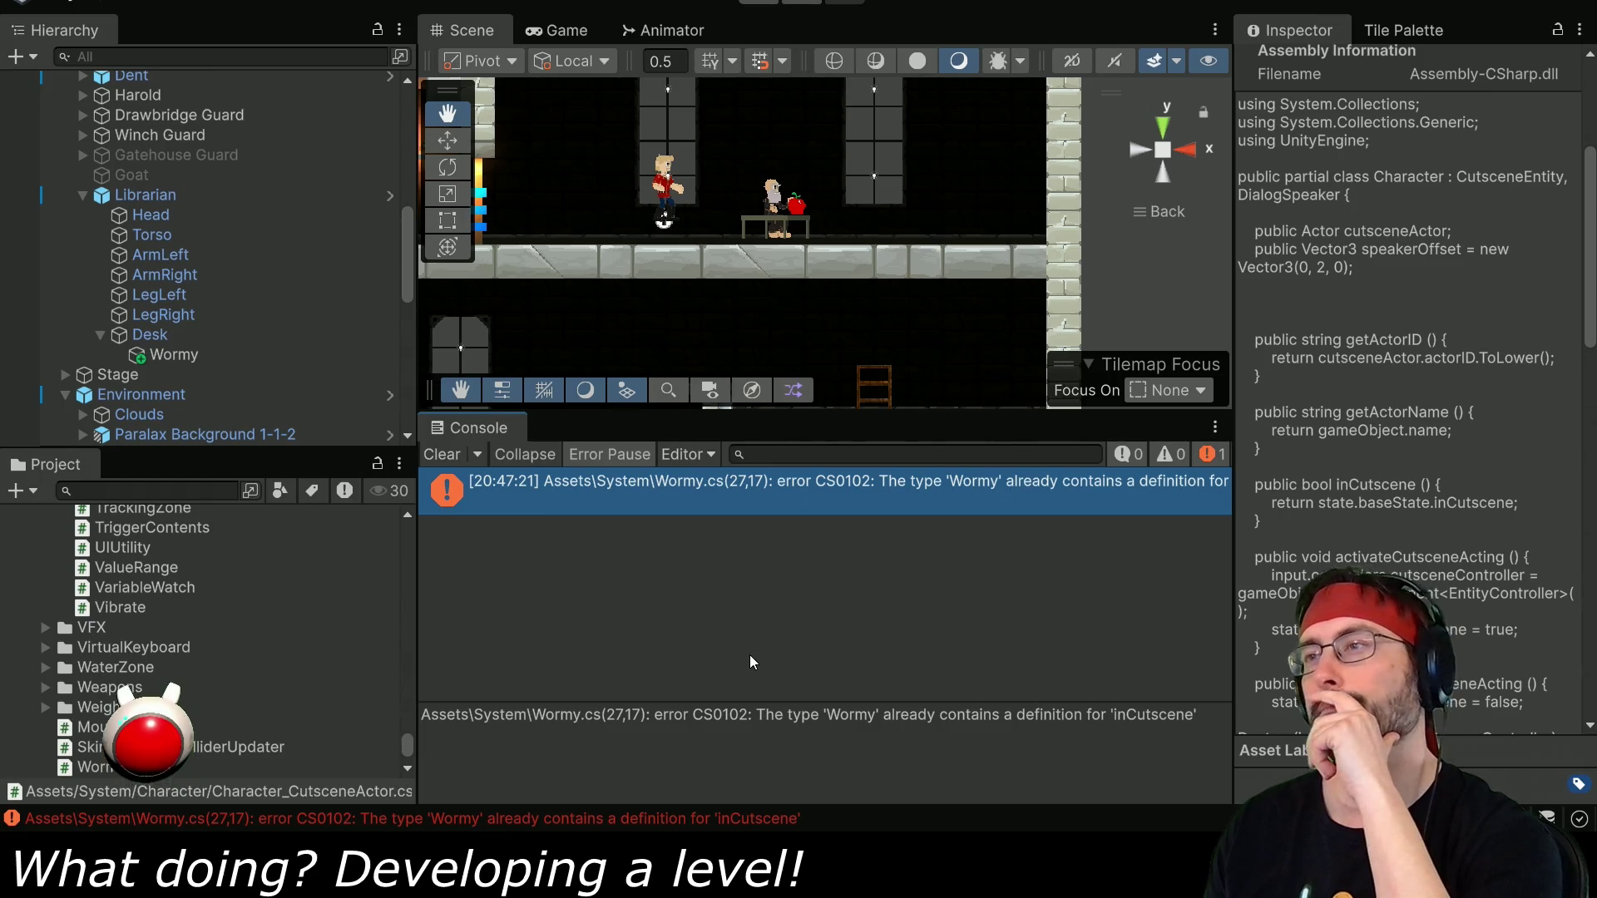
# Clear the Console and select Wormy under Desk to view its Inspector components.
pyautogui.click(450, 456)
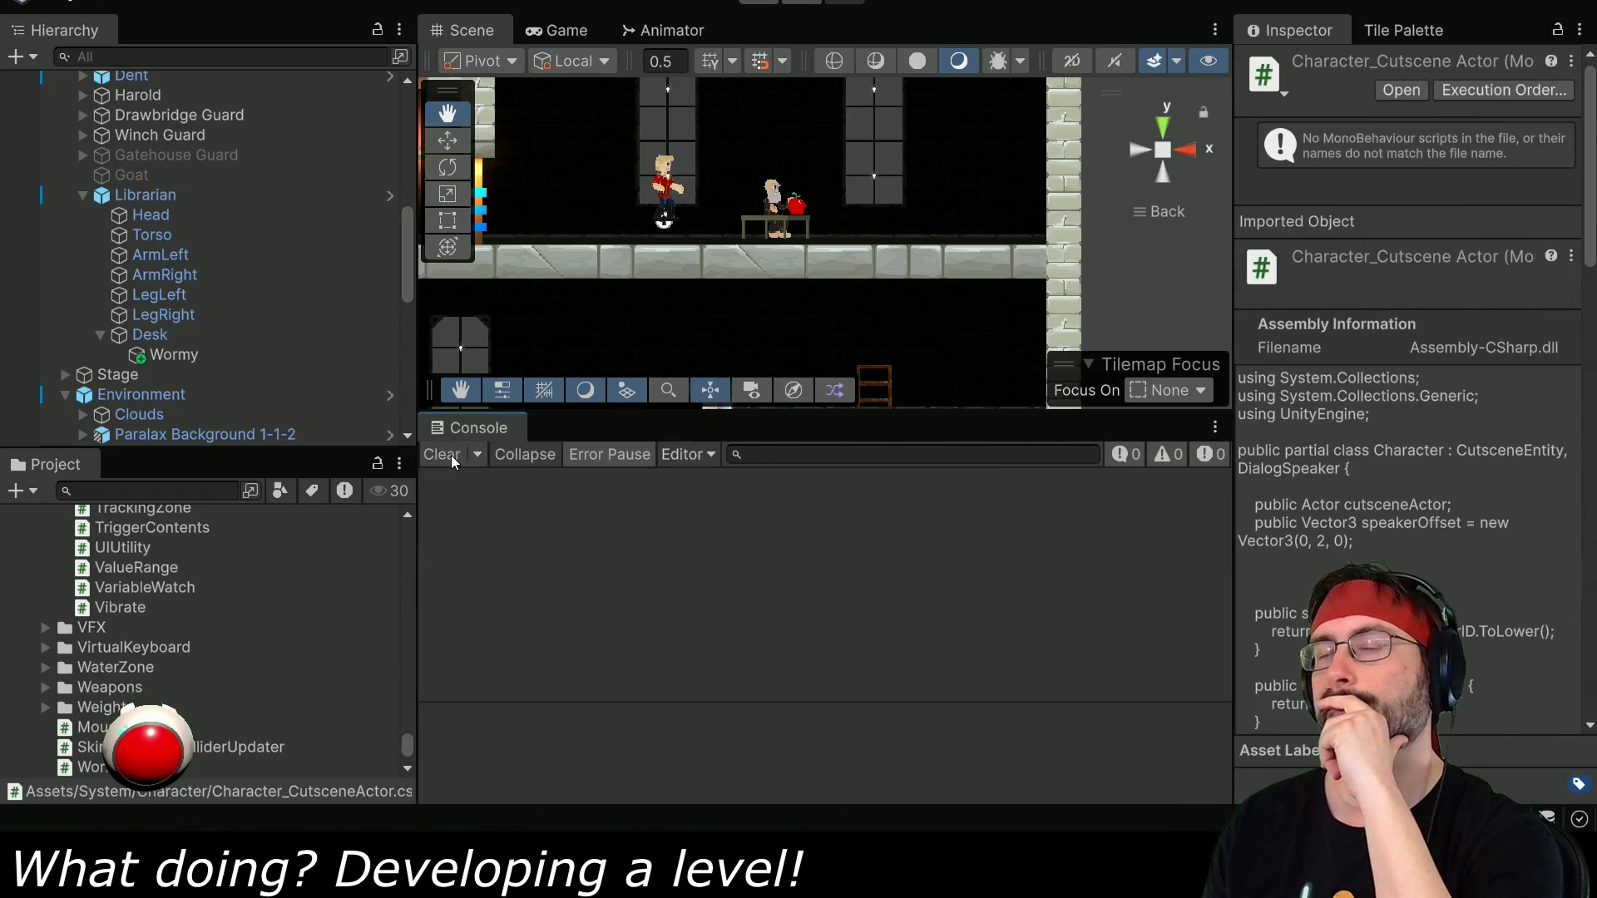
pyautogui.click(174, 354)
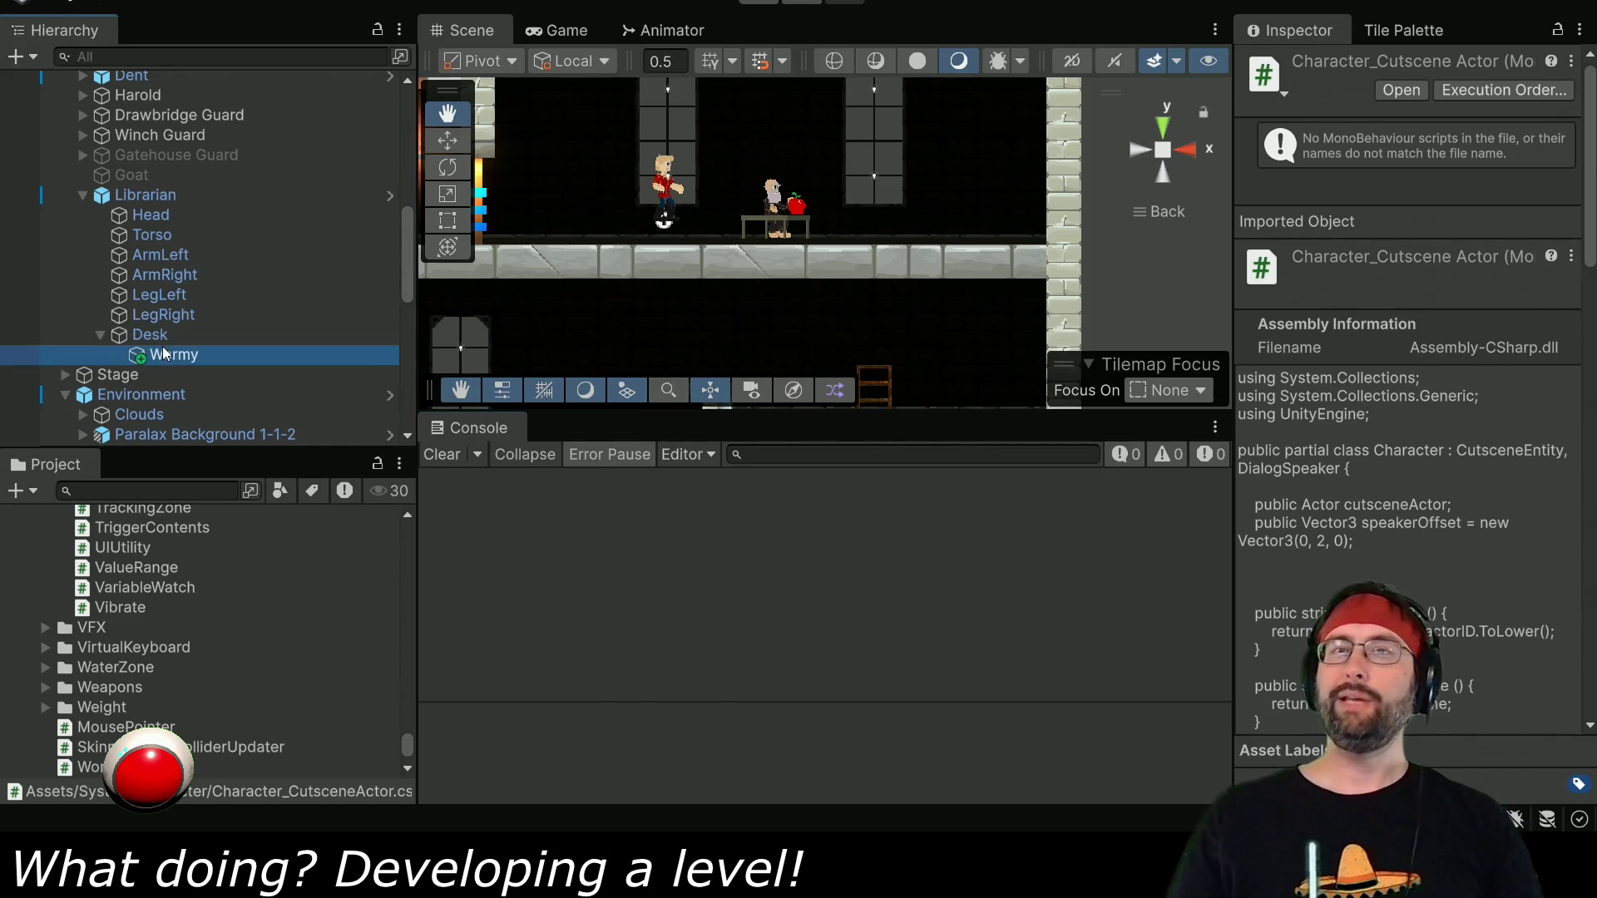
pyautogui.scroll(-6, 1494, 526)
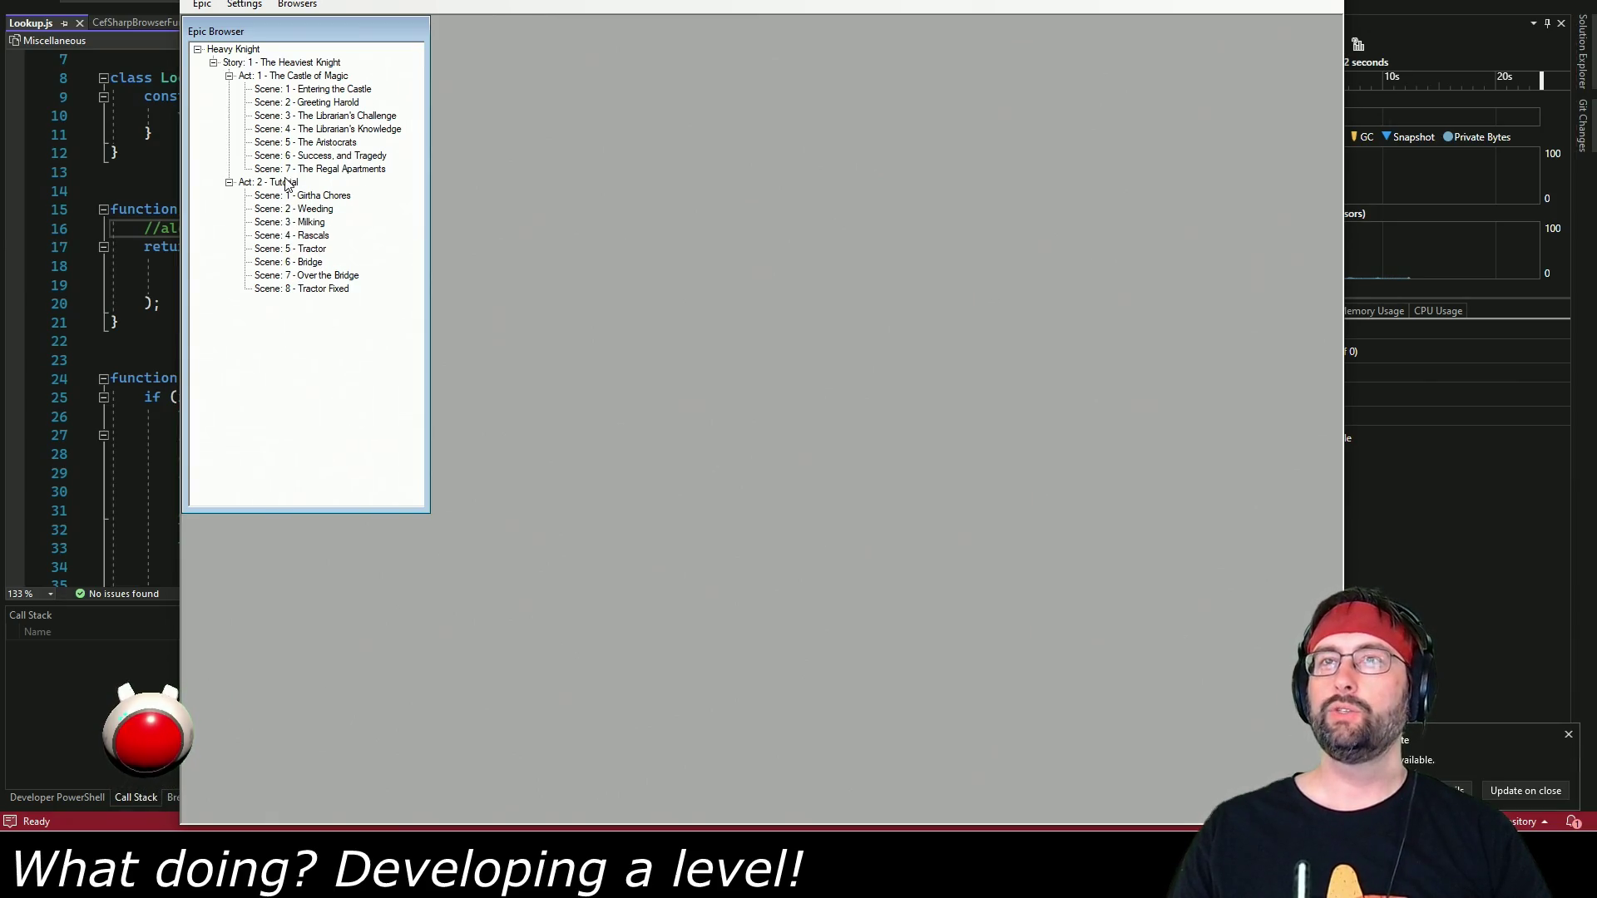
# Open Scene 4 - The Librarian's Knowledge and review its Story and Screenplay tabs.
pyautogui.click(340, 130)
pyautogui.doubleClick(341, 131)
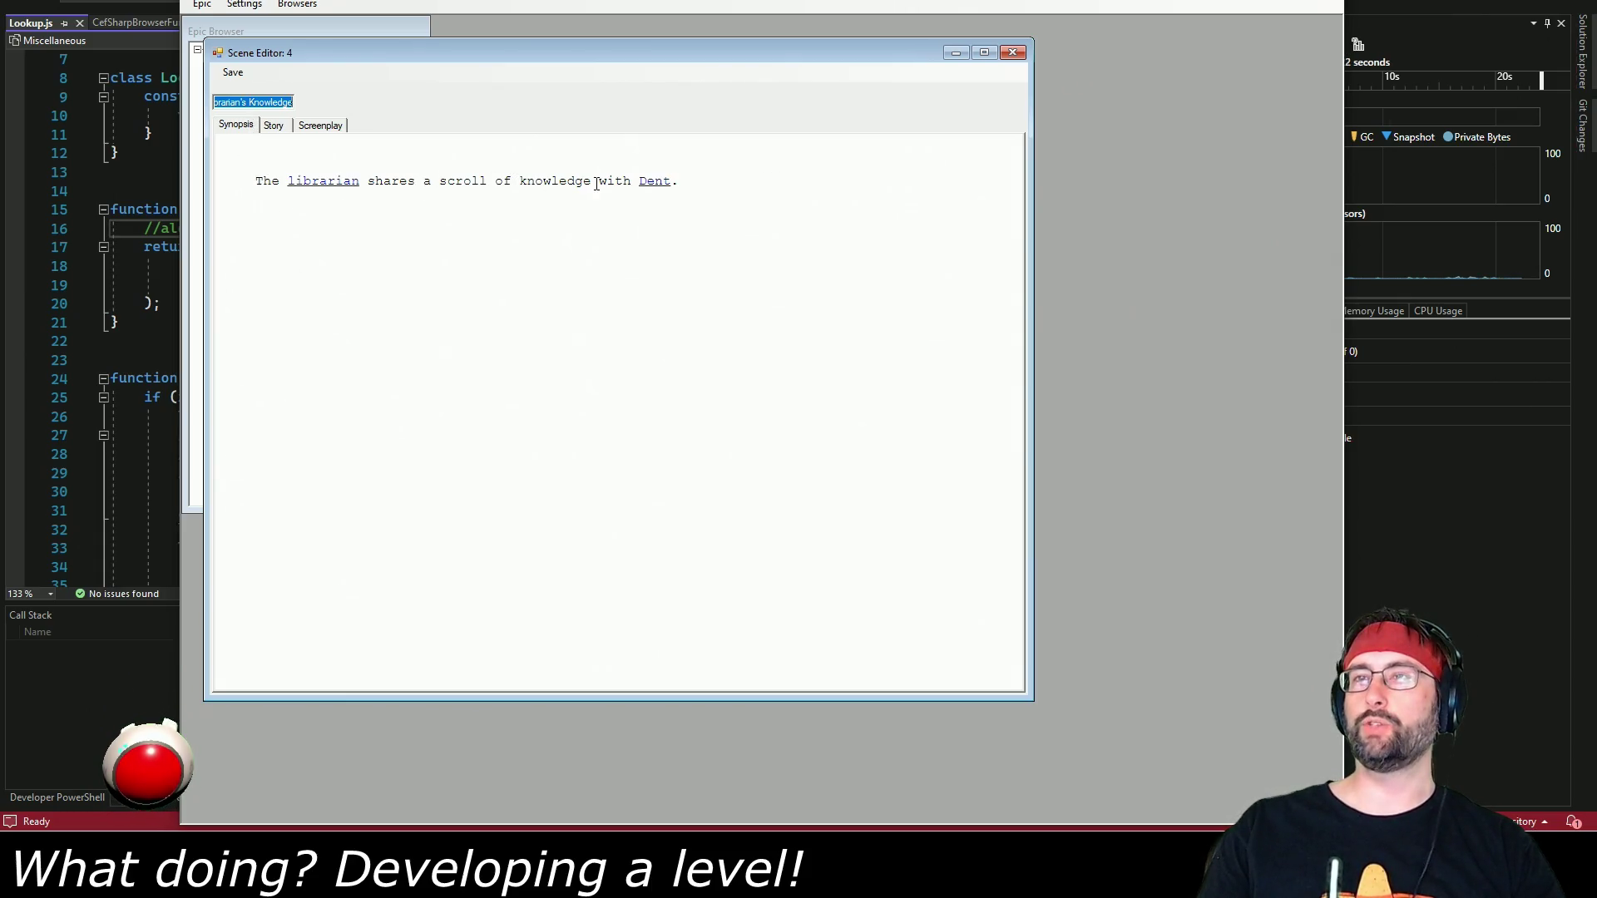
pyautogui.click(283, 131)
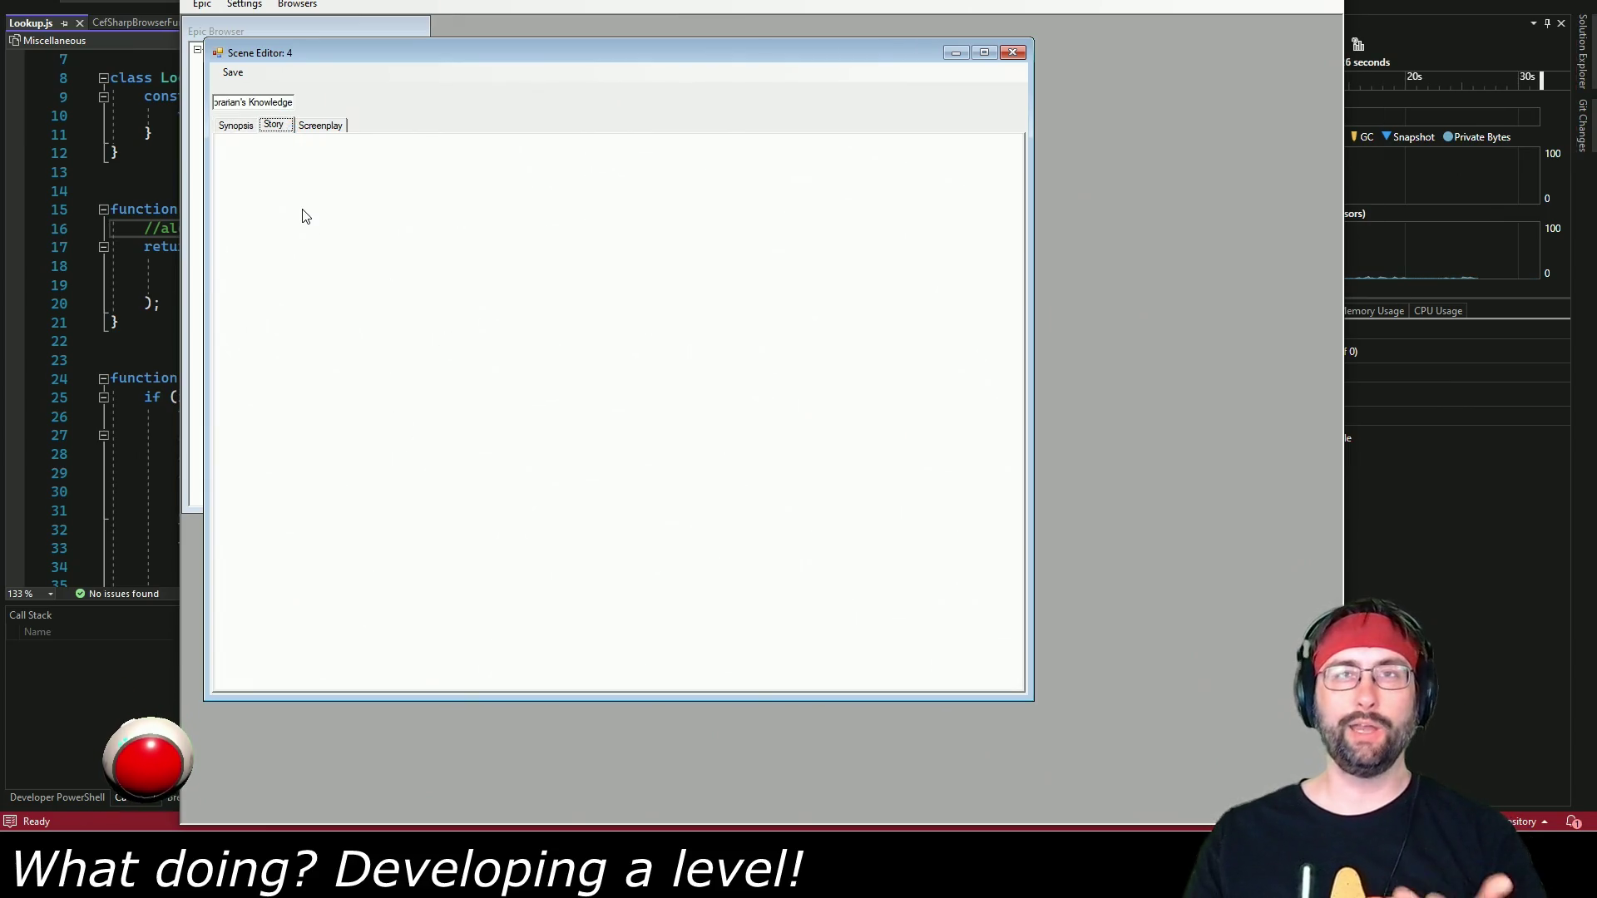
pyautogui.click(317, 127)
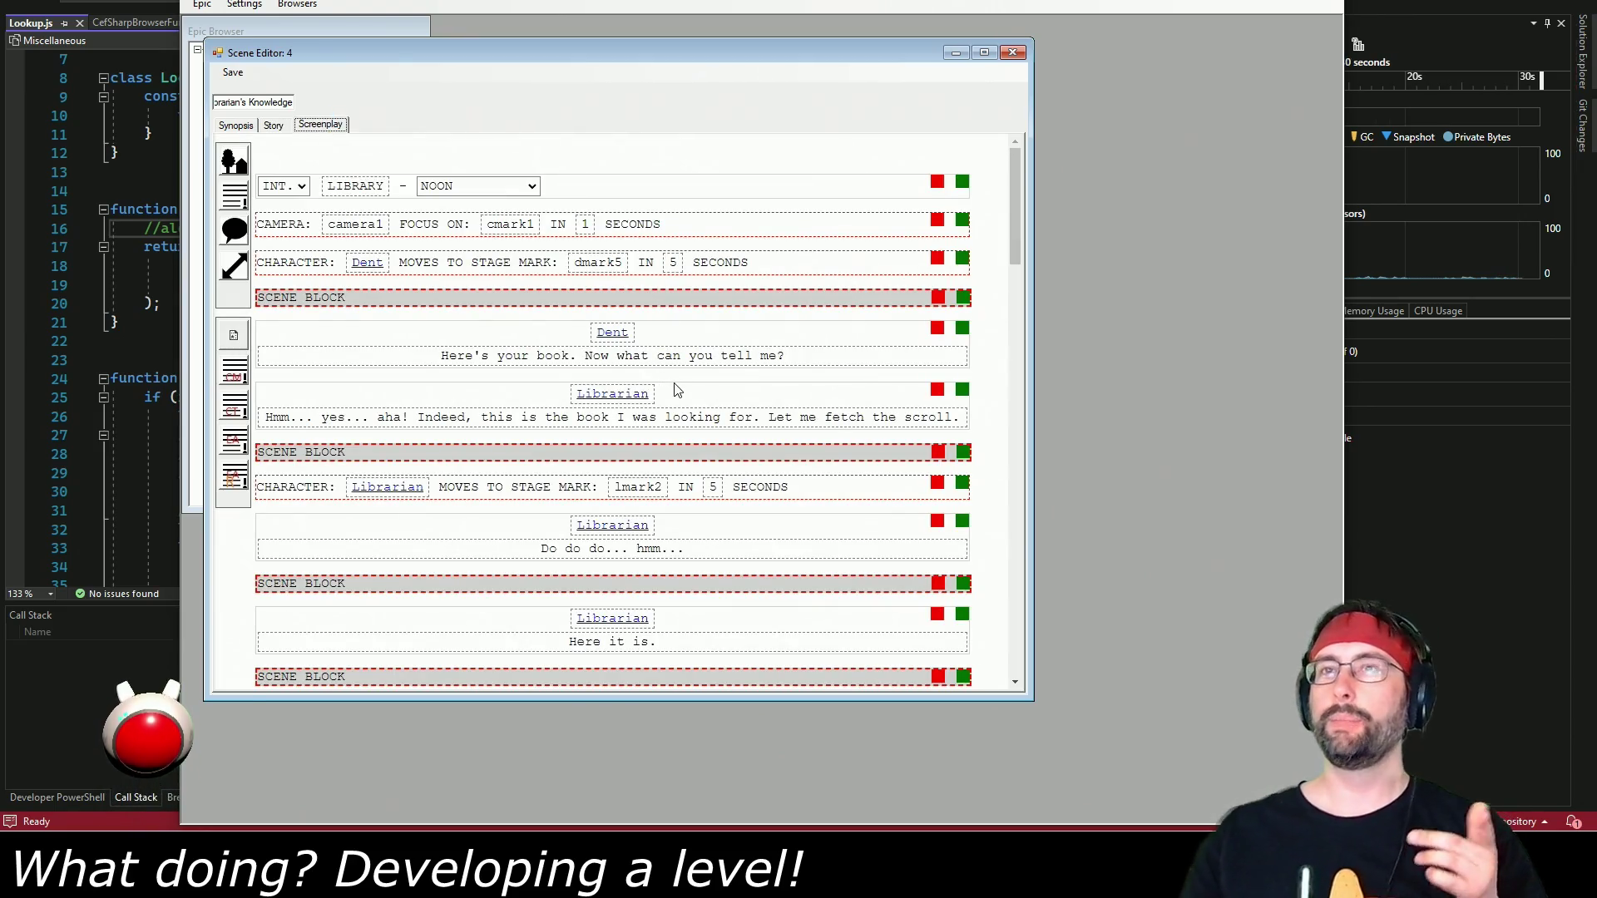
pyautogui.scroll(-15, 688, 412)
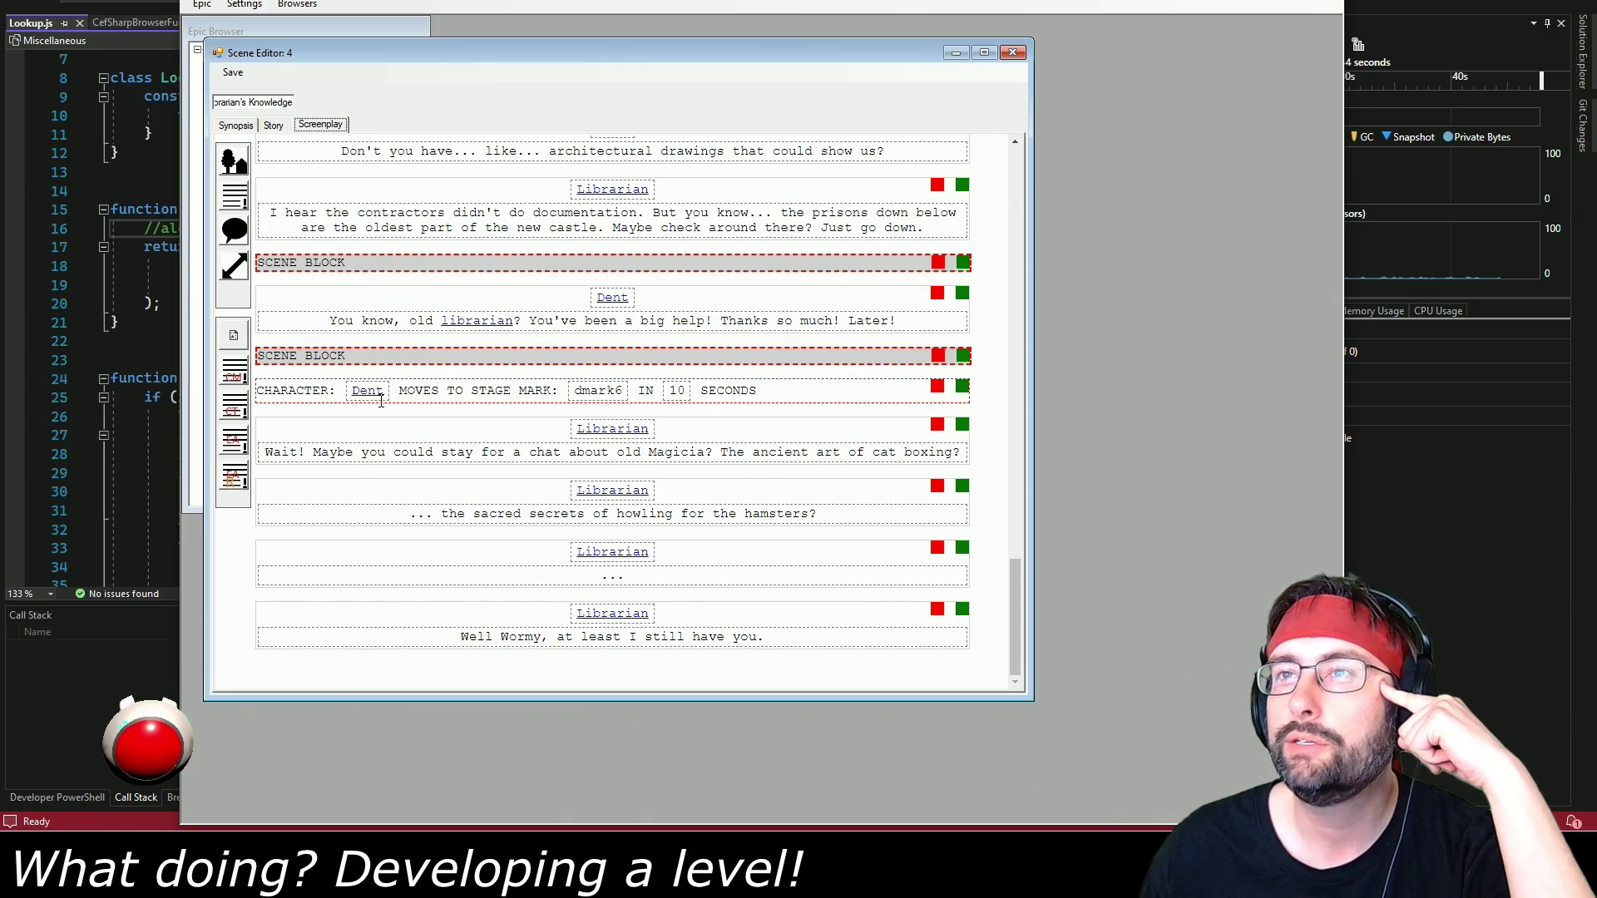
pyautogui.scroll(5, 535, 450)
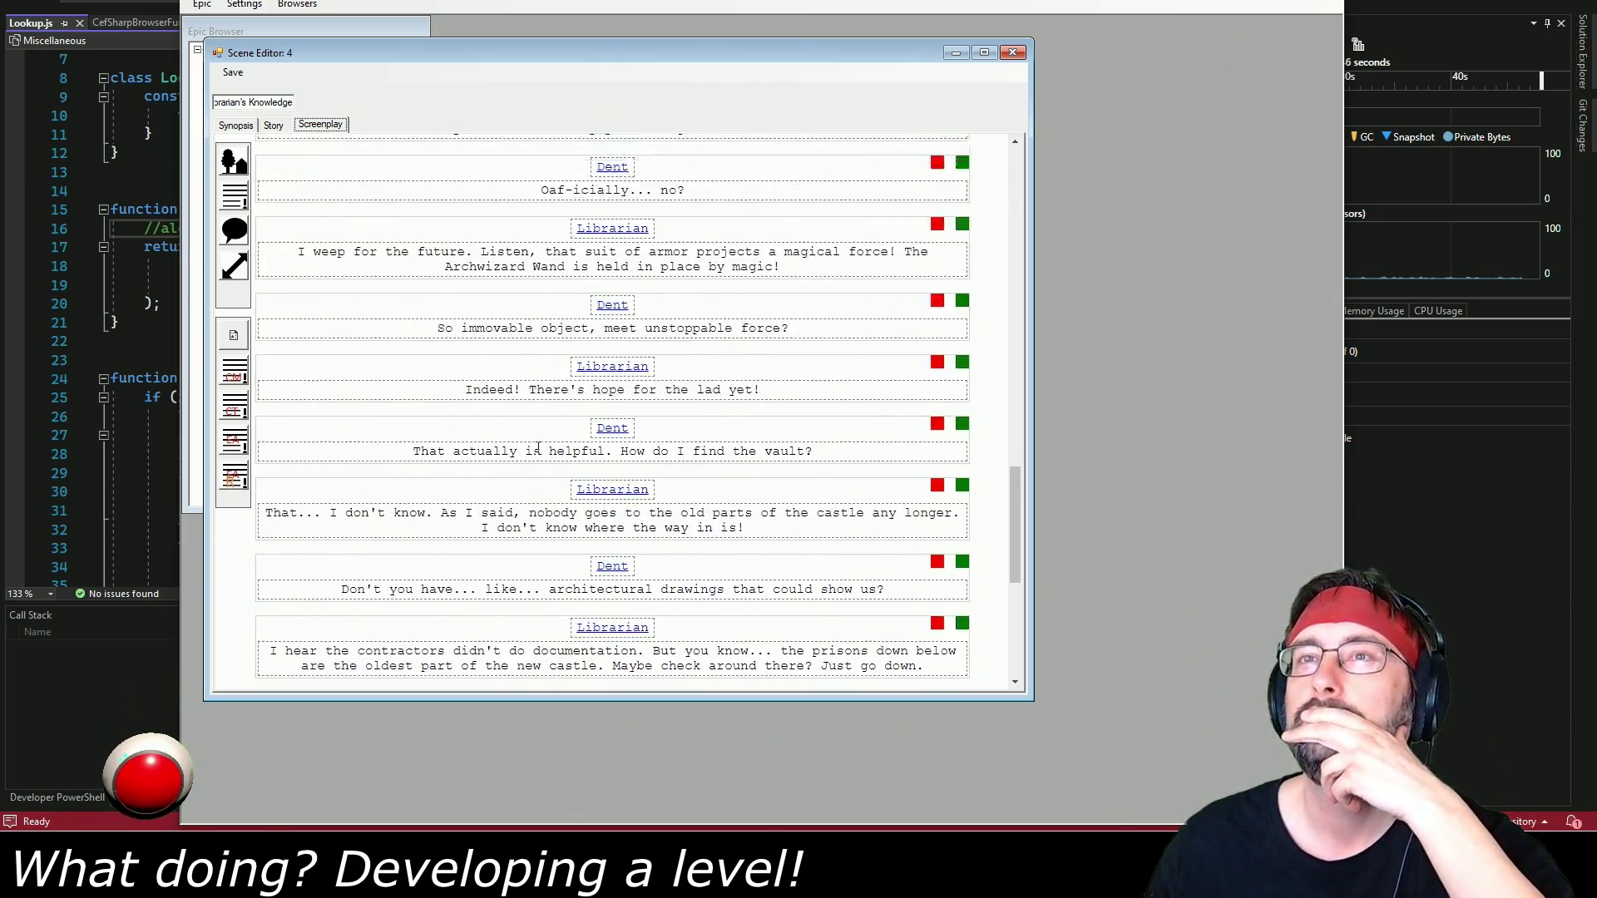
pyautogui.scroll(15, 536, 472)
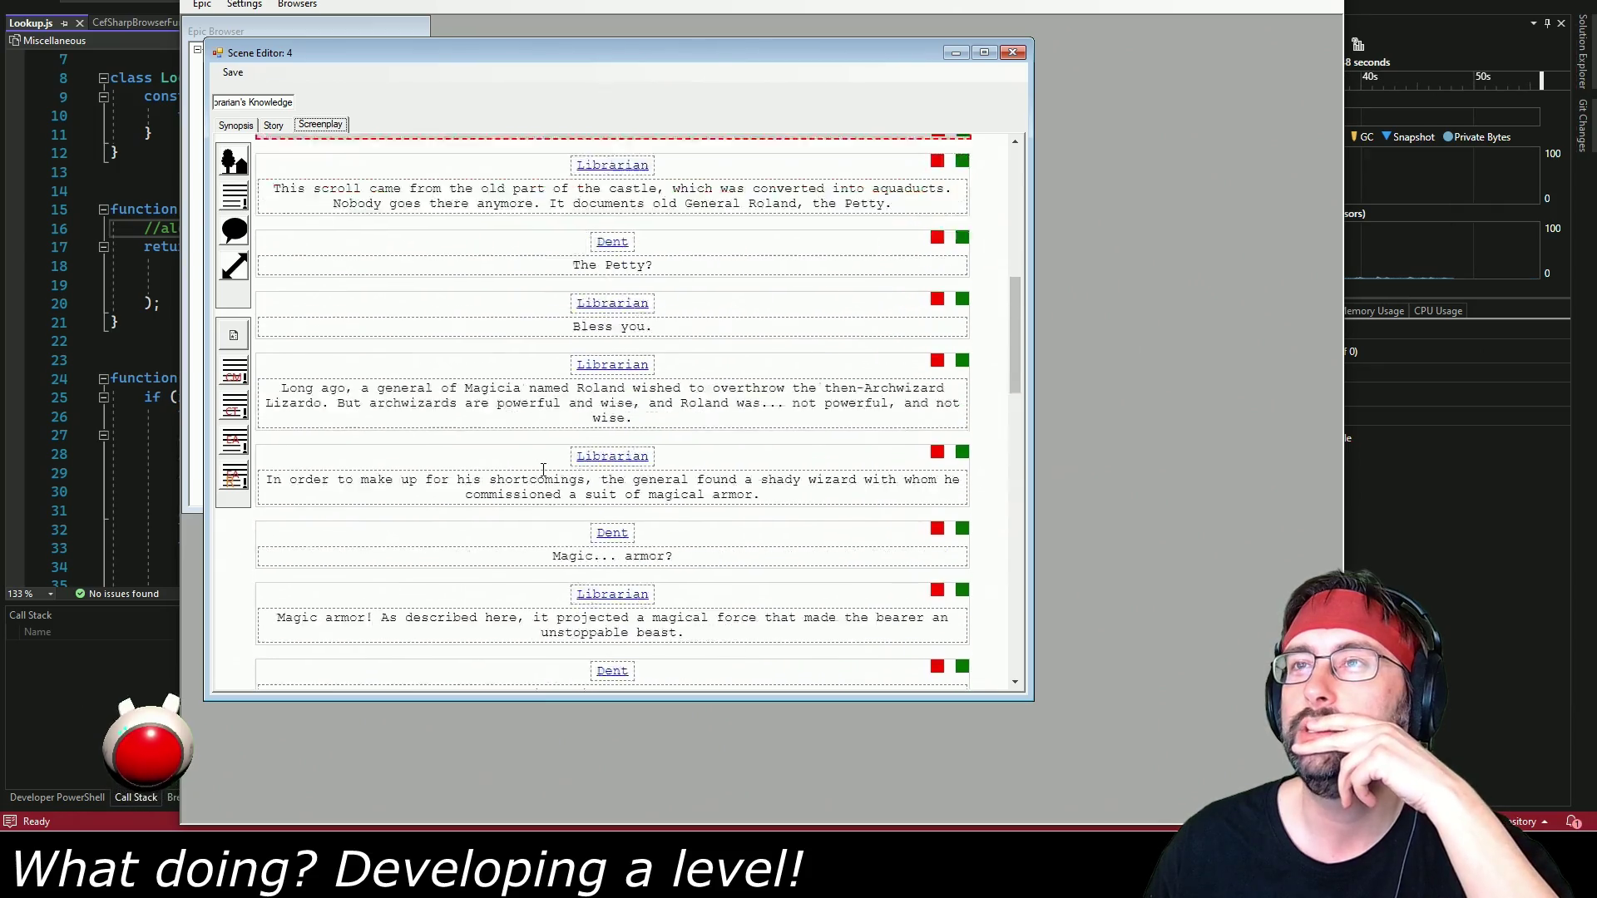
pyautogui.scroll(-20, 521, 570)
# Insert an entity step above 'Well Wormy': wormy, appear, 1 second, and save the screenplay.
pyautogui.click(233, 416)
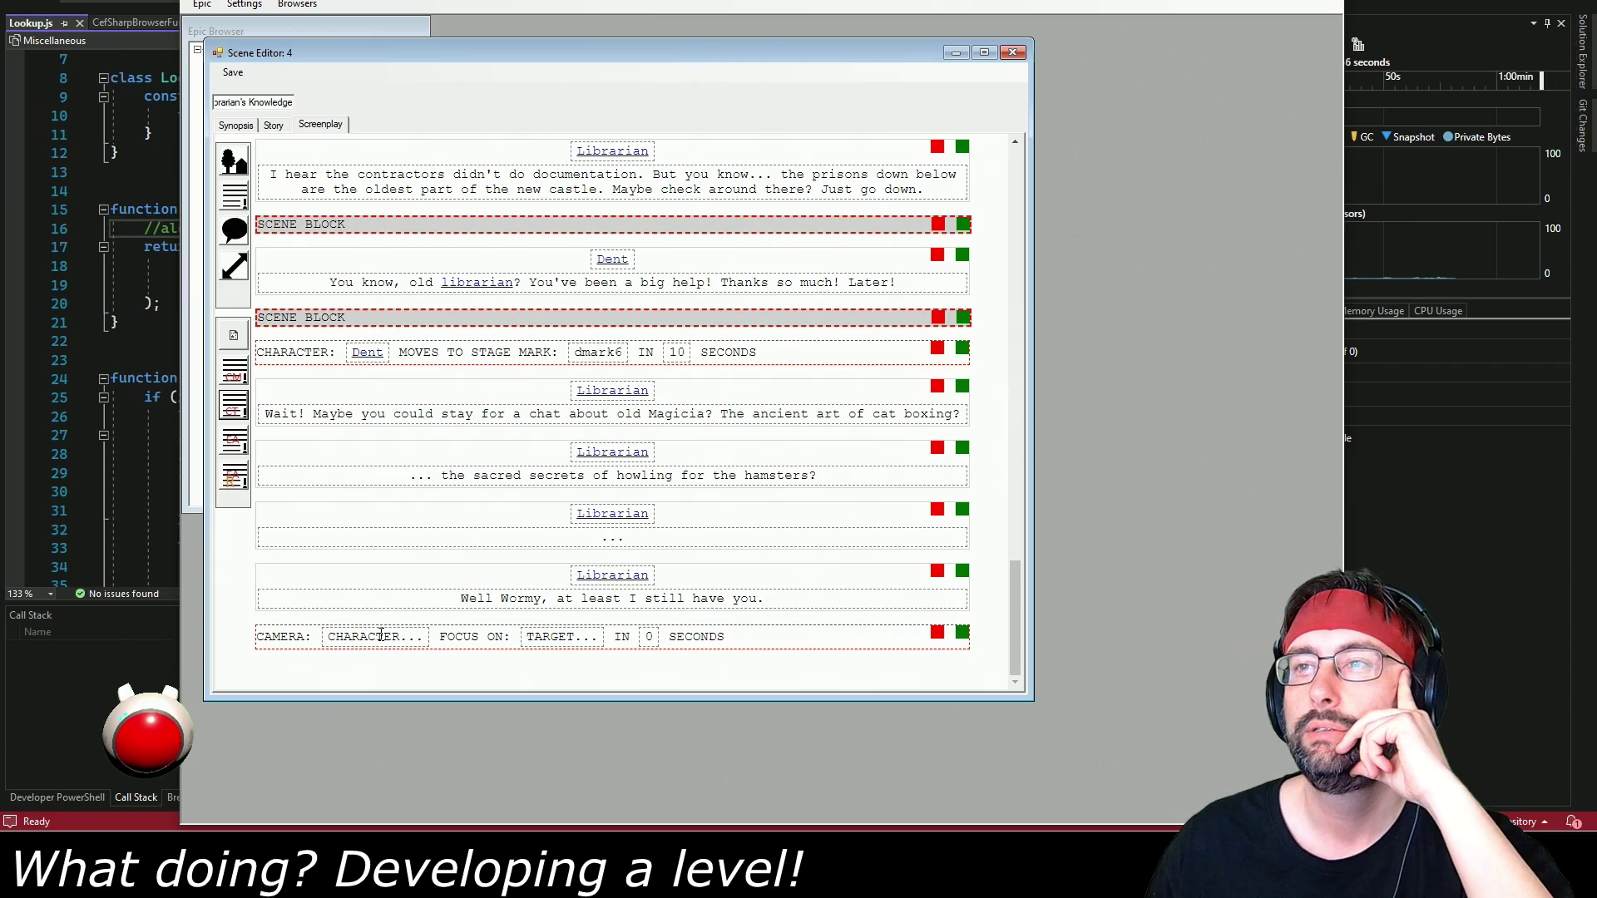
pyautogui.click(937, 633)
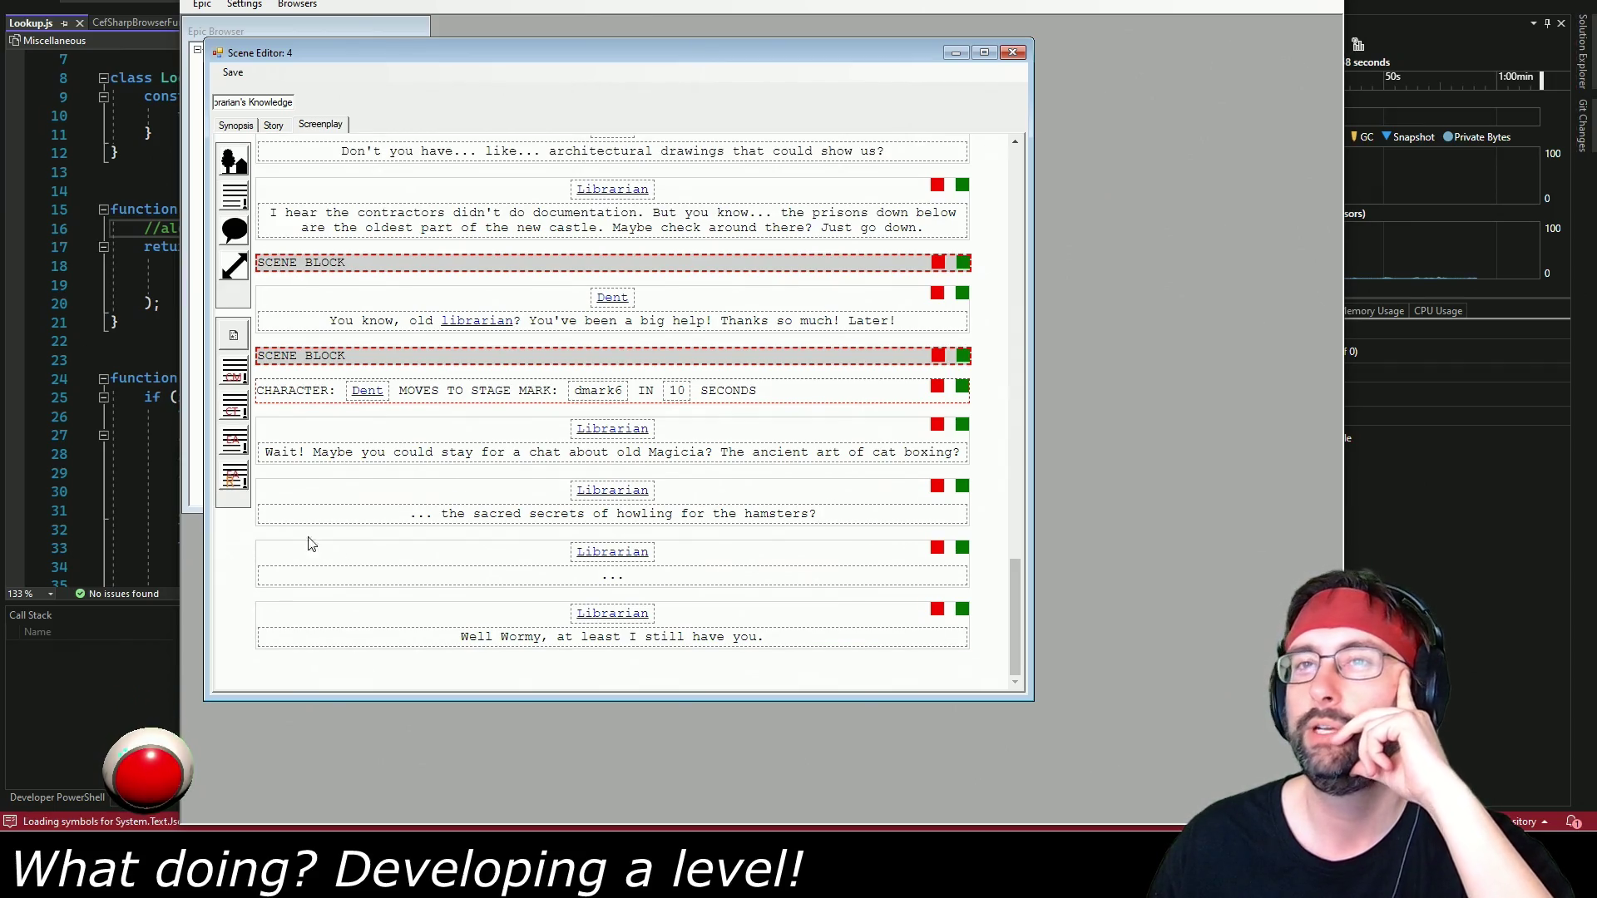
pyautogui.click(233, 445)
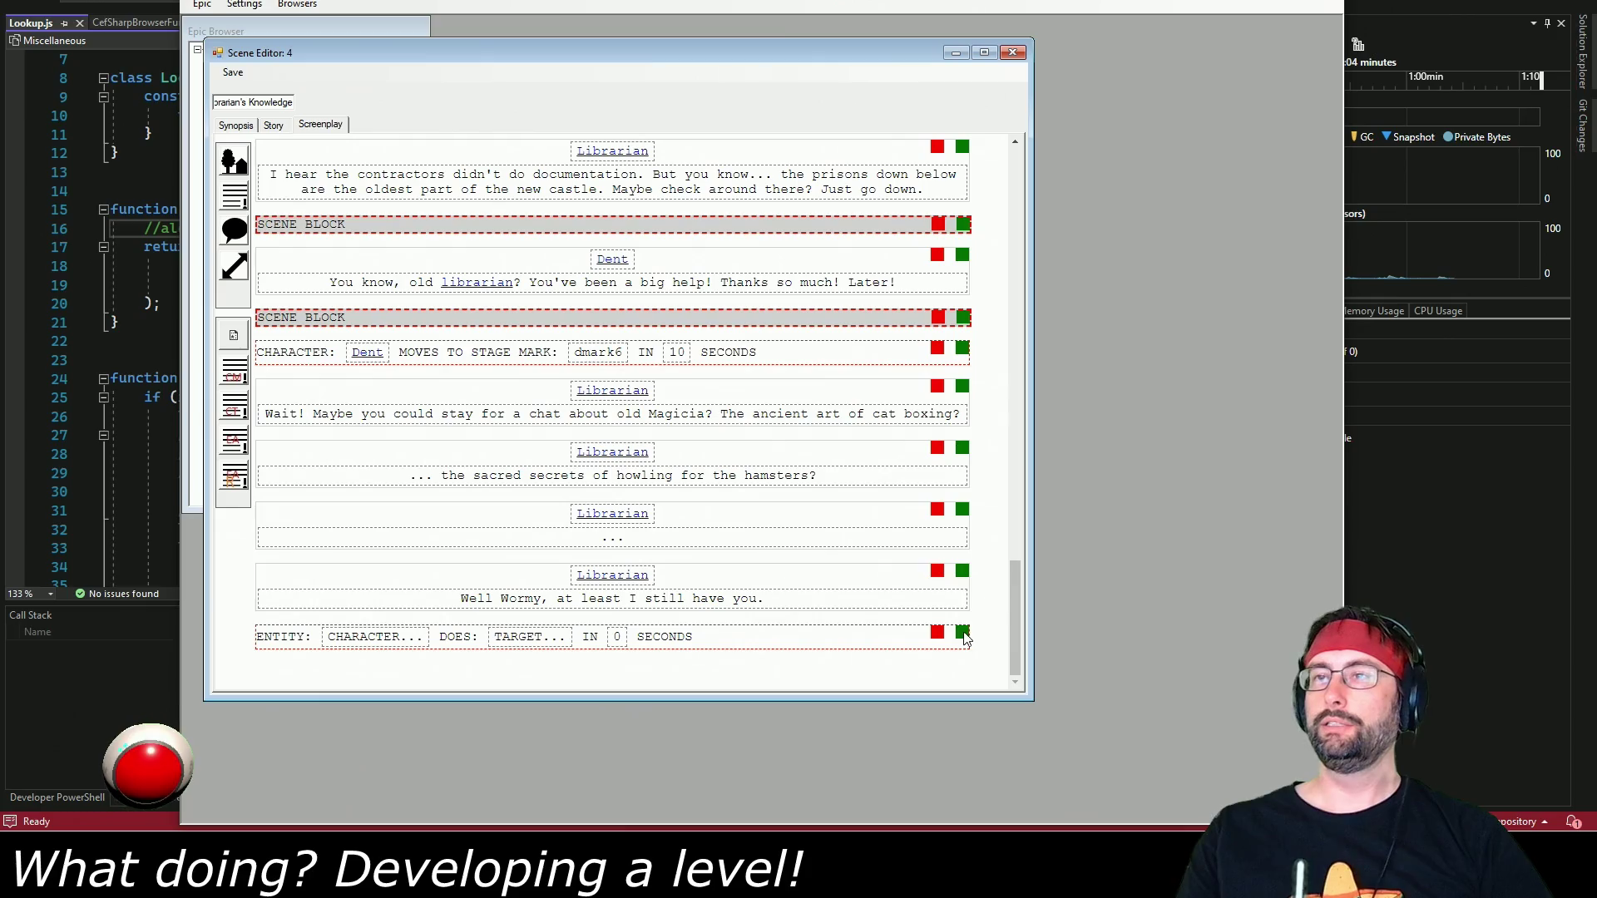
pyautogui.moveTo(948, 564); pyautogui.dragTo(949, 567)
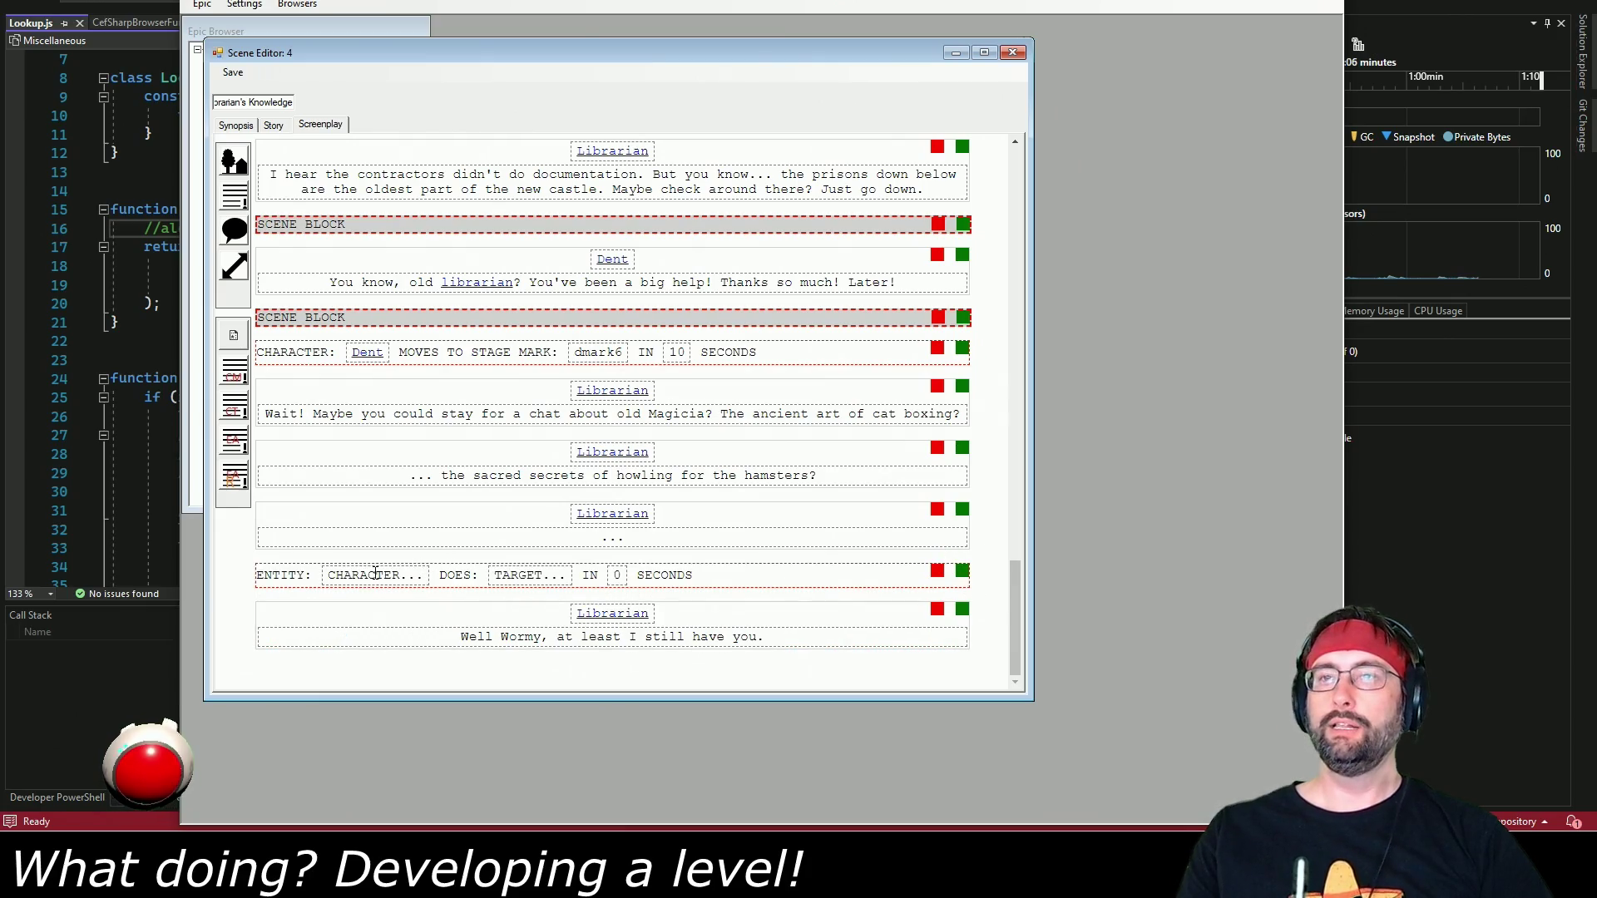
pyautogui.click(328, 579)
pyautogui.write('wormy')
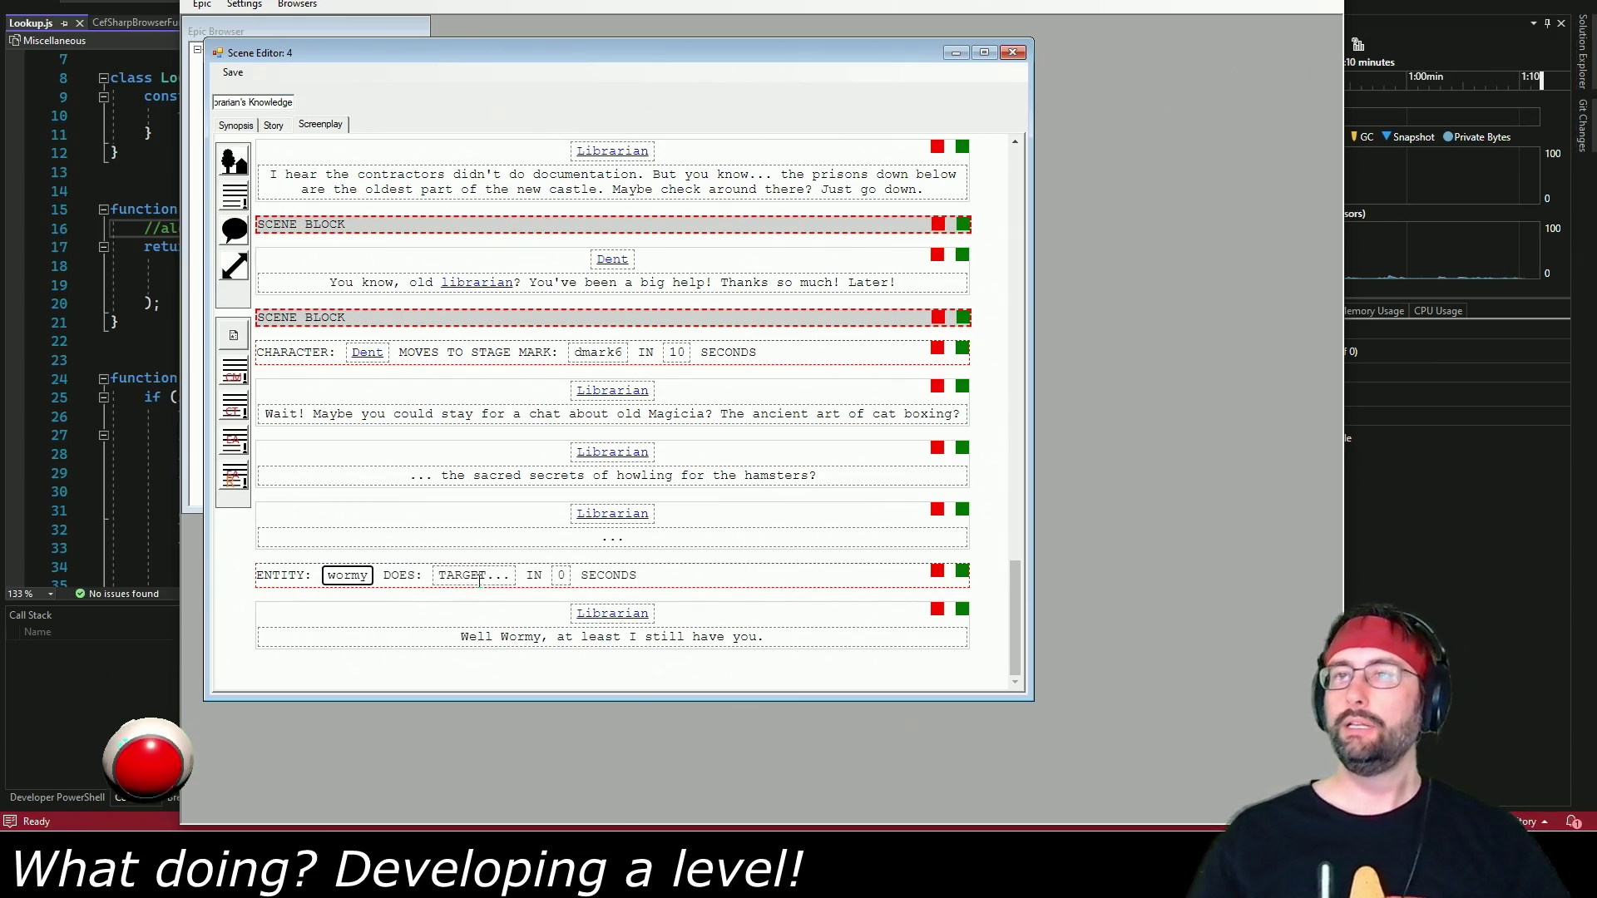
pyautogui.click(437, 568)
pyautogui.write('appear')
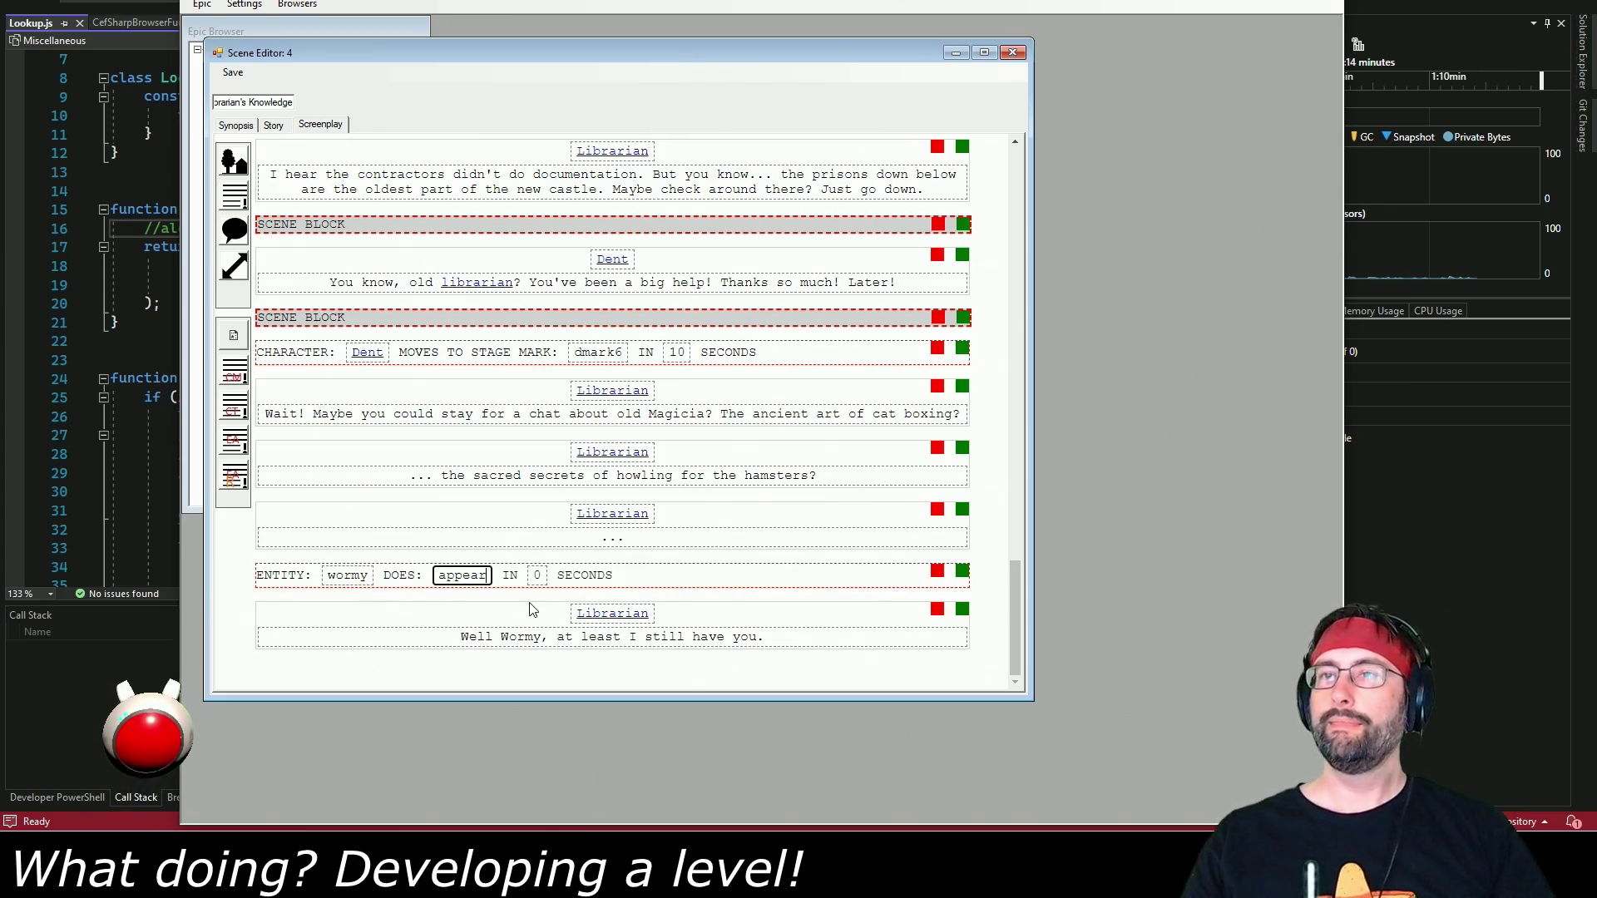
pyautogui.click(539, 575)
pyautogui.write('1')
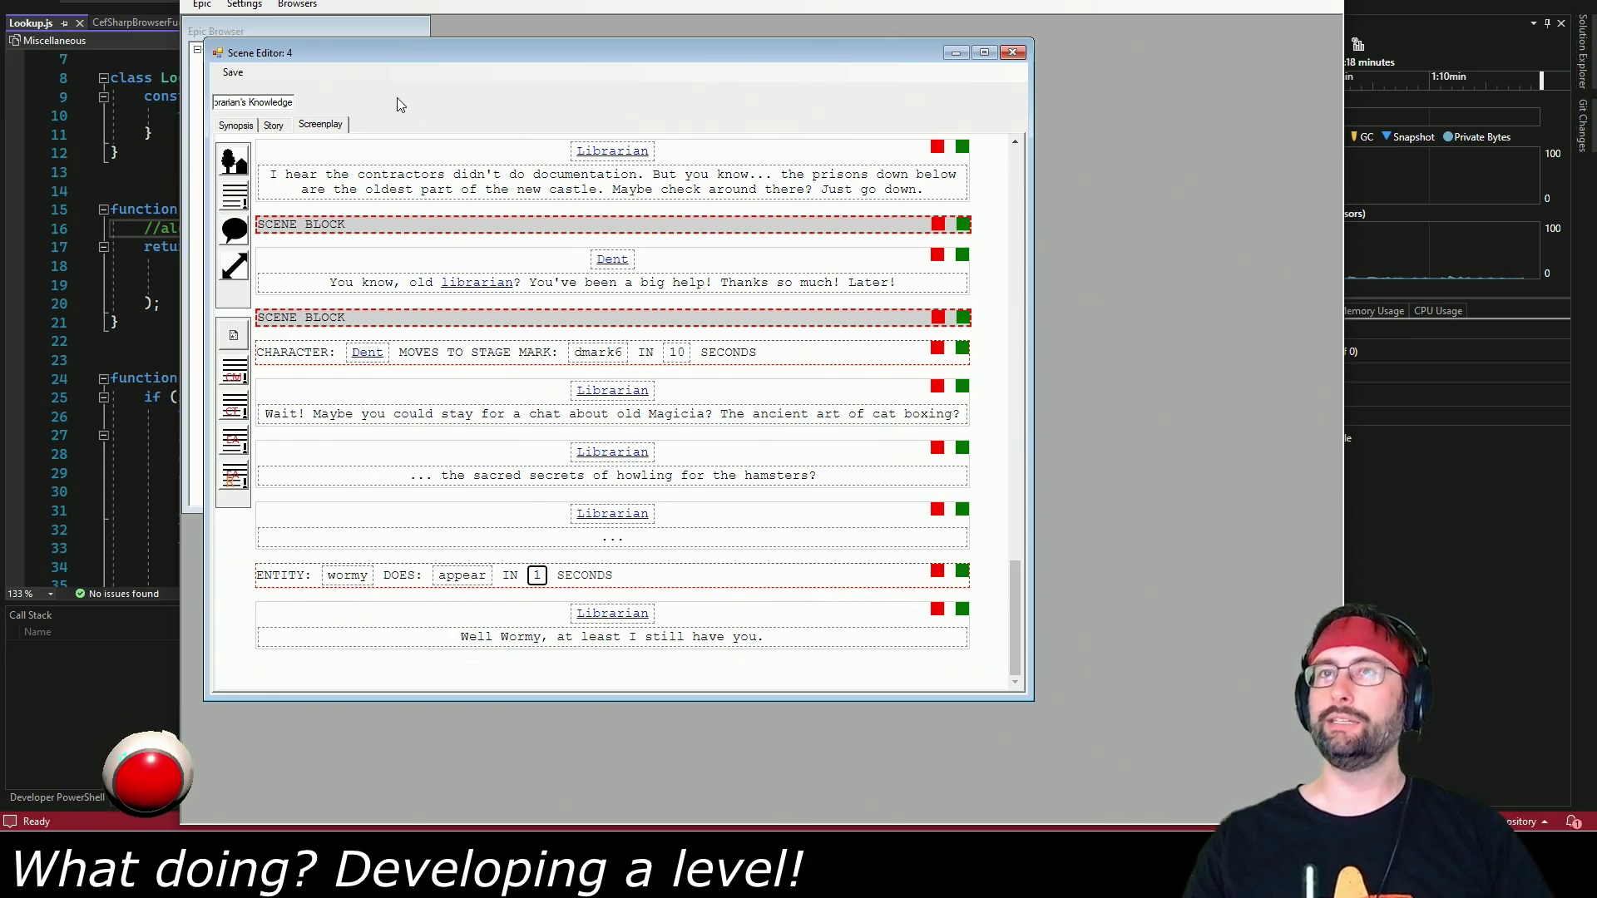
pyautogui.click(226, 73)
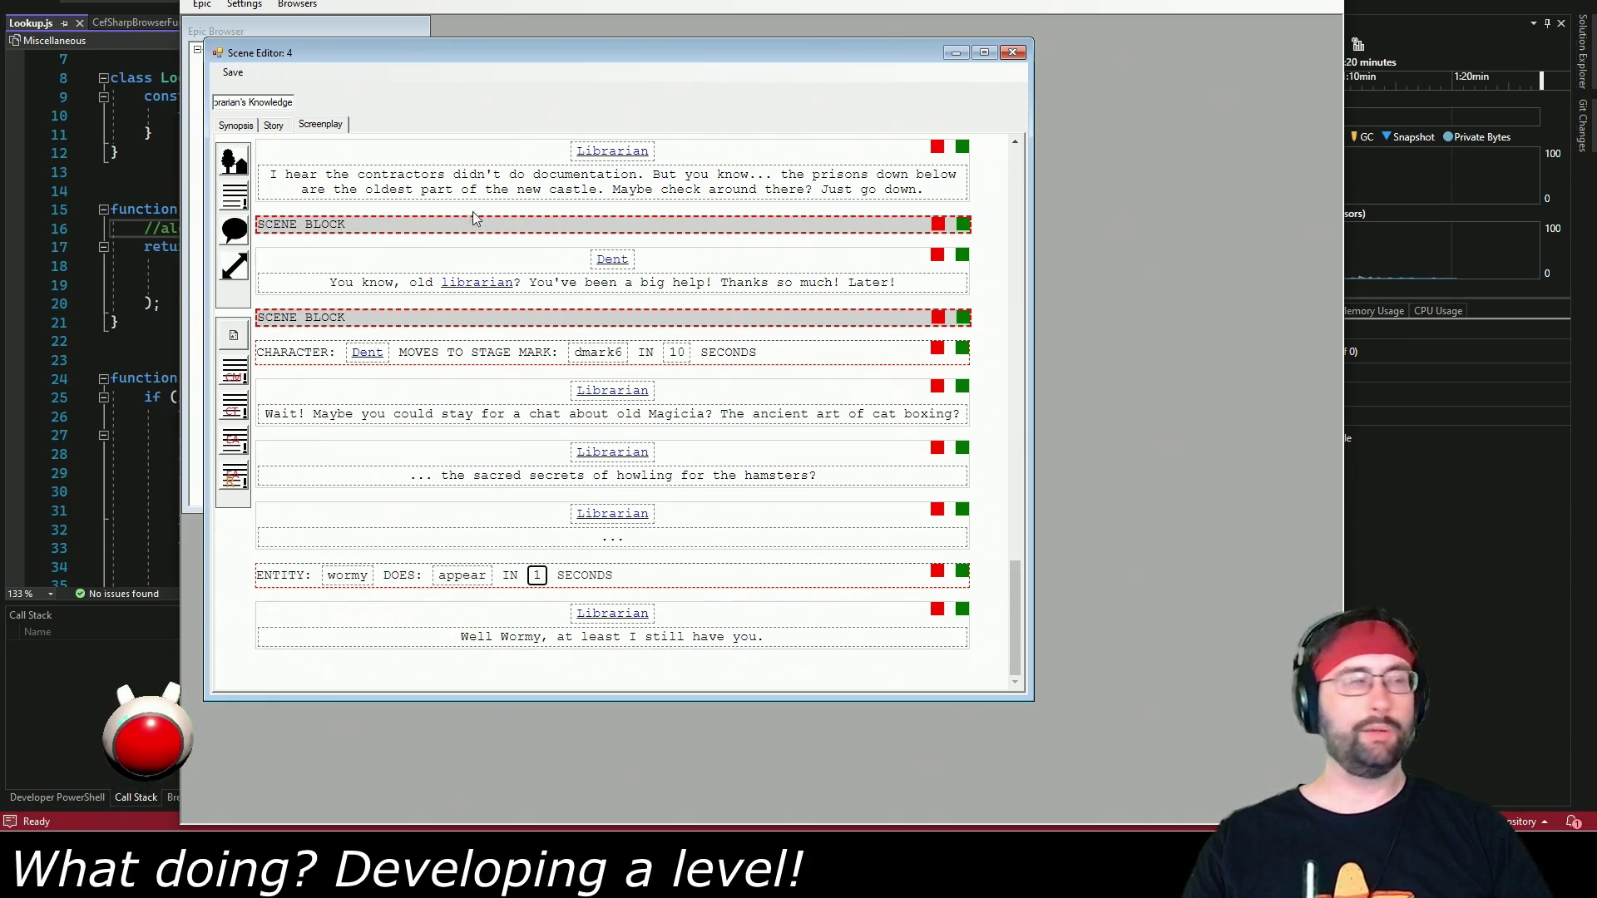
pyautogui.hotkey('alt', 'Tab')
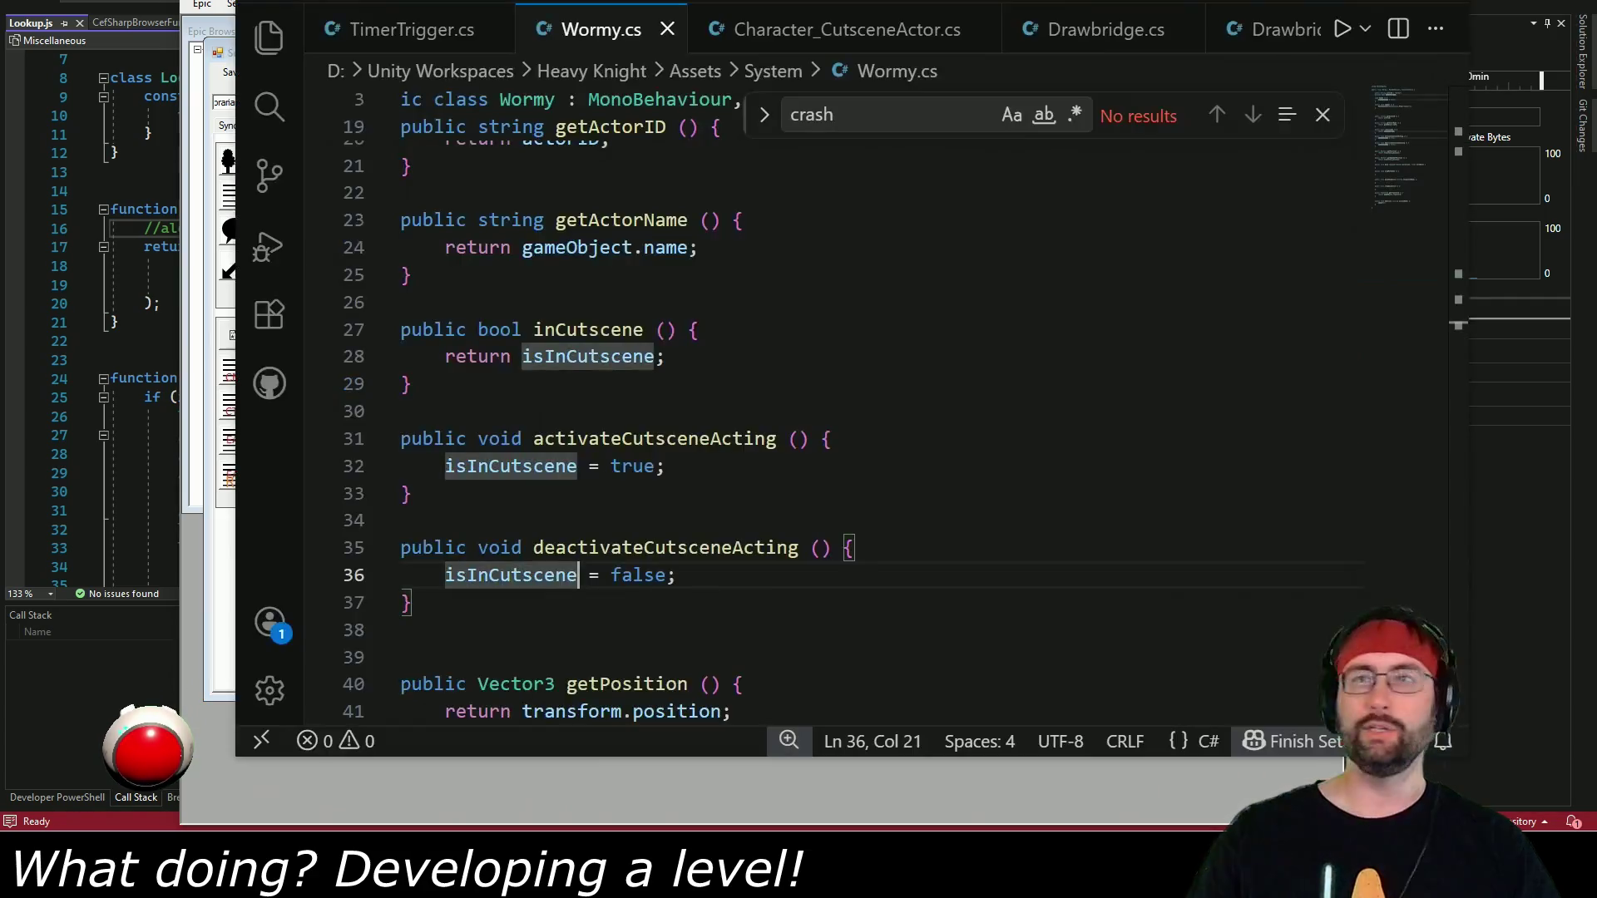
# Guard the appear() call in doAction with if (actionName == "appear") and save Wormy.cs.
pyautogui.scroll(-5, 678, 559)
pyautogui.scroll(-8, 679, 560)
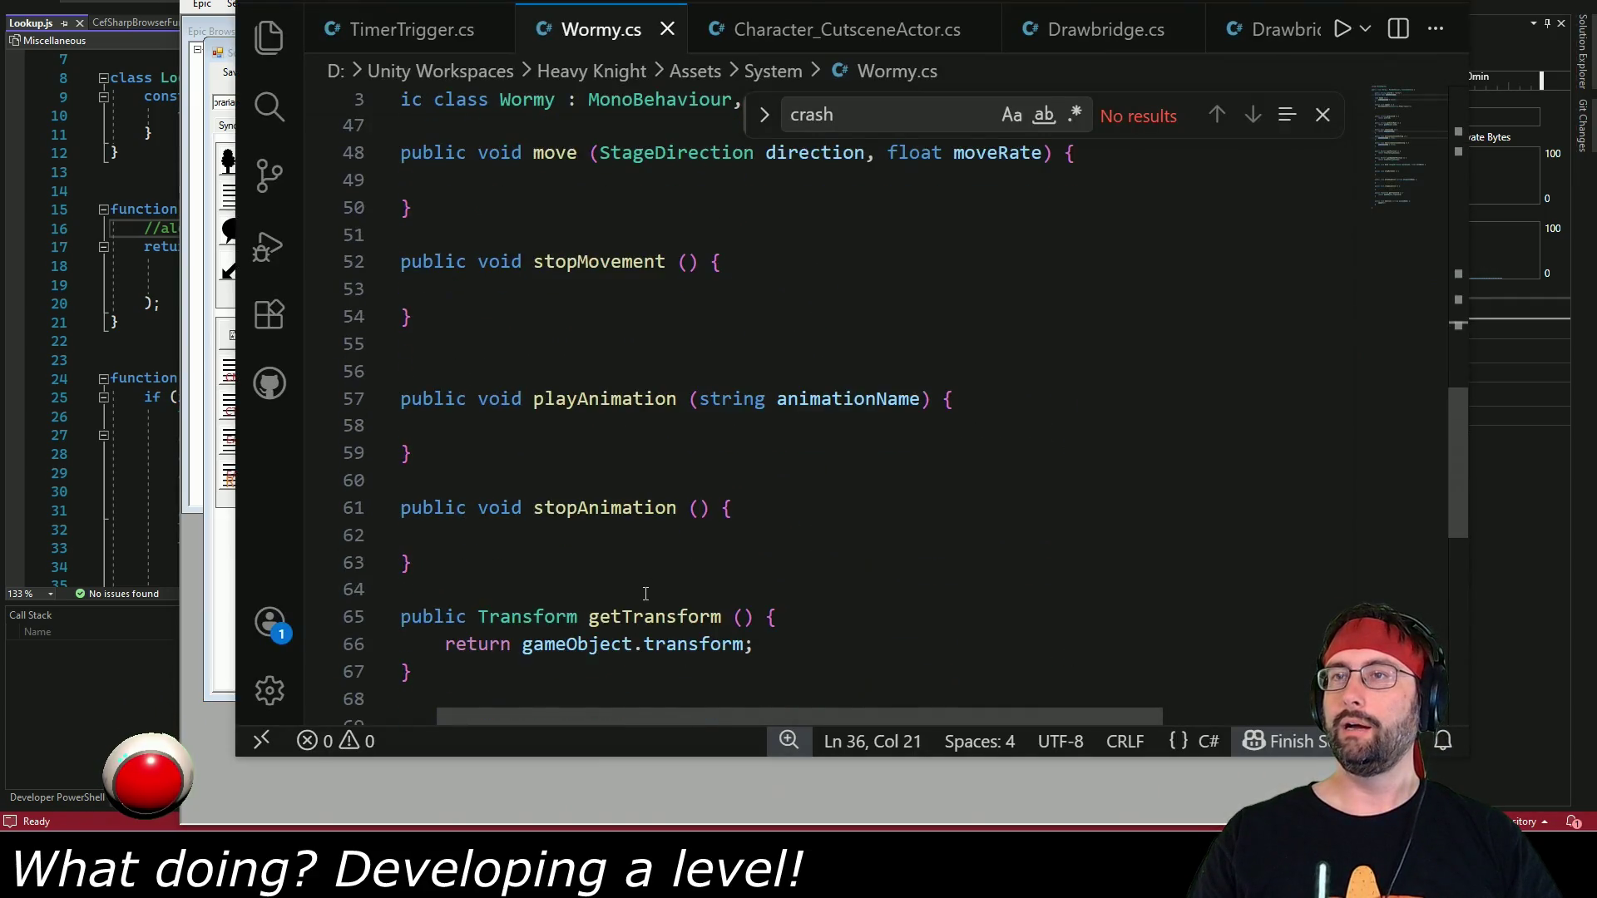
pyautogui.click(447, 487)
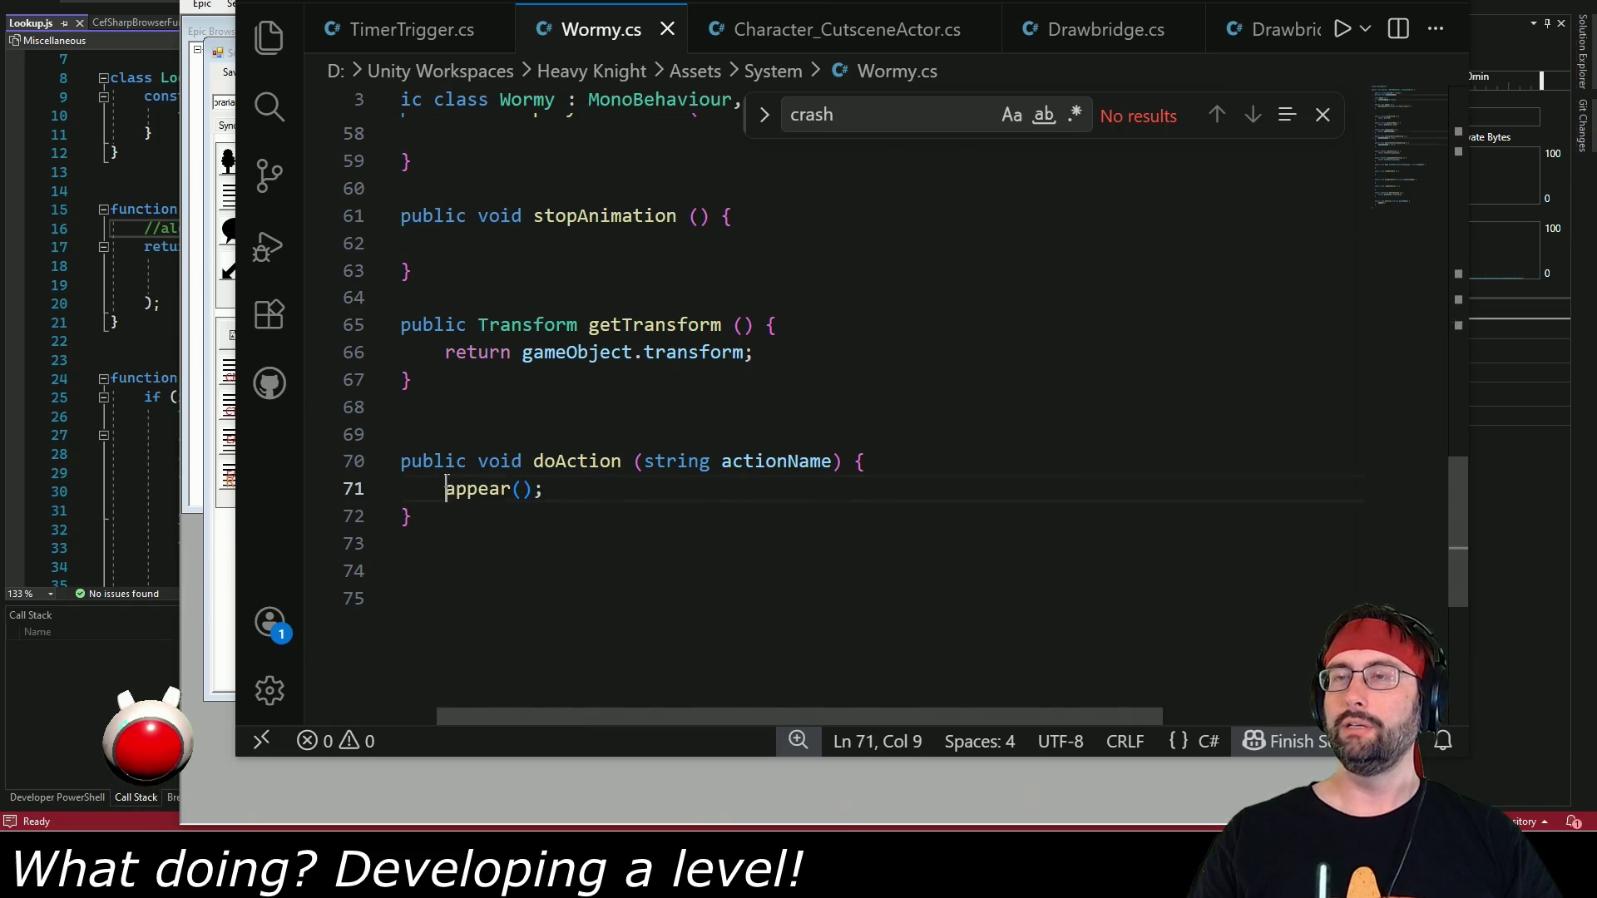
pyautogui.write('if (')
pyautogui.write('actionName == "')
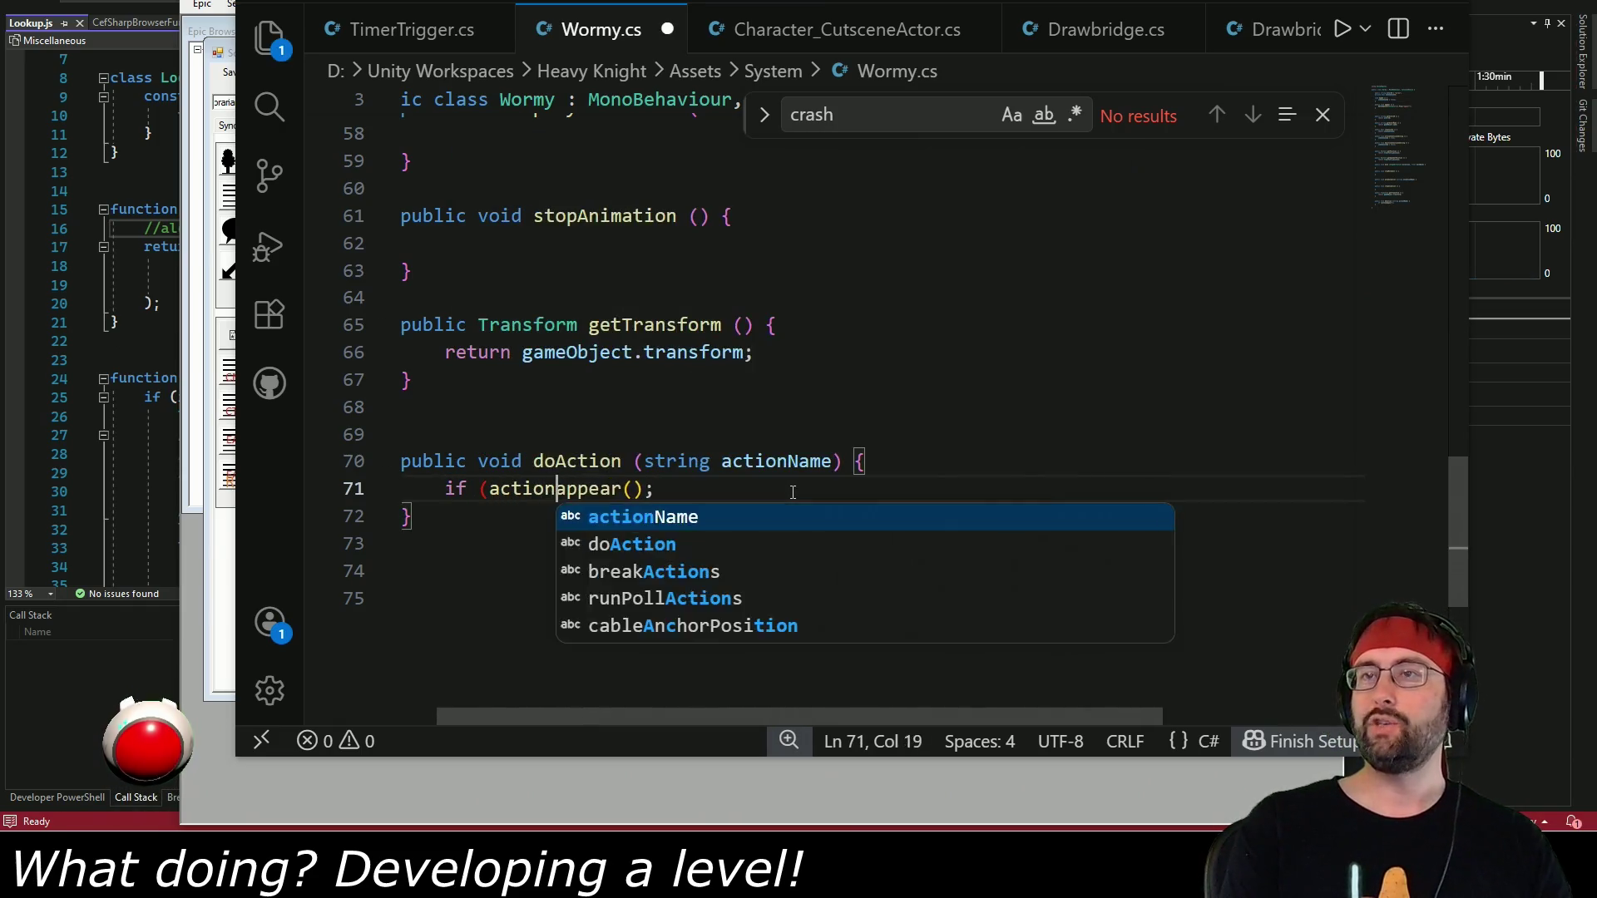
pyautogui.write('appear")')
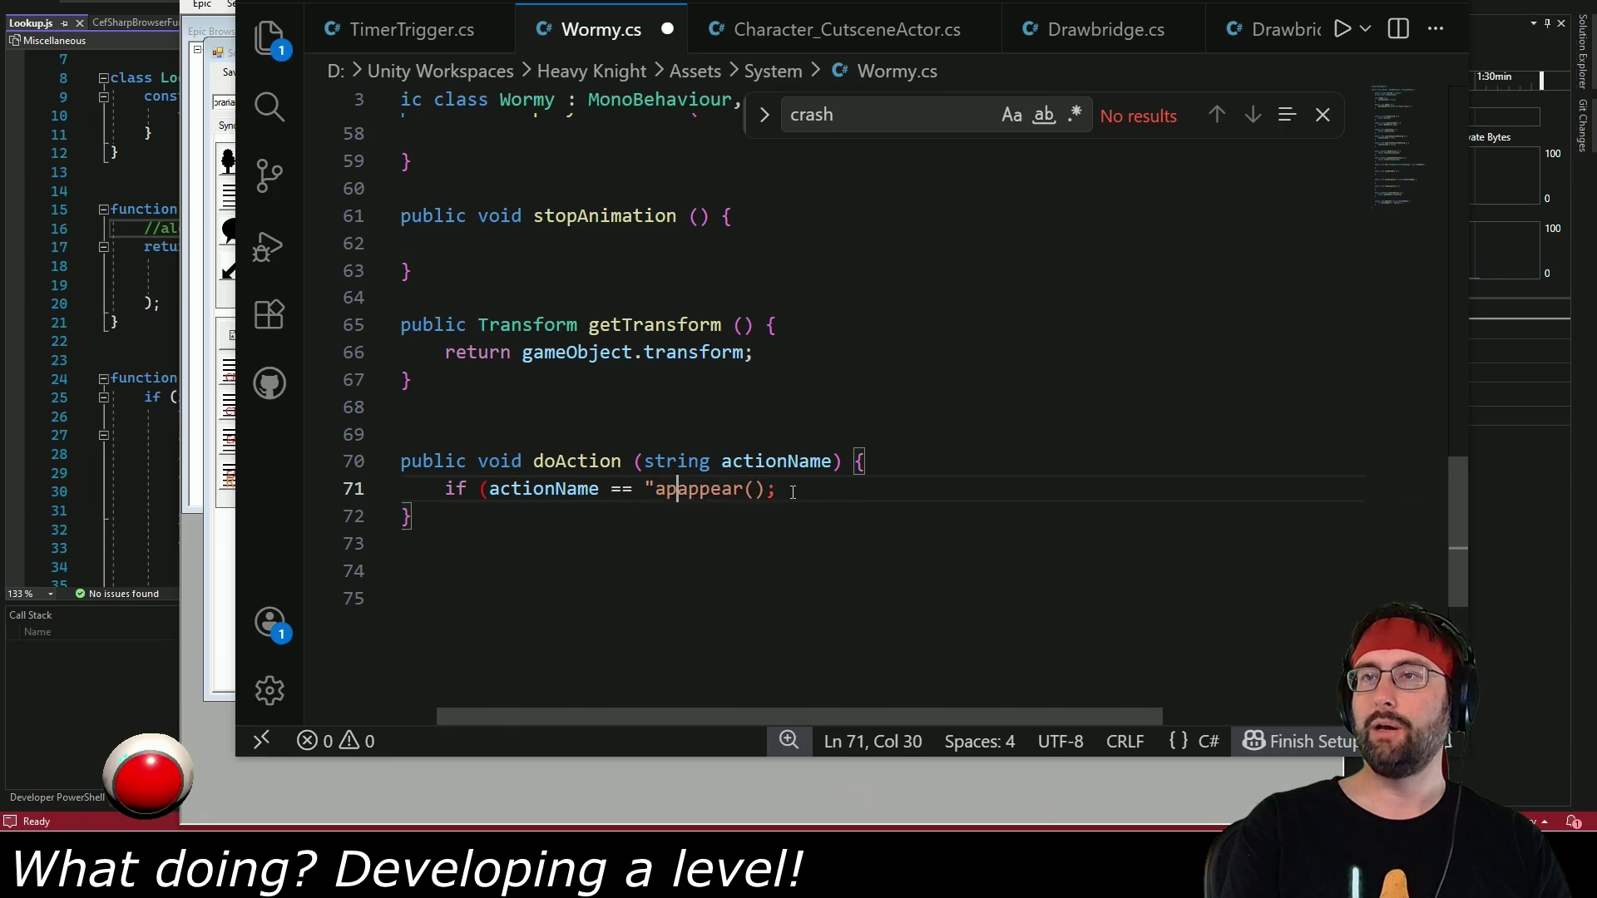
pyautogui.hotkey('ctrl', 's')
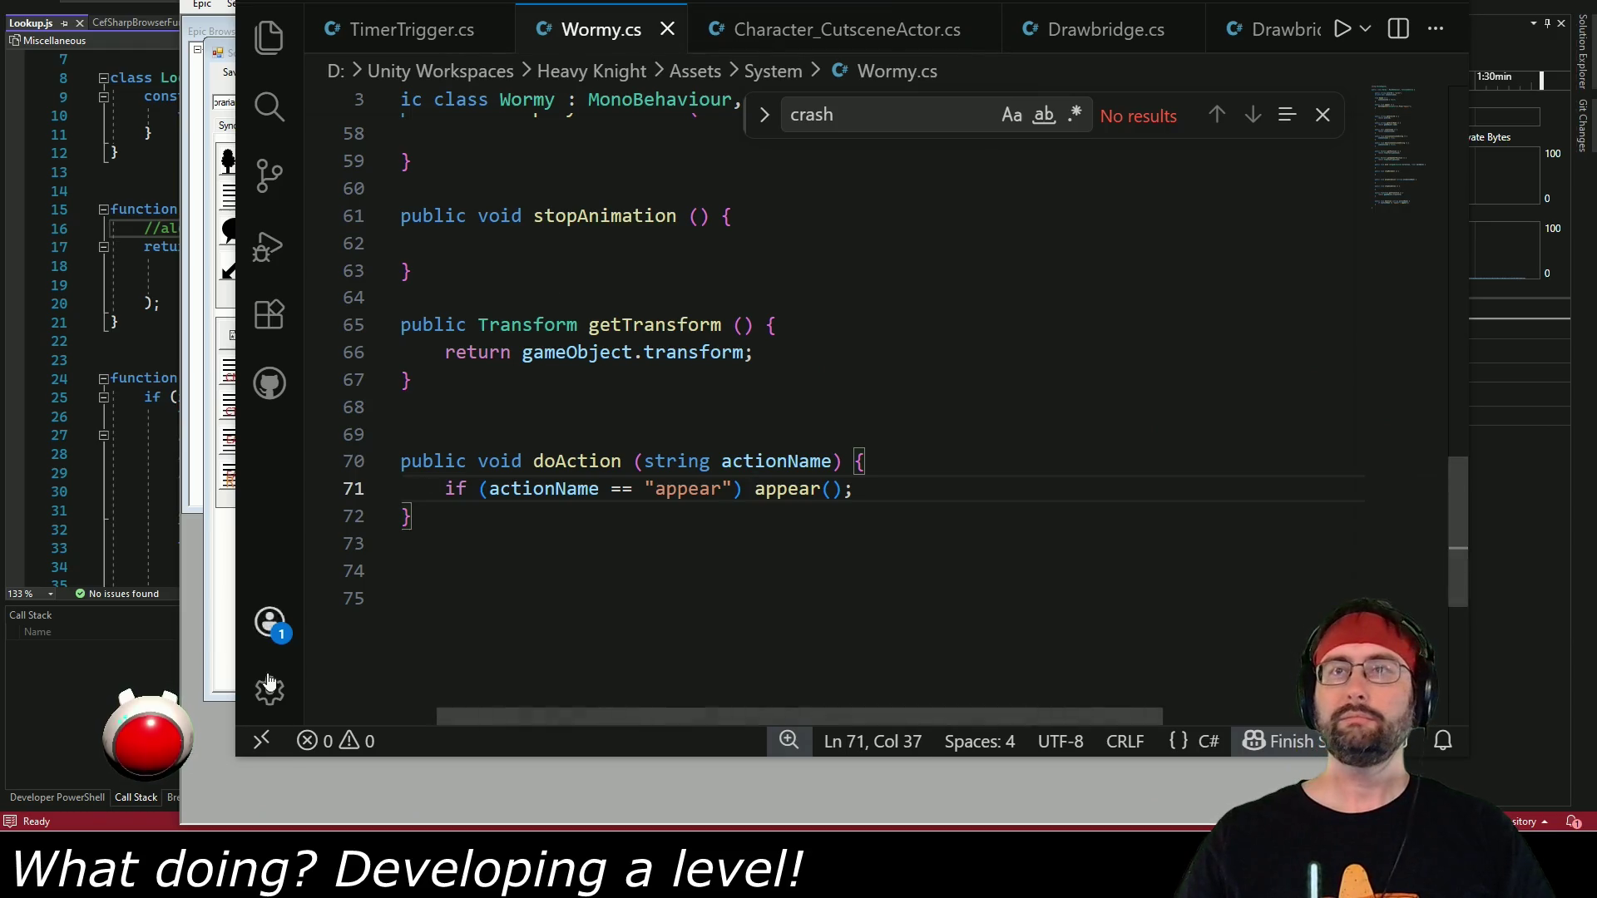
# Save the screenplay again from the Scene Editor's save options.
pyautogui.click(237, 780)
pyautogui.click(233, 72)
pyautogui.click(243, 96)
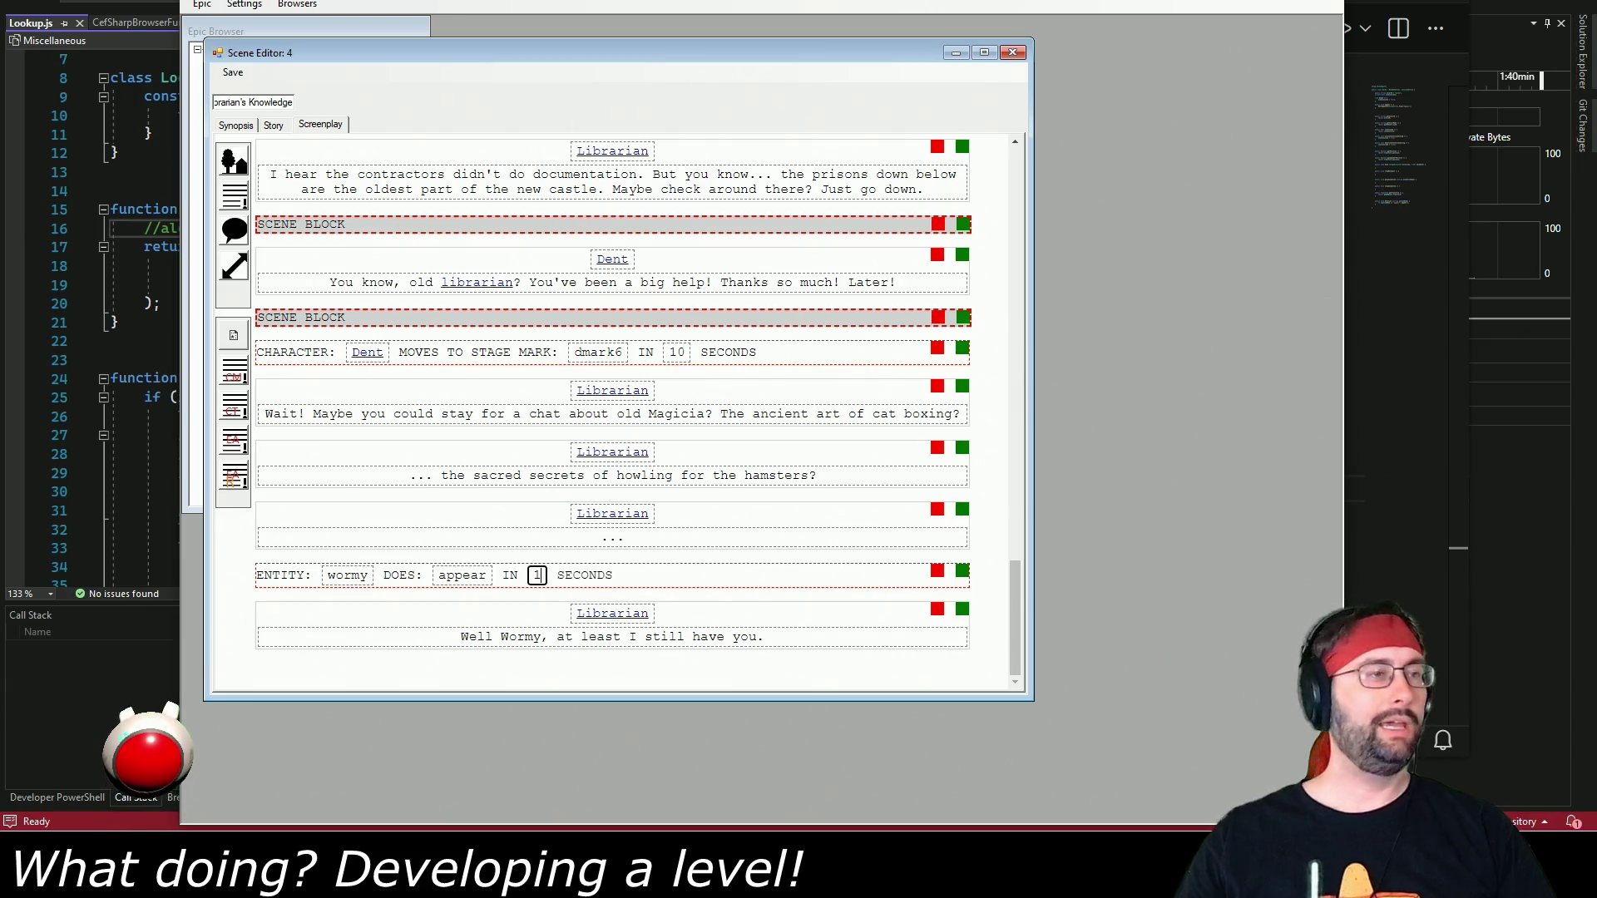
# Switch back to the Unity editor so it reloads the scripts.
pyautogui.hotkey('alt', 'Tab')
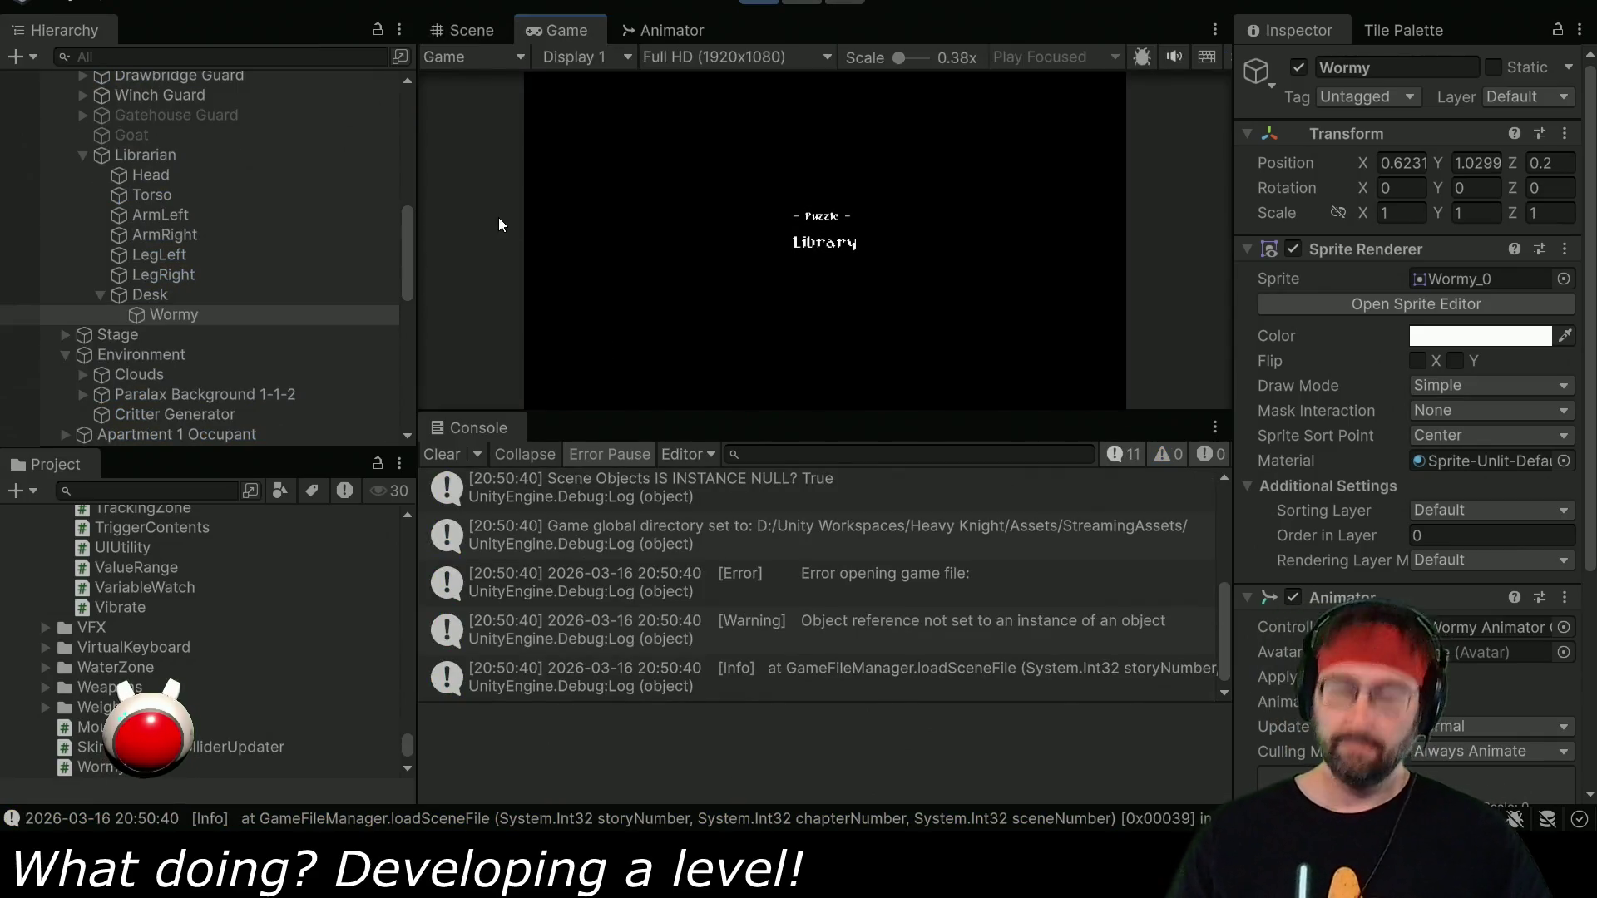
# Maximize the Game view, advance the librarian dialogue through 'Well Wormy', then stop playing.
pyautogui.doubleClick(539, 32)
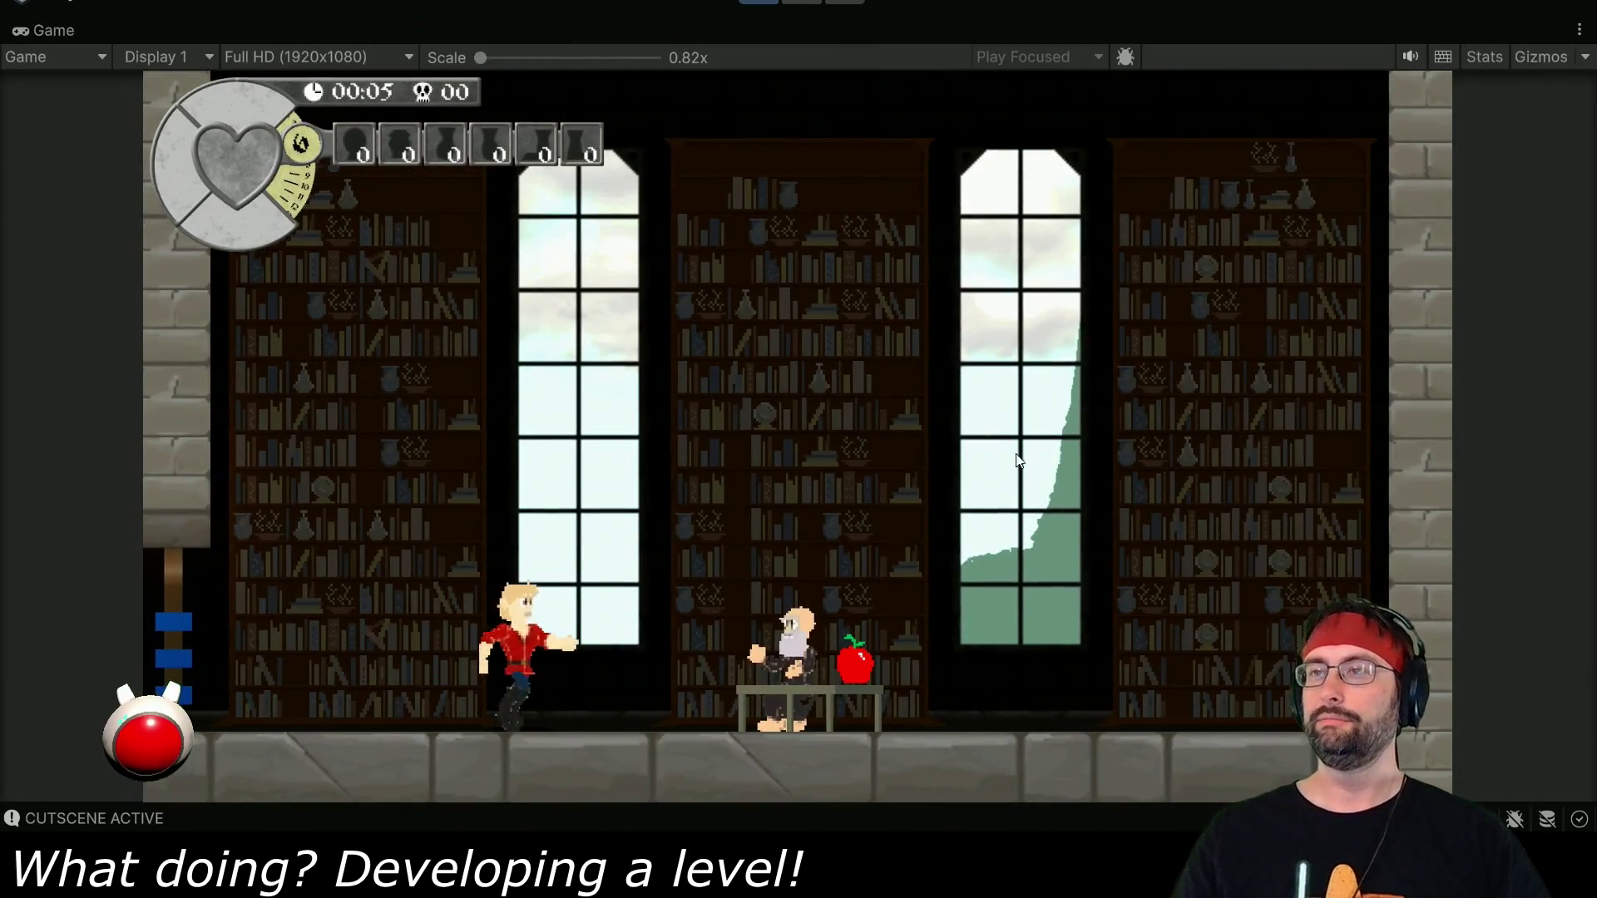
pyautogui.press('space')
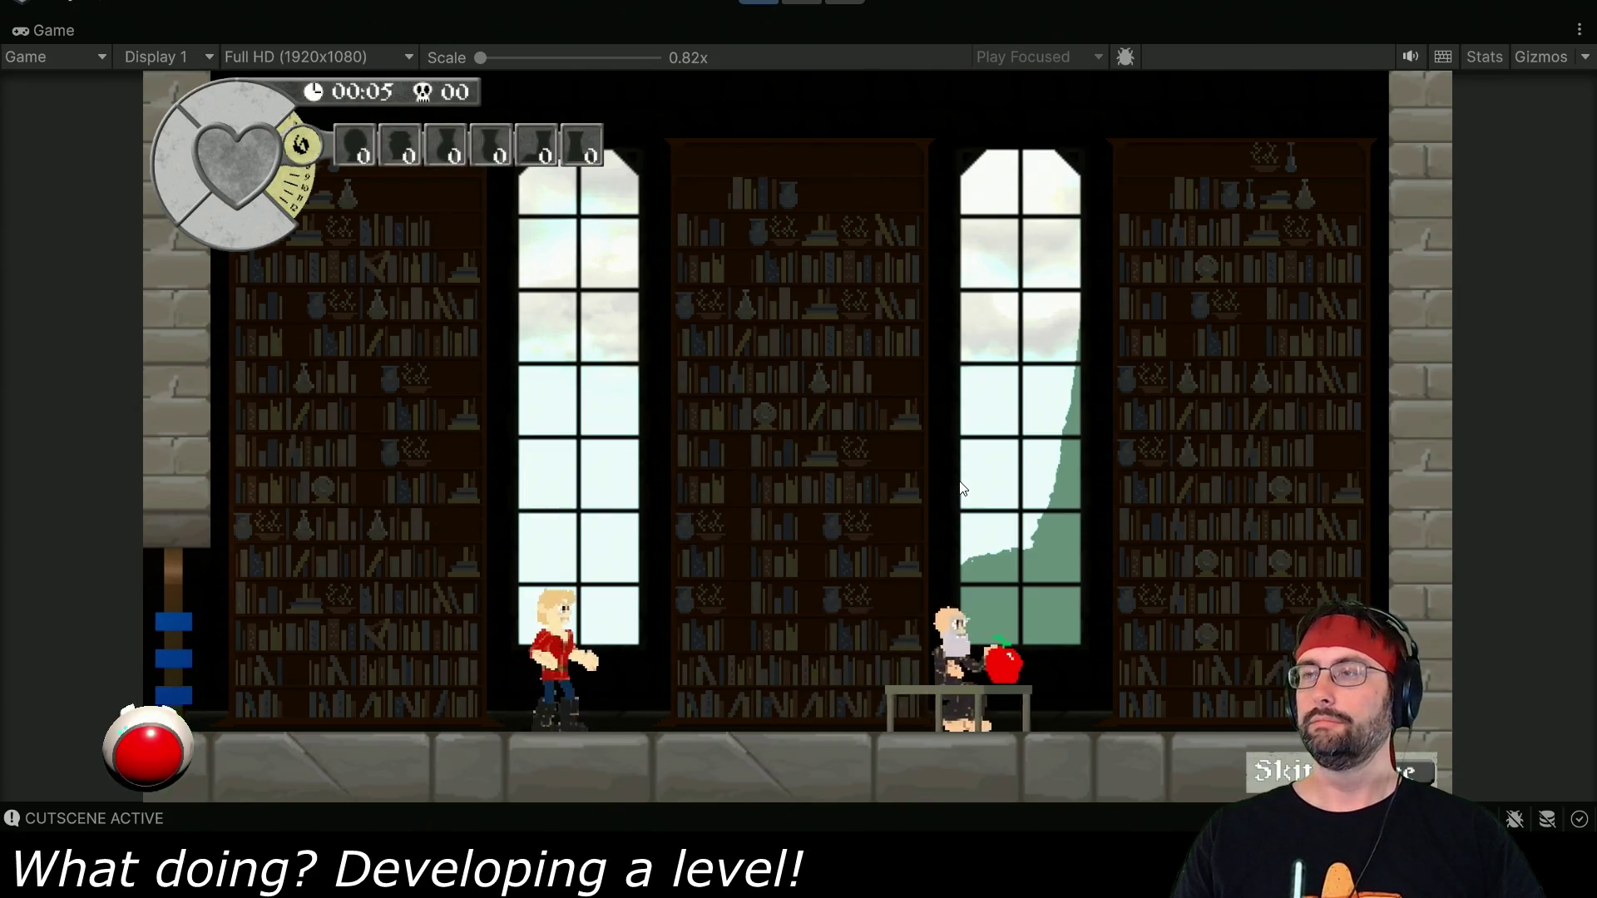
pyautogui.press('space')
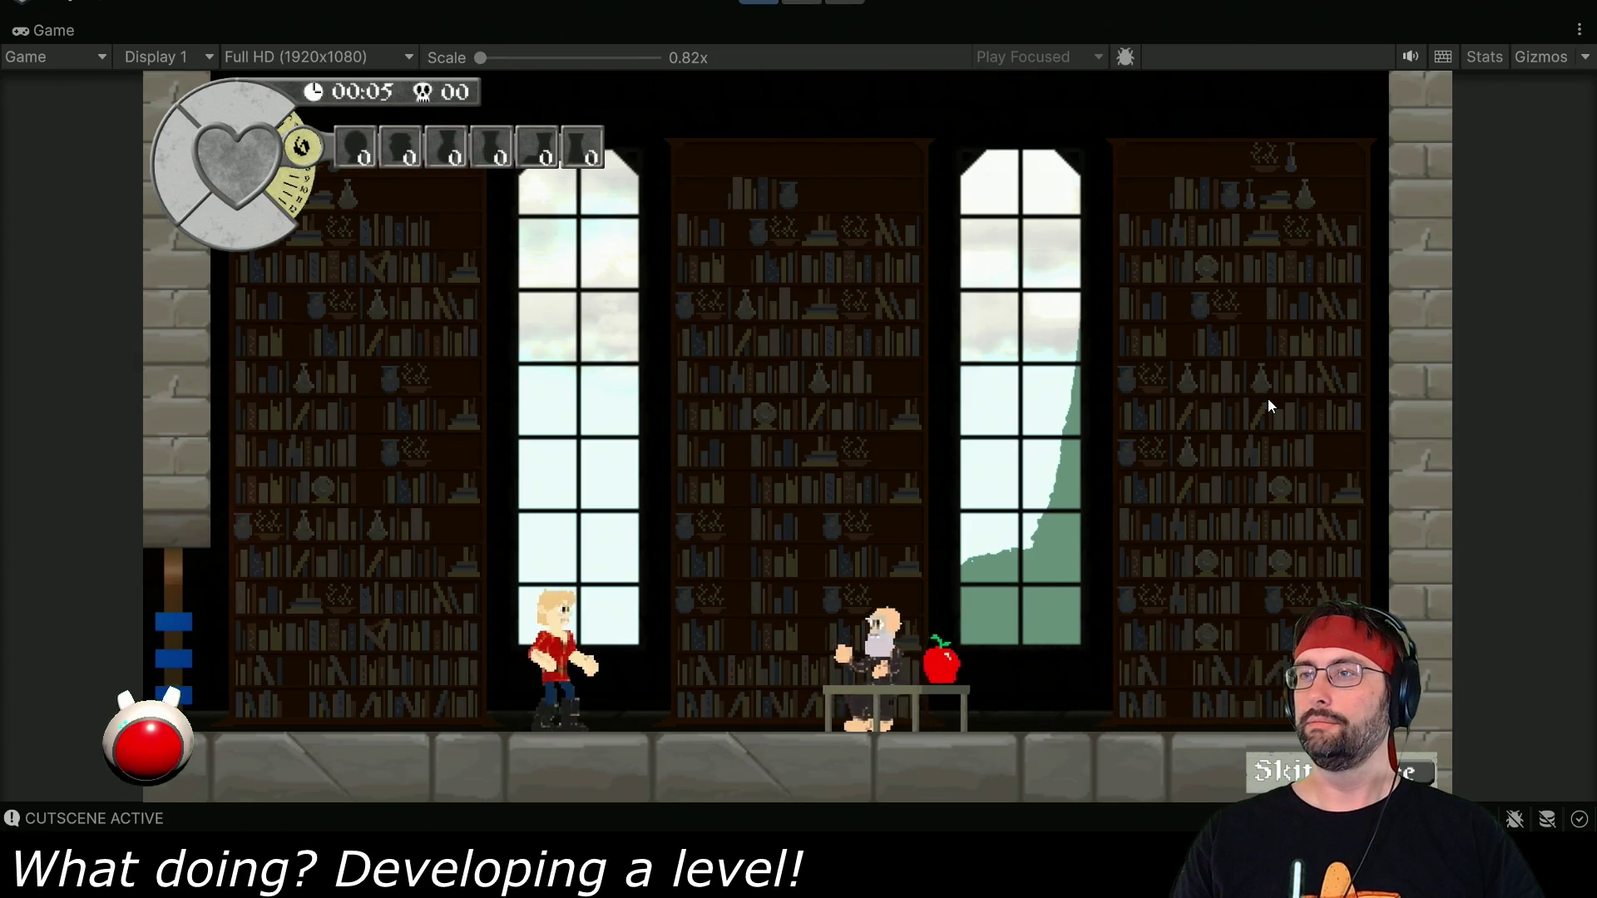
pyautogui.press('space')
pyautogui.press('space')
pyautogui.press('space')
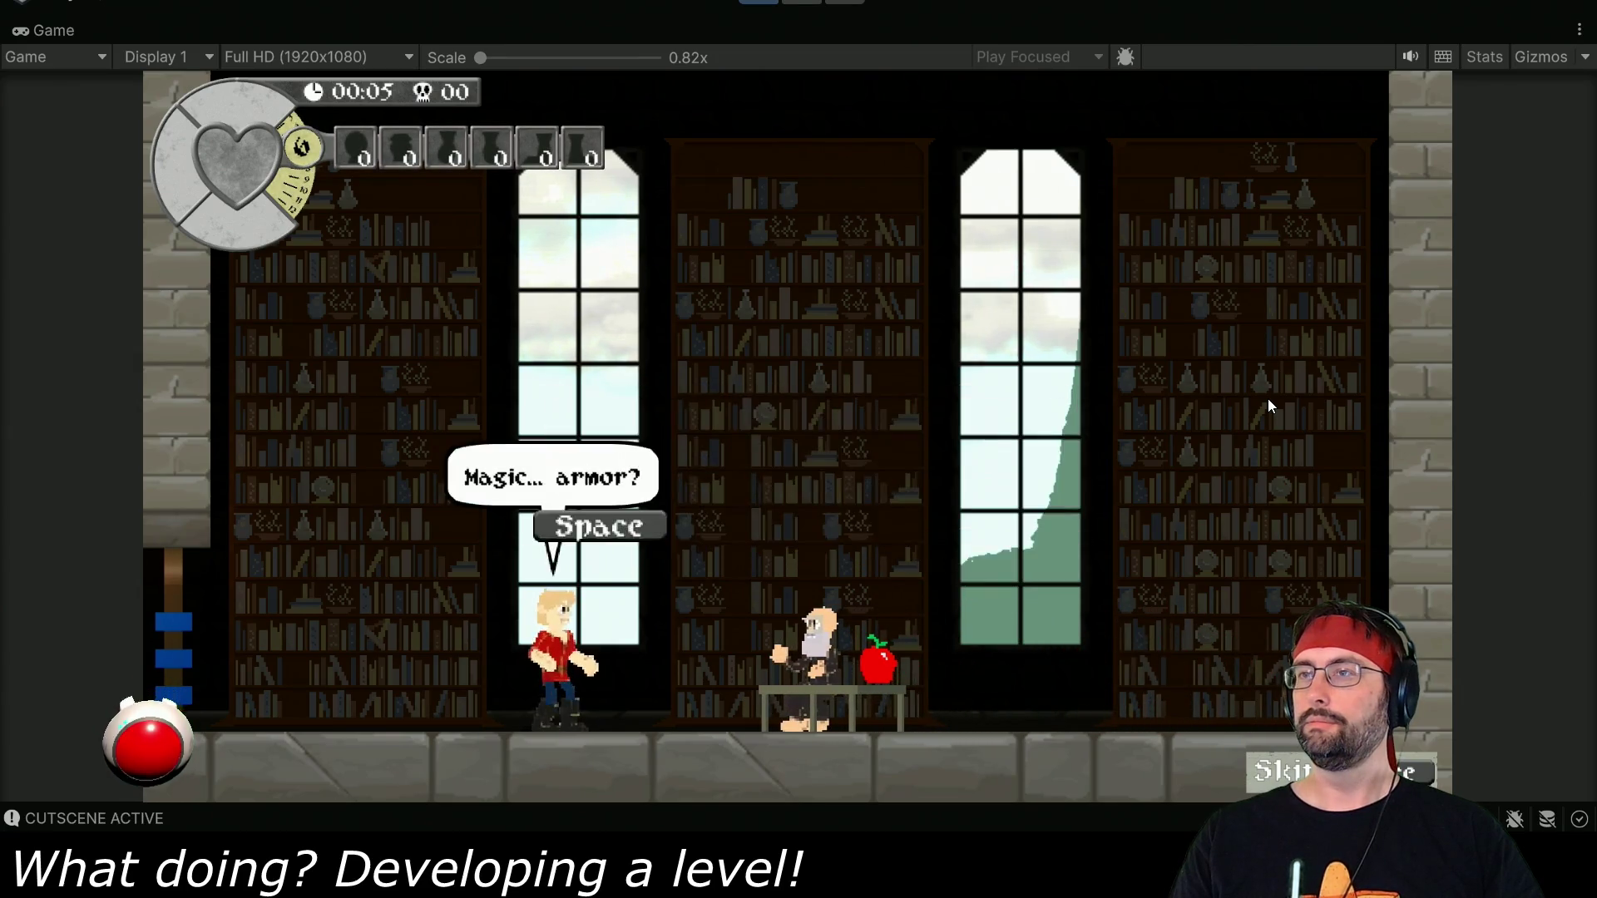
pyautogui.press('space')
pyautogui.press('space')
pyautogui.press('space')
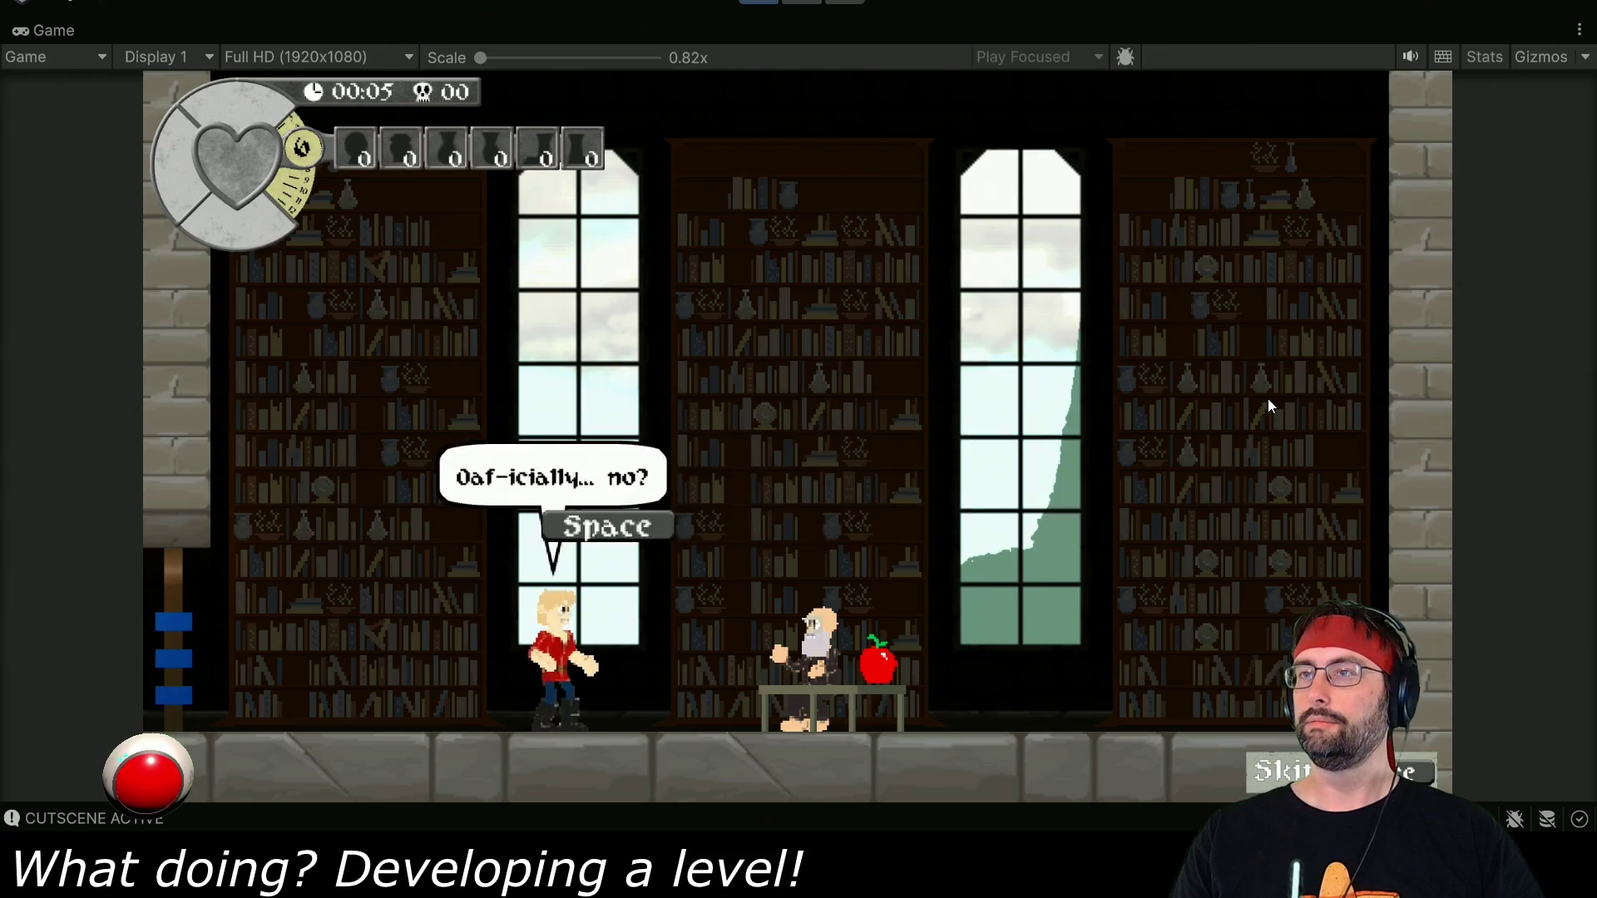
pyautogui.press('space')
pyautogui.press('space')
pyautogui.press('space')
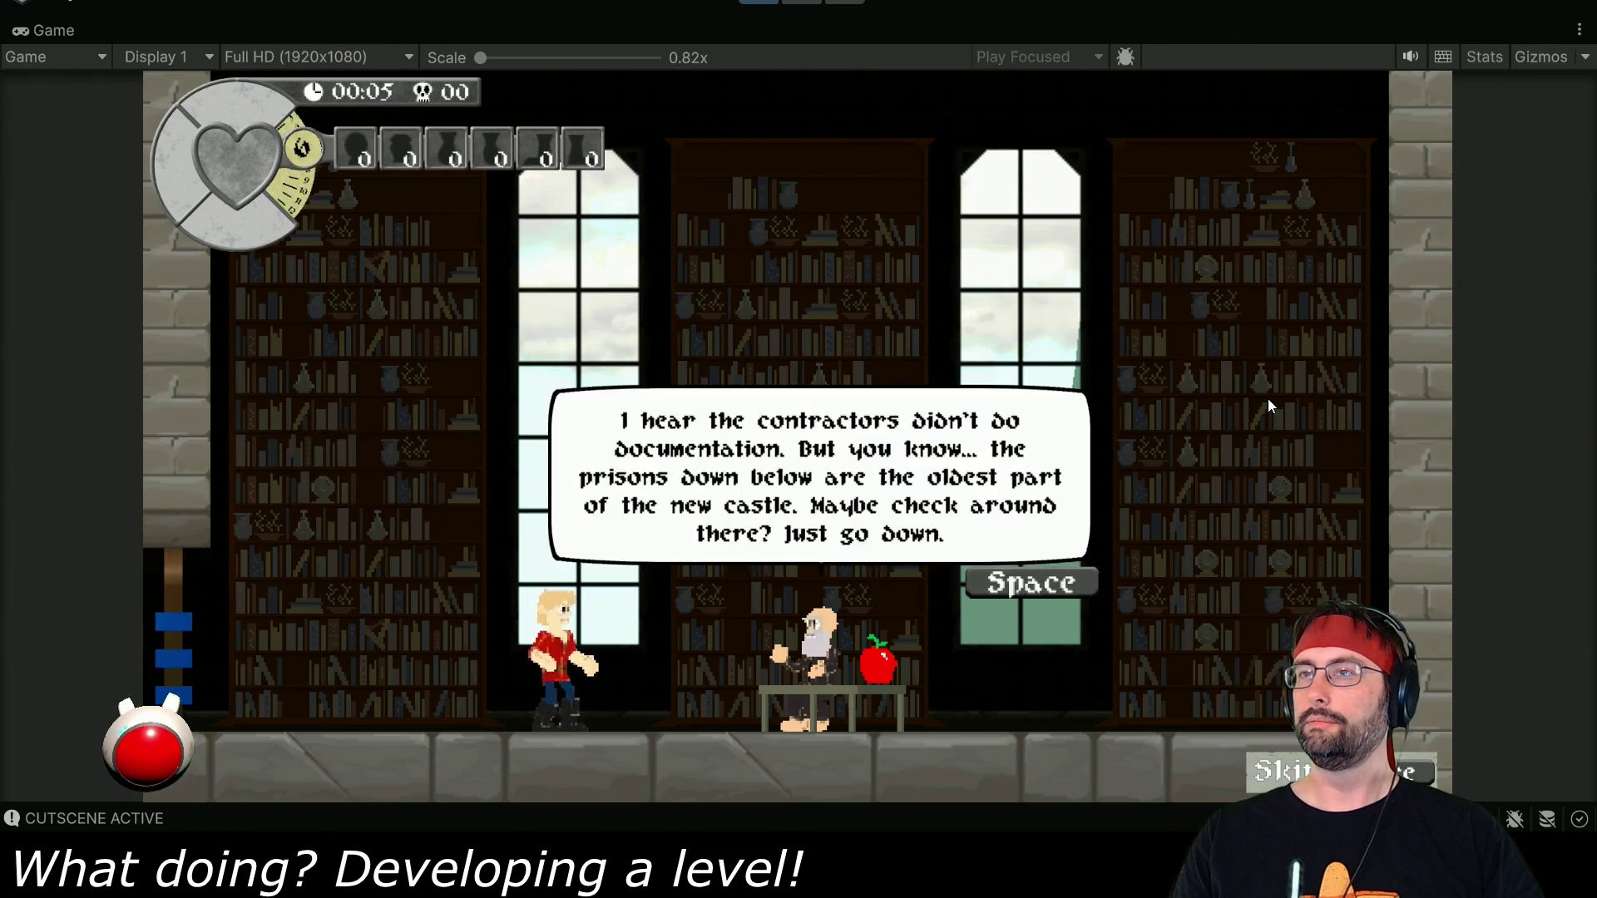
pyautogui.press('space')
pyautogui.press('space')
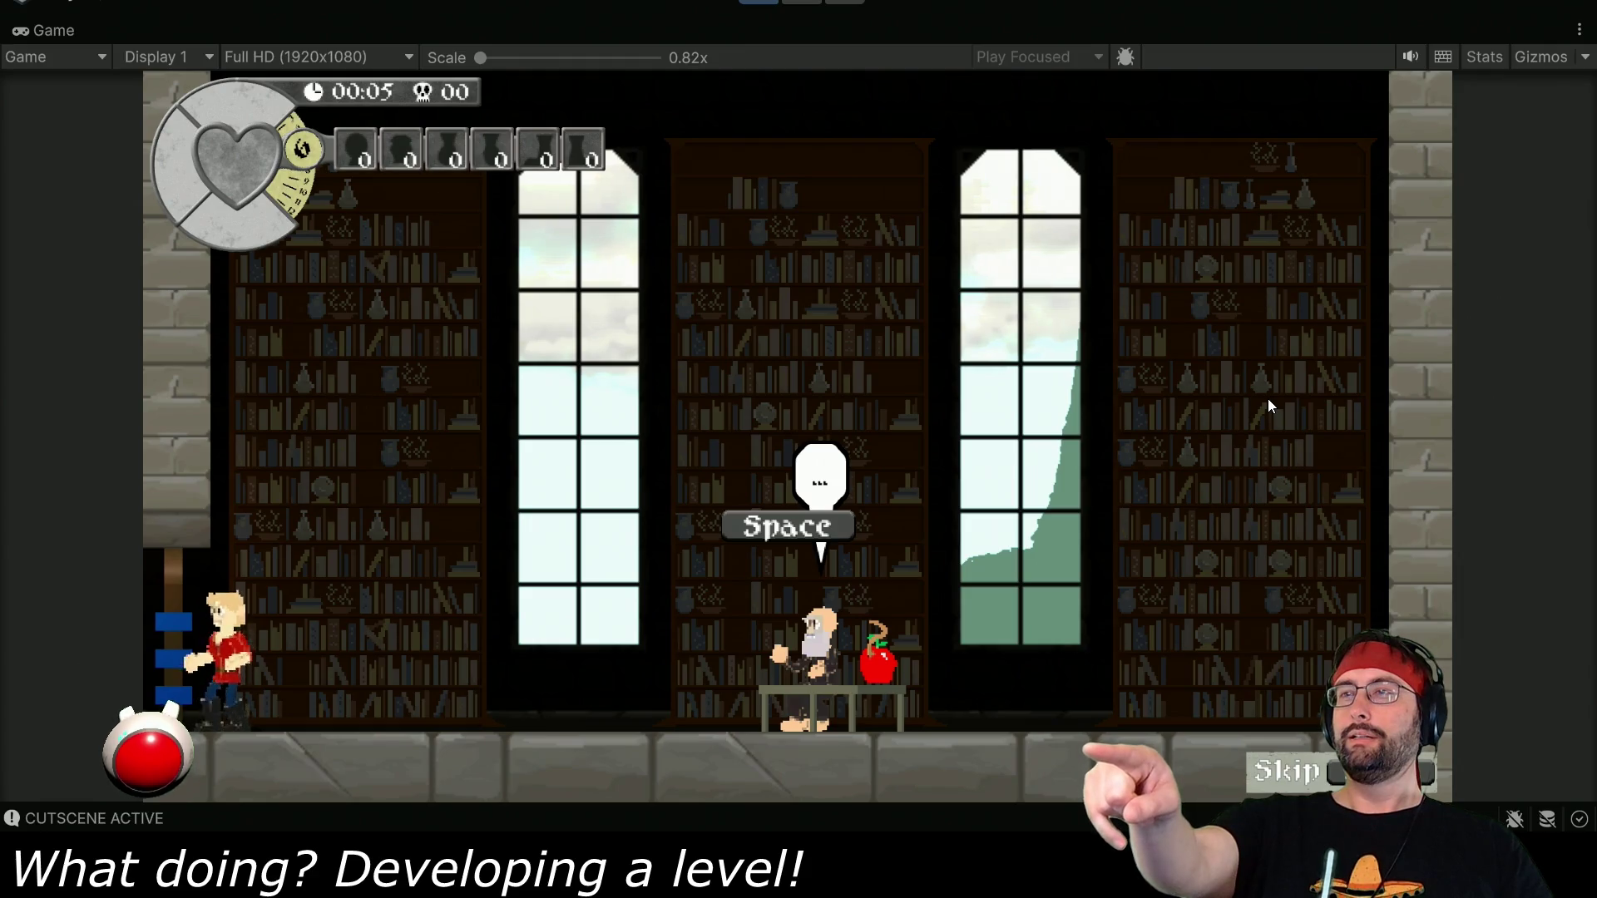
pyautogui.press('space')
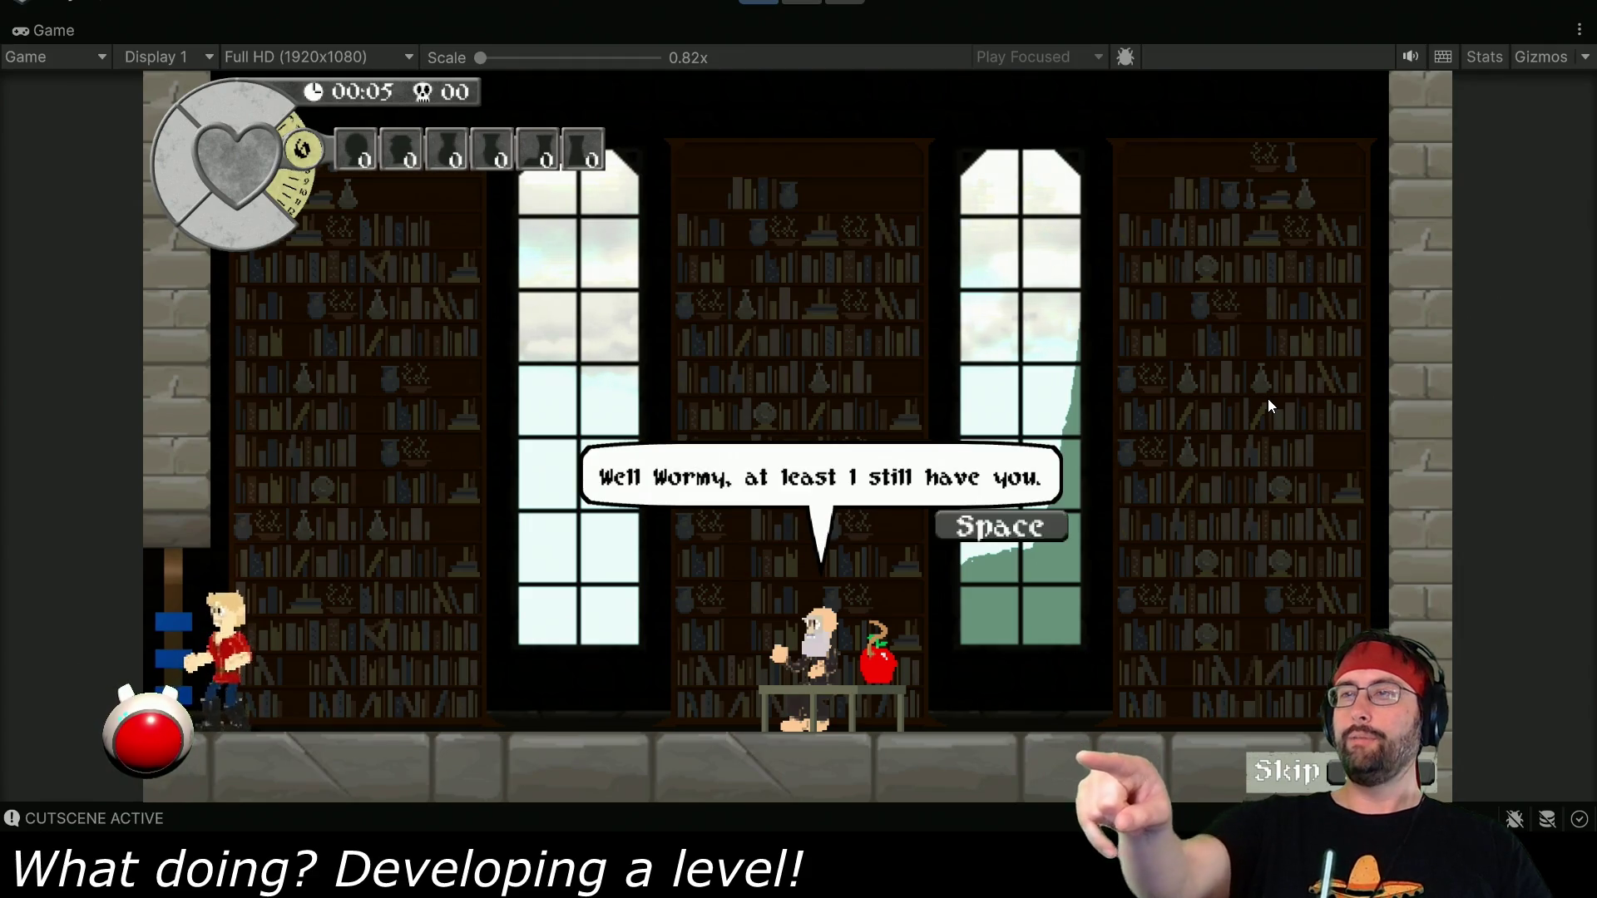
pyautogui.press('space')
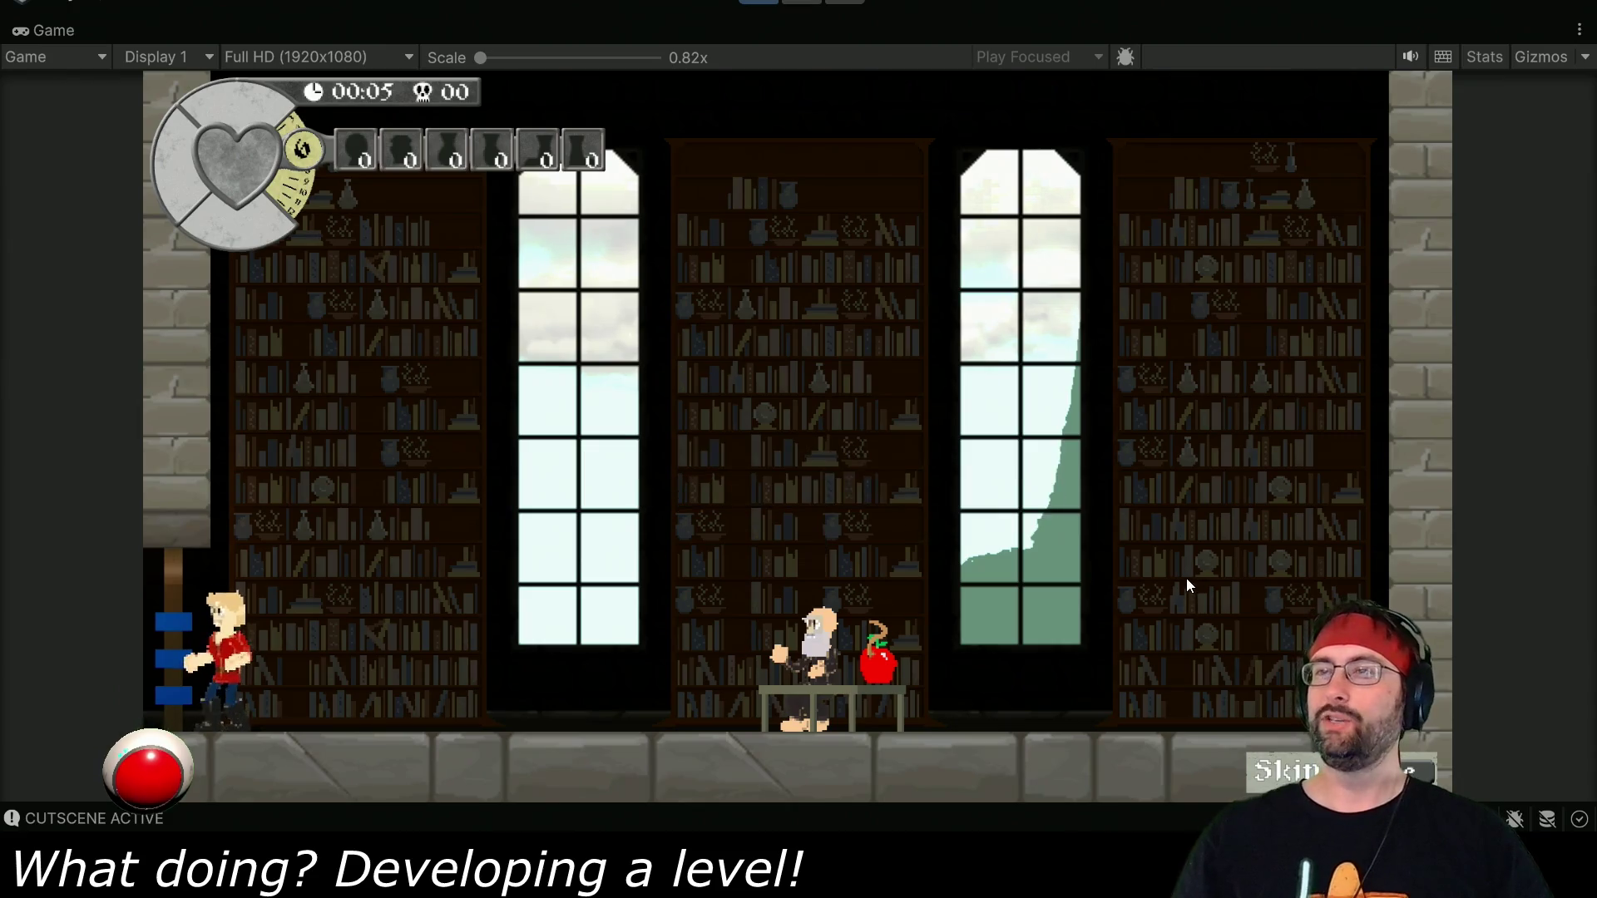
pyautogui.click(758, 6)
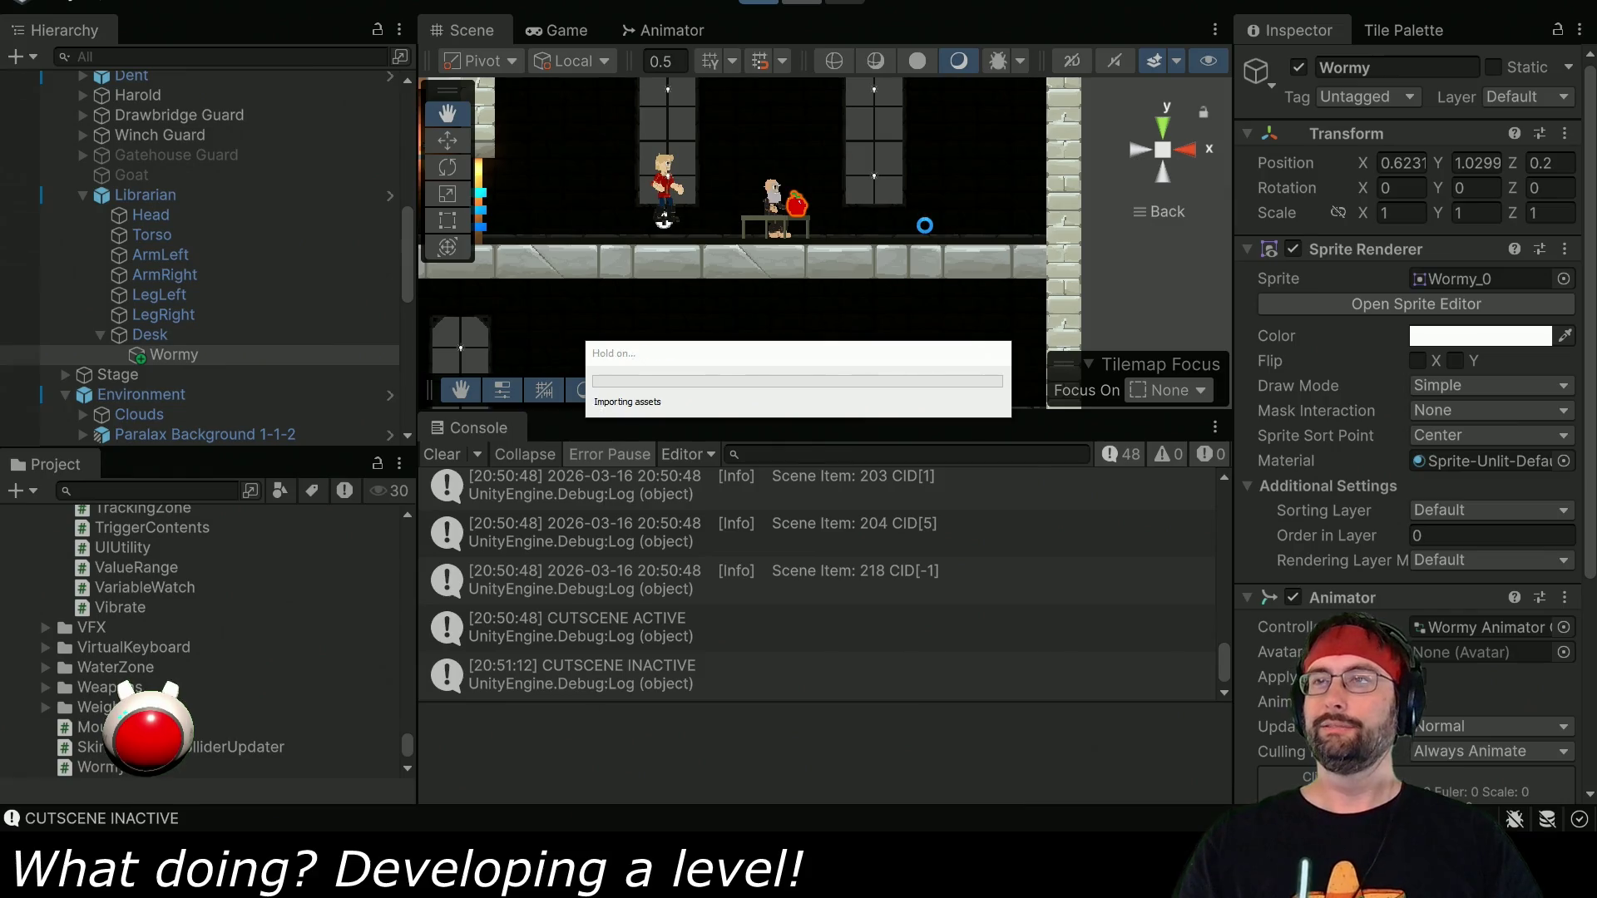
# Maximize the Game view, walk left to the librarian, advance several lines, then stop.
pyautogui.hotkey('alt', 'Tab')
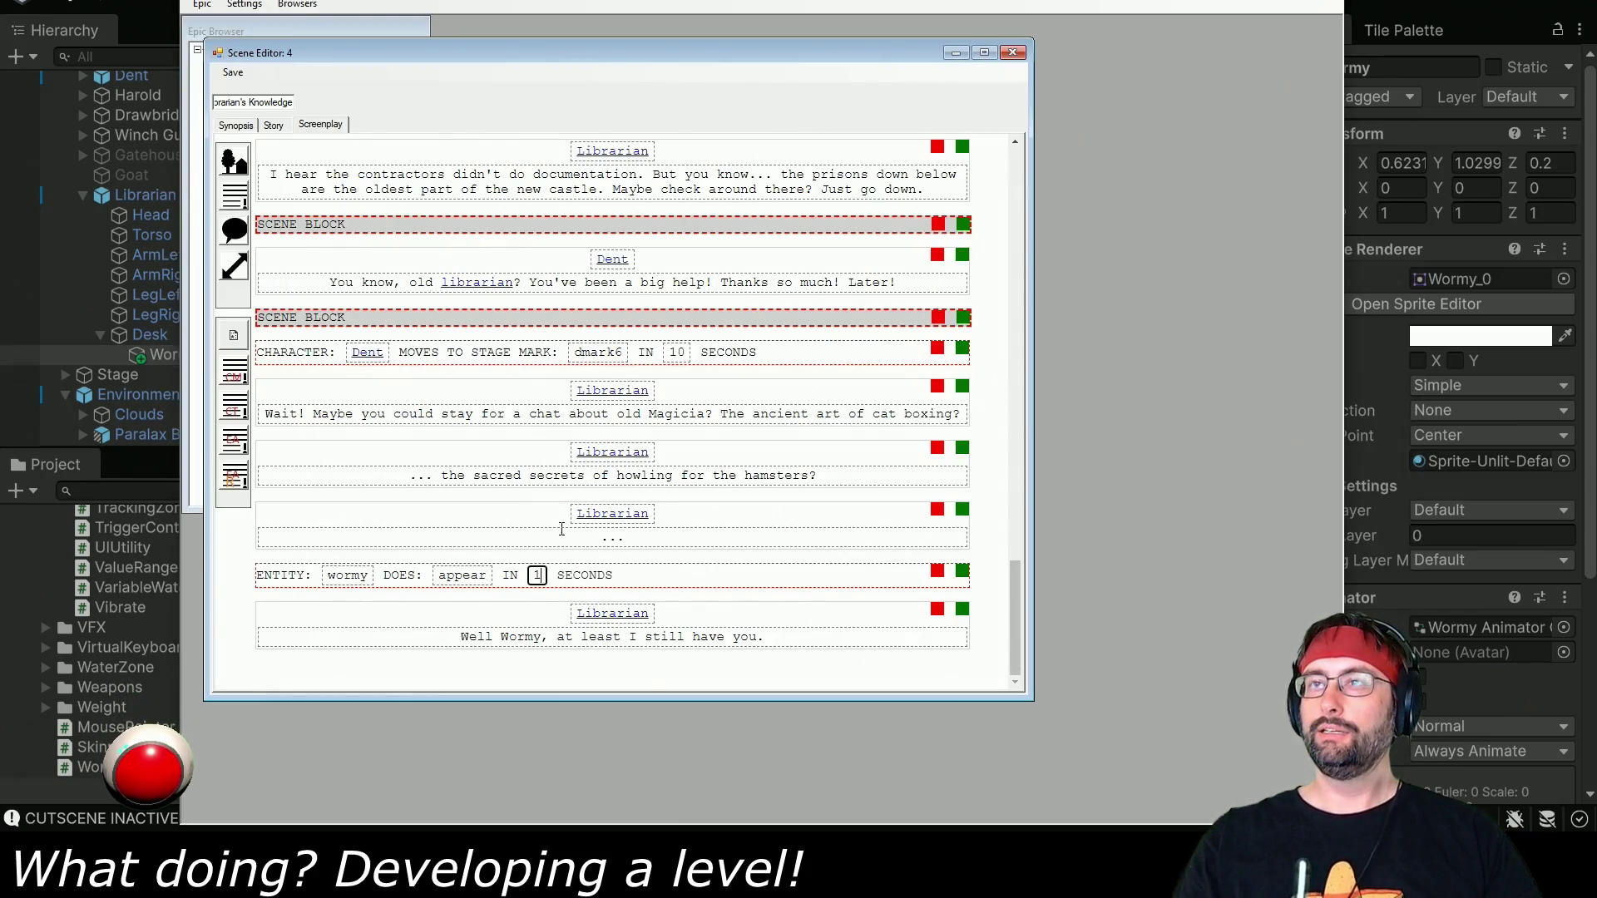
pyautogui.hotkey('alt', 'Tab')
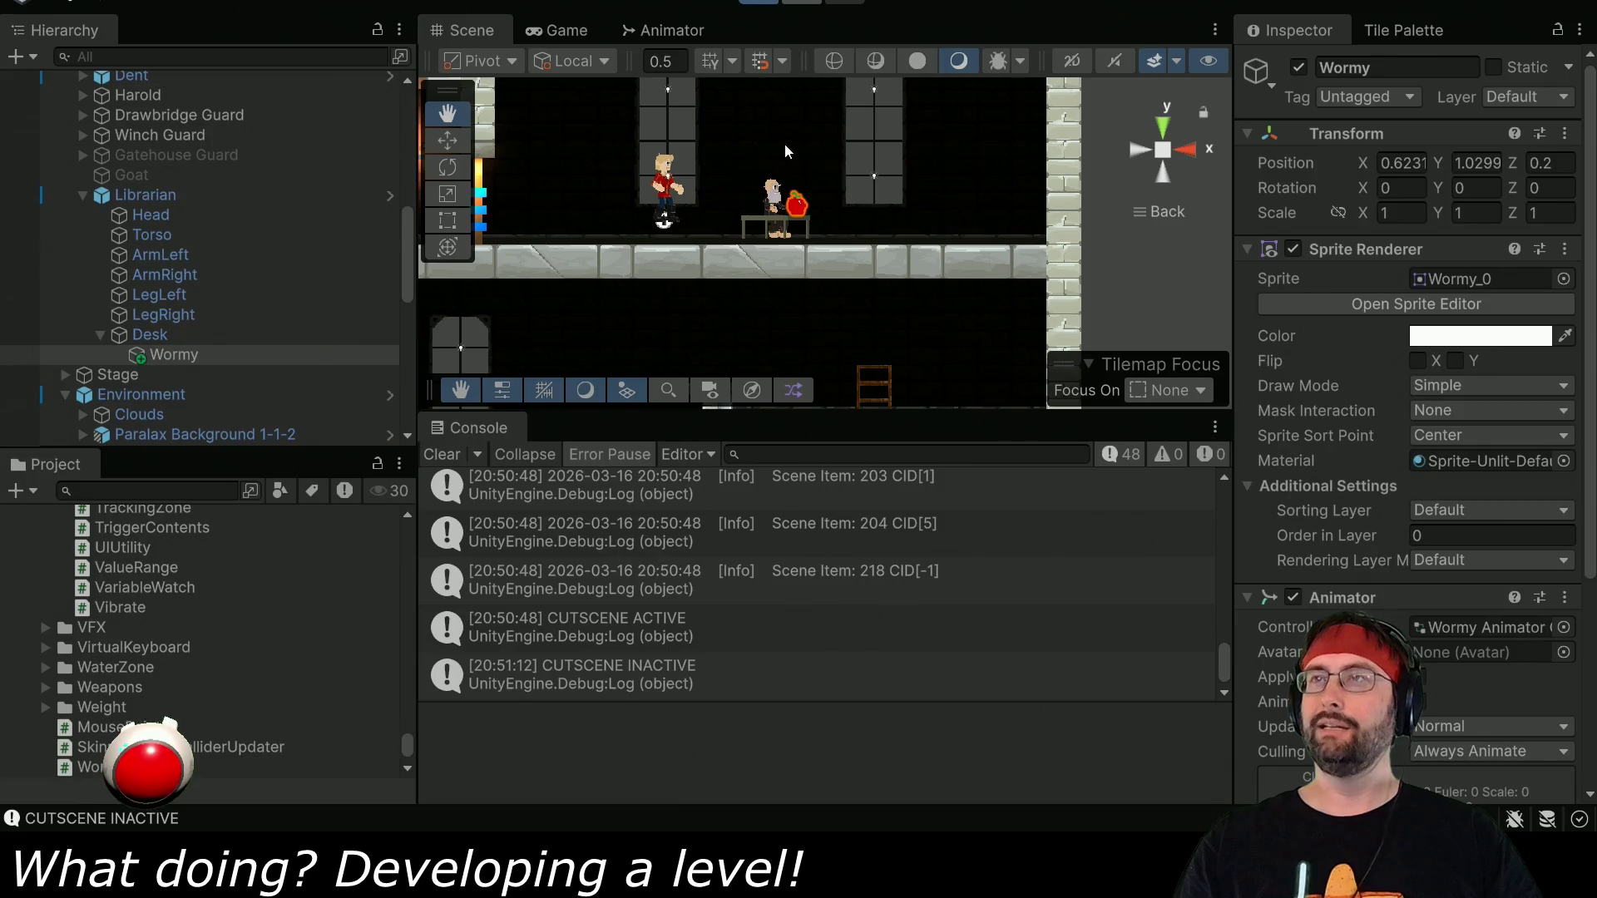
pyautogui.click(567, 32)
pyautogui.doubleClick(559, 31)
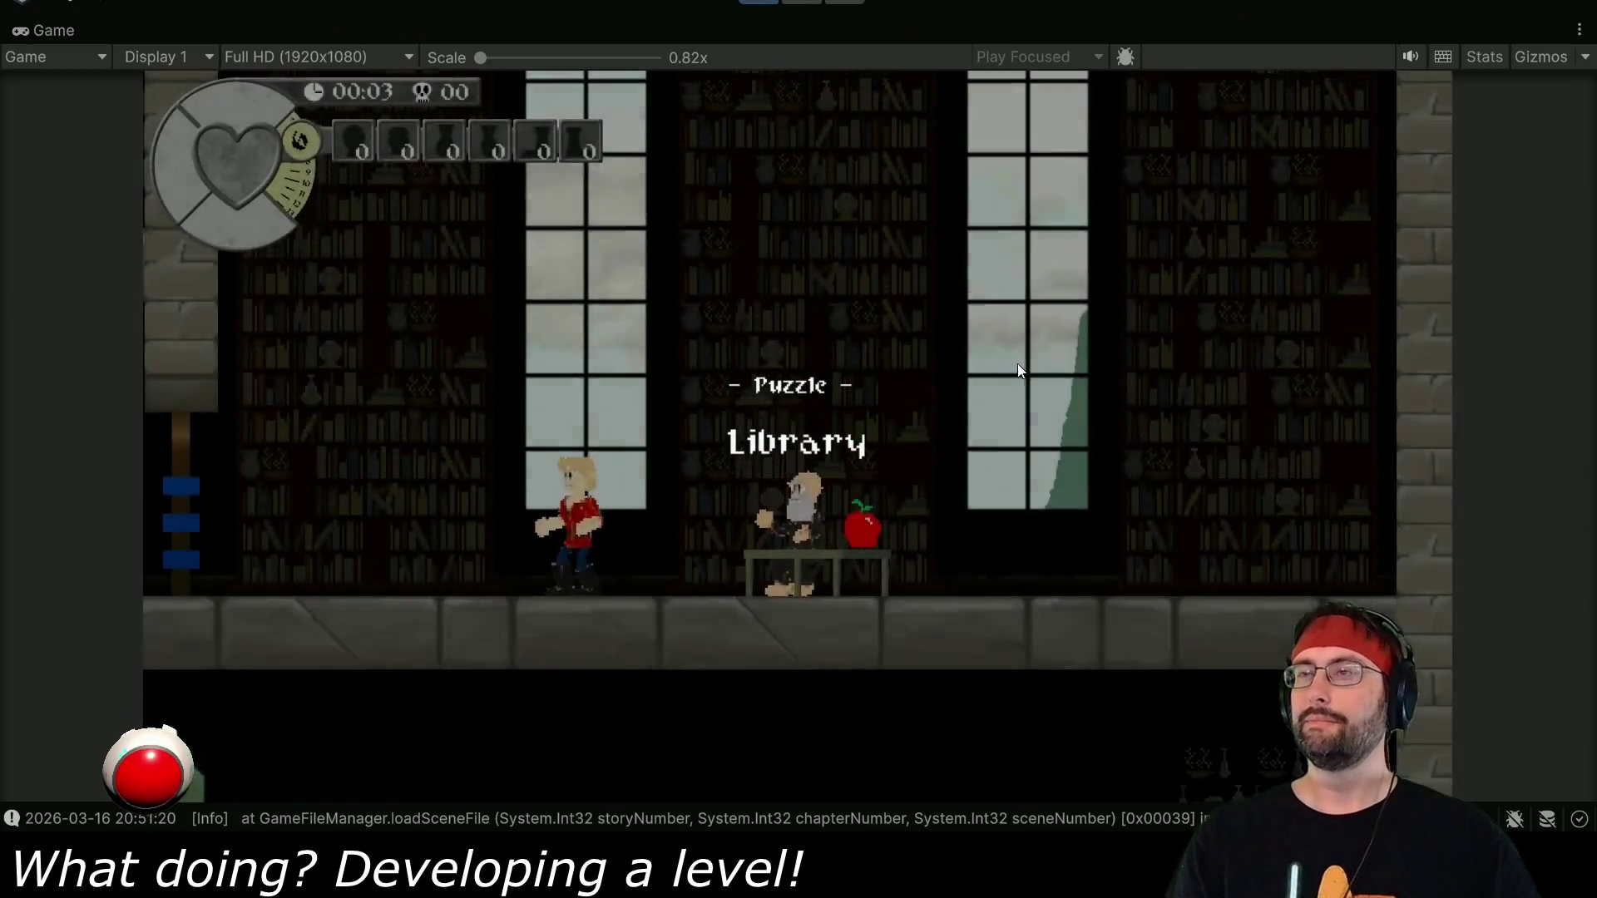
pyautogui.press('Left')
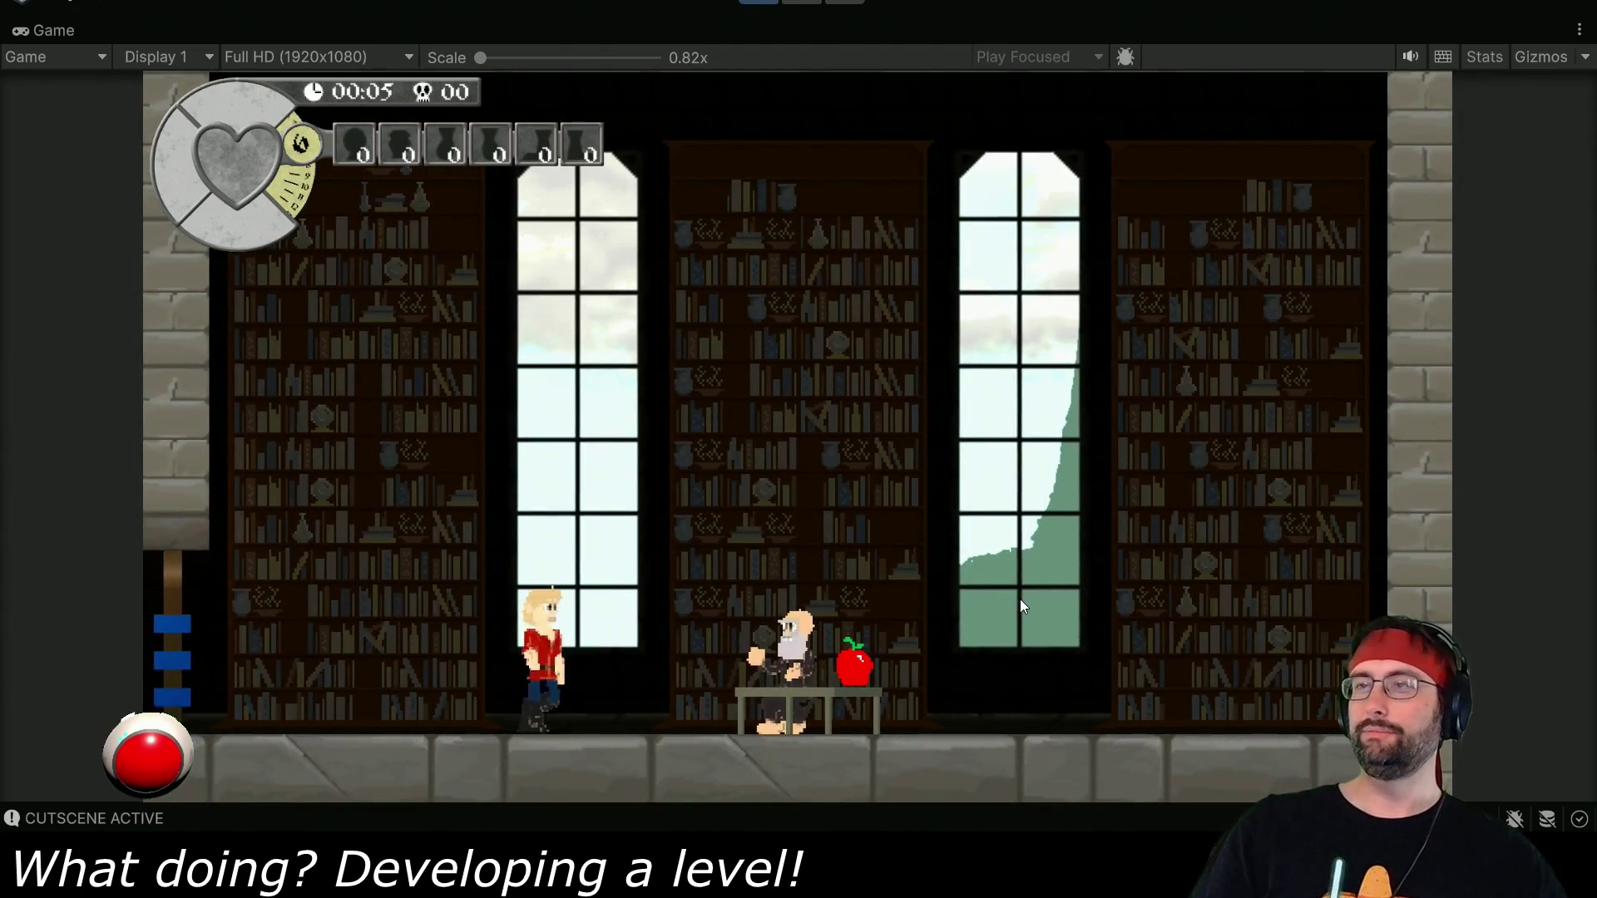
pyautogui.press('space')
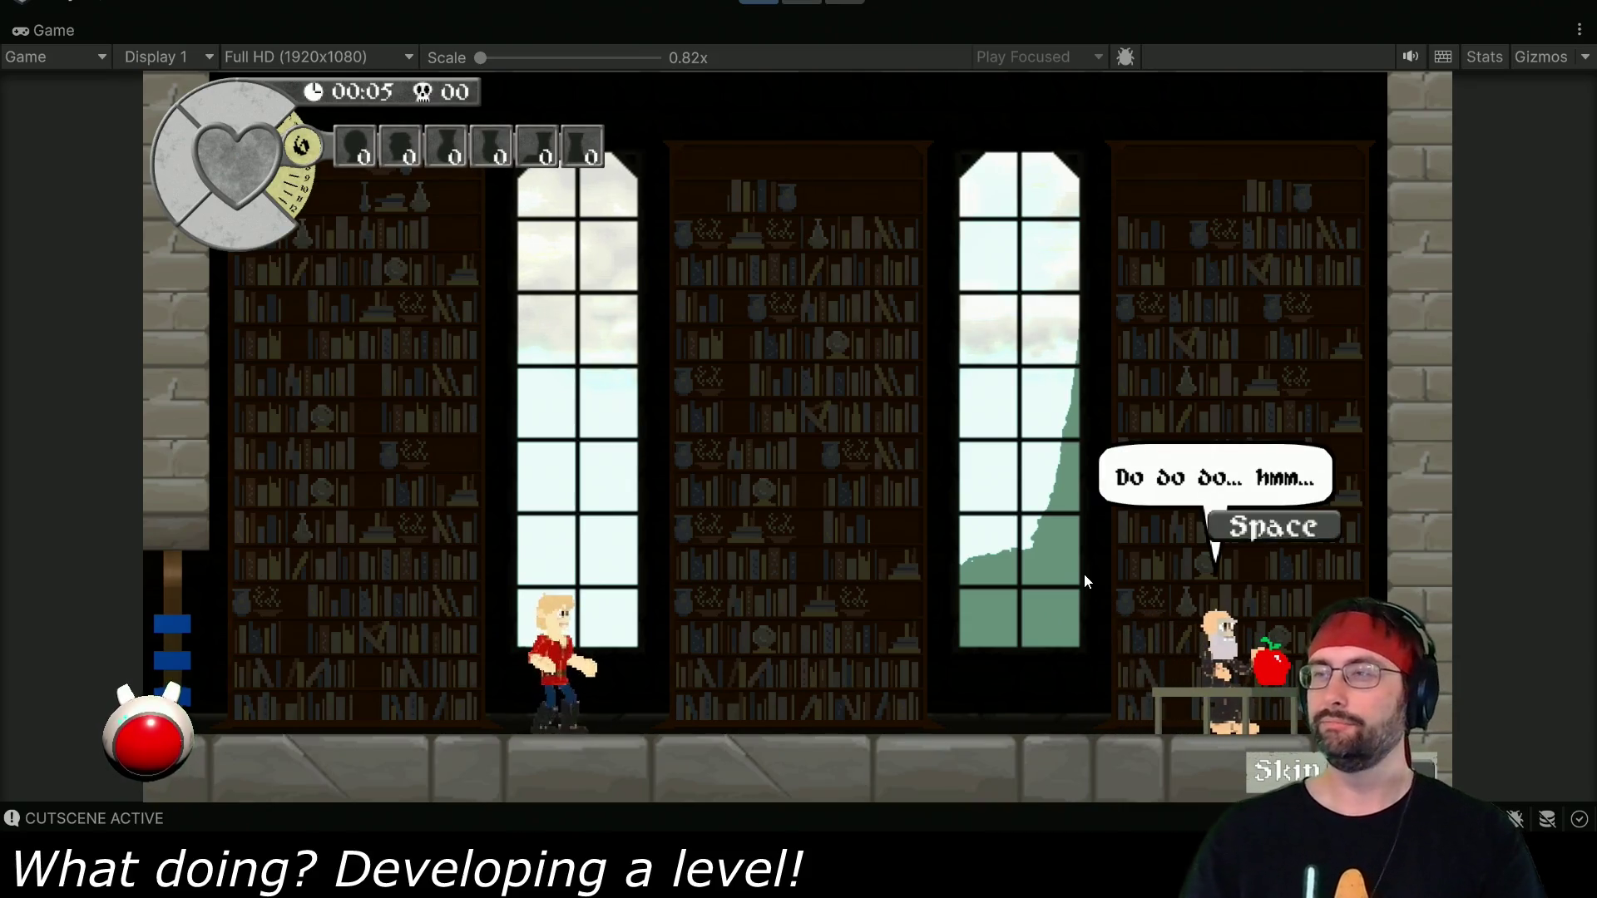
pyautogui.press('space')
pyautogui.press('space')
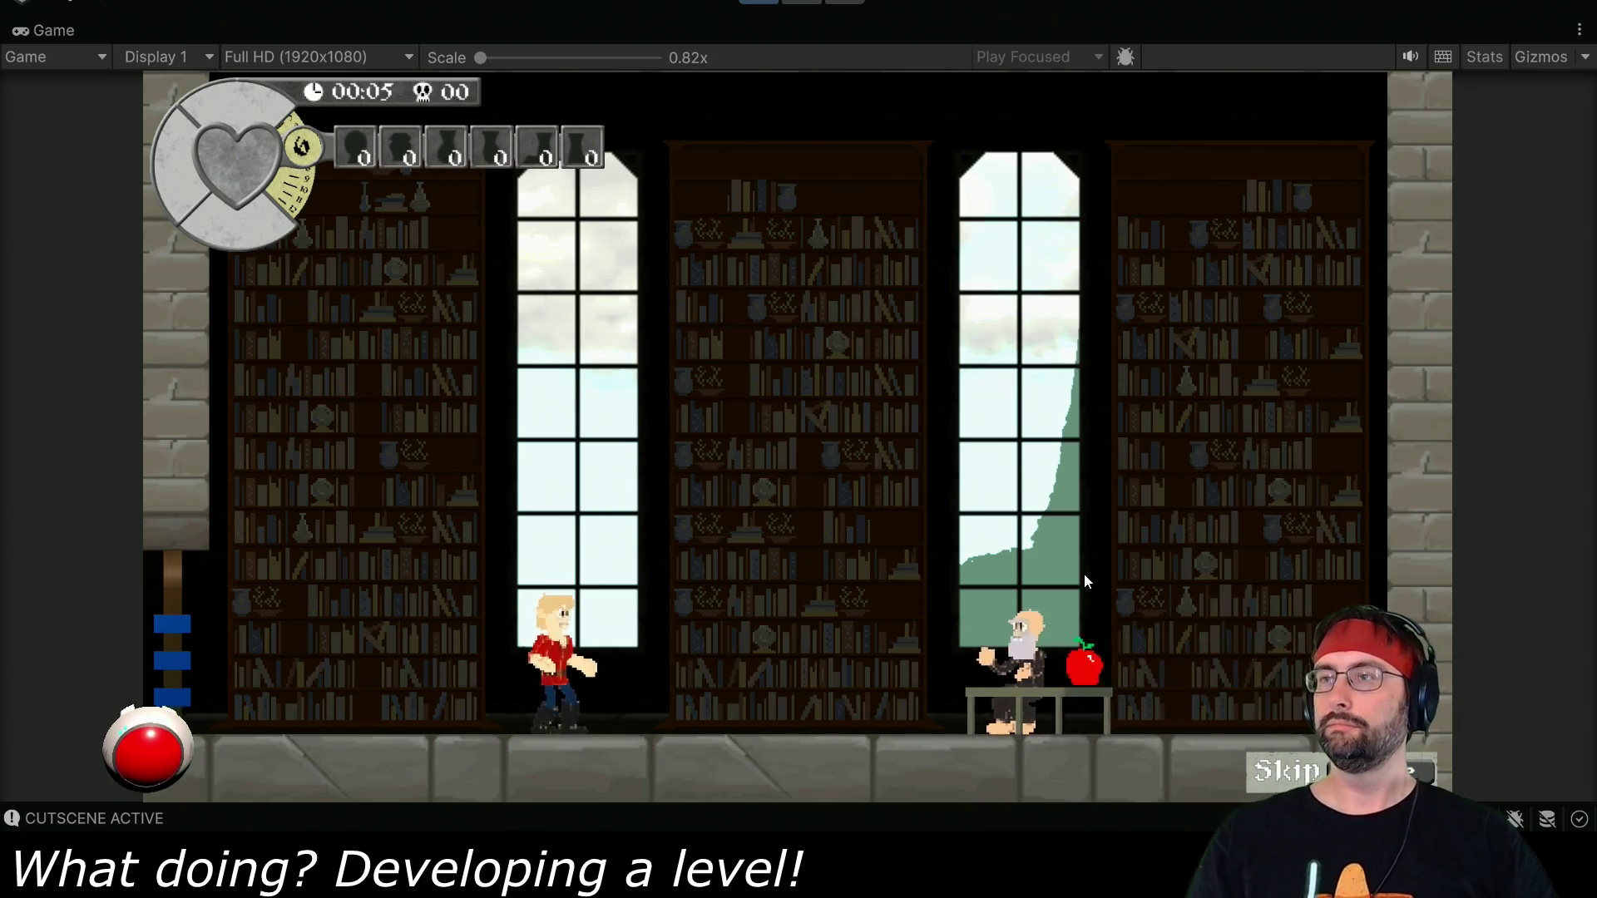
pyautogui.press('space')
pyautogui.press('space')
pyautogui.press('space')
pyautogui.press('space')
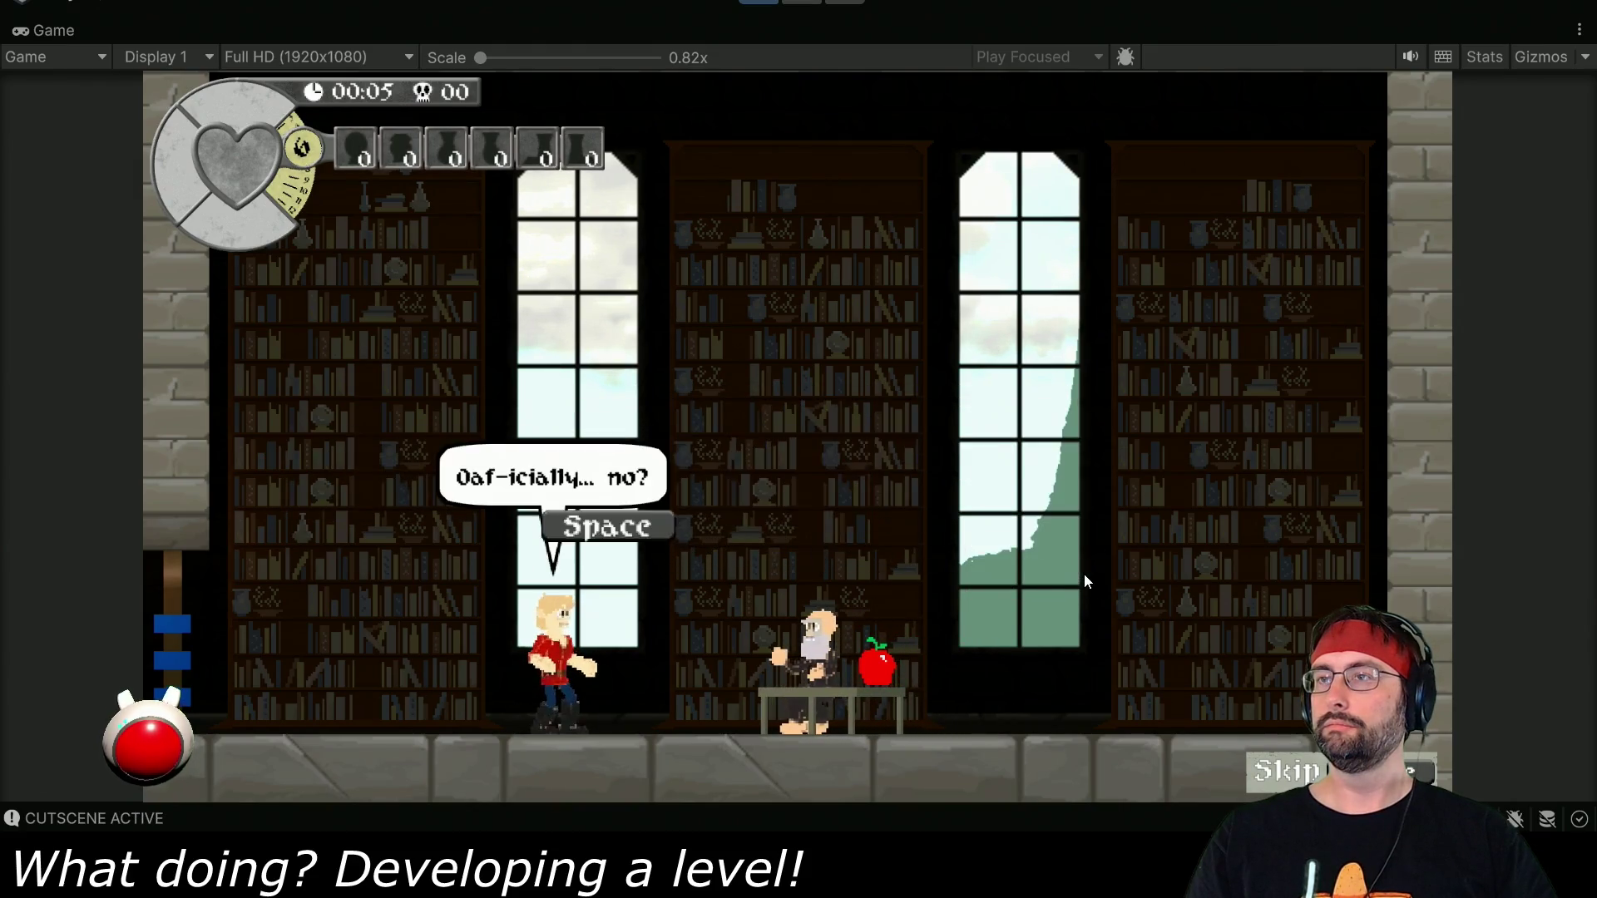
pyautogui.press('space')
pyautogui.press('space')
pyautogui.press('space')
pyautogui.press('space')
pyautogui.press('space')
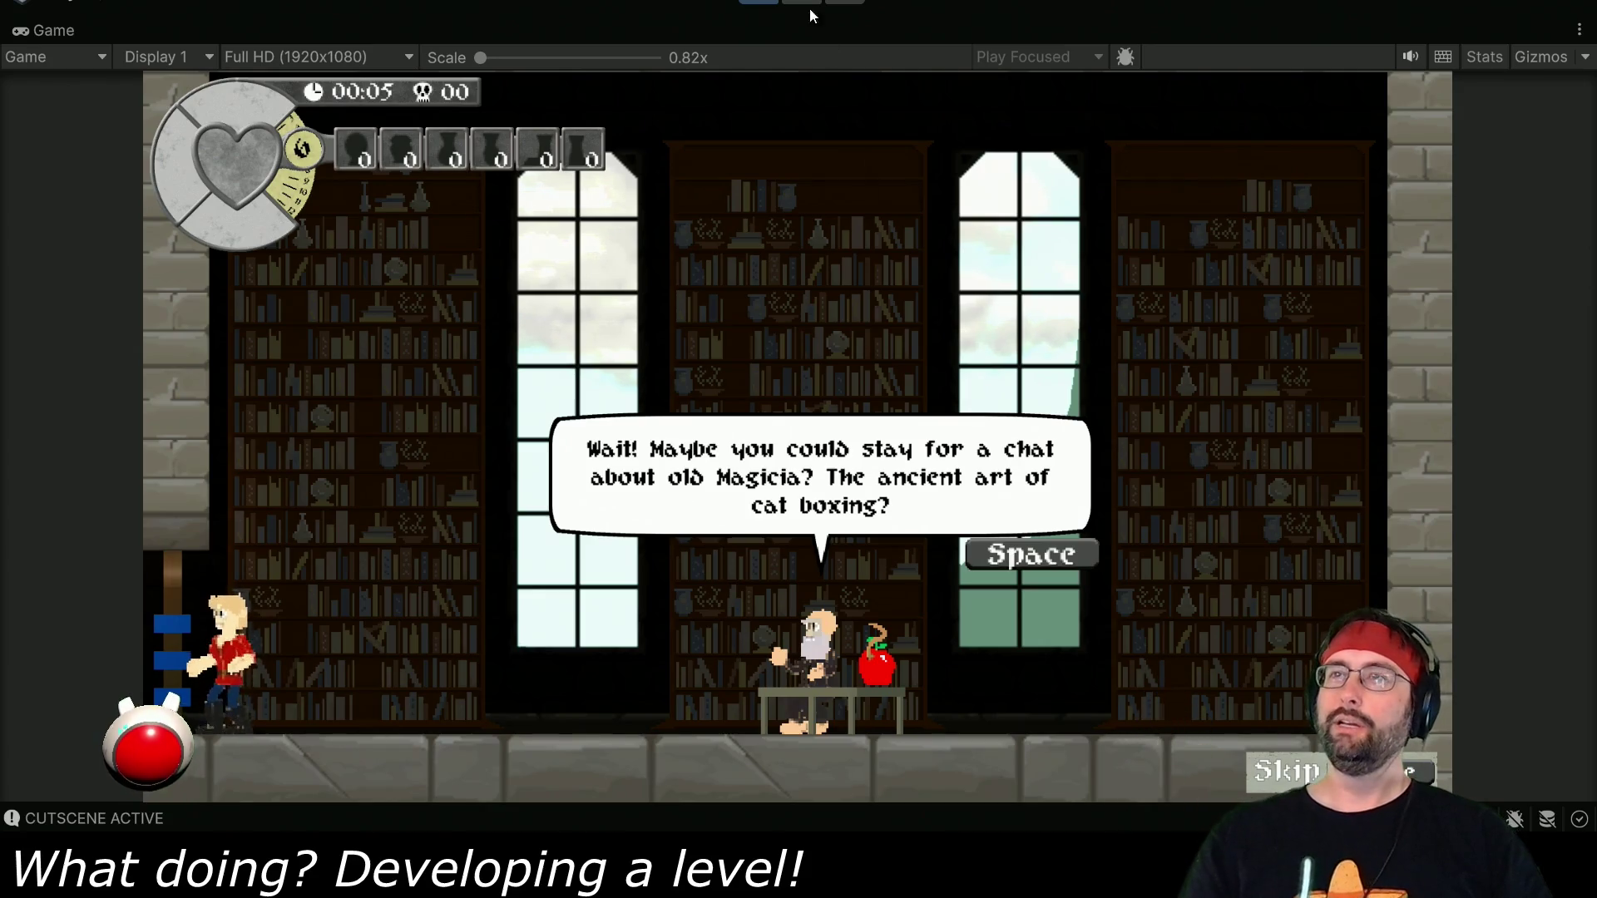
pyautogui.hotkey('ctrl', 'p')
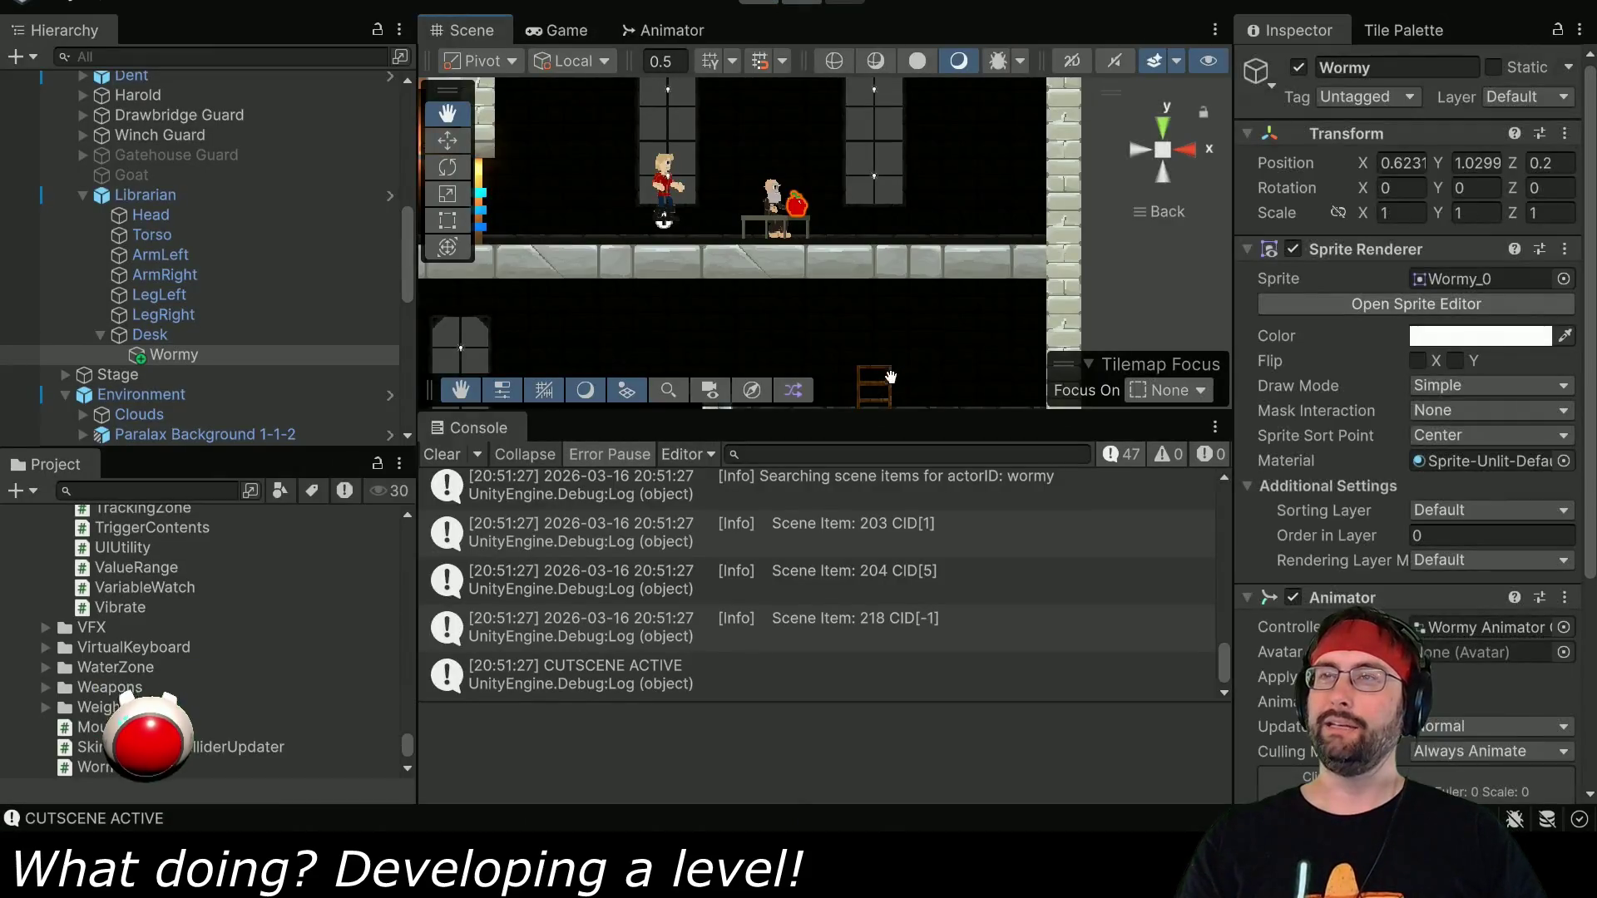
# Add a scene block to the Librarian's Knowledge screenplay and drag blocks around Wormy's appear action.
pyautogui.hotkey('alt', 'Tab')
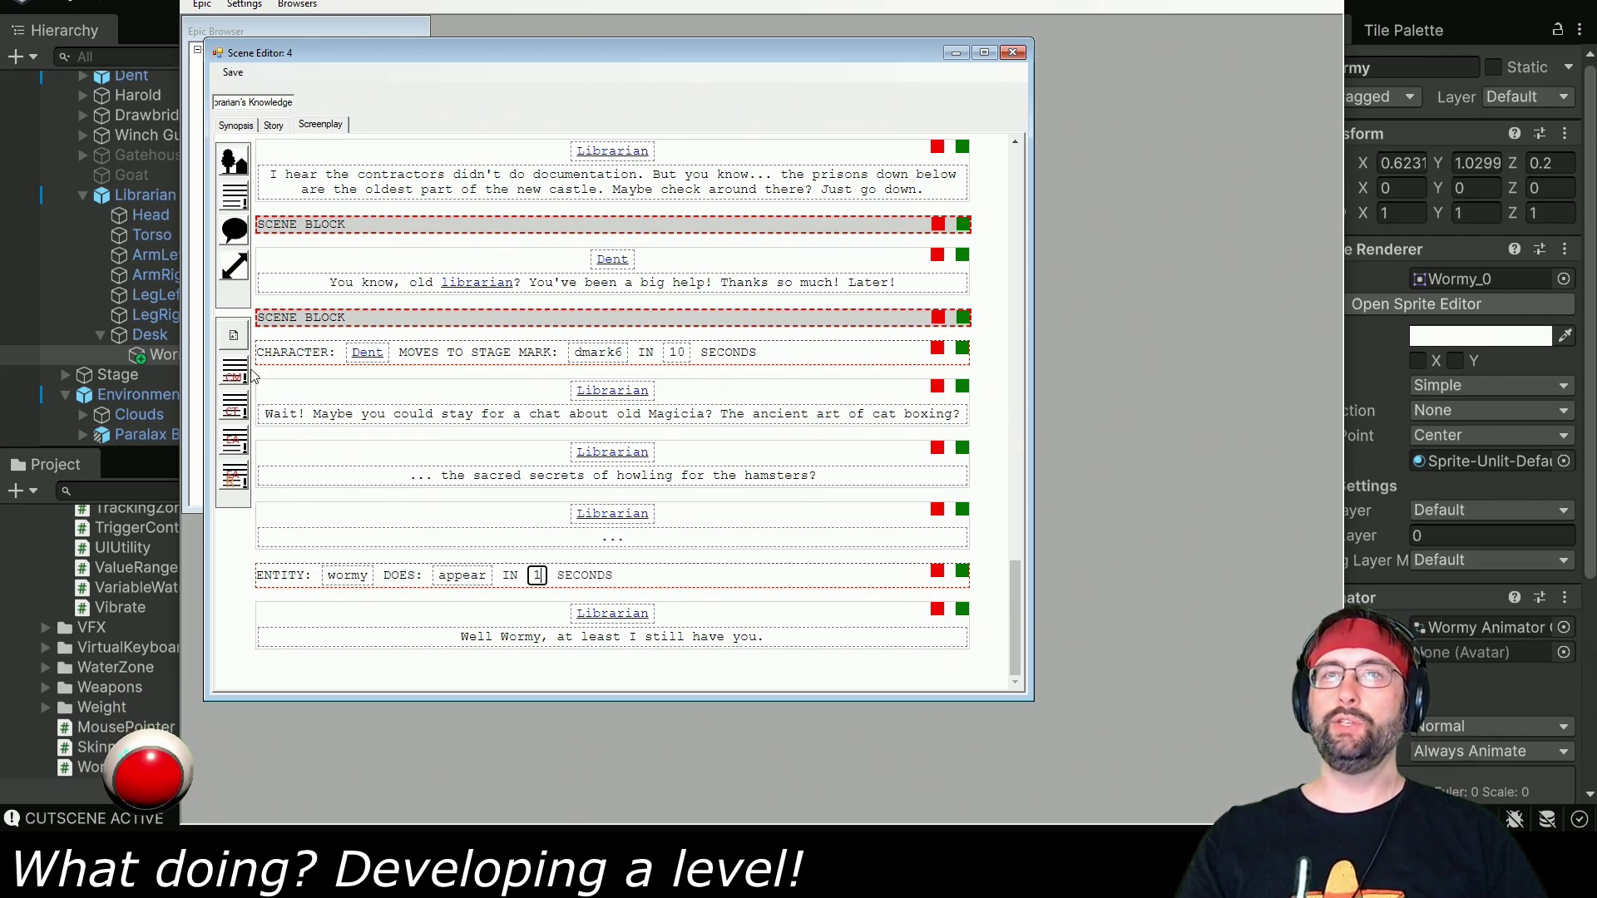
pyautogui.click(233, 341)
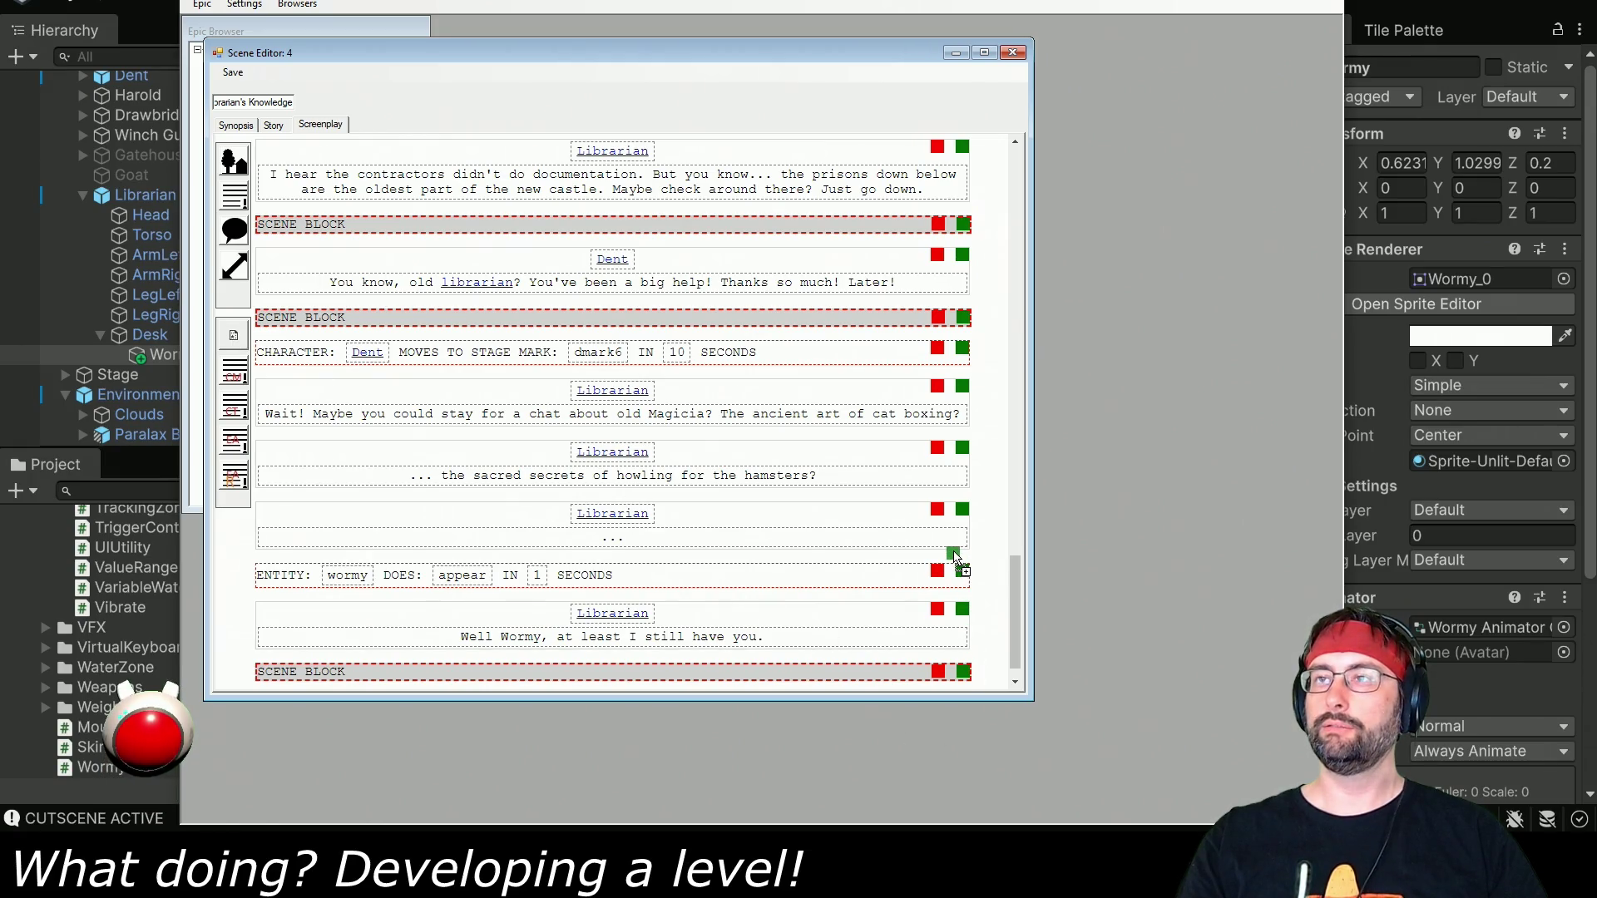
pyautogui.moveTo(955, 557); pyautogui.dragTo(957, 558)
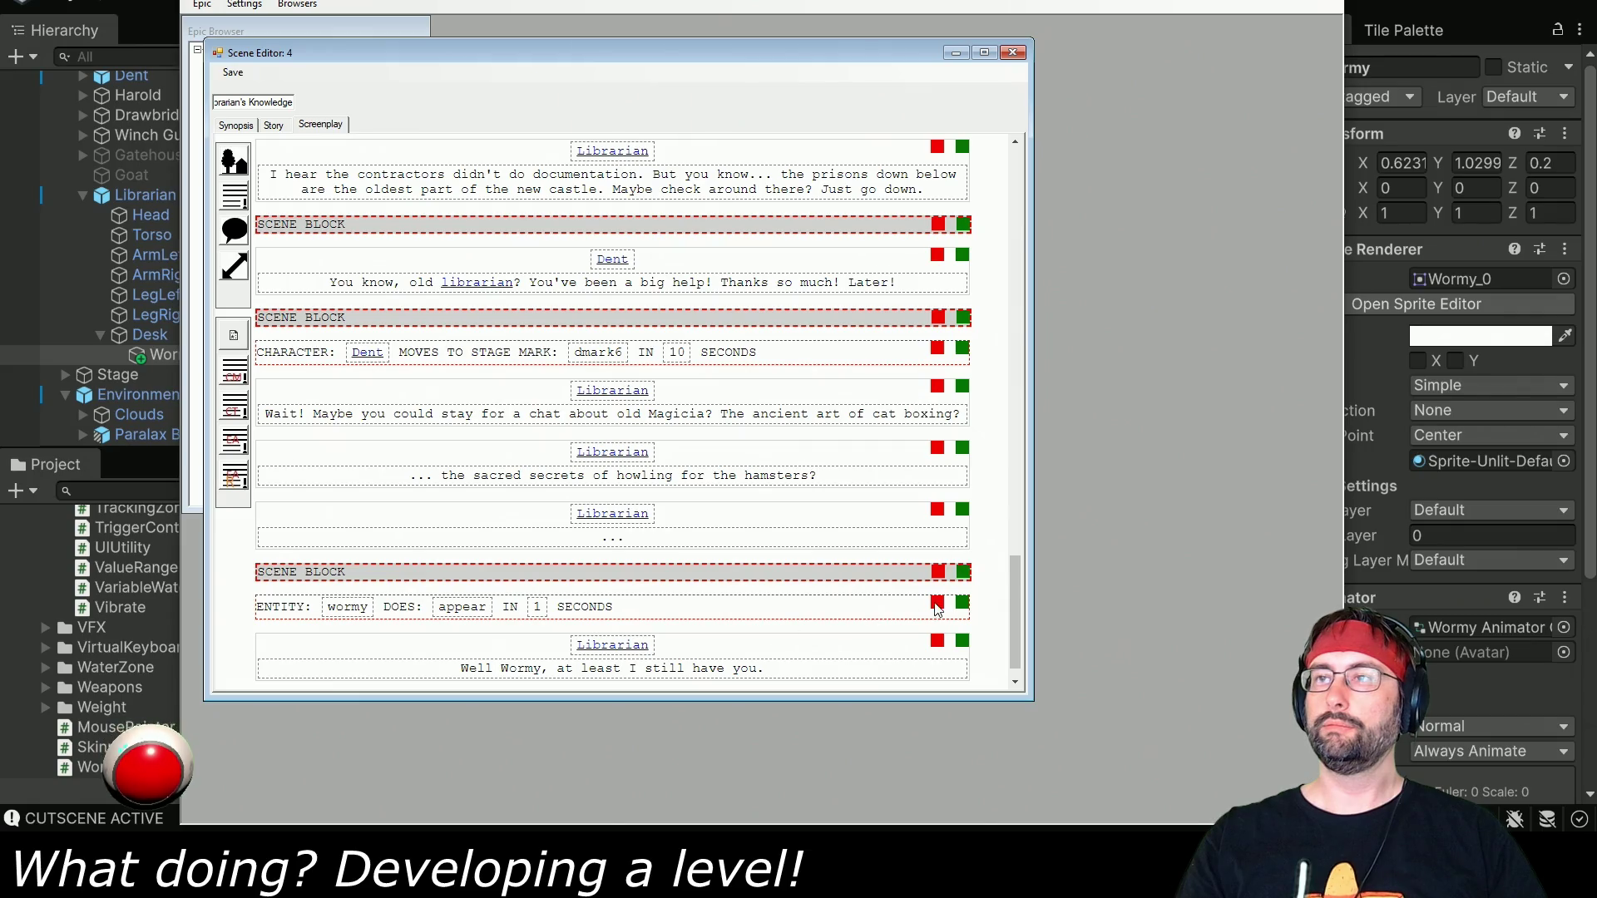
pyautogui.scroll(-1, 963, 607)
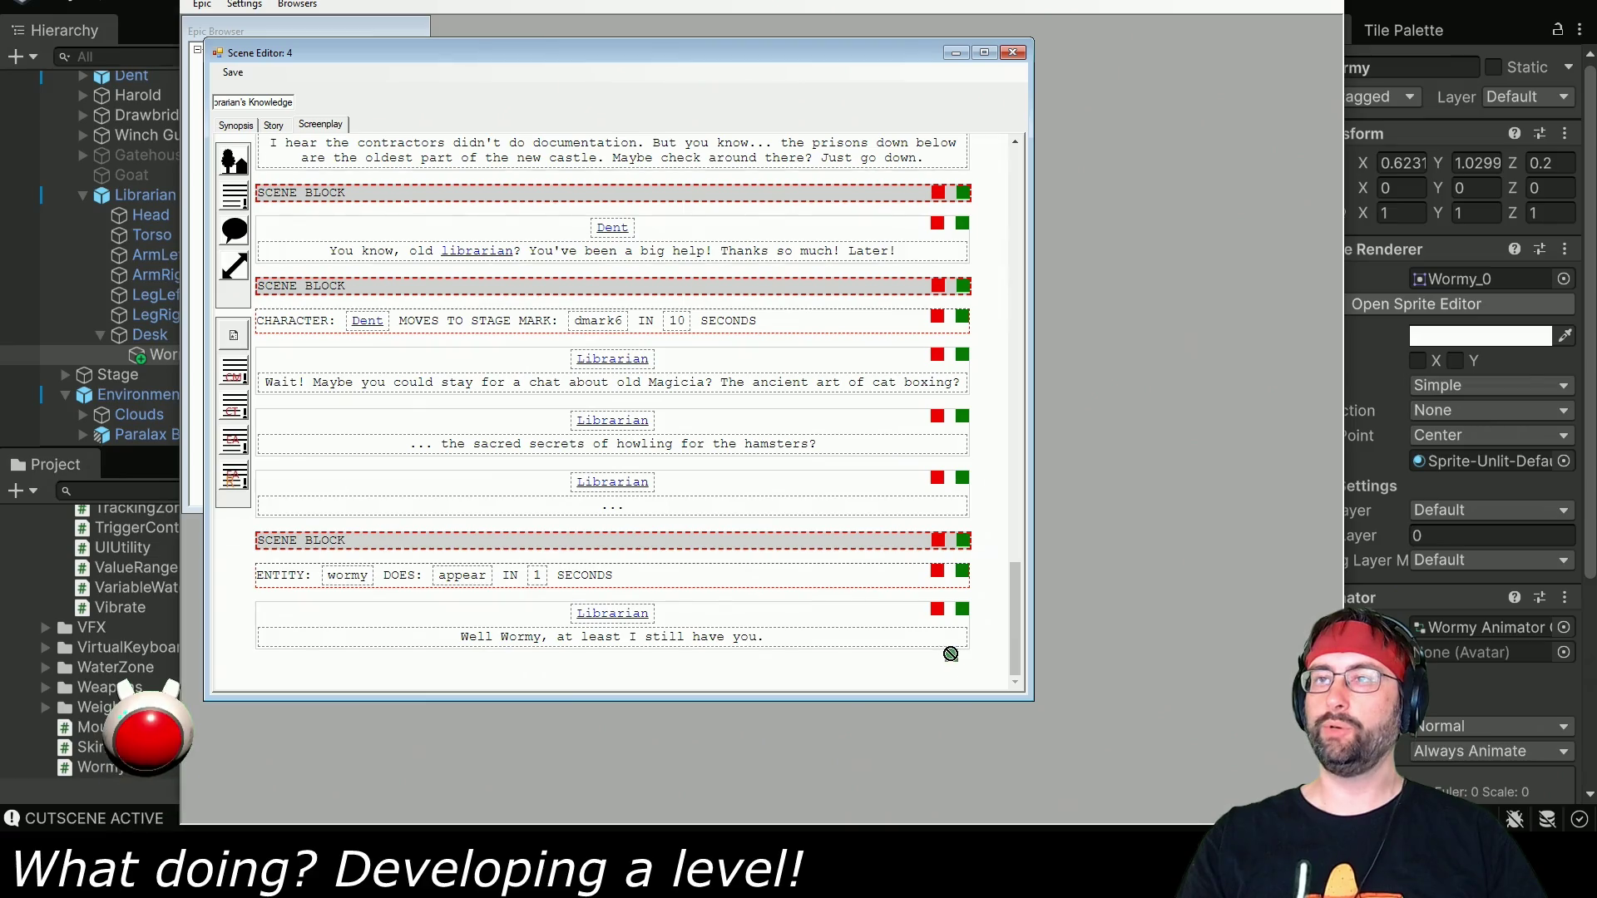
pyautogui.moveTo(957, 653); pyautogui.dragTo(956, 644)
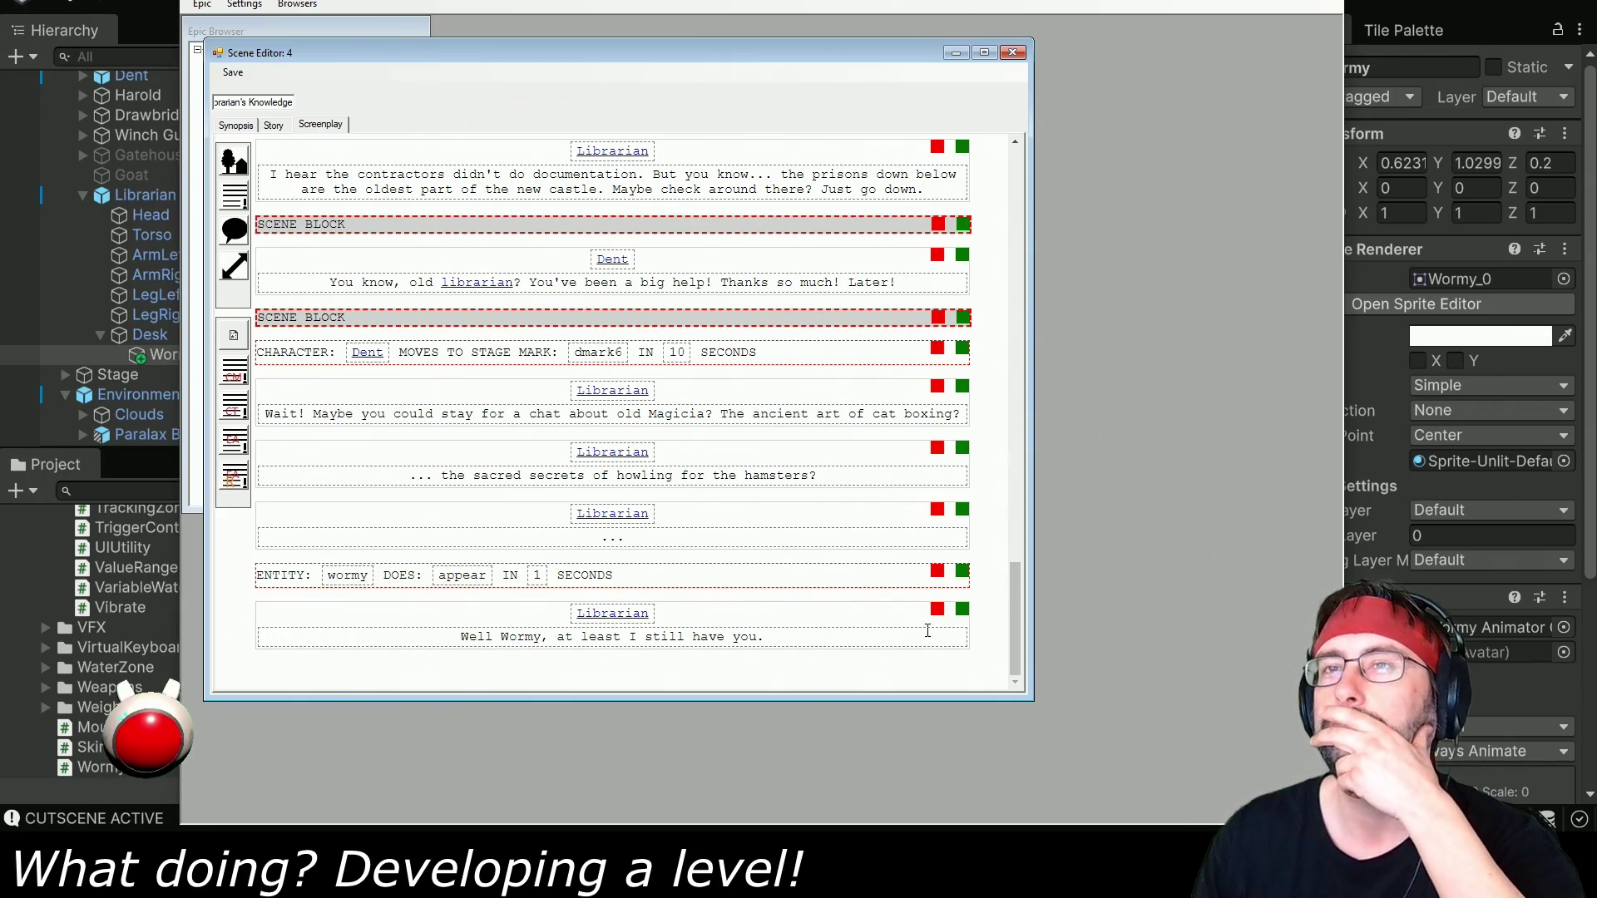
pyautogui.scroll(5, 878, 628)
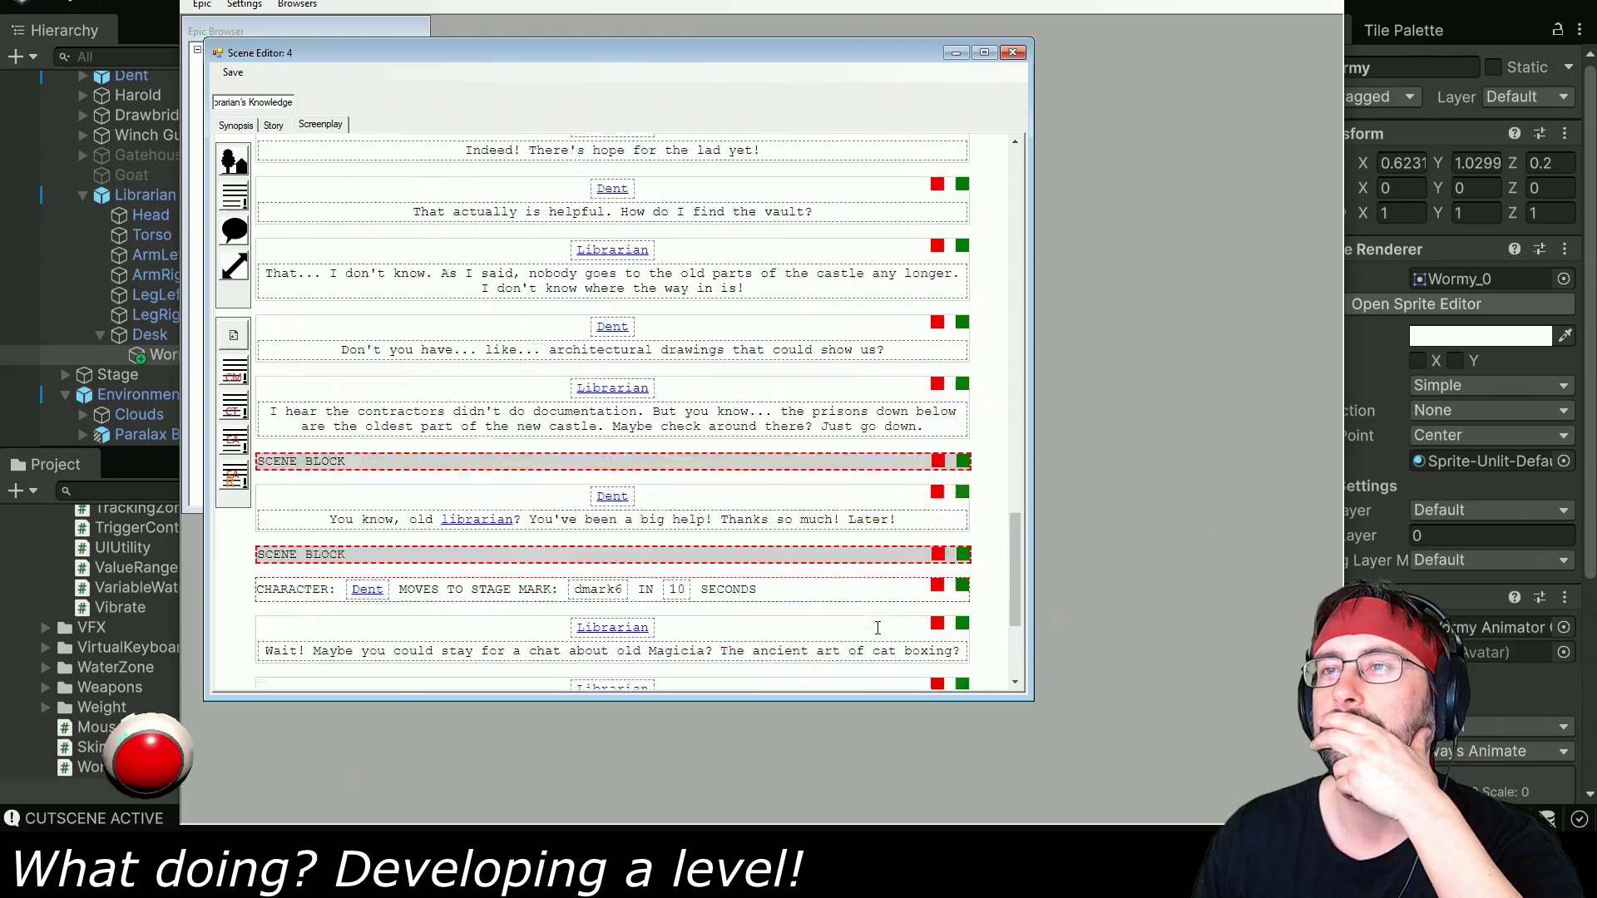
pyautogui.scroll(-5, 862, 611)
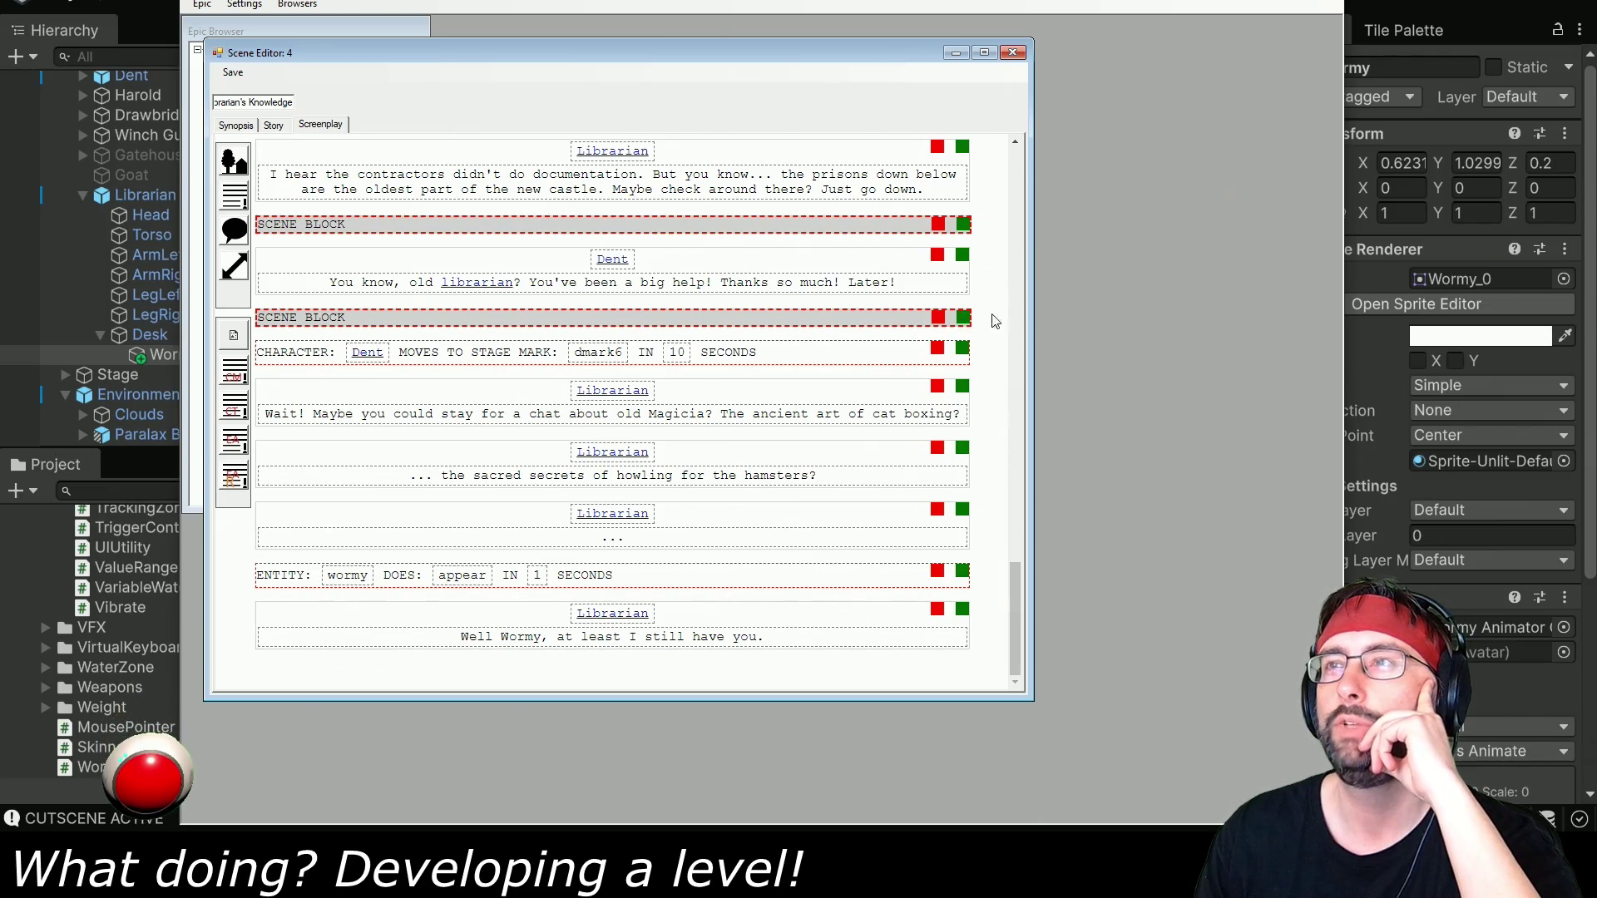
# Reopen Scene 4's screenplay, insert a new scene block before Wormy's appear action, and save.
pyautogui.click(1015, 54)
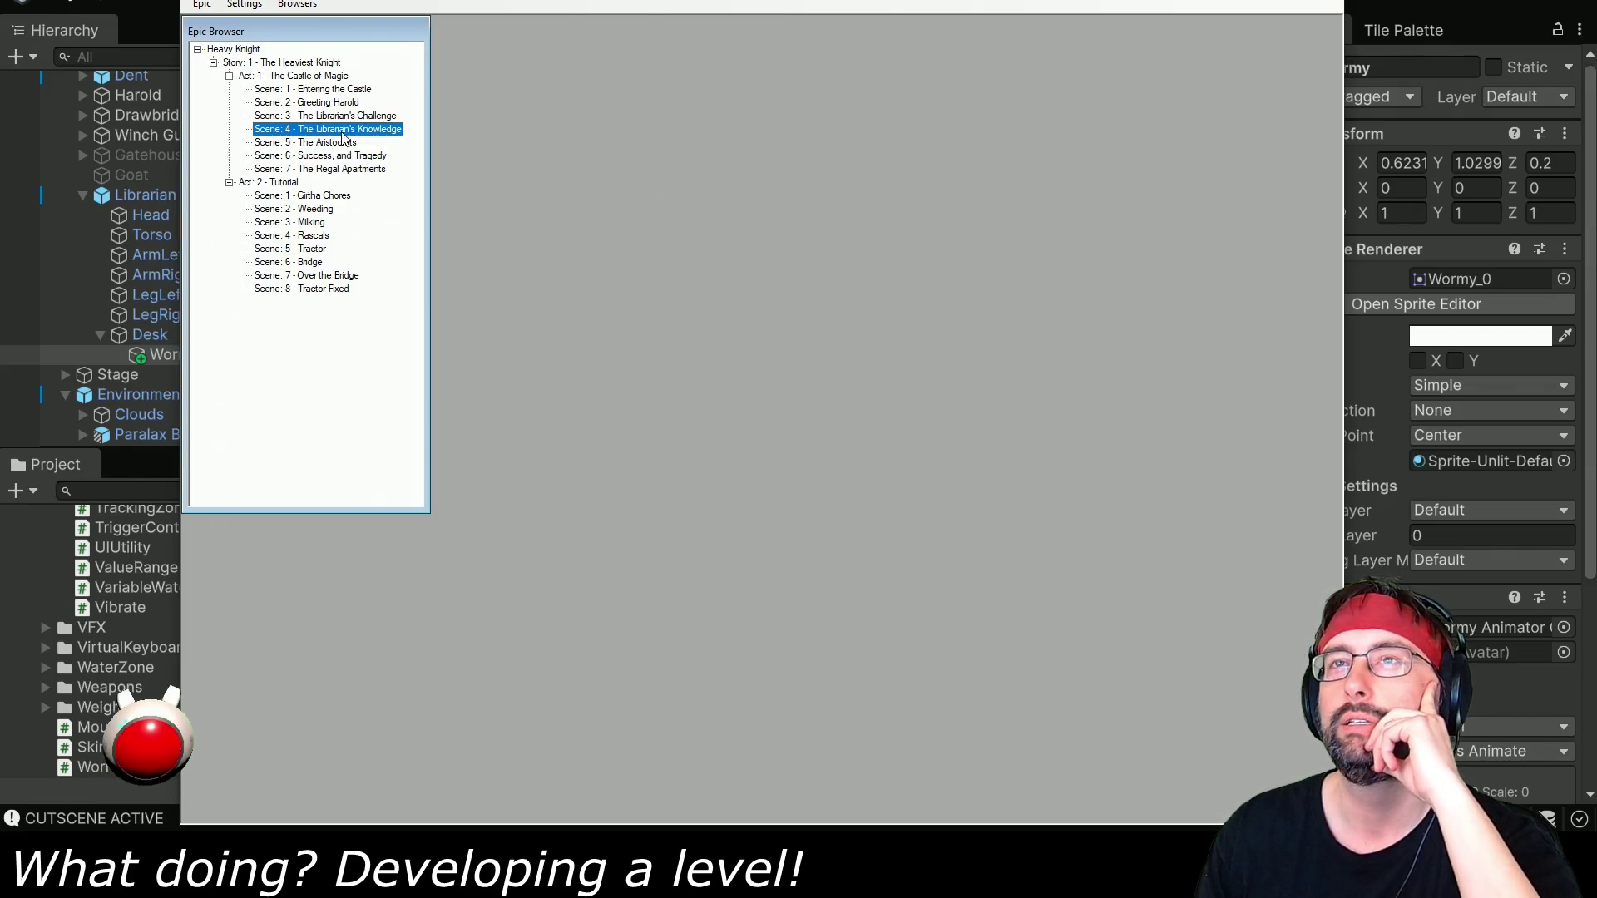
pyautogui.doubleClick(342, 131)
pyautogui.click(341, 148)
pyautogui.scroll(-10, 827, 563)
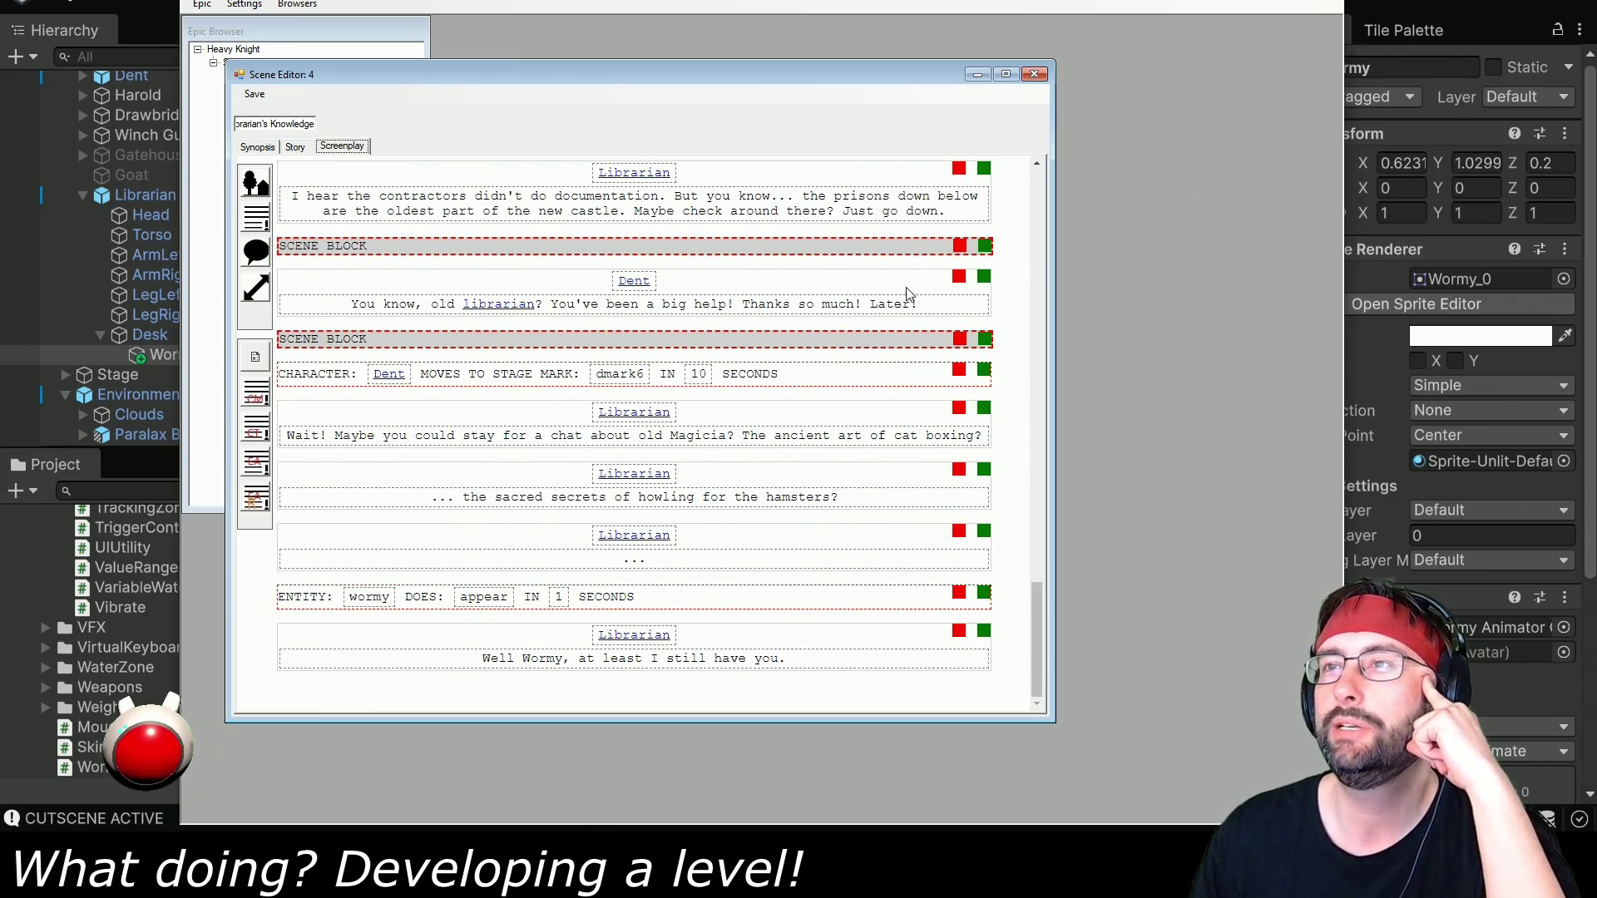
pyautogui.click(256, 357)
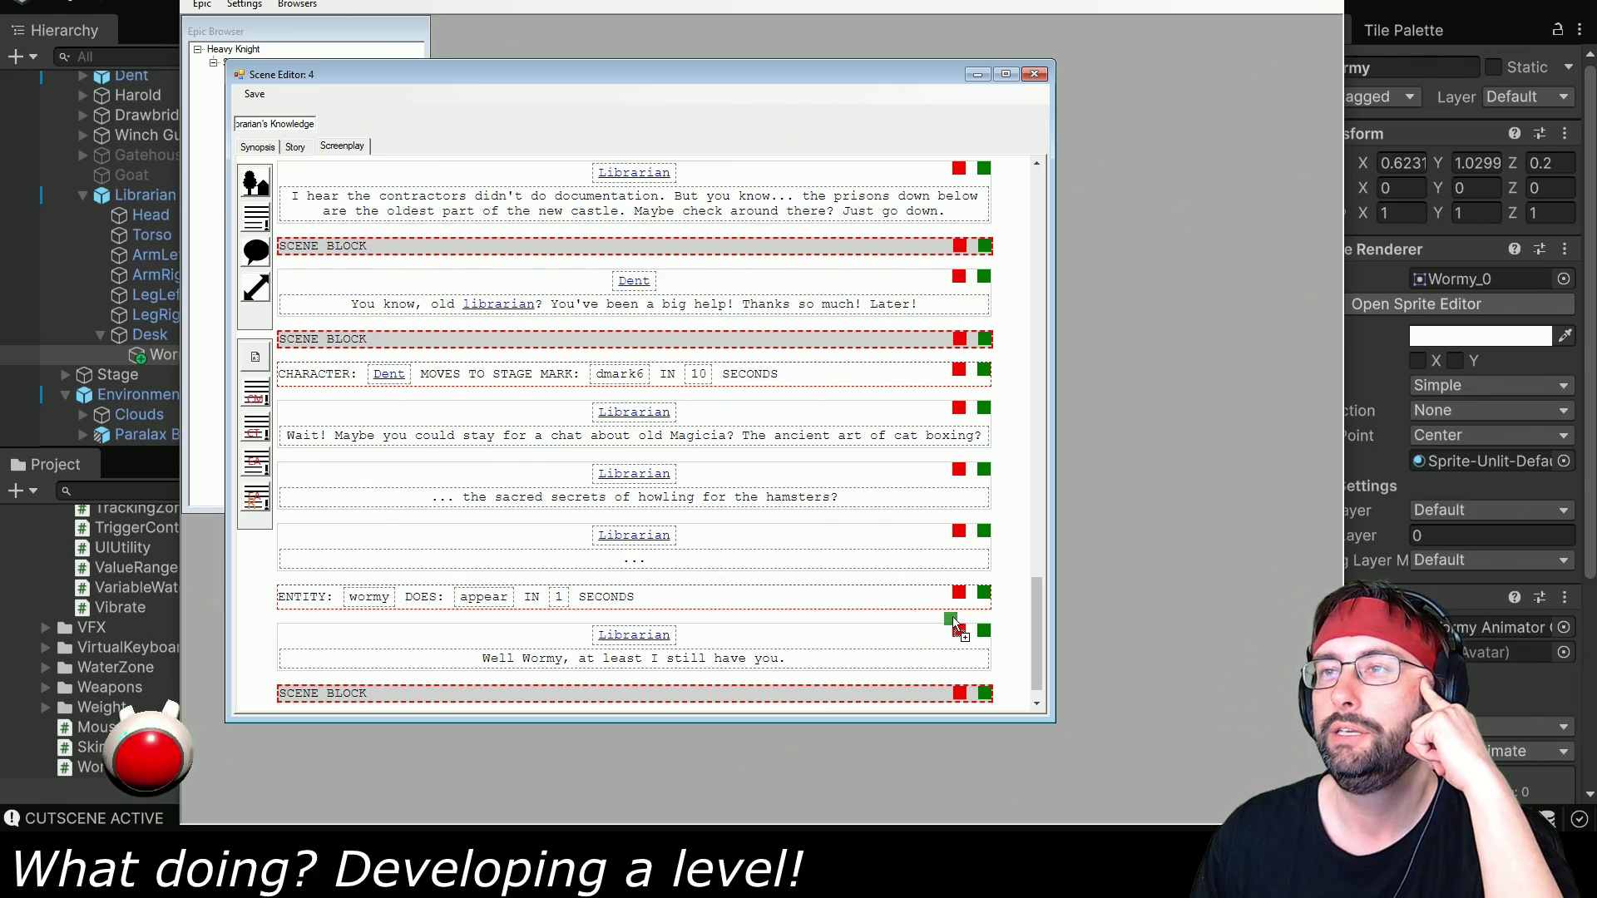
pyautogui.moveTo(951, 617); pyautogui.dragTo(971, 648)
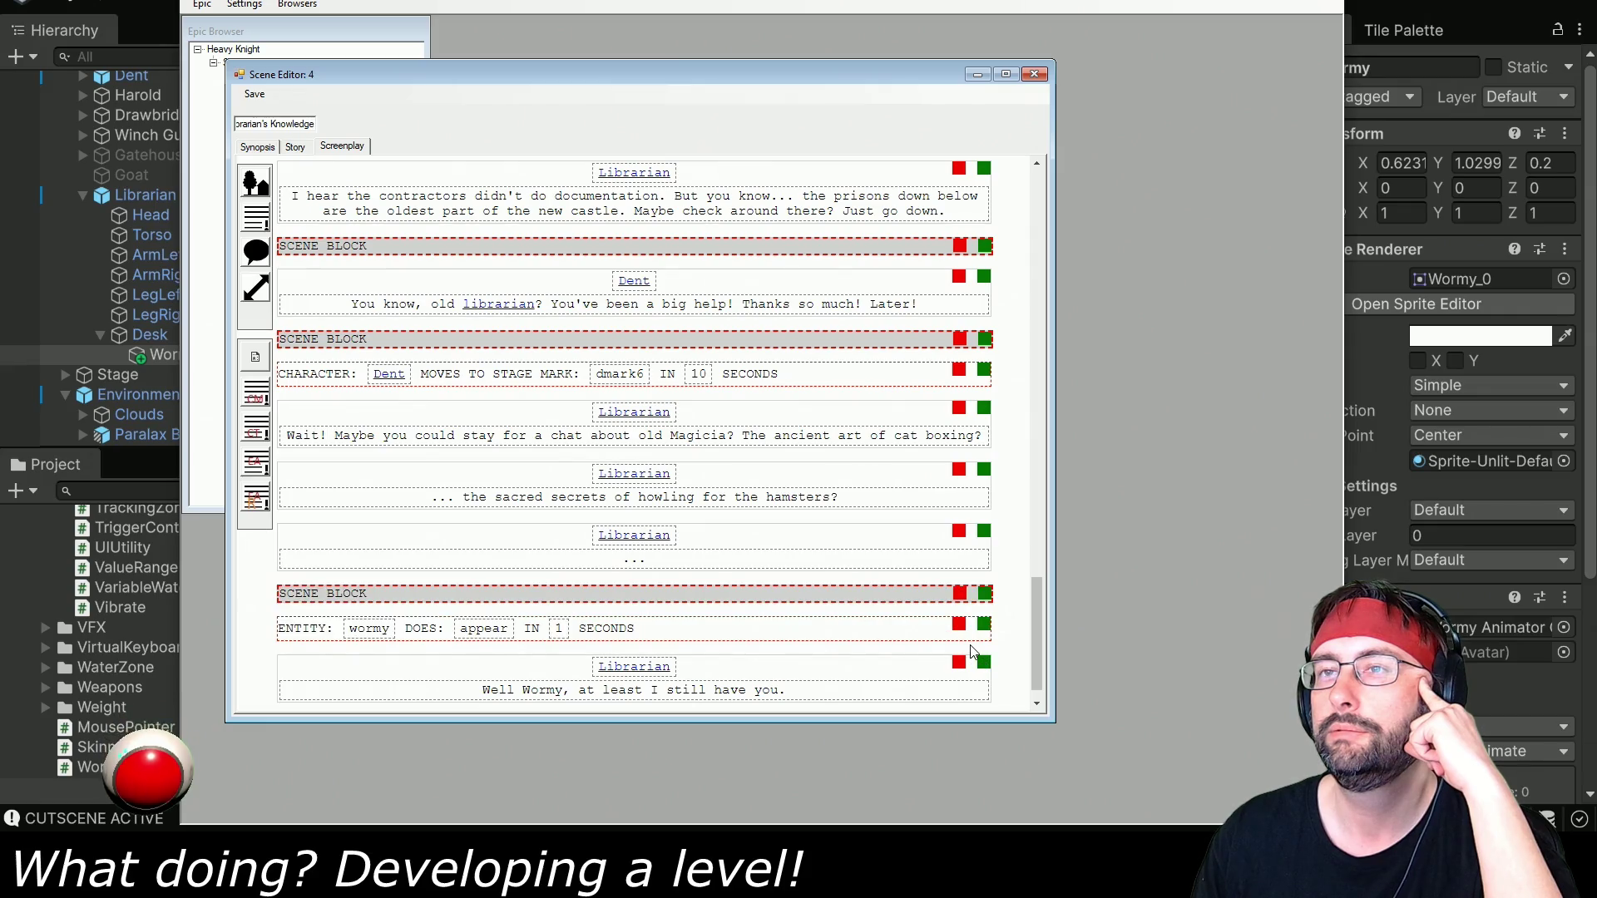
pyautogui.click(255, 94)
pyautogui.click(266, 111)
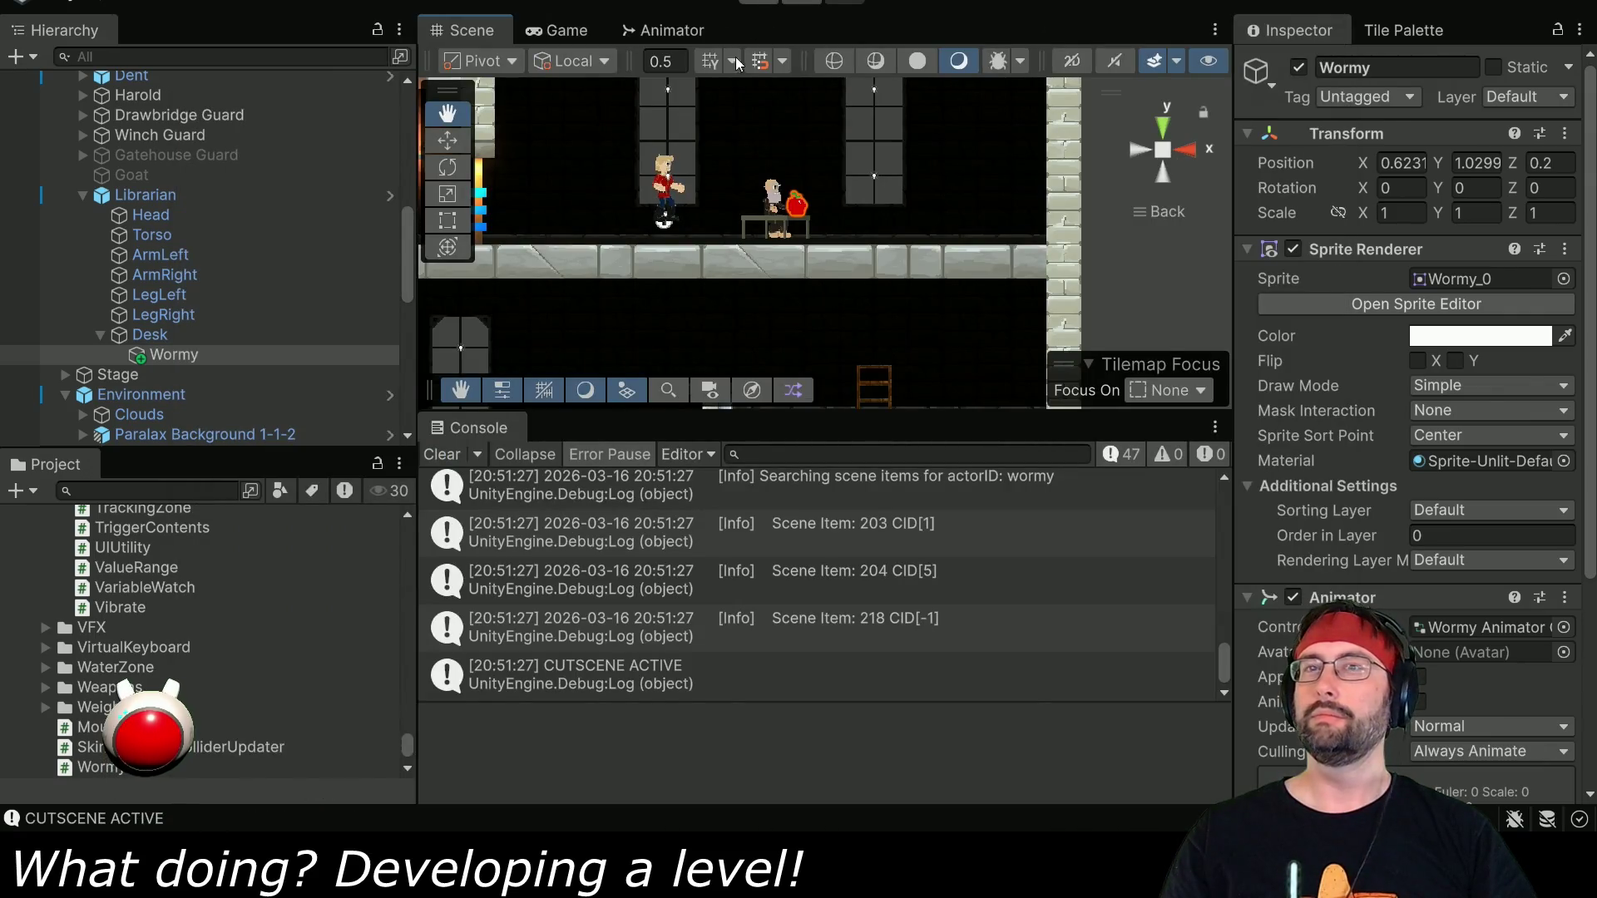
# Search 'wormy' in the Project panel and select the Wormy_Appear animation clip.
pyautogui.click(158, 490)
pyautogui.write('worm')
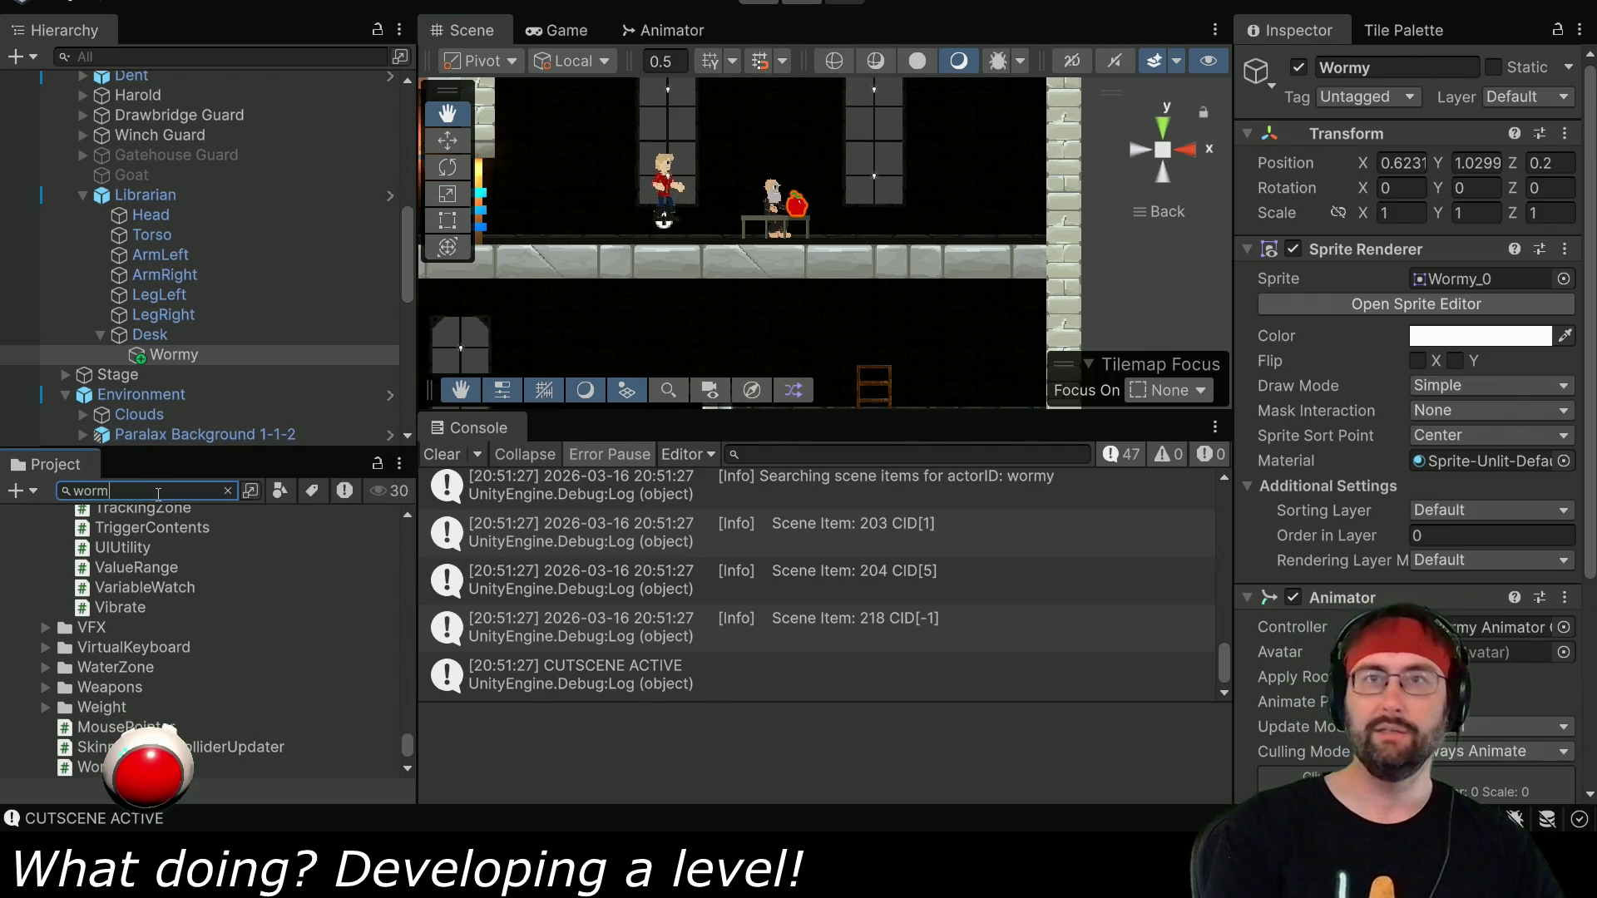
pyautogui.write('y')
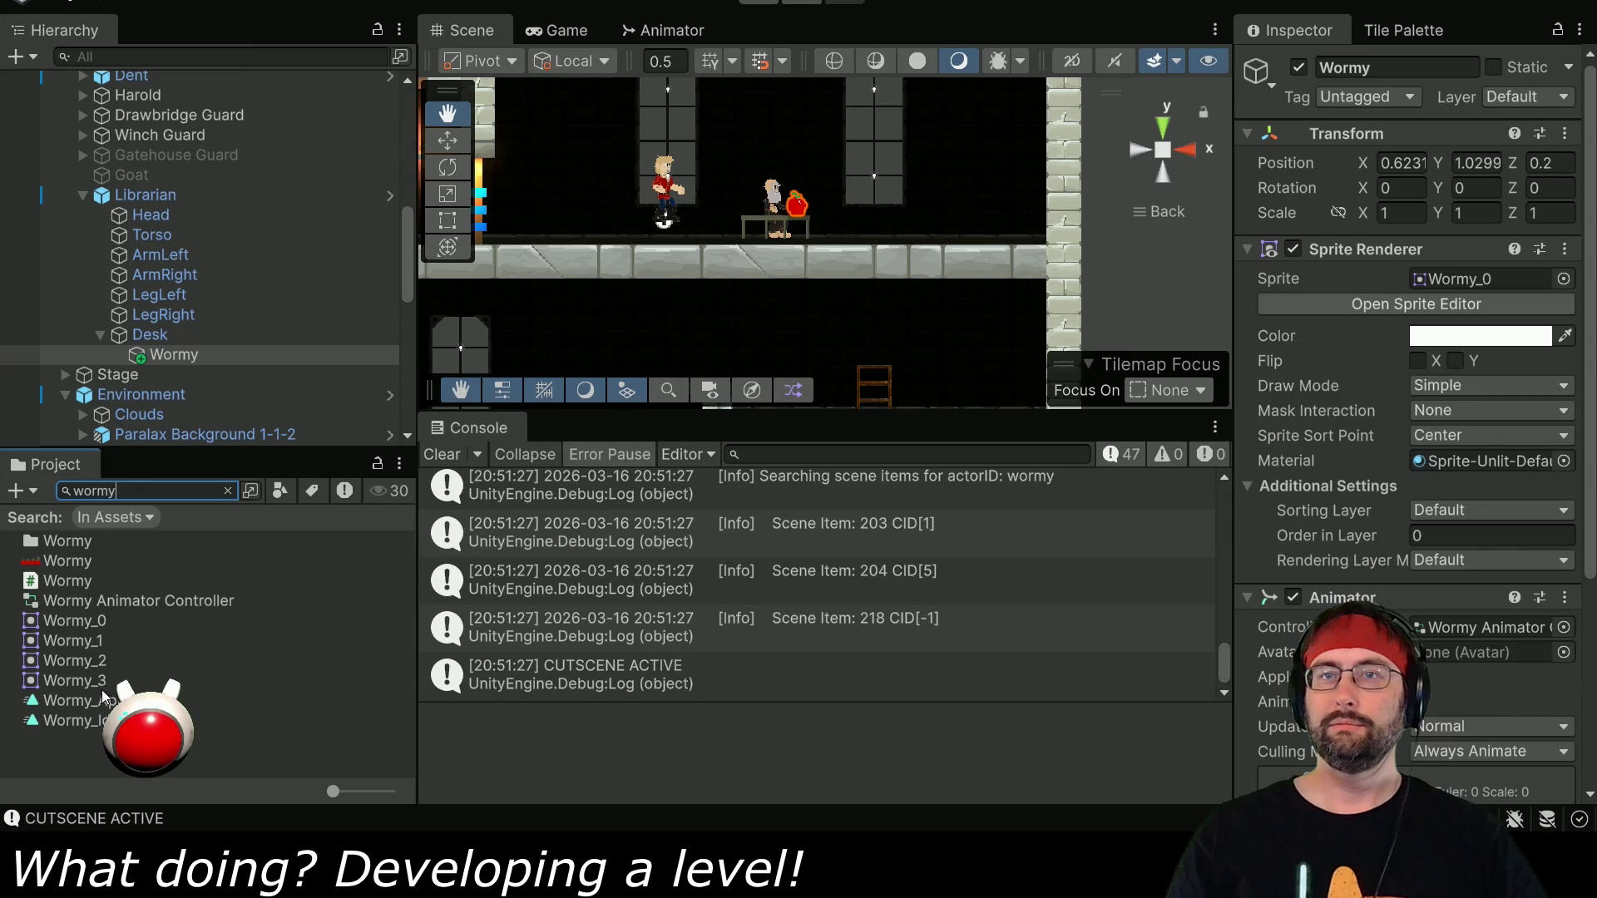
pyautogui.click(119, 702)
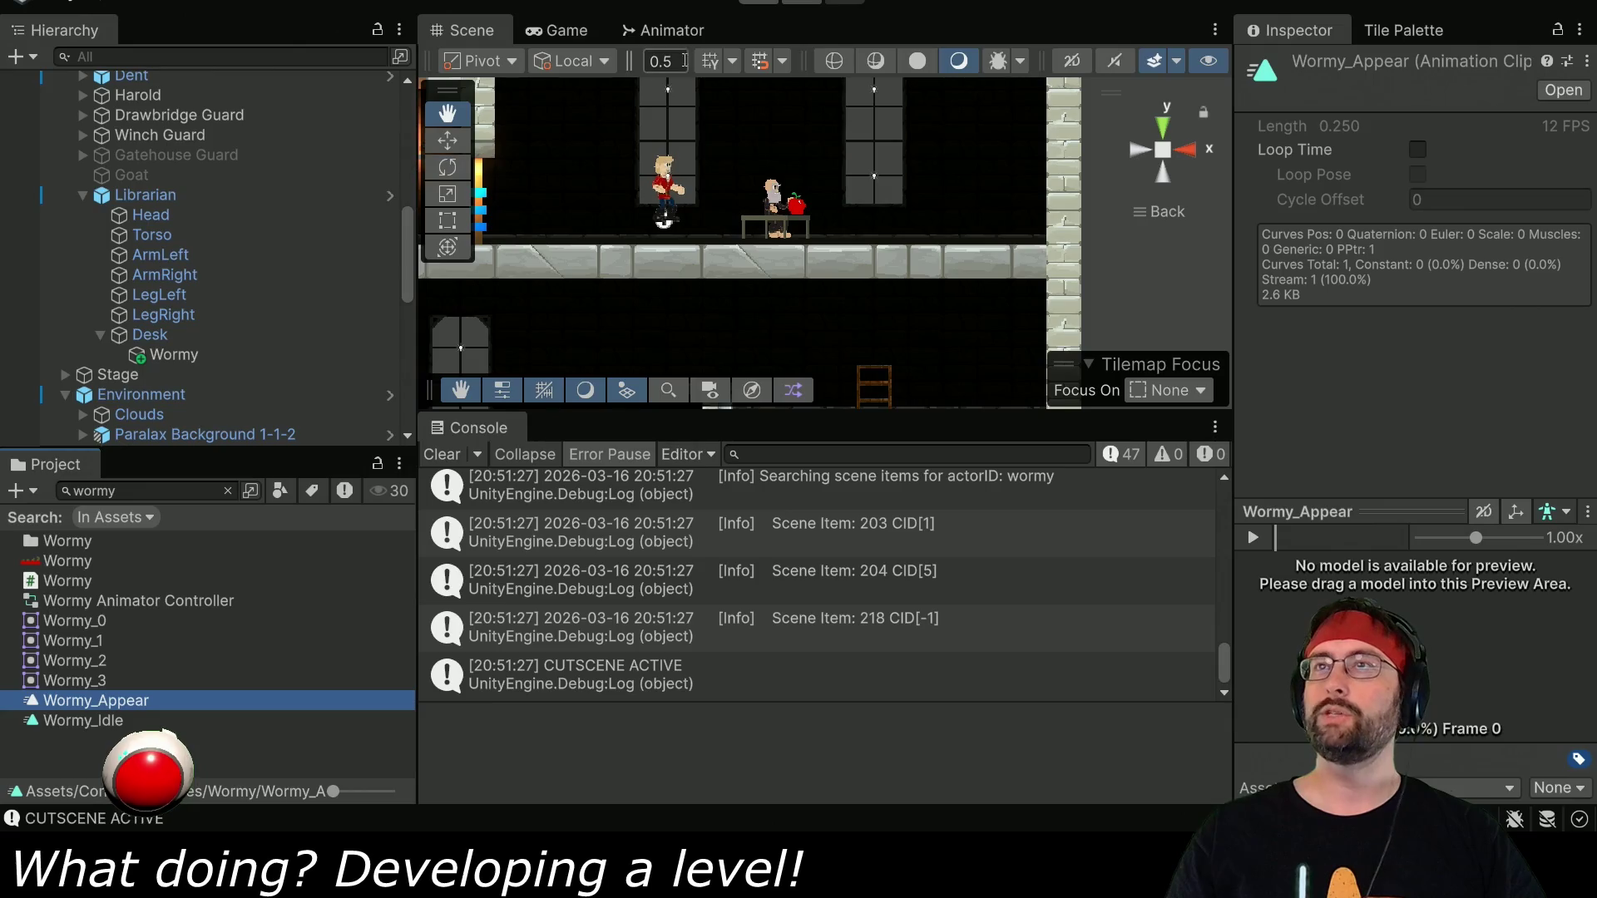
# Set the Animator's Appear state speed to 0.1 and enter play mode.
pyautogui.click(707, 30)
pyautogui.moveTo(1098, 301)
pyautogui.mouseDown()
pyautogui.moveTo(979, 296)
pyautogui.moveTo(1108, 204)
pyautogui.mouseUp()
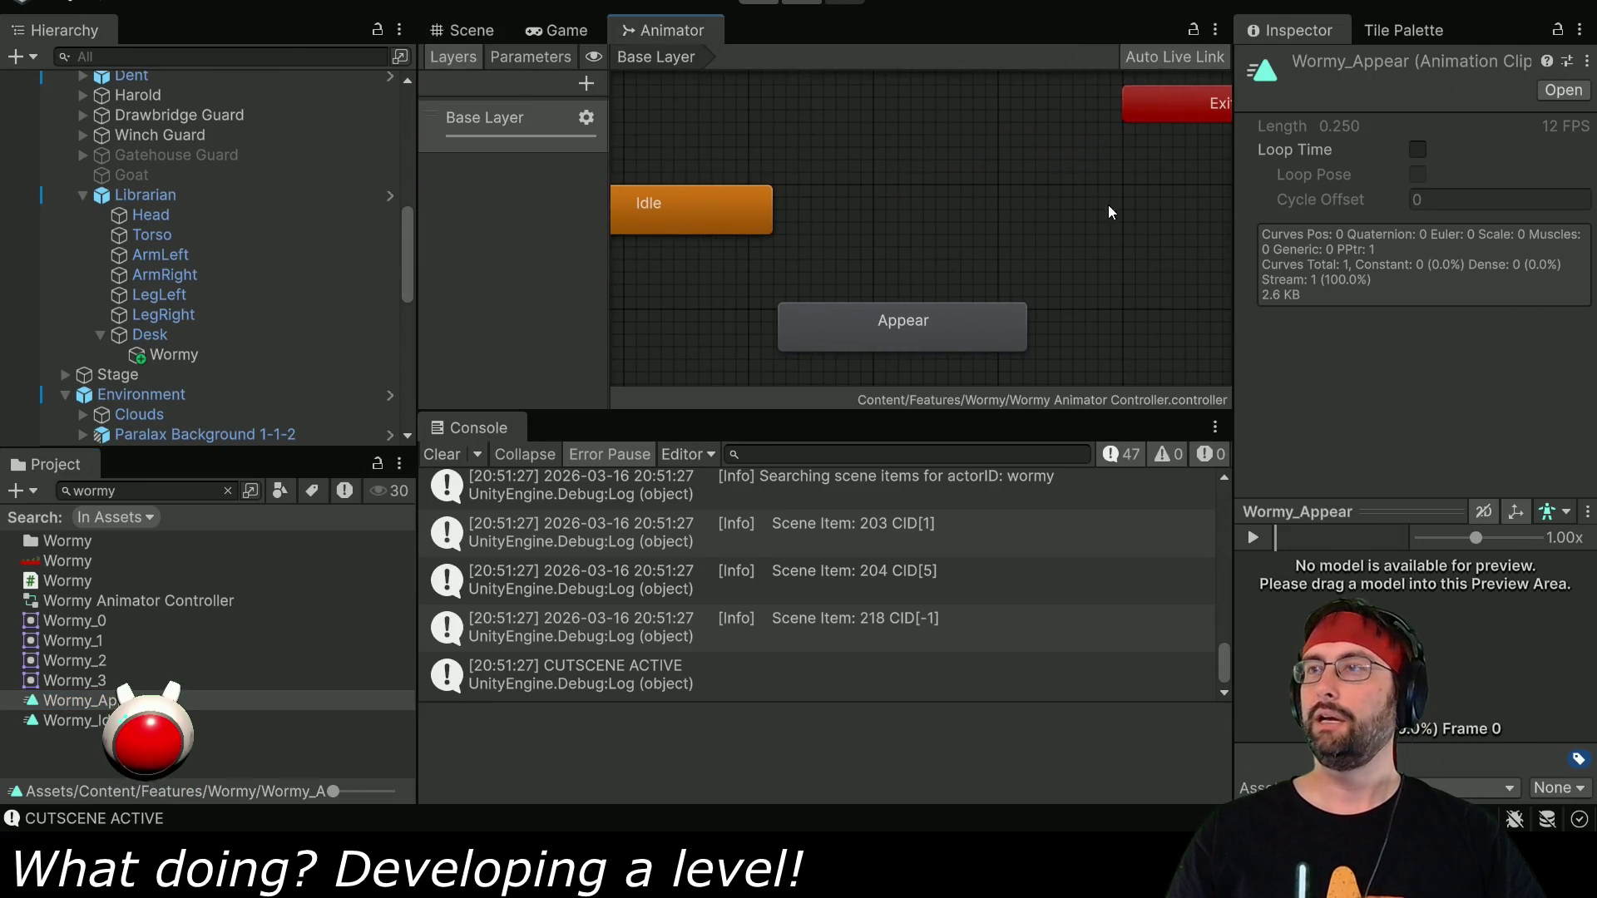
pyautogui.click(921, 326)
pyautogui.click(1428, 149)
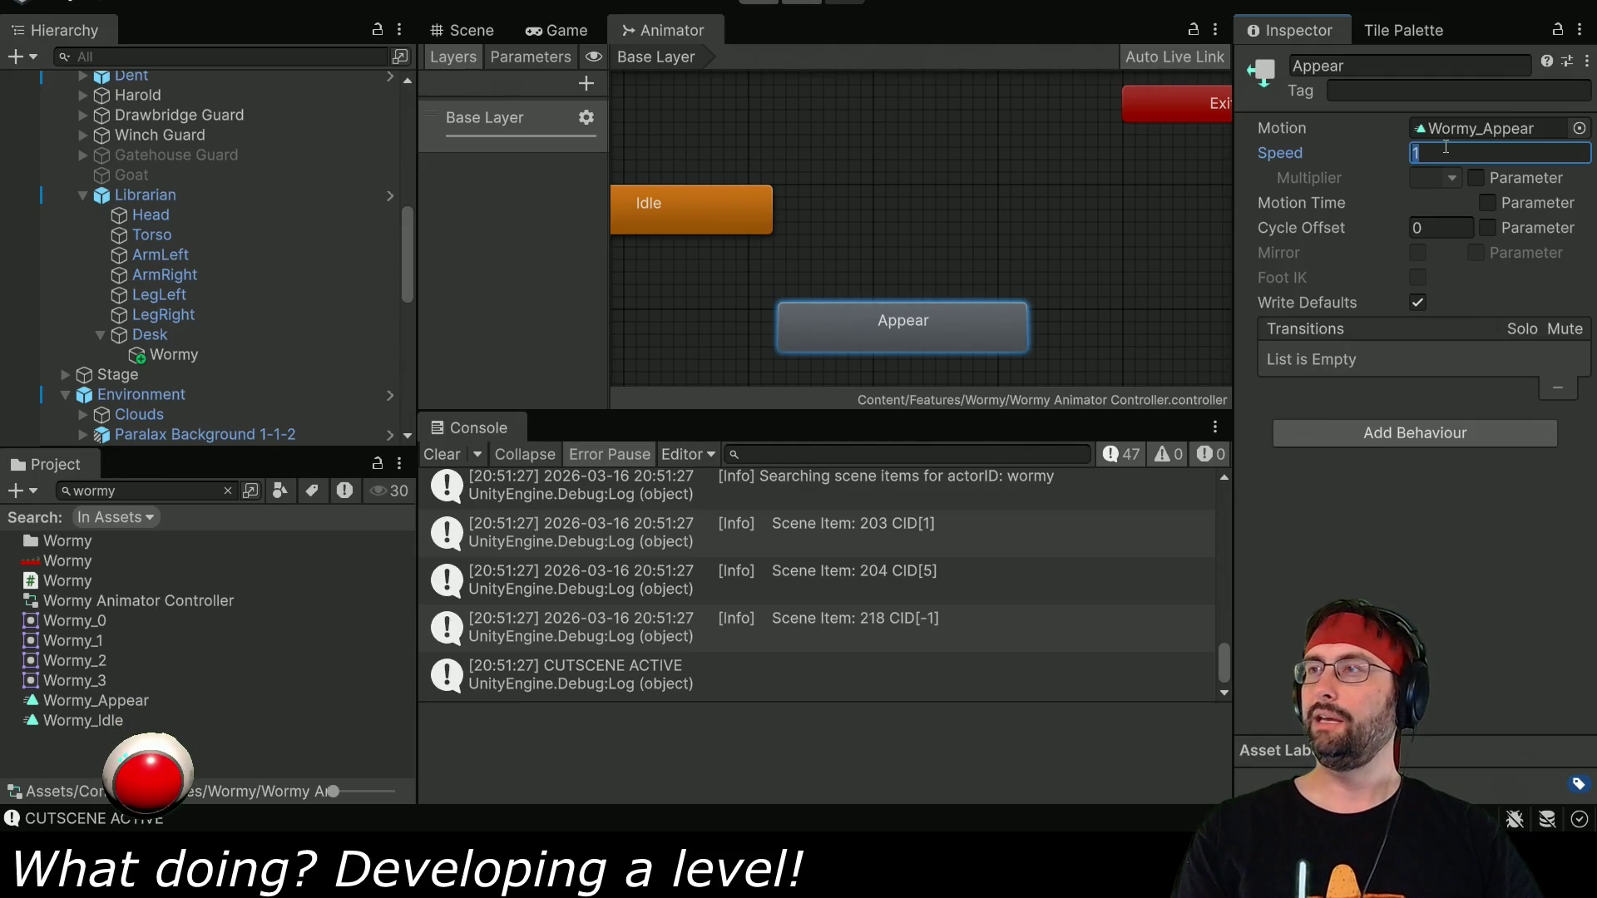
pyautogui.write('0.1')
pyautogui.hotkey('ctrl', 'p')
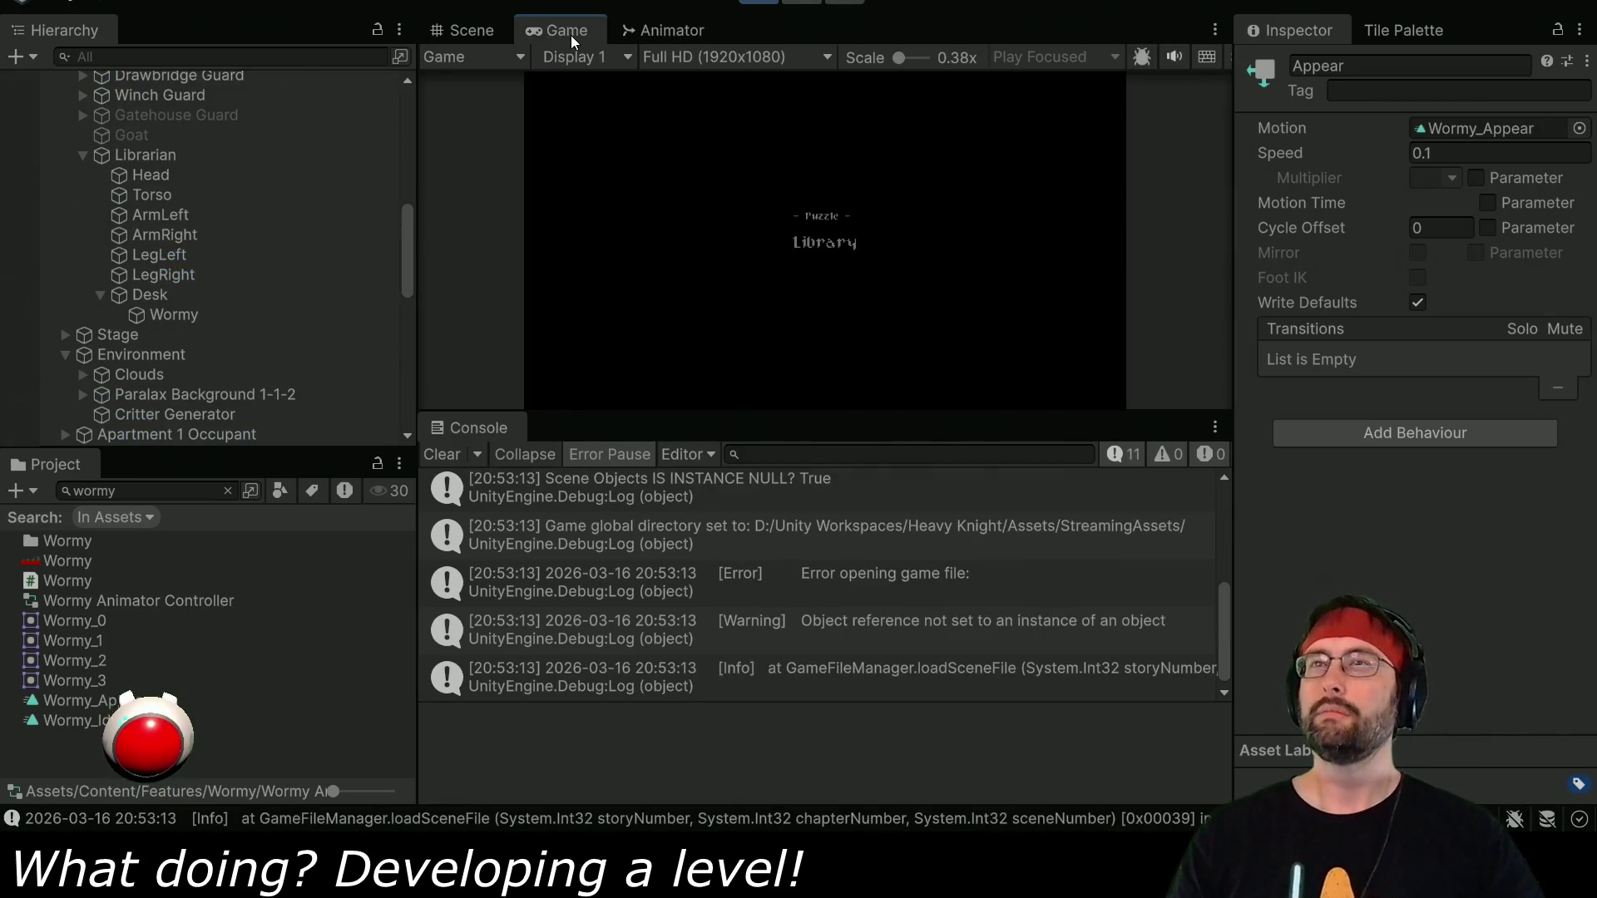
# Maximize the Game view and advance the librarian's dialogue line by line until the cutscene ends.
pyautogui.doubleClick(570, 34)
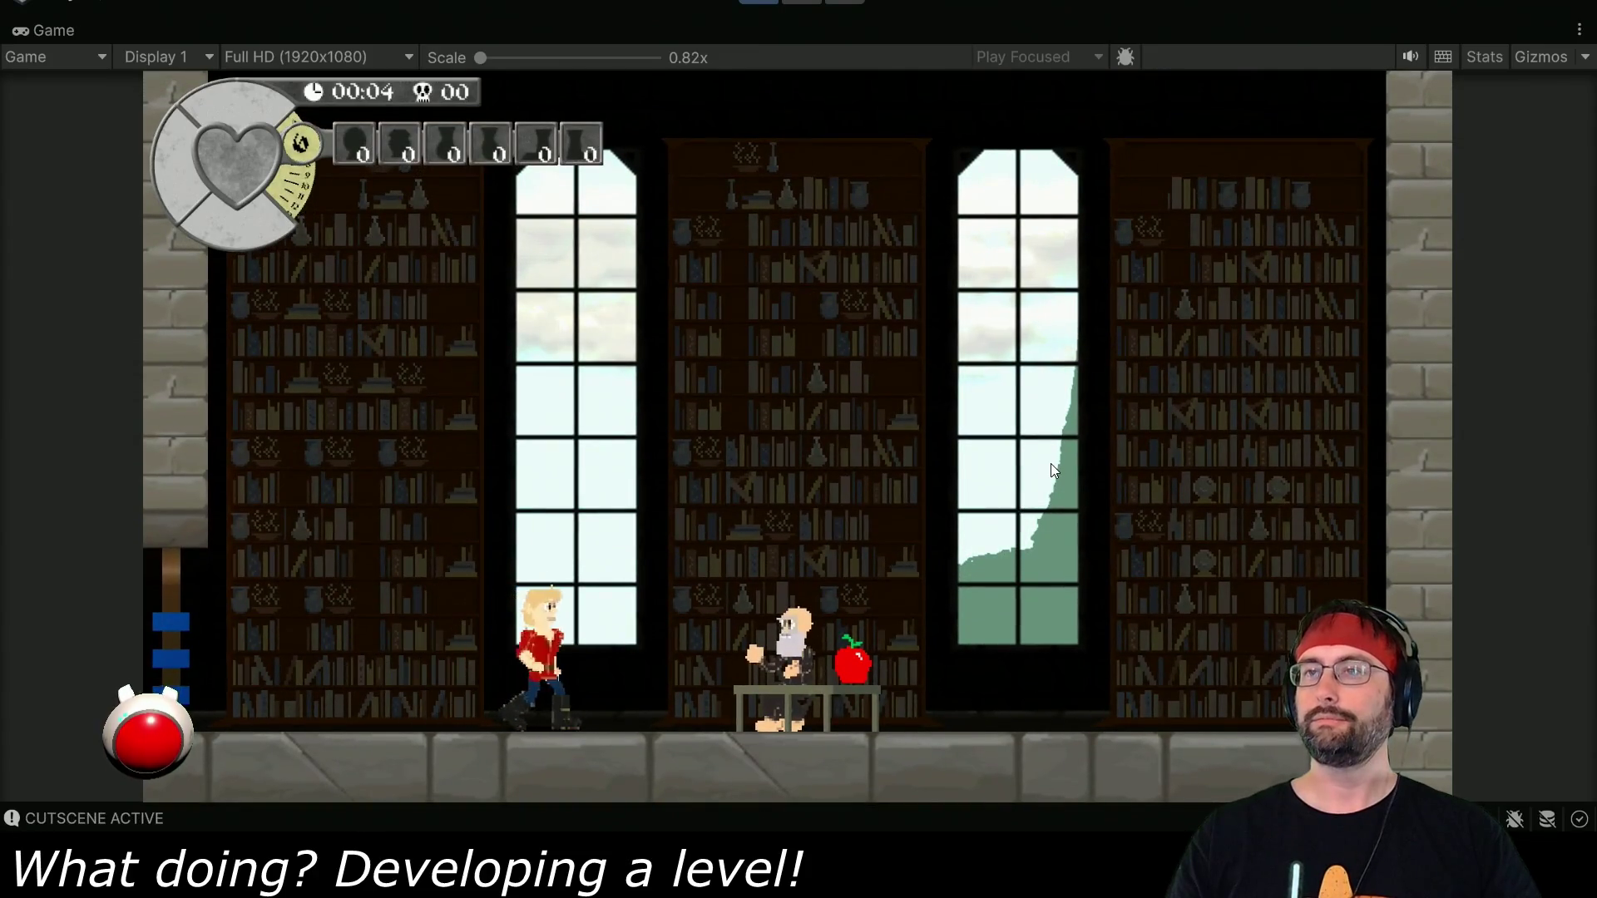
pyautogui.press('space')
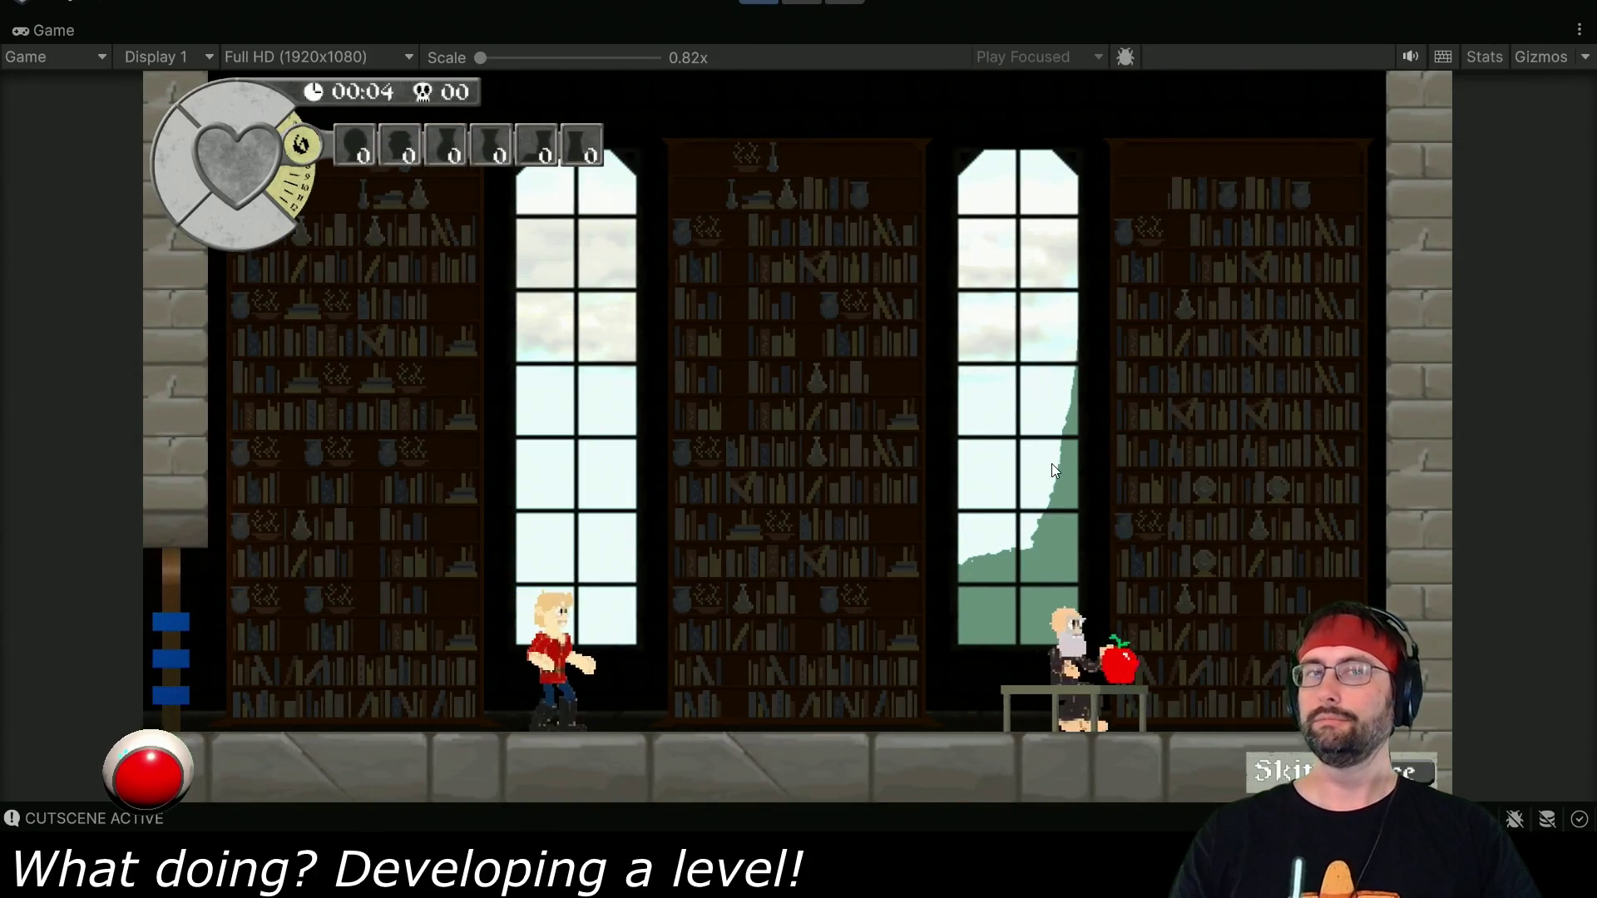
pyautogui.press('space')
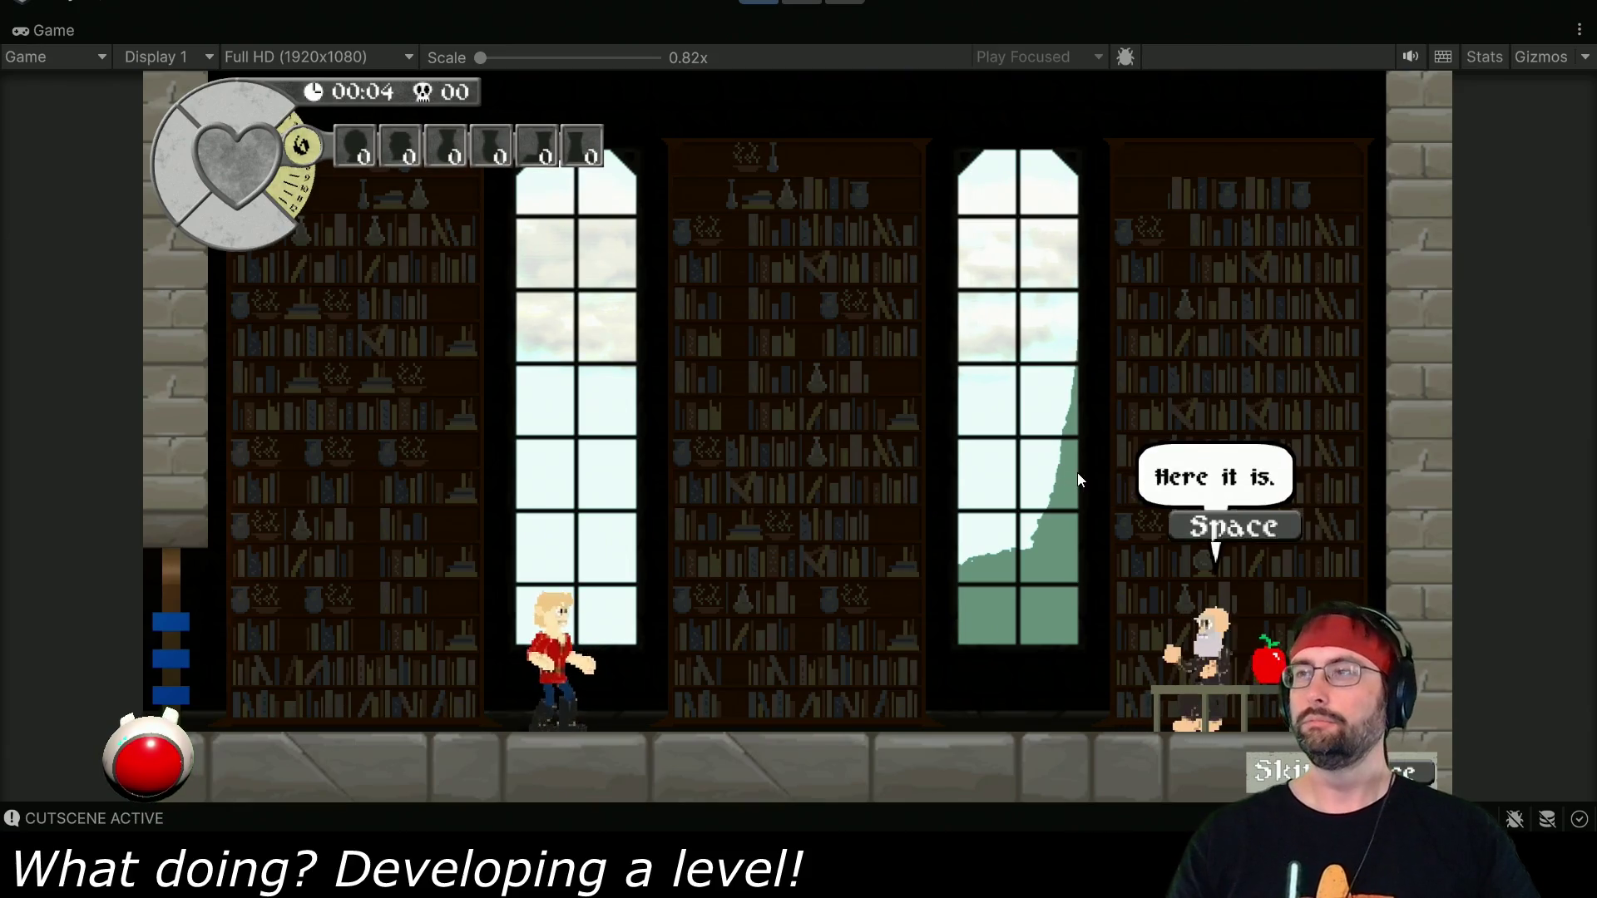
pyautogui.press('space')
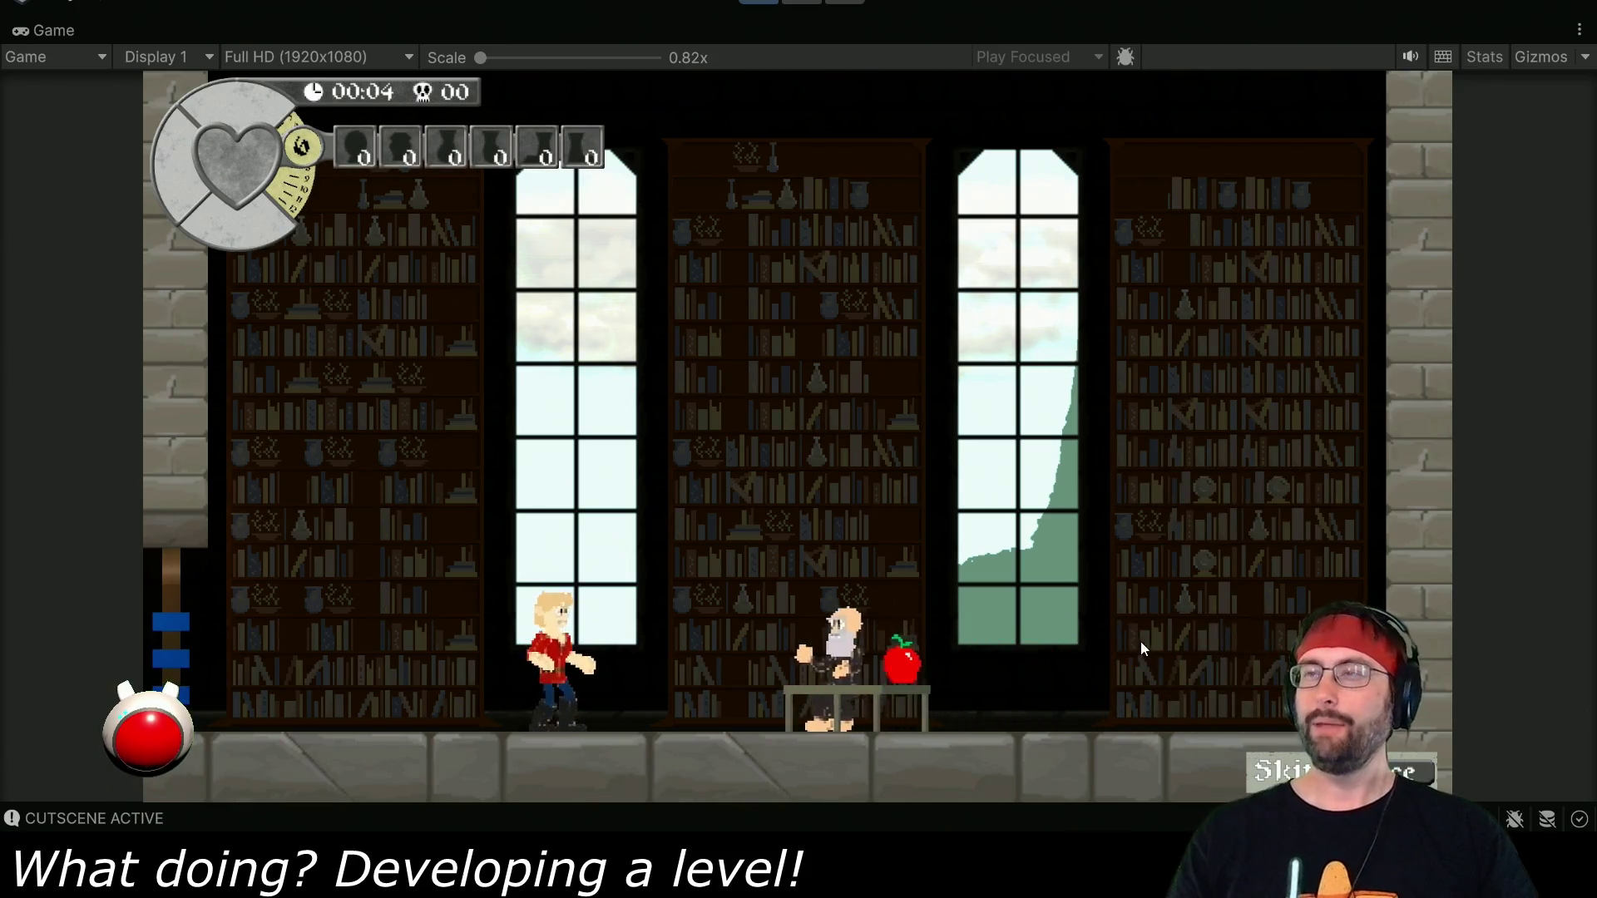
pyautogui.press('space')
pyautogui.press('space')
pyautogui.press('space')
pyautogui.press('space')
pyautogui.press('space')
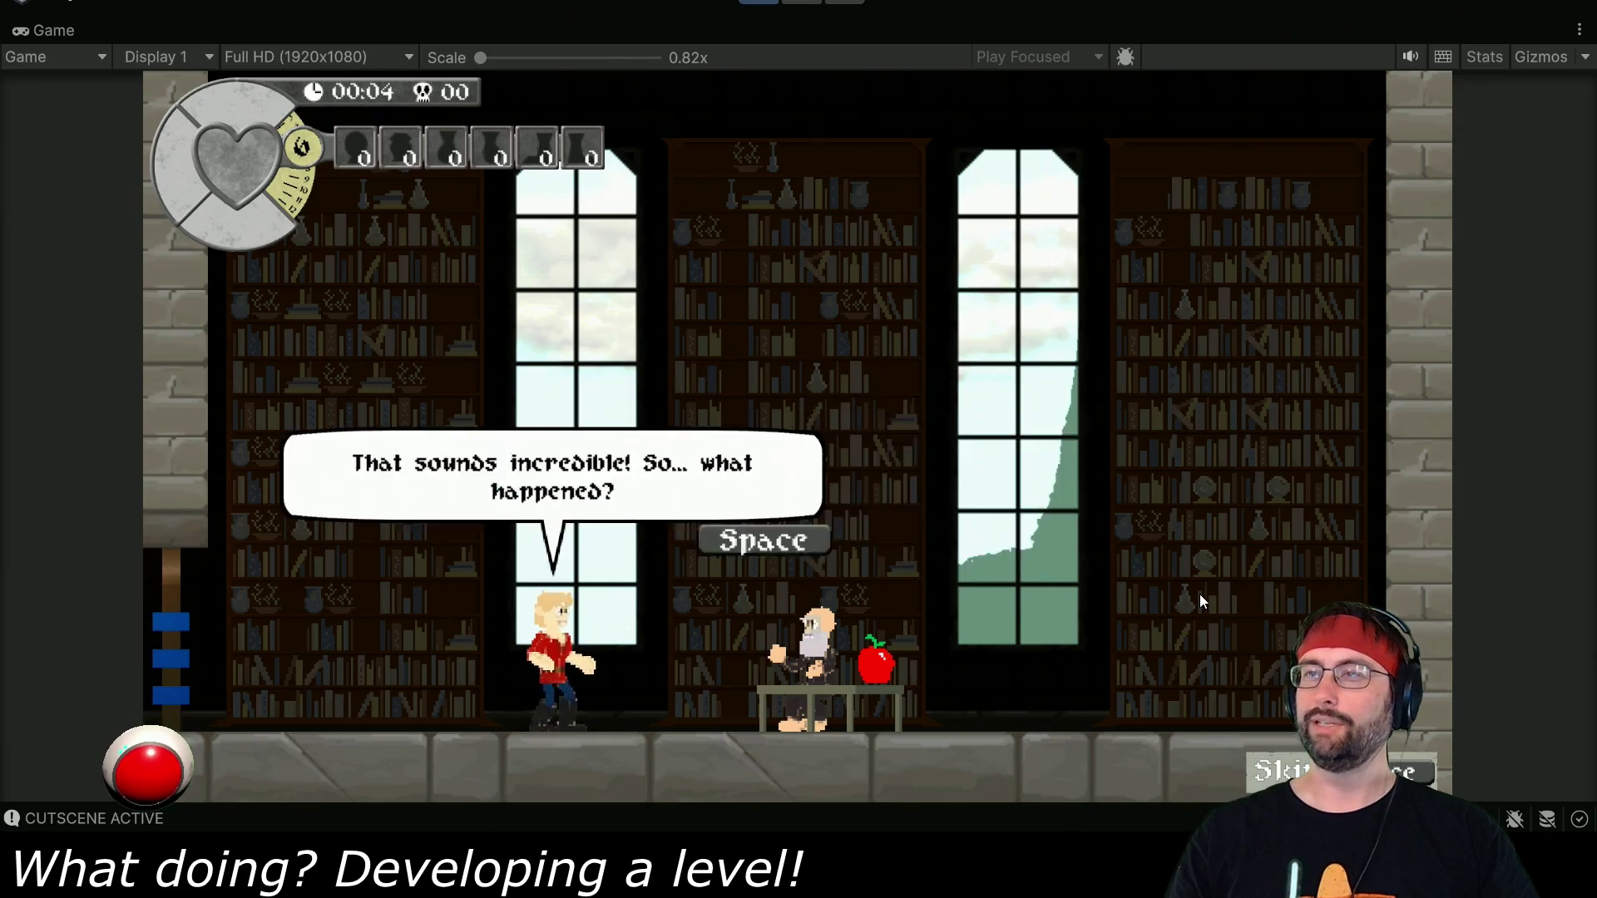
pyautogui.press('space')
pyautogui.press('space')
pyautogui.press('space')
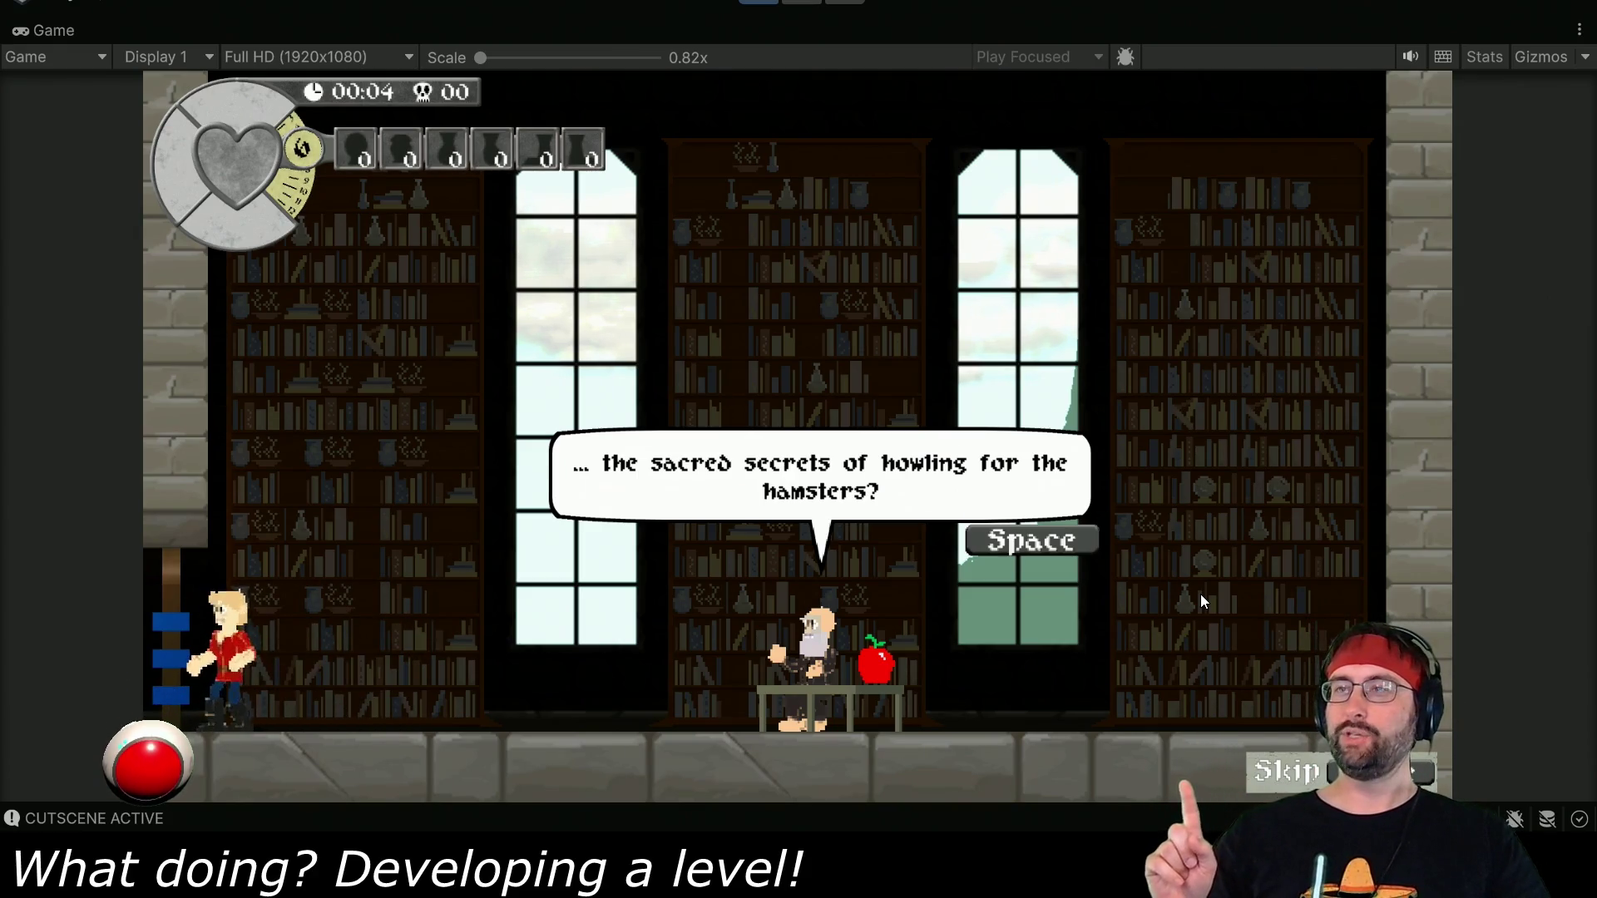
pyautogui.press('space')
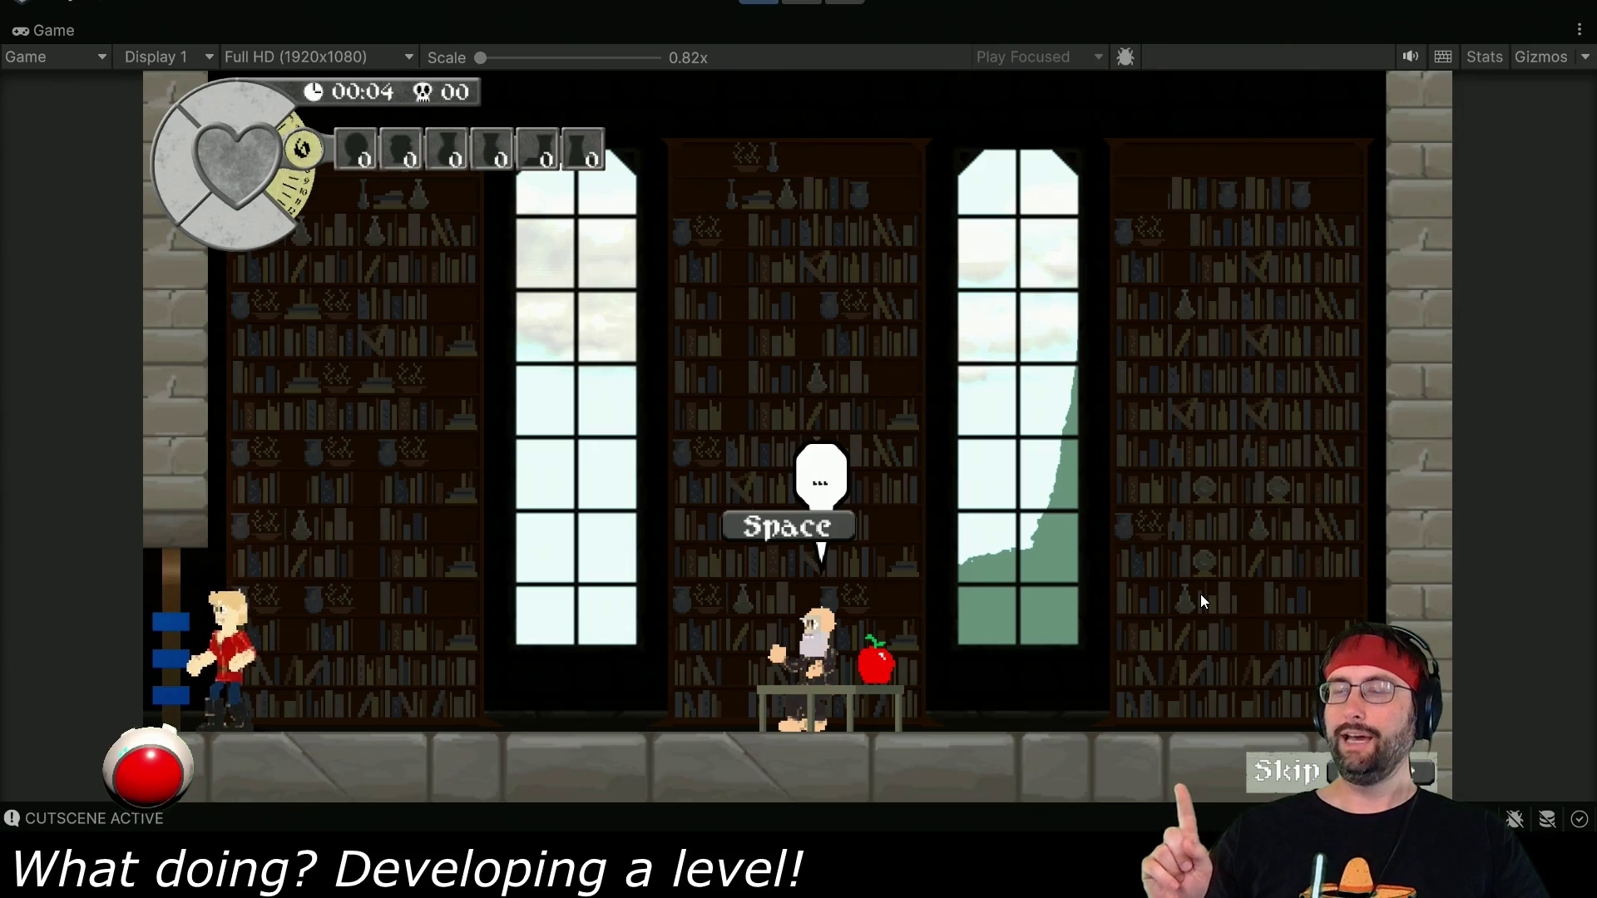
pyautogui.press('space')
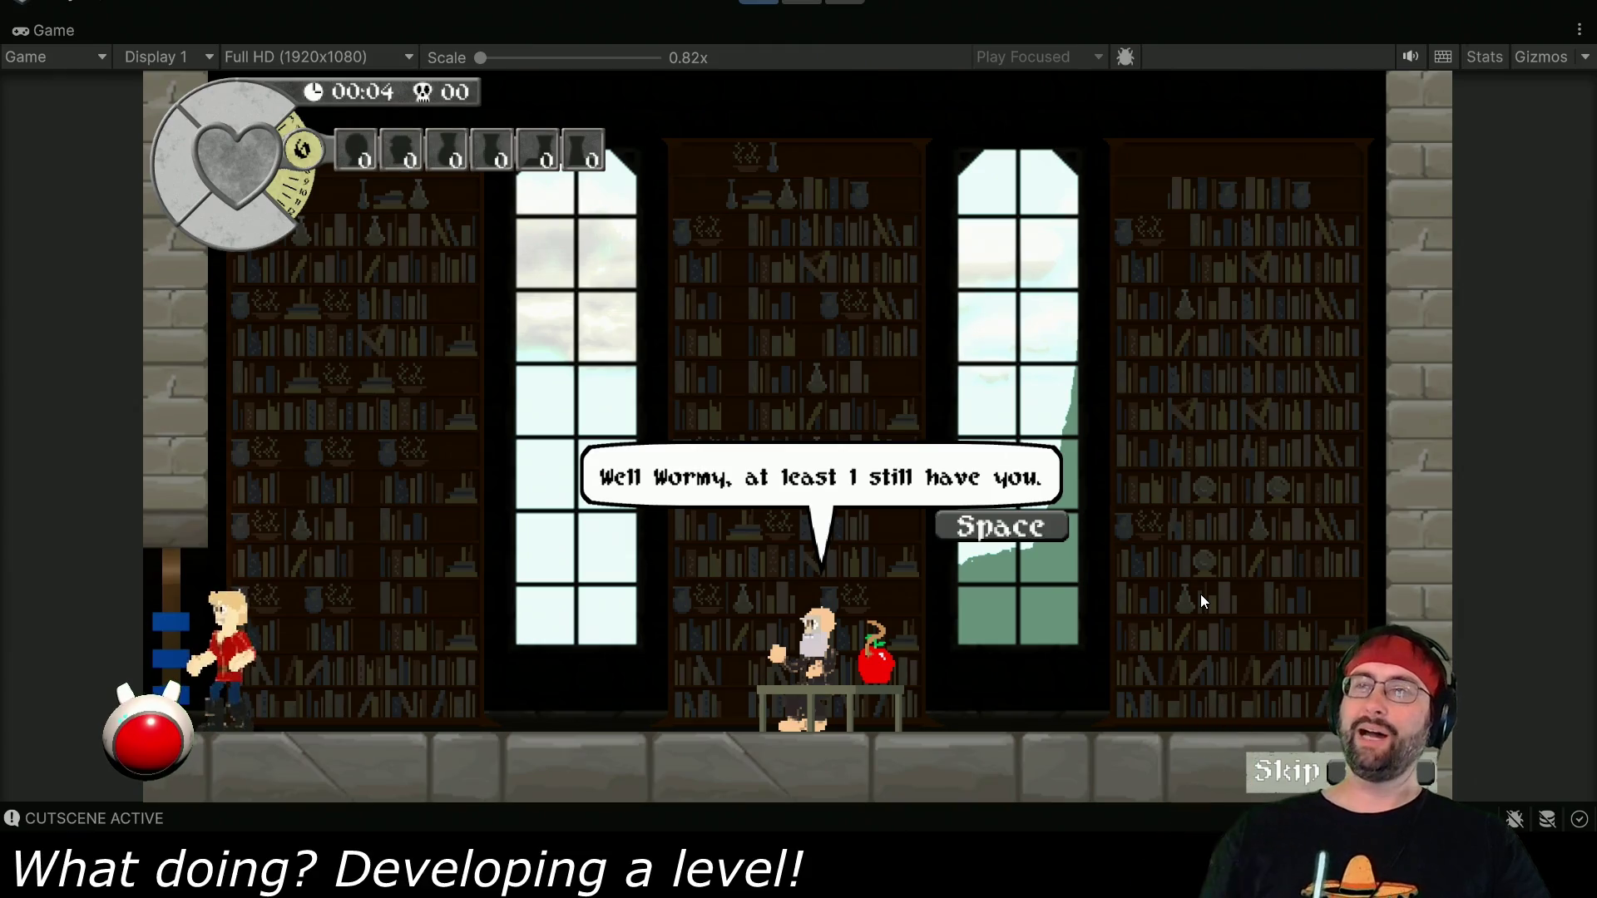
pyautogui.press('space')
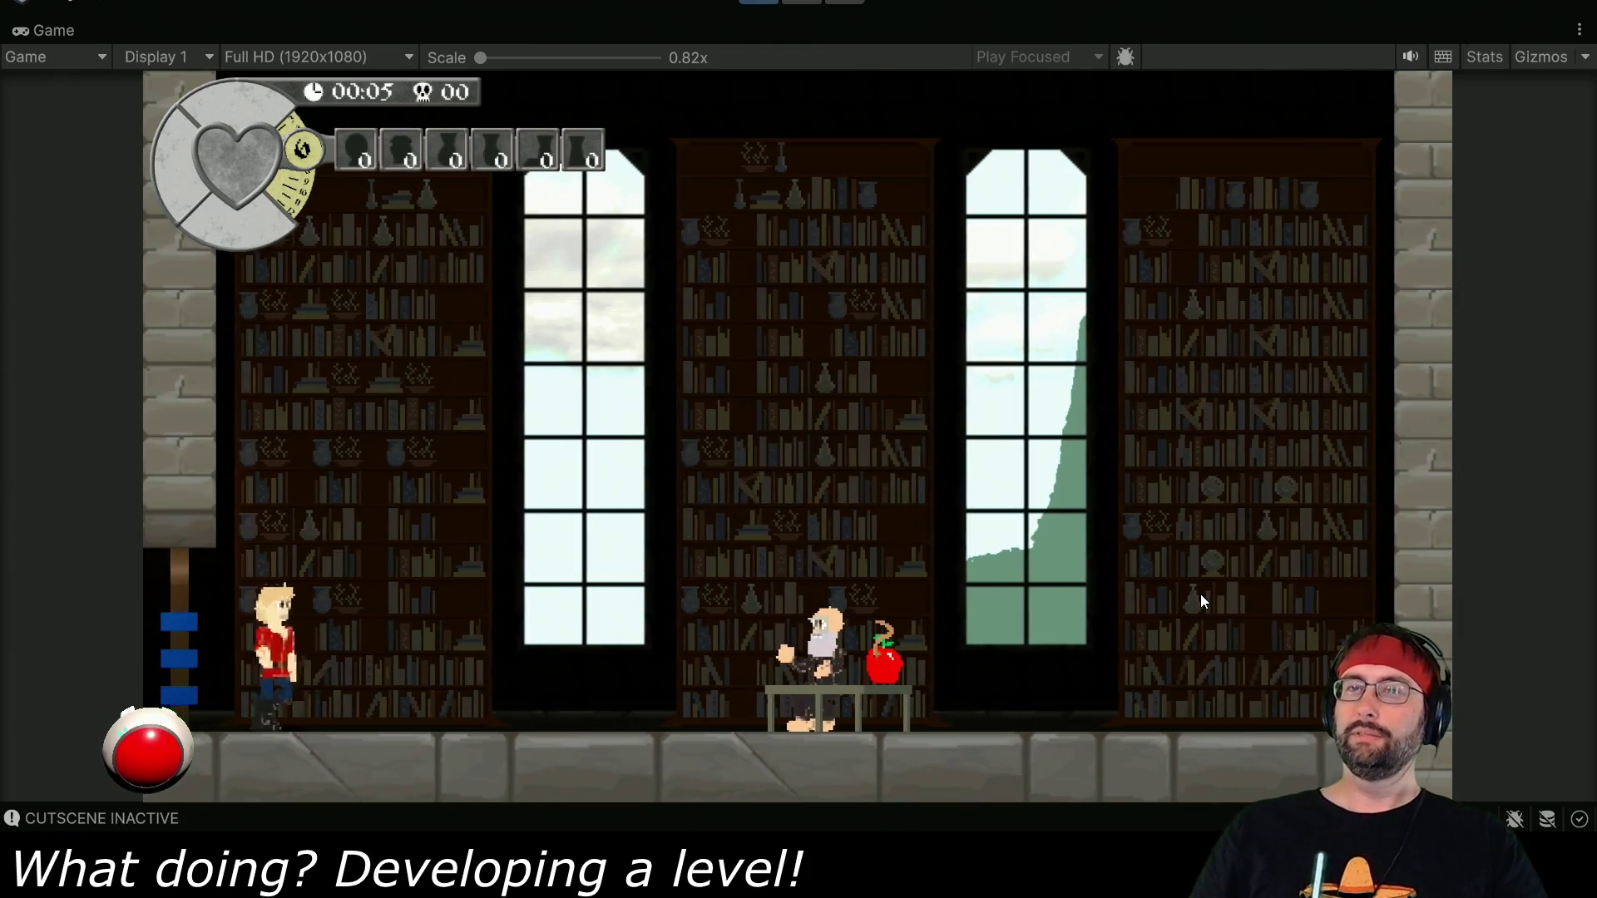
pyautogui.press('Right')
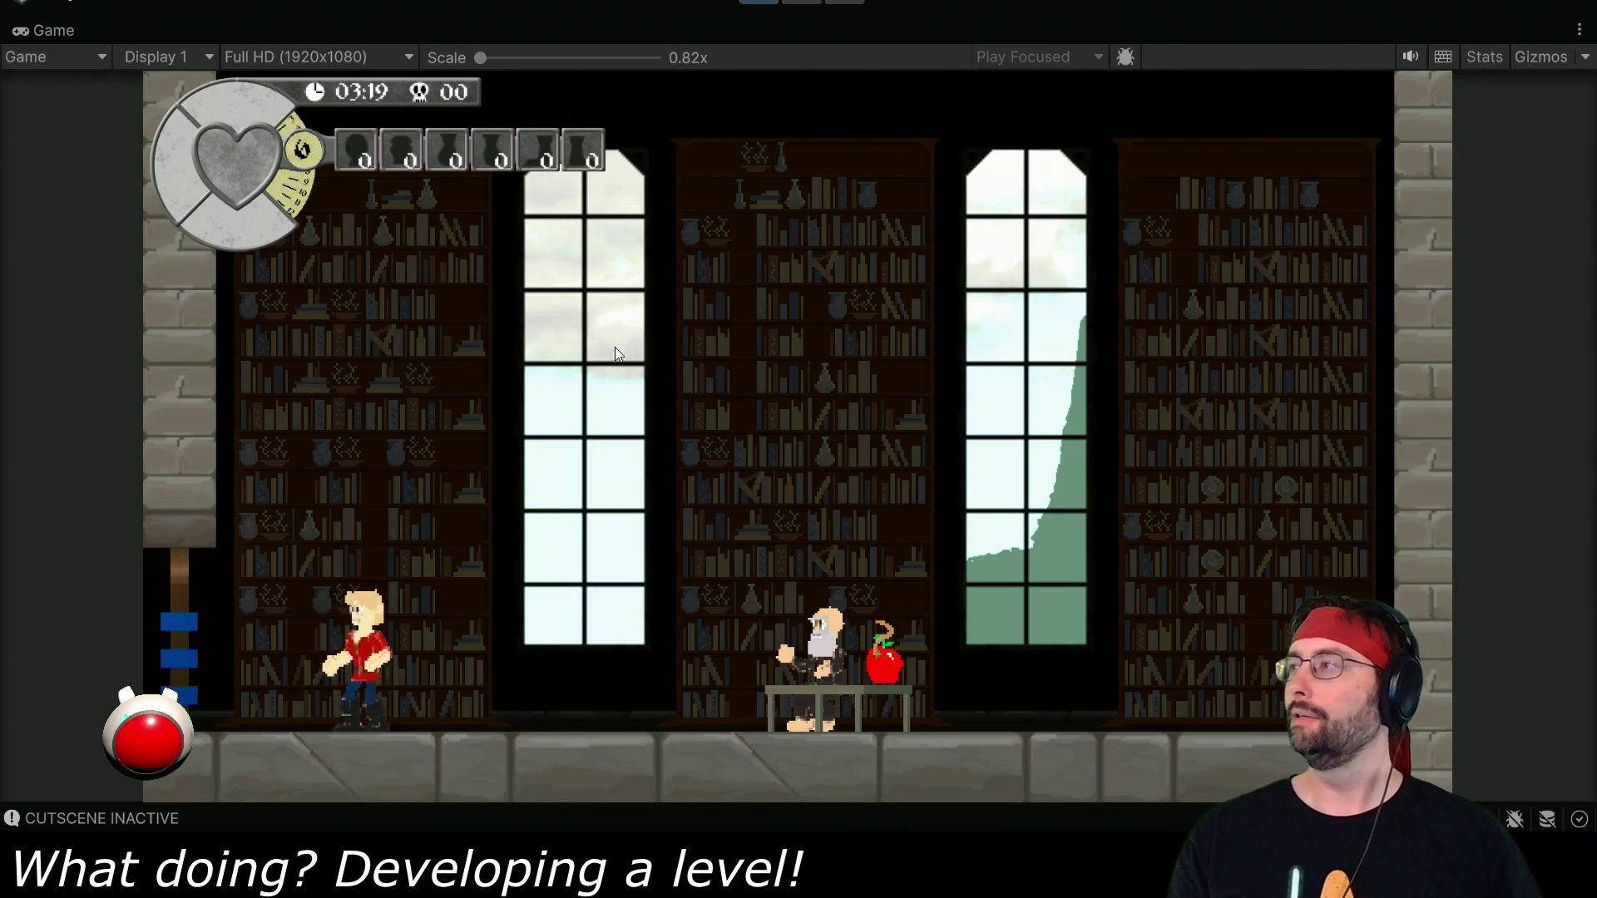
# Walk the player back and forth past the librarian's desk, then stop play mode.
pyautogui.press('Right')
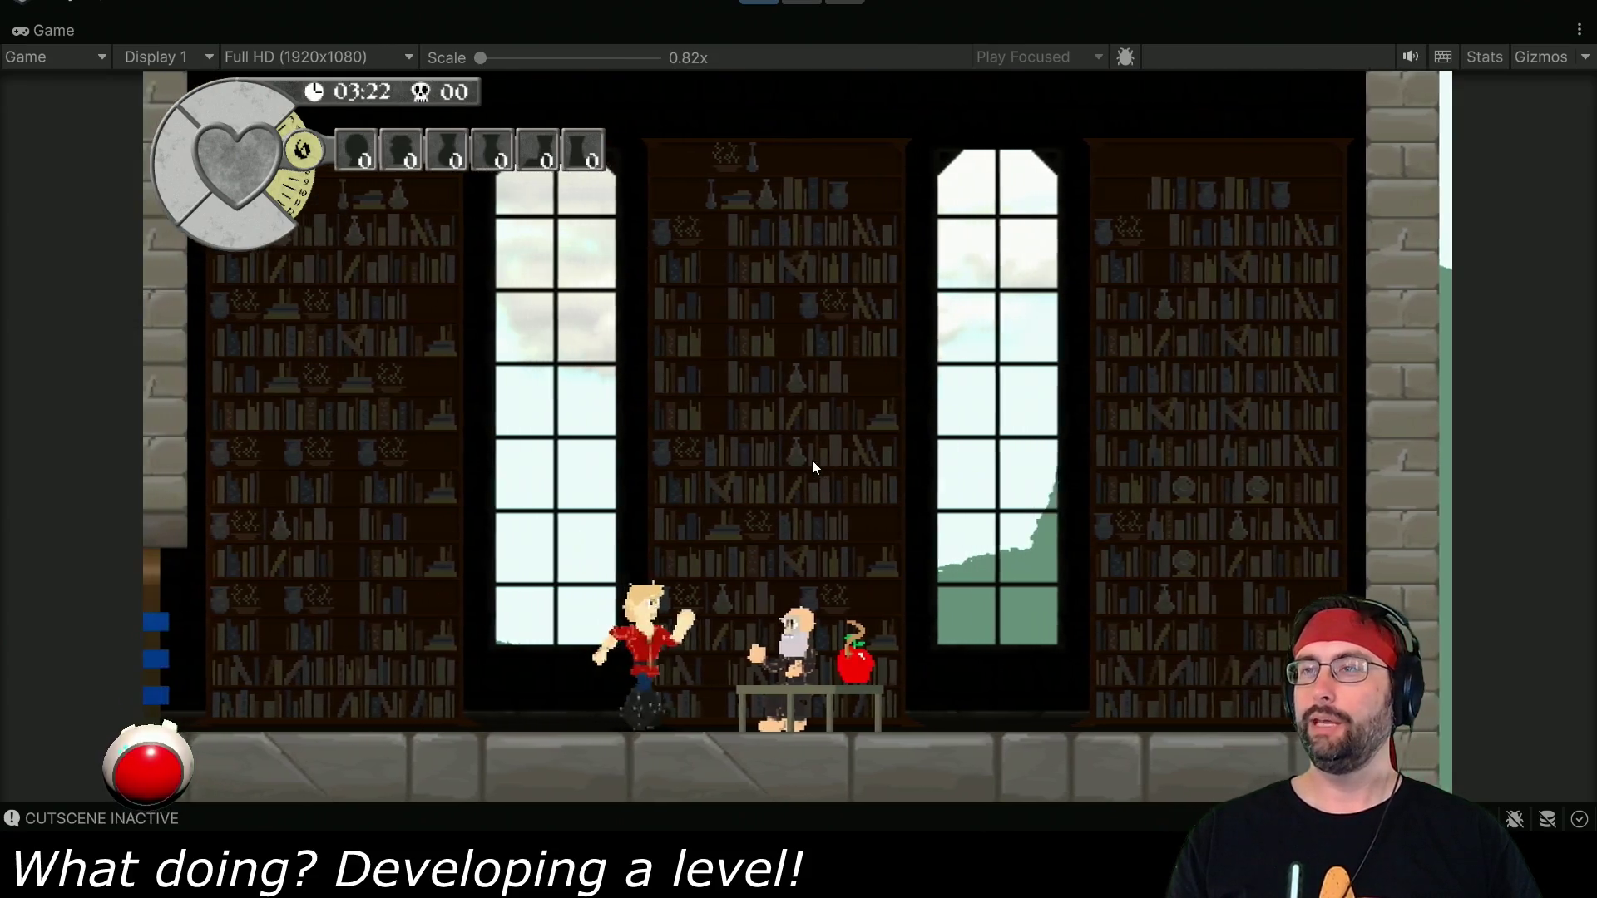
pyautogui.press('Right')
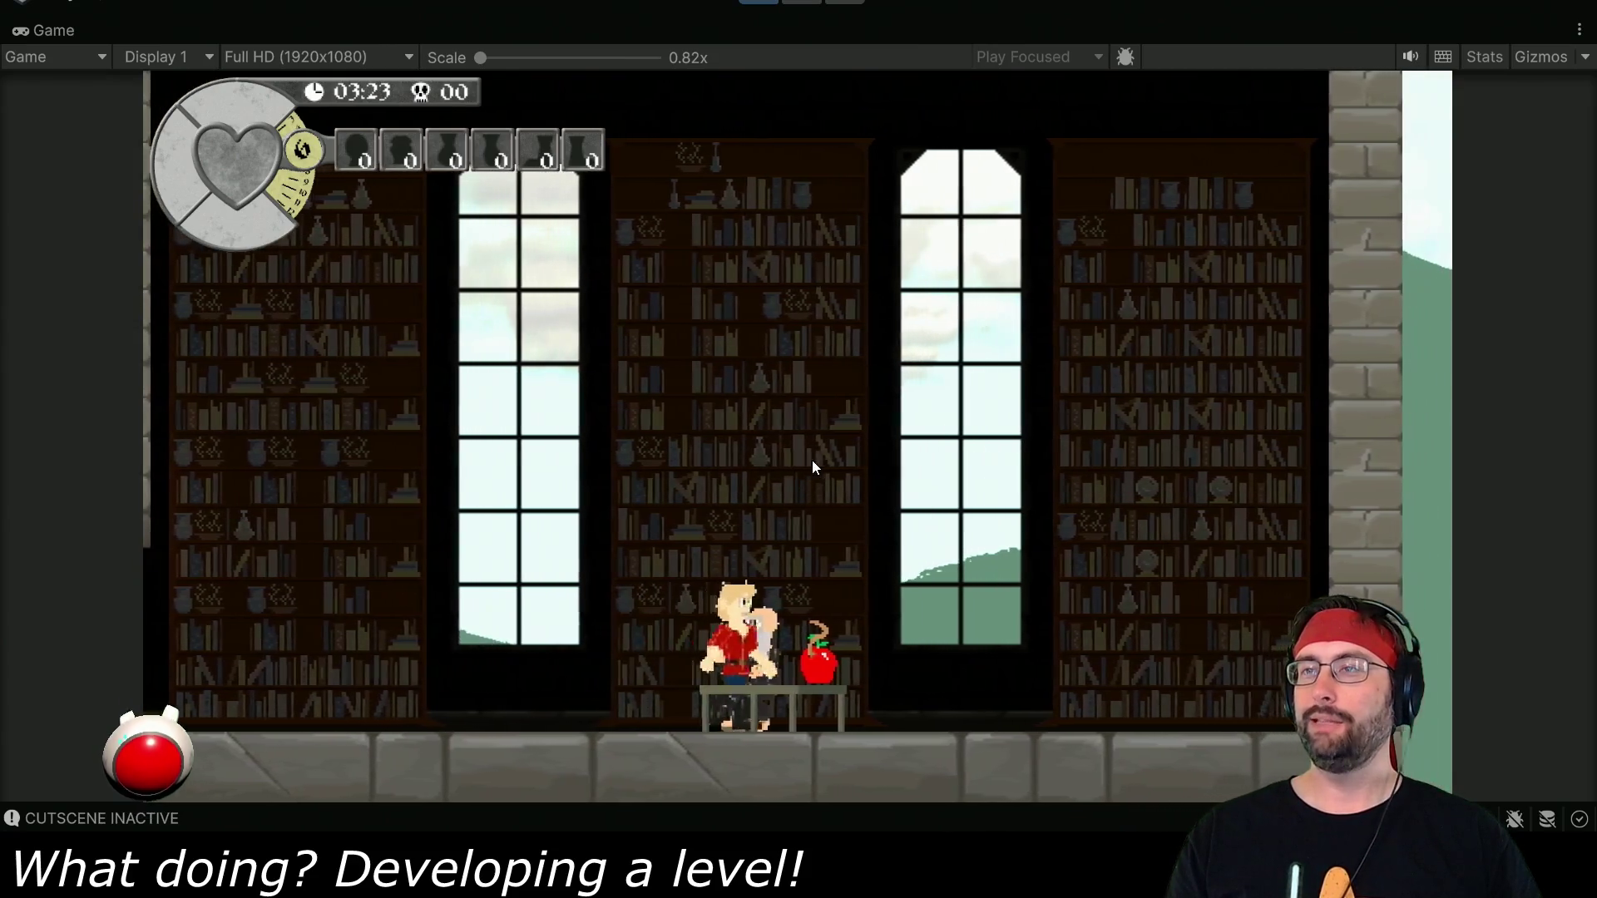
pyautogui.press('Left')
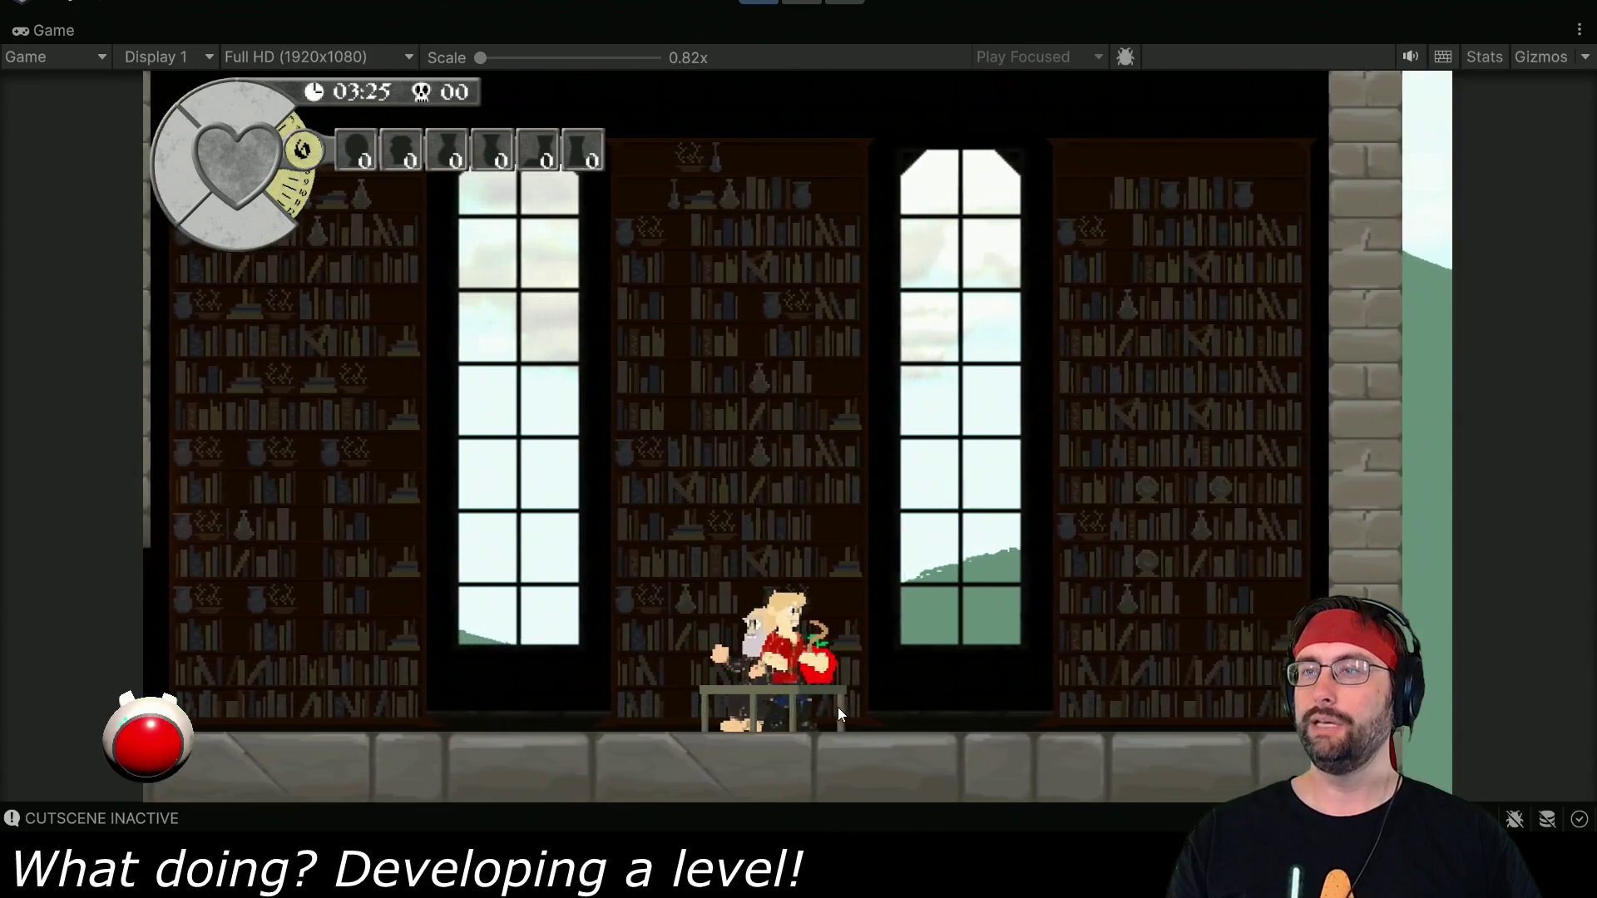
pyautogui.press('Left')
pyautogui.press('Right')
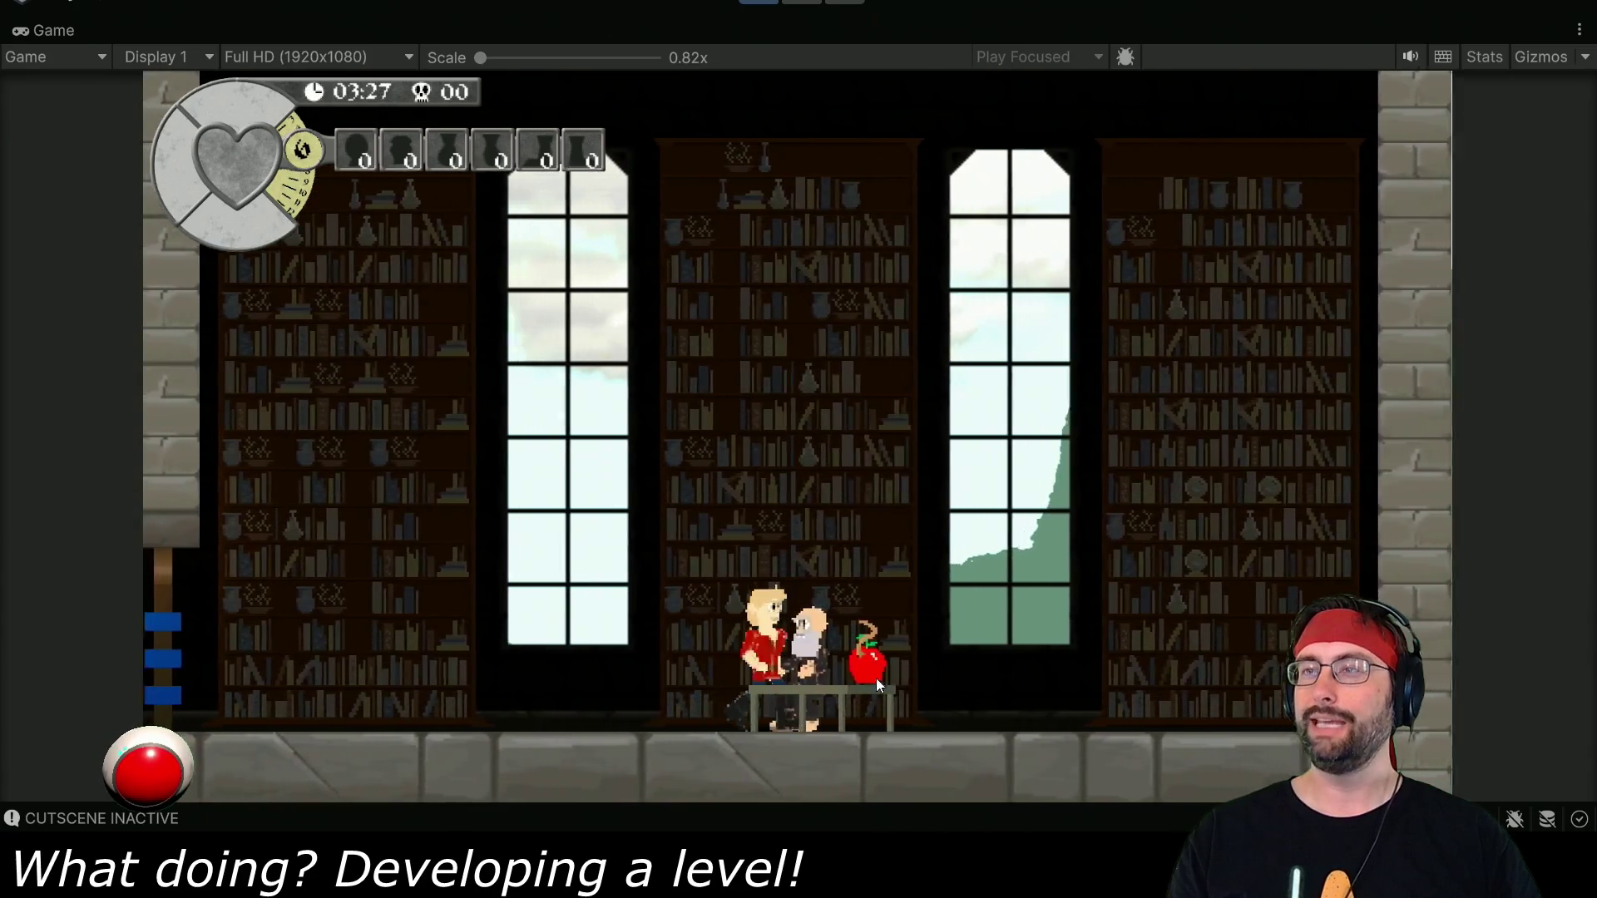
pyautogui.press('Left')
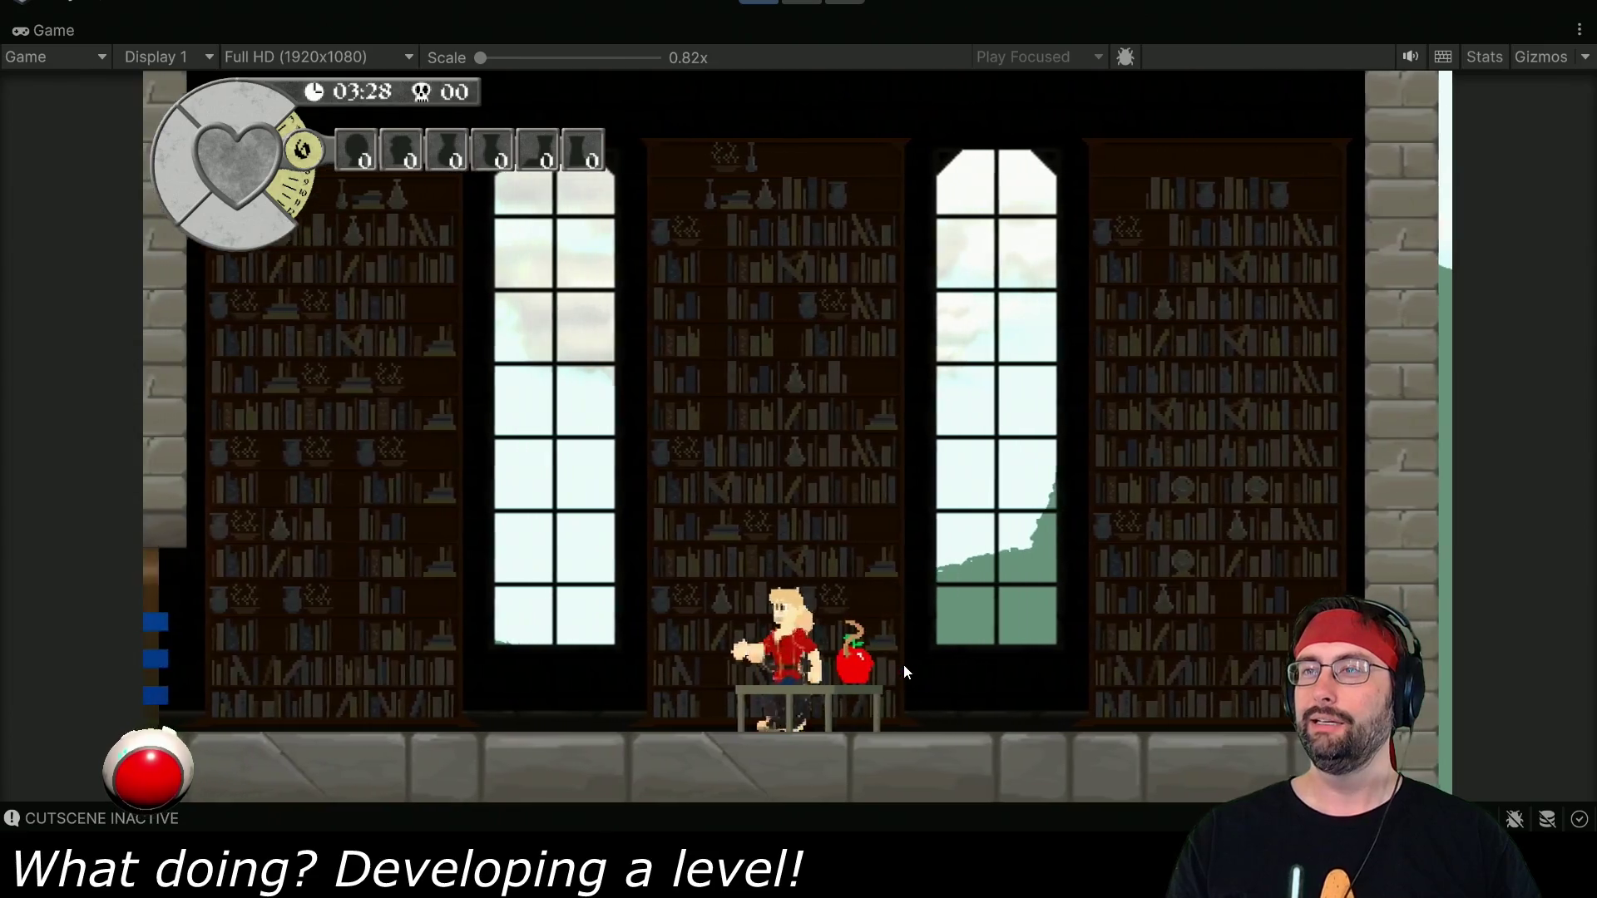
pyautogui.press('Right')
pyautogui.press('Left')
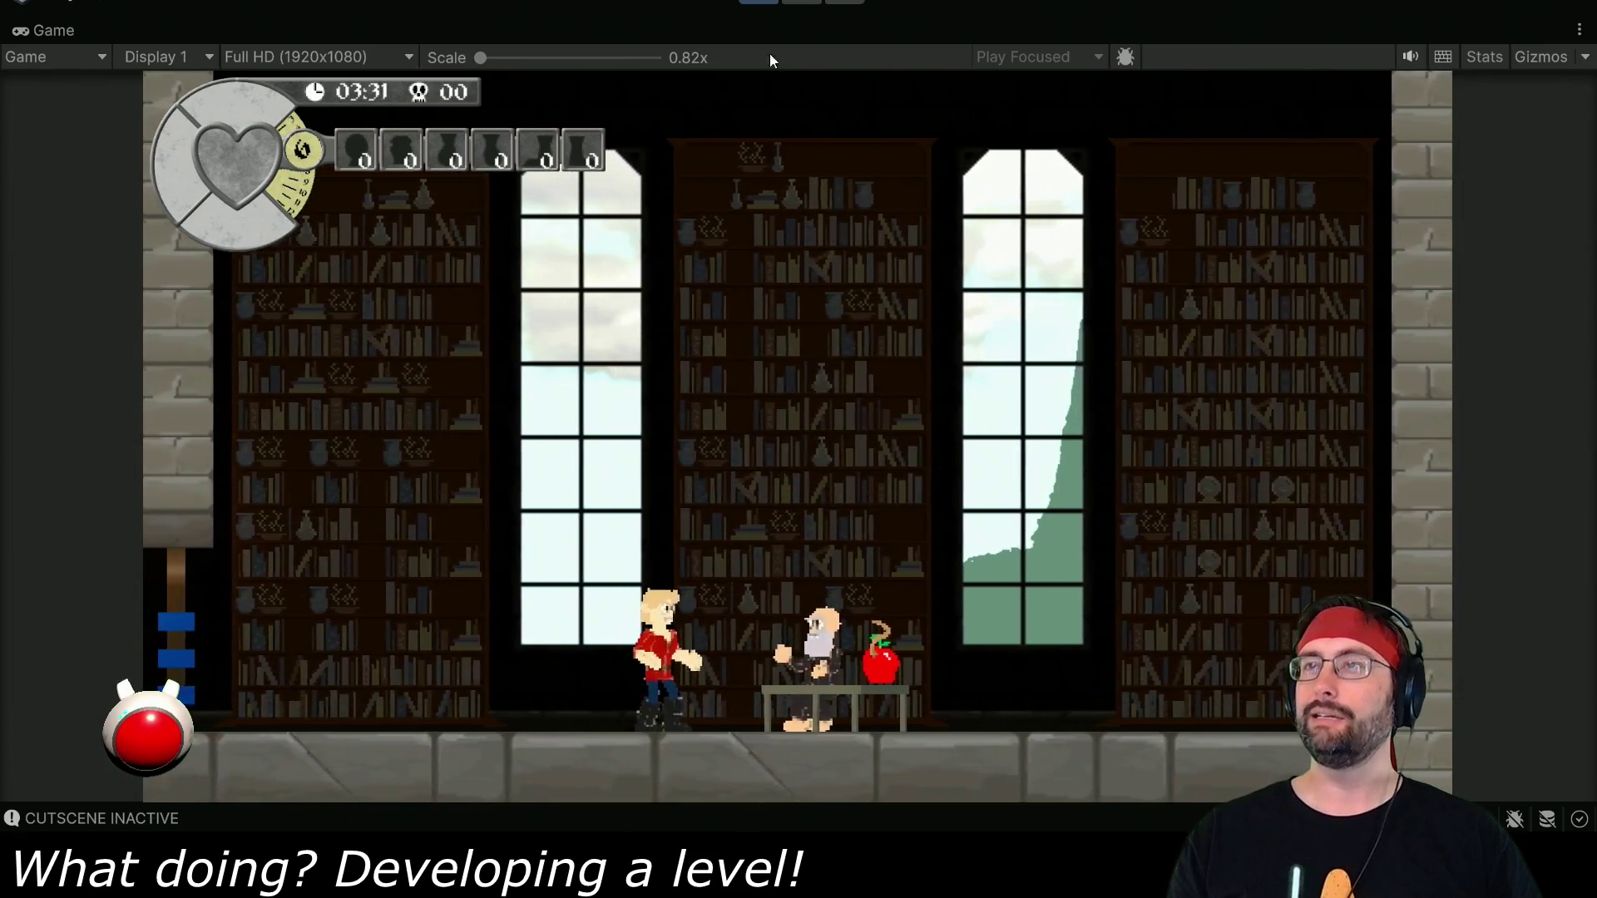
pyautogui.click(760, 5)
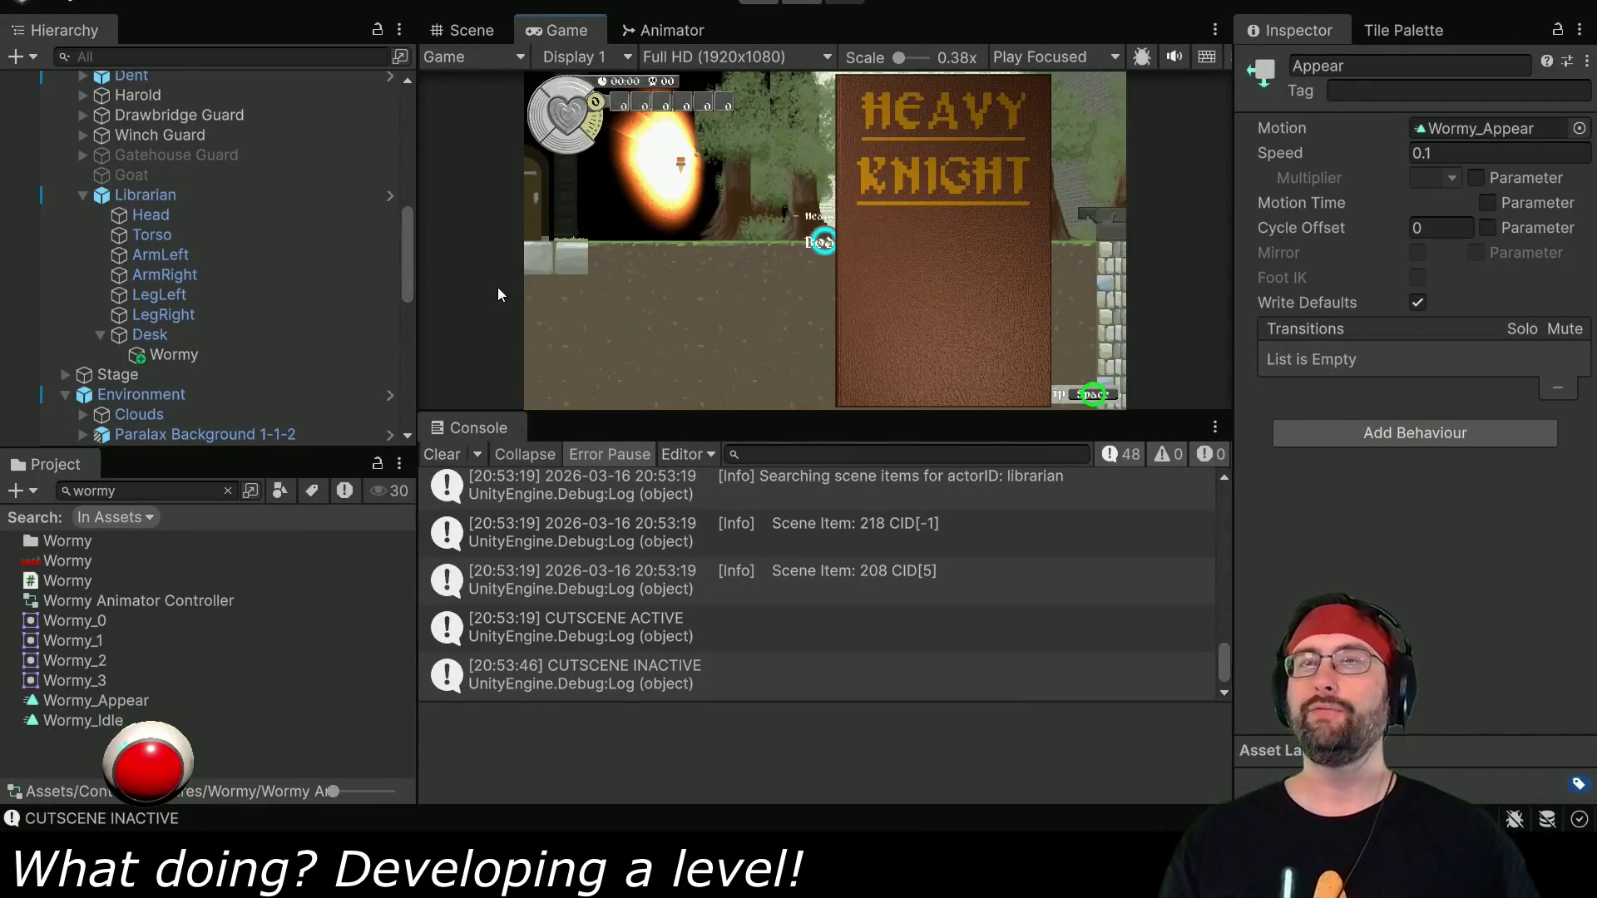
# Select the Desk, frame it in the Scene view, then run the level with a taller Game view.
pyautogui.click(181, 333)
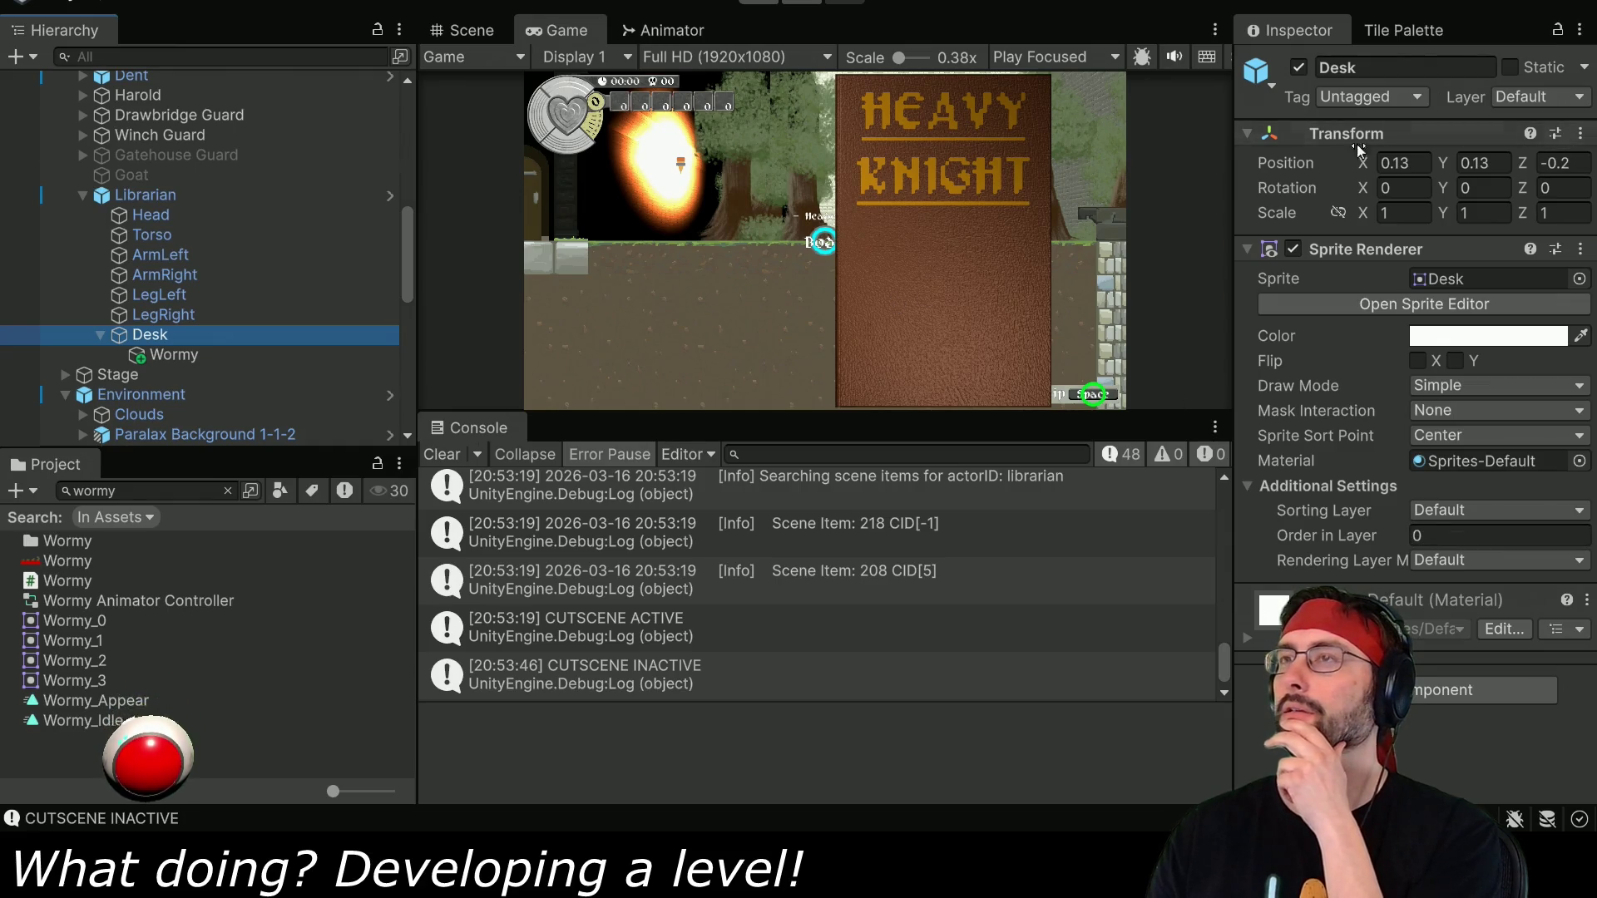
pyautogui.click(463, 30)
pyautogui.moveTo(853, 186); pyautogui.dragTo(870, 294)
pyautogui.scroll(3, 870, 294)
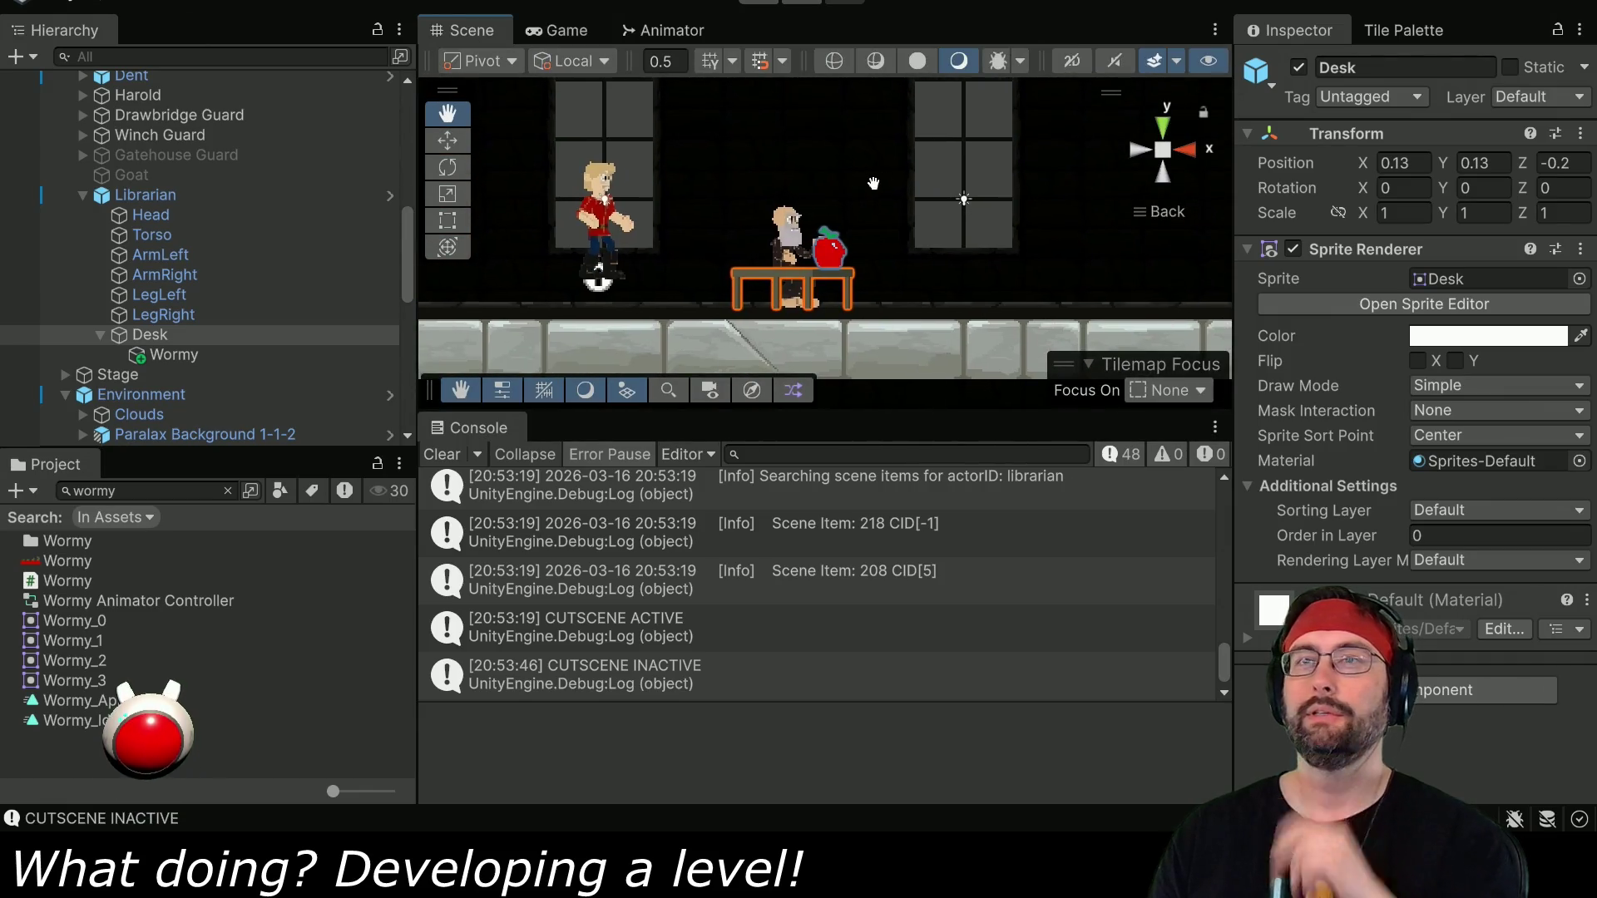
pyautogui.click(763, 4)
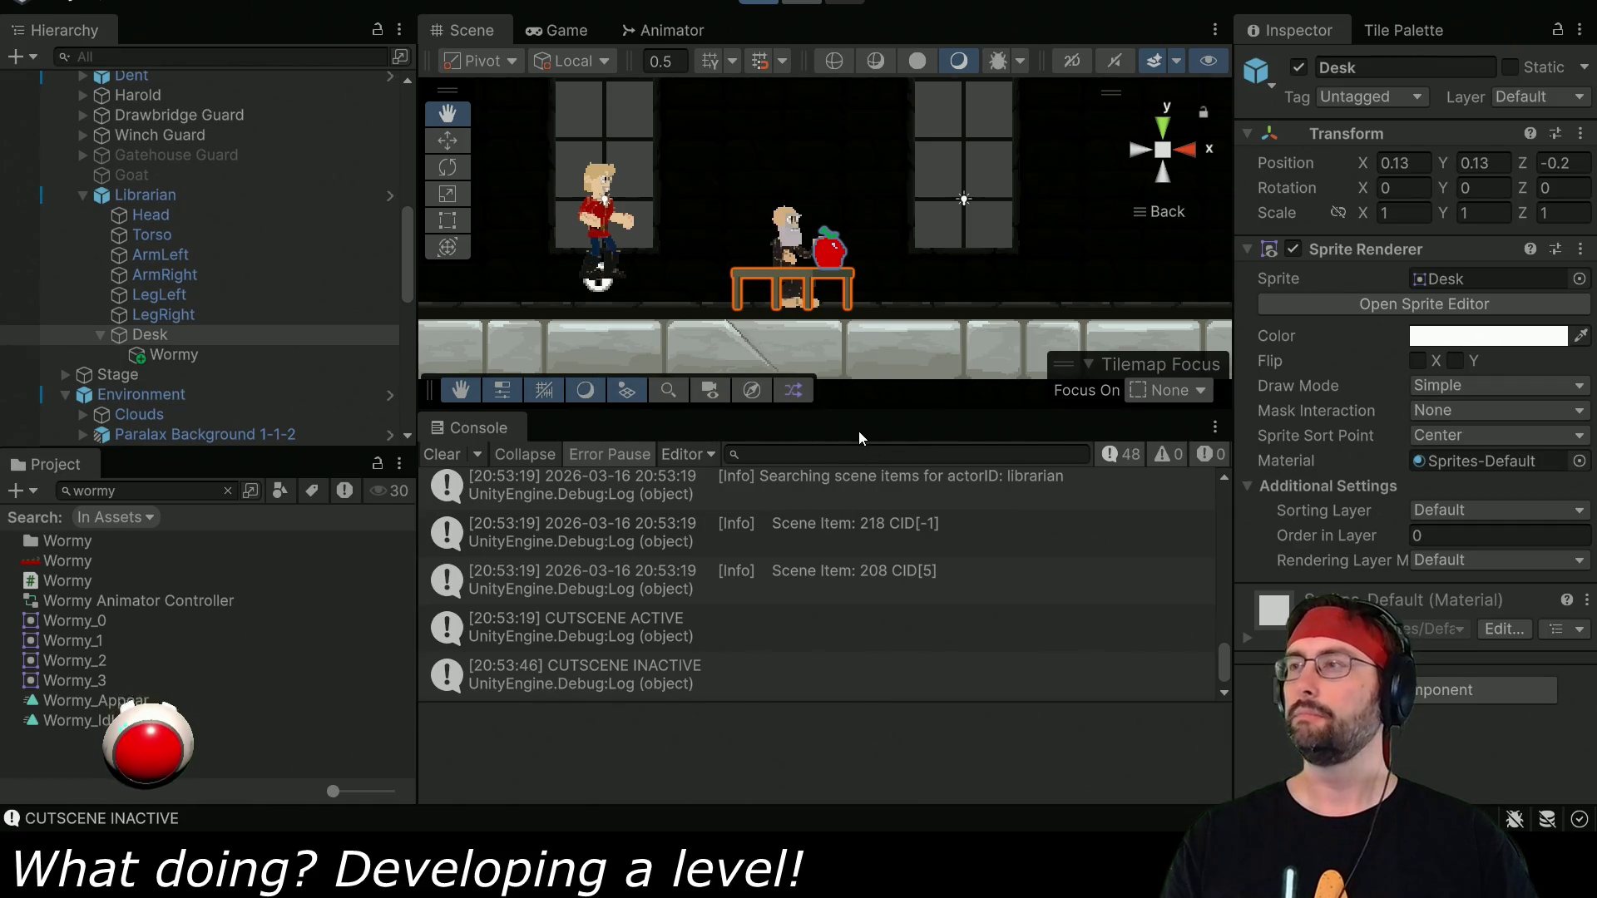
pyautogui.moveTo(844, 412); pyautogui.dragTo(845, 536)
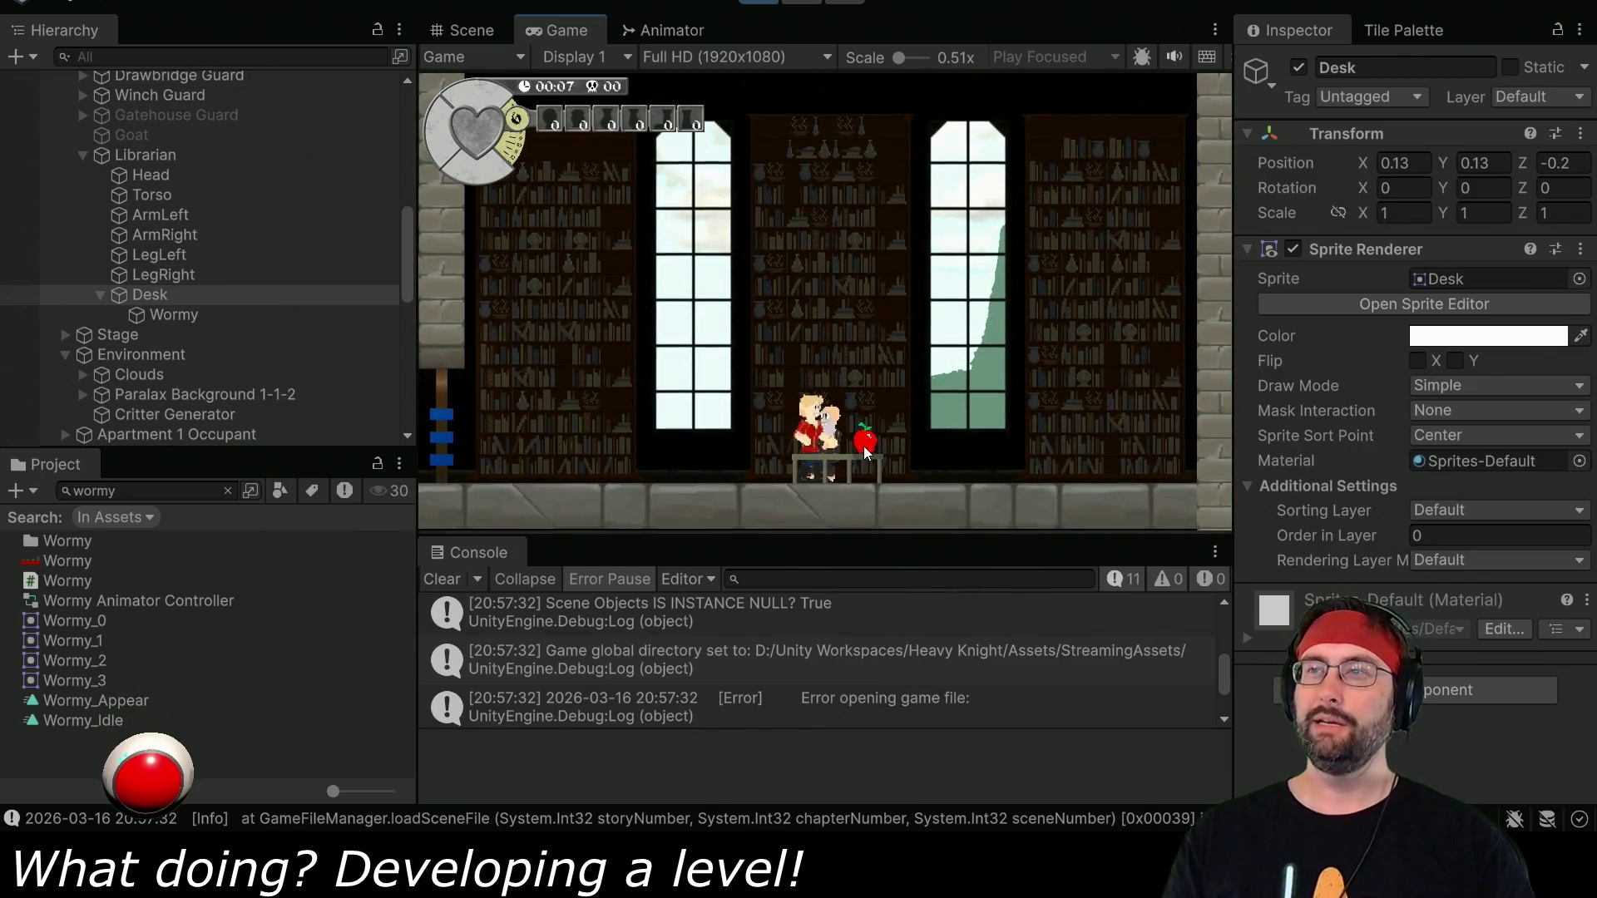
# Set the Desk sprite's Order in Layer to -10.
pyautogui.click(863, 445)
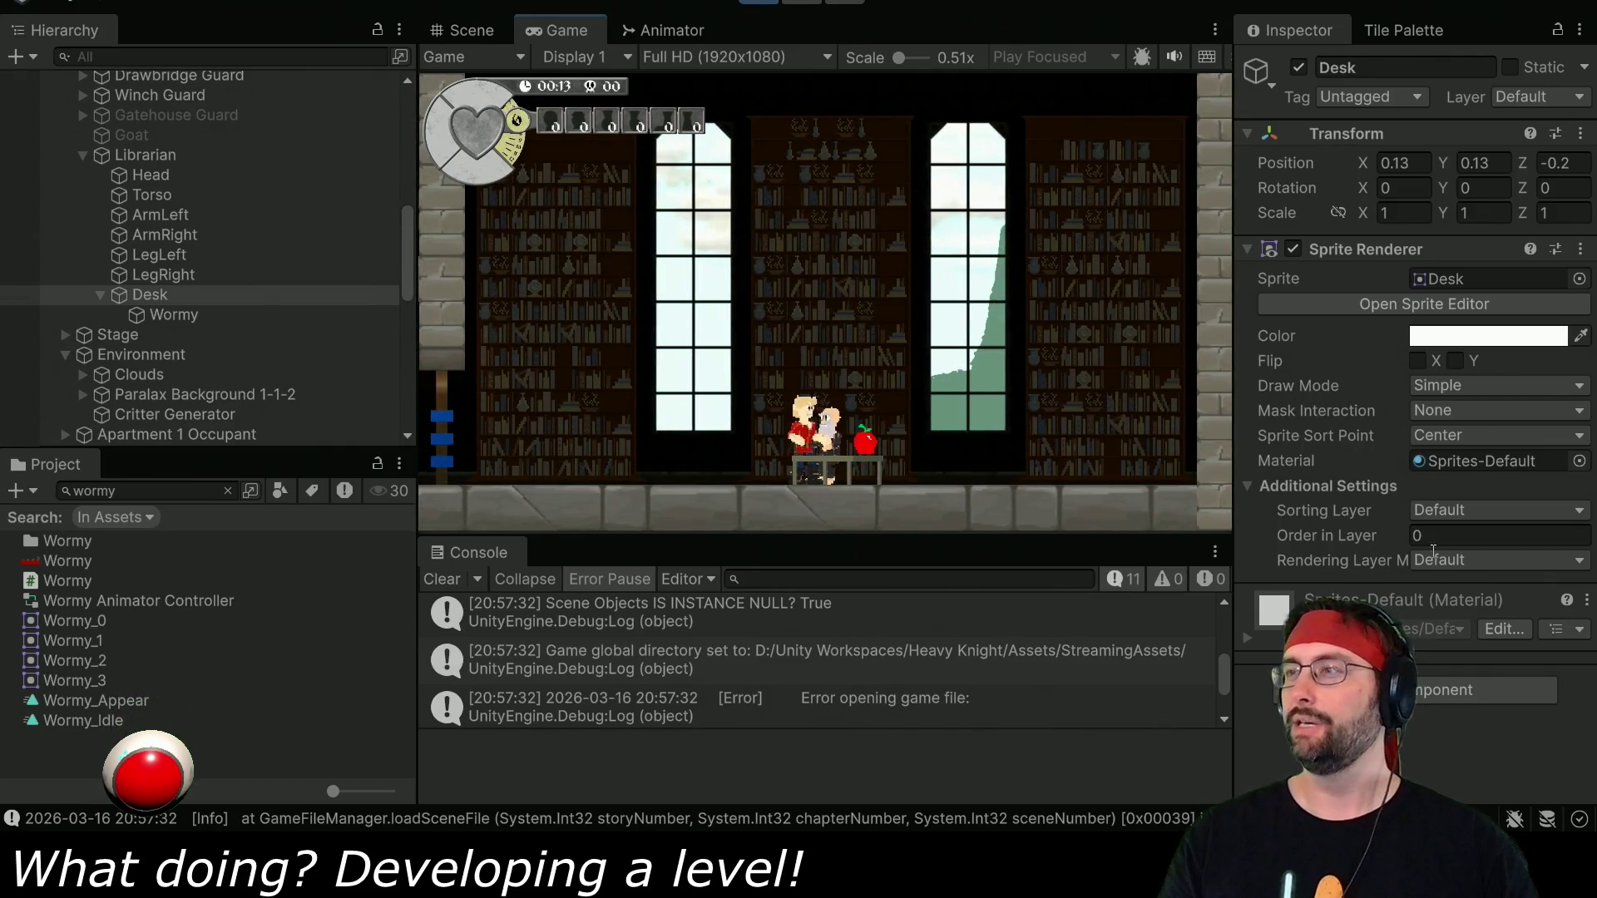
pyautogui.moveTo(1402, 534); pyautogui.dragTo(1390, 533)
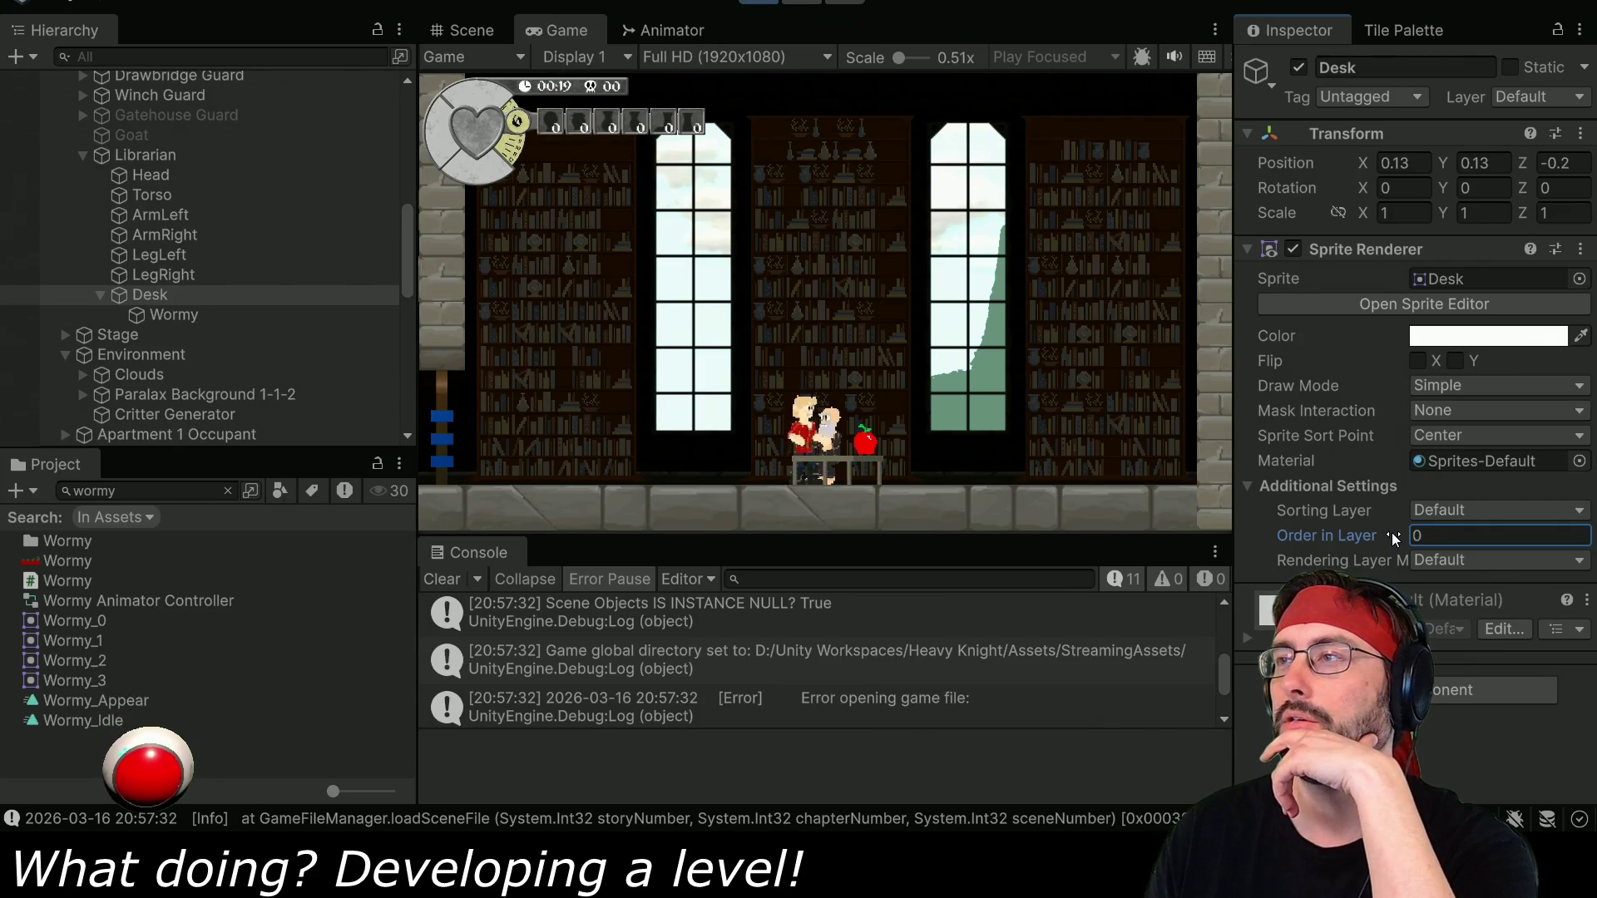
pyautogui.click(1448, 532)
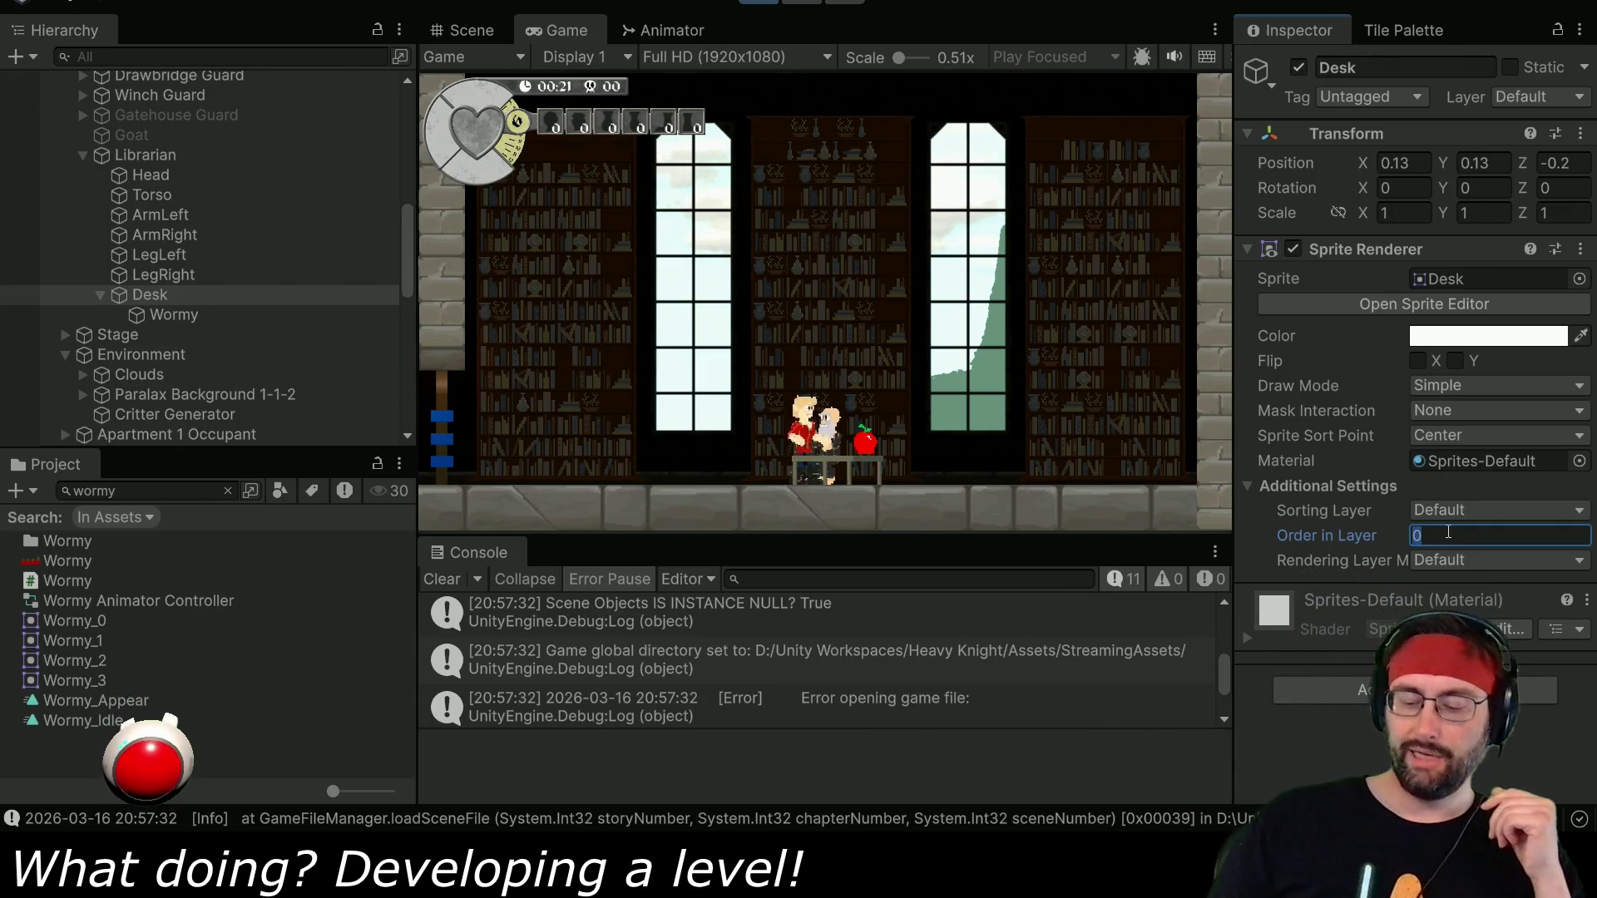
pyautogui.write('-1')
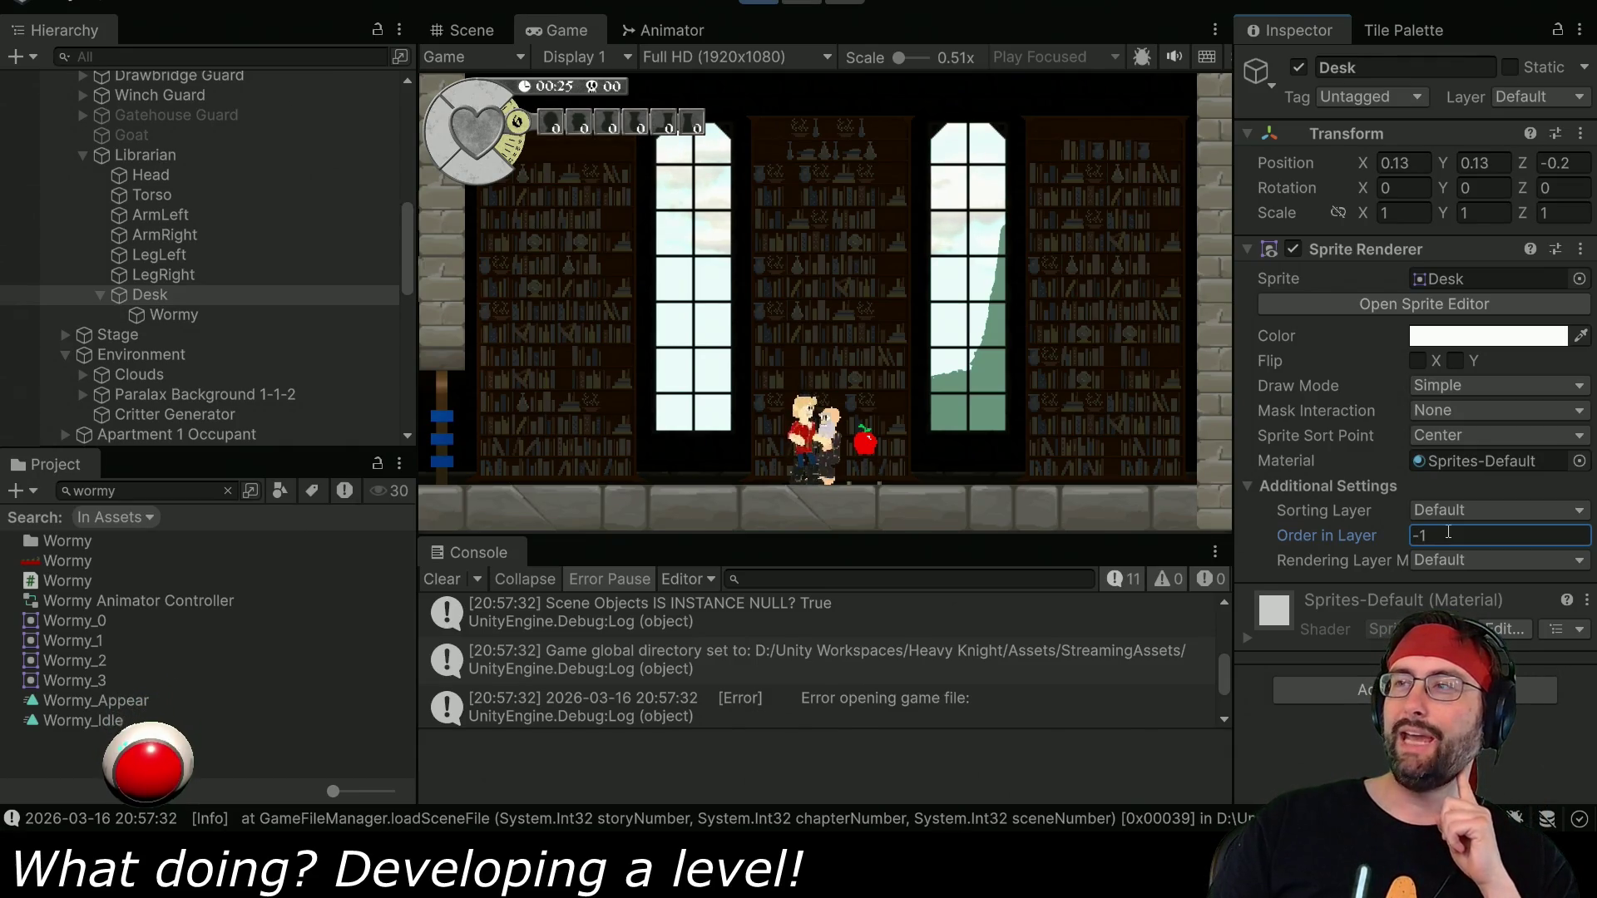
pyautogui.write('0')
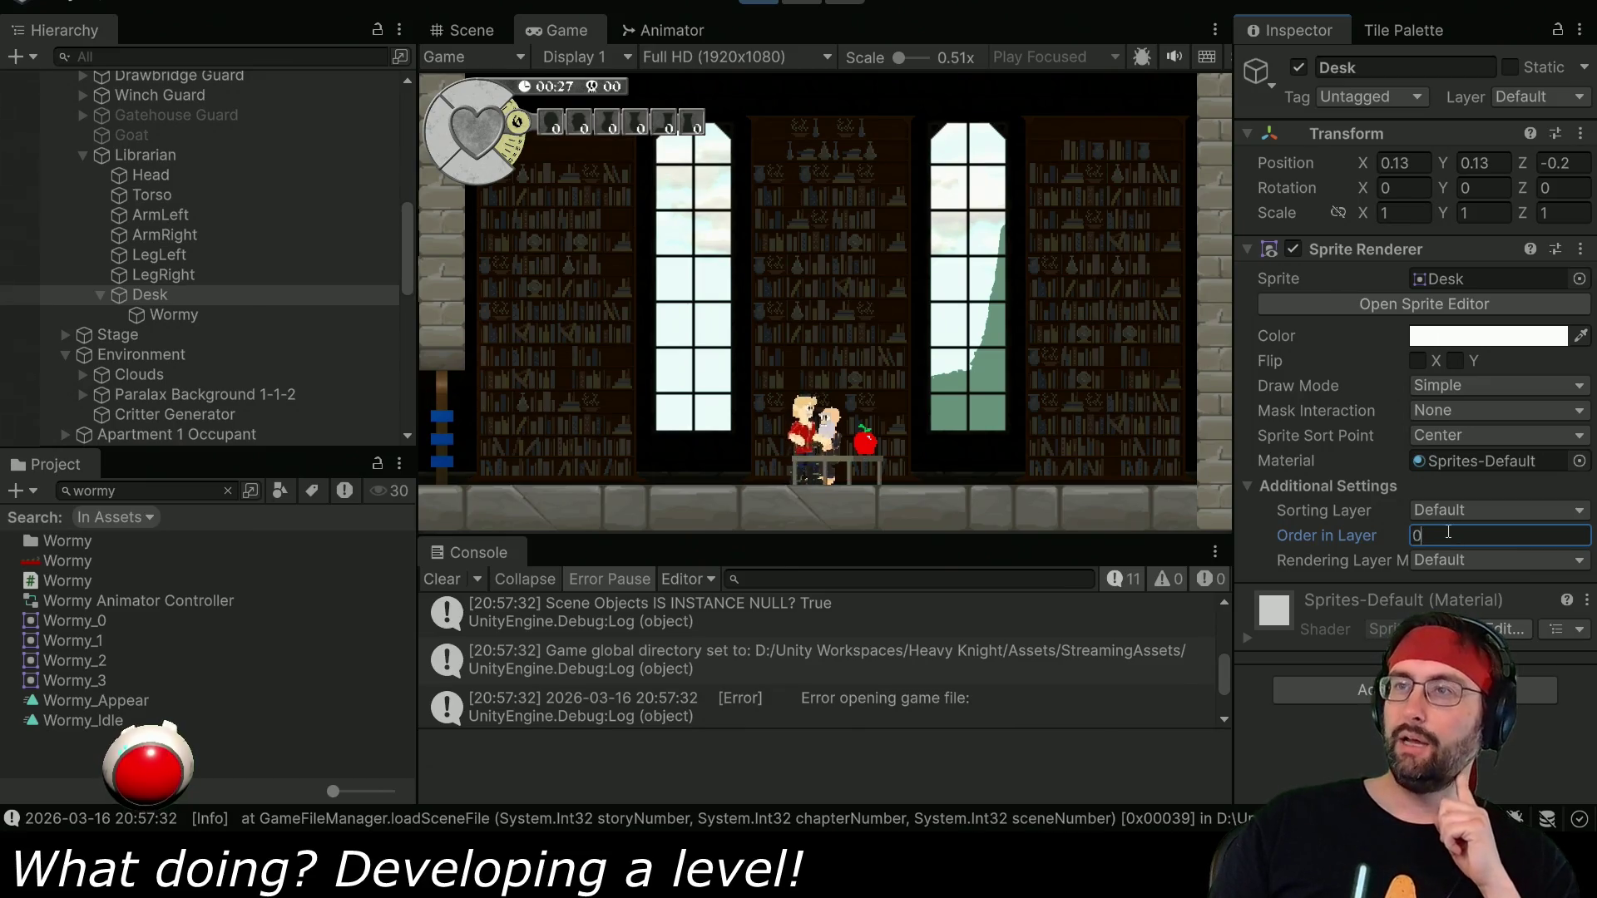
# Try the Background 1 sorting layer for the Desk, then return it to Default.
pyautogui.click(1456, 511)
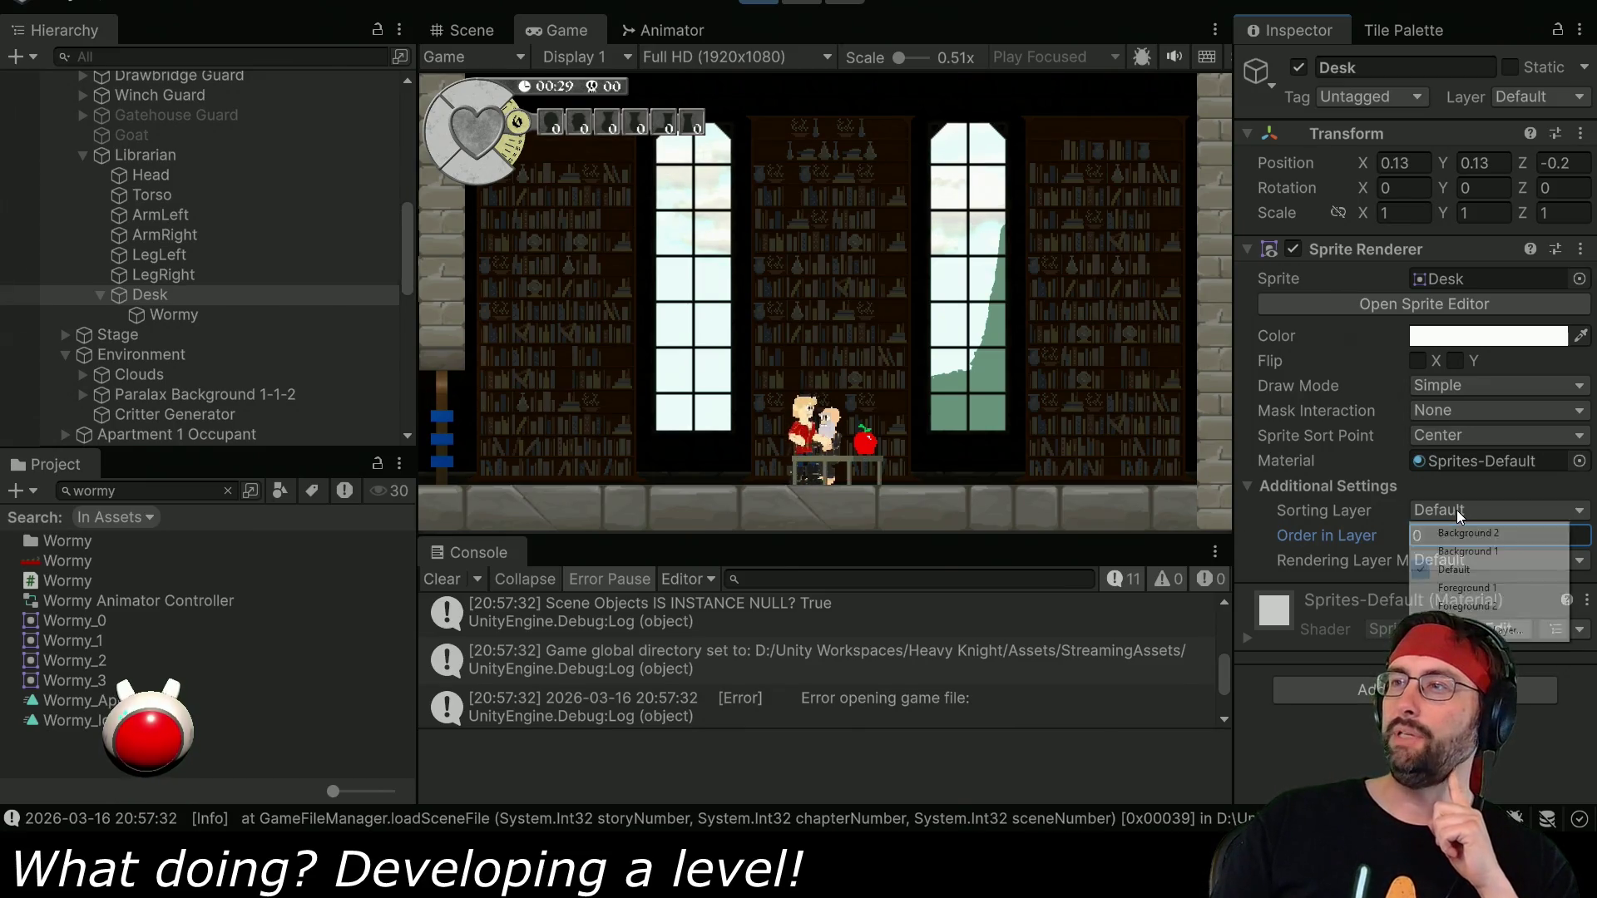
pyautogui.click(1470, 552)
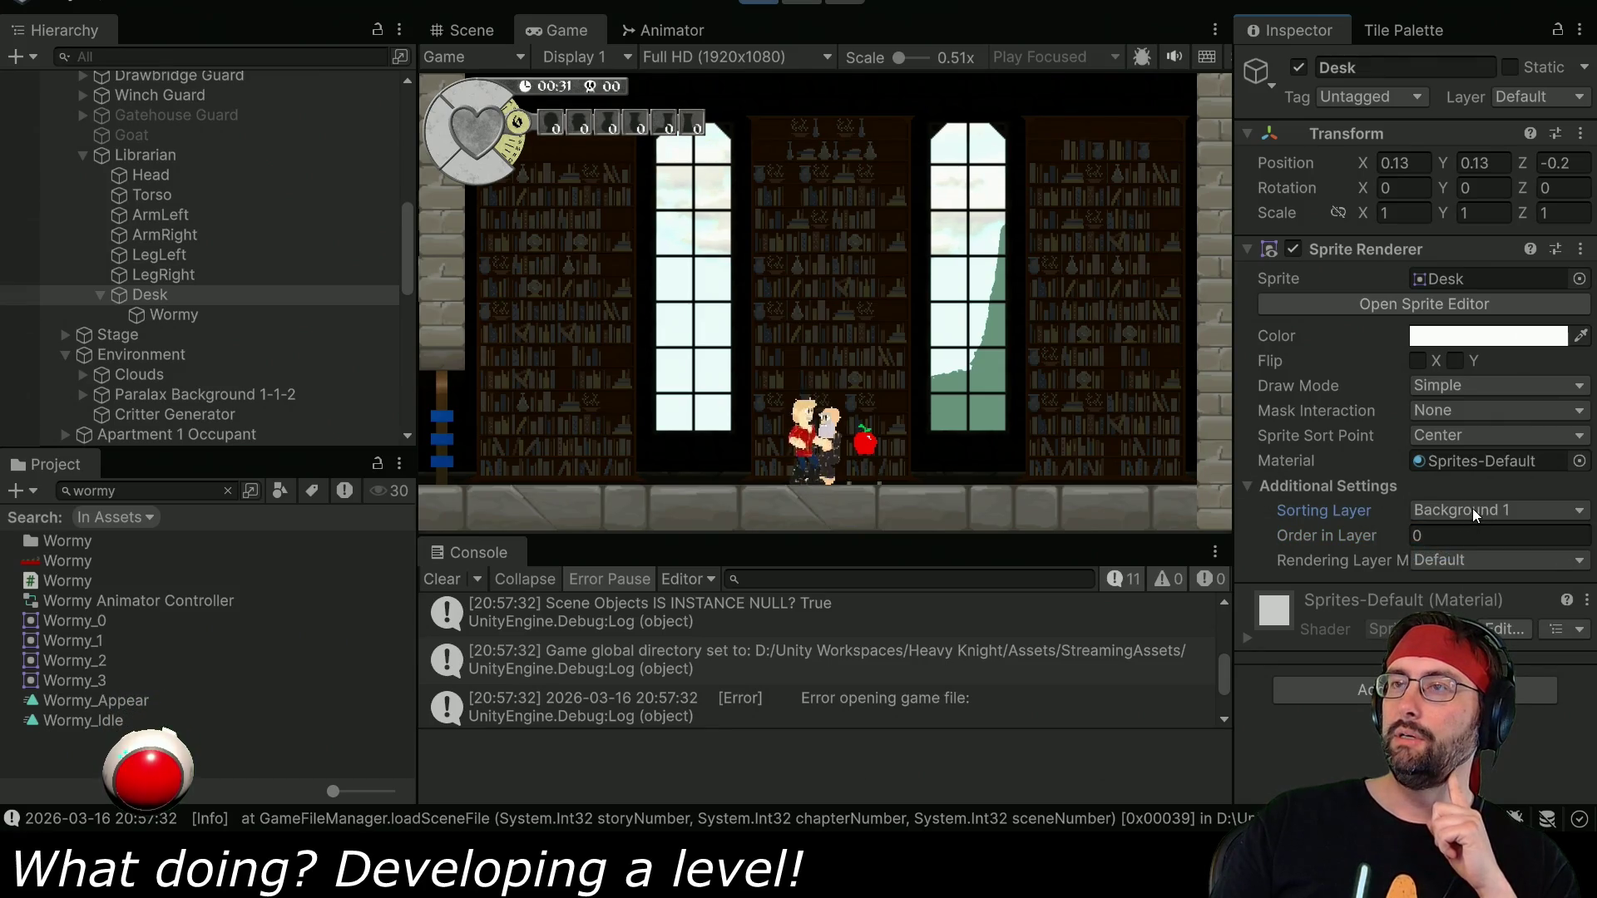
pyautogui.click(1472, 509)
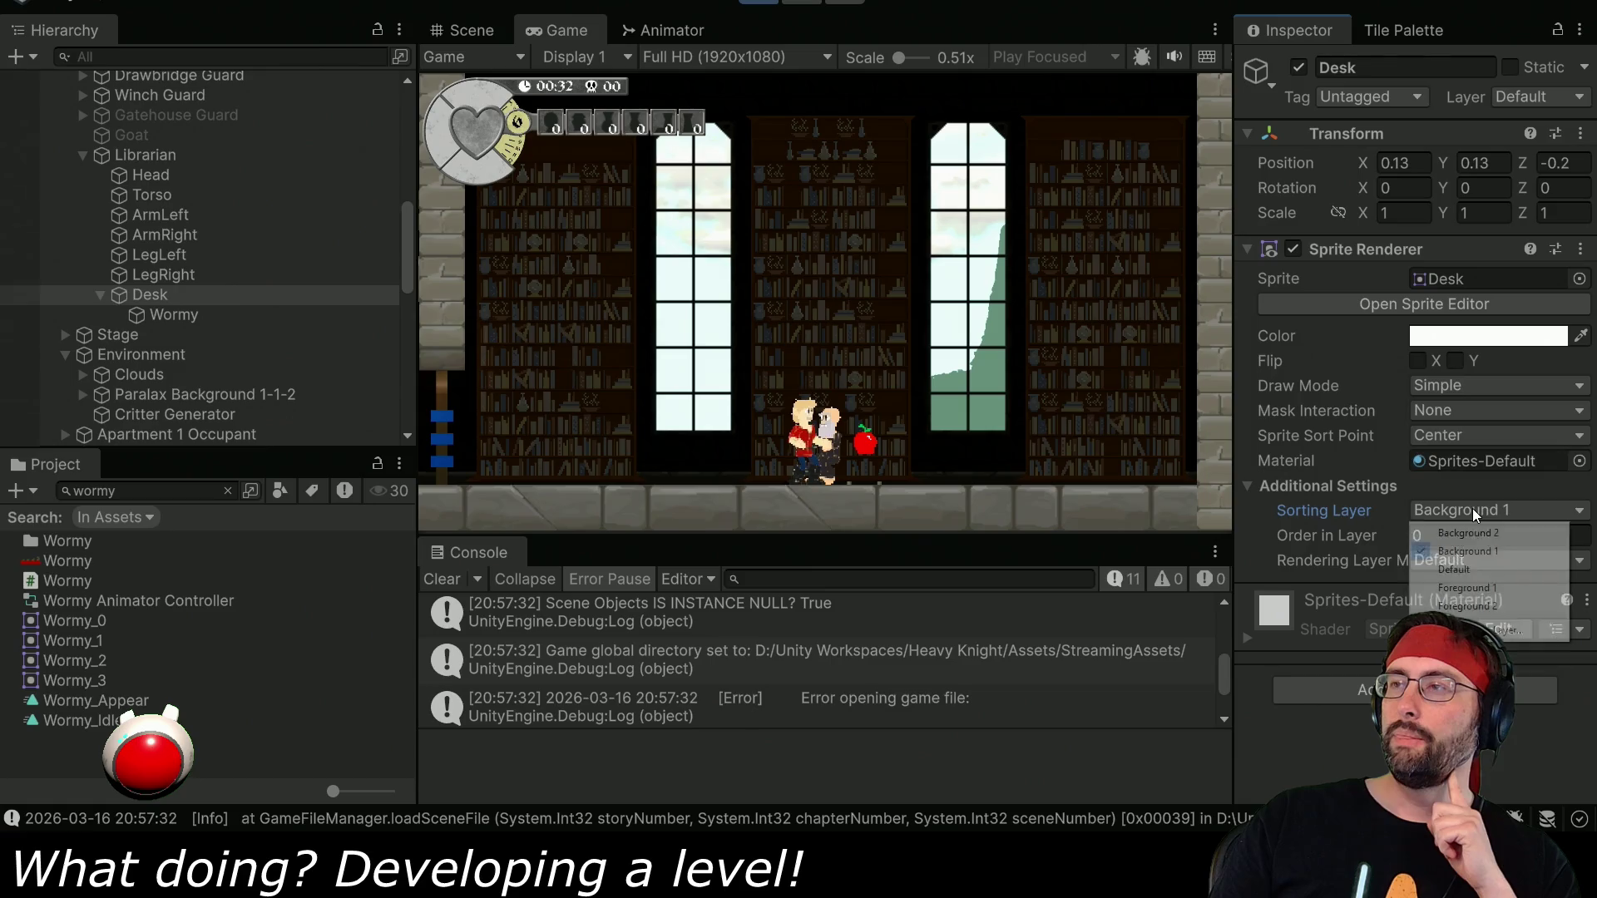
pyautogui.click(1475, 570)
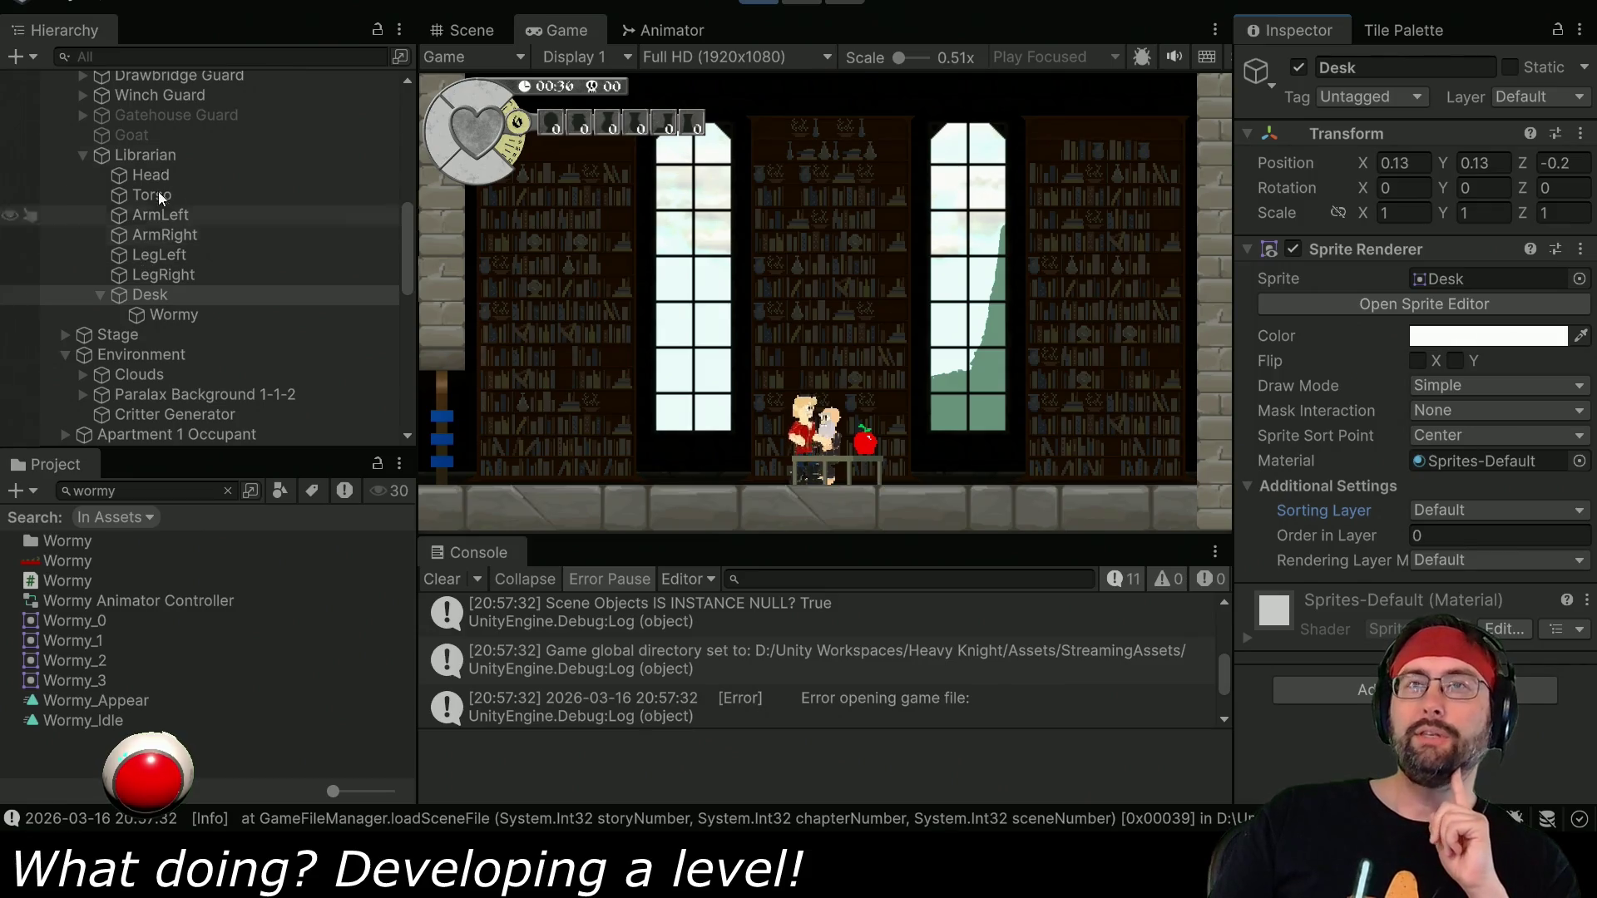
pyautogui.click(145, 154)
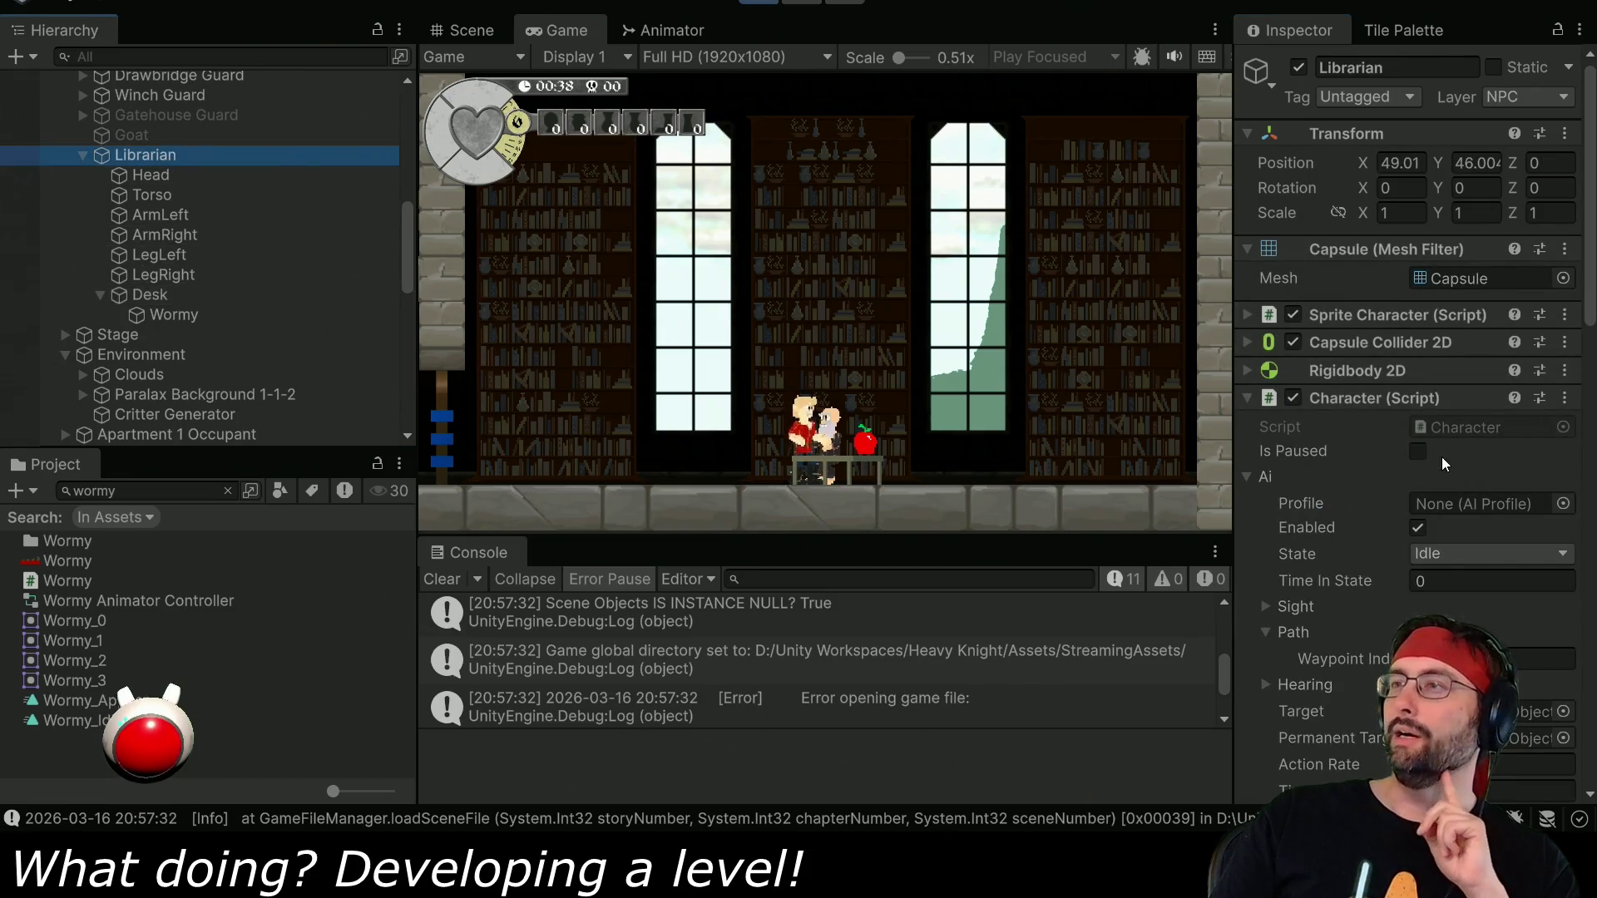
# Set the Librarian's Sprite Character Z Adjust to 1 and walk the player past the desk to check layering.
pyautogui.scroll(-5, 1441, 457)
pyautogui.scroll(3, 1381, 431)
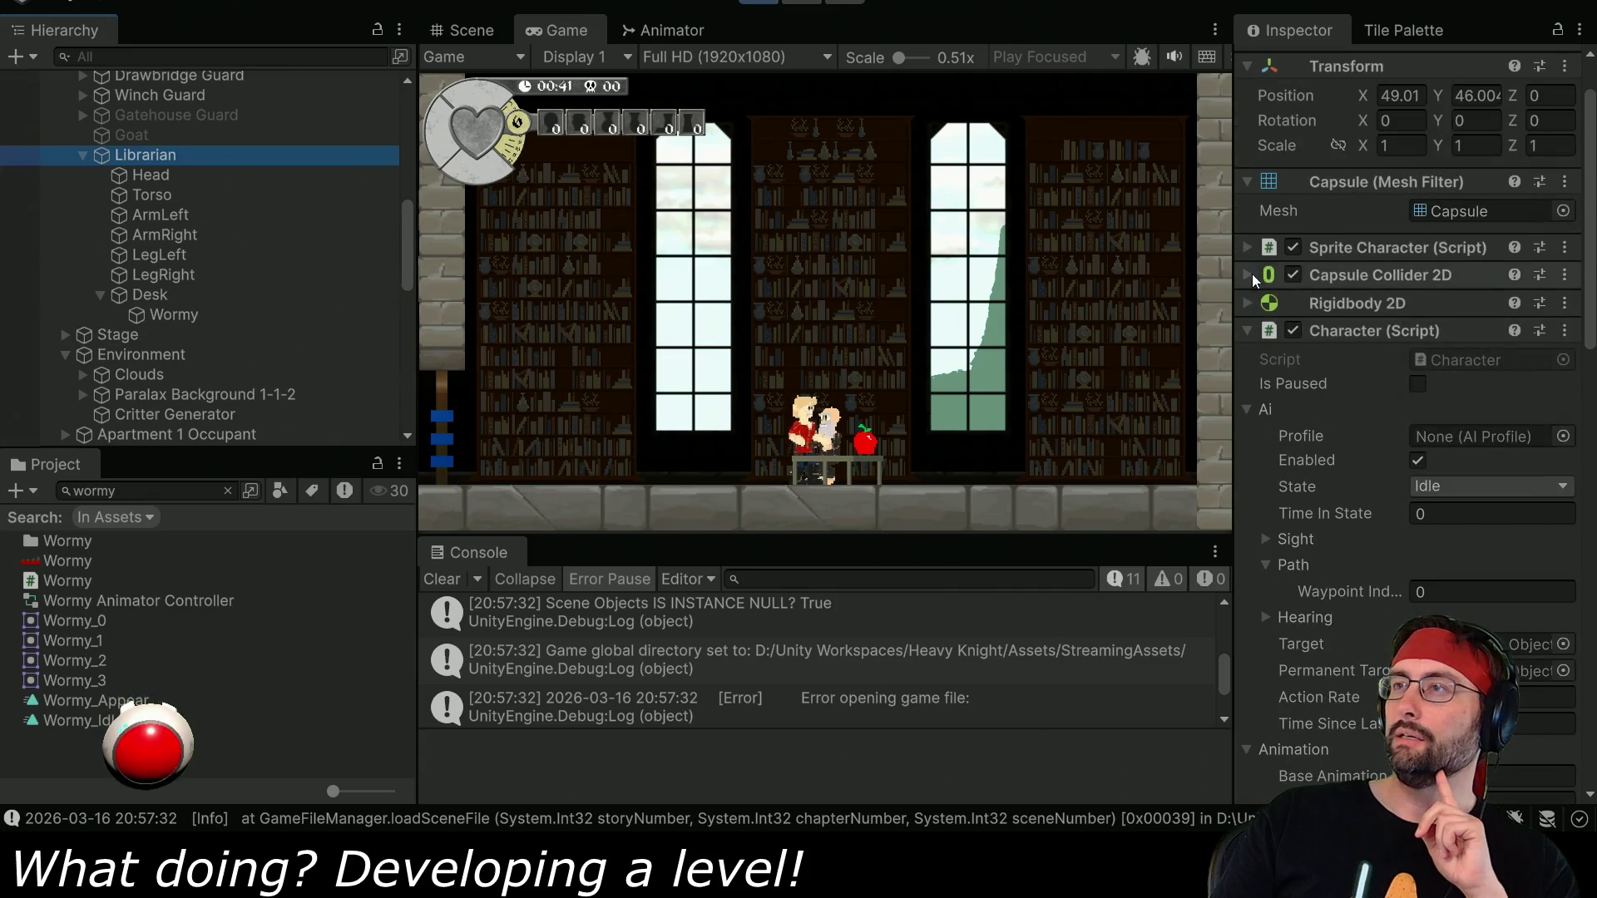
pyautogui.click(1246, 248)
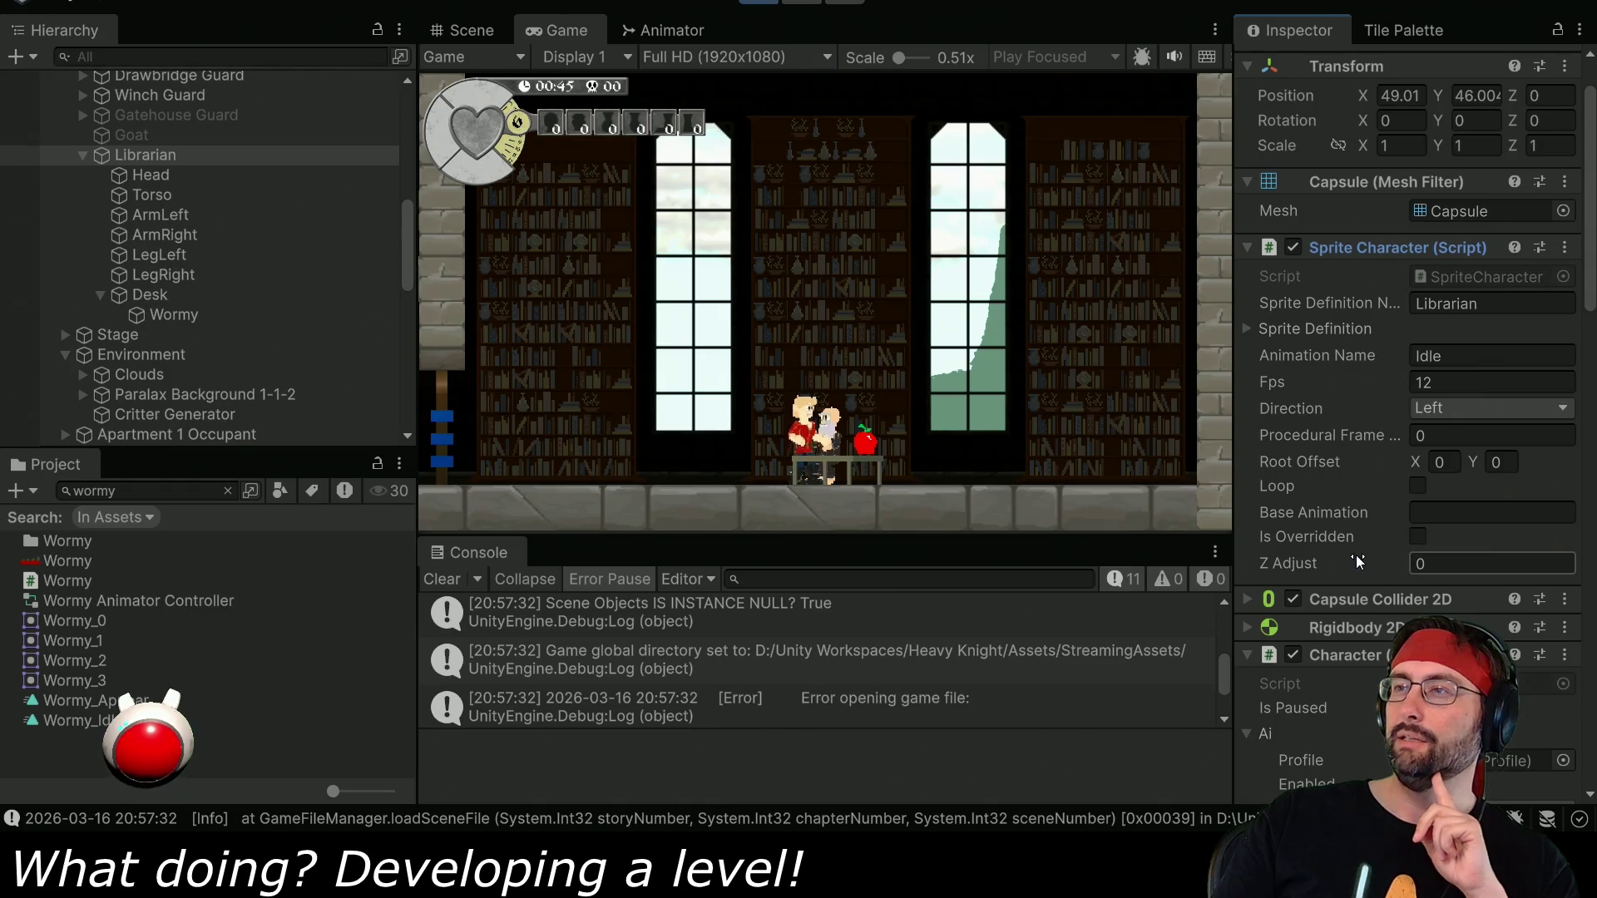
pyautogui.moveTo(1404, 563); pyautogui.dragTo(1385, 563)
pyautogui.write('-0.05')
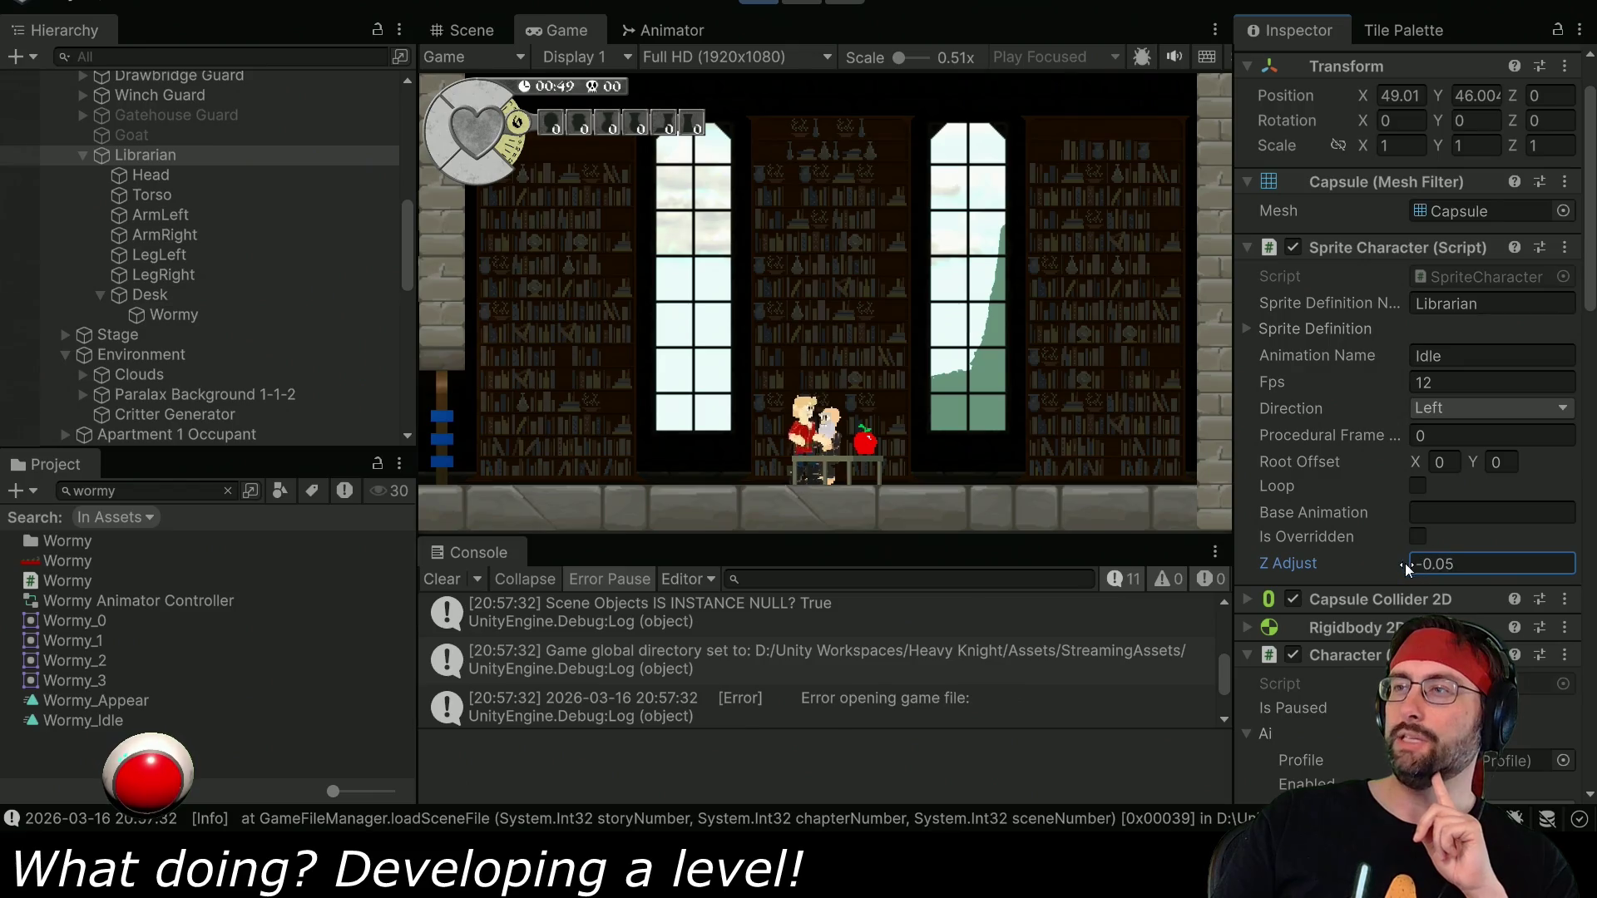
pyautogui.press('Return')
pyautogui.write('-')
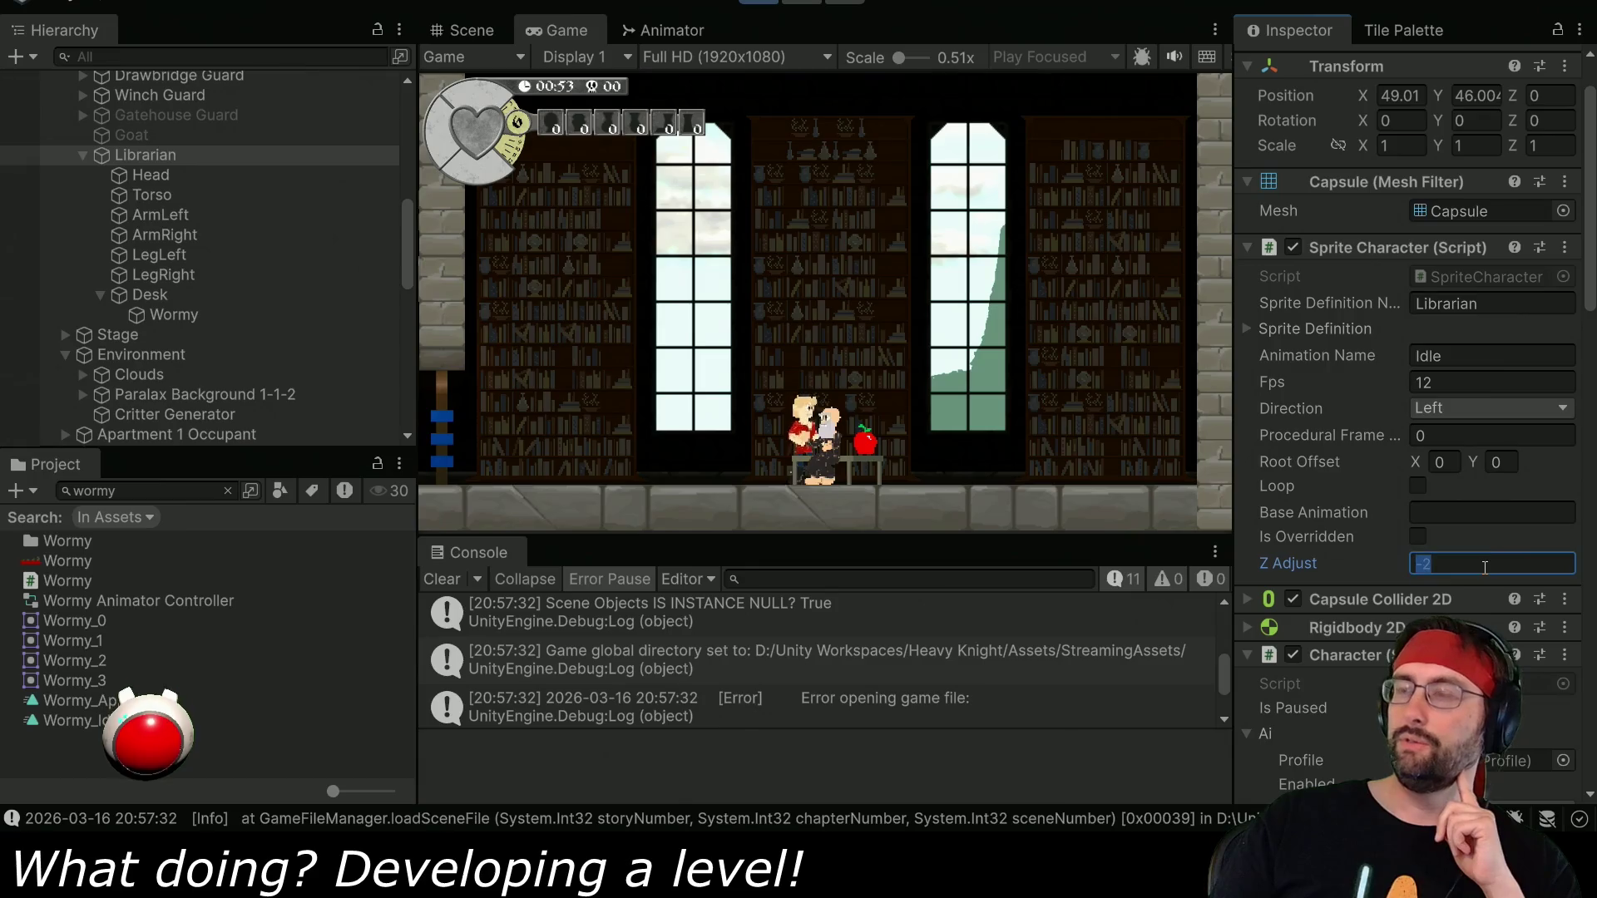
pyautogui.write('2')
pyautogui.doubleClick(1479, 568)
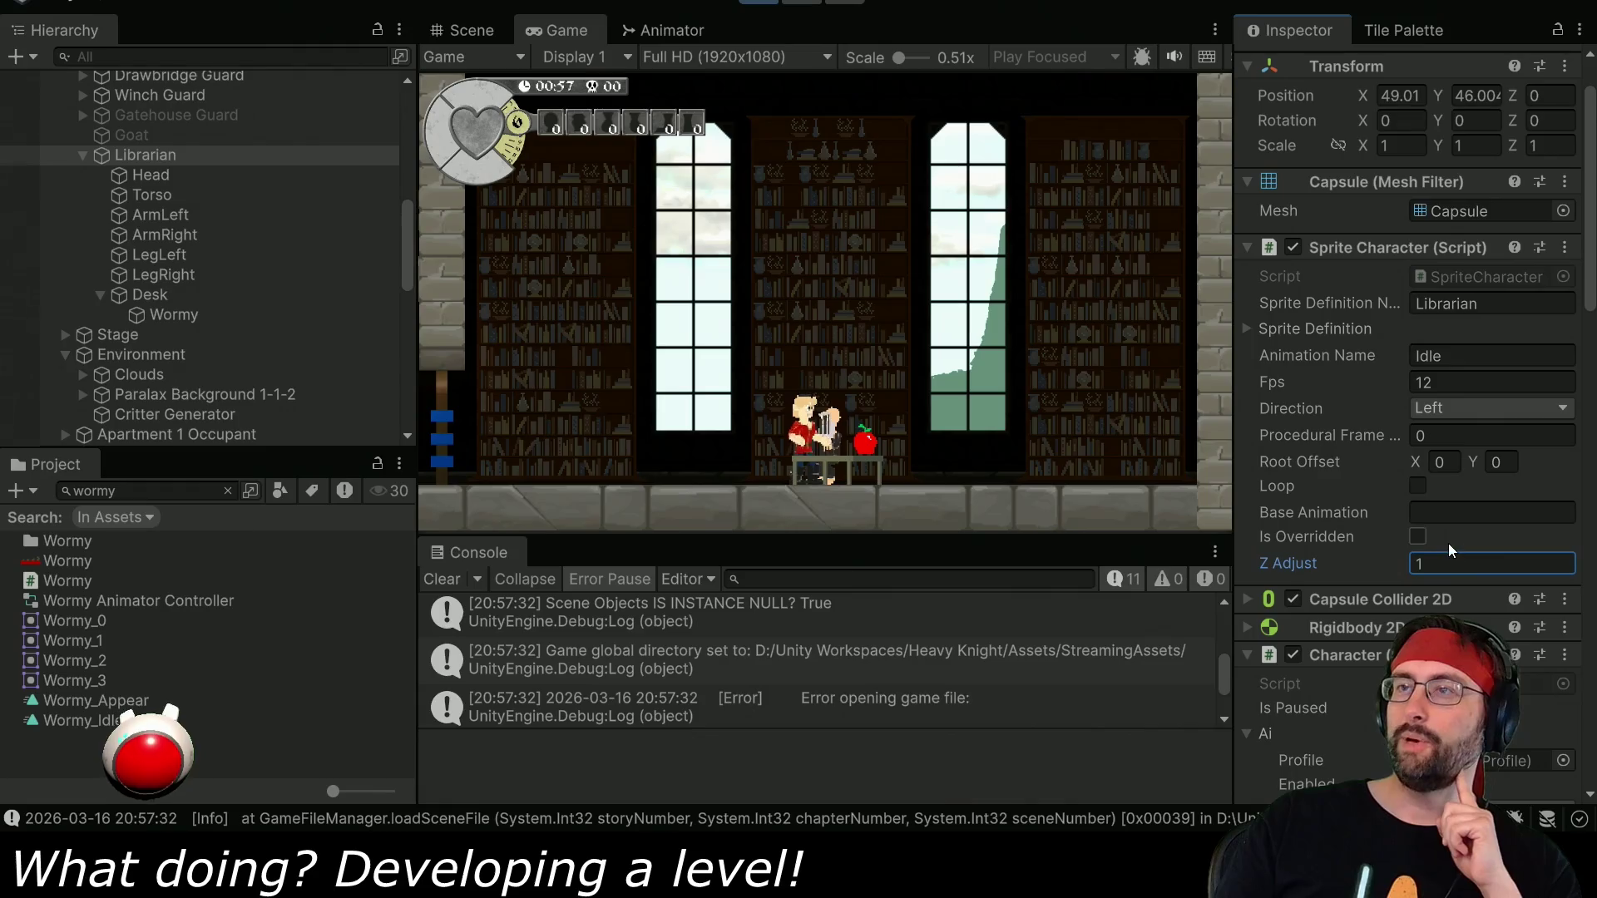
pyautogui.click(1029, 422)
pyautogui.press('Left')
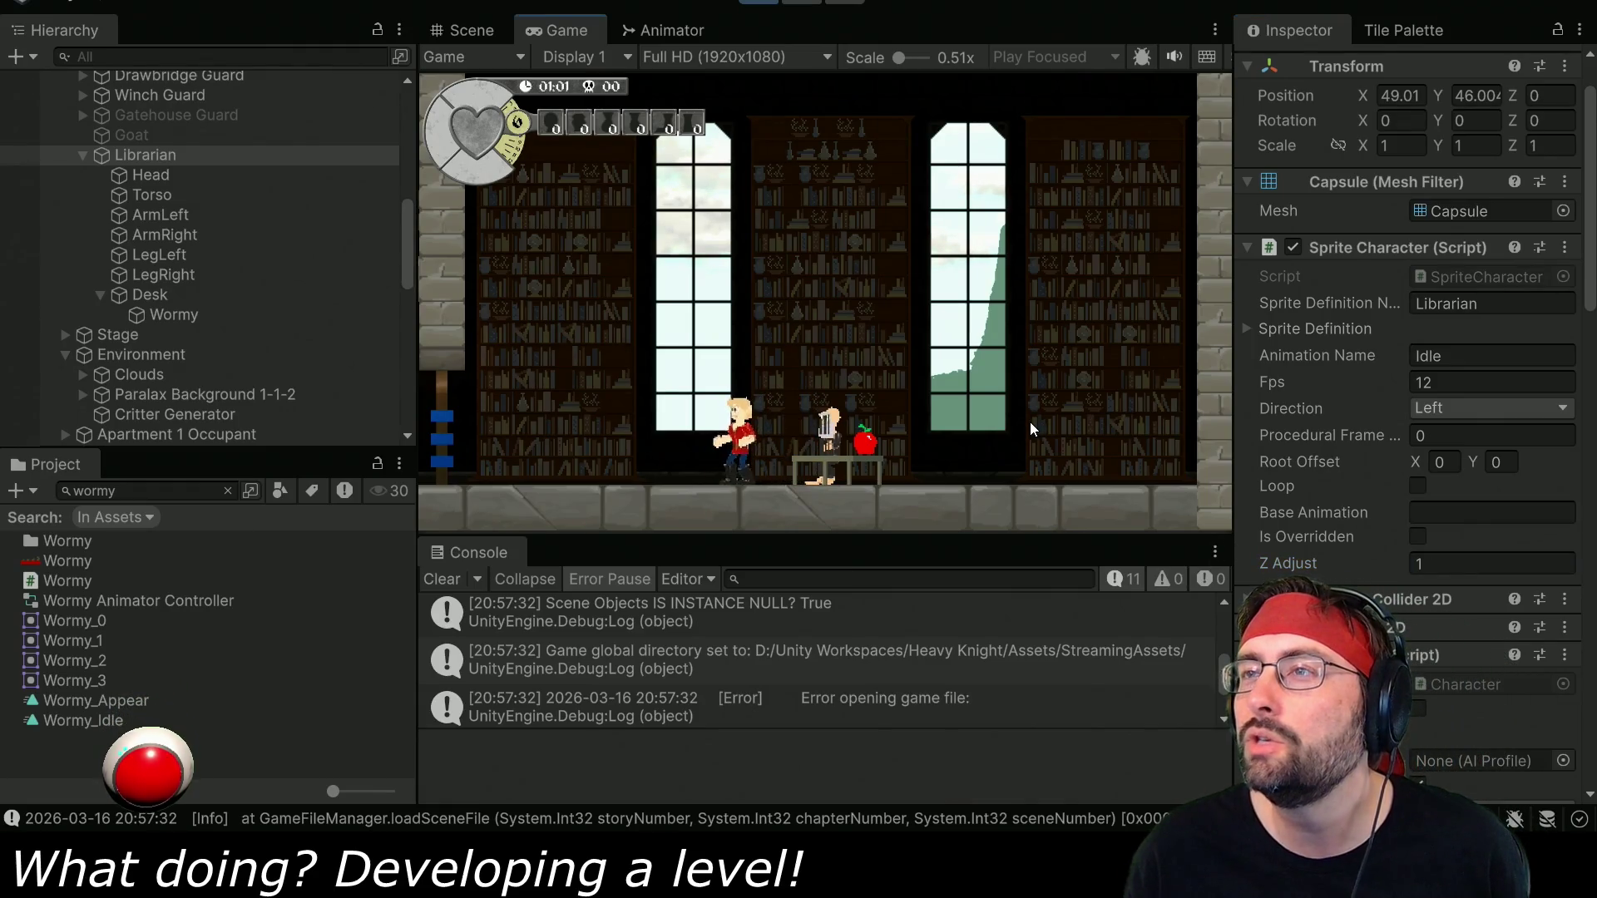
pyautogui.press('Right')
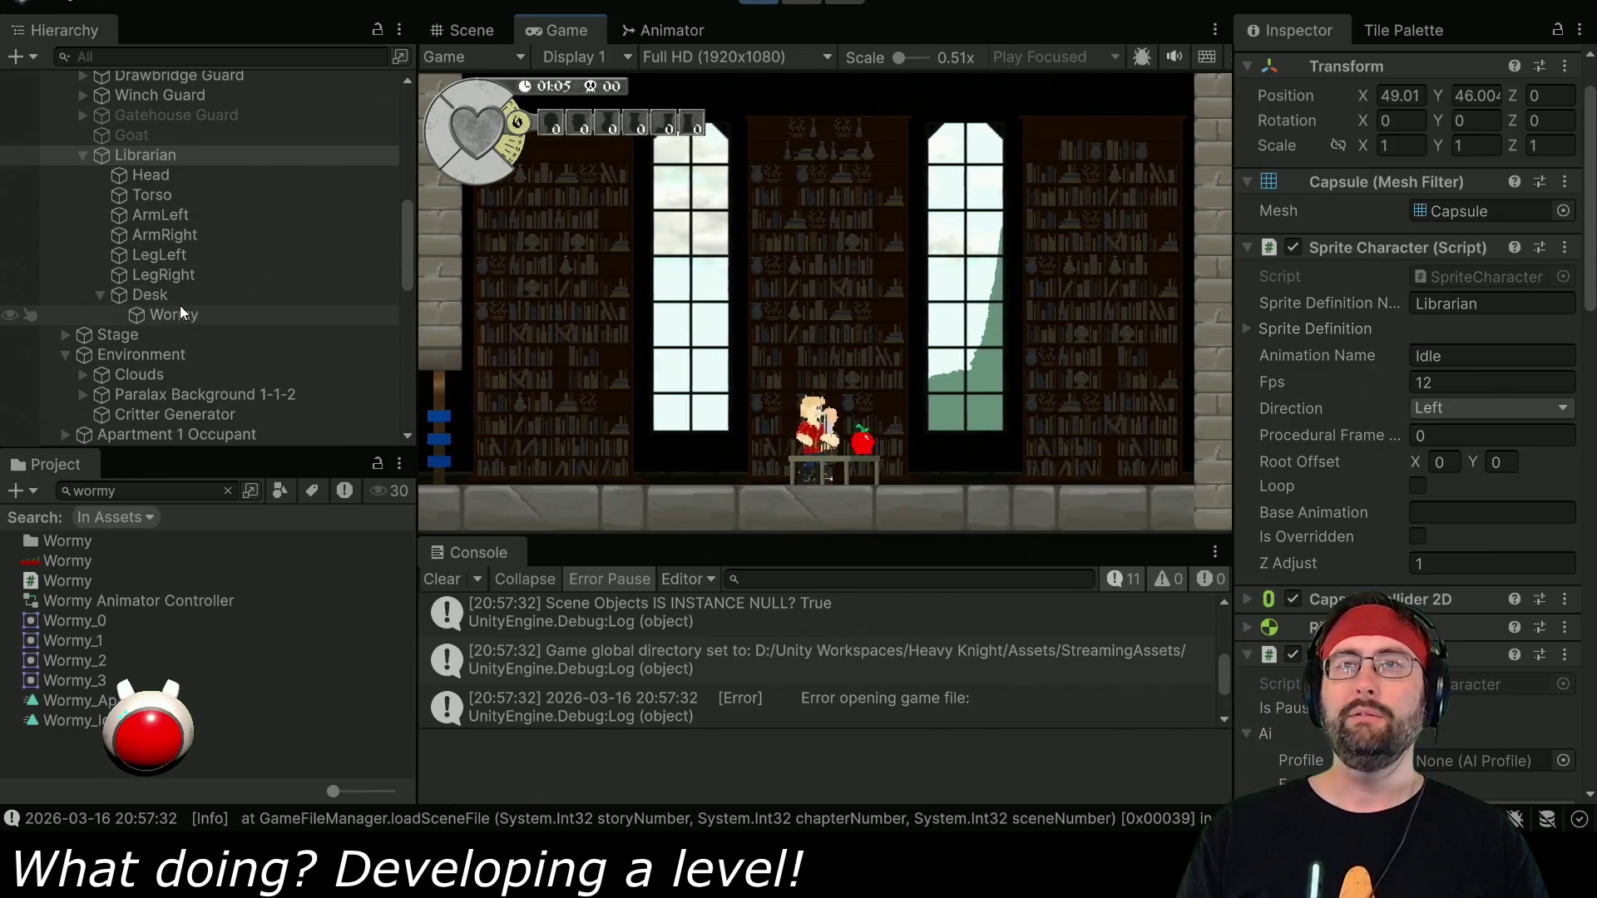
pyautogui.click(176, 296)
pyautogui.click(1456, 537)
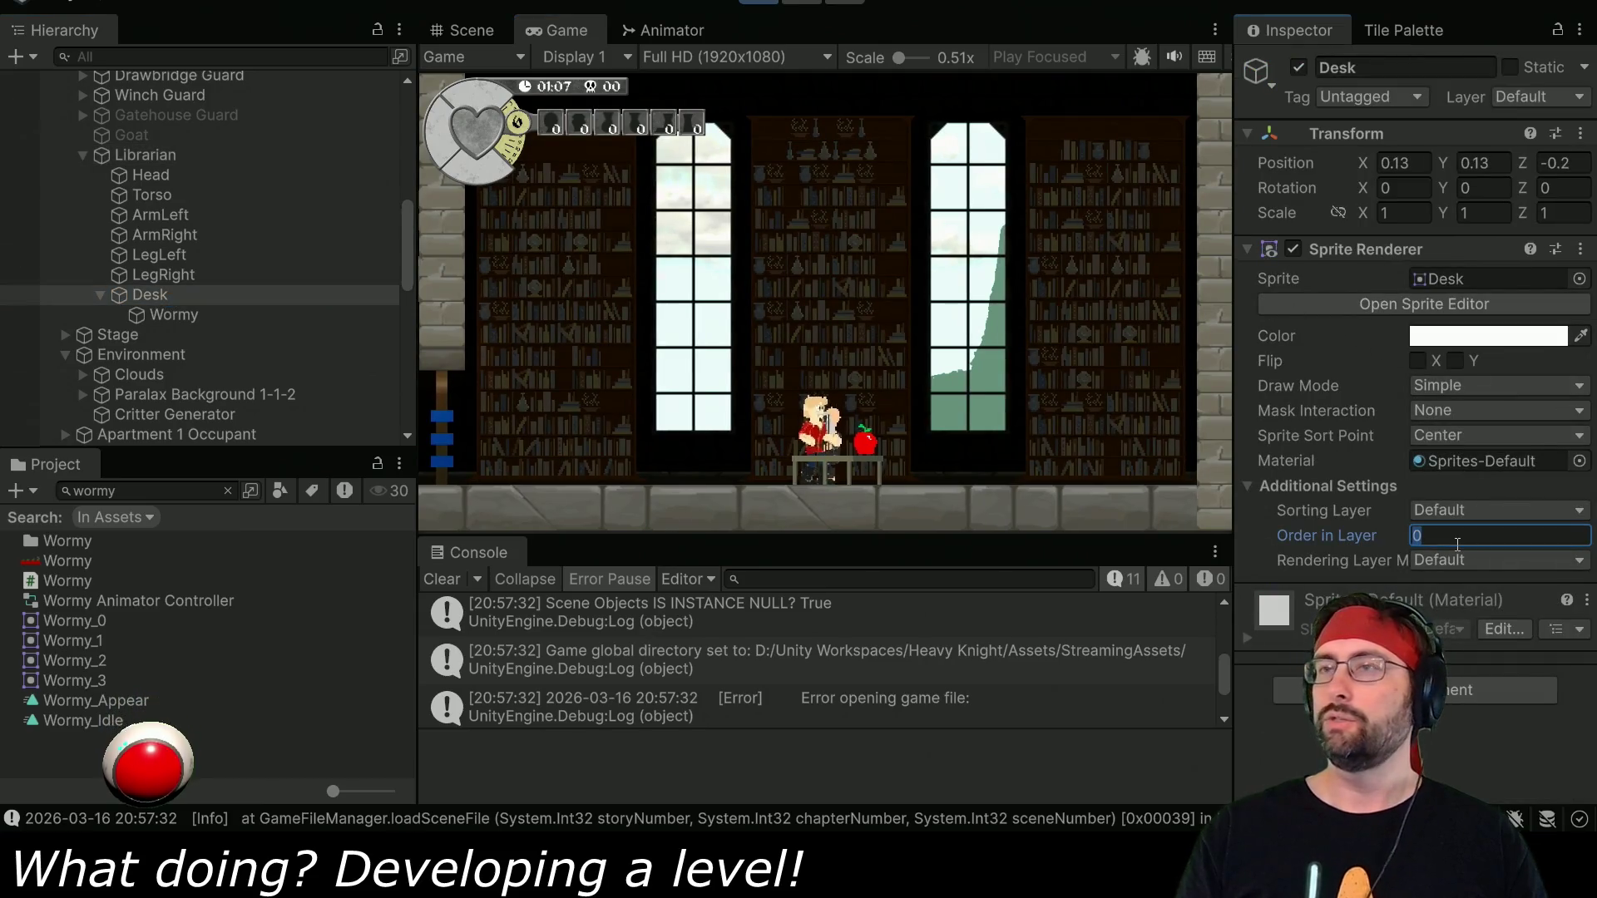
pyautogui.write('-1')
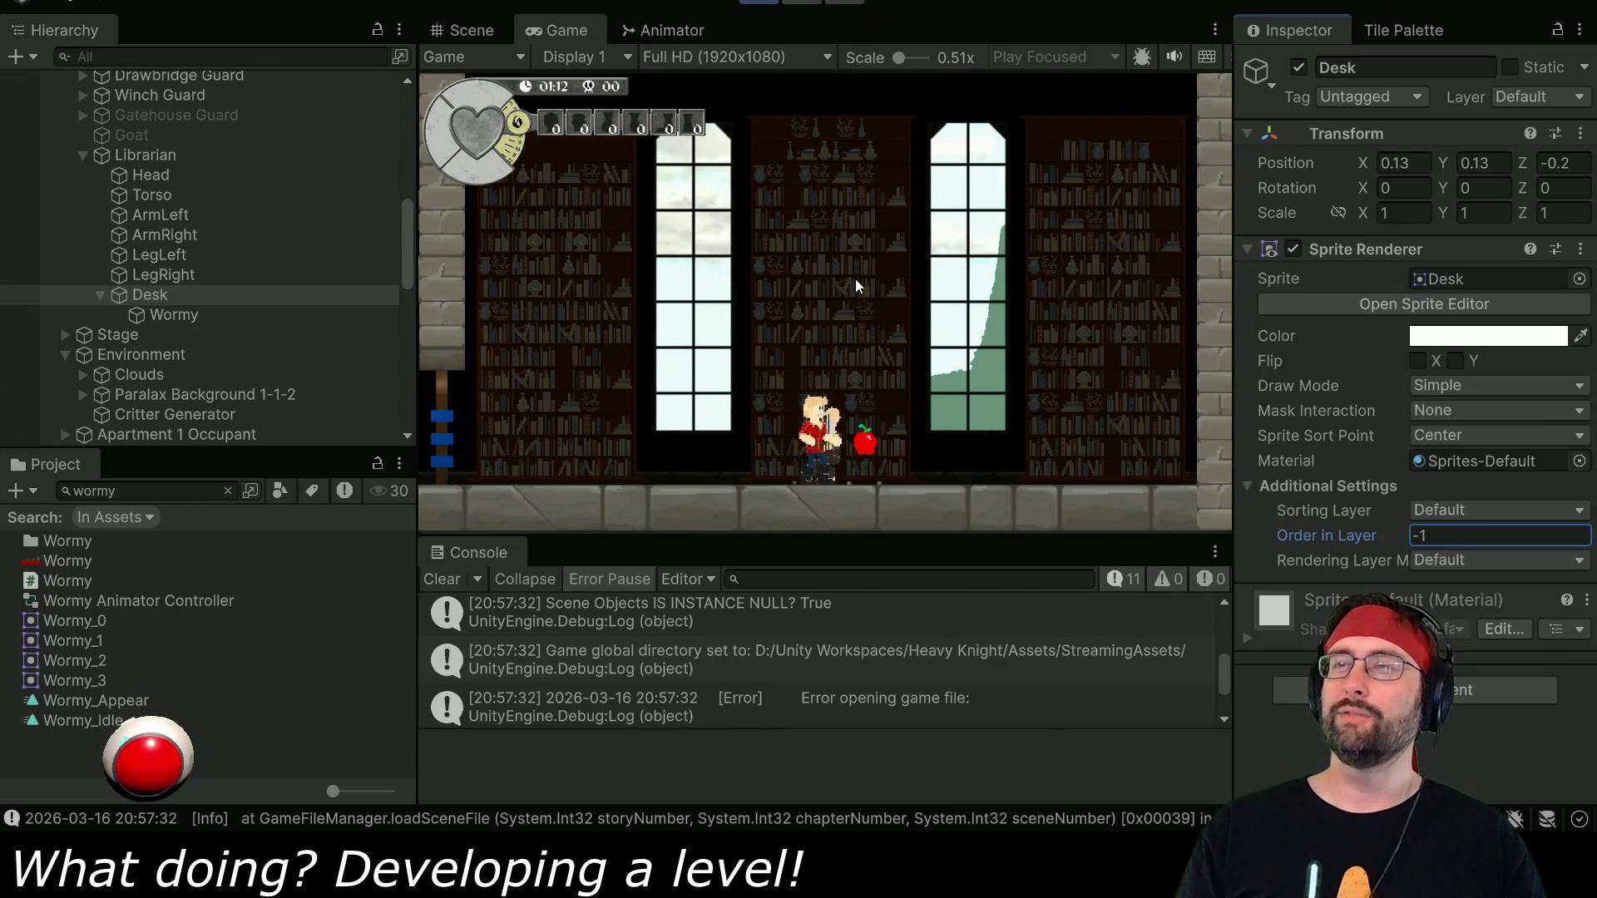
pyautogui.scroll(10, 163, 302)
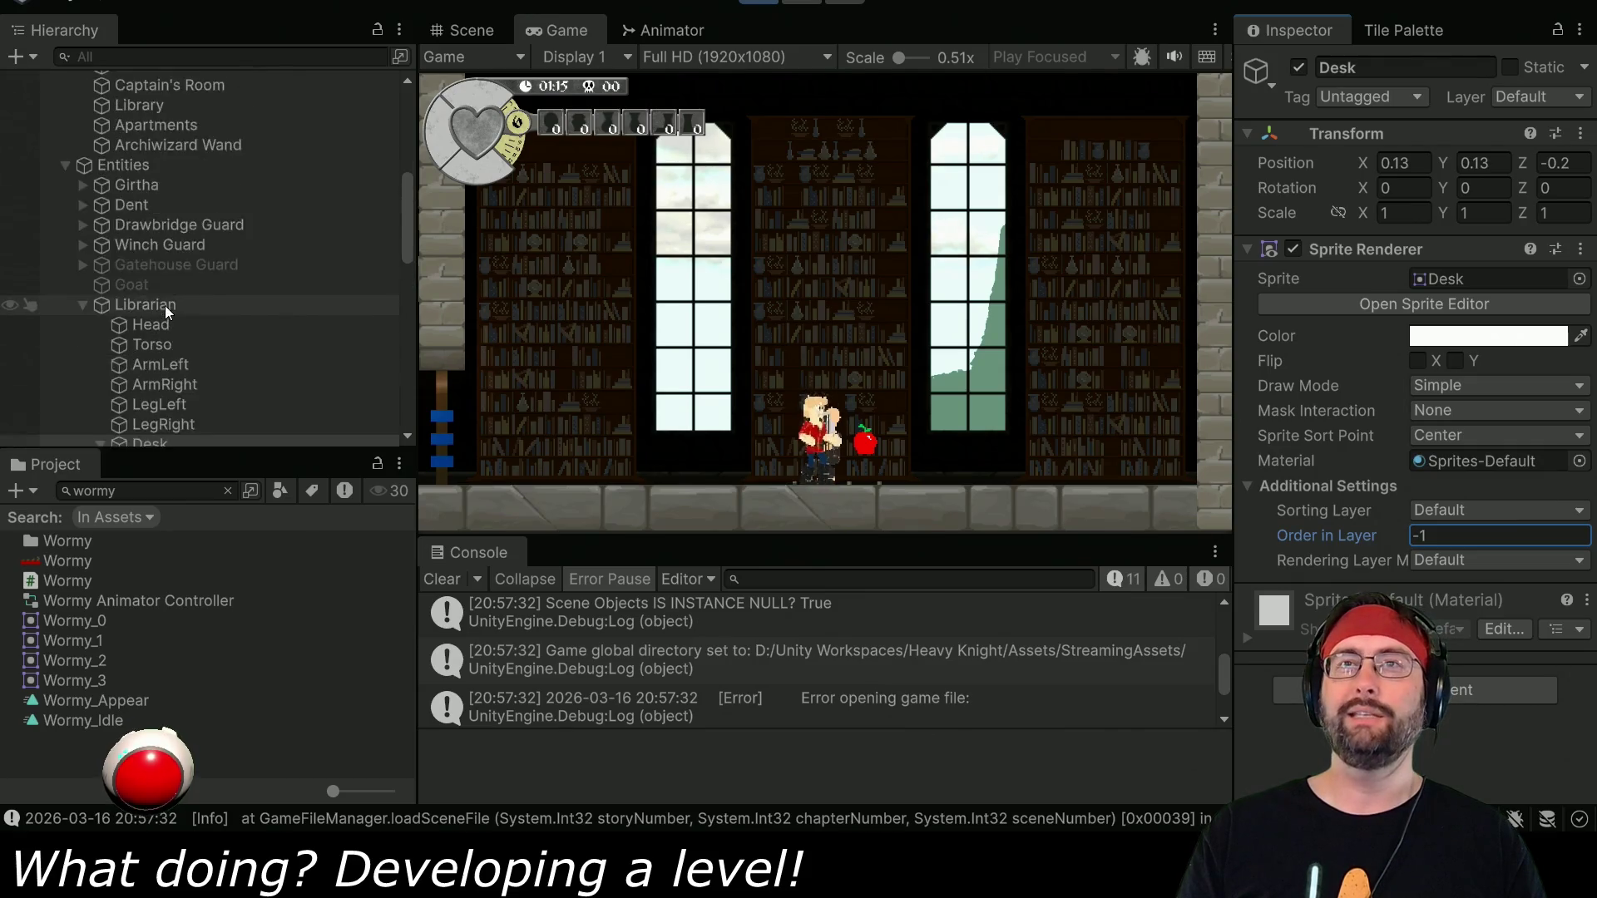
pyautogui.scroll(5, 158, 243)
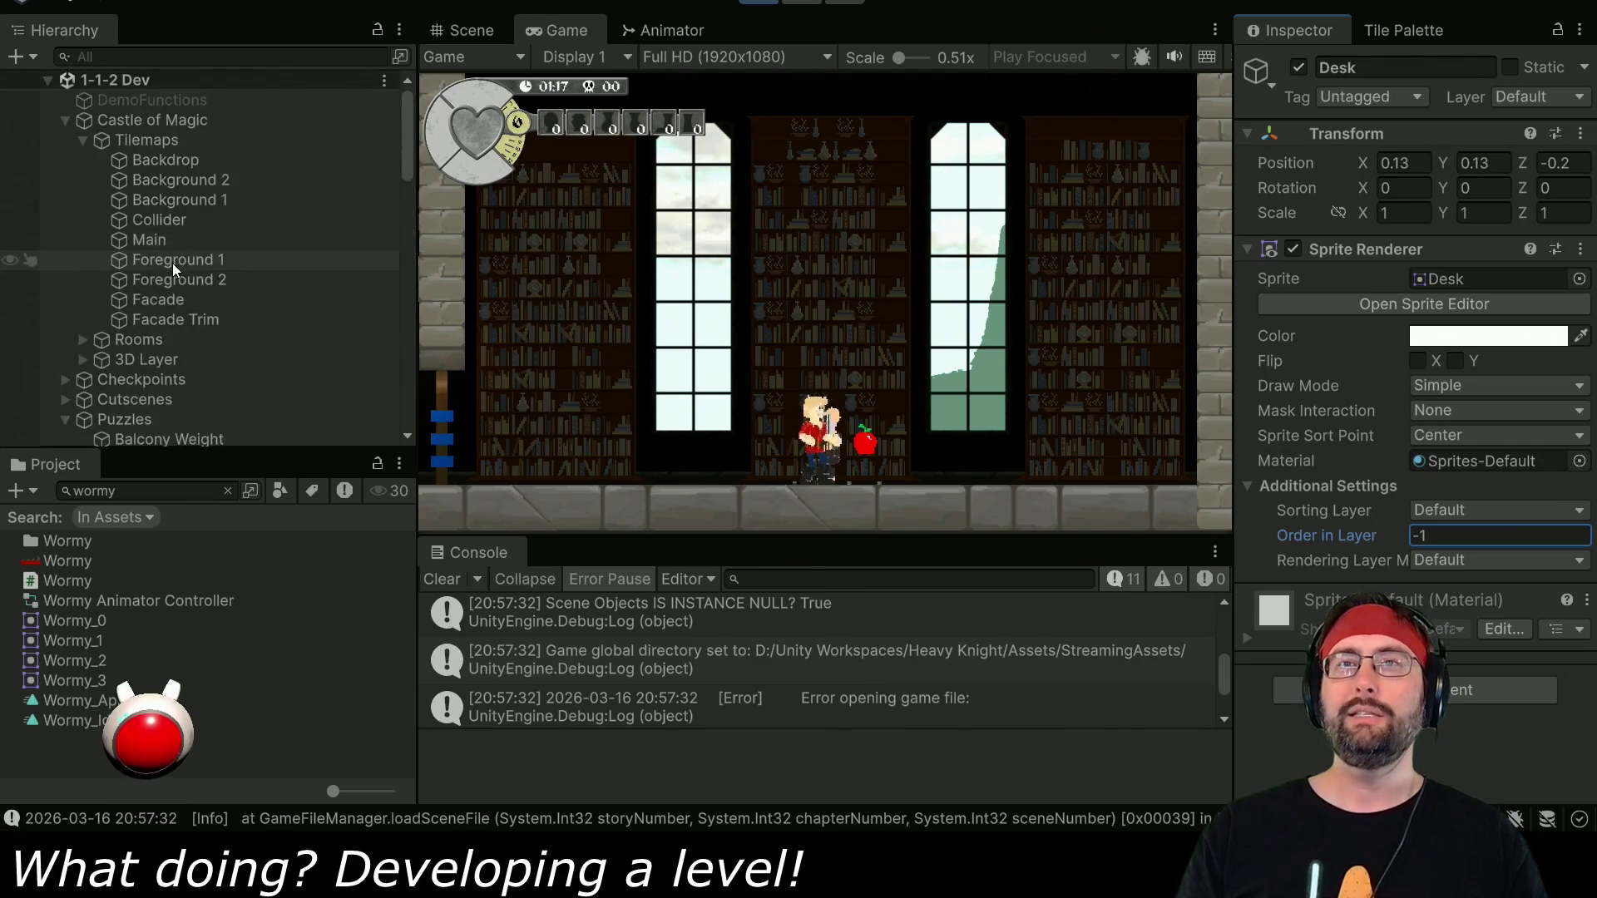
pyautogui.click(462, 32)
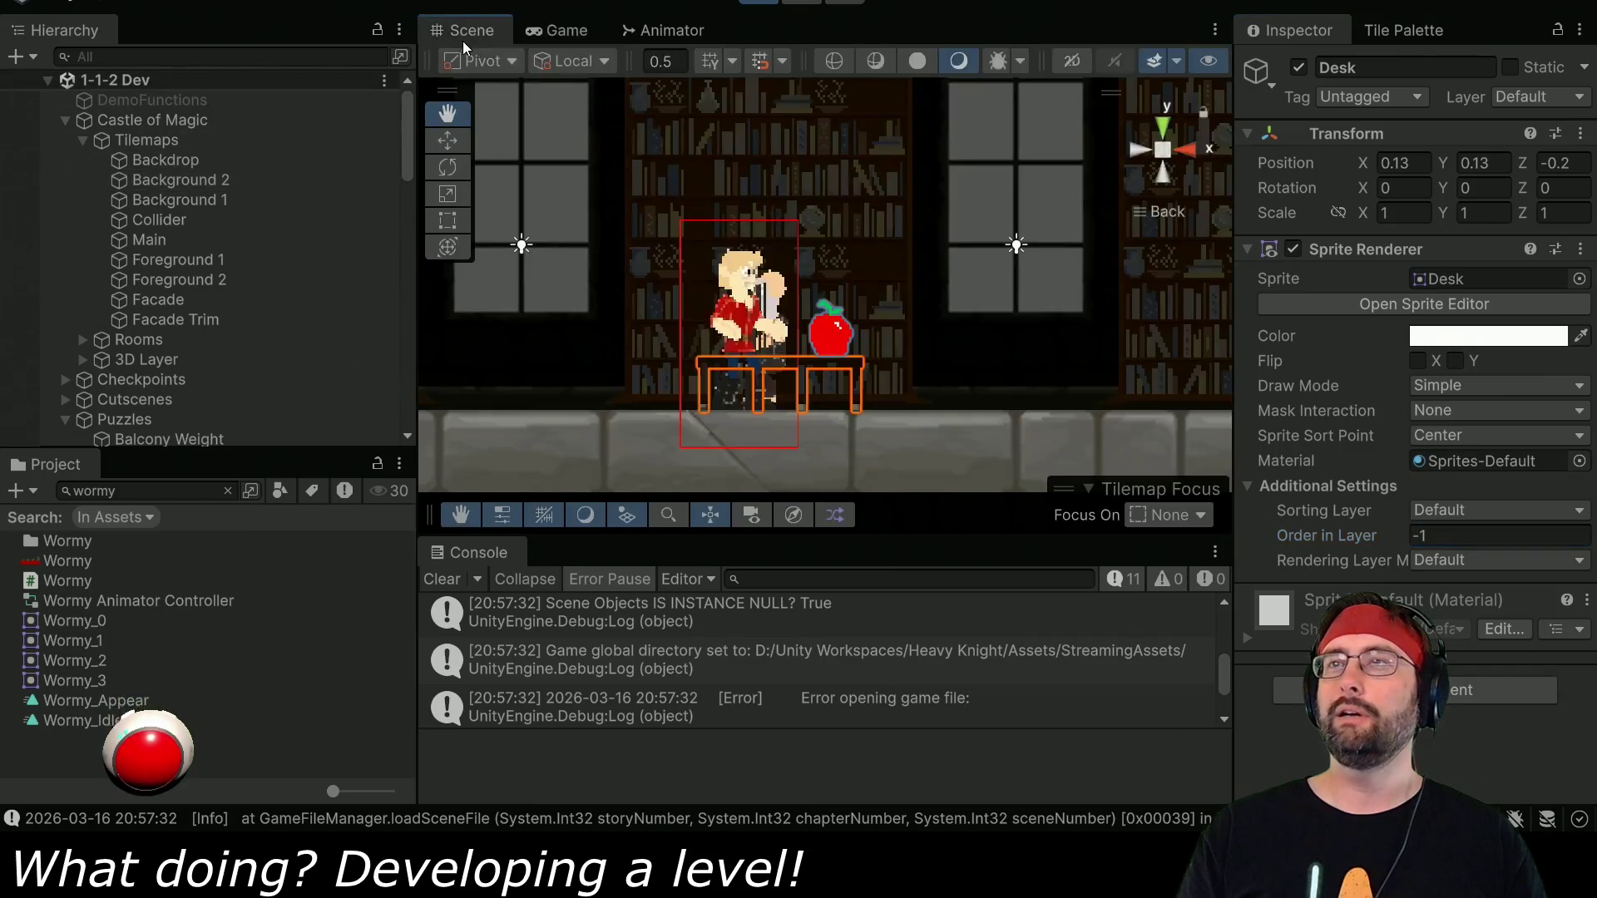
pyautogui.moveTo(852, 171); pyautogui.dragTo(777, 254)
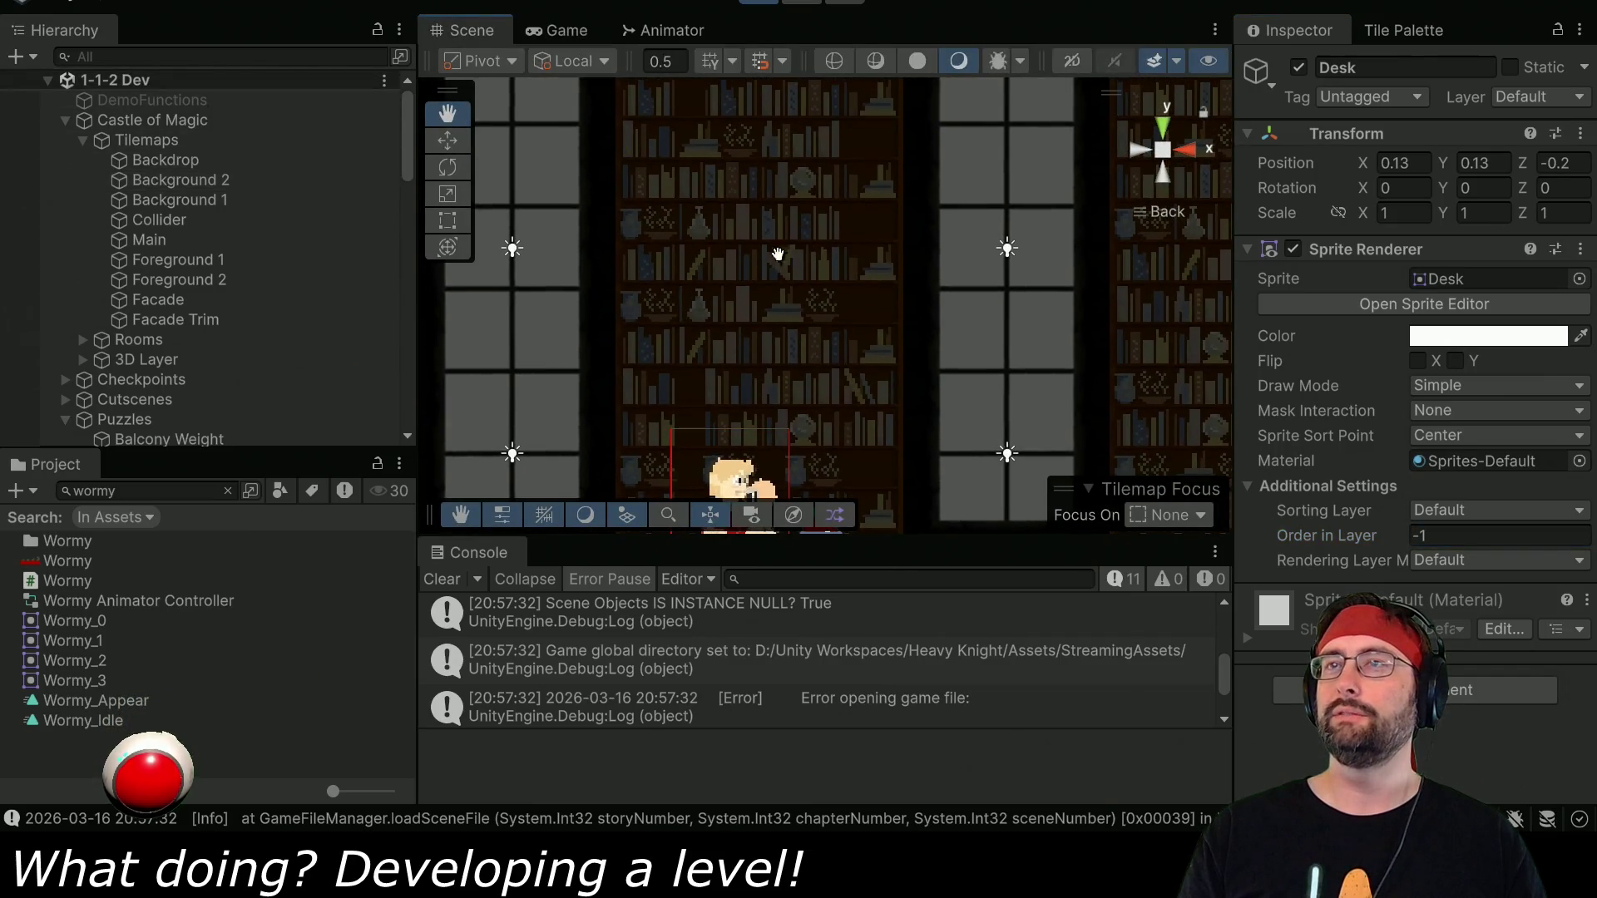
# Expand Library > Objects in the Hierarchy and select Shelving 1f1l-1.
pyautogui.click(687, 187)
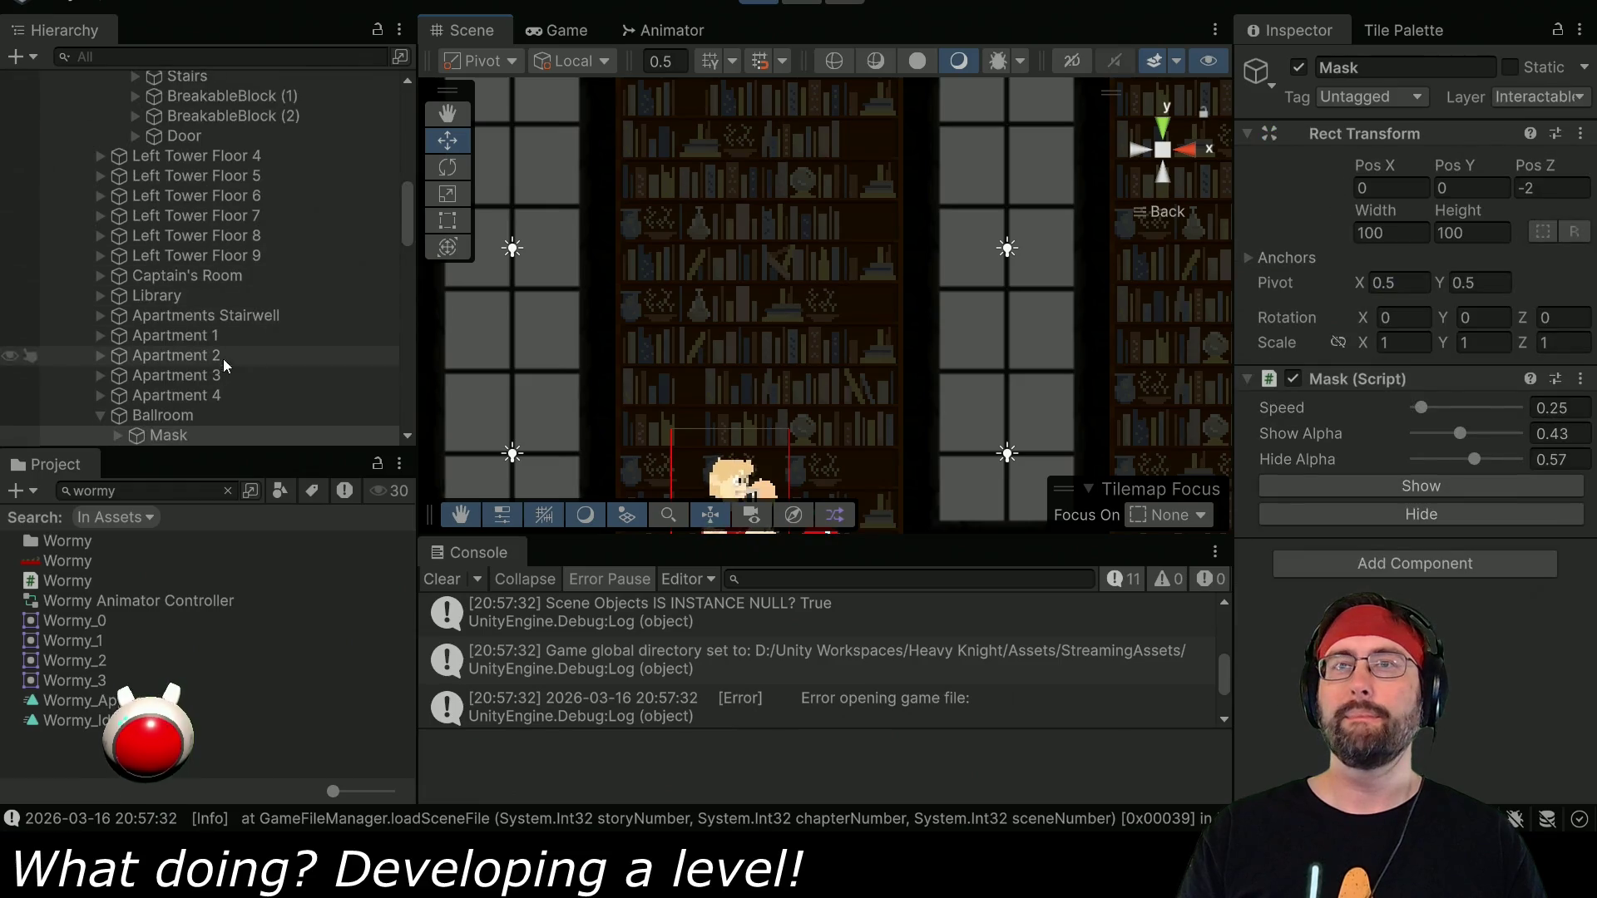
pyautogui.click(101, 296)
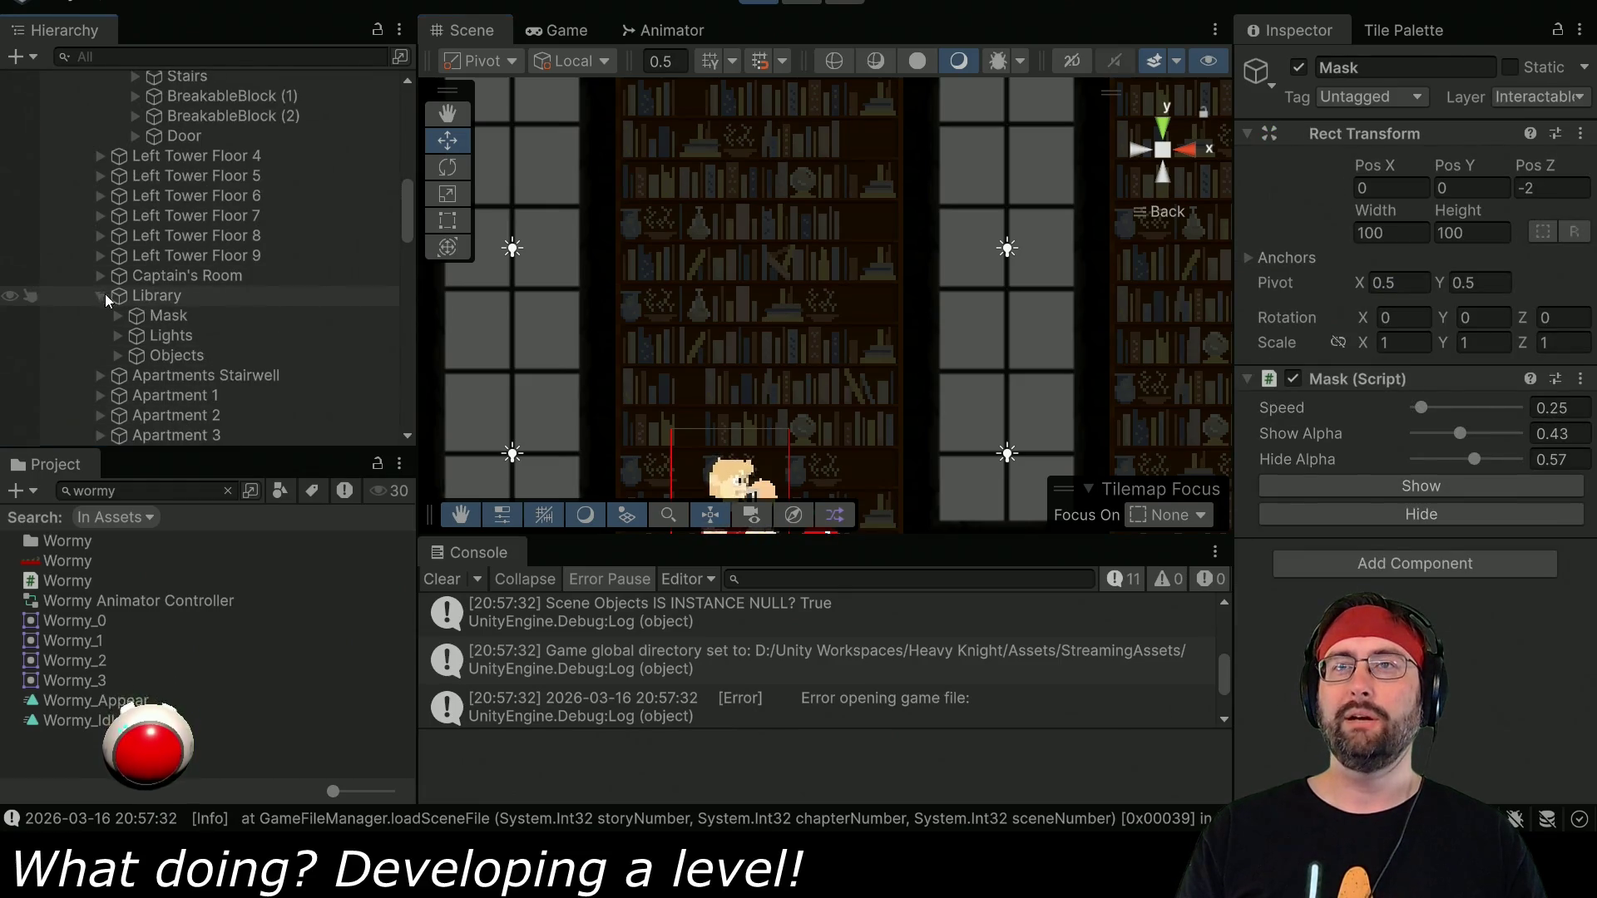
pyautogui.click(118, 355)
pyautogui.scroll(-10, 143, 336)
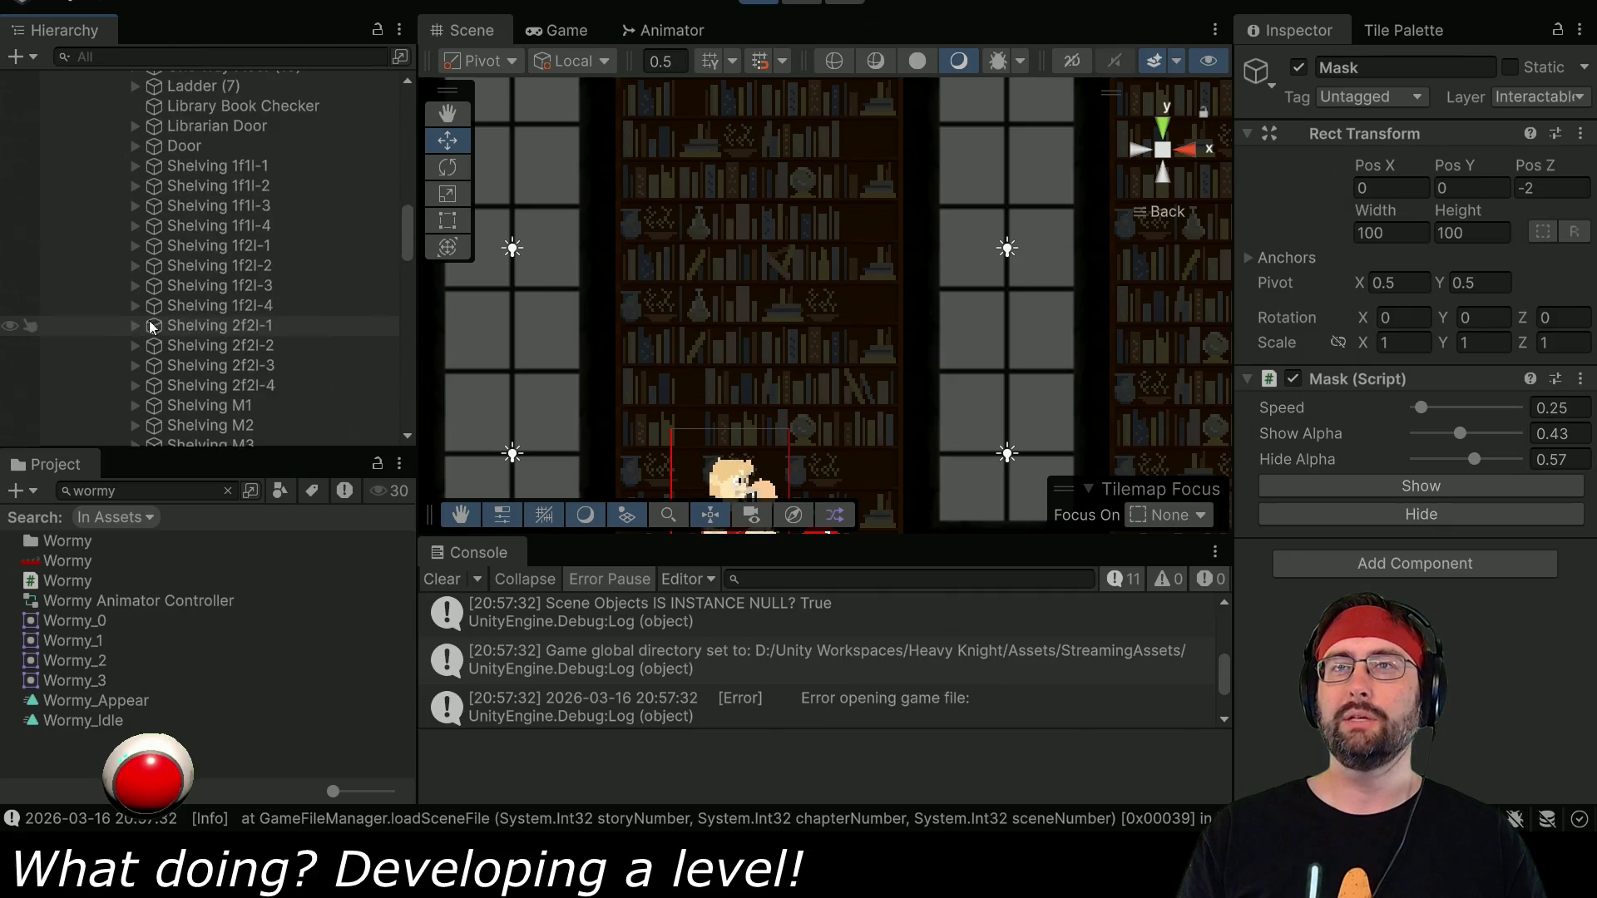
pyautogui.click(202, 167)
pyautogui.scroll(-6, 1367, 542)
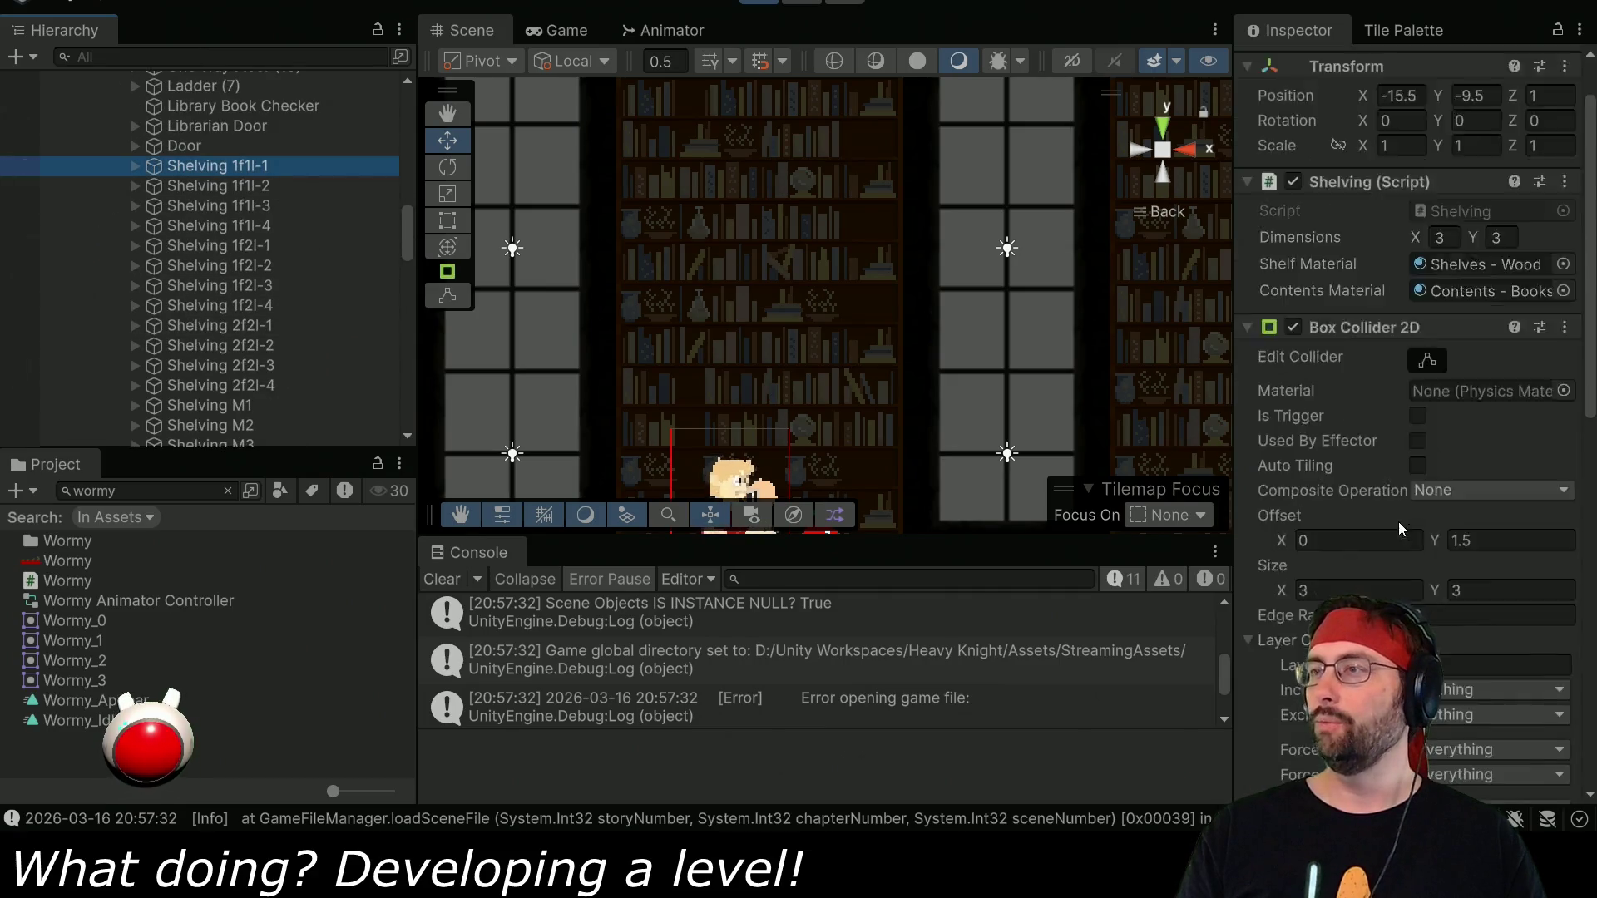
pyautogui.click(135, 166)
pyautogui.click(177, 186)
pyautogui.click(199, 167)
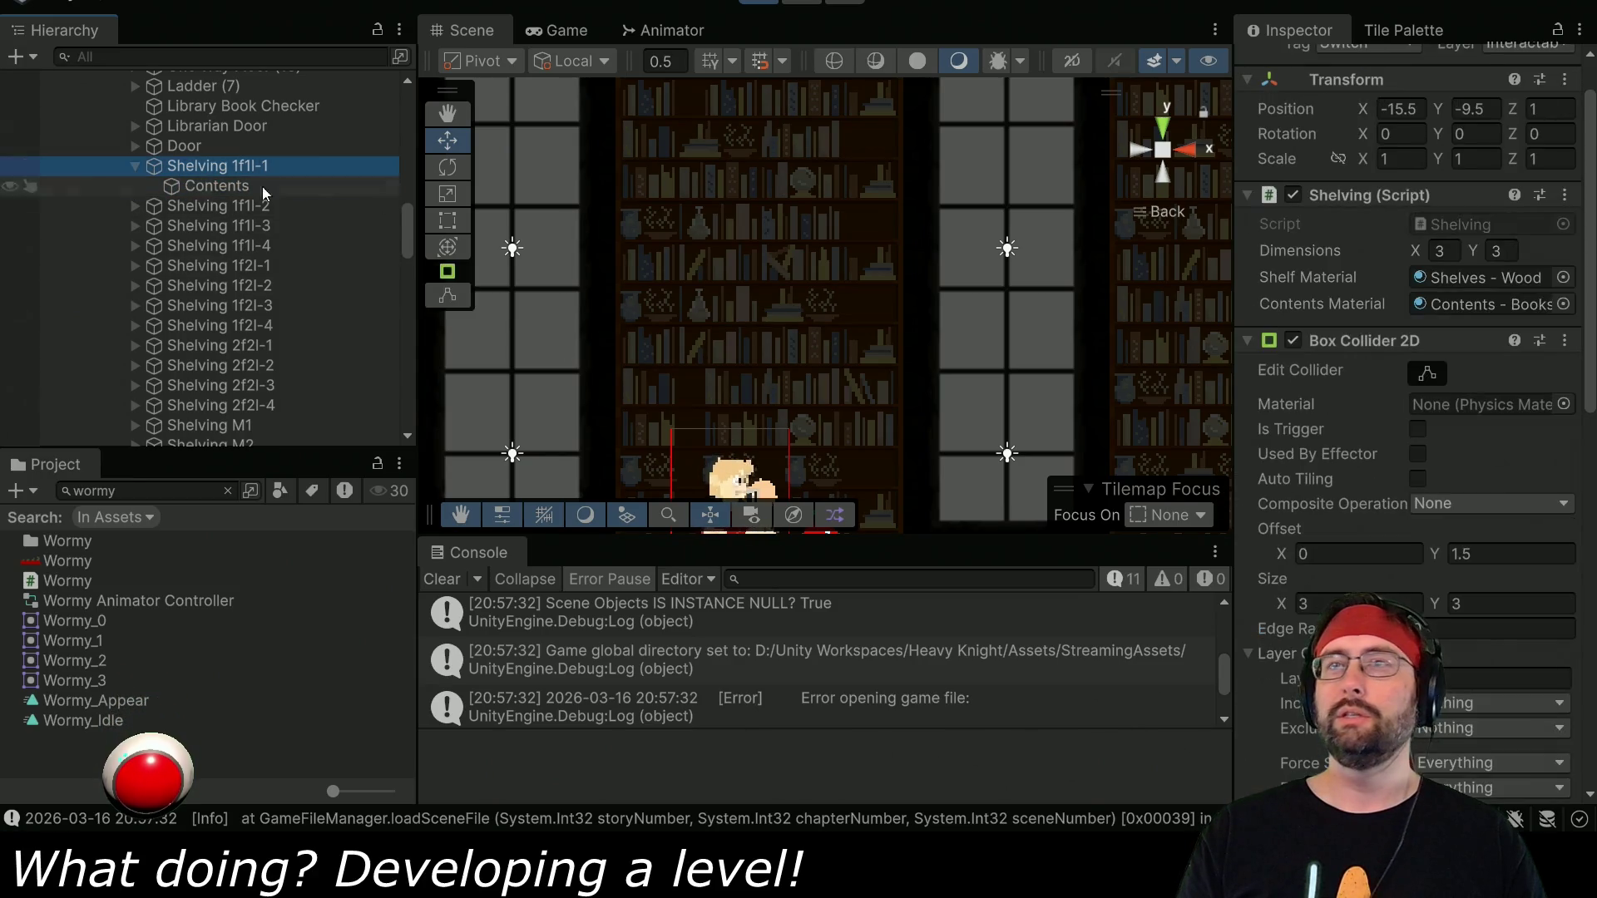
# Open the shelving's Shelves - Wood material from its Mesh Renderer in the Inspector.
pyautogui.scroll(-5, 1339, 391)
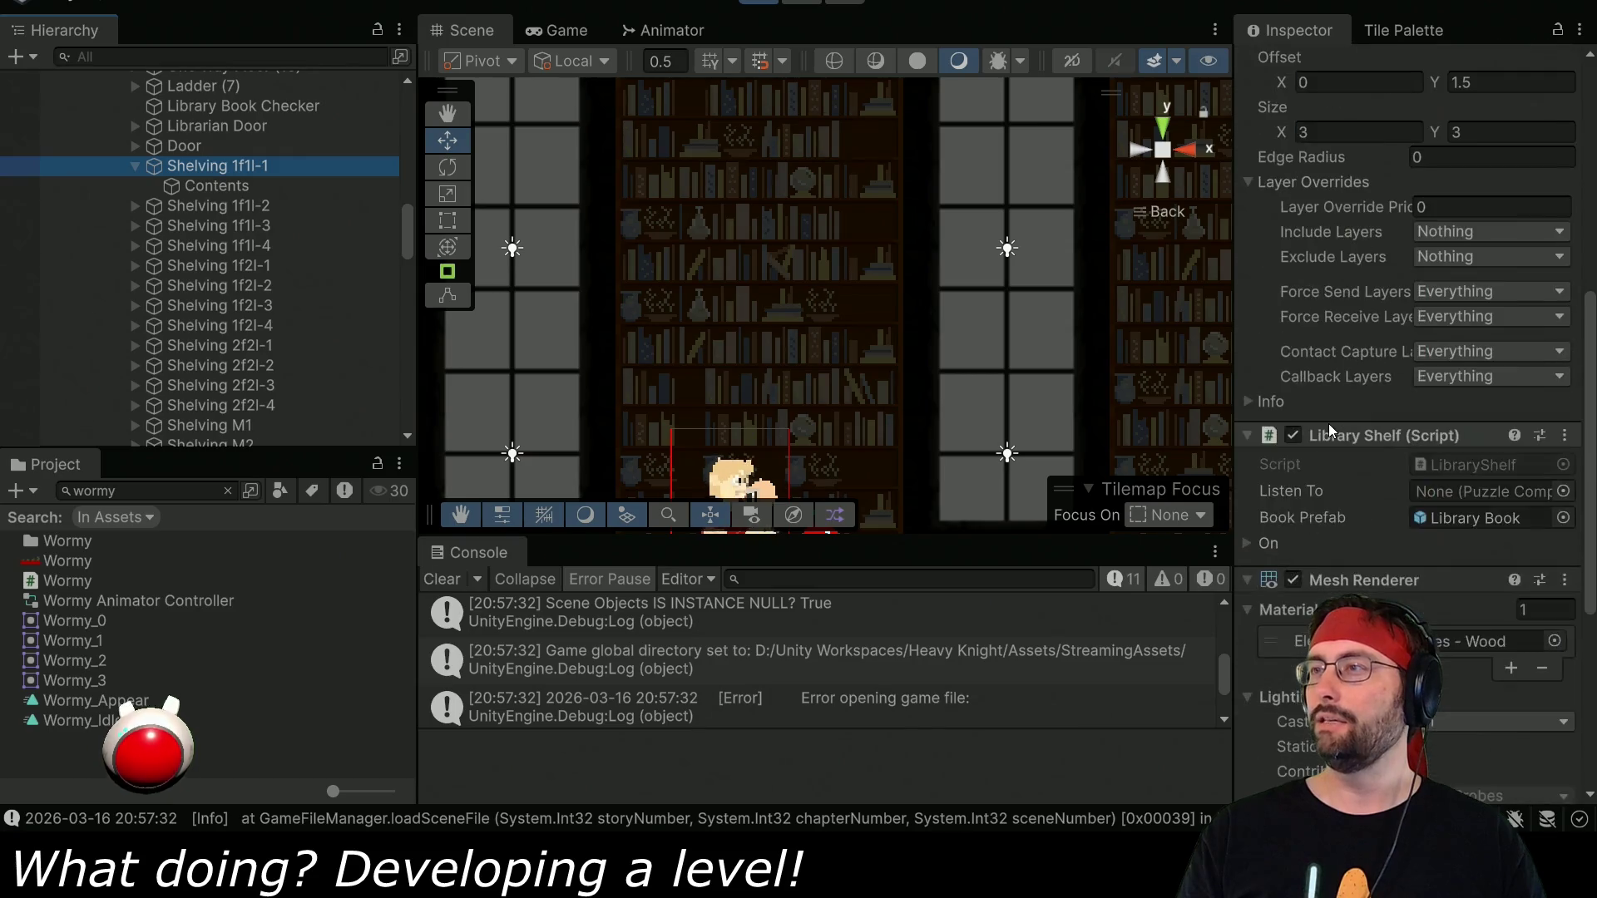
pyautogui.scroll(-8, 1329, 423)
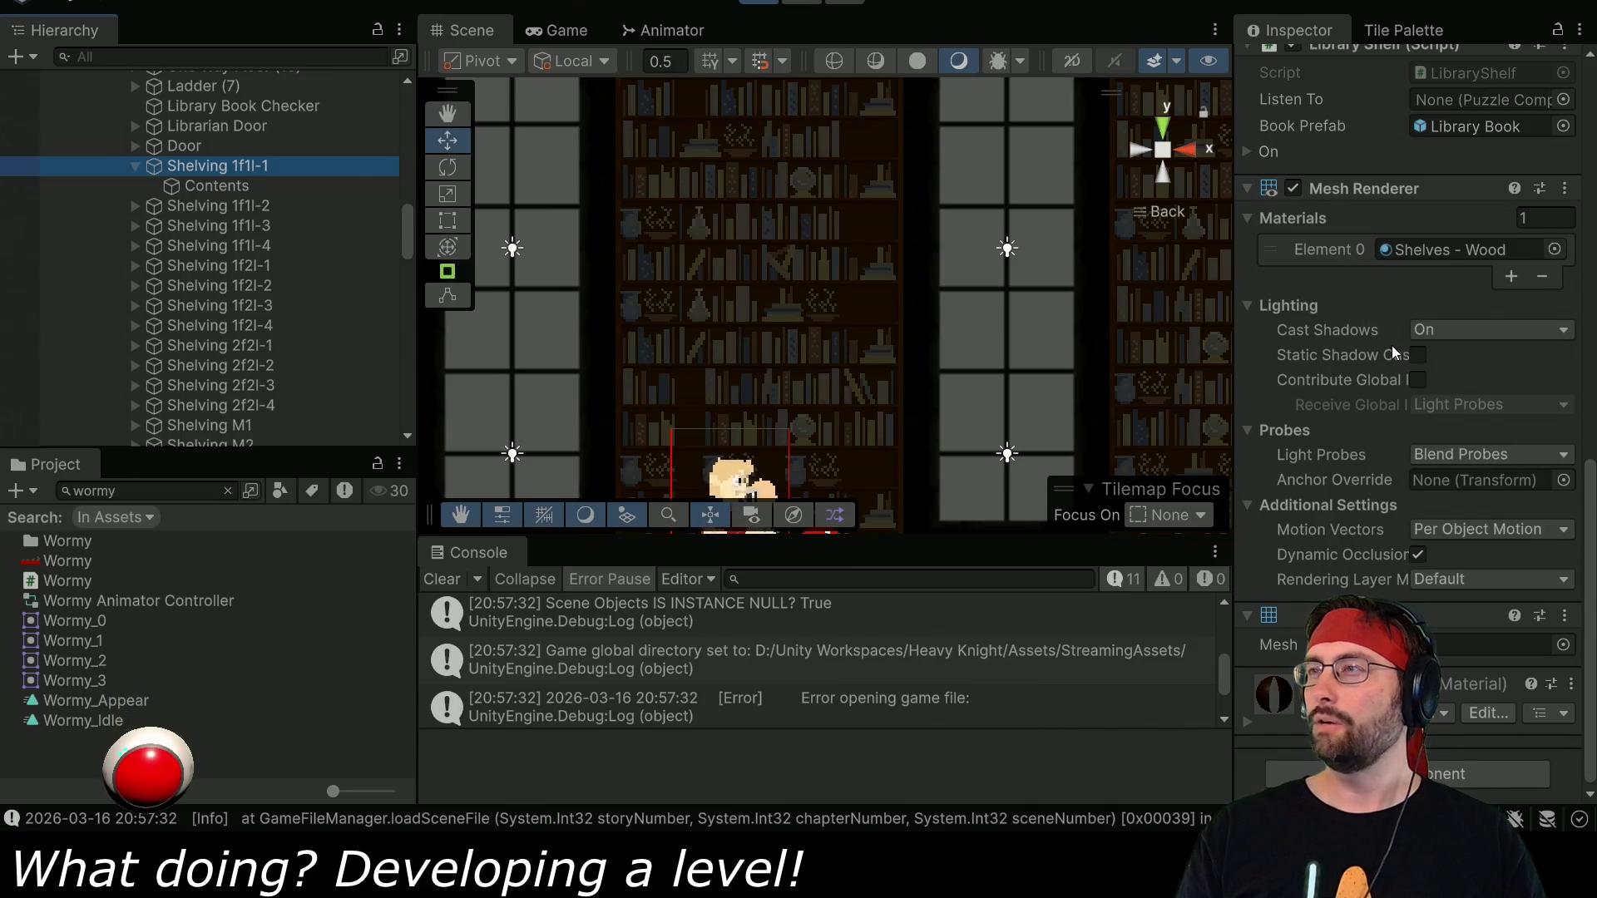
pyautogui.doubleClick(1396, 252)
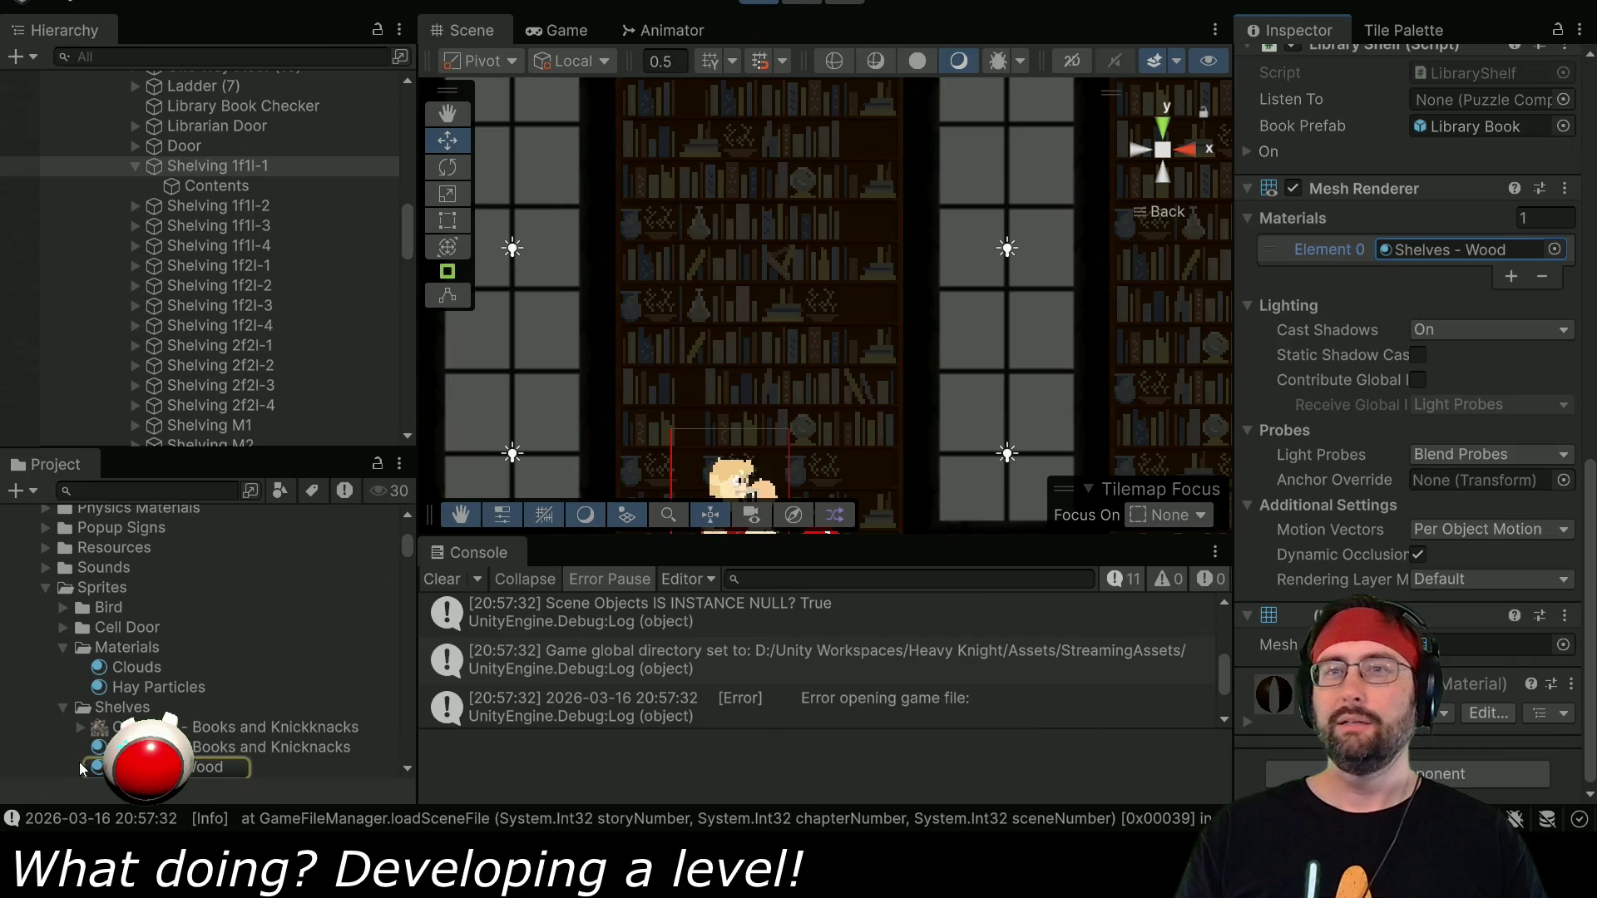
pyautogui.scroll(10, 1425, 372)
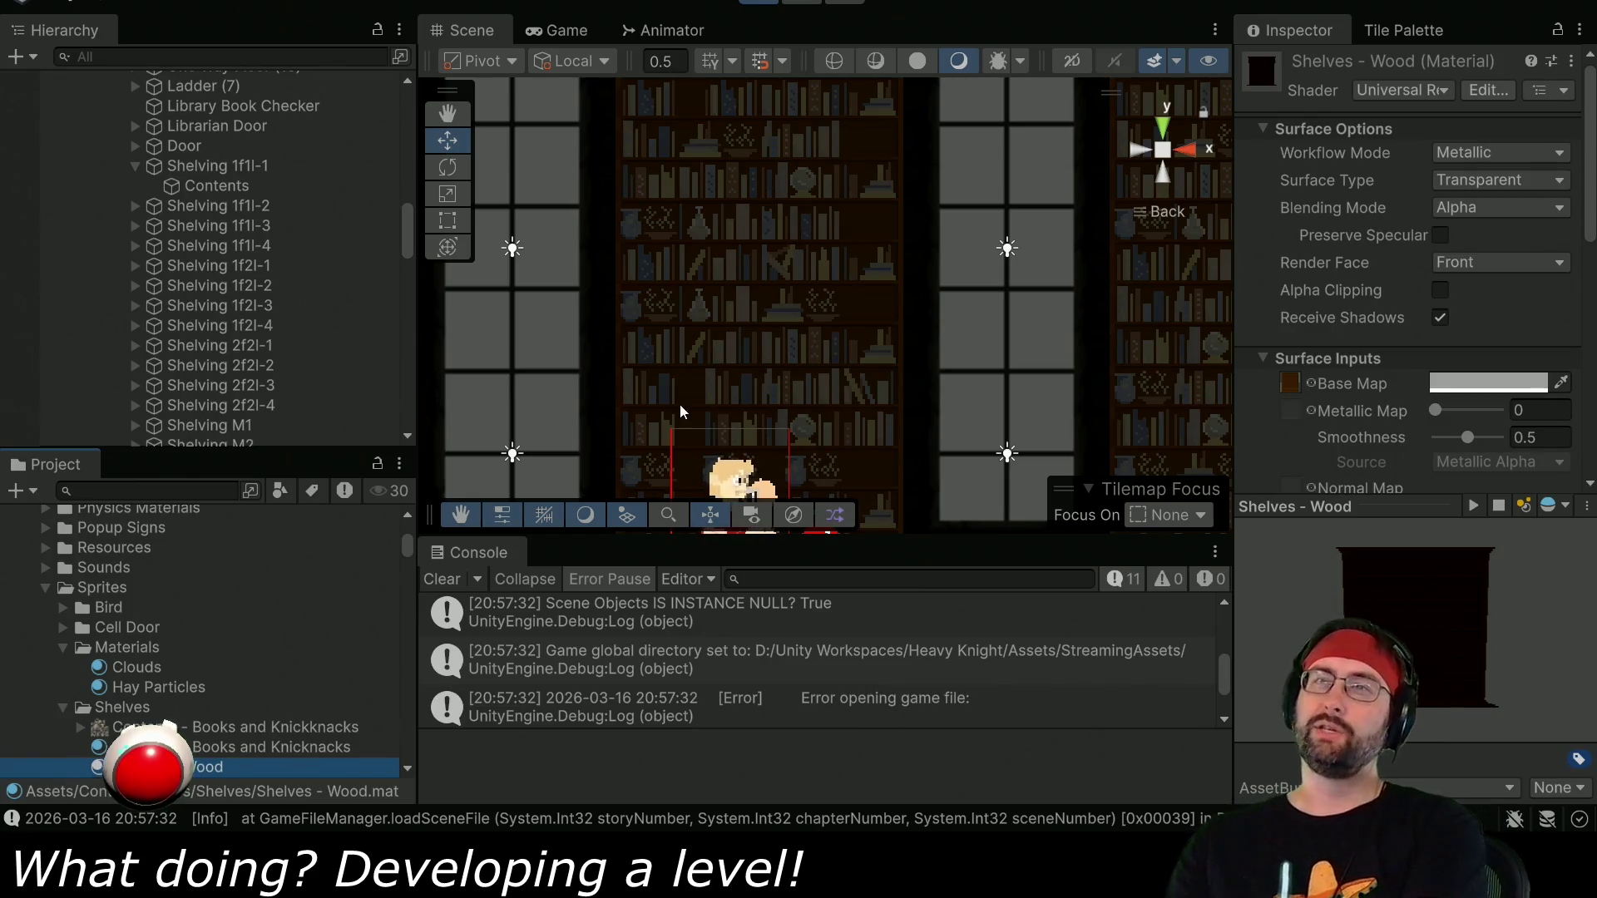
pyautogui.click(136, 168)
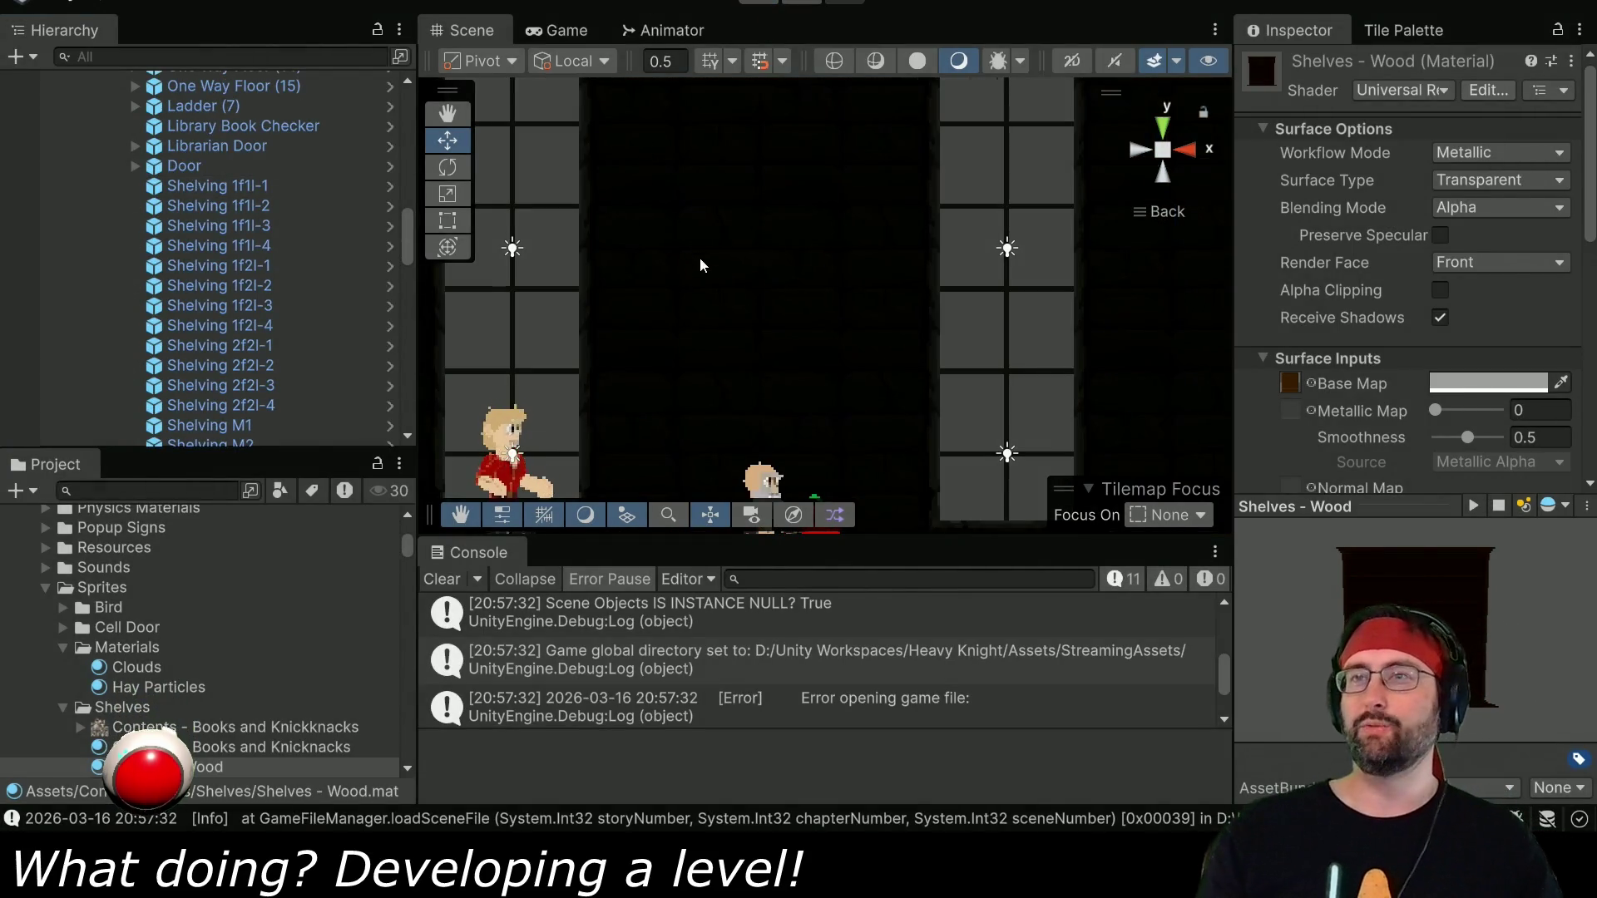
# Zoom out and pan the Scene view across the brick wall and the HEAVY KNIGHT water pool.
pyautogui.scroll(-3, 700, 265)
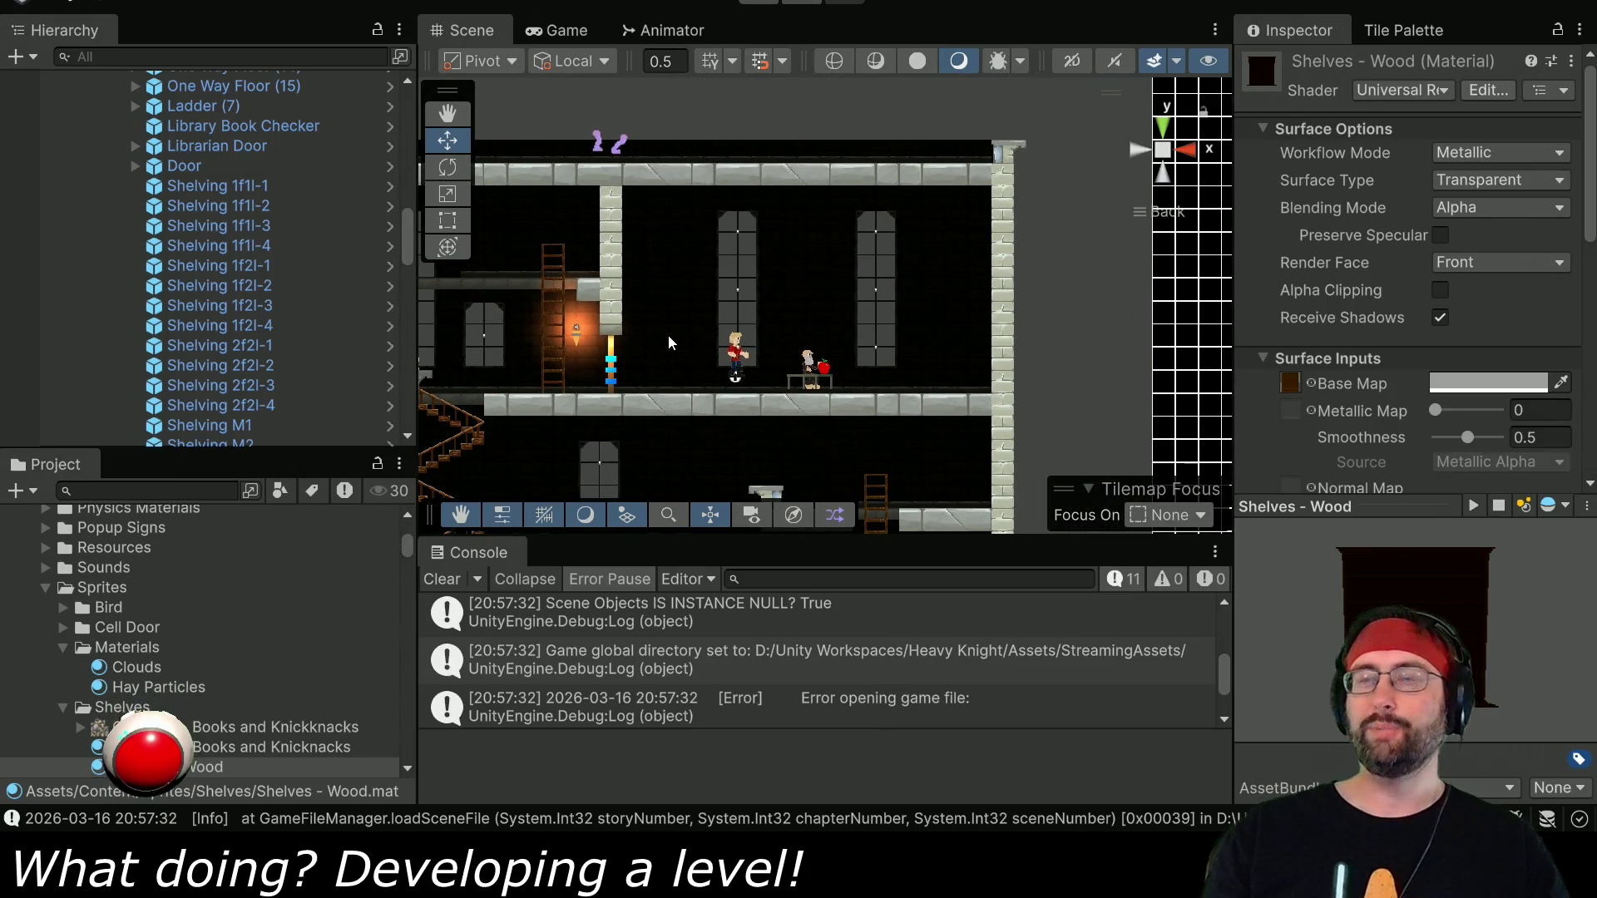
pyautogui.scroll(-3, 783, 377)
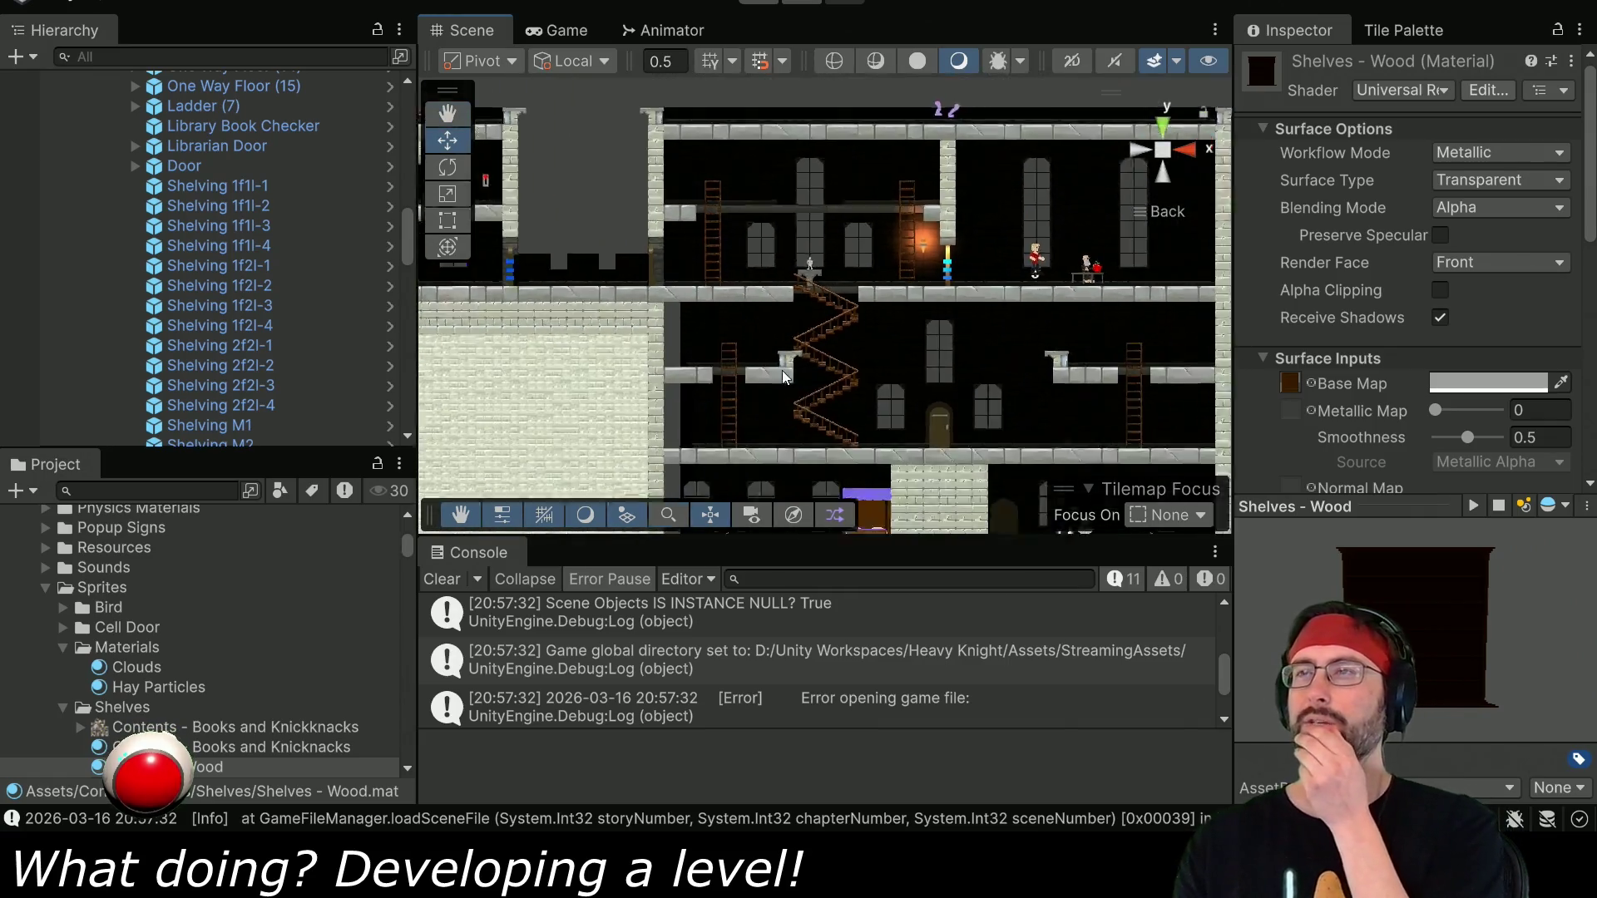
pyautogui.scroll(-2, 783, 377)
pyautogui.moveTo(786, 453); pyautogui.dragTo(908, 287)
pyautogui.scroll(3, 780, 178)
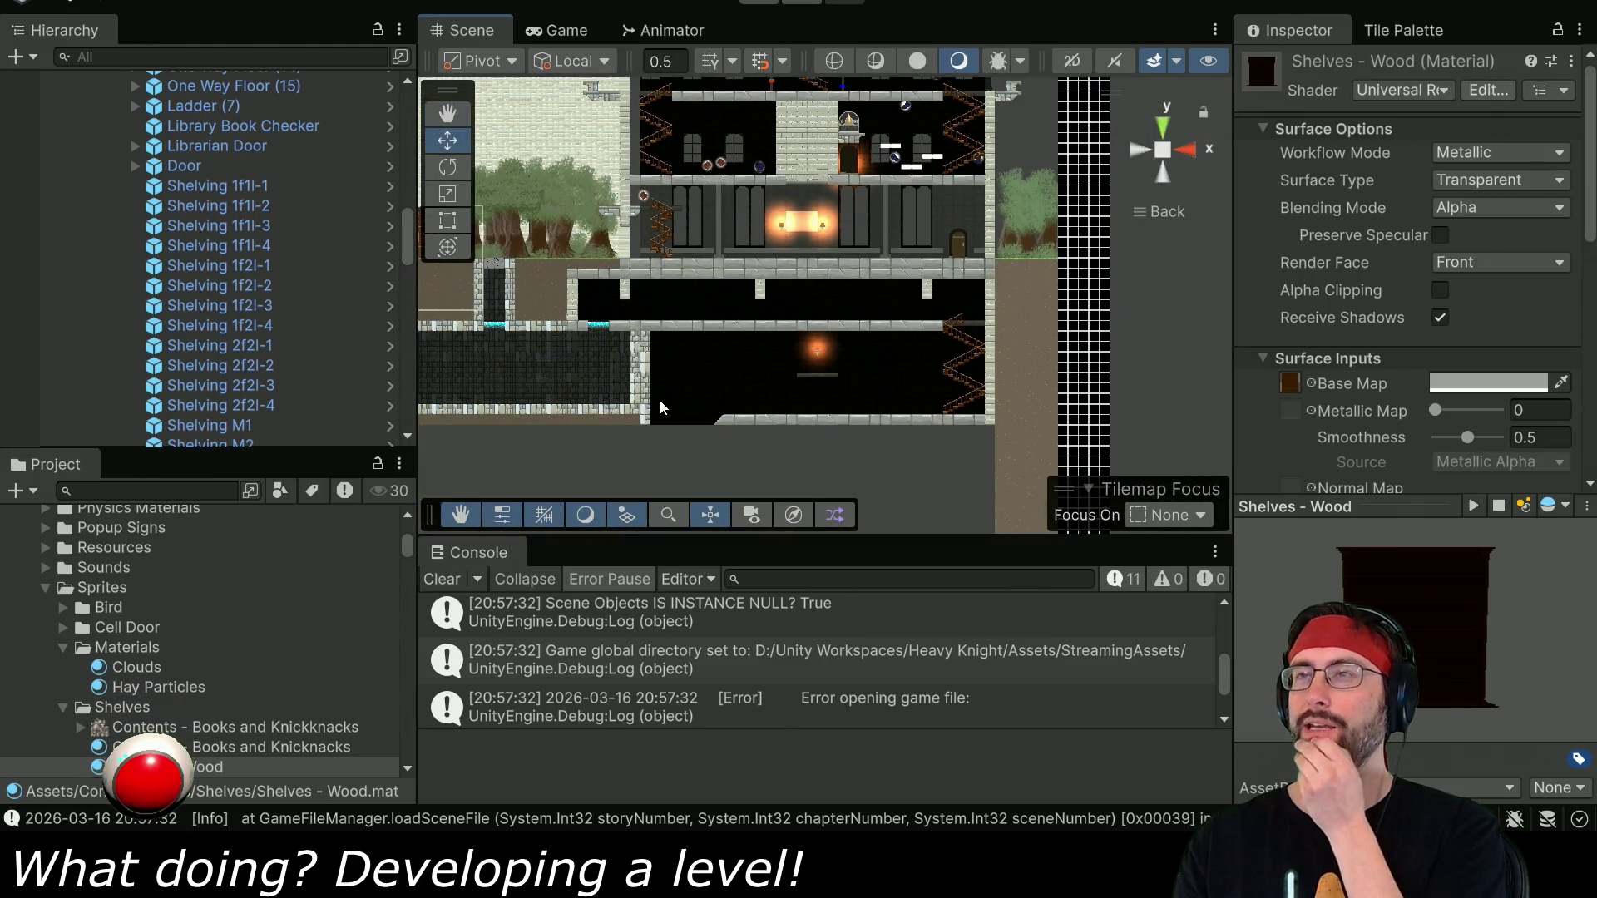
pyautogui.moveTo(585, 405)
pyautogui.mouseDown()
pyautogui.moveTo(834, 314)
pyautogui.moveTo(778, 423)
pyautogui.moveTo(740, 315)
pyautogui.mouseUp()
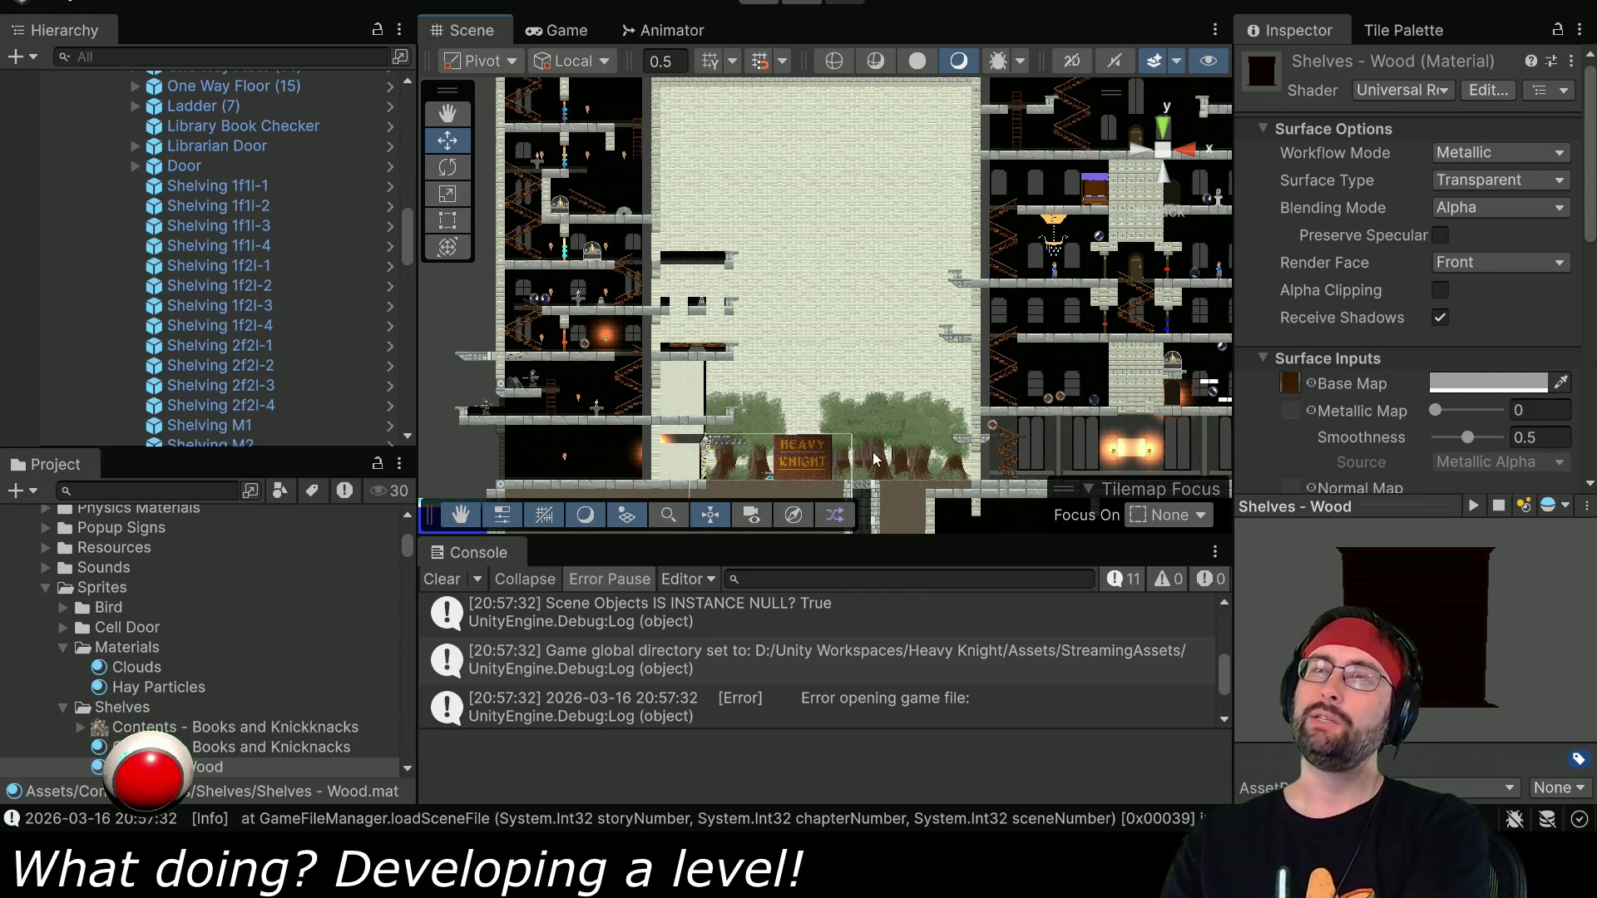
pyautogui.scroll(3, 873, 458)
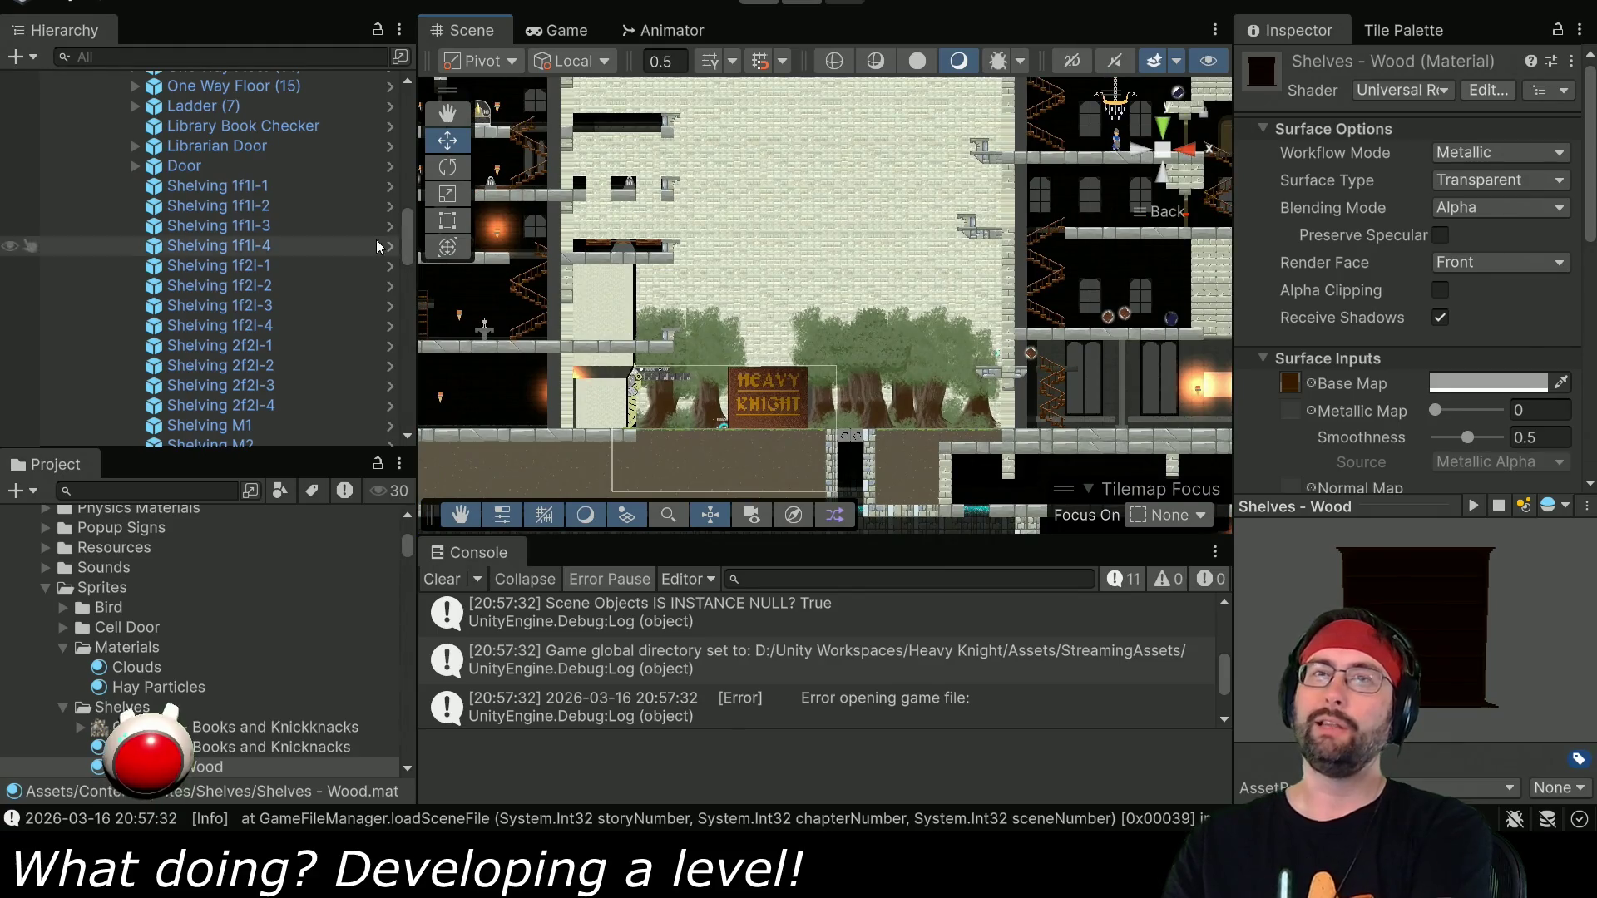
pyautogui.scroll(10, 125, 250)
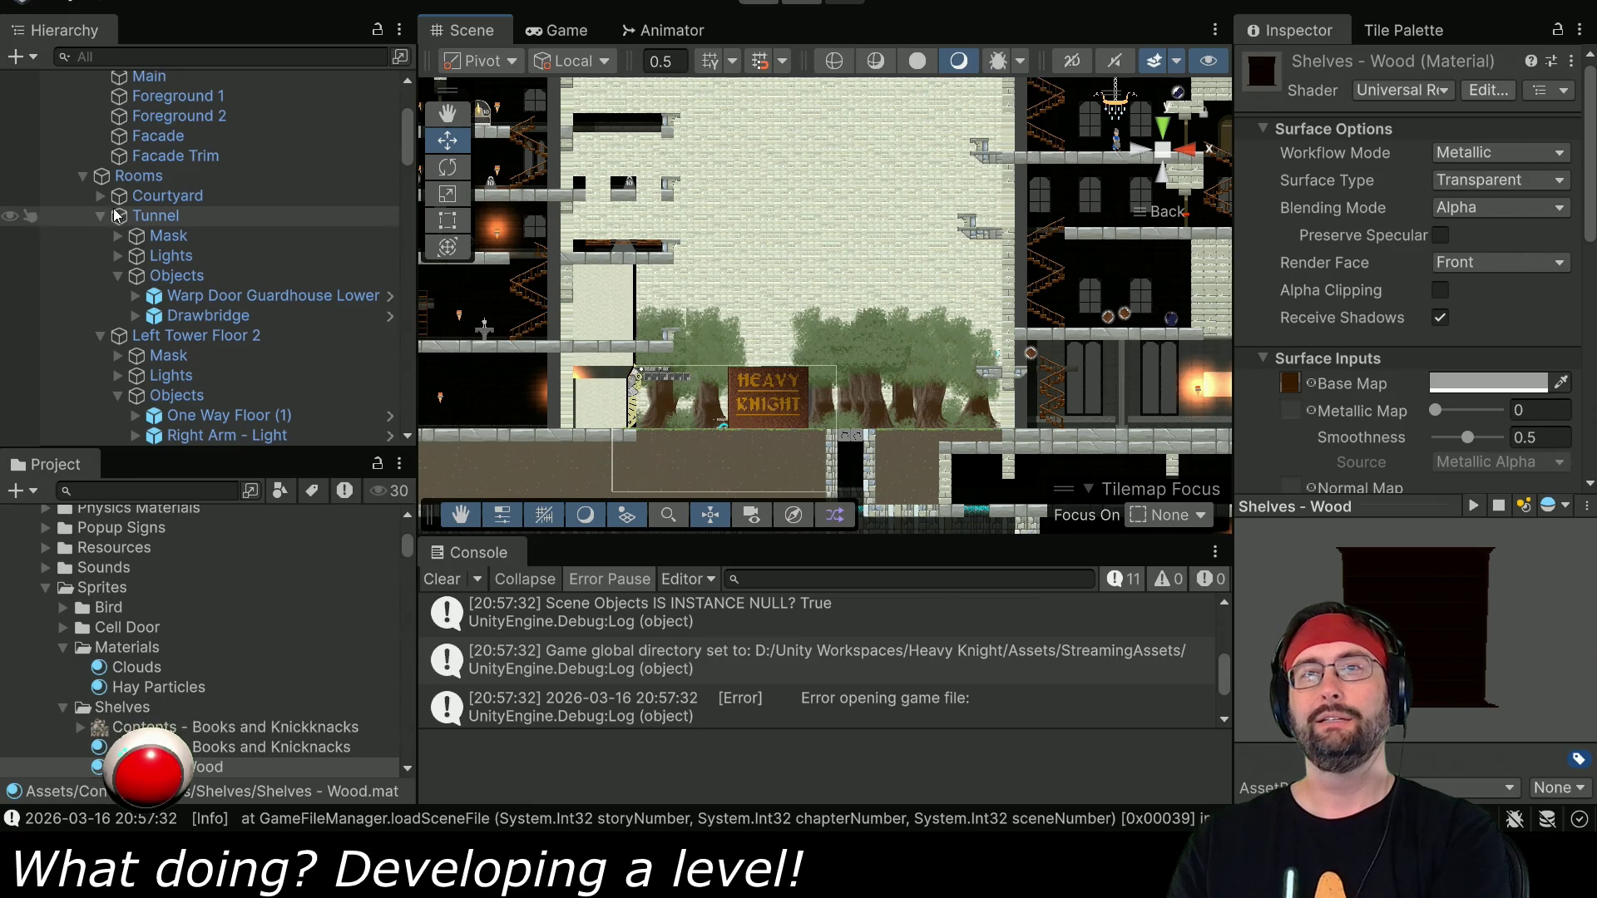
# Collapse Tunnel, Left Tower Floor 2, Tilemaps, Rooms and Puzzles, then select Dent.
pyautogui.click(100, 218)
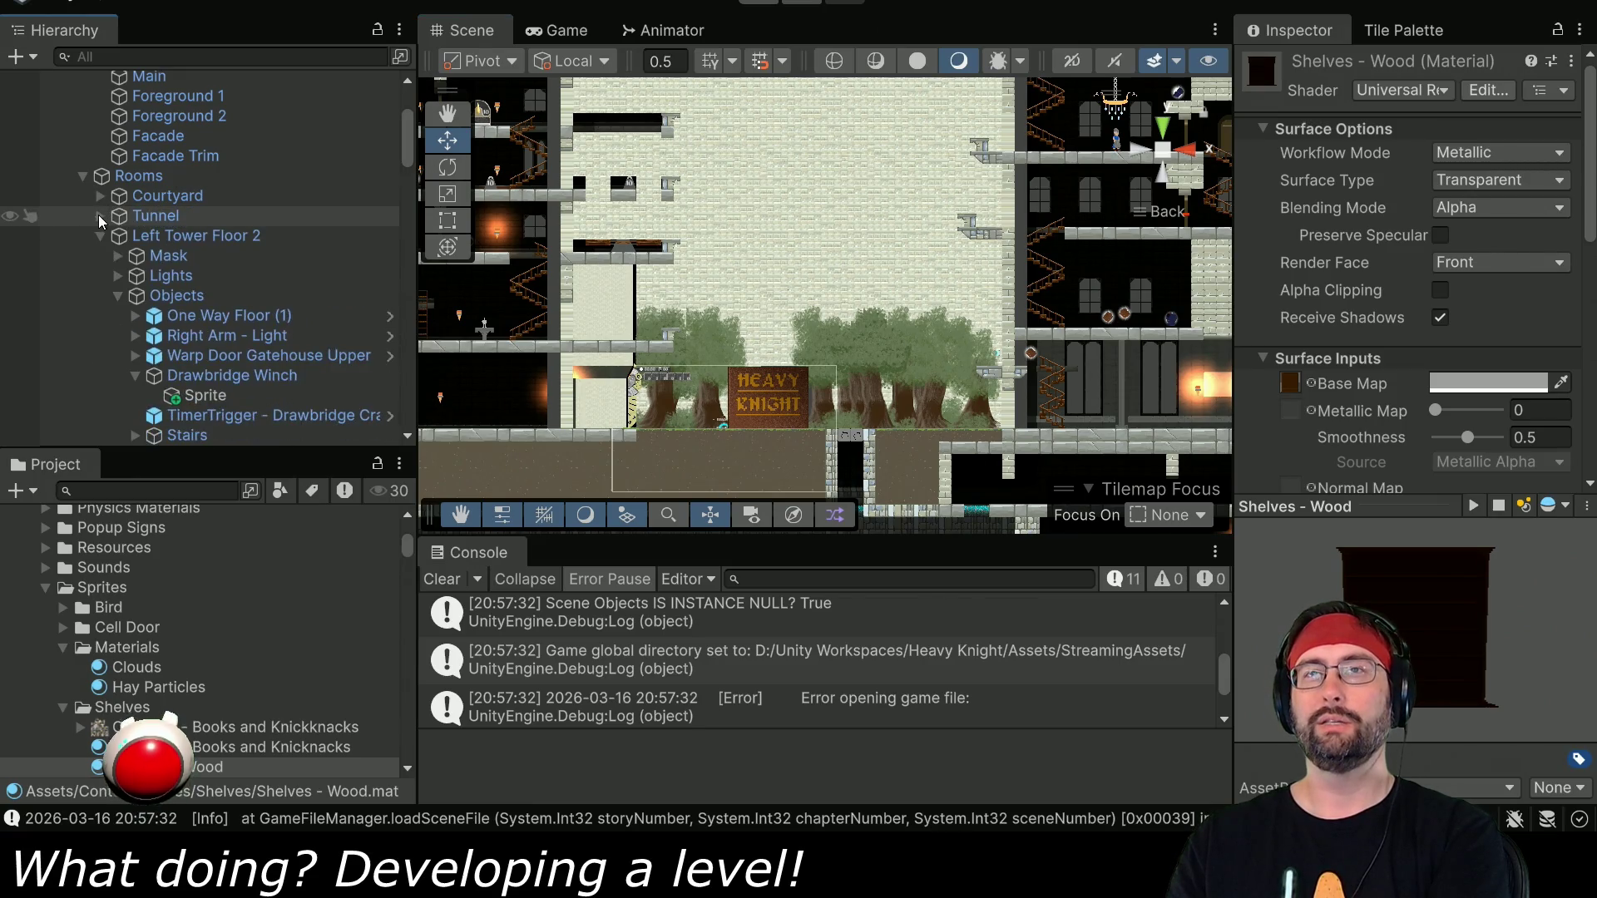
pyautogui.click(101, 236)
pyautogui.scroll(4, 96, 183)
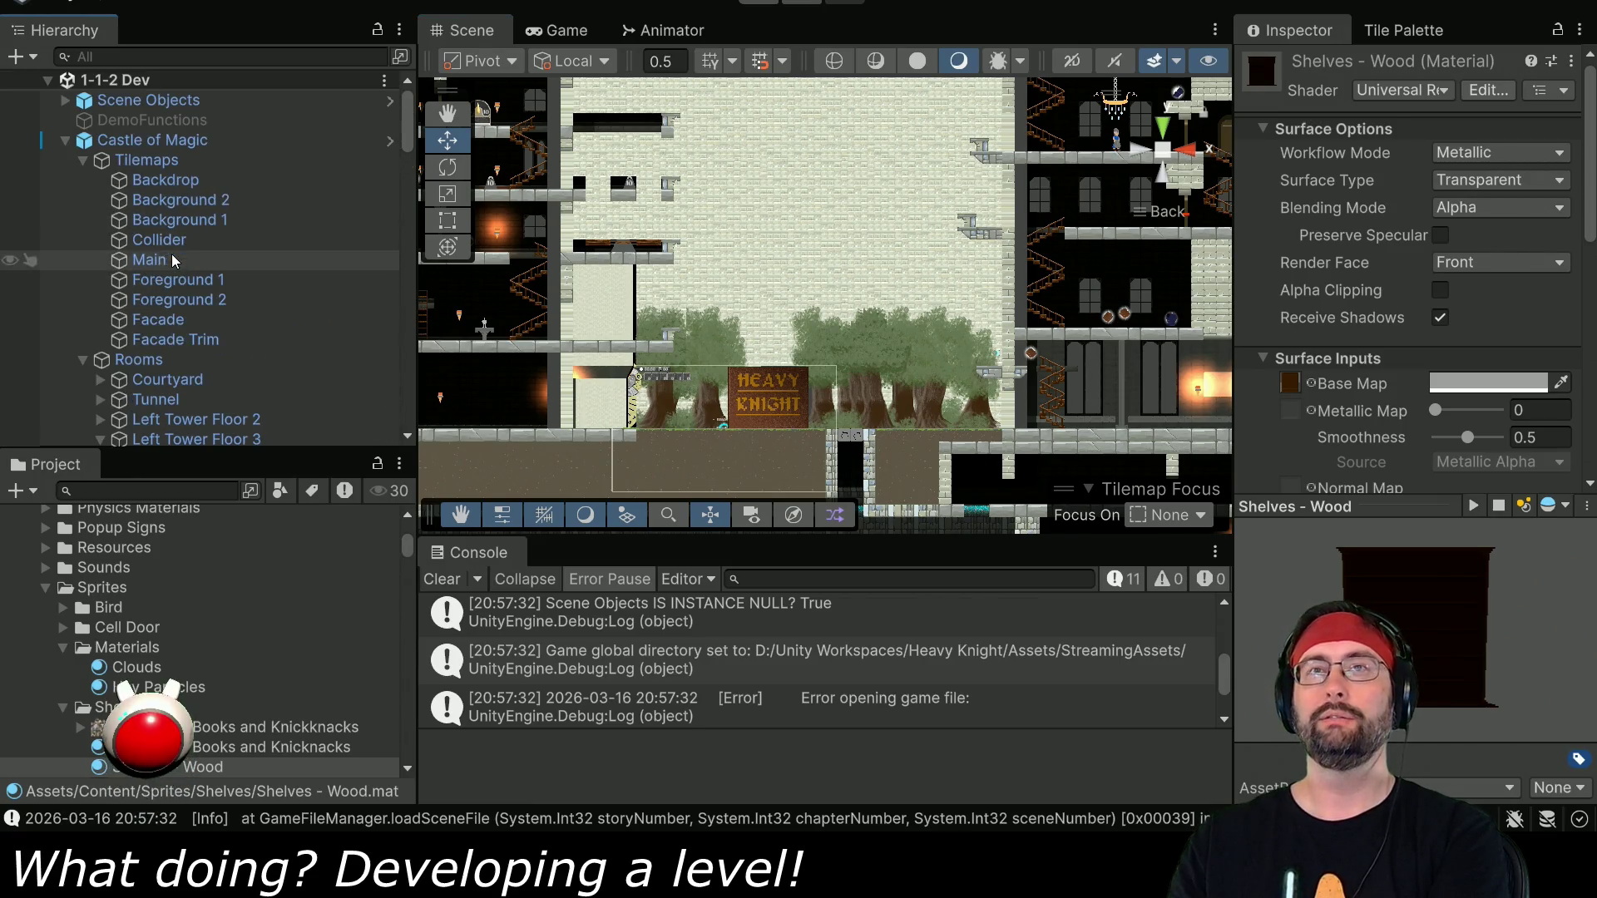
pyautogui.click(84, 160)
pyautogui.click(84, 180)
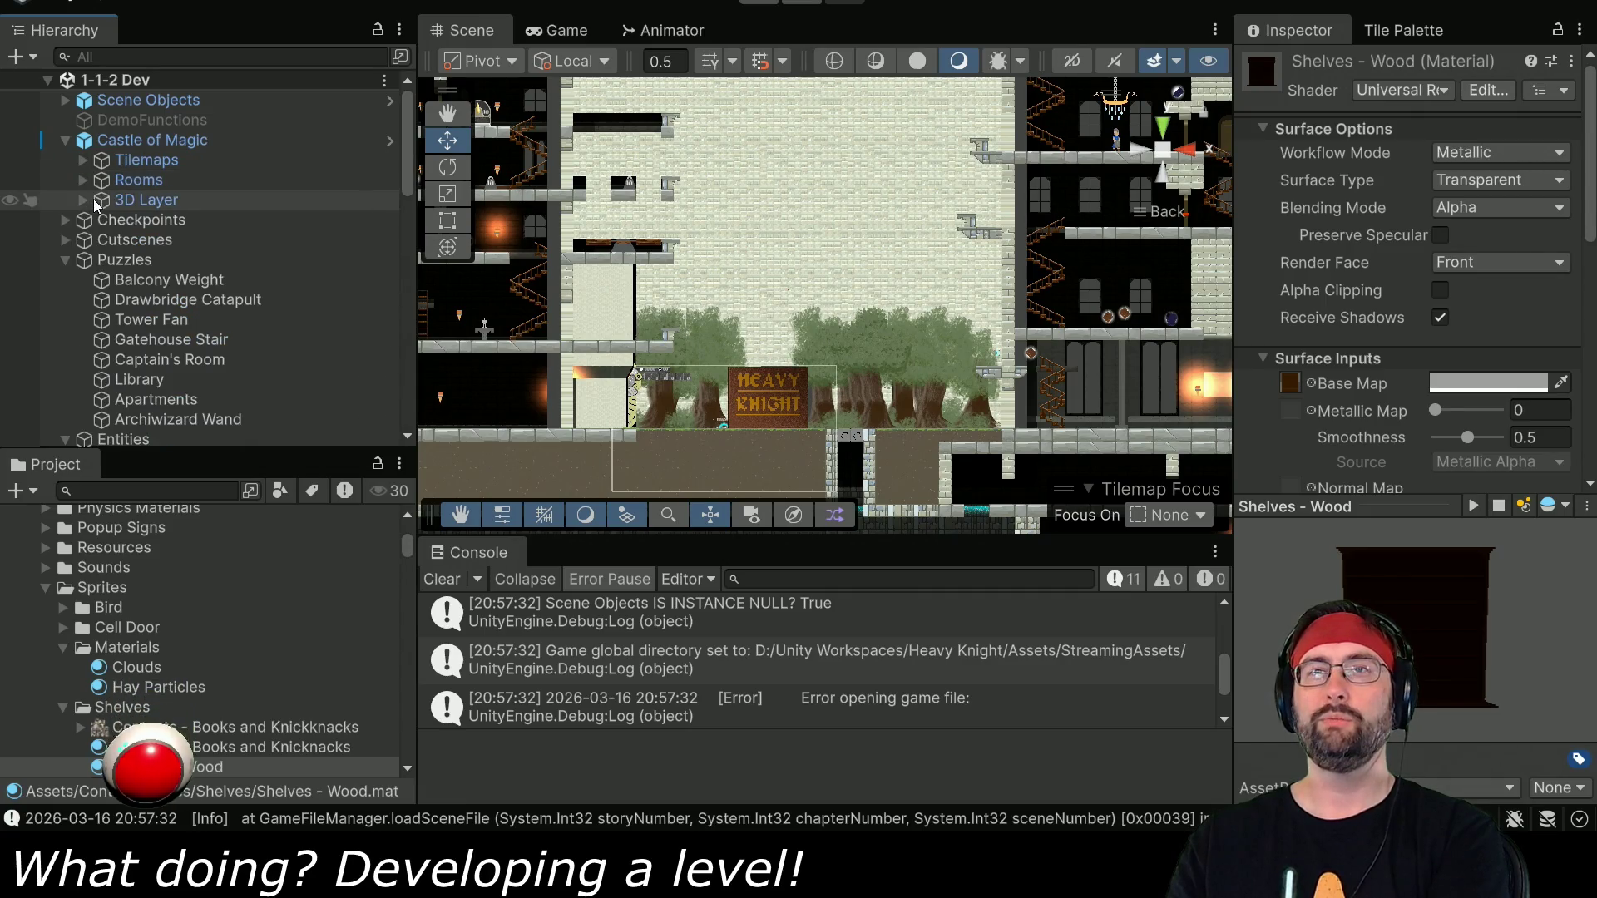
pyautogui.click(97, 204)
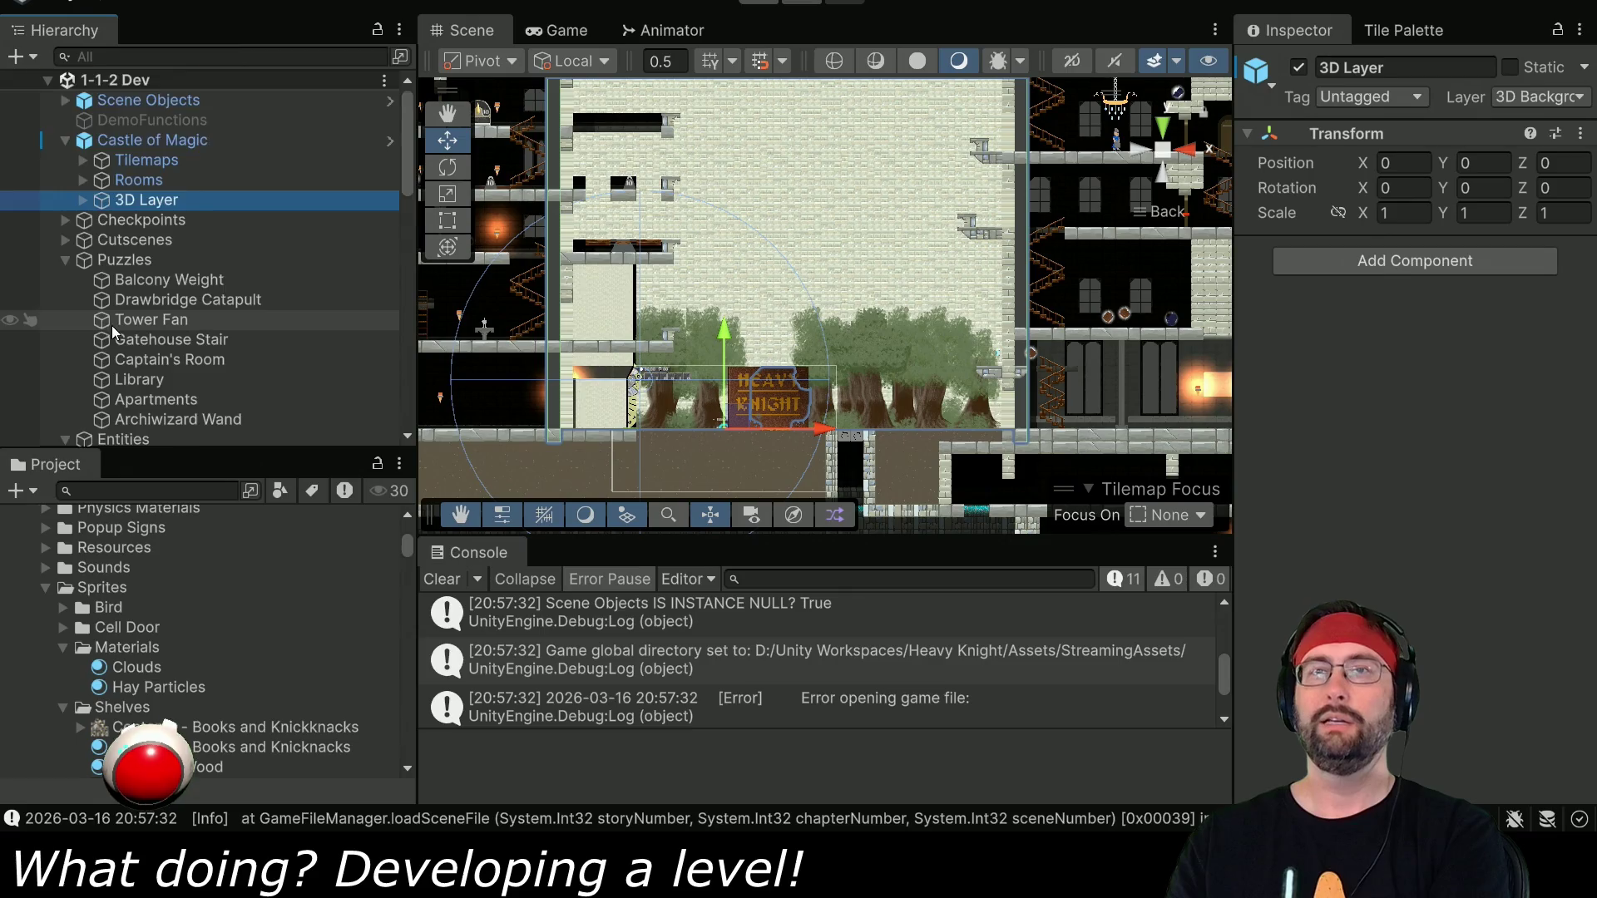
pyautogui.scroll(-2, 81, 202)
pyautogui.click(66, 185)
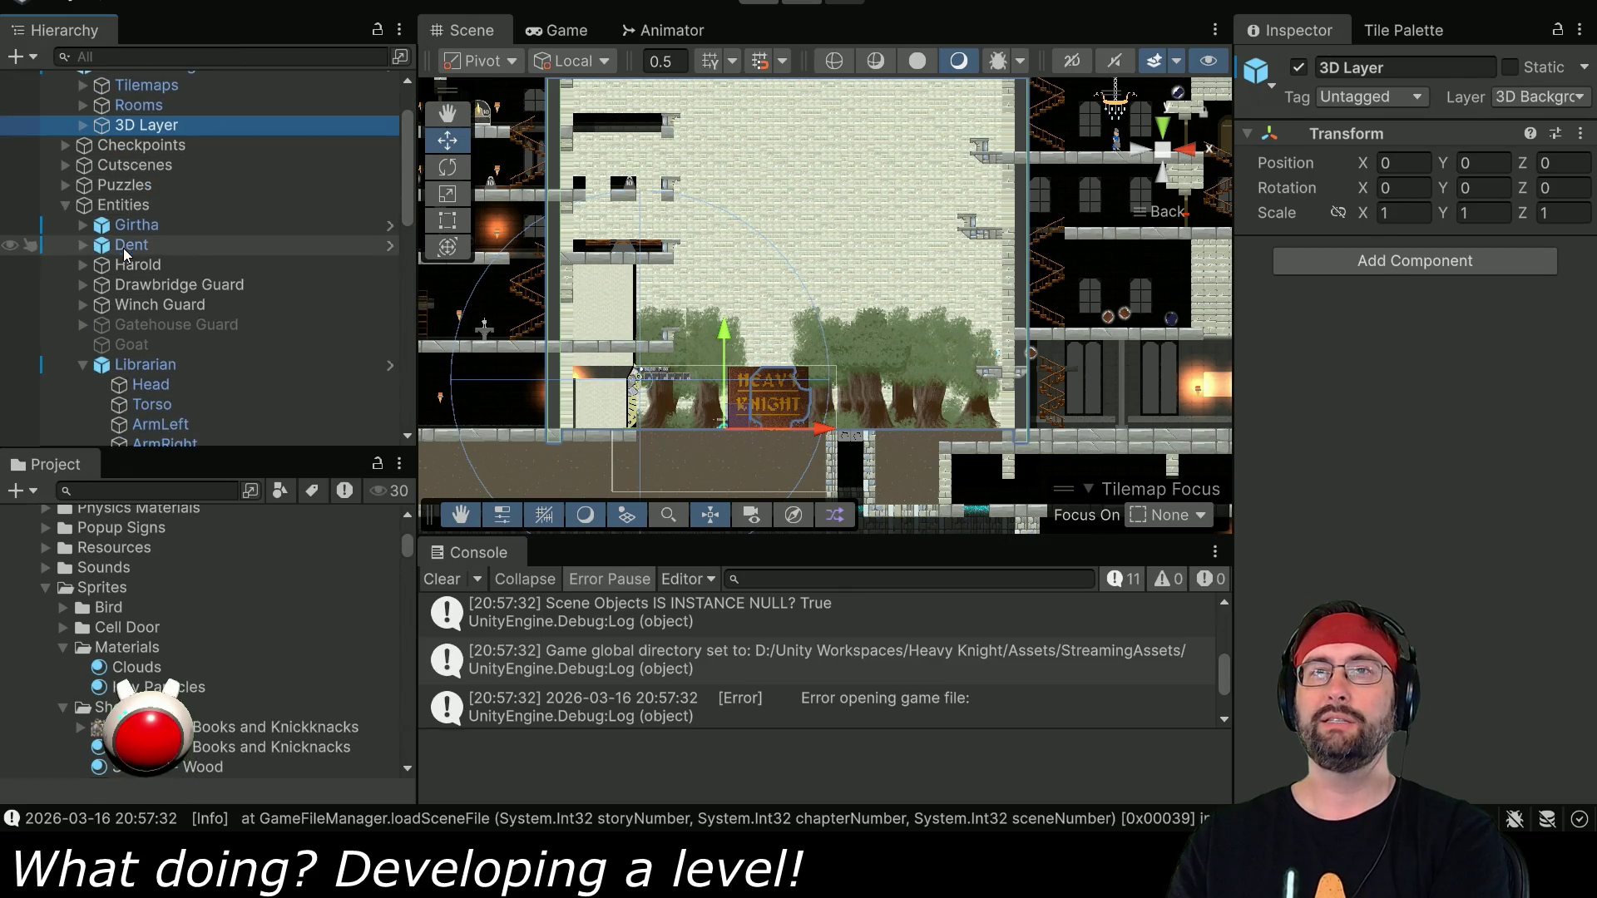
pyautogui.click(129, 245)
pyautogui.scroll(-5, 932, 315)
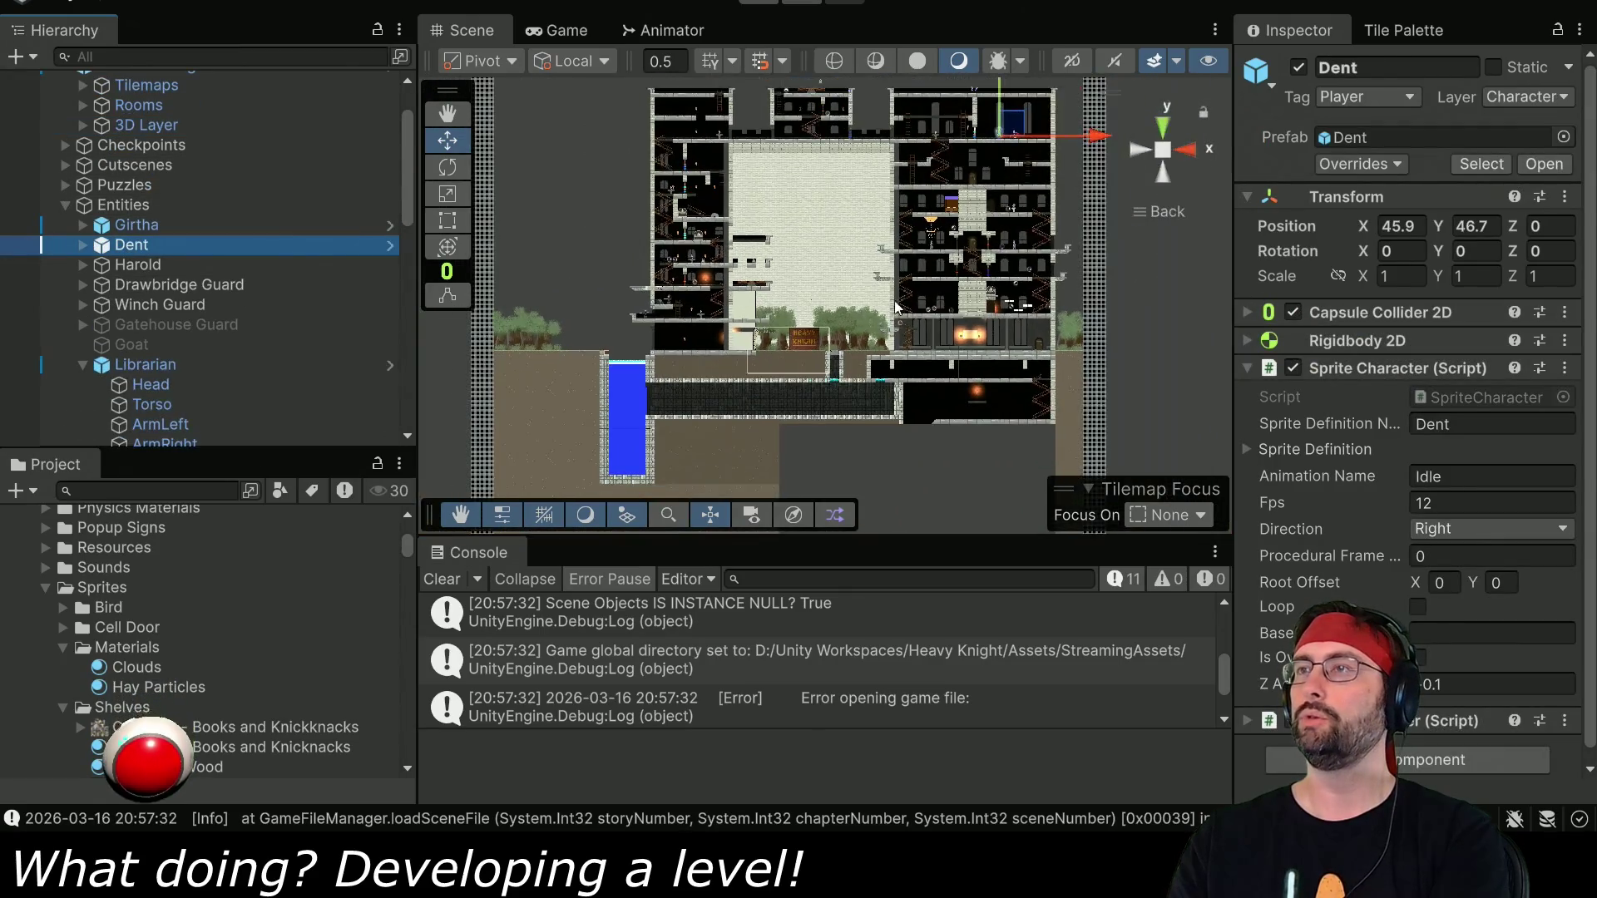
# Drag Dent down onto the central floor by the trees (X 1.8, Y 1) and start play mode.
pyautogui.moveTo(1015, 130); pyautogui.dragTo(811, 341)
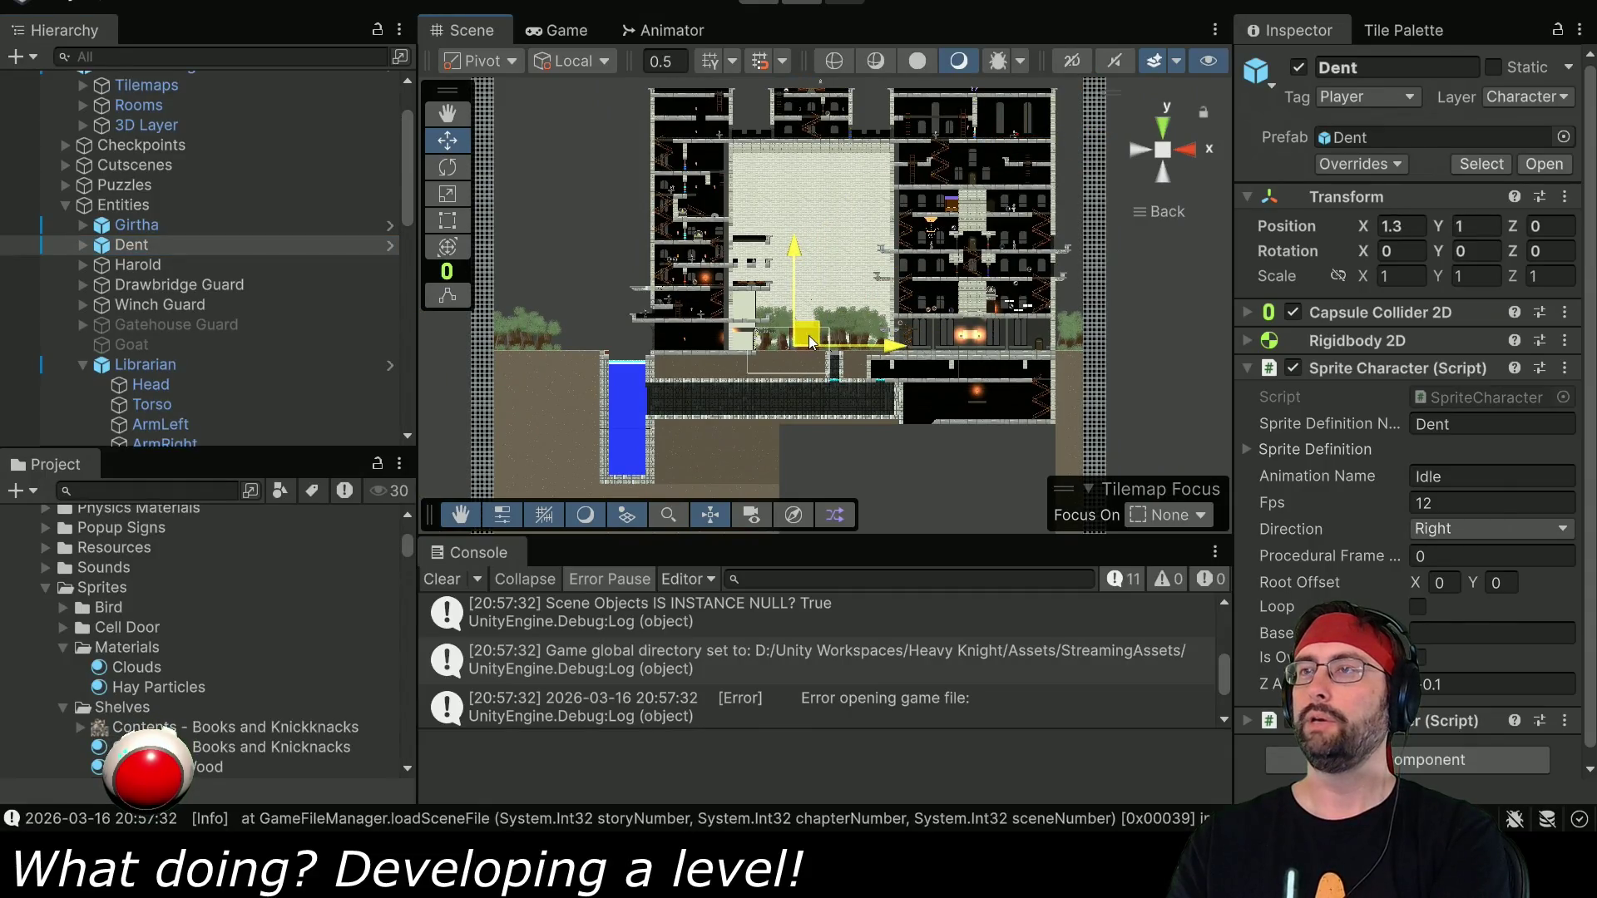
pyautogui.click(765, 8)
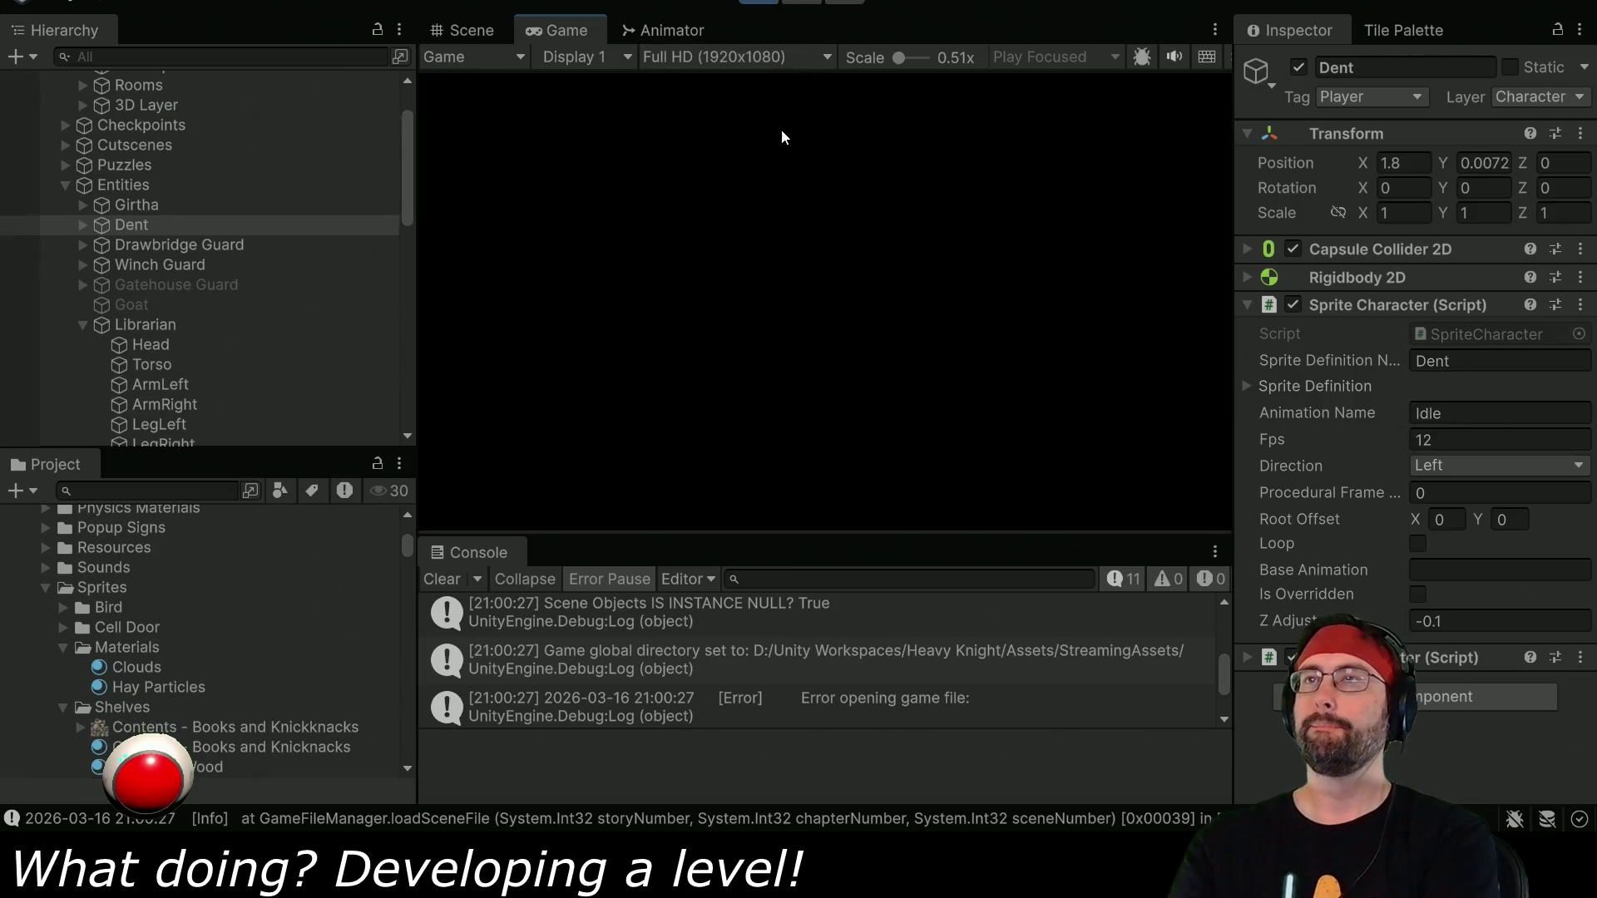
# Walk Dent back and forth beside the blue-clad villager, then exit play mode with Ctrl+P.
pyautogui.press('Right')
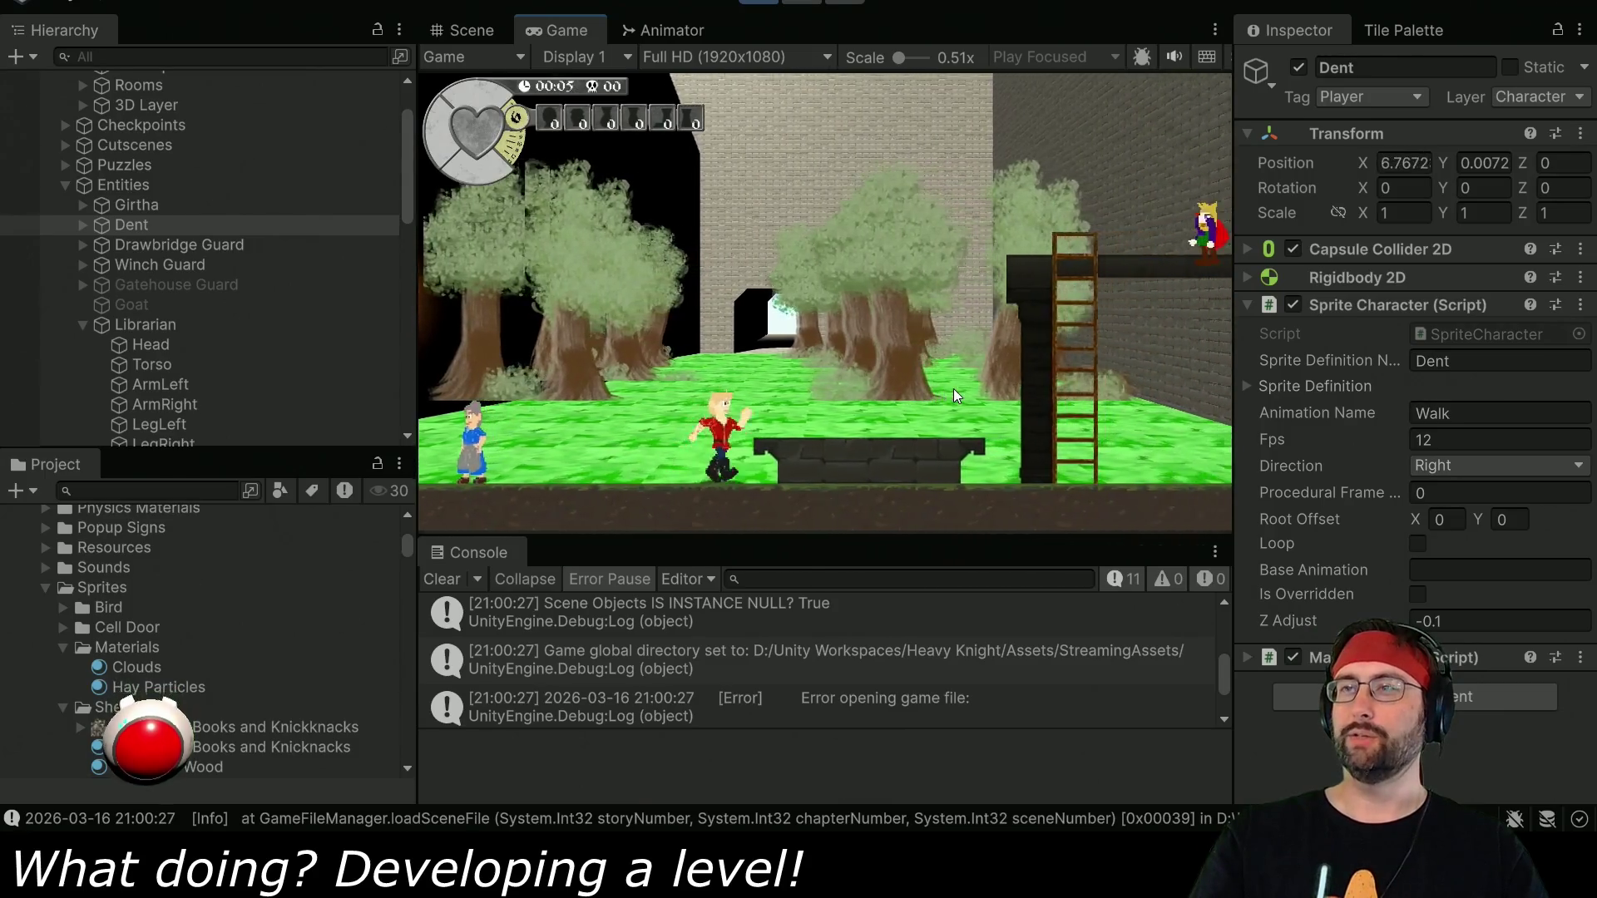
pyautogui.press('Left')
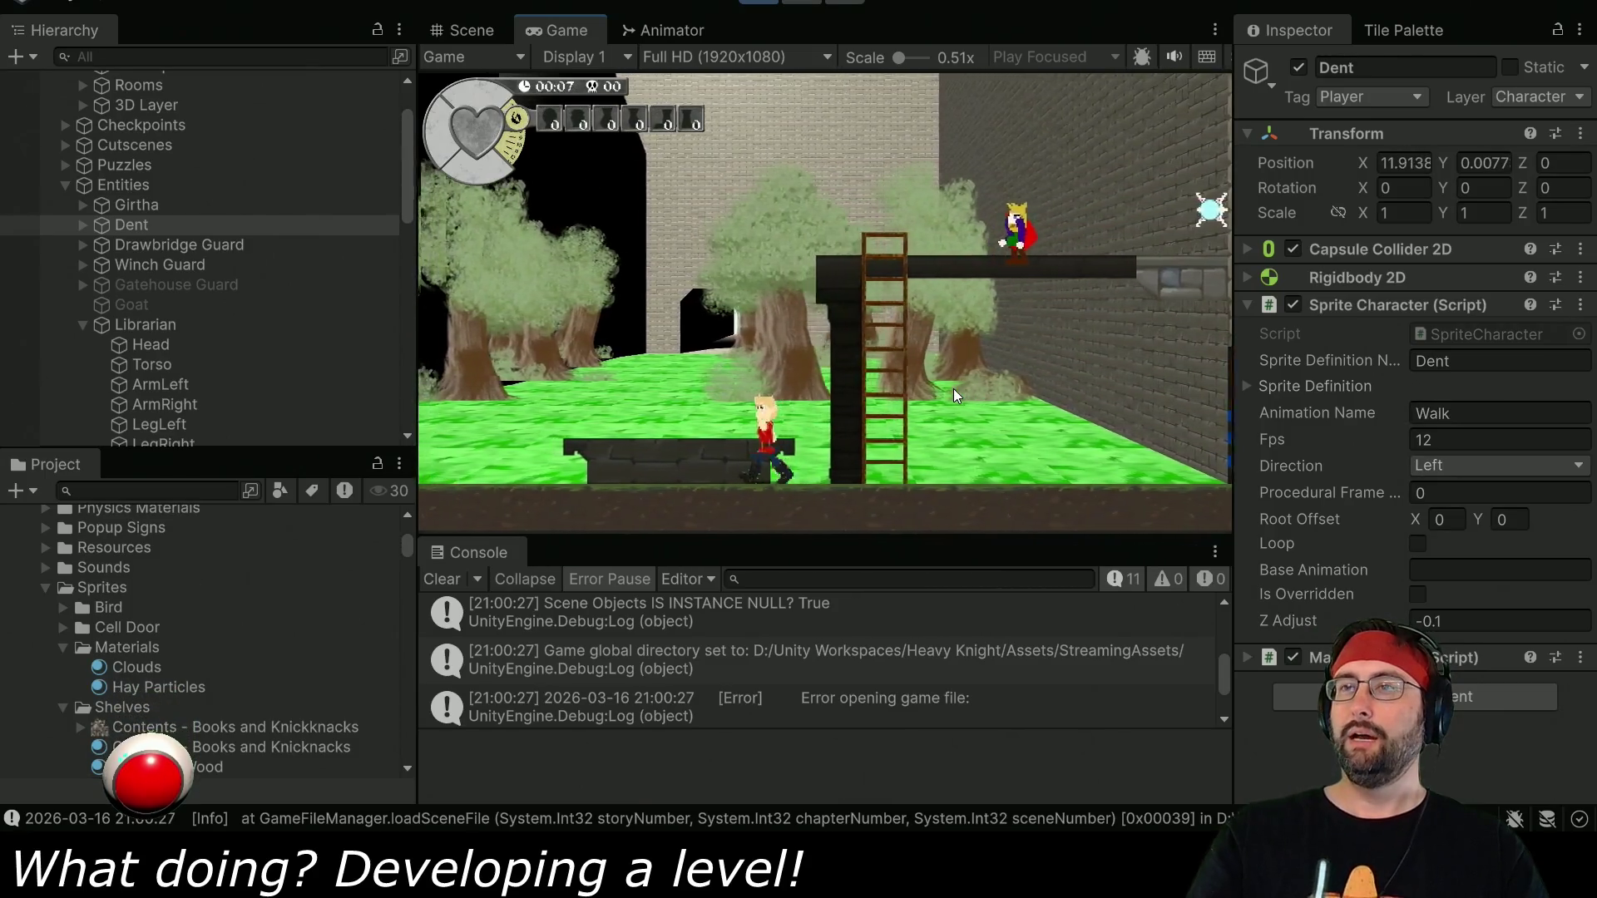
pyautogui.press('Left')
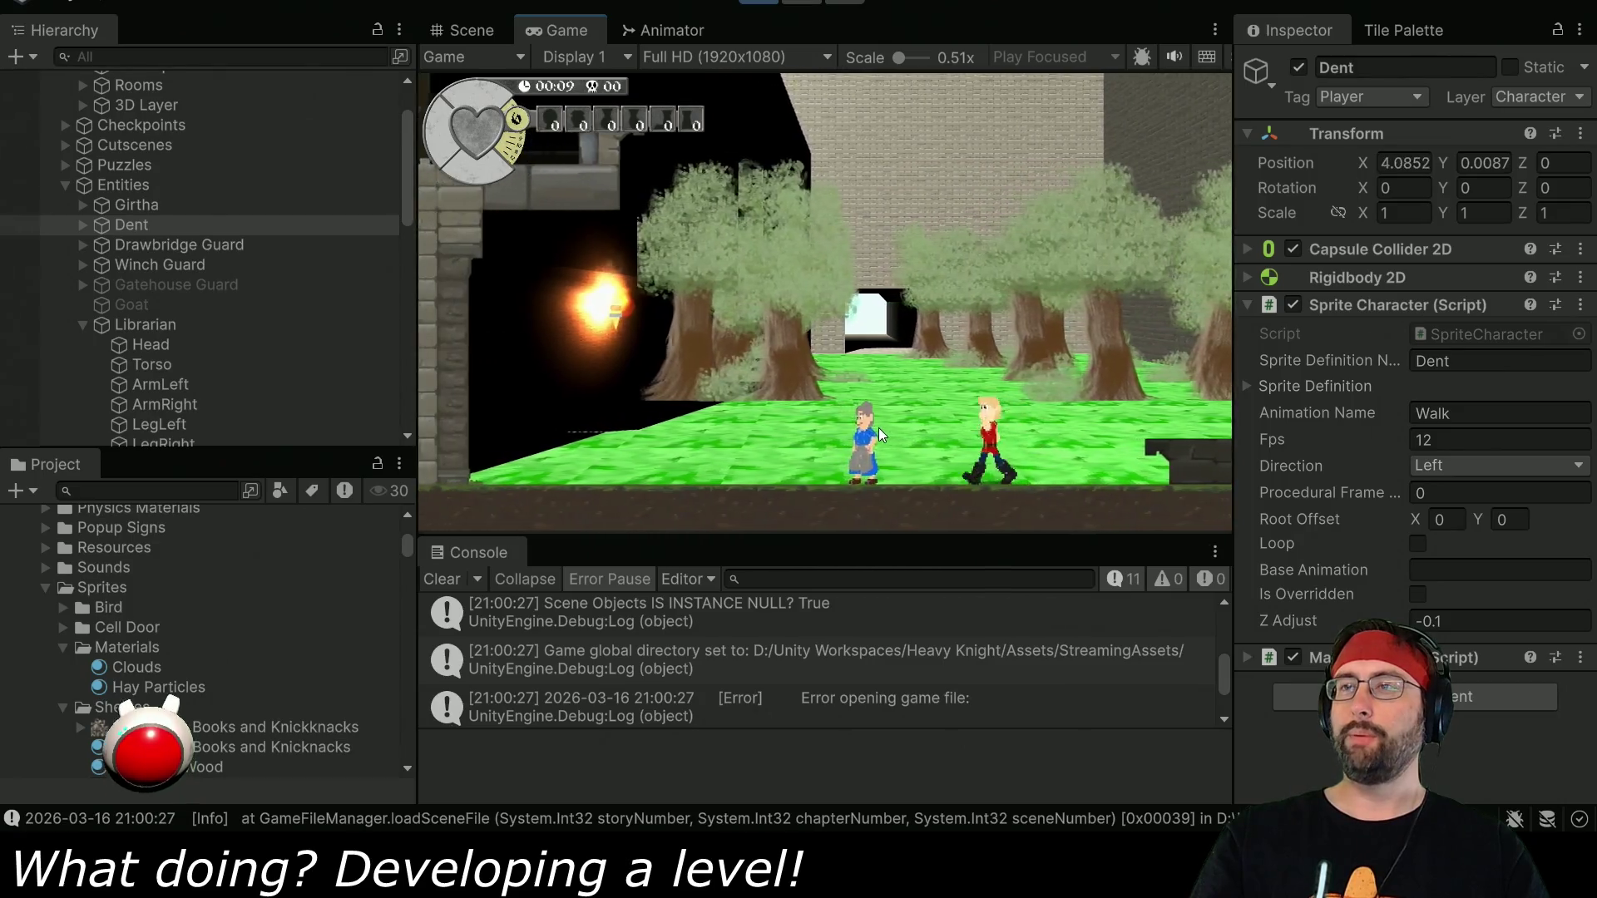
pyautogui.press('Right')
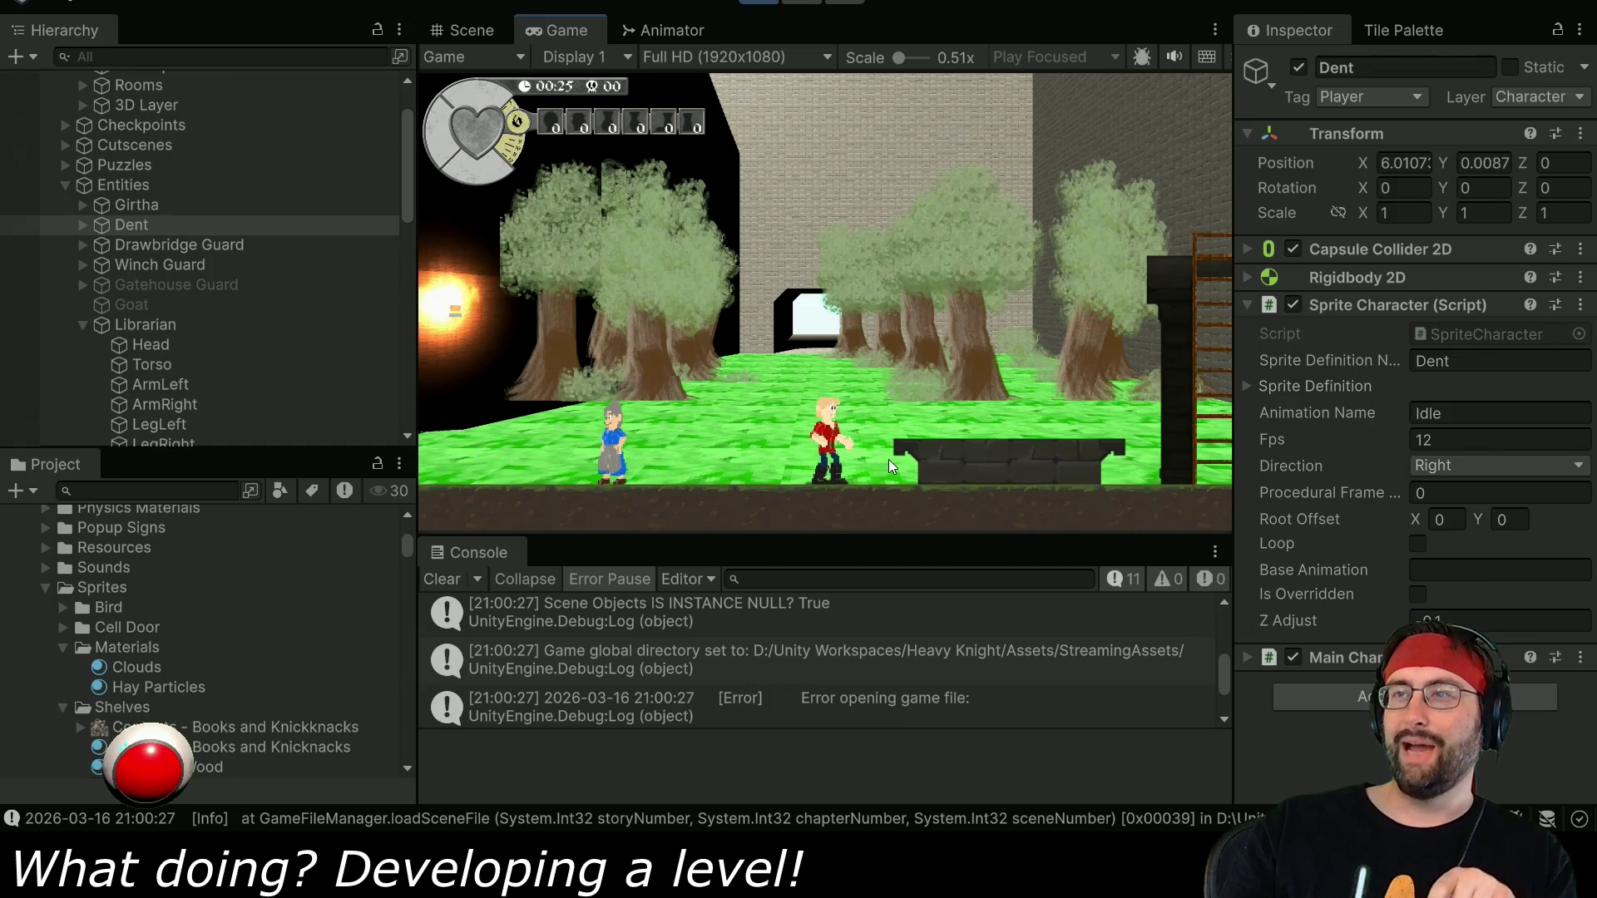
pyautogui.scroll(3, 264, 223)
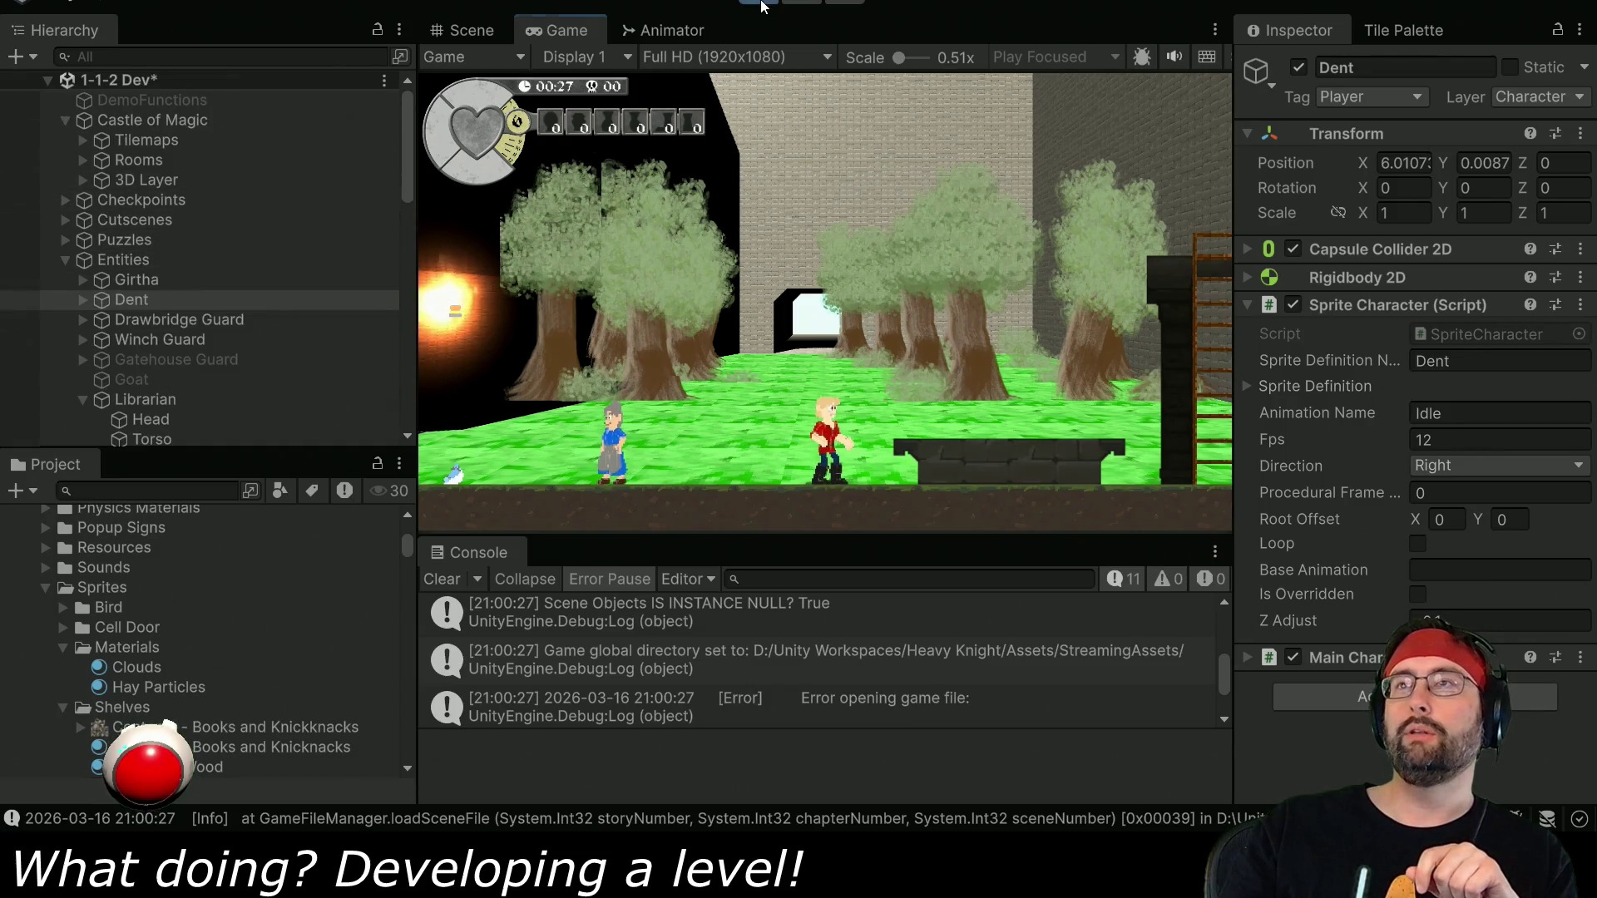
pyautogui.hotkey('ctrl', 'p')
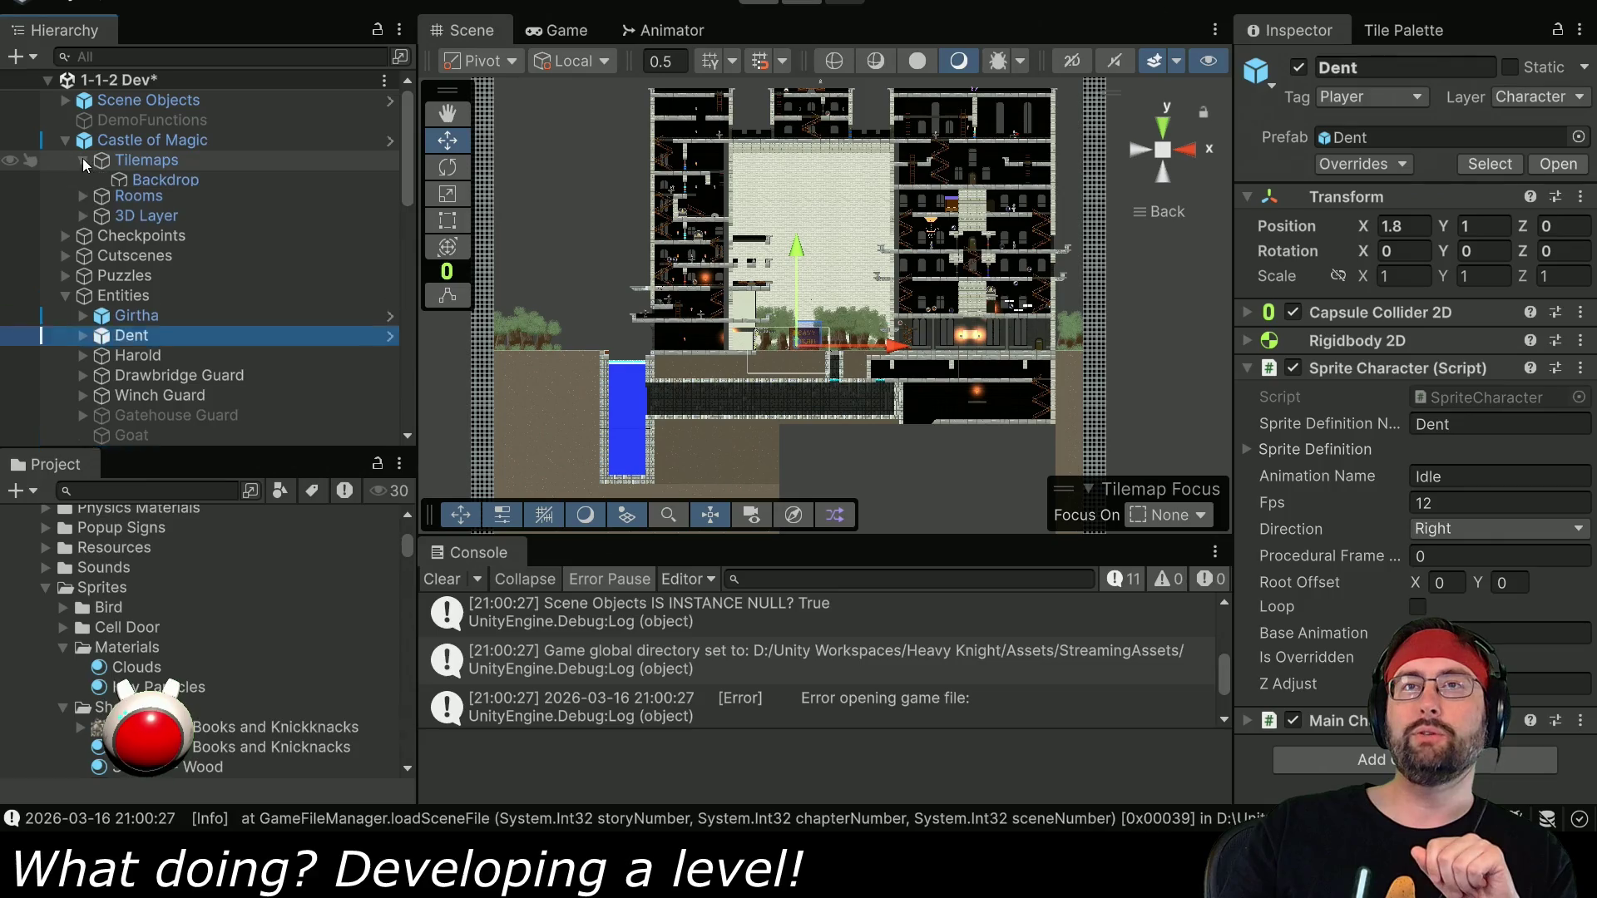
# Select the Background 2 tilemap, frame the HEAVY KNIGHT sign and door, and show the Tile Palette.
pyautogui.click(139, 199)
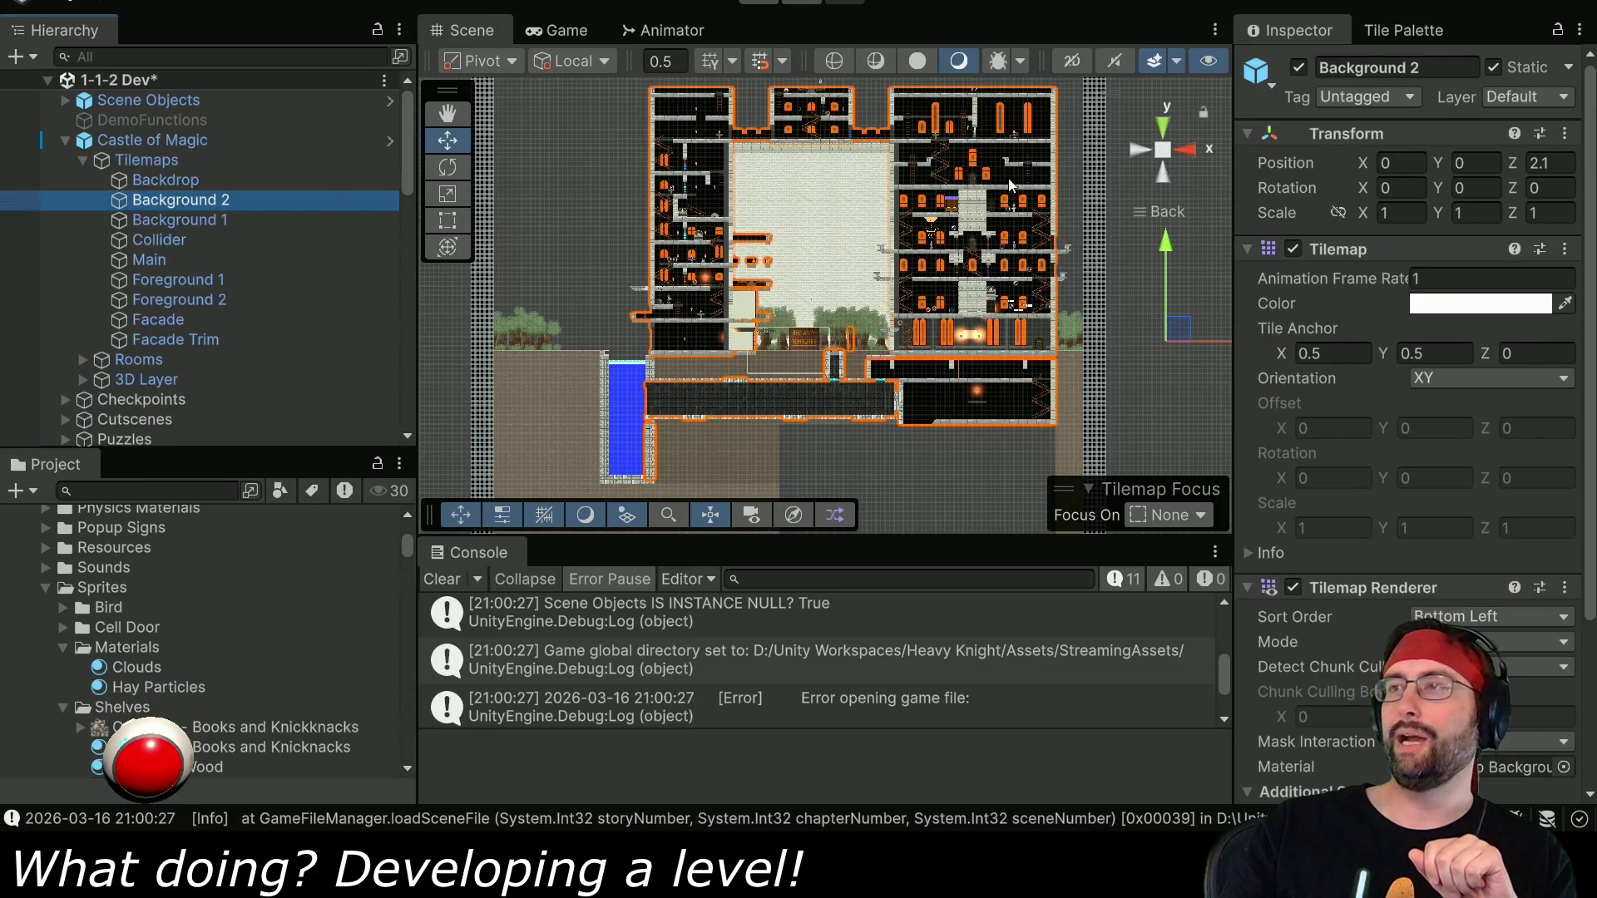
pyautogui.scroll(3, 873, 379)
pyautogui.scroll(5, 876, 378)
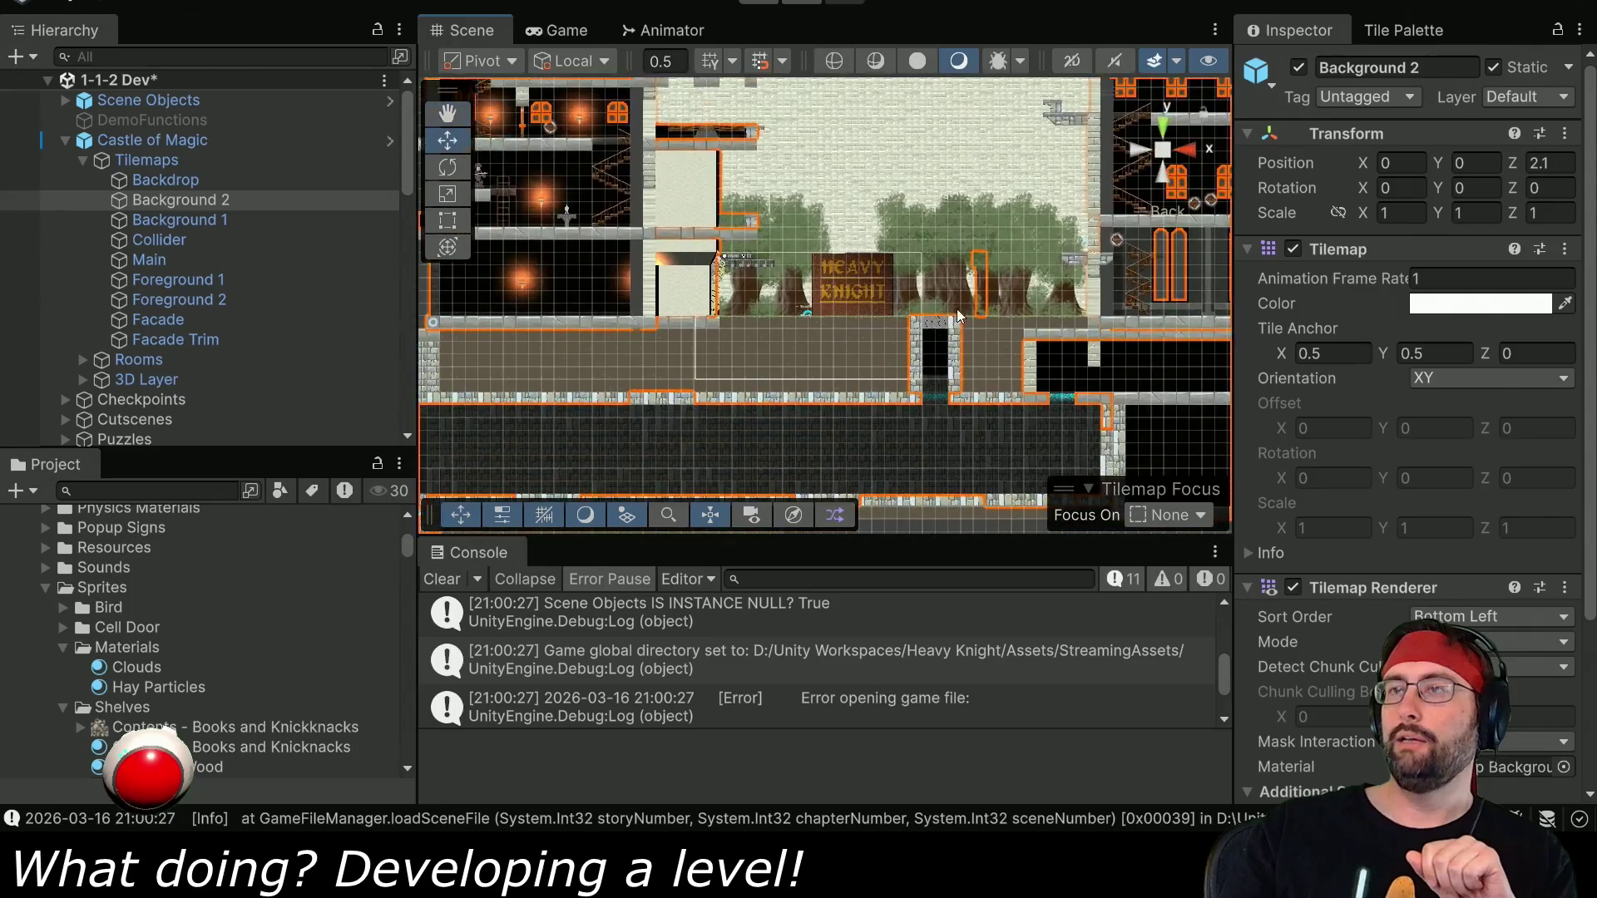
pyautogui.moveTo(831, 319); pyautogui.dragTo(665, 385)
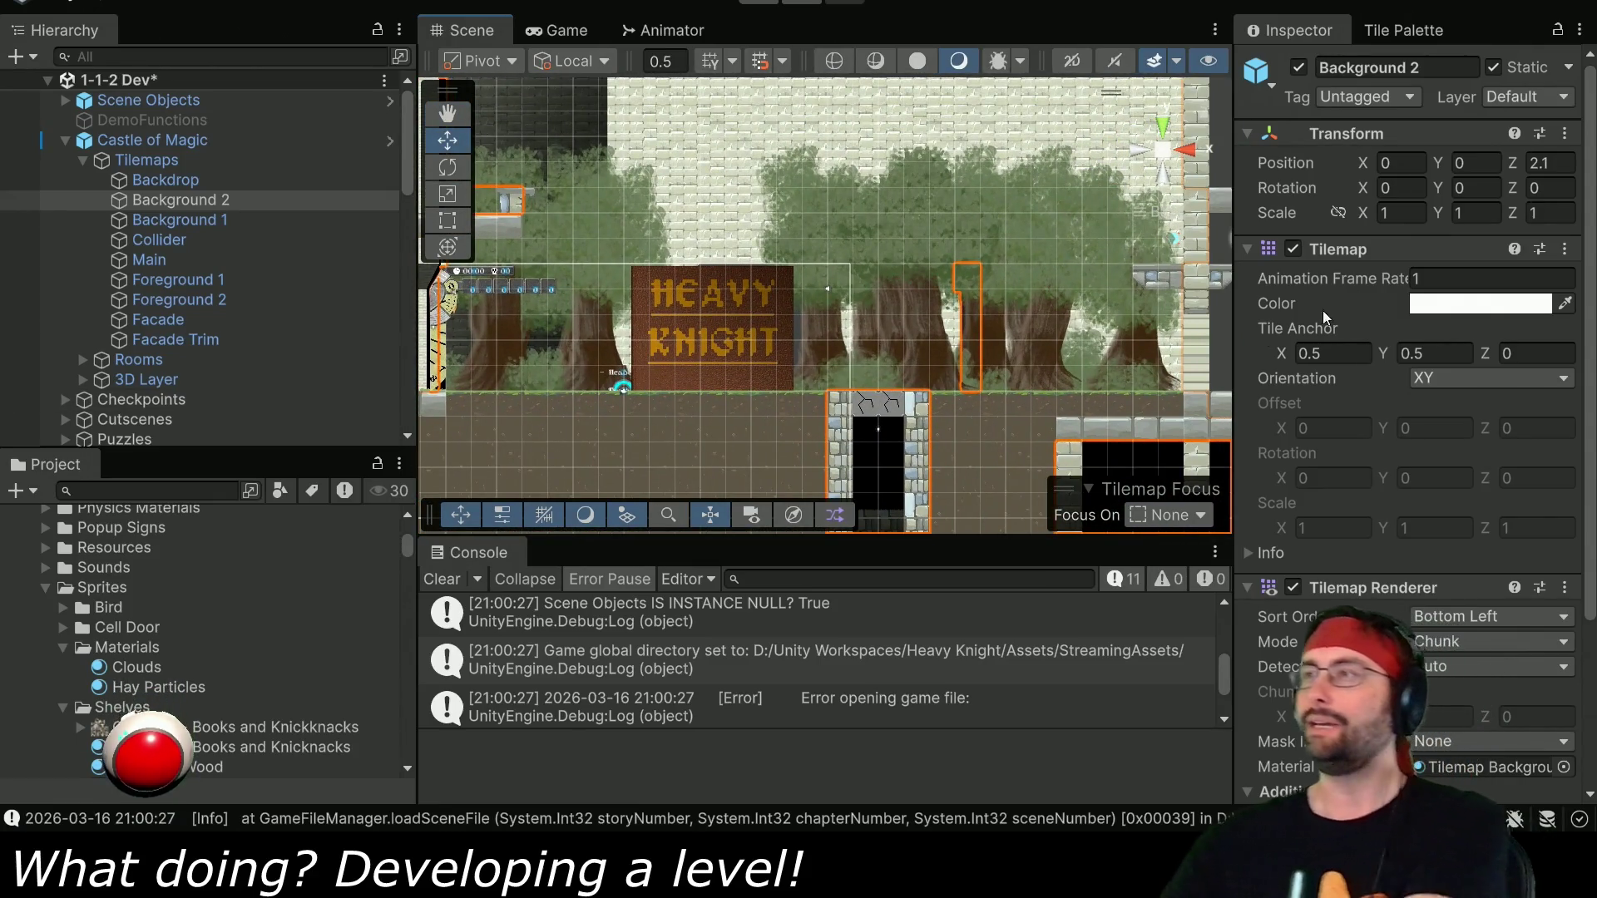
pyautogui.click(1407, 30)
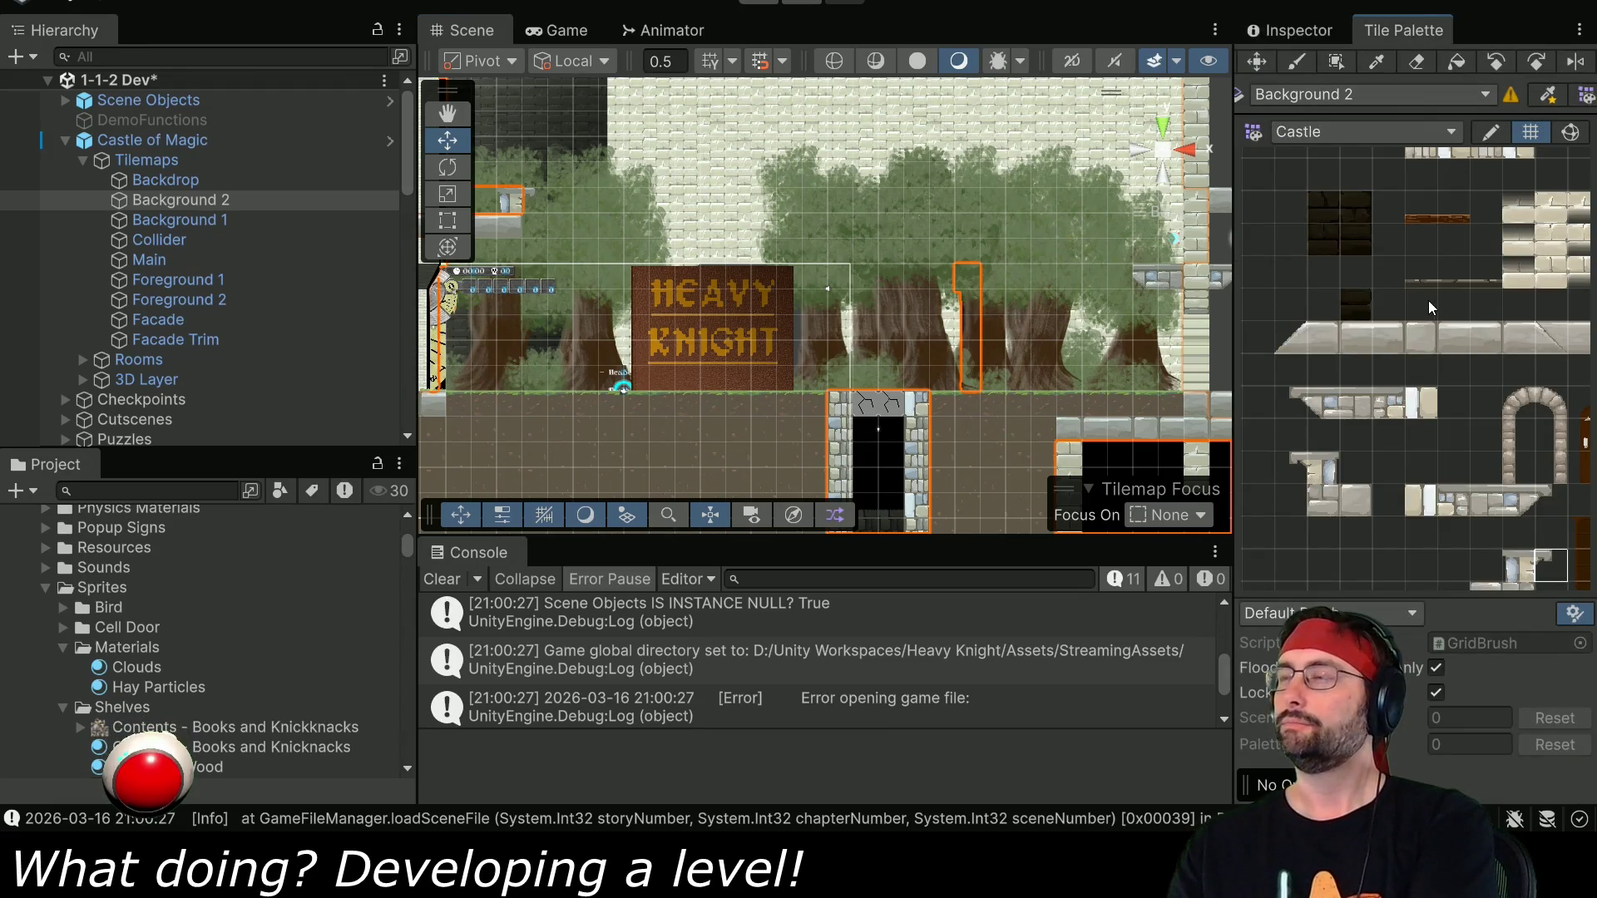
# Try the Grassy Ground, Ground and Woods Normal palettes before settling on Woods Normal 2.
pyautogui.click(1345, 127)
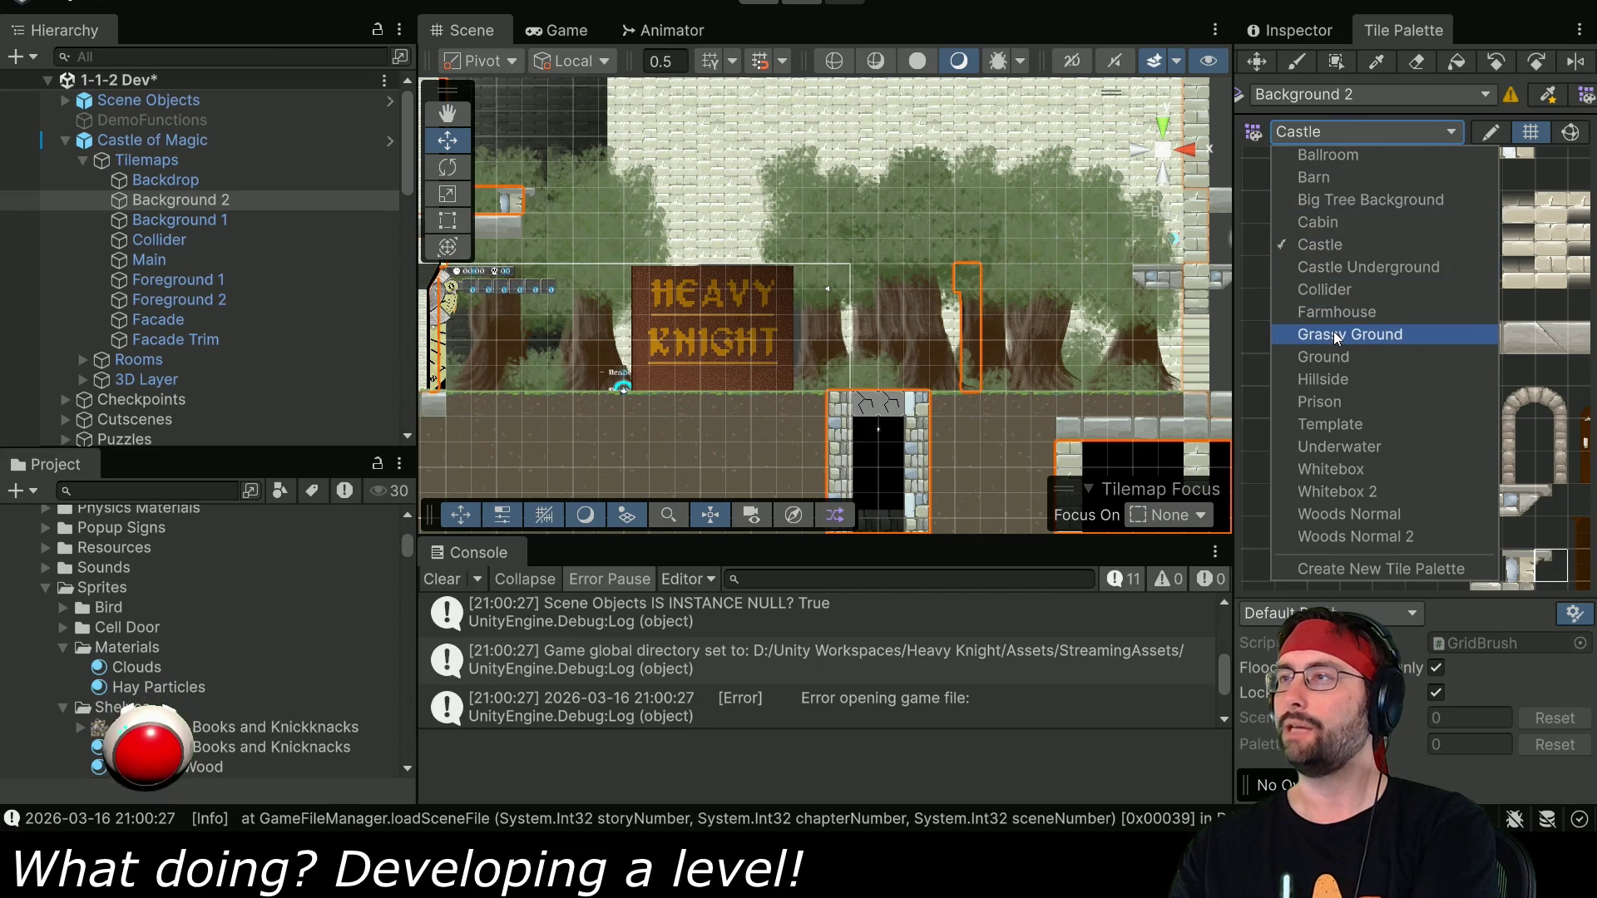
pyautogui.click(1238, 349)
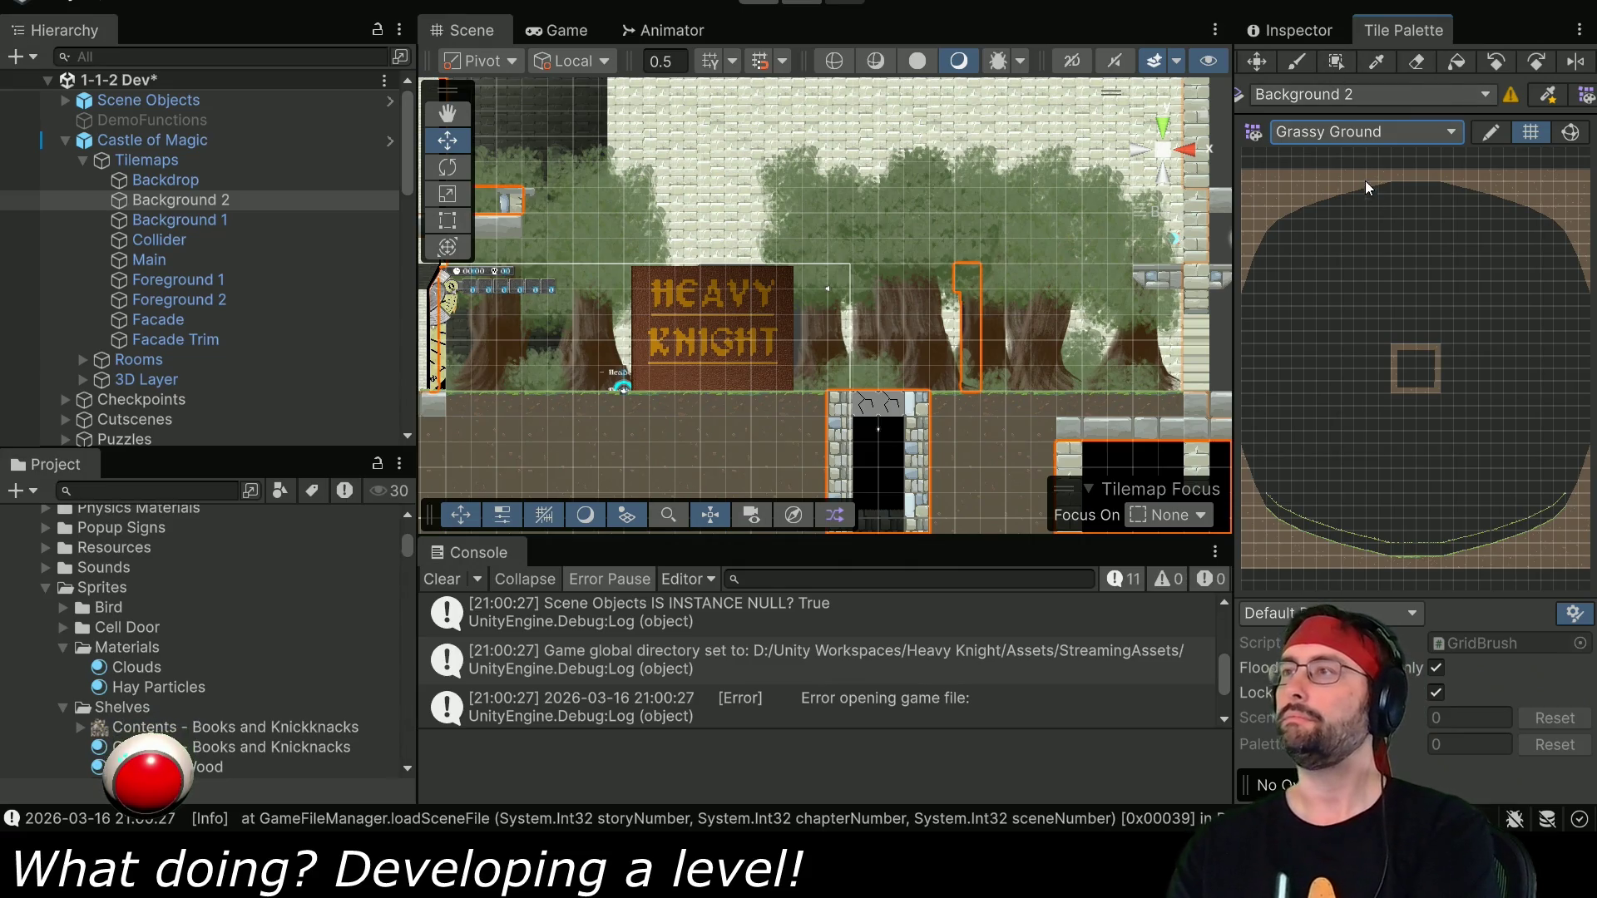
pyautogui.click(1364, 133)
pyautogui.click(1369, 356)
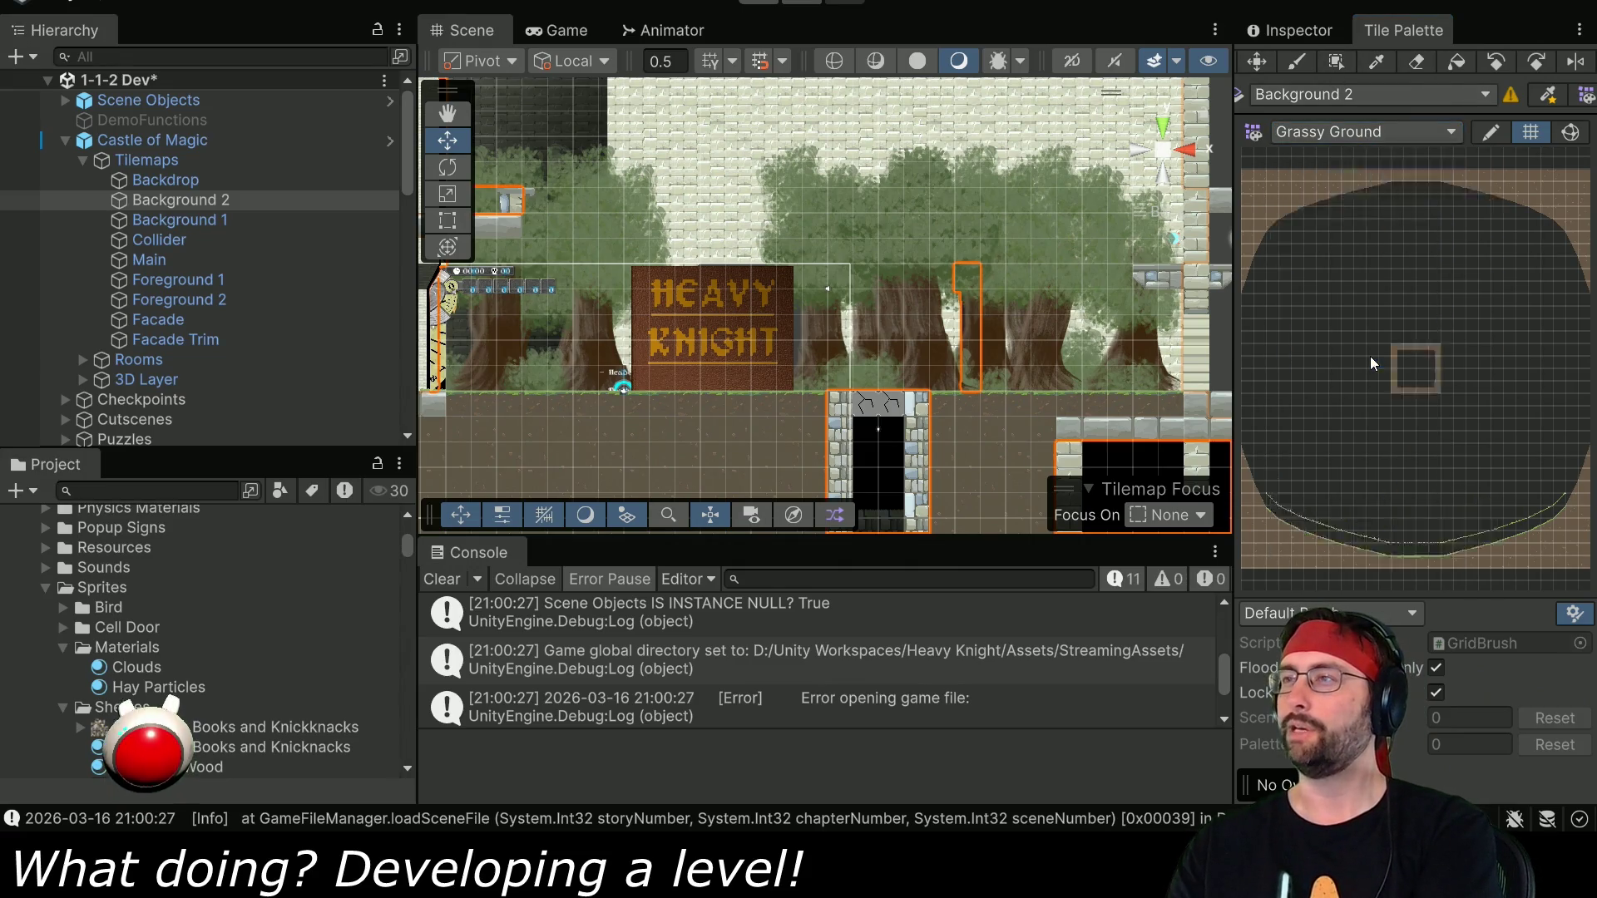
pyautogui.click(1366, 133)
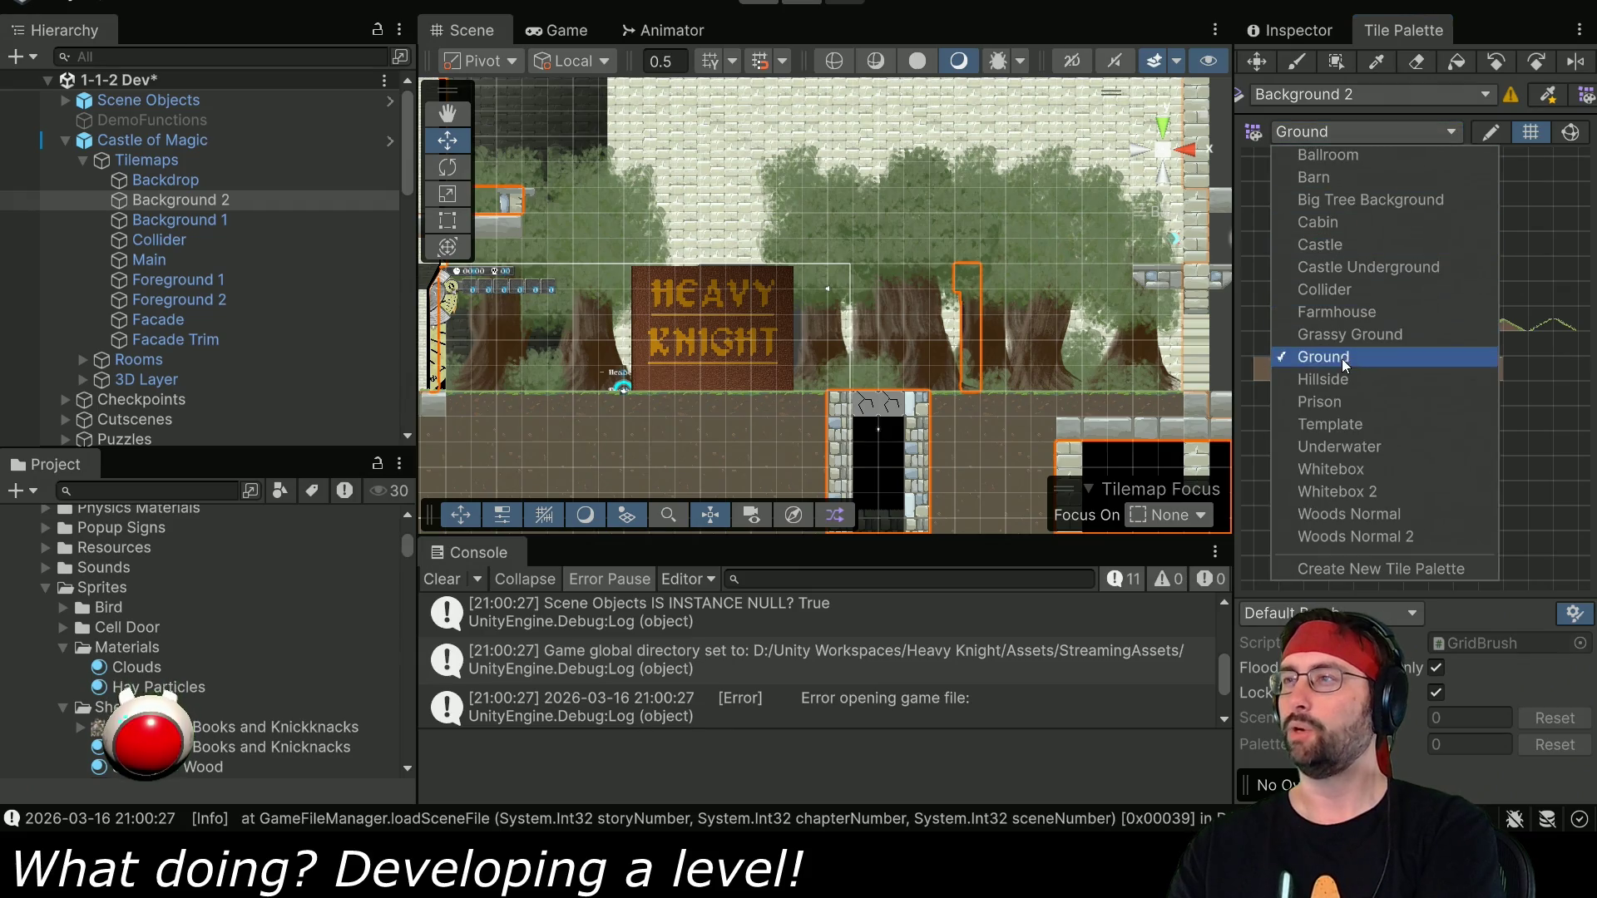
pyautogui.click(1349, 535)
pyautogui.click(1364, 131)
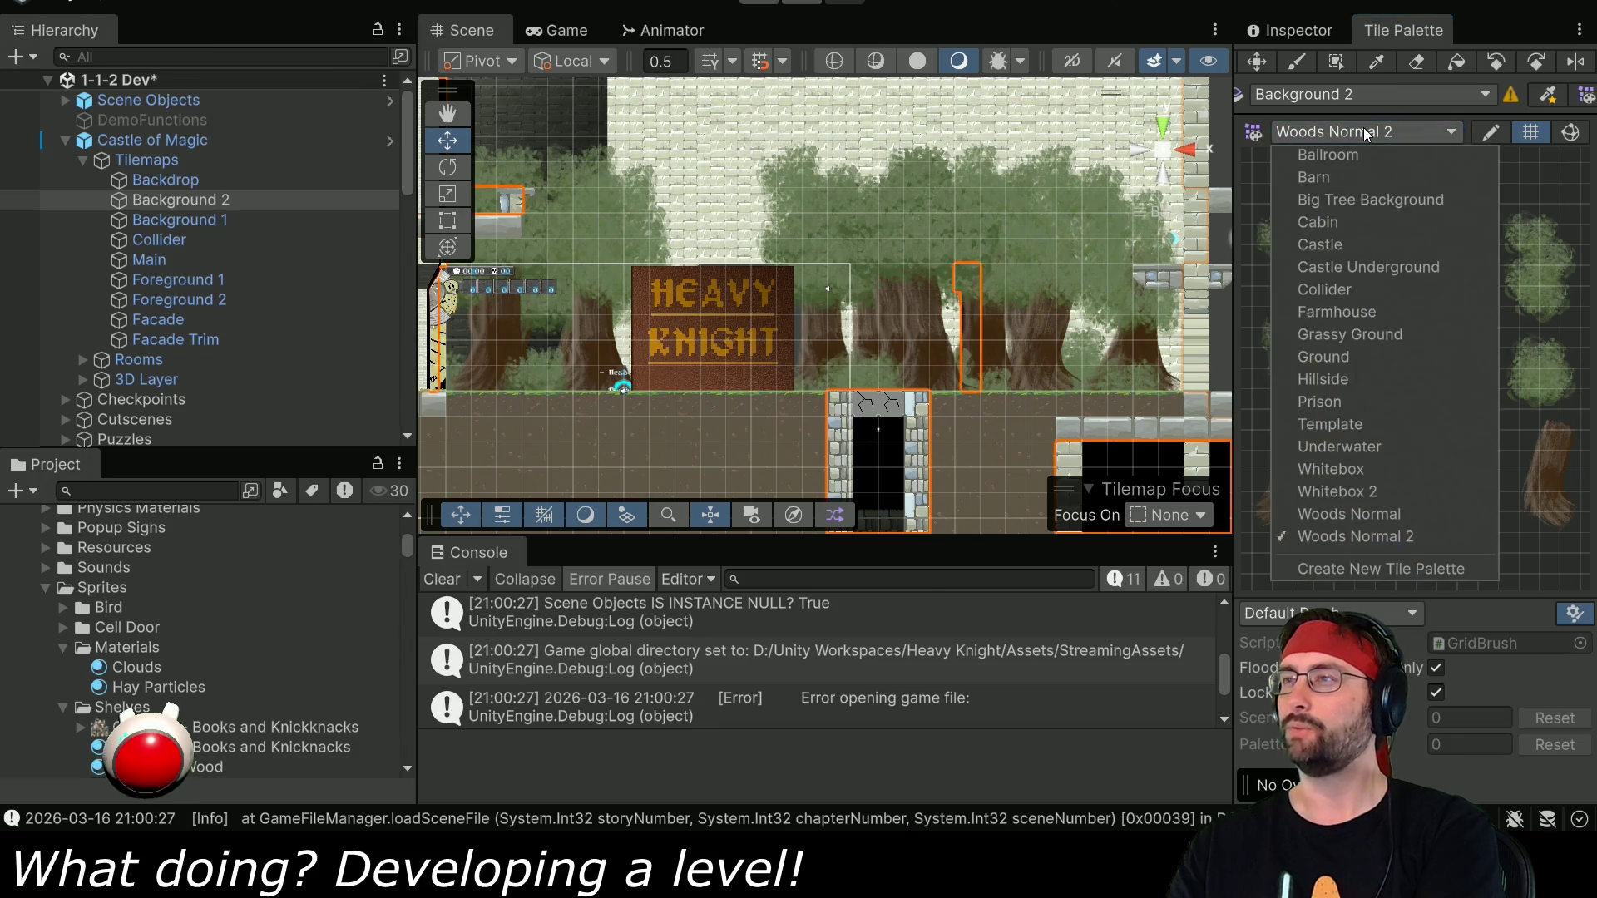
pyautogui.click(1369, 511)
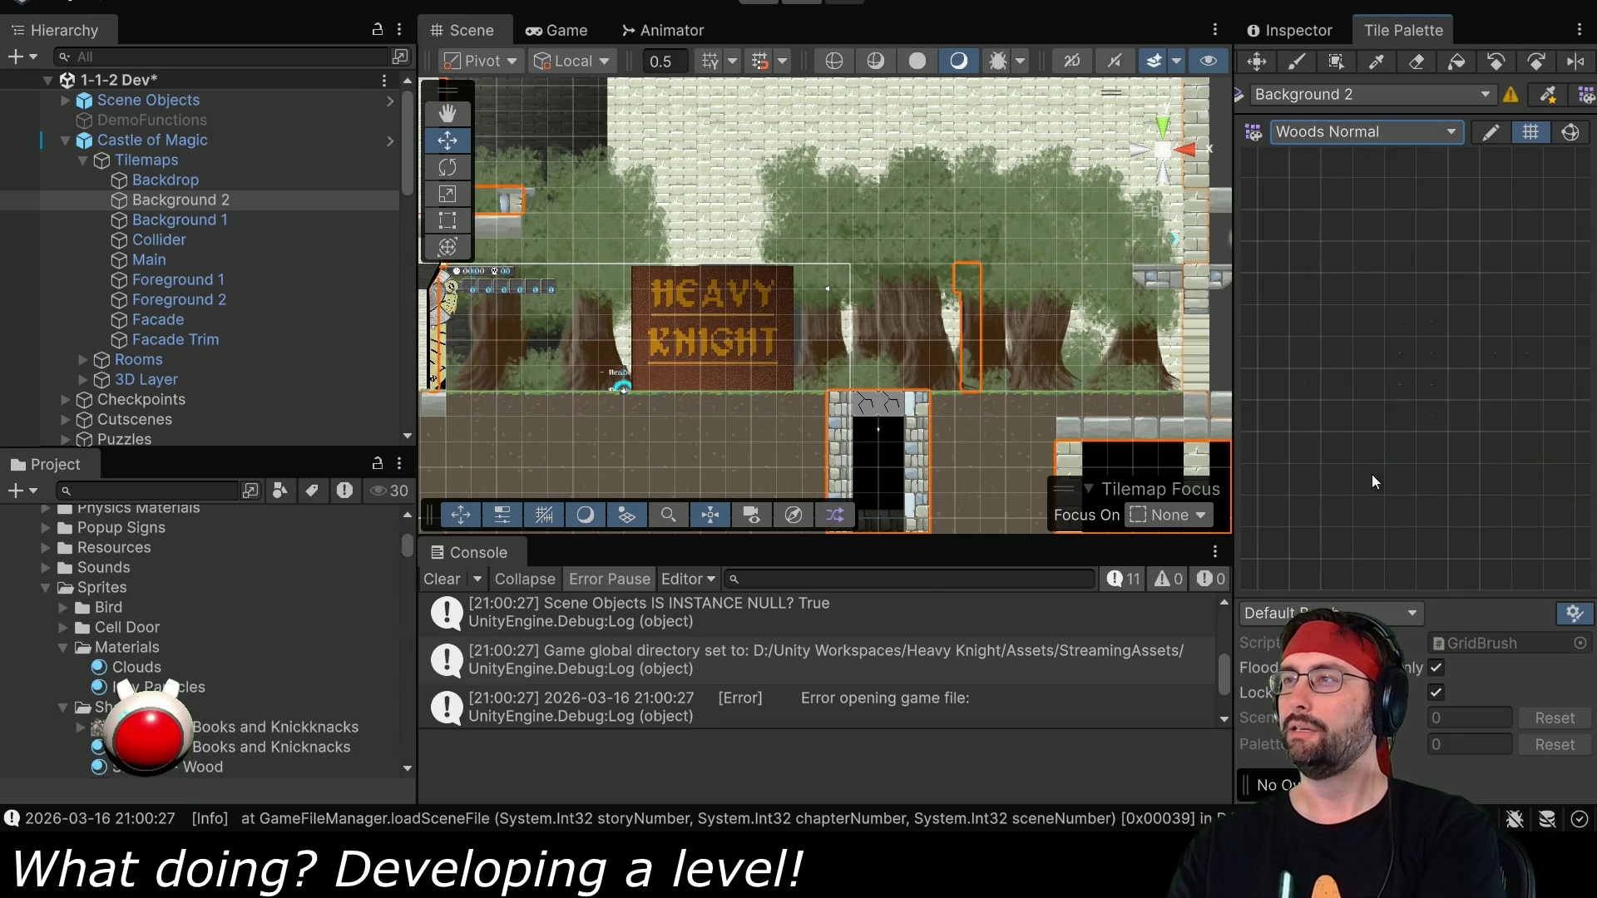
pyautogui.click(1364, 130)
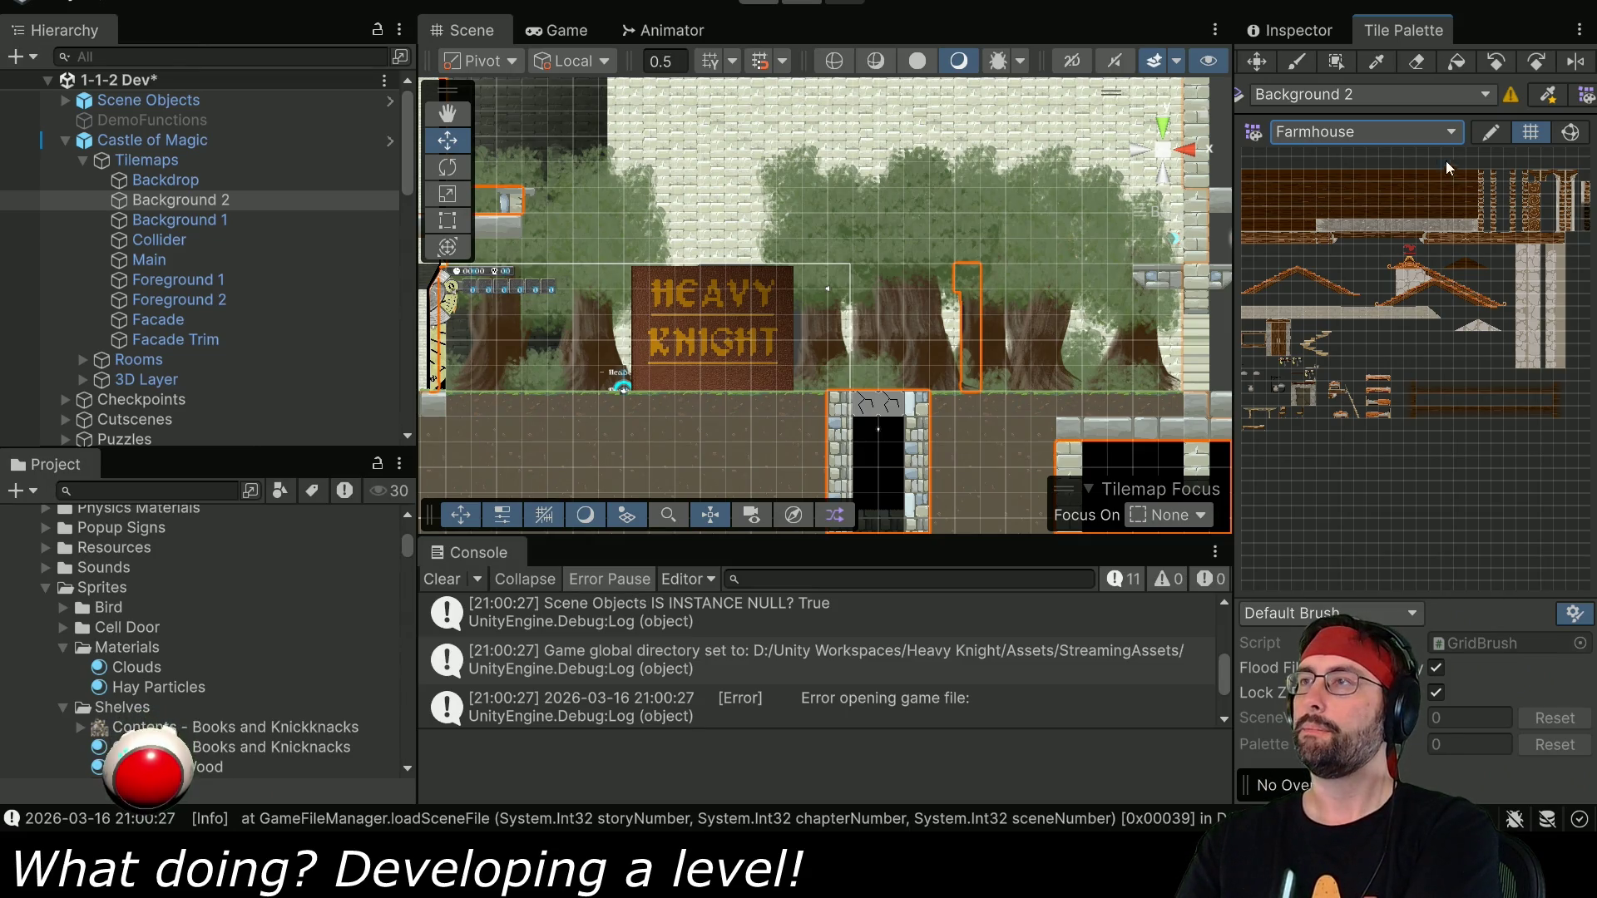
pyautogui.click(1414, 131)
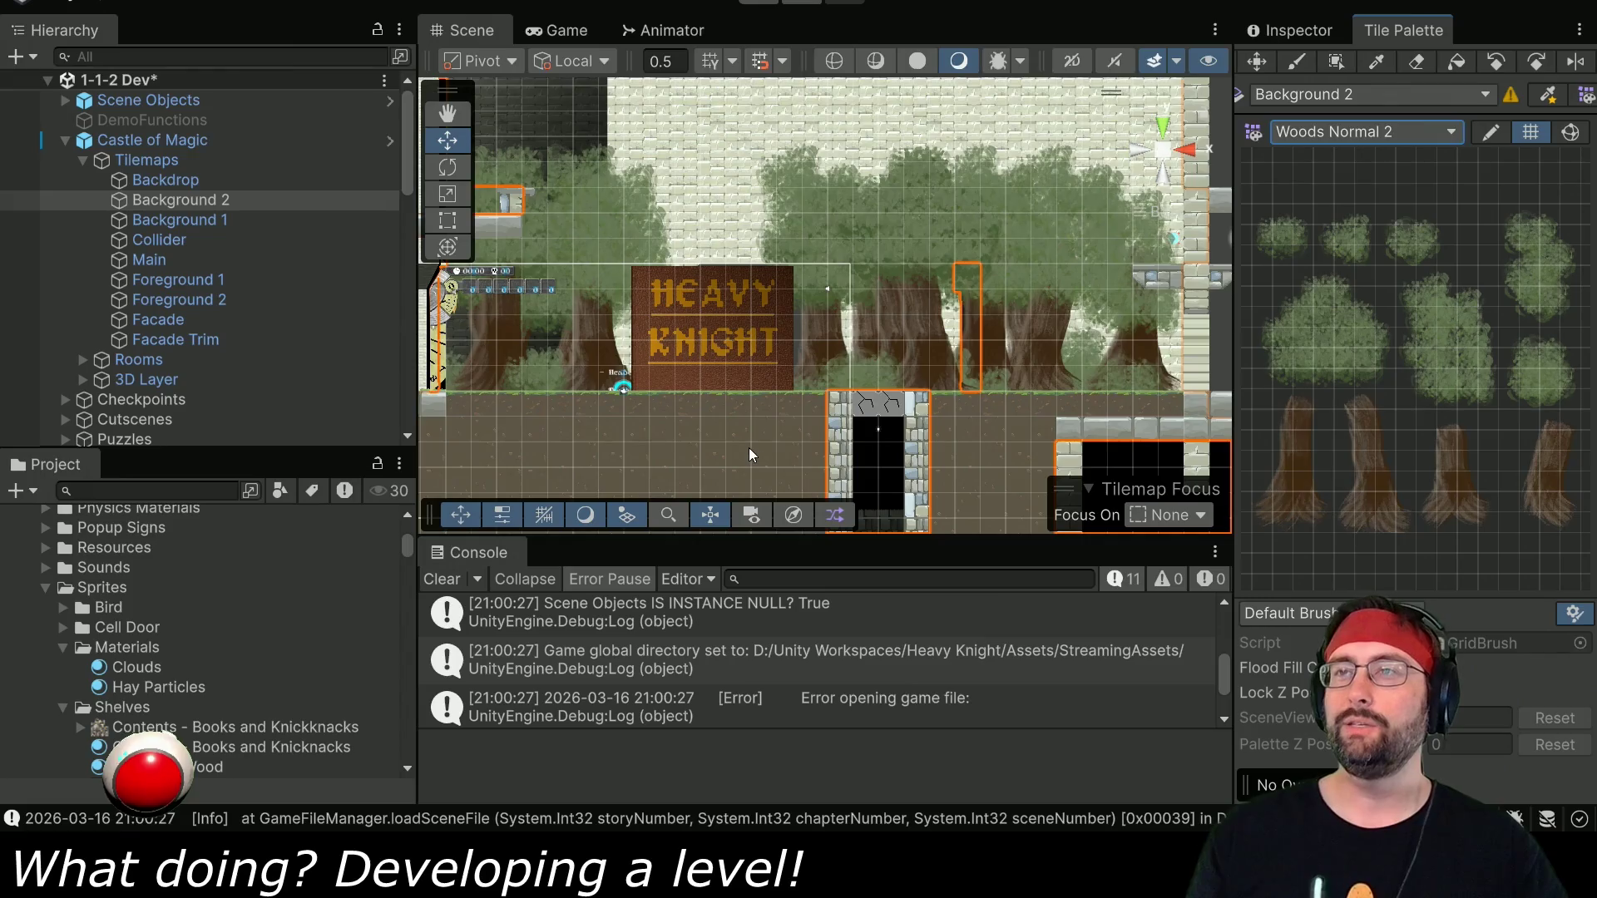
pyautogui.scroll(3, 749, 453)
# Paint a row of single bush-top tiles on the ground left of the sign.
pyautogui.moveTo(960, 398)
pyautogui.mouseDown()
pyautogui.moveTo(953, 277)
pyautogui.moveTo(897, 205)
pyautogui.mouseUp()
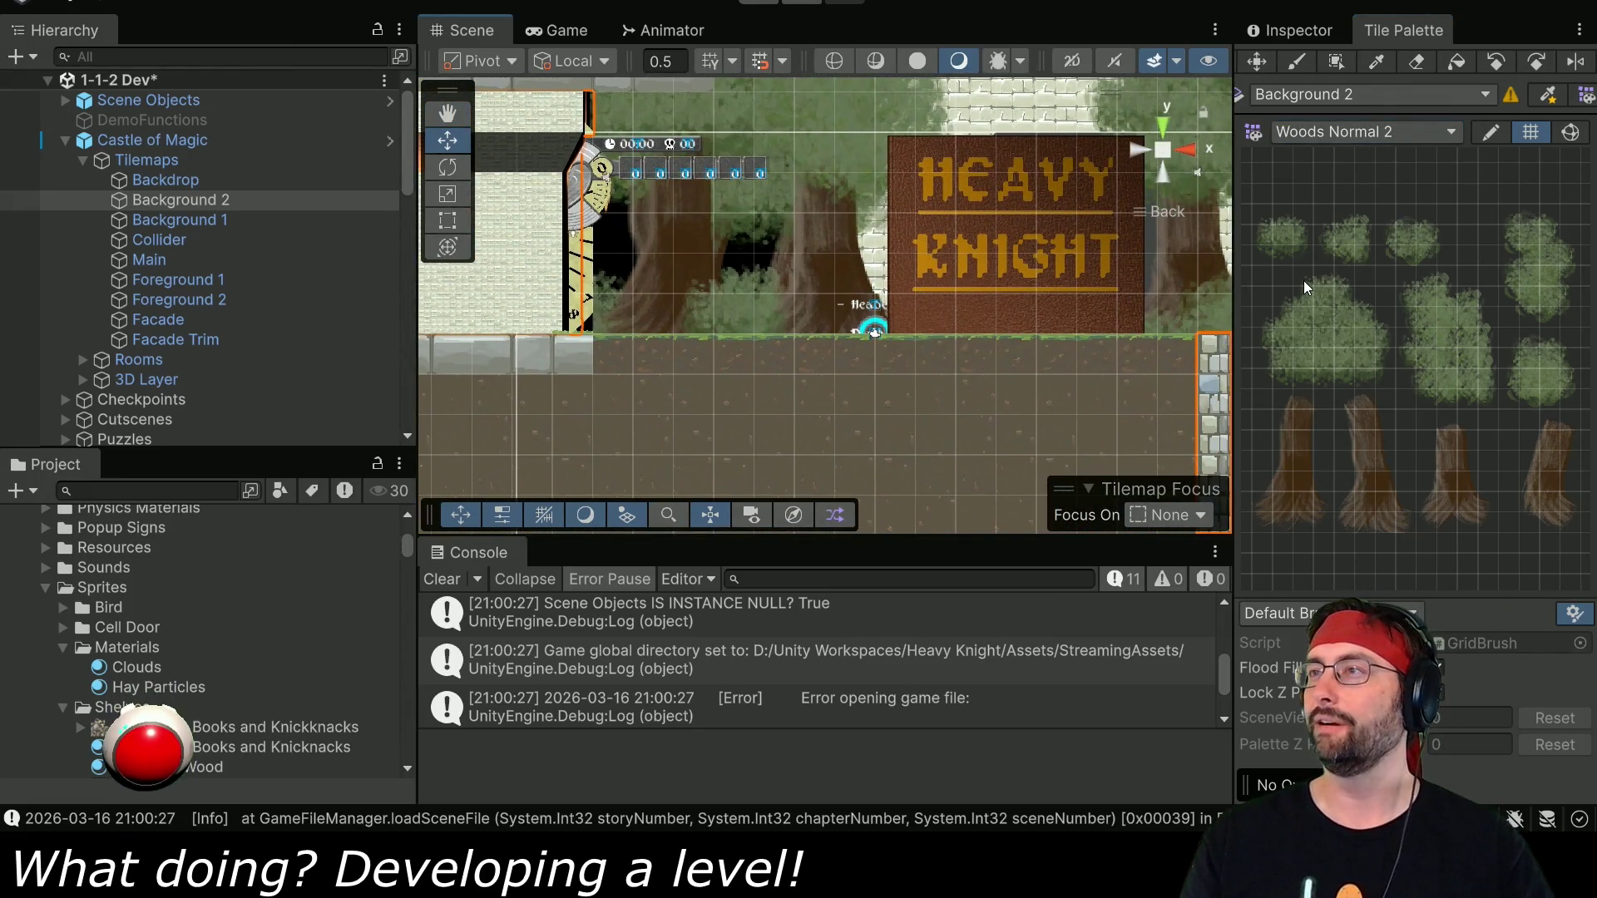
pyautogui.moveTo(1304, 277); pyautogui.dragTo(1344, 296)
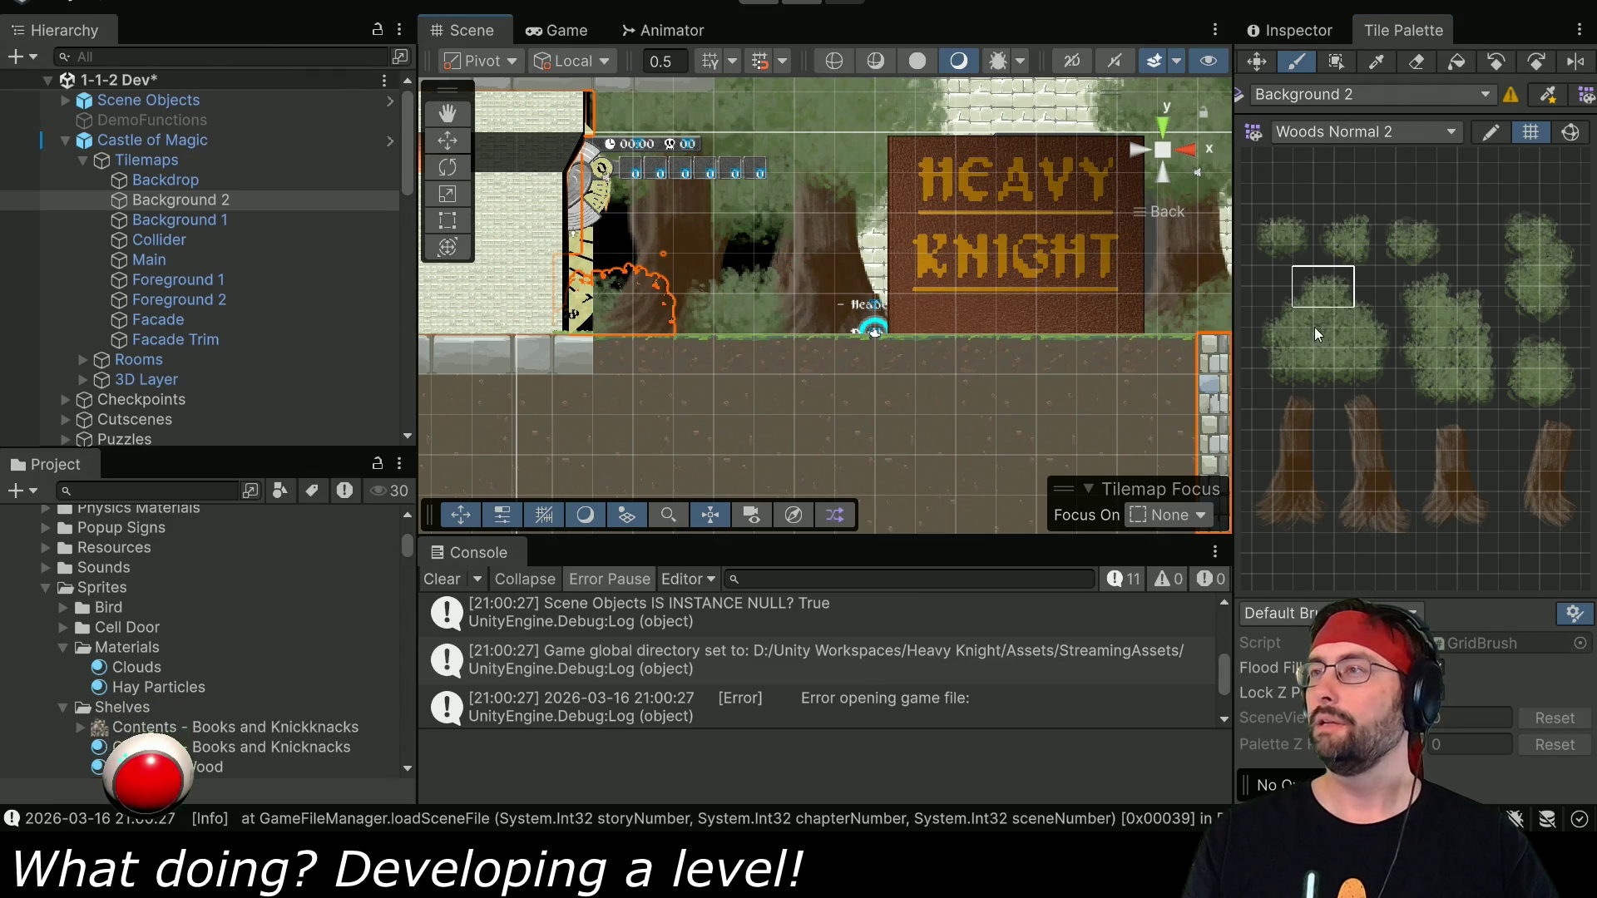
pyautogui.moveTo(1407, 282); pyautogui.dragTo(1328, 297)
pyautogui.moveTo(647, 318); pyautogui.dragTo(717, 321)
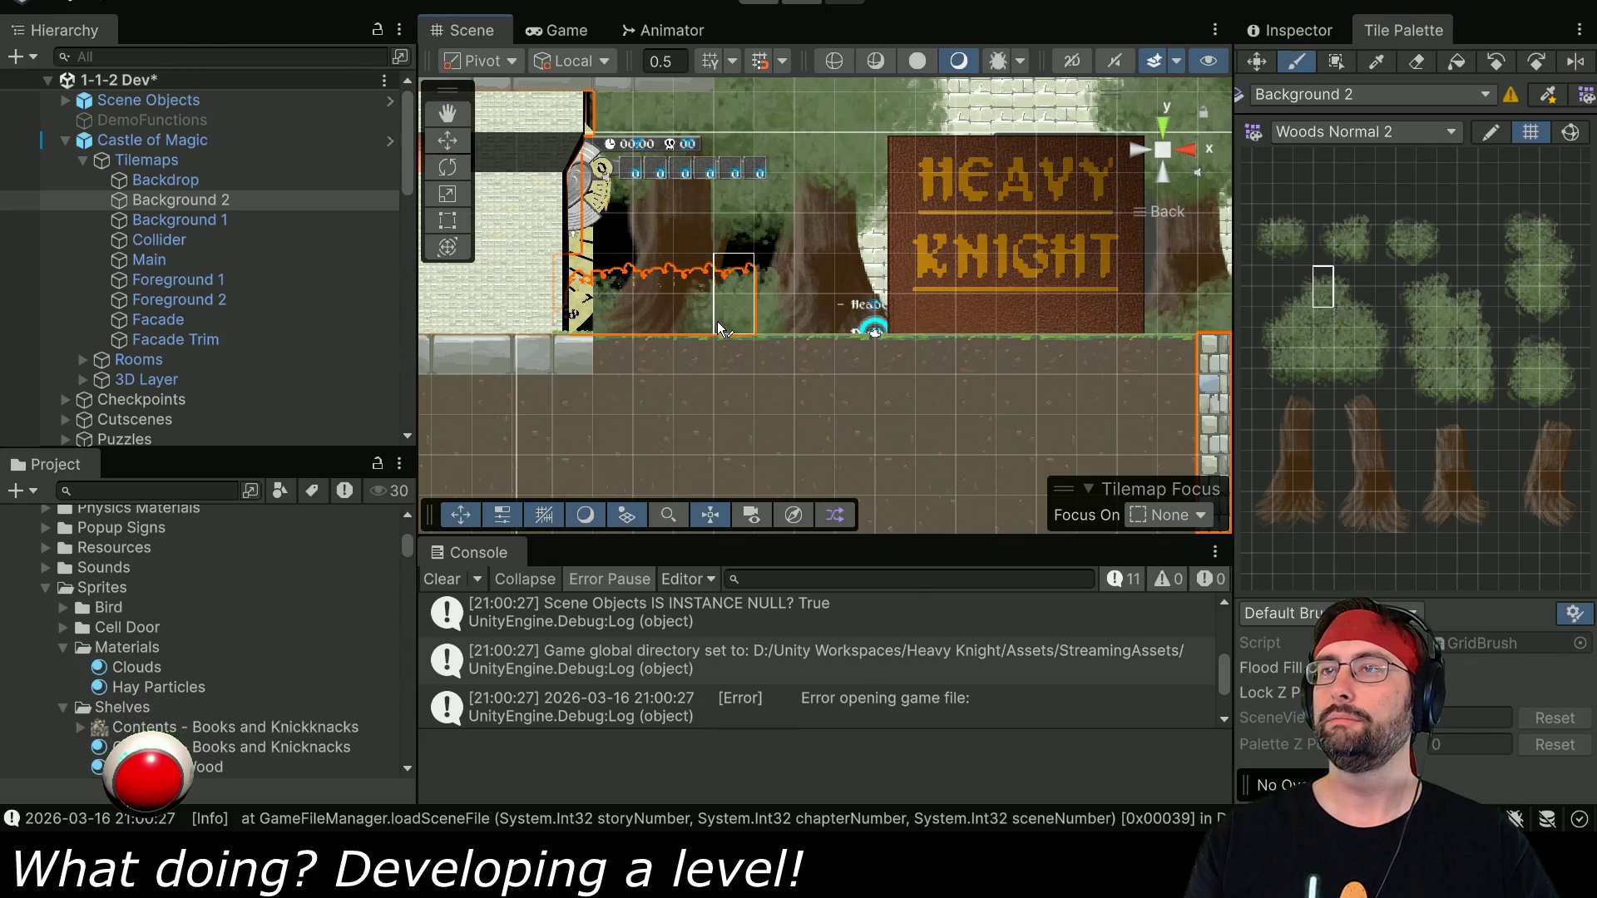
# Sample more bush tiles from Woods Normal 2, including a two-wide mid-left strip, then recentre the sign.
pyautogui.moveTo(1527, 222); pyautogui.dragTo(1534, 234)
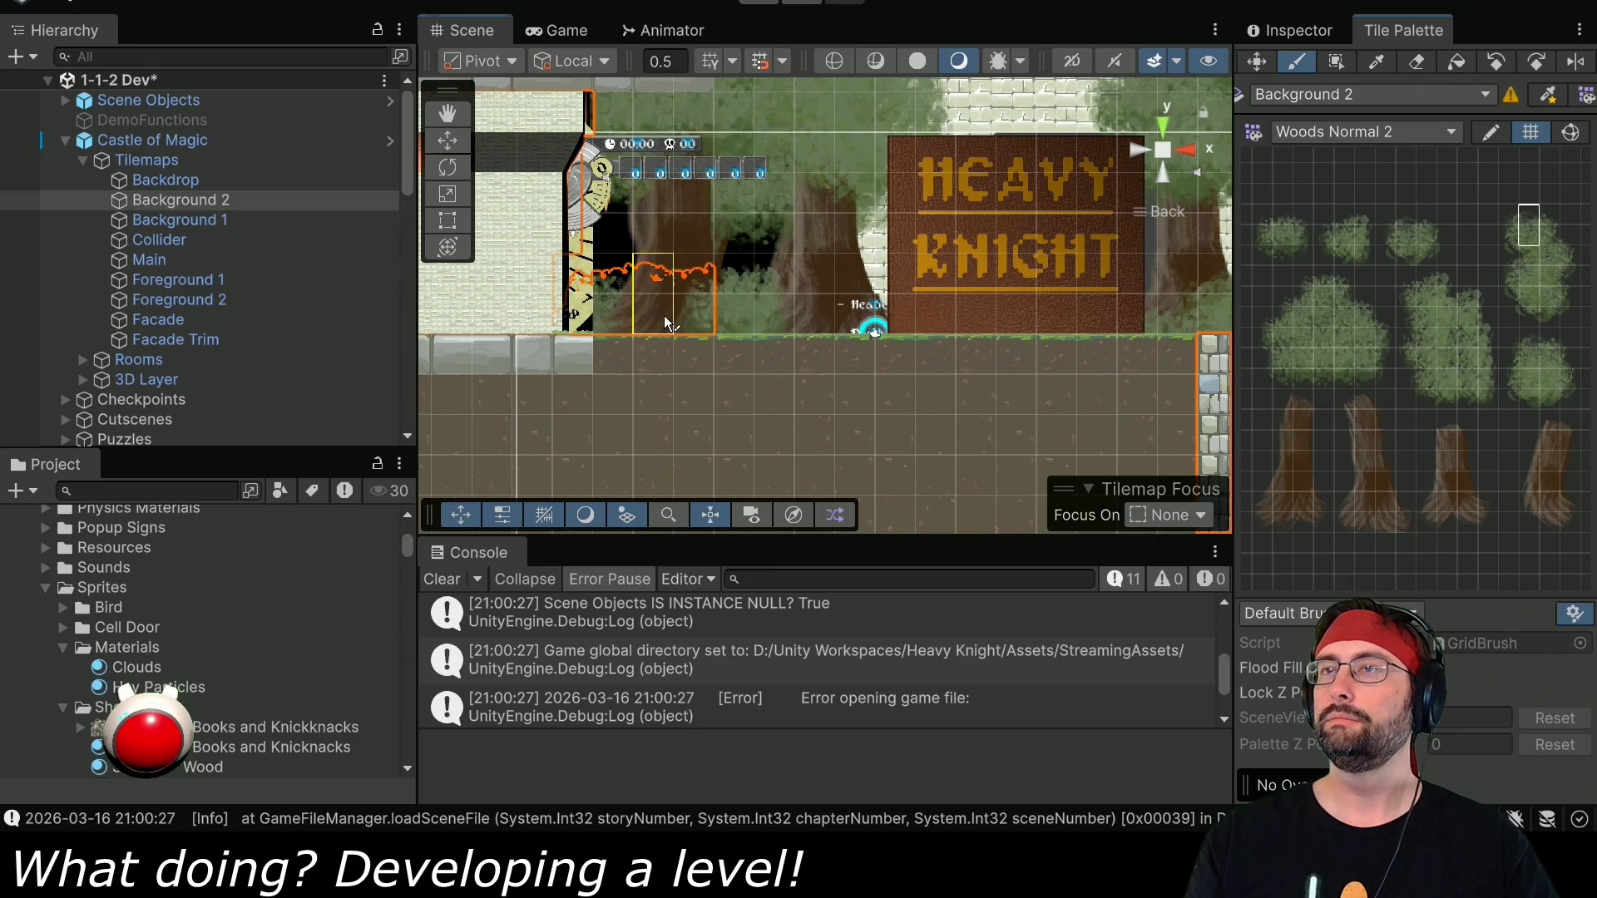
pyautogui.moveTo(1431, 276); pyautogui.dragTo(1450, 301)
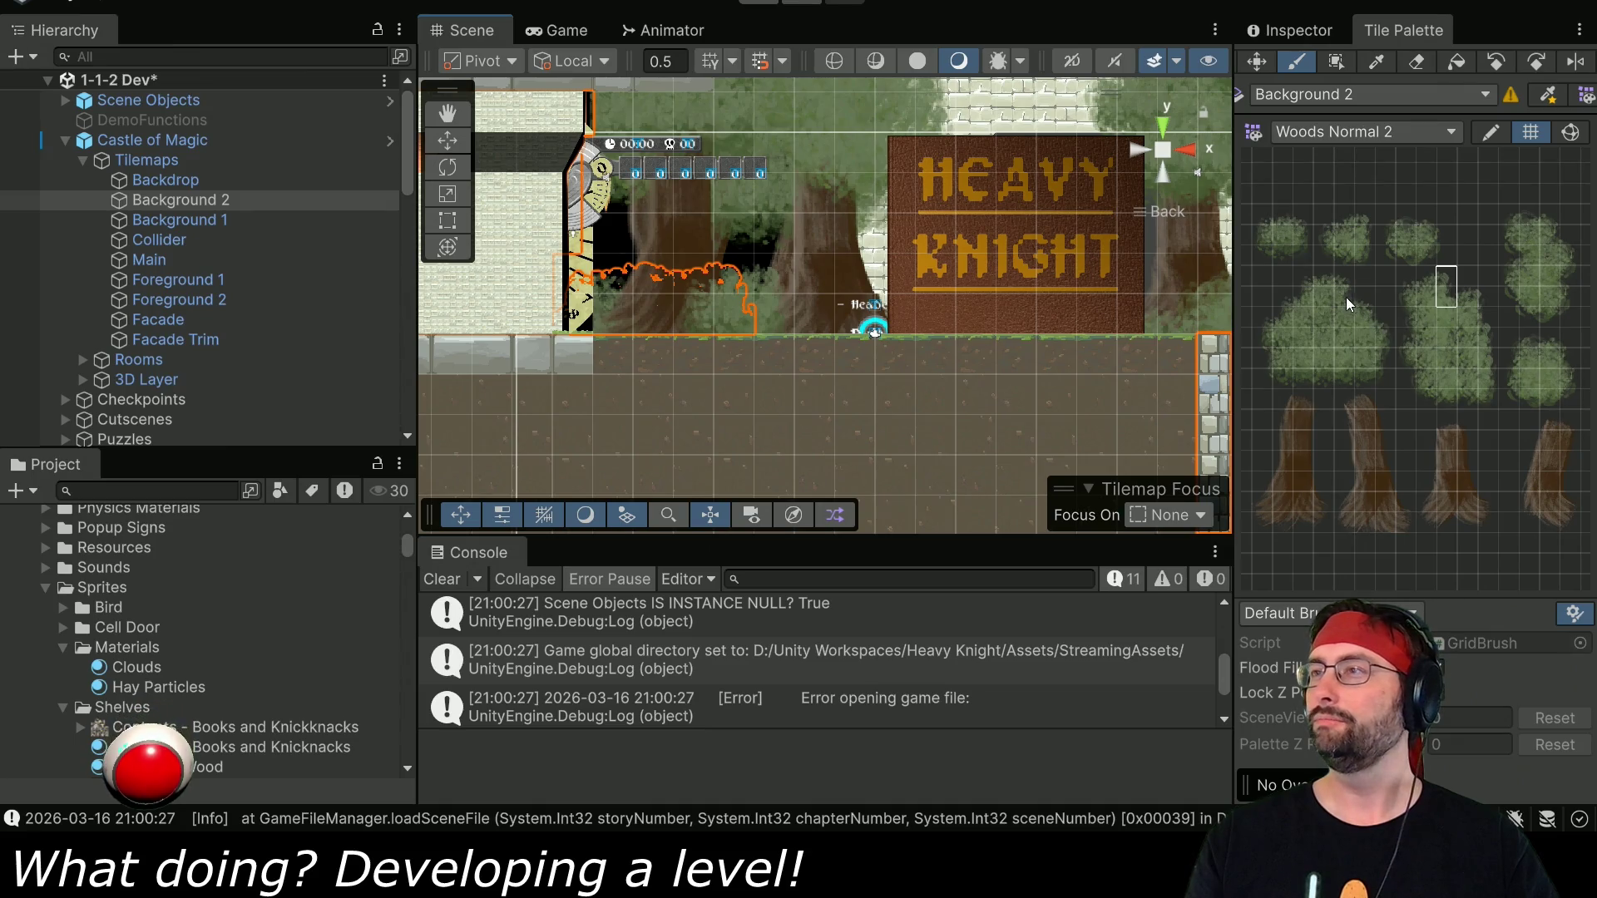
pyautogui.moveTo(1341, 276); pyautogui.dragTo(1341, 297)
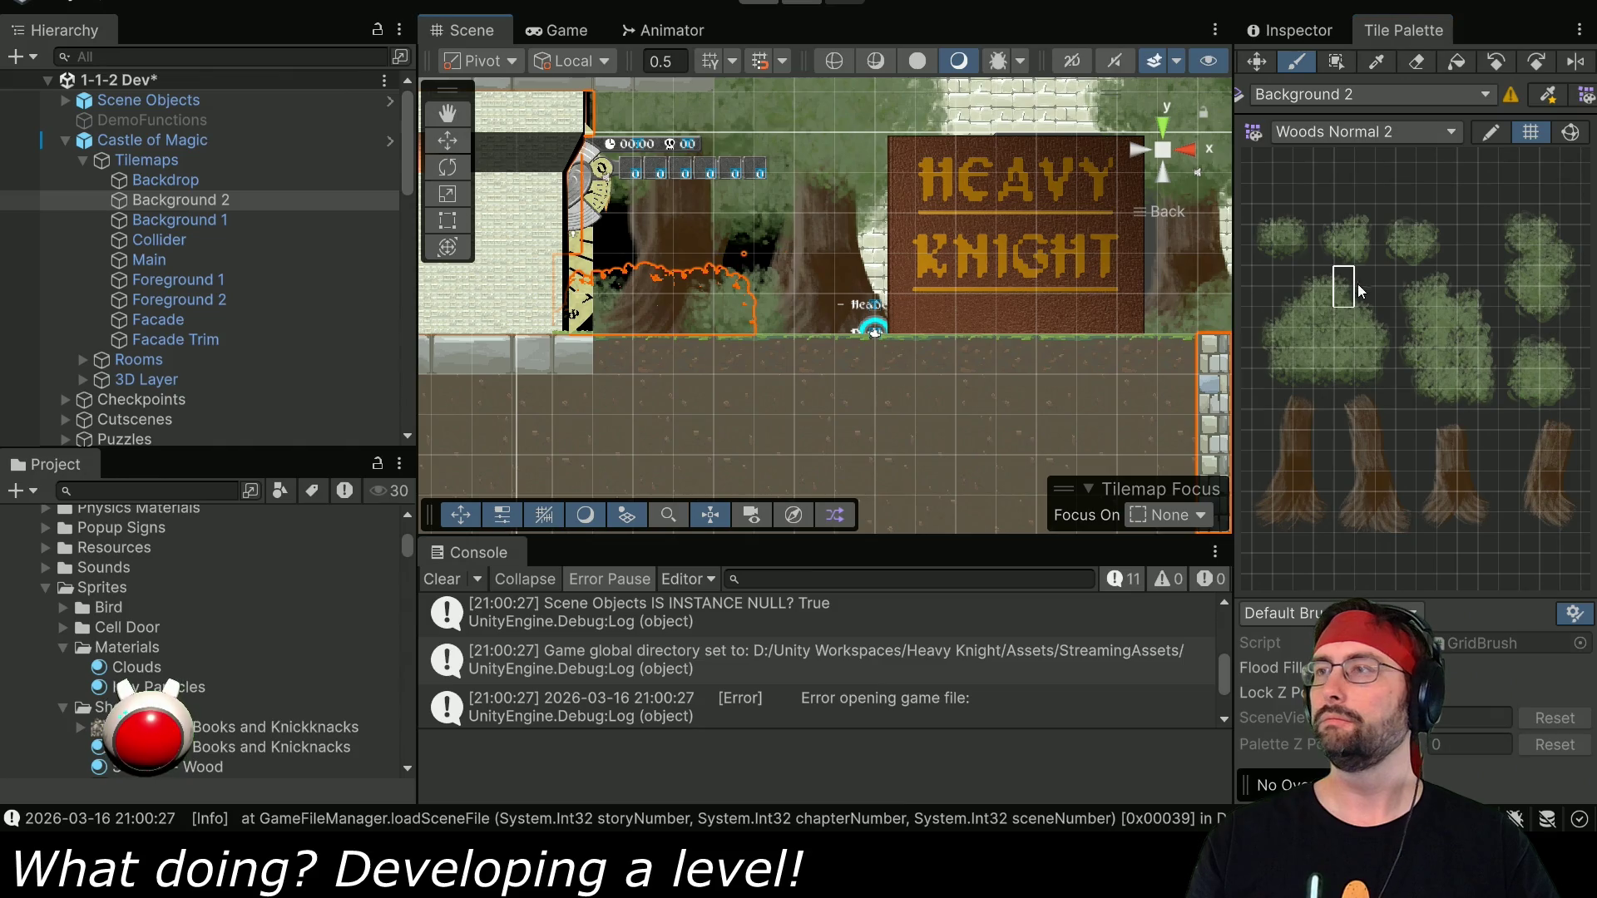
pyautogui.moveTo(1301, 280); pyautogui.dragTo(1304, 297)
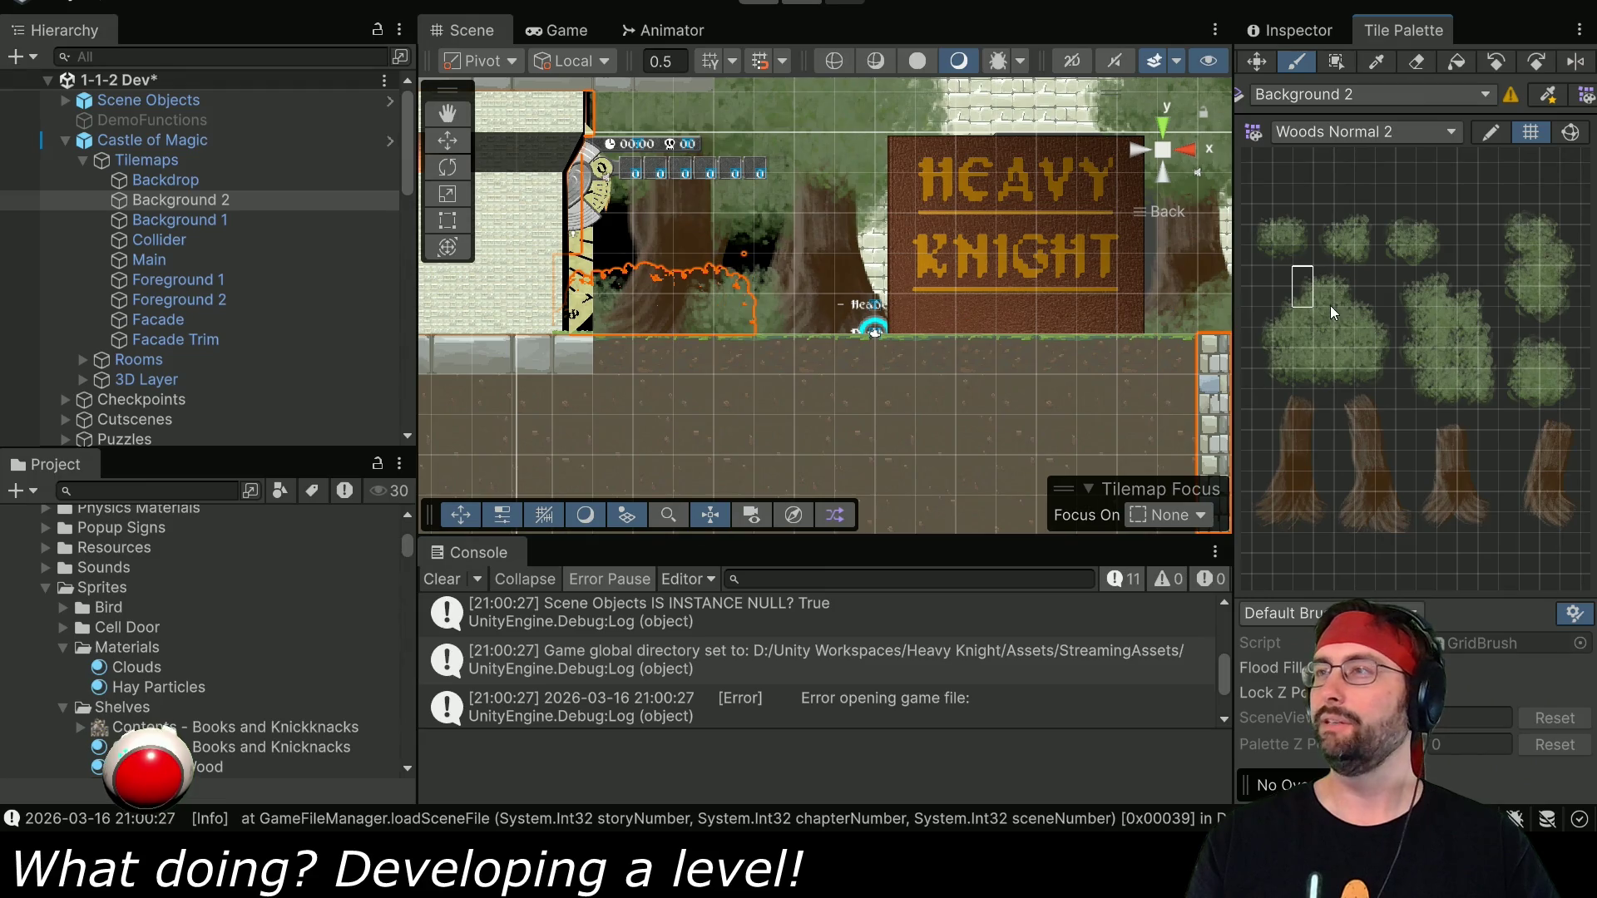
pyautogui.moveTo(1320, 278); pyautogui.dragTo(1322, 298)
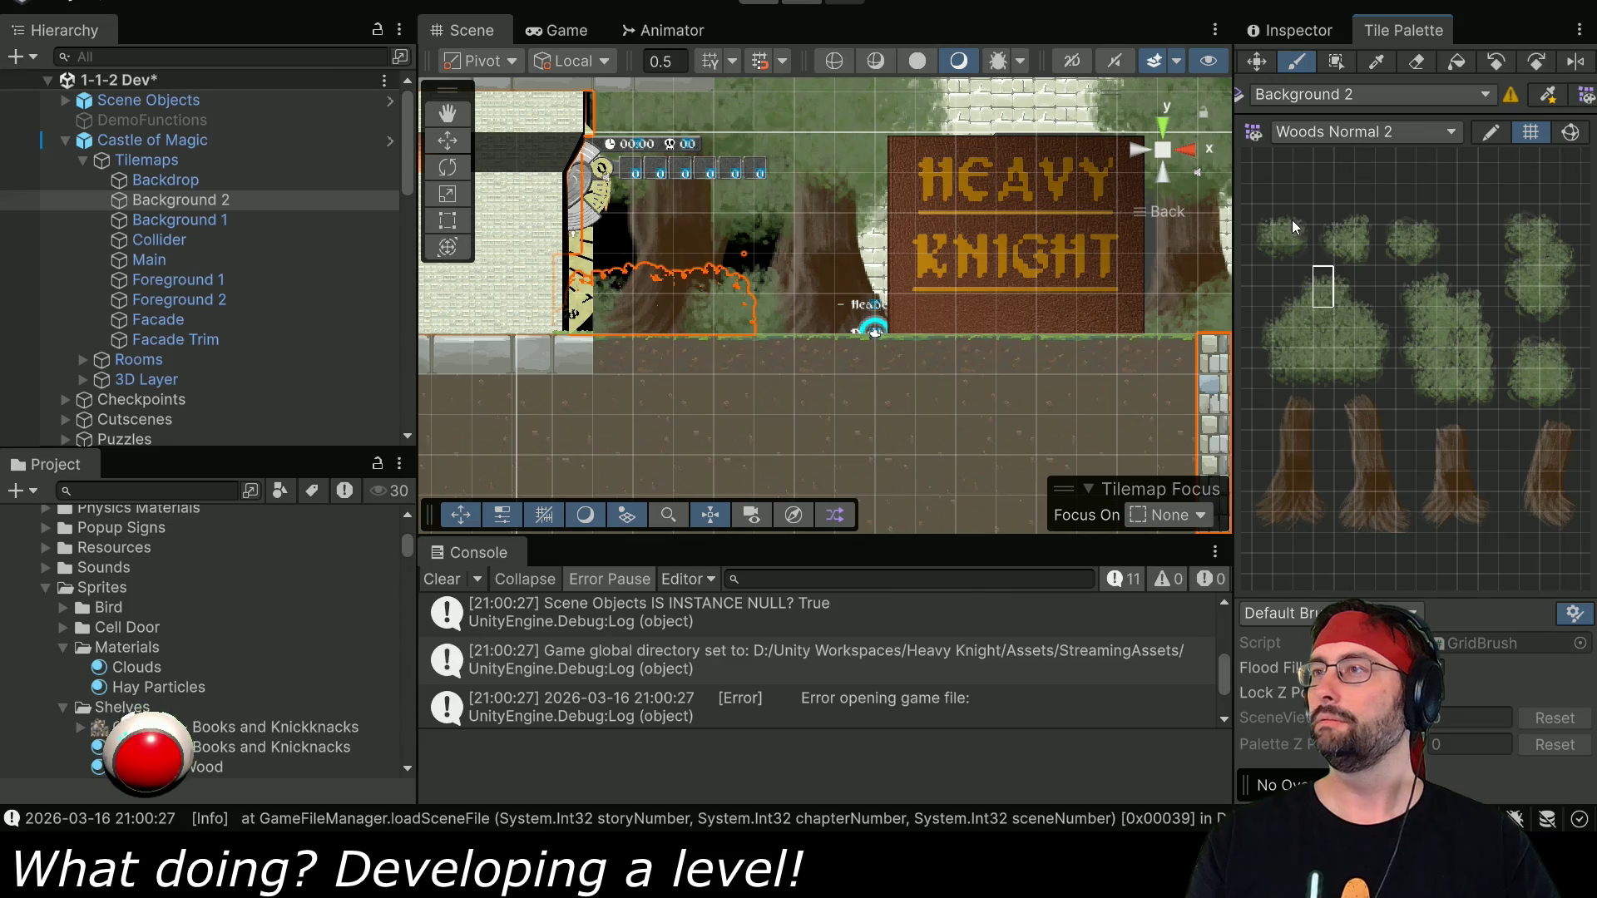
pyautogui.moveTo(1267, 218); pyautogui.dragTo(1266, 237)
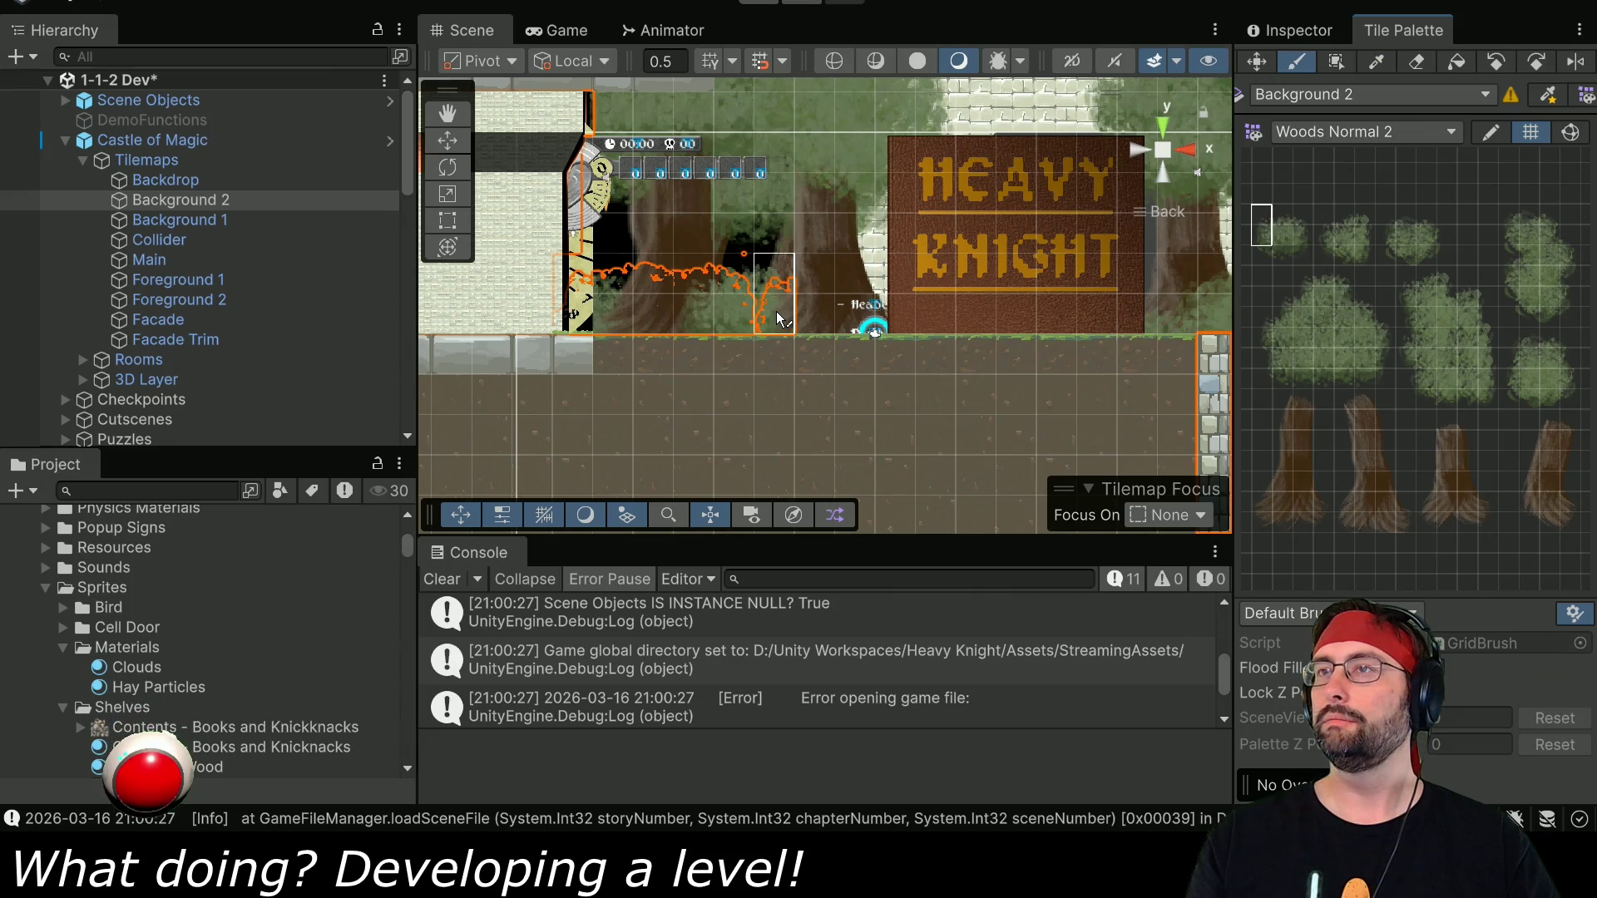
pyautogui.moveTo(1300, 320); pyautogui.dragTo(1322, 320)
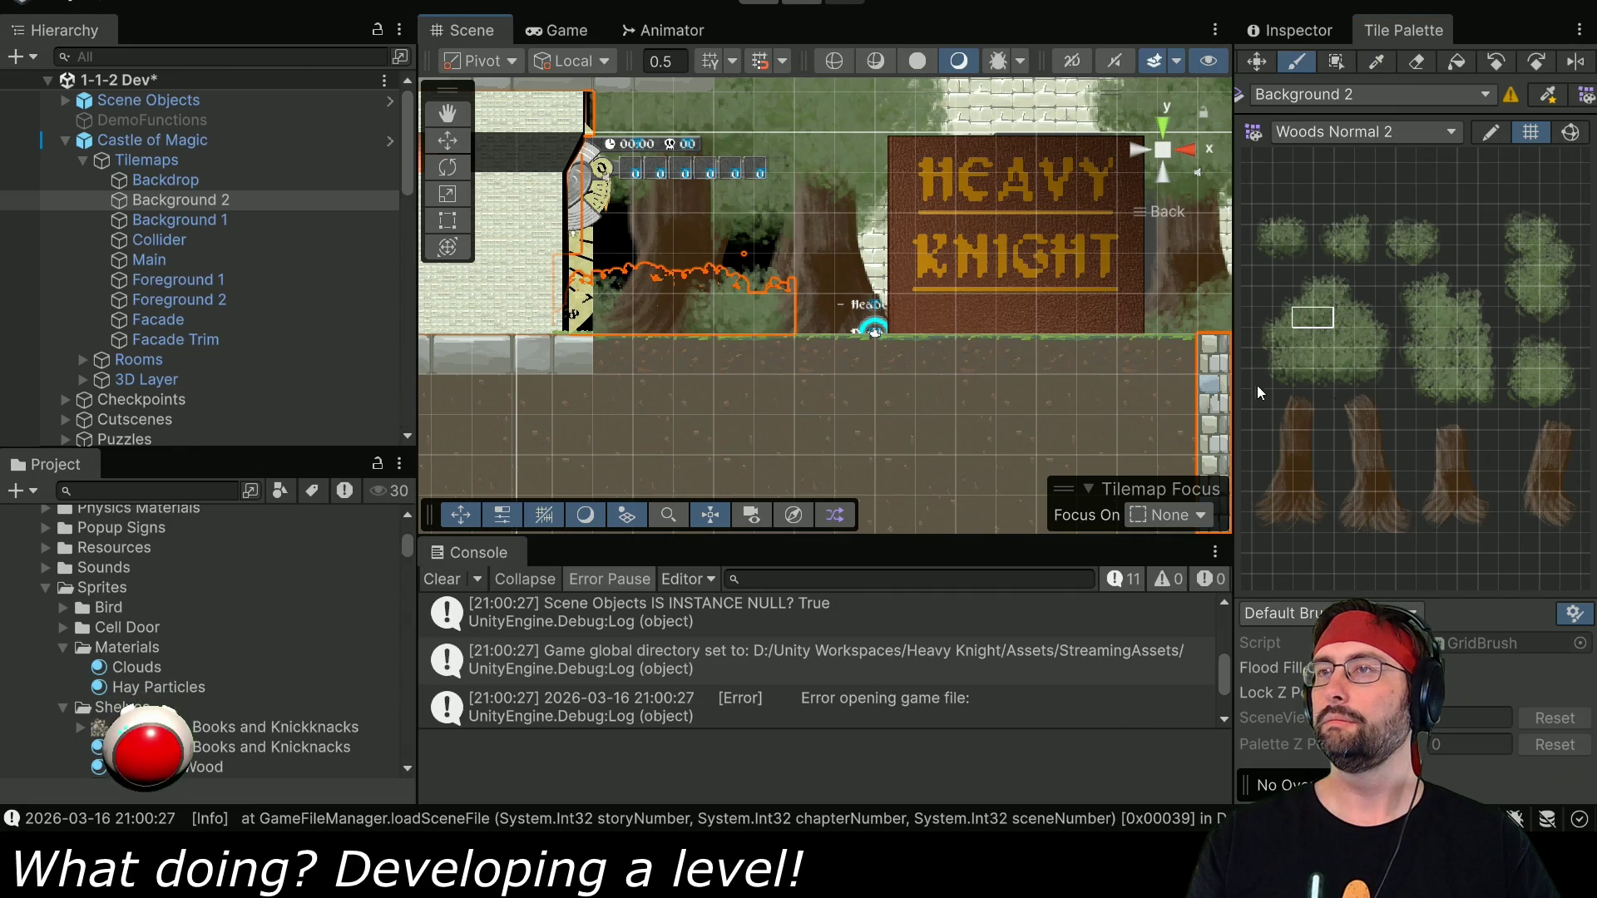
pyautogui.moveTo(781, 301); pyautogui.dragTo(620, 351)
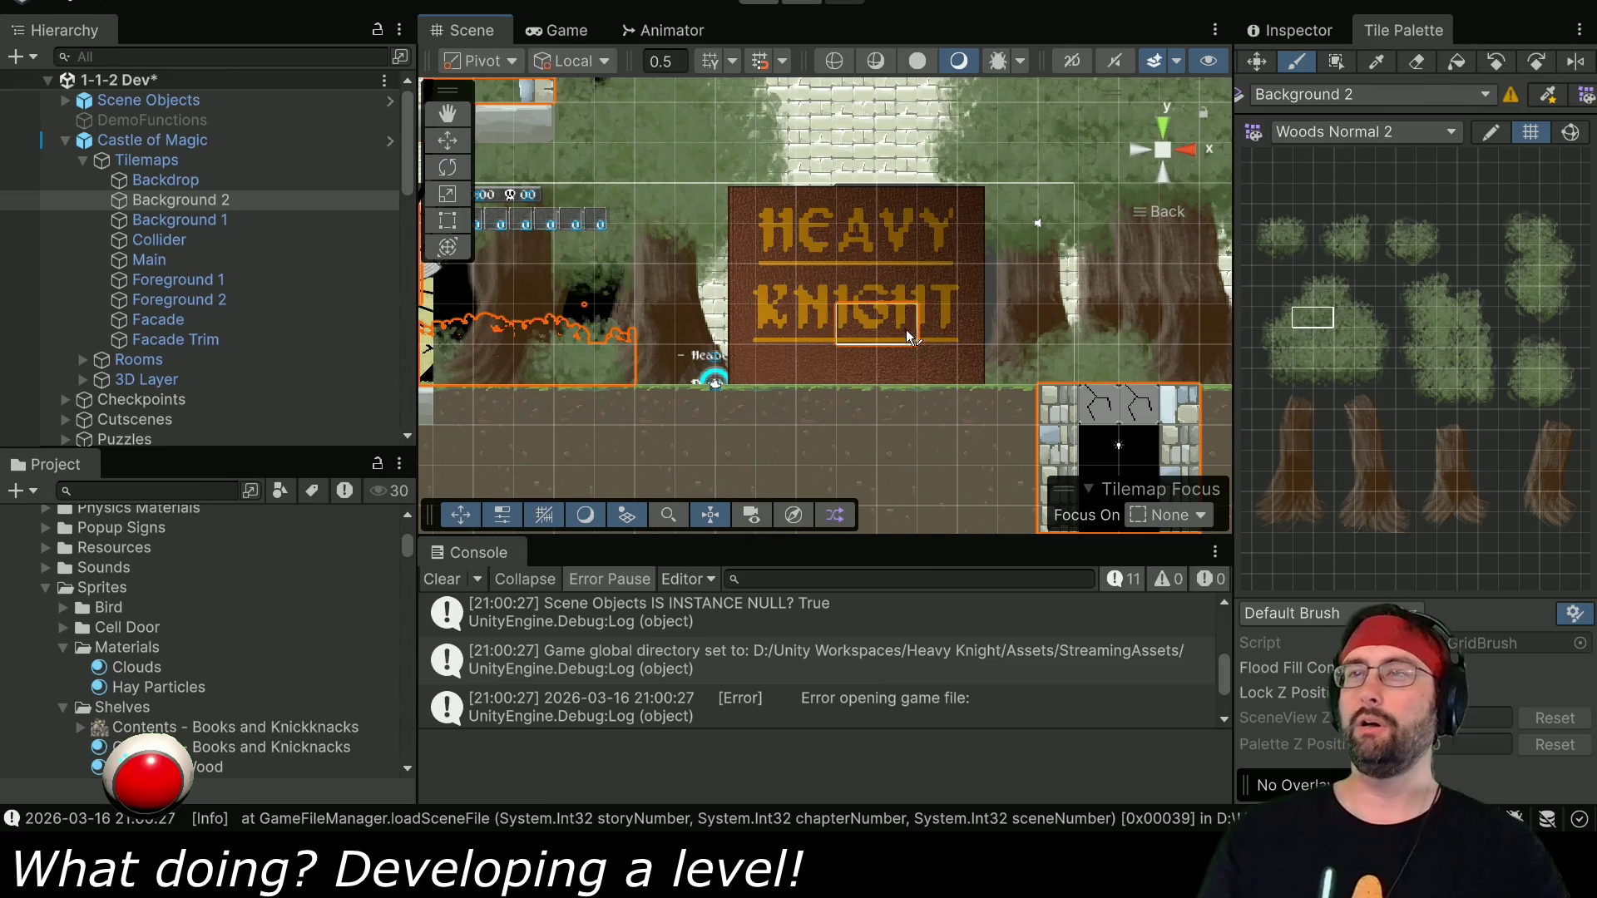